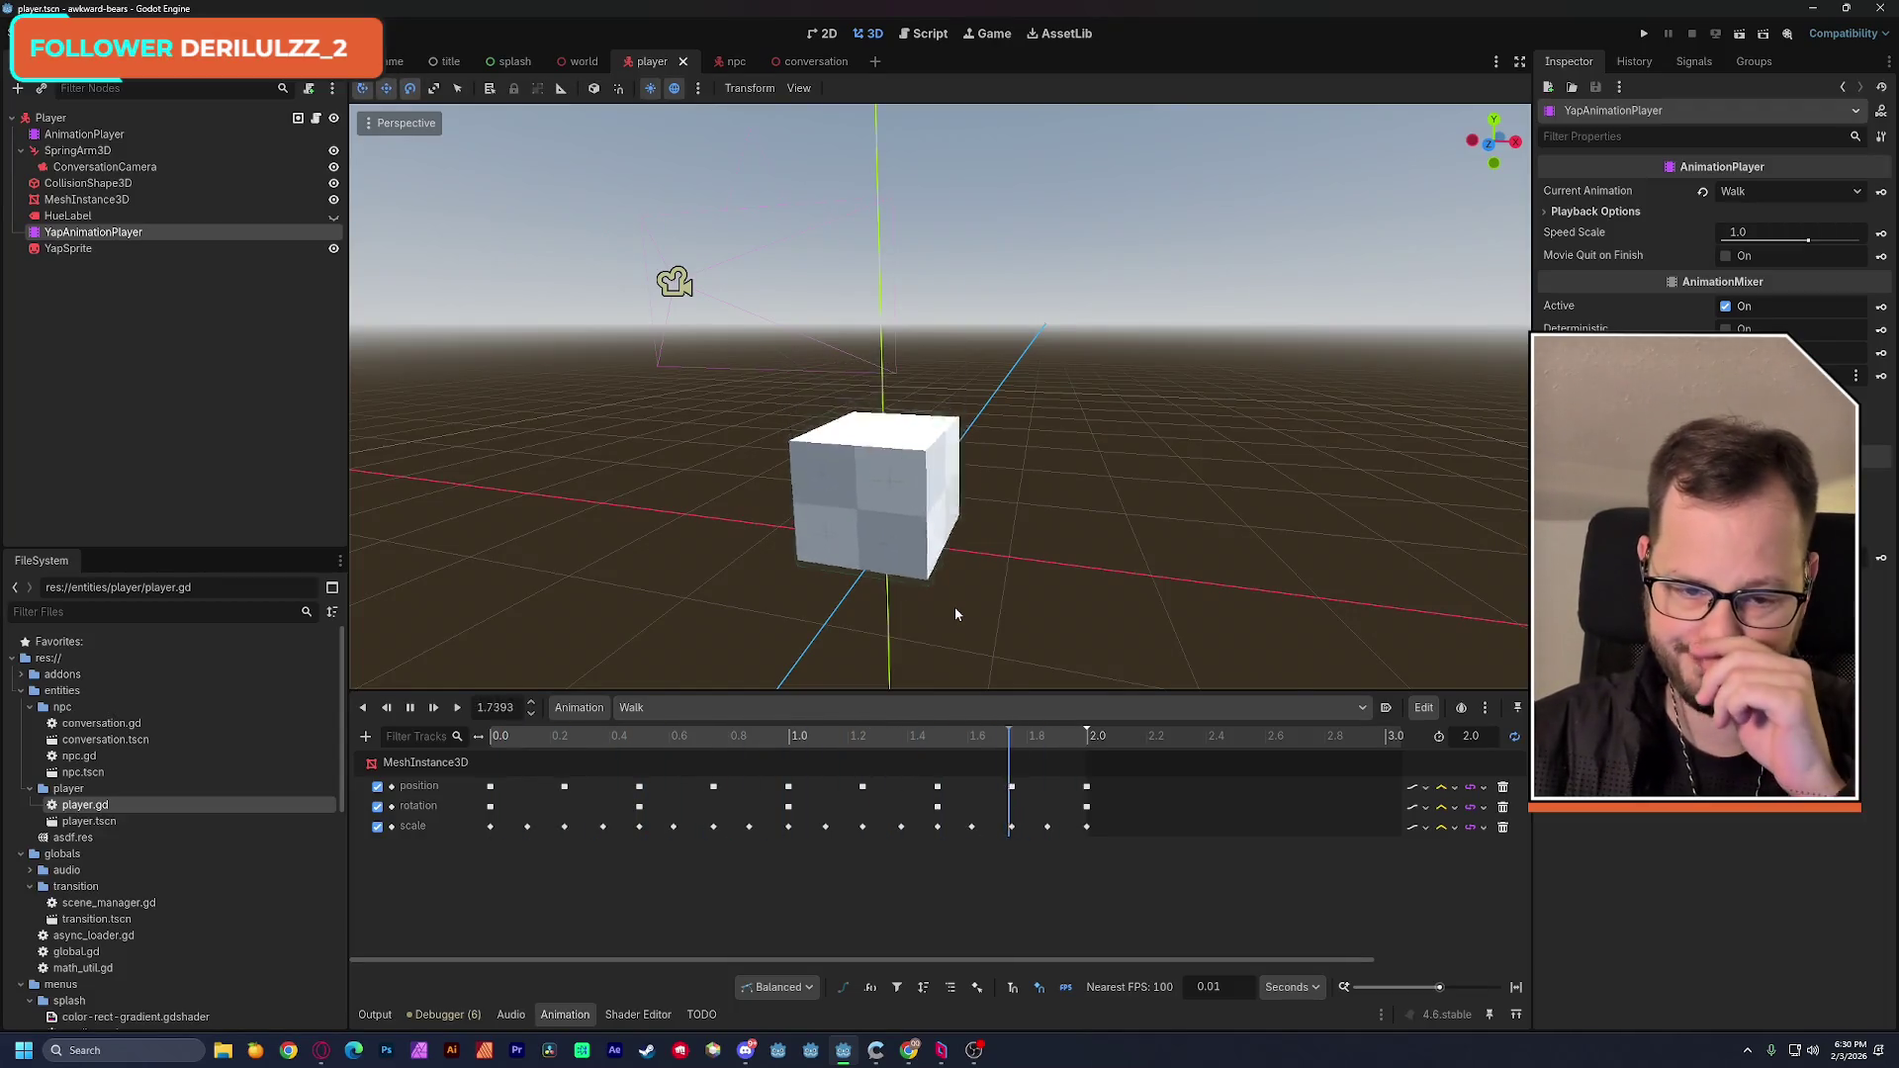
# Stop the player's Walk animation and bring up the Edit Animation Libraries dialog.
pyautogui.click(798, 521)
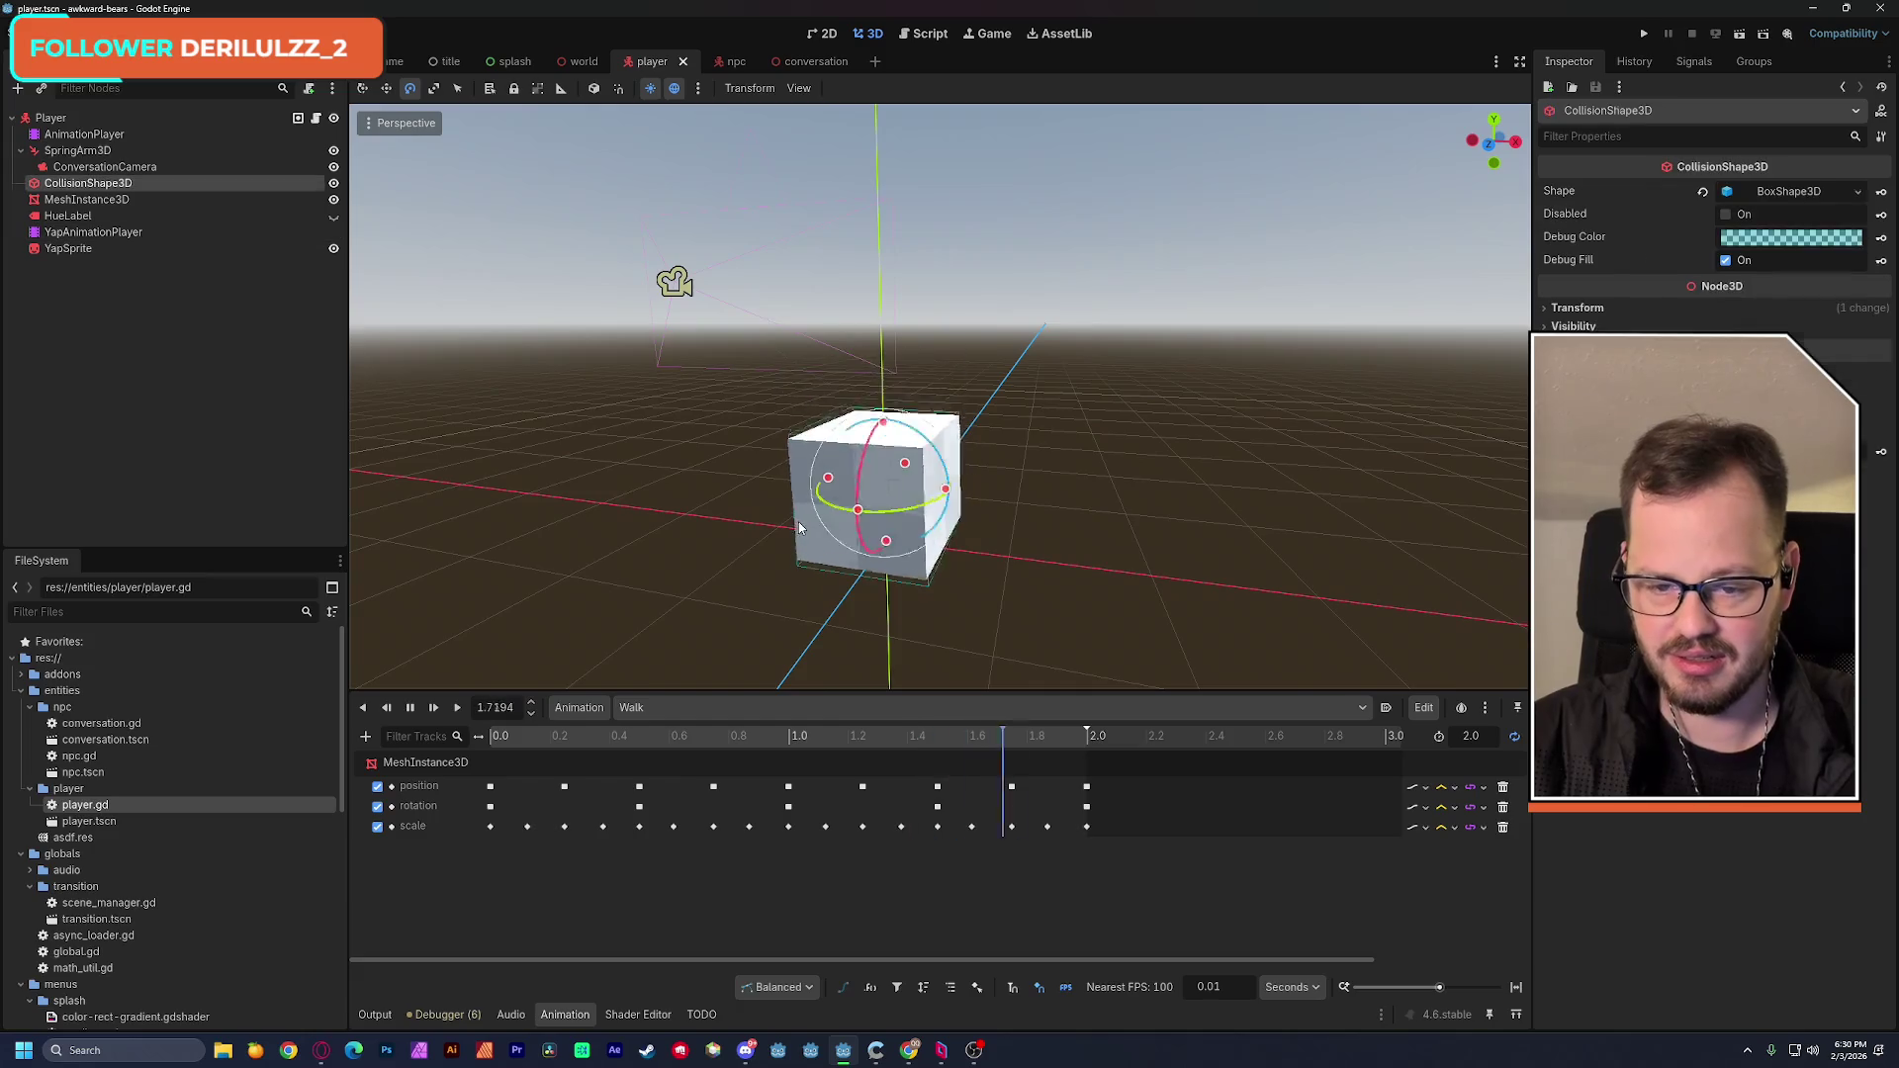
pyautogui.click(202, 384)
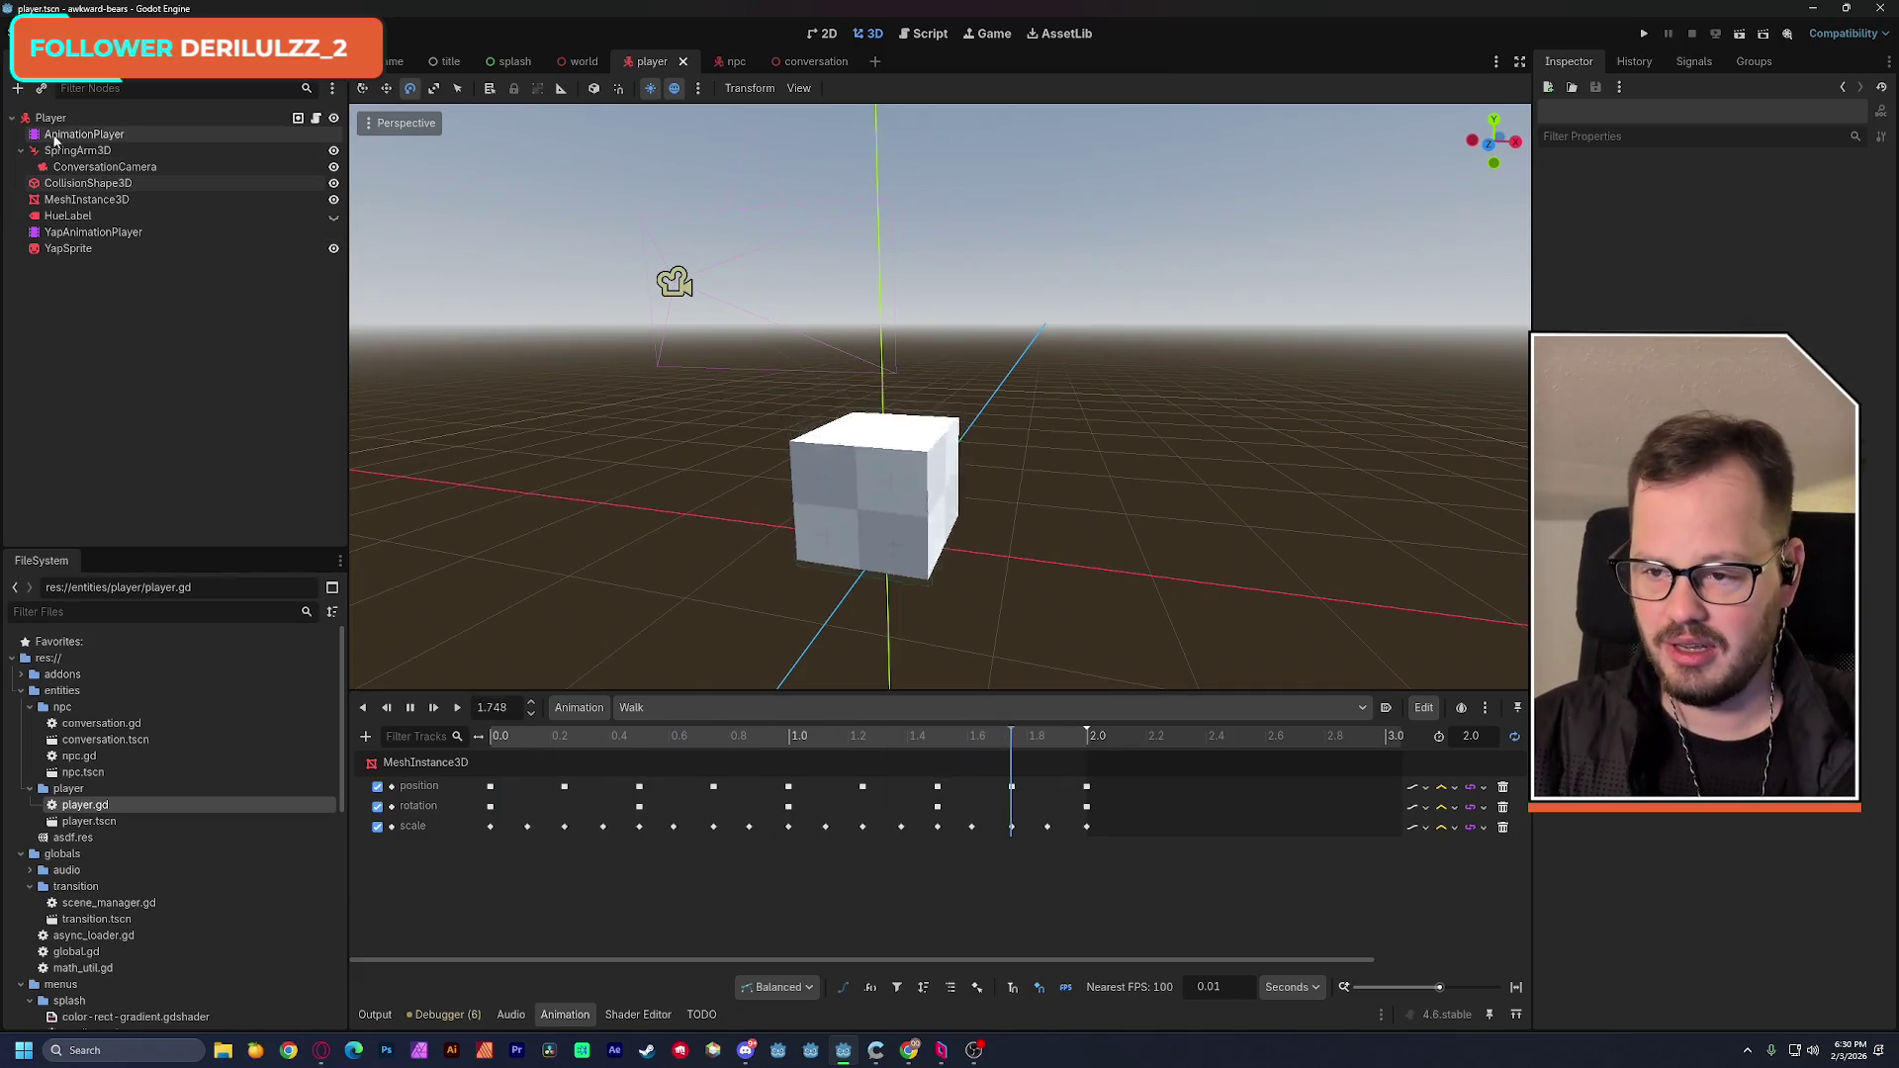
pyautogui.click(411, 708)
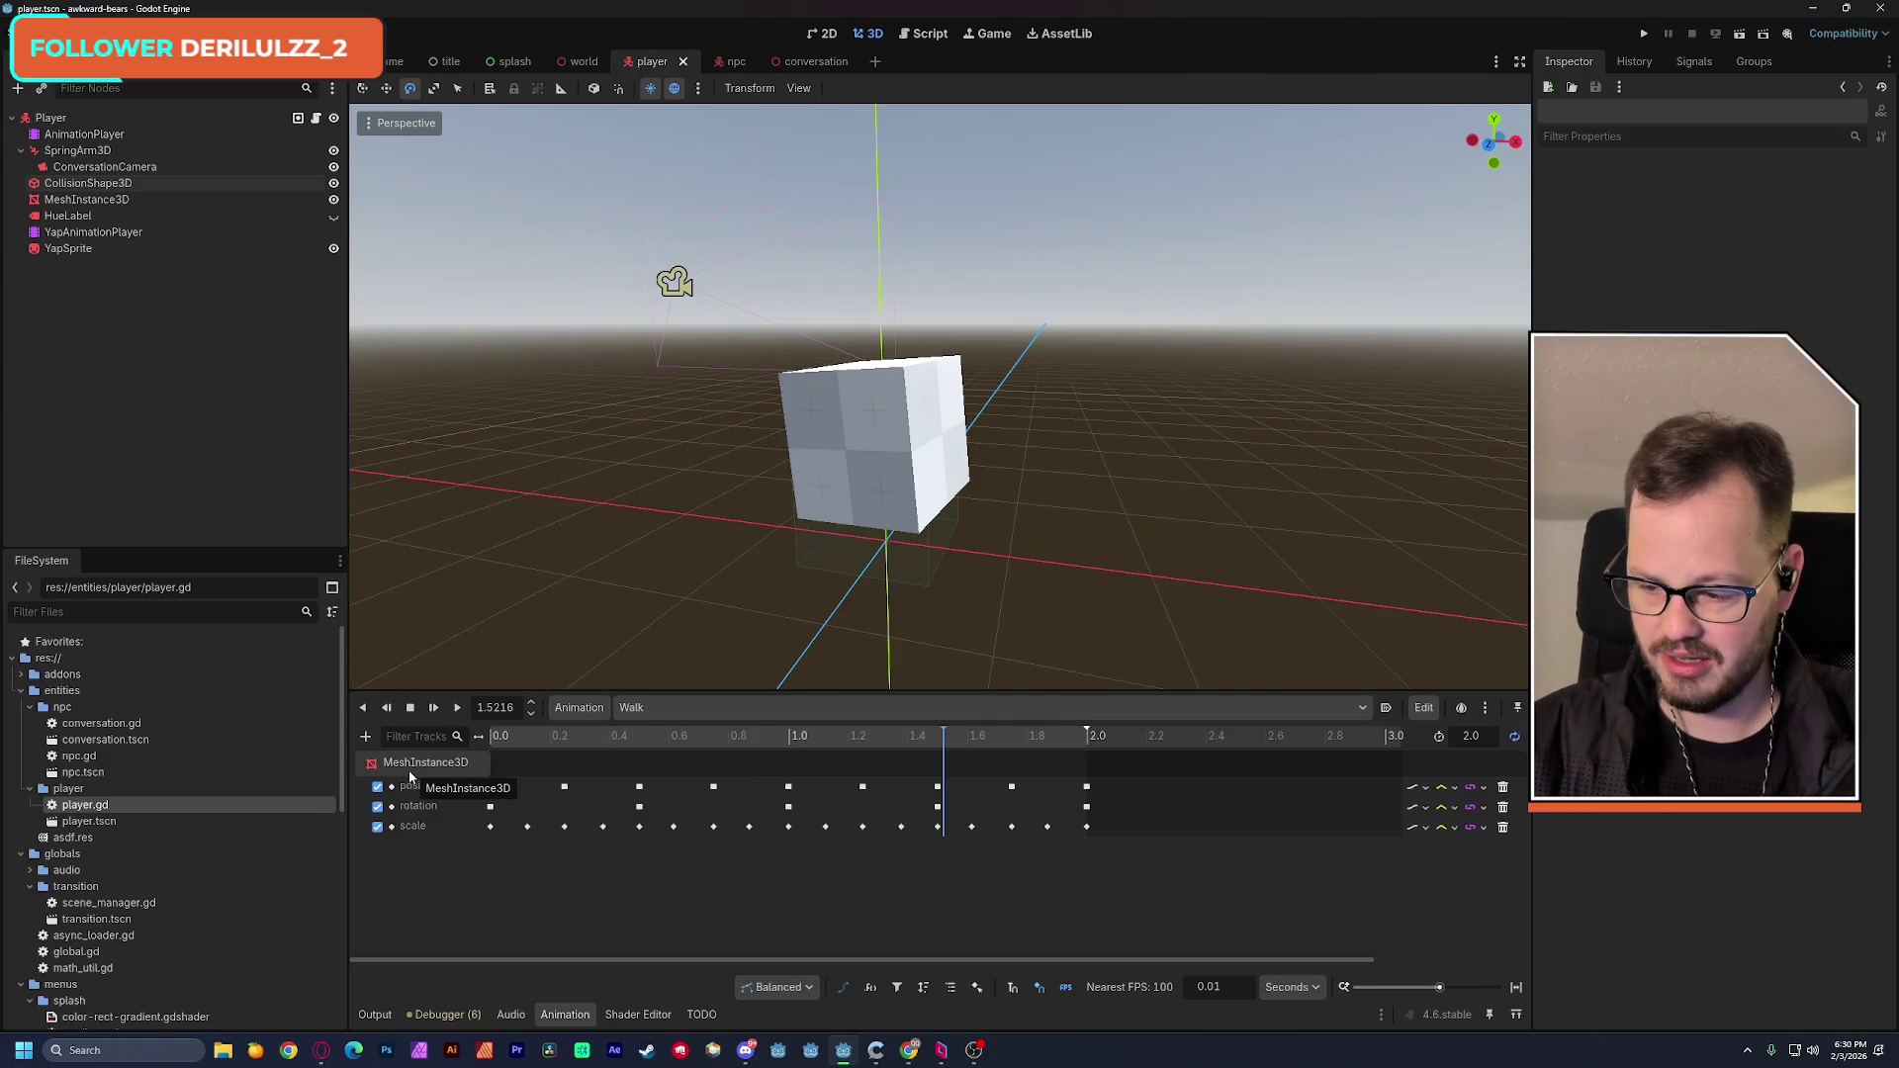
pyautogui.click(579, 707)
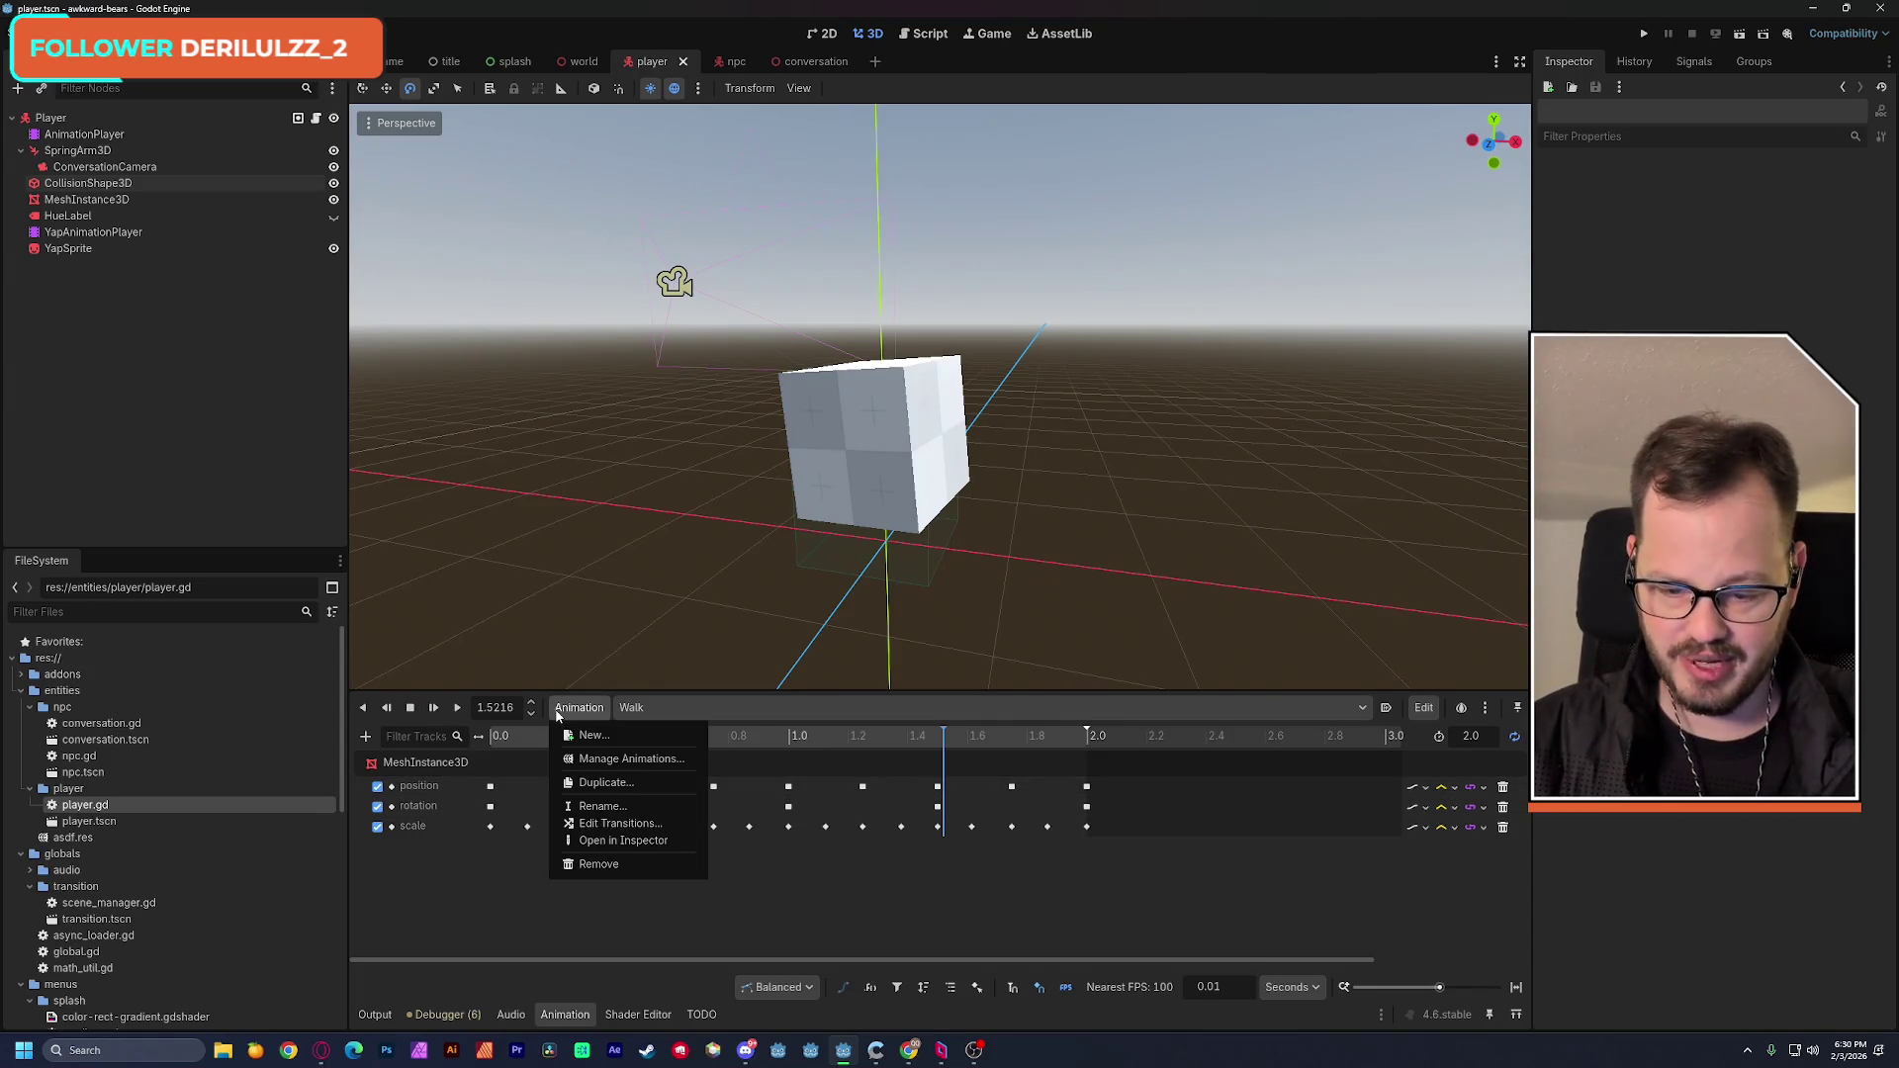
pyautogui.click(683, 758)
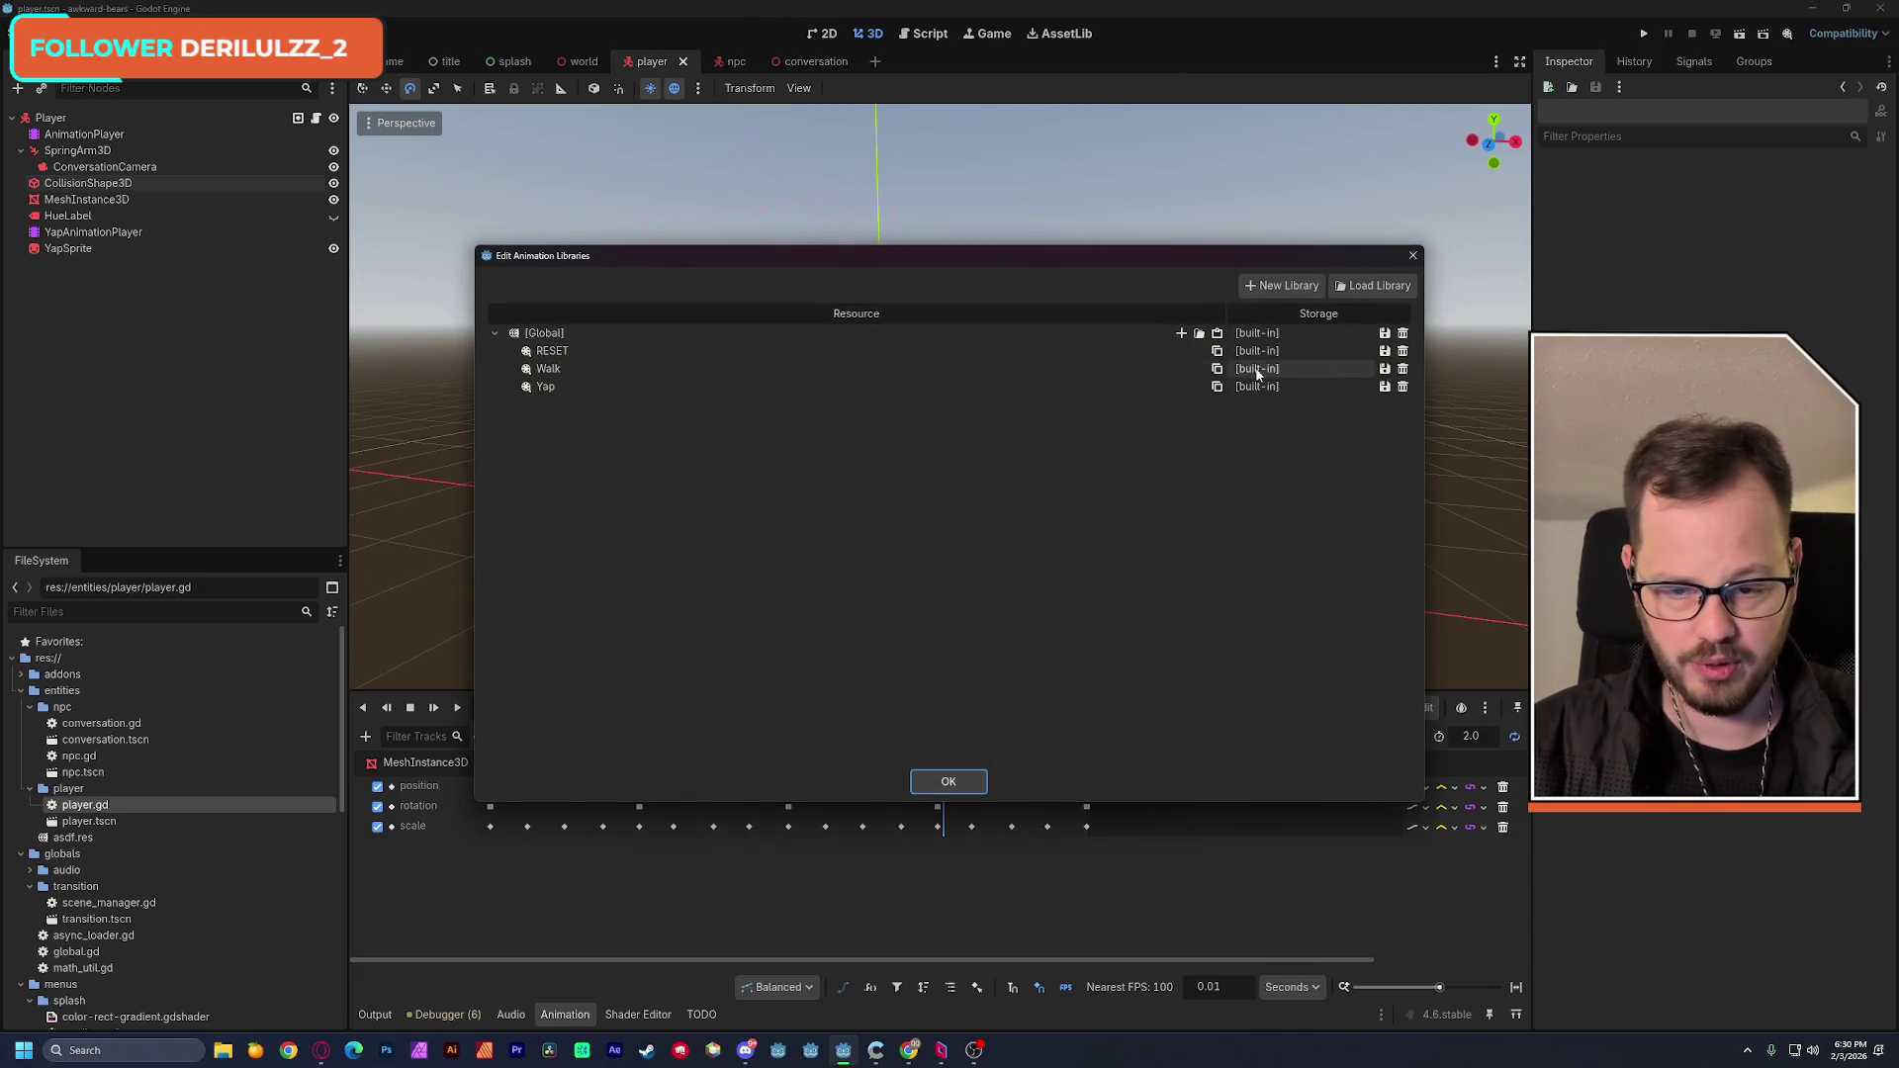
# Save the Walk animation as Walk.res in res://entities/player and close the library manager.
pyautogui.click(1386, 369)
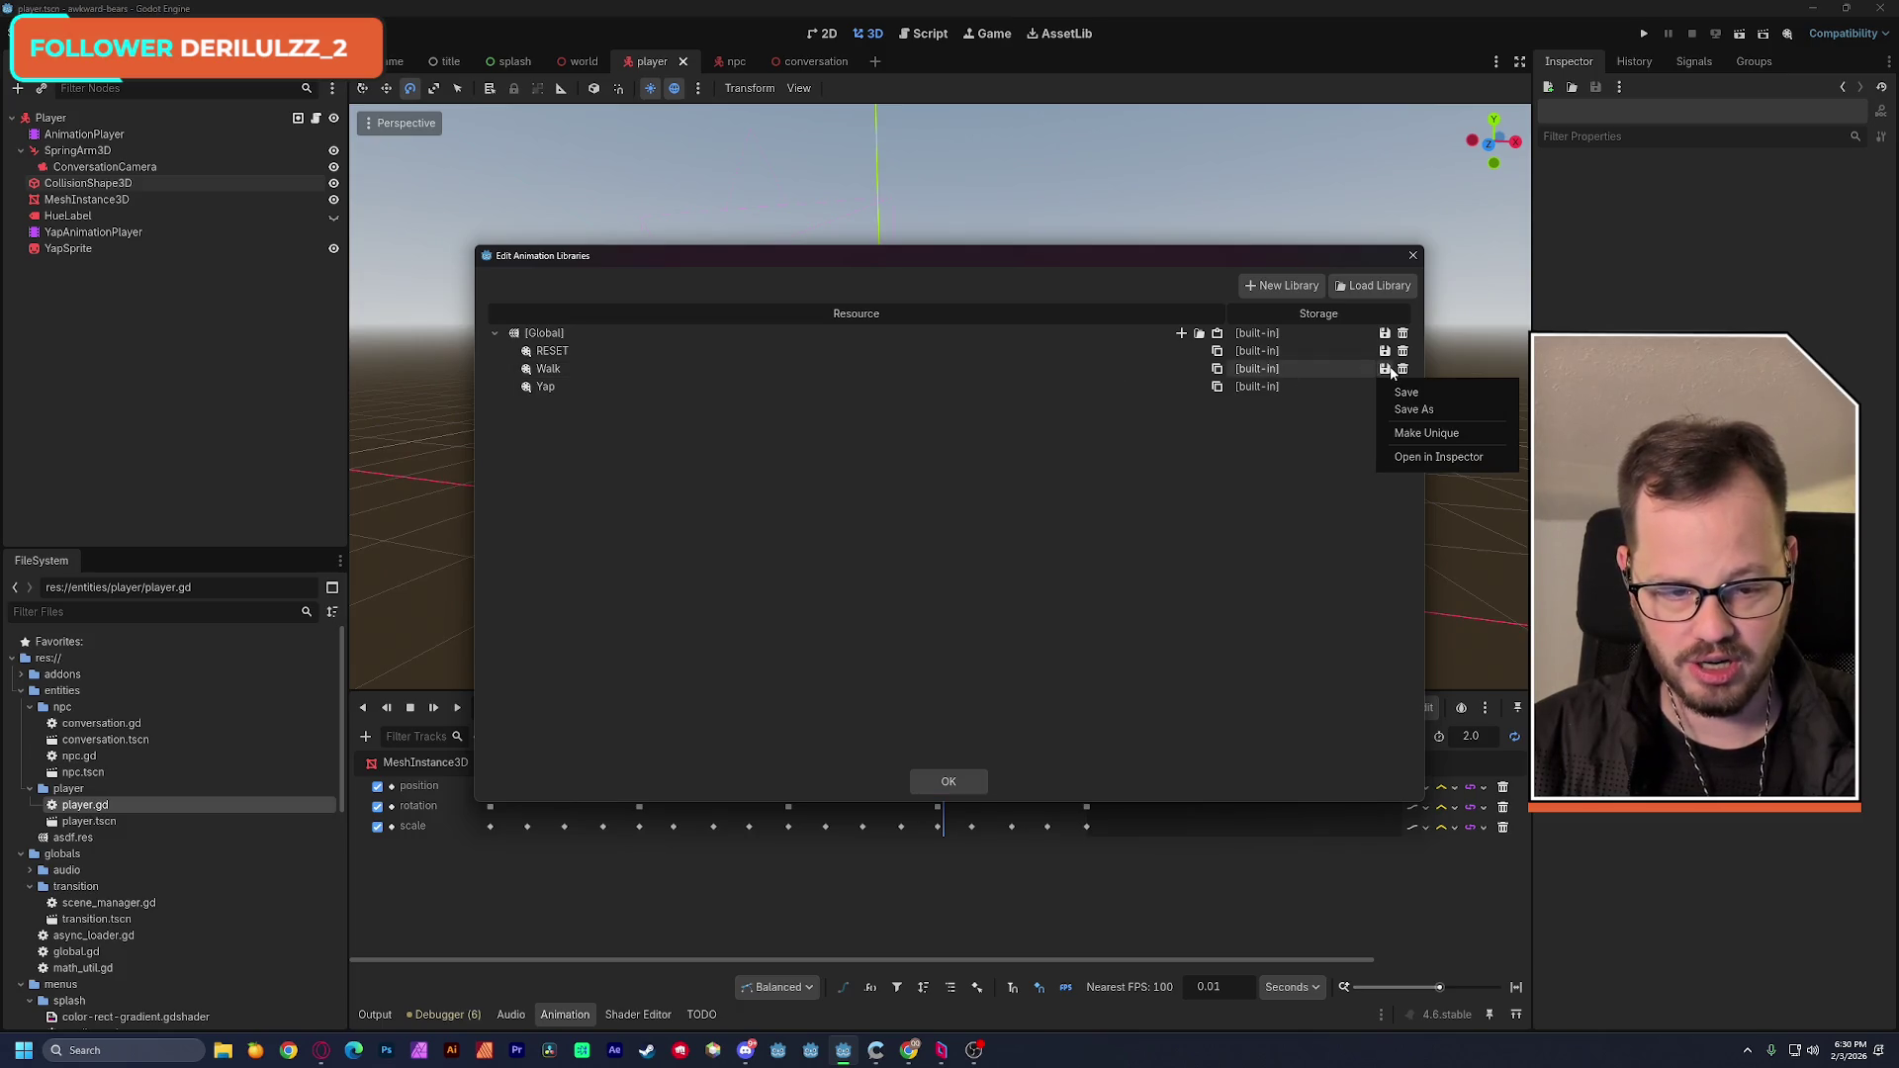
pyautogui.click(1439, 408)
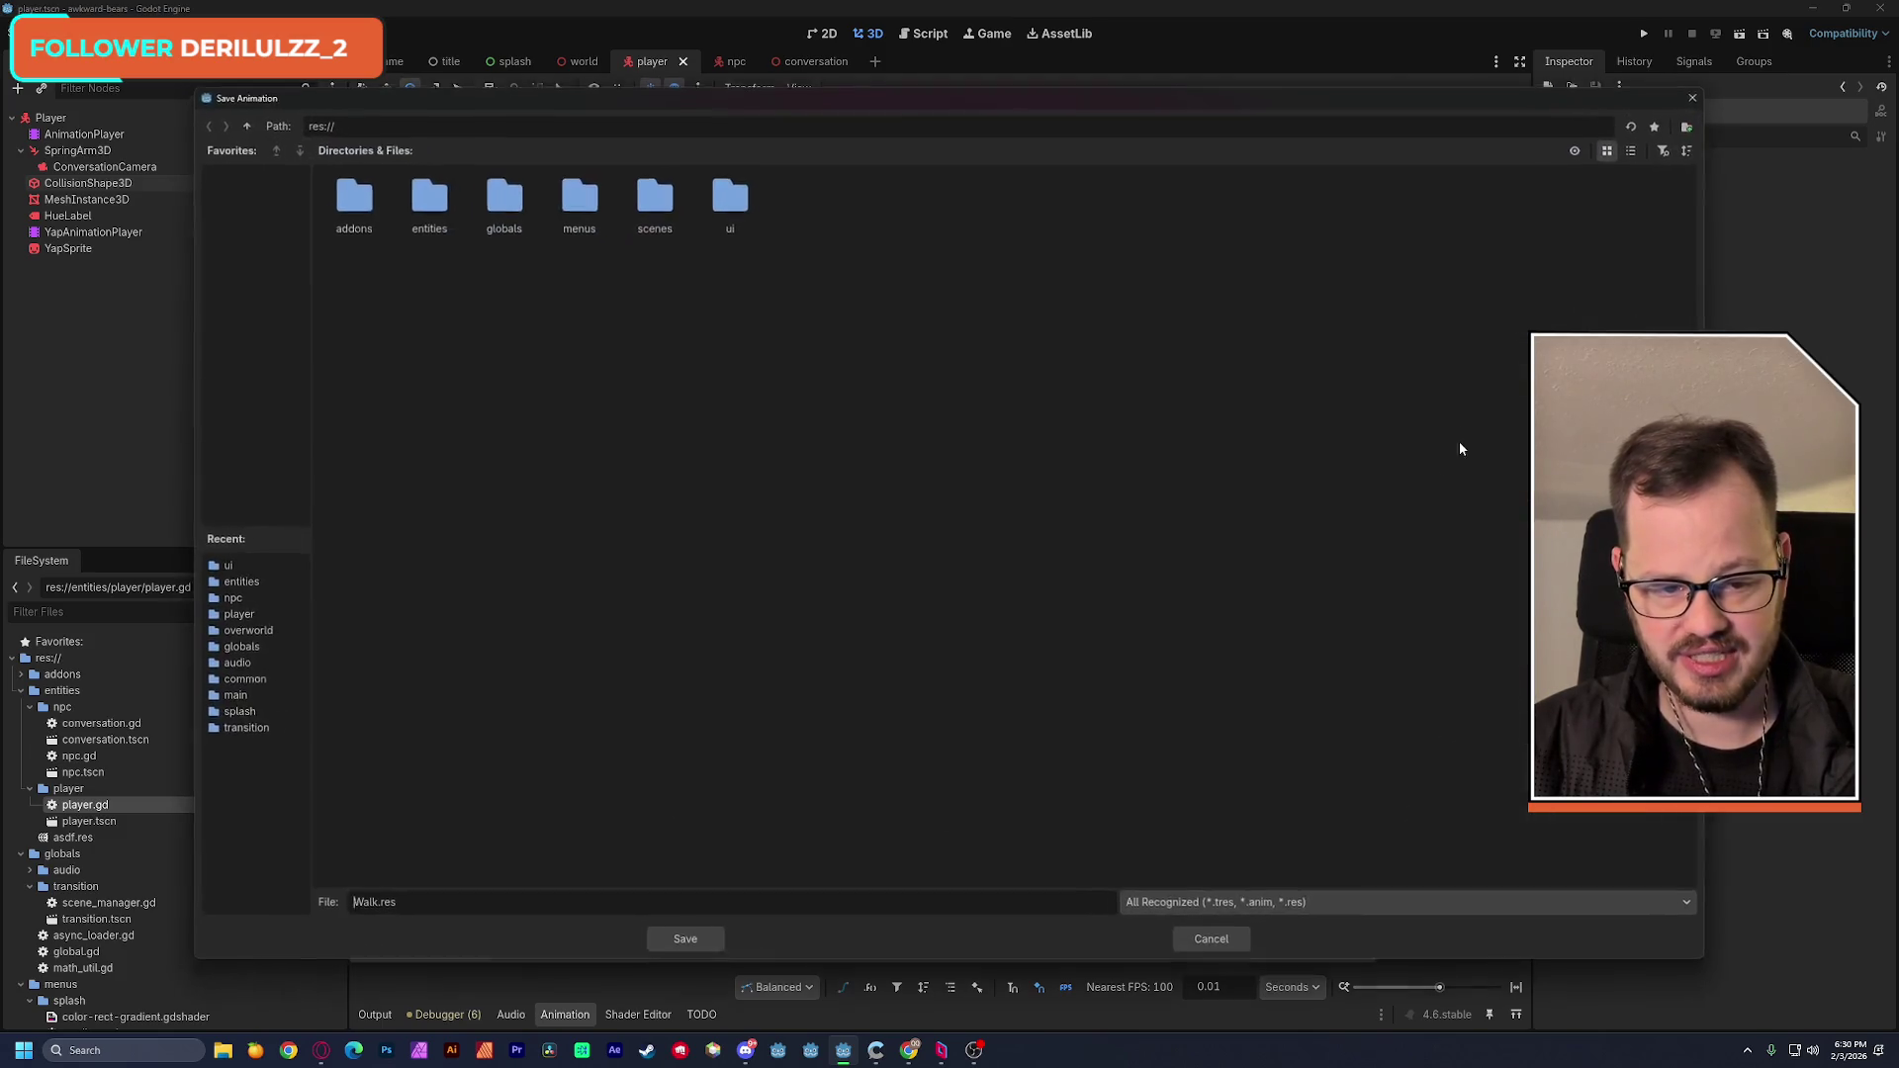
pyautogui.doubleClick(426, 197)
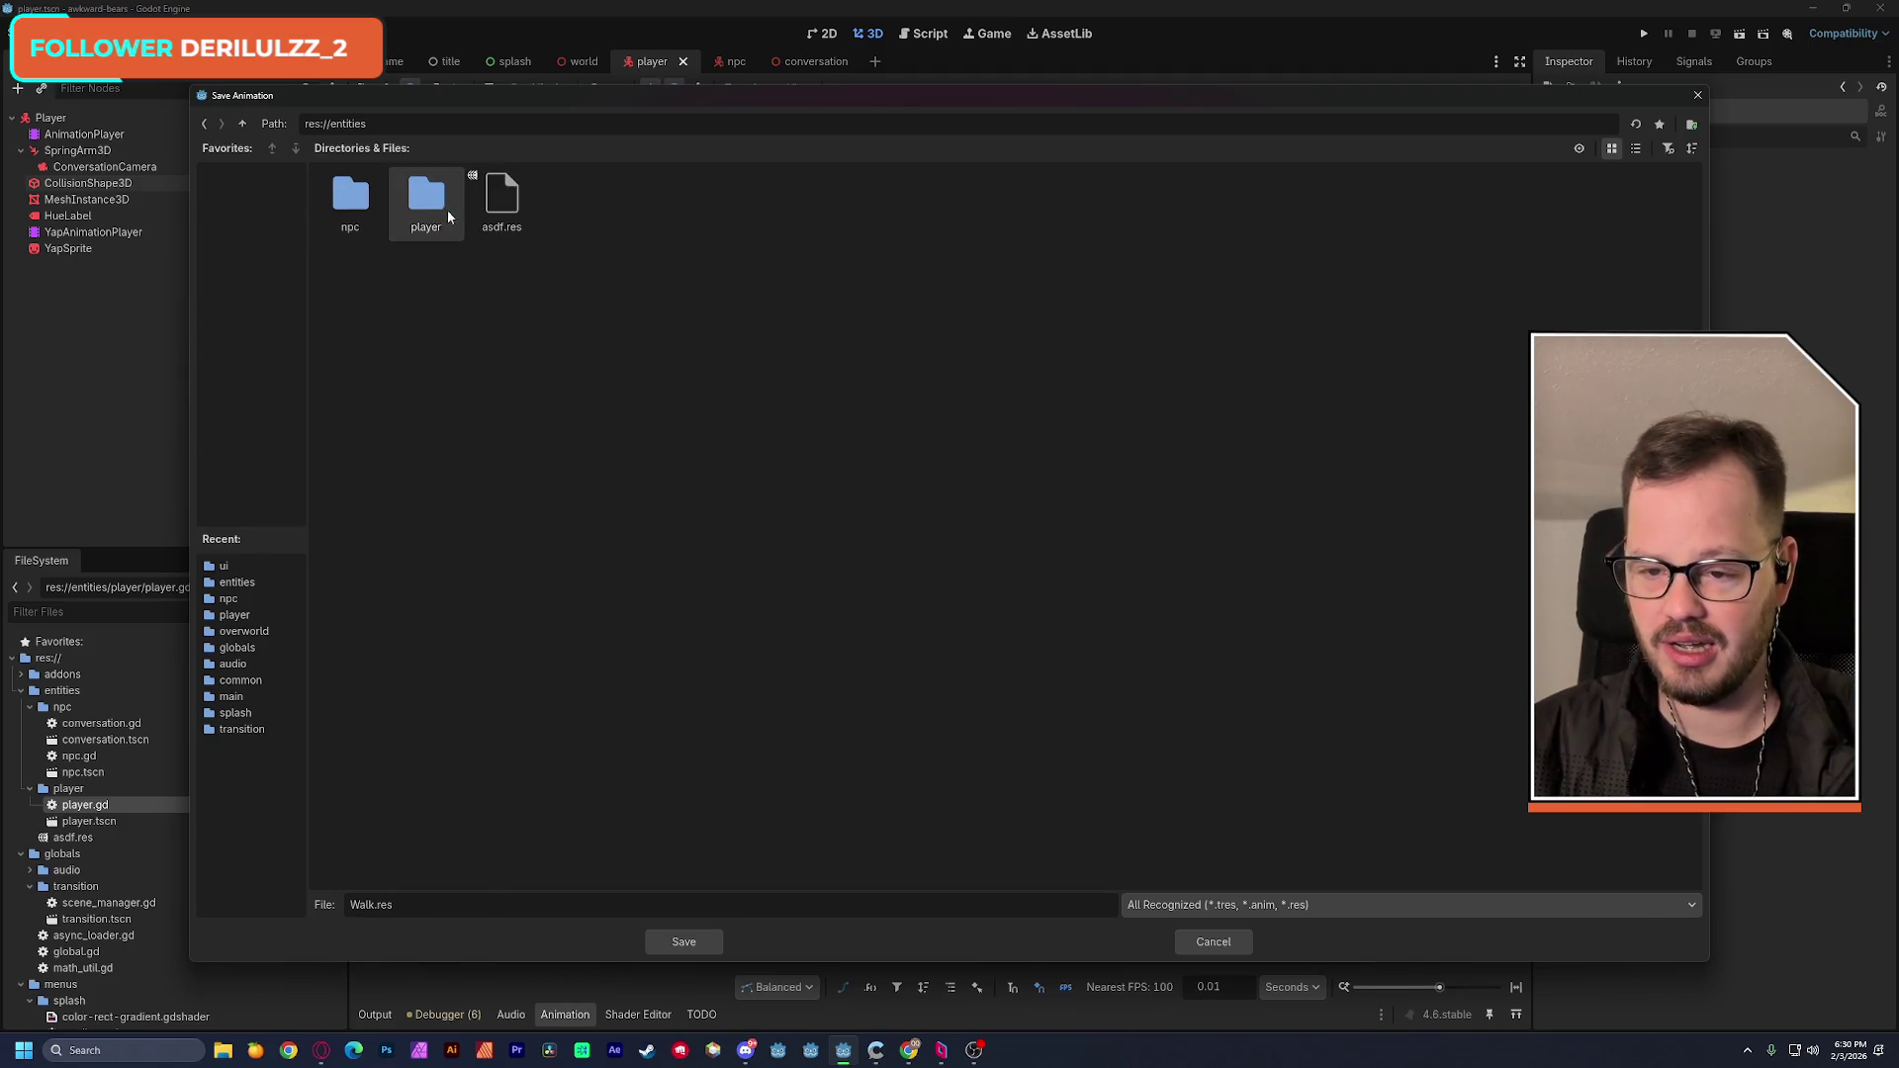
pyautogui.doubleClick(427, 198)
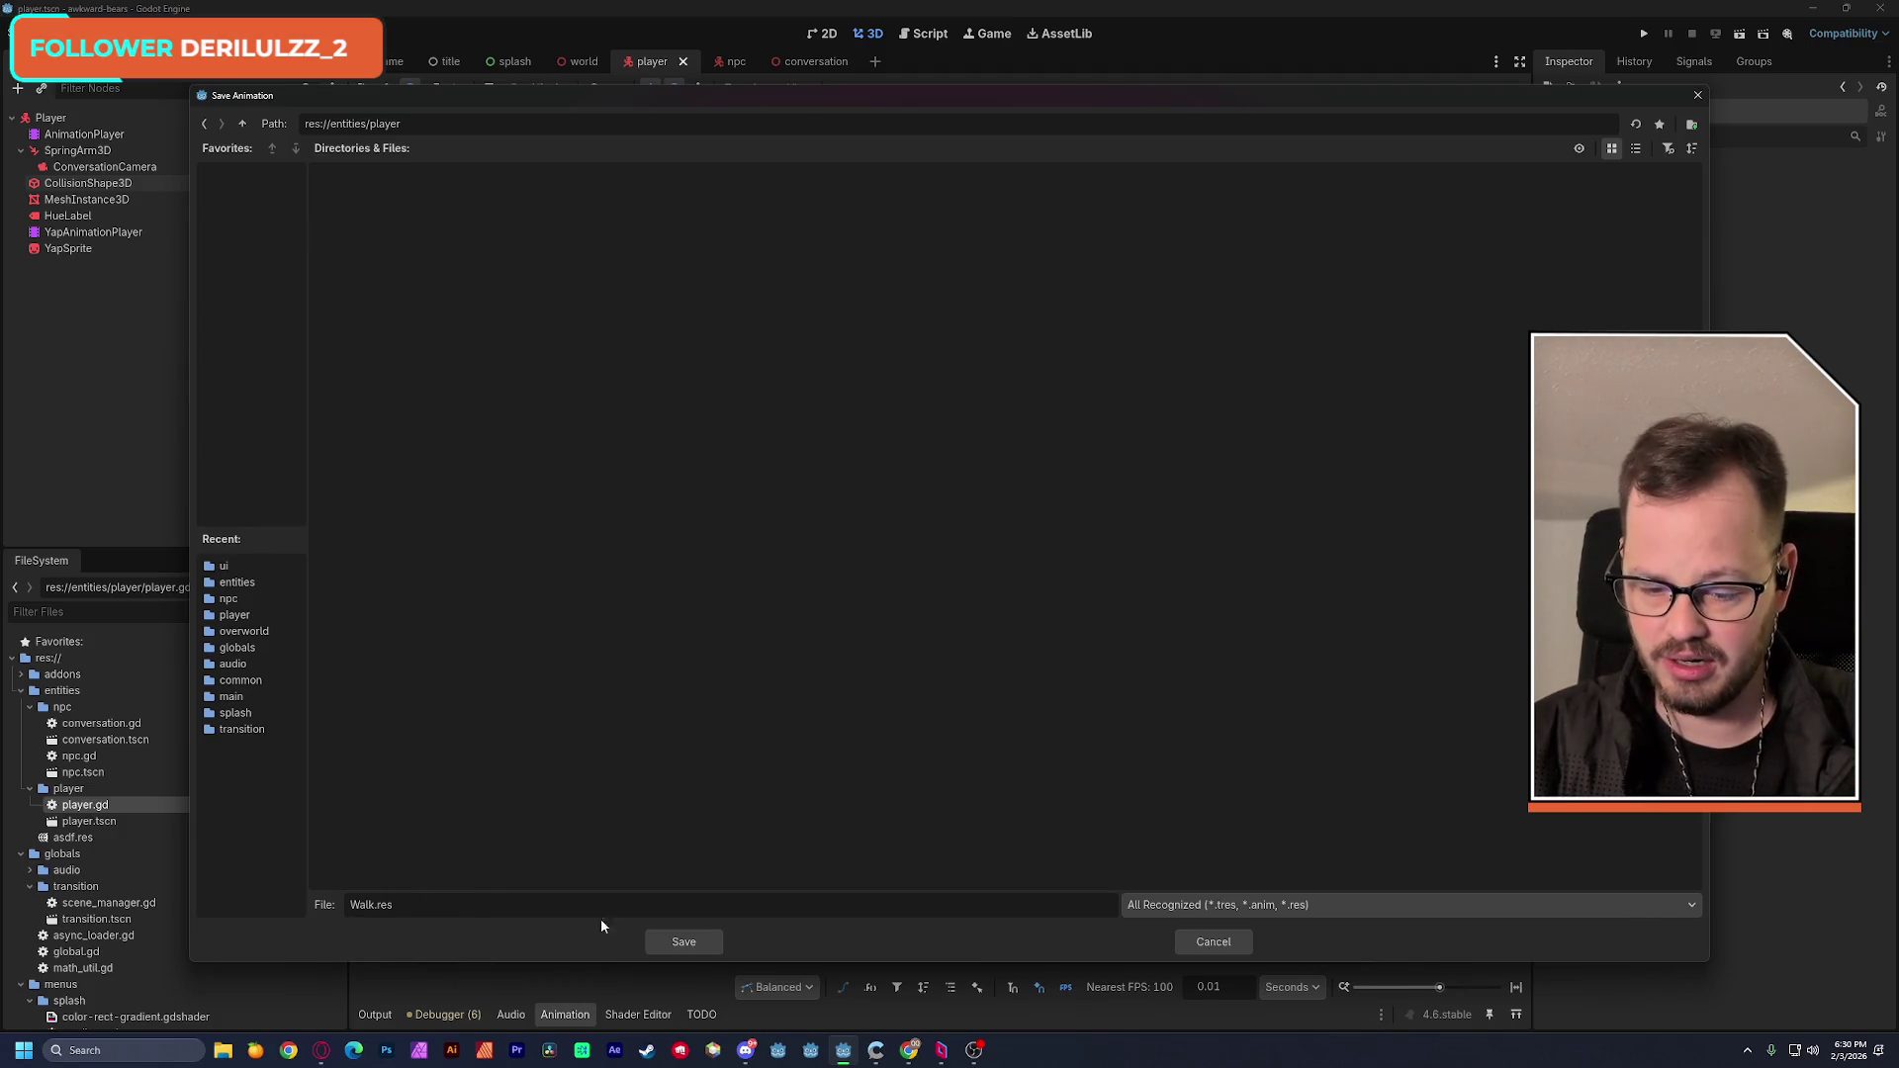
pyautogui.click(683, 943)
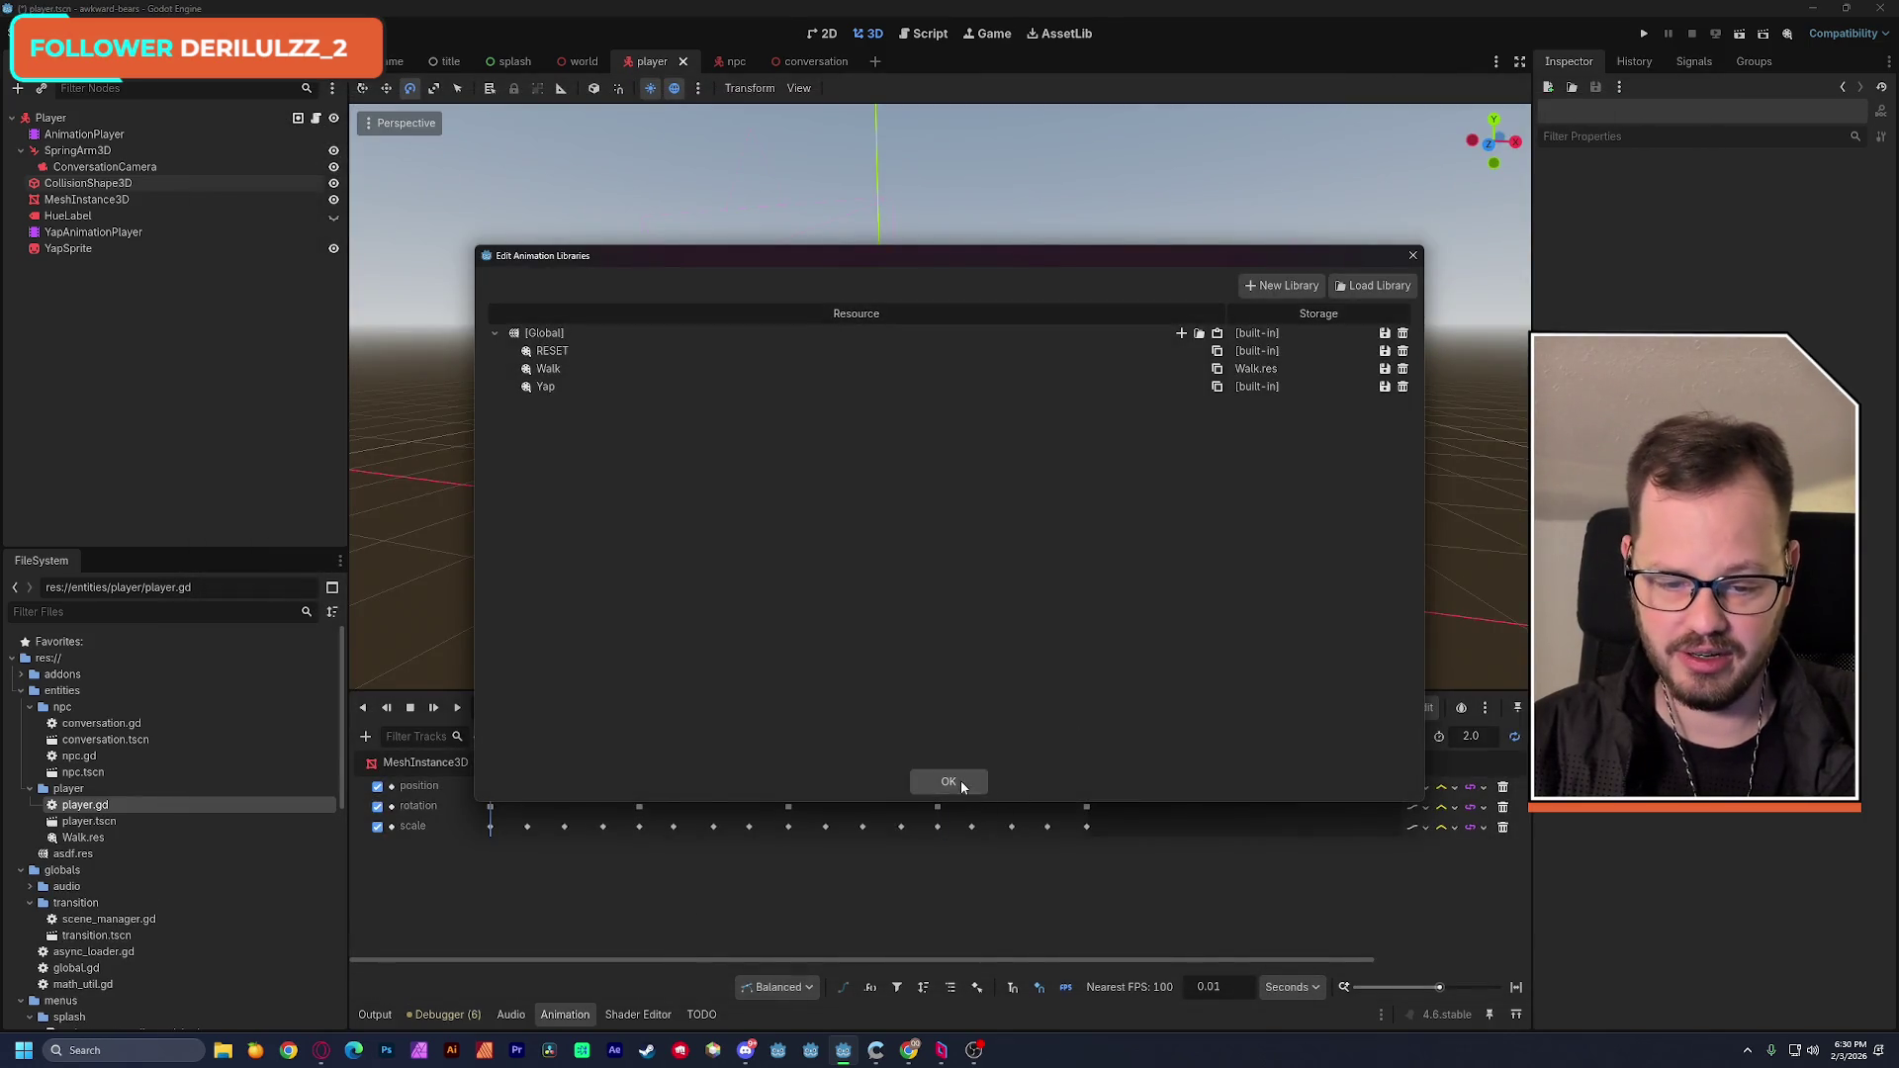
pyautogui.click(948, 781)
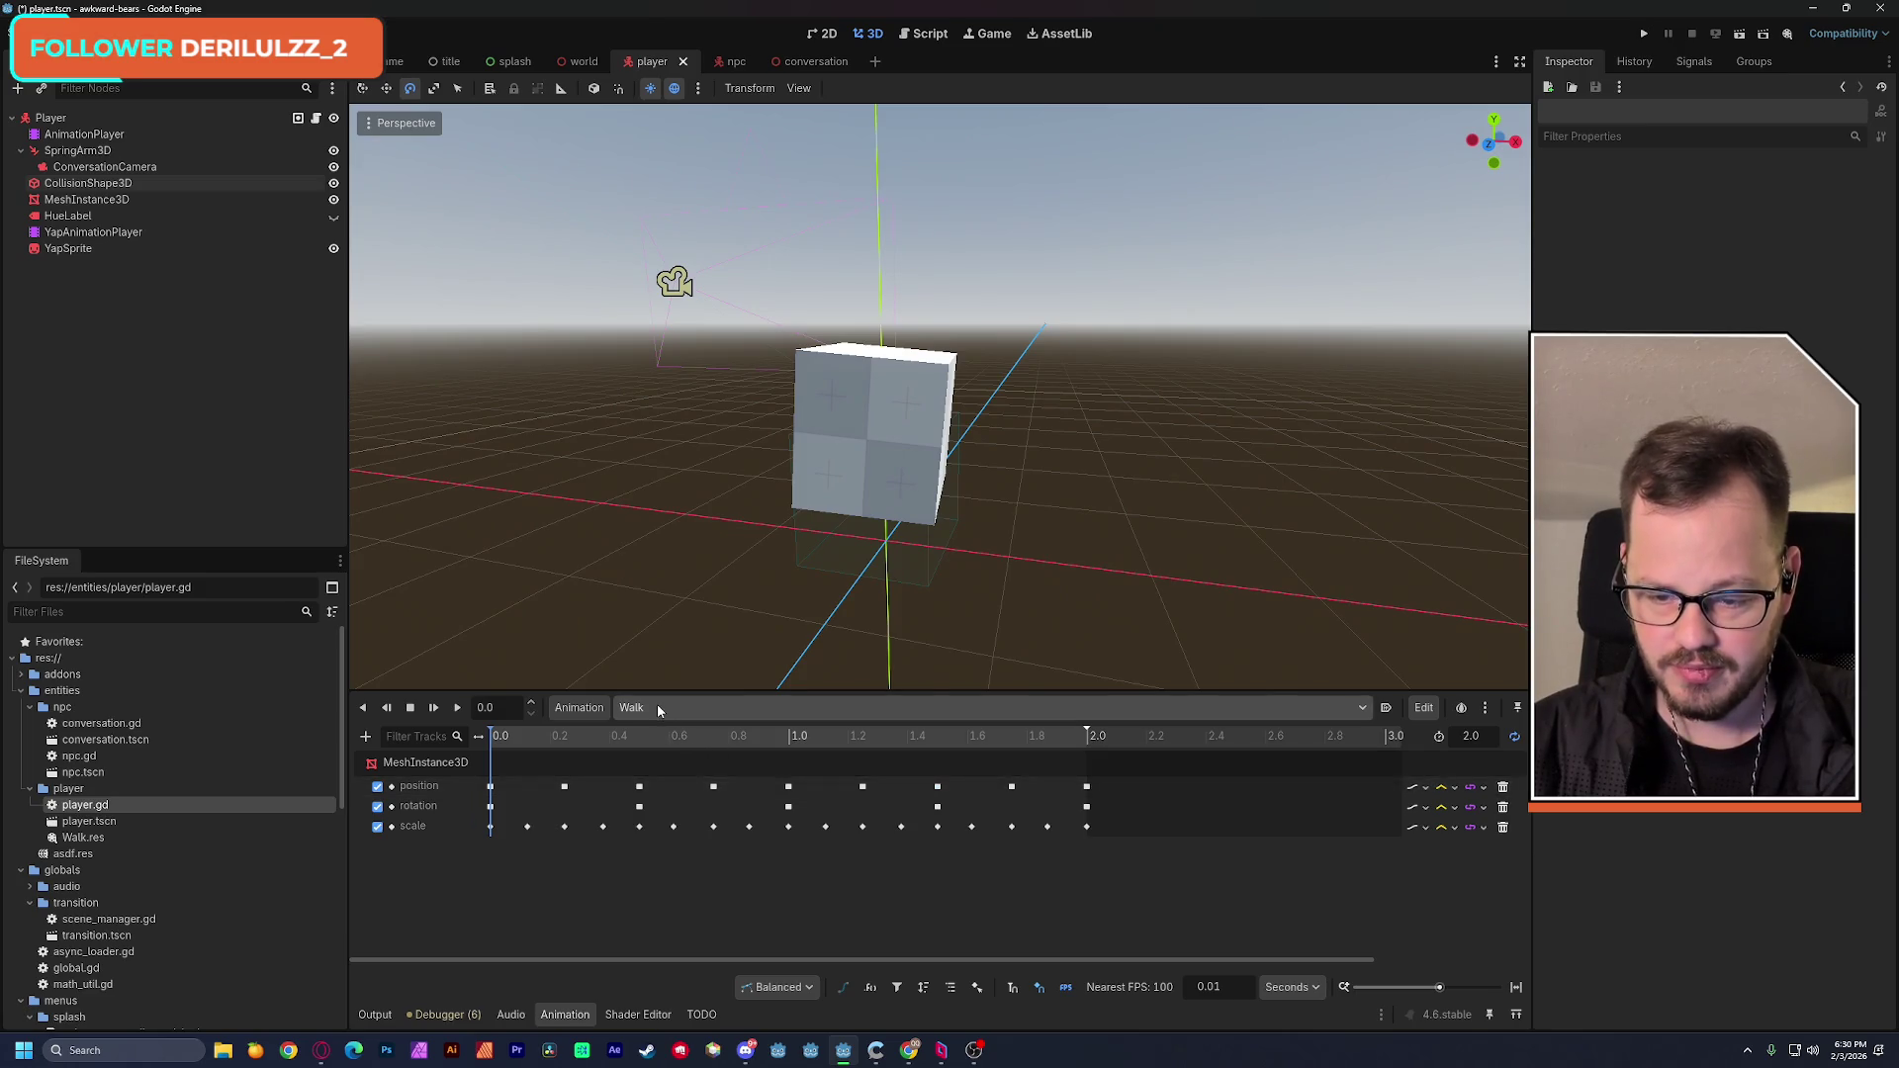
pyautogui.click(84, 134)
# Try loading Walk.res as an animation library for AnimationPlayer, then dismiss the invalid-library error.
pyautogui.click(580, 708)
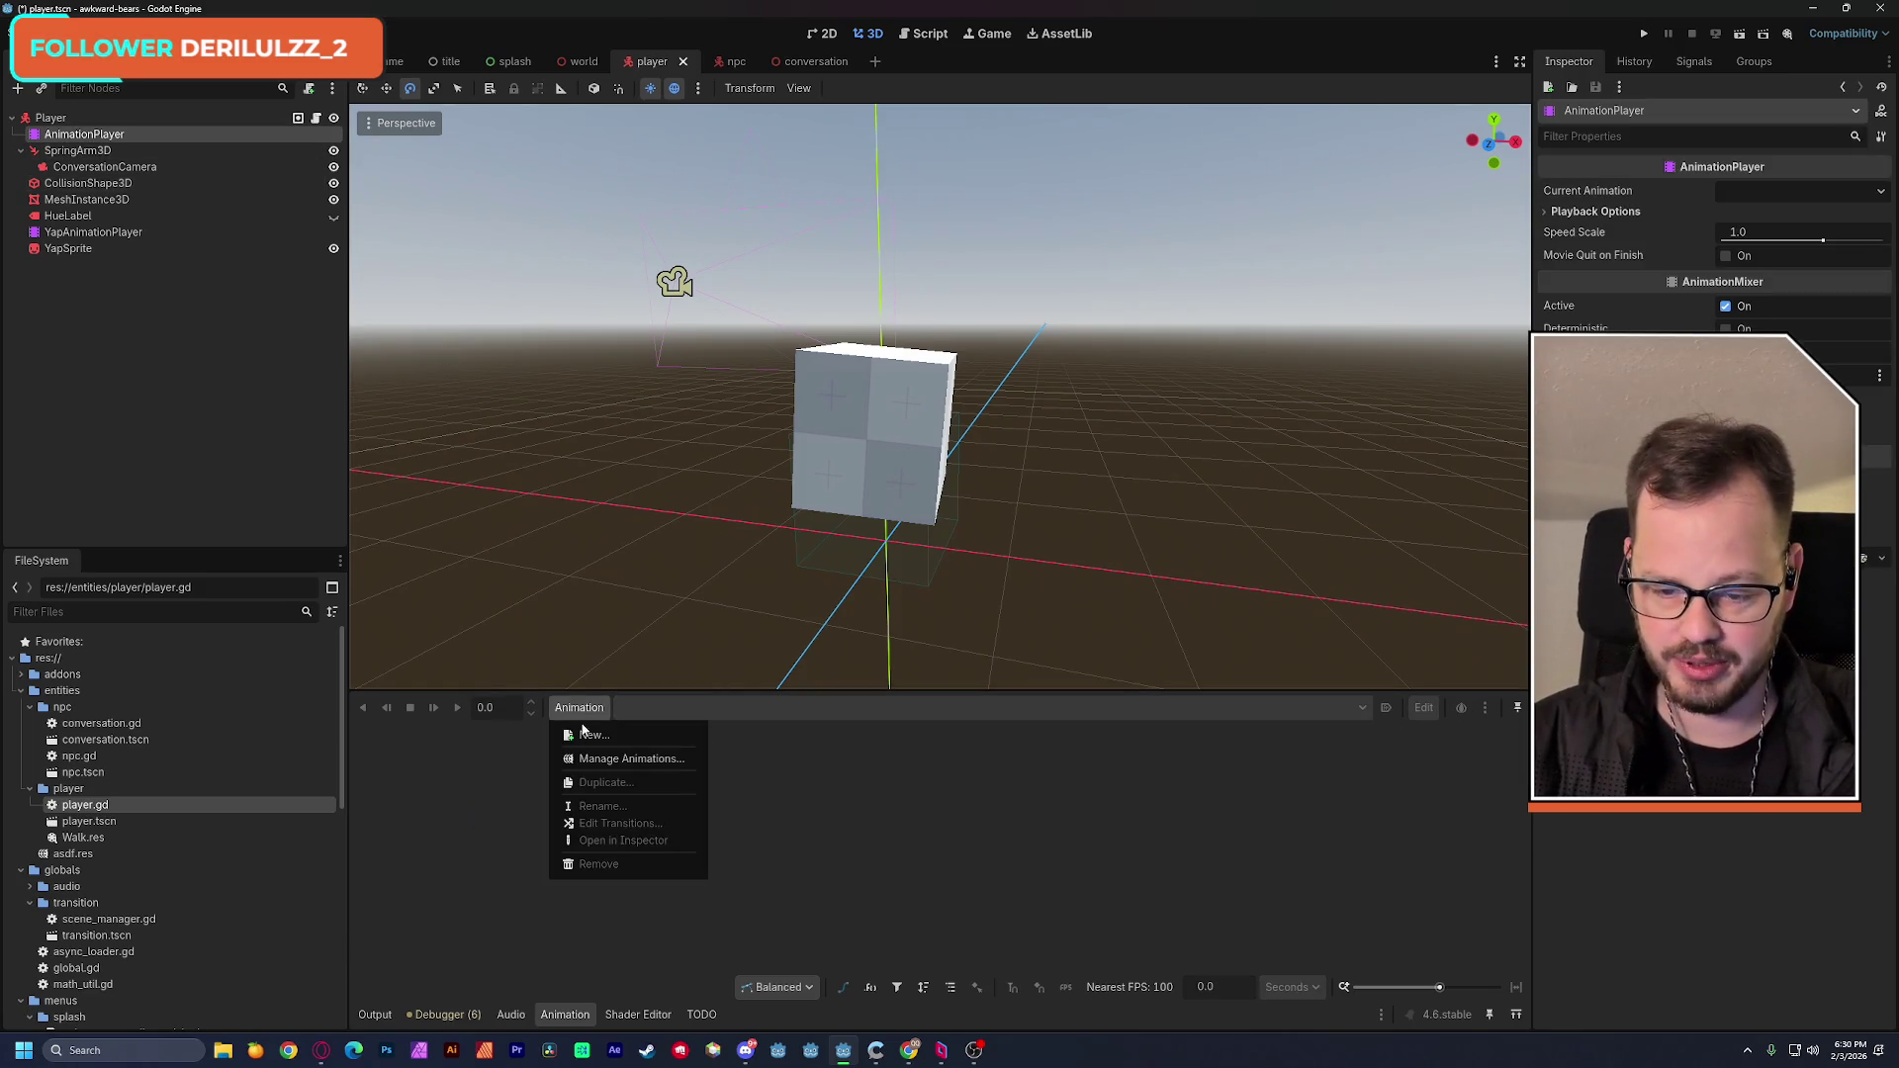
pyautogui.click(593, 759)
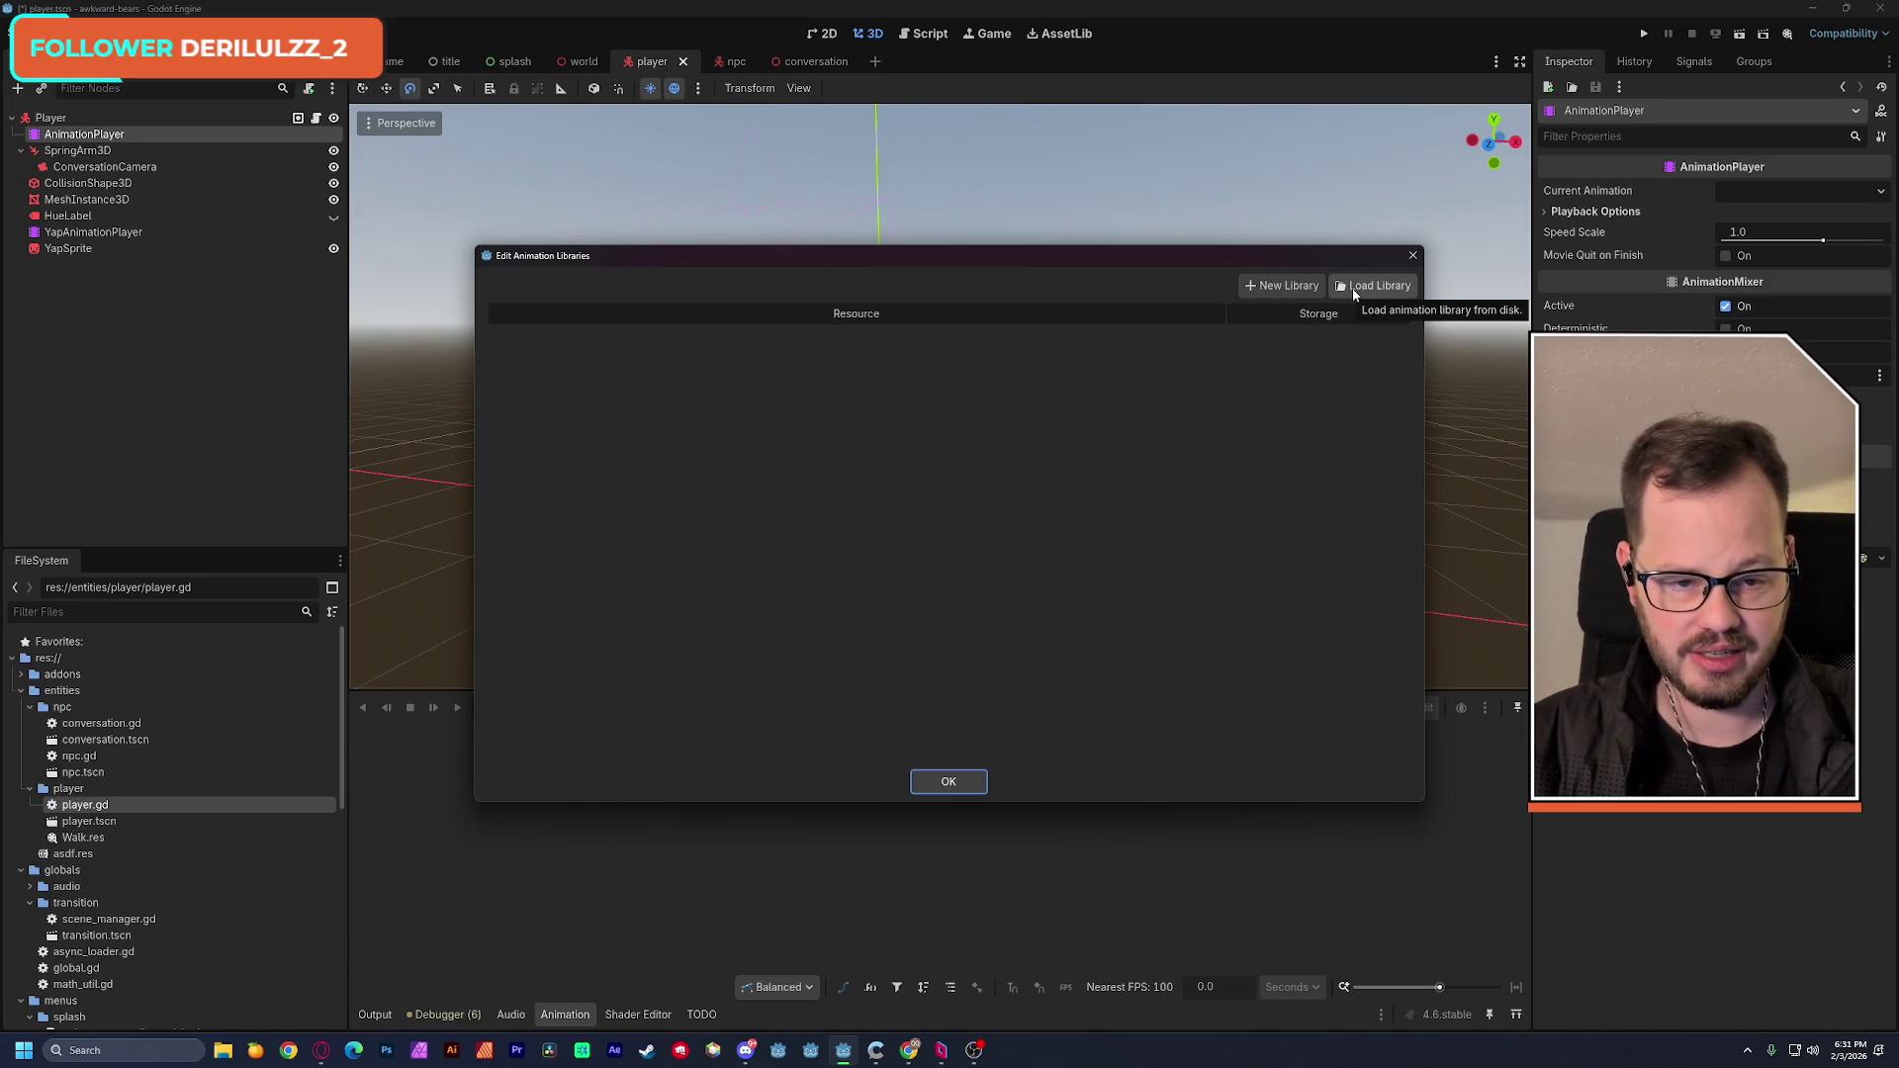
pyautogui.click(1305, 287)
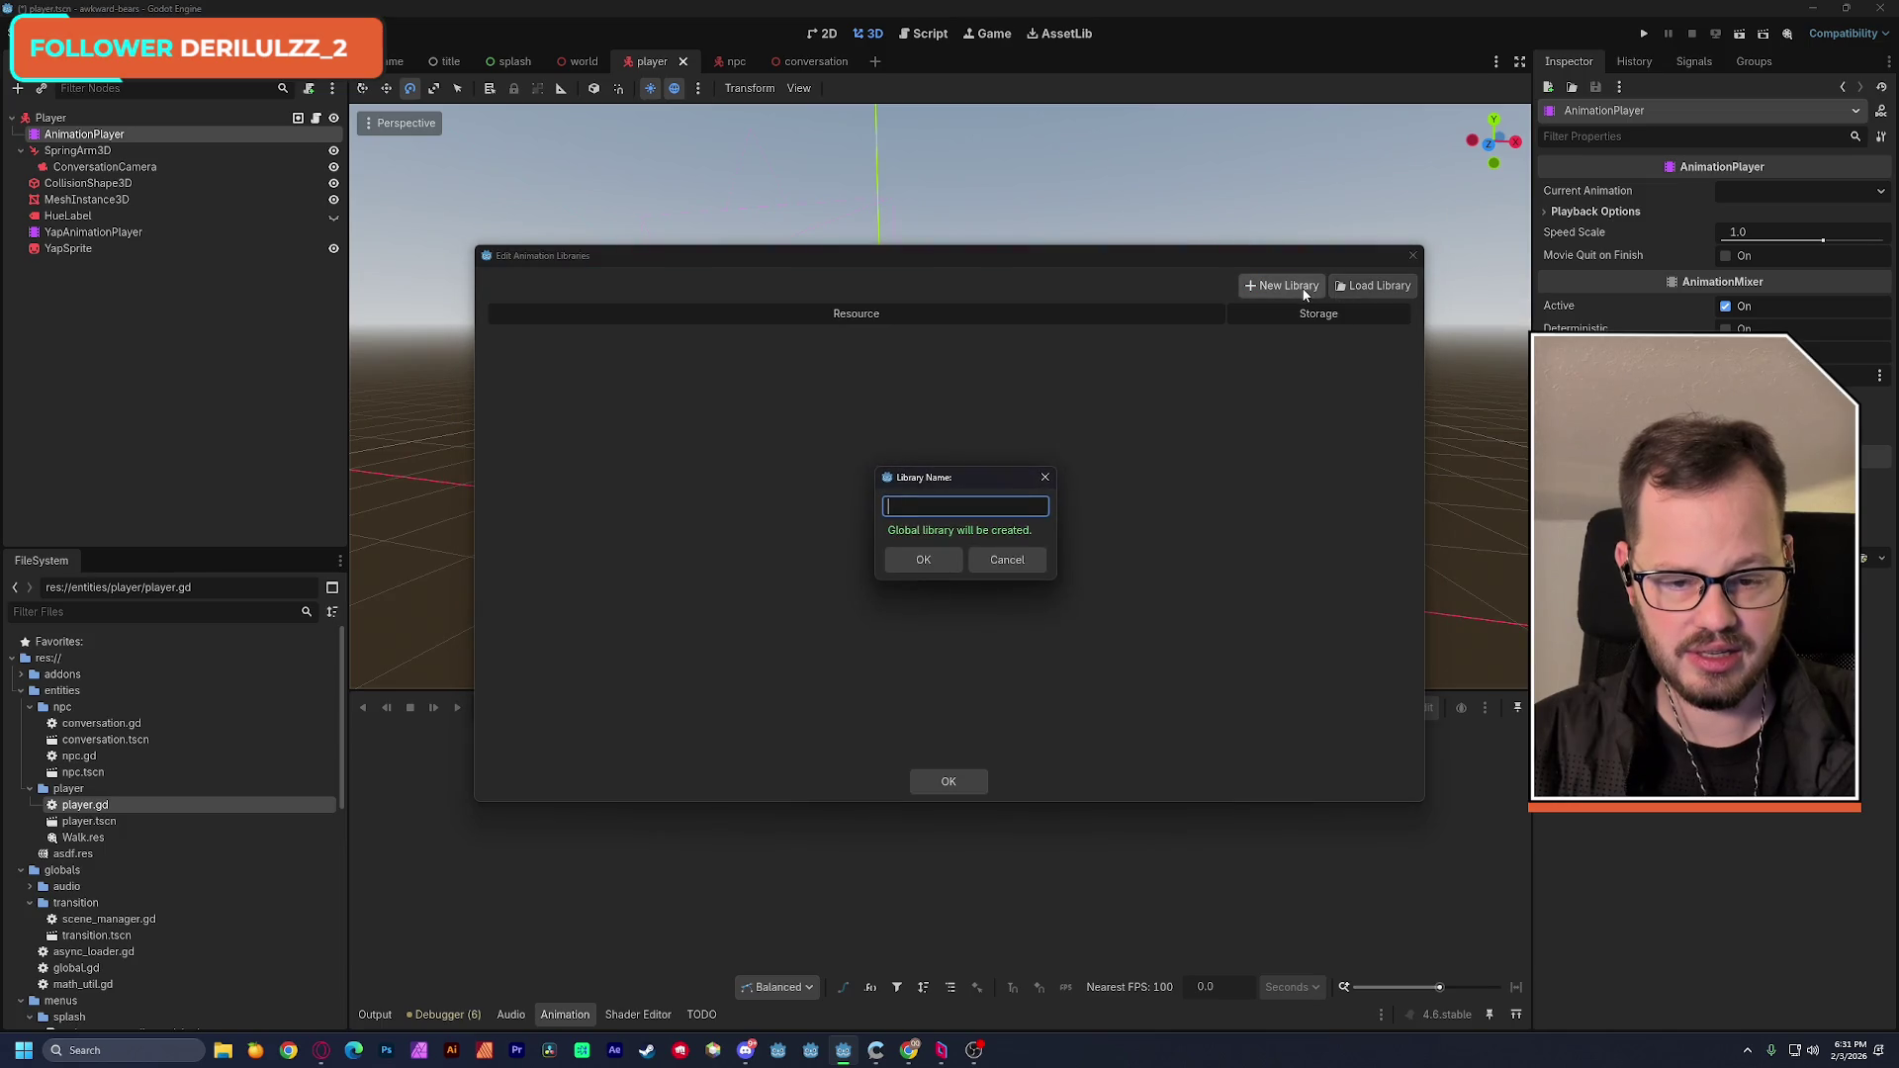
pyautogui.click(999, 562)
pyautogui.click(1347, 287)
pyautogui.doubleClick(352, 203)
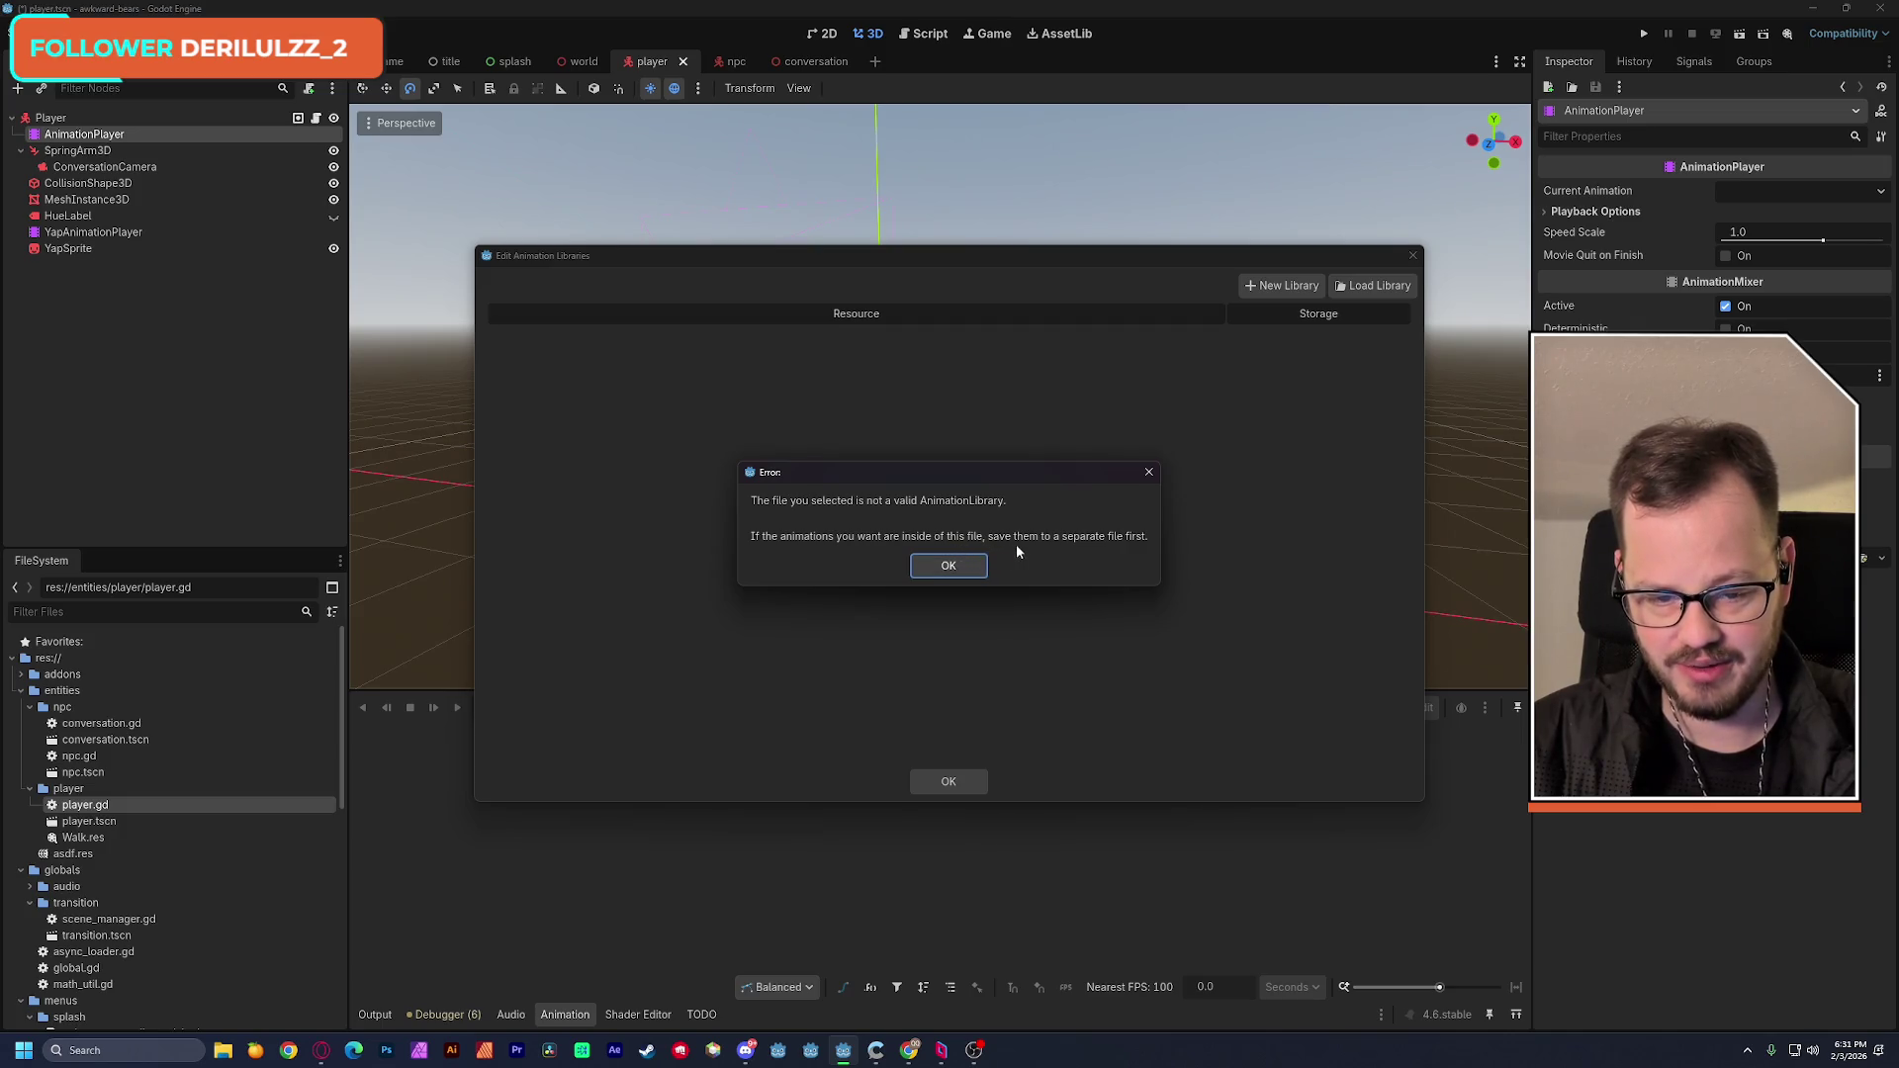
pyautogui.click(945, 565)
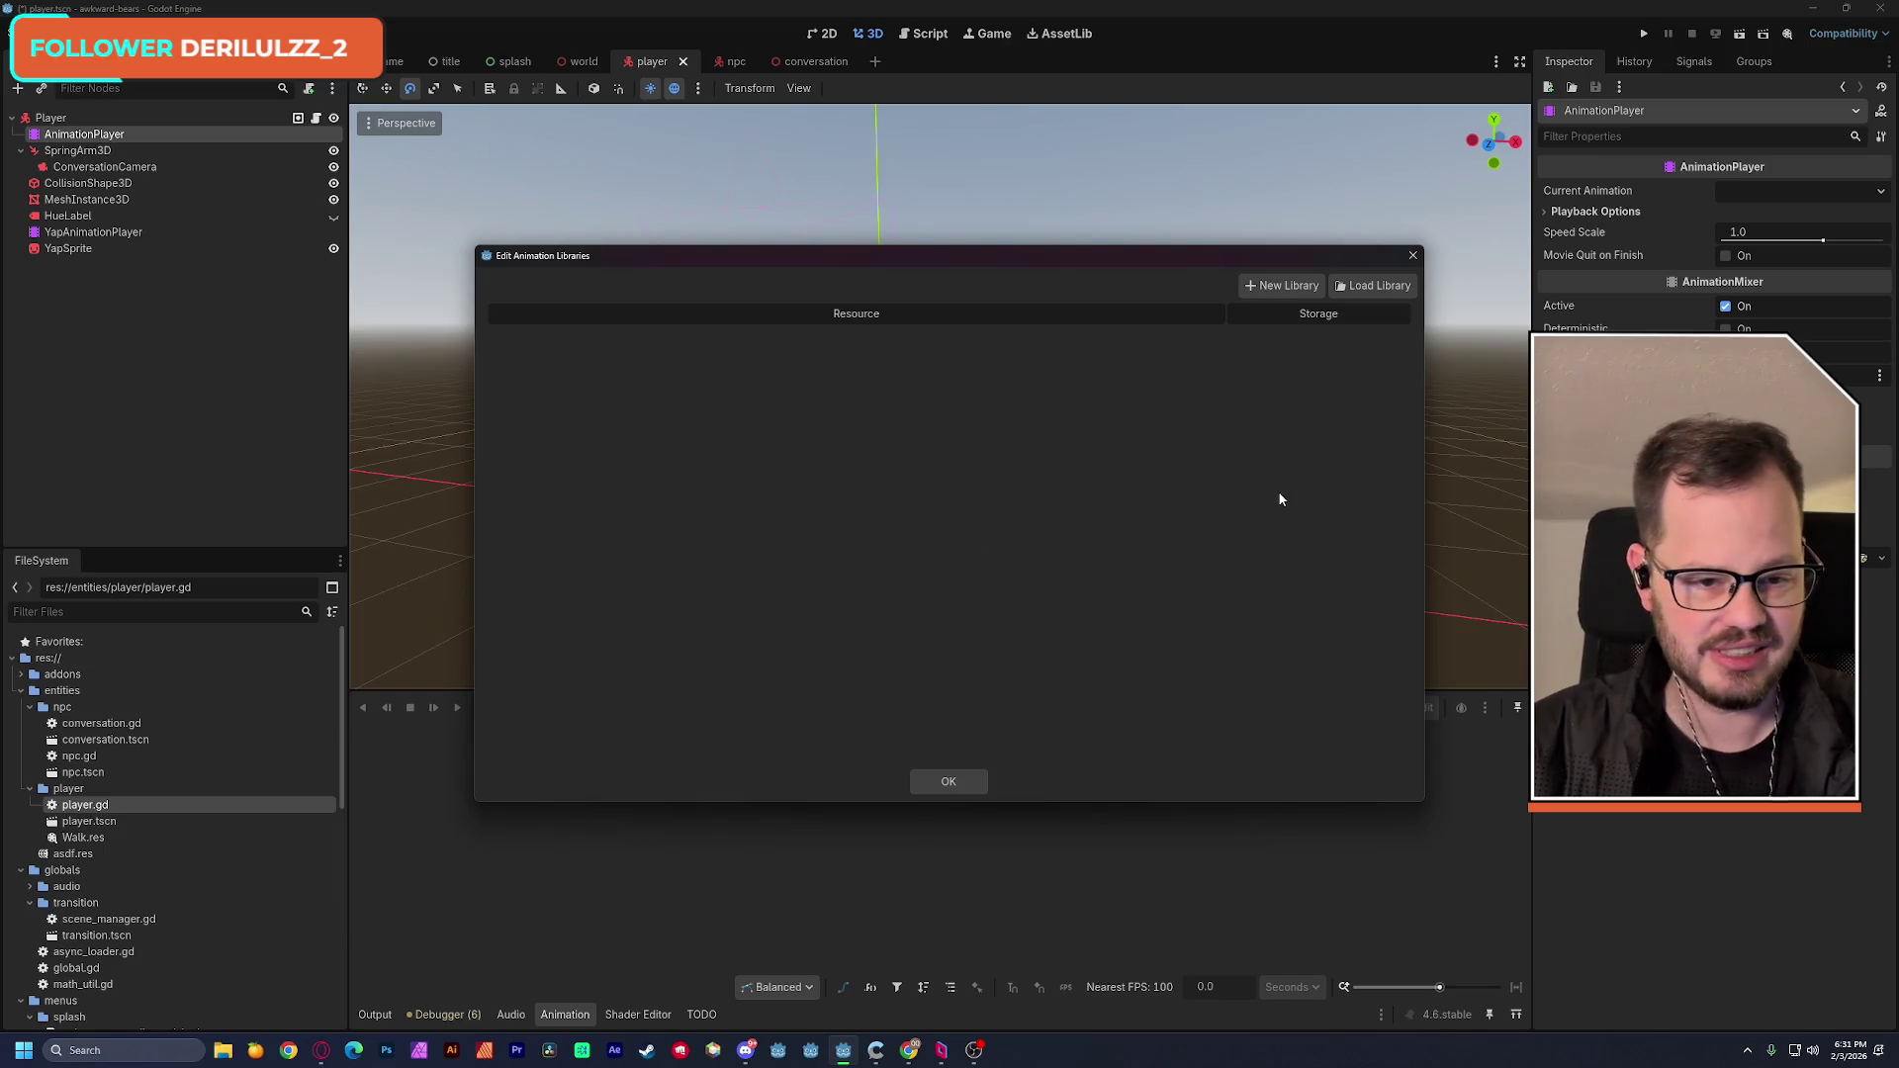
pyautogui.click(970, 781)
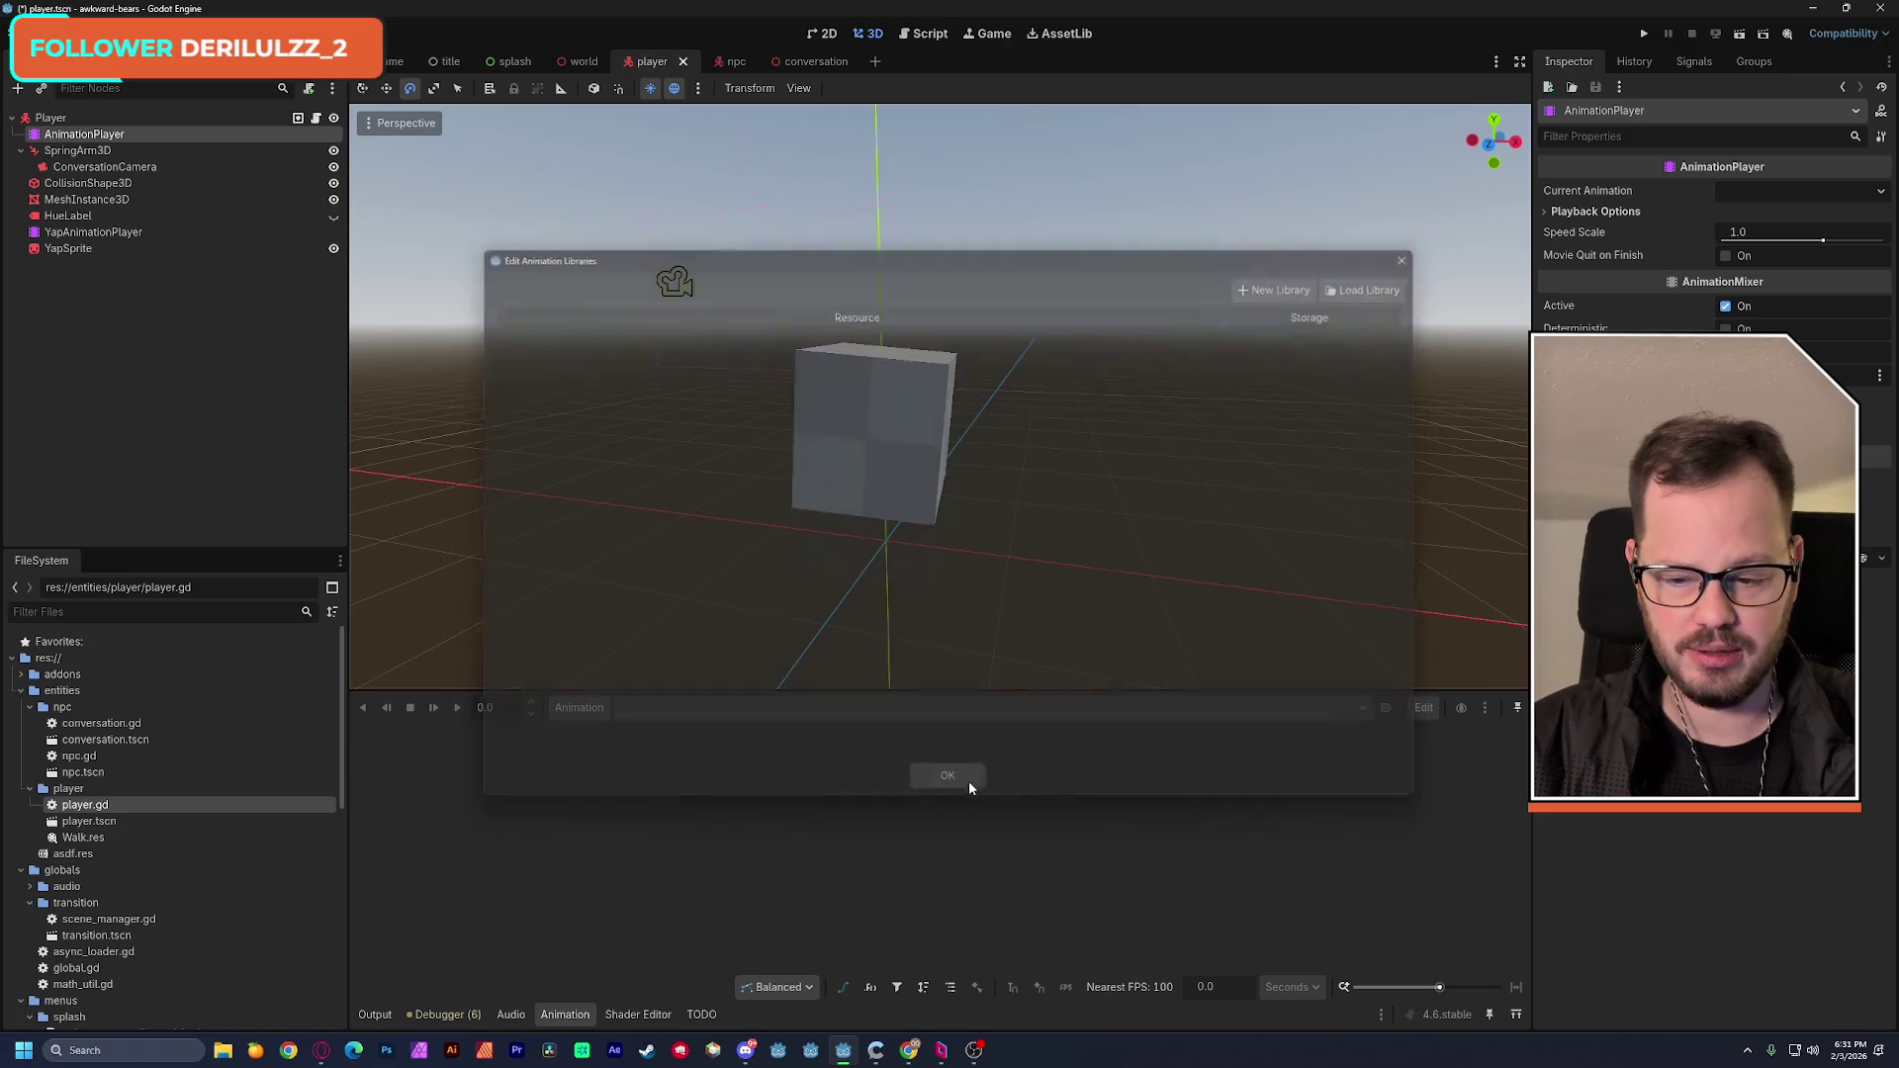
# Delete Walk.res from the entities/player folder in FileSystem.
pyautogui.click(83, 837)
pyautogui.press('Delete')
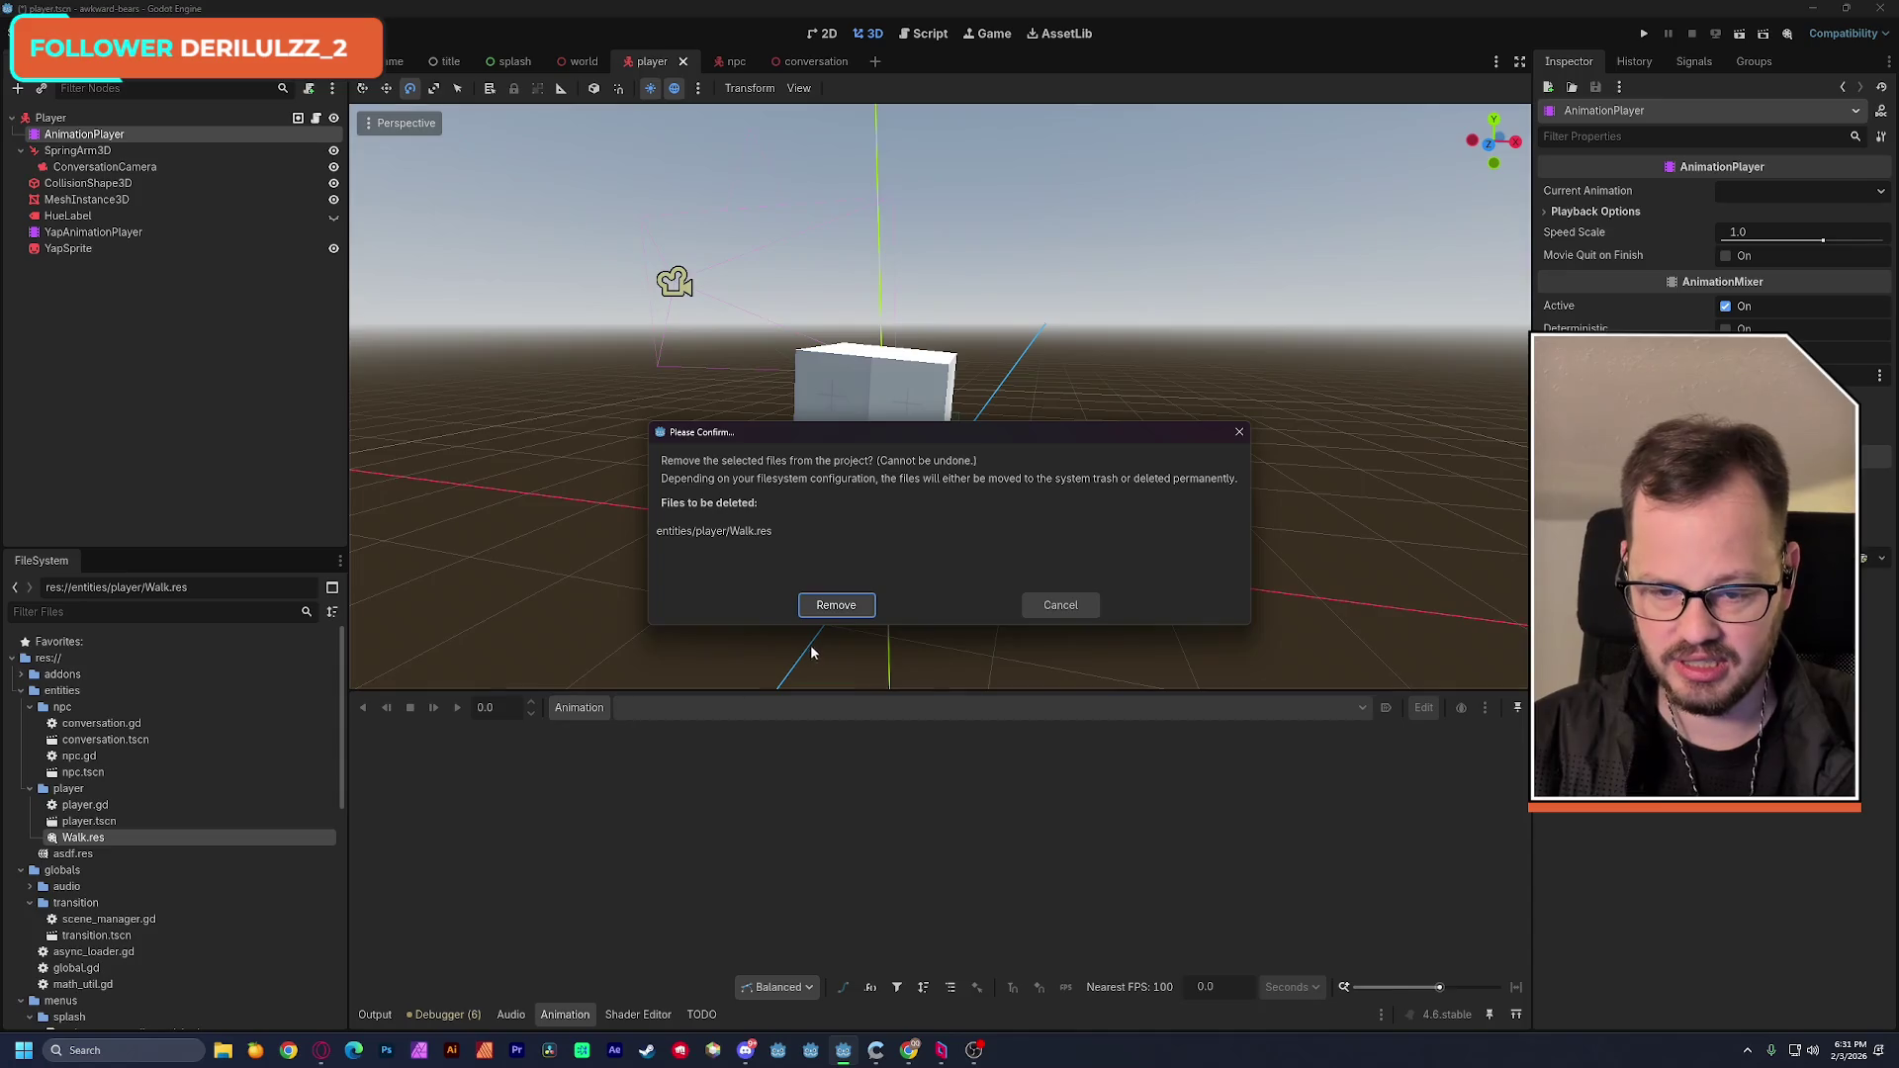
pyautogui.click(846, 606)
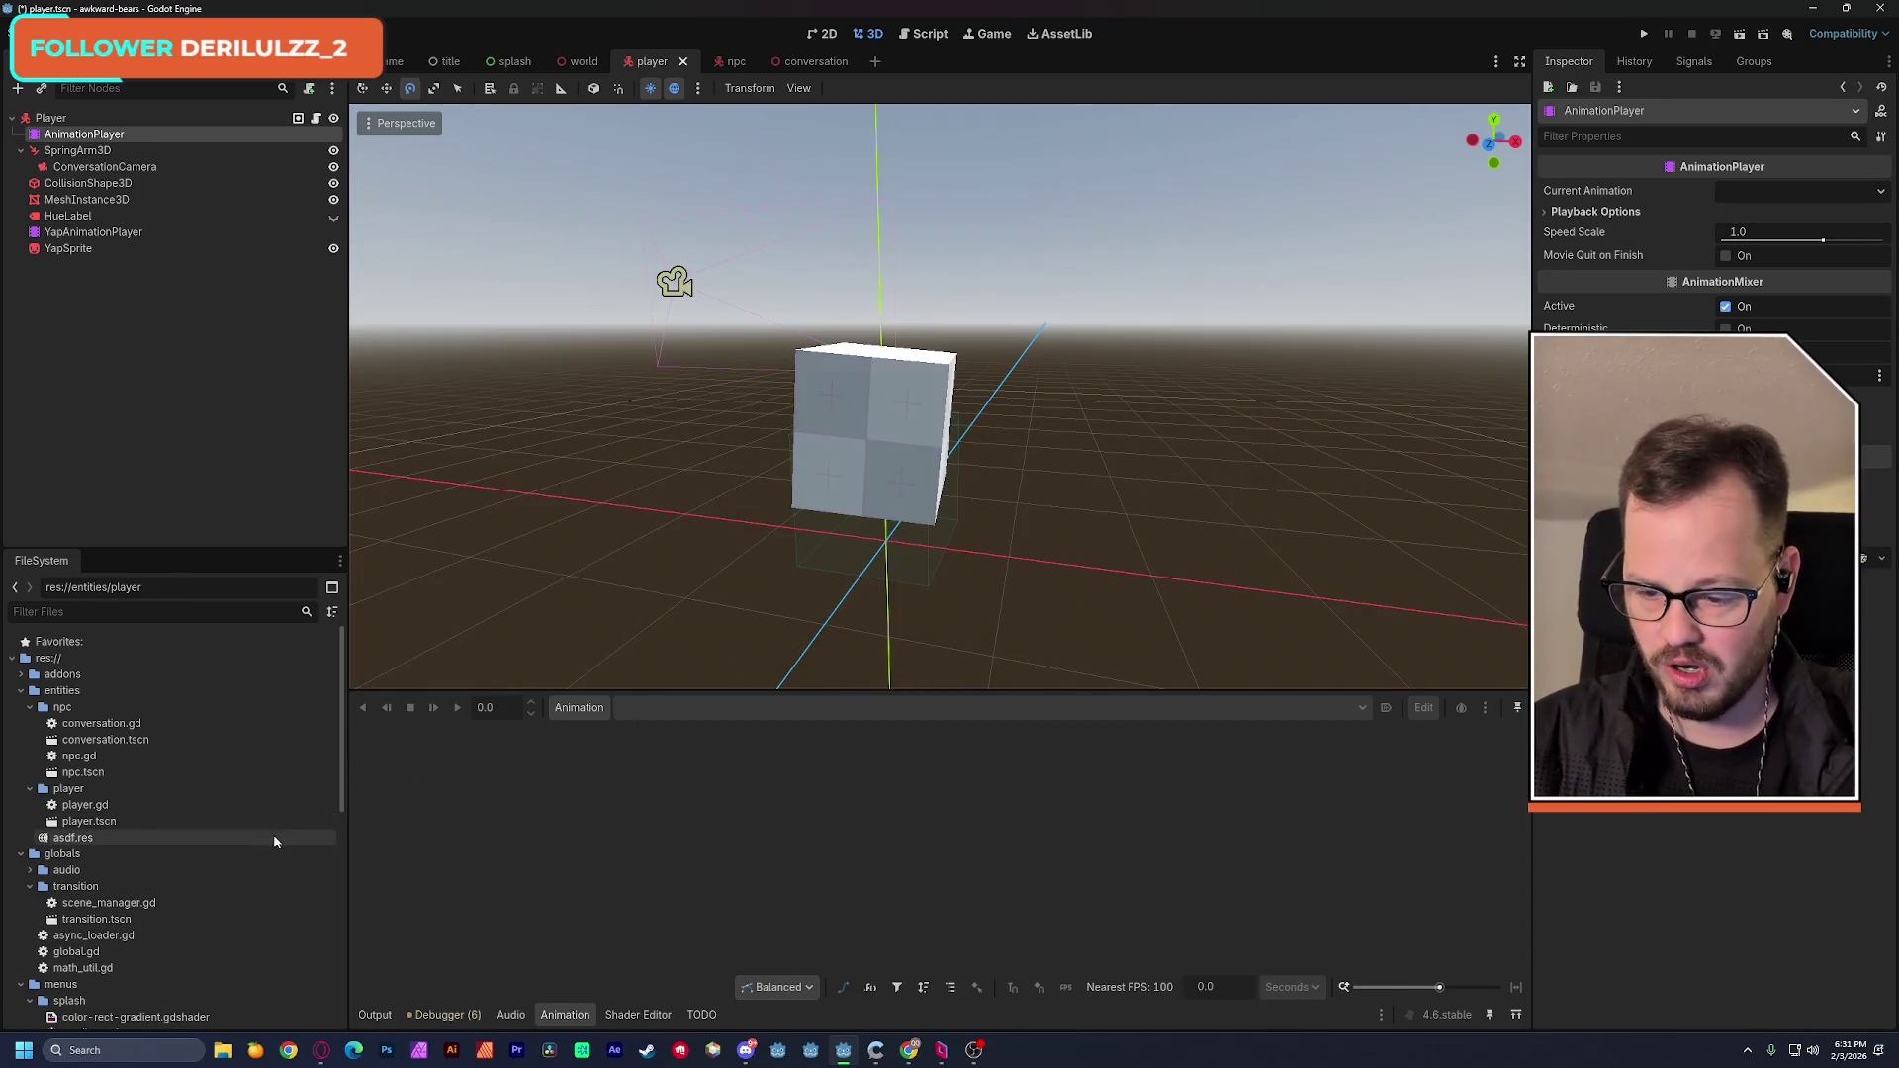
# Inspect YapAnimationPlayer's Walk tracks and its animation editing options.
pyautogui.click(119, 234)
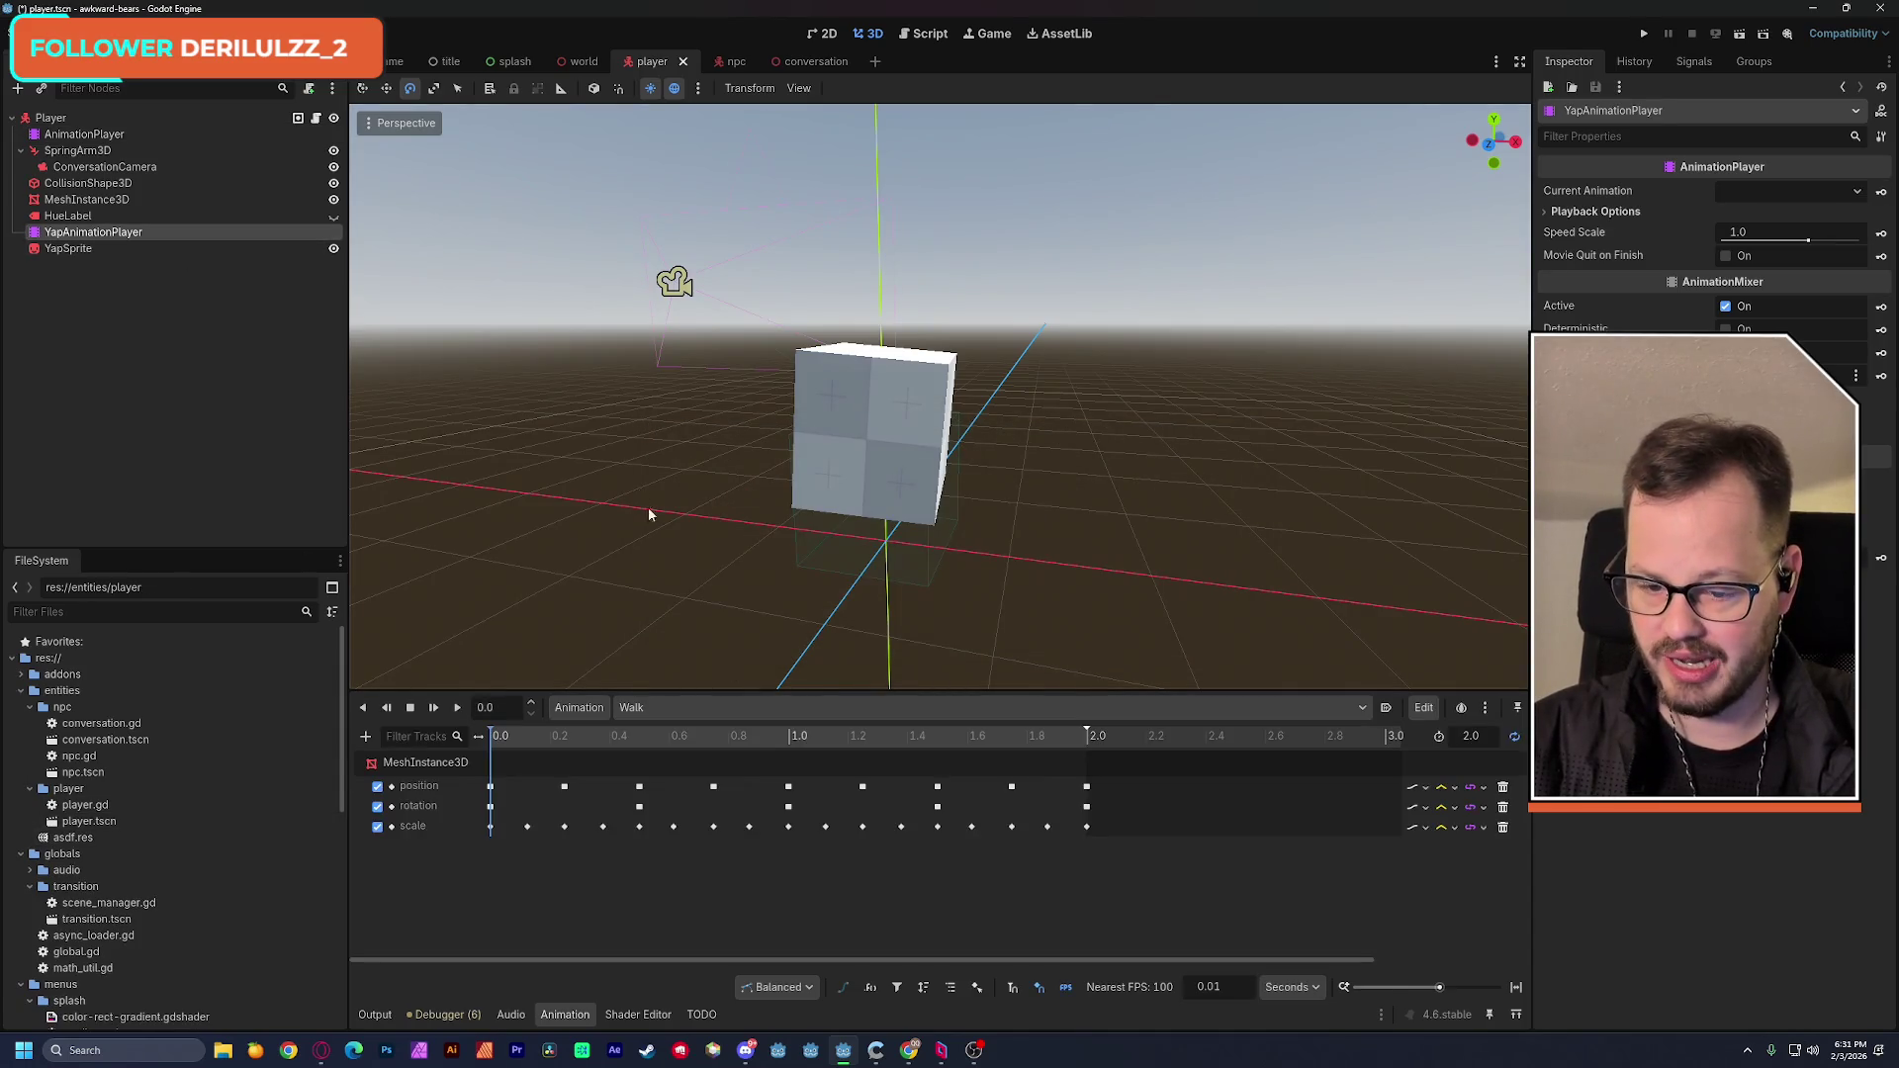
pyautogui.click(1428, 708)
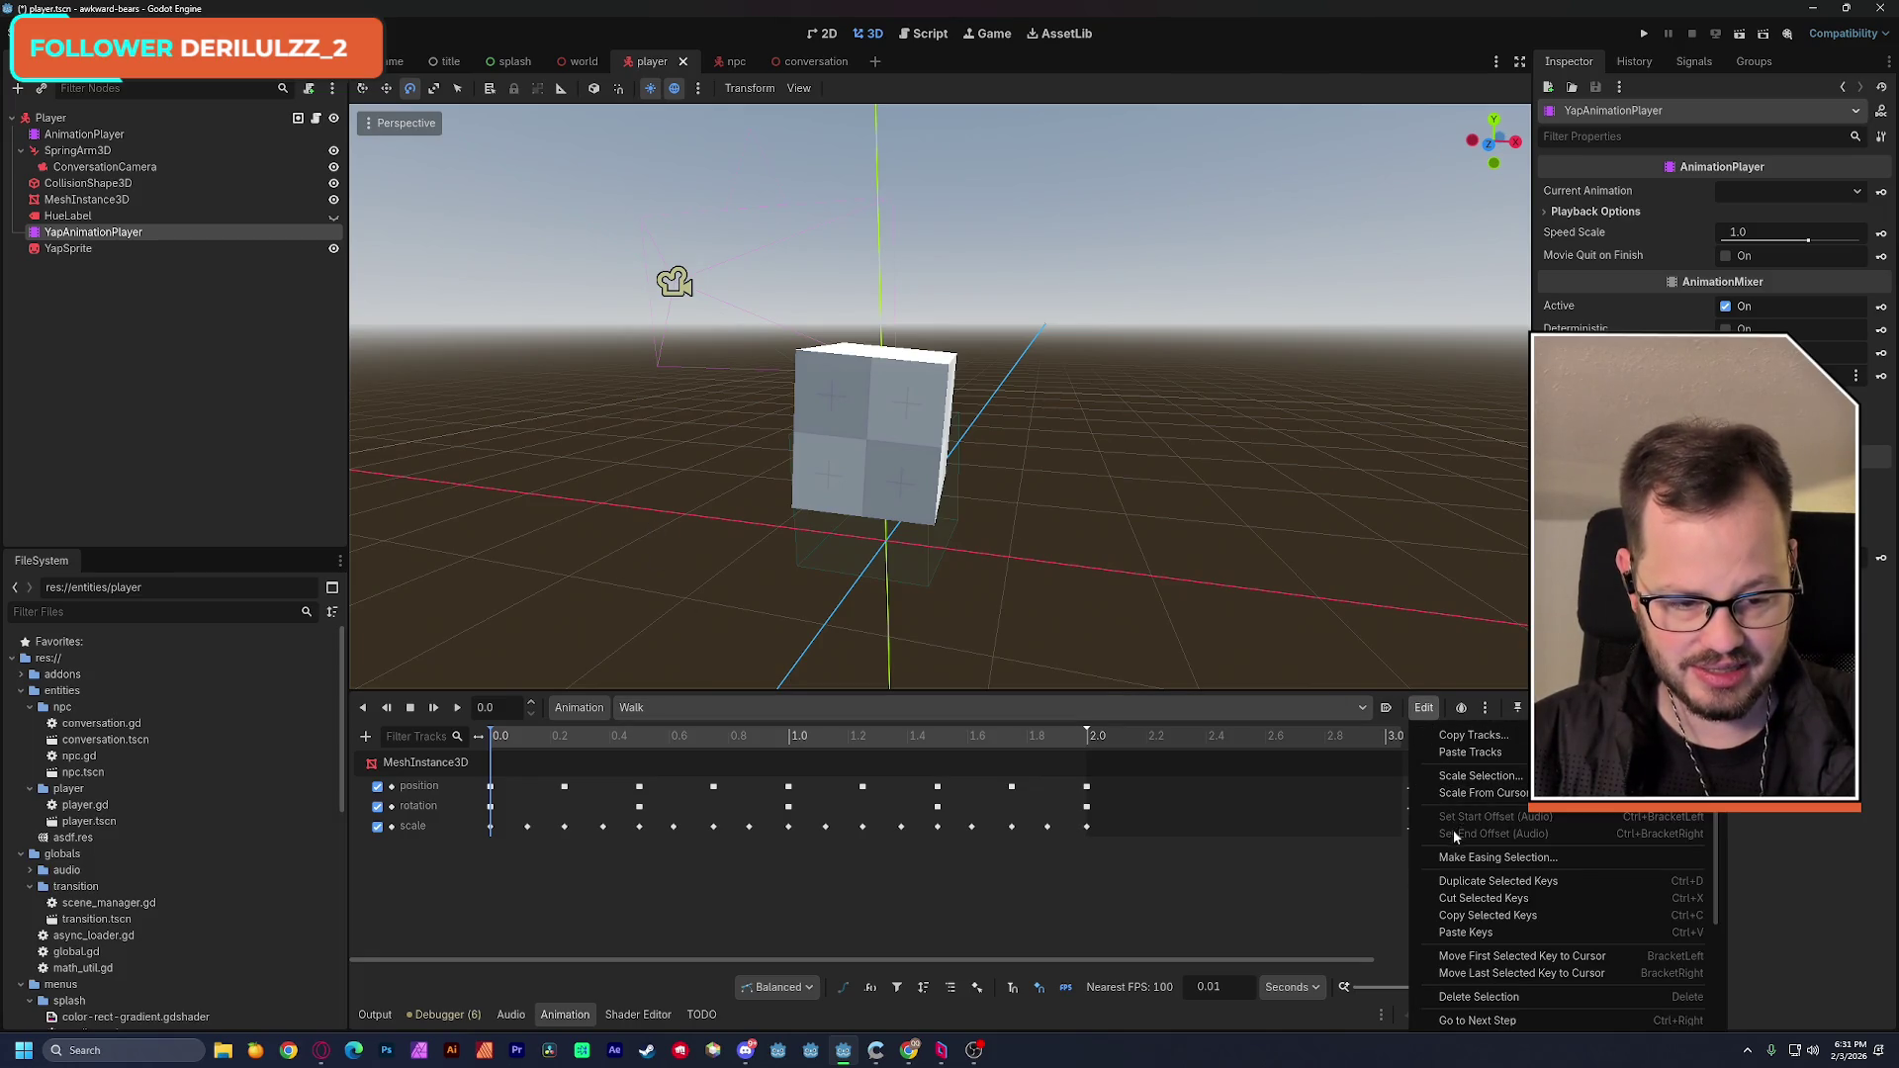
pyautogui.click(1243, 900)
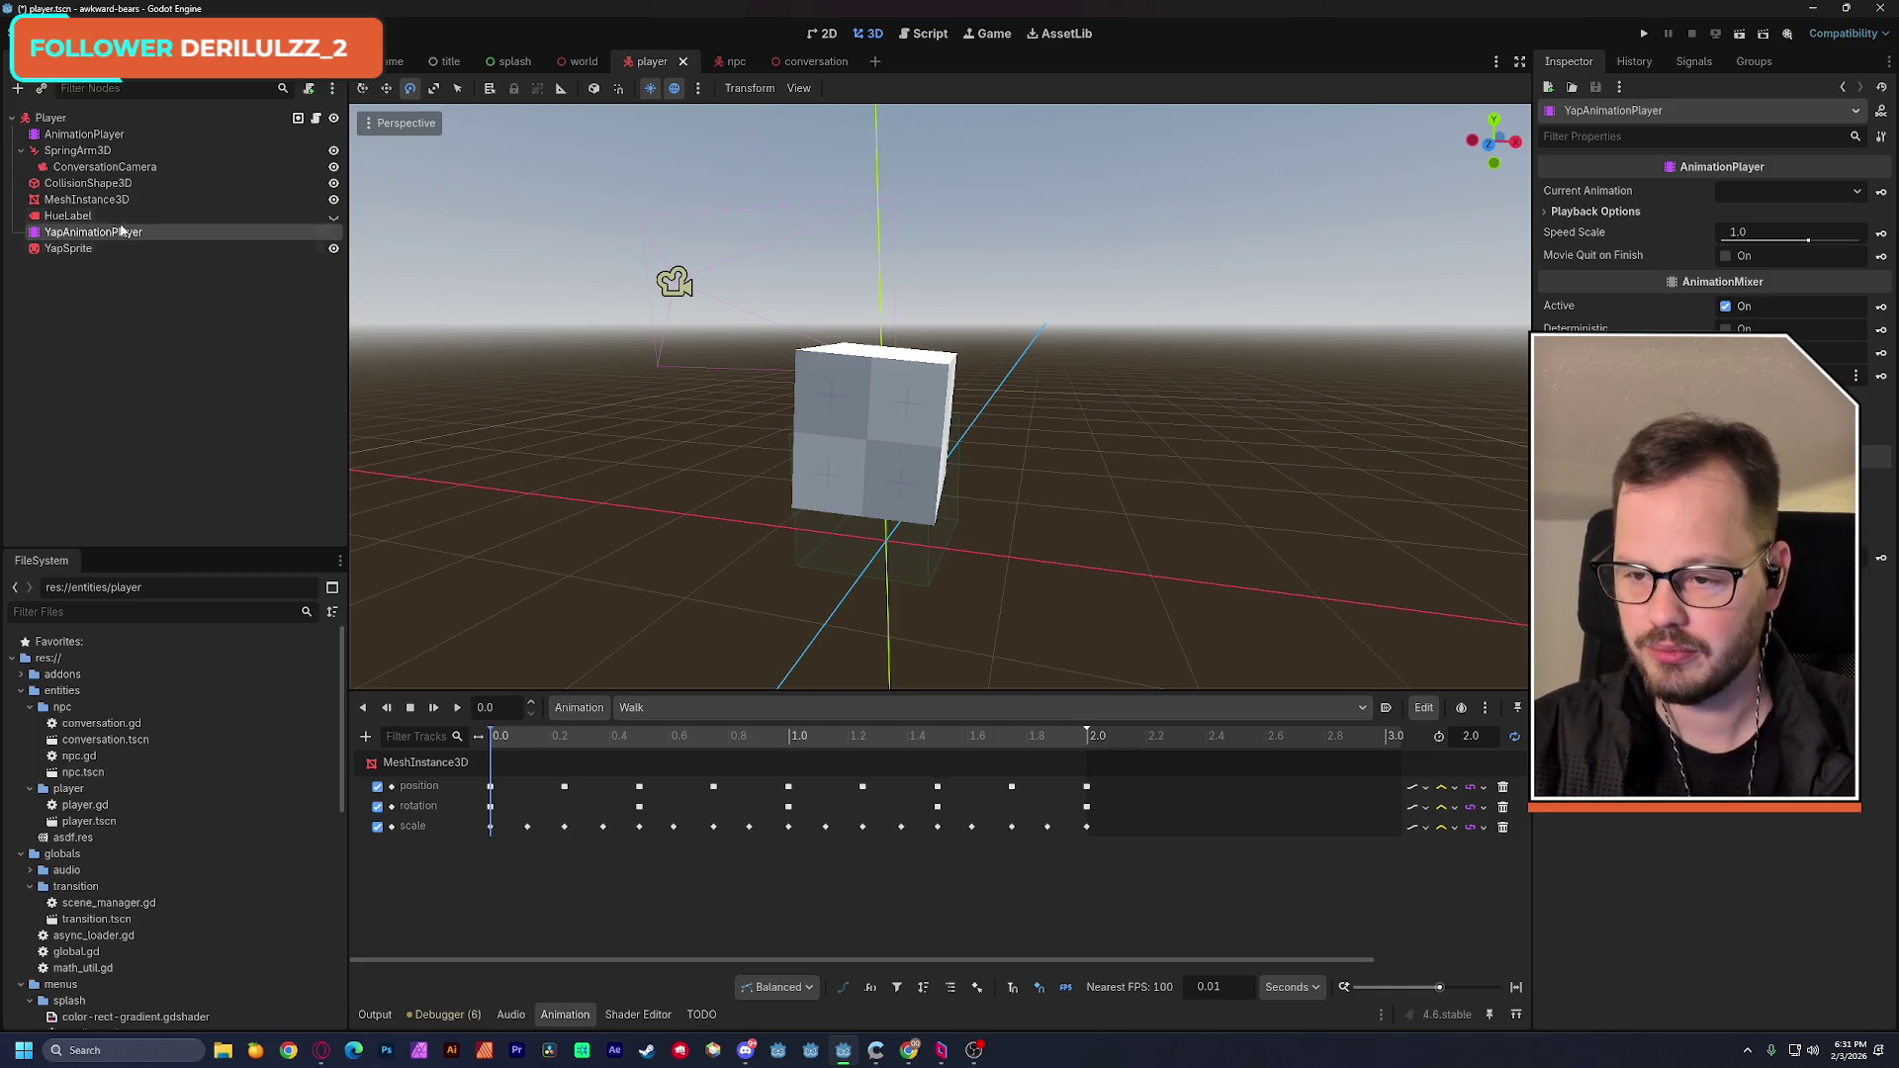
pyautogui.click(84, 134)
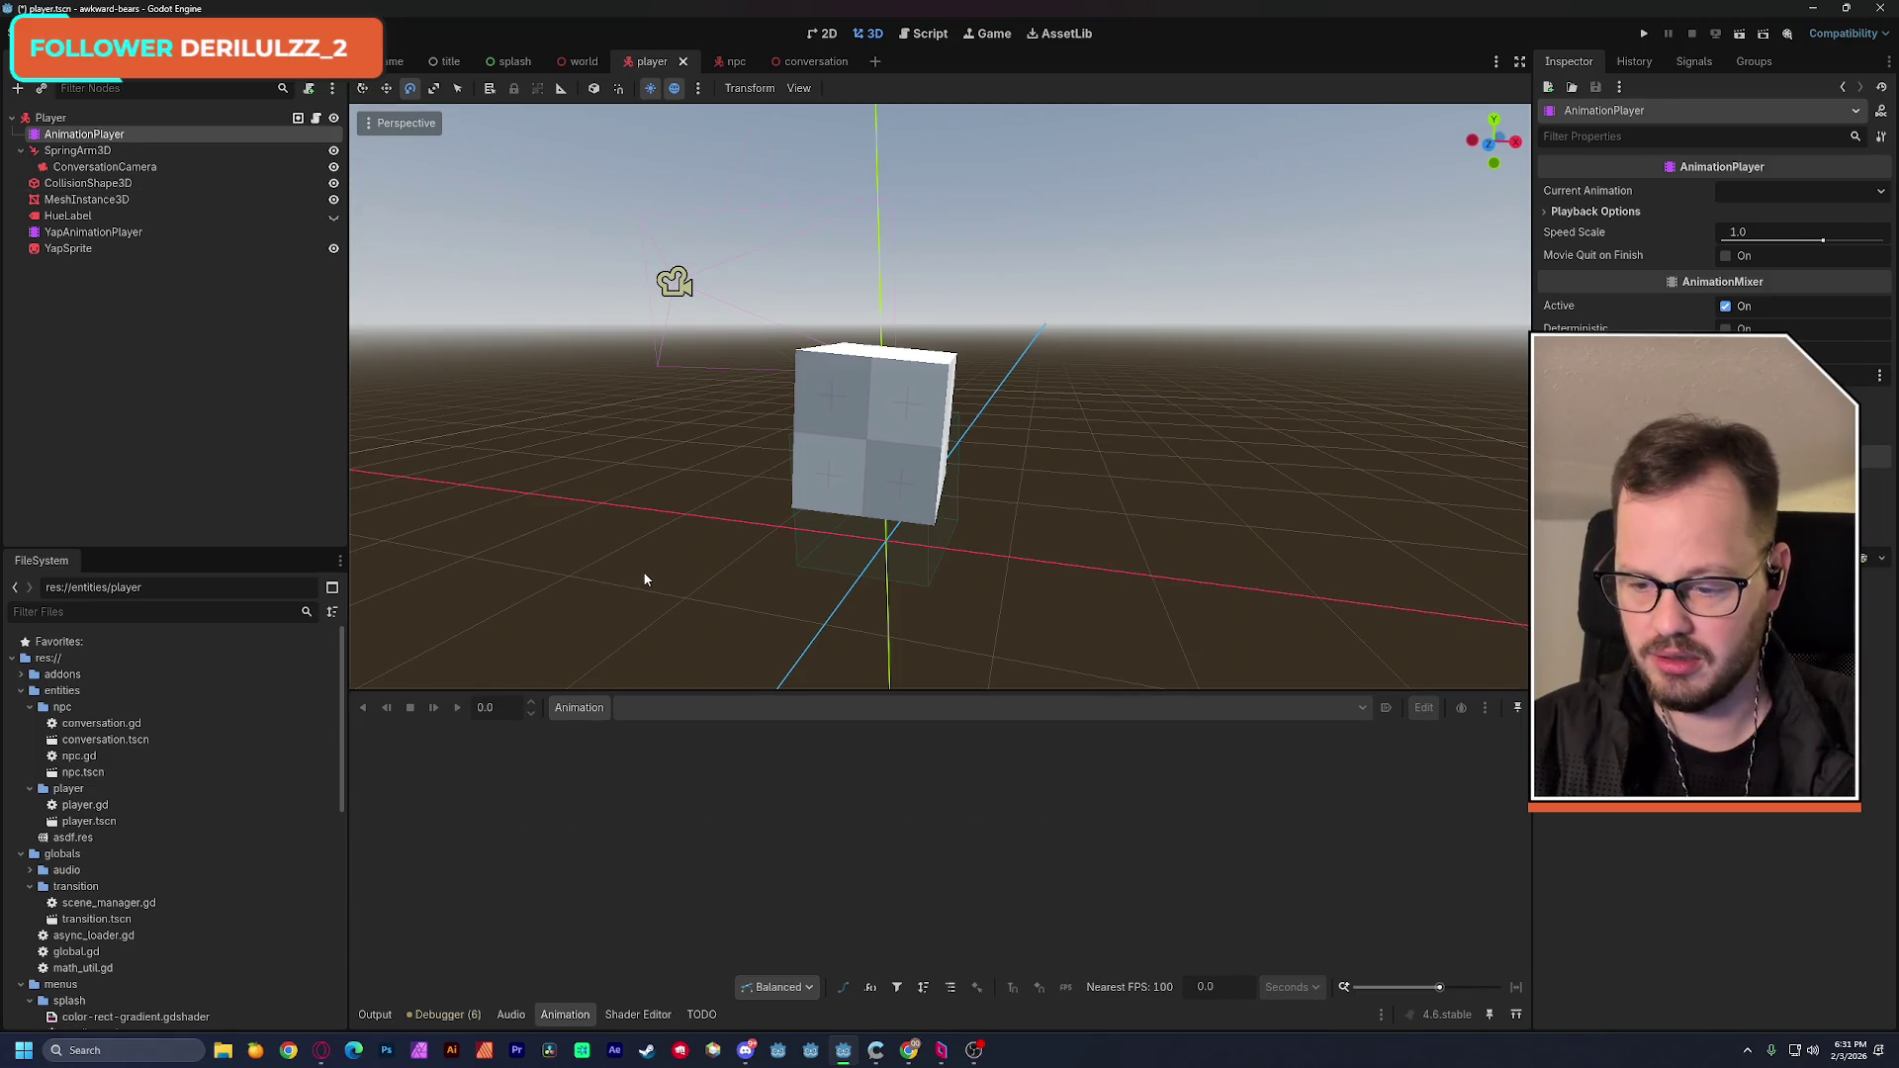
# Show YapAnimationPlayer's RESET animation and save the player scene.
pyautogui.click(127, 234)
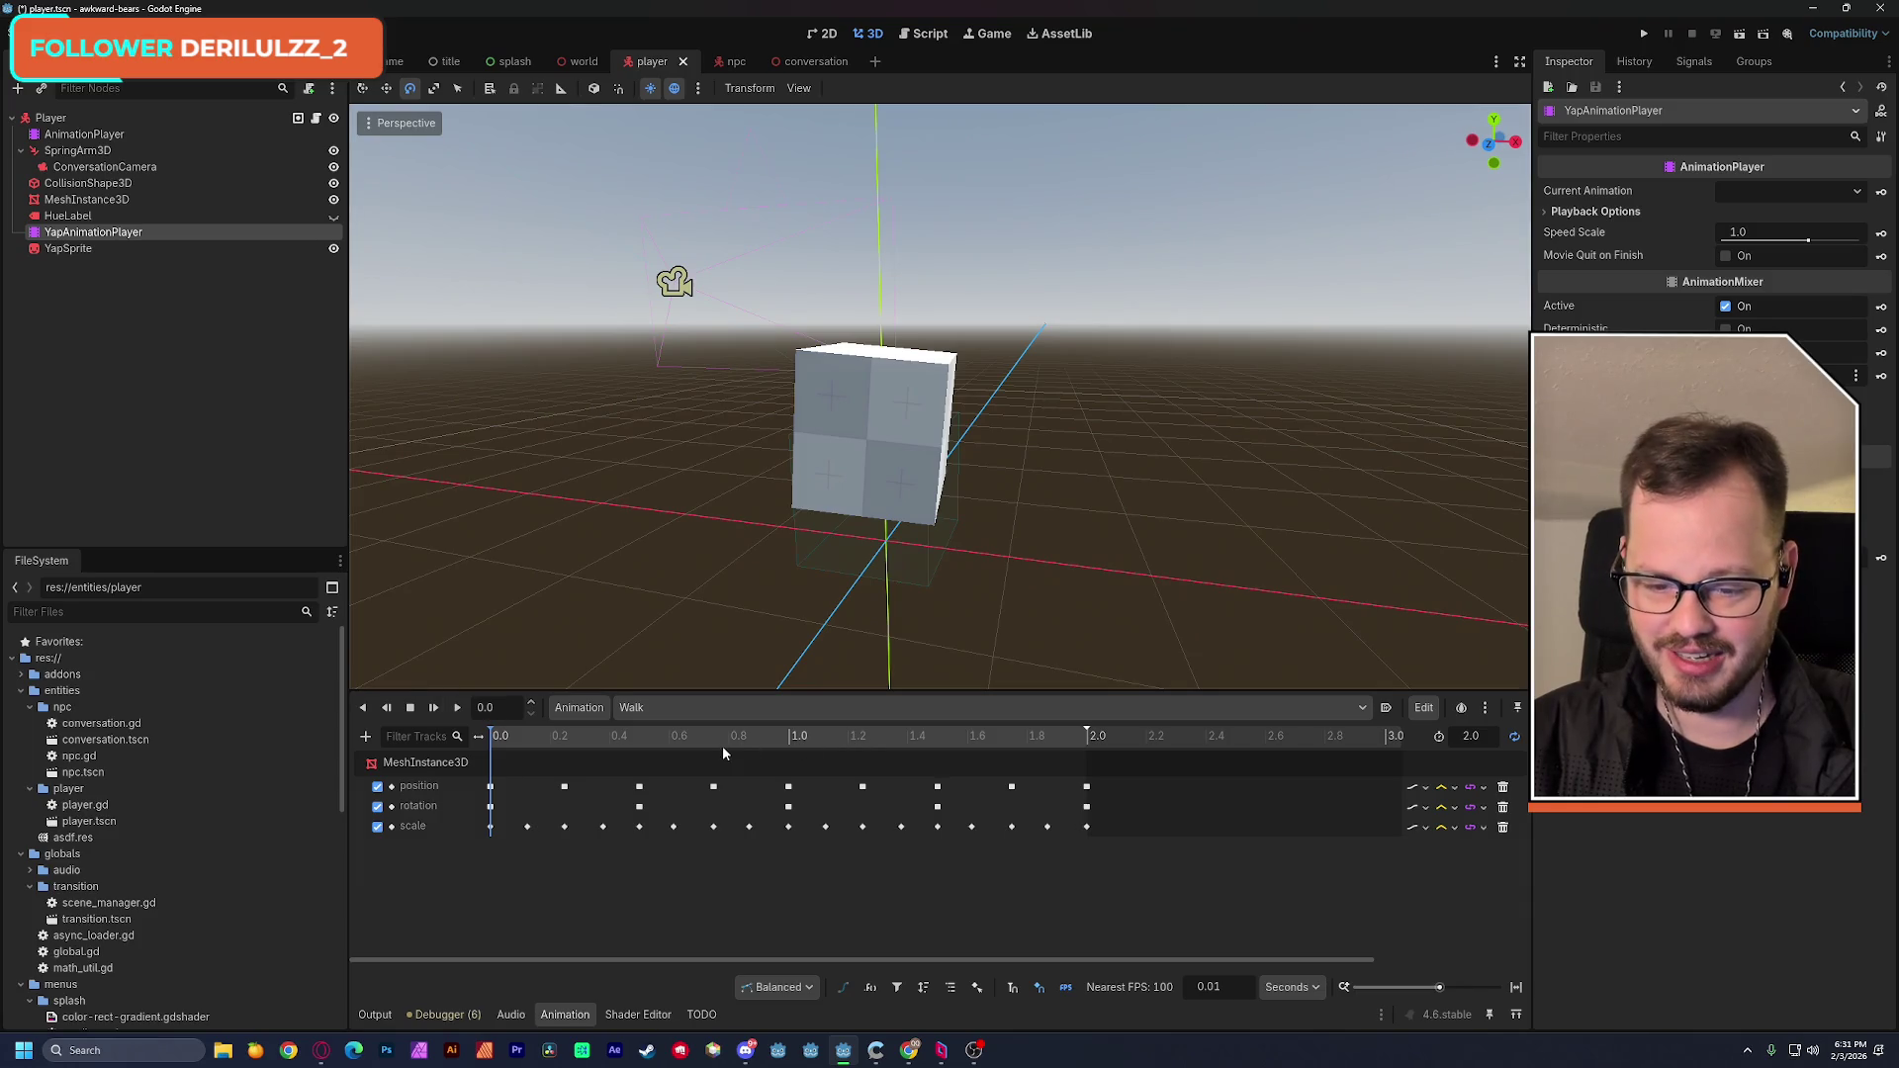
pyautogui.click(634, 707)
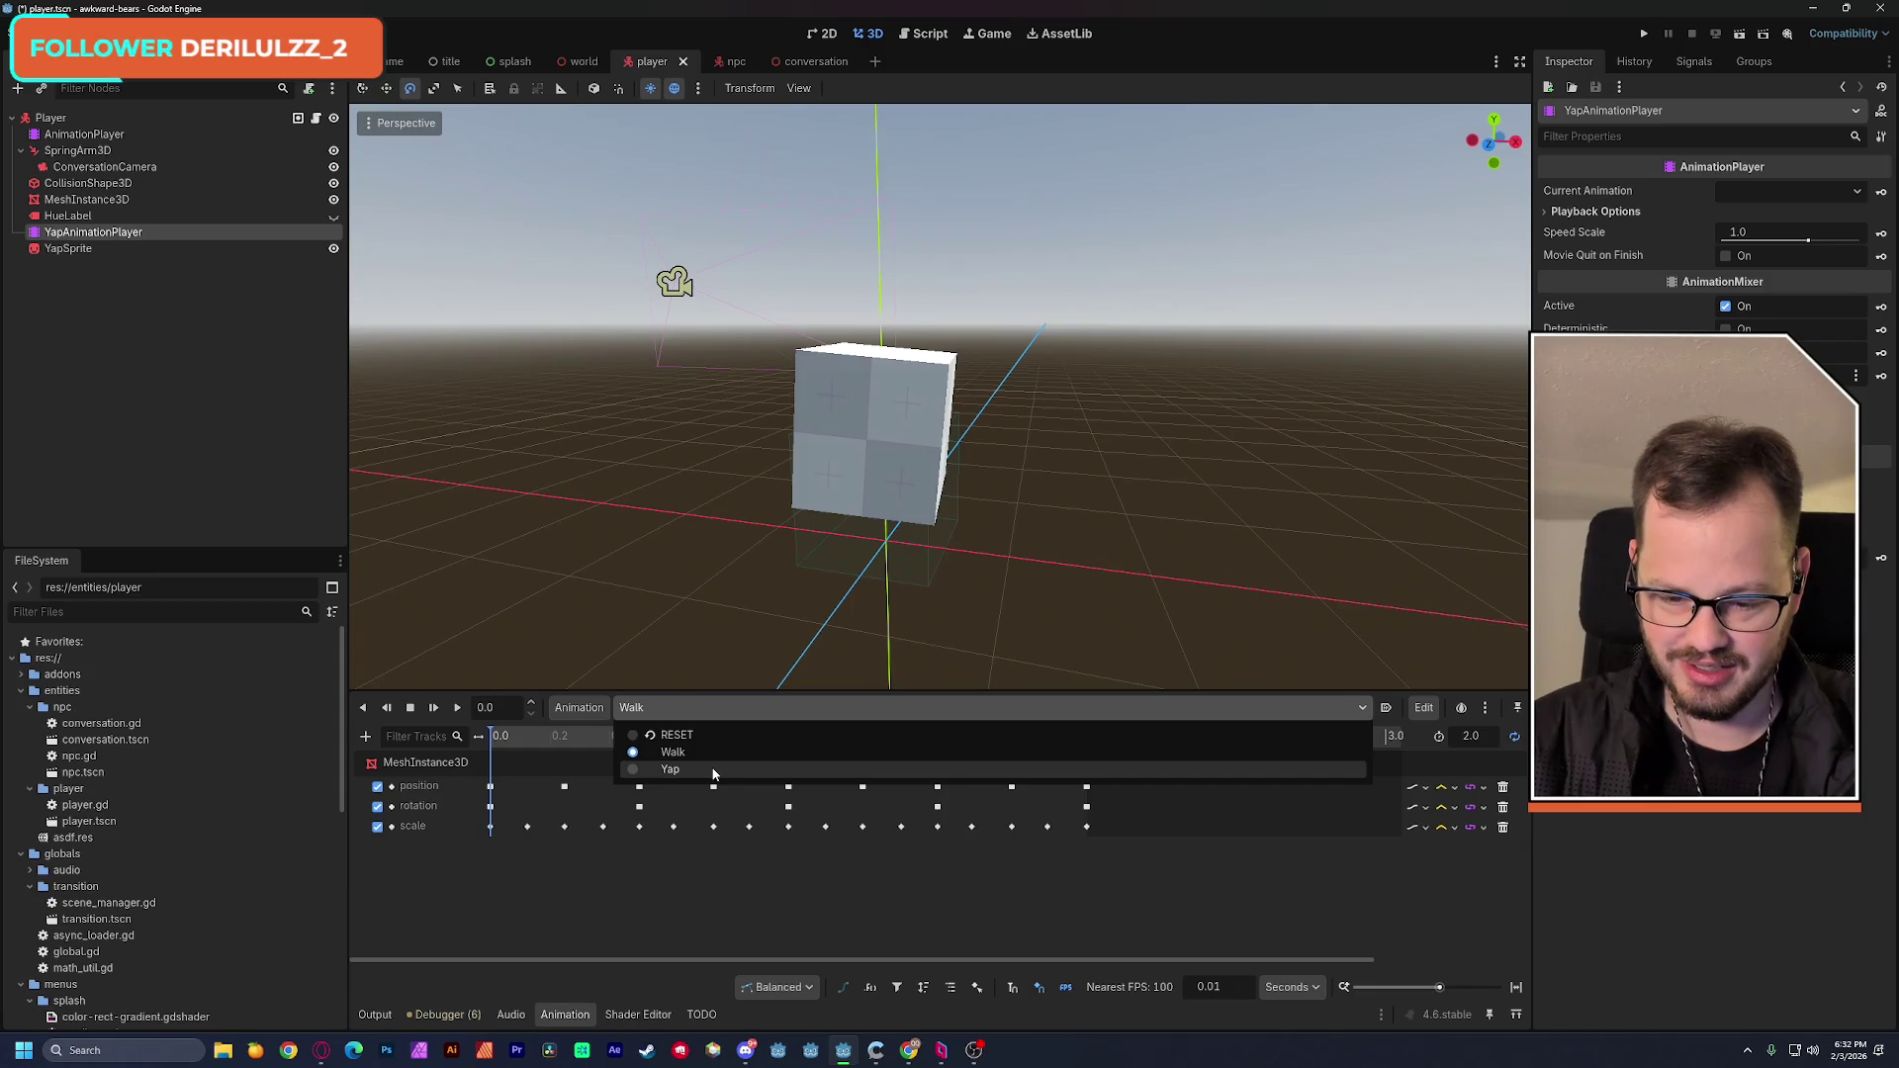
pyautogui.click(702, 734)
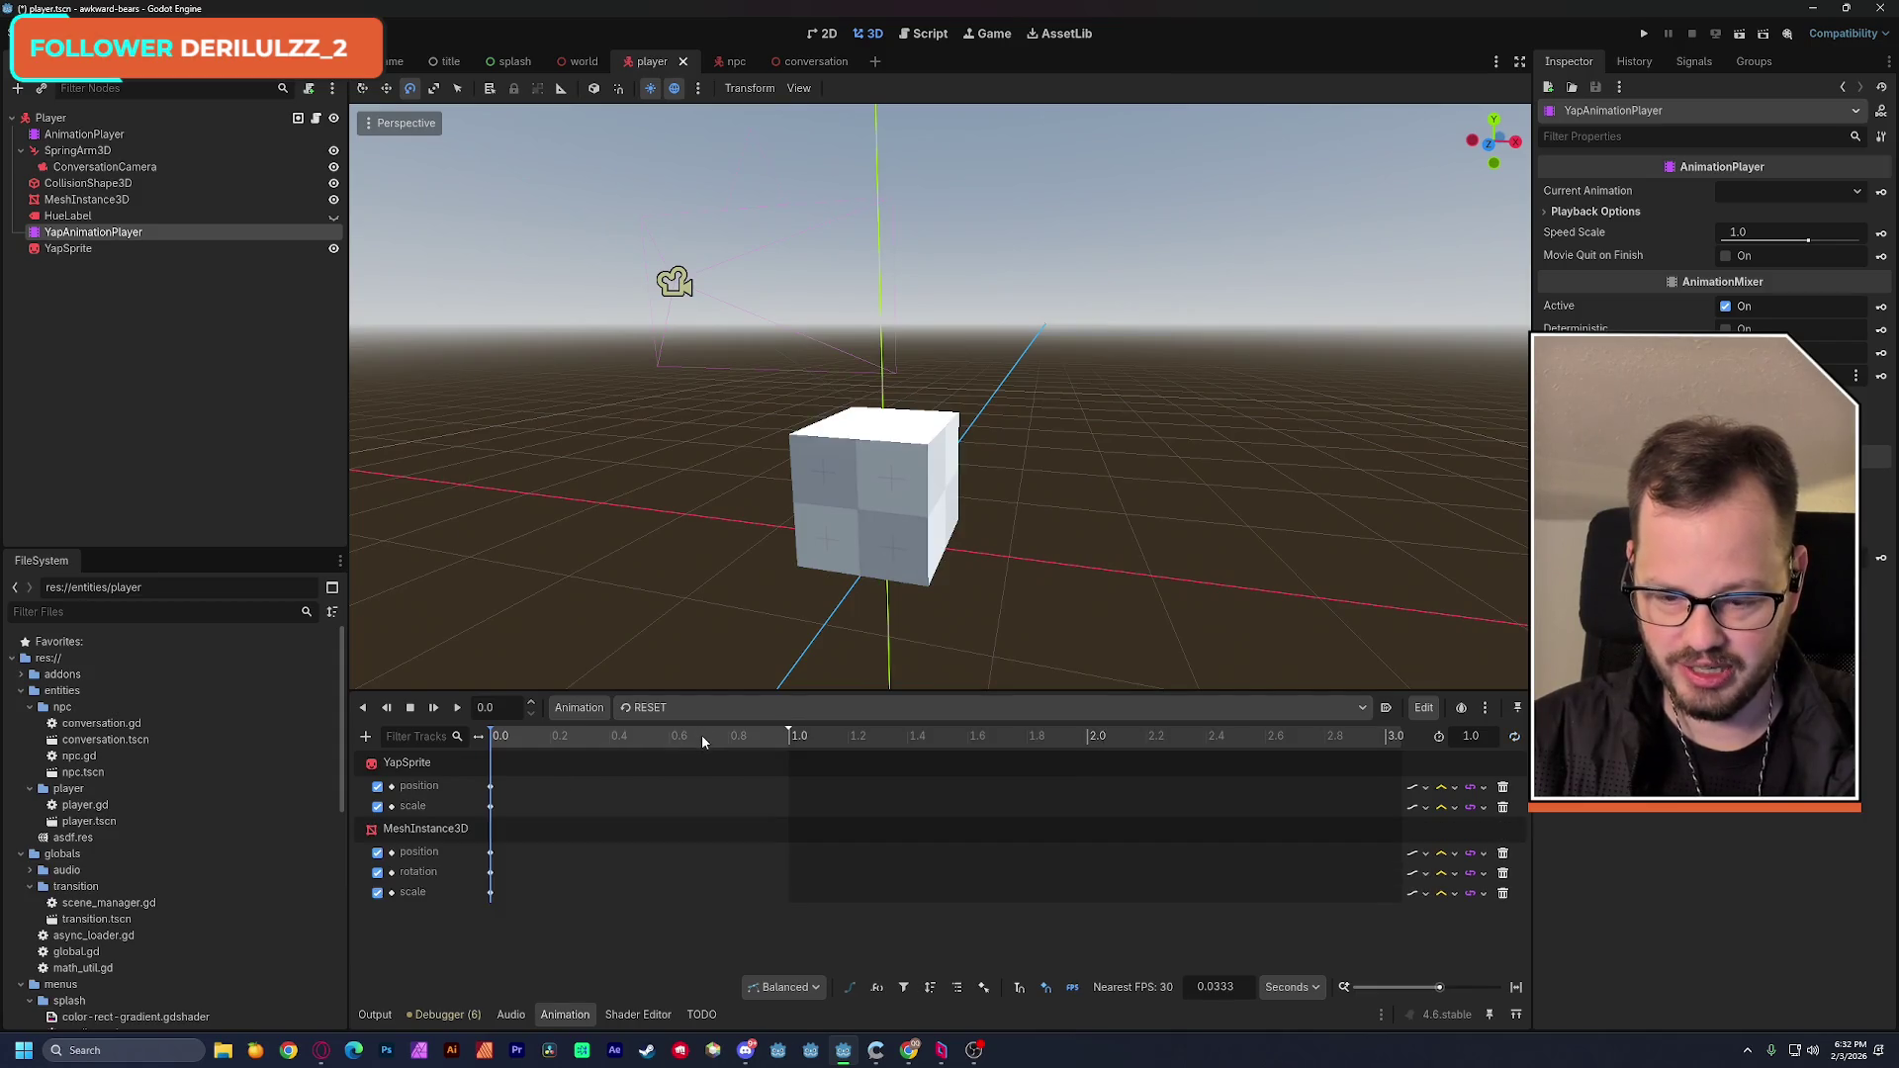
pyautogui.hotkey('ctrl', 's')
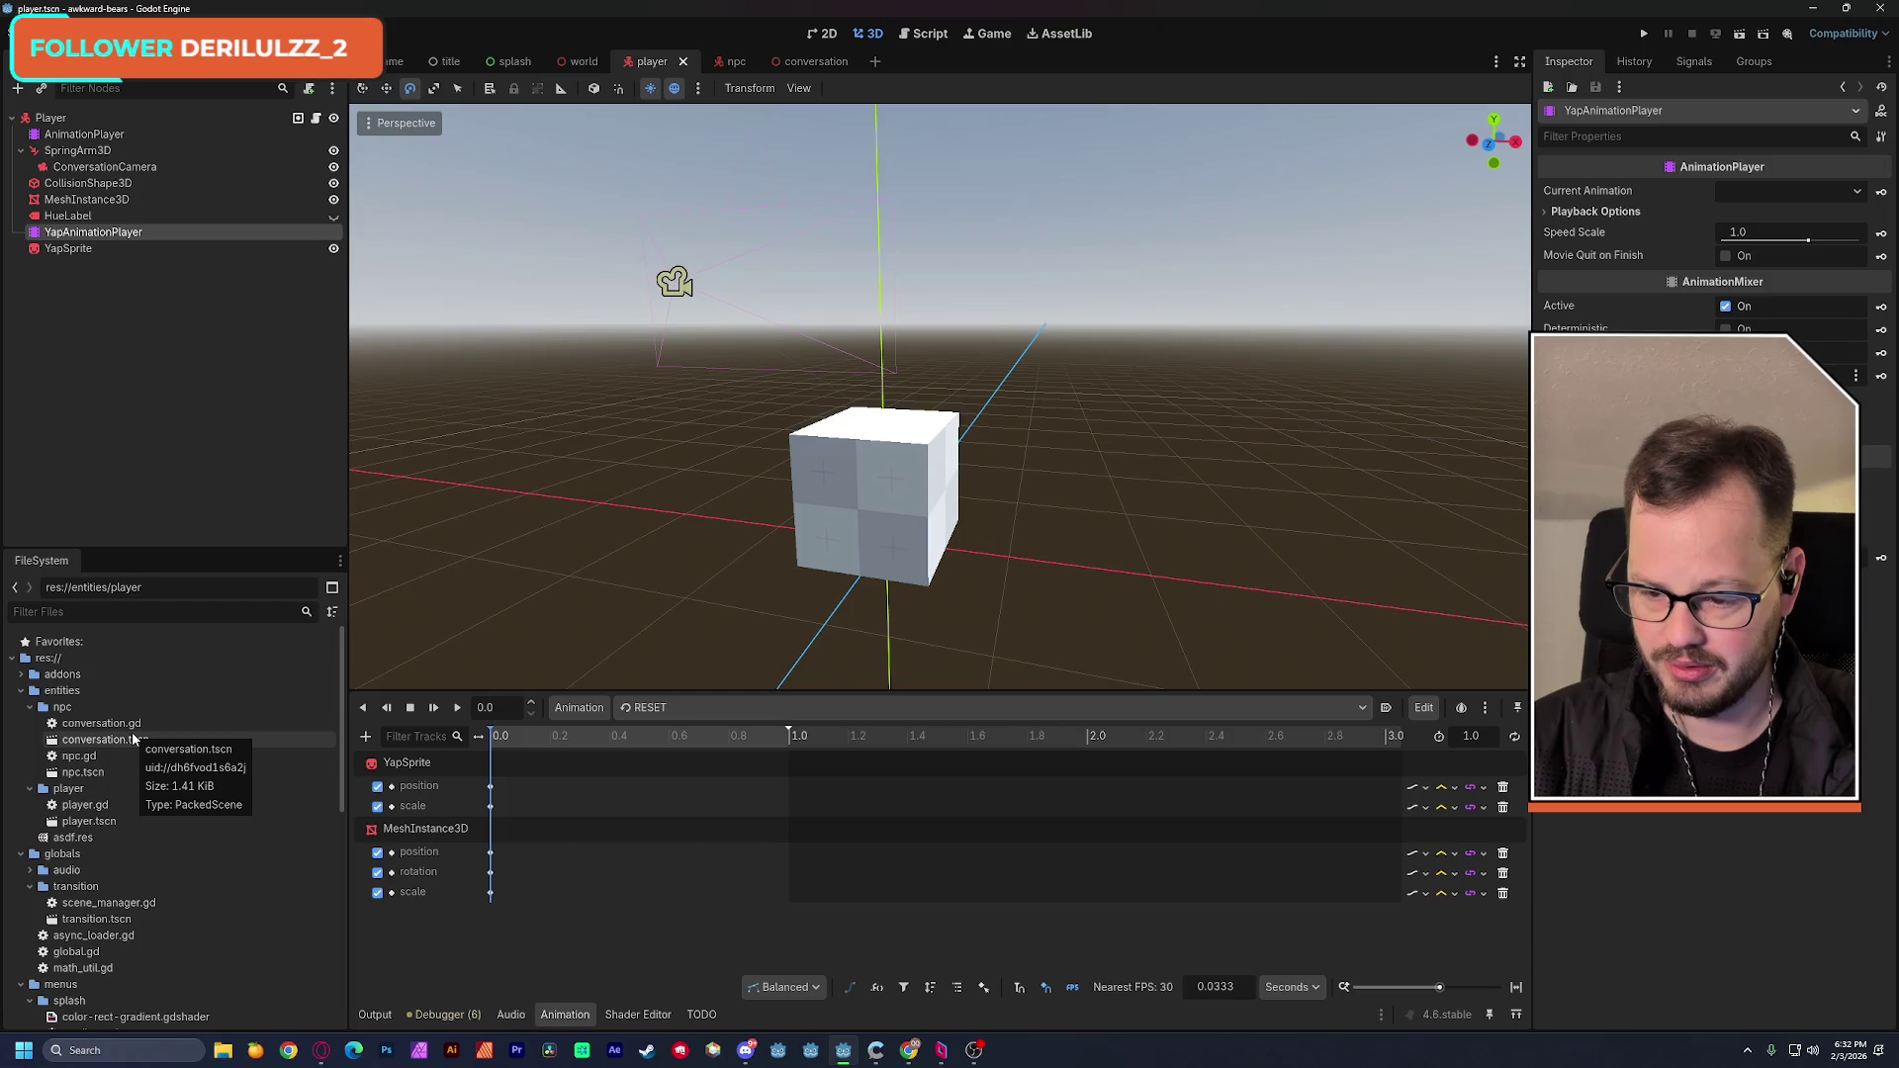
pyautogui.click(84, 135)
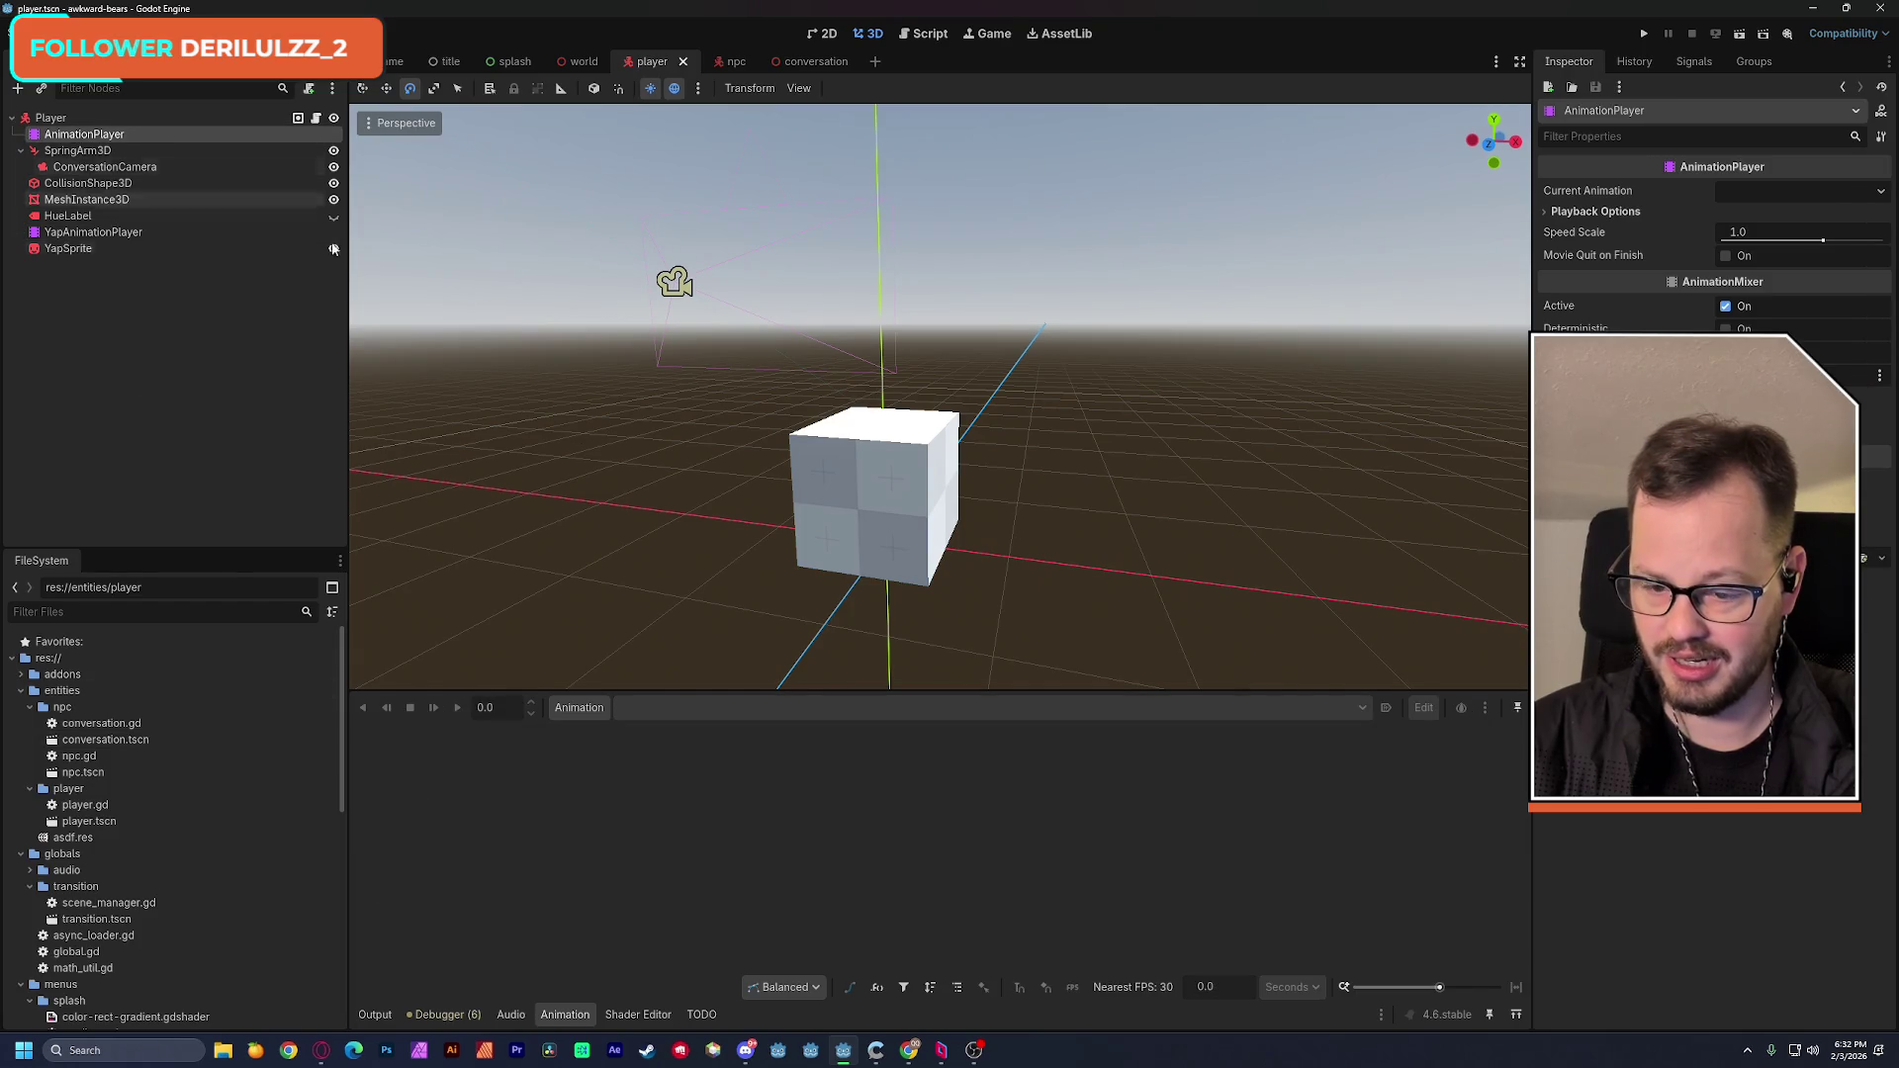
# Create a new animation named Walk on the AnimationPlayer.
pyautogui.click(599, 708)
pyautogui.click(593, 734)
pyautogui.write('Walk')
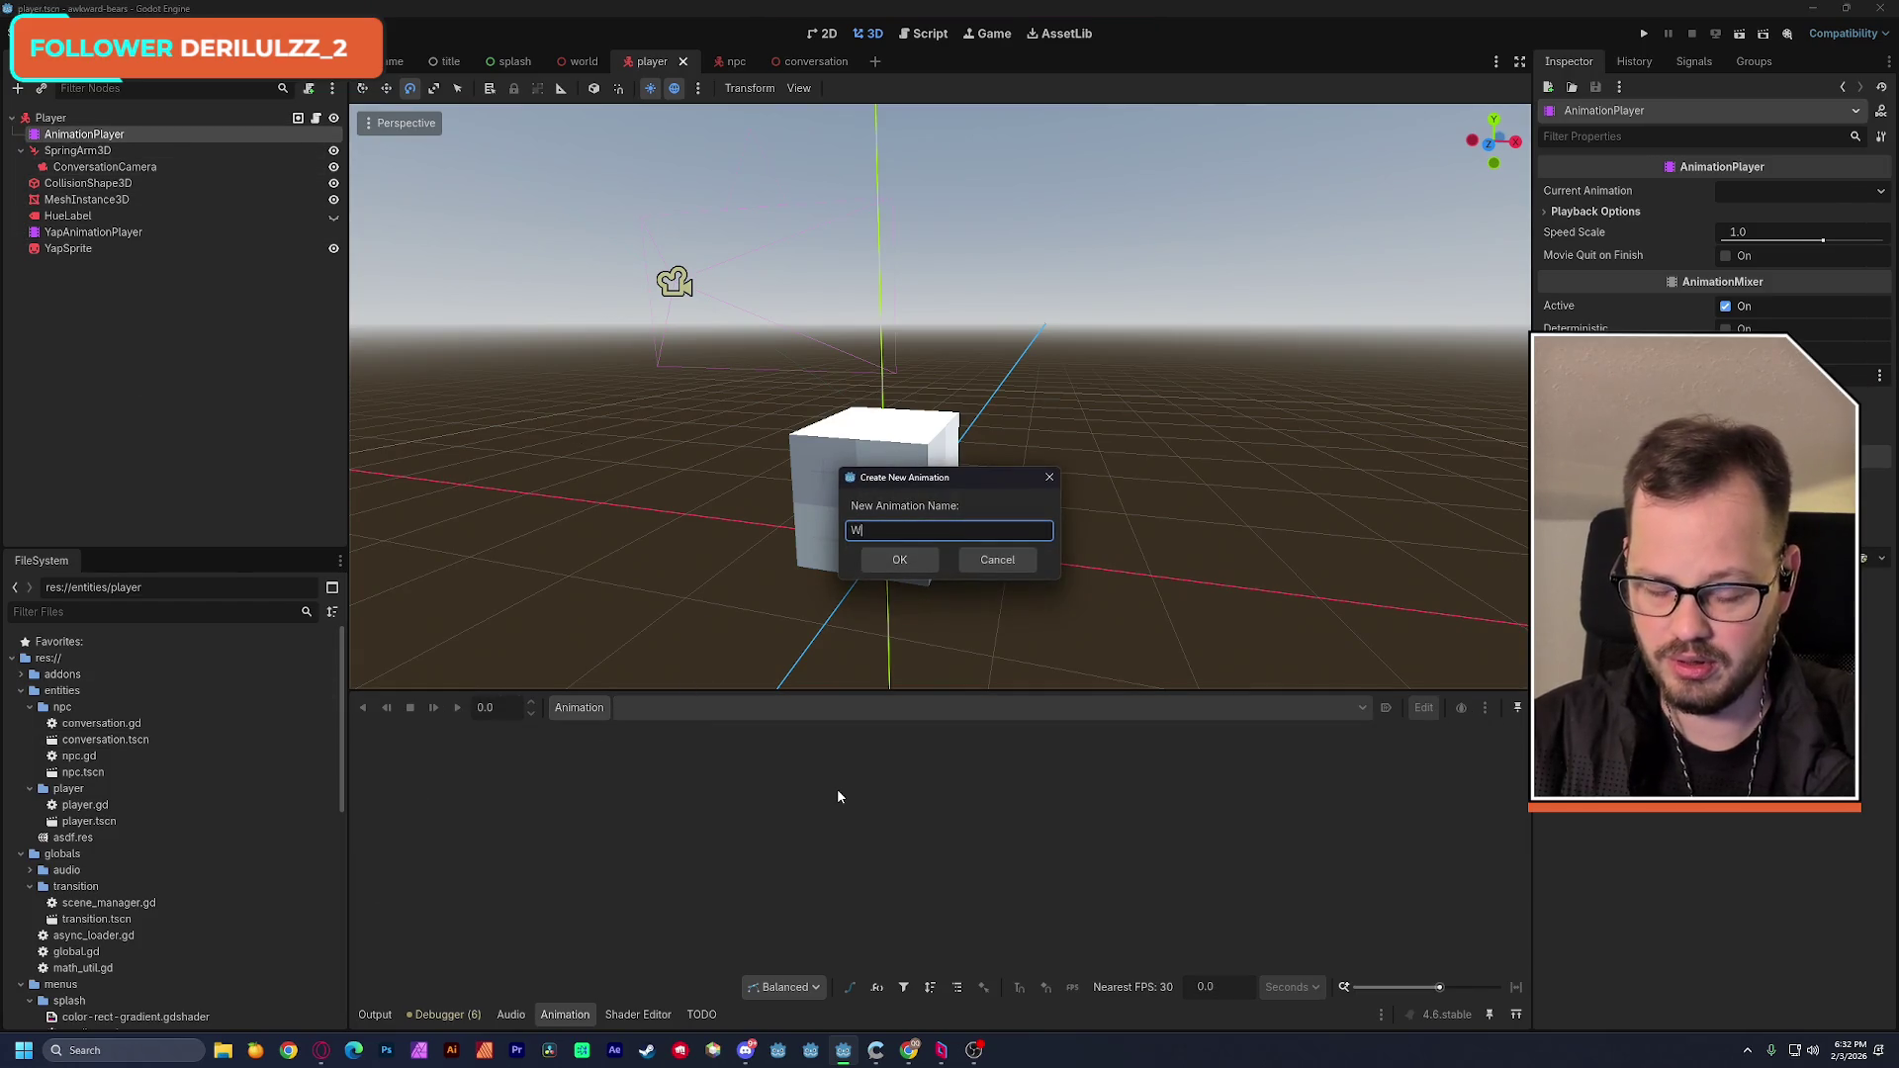
pyautogui.press('Return')
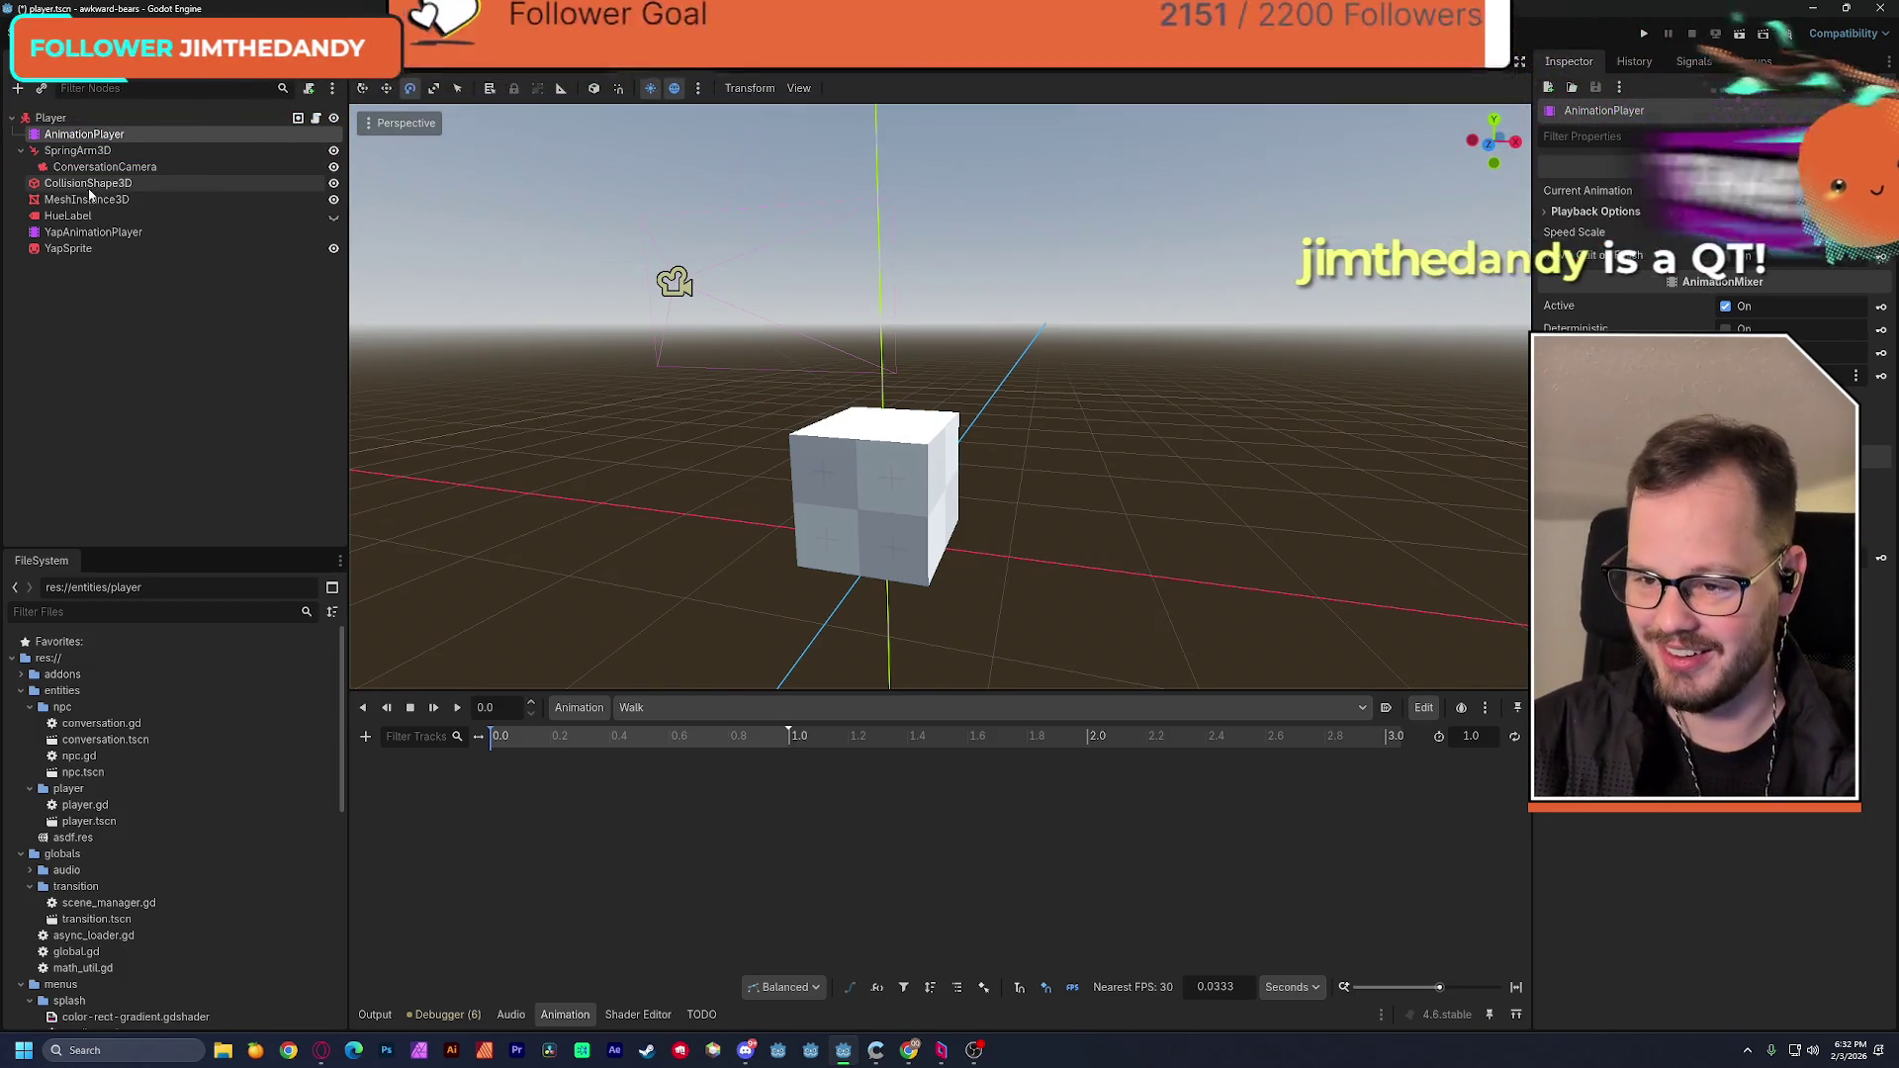
# Key MeshInstance3D's position, rotation and scale at time 0, creating a new track for each.
pyautogui.click(94, 201)
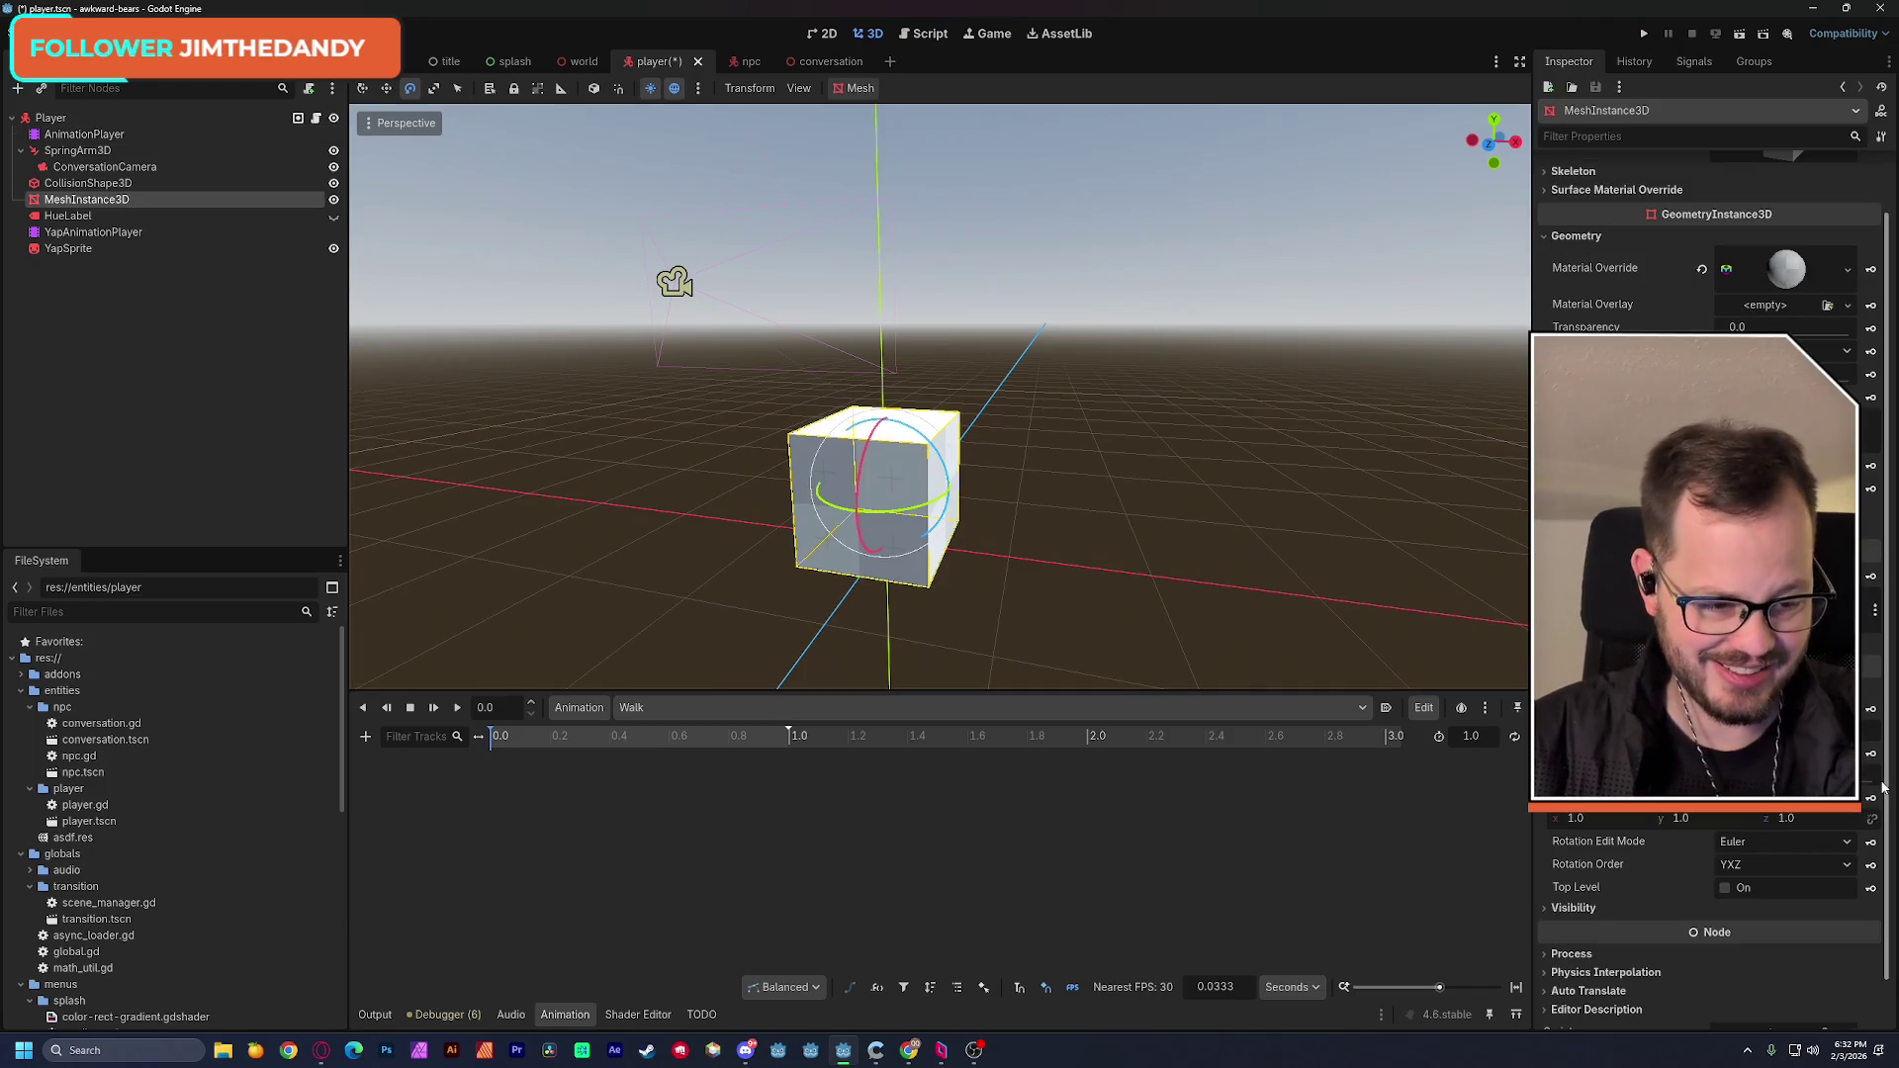
pyautogui.click(1870, 719)
pyautogui.press('Return')
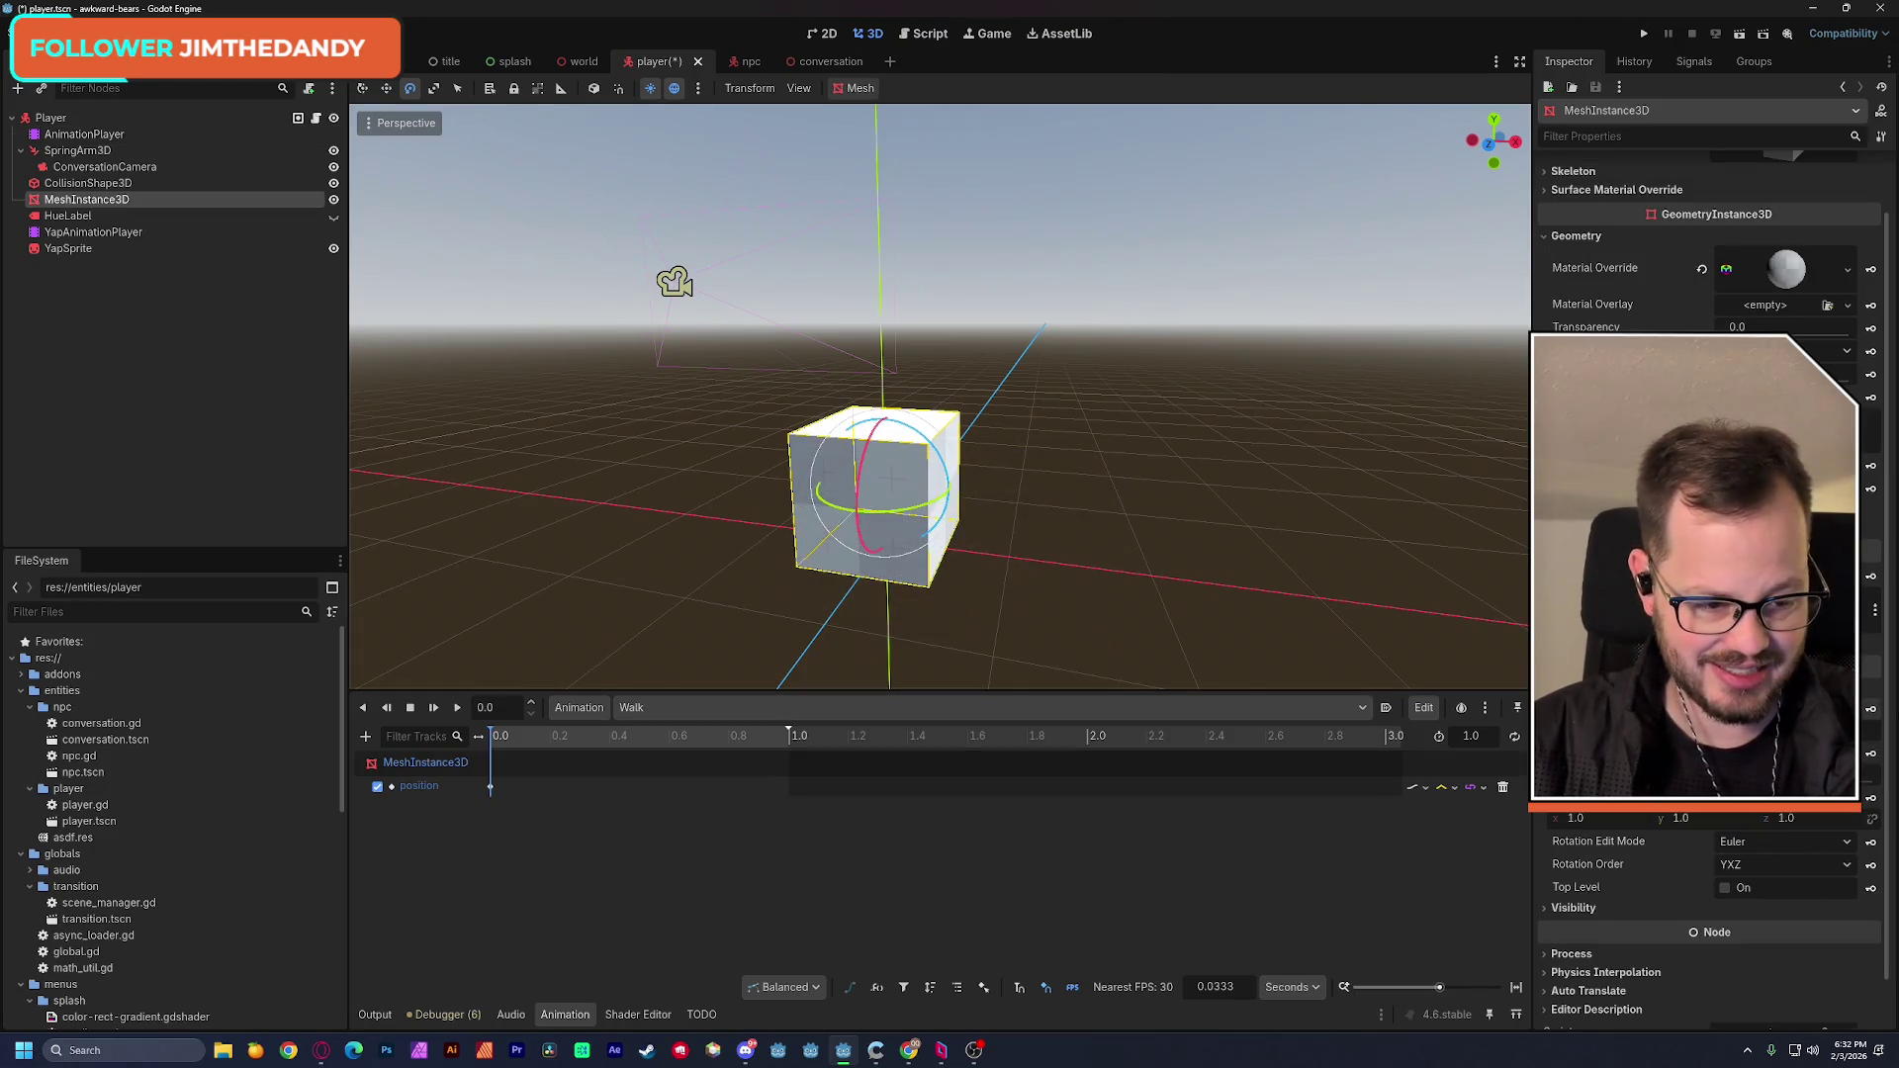
pyautogui.click(1872, 758)
pyautogui.press('Return')
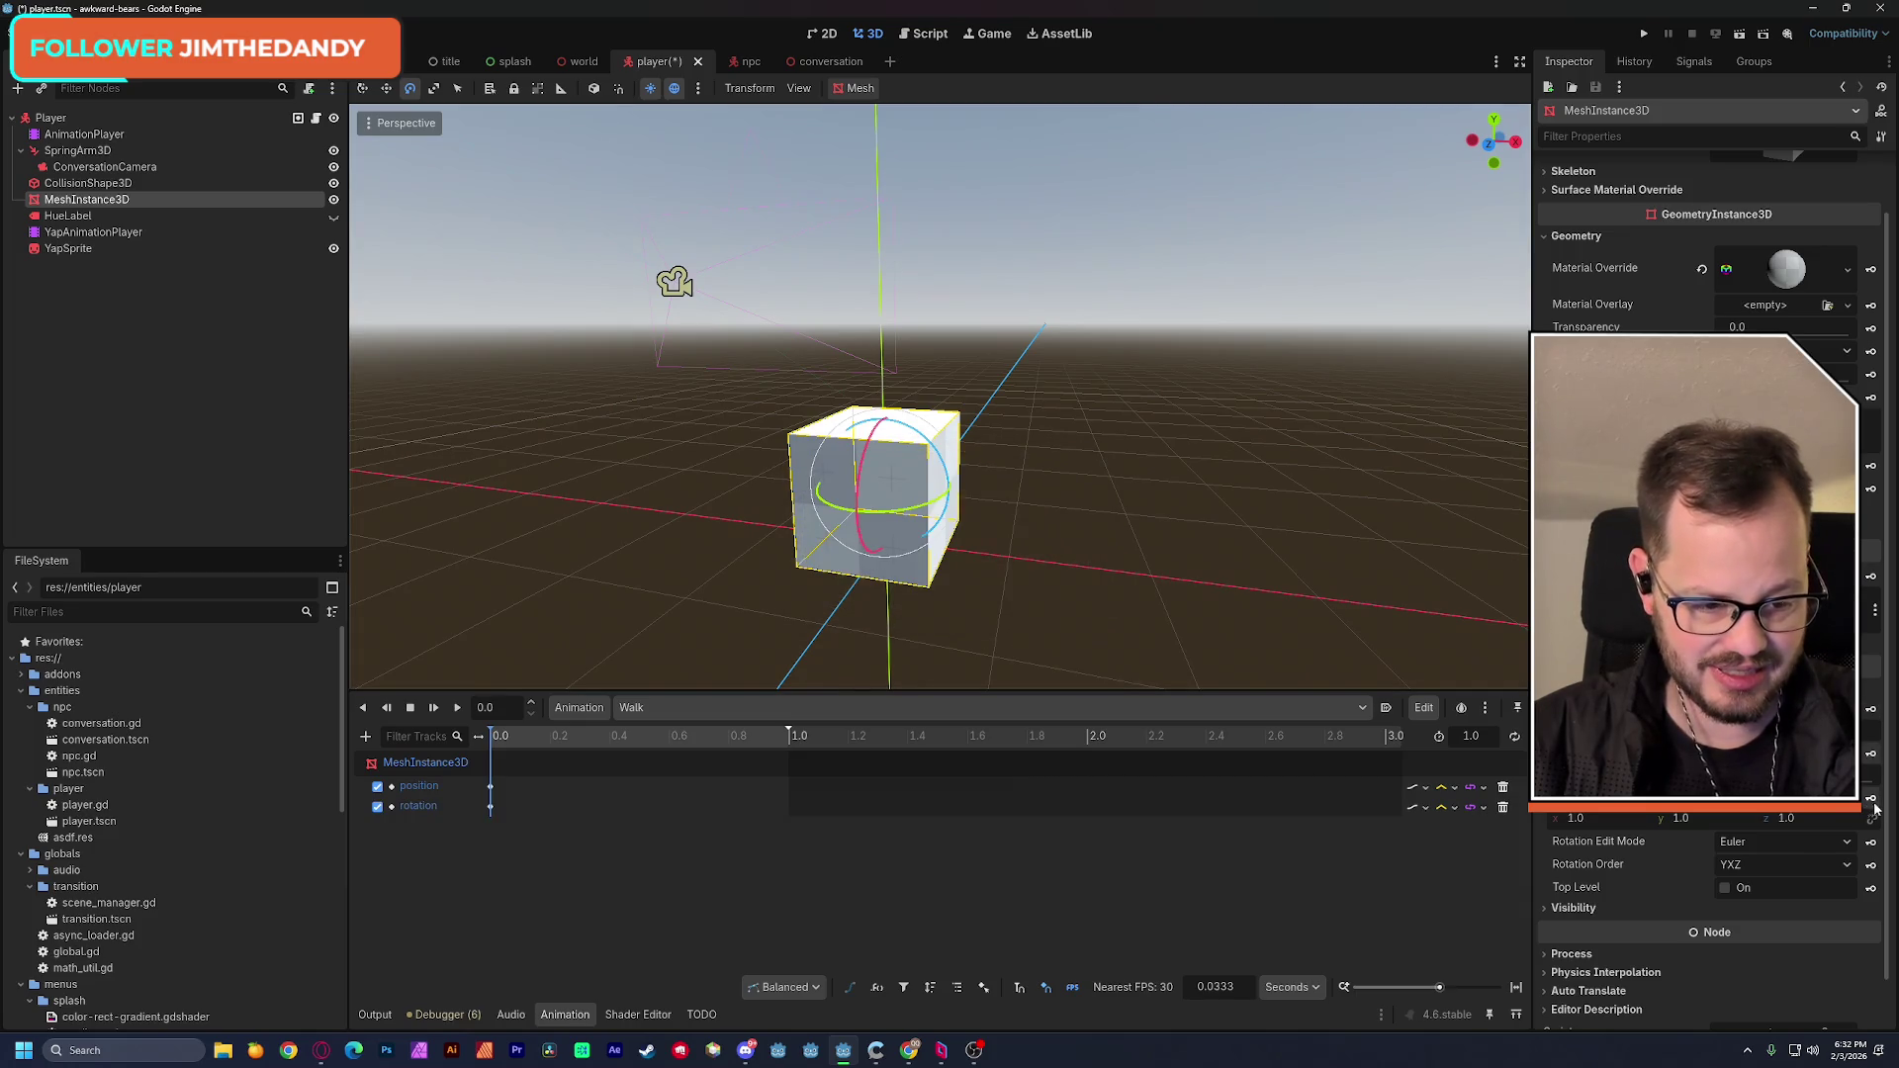
pyautogui.click(1870, 801)
pyautogui.press('Return')
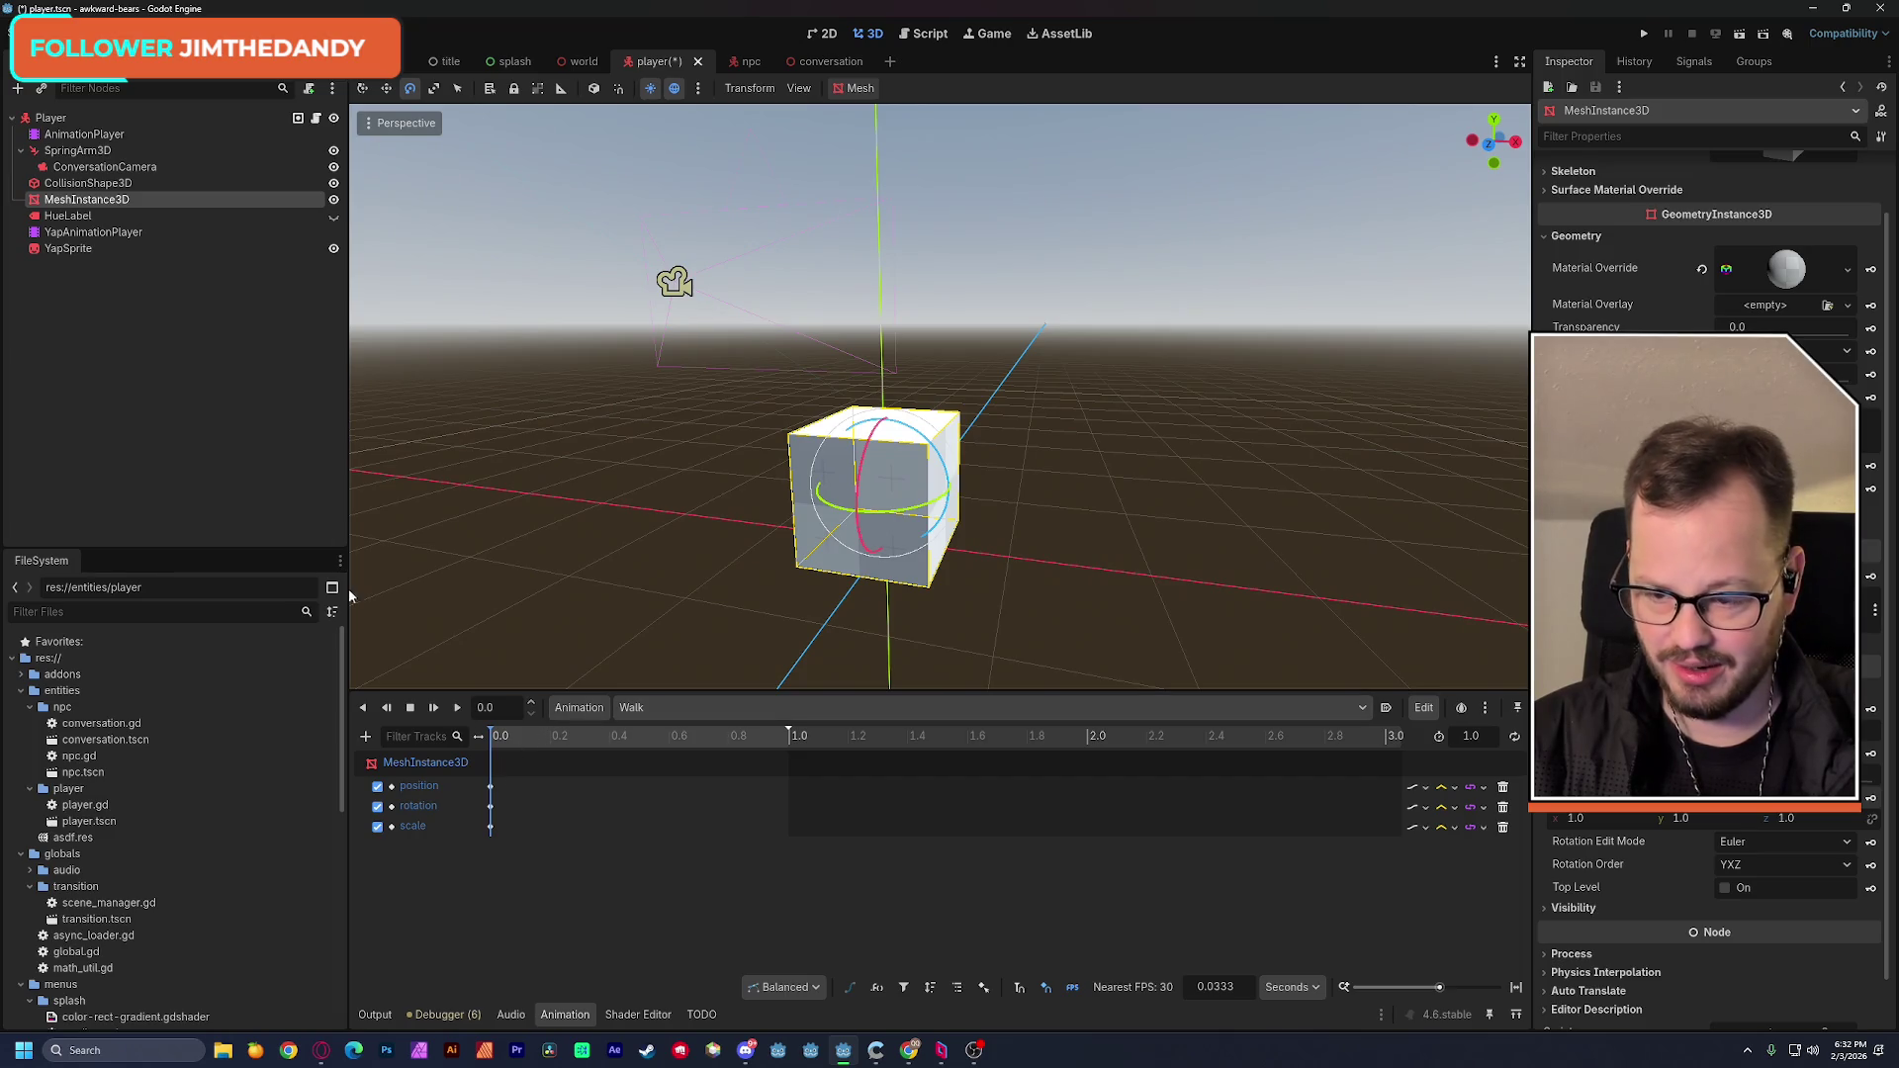
pyautogui.click(93, 231)
# Select all keyframes of YapAnimationPlayer's Walk animation for copying.
pyautogui.click(651, 709)
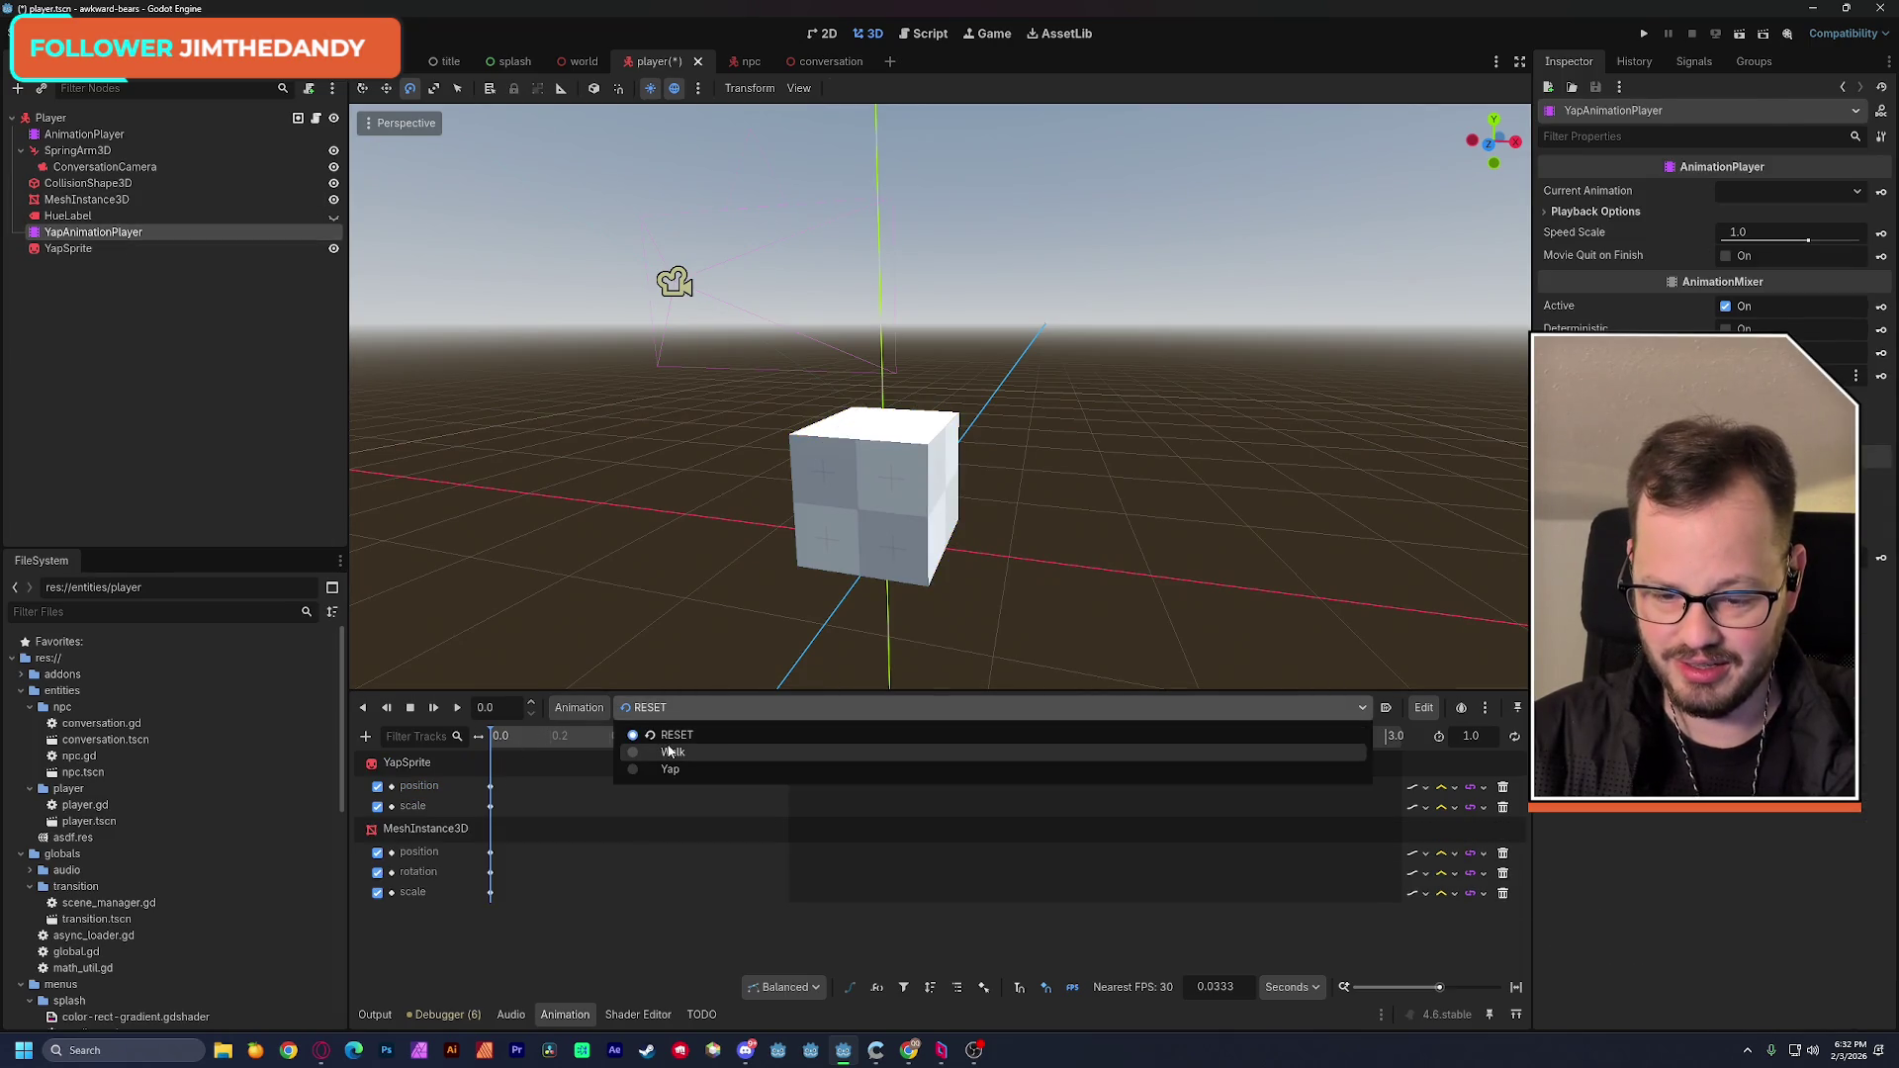
pyautogui.click(708, 753)
pyautogui.moveTo(1113, 779); pyautogui.dragTo(483, 861)
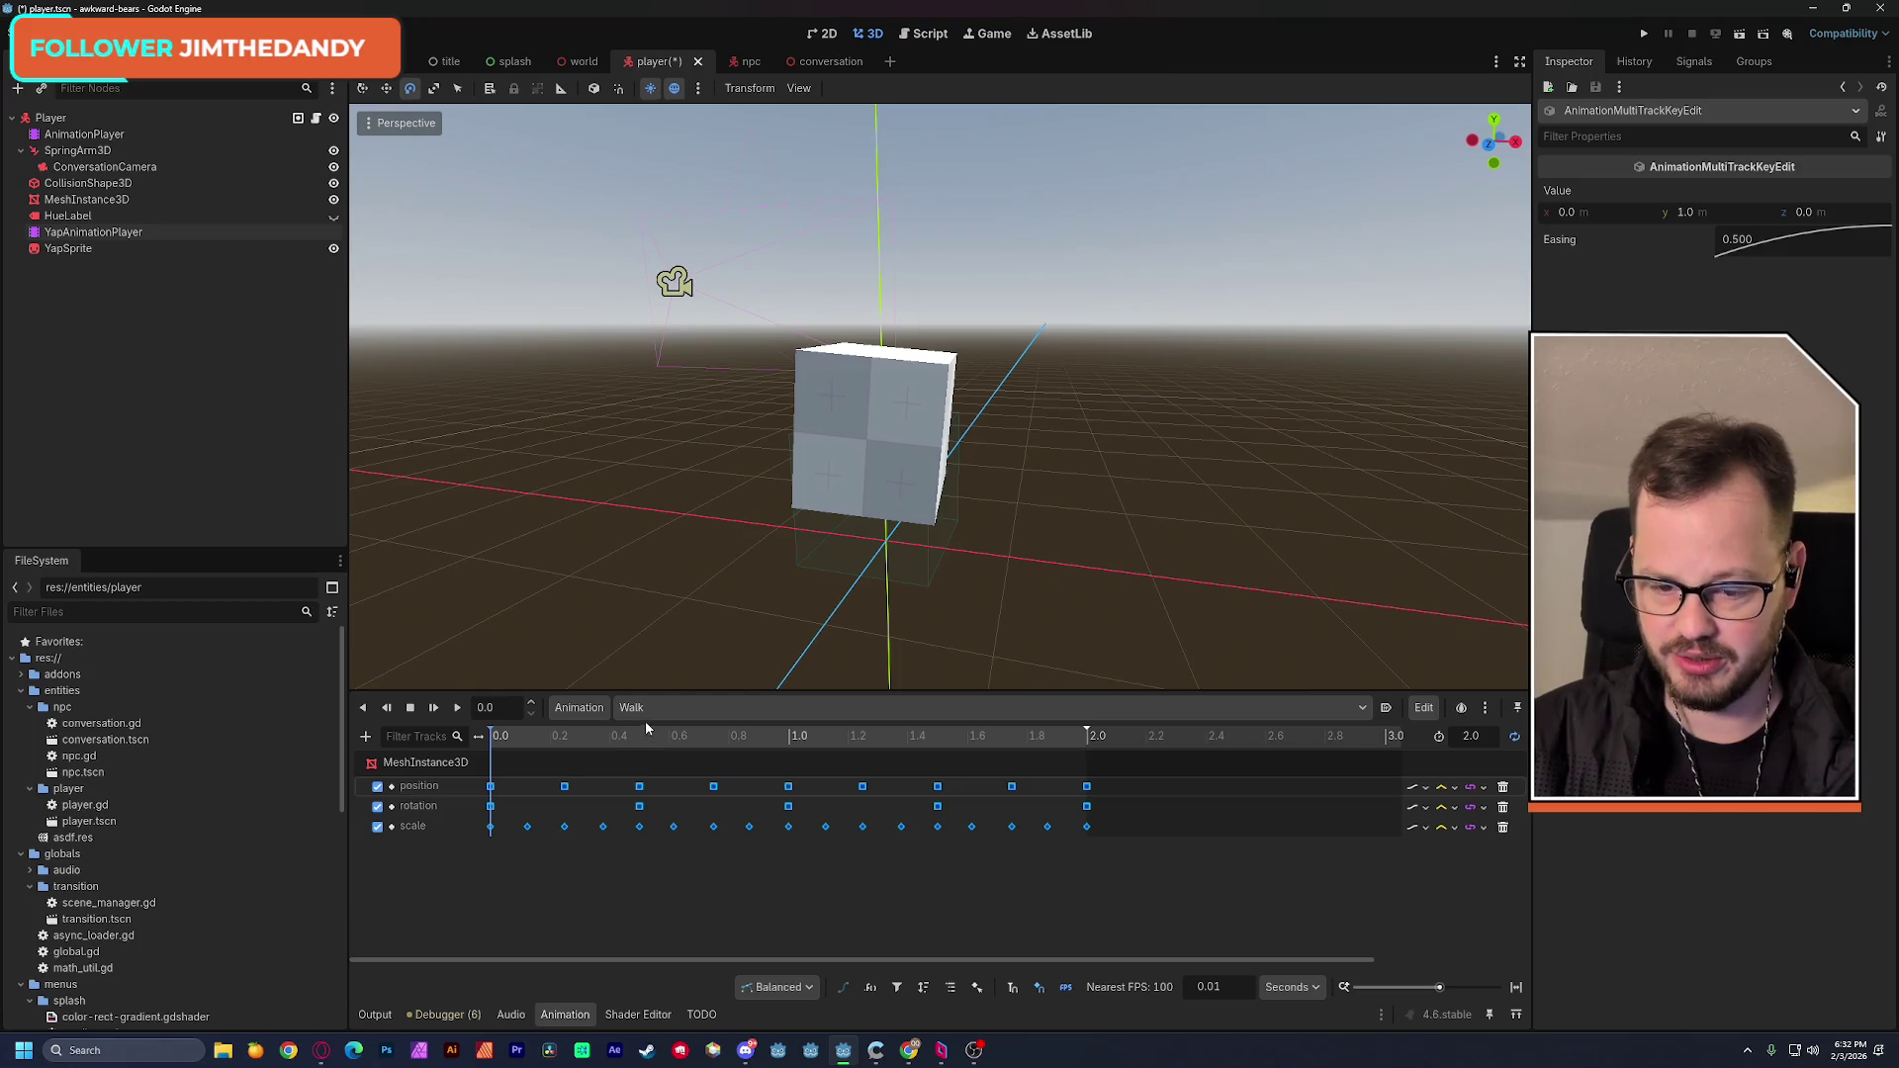
# Paste the keys into AnimationPlayer's Walk and extend its length to 2.0 seconds.
pyautogui.click(84, 134)
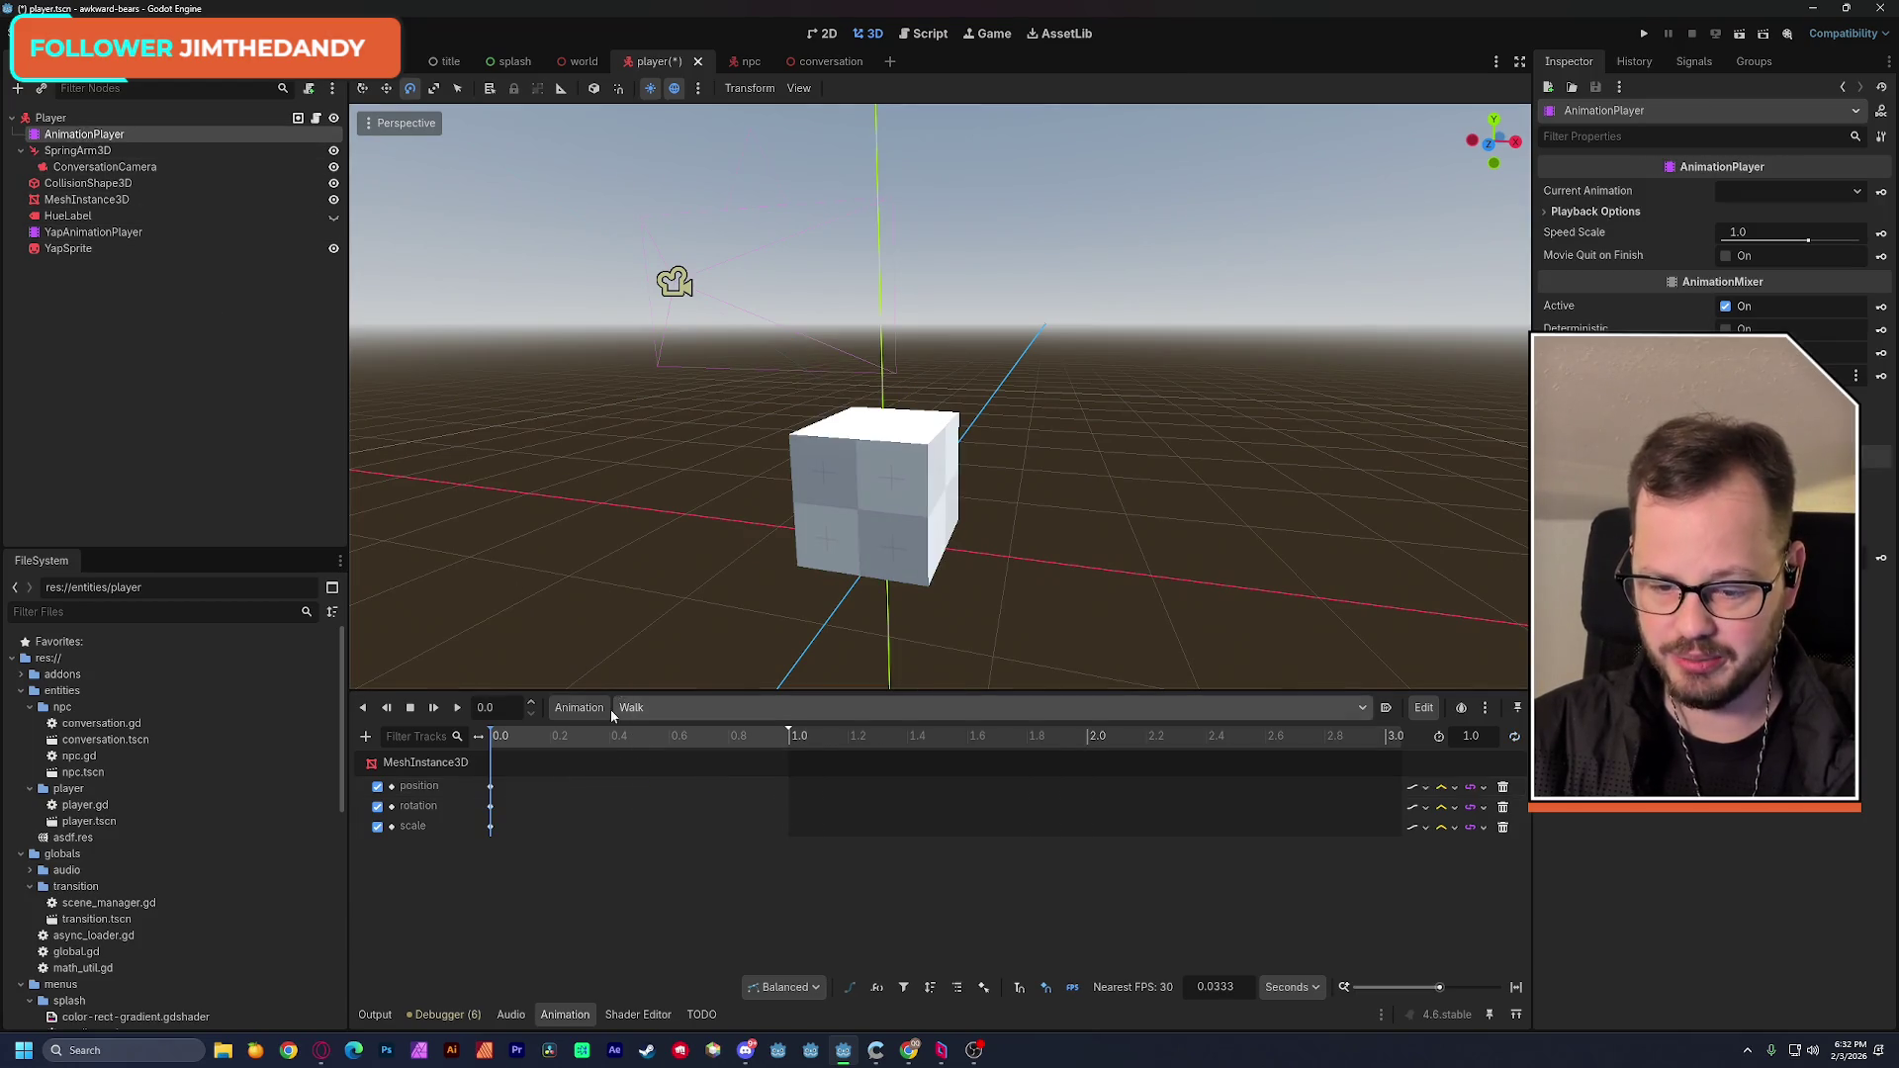
pyautogui.hotkey('ctrl', 'v')
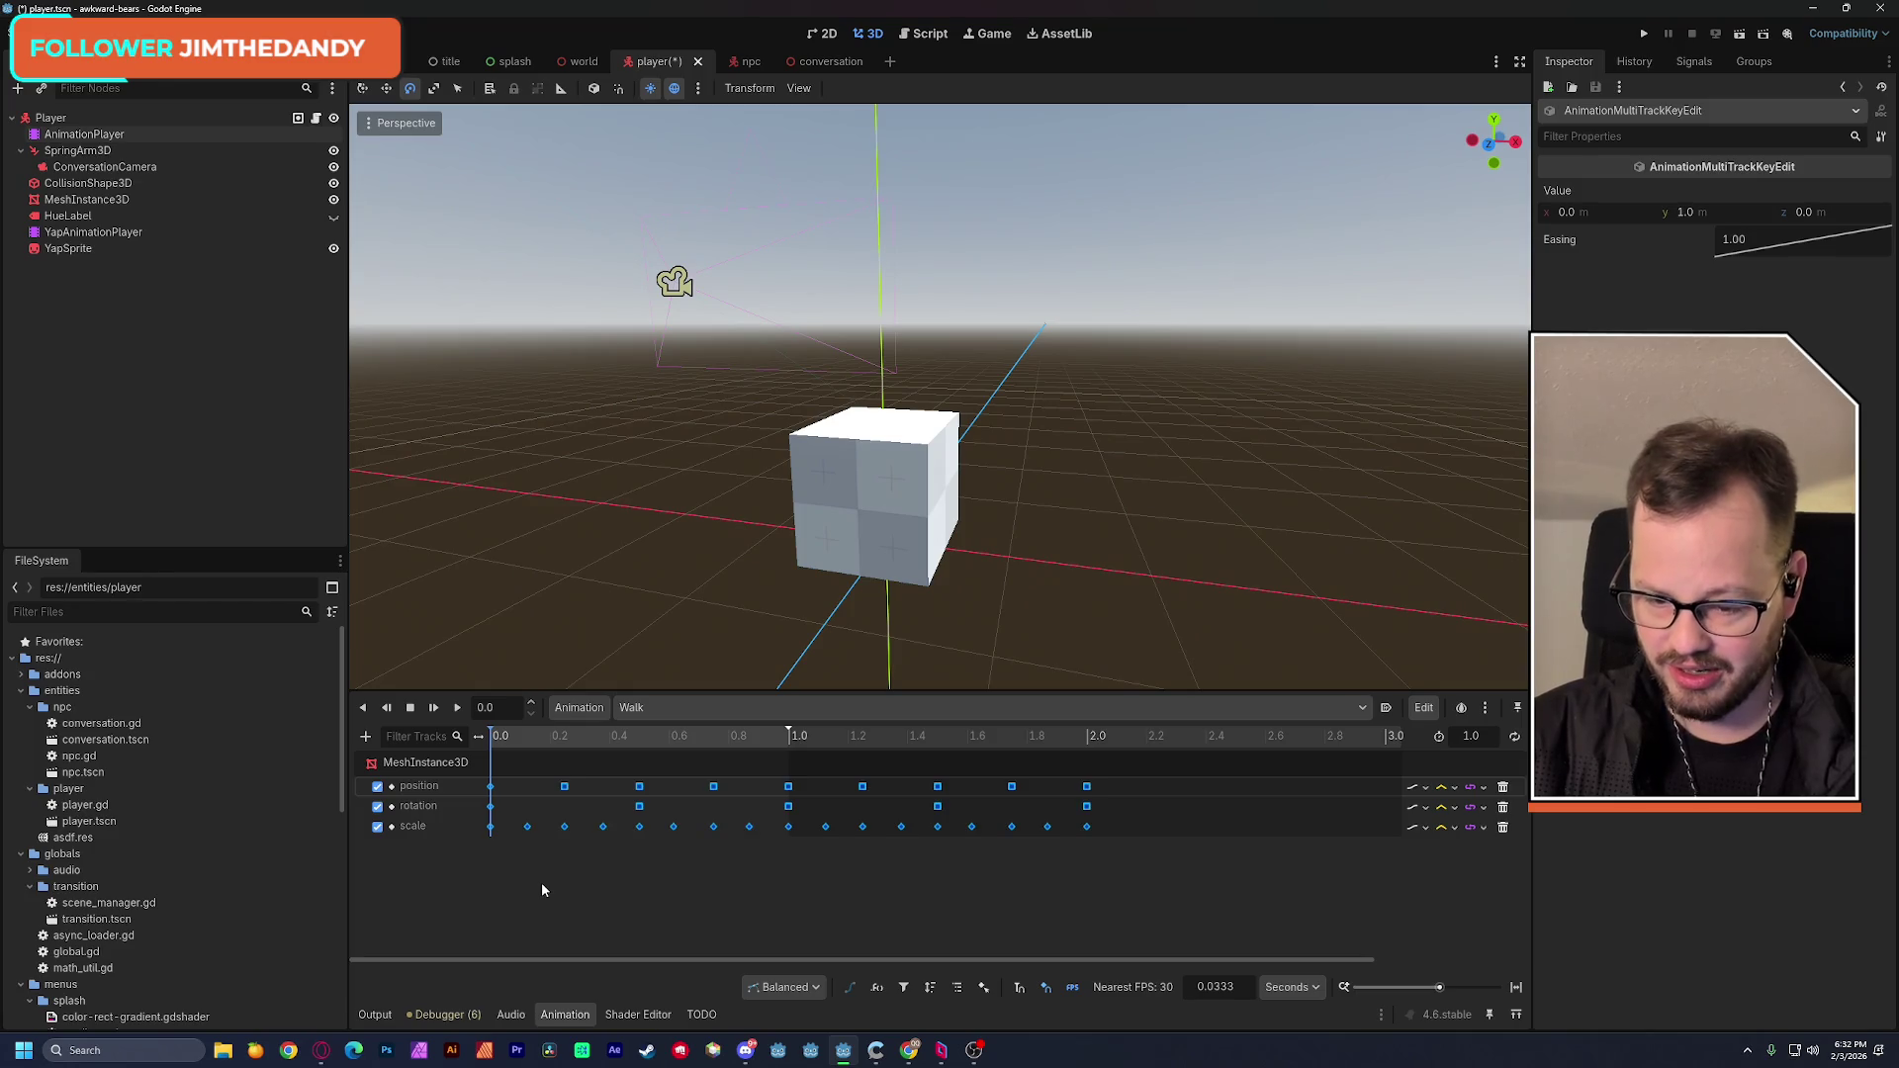
pyautogui.moveTo(788, 736); pyautogui.dragTo(1086, 749)
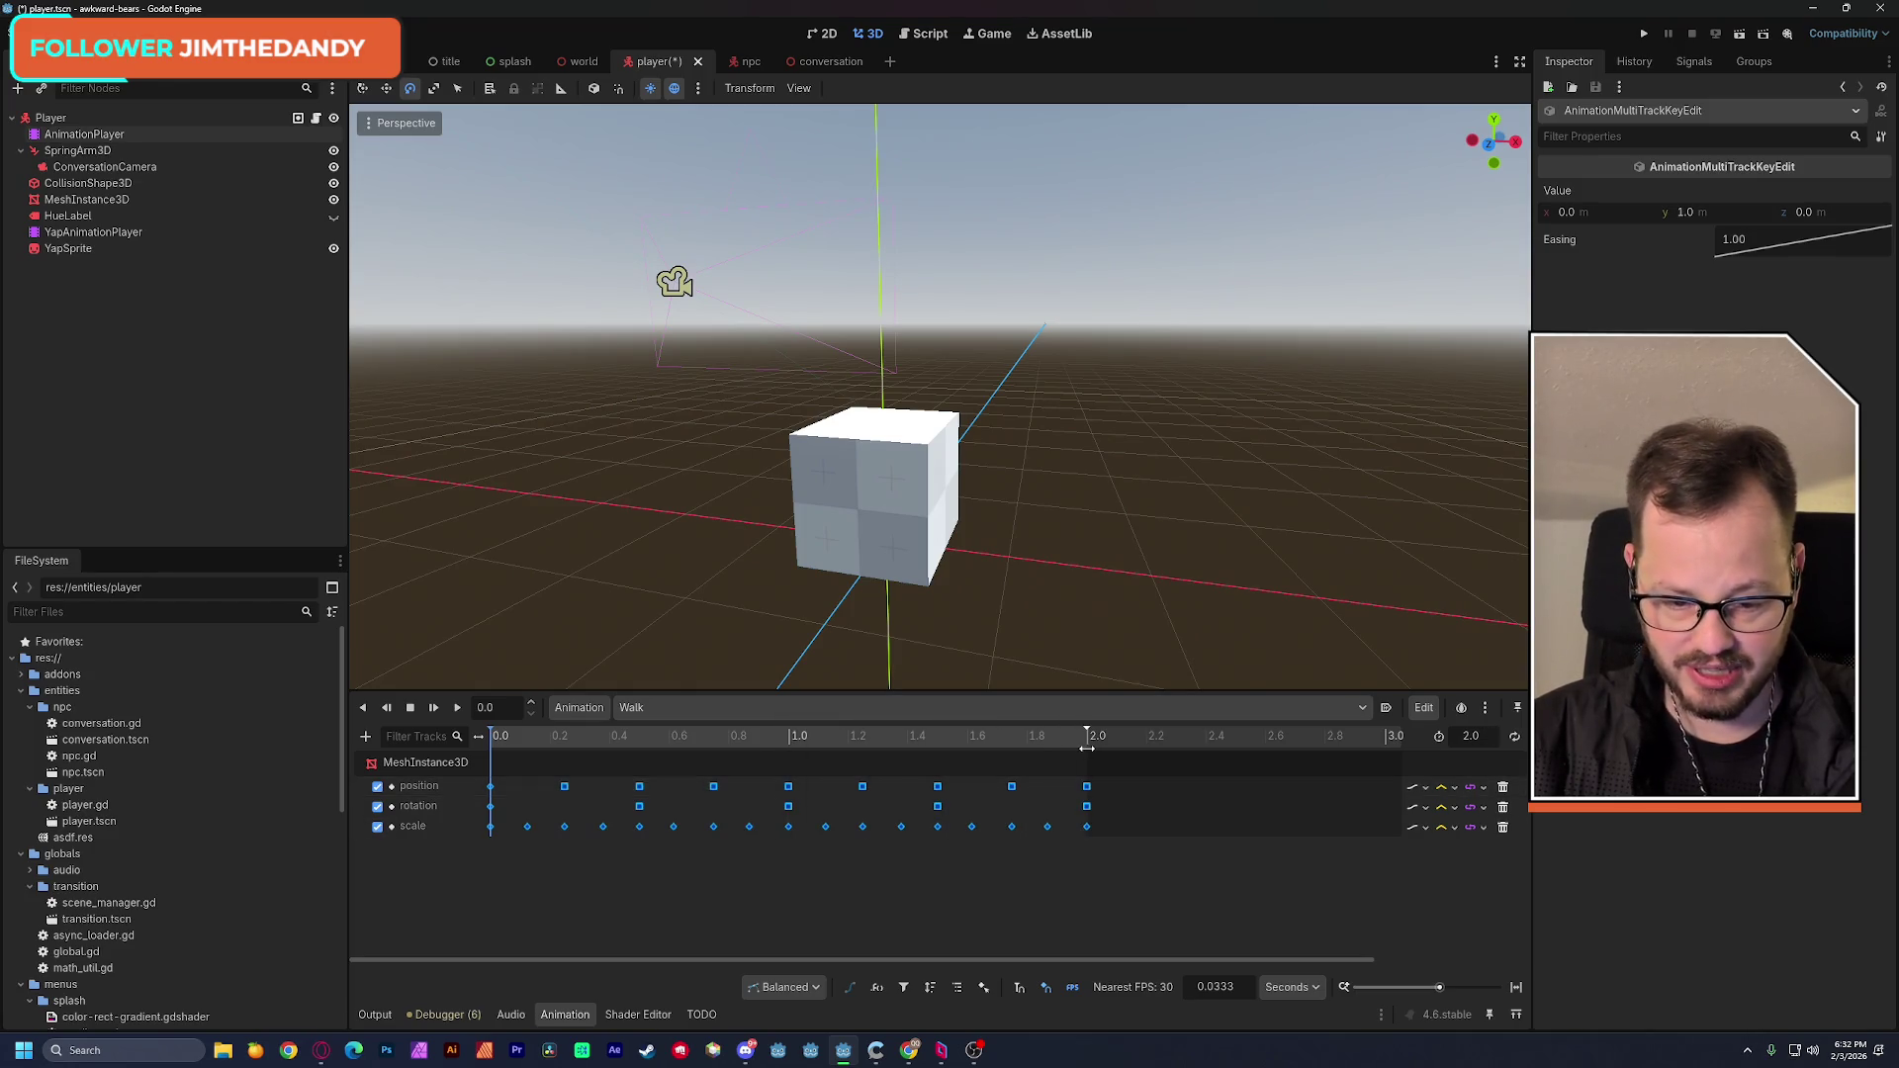
pyautogui.click(672, 908)
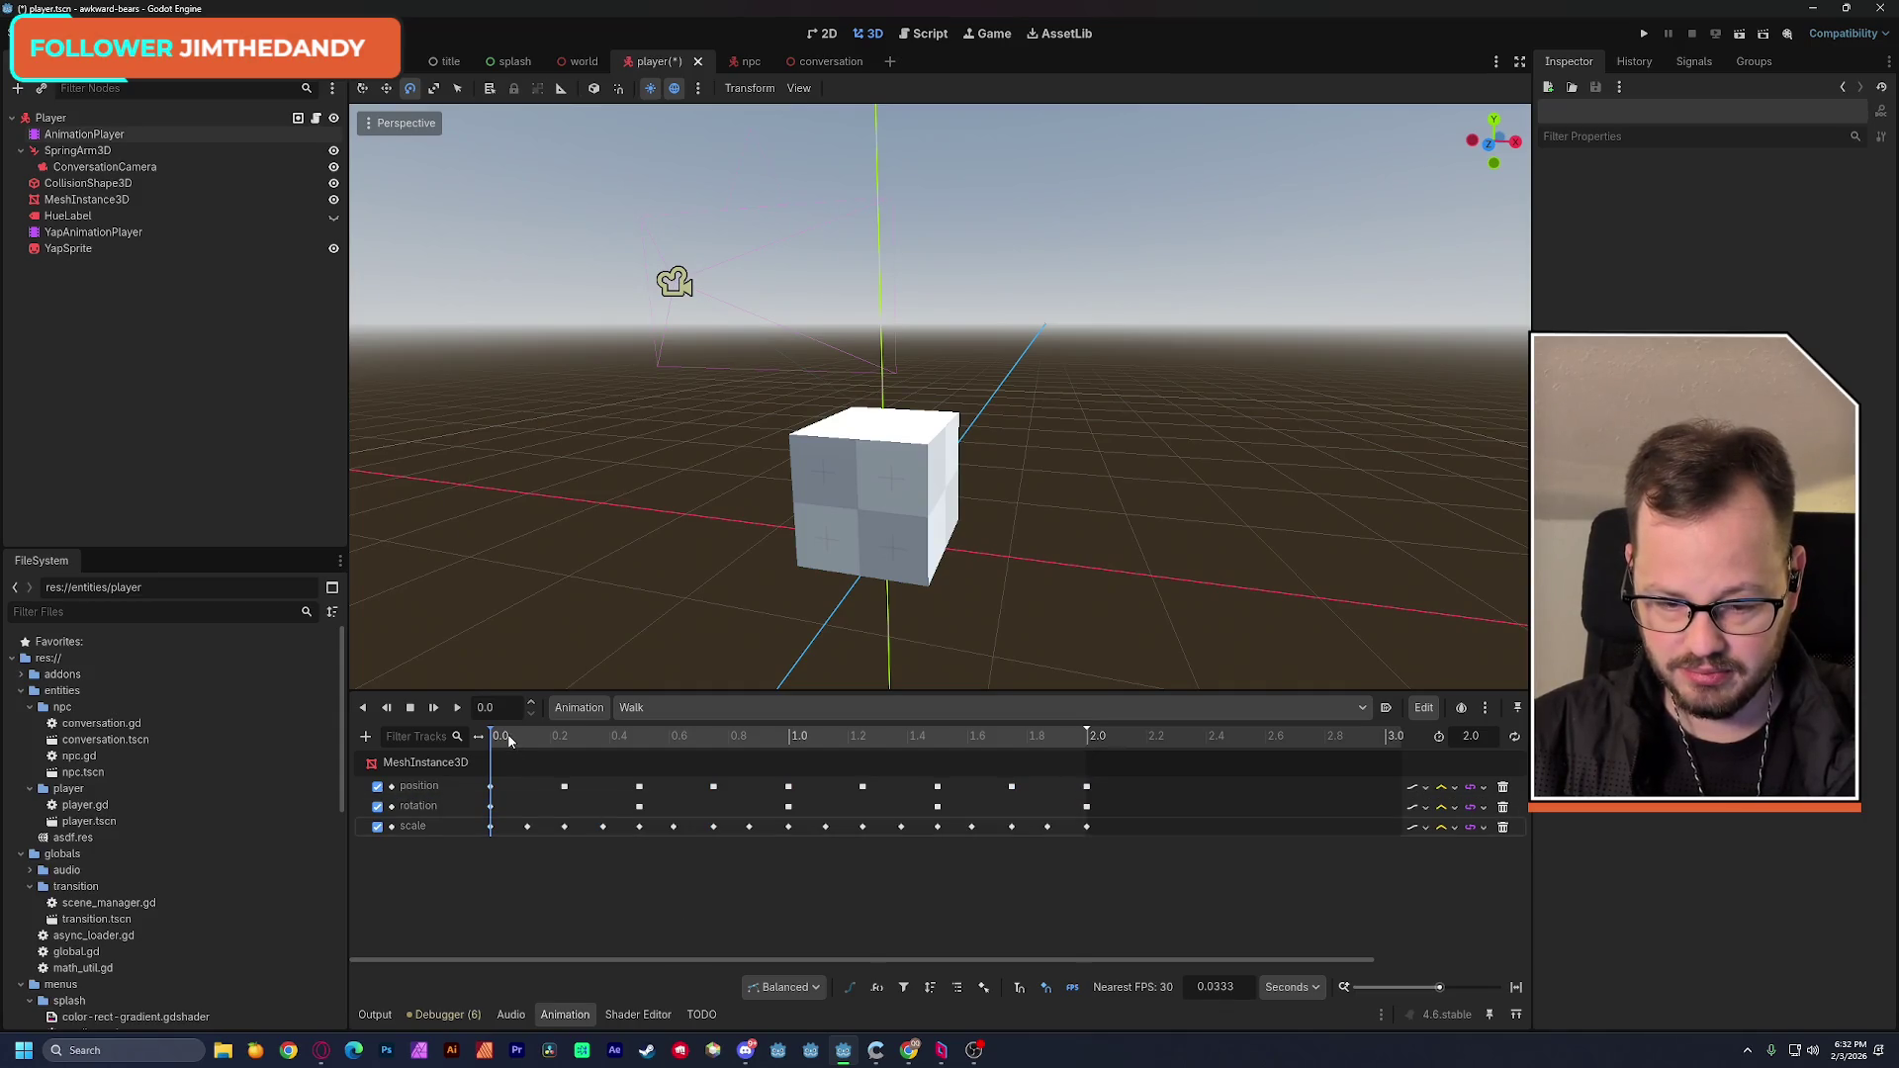
pyautogui.moveTo(508, 740); pyautogui.dragTo(480, 740)
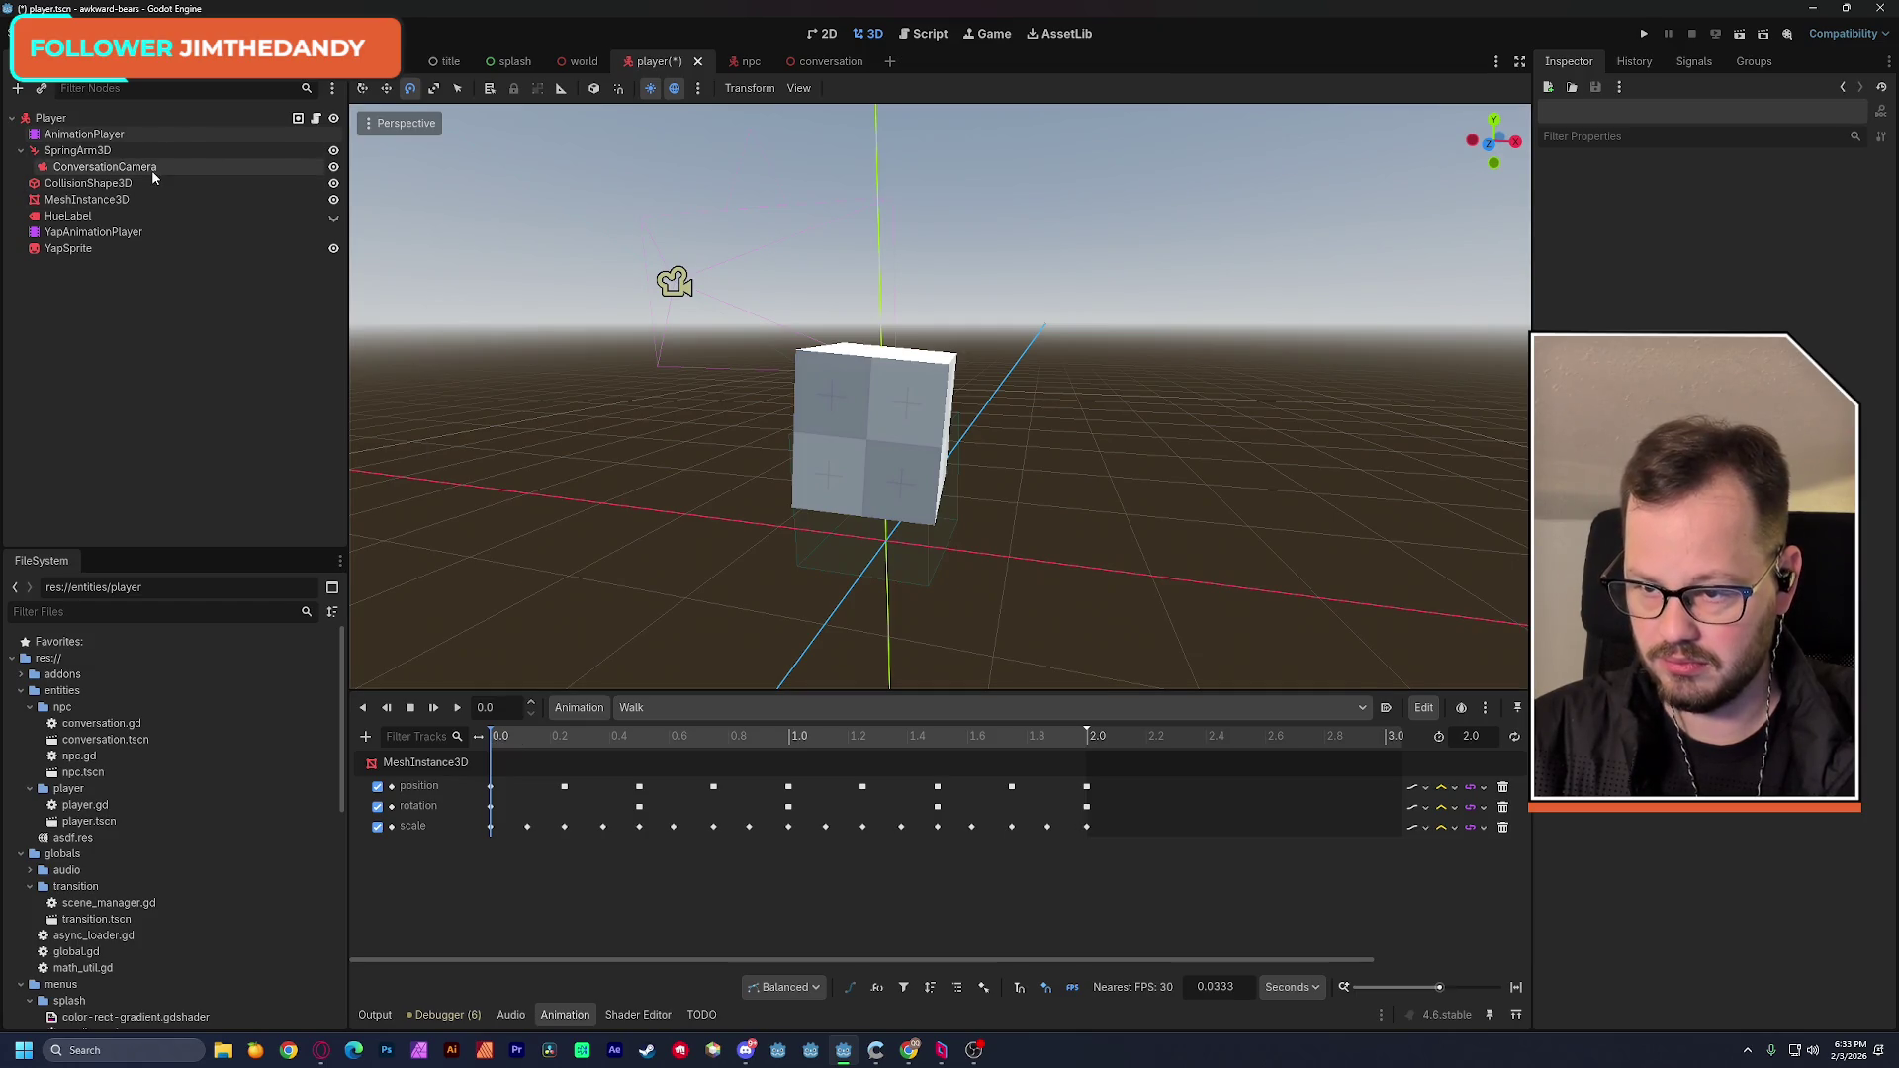
pyautogui.click(83, 234)
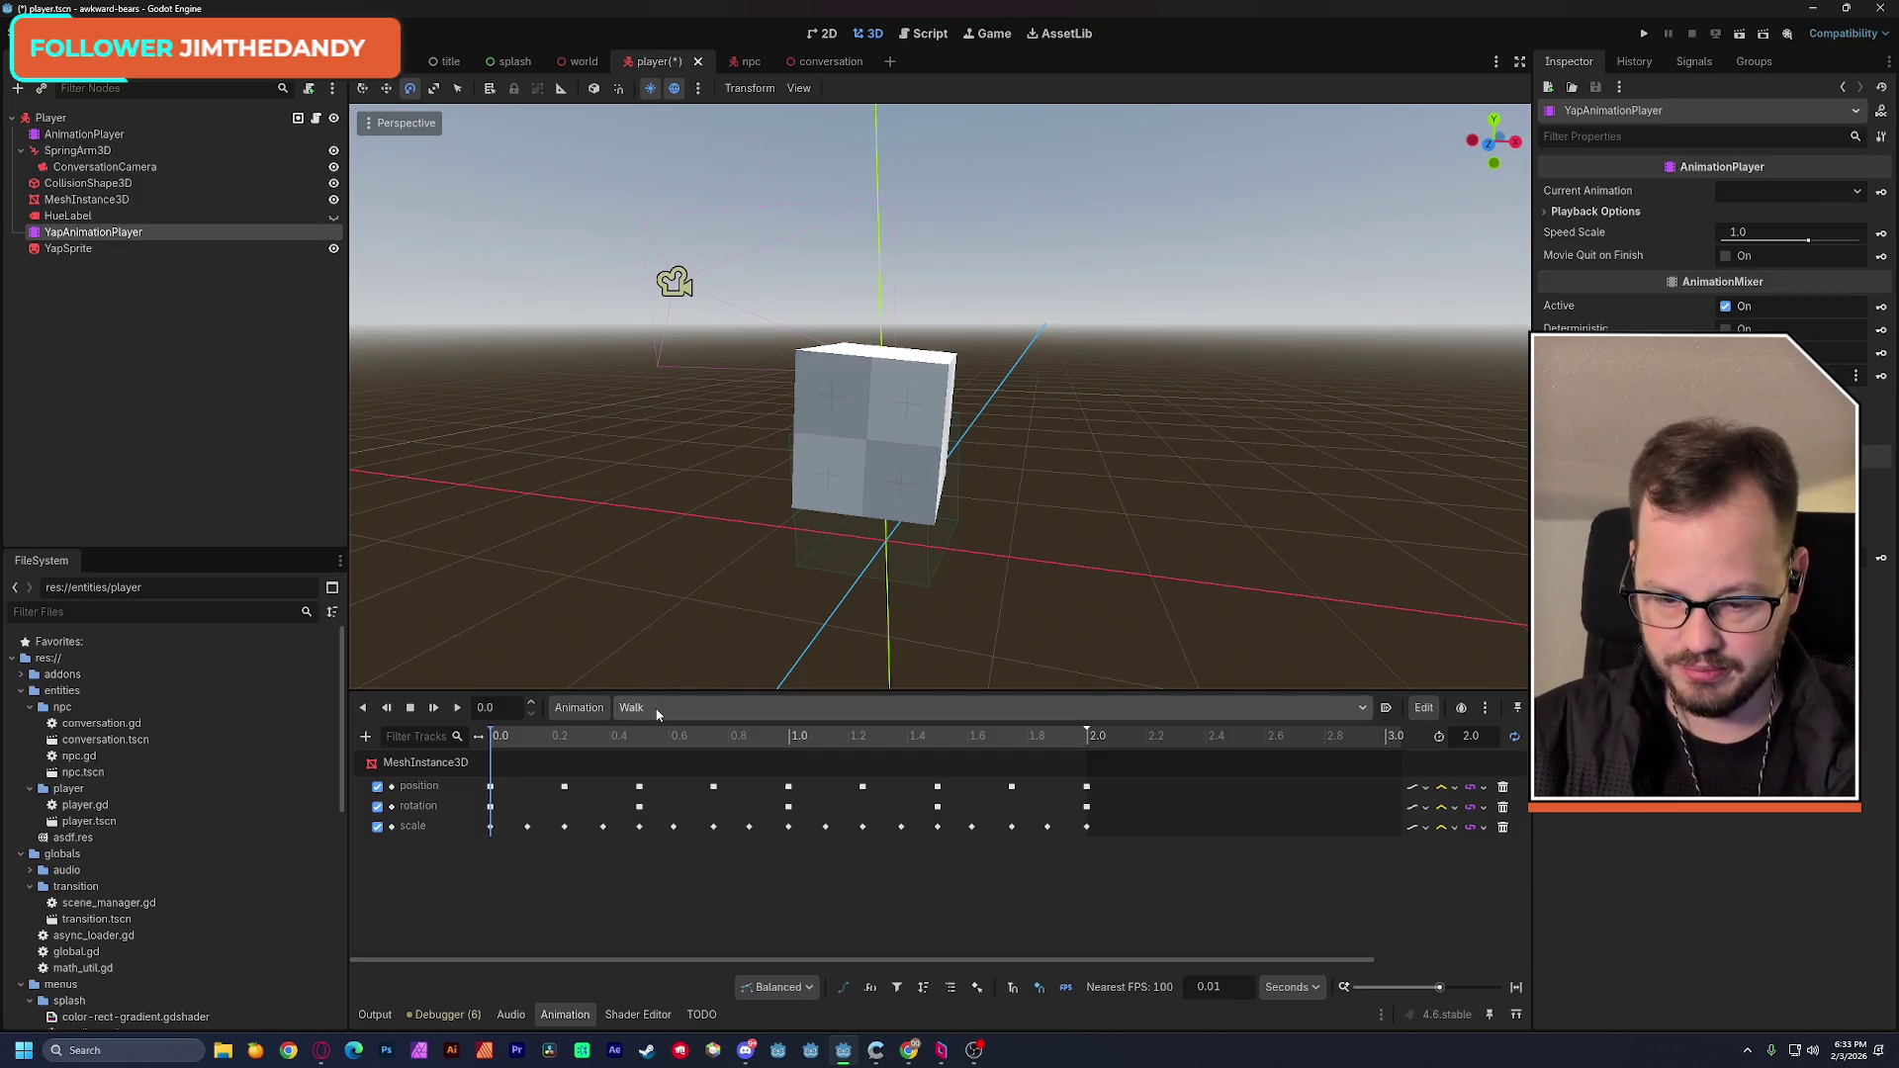
pyautogui.click(491, 788)
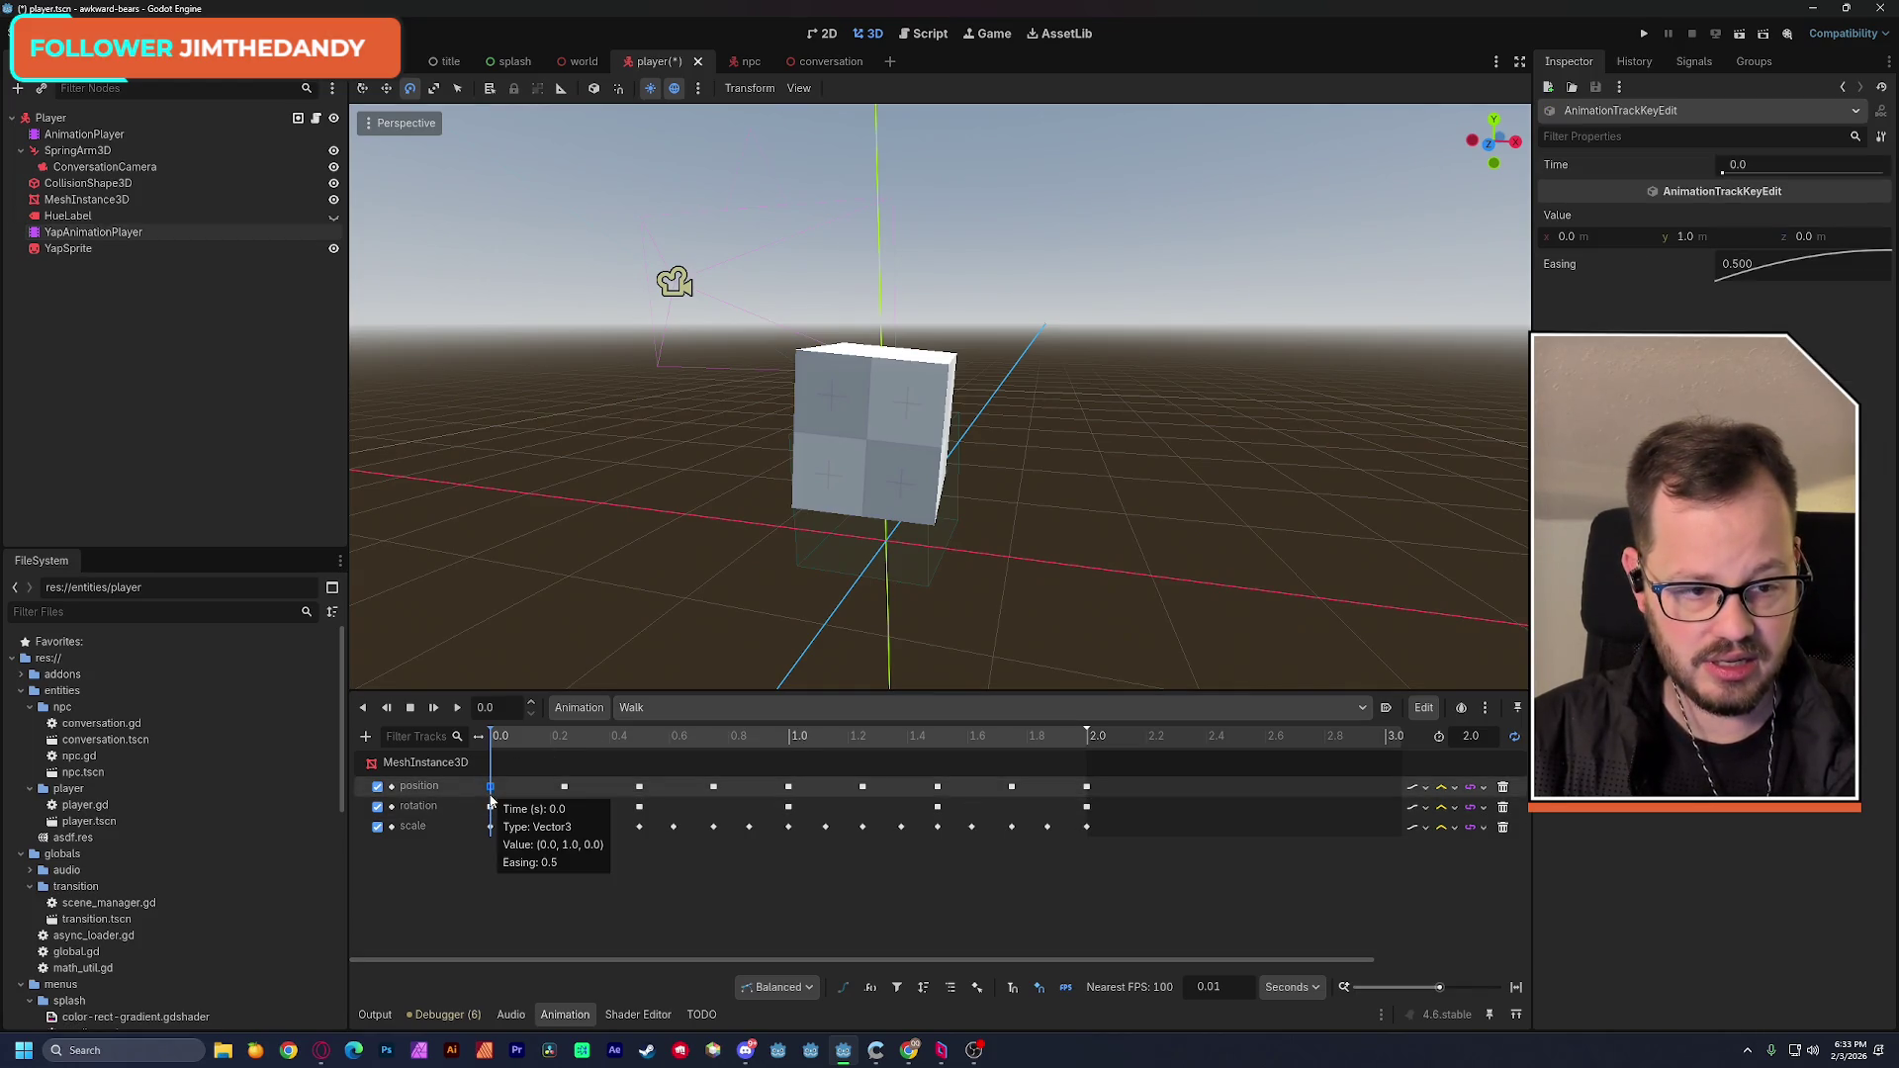
pyautogui.click(1088, 788)
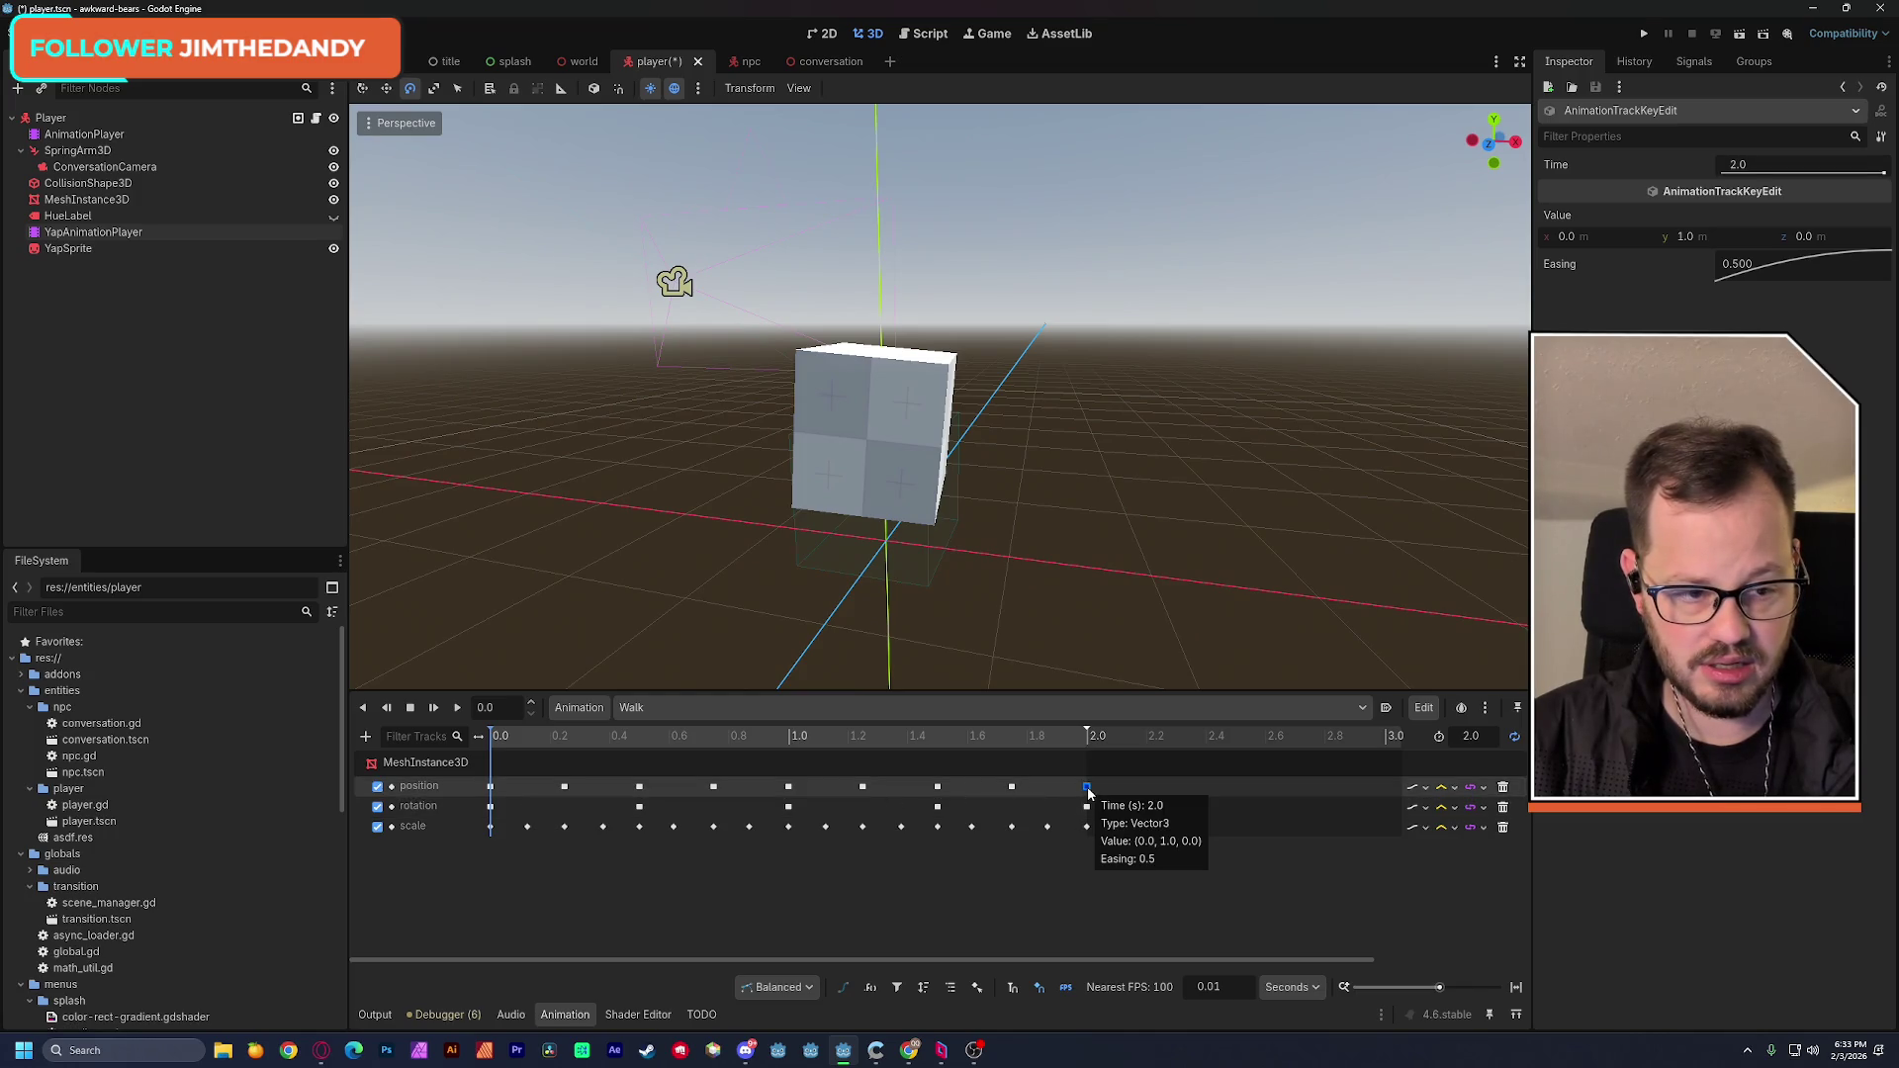
pyautogui.click(1088, 808)
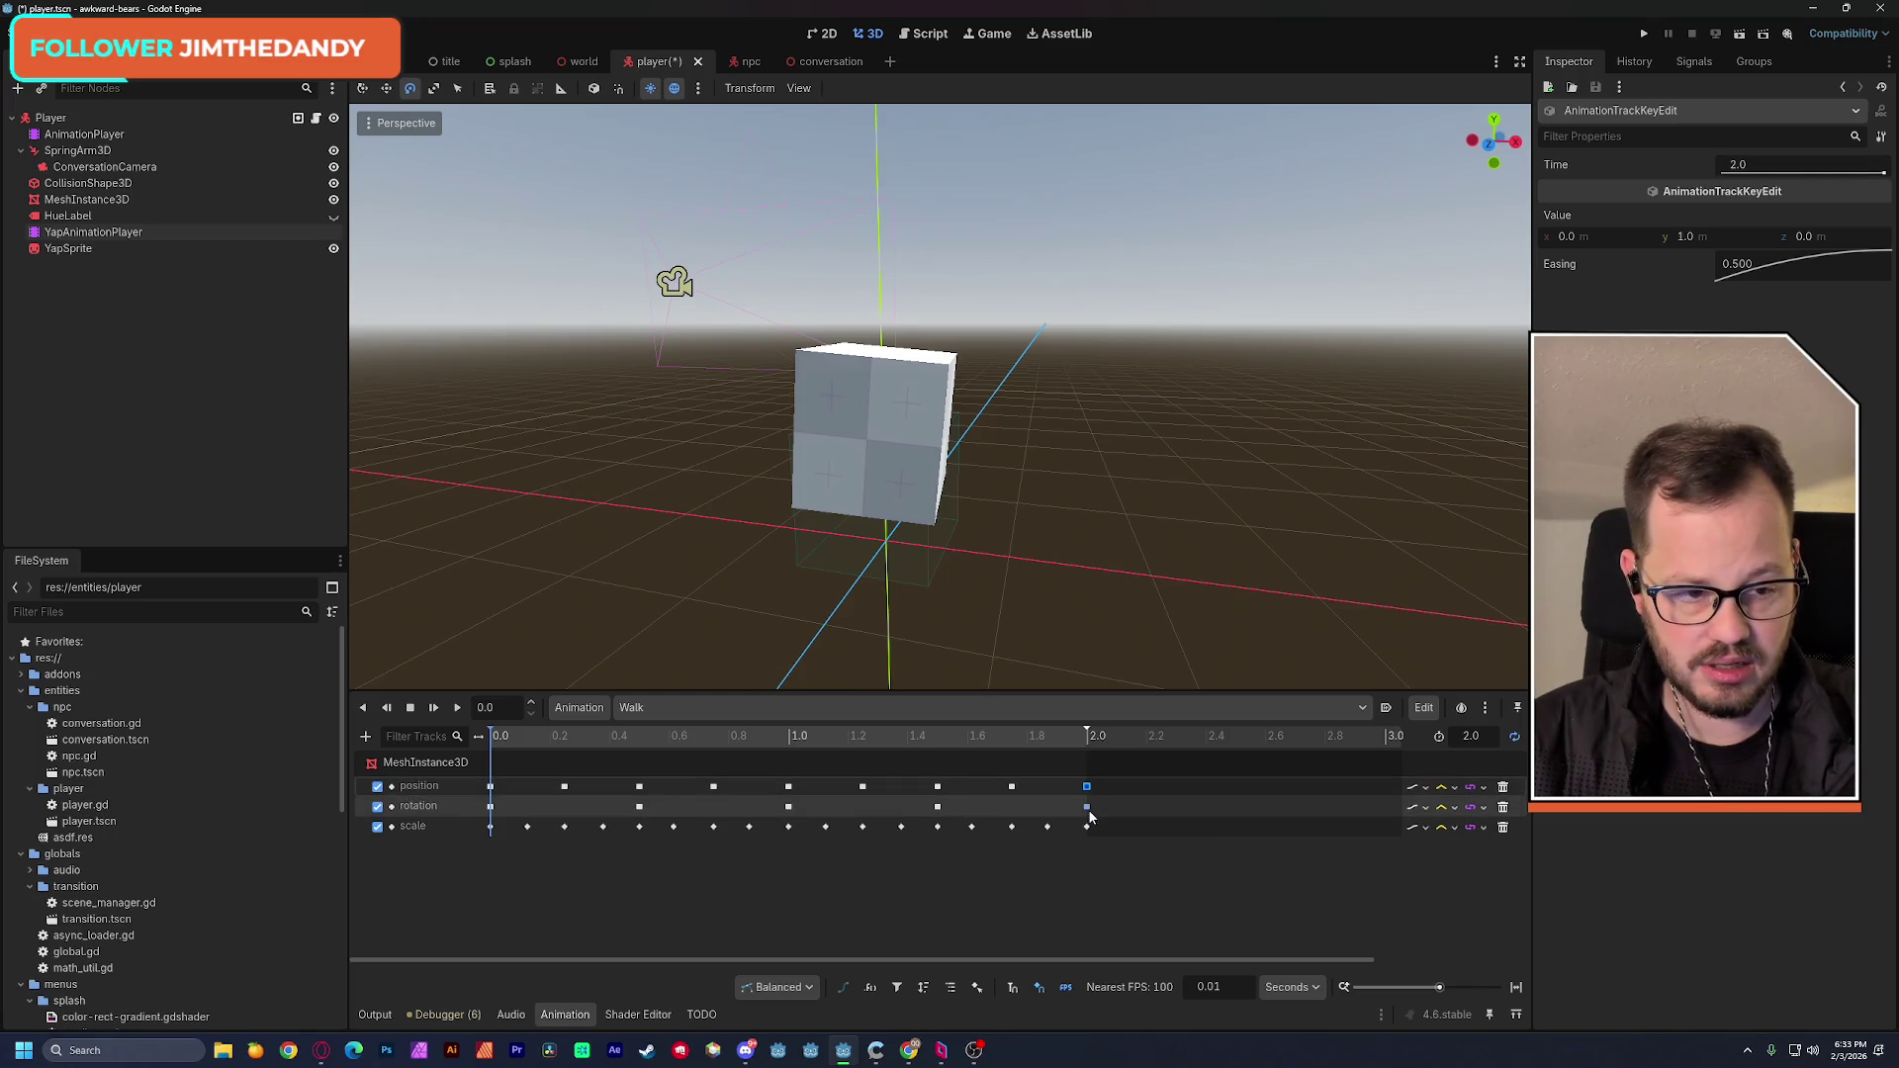
pyautogui.click(491, 807)
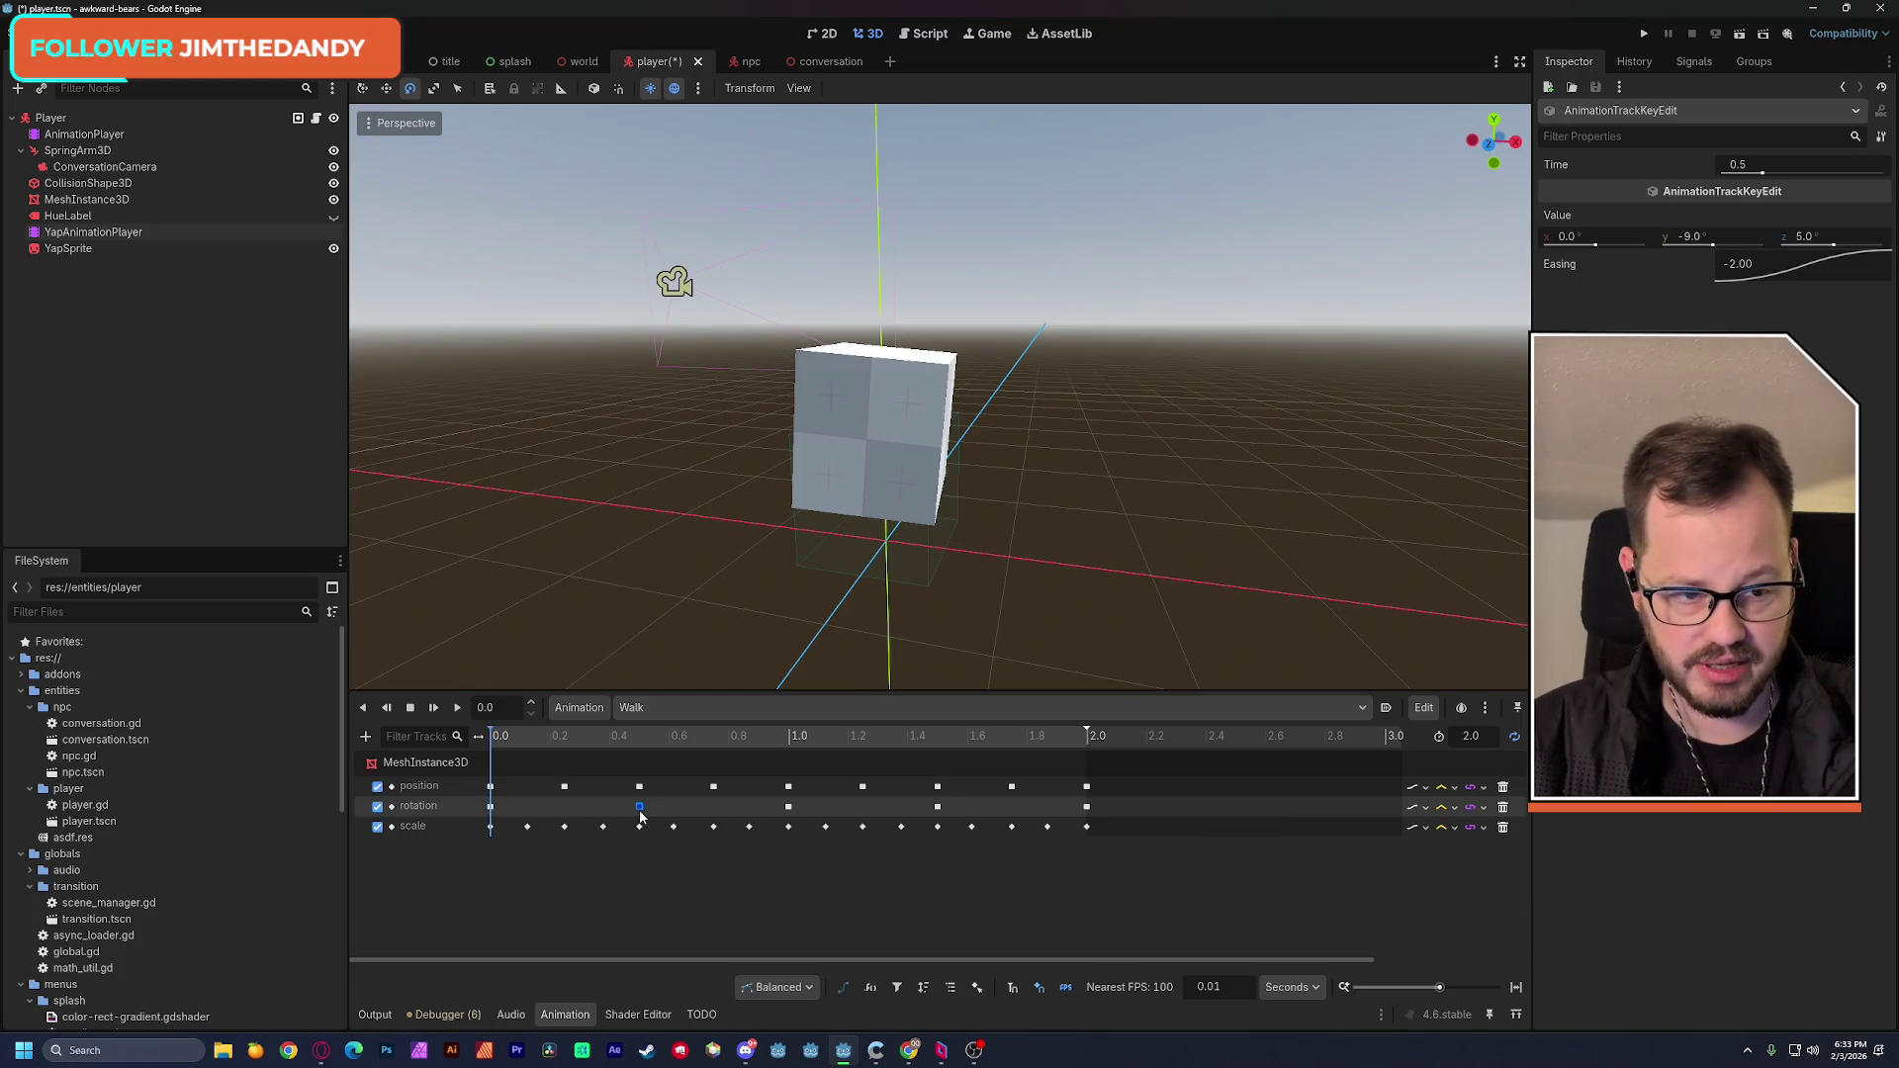
pyautogui.click(491, 787)
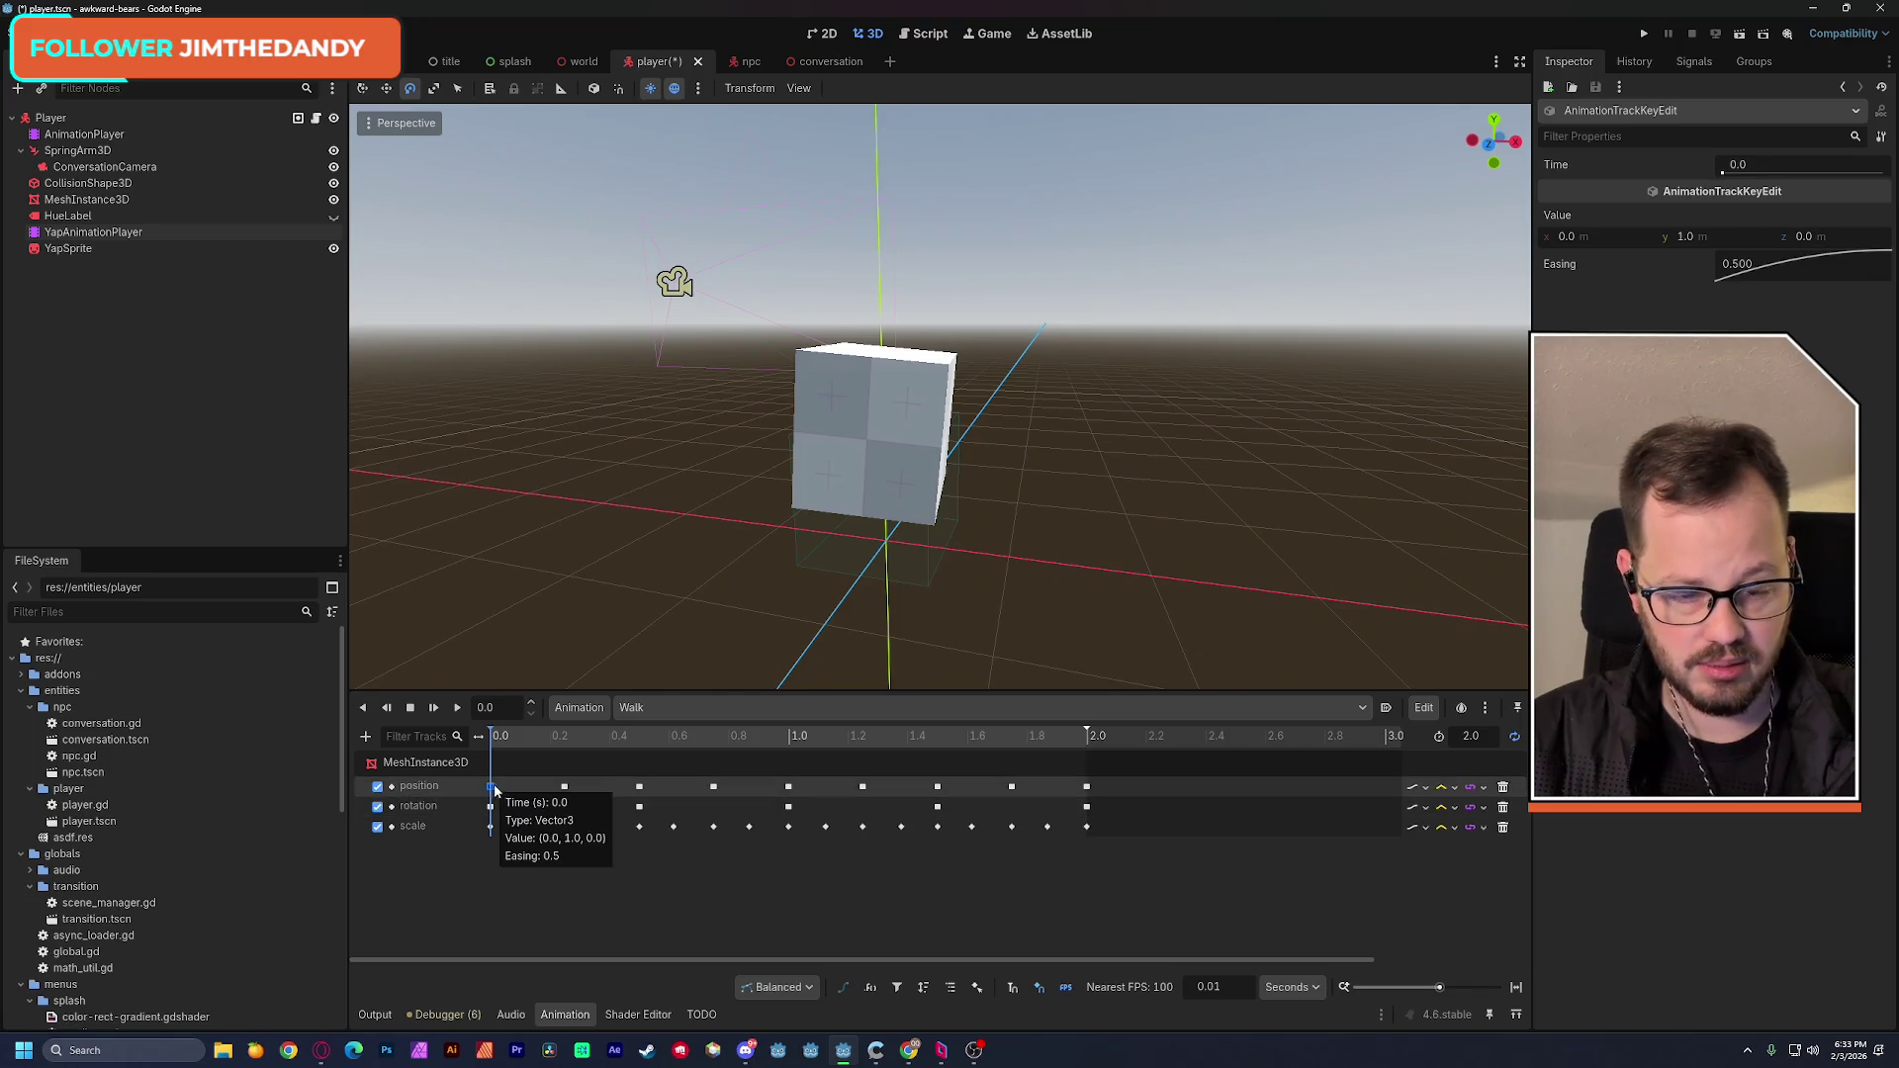
pyautogui.click(565, 789)
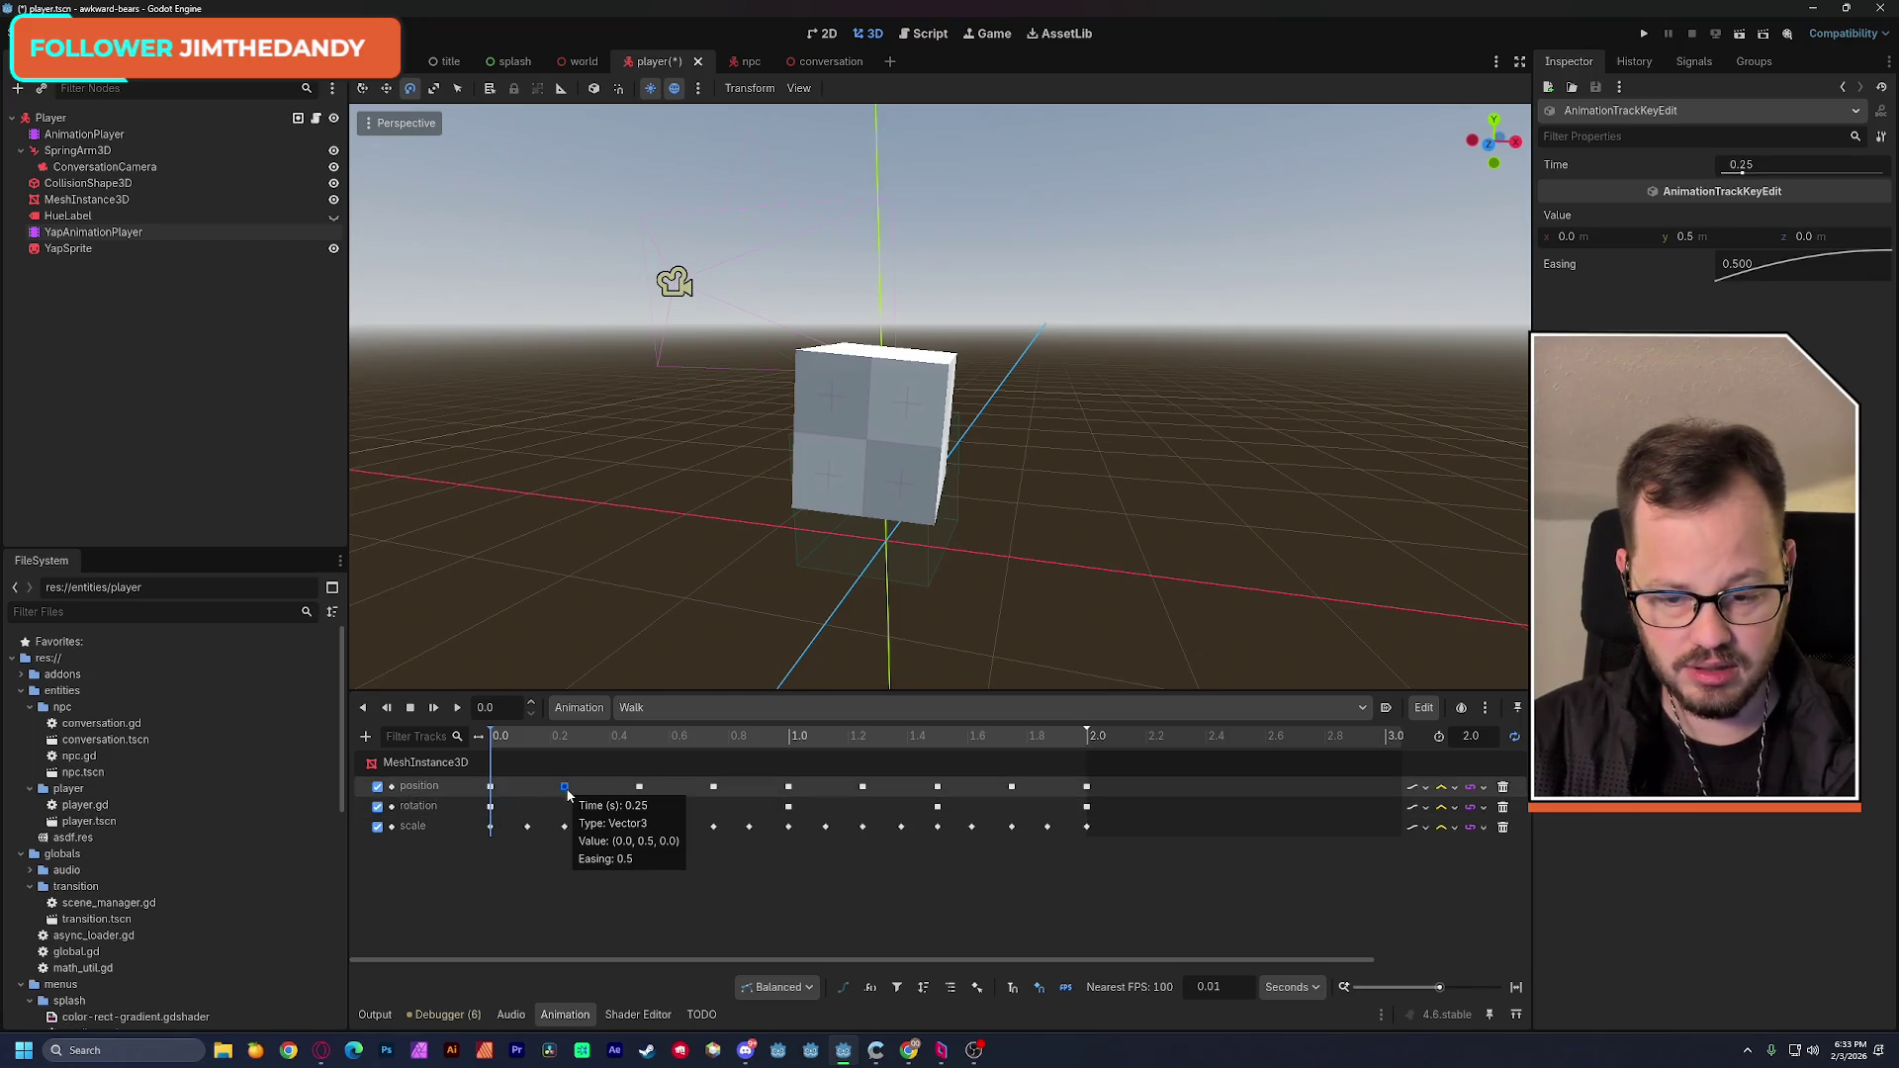
pyautogui.click(640, 789)
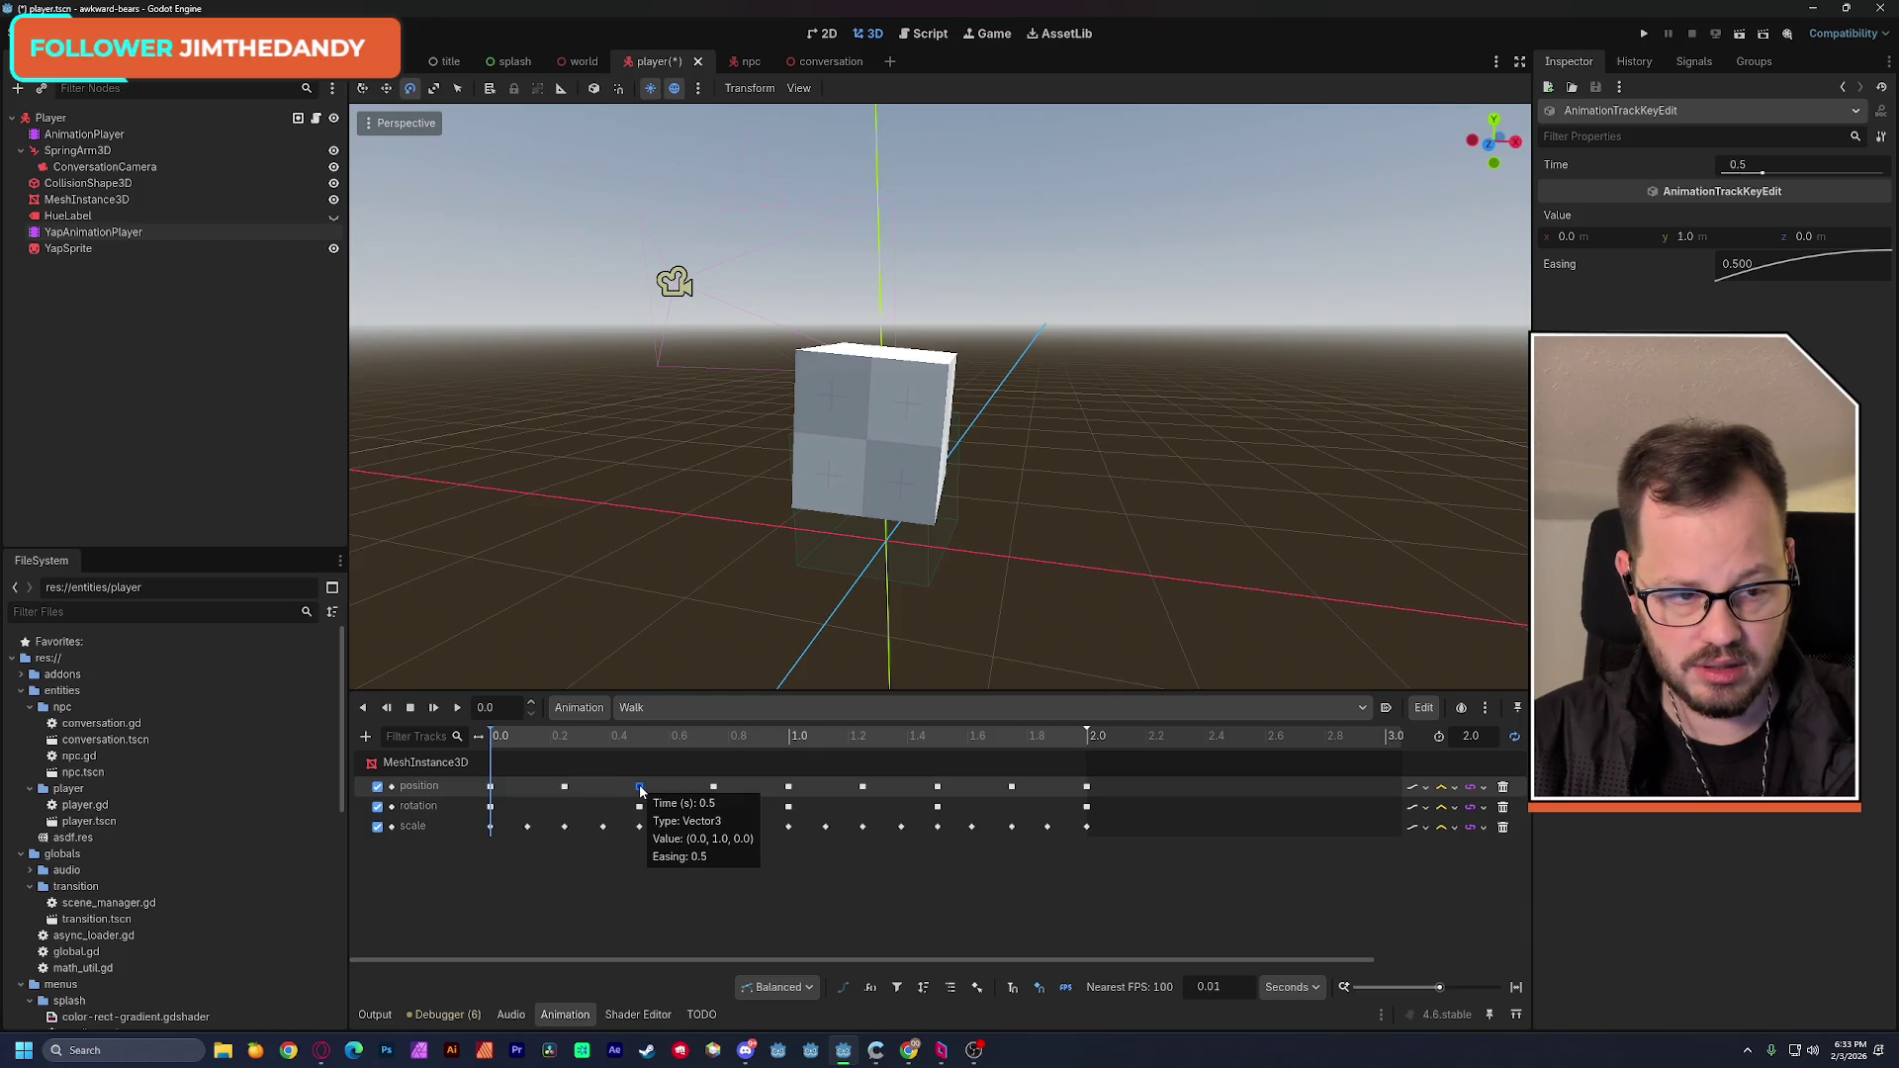
pyautogui.rightClick(1752, 259)
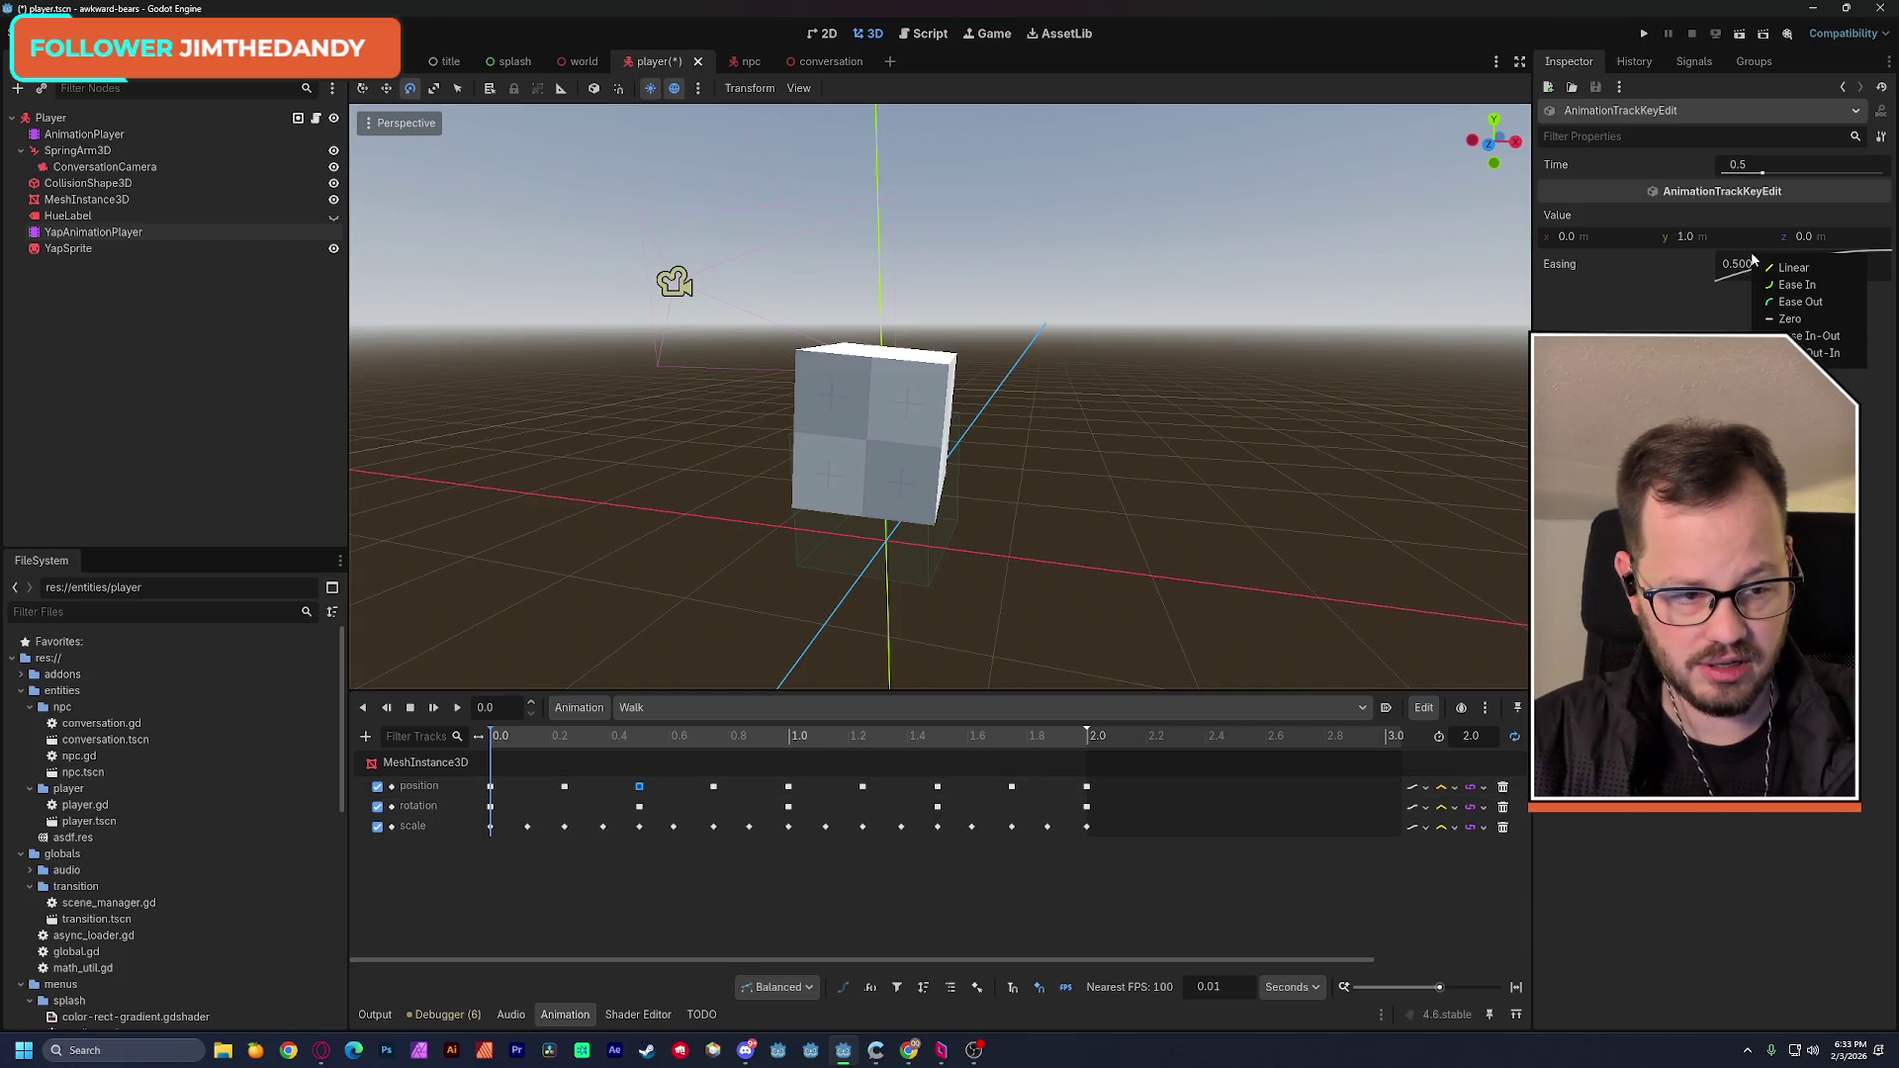
pyautogui.click(713, 791)
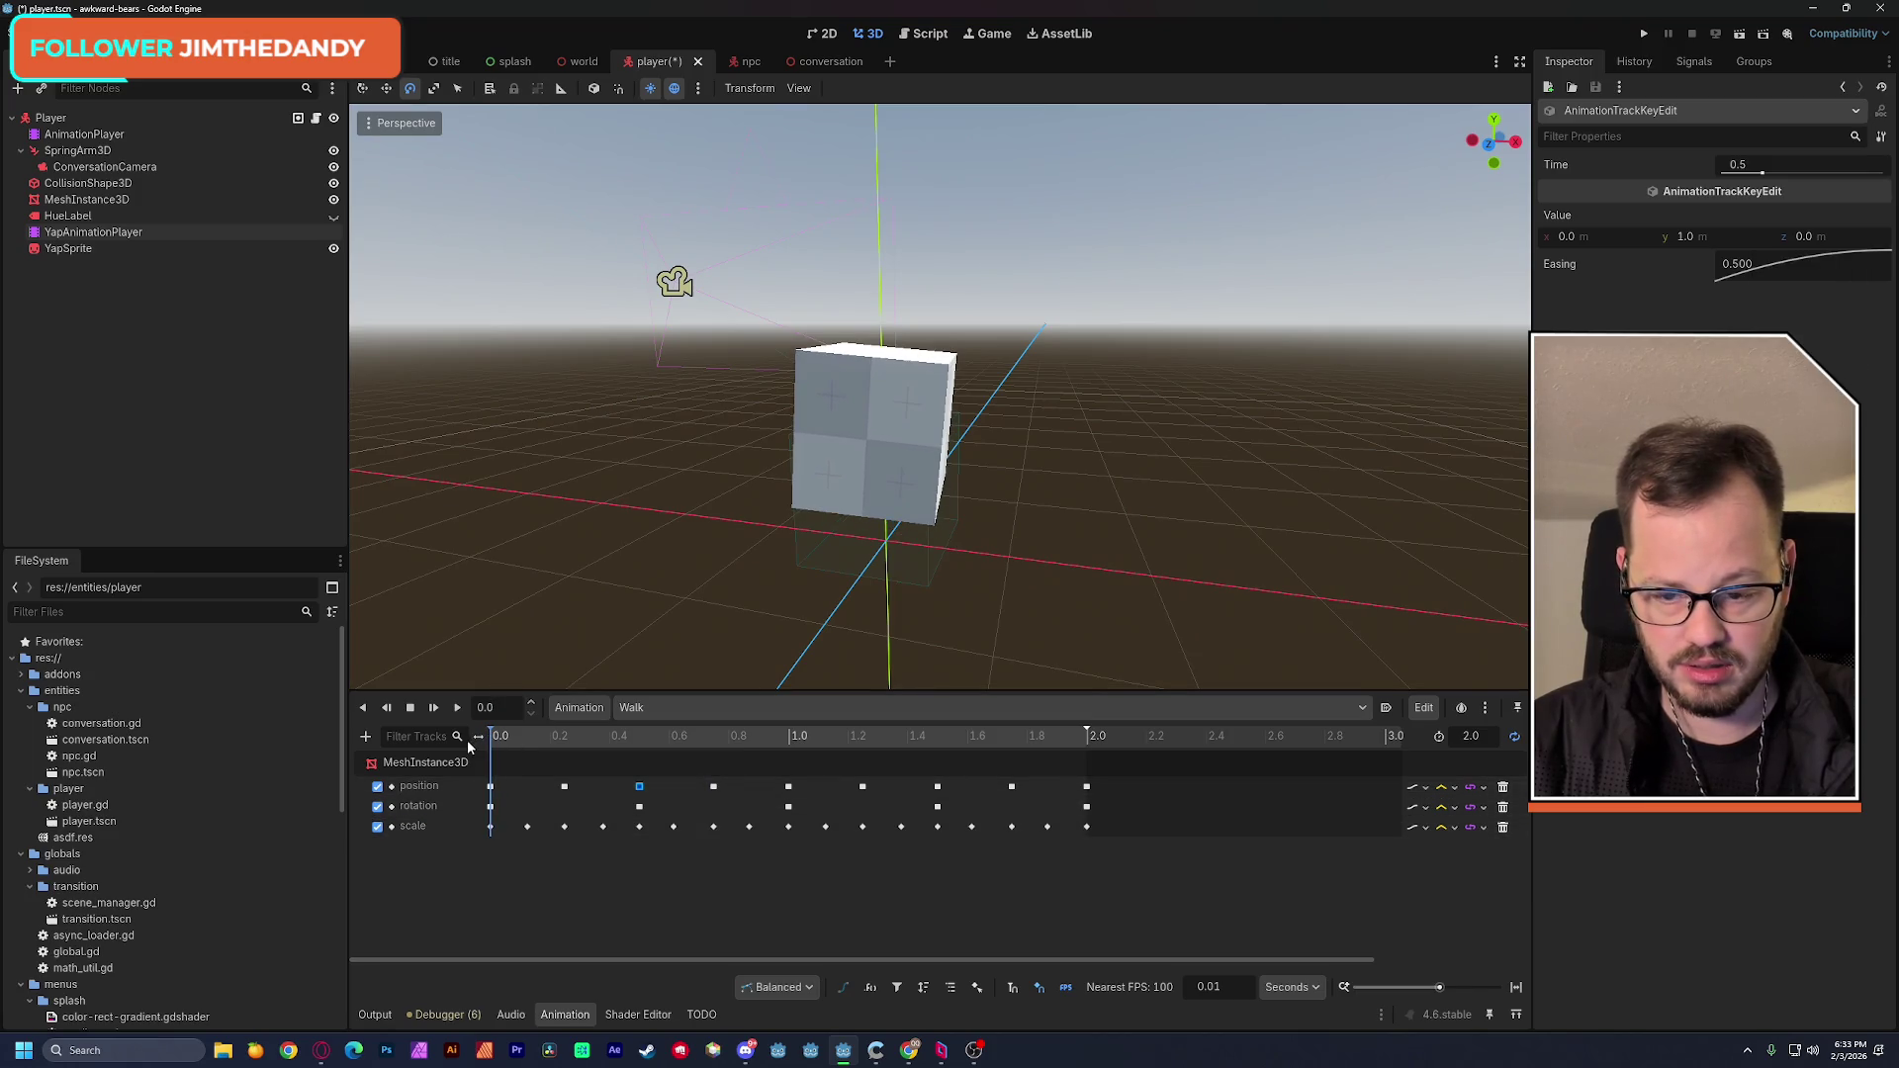
pyautogui.click(455, 708)
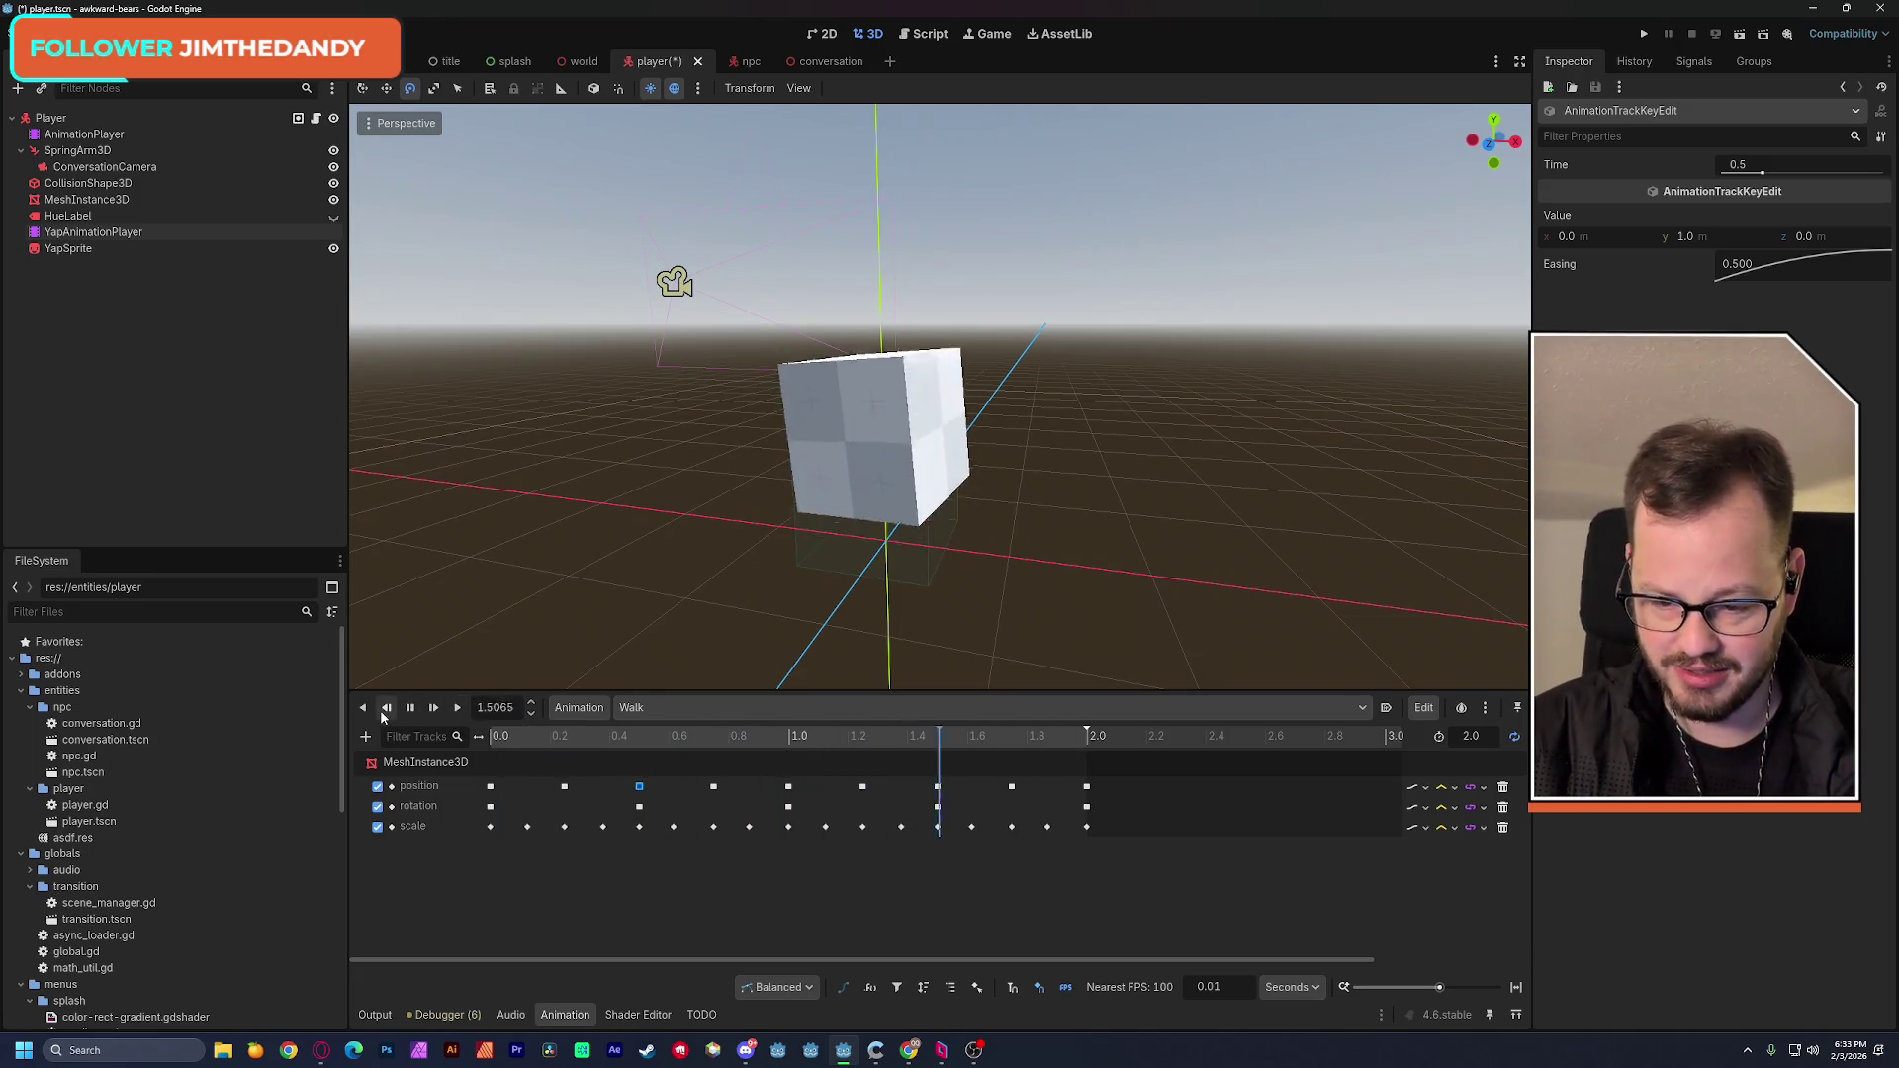
pyautogui.moveTo(1103, 782); pyautogui.dragTo(475, 884)
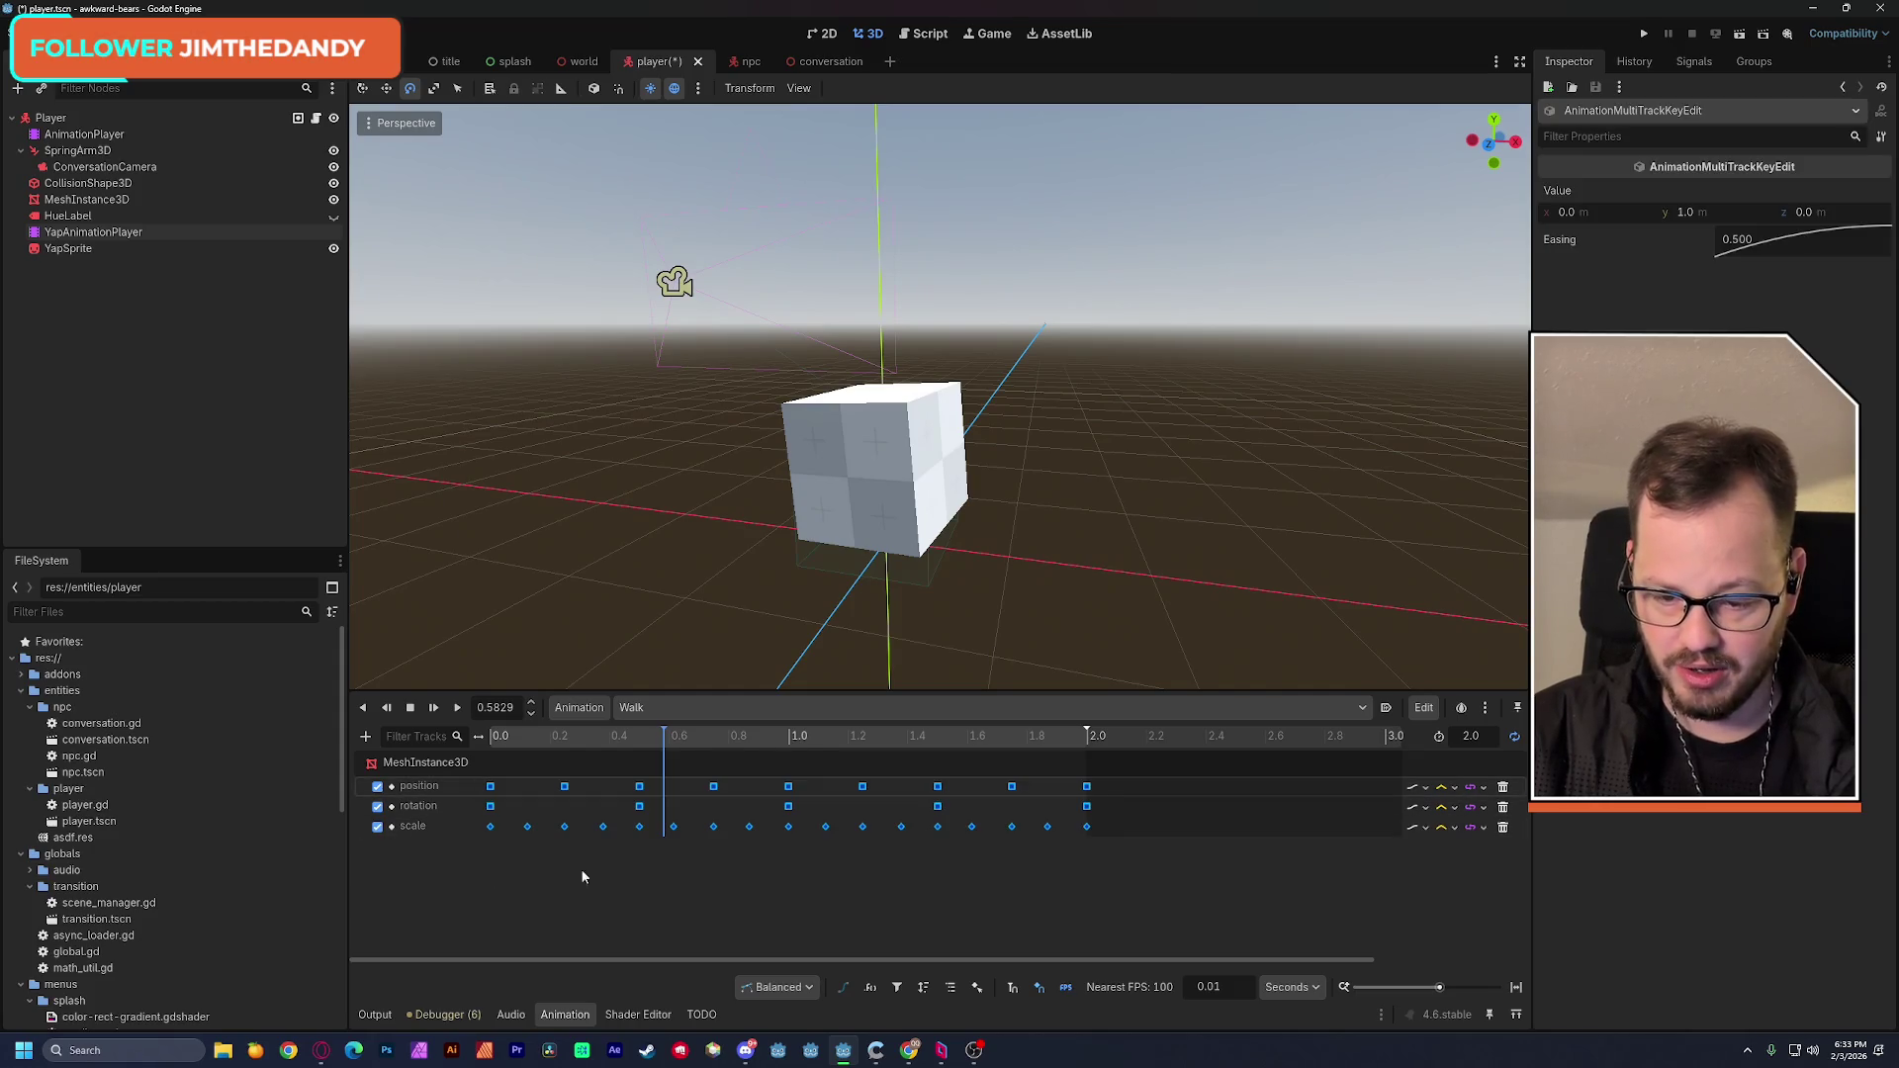
pyautogui.click(84, 133)
# Replace Walk's keyframes with the copied set shifted to start at 0.0, then play it.
pyautogui.moveTo(1112, 787); pyautogui.dragTo(470, 879)
pyautogui.press('Delete')
pyautogui.hotkey('ctrl', 'z')
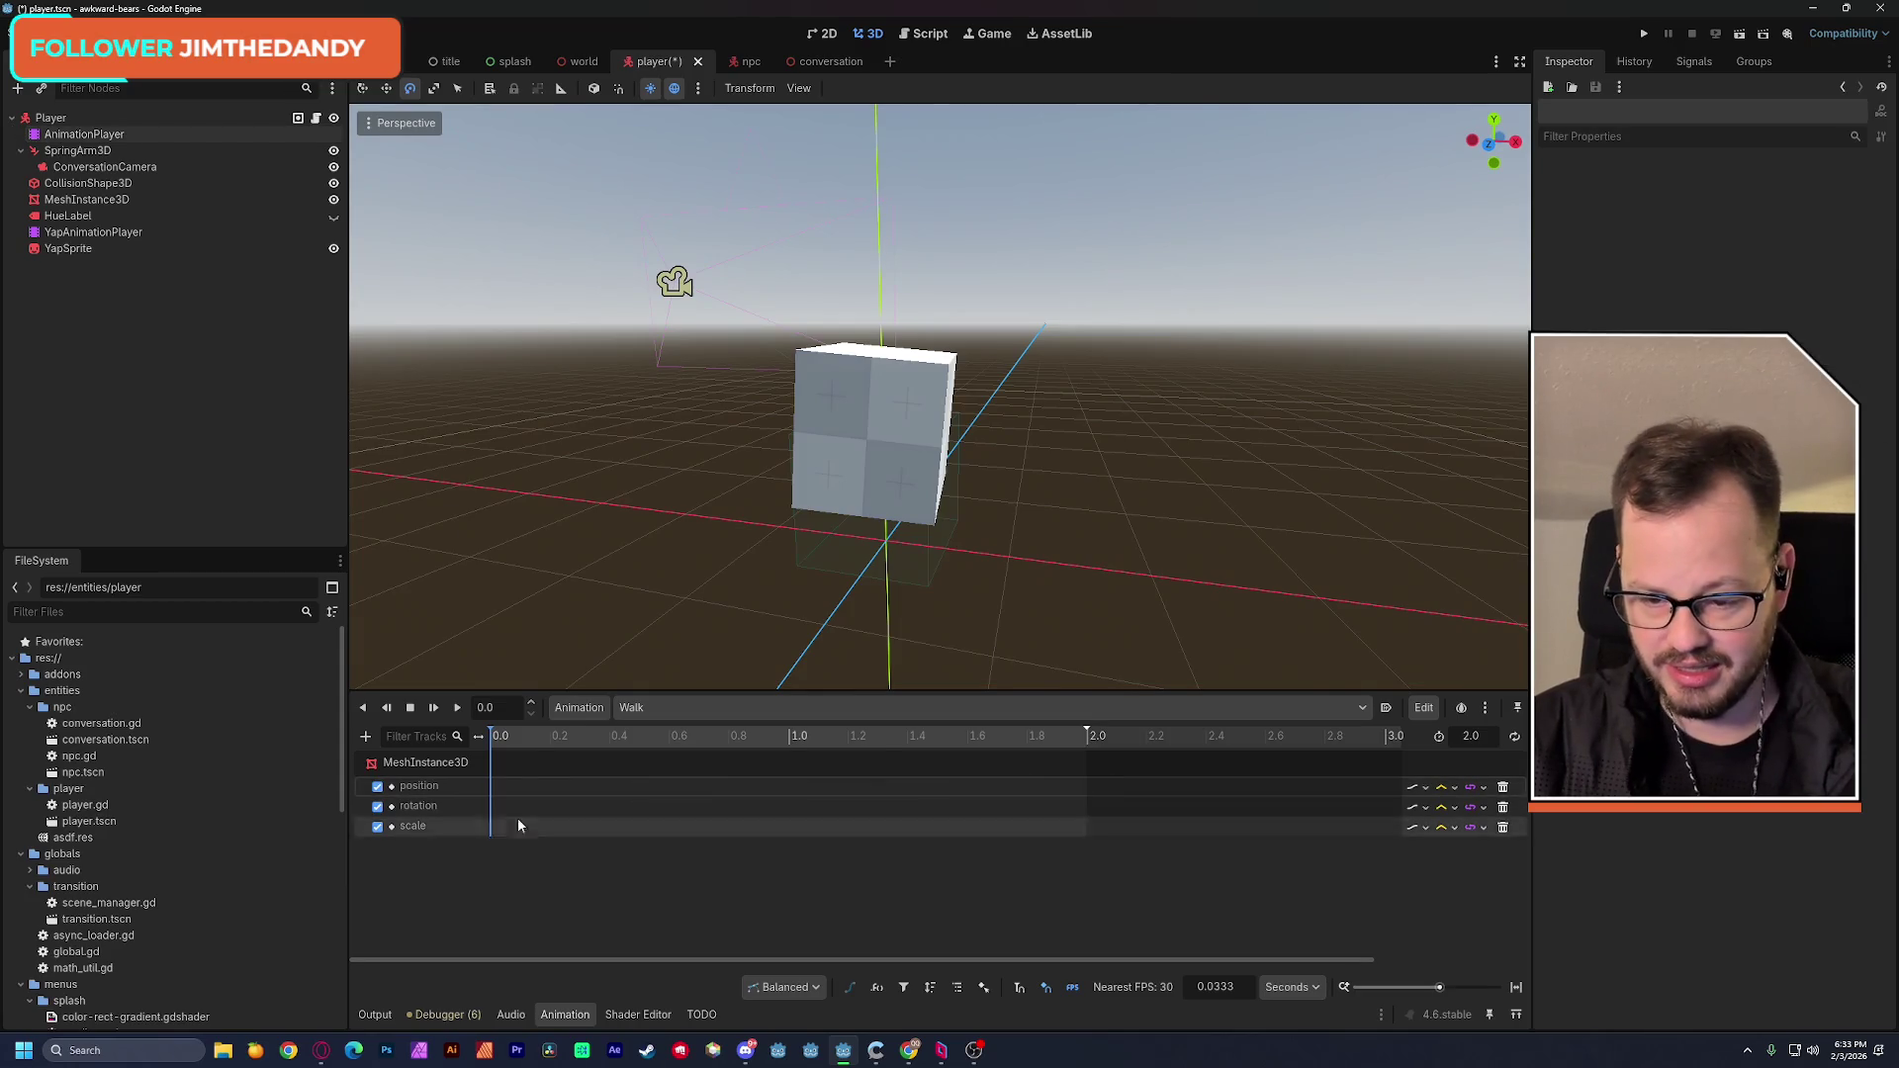
pyautogui.moveTo(532, 795); pyautogui.dragTo(492, 794)
pyautogui.click(479, 918)
pyautogui.click(458, 708)
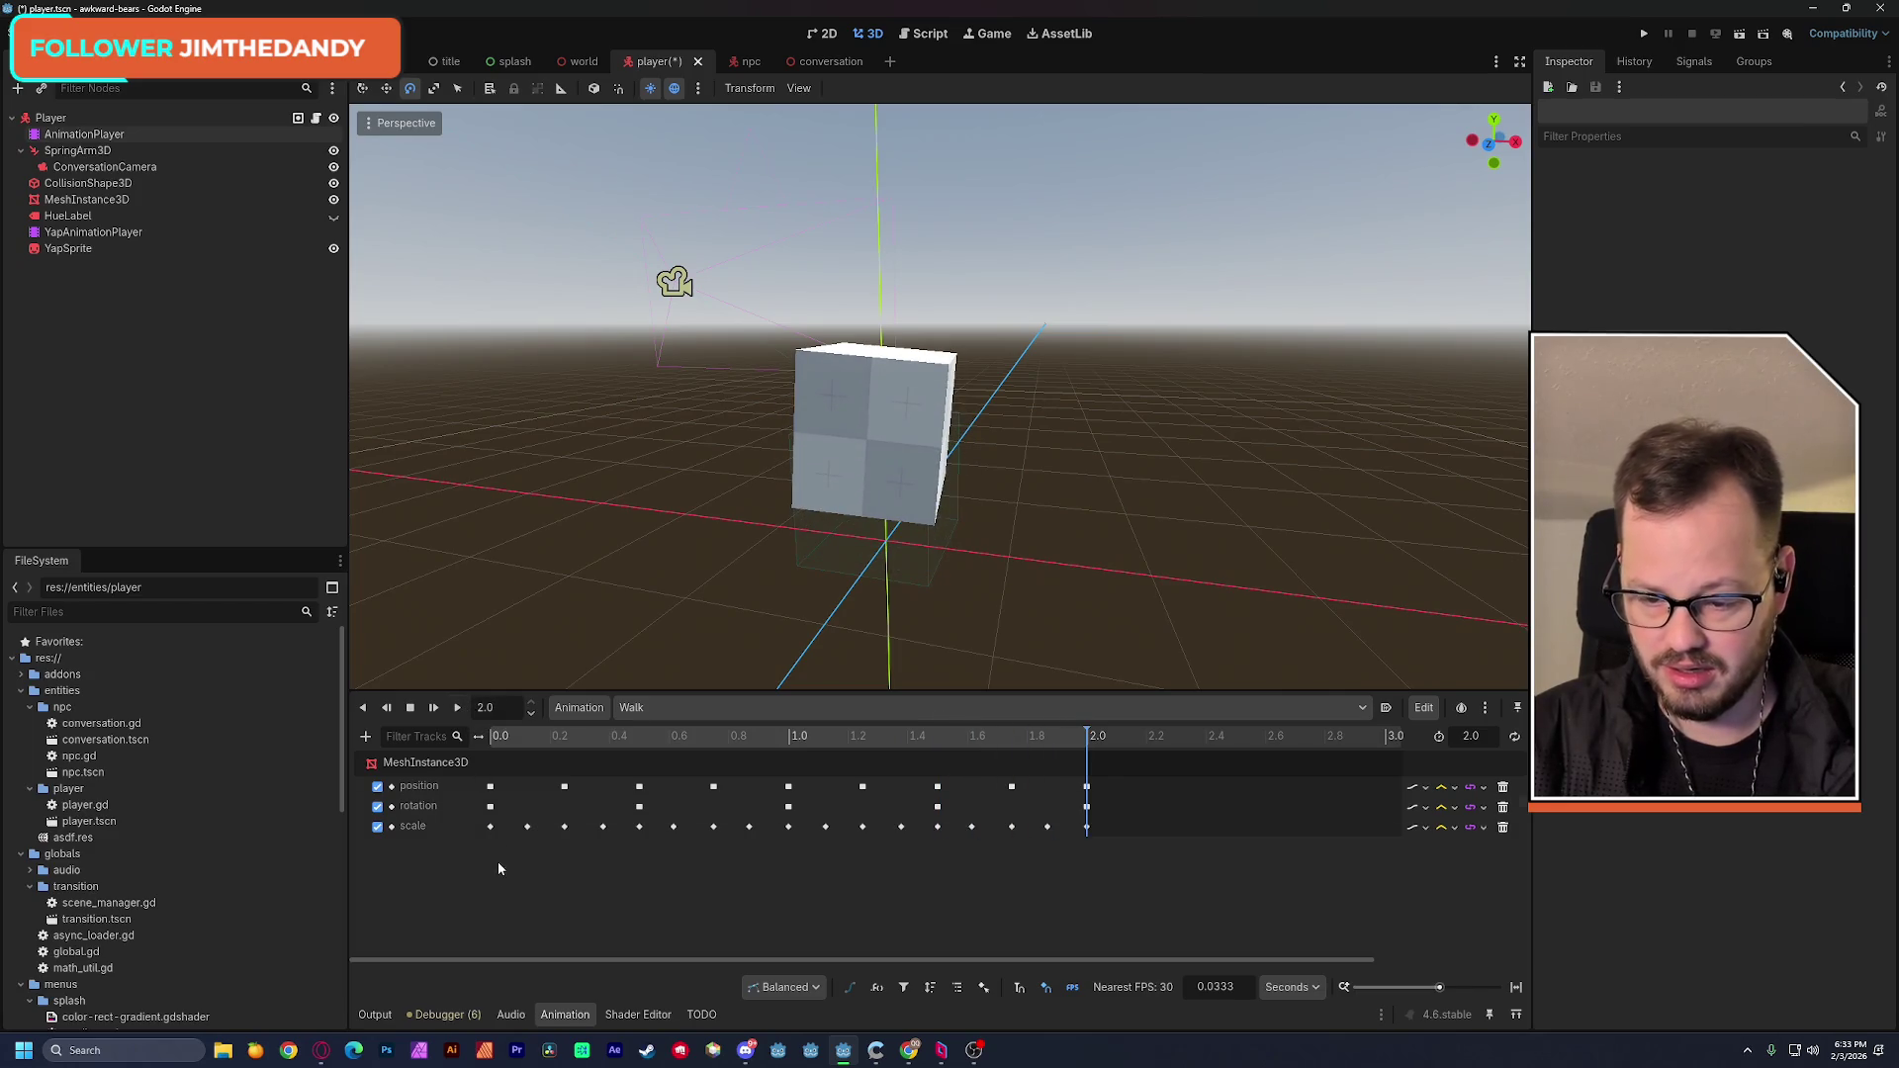
# Apply Ease In-Out to Walk's position keys, make Walk loop, and save the scene.
pyautogui.click(490, 786)
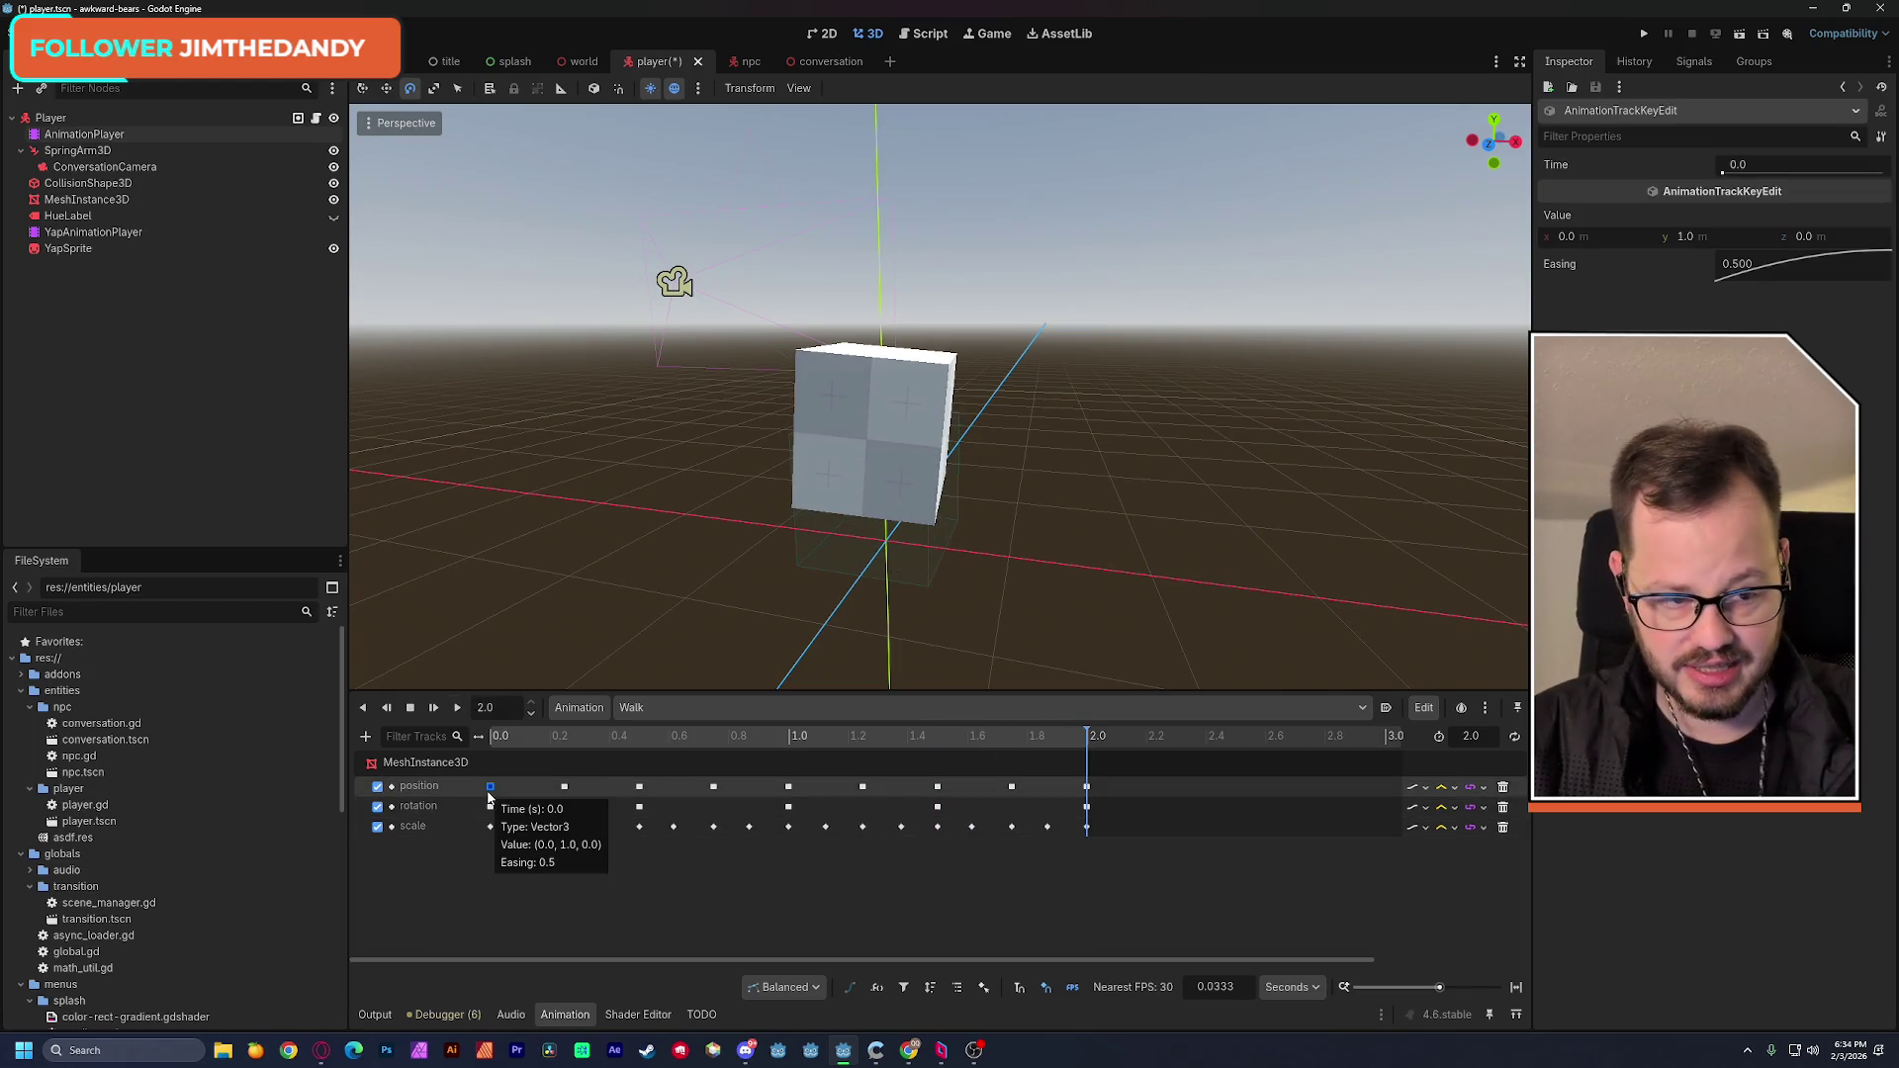
pyautogui.click(565, 787)
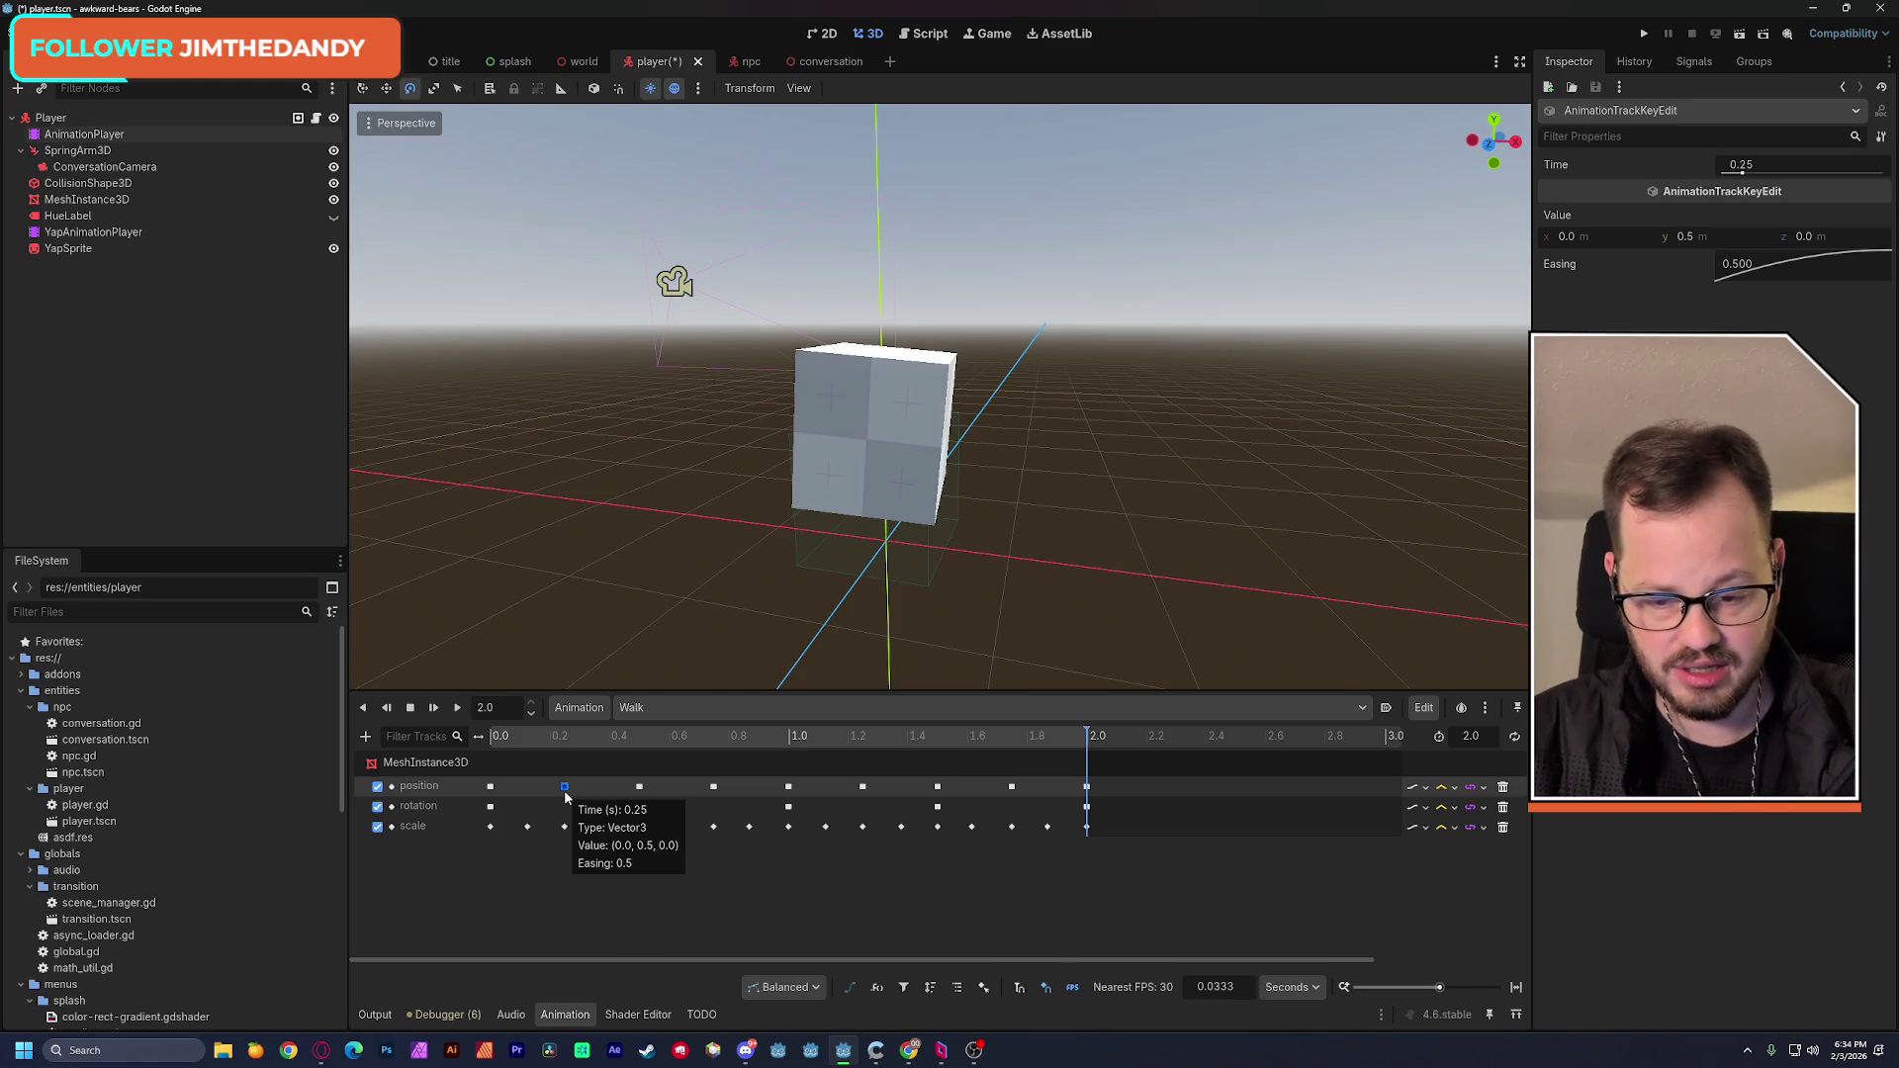
pyautogui.moveTo(1110, 781); pyautogui.dragTo(475, 799)
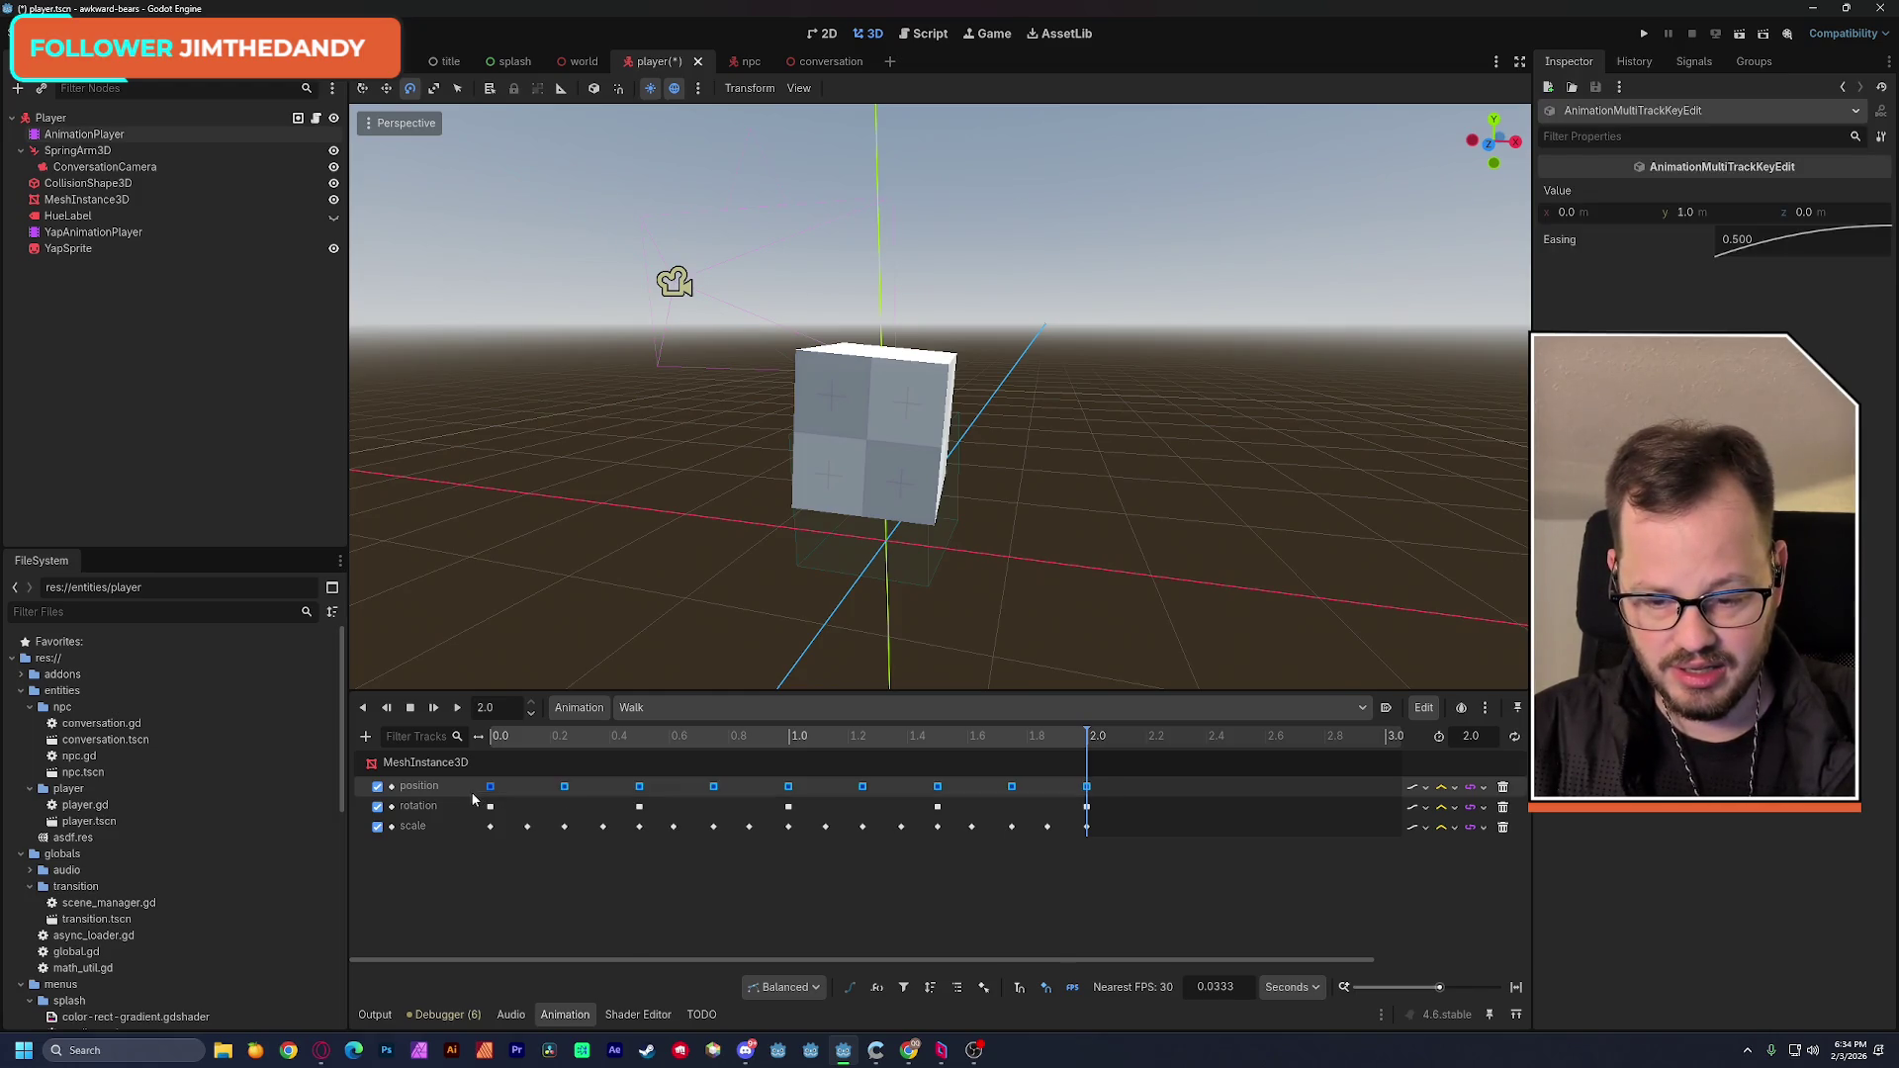
pyautogui.rightClick(1780, 255)
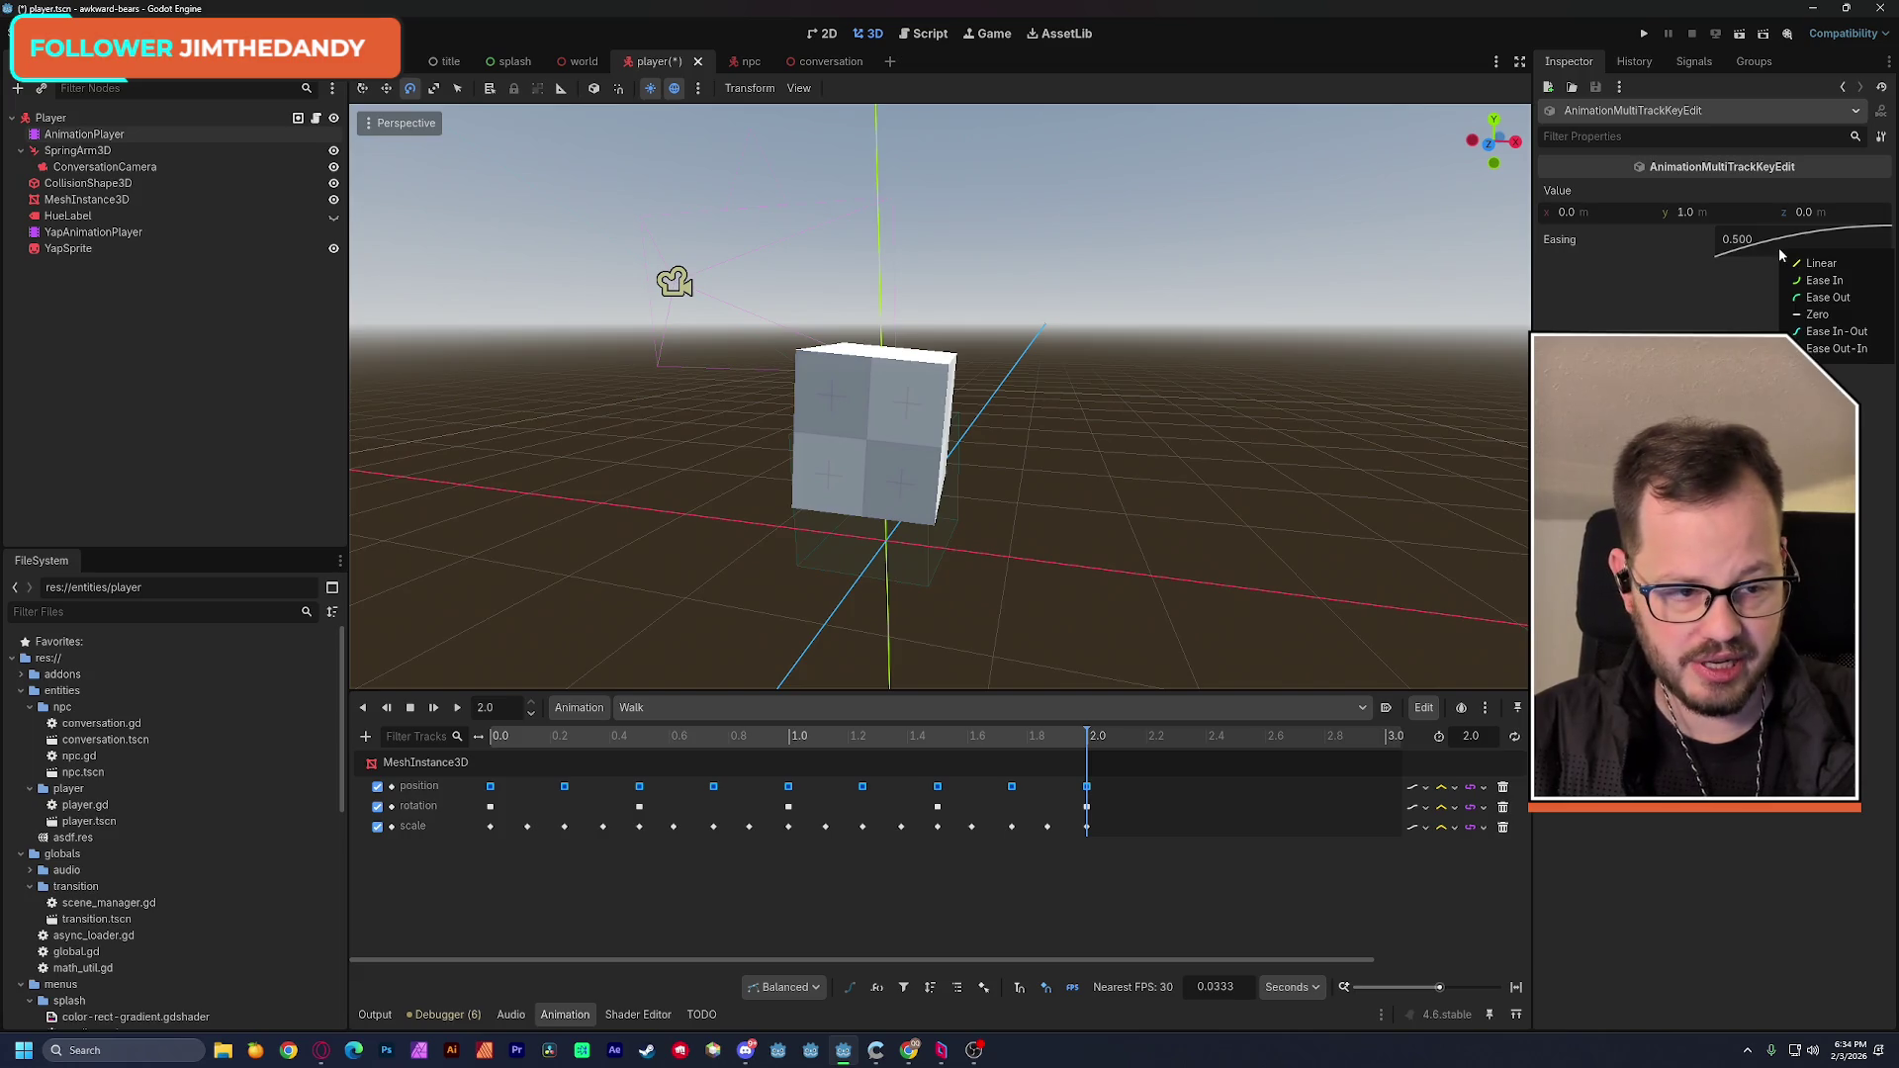
pyautogui.click(1832, 332)
pyautogui.click(641, 920)
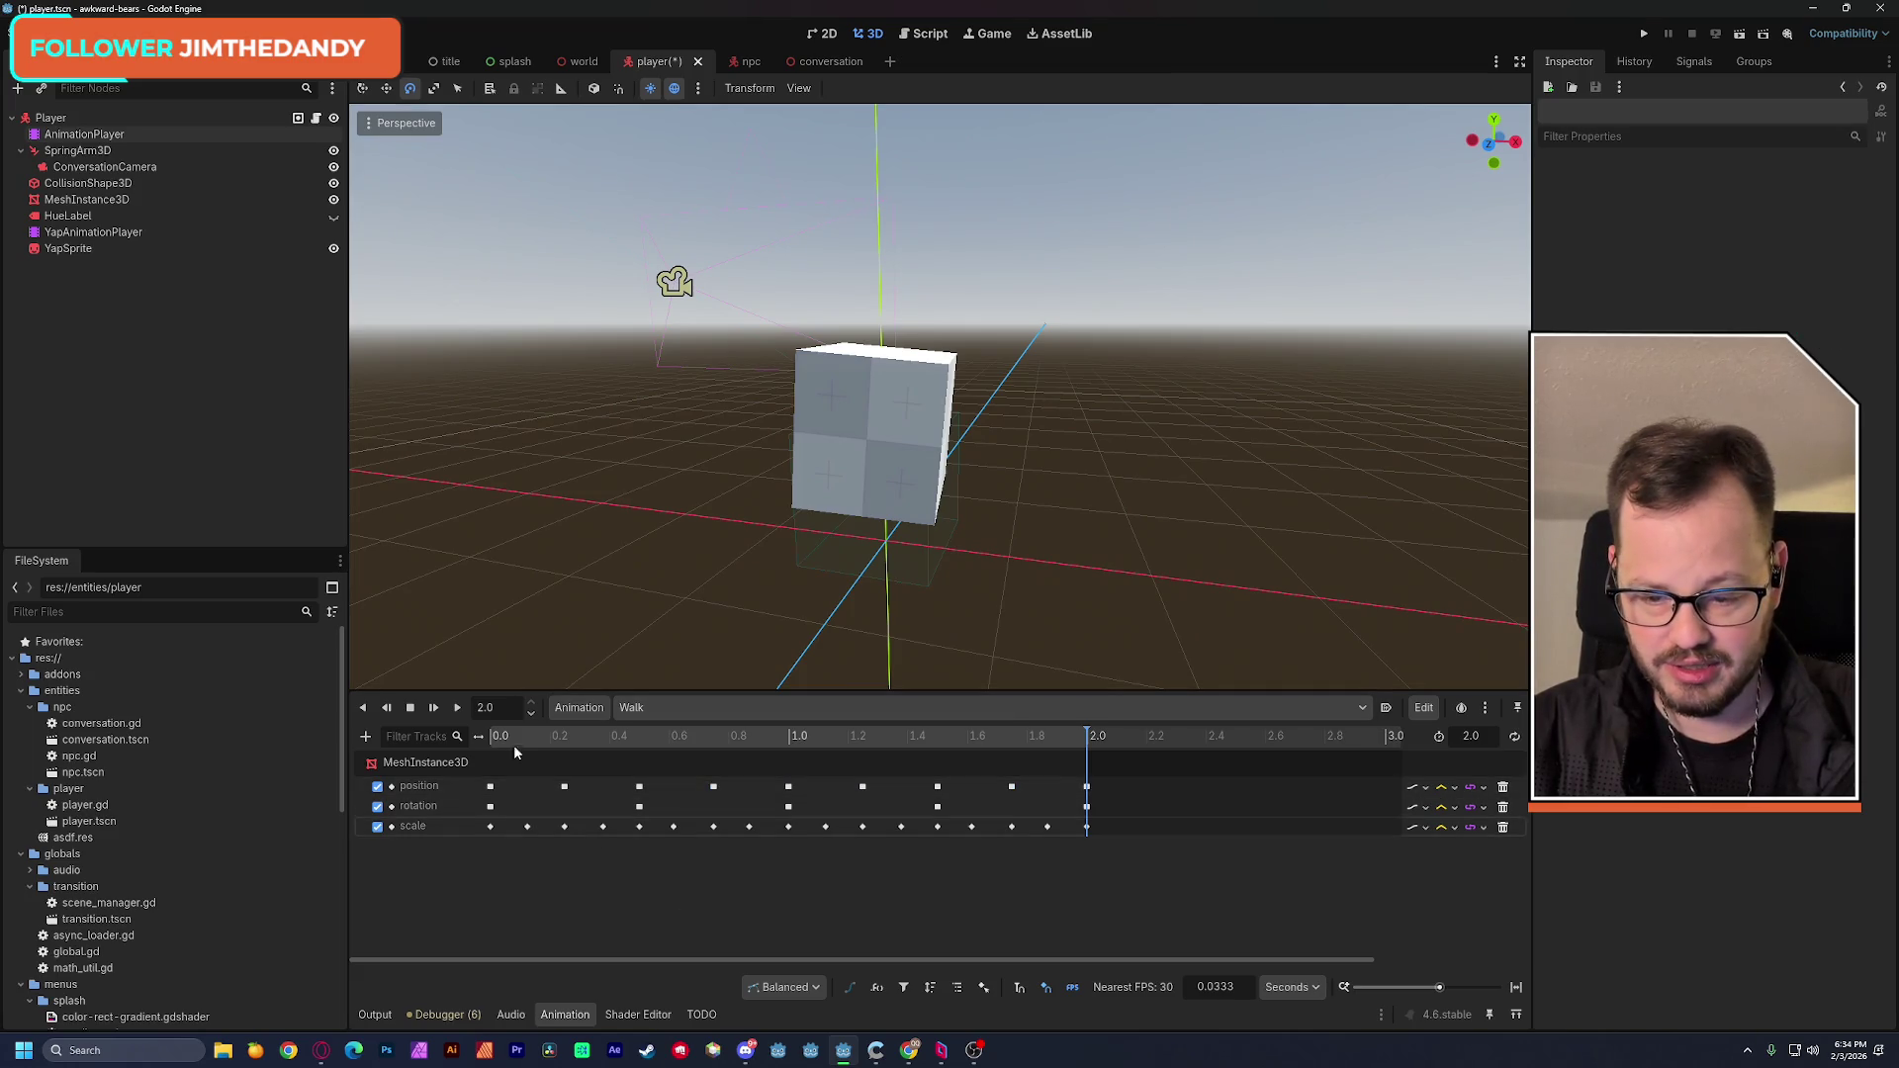
pyautogui.click(458, 708)
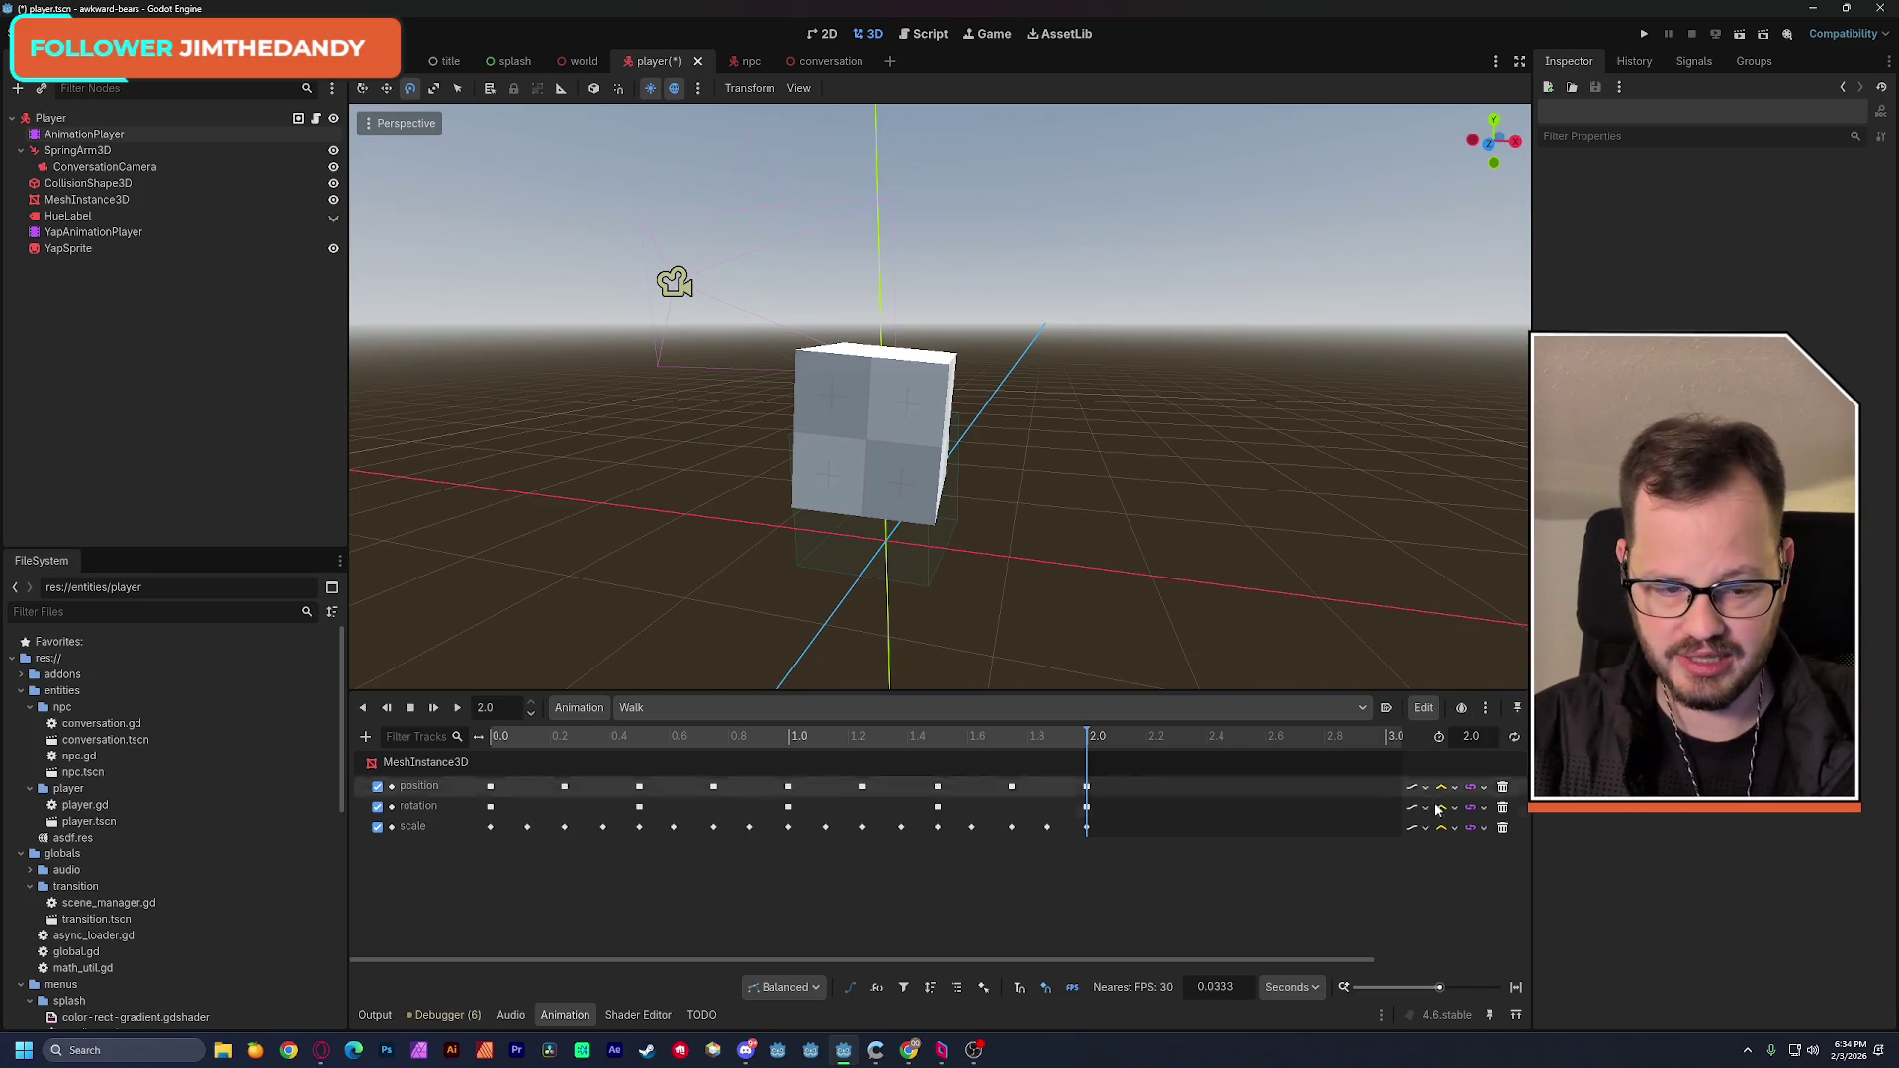
pyautogui.click(1515, 736)
pyautogui.hotkey('ctrl', 's')
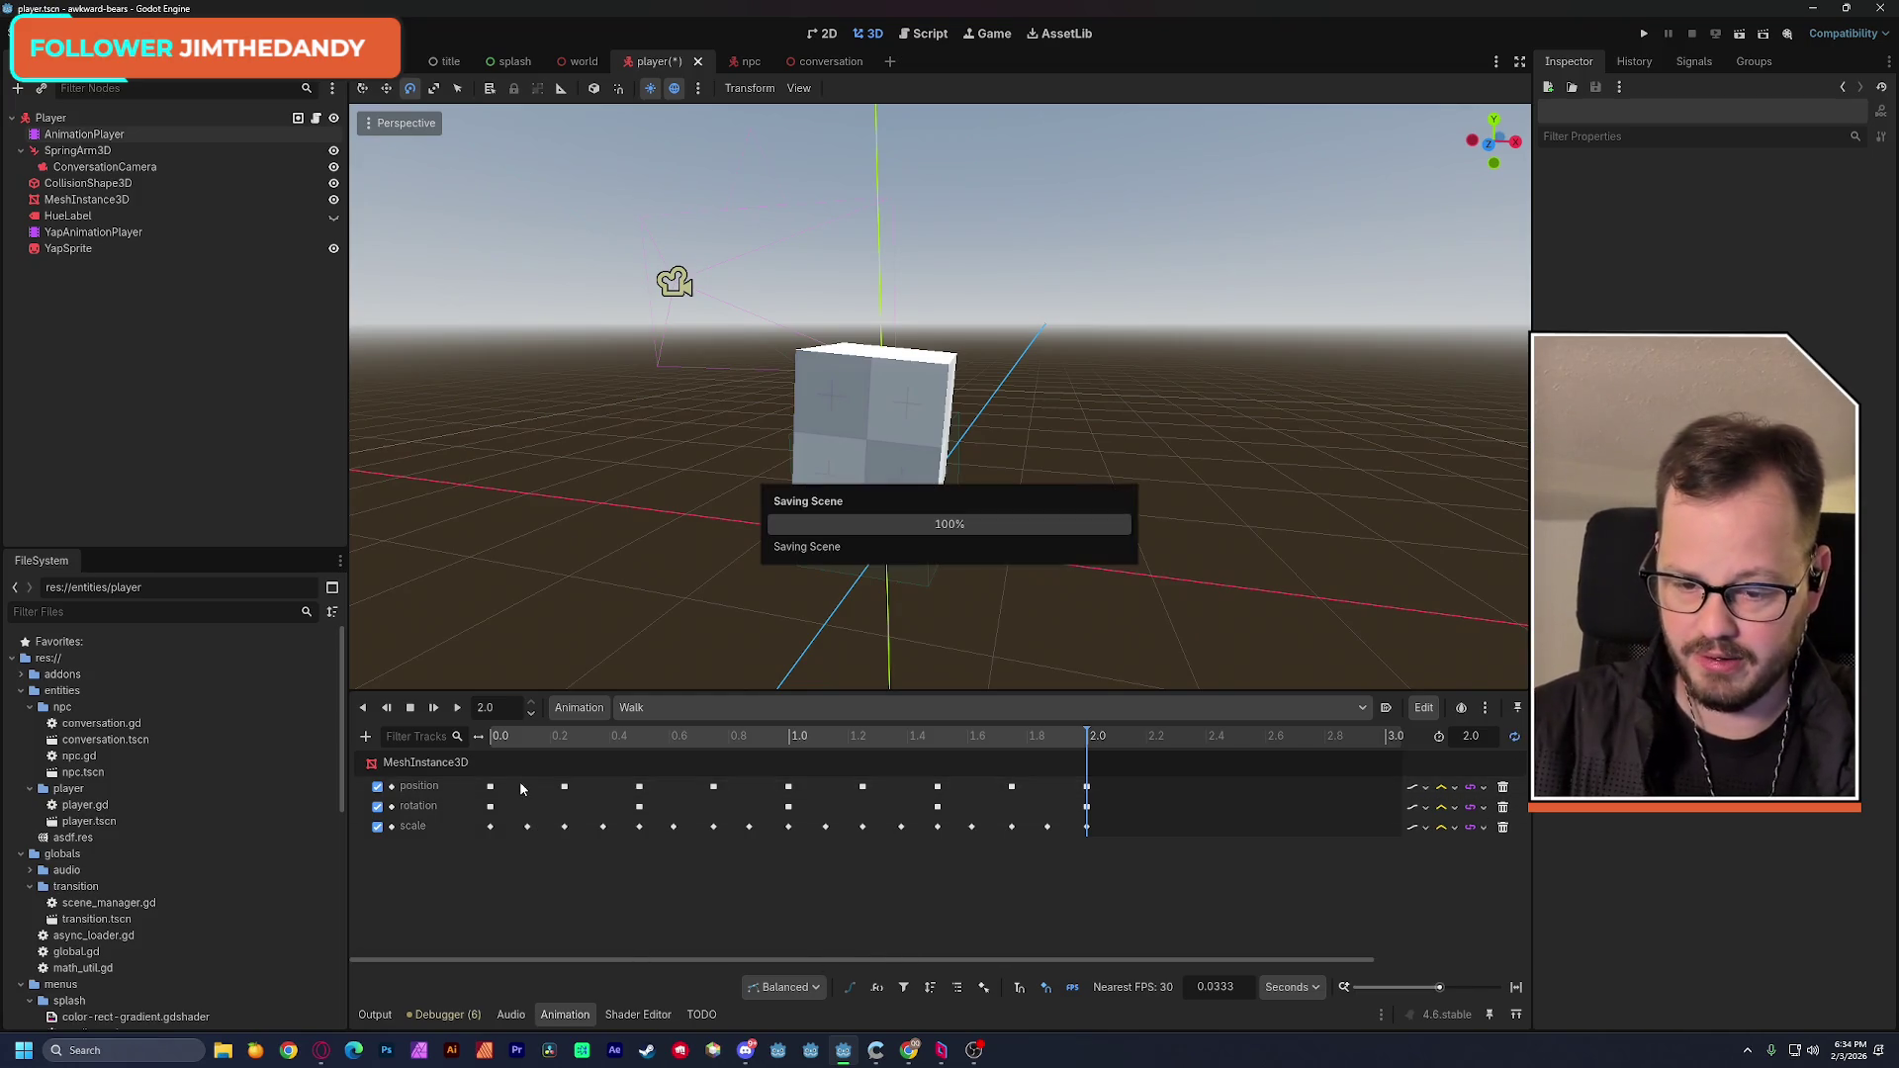
# Remove the Walk animation from YapAnimationPlayer.
pyautogui.click(115, 237)
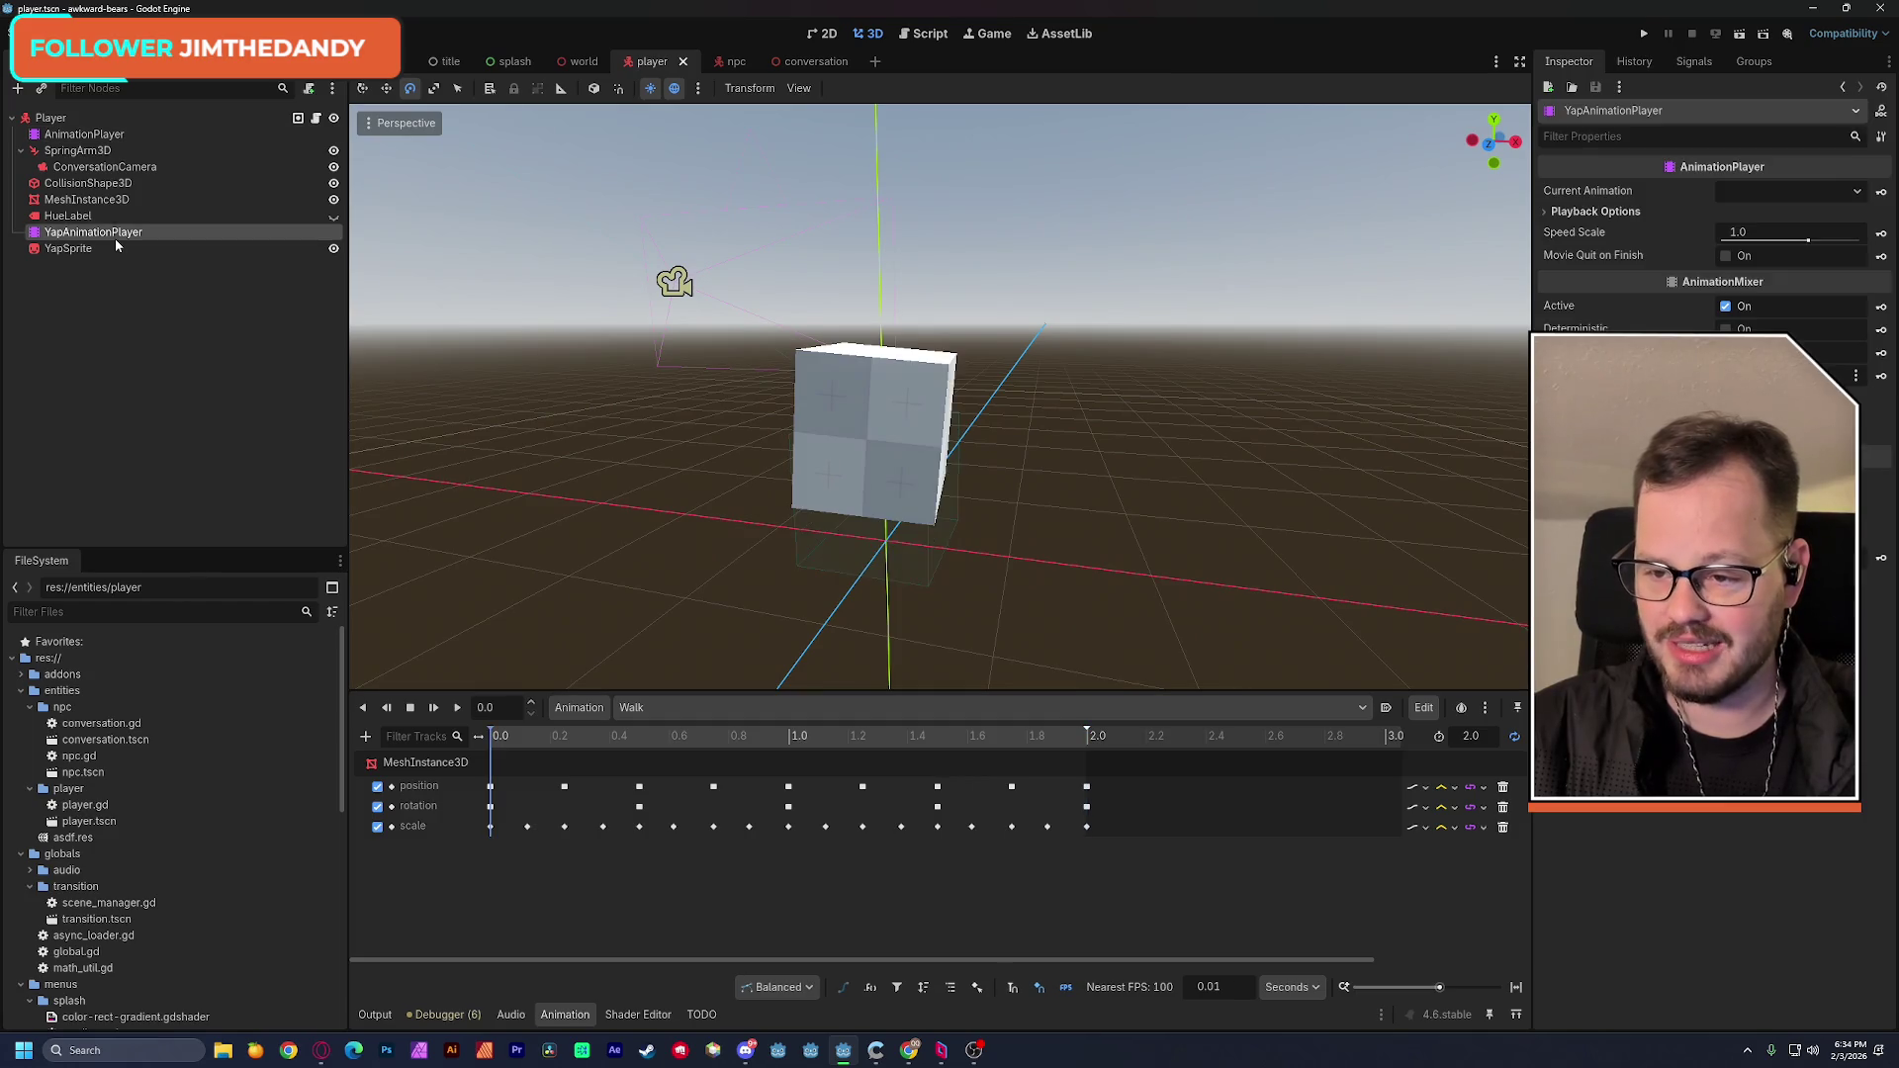
pyautogui.click(579, 707)
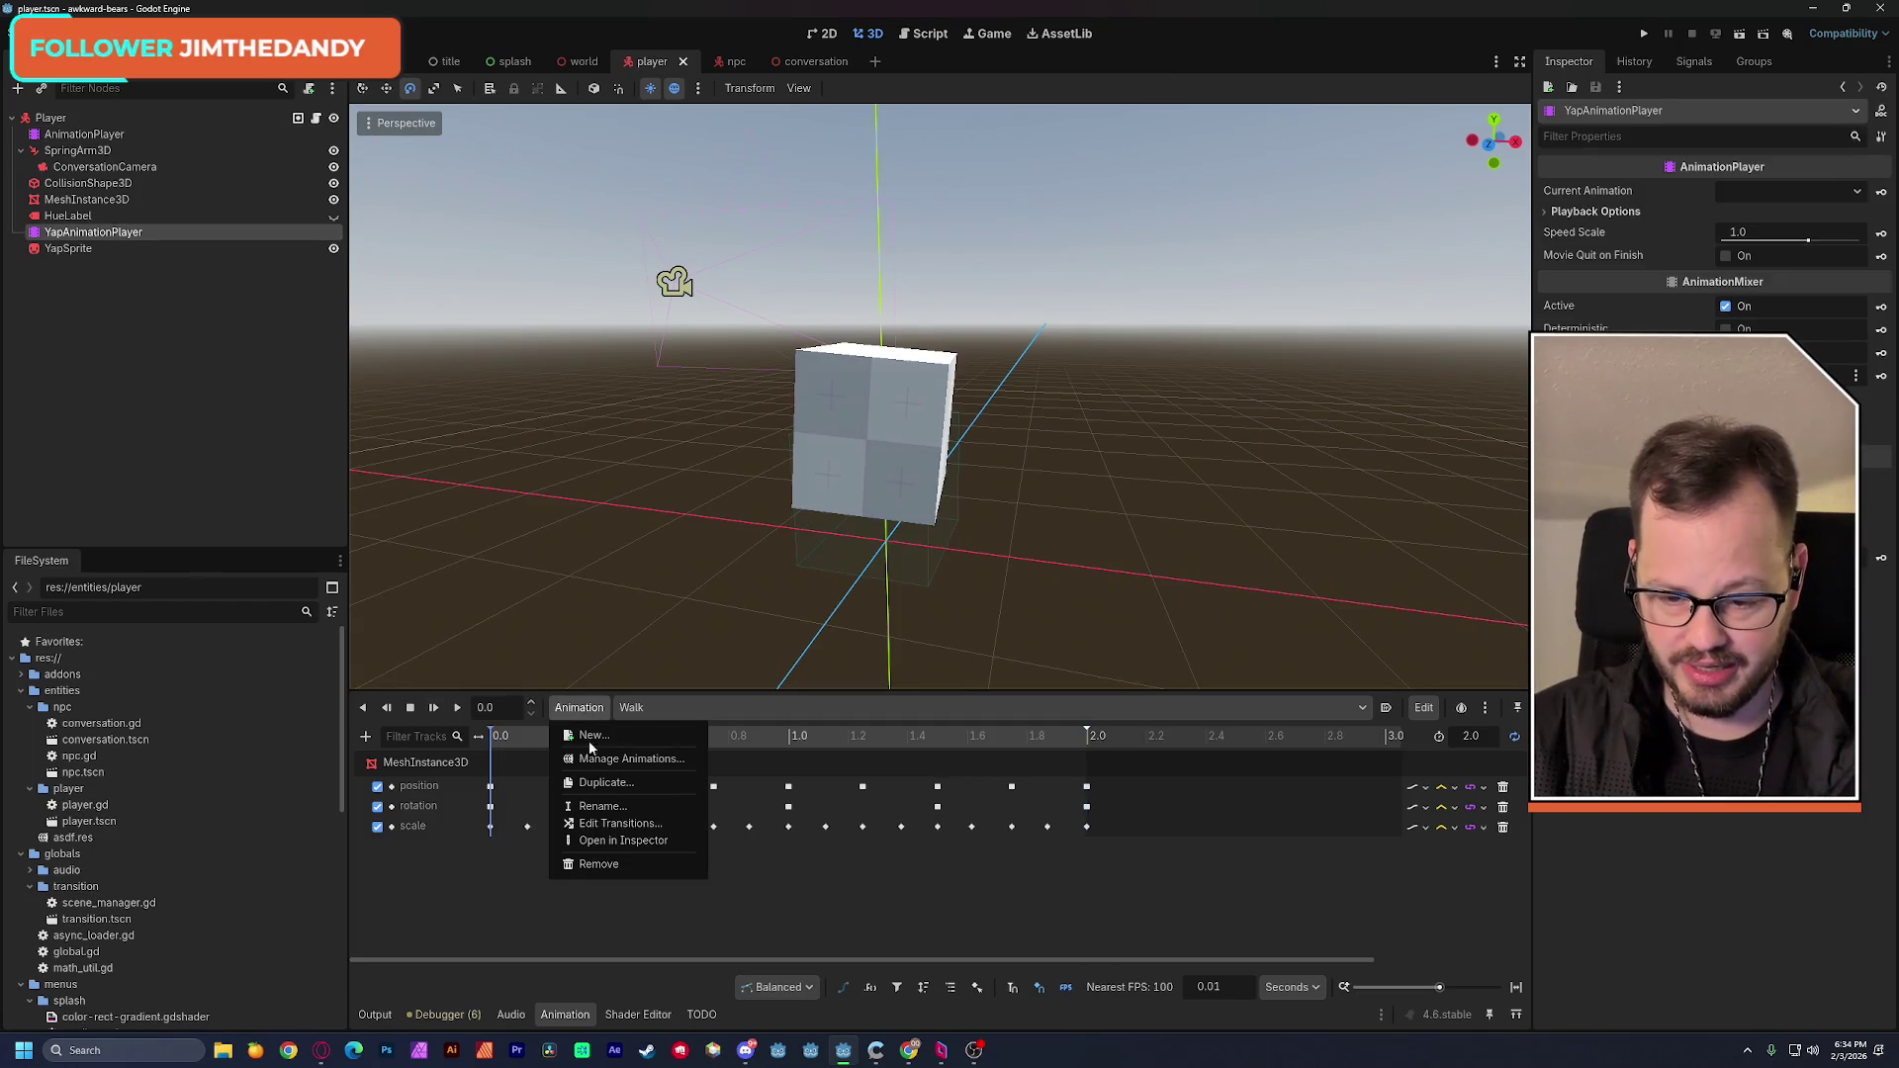
pyautogui.click(624, 865)
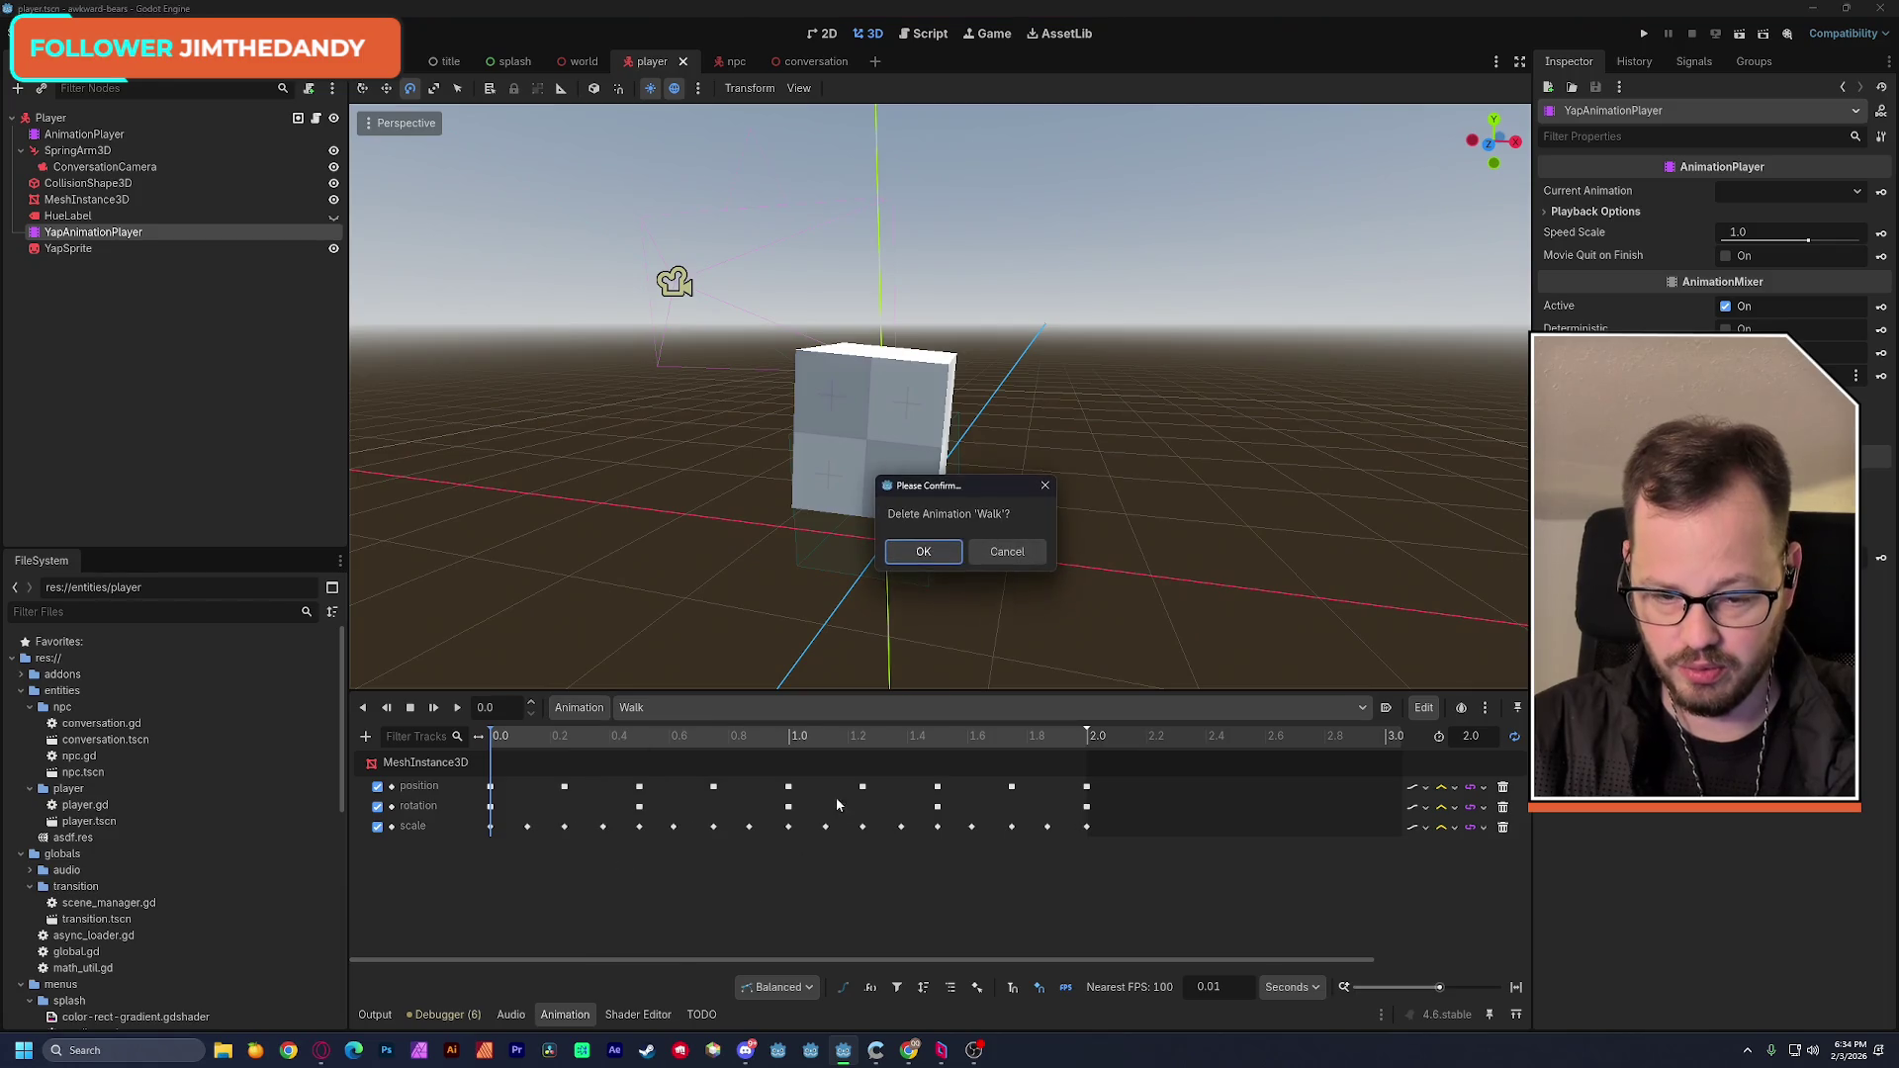
pyautogui.click(922, 552)
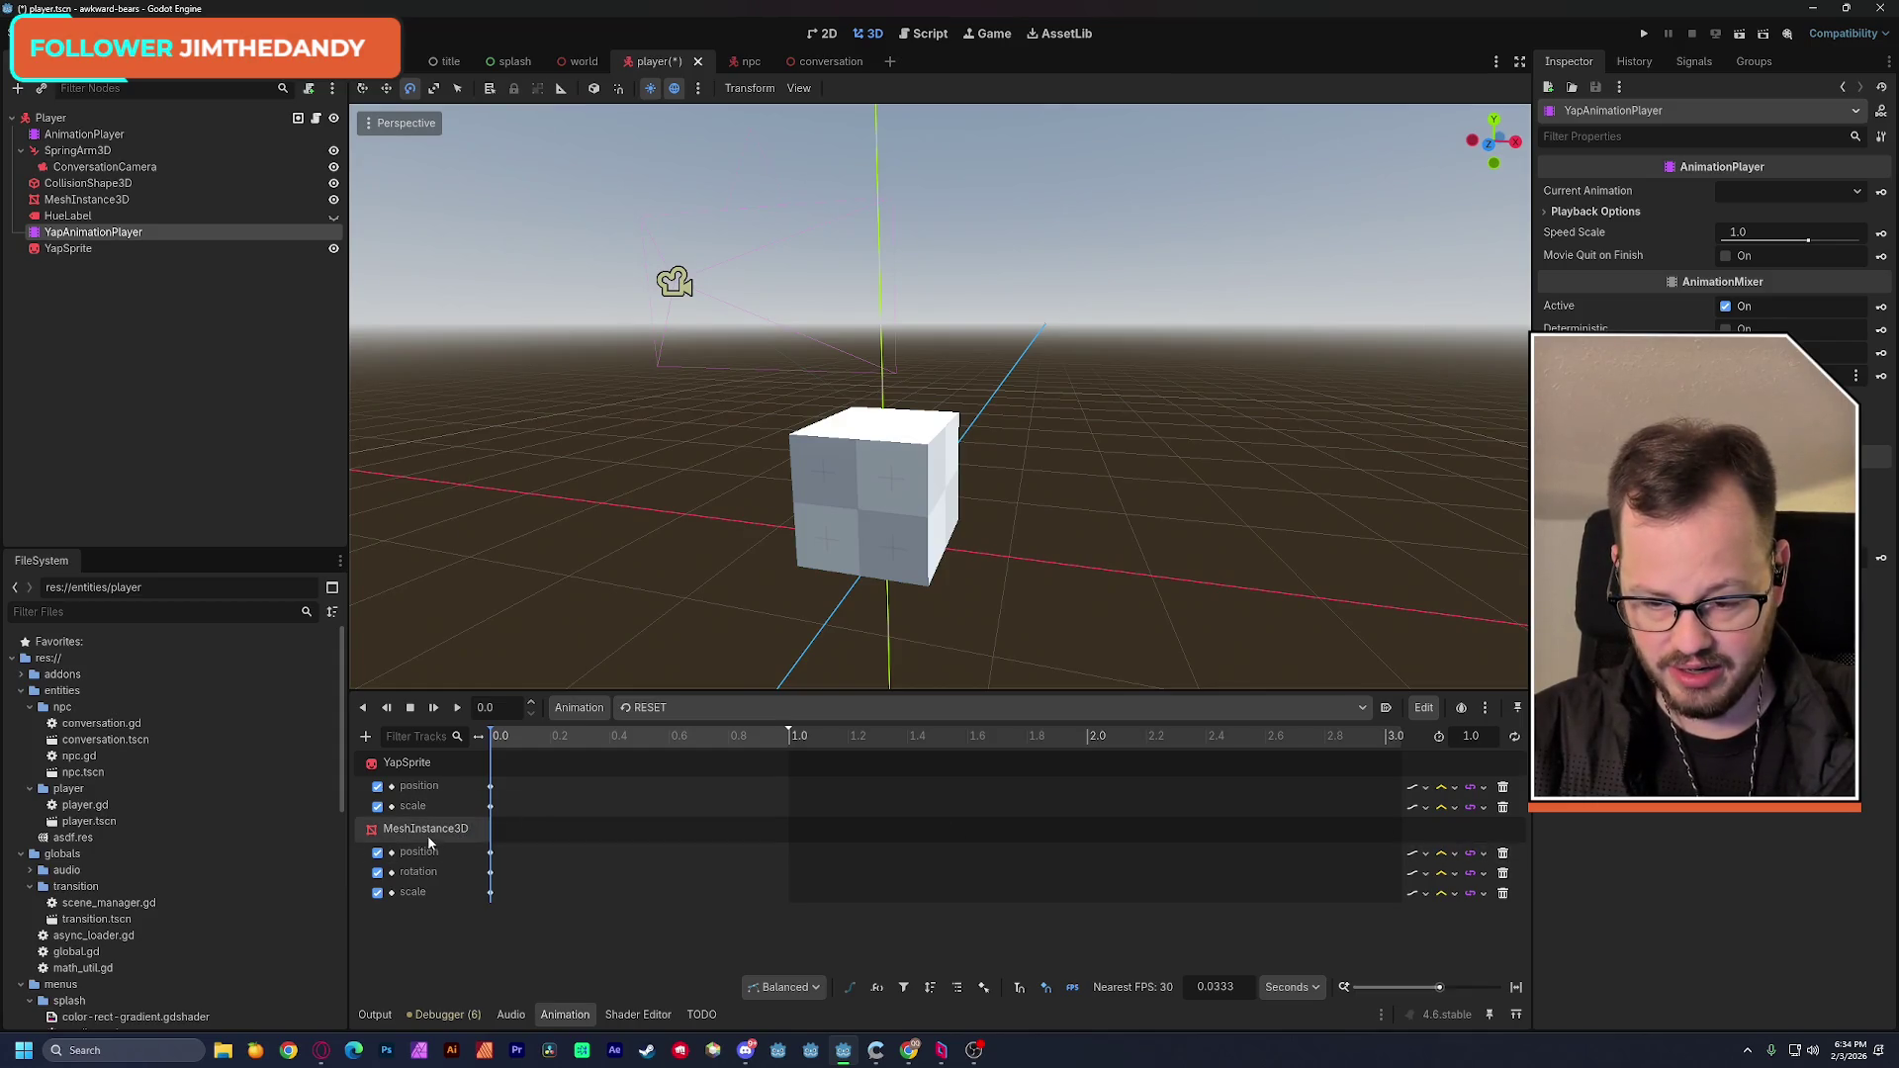
# Delete the MeshInstance3D track group from YapAnimationPlayer's RESET animation.
pyautogui.click(426, 838)
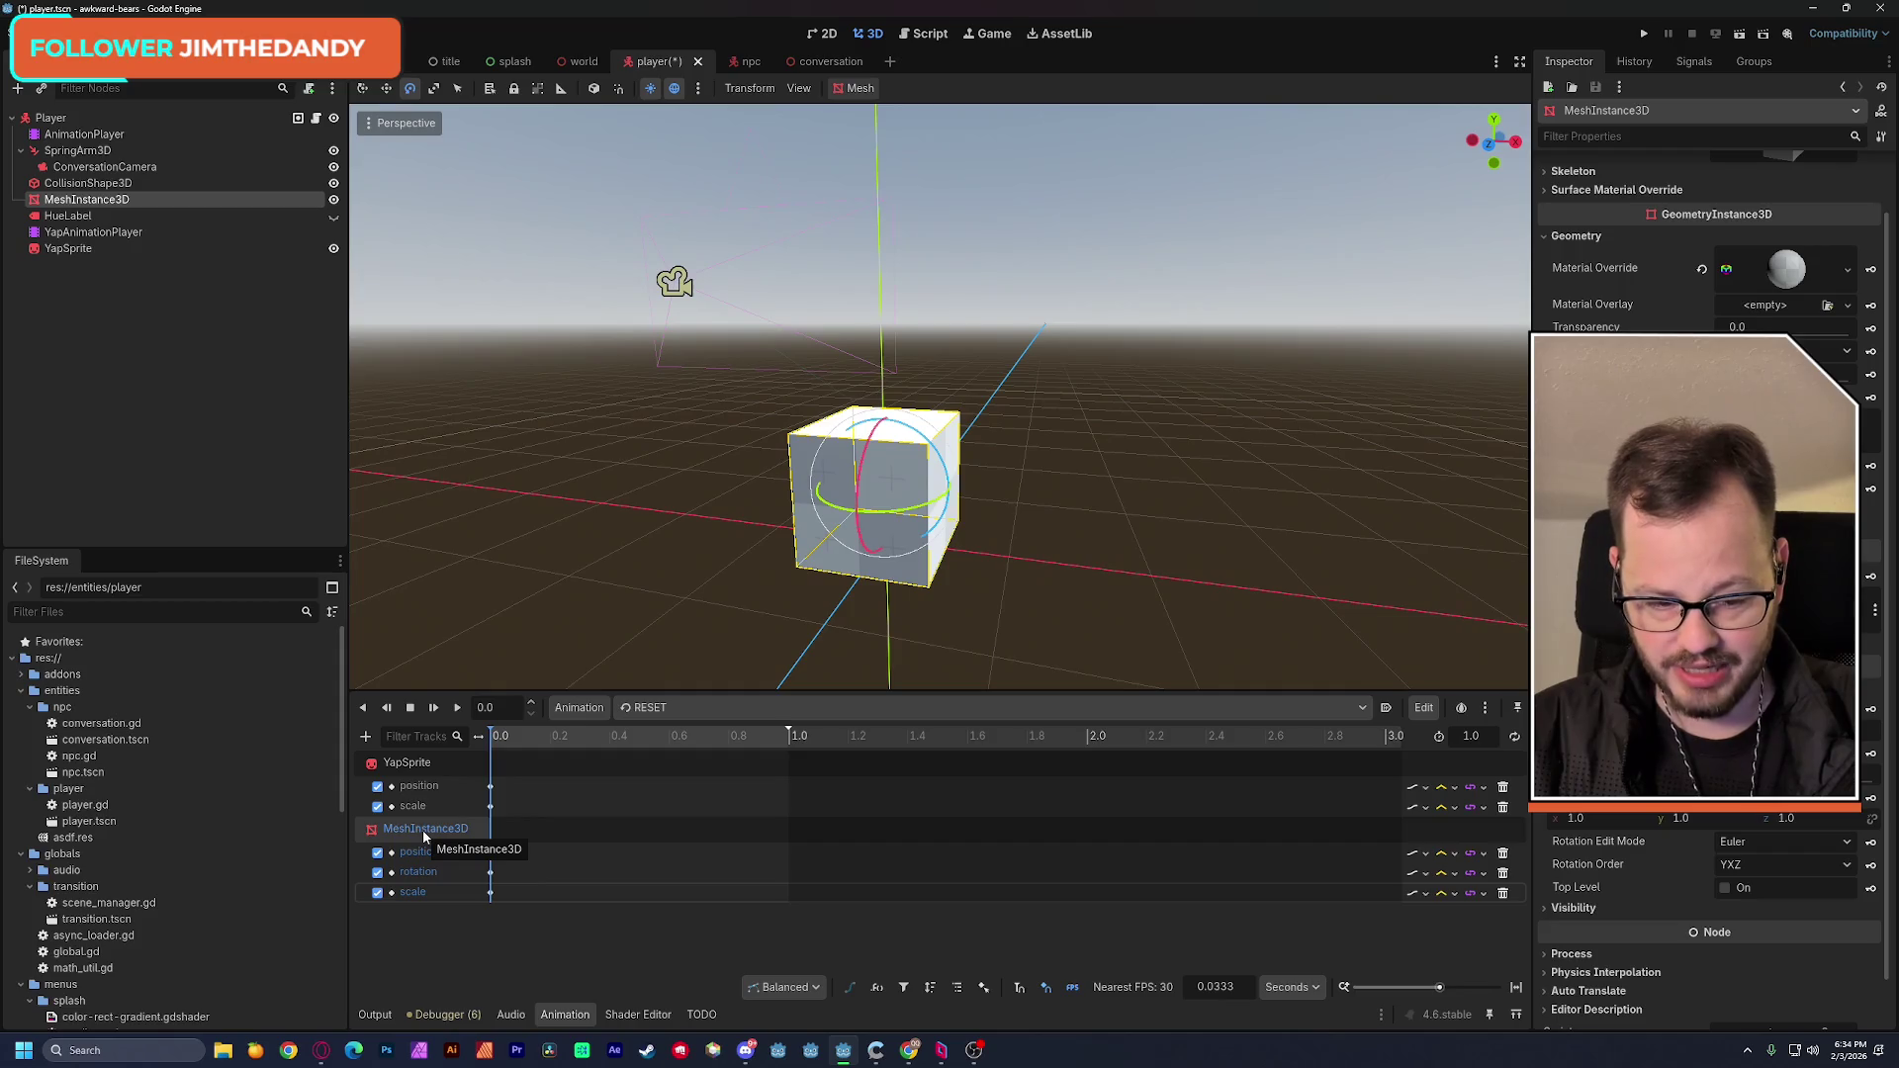
pyautogui.click(1503, 852)
pyautogui.click(1502, 853)
pyautogui.click(1502, 853)
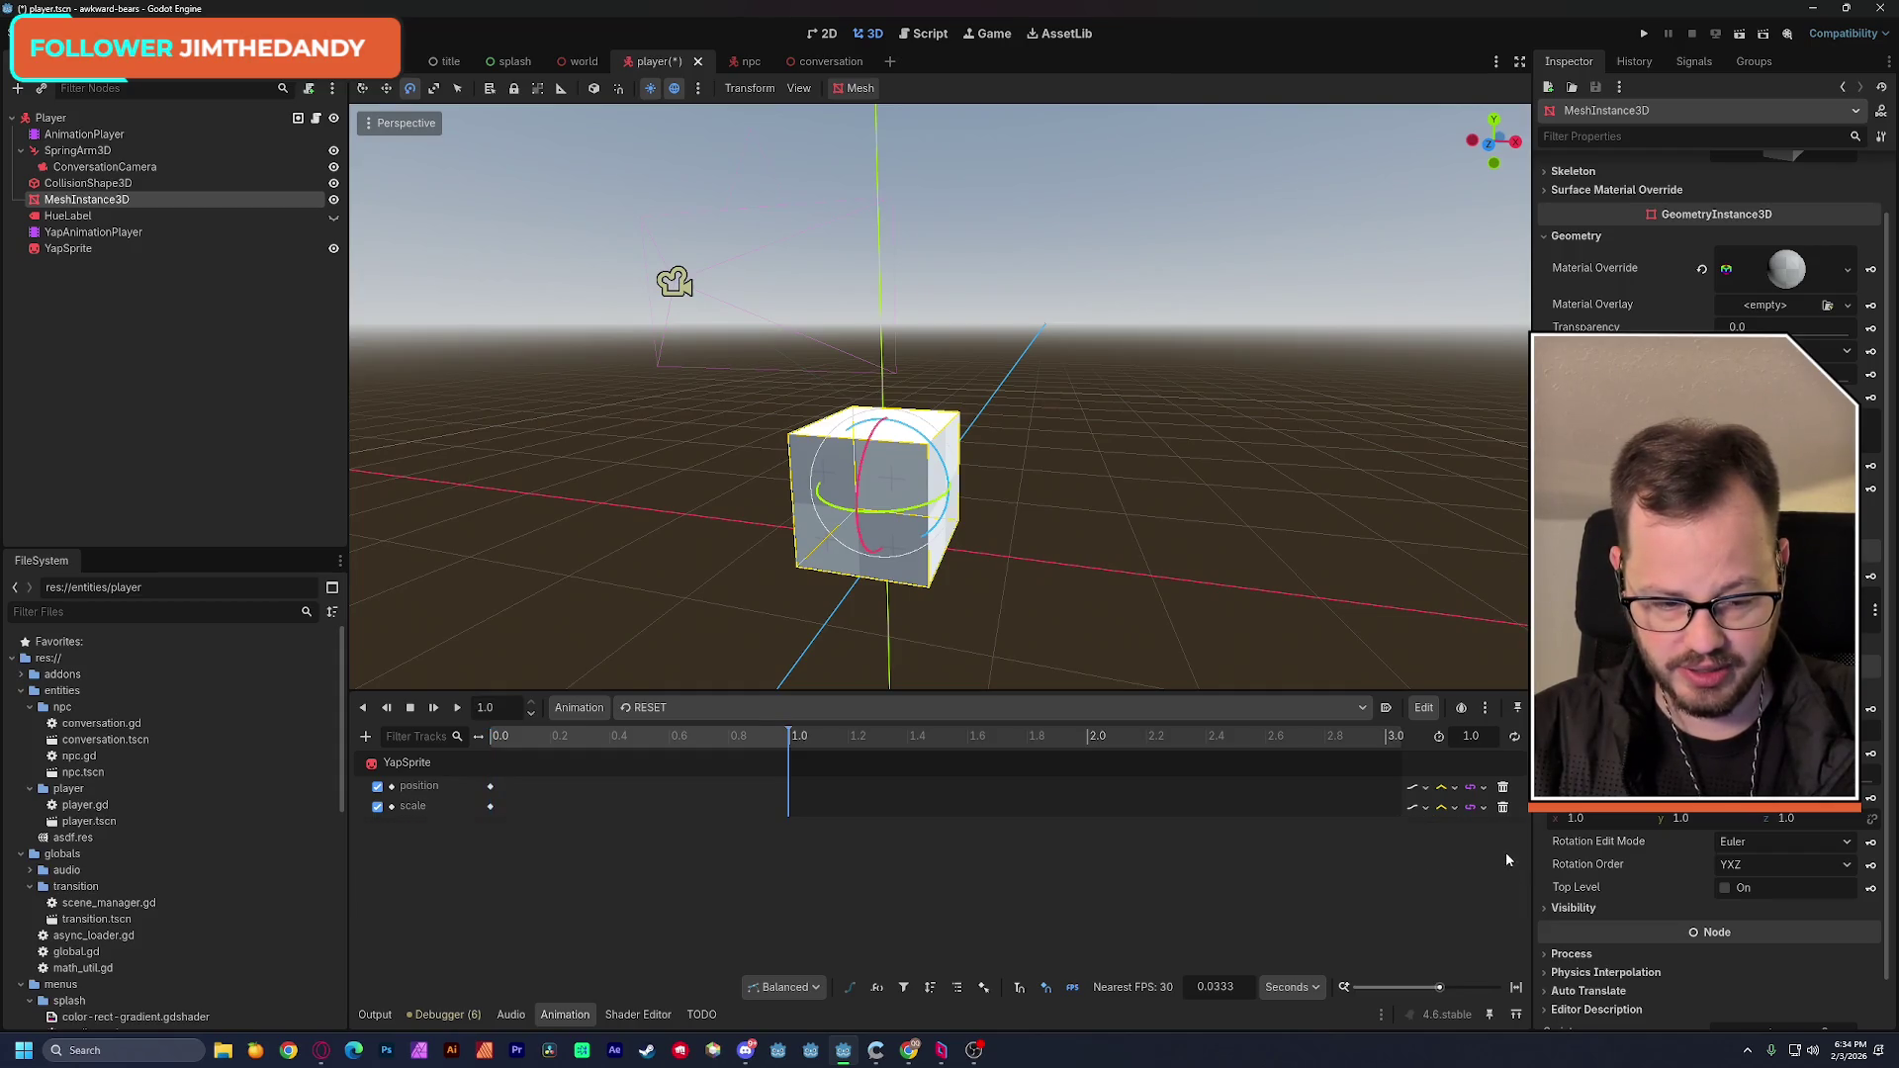
pyautogui.click(657, 708)
# Play the Yap animation a few times and save the player scene.
pyautogui.click(669, 754)
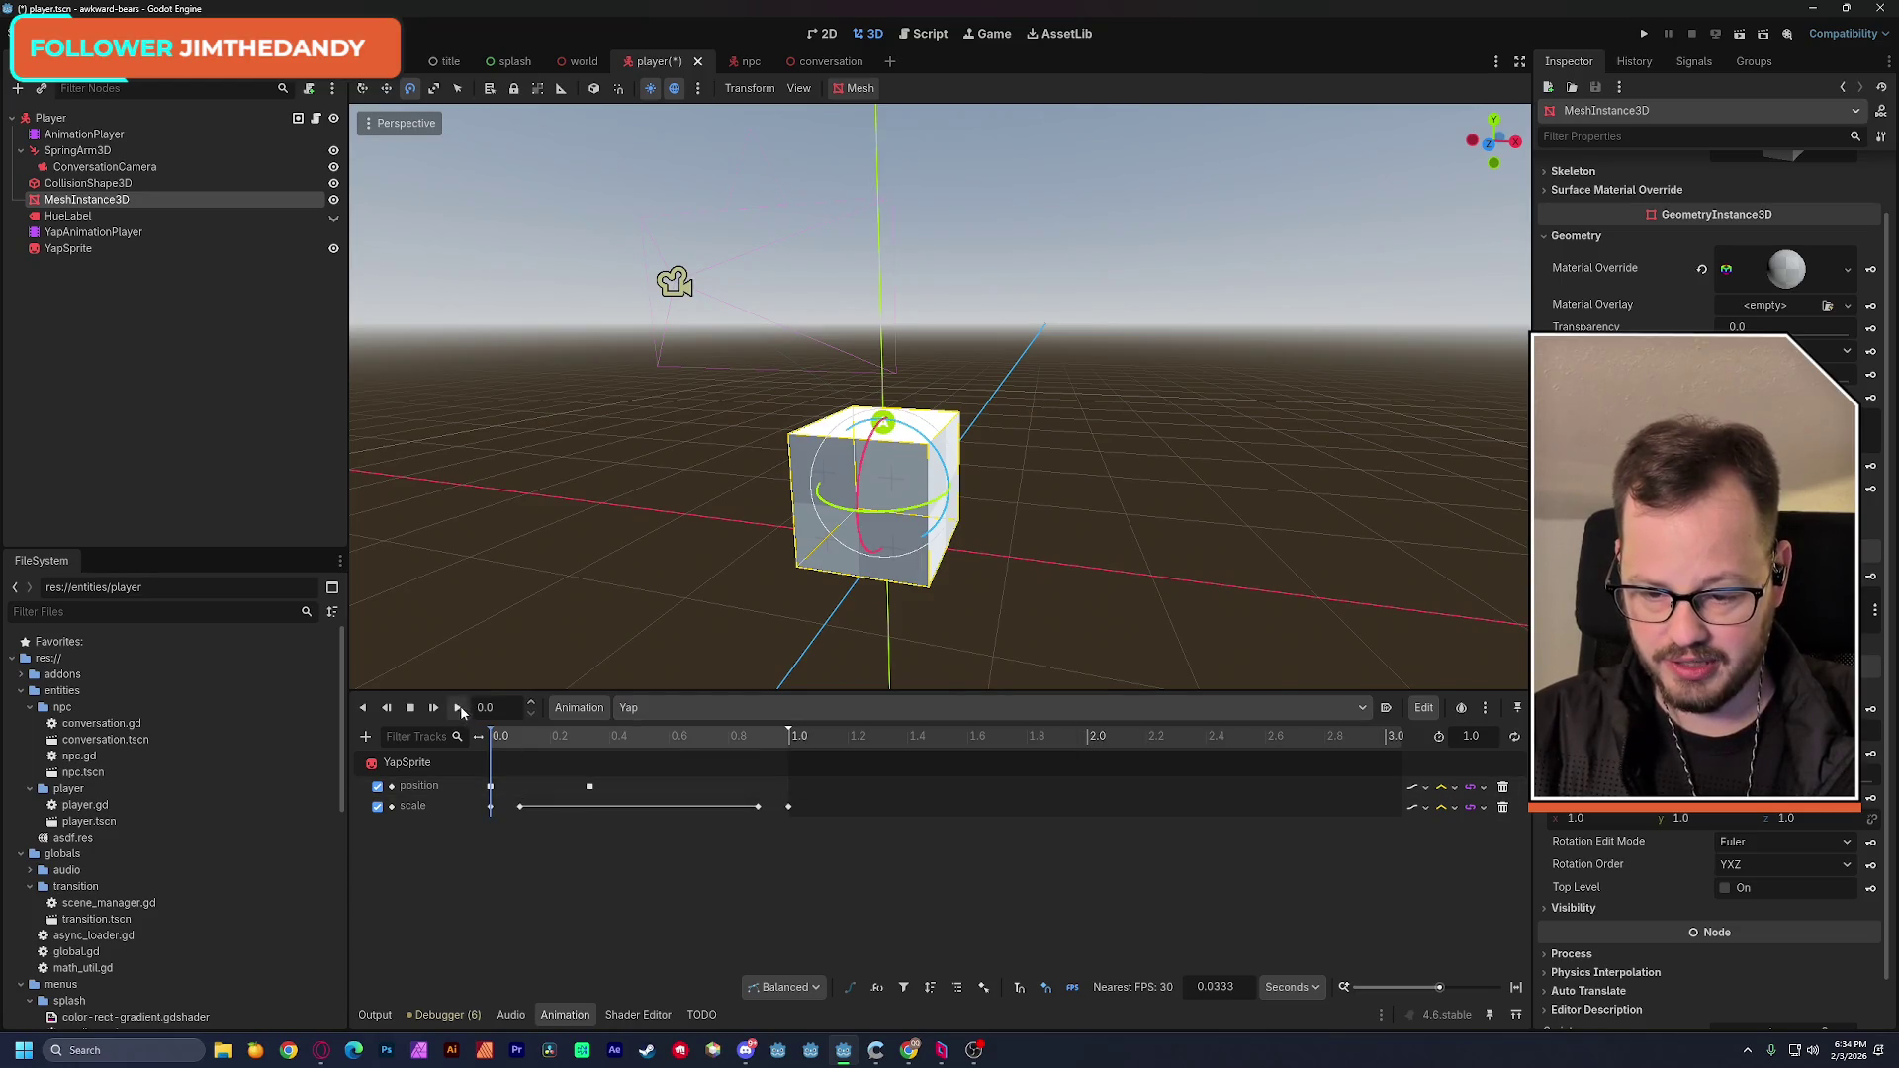
pyautogui.click(458, 710)
pyautogui.click(458, 709)
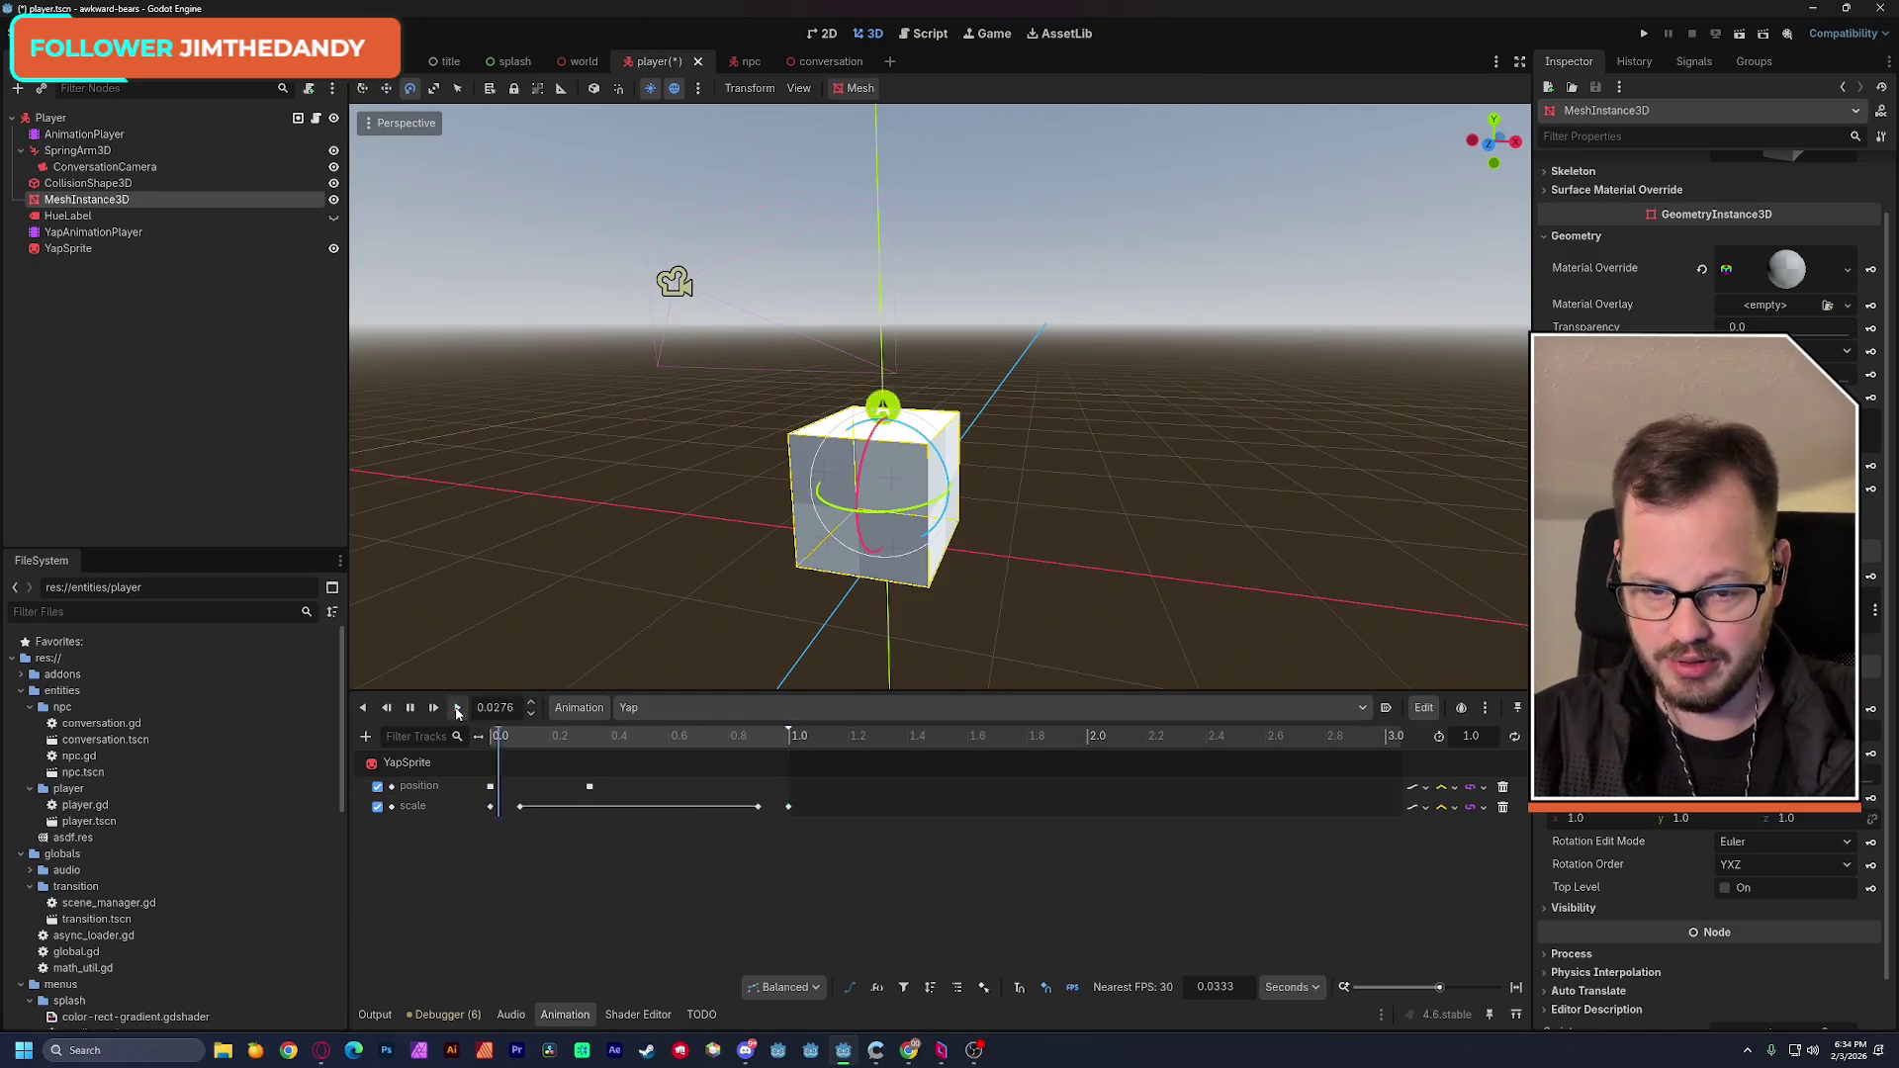
pyautogui.click(458, 709)
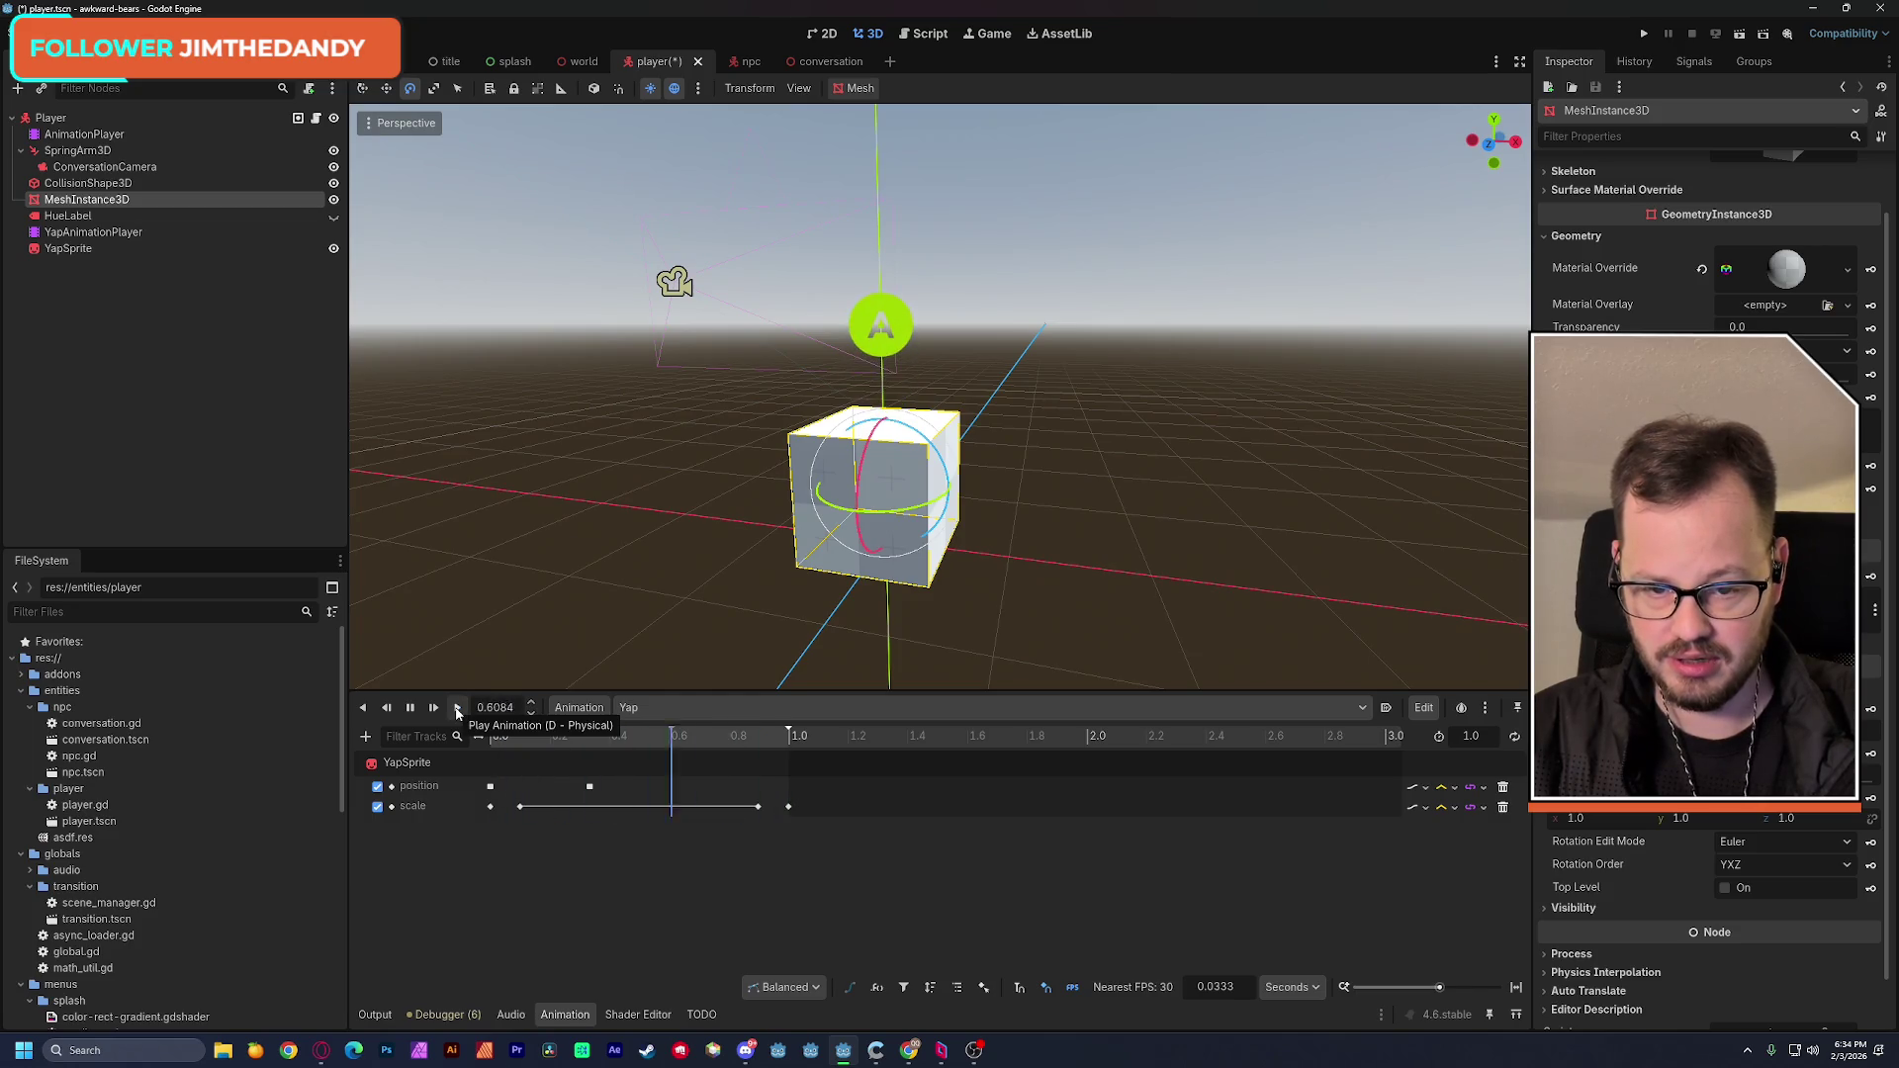
pyautogui.hotkey('ctrl', 's')
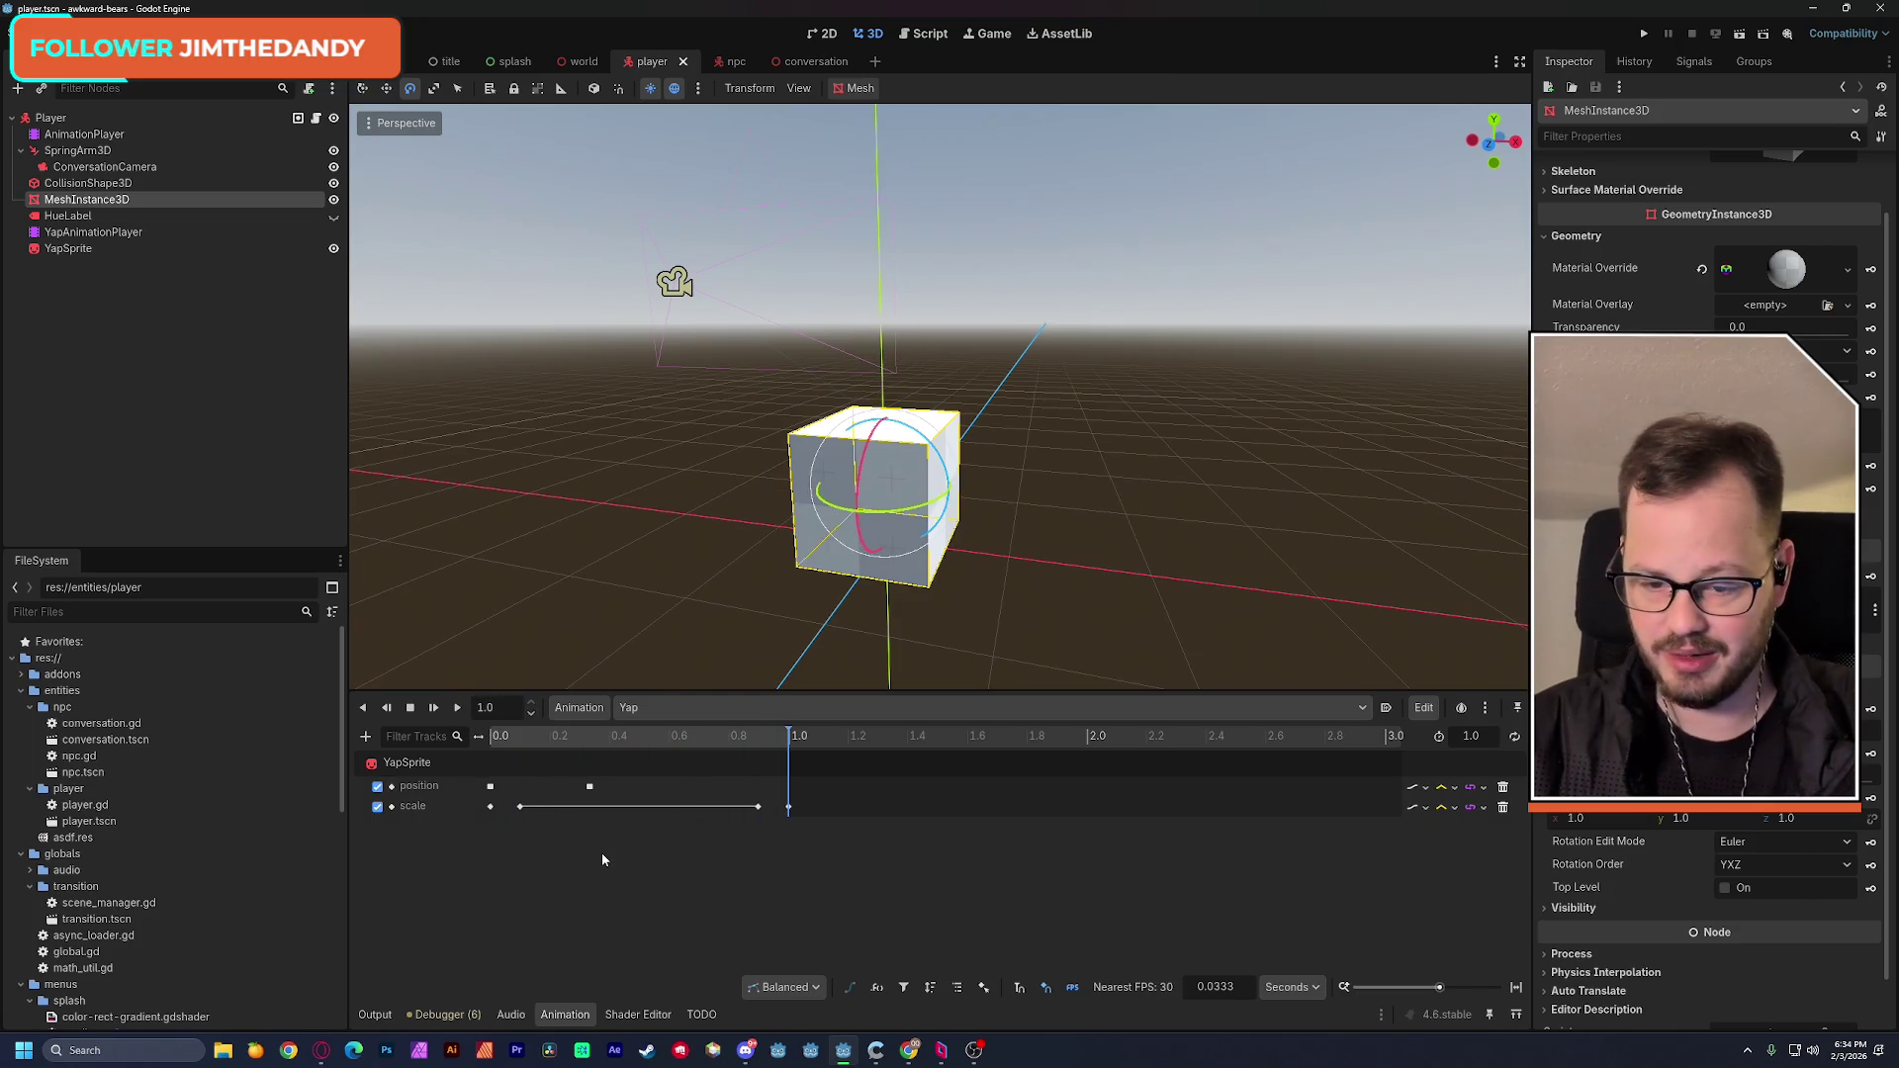
# Preview the main AnimationPlayer's Walk animation from the start, then stop it.
pyautogui.click(651, 709)
pyautogui.press('Escape')
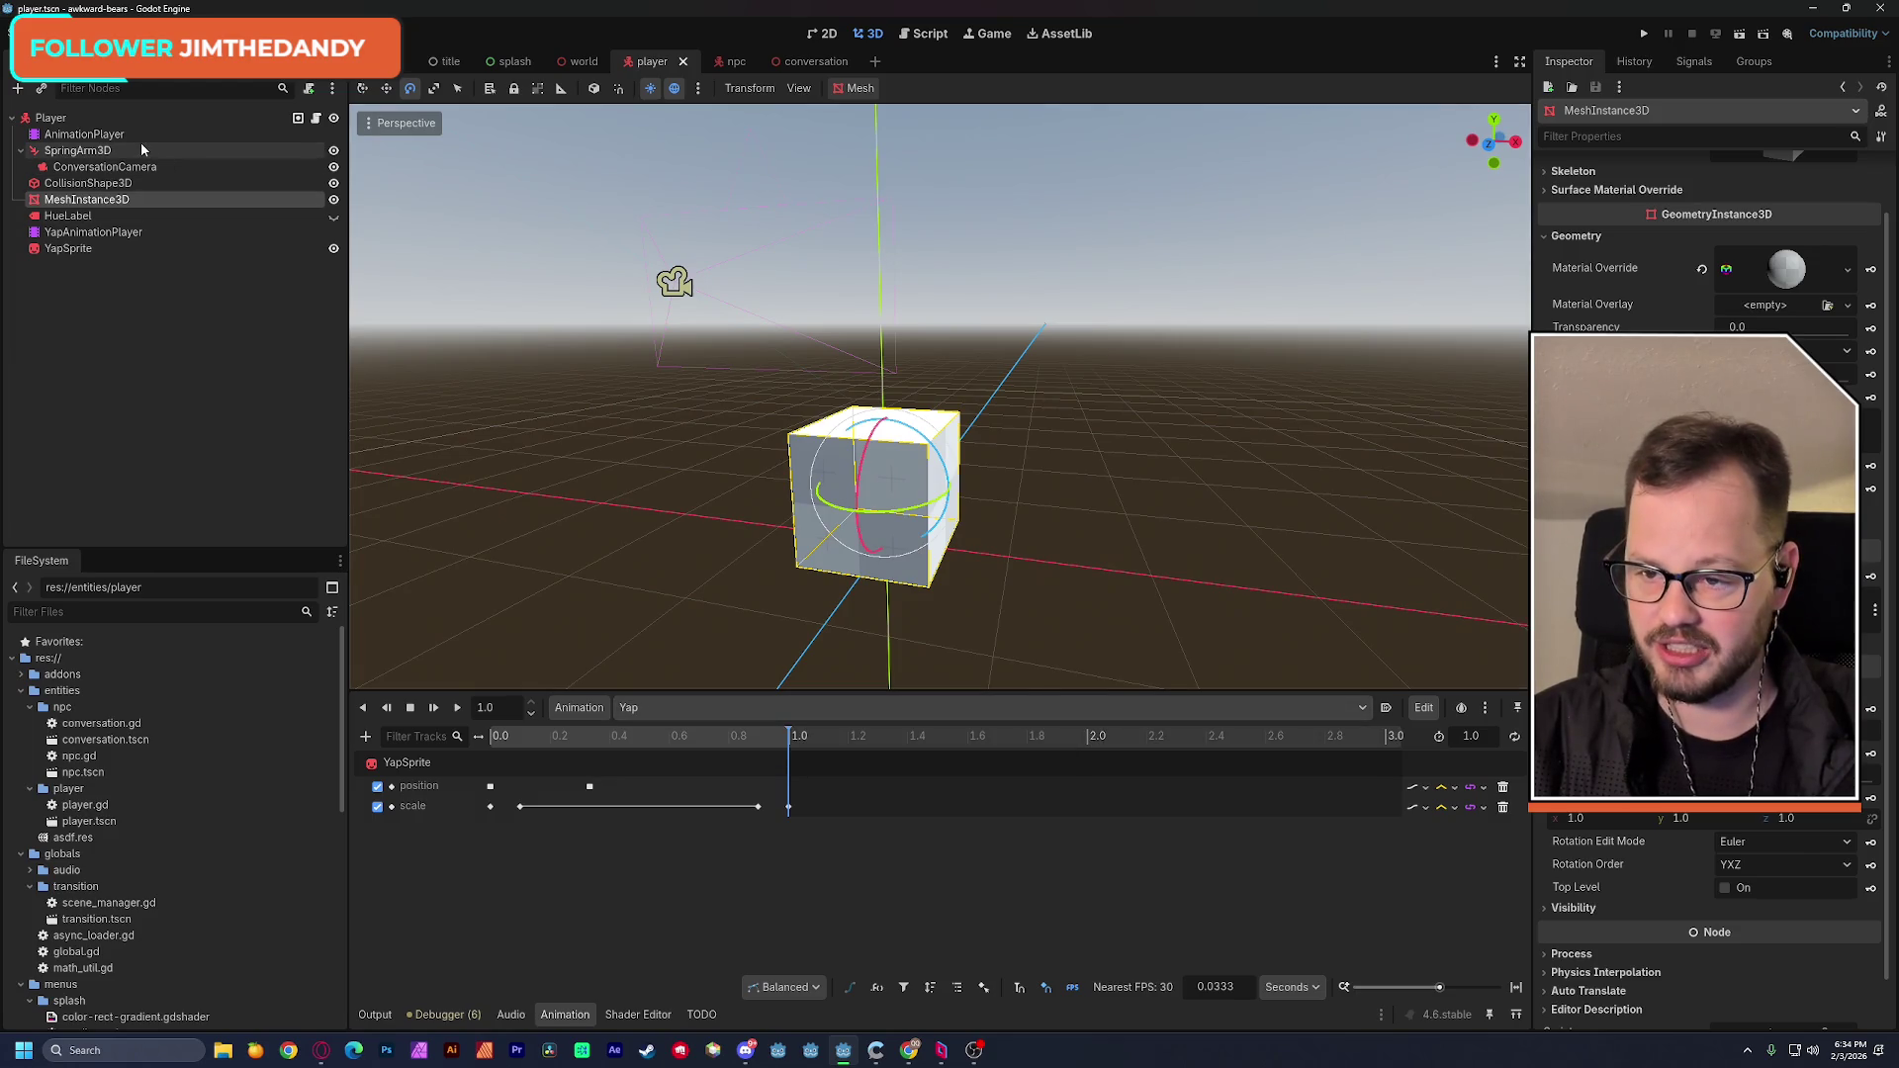
pyautogui.click(129, 134)
pyautogui.click(680, 707)
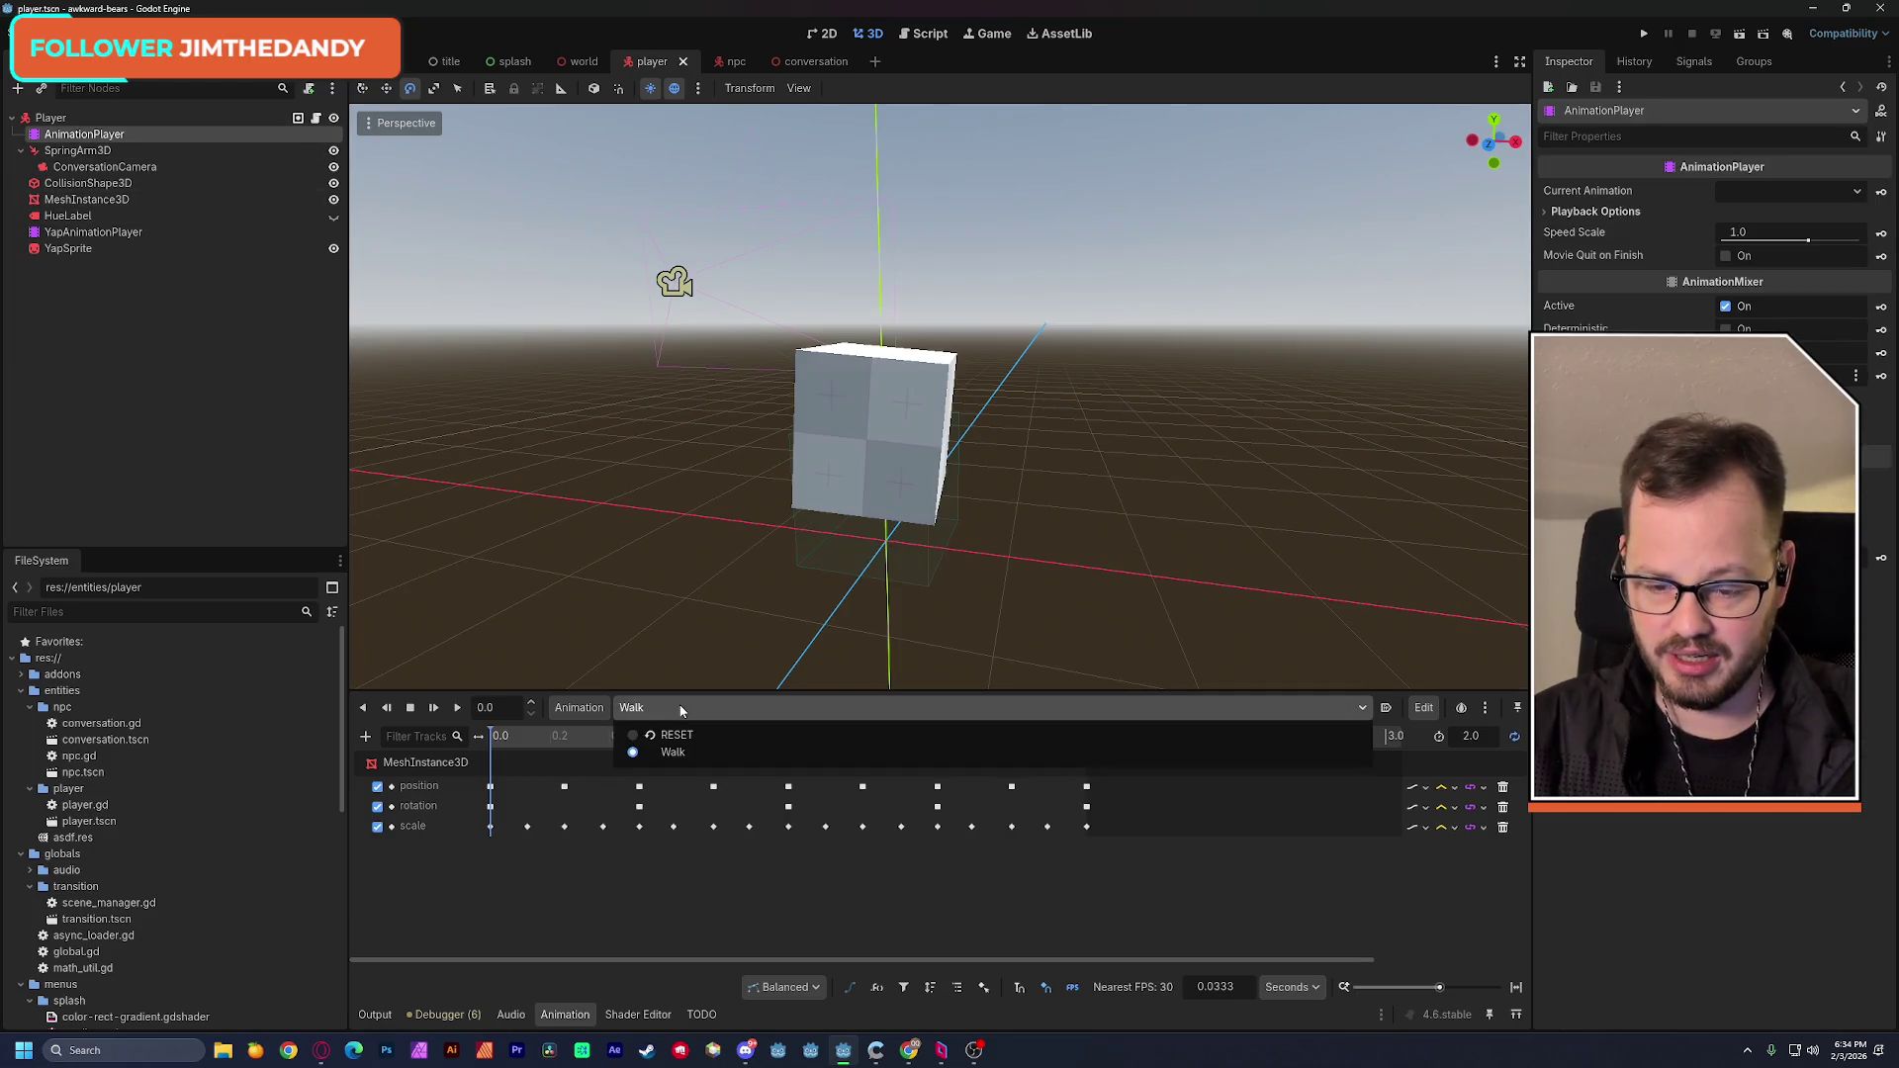
pyautogui.click(681, 707)
pyautogui.click(502, 738)
pyautogui.click(431, 704)
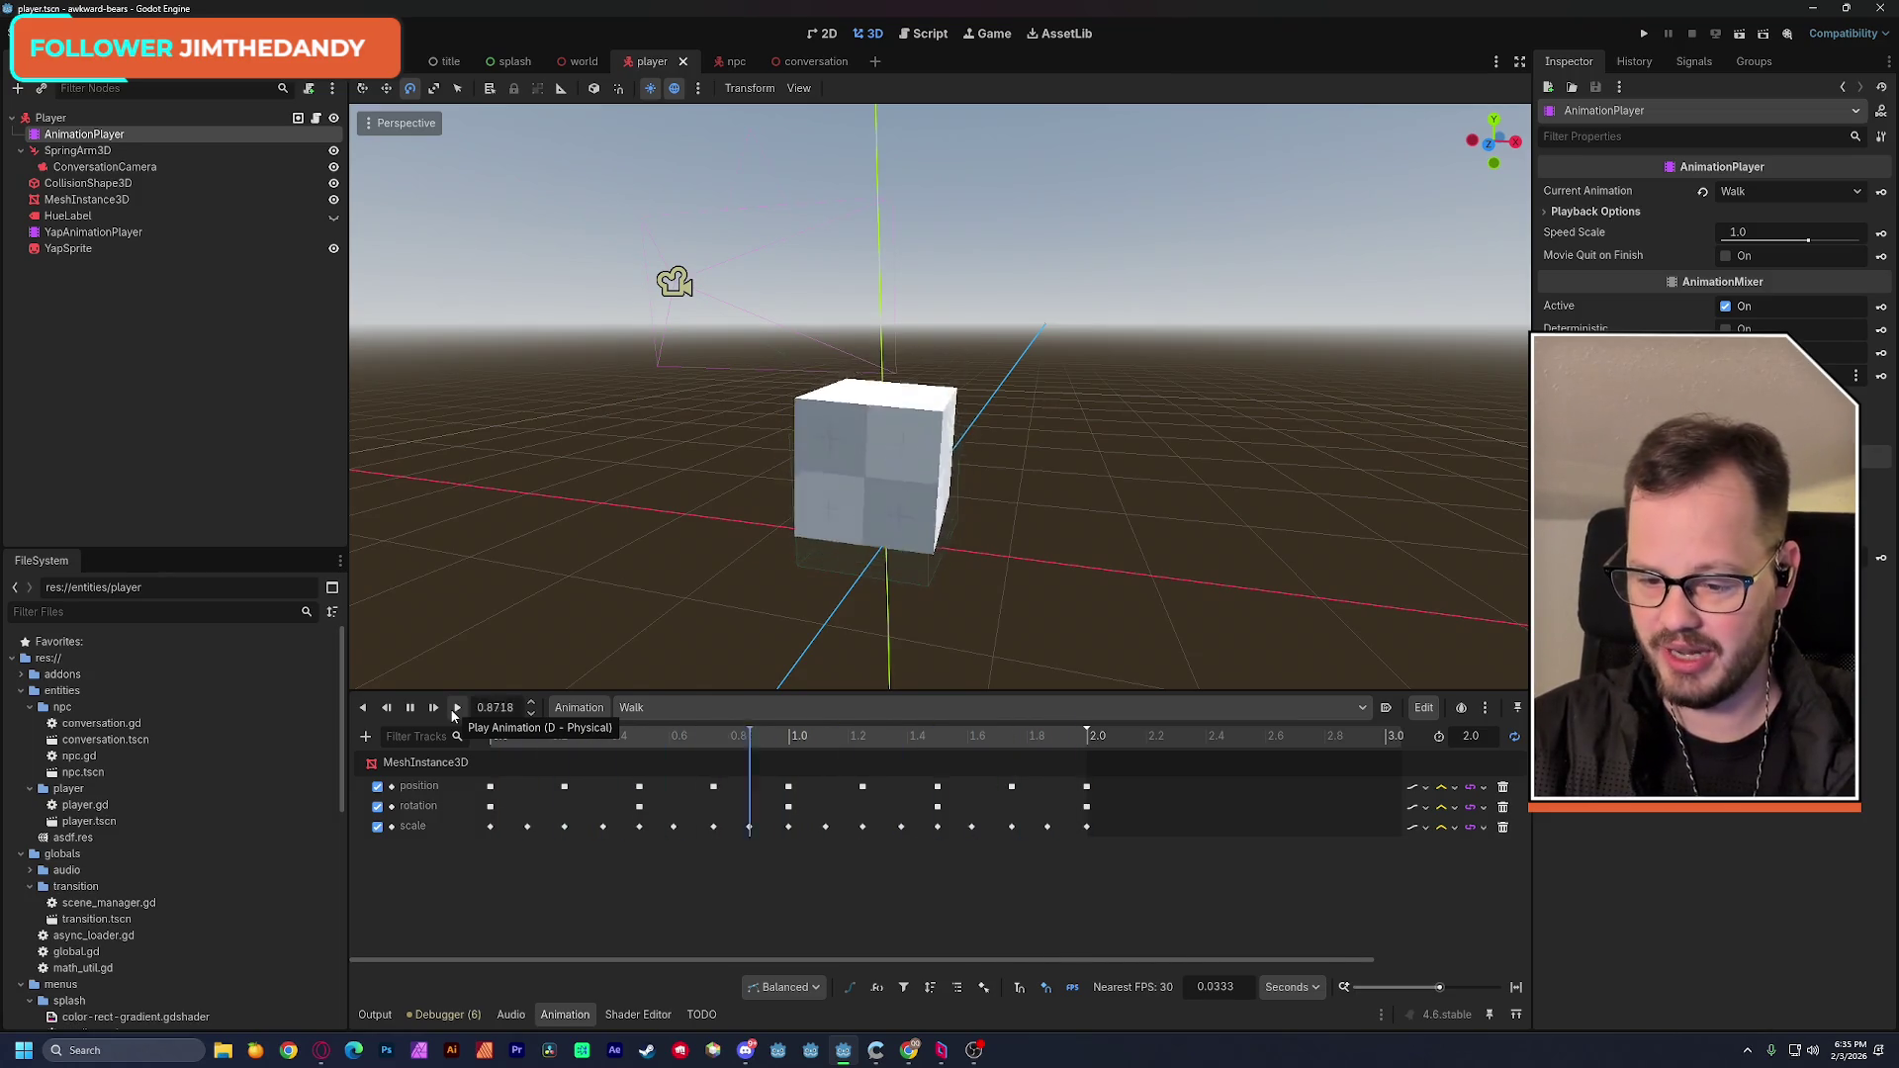
pyautogui.click(410, 707)
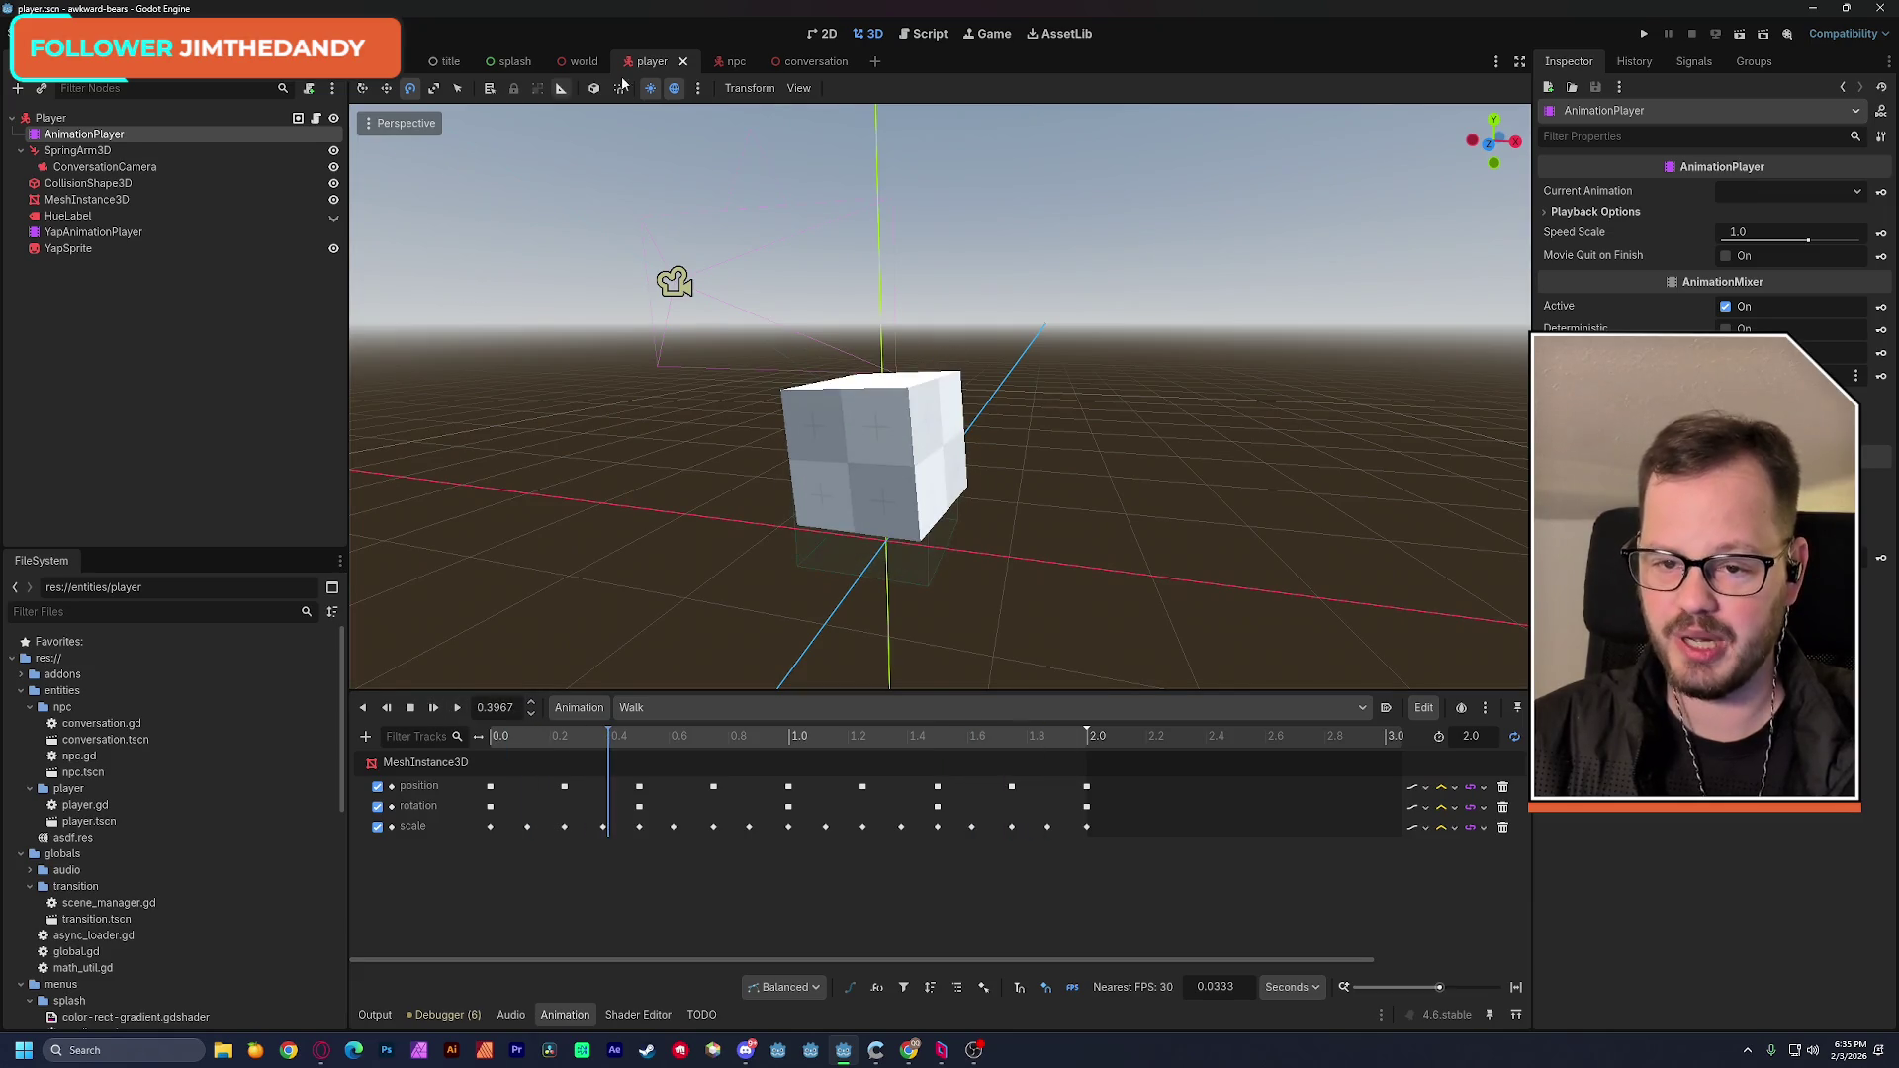
pyautogui.click(924, 33)
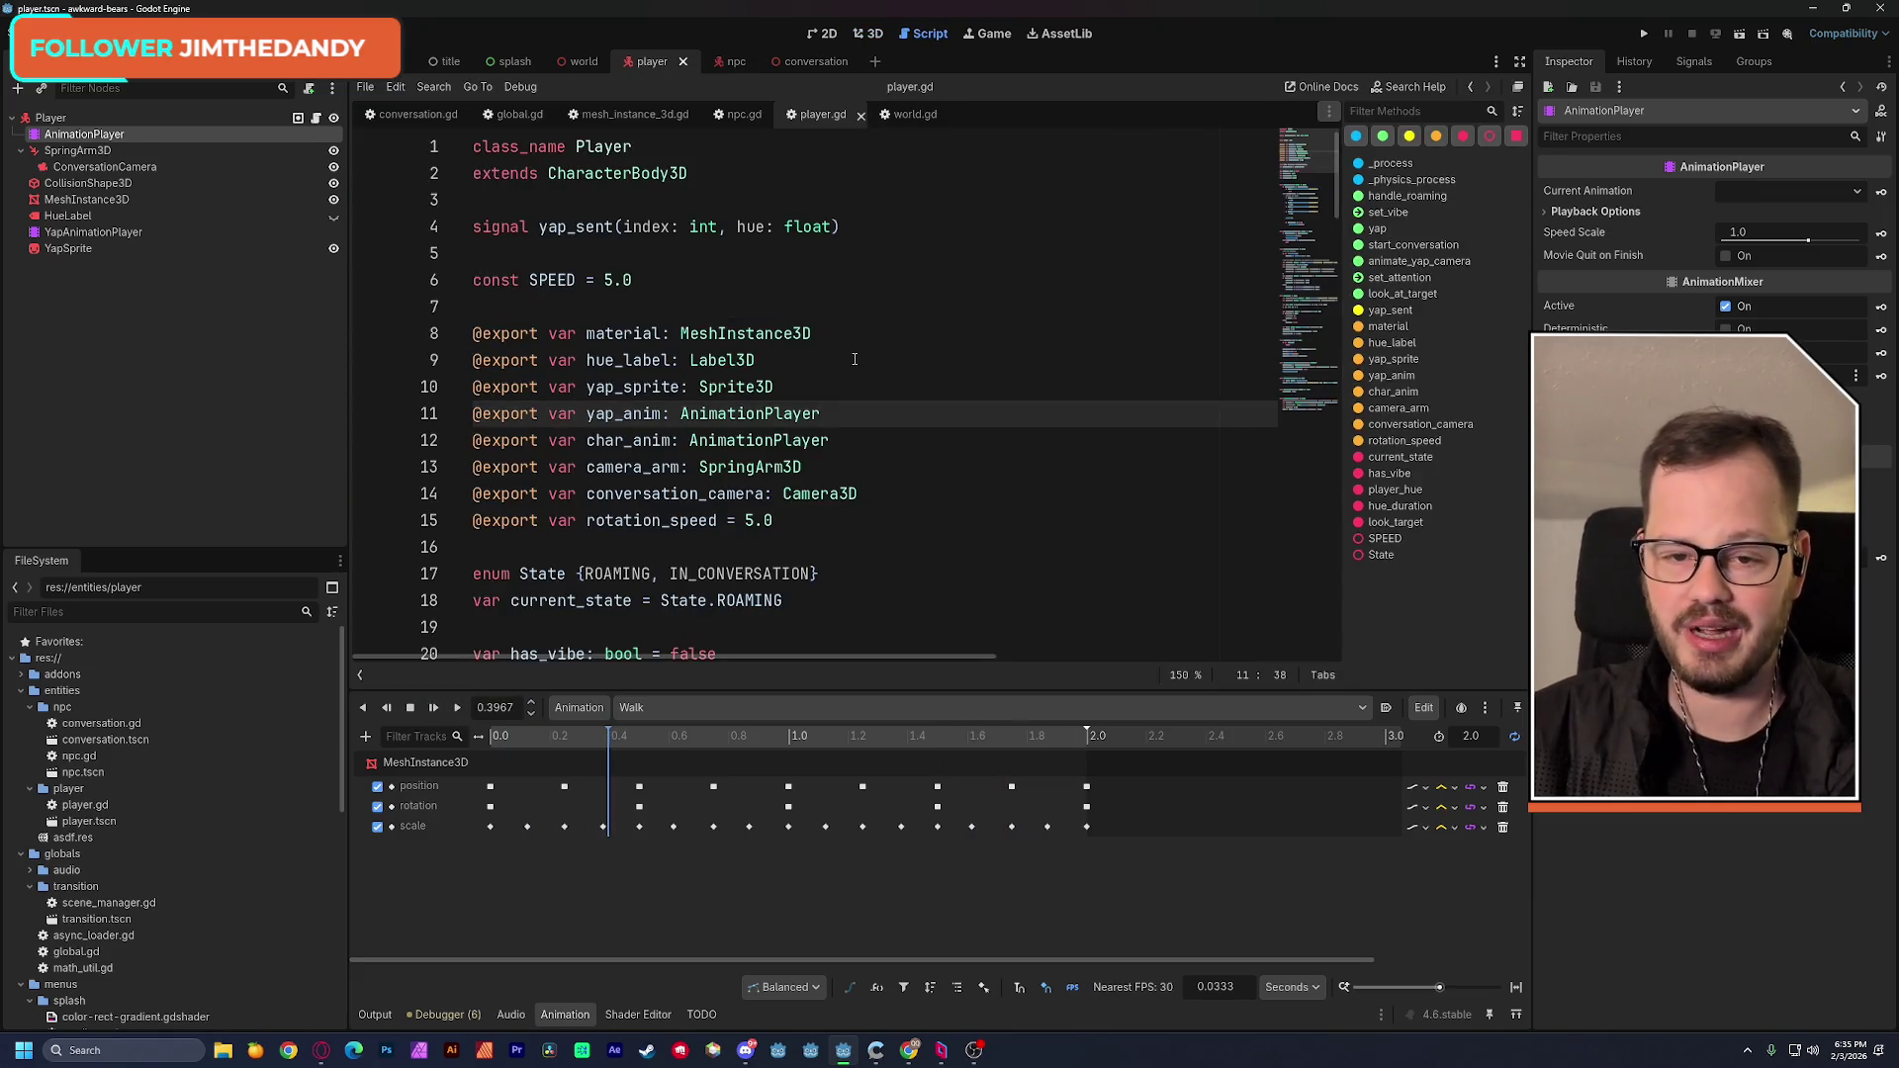
# Highlight the char_anim variable and every use of handle_roaming in player.gd.
pyautogui.doubleClick(636, 440)
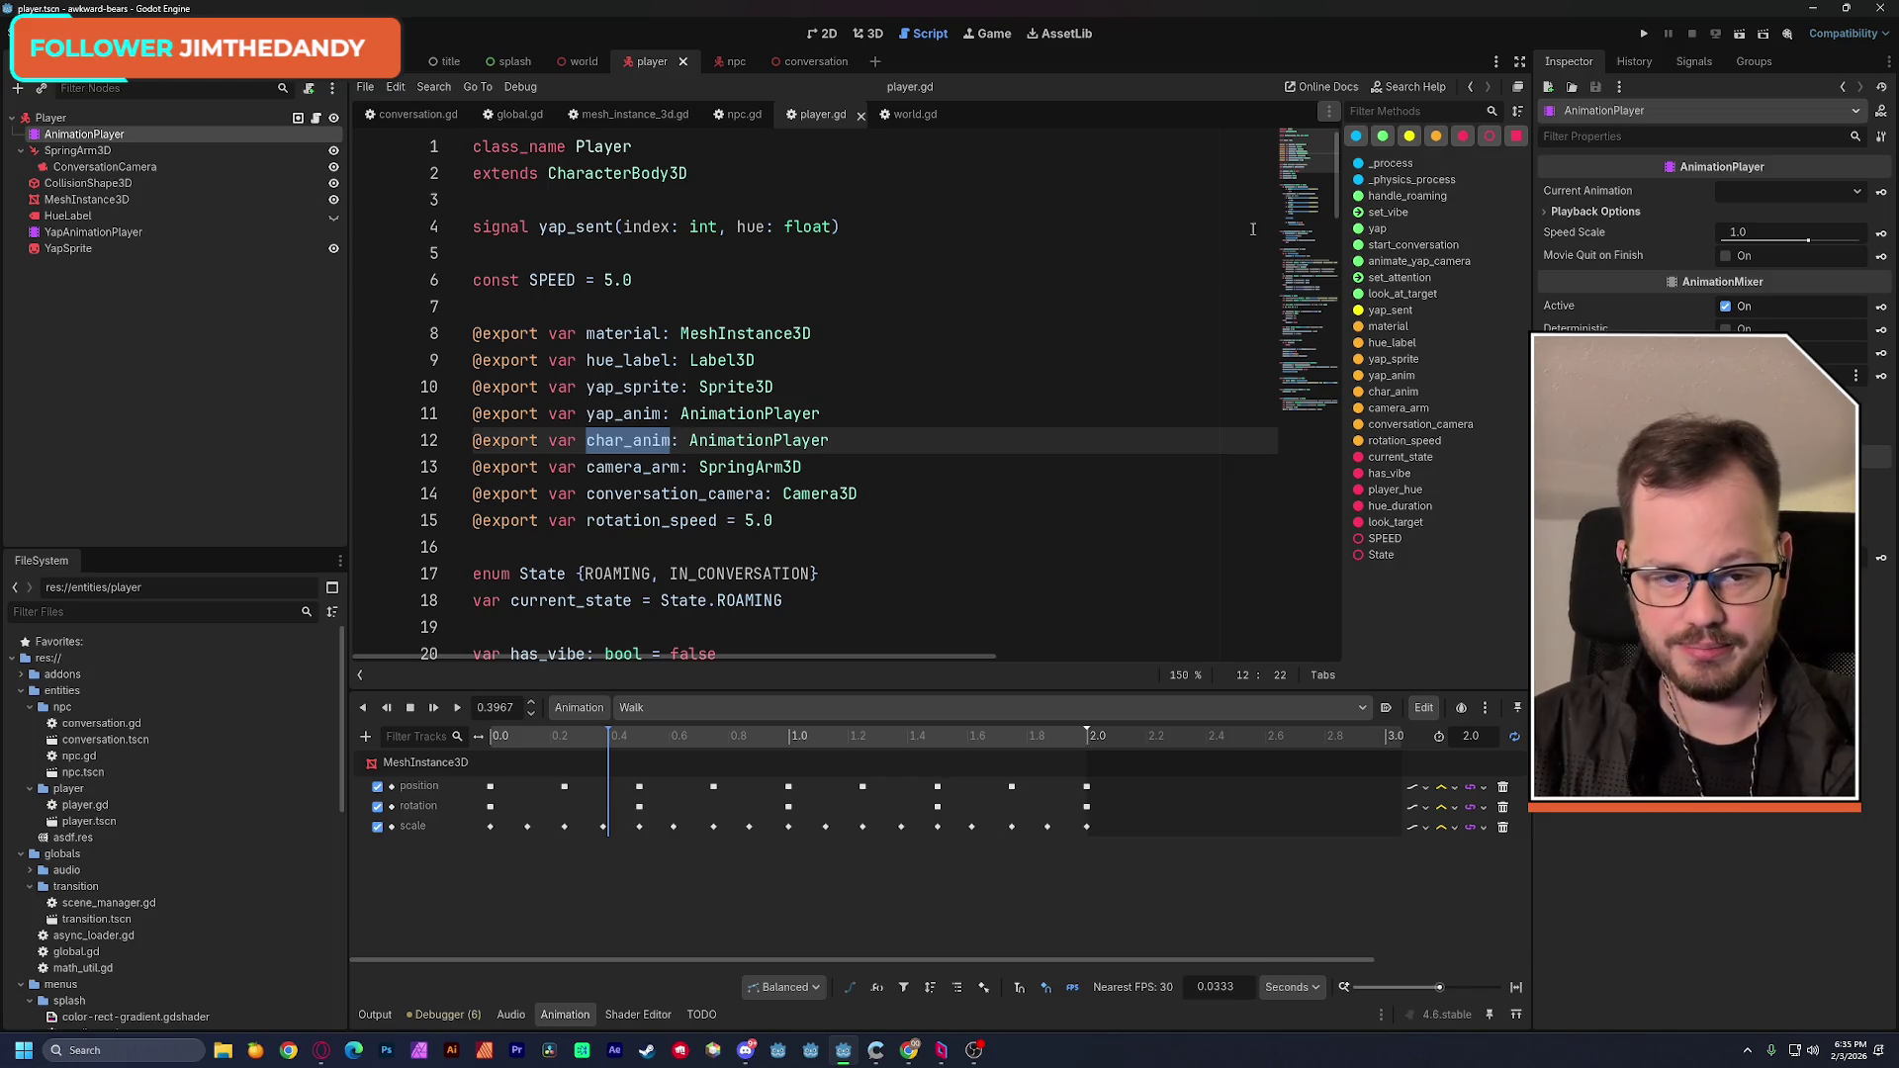
pyautogui.moveTo(1304, 175); pyautogui.dragTo(1292, 264)
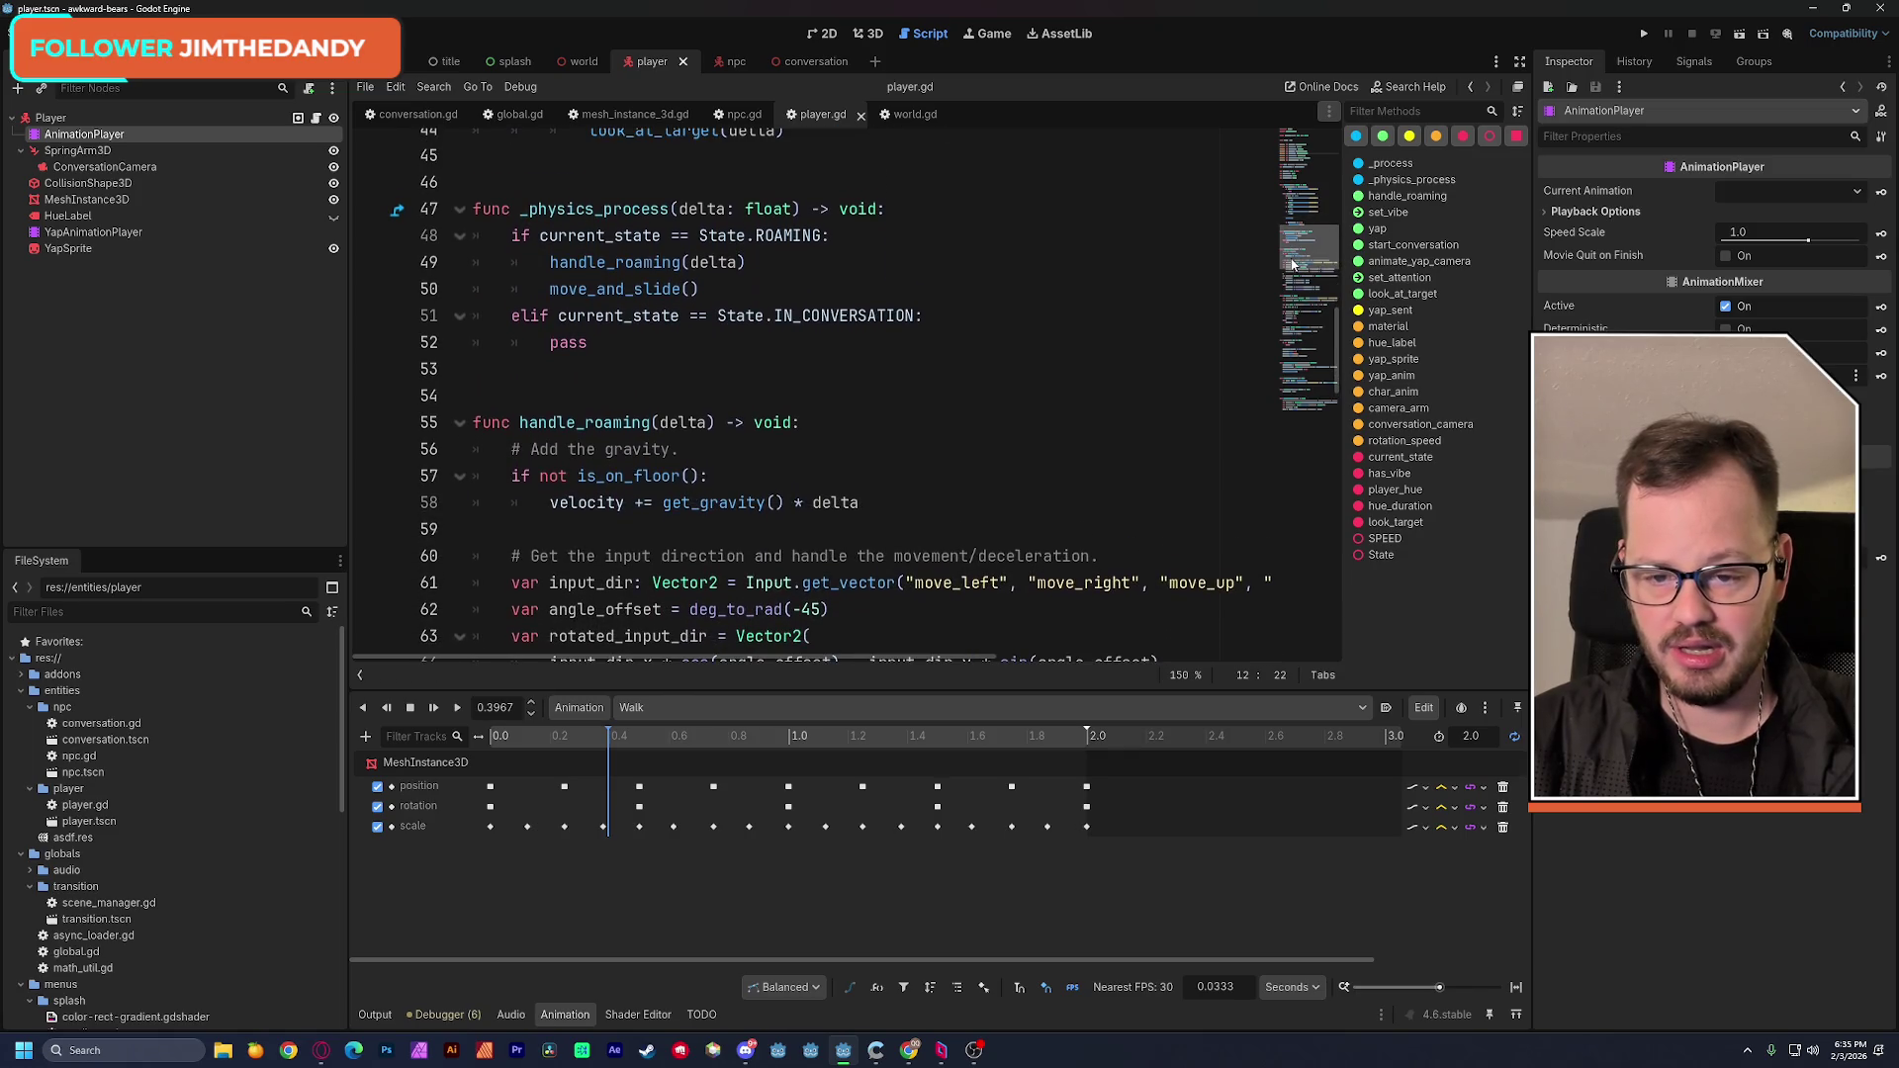
pyautogui.doubleClick(614, 423)
# Read through handle_roaming and add an empty line after the deceleration code on line 73.
pyautogui.scroll(1, 629, 353)
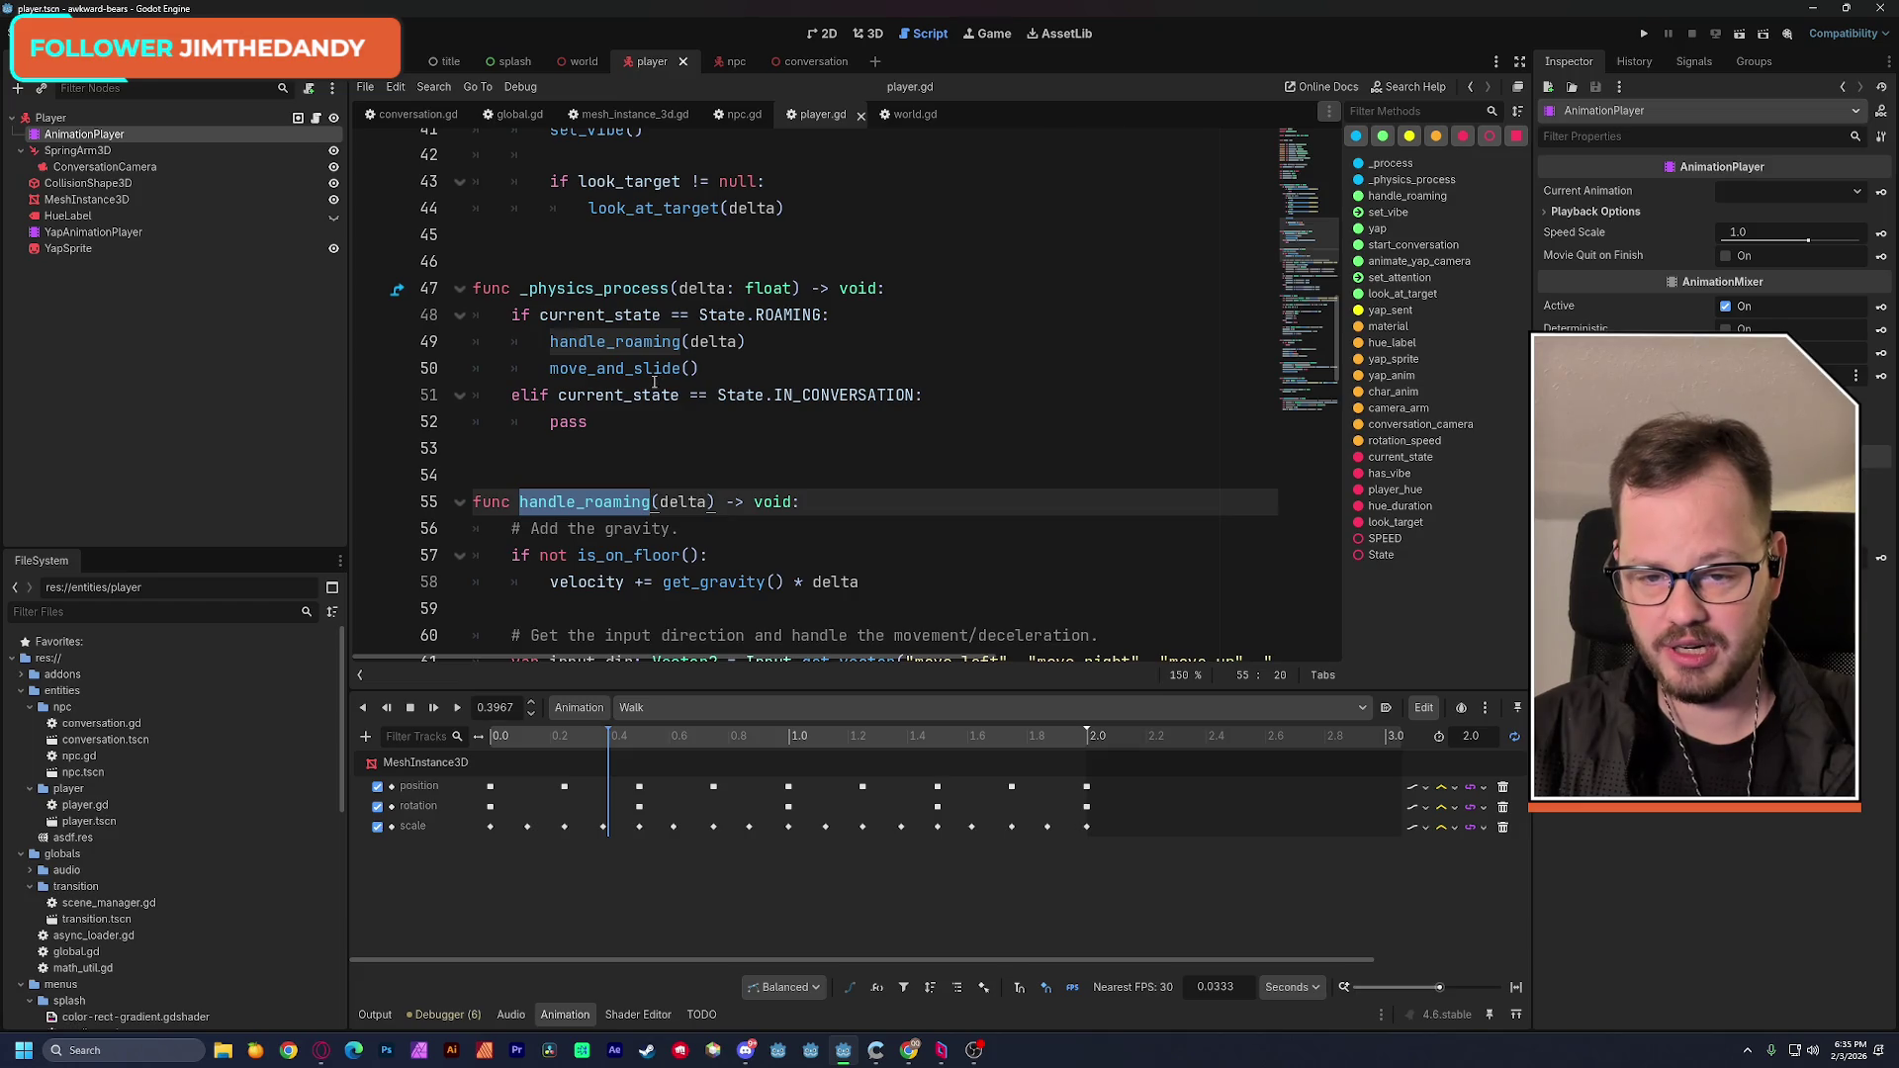
pyautogui.scroll(-3, 544, 330)
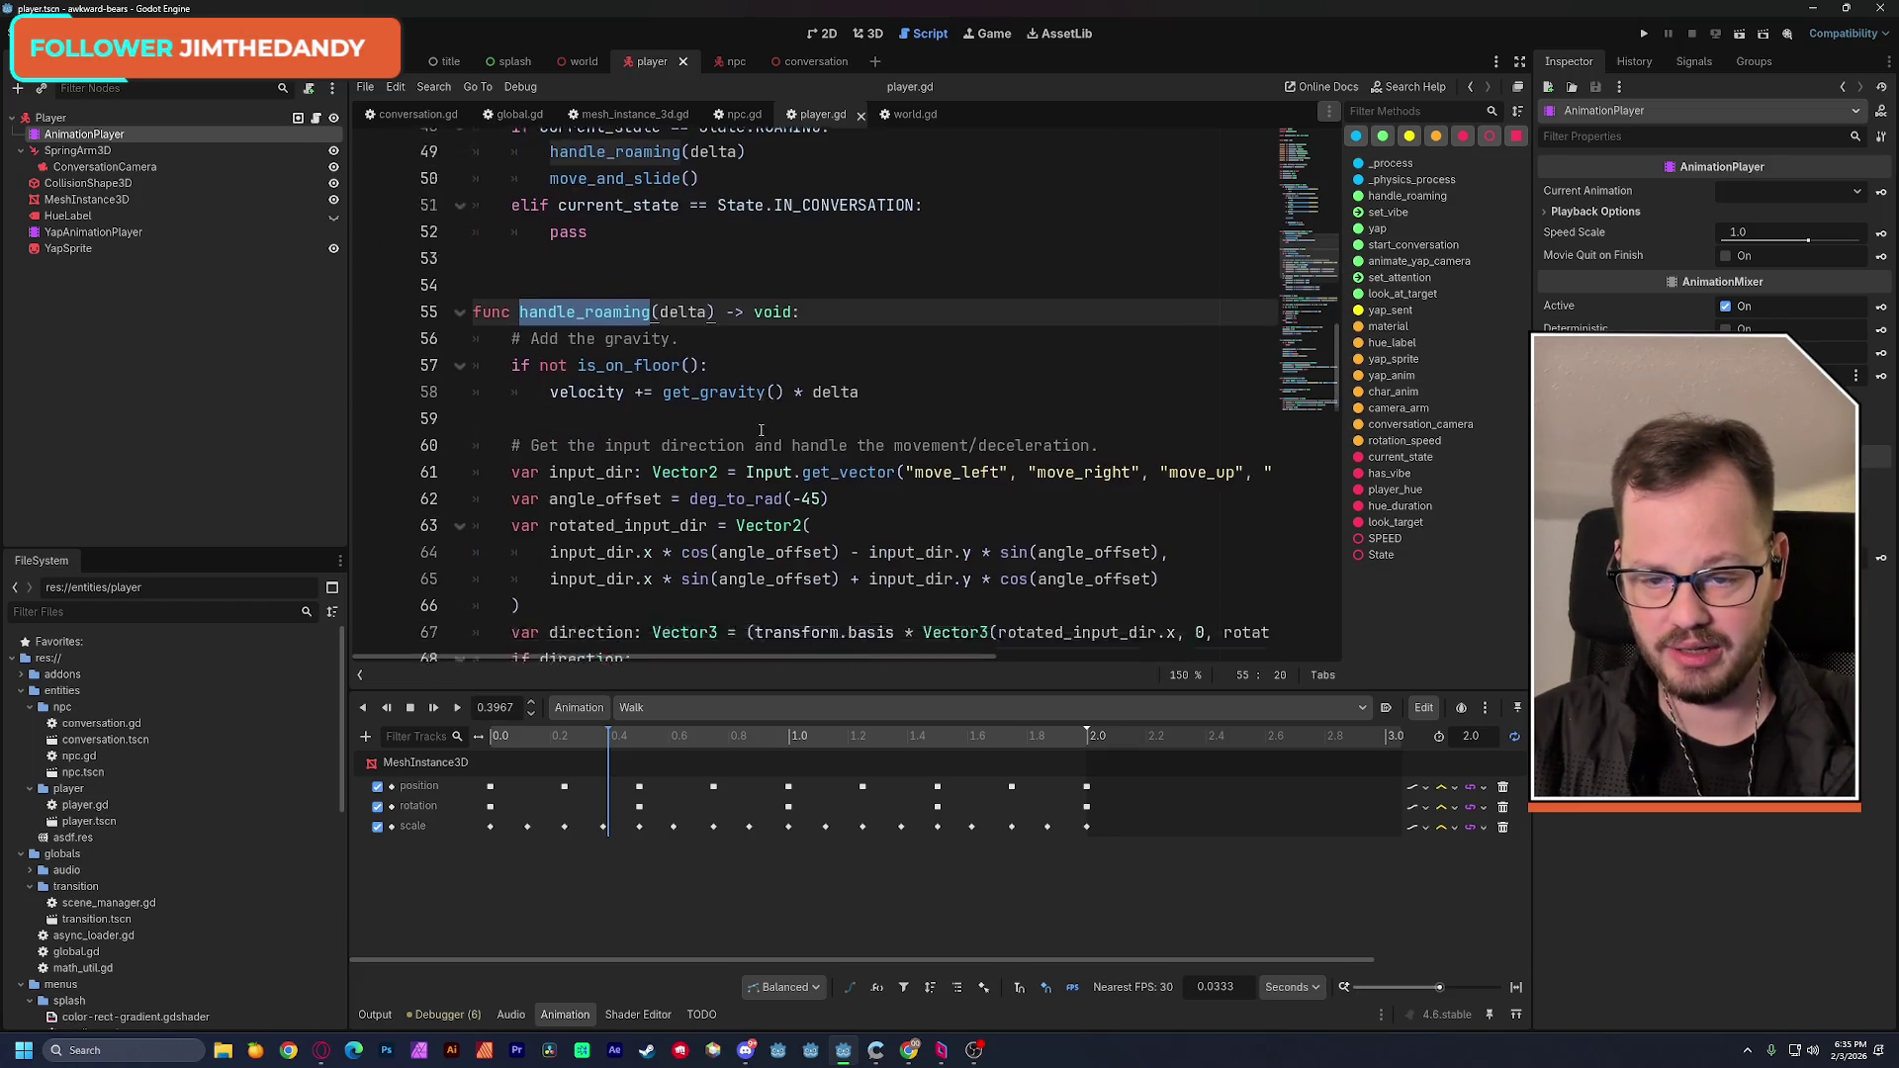
pyautogui.scroll(-2, 590, 372)
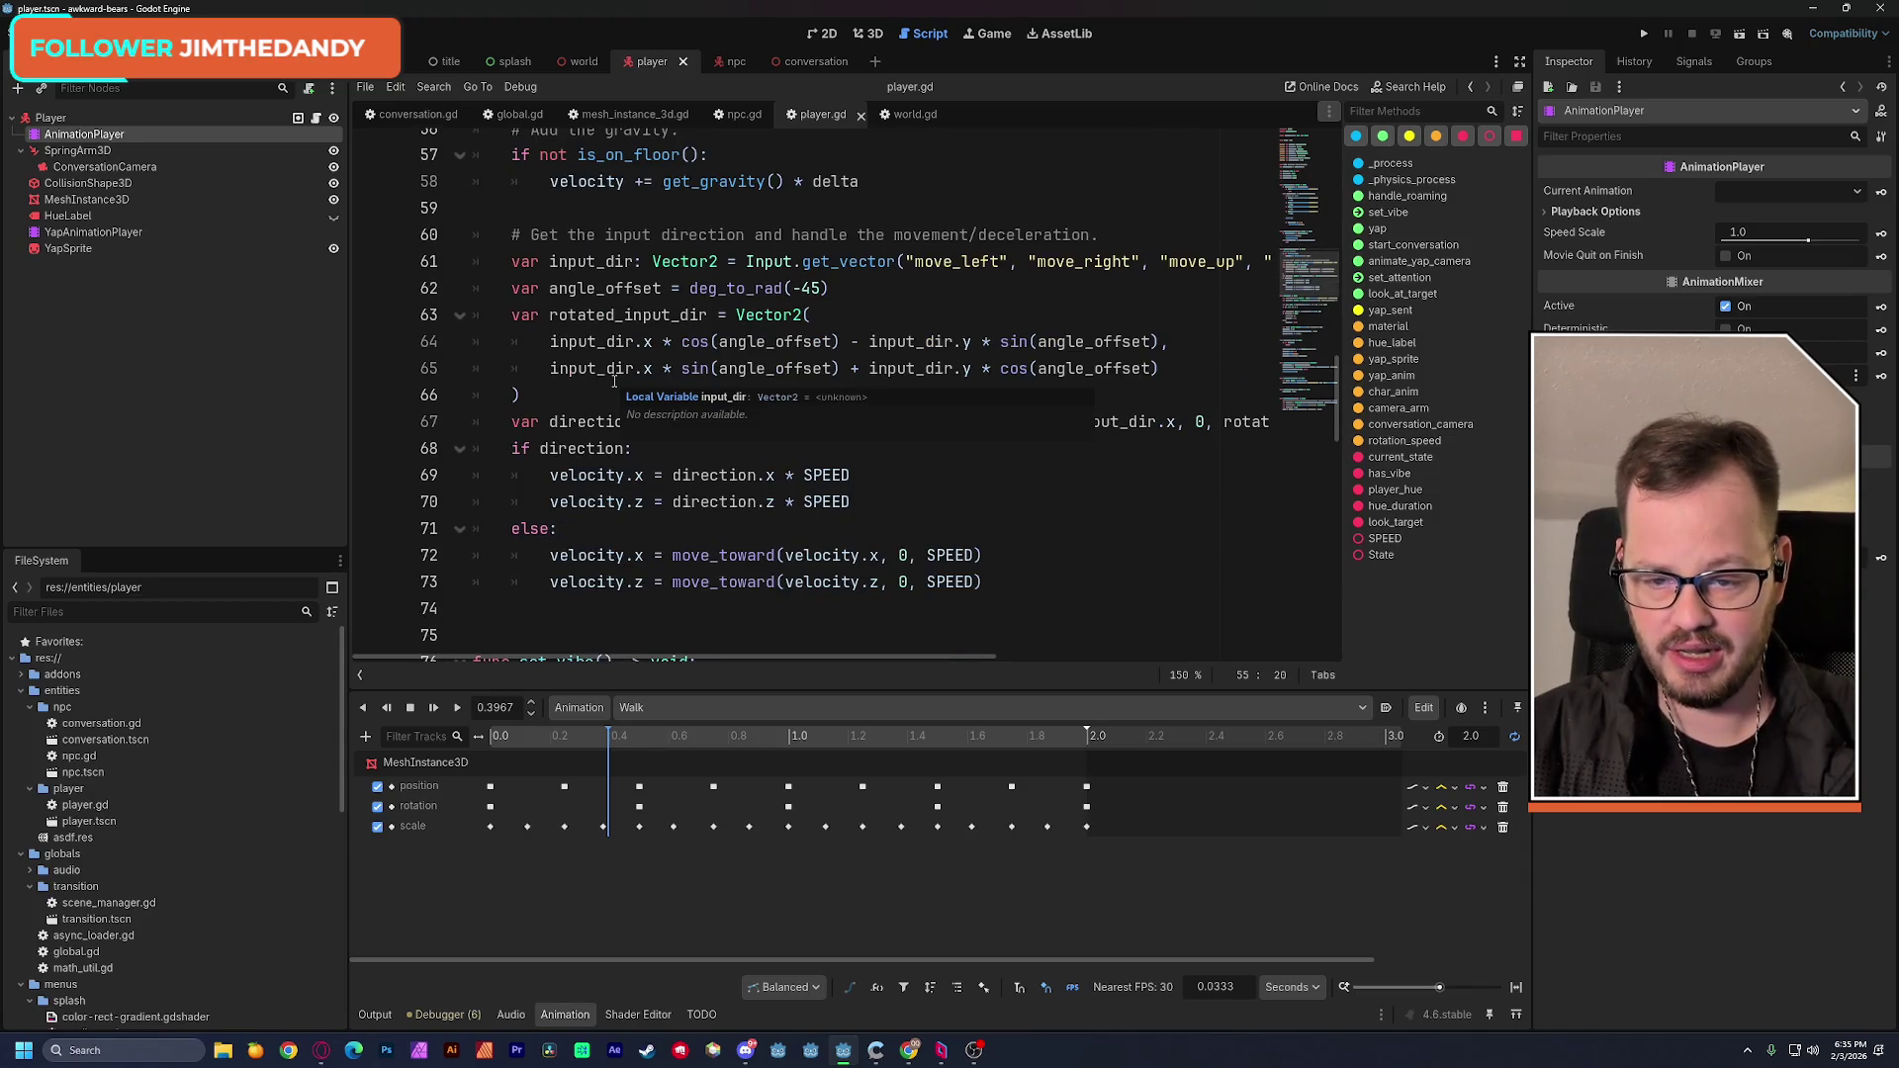
pyautogui.scroll(-1, 822, 458)
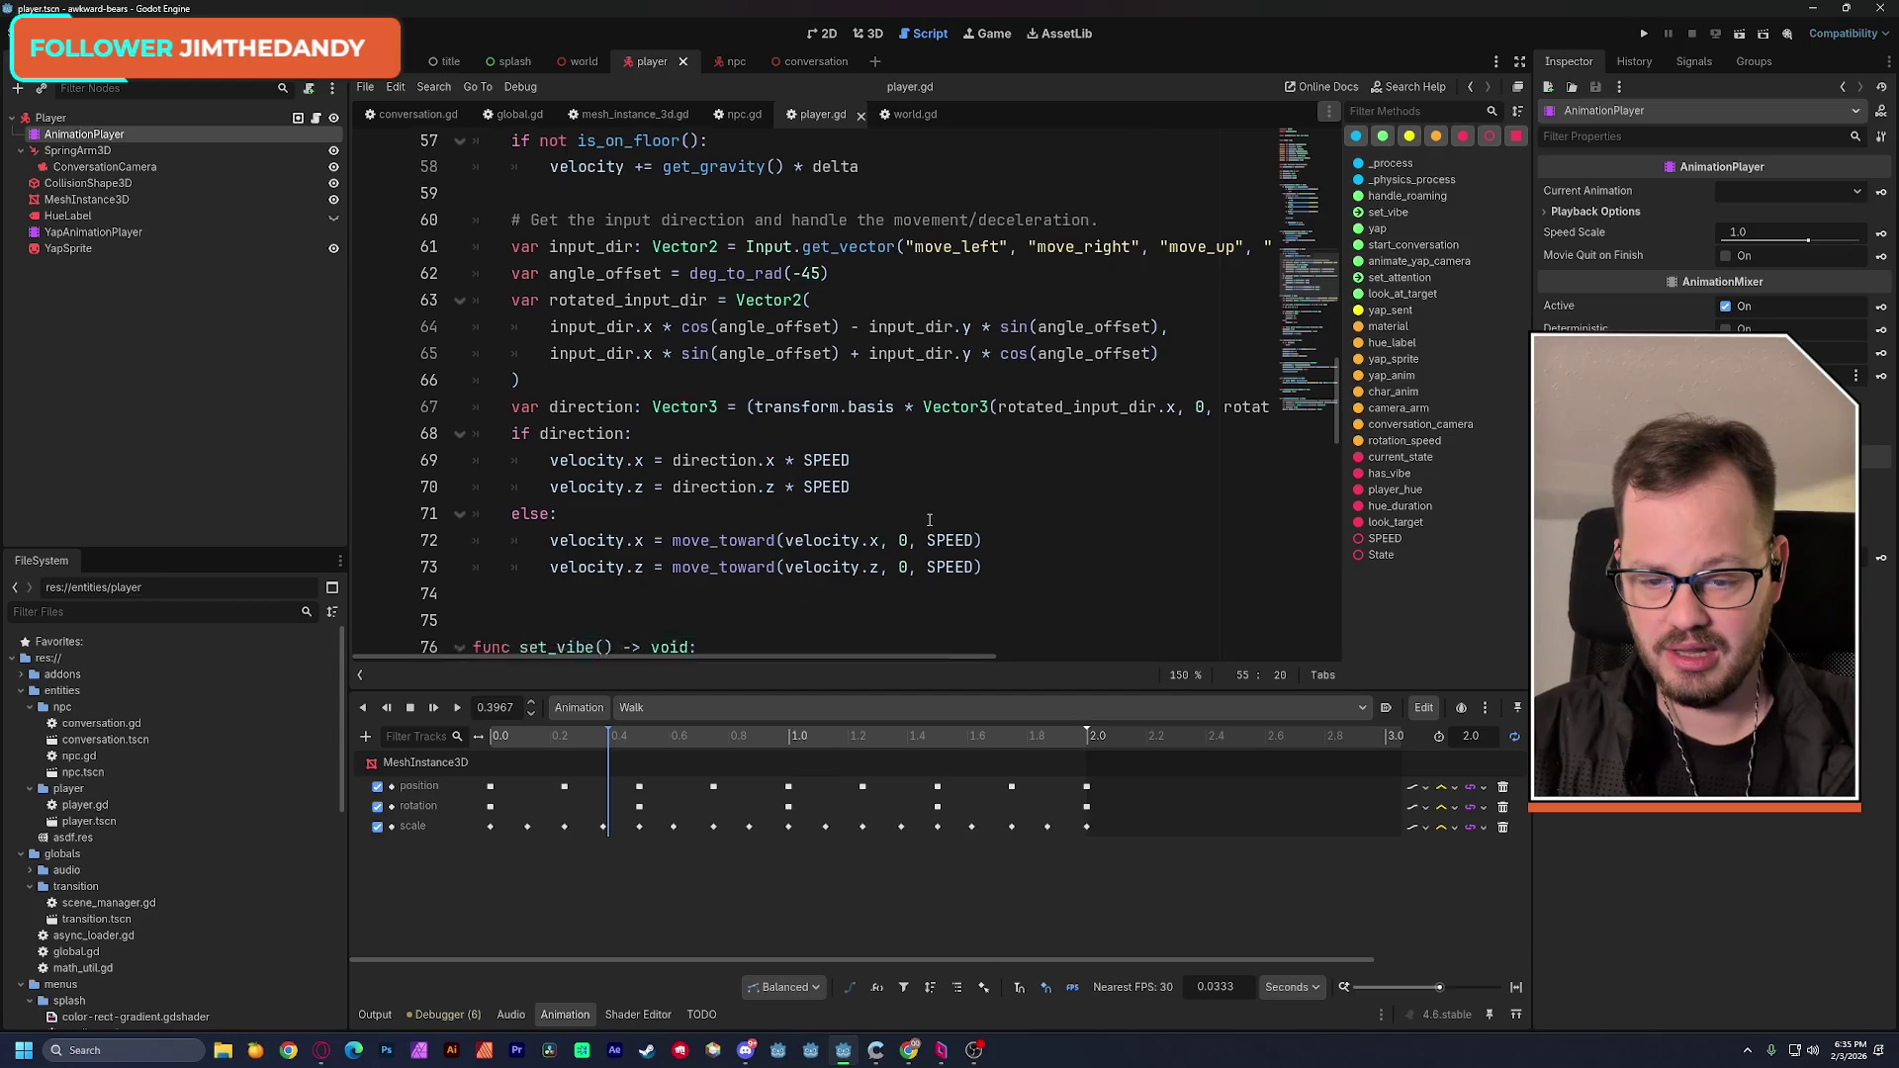
pyautogui.scroll(1, 994, 521)
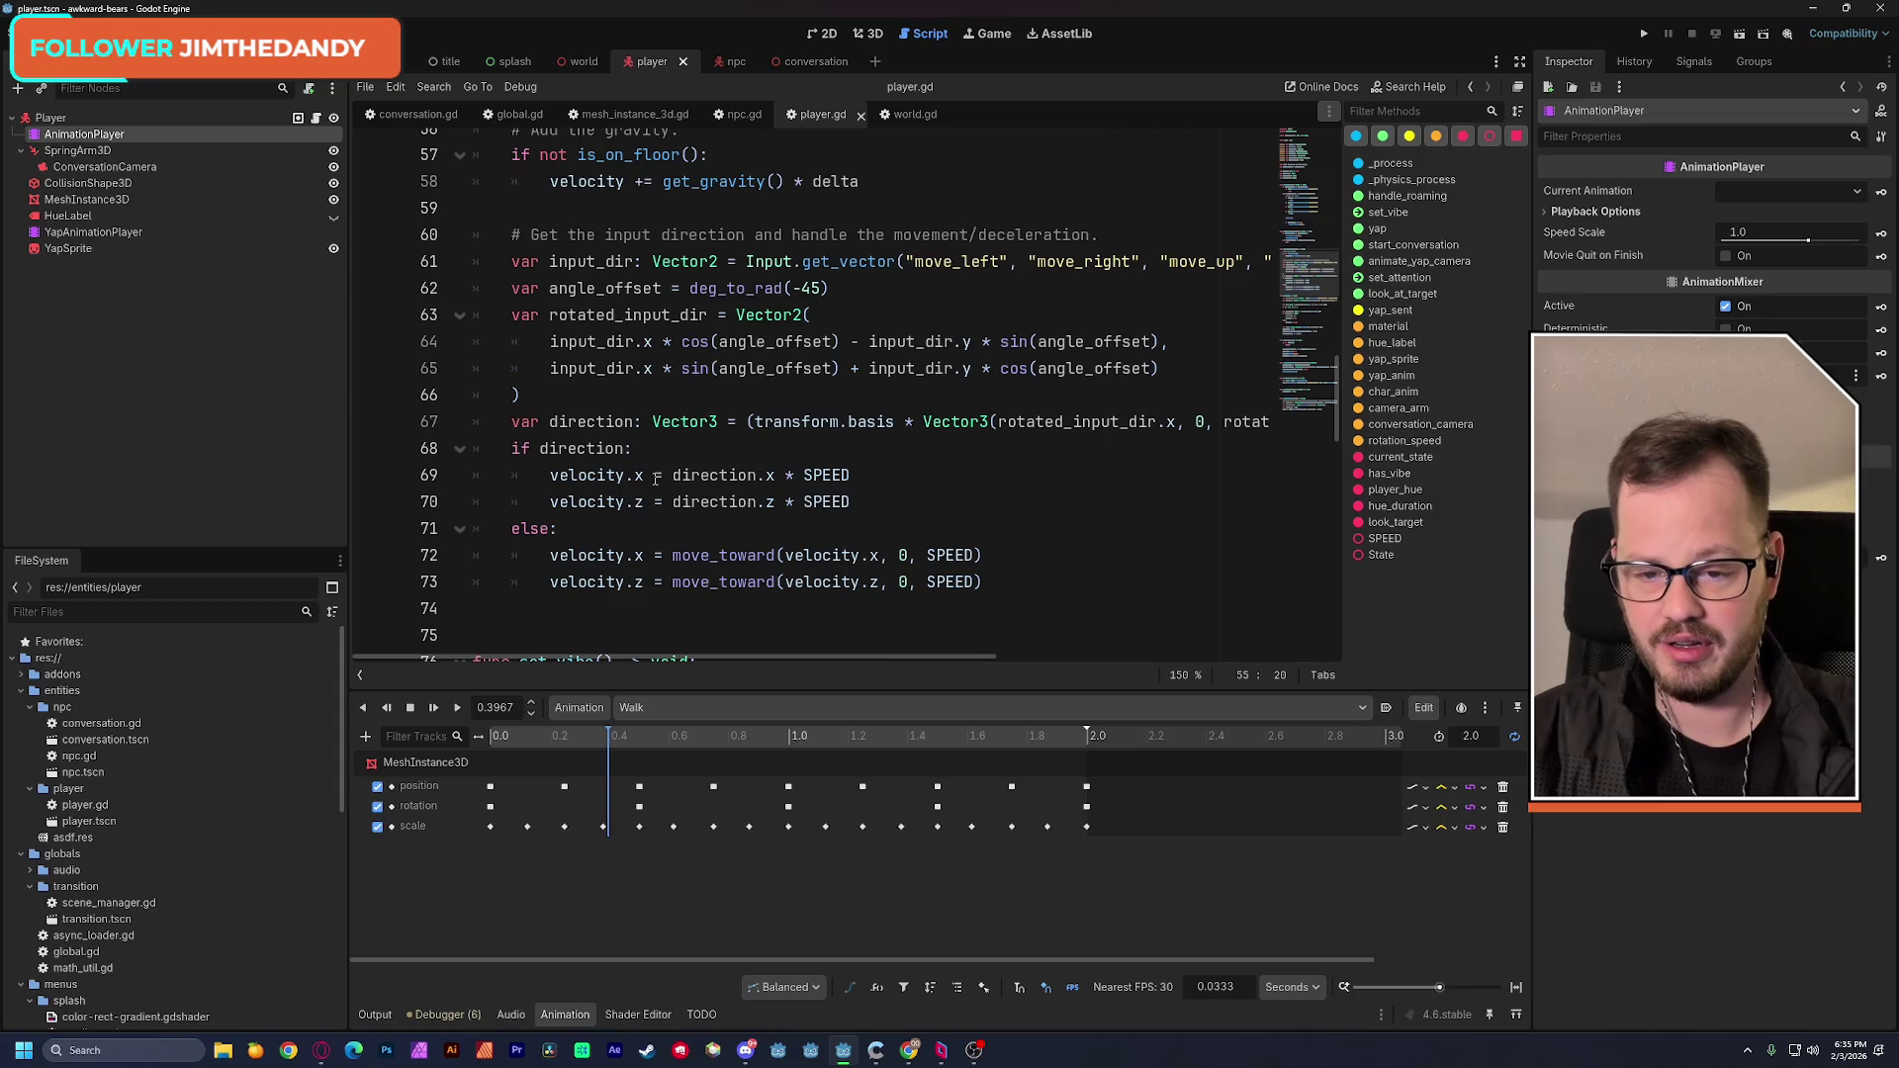
pyautogui.scroll(1, 666, 515)
pyautogui.moveTo(666, 512)
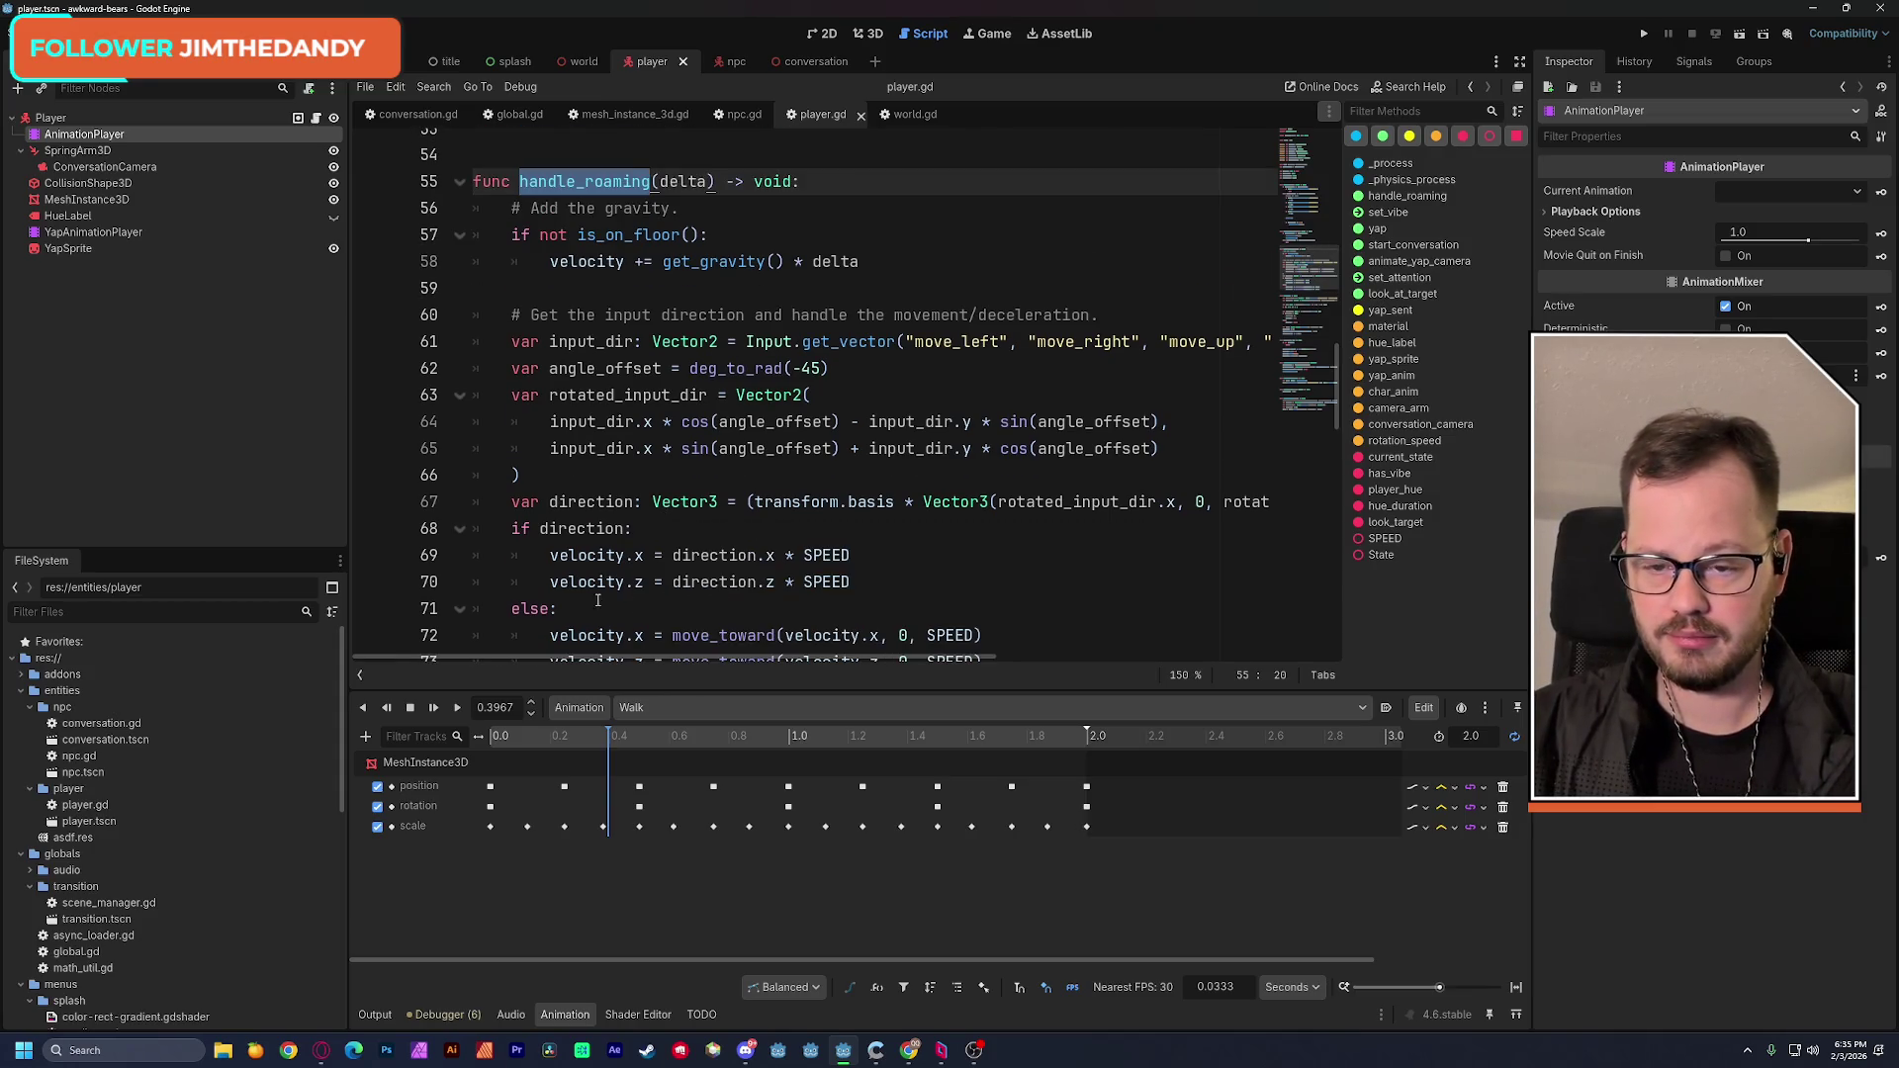
pyautogui.scroll(3, 641, 554)
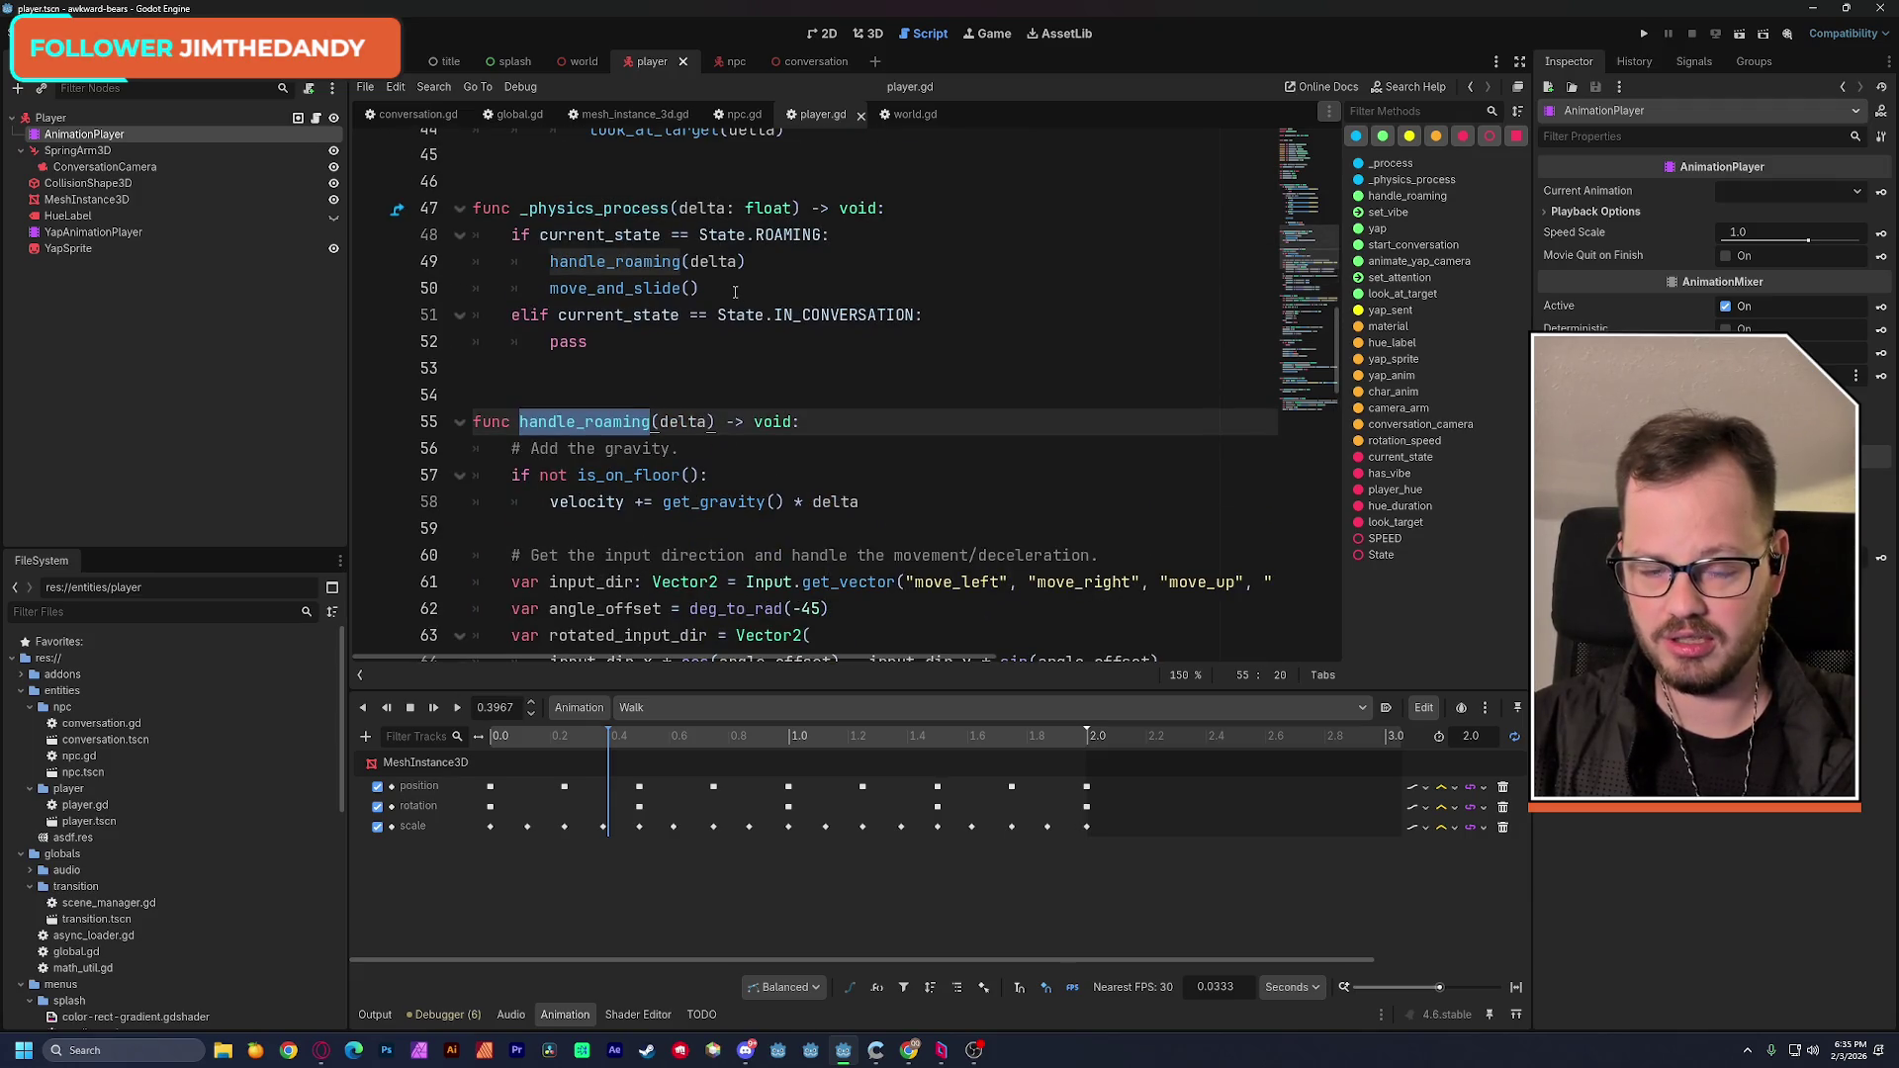
pyautogui.scroll(-3, 647, 390)
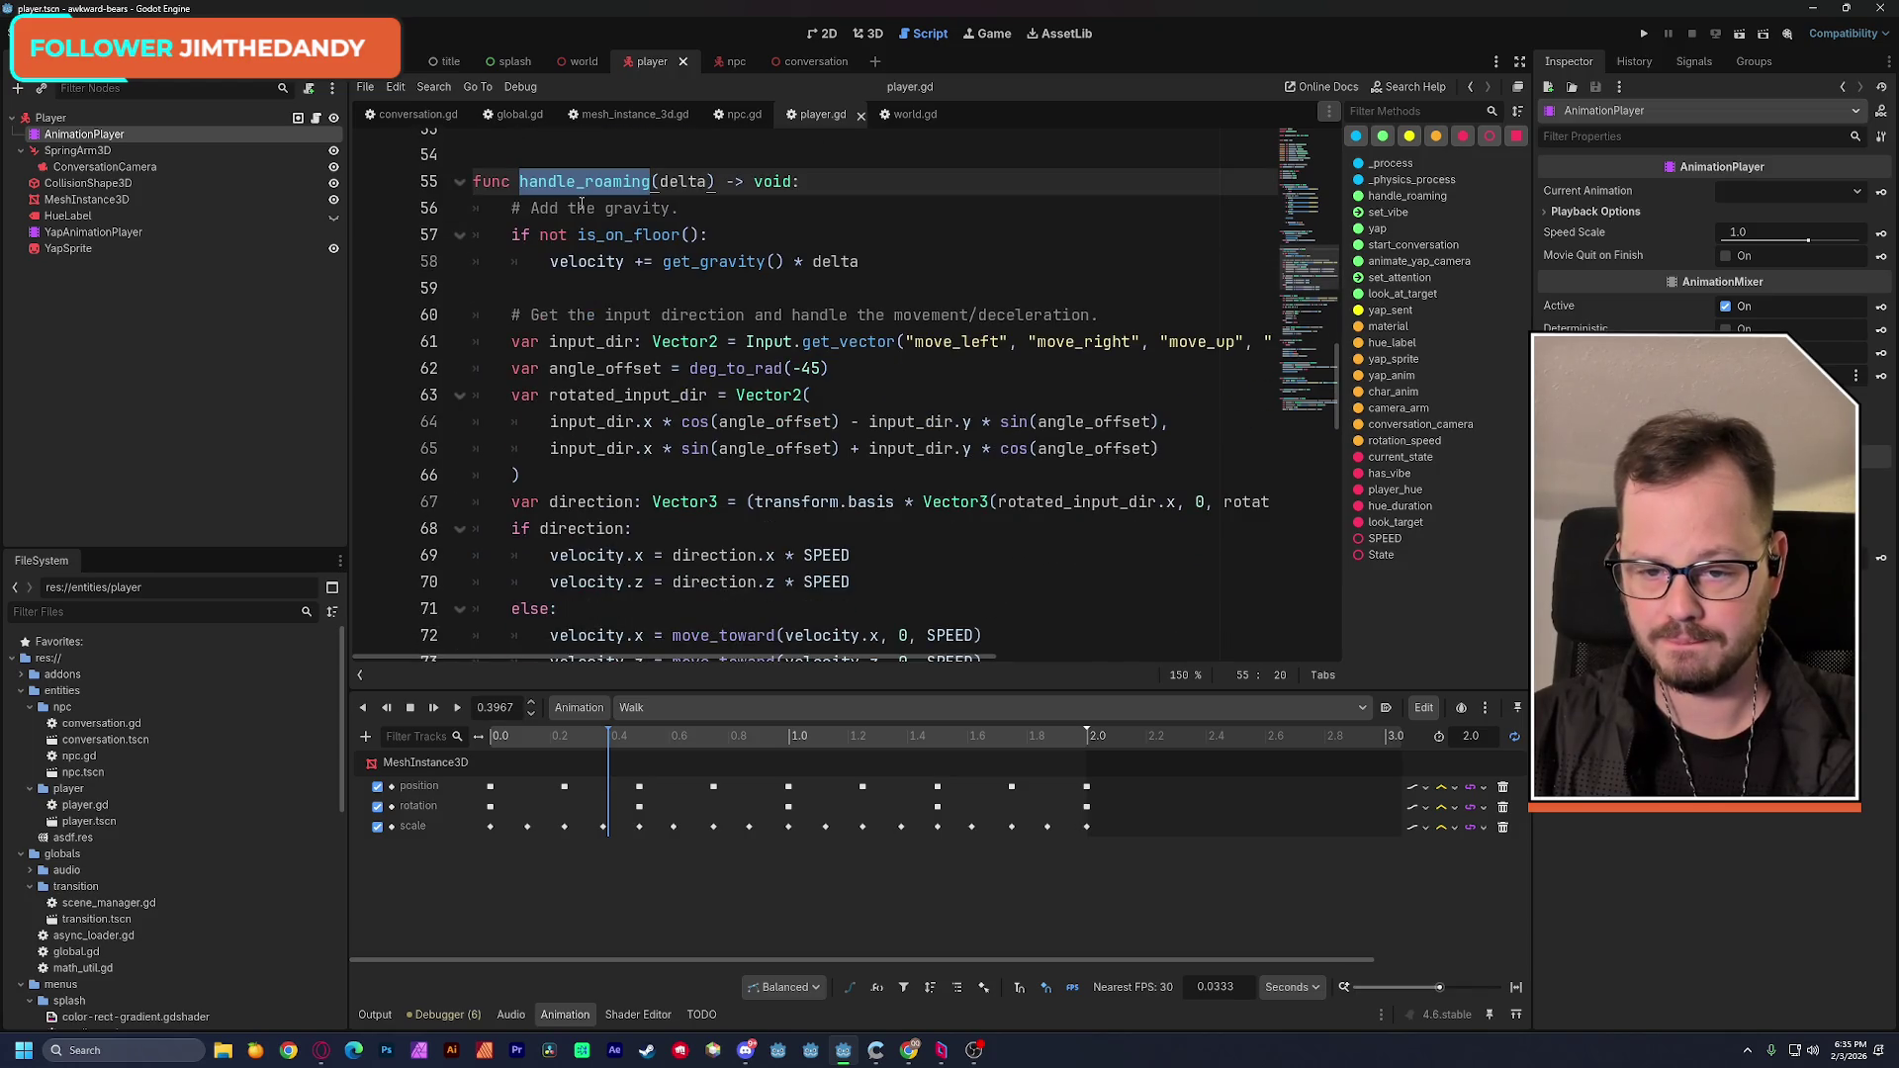
pyautogui.scroll(-1, 632, 388)
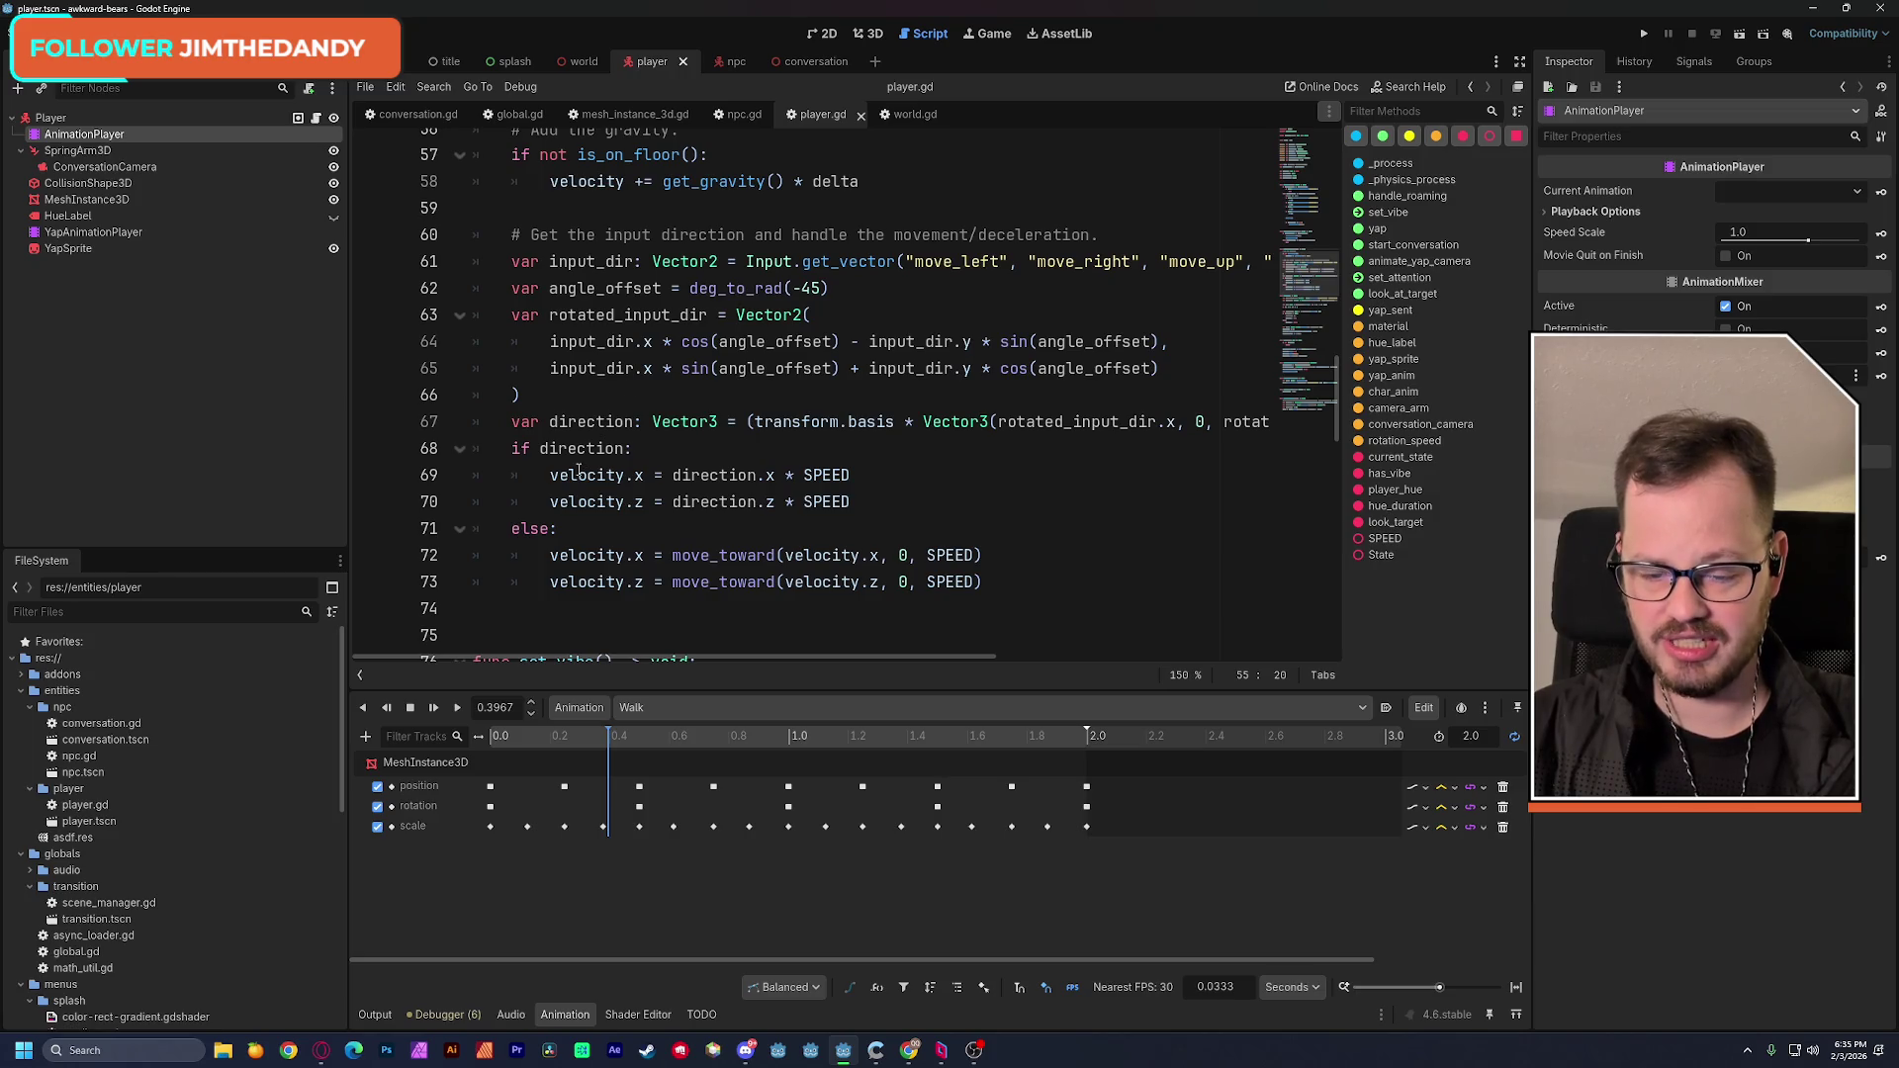
pyautogui.moveTo(710, 589)
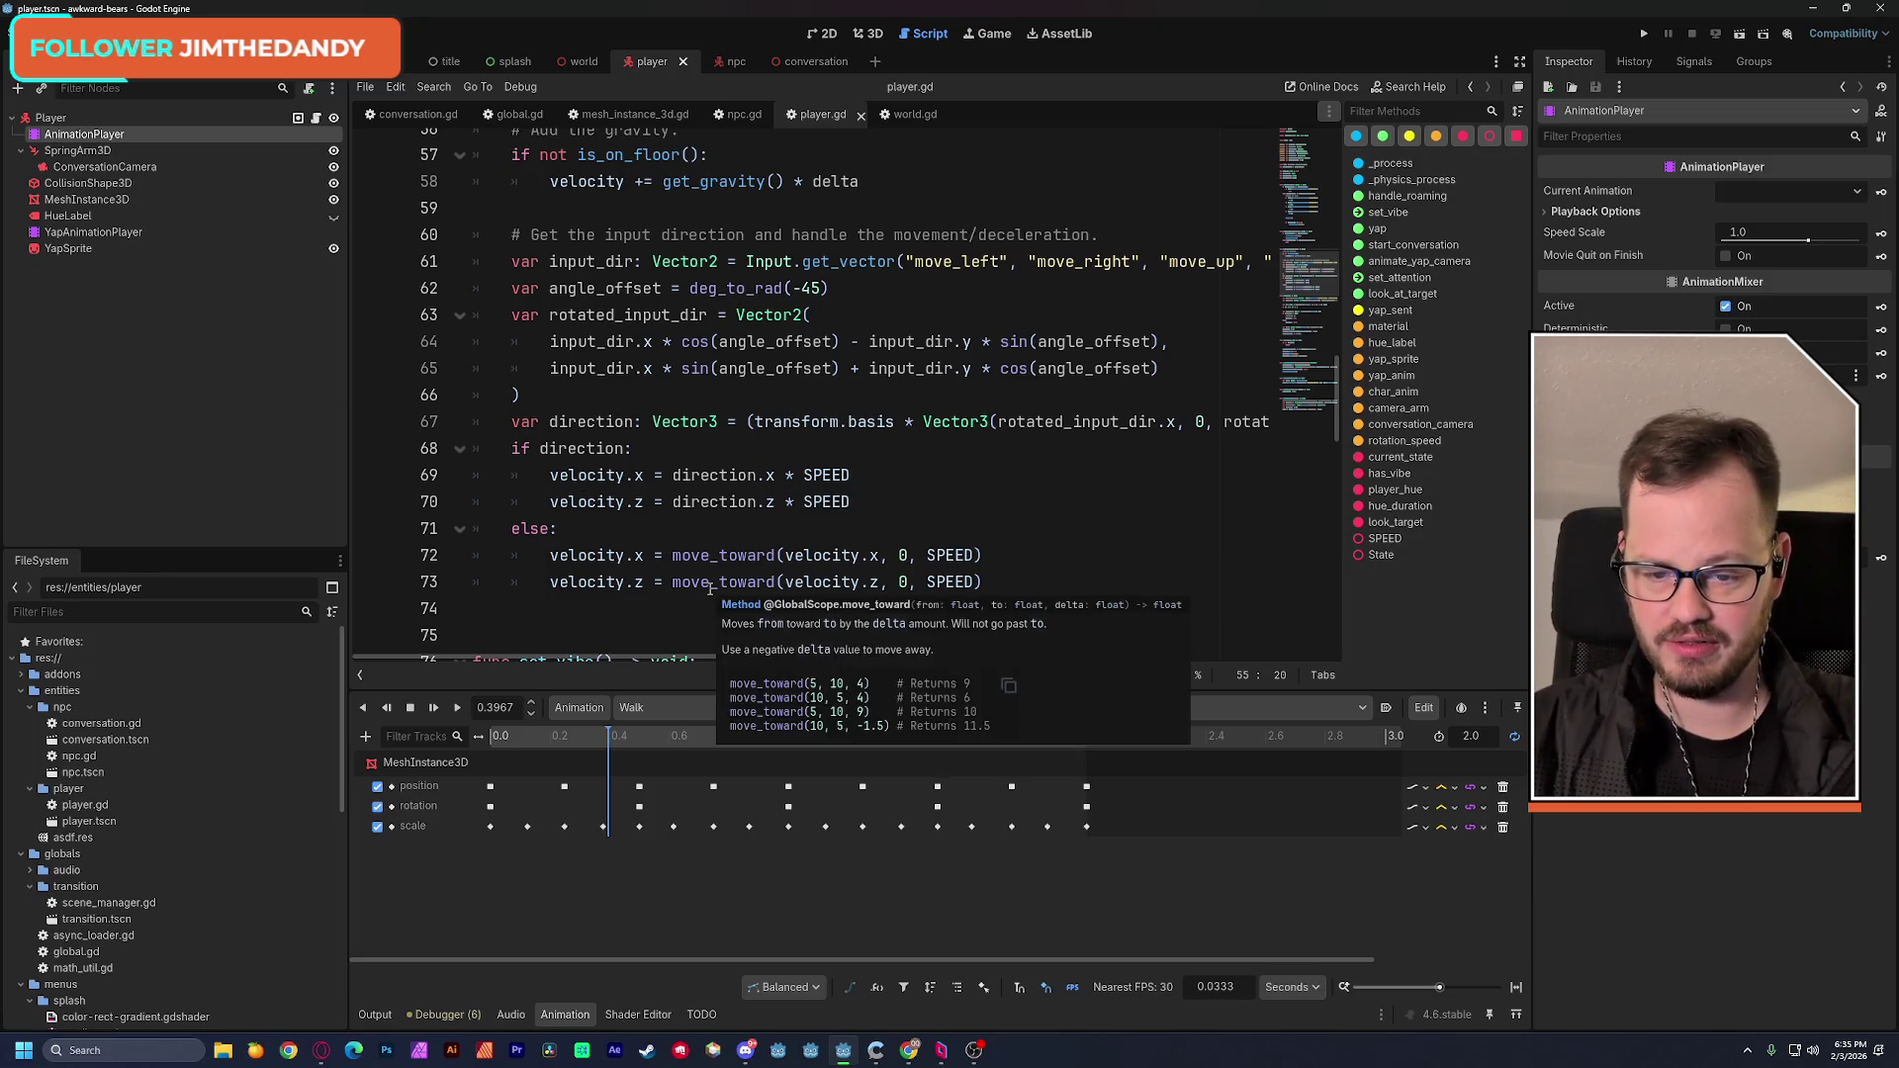
pyautogui.scroll(-1, 1060, 537)
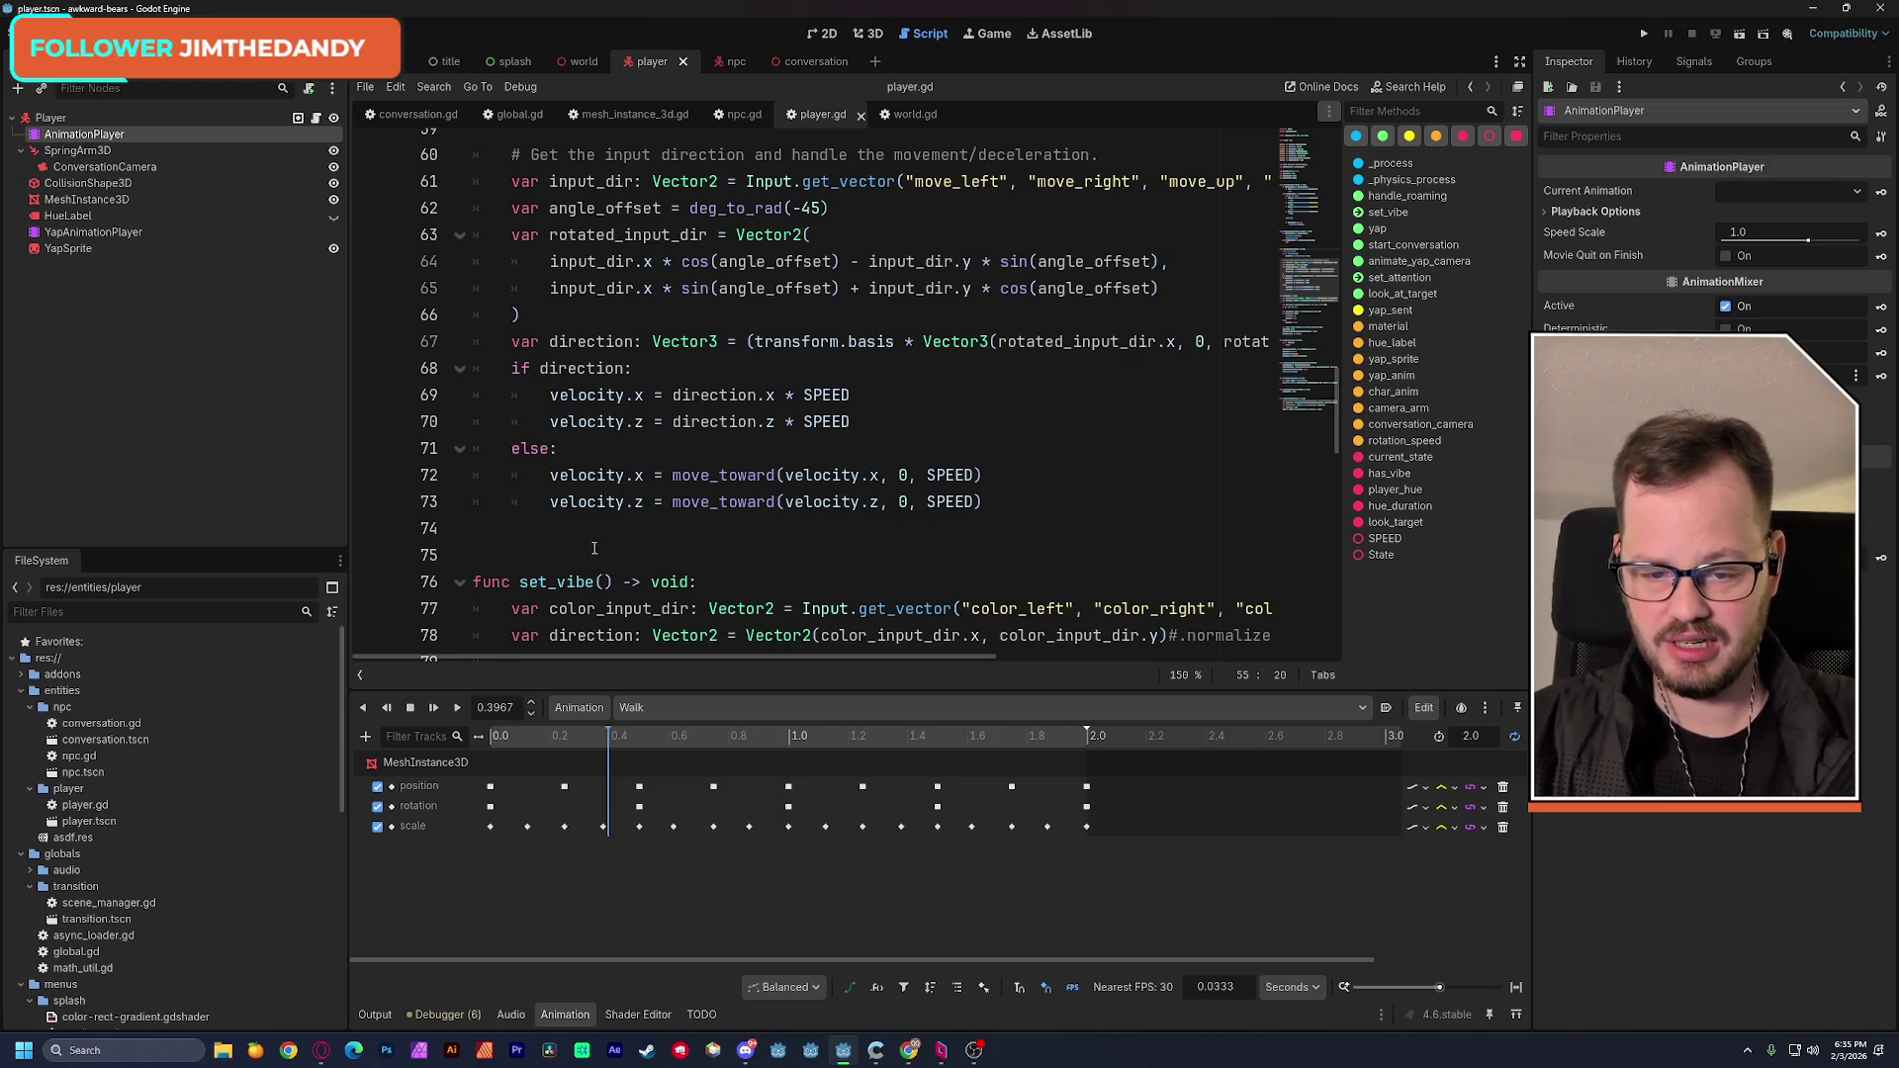
pyautogui.click(995, 502)
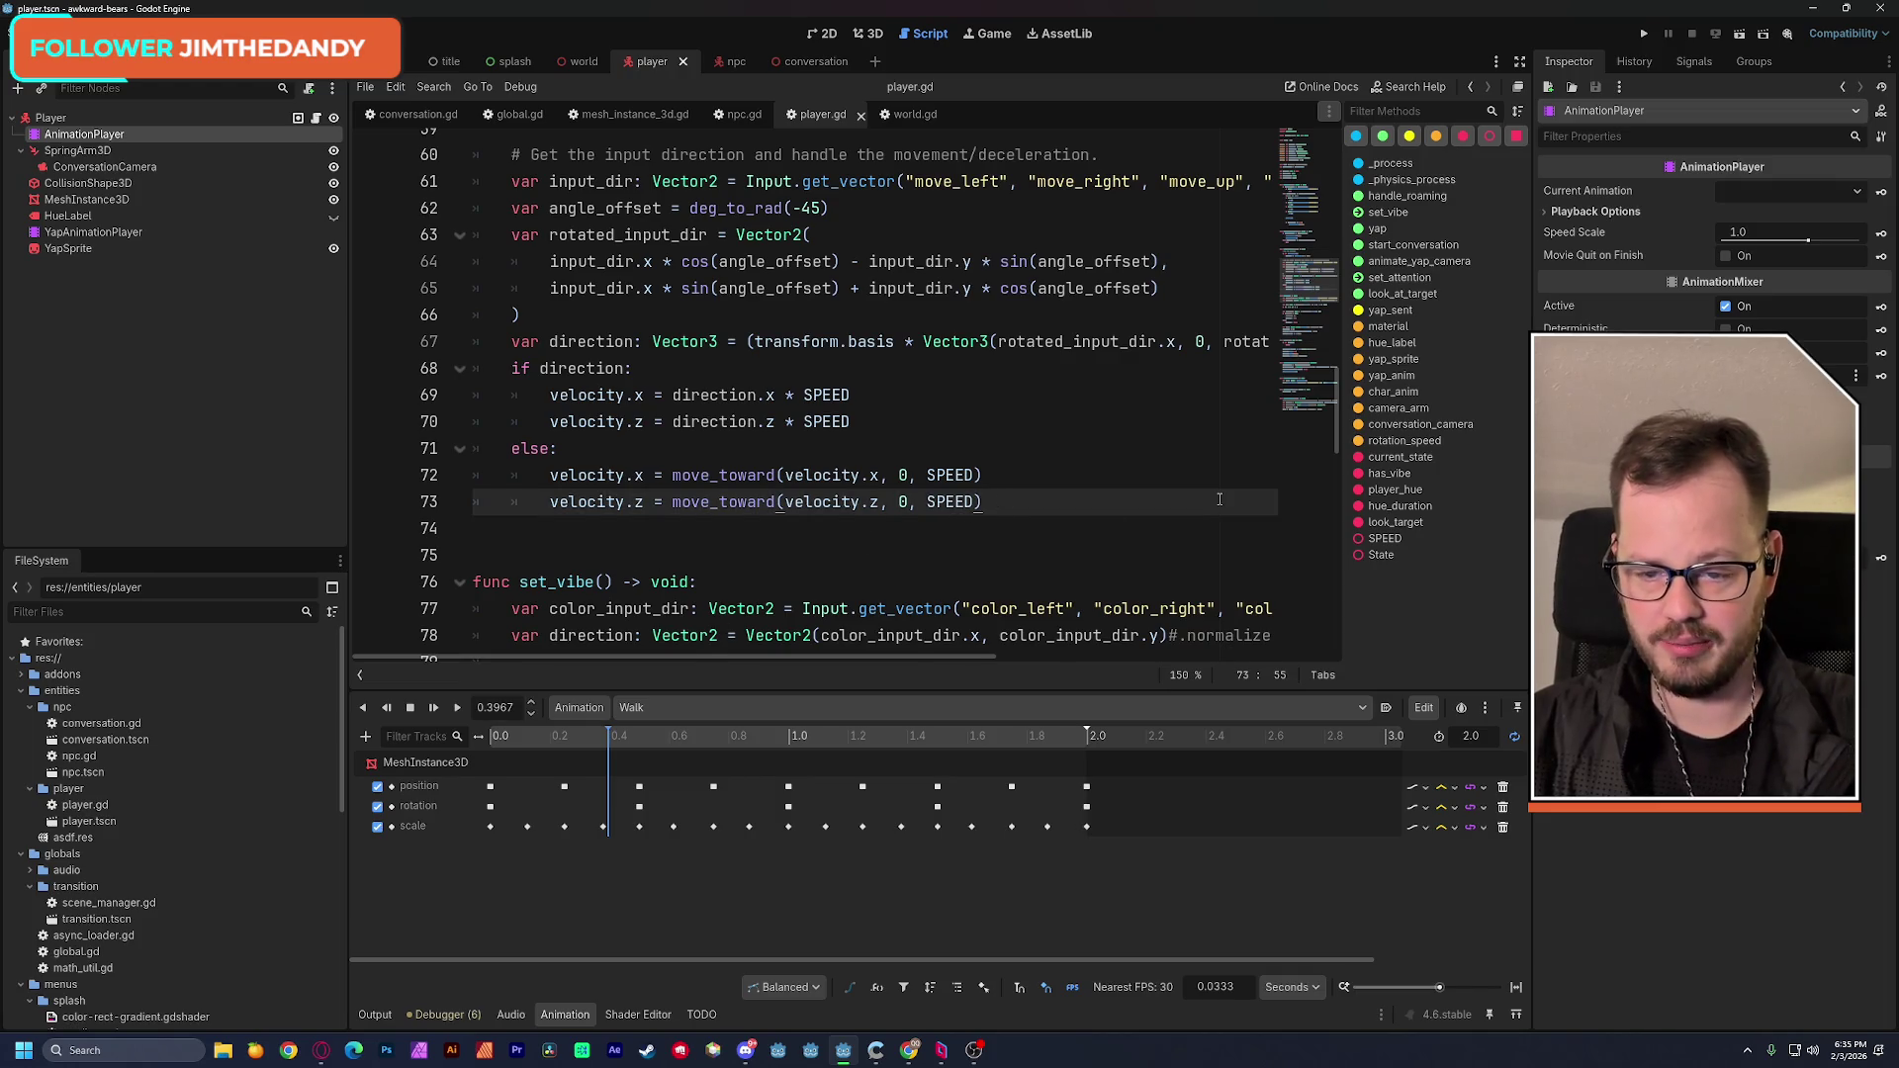
pyautogui.press('Return')
pyautogui.press('Return')
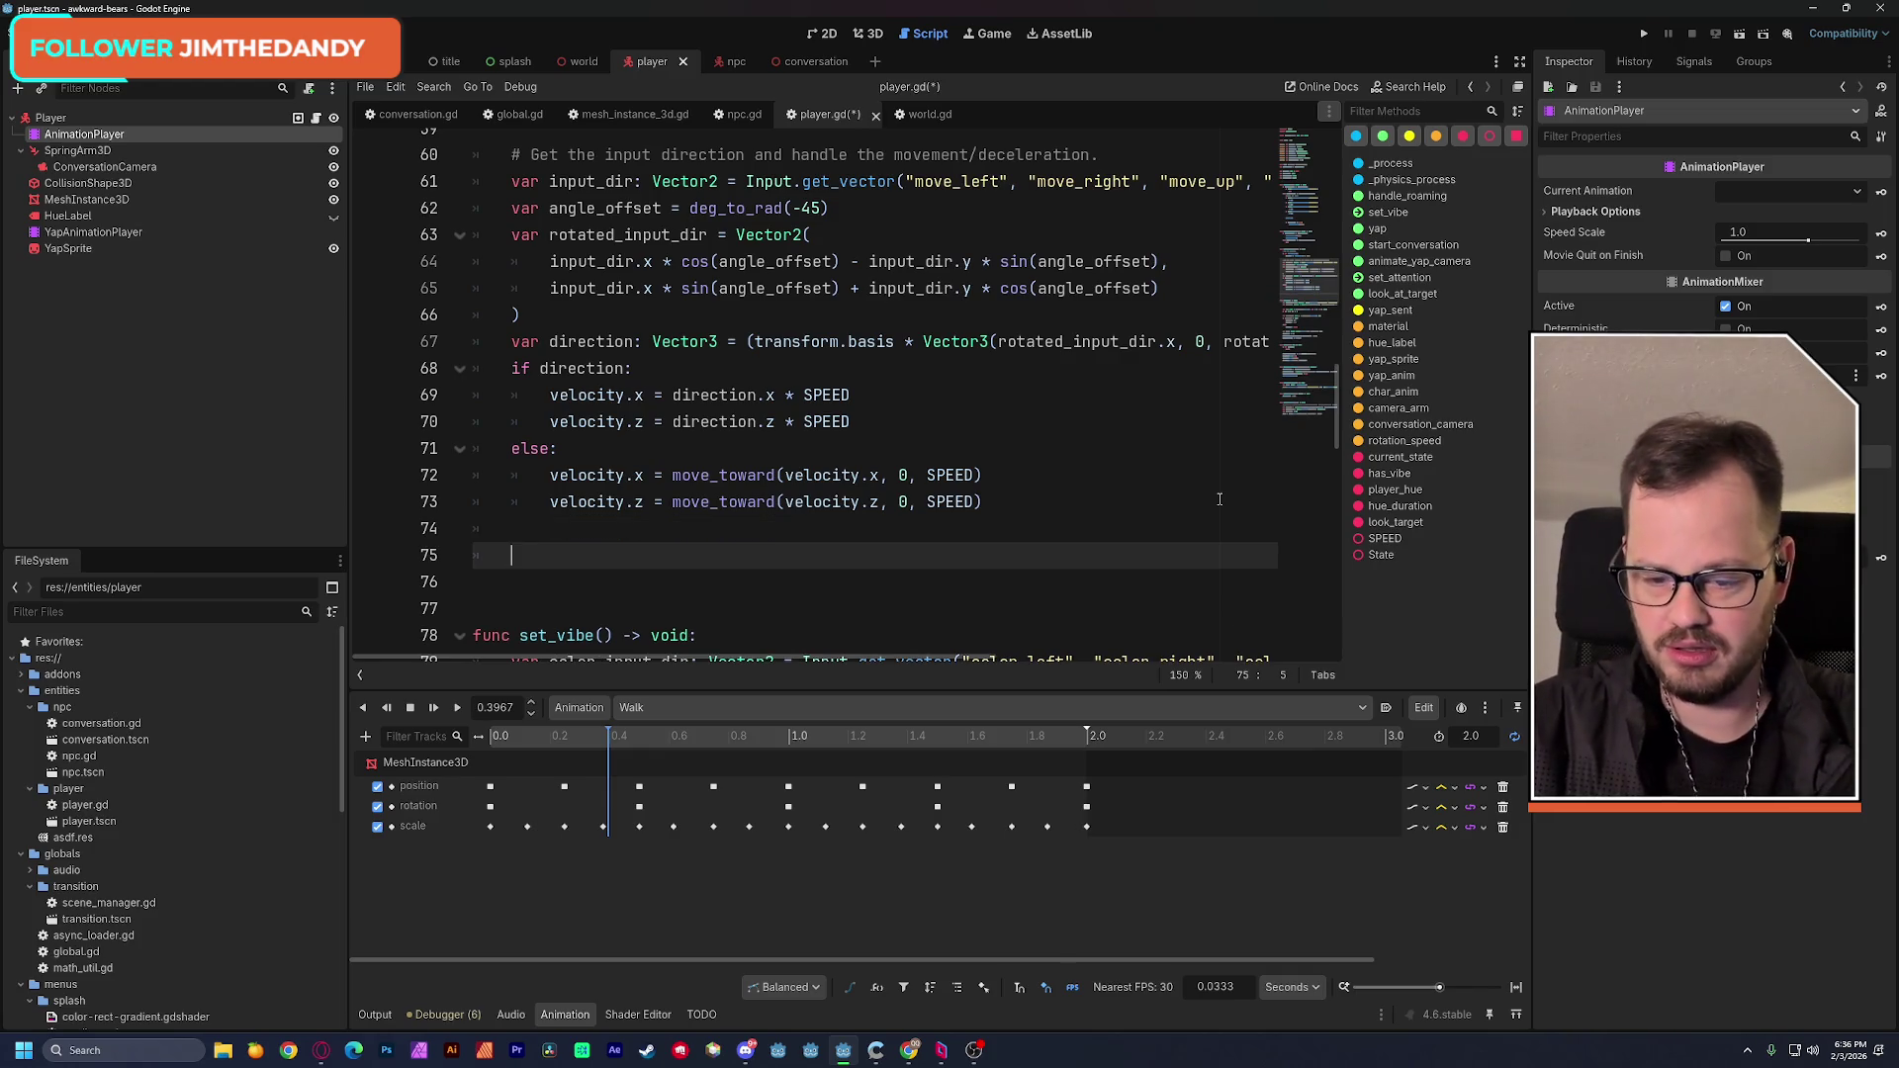
# Create a new animation named Idle in the AnimationPlayer.
pyautogui.click(582, 708)
pyautogui.click(592, 735)
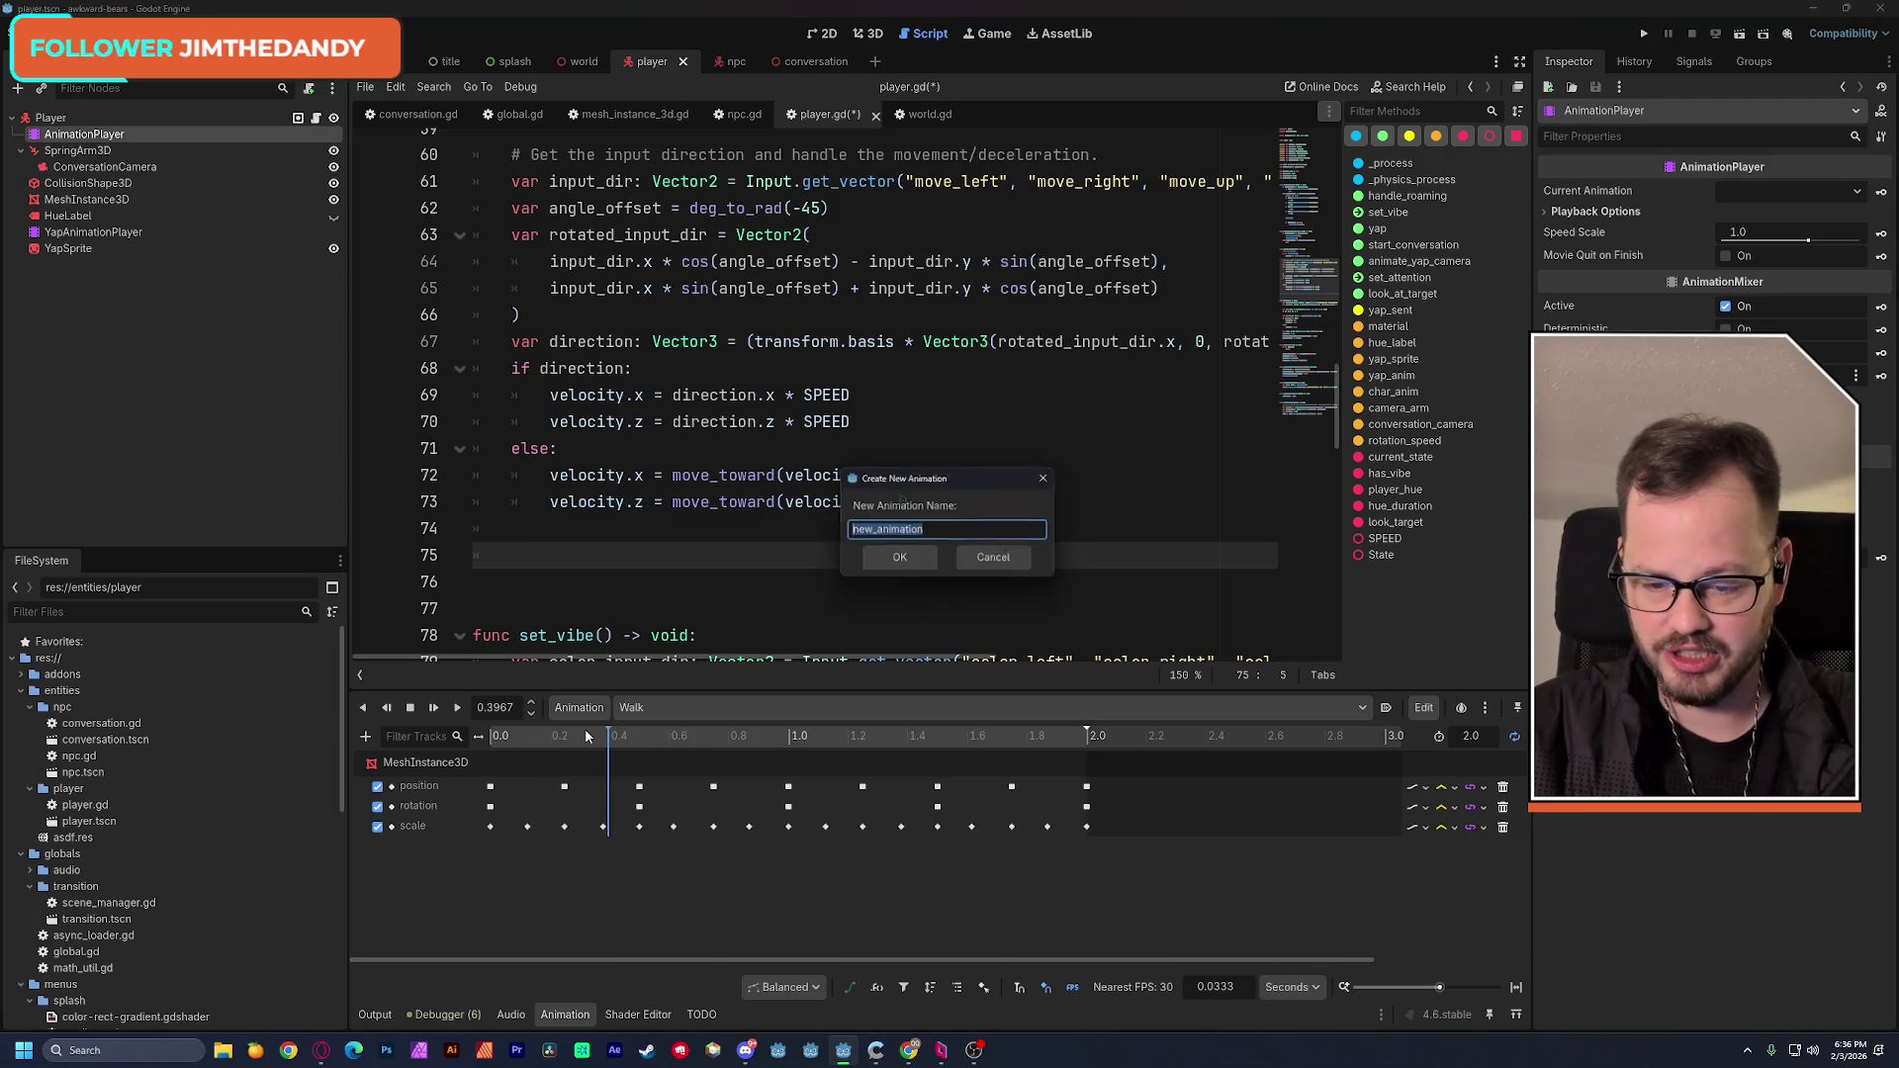
pyautogui.write('Idle')
pyautogui.press('Return')
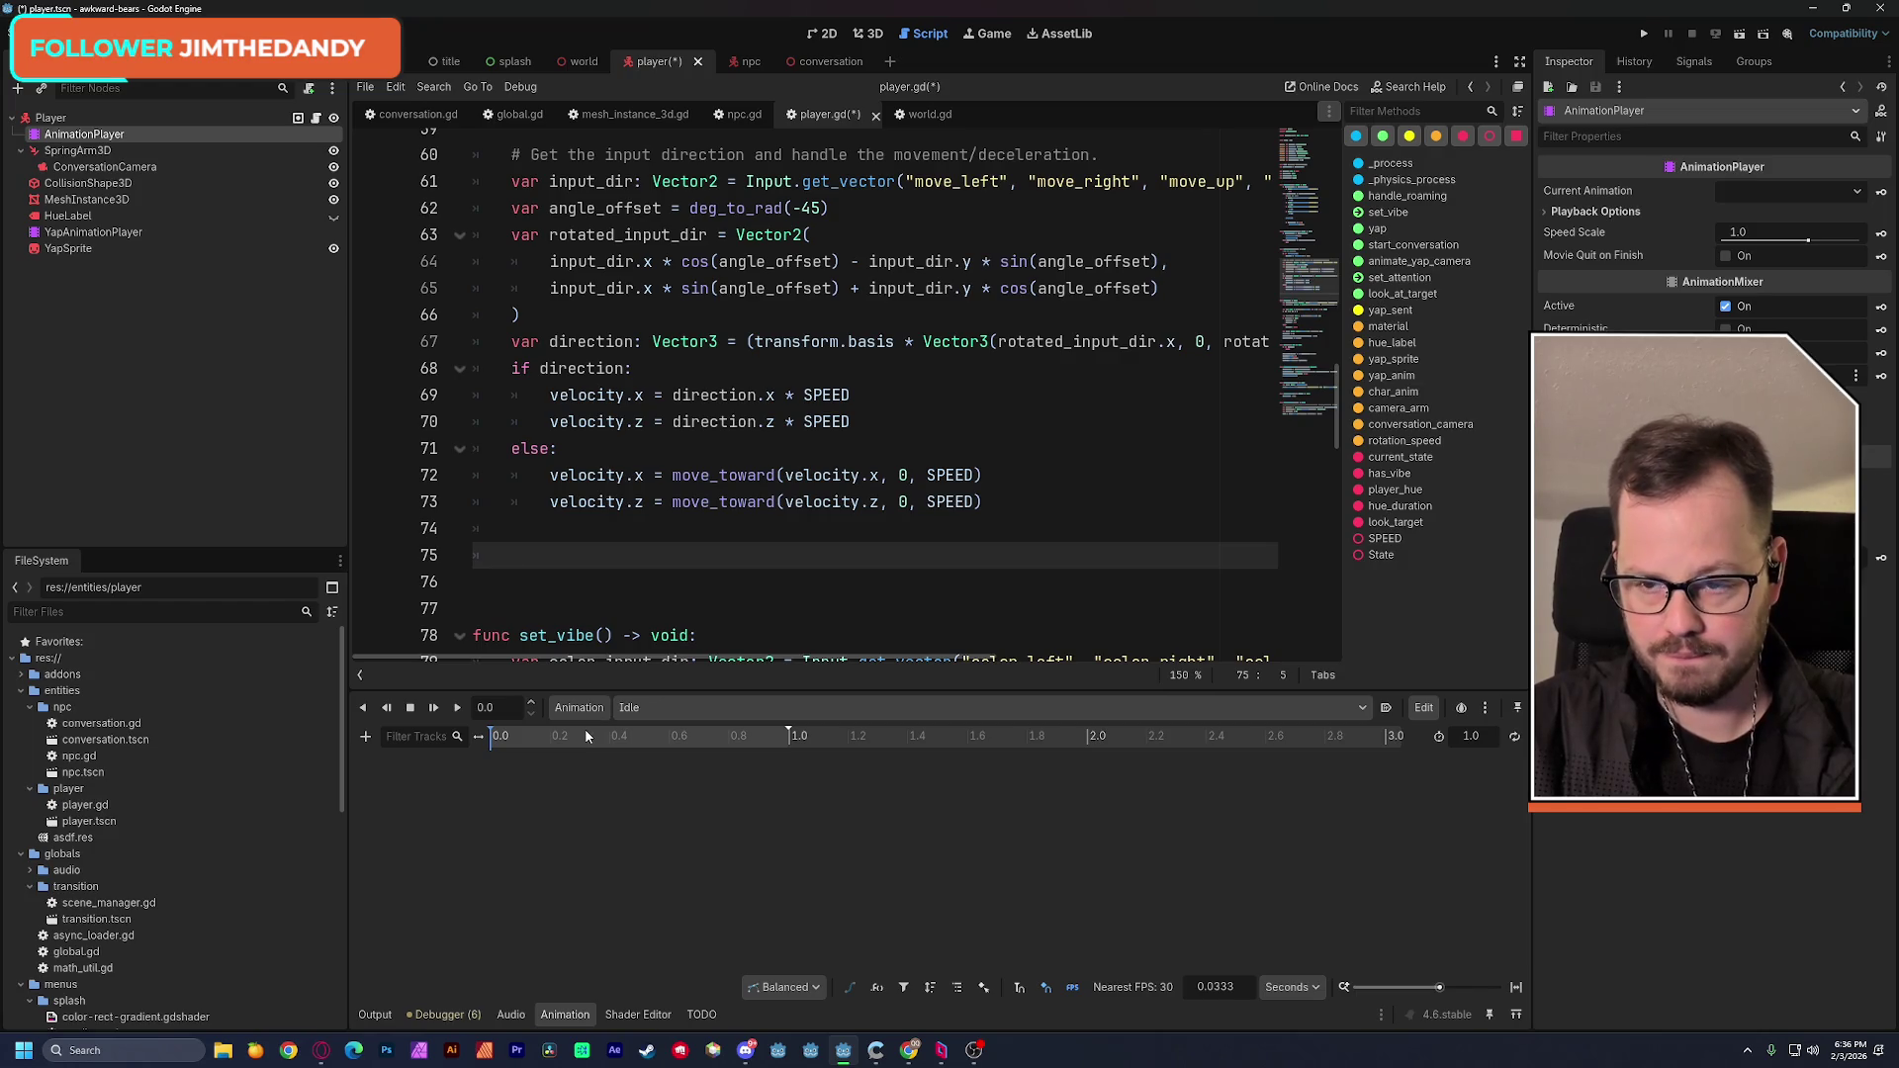
# Add MeshInstance3D position, rotation and scale tracks to the Idle animation.
pyautogui.click(98, 202)
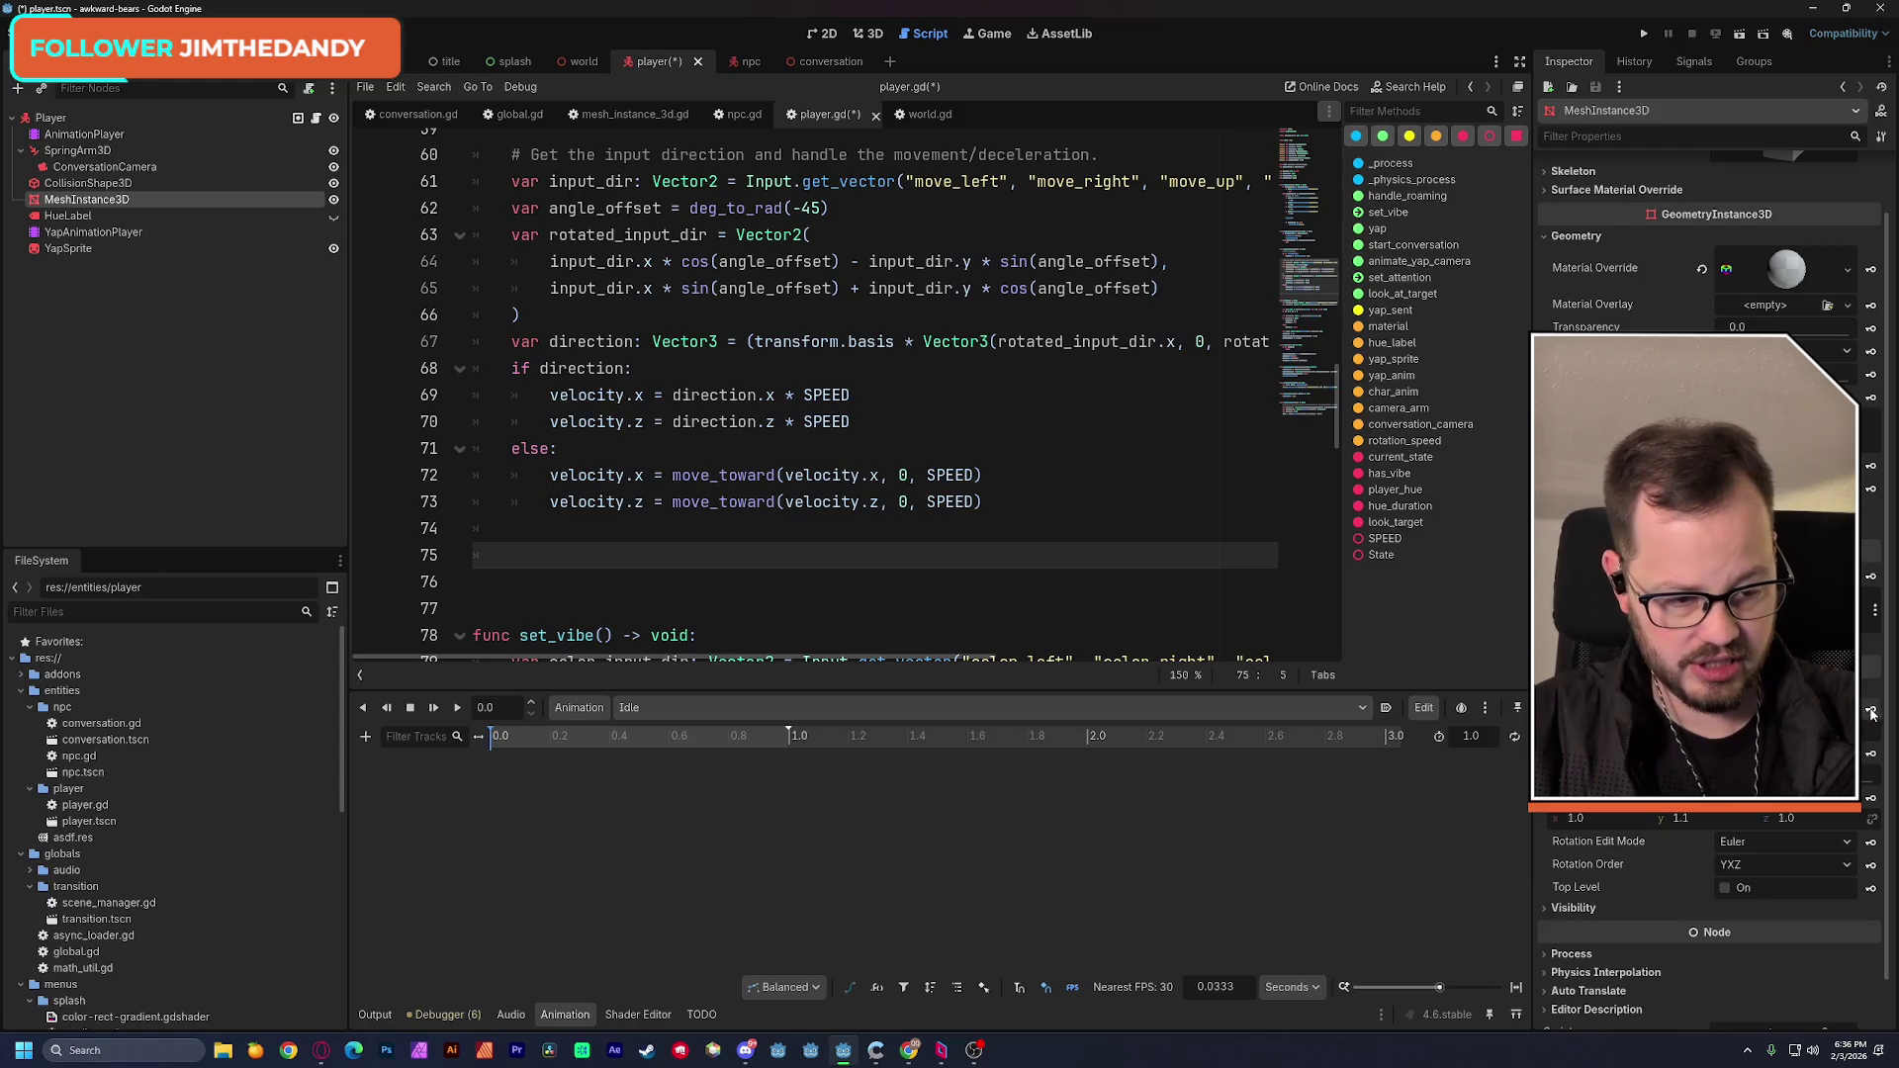
pyautogui.click(1870, 713)
pyautogui.press('Return')
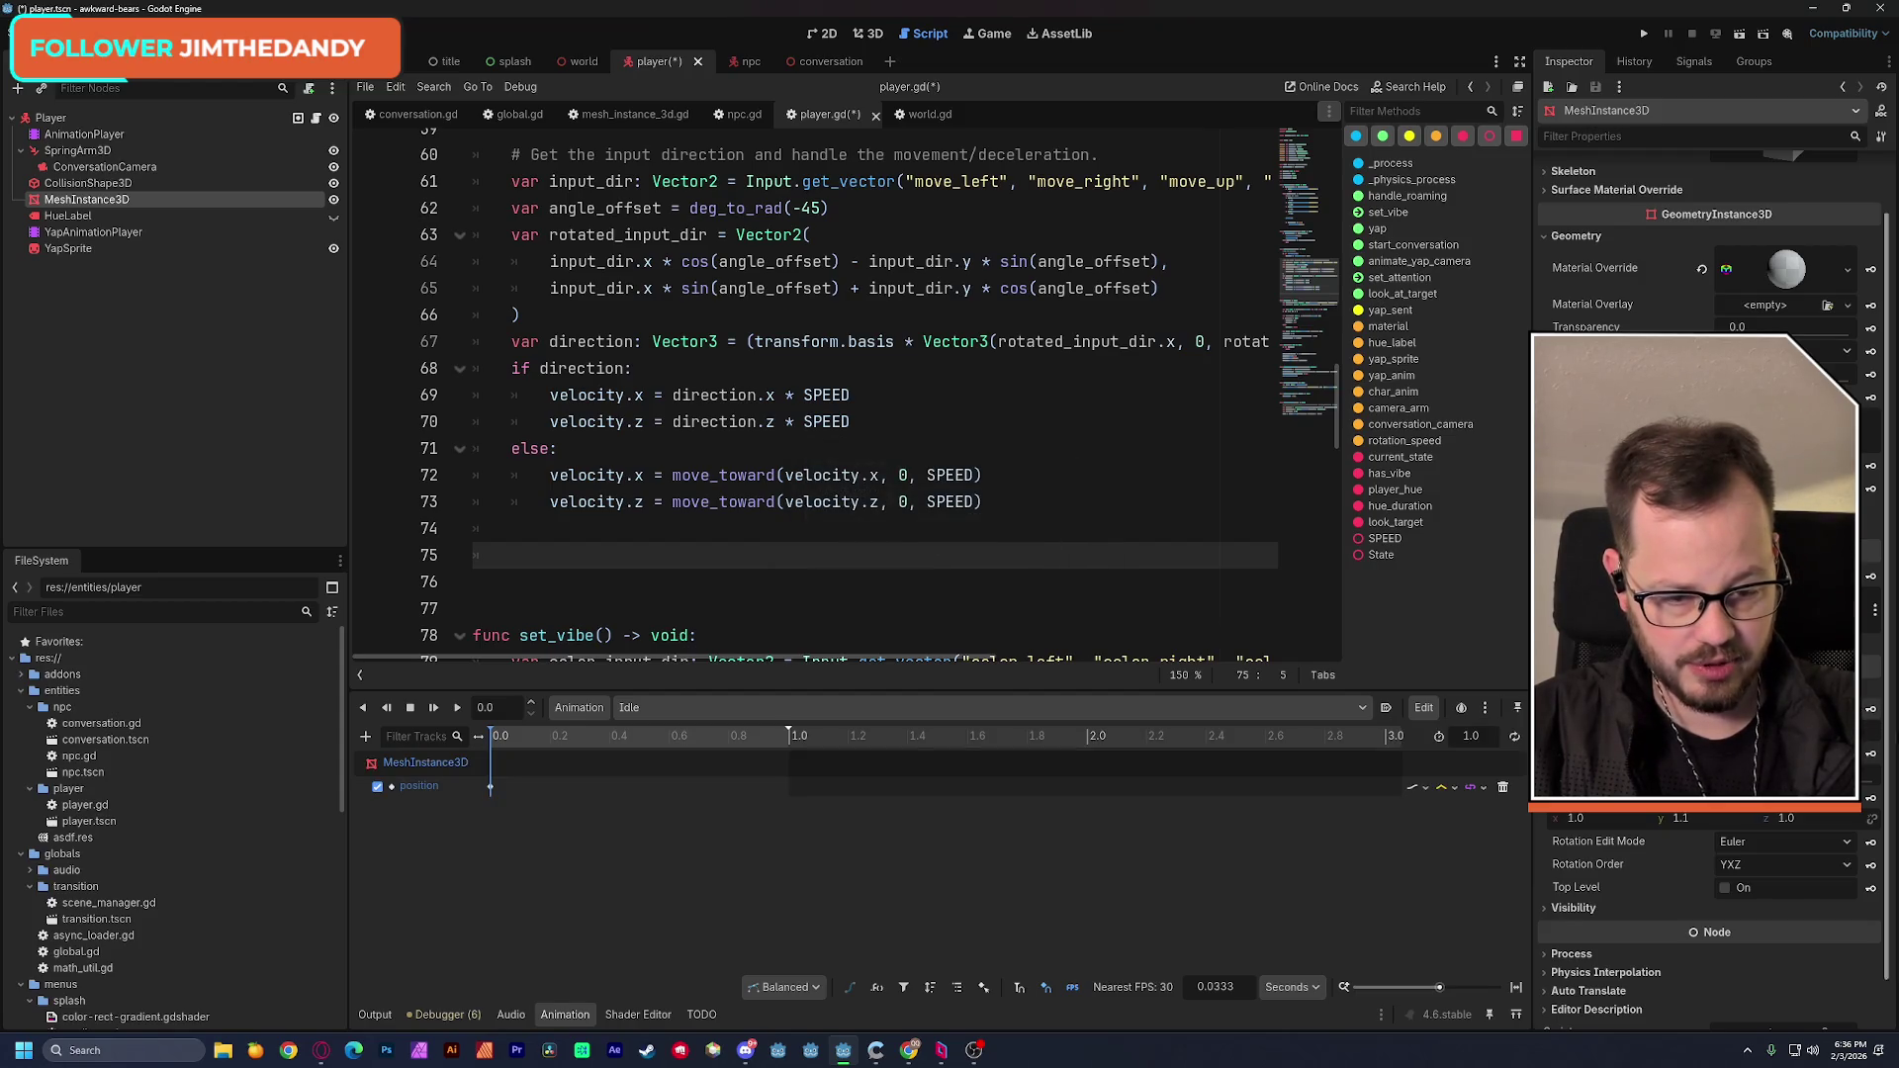
pyautogui.click(1872, 755)
pyautogui.press('Return')
pyautogui.click(1871, 799)
pyautogui.press('Return')
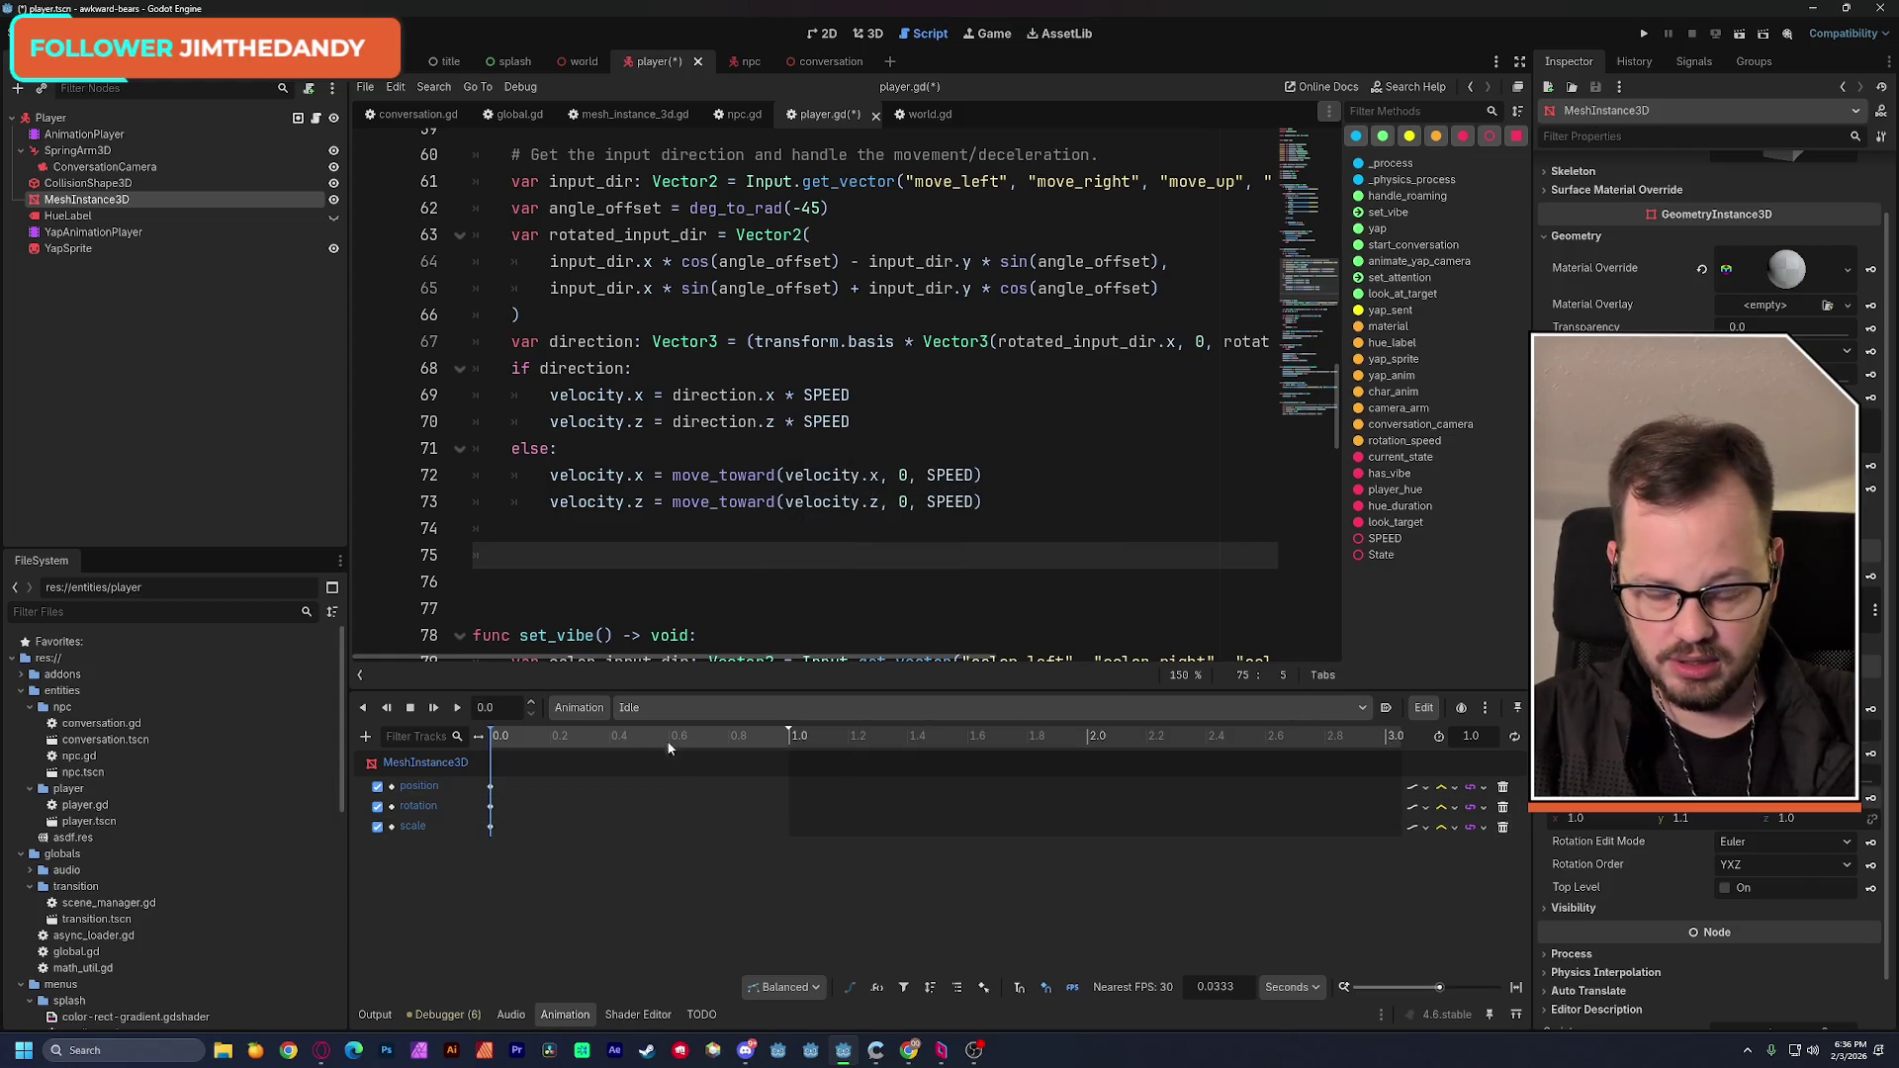
# Switch the animation dropdown via RESET to the Walk animation.
pyautogui.click(642, 714)
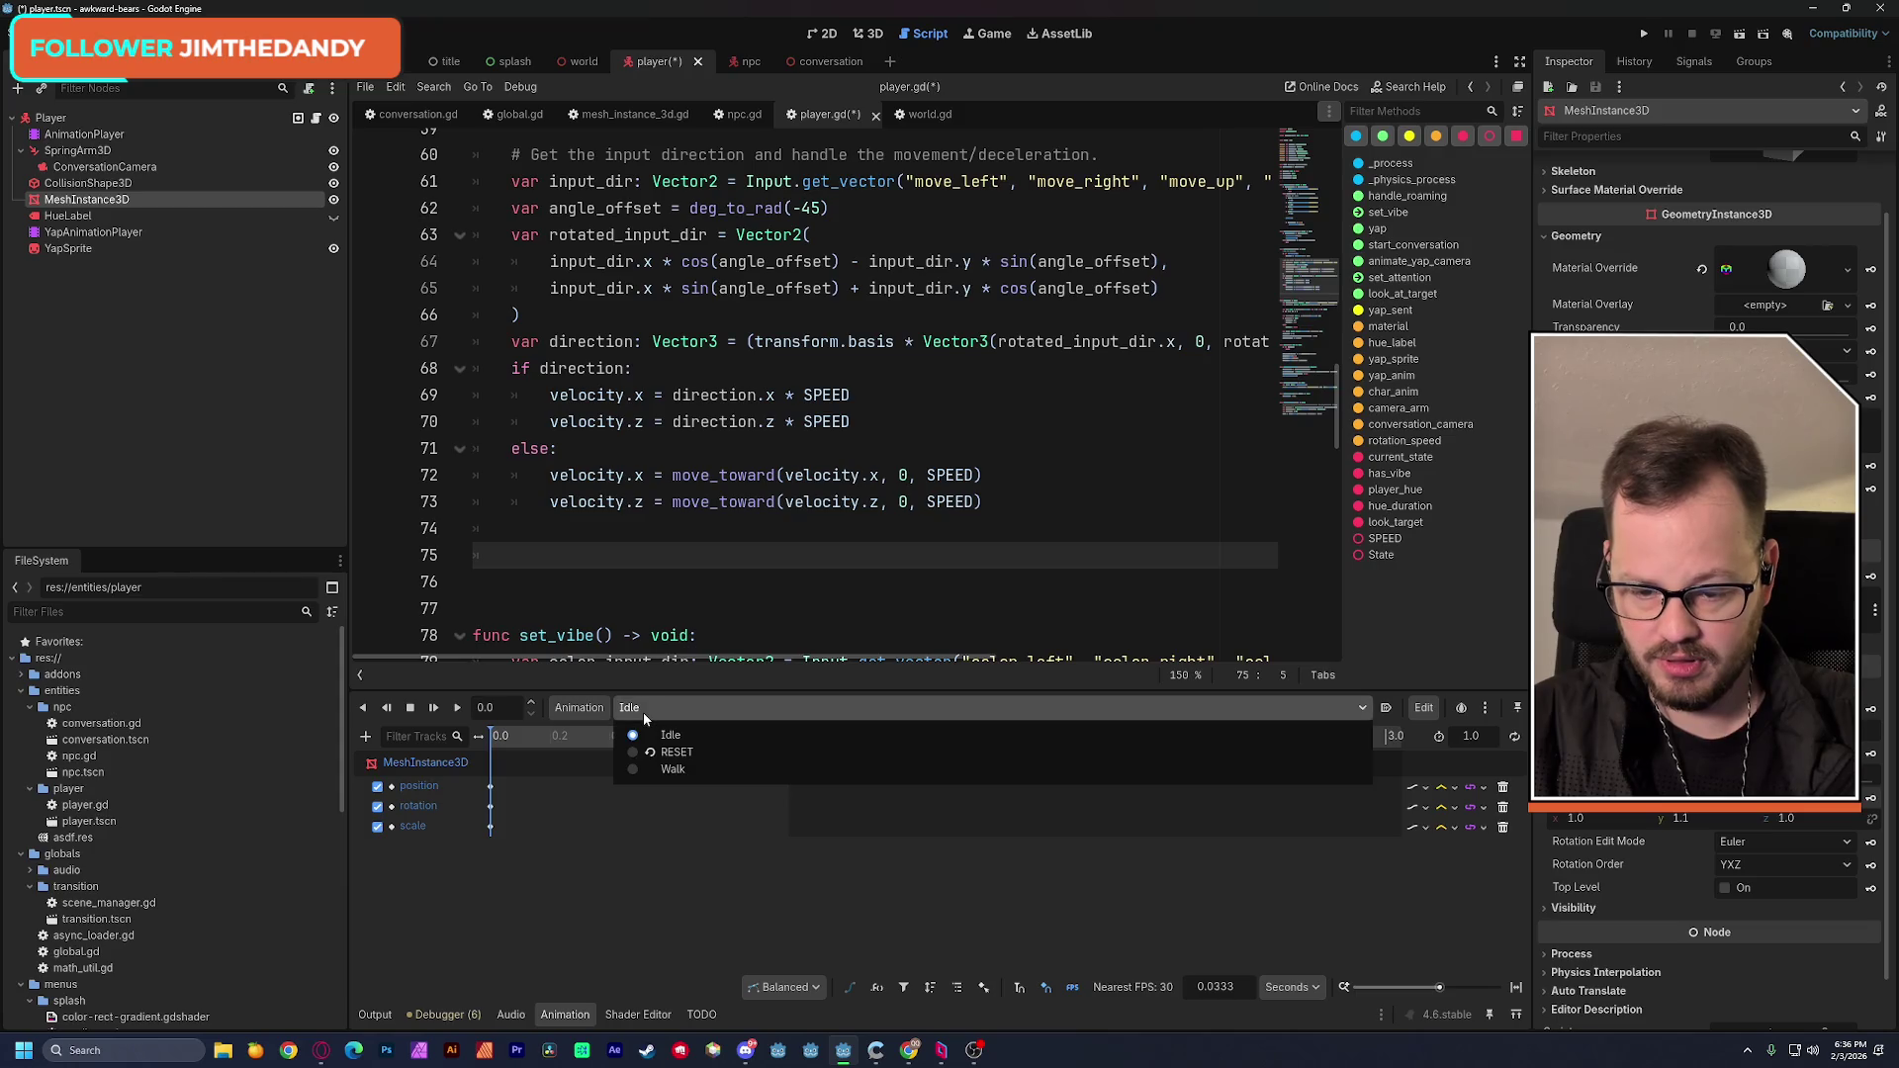
pyautogui.click(671, 748)
pyautogui.click(657, 712)
pyautogui.click(670, 772)
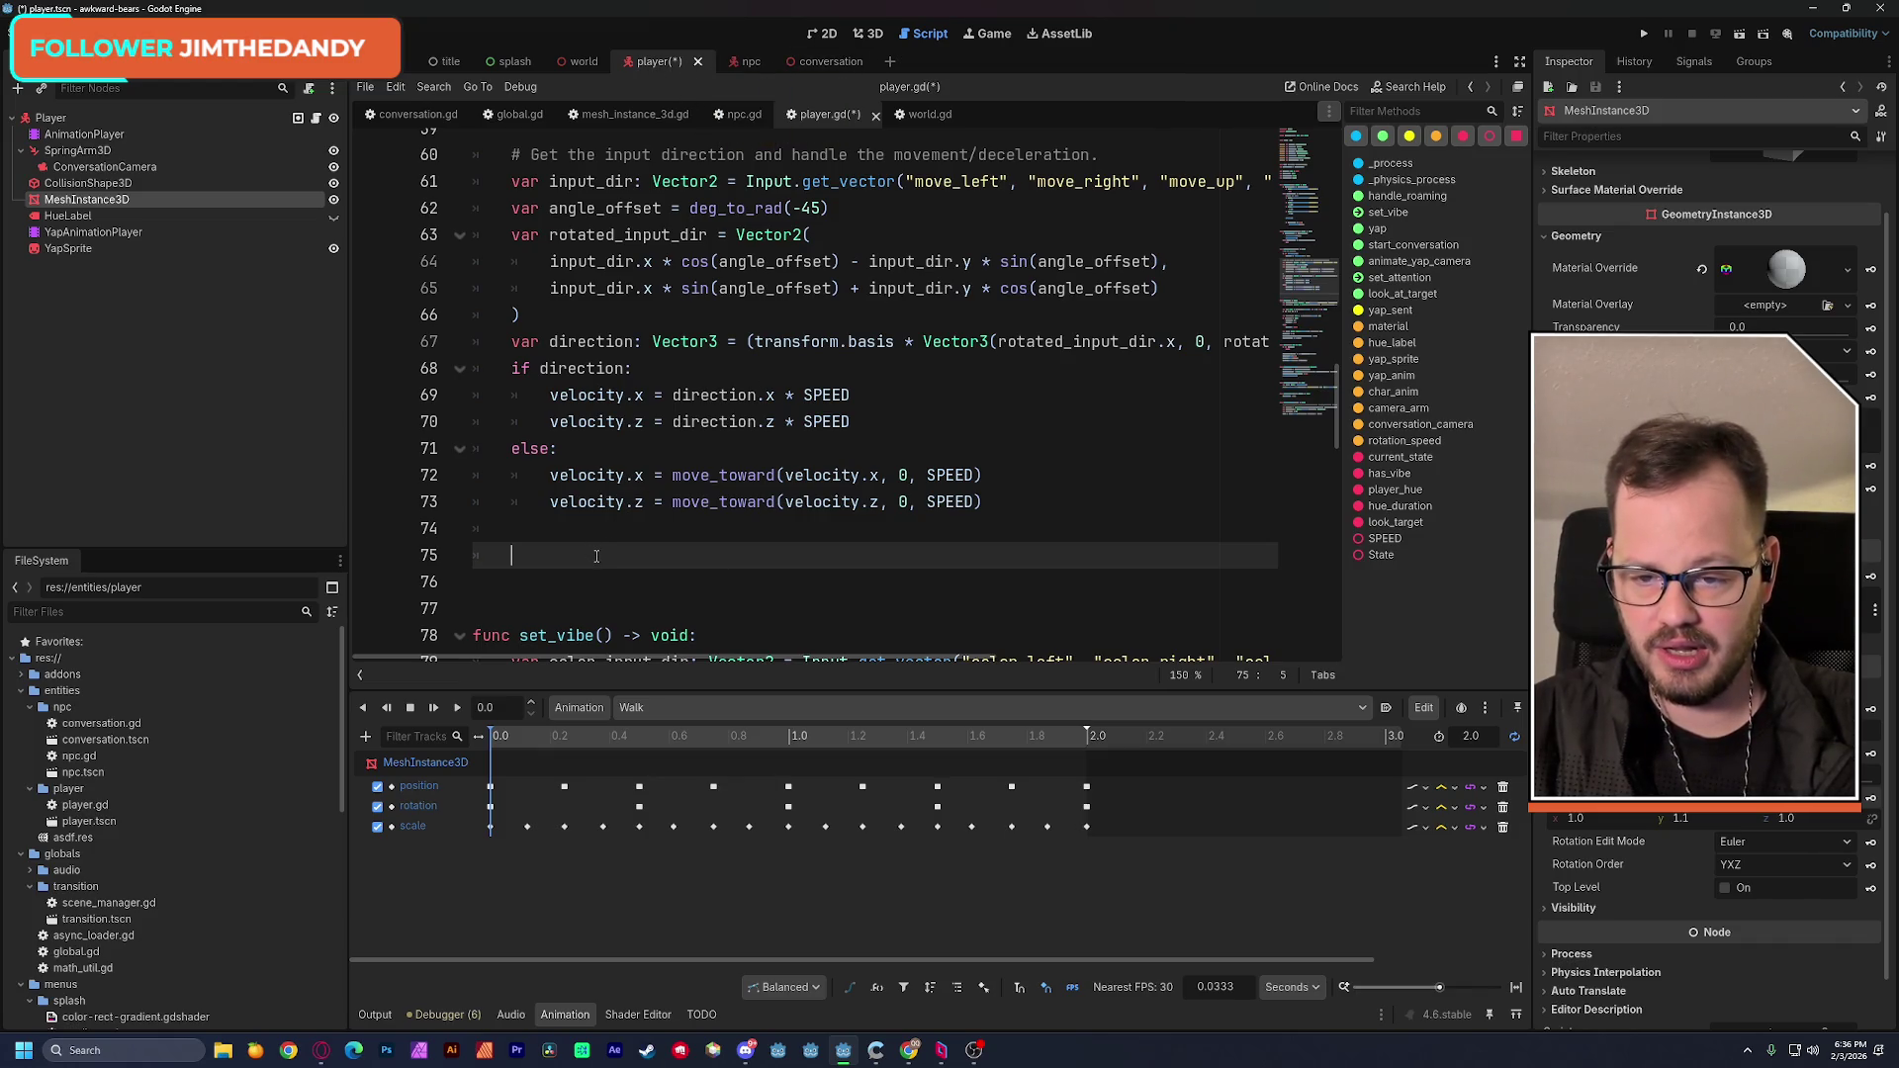
# Write 'if velocity' on line 75 and look up velocity in the documentation.
pyautogui.write('if ')
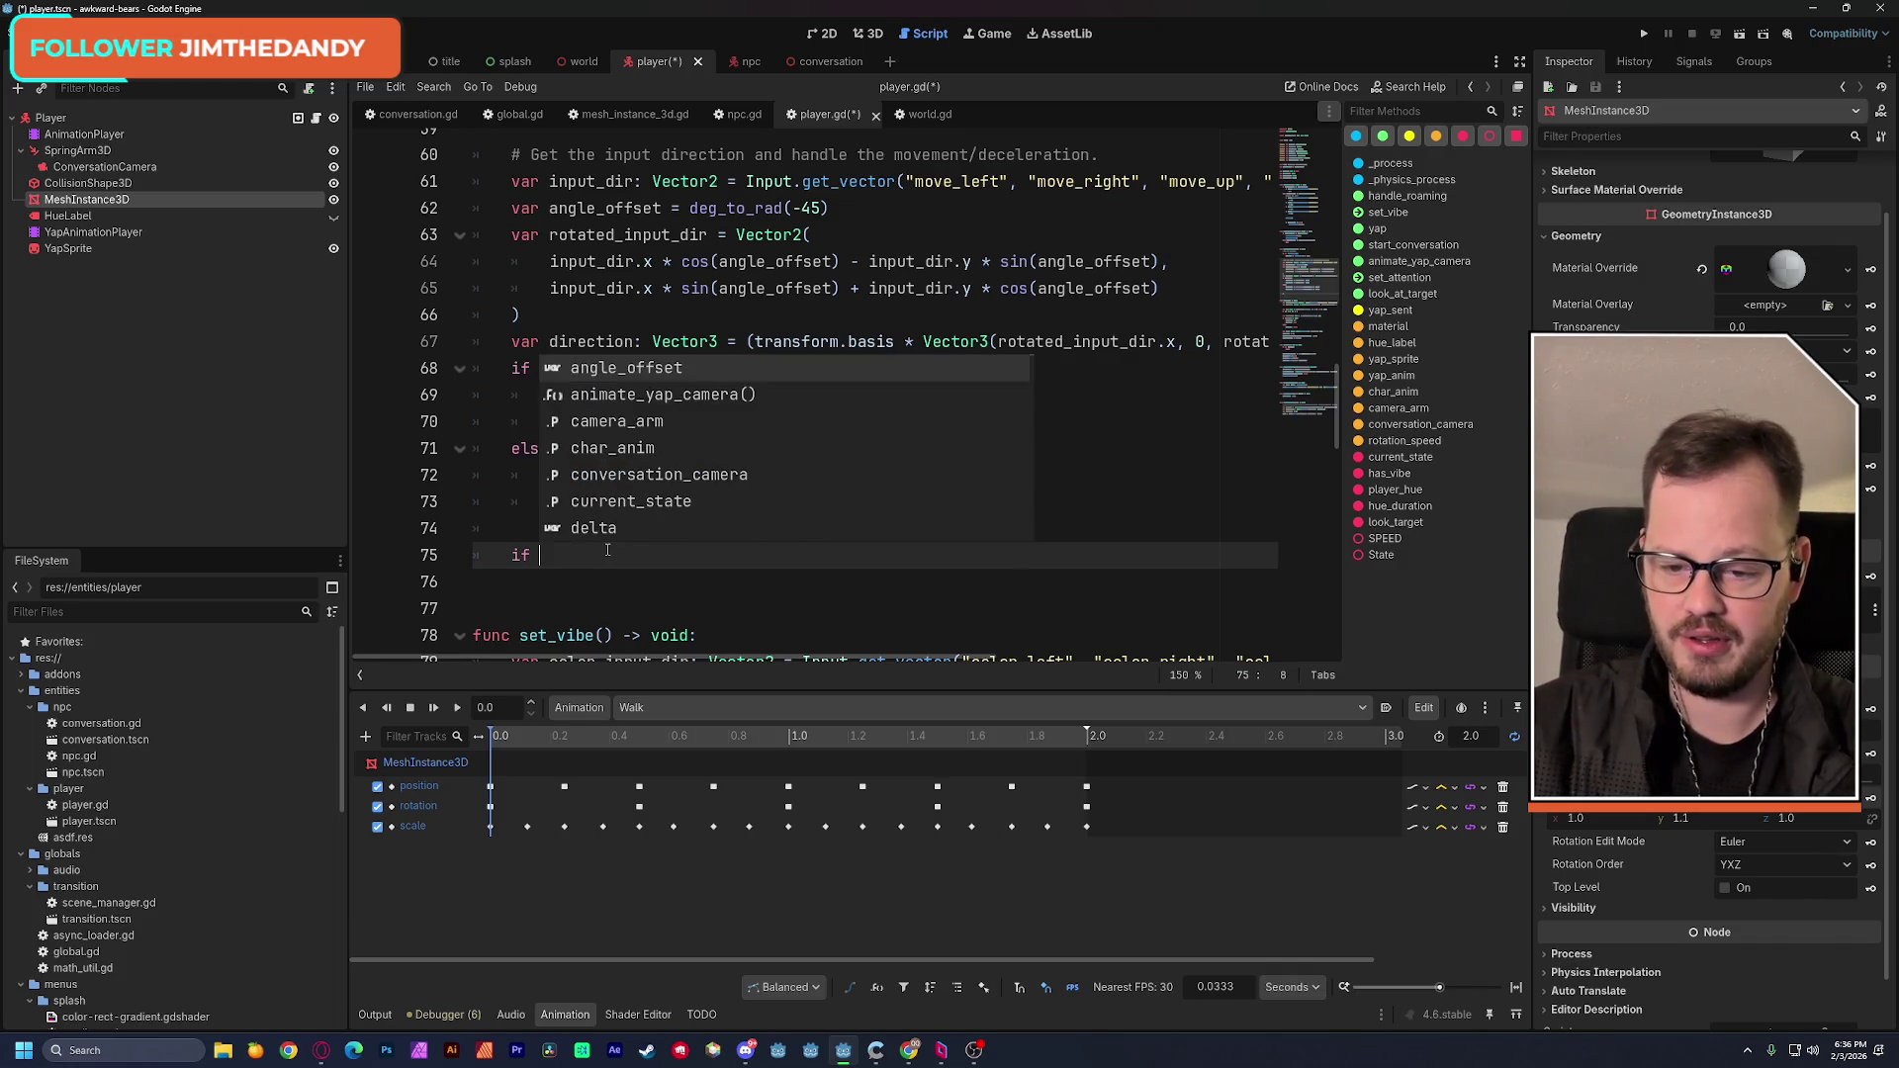
pyautogui.write('velocity')
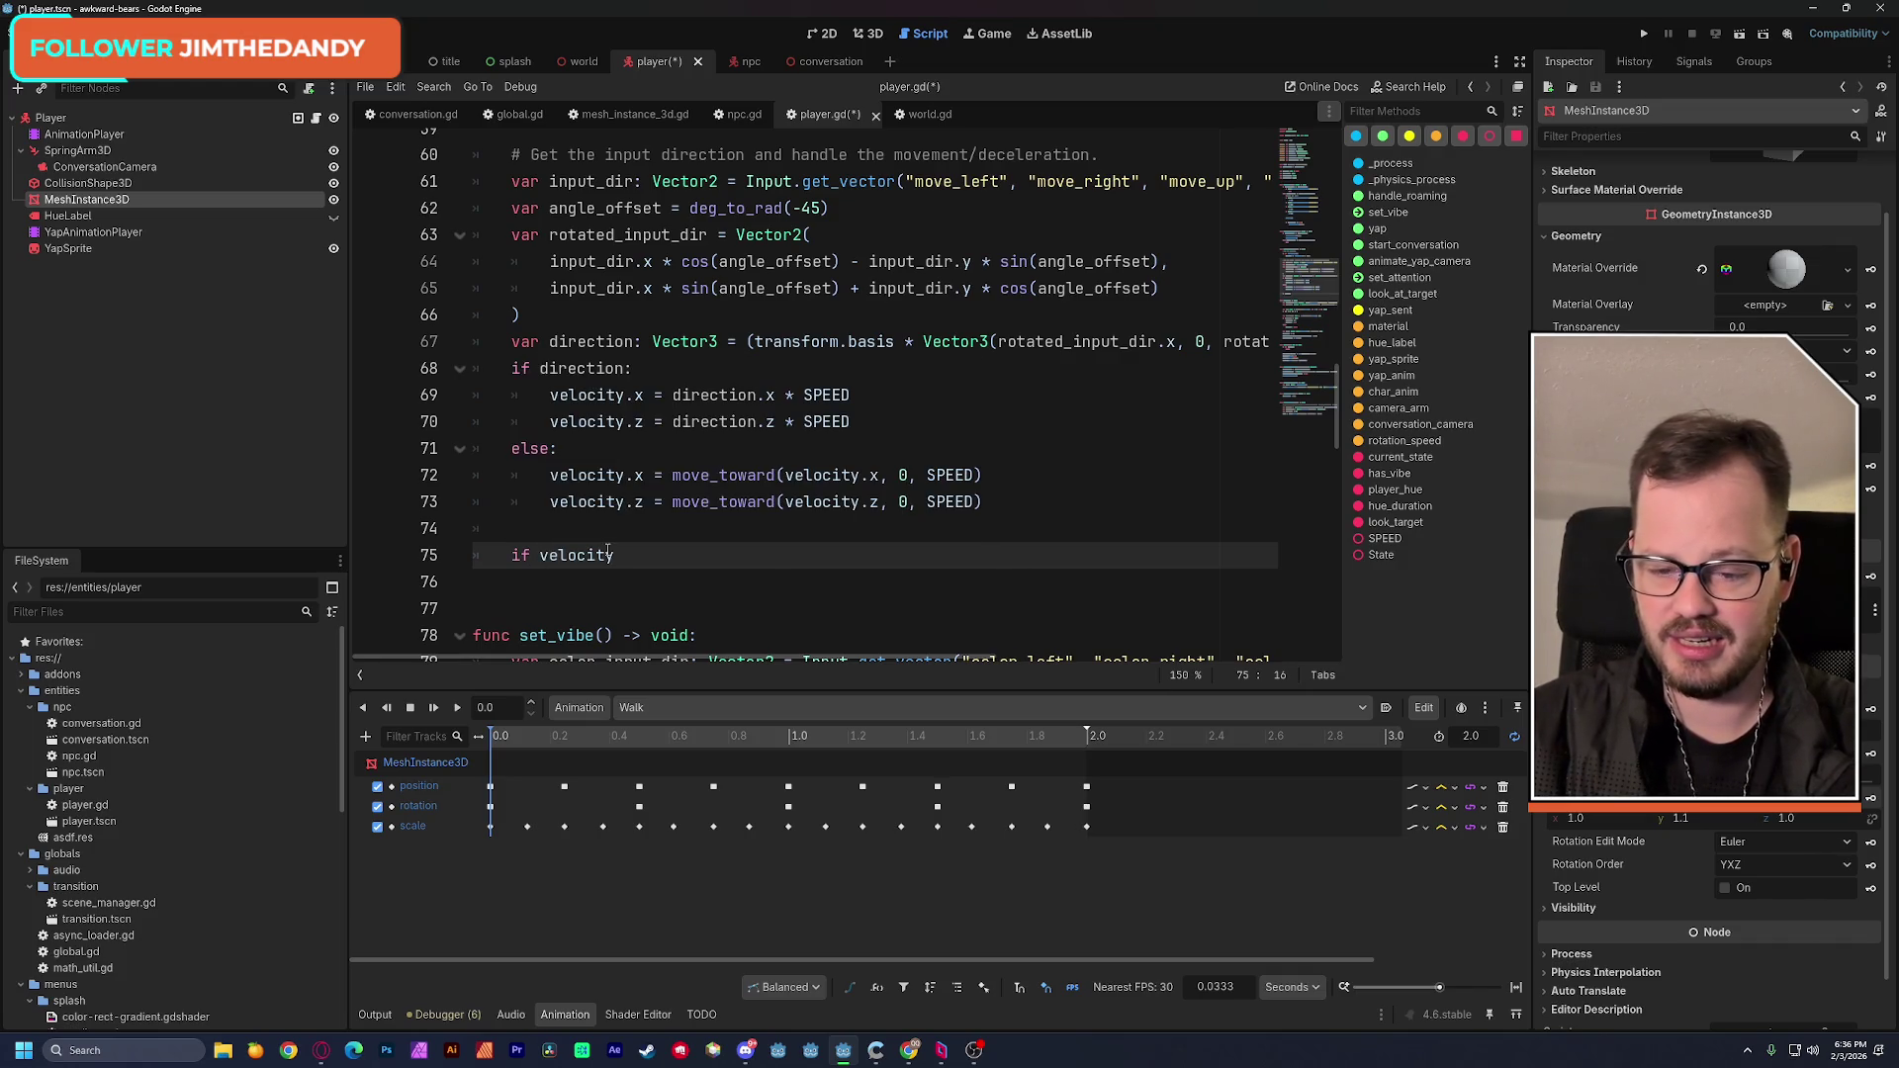
pyautogui.keyDown('ctrl'); pyautogui.click(598, 420); pyautogui.keyUp('ctrl')
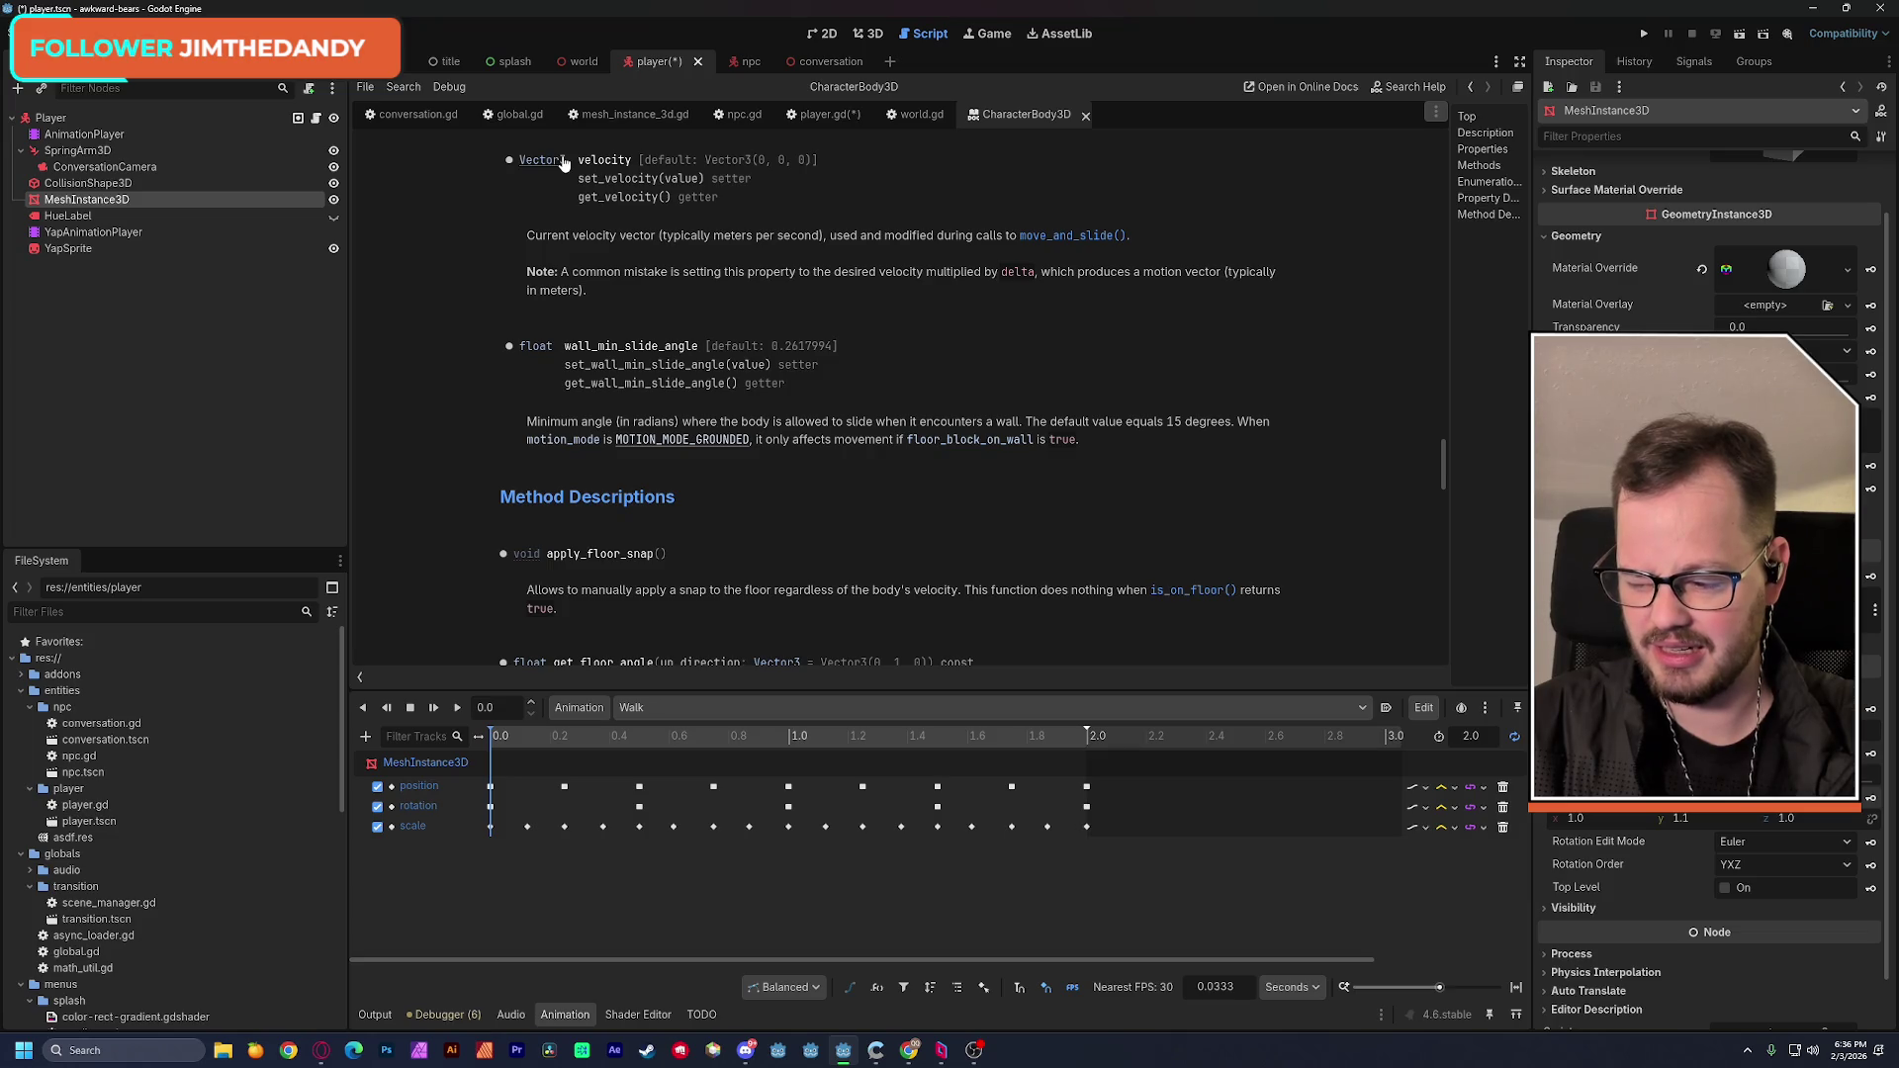
pyautogui.click(1085, 116)
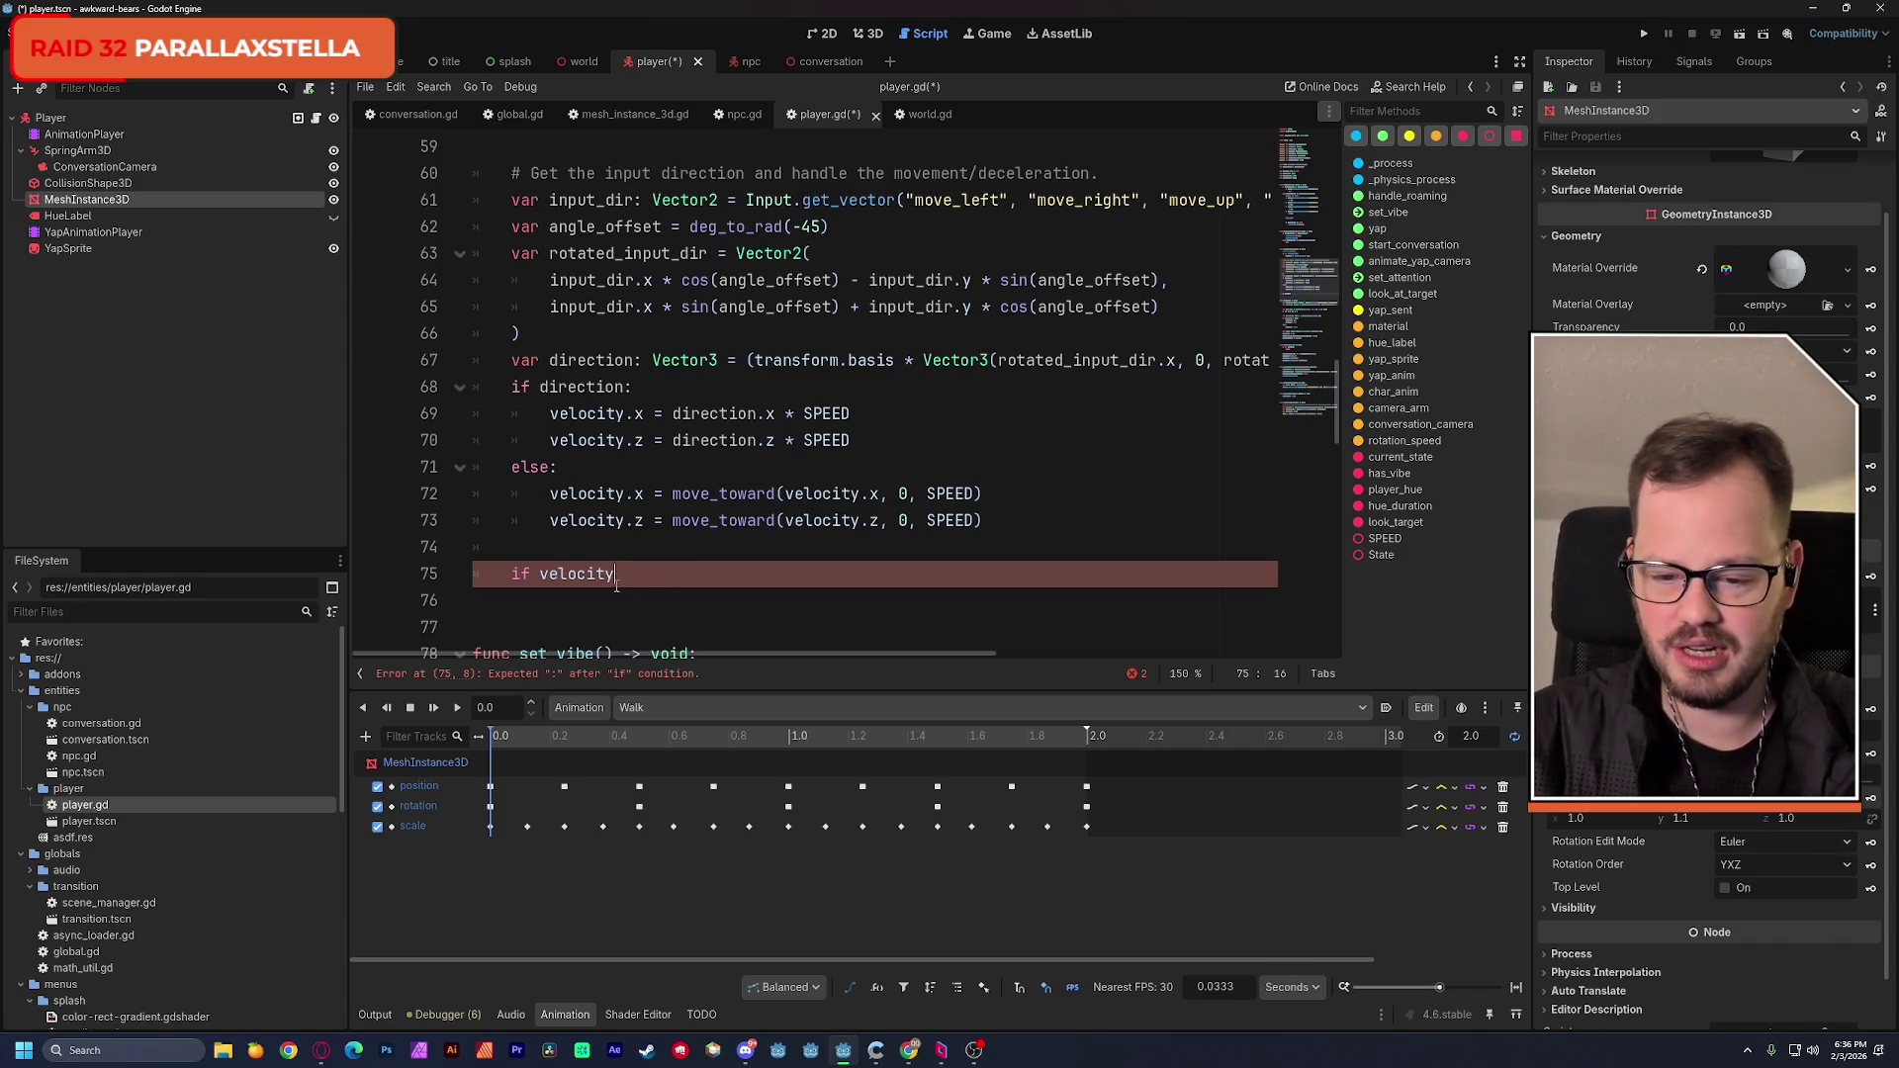
# Comment the line out as '#if velocity' and save player.gd.
pyautogui.write('#')
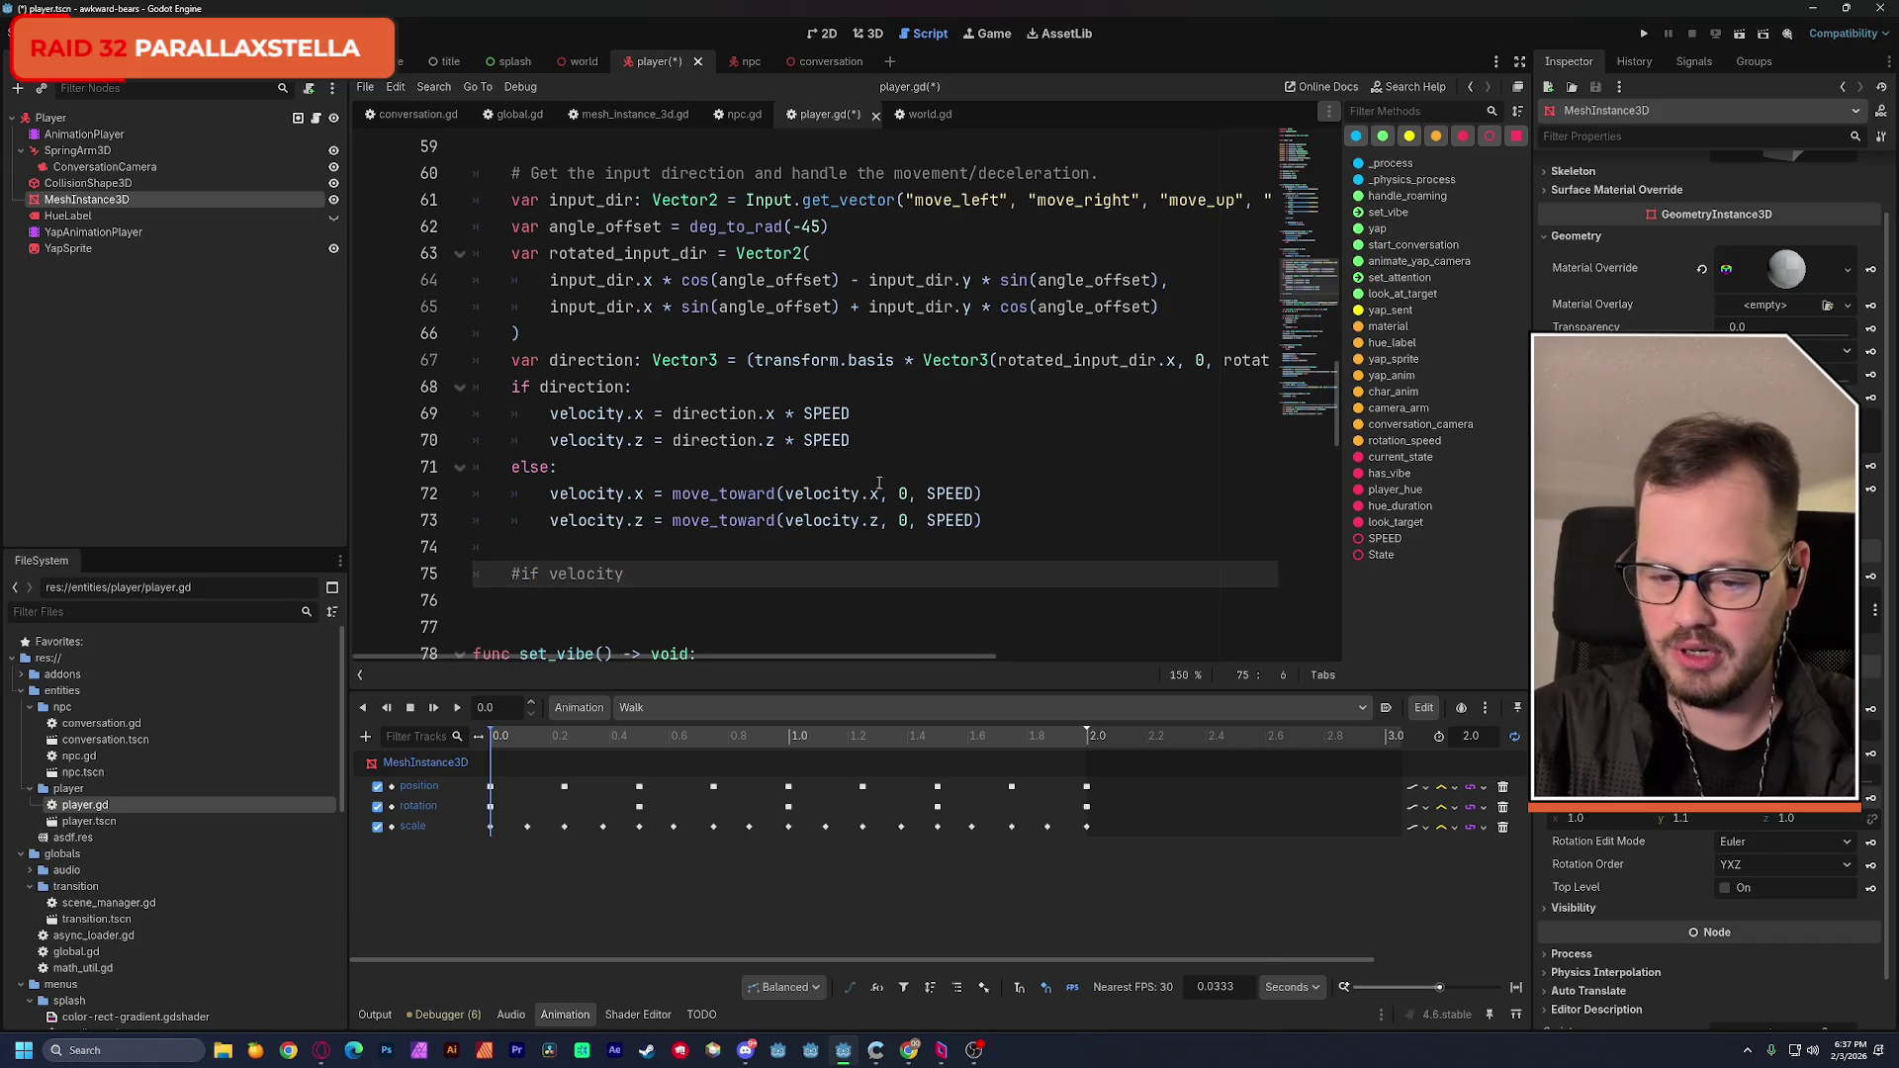
pyautogui.click(914, 479)
pyautogui.hotkey('ctrl', 's')
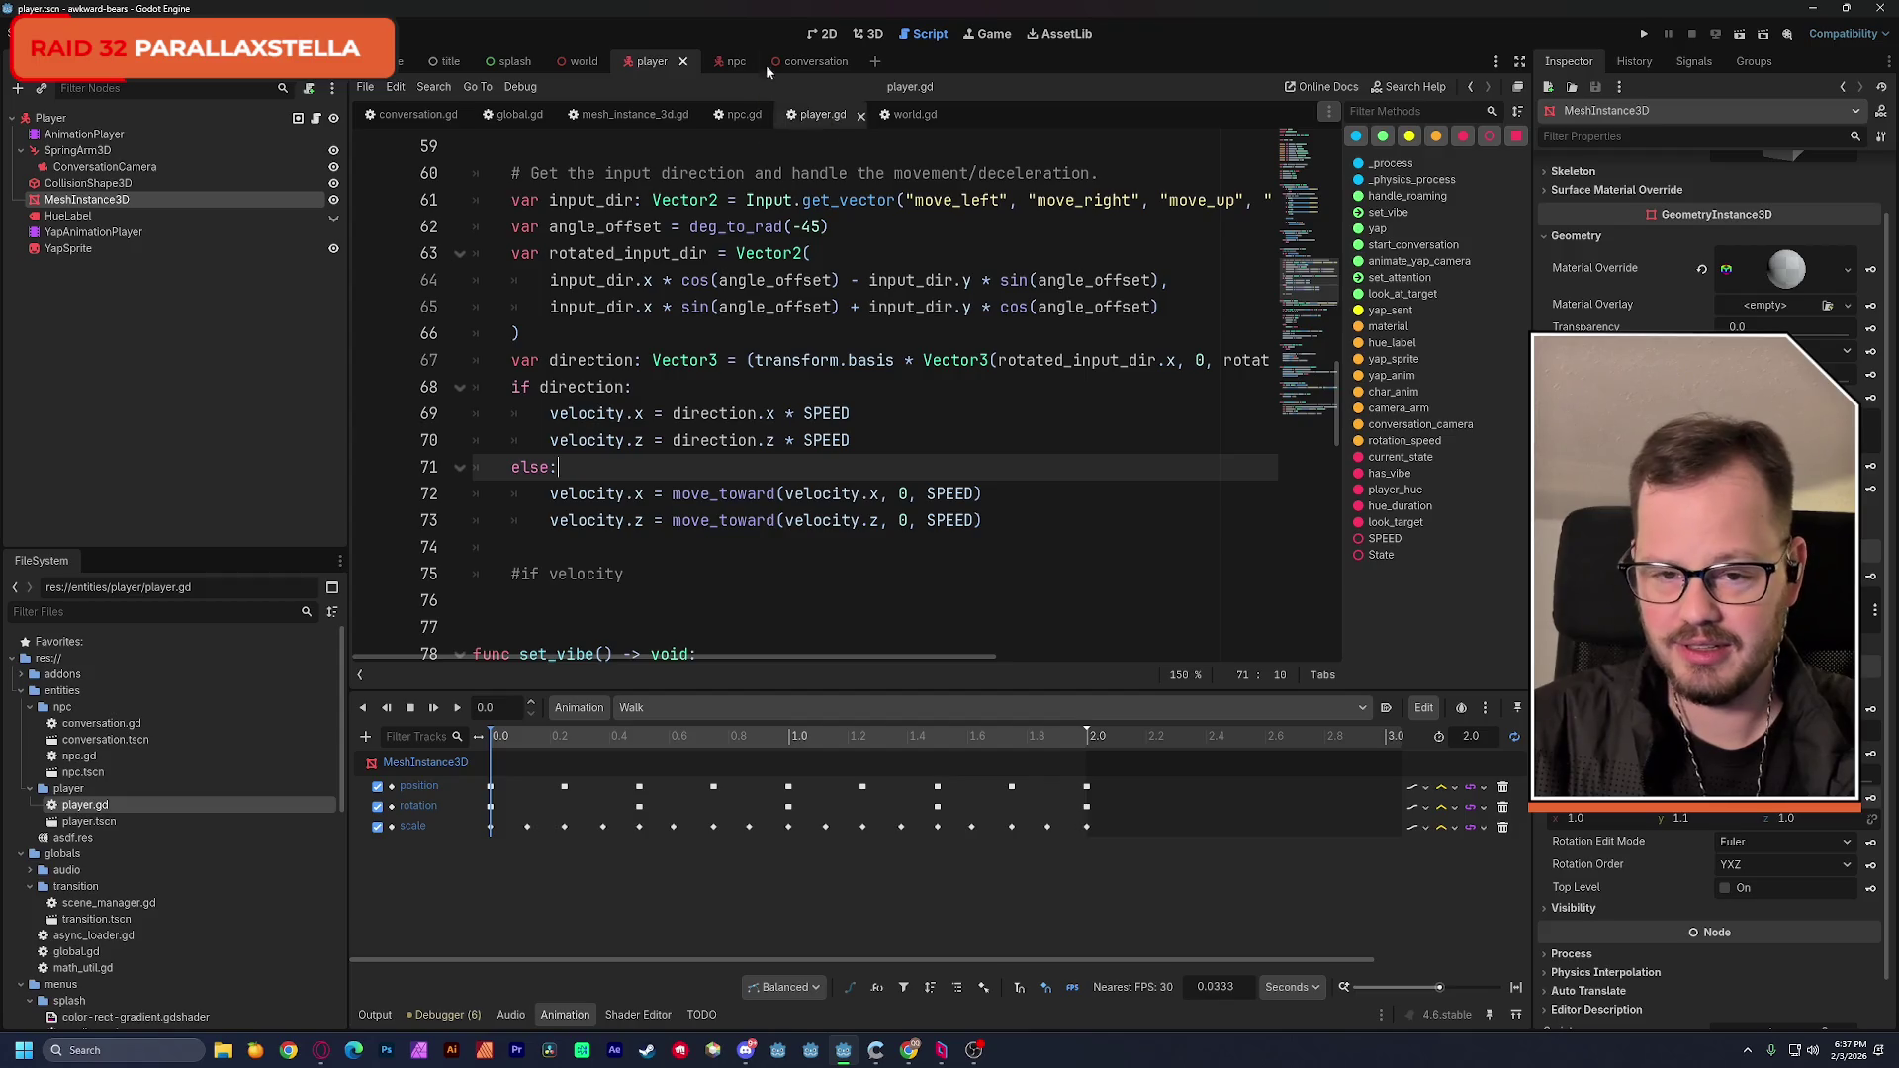
# Switch to the 3D scene view and orbit around the cube.
pyautogui.click(871, 37)
pyautogui.moveTo(910, 339)
pyautogui.mouseDown()
pyautogui.moveTo(841, 326)
pyautogui.moveTo(815, 349)
pyautogui.mouseUp()
pyautogui.moveTo(960, 382)
pyautogui.mouseDown()
pyautogui.moveTo(920, 398)
pyautogui.moveTo(982, 358)
pyautogui.mouseUp()
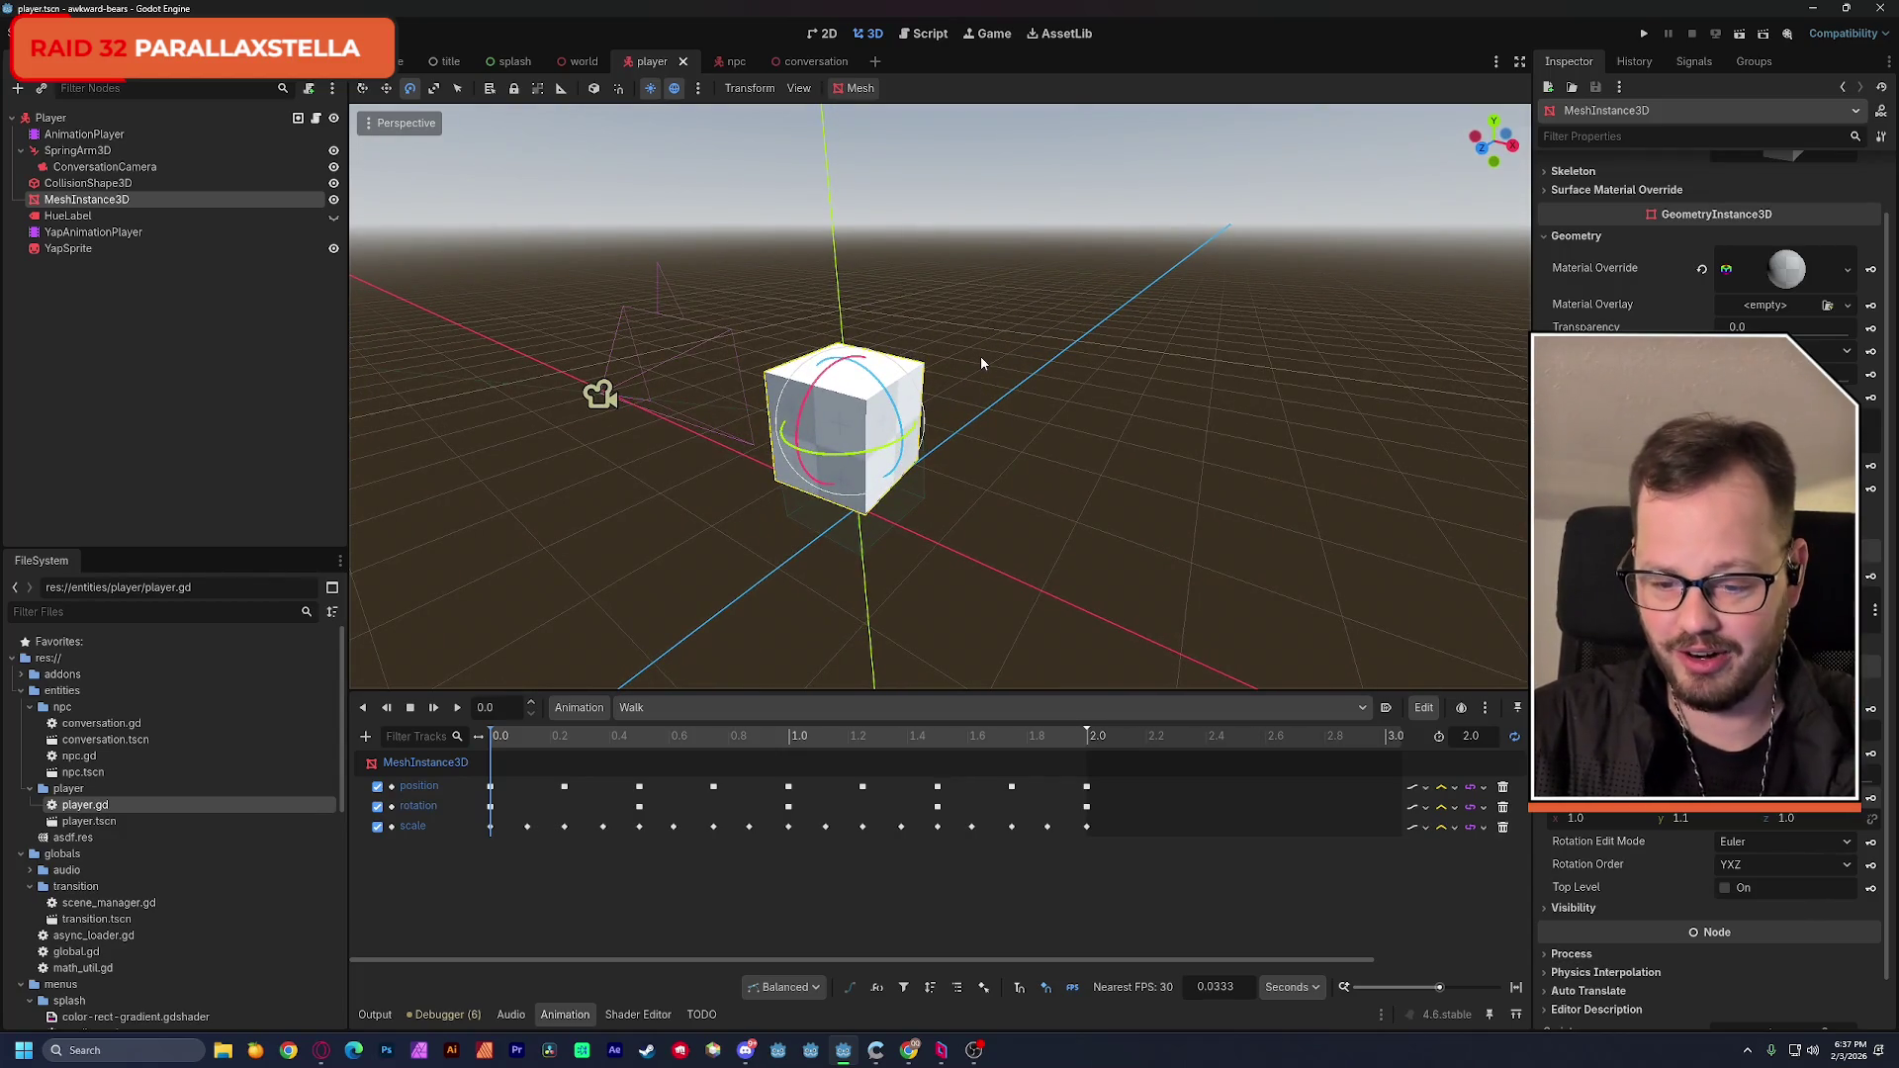
# Play Walk and watch the cube animate from other angles, then bring YouTube forward.
pyautogui.click(460, 709)
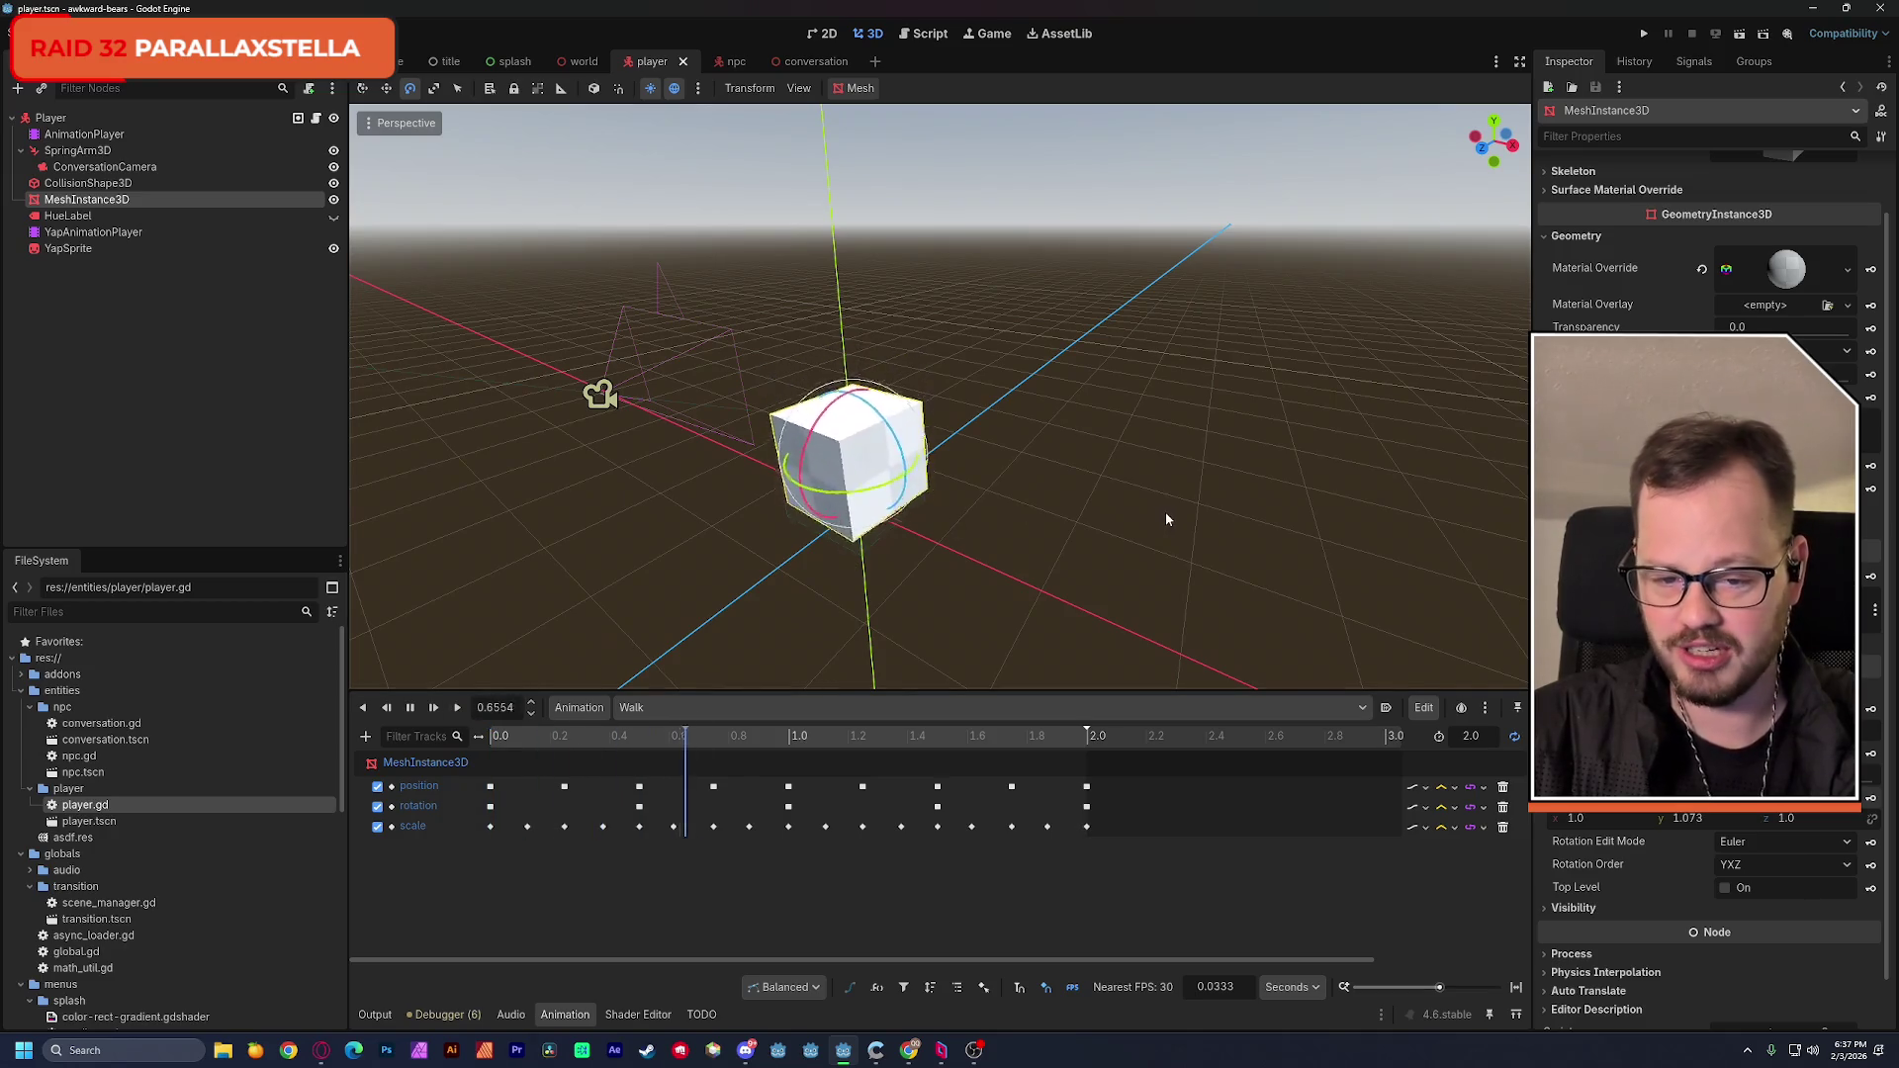
pyautogui.moveTo(1167, 513); pyautogui.dragTo(1048, 584)
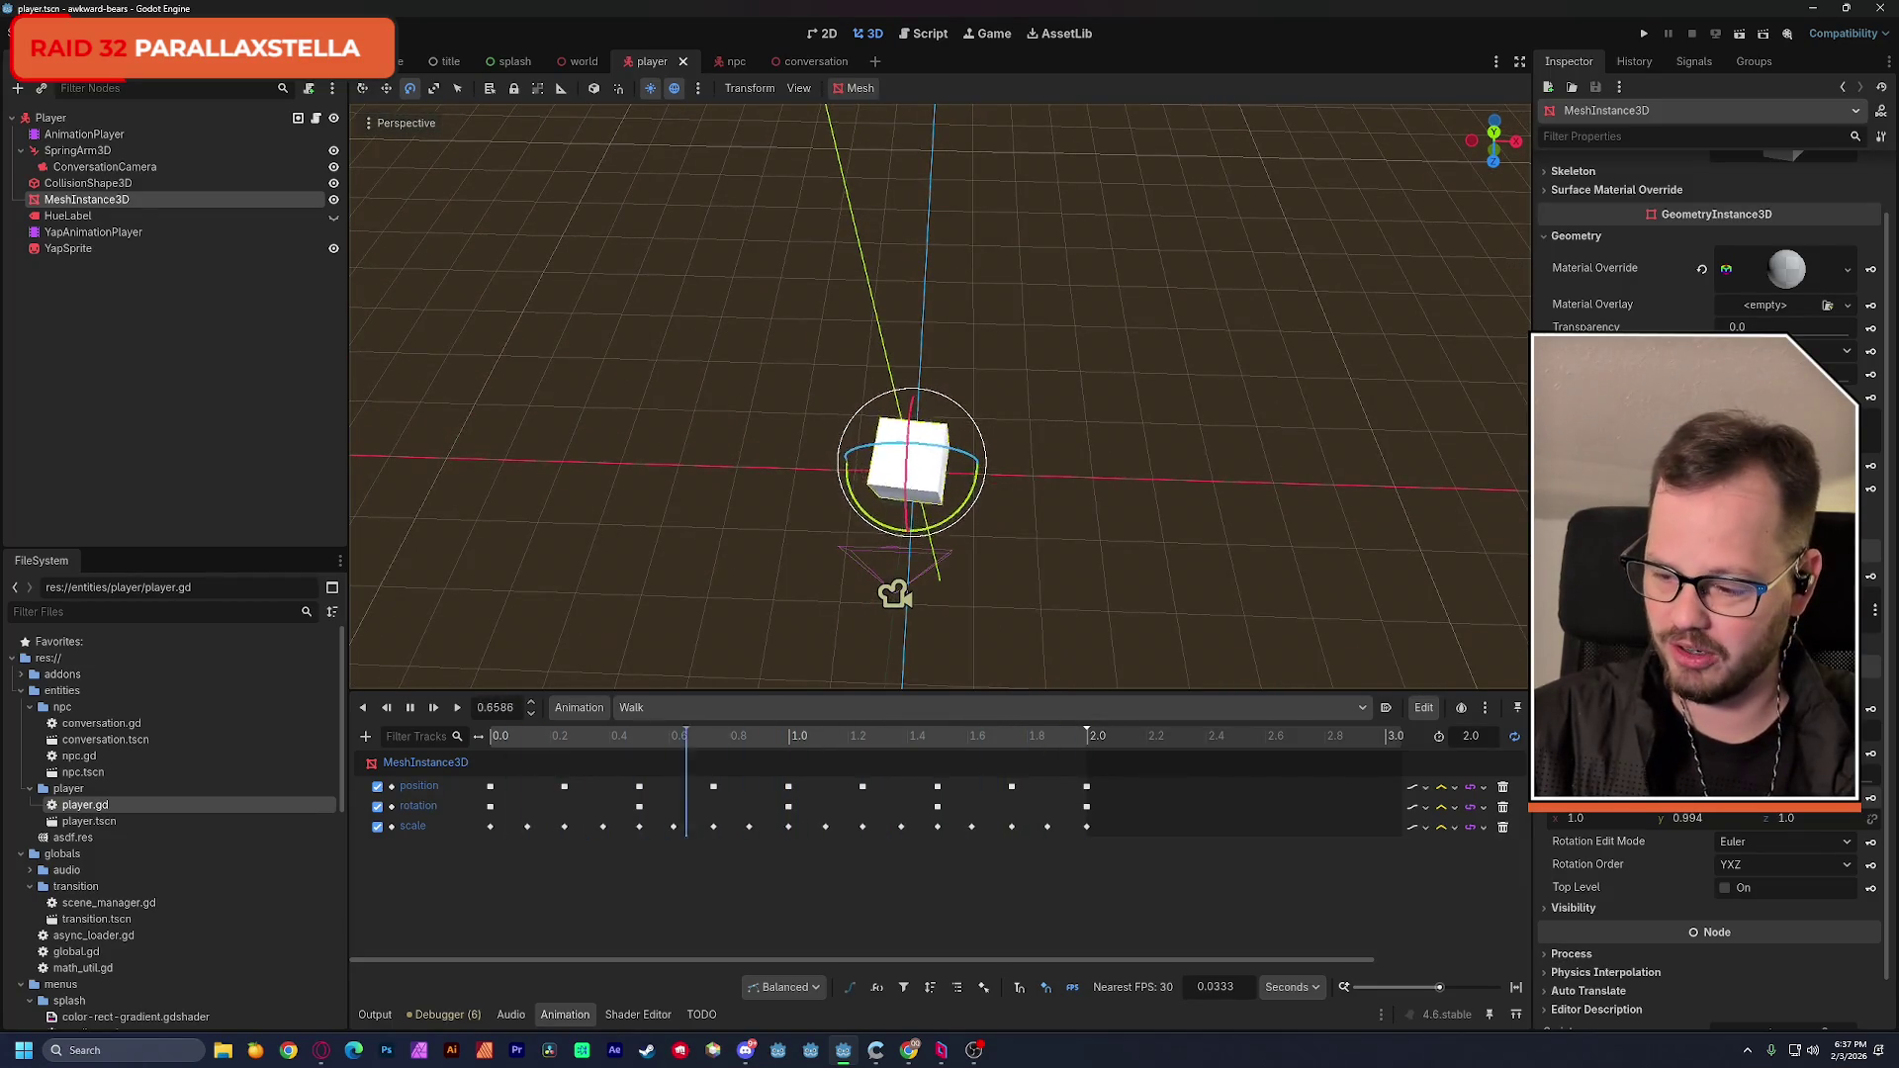
pyautogui.moveTo(1048, 584); pyautogui.dragTo(851, 791)
pyautogui.moveTo(908, 1046)
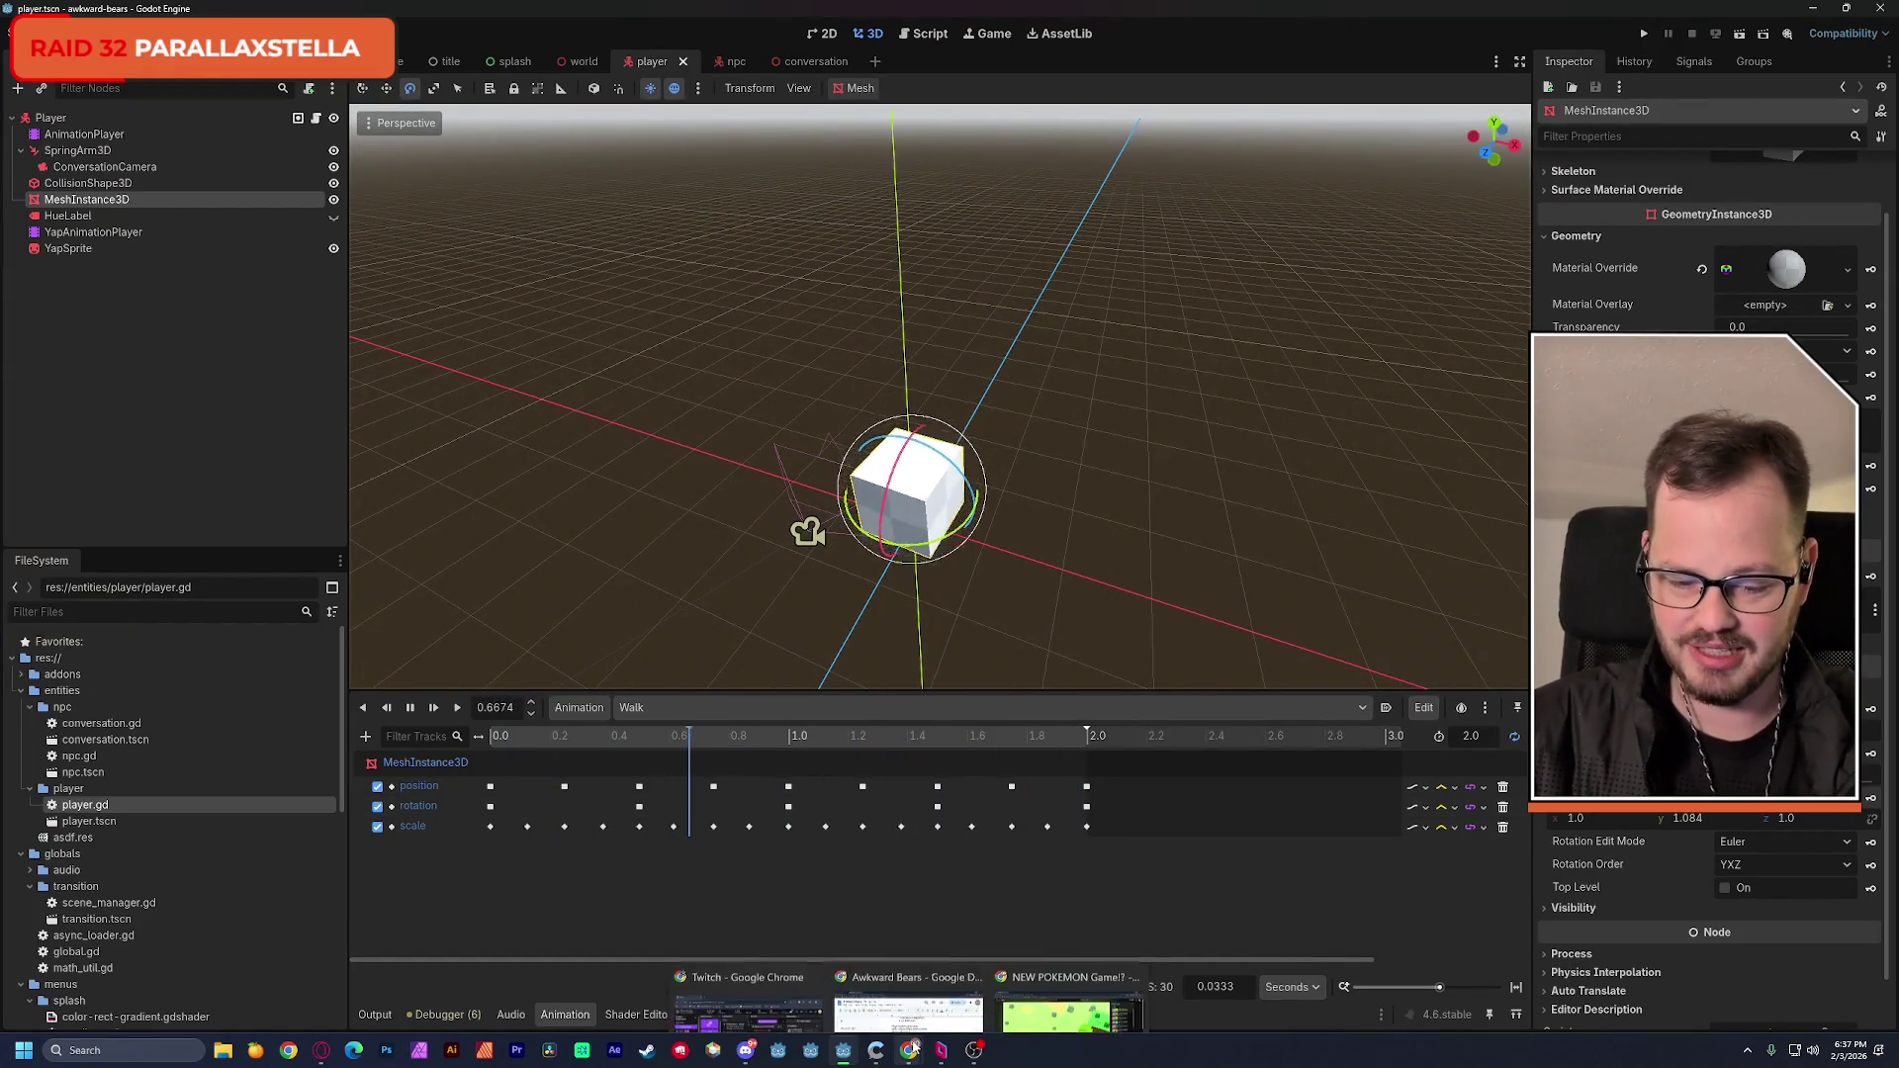
pyautogui.click(1026, 973)
# Play the Pokémon Quest gameplay video in full screen.
pyautogui.moveTo(501, 678)
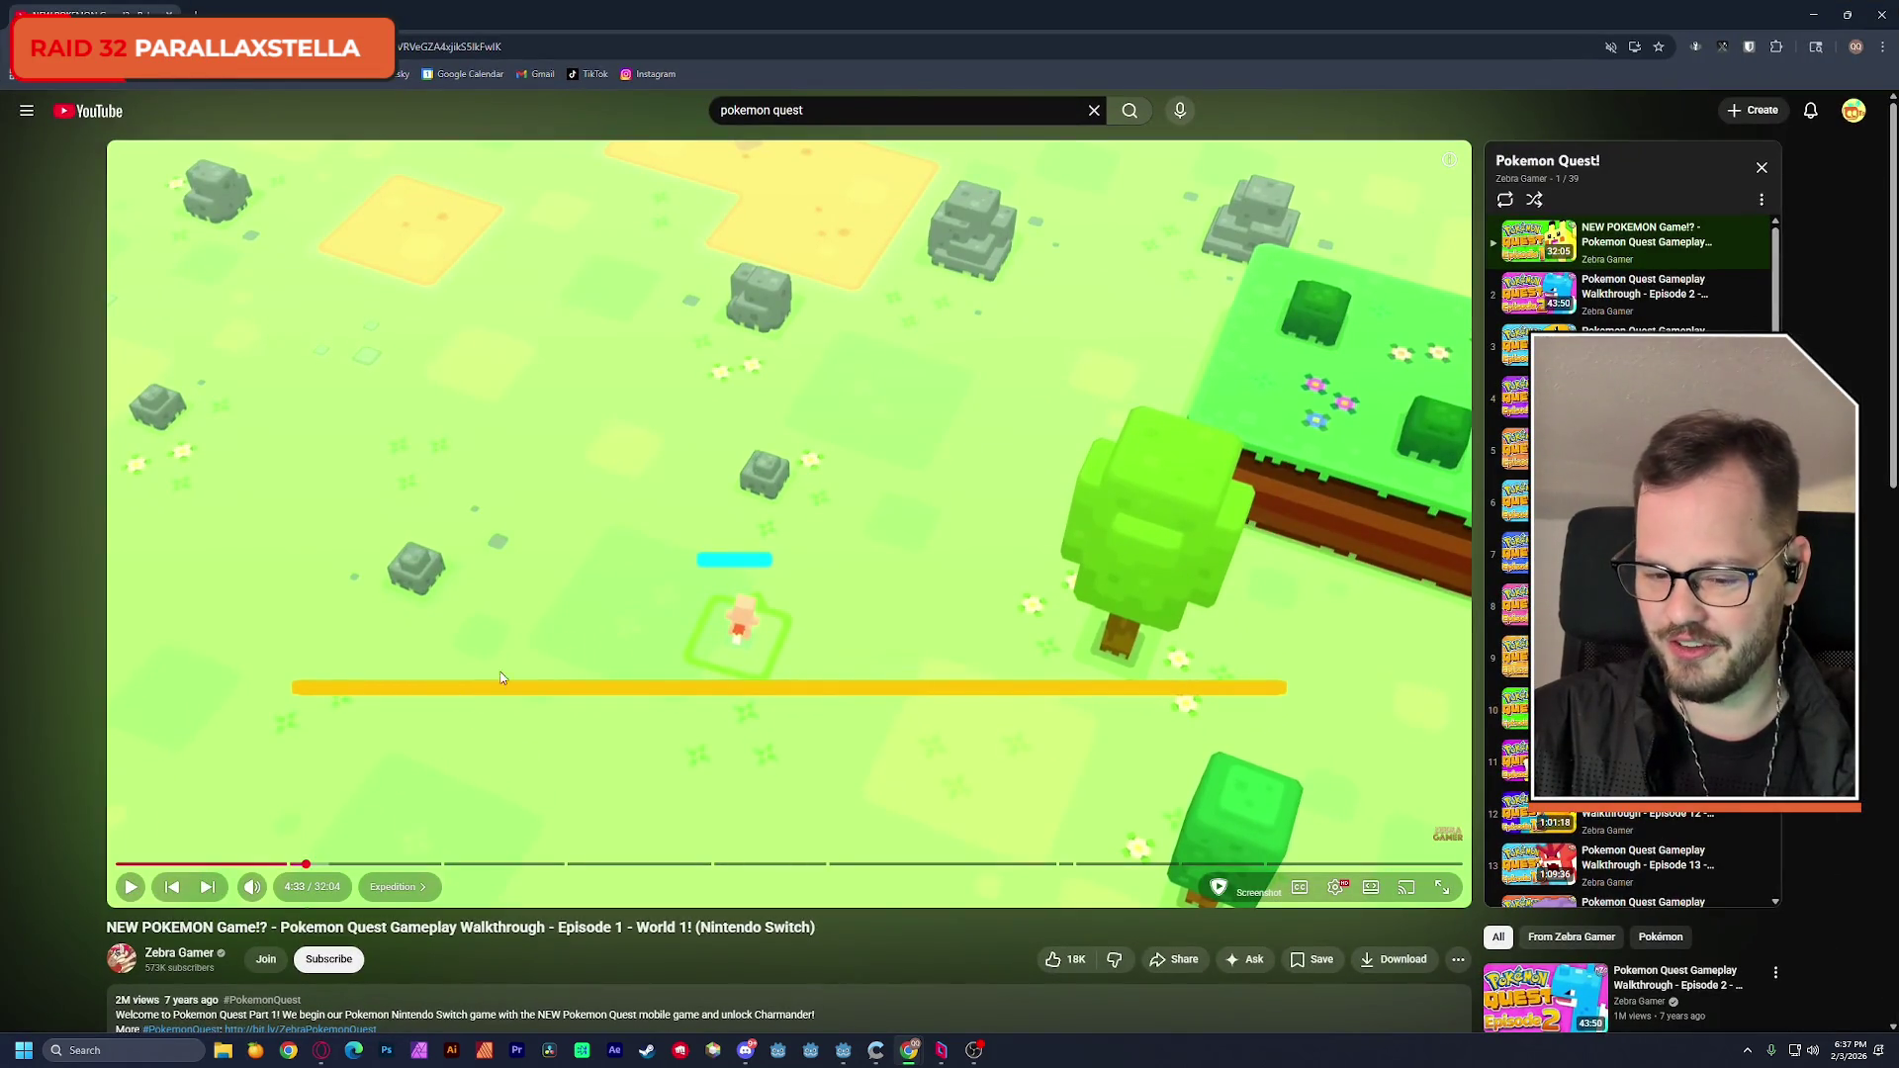
pyautogui.click(393, 807)
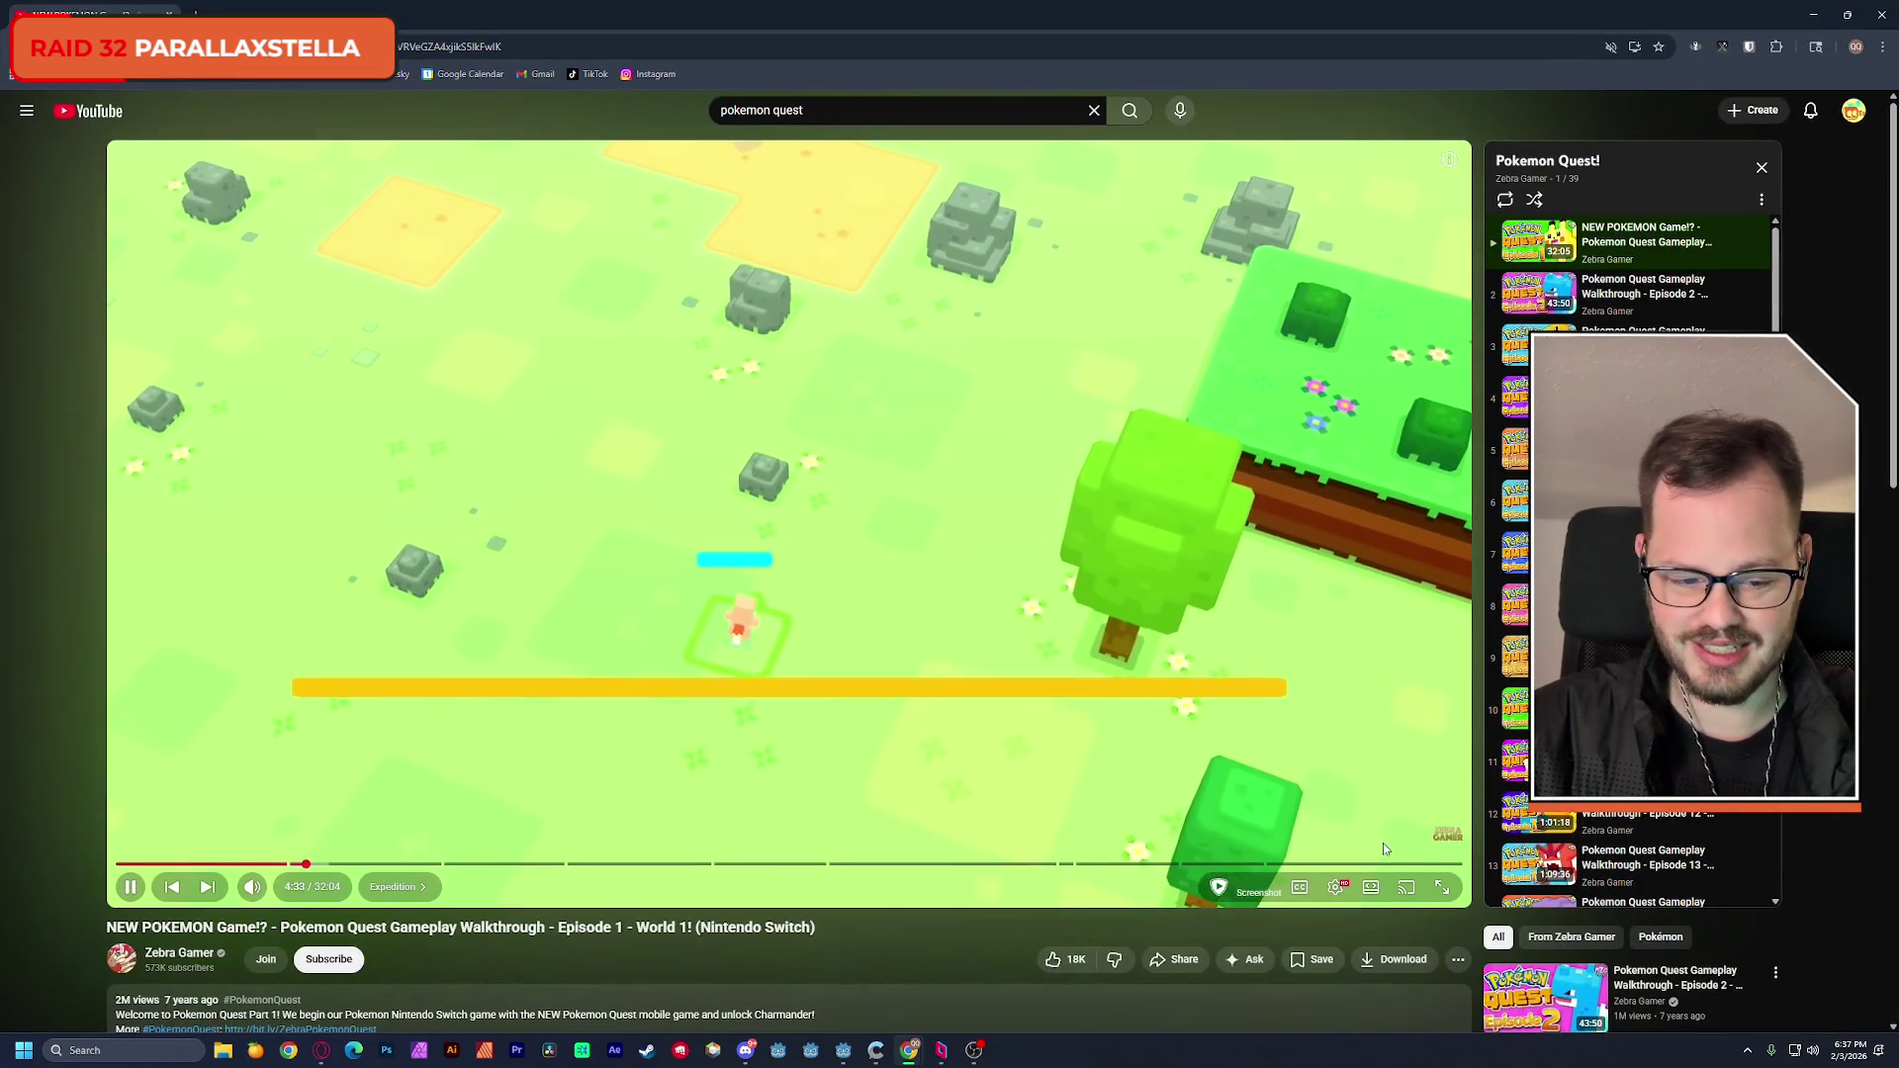
pyautogui.click(1442, 889)
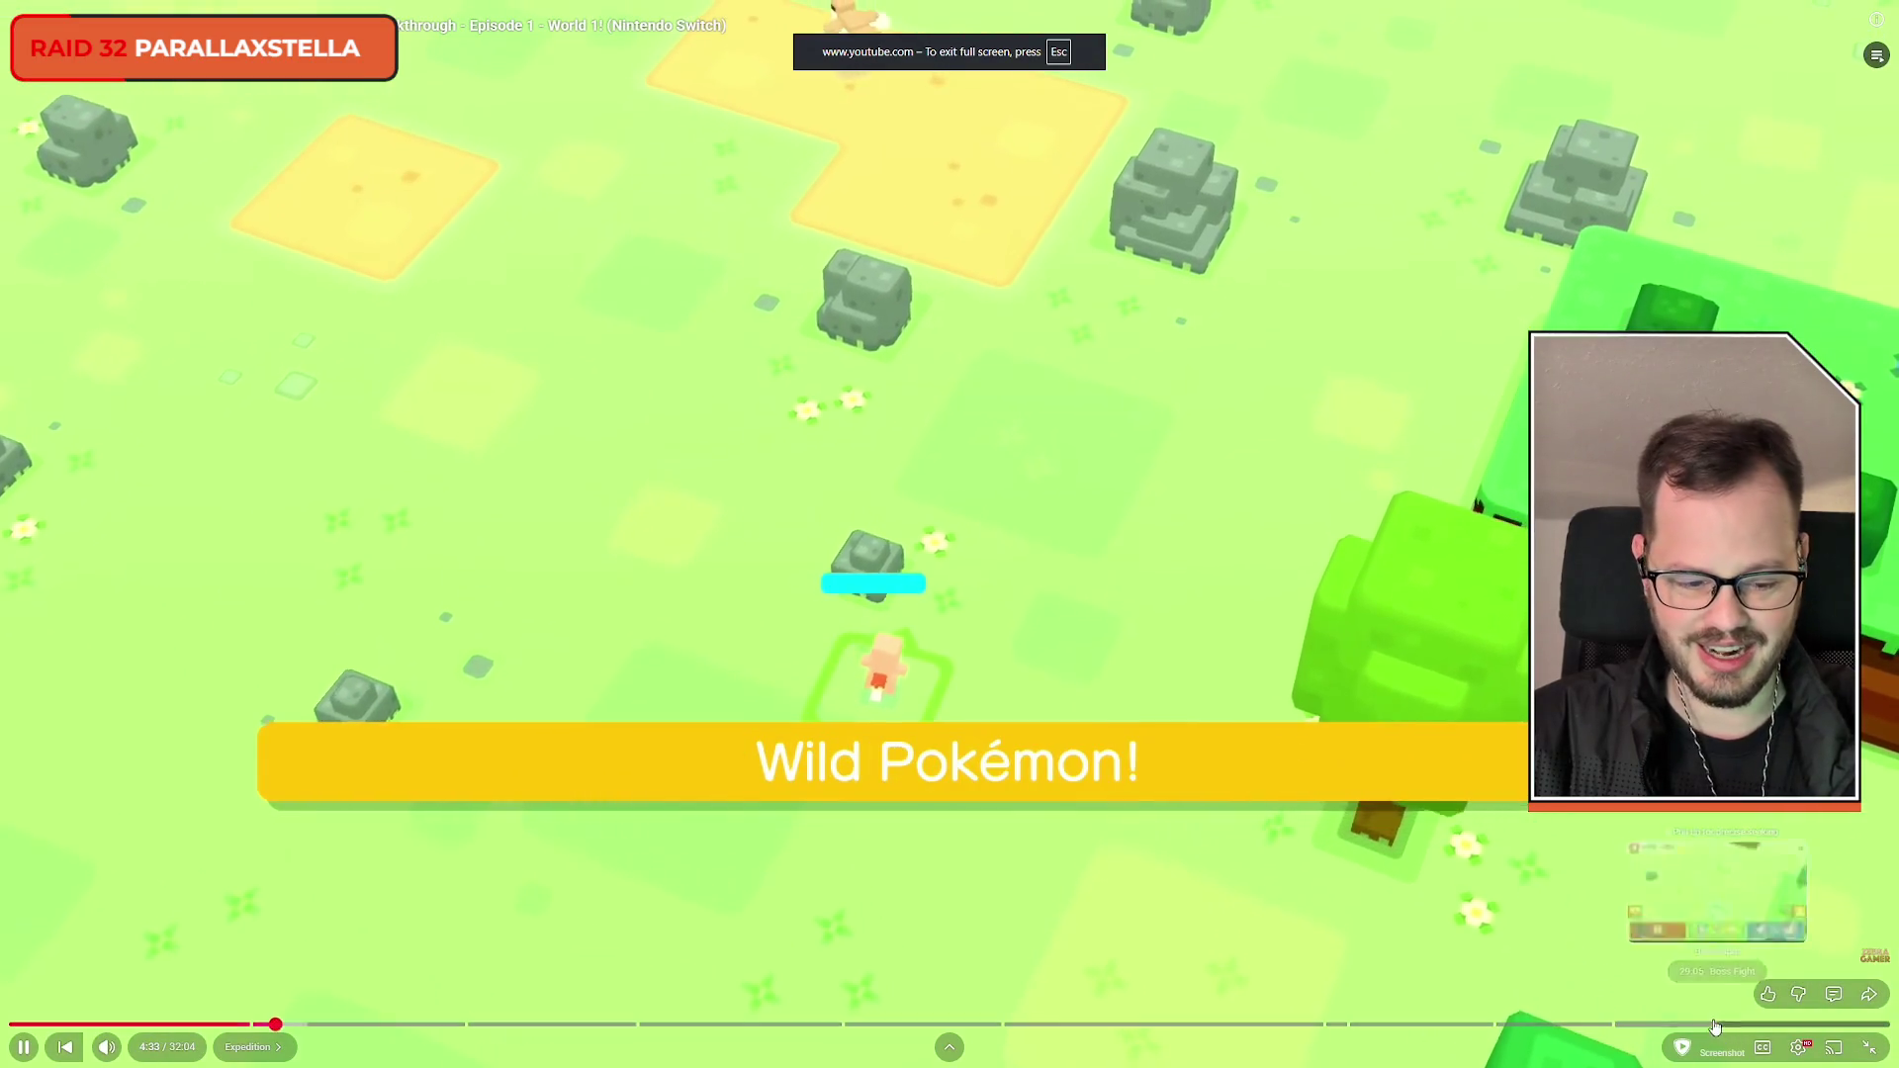
# Set the video's playback speed to Normal.
pyautogui.click(1796, 1056)
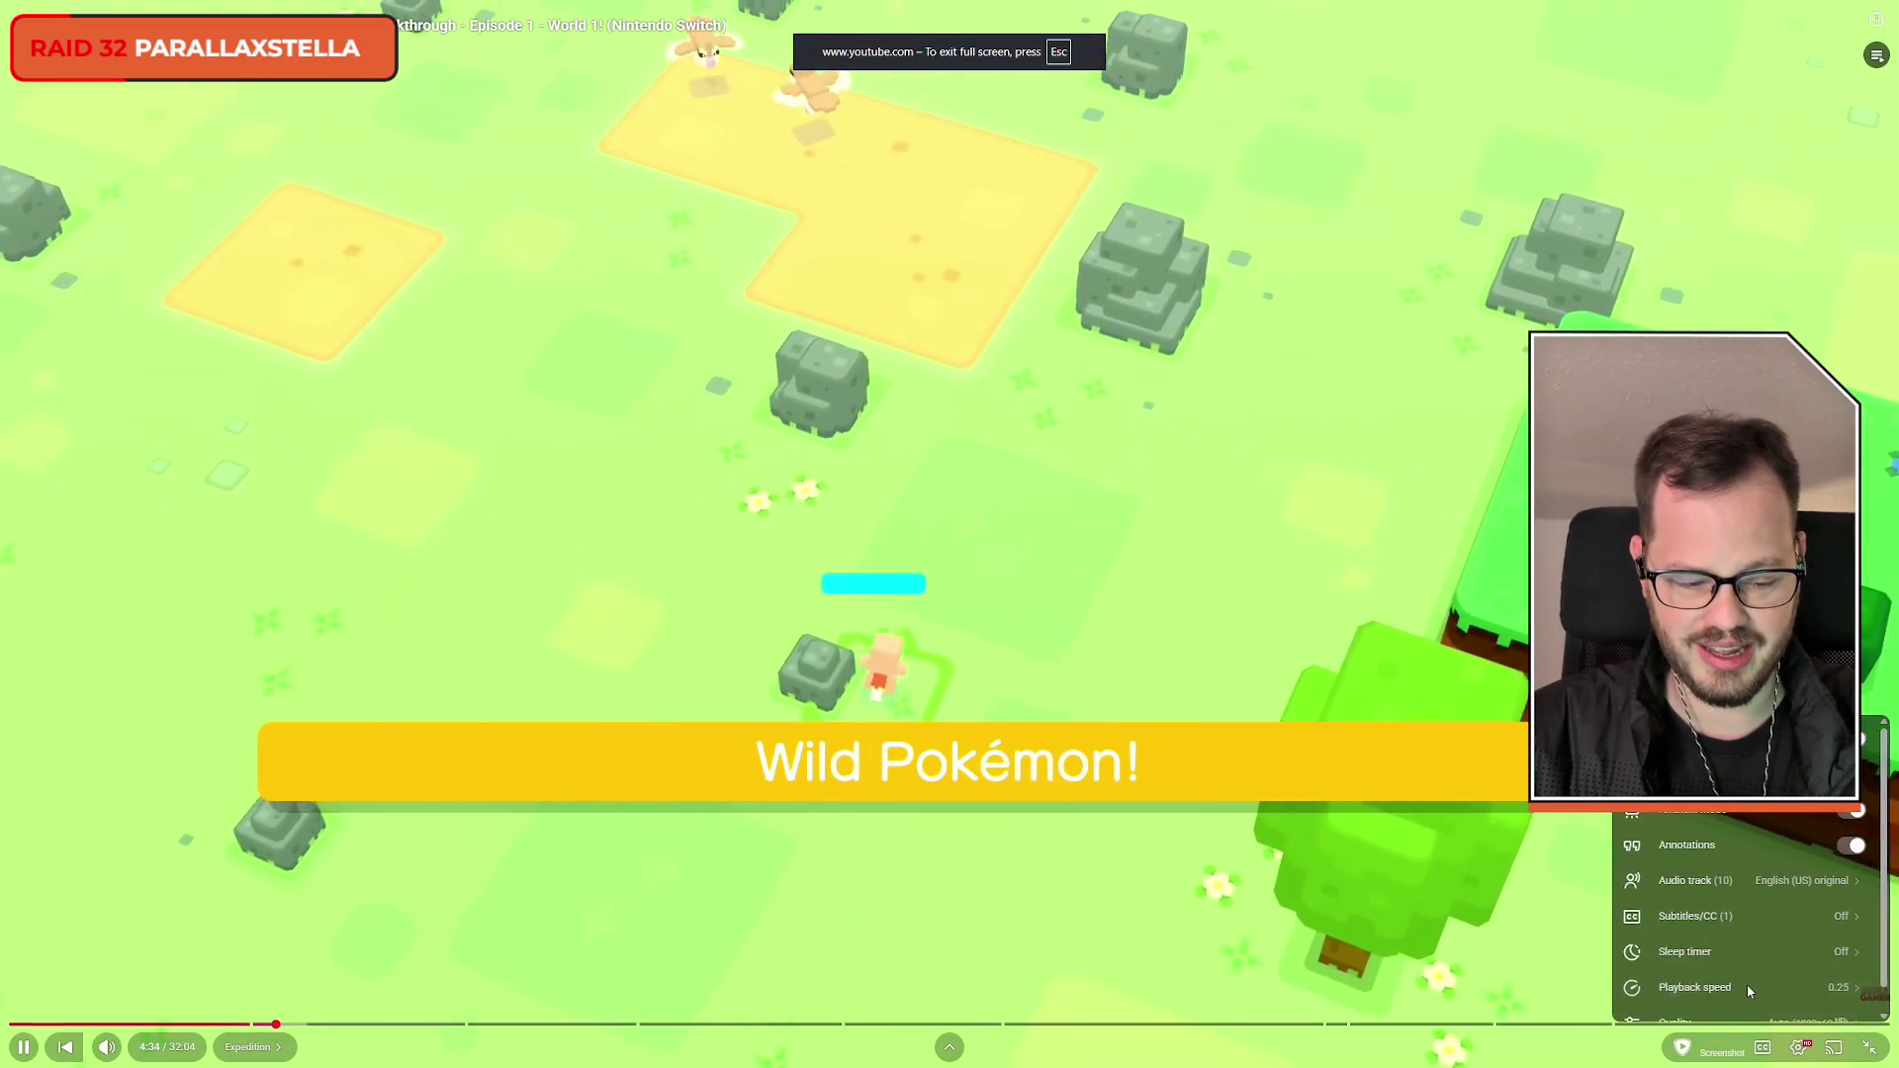
pyautogui.click(1747, 984)
pyautogui.click(1753, 976)
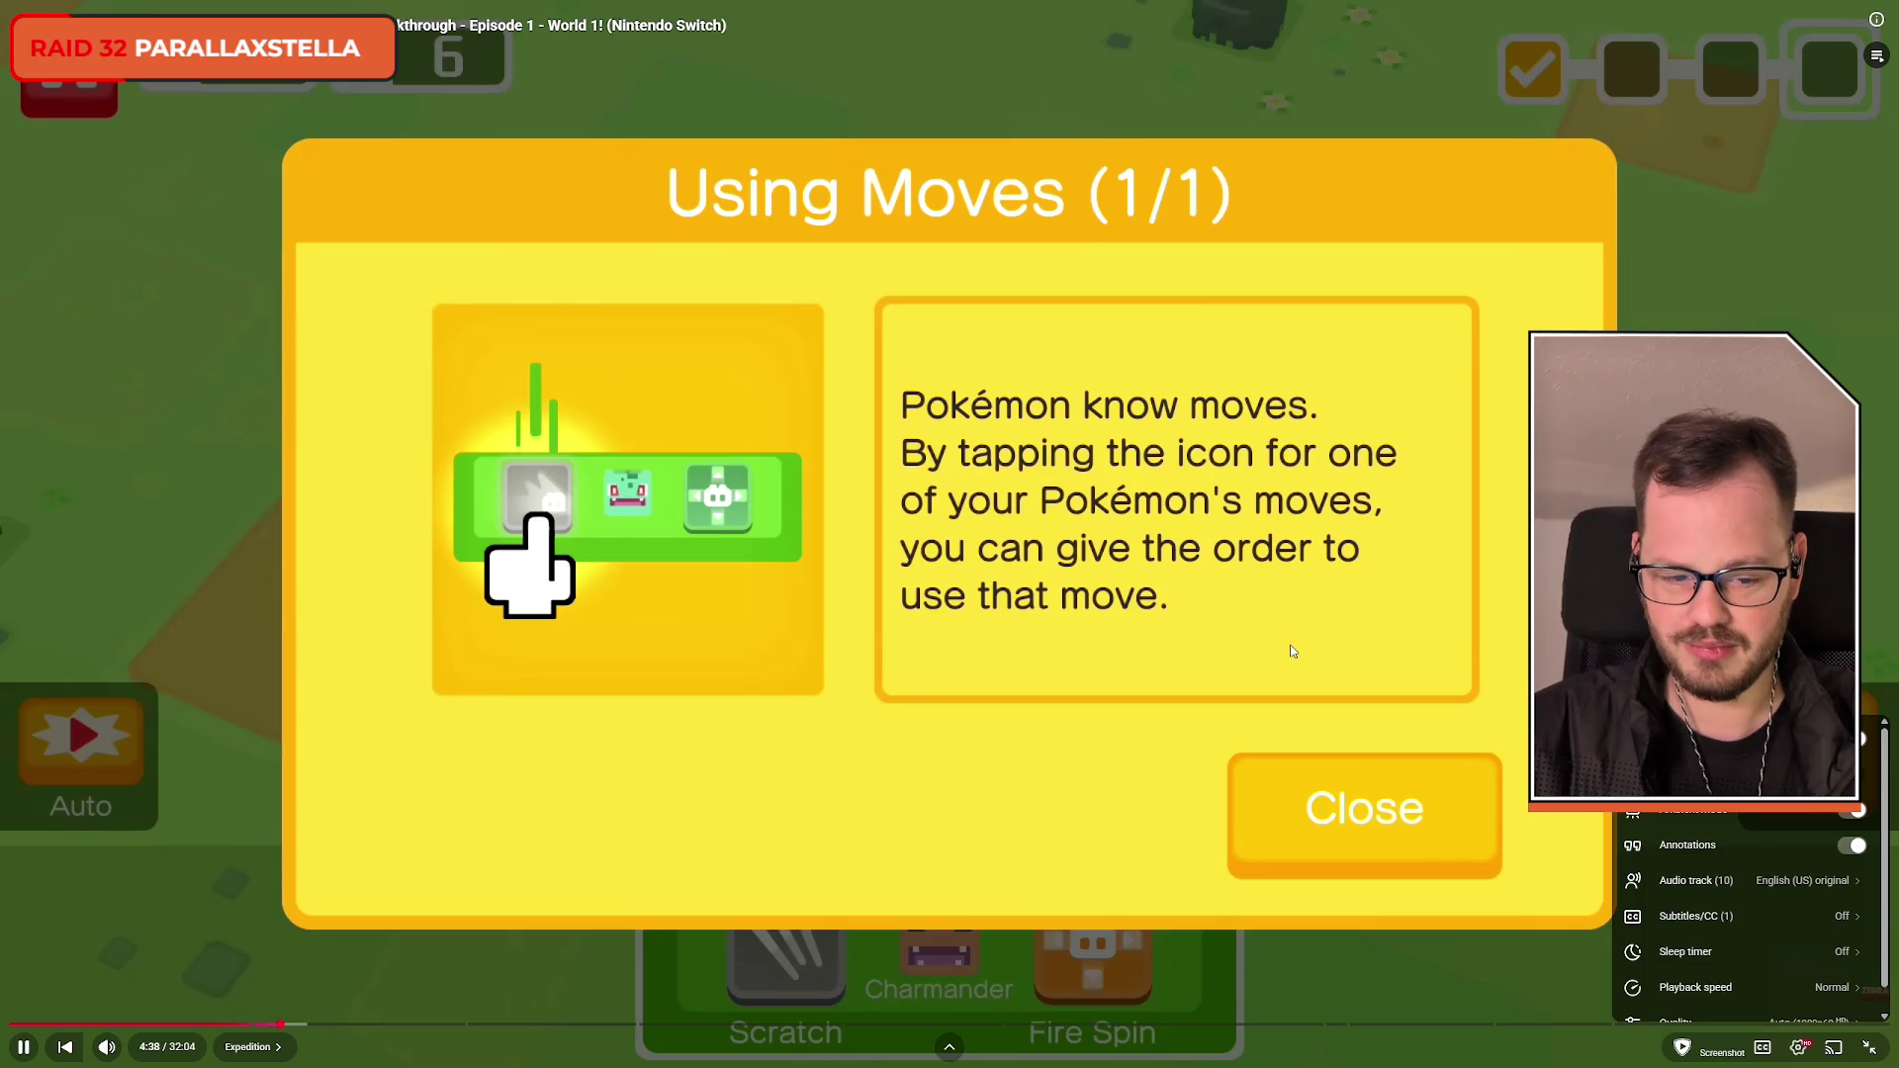
pyautogui.click(1290, 644)
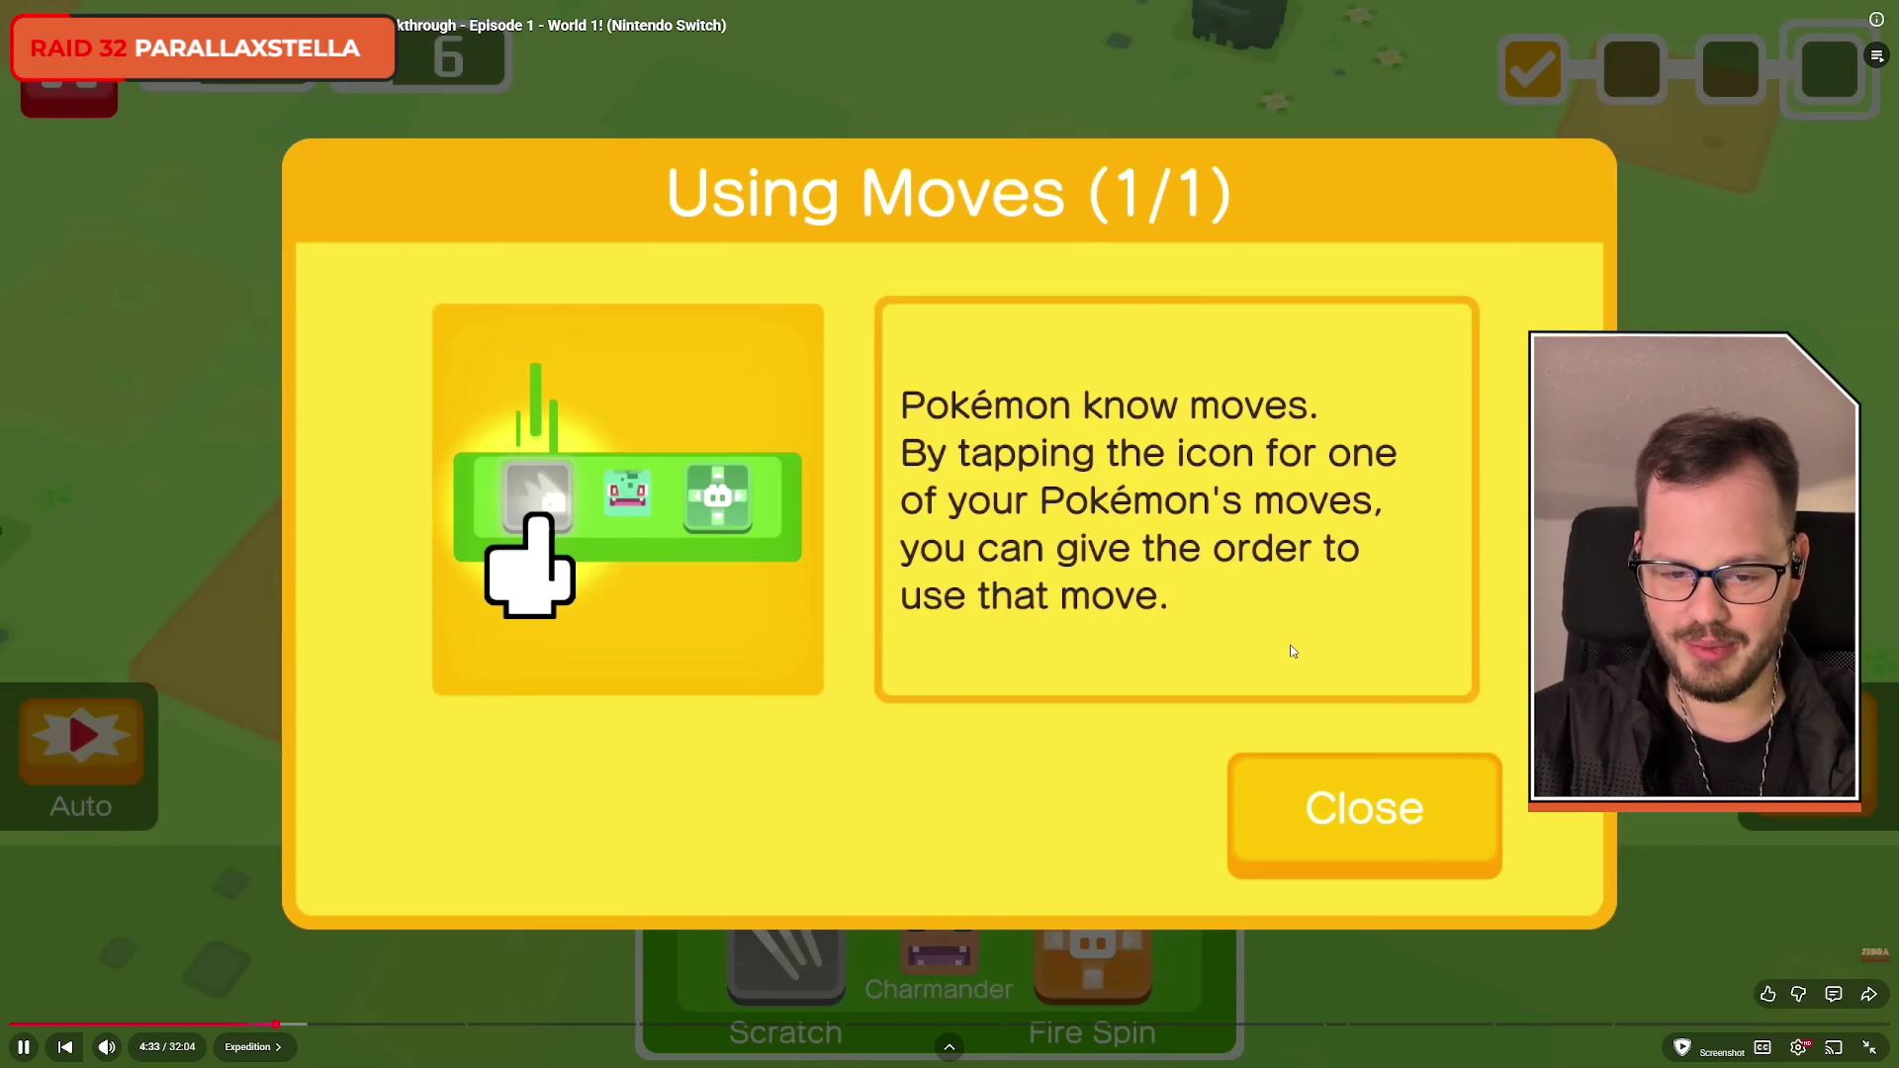
# Rewind a few seconds, pause, exit full screen and minimize Chrome.
pyautogui.press('Left')
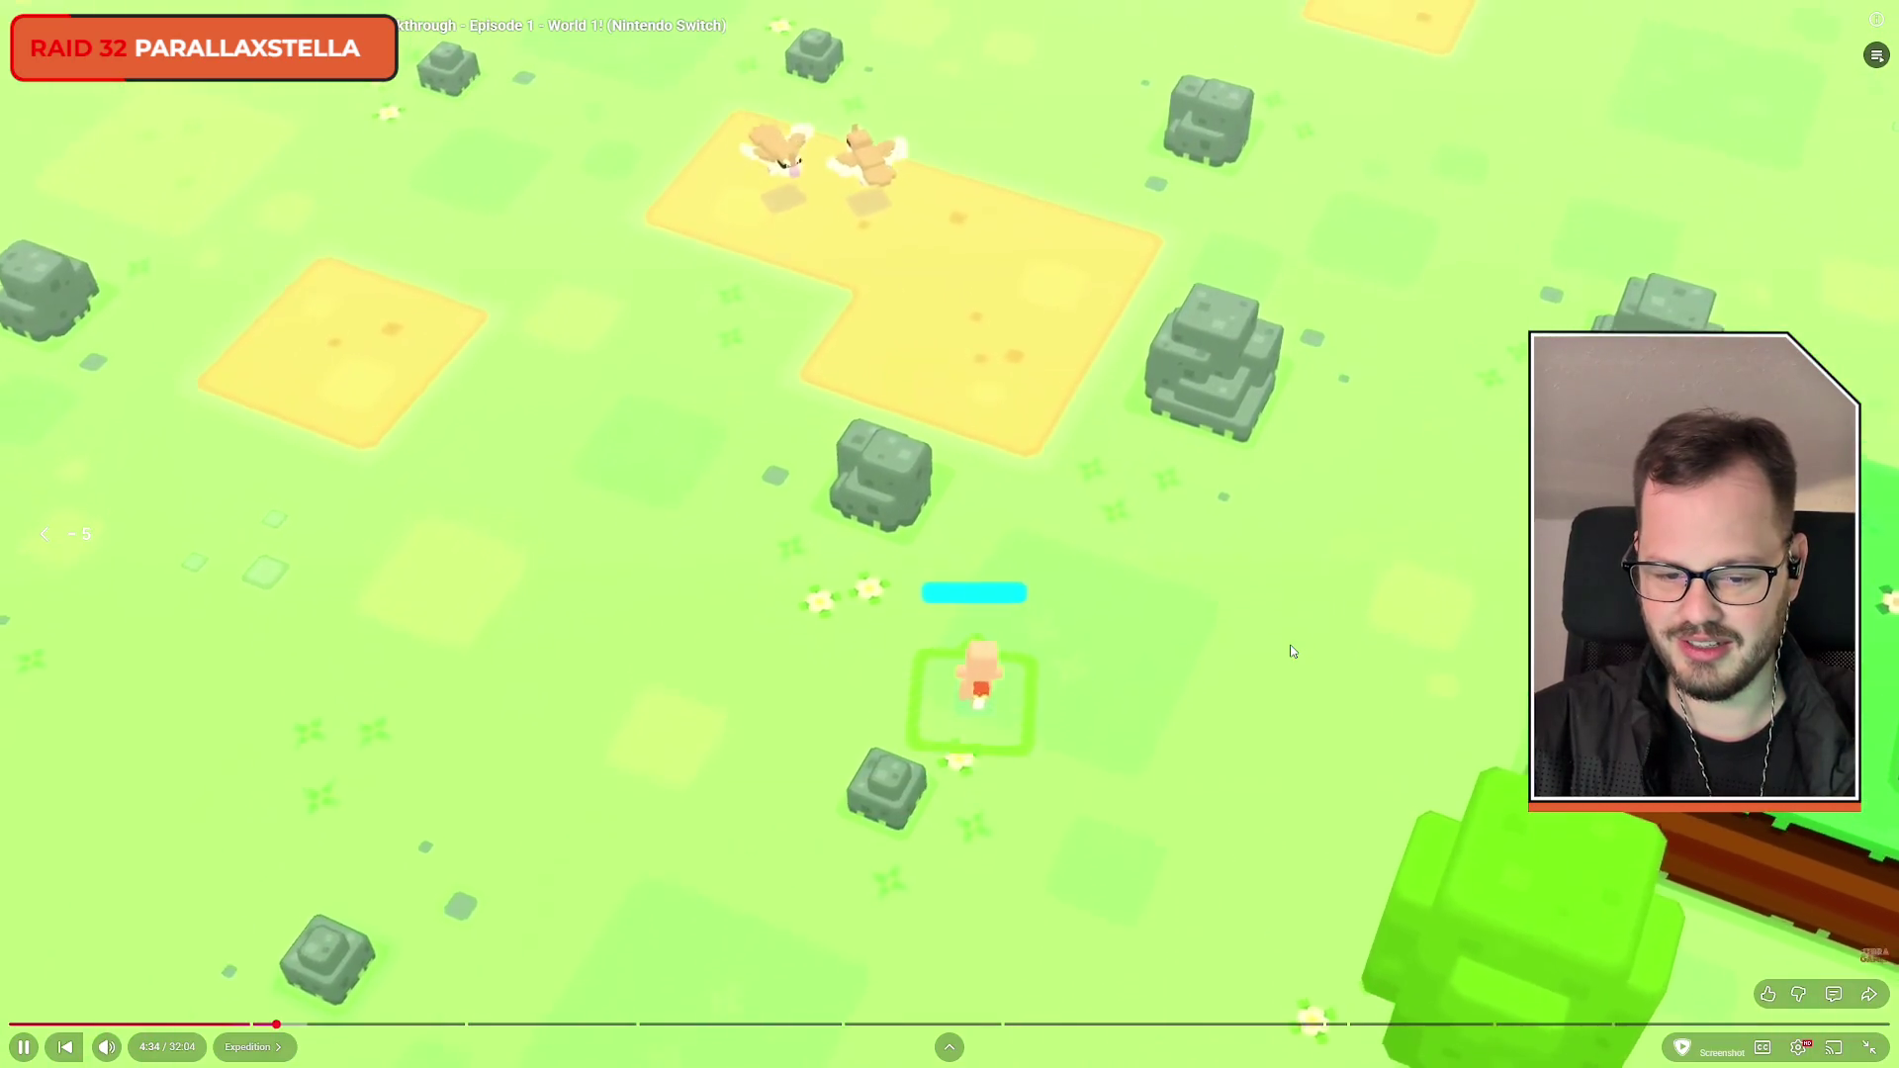
pyautogui.press('Left')
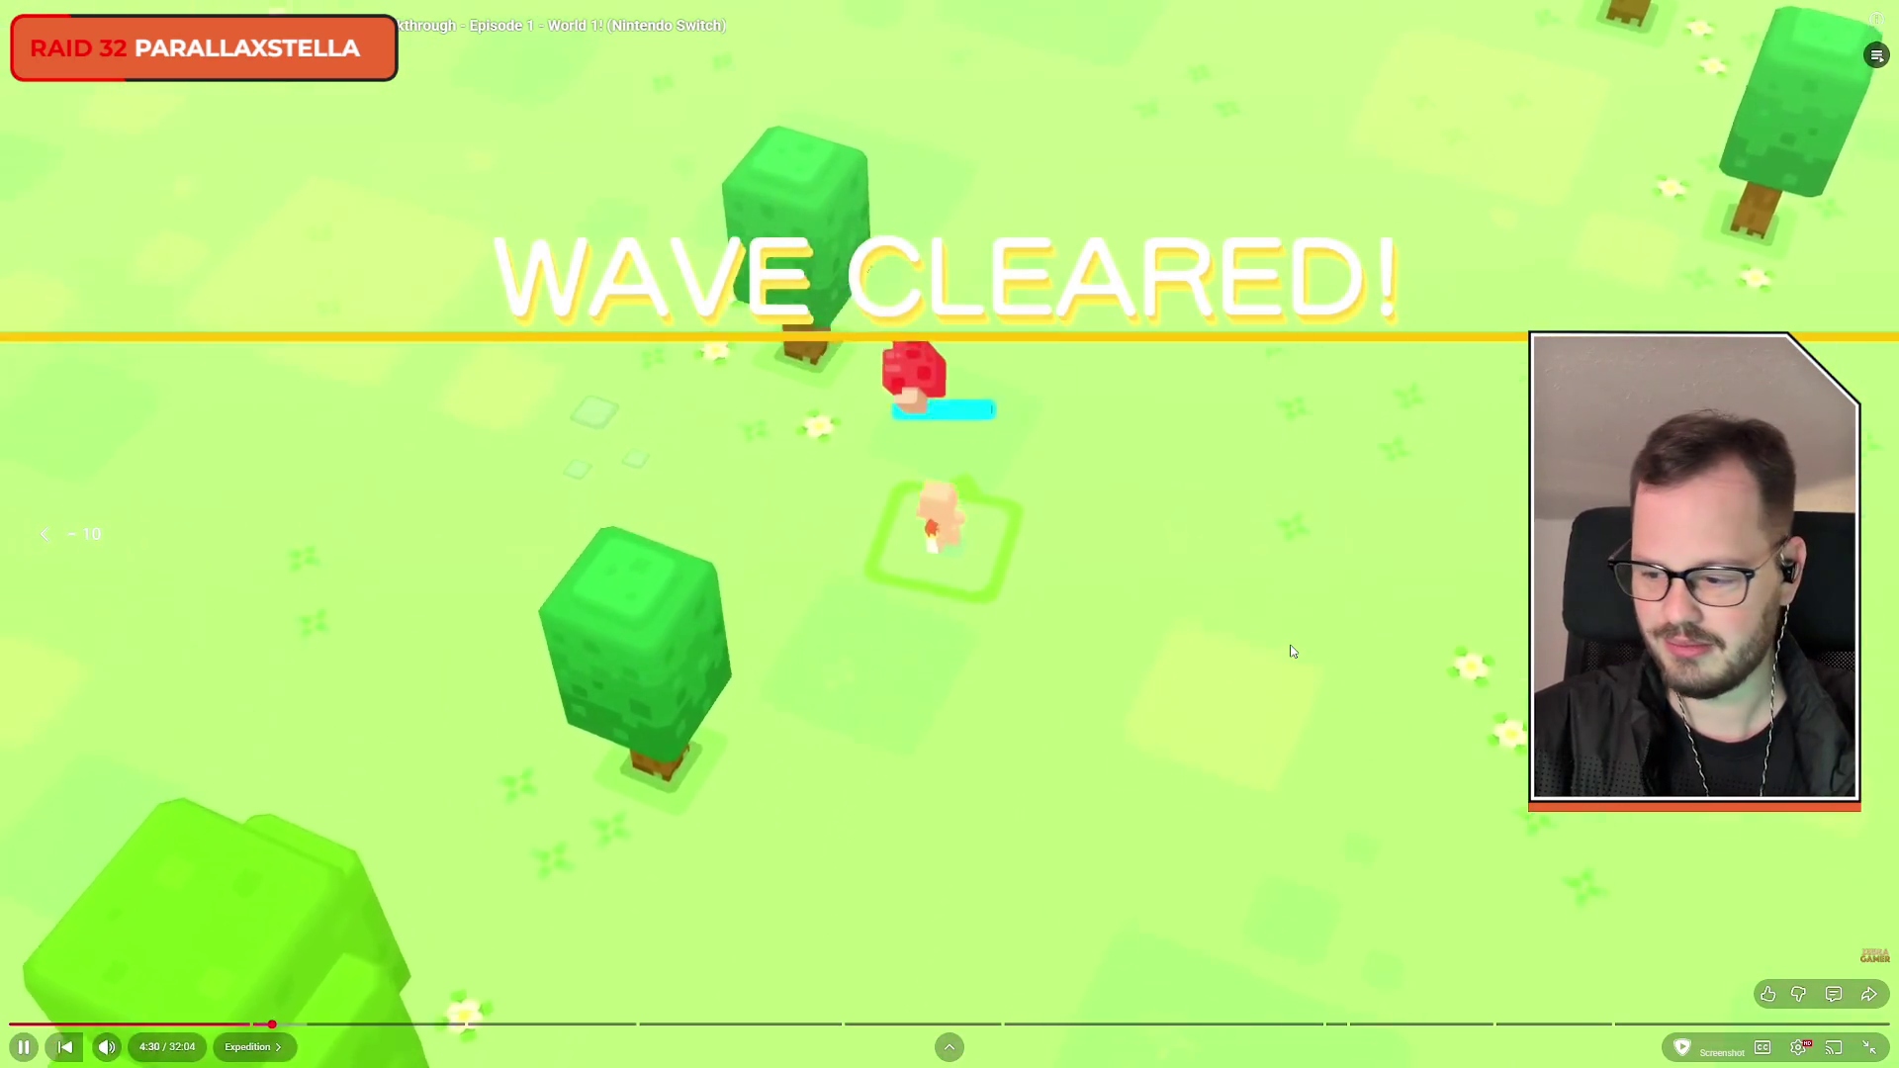
pyautogui.click(1147, 587)
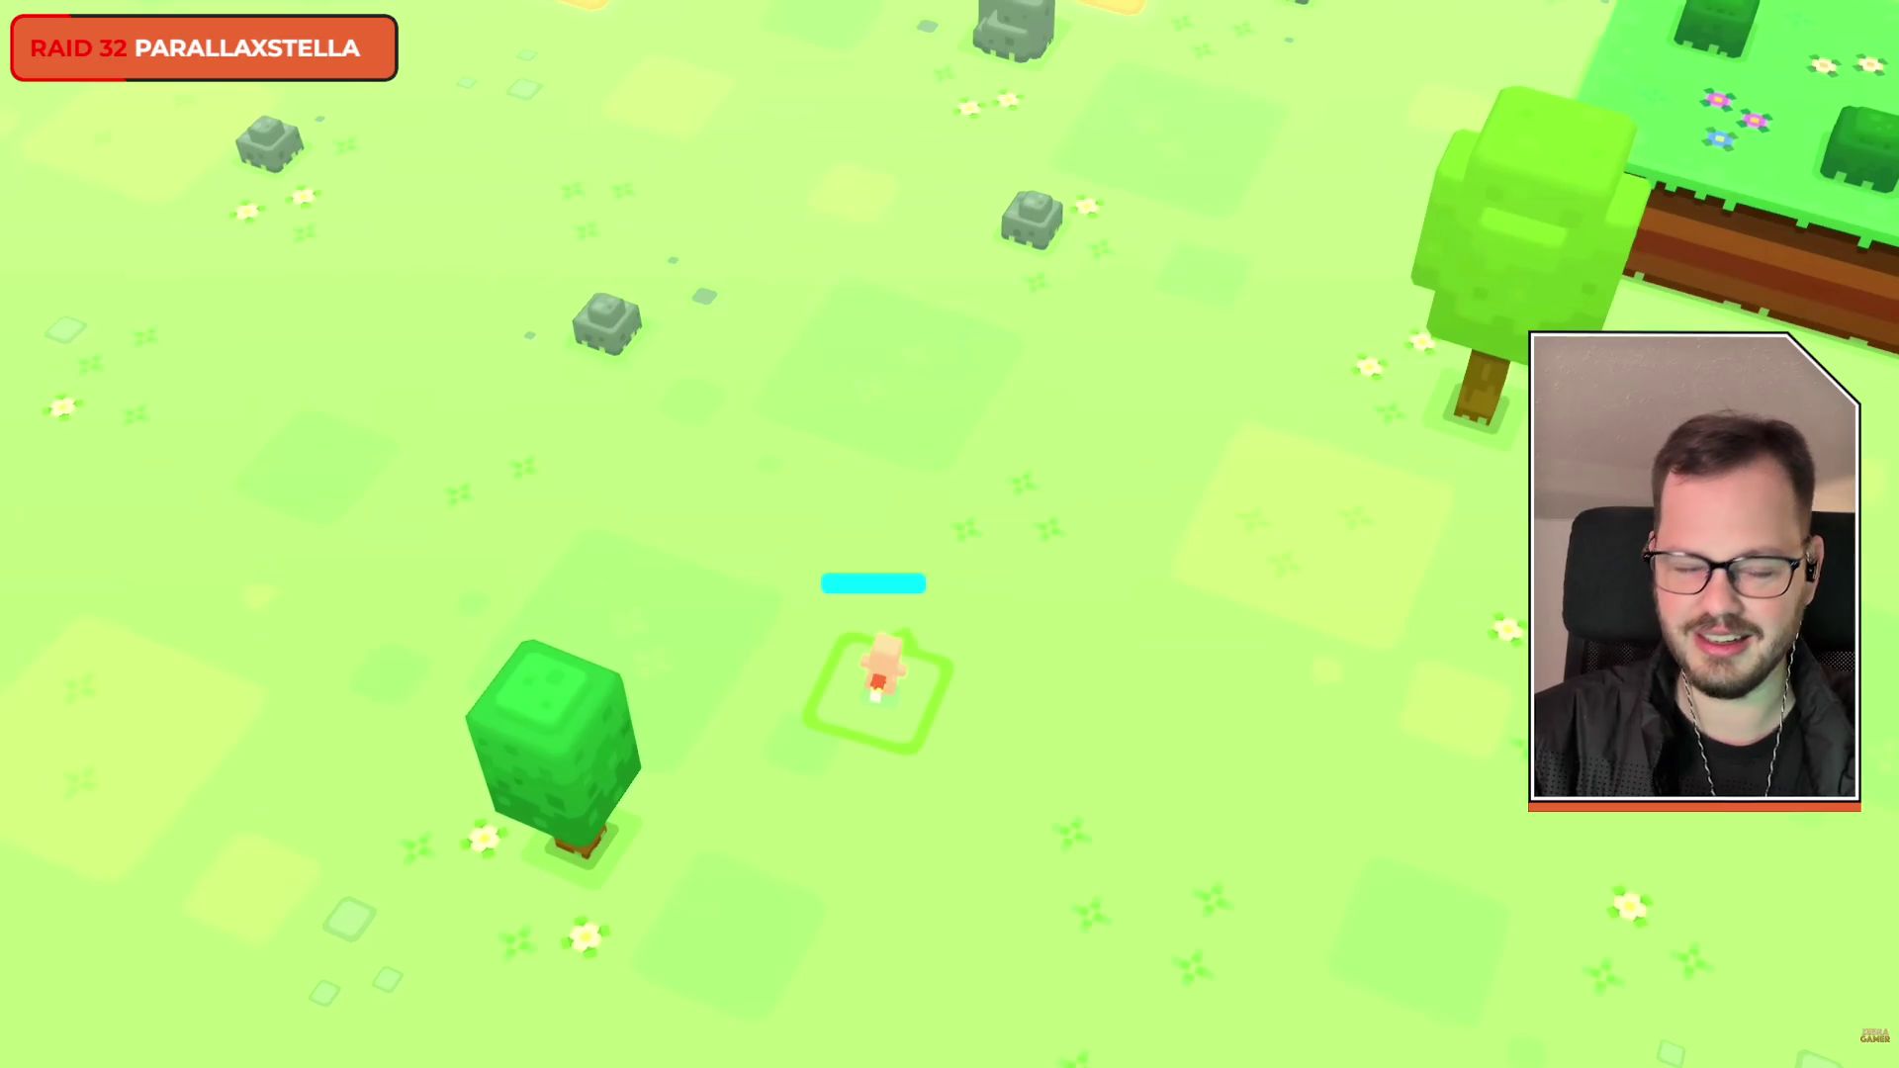
pyautogui.press('Escape')
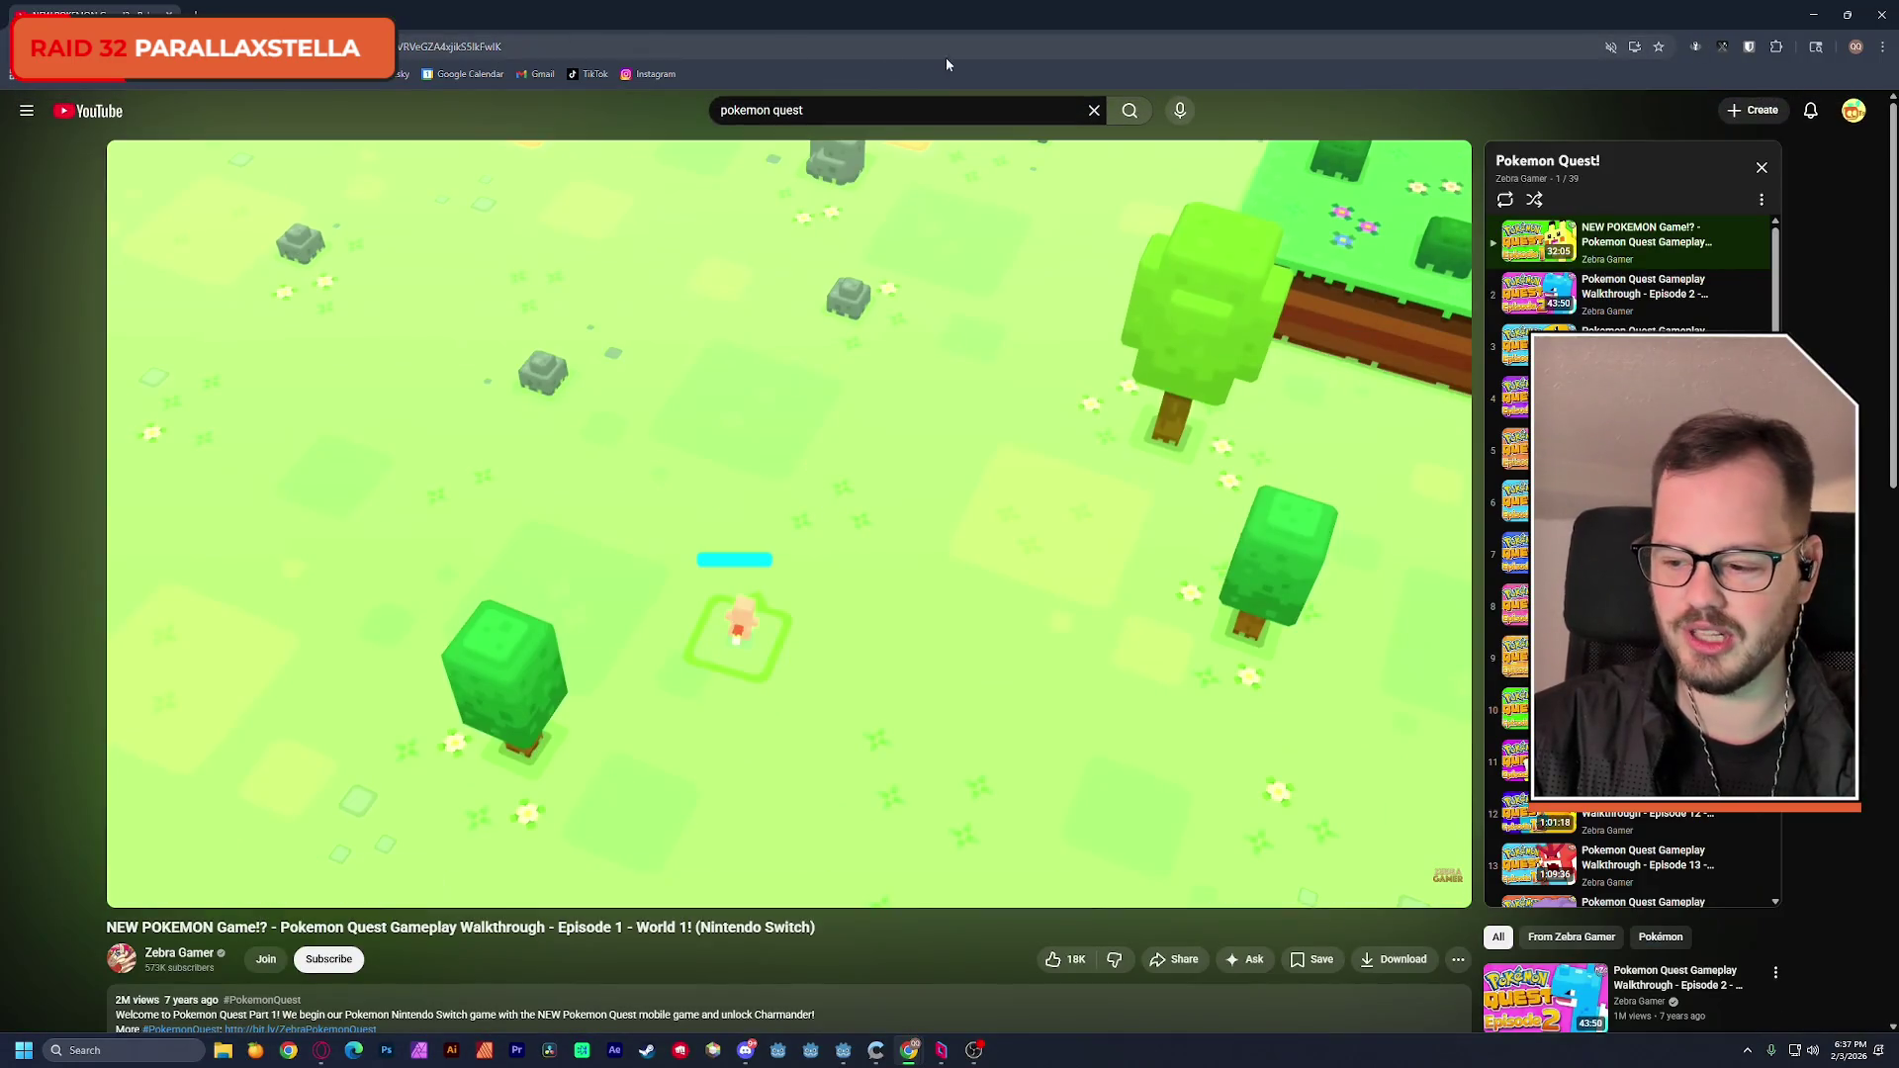
pyautogui.click(1813, 15)
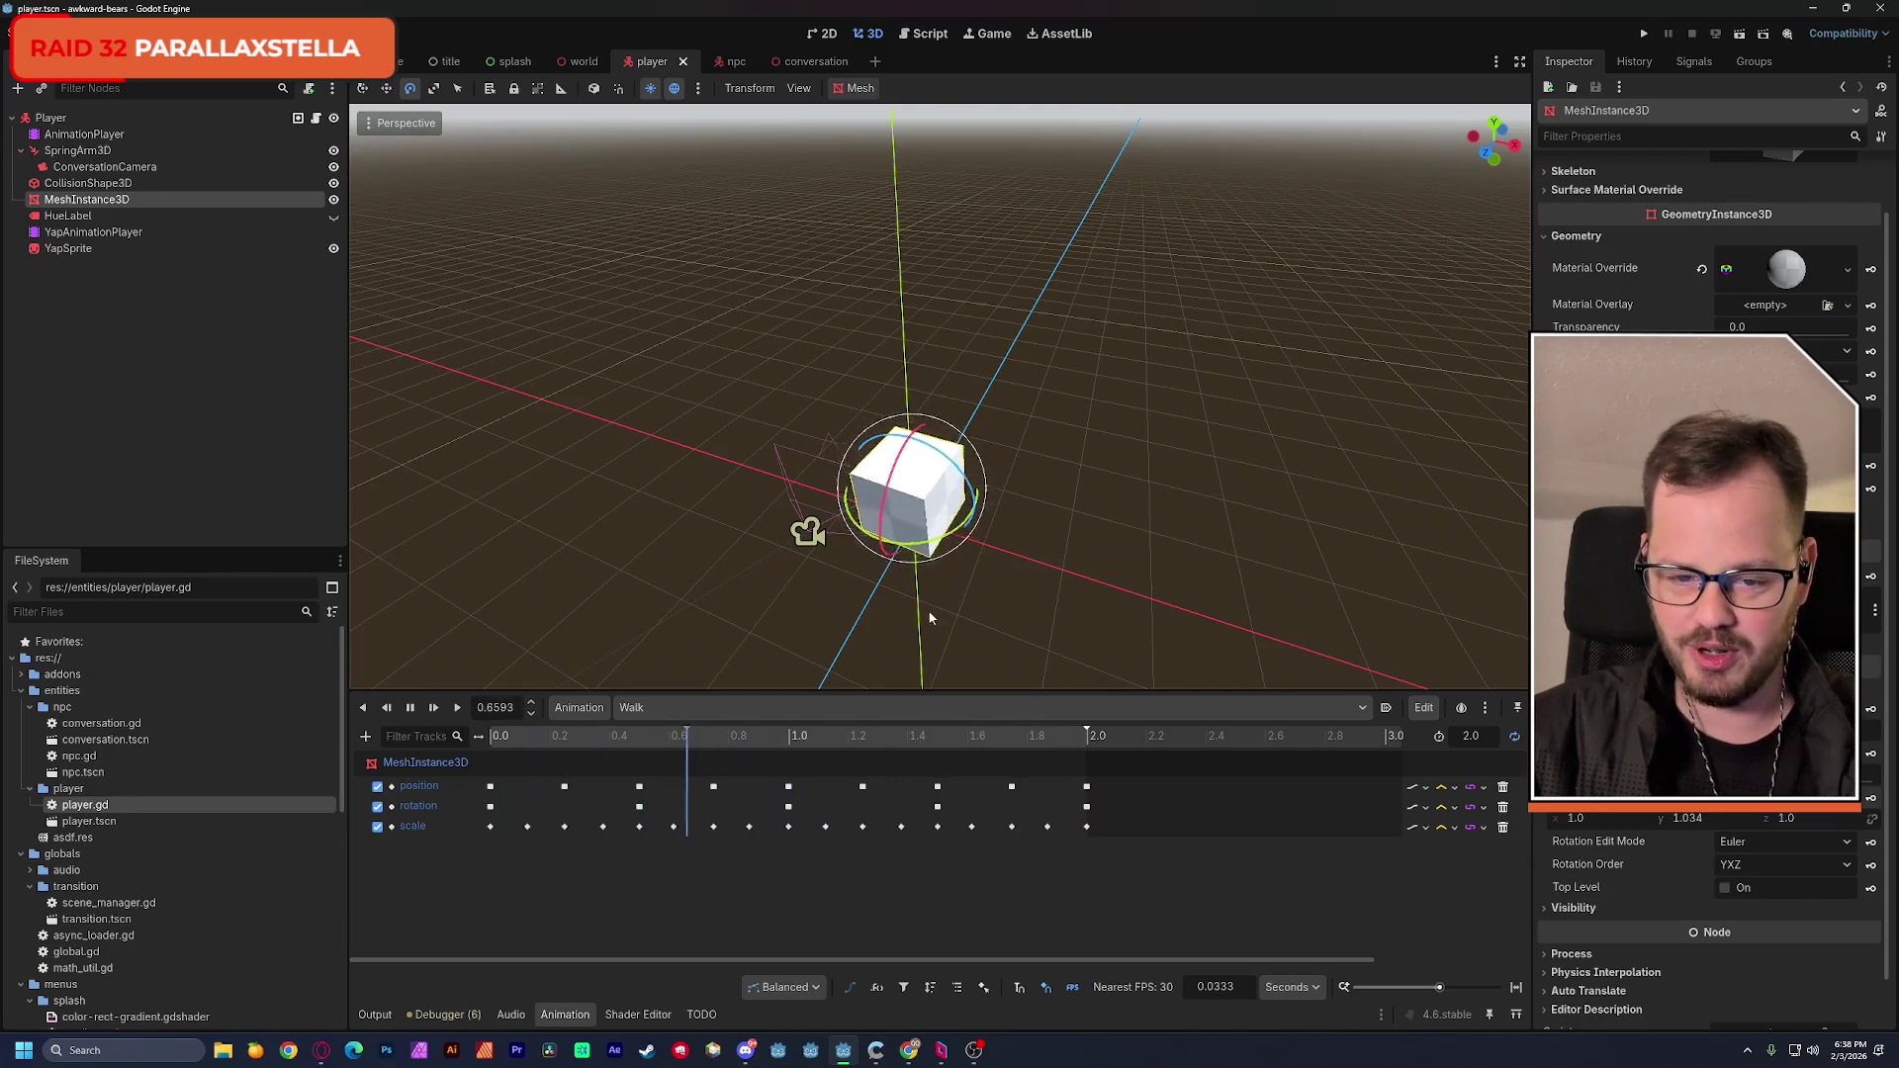
# Stop Walk playback, set the playhead to about 0.12 s, and box-select the Walk keyframes.
pyautogui.moveTo(953, 566)
pyautogui.mouseDown()
pyautogui.moveTo(935, 463)
pyautogui.moveTo(965, 653)
pyautogui.moveTo(965, 539)
pyautogui.mouseUp()
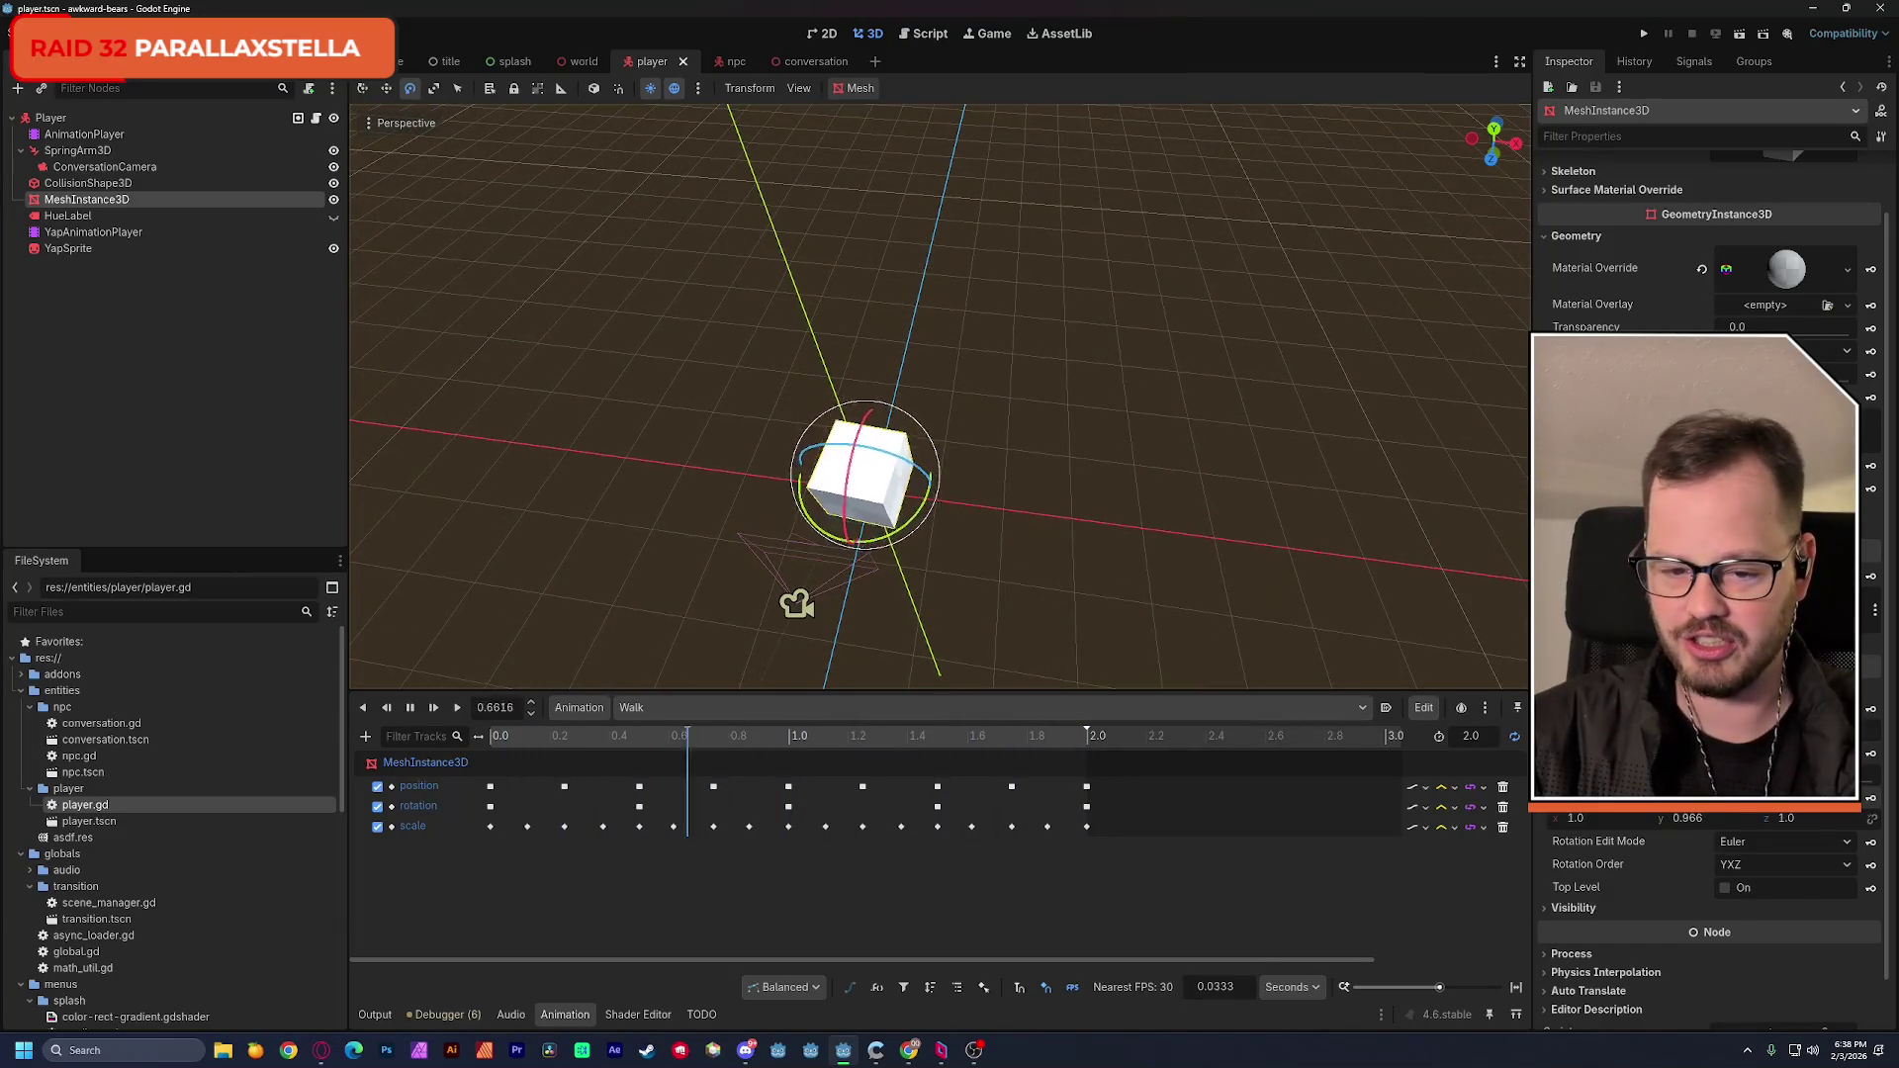
pyautogui.click(409, 707)
pyautogui.click(529, 738)
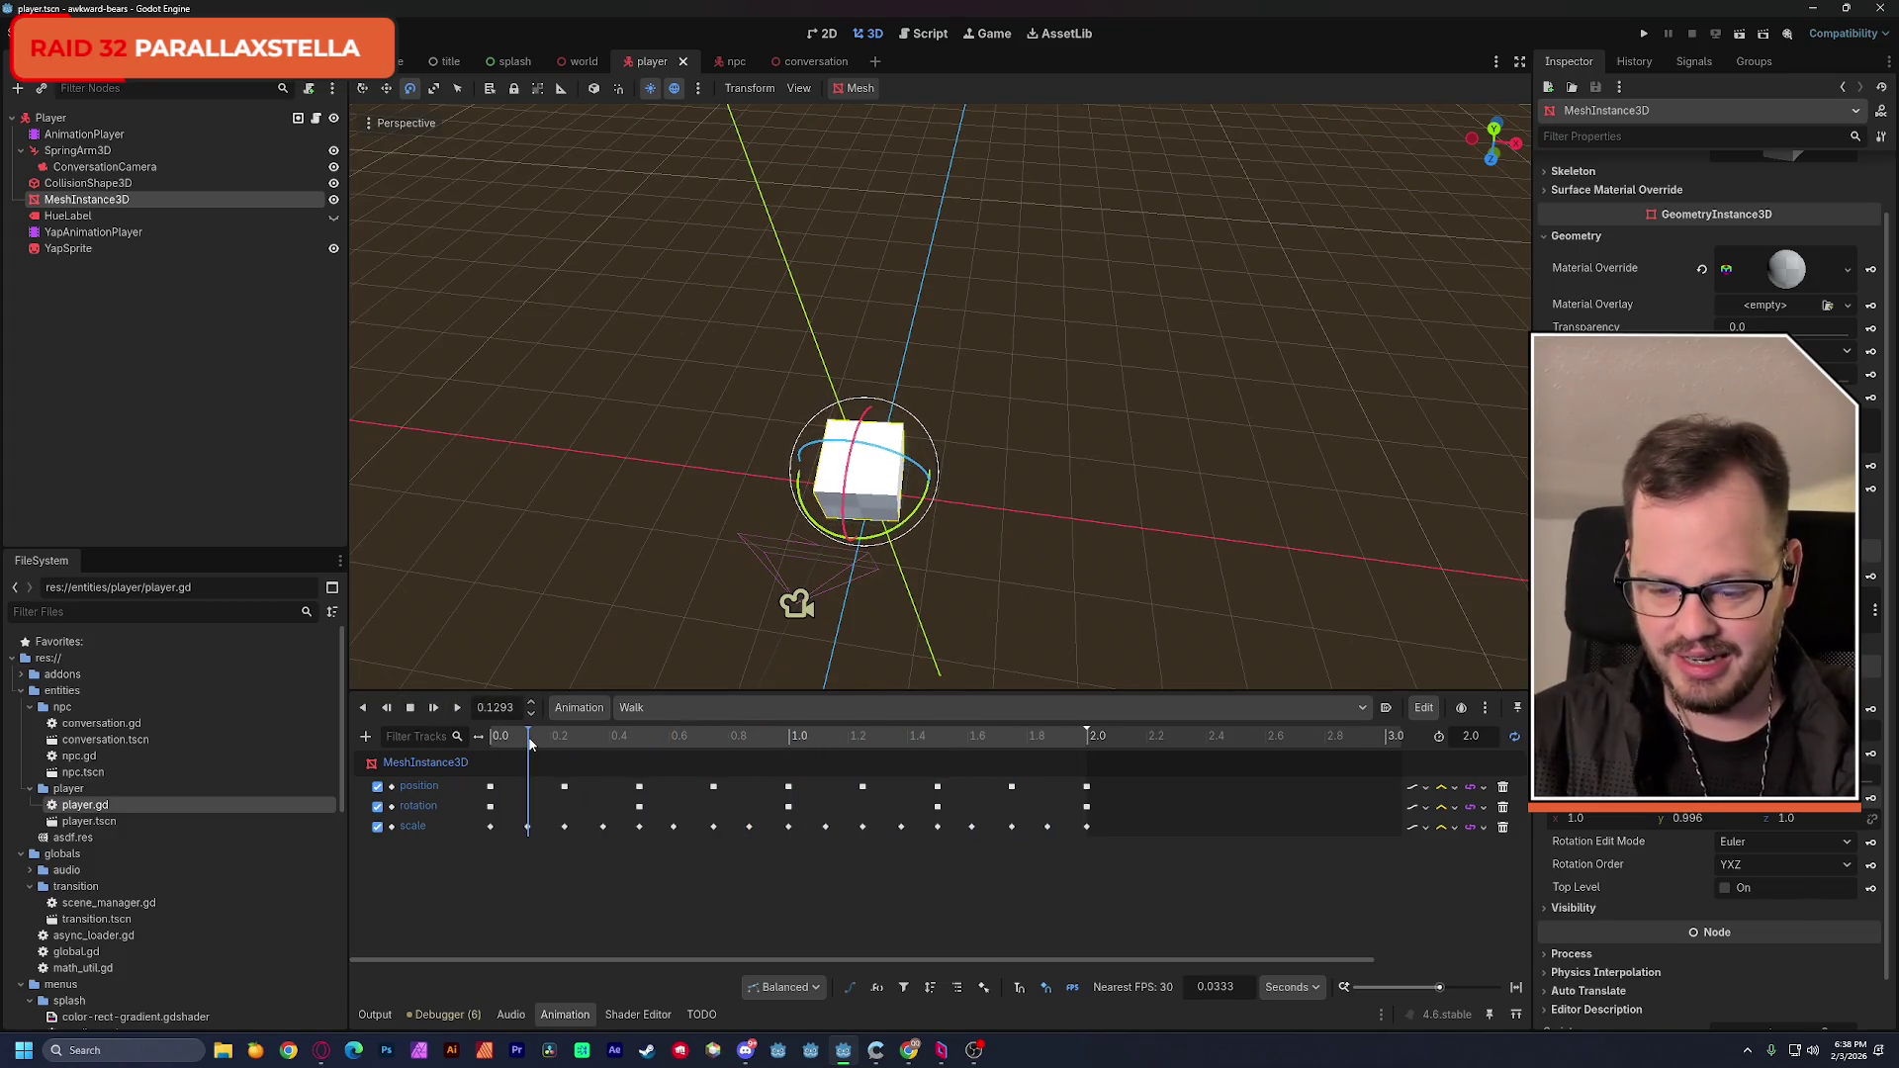
pyautogui.click(529, 740)
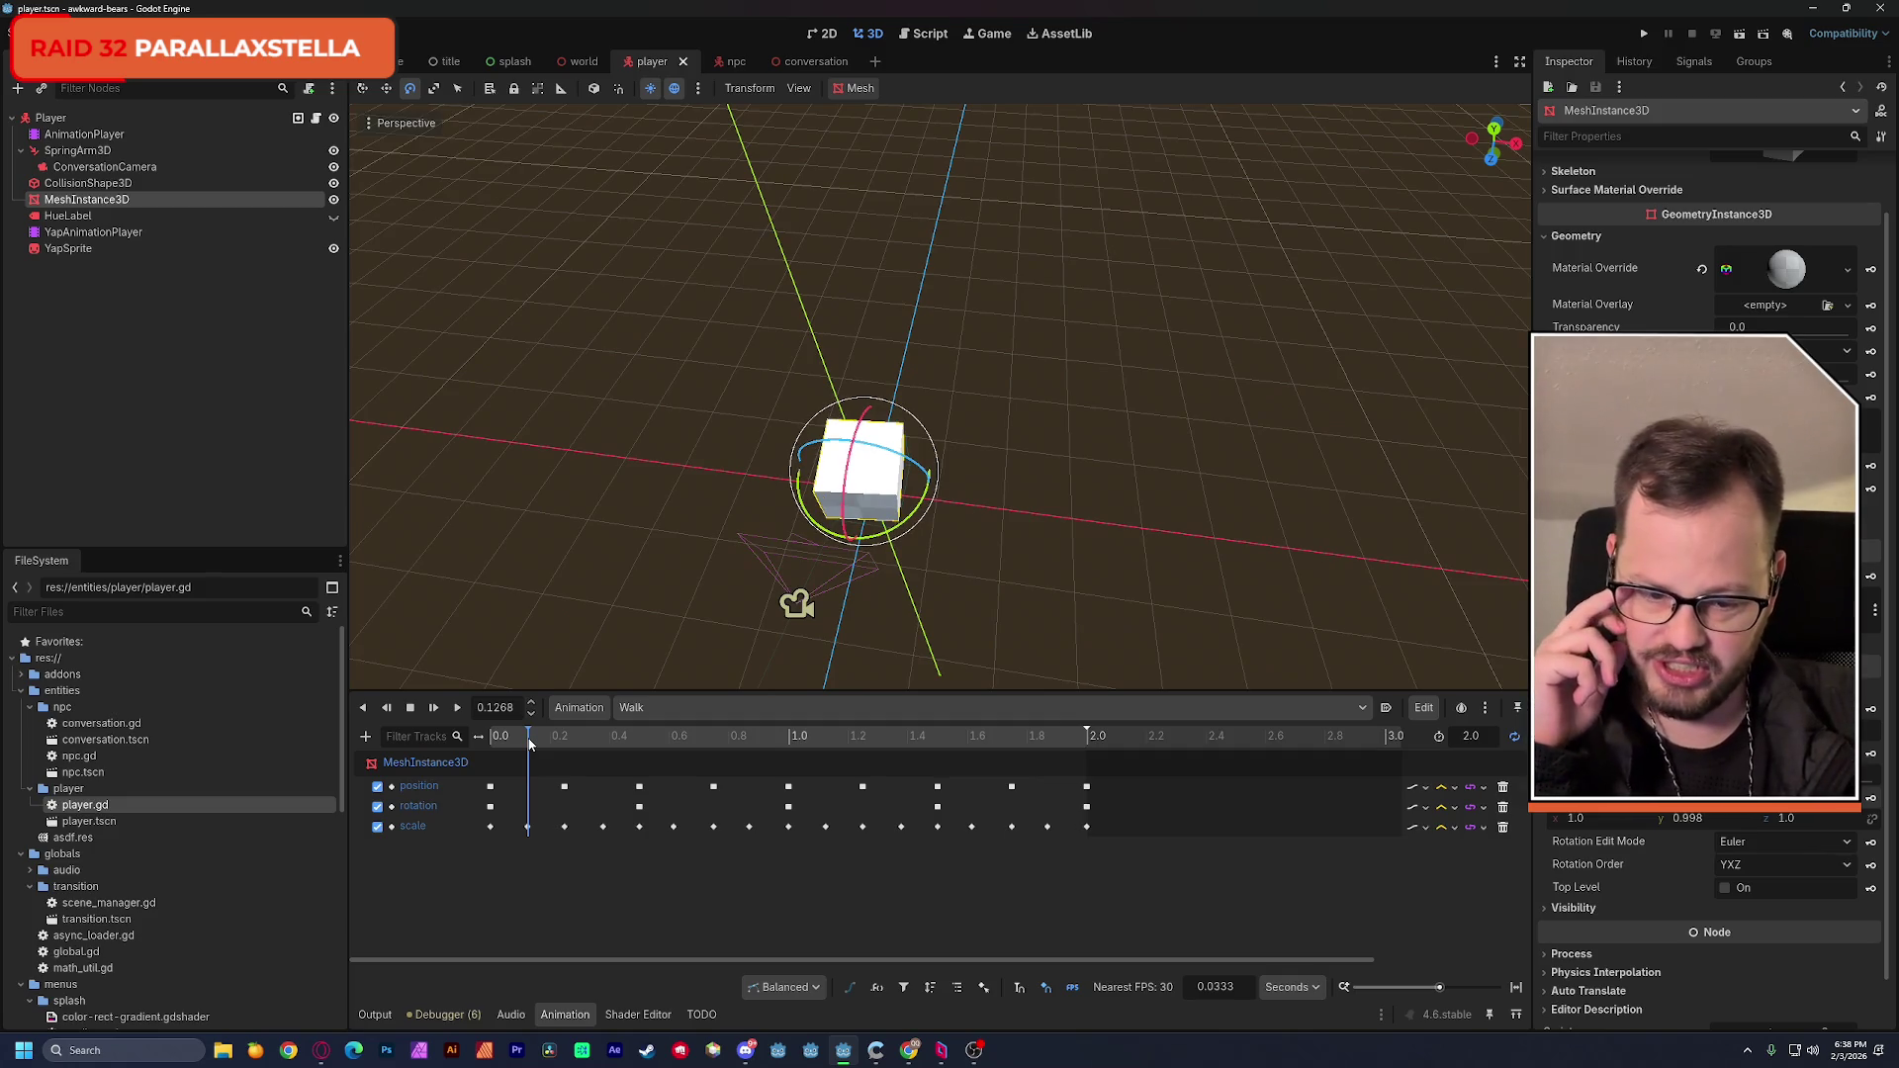
pyautogui.click(527, 740)
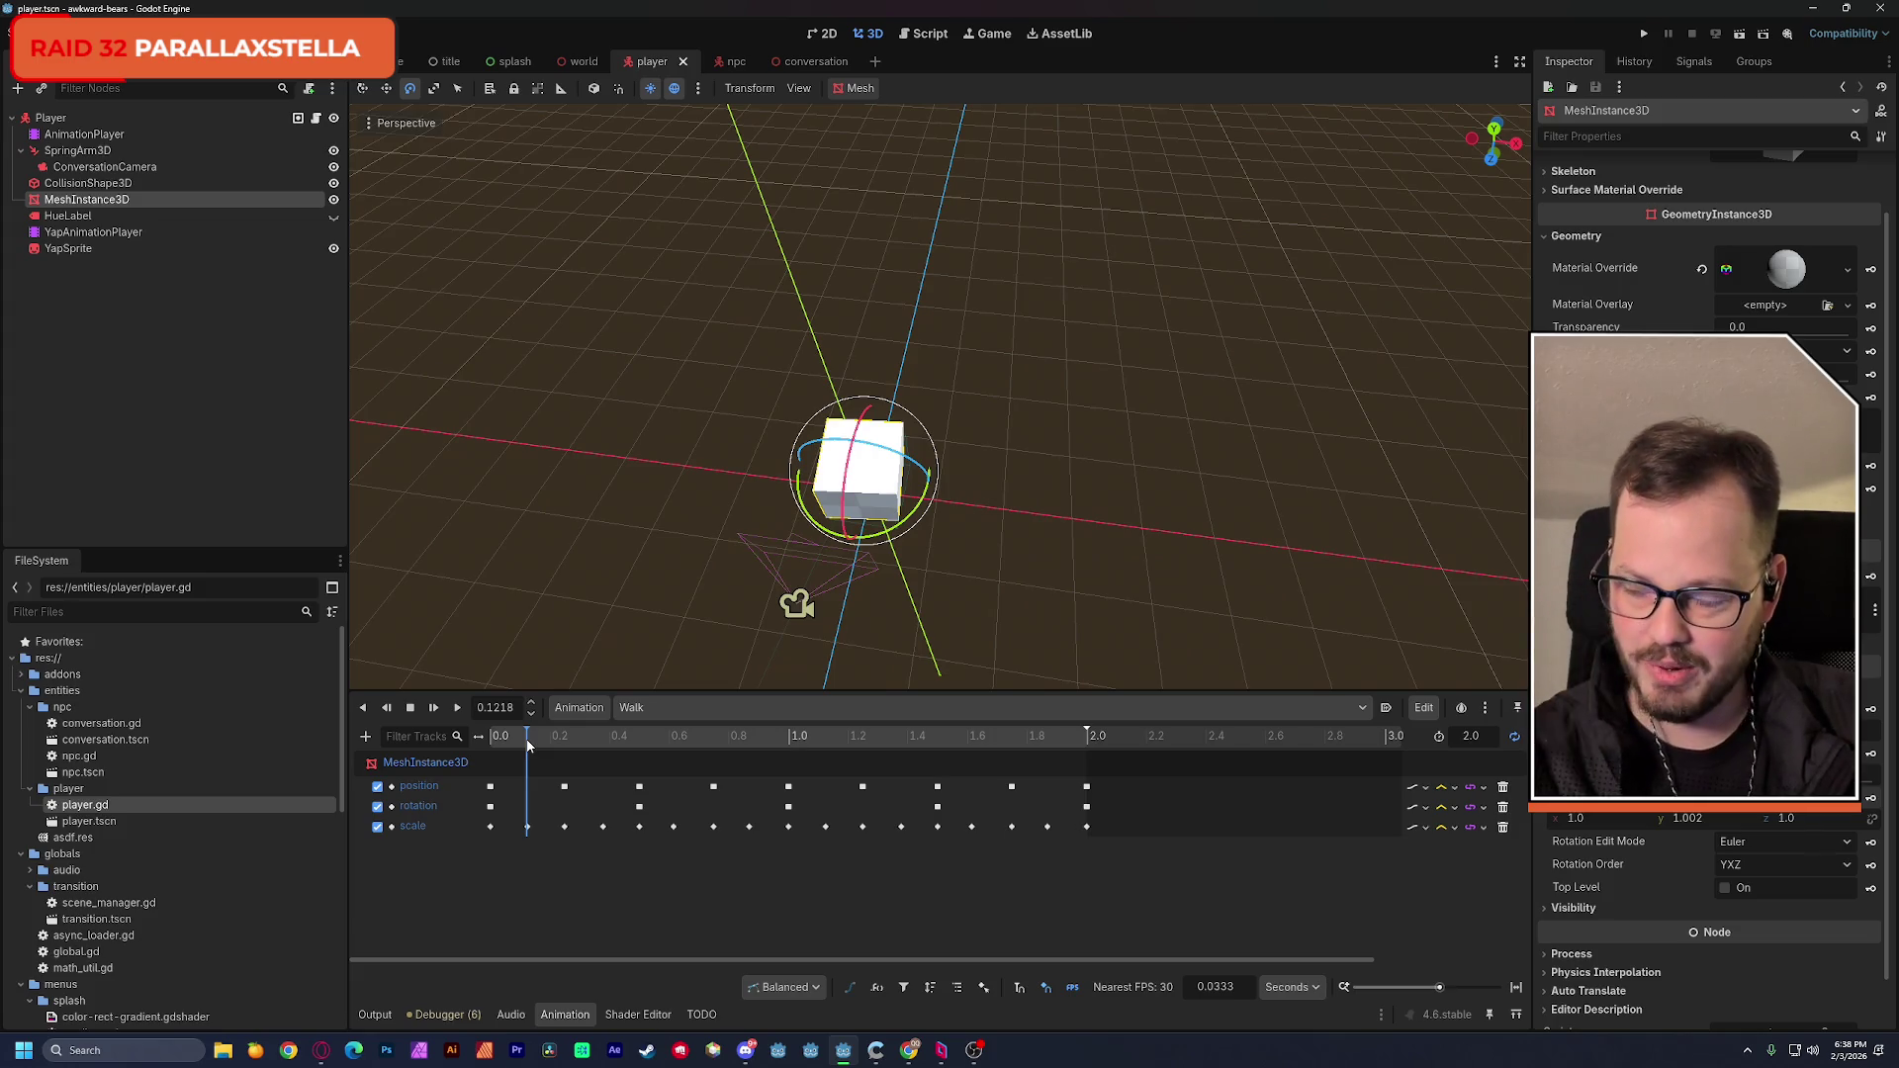
pyautogui.click(528, 742)
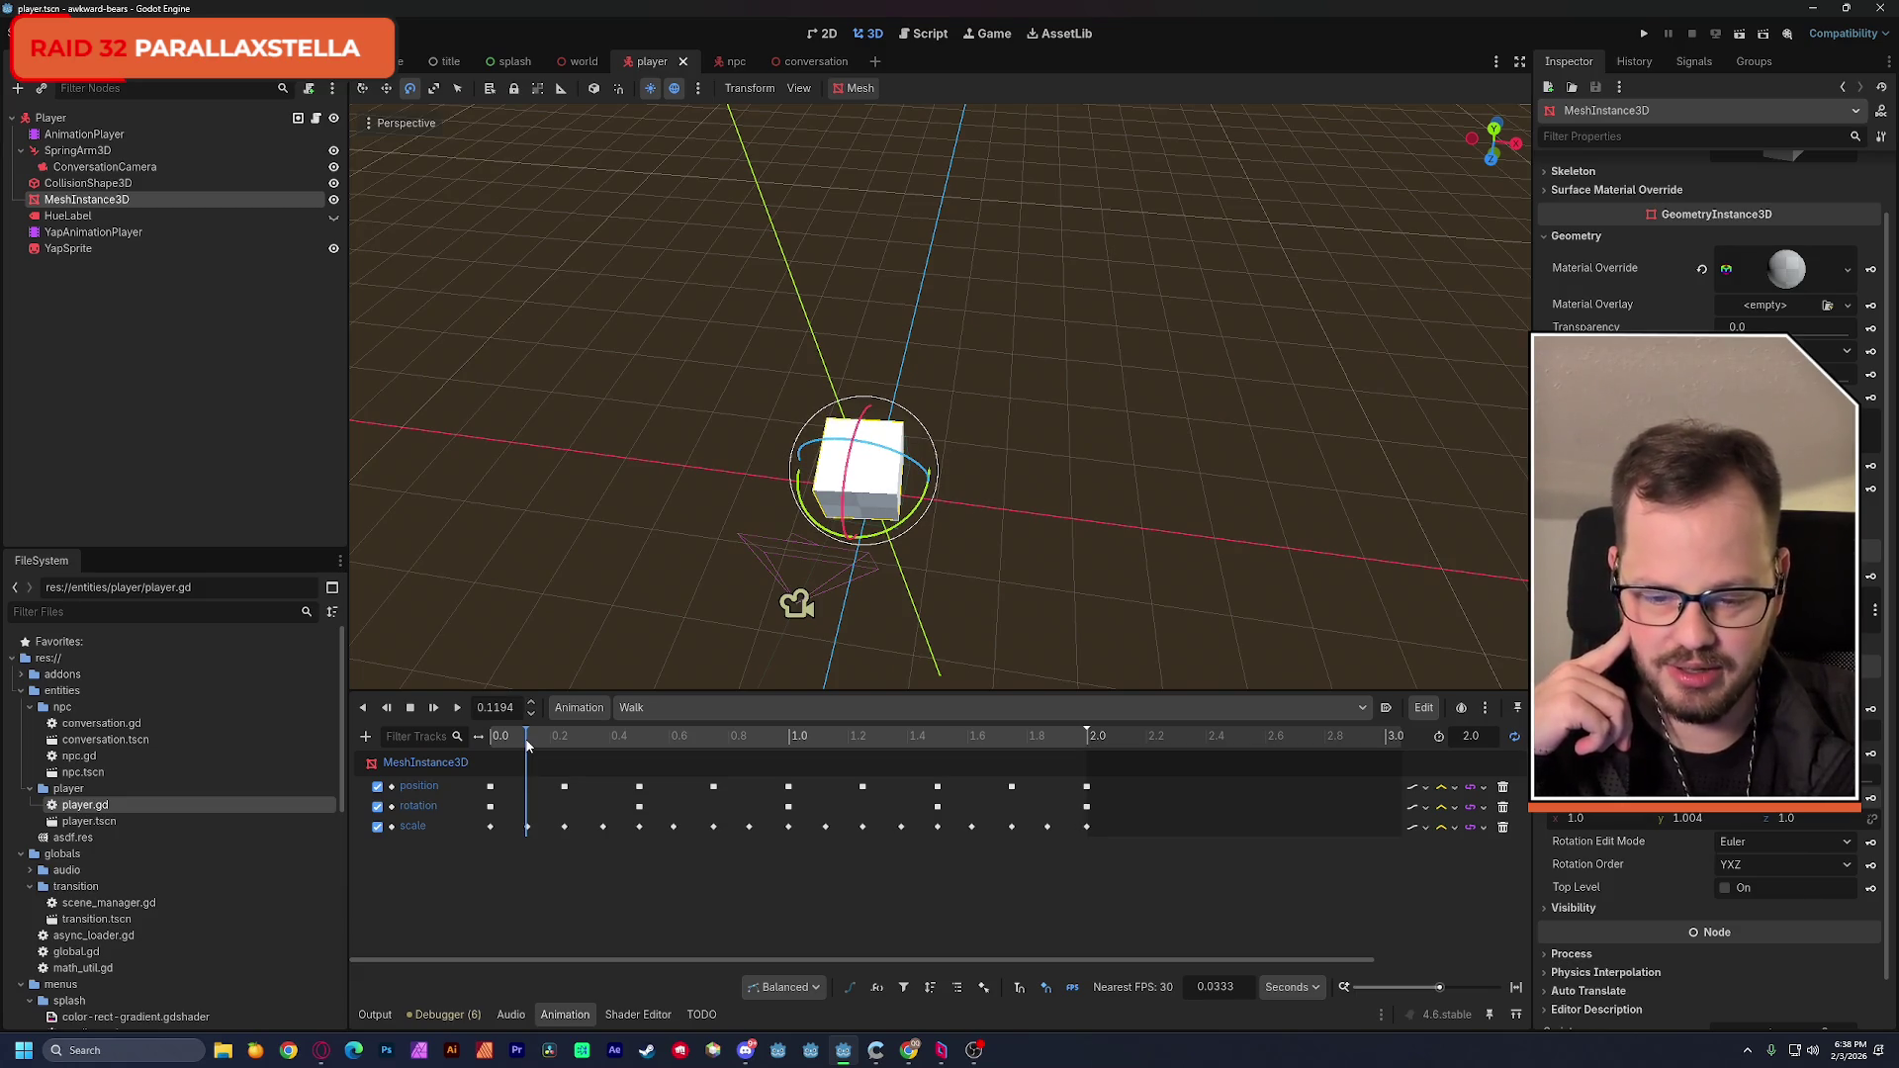
pyautogui.click(524, 742)
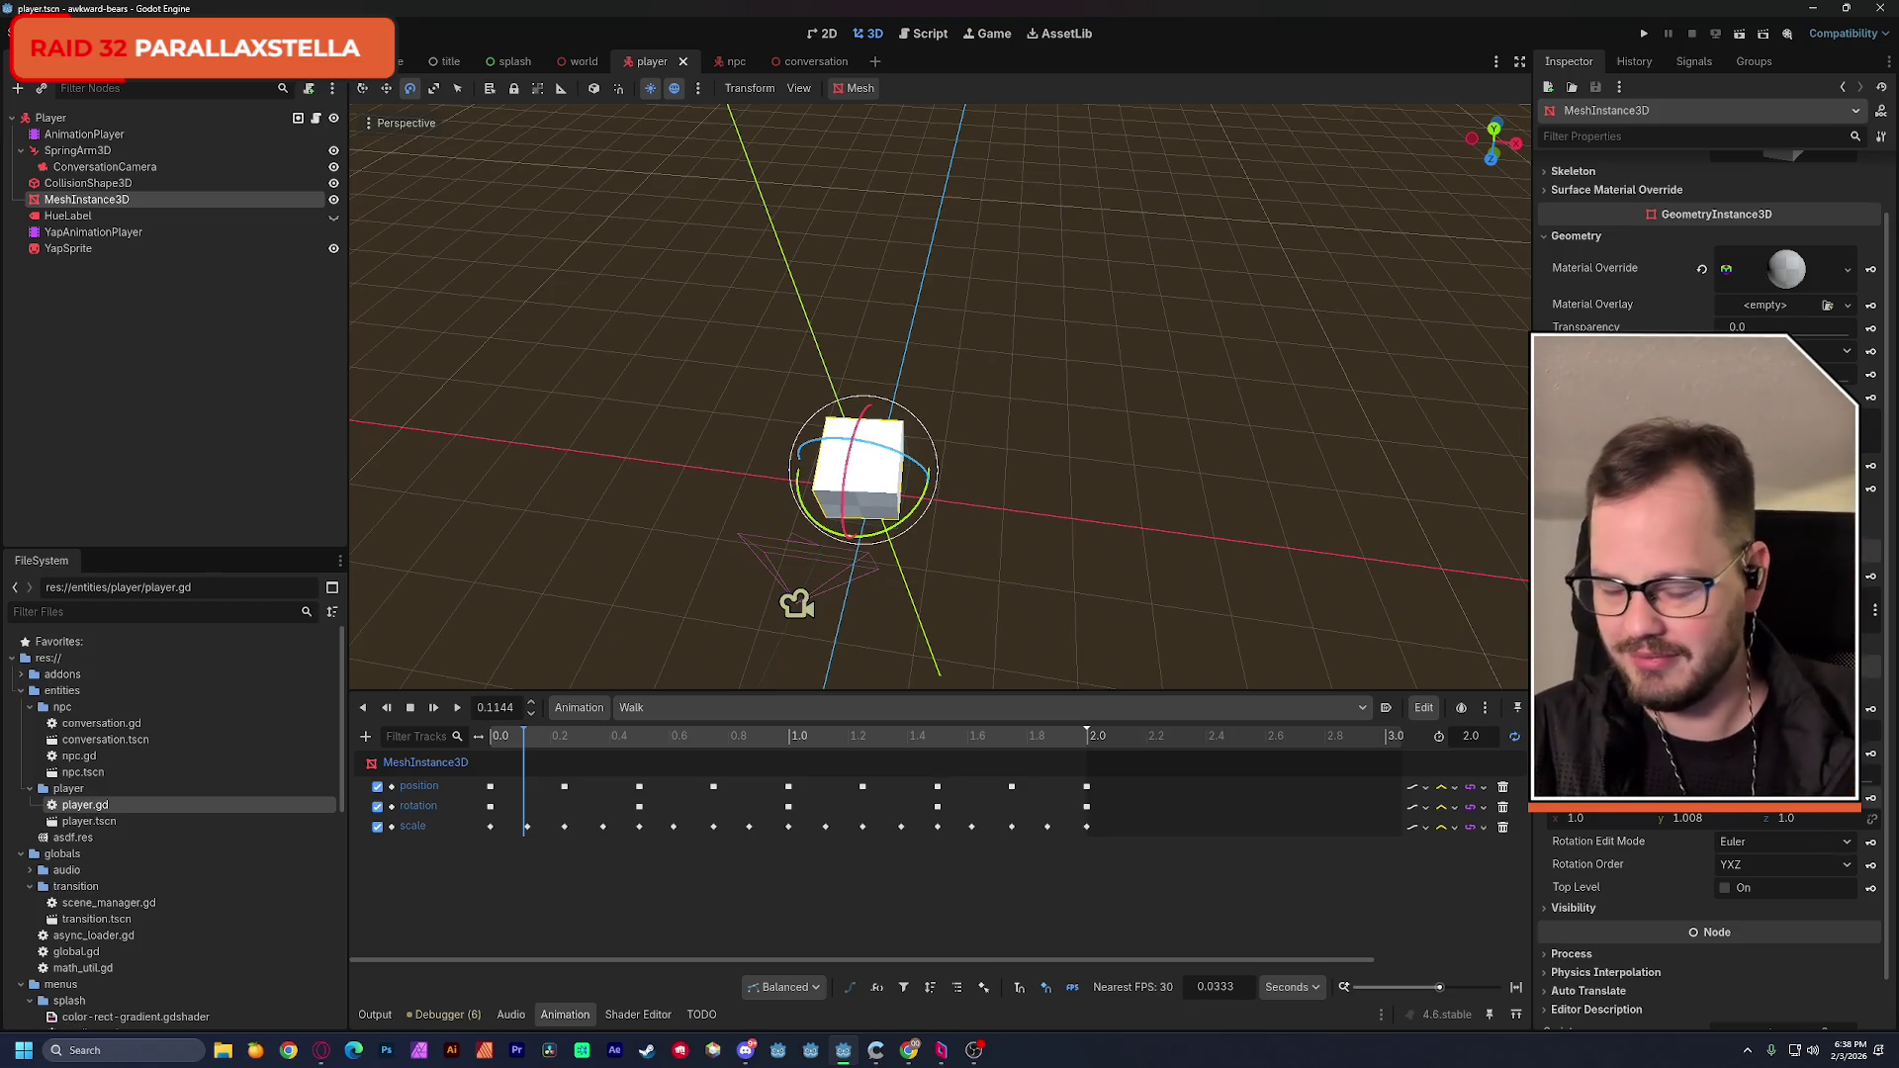
pyautogui.moveTo(525, 743); pyautogui.dragTo(530, 744)
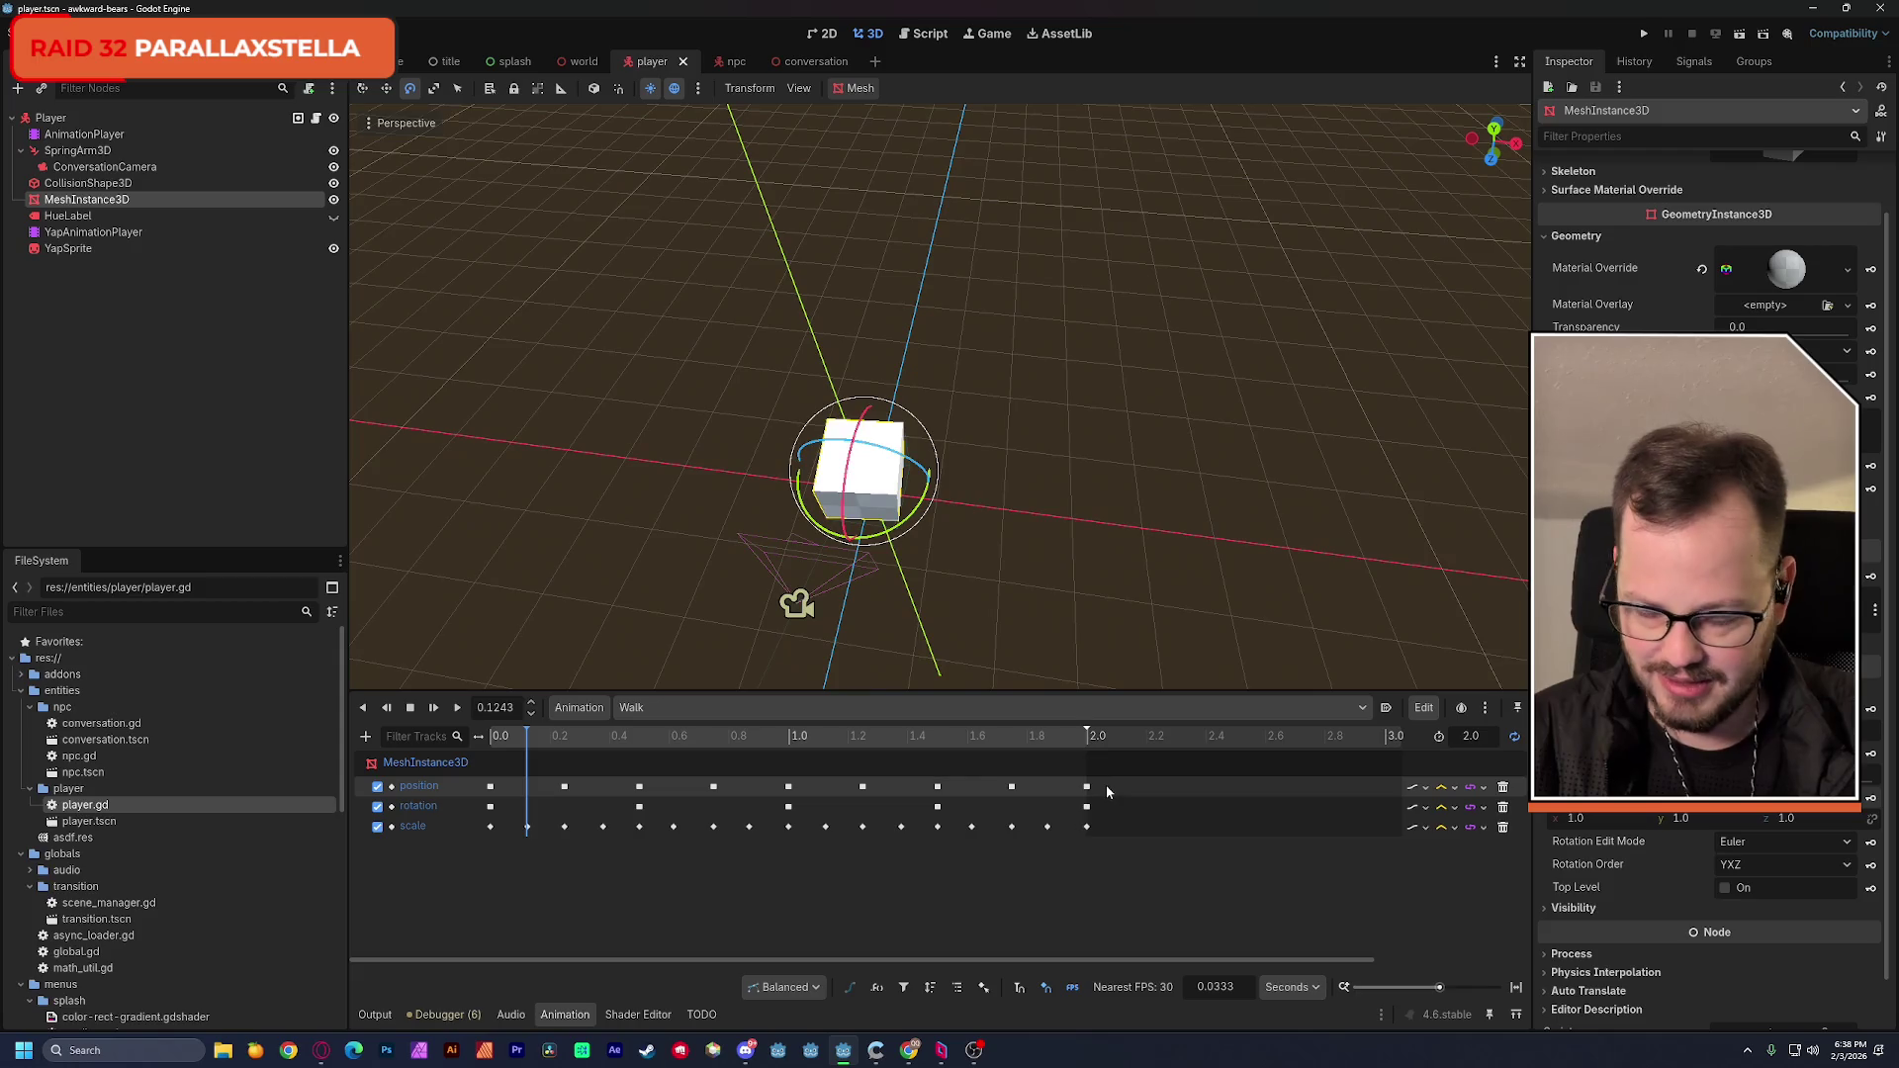
pyautogui.moveTo(1127, 789)
pyautogui.mouseDown()
pyautogui.moveTo(1069, 821)
pyautogui.moveTo(486, 870)
pyautogui.mouseUp()
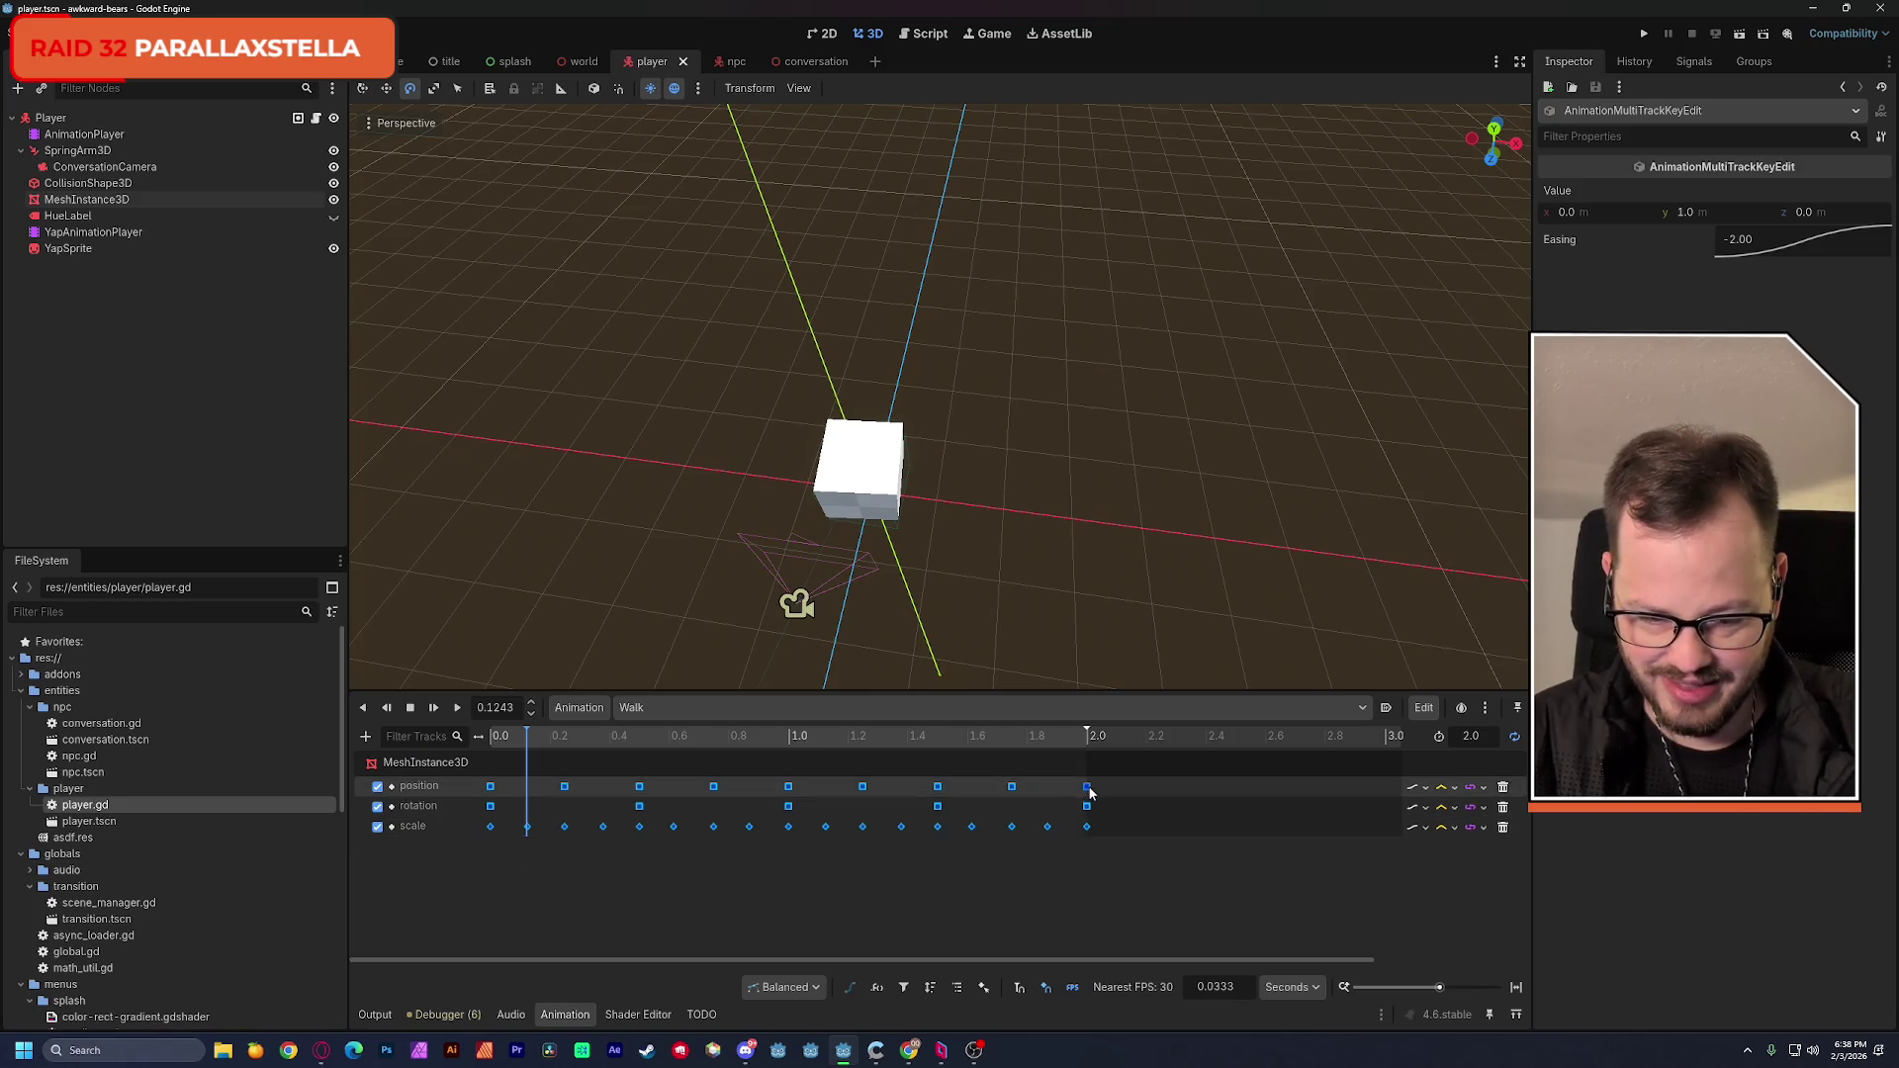
# Freelook the camera to face the cube, scrub Walk near 0.1–0.25 s, and shift all keyframes later.
pyautogui.moveTo(1088, 830)
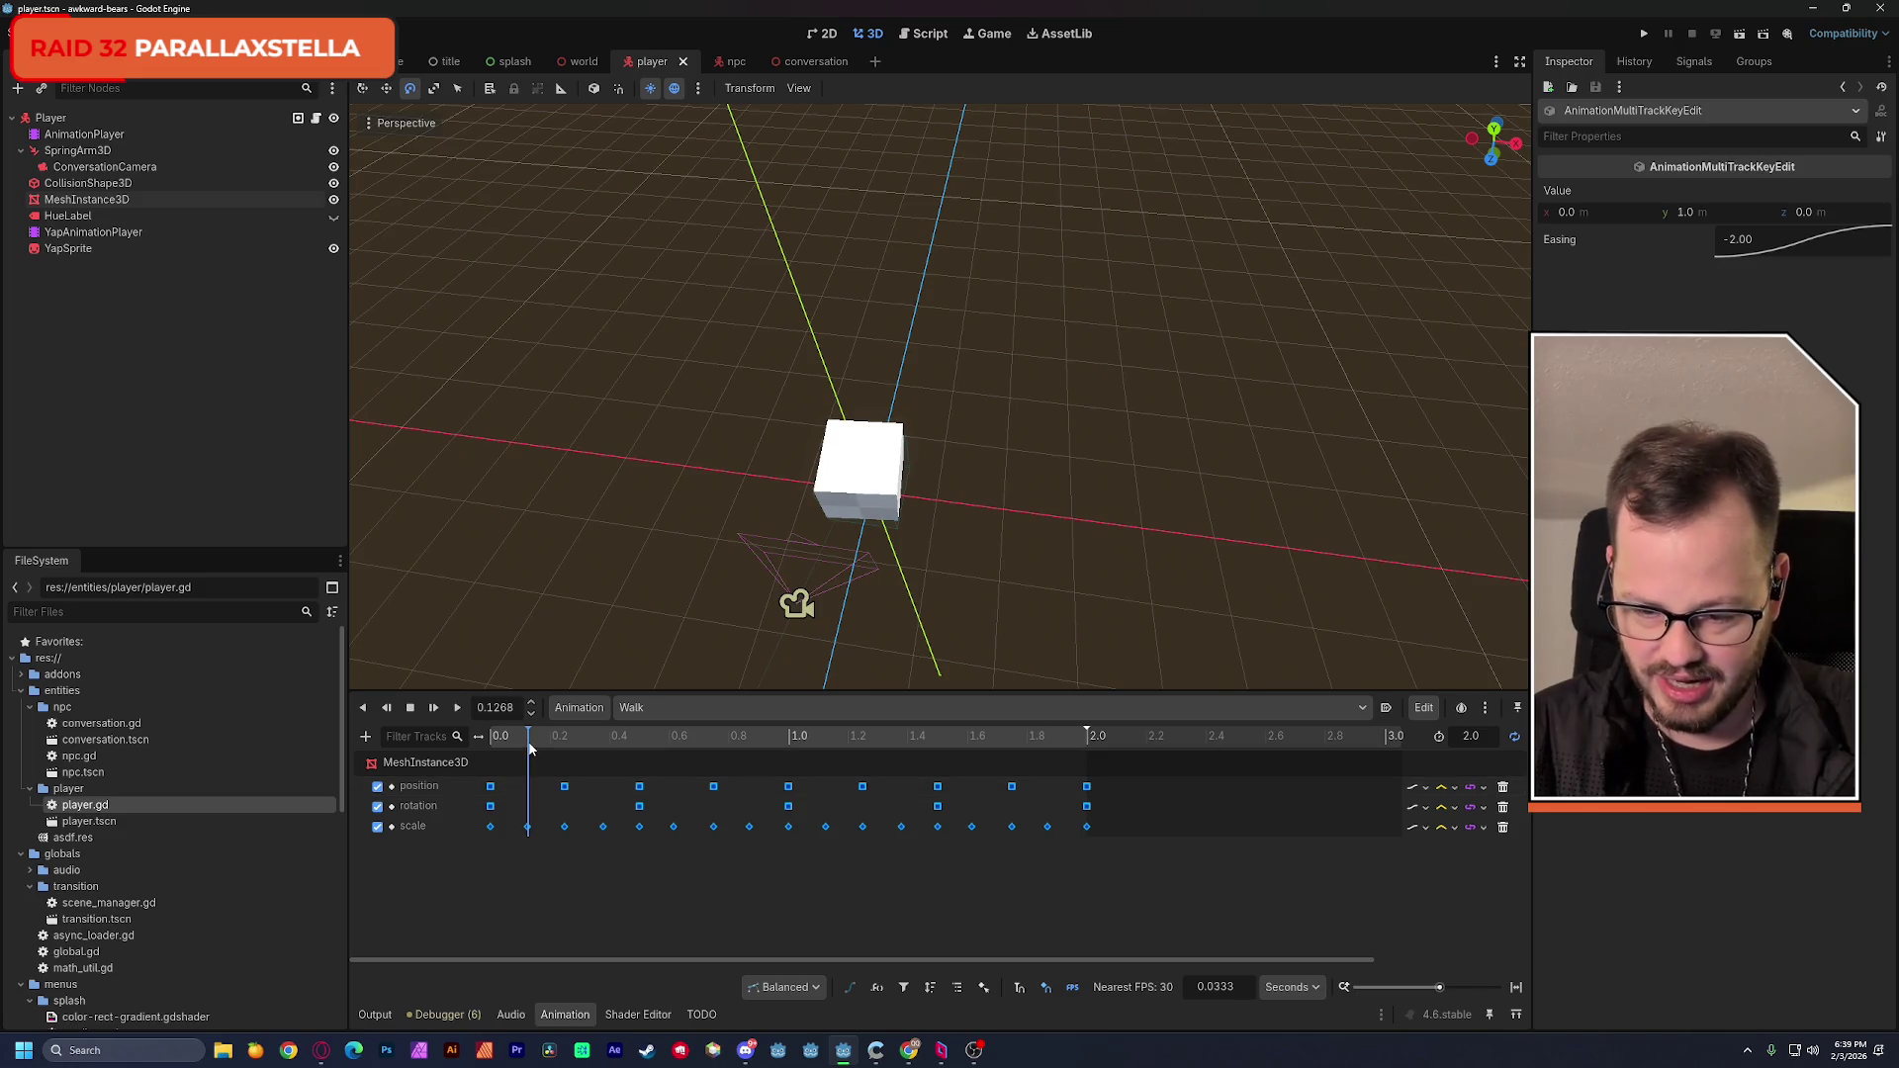
pyautogui.moveTo(530, 749); pyautogui.dragTo(531, 749)
pyautogui.press('w')
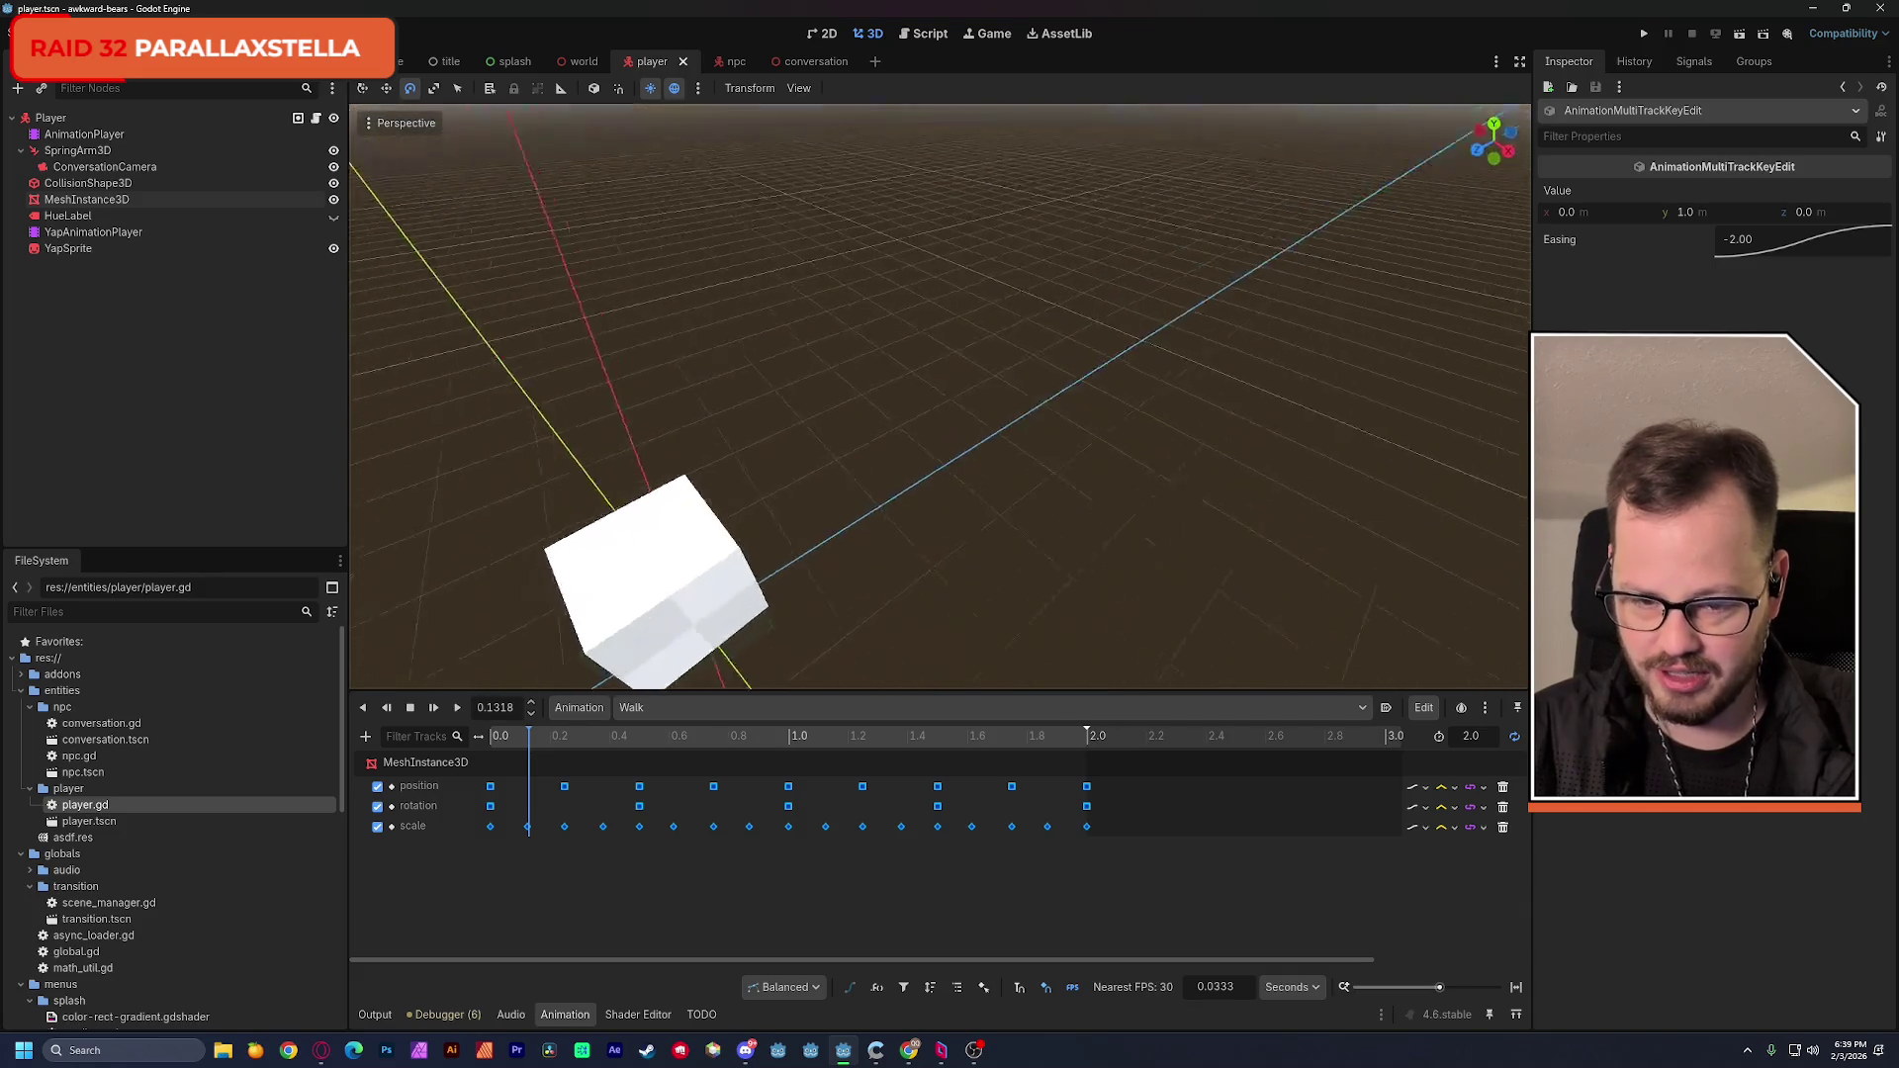
pyautogui.press('s')
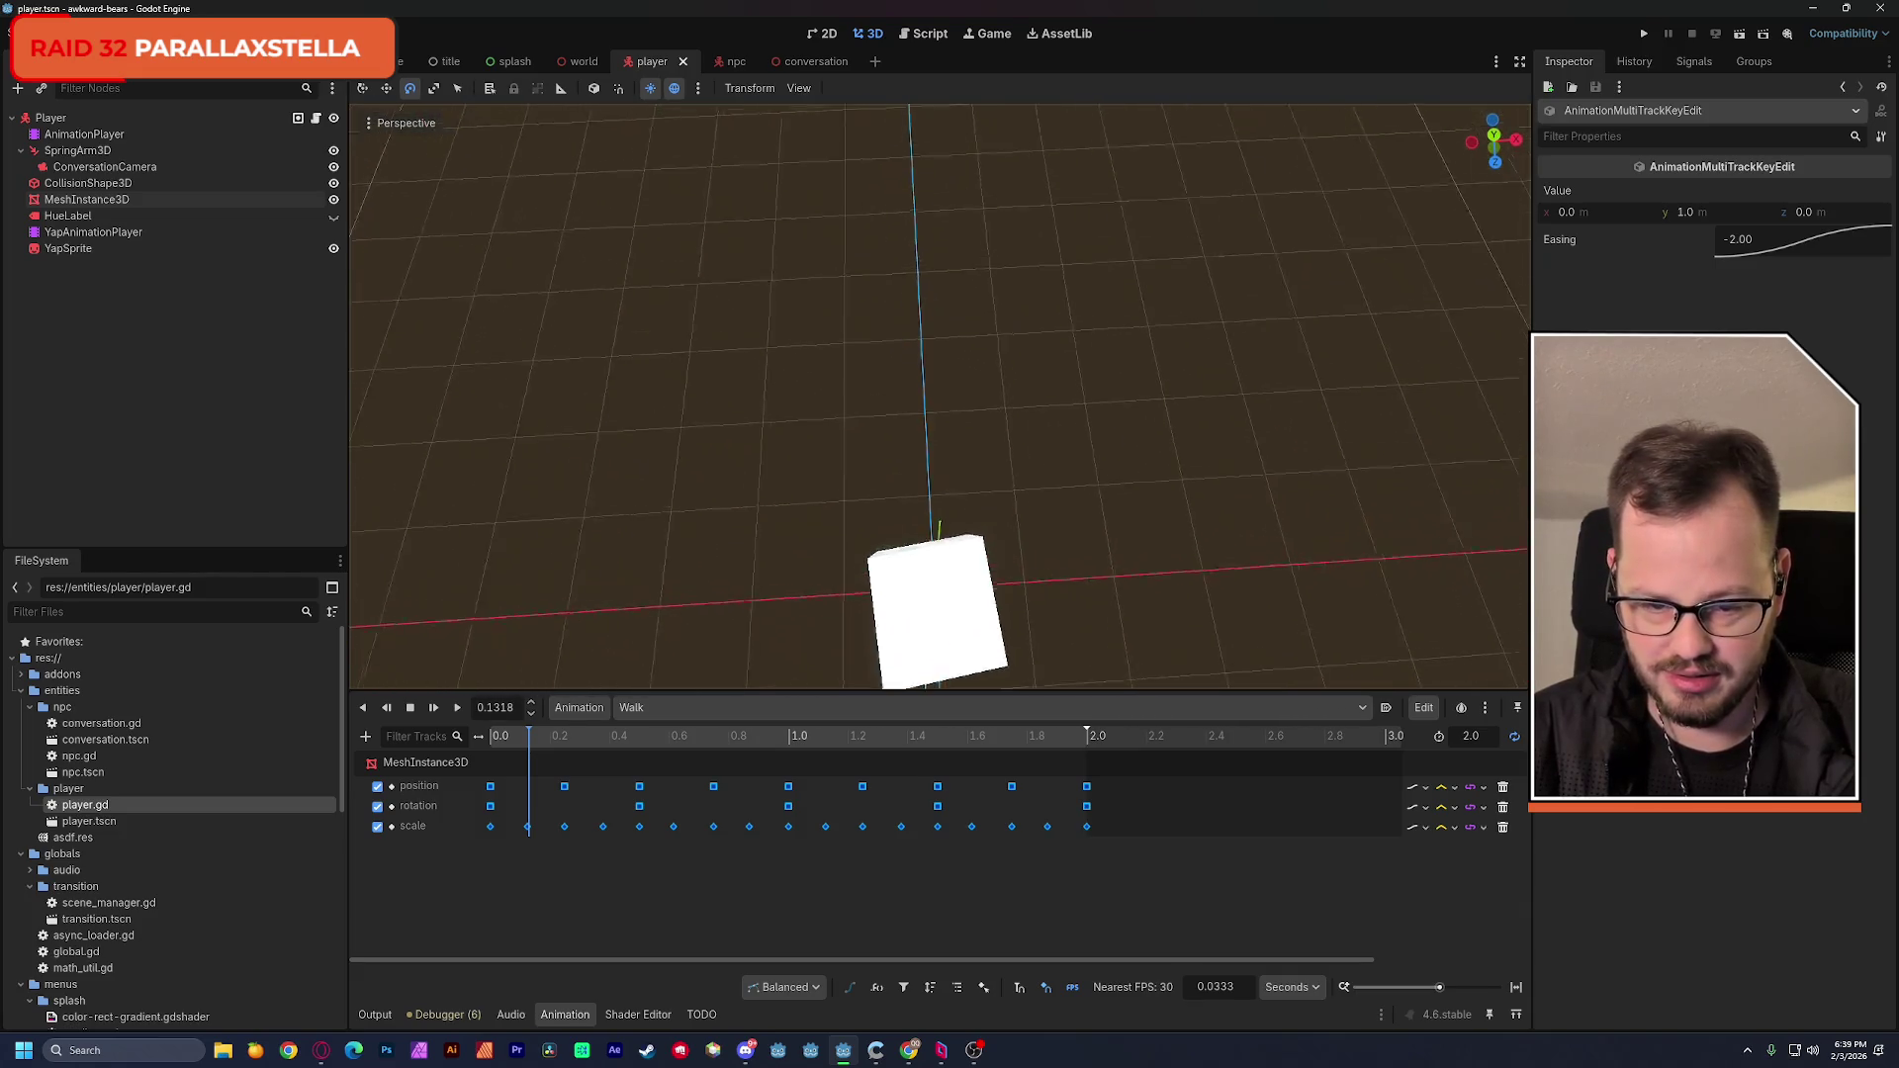
pyautogui.press('d')
pyautogui.moveTo(531, 744); pyautogui.dragTo(565, 746)
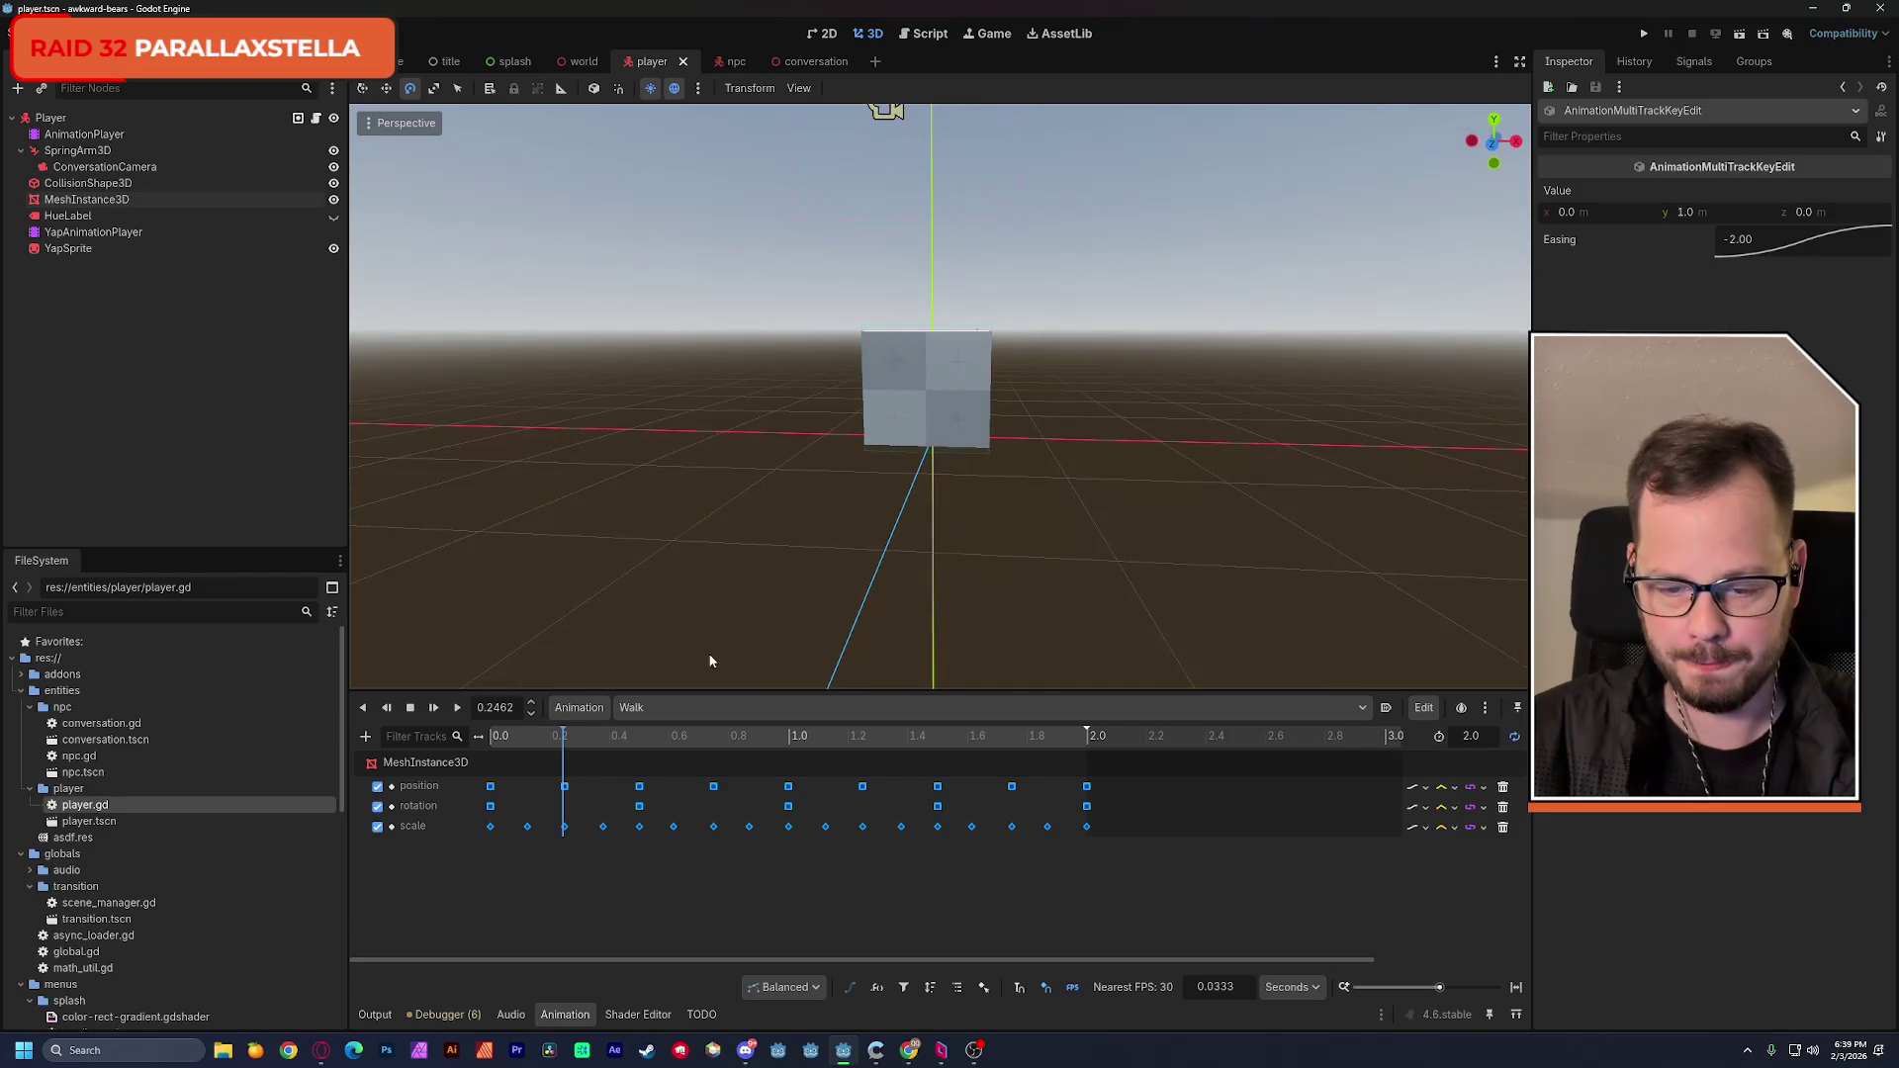
pyautogui.moveTo(562, 742)
pyautogui.mouseDown()
pyautogui.moveTo(471, 764)
pyautogui.moveTo(539, 772)
pyautogui.moveTo(471, 774)
pyautogui.moveTo(566, 787)
pyautogui.mouseUp()
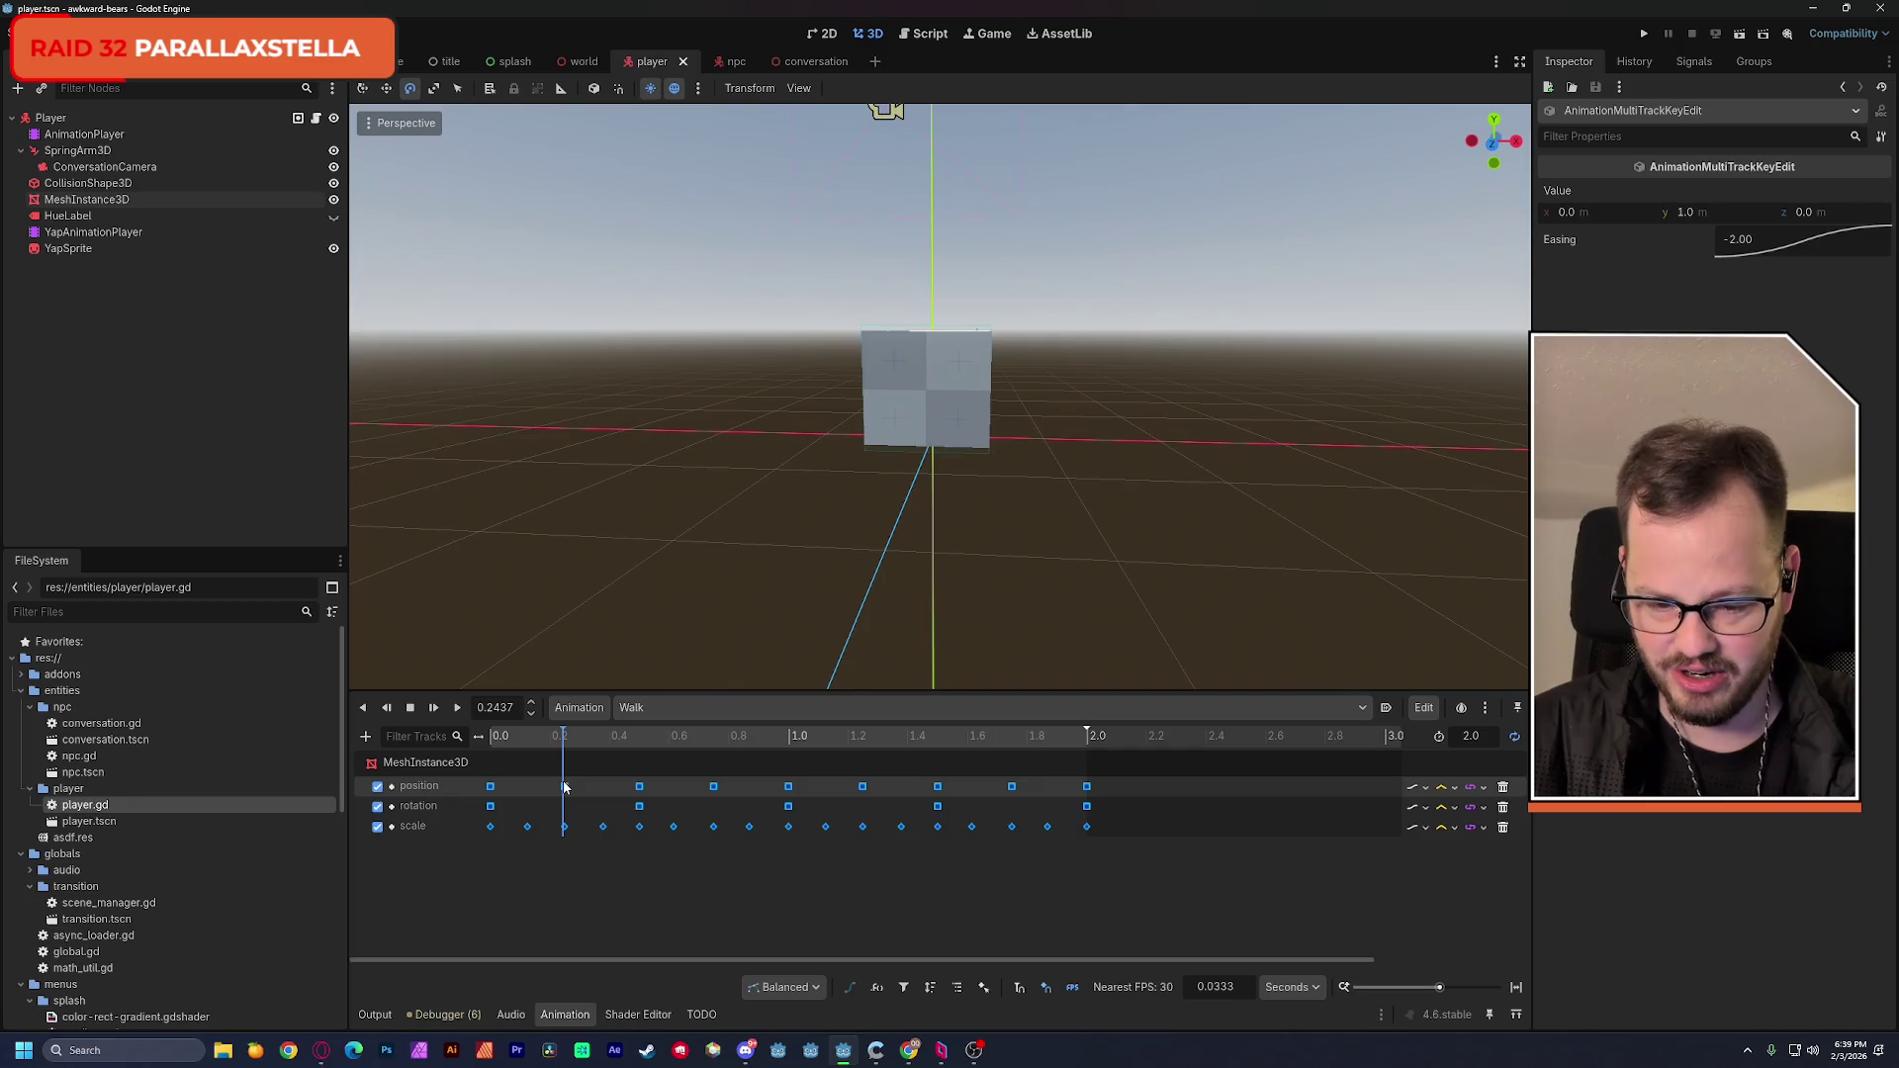
pyautogui.moveTo(492, 792)
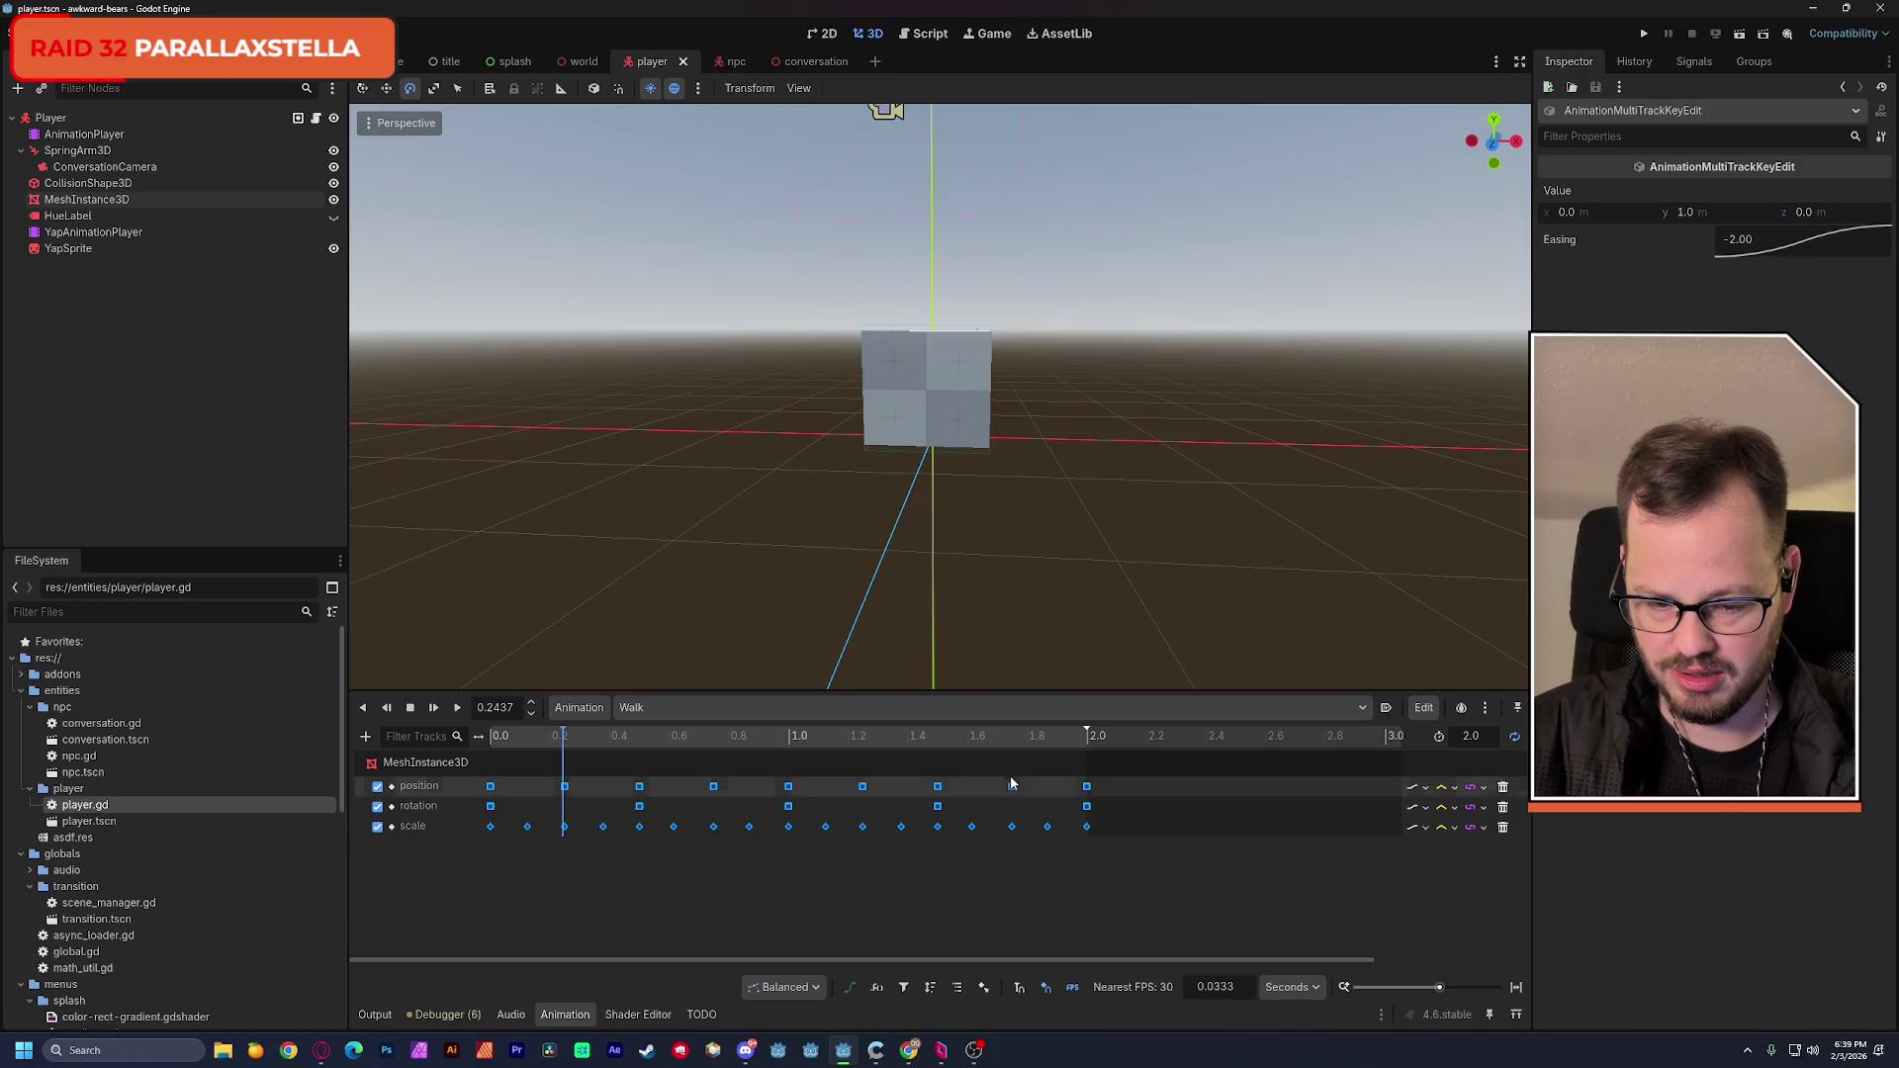
pyautogui.moveTo(1012, 791); pyautogui.dragTo(1089, 798)
# Select the shifted keys around 2.12–2.2 s and preview poses near 0.33 s and 1.78 s.
pyautogui.click(1089, 798)
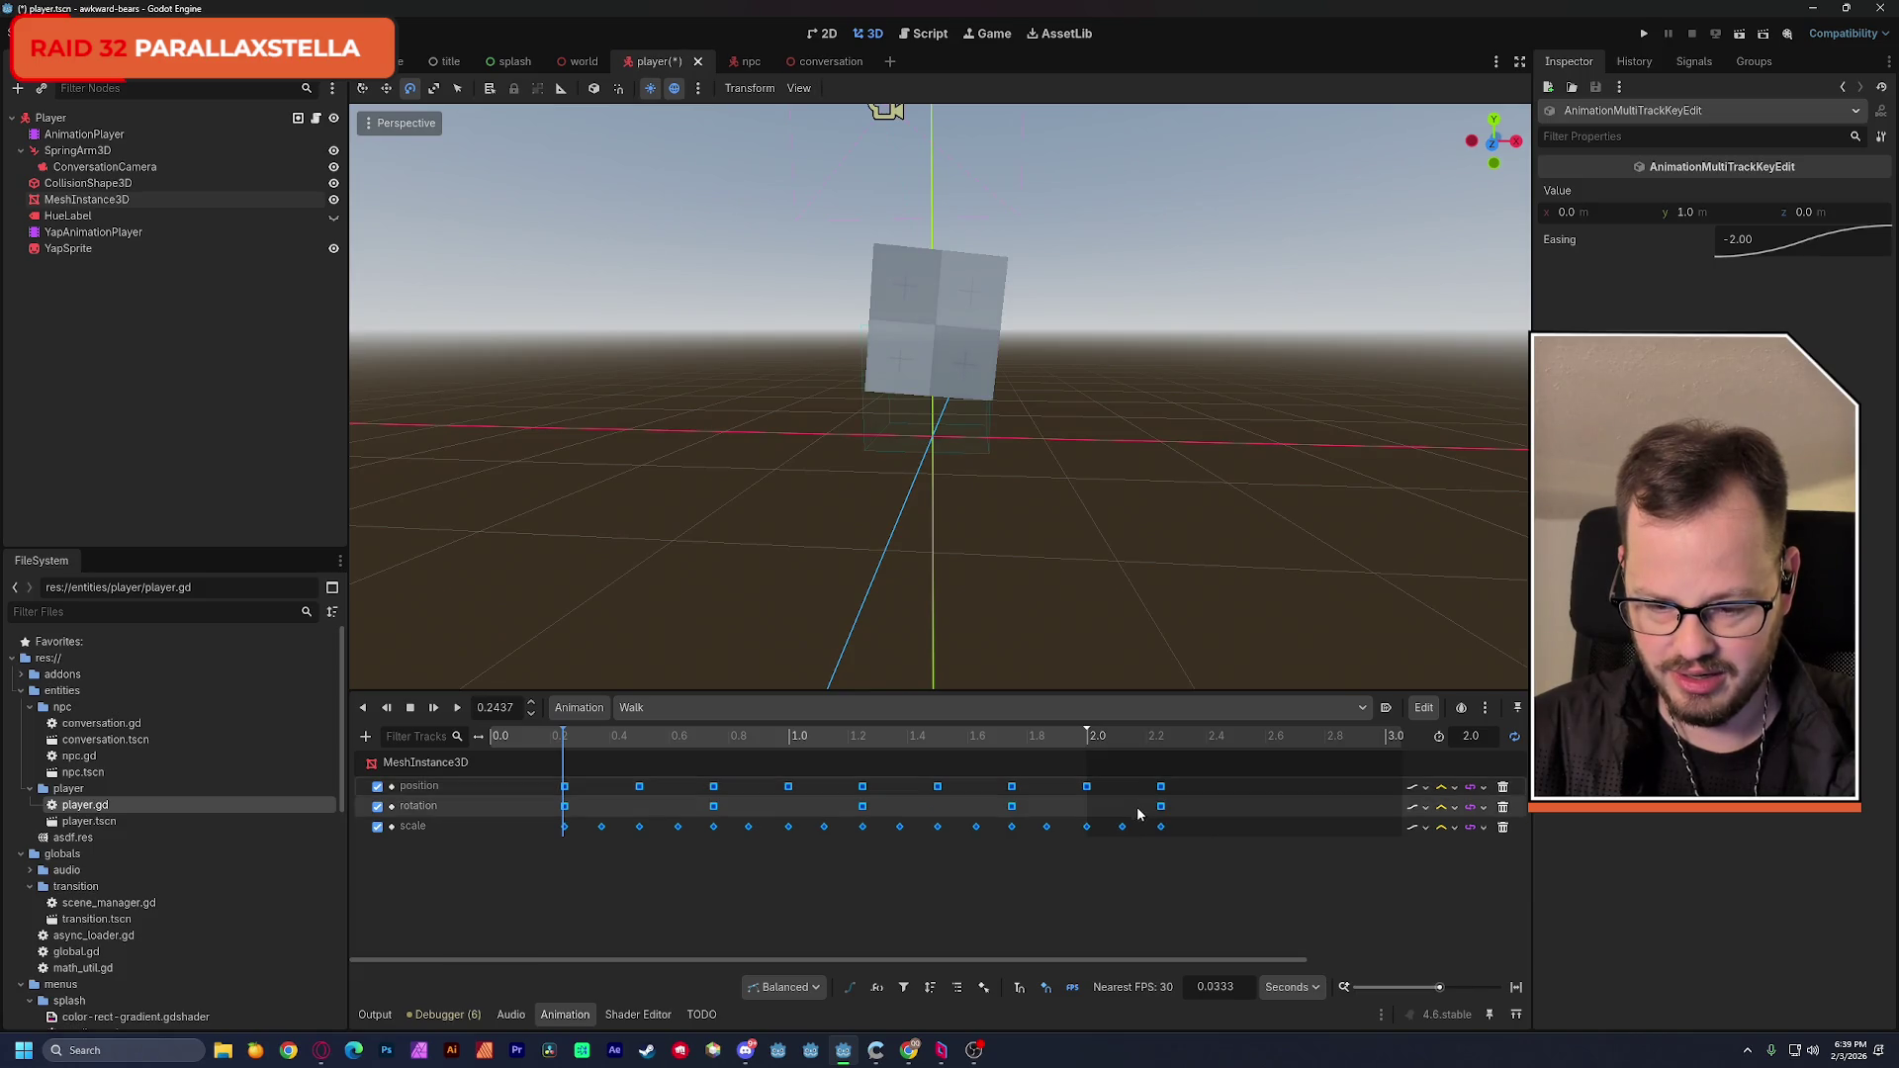
pyautogui.moveTo(1143, 777); pyautogui.dragTo(1185, 876)
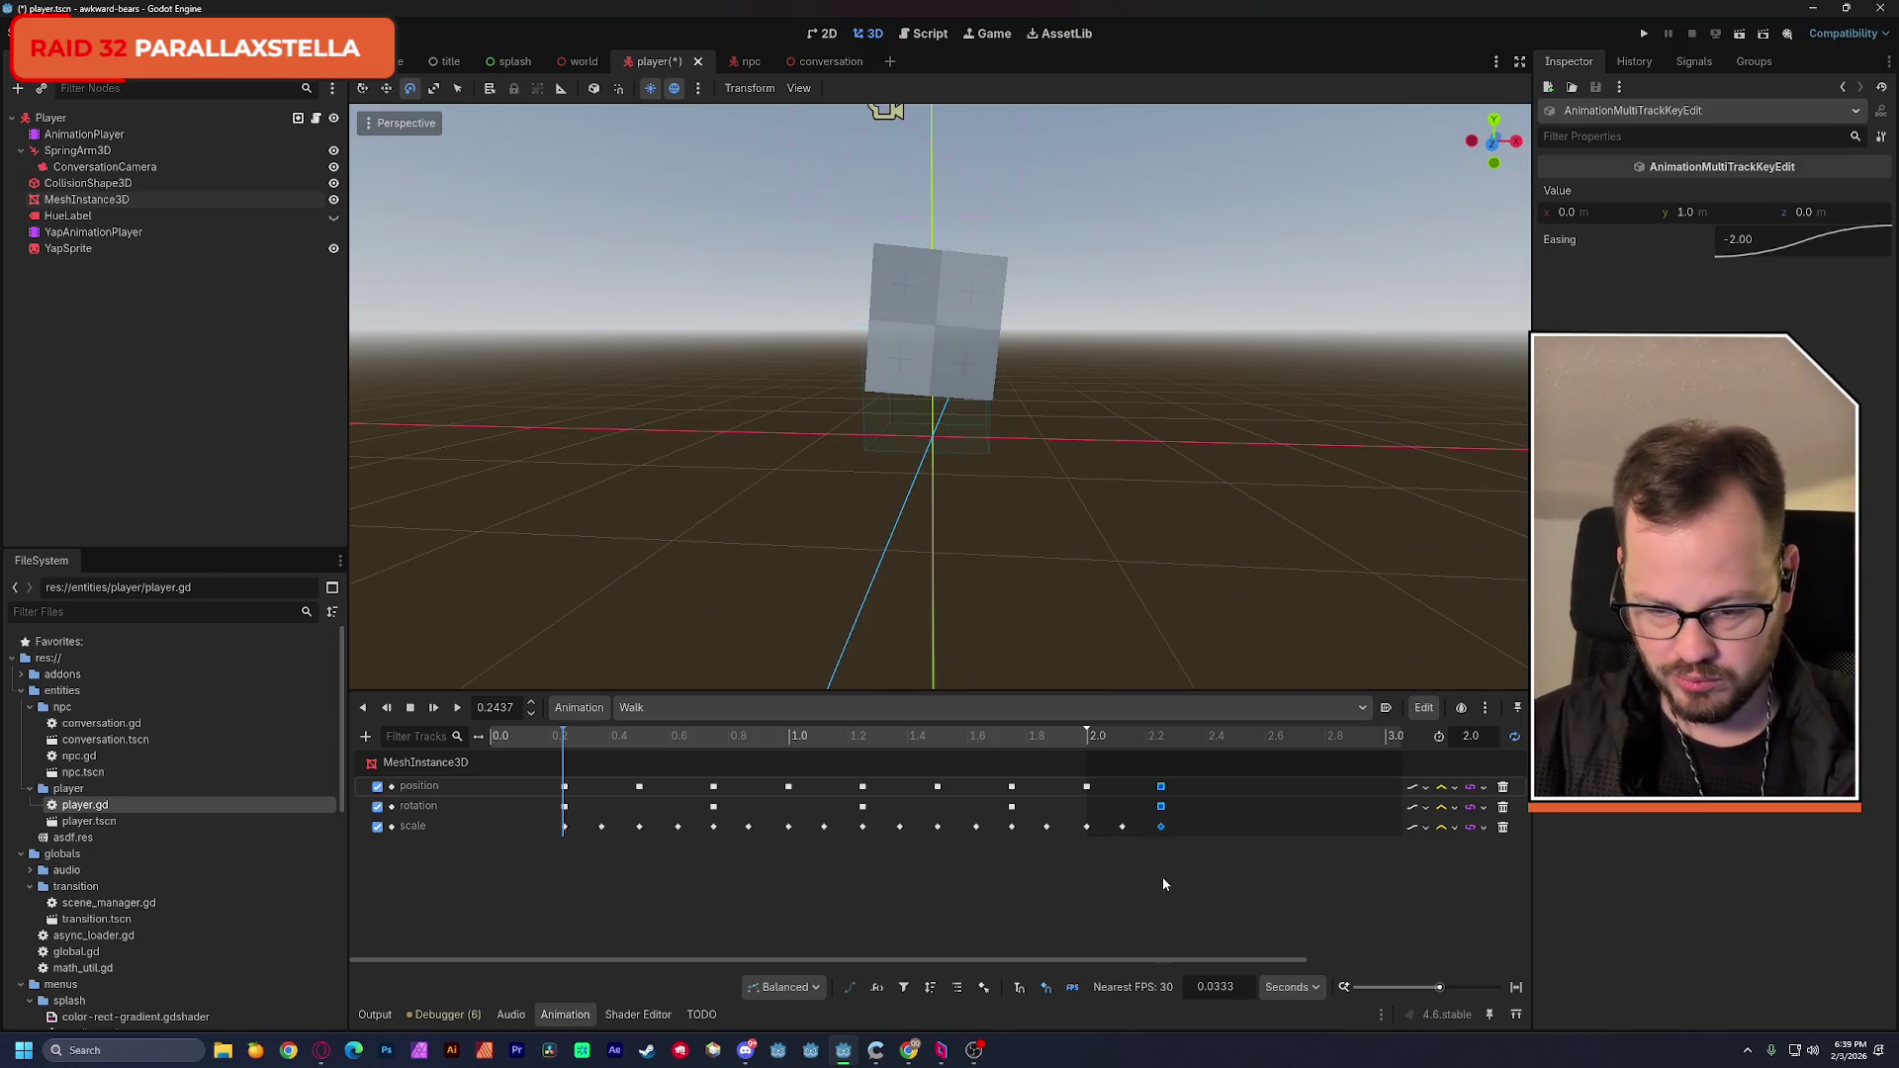
pyautogui.click(1122, 826)
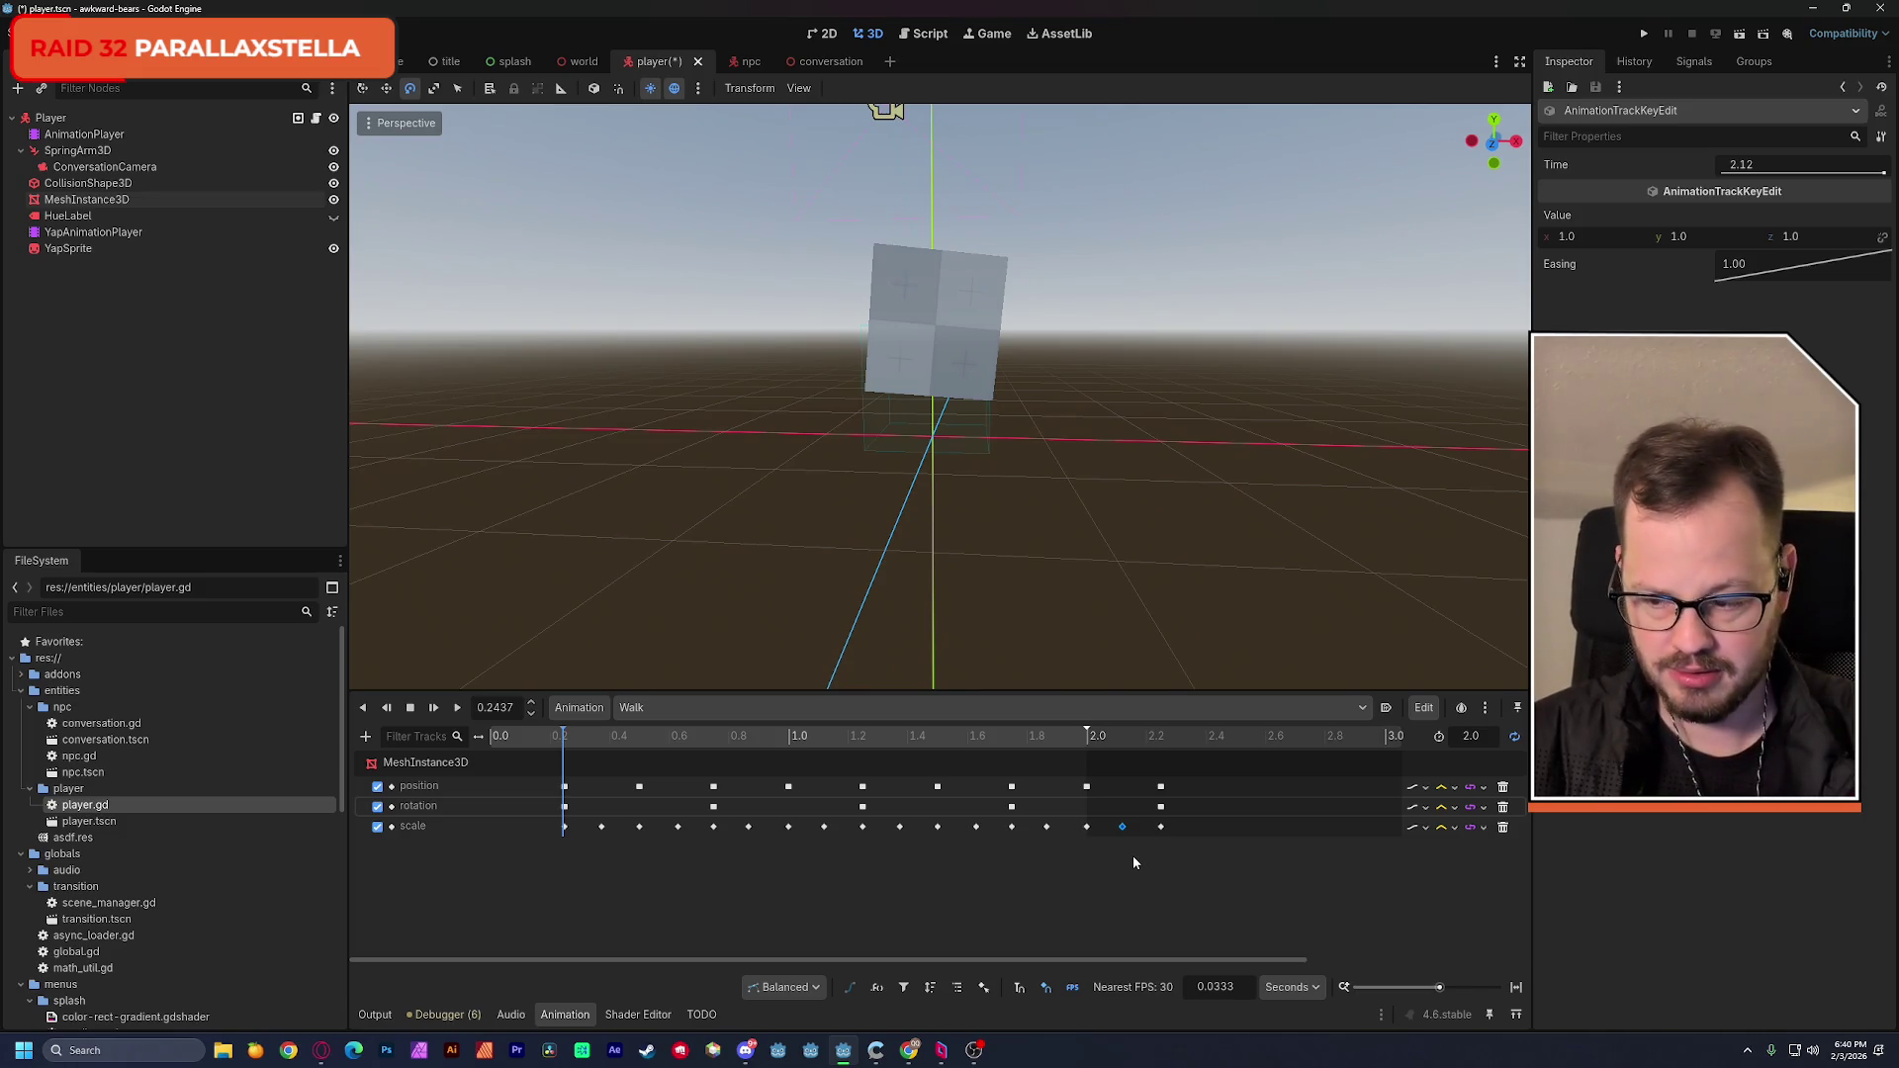
pyautogui.moveTo(567, 736)
pyautogui.mouseDown()
pyautogui.moveTo(640, 758)
pyautogui.moveTo(1149, 767)
pyautogui.mouseUp()
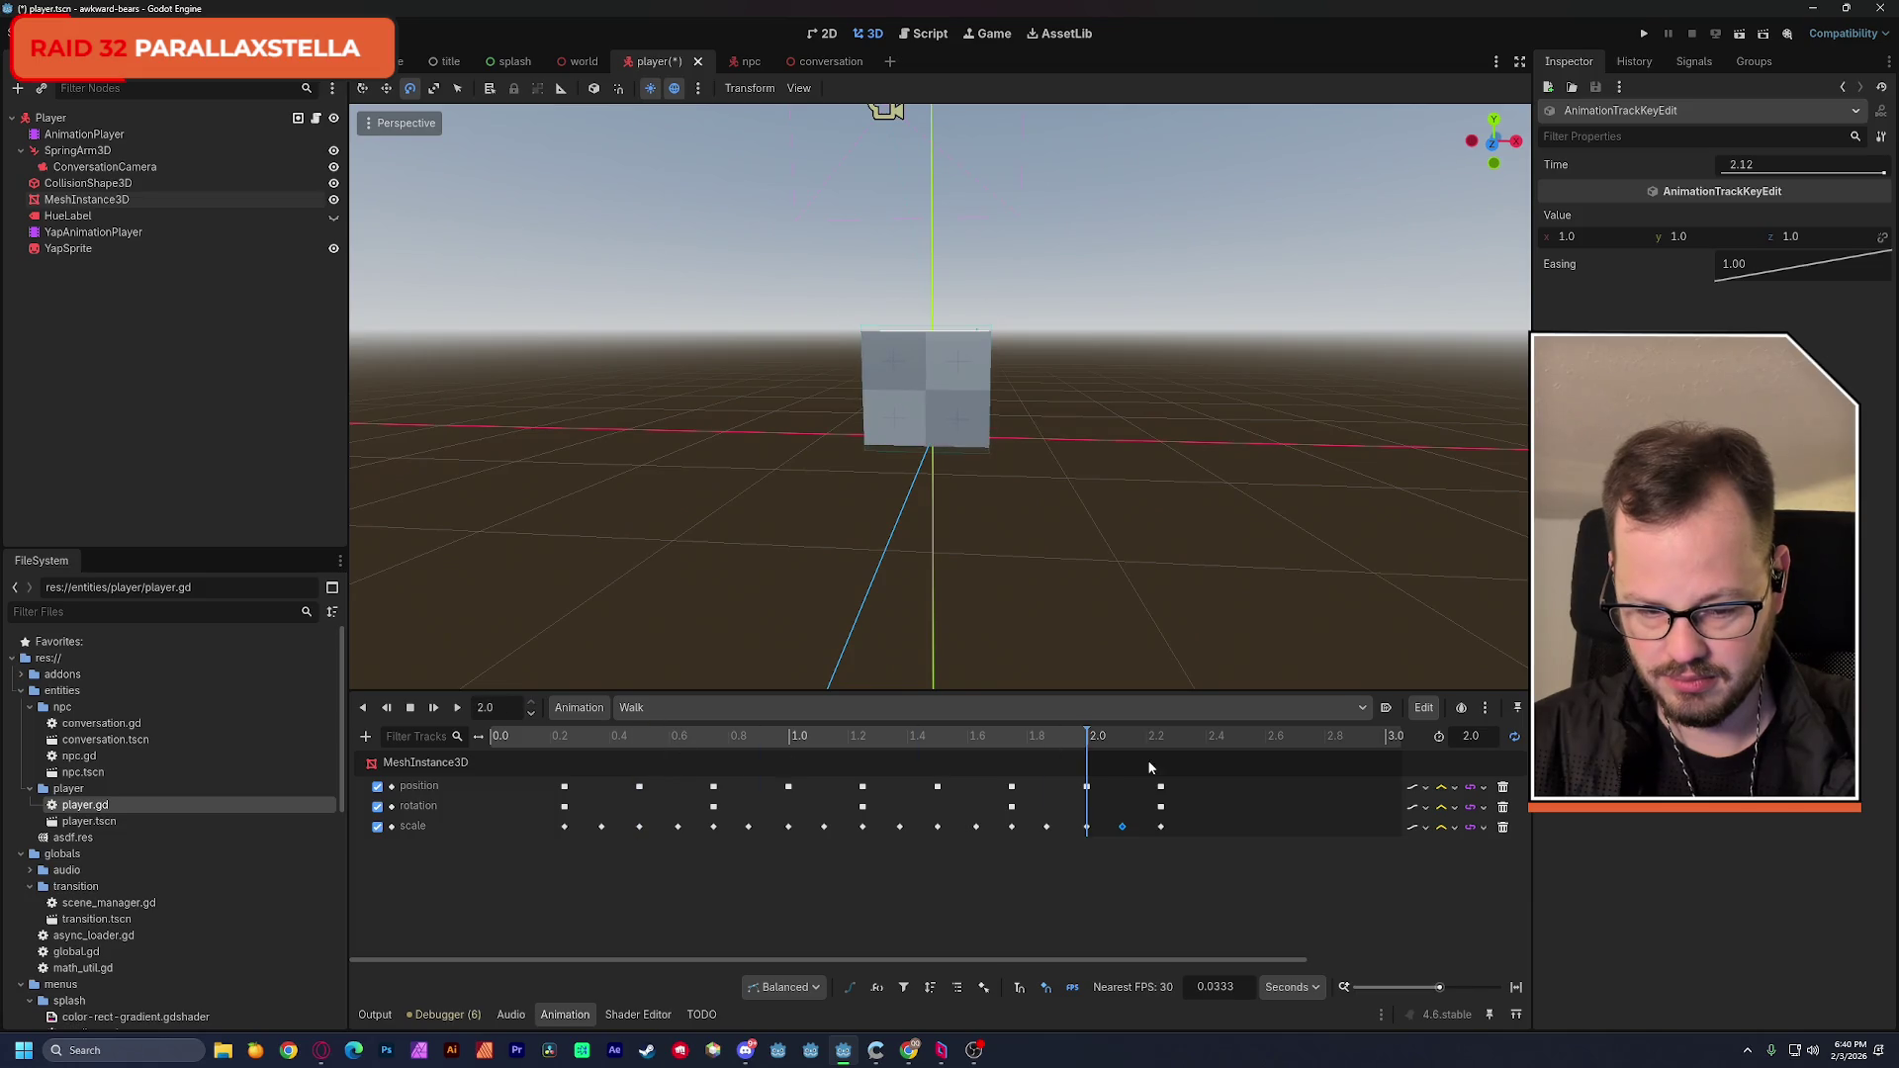
pyautogui.click(1032, 734)
# Lengthen Walk to 2.5 s and select the final keys between 2.0 and 2.12 s.
pyautogui.moveTo(1091, 732)
pyautogui.mouseDown()
pyautogui.moveTo(1235, 732)
pyautogui.moveTo(1087, 752)
pyautogui.mouseUp()
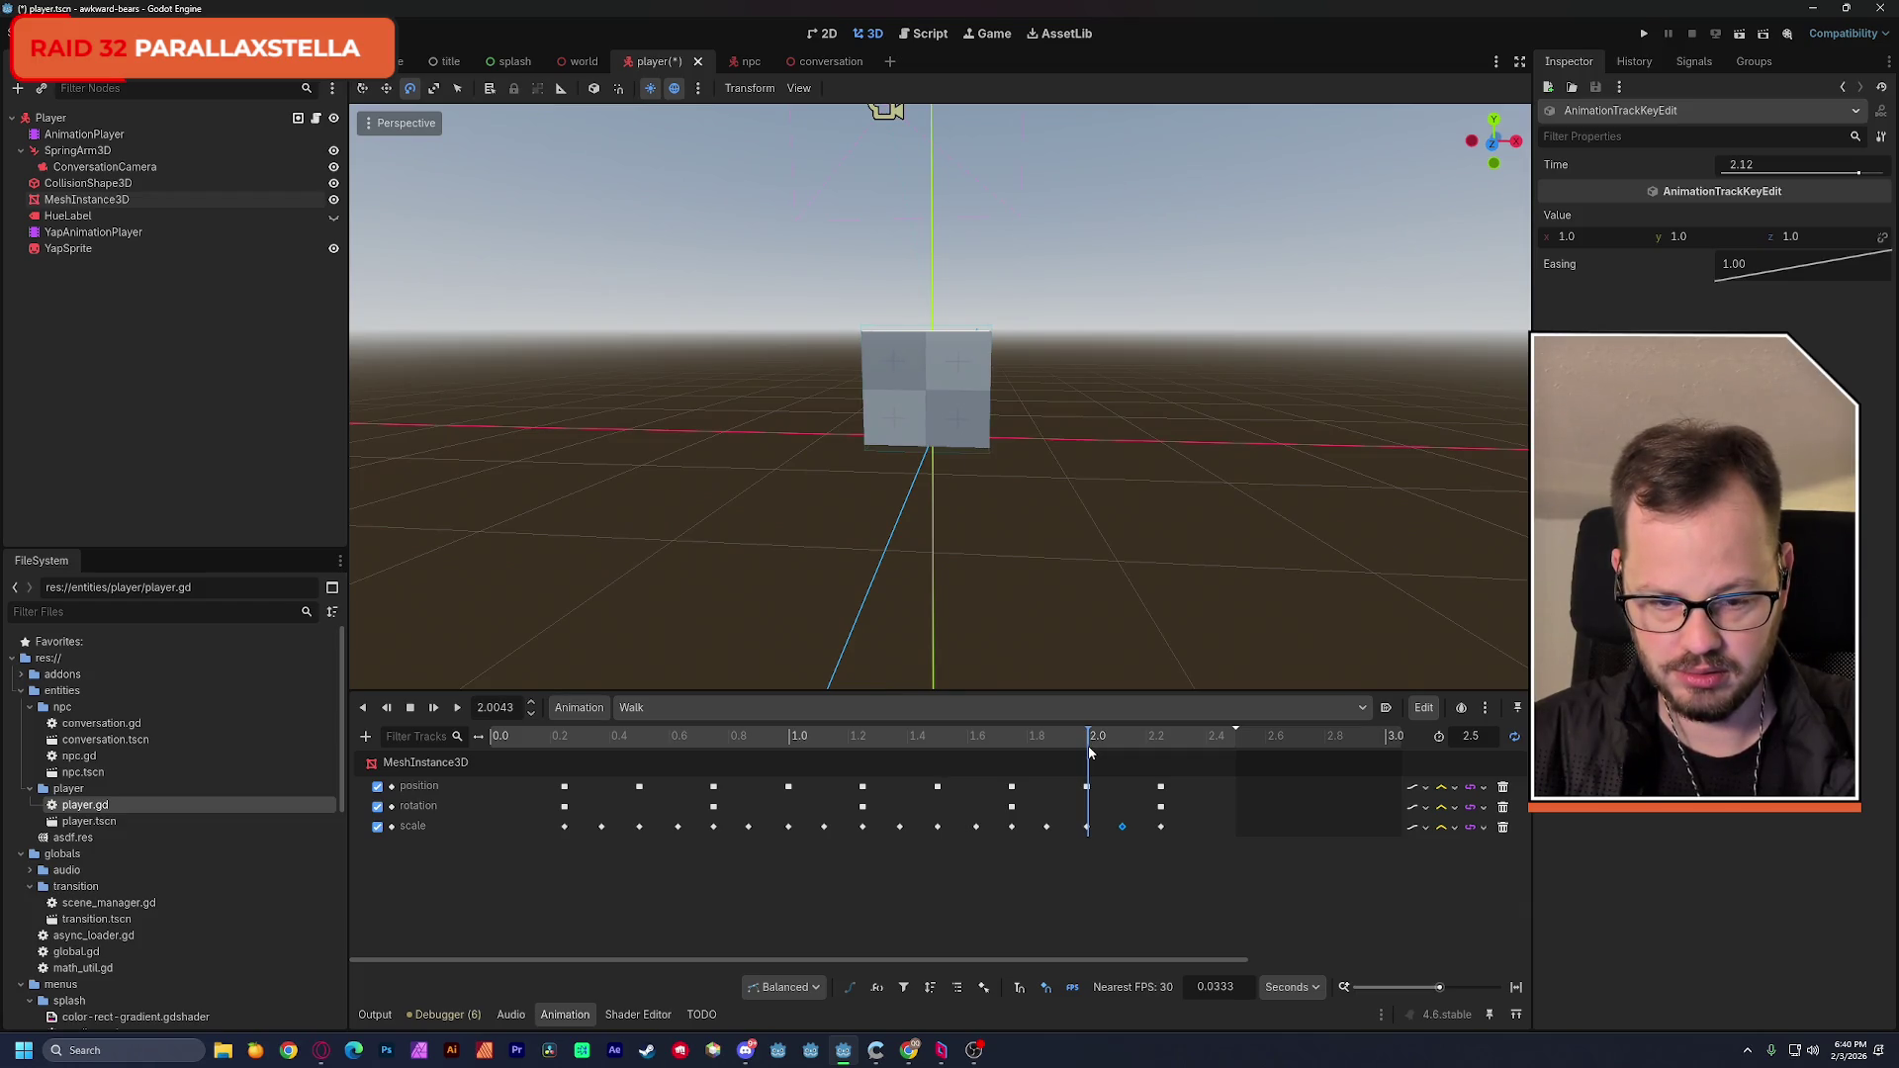
pyautogui.click(1086, 787)
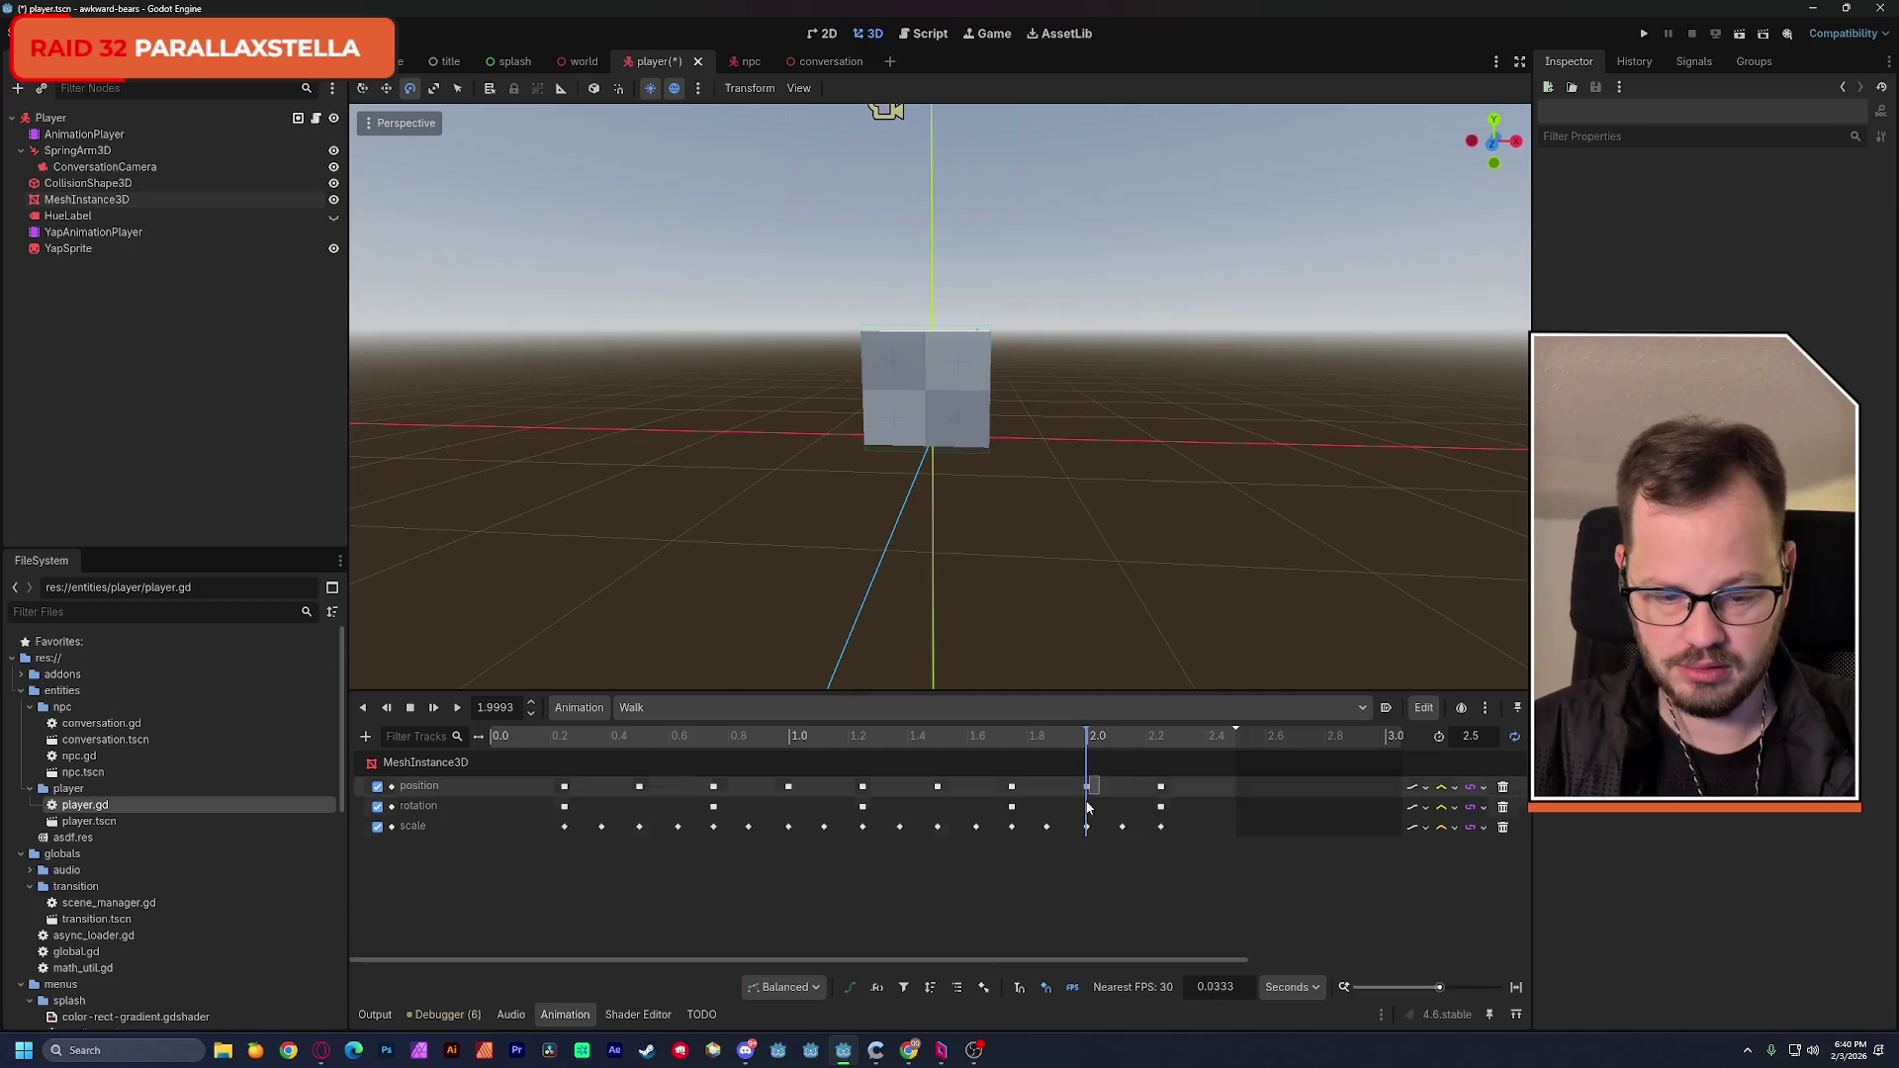
pyautogui.keyDown('shift'); pyautogui.click(1086, 826); pyautogui.keyUp('shift')
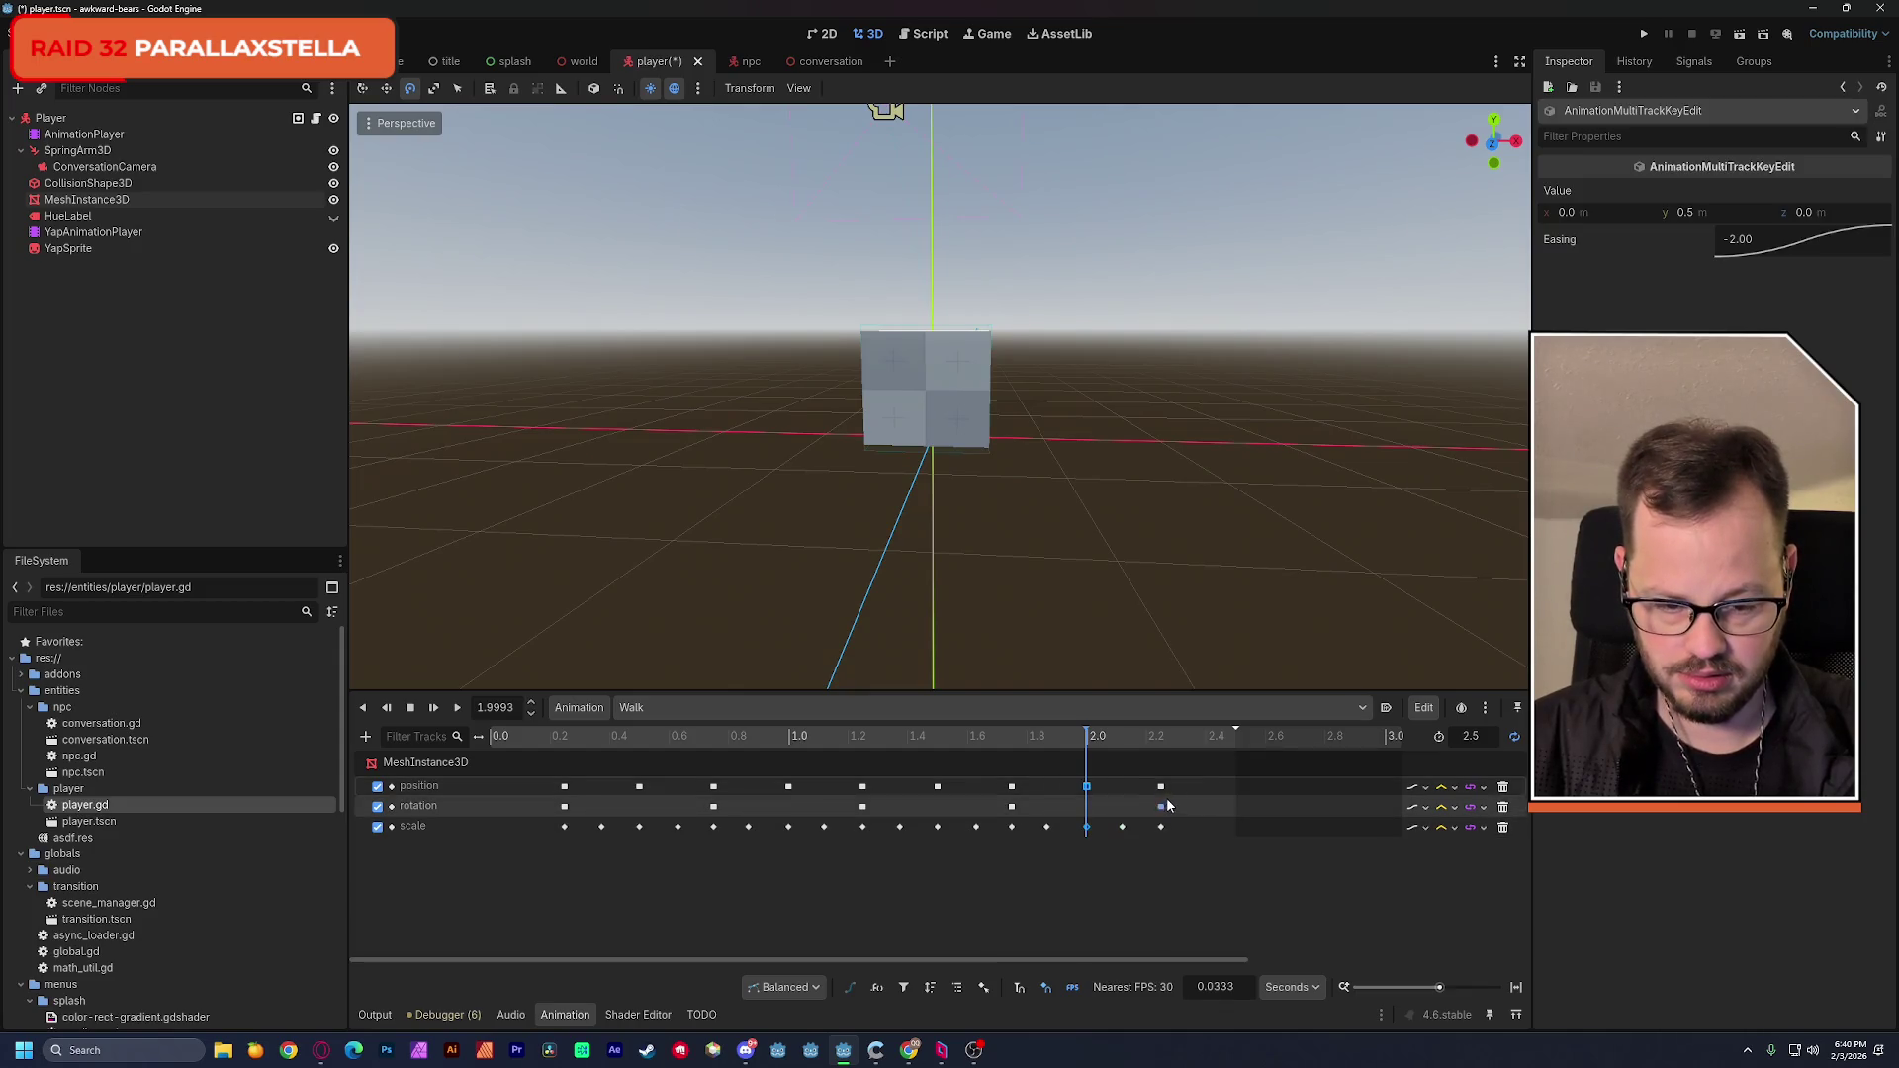
pyautogui.click(1138, 787)
pyautogui.moveTo(1140, 781); pyautogui.dragTo(1082, 862)
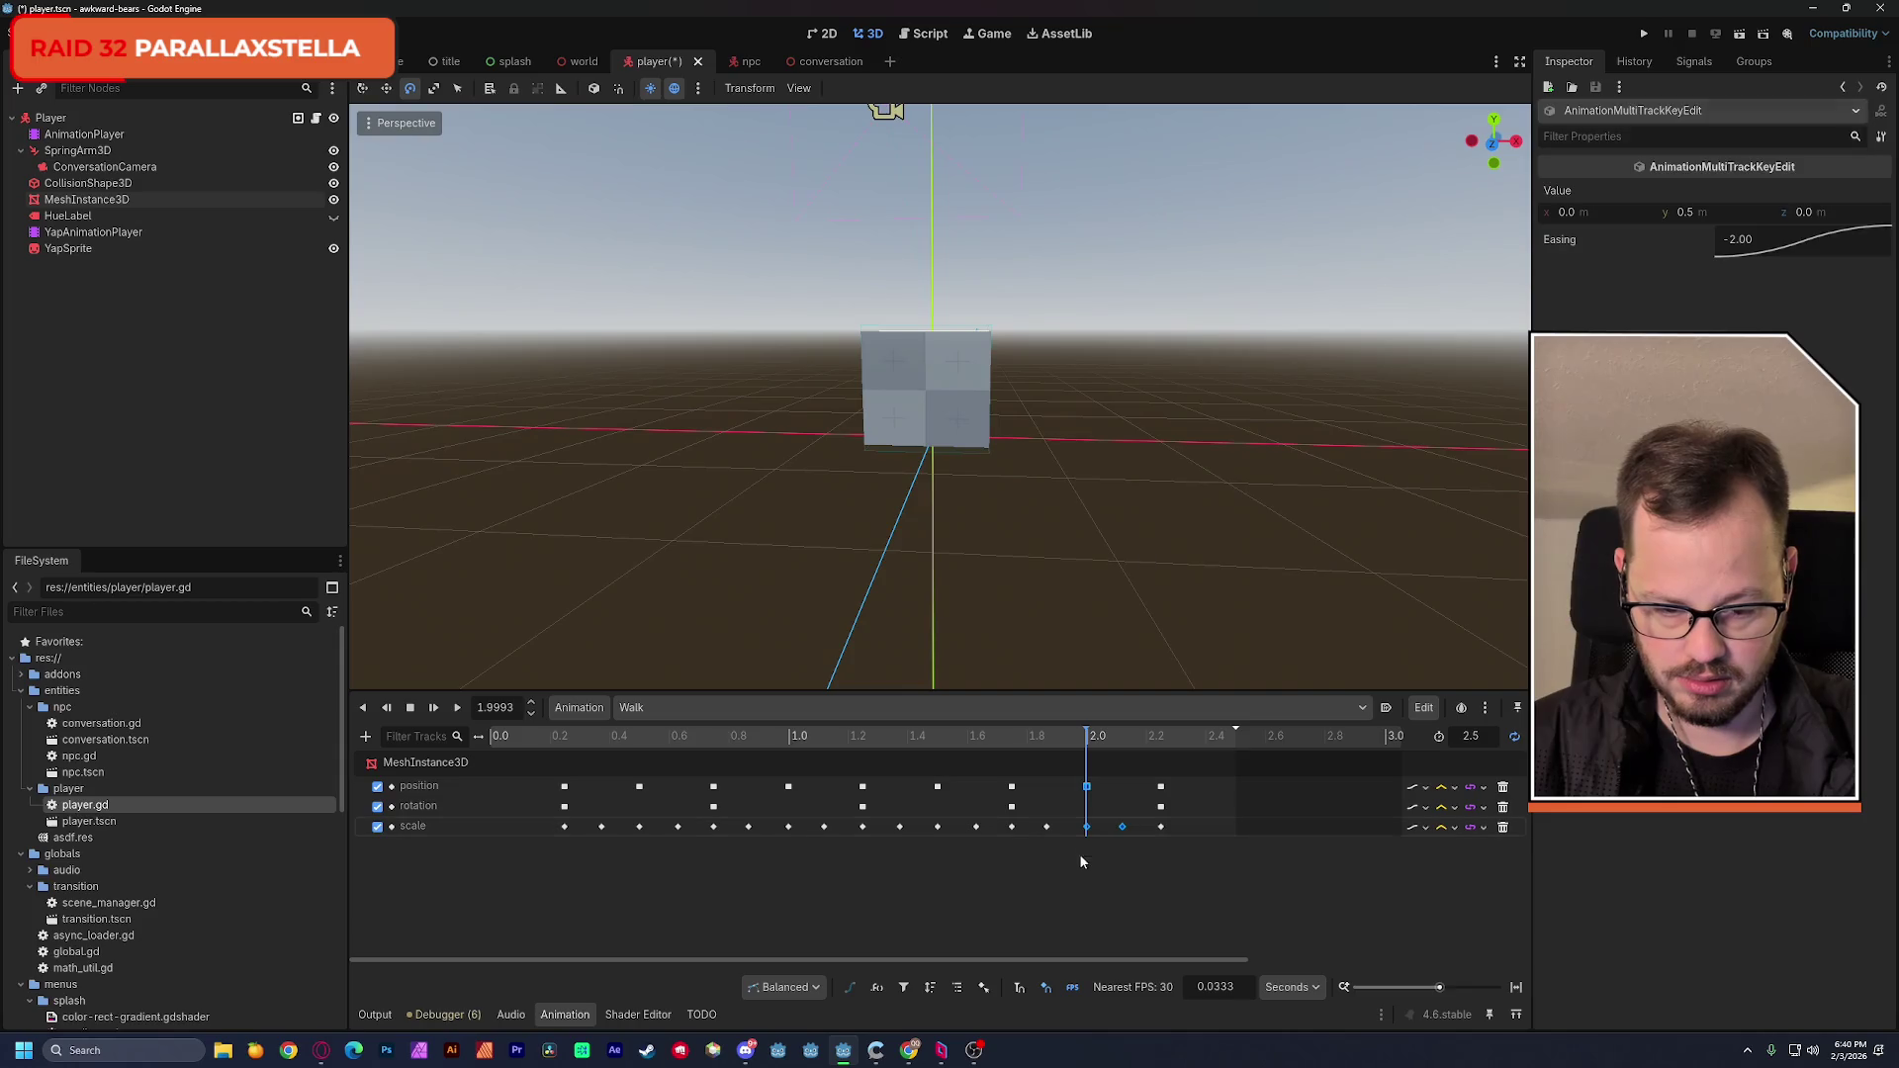
# Duplicate the final keys to 0.0 and delete the originals at 2.0–2.12 s.
pyautogui.moveTo(511, 740); pyautogui.dragTo(465, 742)
pyautogui.hotkey('ctrl', 'd')
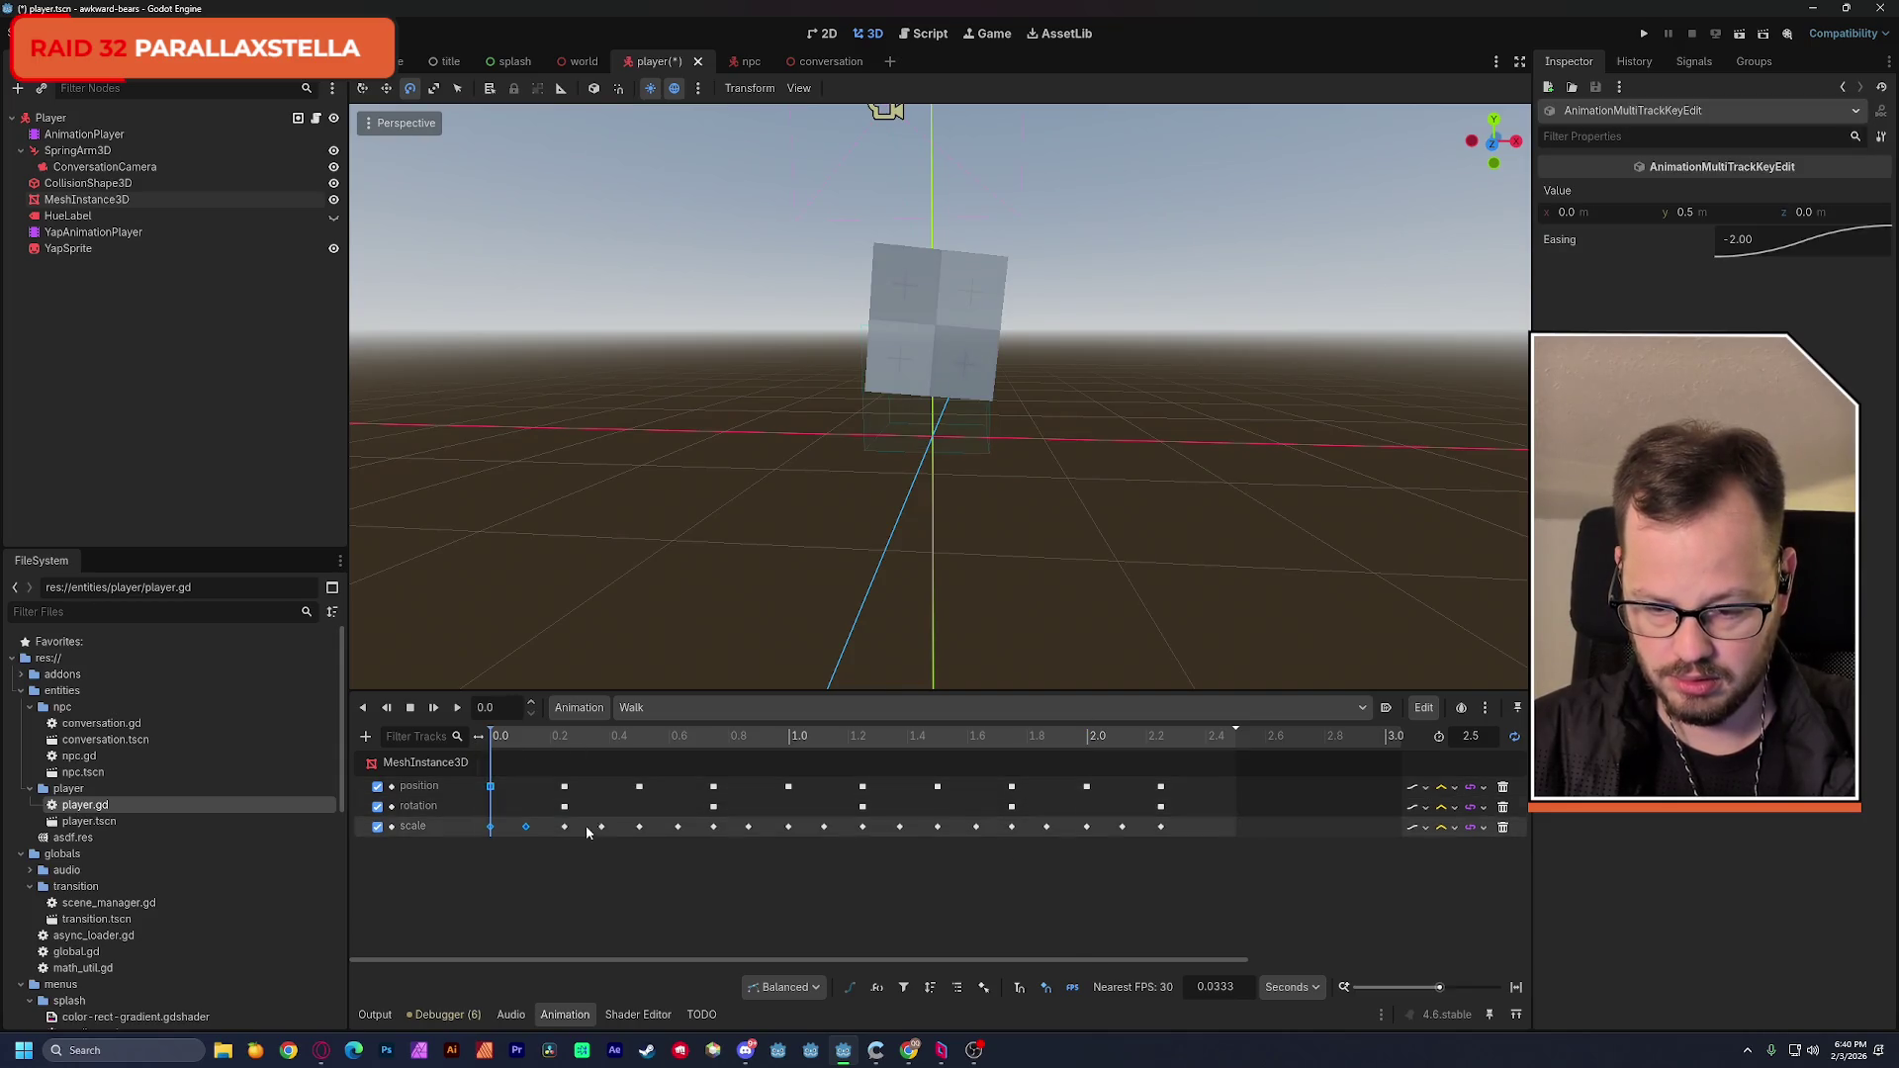
pyautogui.moveTo(1180, 777); pyautogui.dragTo(1113, 853)
pyautogui.press('Delete')
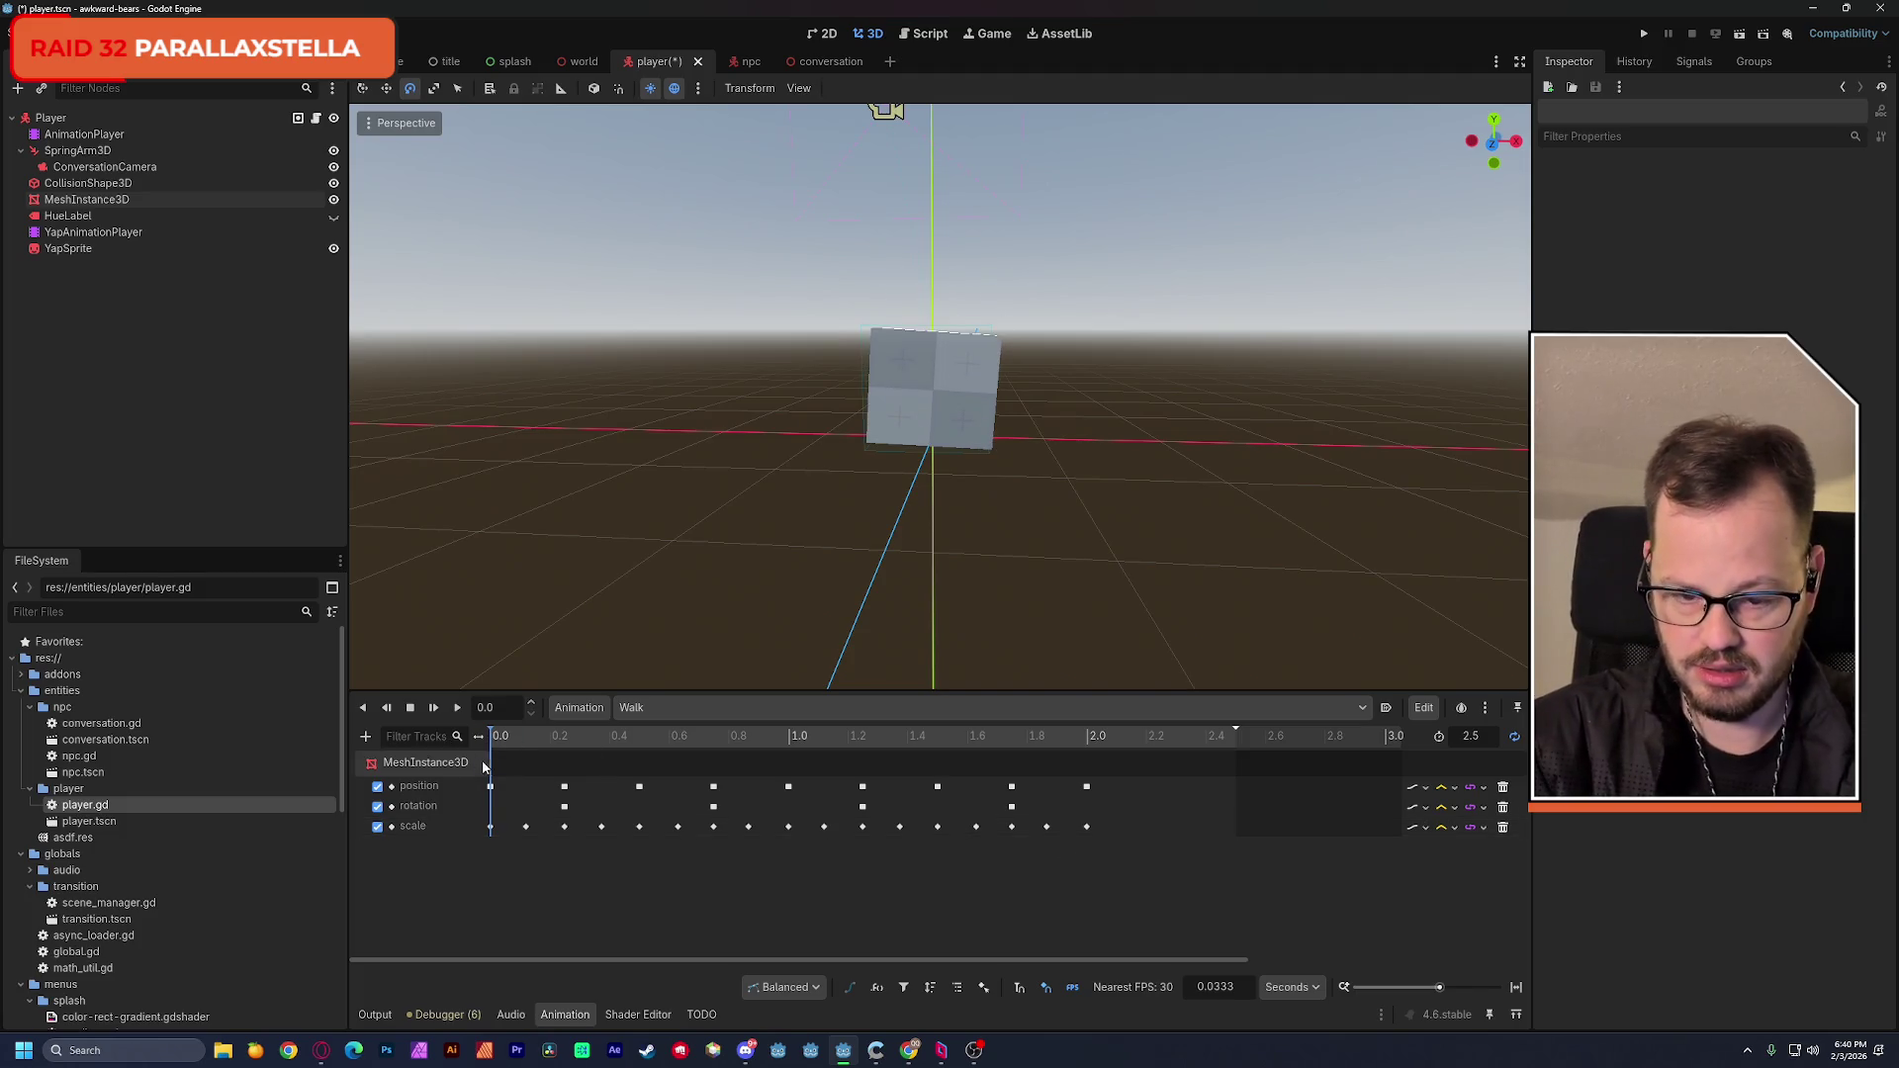
# Zoom in on the first half second and select the position key near 0.25 s.
pyautogui.moveTo(1439, 987); pyautogui.dragTo(1460, 987)
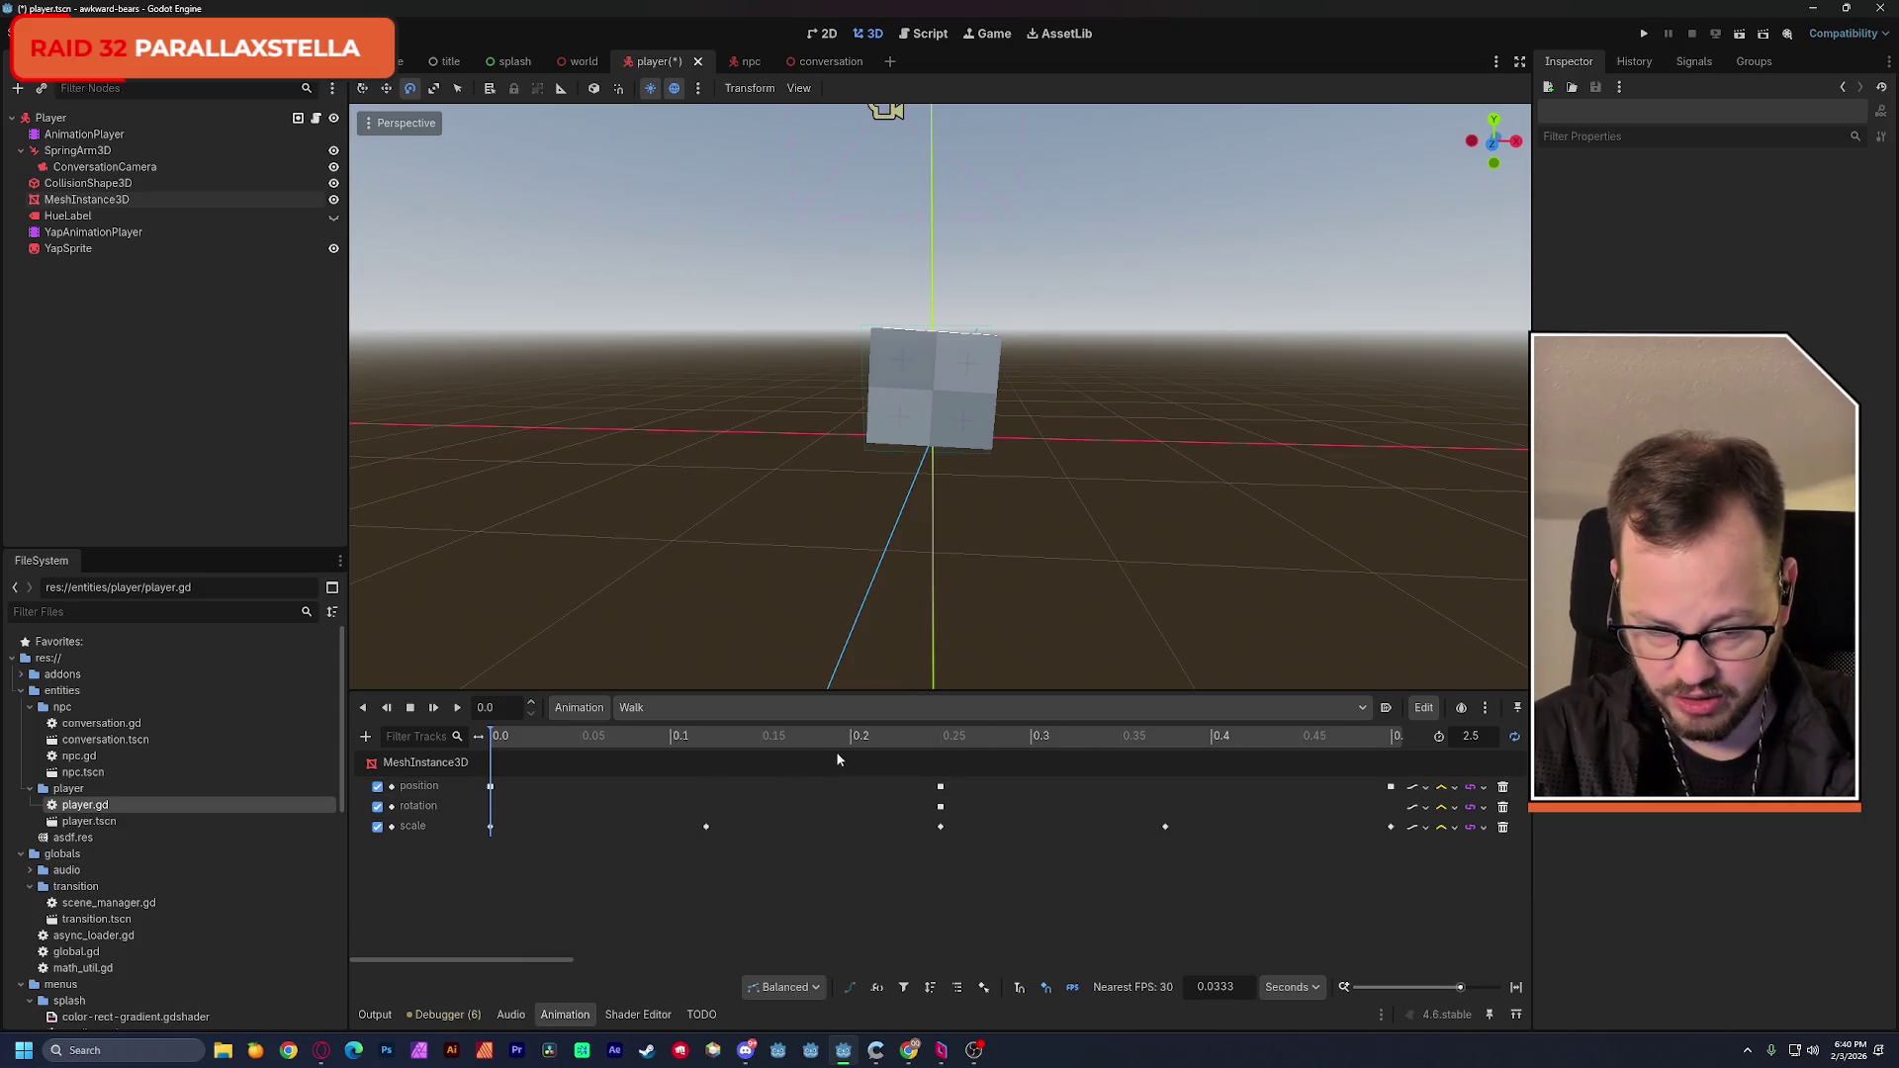
pyautogui.moveTo(1460, 987); pyautogui.dragTo(1454, 987)
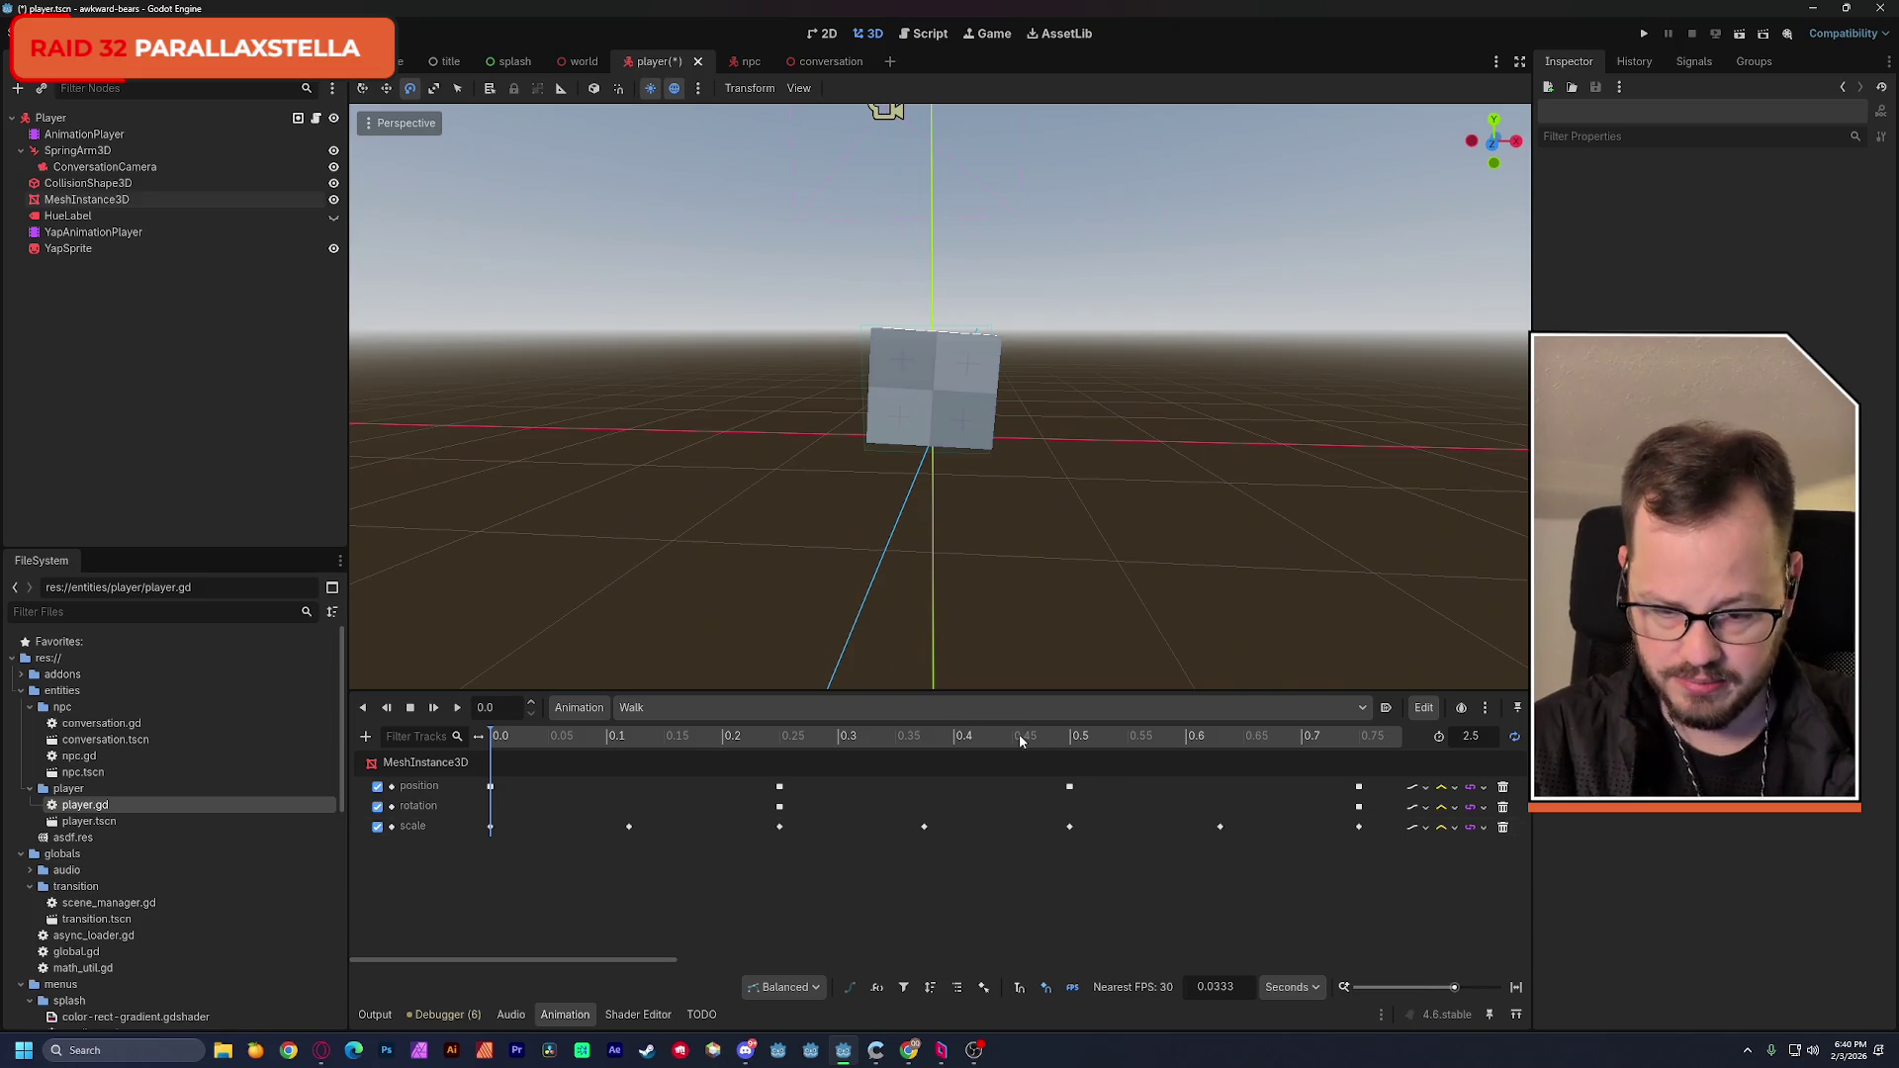
pyautogui.click(1071, 737)
pyautogui.moveTo(1071, 744); pyautogui.dragTo(781, 742)
pyautogui.click(780, 806)
pyautogui.click(780, 788)
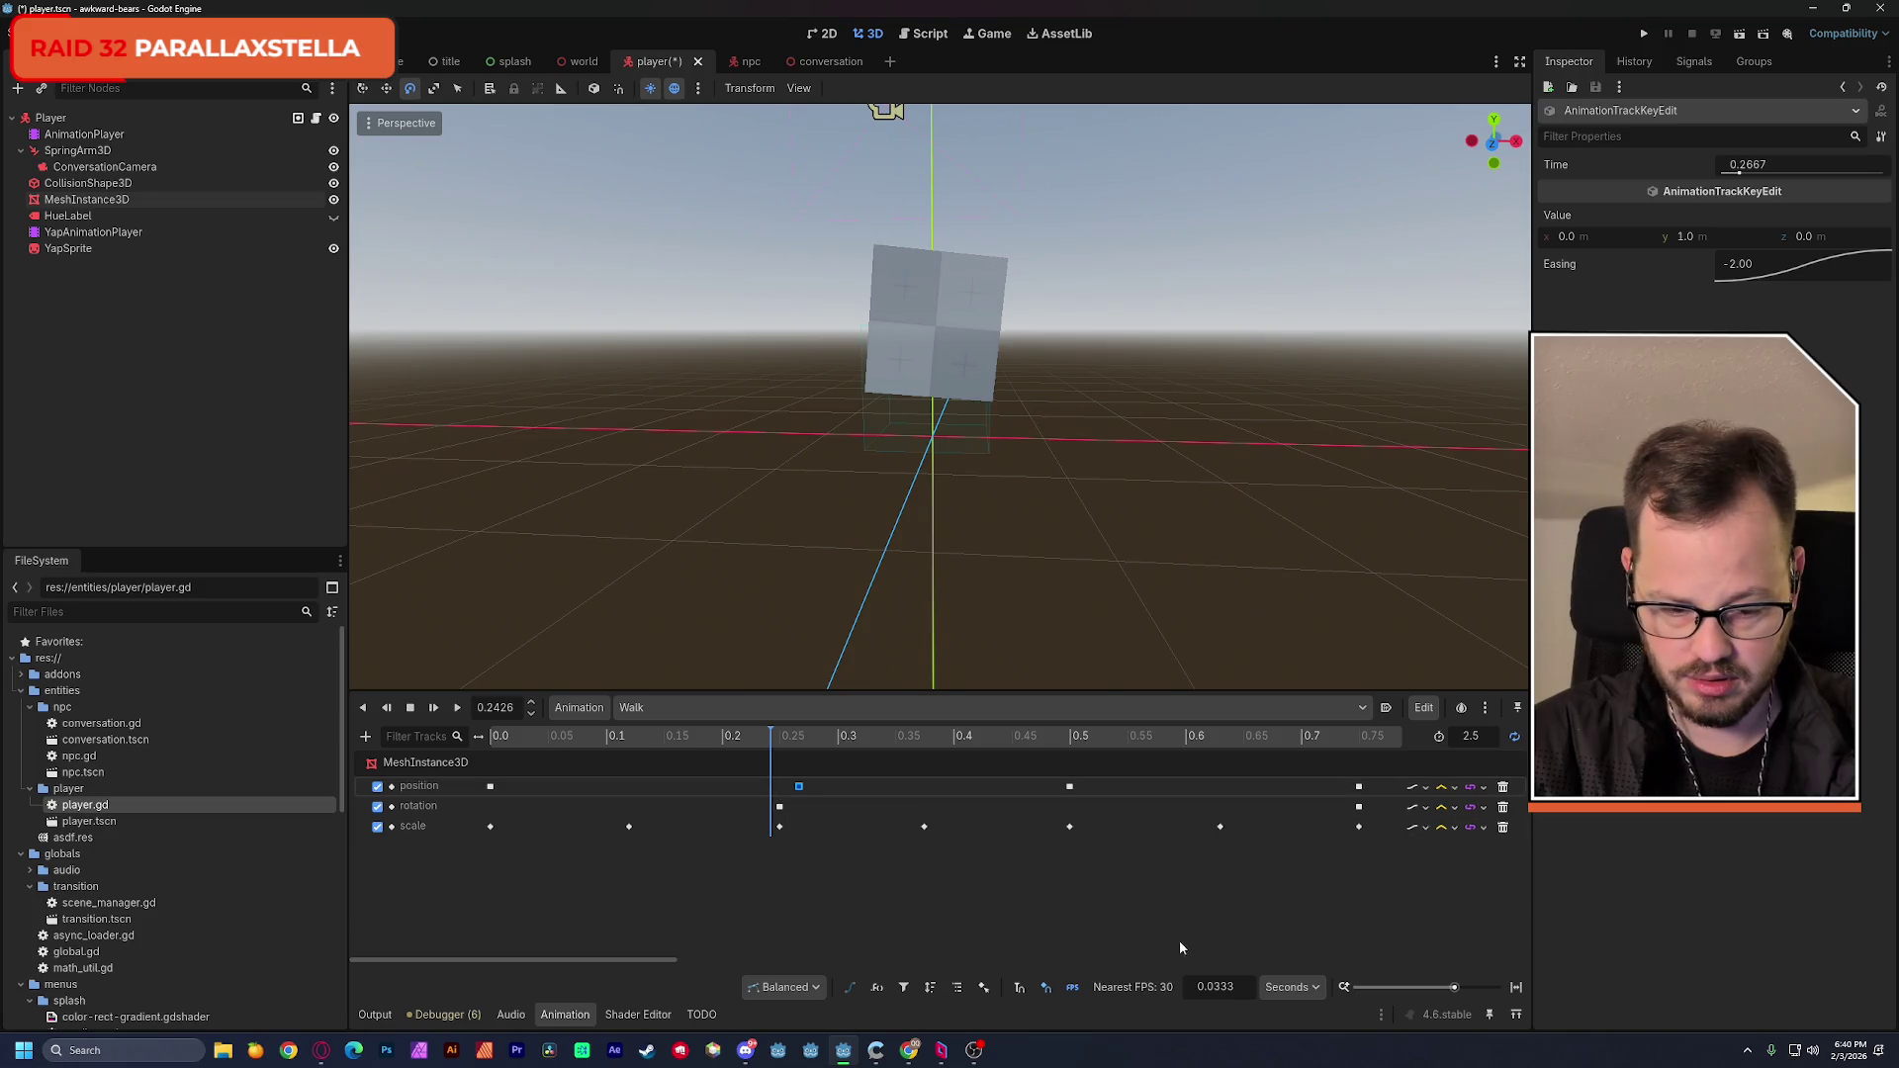
# Set the timeline snap step to 0.01.
pyautogui.doubleClick(1227, 987)
pyautogui.write('01')
pyautogui.press('Return')
pyautogui.click(799, 881)
# Move the position key to exactly 0.25 s, then select the scale key at 0.12 s.
pyautogui.moveTo(798, 786); pyautogui.dragTo(779, 787)
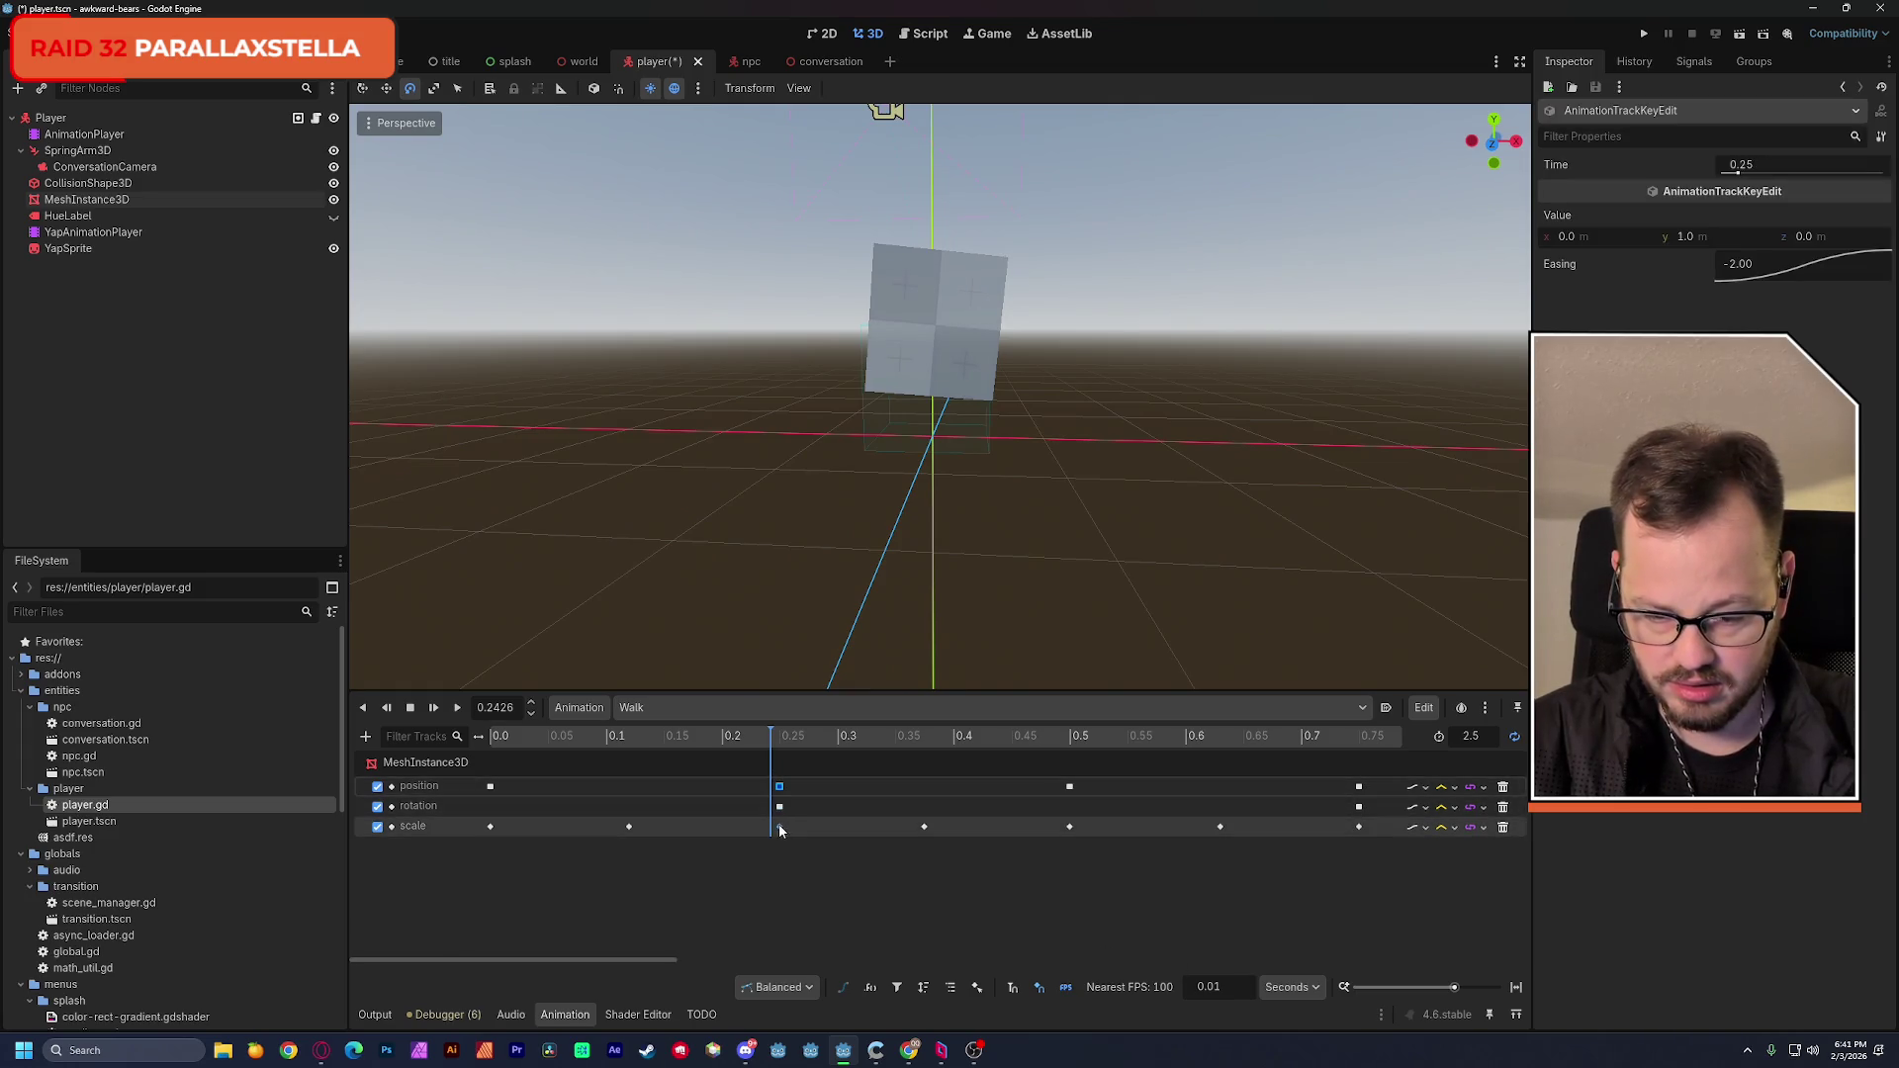
pyautogui.moveTo(645, 741)
pyautogui.mouseDown()
pyautogui.moveTo(629, 752)
pyautogui.moveTo(779, 764)
pyautogui.mouseUp()
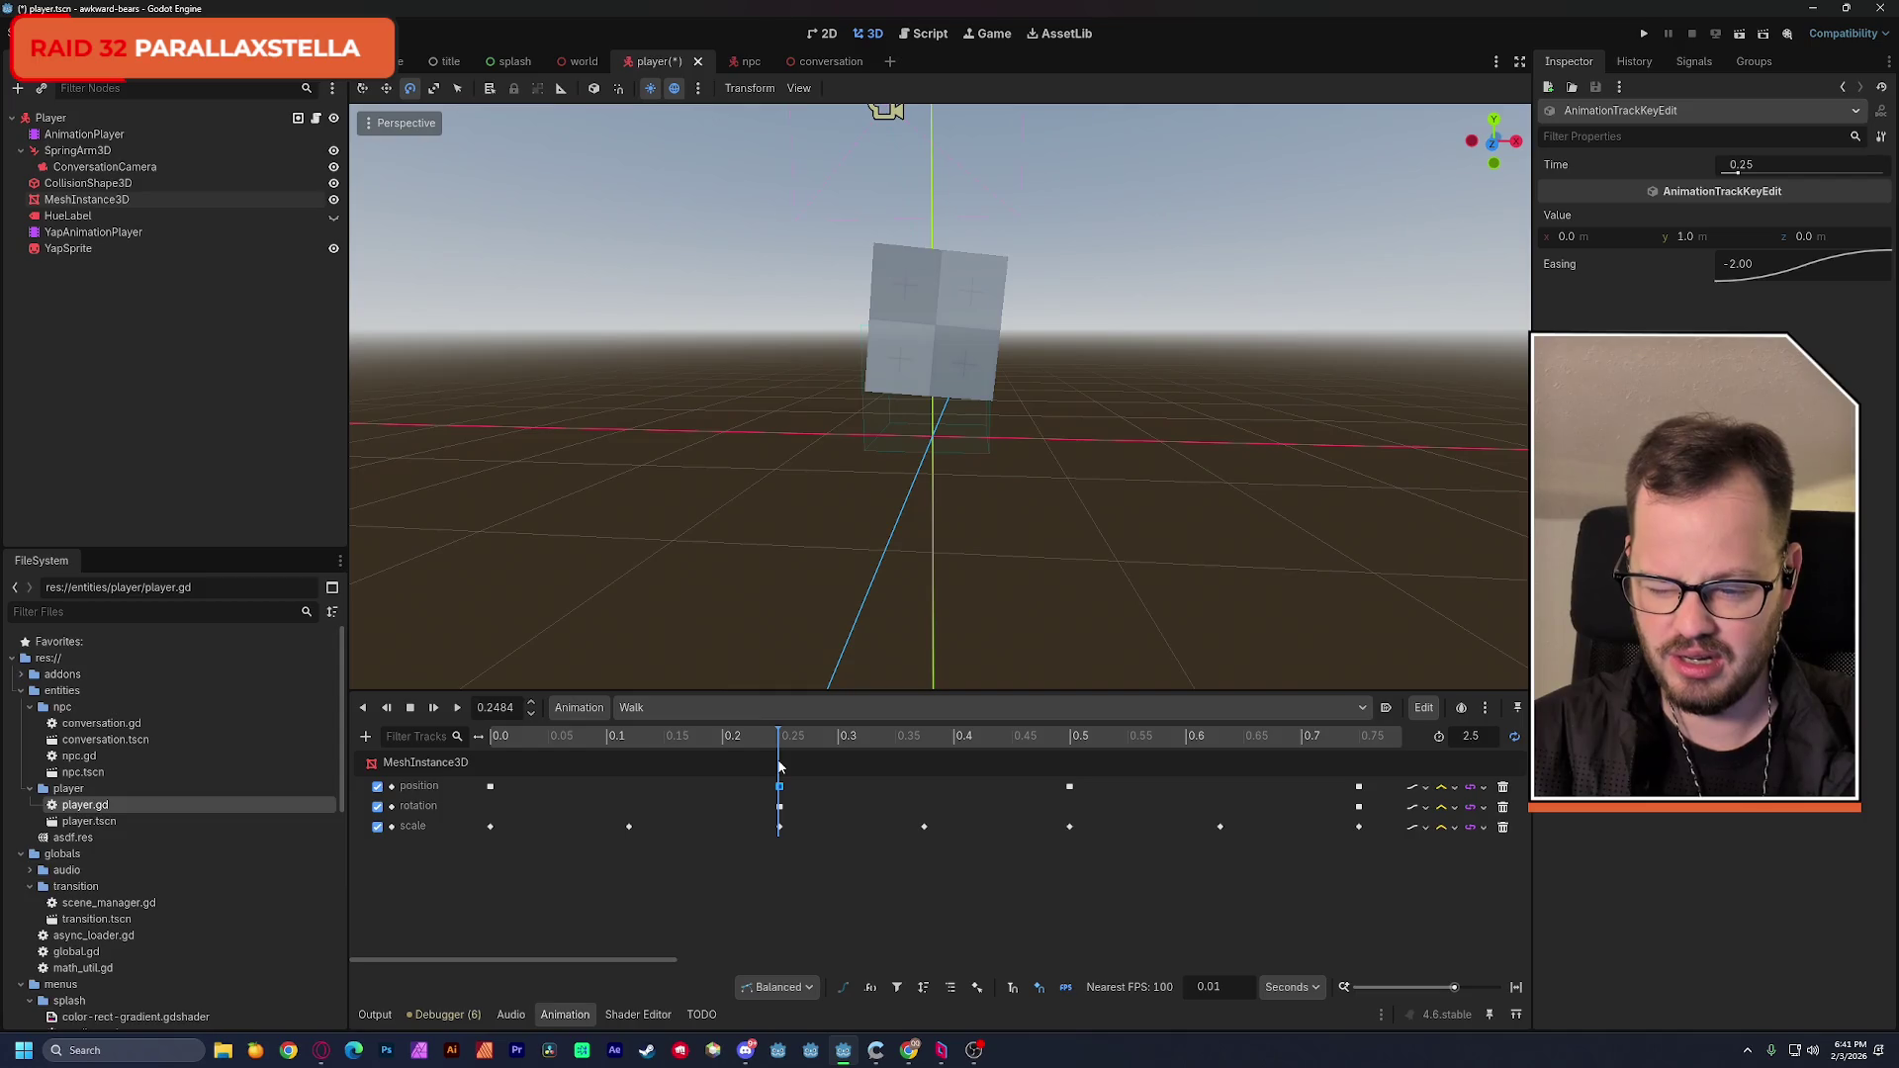
pyautogui.moveTo(779, 765)
pyautogui.mouseDown()
pyautogui.moveTo(627, 792)
pyautogui.moveTo(636, 813)
pyautogui.mouseUp()
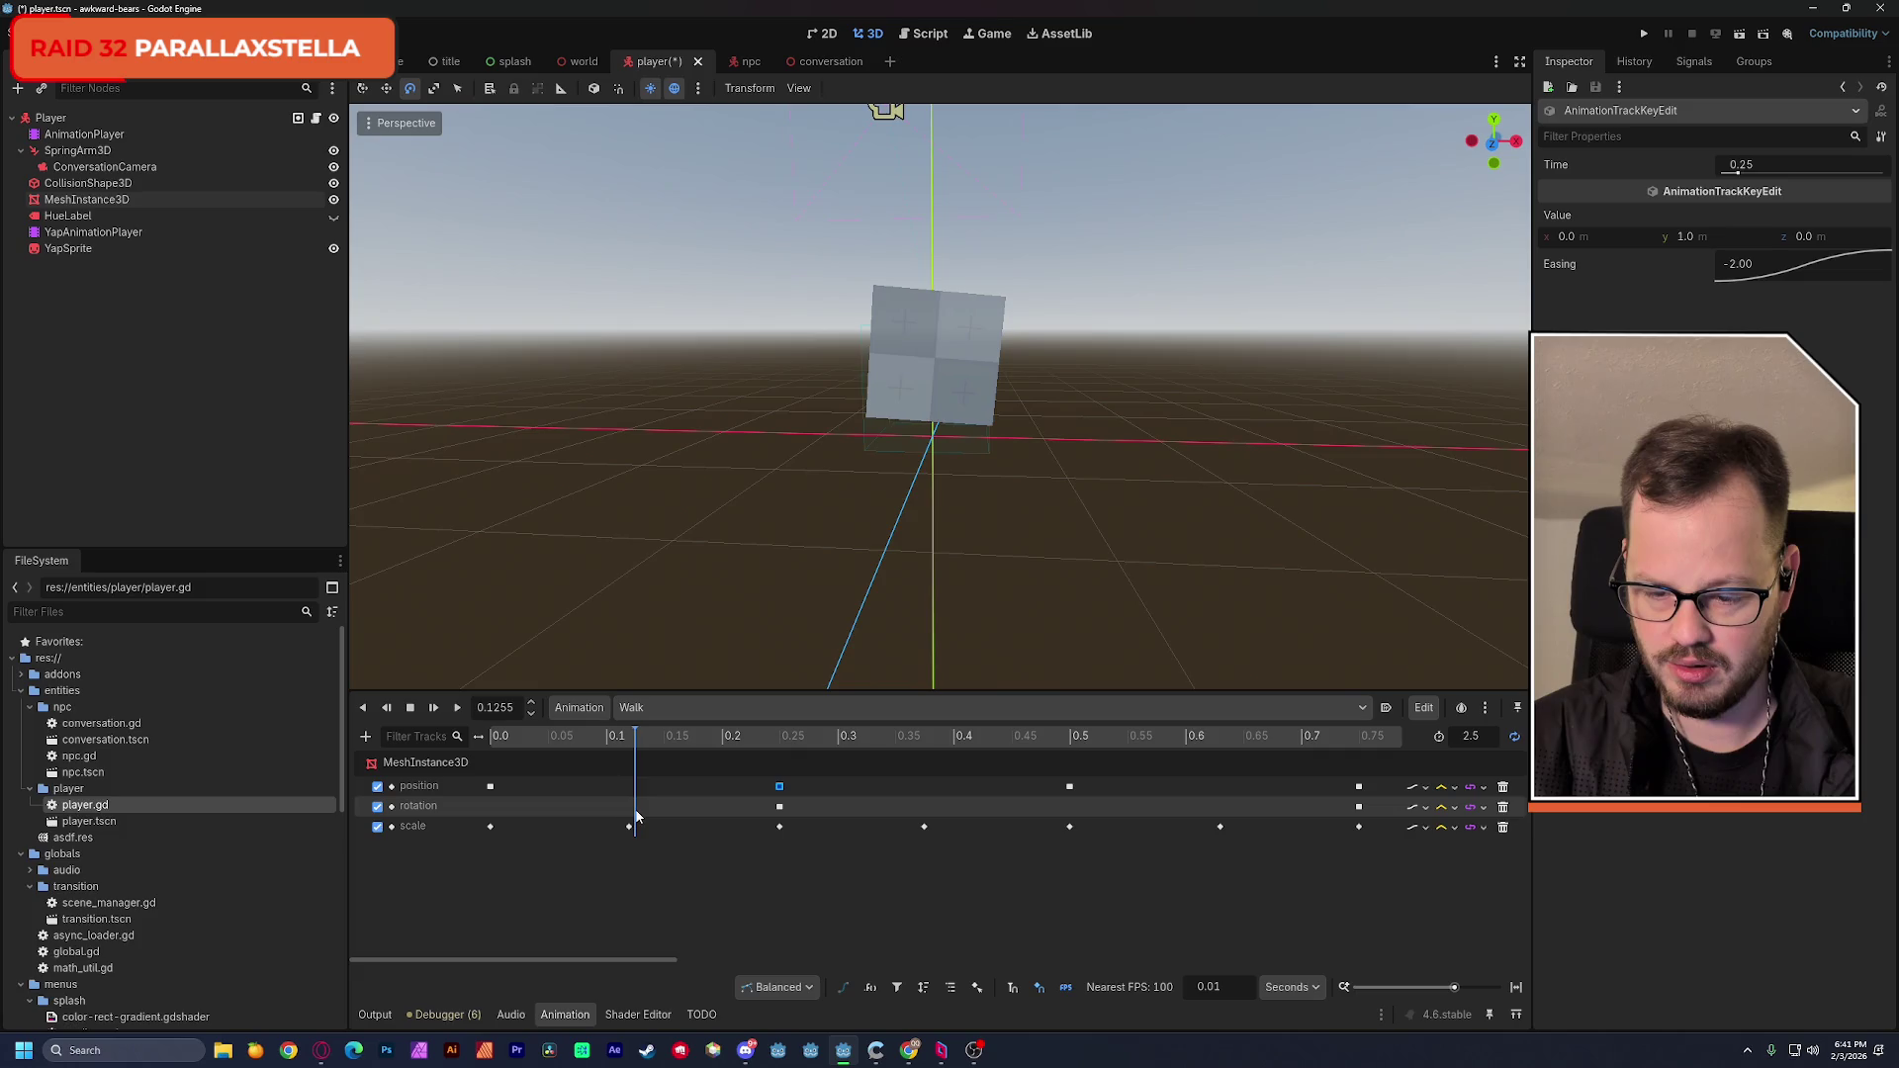
pyautogui.click(633, 827)
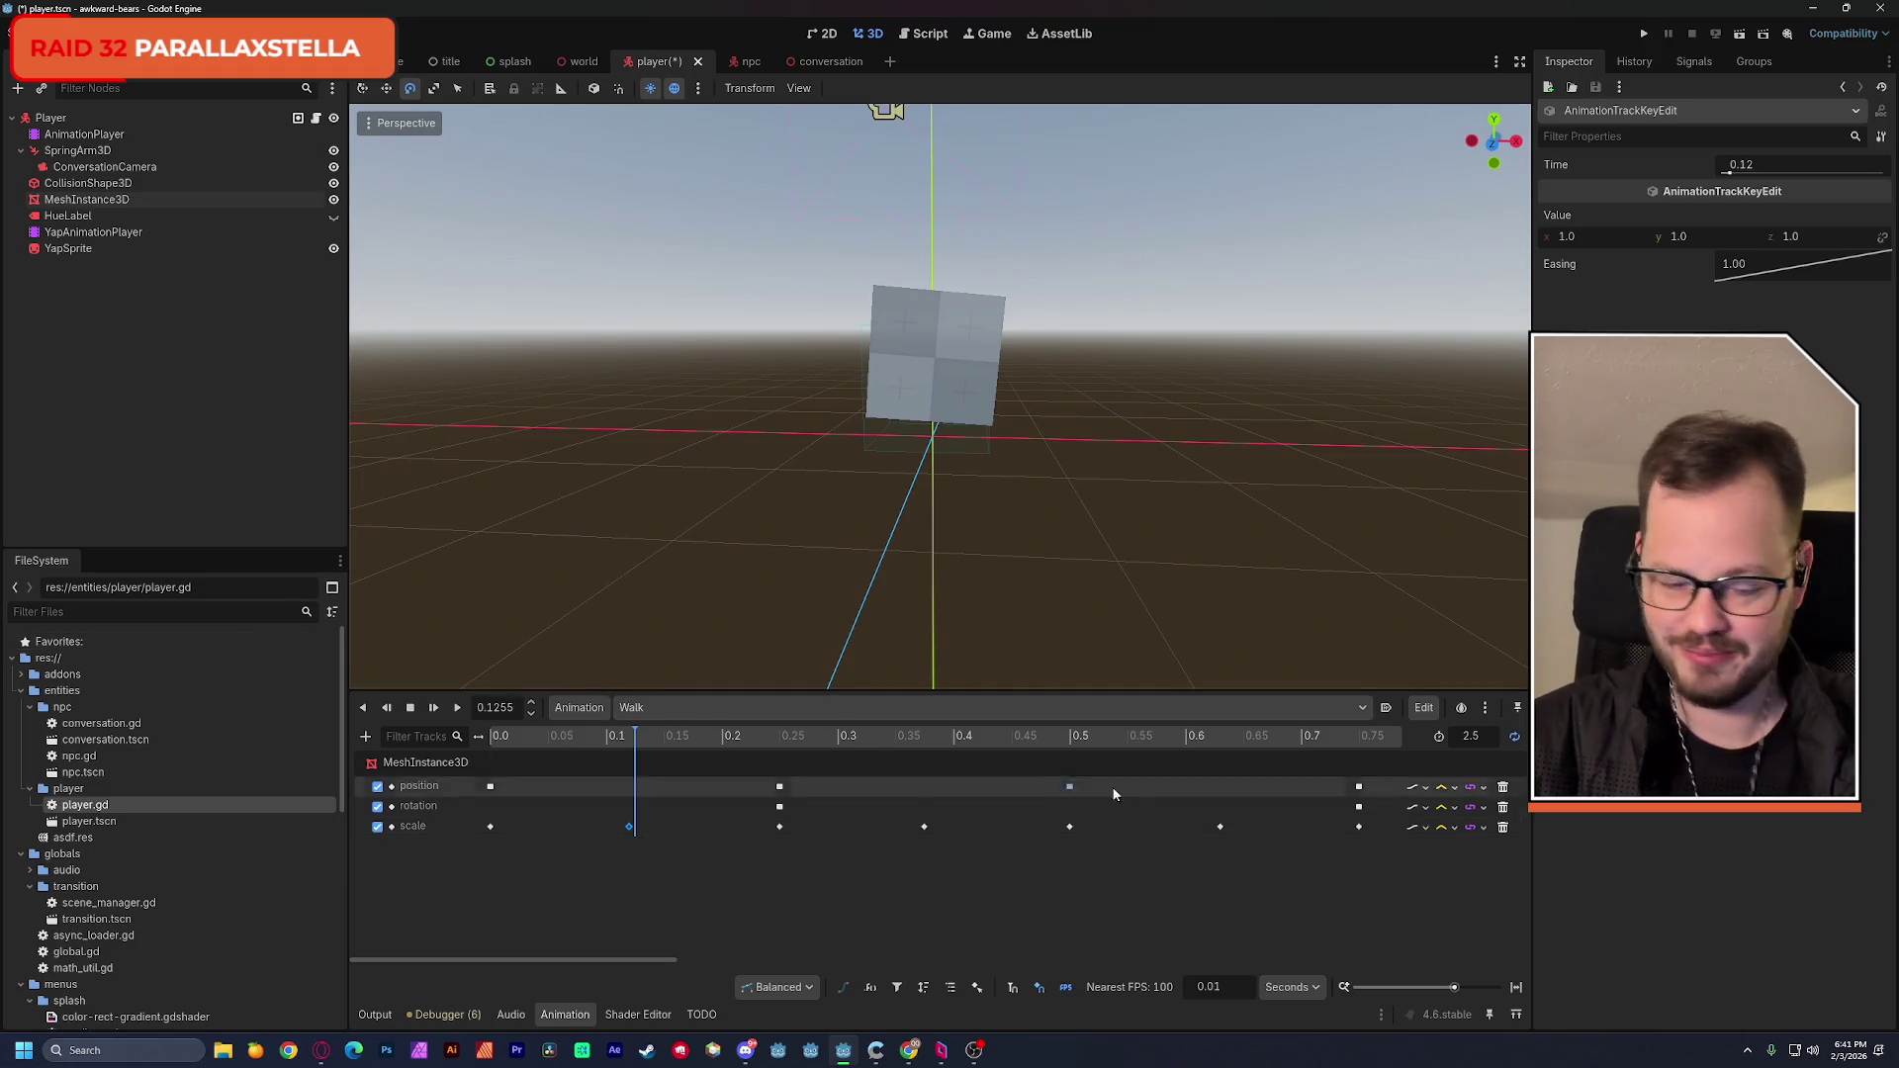
# Zoom around 2.0 s, drag Walk's end marker back to exactly 2.0, then rewind the preview.
pyautogui.moveTo(1454, 992); pyautogui.dragTo(1439, 992)
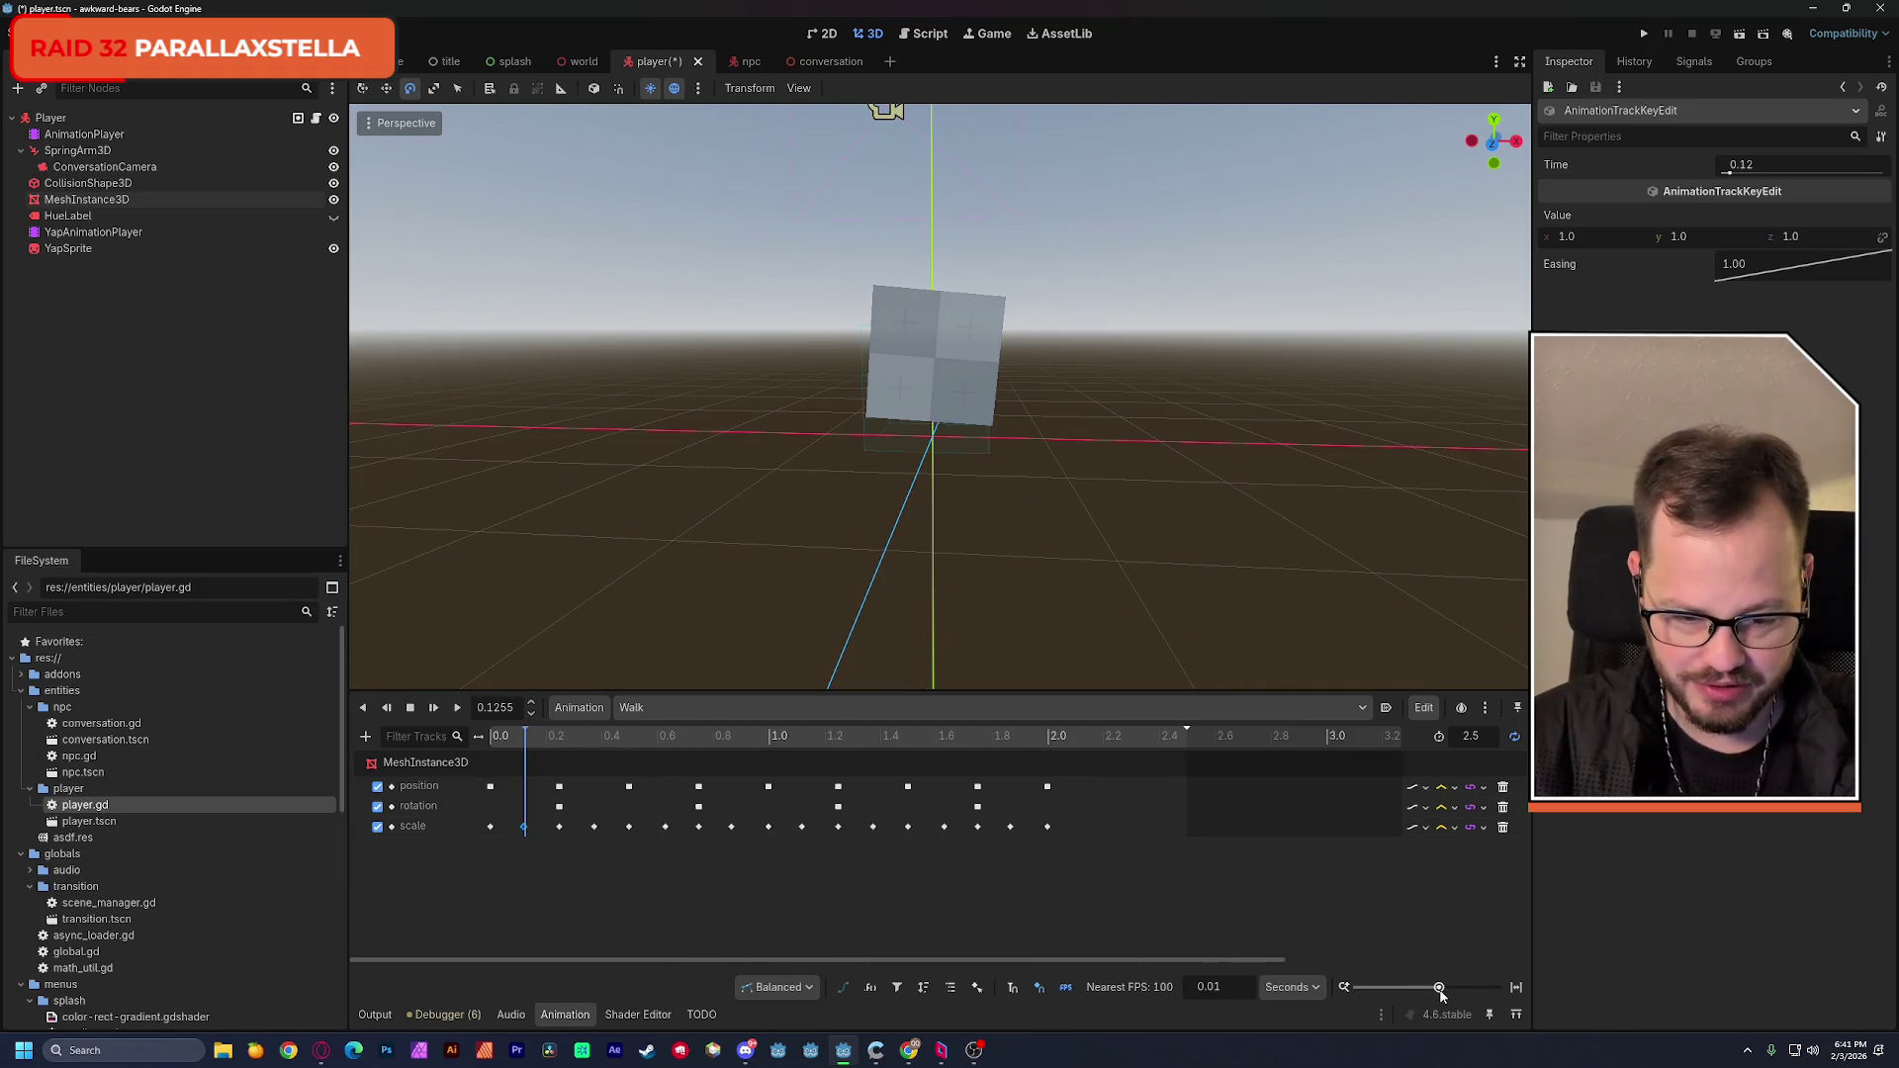
pyautogui.click(1047, 740)
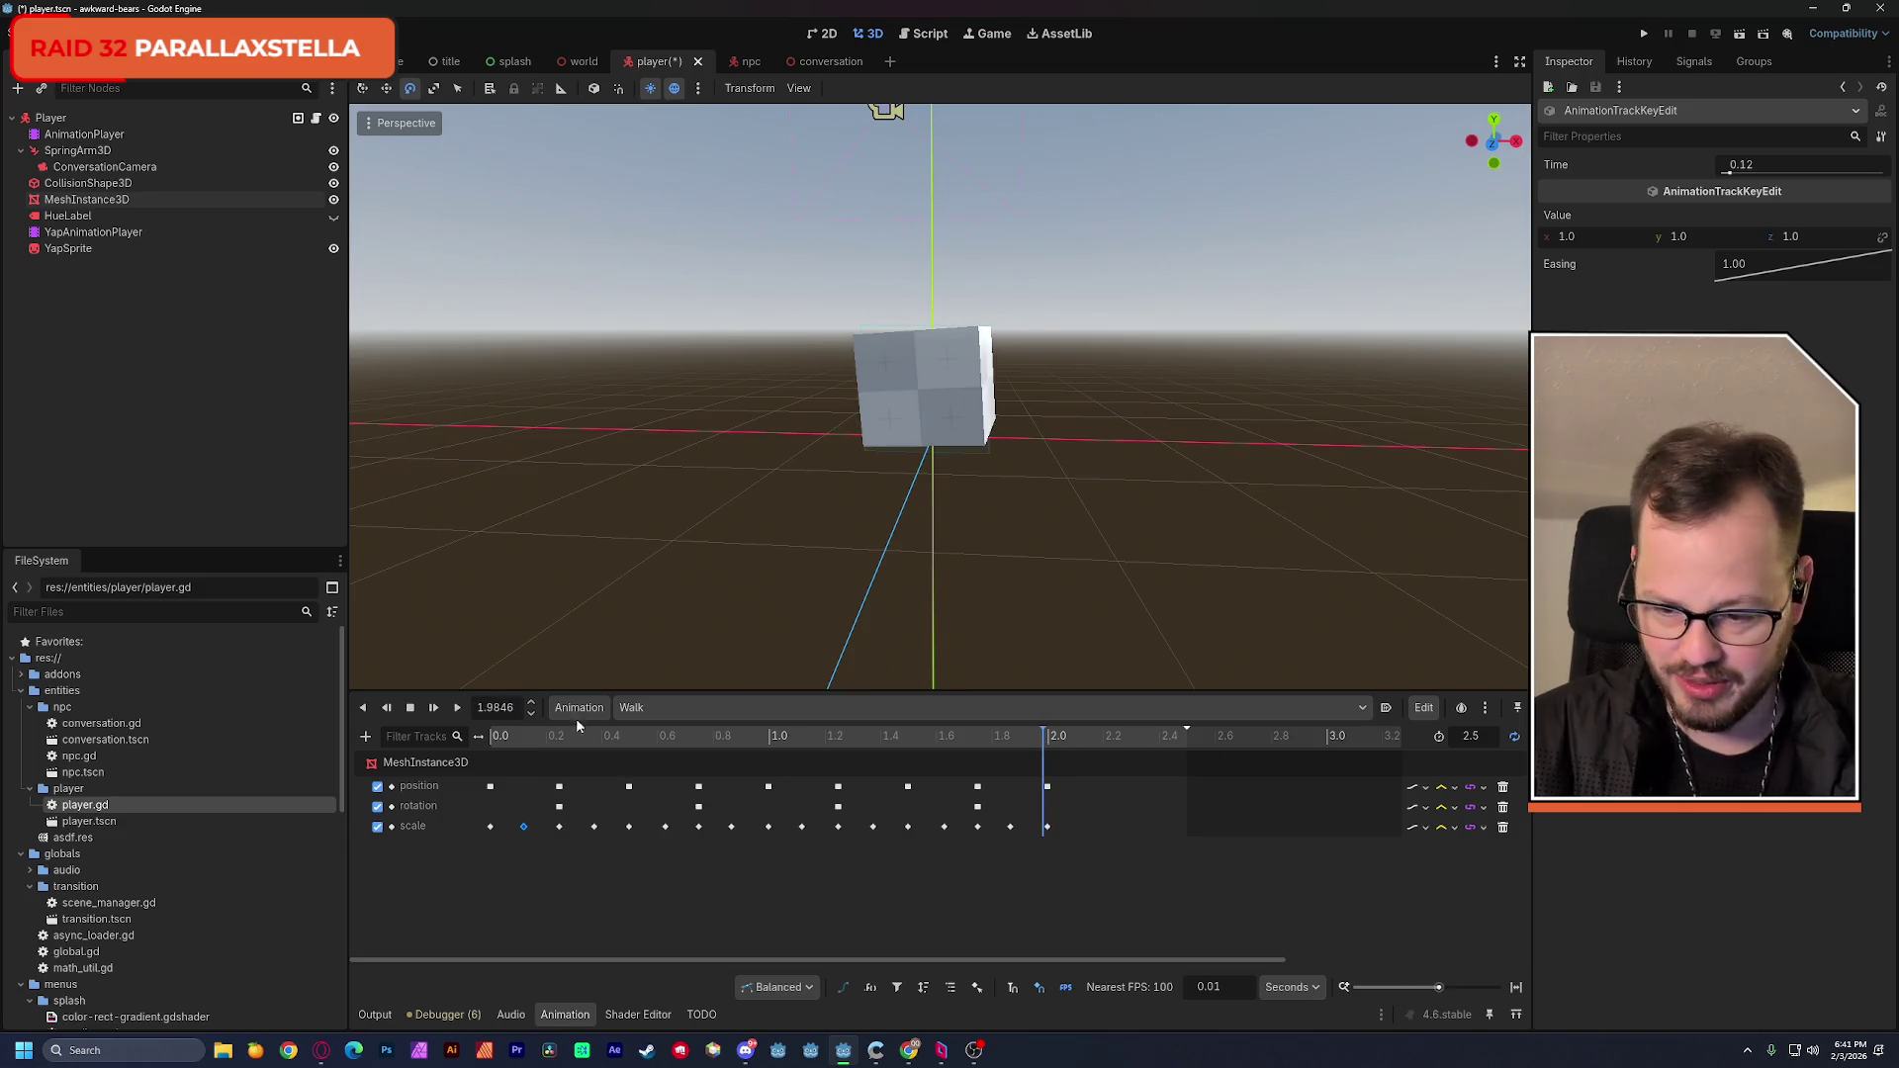
pyautogui.moveTo(1439, 987); pyautogui.dragTo(1461, 987)
pyautogui.moveTo(967, 740); pyautogui.dragTo(969, 740)
pyautogui.moveTo(1461, 987); pyautogui.dragTo(1442, 987)
pyautogui.moveTo(1162, 732); pyautogui.dragTo(965, 736)
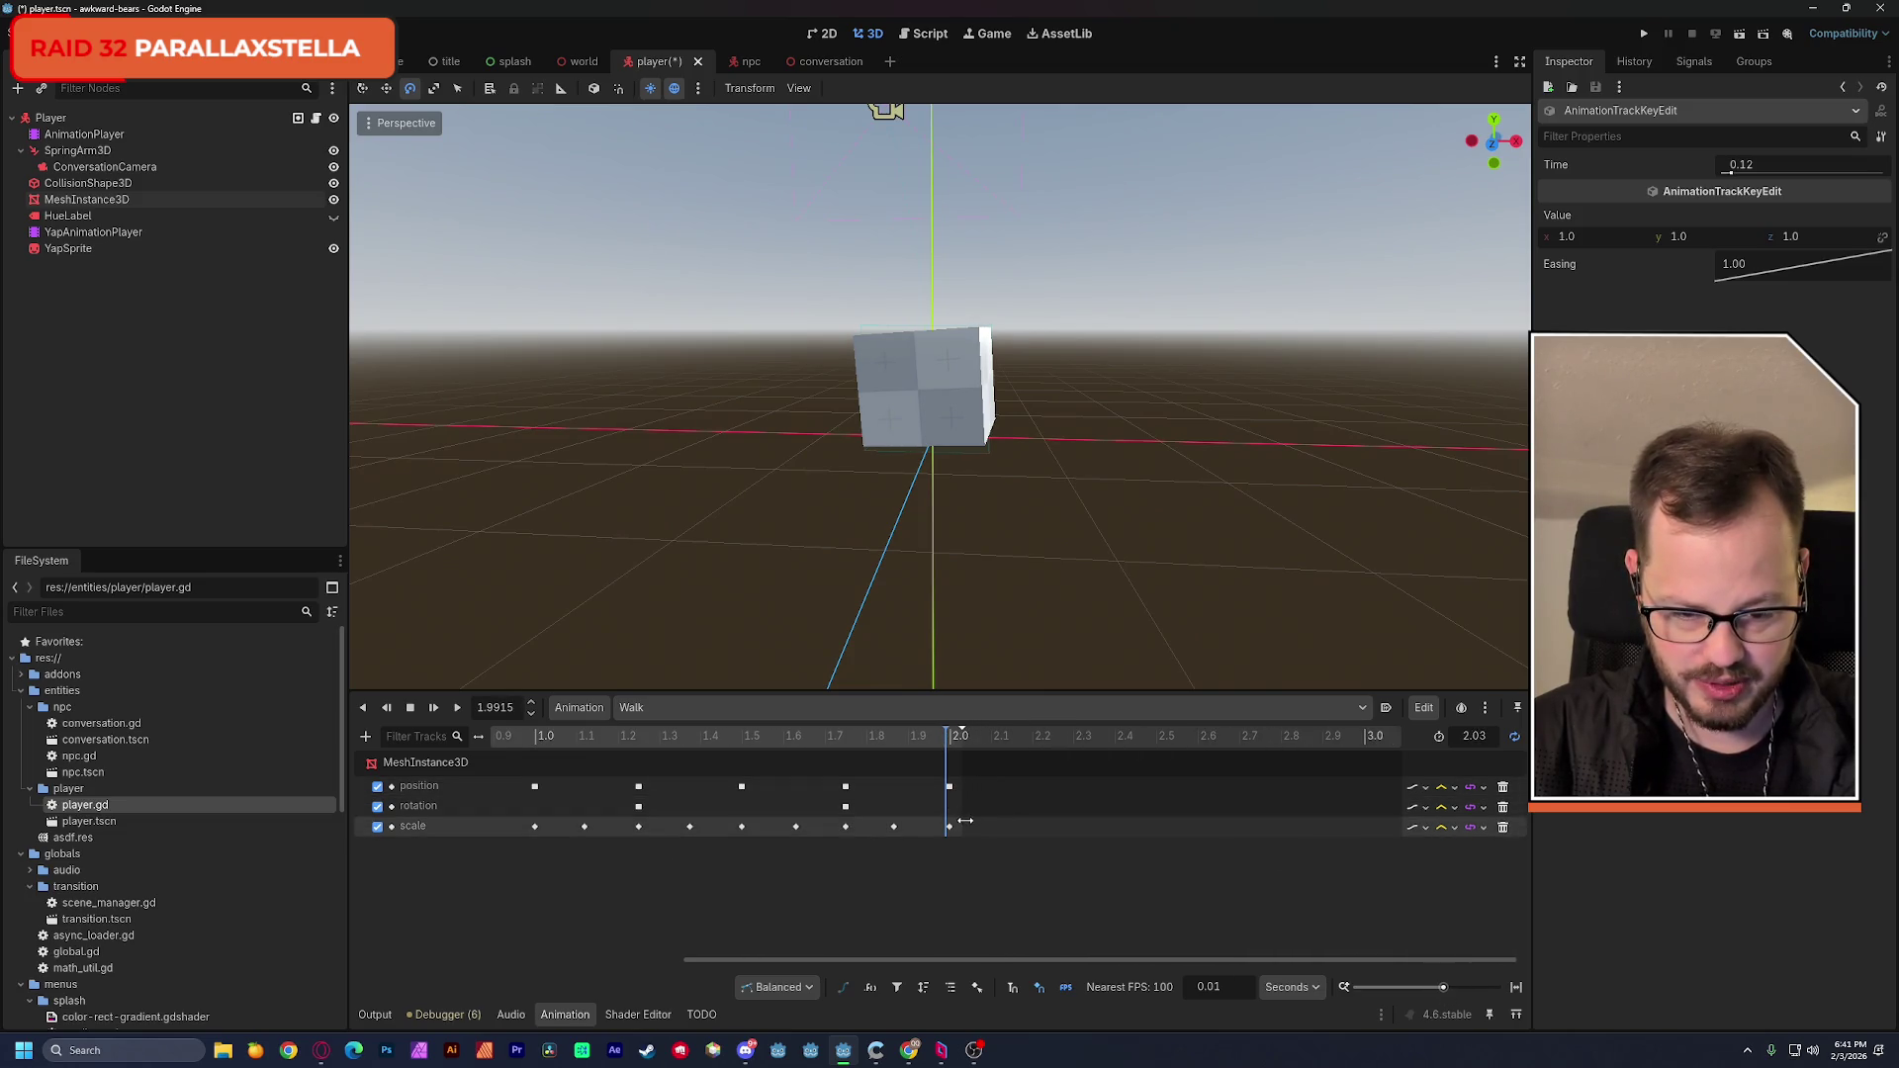
pyautogui.click(1471, 979)
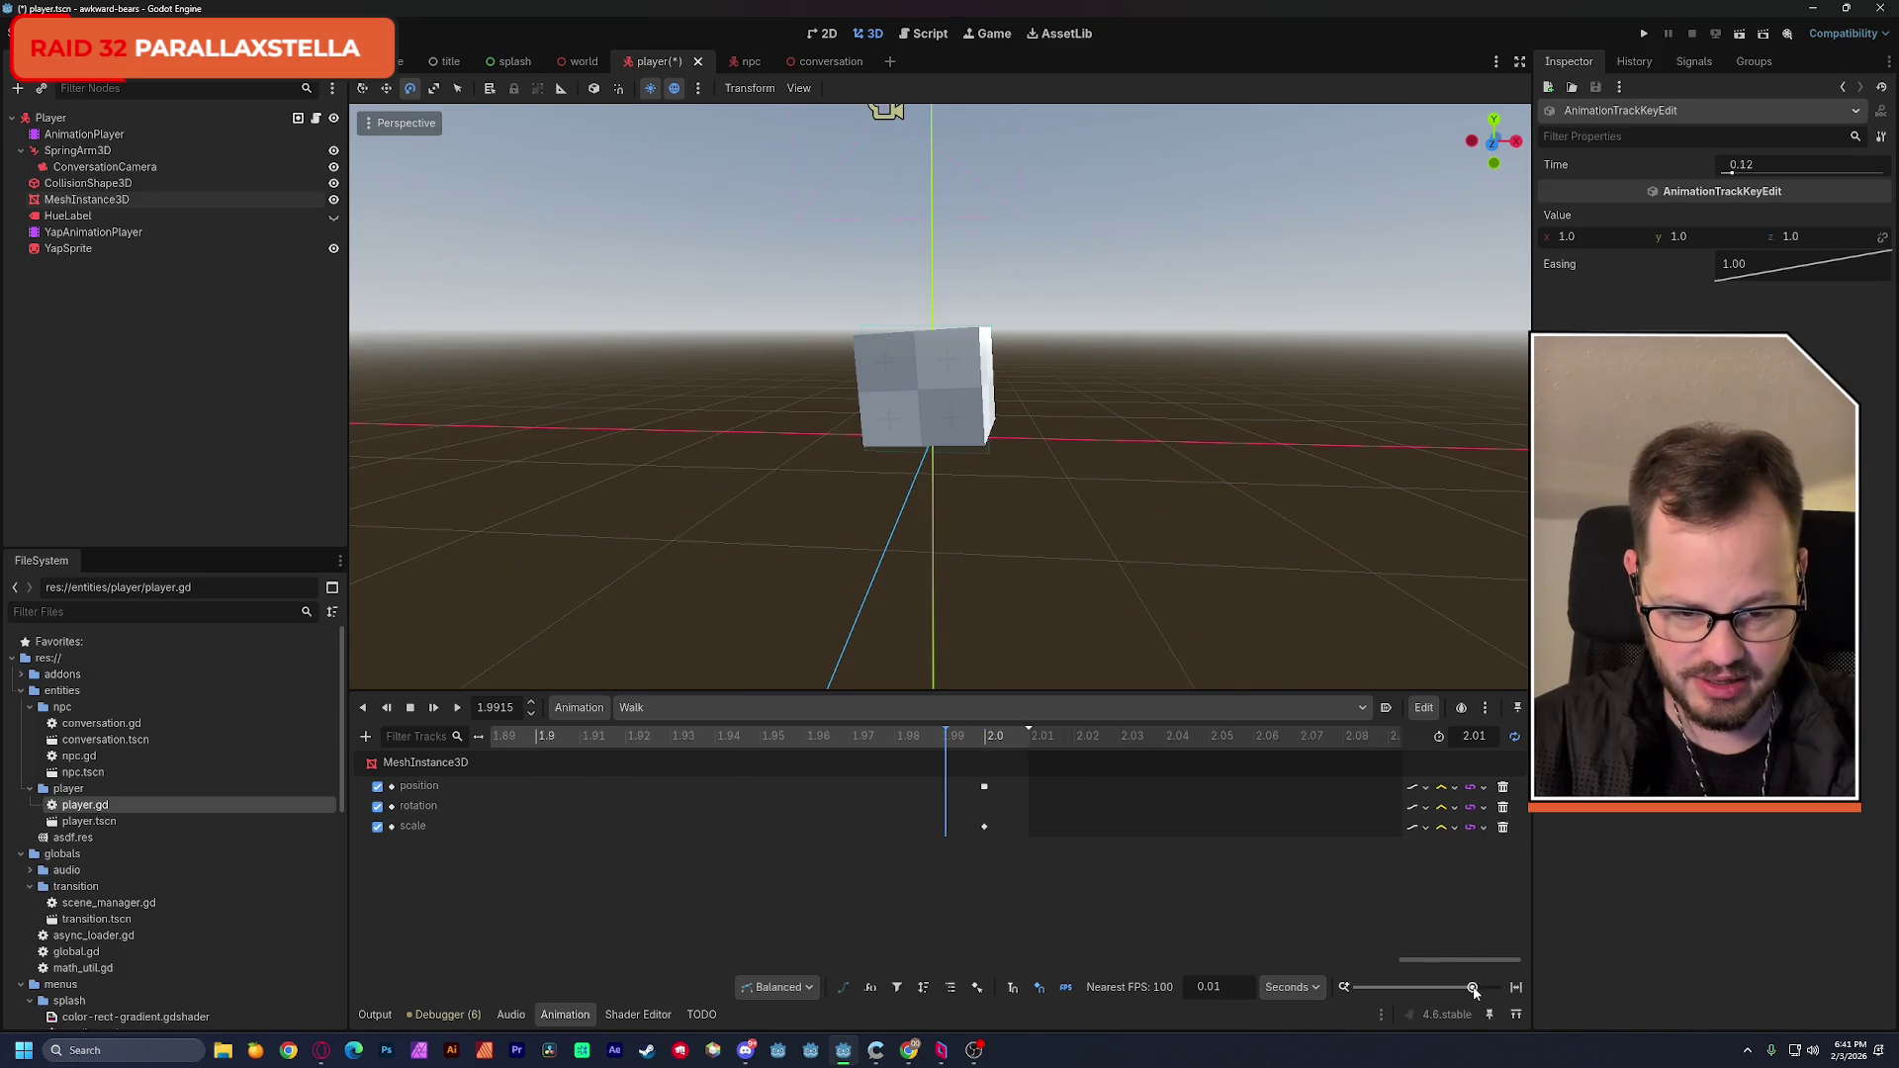
pyautogui.moveTo(1029, 732); pyautogui.dragTo(995, 736)
pyautogui.scroll(-5, 1442, 981)
pyautogui.moveTo(1266, 959); pyautogui.dragTo(1230, 959)
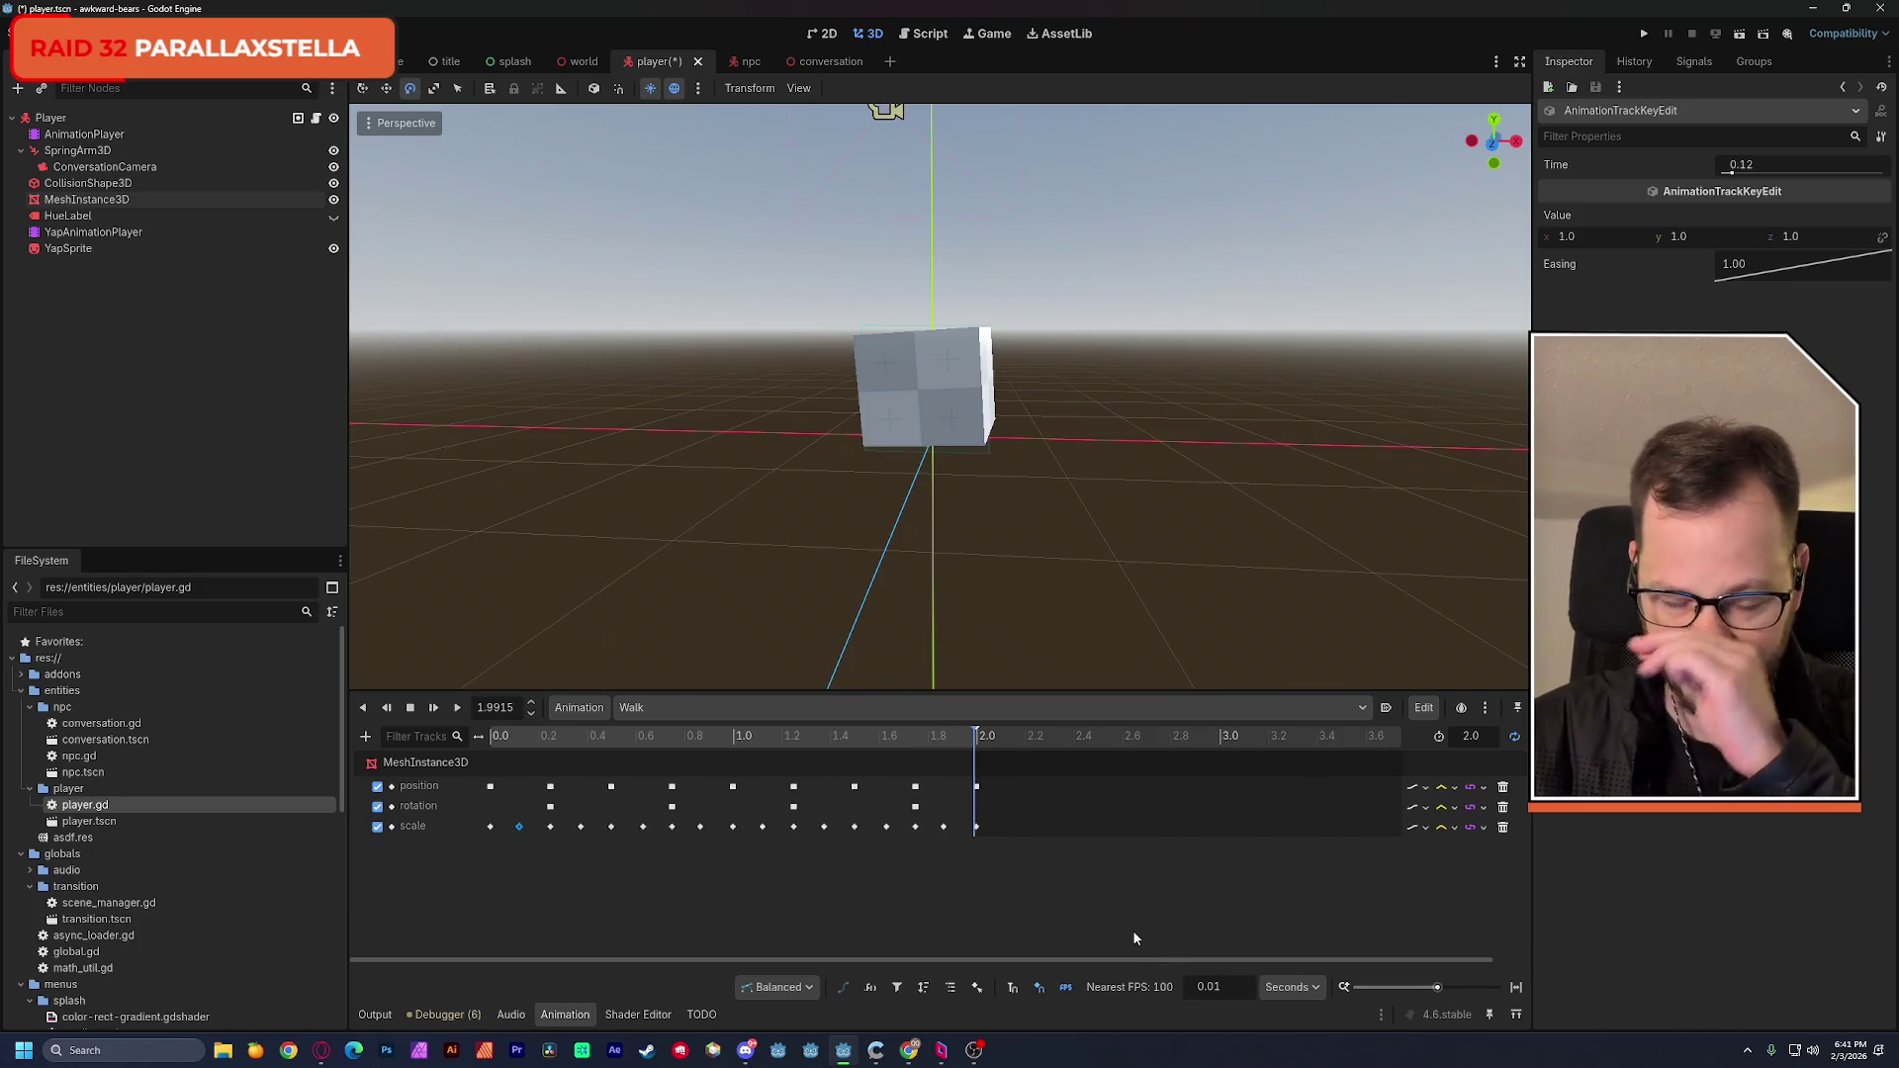
pyautogui.click(486, 737)
pyautogui.click(587, 906)
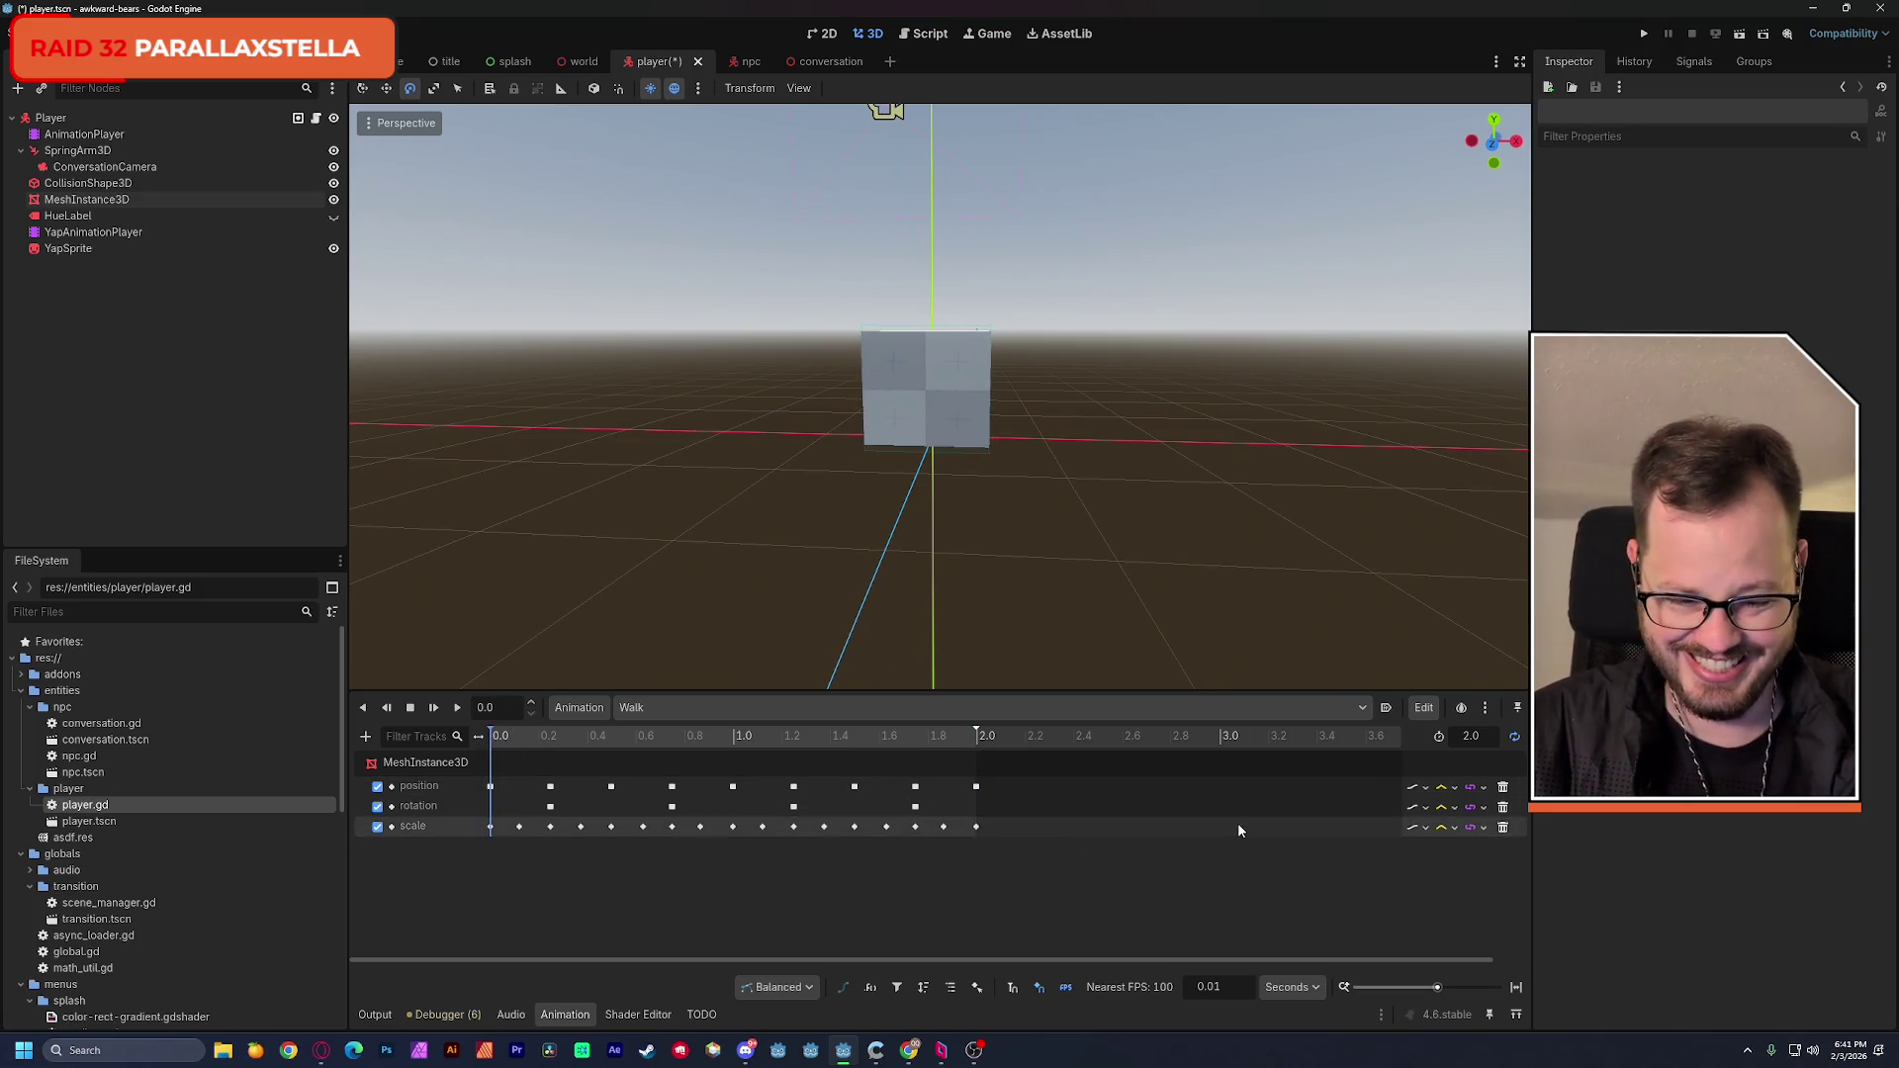
# Play Walk from the start and watch the cube from above.
pyautogui.moveTo(524, 829)
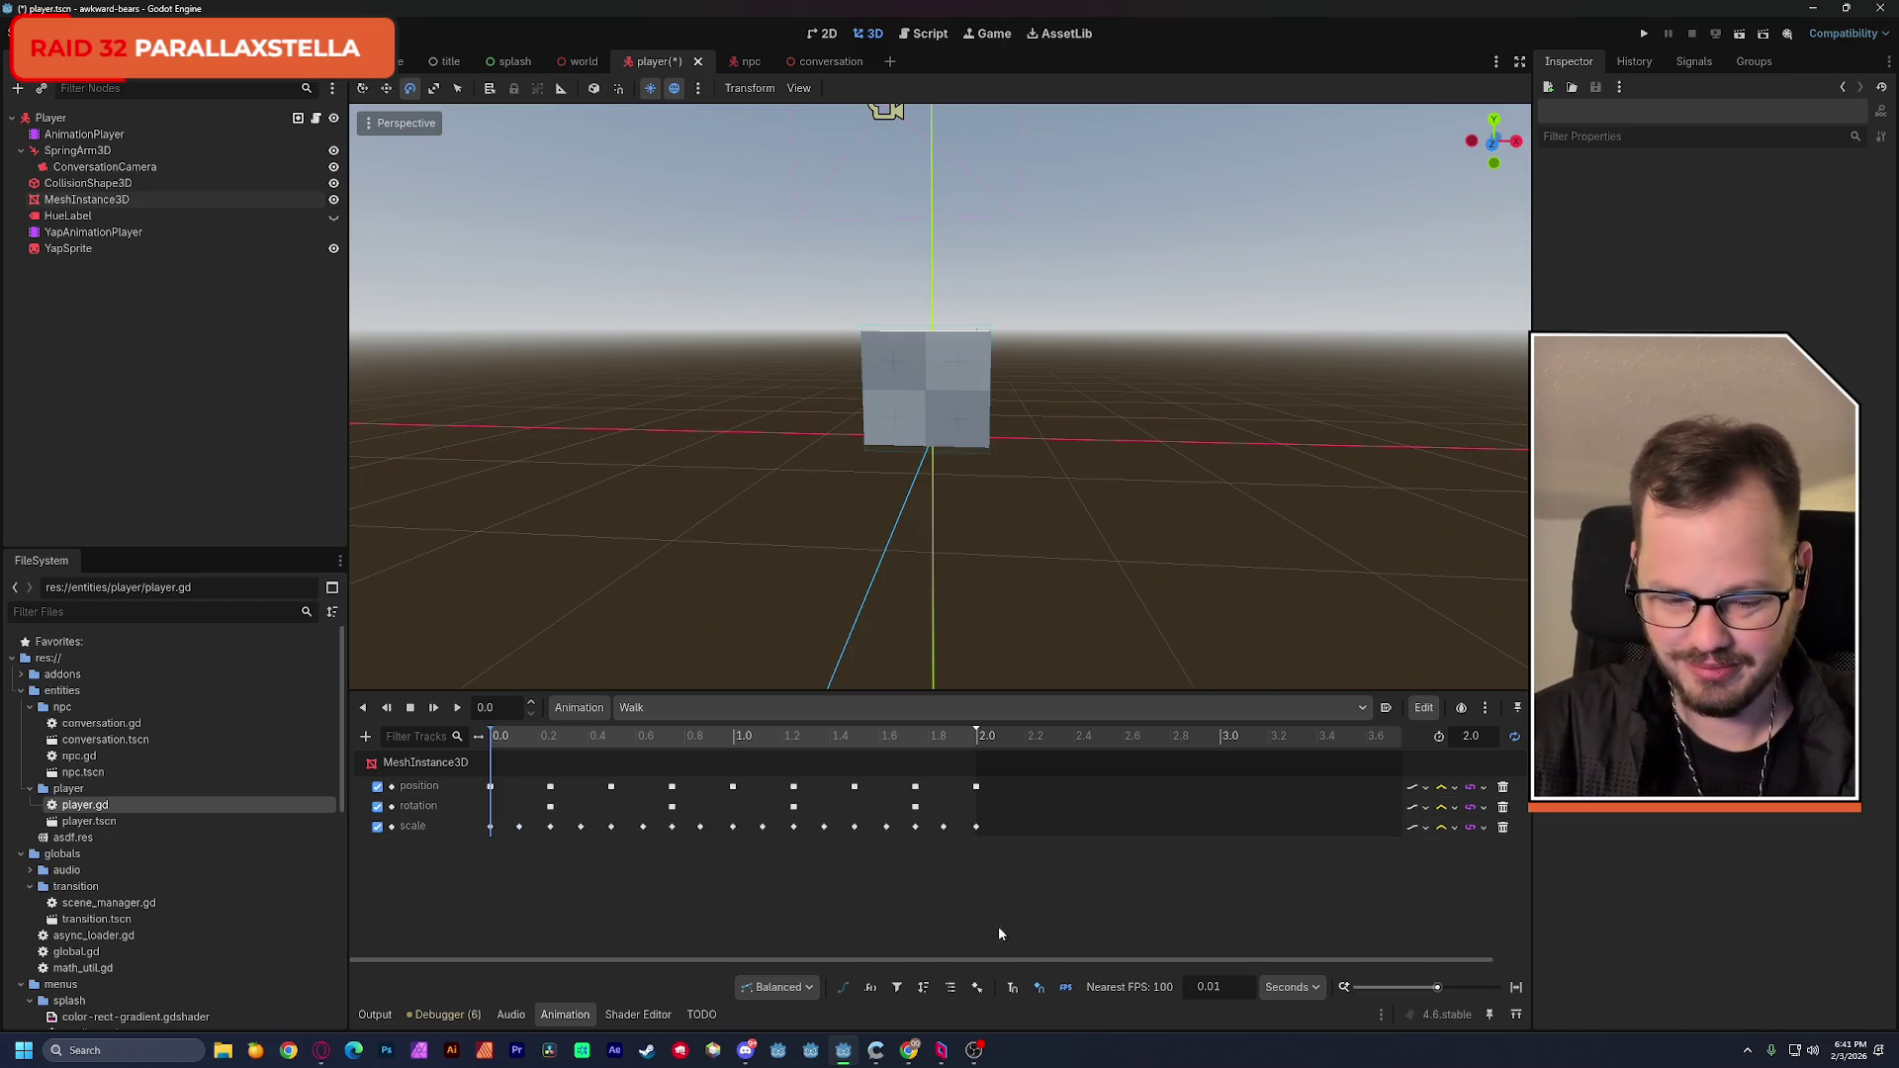
pyautogui.click(434, 708)
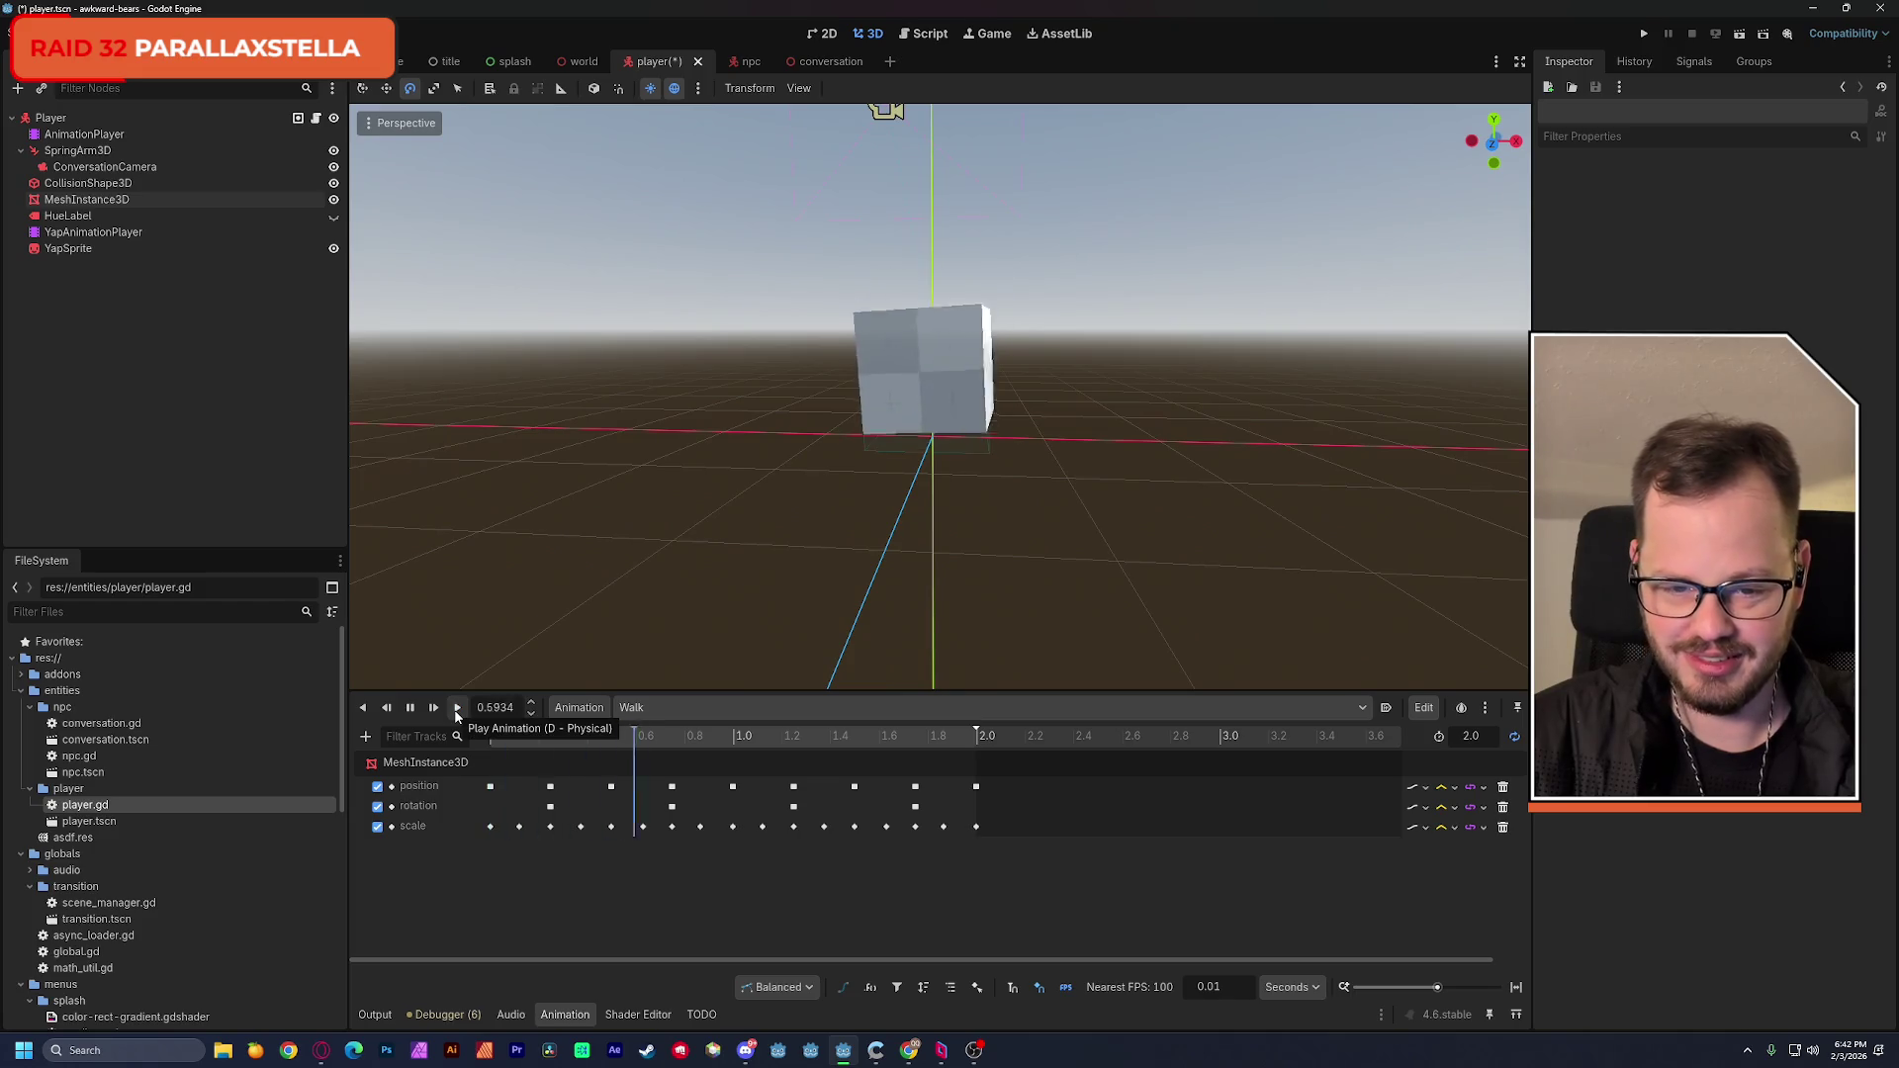
pyautogui.moveTo(859, 472)
pyautogui.mouseDown()
pyautogui.moveTo(841, 395)
pyautogui.moveTo(821, 460)
pyautogui.mouseUp()
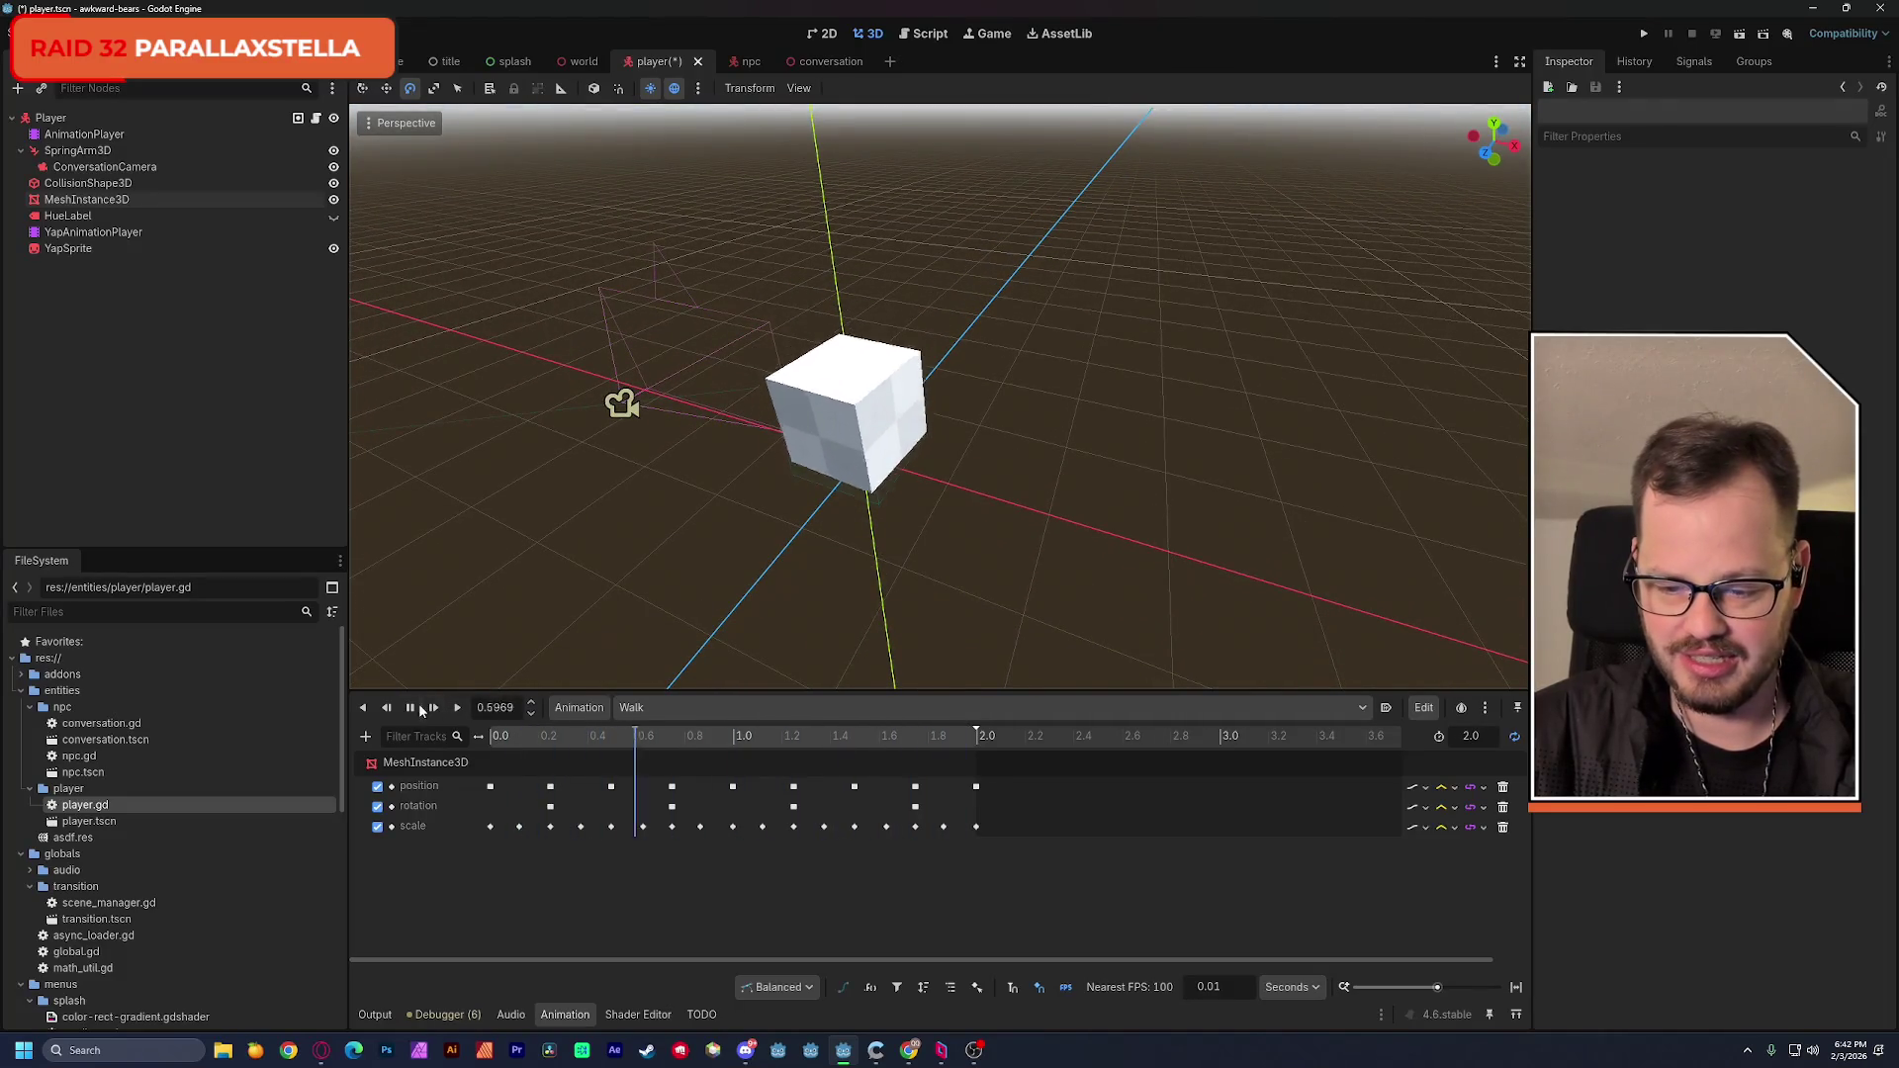
pyautogui.click(411, 707)
pyautogui.moveTo(572, 749); pyautogui.dragTo(461, 753)
pyautogui.click(457, 709)
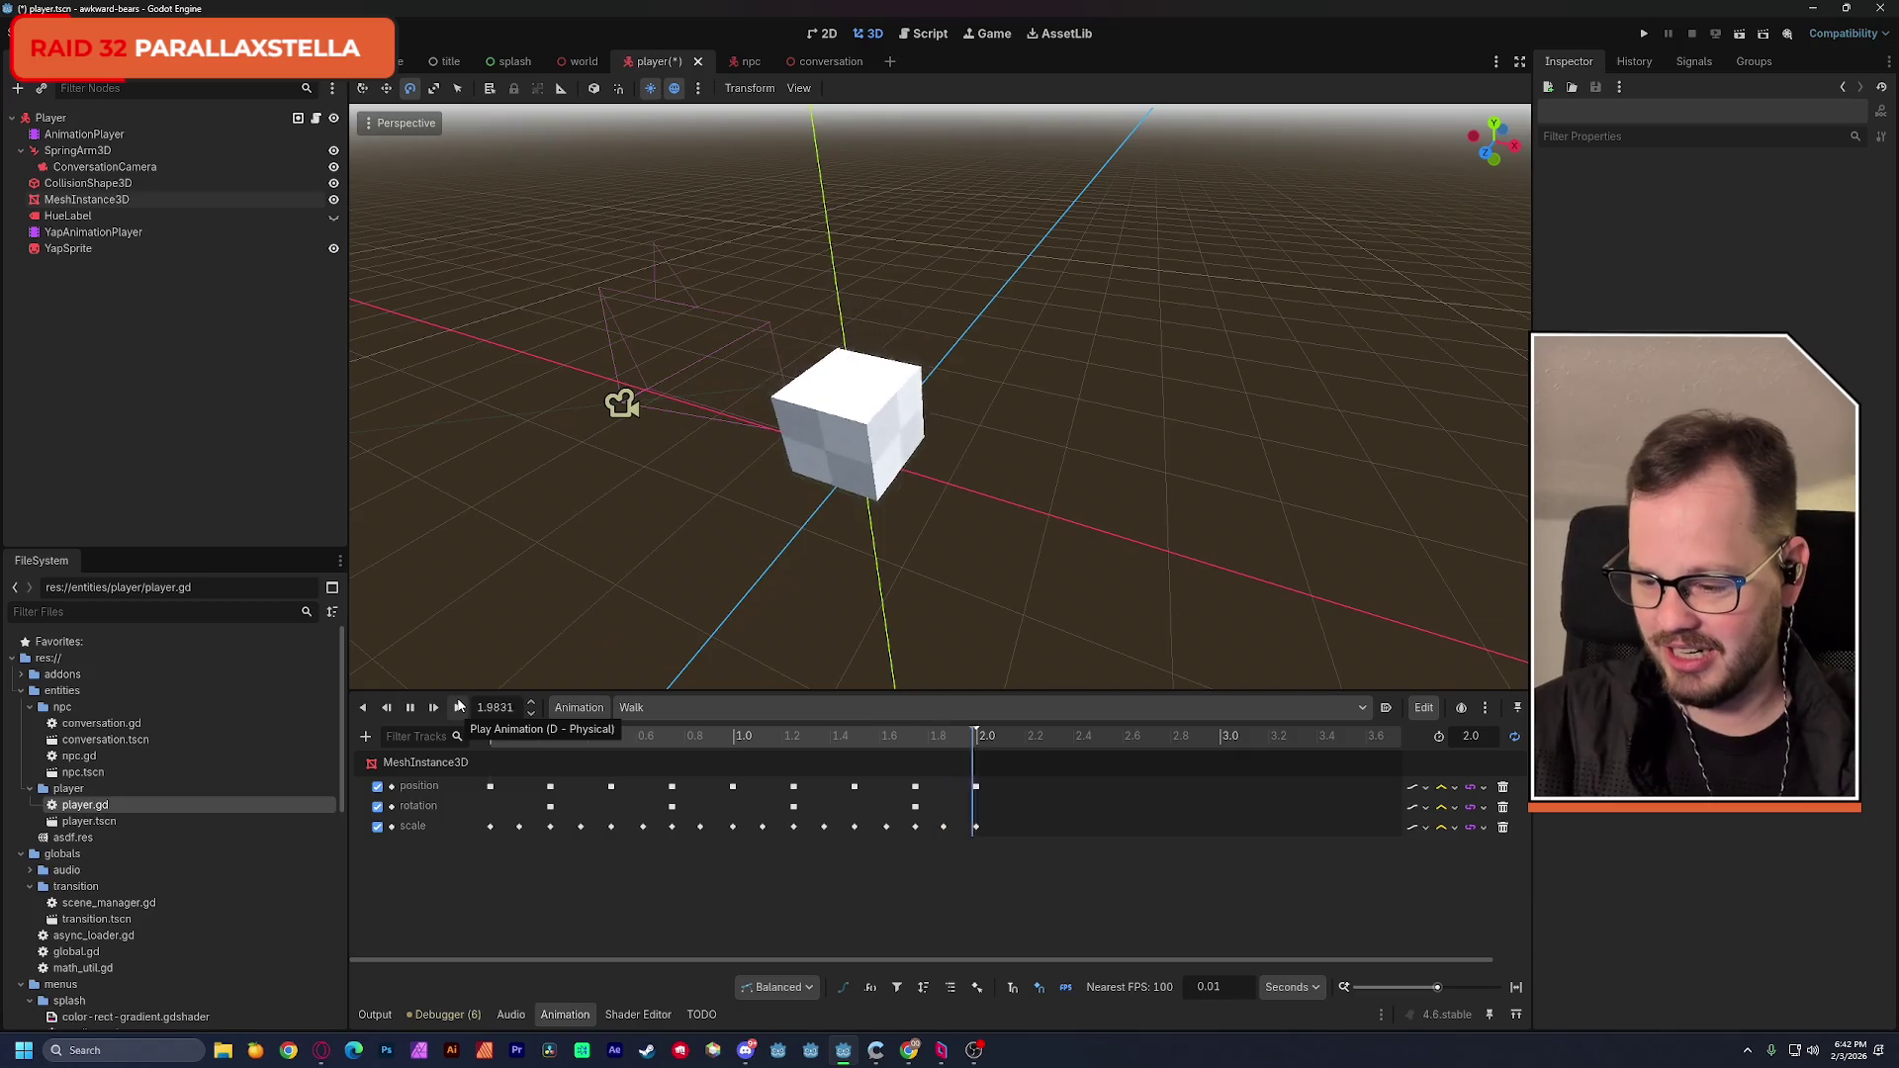
# Stop the Walk preview, save the player scene, and rewind the playhead to 0.0.
pyautogui.press('s')
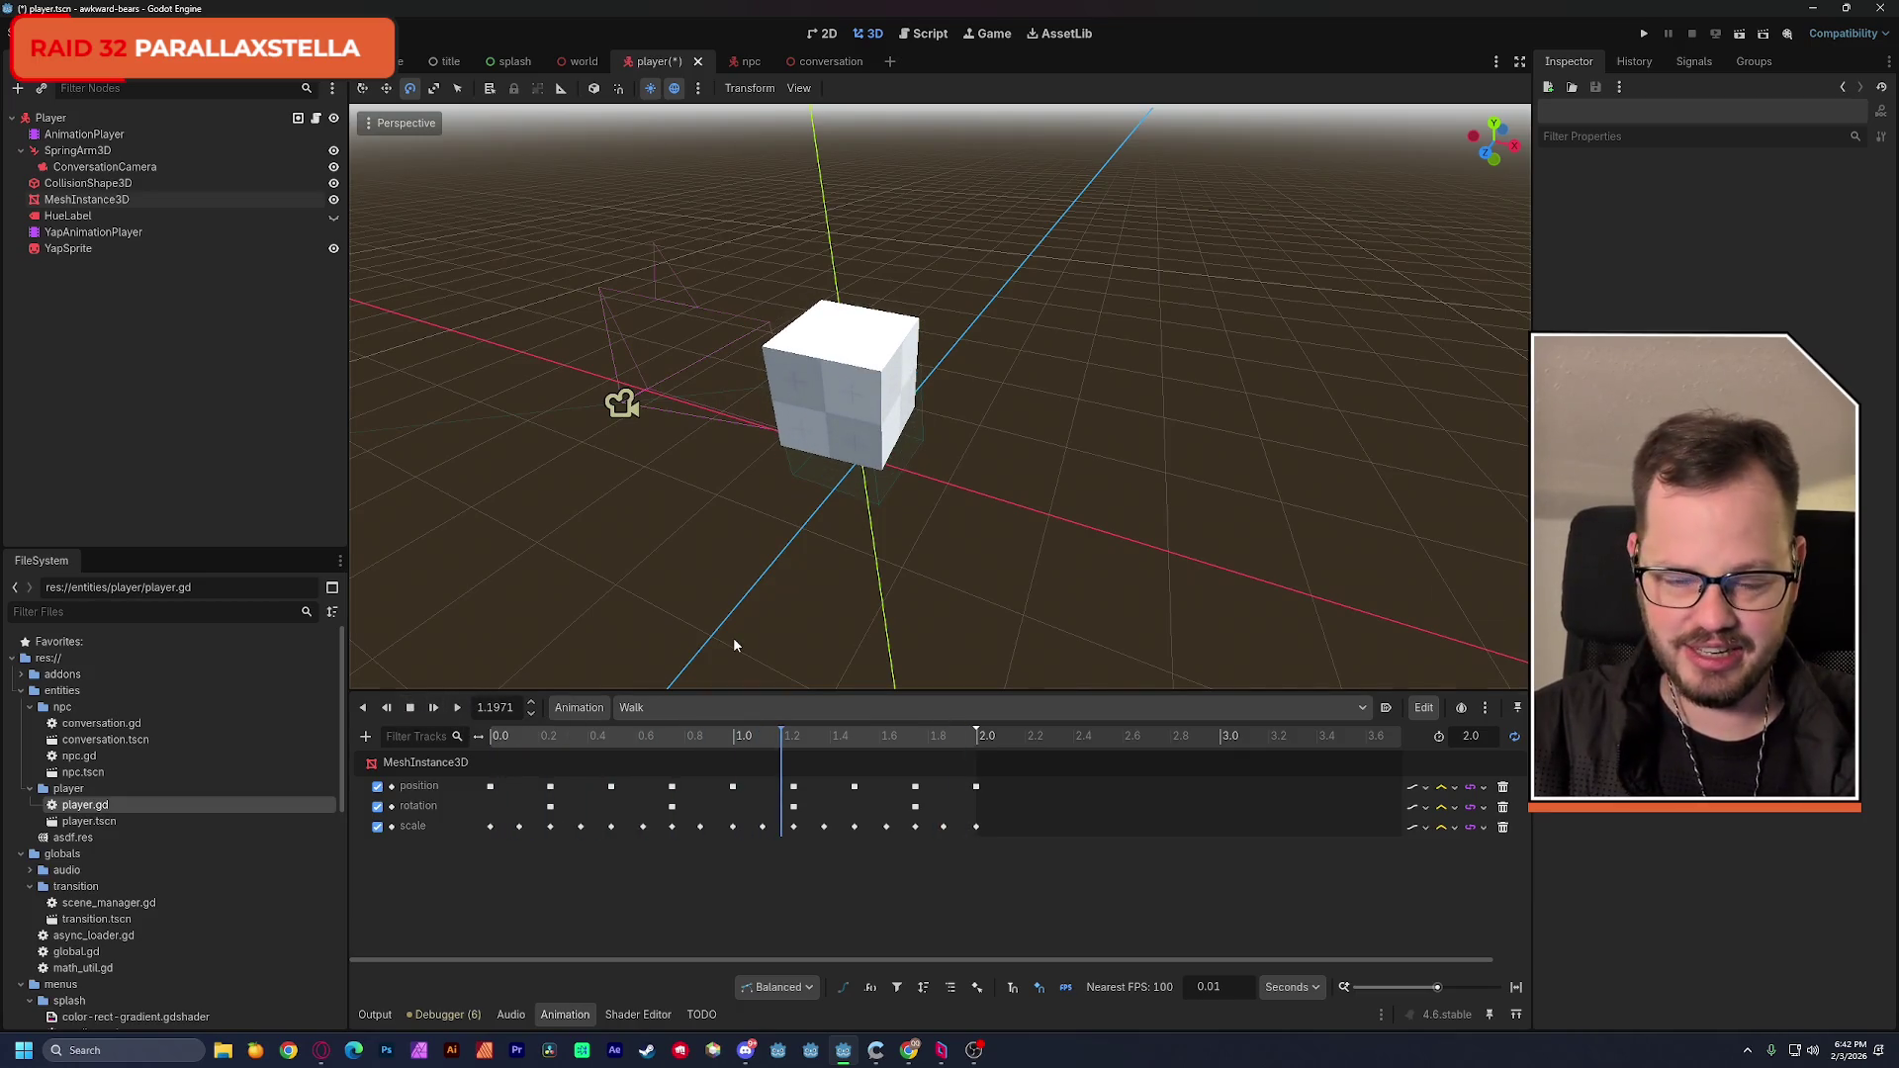
pyautogui.hotkey('ctrl', 's')
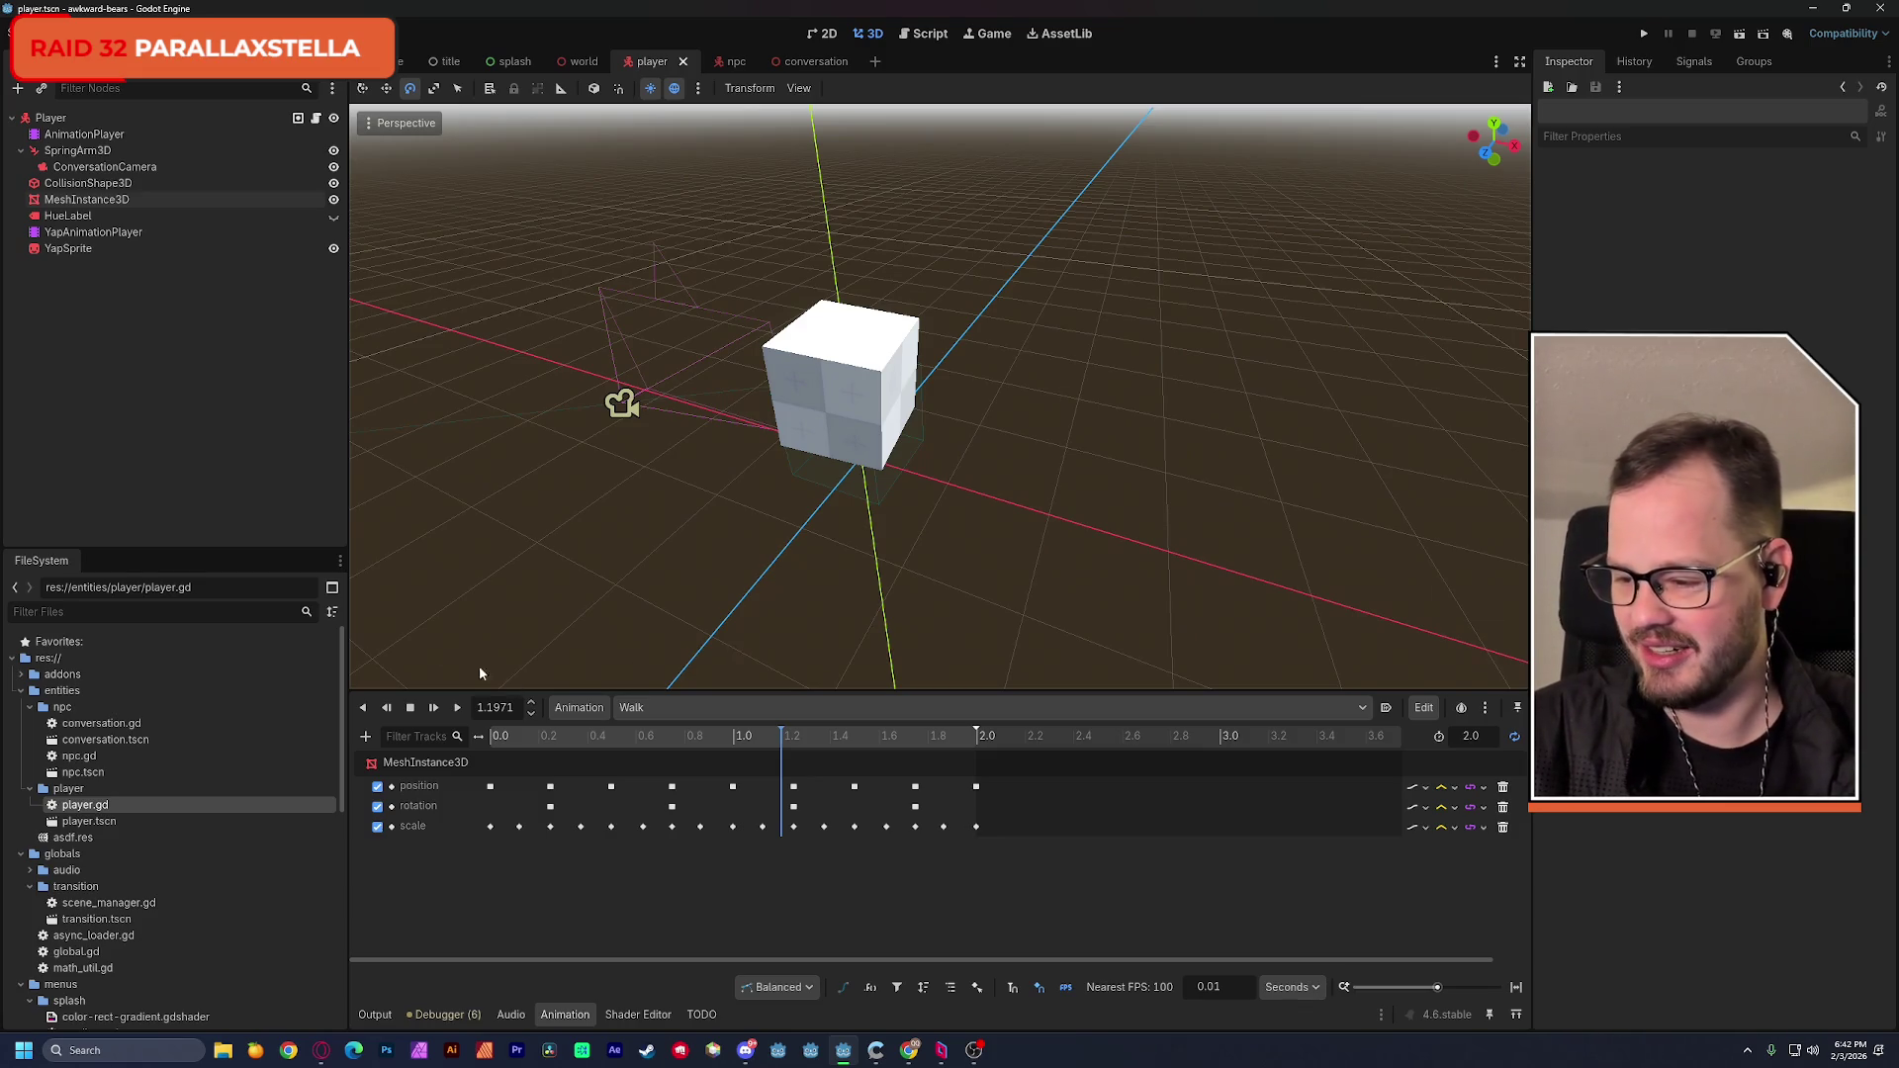
pyautogui.hotkey('alt', 'Tab')
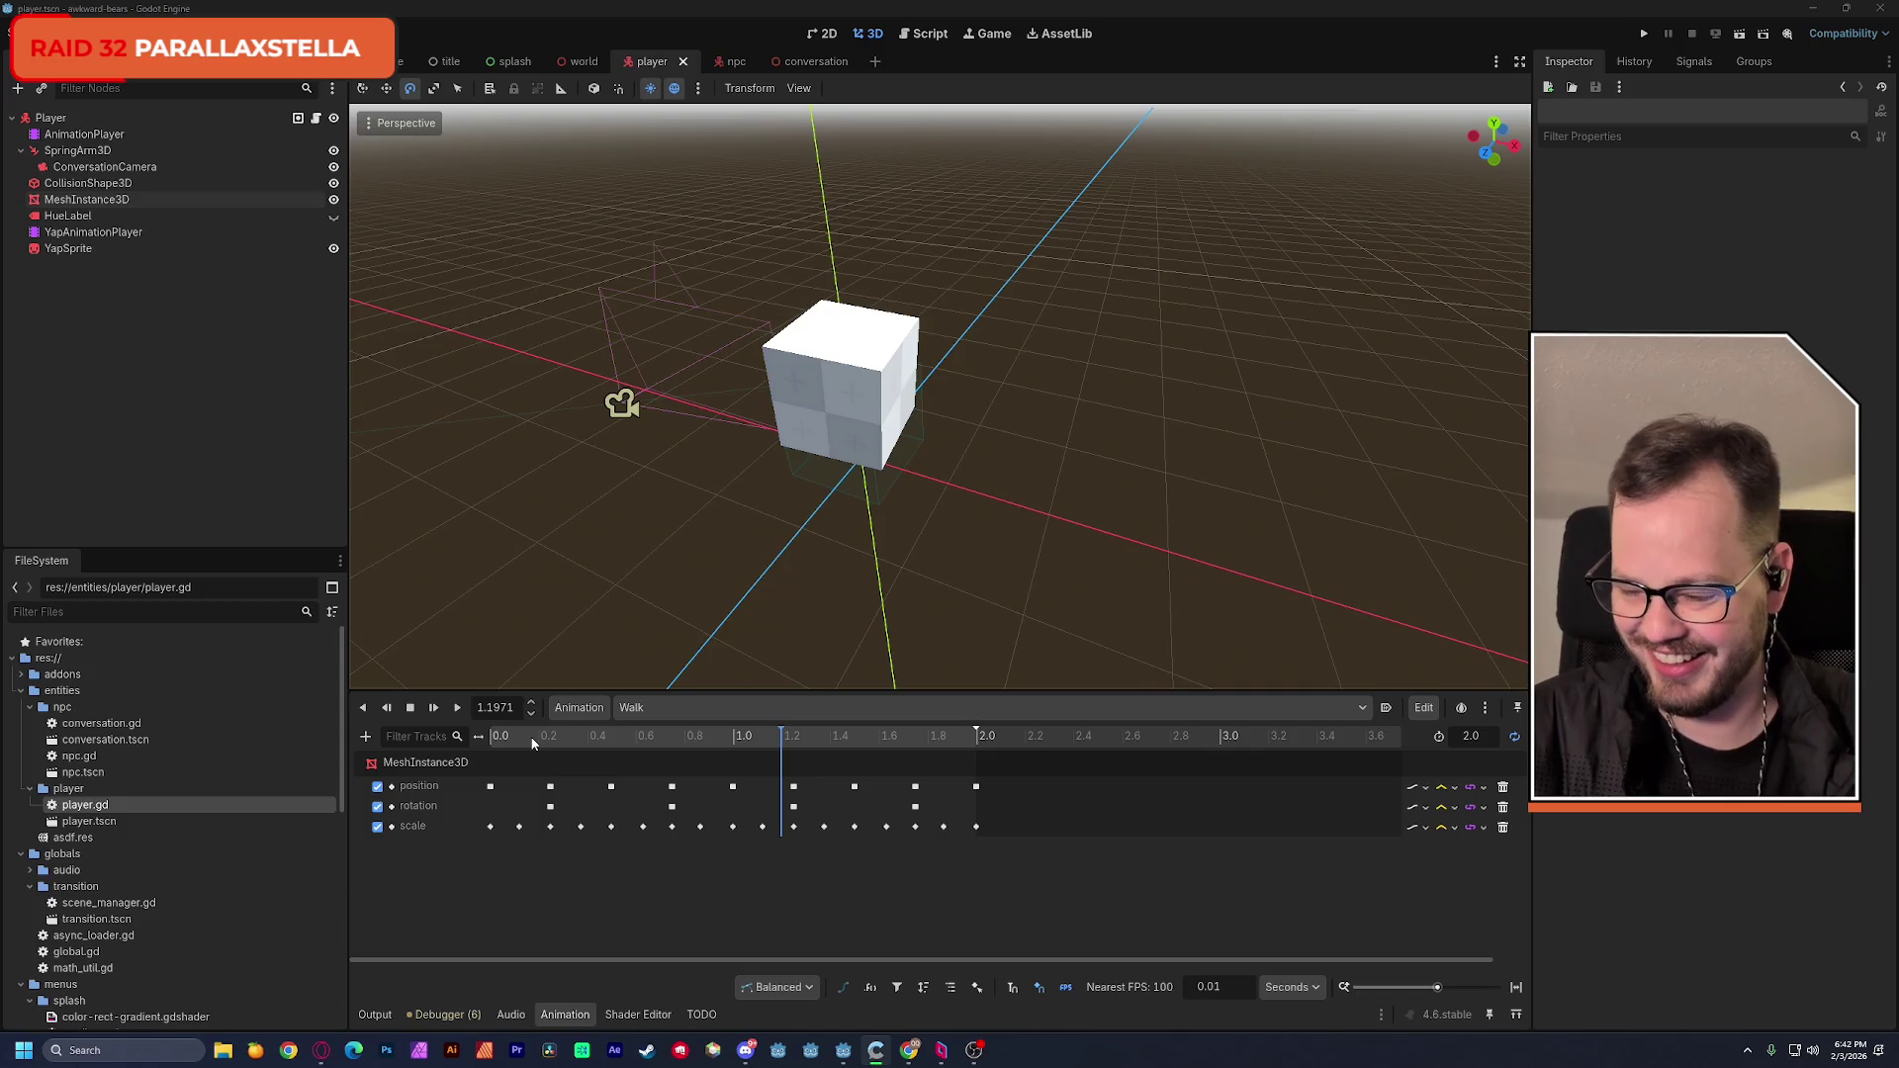
pyautogui.moveTo(532, 743); pyautogui.dragTo(466, 745)
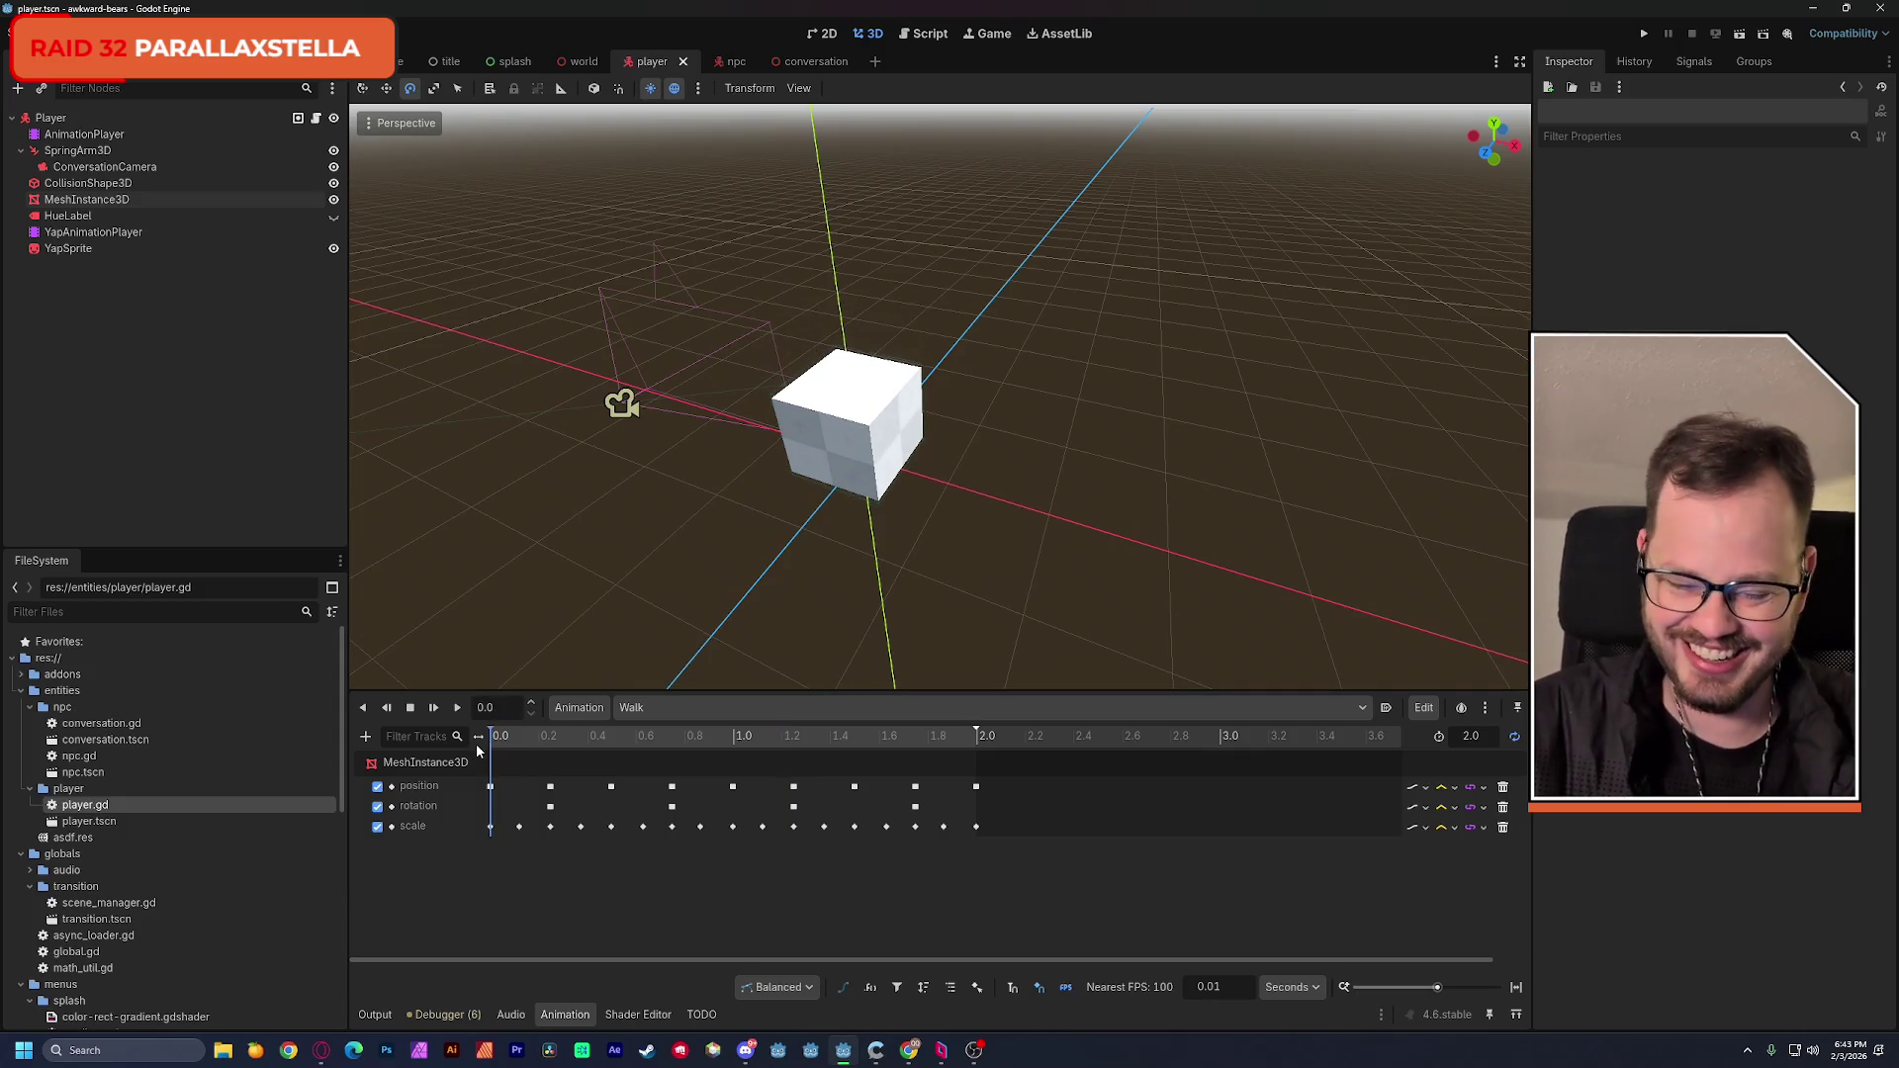
# Switch the animation editor to Idle and compare its 0.0 keys with the RESET animation.
pyautogui.click(649, 709)
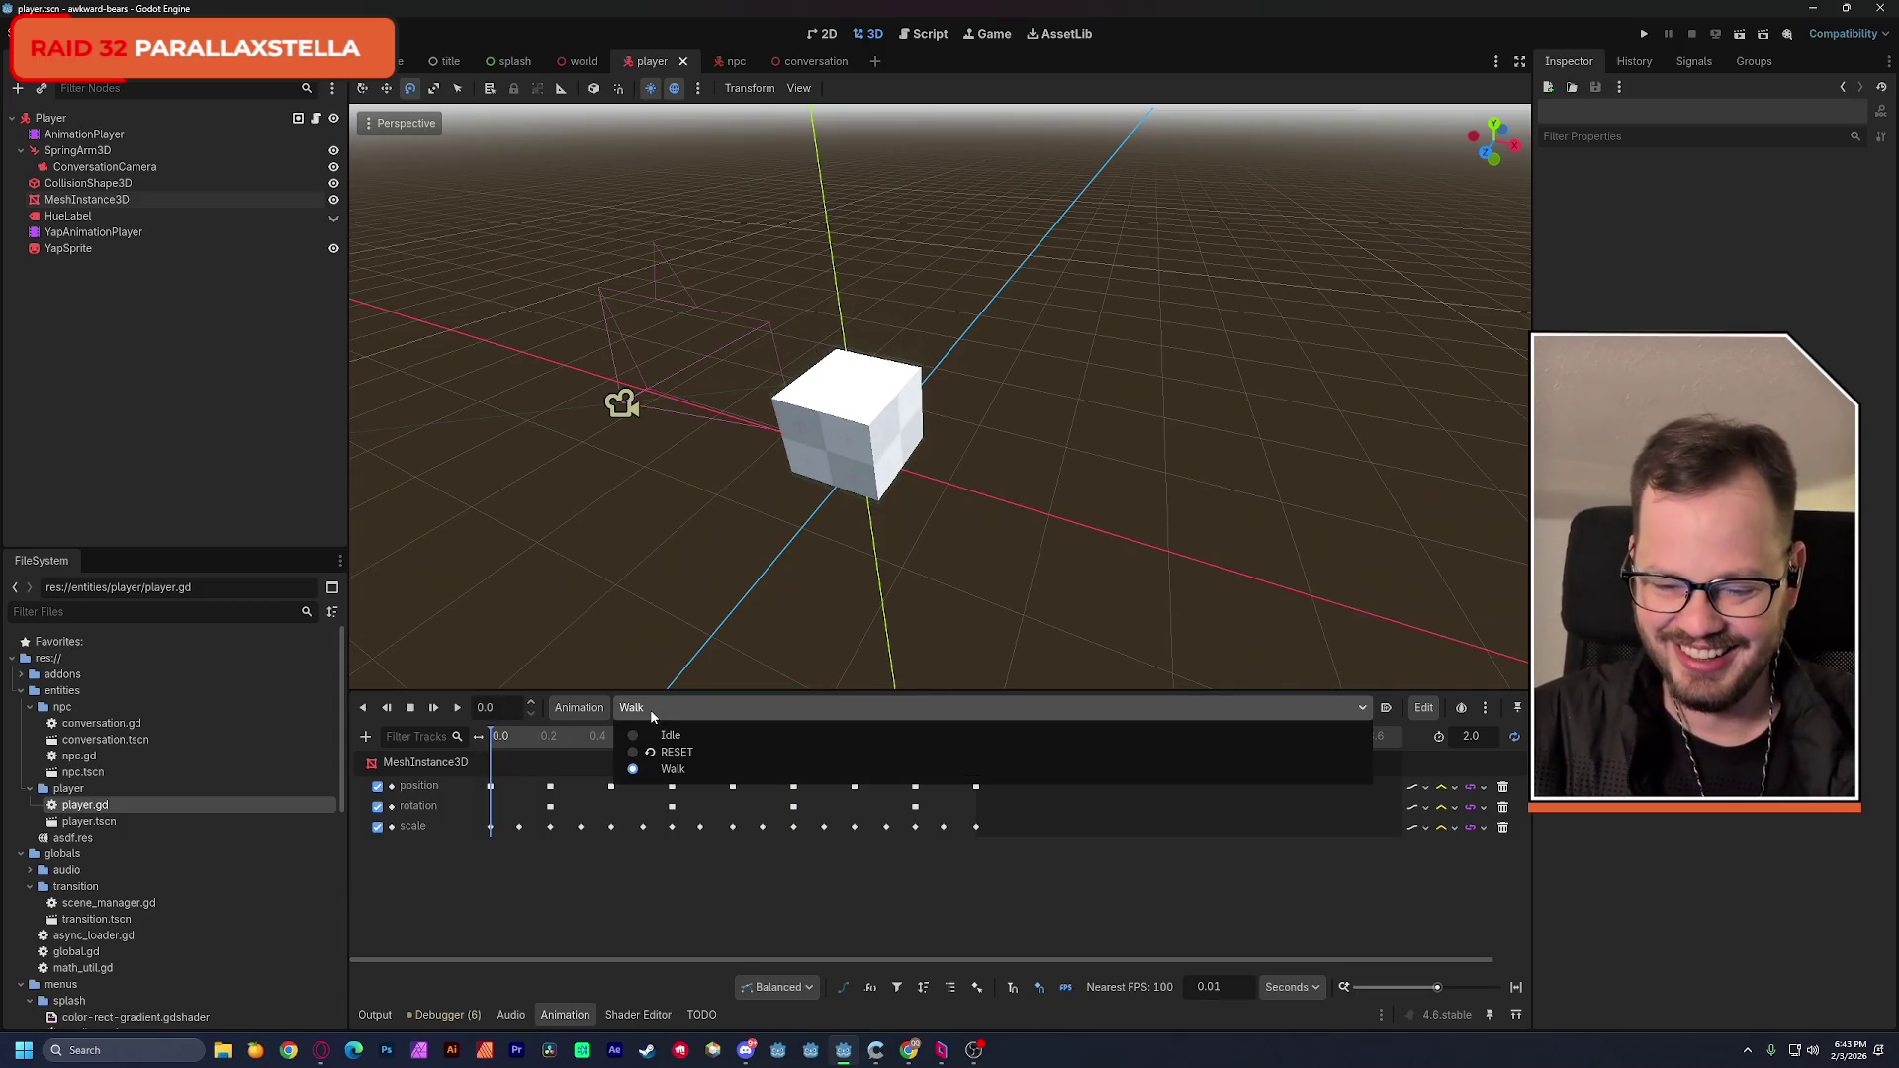
pyautogui.click(704, 744)
pyautogui.moveTo(503, 742)
pyautogui.mouseDown()
pyautogui.moveTo(559, 754)
pyautogui.moveTo(490, 760)
pyautogui.mouseUp()
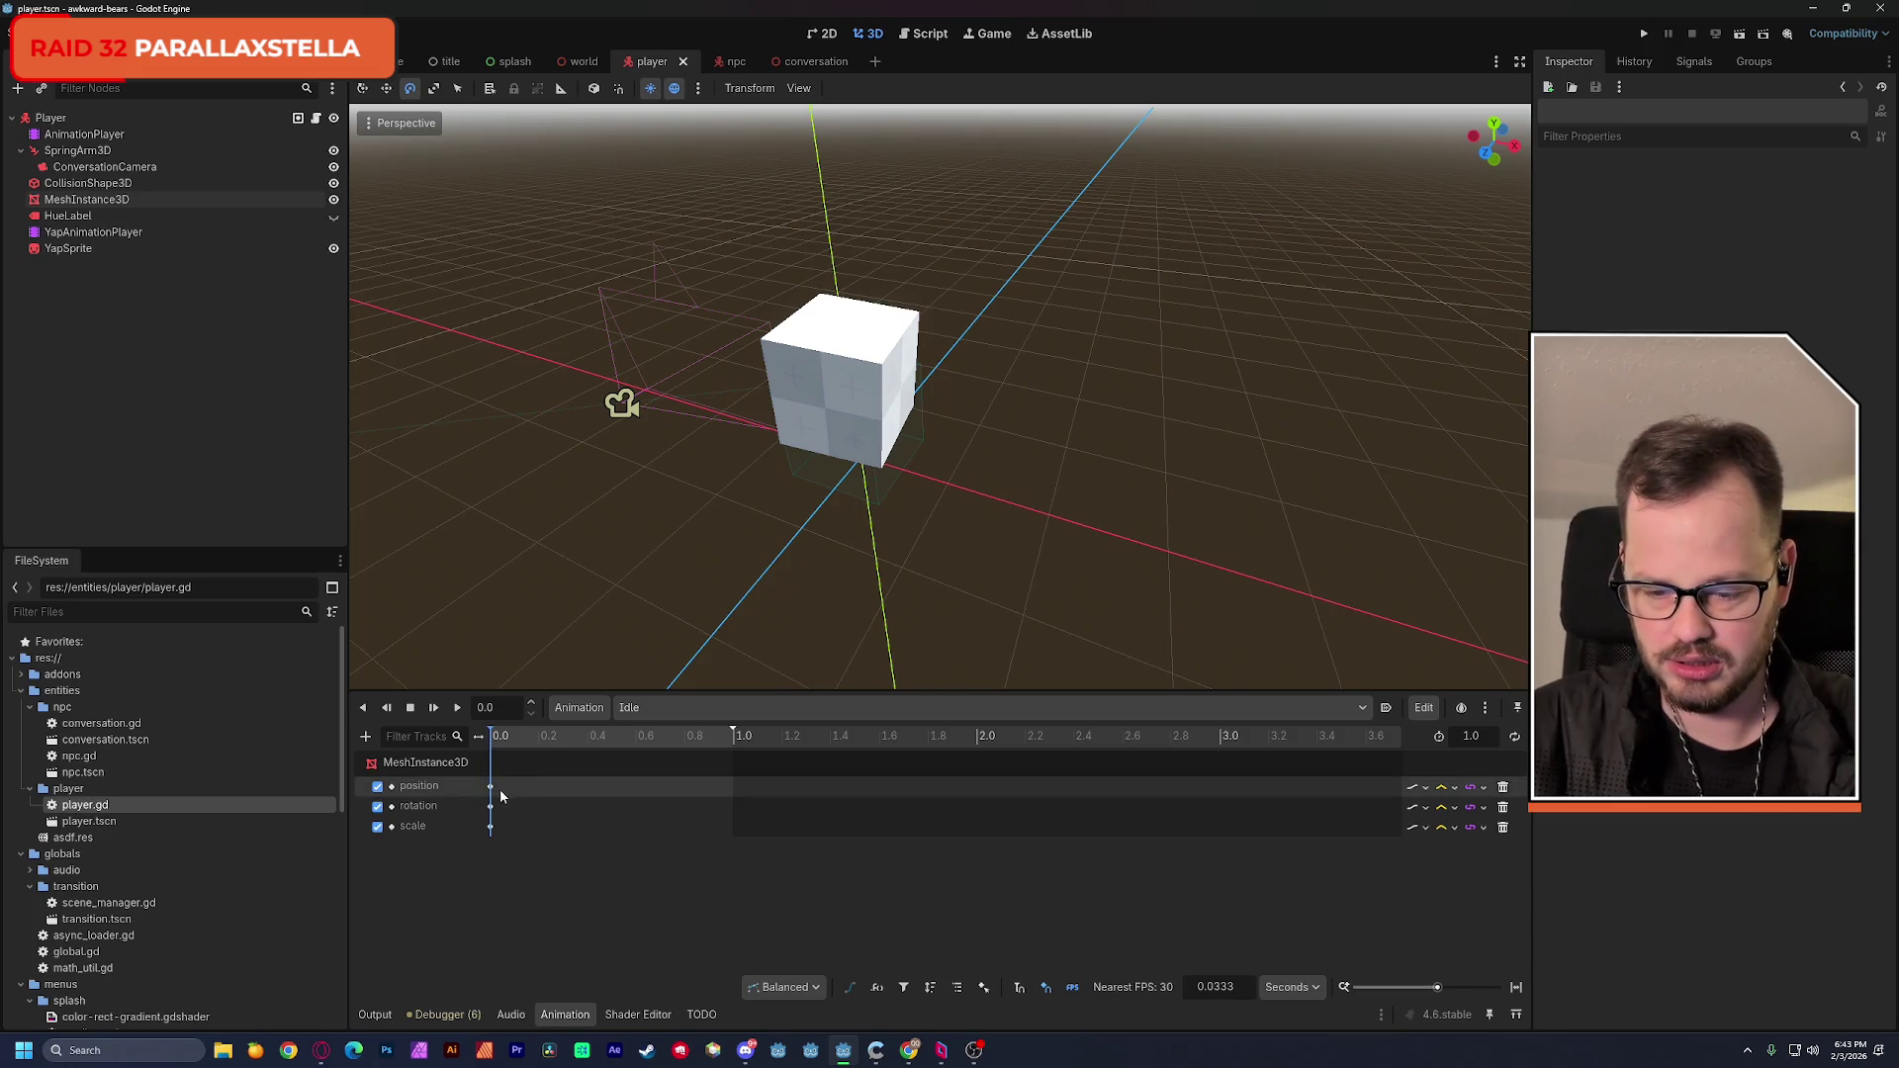
pyautogui.click(490, 787)
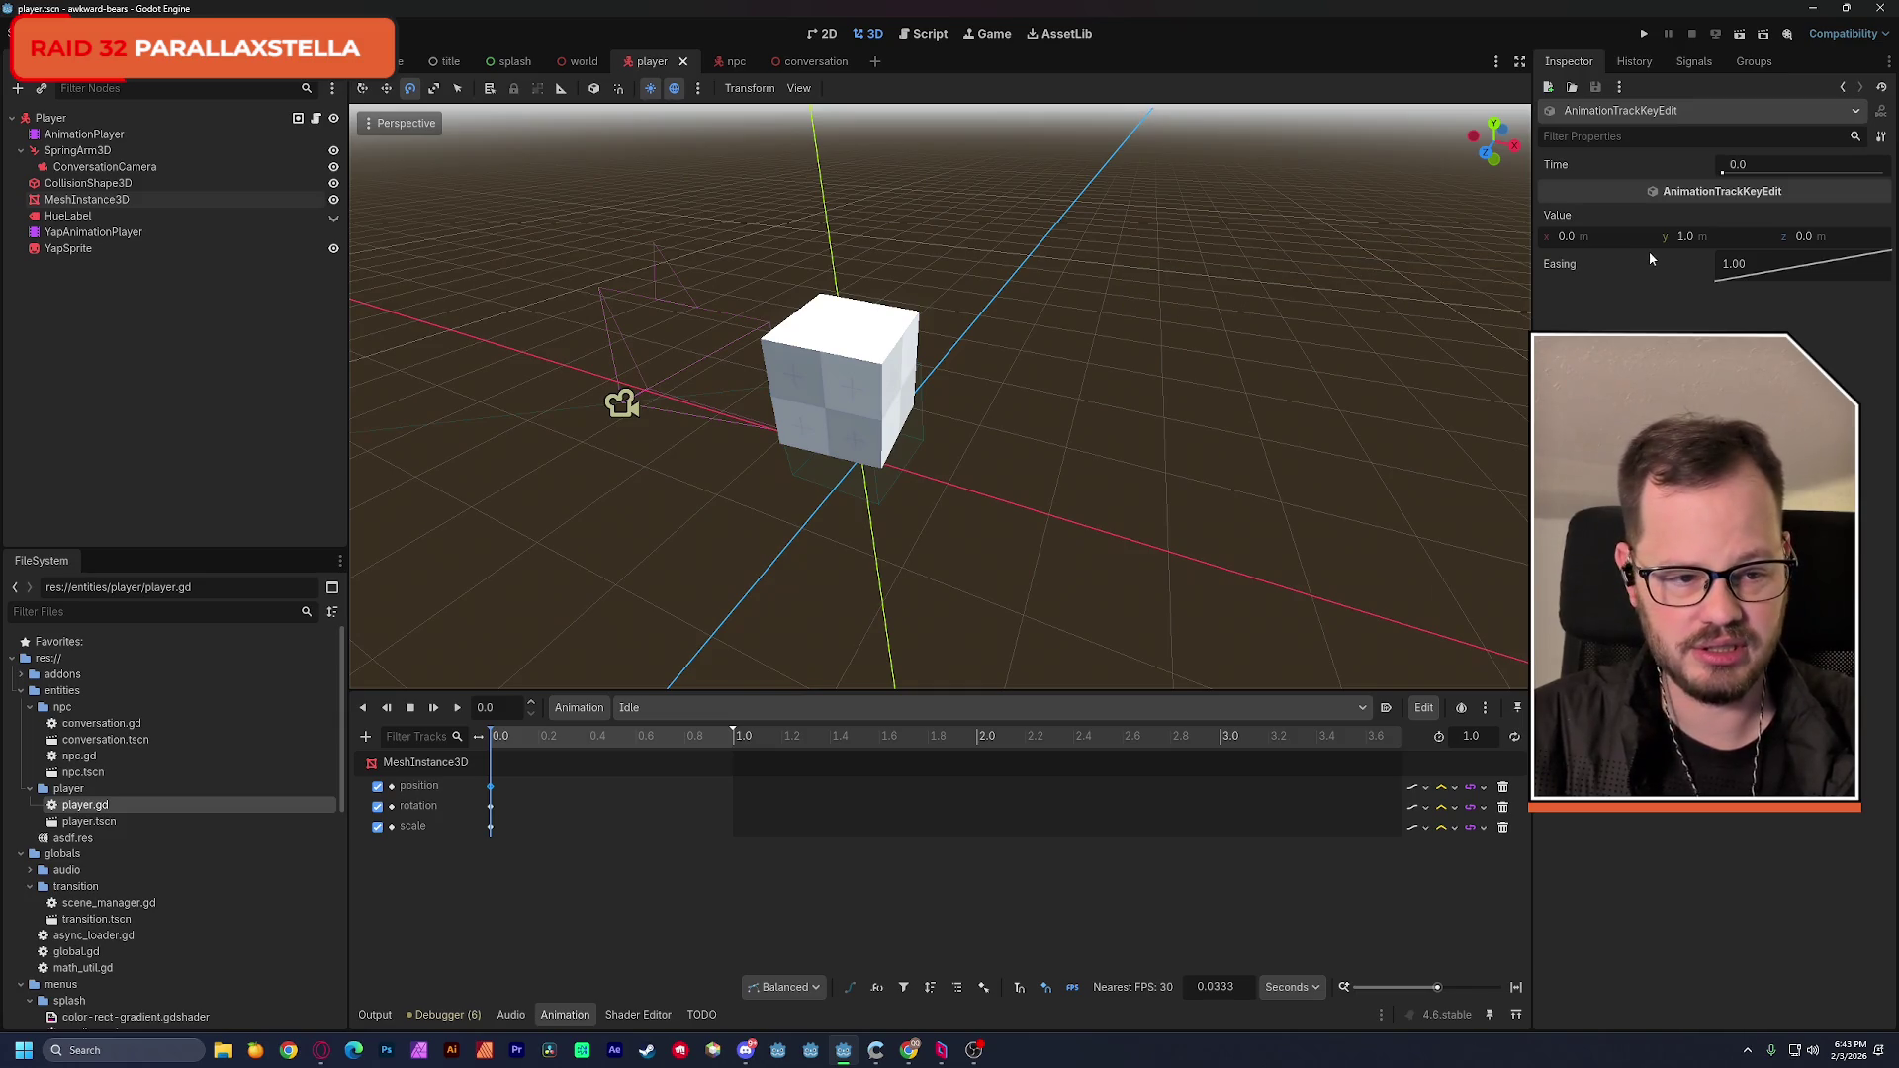
pyautogui.click(682, 707)
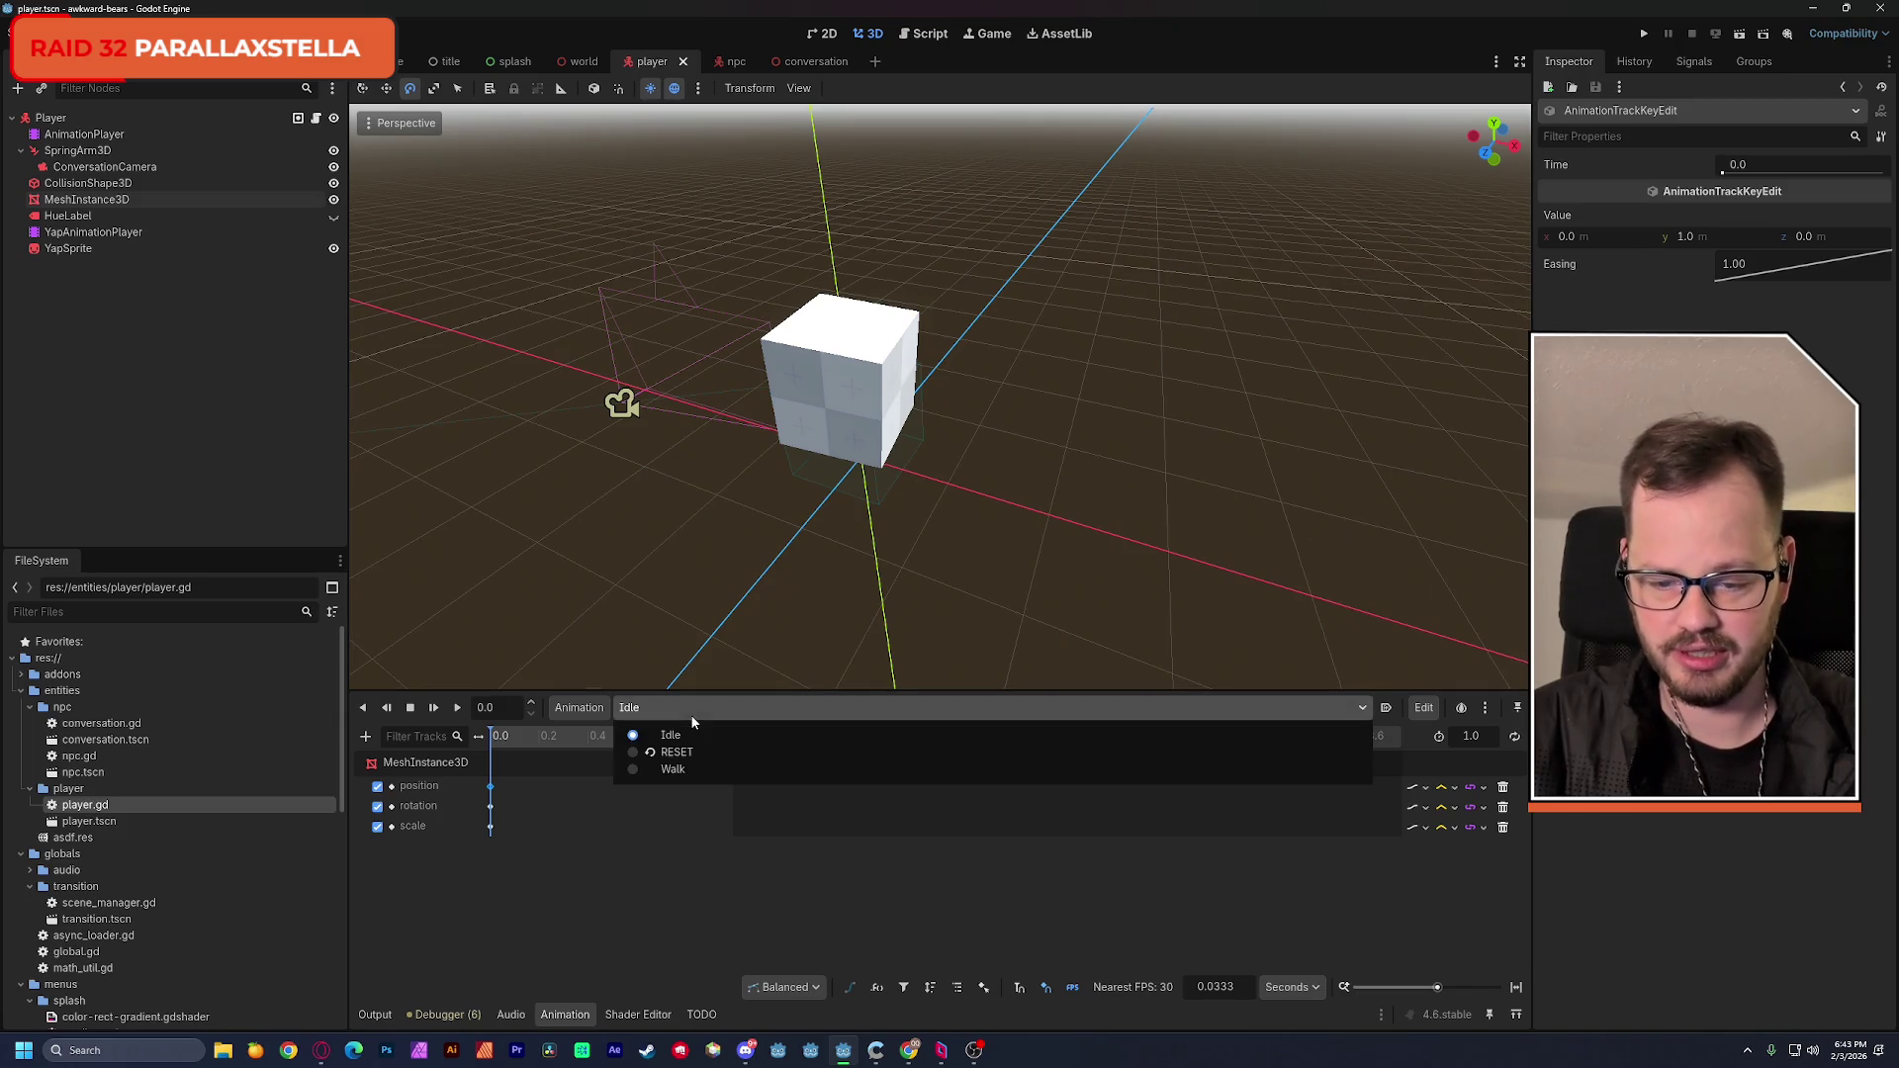
pyautogui.click(681, 752)
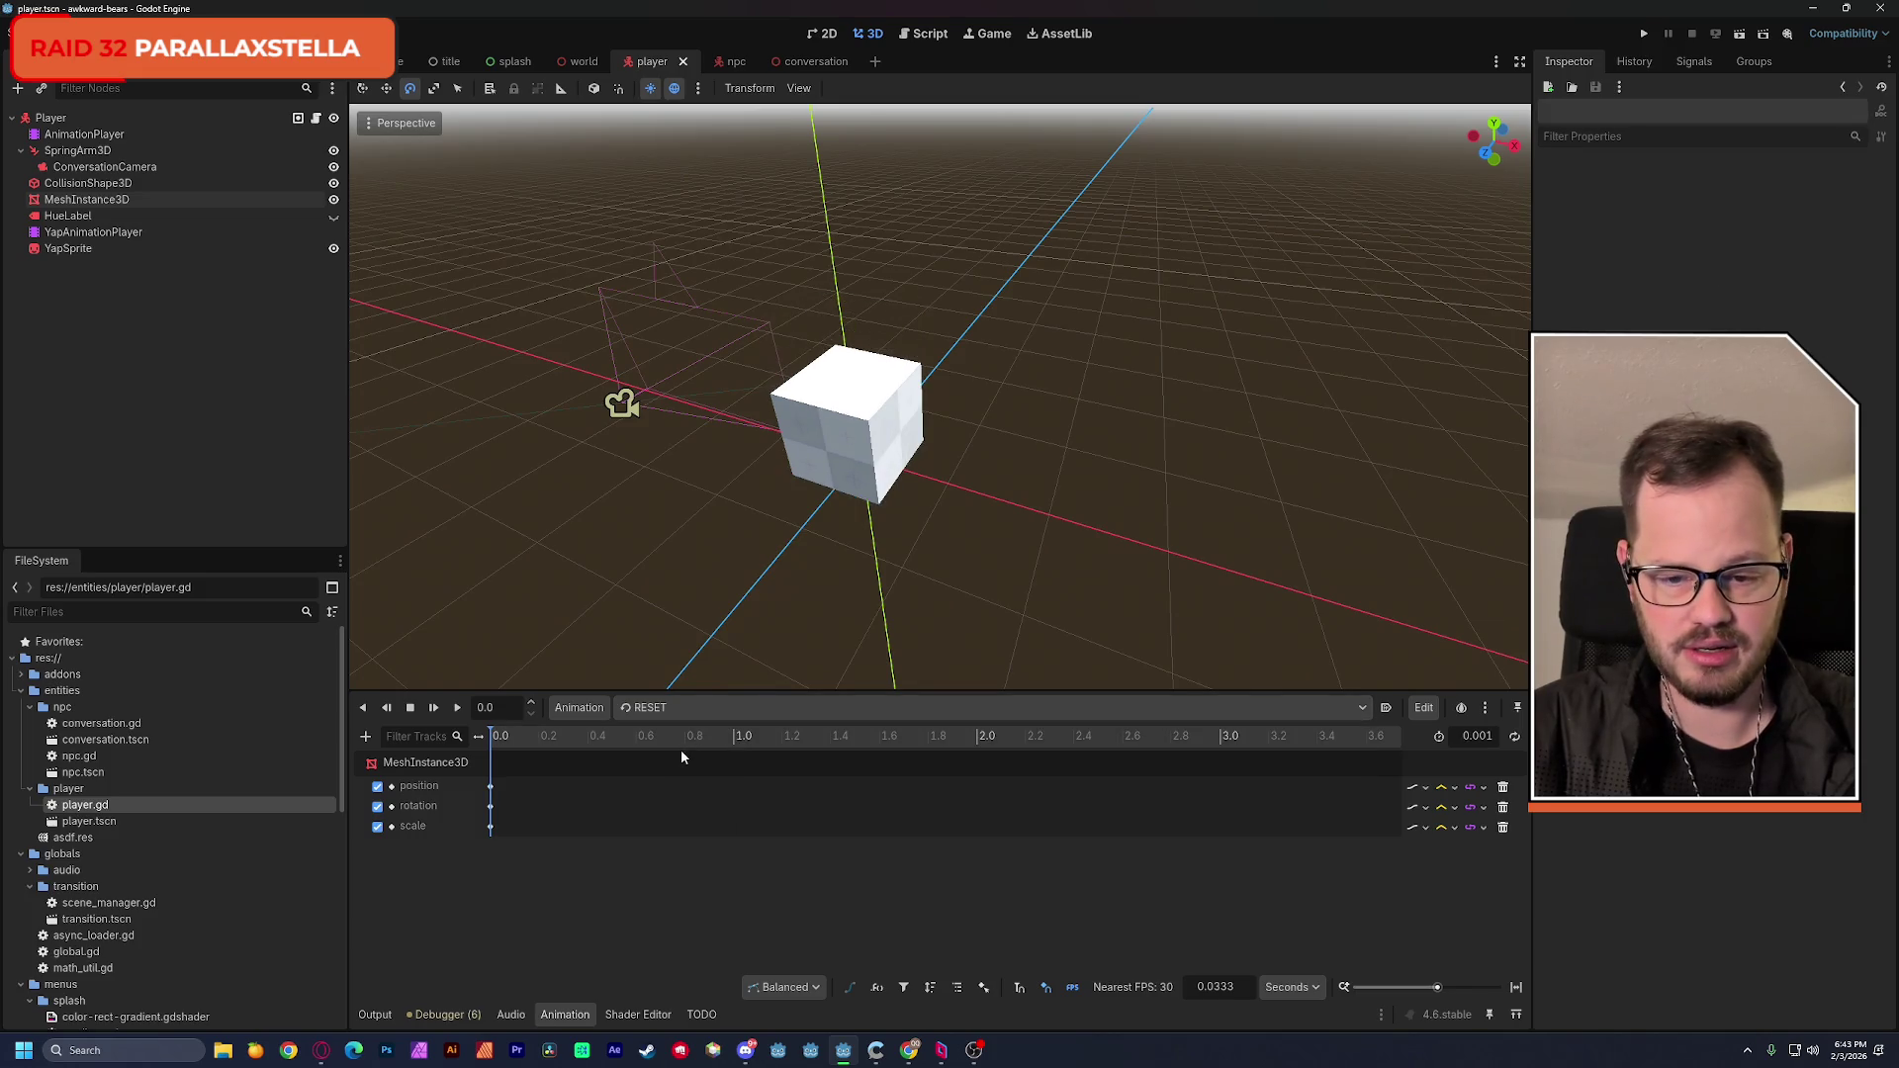
pyautogui.moveTo(478, 754); pyautogui.dragTo(495, 858)
# Back on Idle, move its position, rotation and scale keys to about 0.2 s and return them to 0.0.
pyautogui.click(638, 710)
pyautogui.click(693, 730)
pyautogui.moveTo(542, 772)
pyautogui.mouseDown()
pyautogui.moveTo(463, 868)
pyautogui.moveTo(479, 860)
pyautogui.mouseUp()
pyautogui.click(538, 740)
pyautogui.press('[')
pyautogui.click(488, 788)
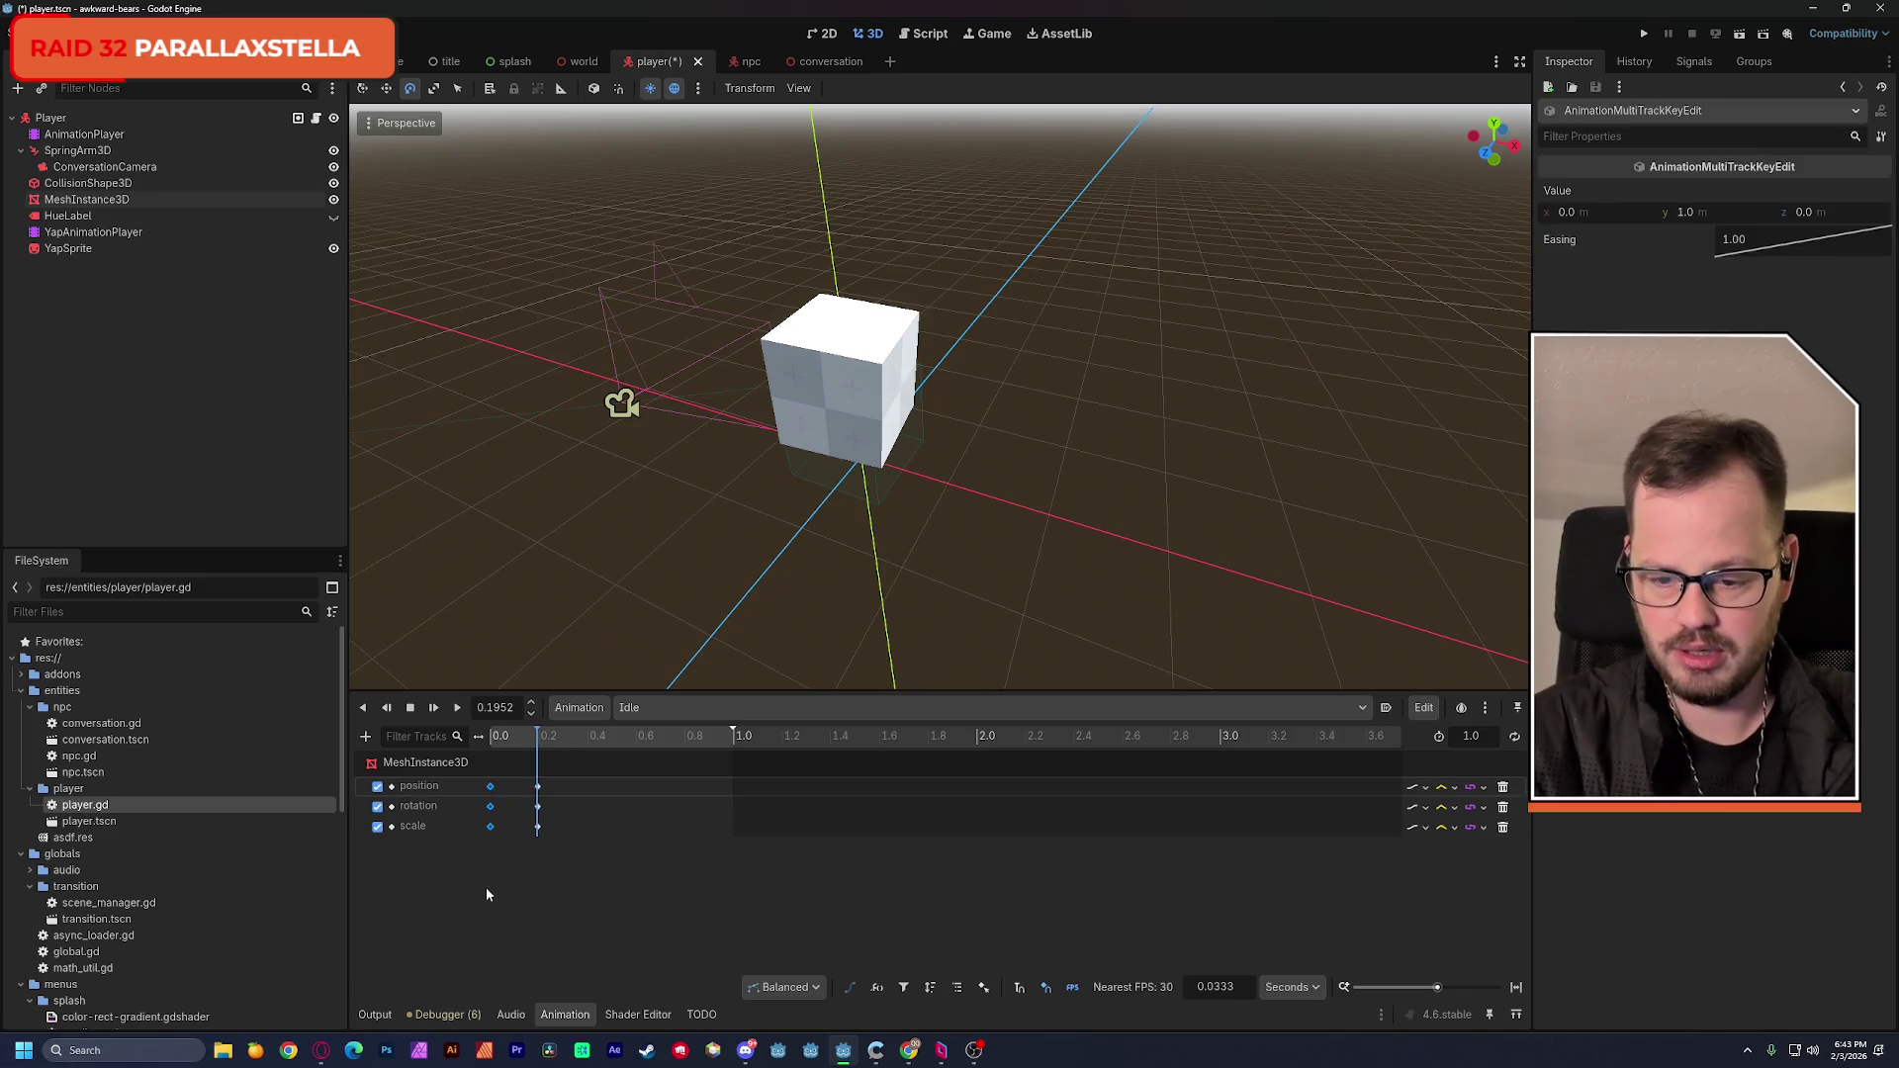
pyautogui.moveTo(524, 789)
pyautogui.mouseDown()
pyautogui.moveTo(550, 860)
pyautogui.moveTo(490, 805)
pyautogui.mouseUp()
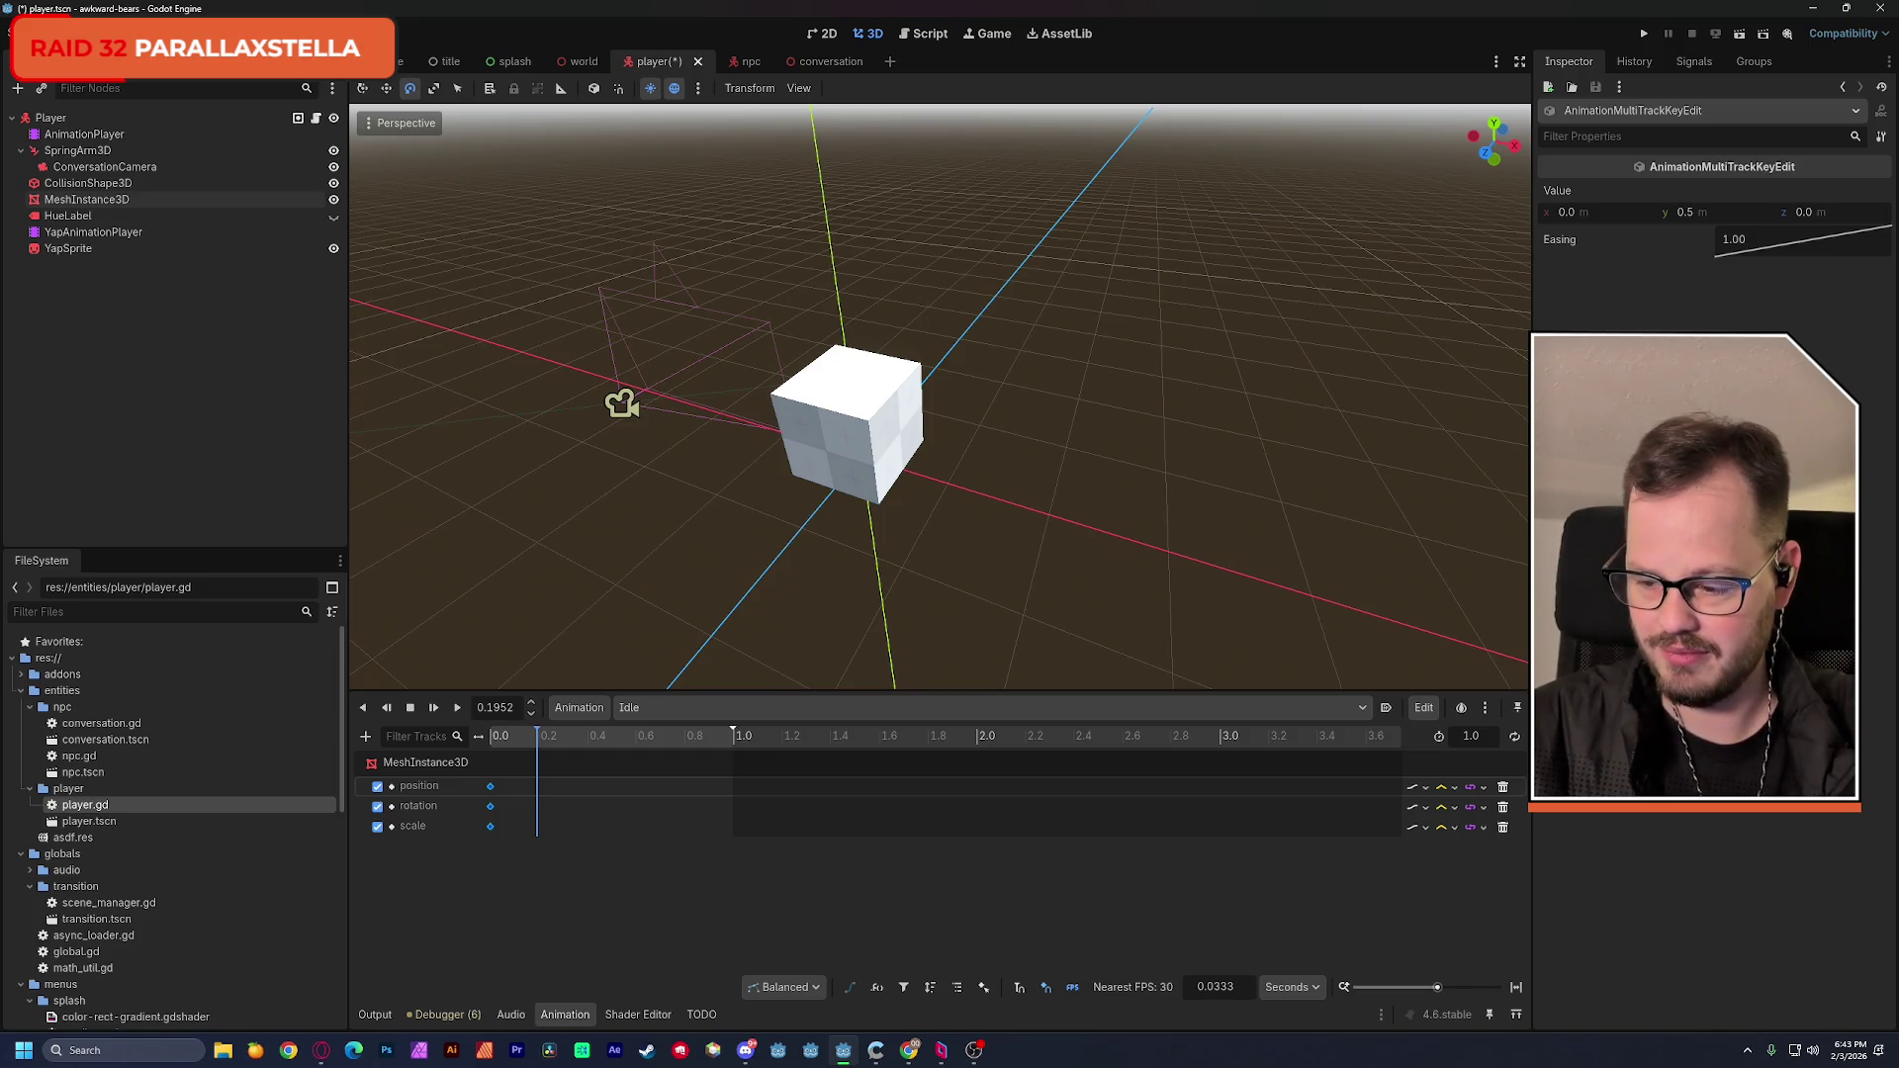
pyautogui.click(593, 903)
pyautogui.moveTo(537, 736); pyautogui.dragTo(457, 740)
pyautogui.moveTo(940, 396)
pyautogui.mouseDown()
pyautogui.moveTo(1000, 426)
pyautogui.moveTo(1028, 475)
pyautogui.moveTo(916, 551)
pyautogui.mouseUp()
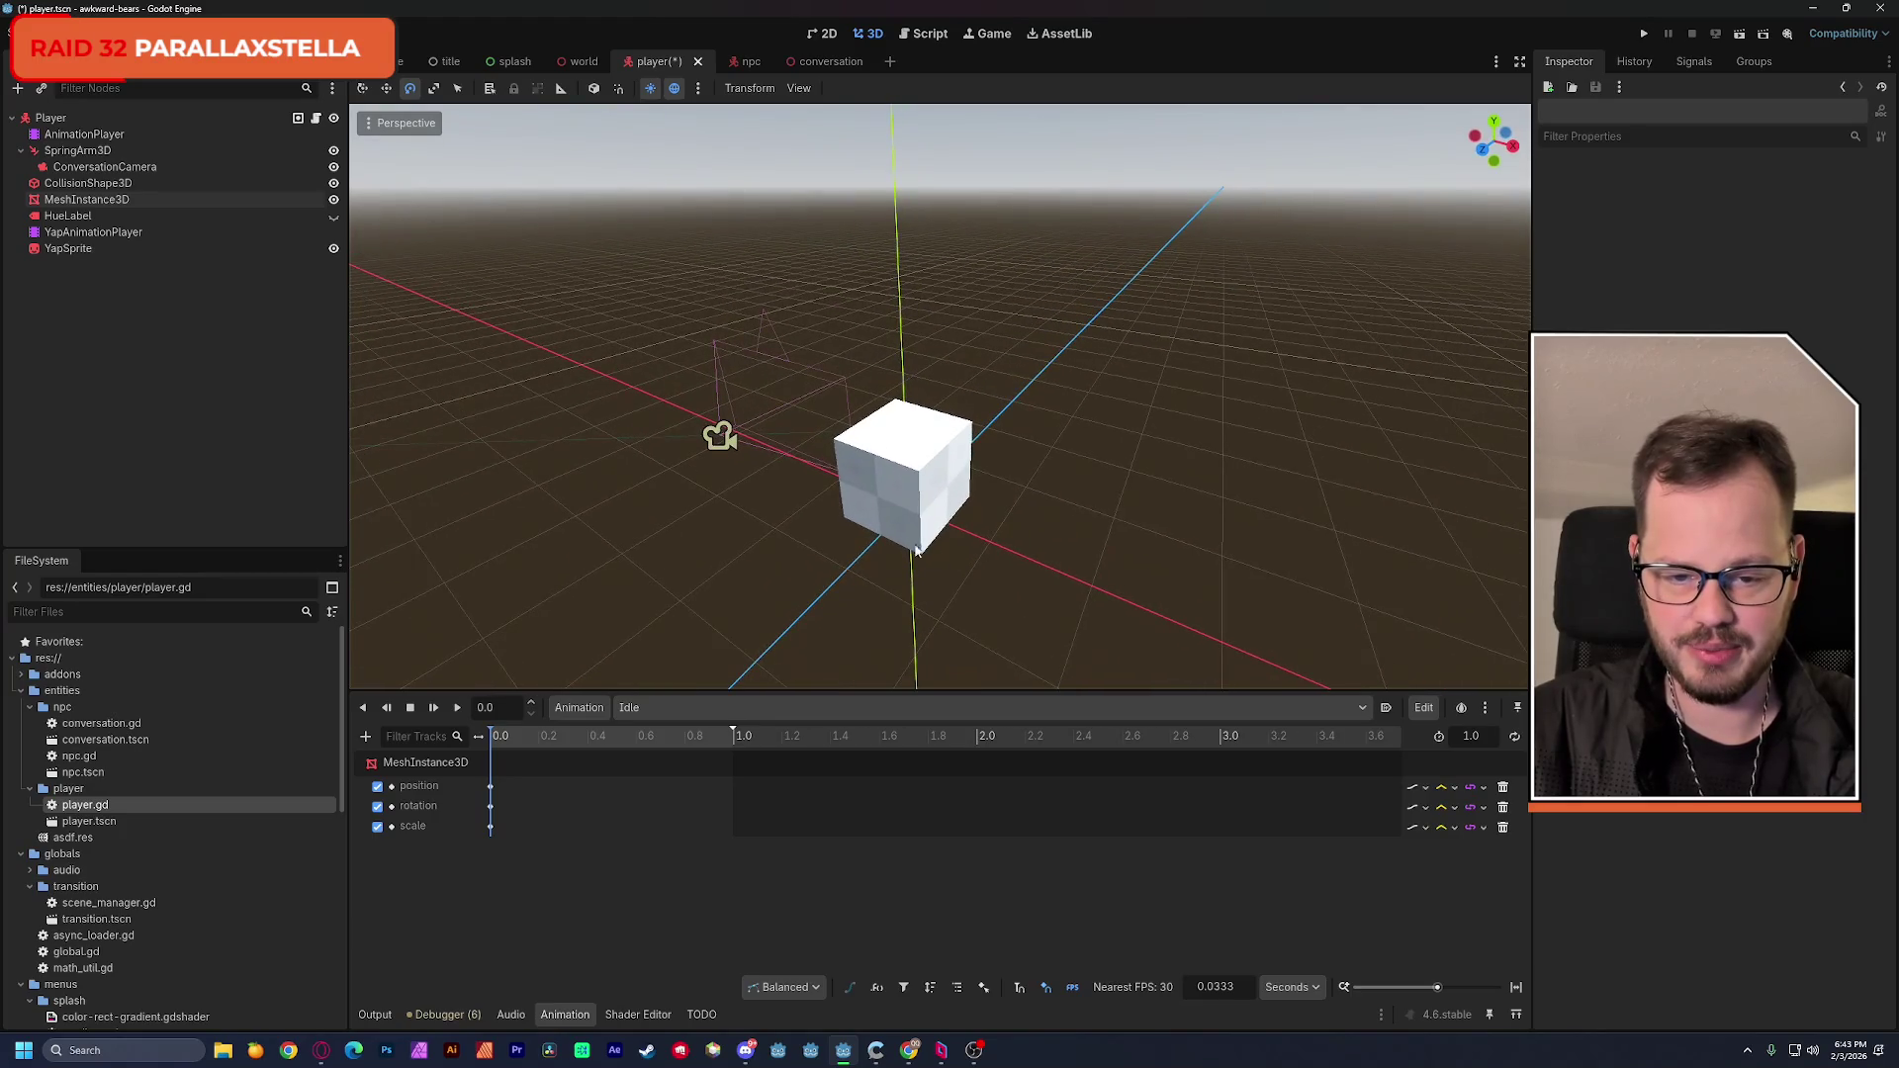
pyautogui.click(895, 512)
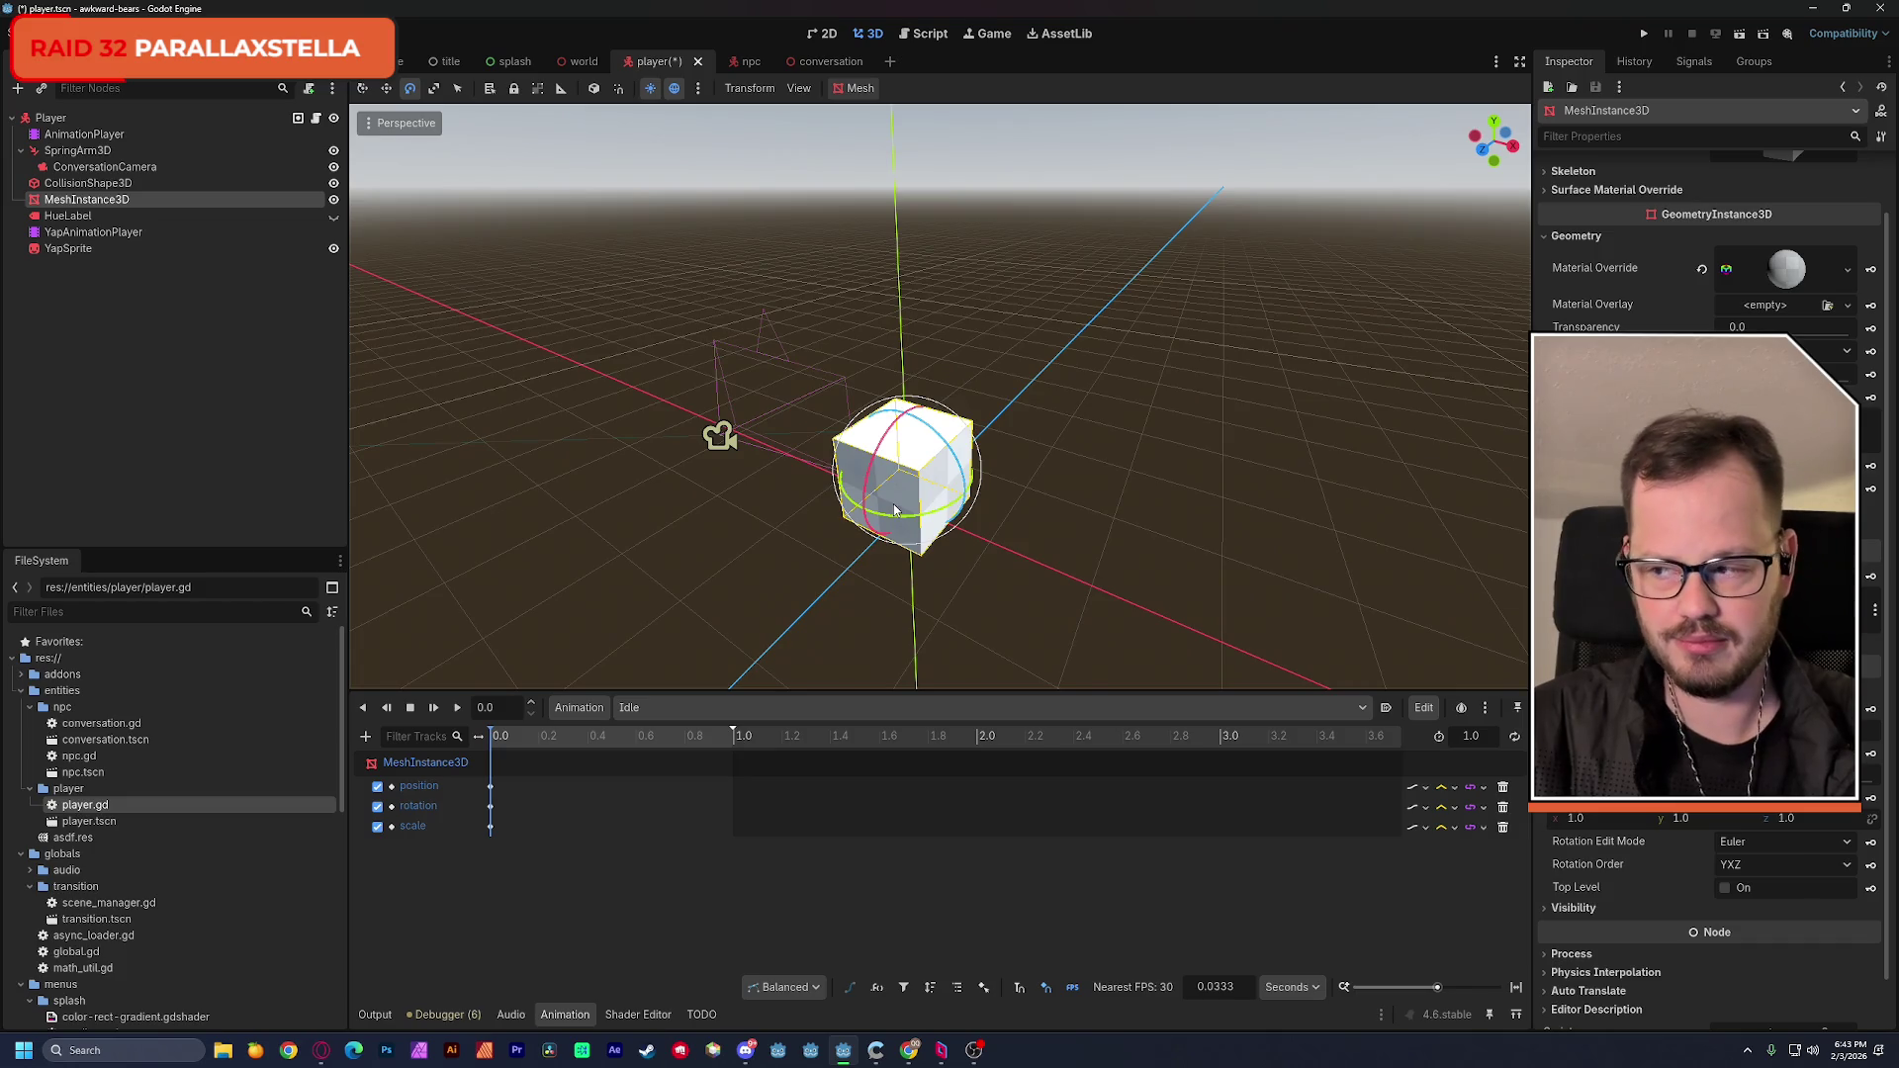
# Duplicate Idle's three start keys and move the copies to 1.0 s.
pyautogui.click(603, 744)
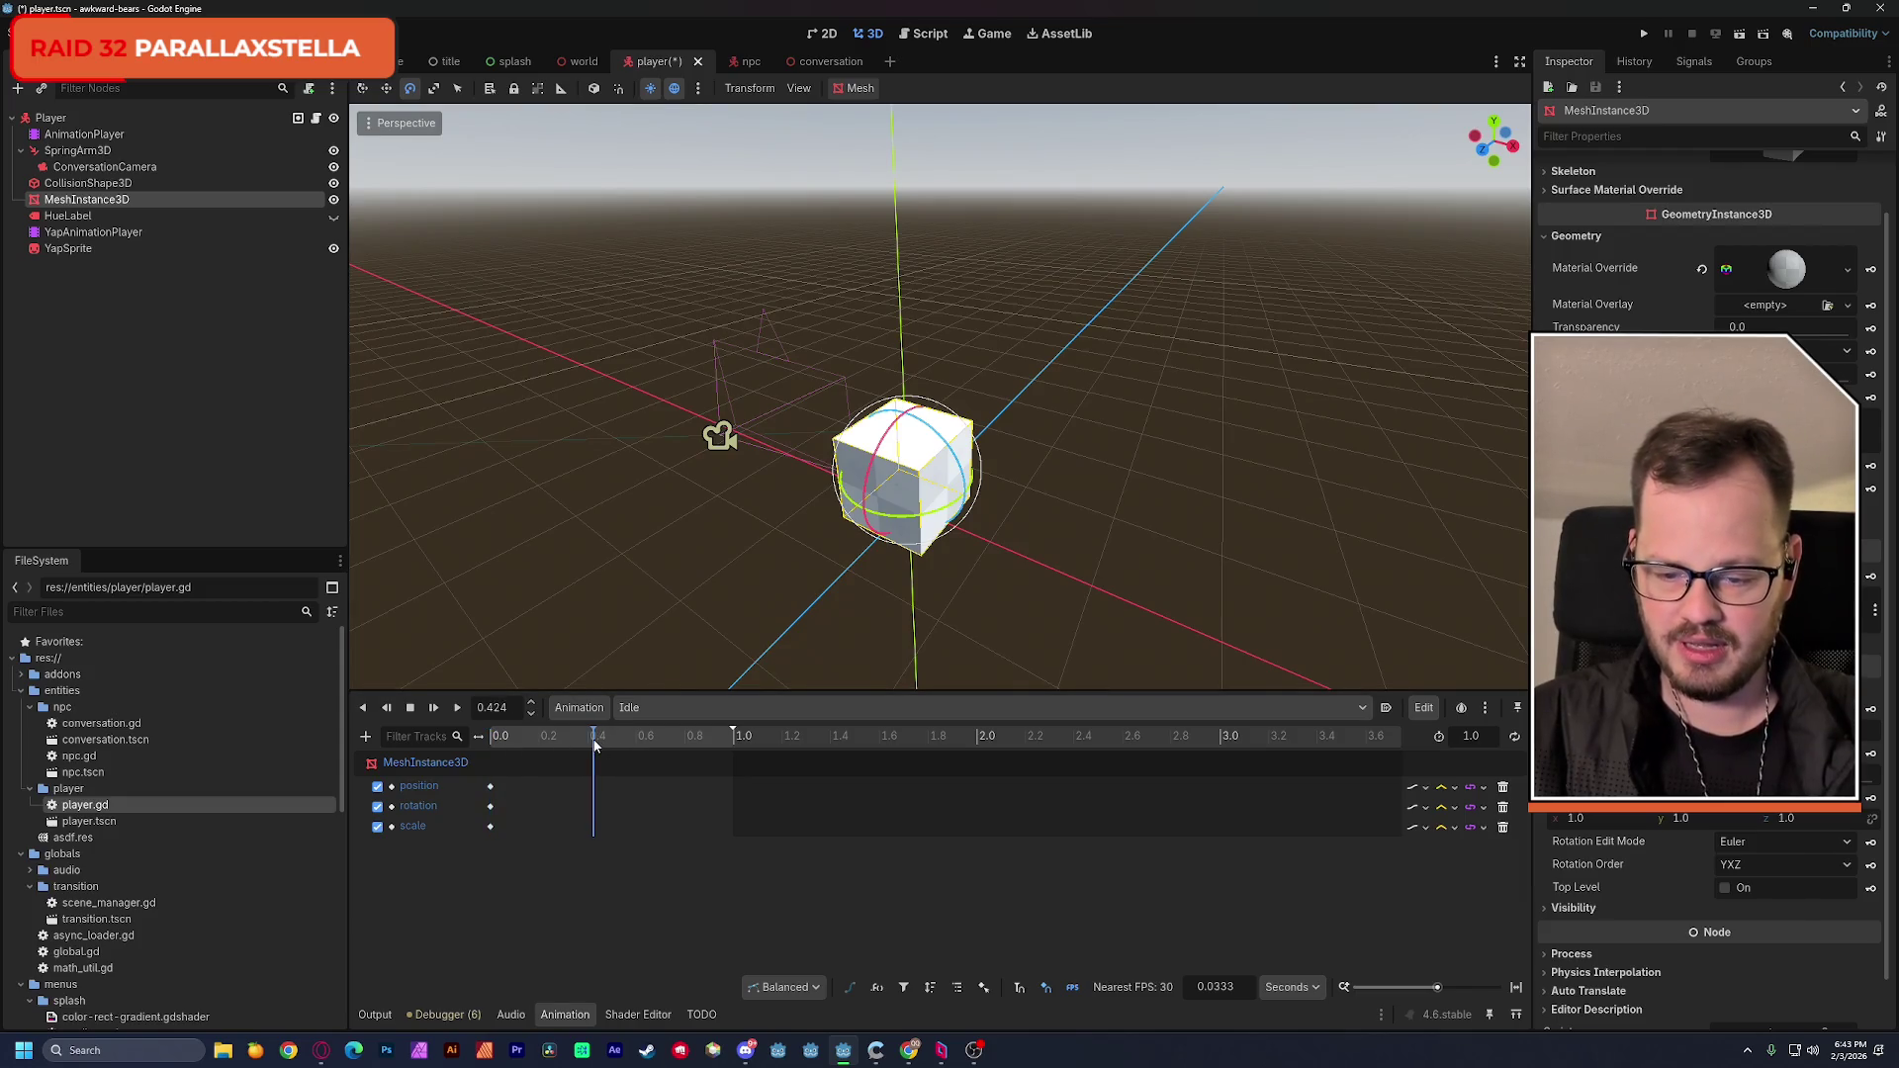
pyautogui.moveTo(480, 776); pyautogui.dragTo(516, 834)
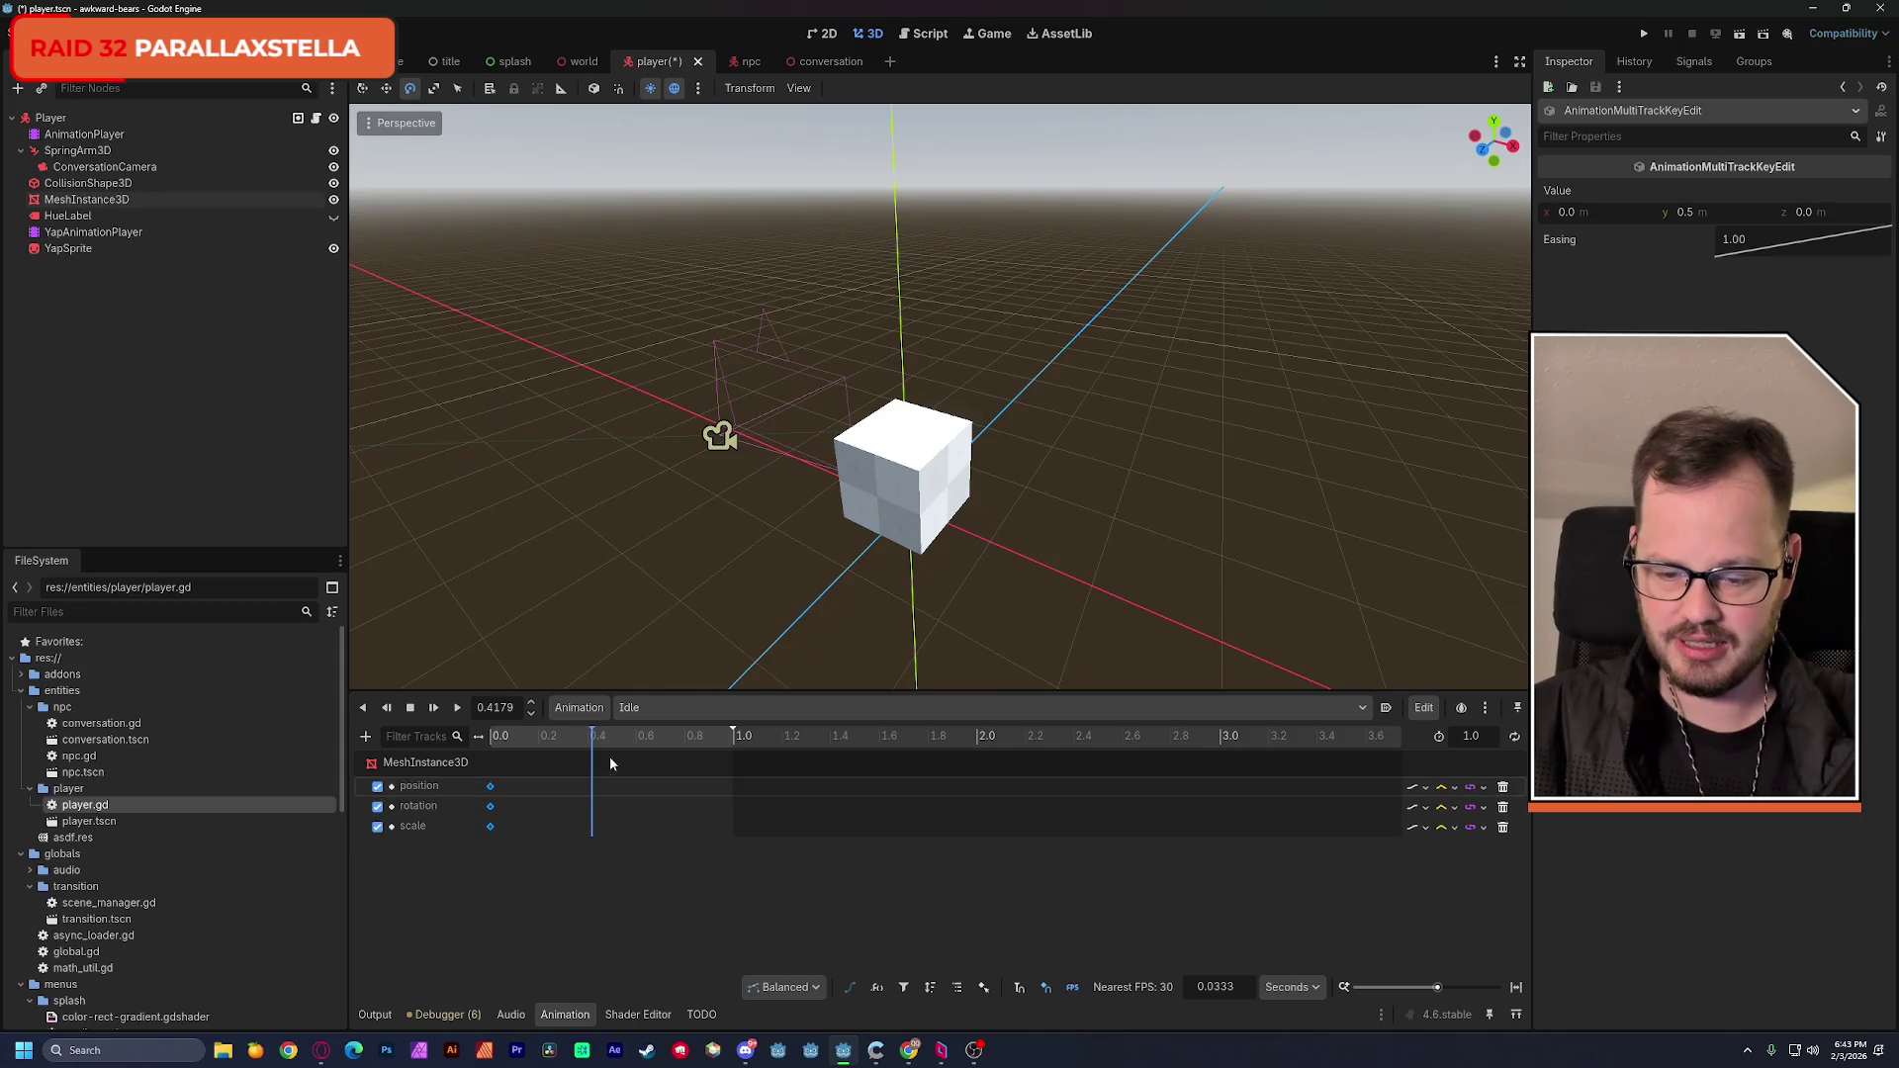
pyautogui.hotkey('ctrl', 'd')
pyautogui.moveTo(701, 800); pyautogui.dragTo(733, 799)
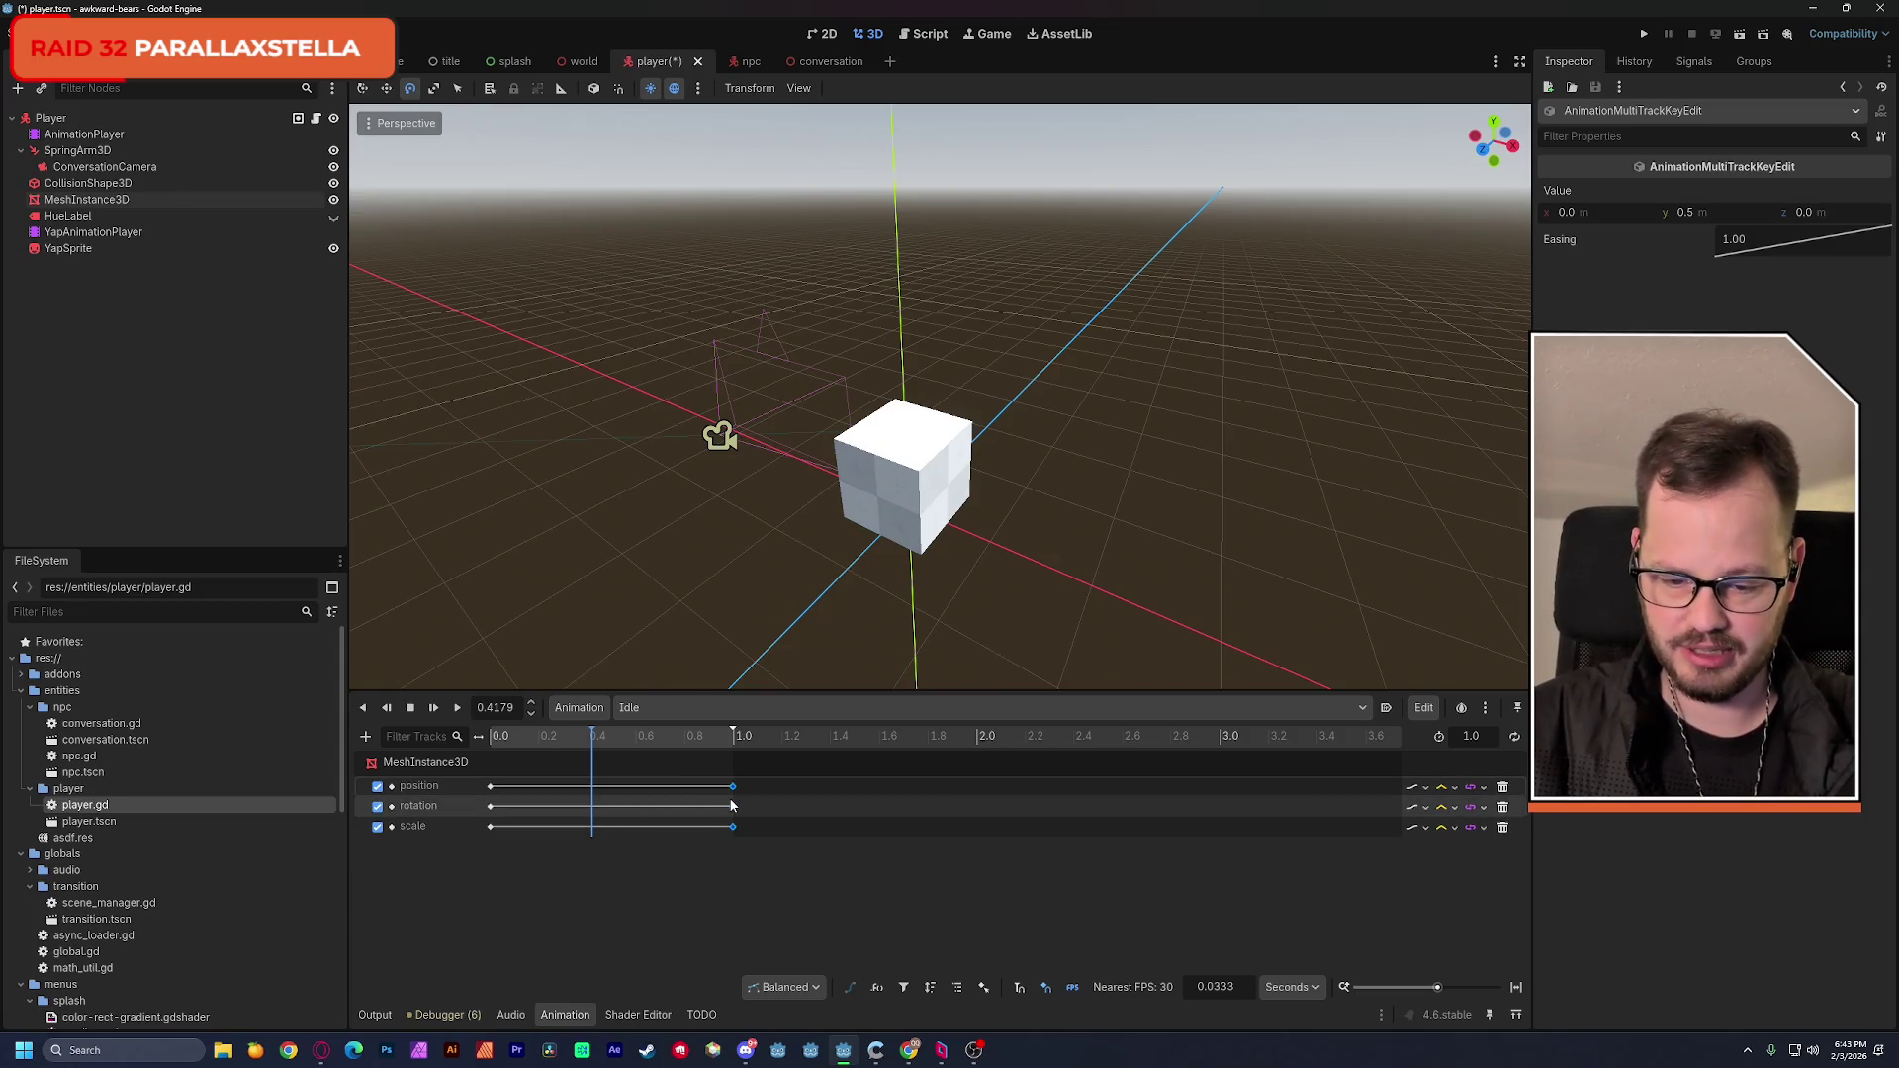
pyautogui.moveTo(594, 752); pyautogui.dragTo(614, 757)
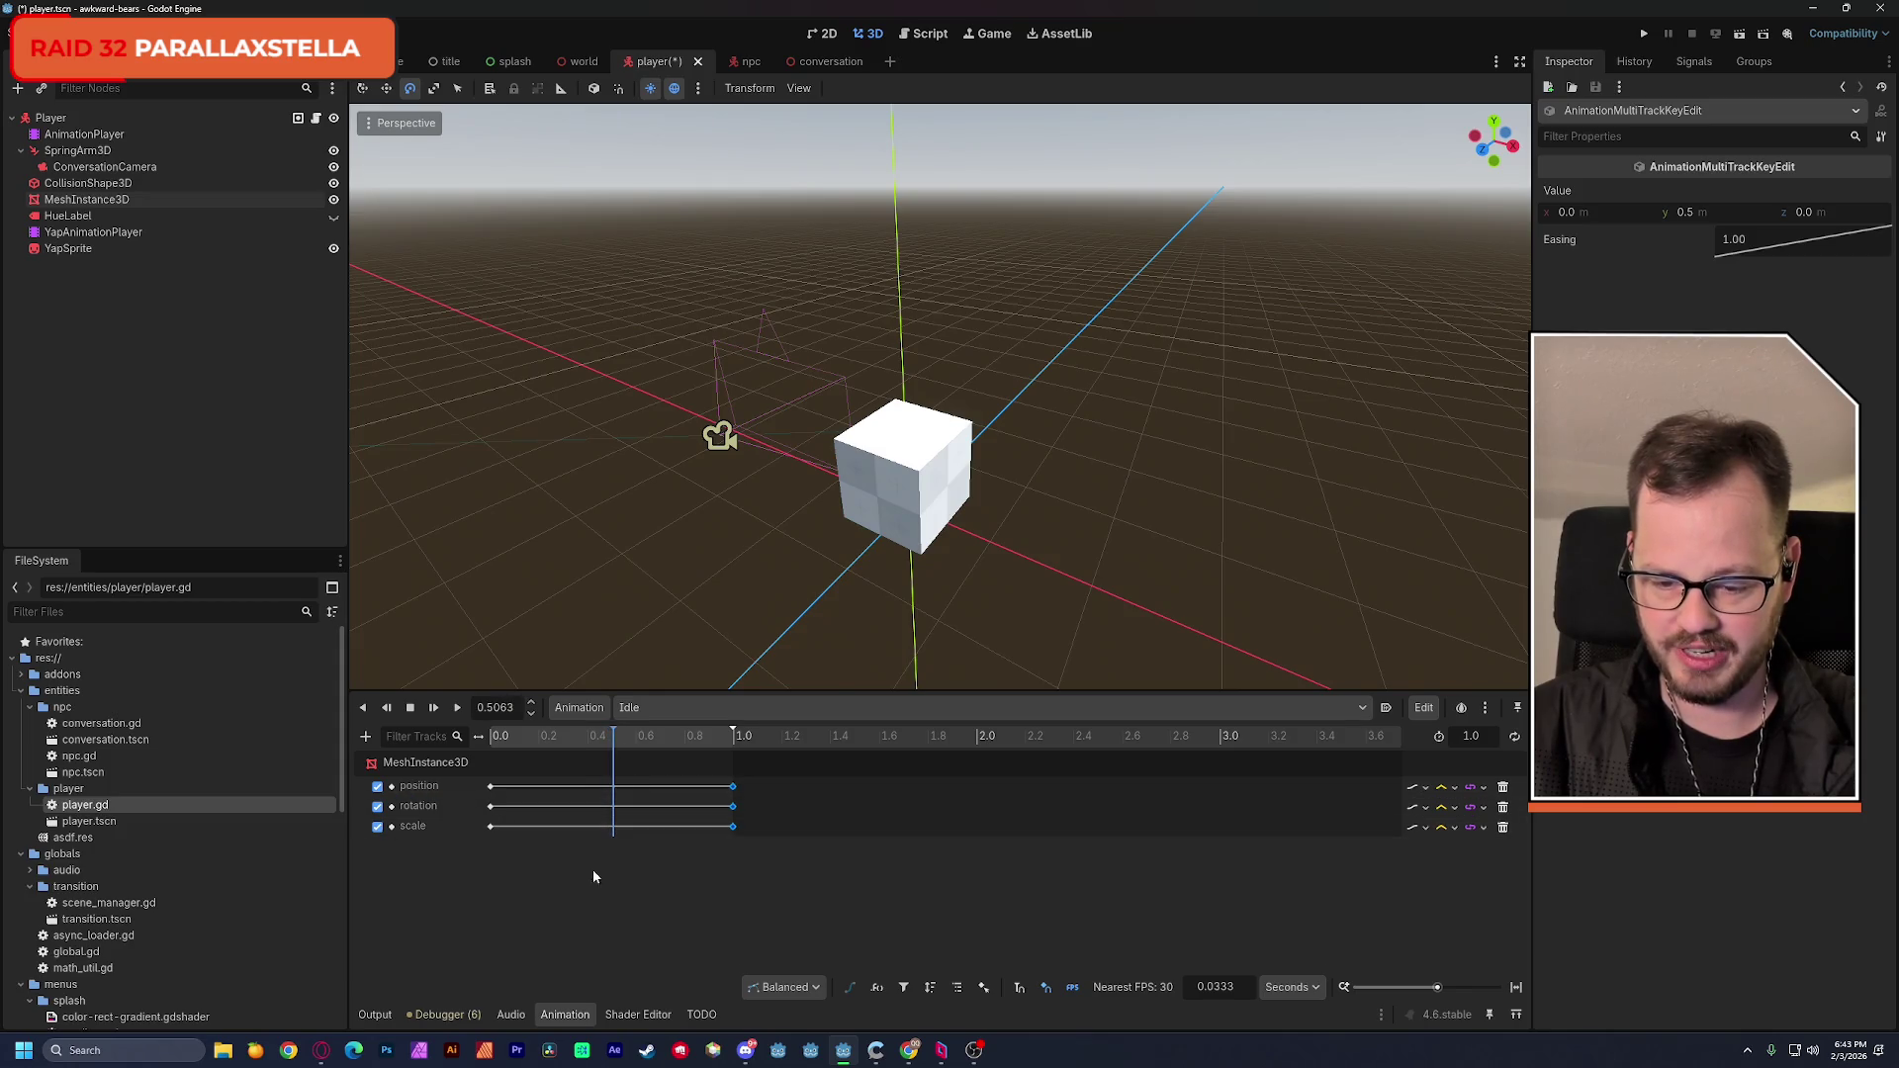
# Key the cube's position and scale at about 0.5 s and delete Idle's rotation track.
pyautogui.click(89, 200)
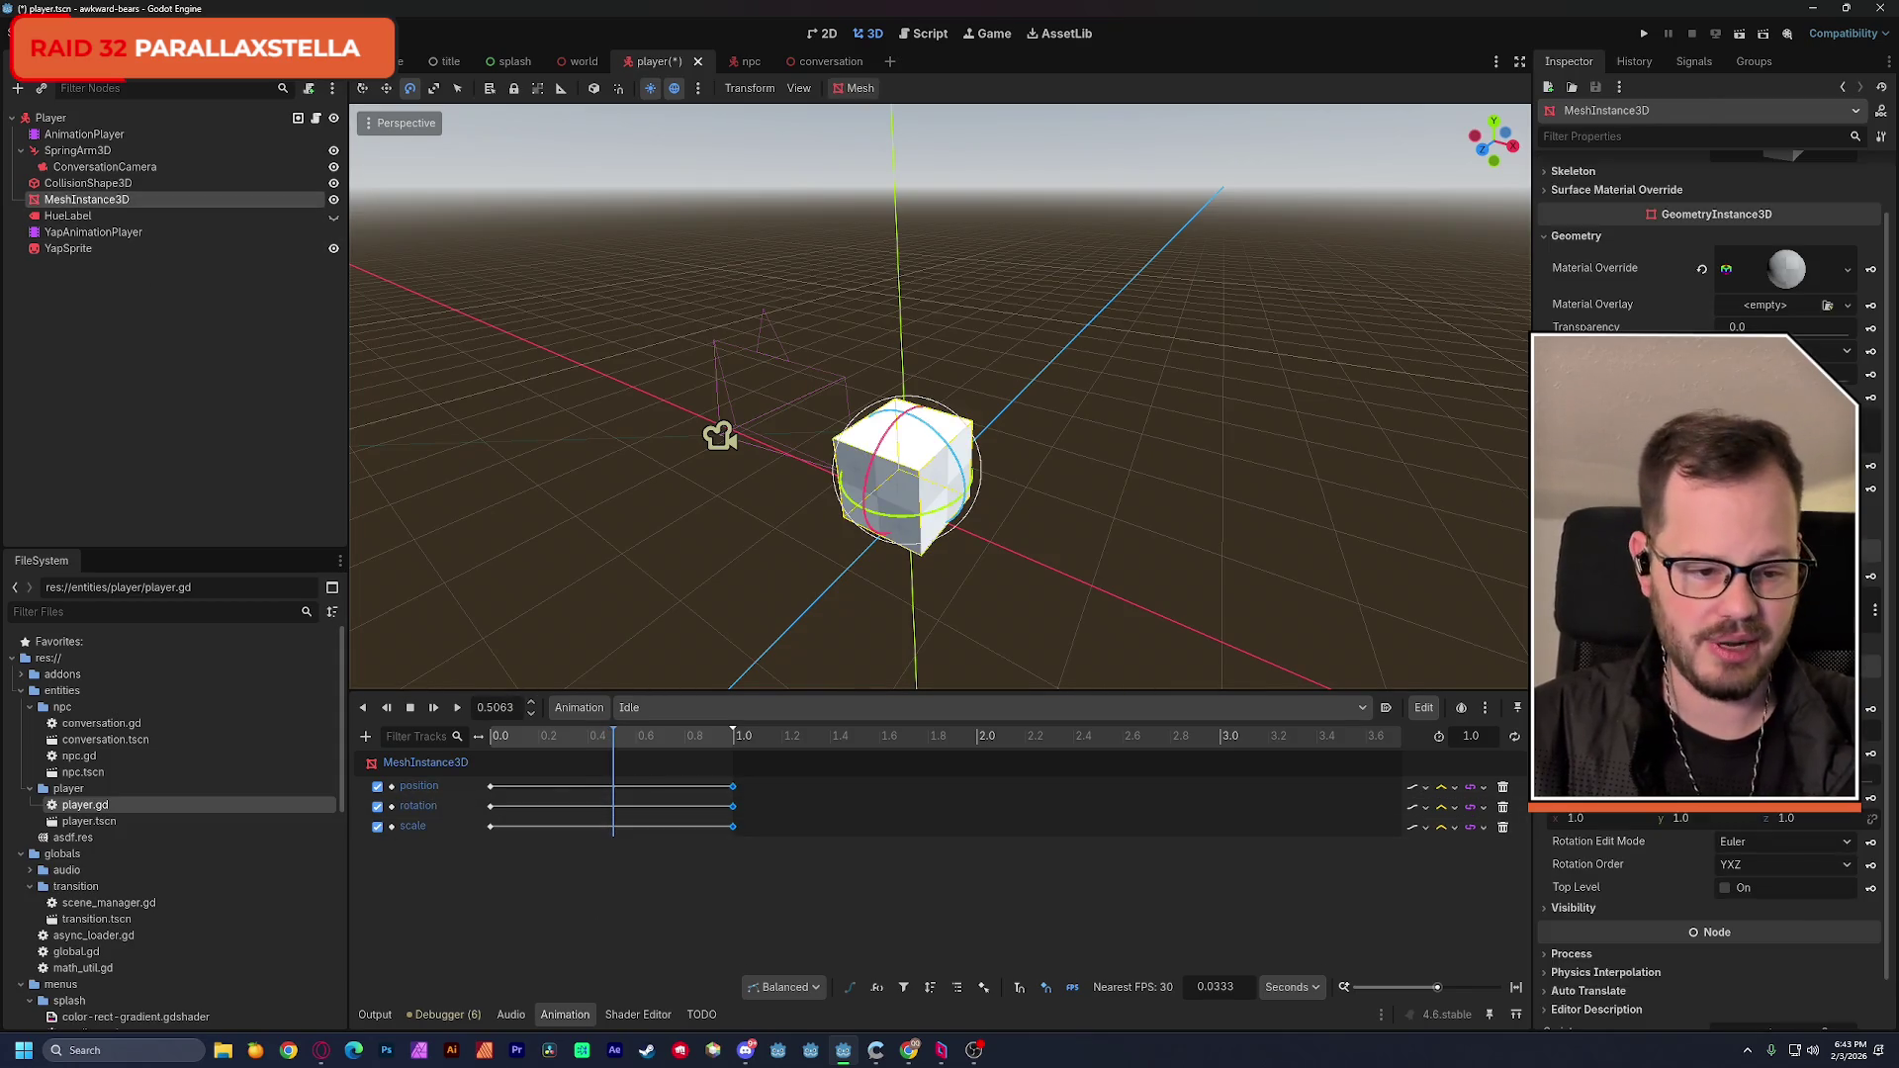
pyautogui.scroll(-2, 1884, 471)
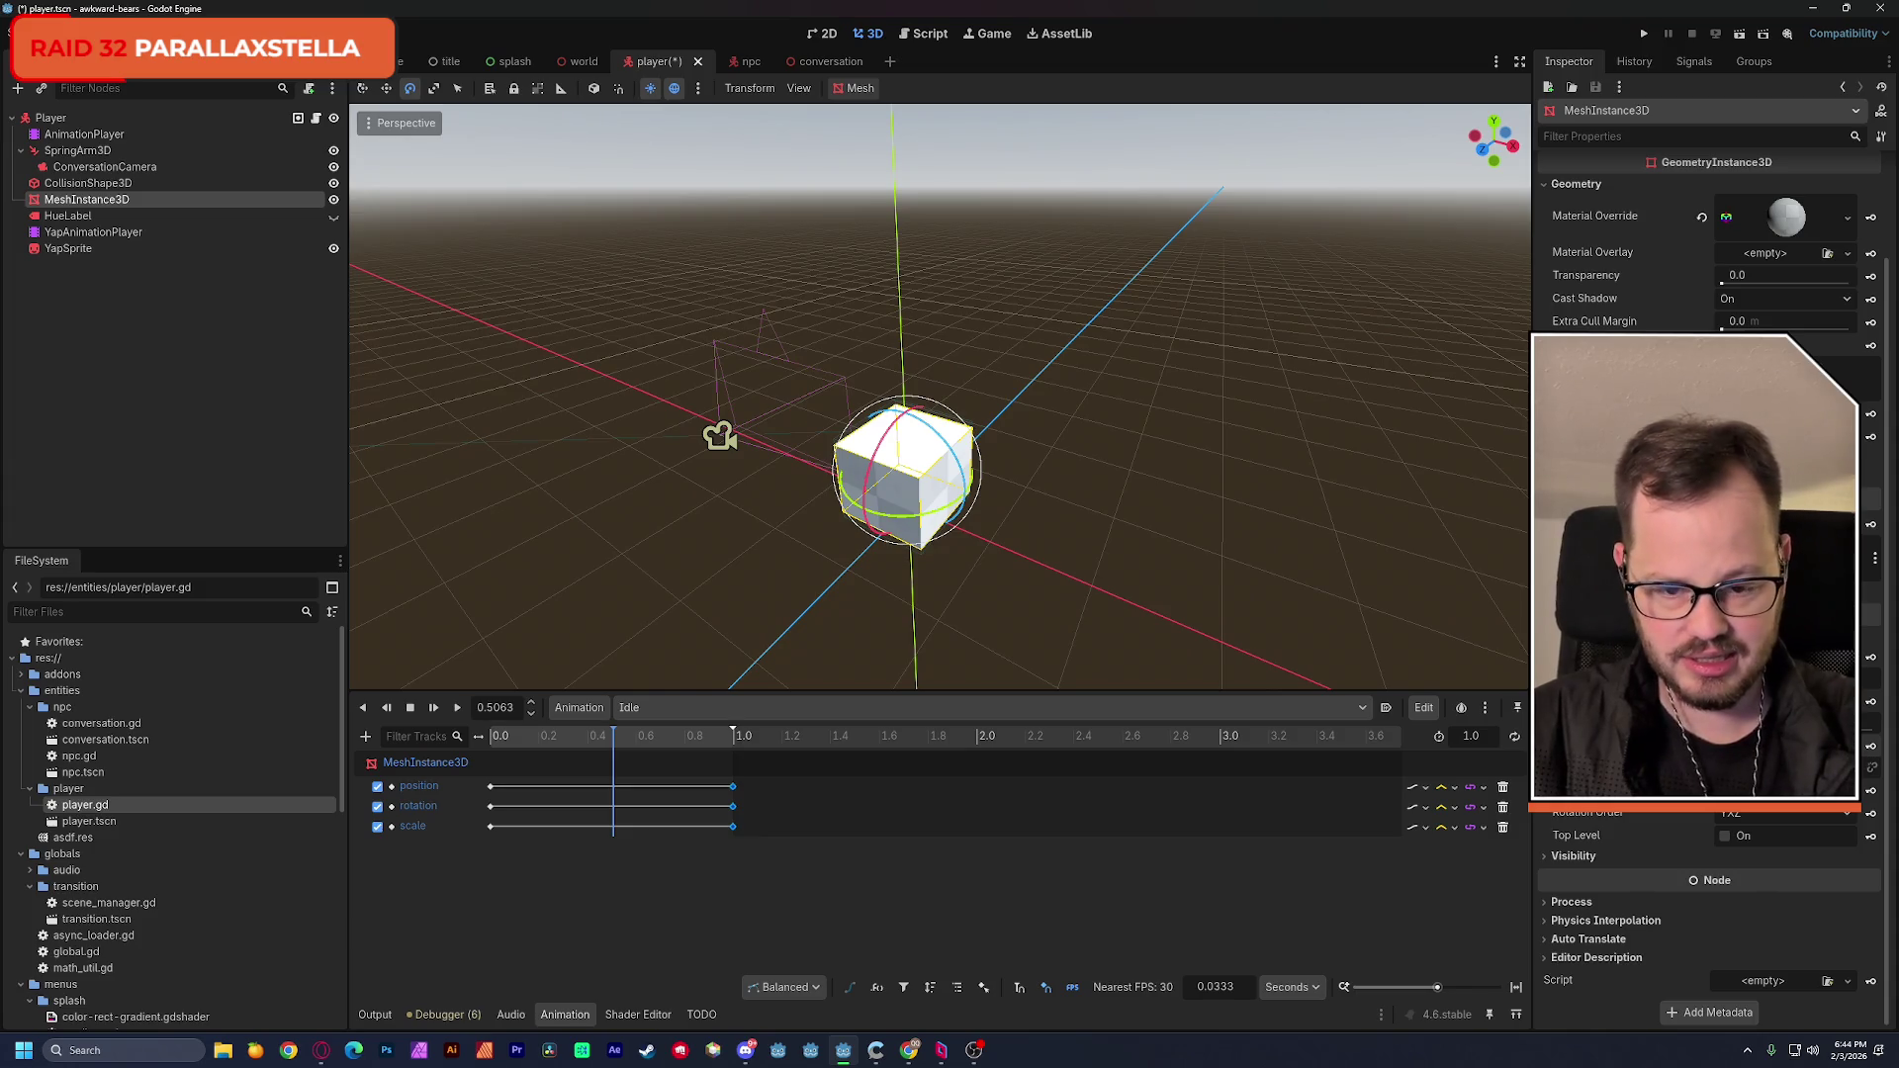
pyautogui.press('KP_8')
pyautogui.press('KP_8')
pyautogui.press('KP_4')
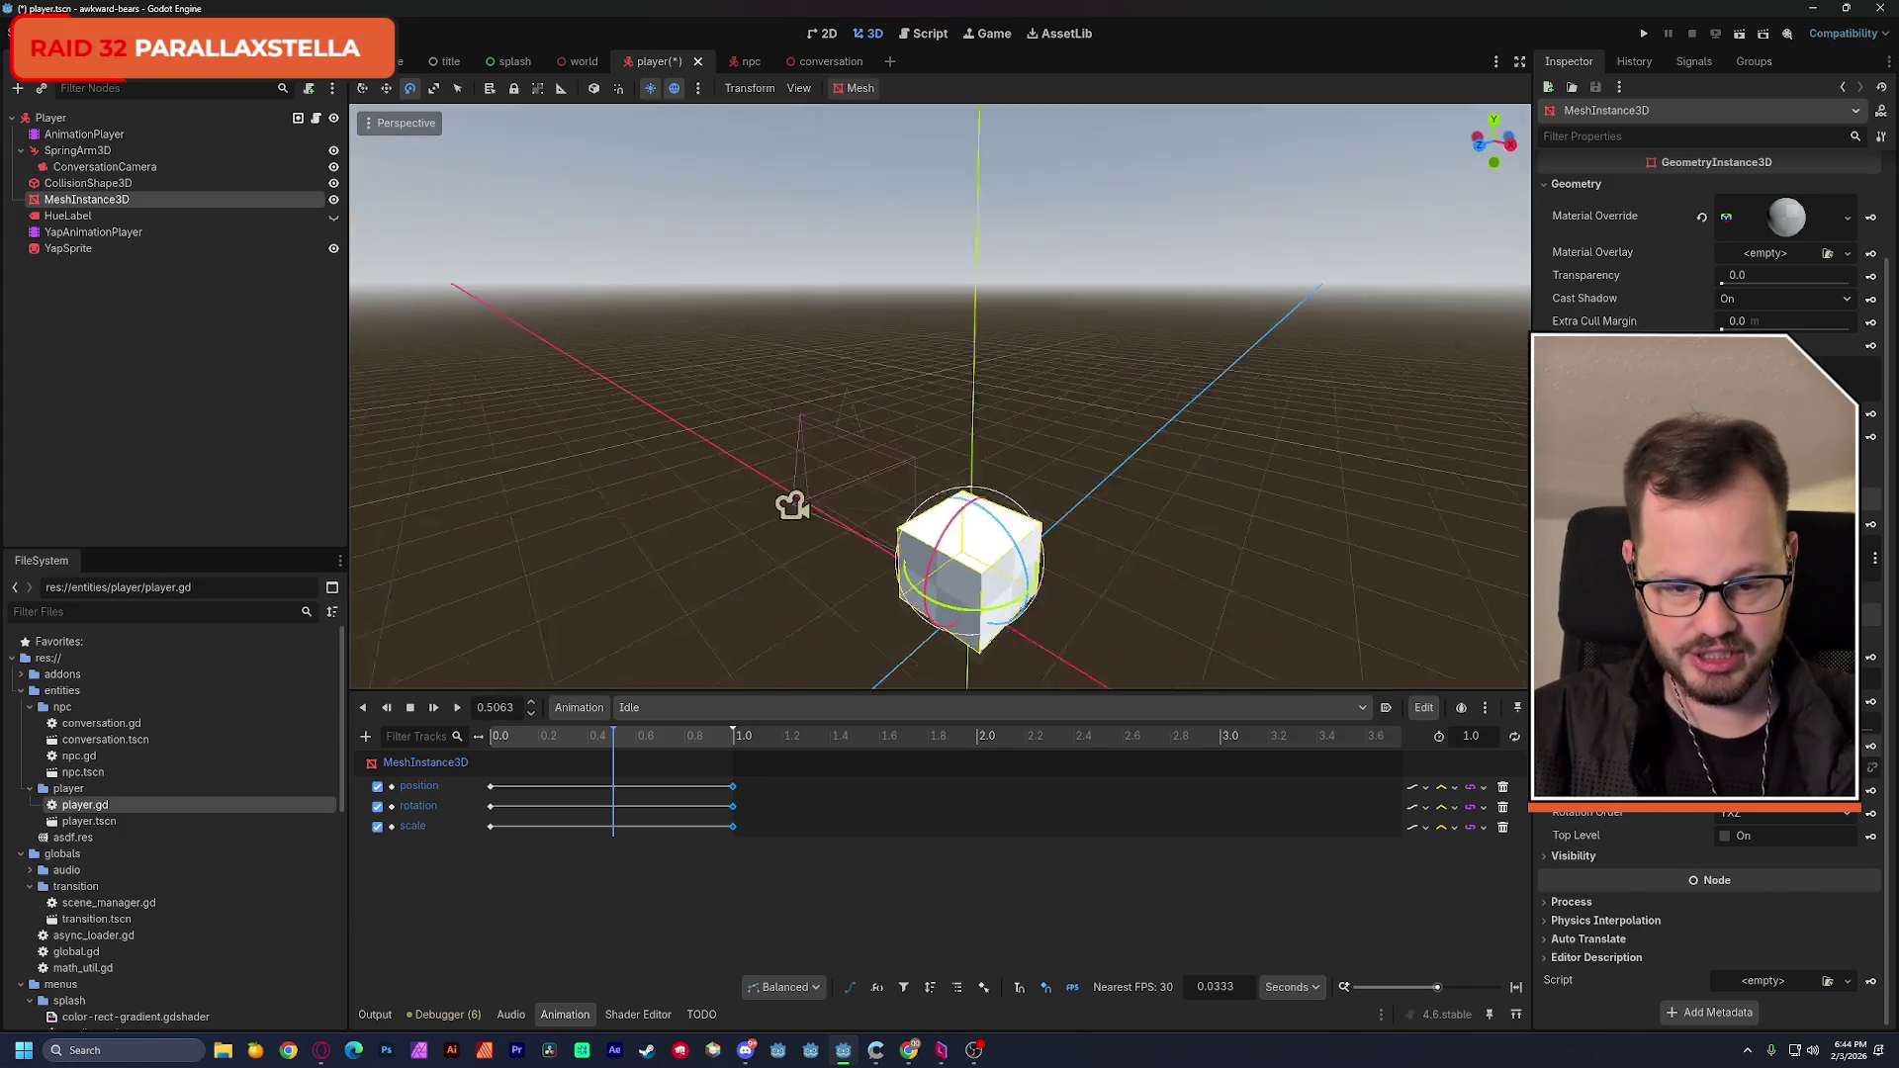
pyautogui.press('KP_2')
pyautogui.press('KP_6')
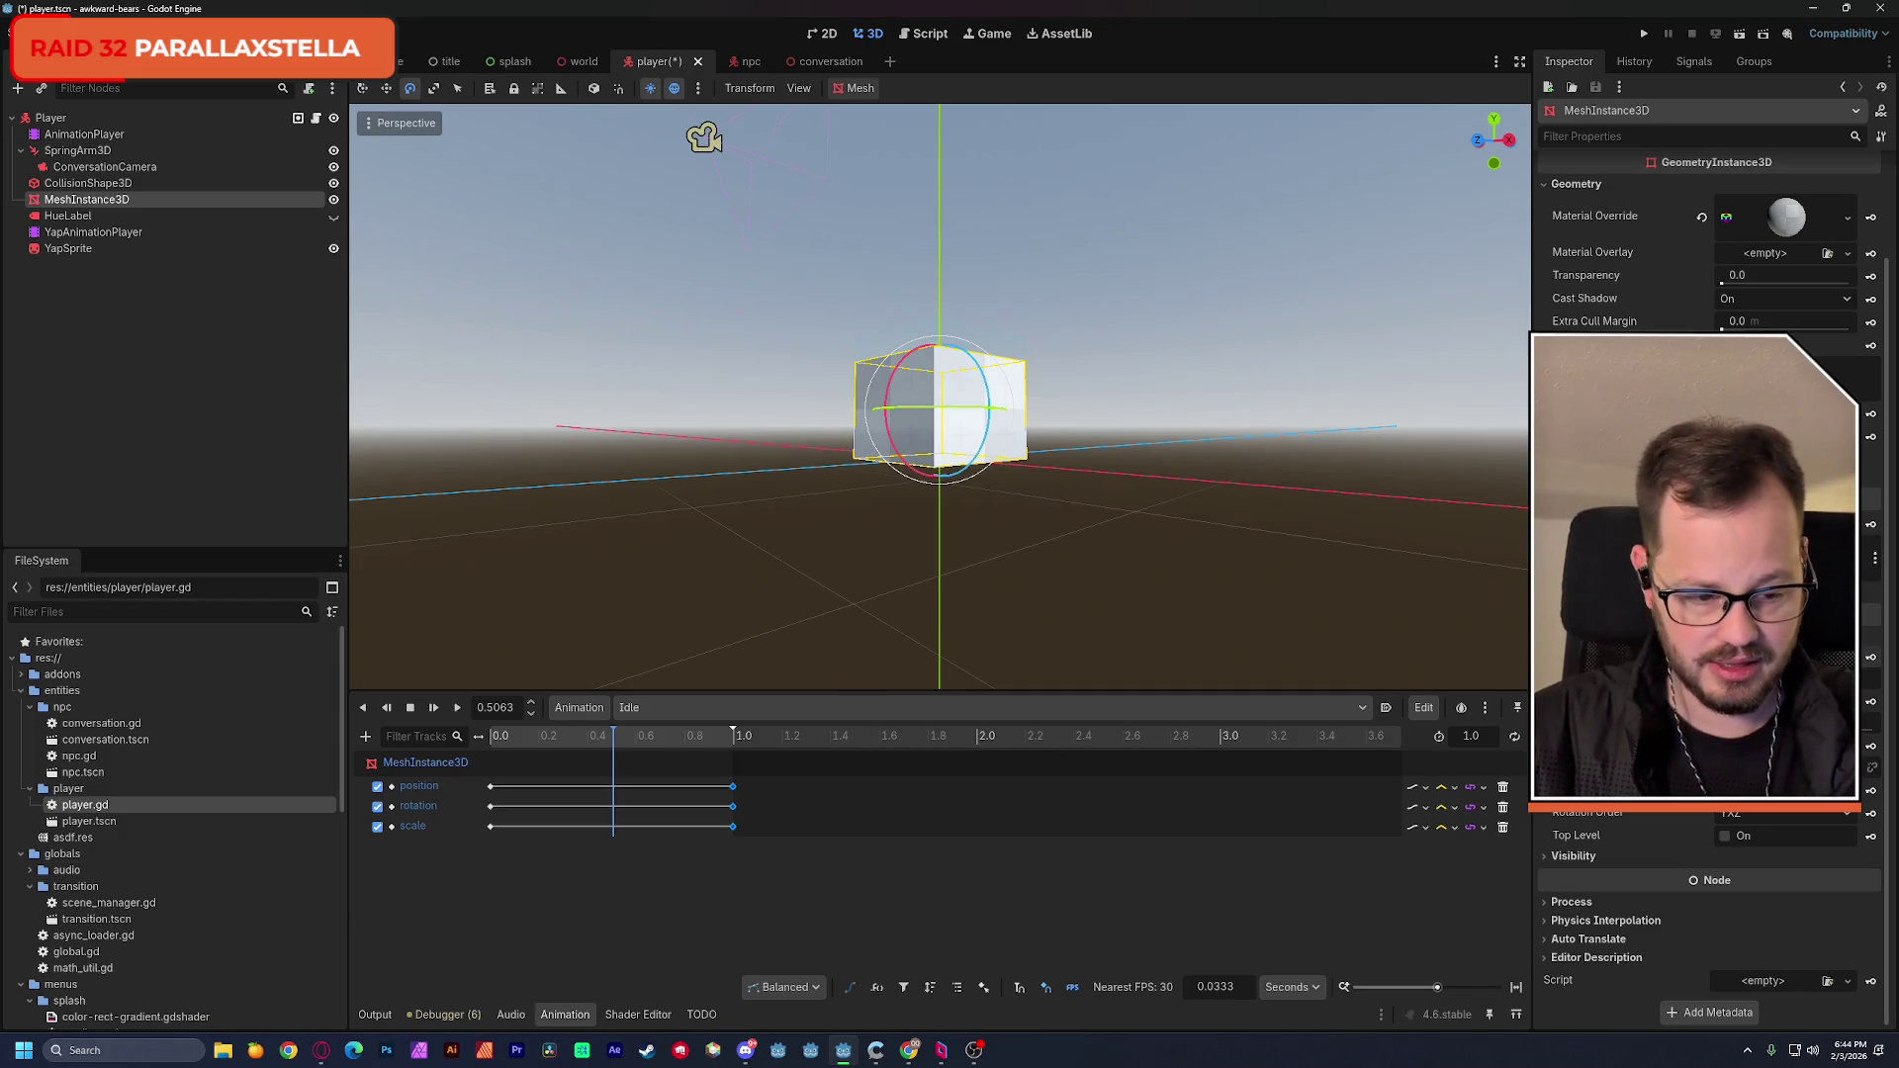
pyautogui.click(1870, 656)
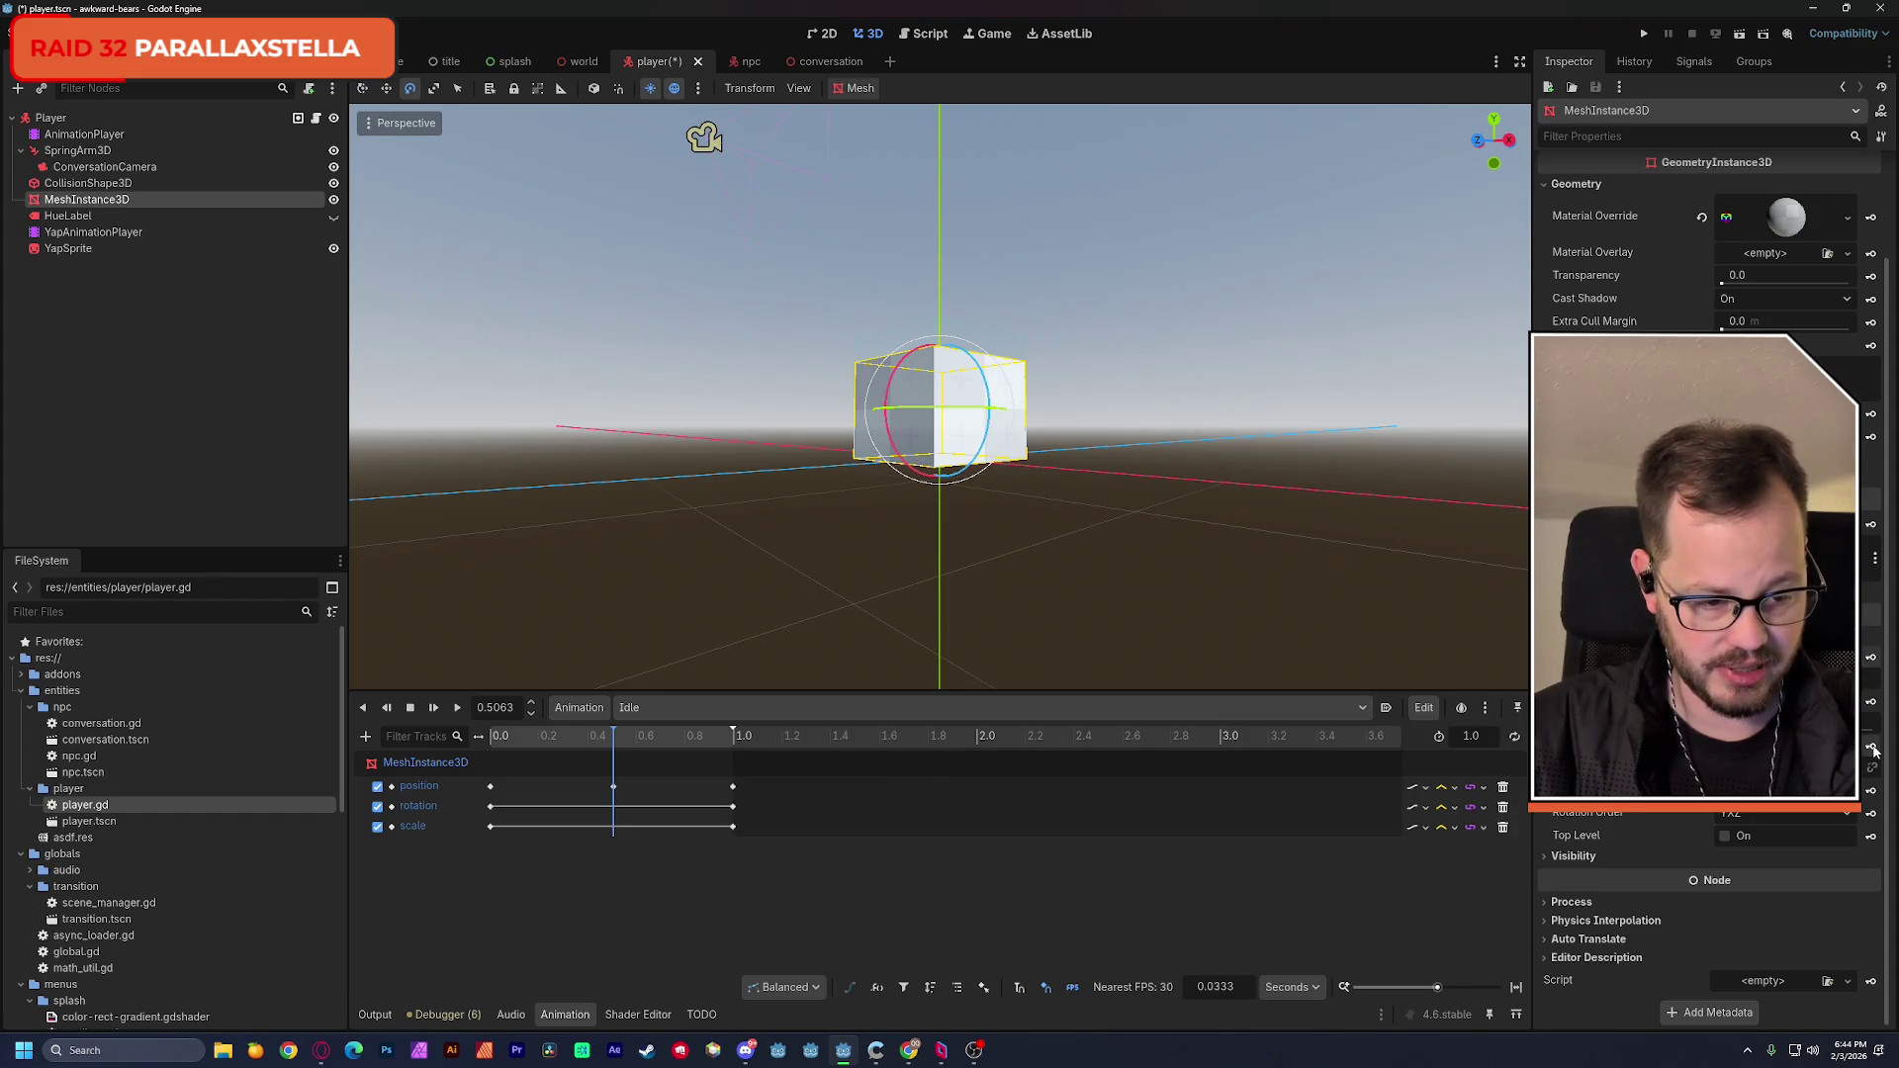
pyautogui.click(1871, 791)
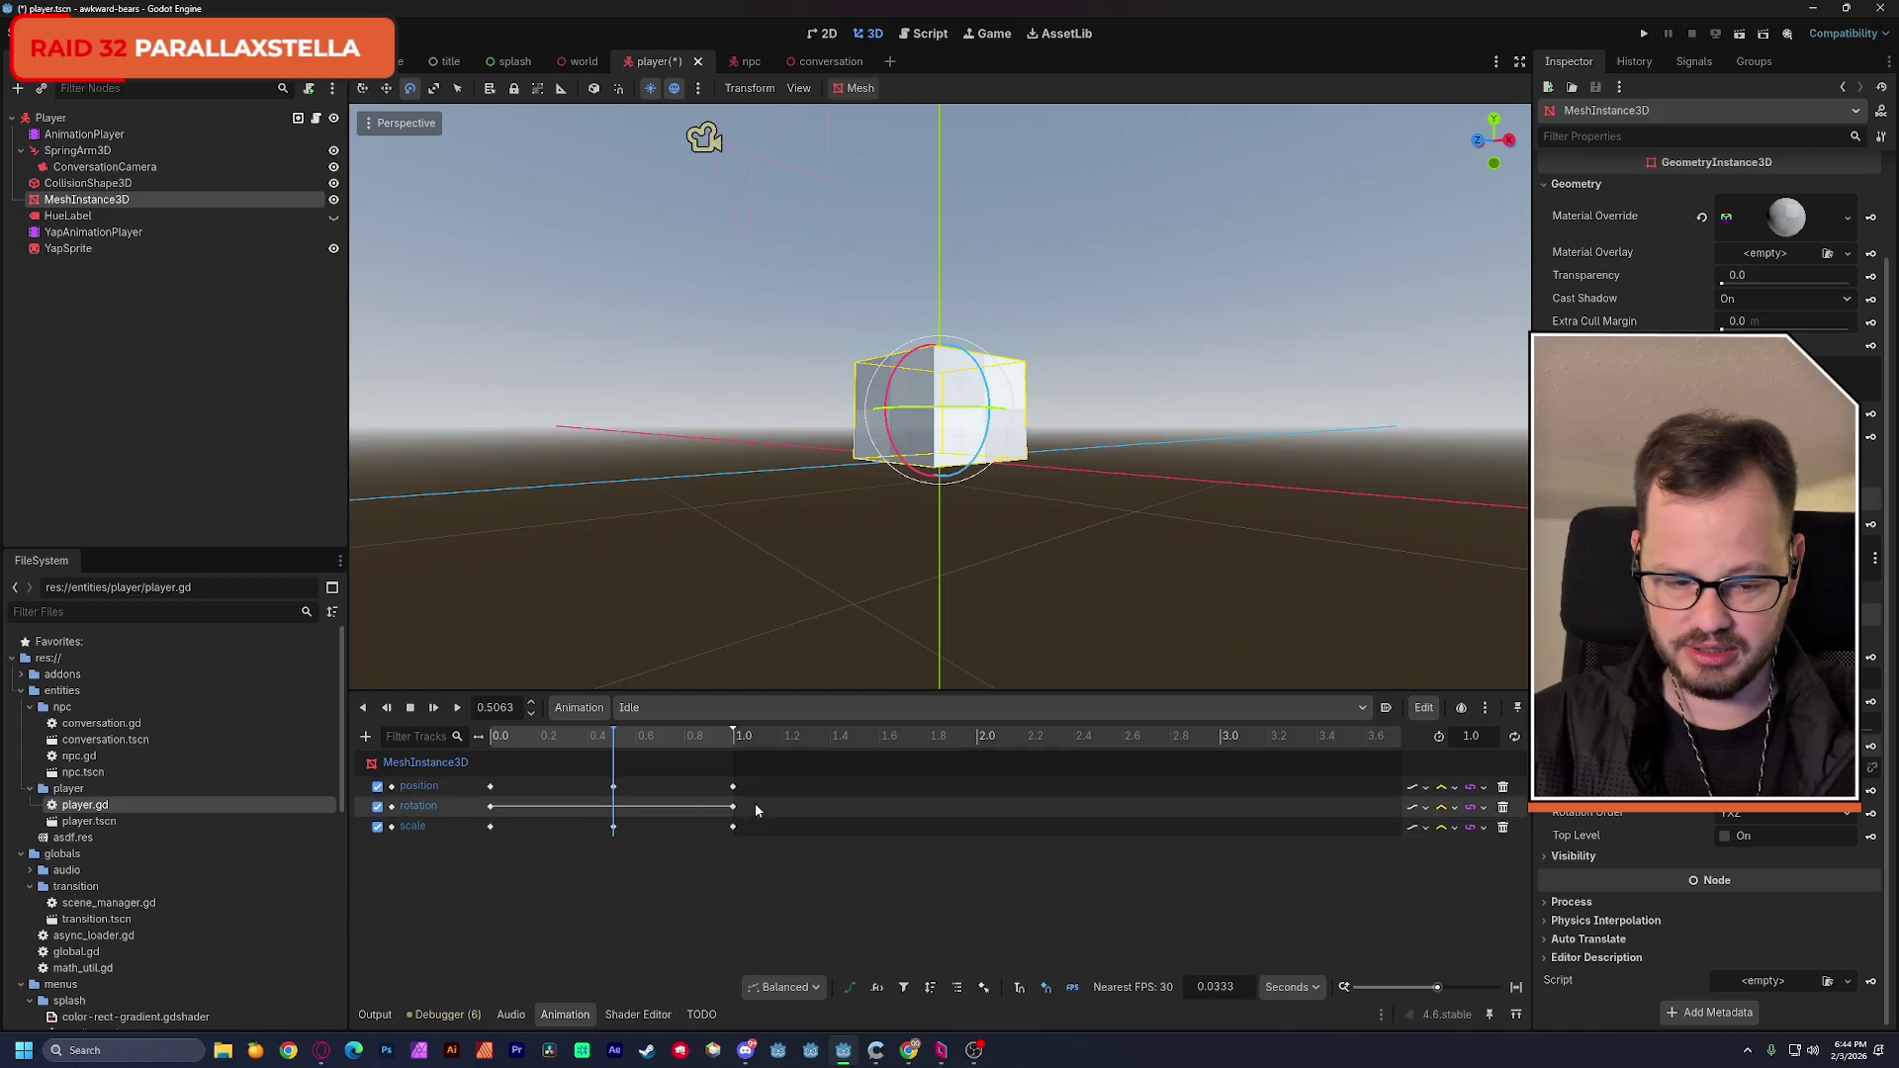
pyautogui.click(1504, 809)
pyautogui.click(489, 737)
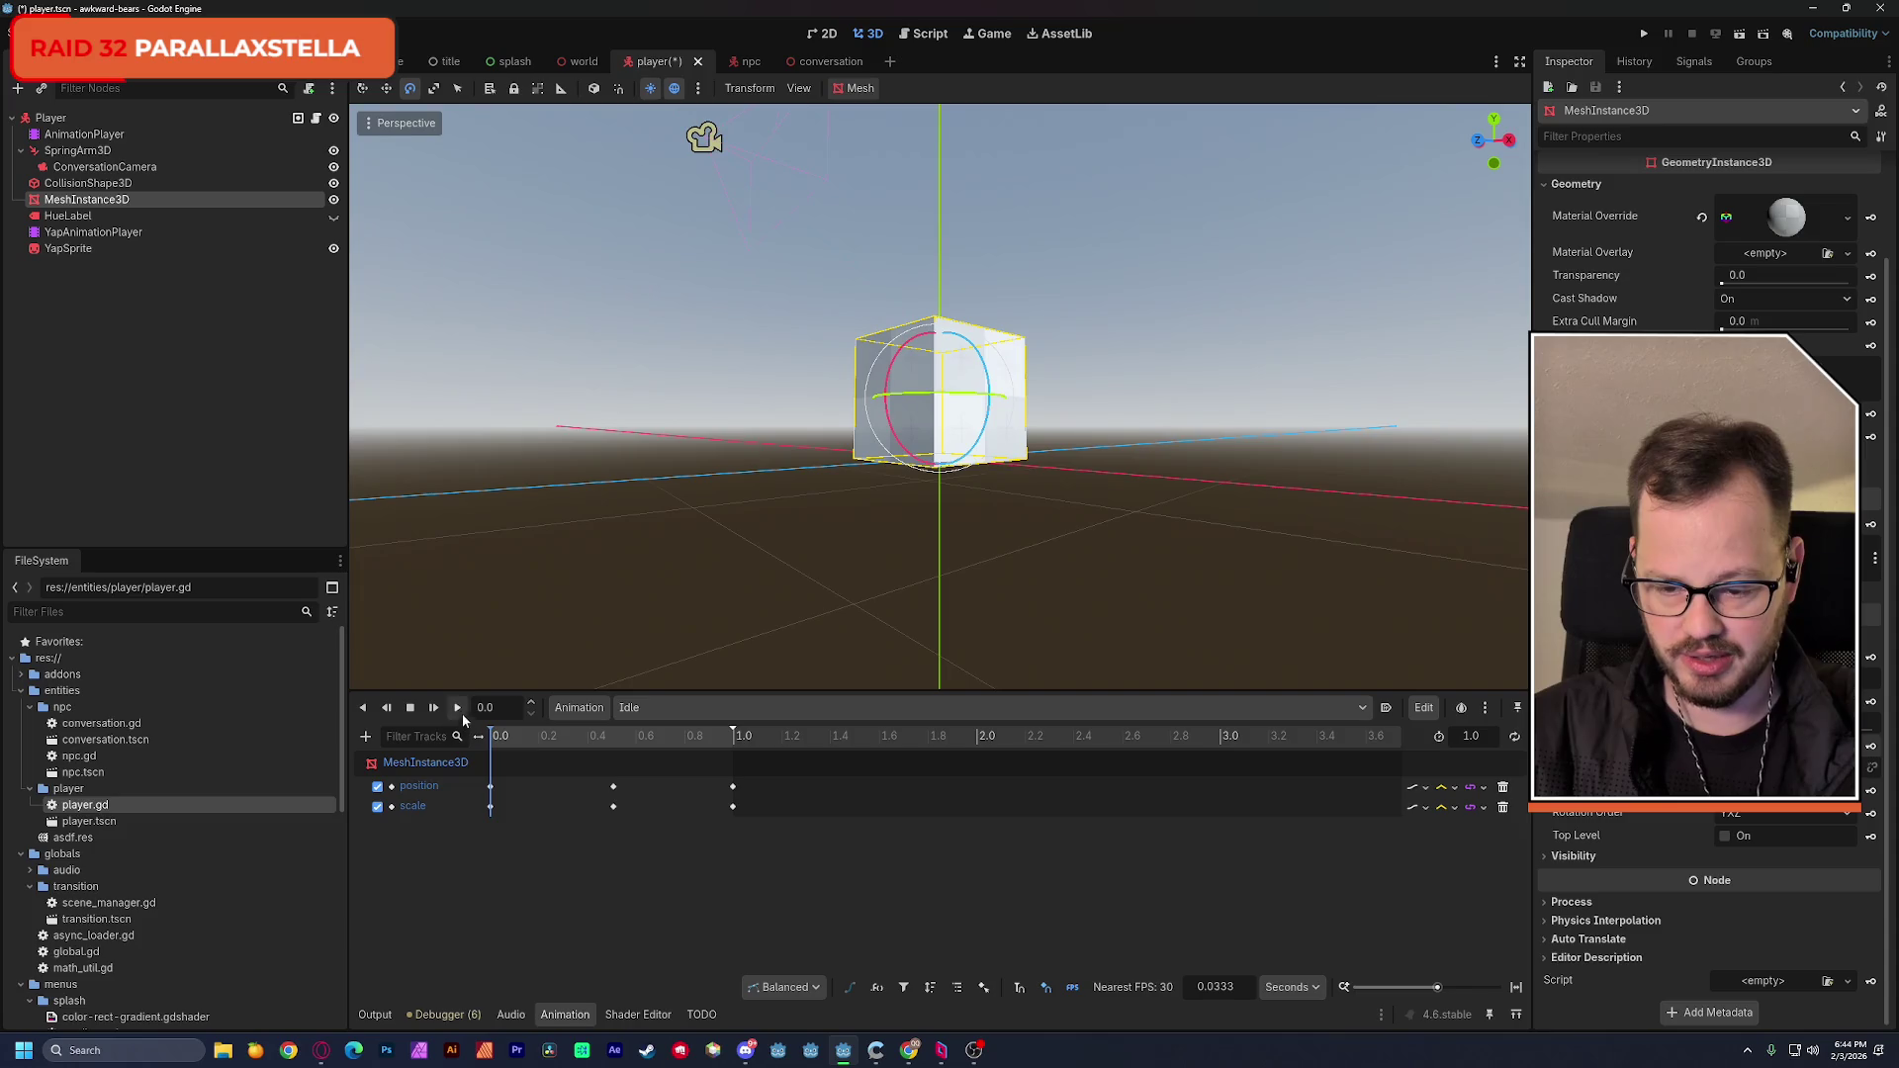
# Preview Idle, then give its position and scale keys -2.00 Ease In-Out easing.
pyautogui.click(458, 708)
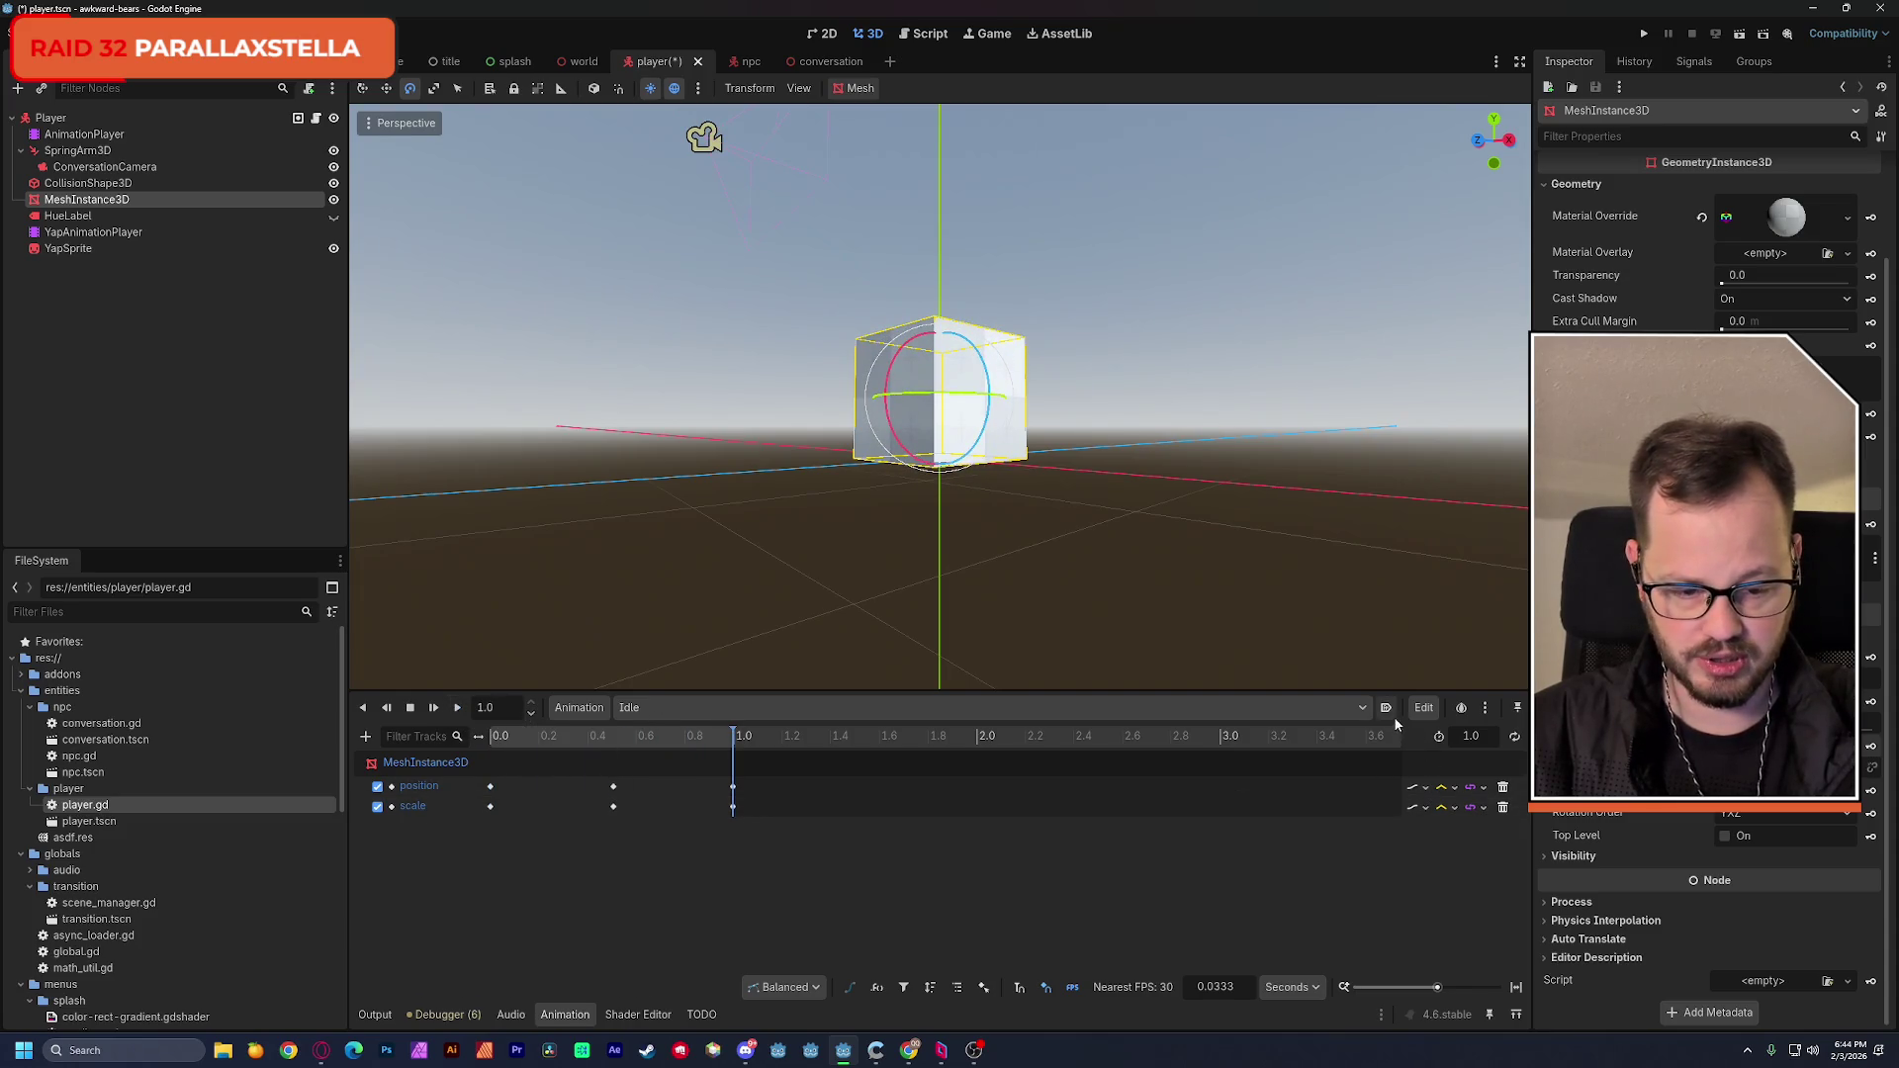
pyautogui.moveTo(806, 821); pyautogui.dragTo(482, 786)
pyautogui.rightClick(1749, 242)
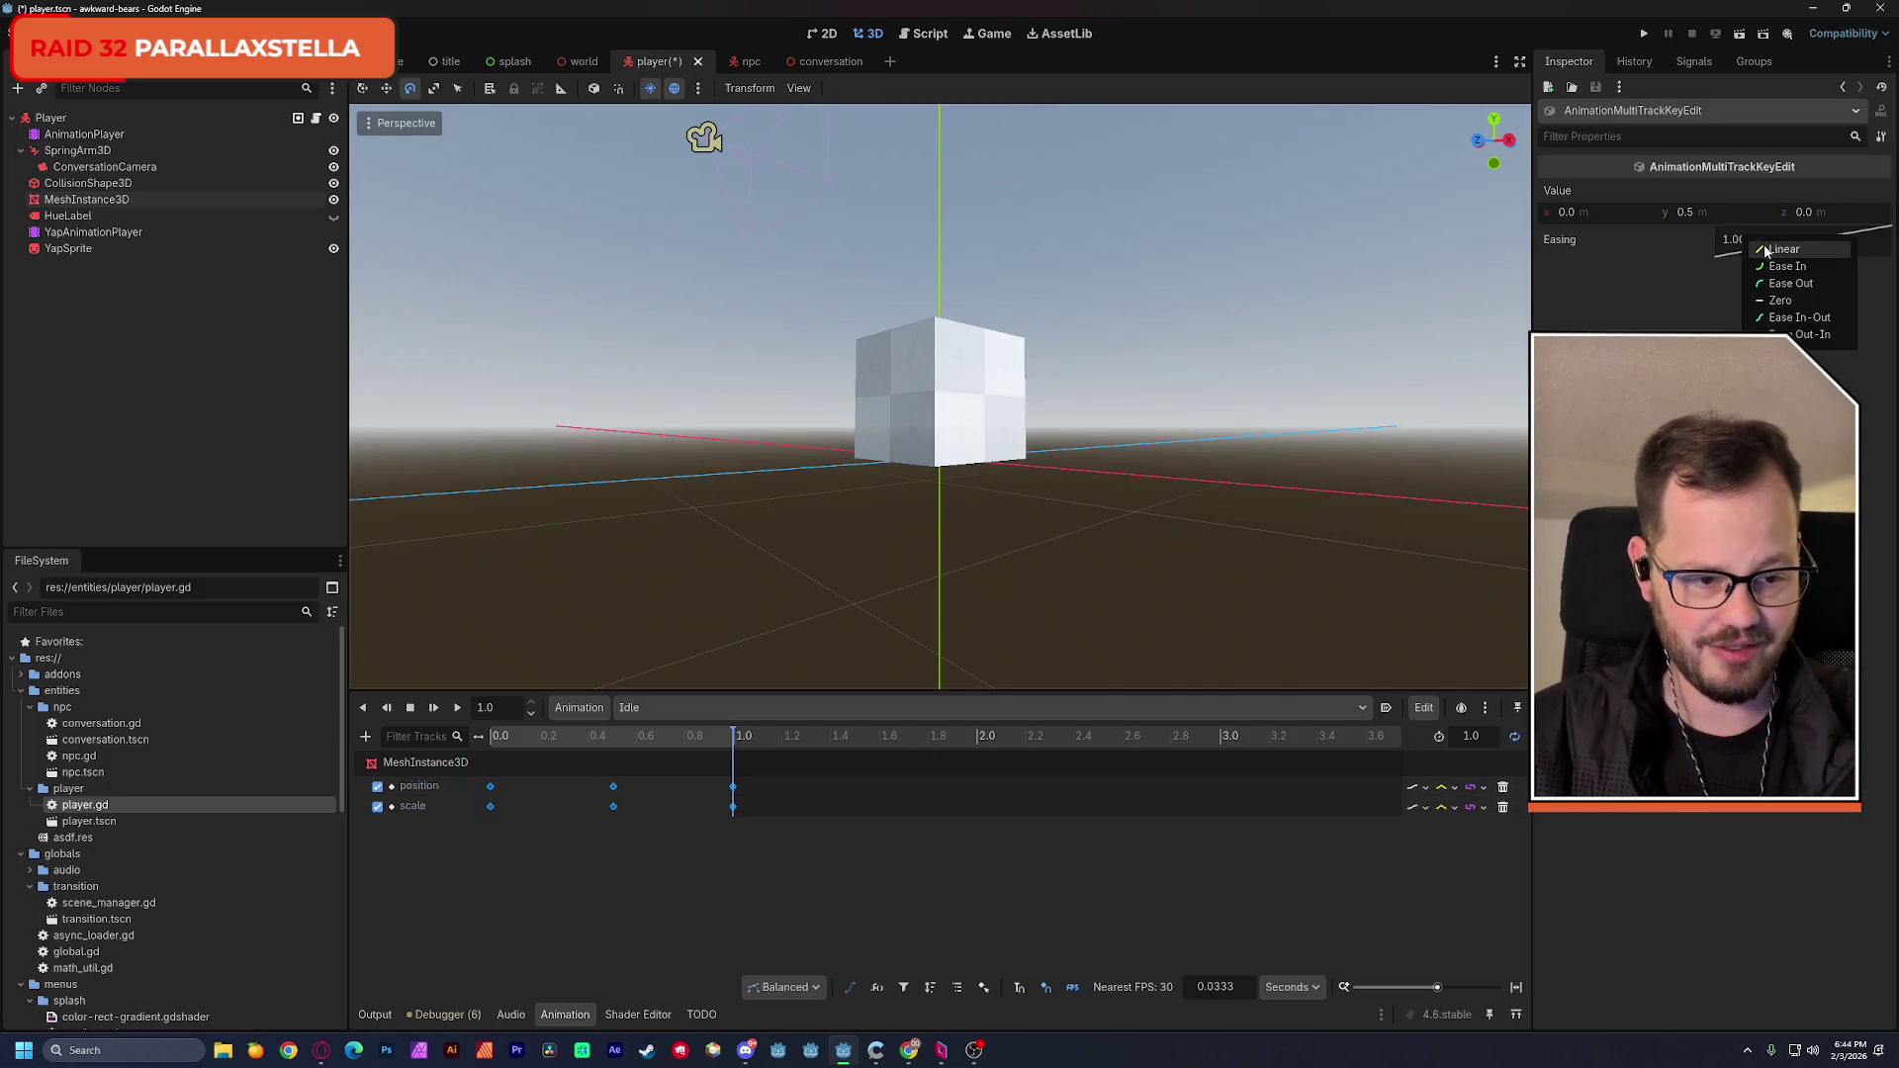
pyautogui.click(1800, 316)
pyautogui.hotkey('ctrl', 'F3')
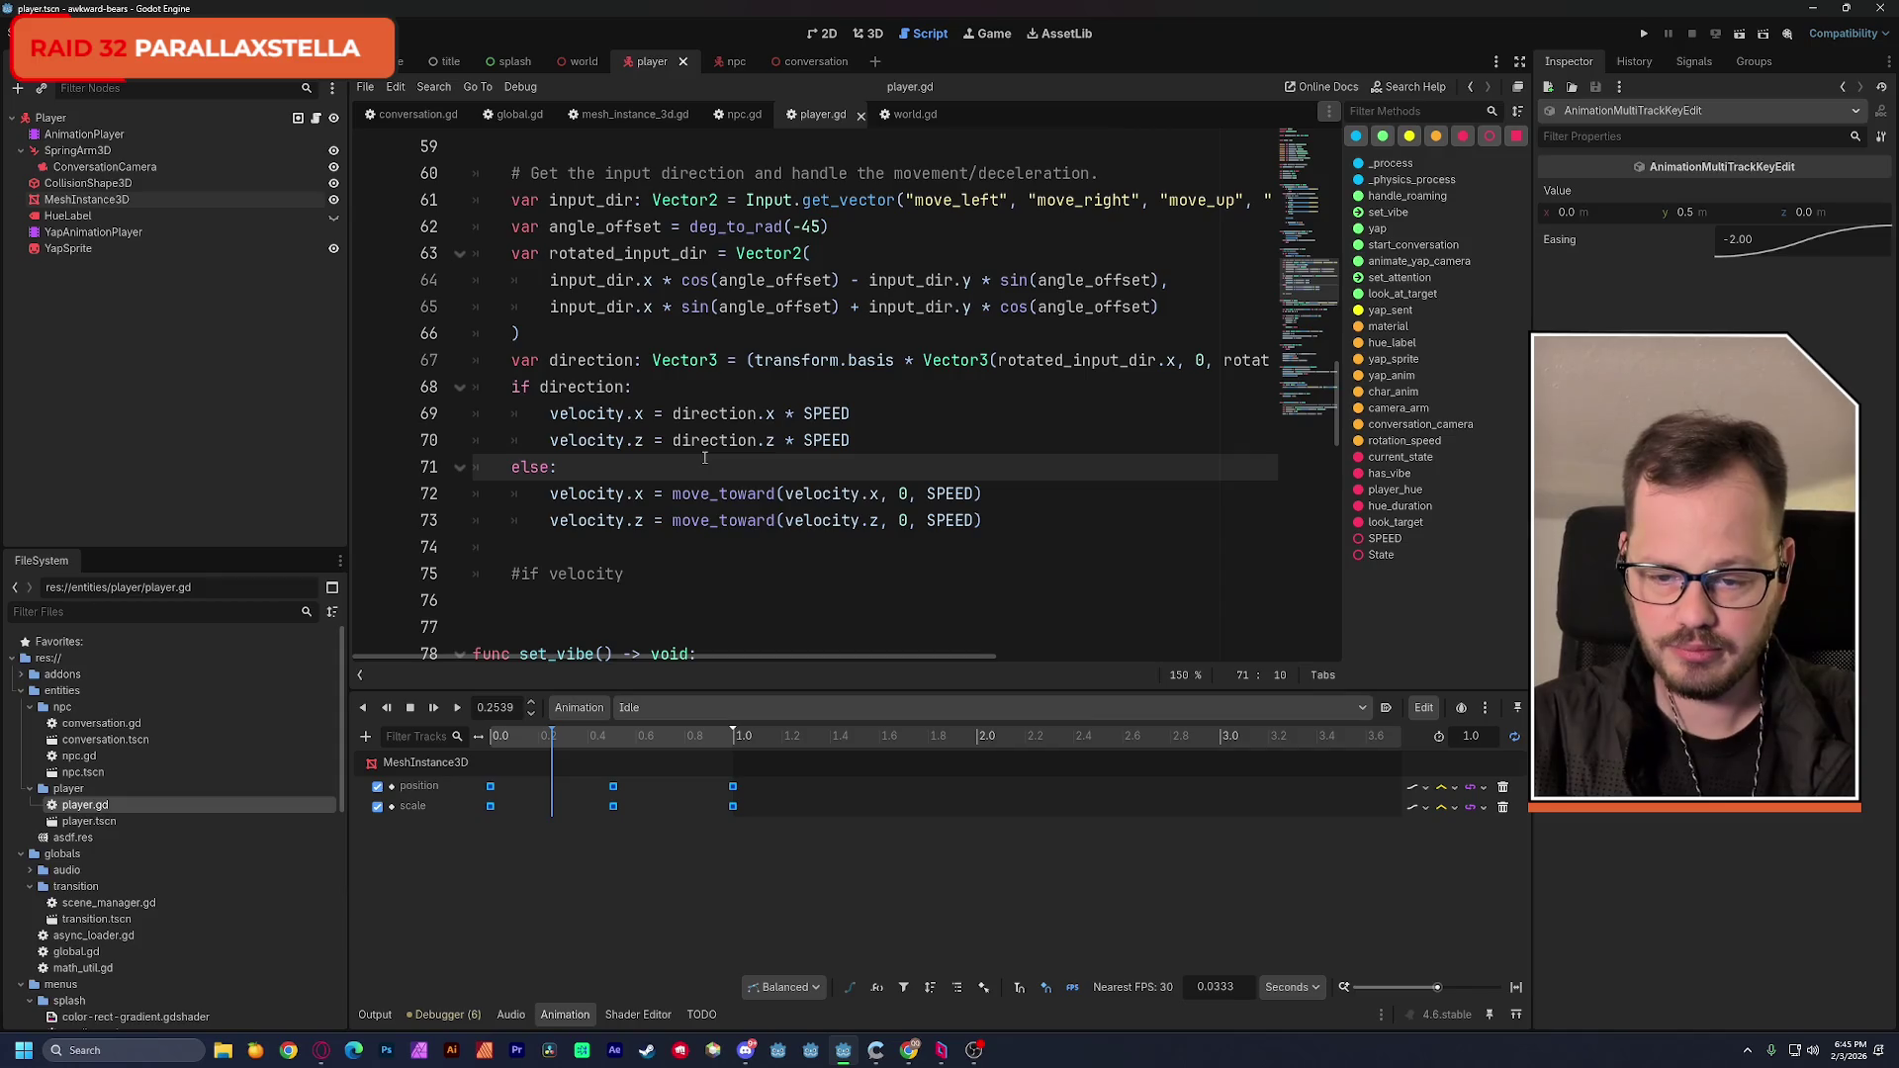
# In handle_roaming, uncomment and complete the line as 'if velocity == Vector3.ZERO:'.
pyautogui.click(514, 574)
pyautogui.press('Delete')
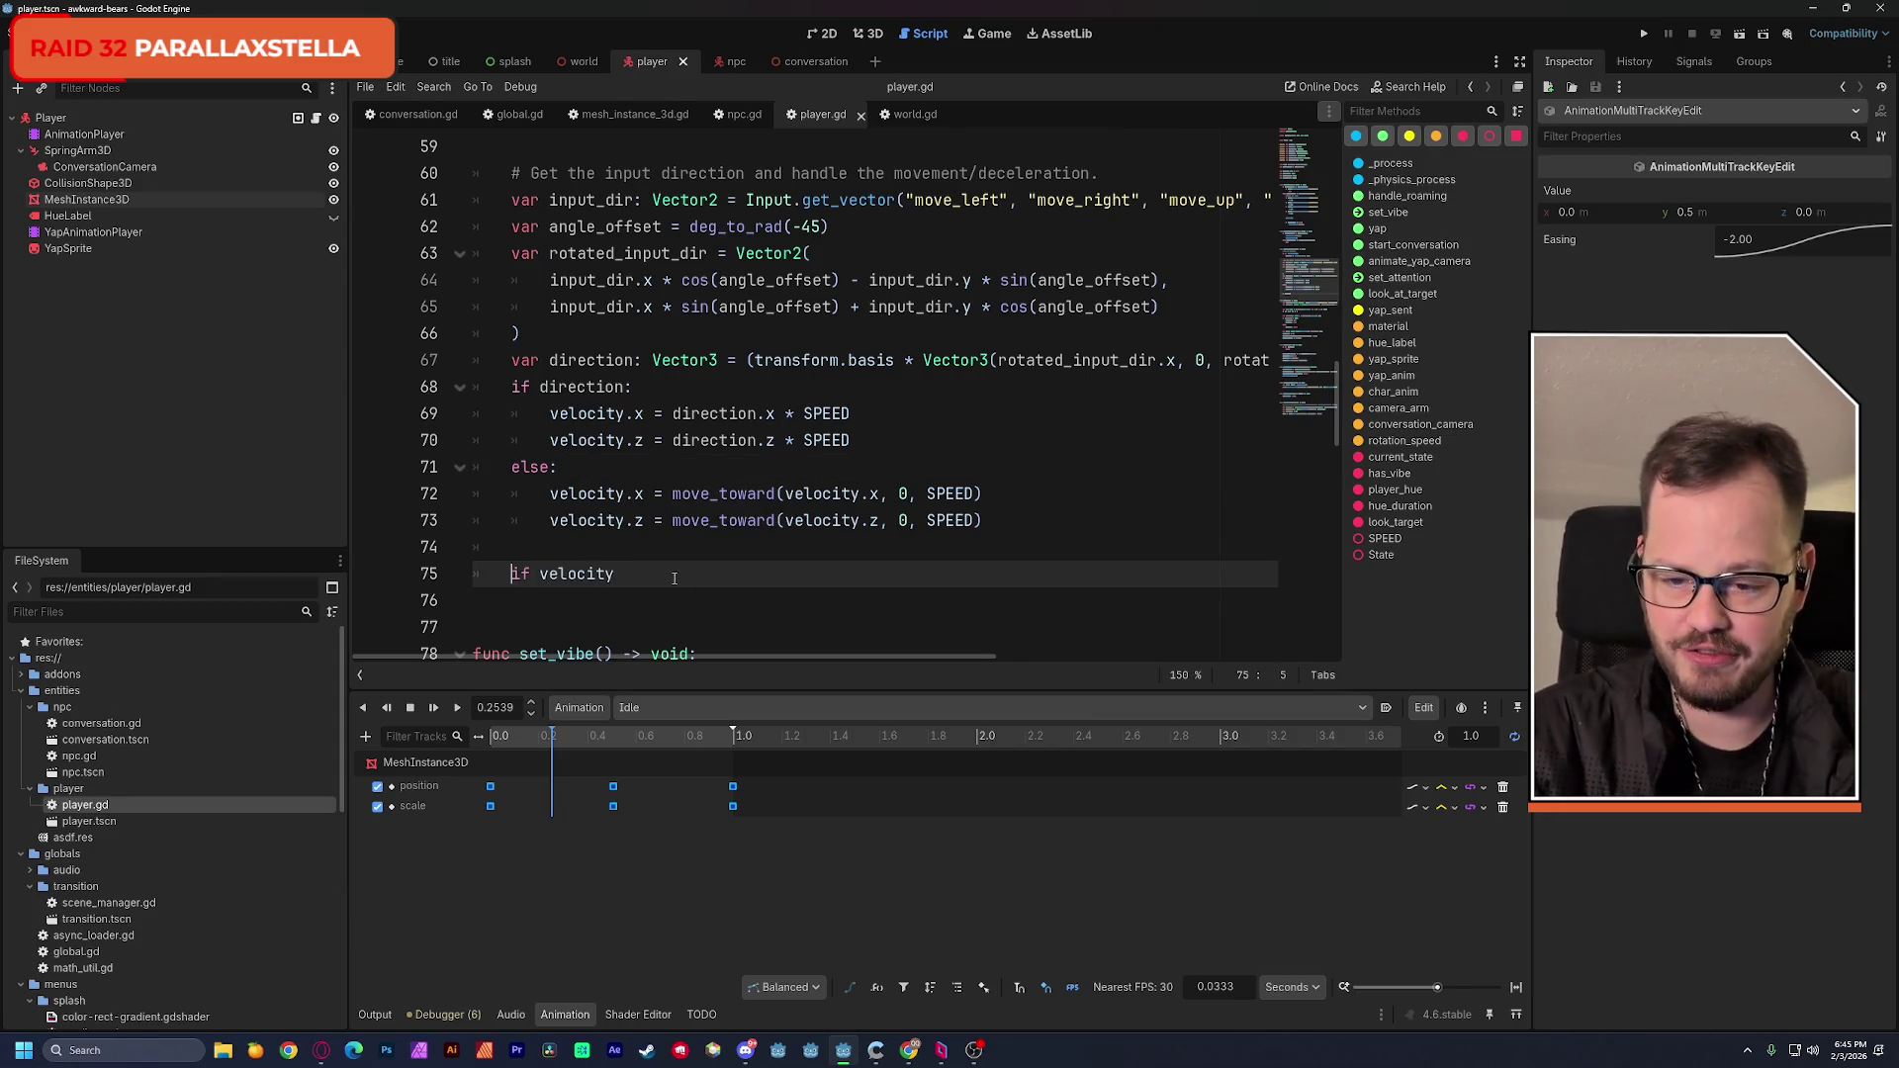
pyautogui.click(669, 575)
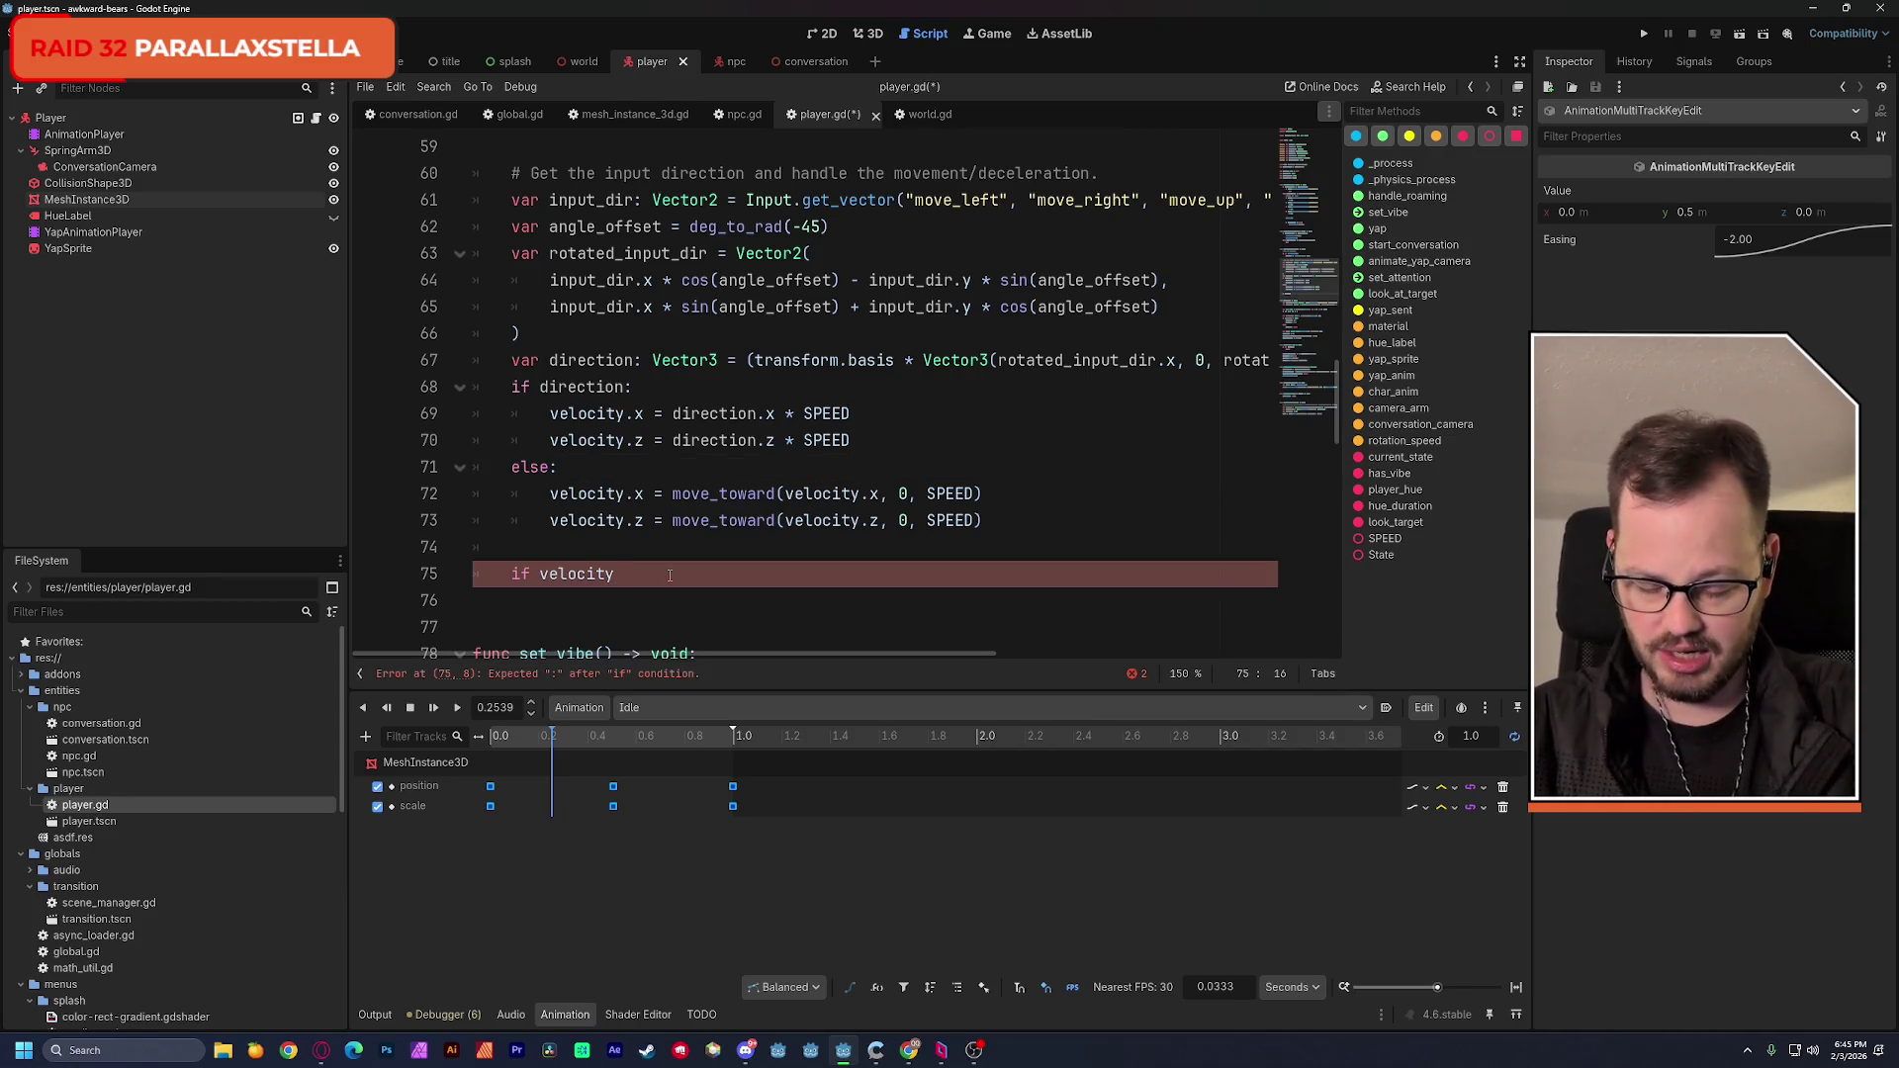
pyautogui.write('== ')
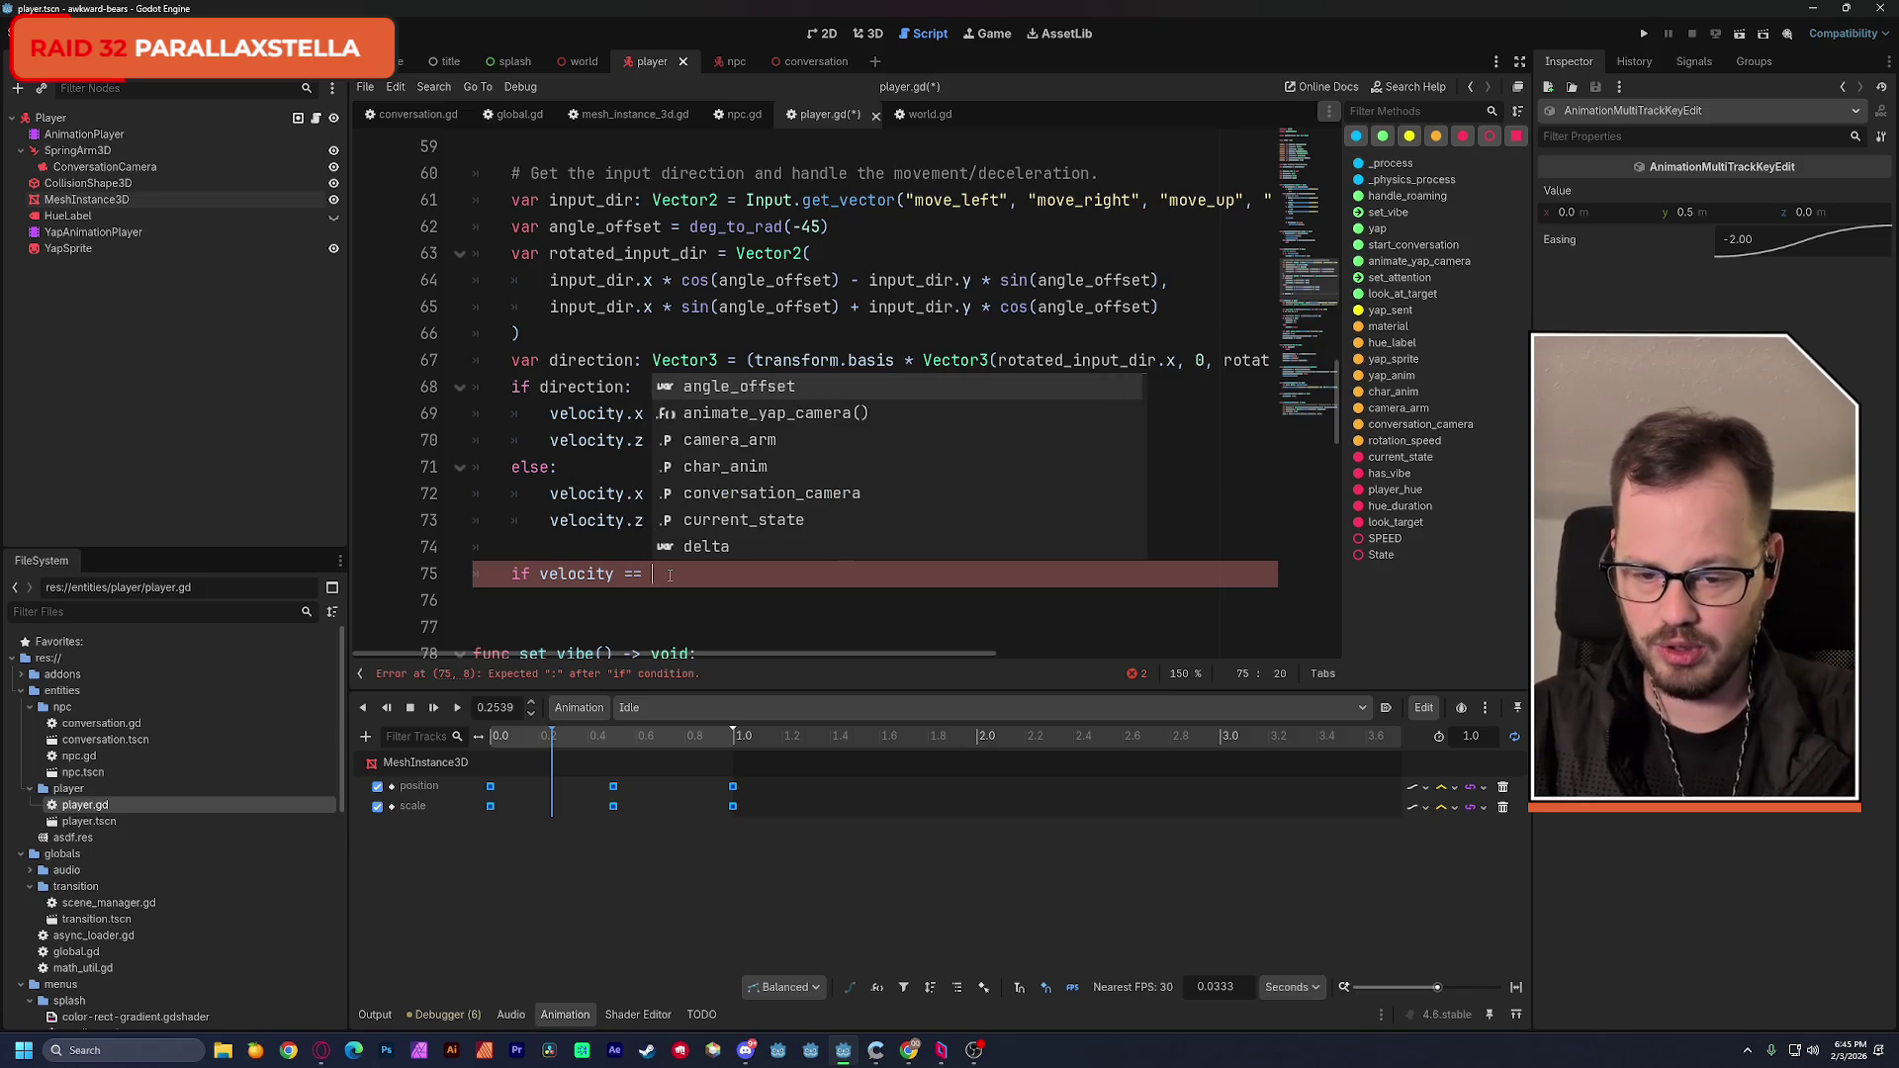
pyautogui.write('vect')
pyautogui.press('Down')
pyautogui.press('Down')
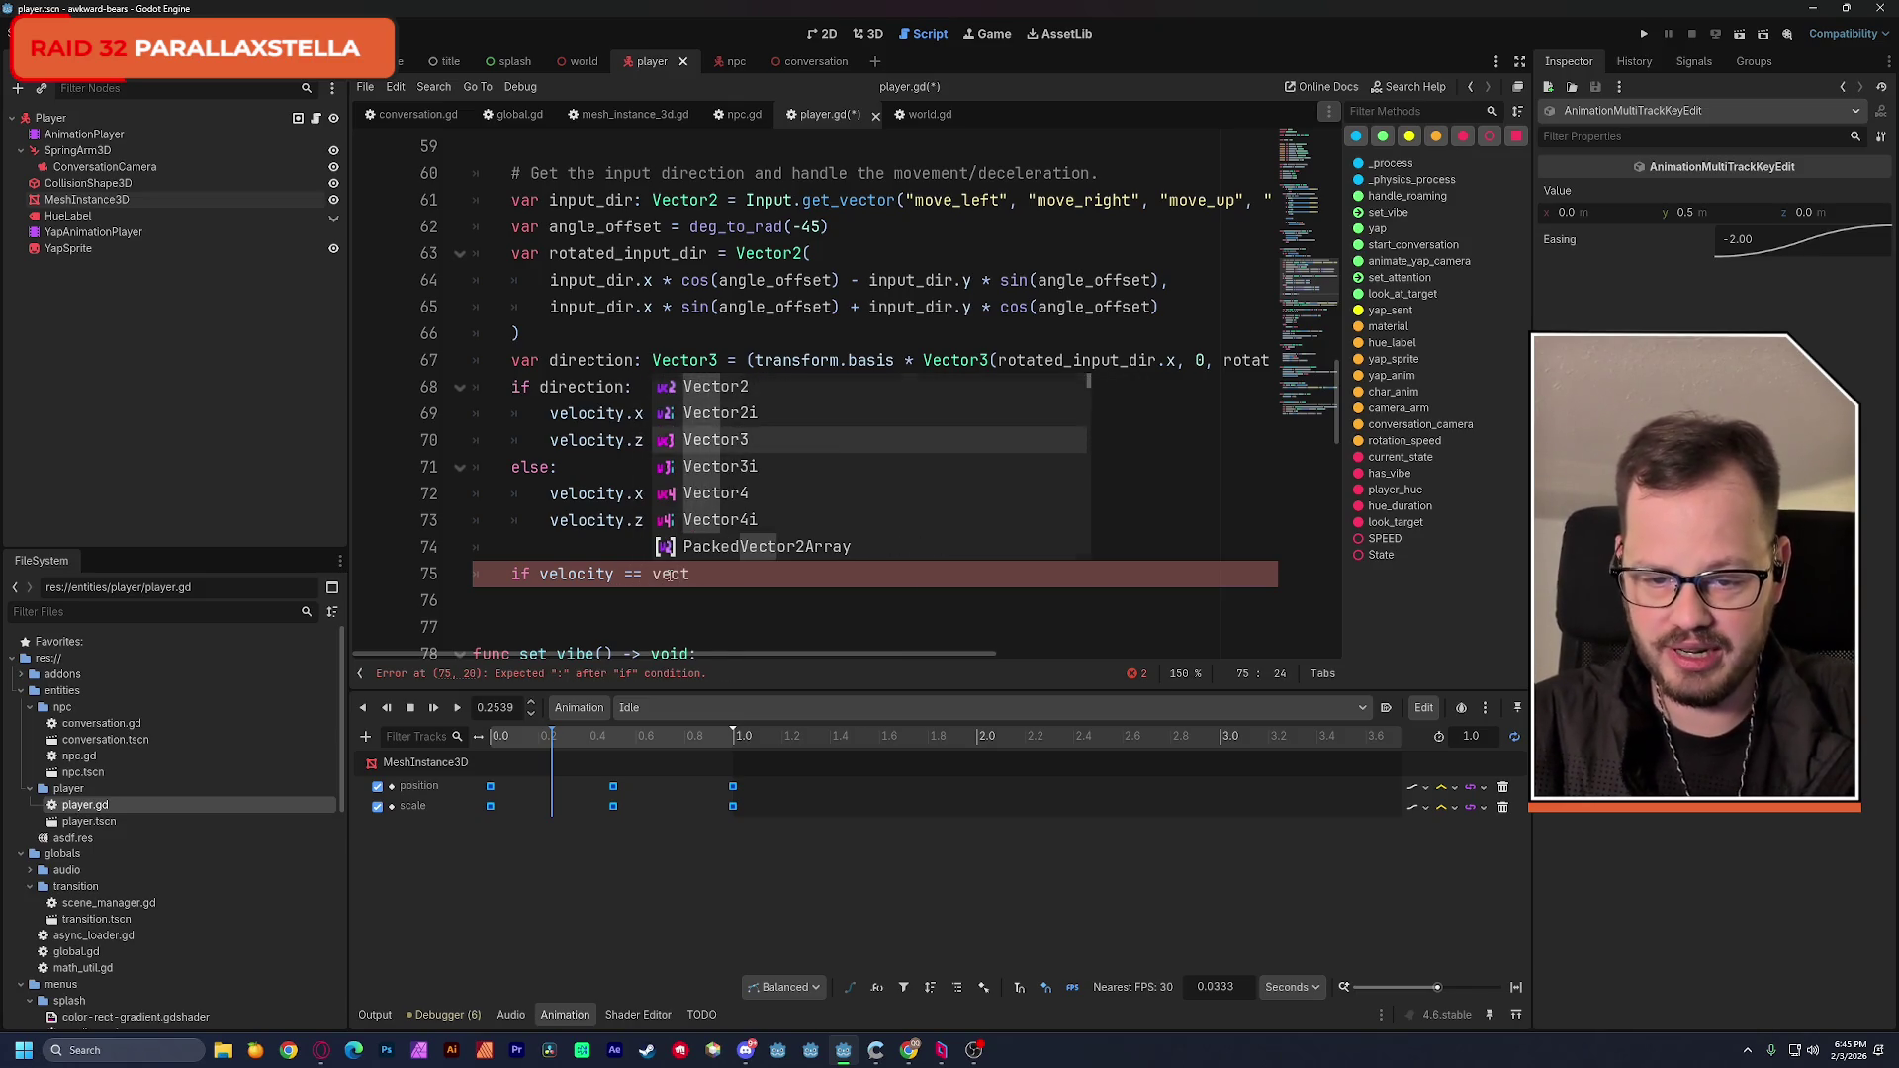
pyautogui.press('Return')
pyautogui.write('z.')
pyautogui.press('BackSpace')
pyautogui.press('BackSpace')
pyautogui.write('.z')
pyautogui.press('Return')
pyautogui.write(':')
pyautogui.press('Return')
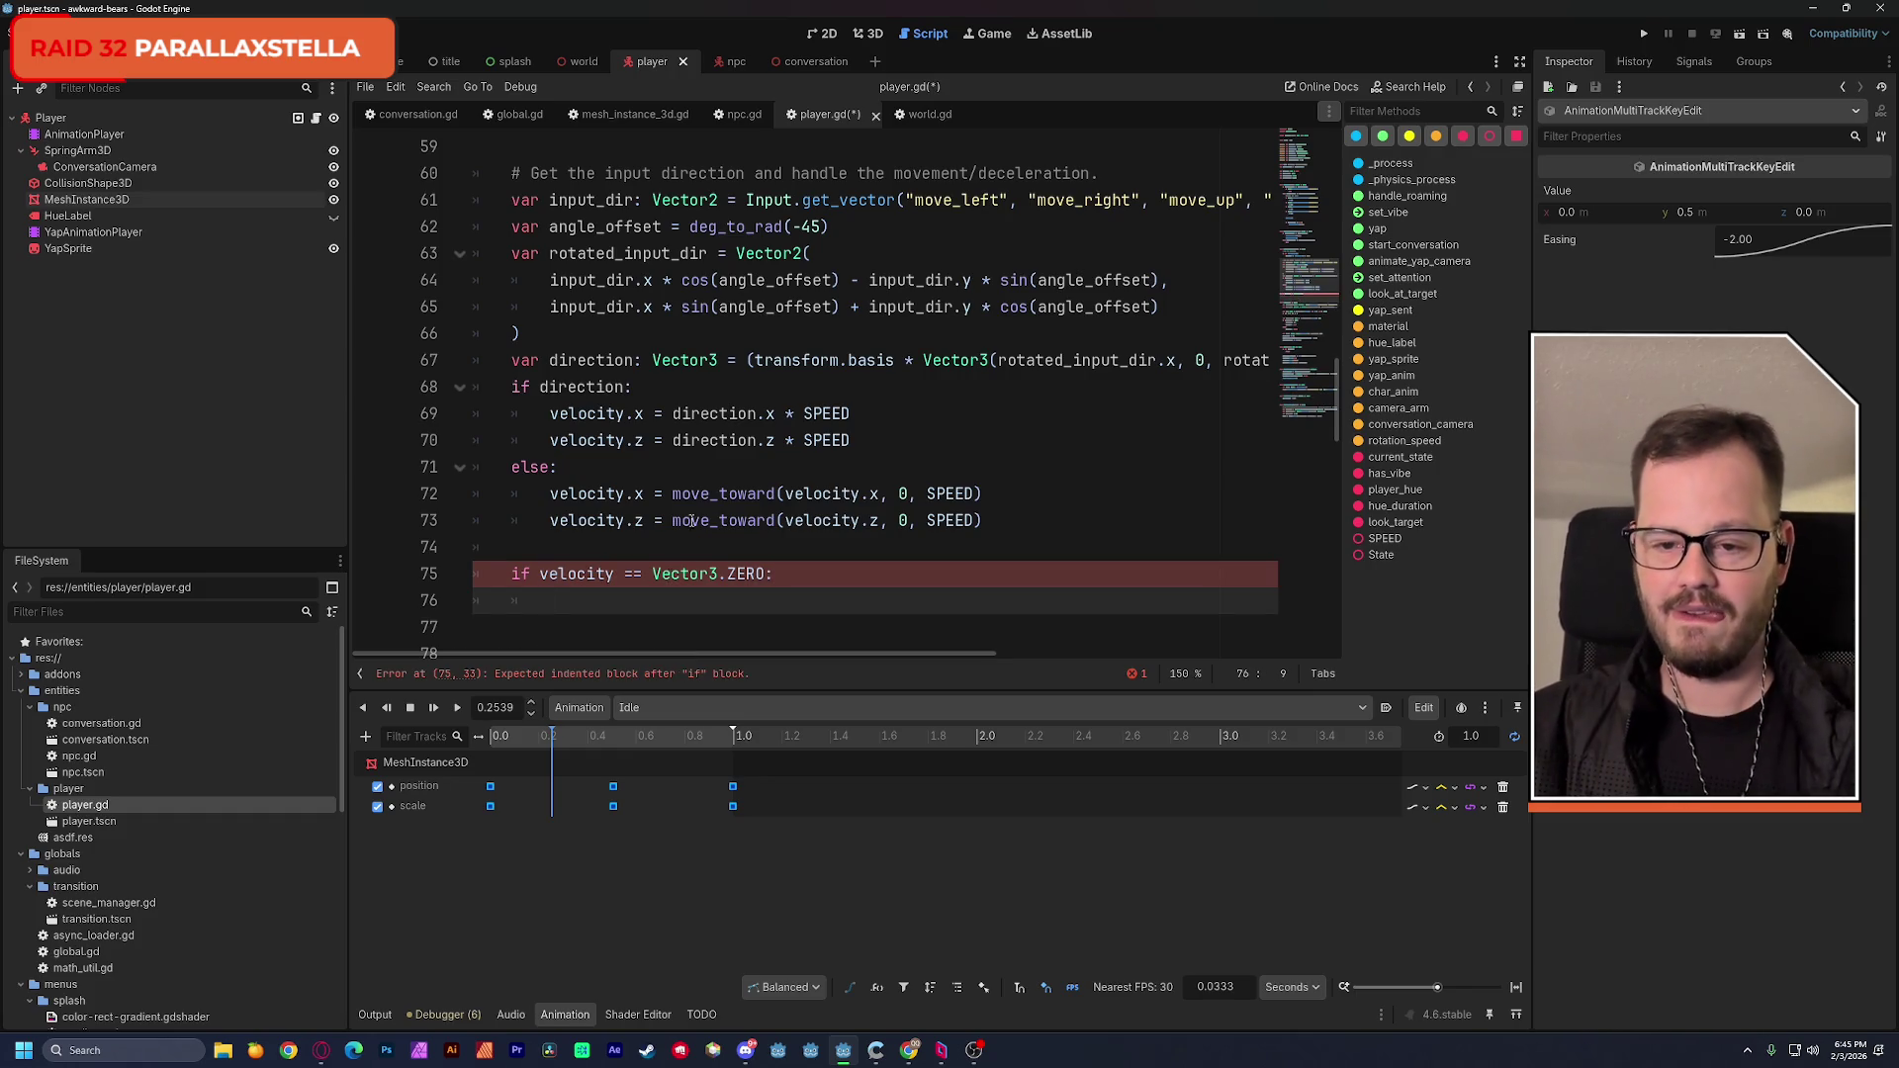
# Add char_anim.play("Idle") inside the if block, followed by an else: line.
pyautogui.scroll(4, 833, 351)
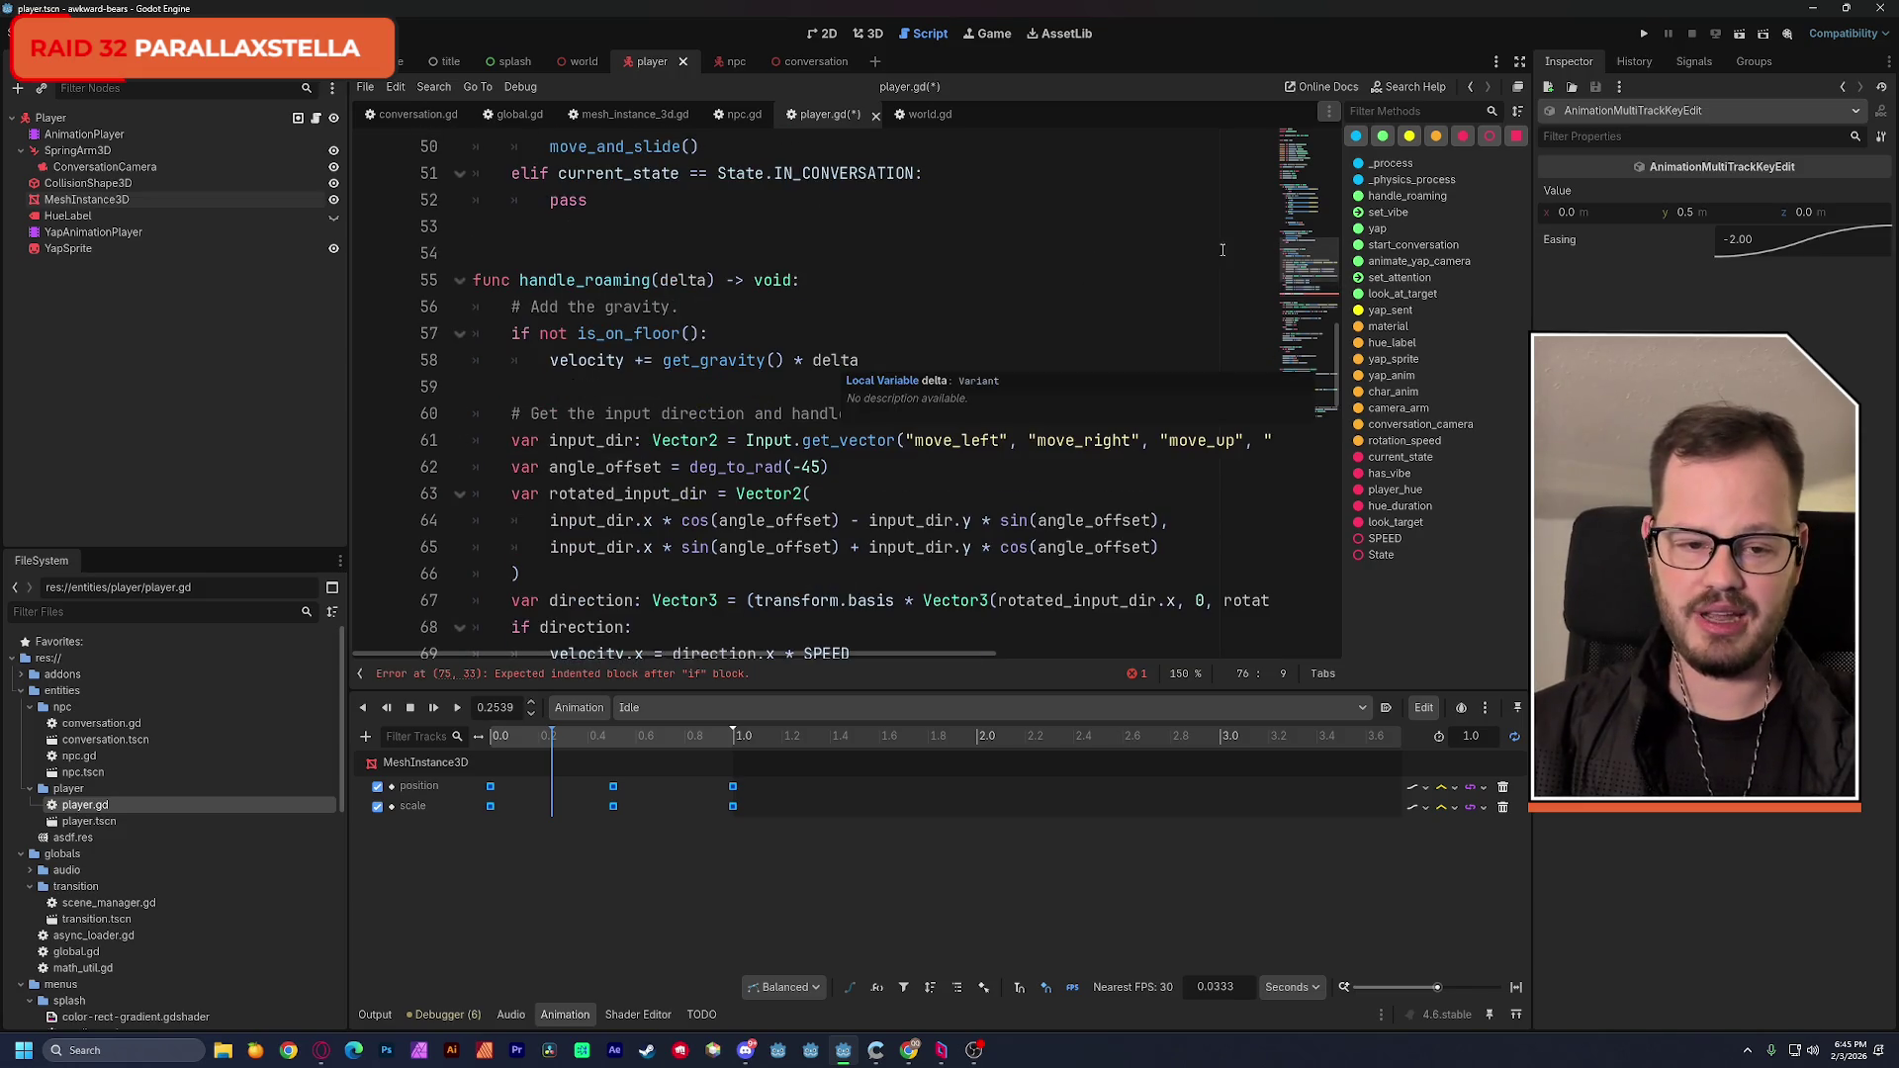
pyautogui.click(1315, 204)
pyautogui.scroll(7, 727, 379)
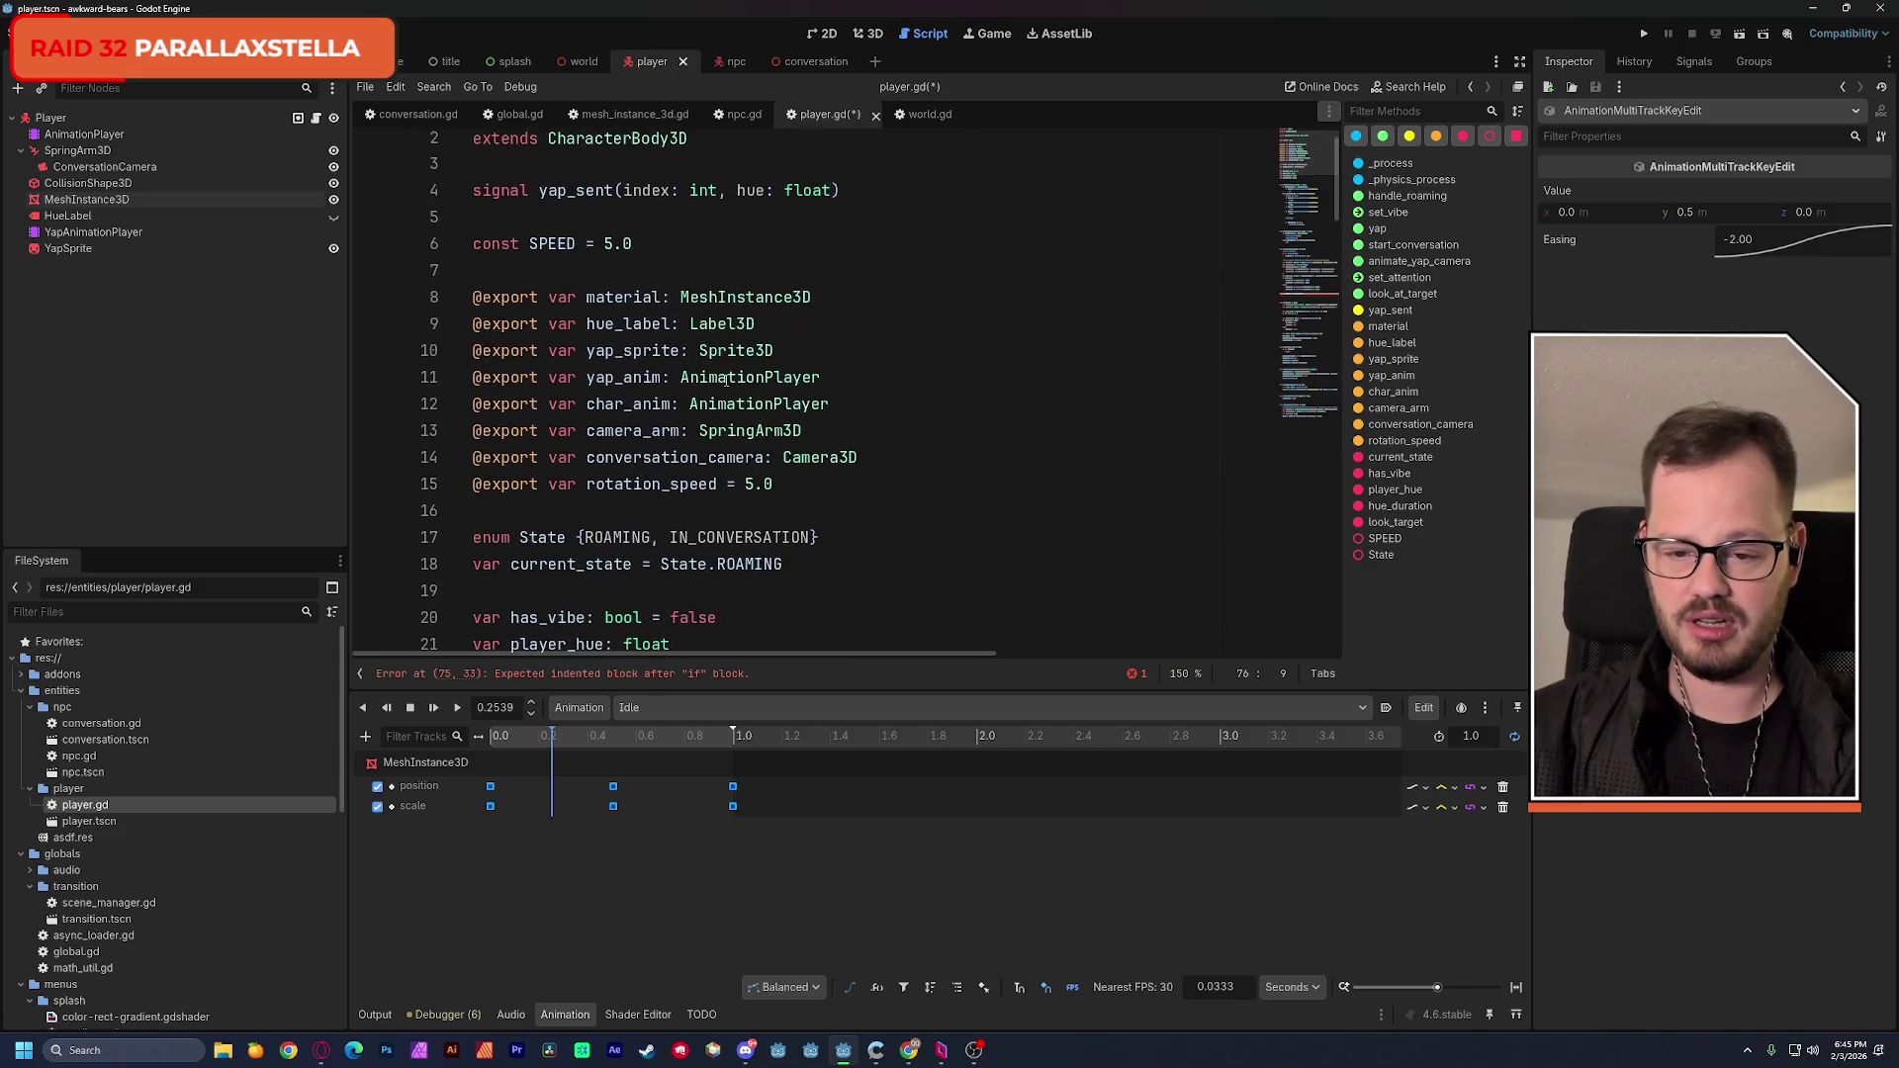
pyautogui.doubleClick(616, 403)
pyautogui.hotkey('ctrl', 'c')
pyautogui.scroll(-10, 735, 428)
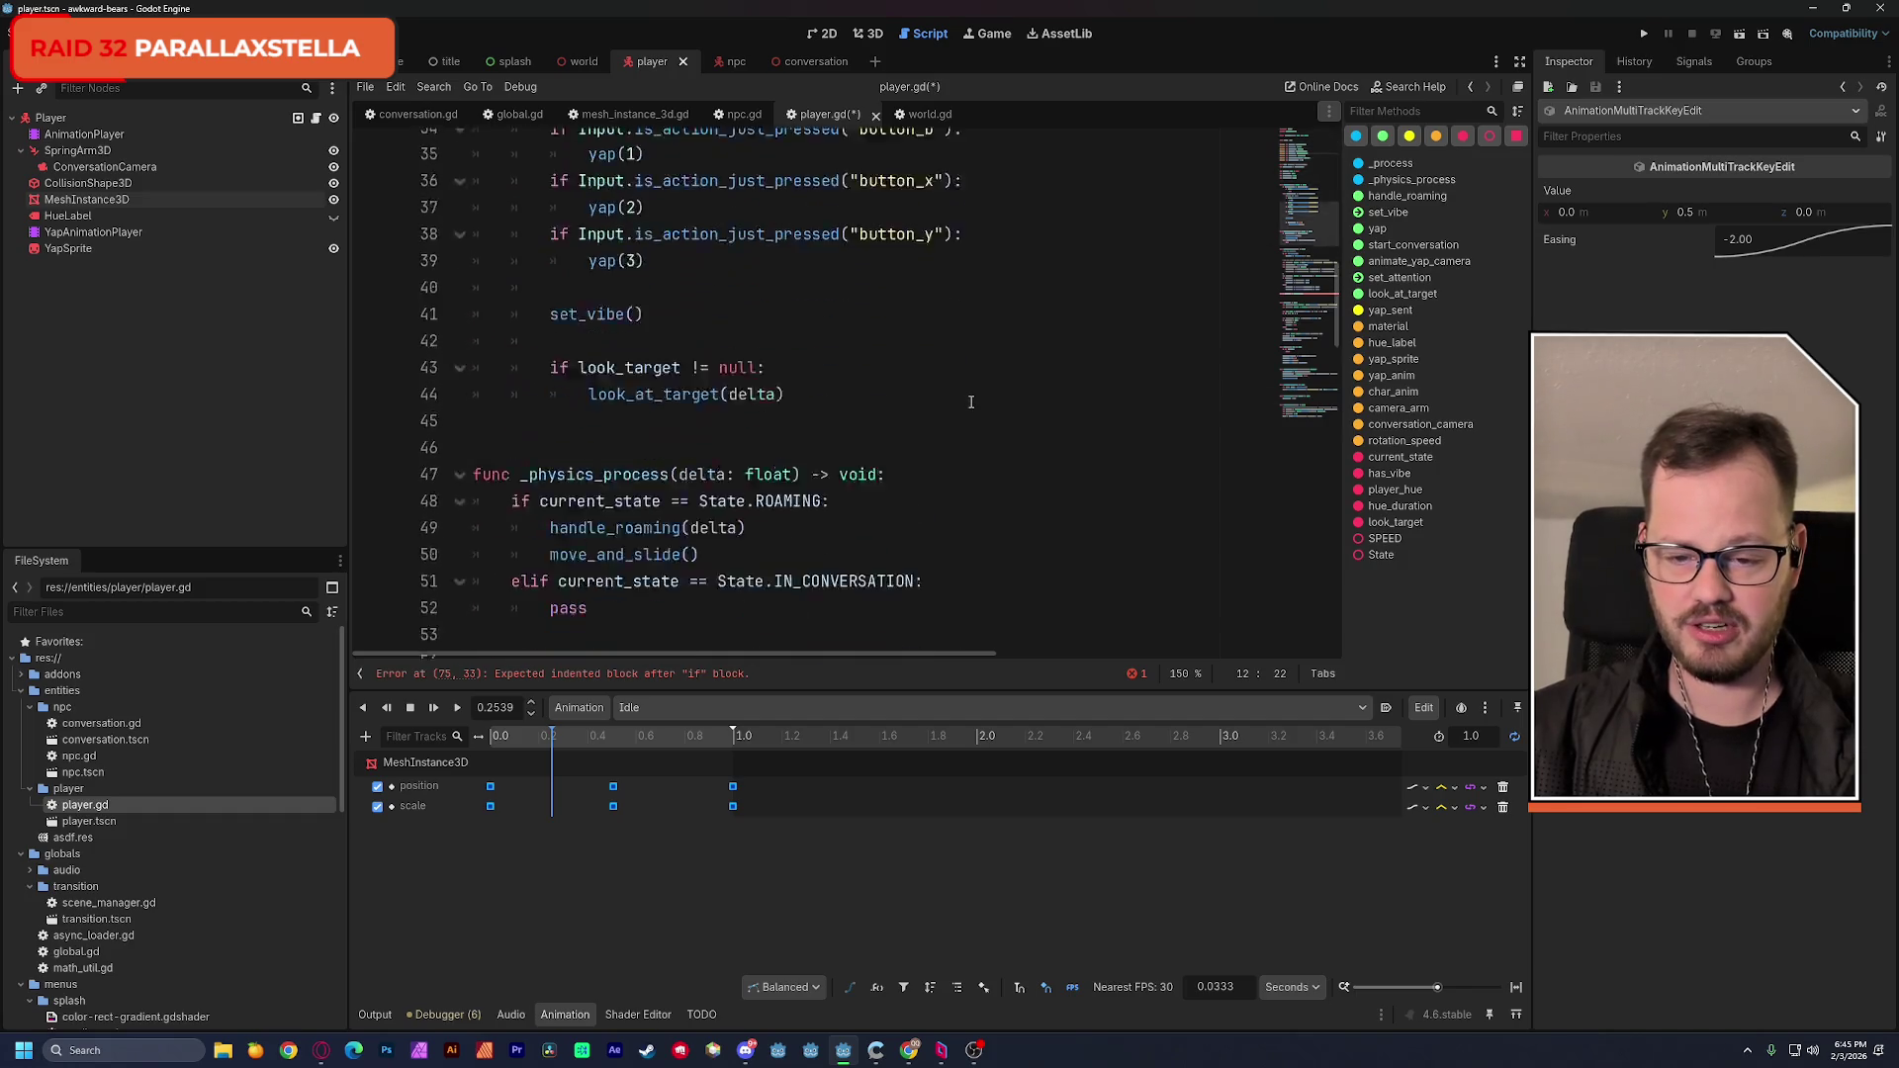
pyautogui.click(735, 427)
pyautogui.hotkey('ctrl', 'v')
pyautogui.write('.pl')
pyautogui.press('Return')
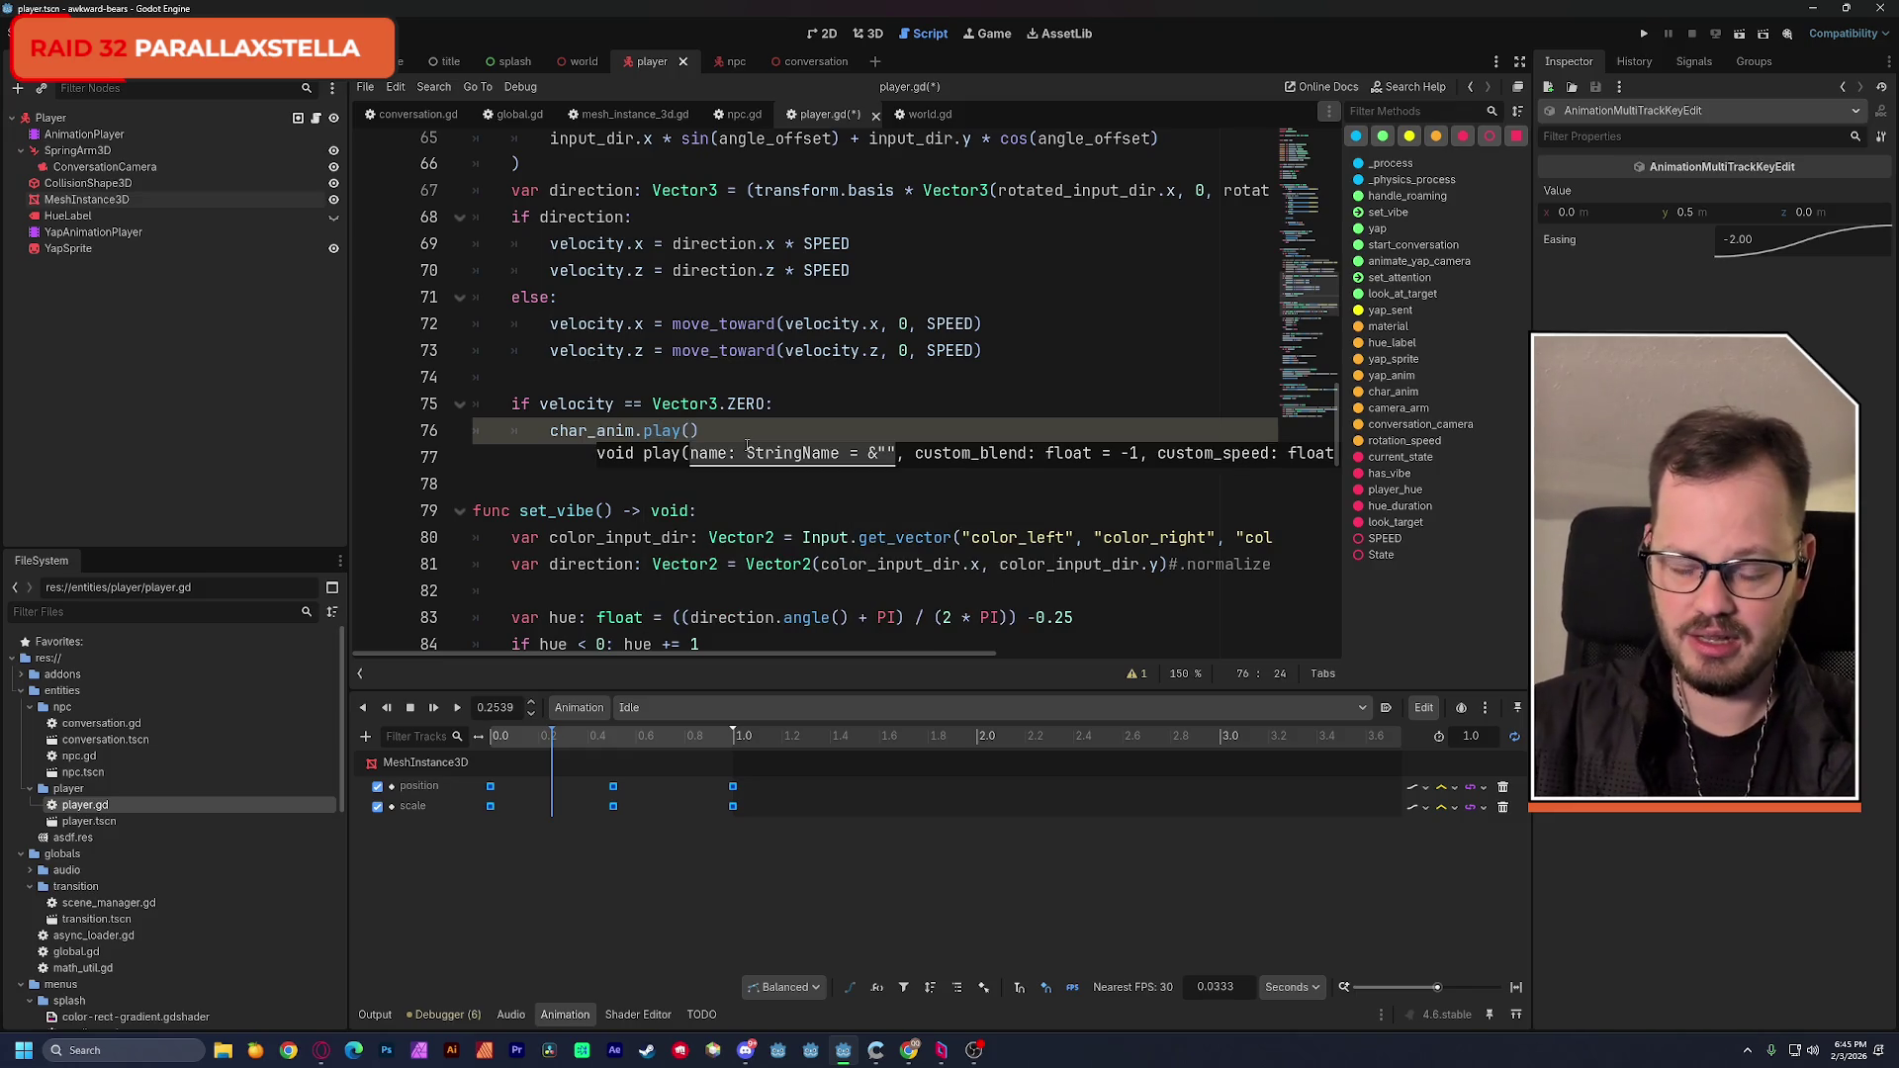
pyautogui.write('"Idle')
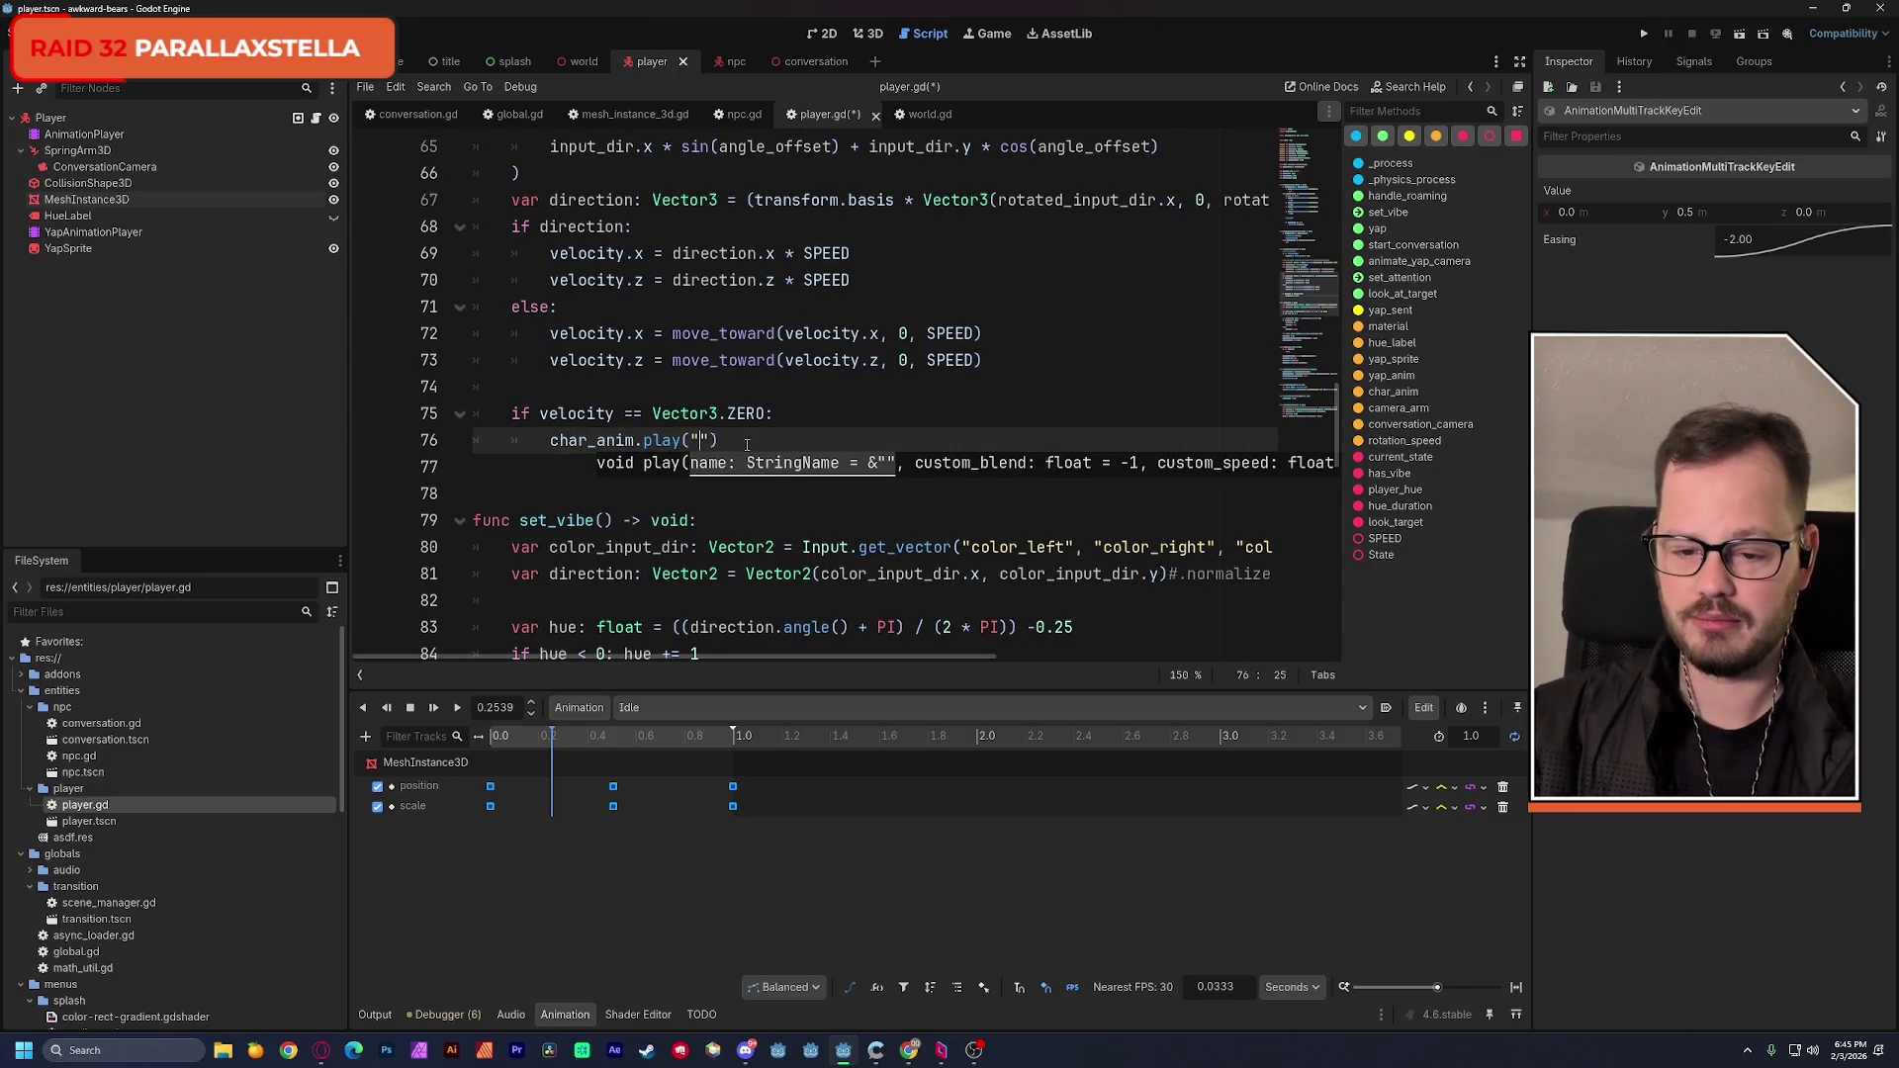
pyautogui.click(780, 439)
pyautogui.press('Return')
pyautogui.write('else:')
pyautogui.press('Return')
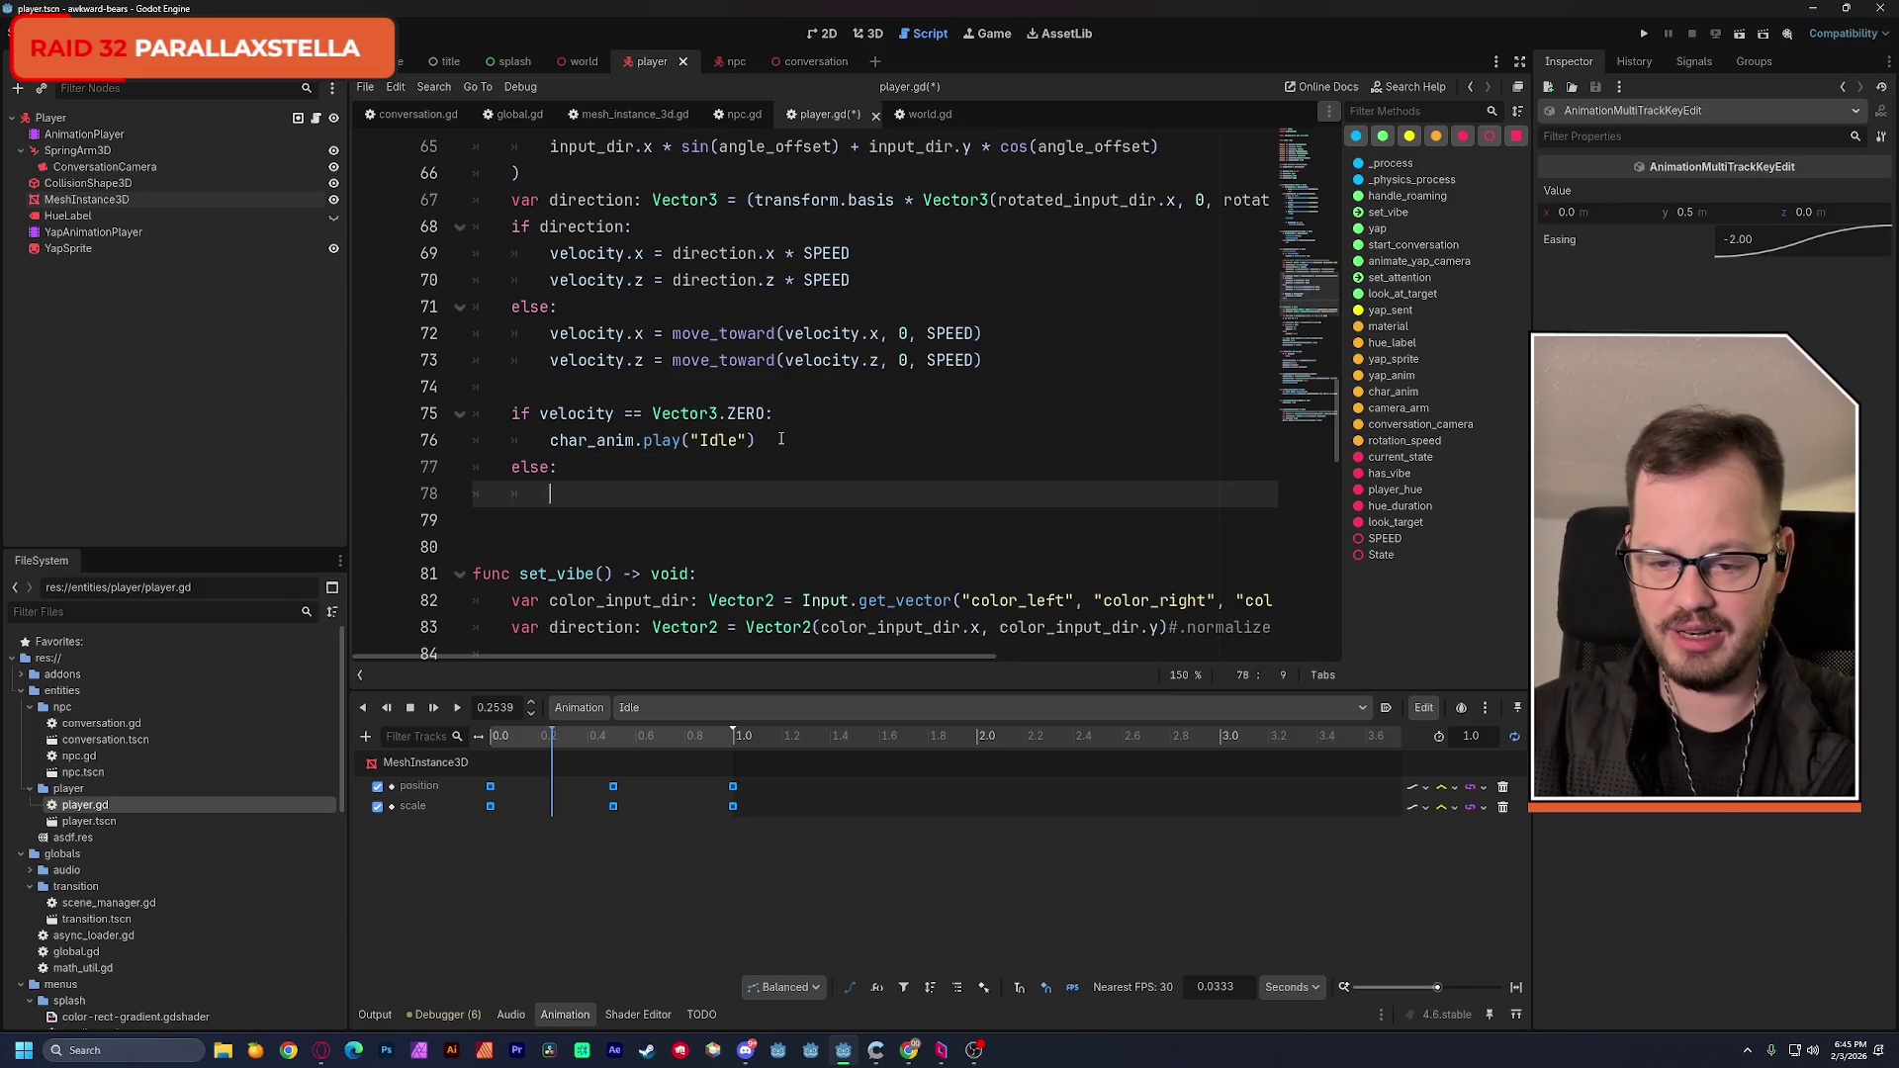
# Put char_anim.play("Walk") under else and save player.gd.
pyautogui.tripleClick(595, 441)
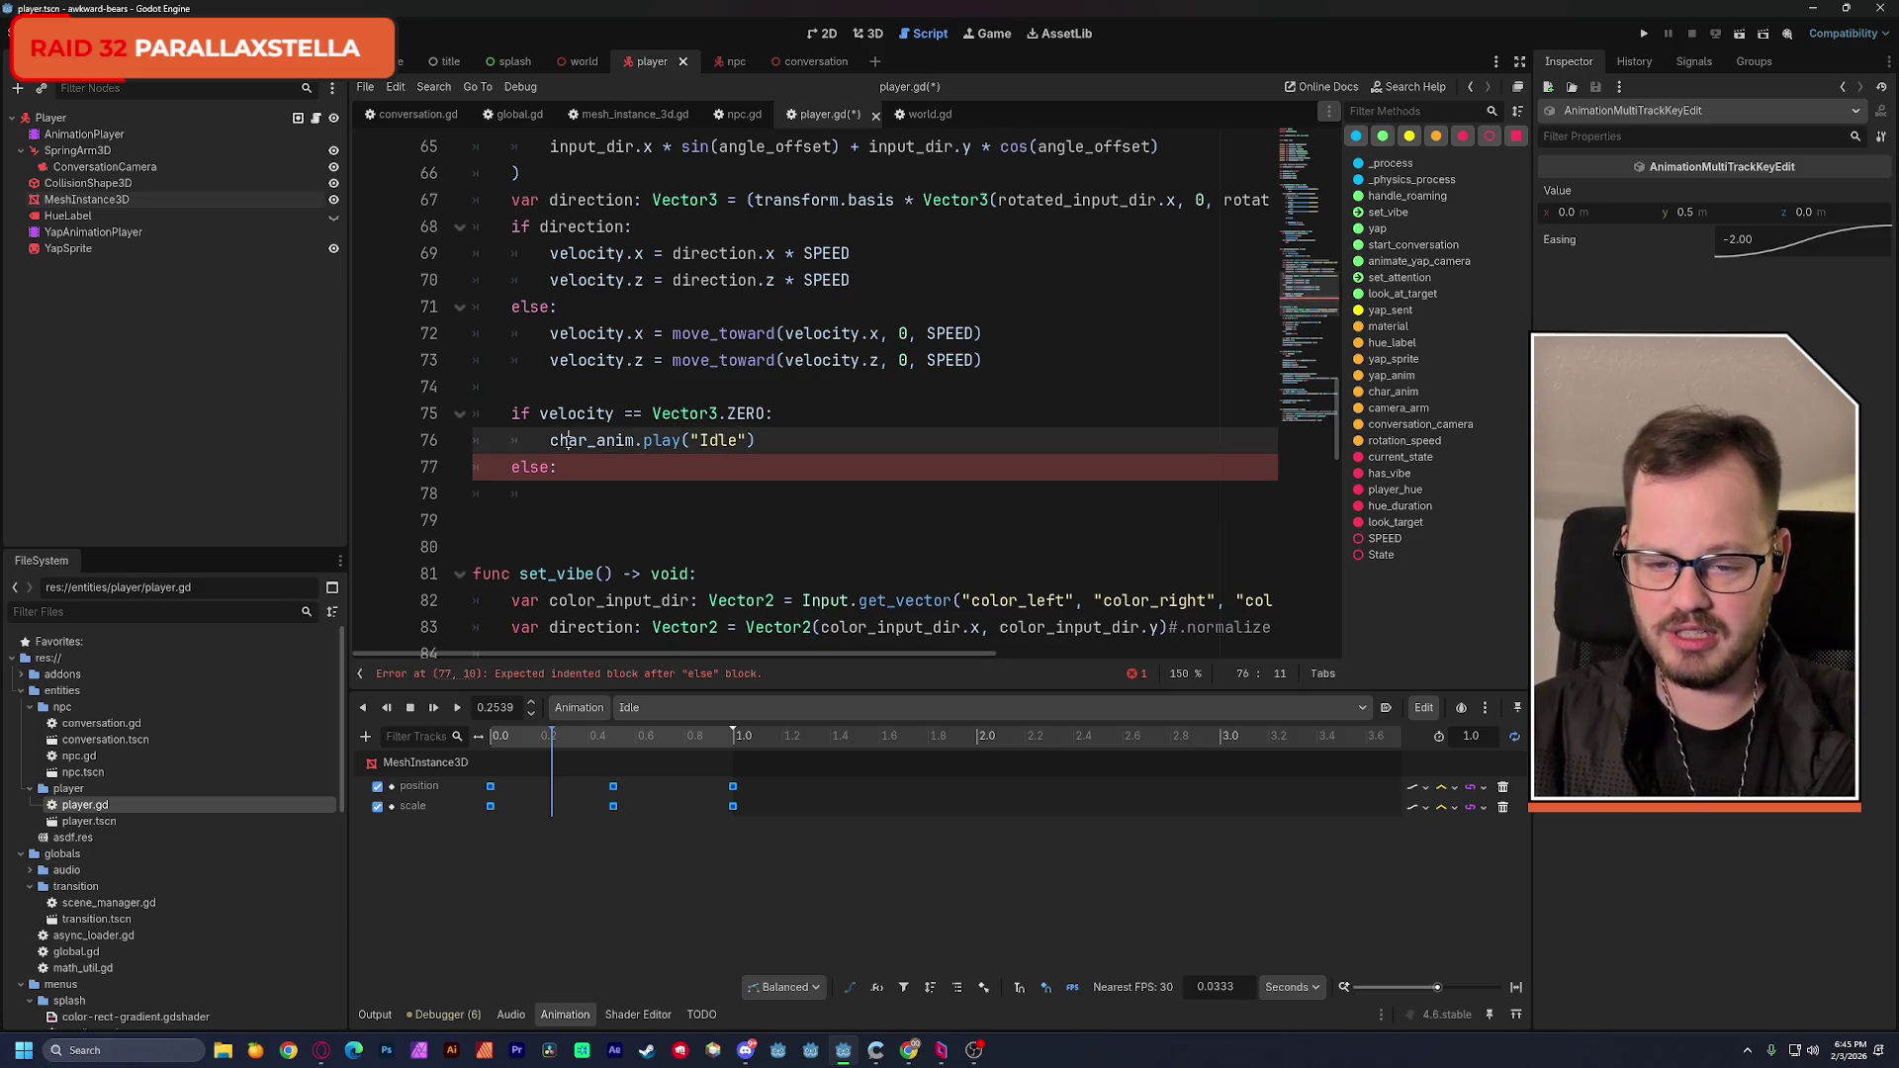
pyautogui.moveTo(550, 440); pyautogui.dragTo(757, 440)
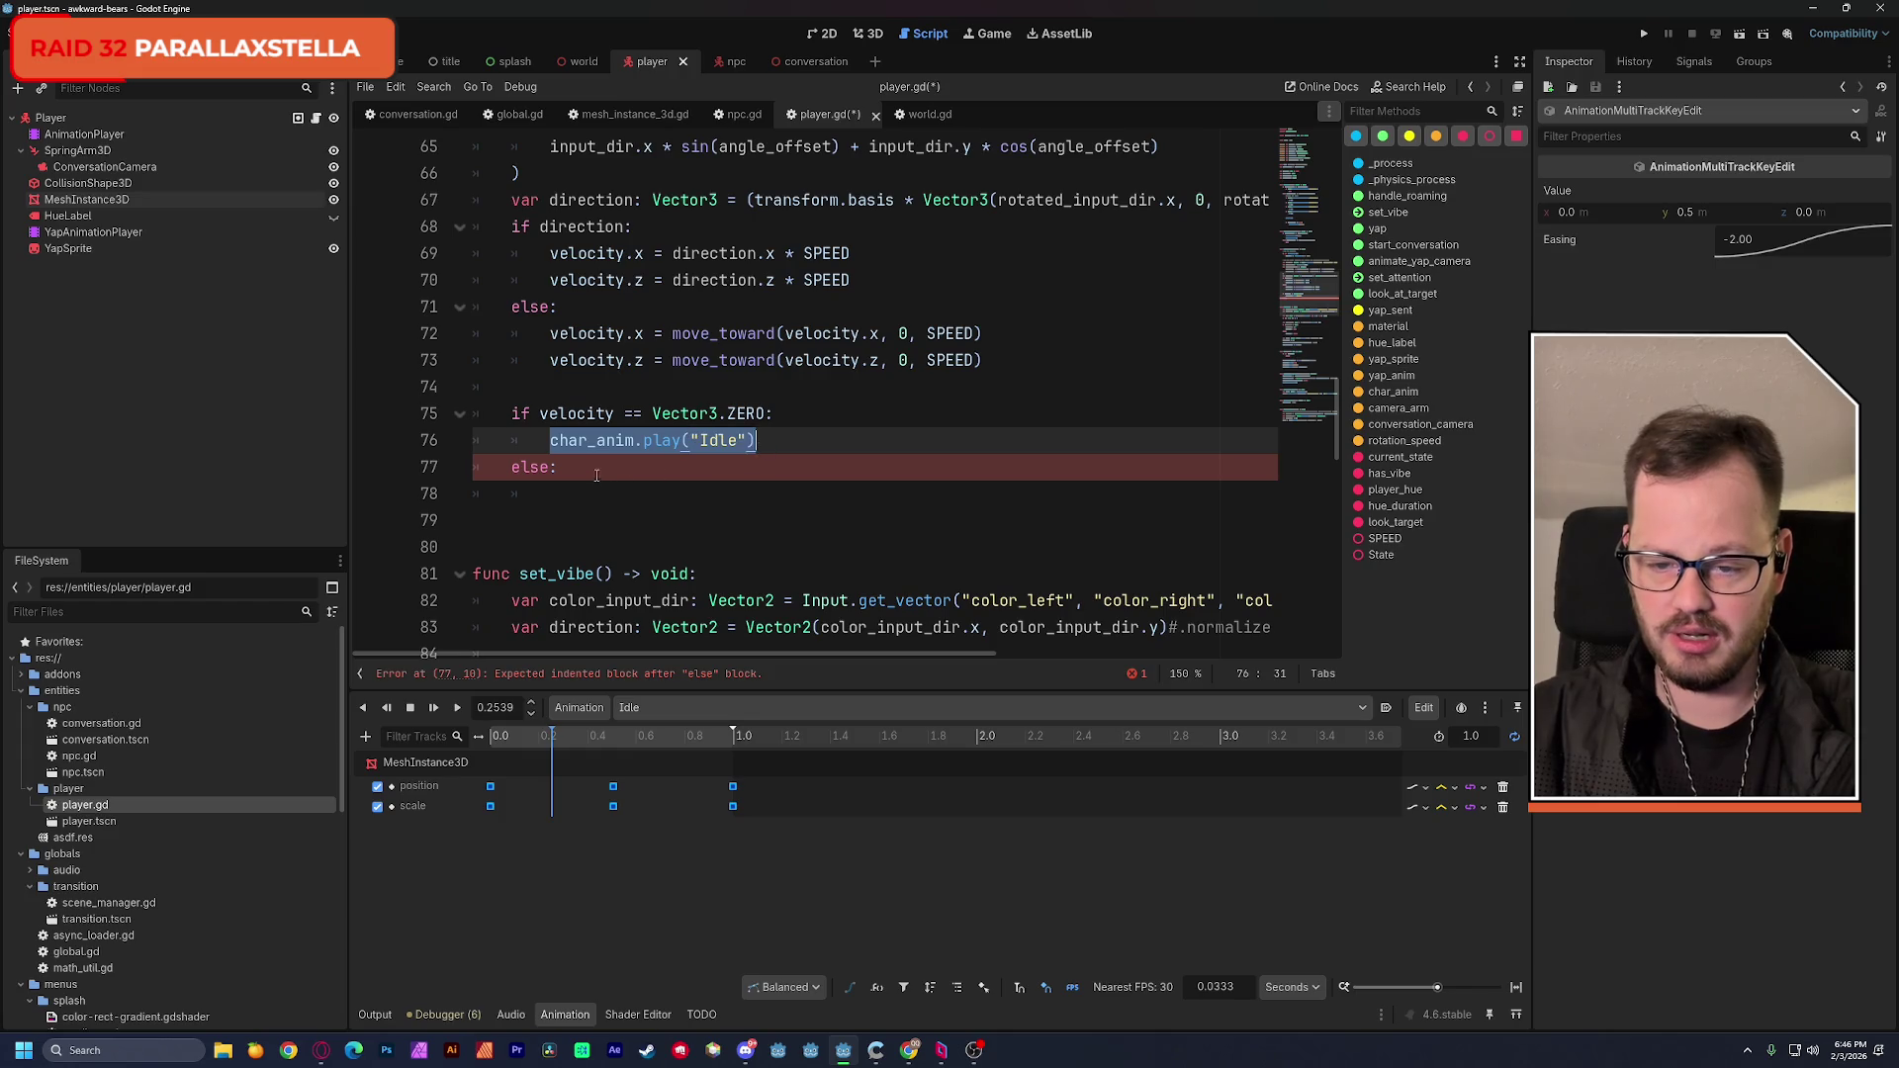
pyautogui.hotkey('ctrl', 'c')
pyautogui.click(668, 502)
pyautogui.hotkey('ctrl', 'v')
pyautogui.doubleClick(717, 494)
pyautogui.write('Walk')
pyautogui.hotkey('ctrl', 's')
pyautogui.click(863, 412)
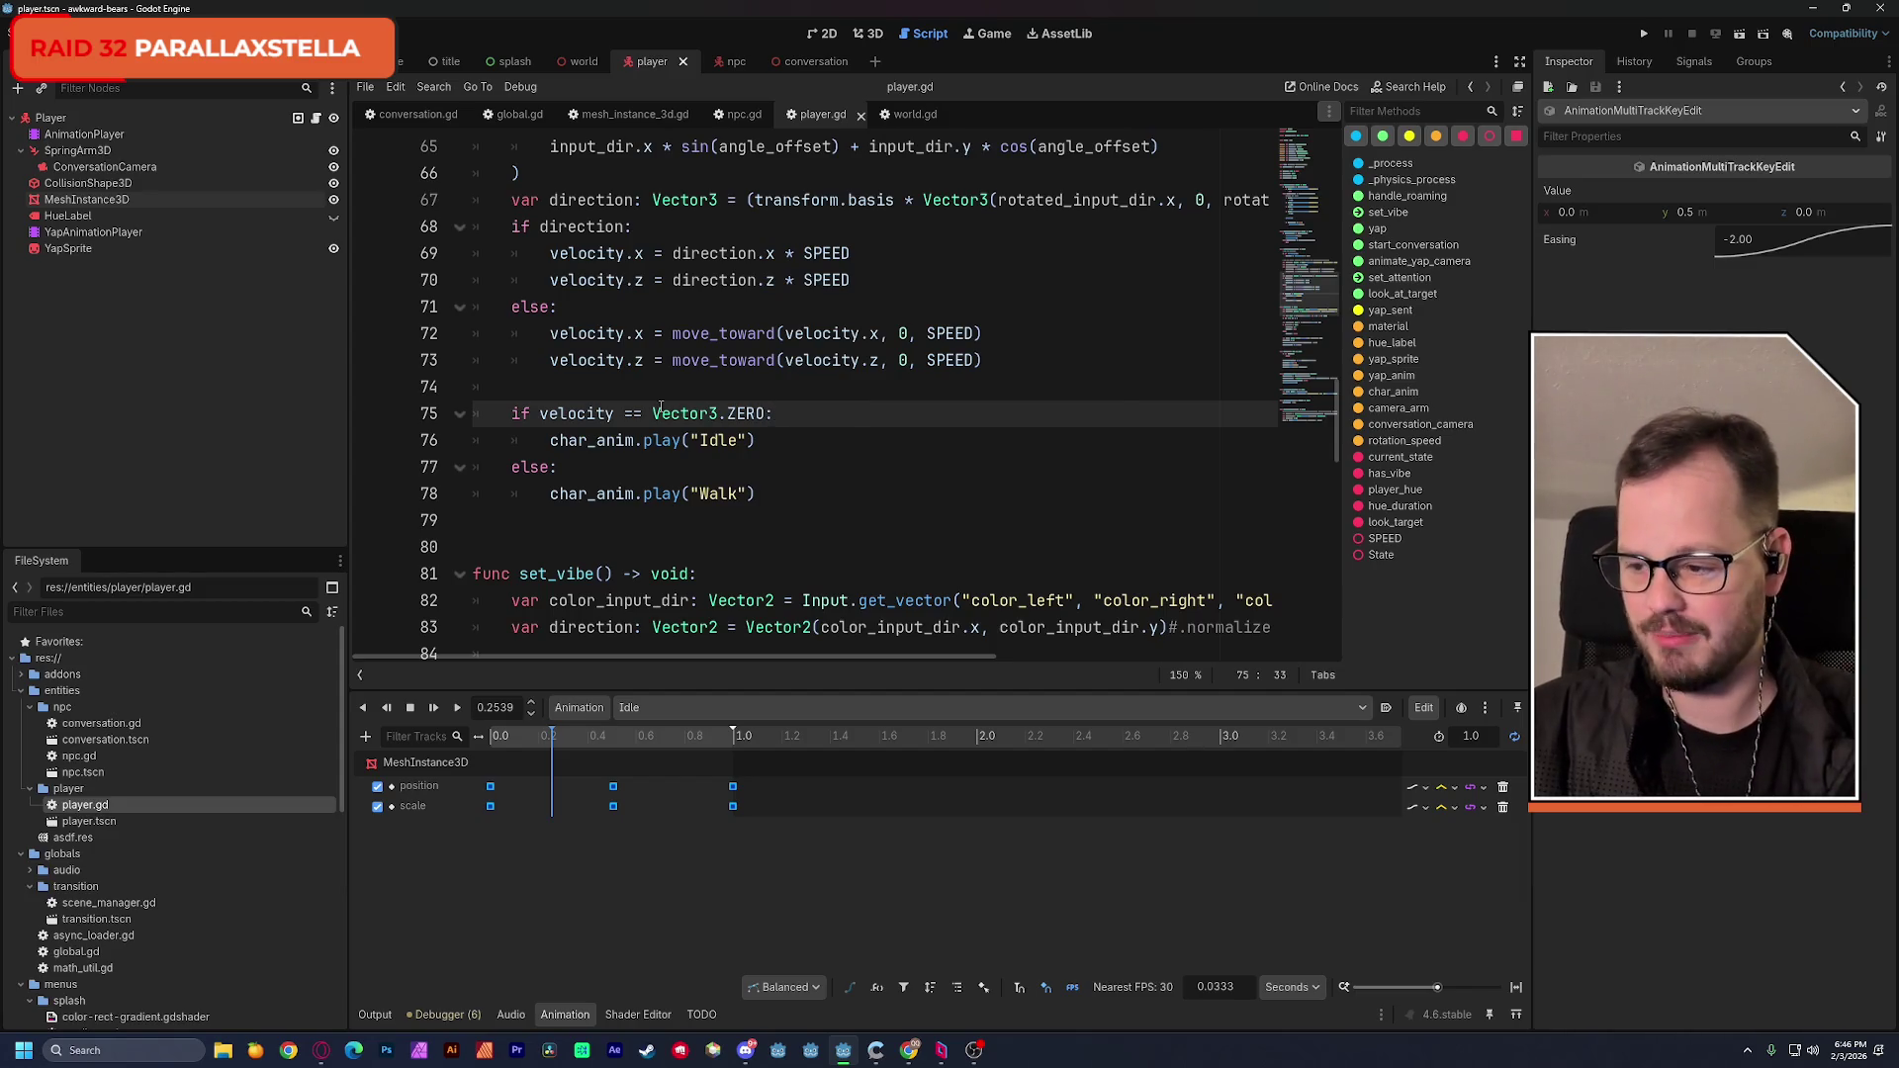
pyautogui.hotkey('alt', 'Tab')
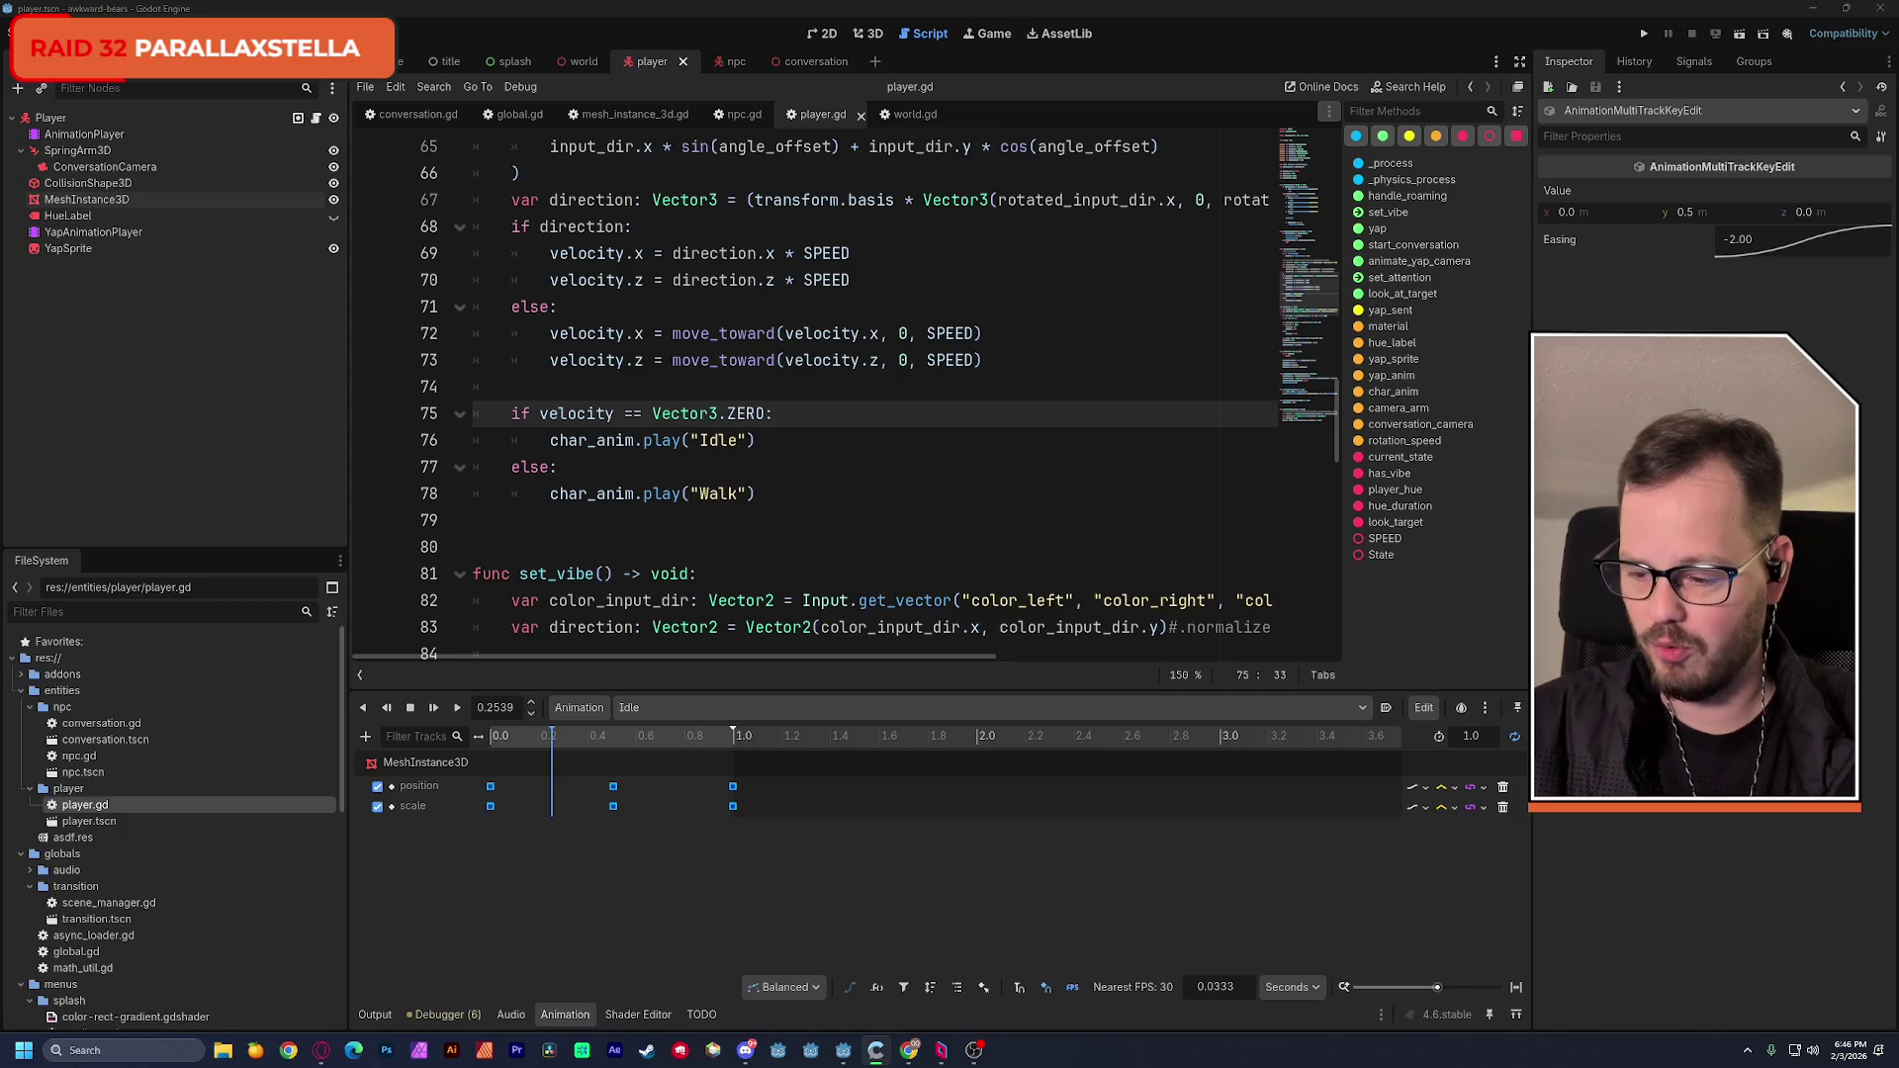
# Run the world scene, walk the player with the D key to test idle and walk animations, then close the game.
pyautogui.click(582, 61)
pyautogui.click(1741, 36)
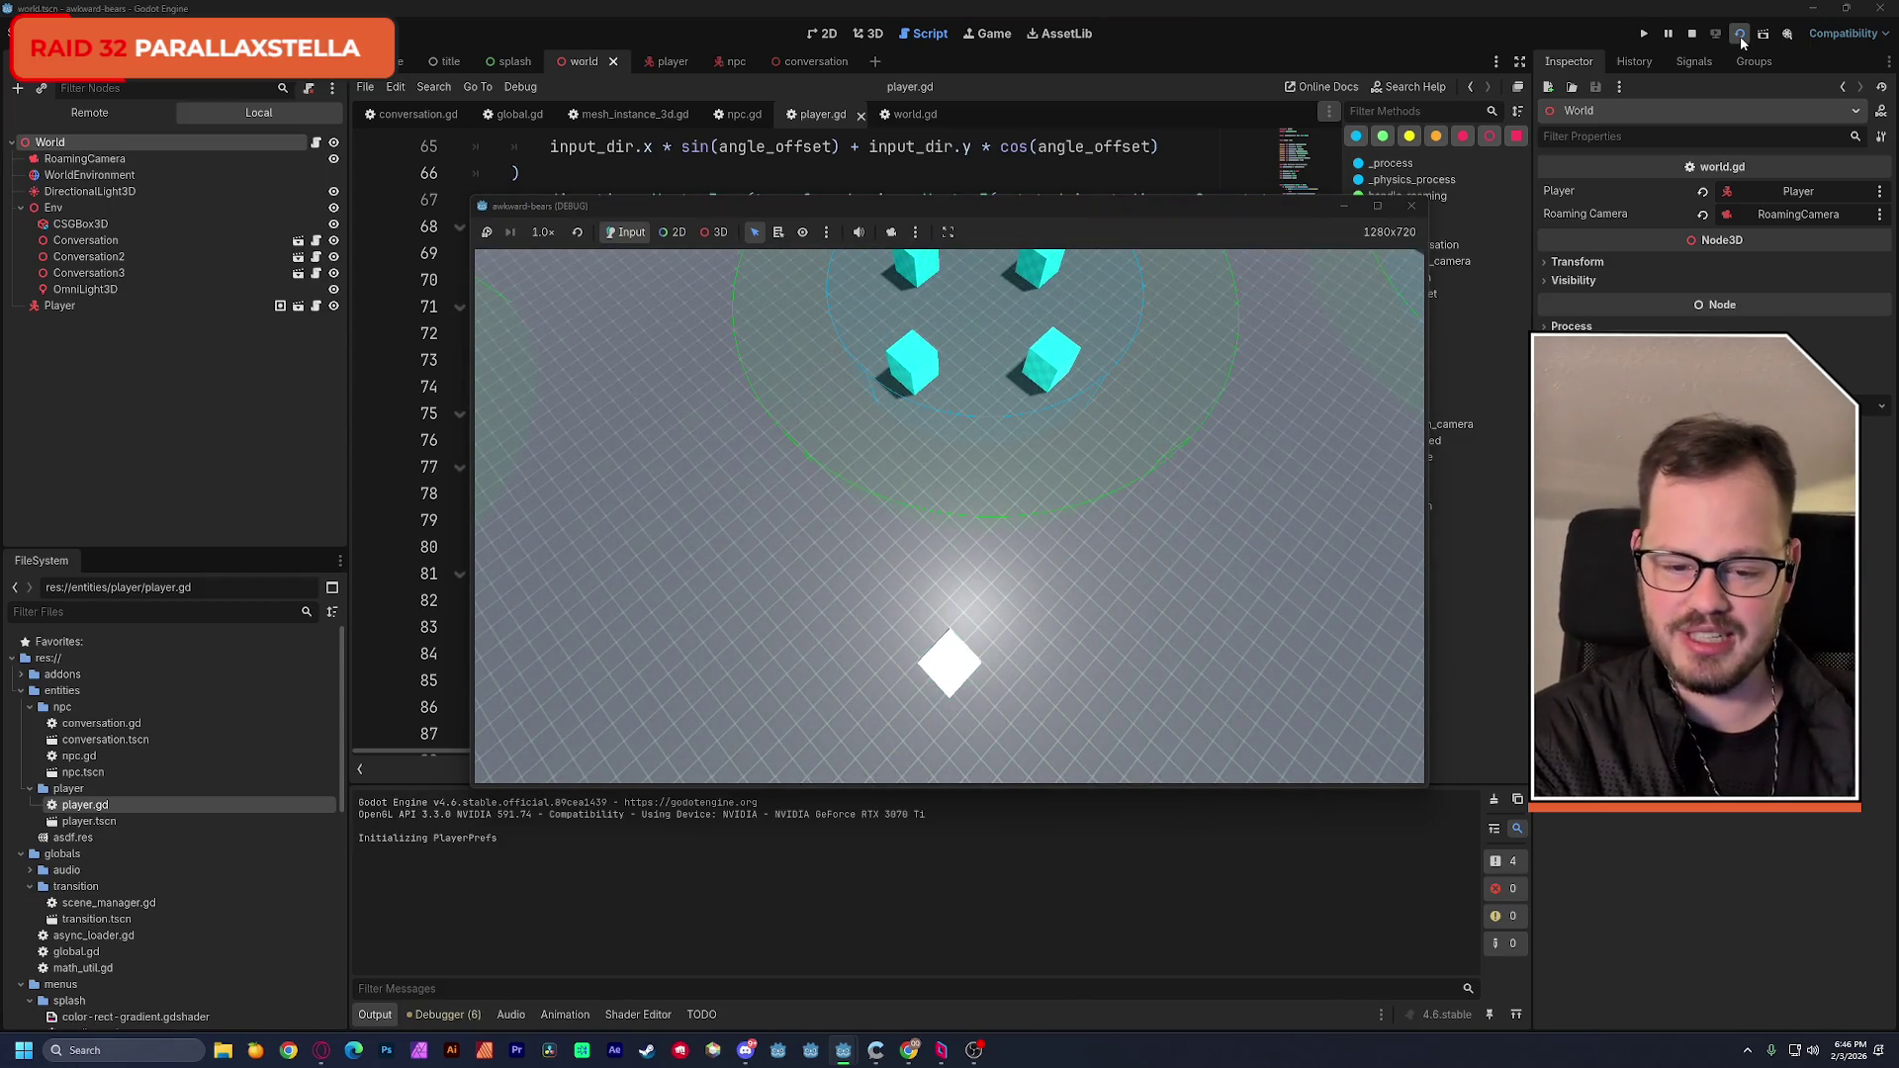
pyautogui.press('d')
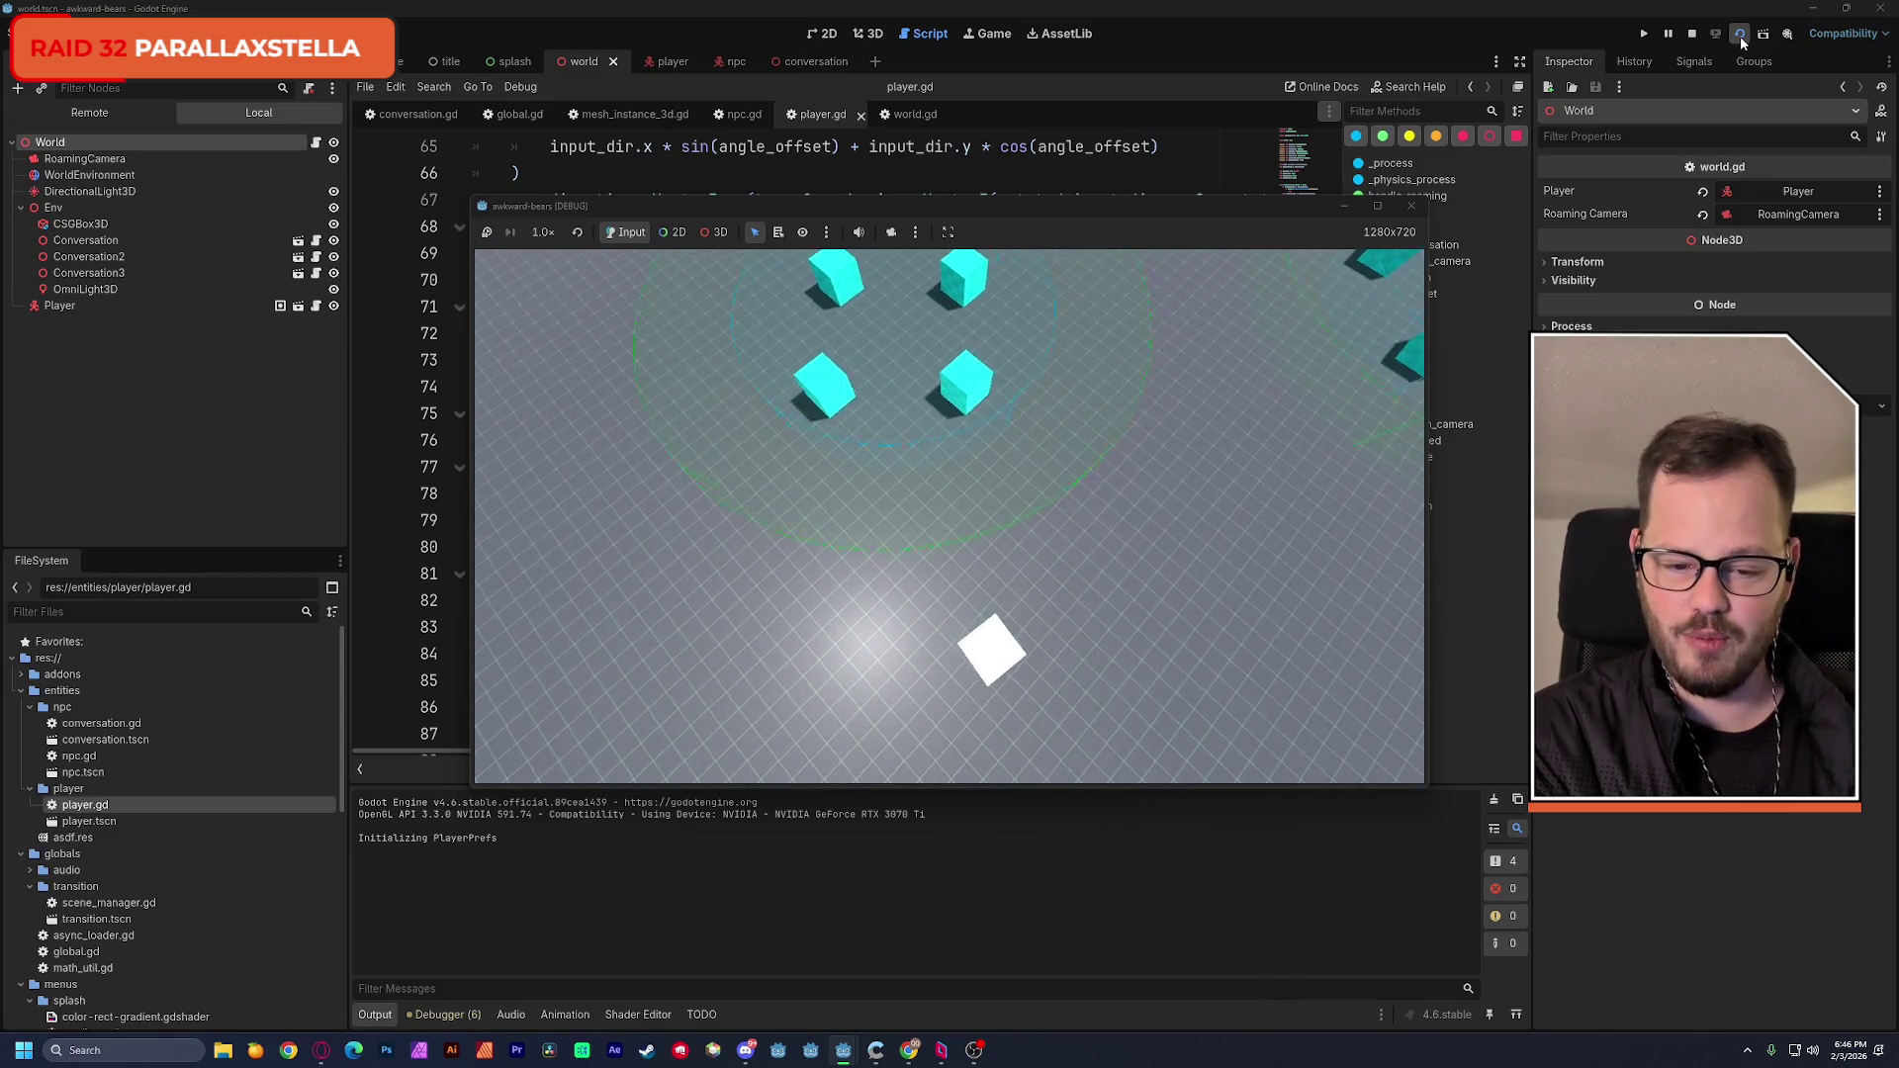
pyautogui.press('d')
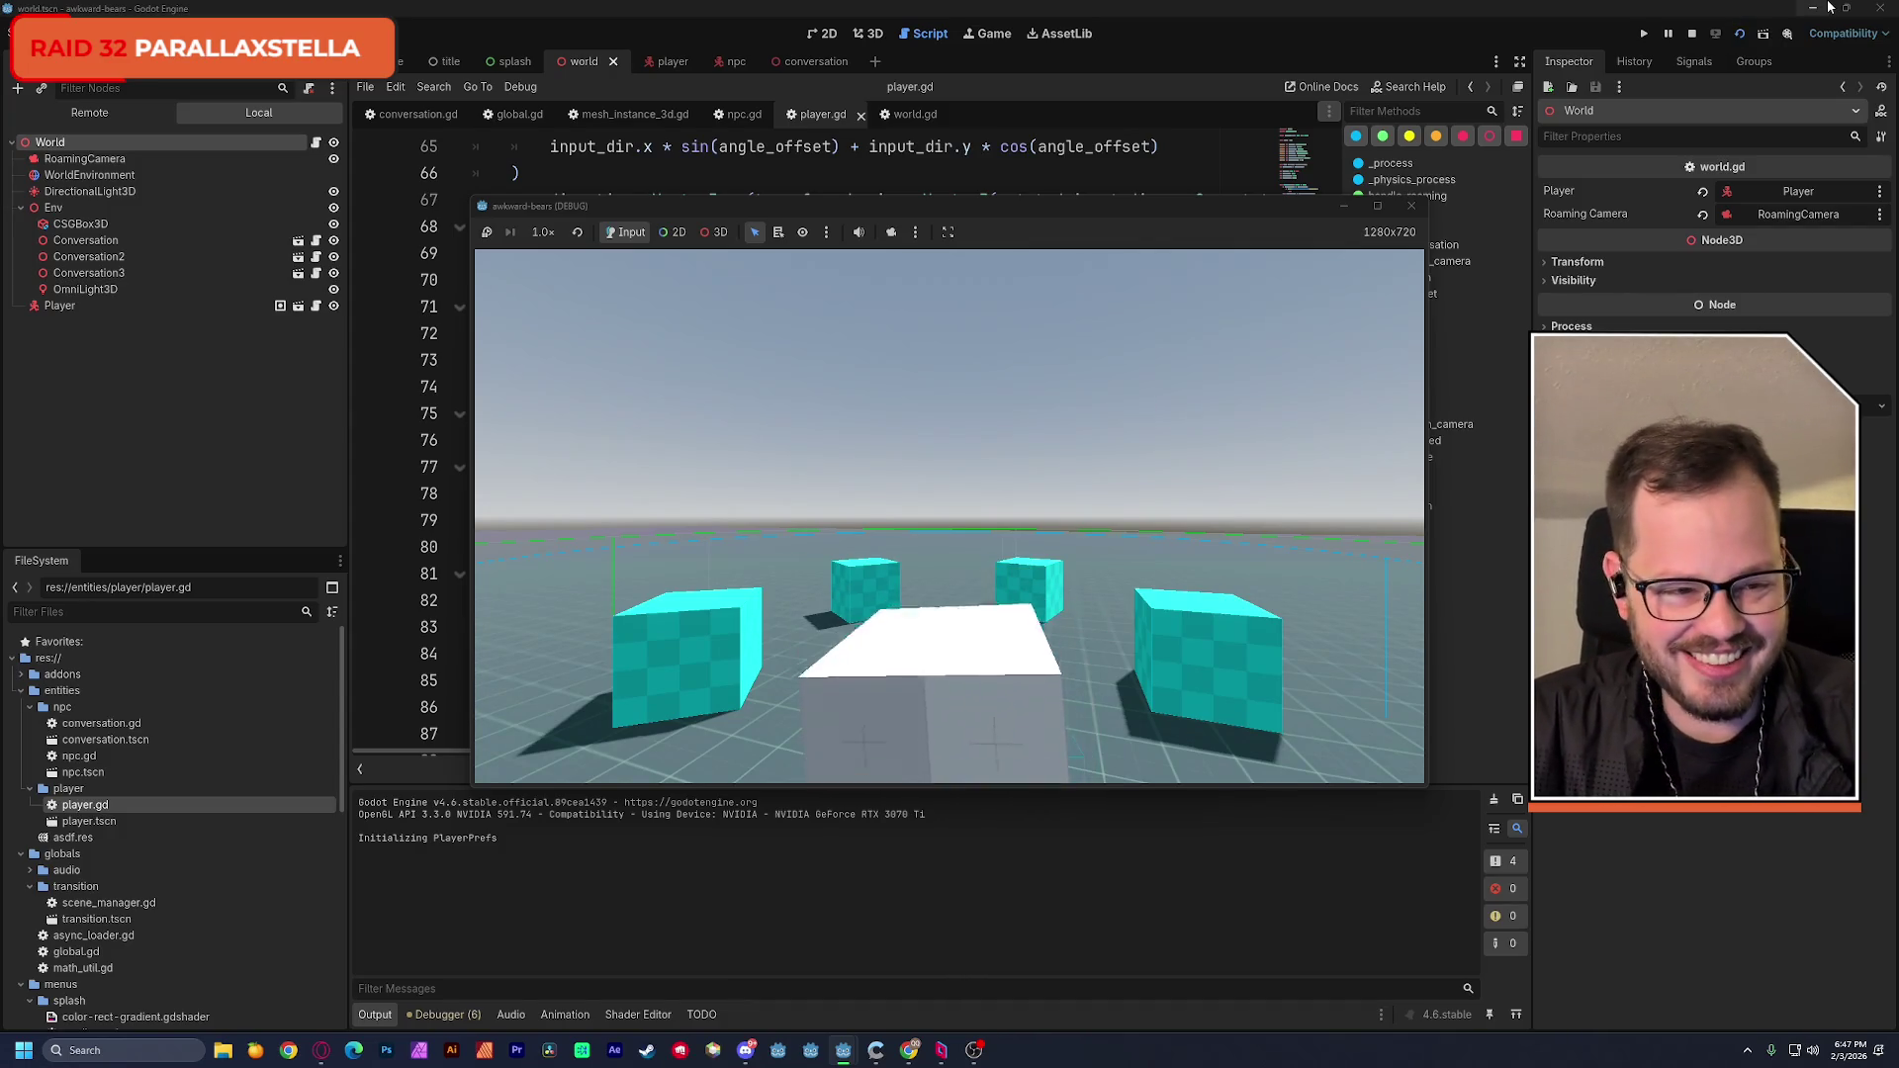
pyautogui.click(1411, 207)
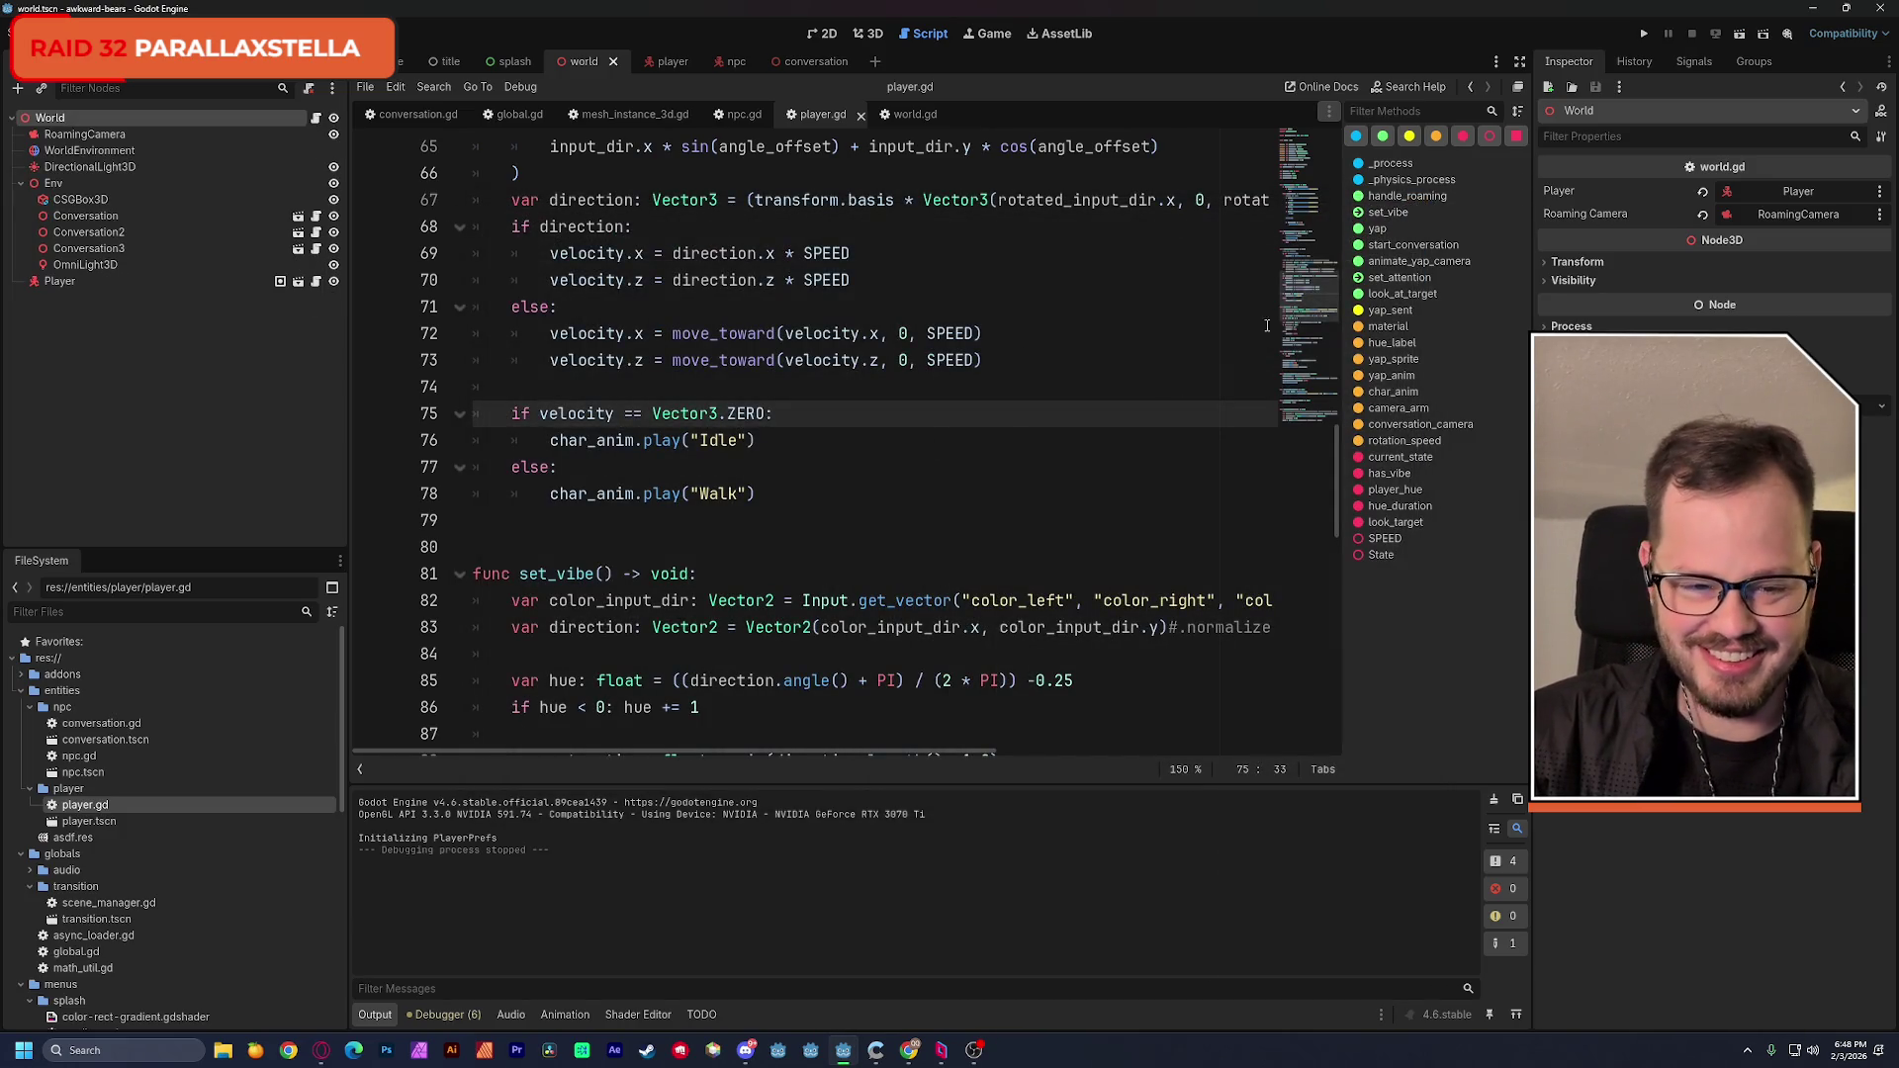
# Select the char_anim.play("Idle") call on line 76 and scroll to start_conversation.
pyautogui.scroll(-1, 1312, 313)
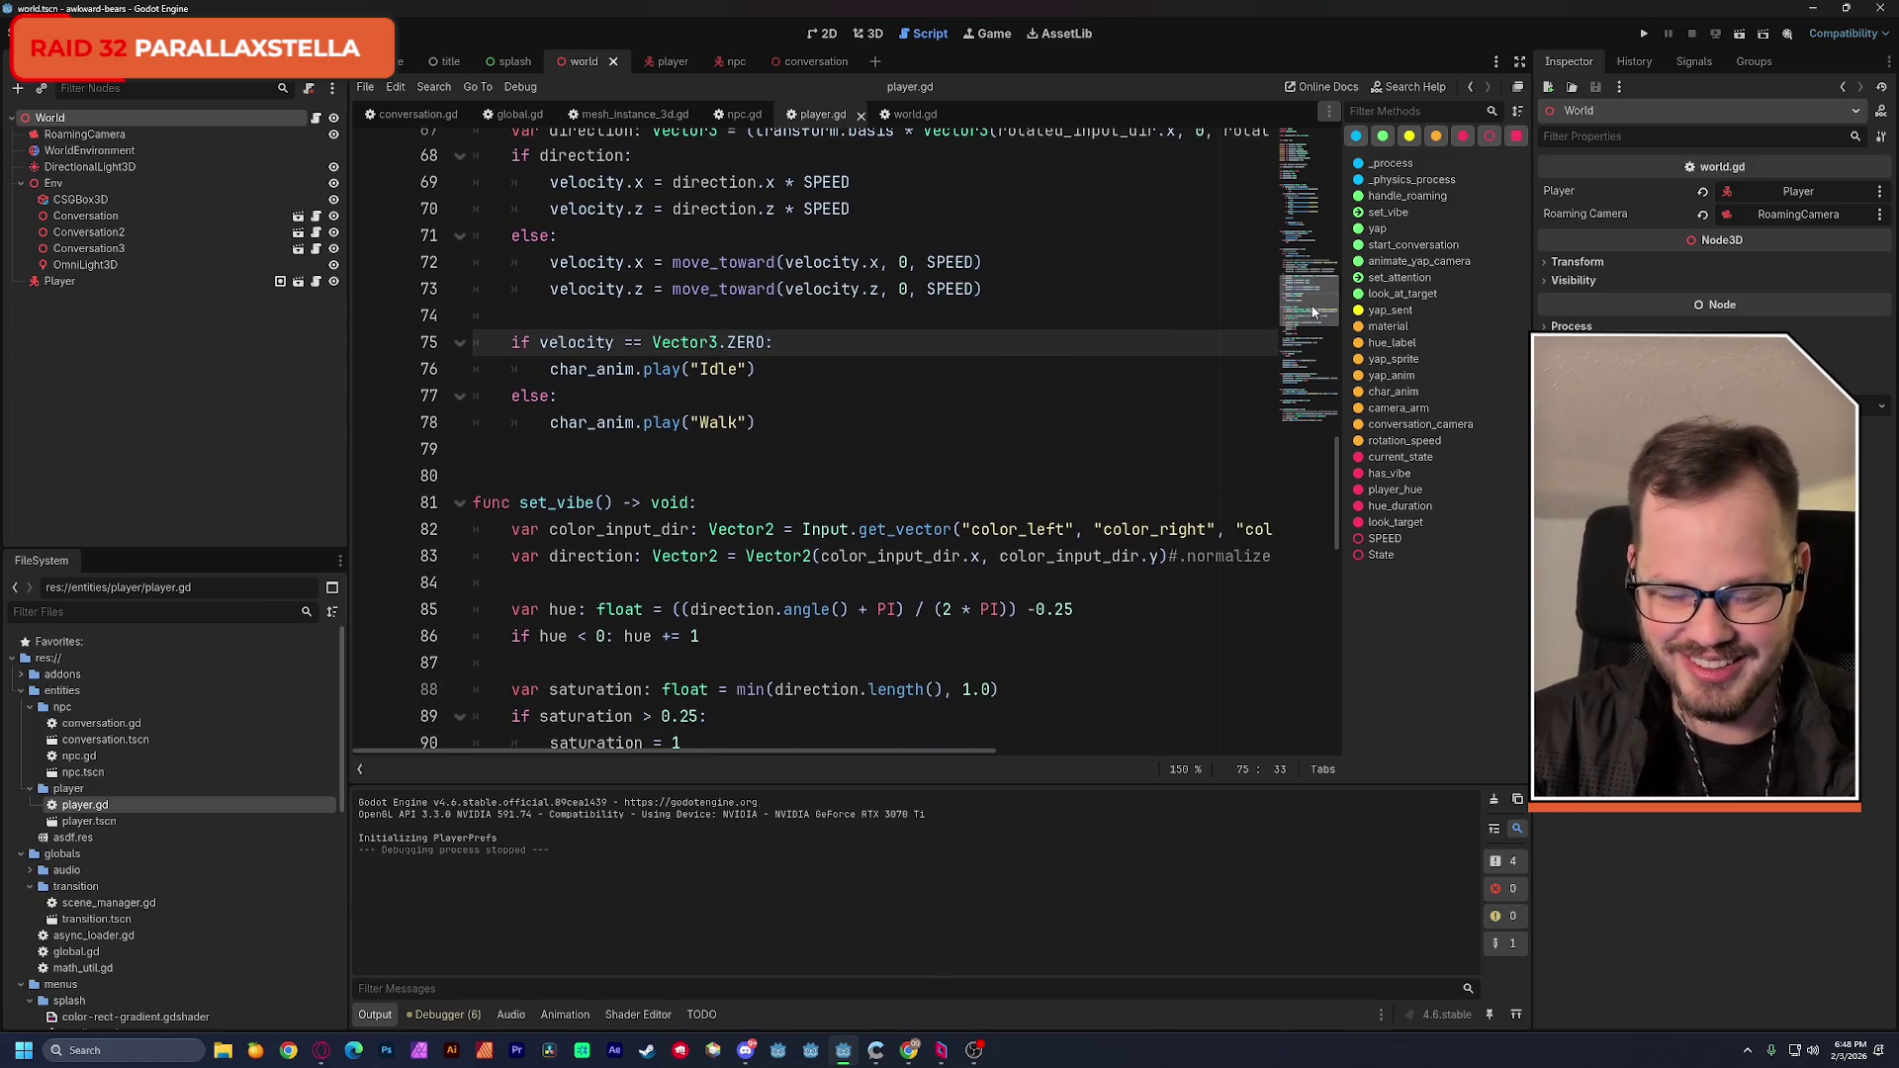
pyautogui.scroll(3, 1313, 313)
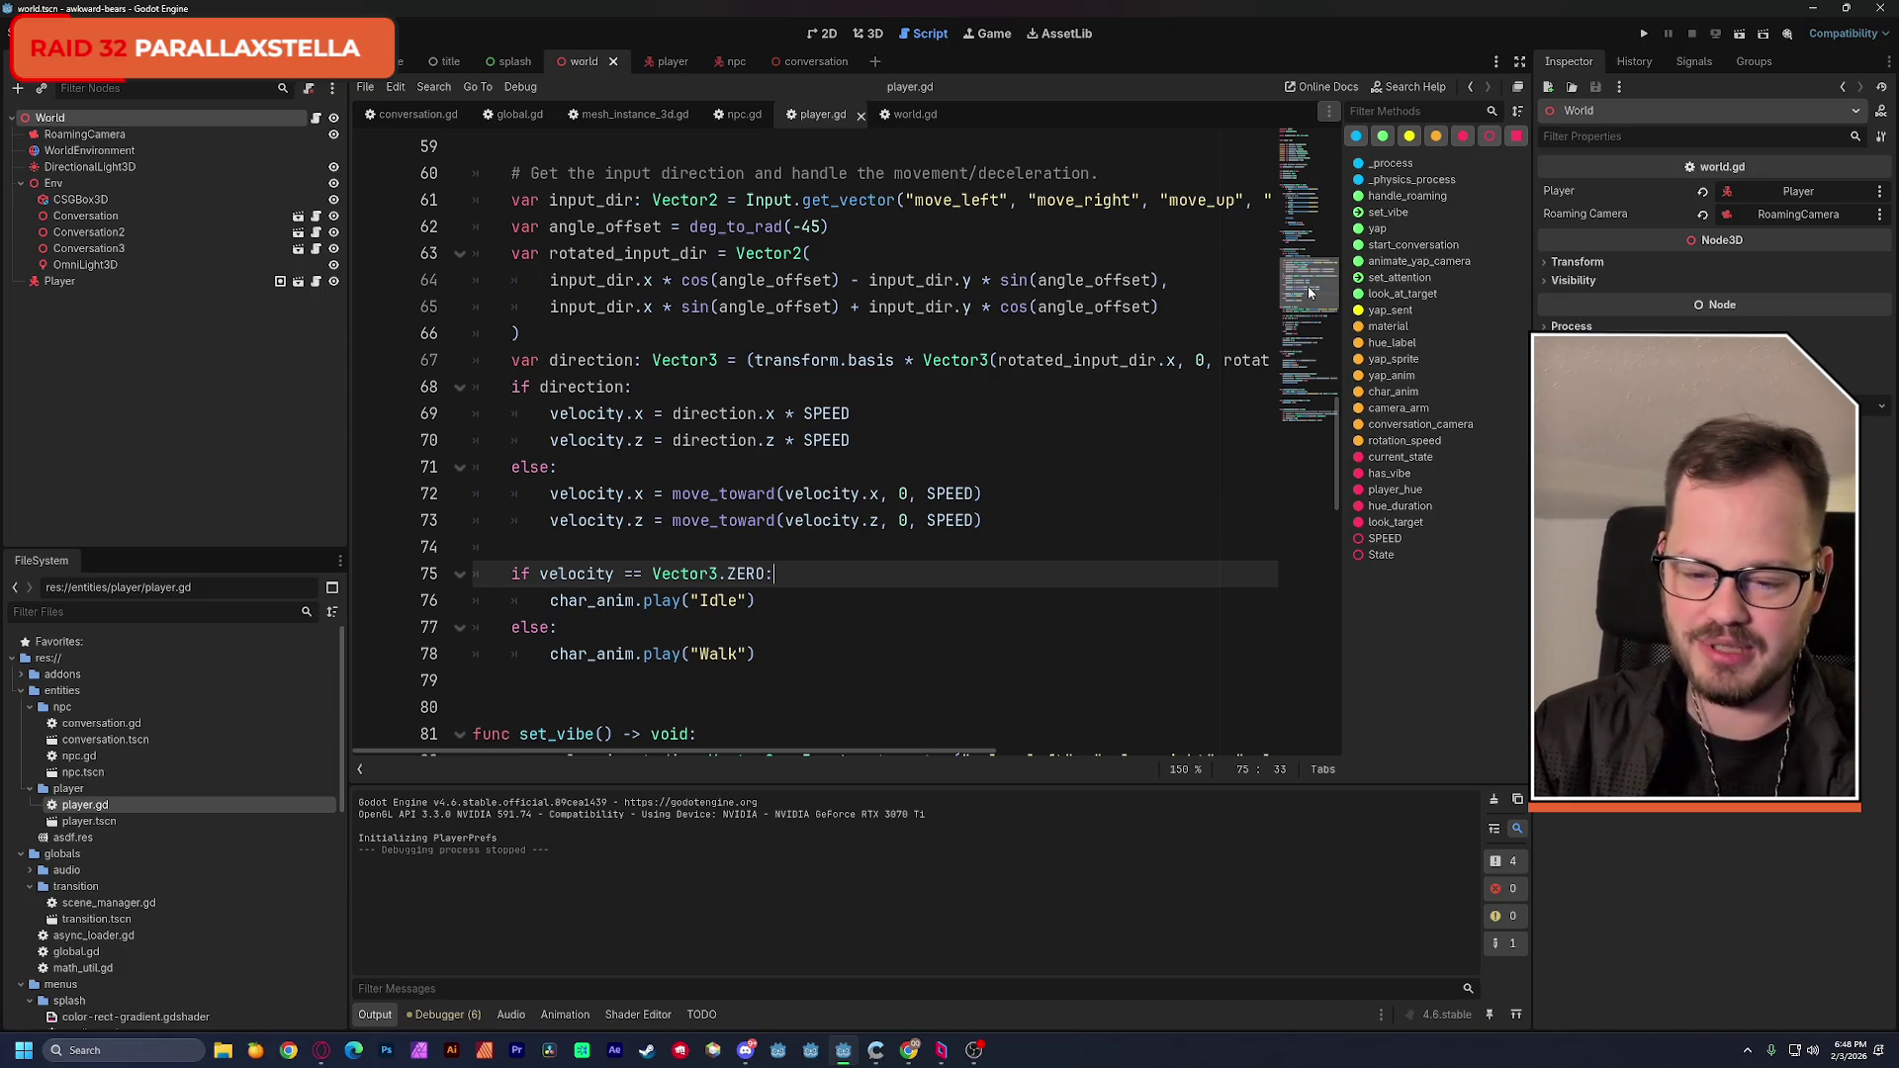
pyautogui.moveTo(1308, 287)
pyautogui.mouseDown()
pyautogui.moveTo(1304, 346)
pyautogui.moveTo(1304, 326)
pyautogui.mouseUp()
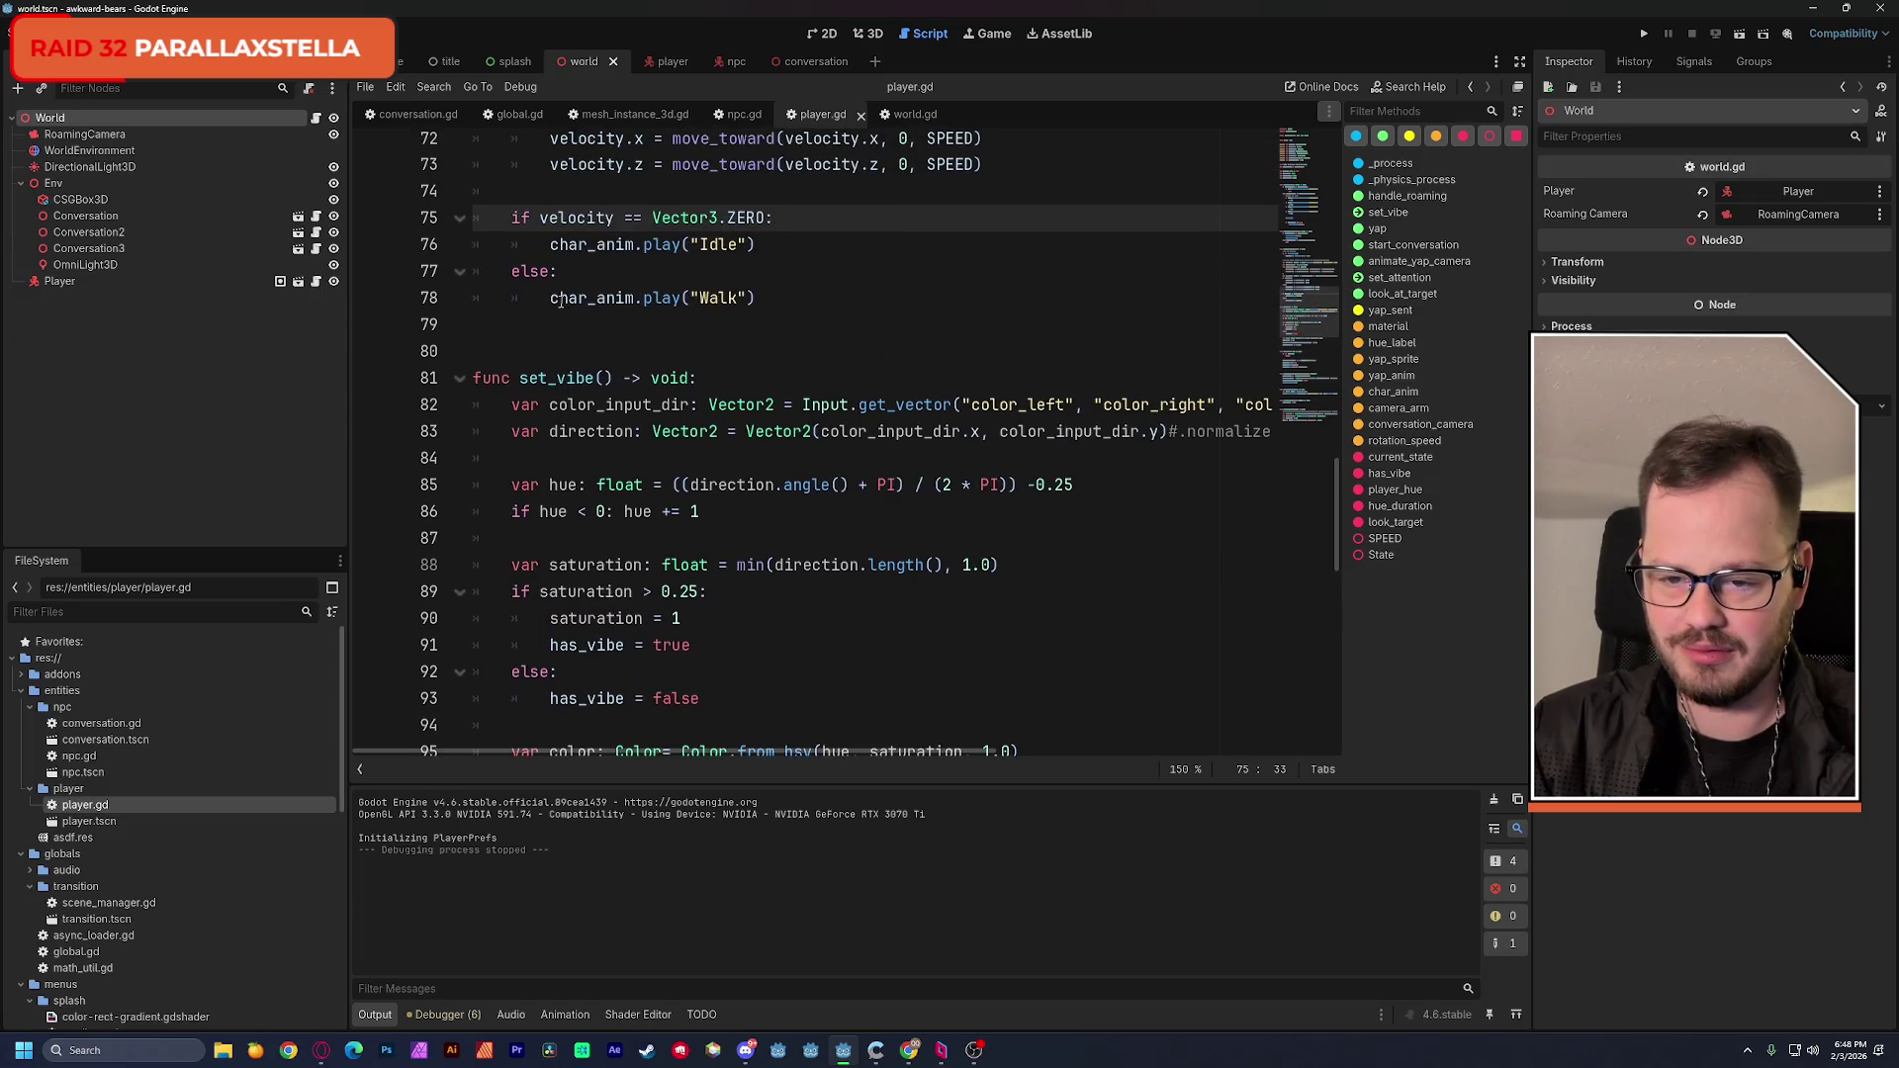
pyautogui.moveTo(550, 246); pyautogui.dragTo(762, 249)
pyautogui.hotkey('ctrl', 'c')
pyautogui.moveTo(1289, 287); pyautogui.dragTo(1311, 413)
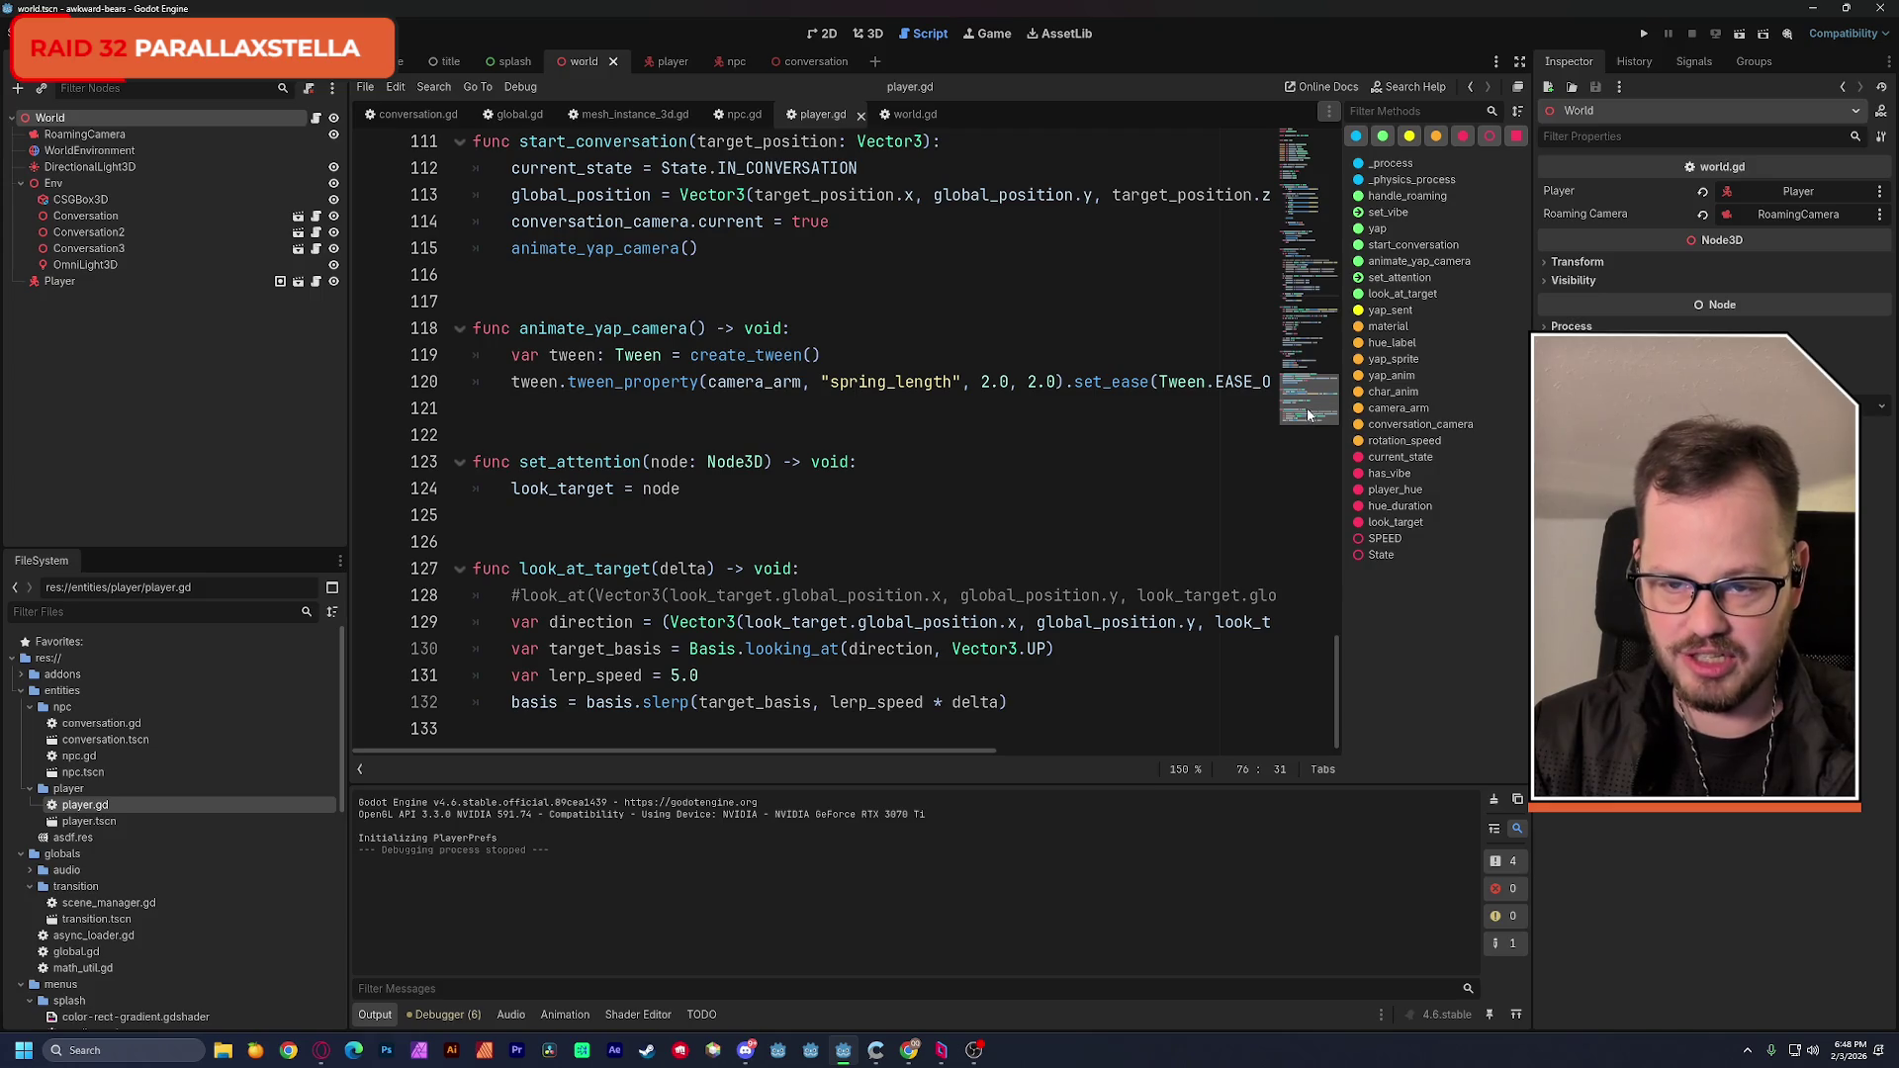
pyautogui.scroll(1, 1308, 408)
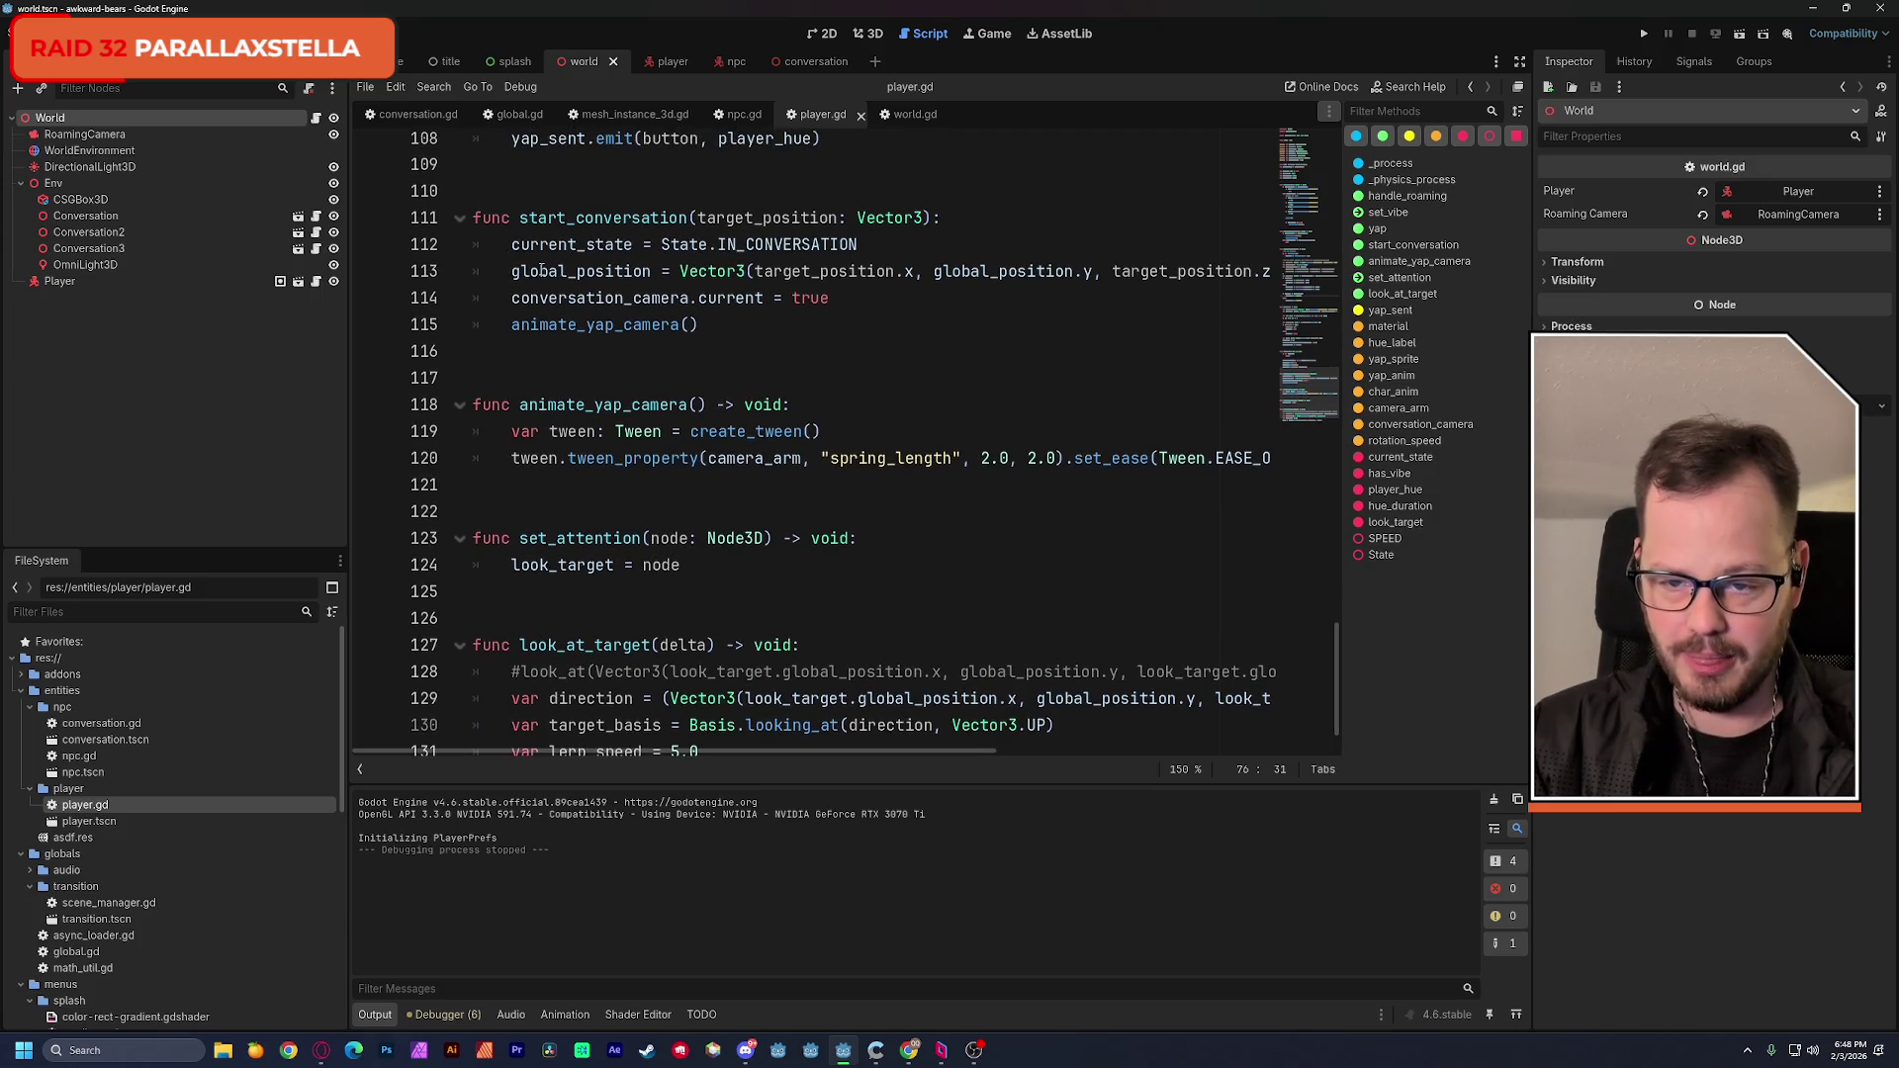
# Insert char_anim.play("RESET") on line 115 above animate_yap_camera() and save player.gd.
pyautogui.click(513, 325)
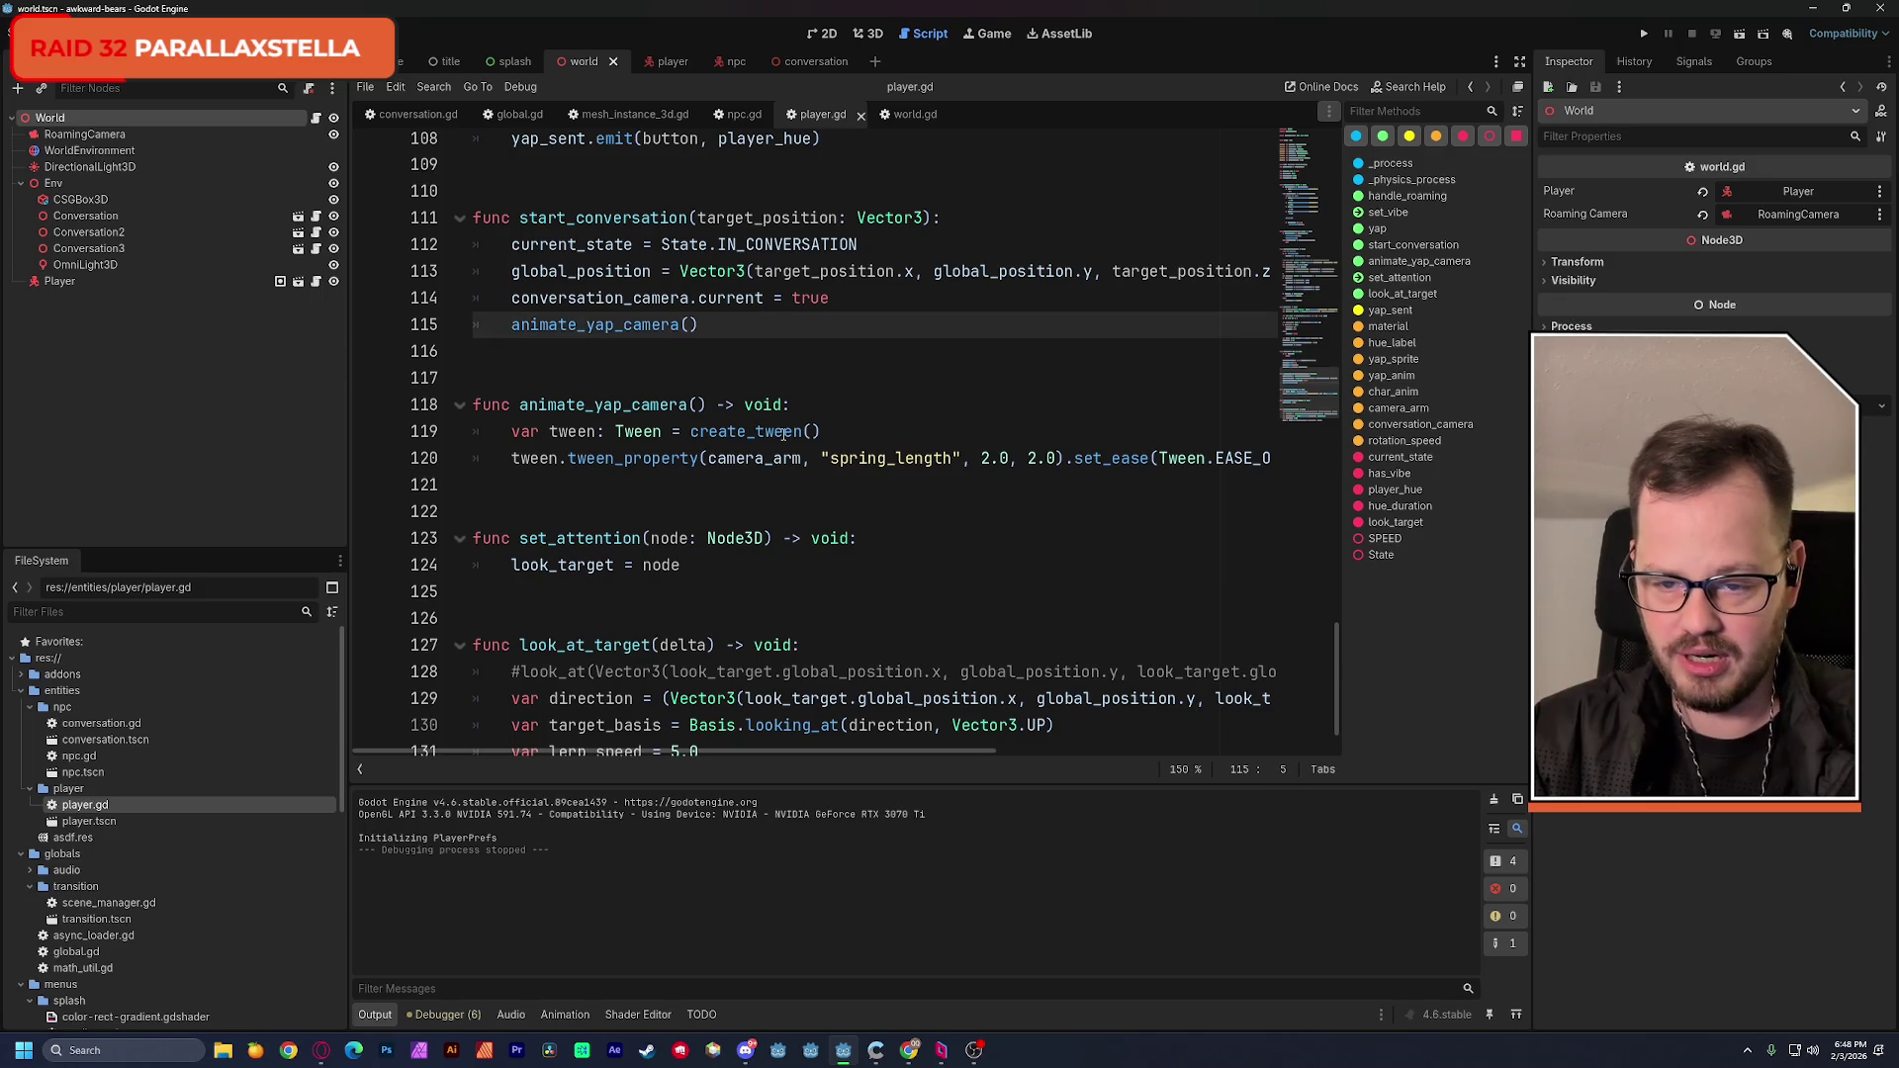
pyautogui.press('Return')
pyautogui.press('Up')
pyautogui.hotkey('ctrl', 'v')
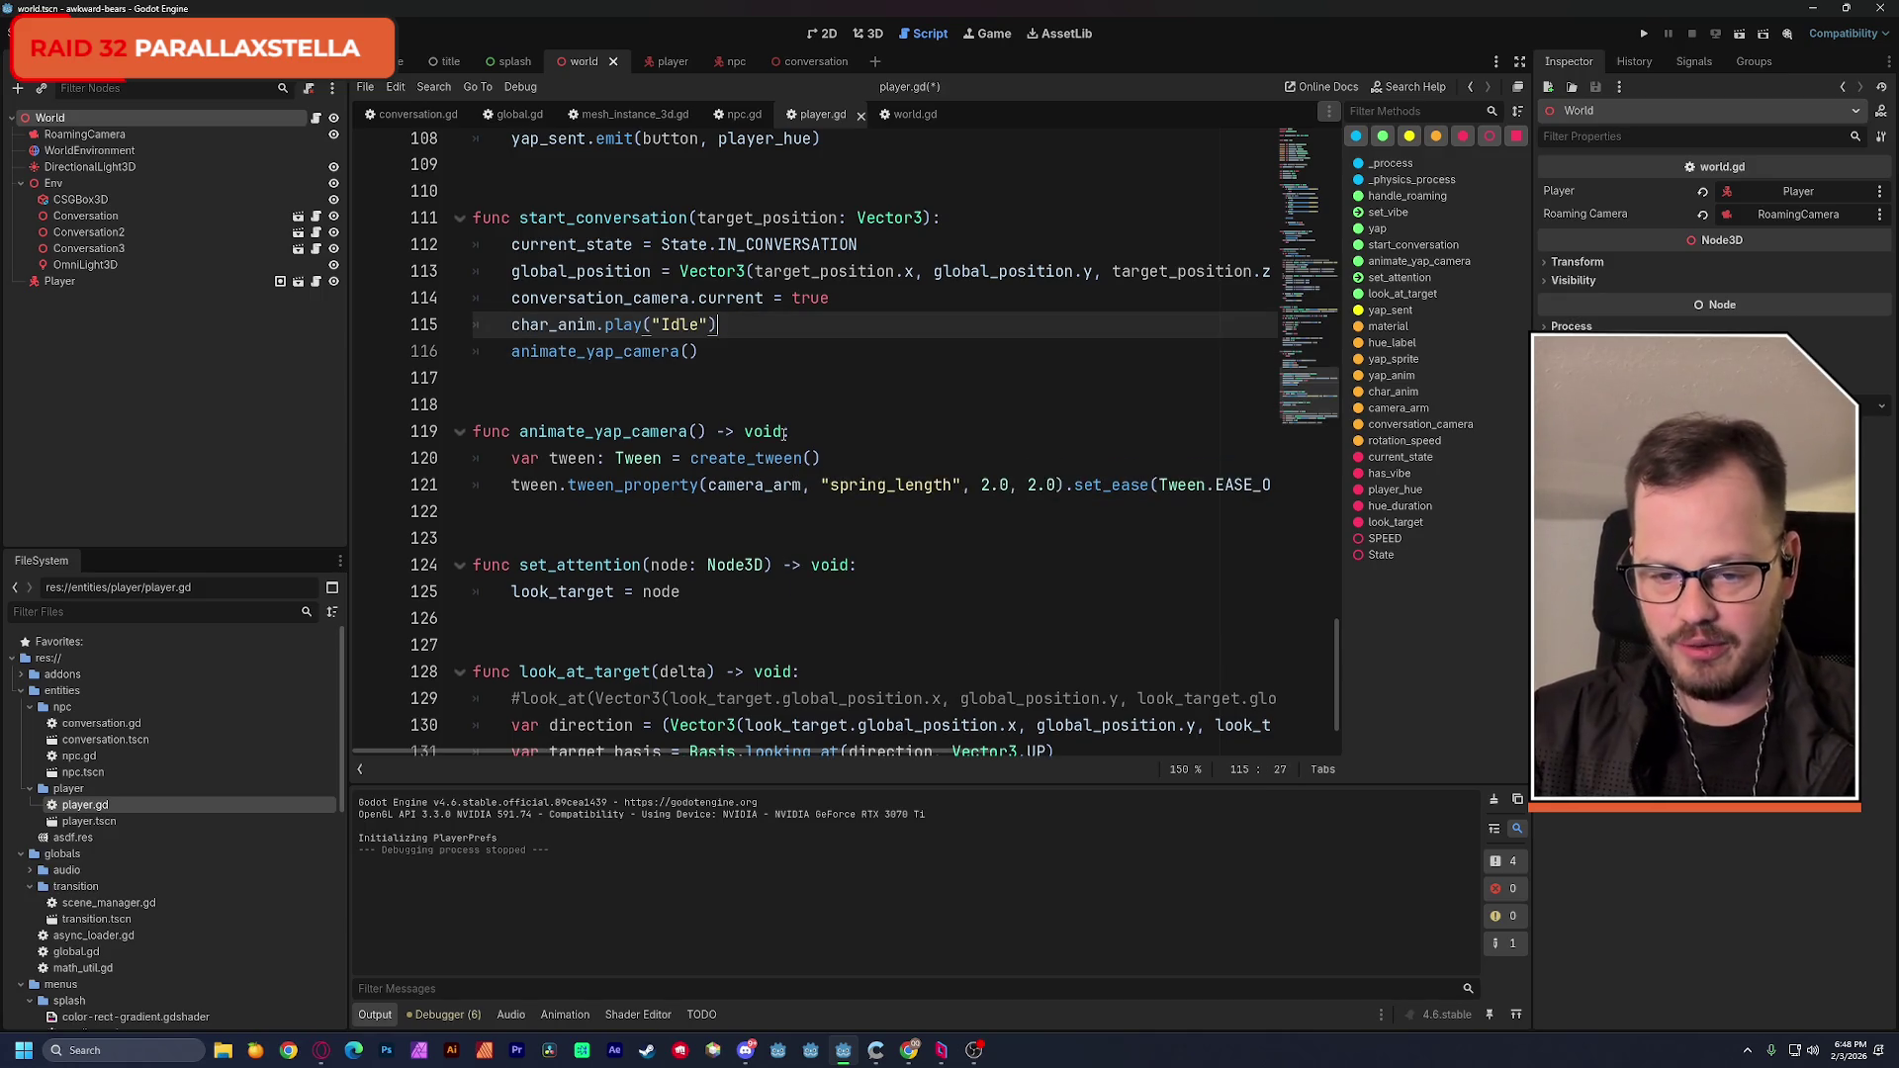
pyautogui.doubleClick(682, 327)
pyautogui.write('RE')
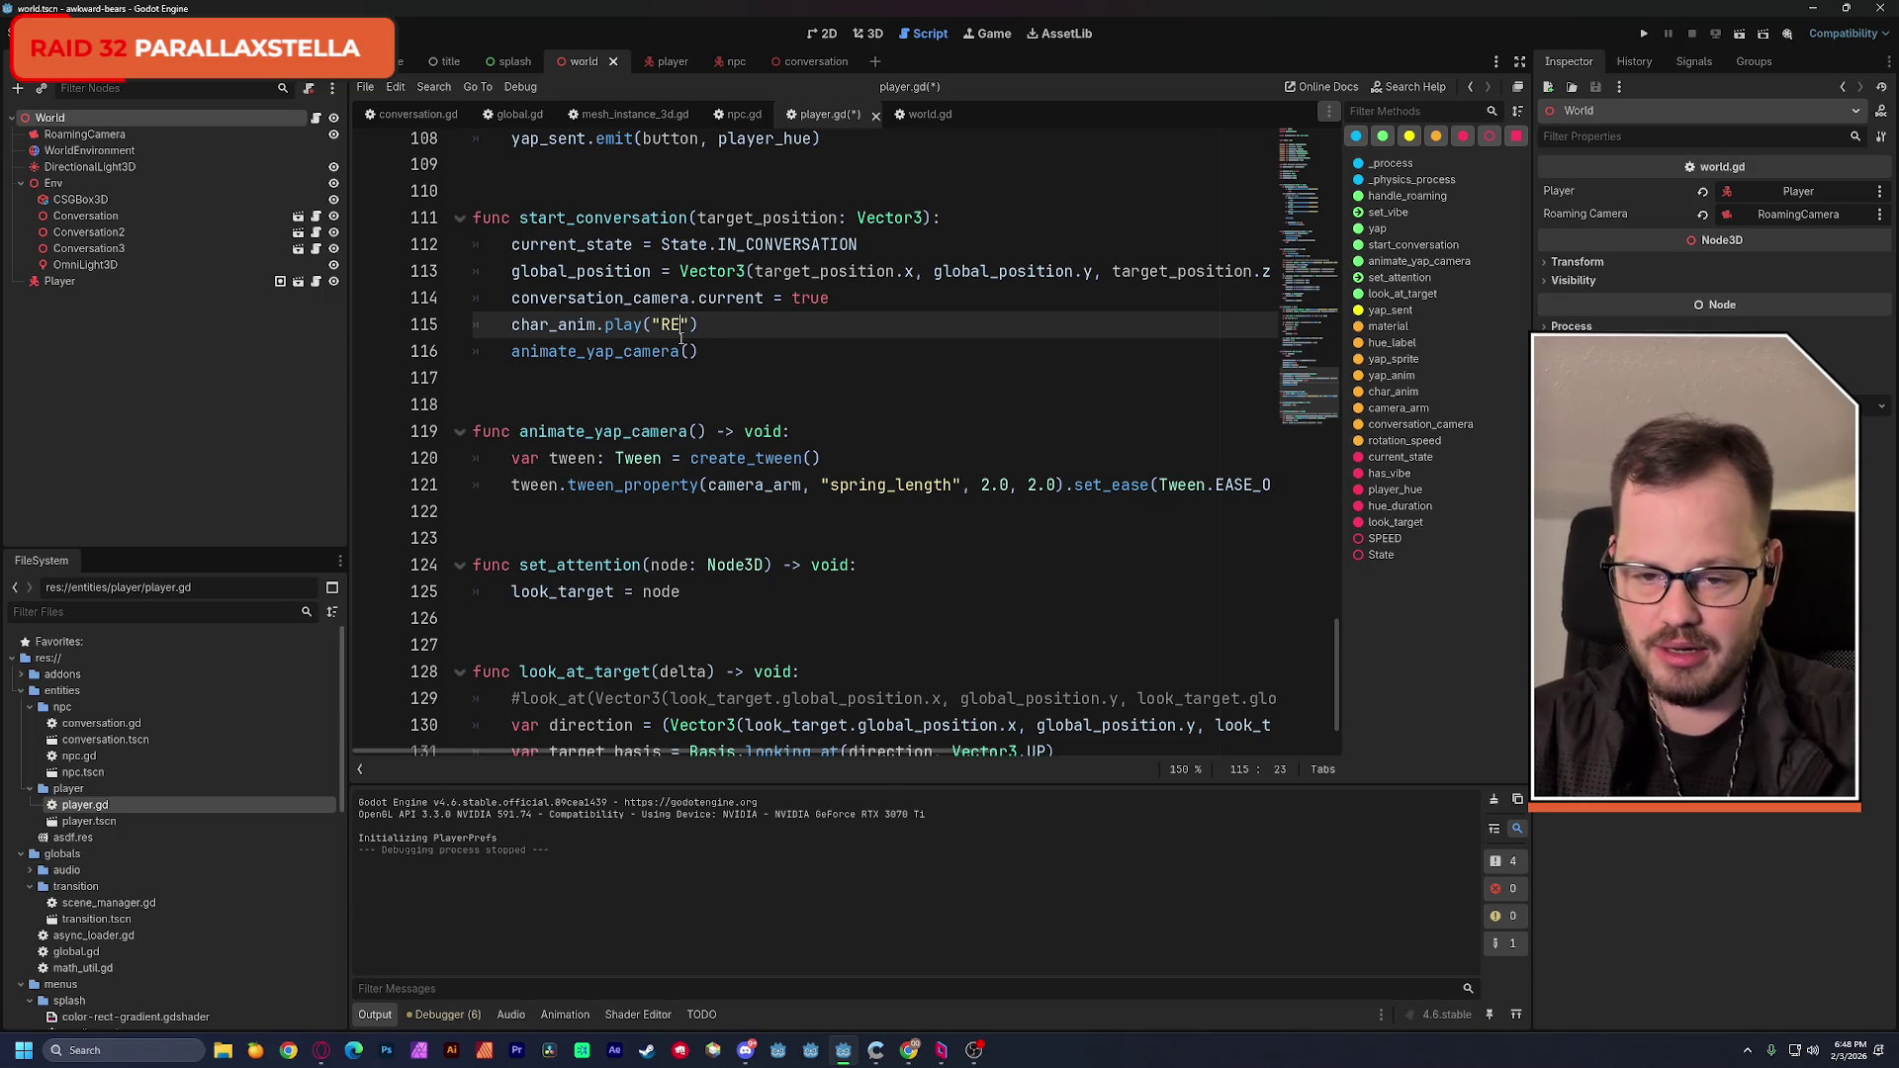
pyautogui.write('SET')
pyautogui.press('End')
pyautogui.hotkey('ctrl', 's')
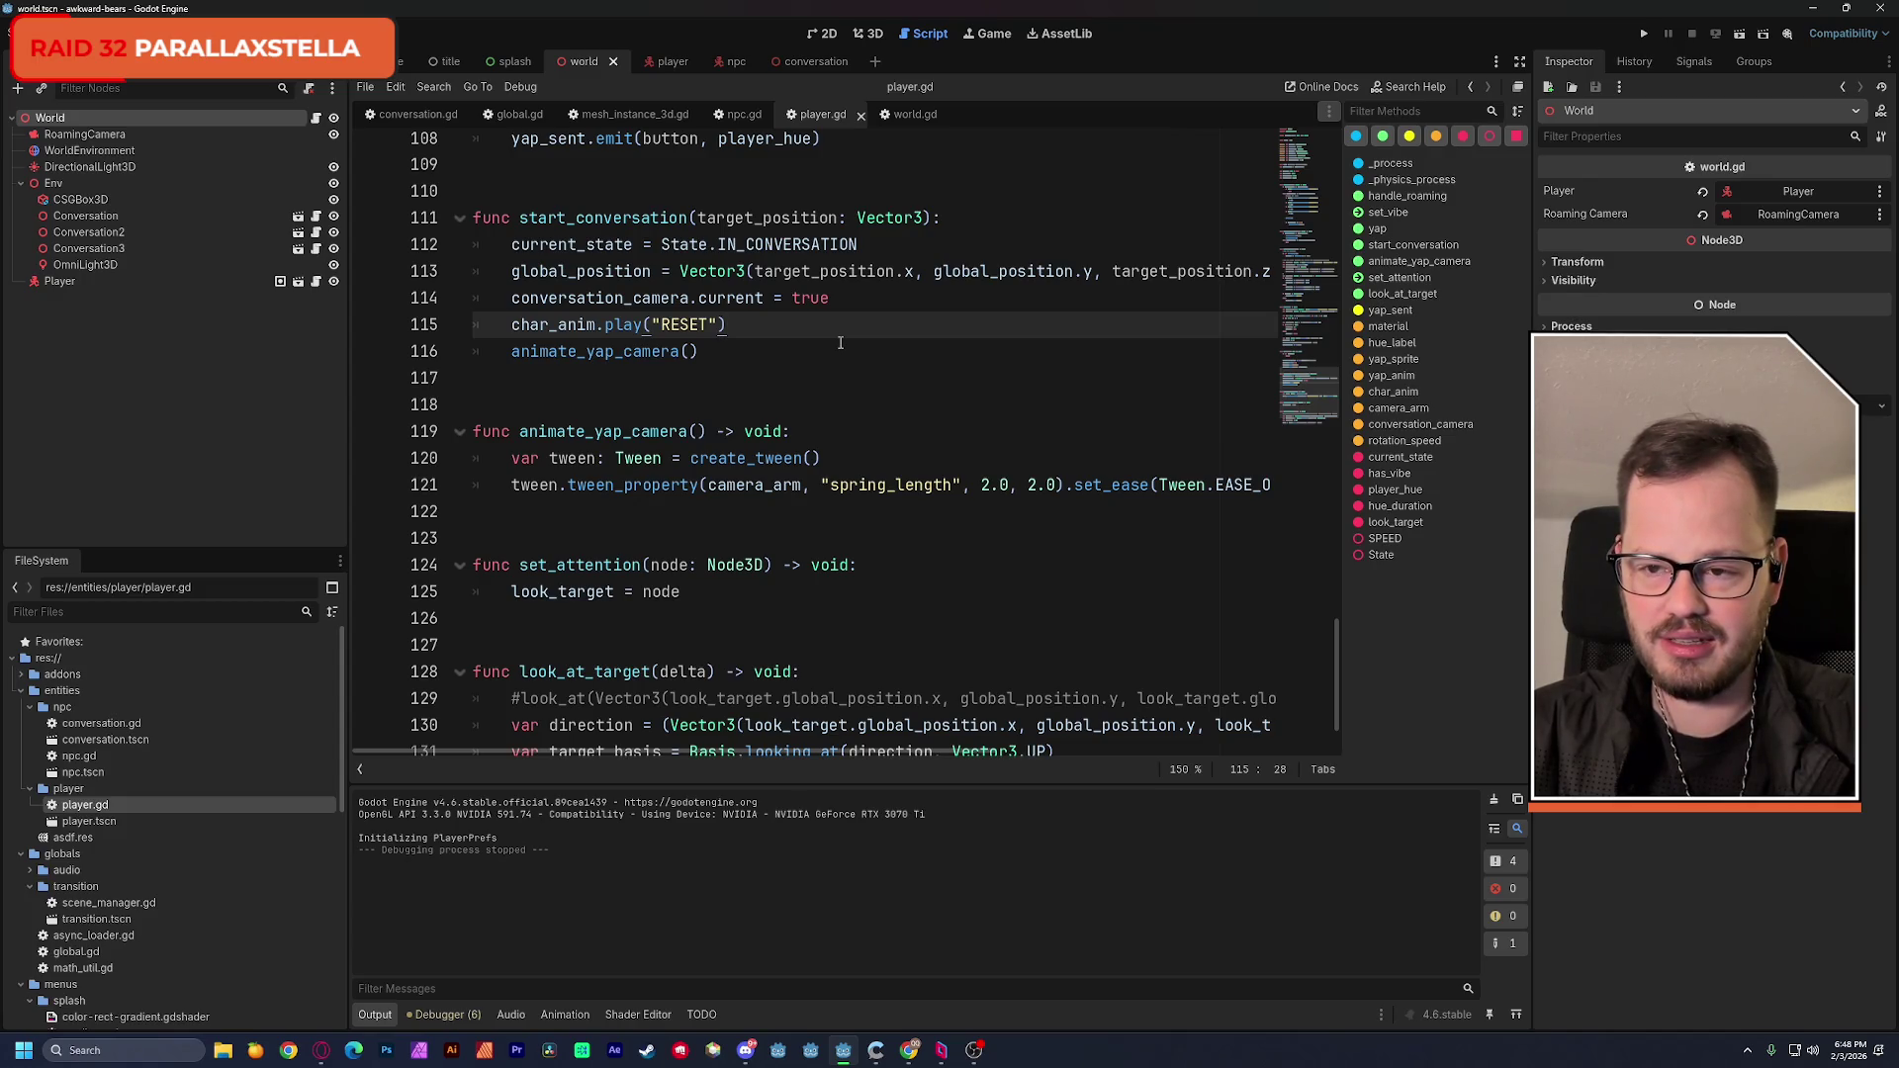
pyautogui.click(1746, 33)
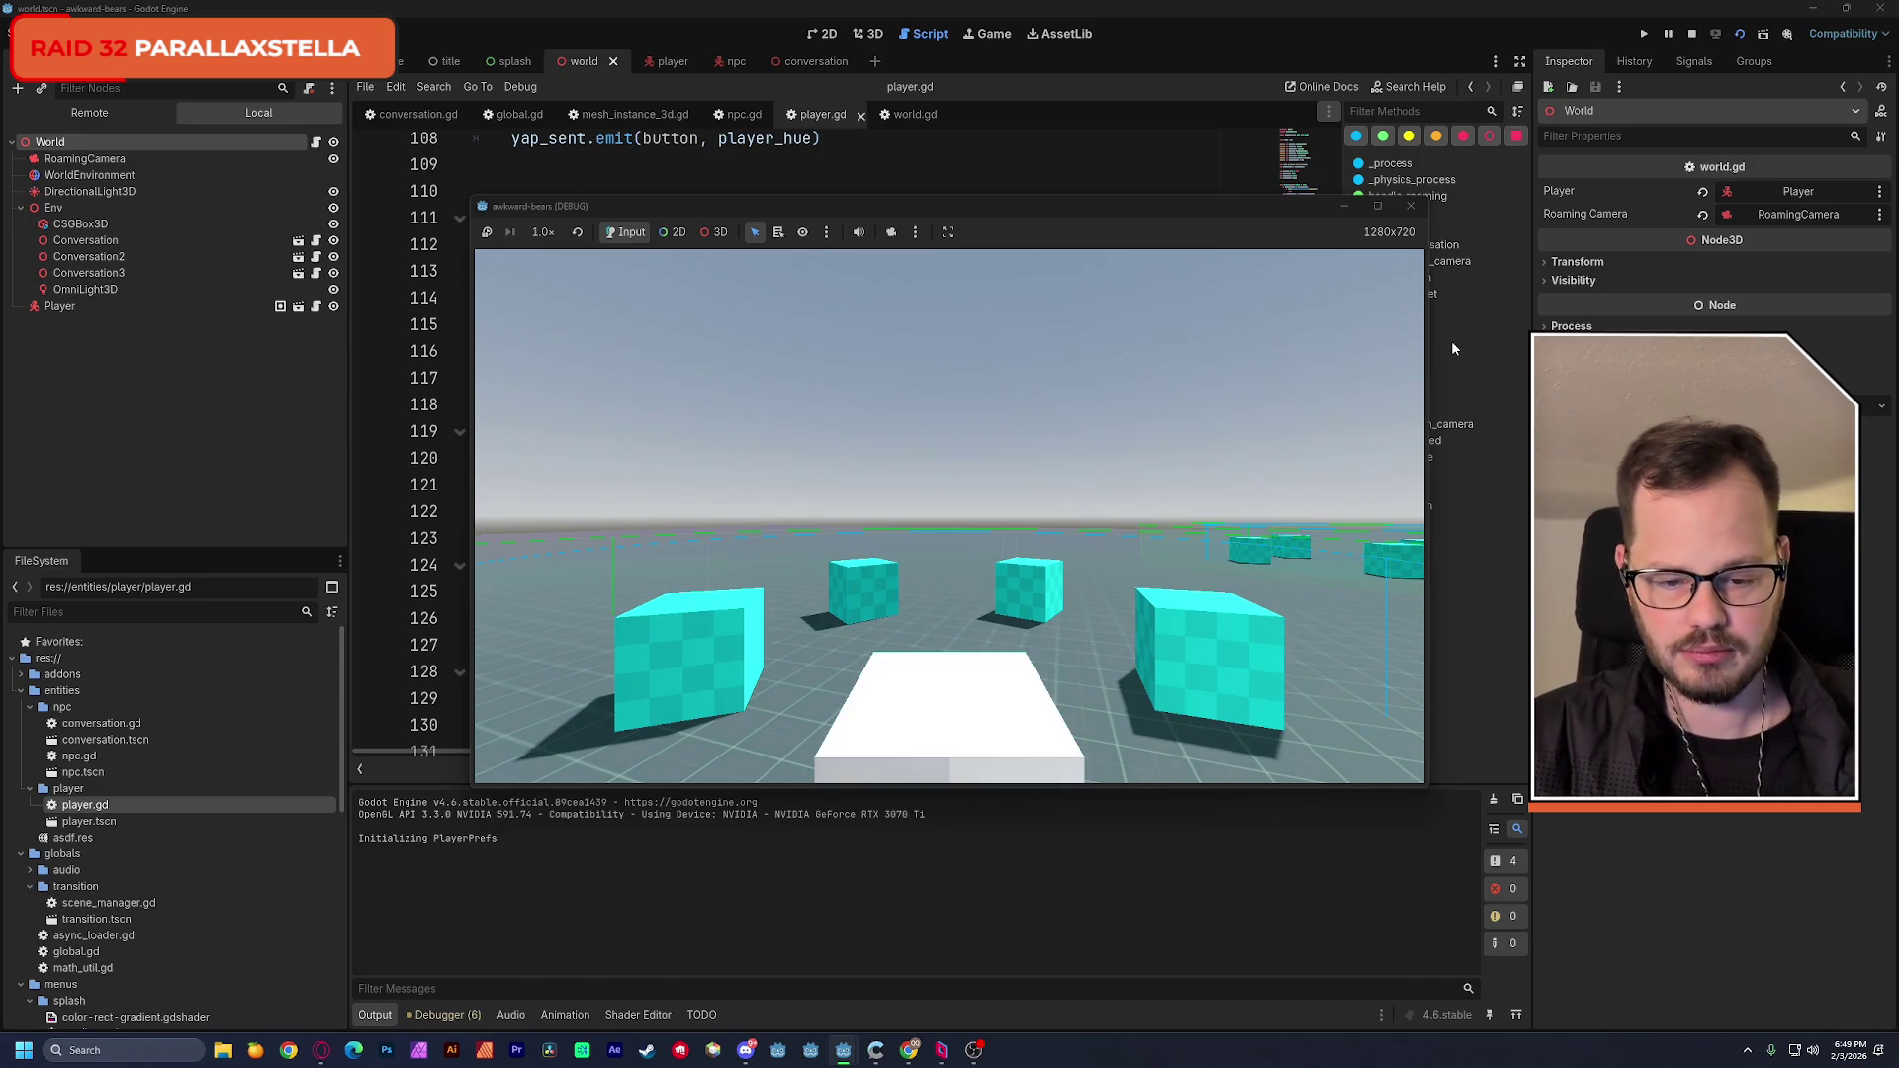
pyautogui.click(1410, 206)
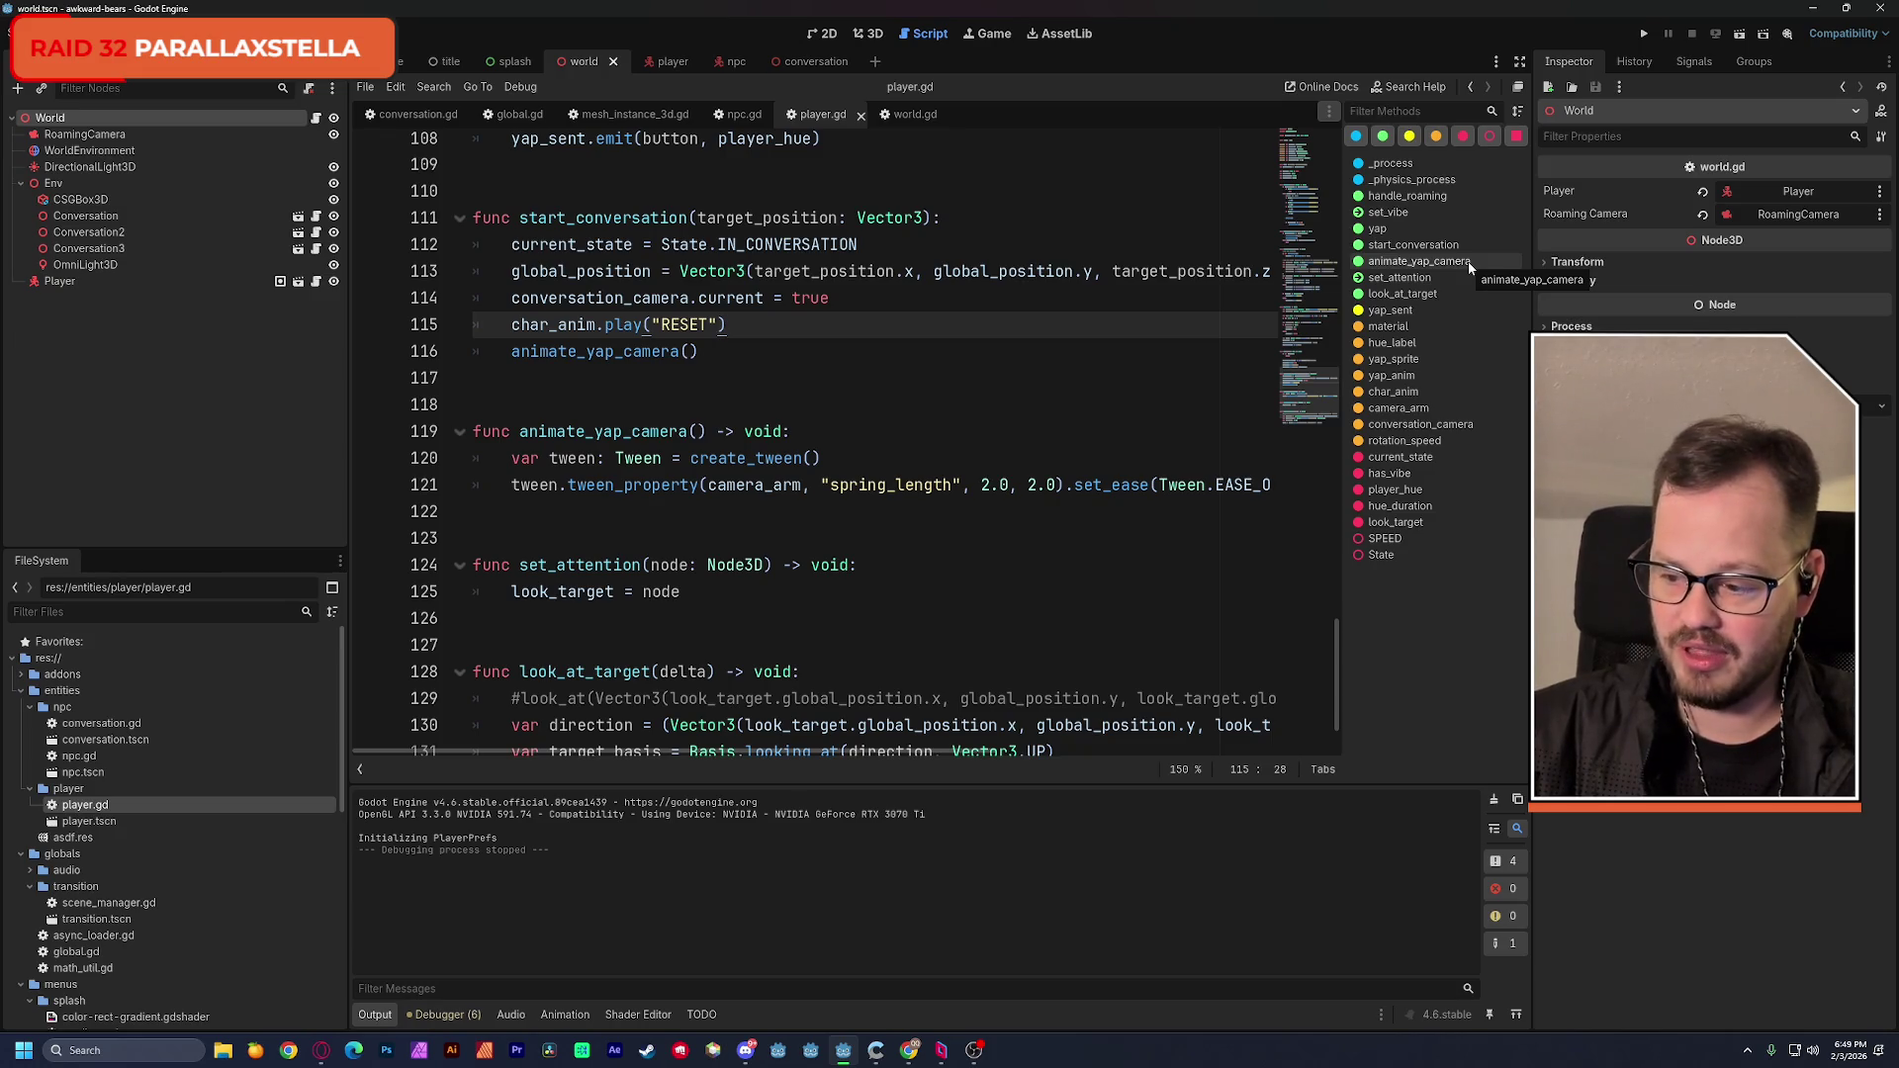
pyautogui.click(784, 339)
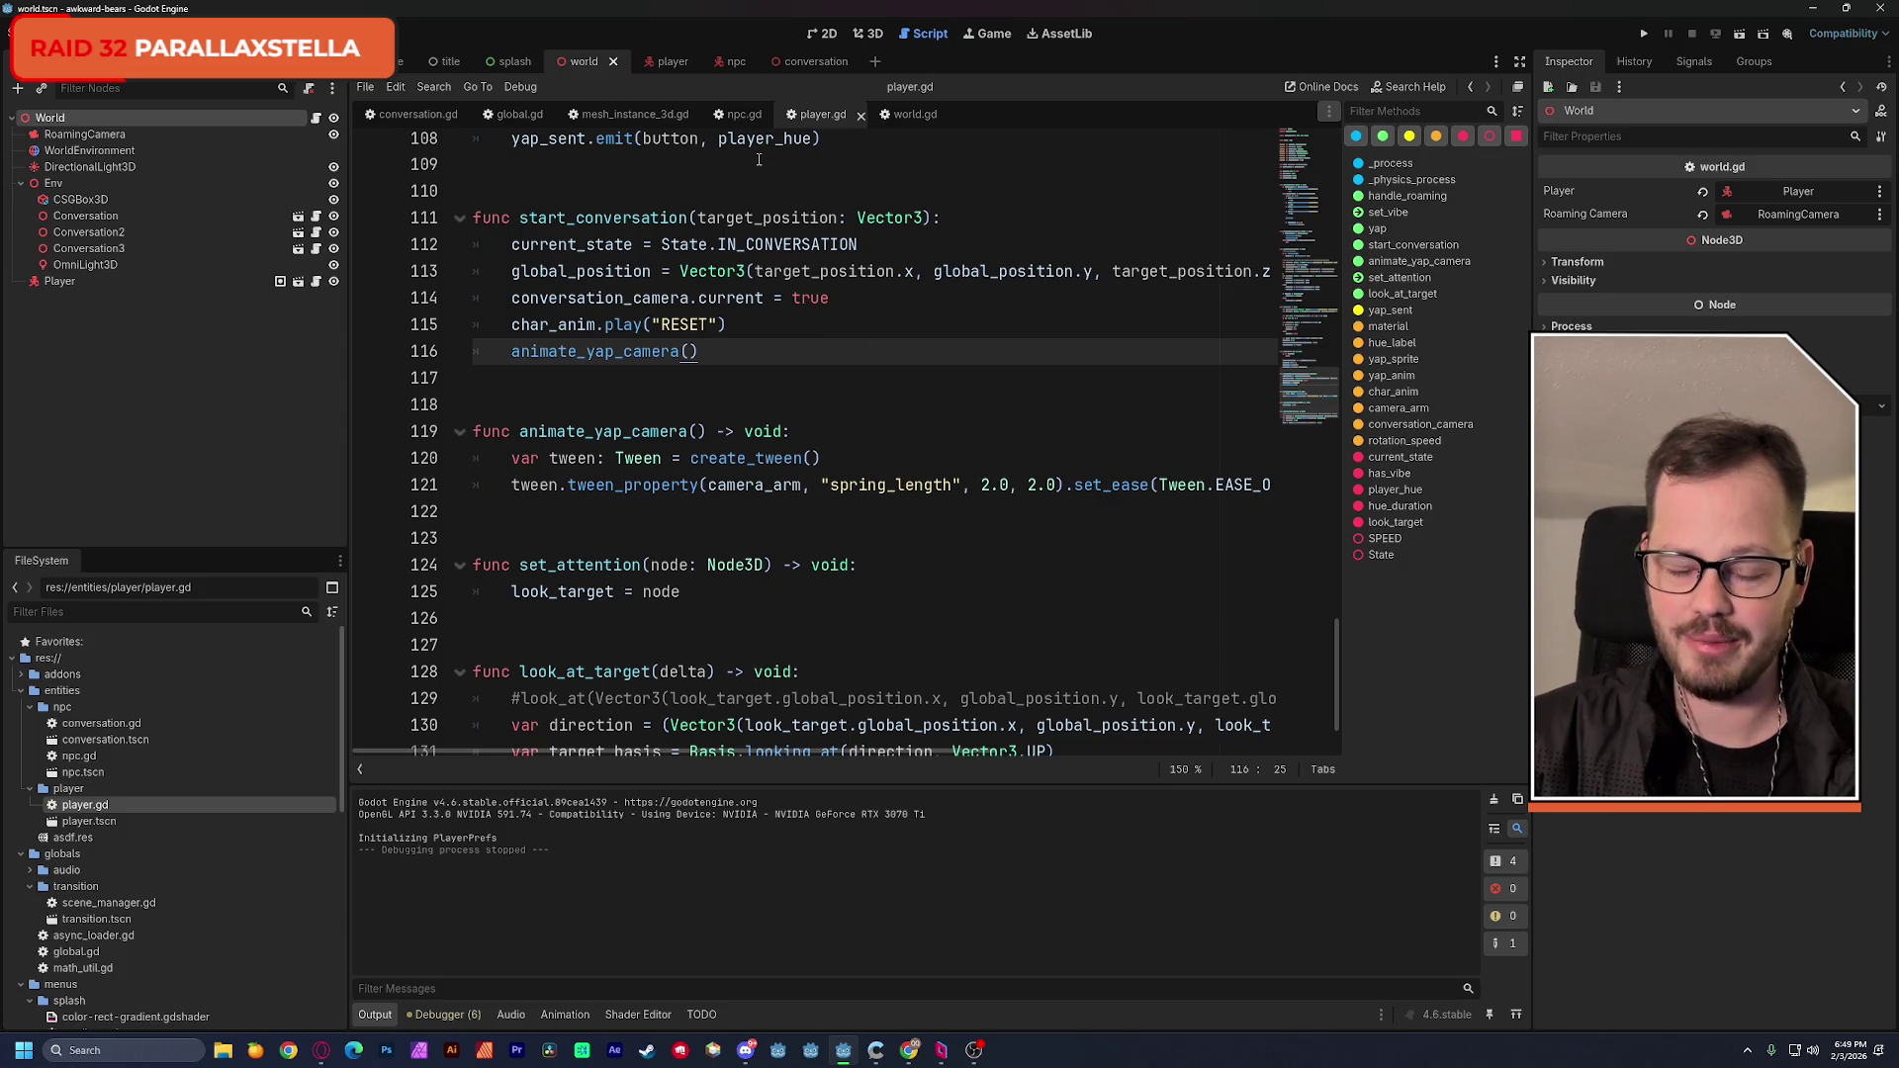
pyautogui.moveTo(910, 1056)
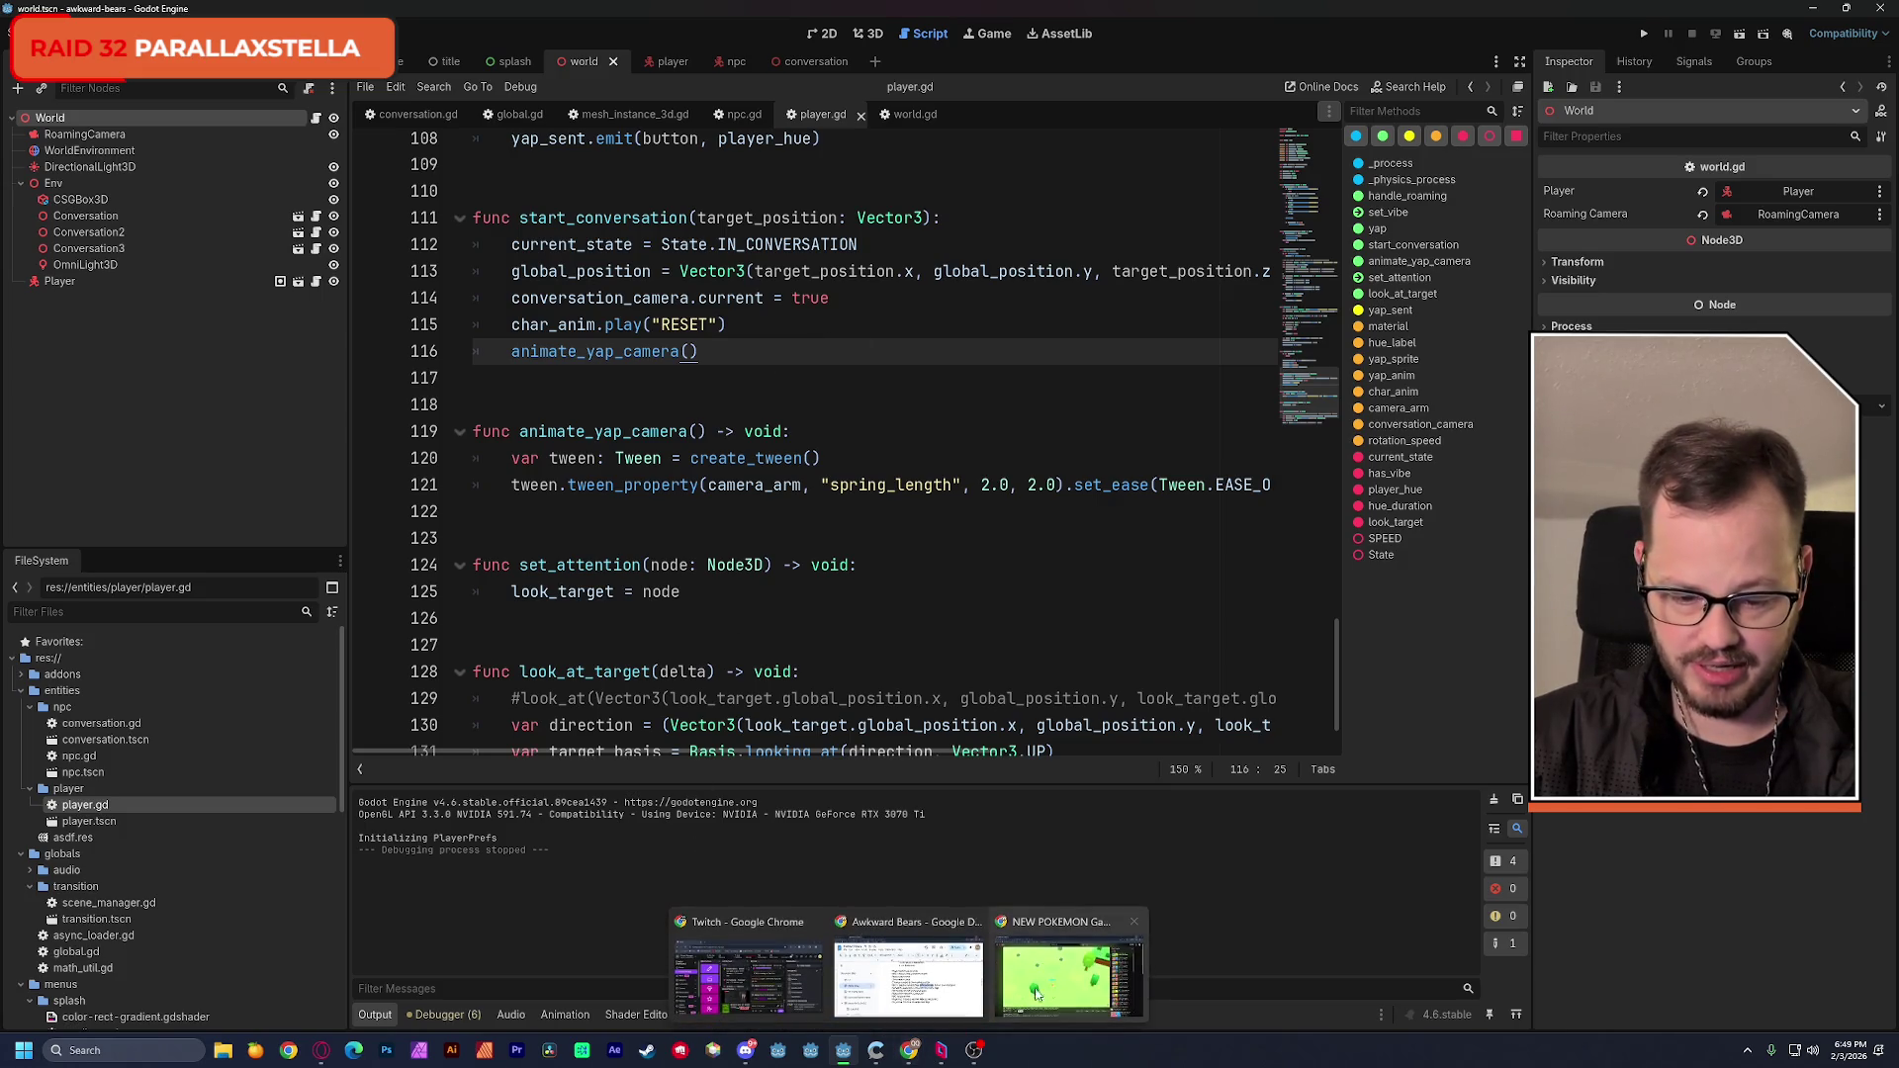
# Close the Chrome window playing the Pokemon Quest YouTube video.
pyautogui.moveTo(1088, 972)
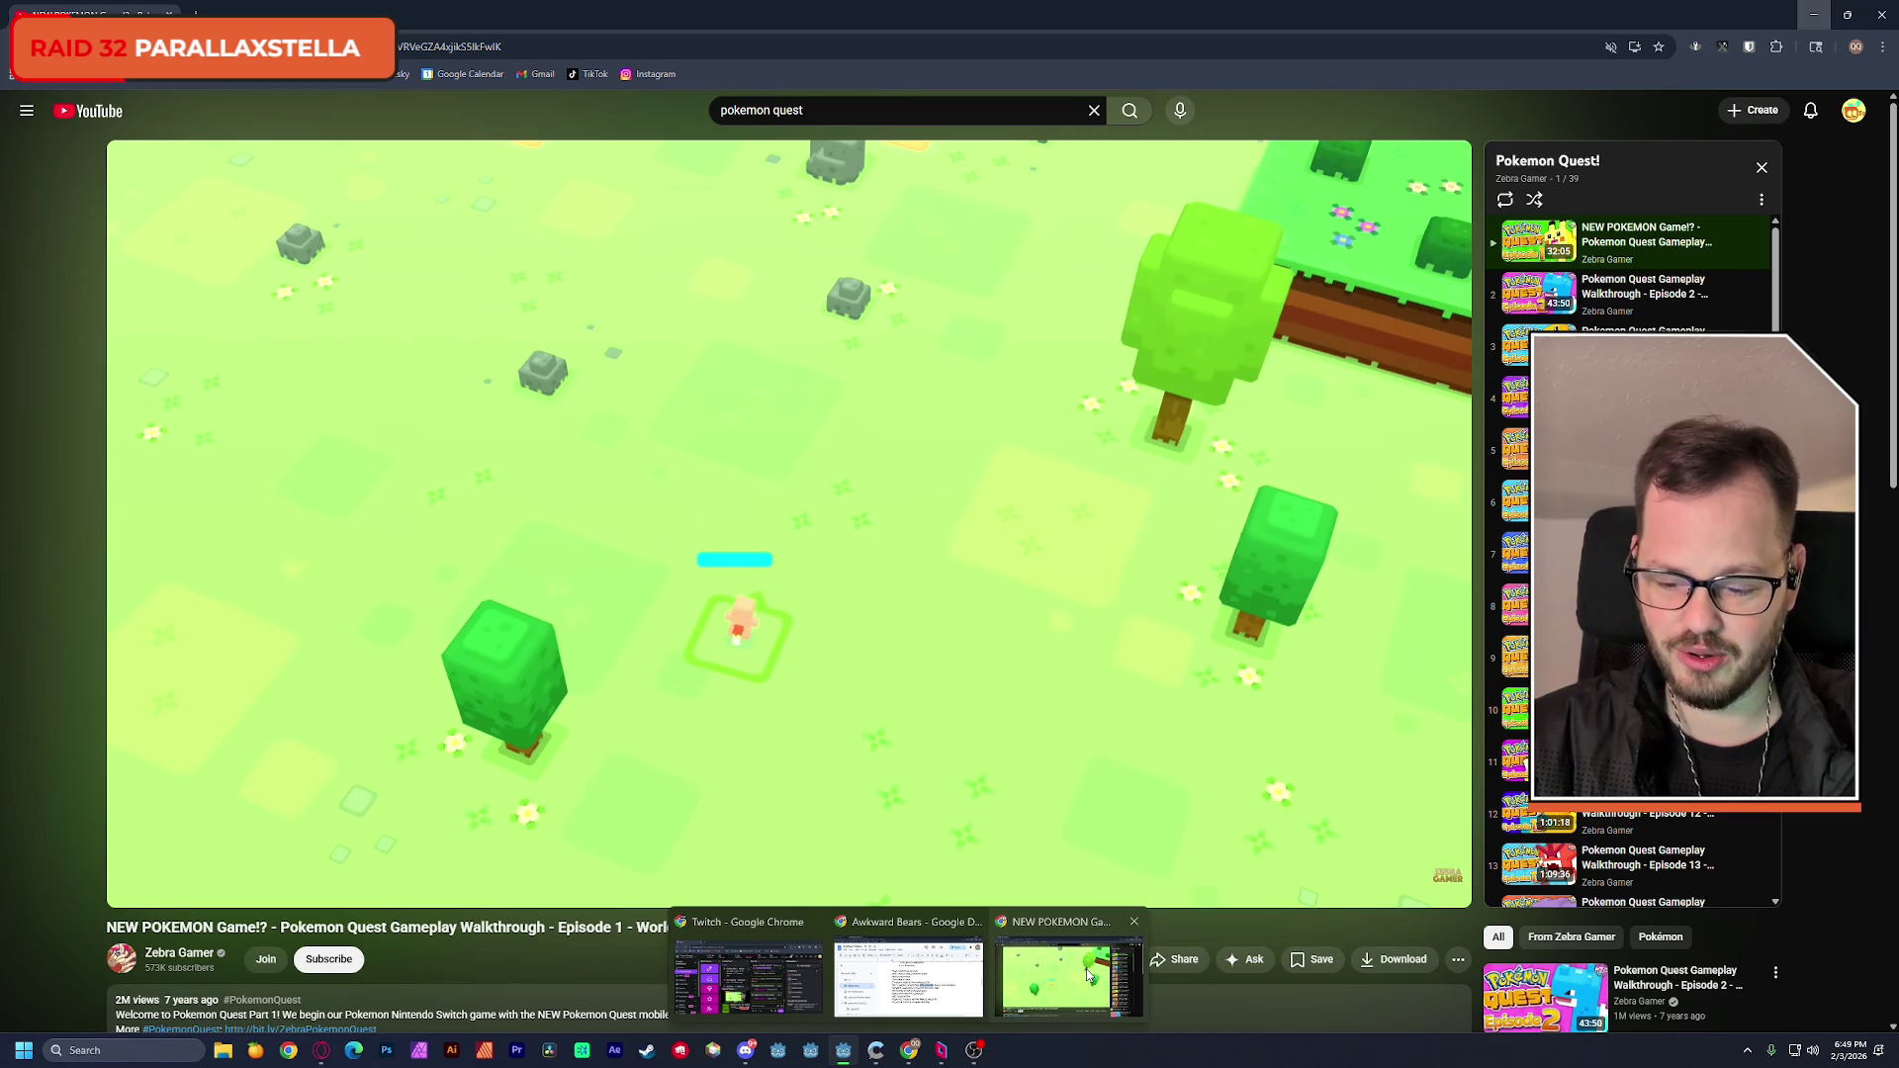
pyautogui.click(1134, 921)
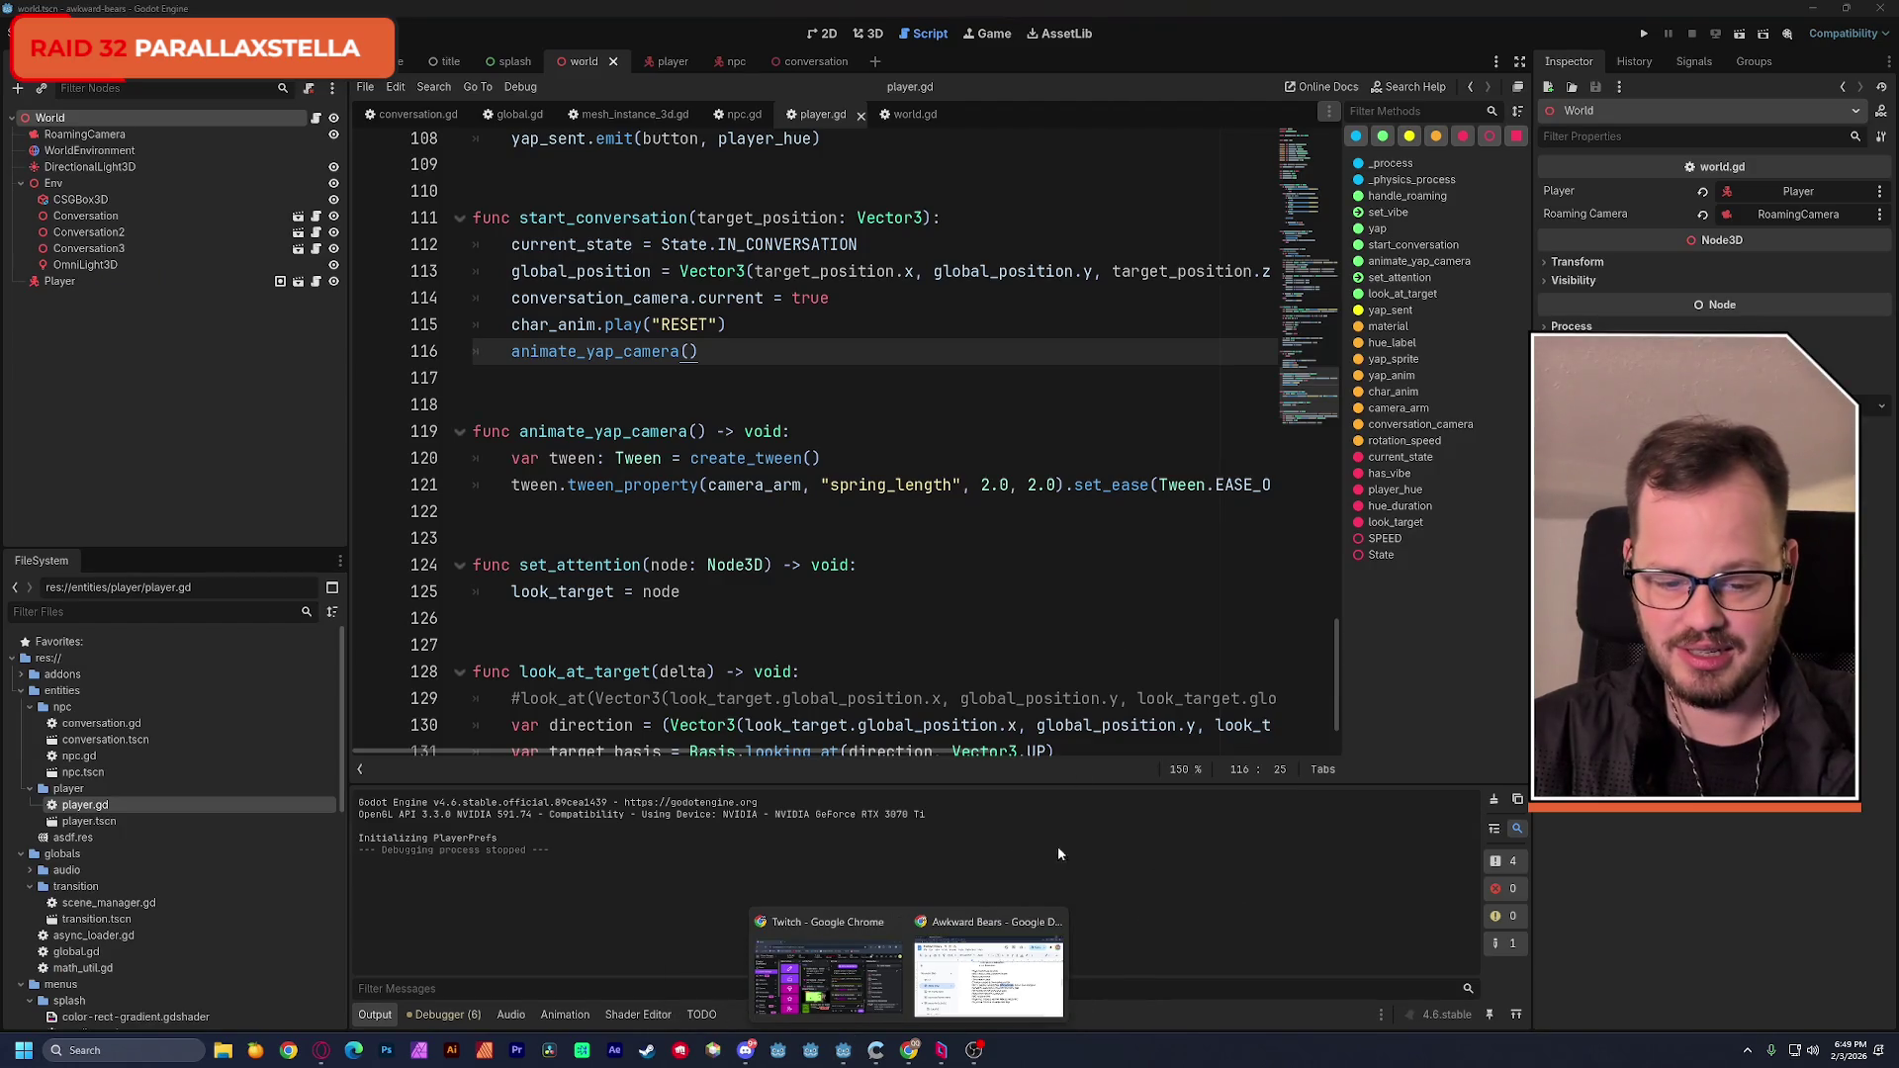
# Scroll through player.gd to review the start_conversation code.
pyautogui.click(926, 574)
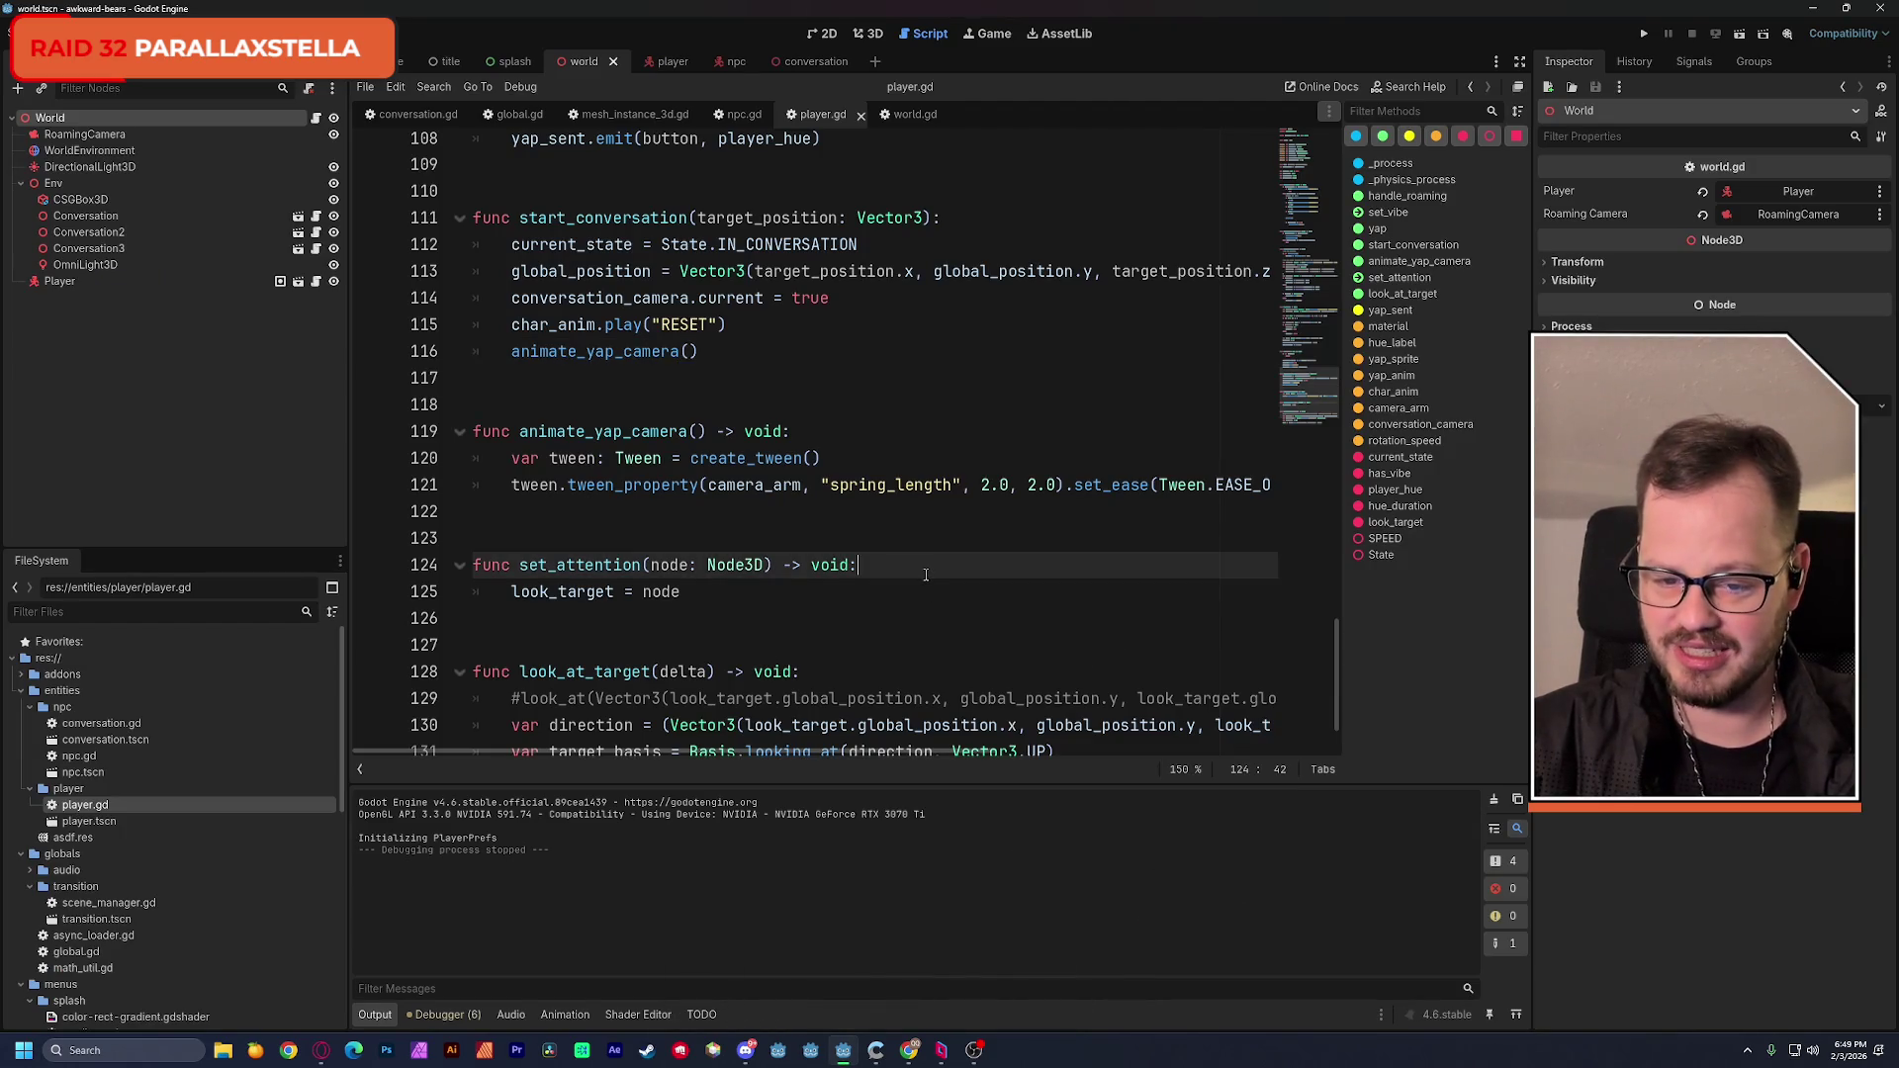
pyautogui.scroll(-2, 926, 574)
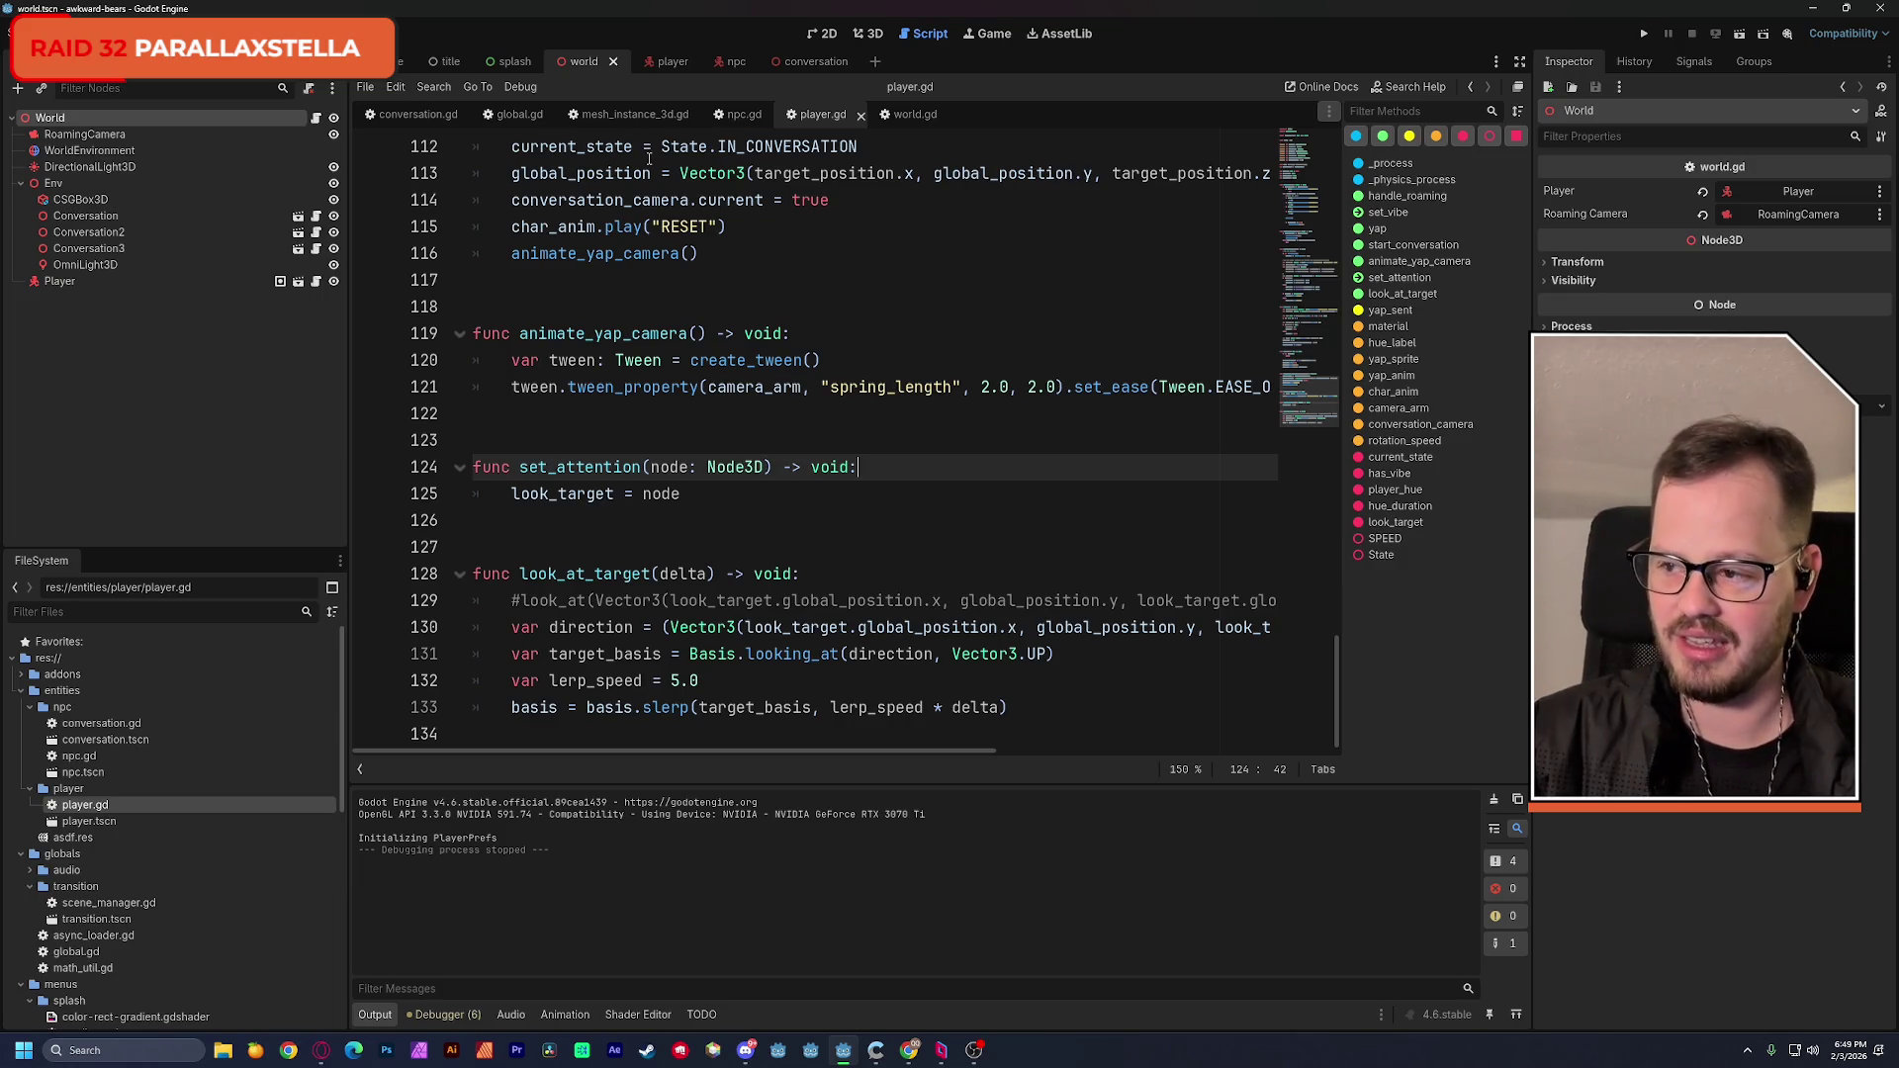
pyautogui.scroll(6, 1302, 369)
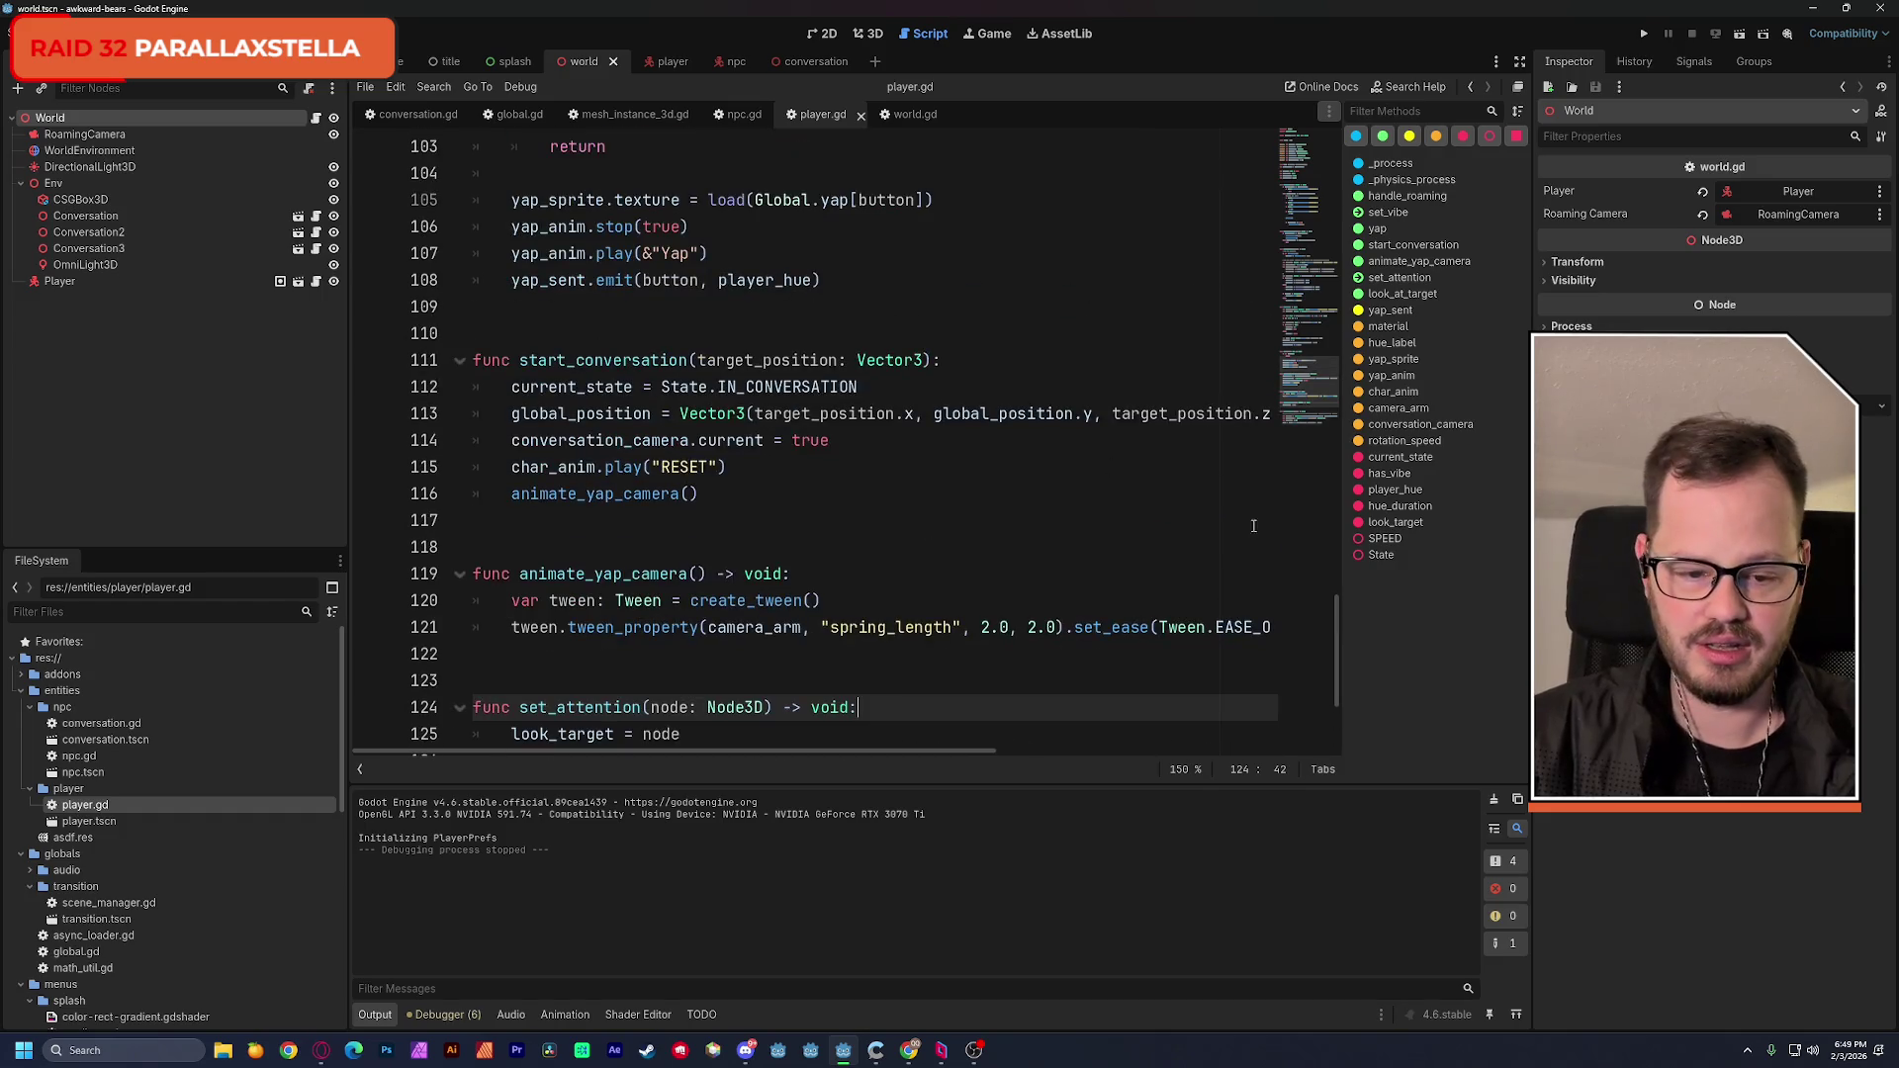
pyautogui.moveTo(1301, 369); pyautogui.dragTo(1312, 215)
# In conversation.gd, expand and collapse randomize_yap, select the 'left to right animate' comment, then open the npc scene.
pyautogui.click(416, 114)
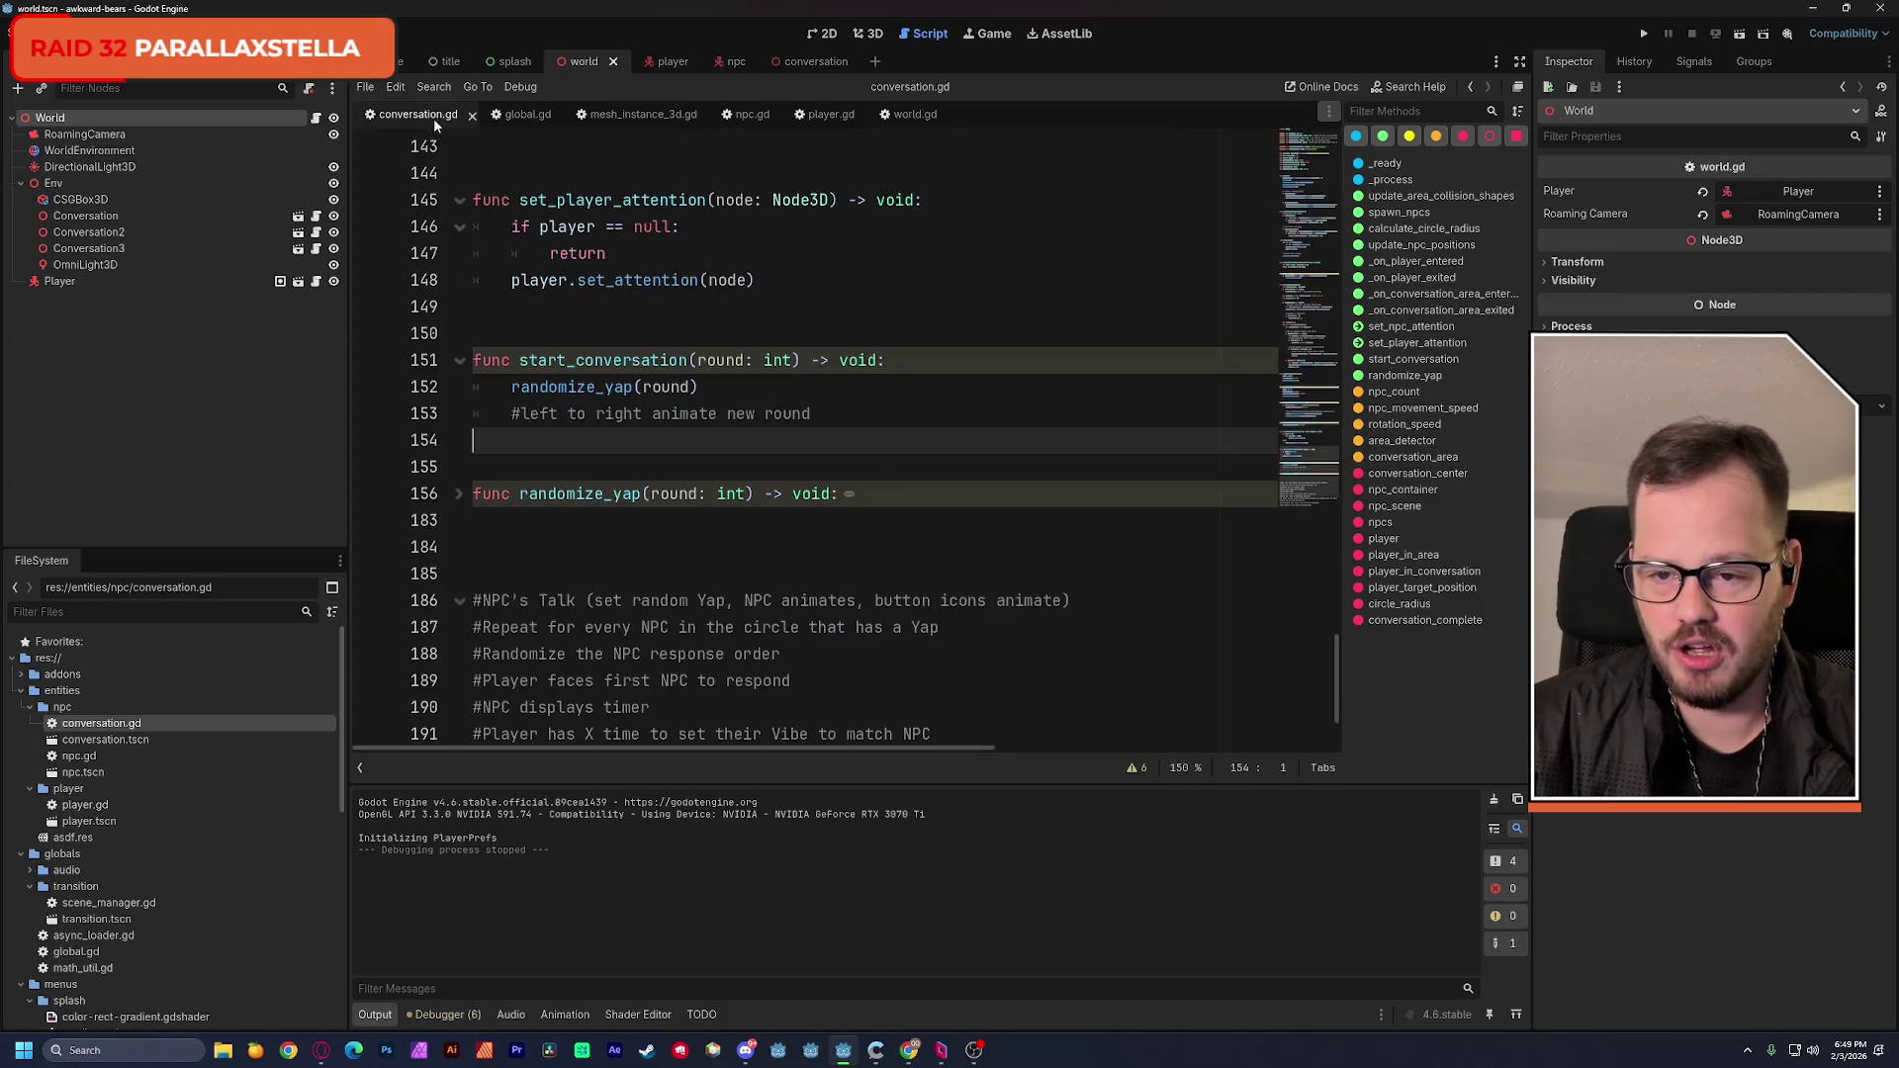
pyautogui.click(747, 522)
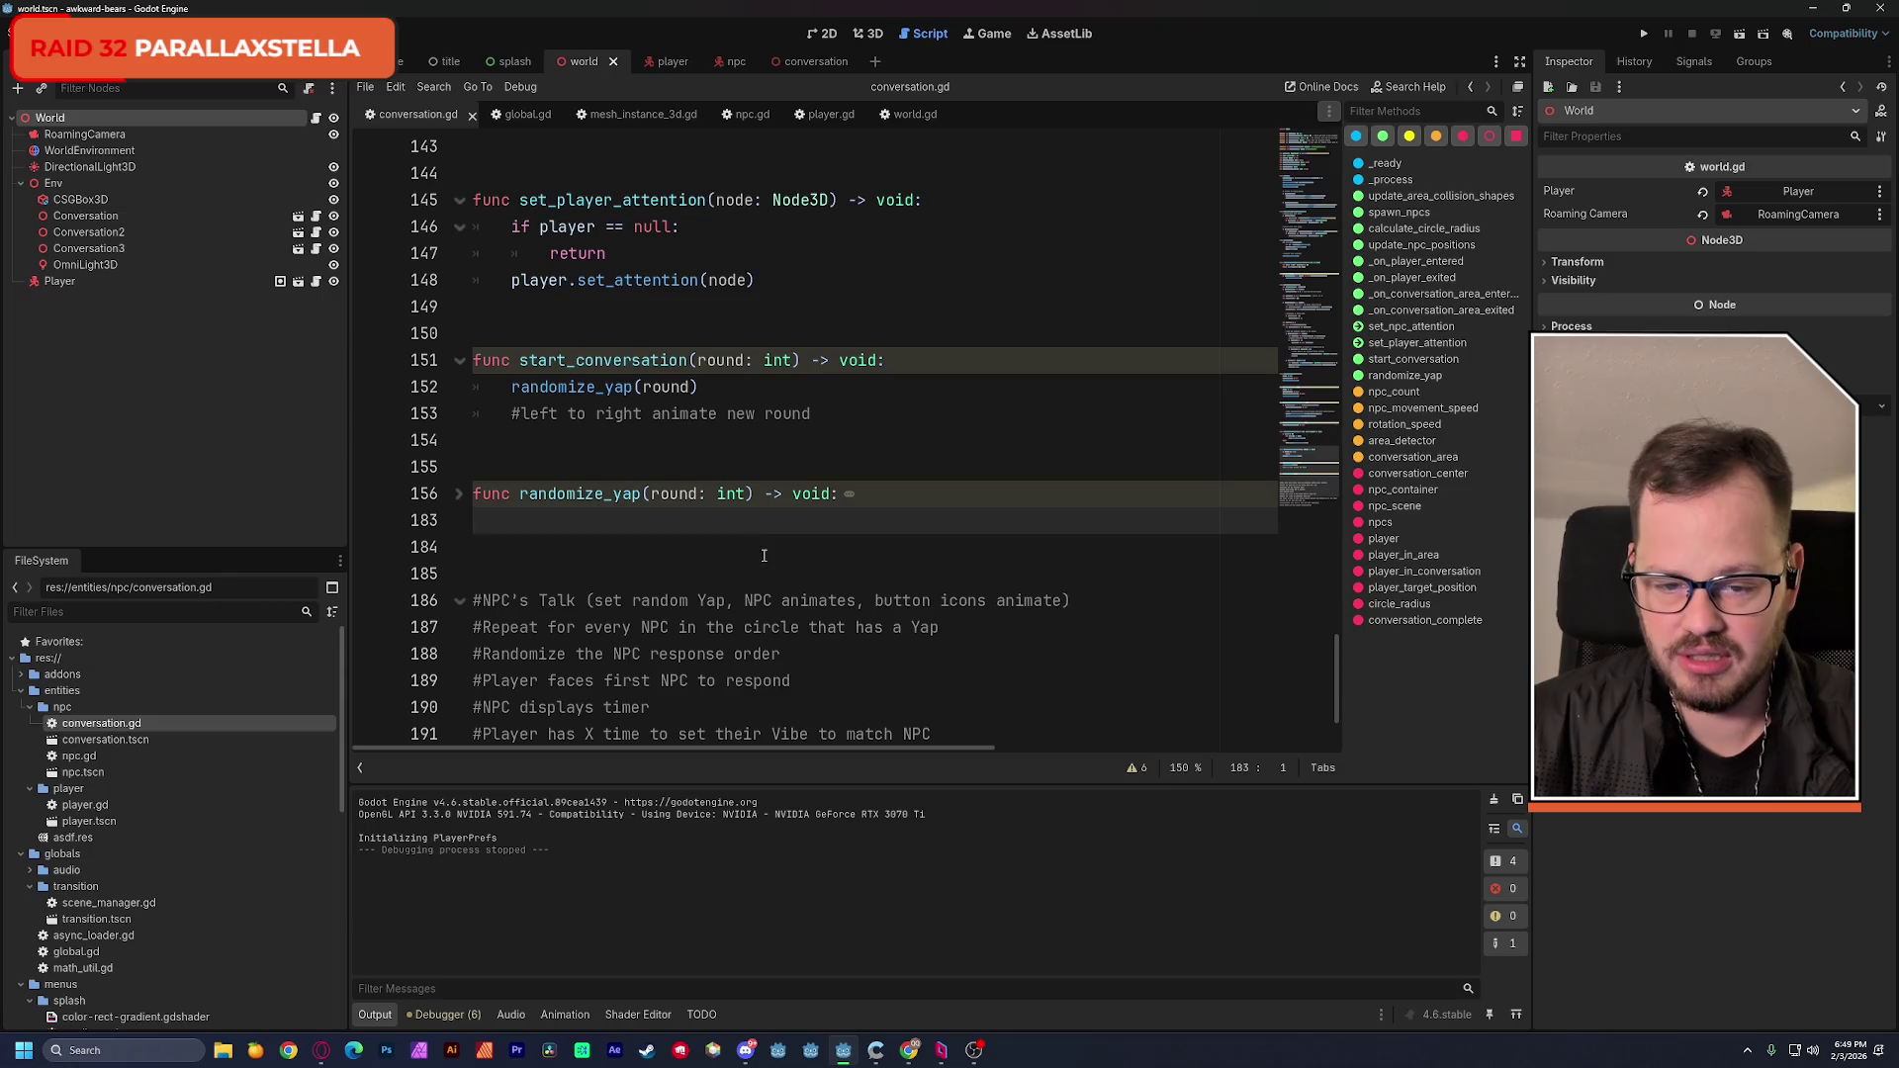
pyautogui.click(768, 547)
pyautogui.scroll(-1, 772, 550)
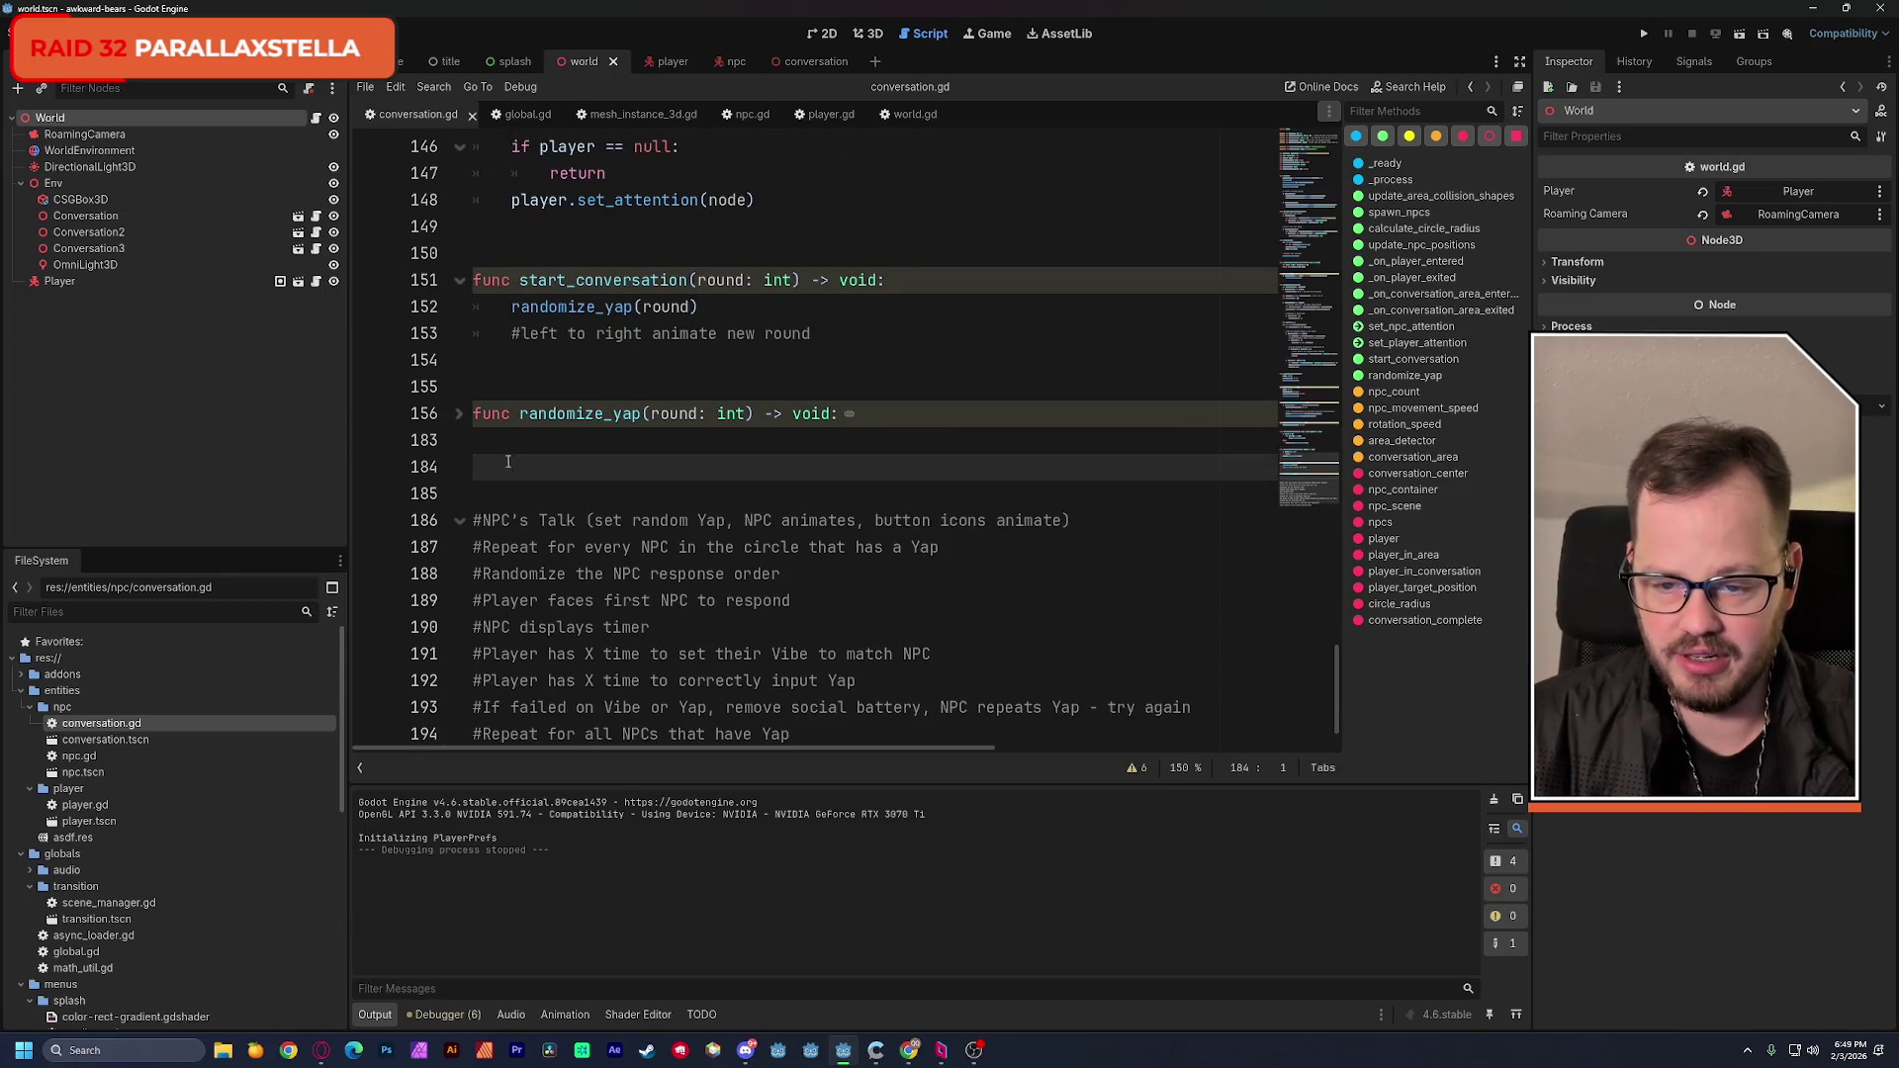
pyautogui.click(460, 420)
pyautogui.click(460, 419)
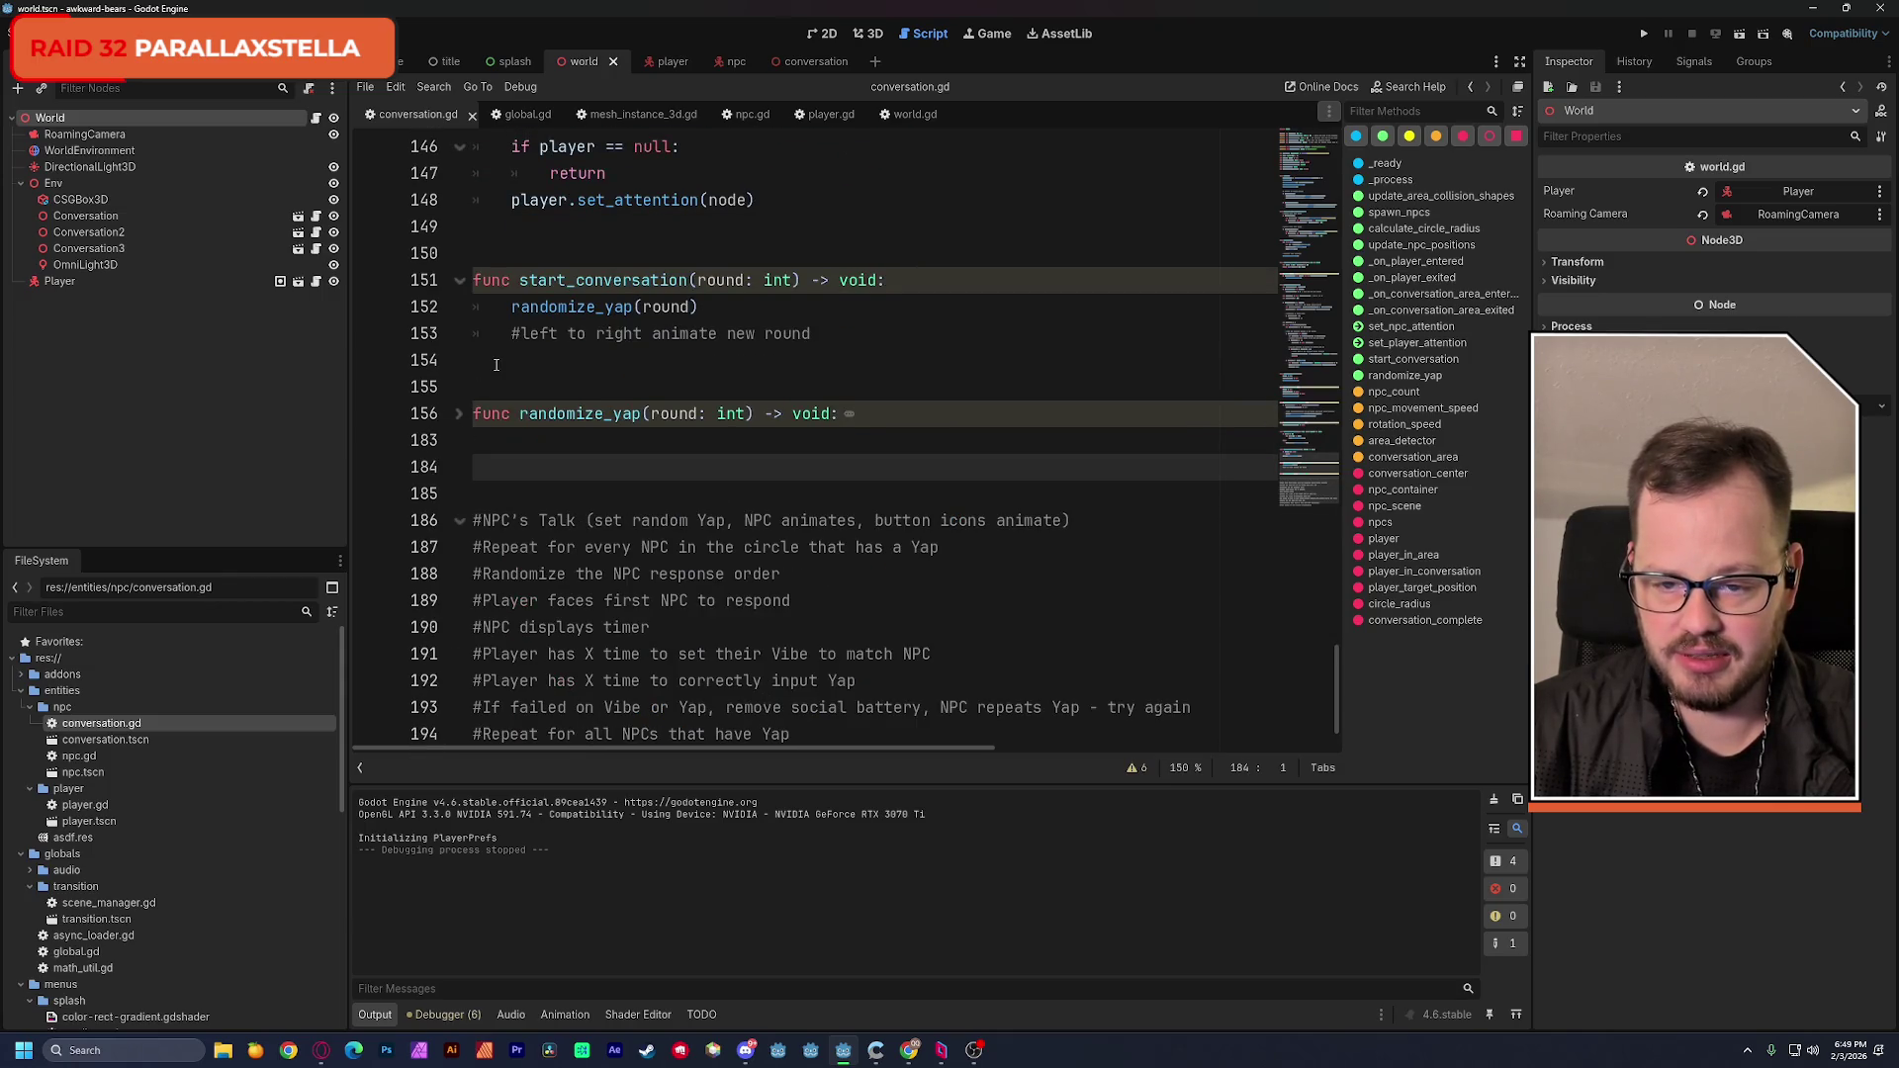
pyautogui.moveTo(511, 334); pyautogui.dragTo(812, 333)
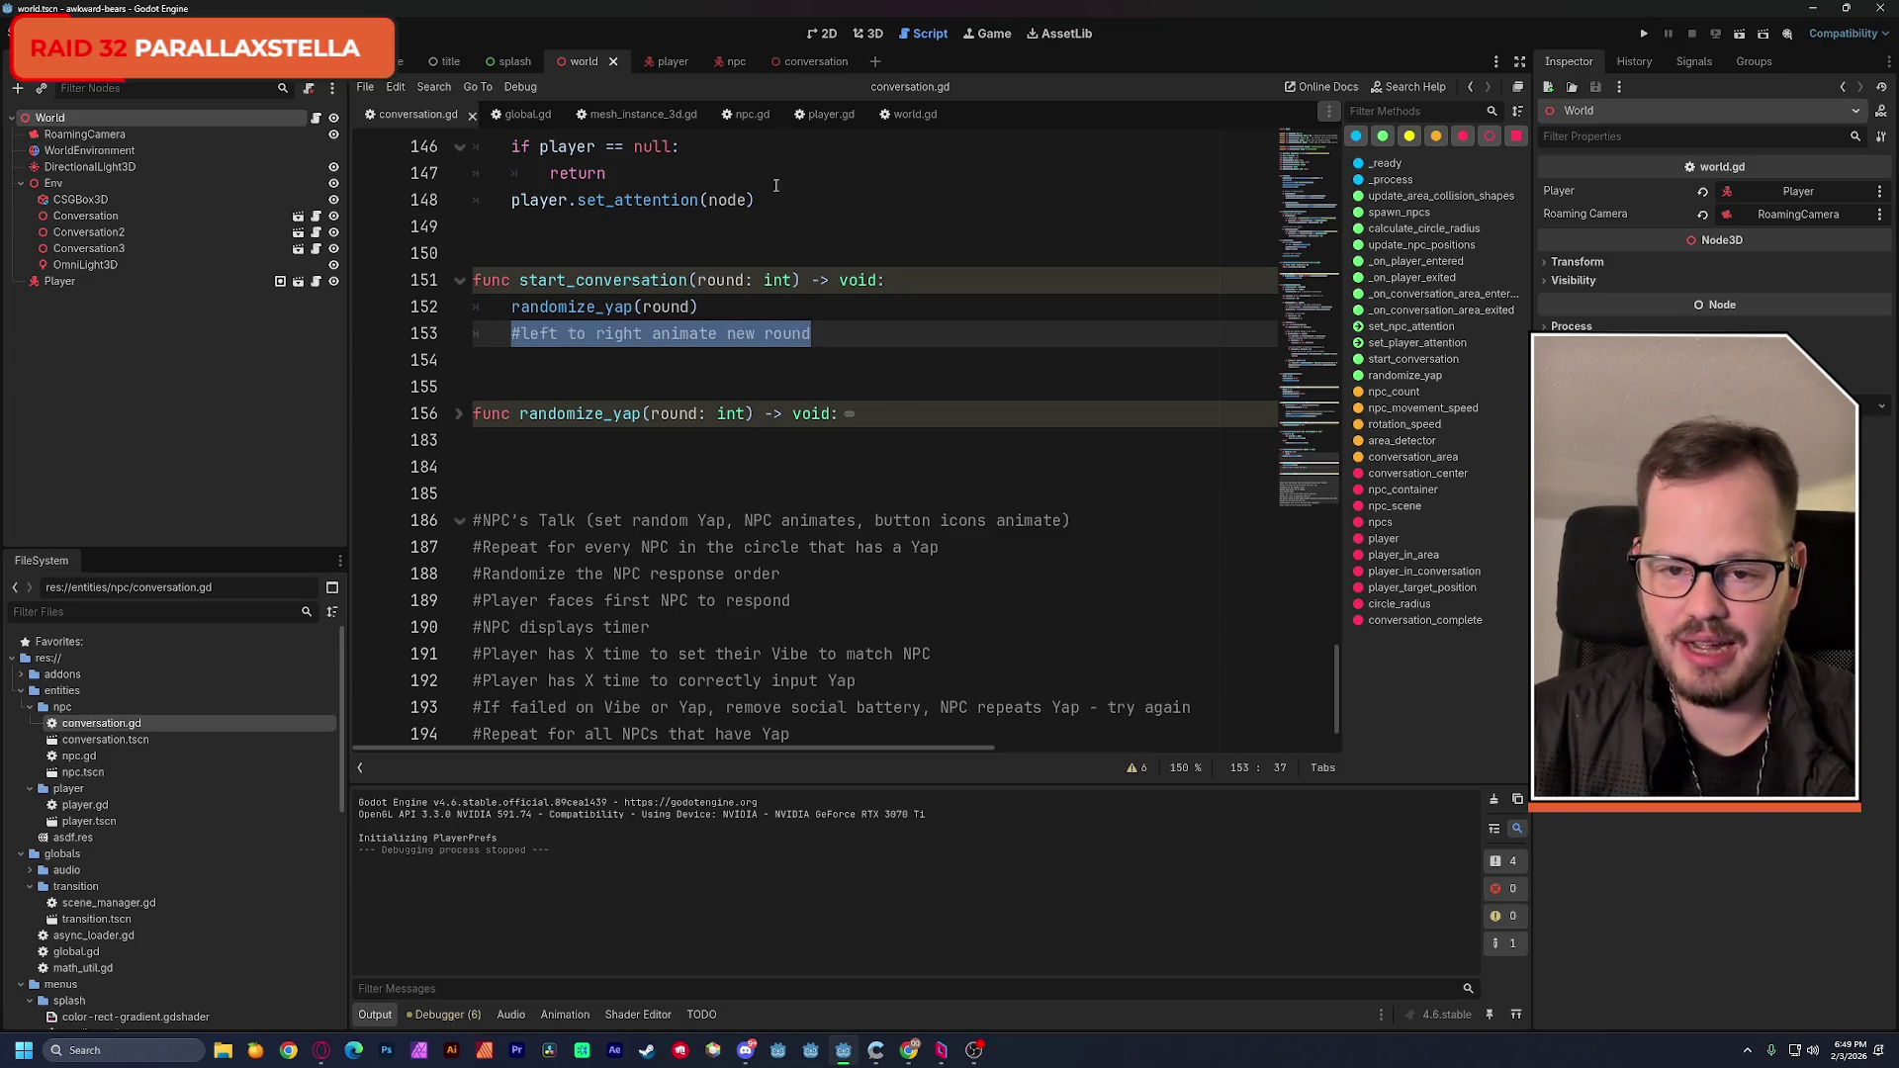
pyautogui.click(732, 61)
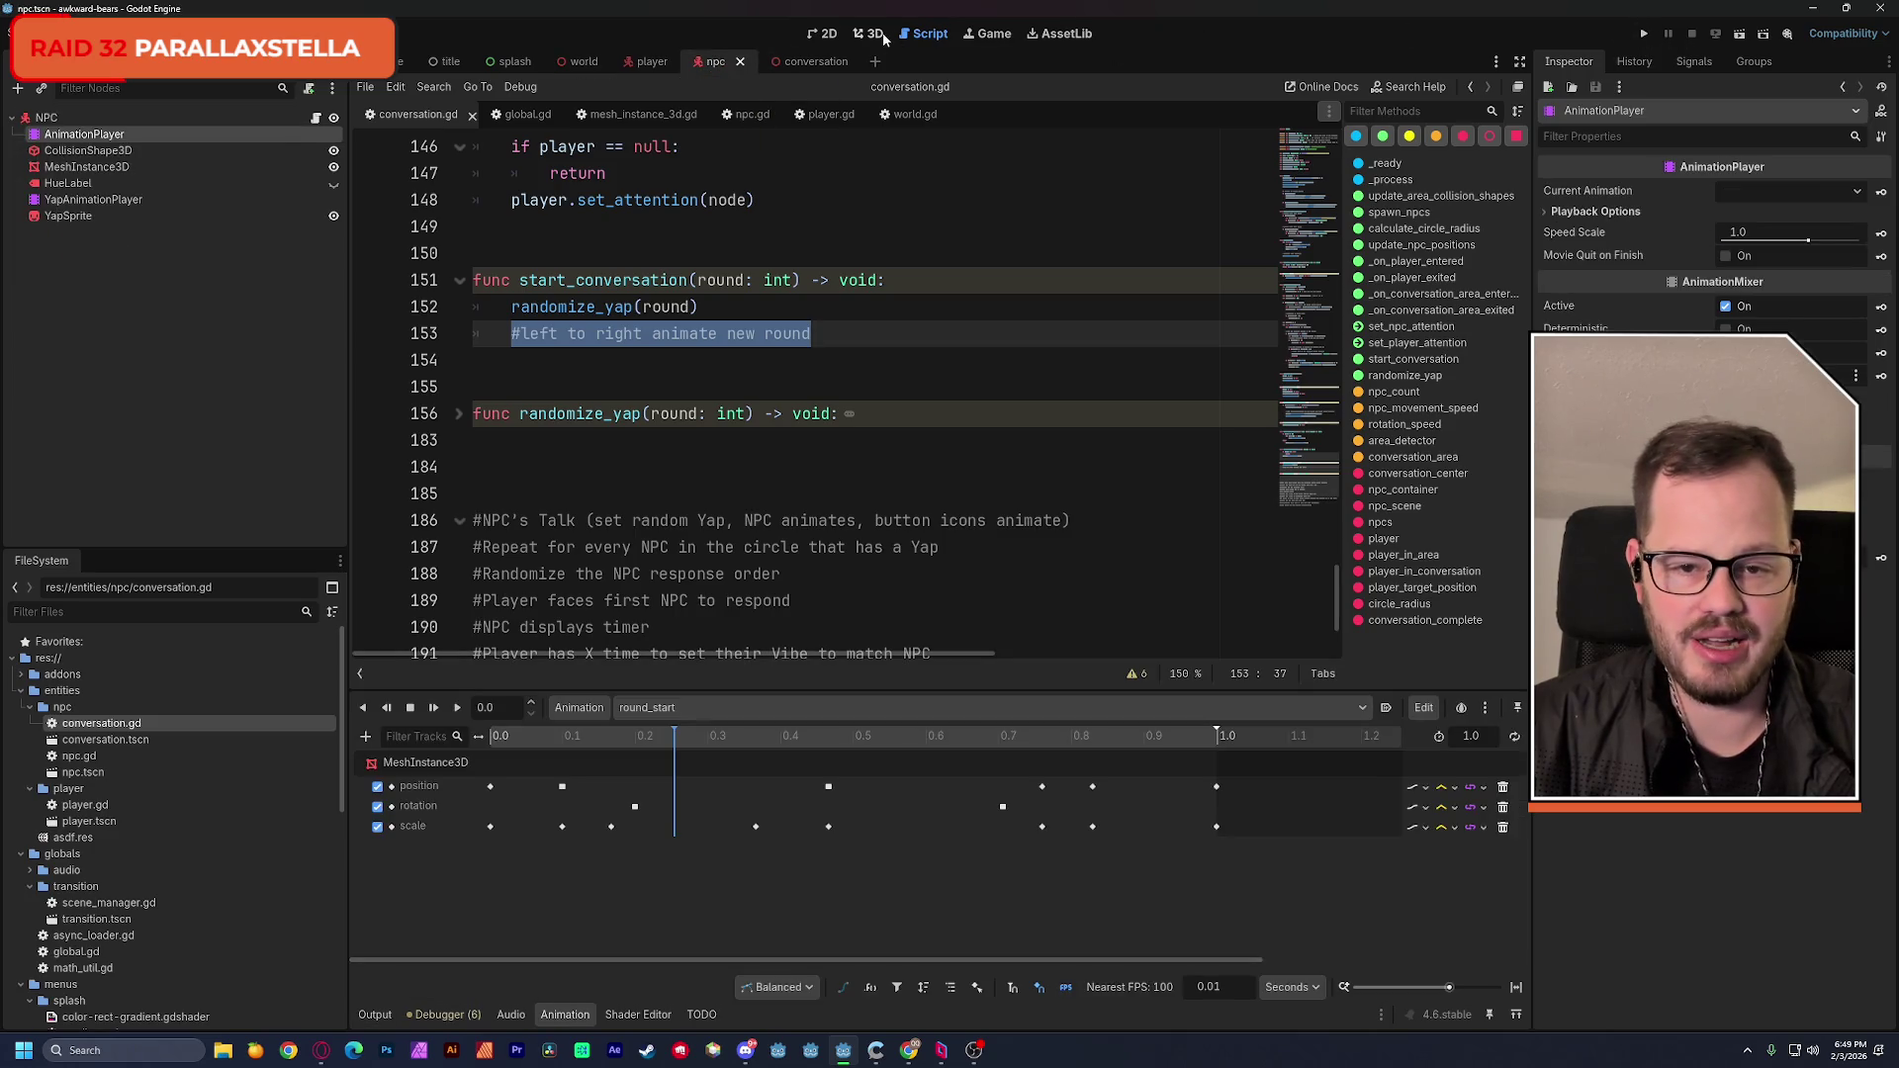
# Show the npc scene in 3D and play round_start several times to preview it.
pyautogui.click(883, 36)
pyautogui.click(639, 708)
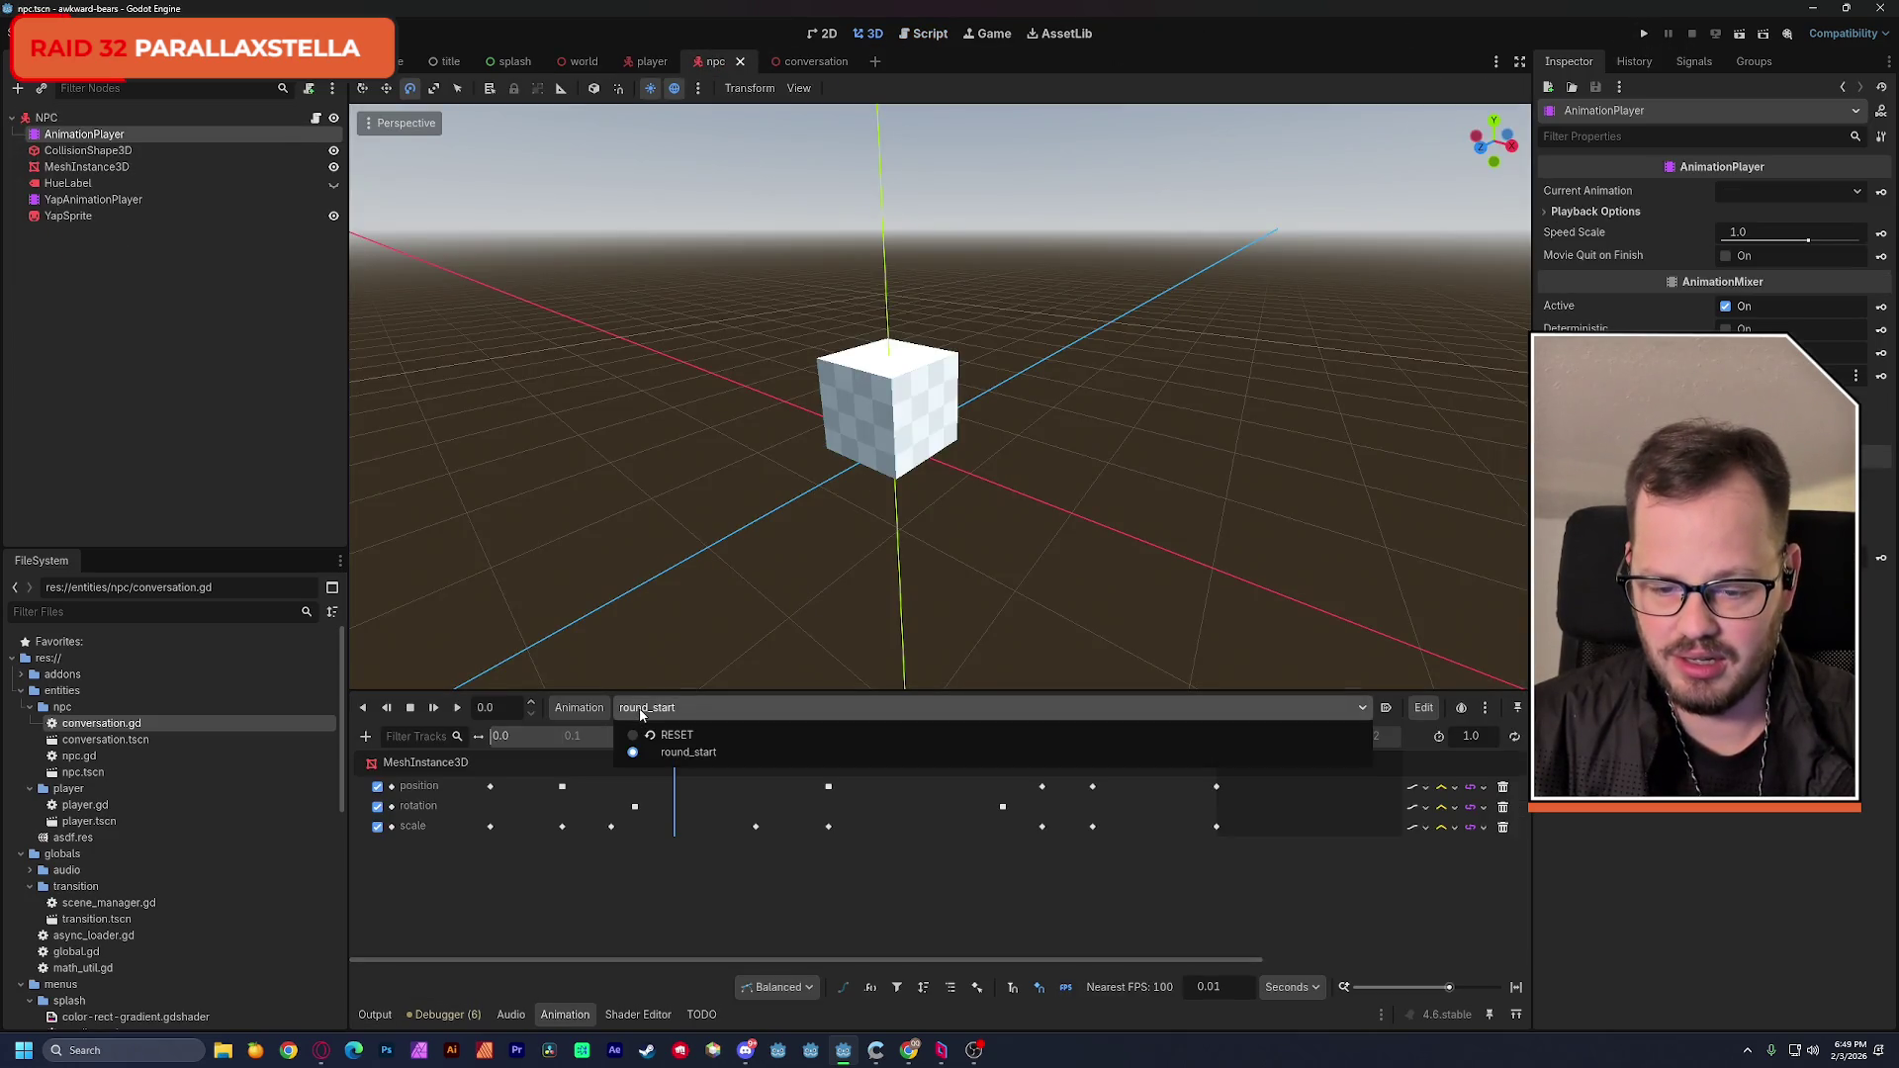
pyautogui.click(687, 752)
pyautogui.click(458, 712)
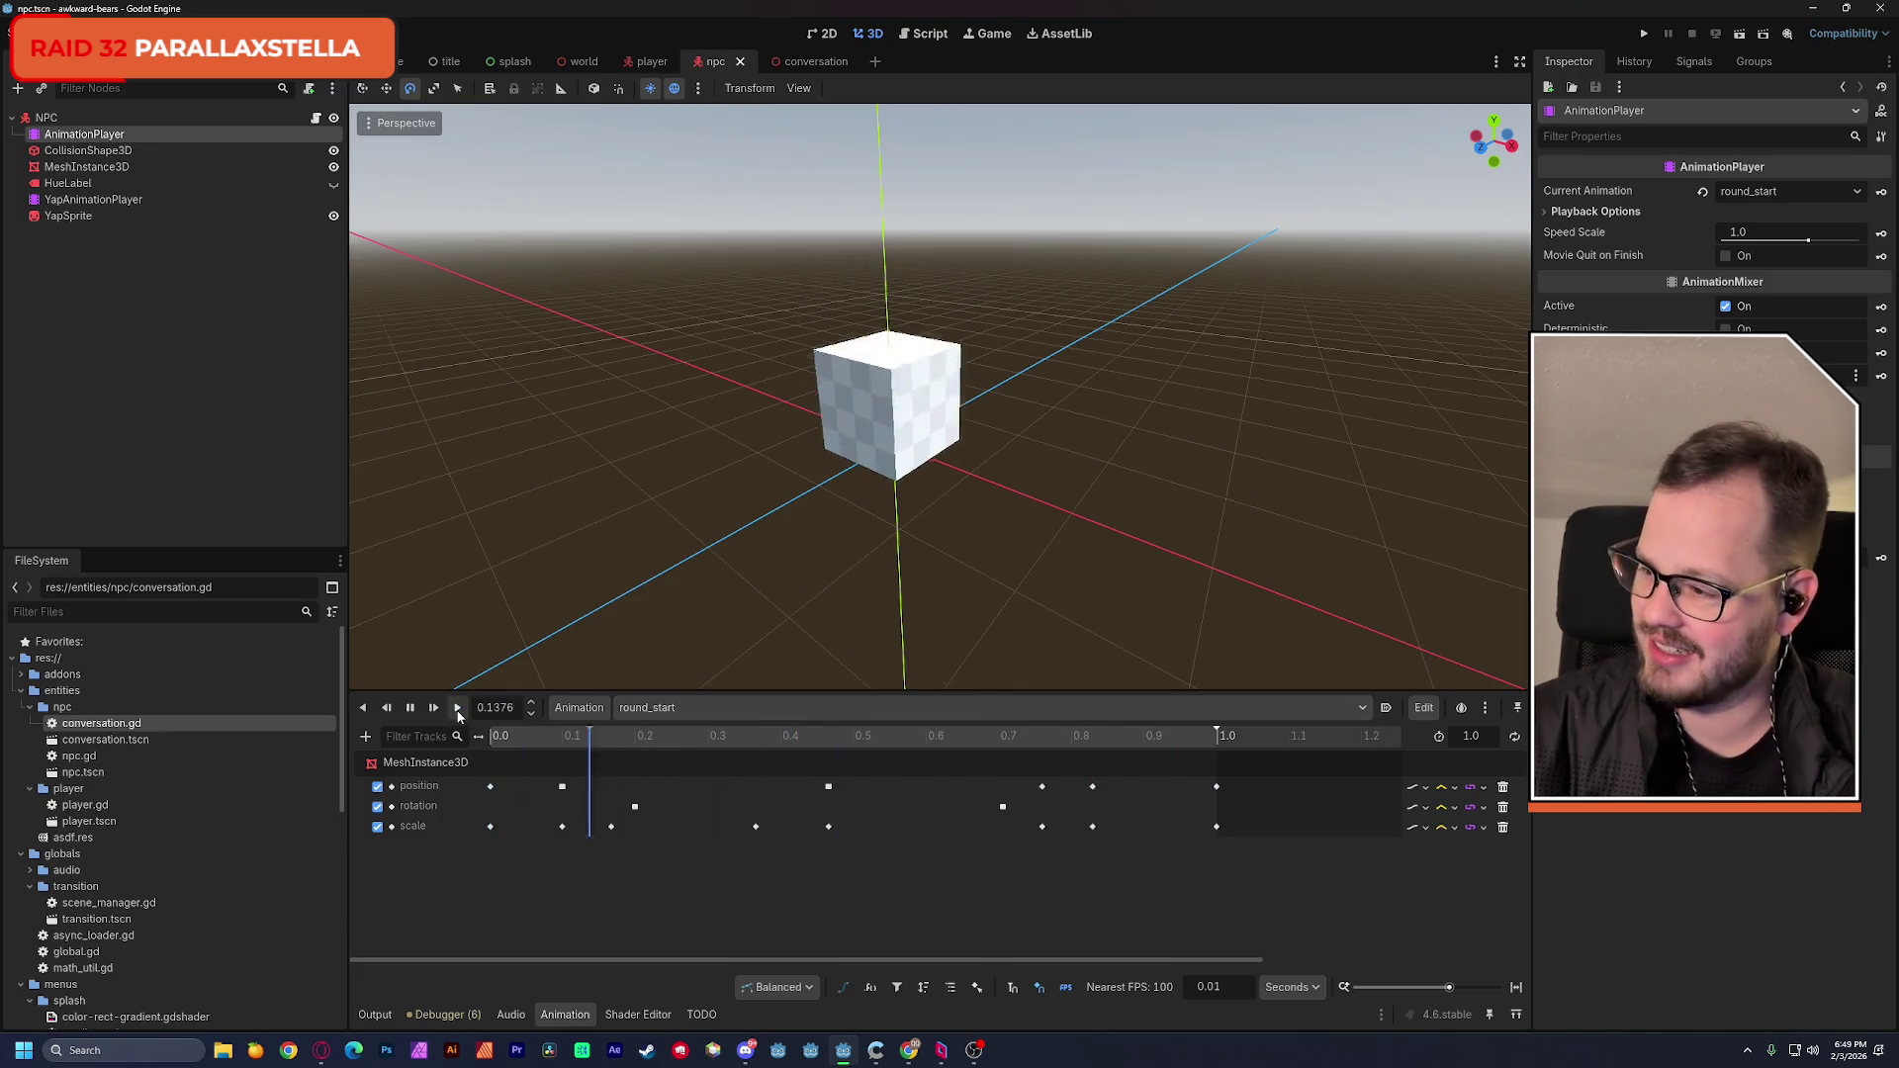
pyautogui.click(458, 711)
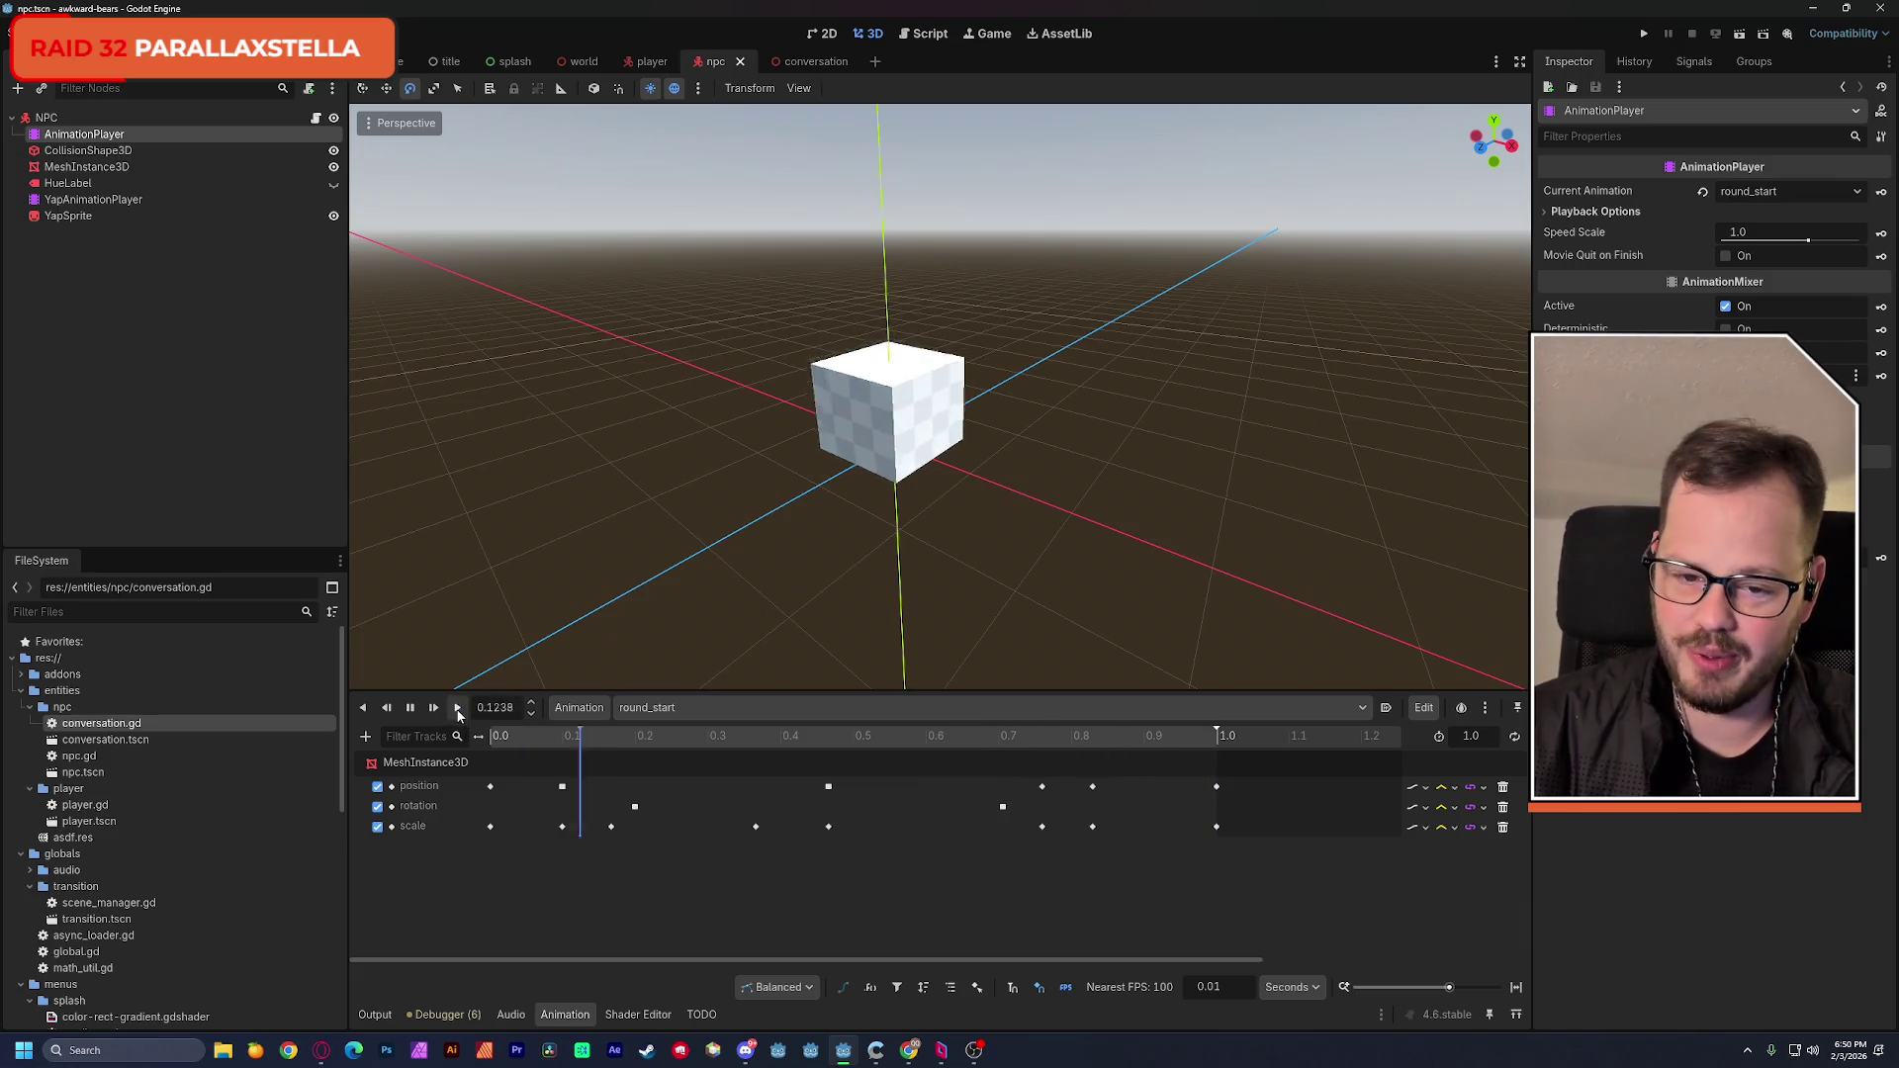
pyautogui.click(458, 712)
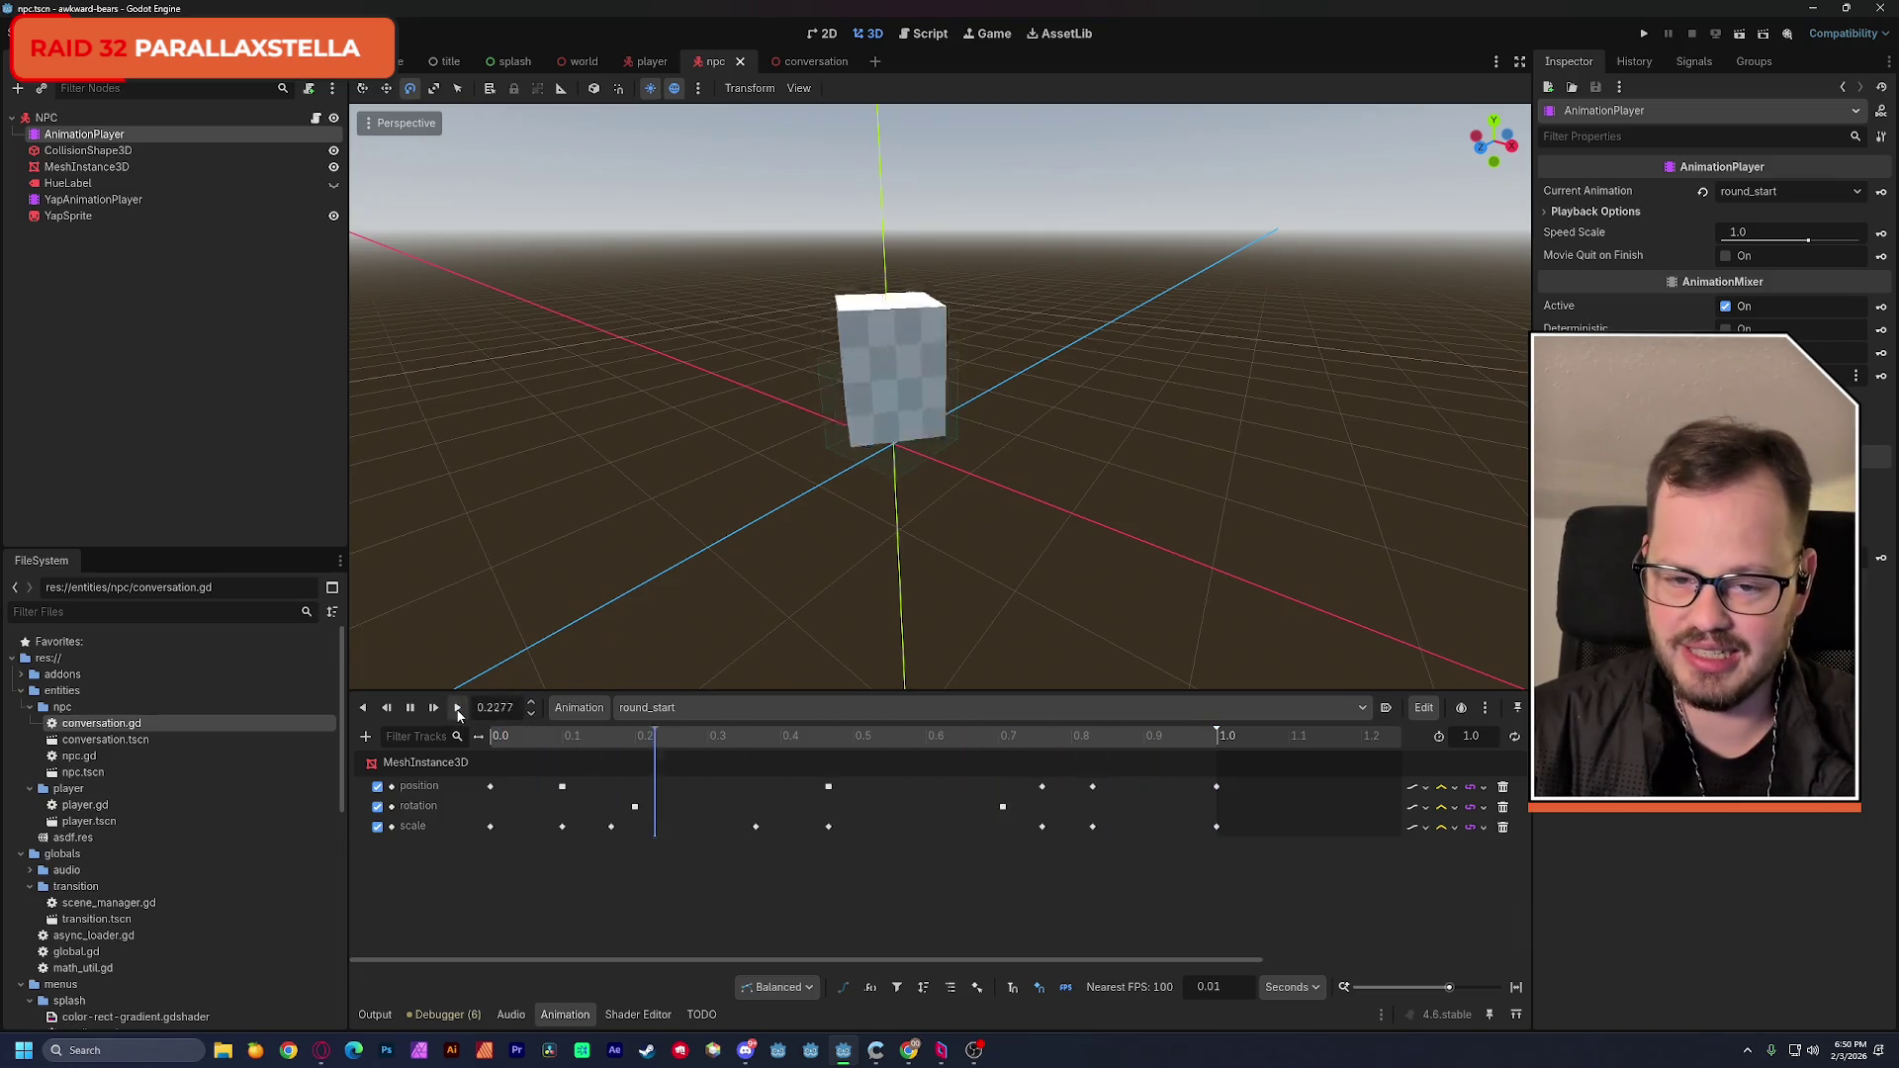
pyautogui.click(458, 712)
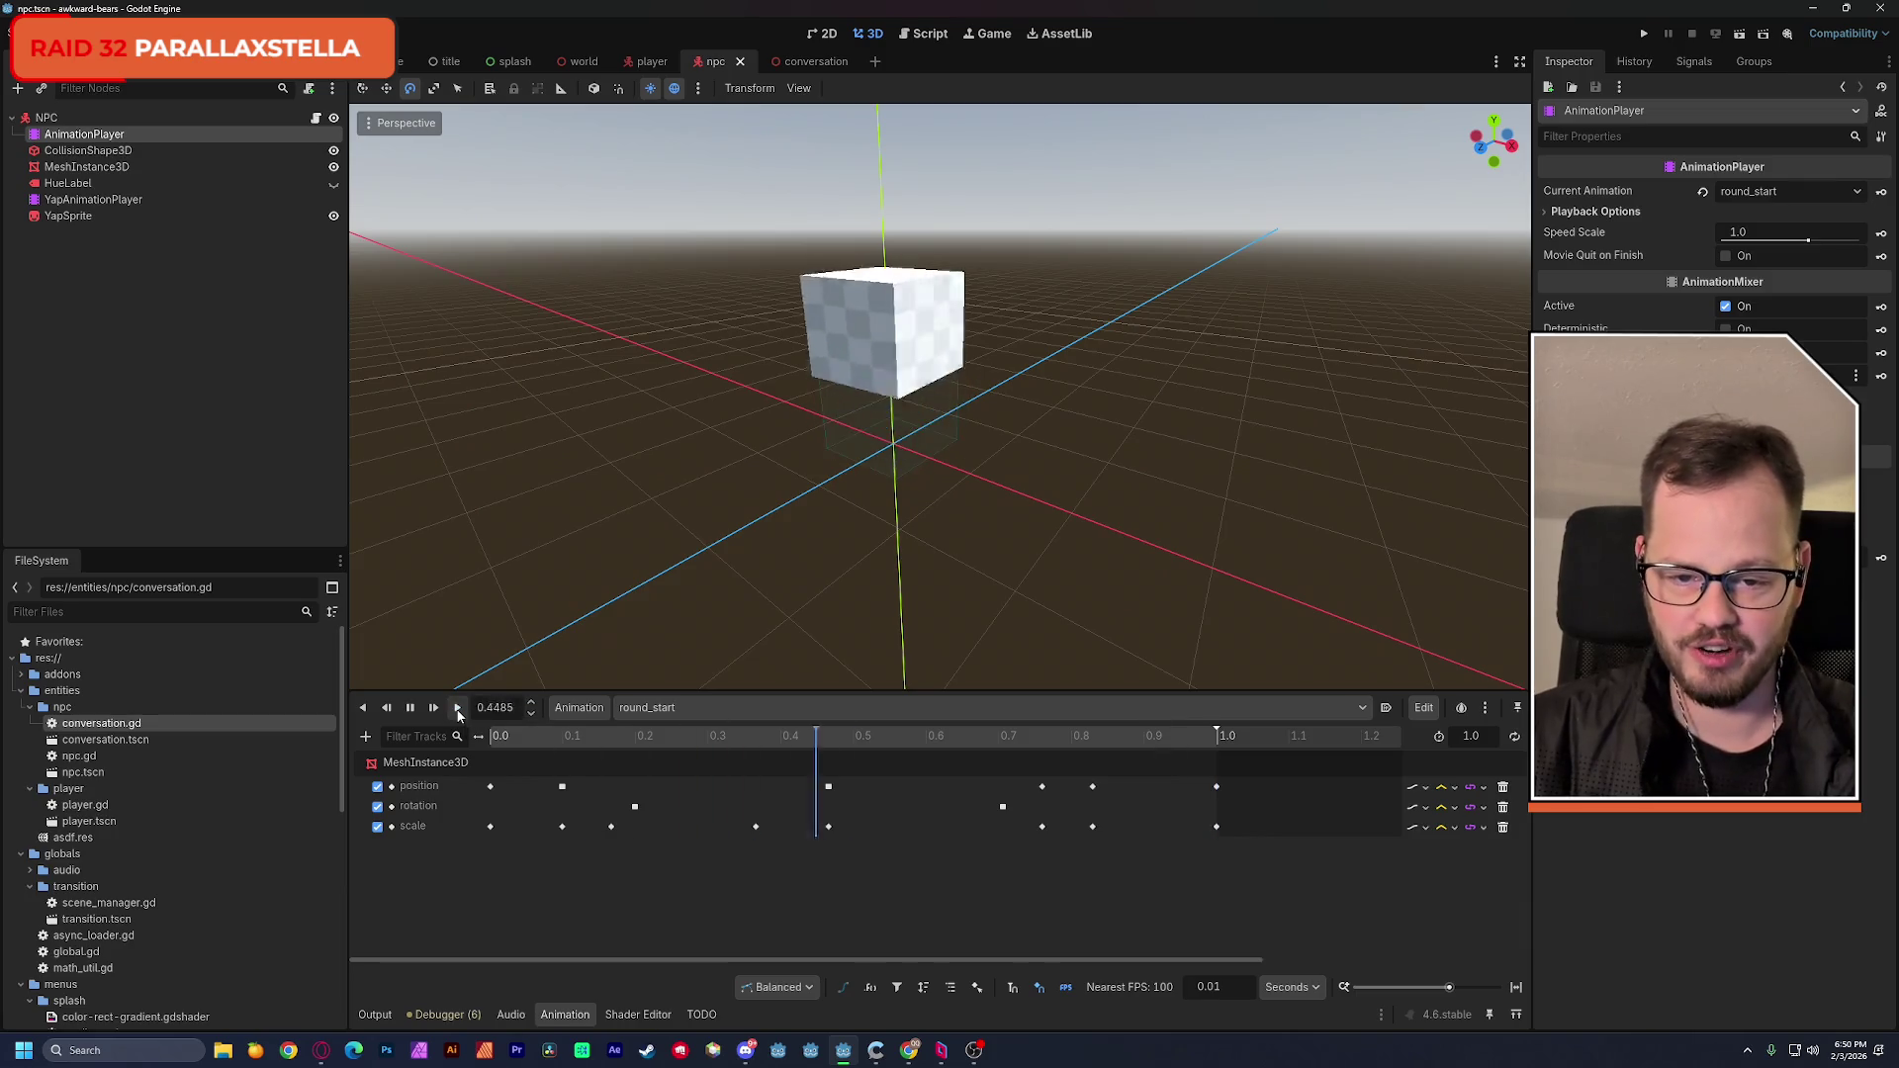
pyautogui.click(598, 715)
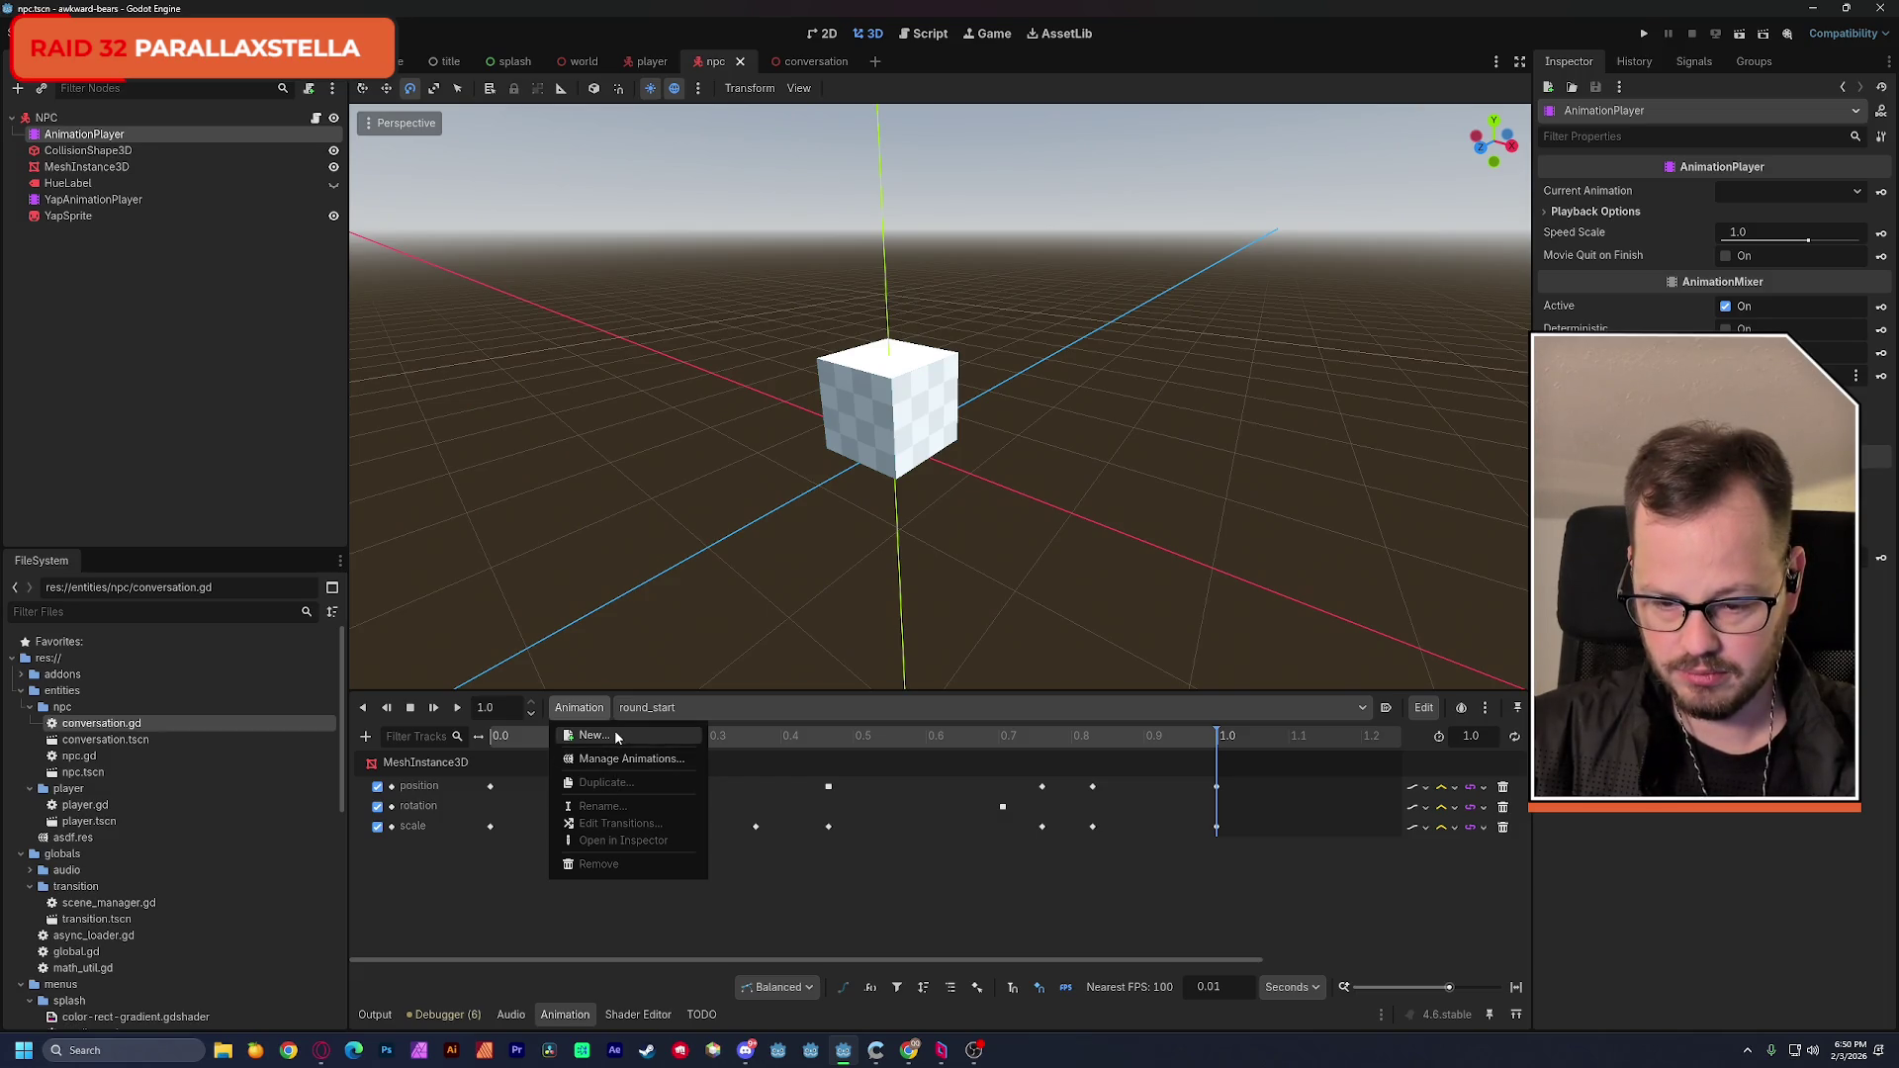
pyautogui.click(453, 936)
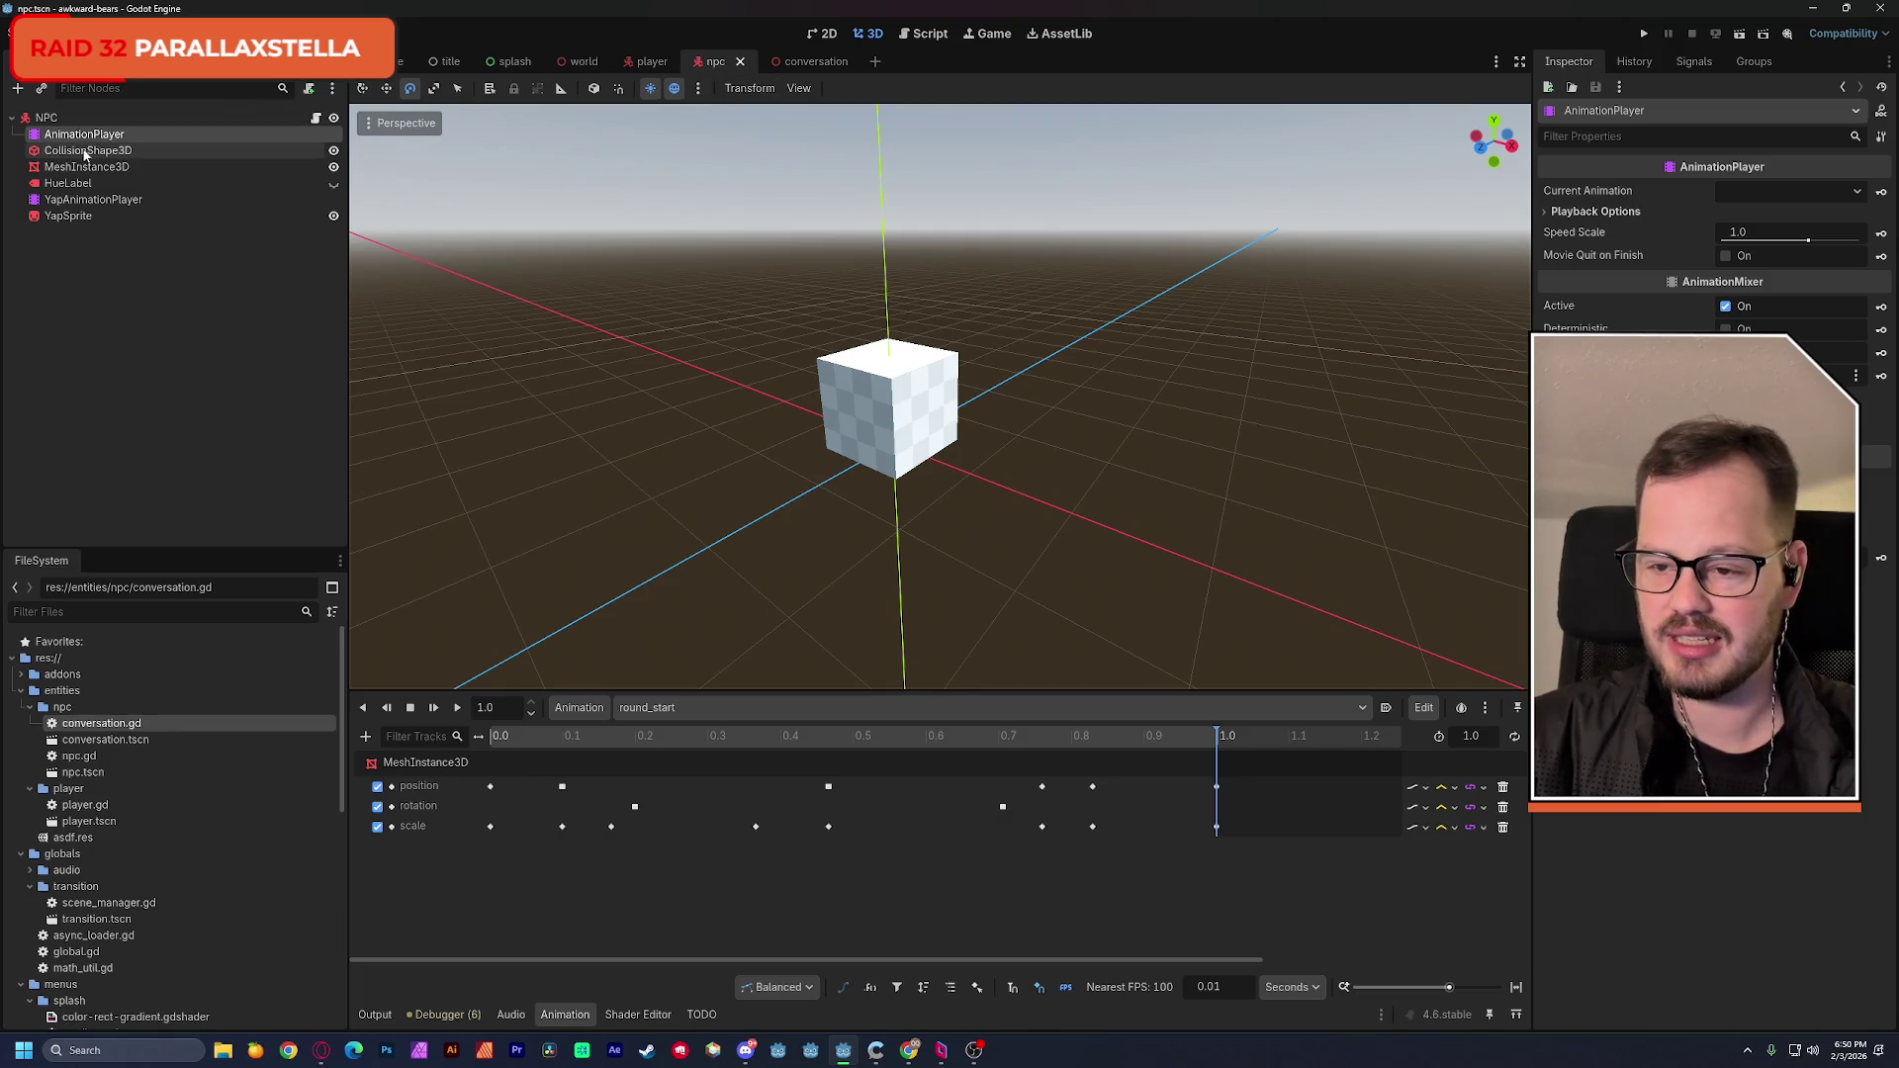
# Select the YapAnimationPlayer node and load its Yap animation in the editor.
pyautogui.press('Down')
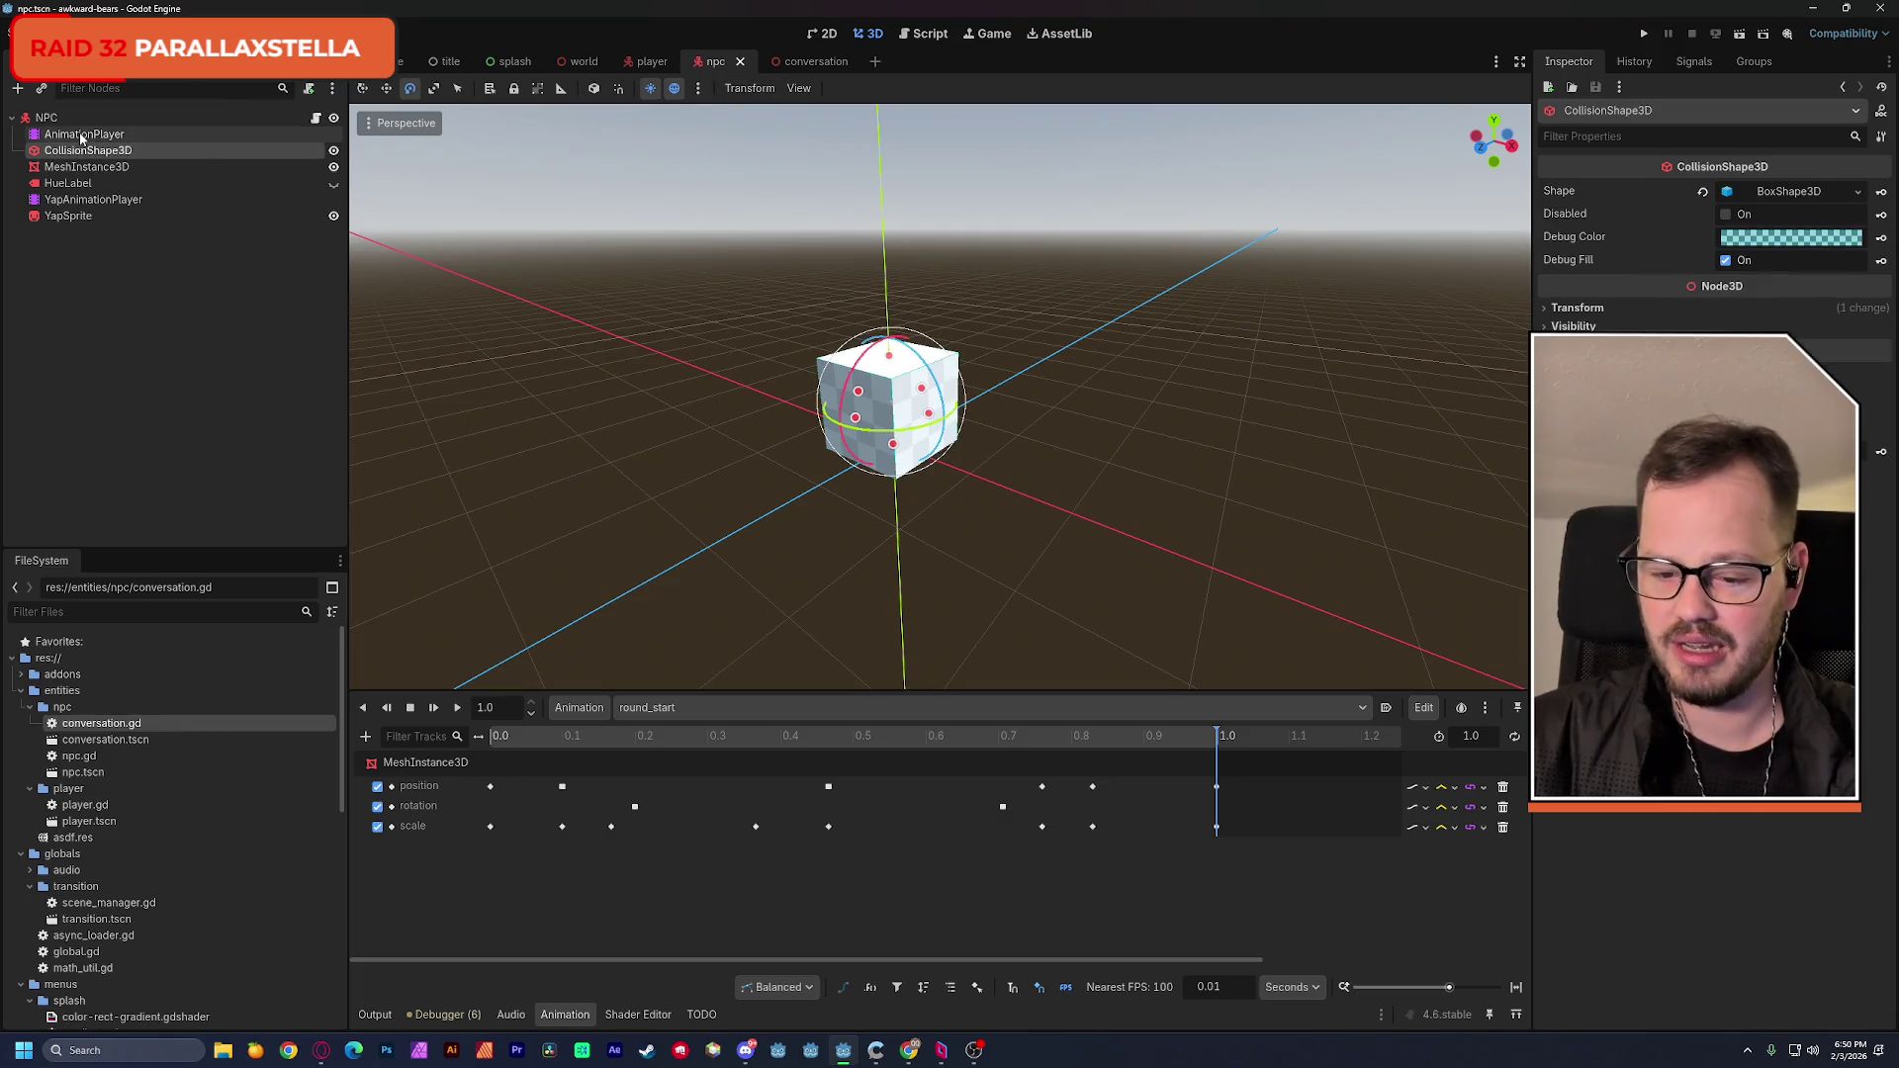
pyautogui.press('Up')
pyautogui.click(643, 708)
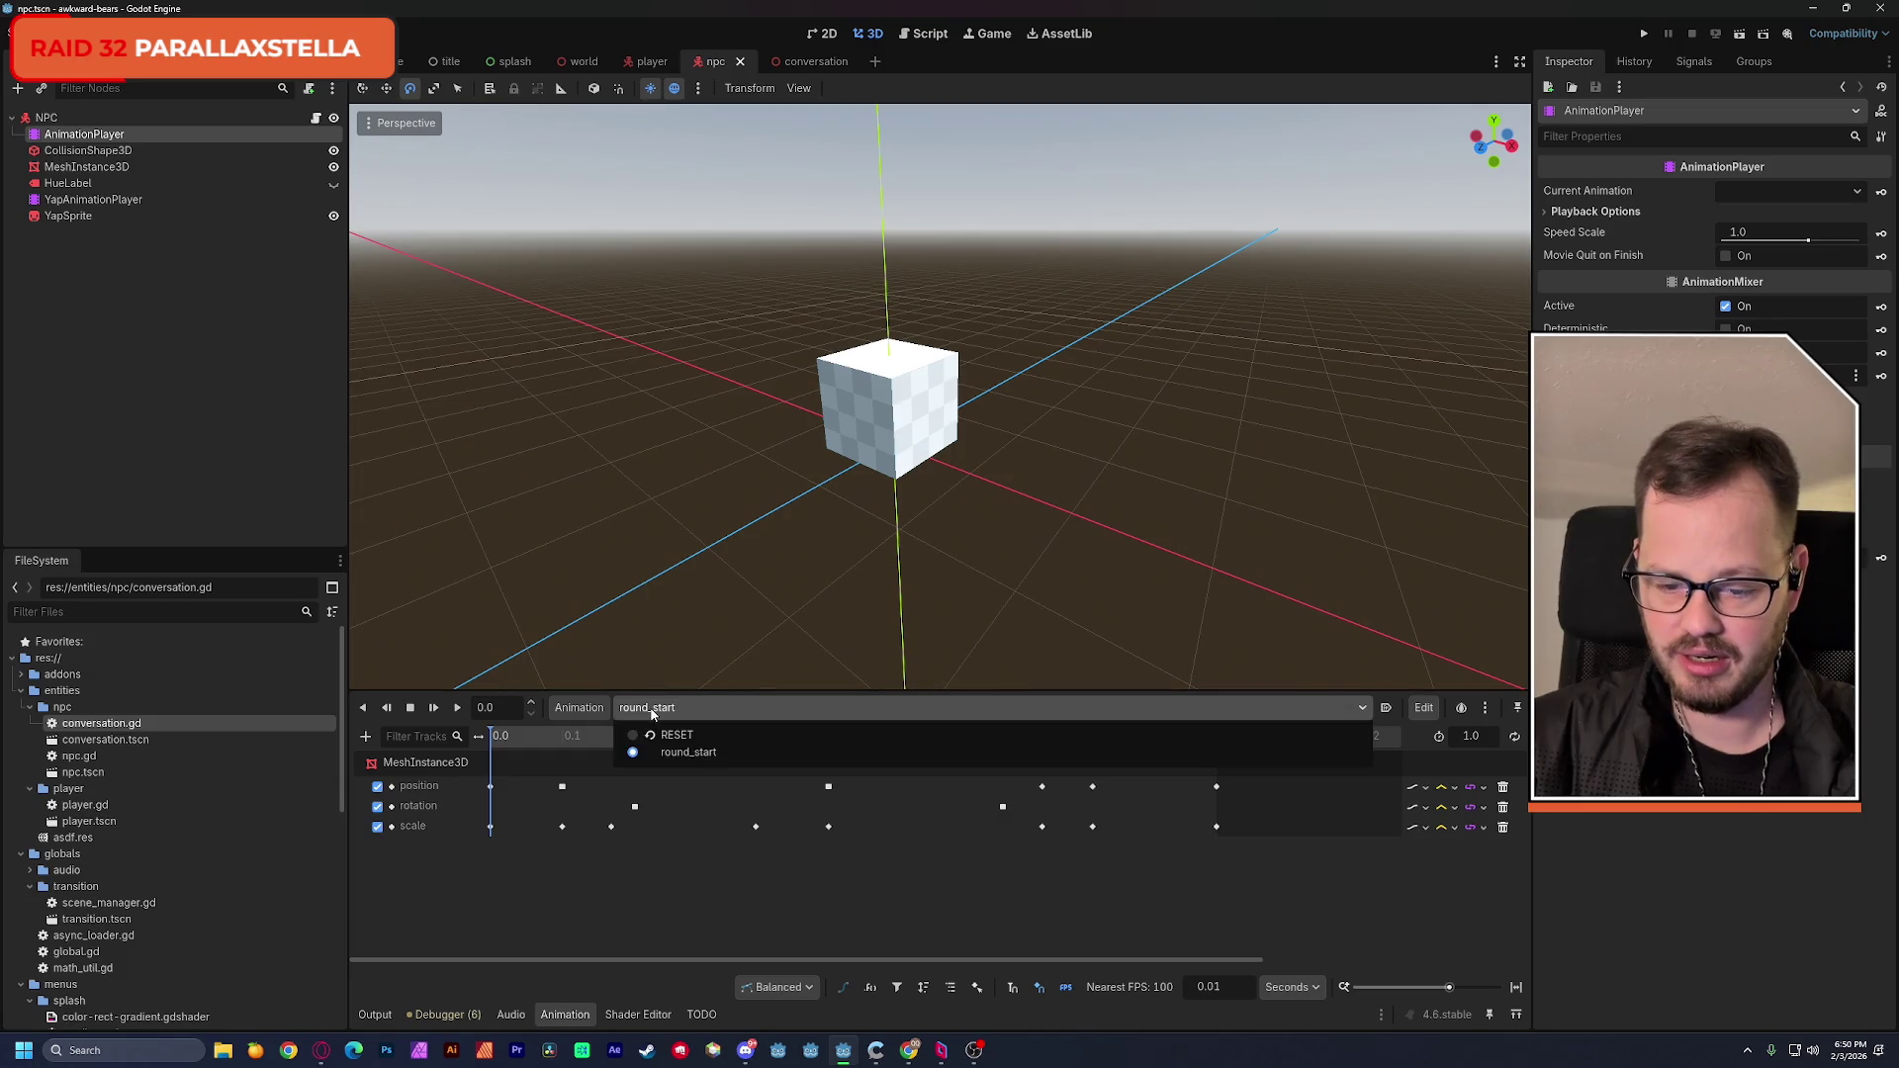
pyautogui.click(653, 750)
pyautogui.click(145, 201)
pyautogui.click(653, 707)
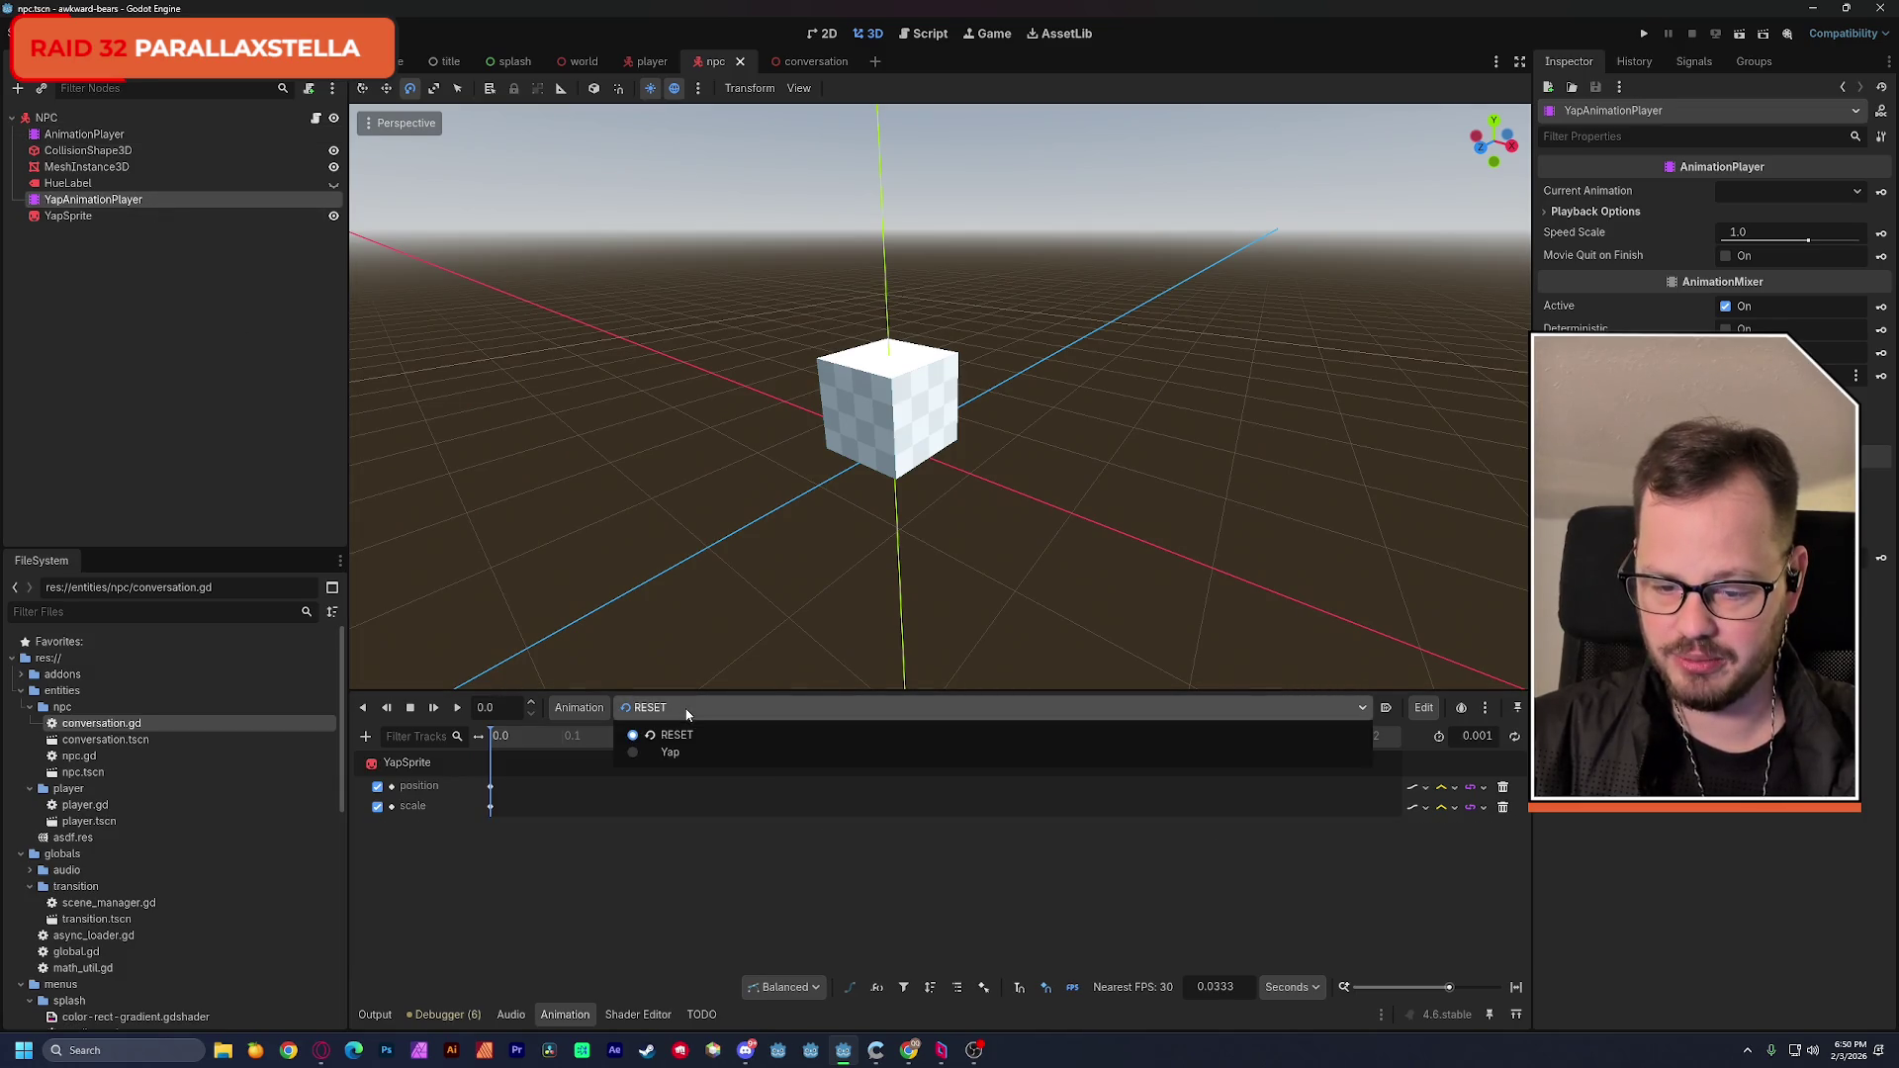
pyautogui.click(685, 751)
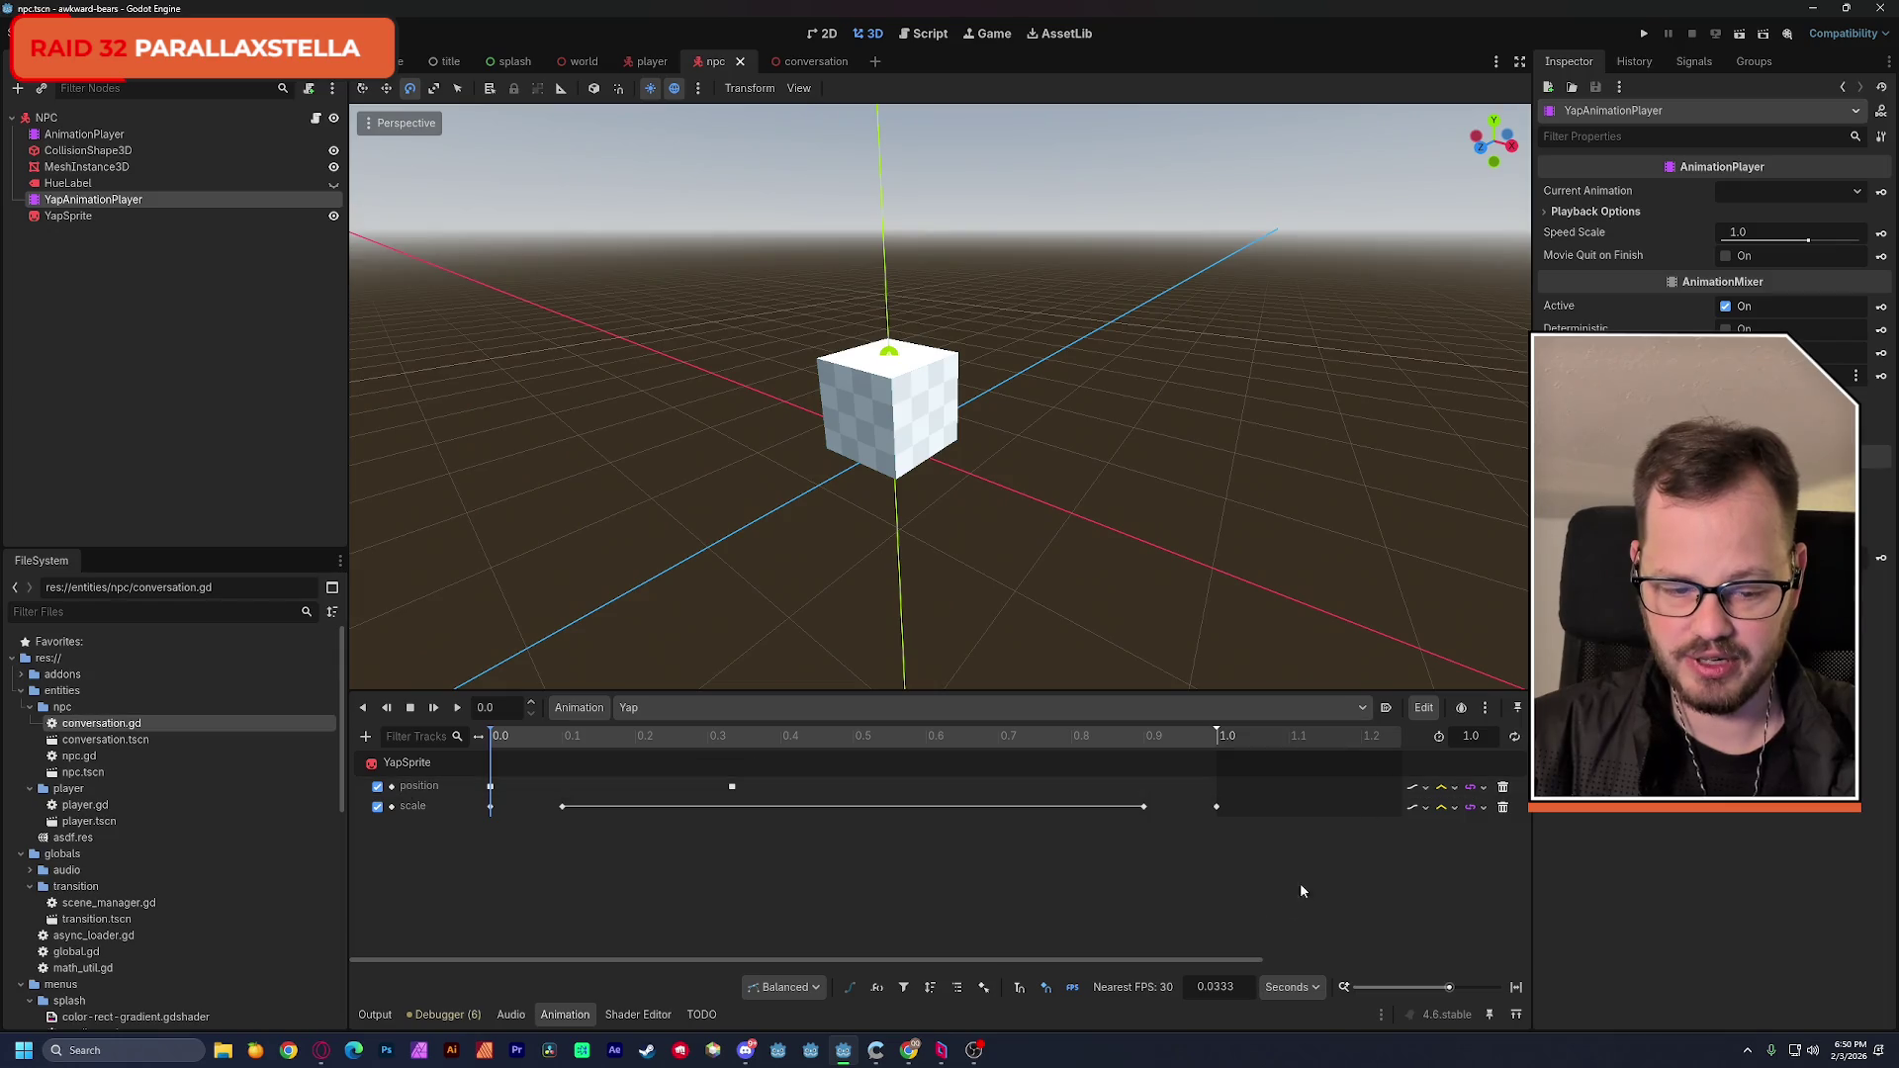
# Play Yap, then reselect round_start on the NPC's AnimationPlayer.
pyautogui.click(457, 708)
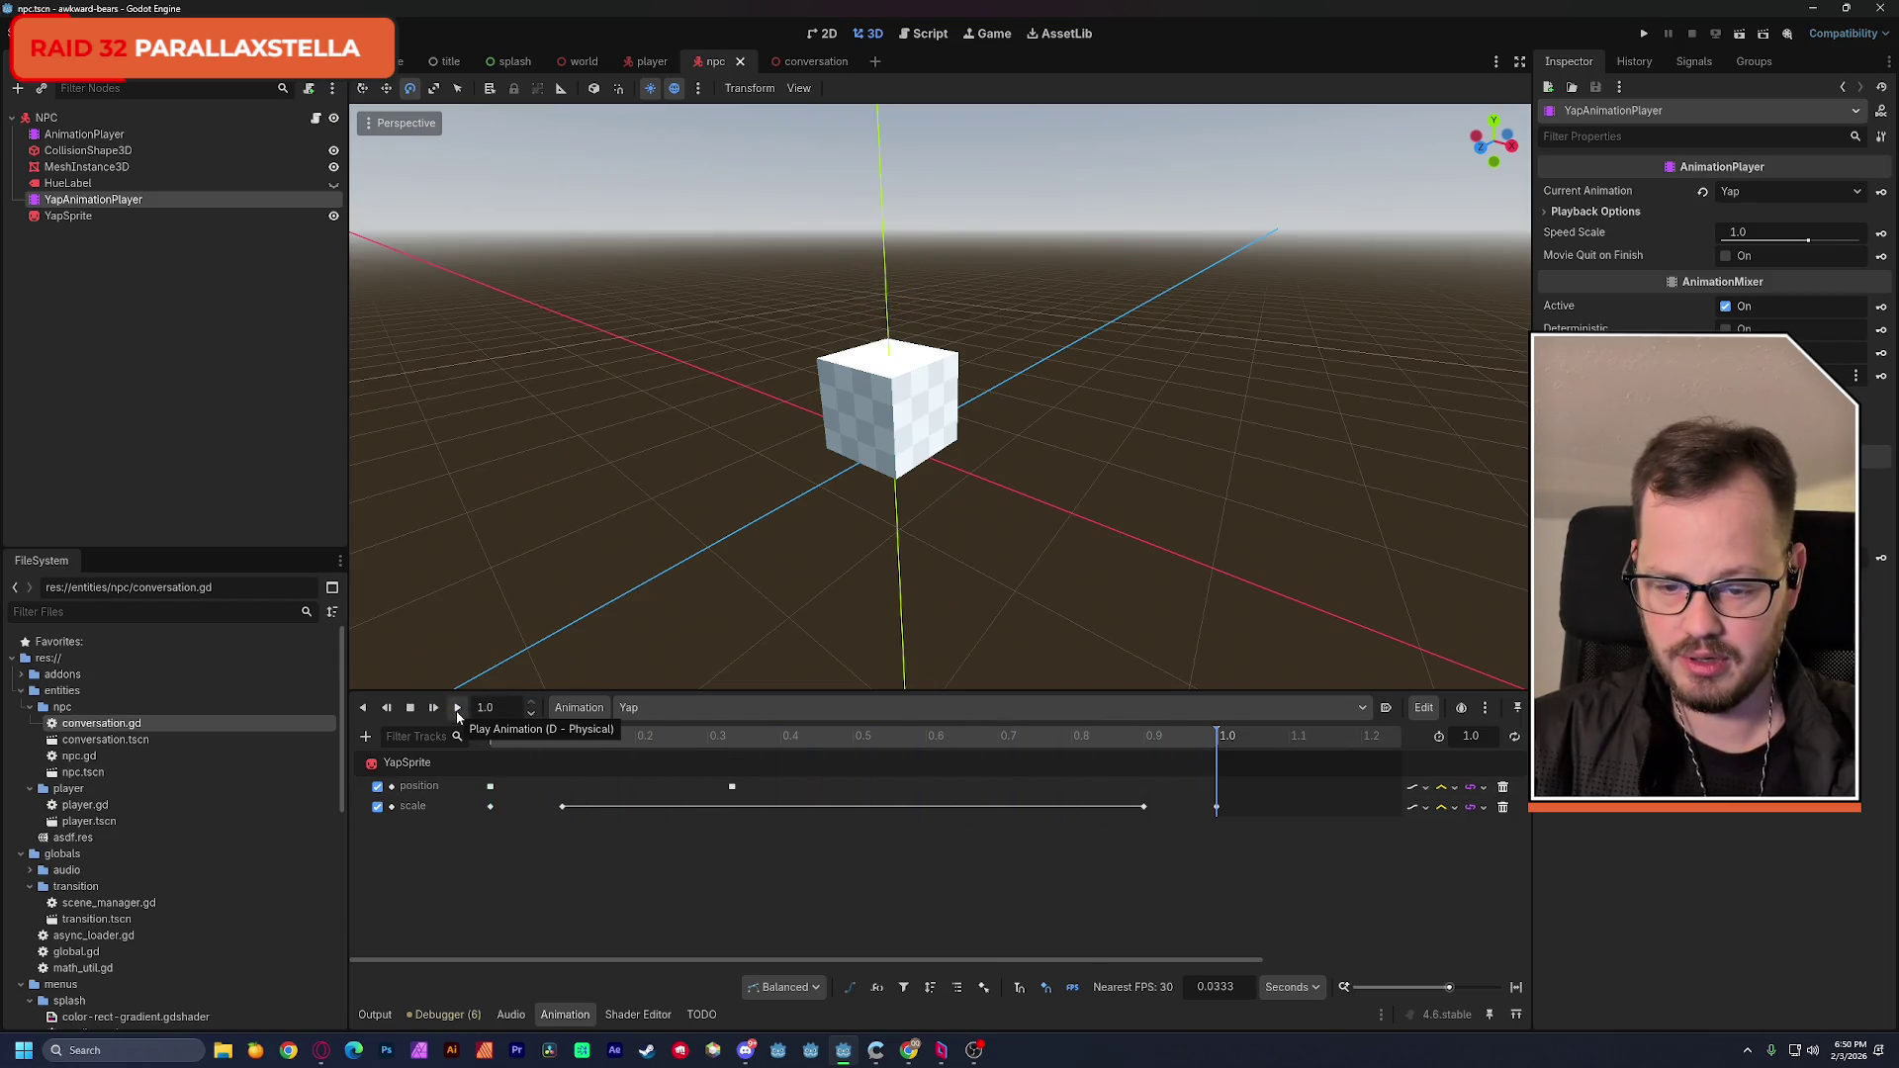
pyautogui.click(87, 135)
pyautogui.click(643, 708)
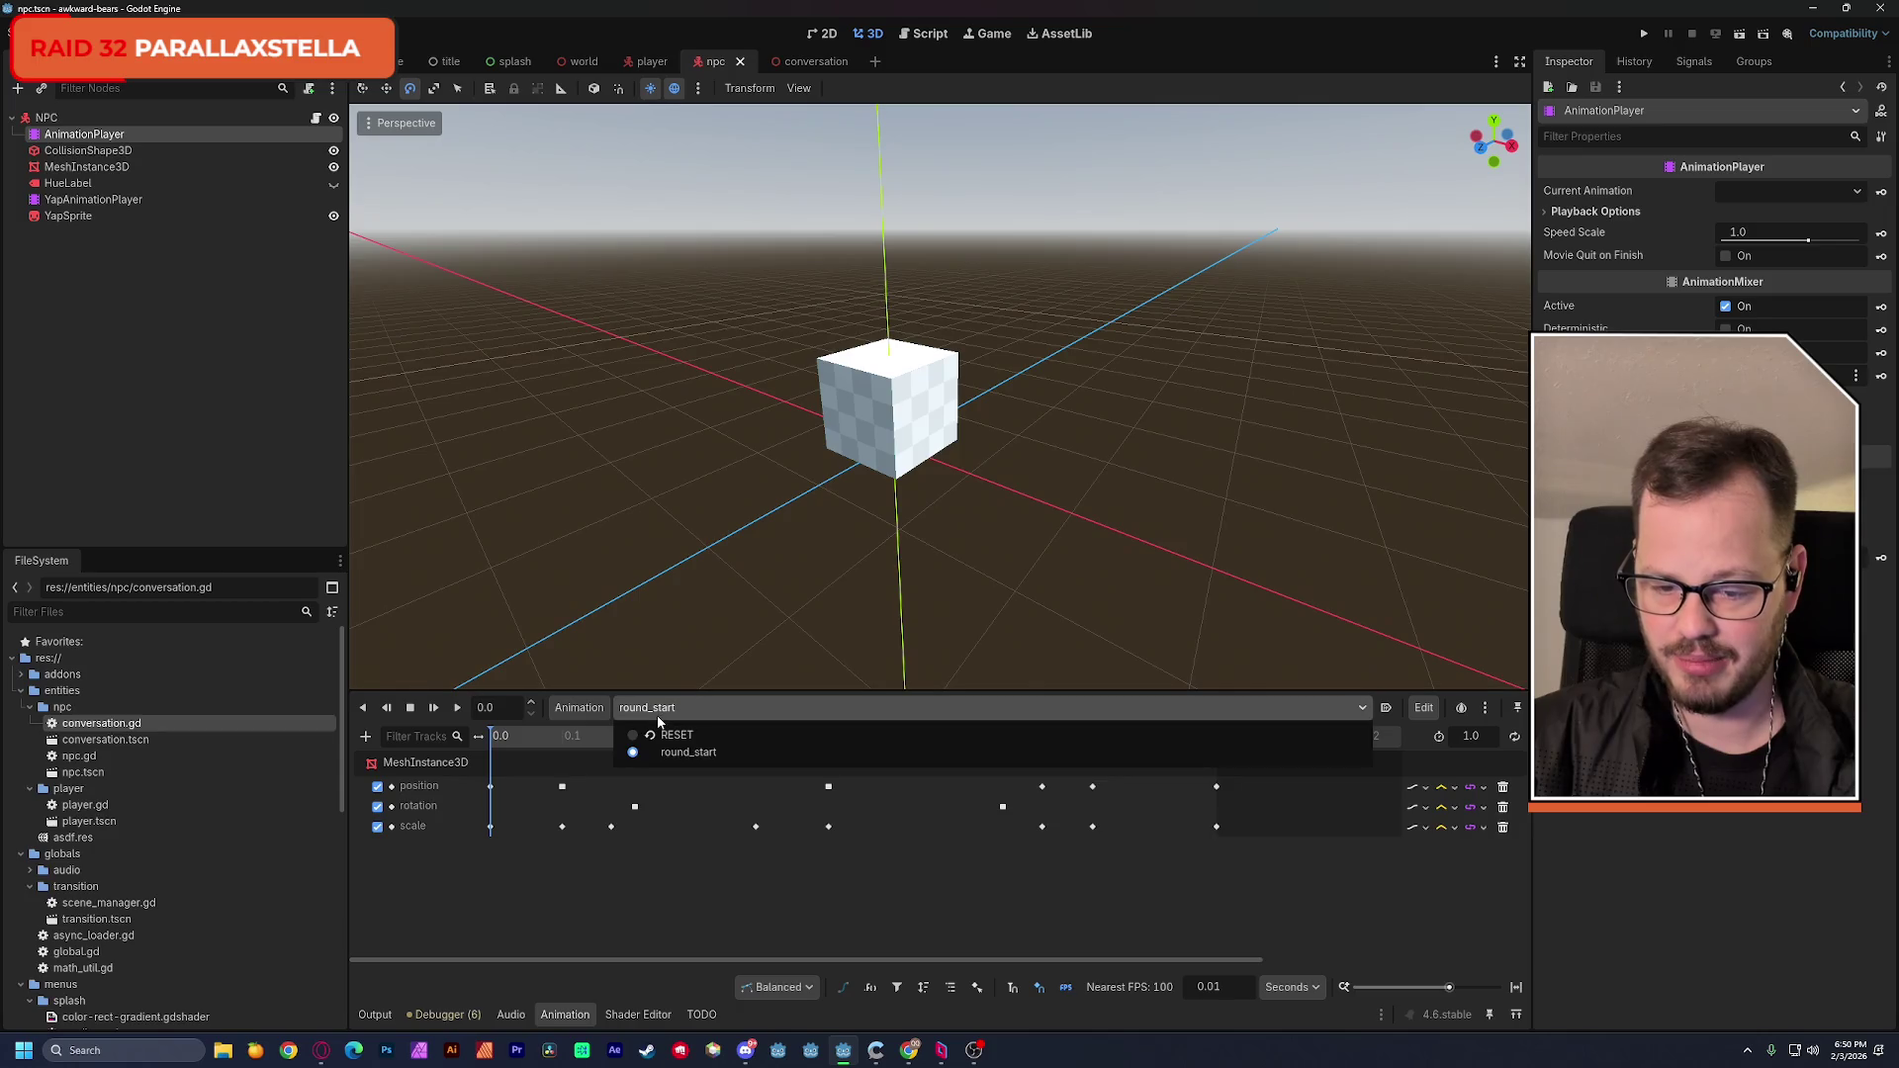
pyautogui.click(710, 756)
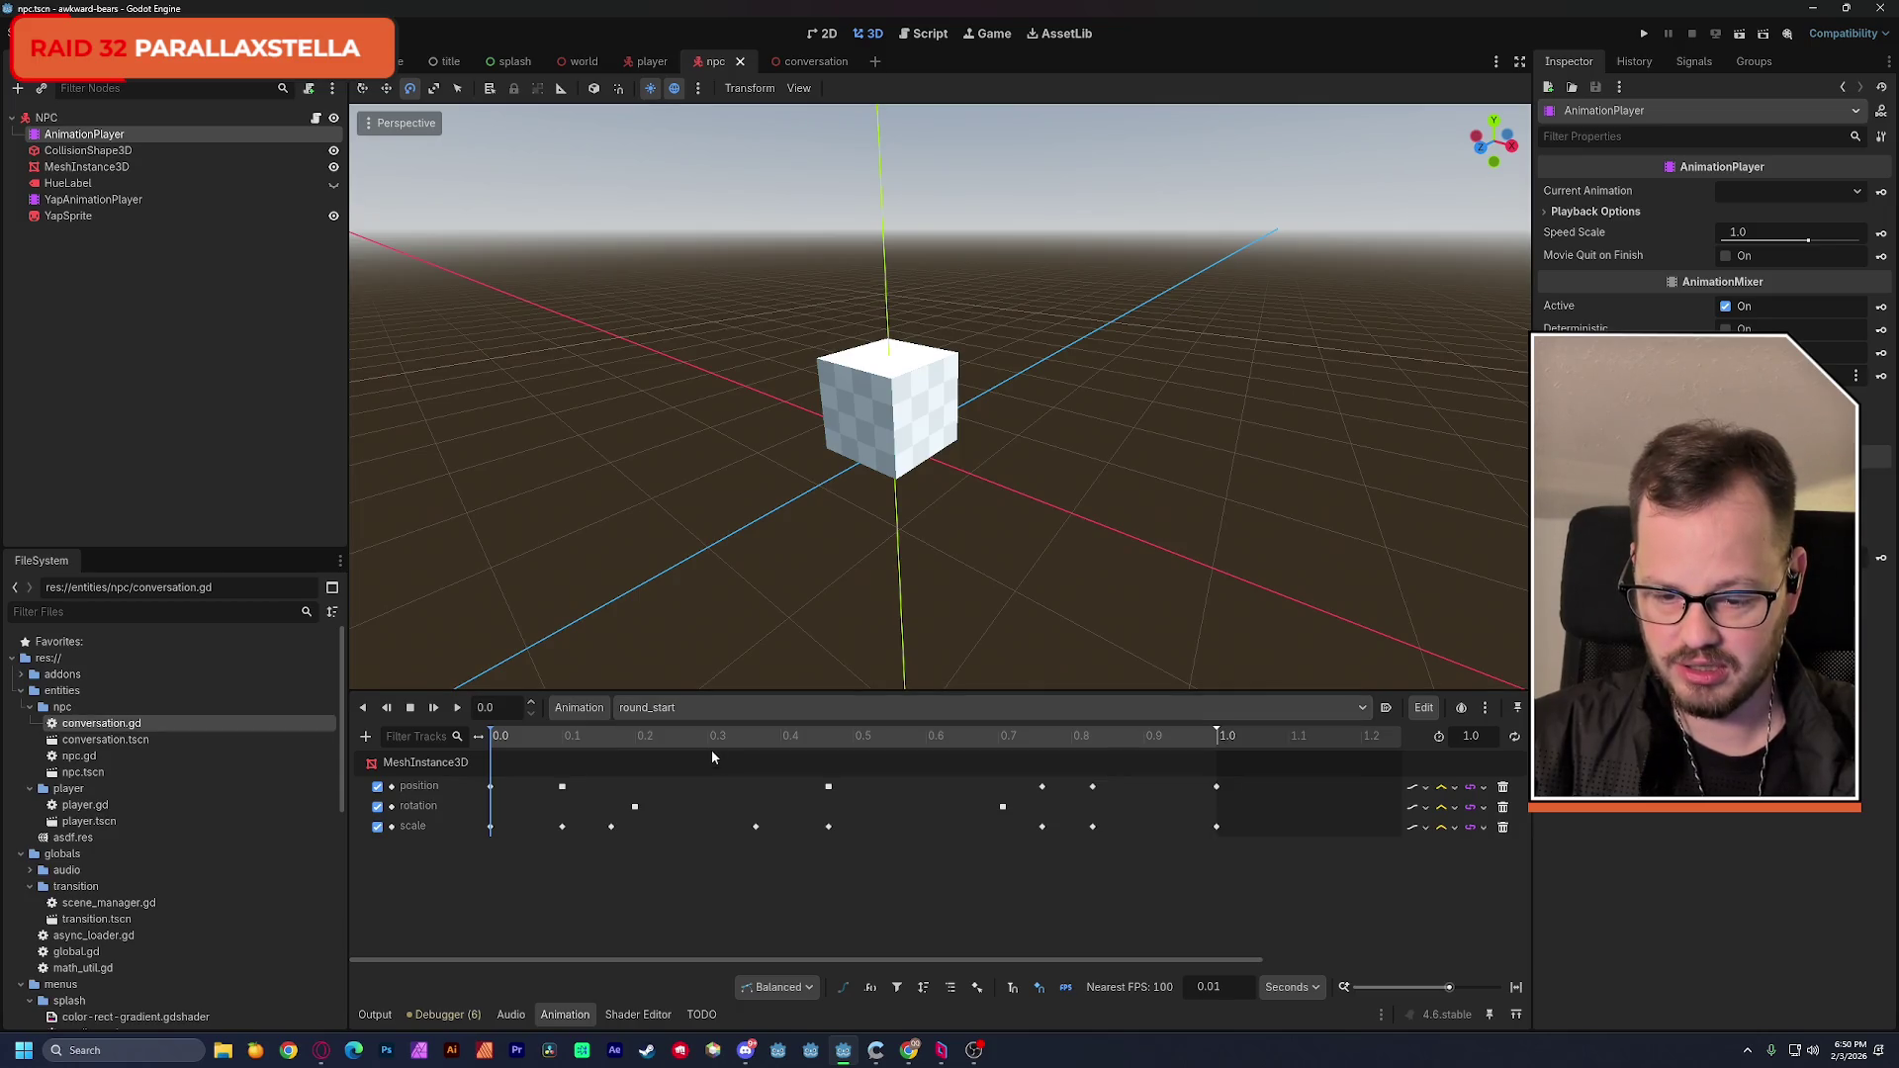
# Rename round_start to Celebrate via Animation > Rename and save the npc scene.
pyautogui.click(579, 708)
pyautogui.click(598, 806)
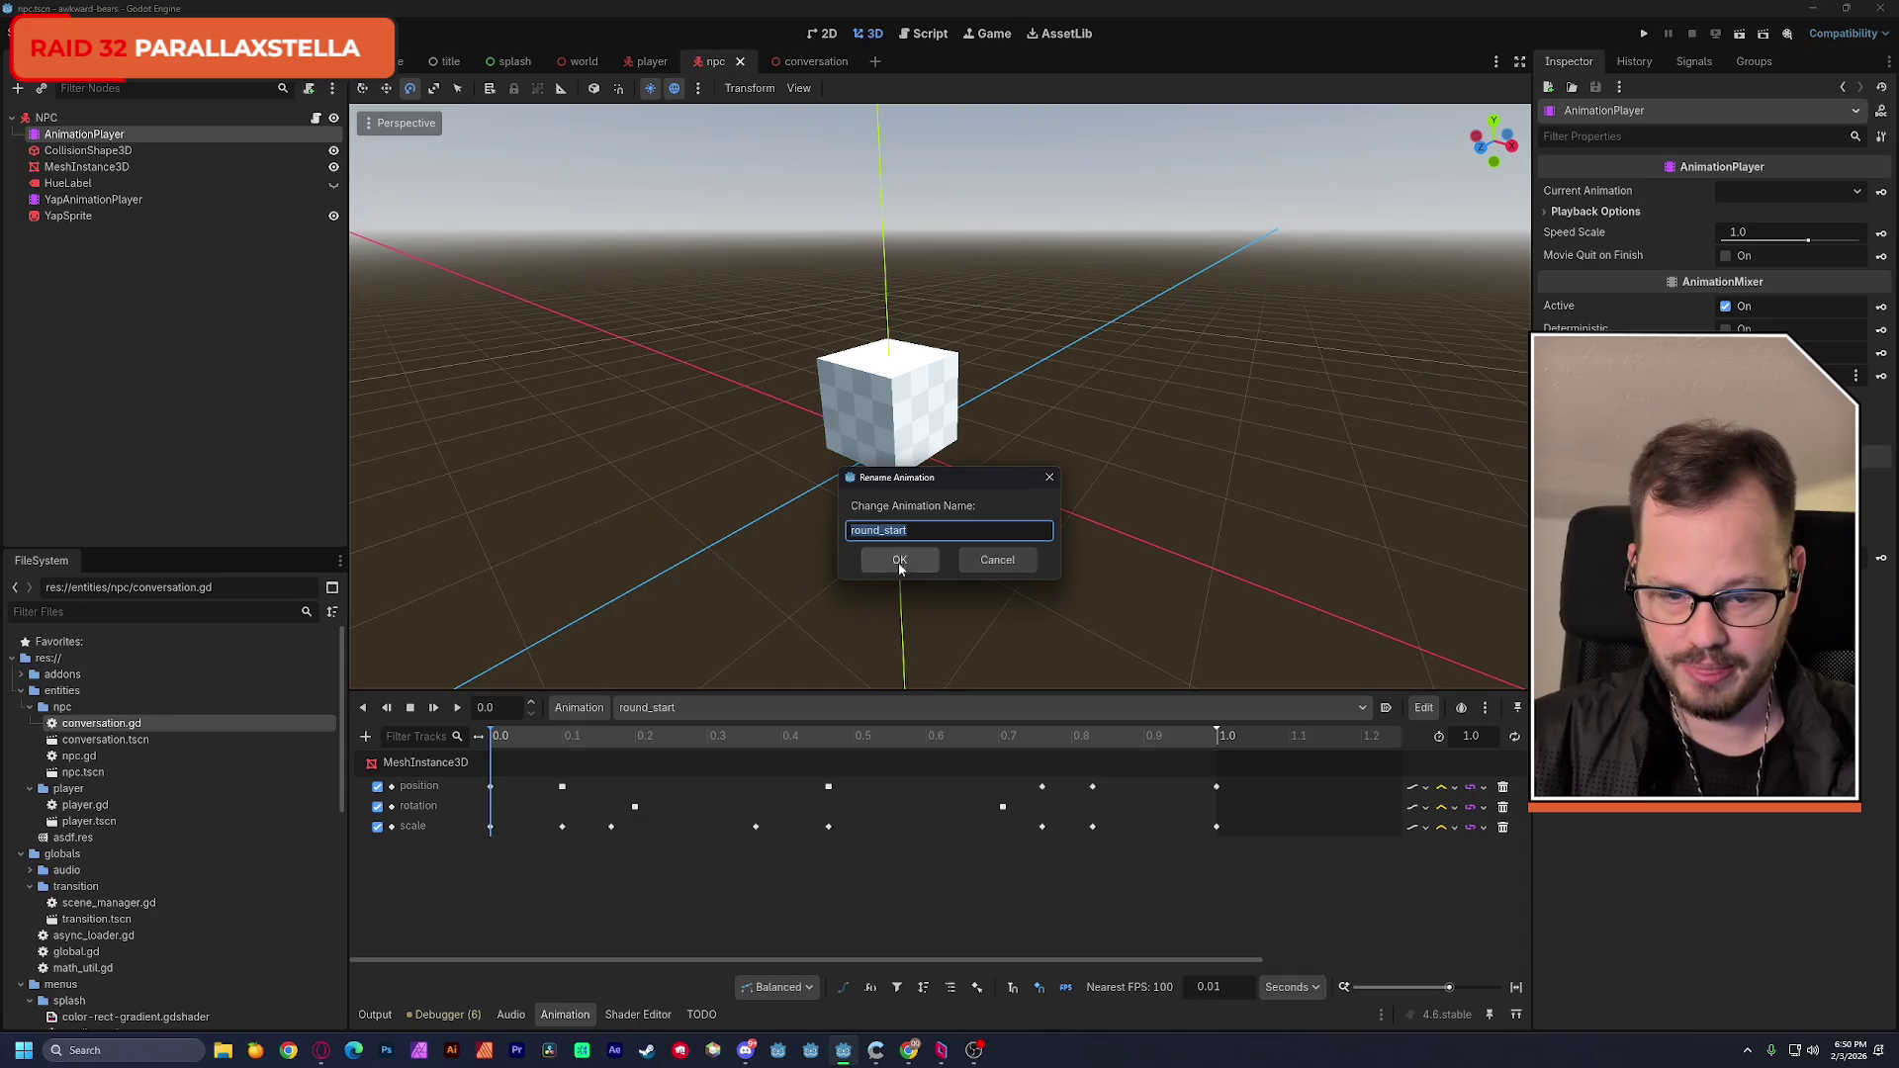
pyautogui.write('Celebrate')
pyautogui.press('Return')
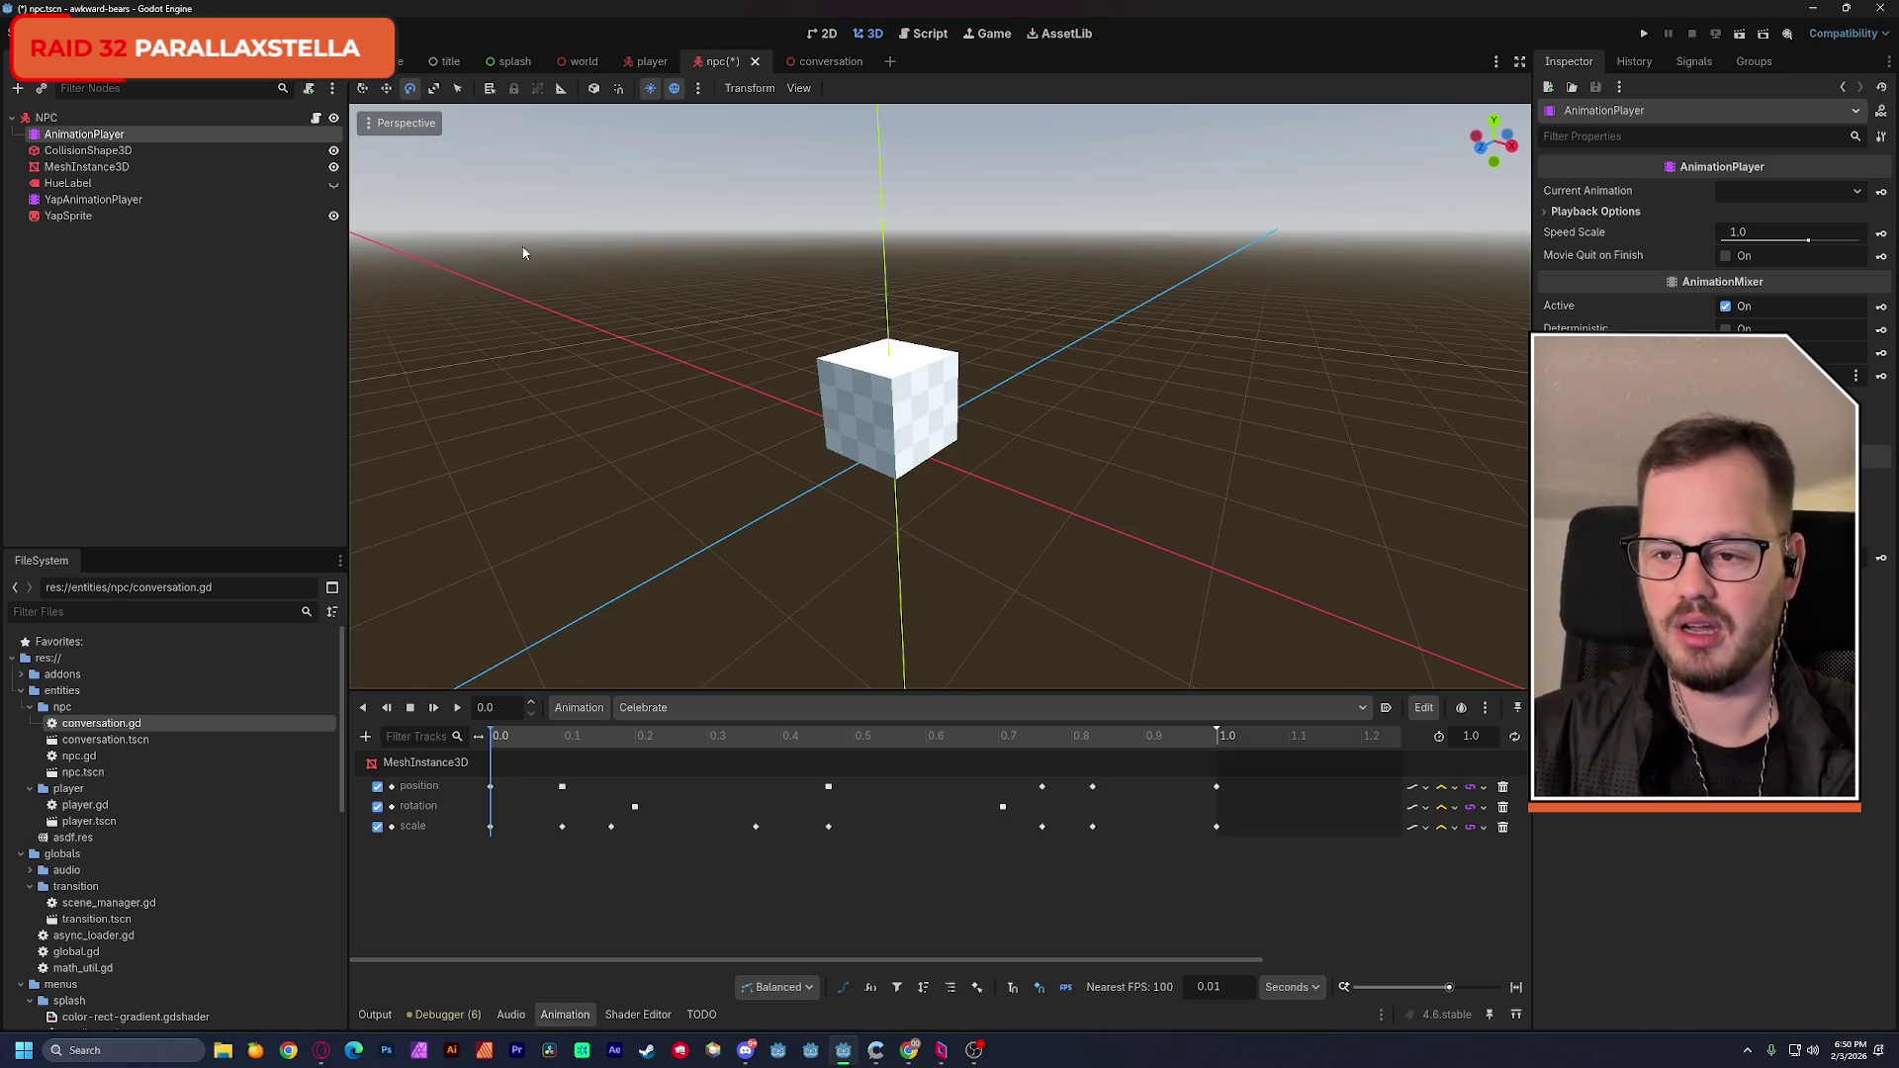
pyautogui.hotkey('ctrl', 's')
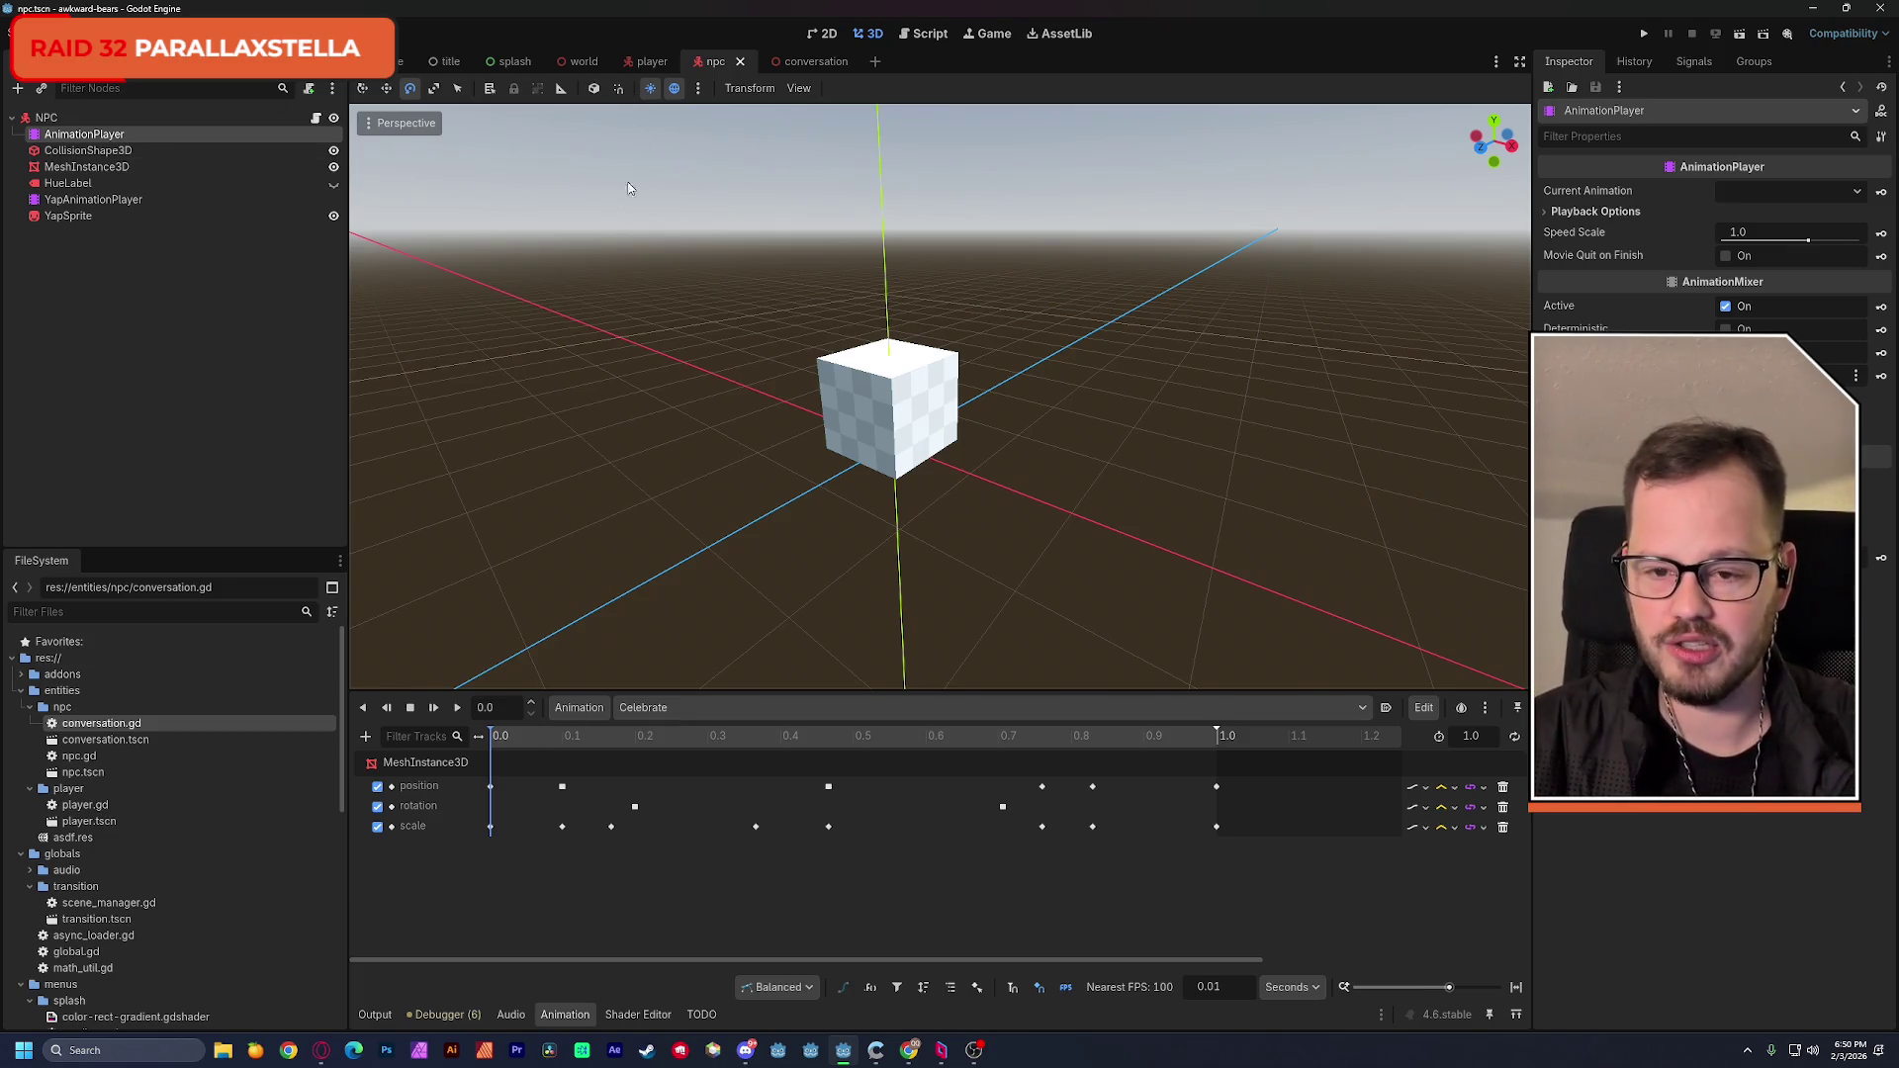
pyautogui.click(648, 62)
# Create a new animation named Celebrate on the player's AnimationPlayer.
pyautogui.click(84, 134)
pyautogui.click(579, 707)
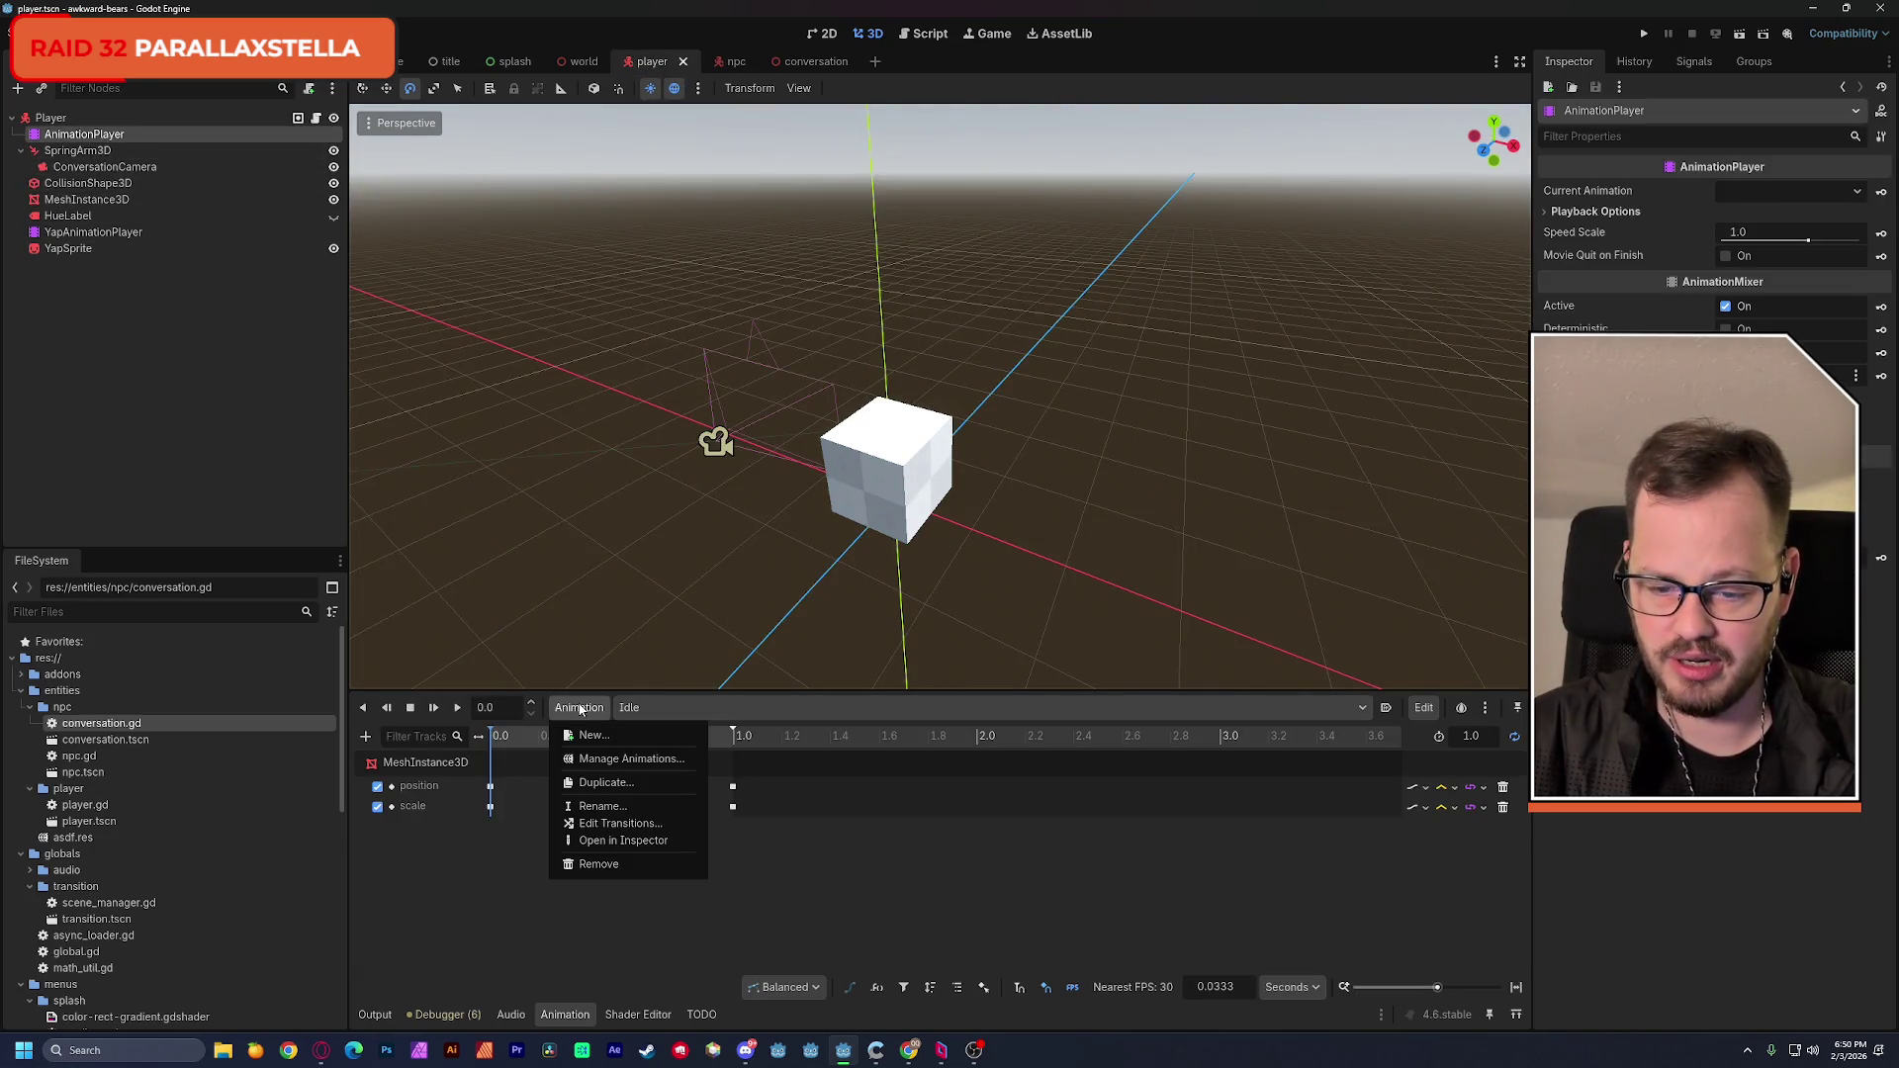
pyautogui.click(618, 737)
pyautogui.write('Celebrate')
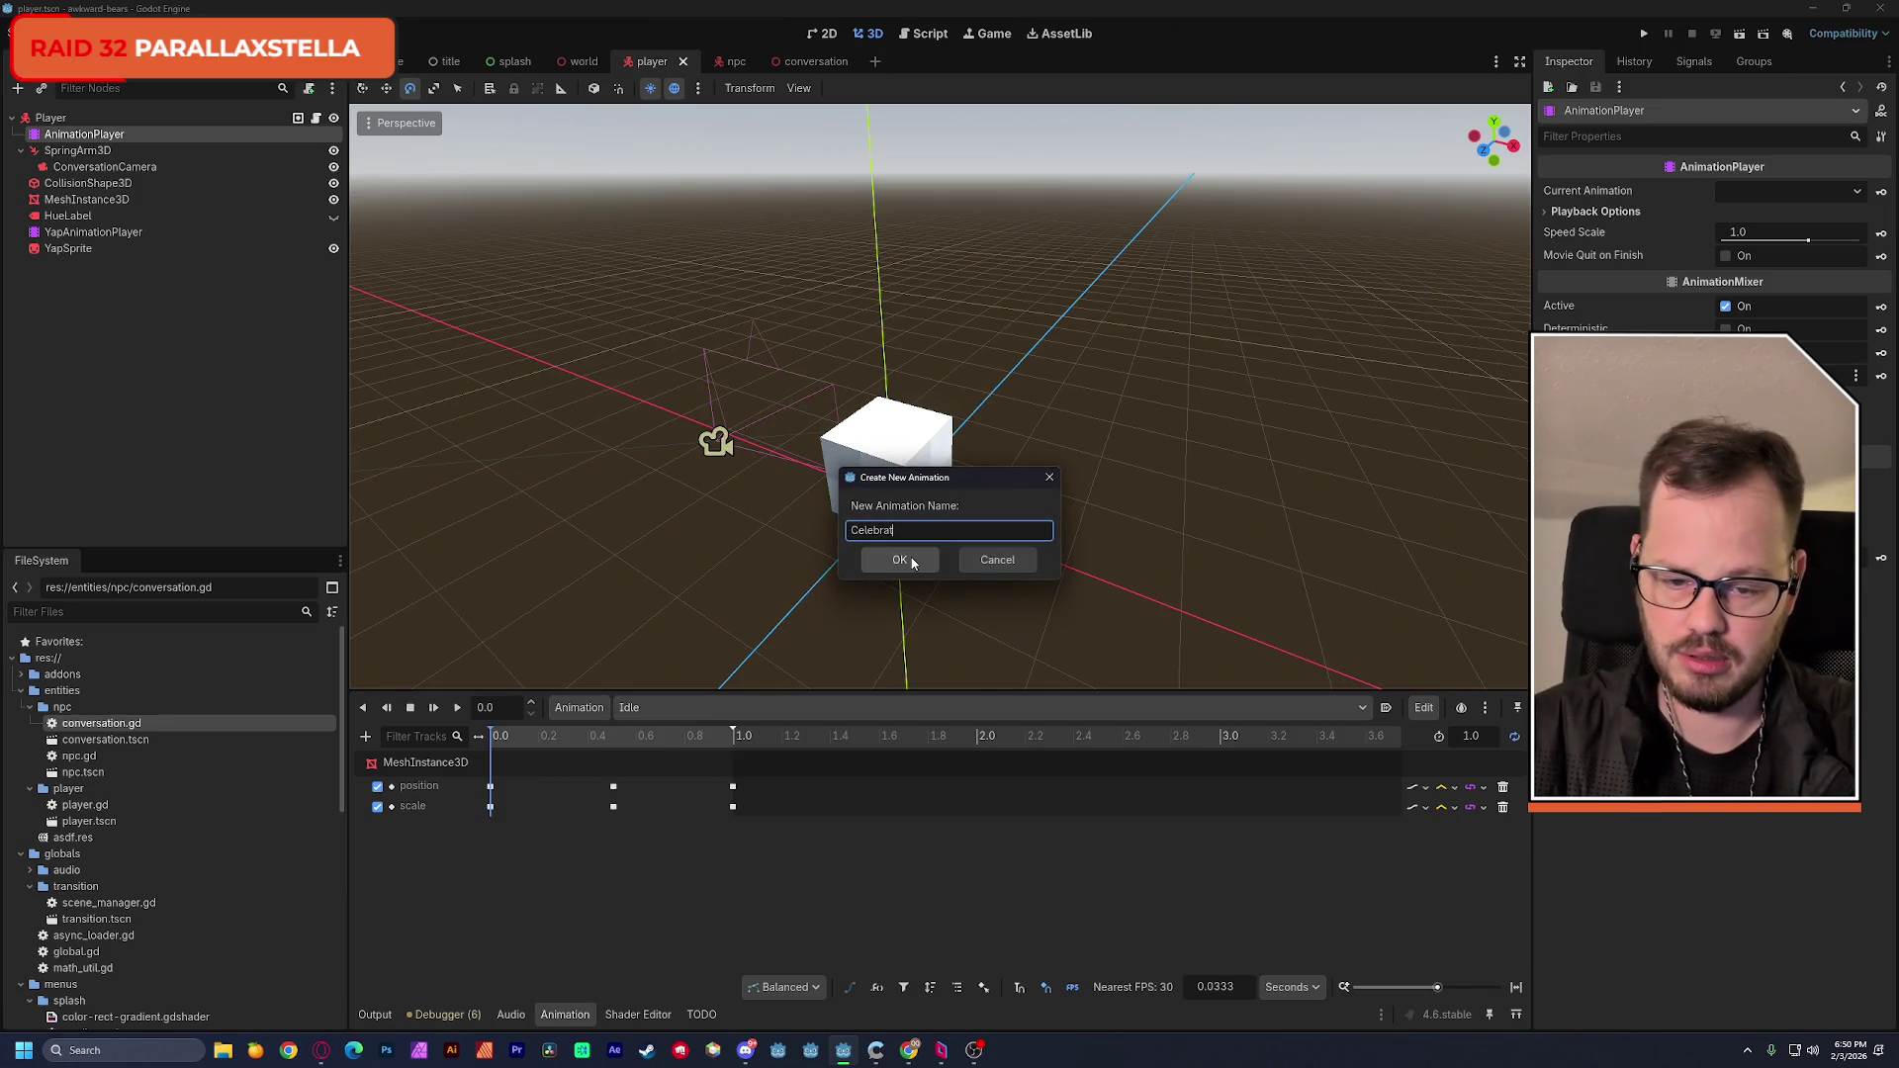
pyautogui.click(900, 560)
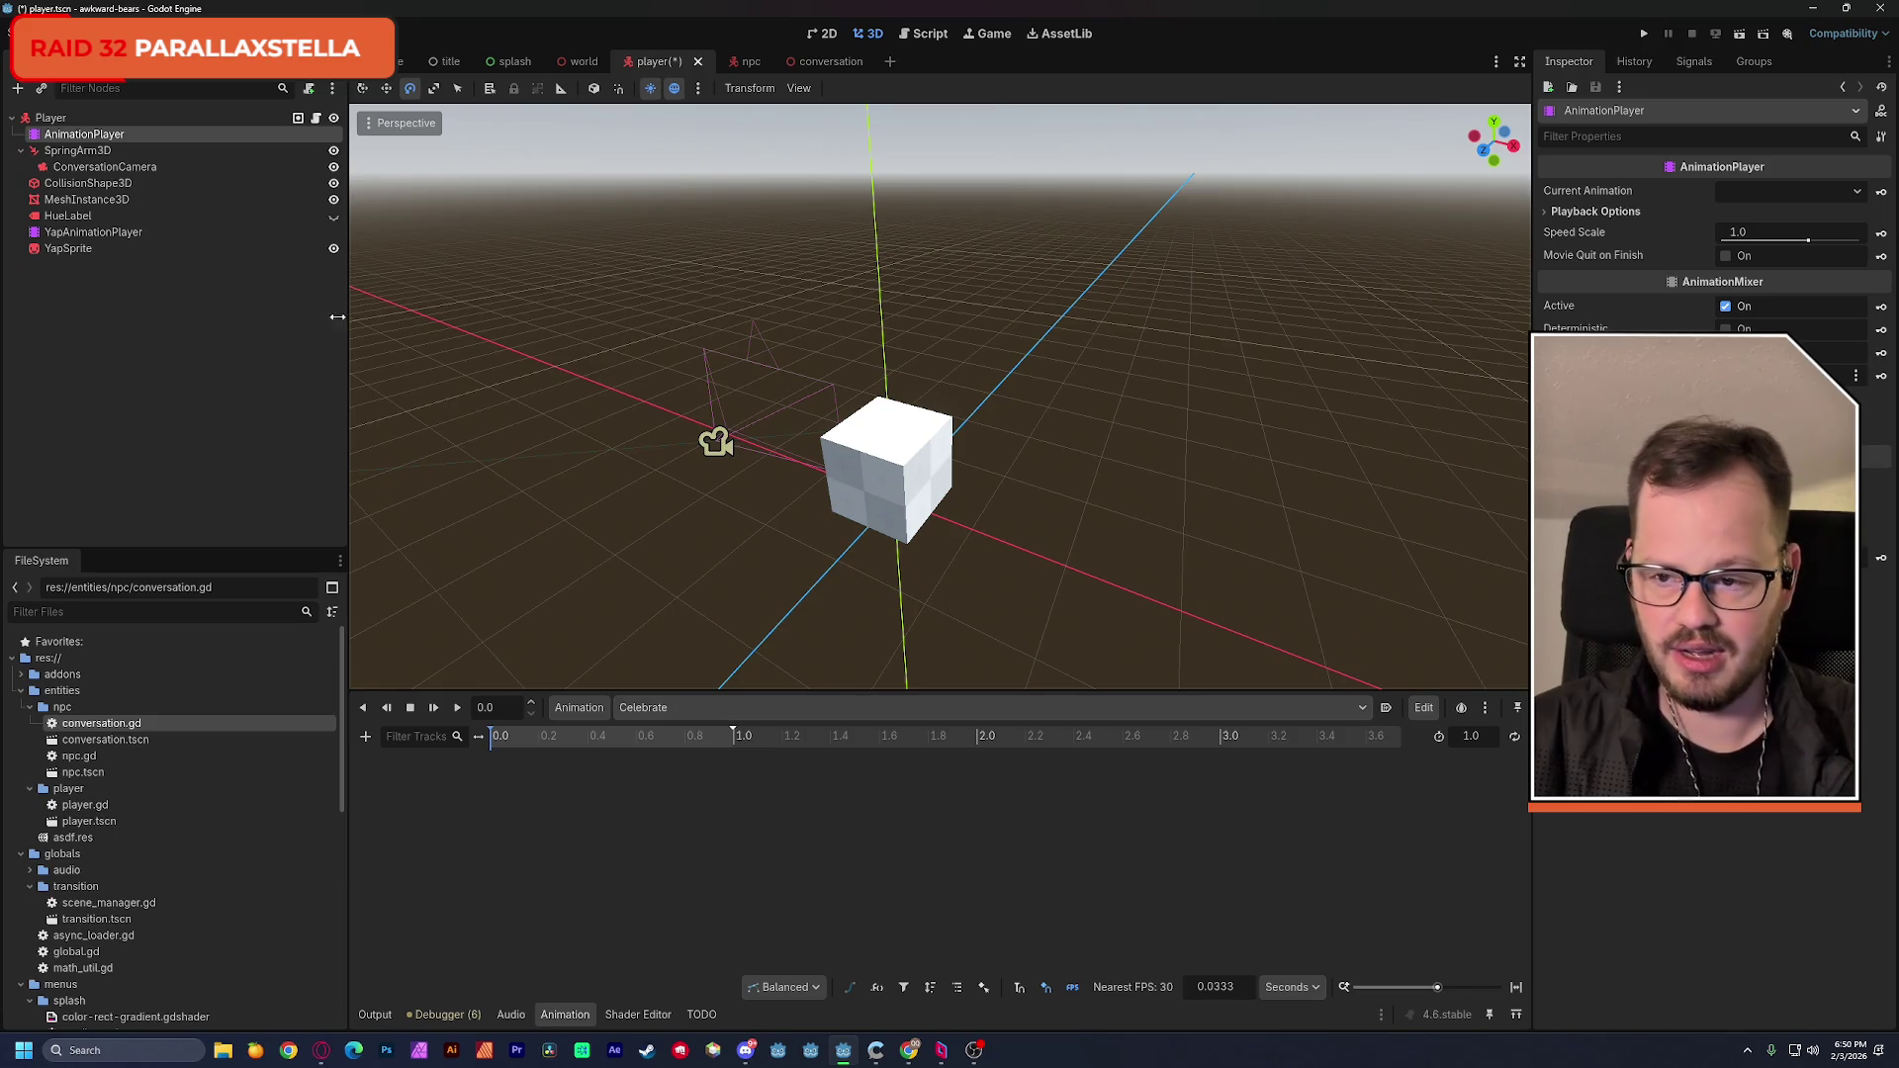
# Key MeshInstance3D position, rotation and scale at 0.0 into Celebrate and lengthen it to 2 s.
pyautogui.click(69, 200)
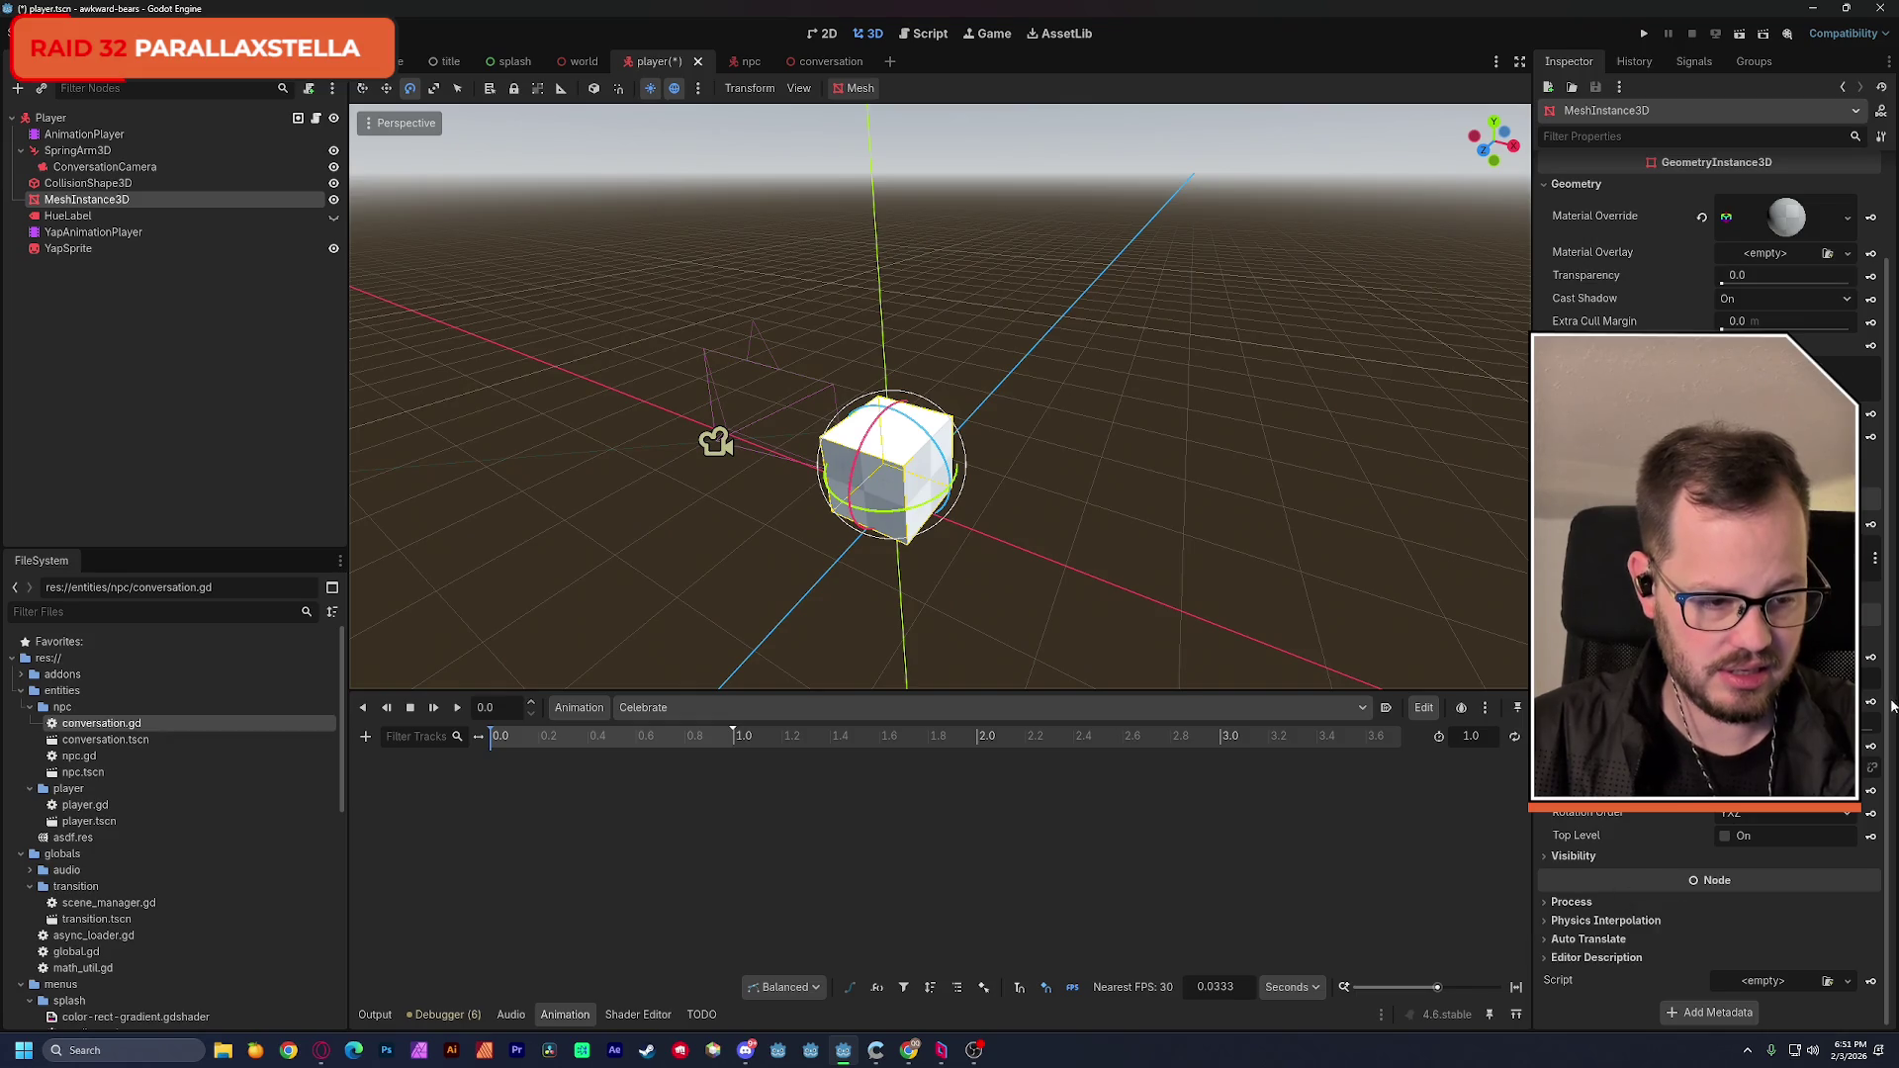
pyautogui.click(1870, 657)
pyautogui.click(887, 578)
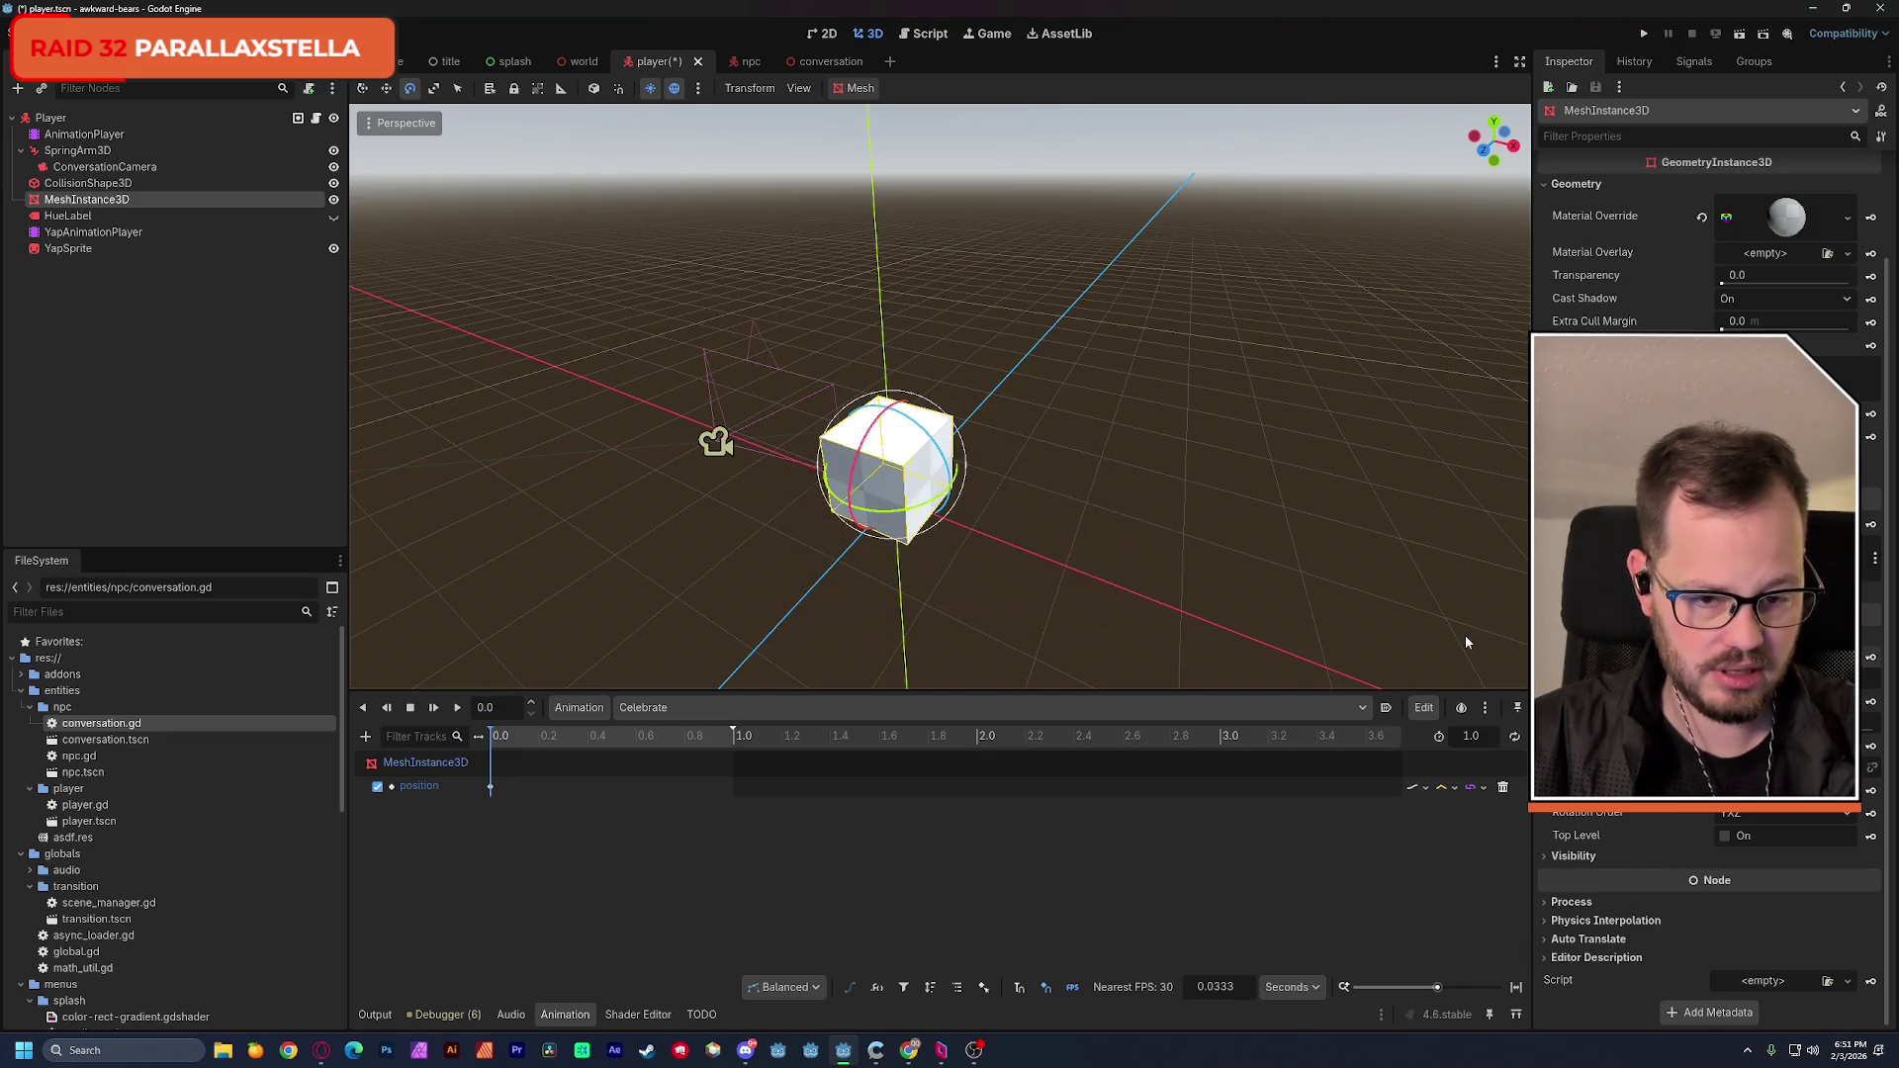
pyautogui.click(1870, 701)
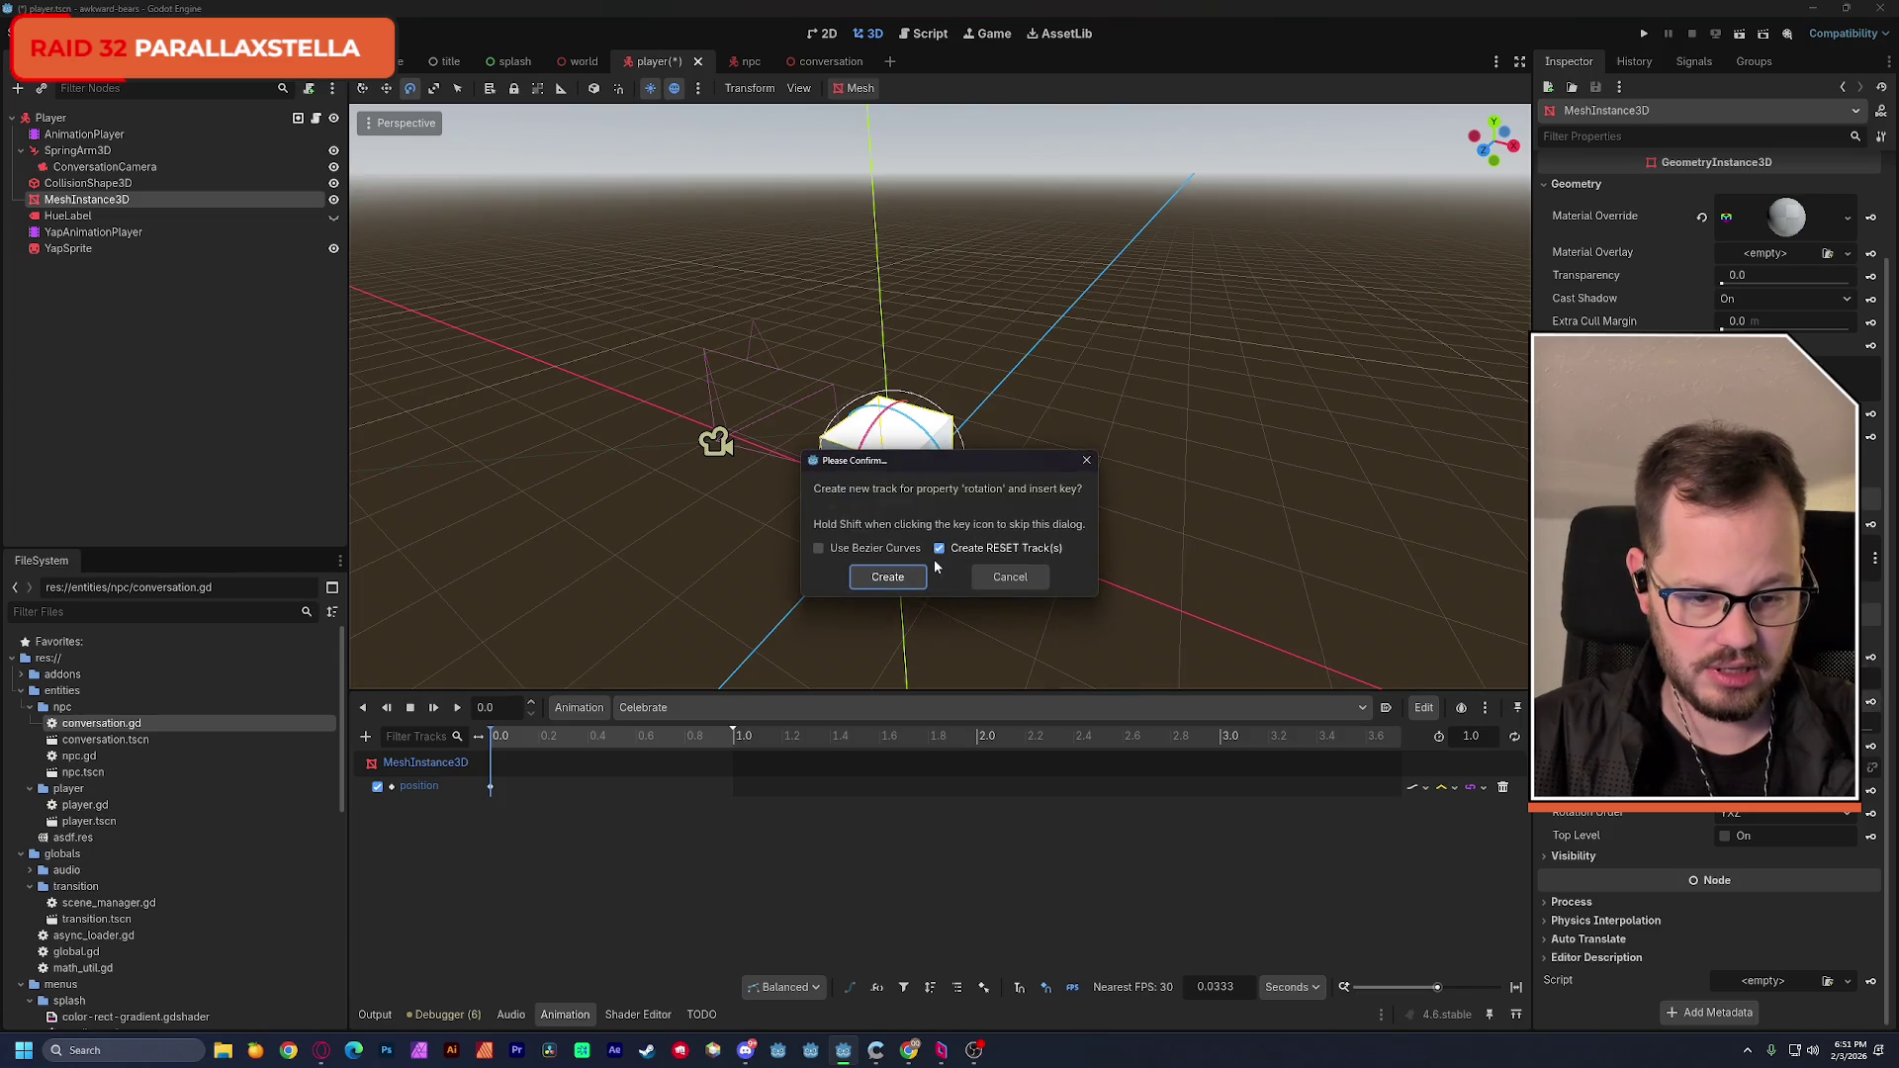
pyautogui.click(911, 582)
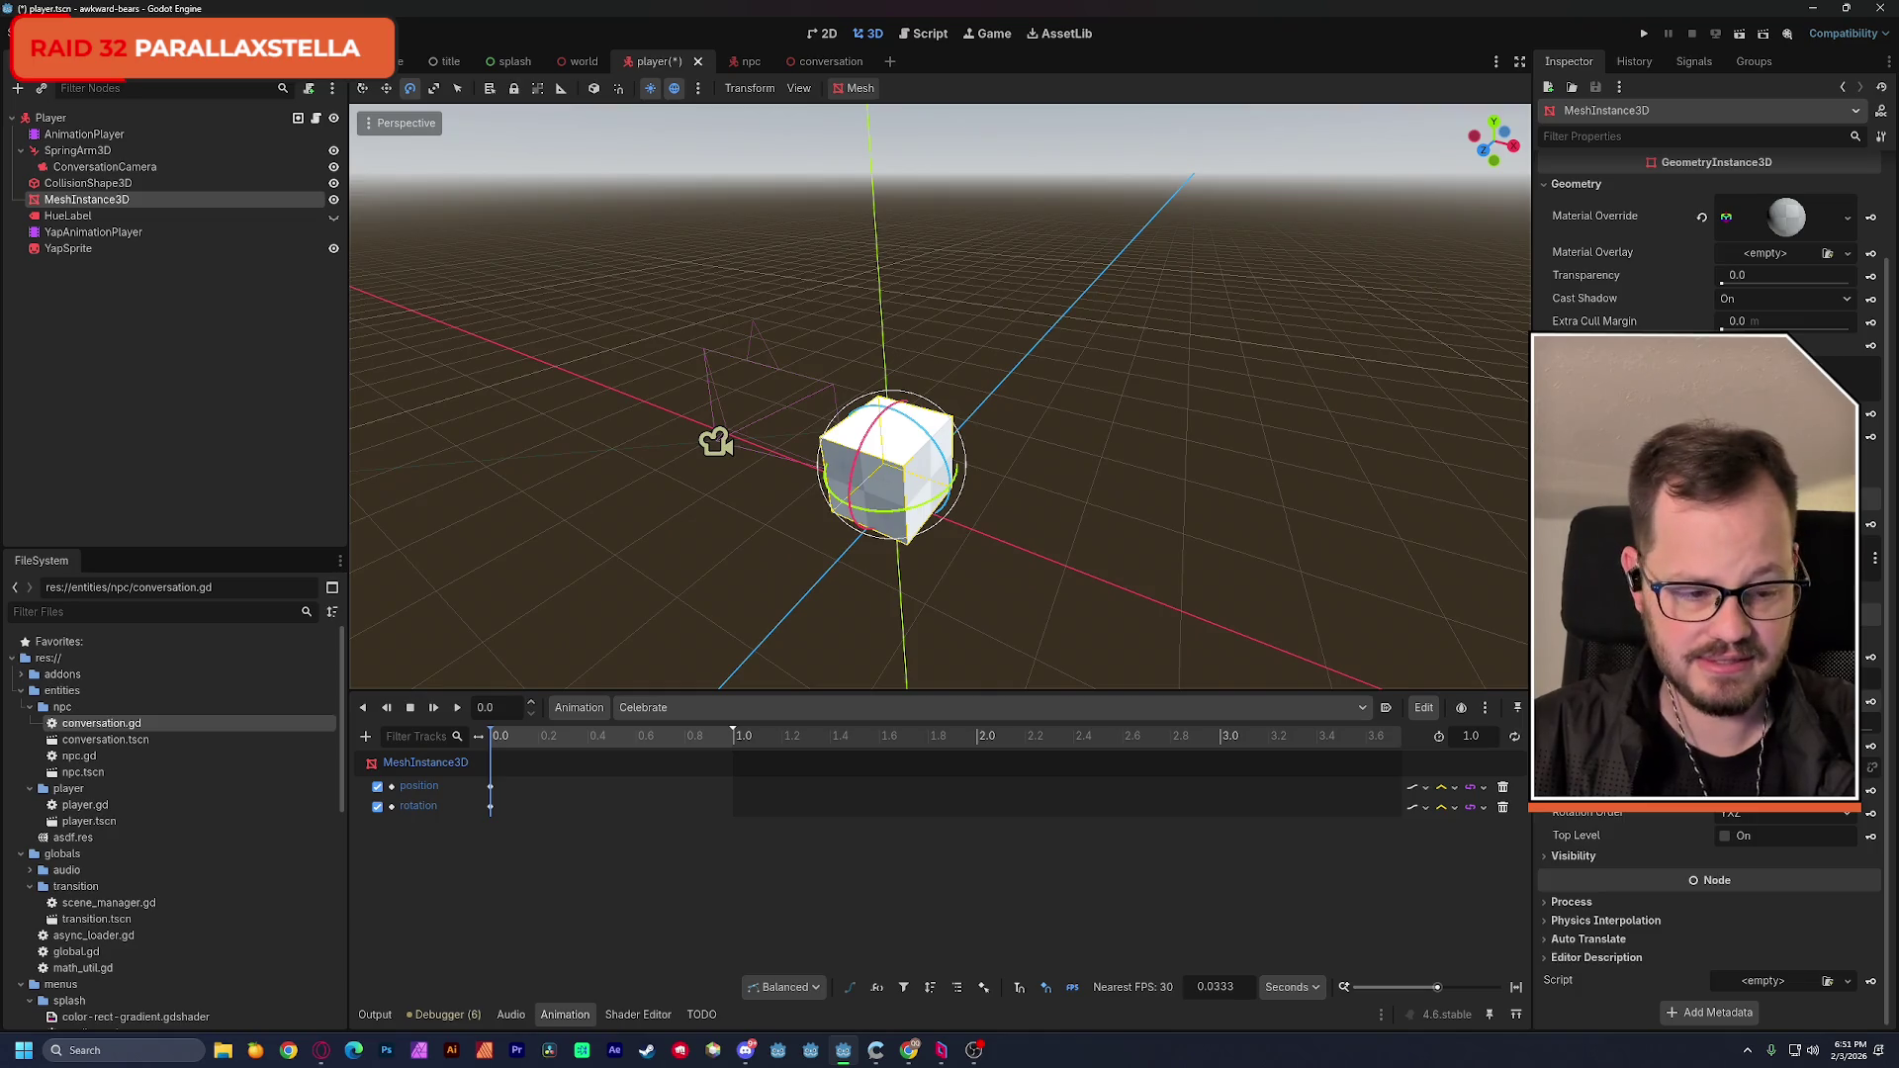
pyautogui.click(1871, 745)
pyautogui.click(898, 582)
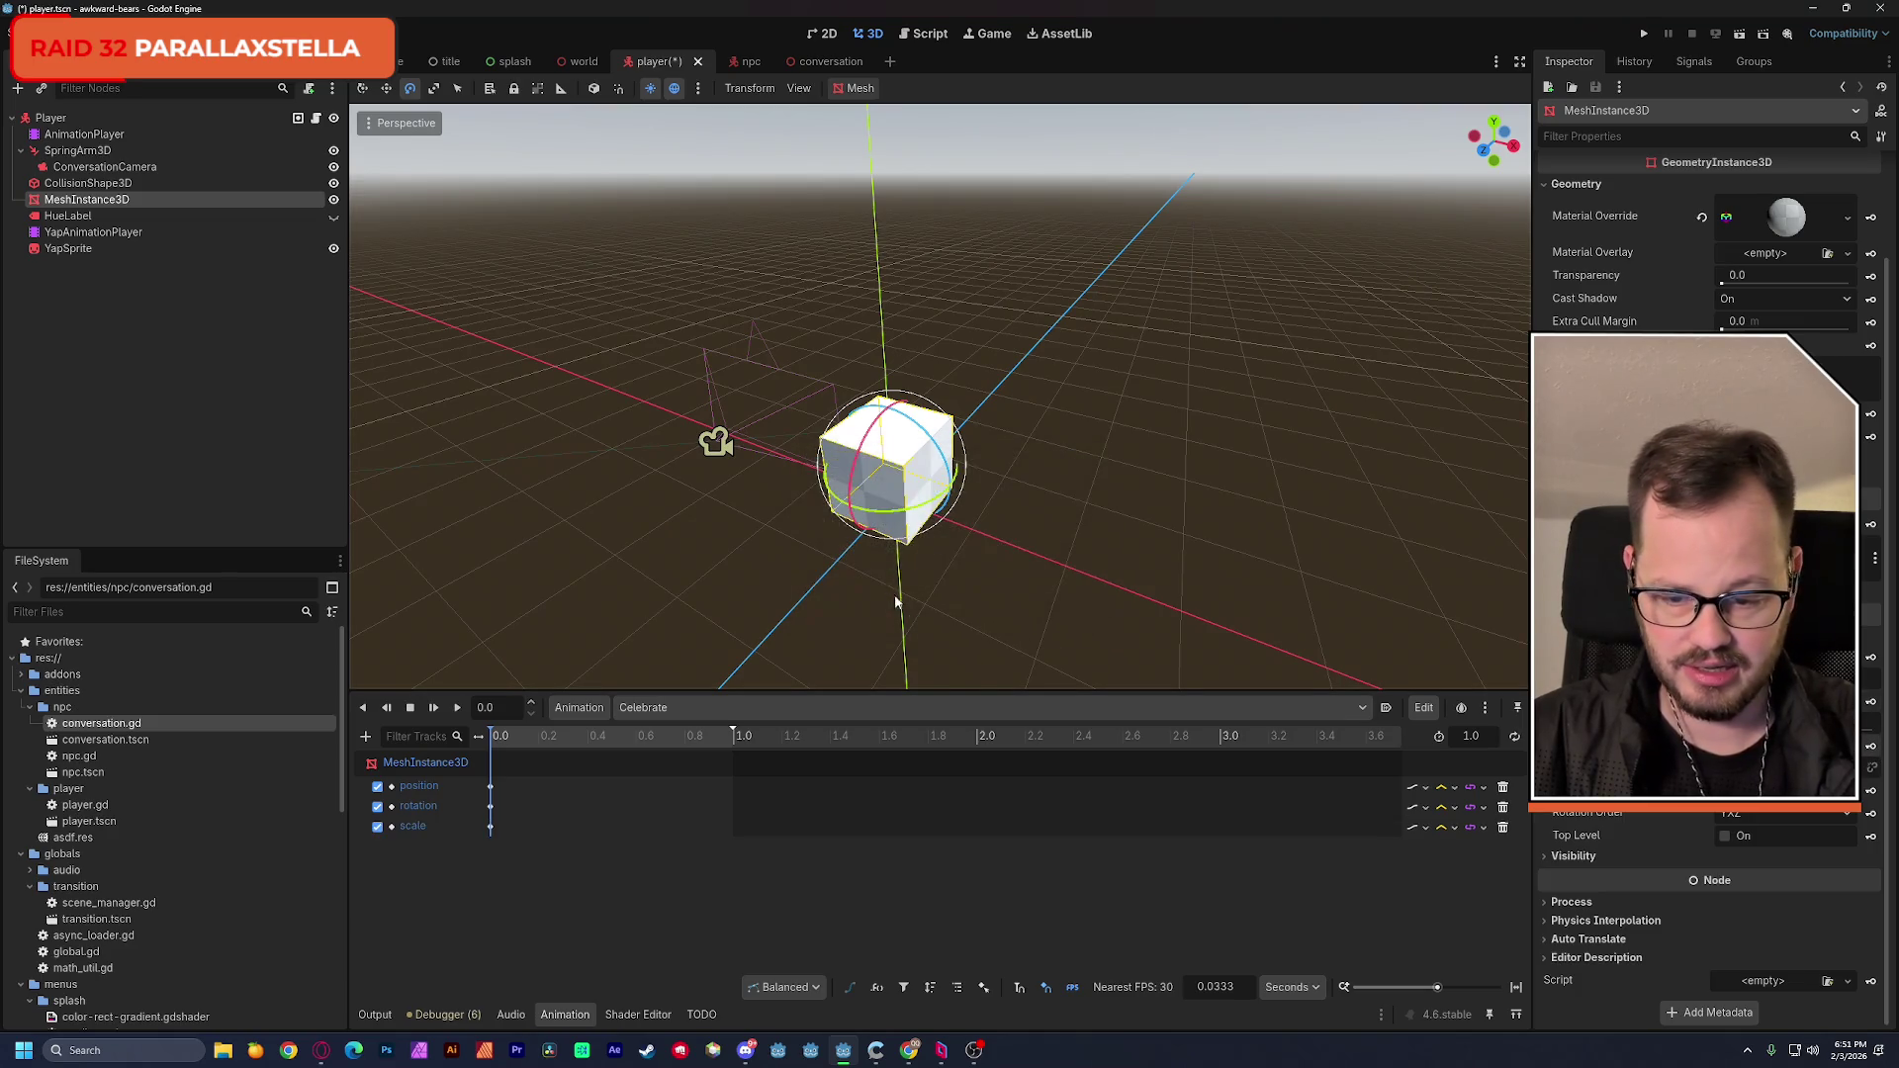
pyautogui.moveTo(737, 732); pyautogui.dragTo(977, 735)
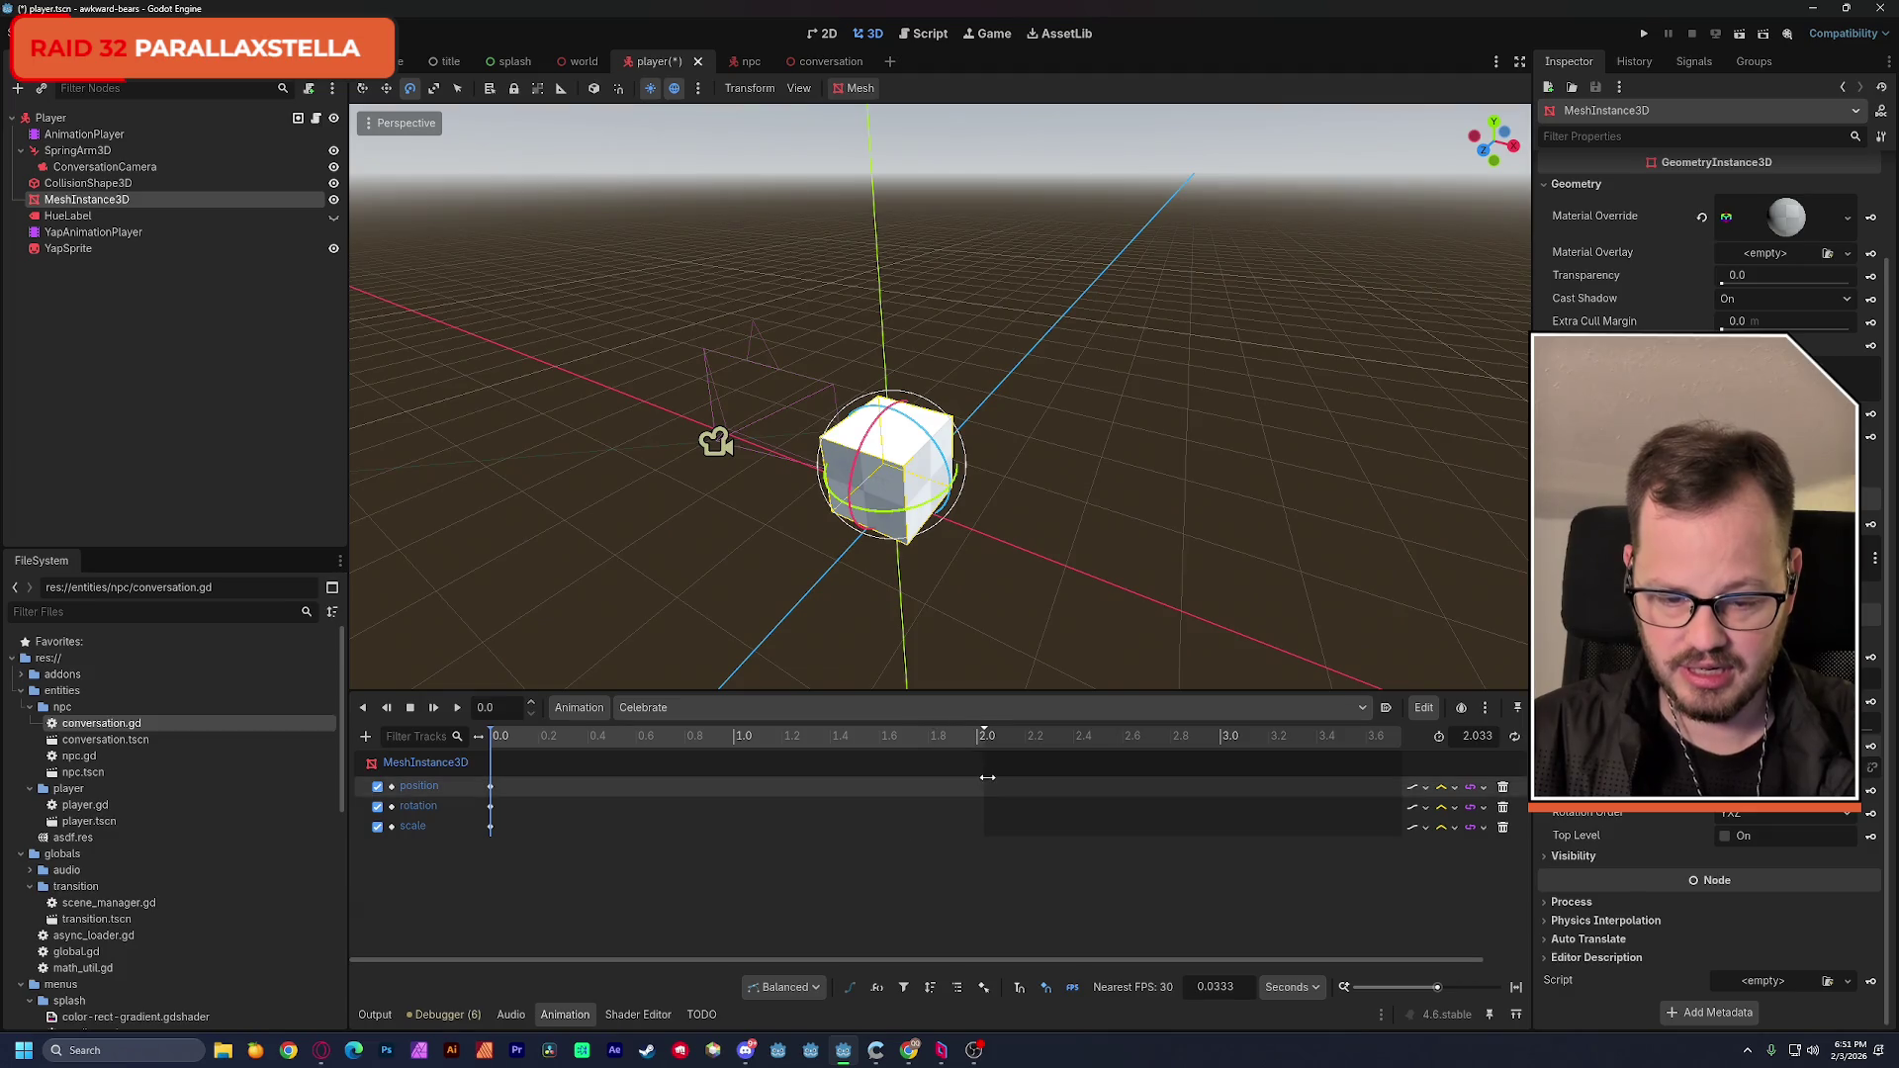
# Save the player scene, then box-select all keyframes of the NPC's Celebrate animation.
pyautogui.hotkey('ctrl', 's')
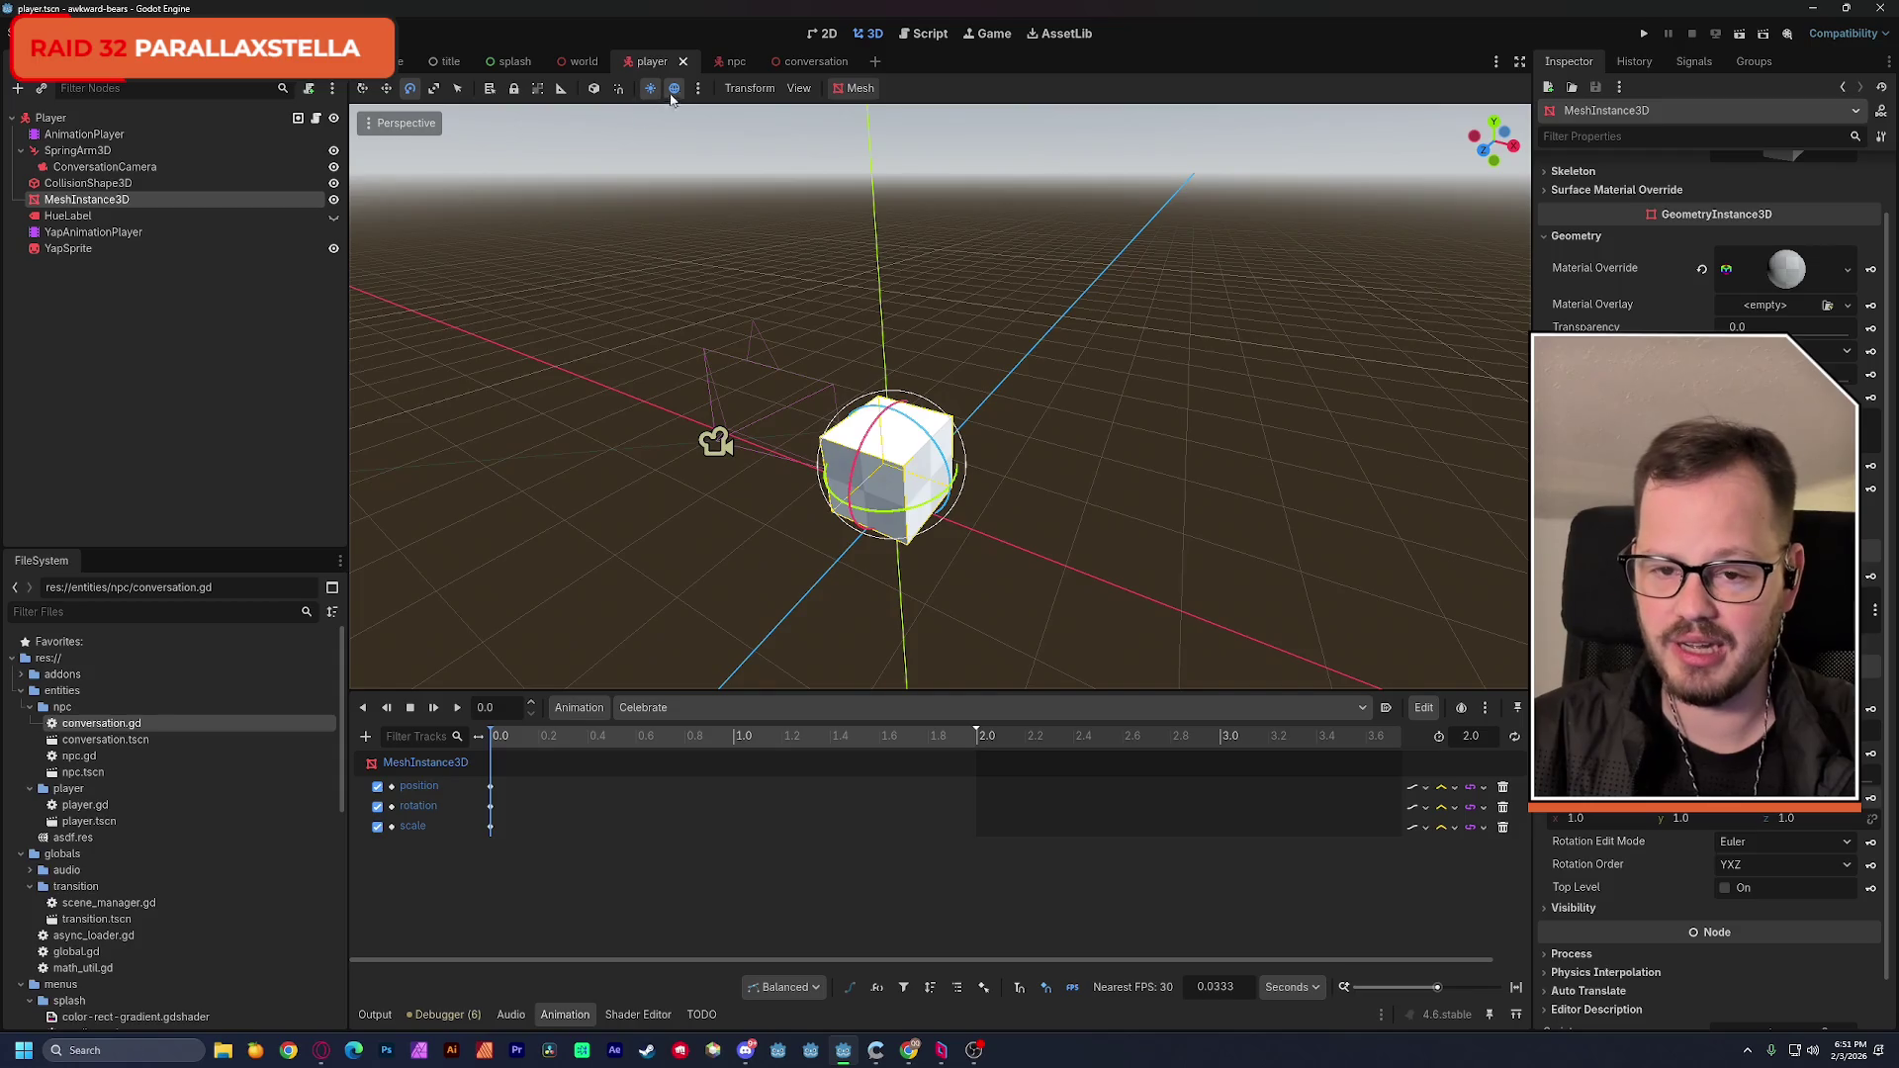
pyautogui.click(732, 61)
pyautogui.moveTo(1245, 844); pyautogui.dragTo(485, 785)
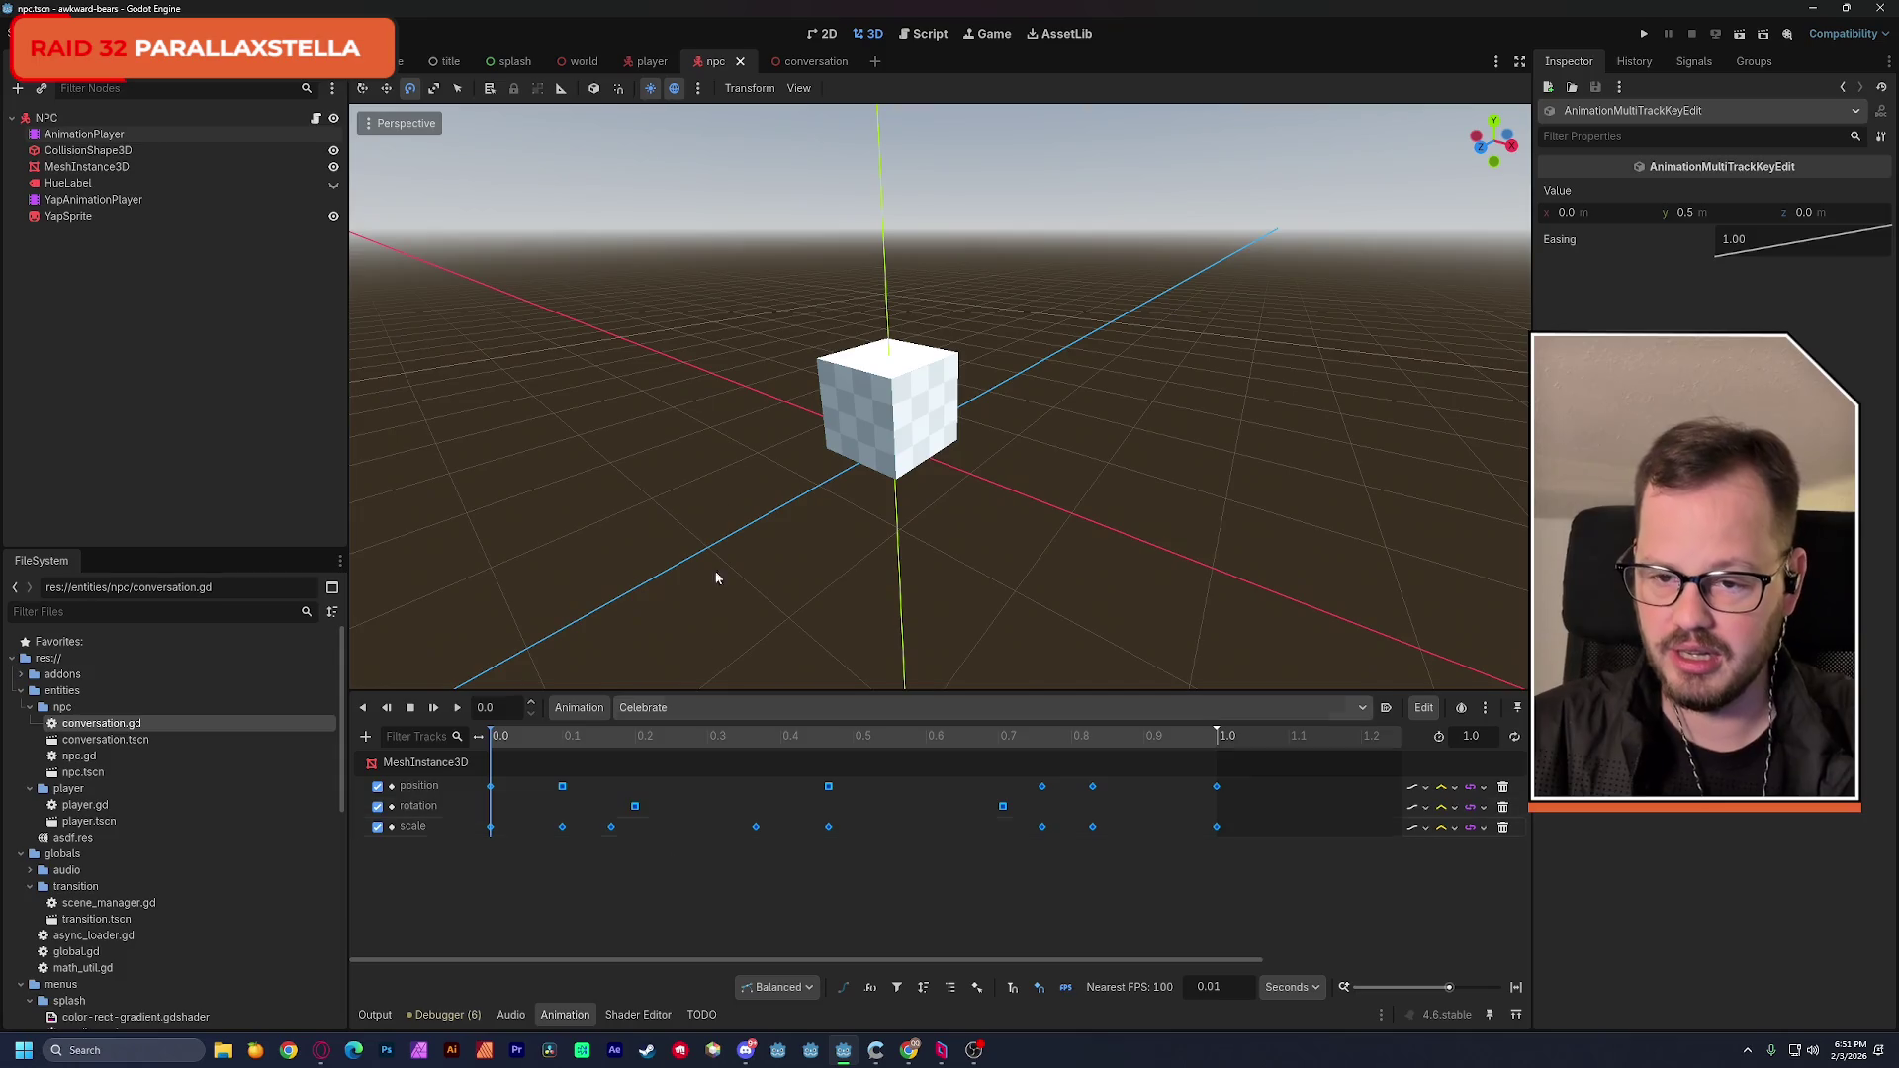
# Replace the player's starting Celebrate keyframes with the pasted NPC keyframes.
pyautogui.click(657, 64)
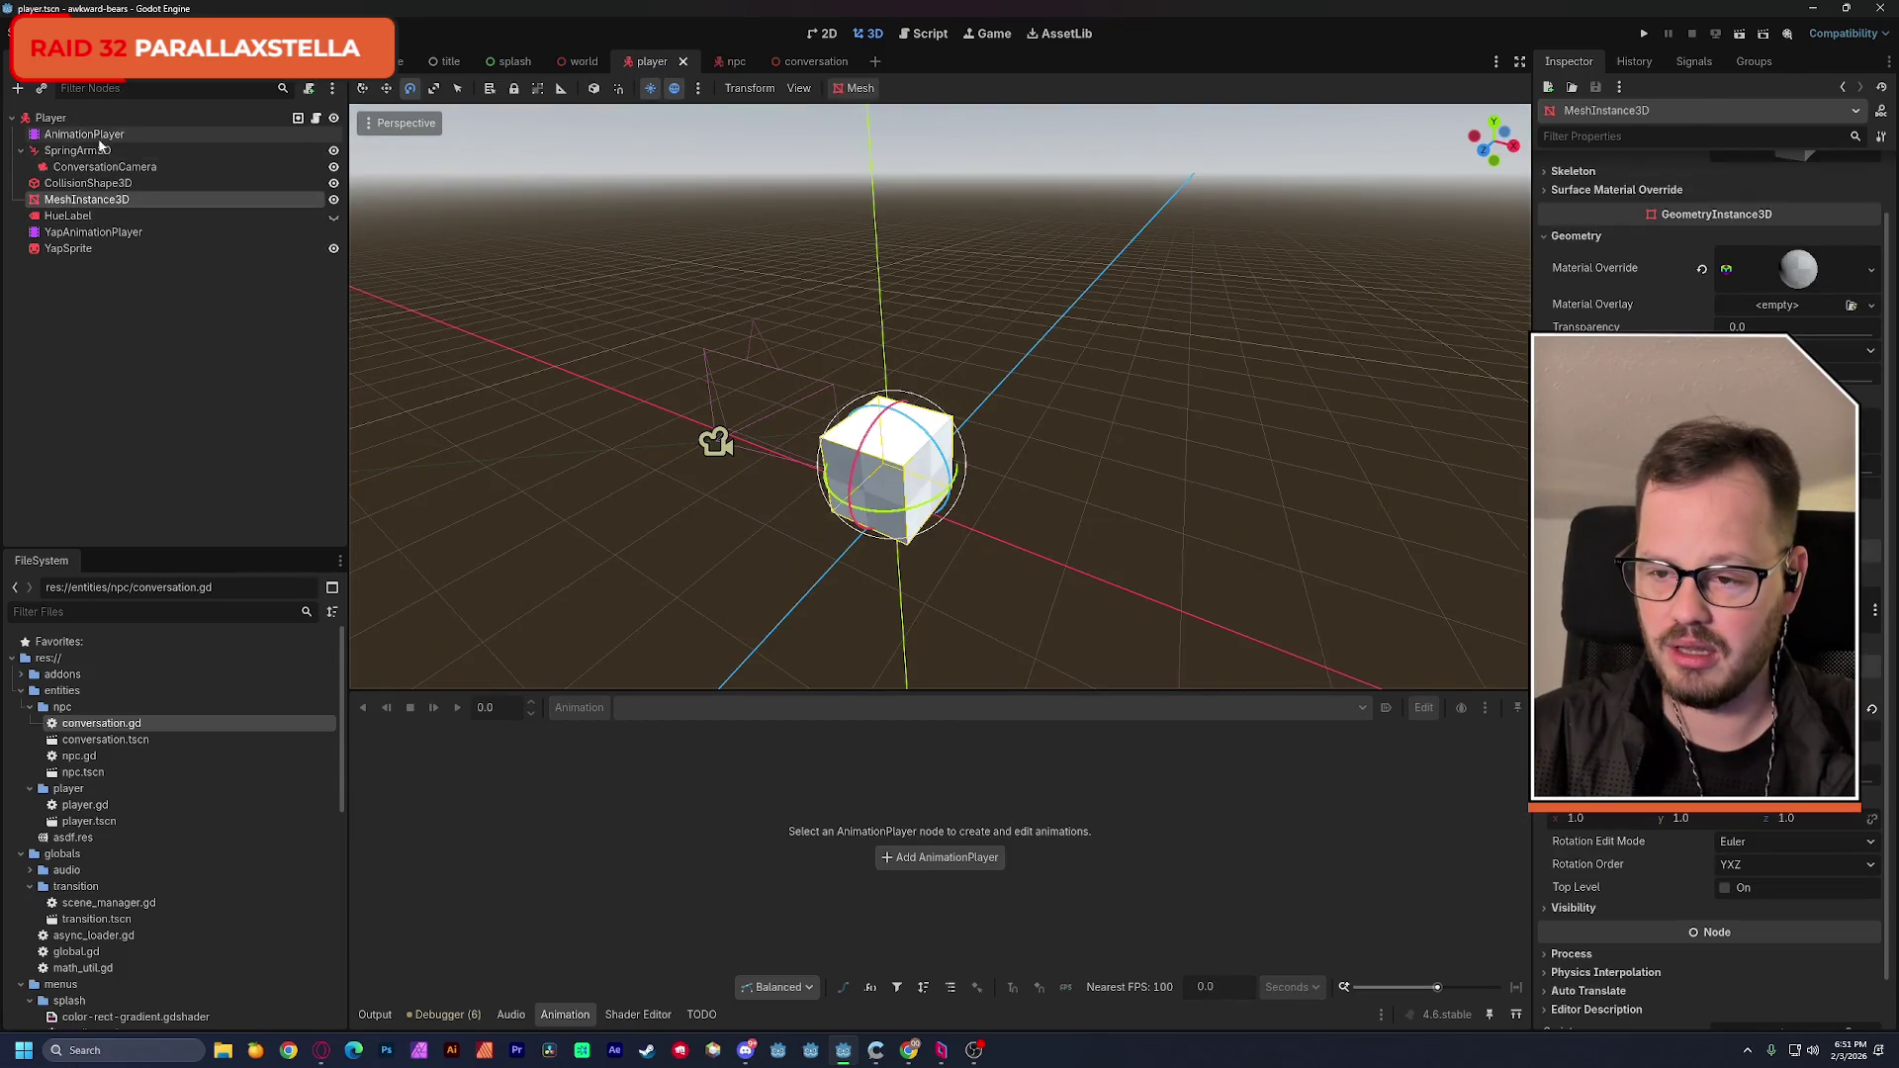
pyautogui.click(84, 134)
pyautogui.moveTo(511, 783); pyautogui.dragTo(471, 853)
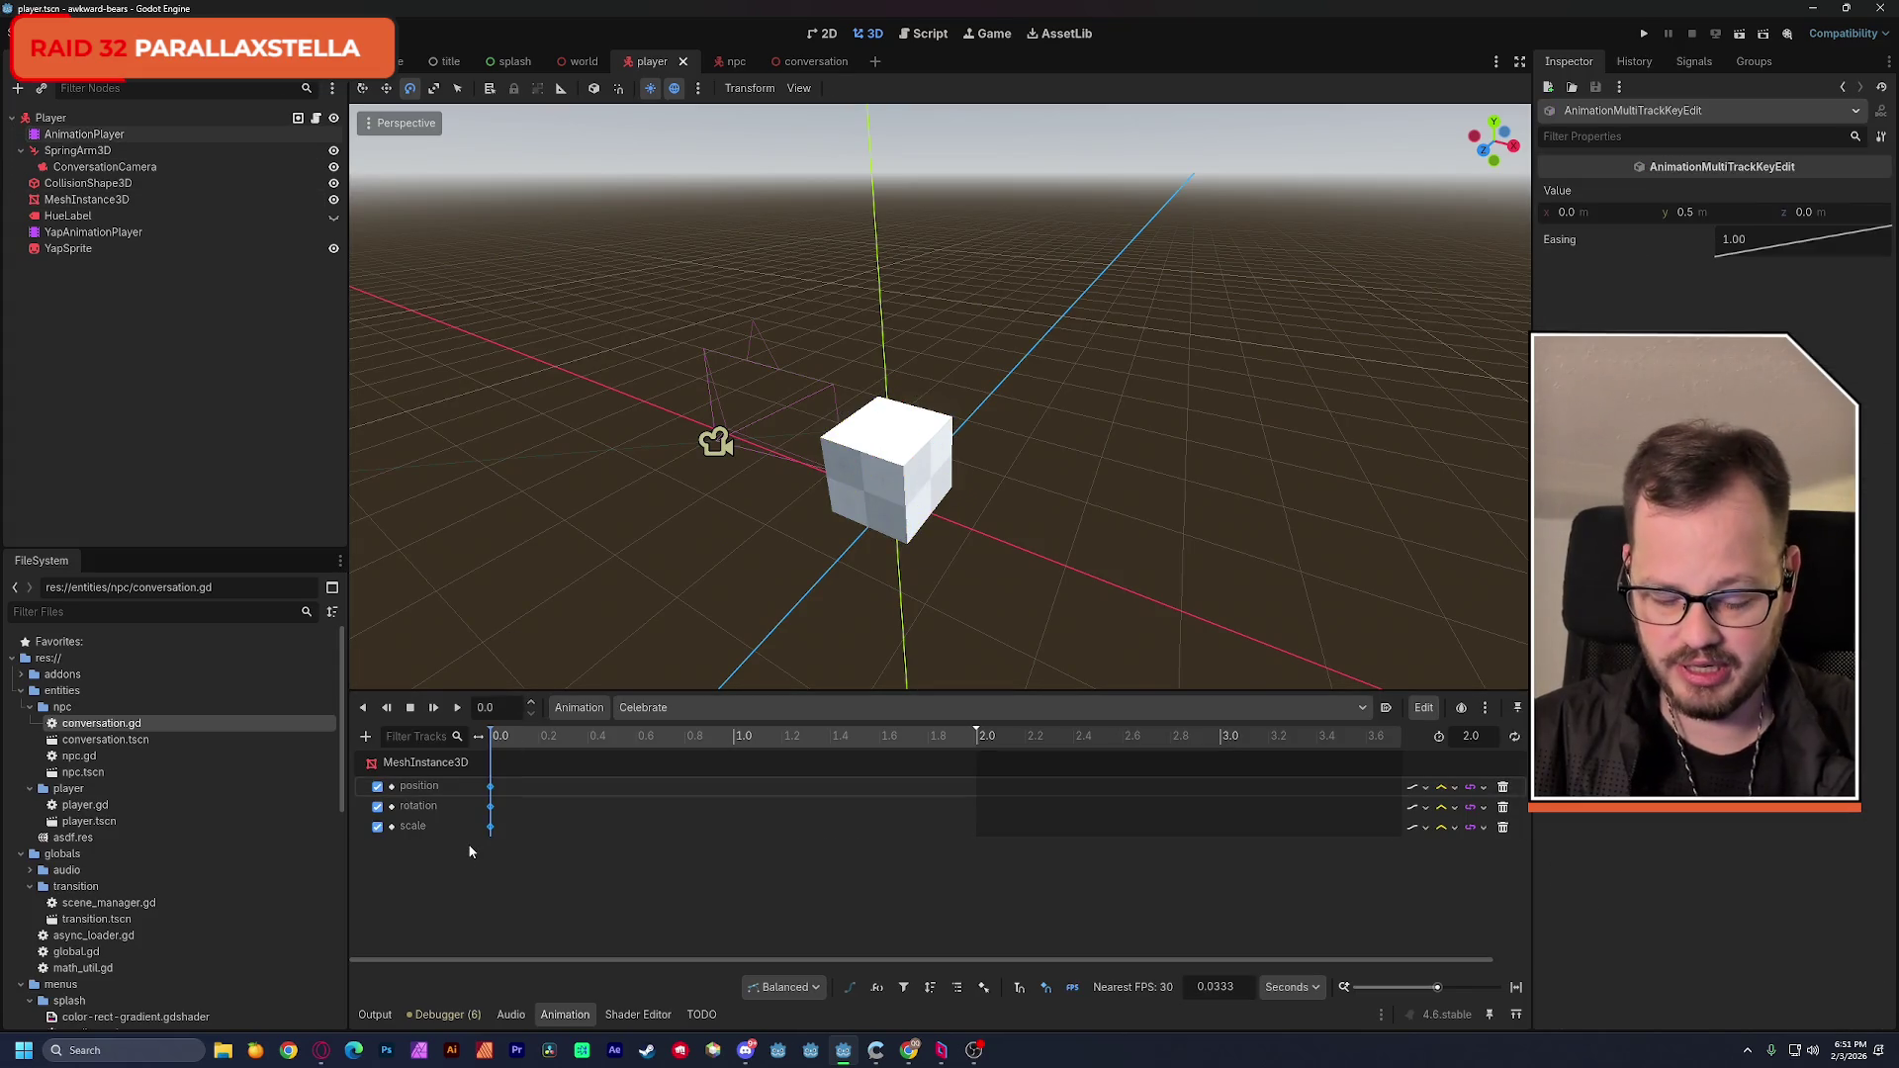
pyautogui.press('Delete')
pyautogui.hotkey('ctrl', 'v')
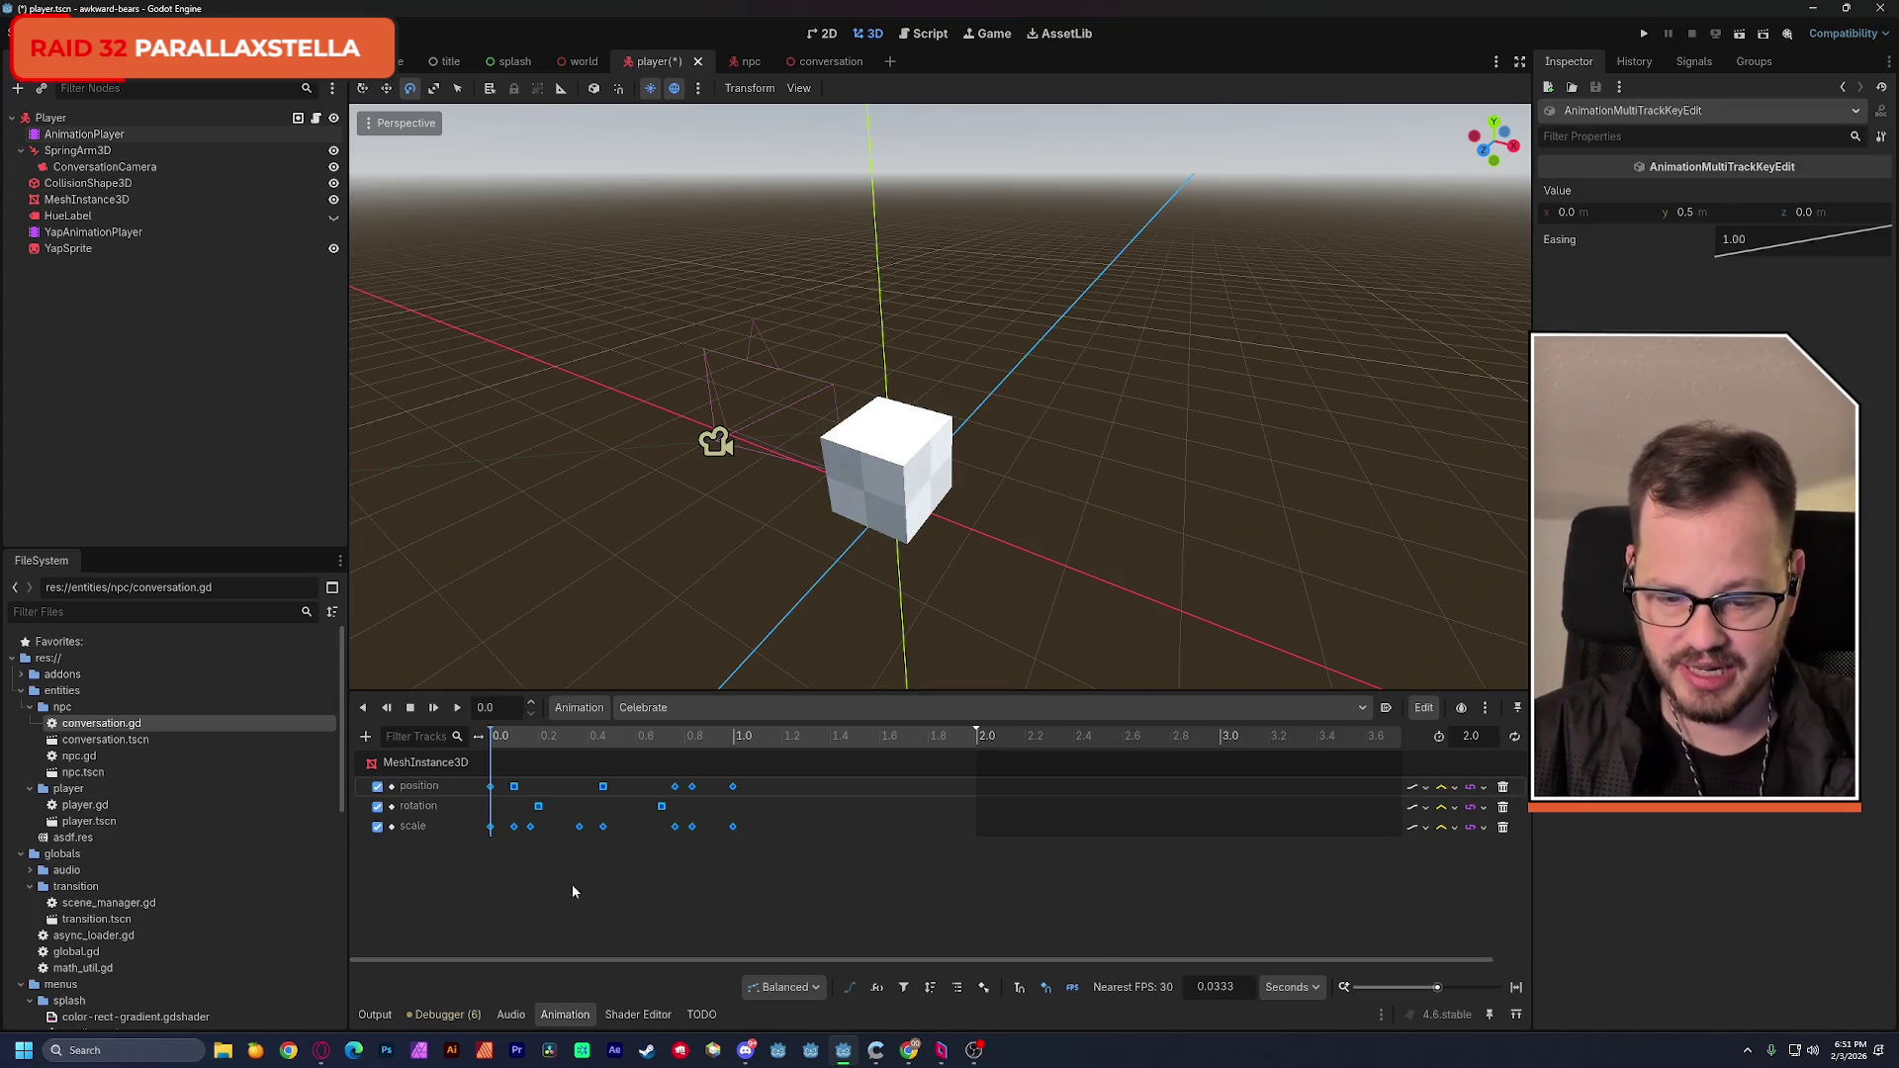
# Shorten the Celebrate animation to 1.0 s, save the player scene and preview it.
pyautogui.moveTo(979, 738); pyautogui.dragTo(737, 826)
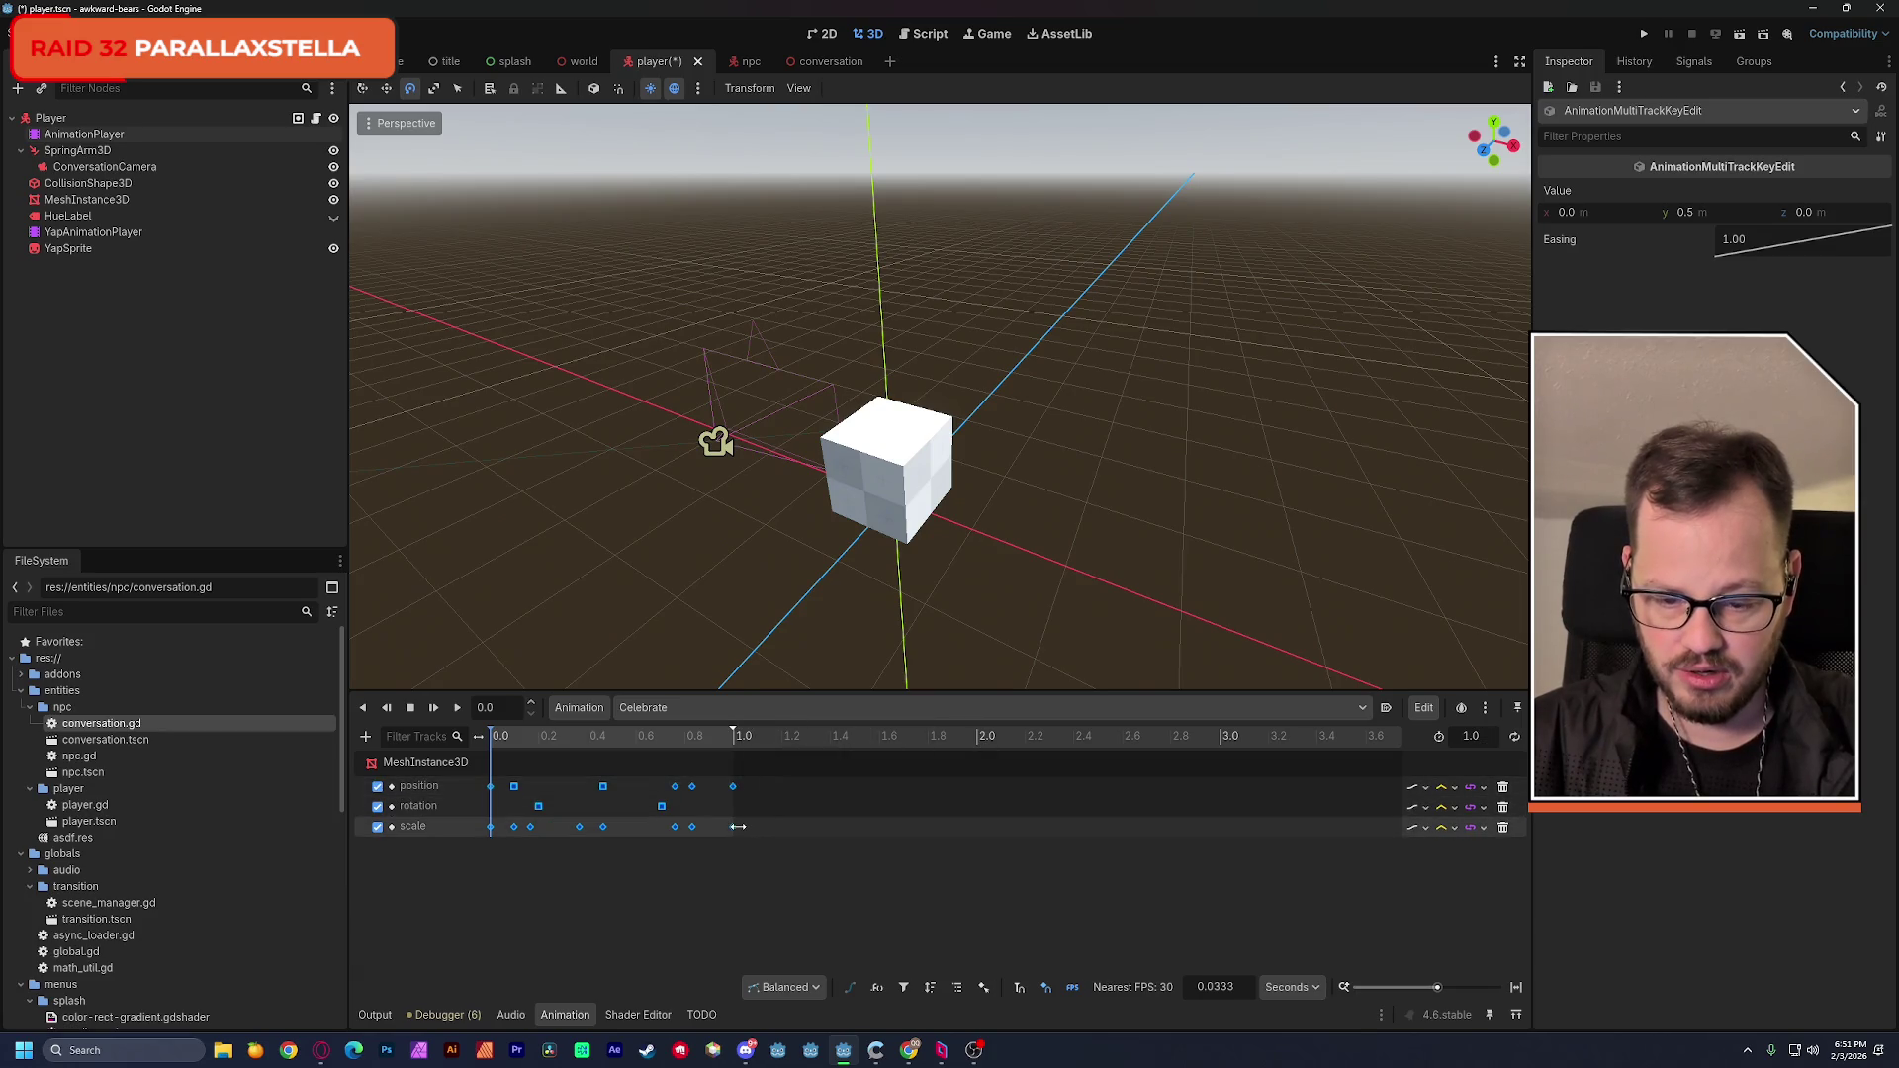
pyautogui.moveTo(500, 742)
pyautogui.mouseDown()
pyautogui.moveTo(742, 732)
pyautogui.moveTo(491, 737)
pyautogui.mouseUp()
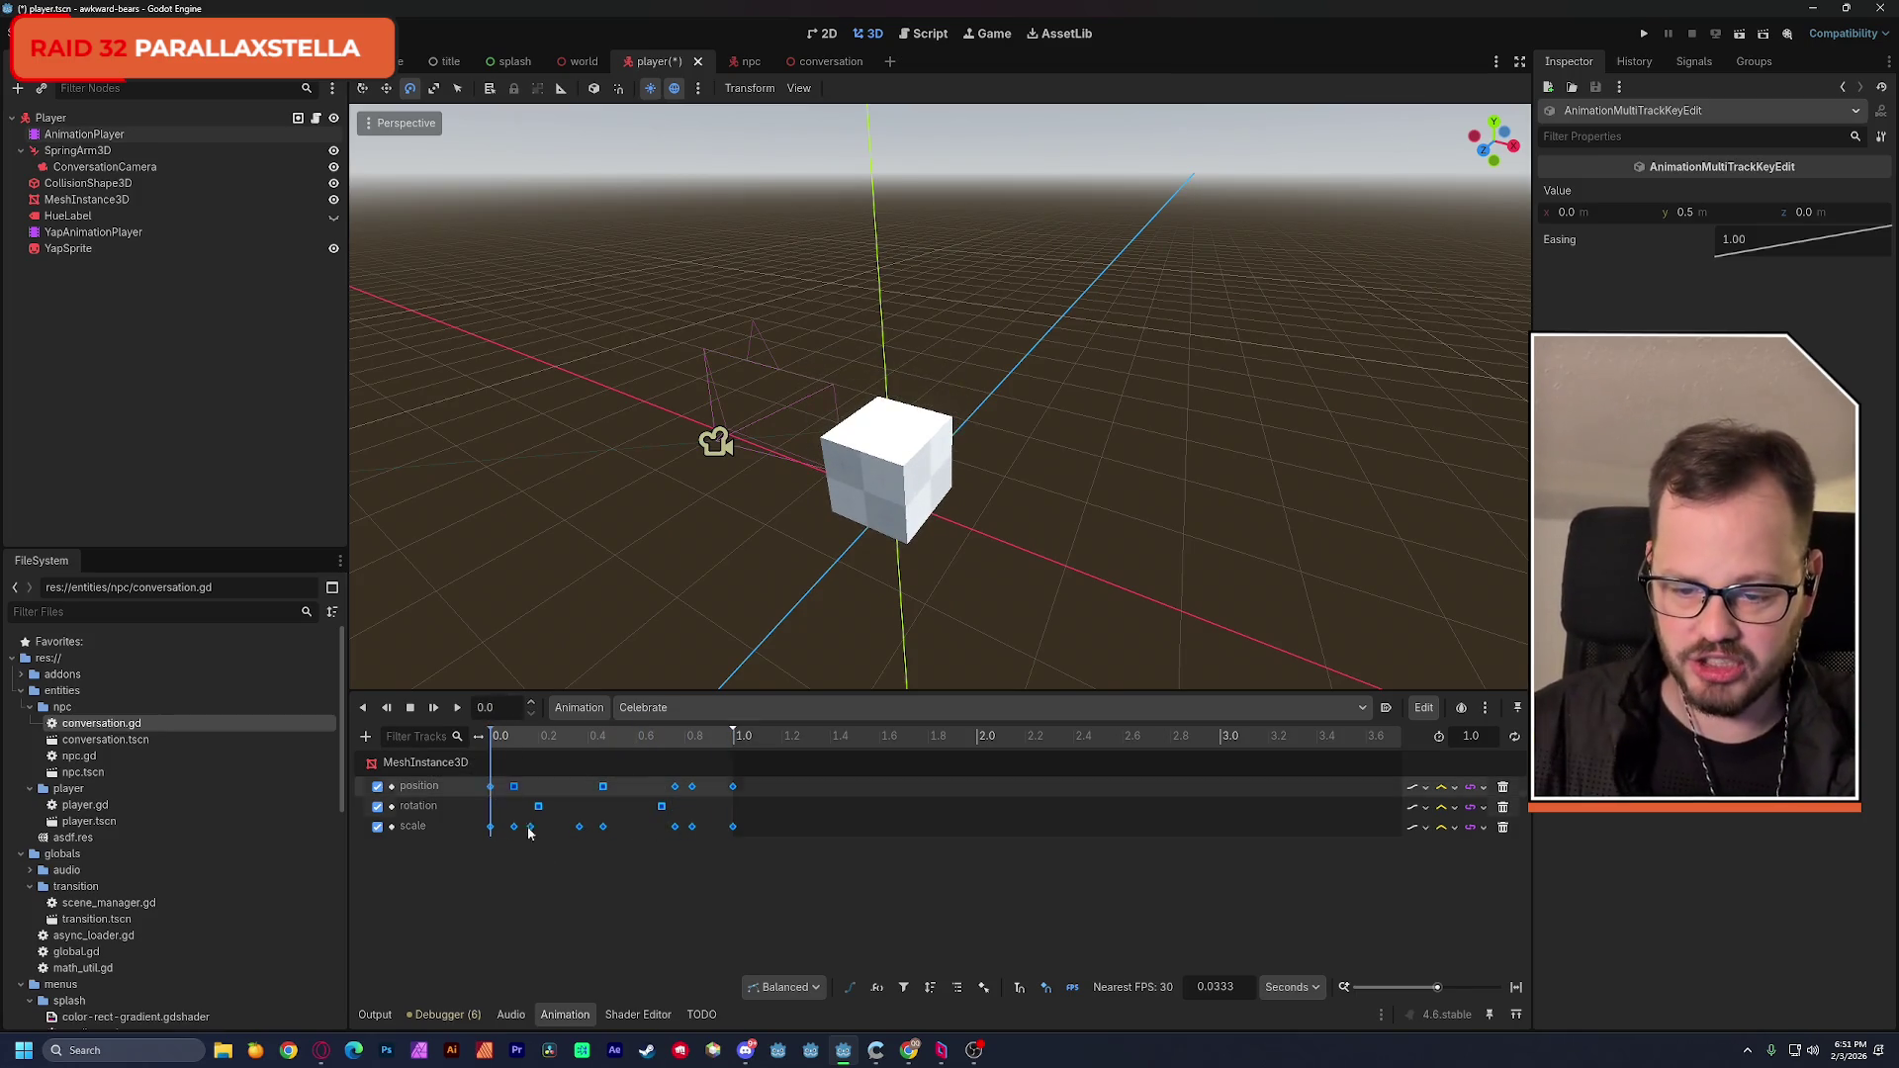
pyautogui.click(455, 758)
pyautogui.hotkey('ctrl', 's')
pyautogui.press('d')
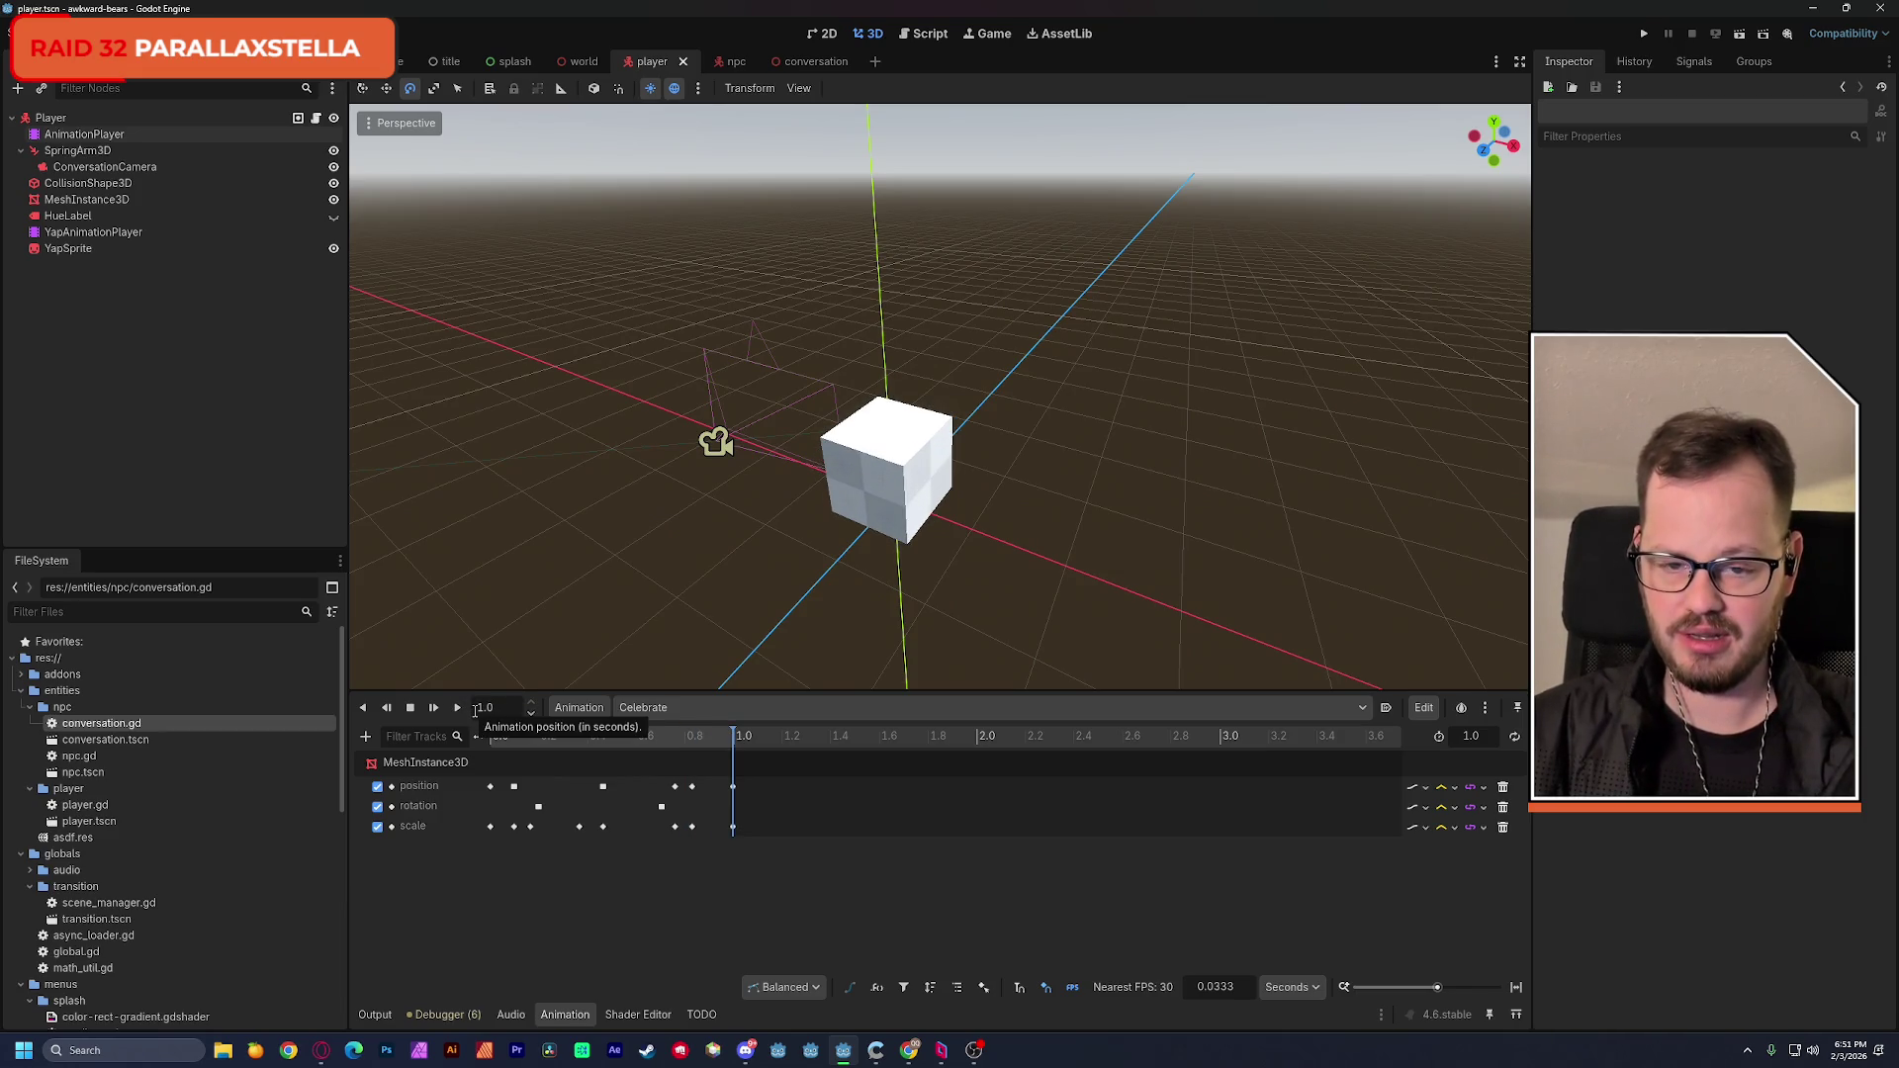
# Open player.gd in the script editor and look through its code.
pyautogui.click(924, 34)
pyautogui.click(692, 366)
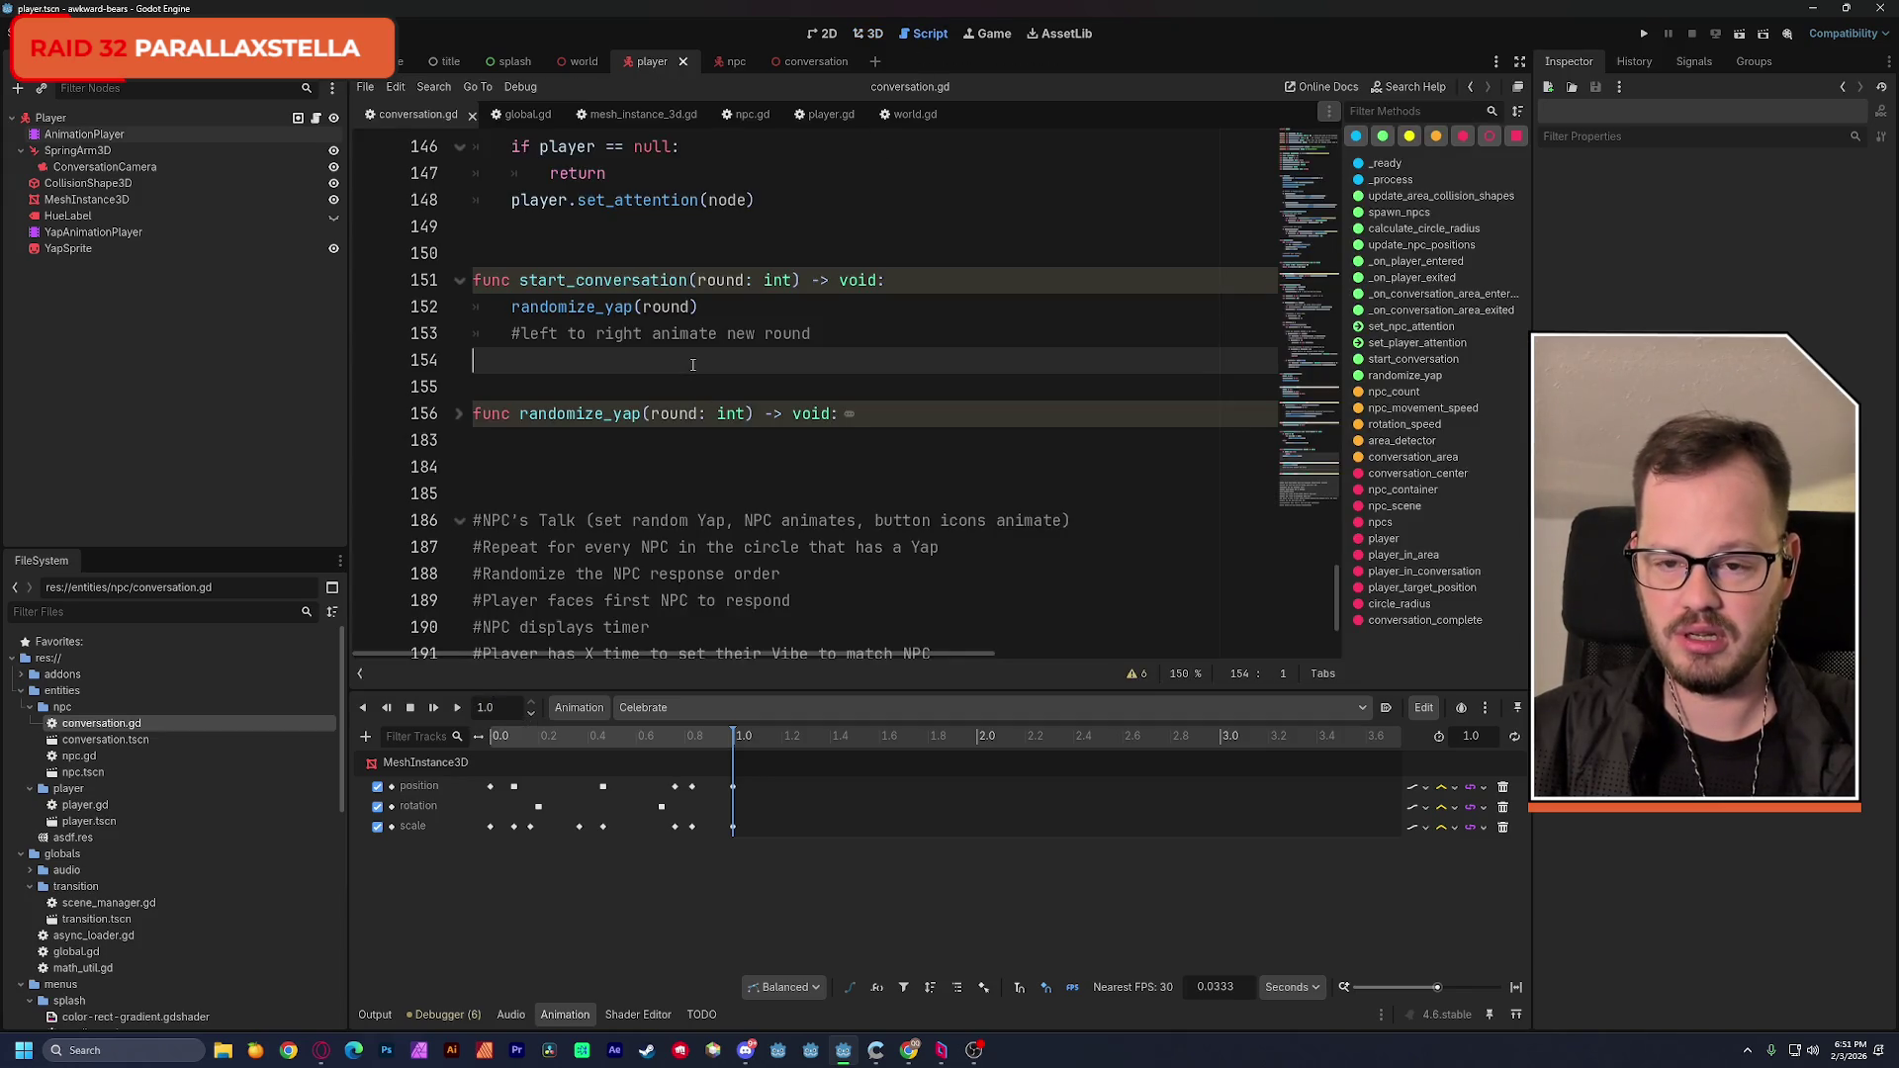
pyautogui.click(821, 115)
pyautogui.scroll(-15, 887, 485)
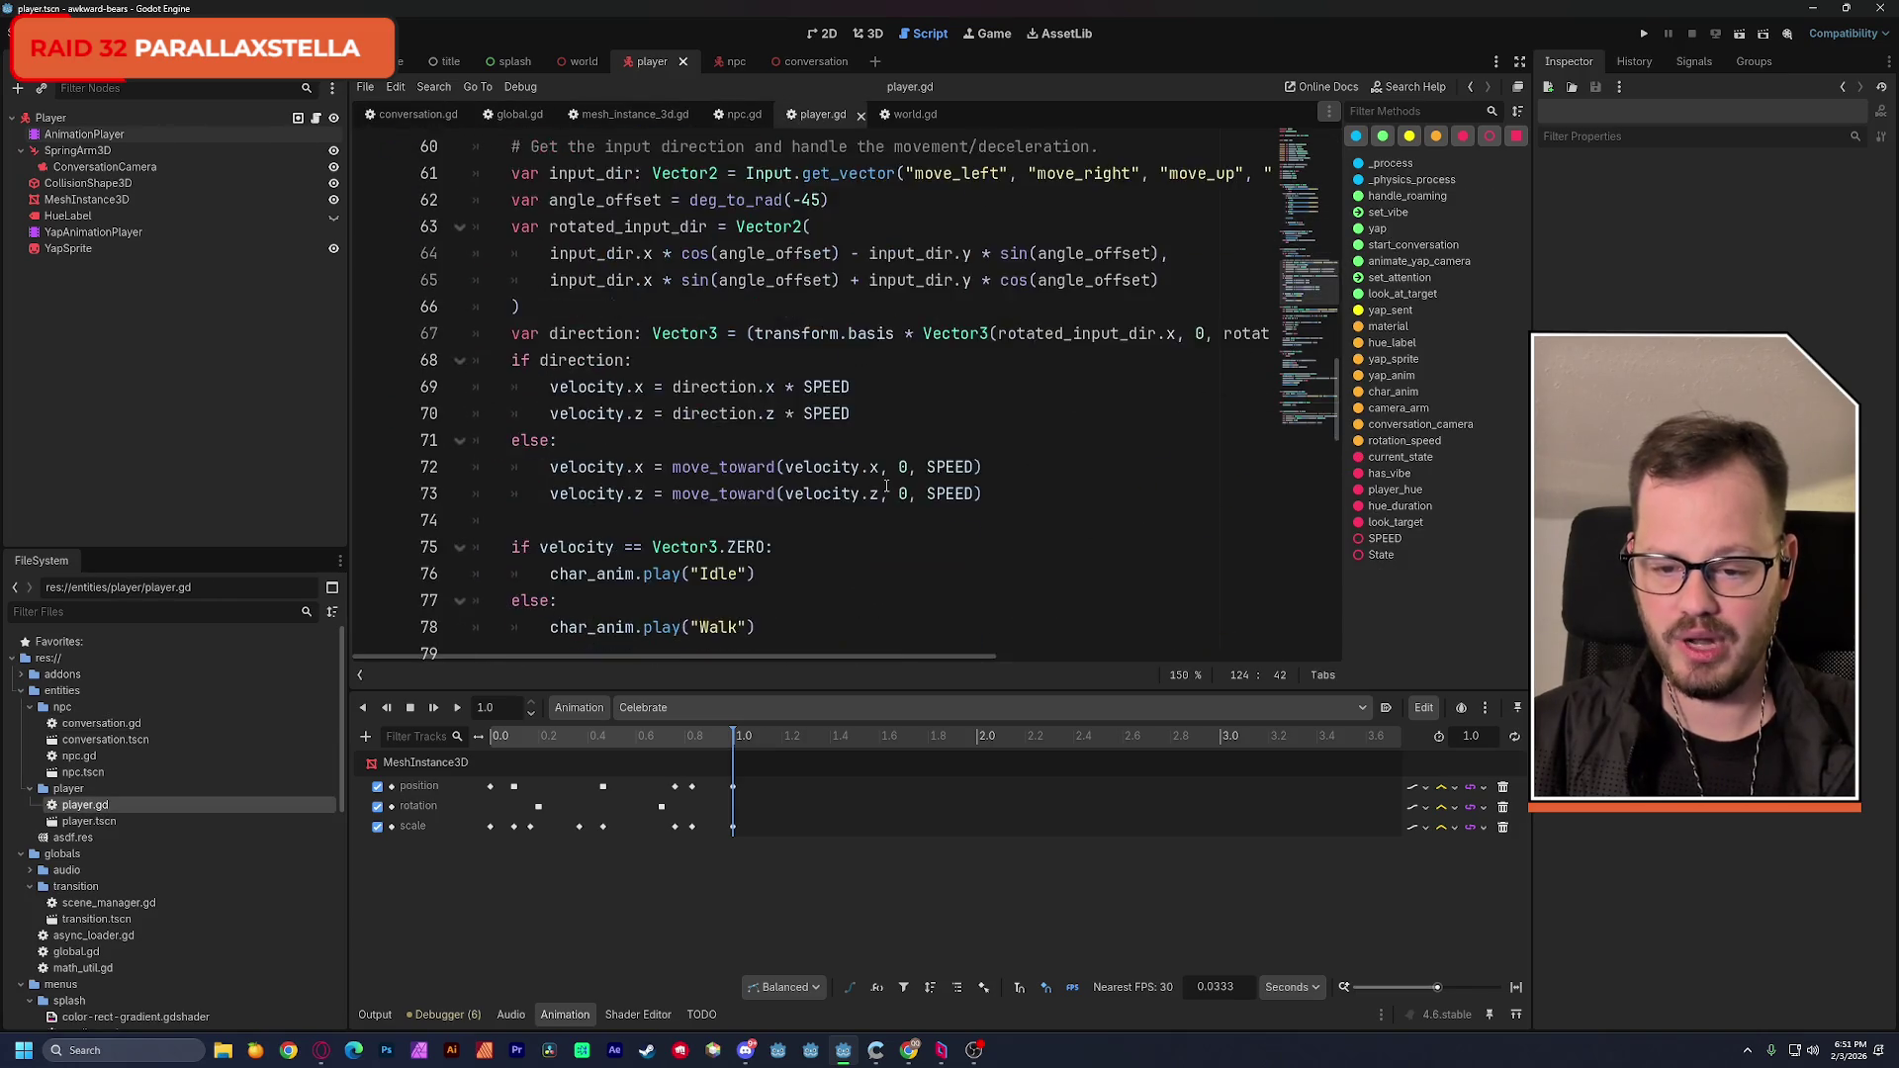
pyautogui.scroll(2, 886, 487)
pyautogui.moveTo(550, 386); pyautogui.dragTo(758, 388)
pyautogui.hotkey('ctrl', 'c')
pyautogui.scroll(-4, 847, 422)
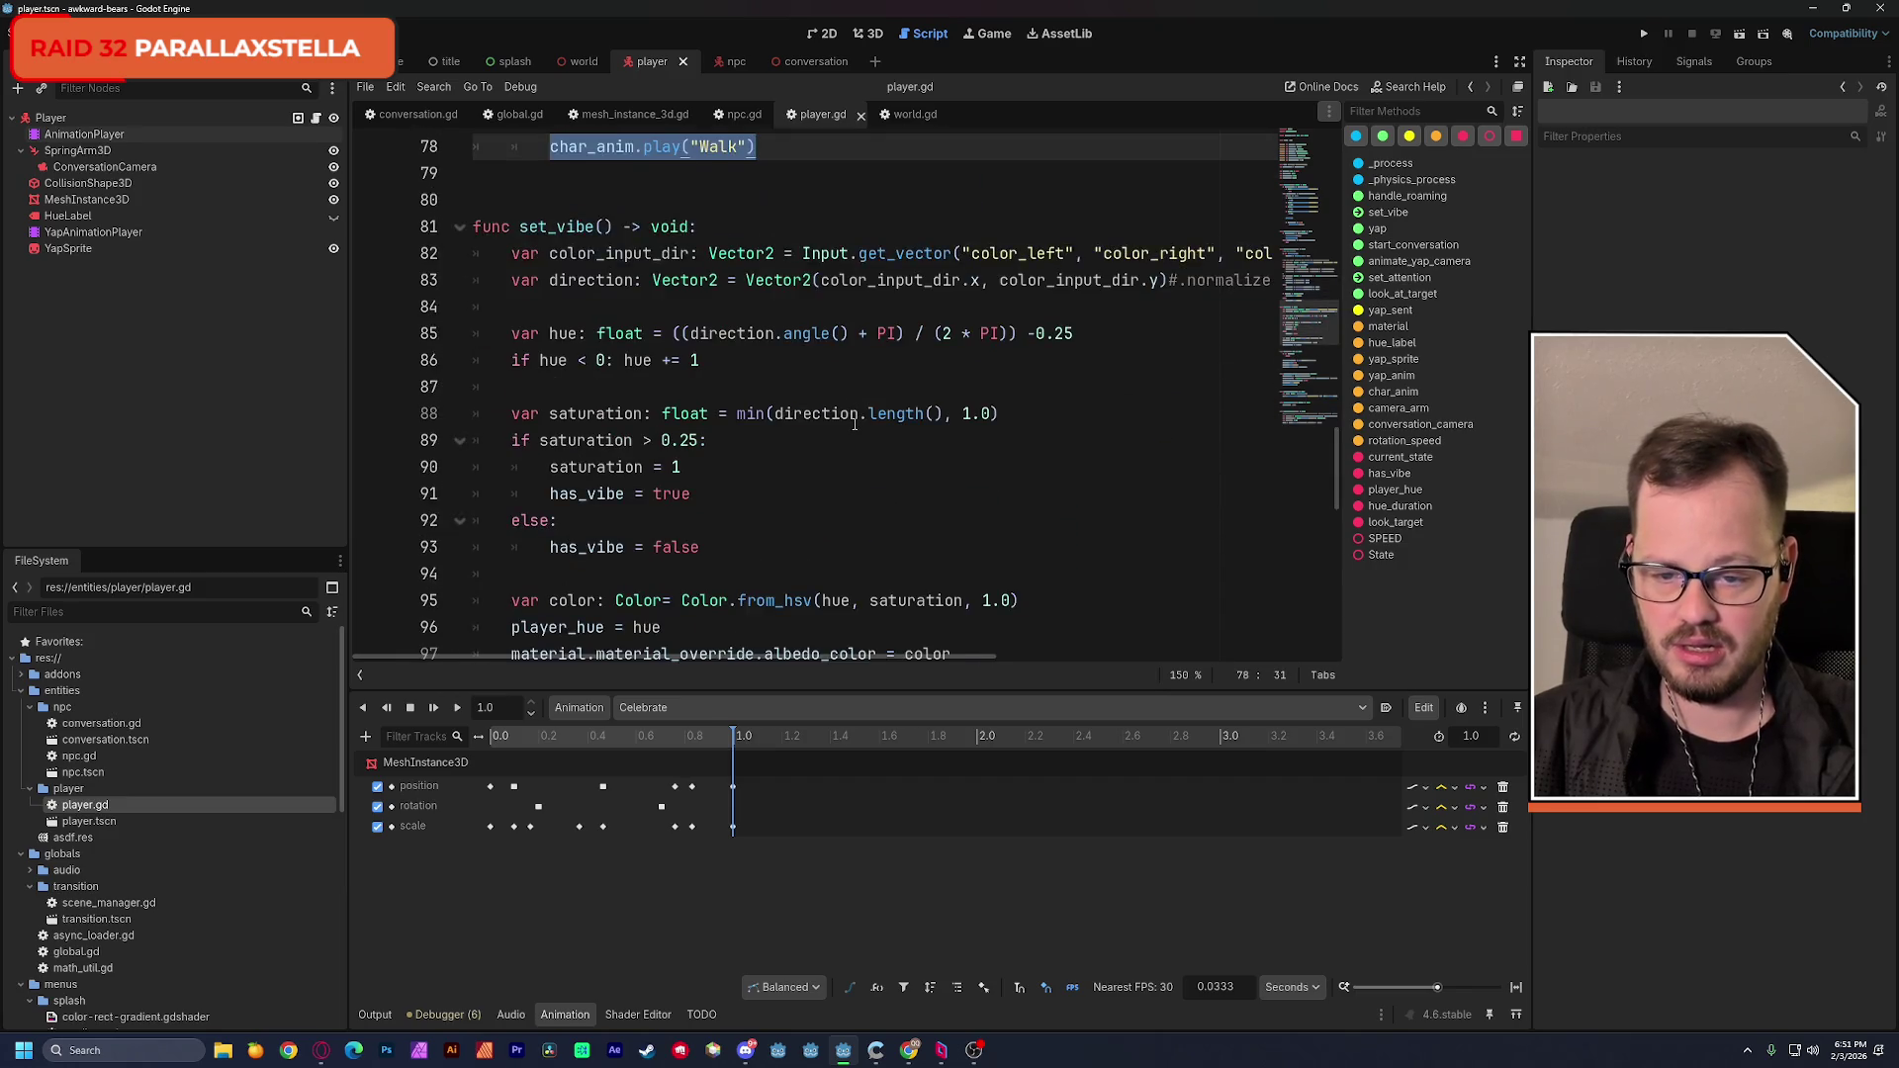
pyautogui.scroll(2, 851, 424)
pyautogui.scroll(-2, 855, 426)
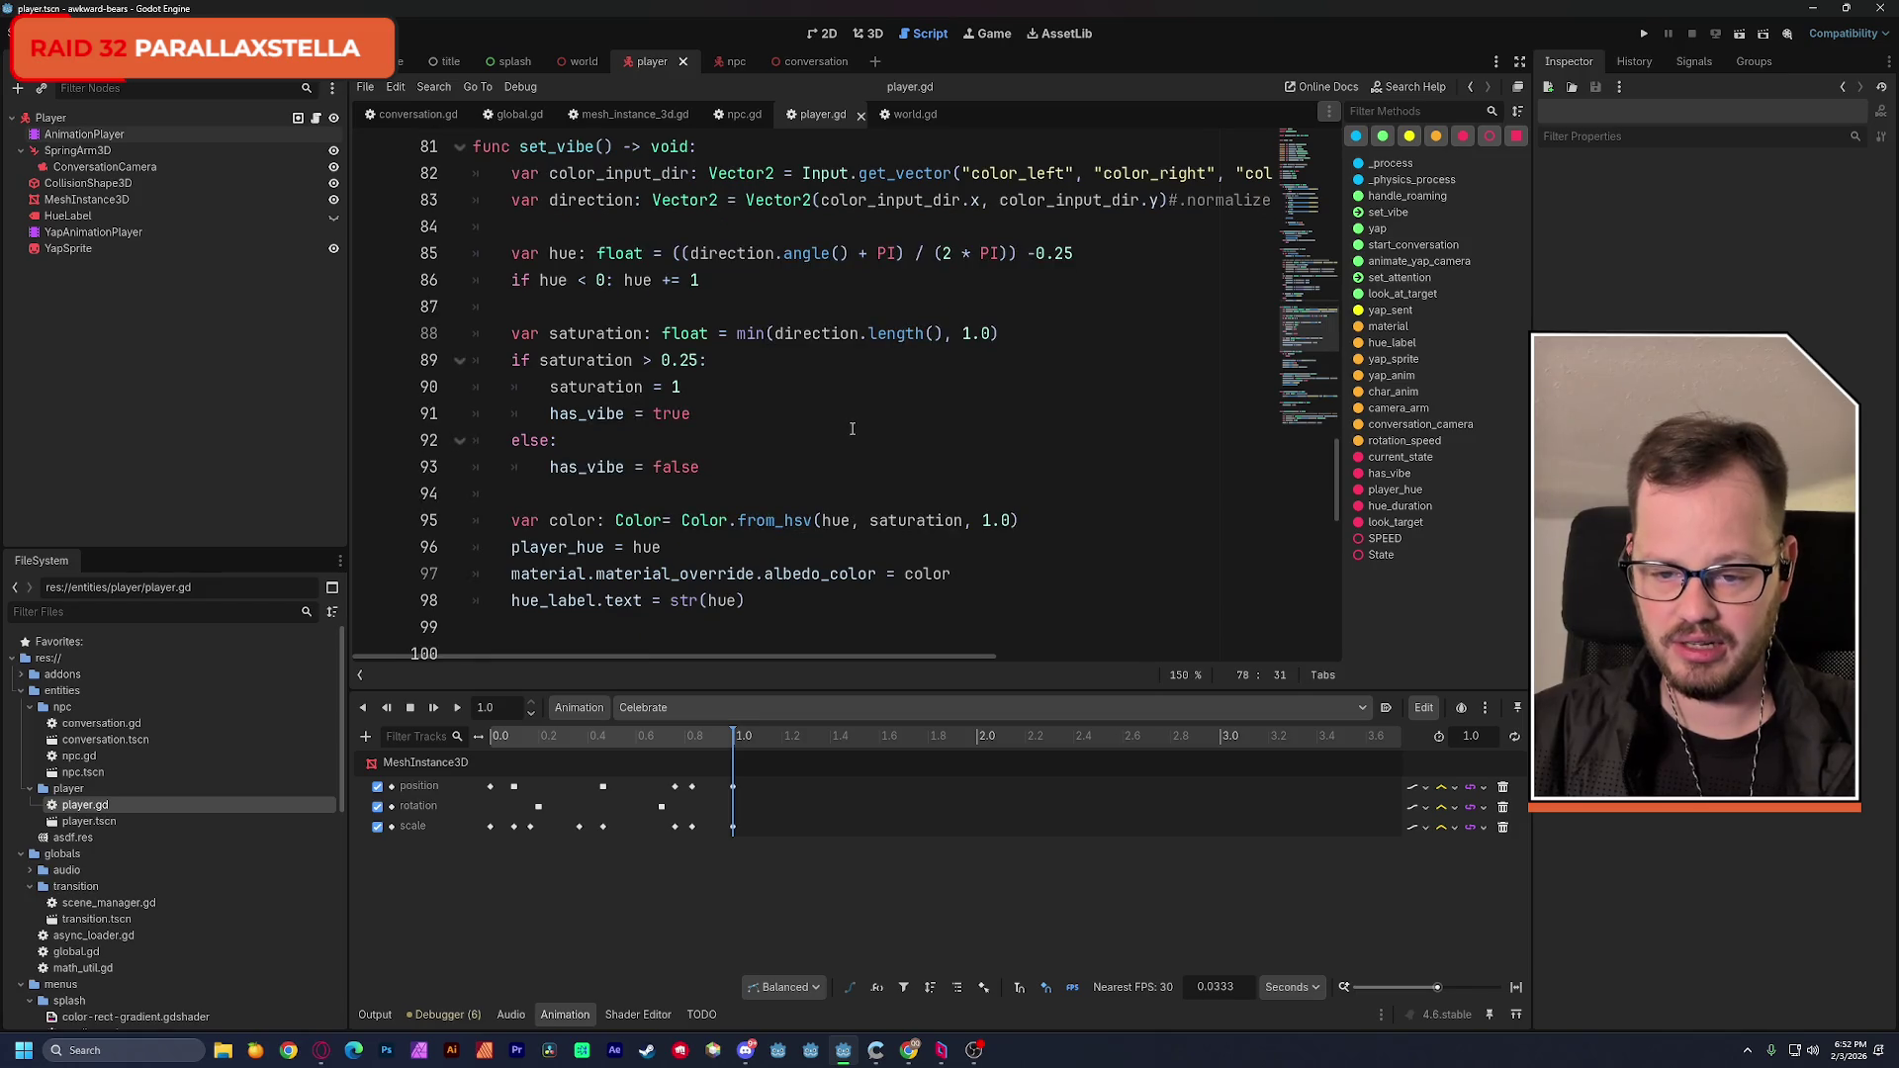
pyautogui.scroll(3, 852, 429)
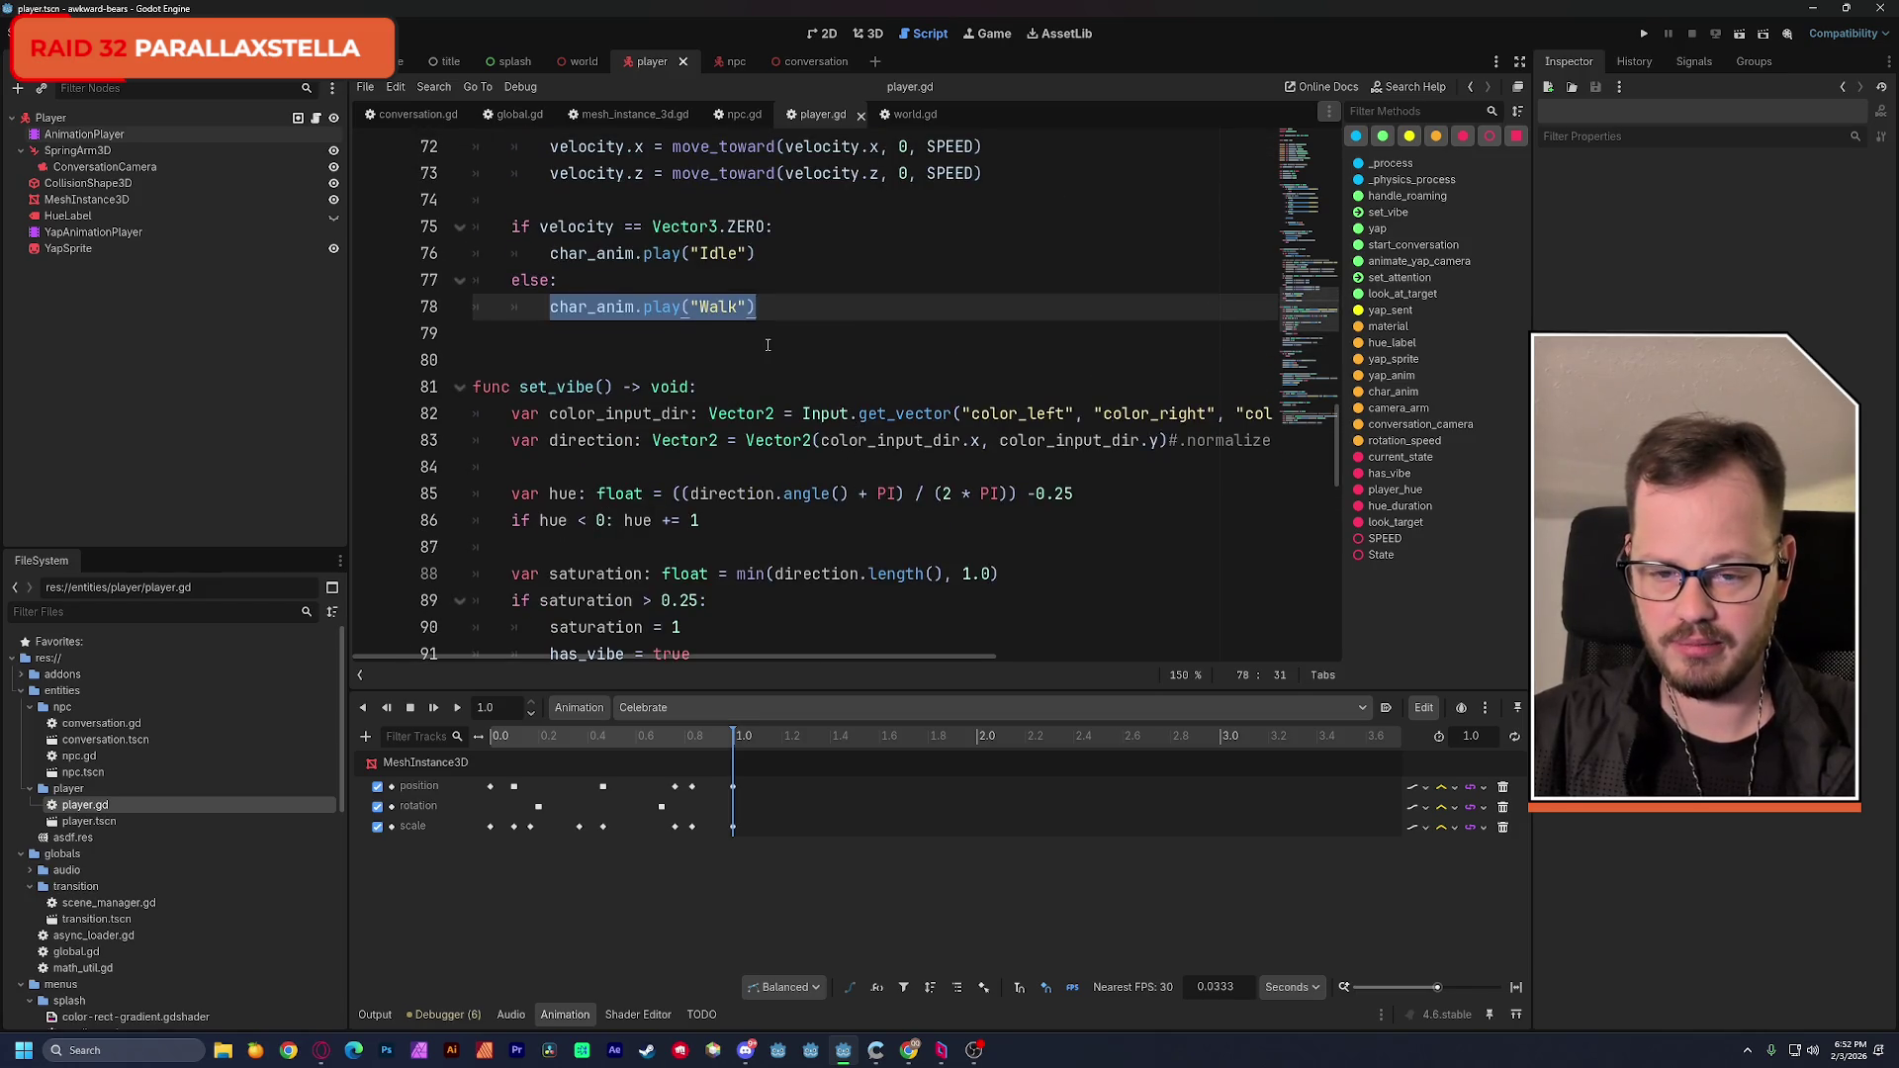
pyautogui.click(767, 345)
# Replace the RESET play call on line 115 with char_anim.play("Celebrate") and save player.gd.
pyautogui.hotkey('ctrl', 'f')
pyautogui.write('rese')
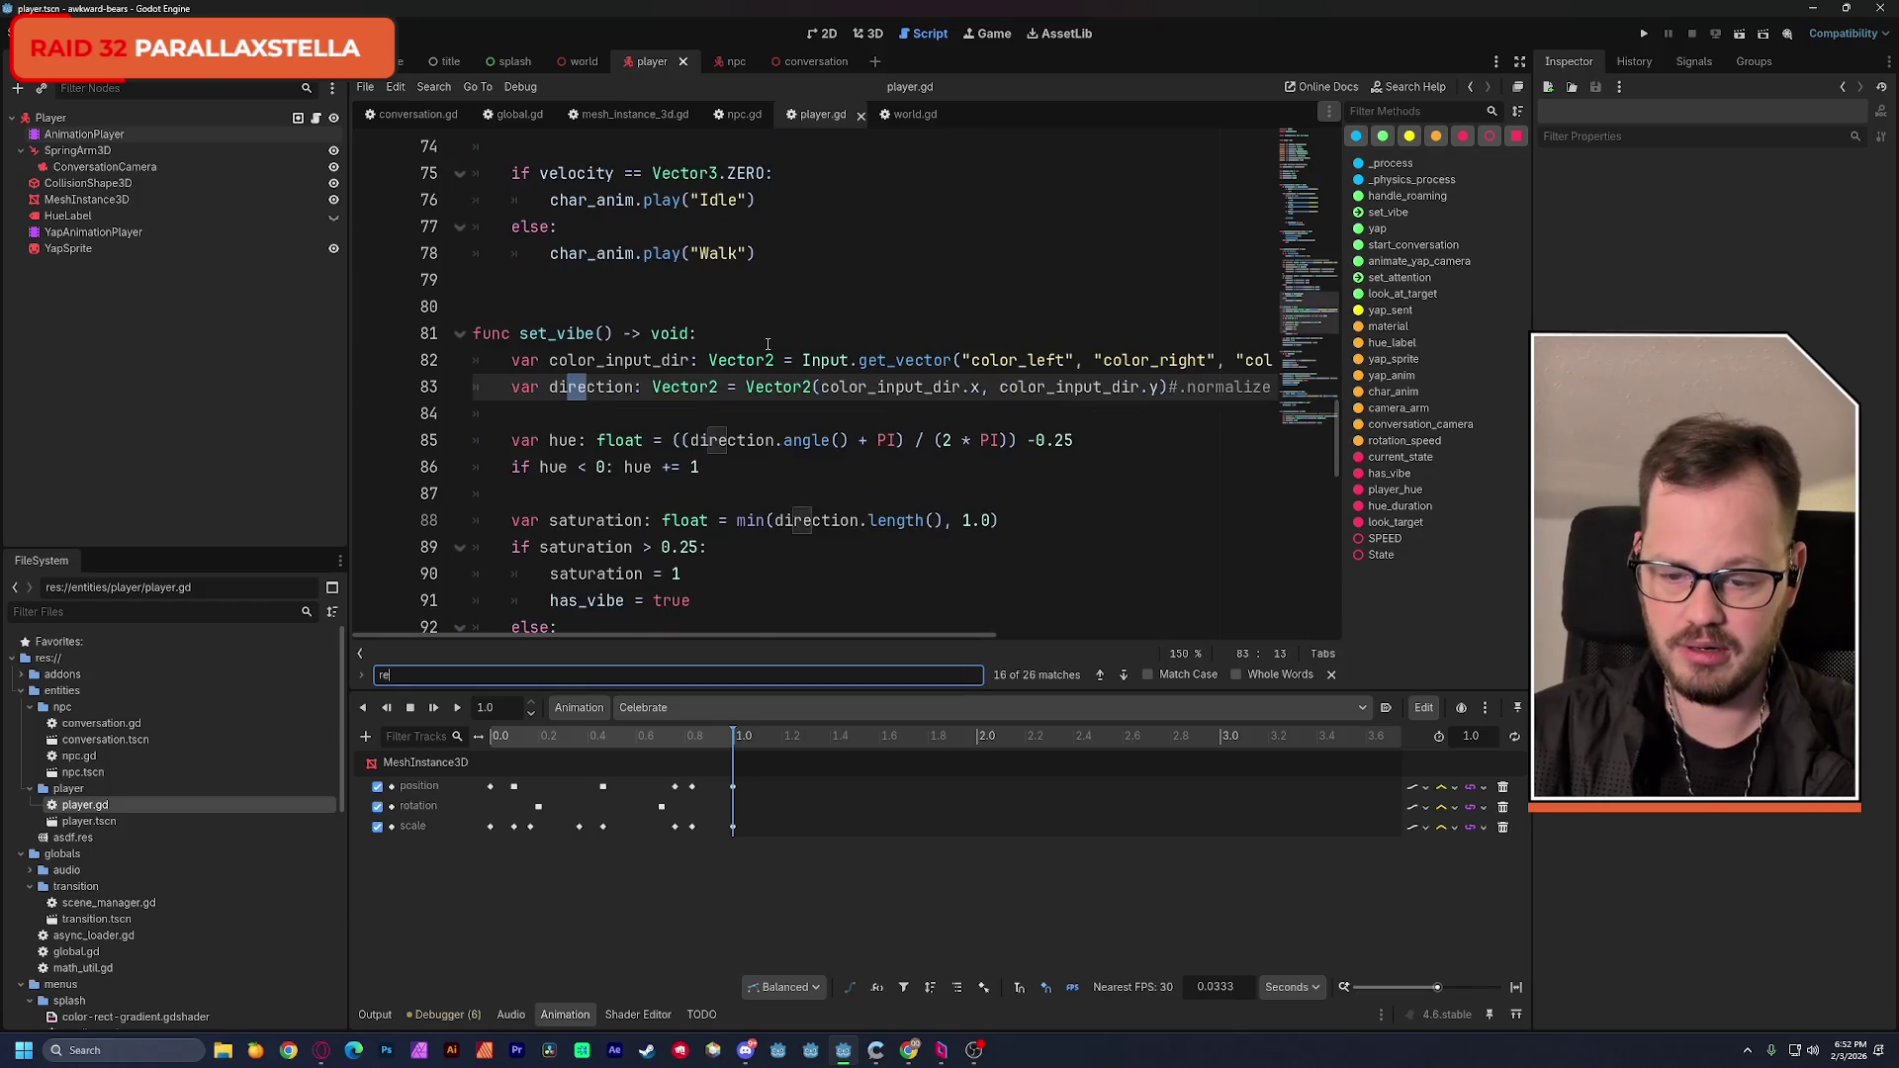
pyautogui.write('t')
pyautogui.press('Escape')
pyautogui.press('End')
pyautogui.hotkey('shift', 'Home')
pyautogui.hotkey('ctrl', 'v')
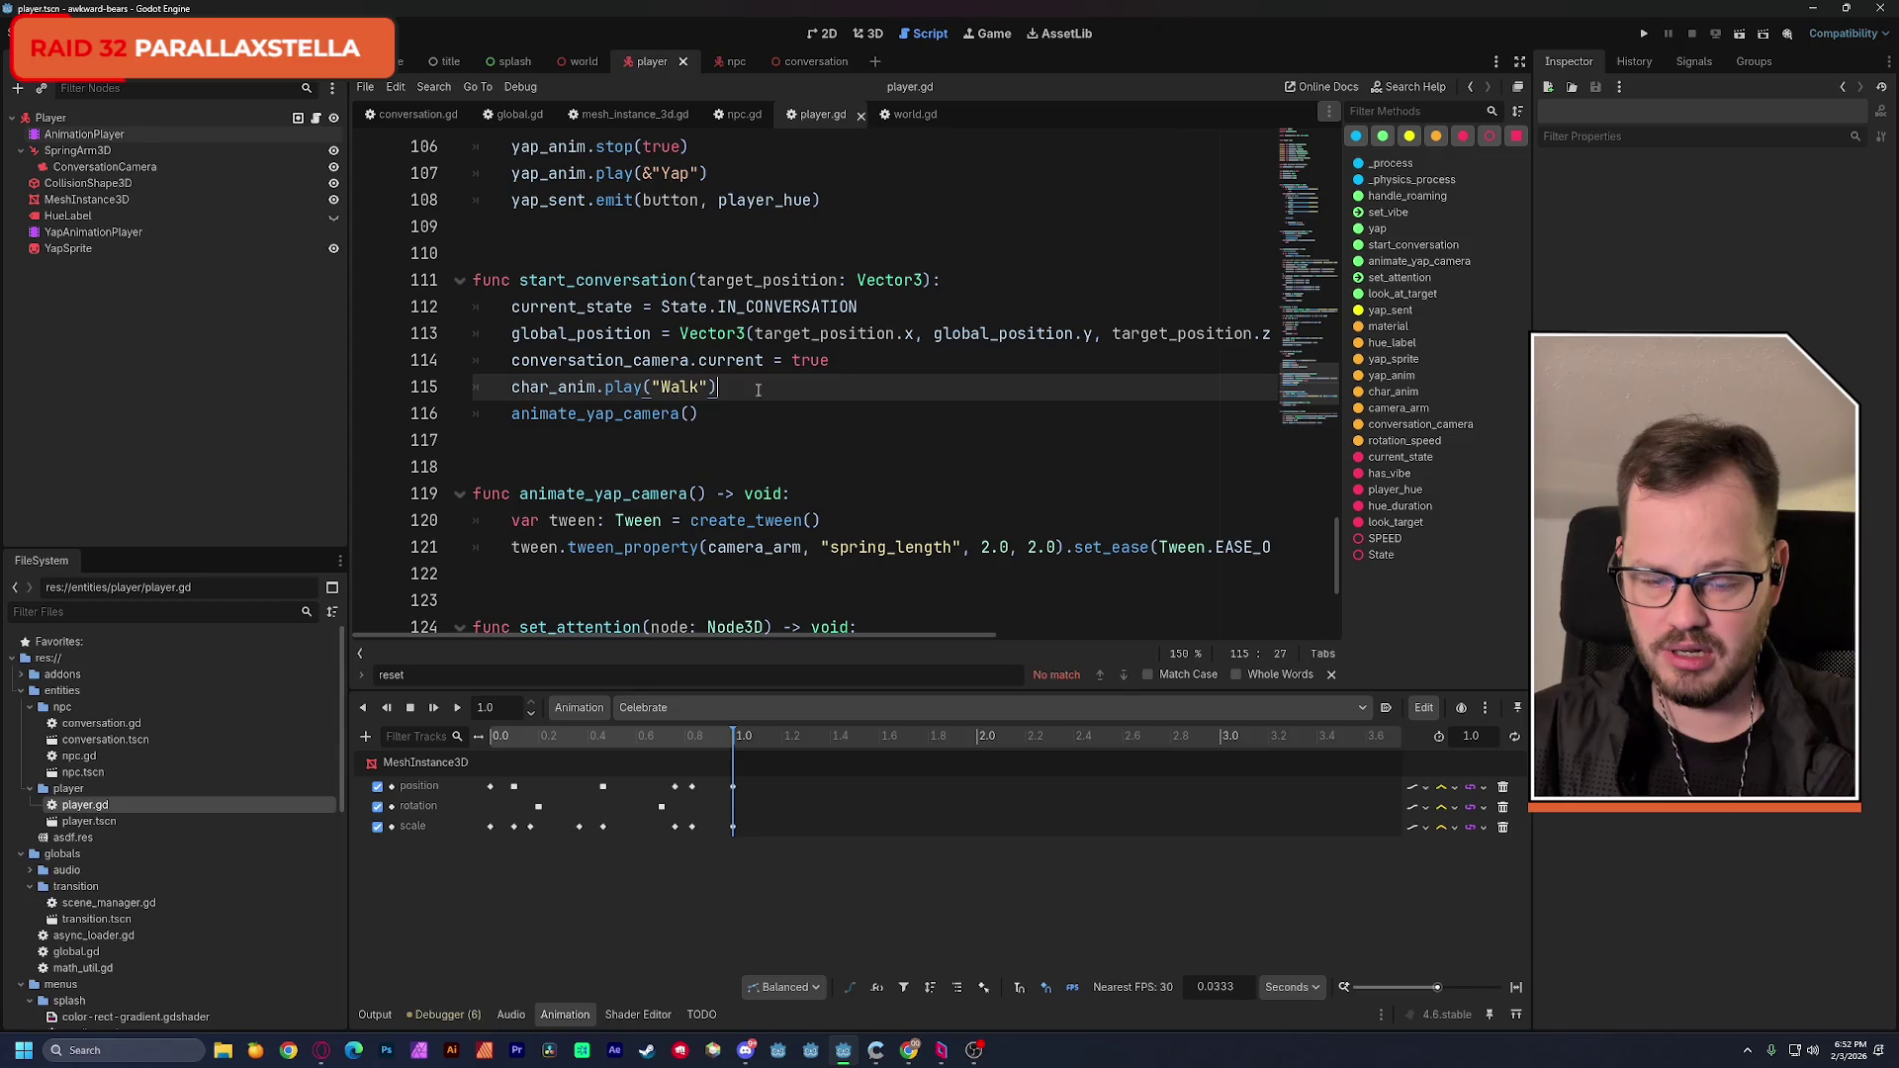
pyautogui.press('Left')
pyautogui.press('Left')
pyautogui.hotkey('ctrl', 'shift', 'Left')
pyautogui.write('Celebrate')
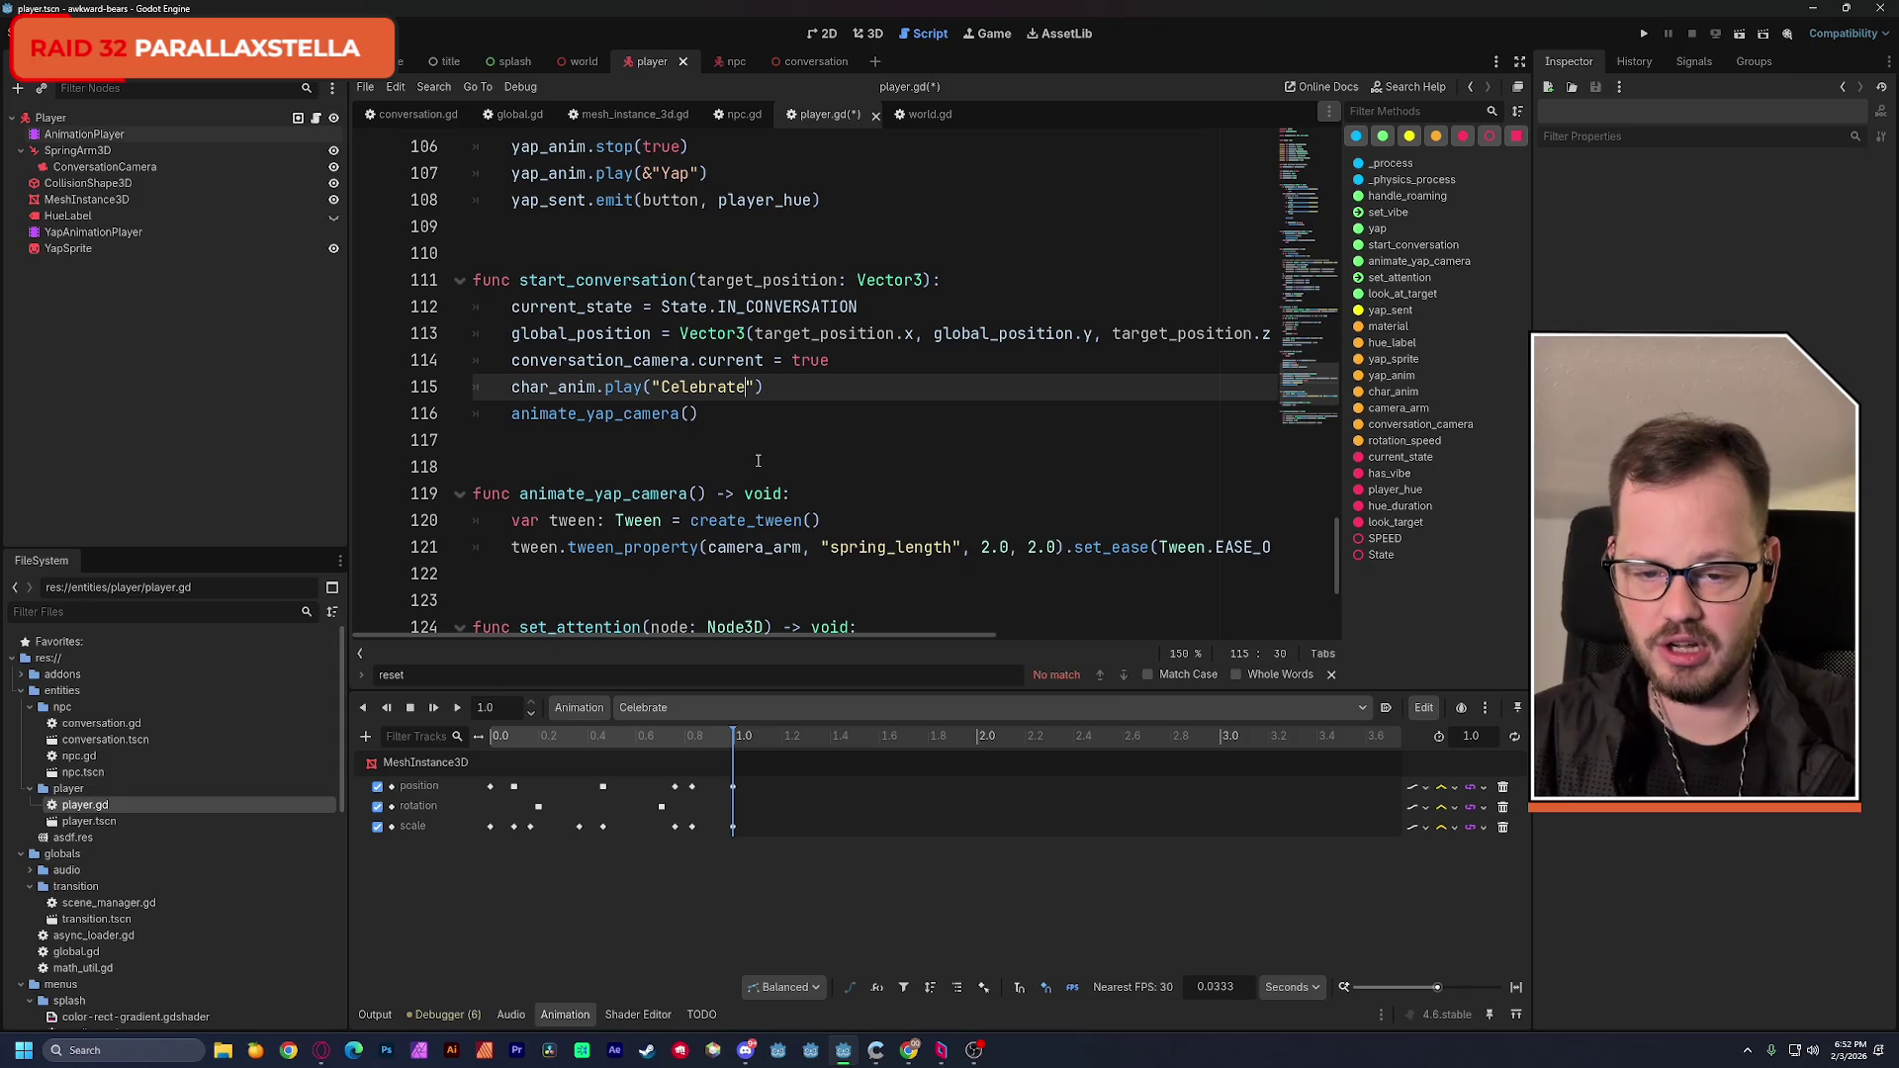
pyautogui.press('Down')
pyautogui.hotkey('ctrl', 's')
pyautogui.click(582, 62)
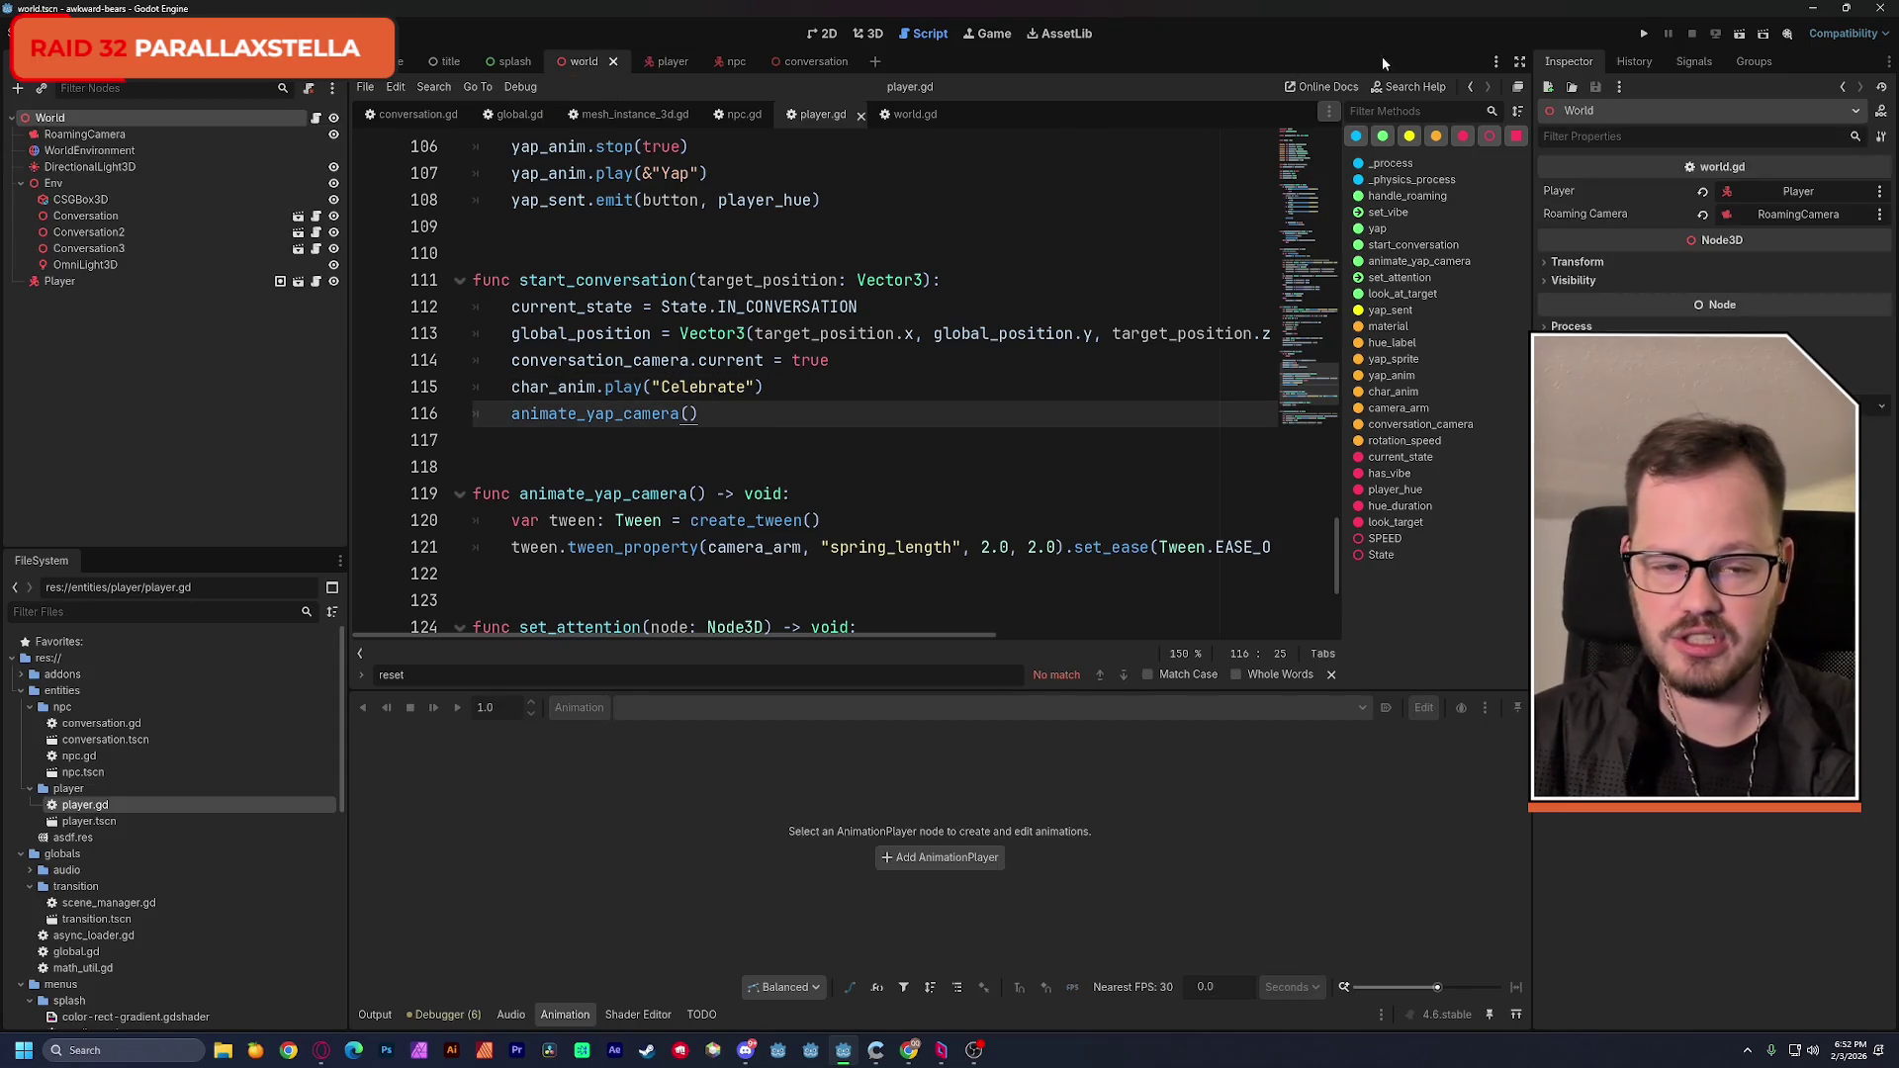
pyautogui.click(1741, 32)
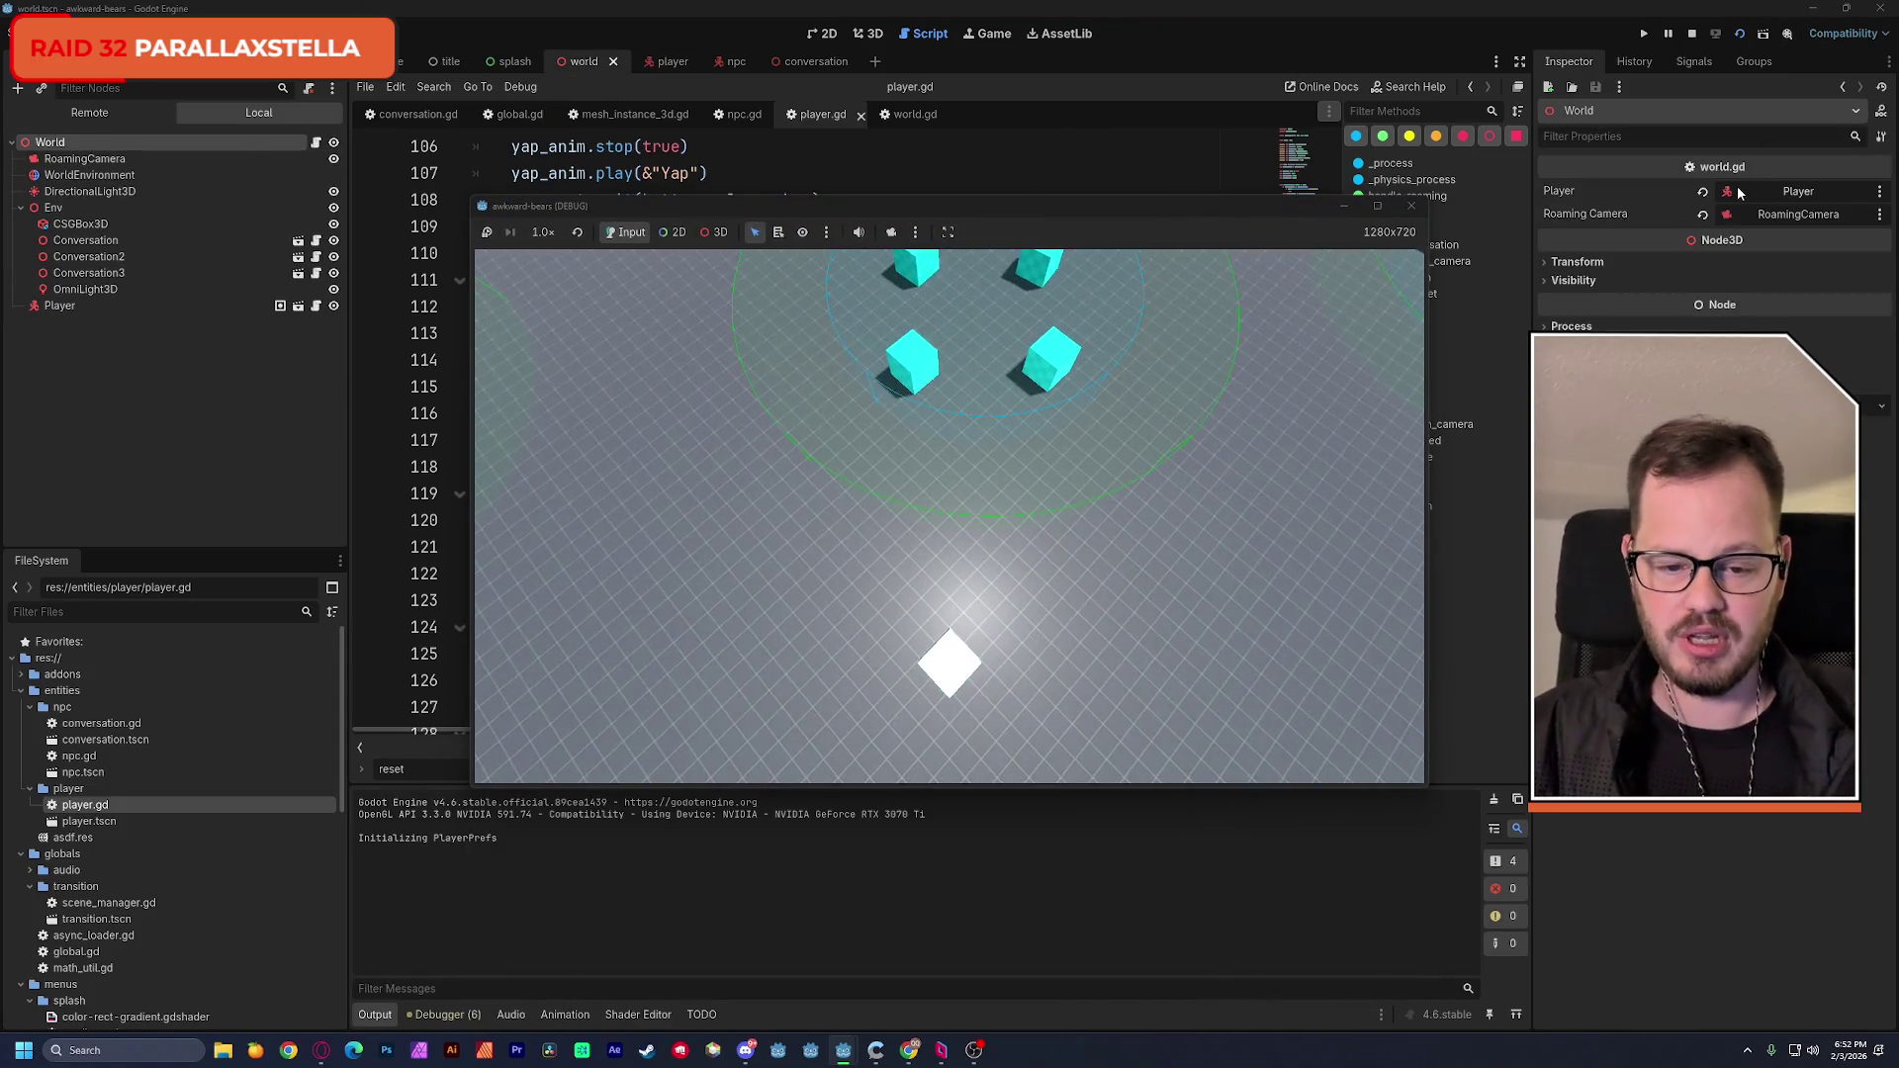
pyautogui.press('d')
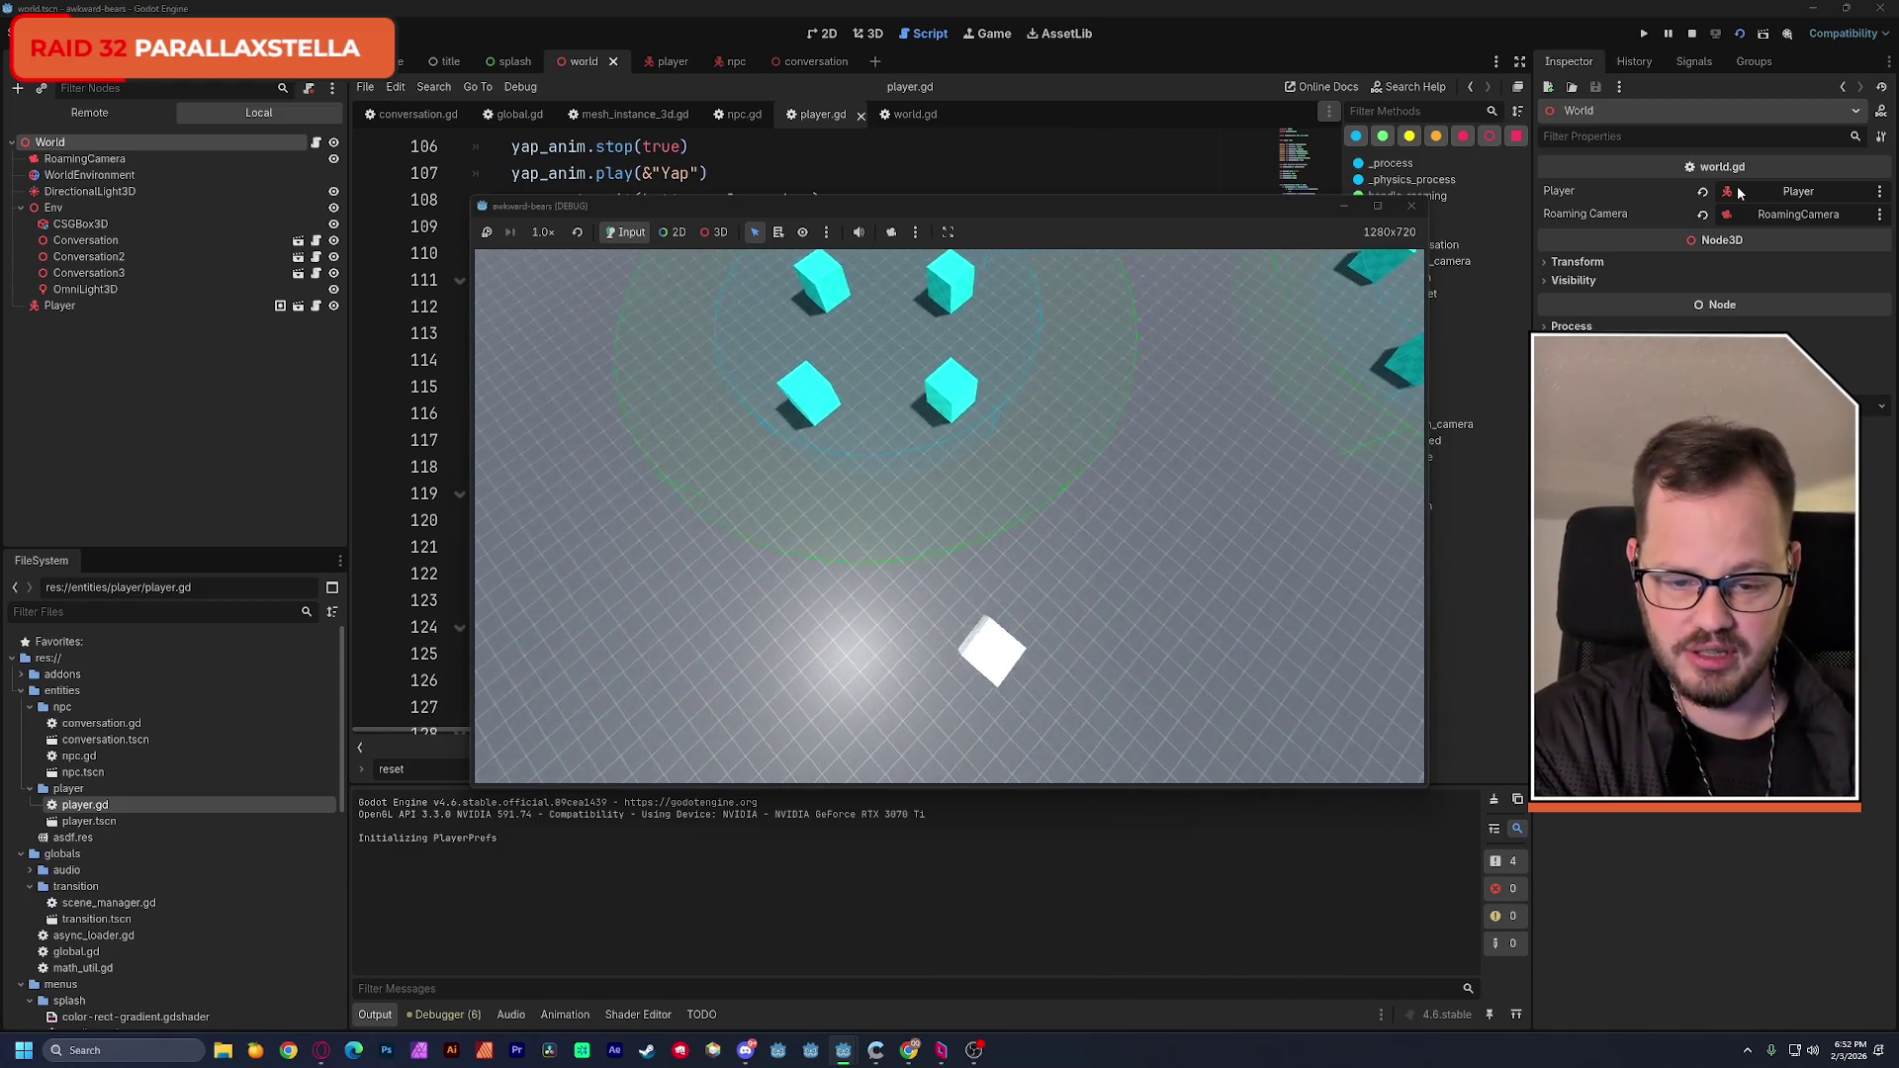
pyautogui.press('d')
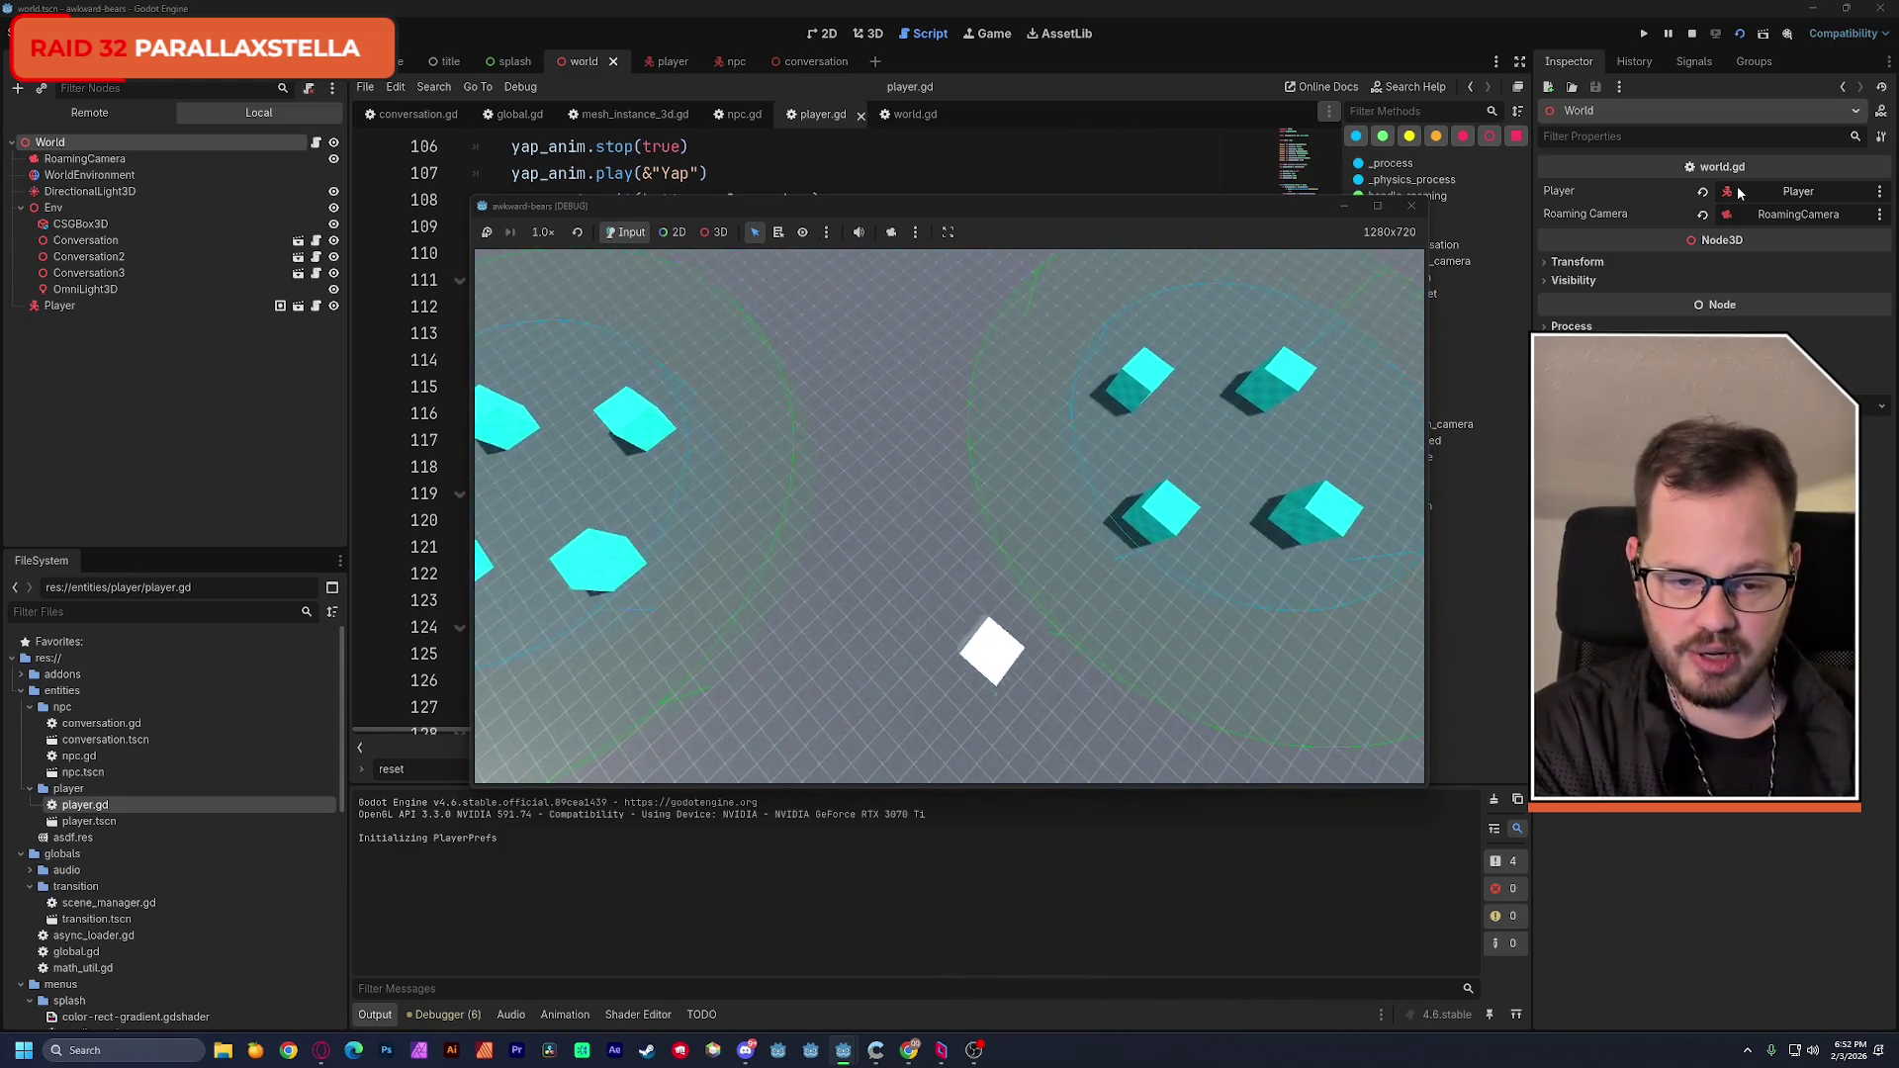
pyautogui.press('d')
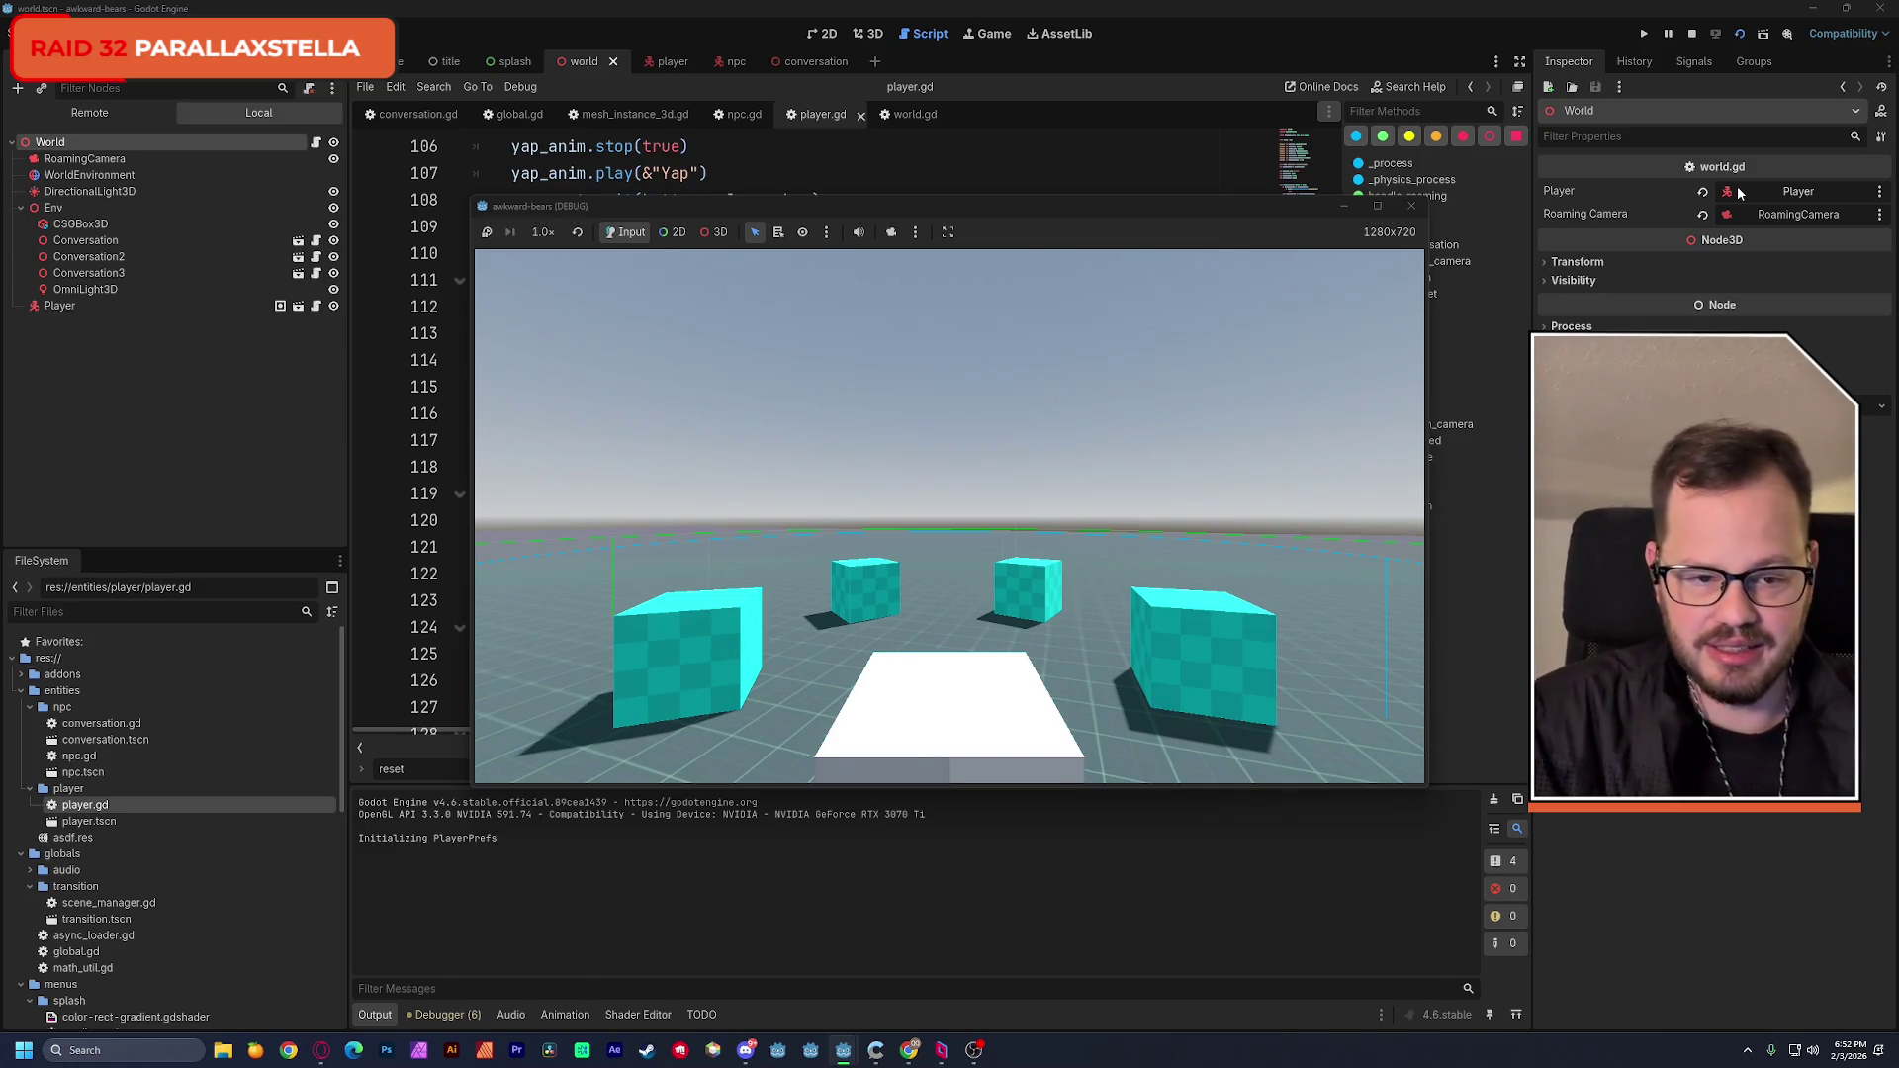
pyautogui.click(1412, 210)
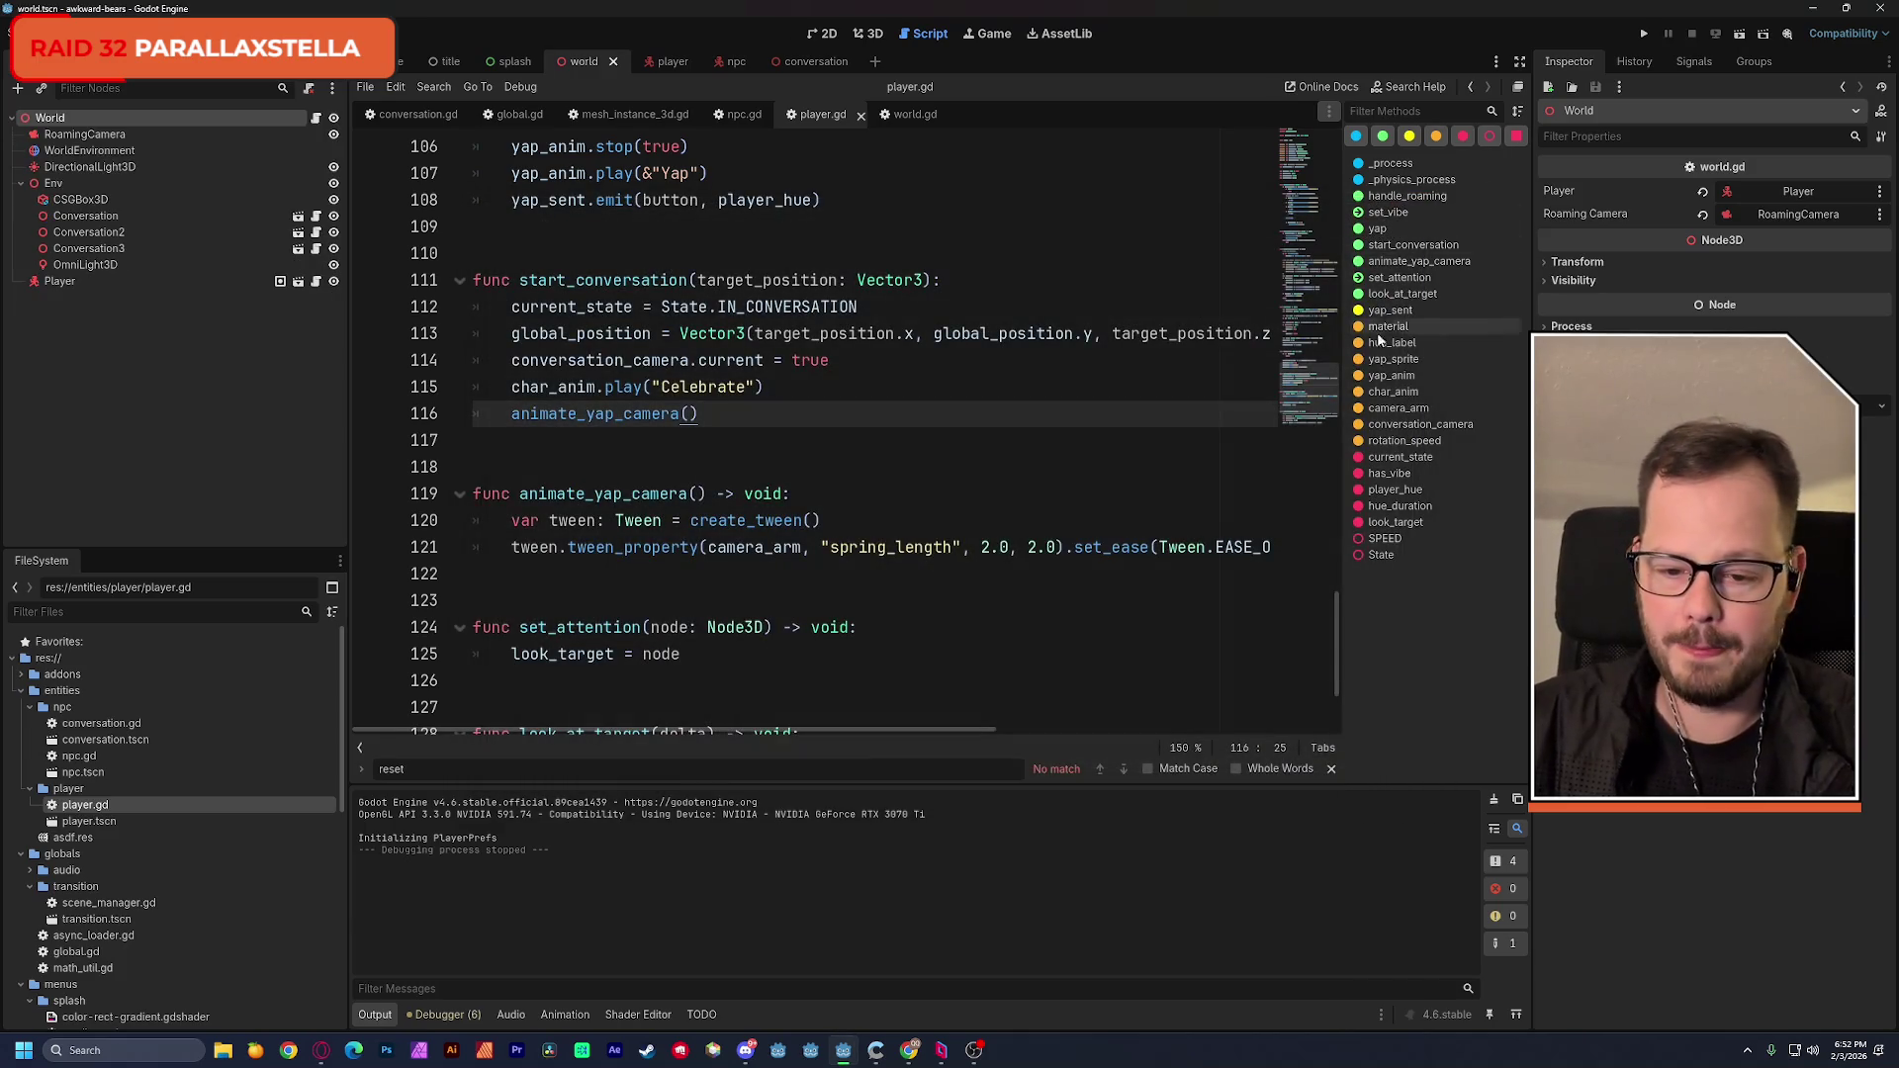
# Save the project and bring up the conversation.gd script.
pyautogui.click(786, 381)
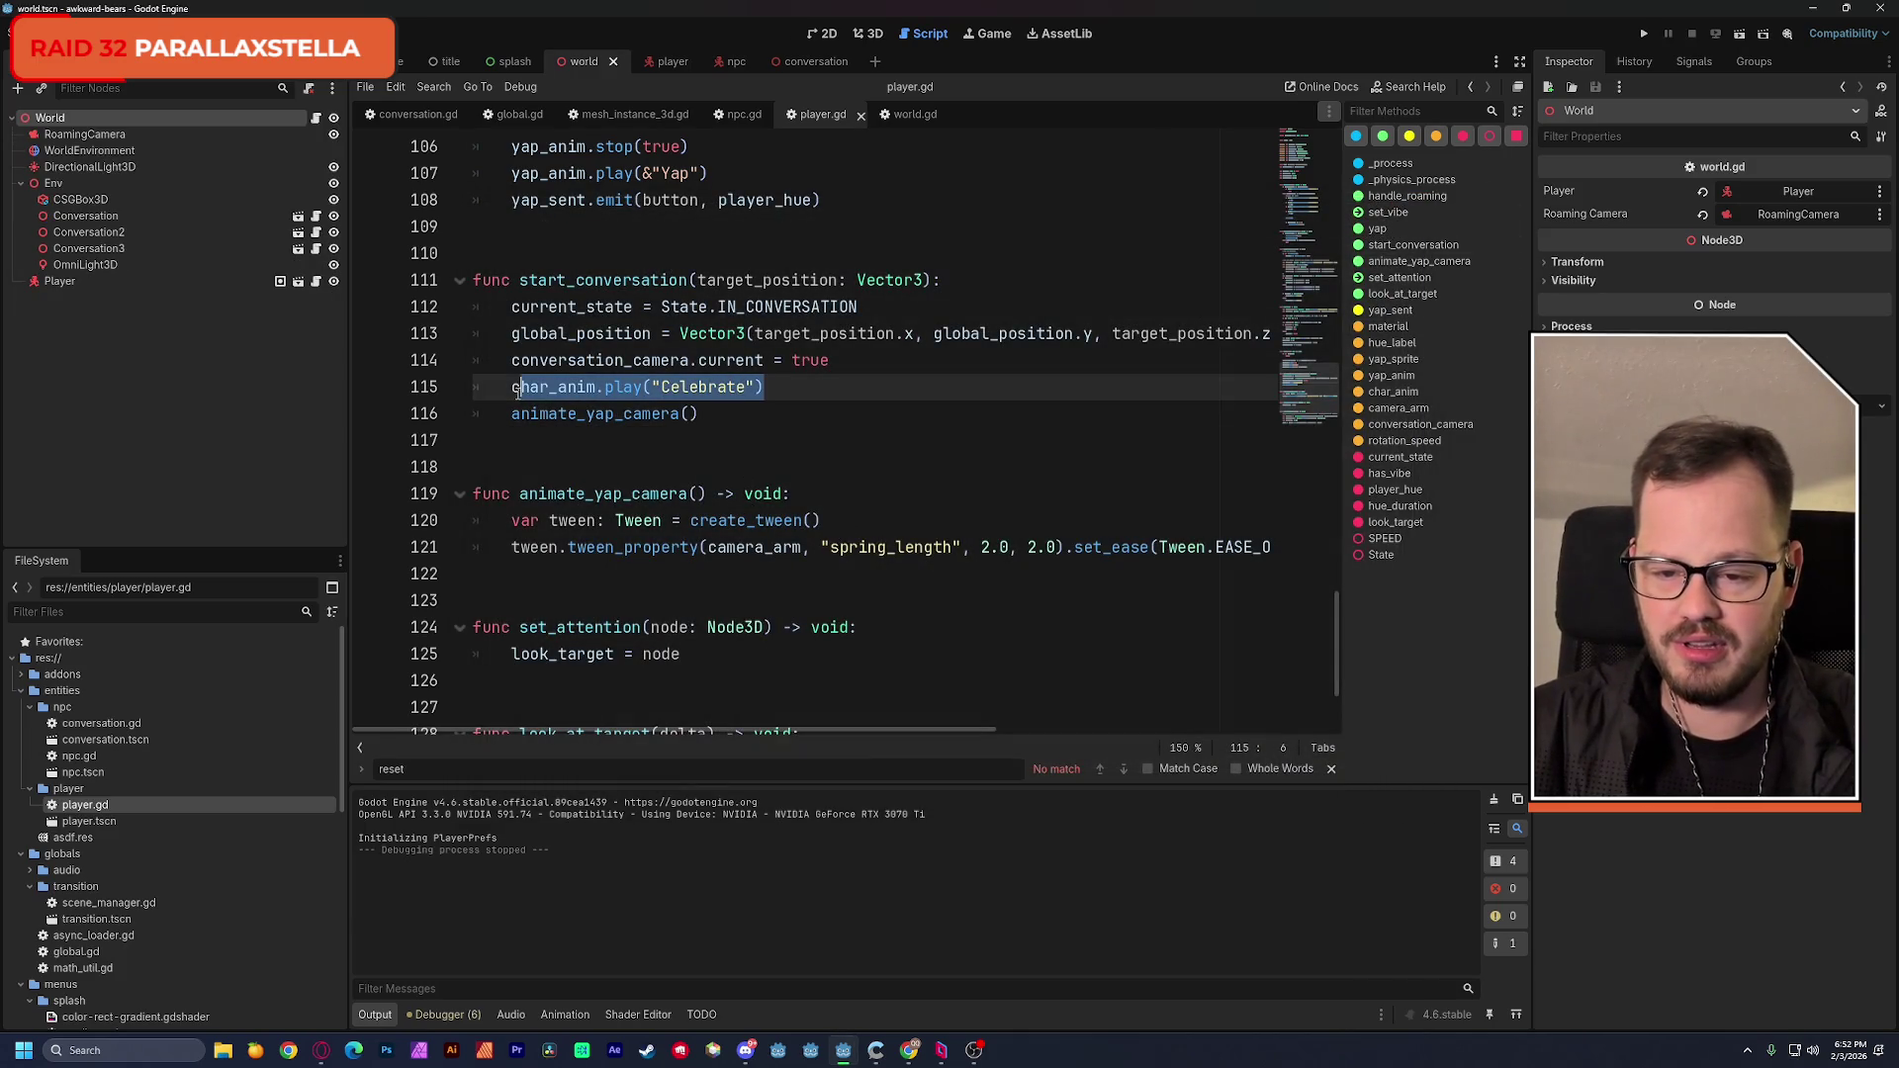
pyautogui.hotkey('ctrl', 's')
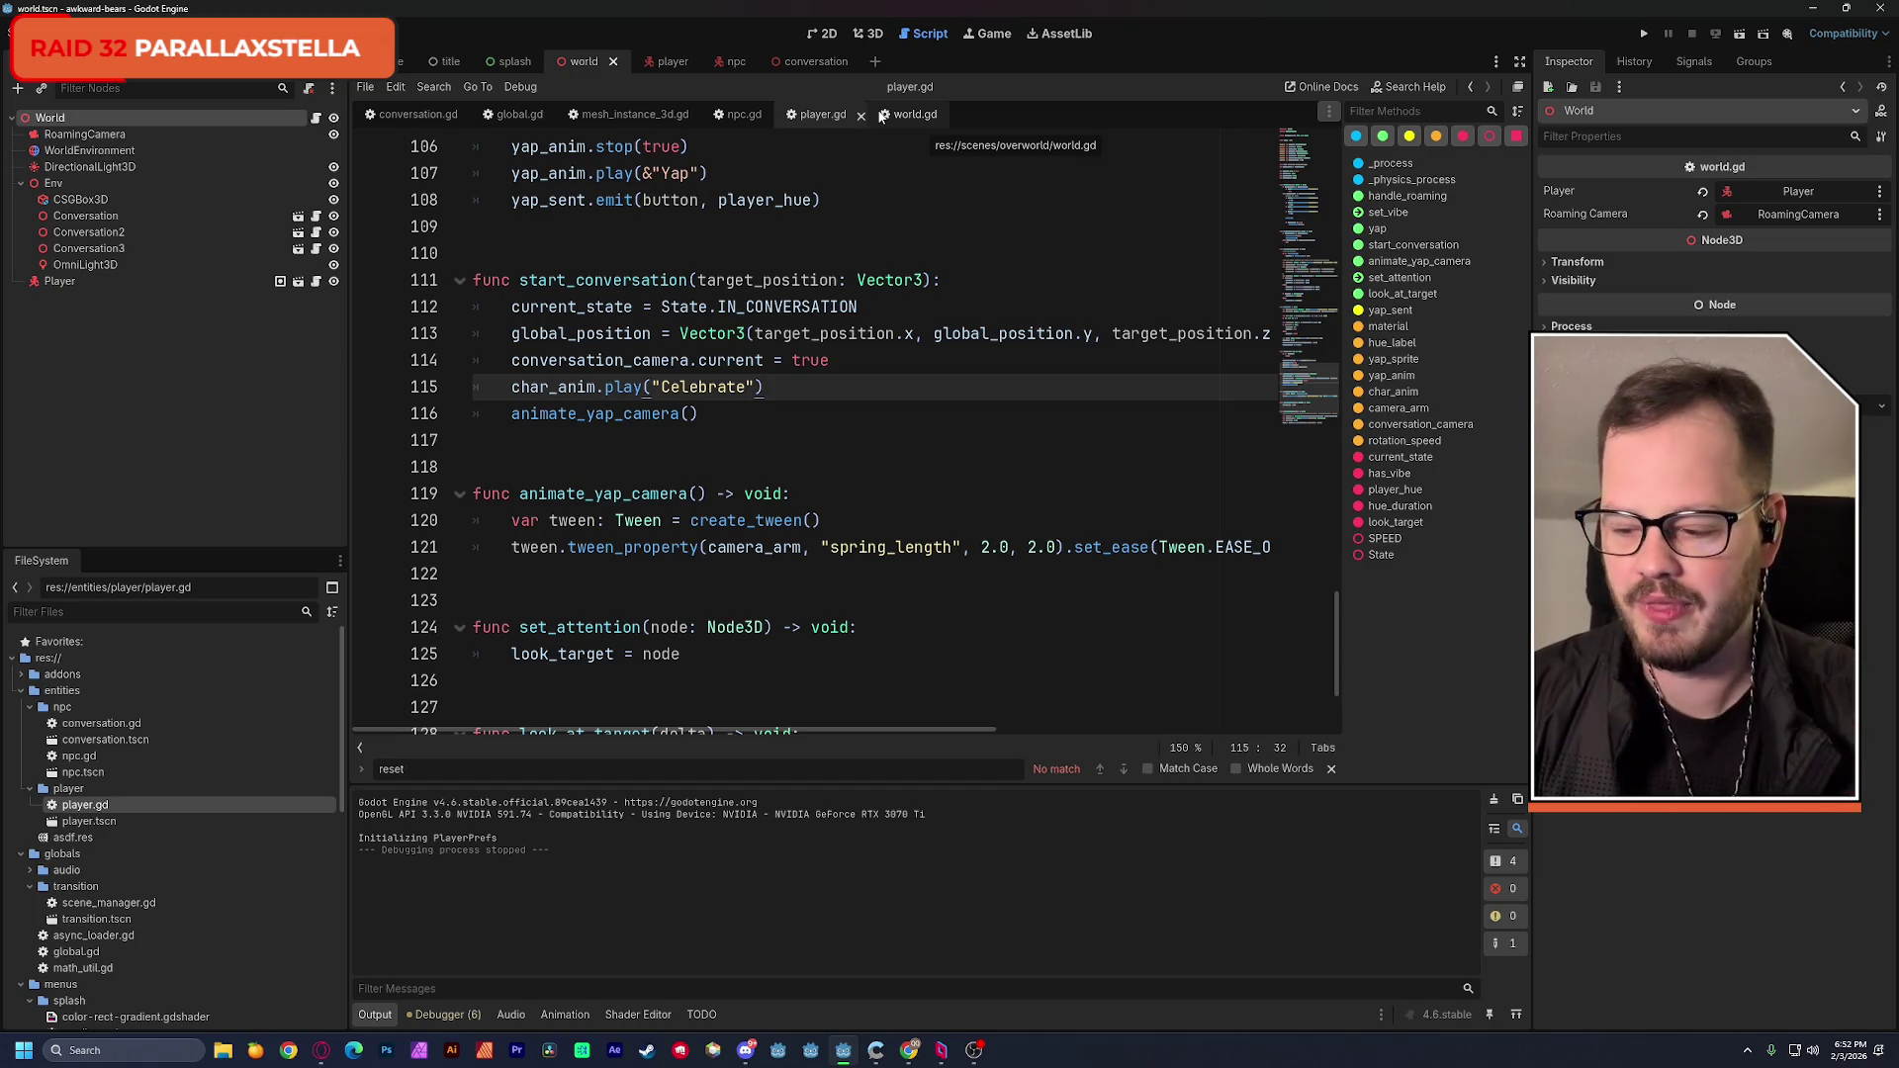
pyautogui.click(411, 114)
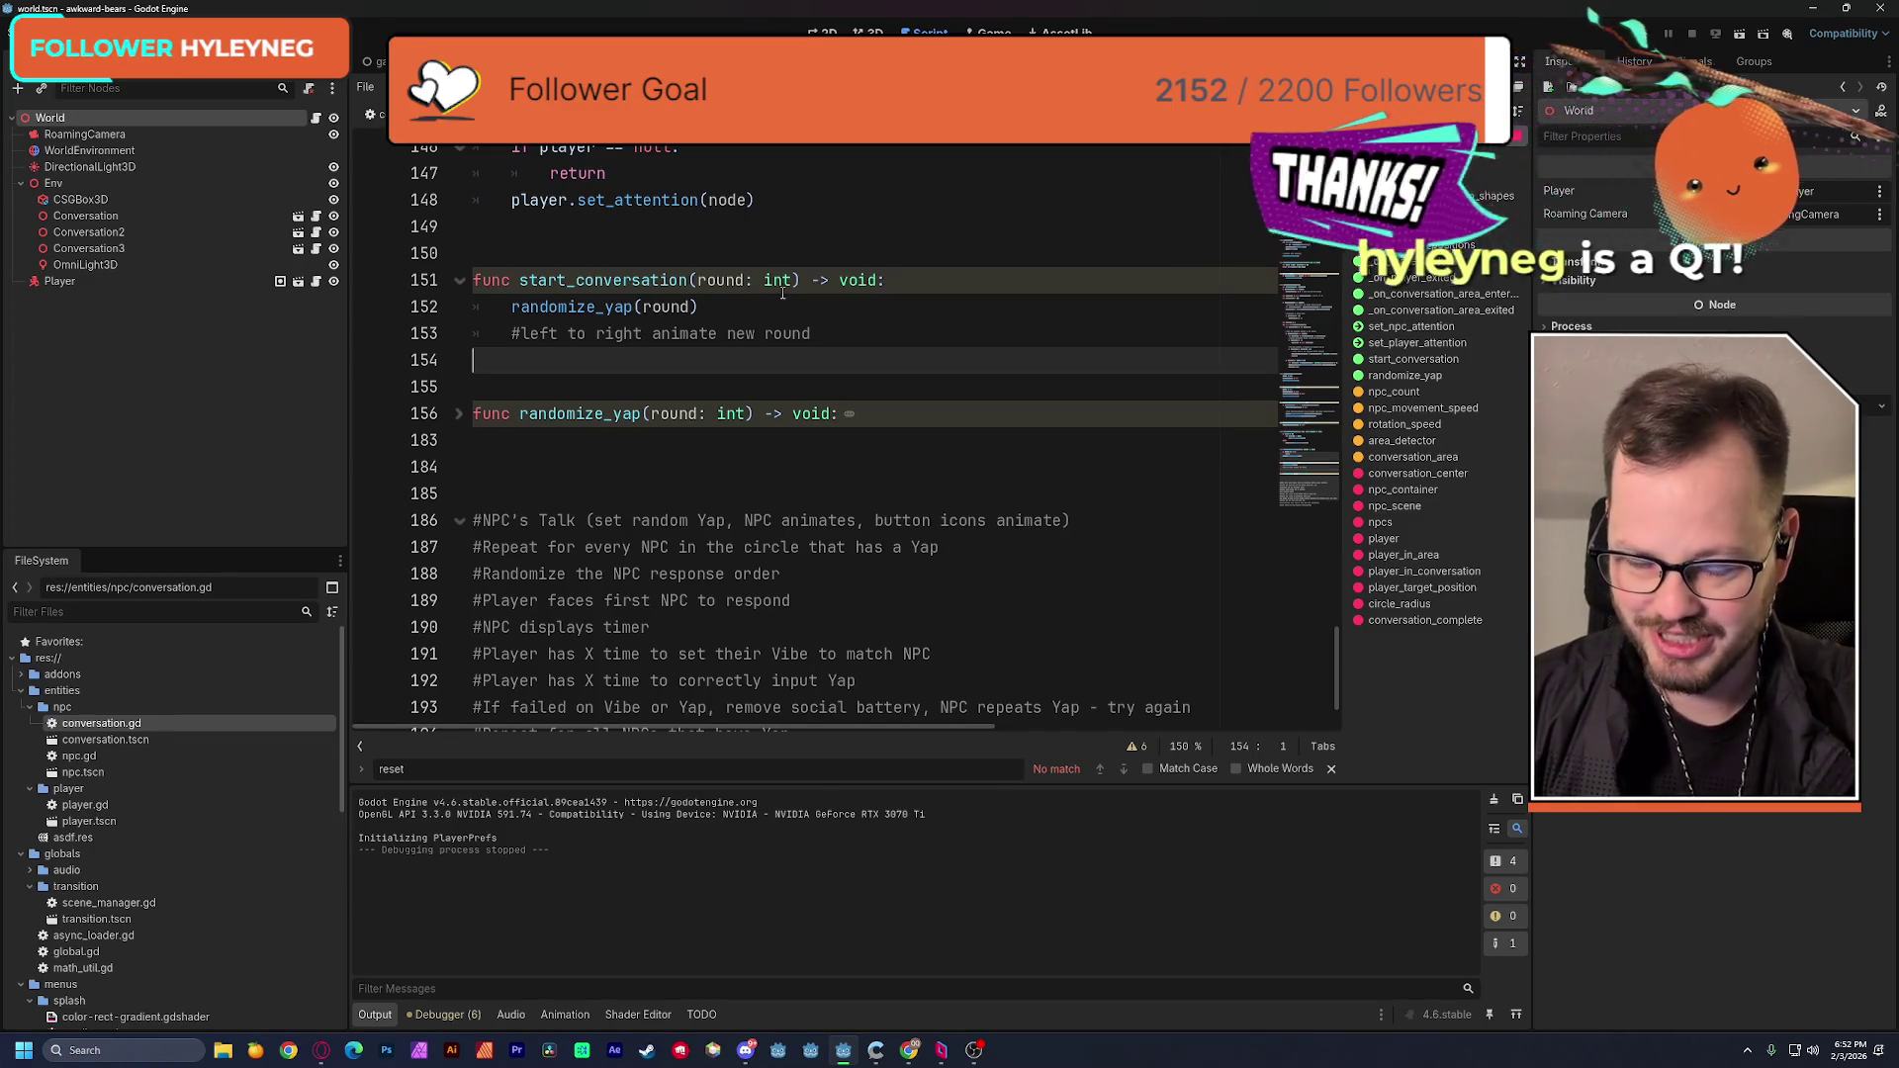
# Run the project again to test the Celebrate animation in game.
pyautogui.click(740, 225)
pyautogui.click(738, 255)
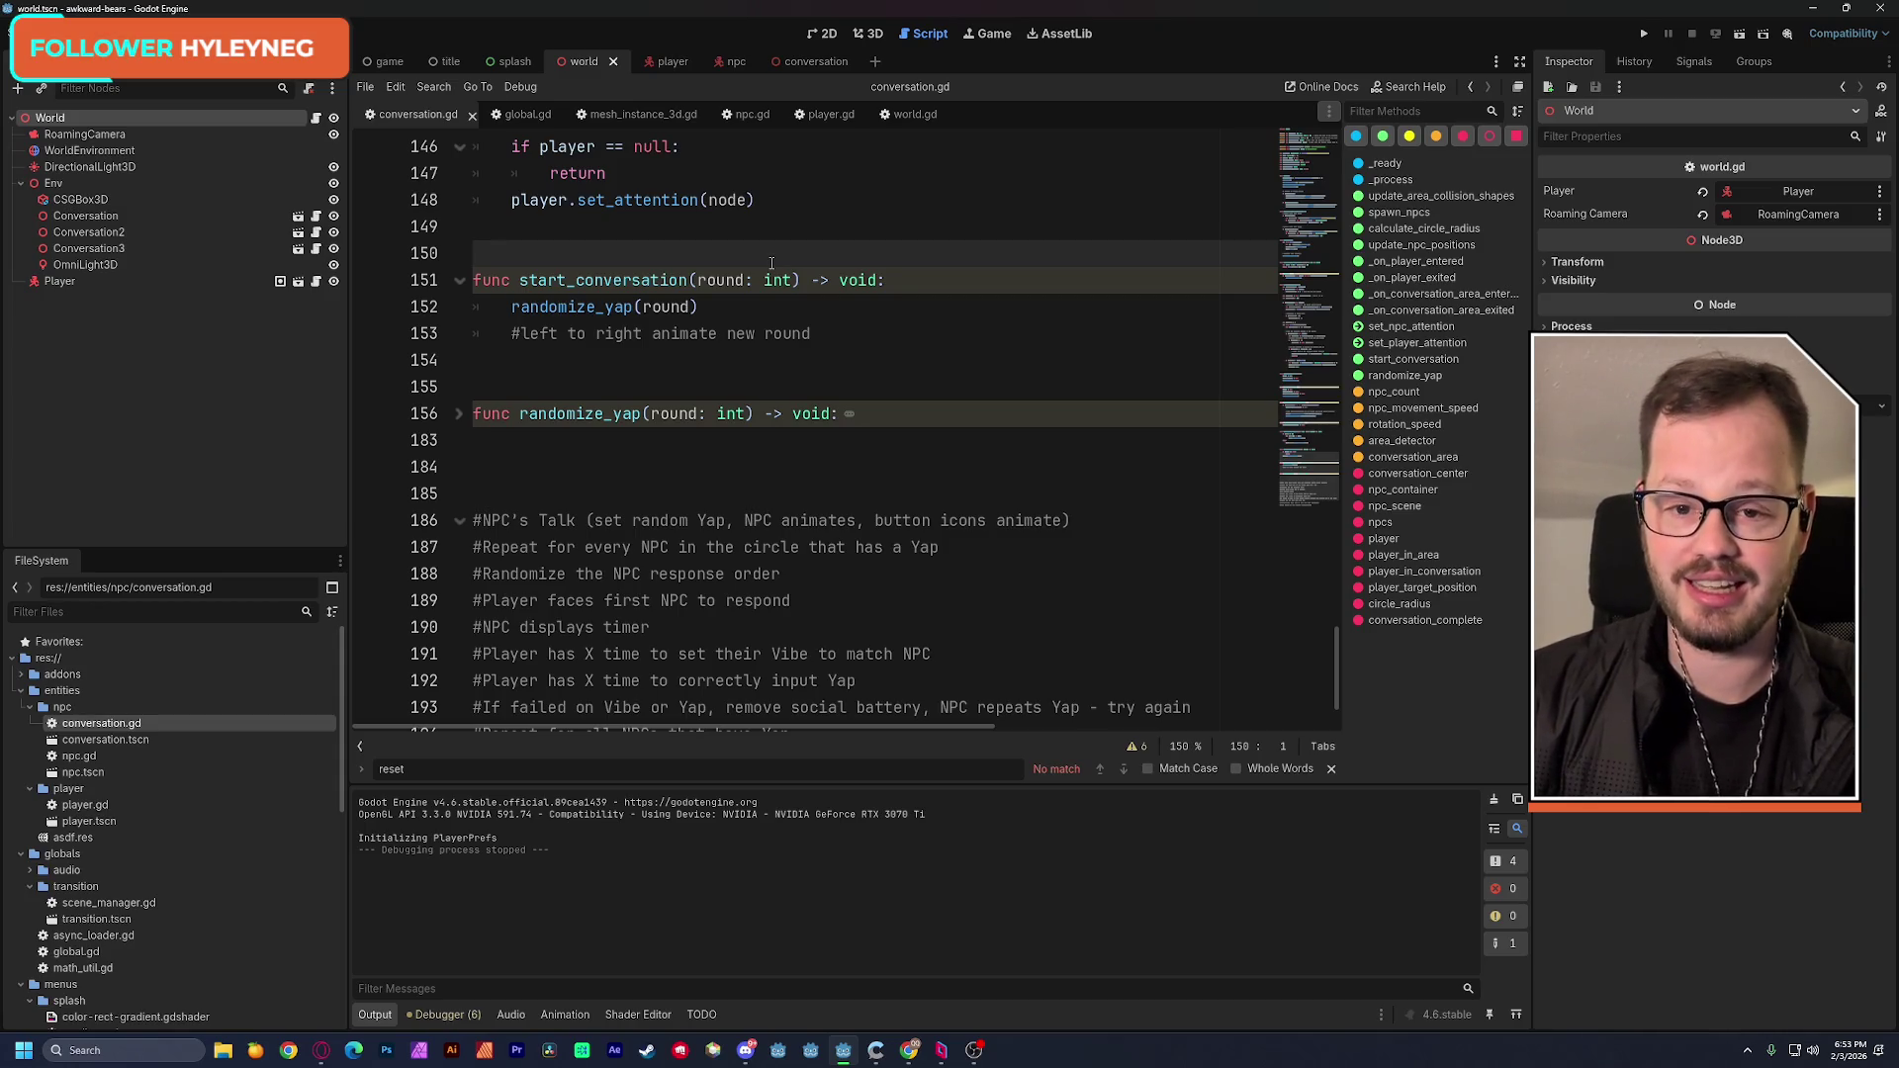
pyautogui.click(1740, 33)
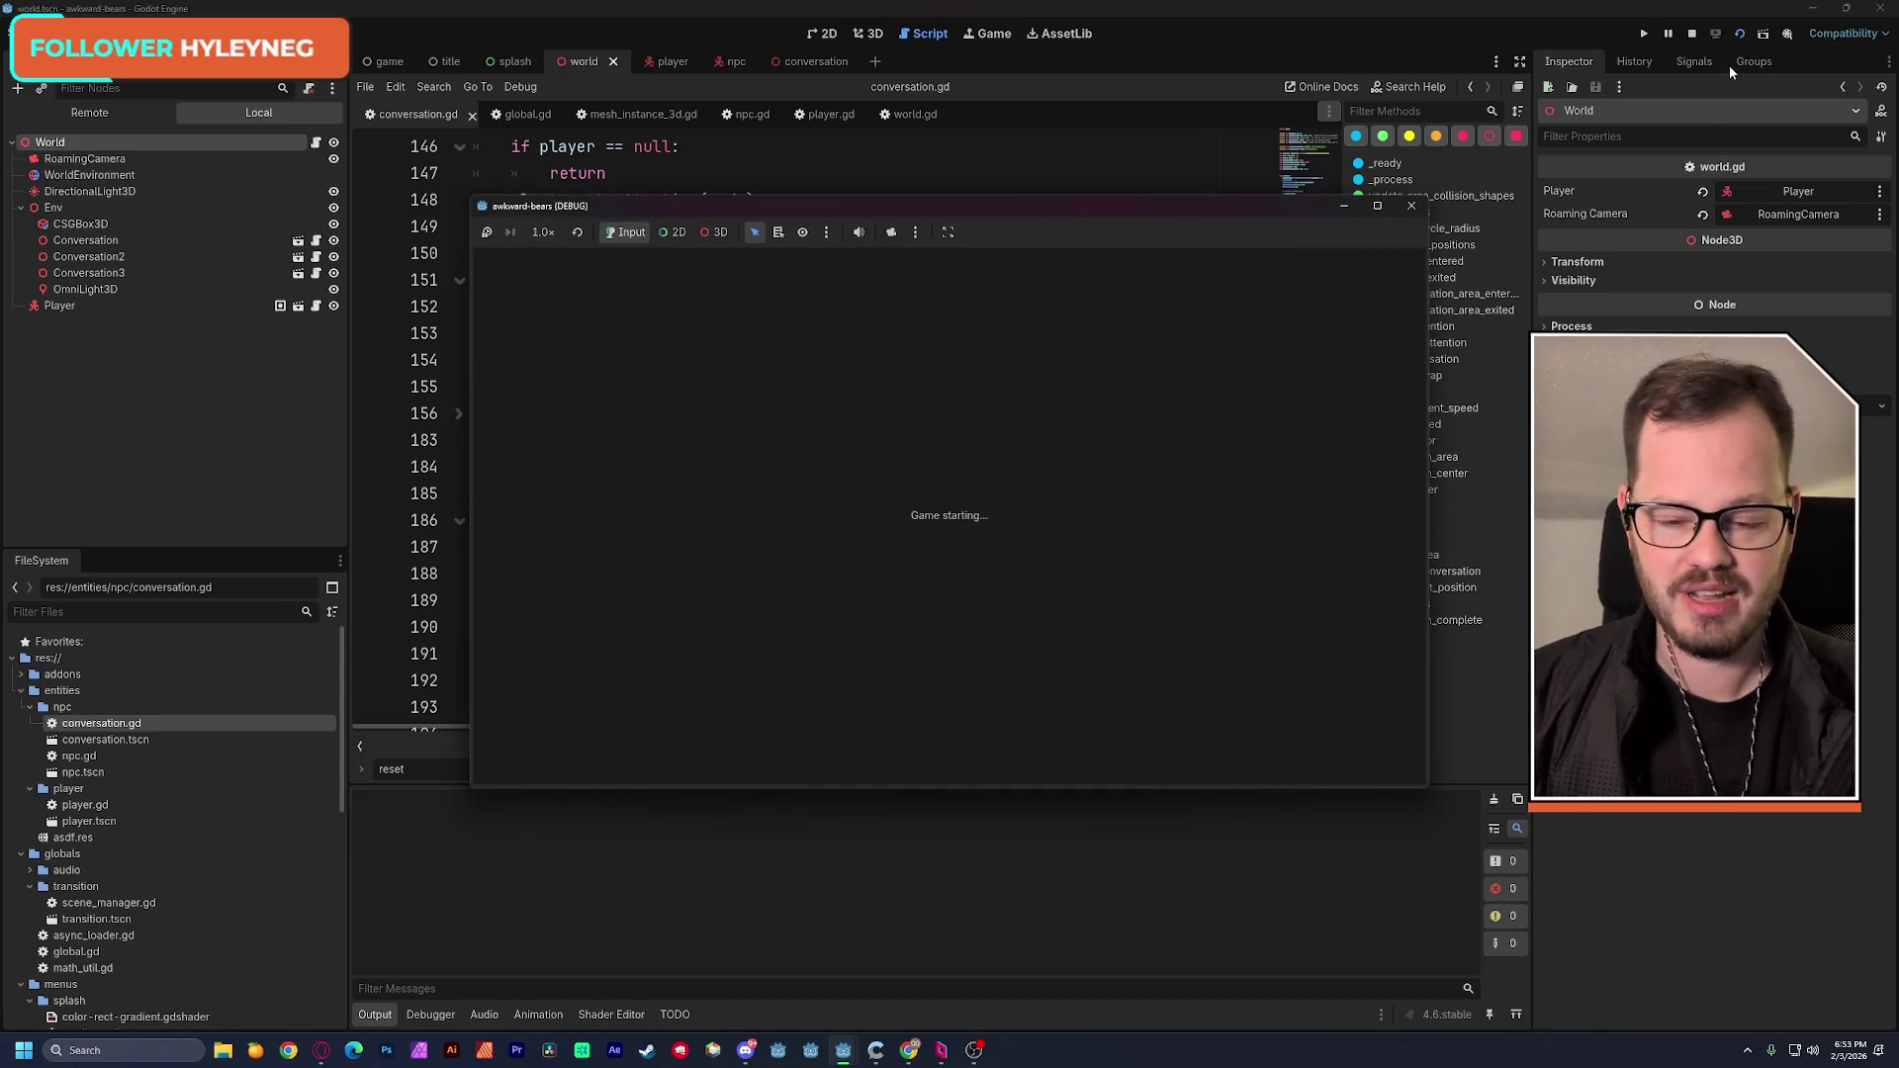
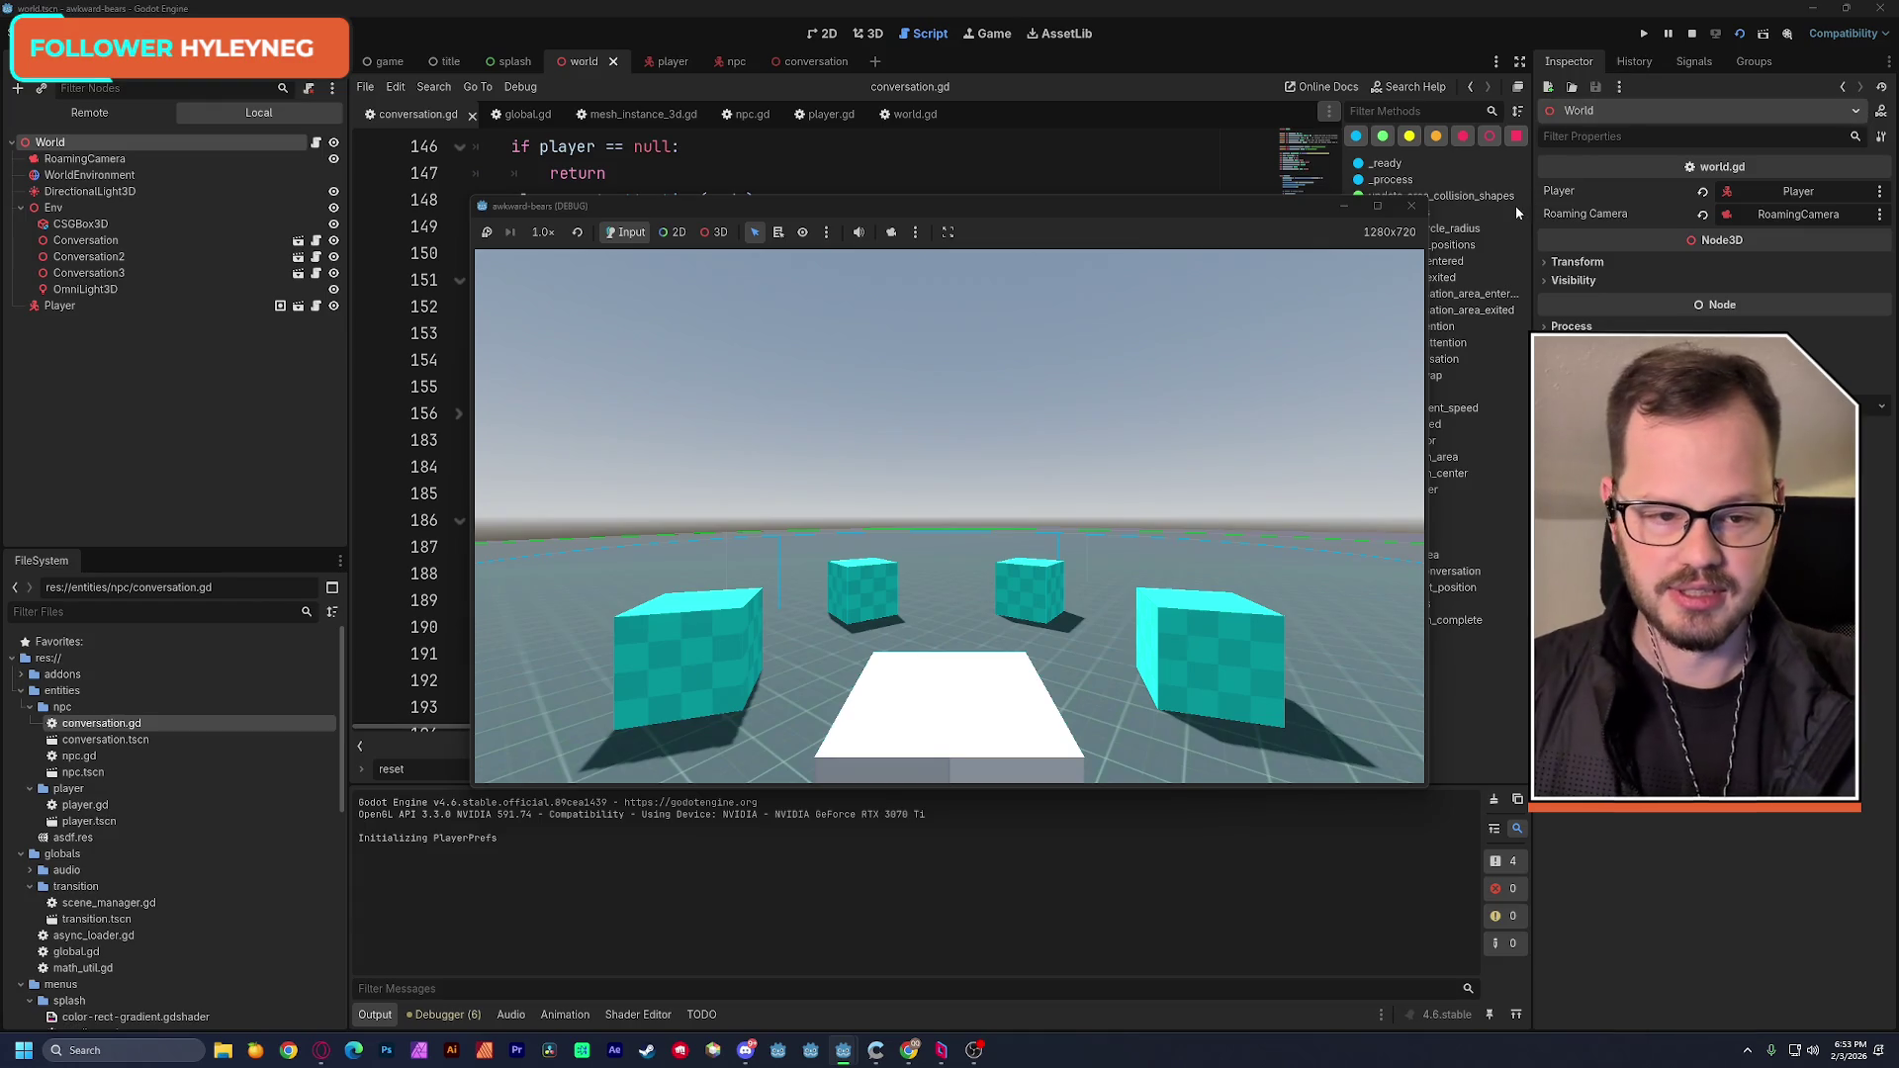
# Stop the test run, scroll the NPC script up to _process, then bring forward the Awkward Bears design doc.
pyautogui.click(1412, 206)
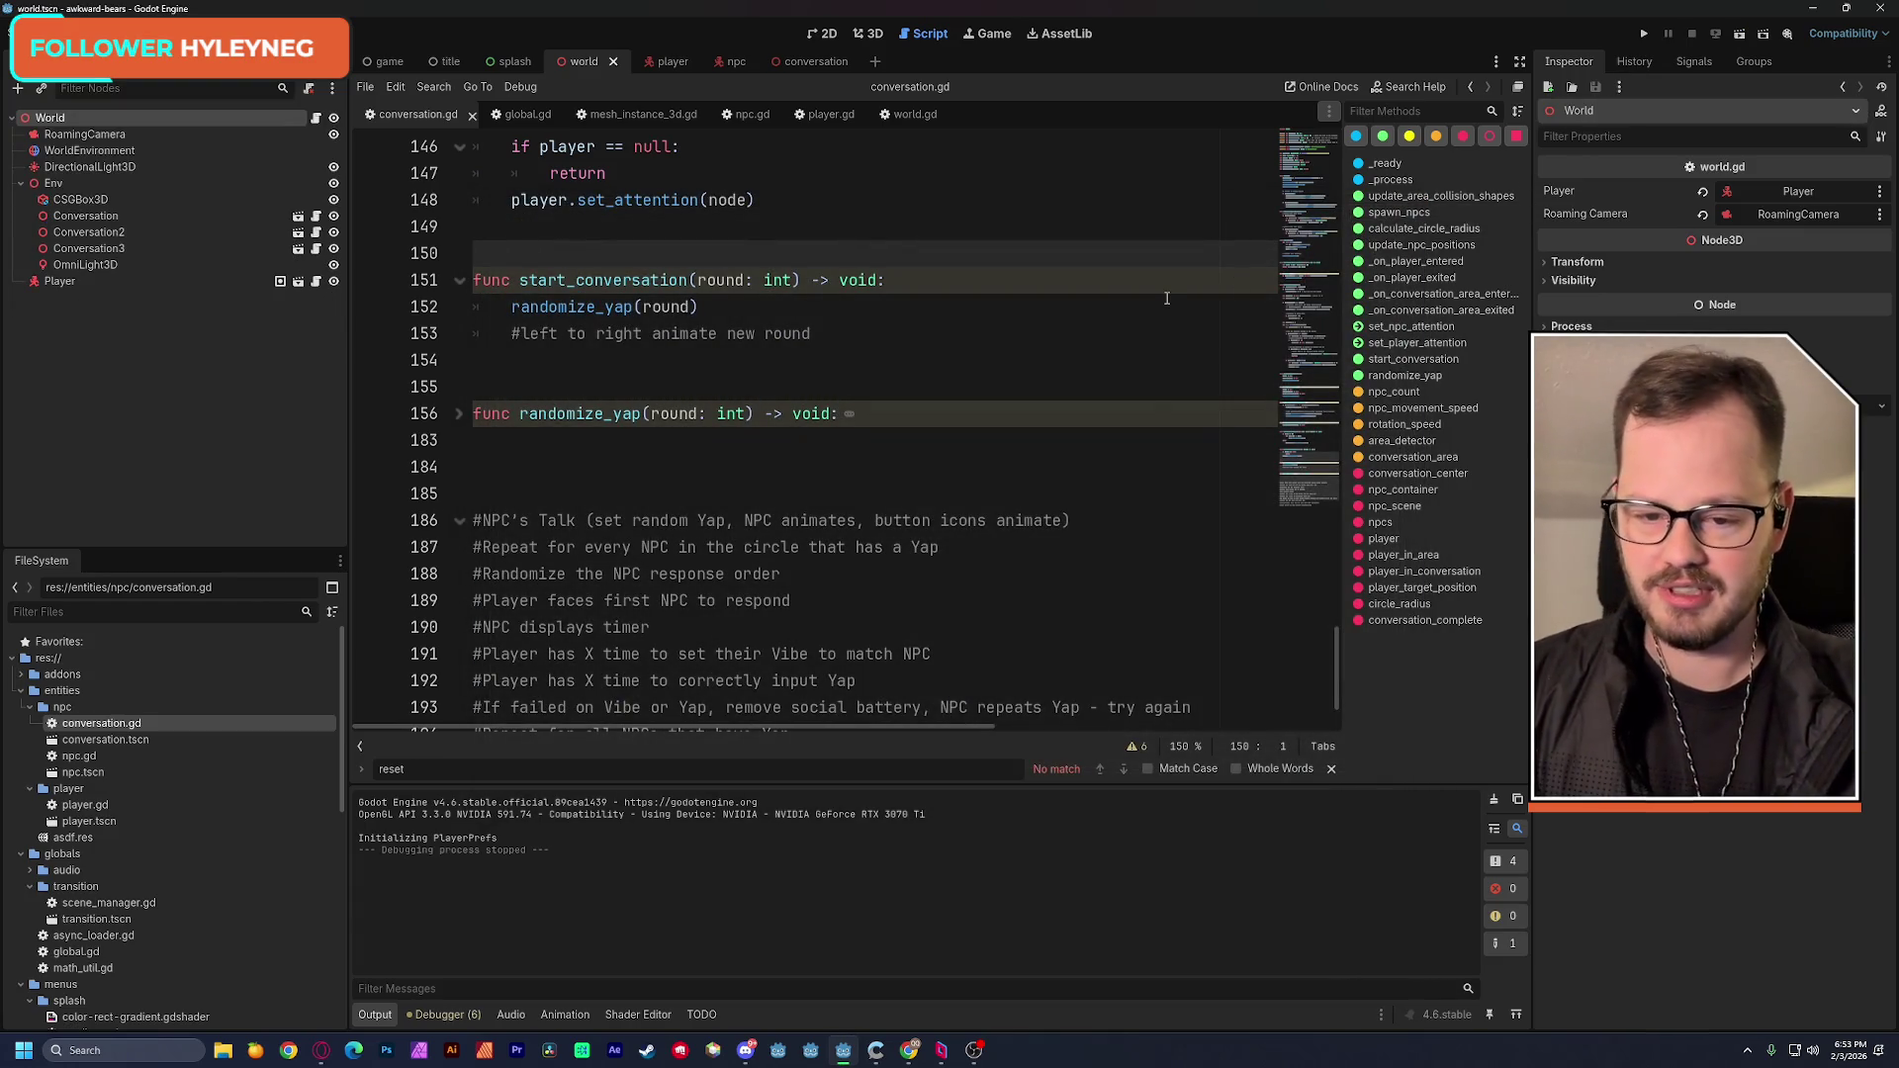
pyautogui.click(839, 474)
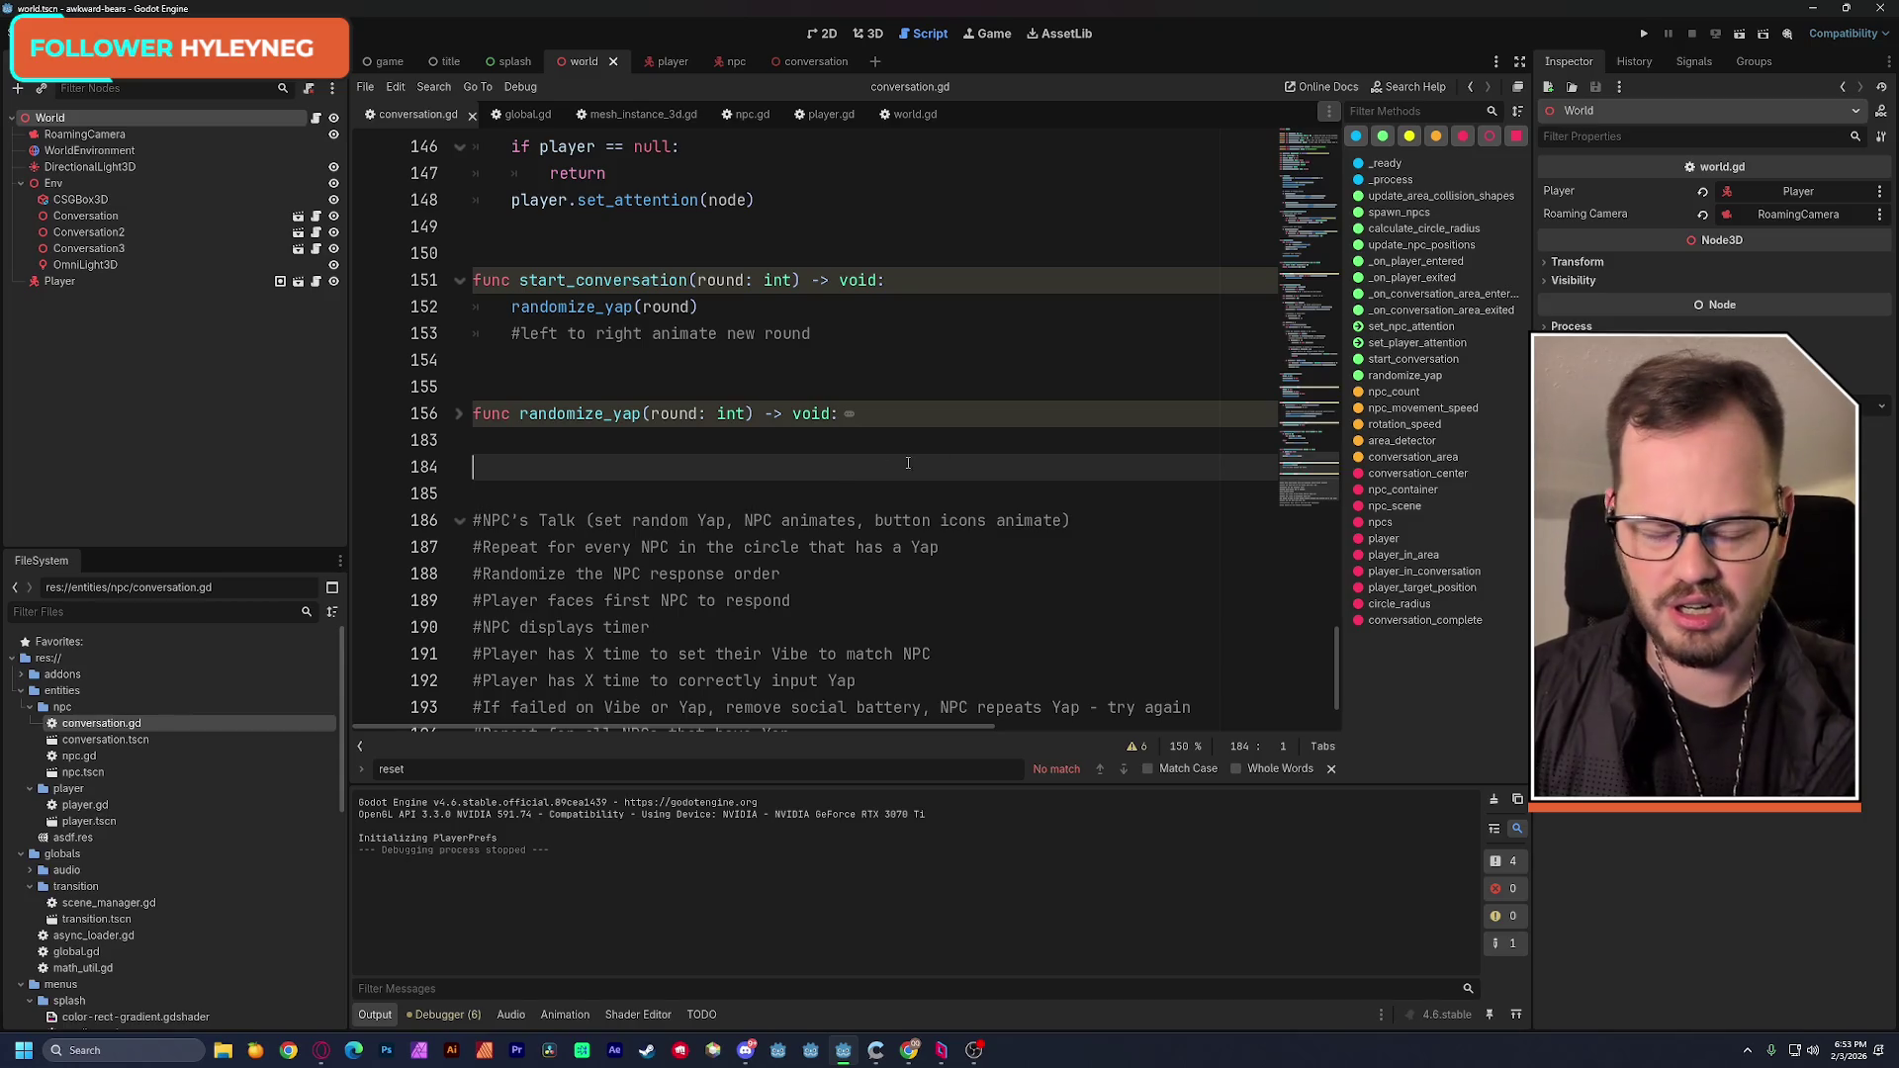
pyautogui.moveTo(1323, 457); pyautogui.dragTo(1324, 301)
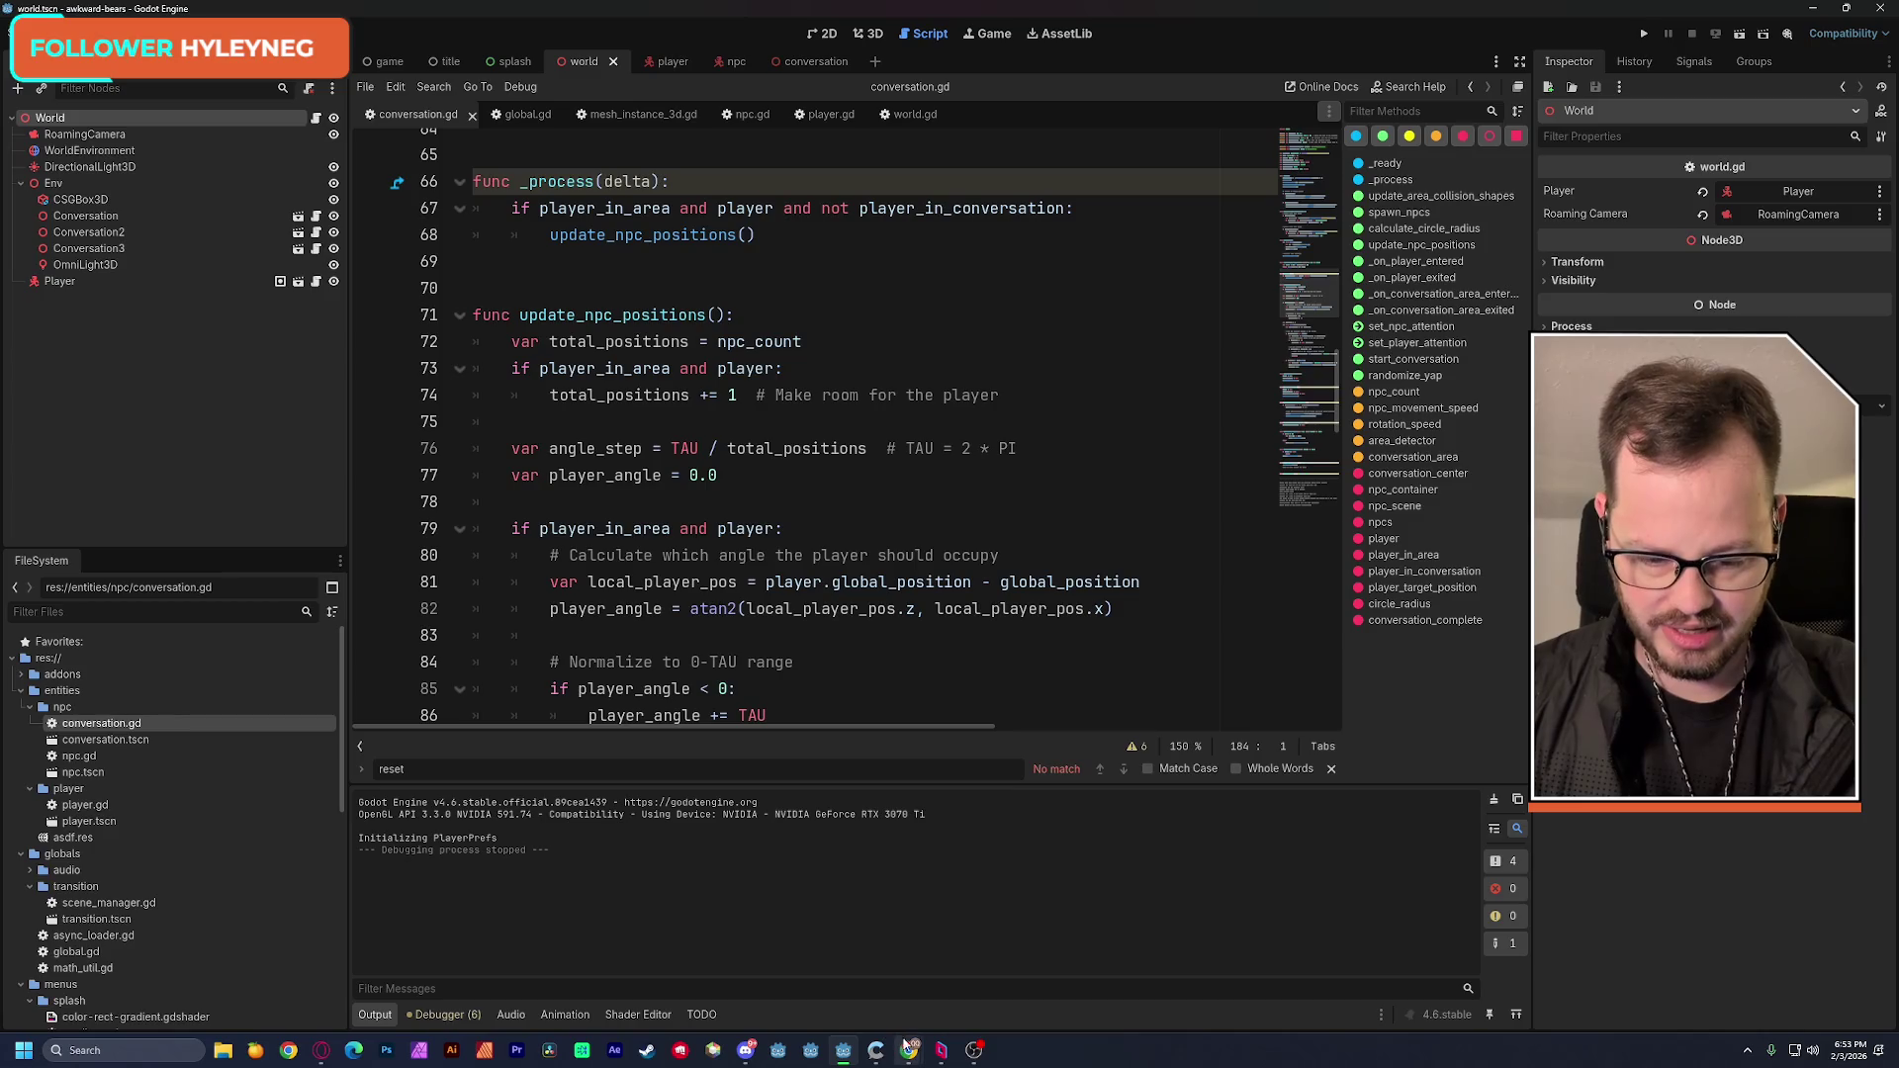
pyautogui.moveTo(908, 1051)
pyautogui.click(999, 974)
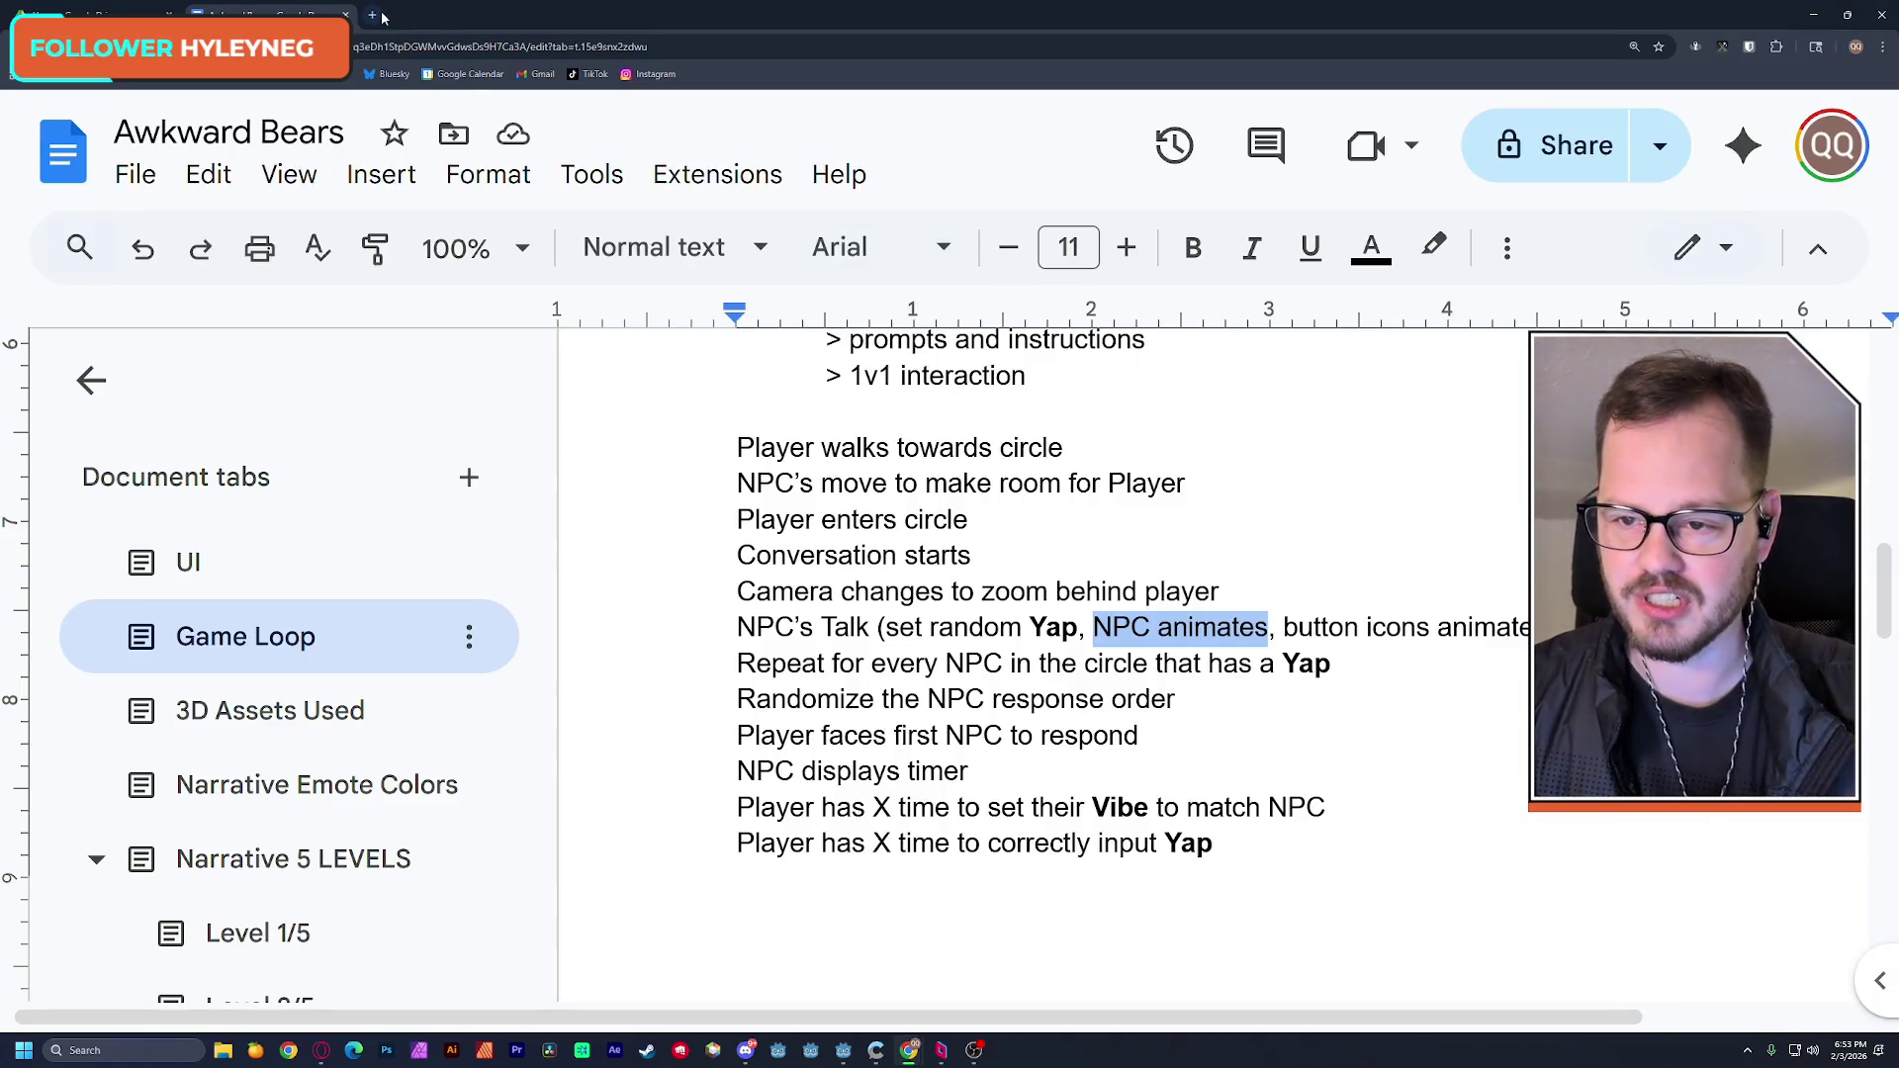
# Open a new Chrome tab showing the Google start page.
pyautogui.click(372, 14)
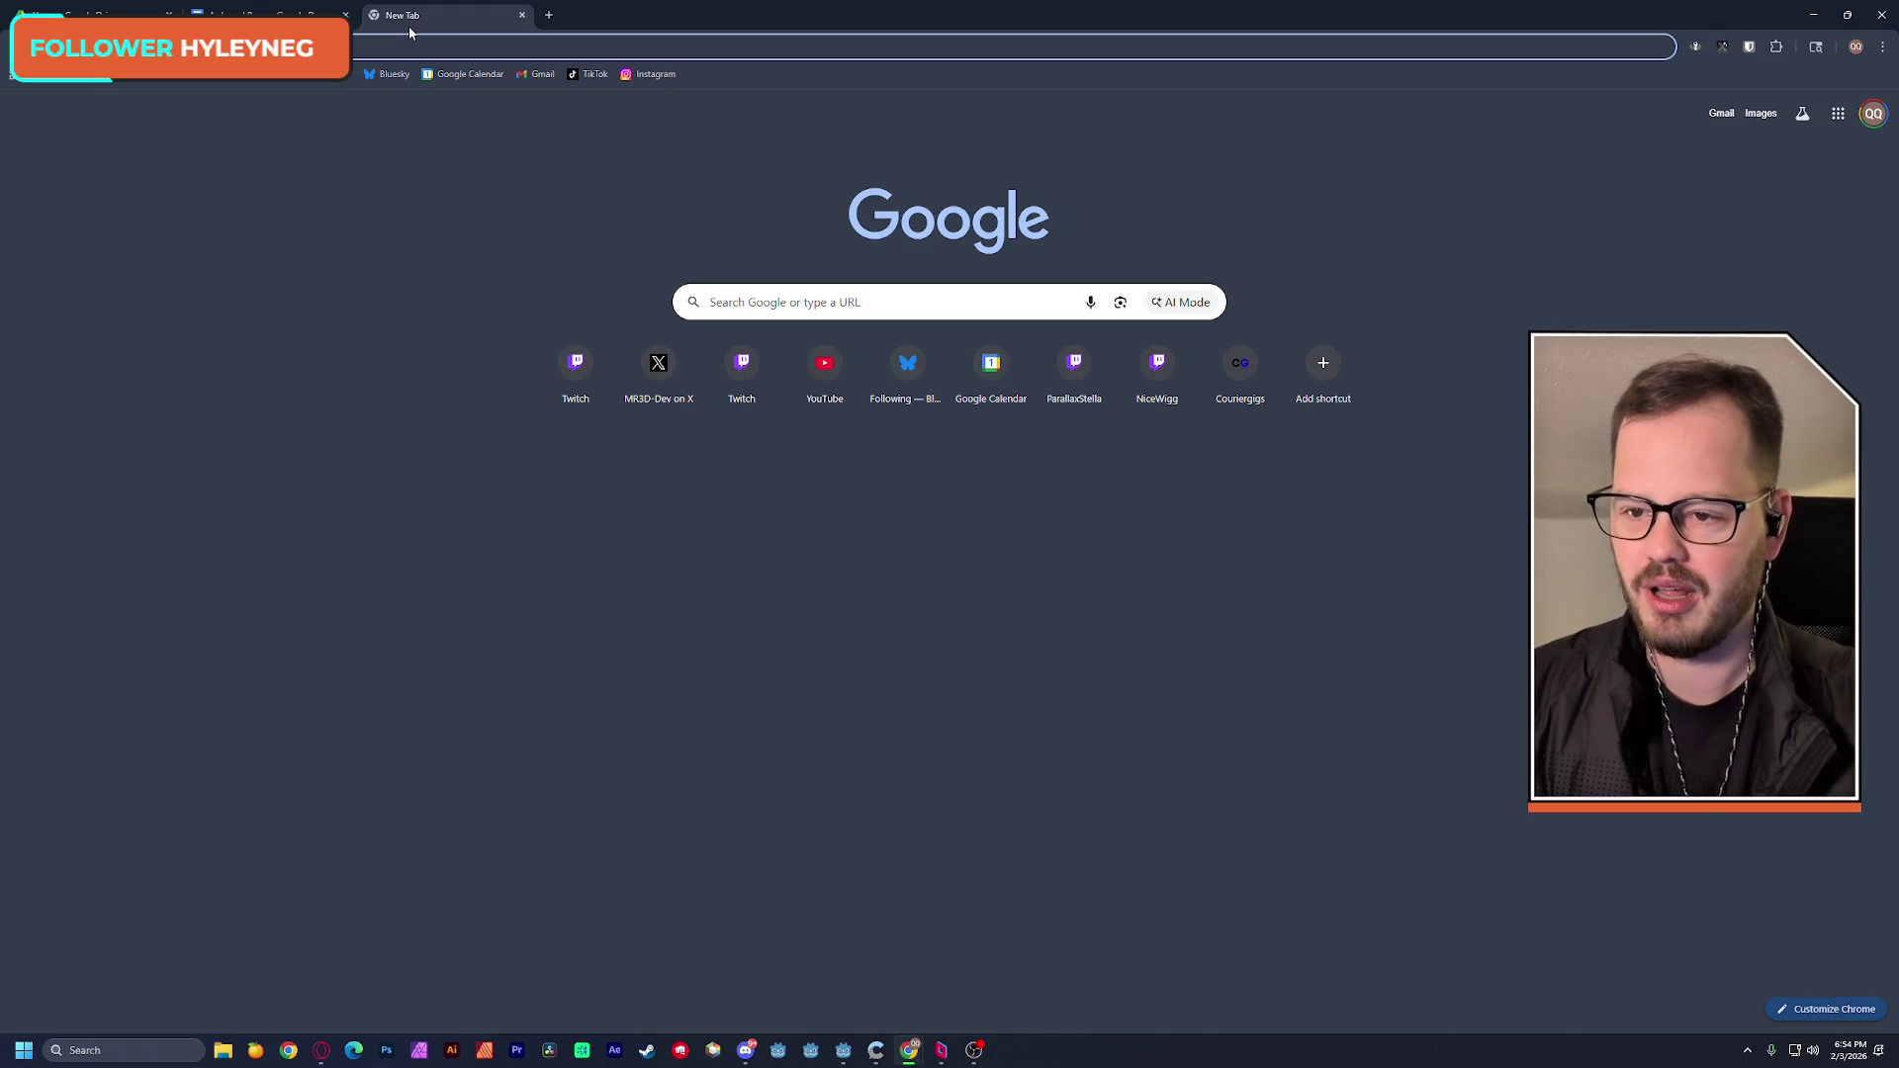
# Abandon the 'player locklo' search, minimize Chrome and bring up the Windows Start menu.
pyautogui.write('player lock')
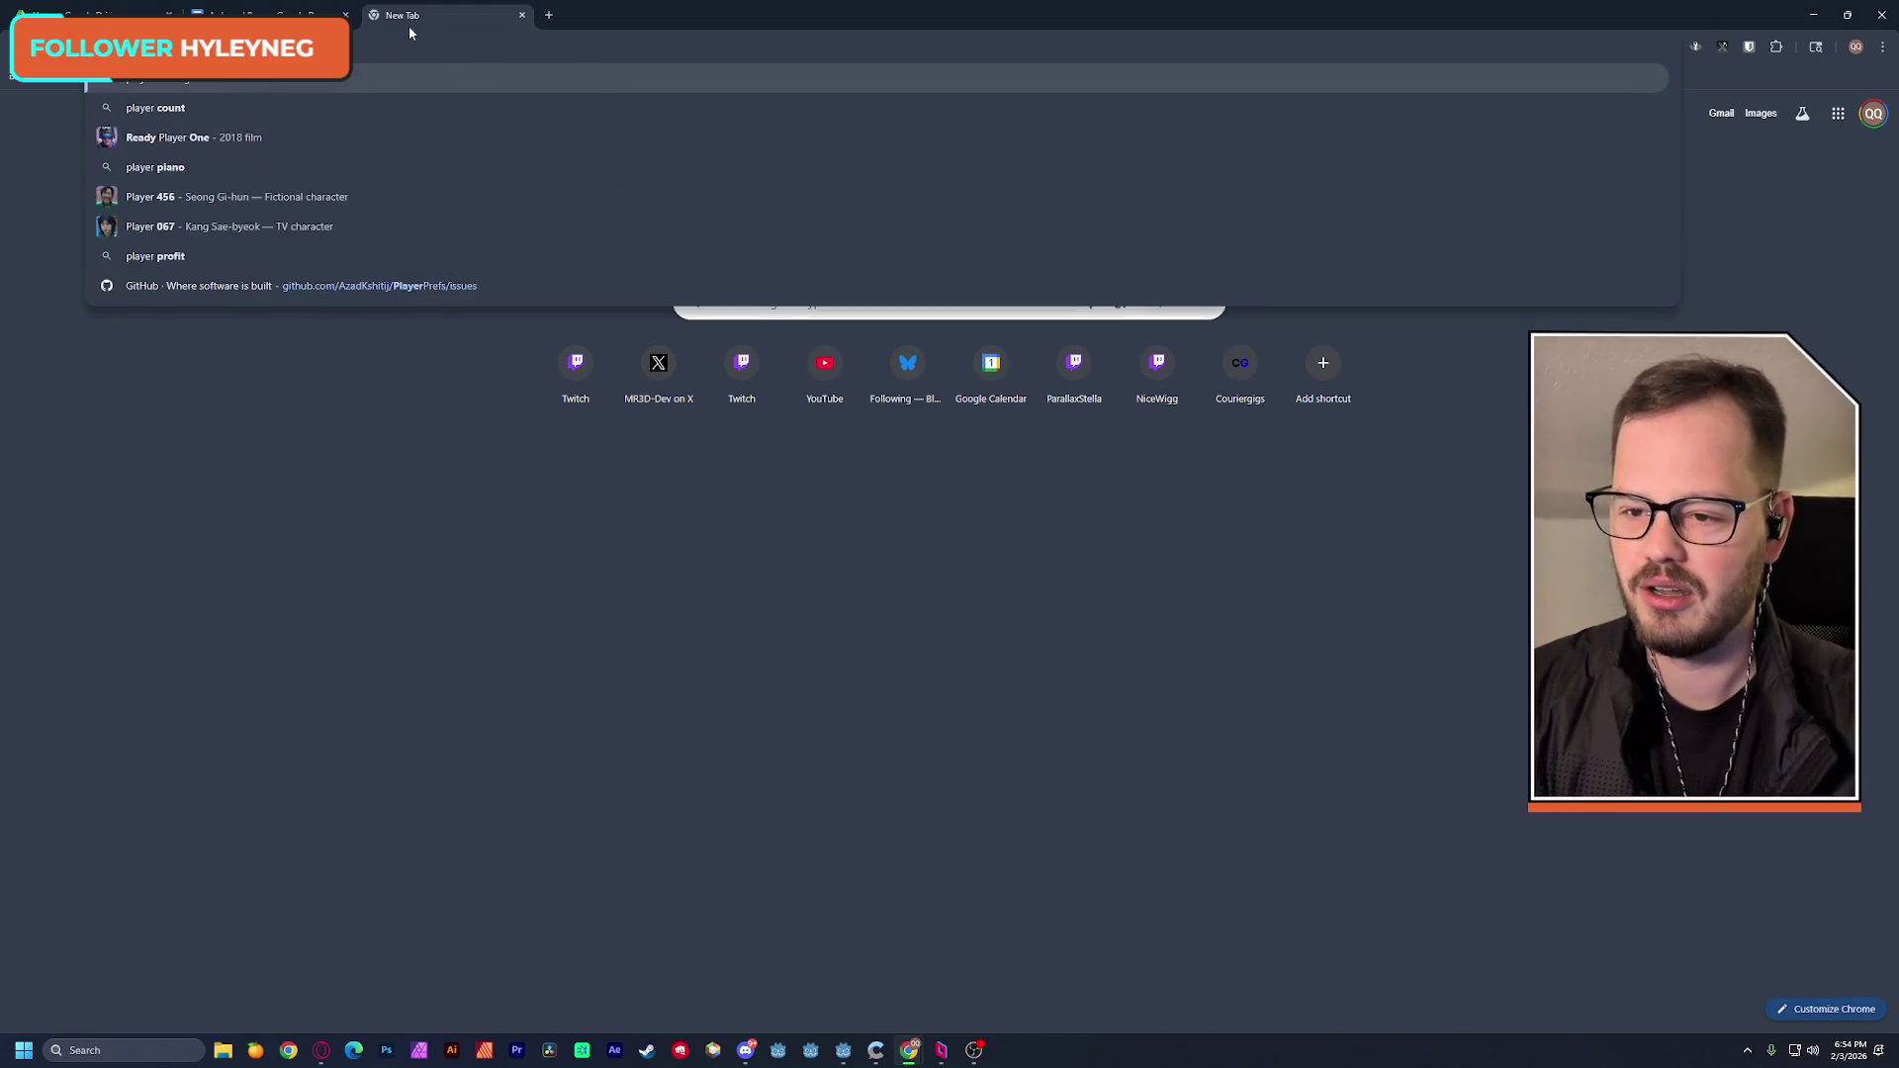
pyautogui.write('lo')
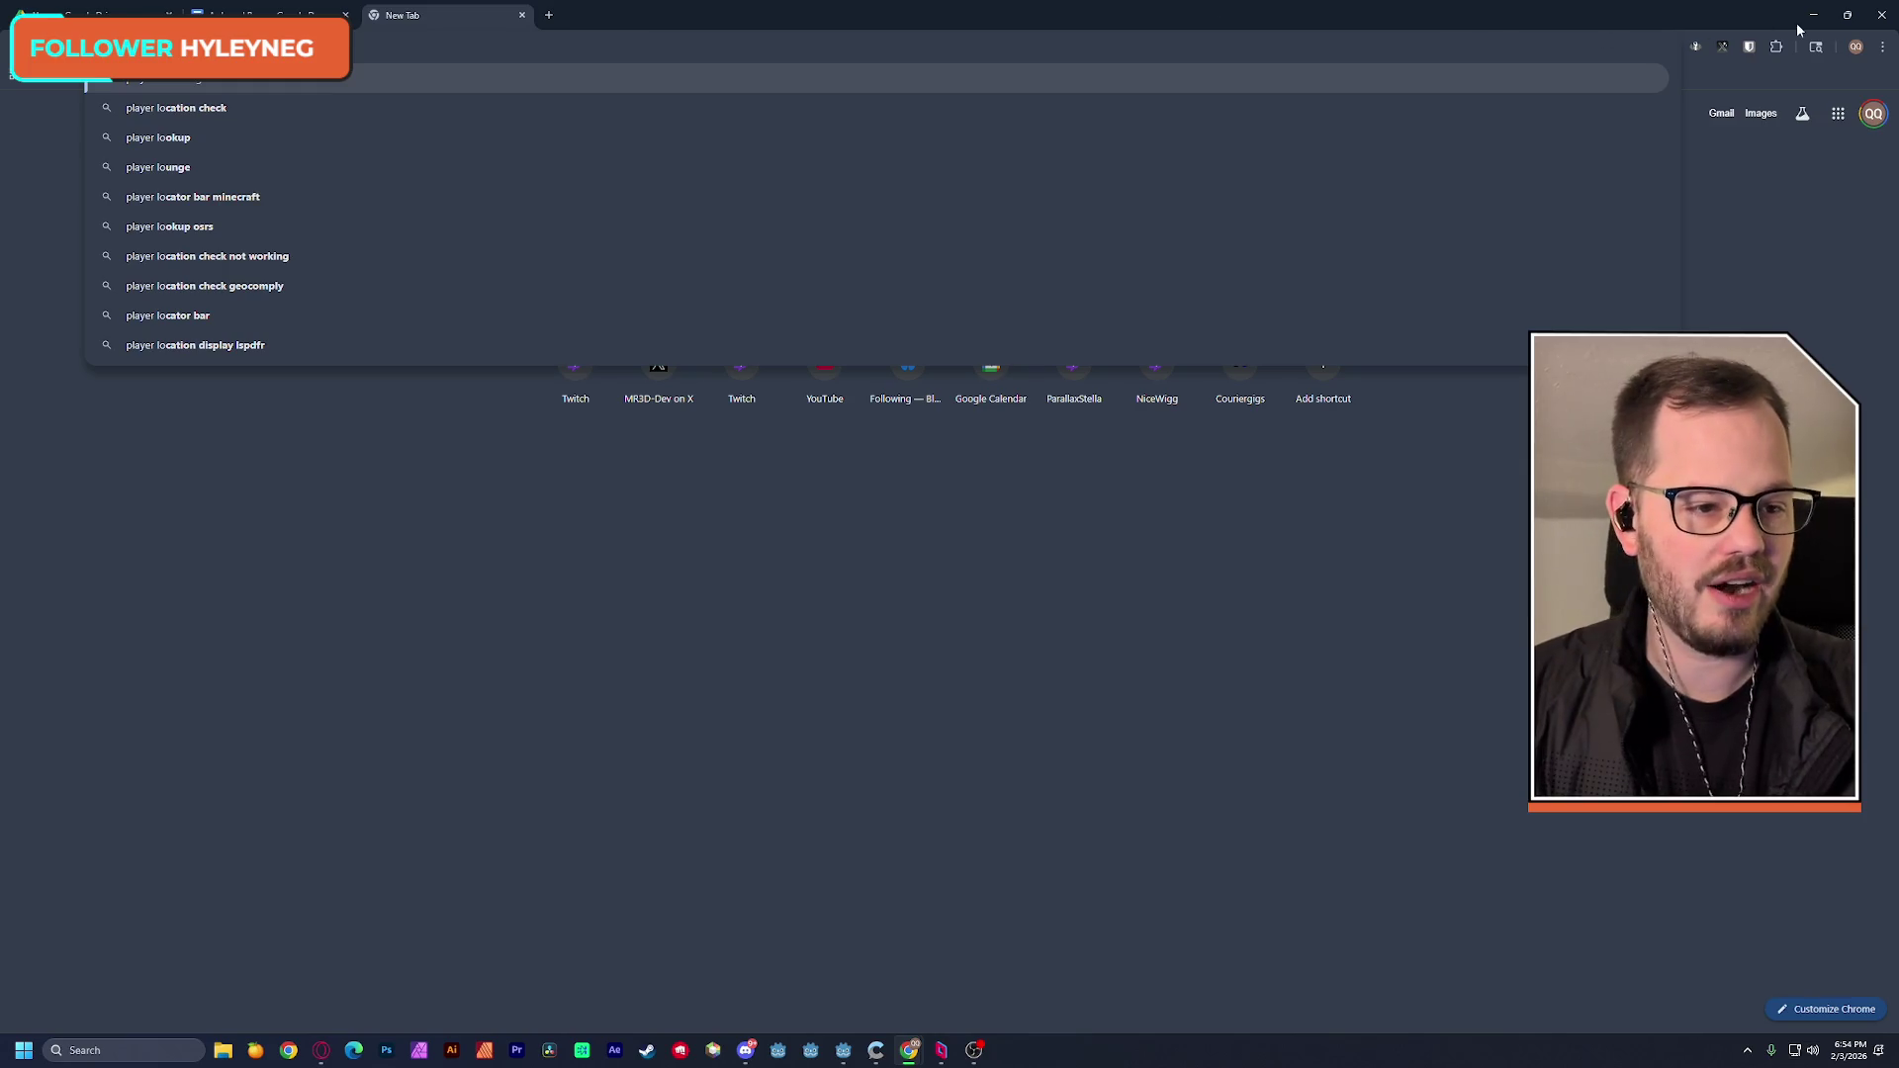
pyautogui.click(1811, 16)
pyautogui.press('super')
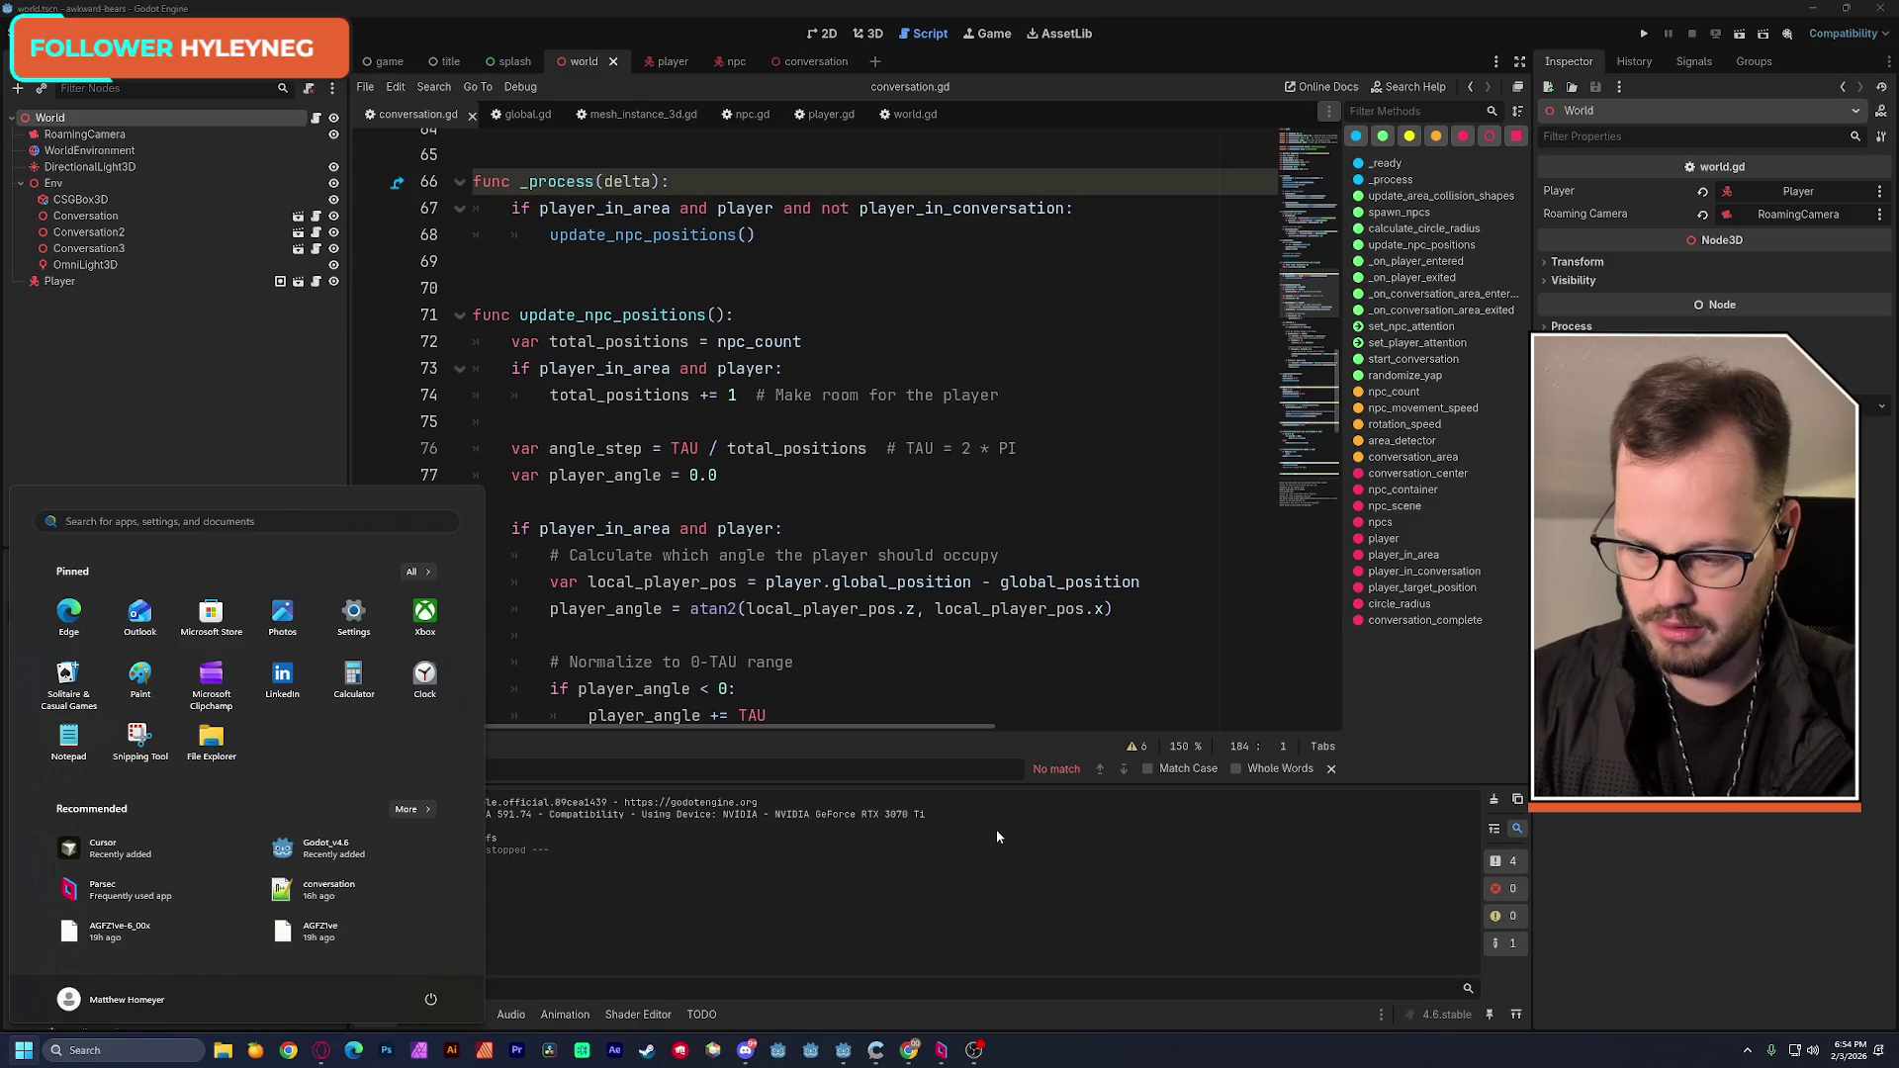
# Search Start for 'godot', launch Godot 4.6 and open the IsoPlayer project.
pyautogui.write('godot')
pyautogui.click(199, 714)
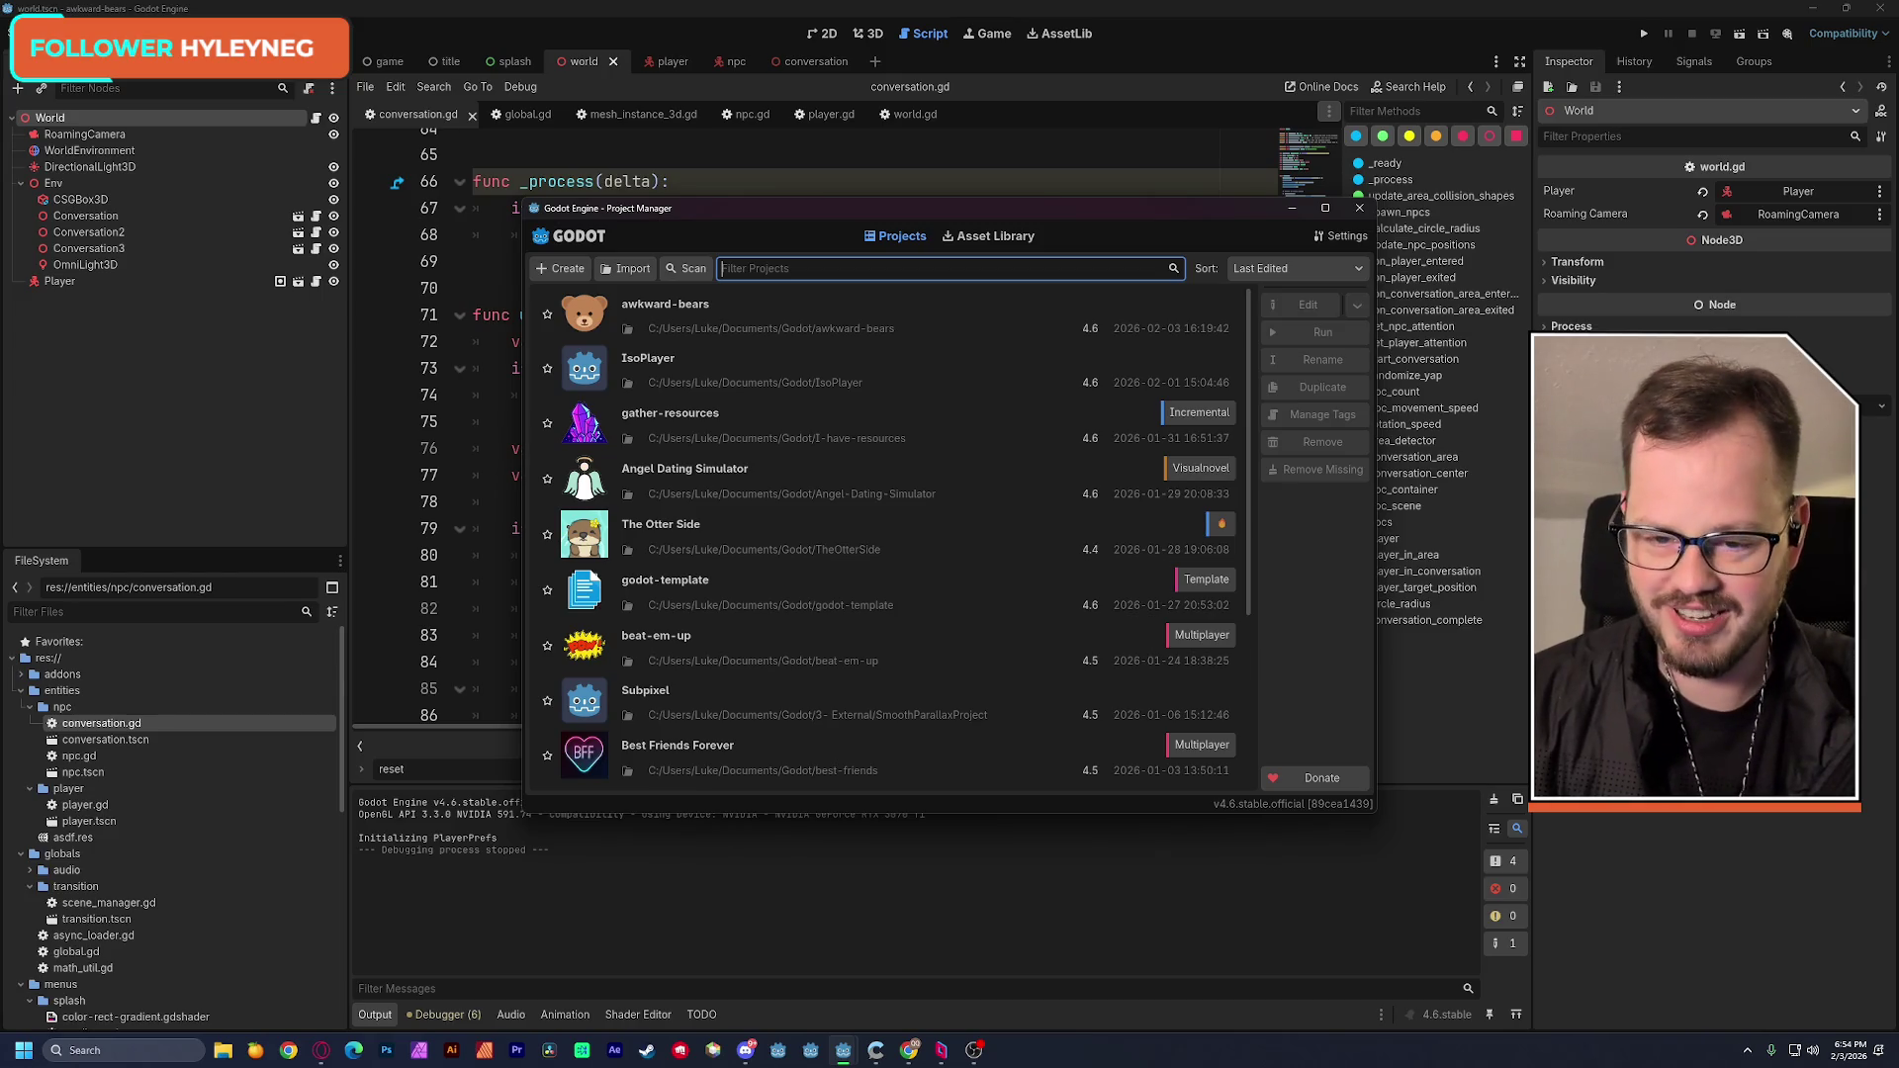
pyautogui.doubleClick(726, 359)
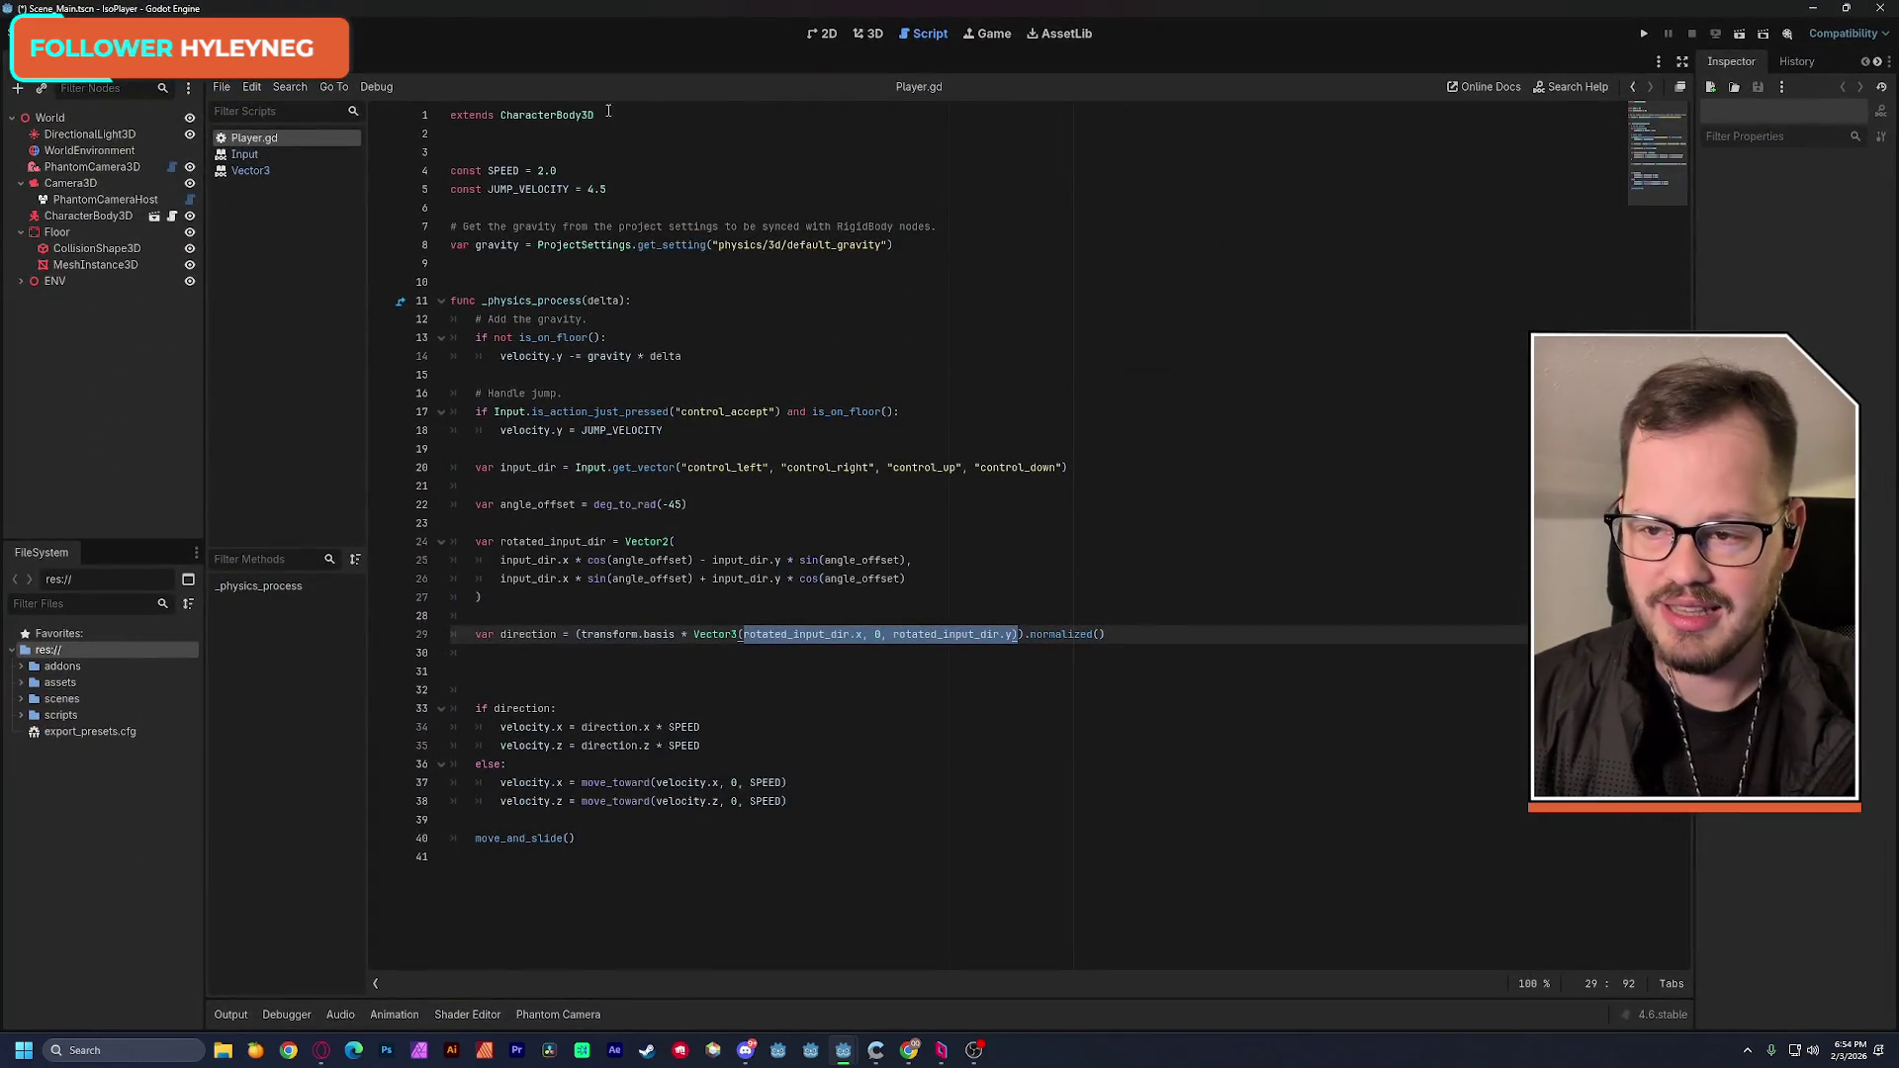
# In the 3D view, open Player.tscn from the CharacterBody3D, select its root and orbit around the capsule.
pyautogui.click(871, 40)
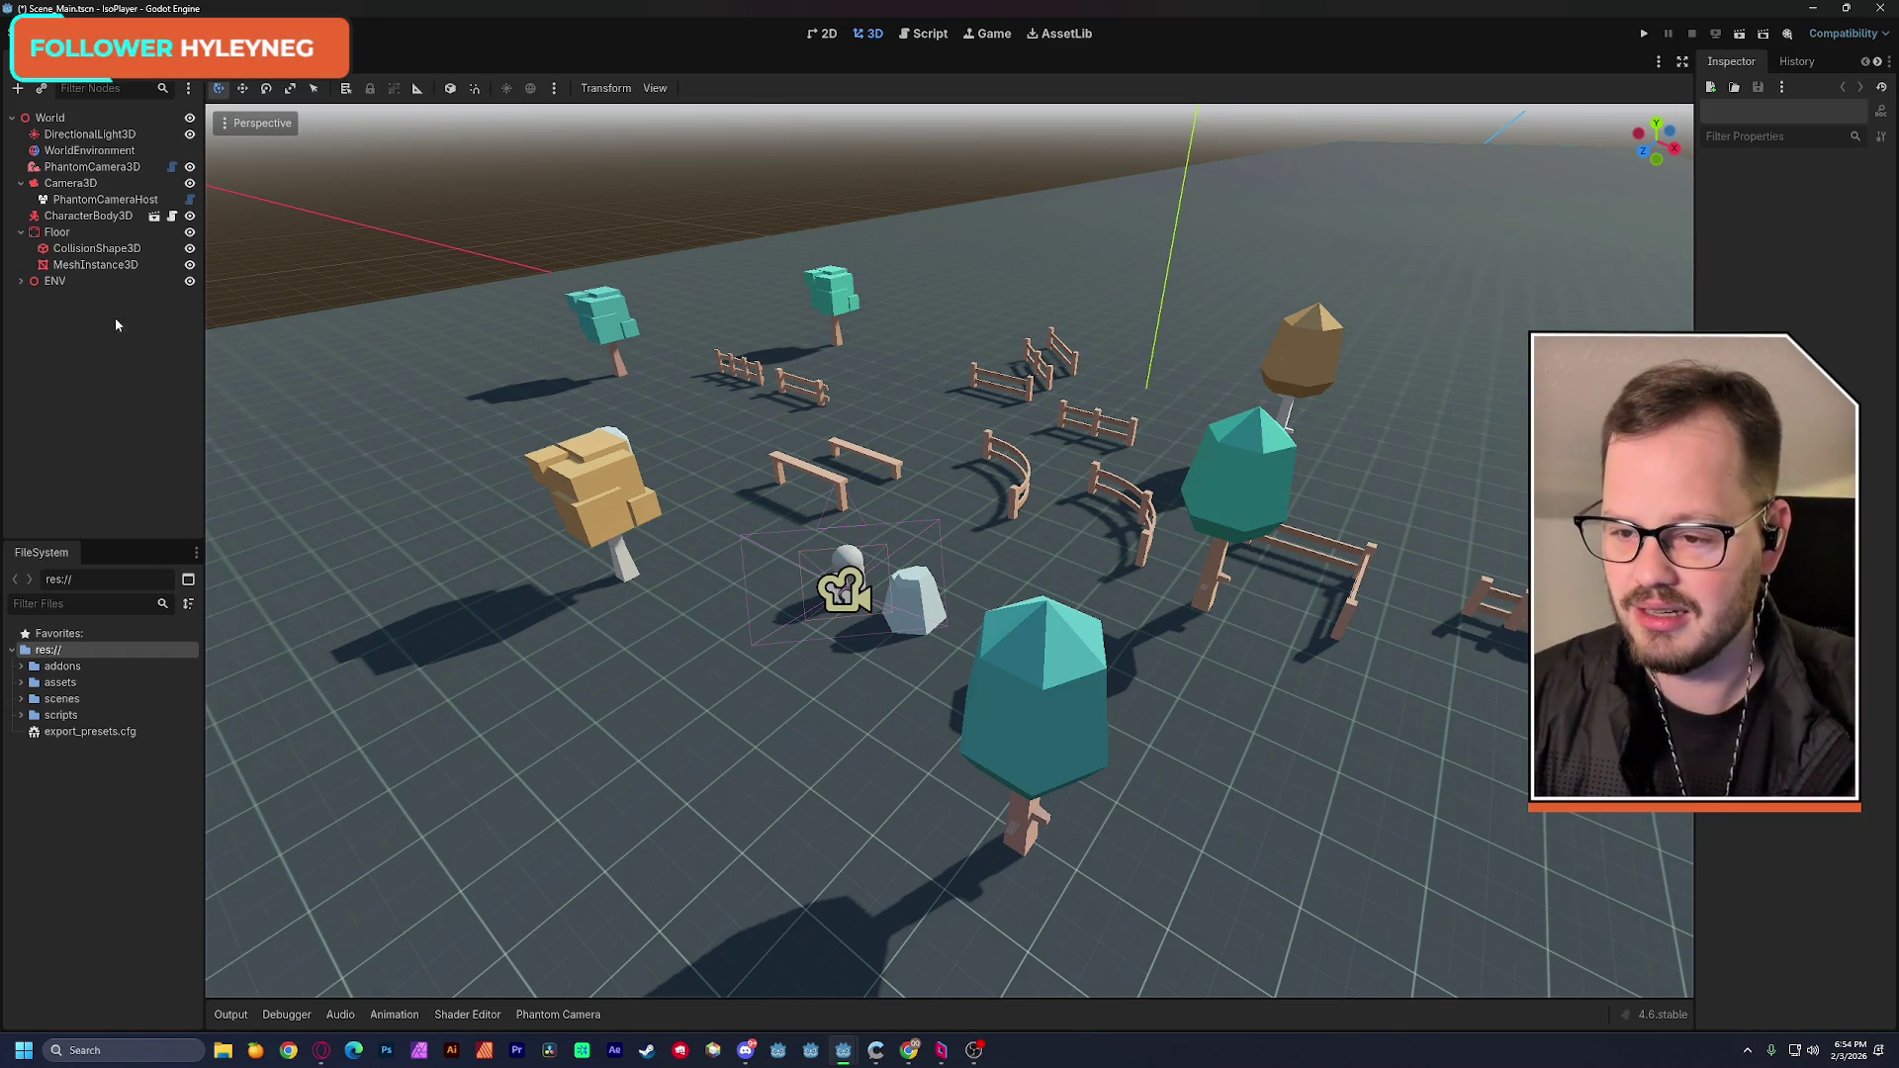
pyautogui.click(94, 217)
pyautogui.click(153, 217)
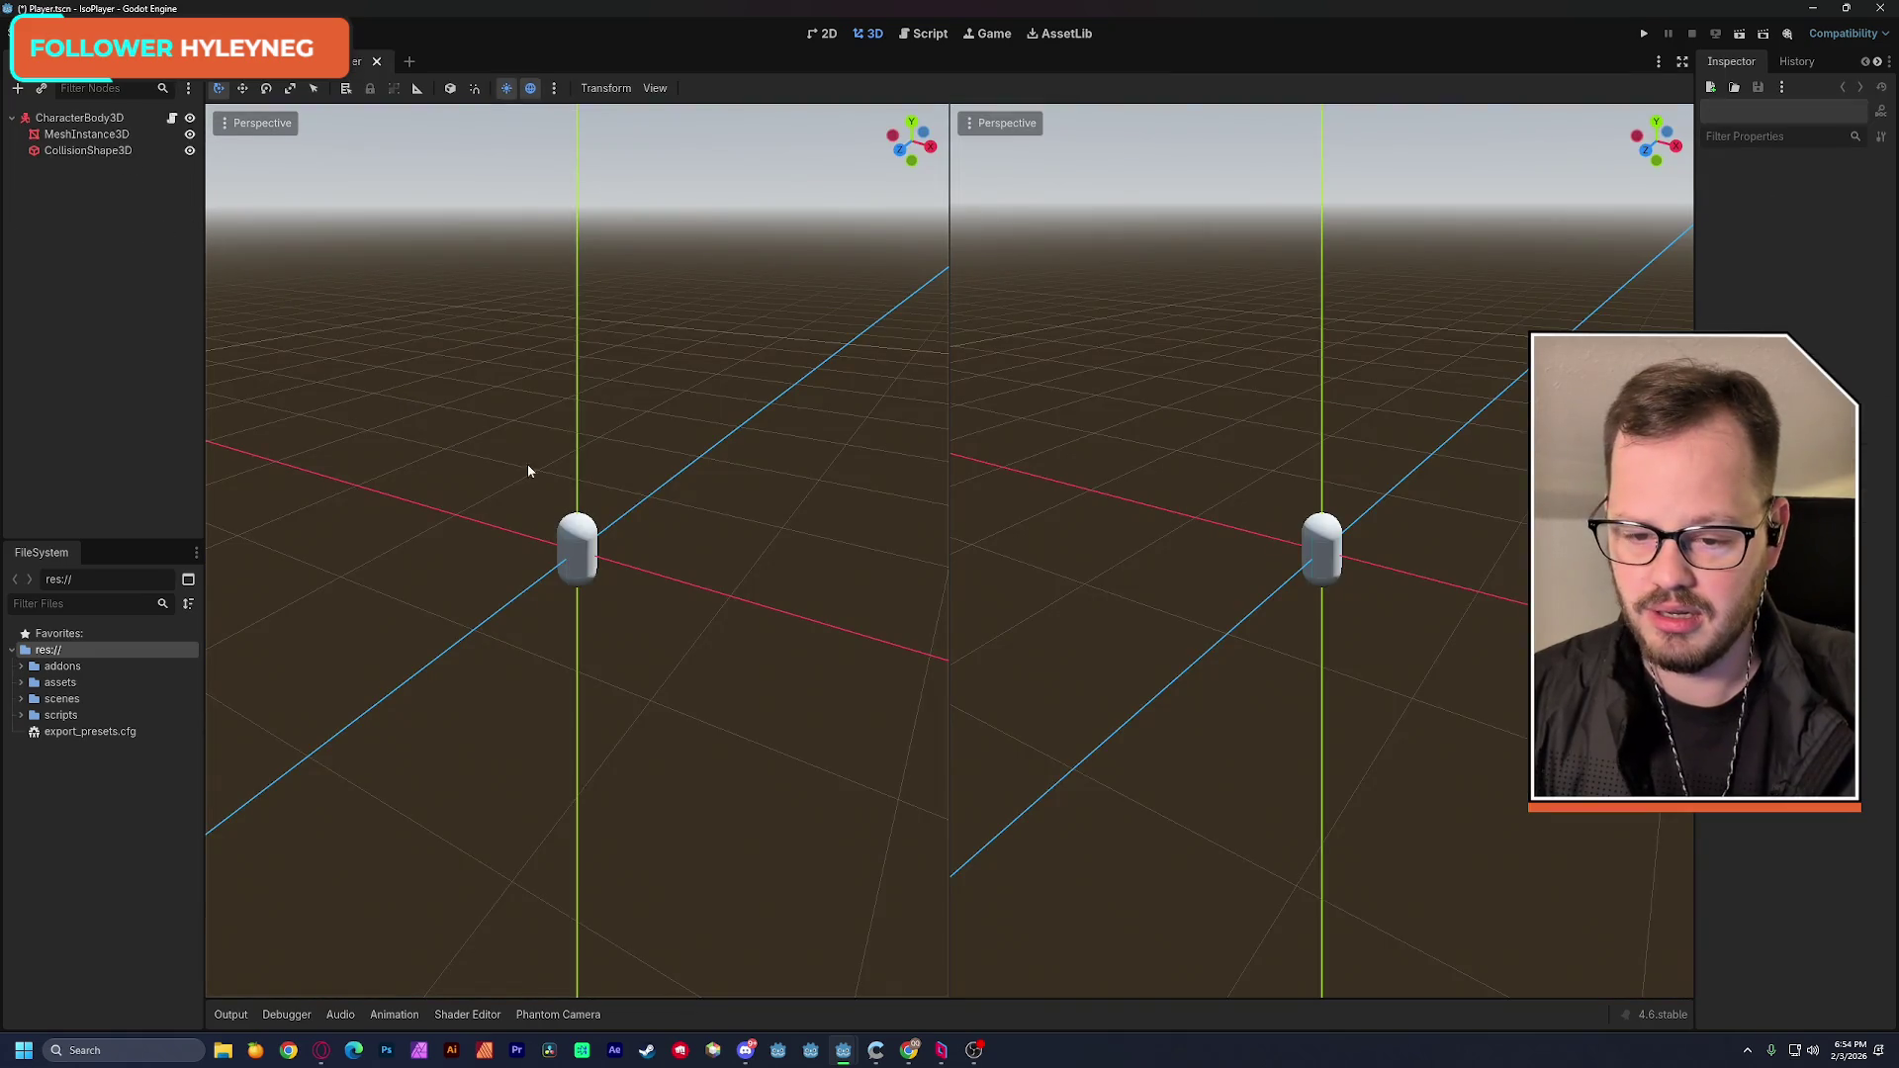
pyautogui.scroll(5, 527, 471)
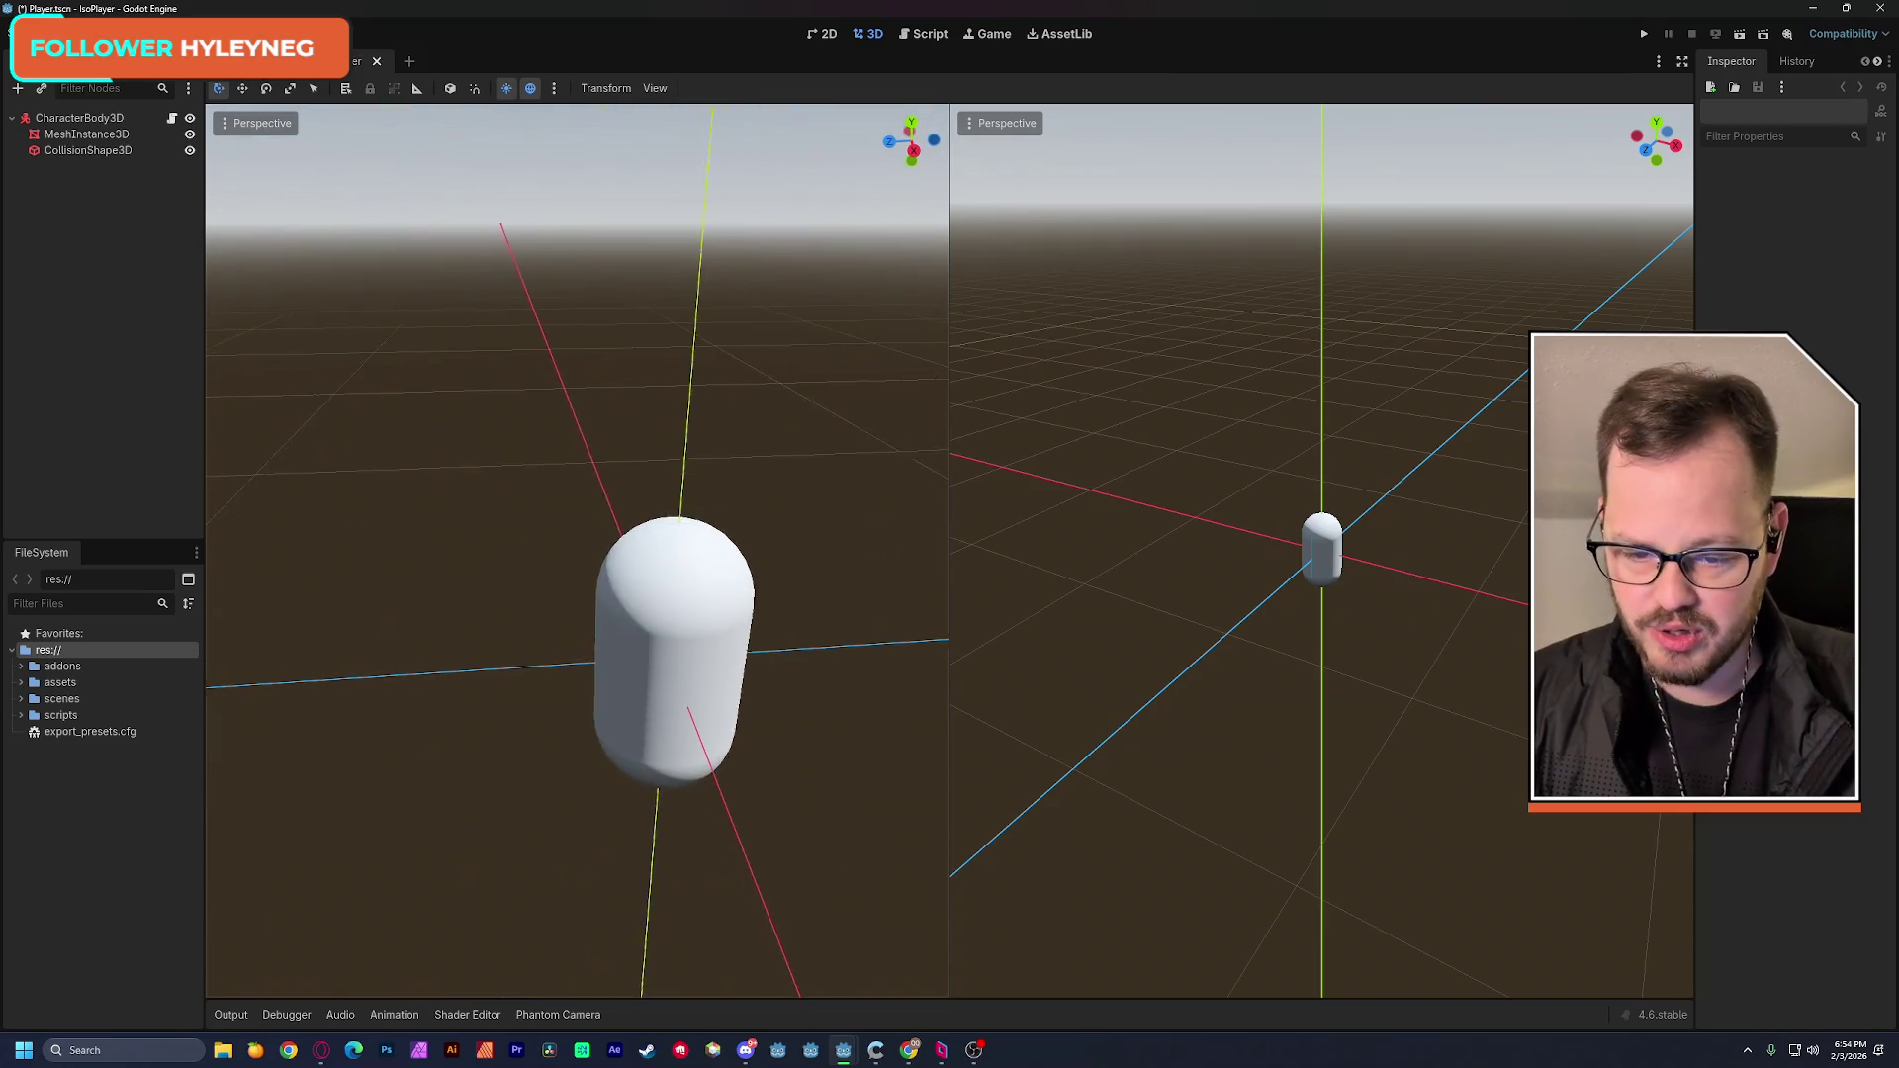
pyautogui.scroll(-5, 577, 550)
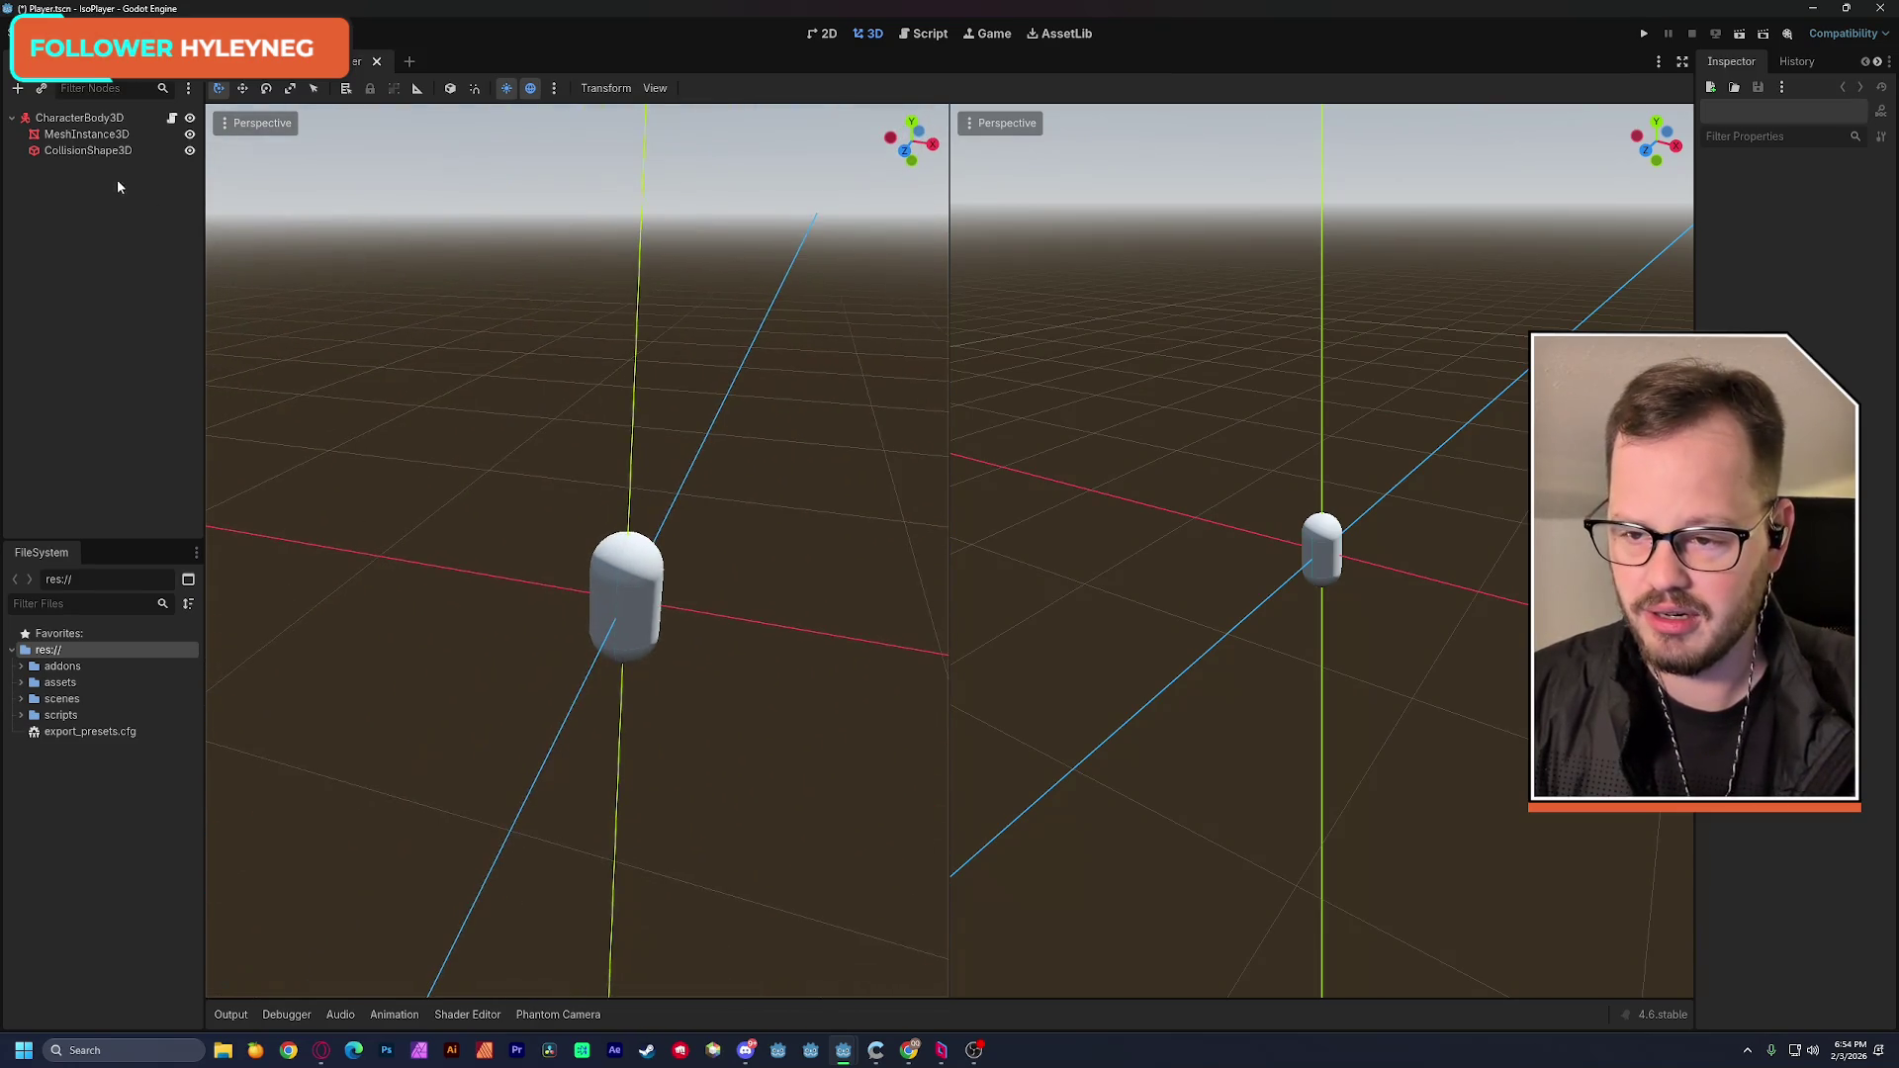
pyautogui.click(79, 118)
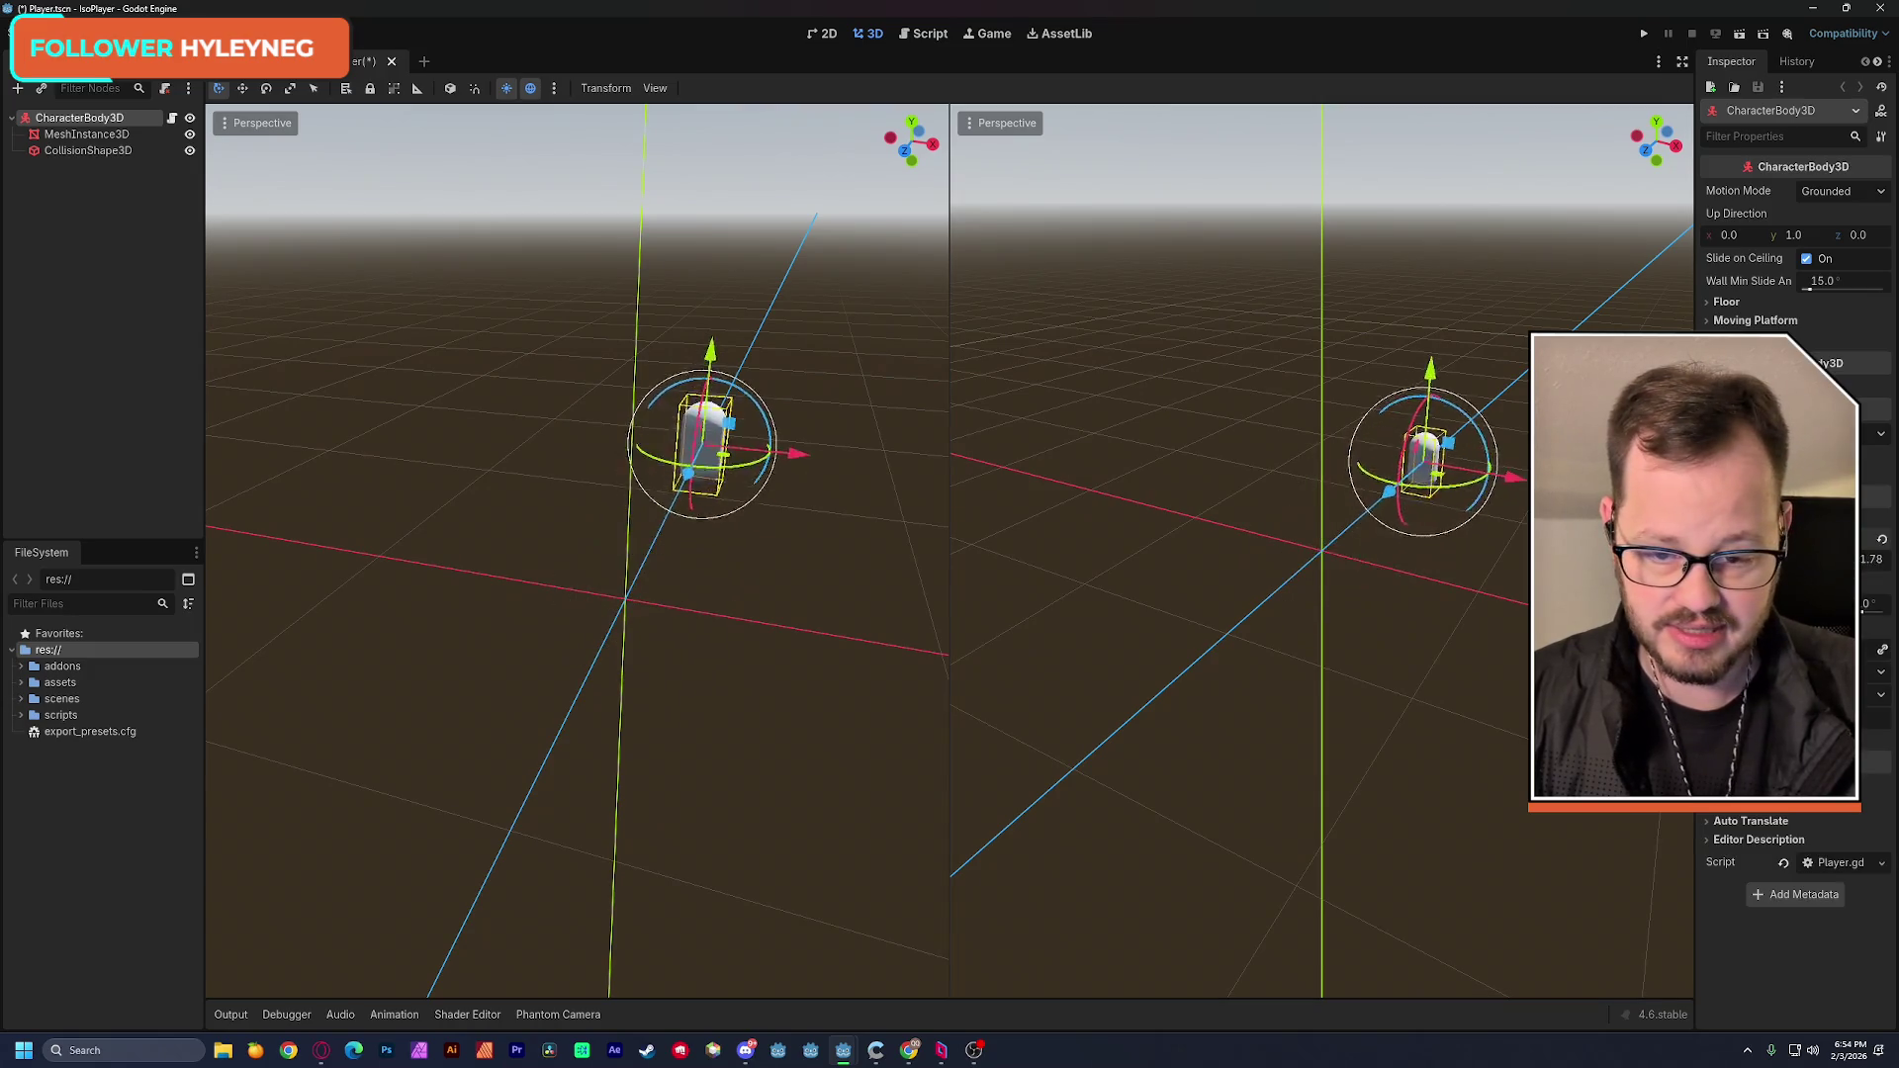
pyautogui.moveTo(836, 509); pyautogui.dragTo(722, 504)
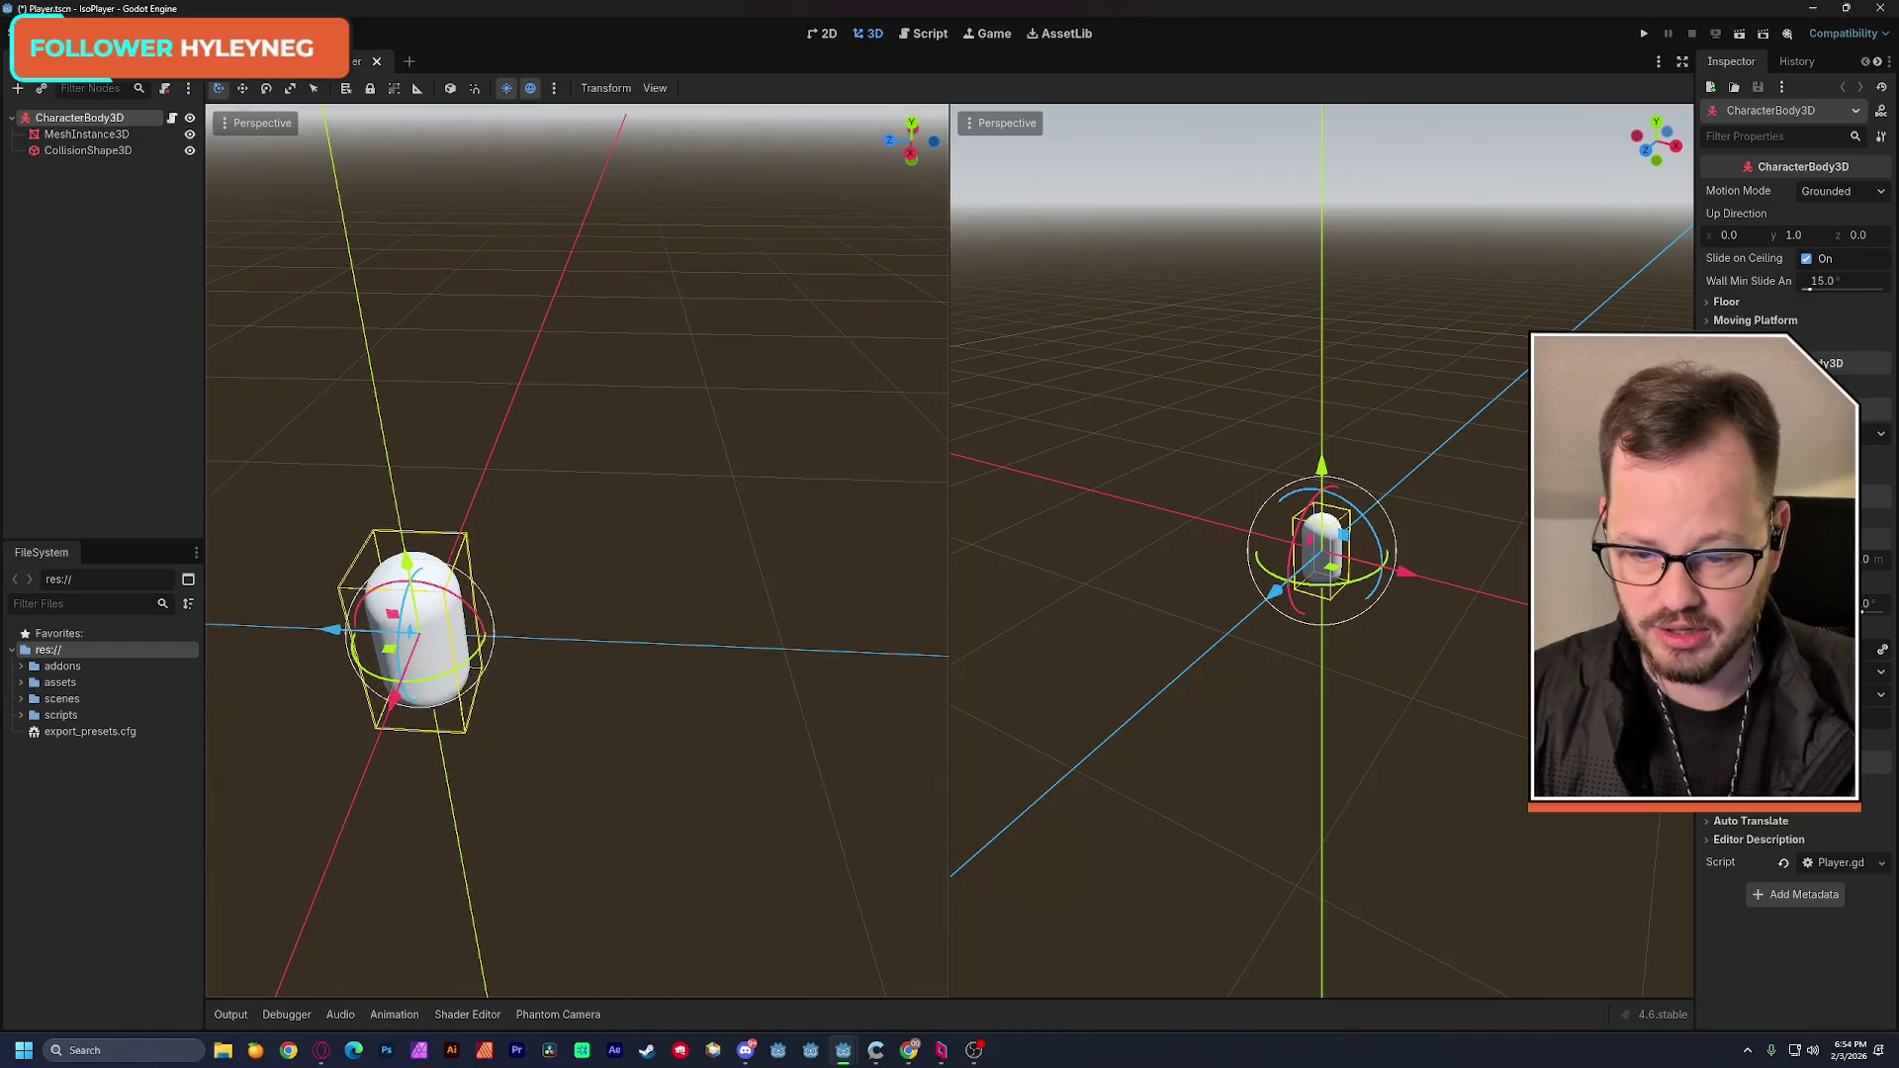
# Add a MeshInstance3D child to the Player and give it a new BoxMesh.
pyautogui.hotkey('ctrl', 'a')
pyautogui.write('mesh')
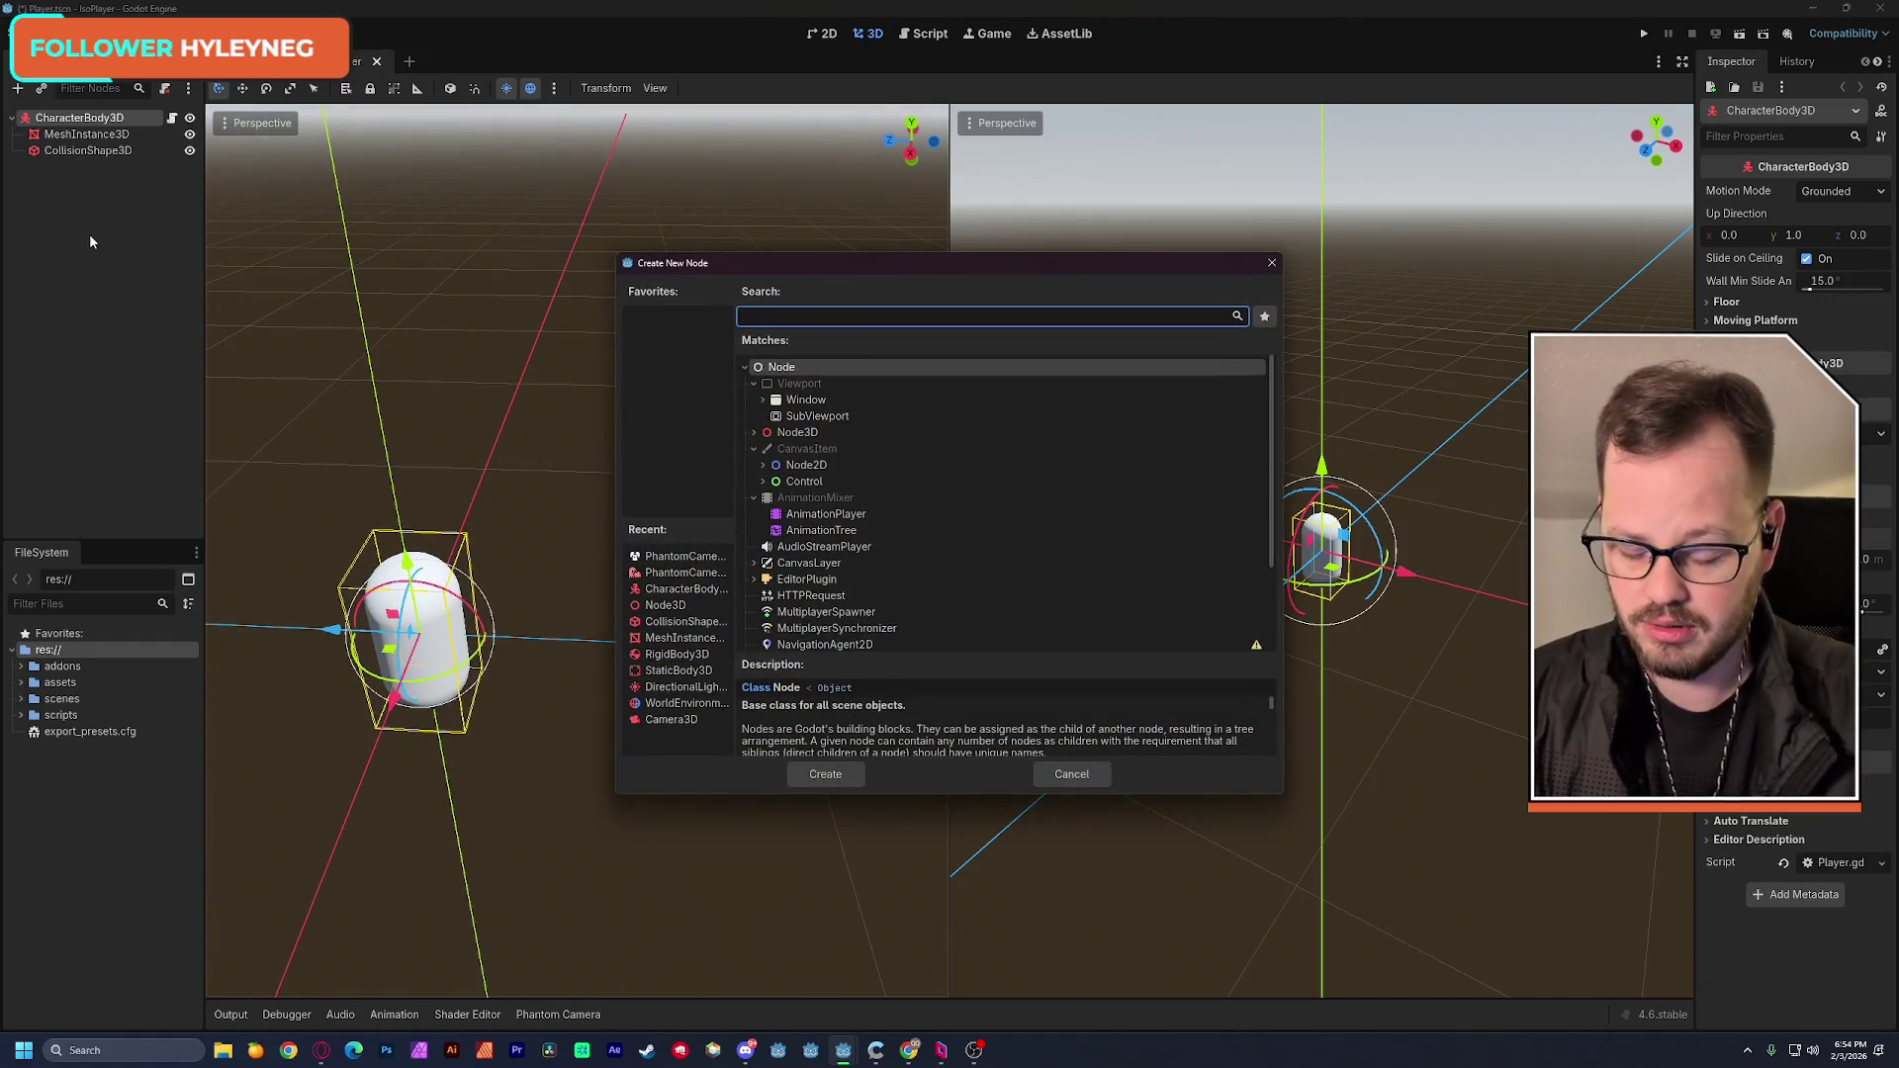
pyautogui.doubleClick(834, 485)
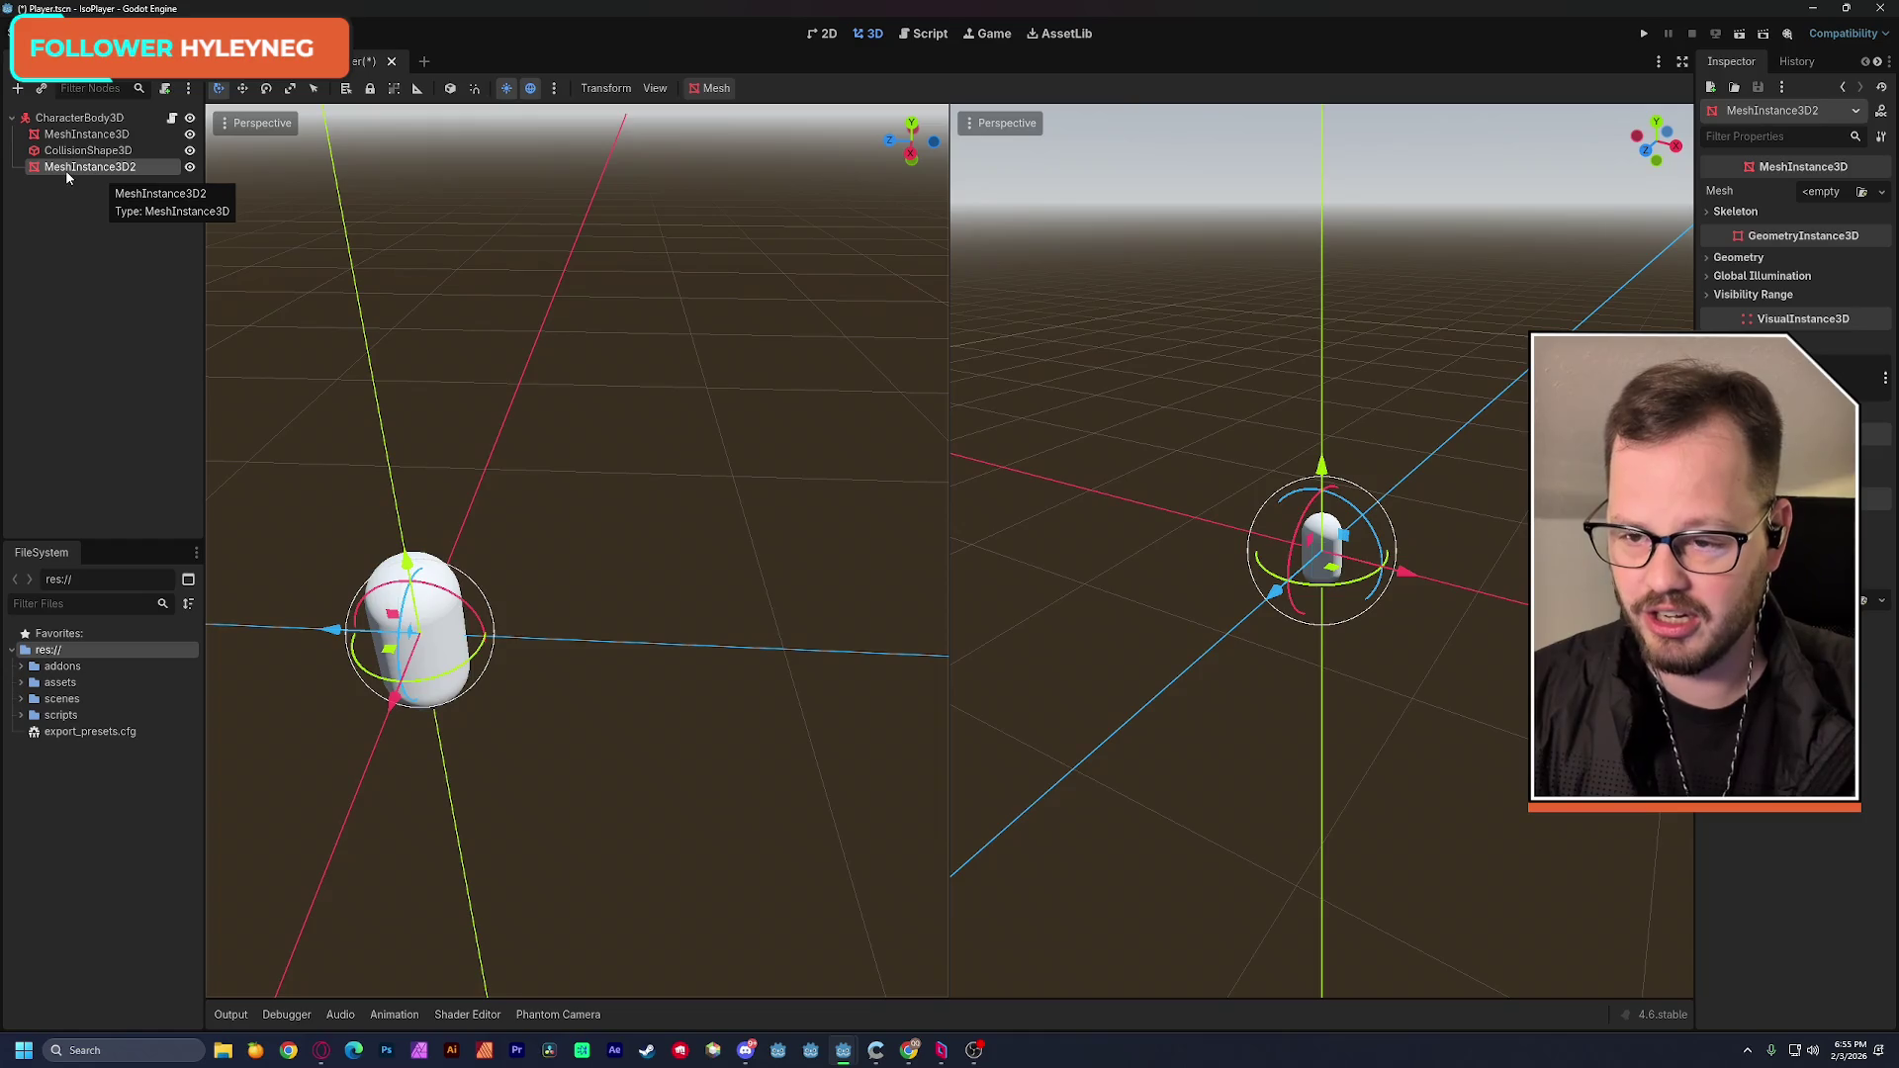
pyautogui.click(1830, 195)
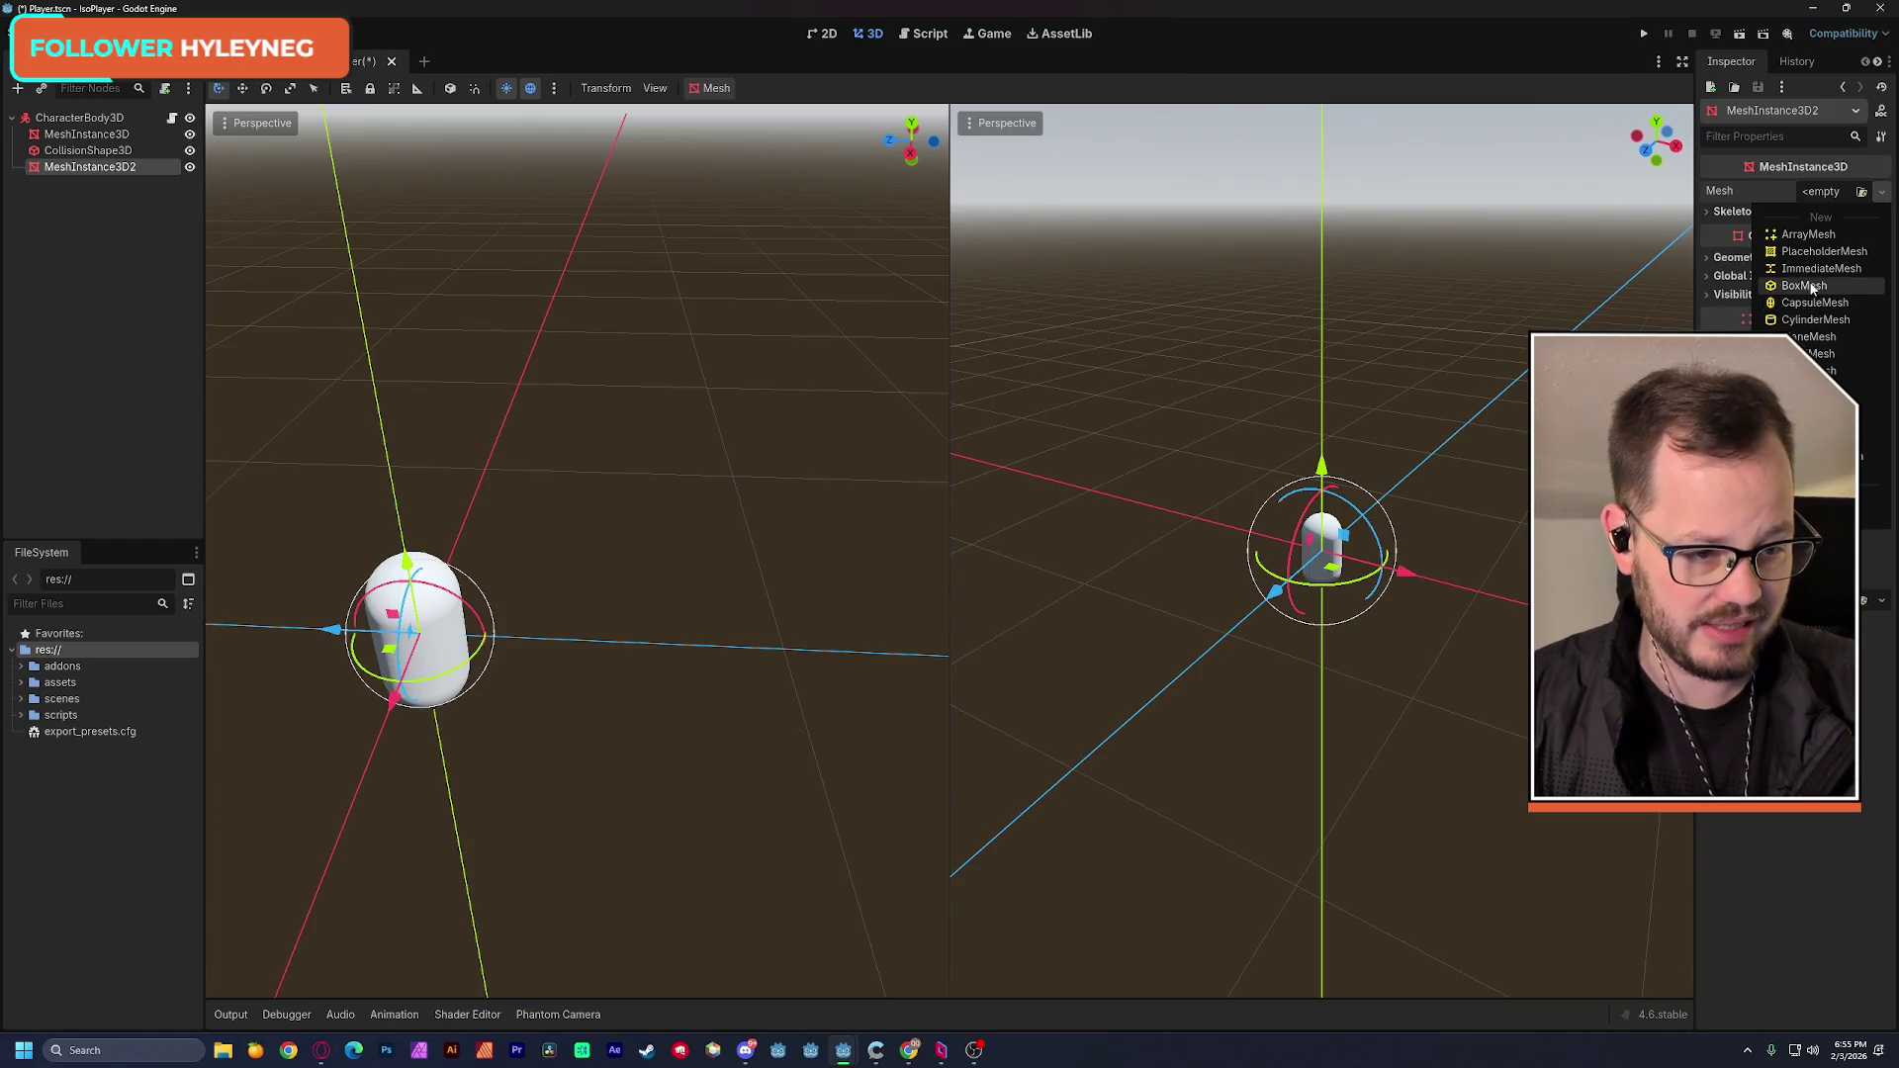
pyautogui.click(1806, 285)
# Shrink the box to a tiny cube and move it along Z onto the capsule's side.
pyautogui.moveTo(442, 577); pyautogui.dragTo(570, 544)
pyautogui.click(1844, 217)
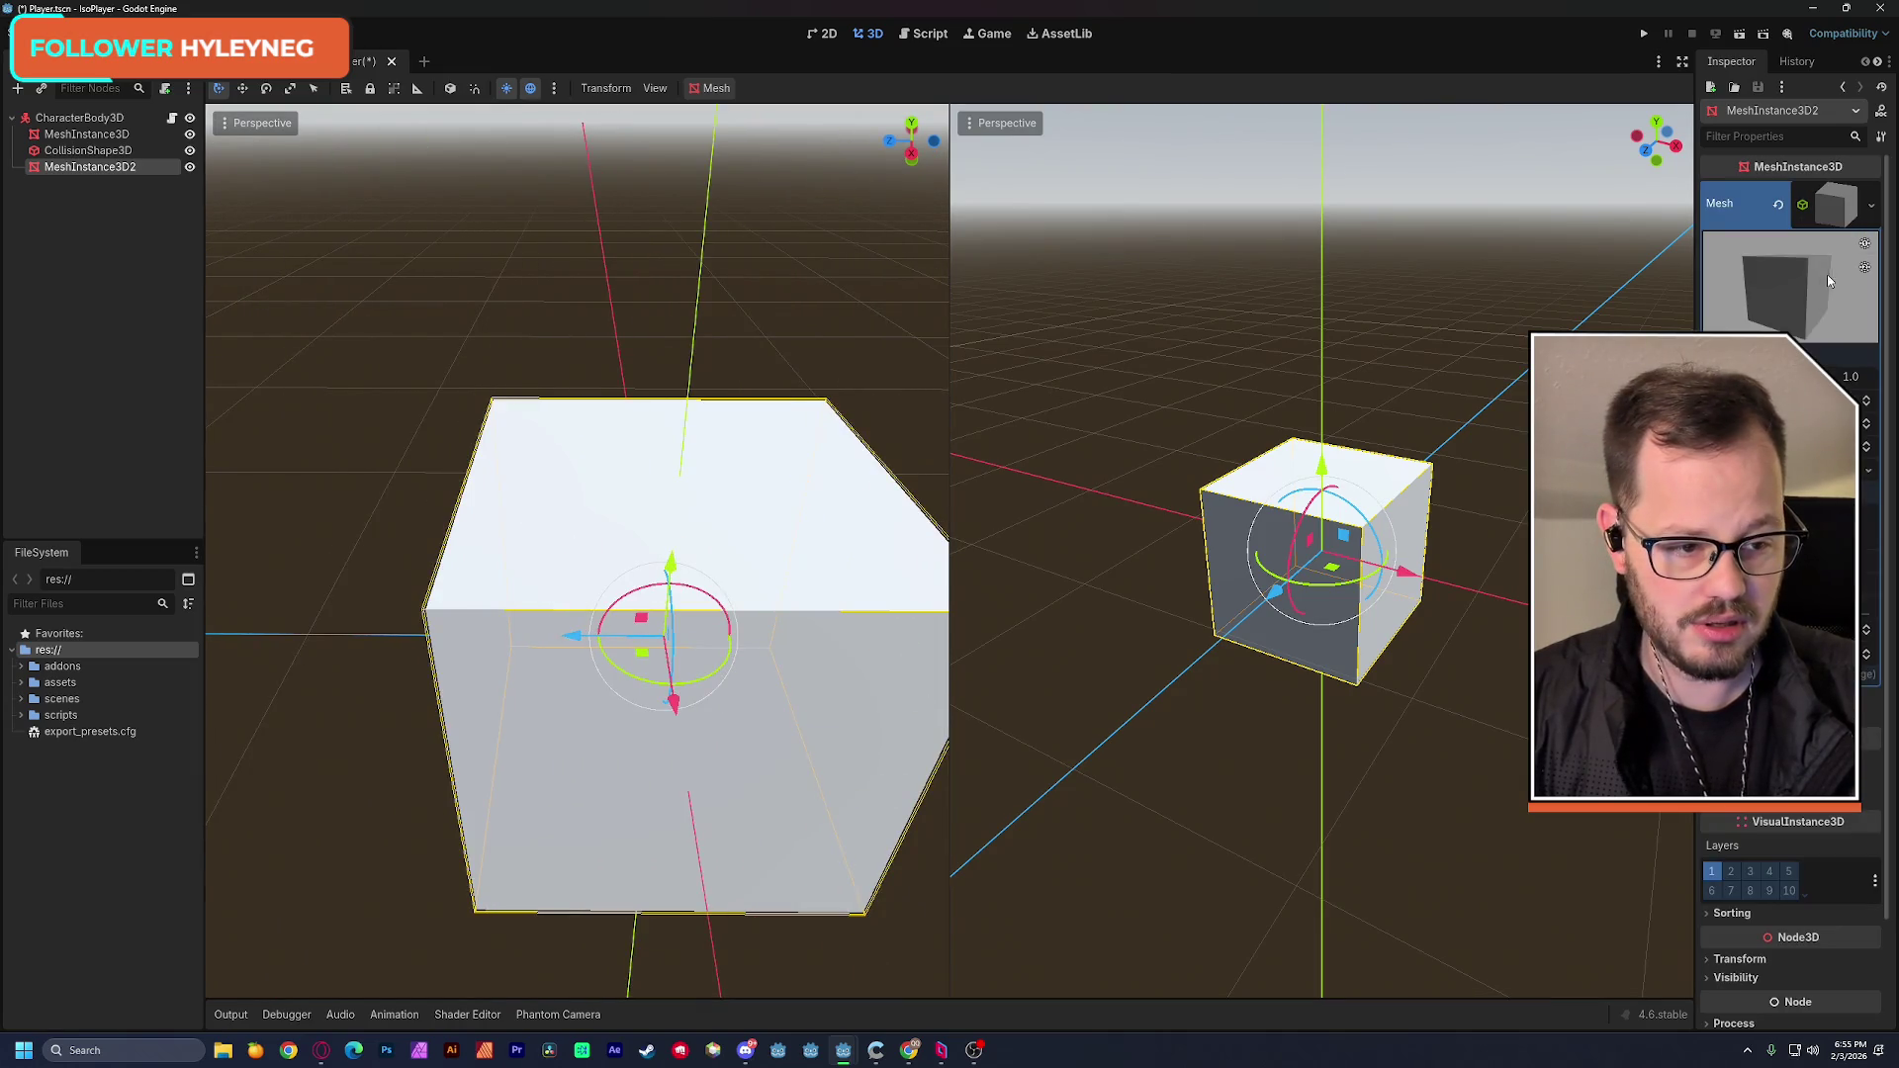
pyautogui.moveTo(1840, 376)
pyautogui.mouseDown()
pyautogui.moveTo(1760, 376)
pyautogui.moveTo(1791, 376)
pyautogui.mouseUp()
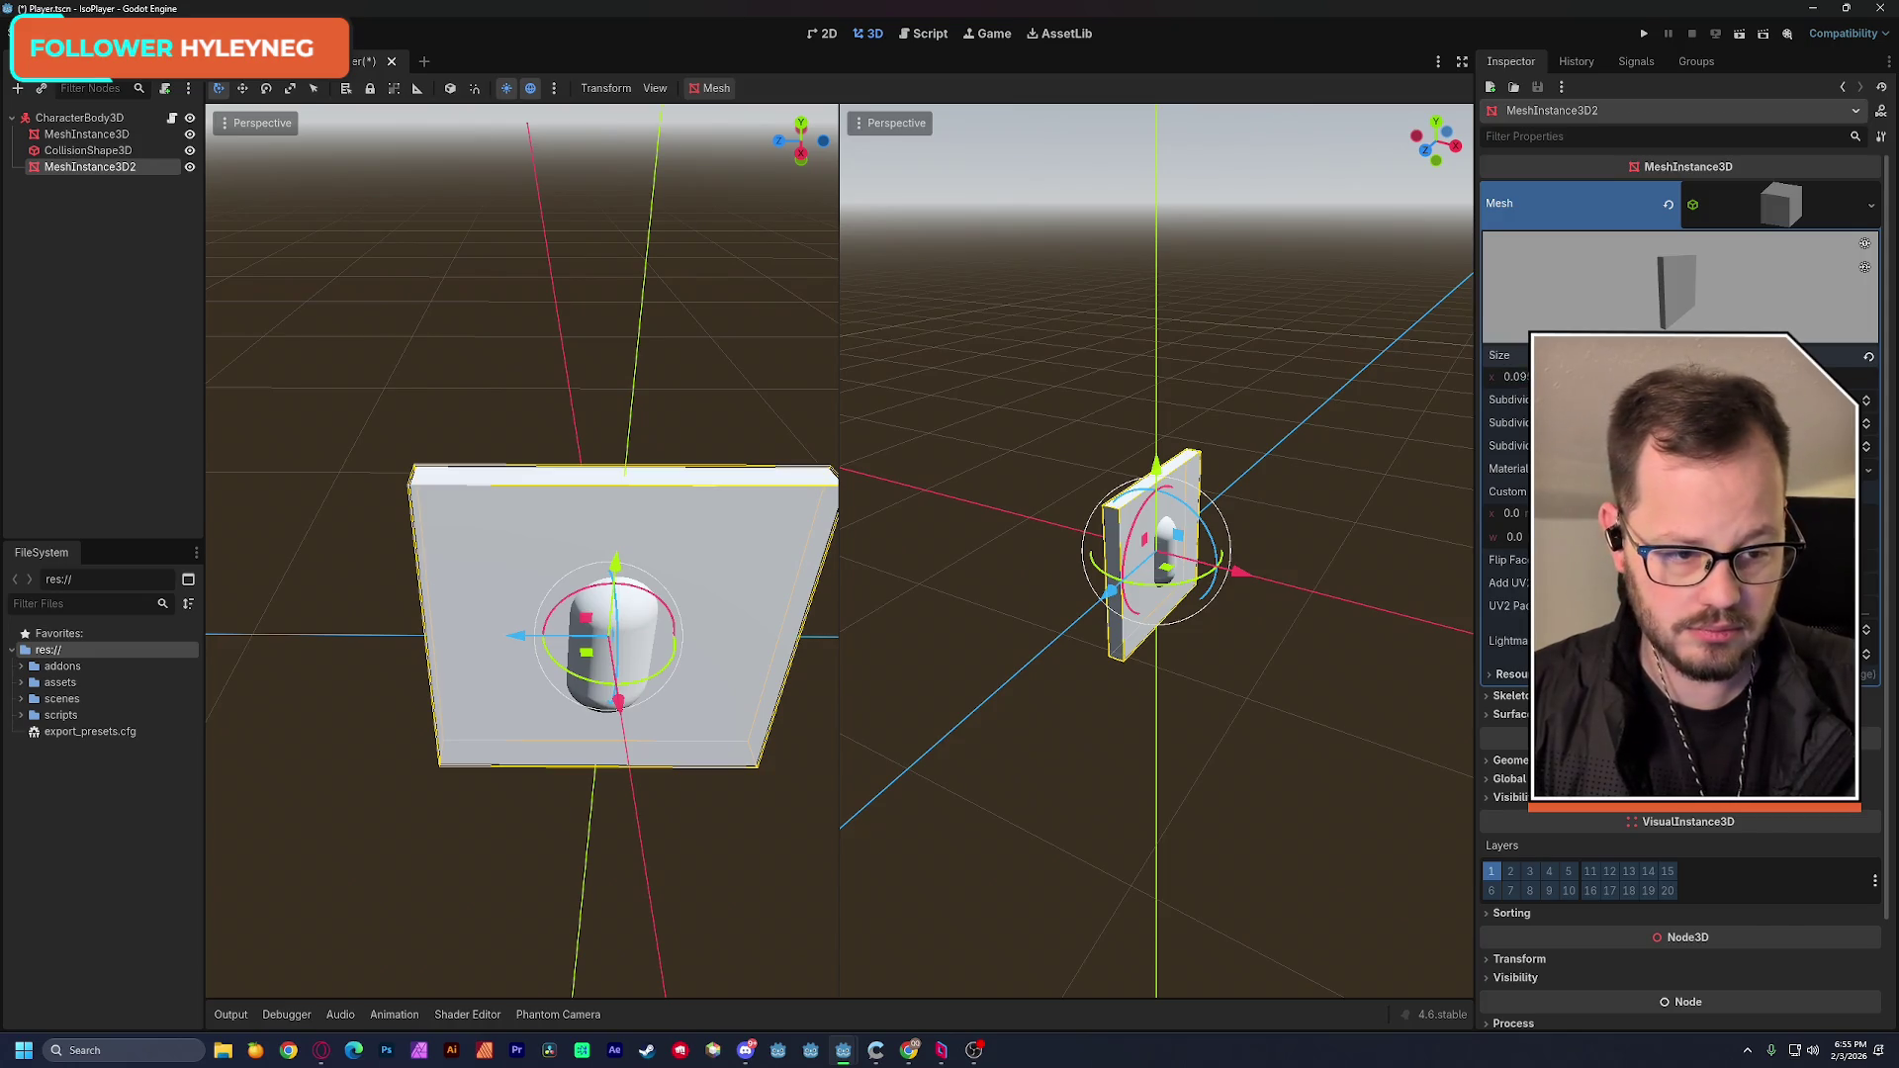
pyautogui.moveTo(1682, 376); pyautogui.dragTo(1642, 376)
pyautogui.moveTo(1771, 375); pyautogui.dragTo(1741, 376)
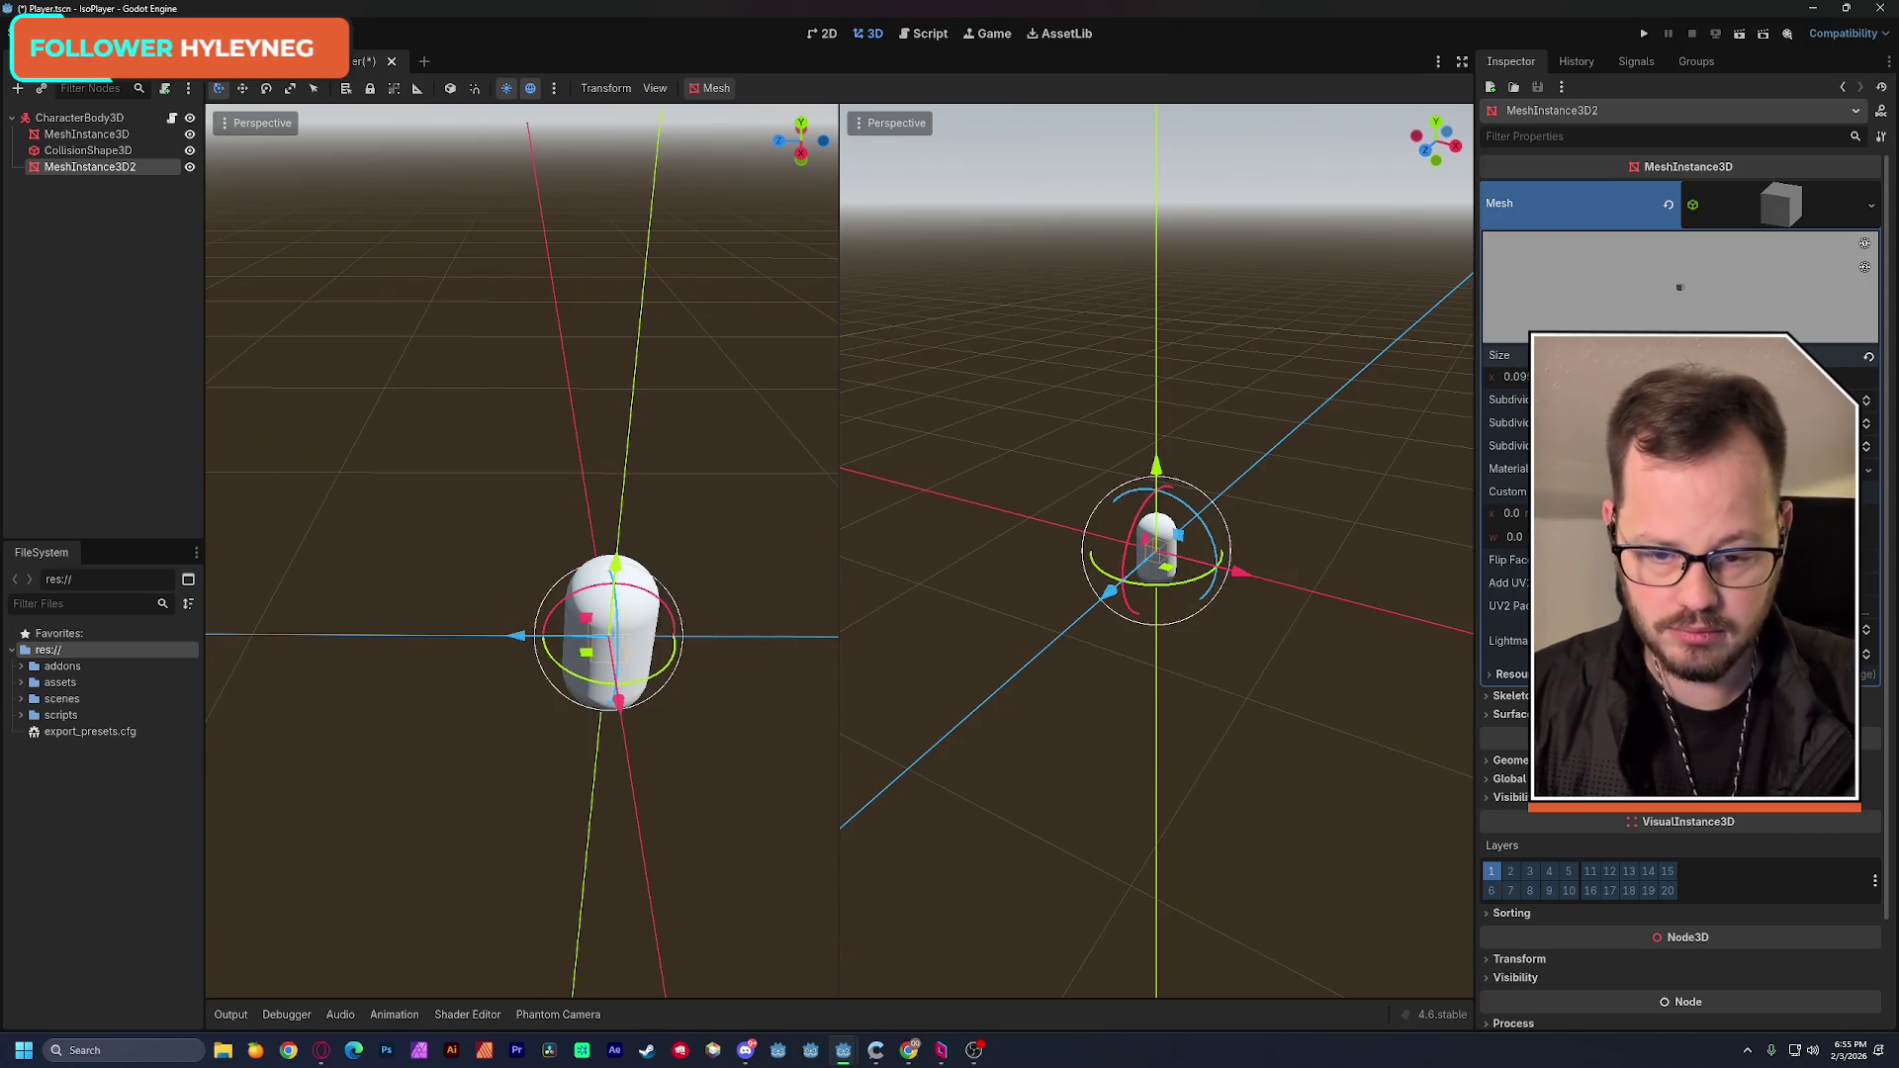
pyautogui.moveTo(516, 636); pyautogui.dragTo(589, 638)
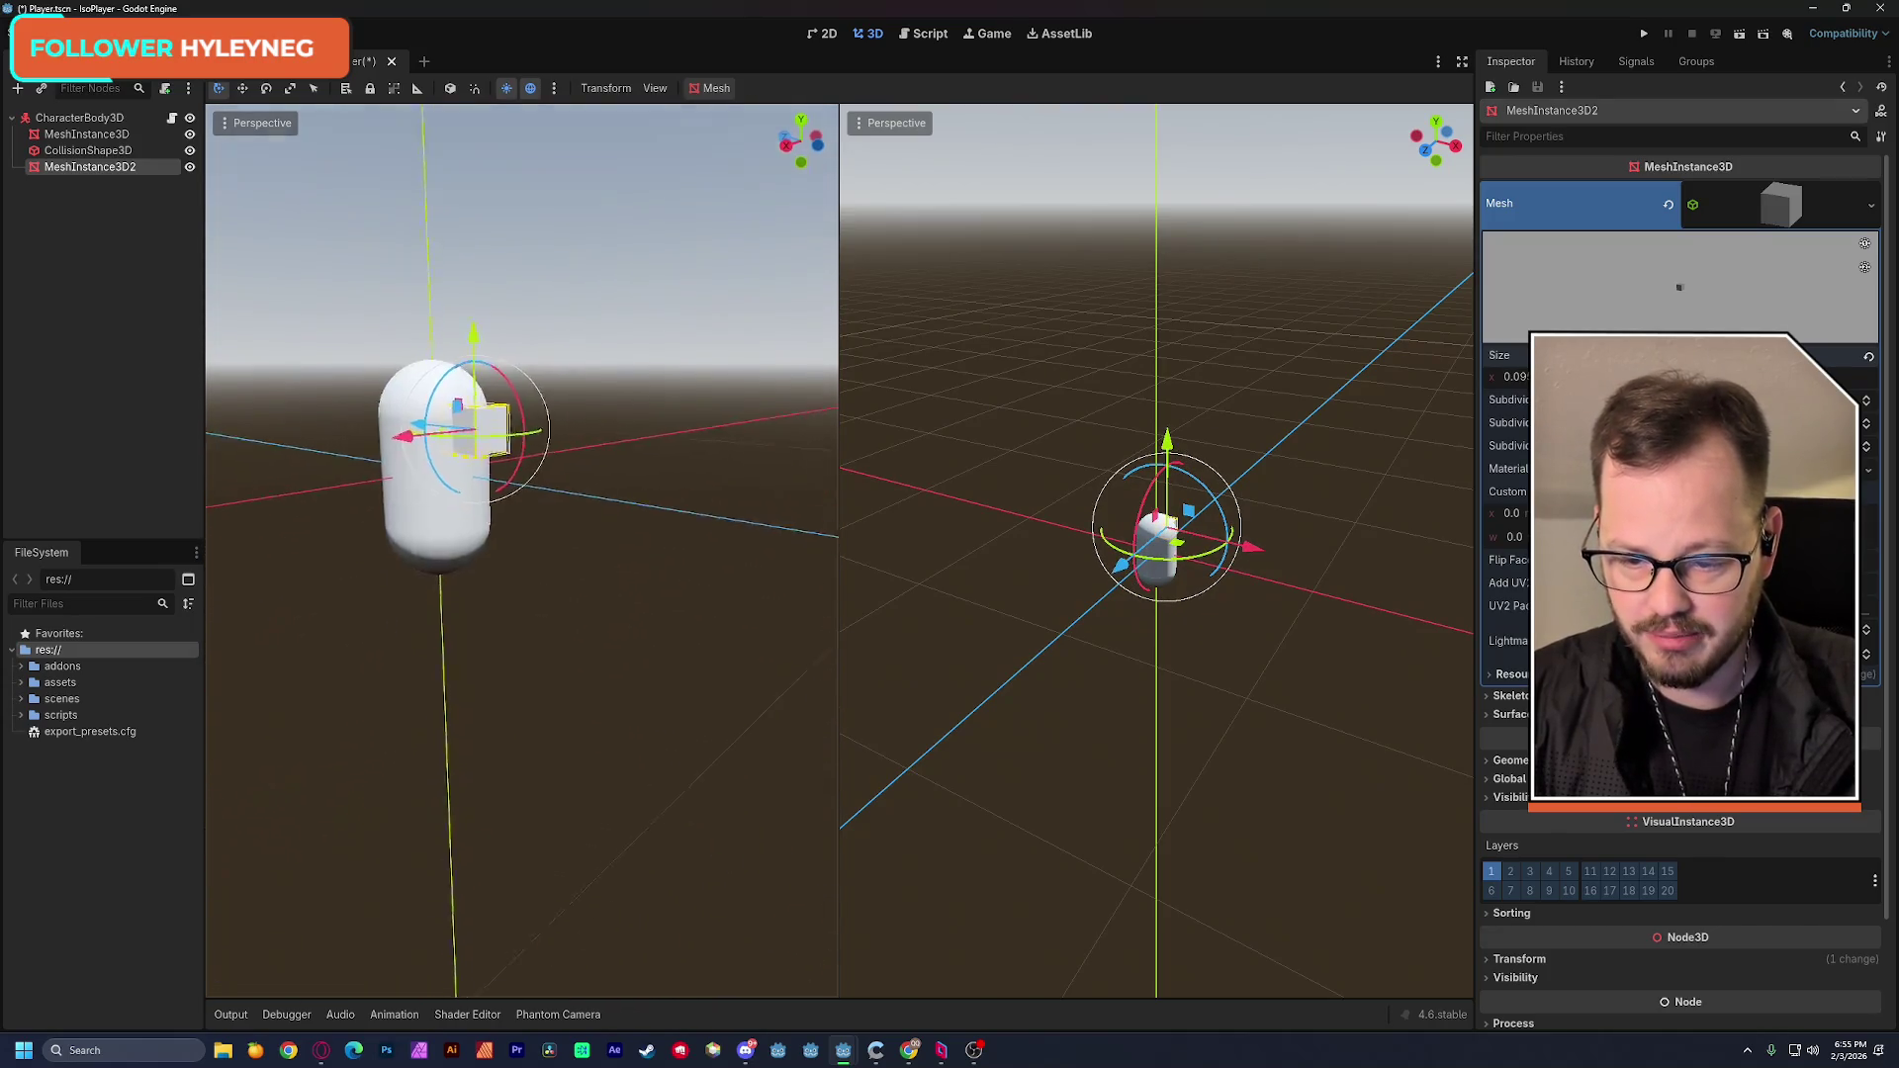
pyautogui.scroll(5, 490, 644)
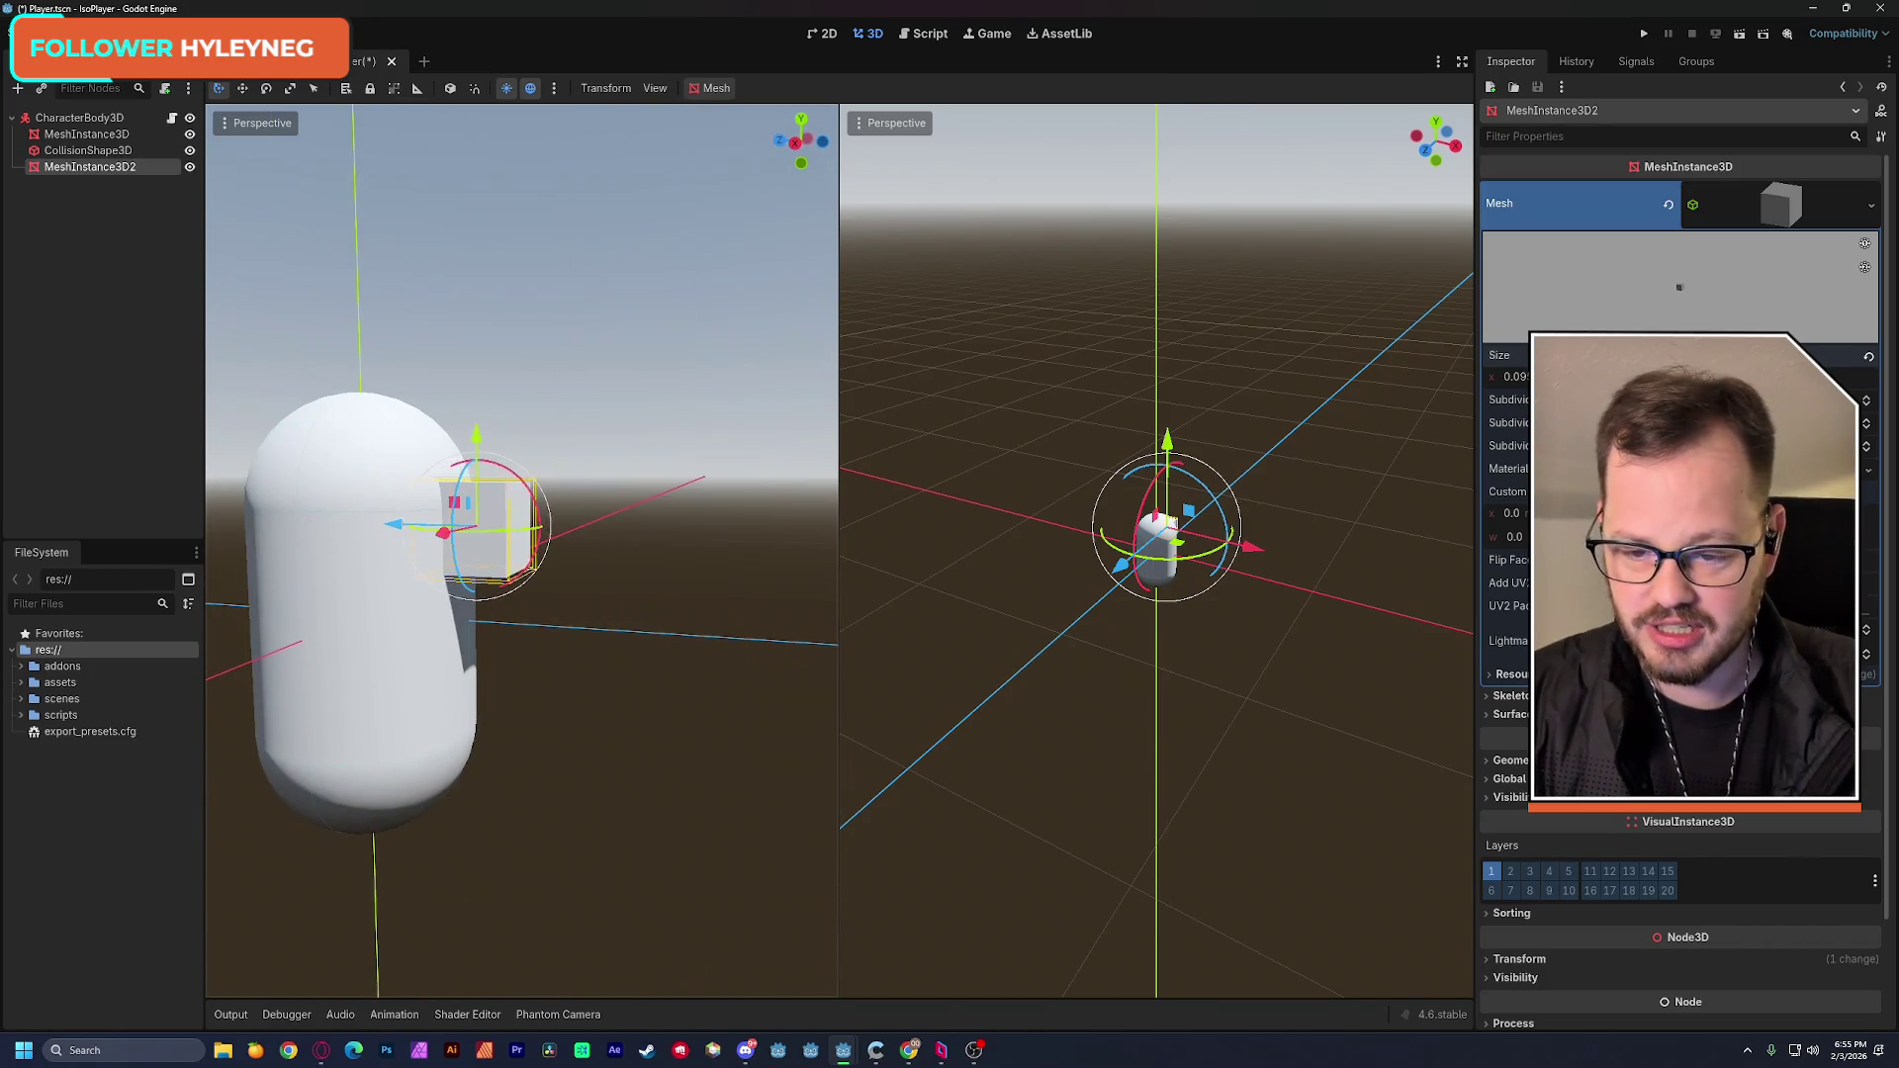
pyautogui.moveTo(413, 537)
pyautogui.mouseDown()
pyautogui.moveTo(389, 534)
pyautogui.moveTo(413, 546)
pyautogui.mouseUp()
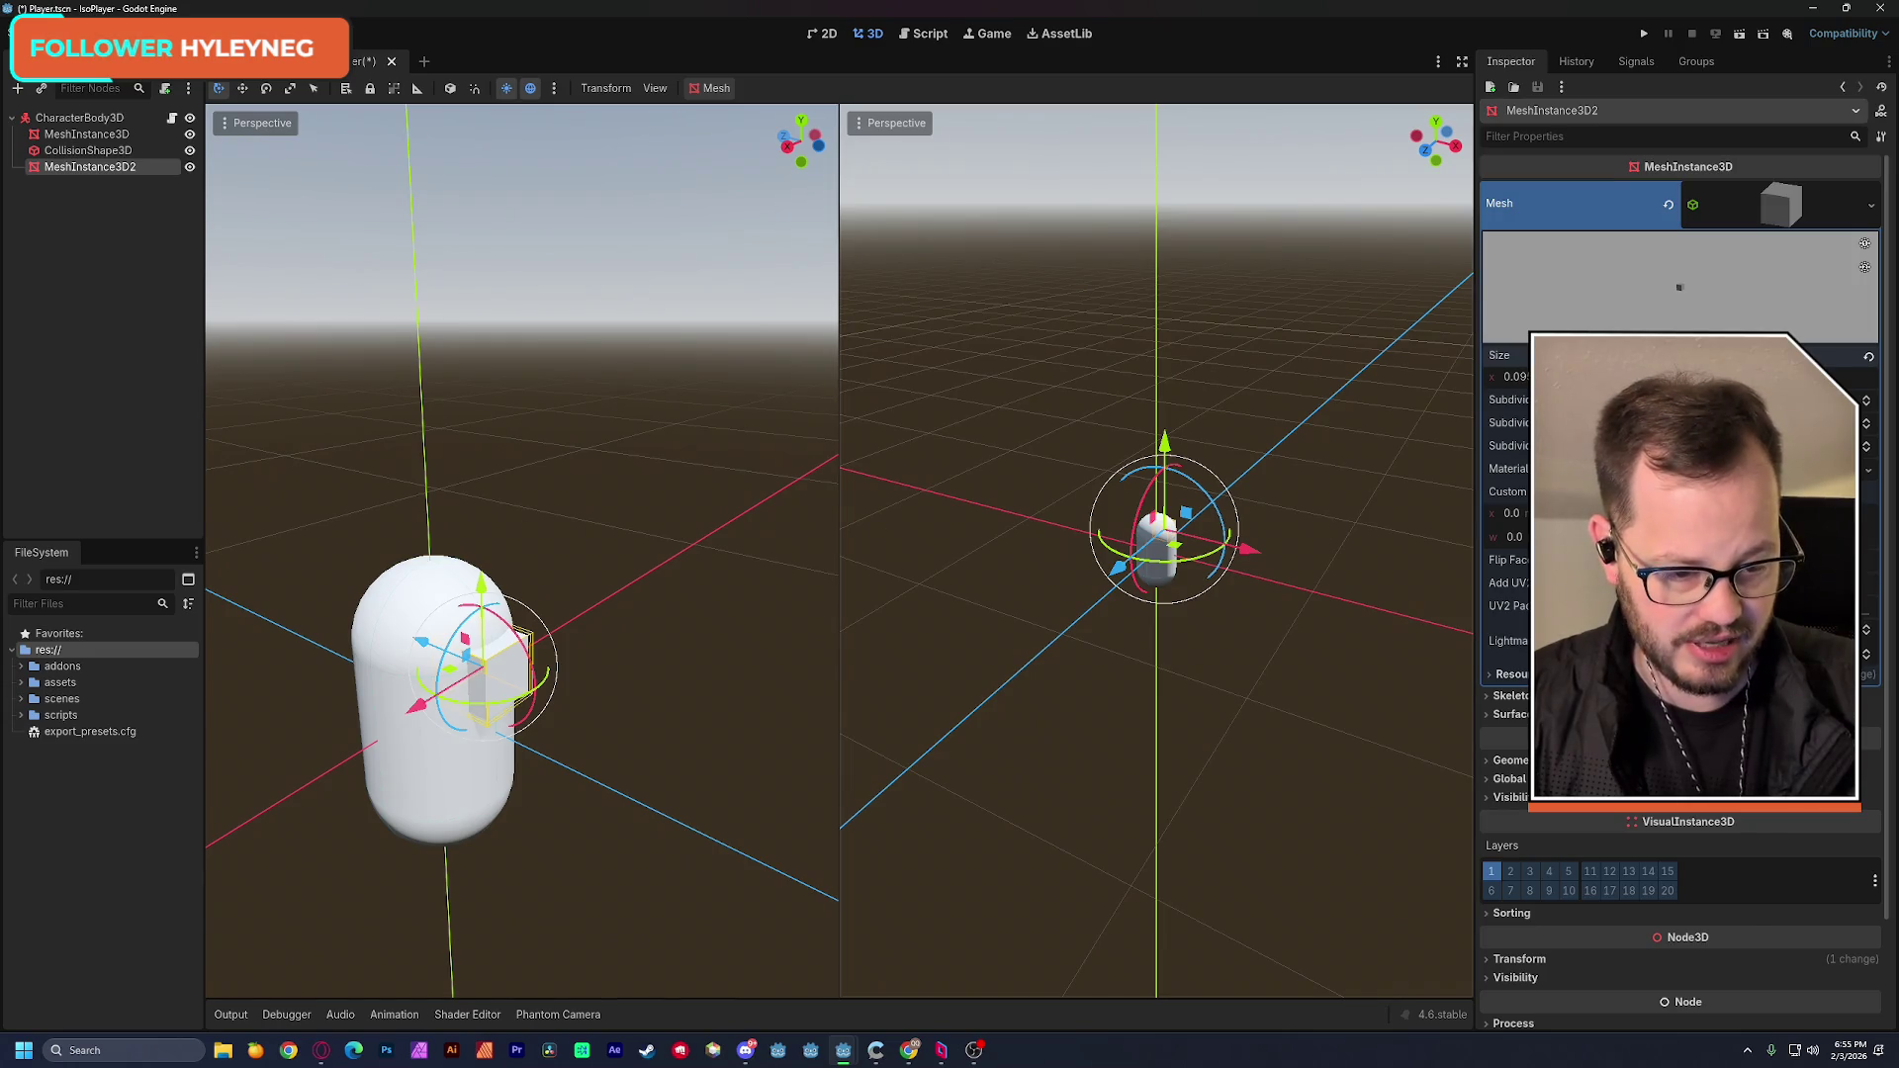
pyautogui.click(1501, 762)
pyautogui.click(1871, 780)
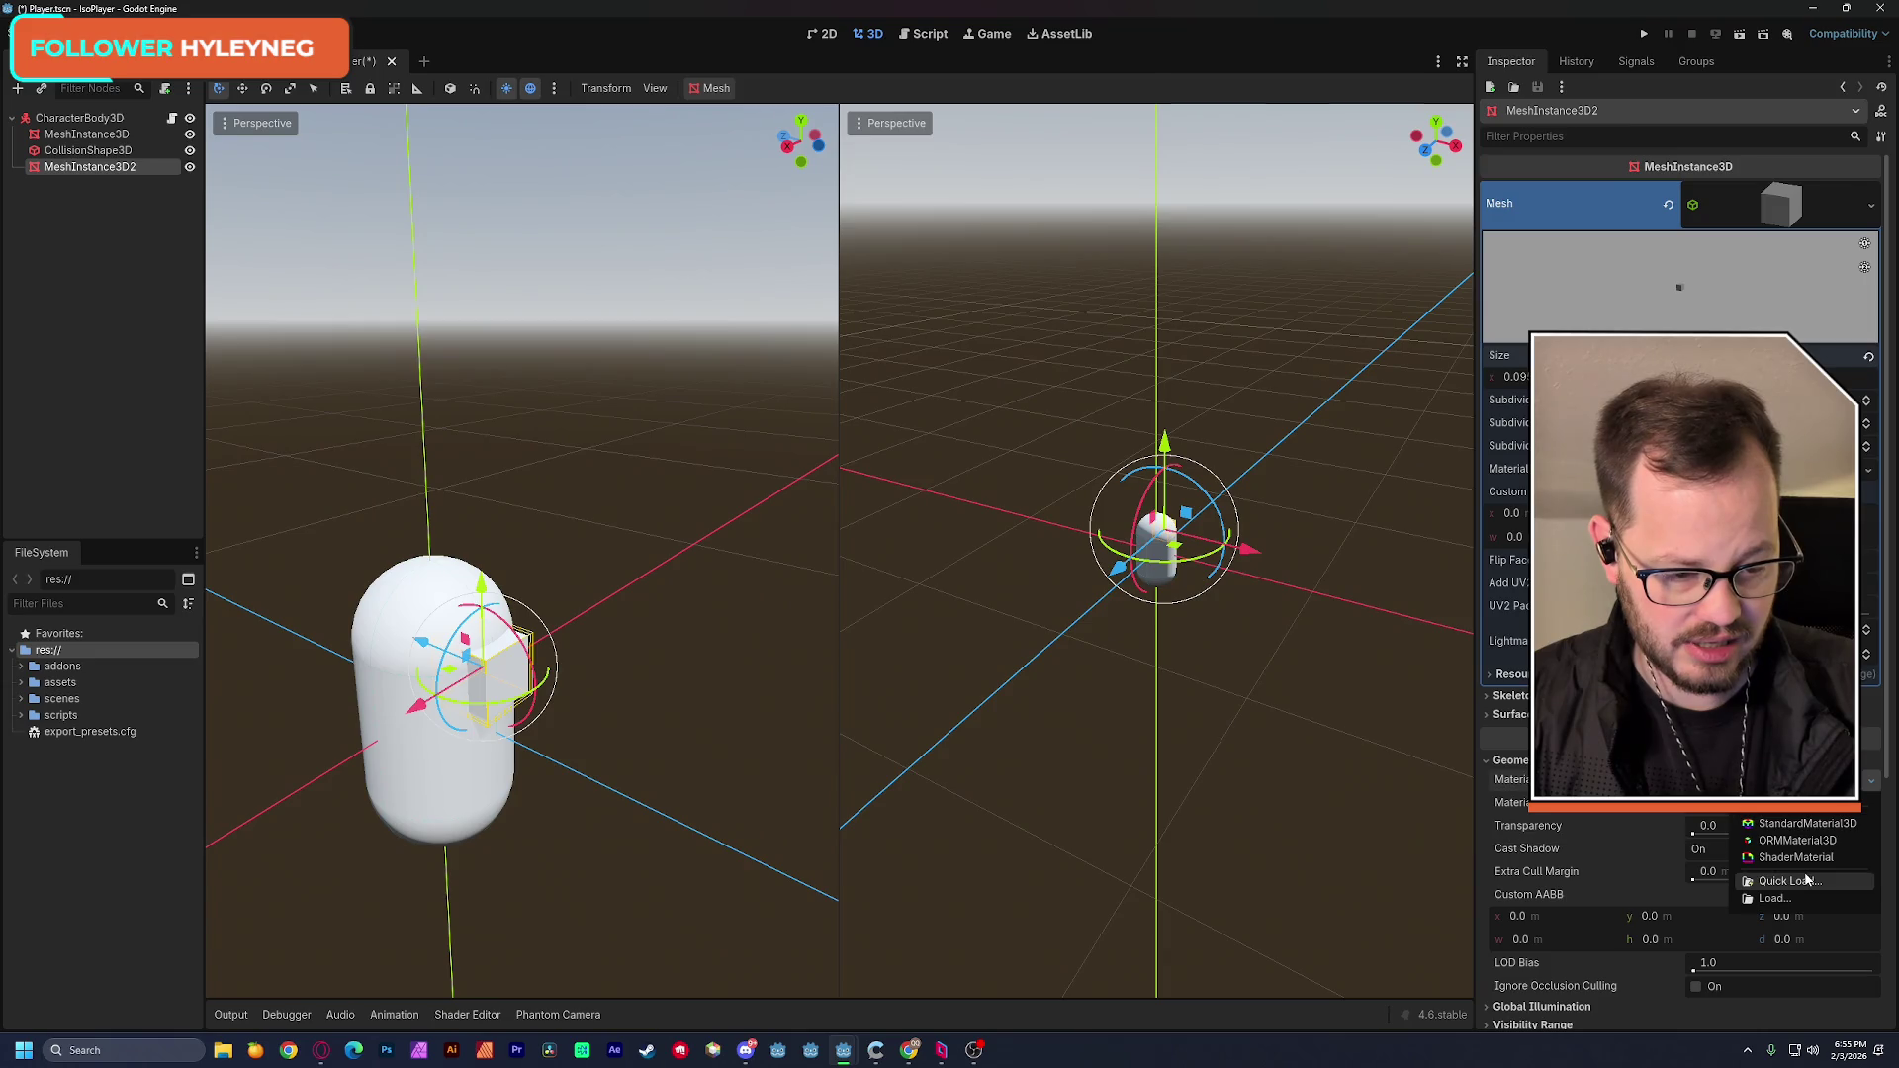
# Give the small box a new StandardMaterial3D override with a darkened albedo colour.
pyautogui.click(1805, 826)
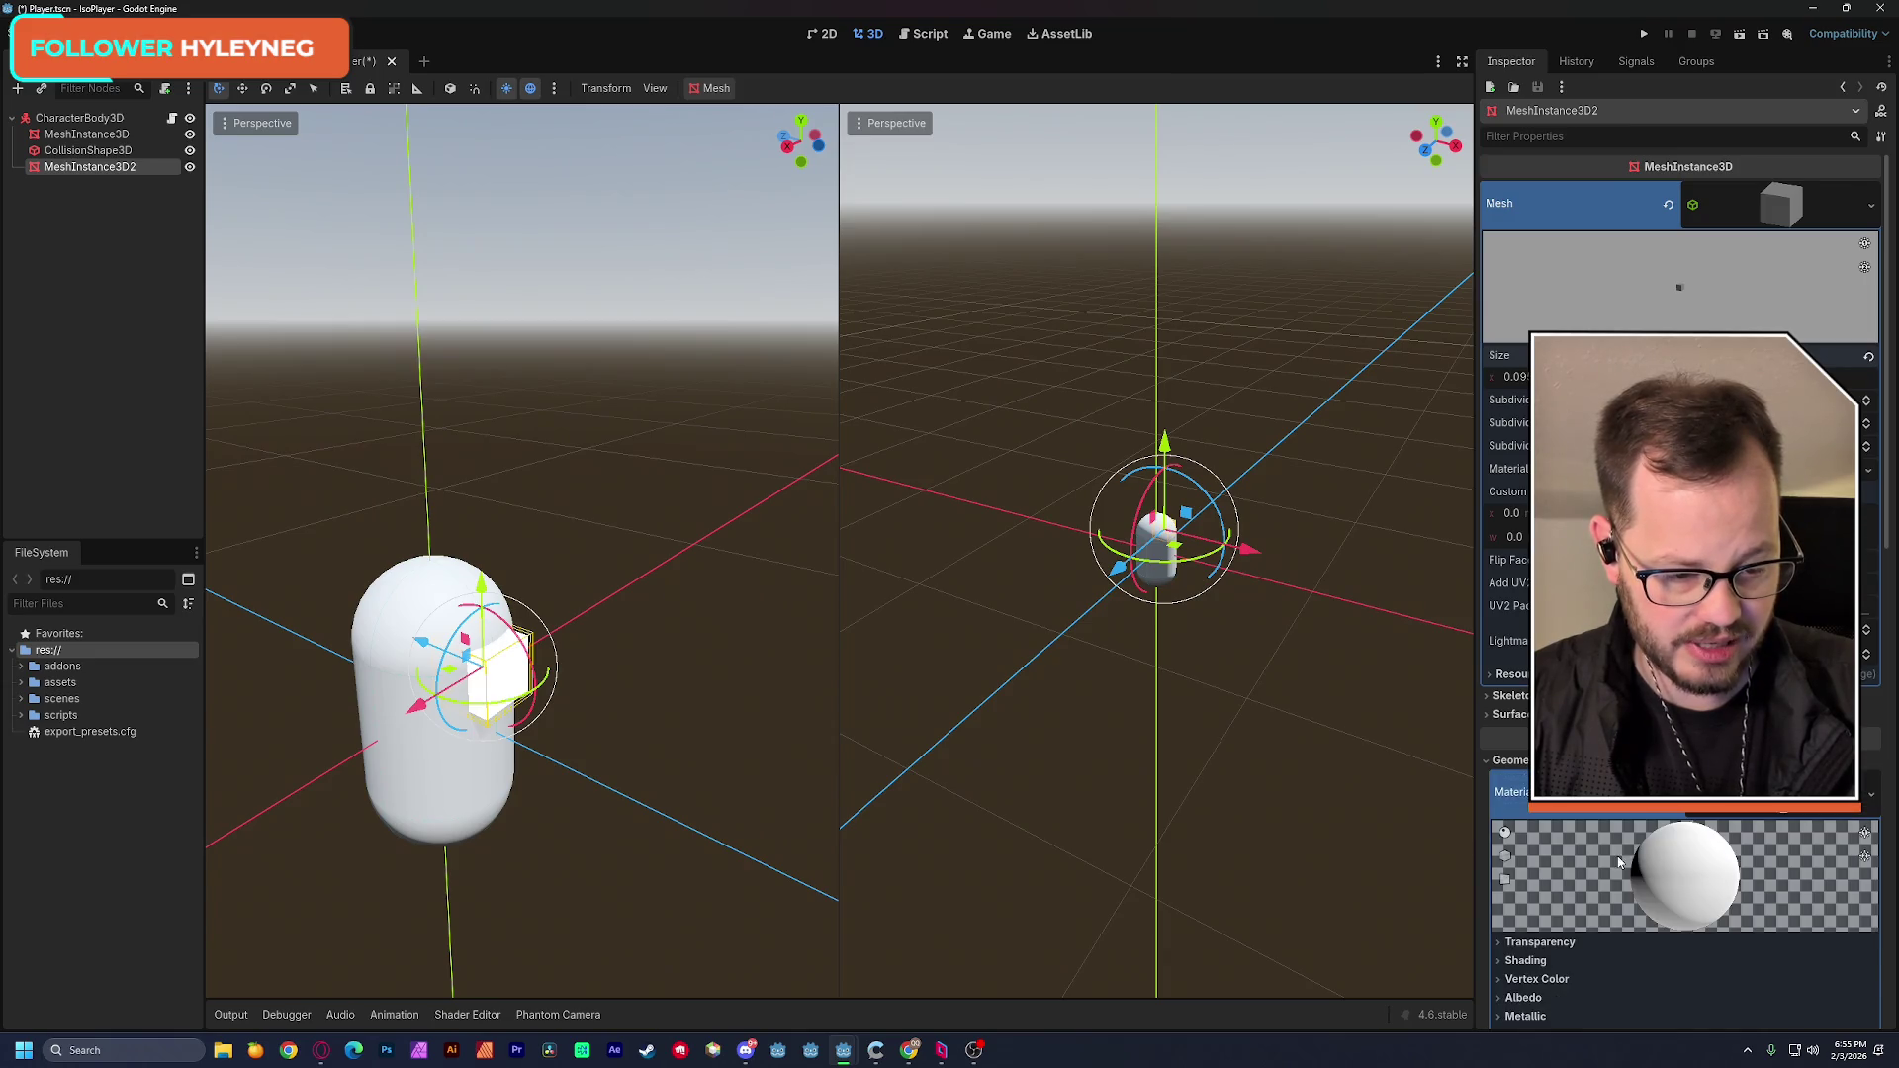
pyautogui.click(1618, 857)
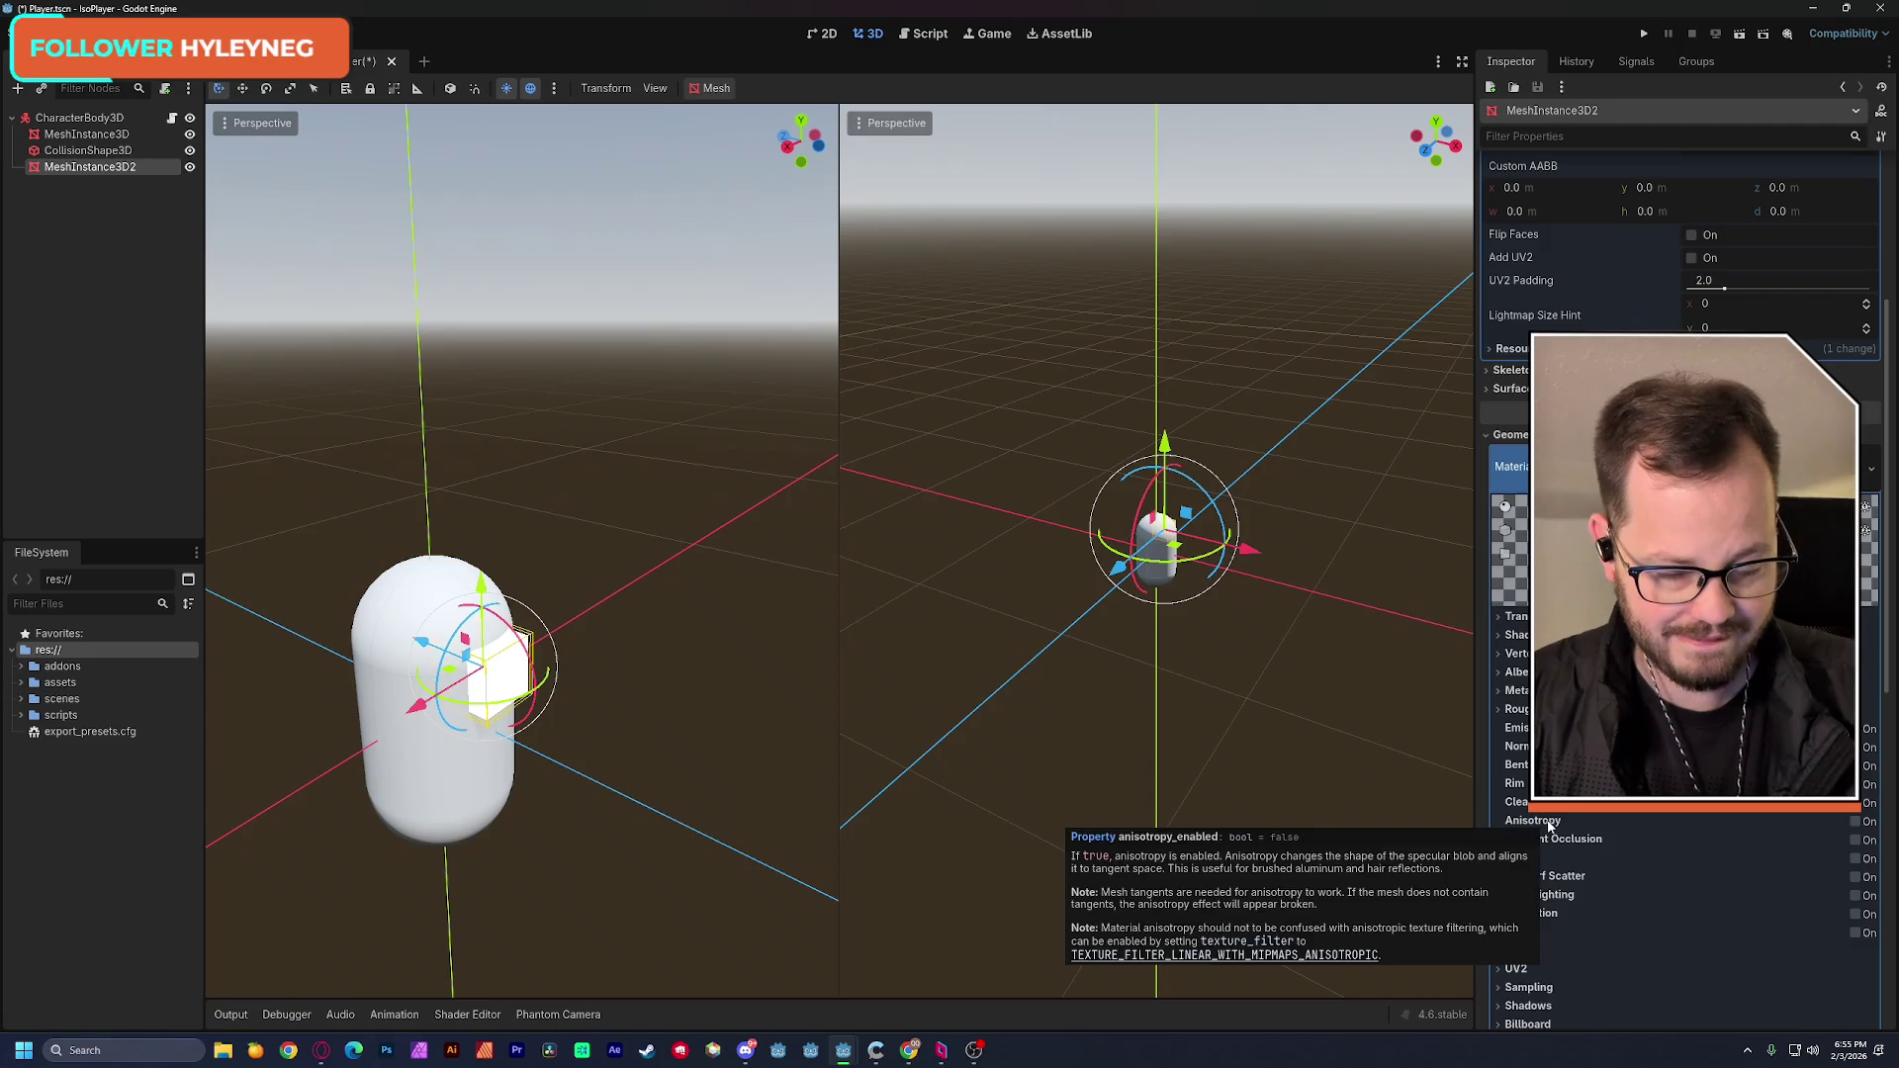
pyautogui.click(1517, 672)
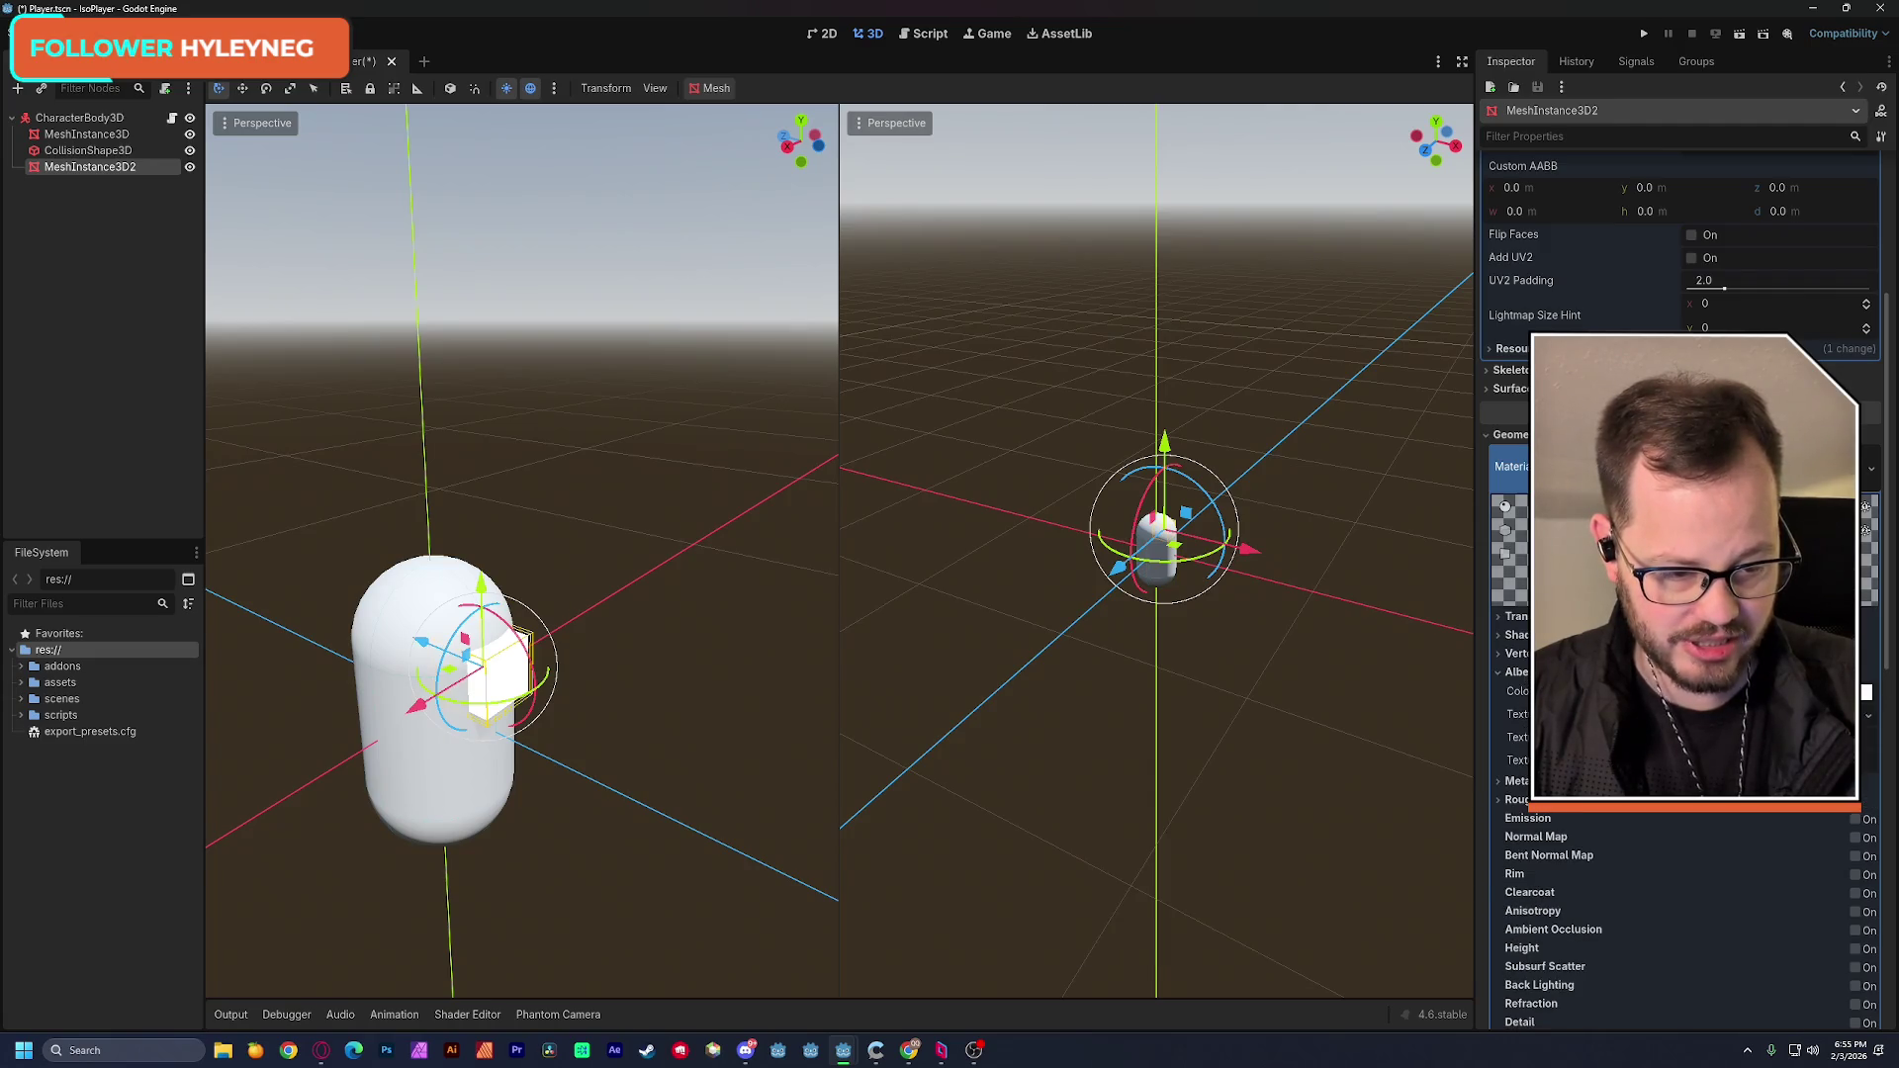
pyautogui.click(1865, 692)
pyautogui.moveTo(1880, 371); pyautogui.dragTo(1880, 396)
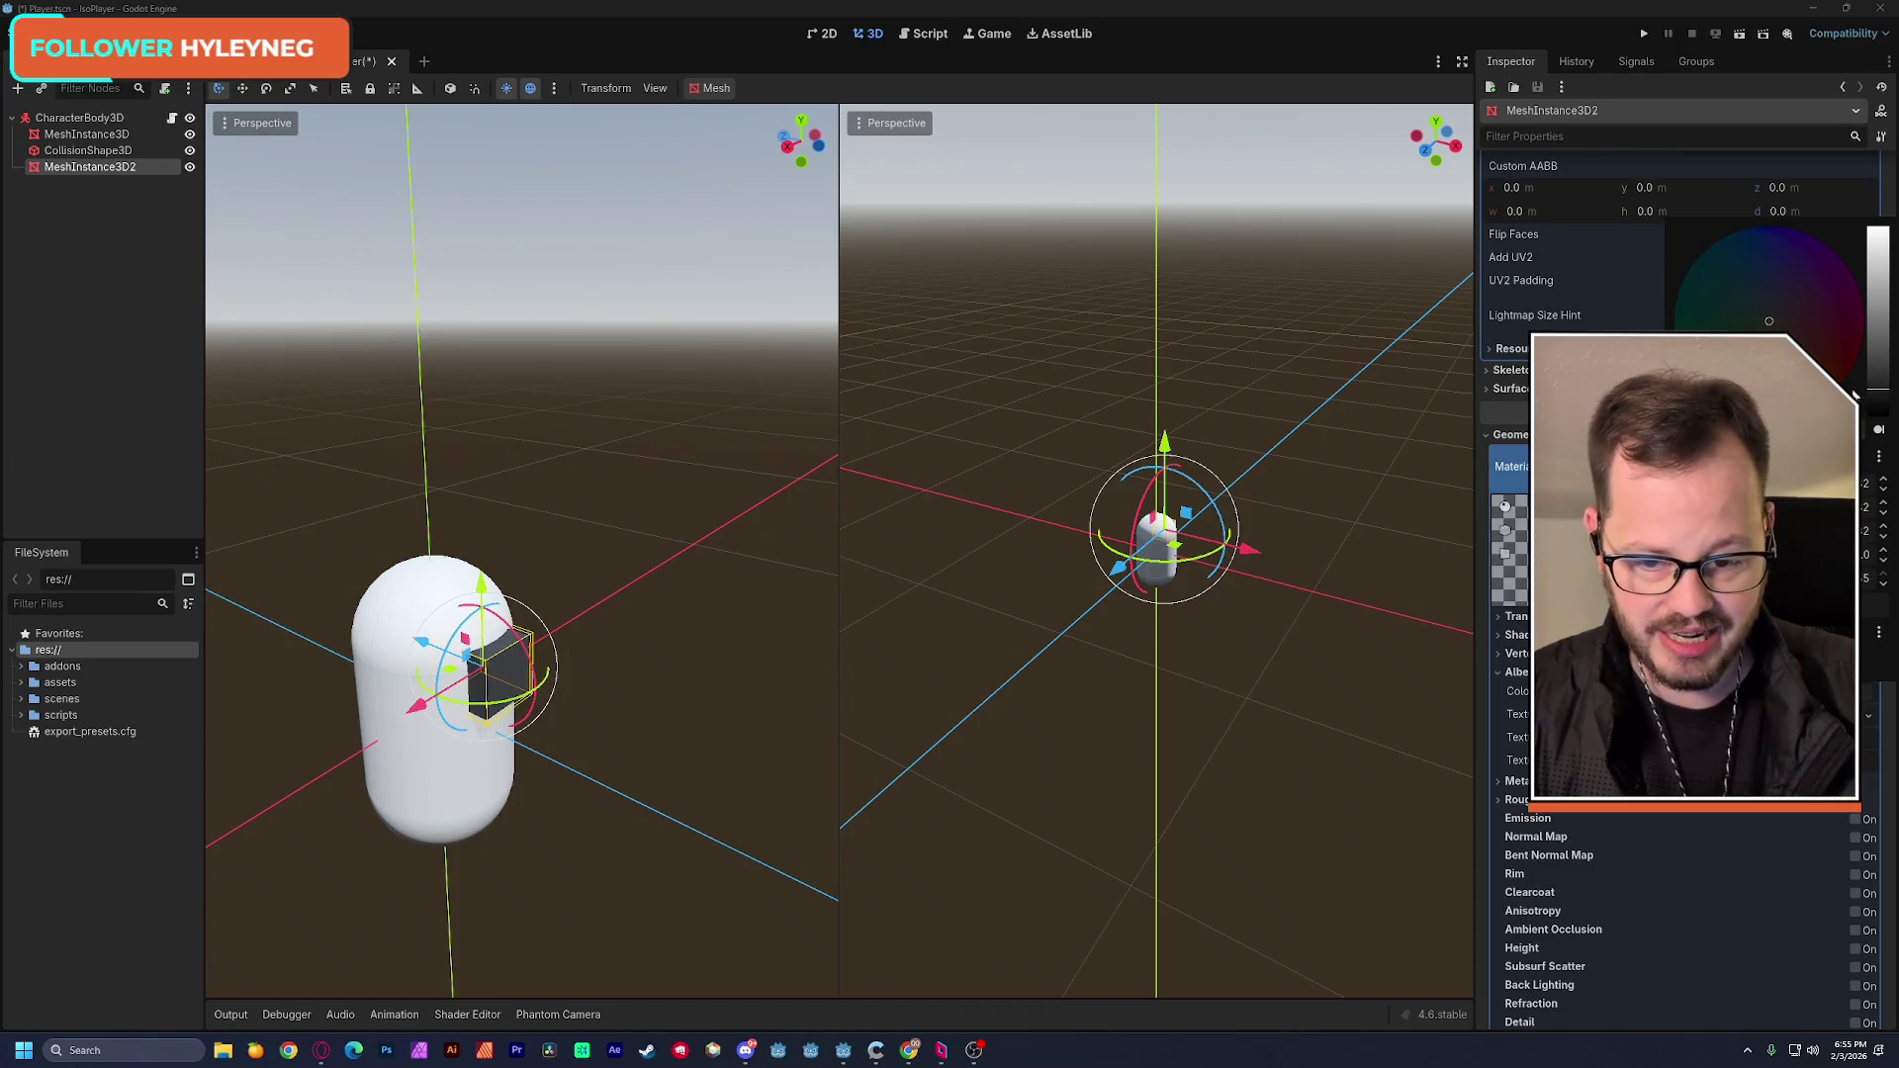
pyautogui.click(414, 614)
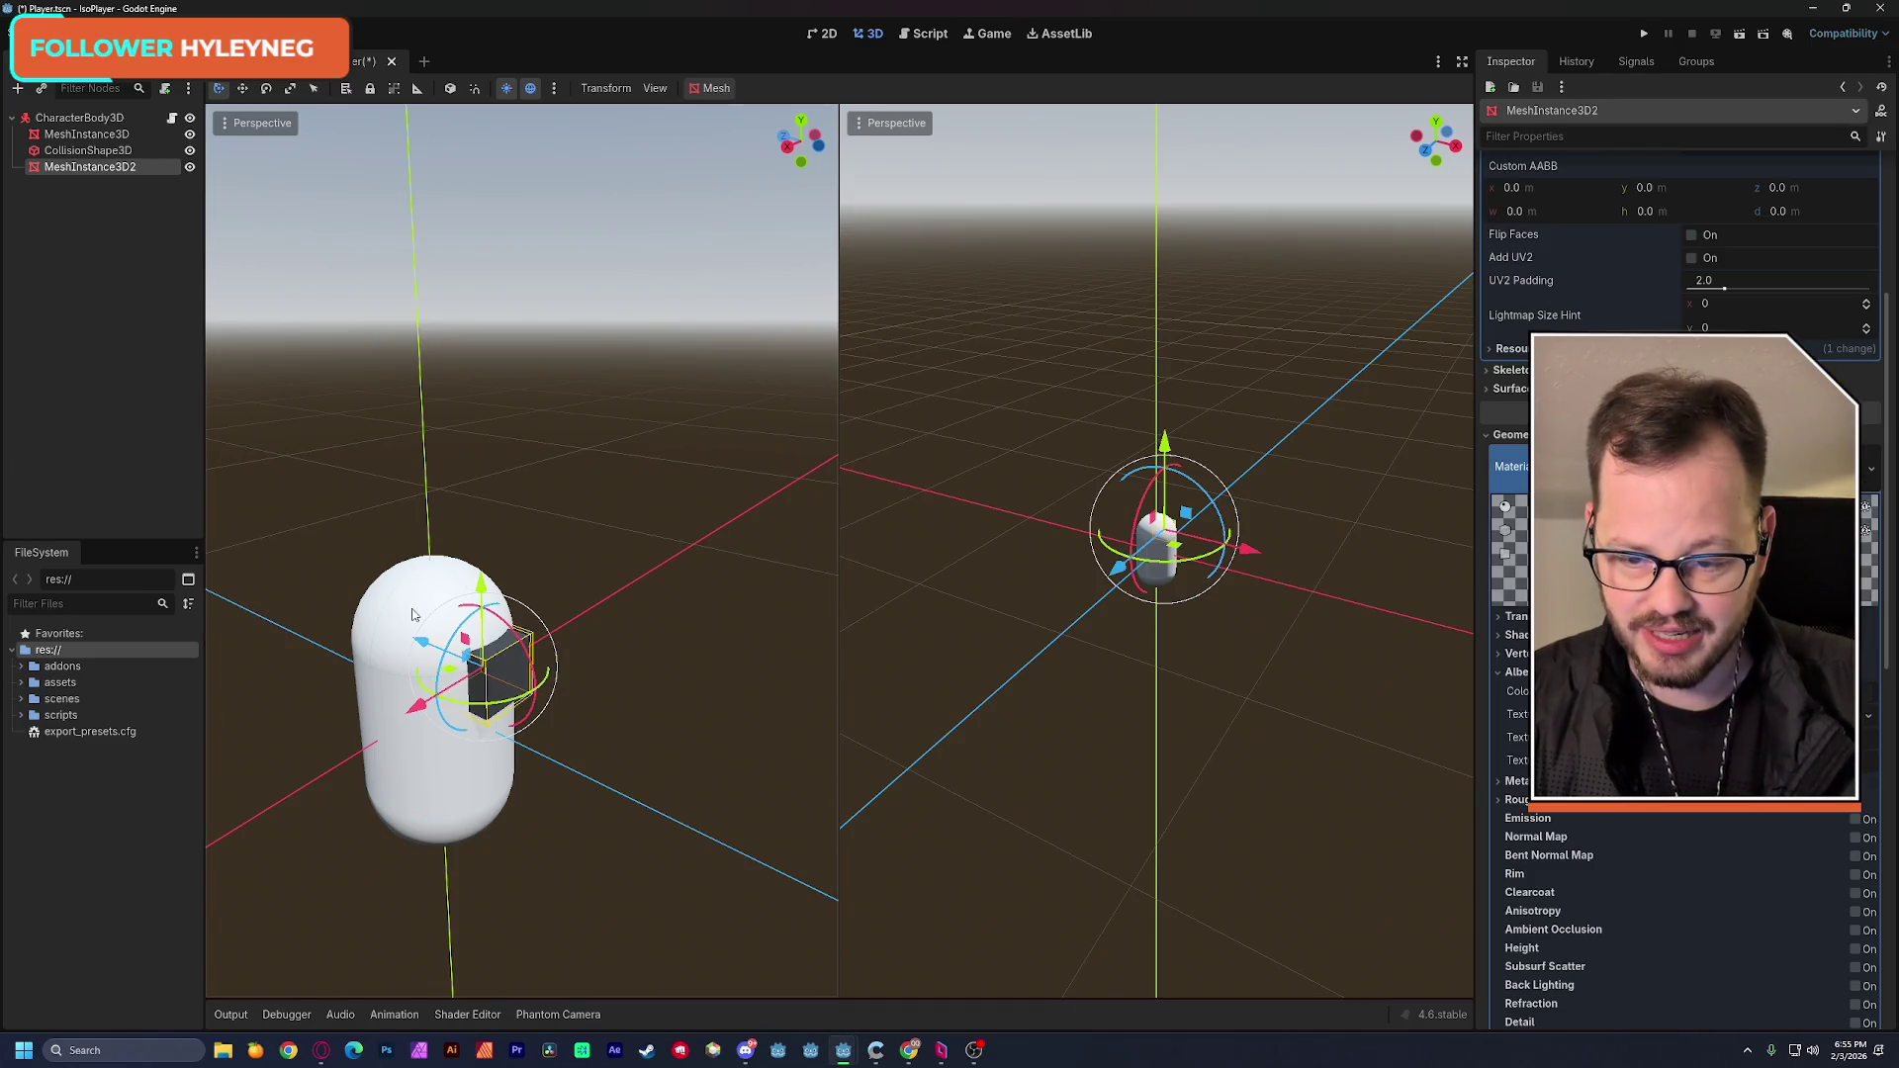
# Give the capsule body mesh a new material override with a red albedo, then save.
pyautogui.click(86, 134)
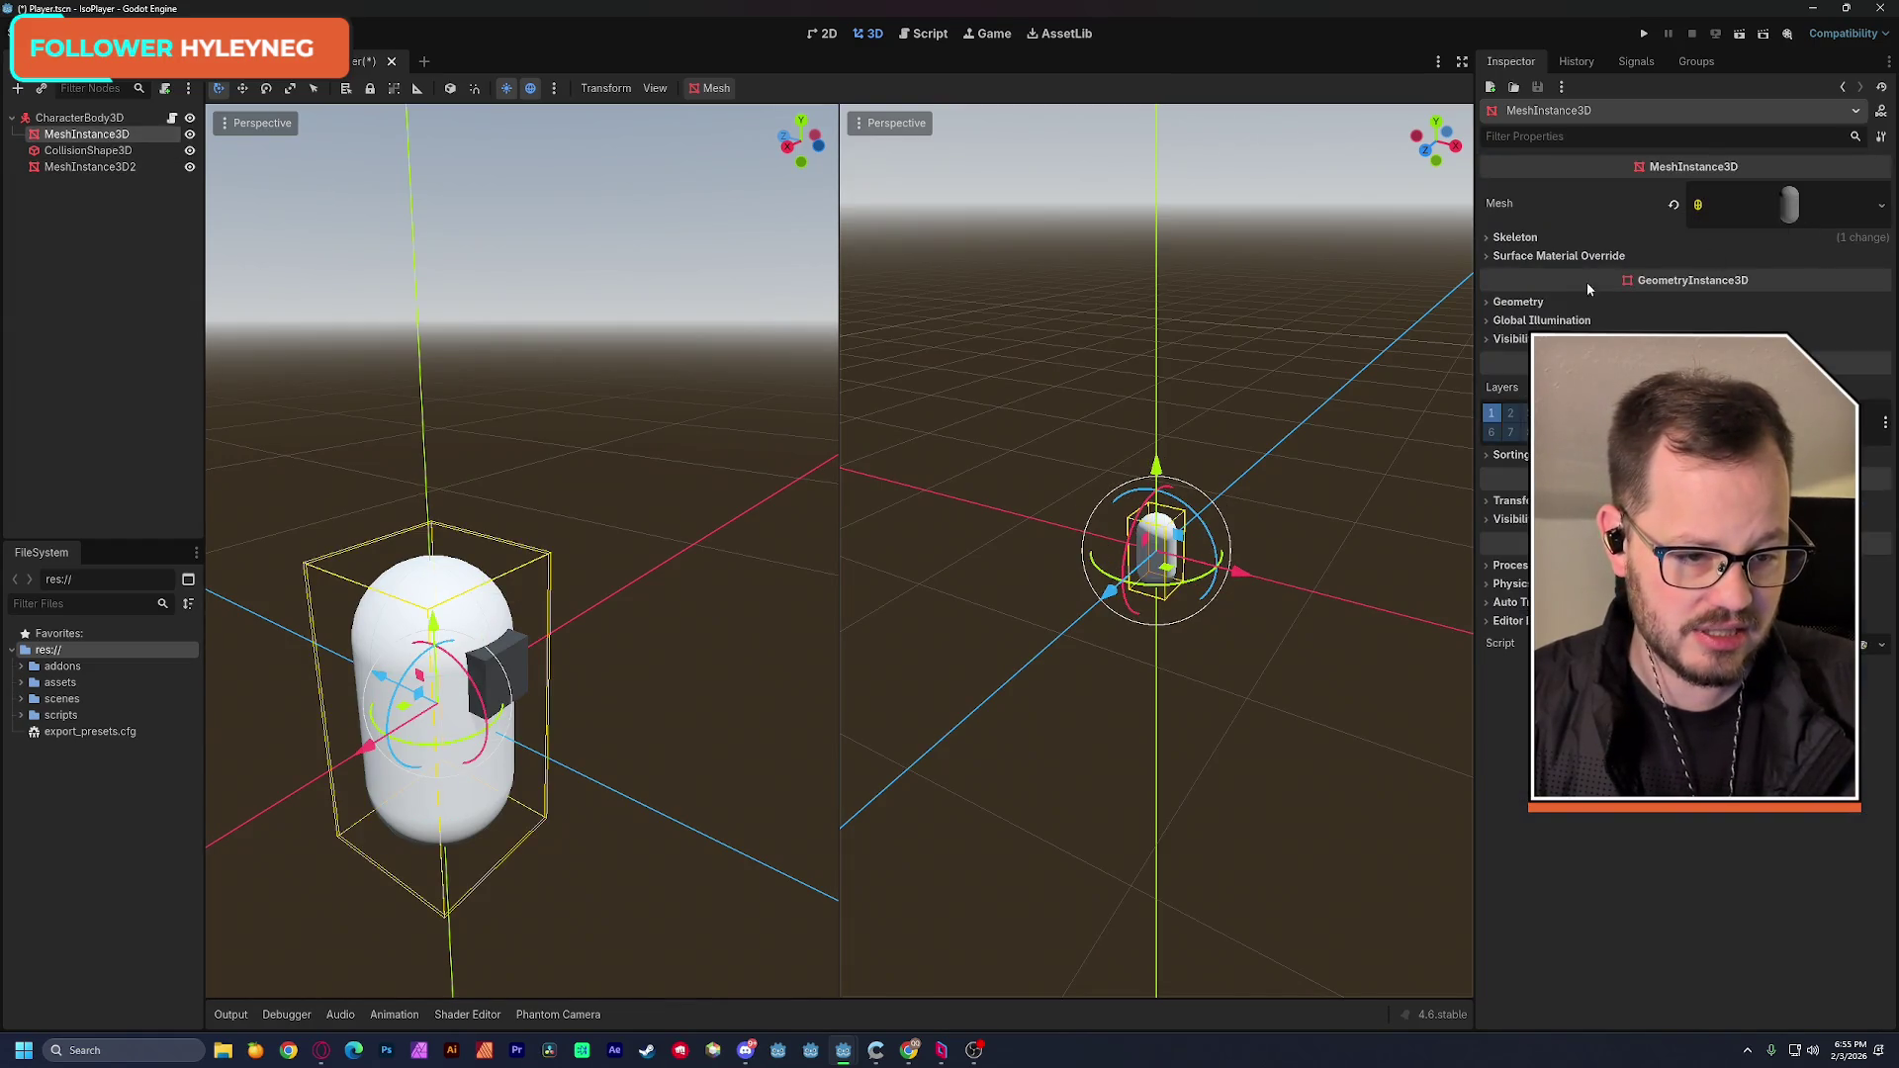
pyautogui.click(1524, 302)
pyautogui.click(1881, 322)
pyautogui.click(1810, 343)
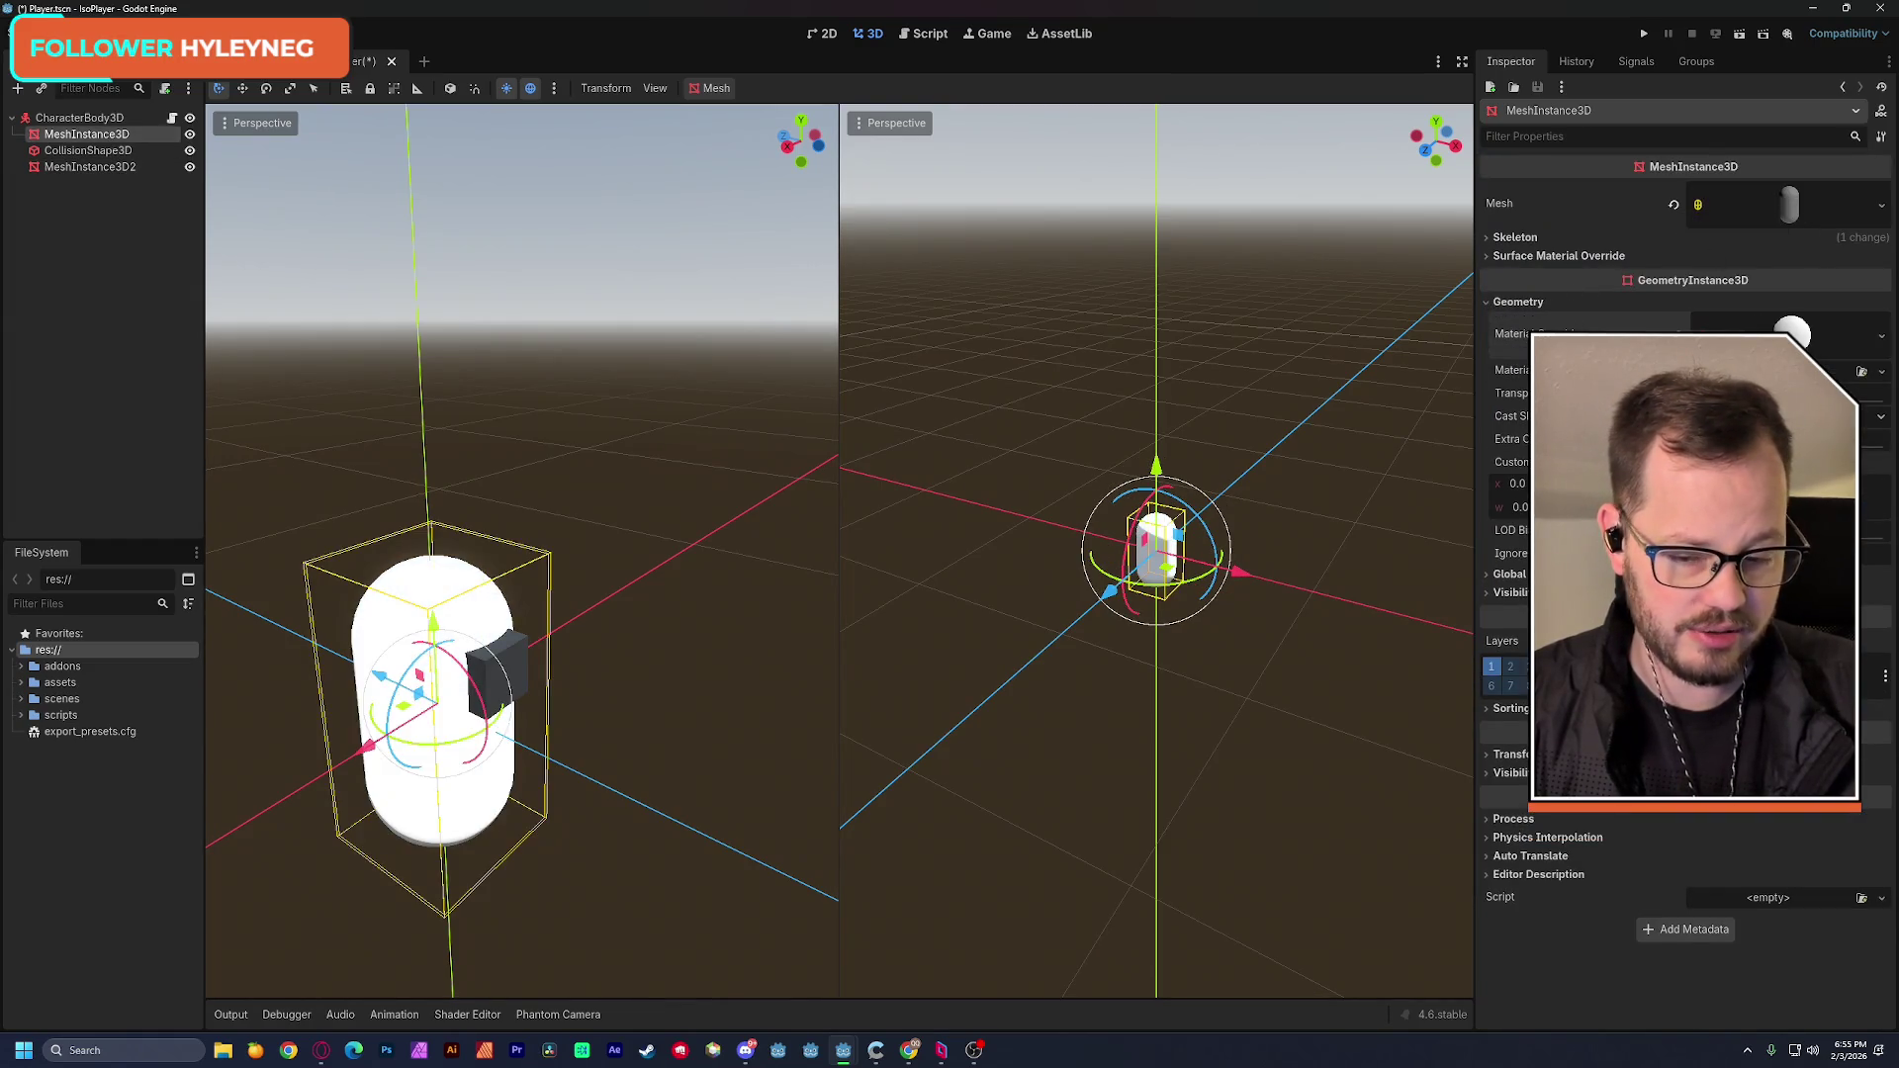
pyautogui.click(1780, 333)
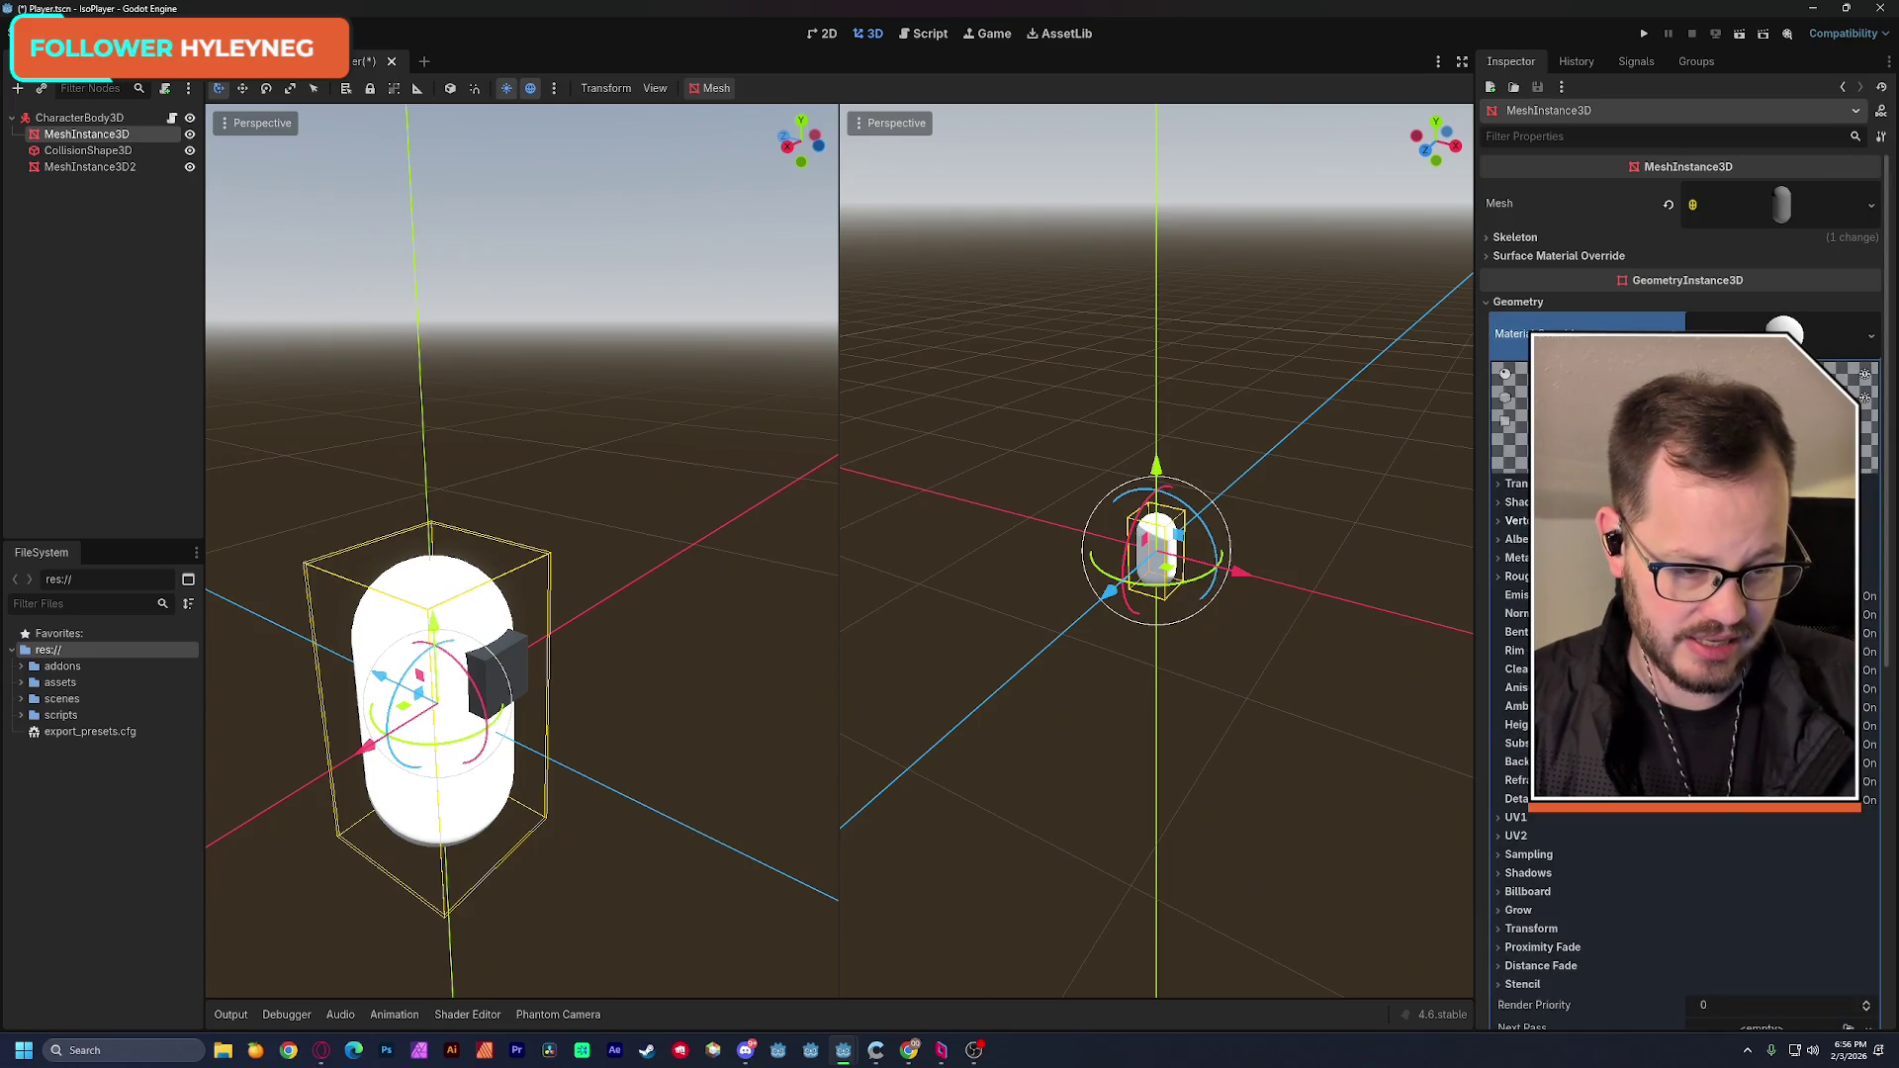
pyautogui.click(1515, 539)
pyautogui.click(1867, 560)
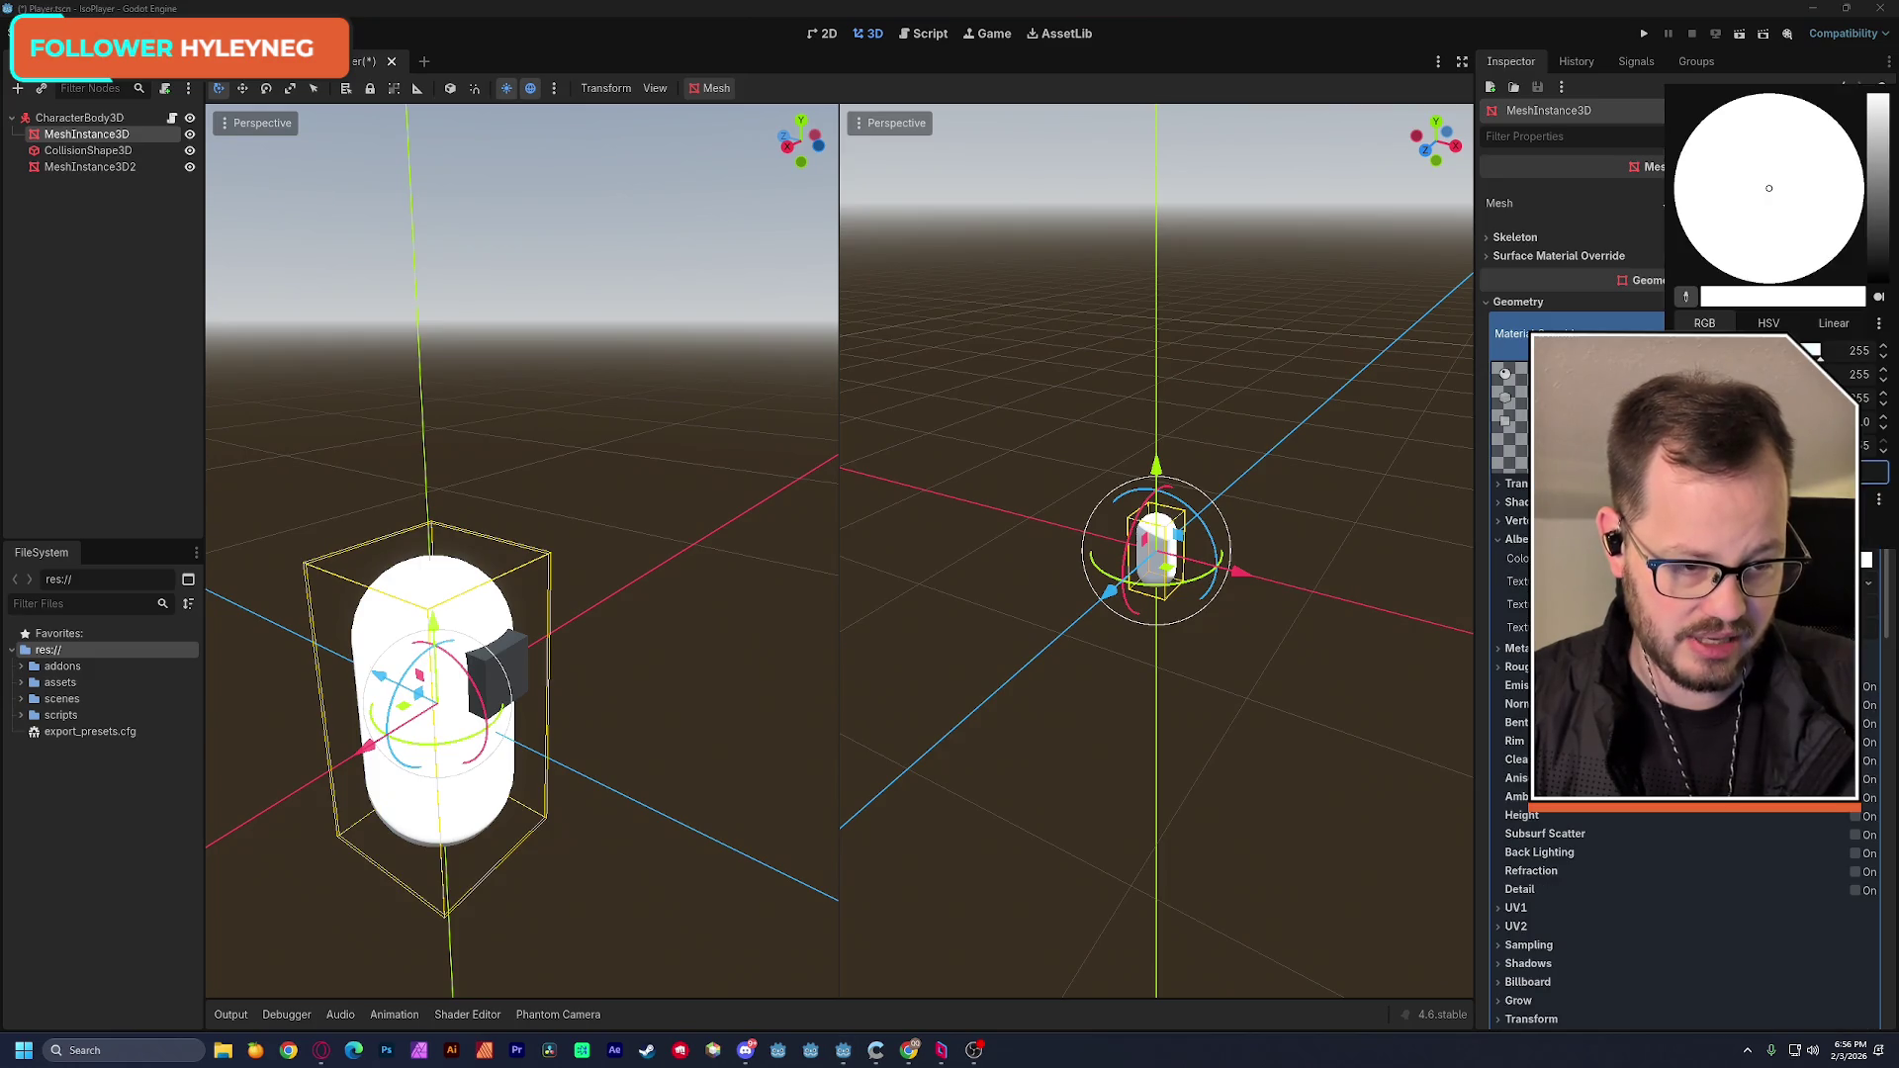
pyautogui.moveTo(1876, 99)
pyautogui.mouseDown()
pyautogui.moveTo(1876, 164)
pyautogui.moveTo(1805, 273)
pyautogui.moveTo(1863, 195)
pyautogui.moveTo(1851, 235)
pyautogui.mouseUp()
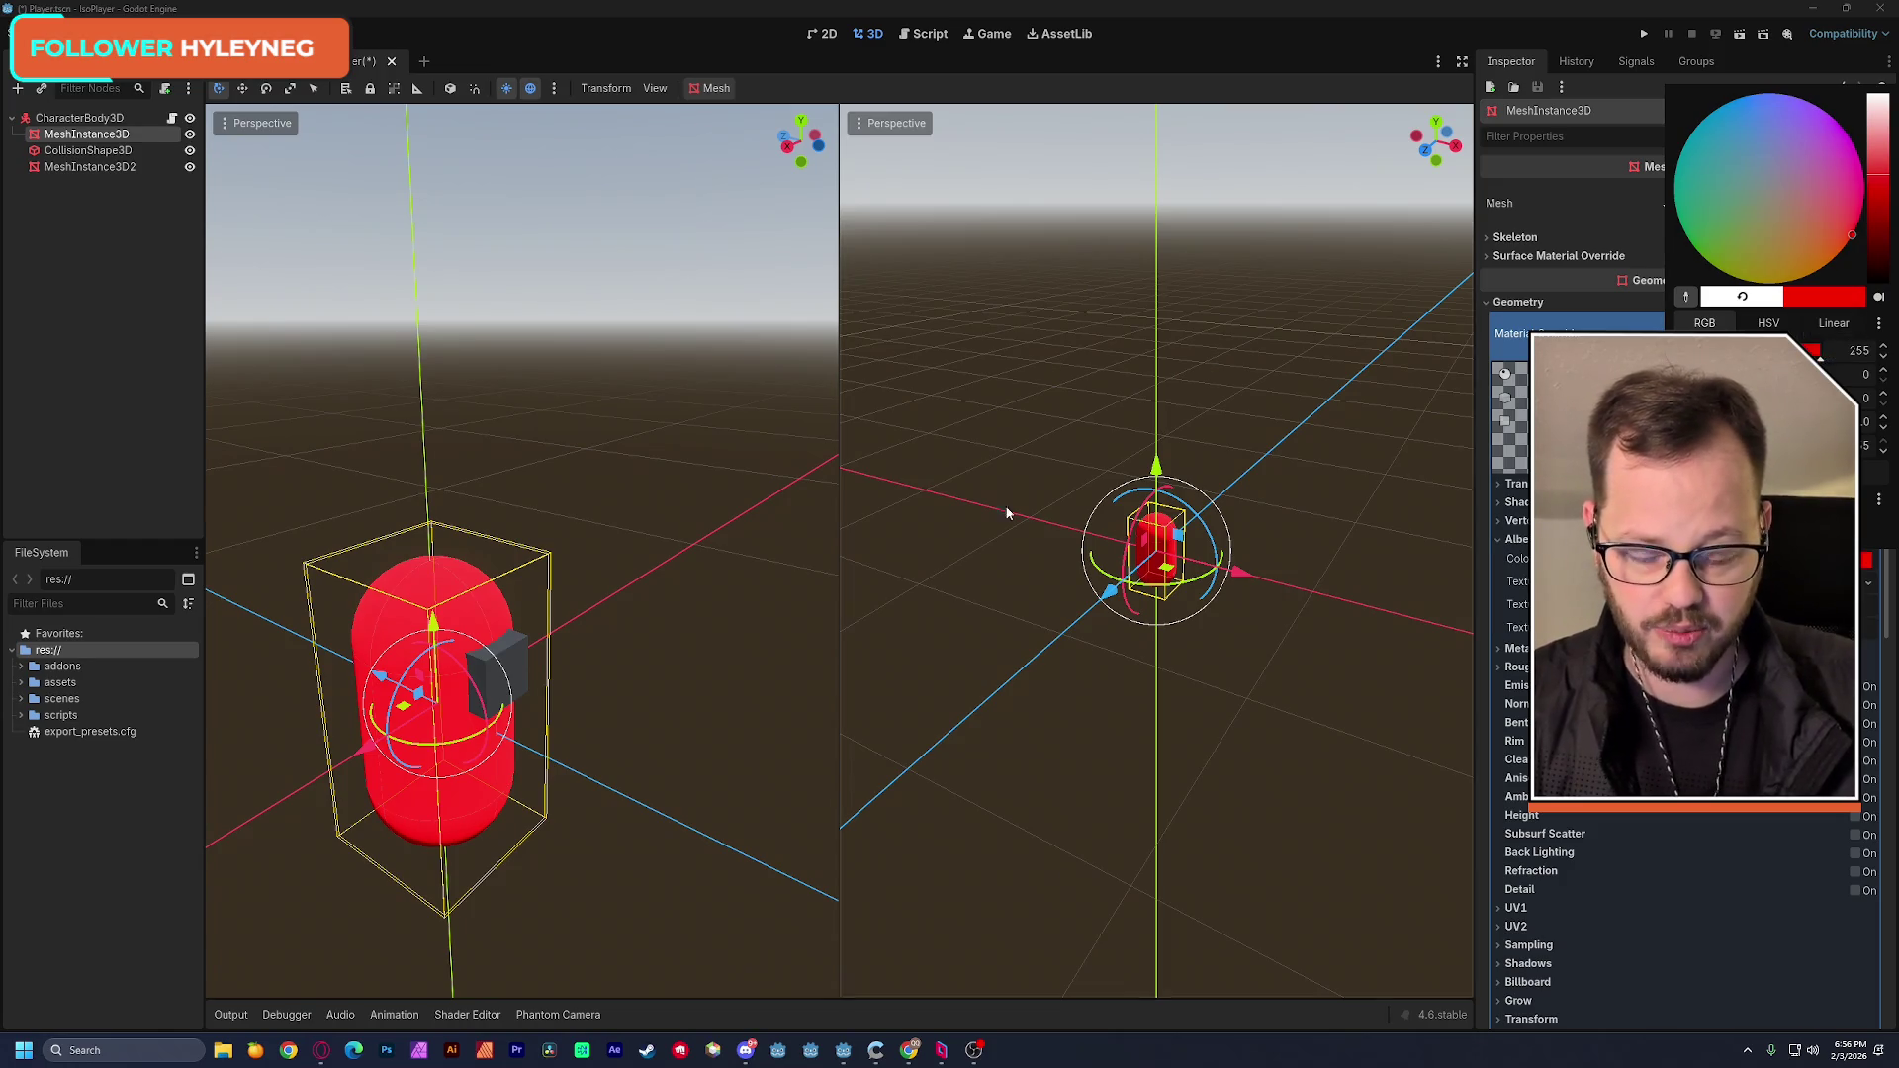
pyautogui.click(498, 644)
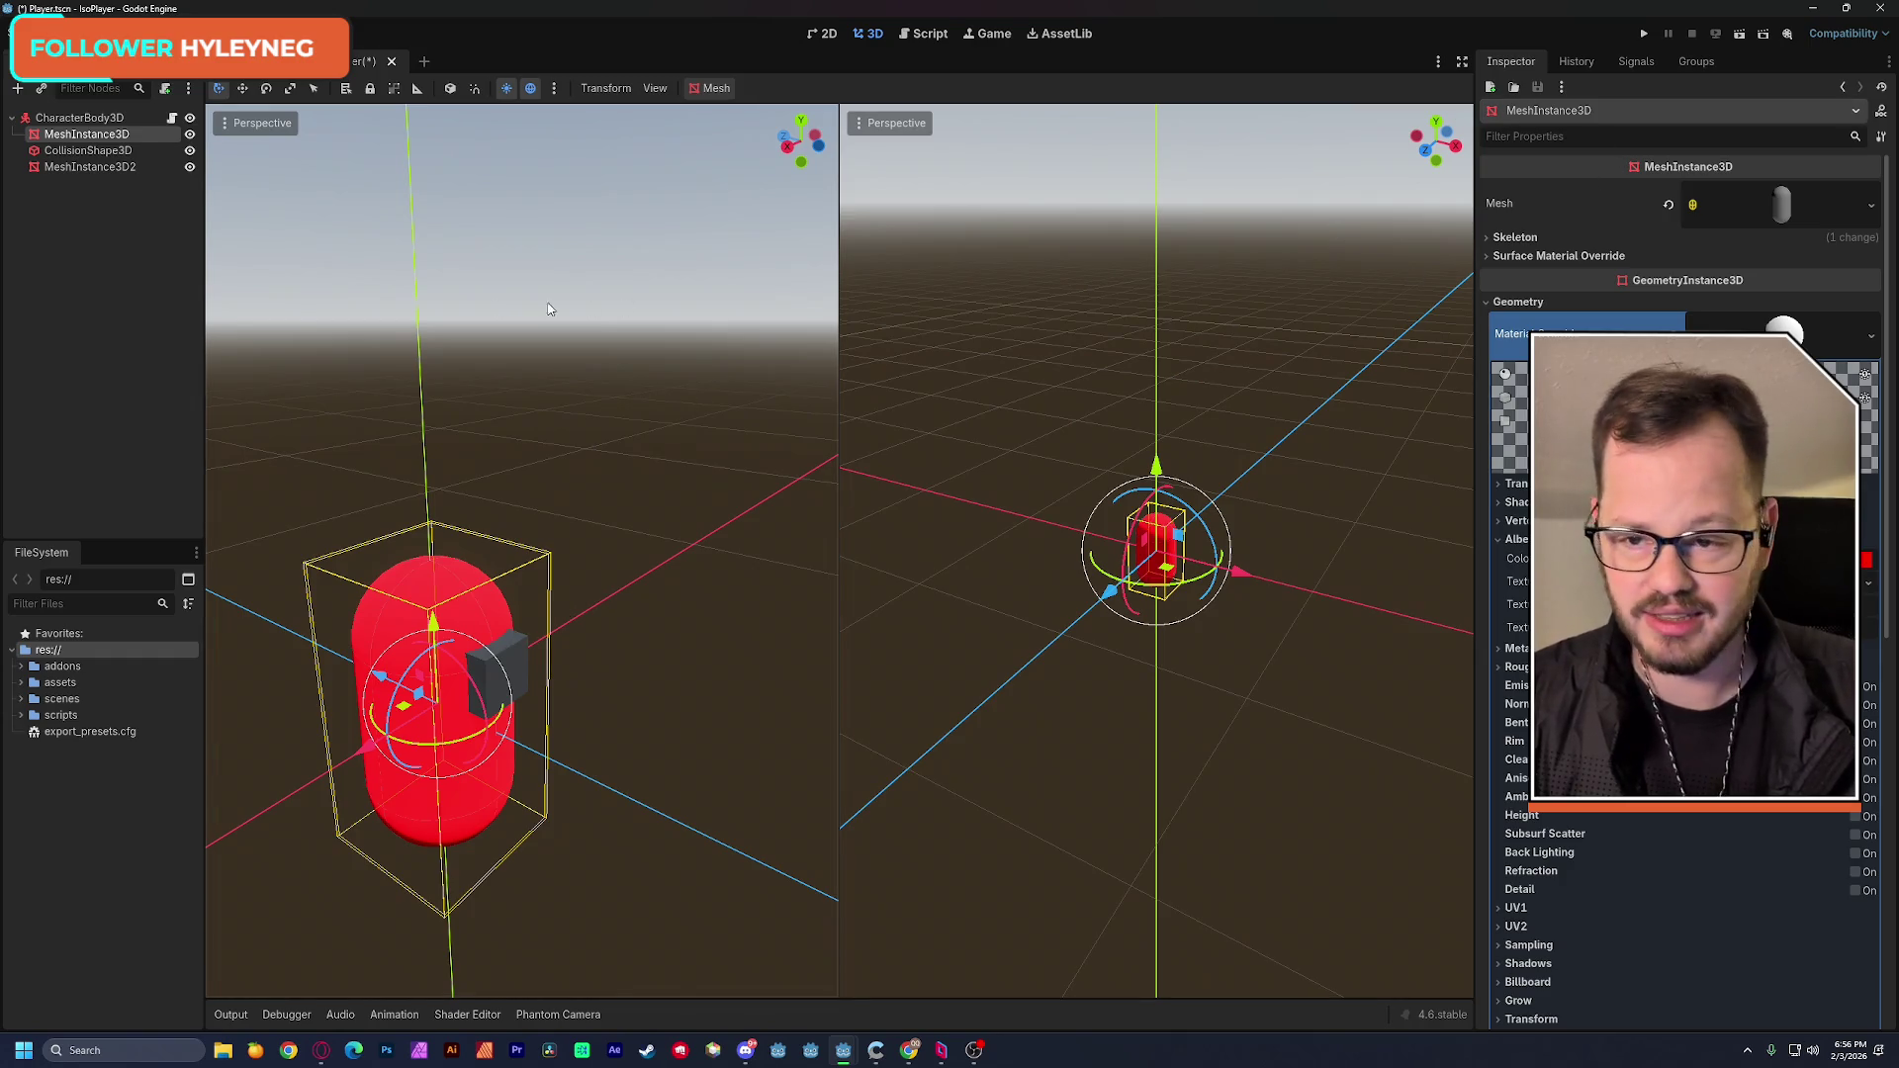
pyautogui.click(133, 307)
pyautogui.hotkey('ctrl', 's')
# Switch to the Scene_Main tab and run the current scene.
pyautogui.click(277, 62)
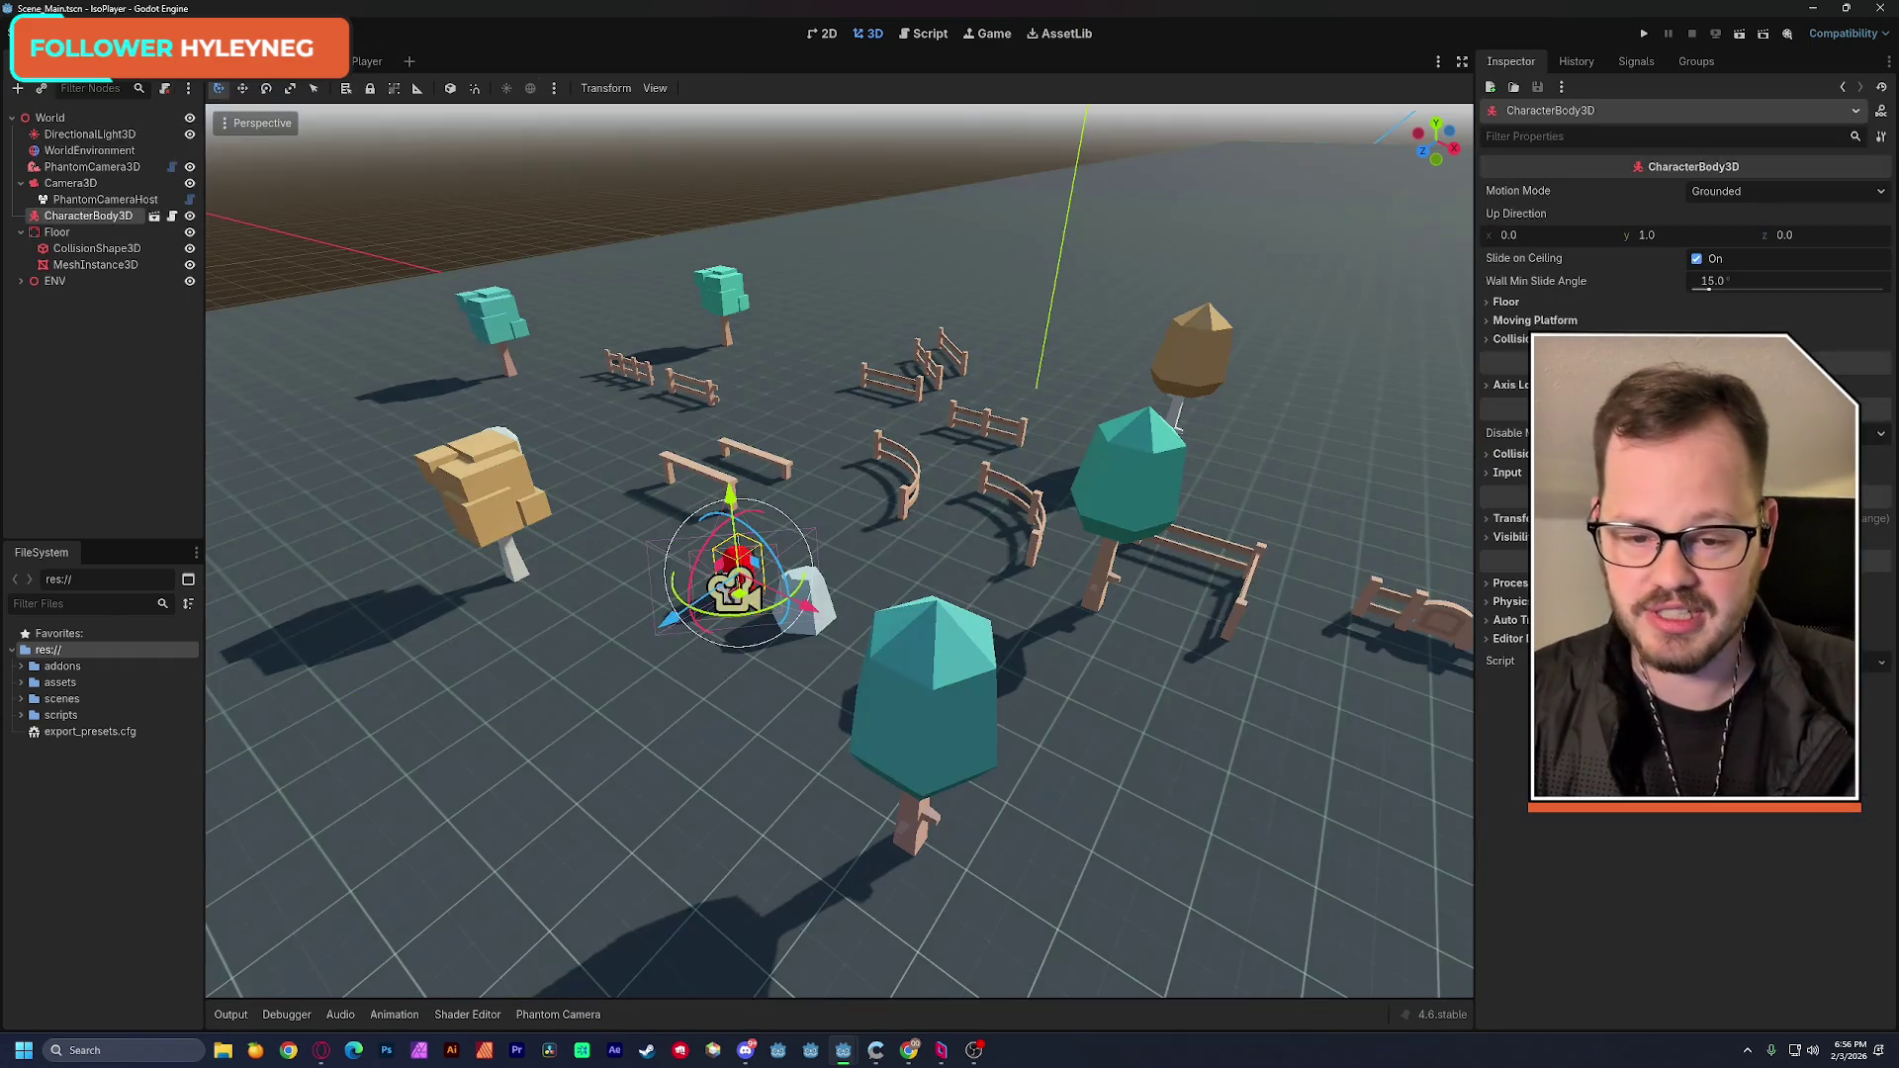
pyautogui.moveTo(890, 554); pyautogui.dragTo(958, 529)
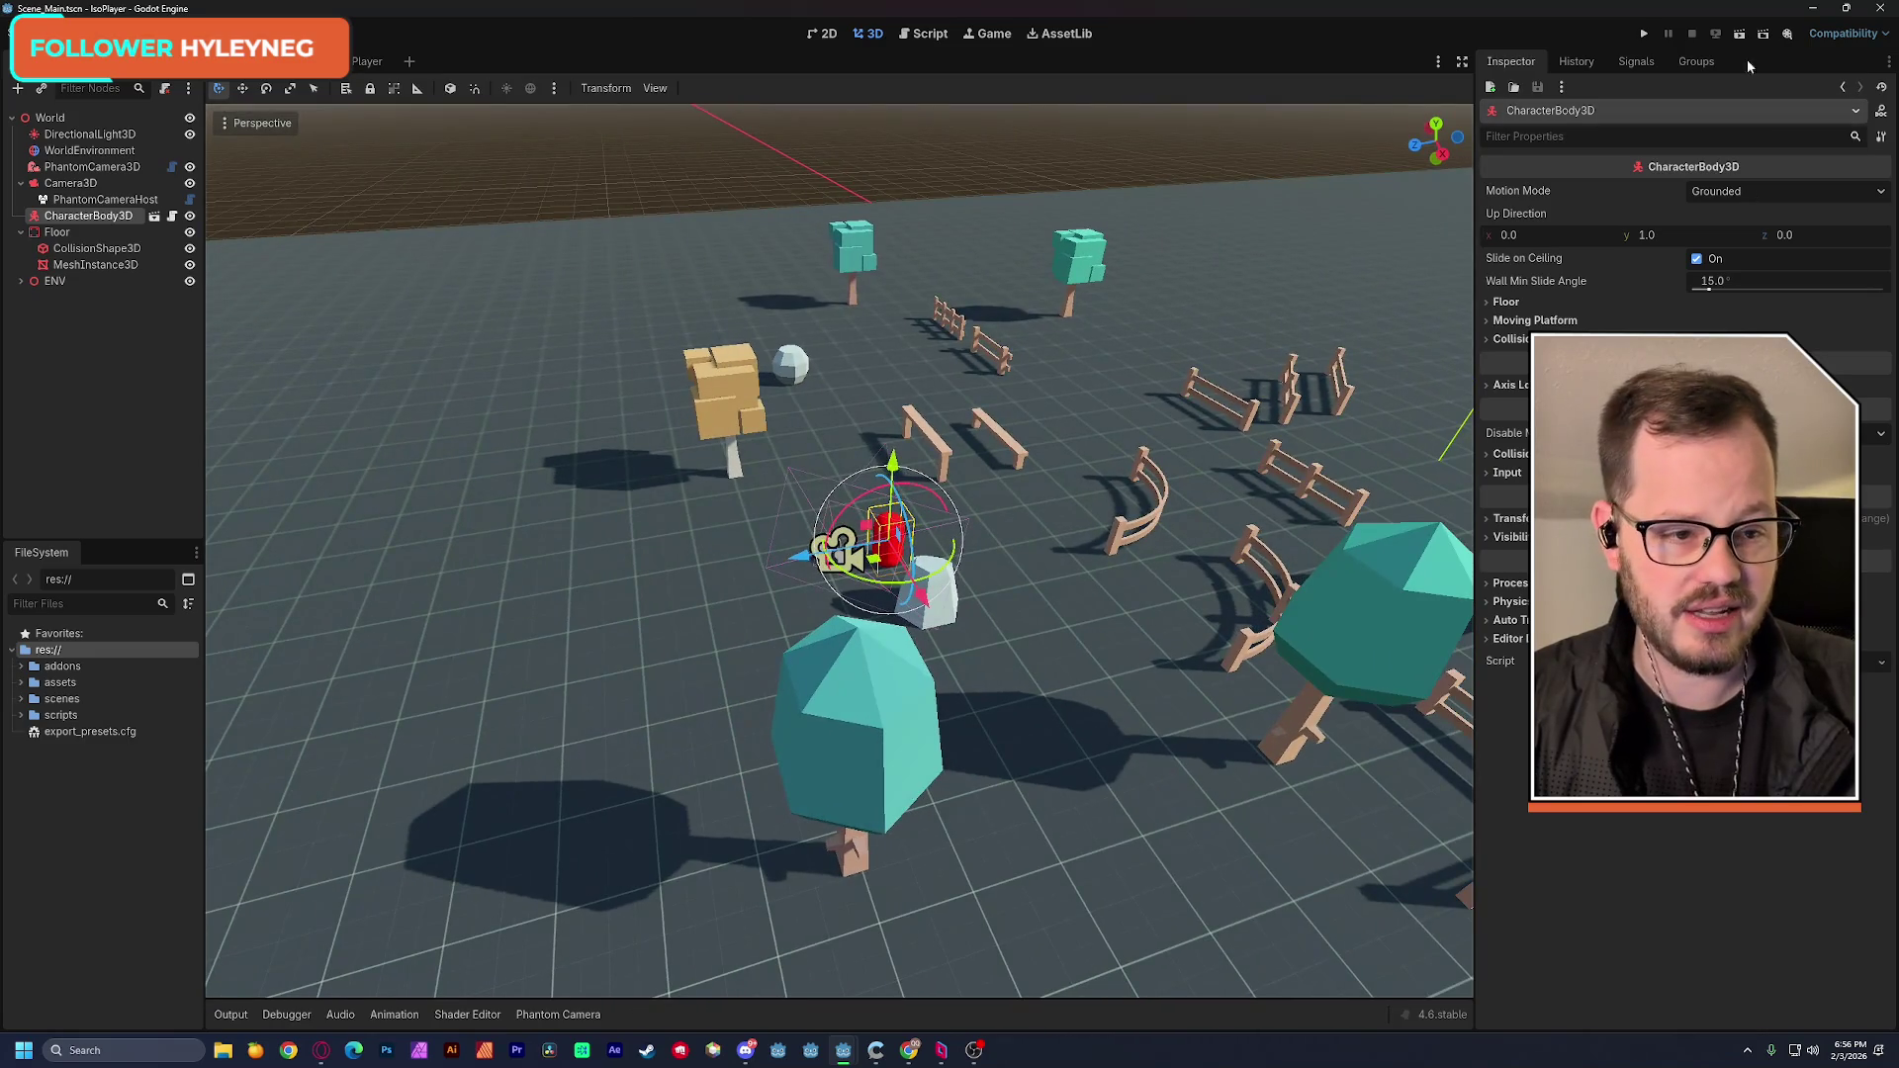
pyautogui.click(1740, 34)
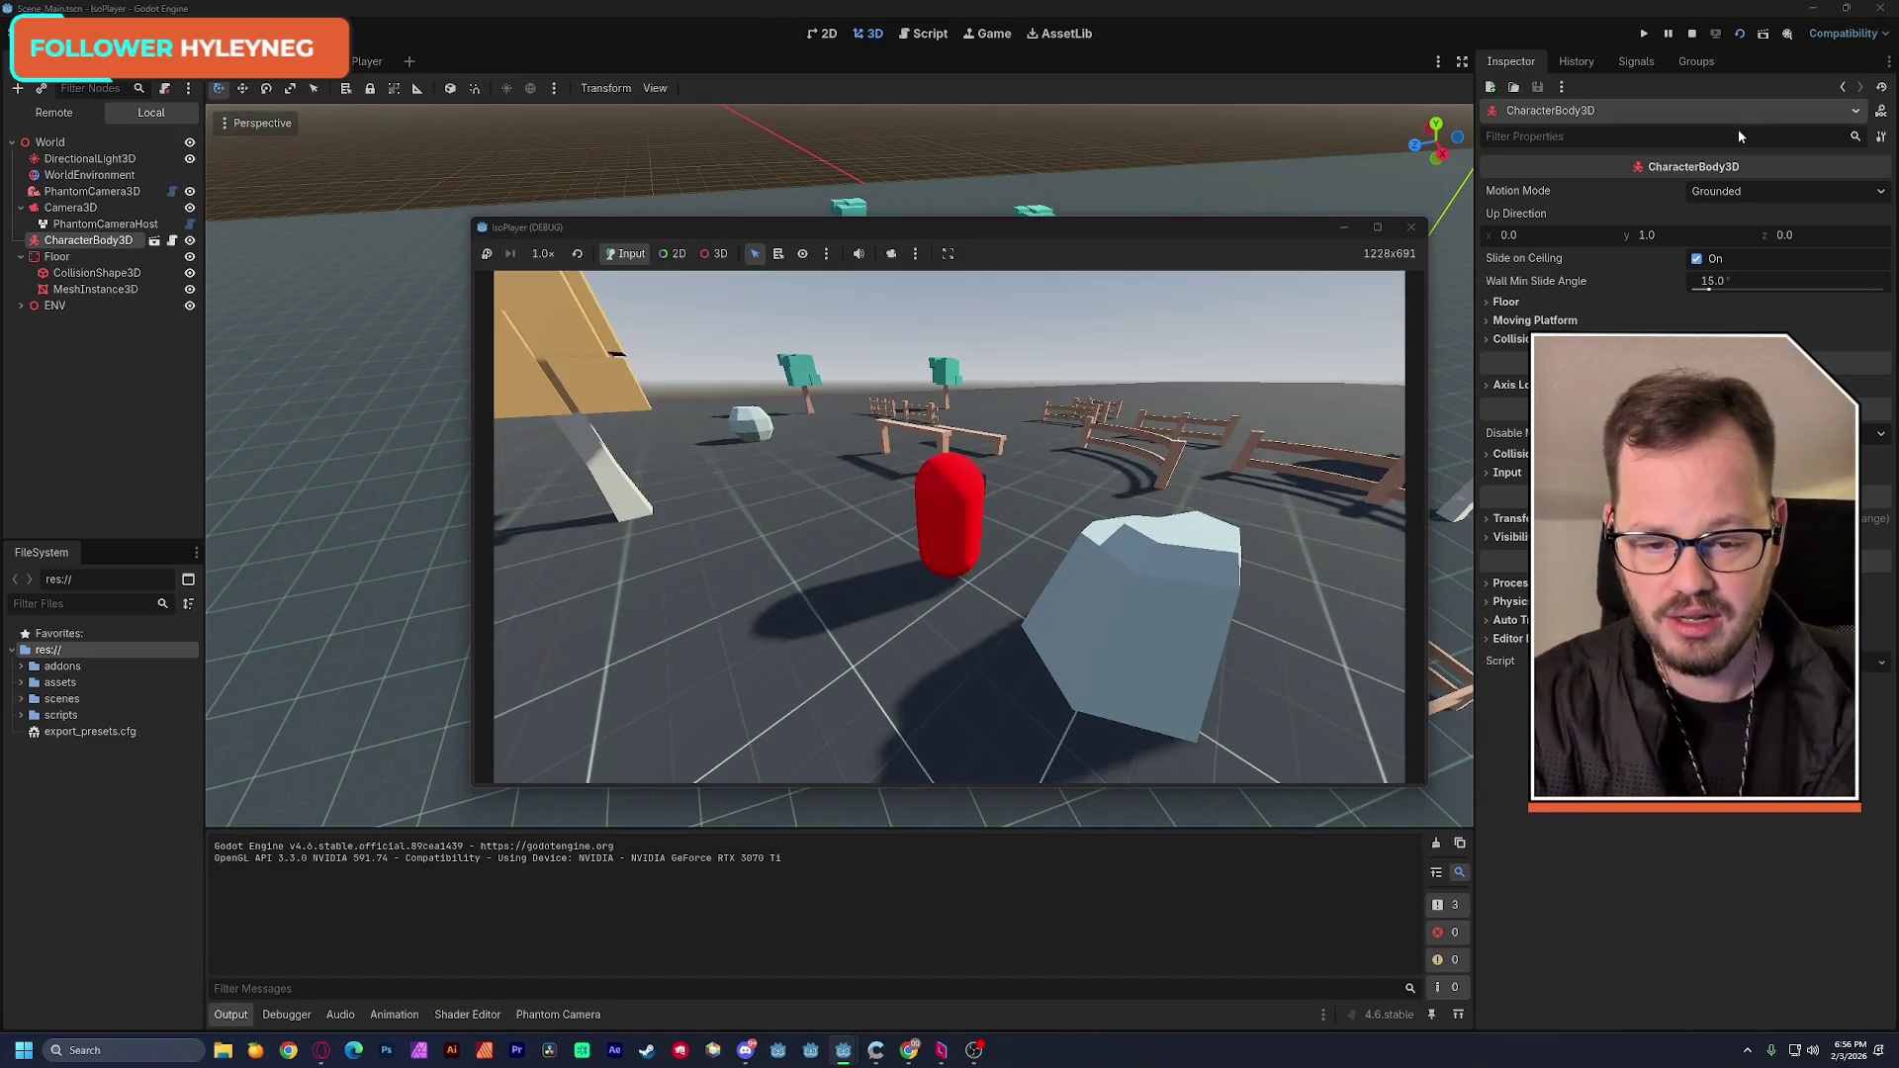
# Walk the red capsule around the level with W, D, A and S, then stop the game.
pyautogui.press('w')
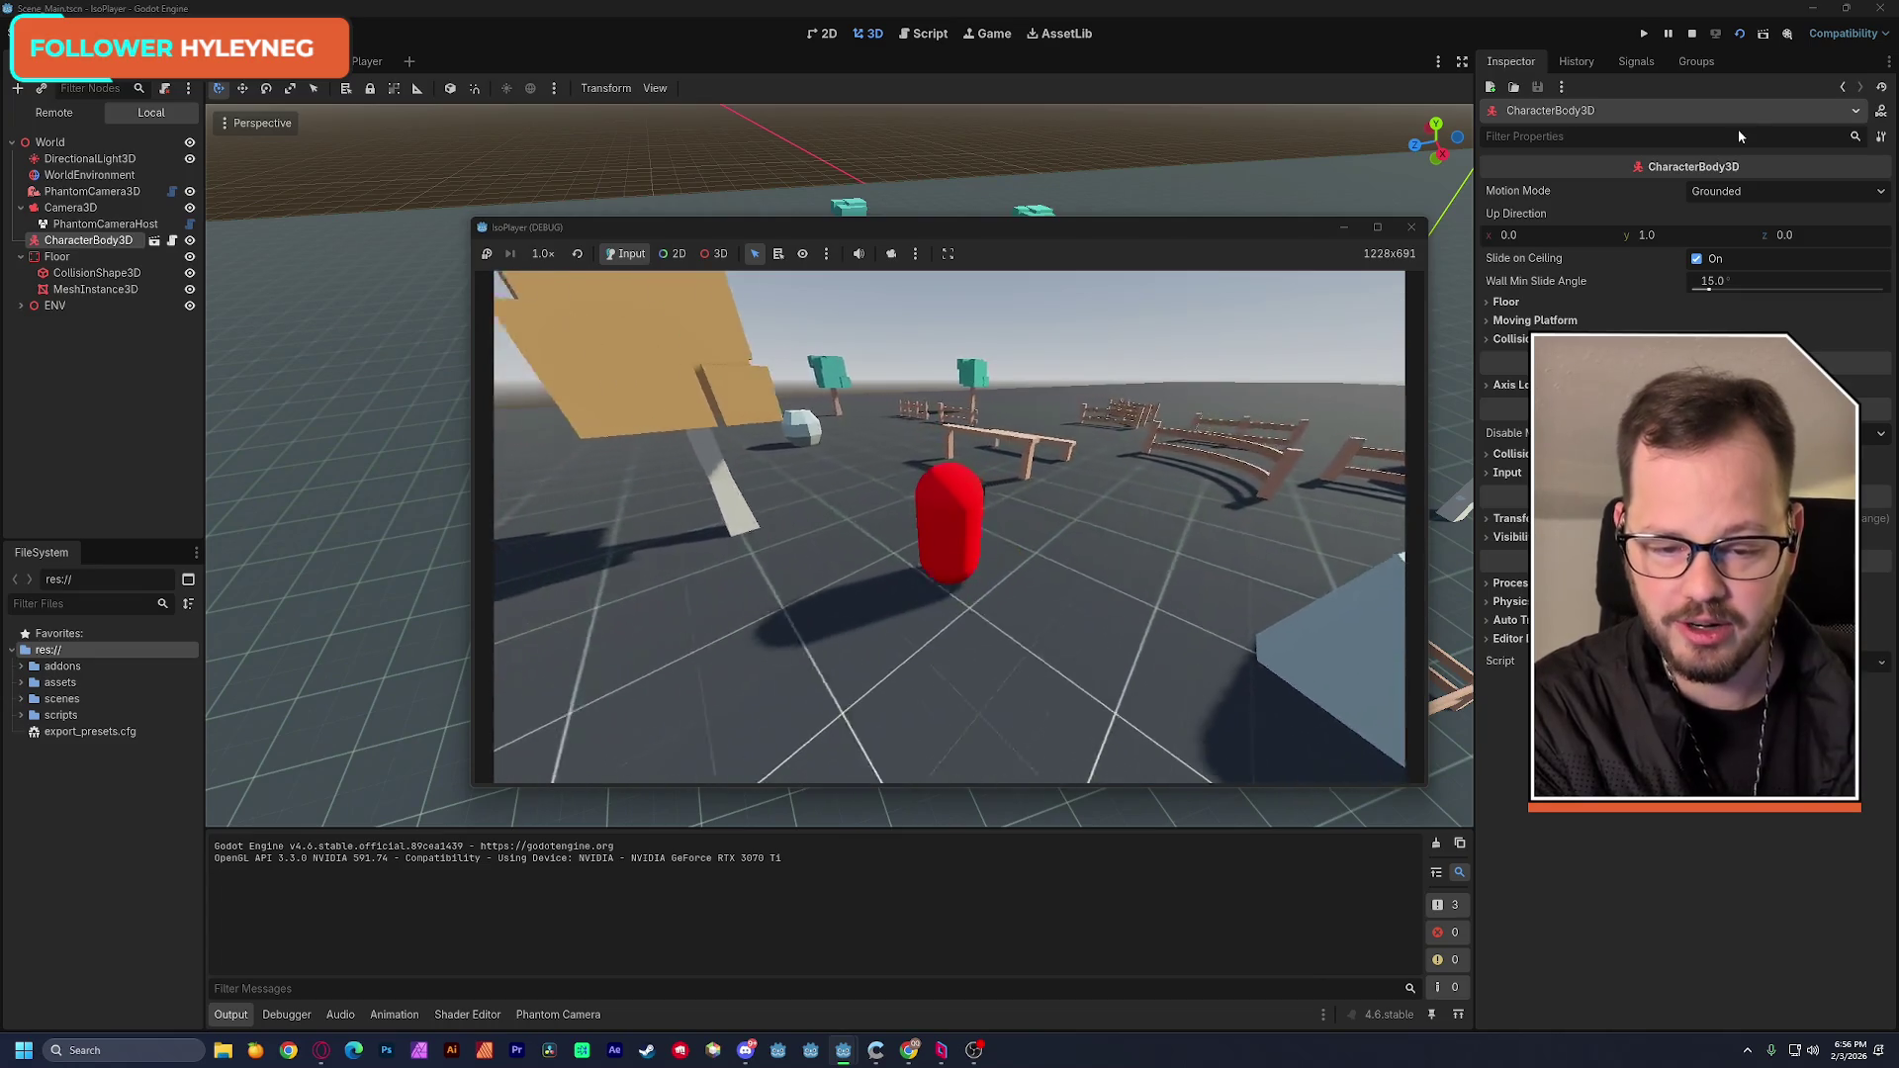
pyautogui.press('d')
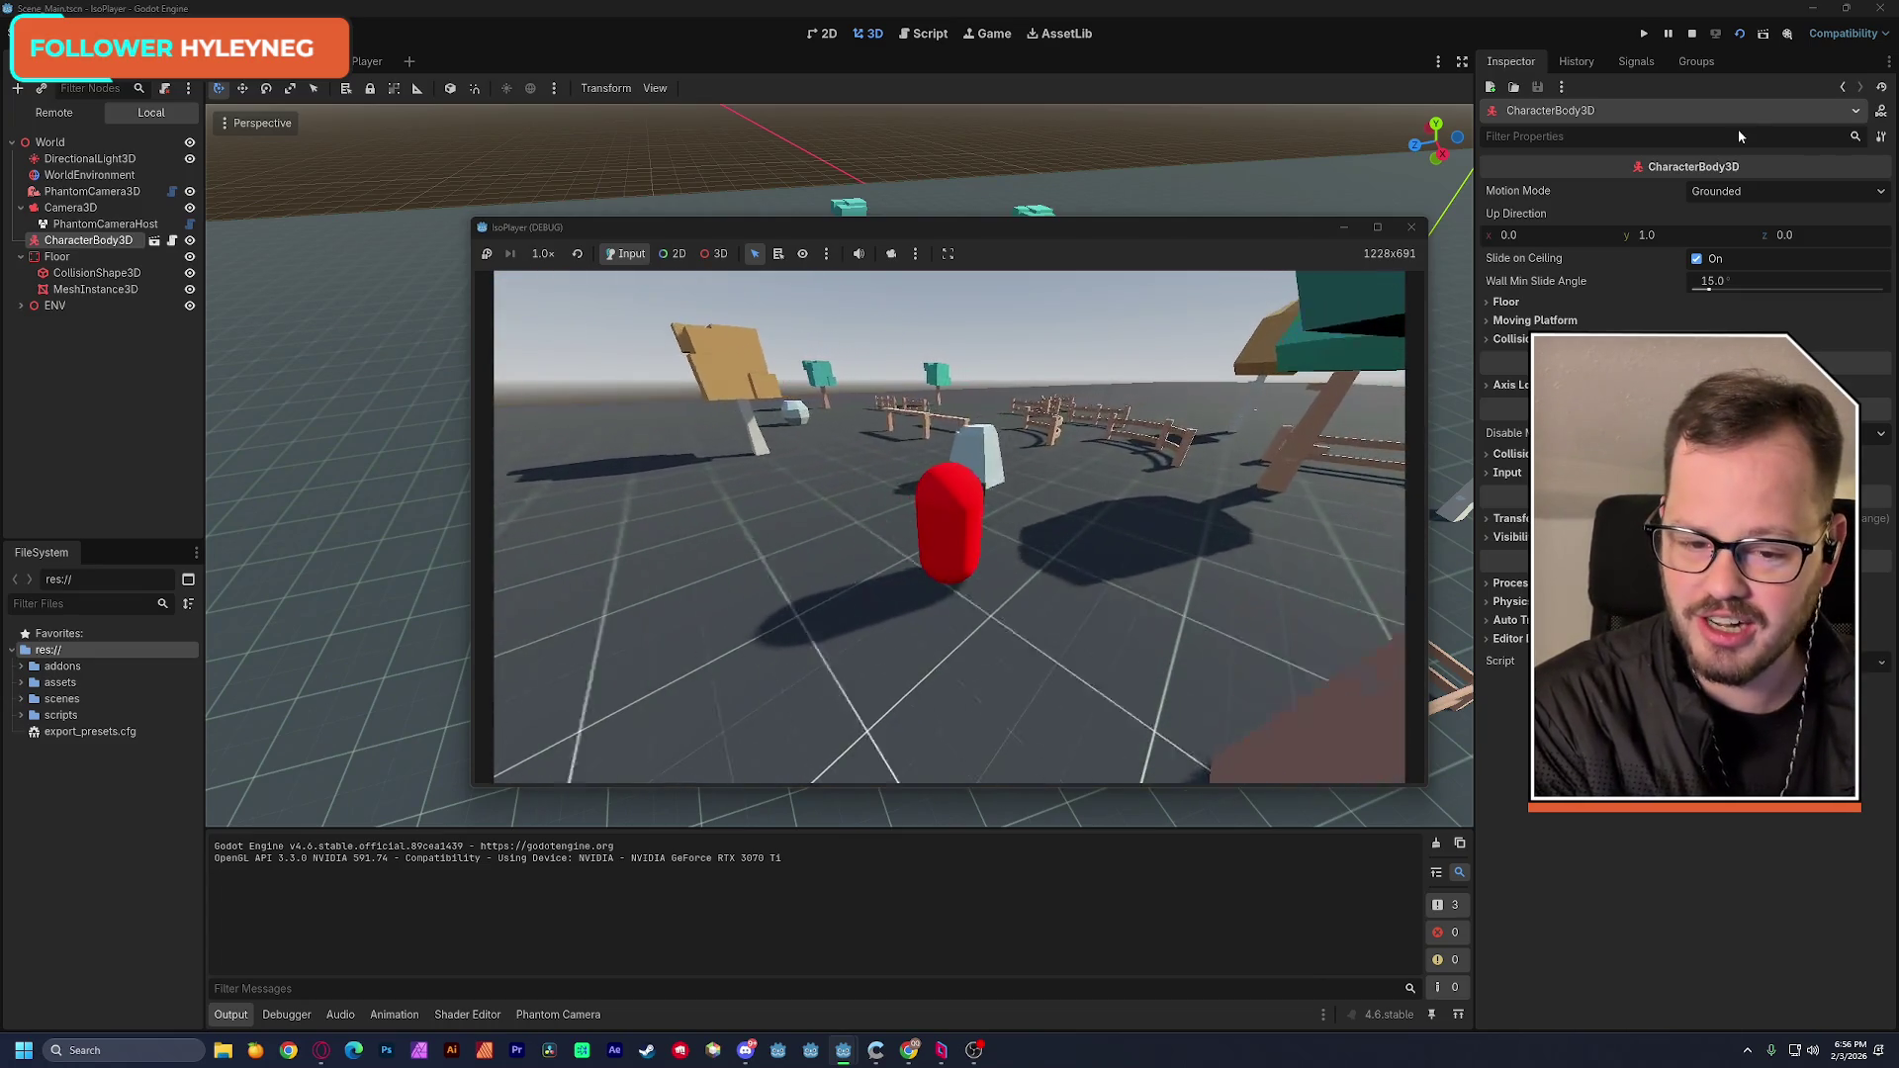
pyautogui.press('a')
pyautogui.press('s')
pyautogui.press('w')
pyautogui.press('d')
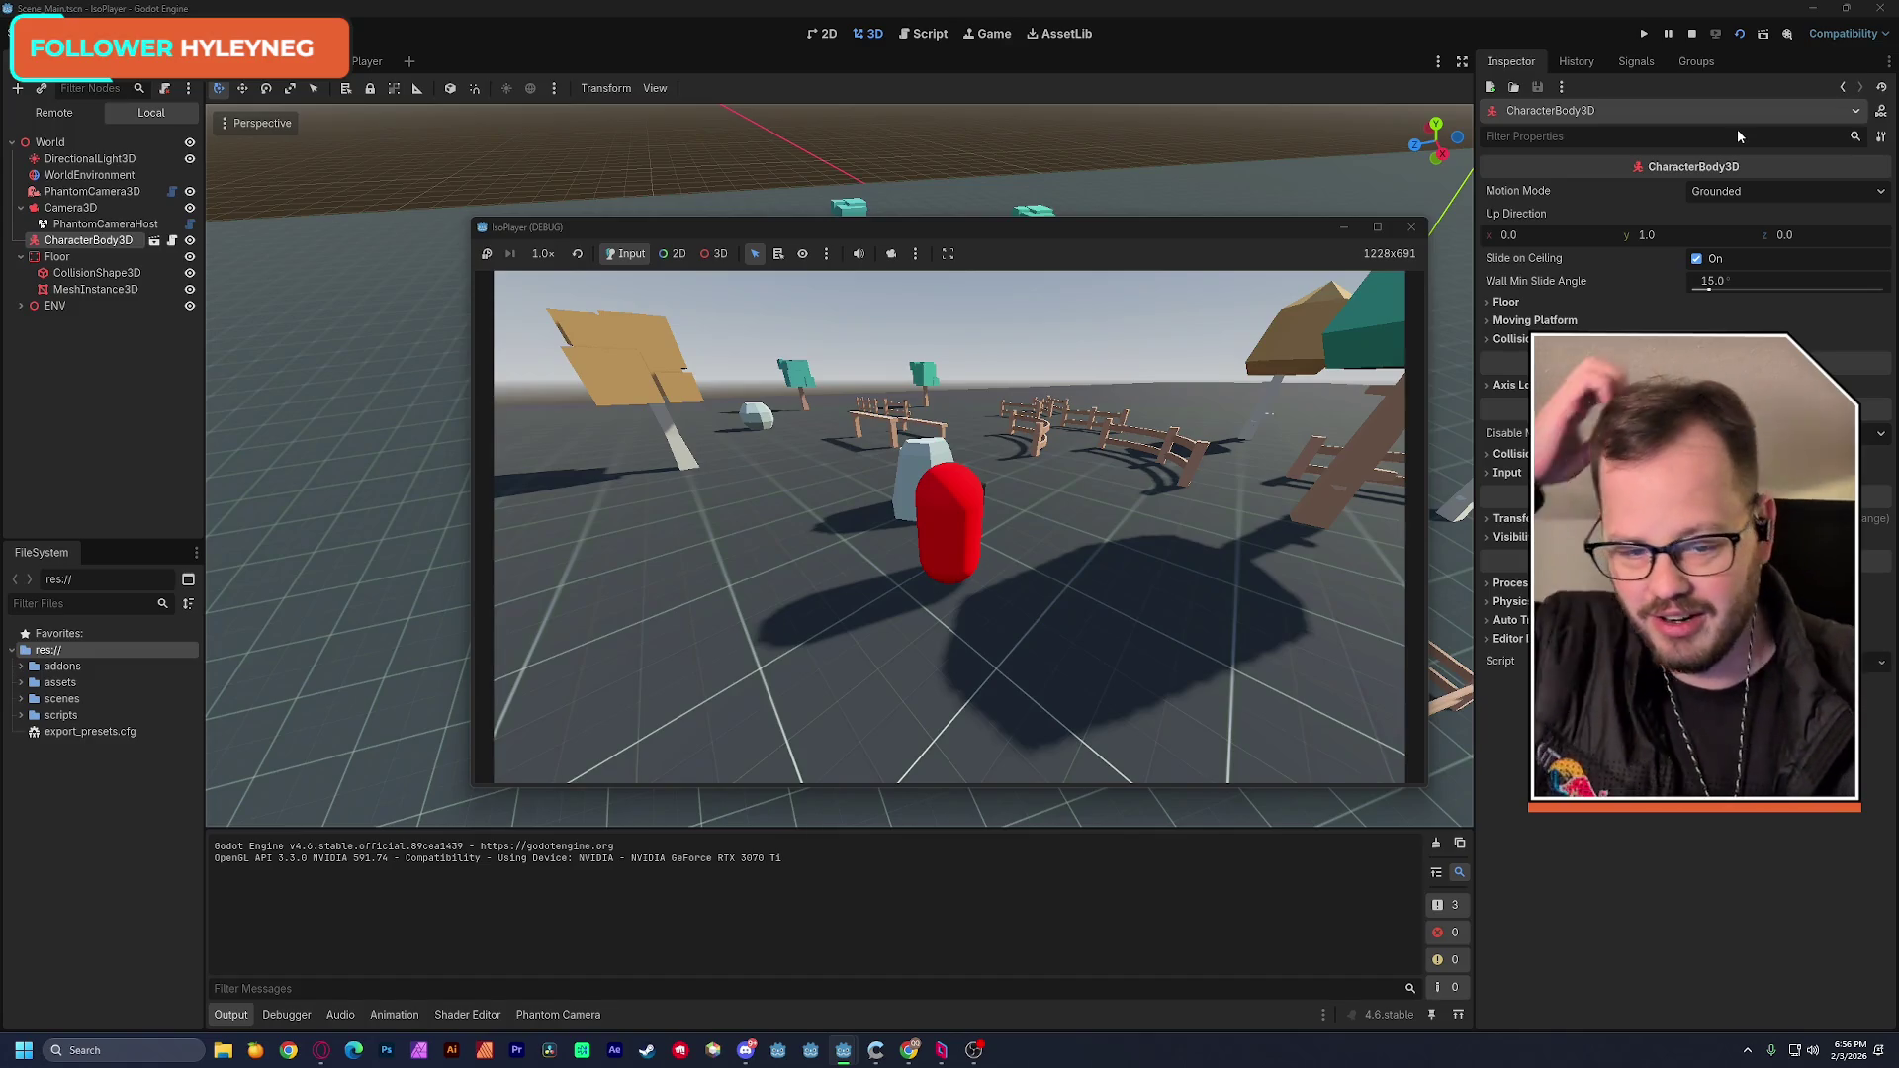
pyautogui.click(1411, 228)
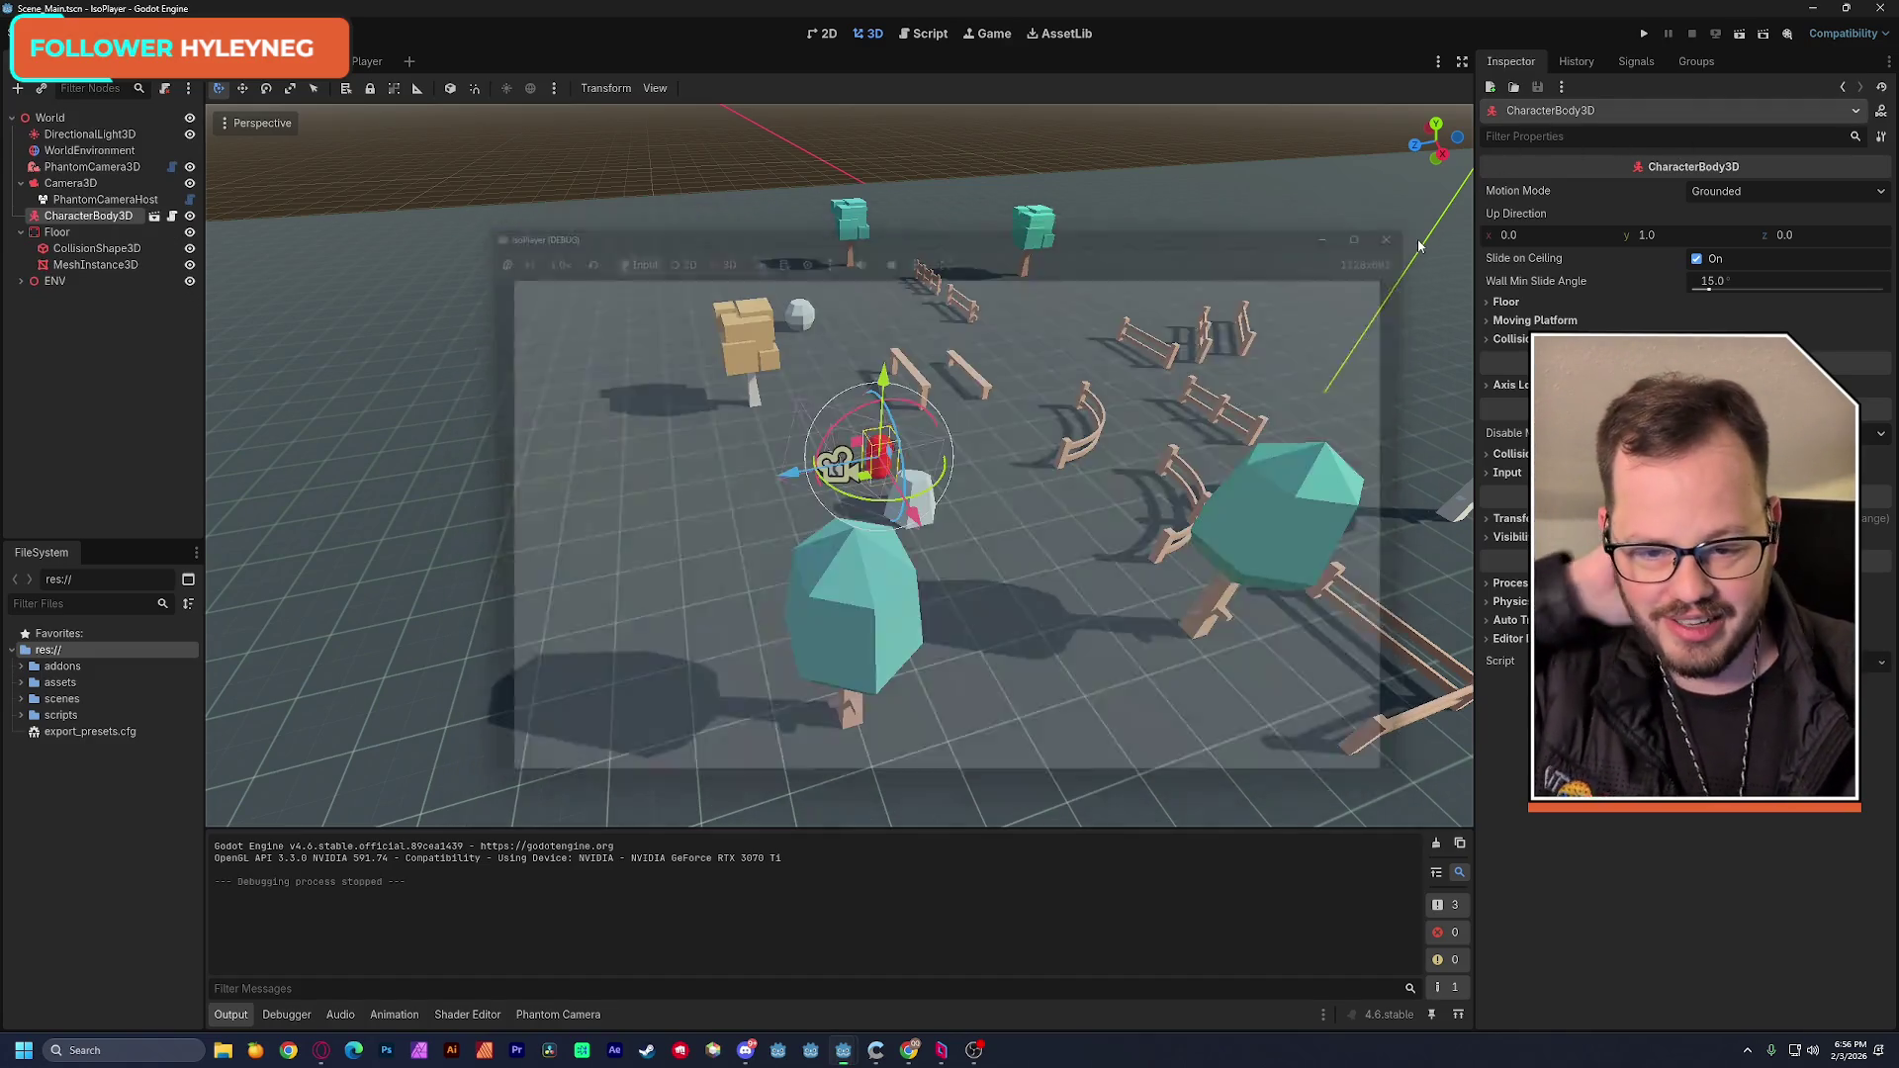
# In Player.tscn, select the small dark box and widen its Size x to 0.15.
pyautogui.press('f')
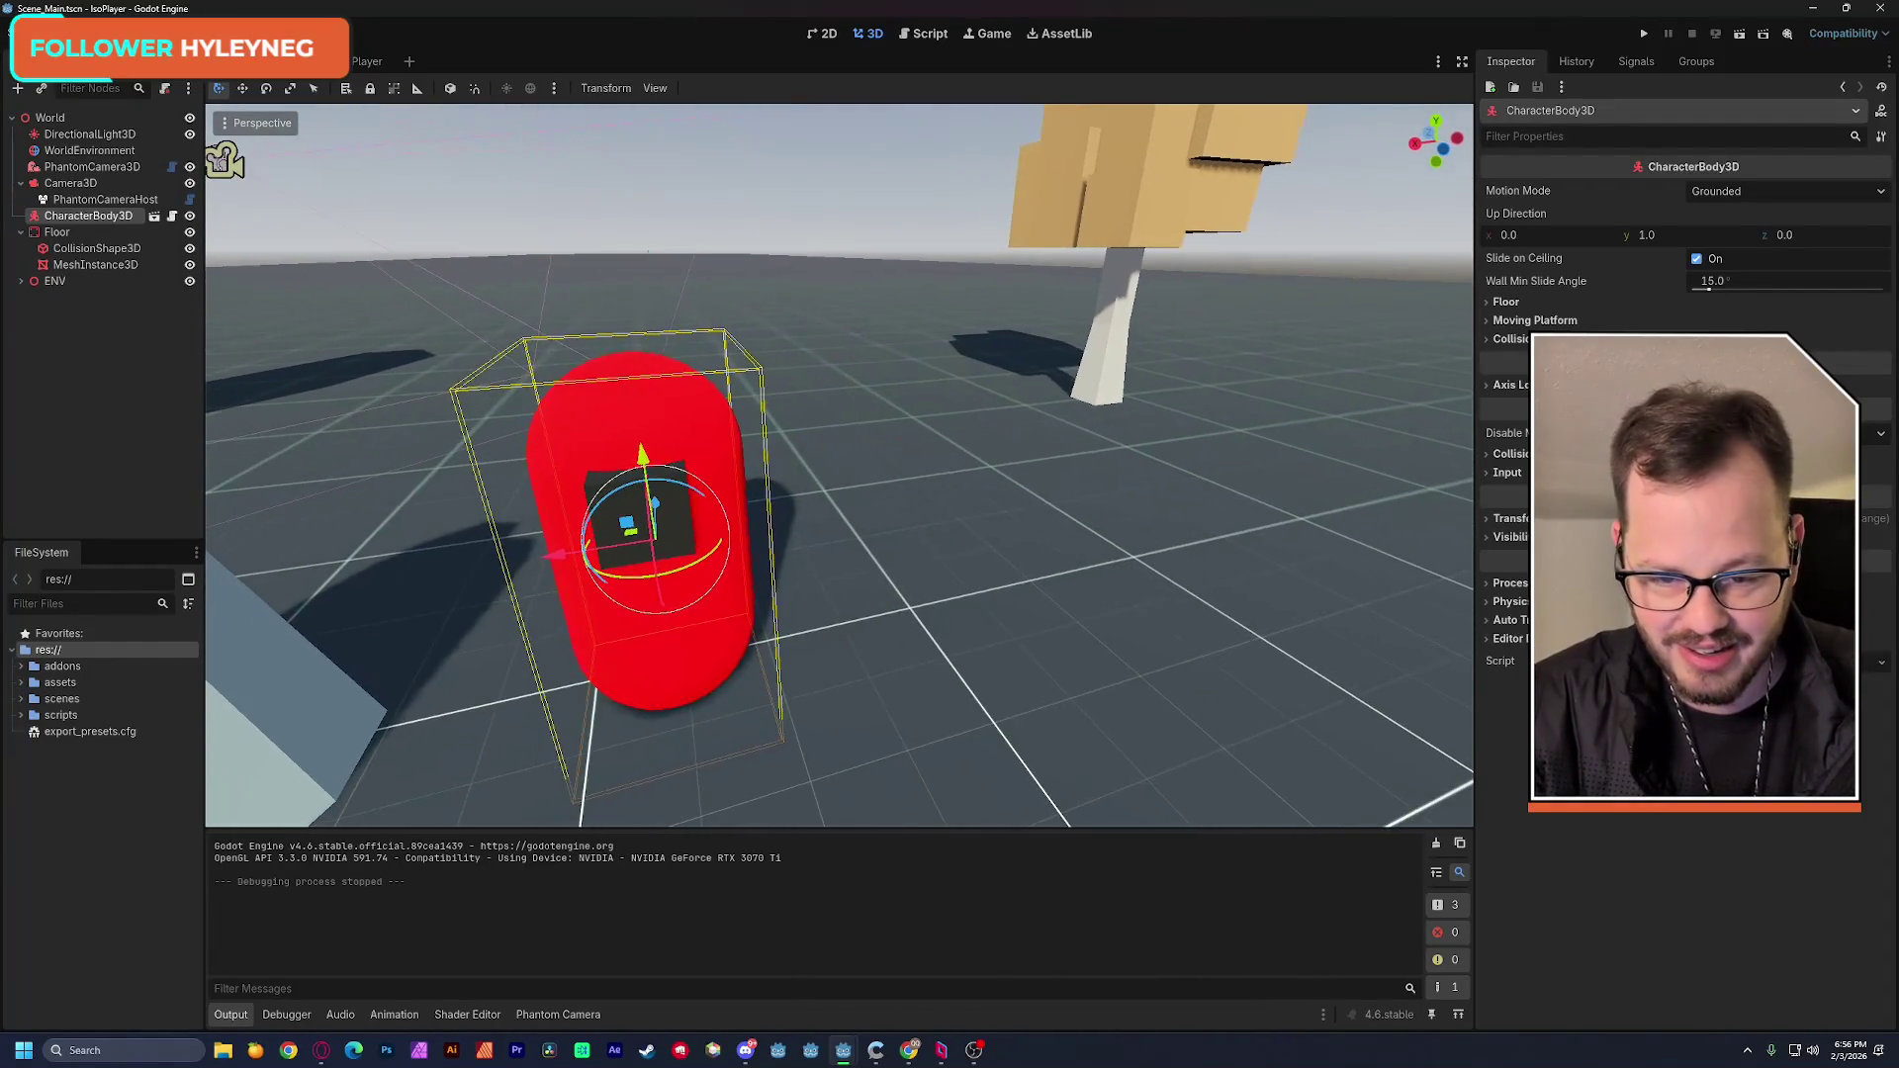
pyautogui.click(367, 62)
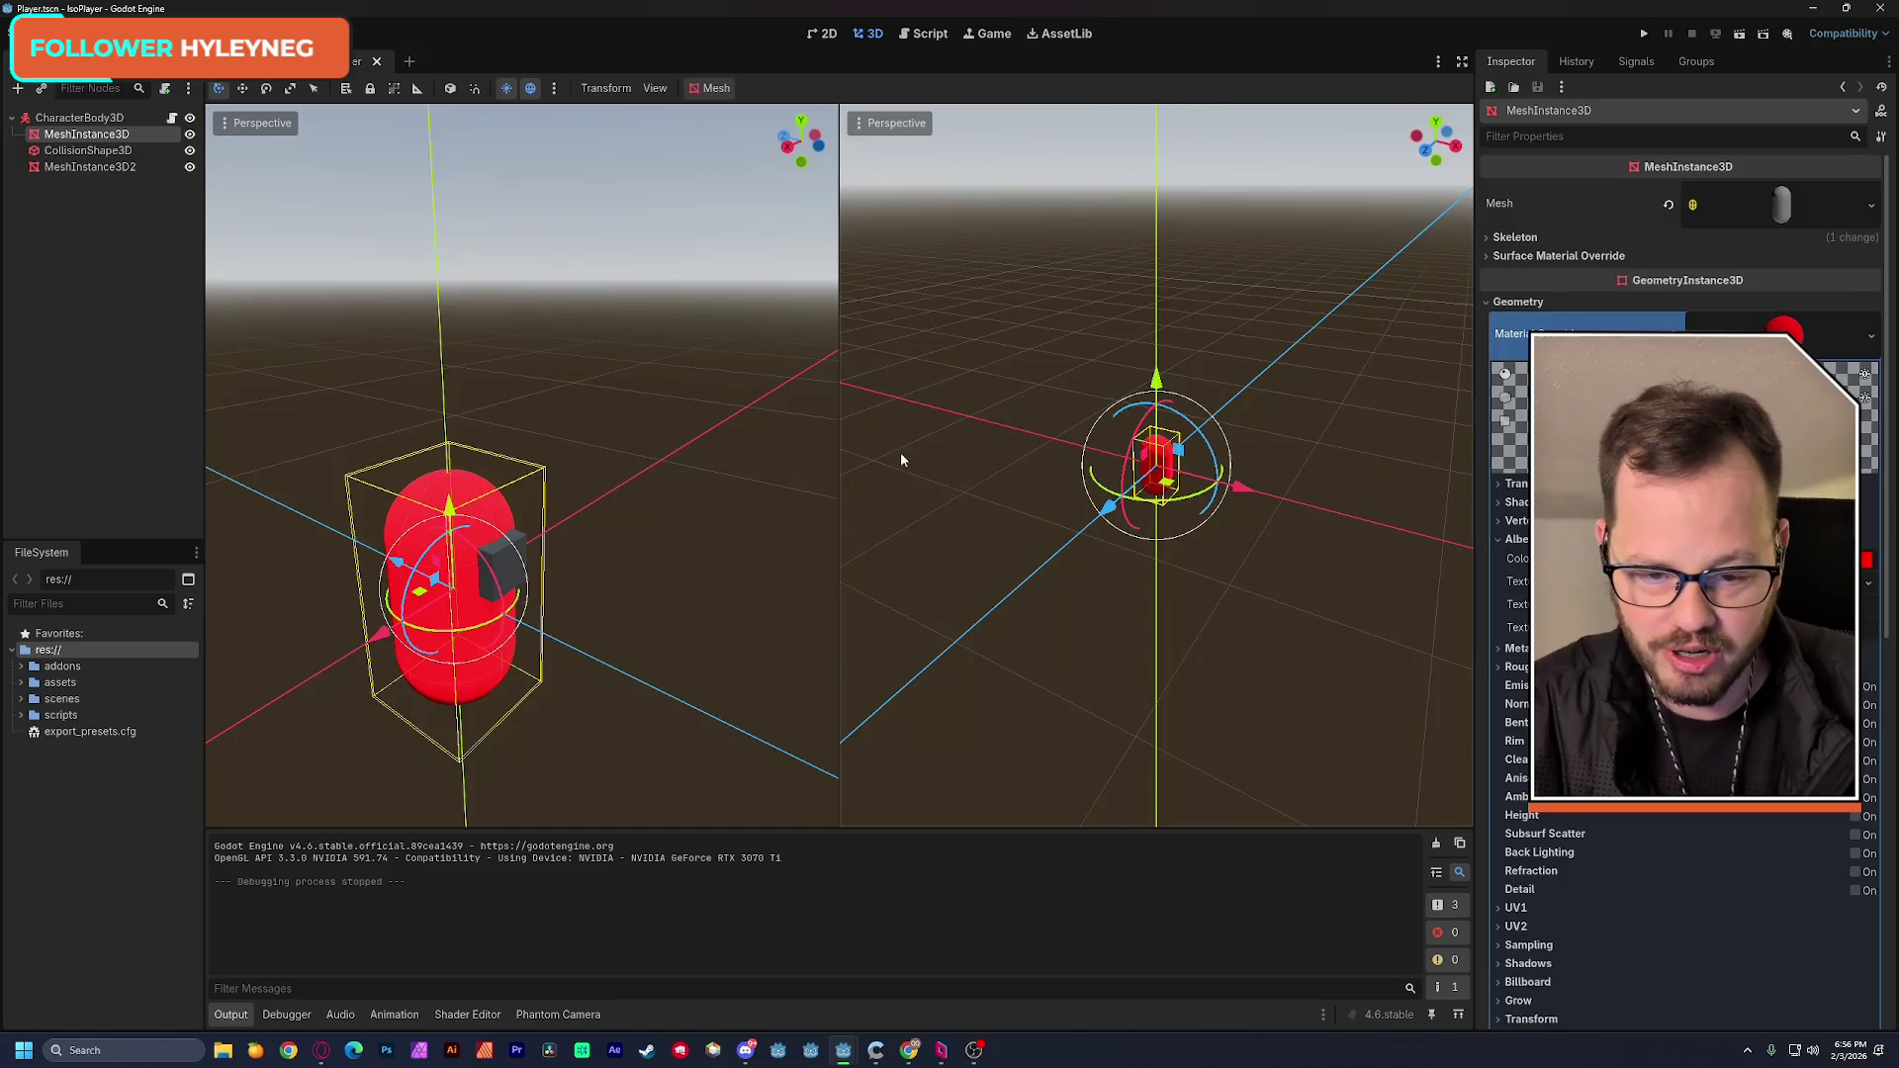
pyautogui.click(557, 648)
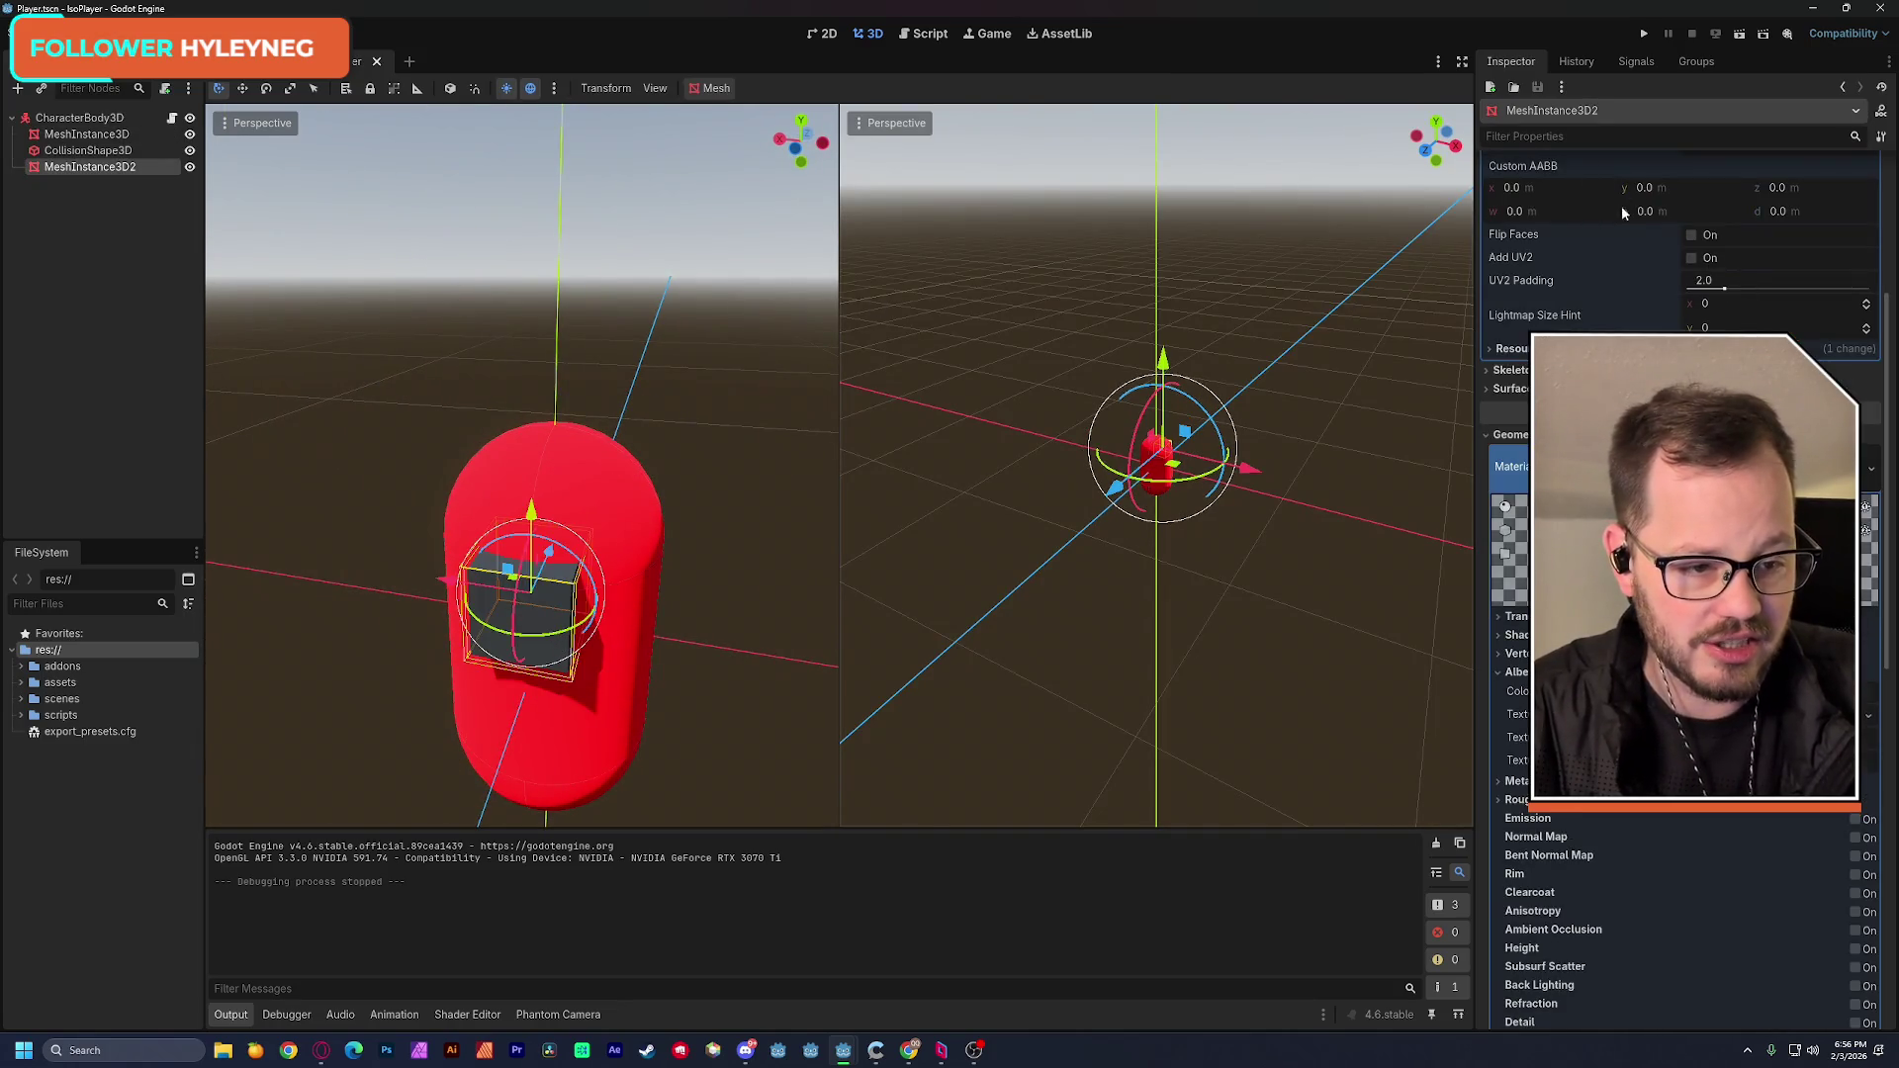
pyautogui.scroll(4, 1581, 211)
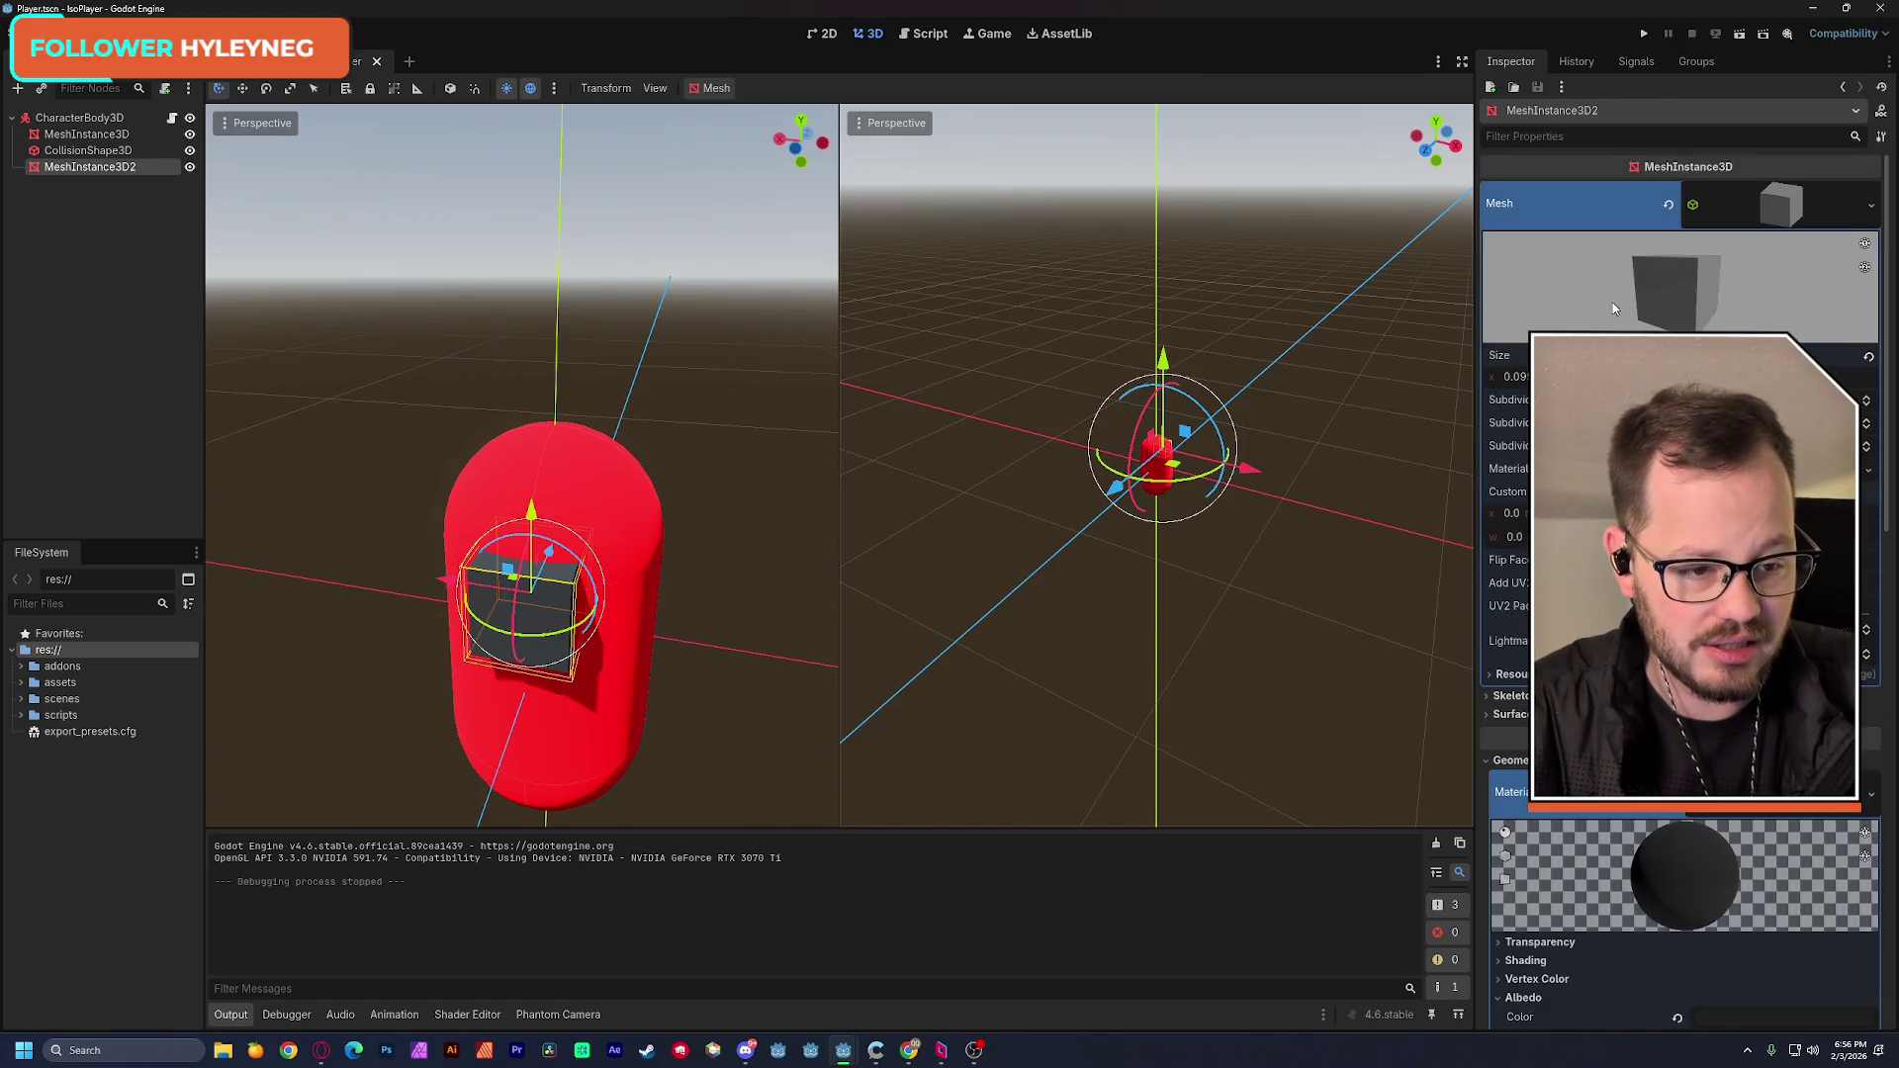
pyautogui.hotkey('ctrl', 'shift', 'z')
pyautogui.hotkey('ctrl', 'z')
pyautogui.hotkey('ctrl', 'shift', 'z')
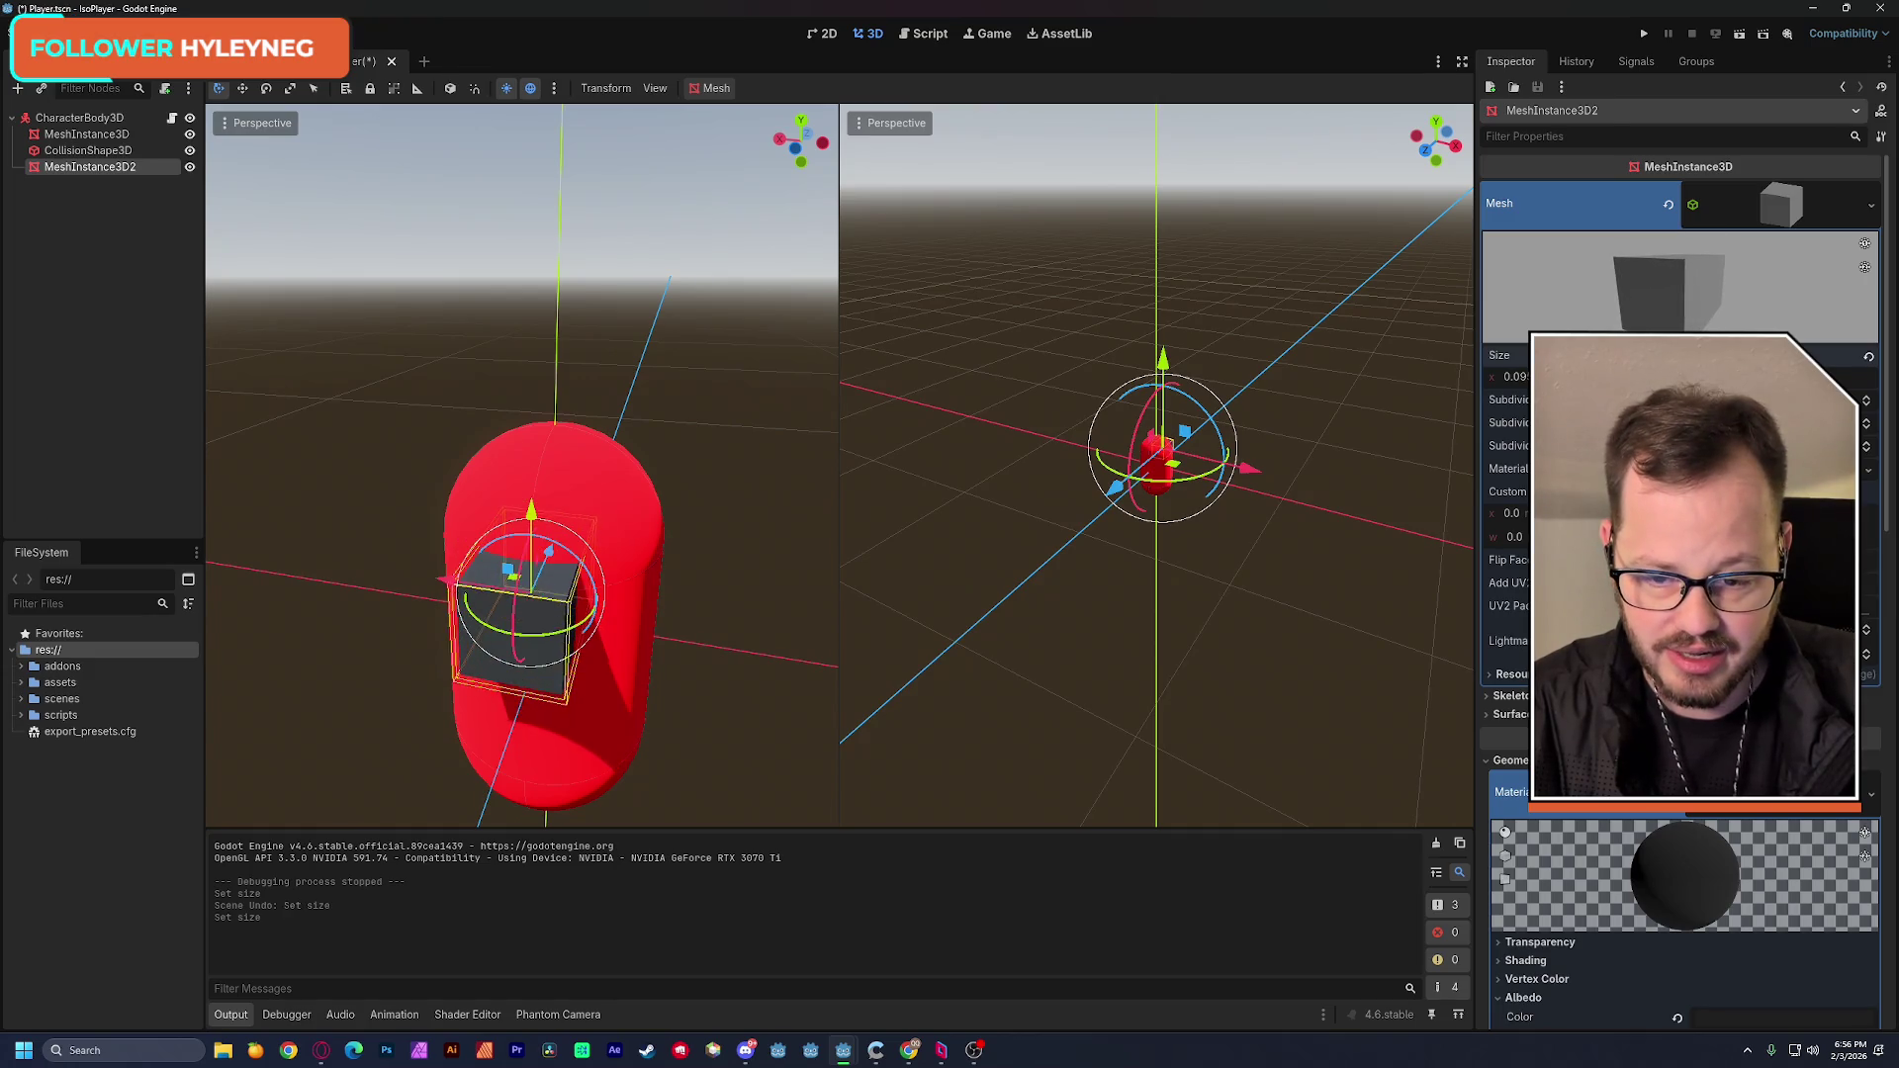
pyautogui.hotkey('ctrl', 'z')
pyautogui.hotkey('ctrl', 'shift', 'z')
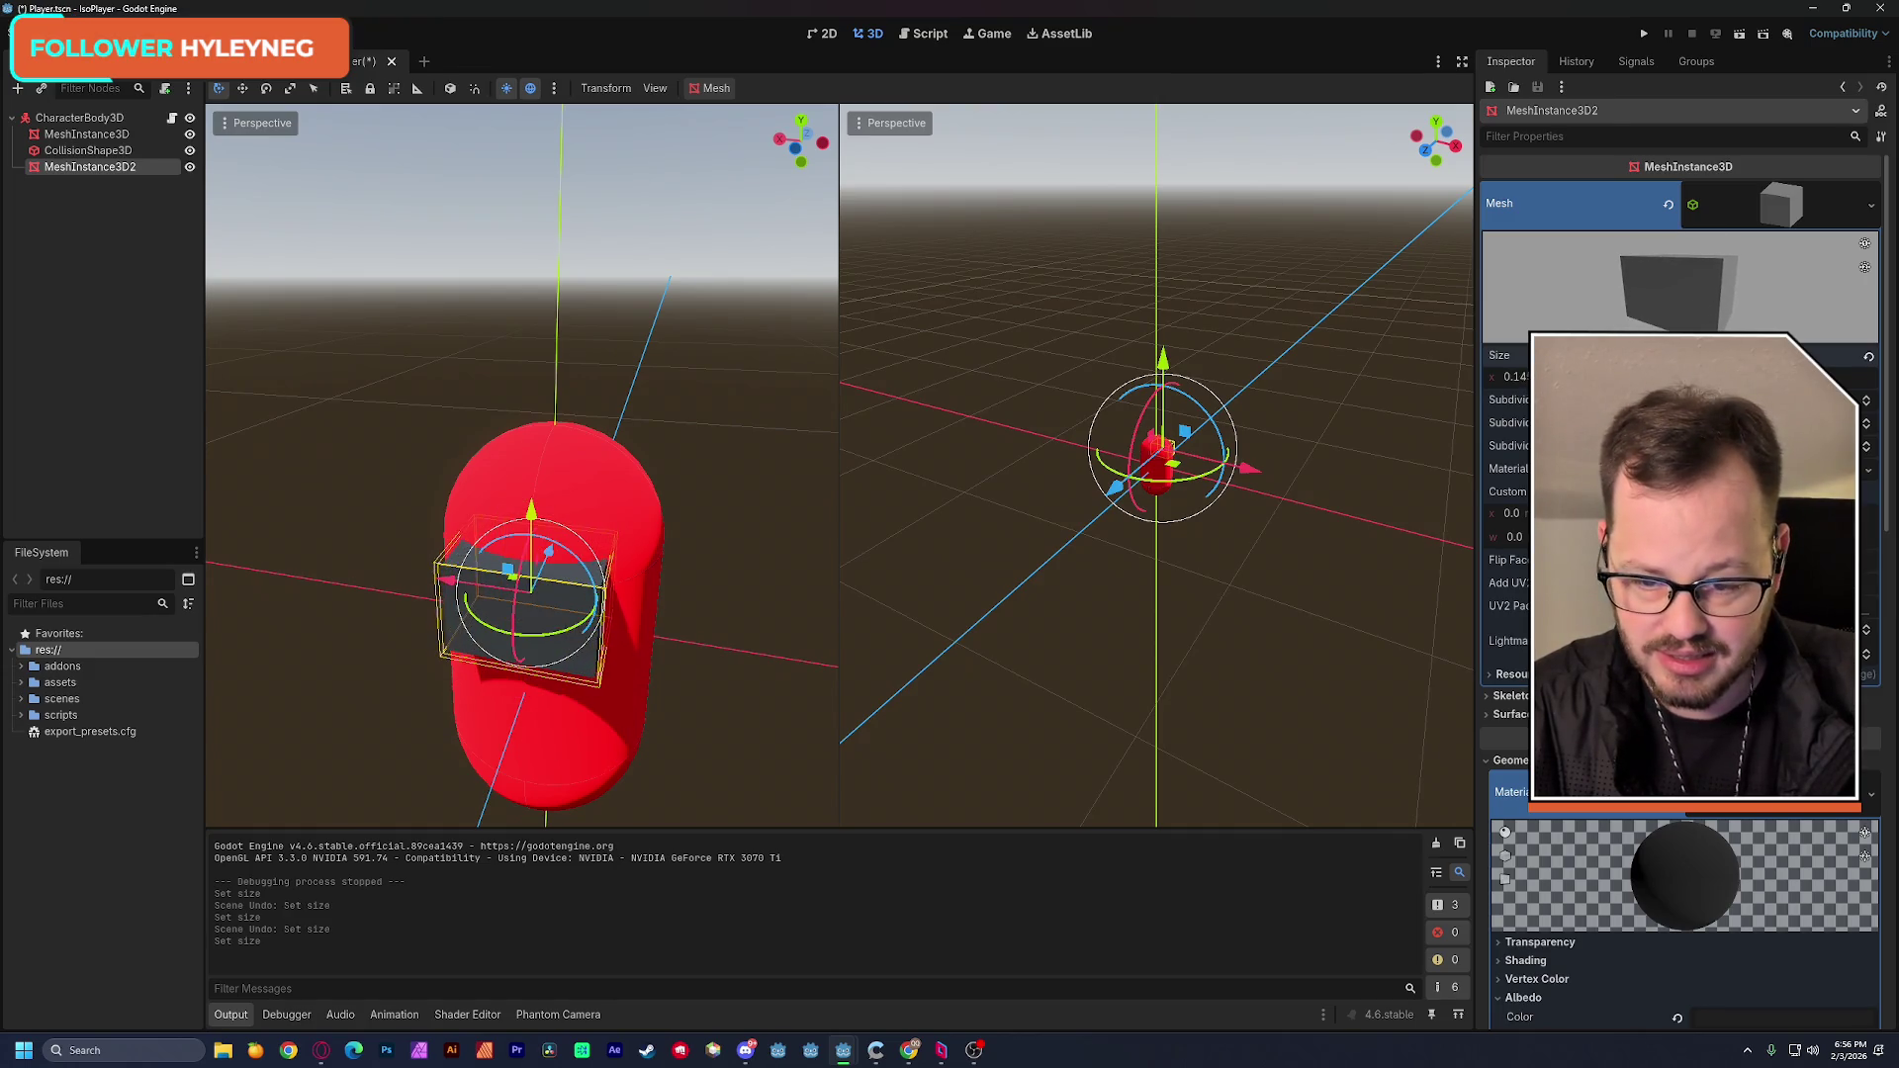
# Save Player.tscn, inspect the widened box visor, and return to the main scene.
pyautogui.moveTo(524, 465)
pyautogui.mouseDown()
pyautogui.moveTo(357, 471)
pyautogui.moveTo(539, 523)
pyautogui.moveTo(435, 528)
pyautogui.moveTo(594, 522)
pyautogui.mouseUp()
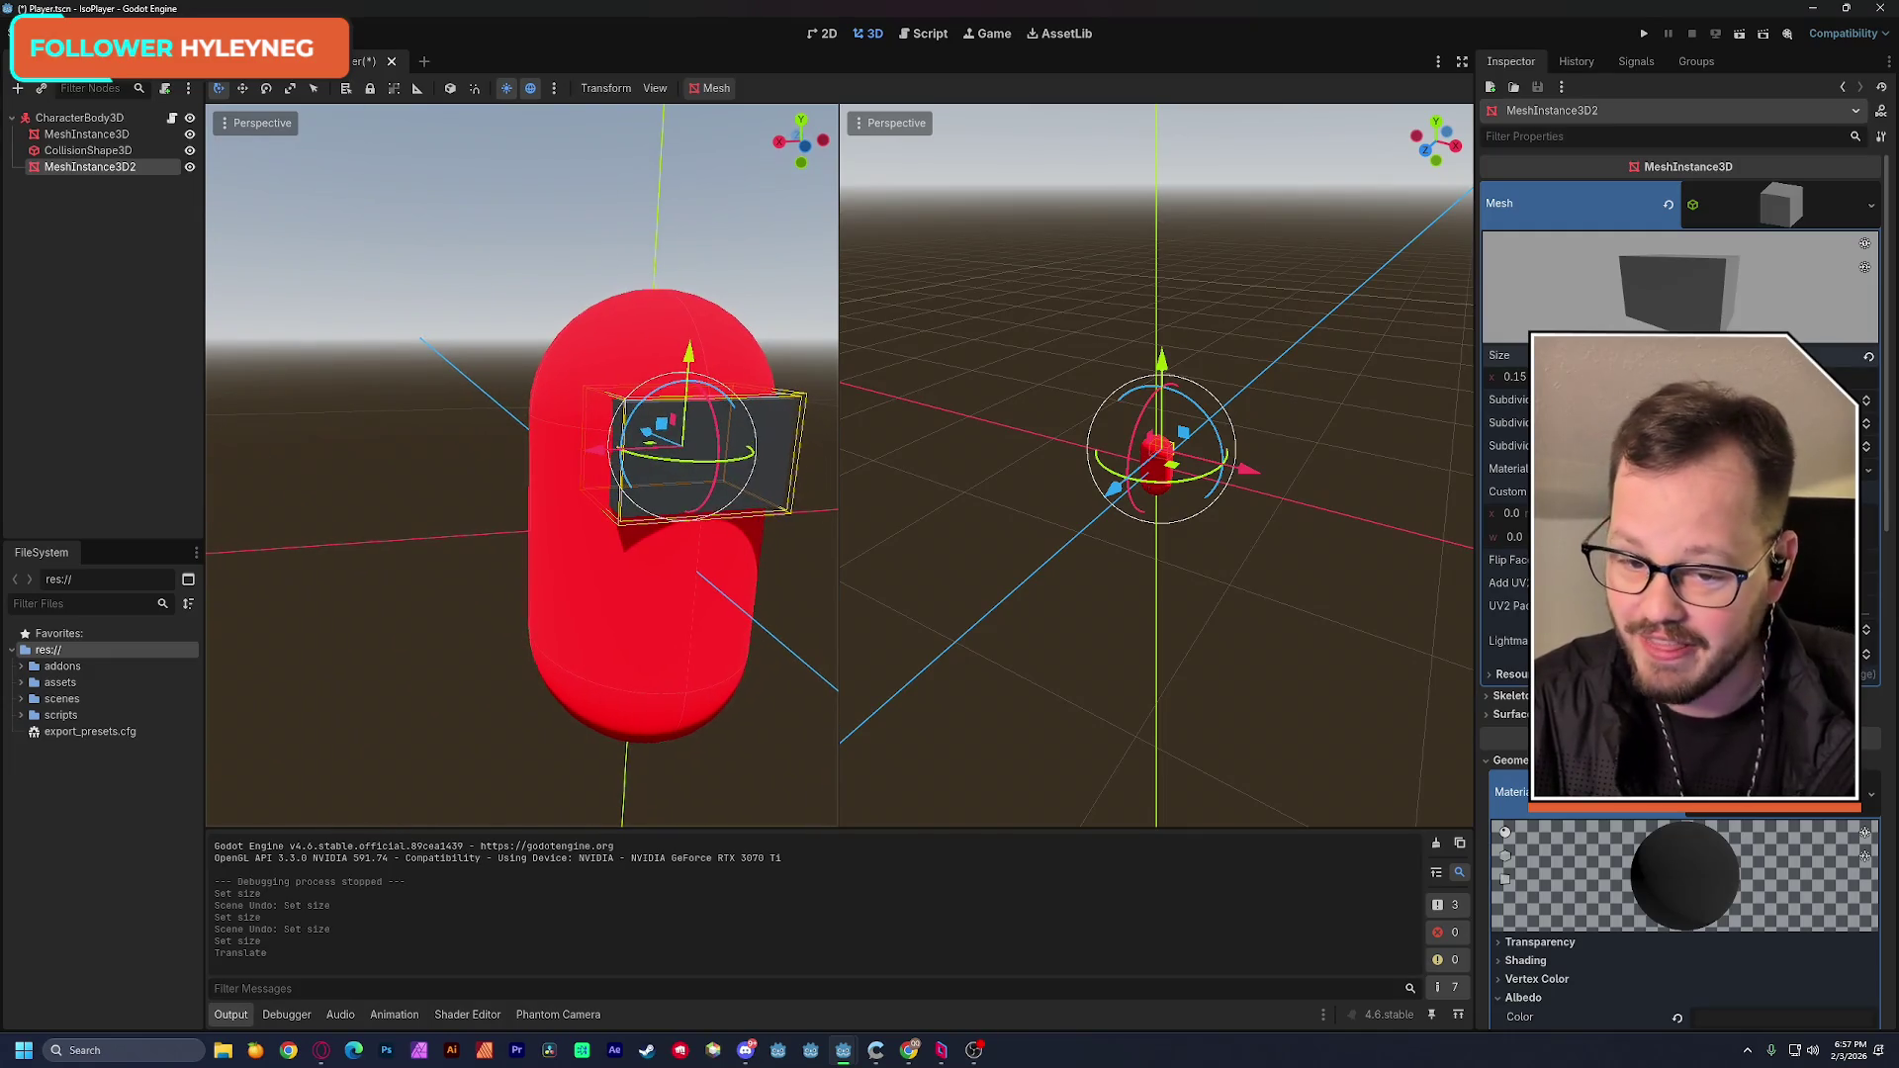
pyautogui.hotkey('ctrl', 's')
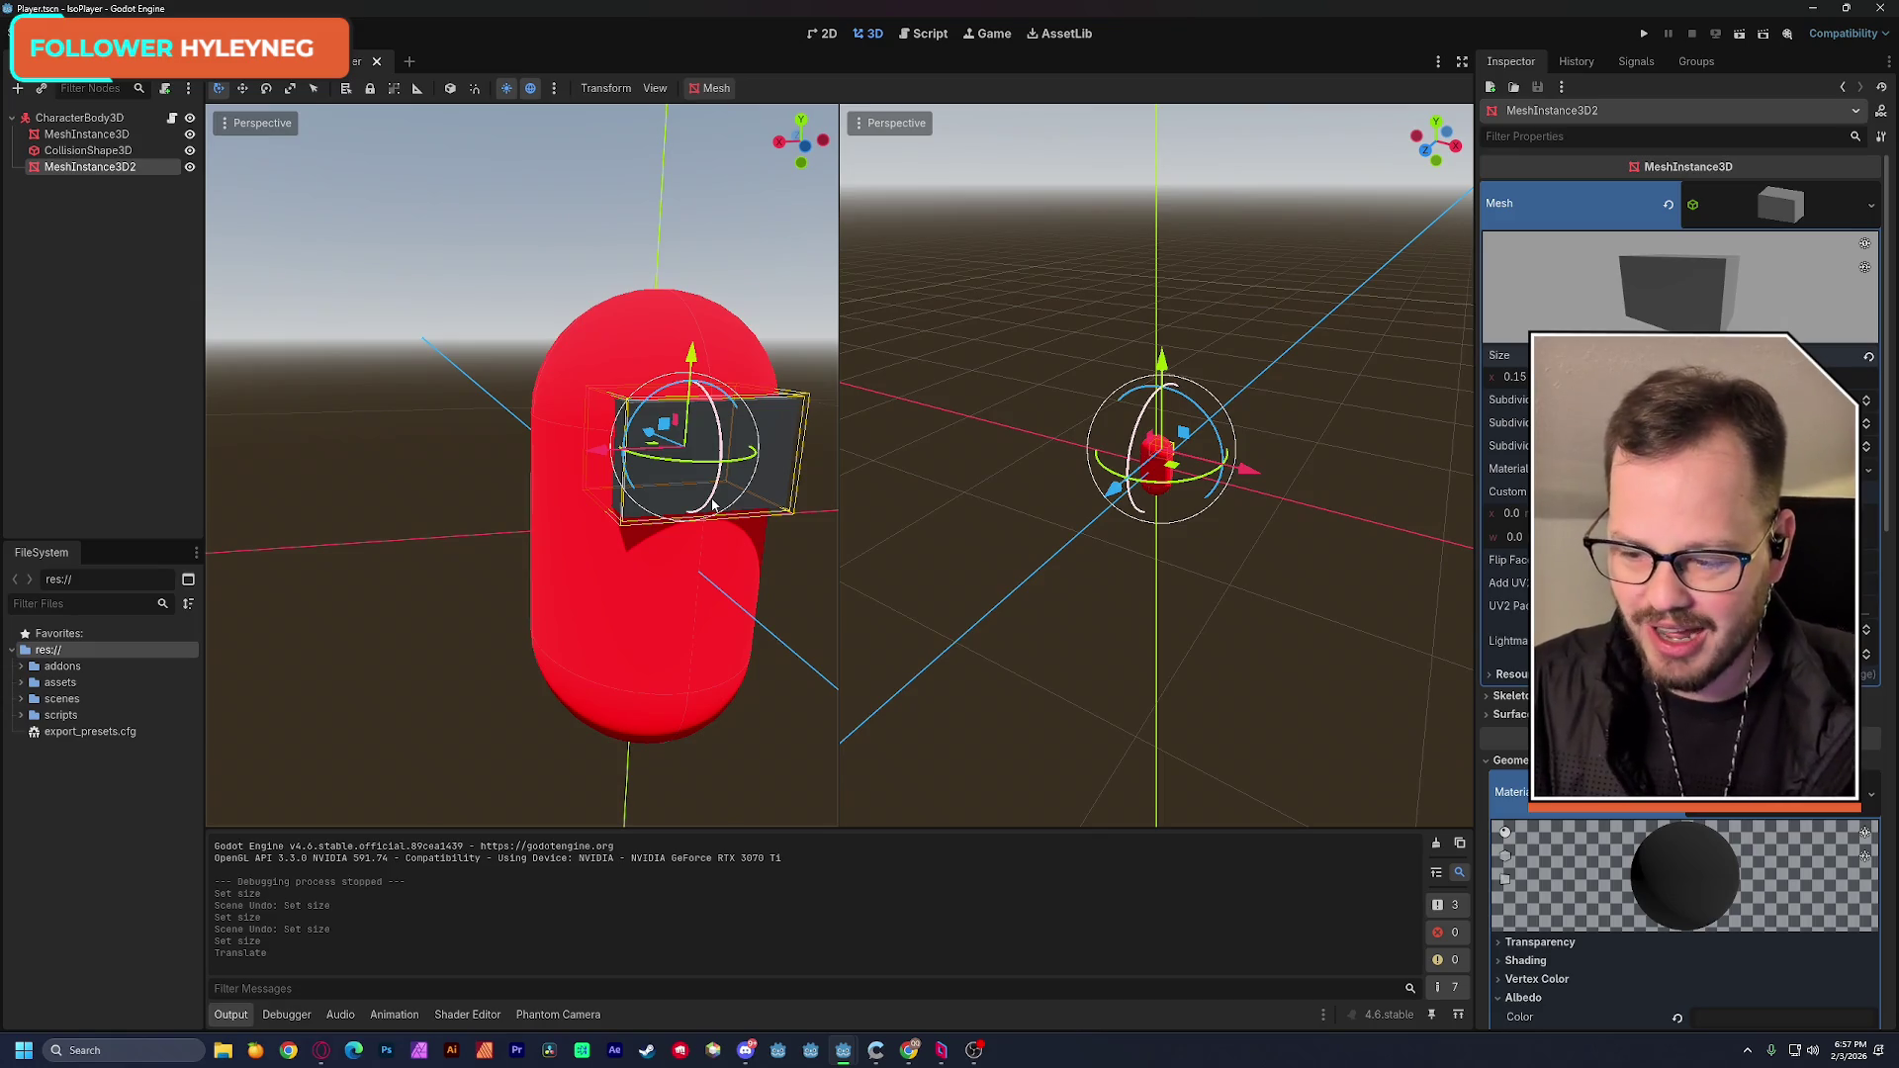
pyautogui.moveTo(713, 504); pyautogui.dragTo(564, 492)
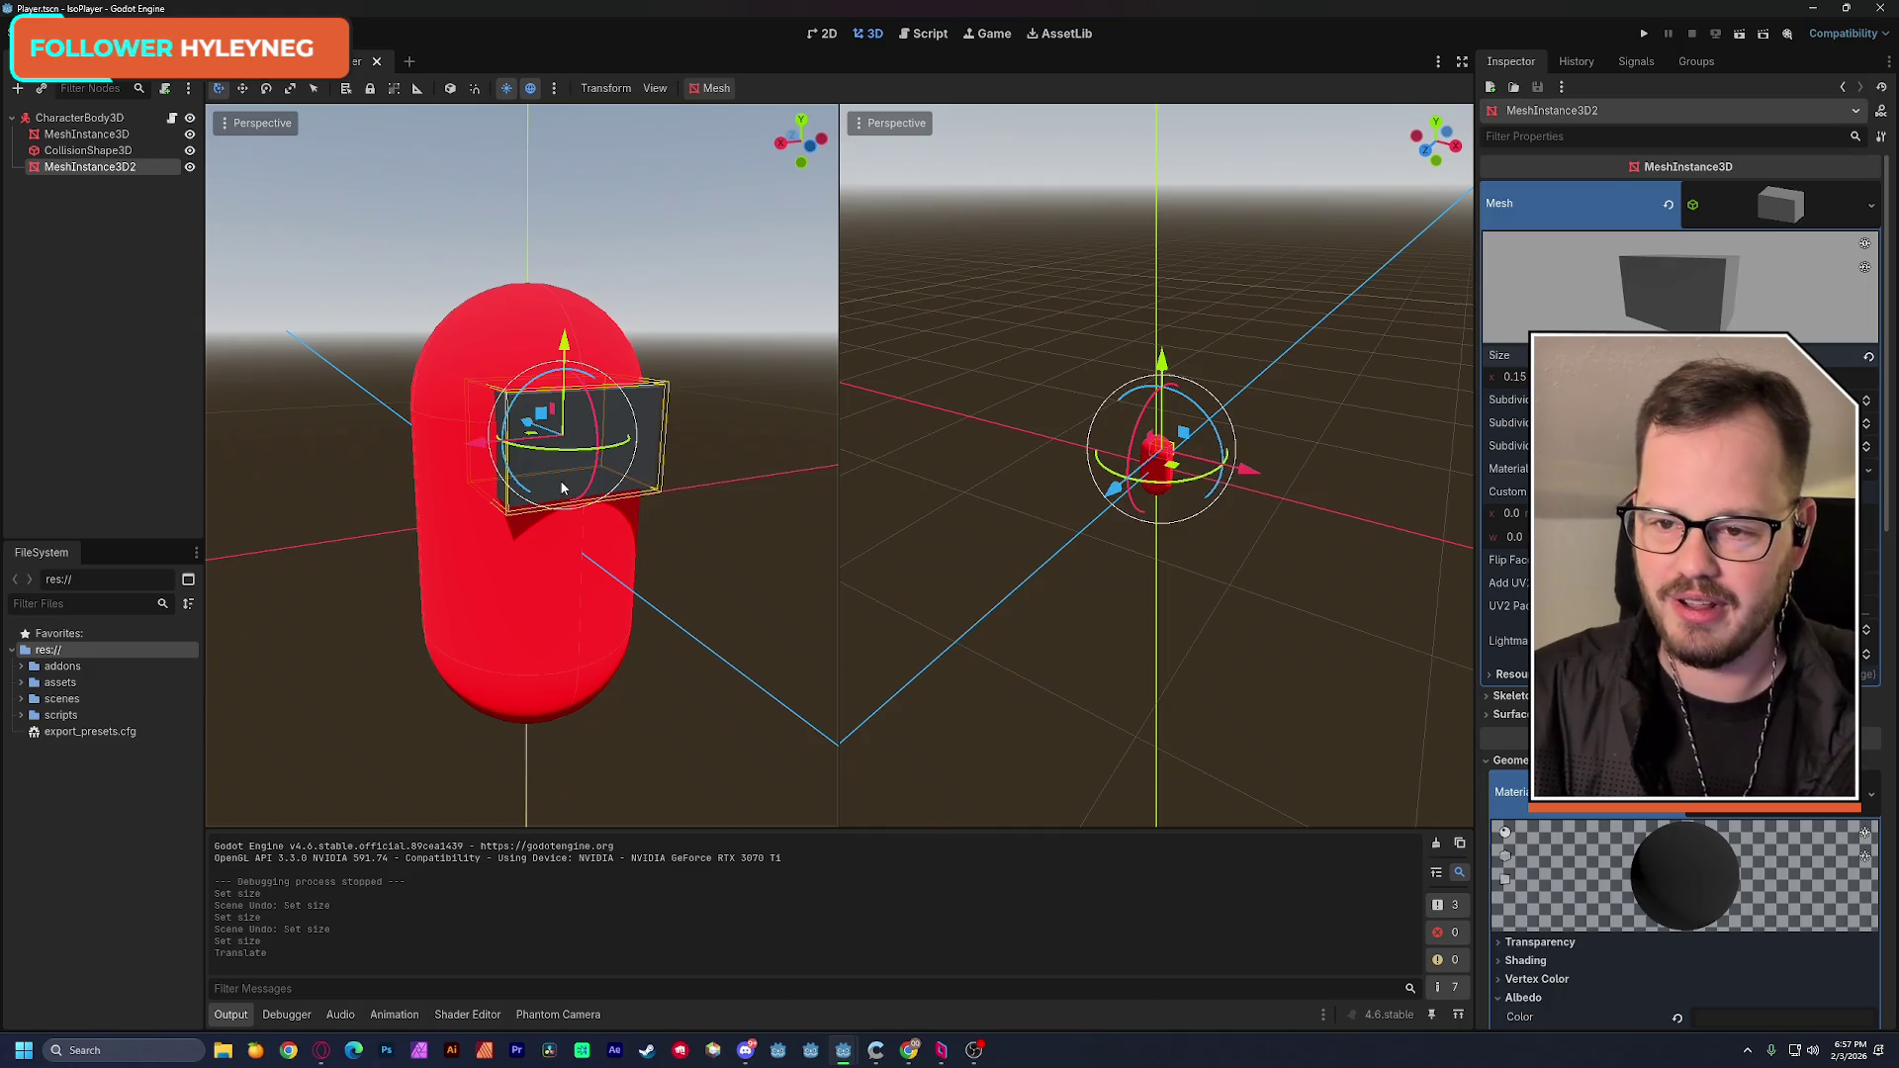
pyautogui.hotkey('ctrl', 'Tab')
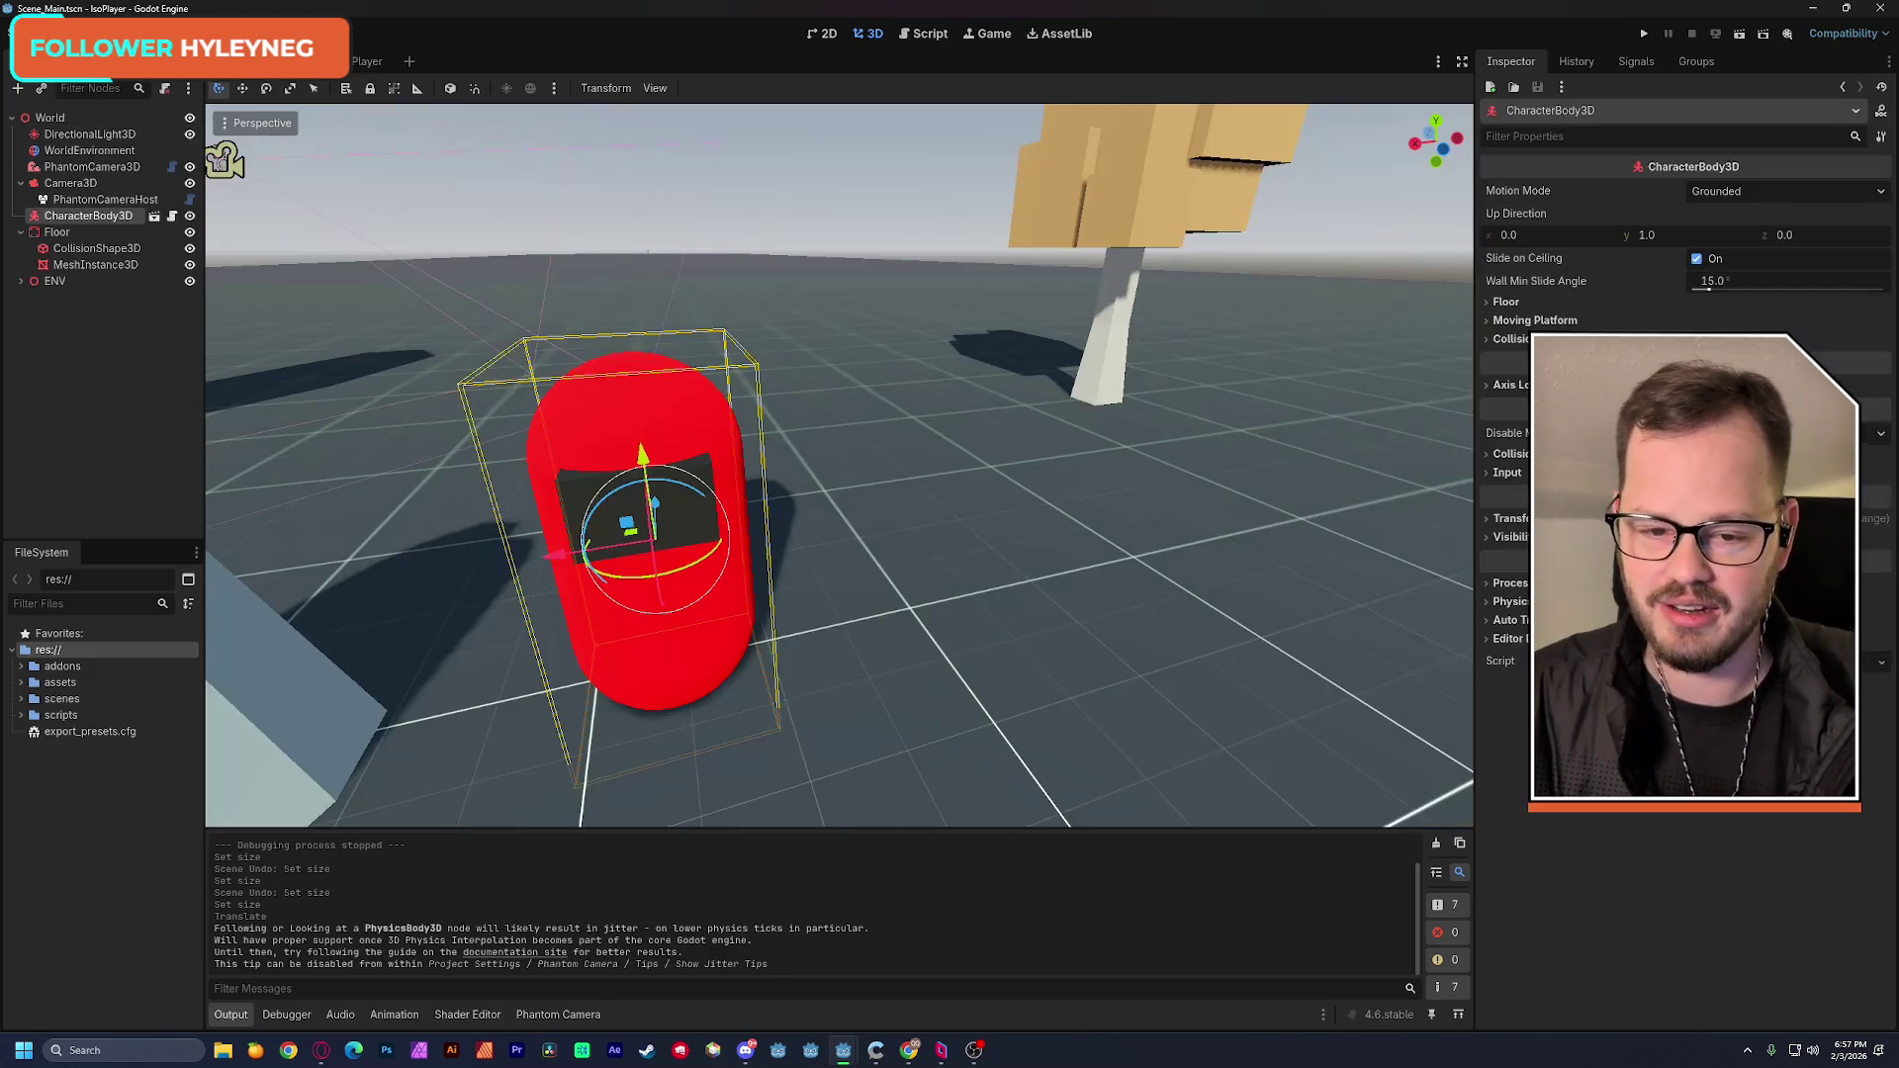
# Move in toward the red player in the main scene, then deselect it.
pyautogui.scroll(-5, 549, 375)
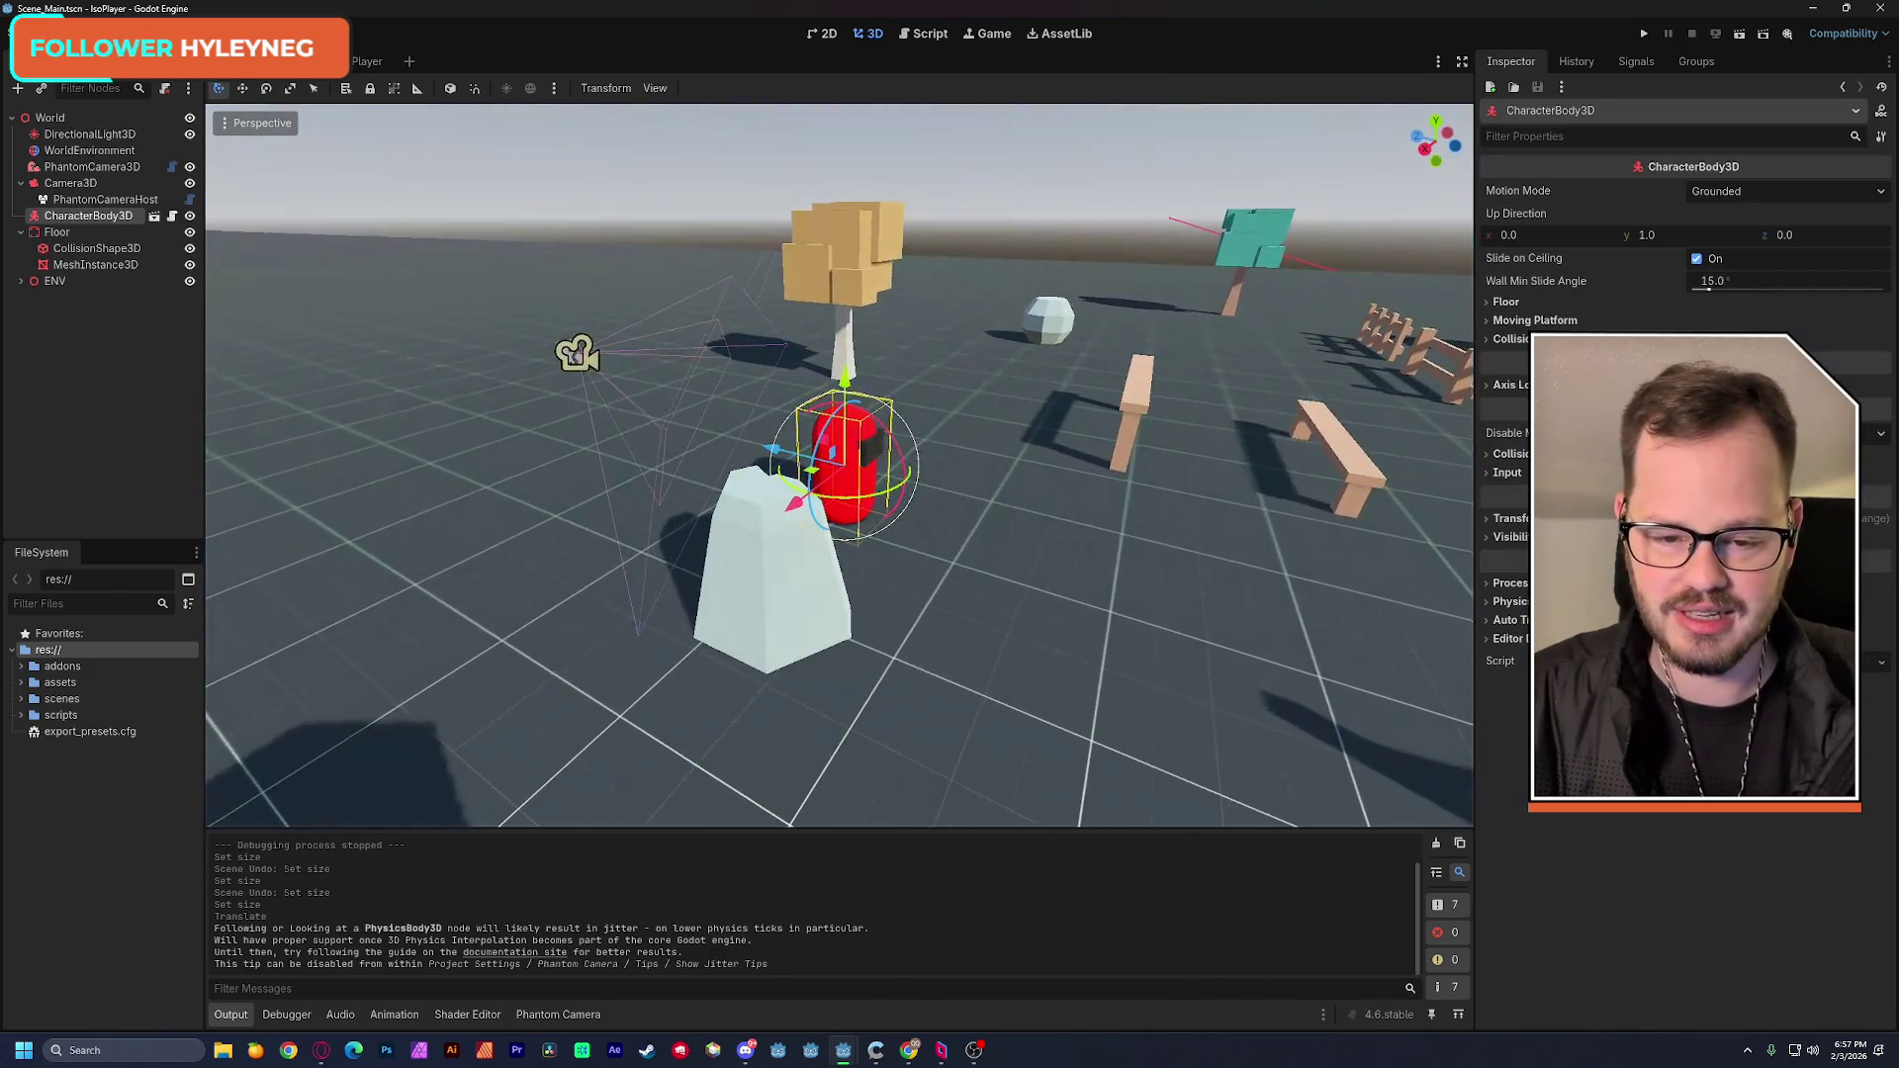
pyautogui.press('w')
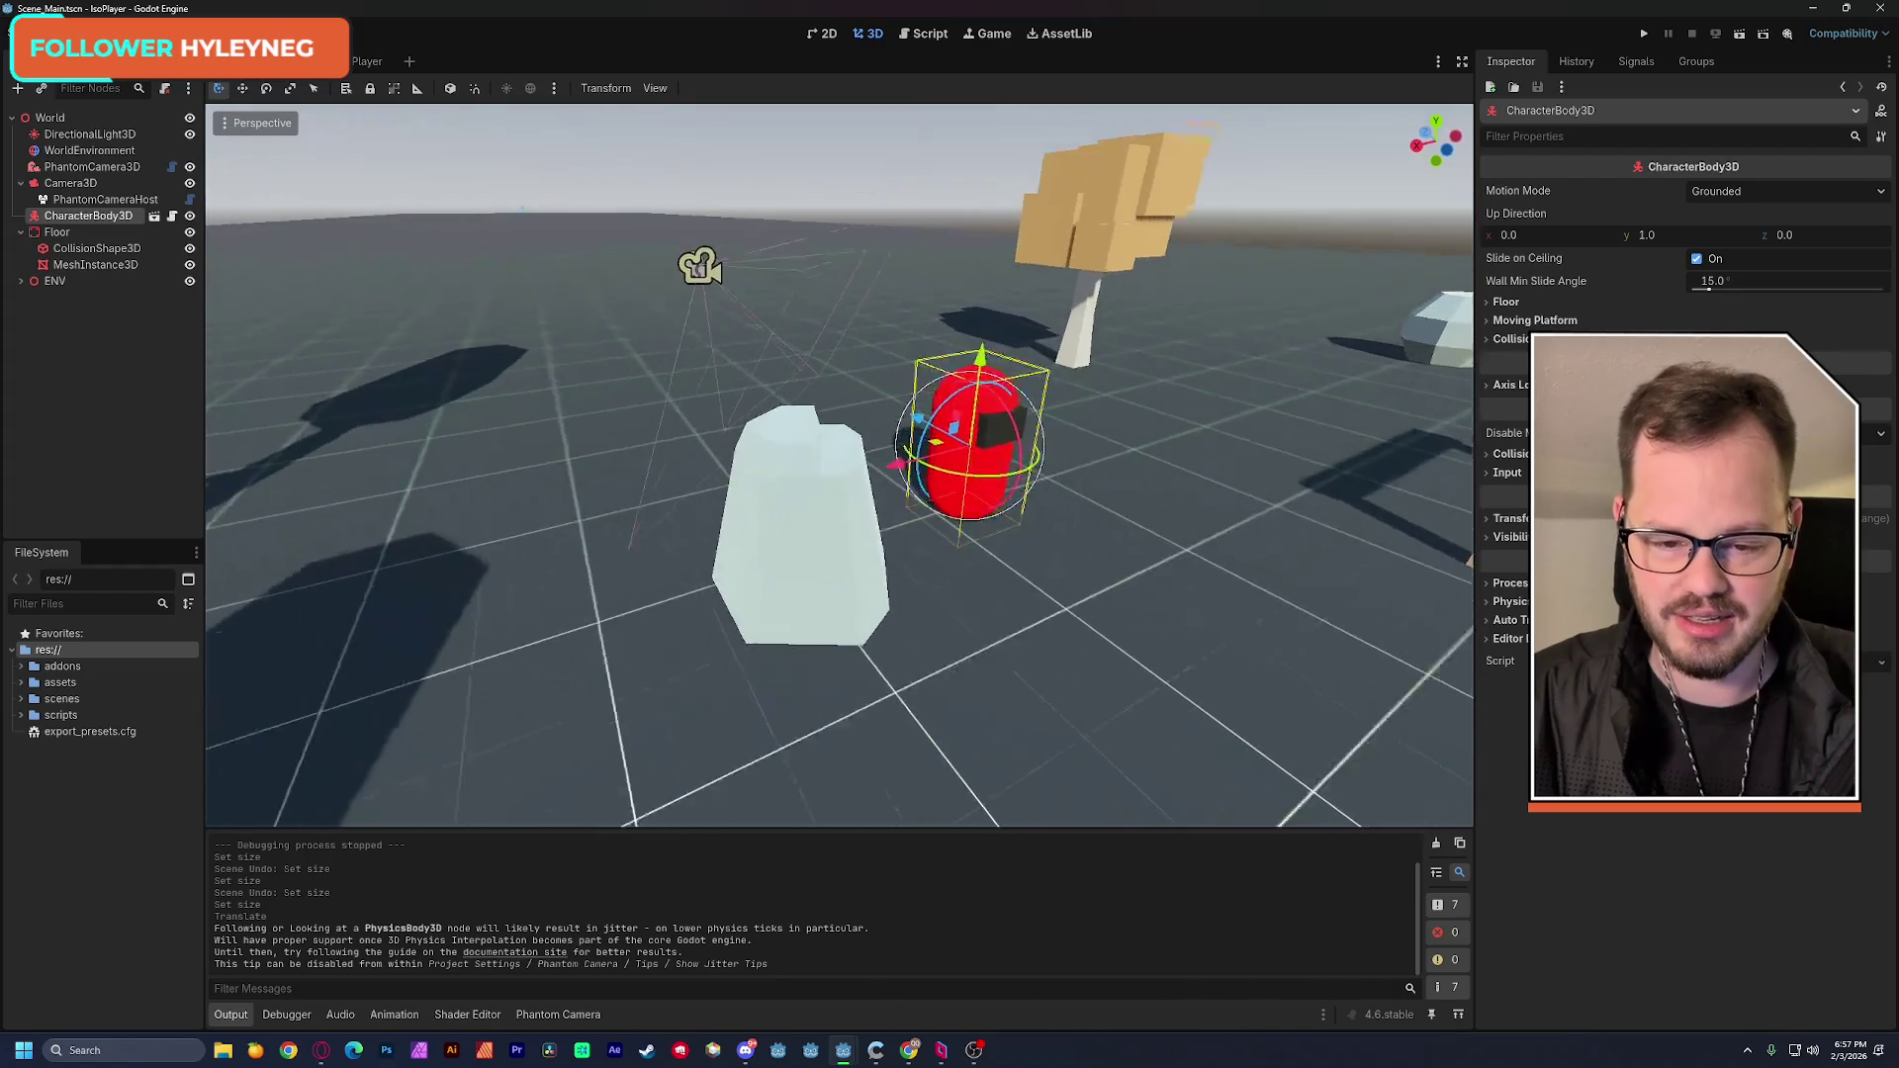
pyautogui.click(816, 182)
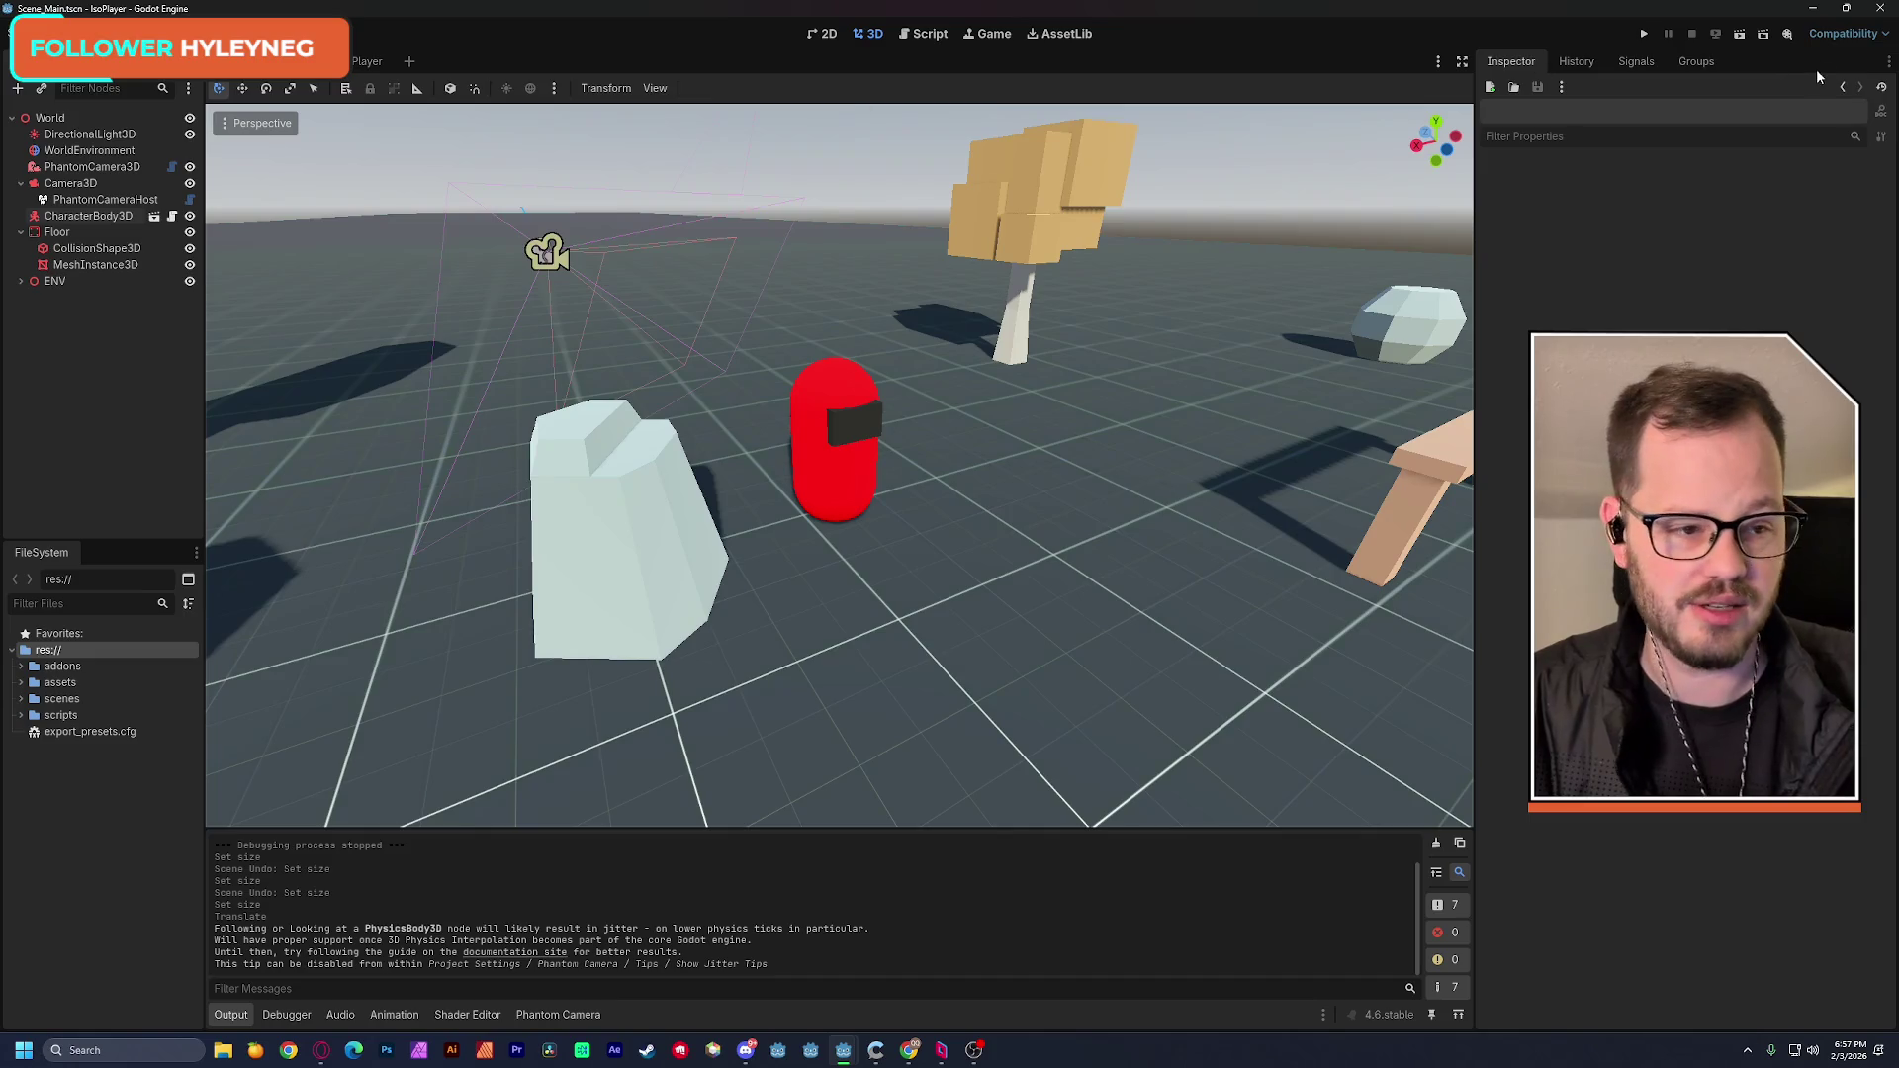
# Close IsoPlayer, view the awkward-bears world scene in 3D, then switch to Chrome's new tab.
pyautogui.click(1881, 8)
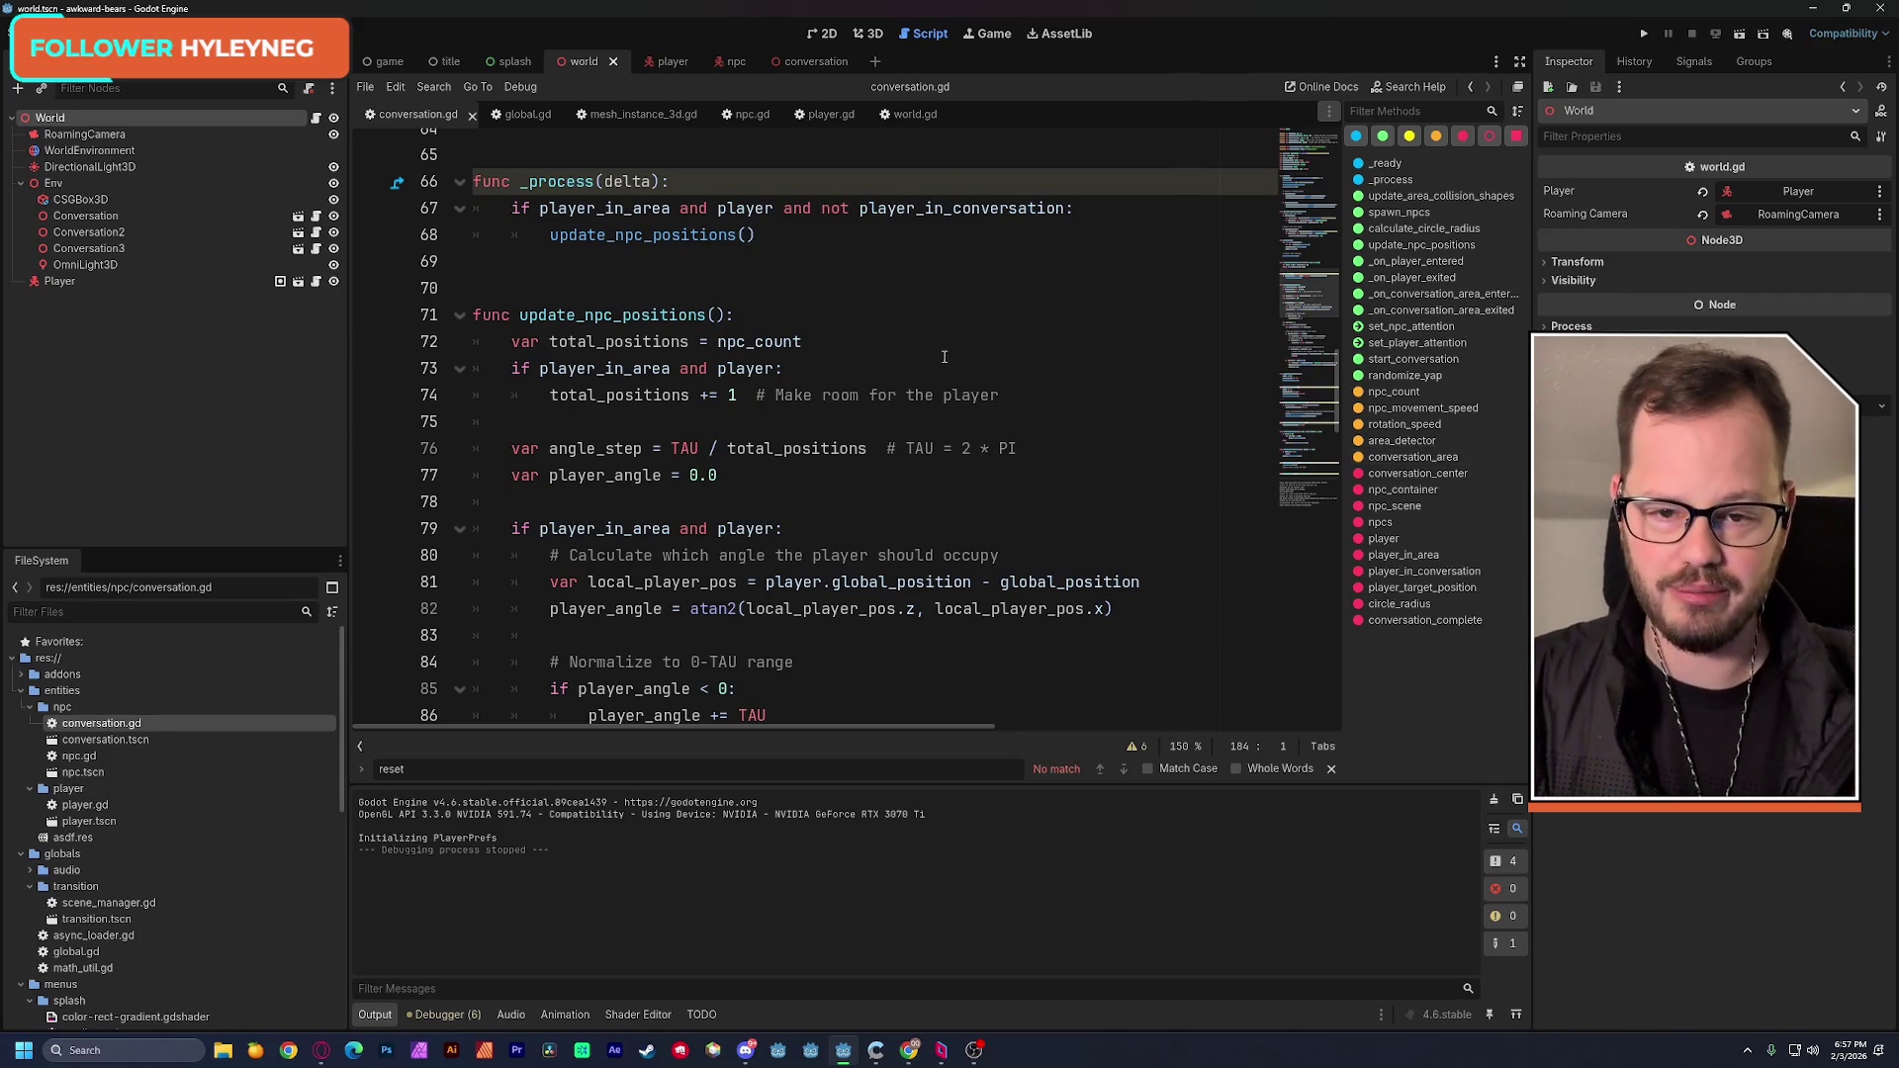
pyautogui.click(870, 37)
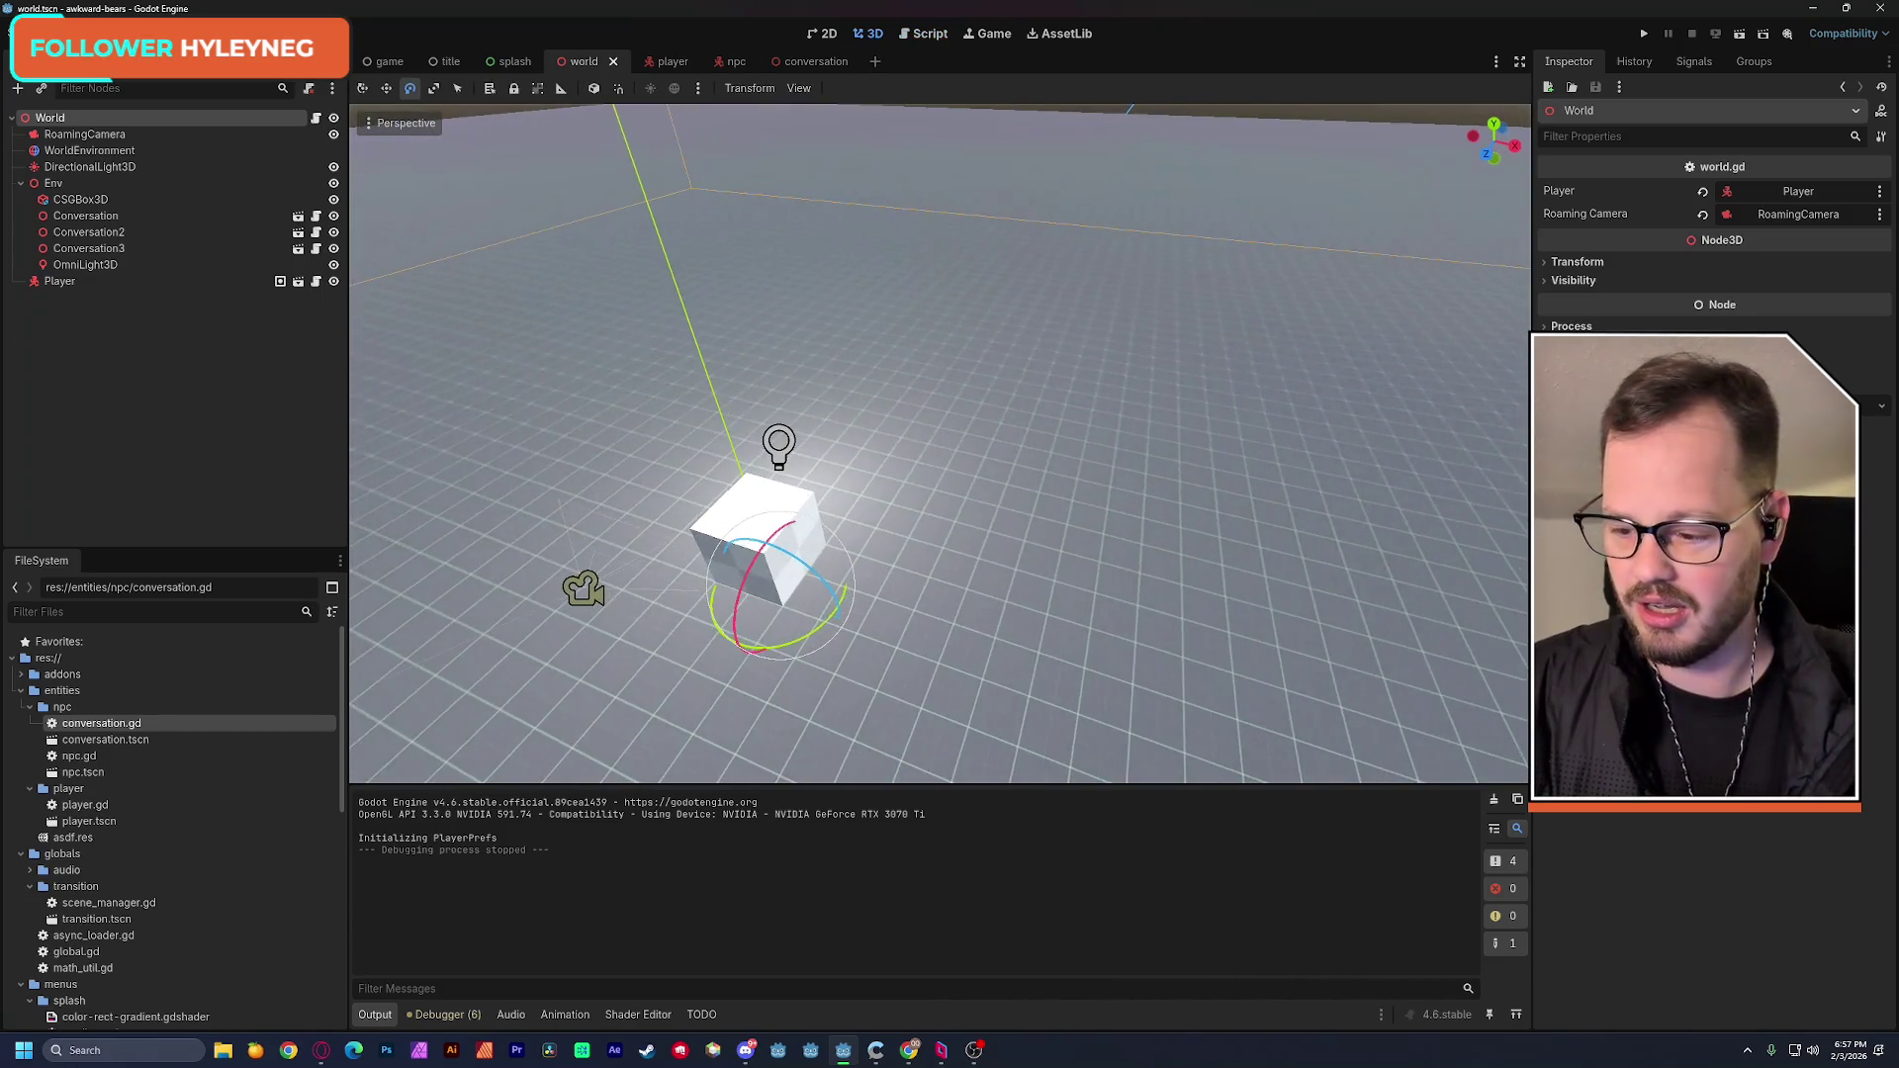
pyautogui.hotkey('alt', 'Tab')
pyautogui.click(878, 473)
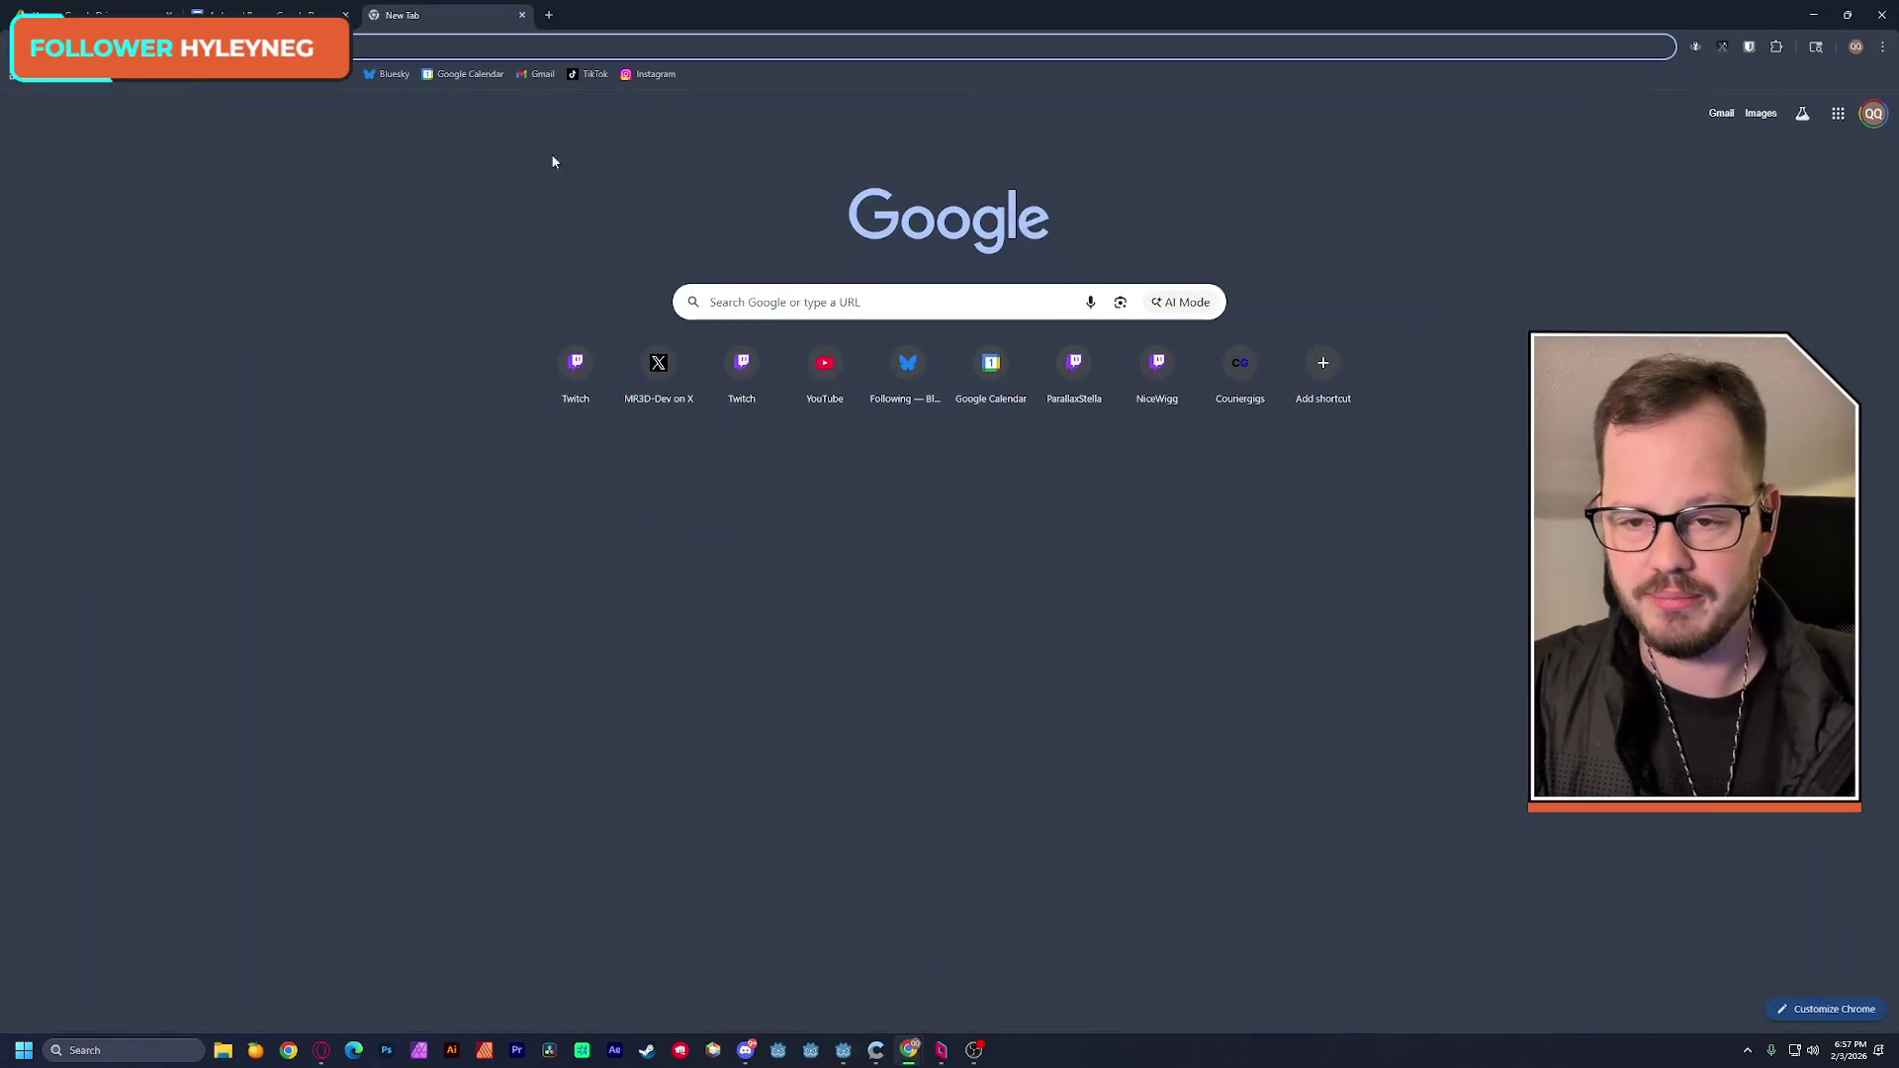
# Search Google for 'godot 4 plaoks walking' and open GDQuest's Smooth 3D Character Controller video.
pyautogui.write('godot')
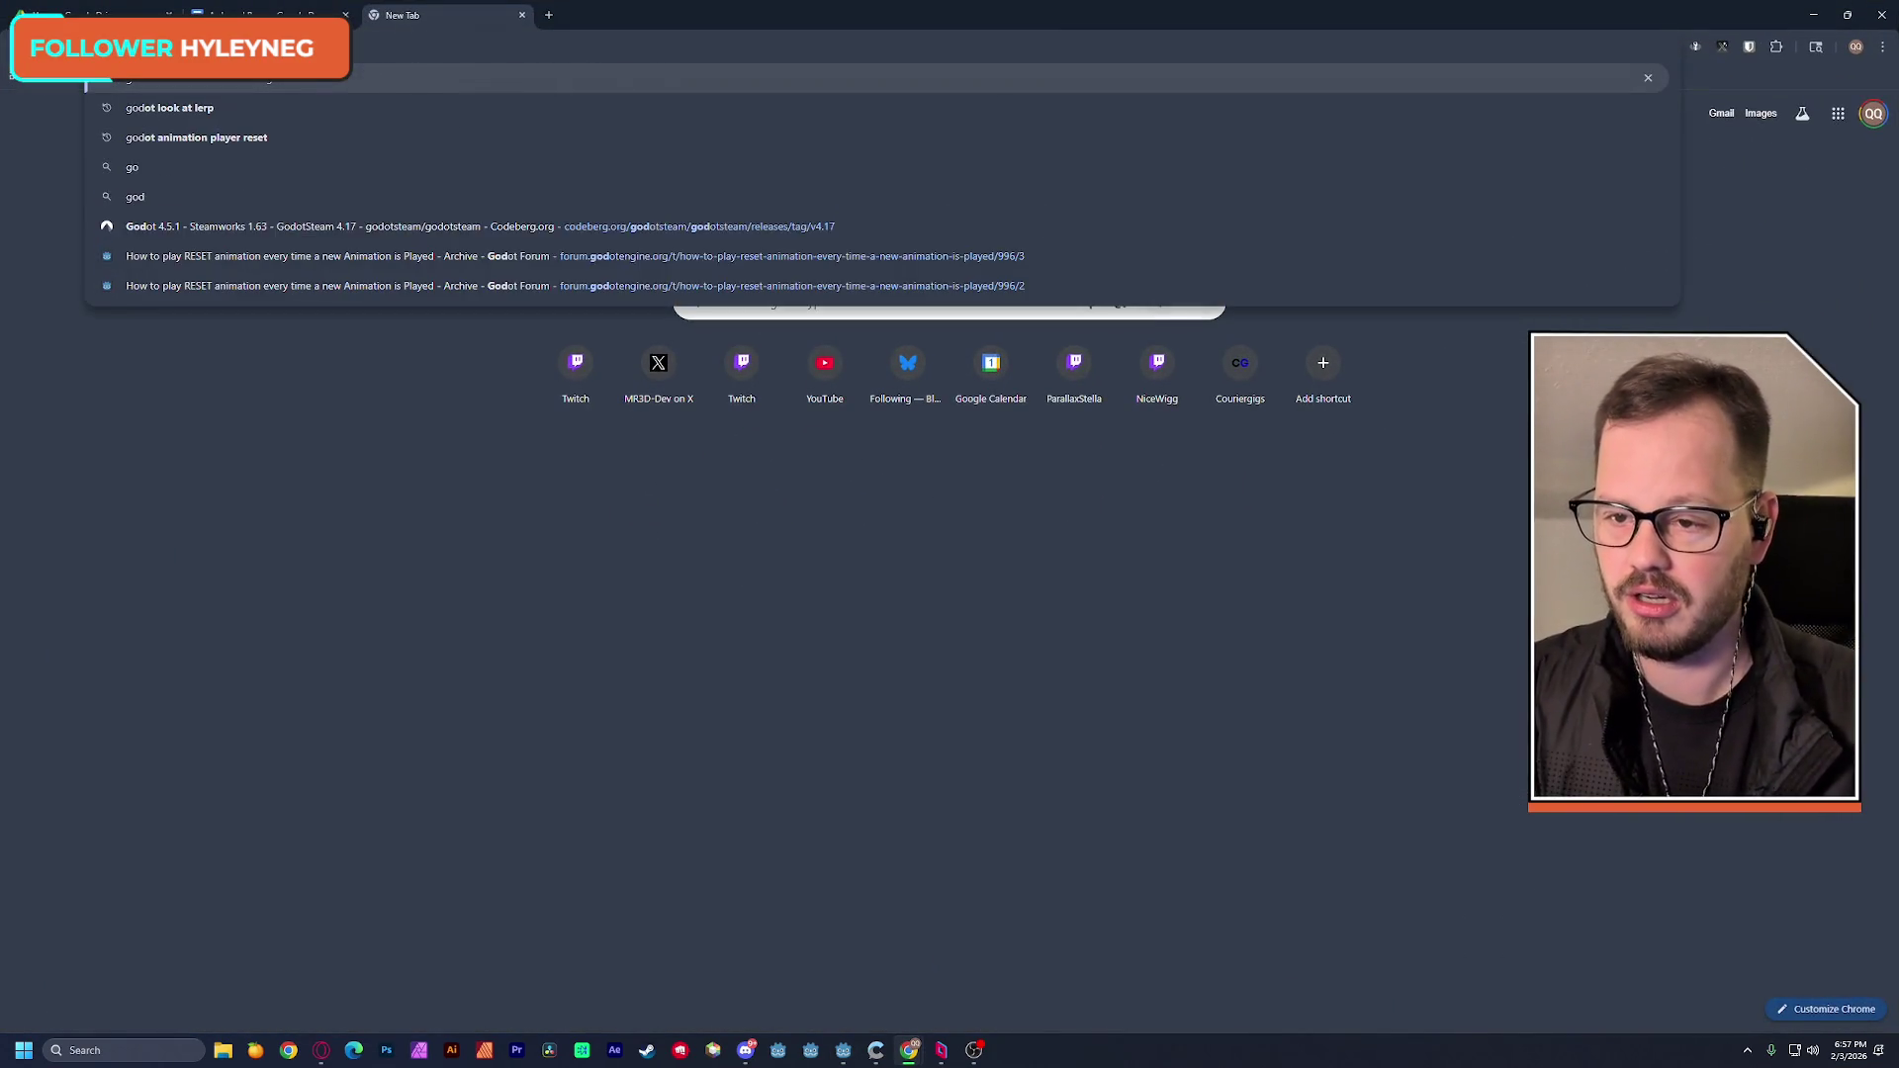
pyautogui.write(' 4 pla')
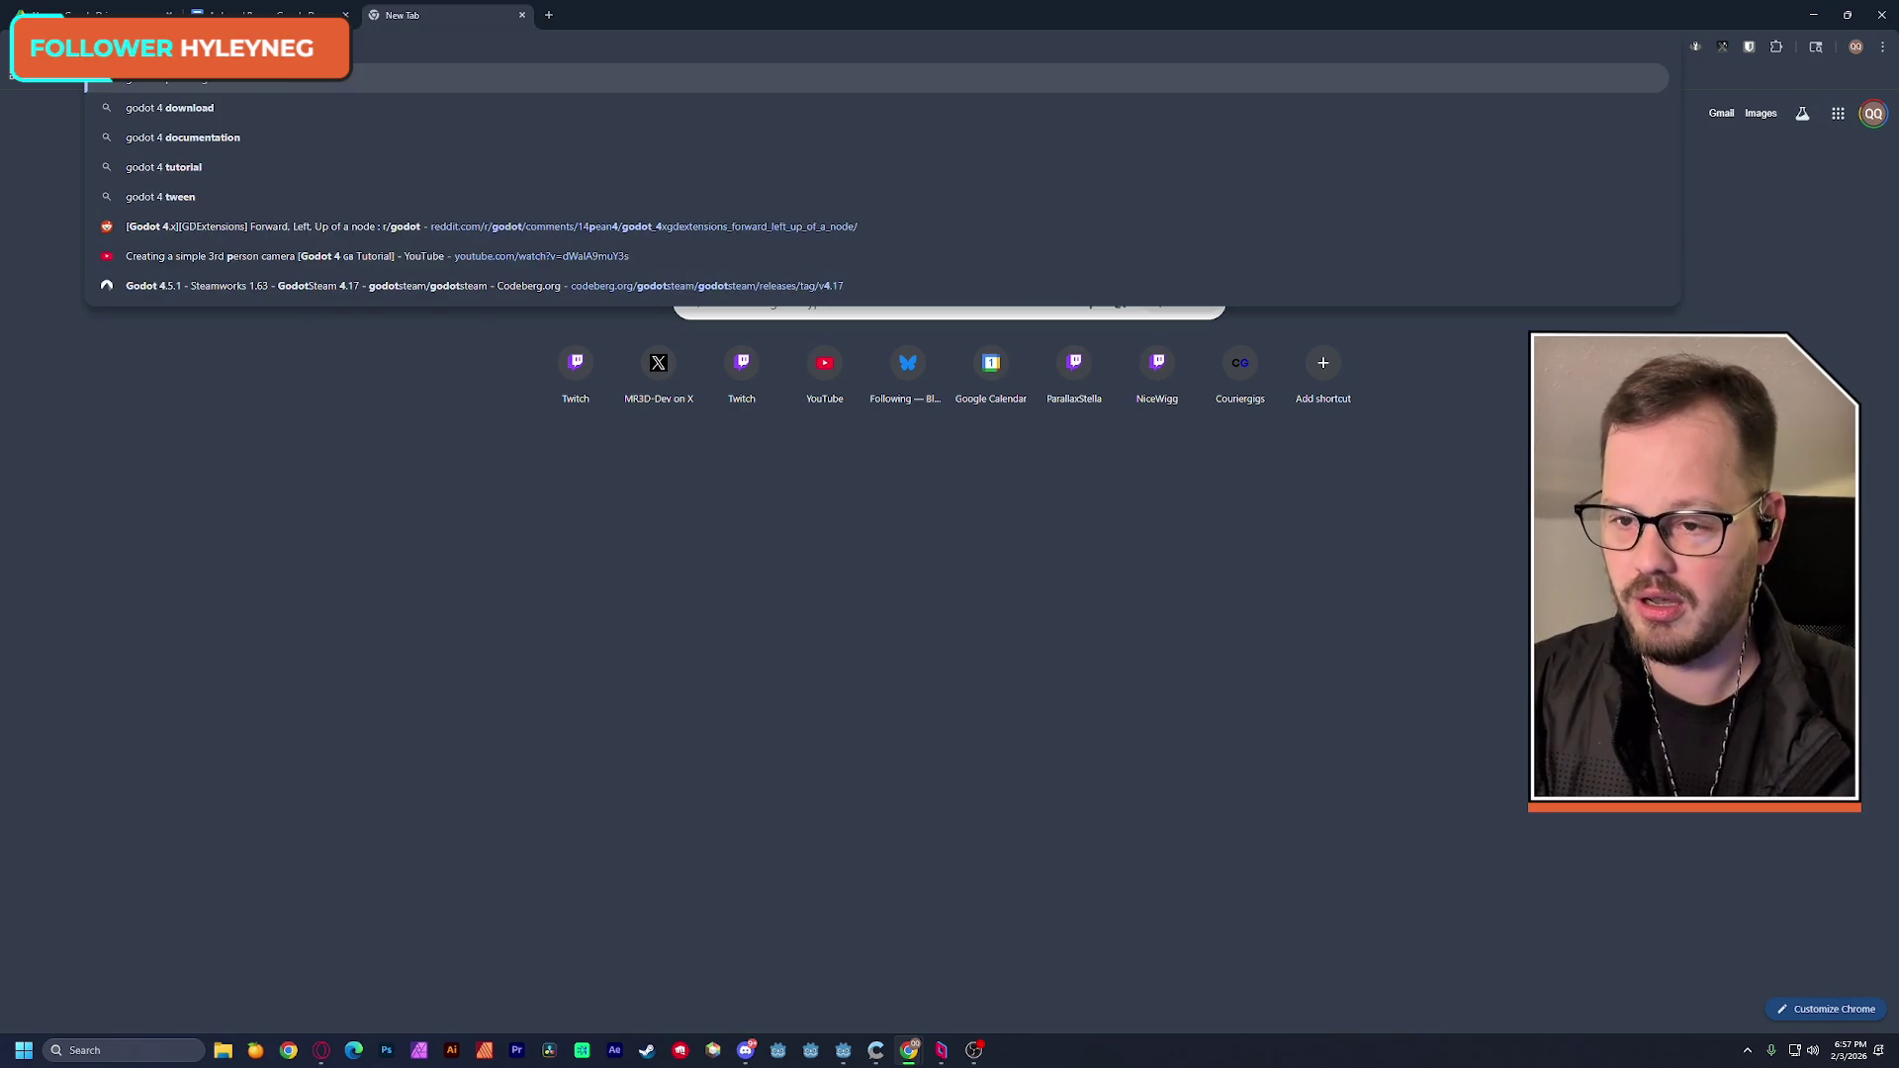
pyautogui.write('oks w')
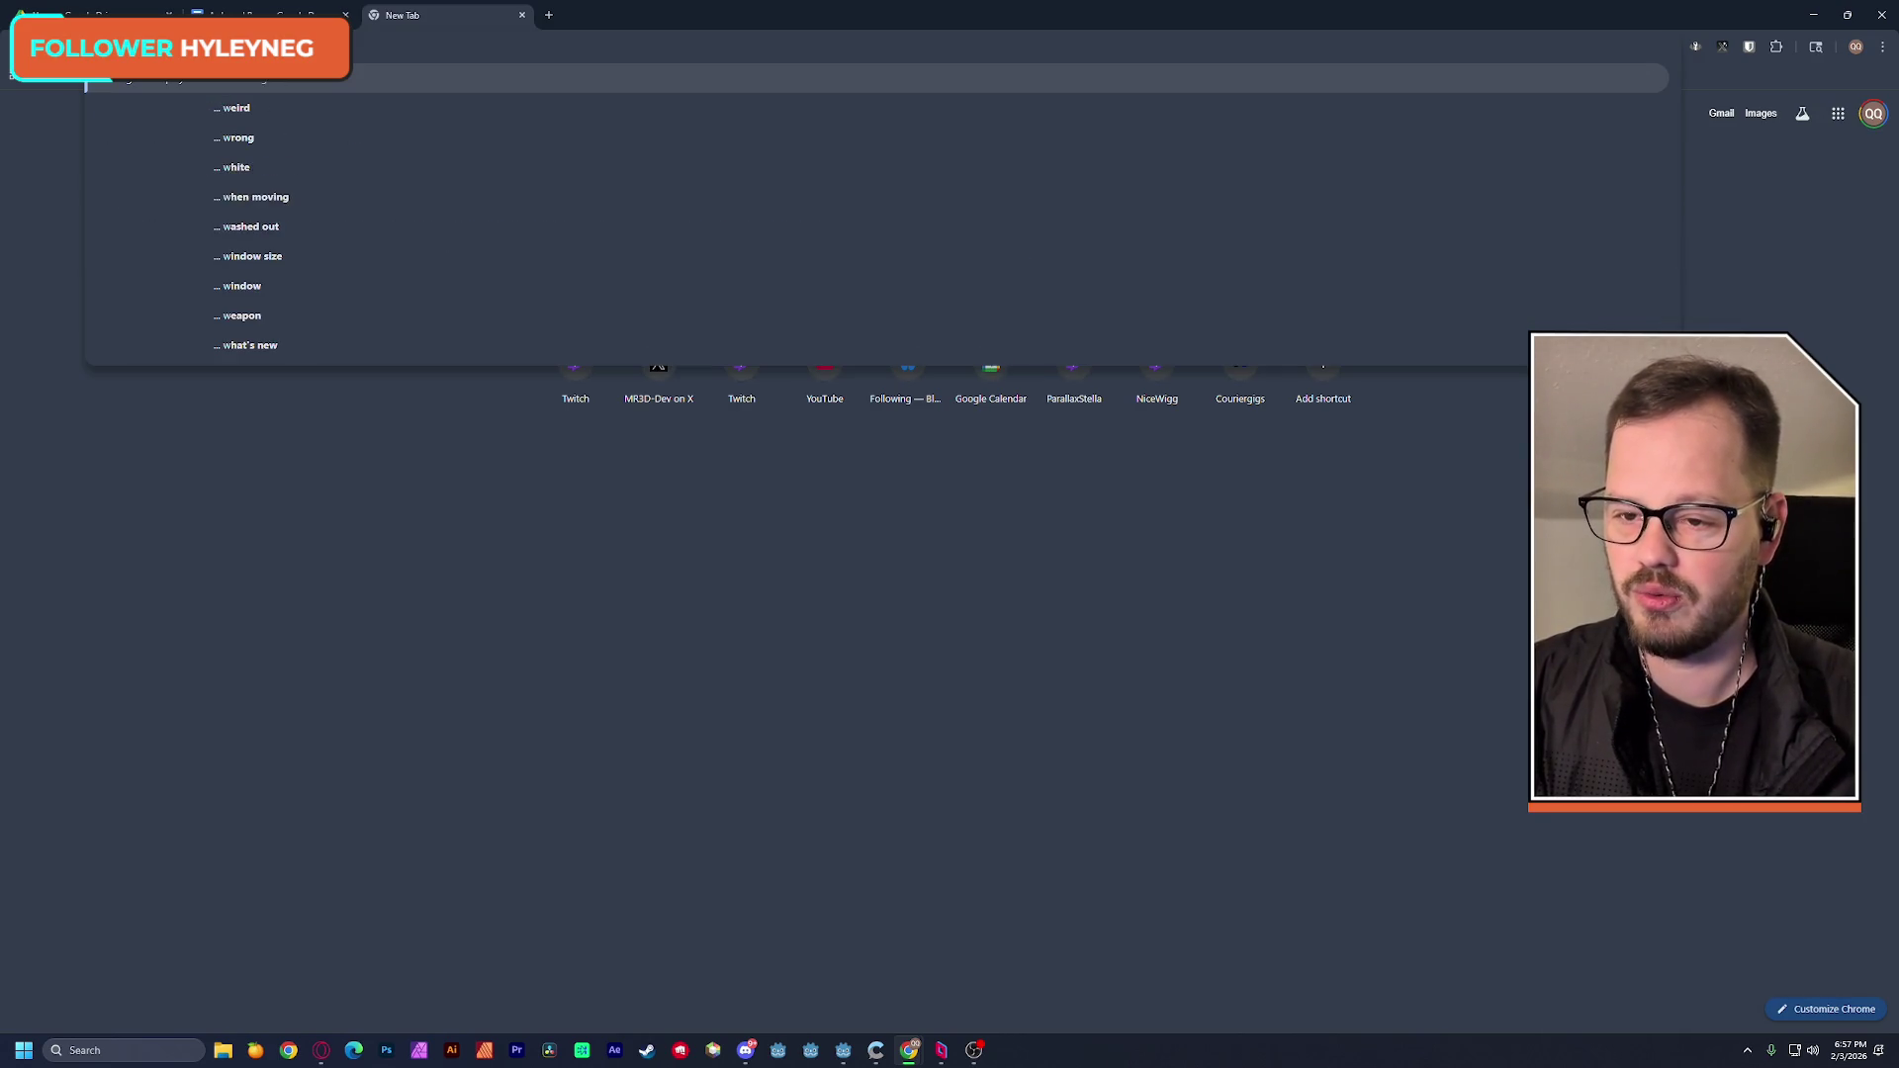
pyautogui.write('alking')
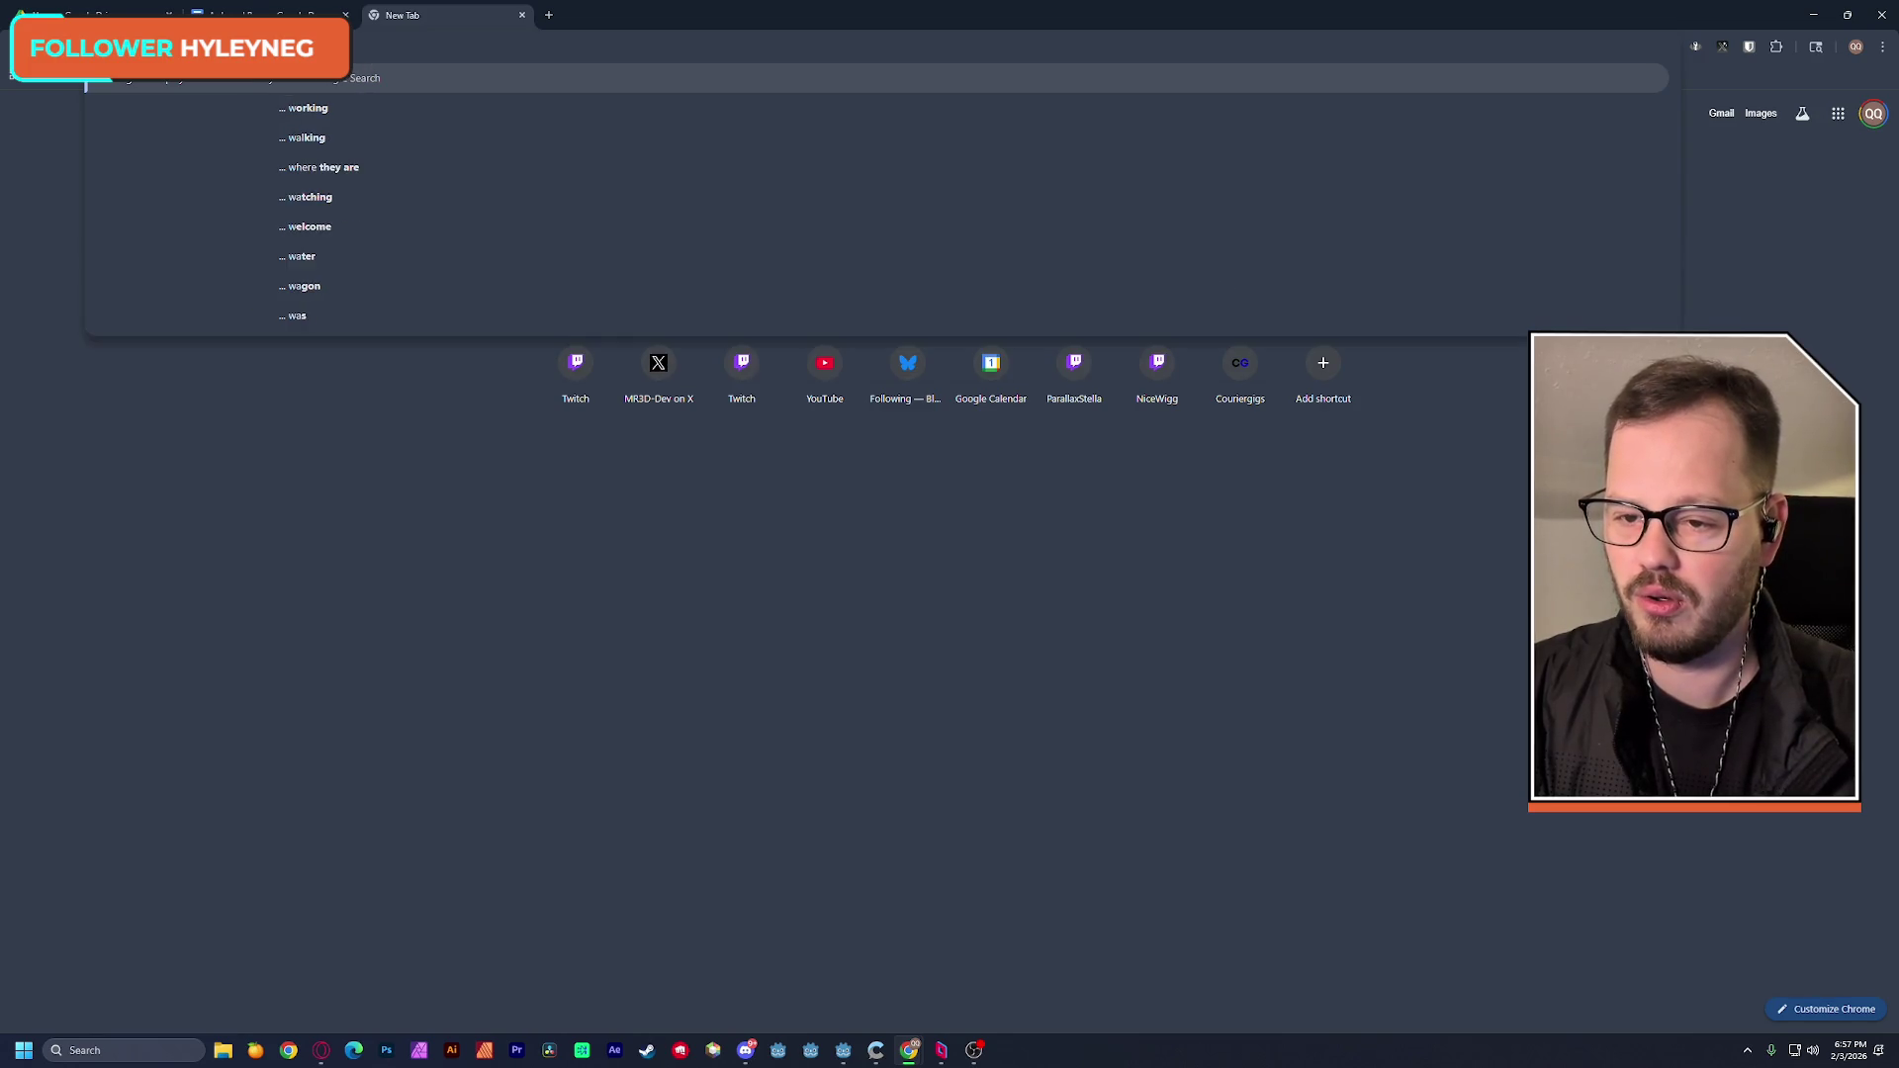
pyautogui.press('Return')
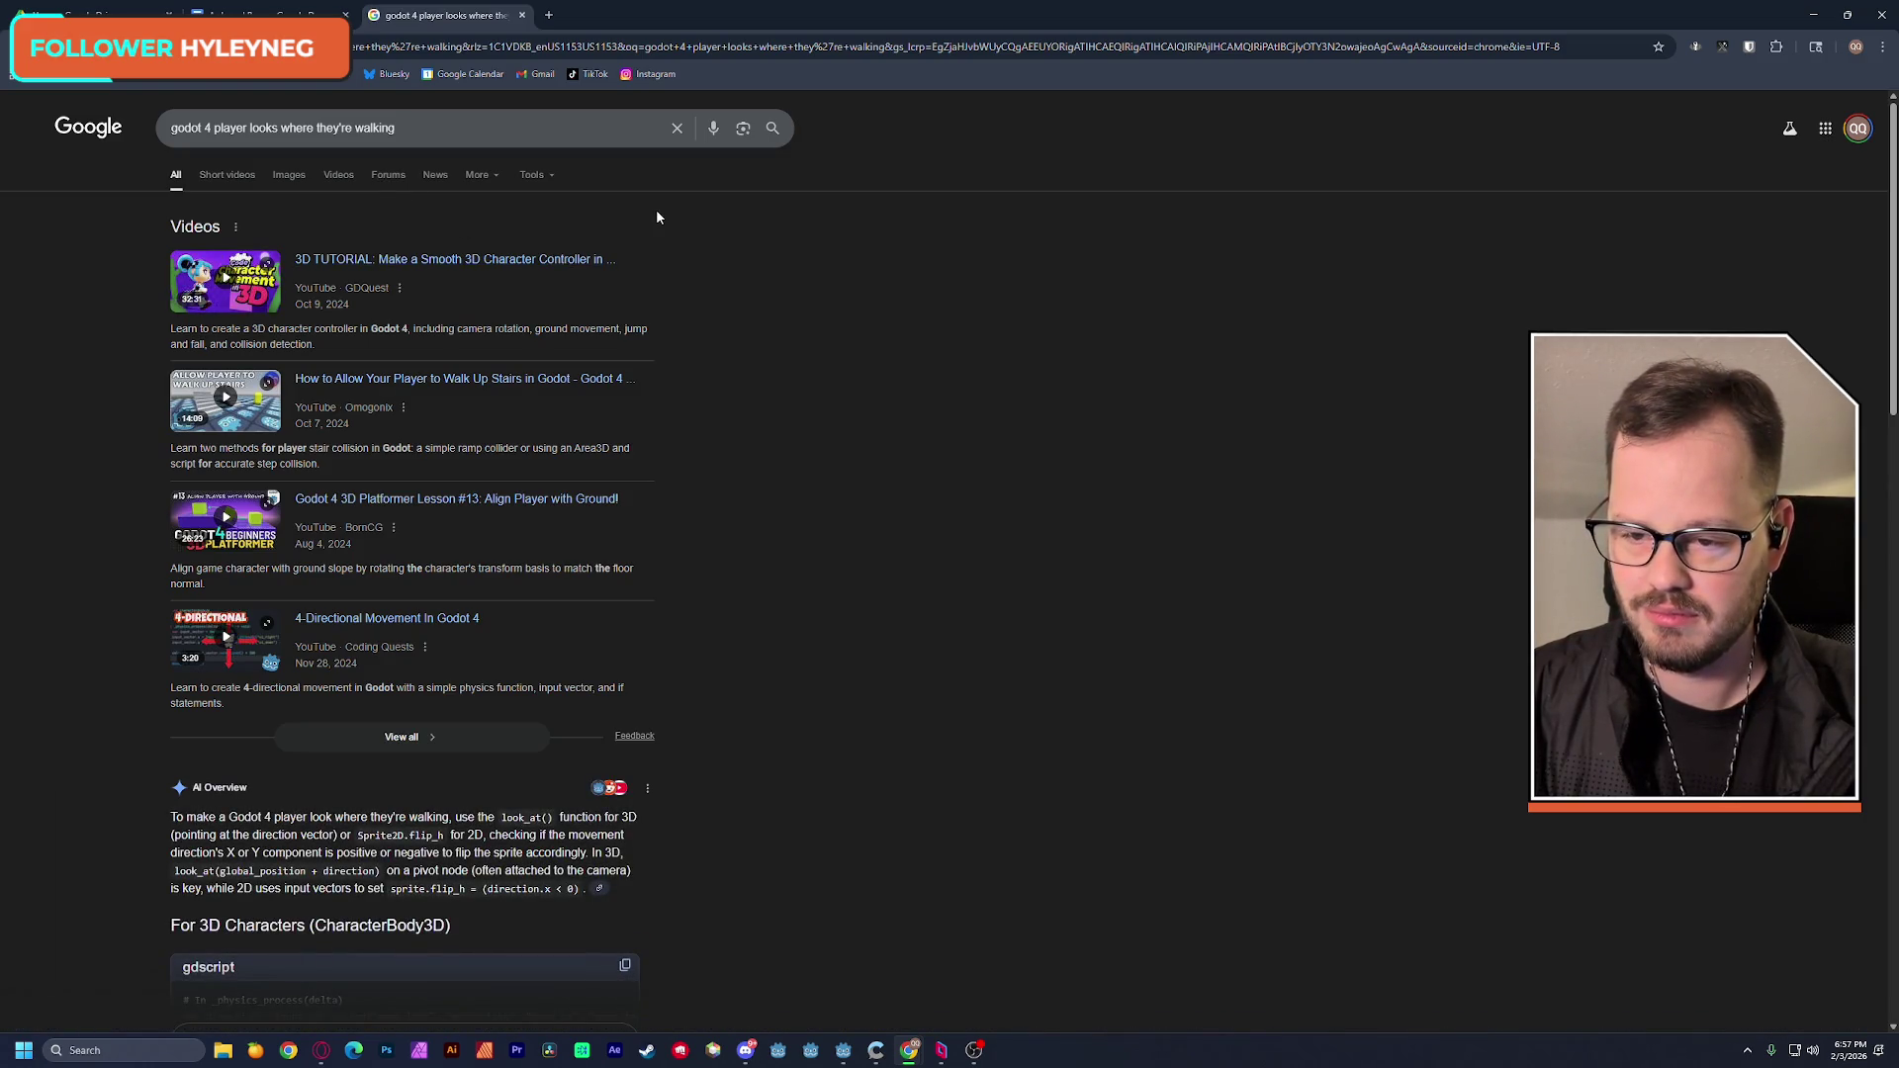
pyautogui.click(479, 263)
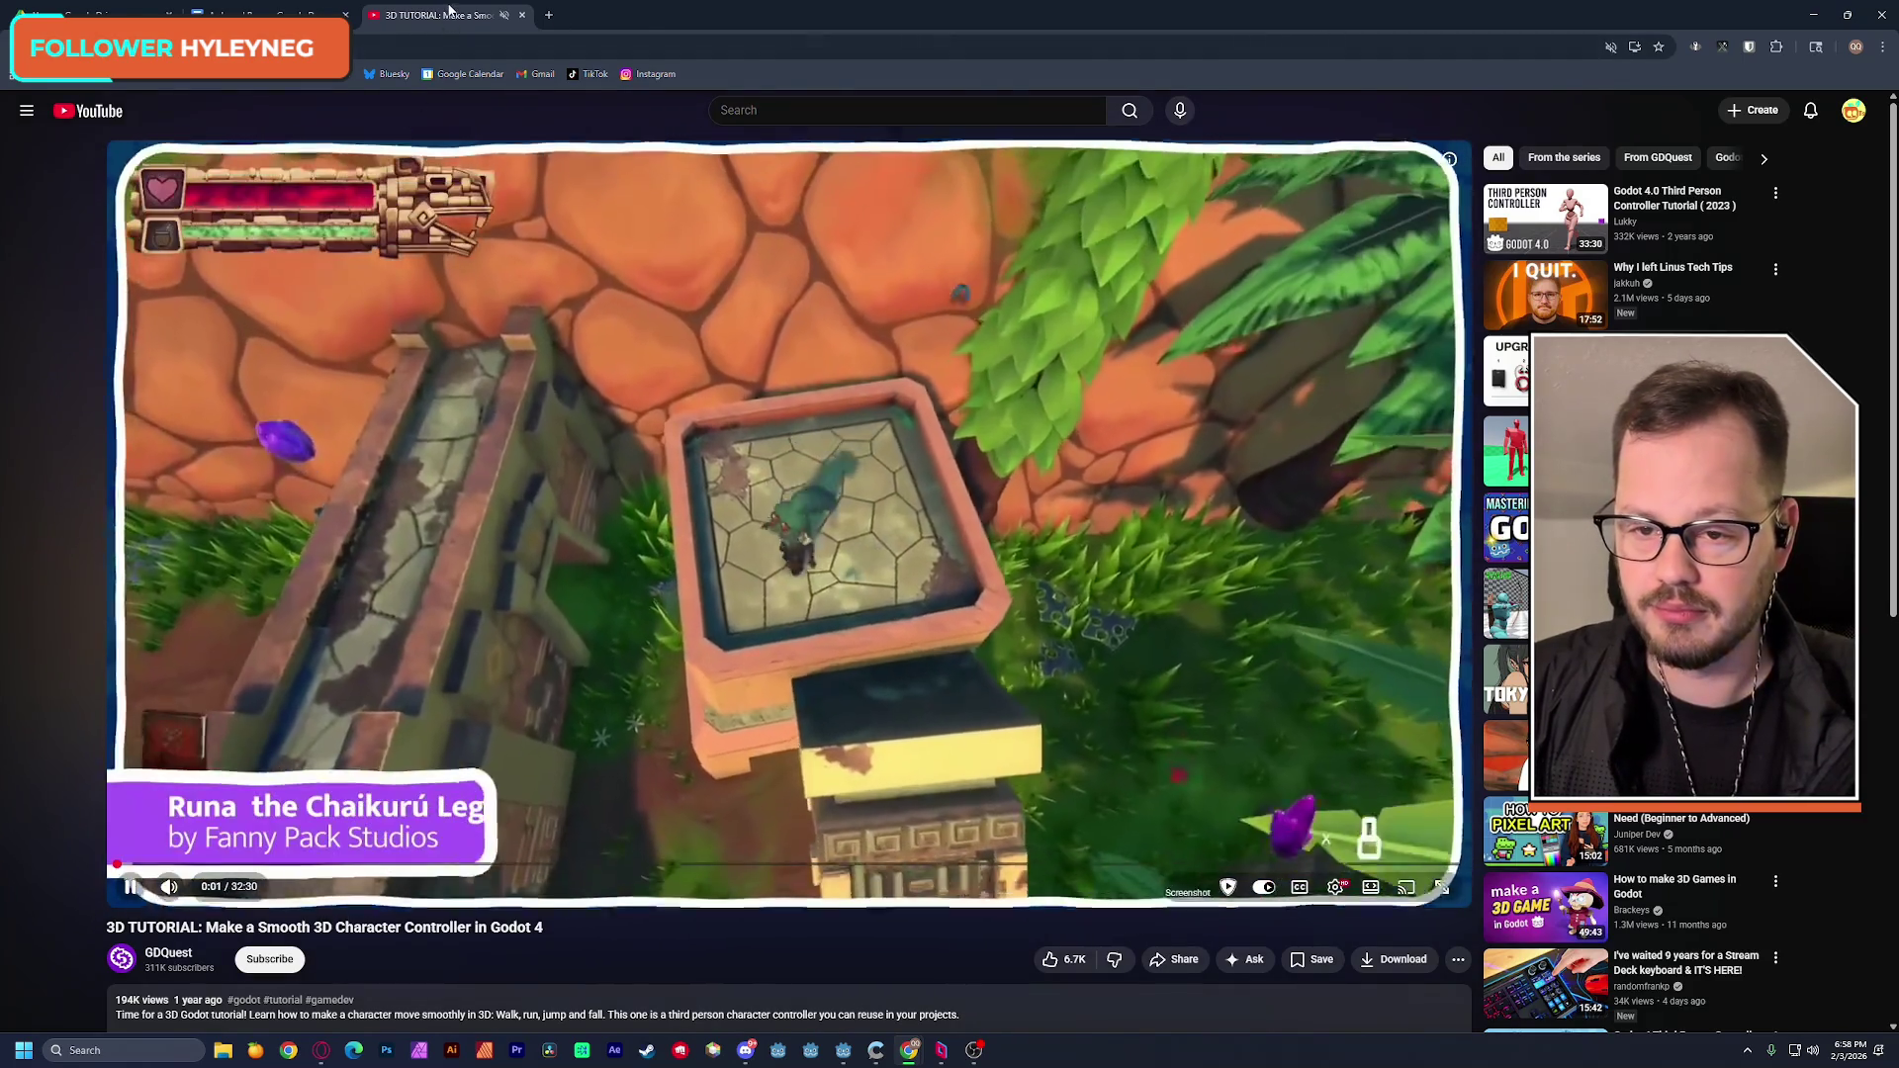
# Unmute the tutorial's tab and skip ahead through the video's opening.
pyautogui.rightClick(450, 14)
pyautogui.click(514, 178)
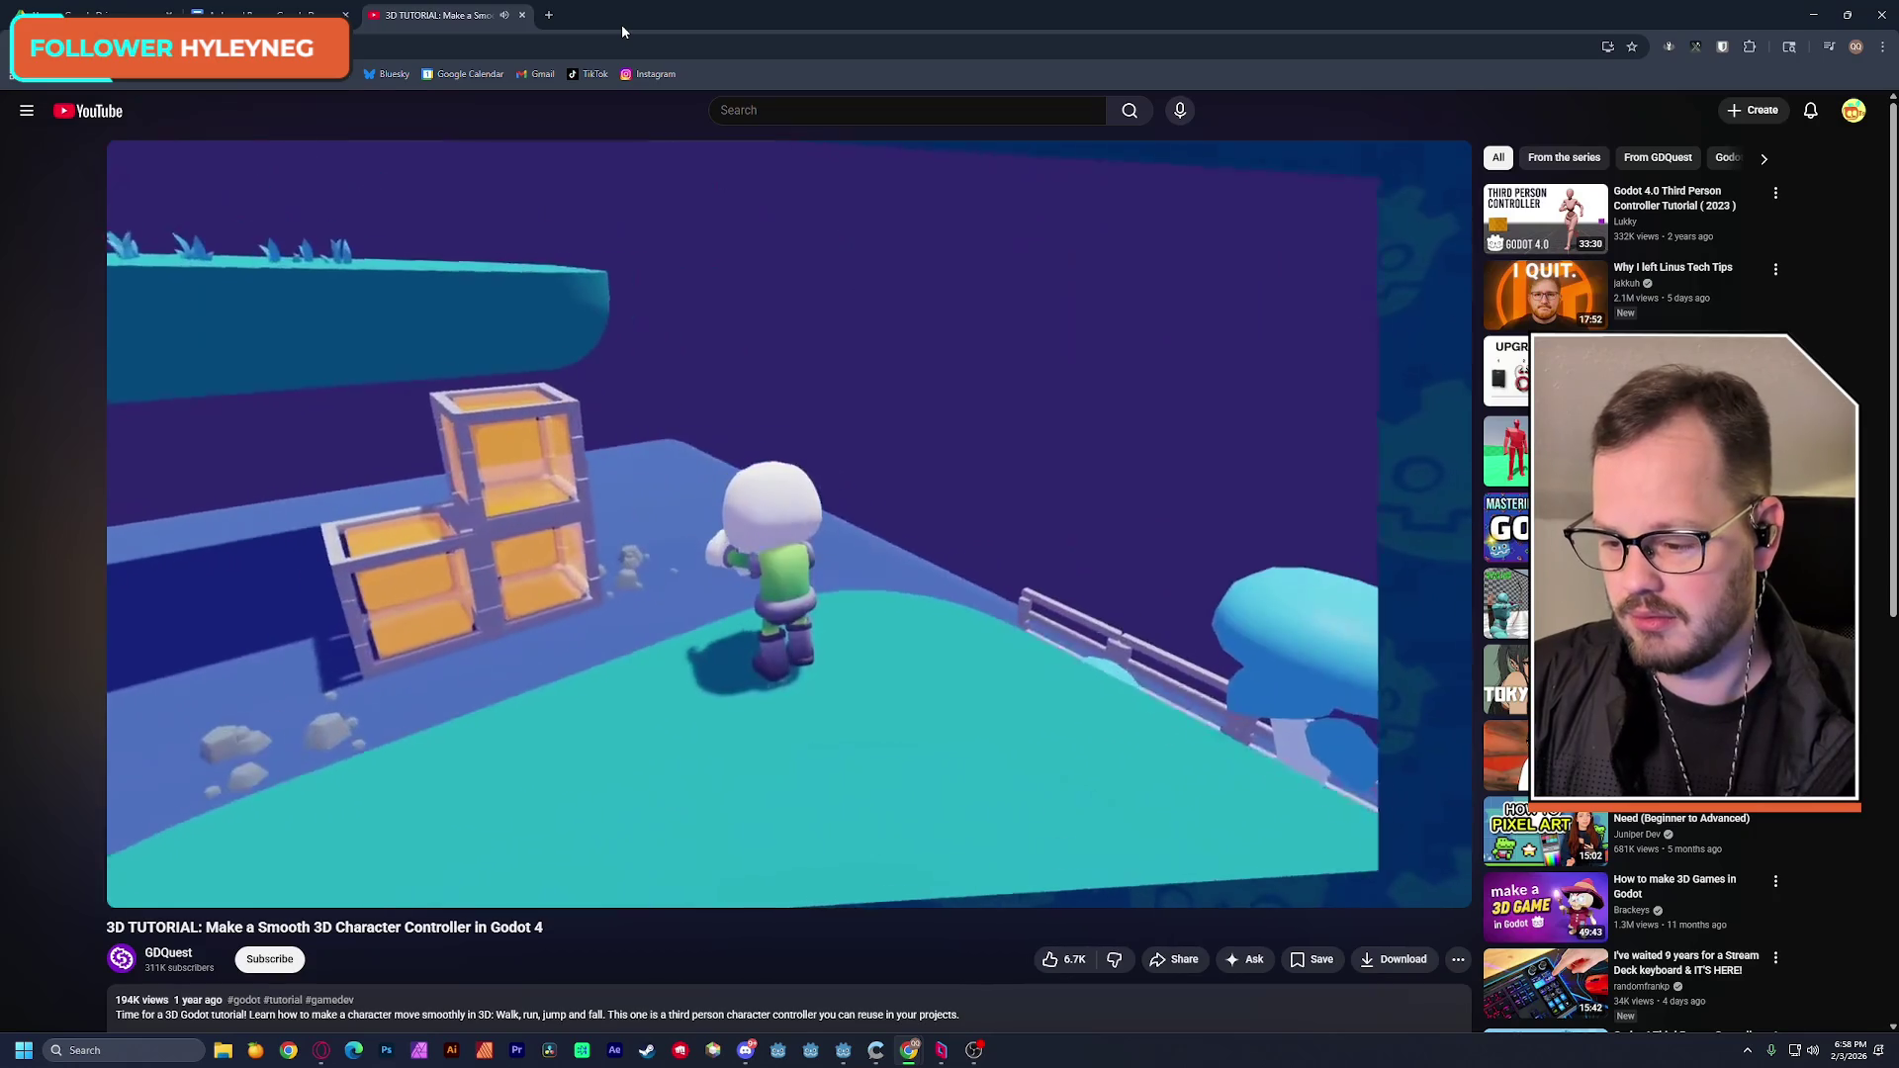
pyautogui.press('Right')
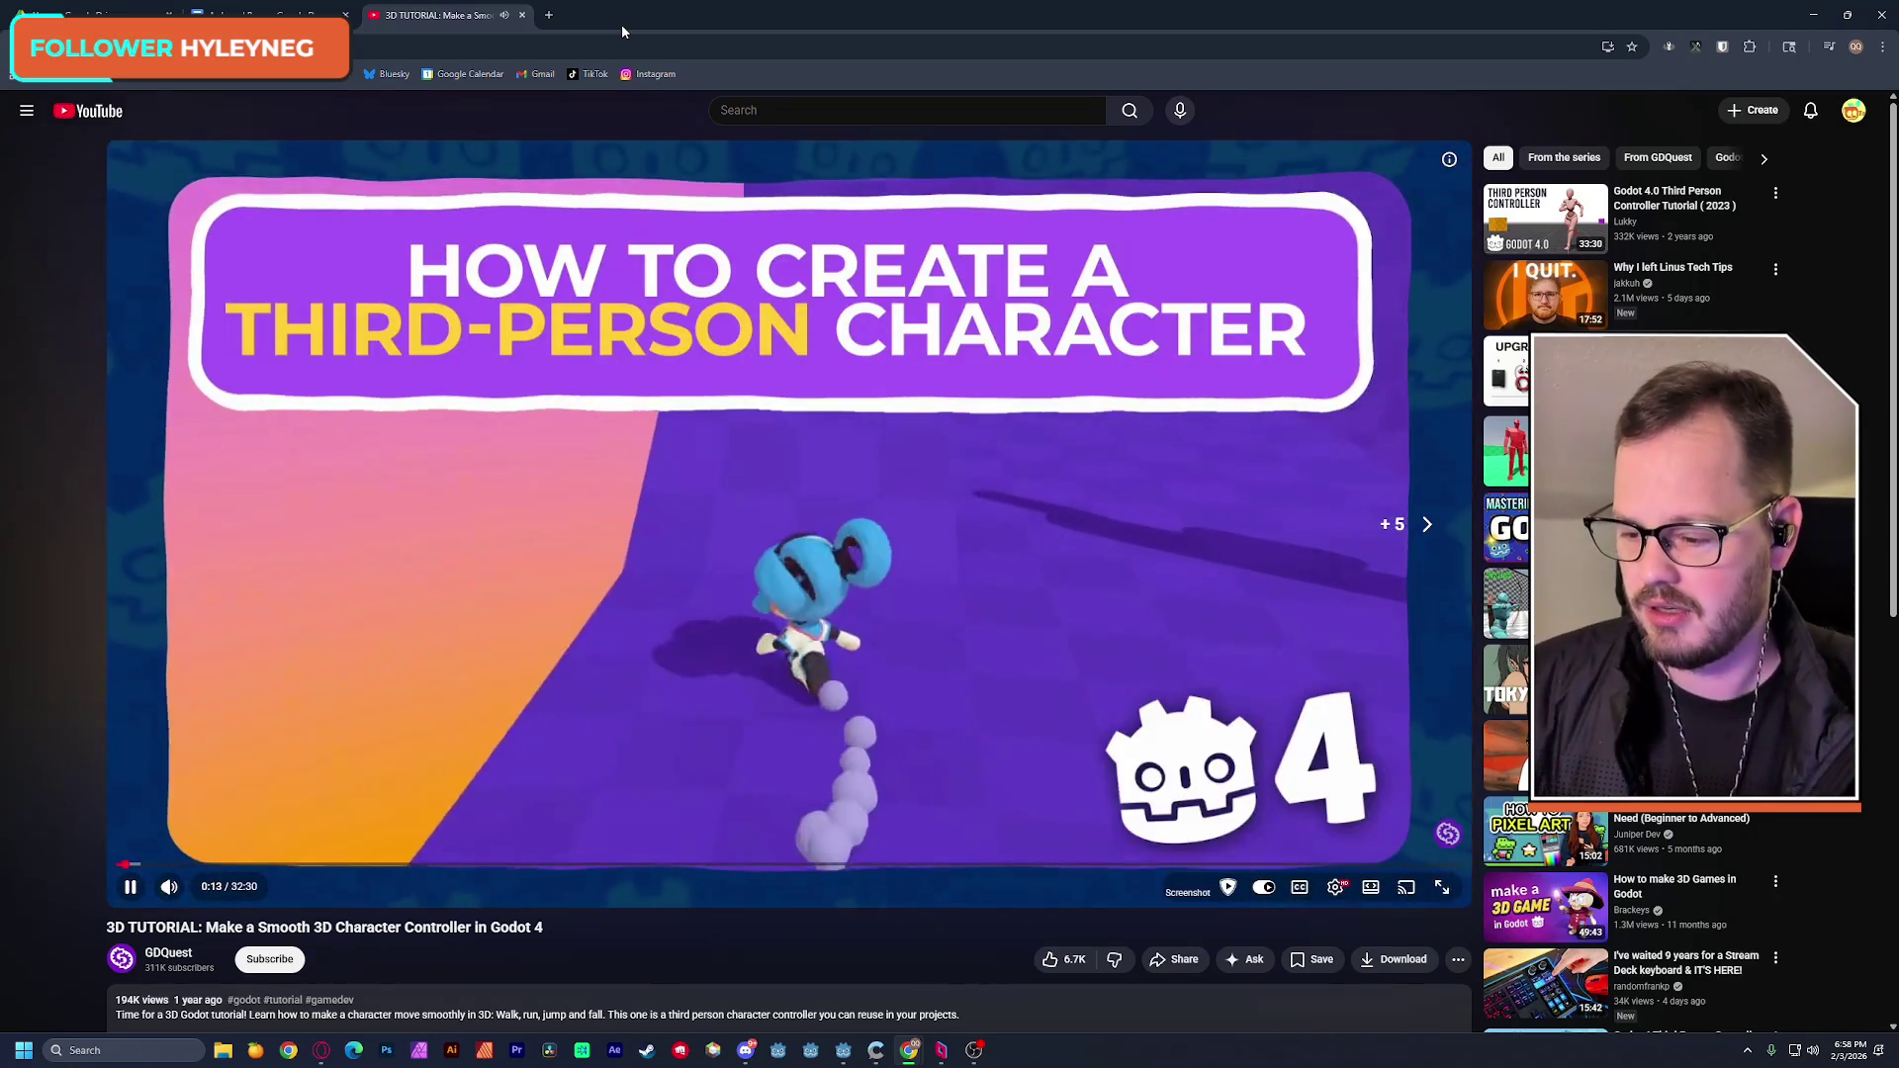
pyautogui.press('space')
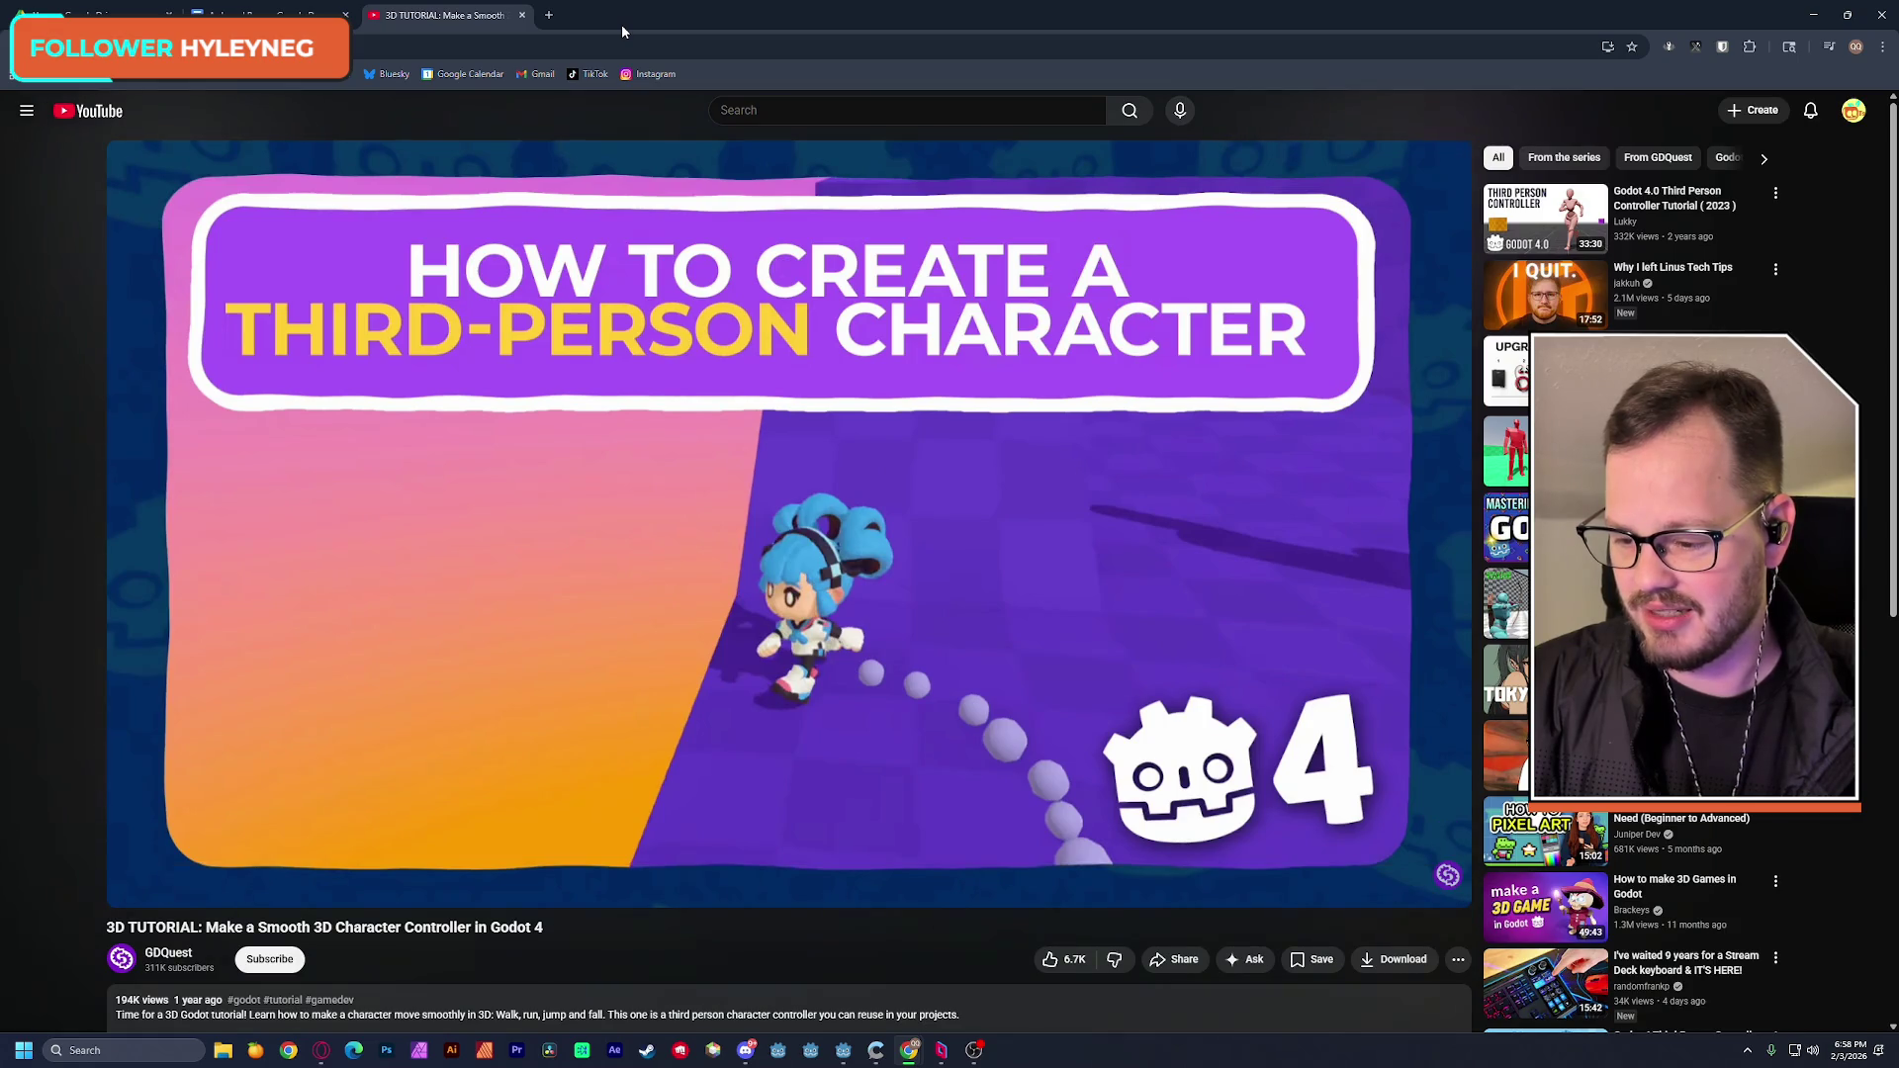
pyautogui.press('Right')
pyautogui.press('space')
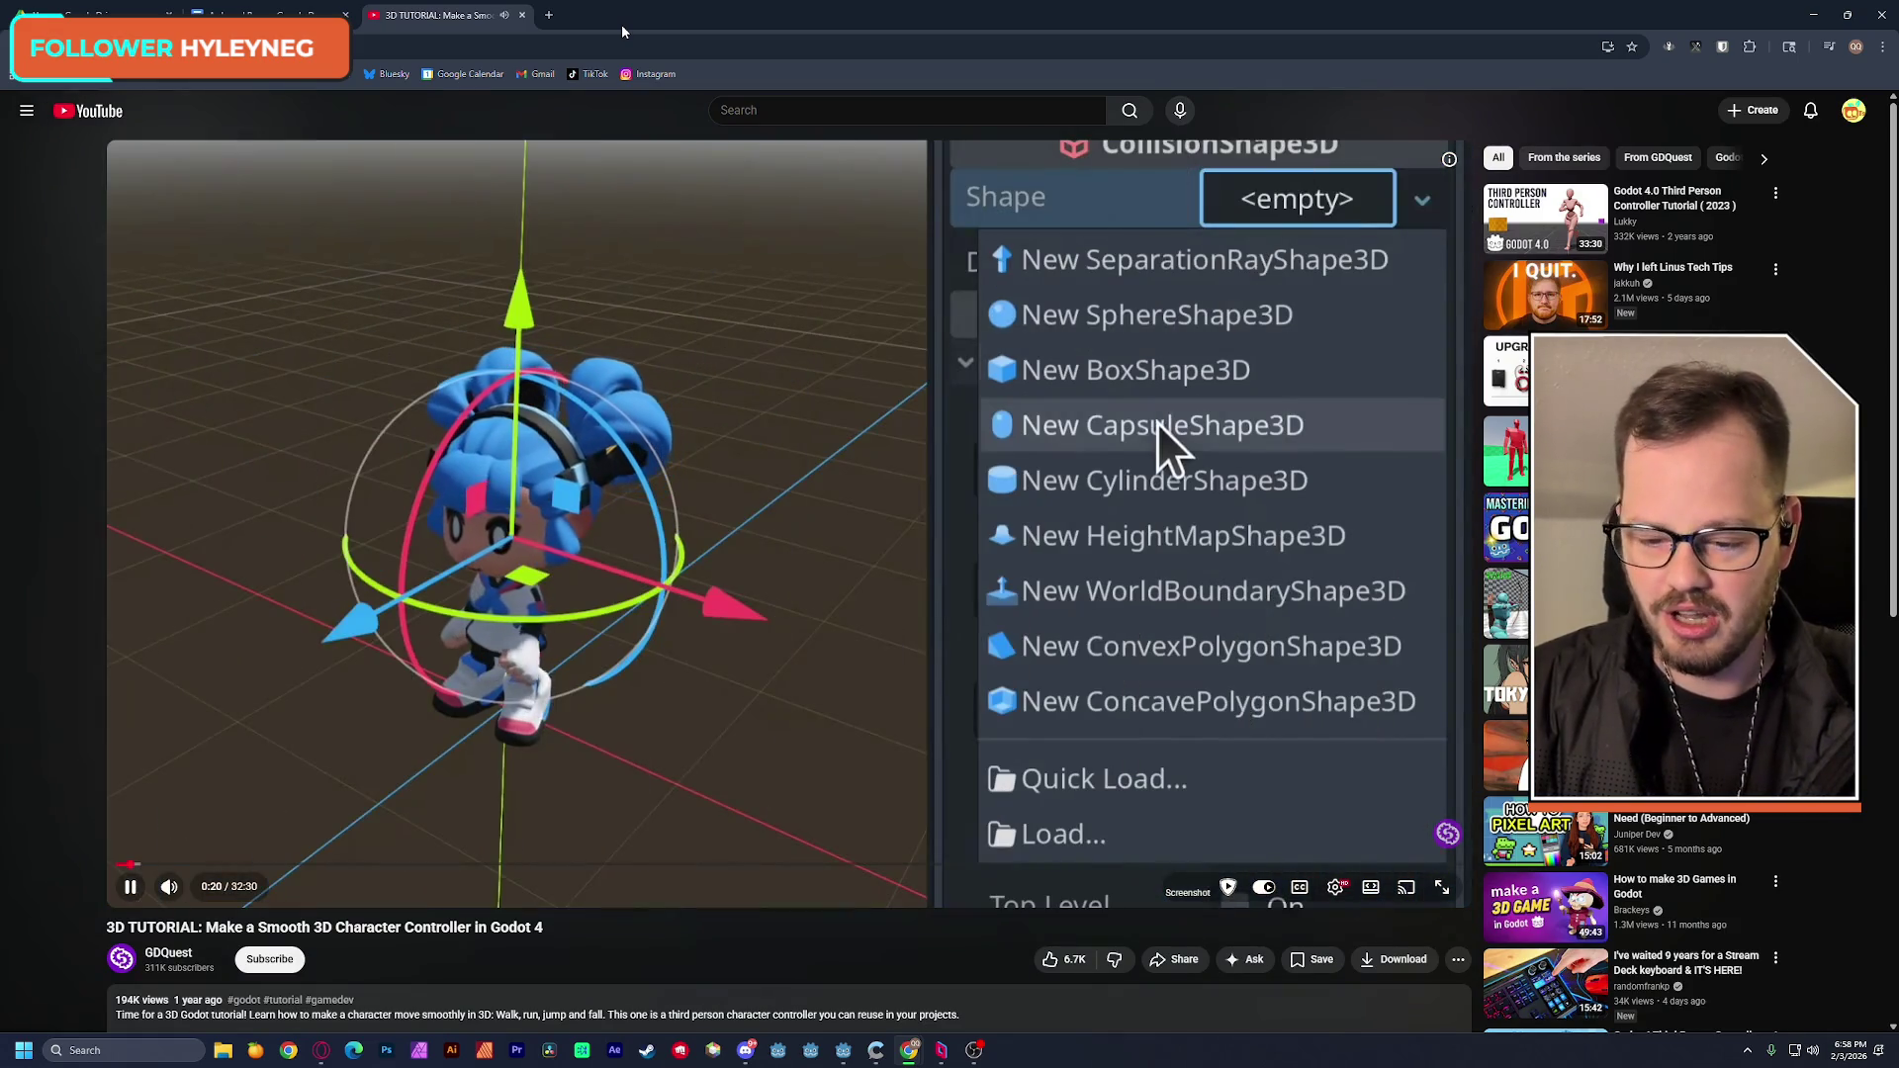
# Watch through the collision shape choices to 1:38, then pause the tutorial.
pyautogui.press('space')
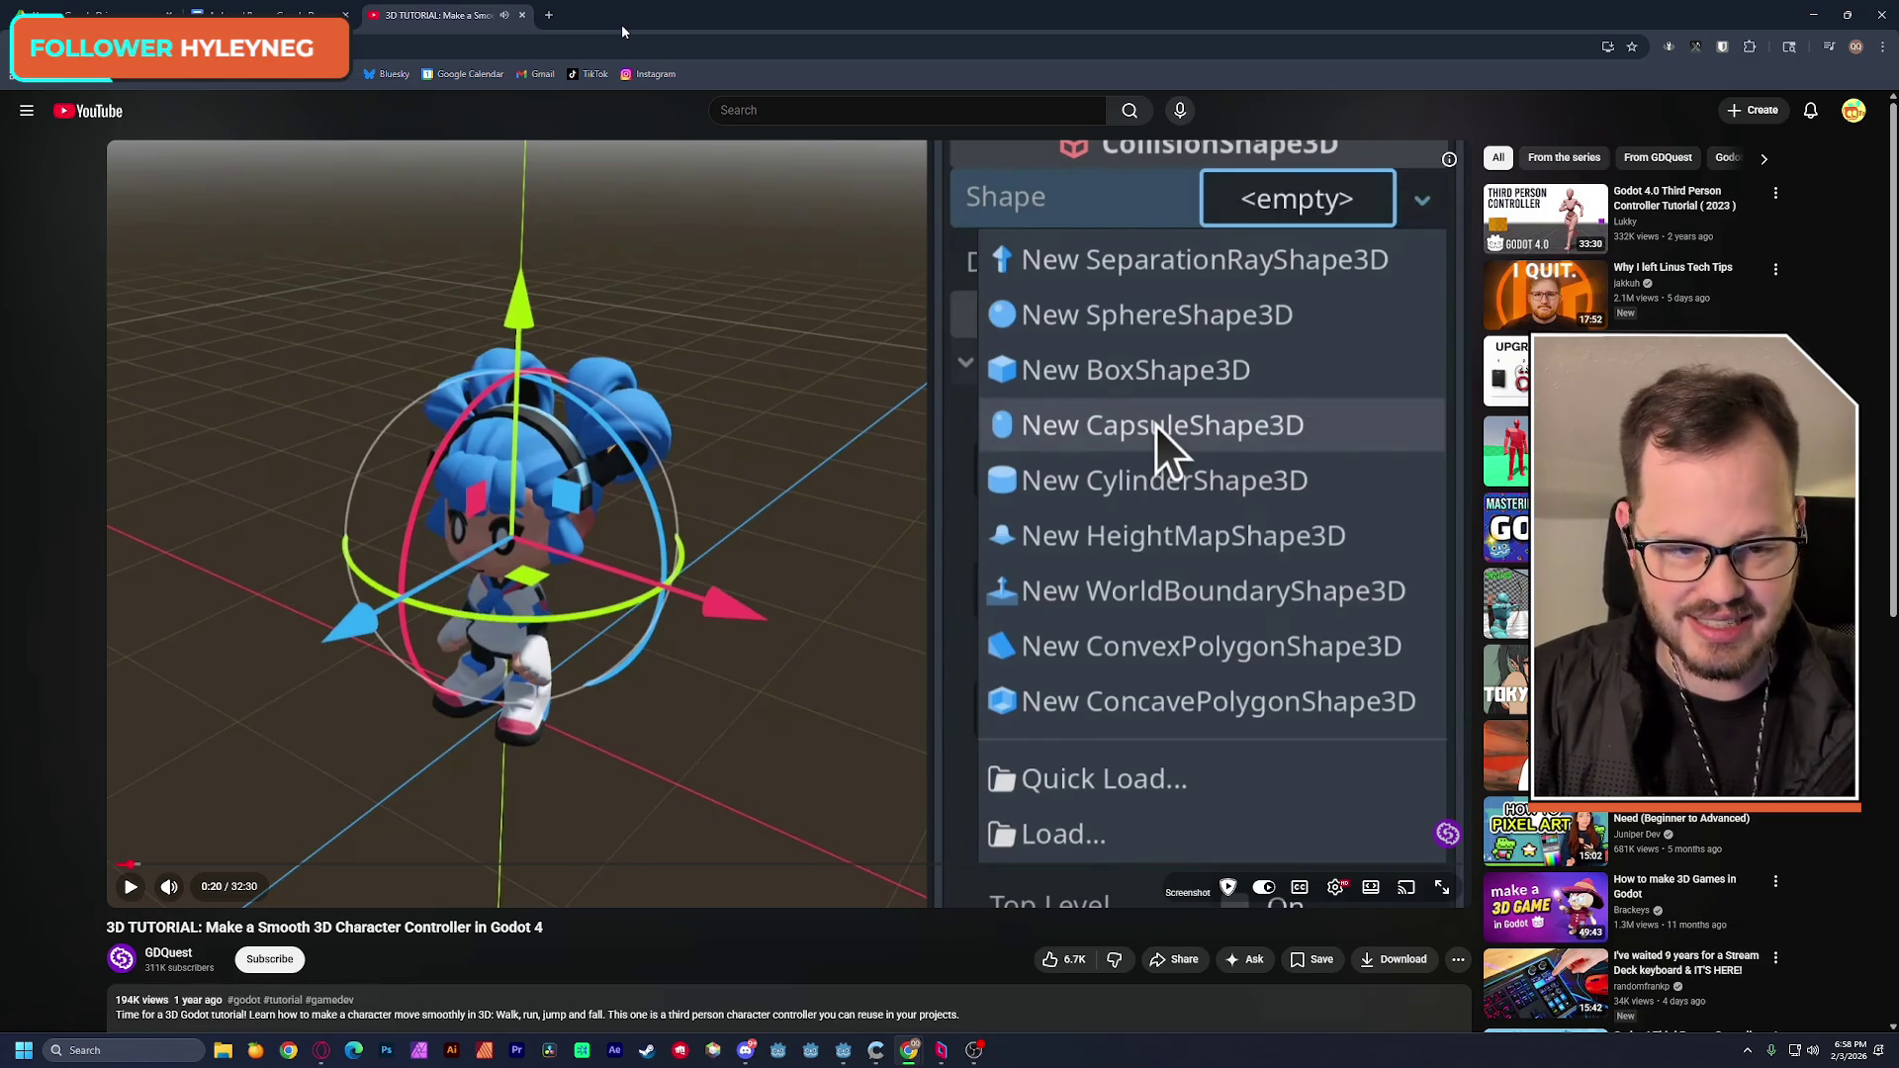
pyautogui.press('space')
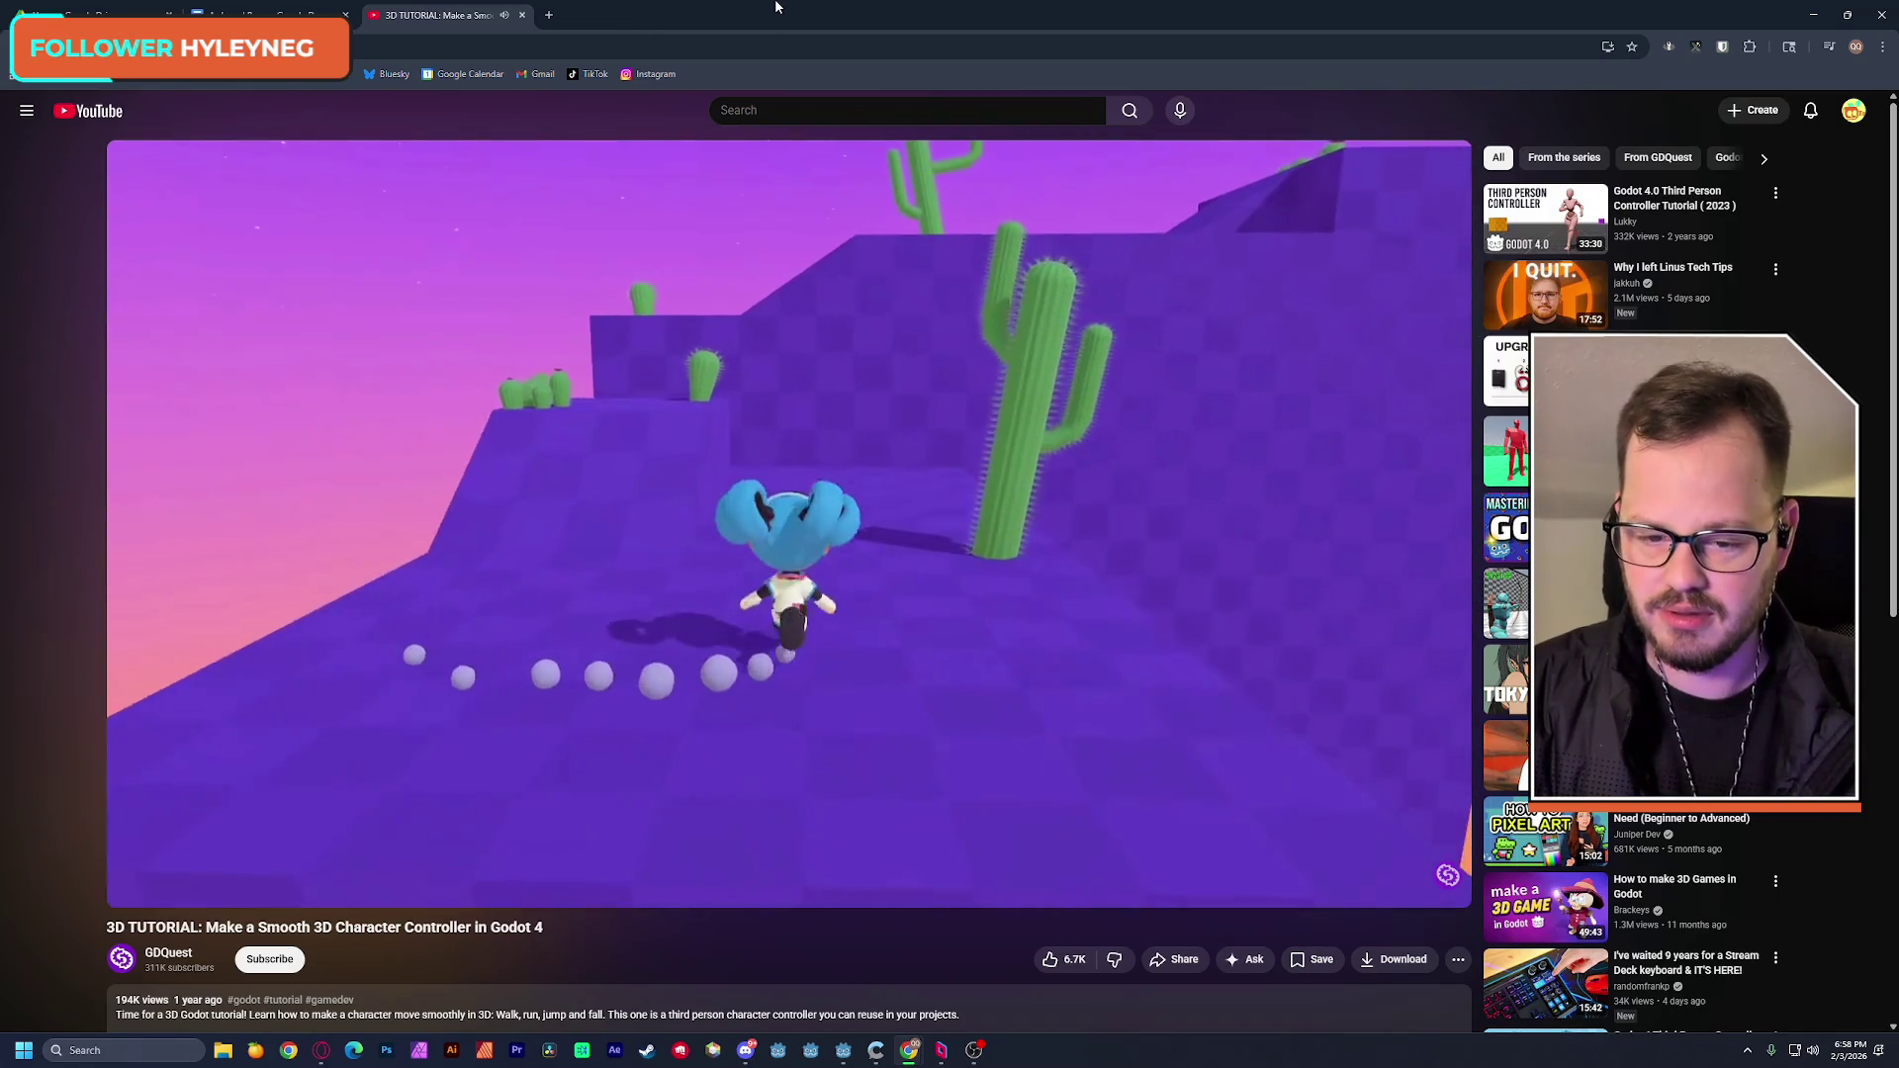
pyautogui.click(700, 413)
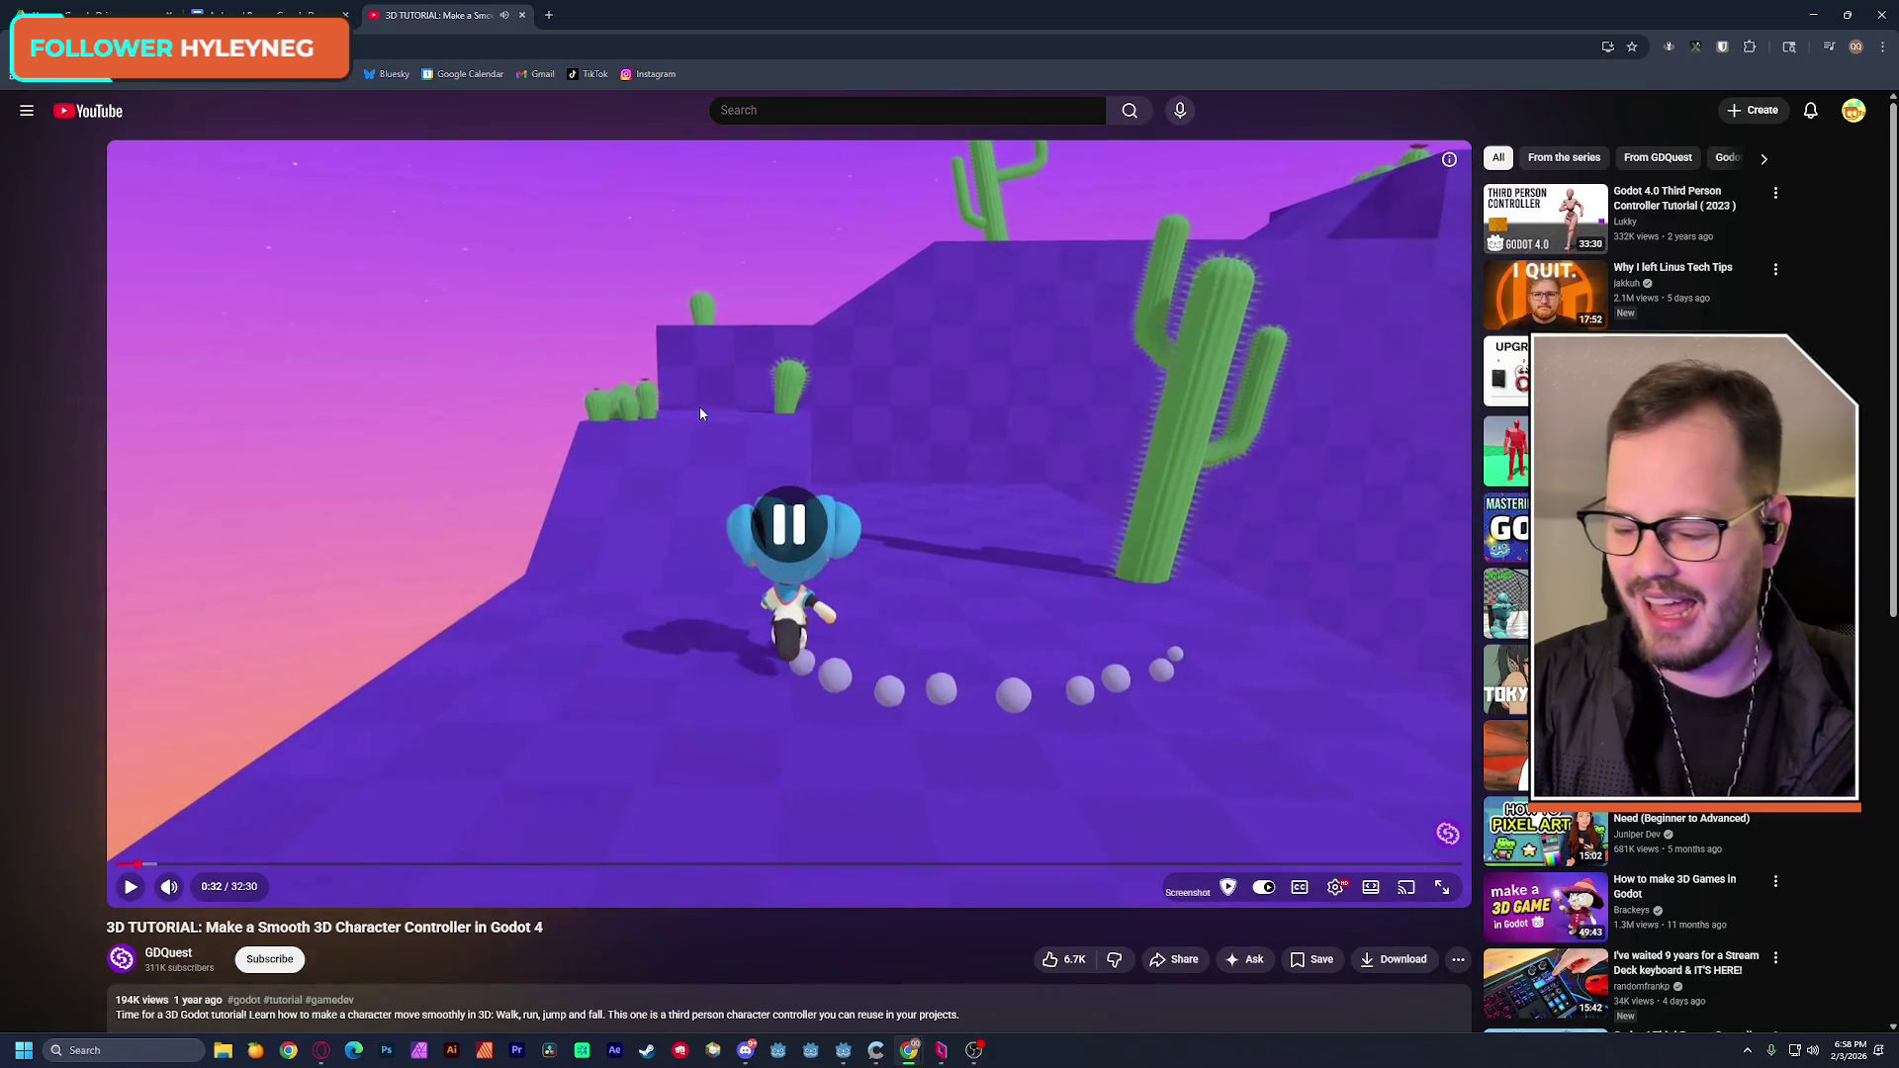
pyautogui.click(845, 608)
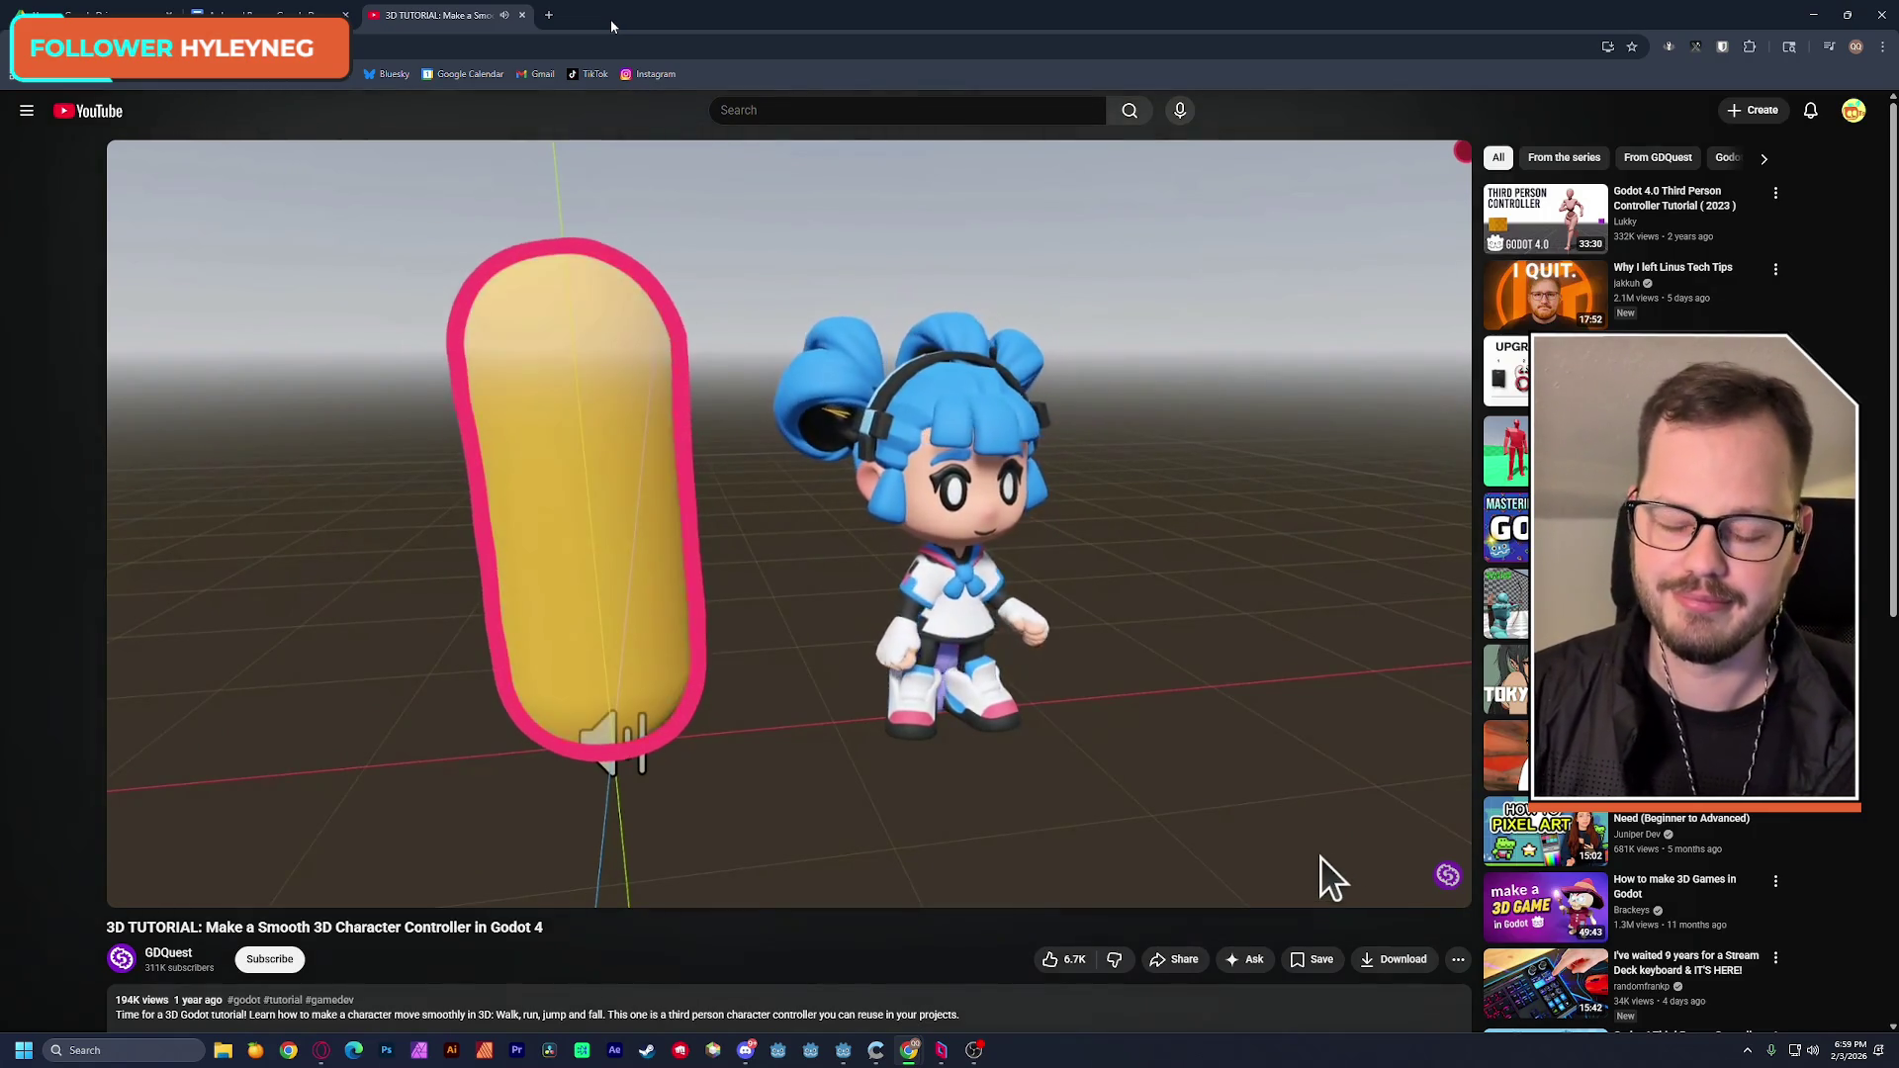
pyautogui.press('space')
pyautogui.hotkey('alt', 'Tab')
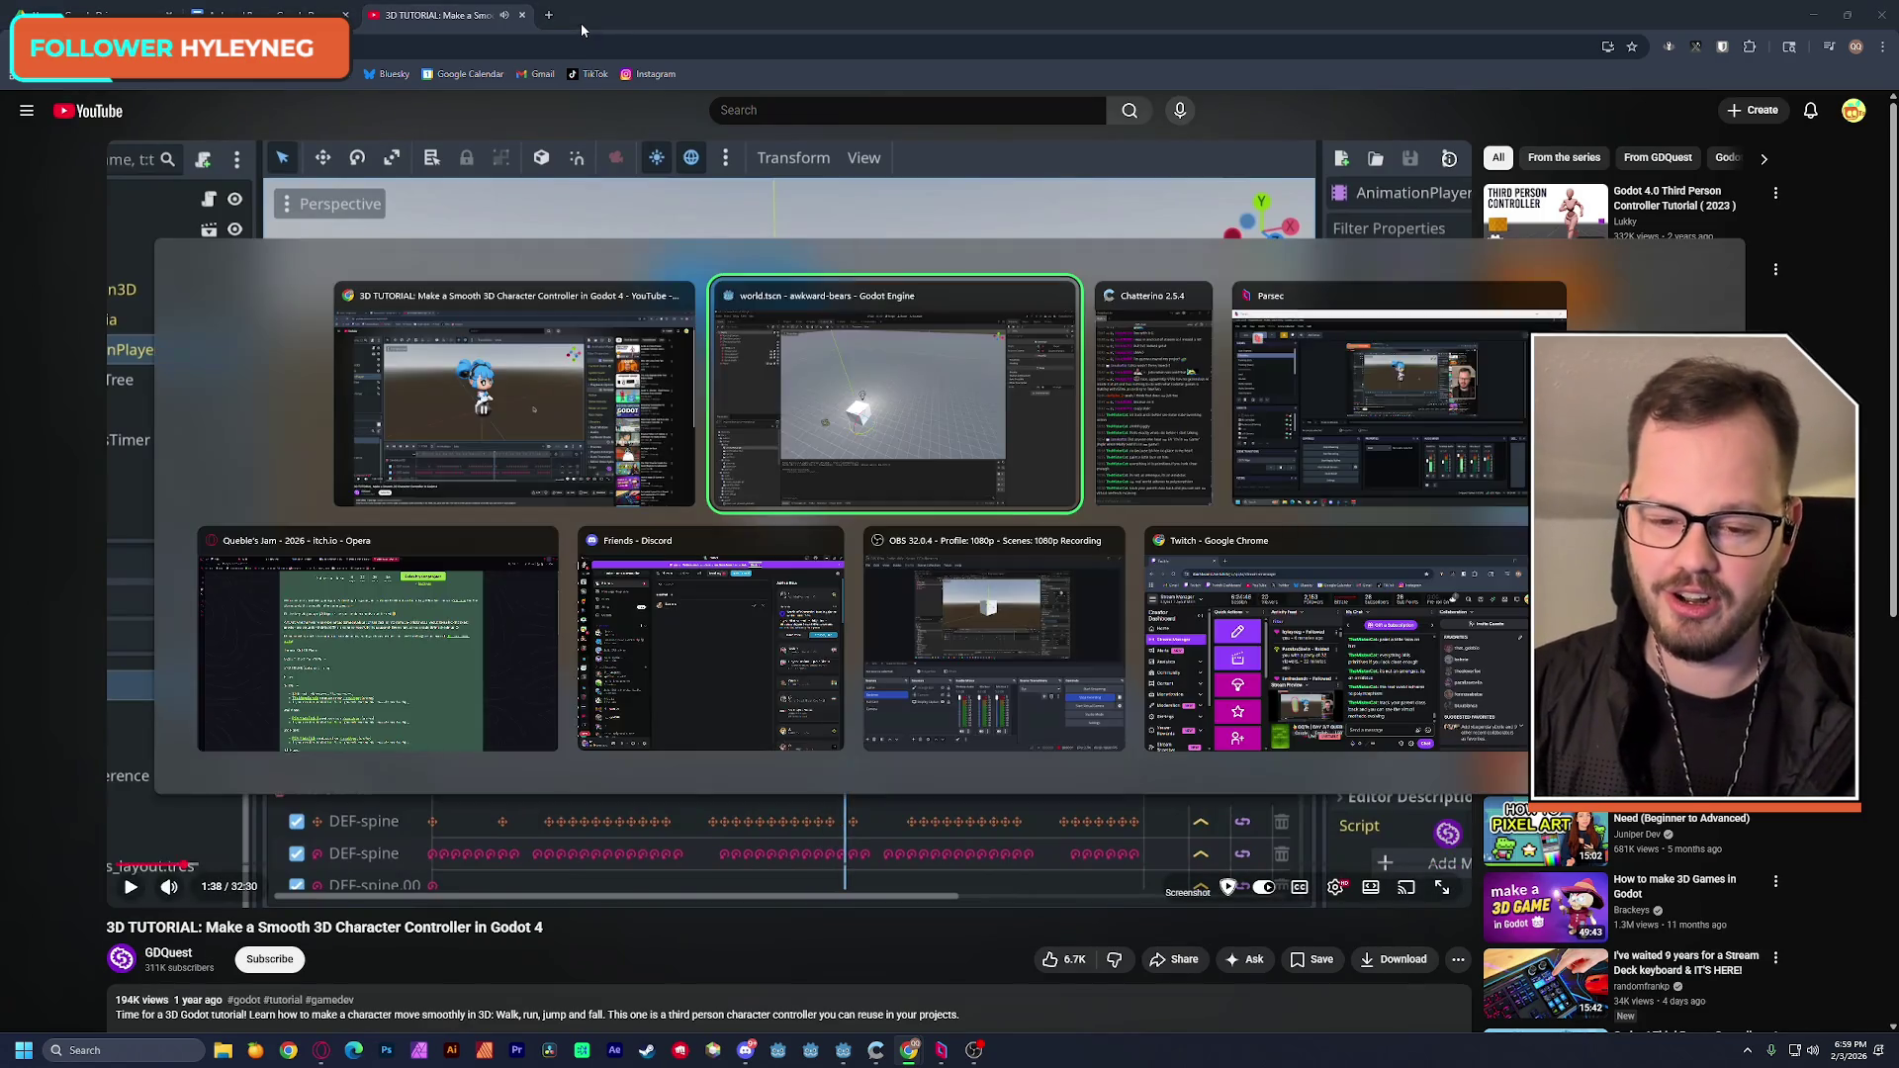
# Open the player scene and toggle the cube MeshInstance3D's visibility while zooming in.
pyautogui.press('w')
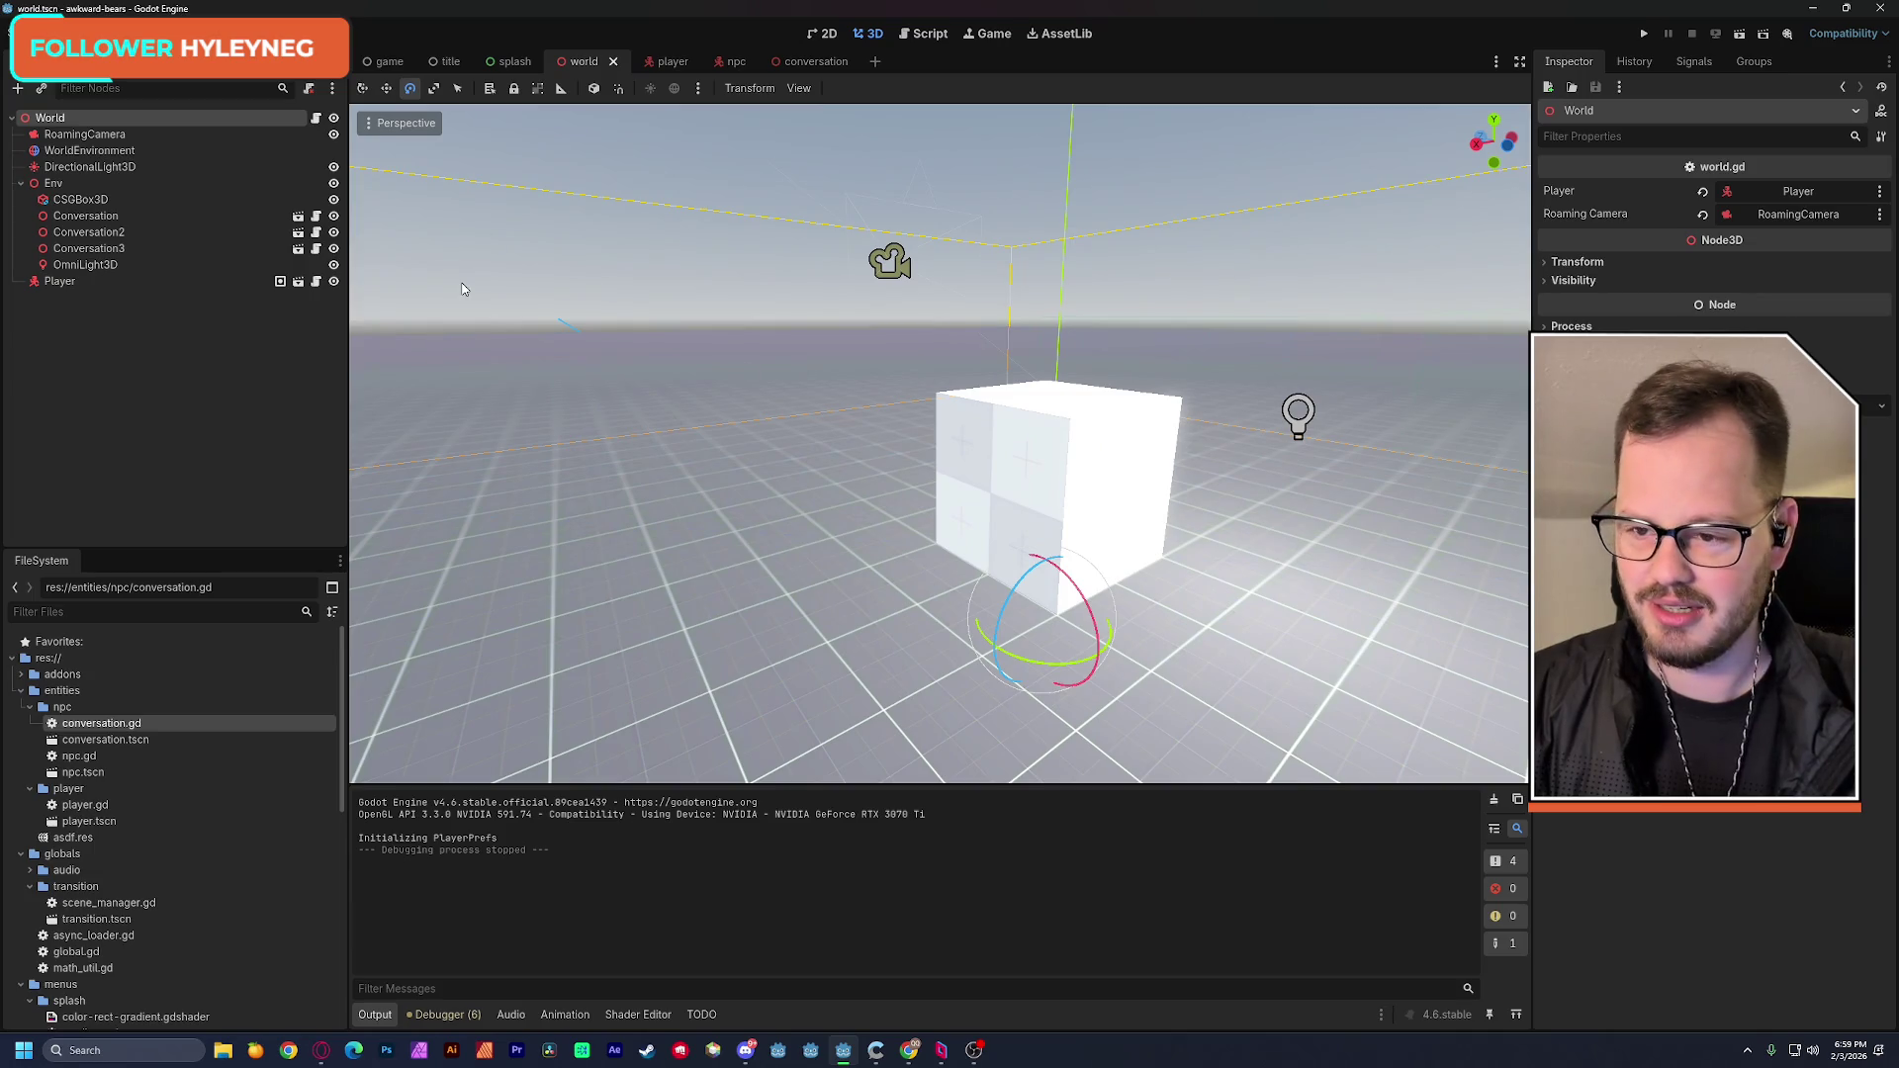
pyautogui.press('d')
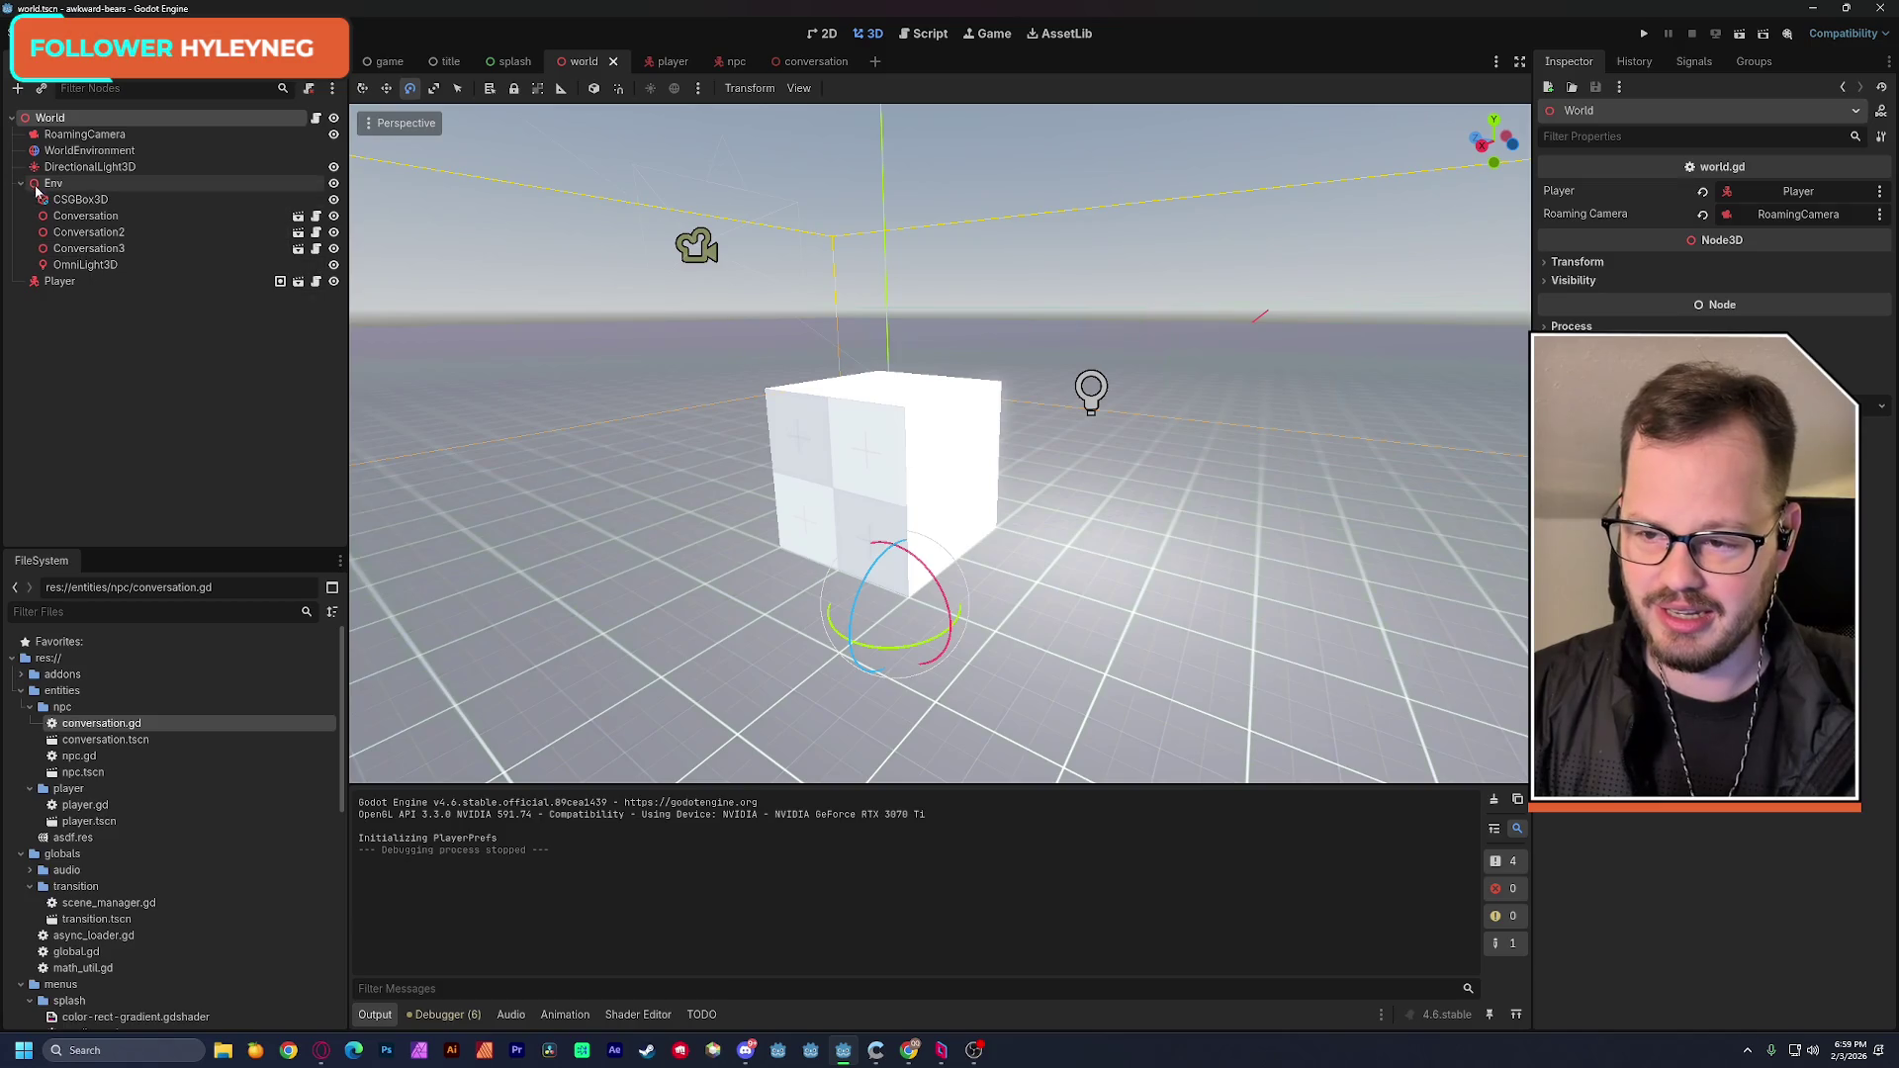
pyautogui.click(673, 61)
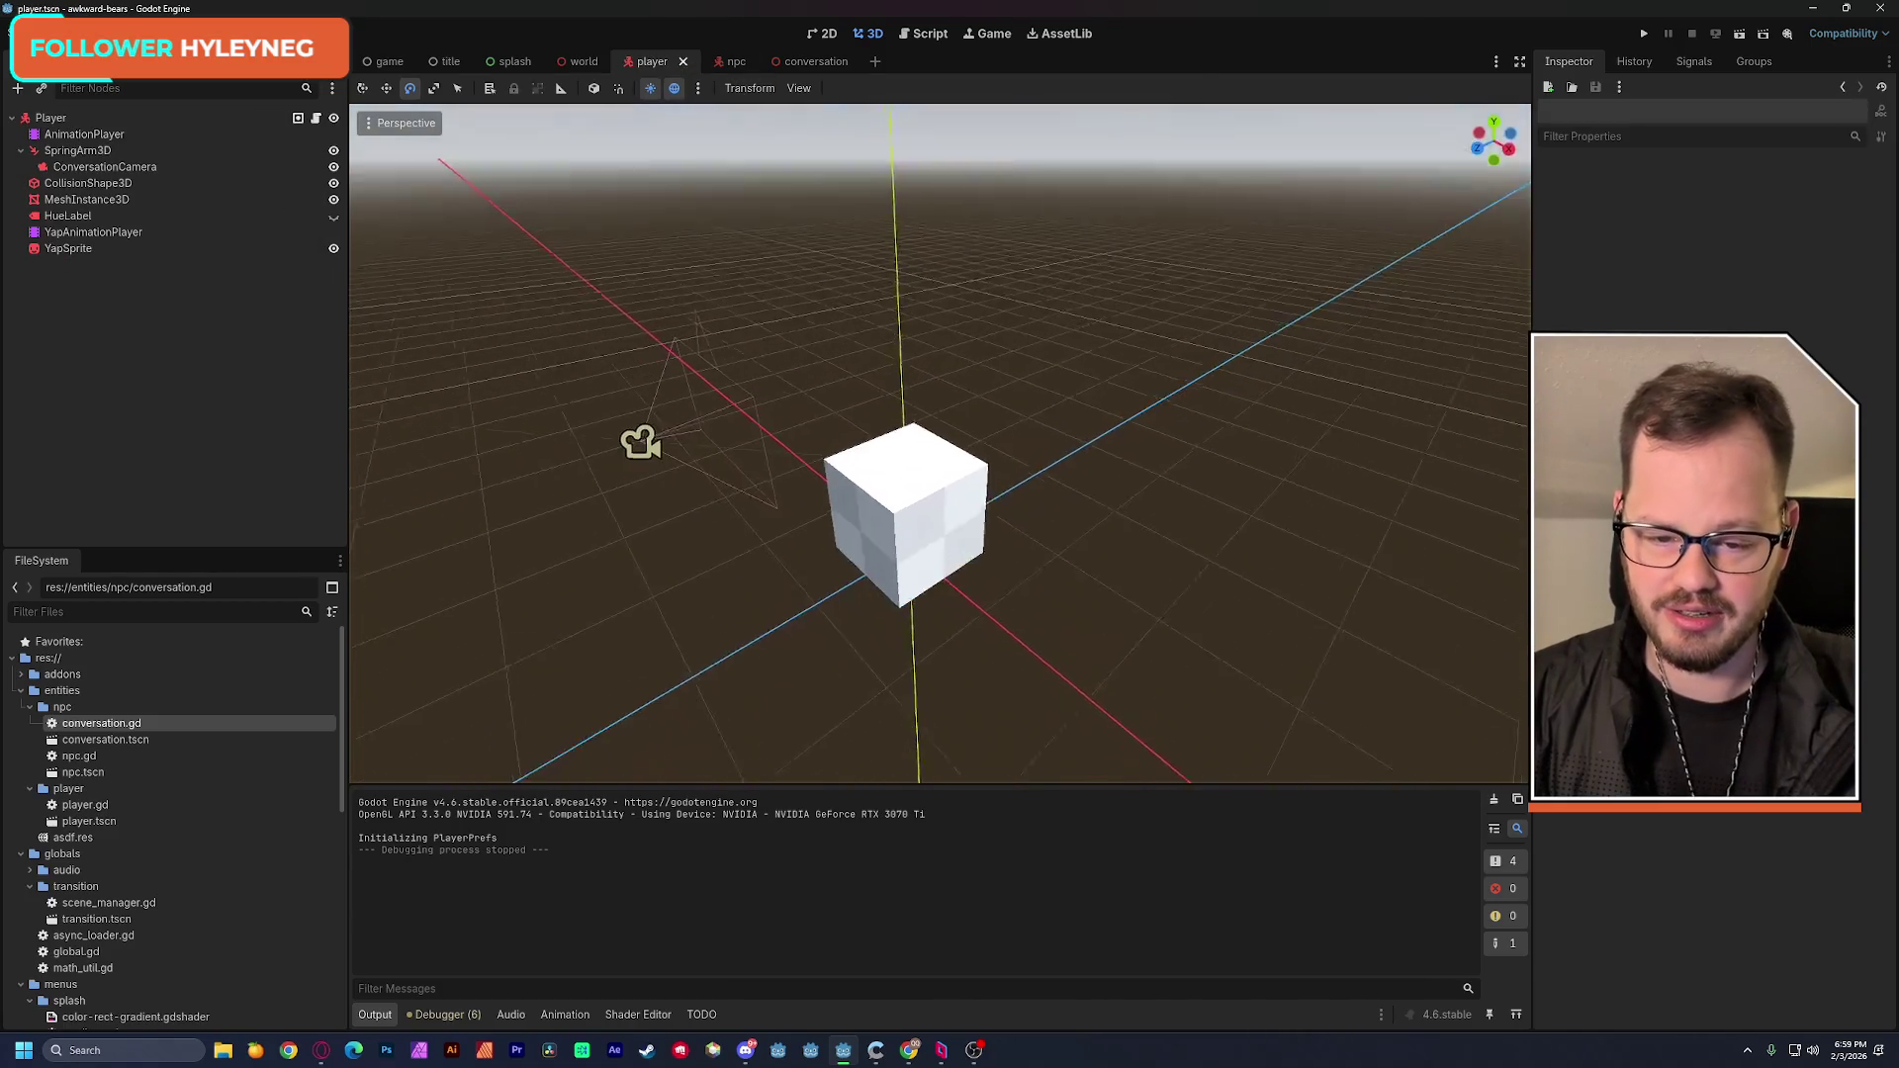
pyautogui.click(67, 203)
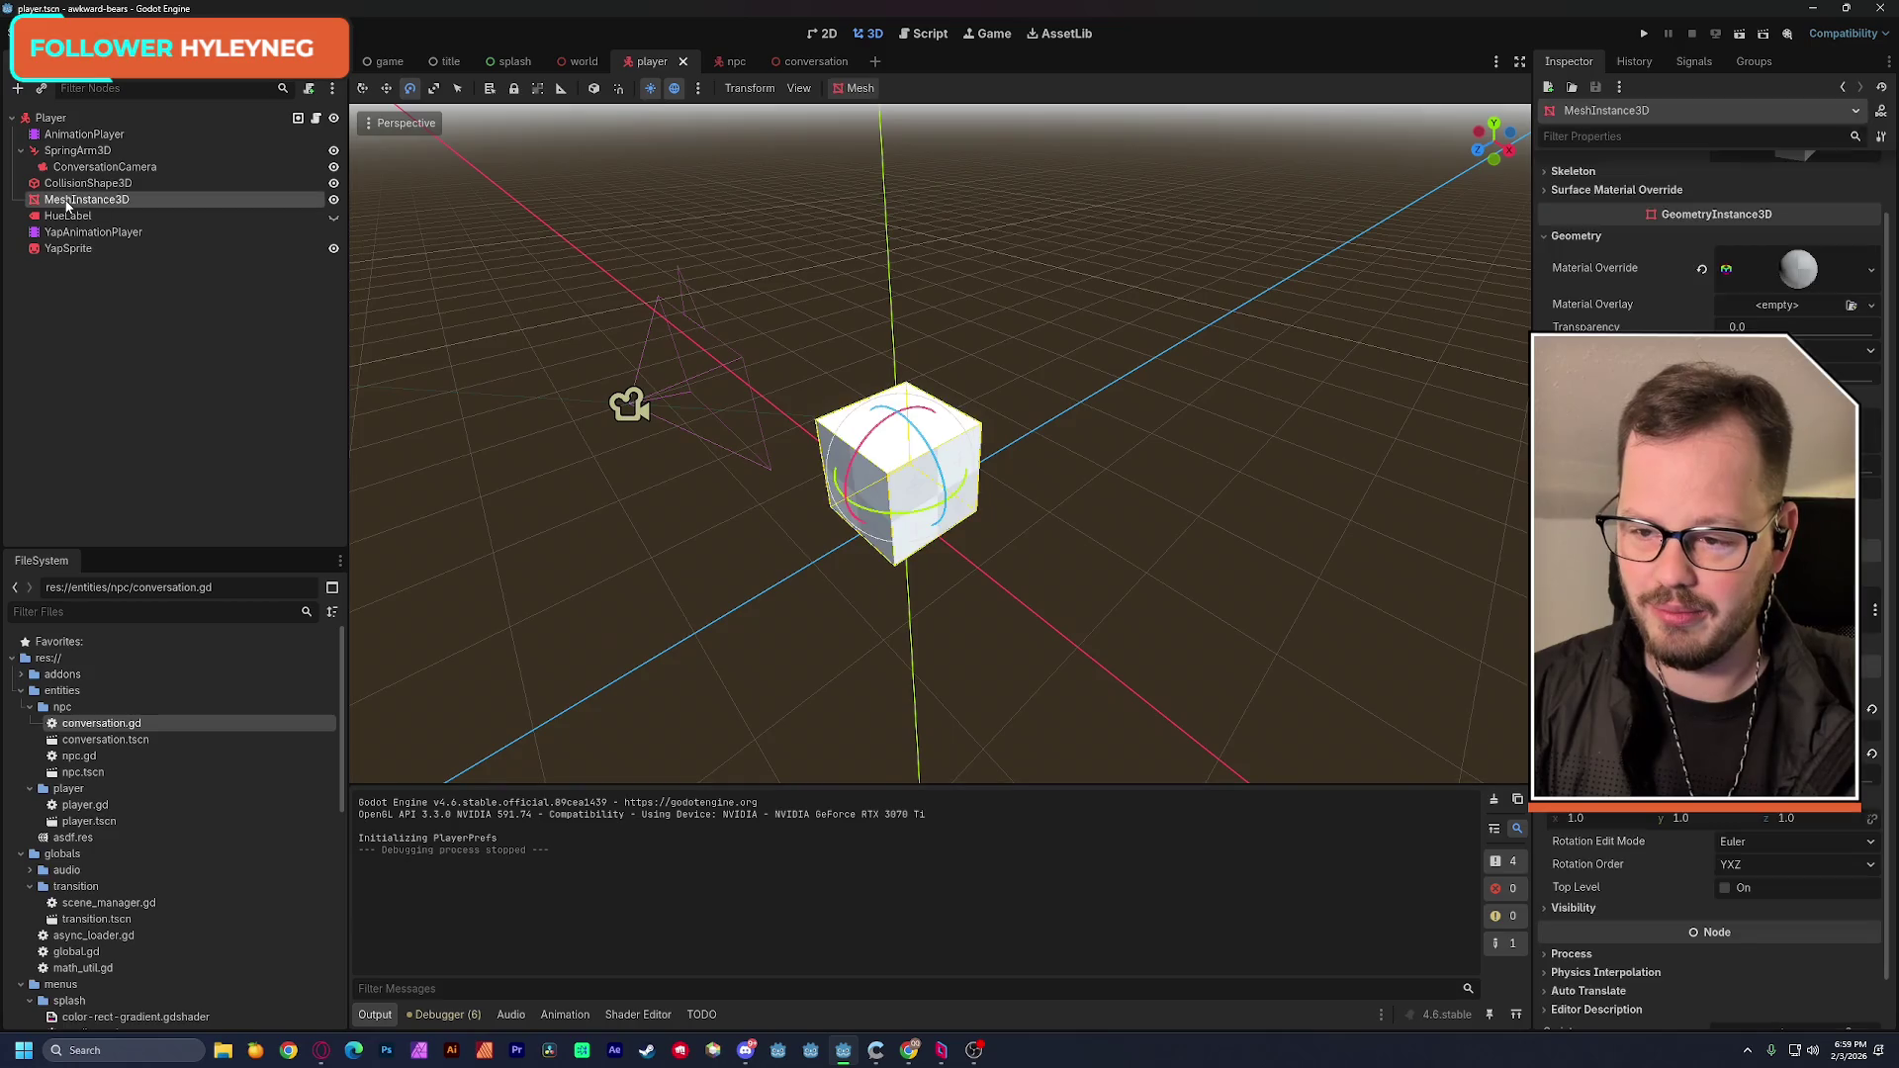
pyautogui.doubleClick(334, 201)
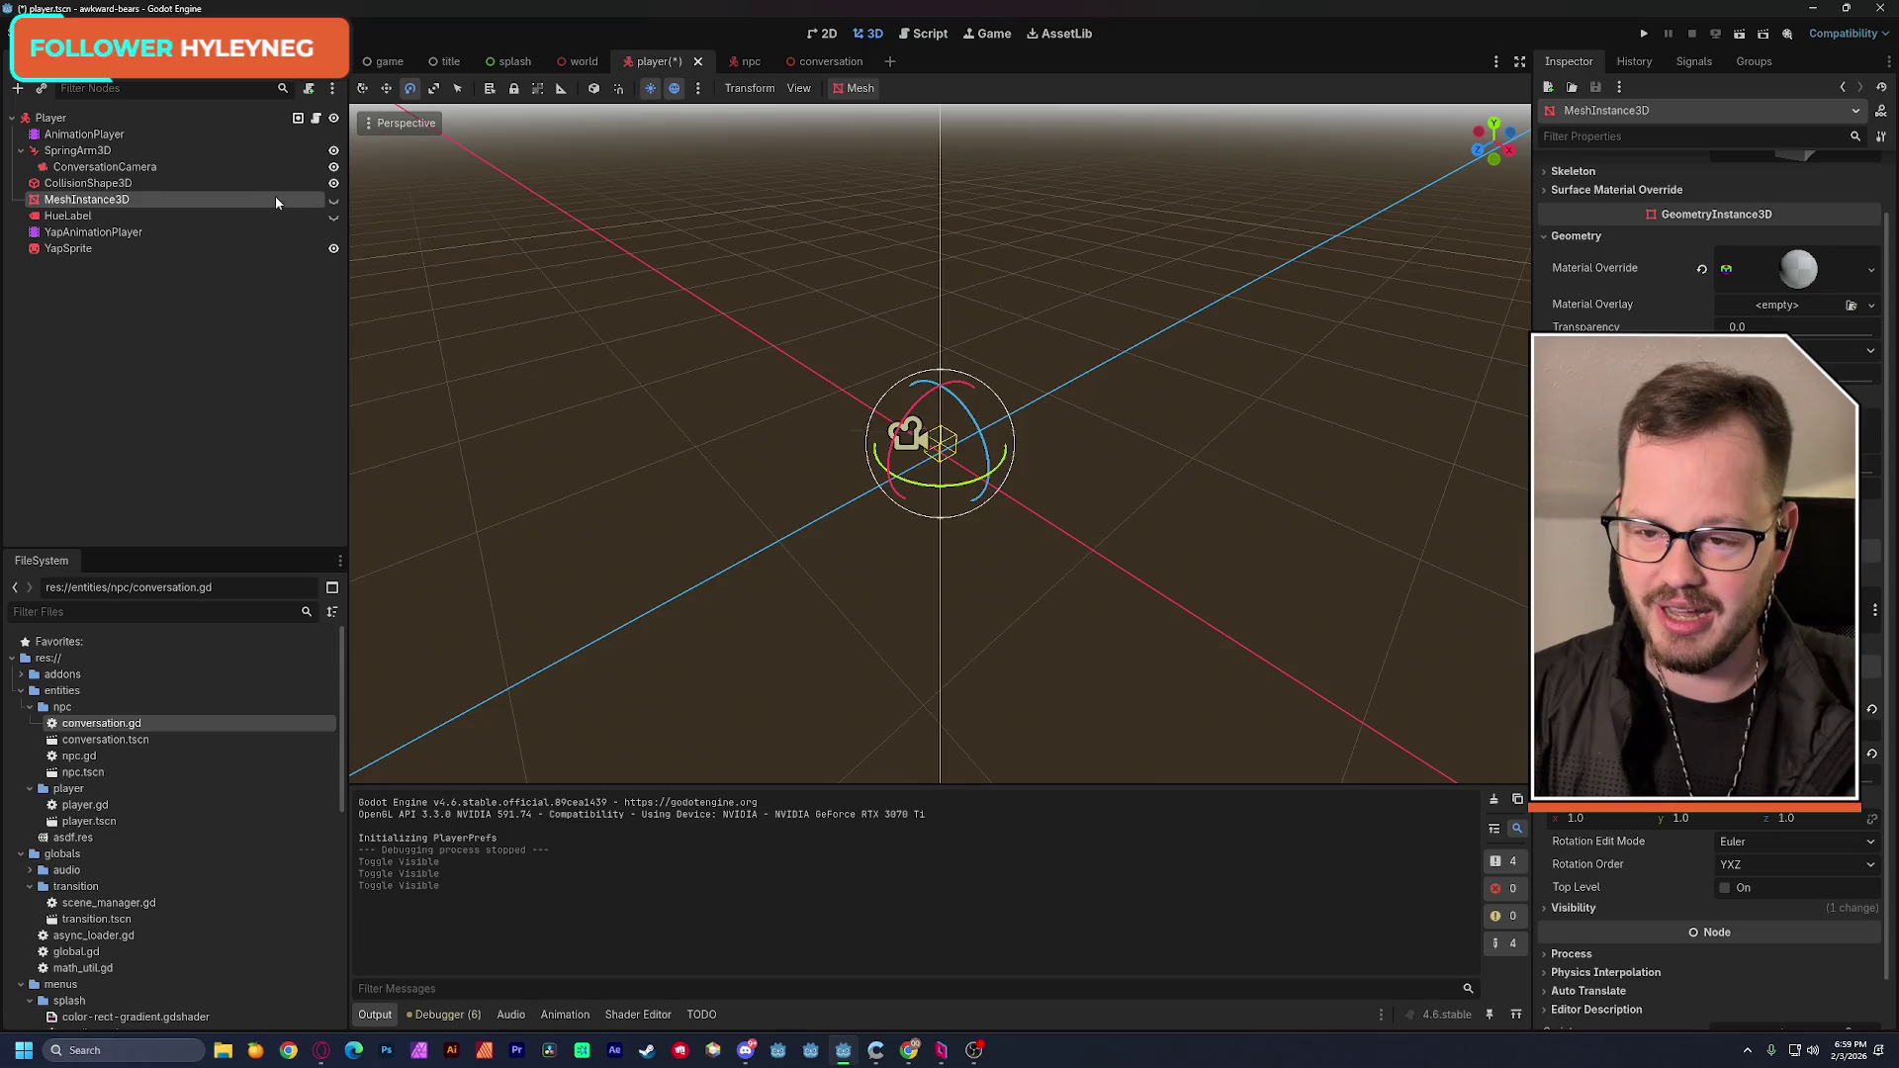
pyautogui.moveTo(664, 316); pyautogui.dragTo(891, 455)
pyautogui.scroll(3, 759, 341)
# Select CollisionShape3D and orbit around its box collision shape.
pyautogui.click(104, 185)
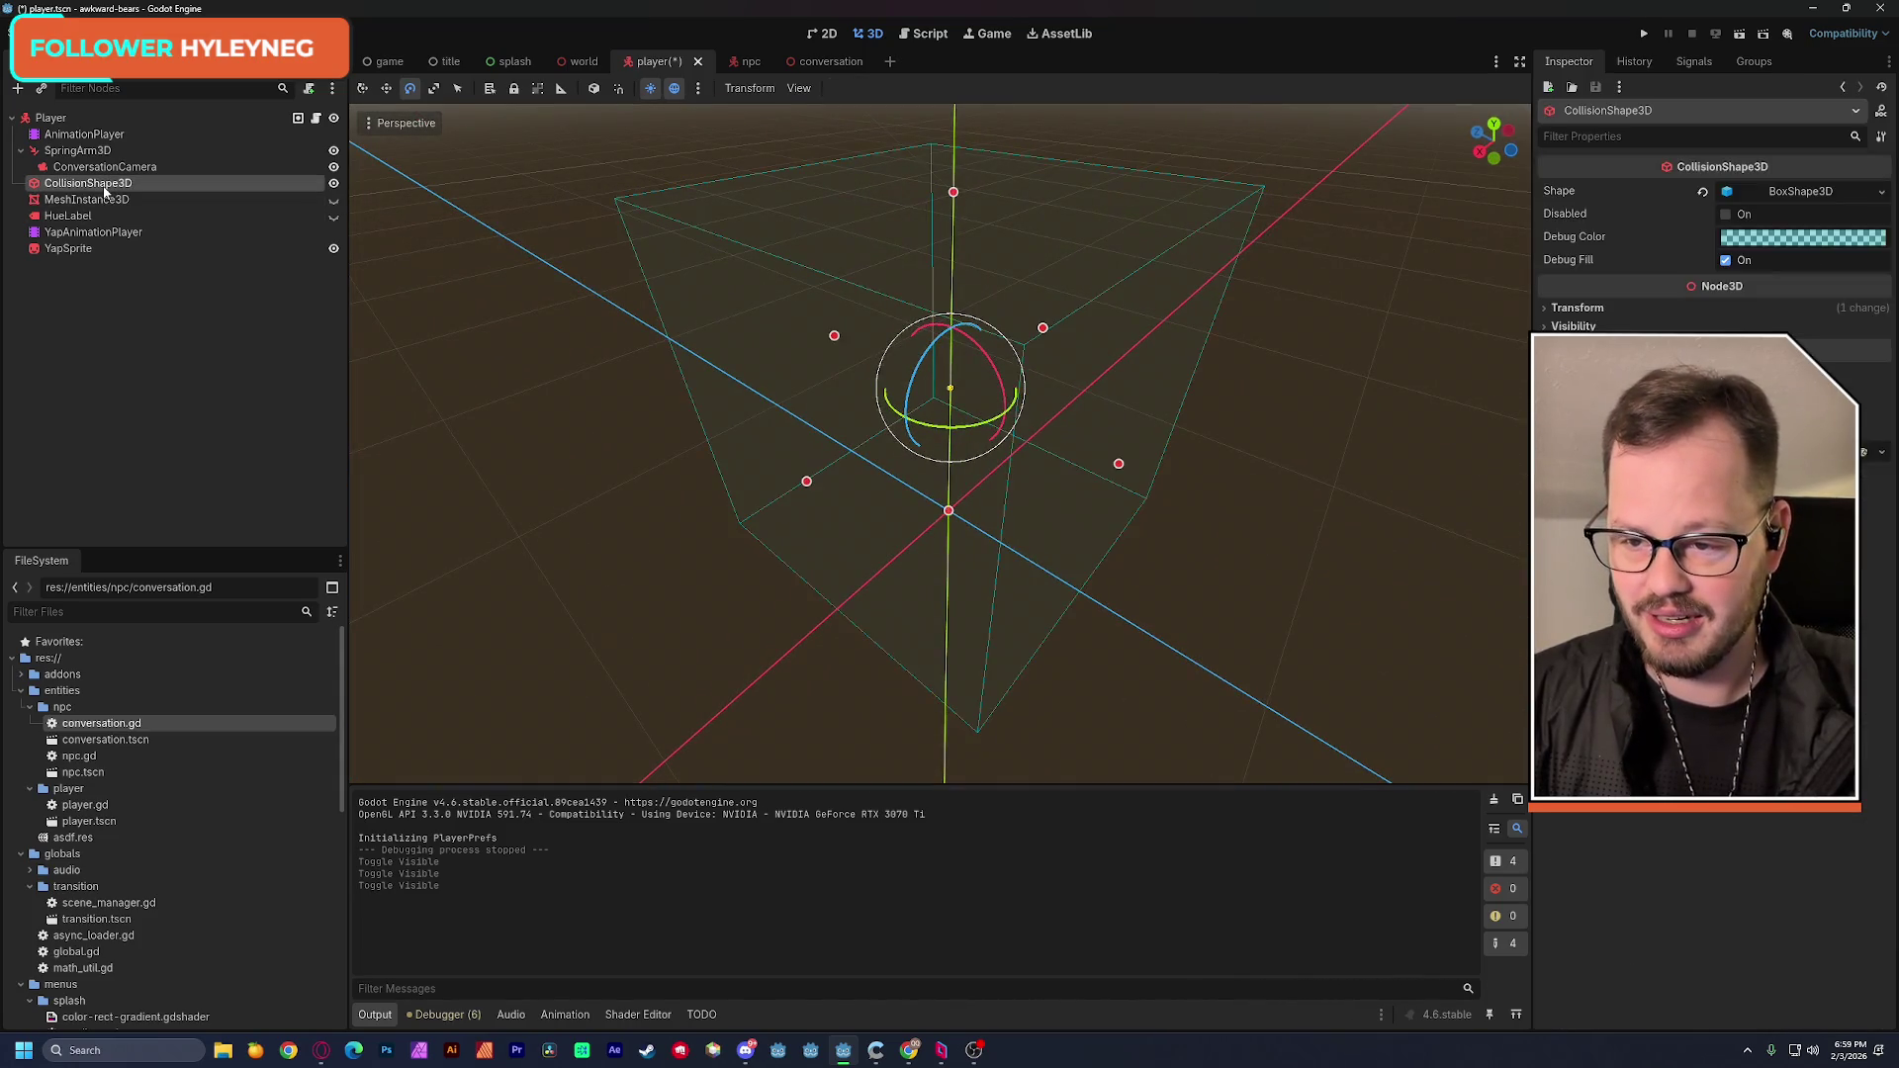
pyautogui.scroll(-5, 778, 315)
pyautogui.moveTo(777, 315)
pyautogui.mouseDown()
pyautogui.moveTo(801, 336)
pyautogui.moveTo(722, 346)
pyautogui.mouseUp()
pyautogui.scroll(2, 802, 336)
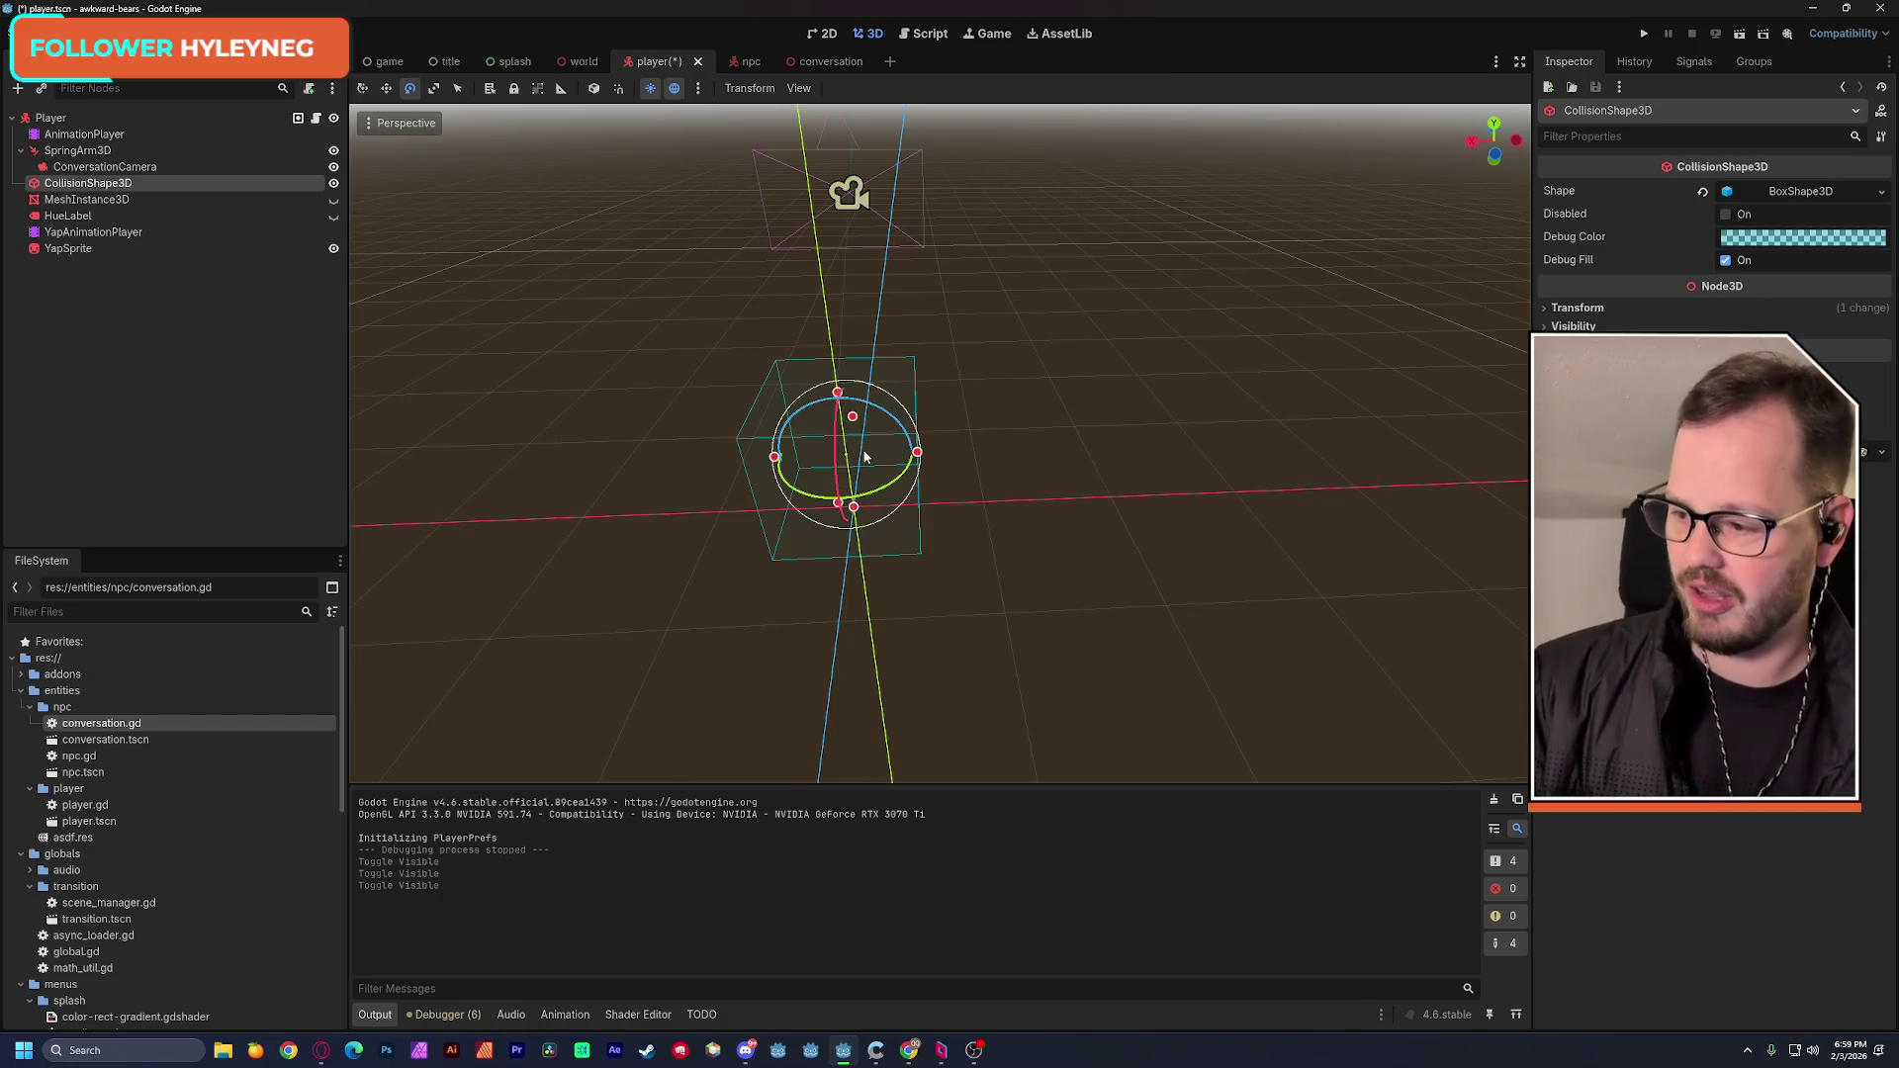
pyautogui.moveTo(894, 396); pyautogui.dragTo(821, 410)
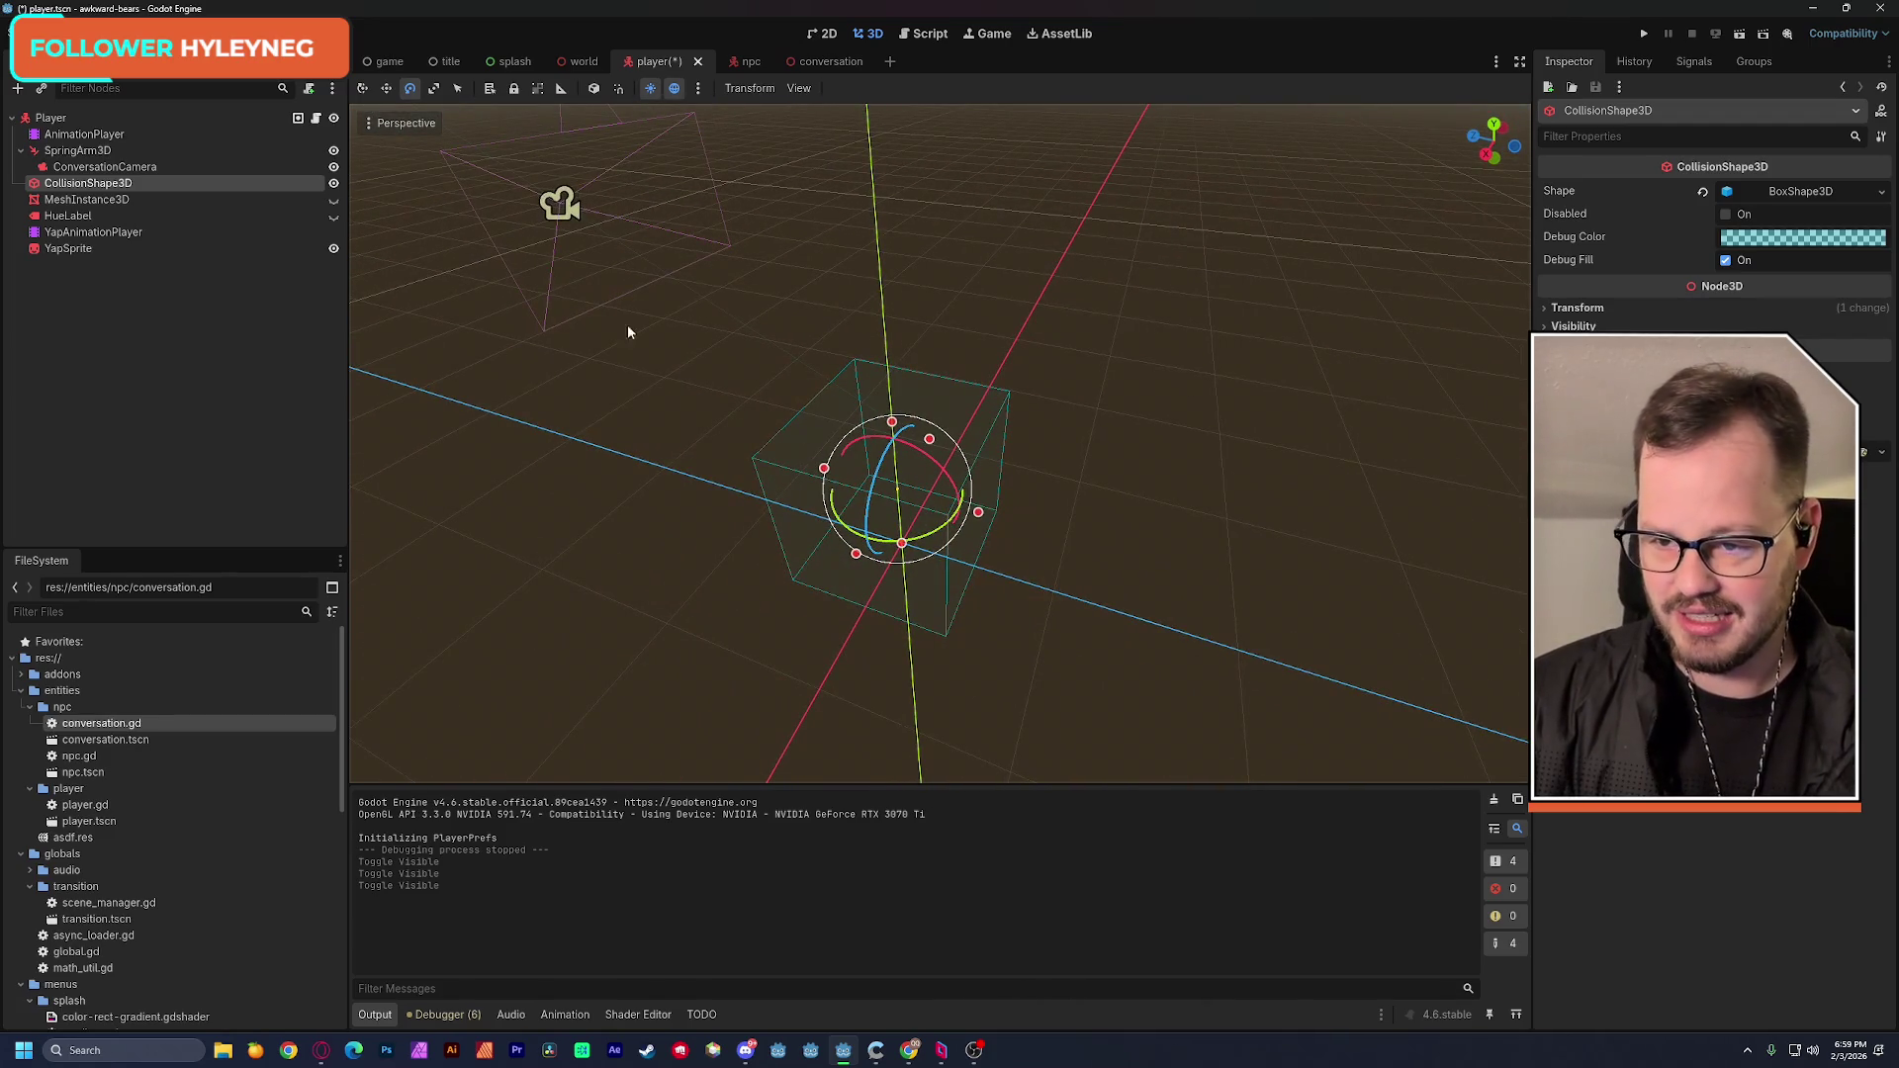
# Hide and show the cube mesh to compare it with the collision box, then save the scene.
pyautogui.click(334, 201)
pyautogui.click(96, 202)
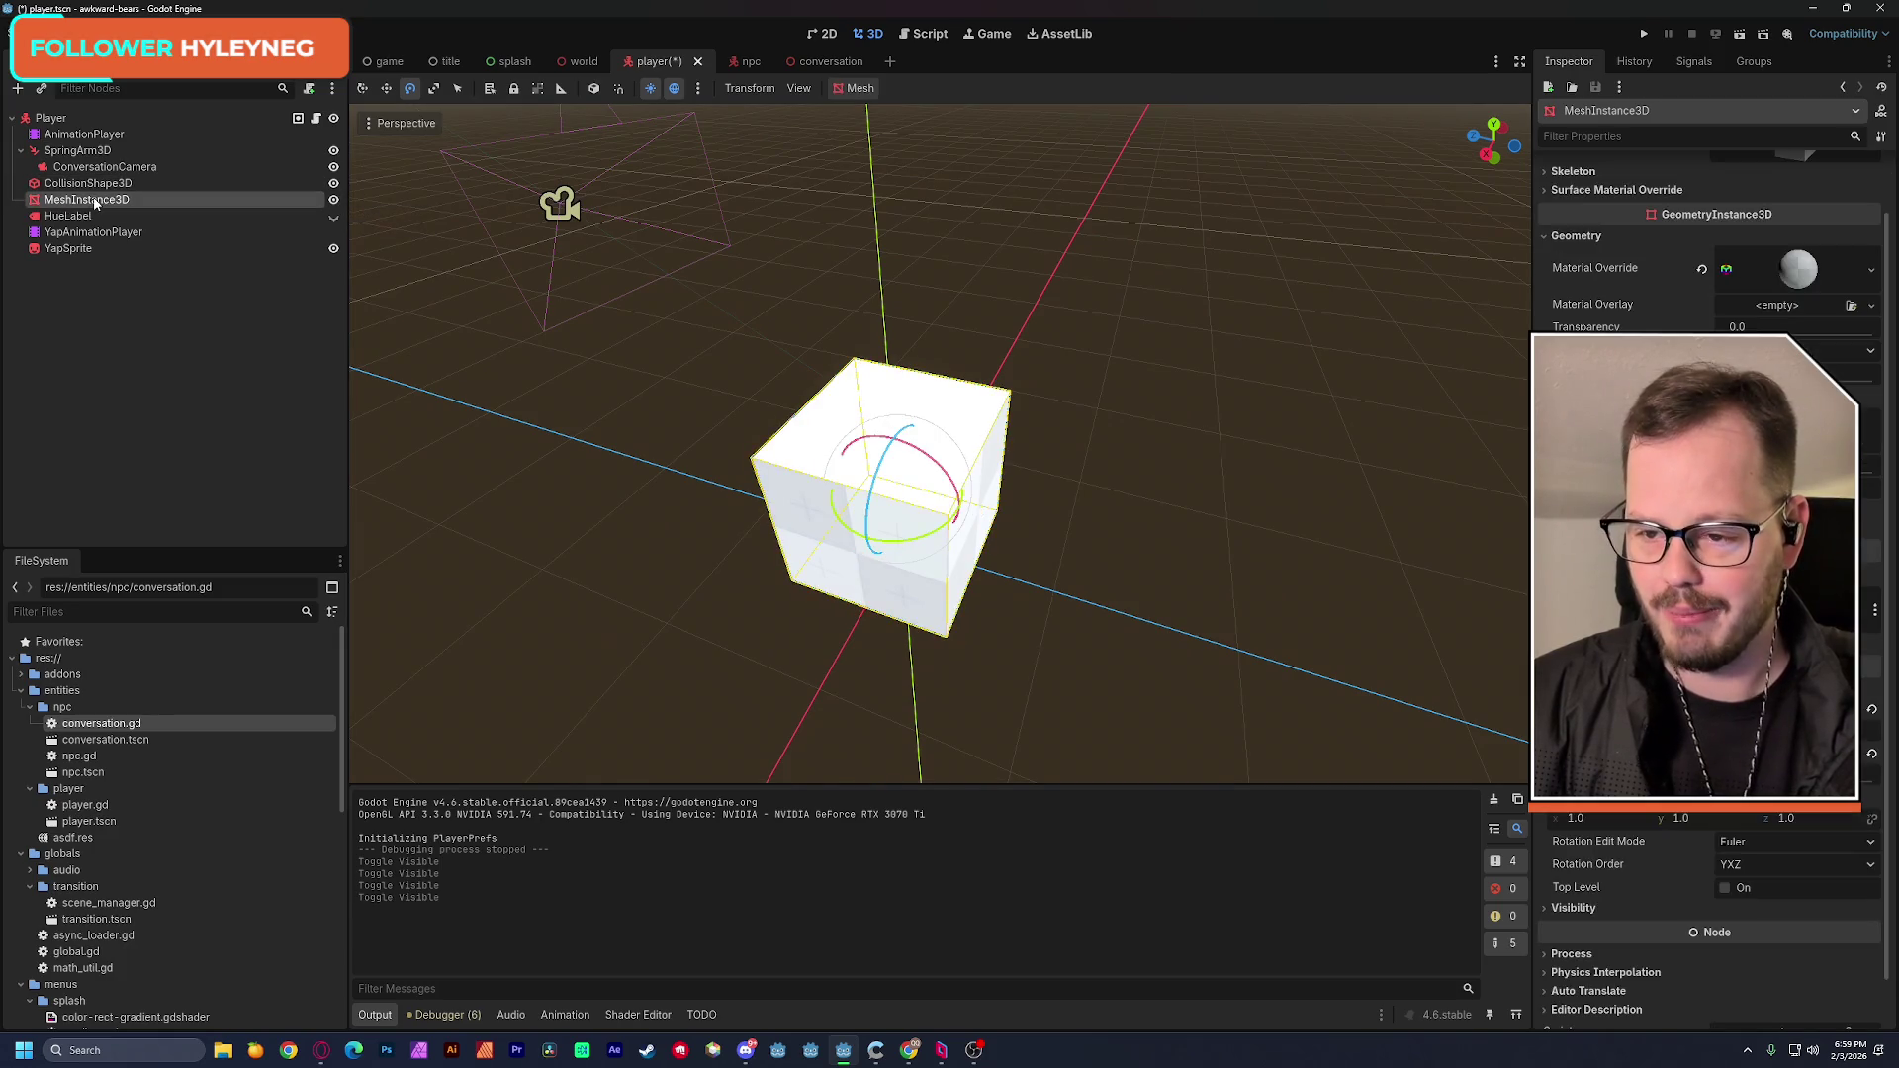
pyautogui.click(334, 201)
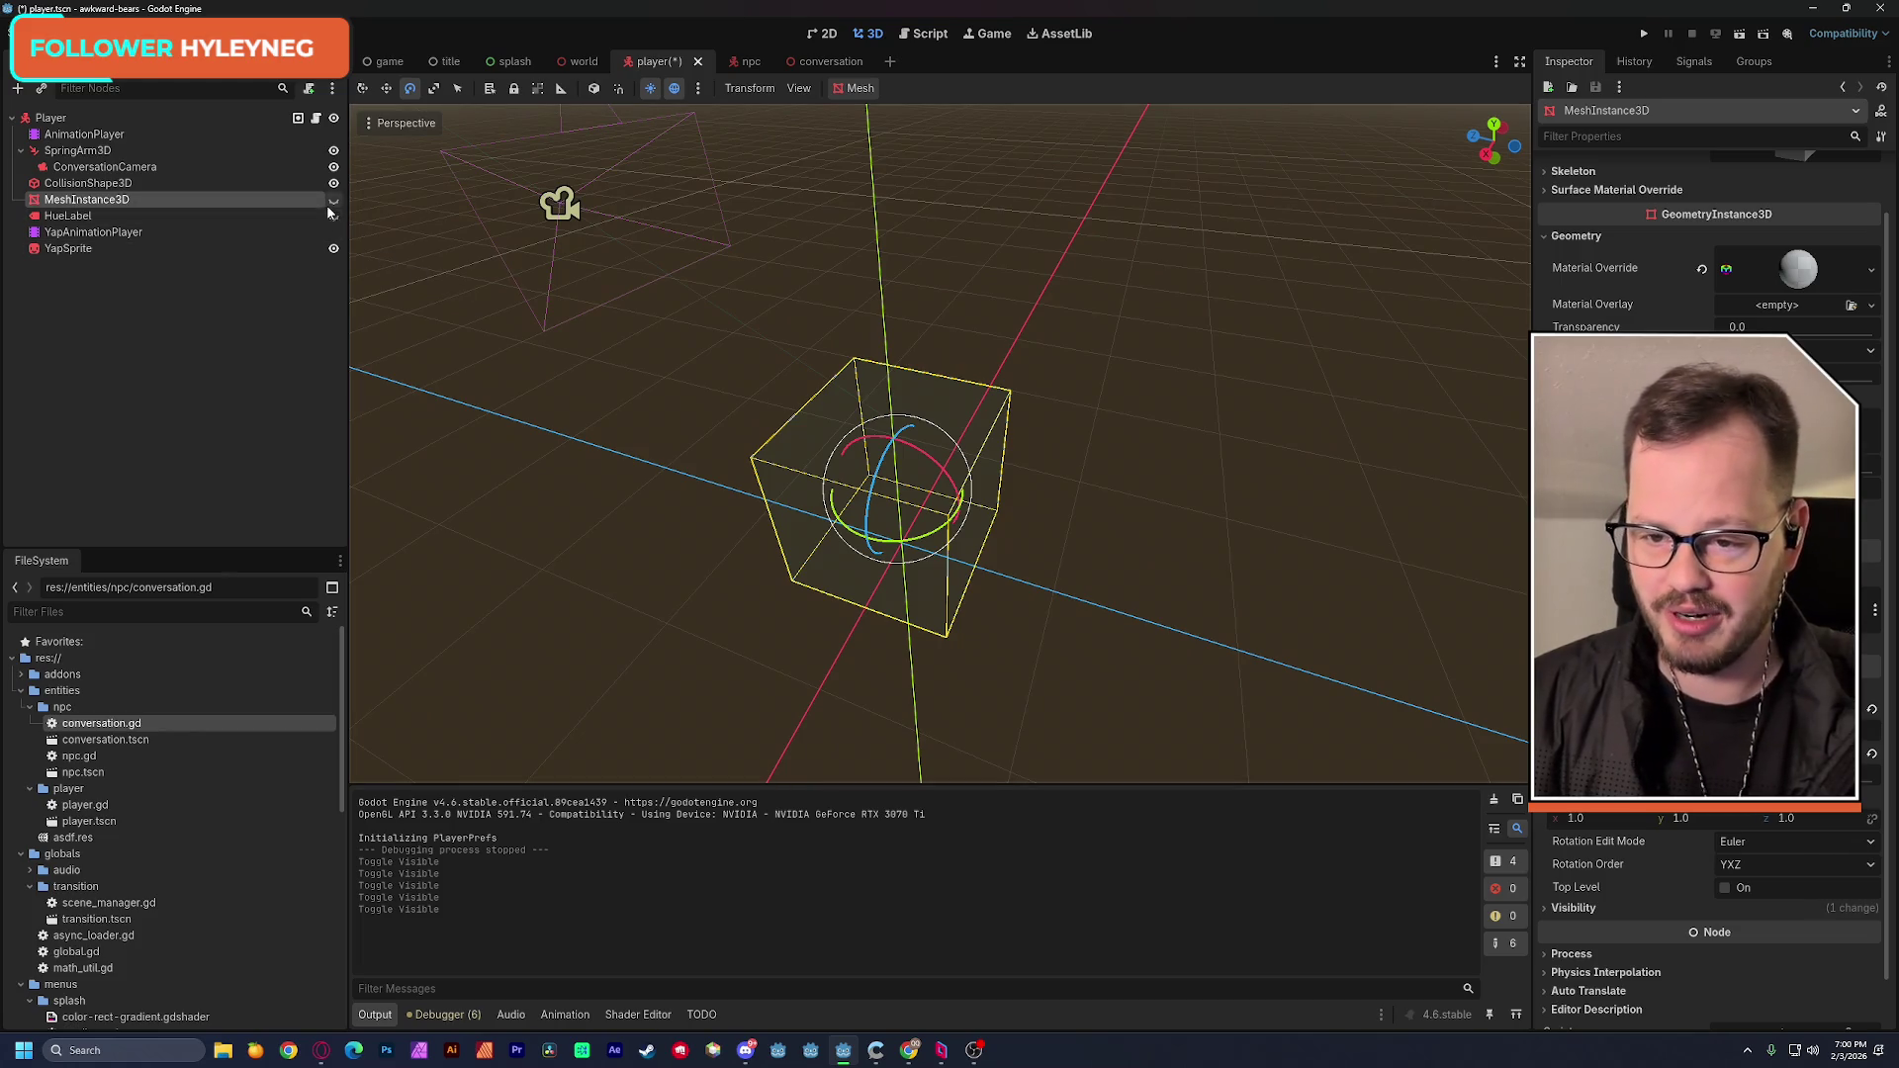
pyautogui.click(335, 201)
pyautogui.hotkey('ctrl', 's')
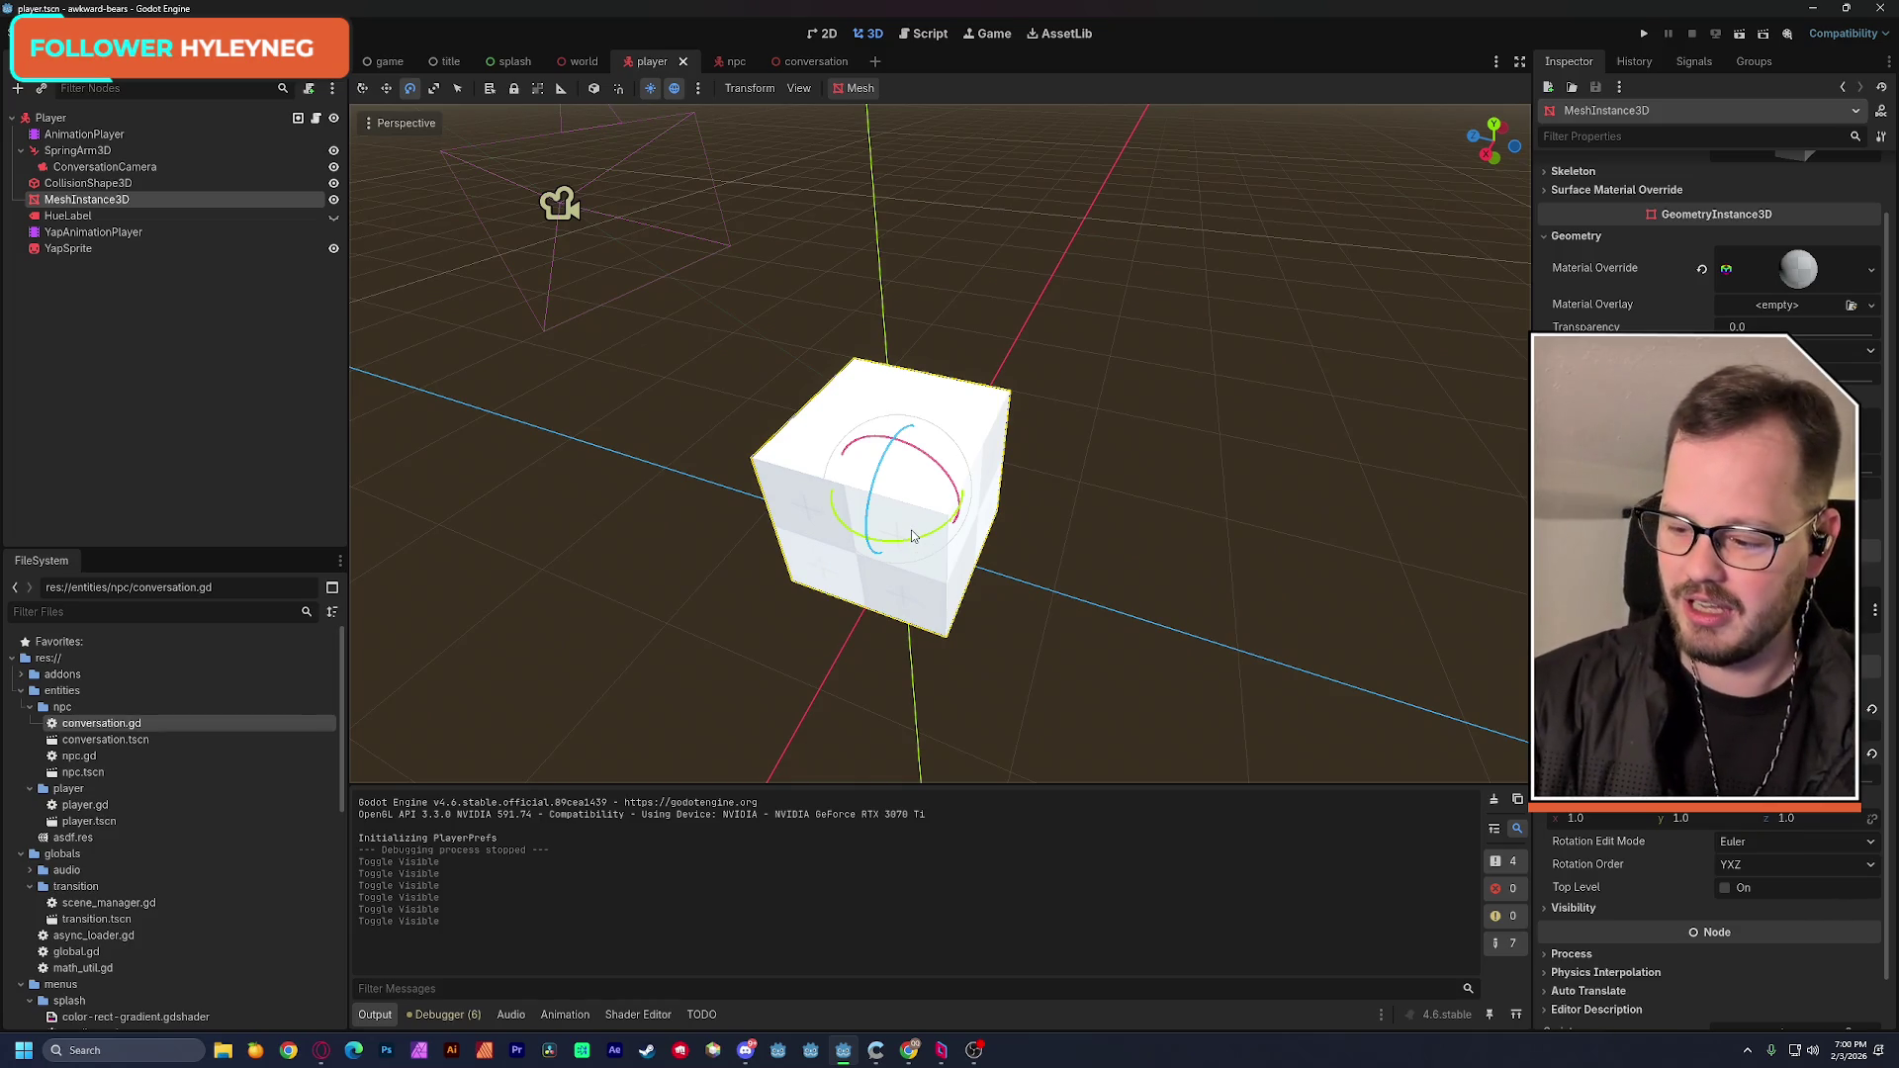
pyautogui.hotkey('alt', 'Tab')
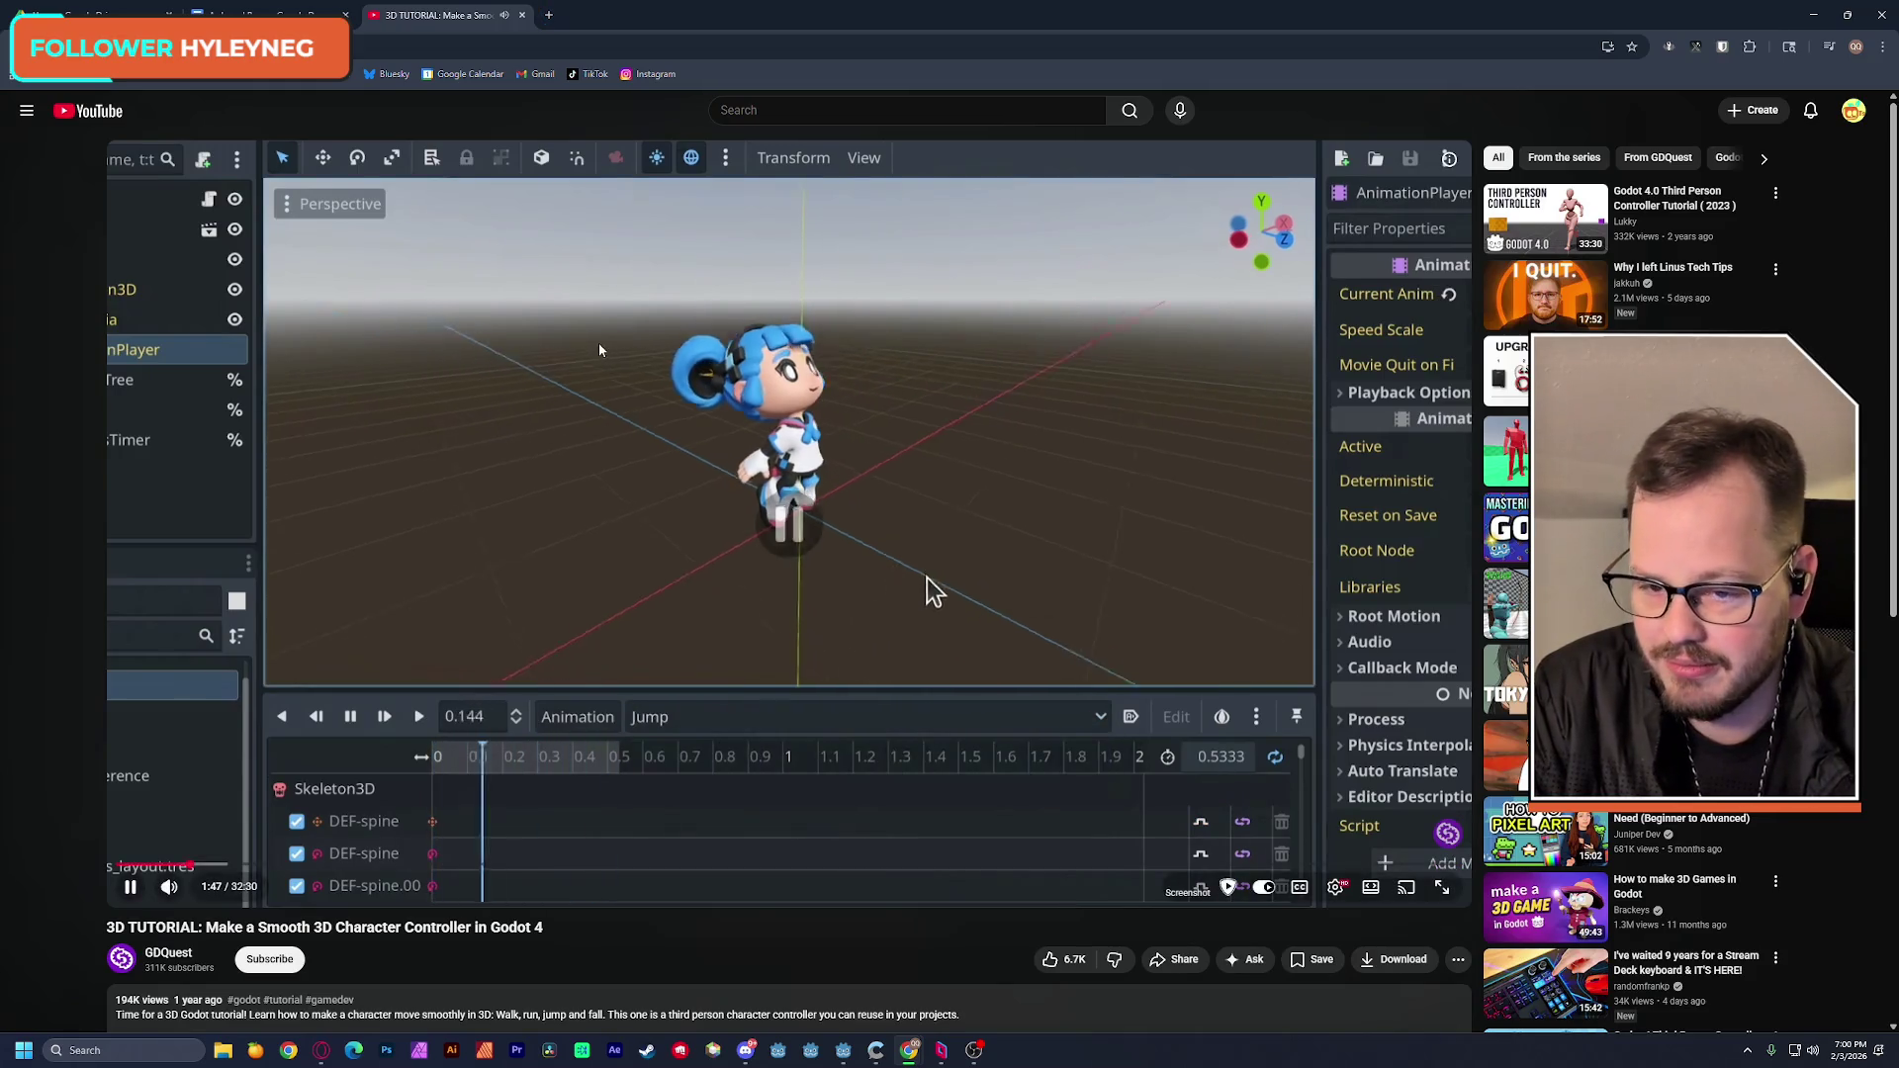
# Watch past the Jump animation, then jump the tutorial to 8:40 where Node3D is added.
pyautogui.press('space')
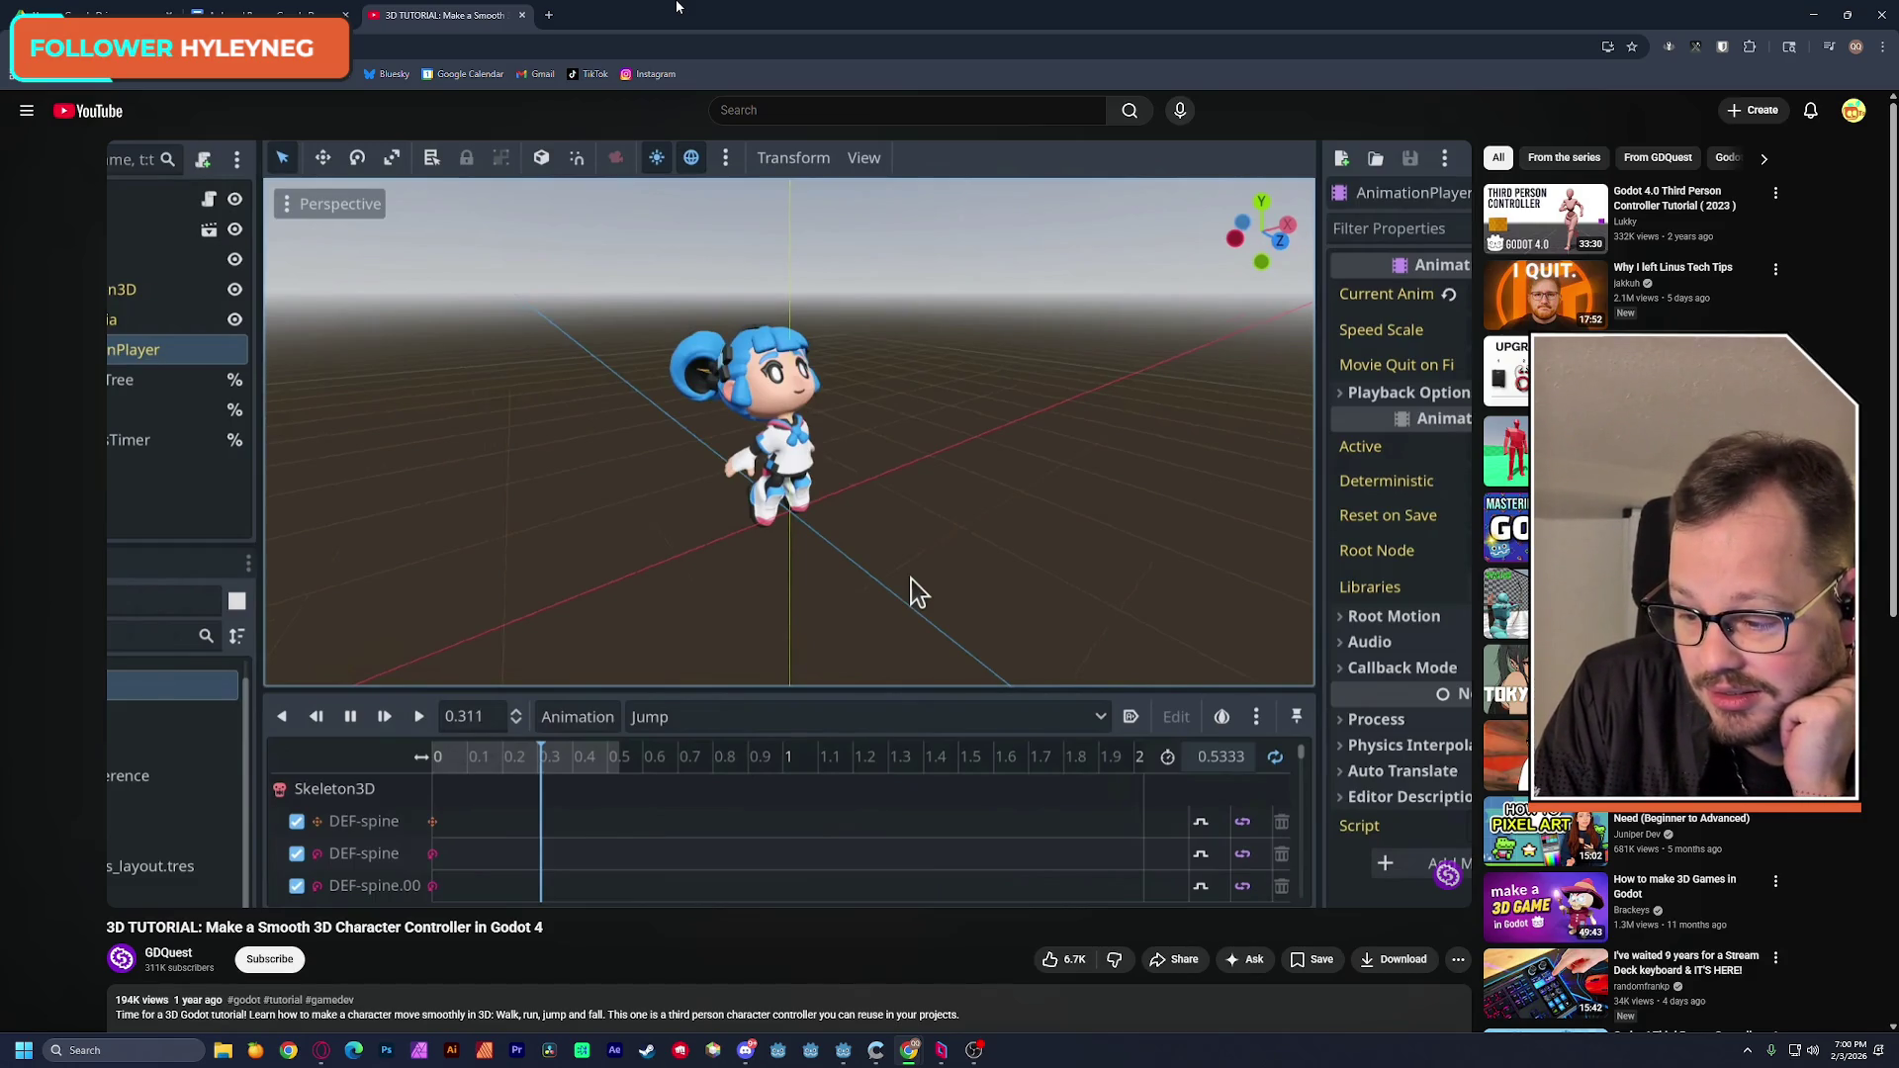
pyautogui.click(568, 320)
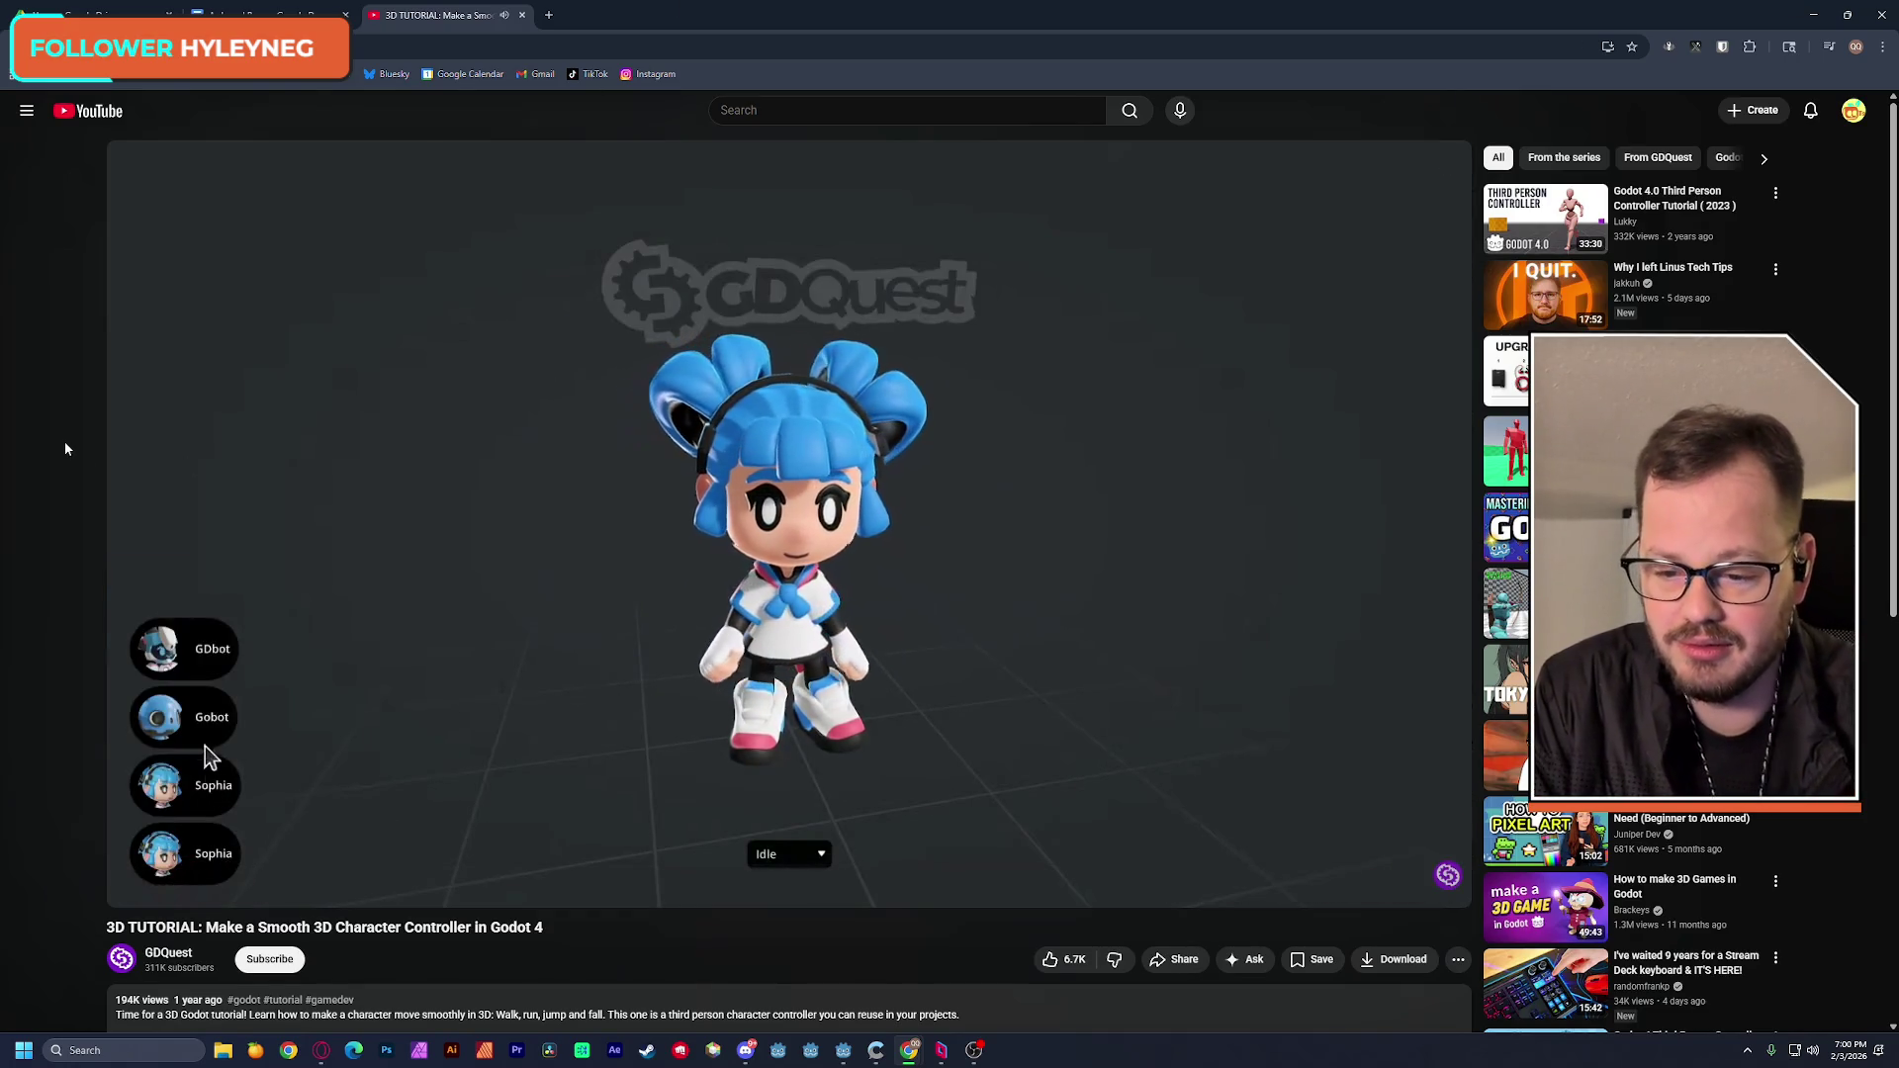
pyautogui.press('Right')
pyautogui.press('Right')
pyautogui.press('Right')
pyautogui.press('Right')
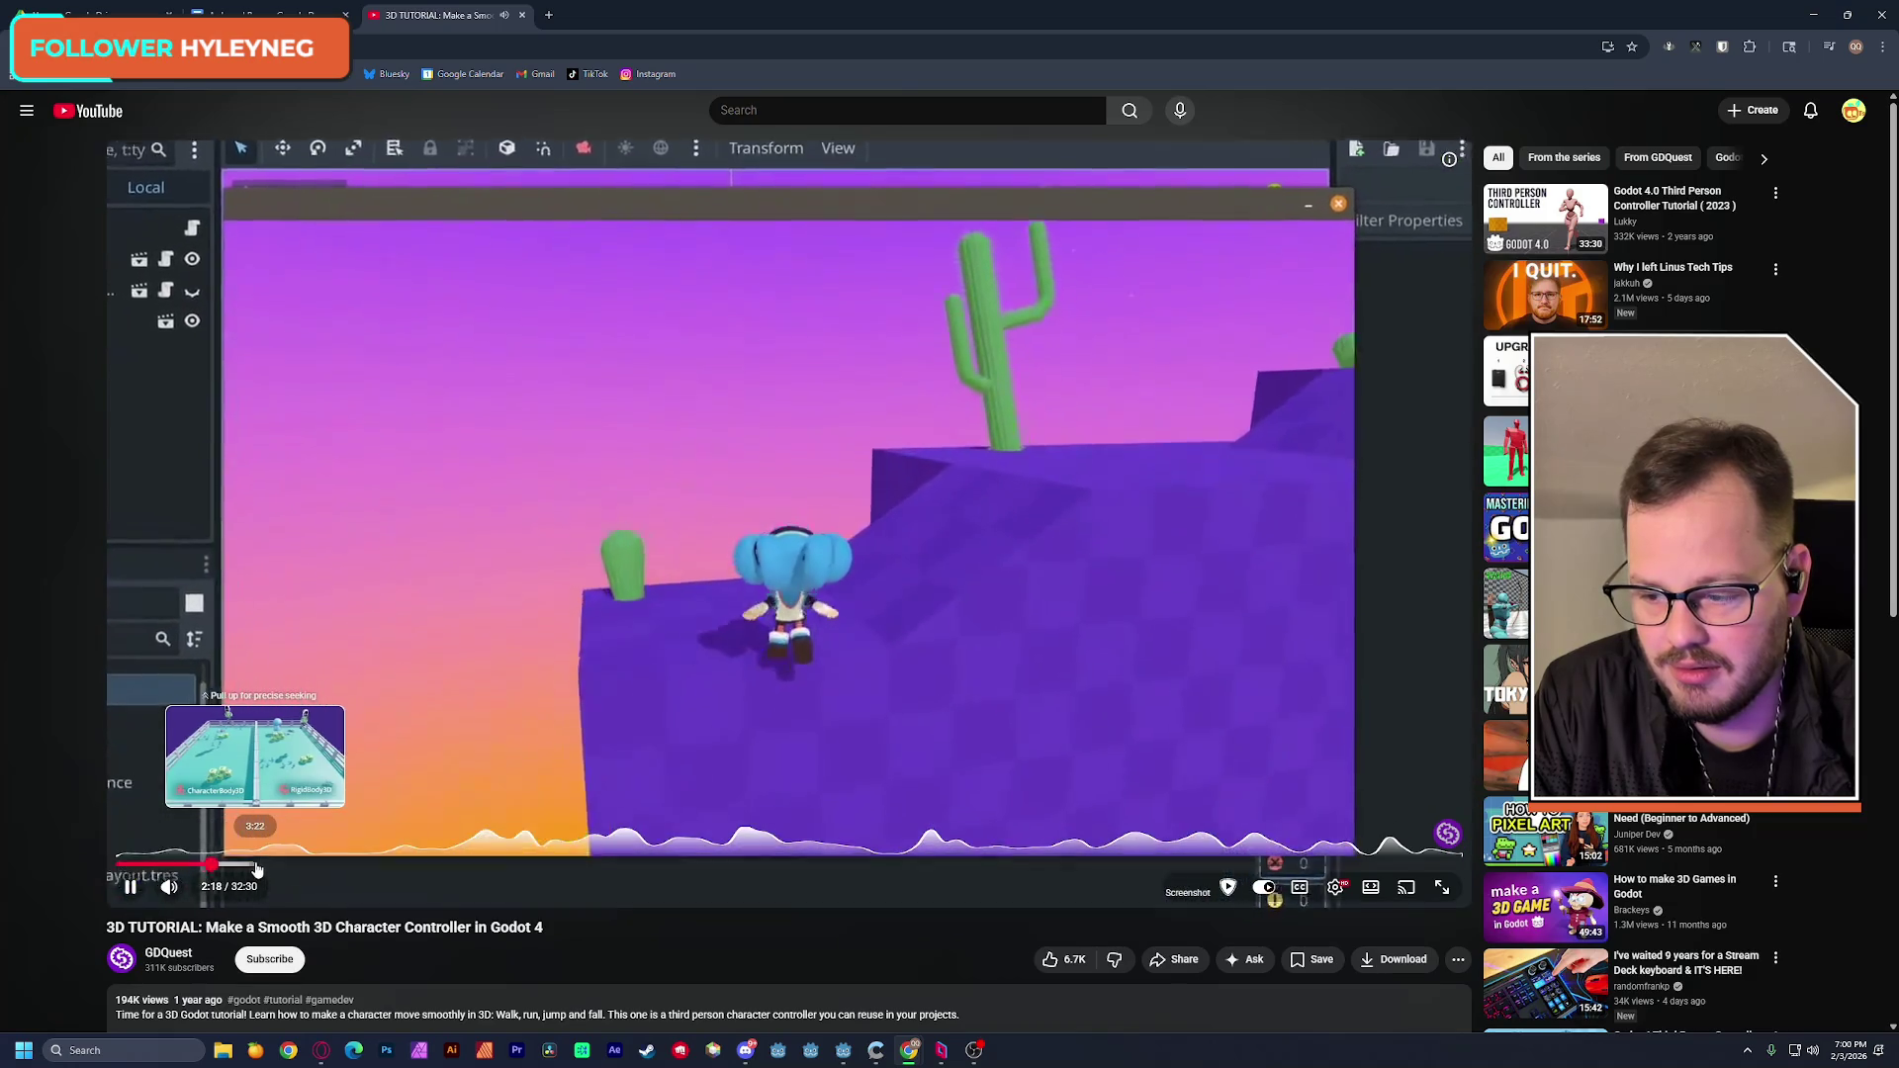
pyautogui.click(514, 607)
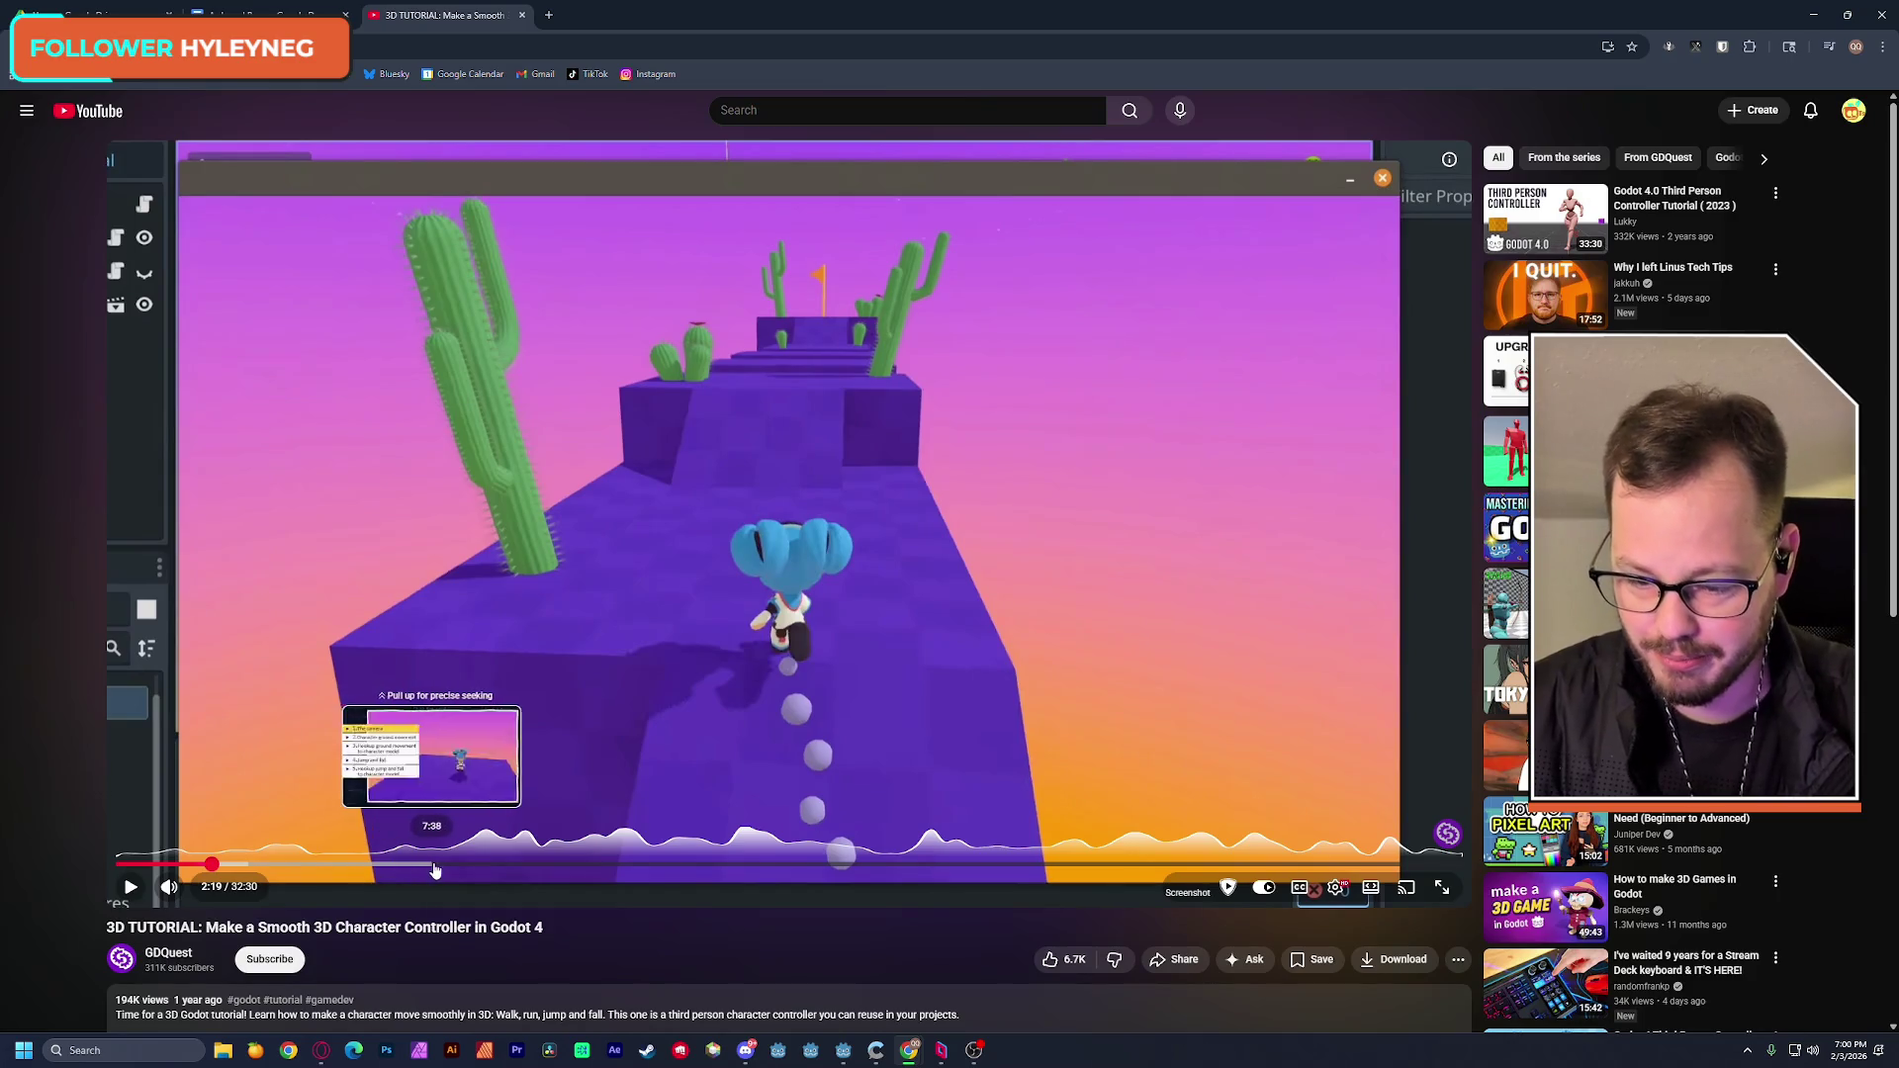
pyautogui.click(475, 867)
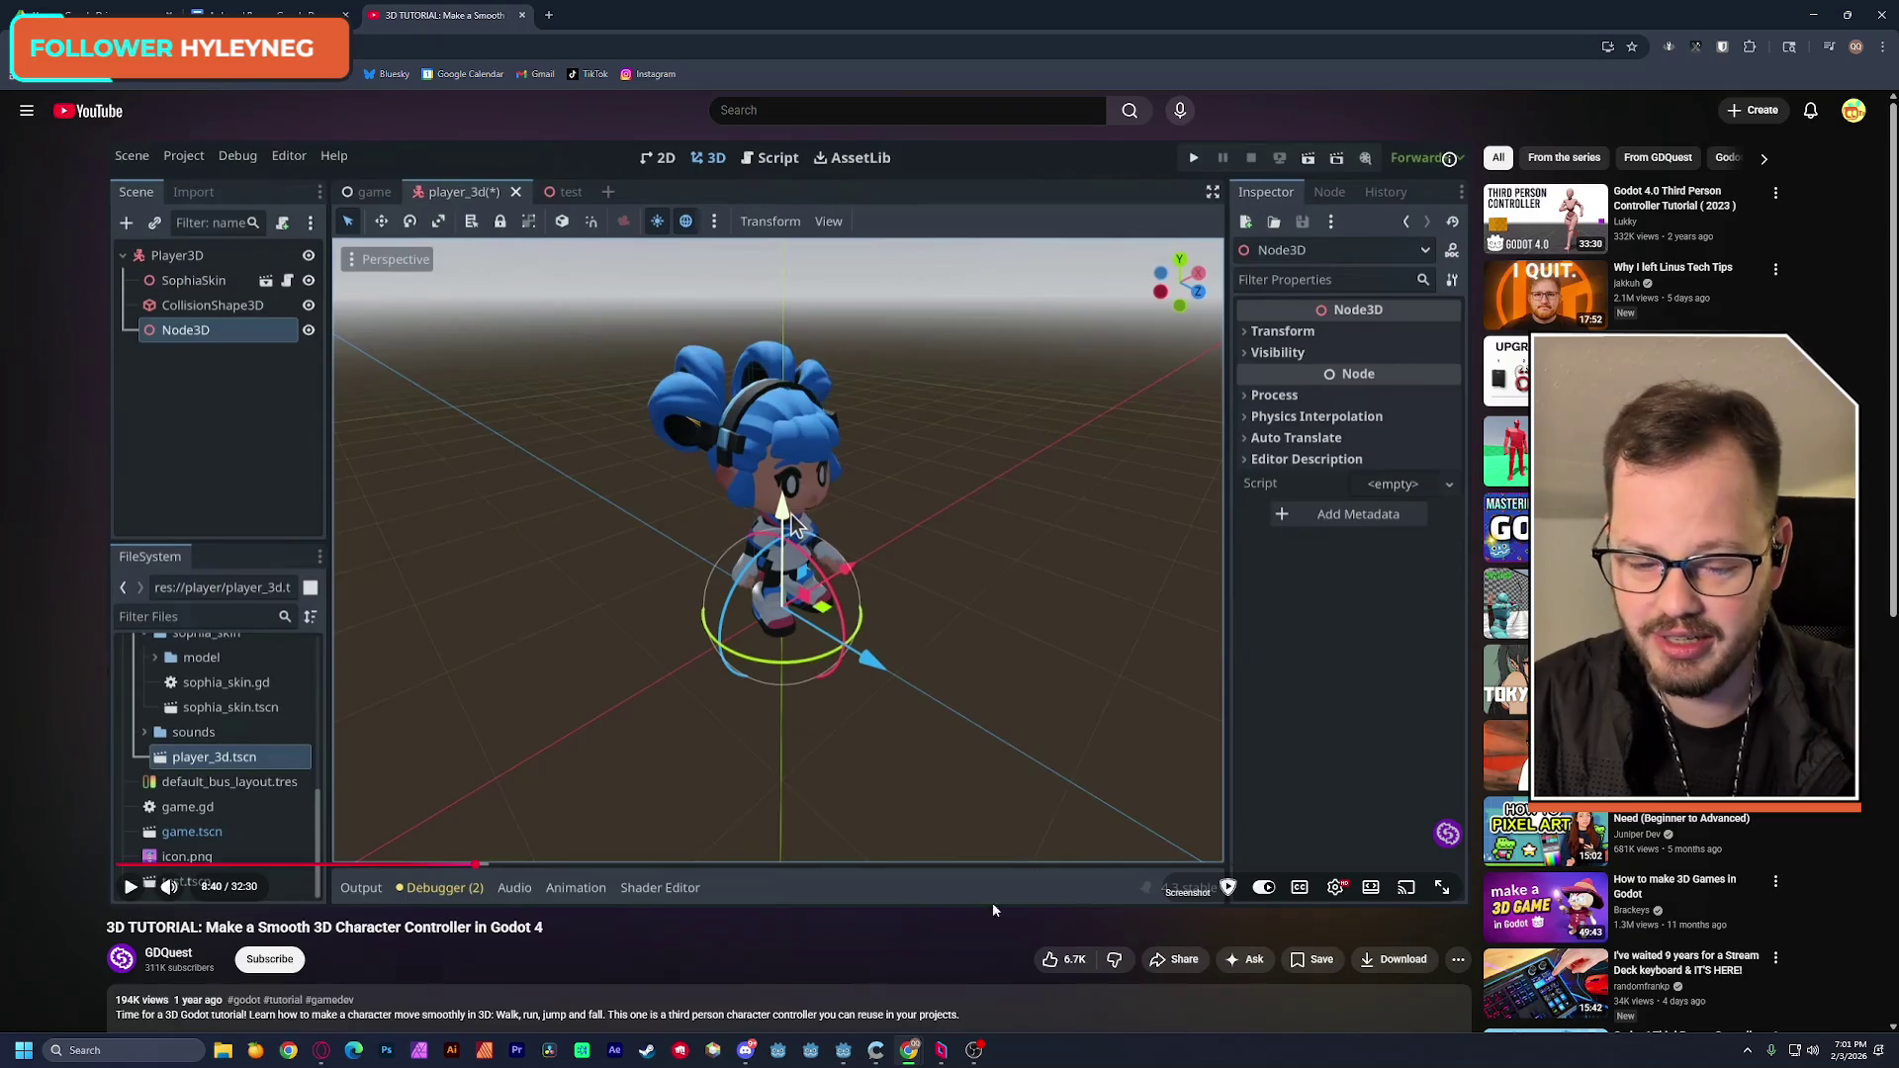
pyautogui.hotkey('alt', 'Tab')
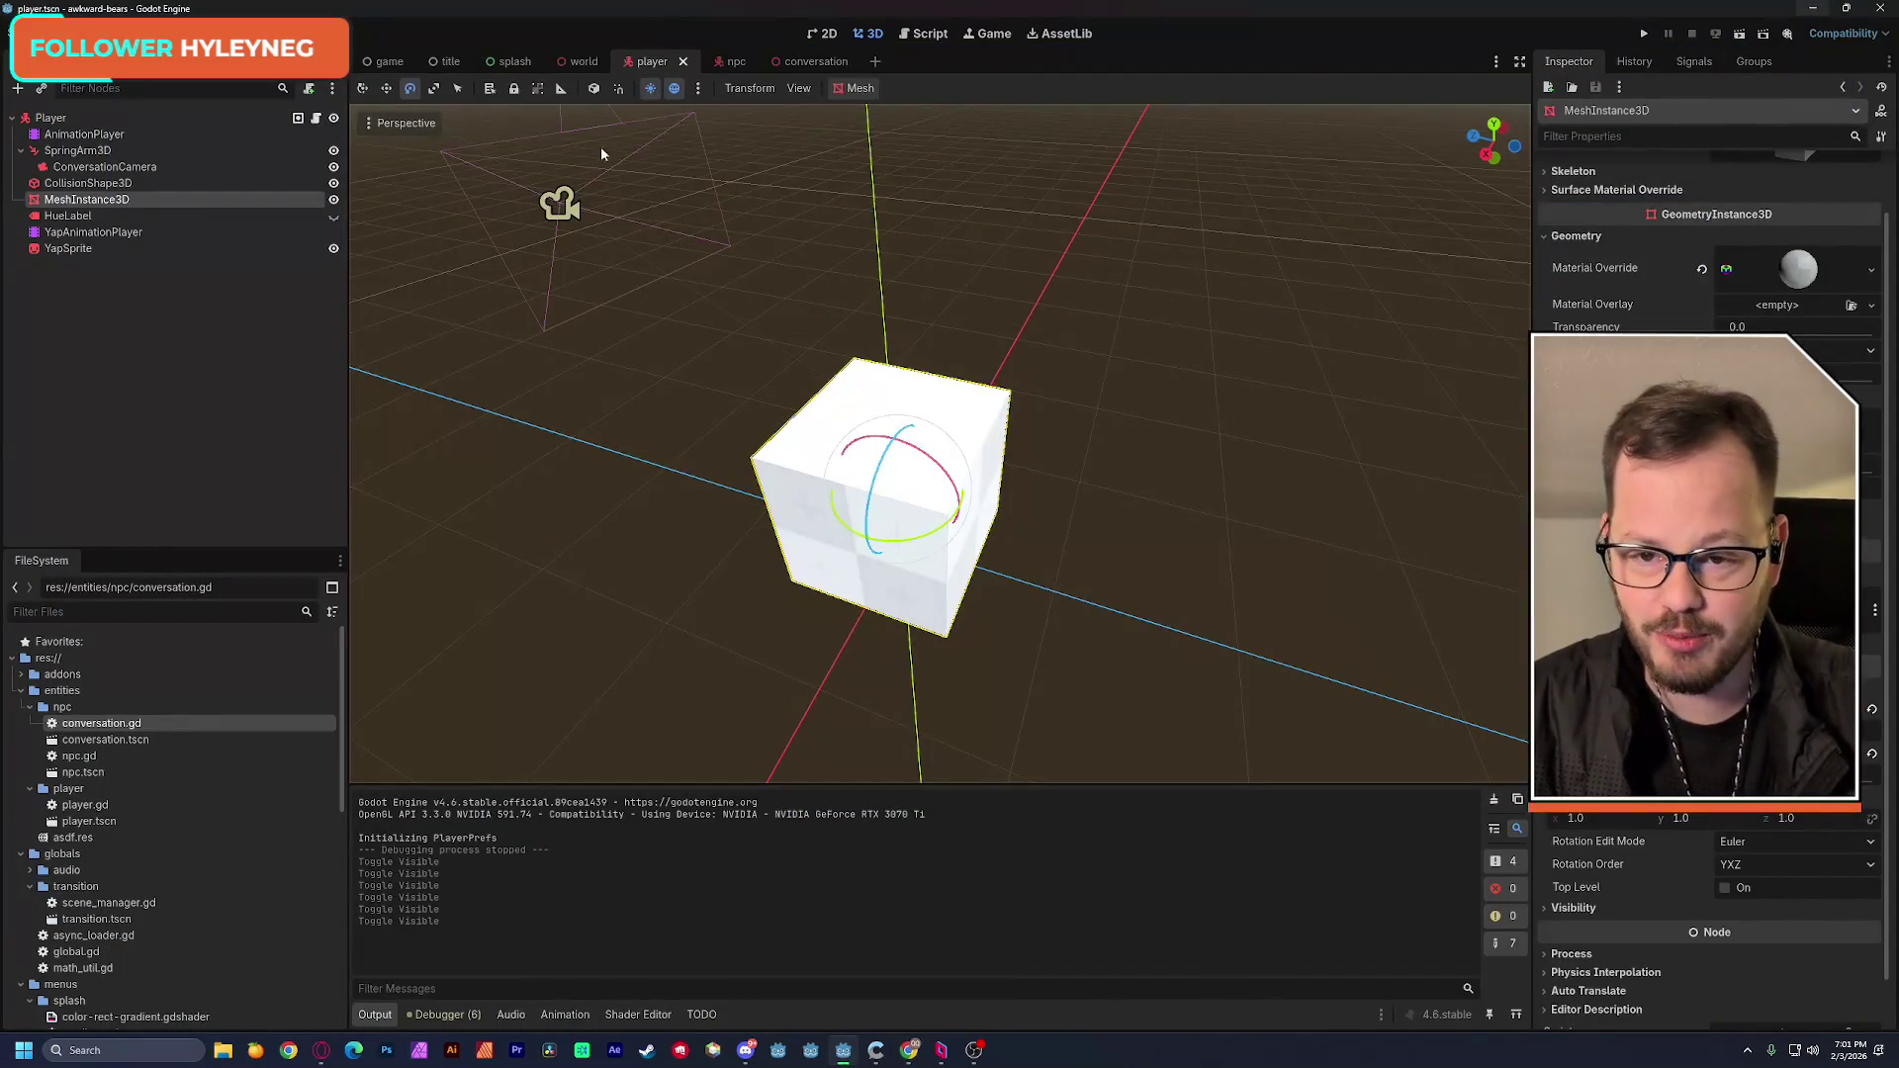
# Open player.gd in the script editor and scroll up through it.
pyautogui.click(930, 34)
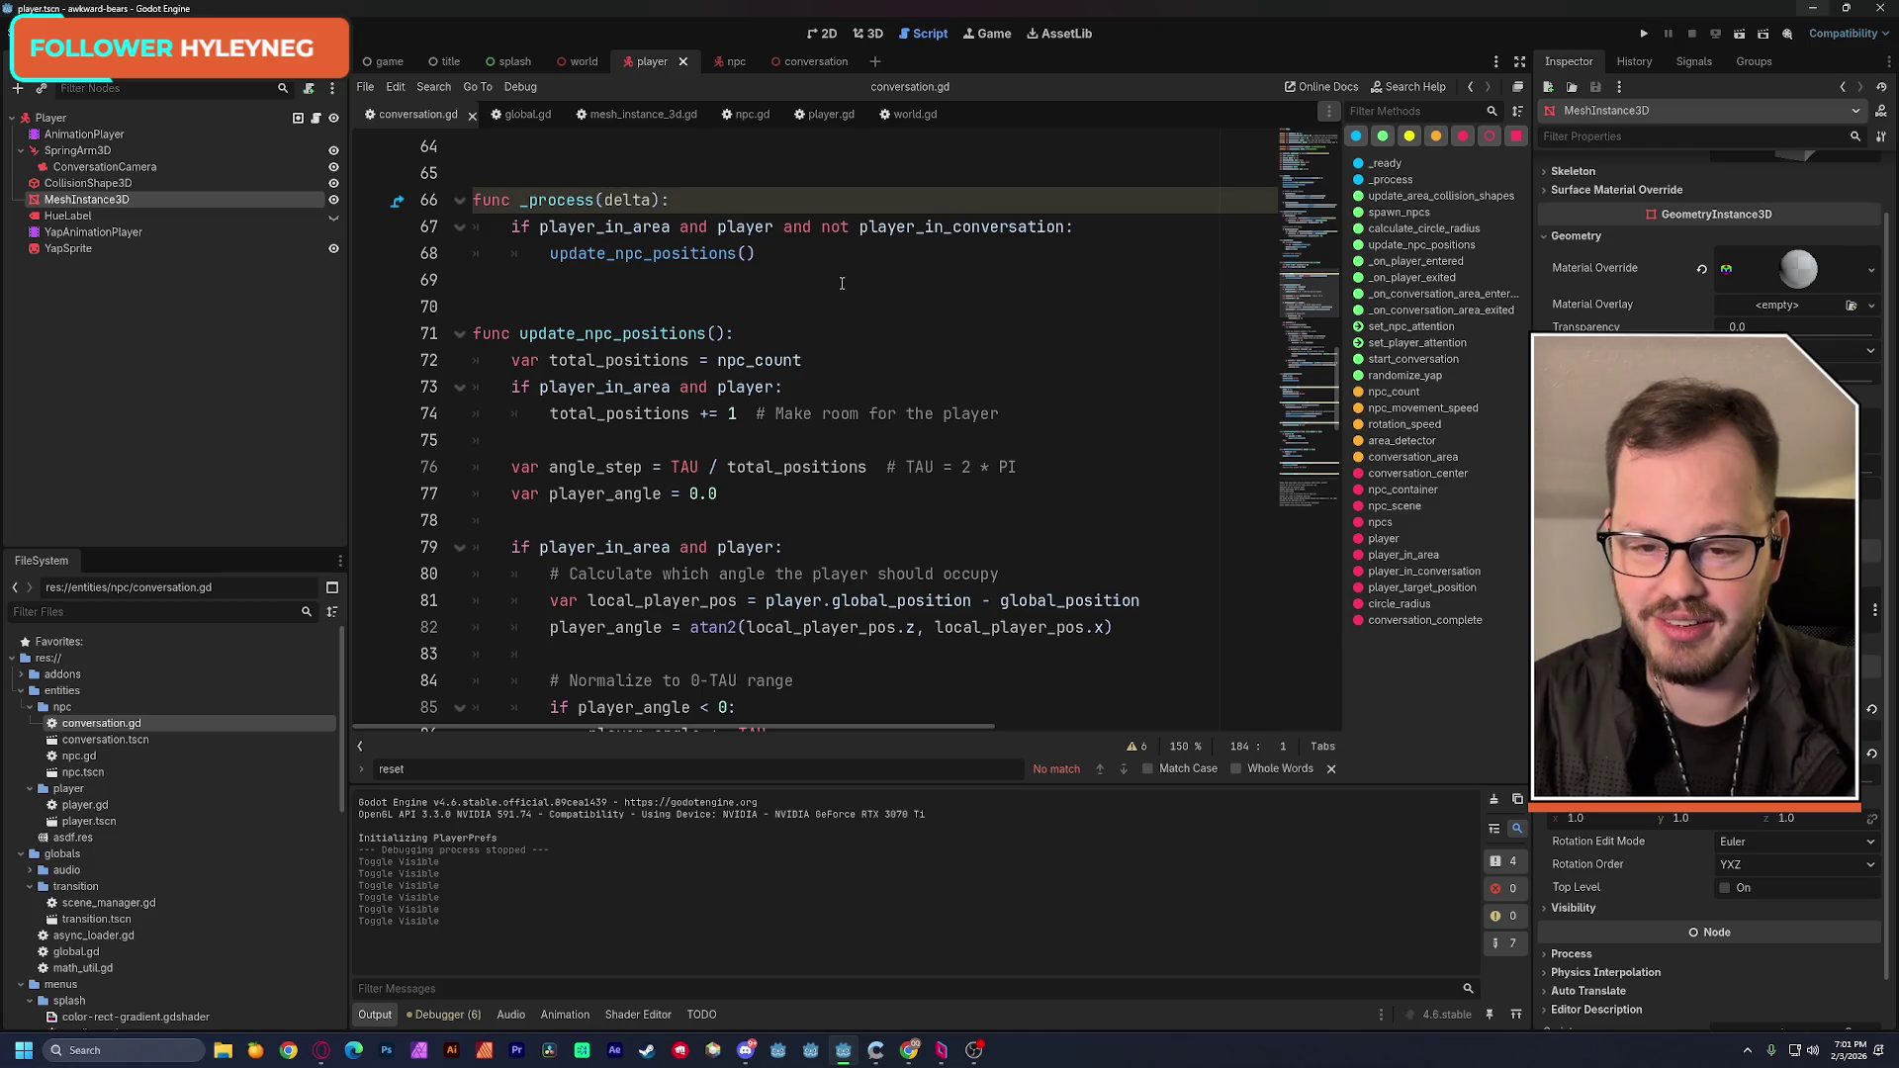
pyautogui.click(820, 117)
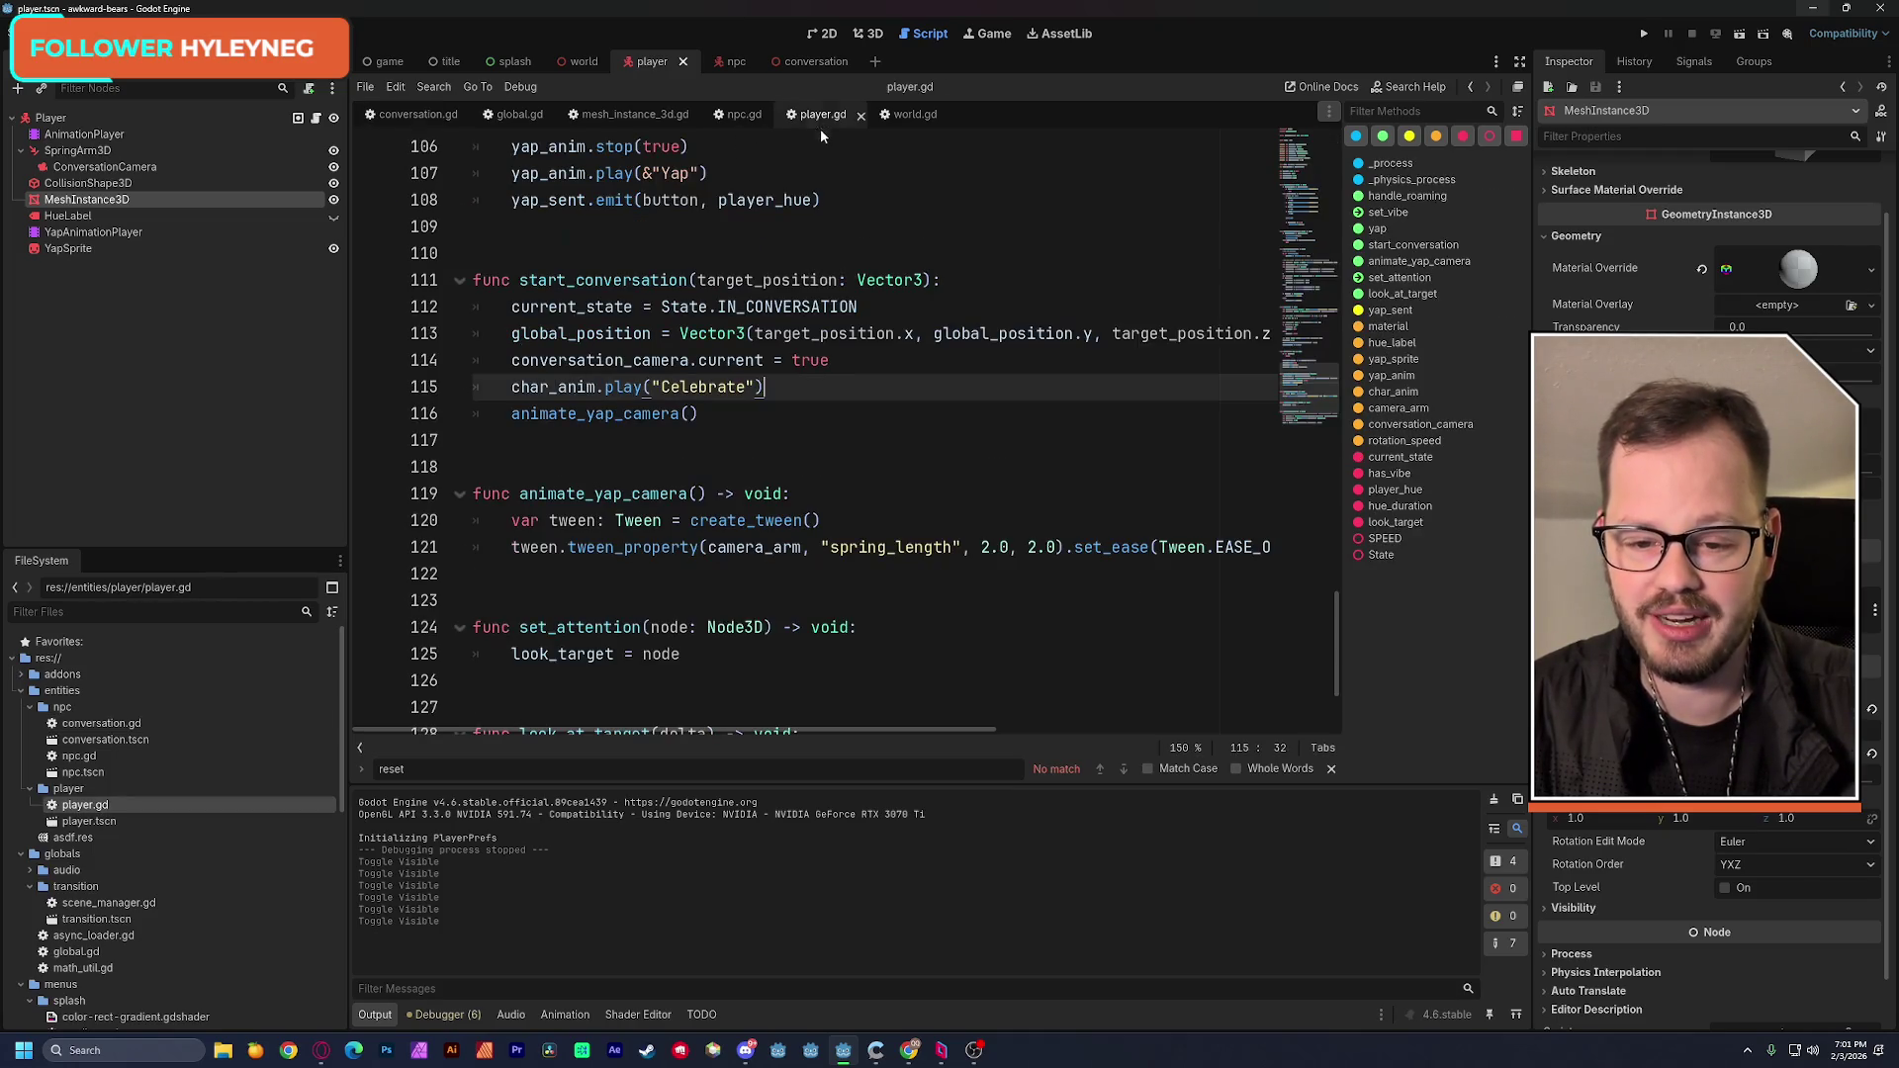
pyautogui.scroll(2, 815, 306)
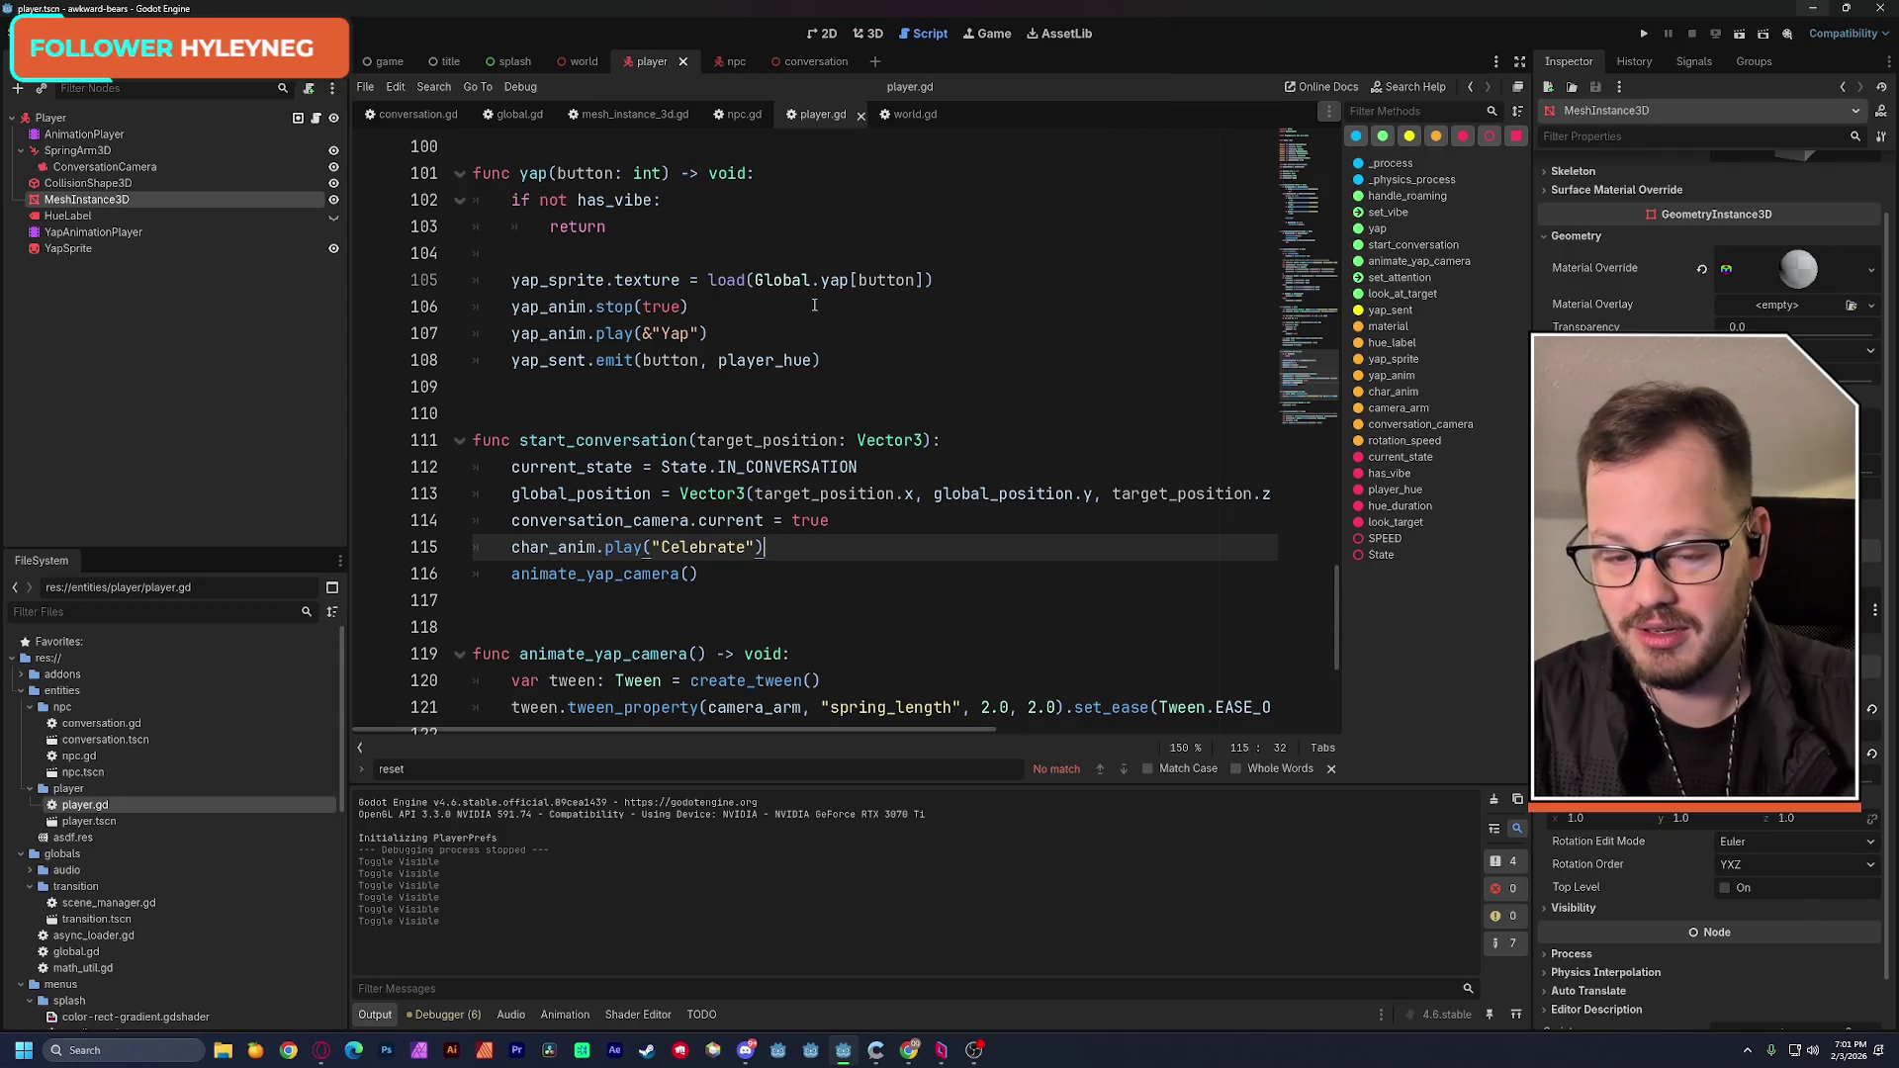
pyautogui.scroll(5, 815, 306)
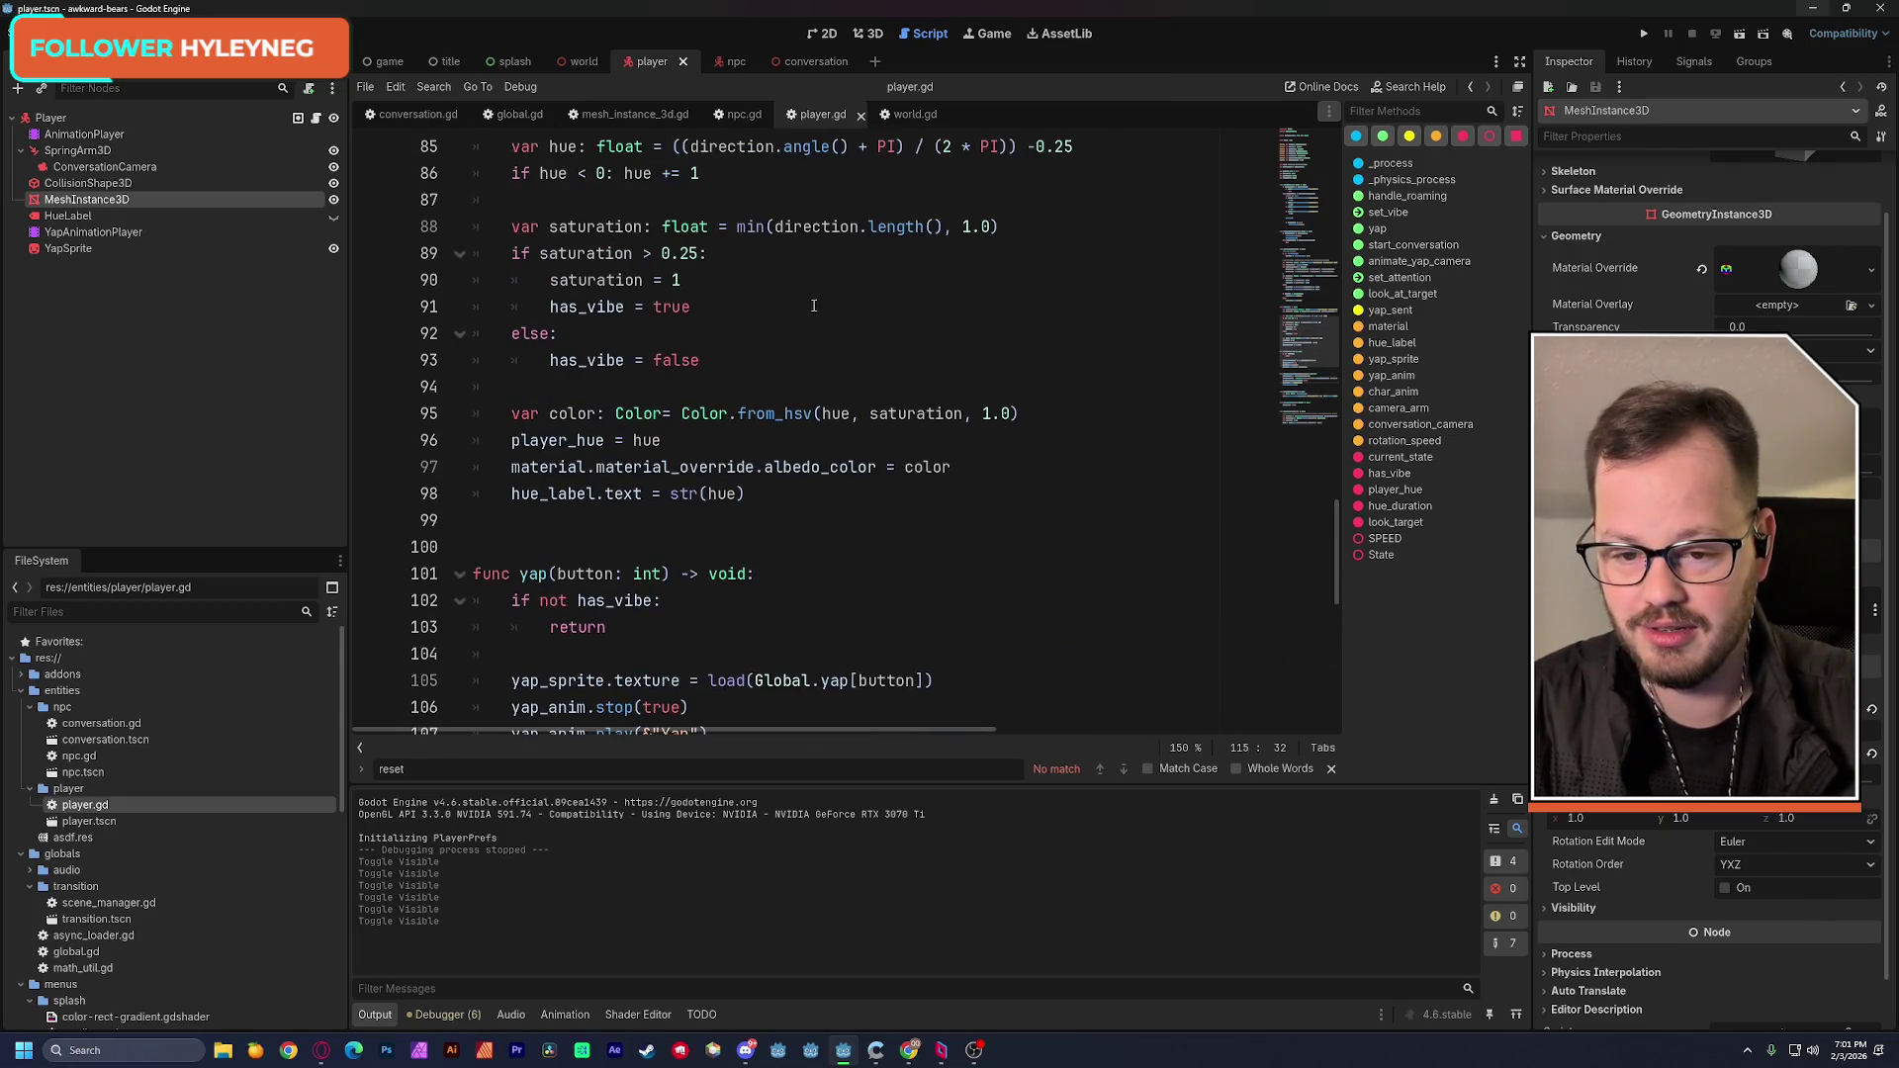
pyautogui.scroll(1, 814, 305)
pyautogui.scroll(1, 815, 306)
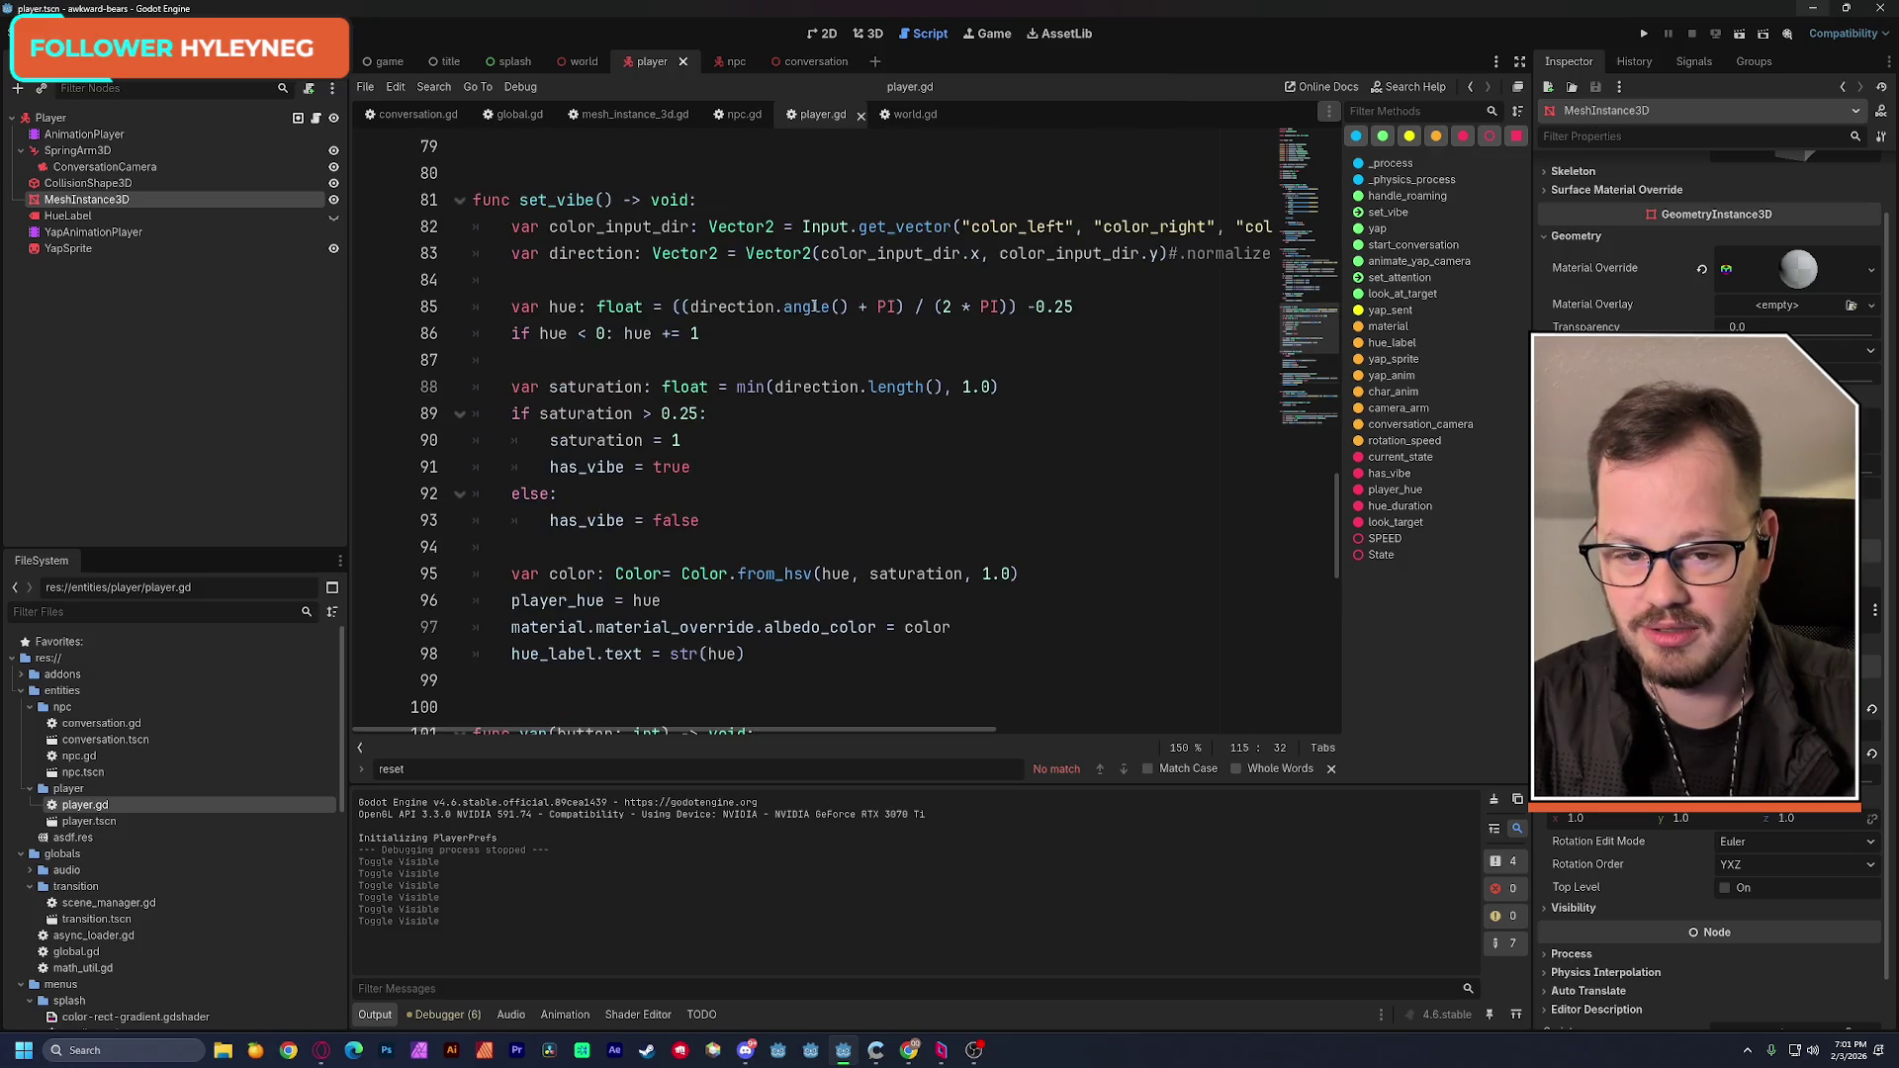
pyautogui.scroll(1, 814, 306)
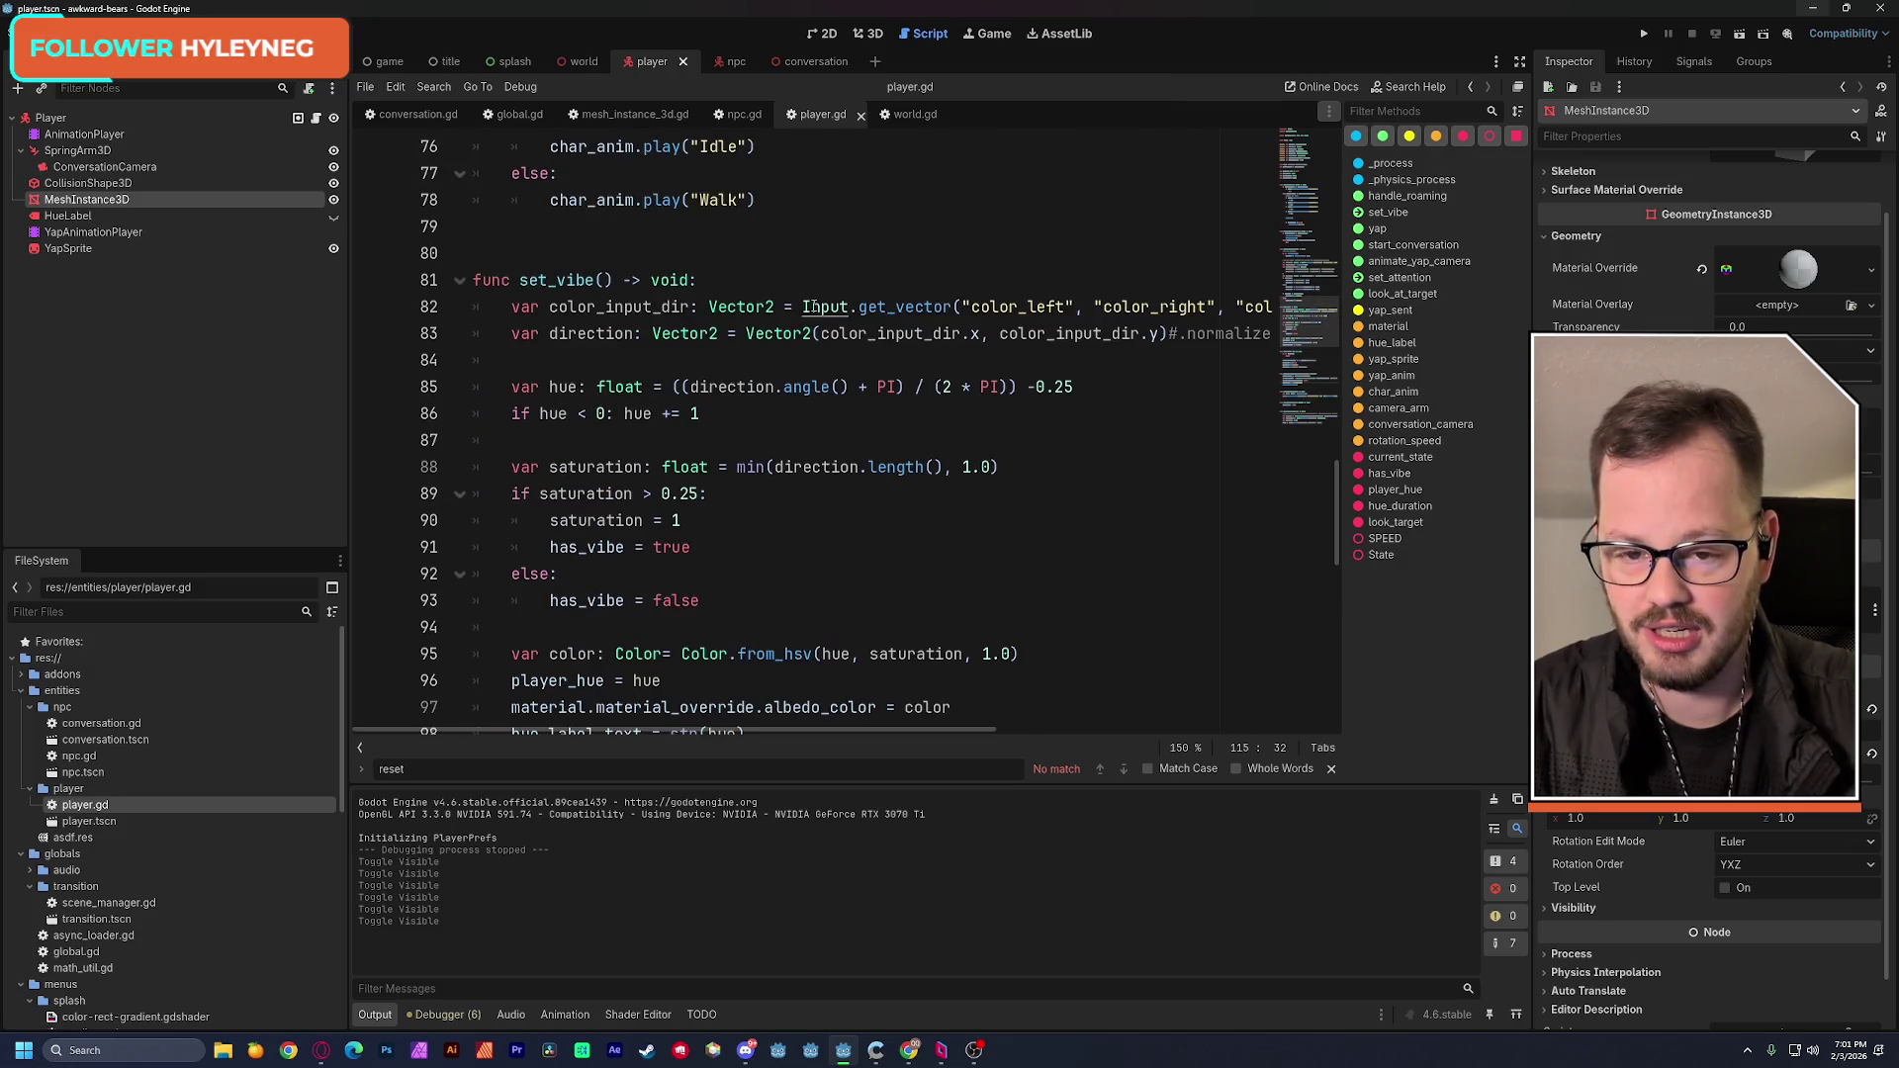
pyautogui.keyDown('ctrl'); pyautogui.scroll(-1, 814, 307); pyautogui.keyUp('ctrl')
pyautogui.scroll(7, 814, 307)
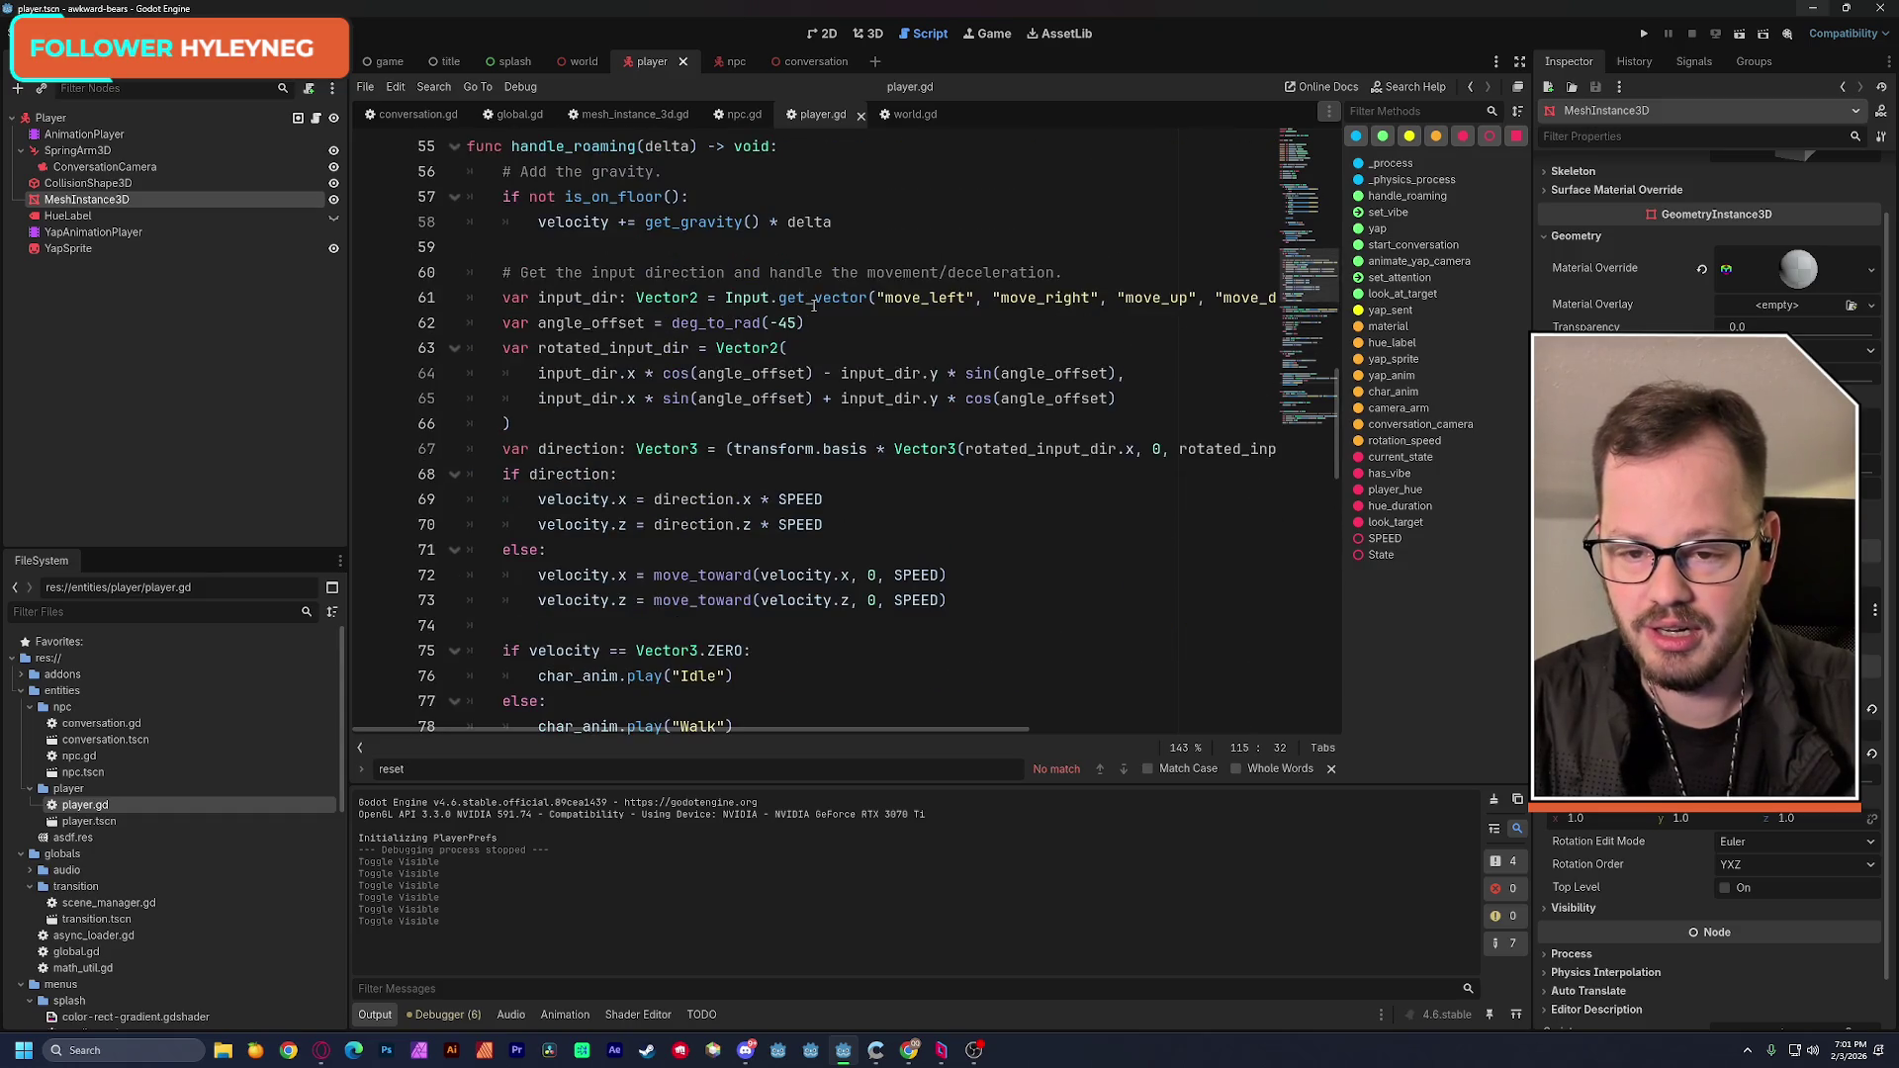
# Highlight the handle_roaming and look_at_target function names and look_at_target's body lines.
pyautogui.doubleClick(605, 148)
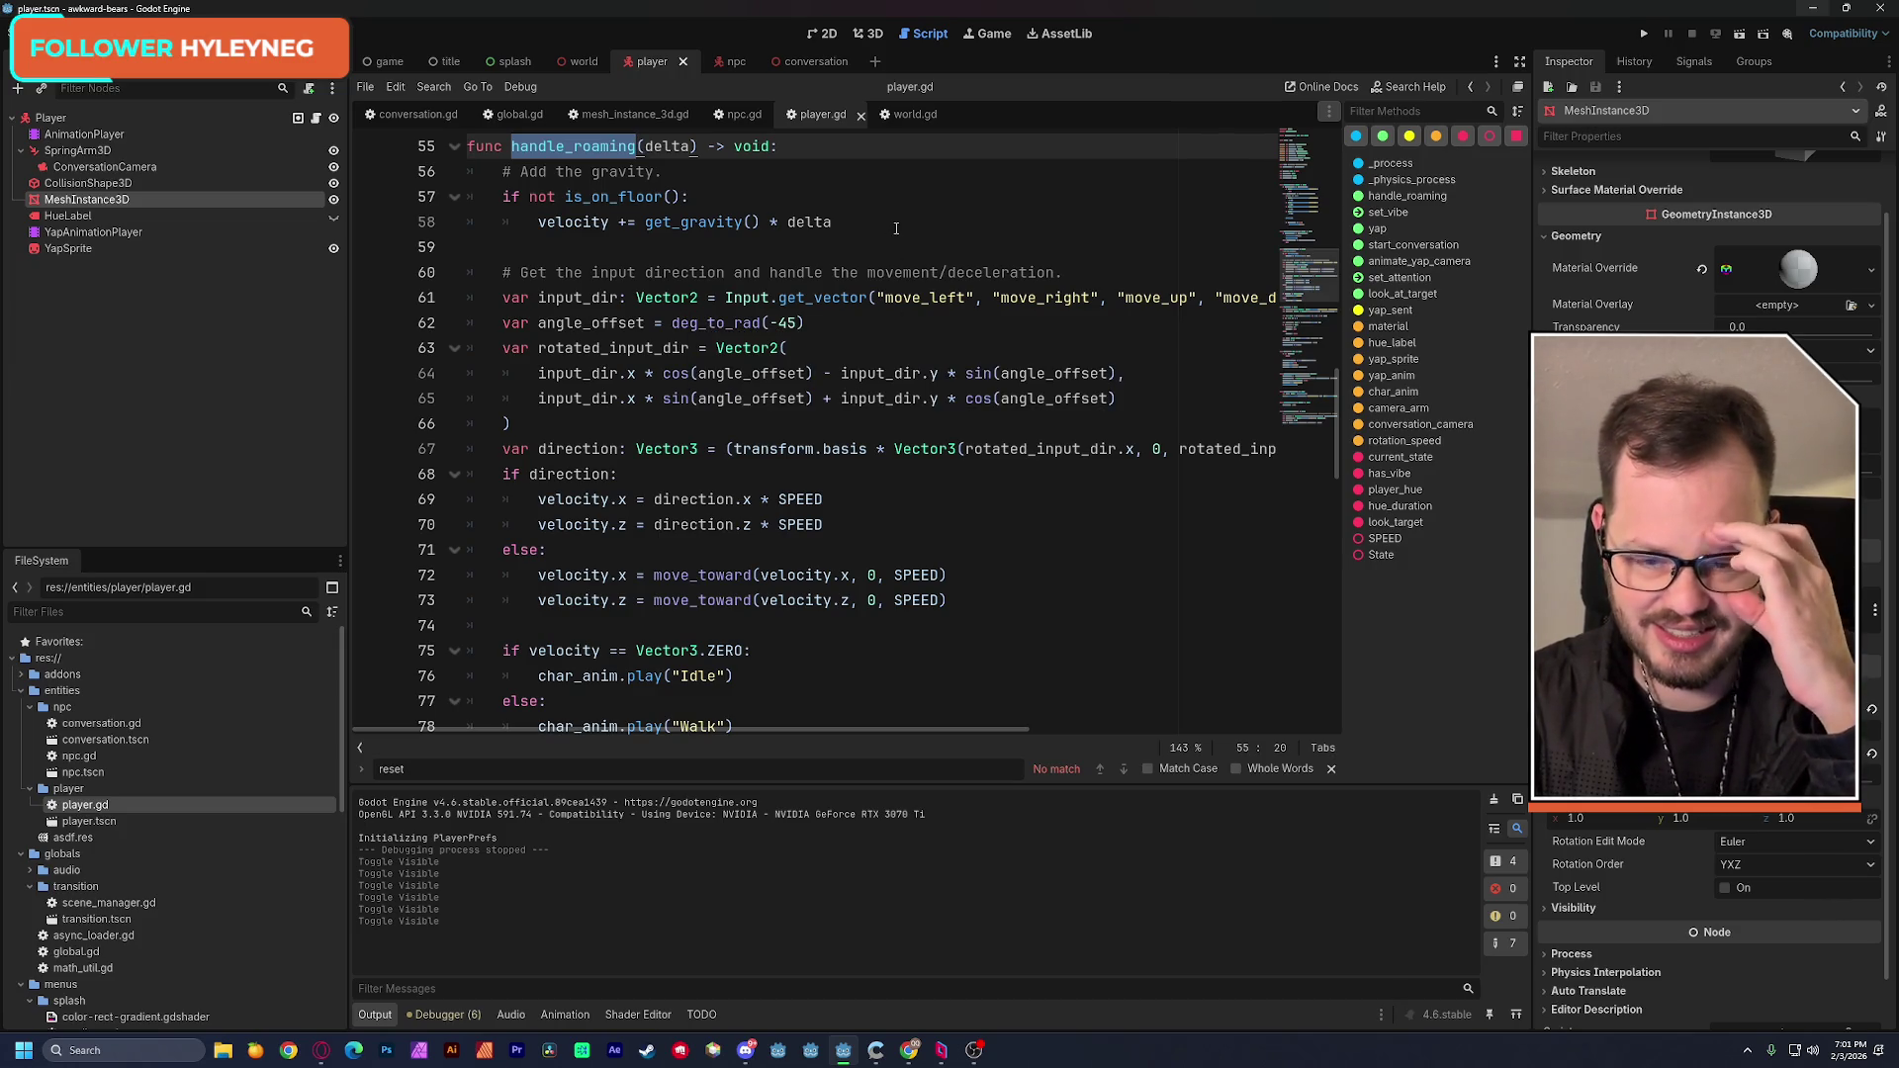
pyautogui.moveTo(1294, 257); pyautogui.dragTo(1311, 448)
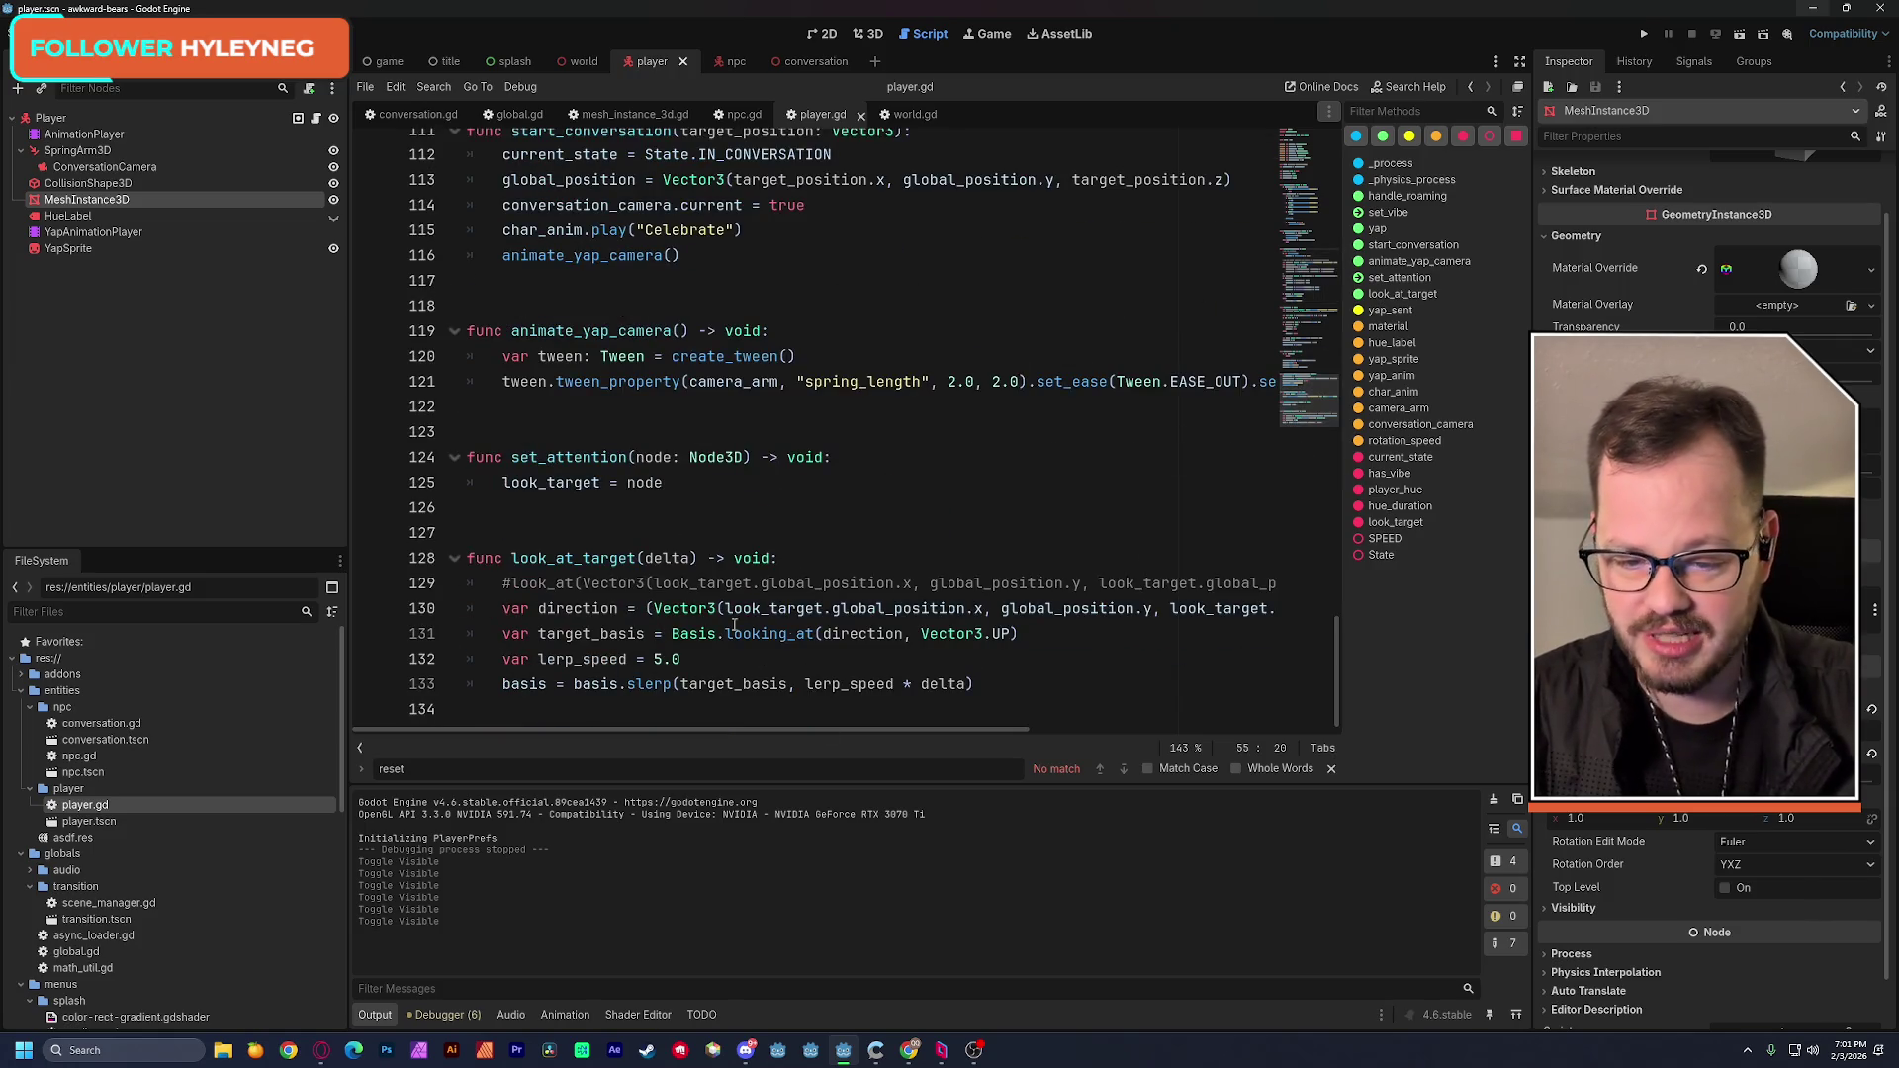
pyautogui.doubleClick(574, 558)
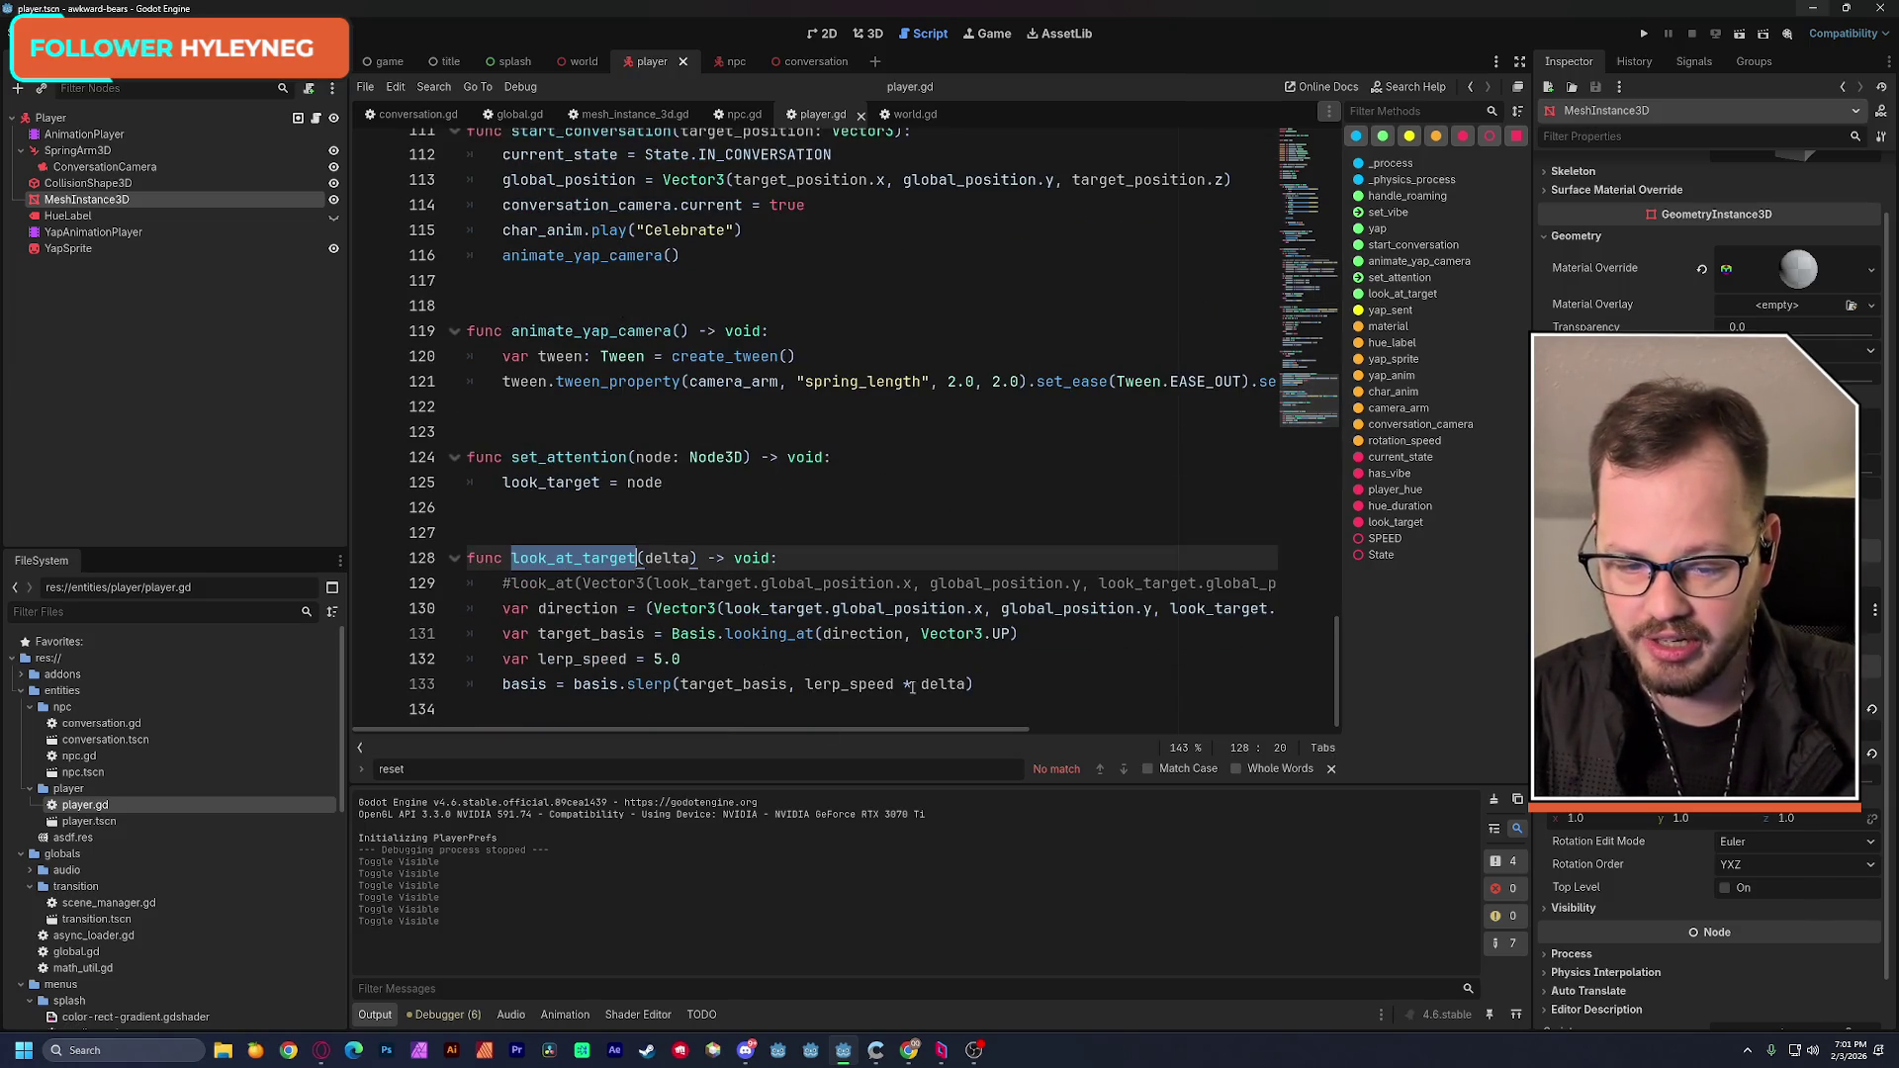
pyautogui.moveTo(976, 685)
pyautogui.mouseDown()
pyautogui.moveTo(416, 584)
pyautogui.moveTo(375, 604)
pyautogui.mouseUp()
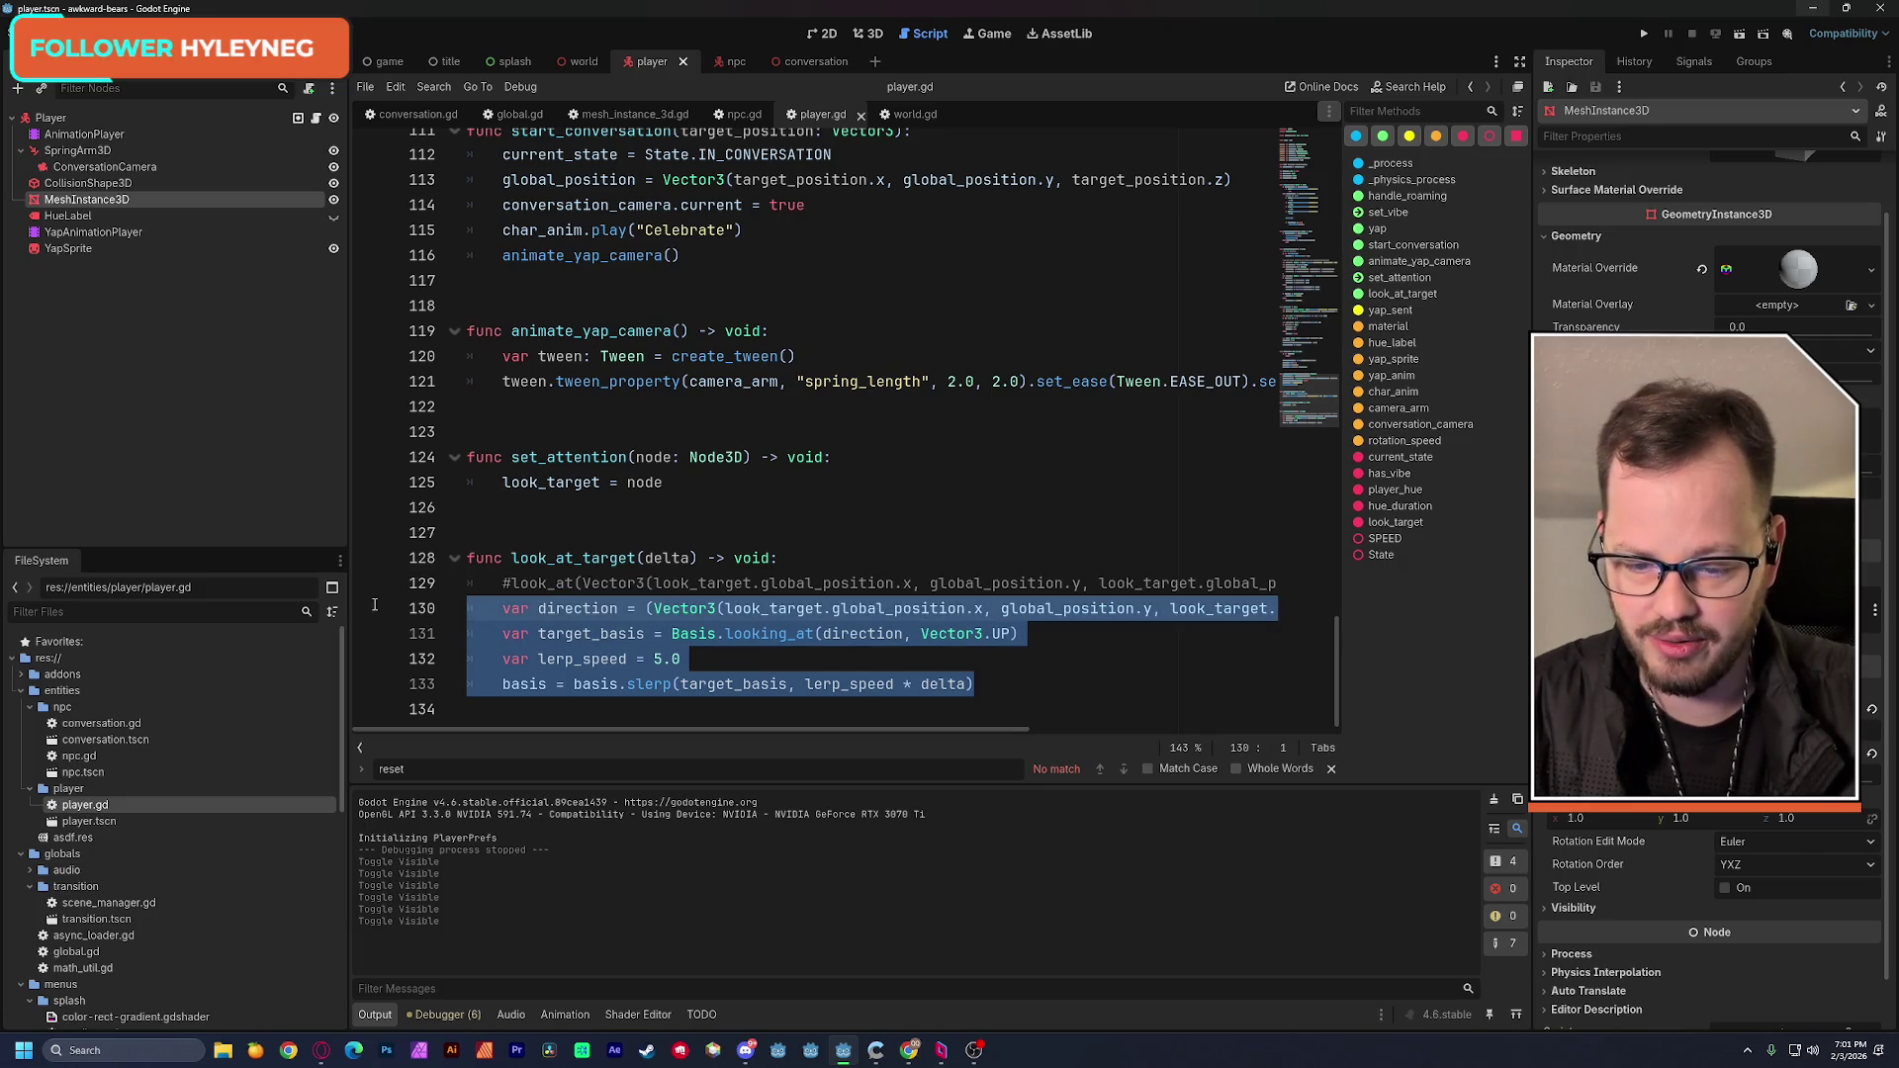
pyautogui.click(726, 503)
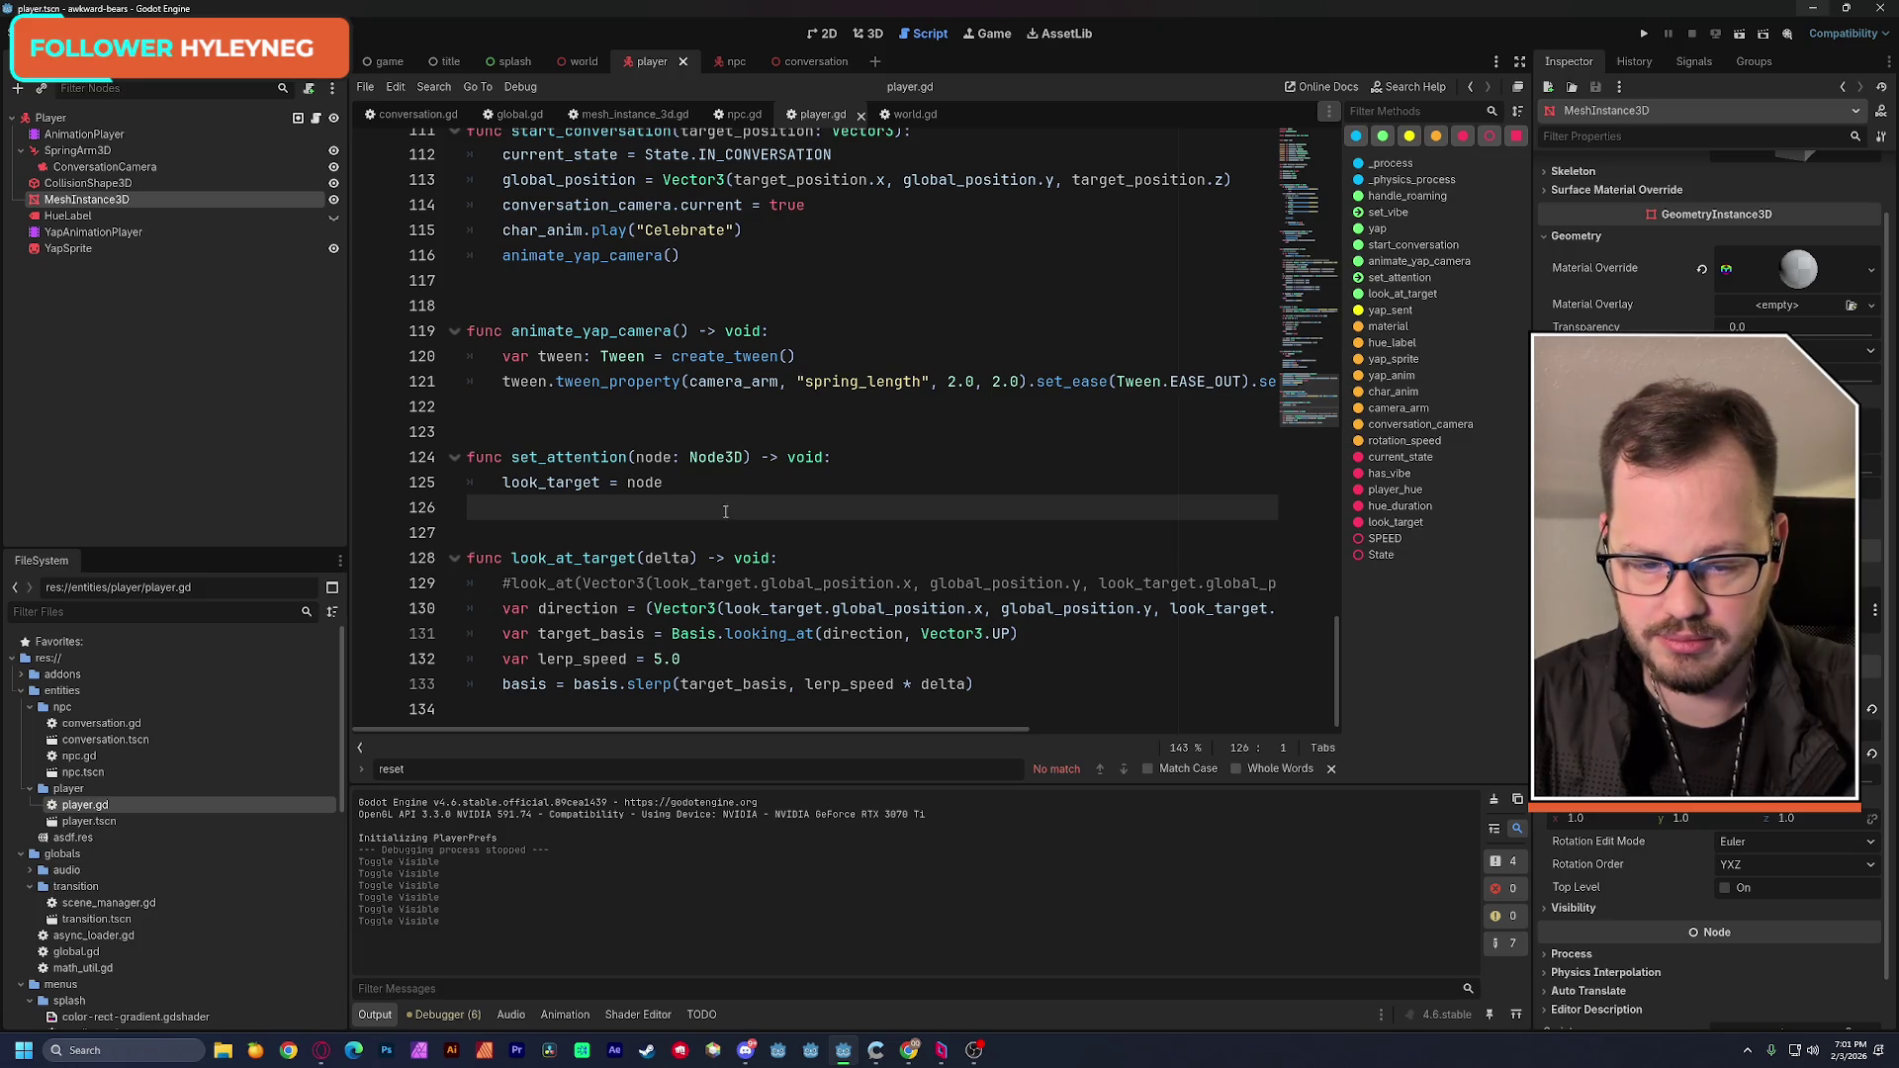
pyautogui.scroll(7, 728, 515)
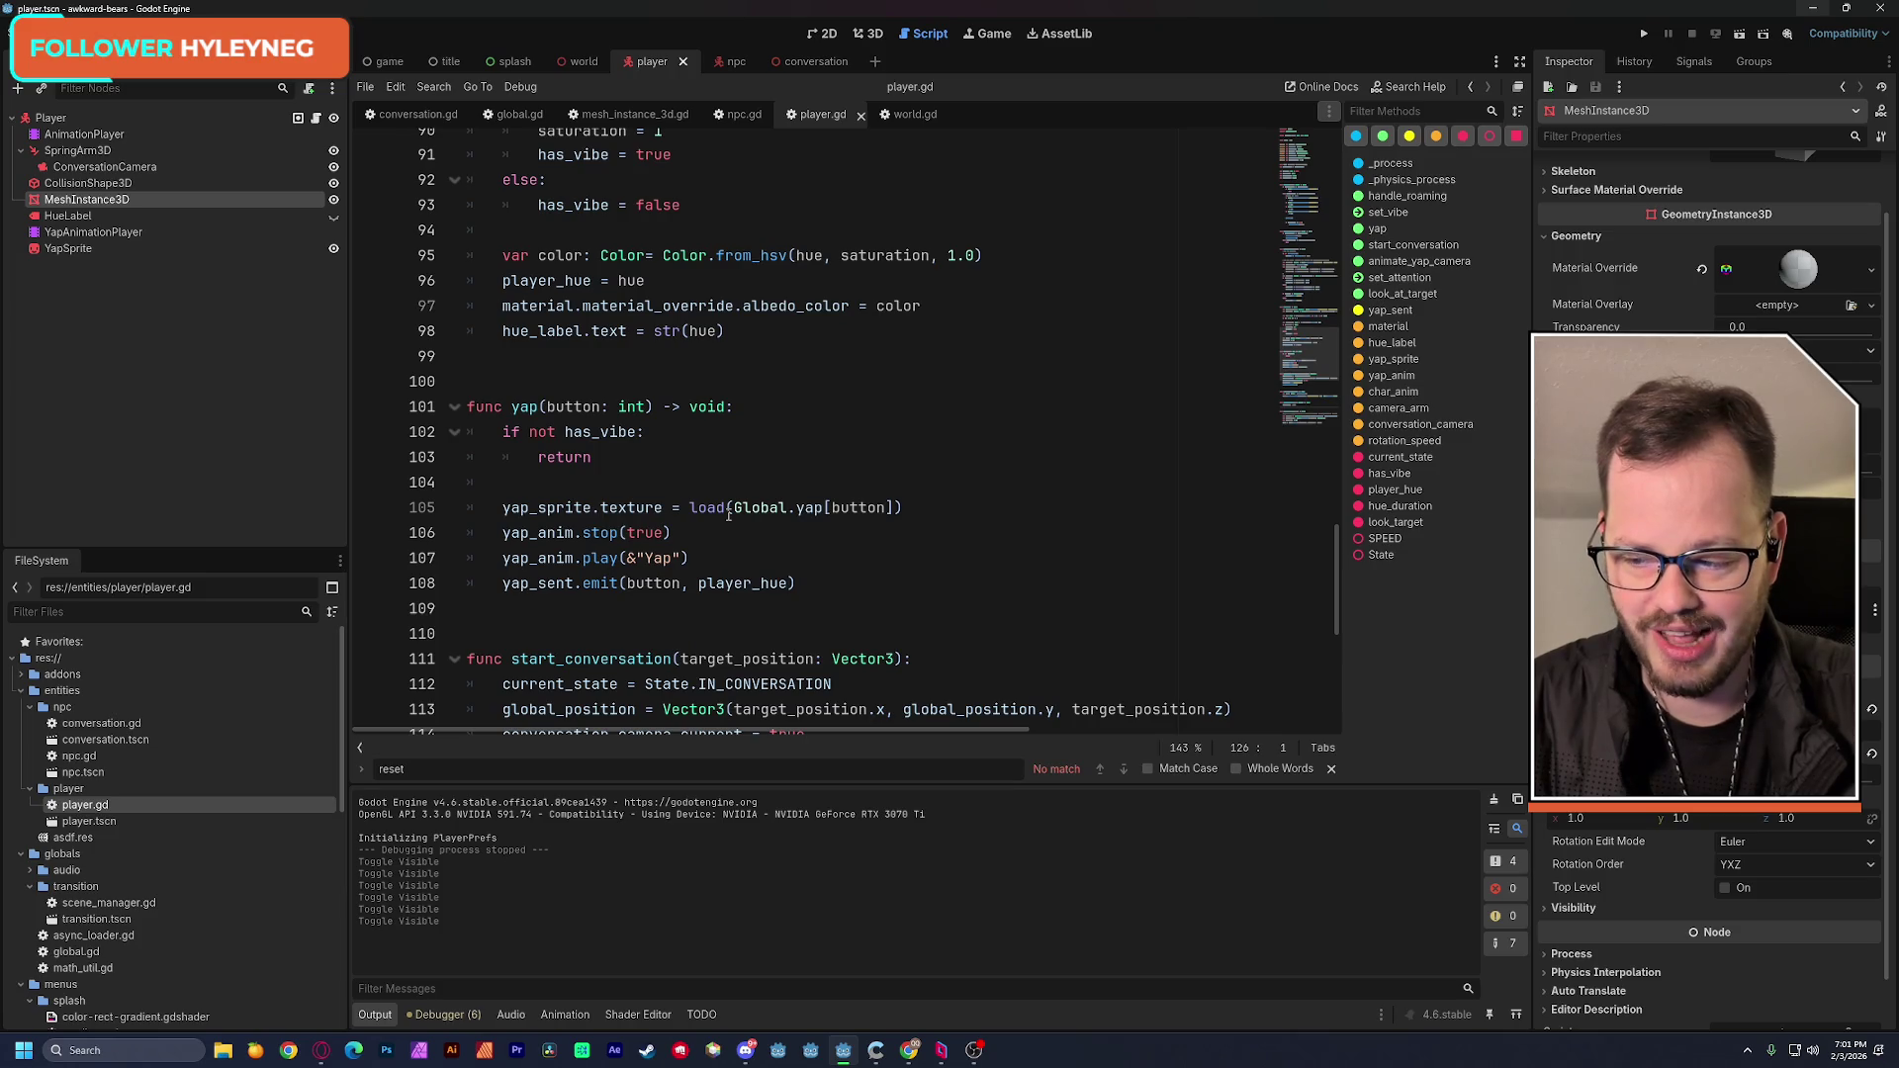
pyautogui.moveTo(730, 508)
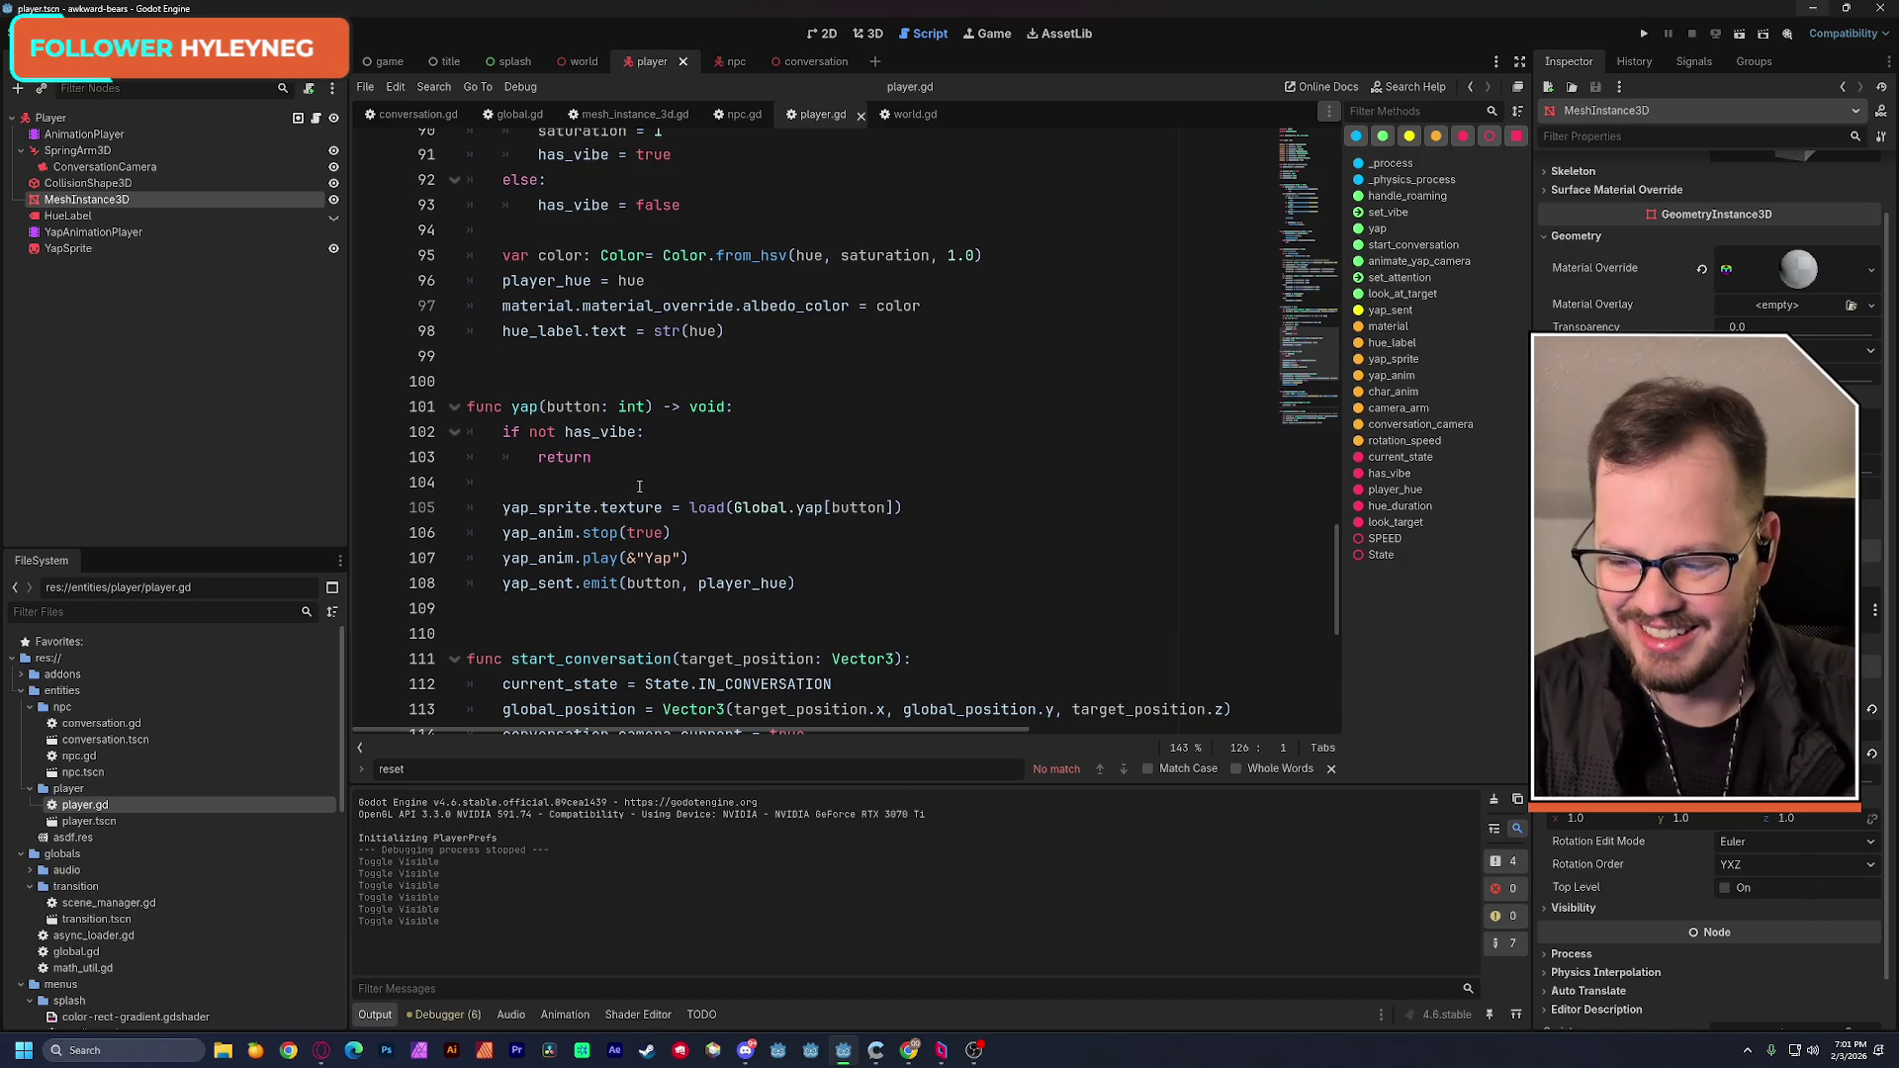
pyautogui.scroll(-7, 639, 486)
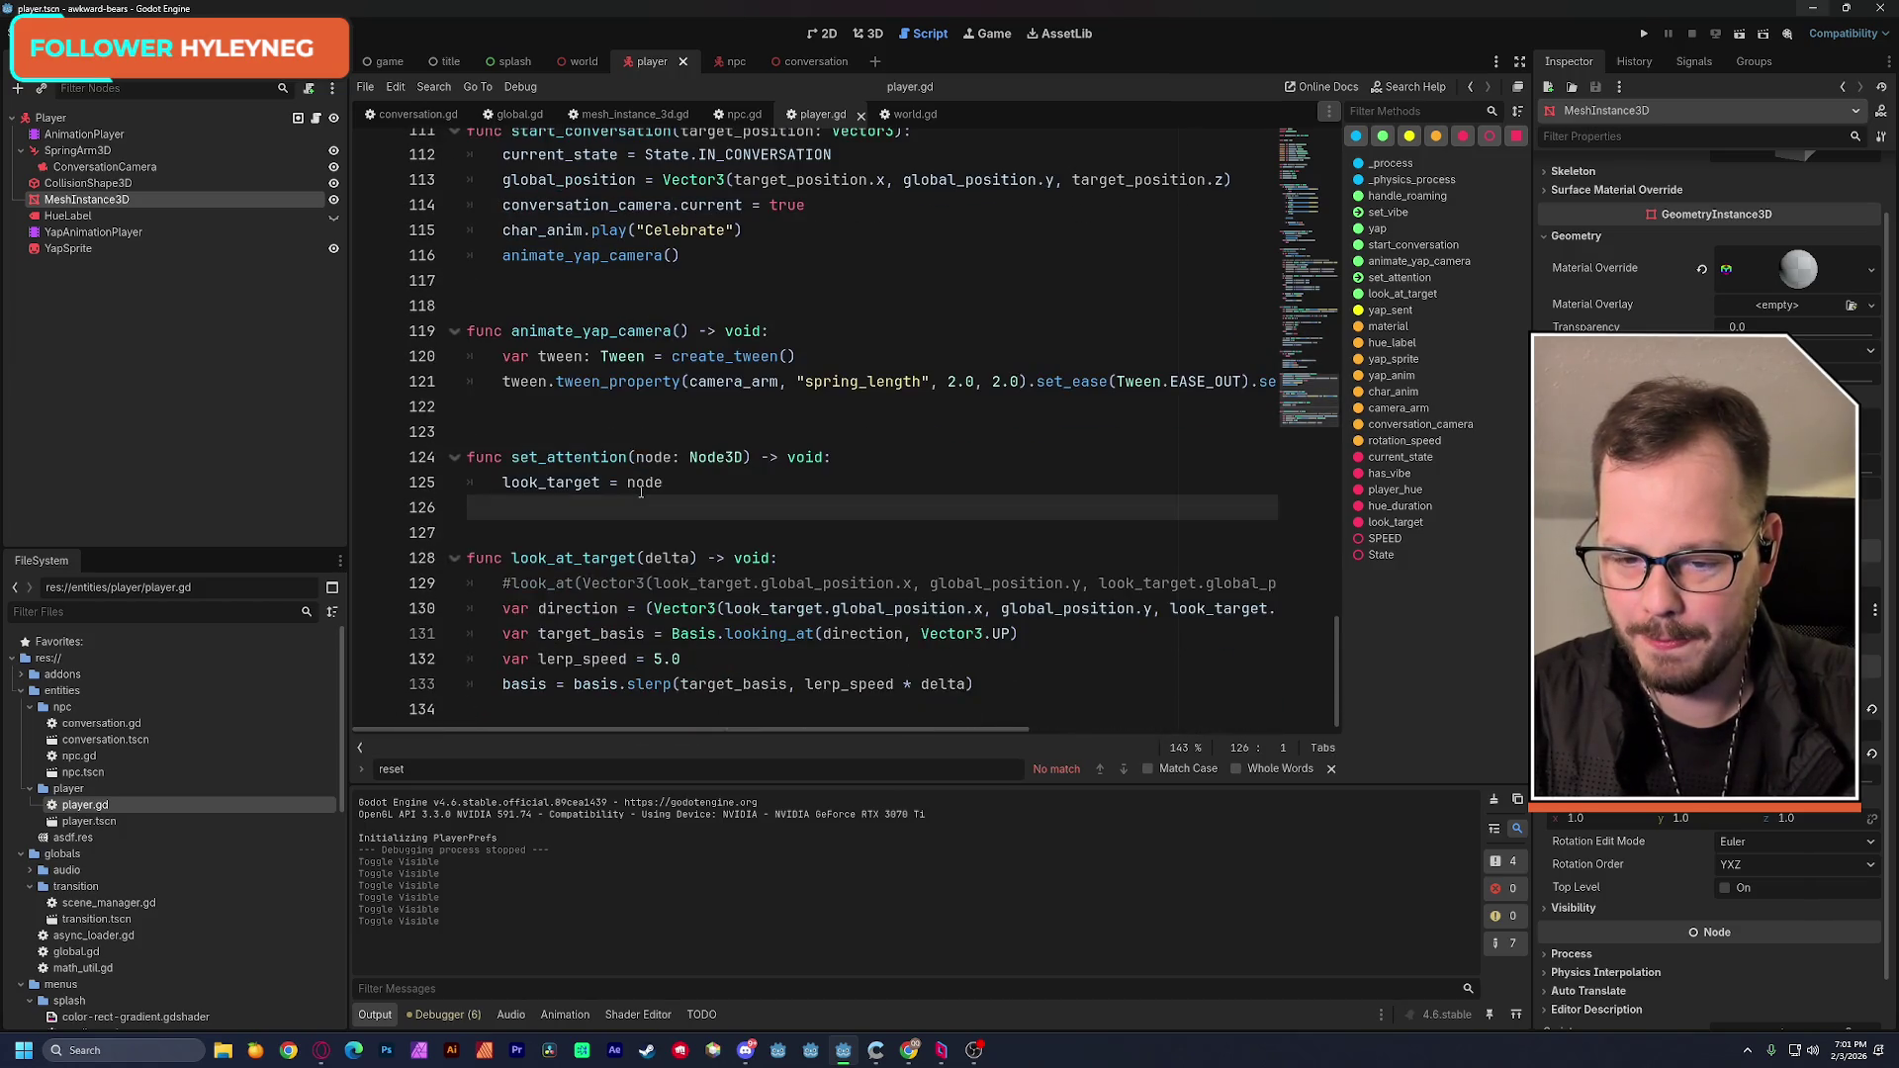
pyautogui.moveTo(640, 492)
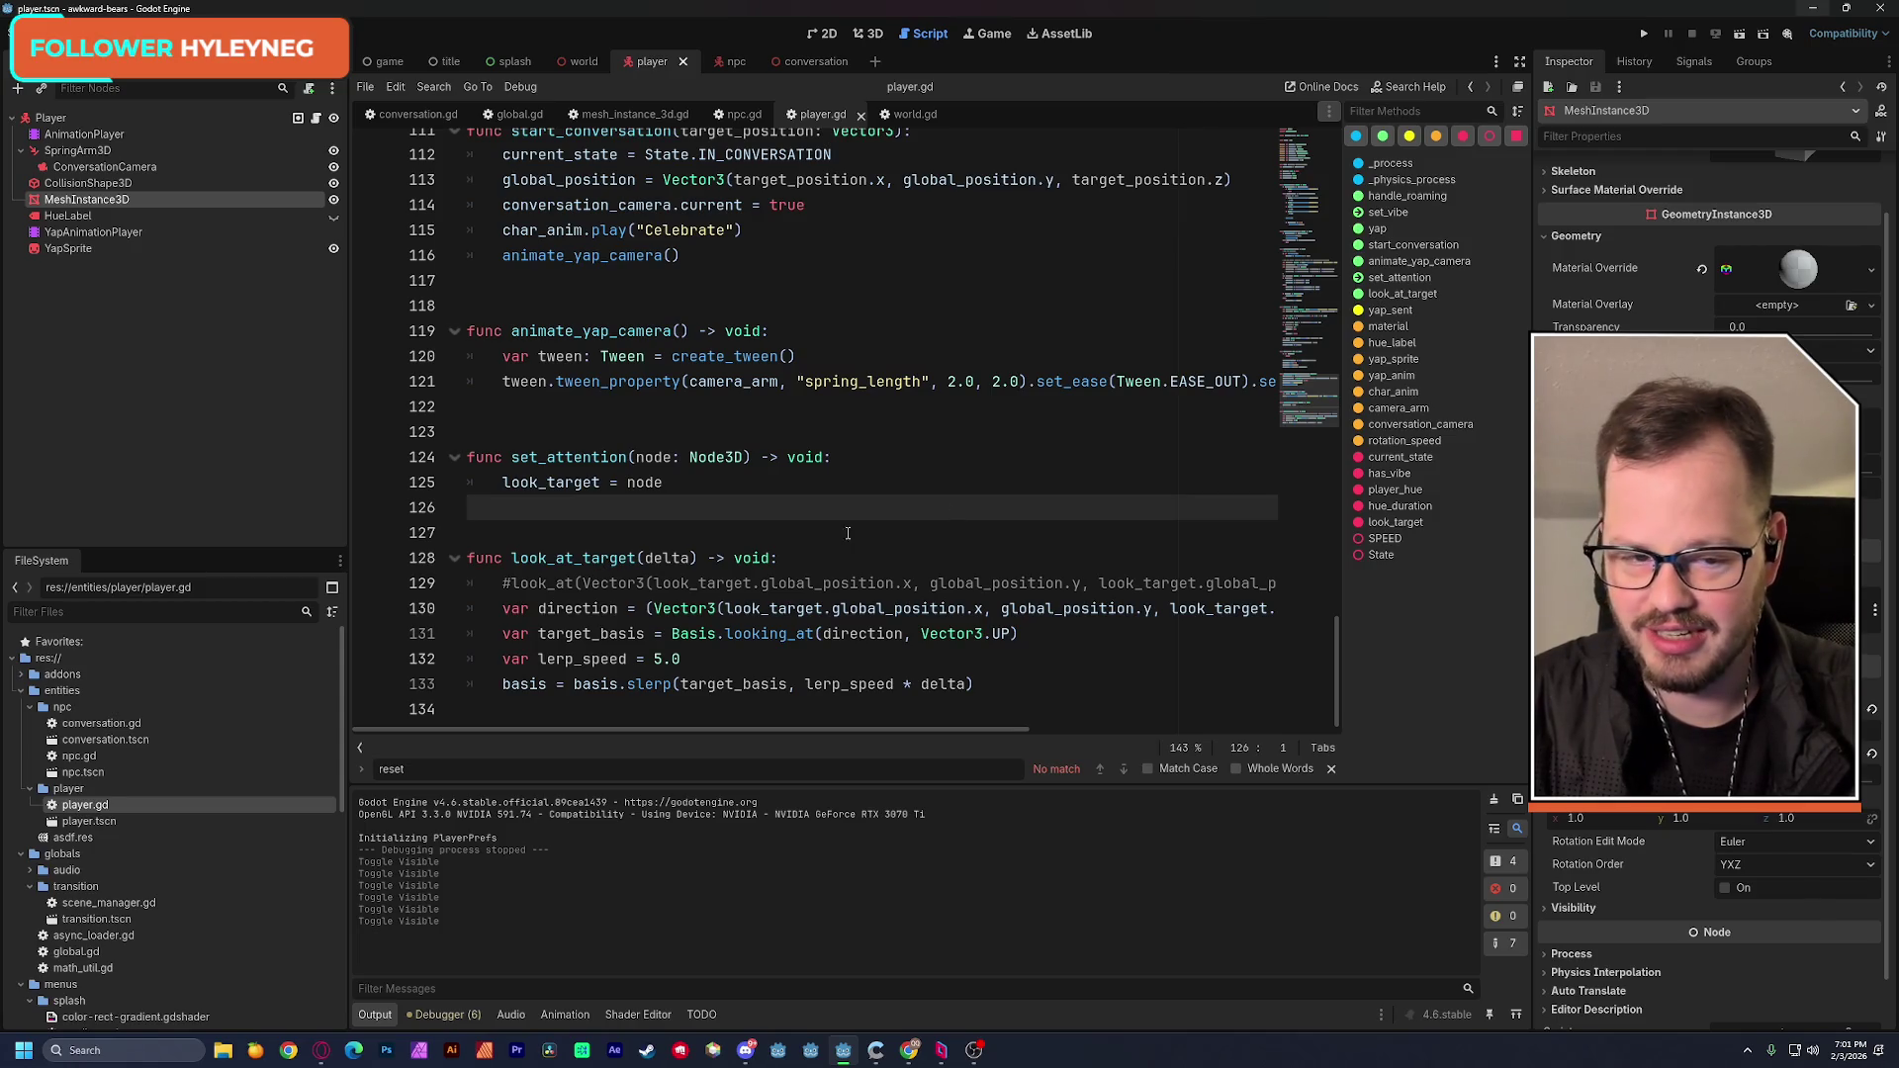
# Select the whole look_at_target function to review it, then scroll back up.
pyautogui.moveTo(469, 558)
pyautogui.mouseDown()
pyautogui.moveTo(1005, 584)
pyautogui.moveTo(978, 684)
pyautogui.mouseUp()
pyautogui.click(989, 683)
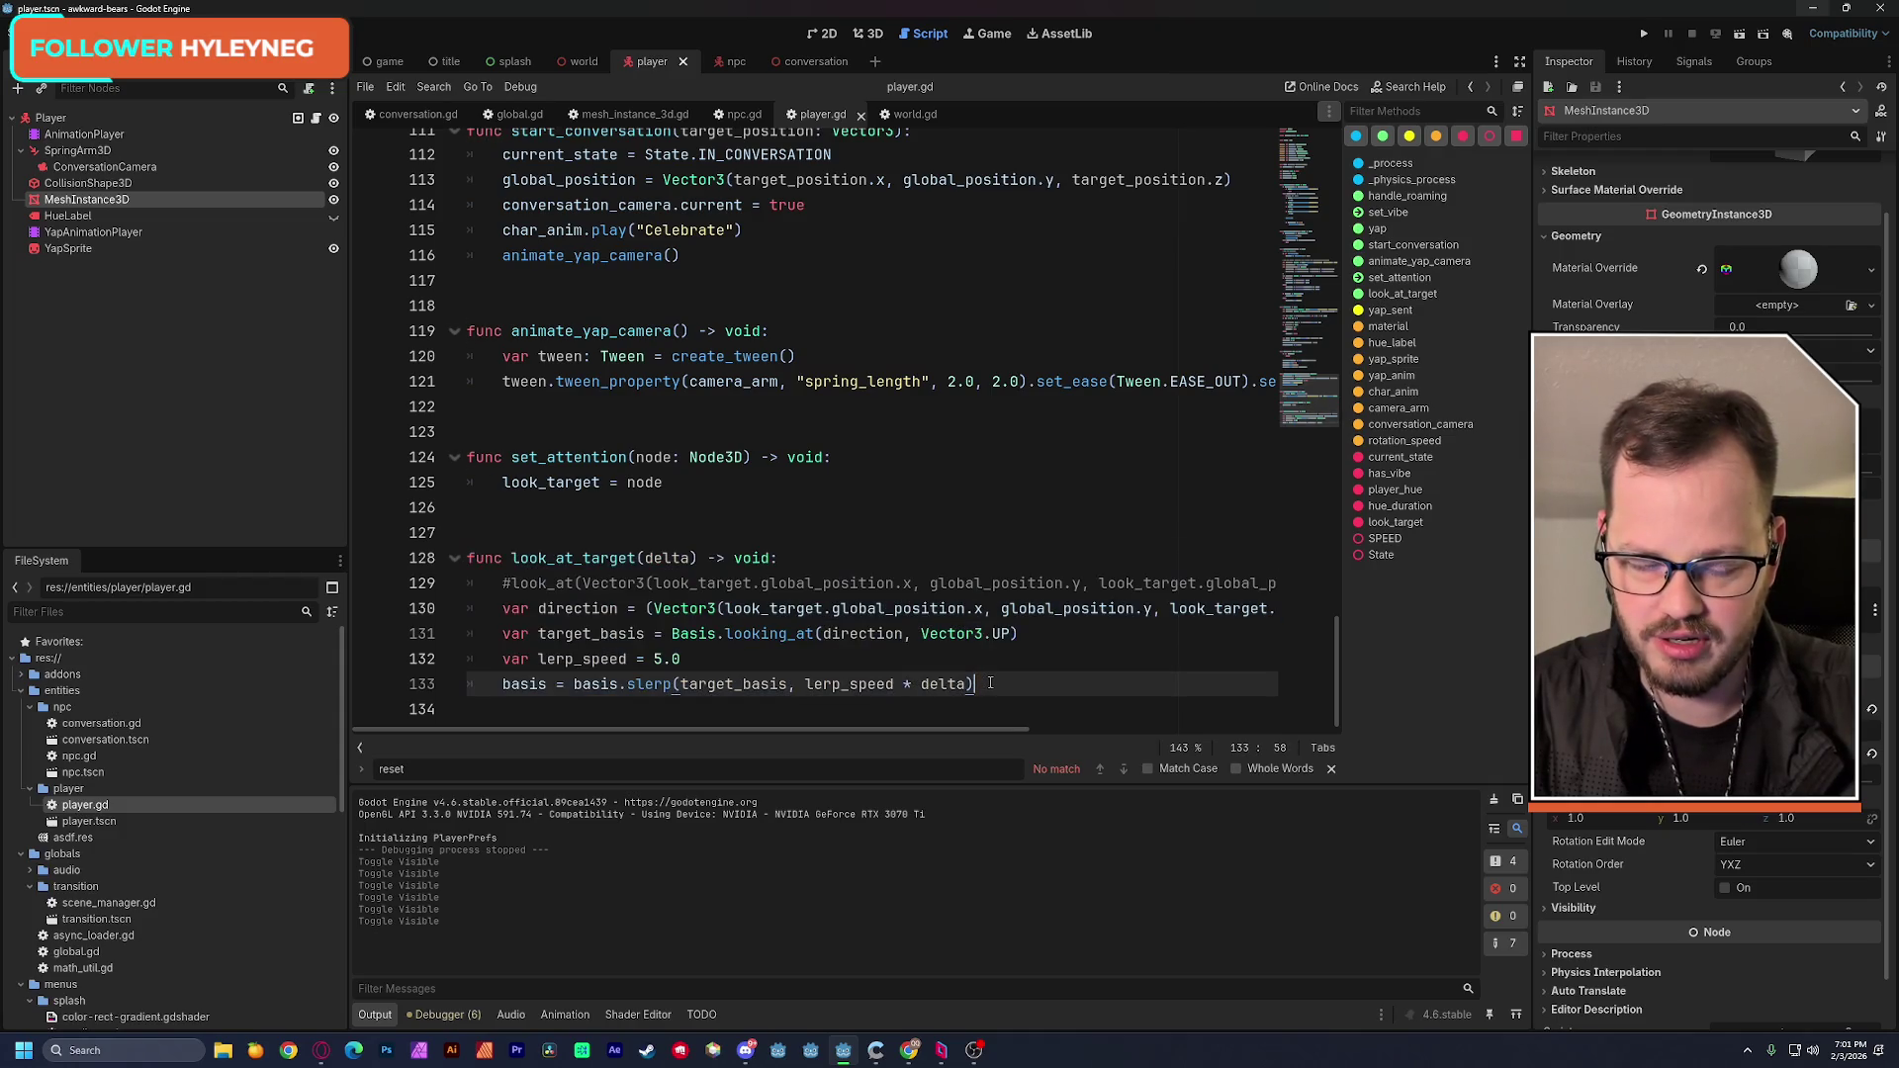
pyautogui.moveTo(980, 683)
pyautogui.mouseDown()
pyautogui.moveTo(480, 585)
pyautogui.moveTo(470, 562)
pyautogui.mouseUp()
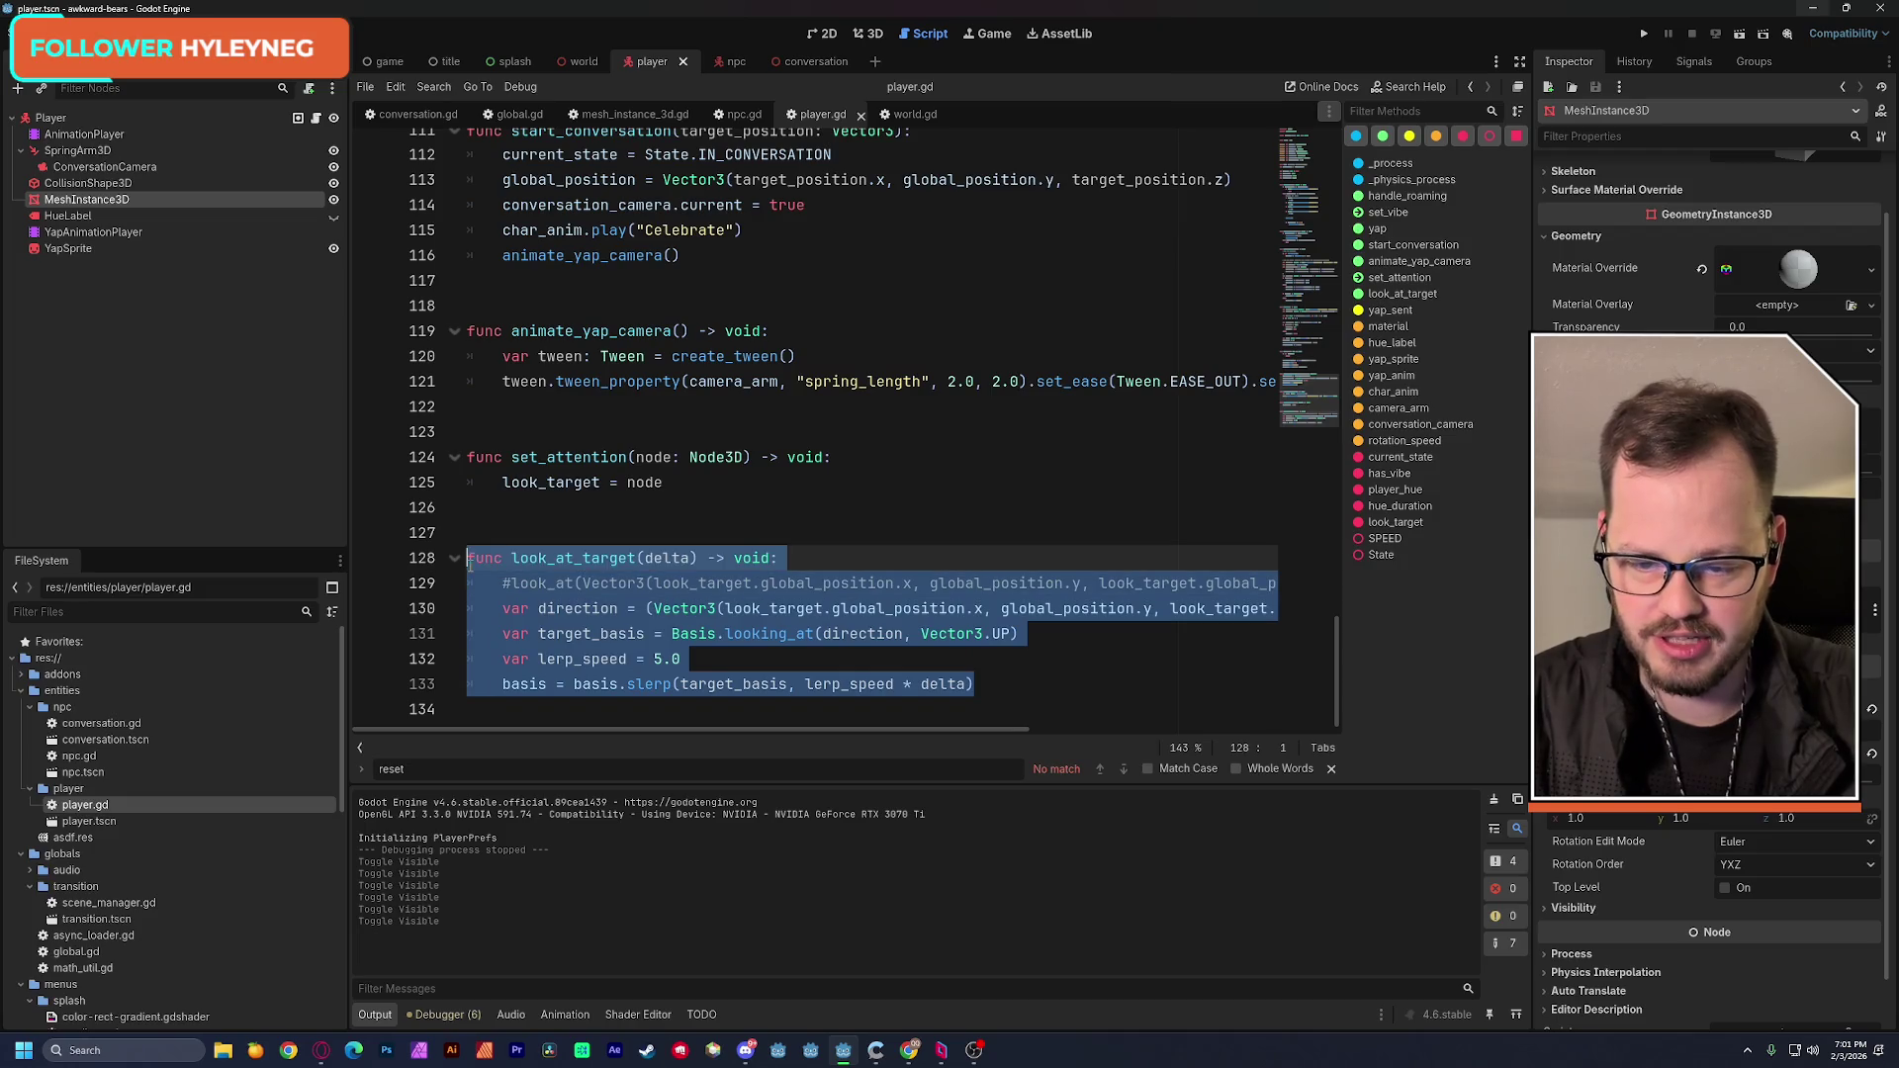
pyautogui.click(1034, 662)
pyautogui.scroll(1, 1300, 400)
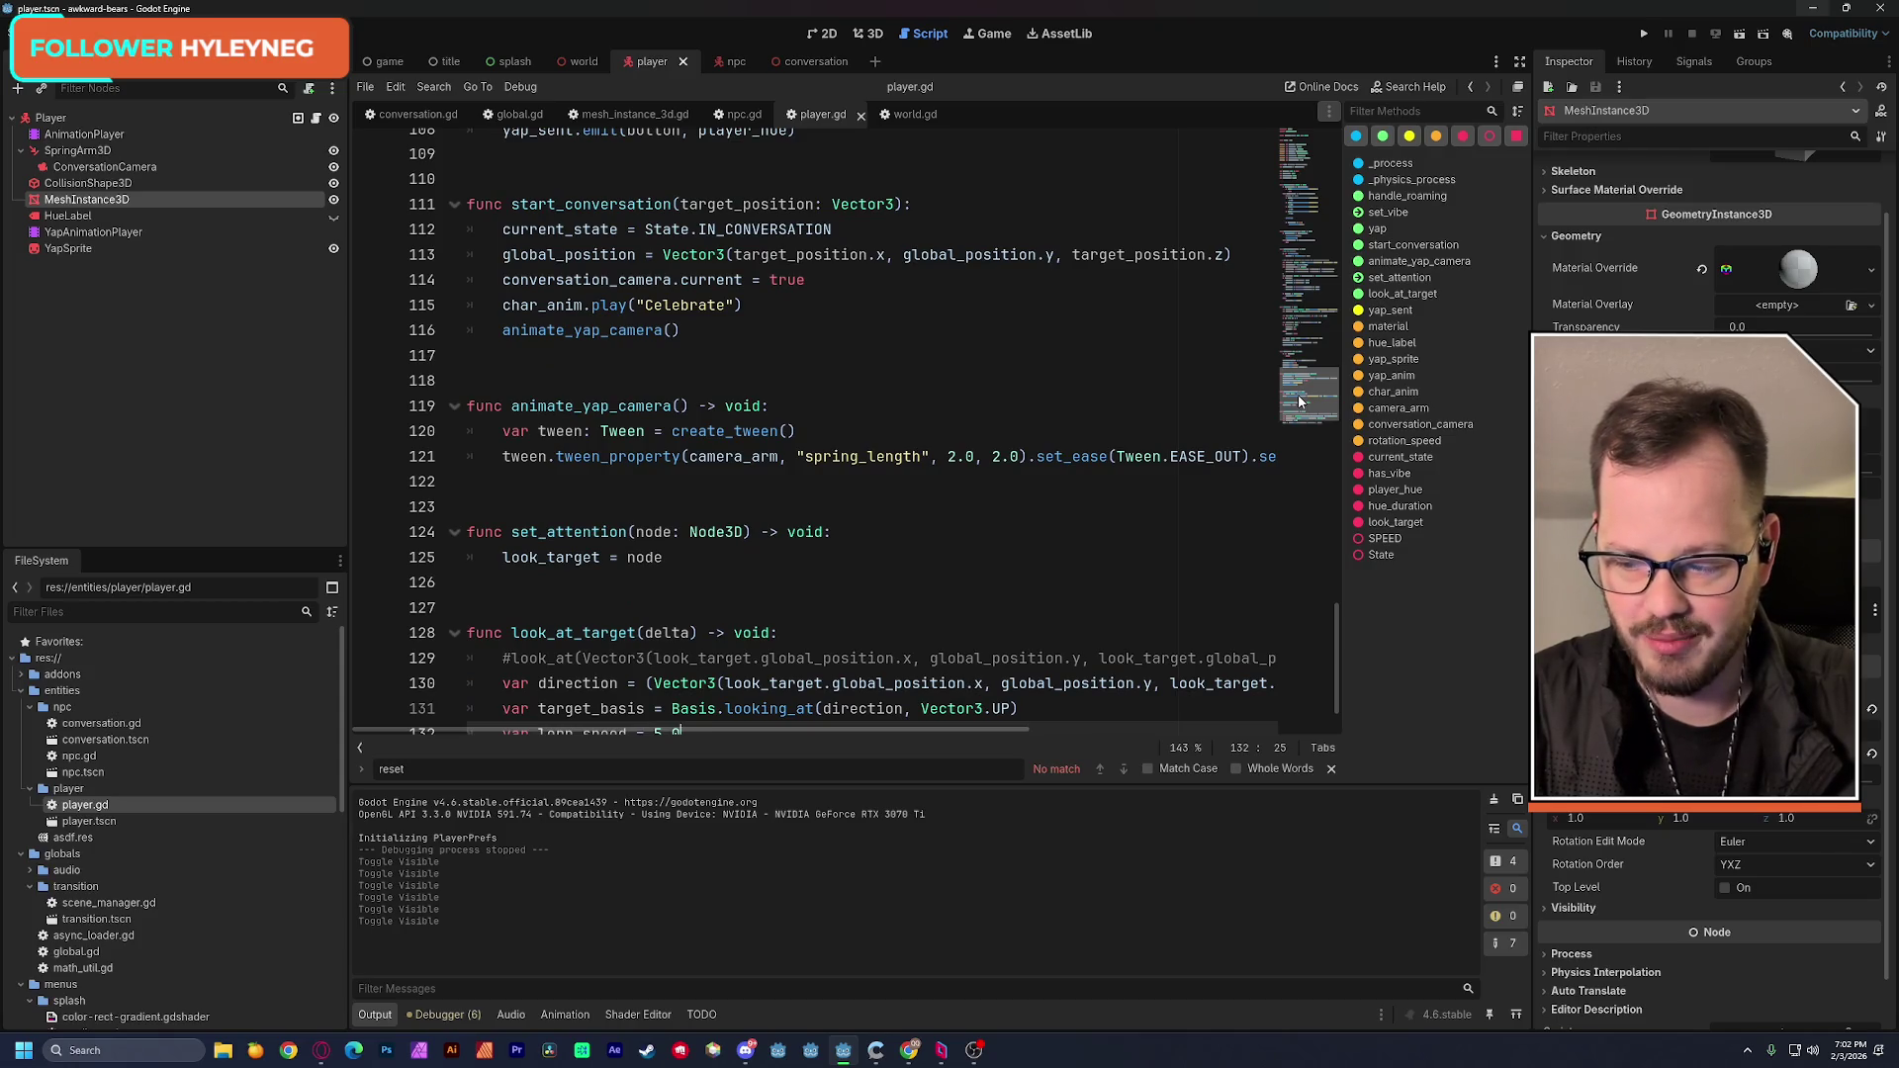
pyautogui.scroll(2, 1299, 395)
pyautogui.scroll(2, 1299, 391)
pyautogui.hotkey('alt', 'Tab')
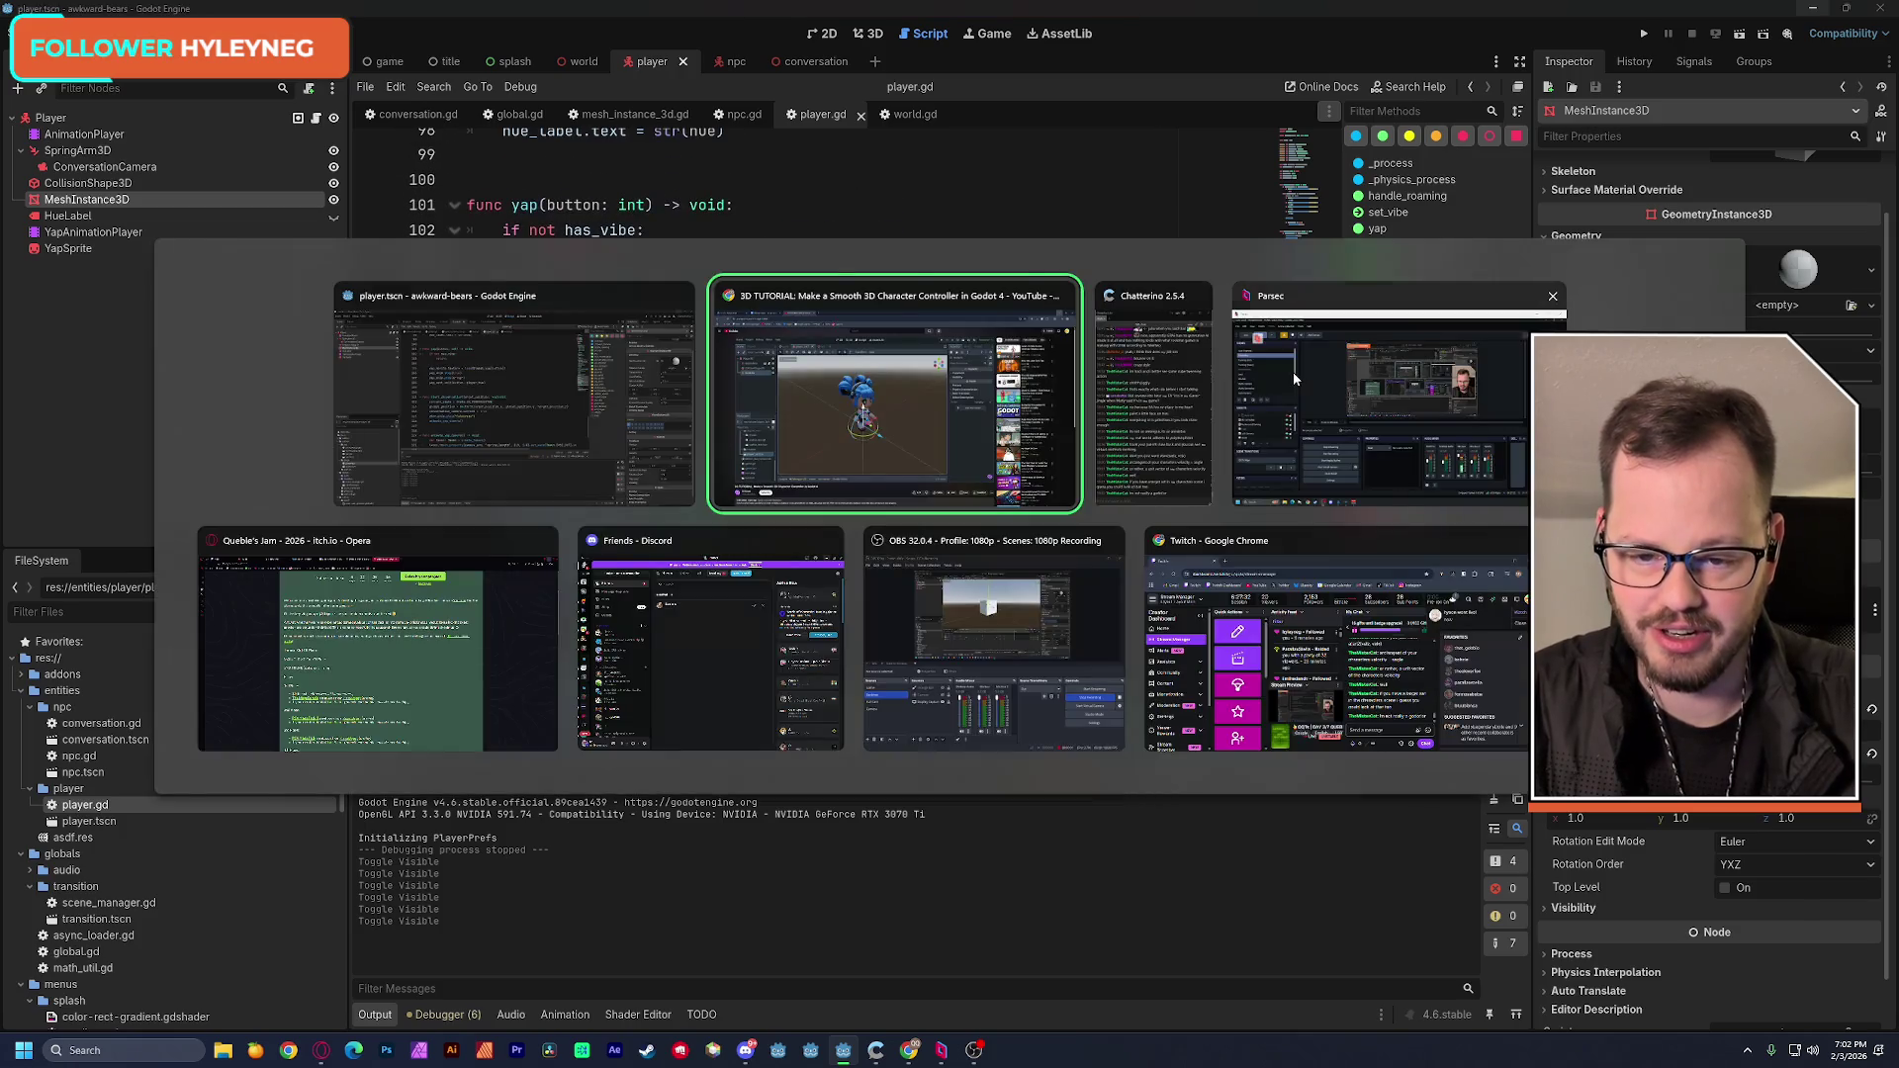
# Resume the tutorial and skip through 10:55 to the camera code around 13:27.
pyautogui.press('space')
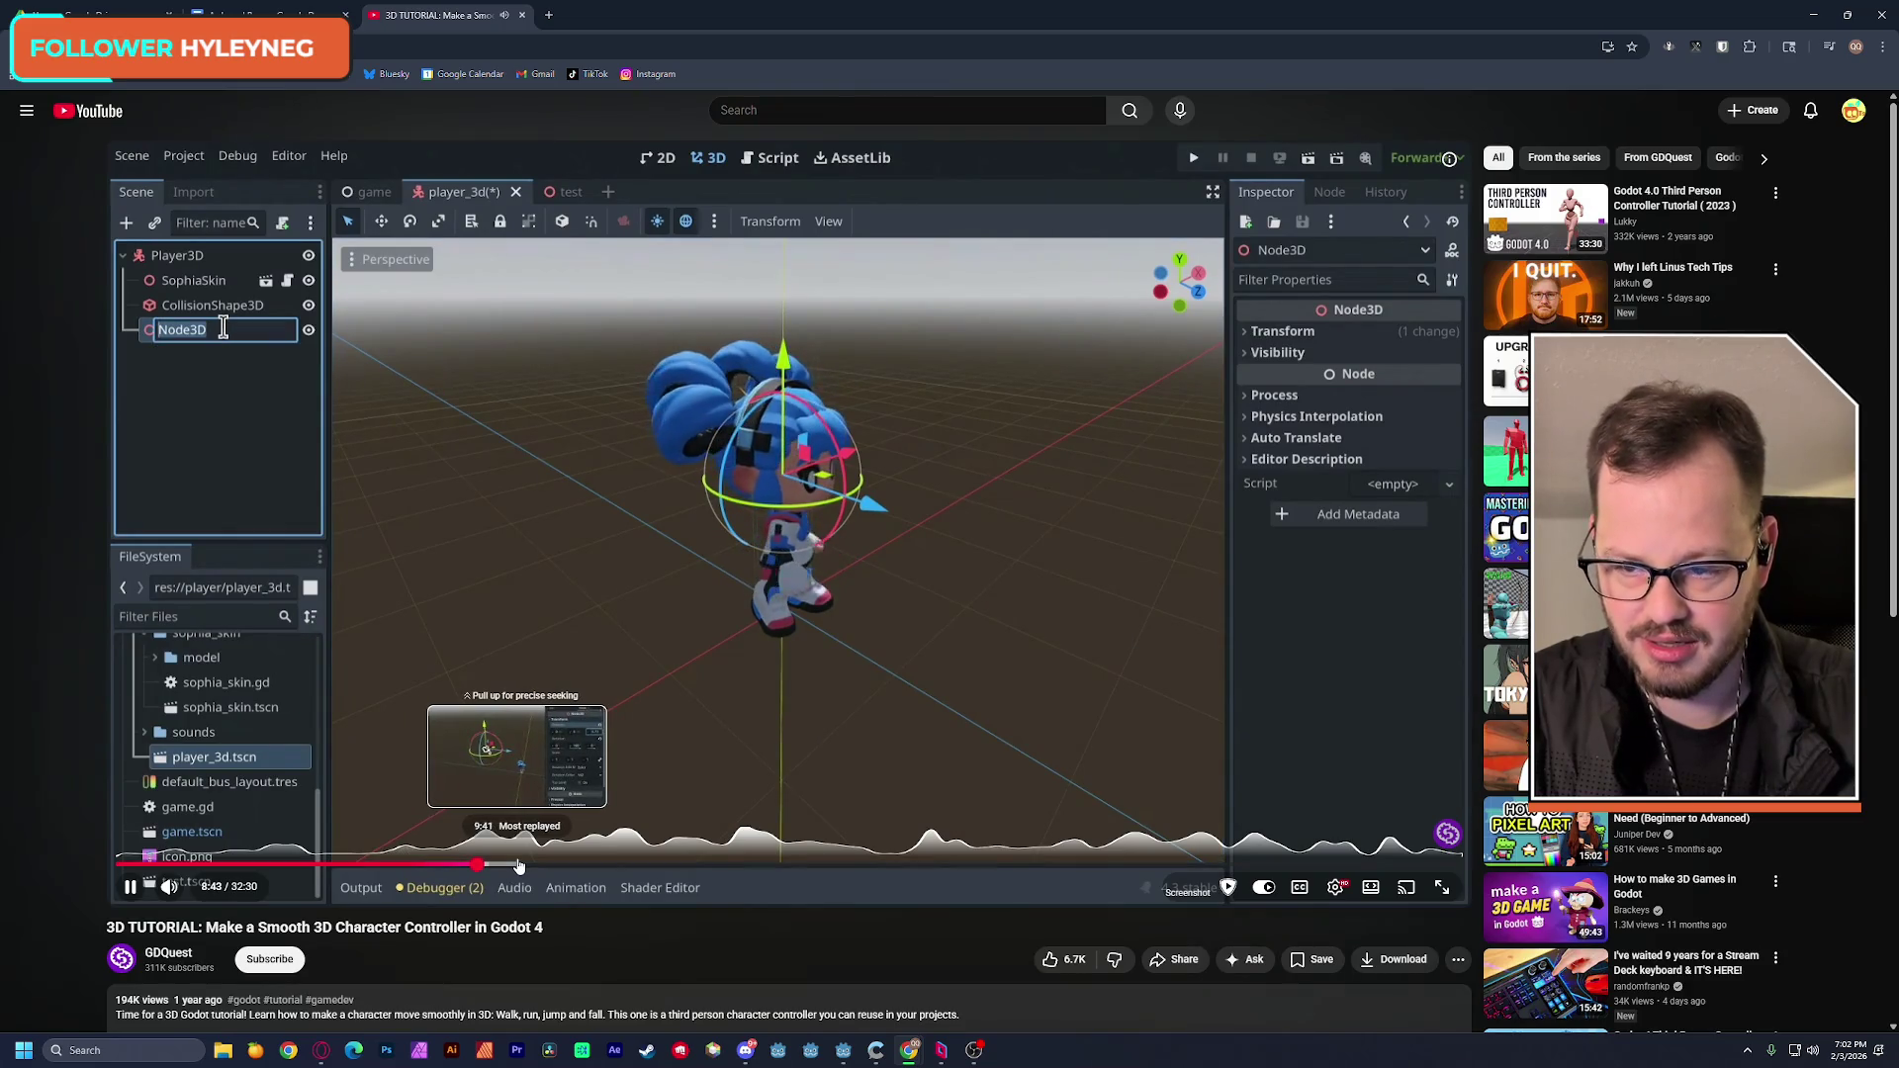
pyautogui.moveTo(522, 865); pyautogui.dragTo(569, 865)
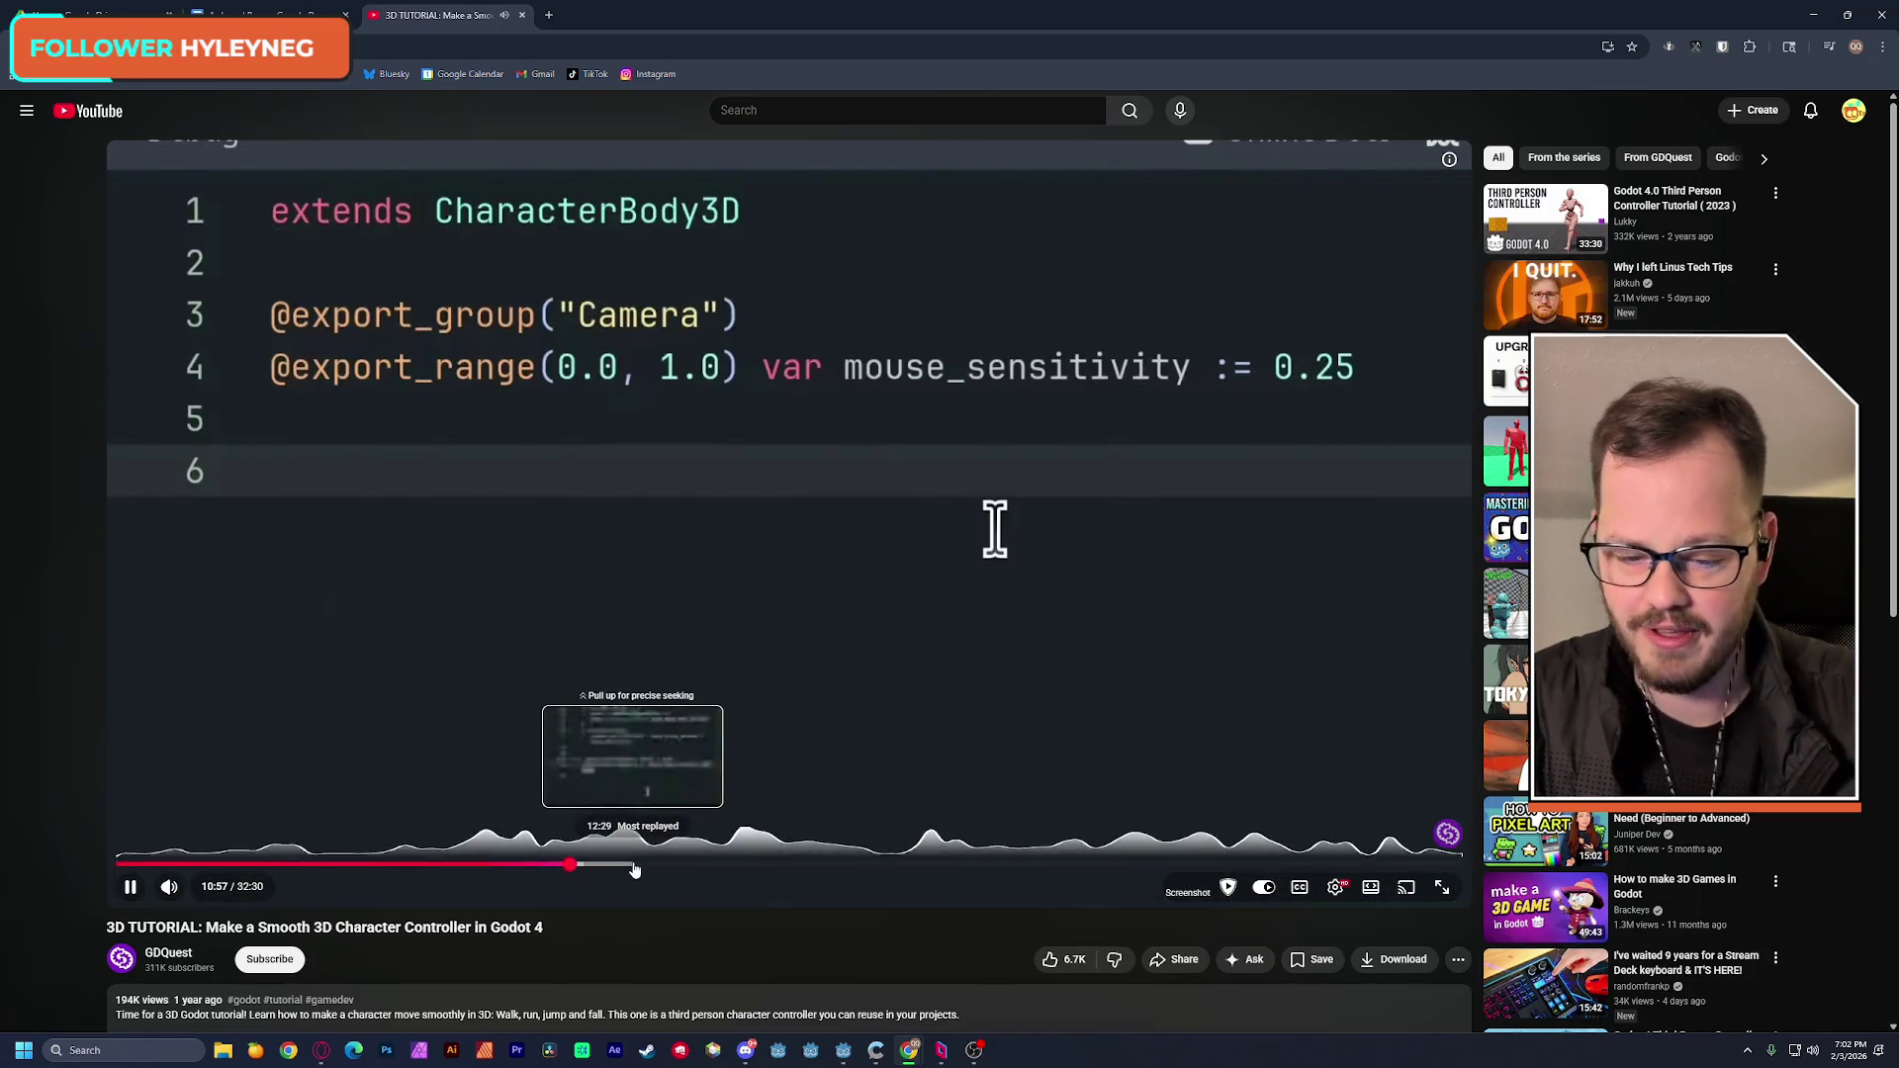
pyautogui.click(635, 866)
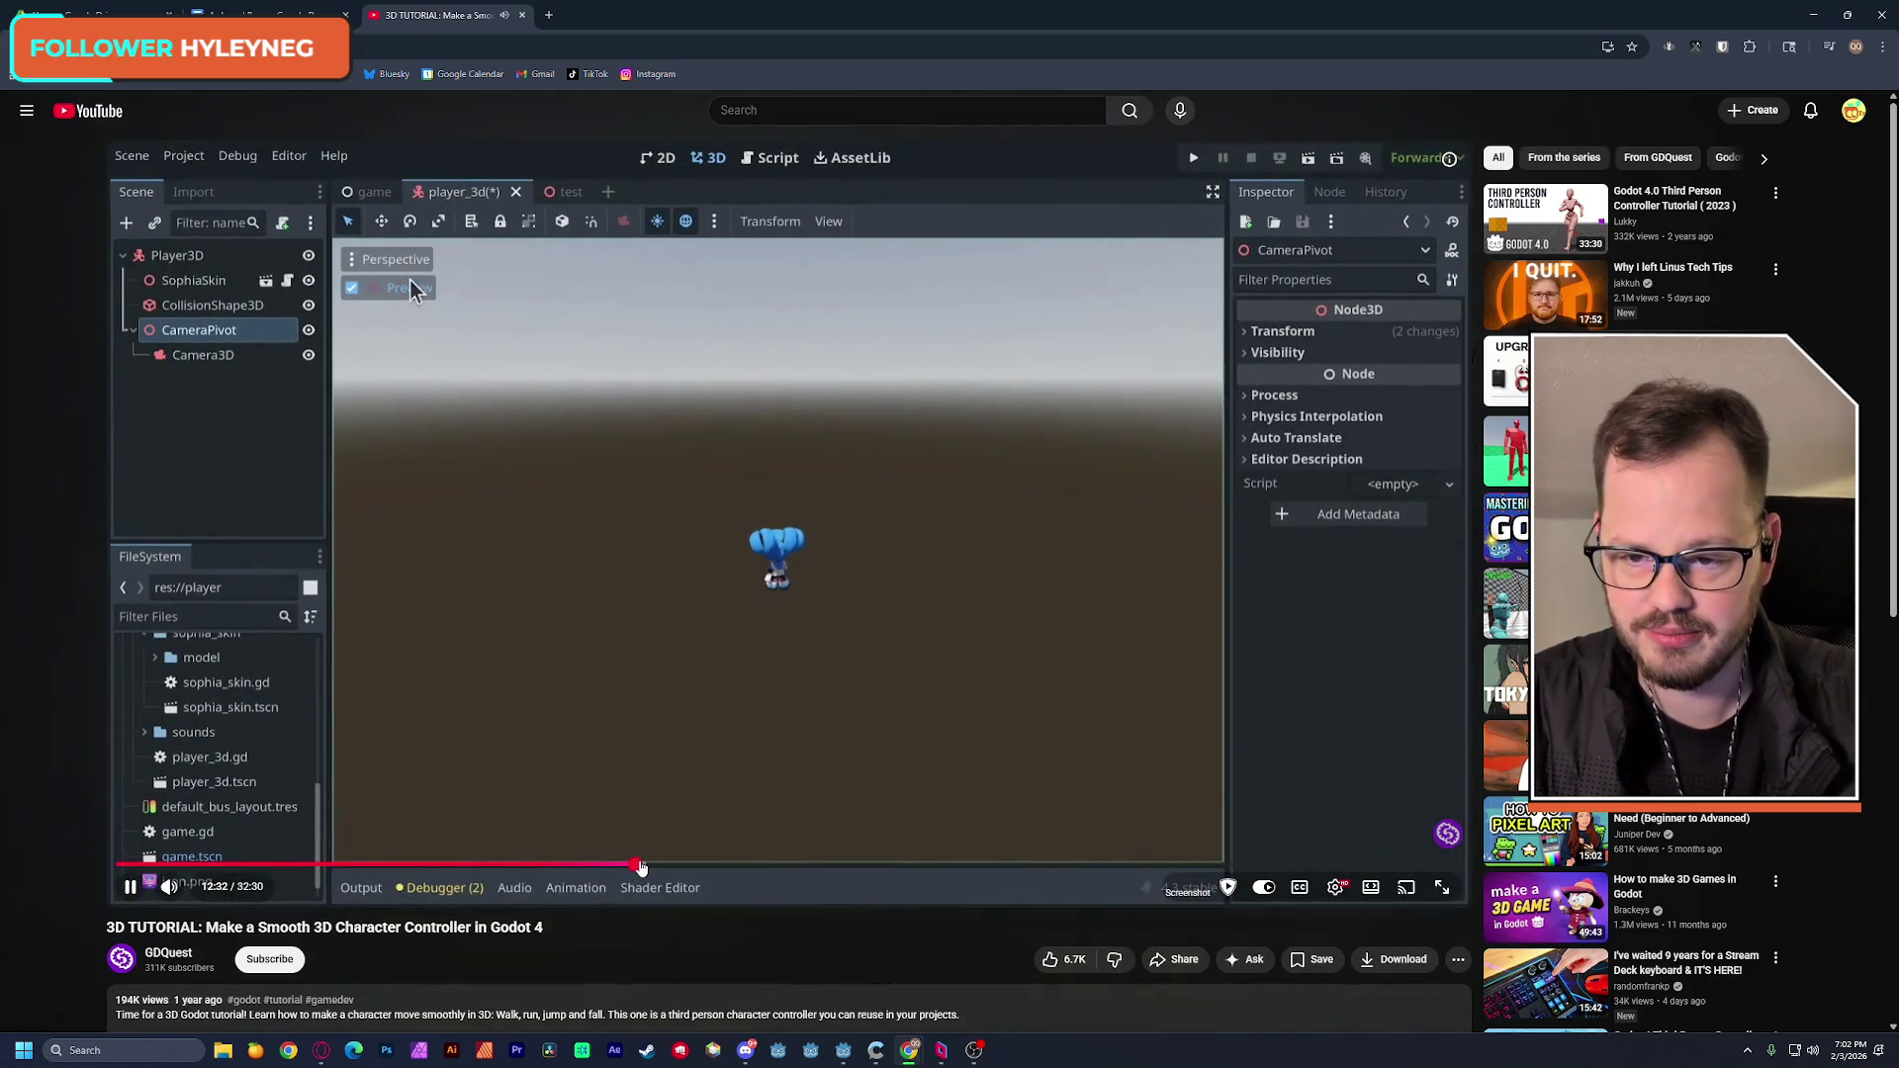
pyautogui.moveTo(641, 867); pyautogui.dragTo(676, 867)
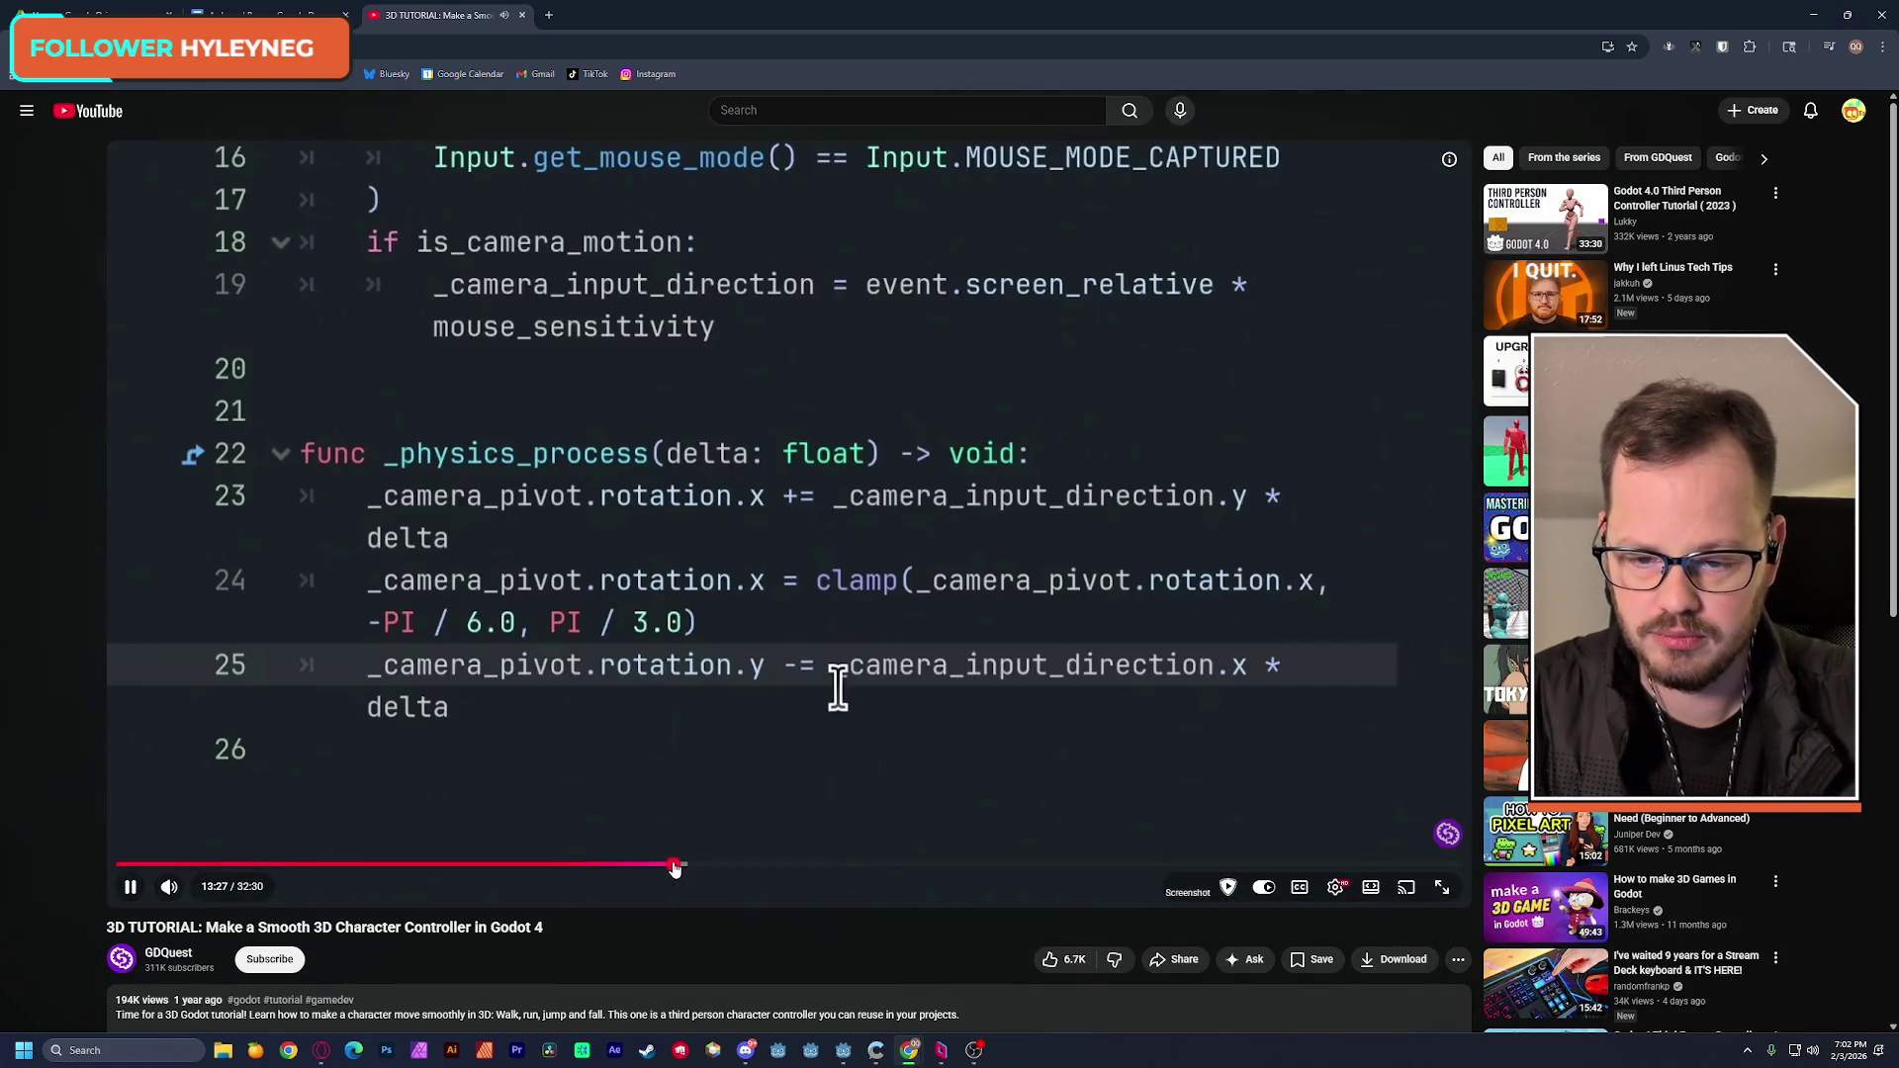
pyautogui.click(701, 789)
pyautogui.click(700, 796)
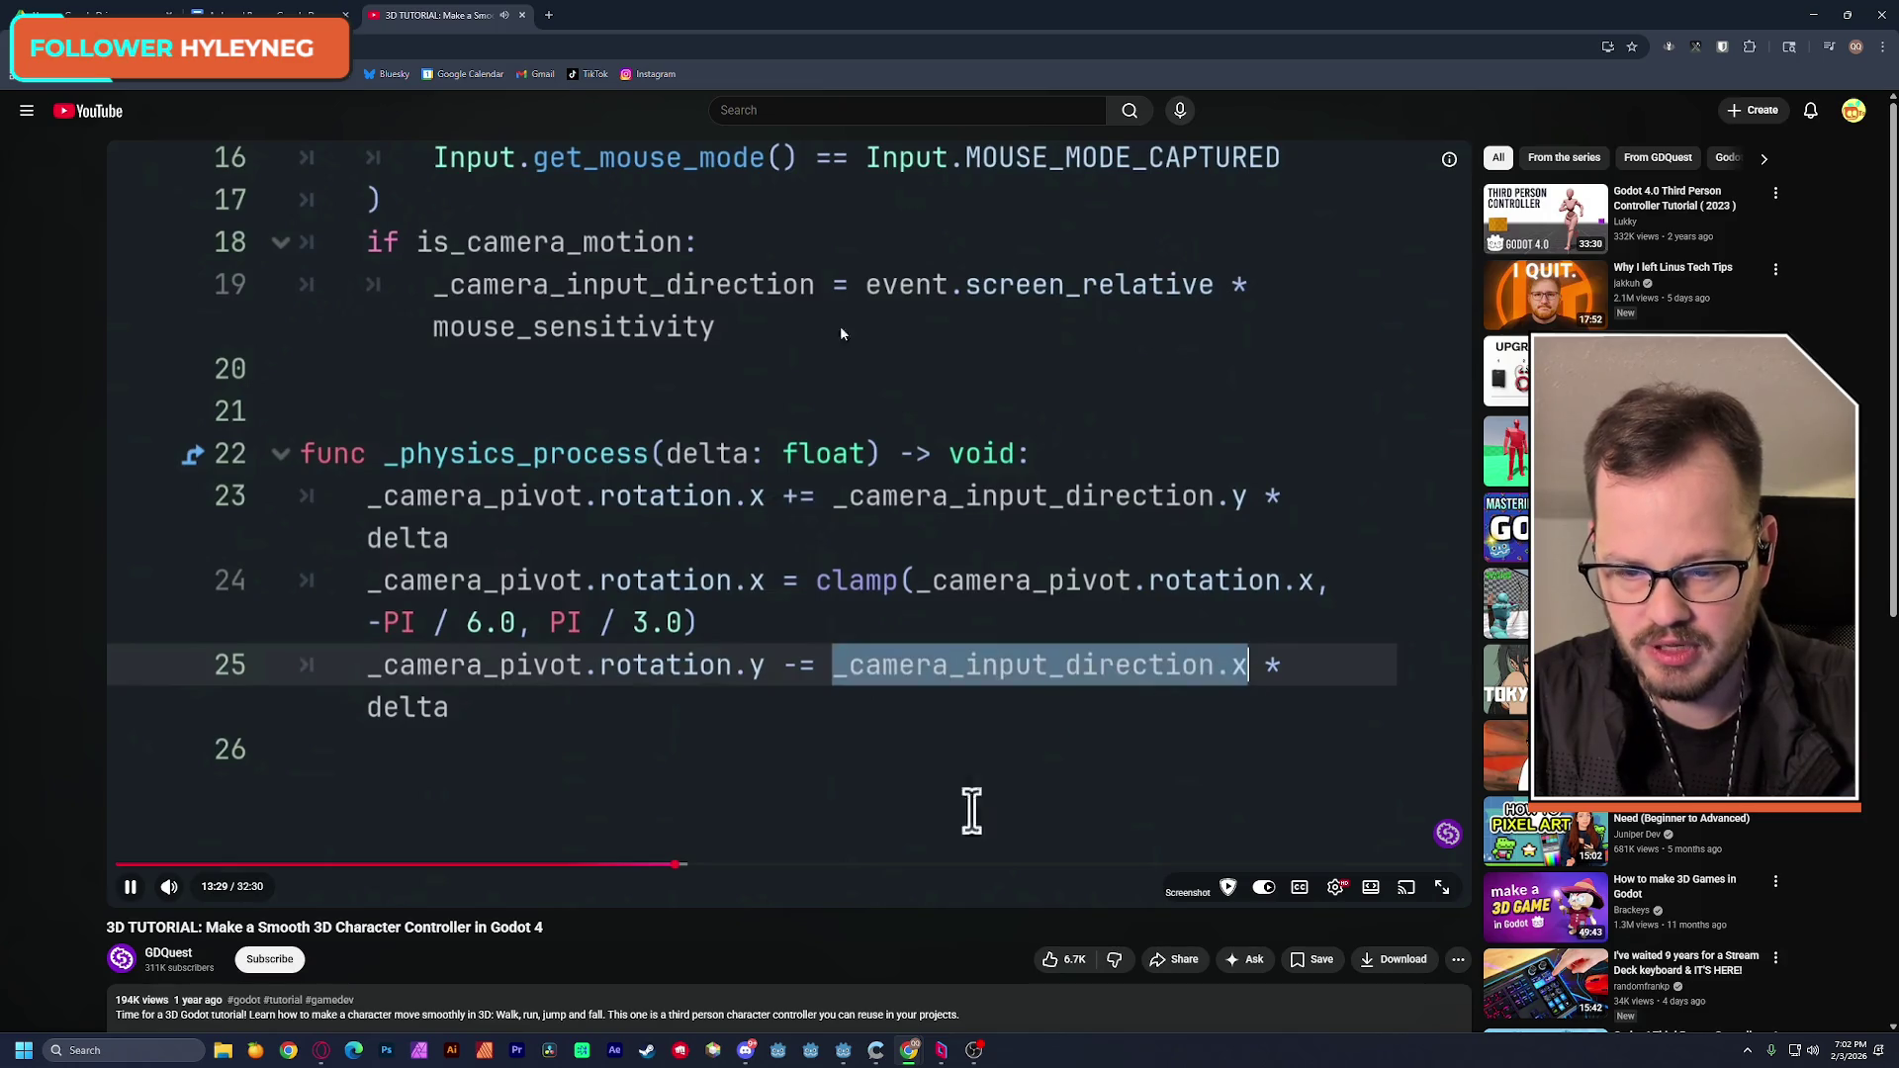
# Seek on through 14:25, 15:58 and 17:22 to the third person movement section at 18:58.
pyautogui.click(1137, 527)
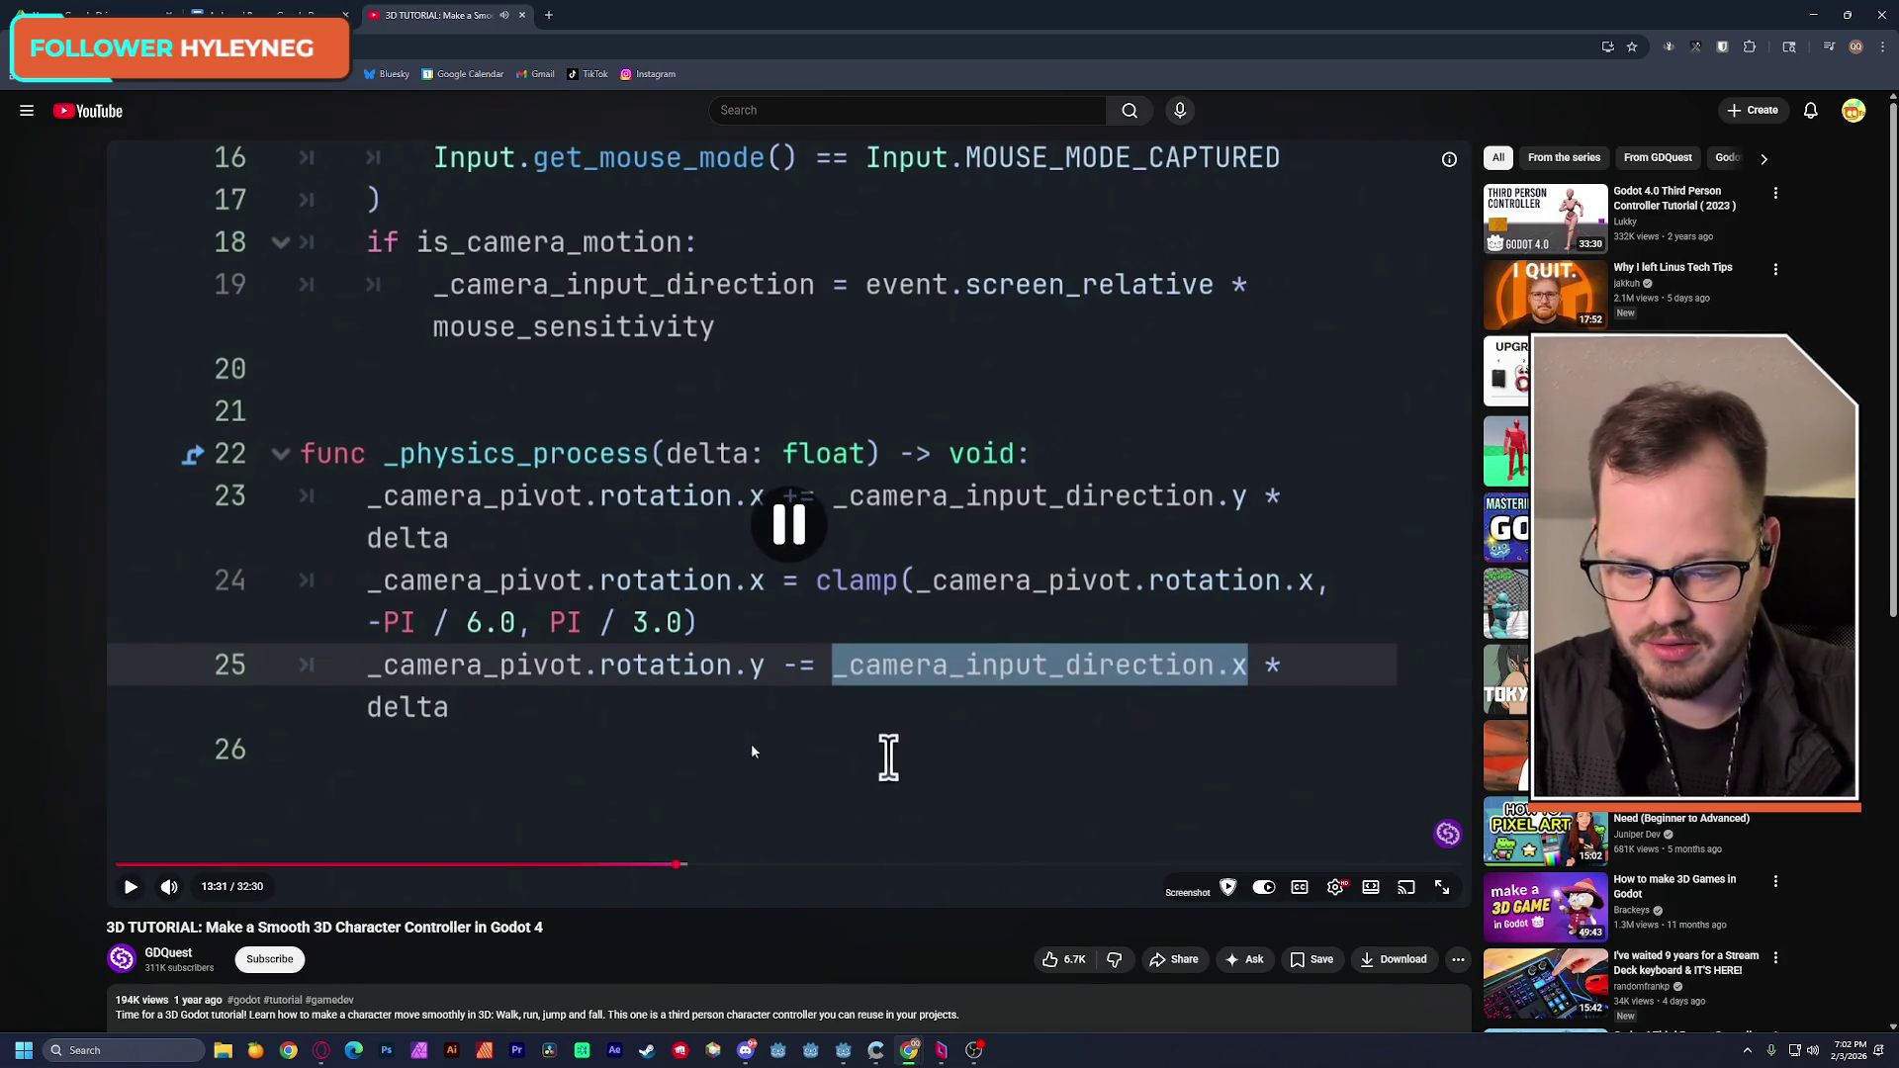
pyautogui.click(714, 865)
pyautogui.click(896, 621)
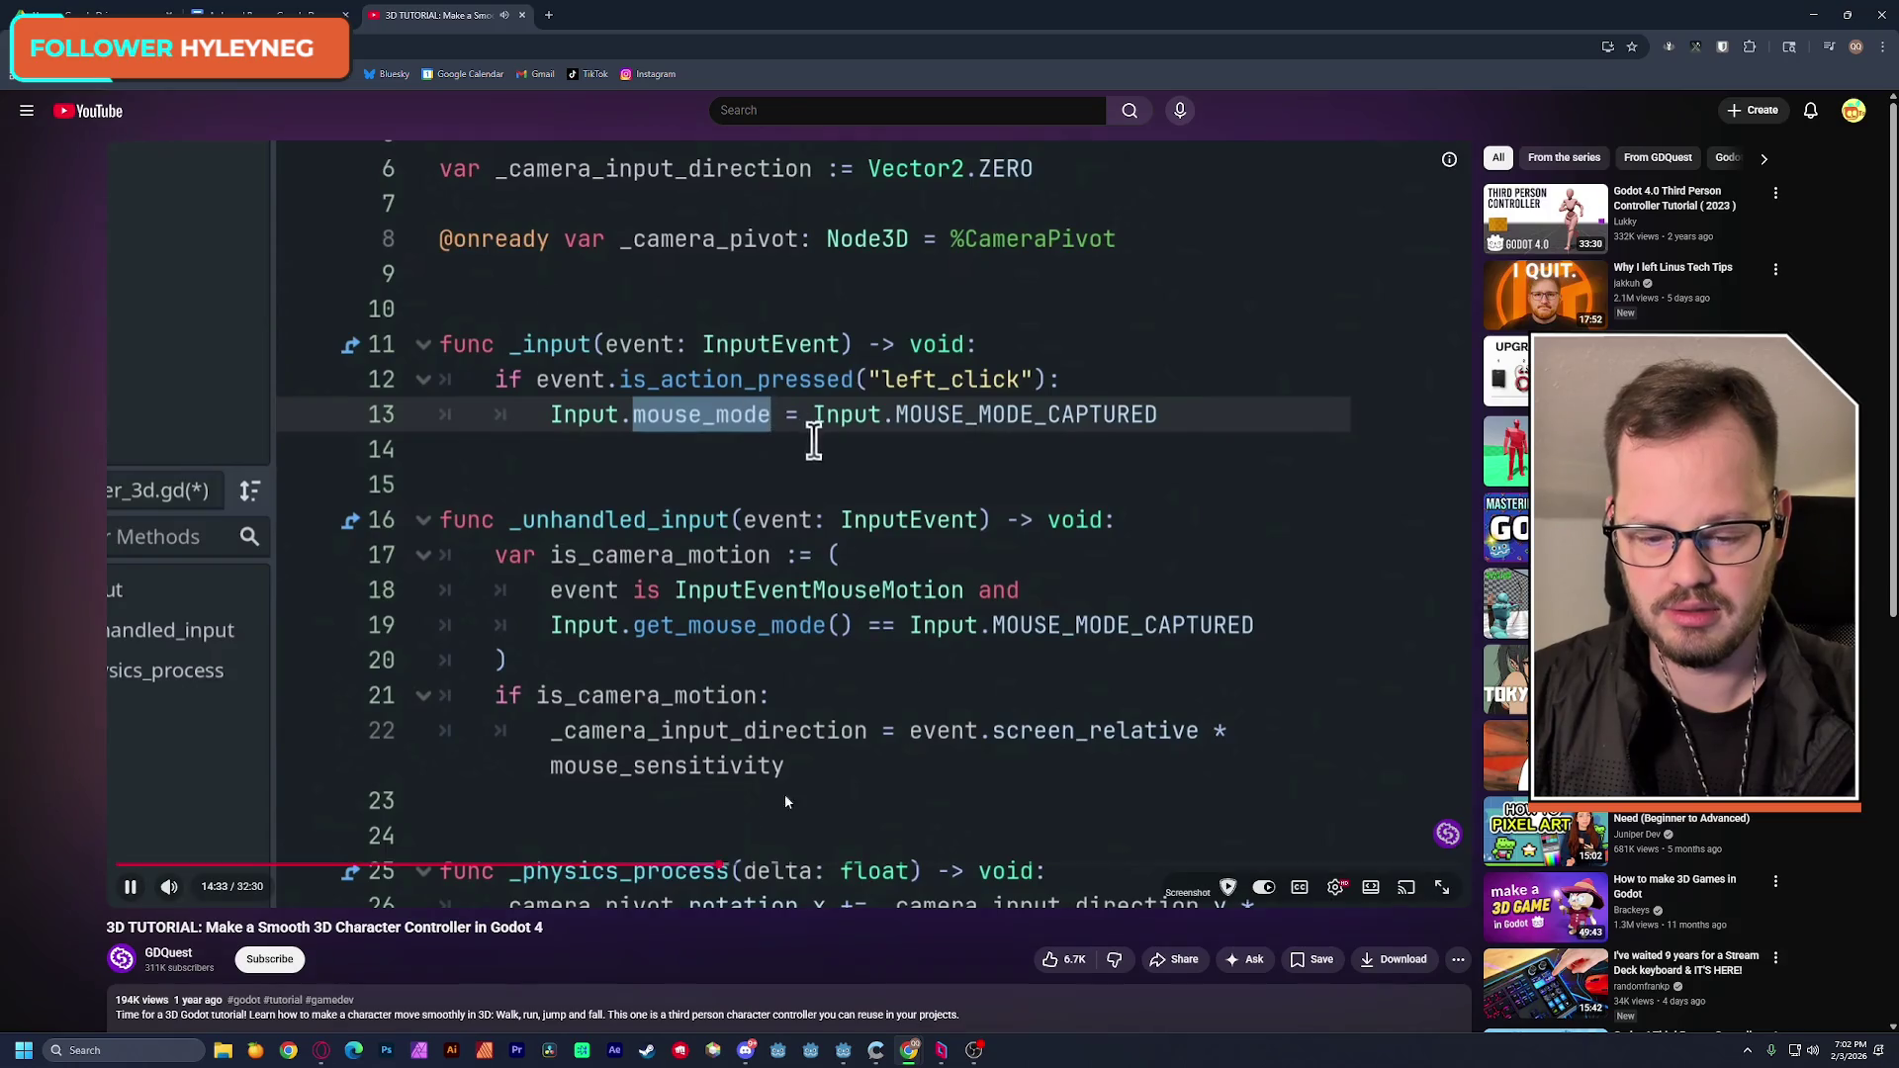
pyautogui.click(778, 866)
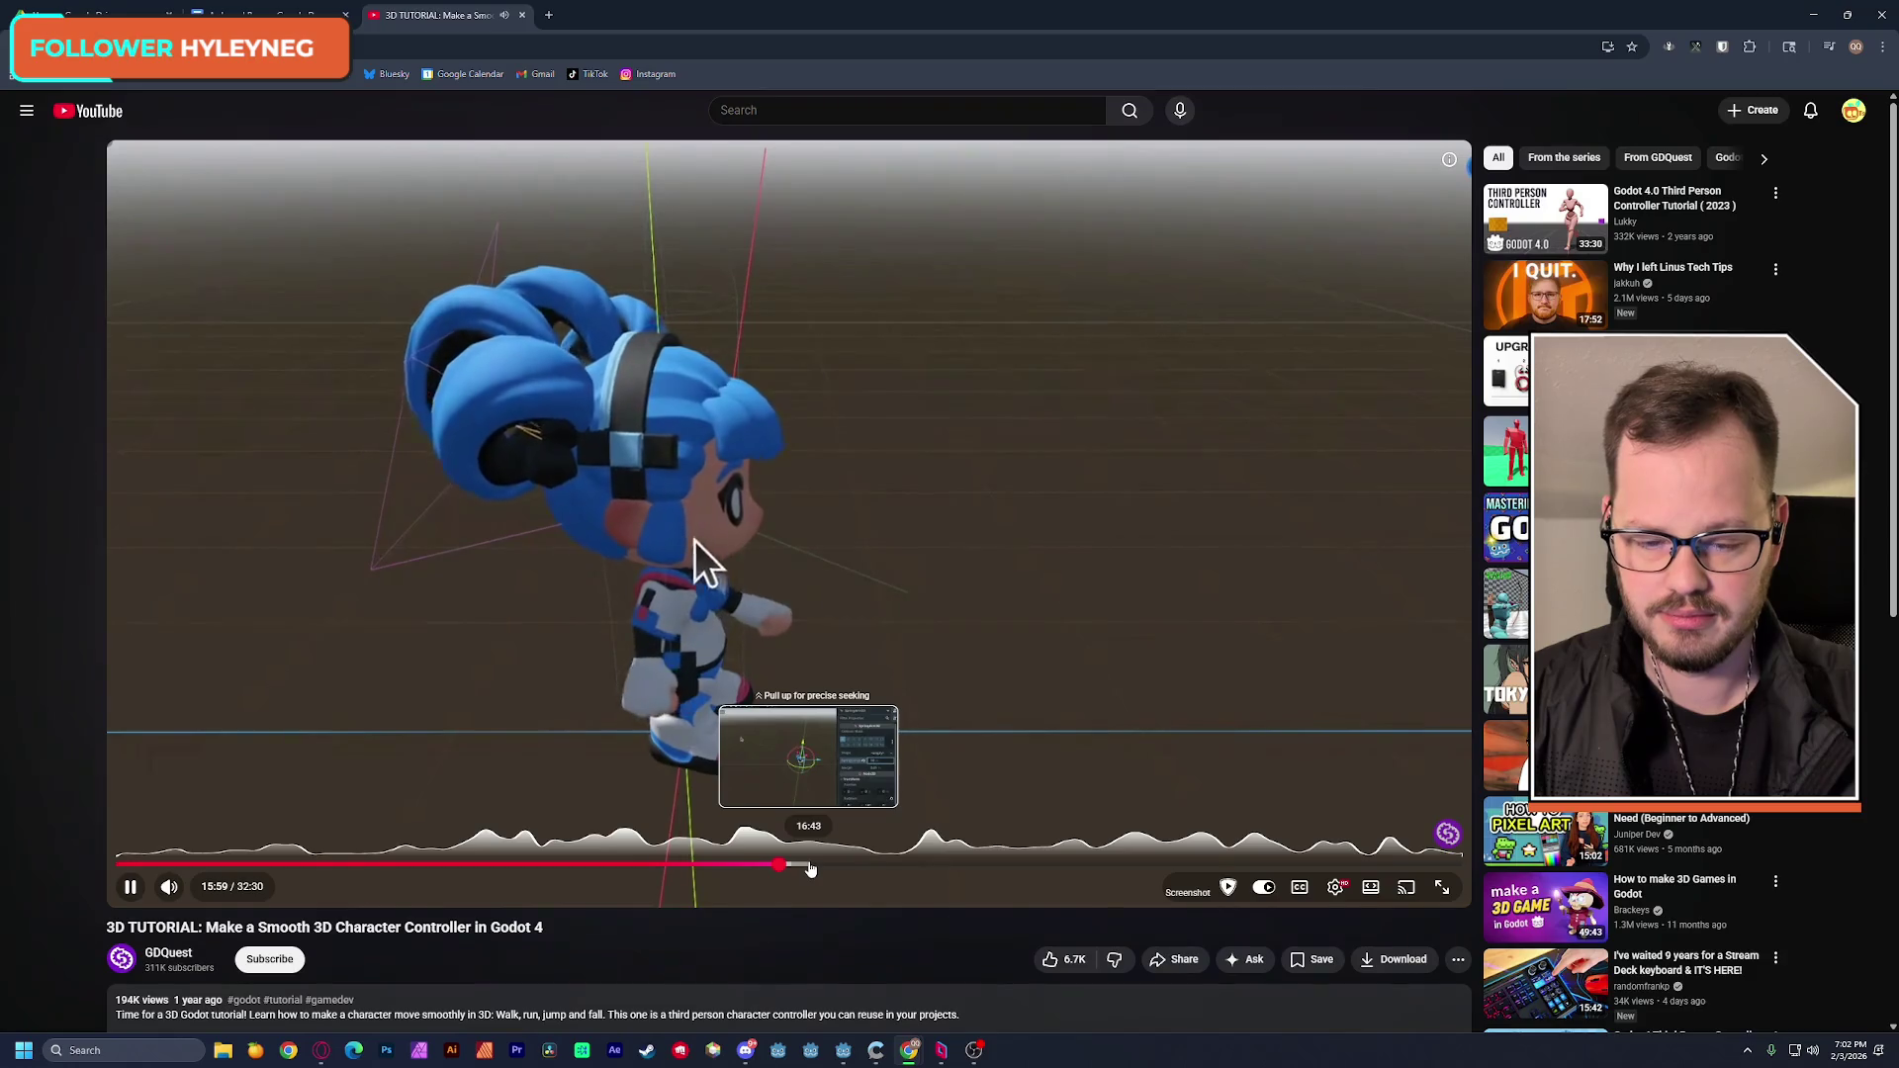
pyautogui.click(838, 869)
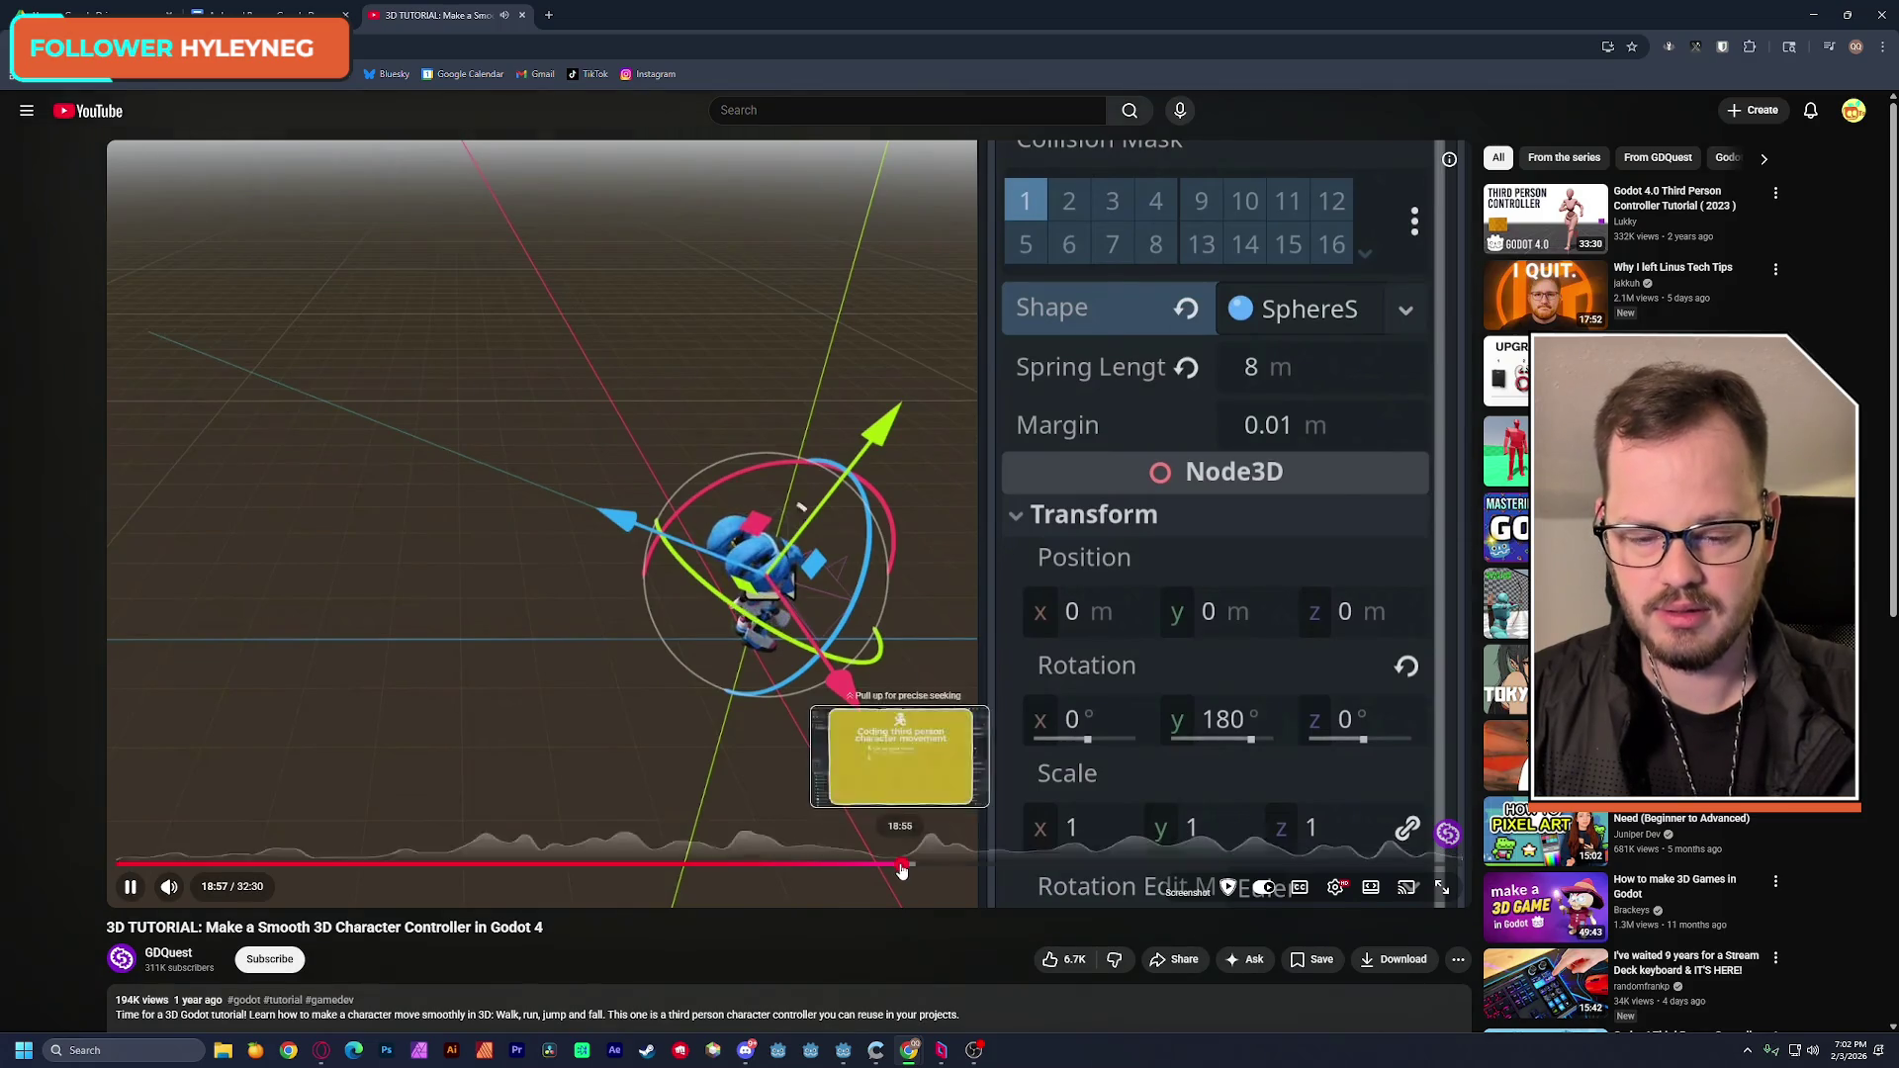
pyautogui.click(901, 865)
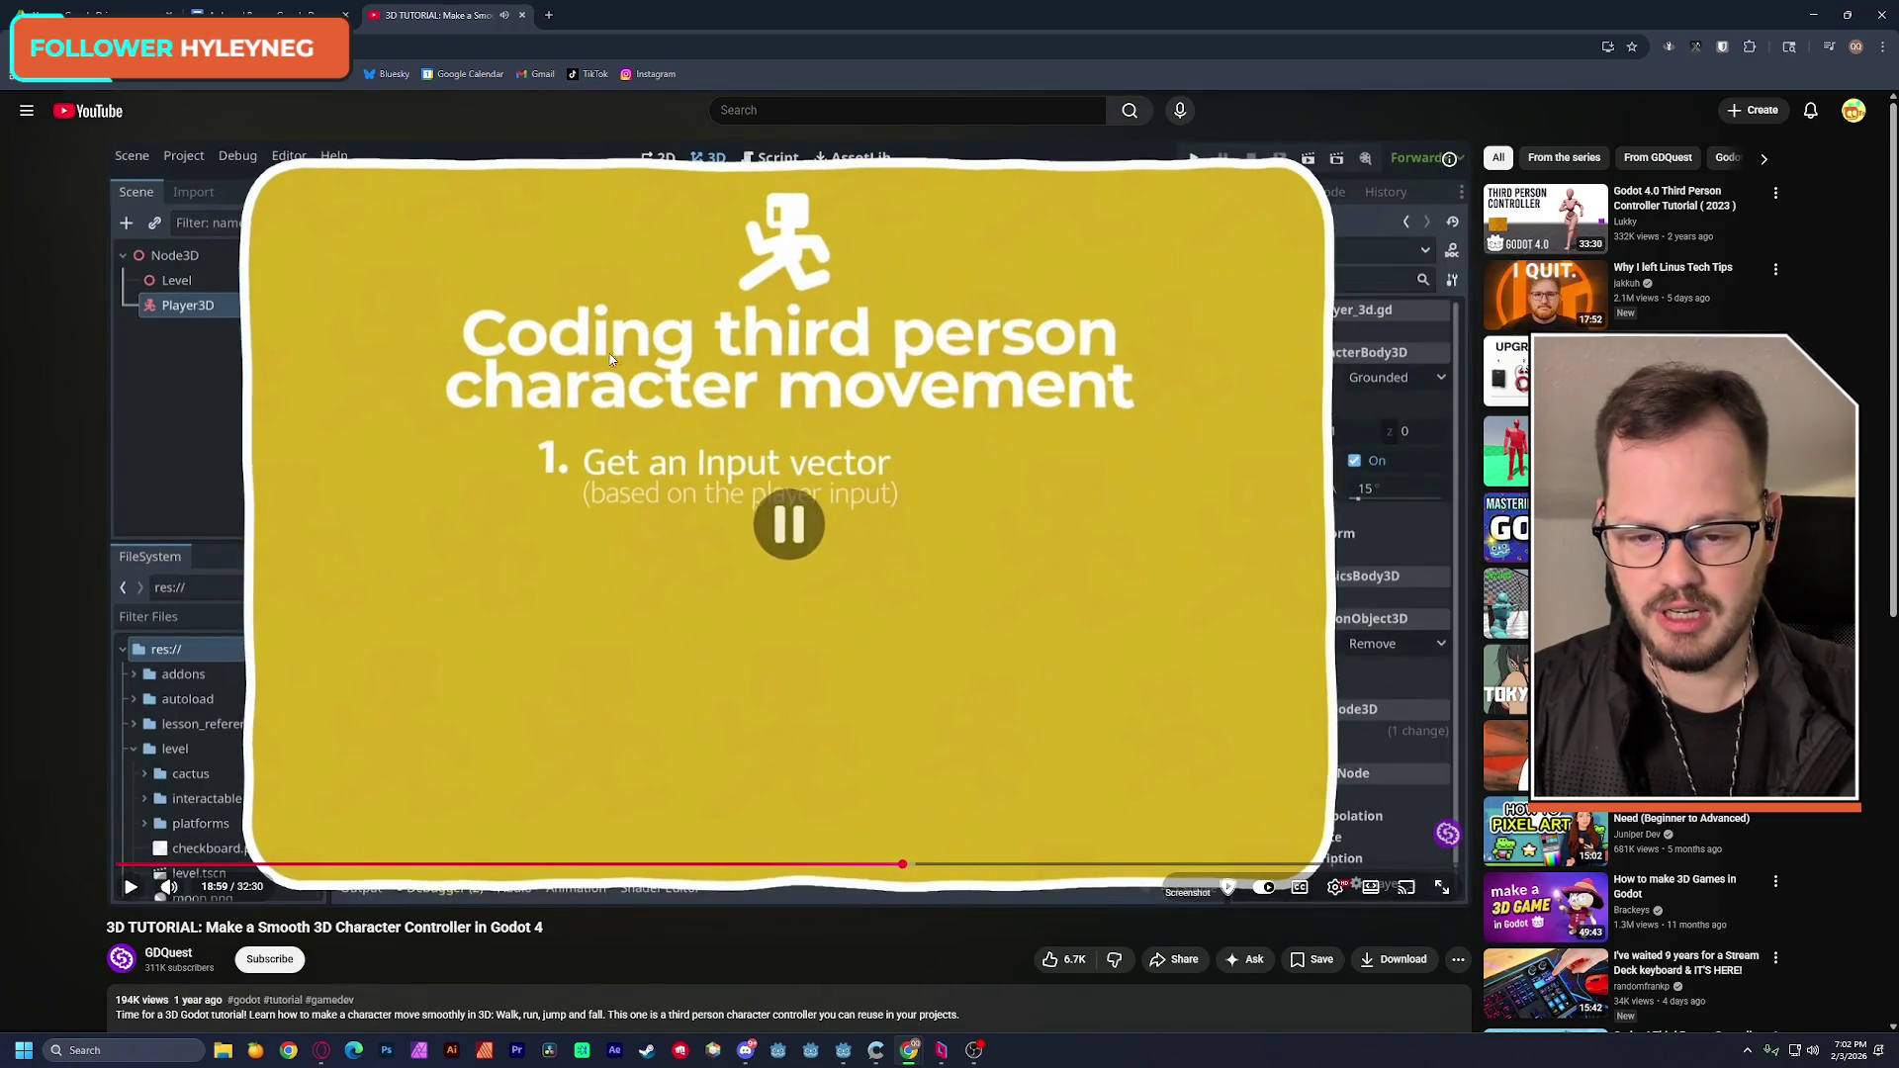
# Pause and resume the tutorial, then pause it on the code view.
pyautogui.click(831, 584)
pyautogui.click(827, 633)
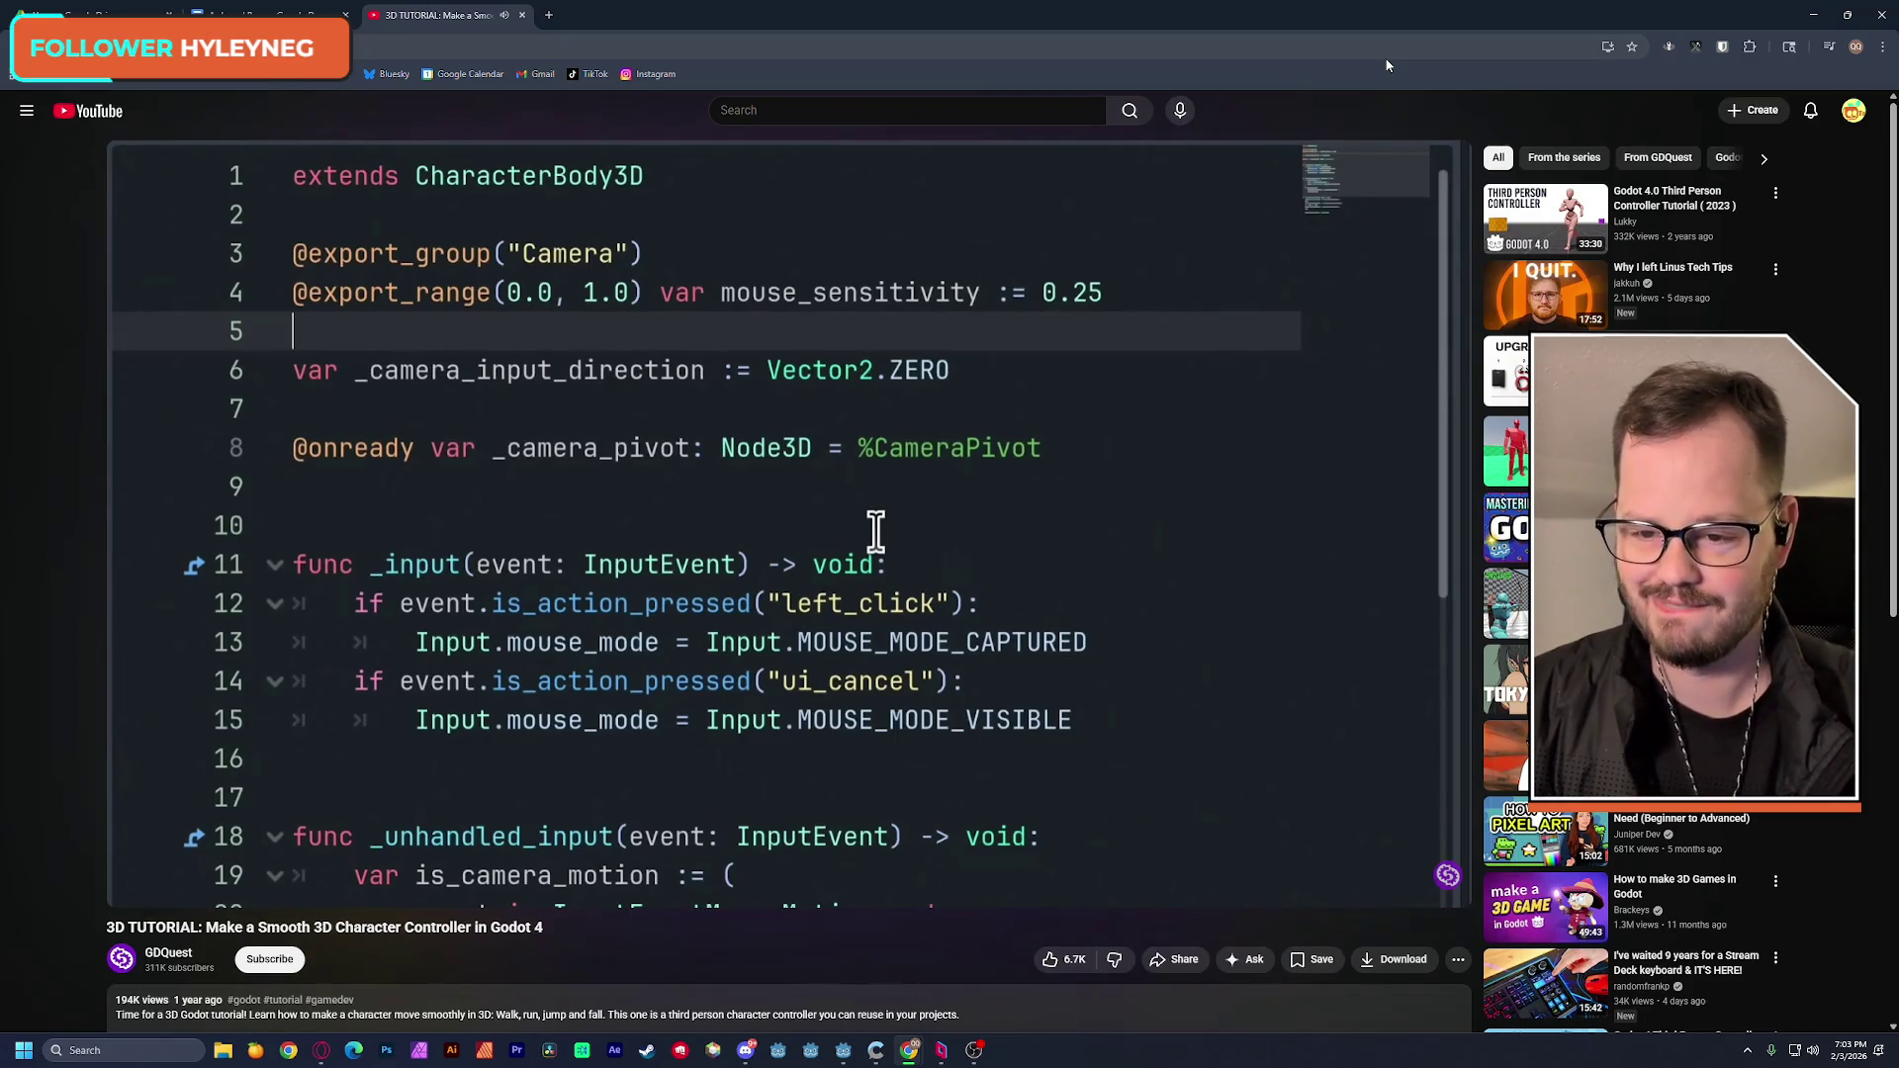
pyautogui.moveTo(1267, 554)
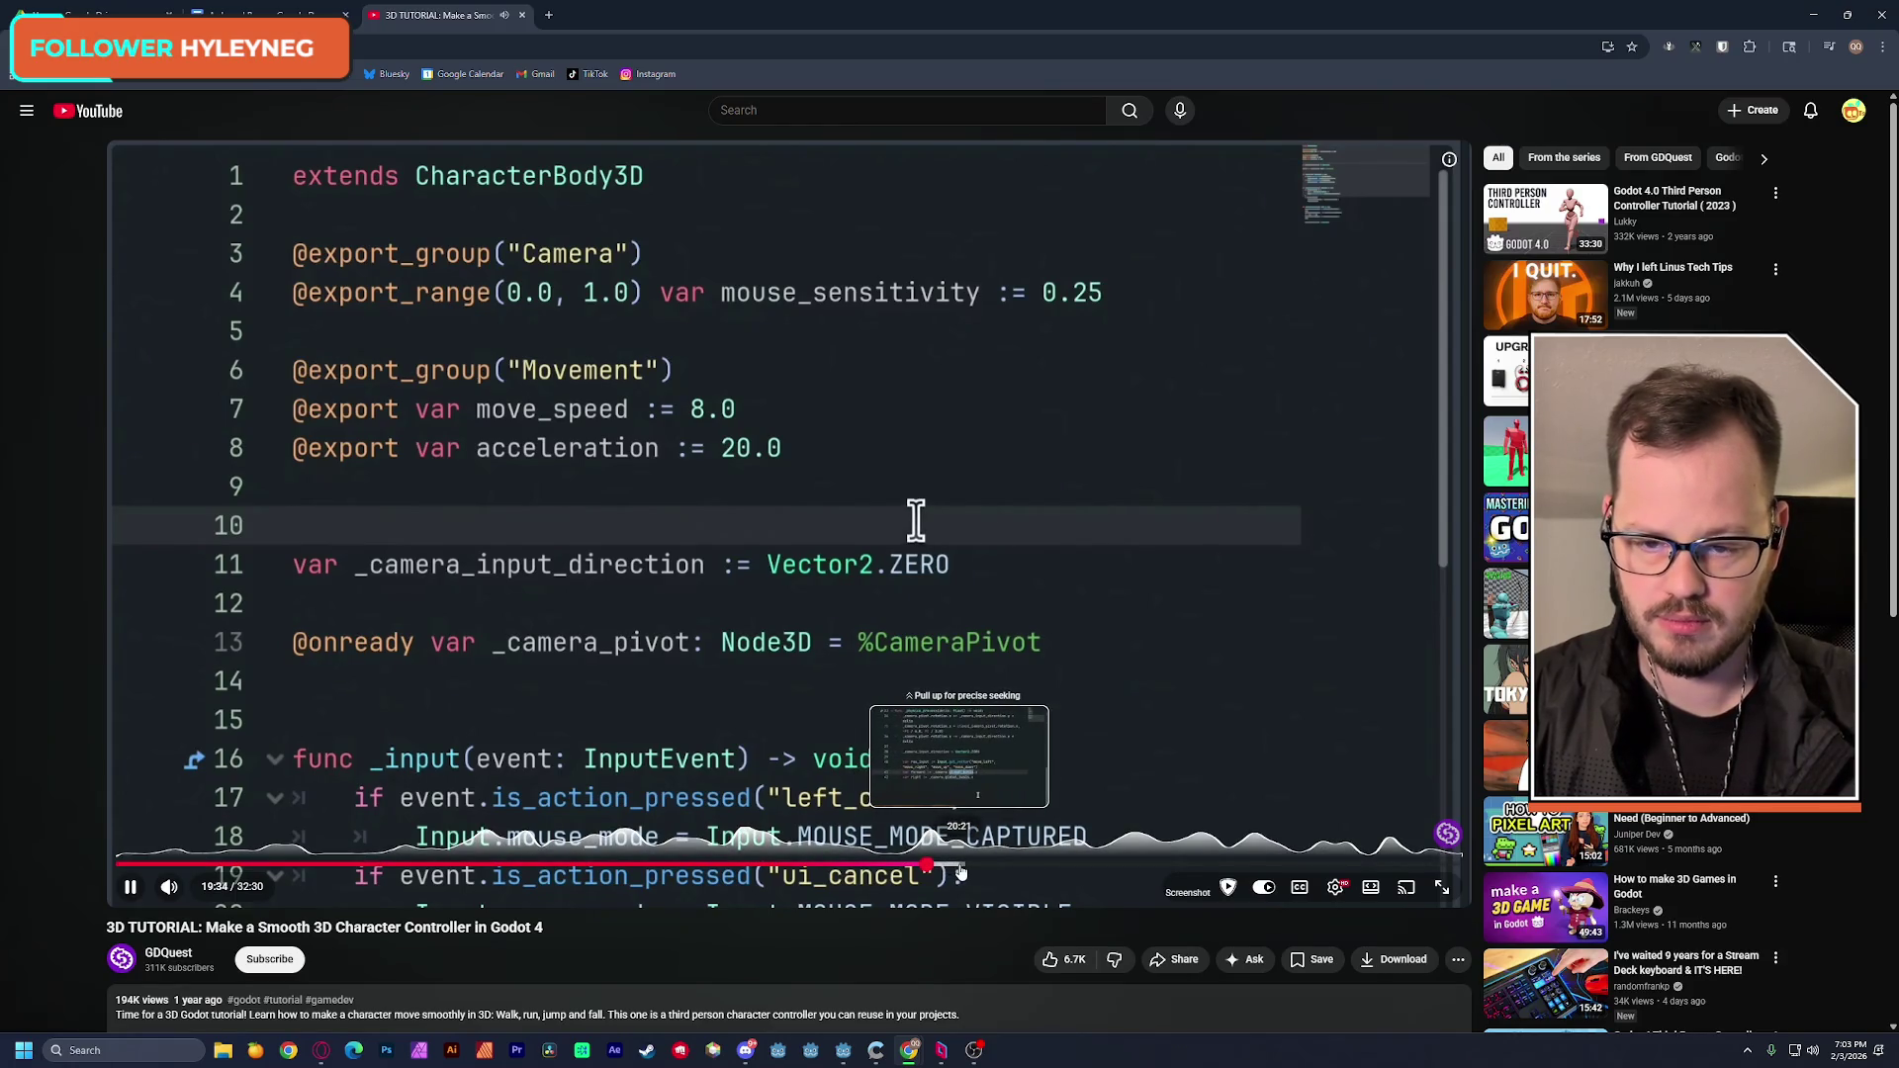
pyautogui.click(744, 534)
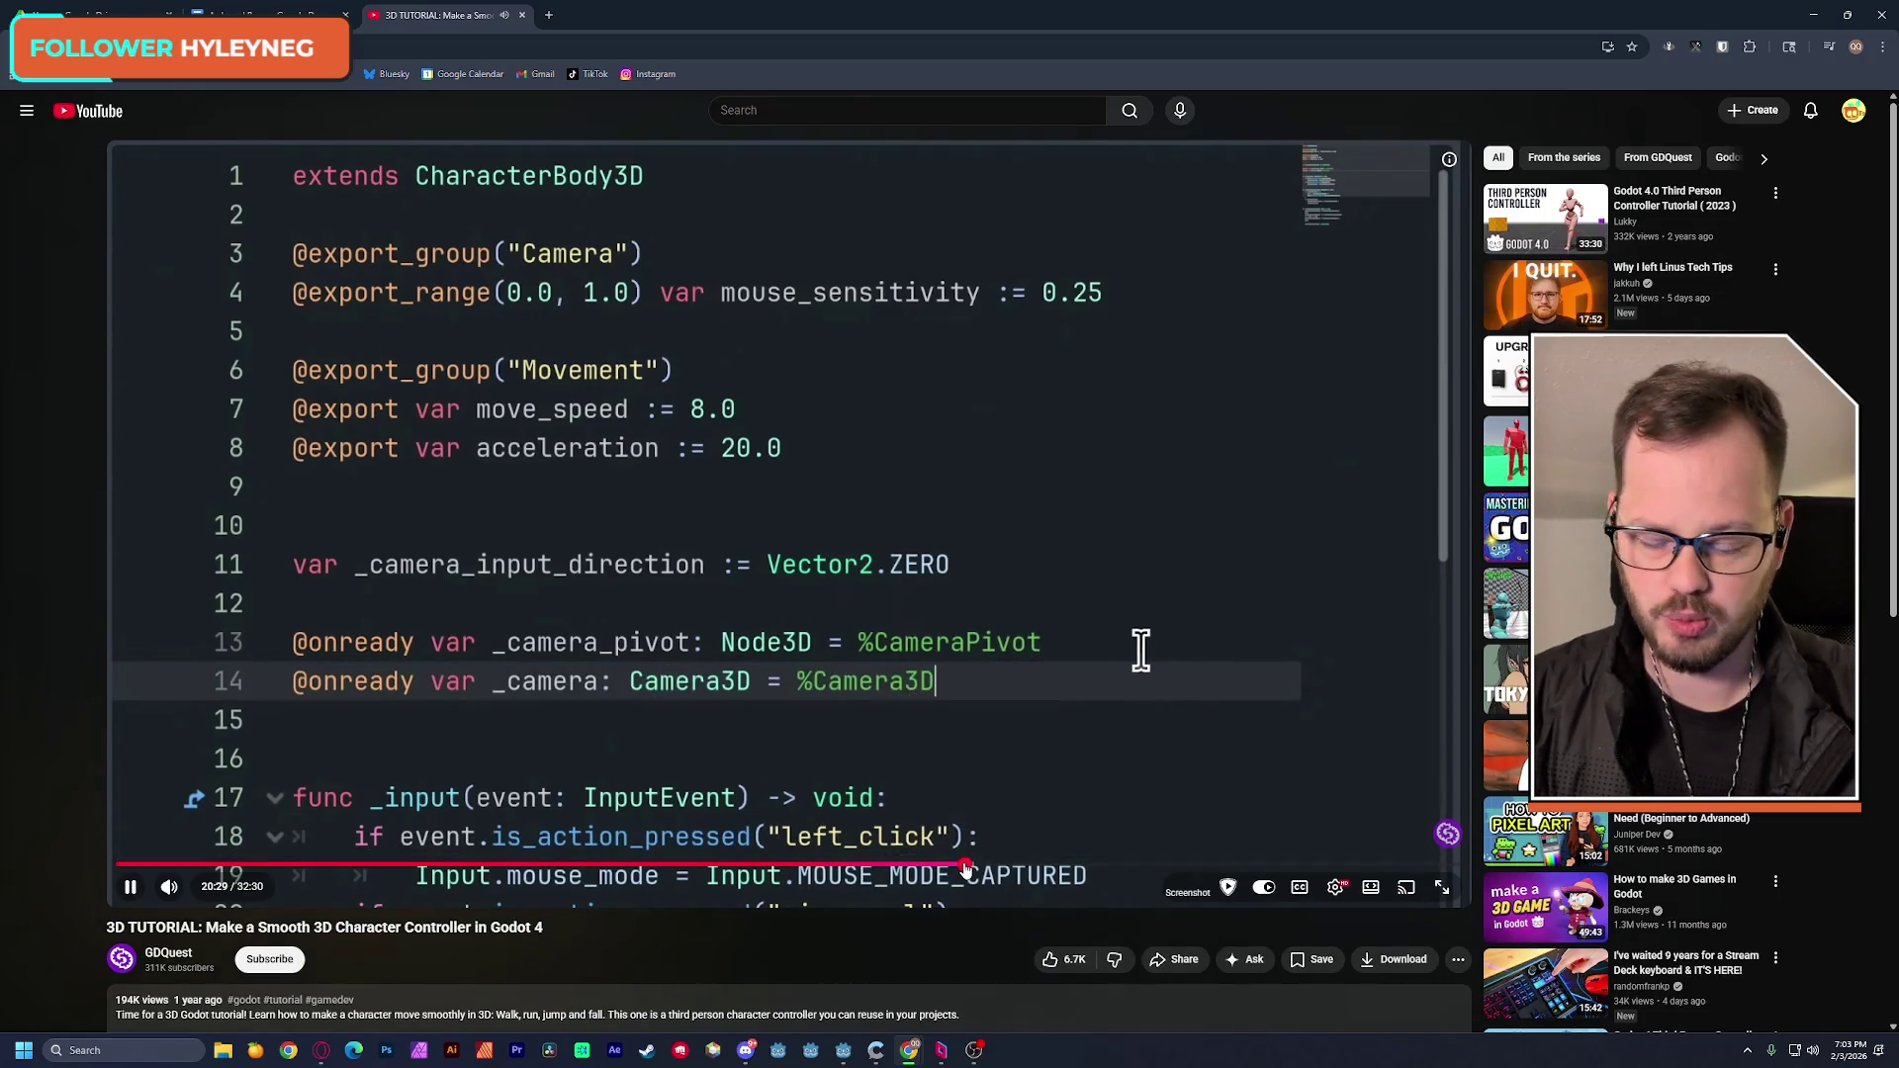
# Seek through 20:29, 21:21, 22:15 and 23:14, settling at 24:25 on the Vector3.BACK line.
pyautogui.click(965, 866)
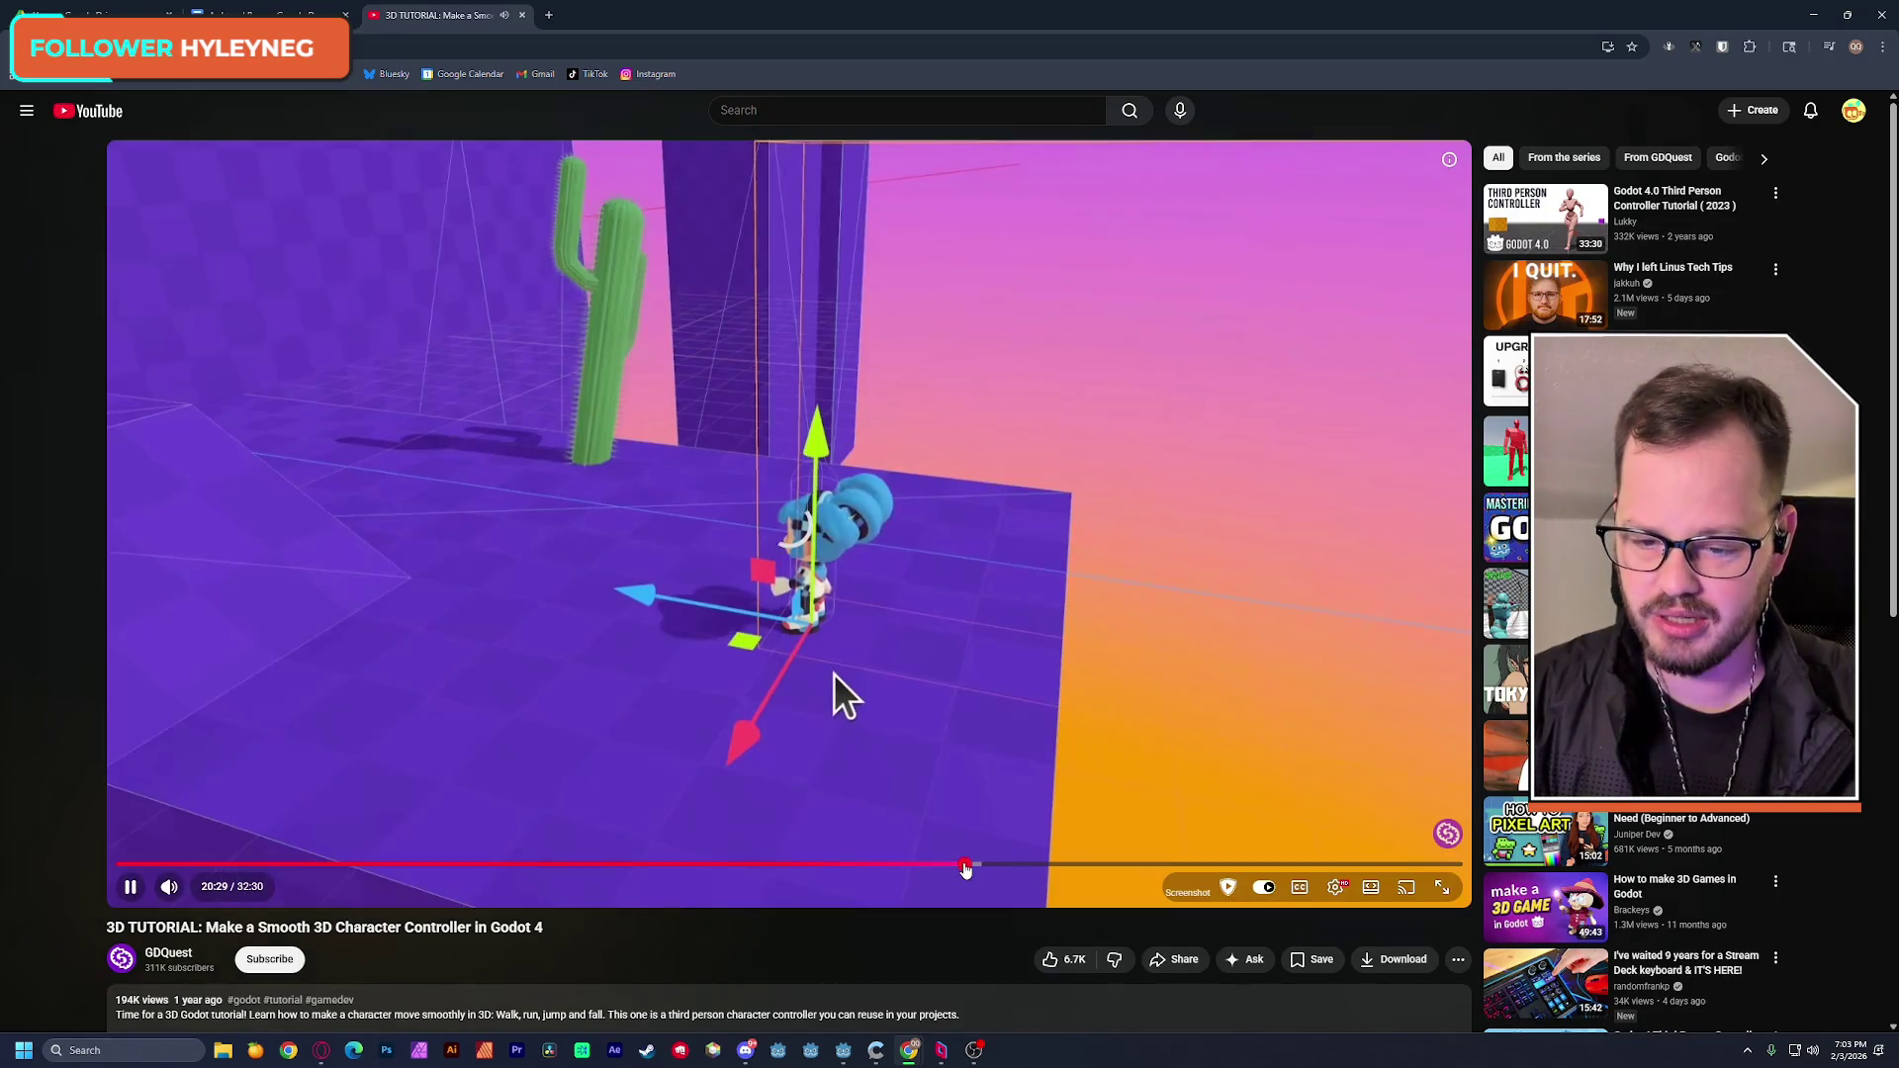
pyautogui.moveTo(965, 866); pyautogui.dragTo(1003, 866)
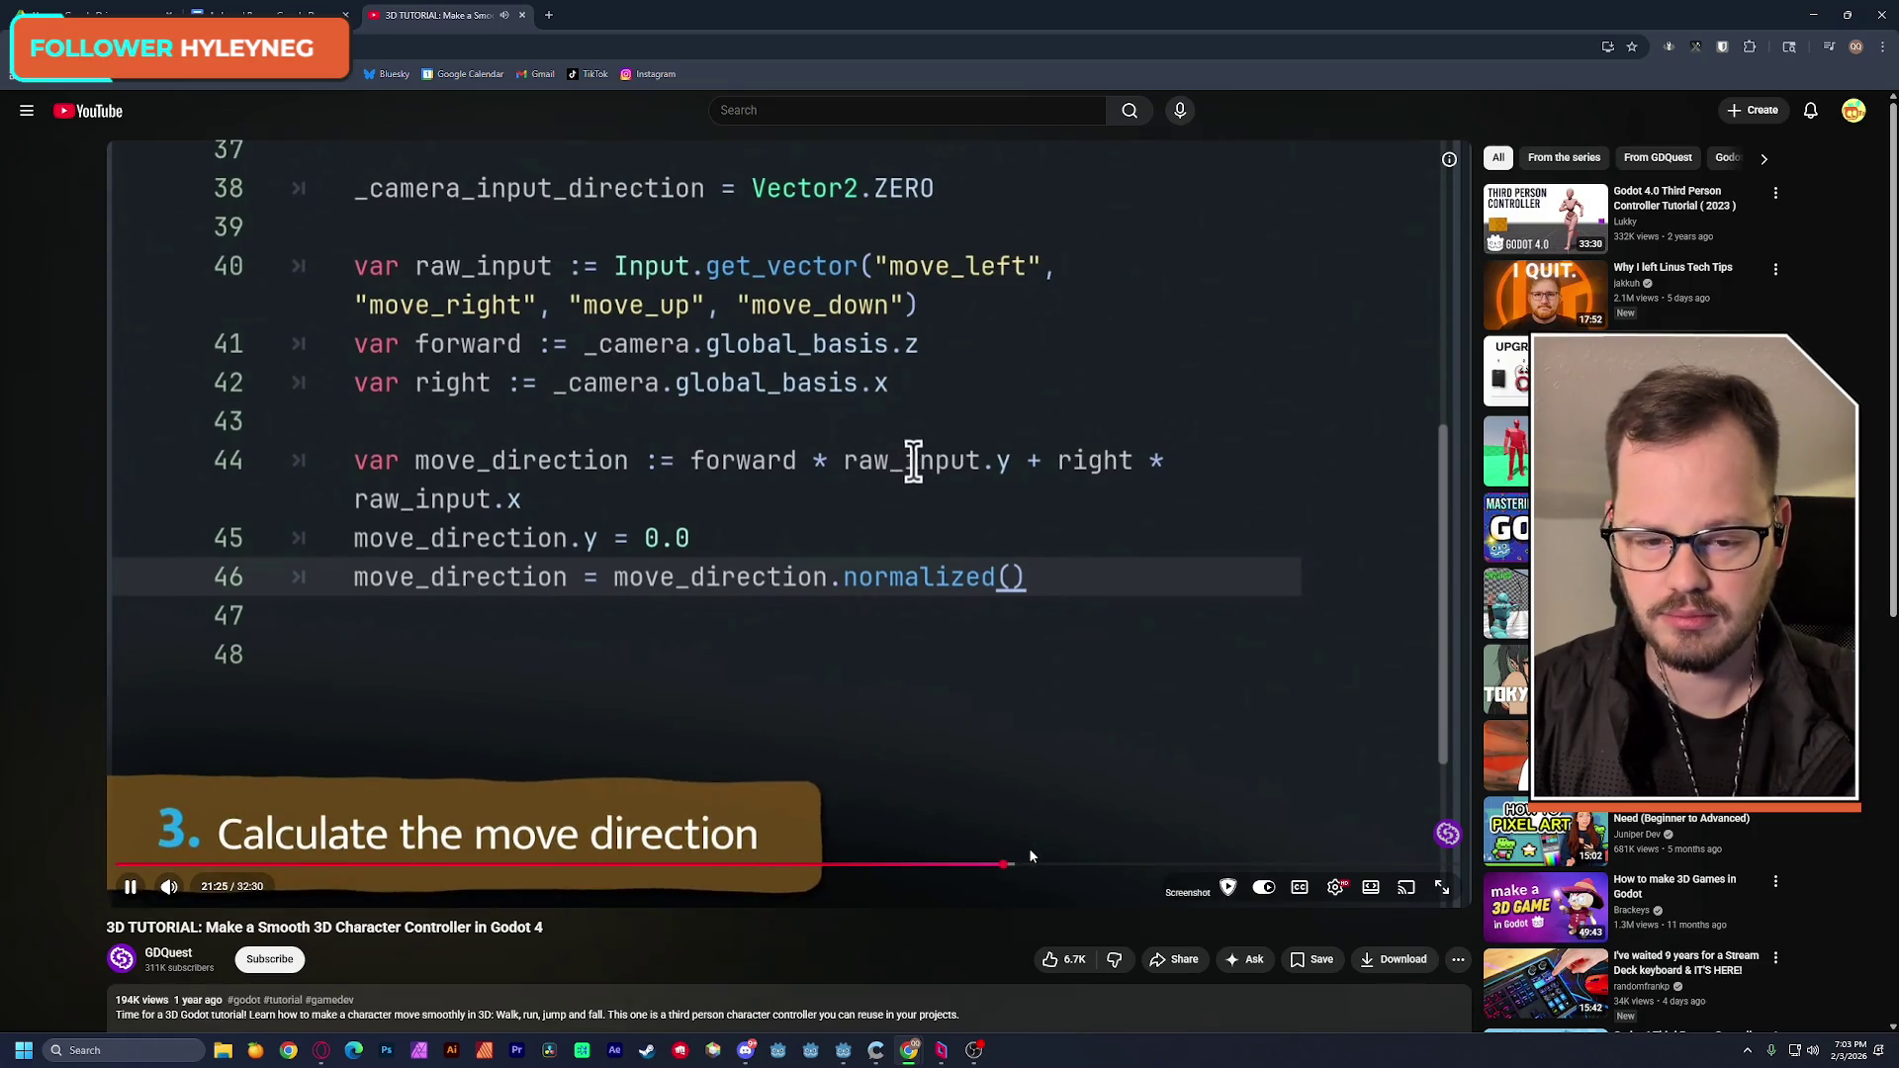
pyautogui.click(1038, 871)
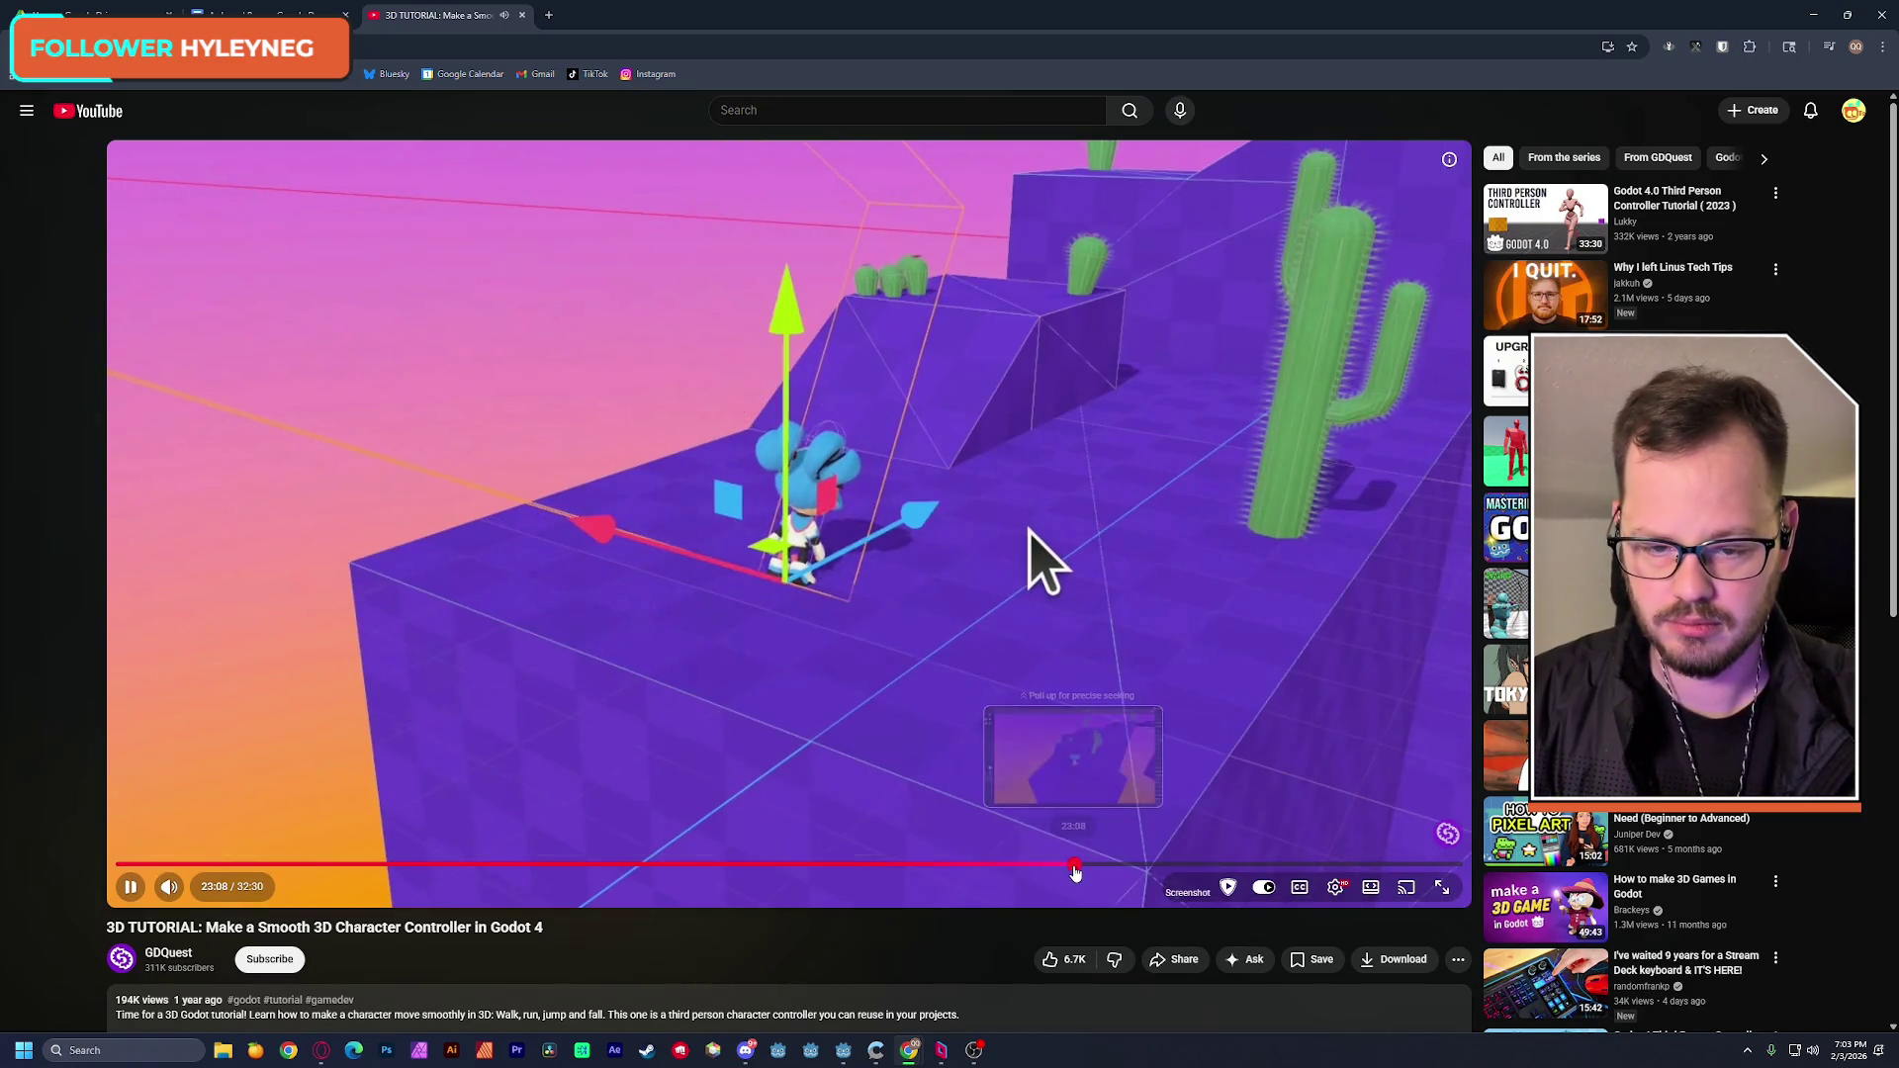
pyautogui.click(1075, 870)
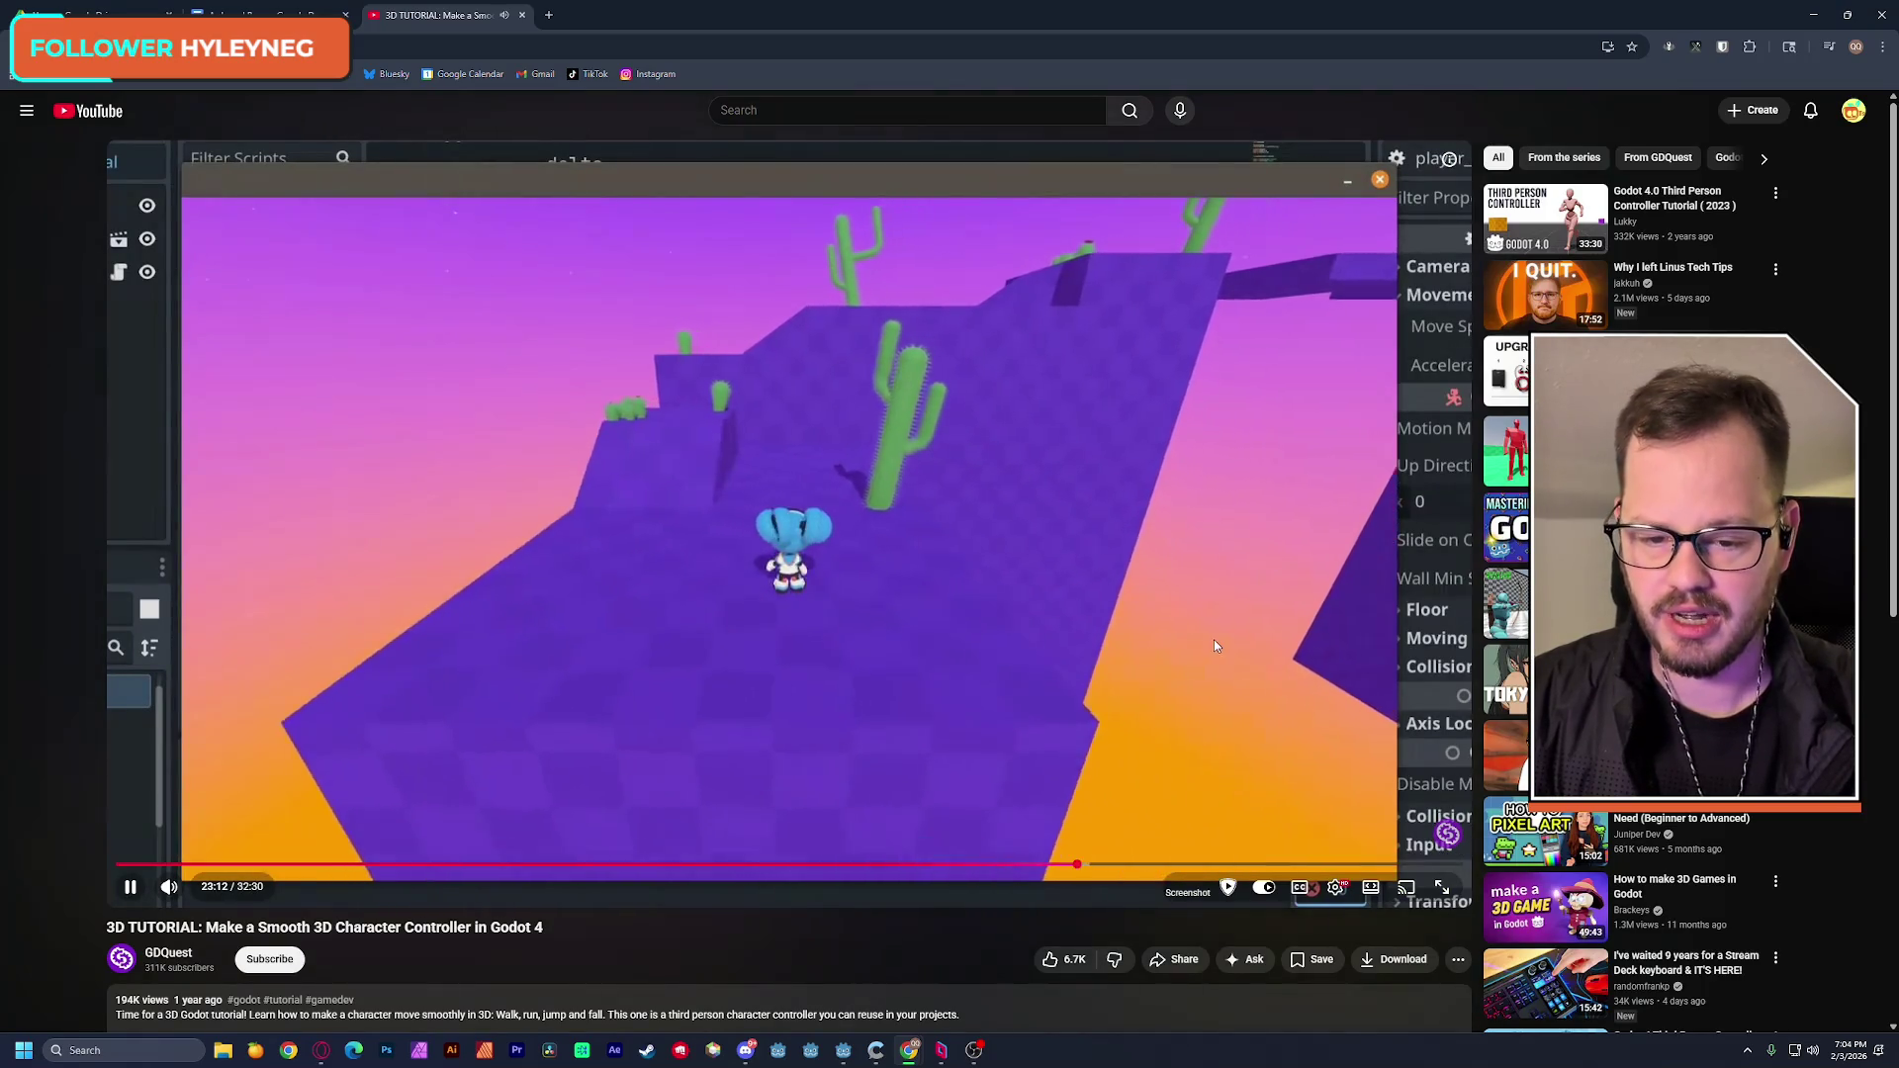
pyautogui.click(925, 606)
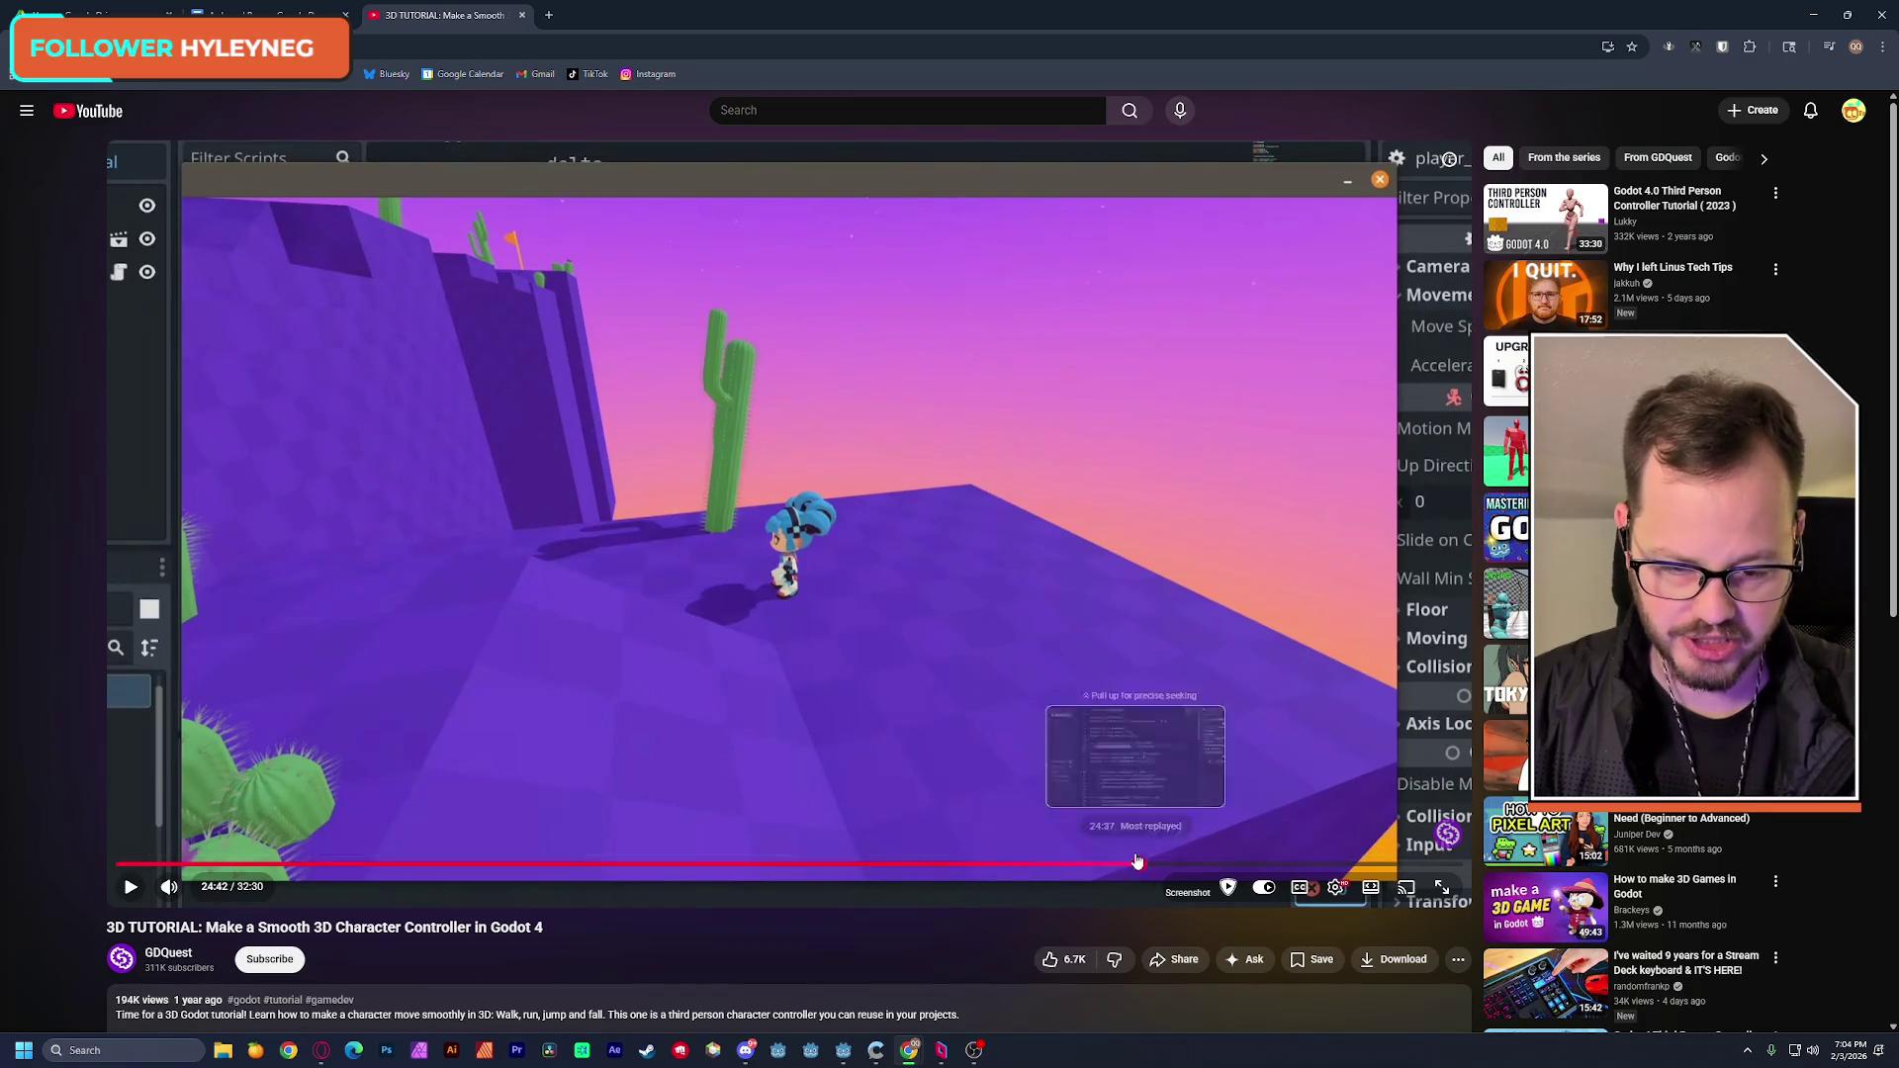
pyautogui.click(1143, 865)
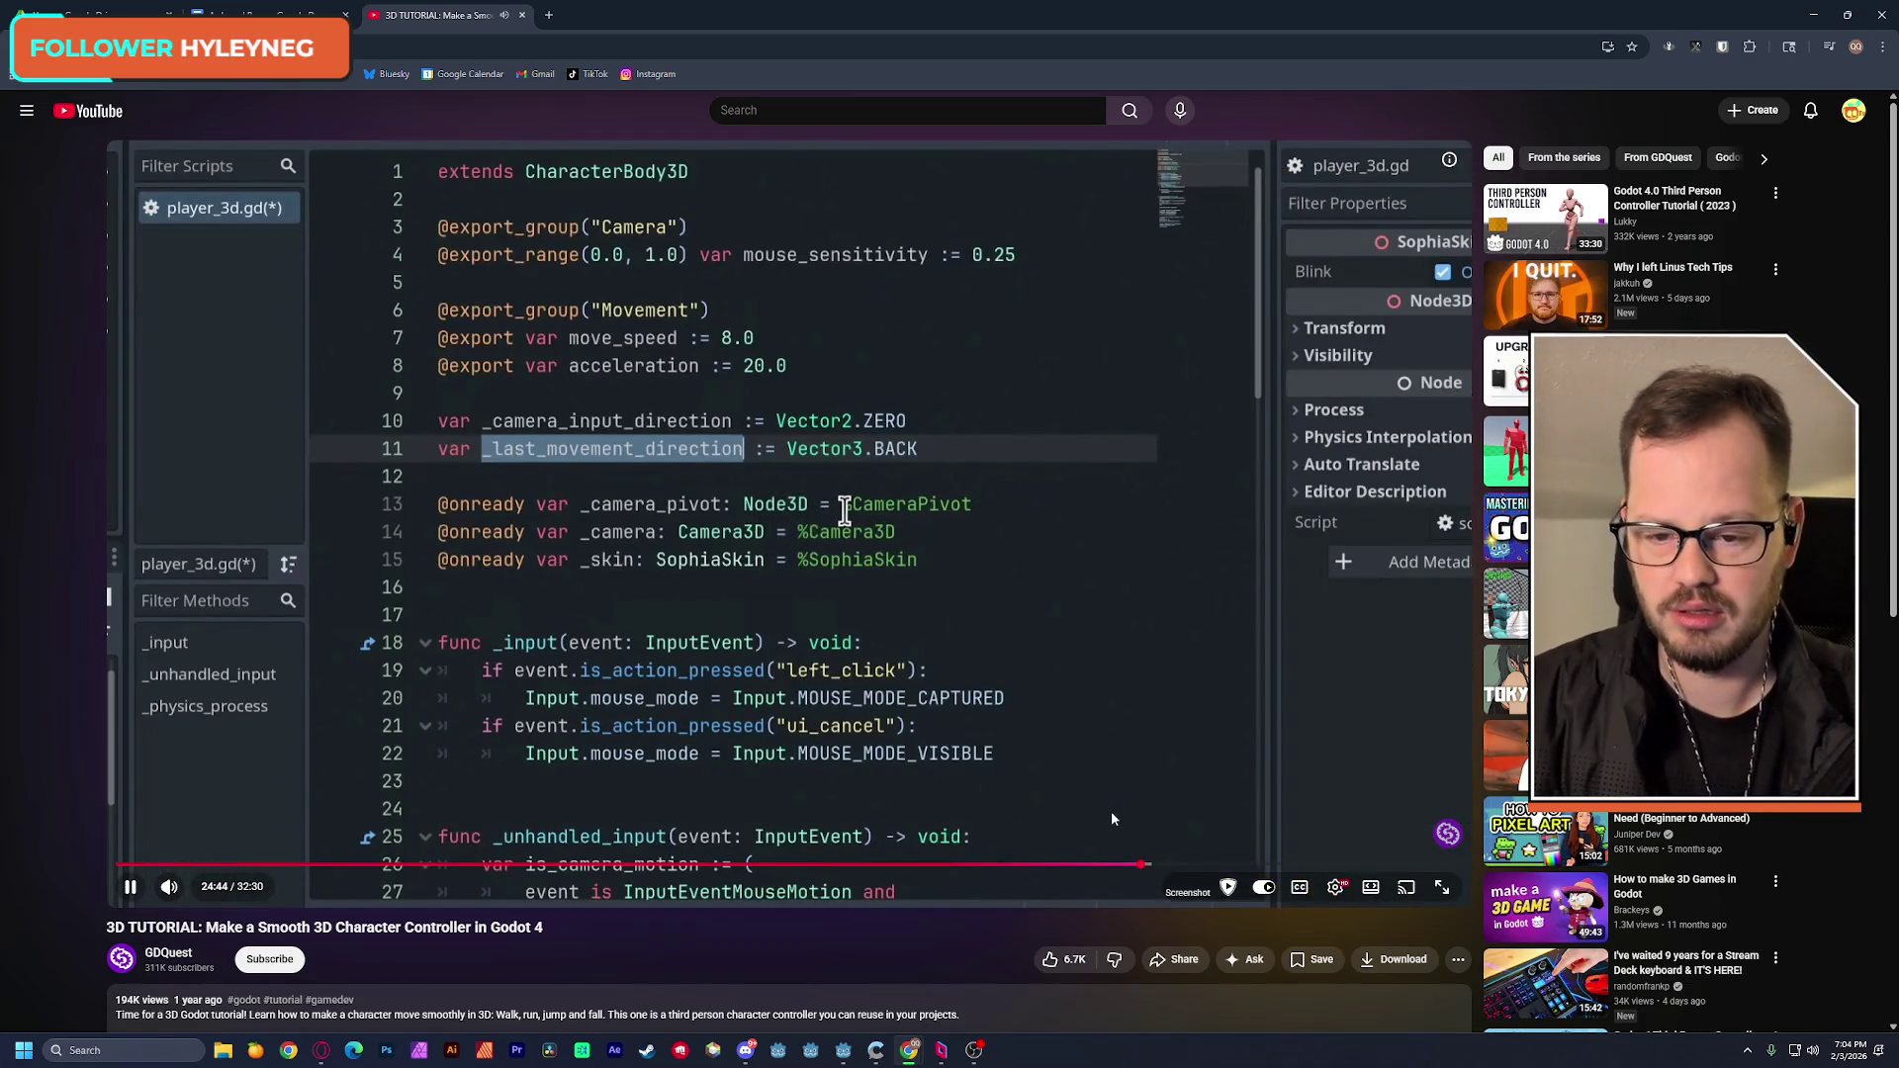
pyautogui.moveTo(1130, 868); pyautogui.dragTo(1125, 868)
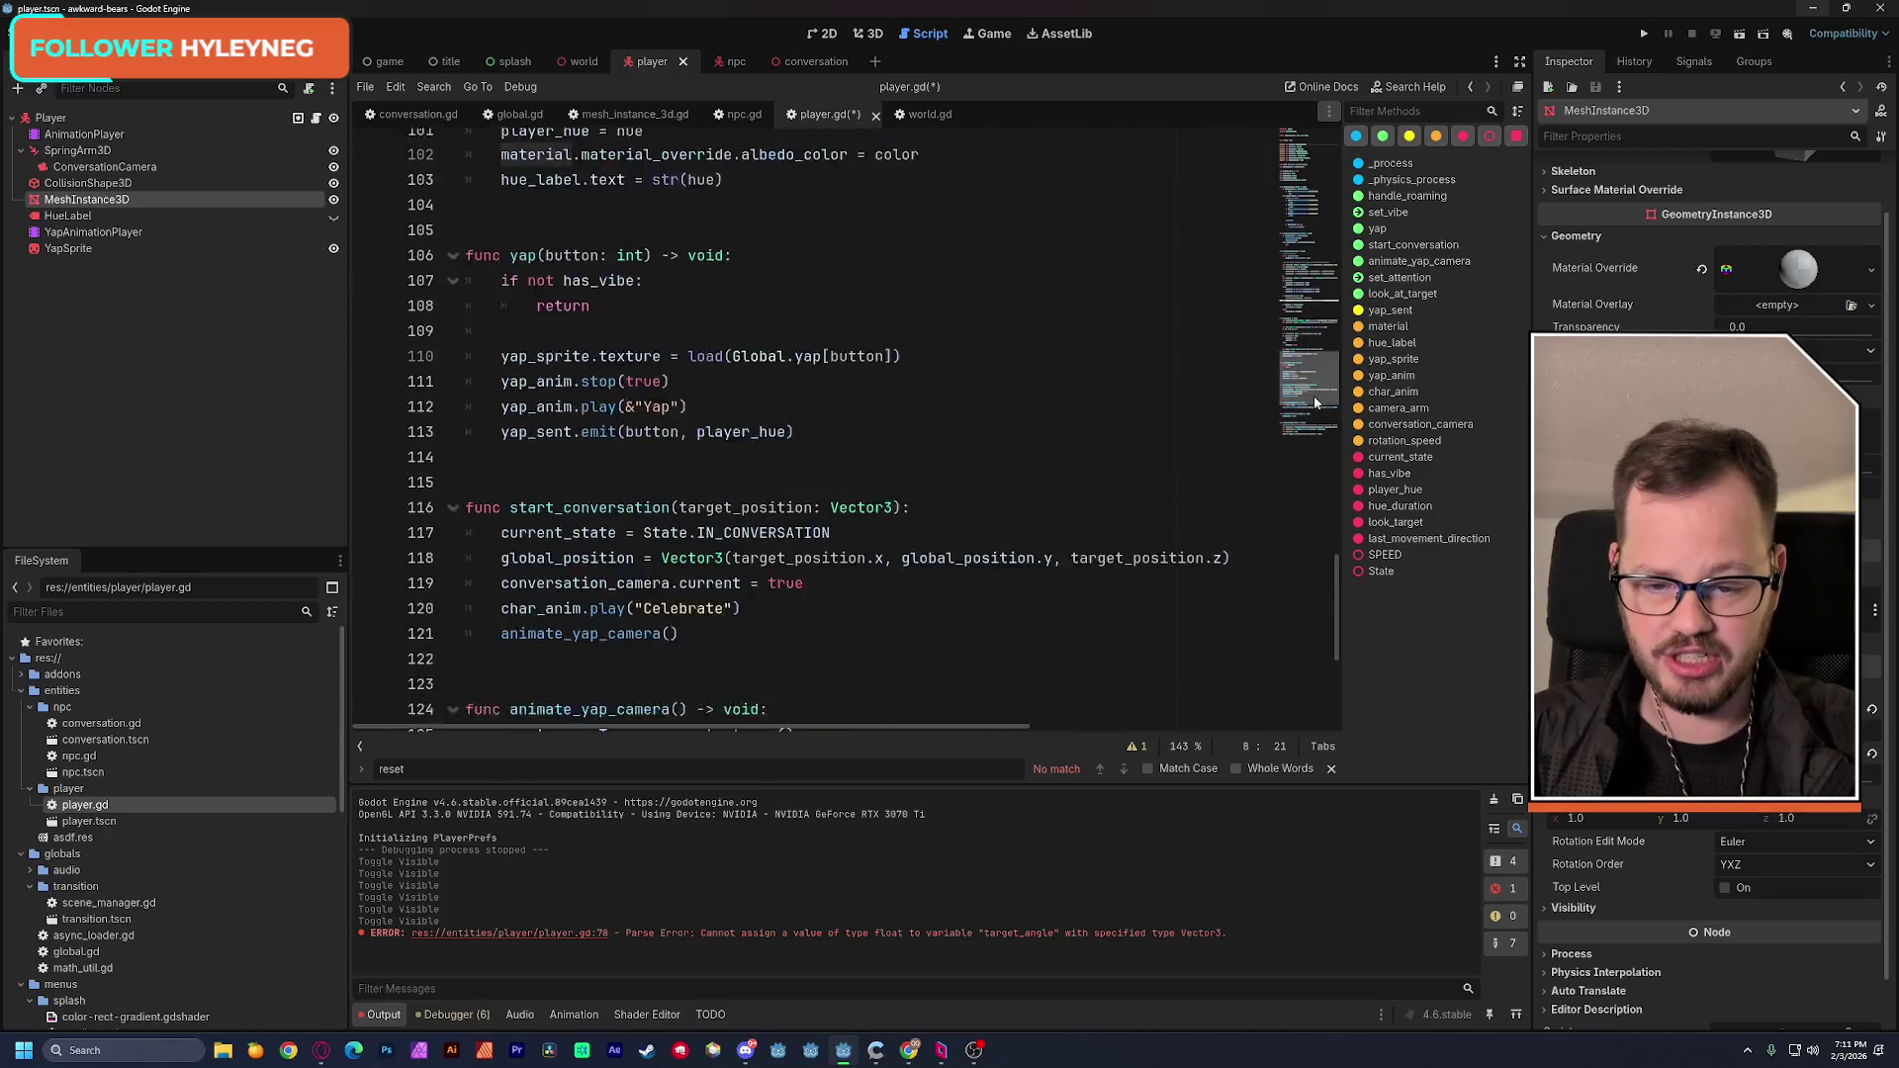
pyautogui.scroll(-3, 1314, 417)
pyautogui.scroll(1, 1313, 427)
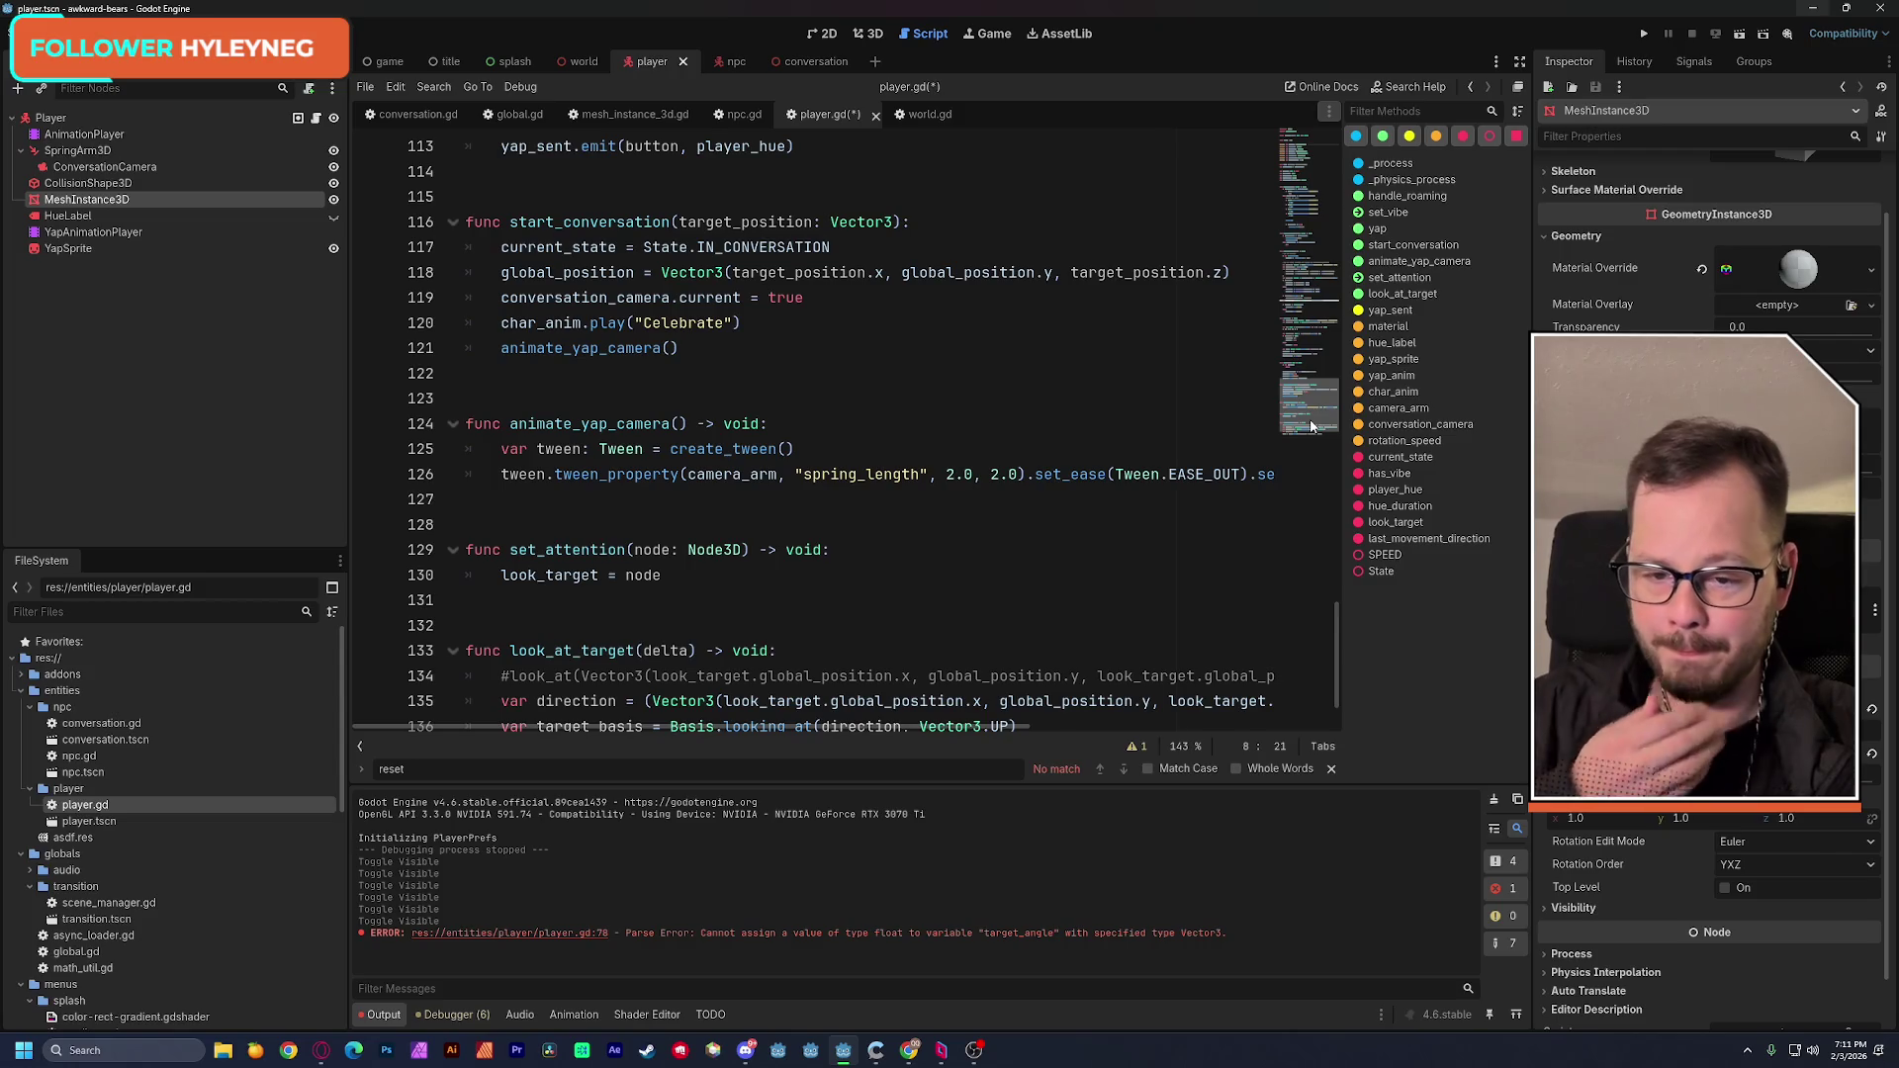
# Place the caret on the empty line 79 after target_angle, adding a blank line below.
pyautogui.scroll(-1, 1311, 425)
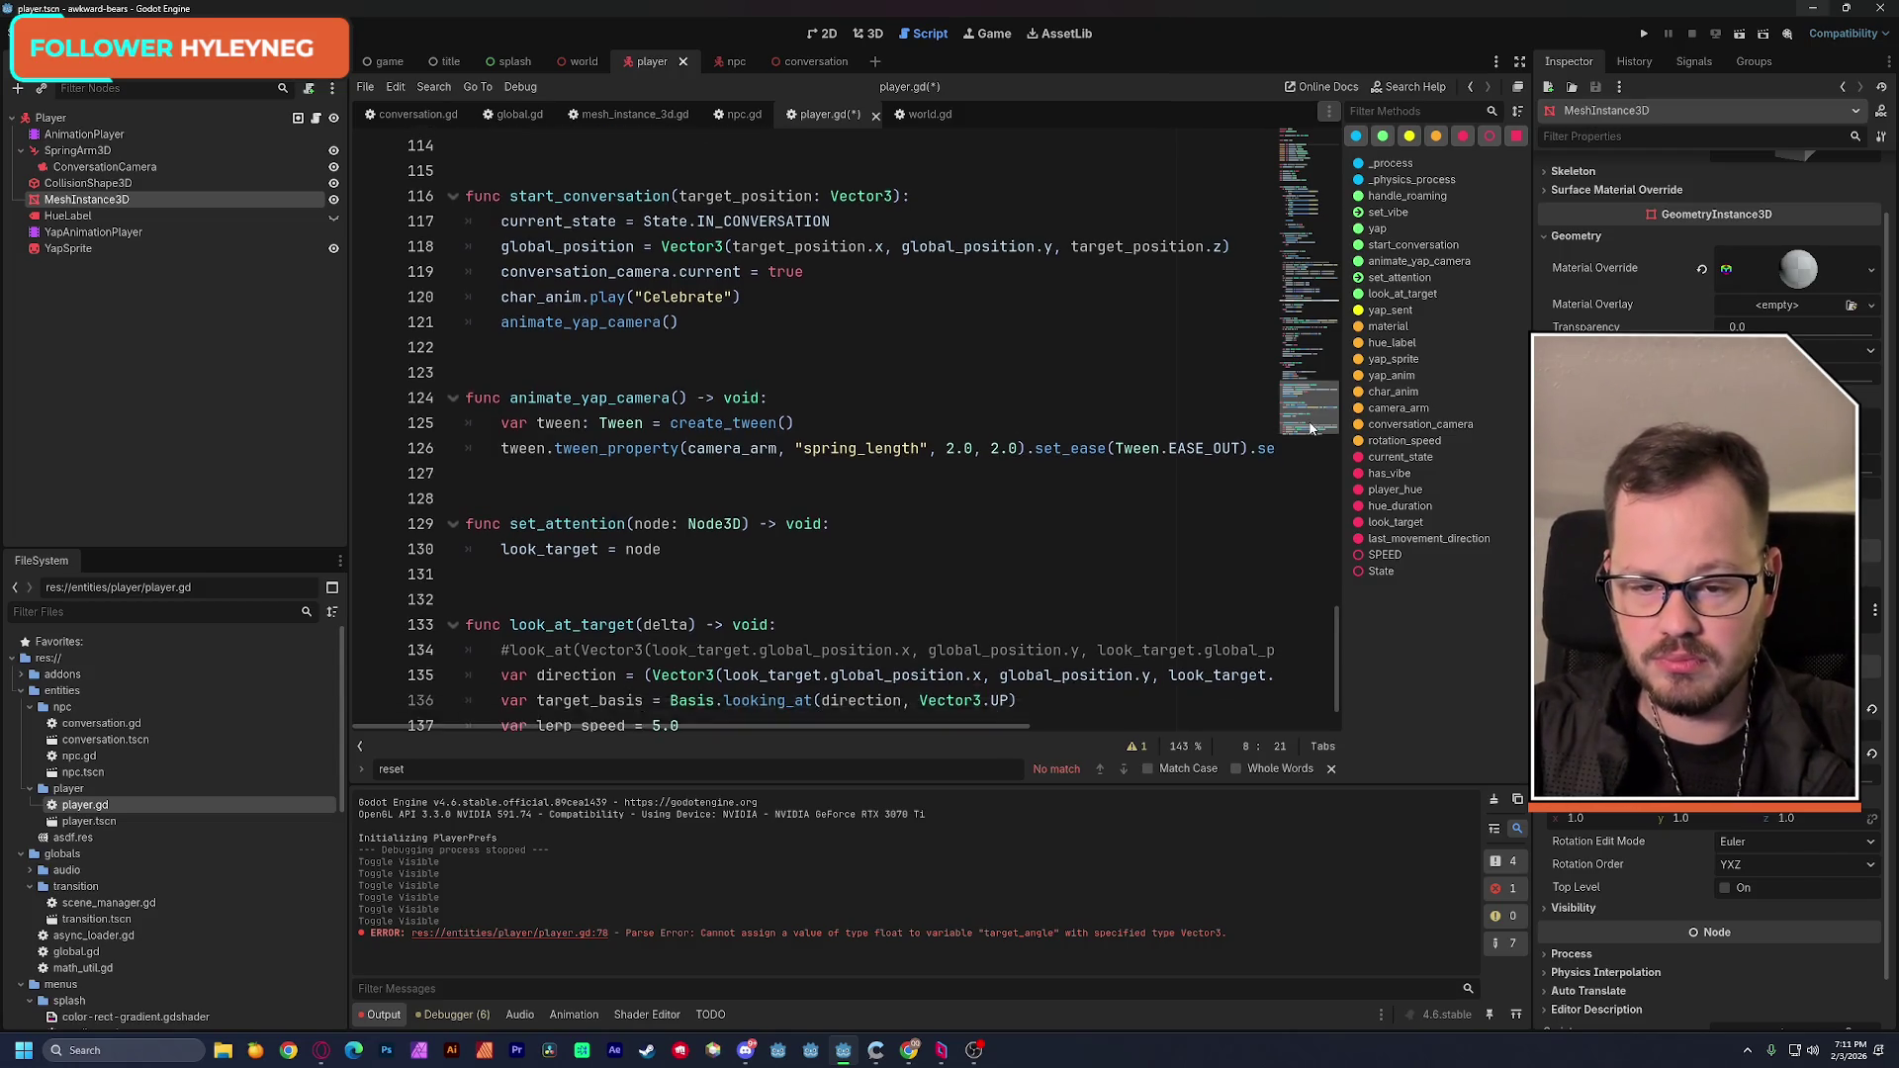
pyautogui.scroll(3, 1308, 412)
pyautogui.scroll(7, 1308, 412)
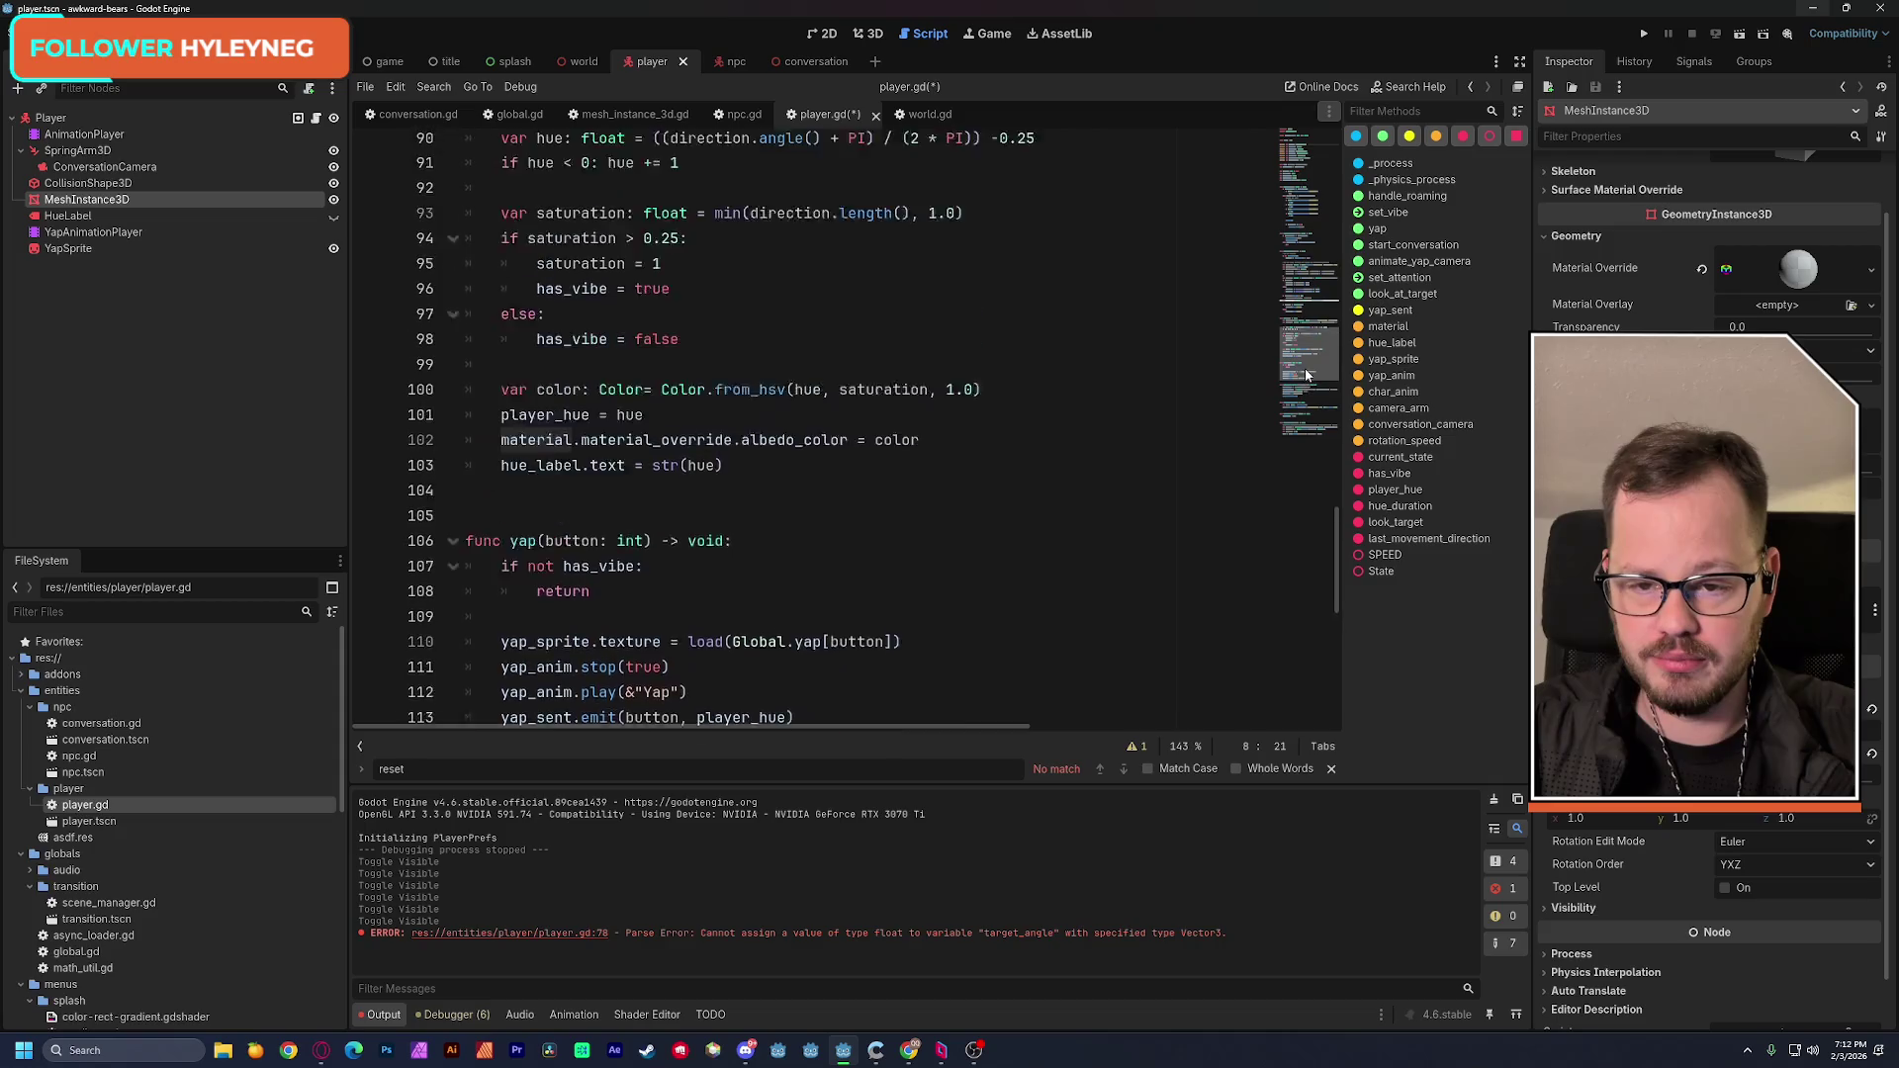
pyautogui.moveTo(1305, 368)
pyautogui.mouseDown()
pyautogui.moveTo(1303, 438)
pyautogui.moveTo(1310, 365)
pyautogui.mouseUp()
pyautogui.scroll(8, 502, 409)
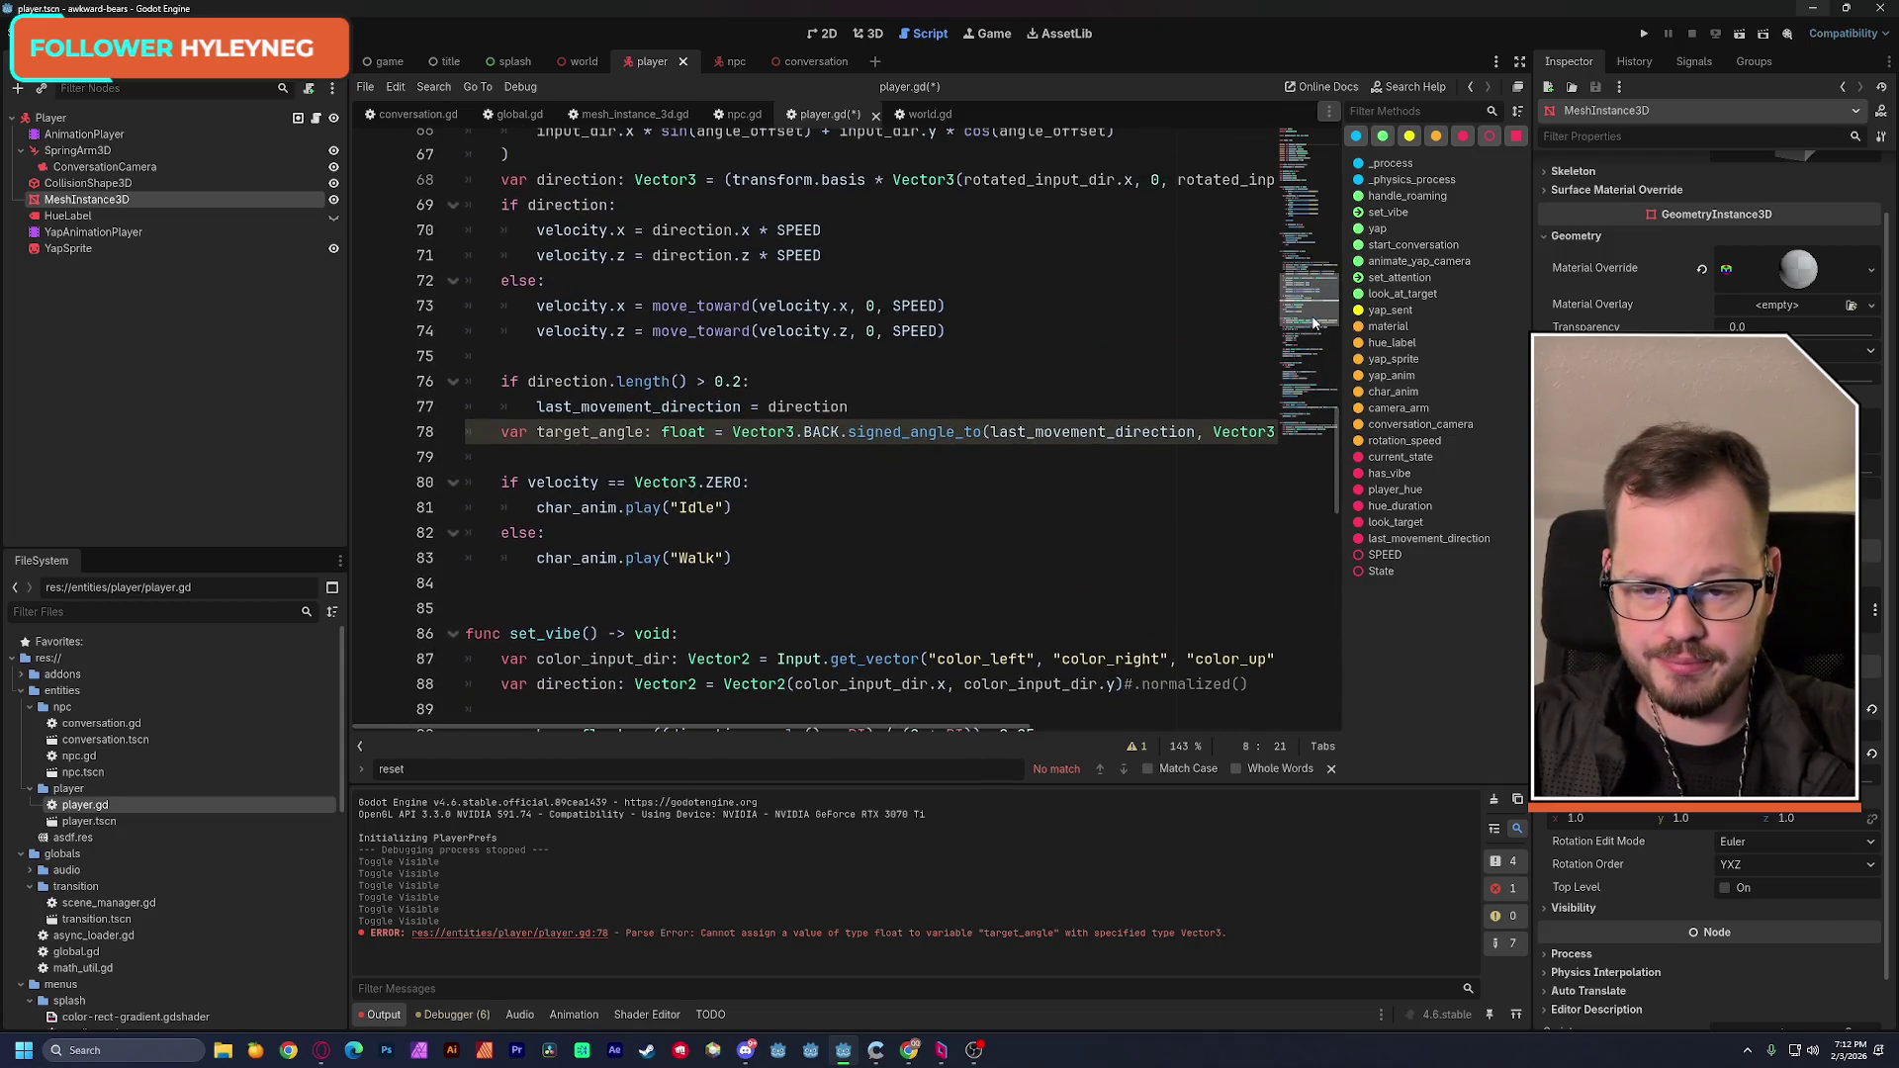
pyautogui.click(513, 452)
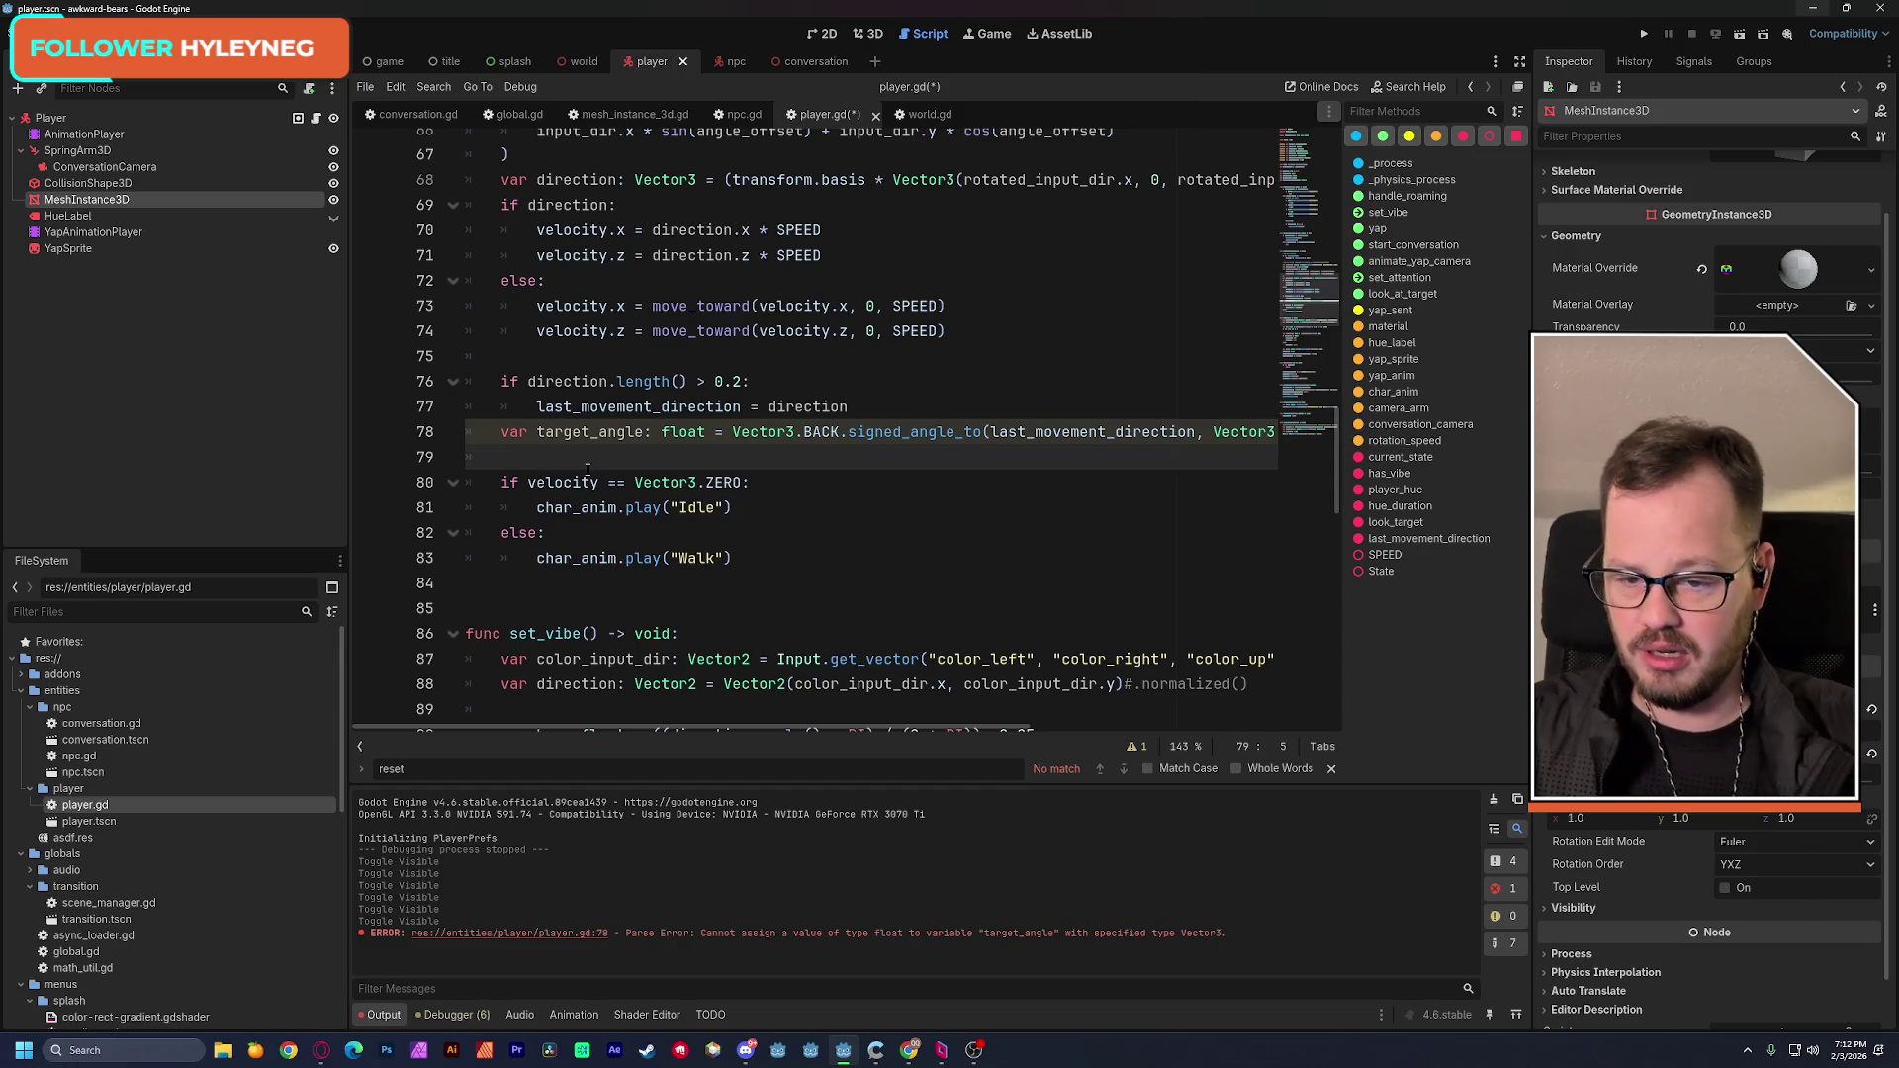
pyautogui.press('Return')
pyautogui.press('Up')
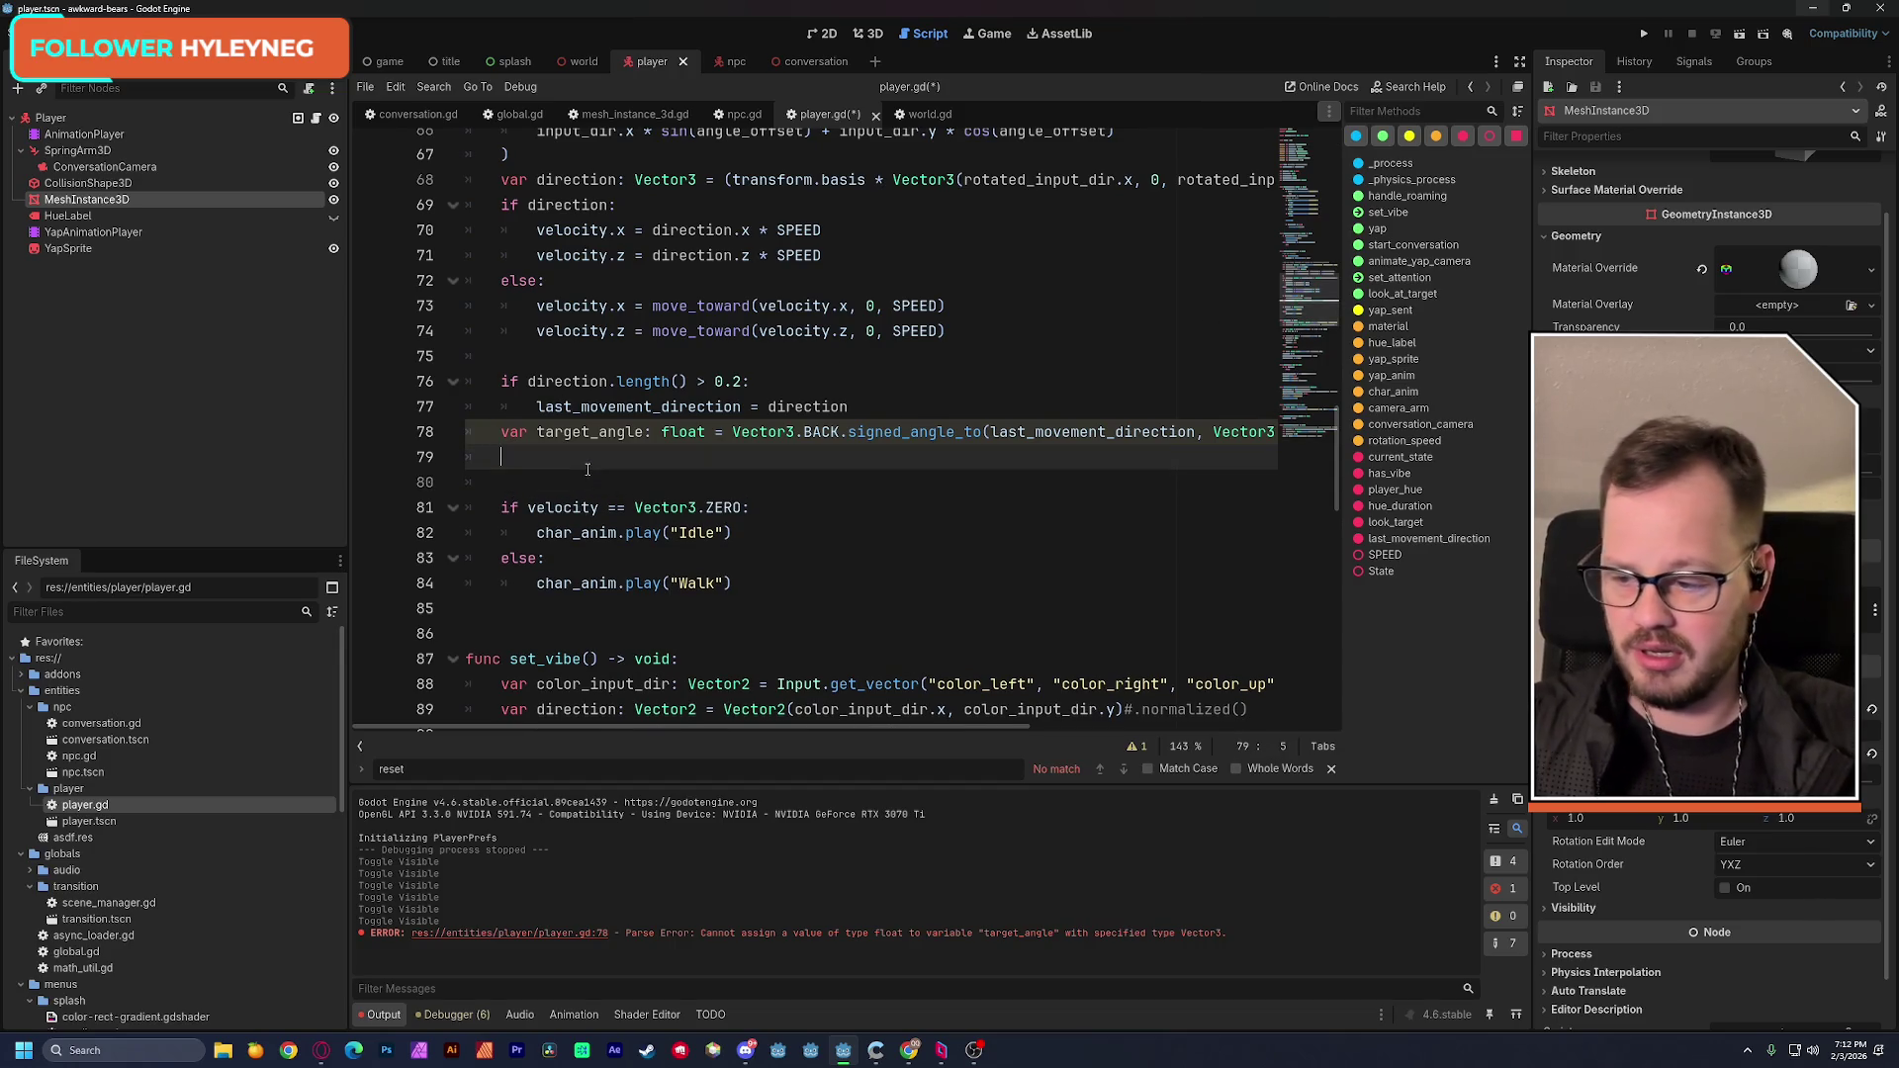
# Write material.global_rotation.y = target_angle using autocomplete and save player.gd.
pyautogui.hotkey('alt', 'Tab')
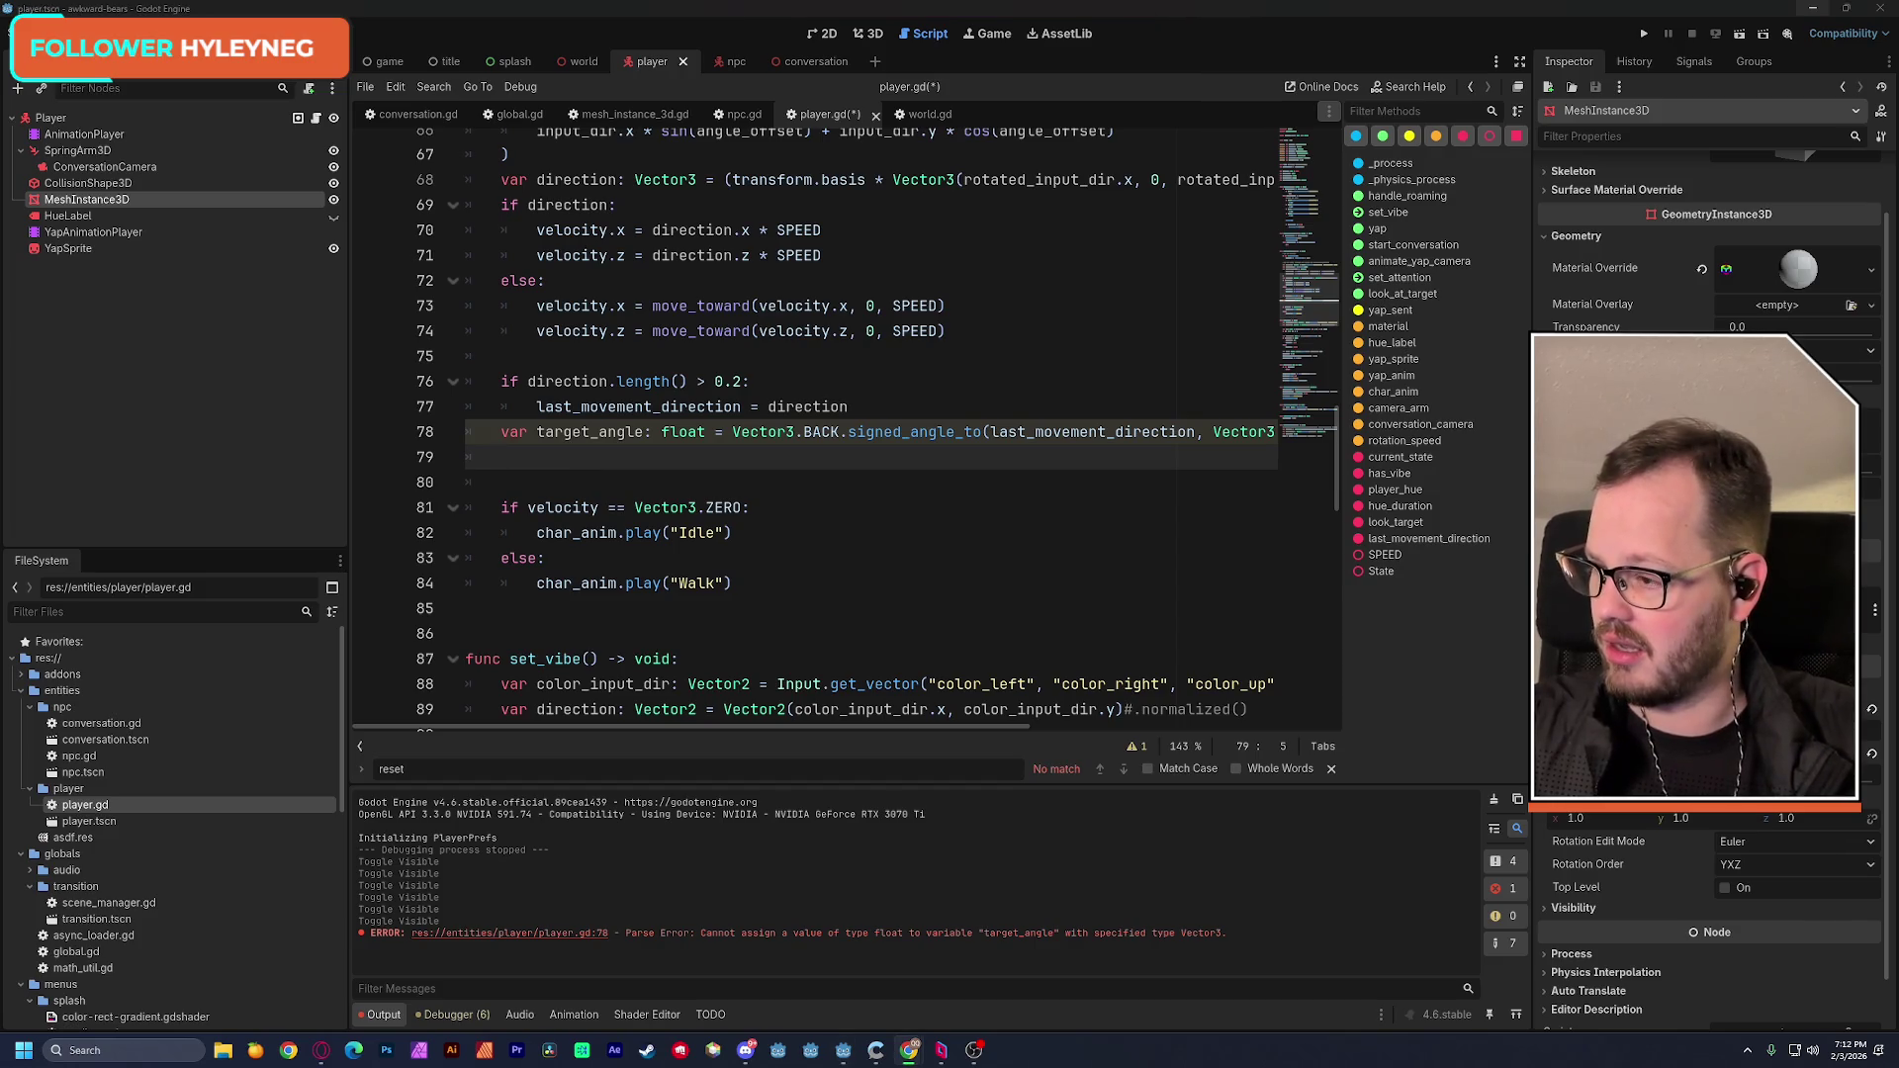
pyautogui.click(549, 457)
pyautogui.write('material.')
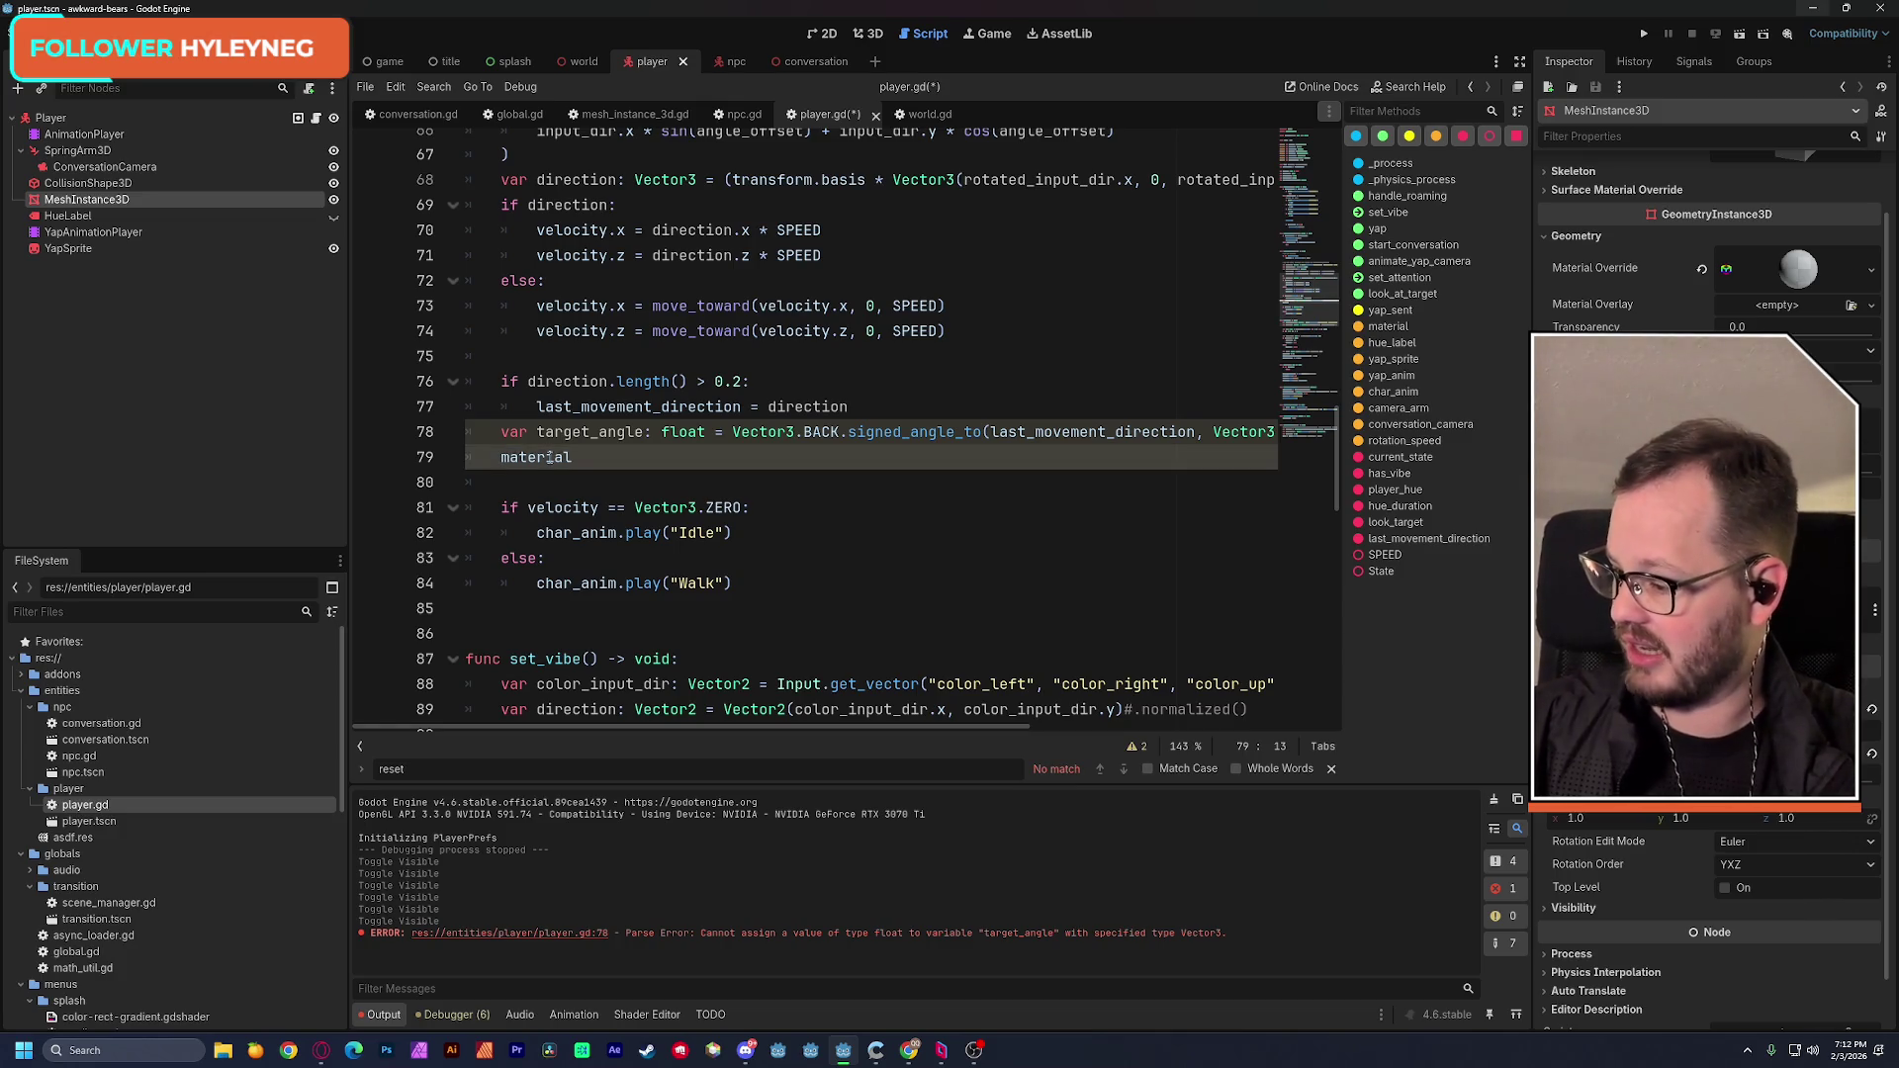
pyautogui.write('glob')
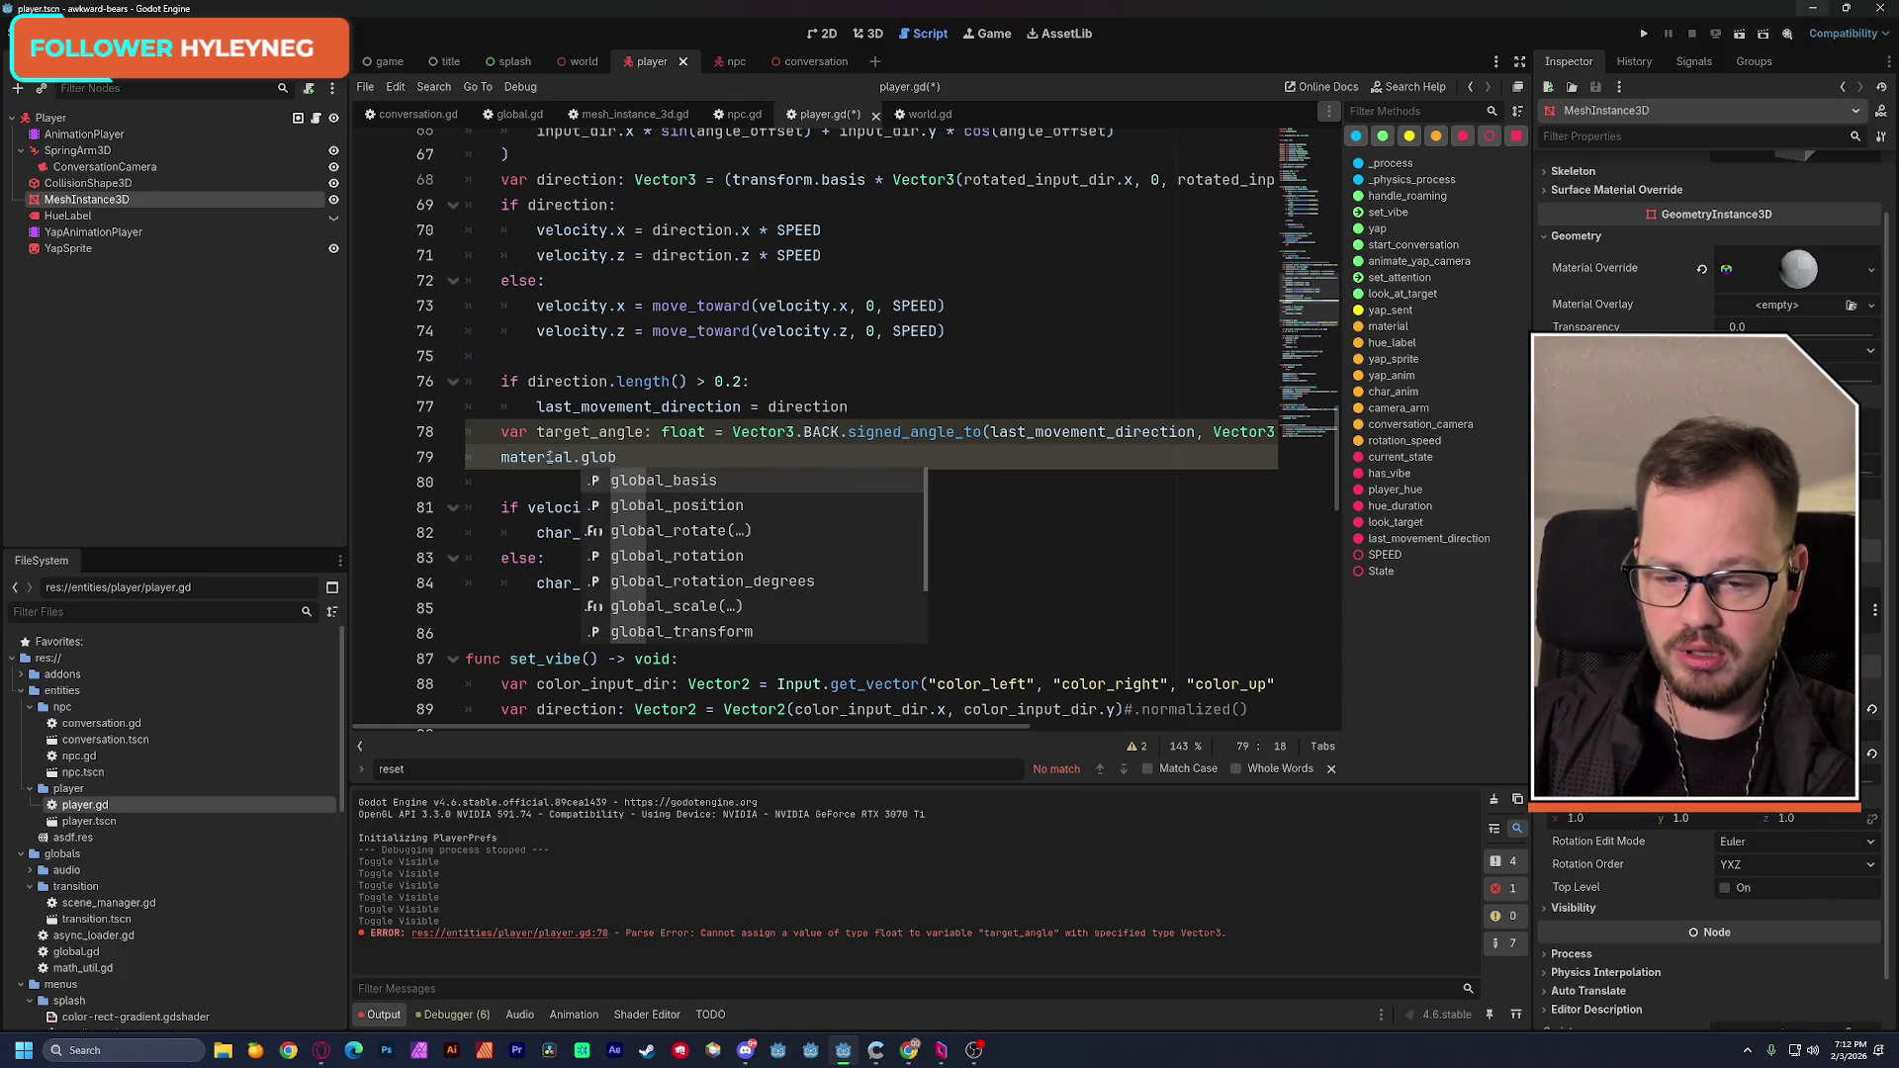
pyautogui.write('alro')
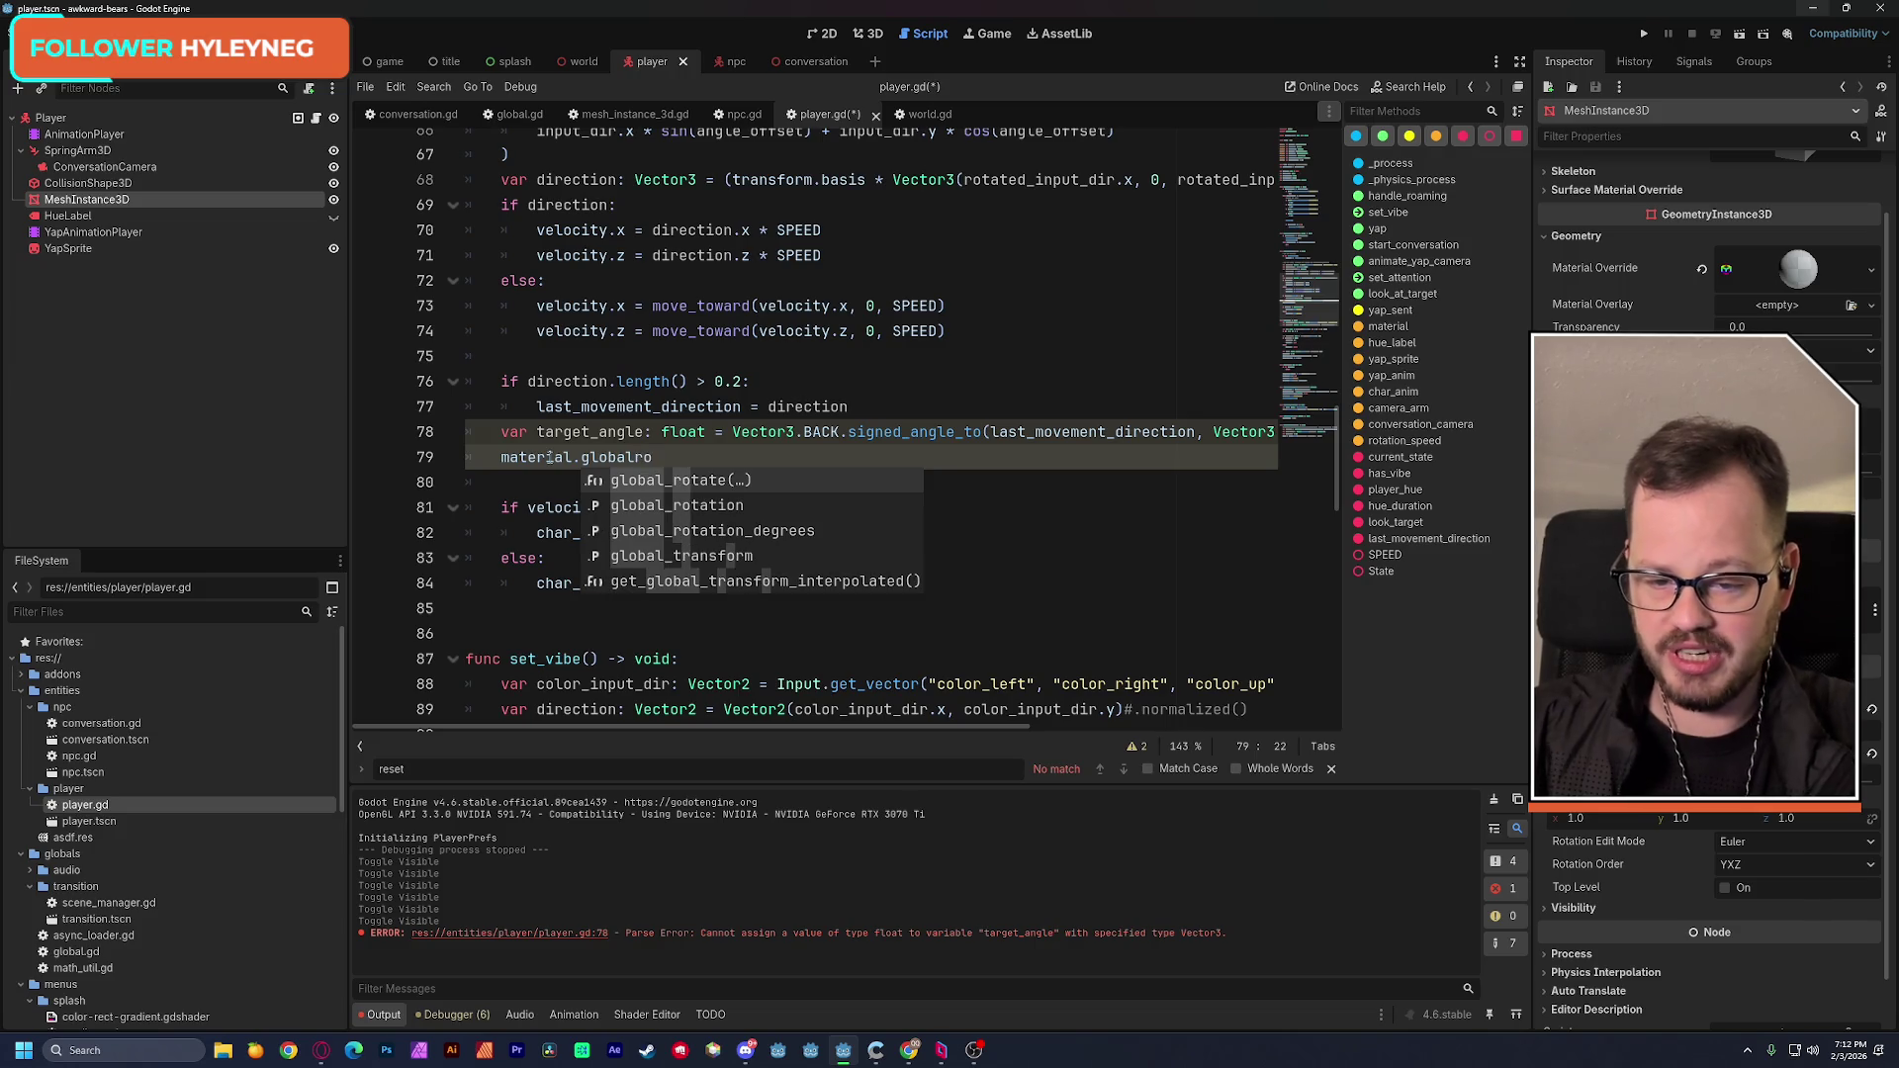
pyautogui.press('Down')
pyautogui.press('Return')
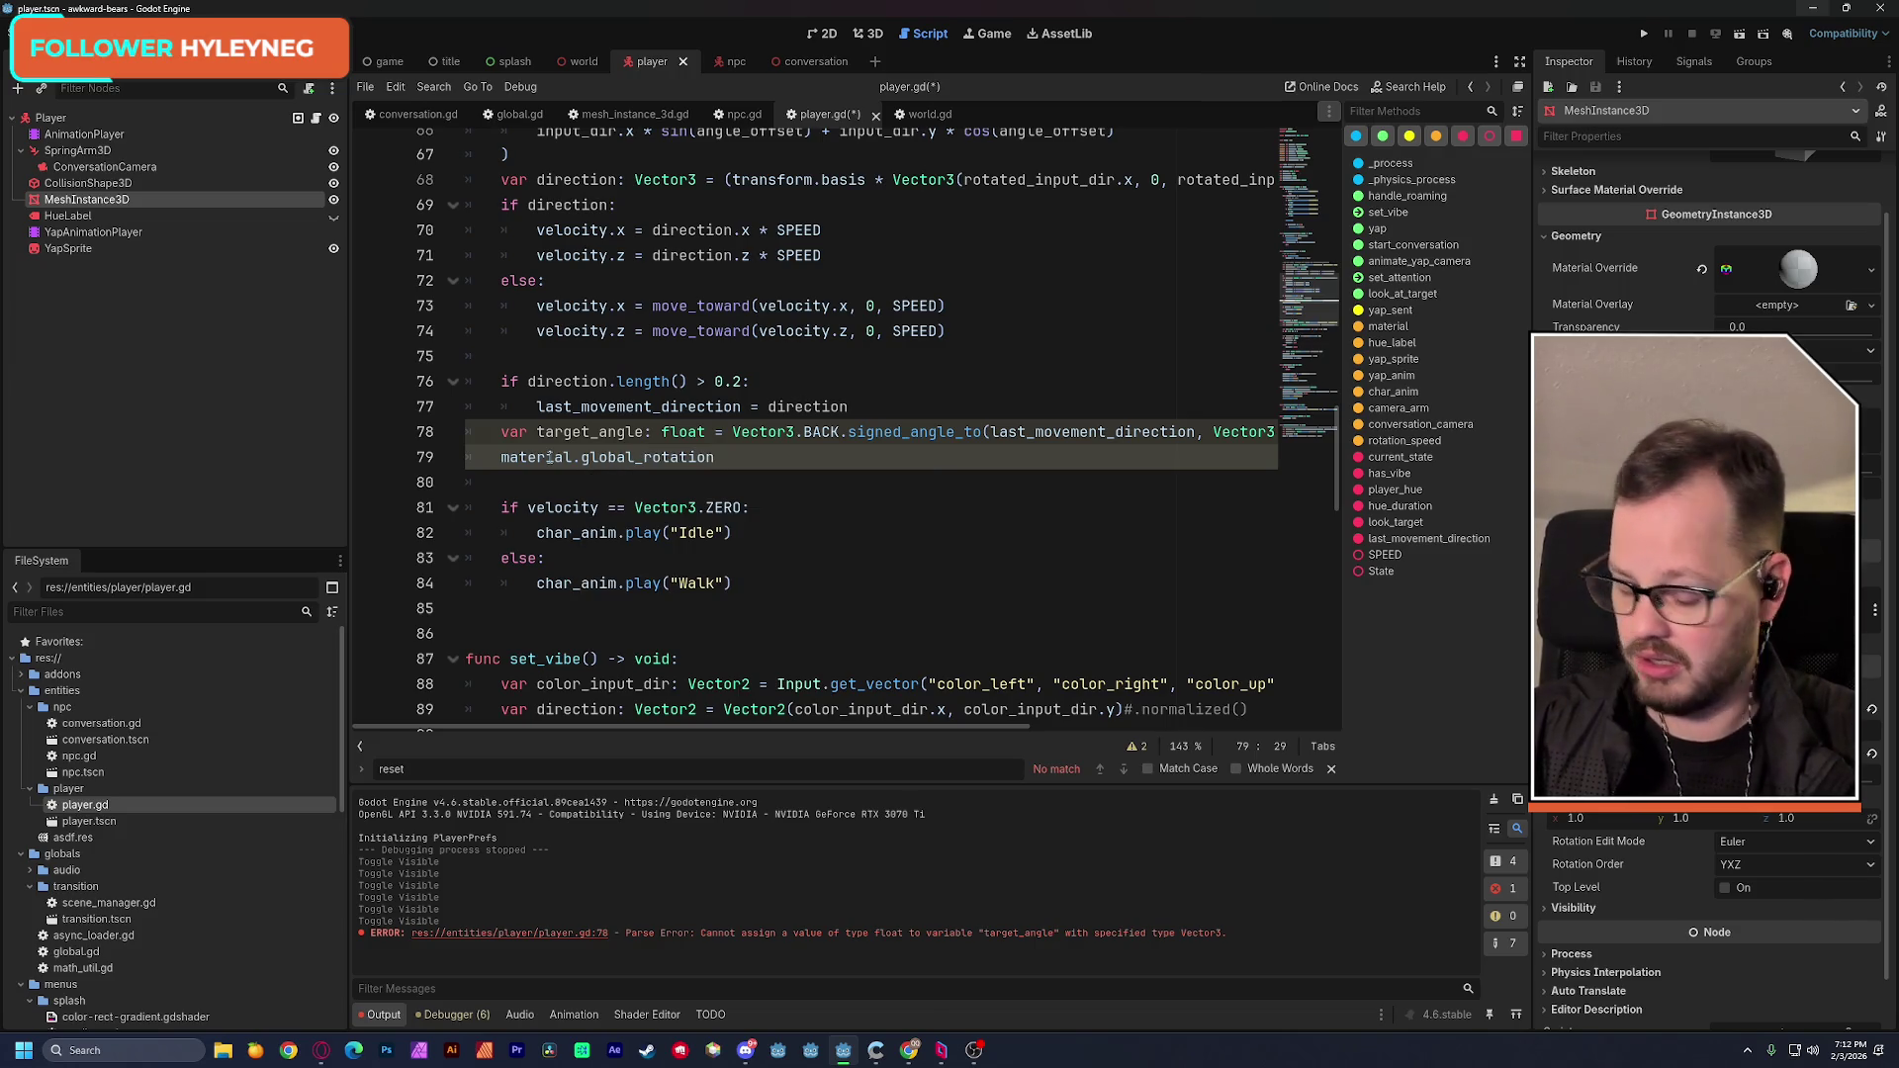
pyautogui.write('y ')
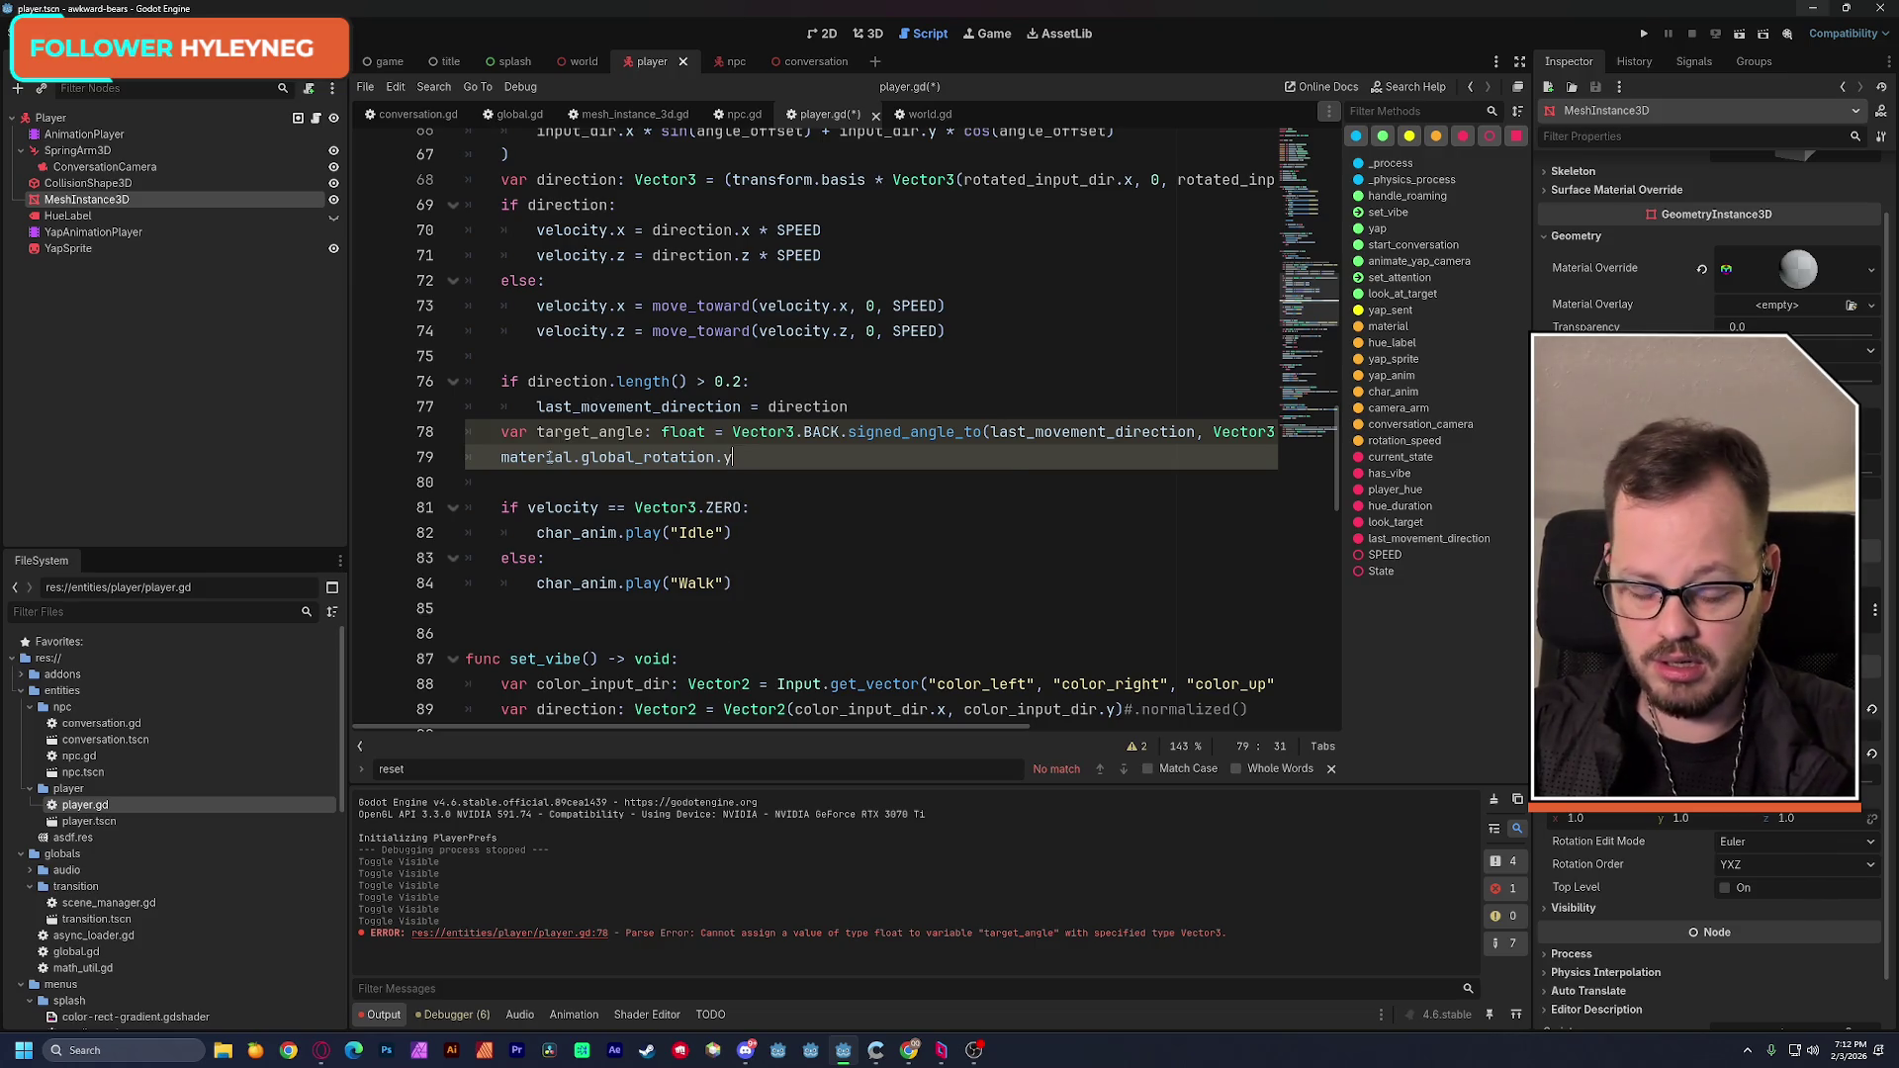
pyautogui.write('= tar')
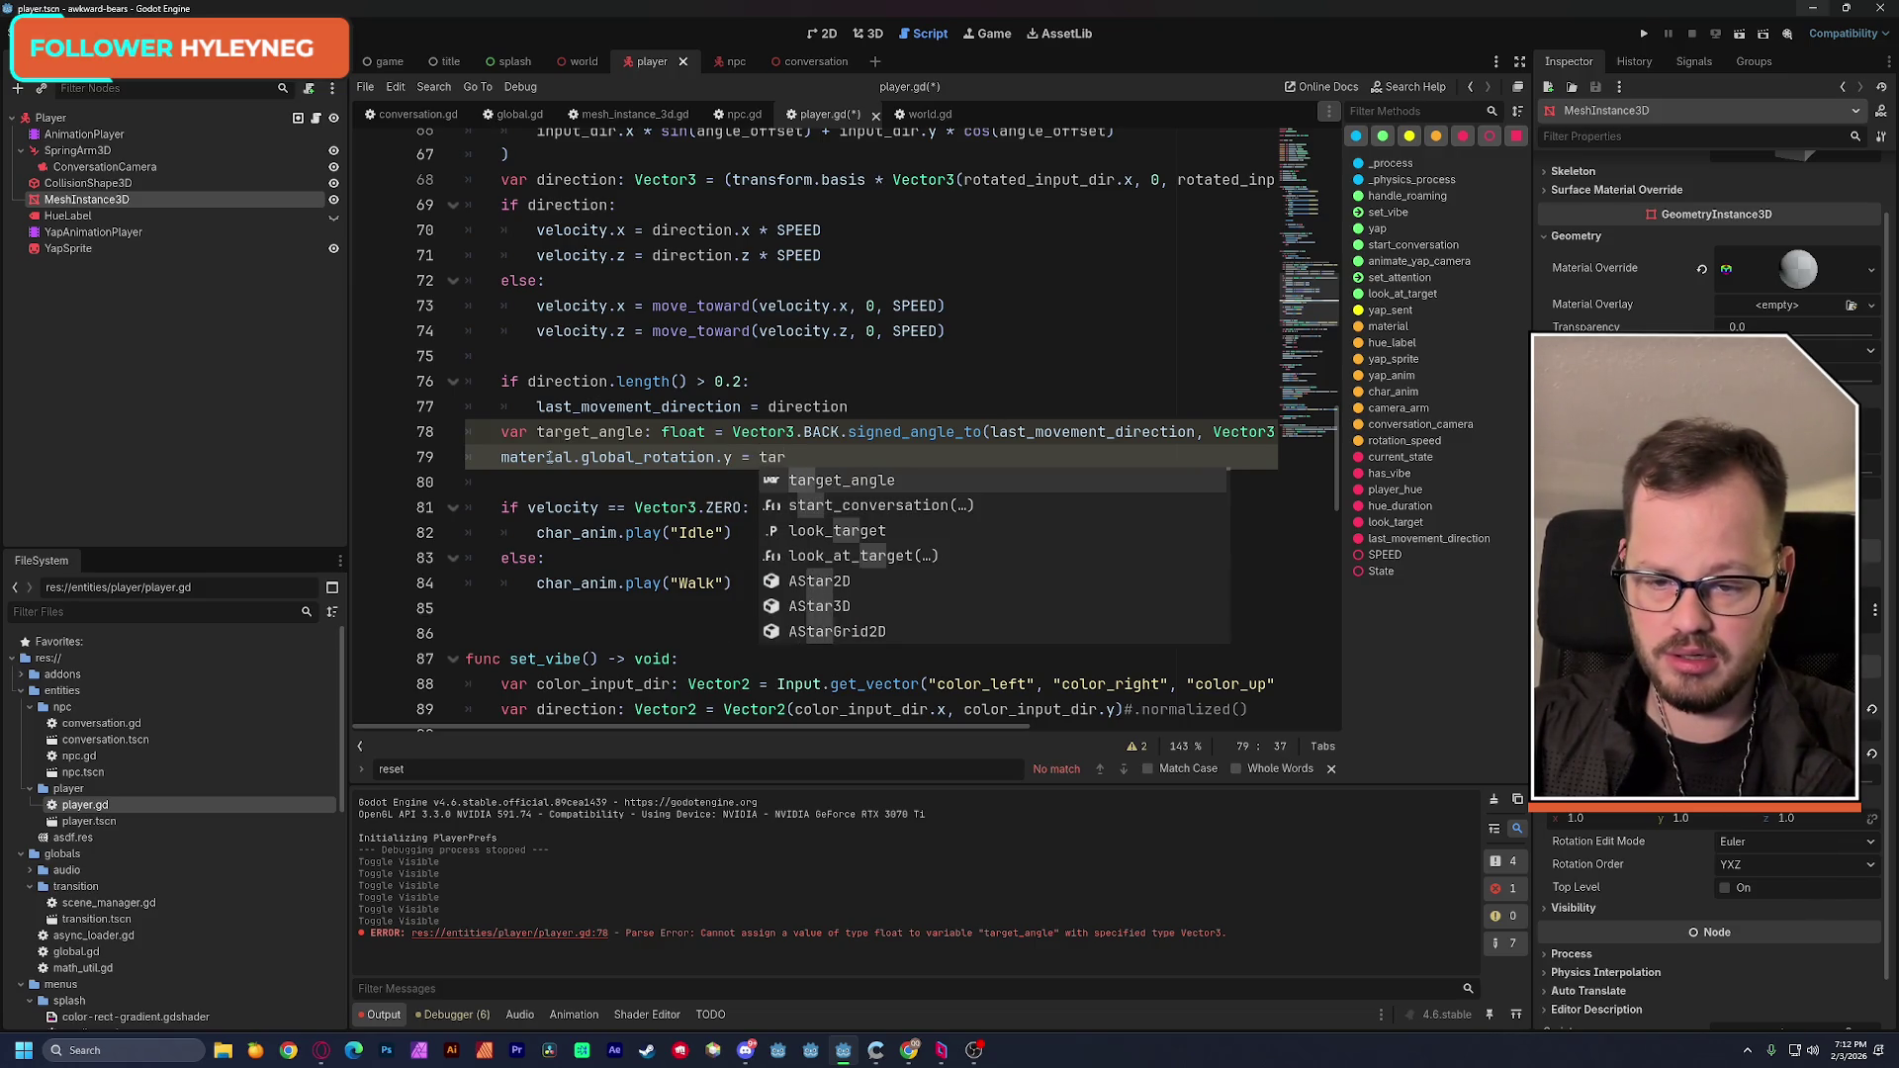
pyautogui.press('Return')
pyautogui.click(926, 381)
pyautogui.scroll(1, 926, 373)
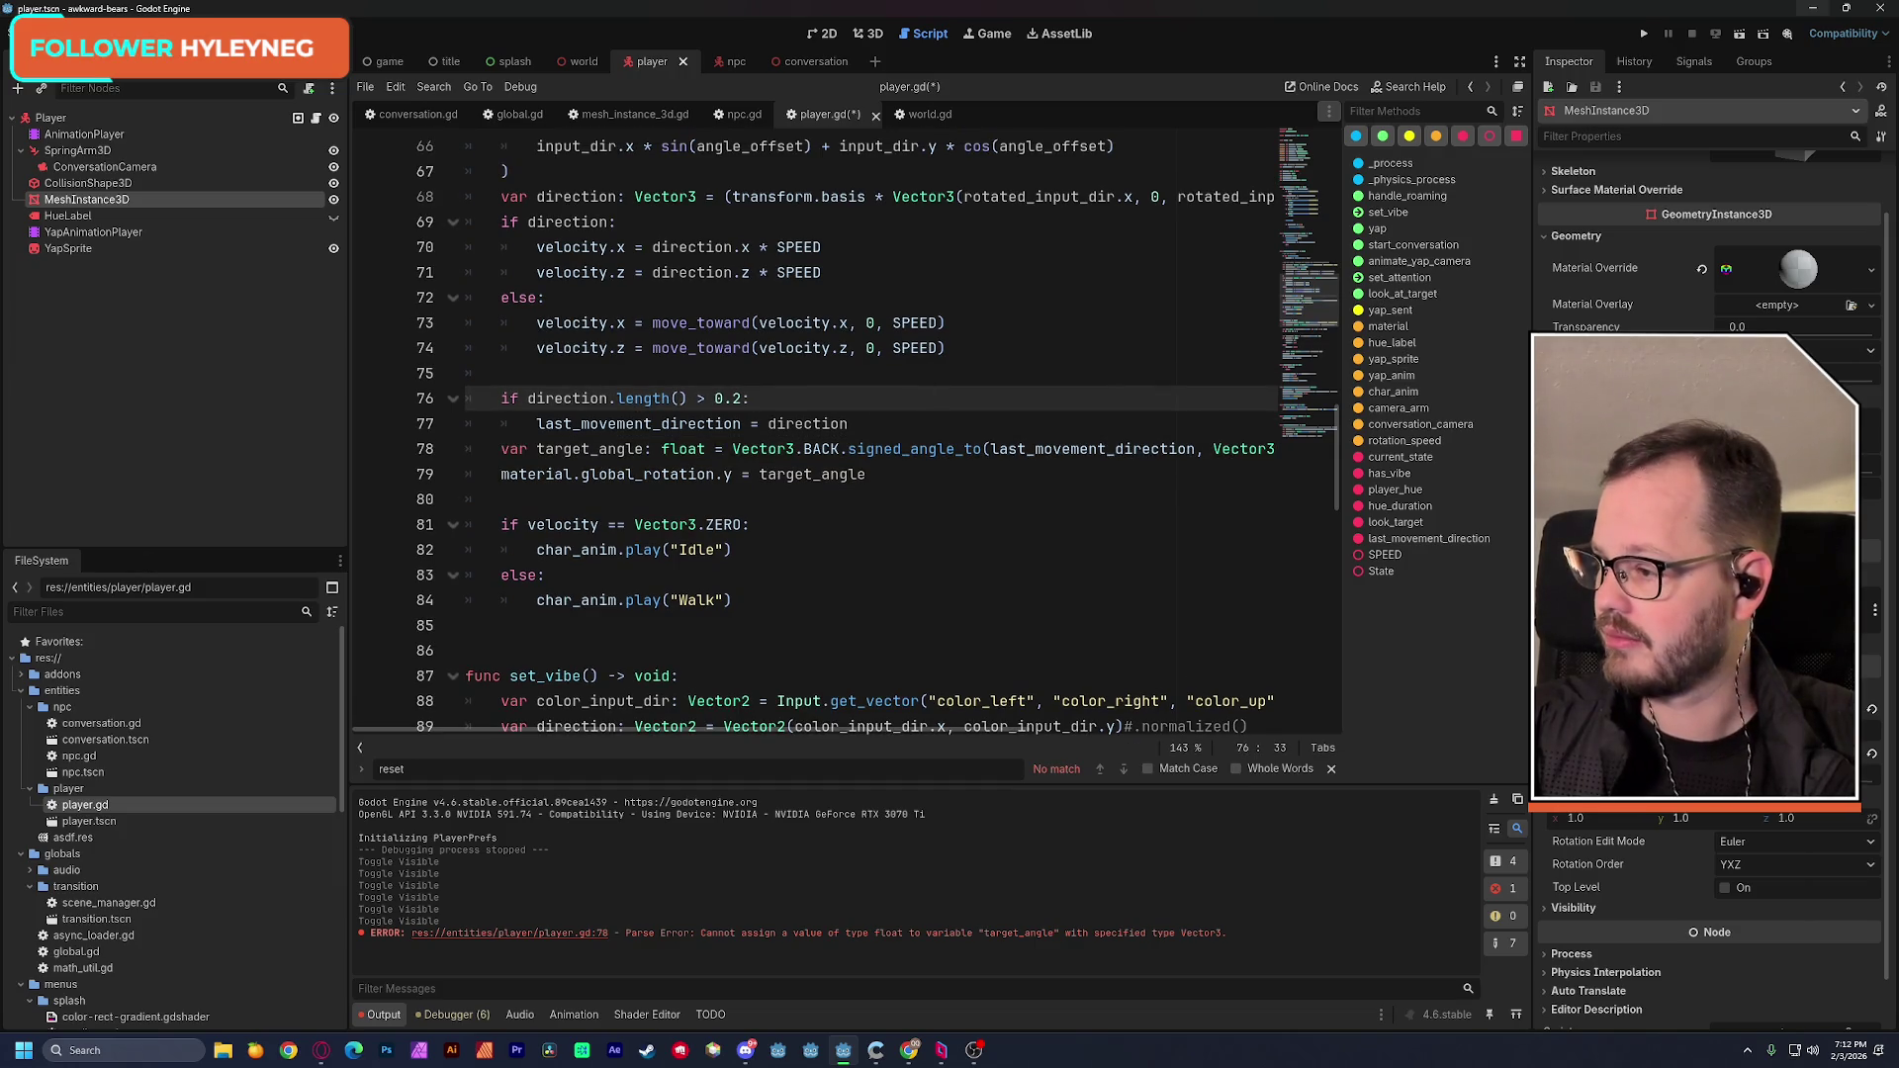
pyautogui.hotkey('ctrl', 's')
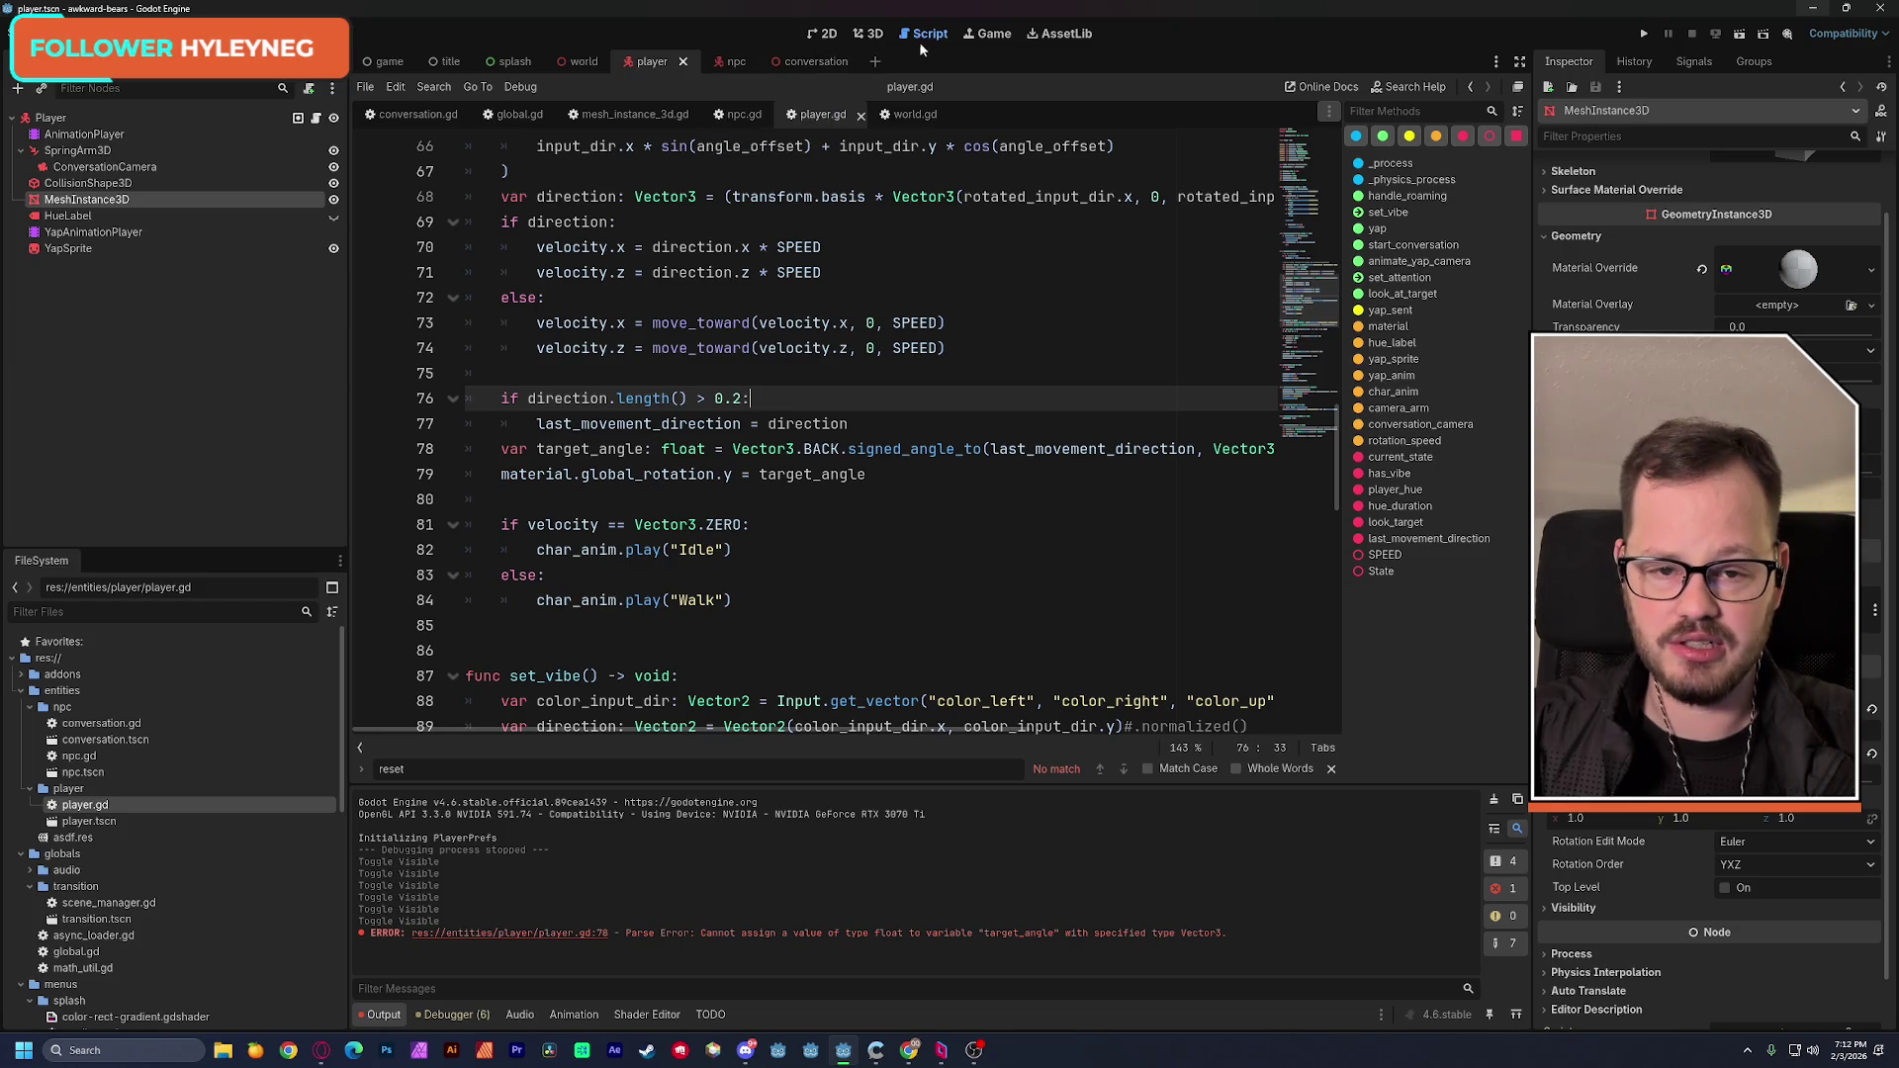
pyautogui.hotkey('ctrl', 'F2')
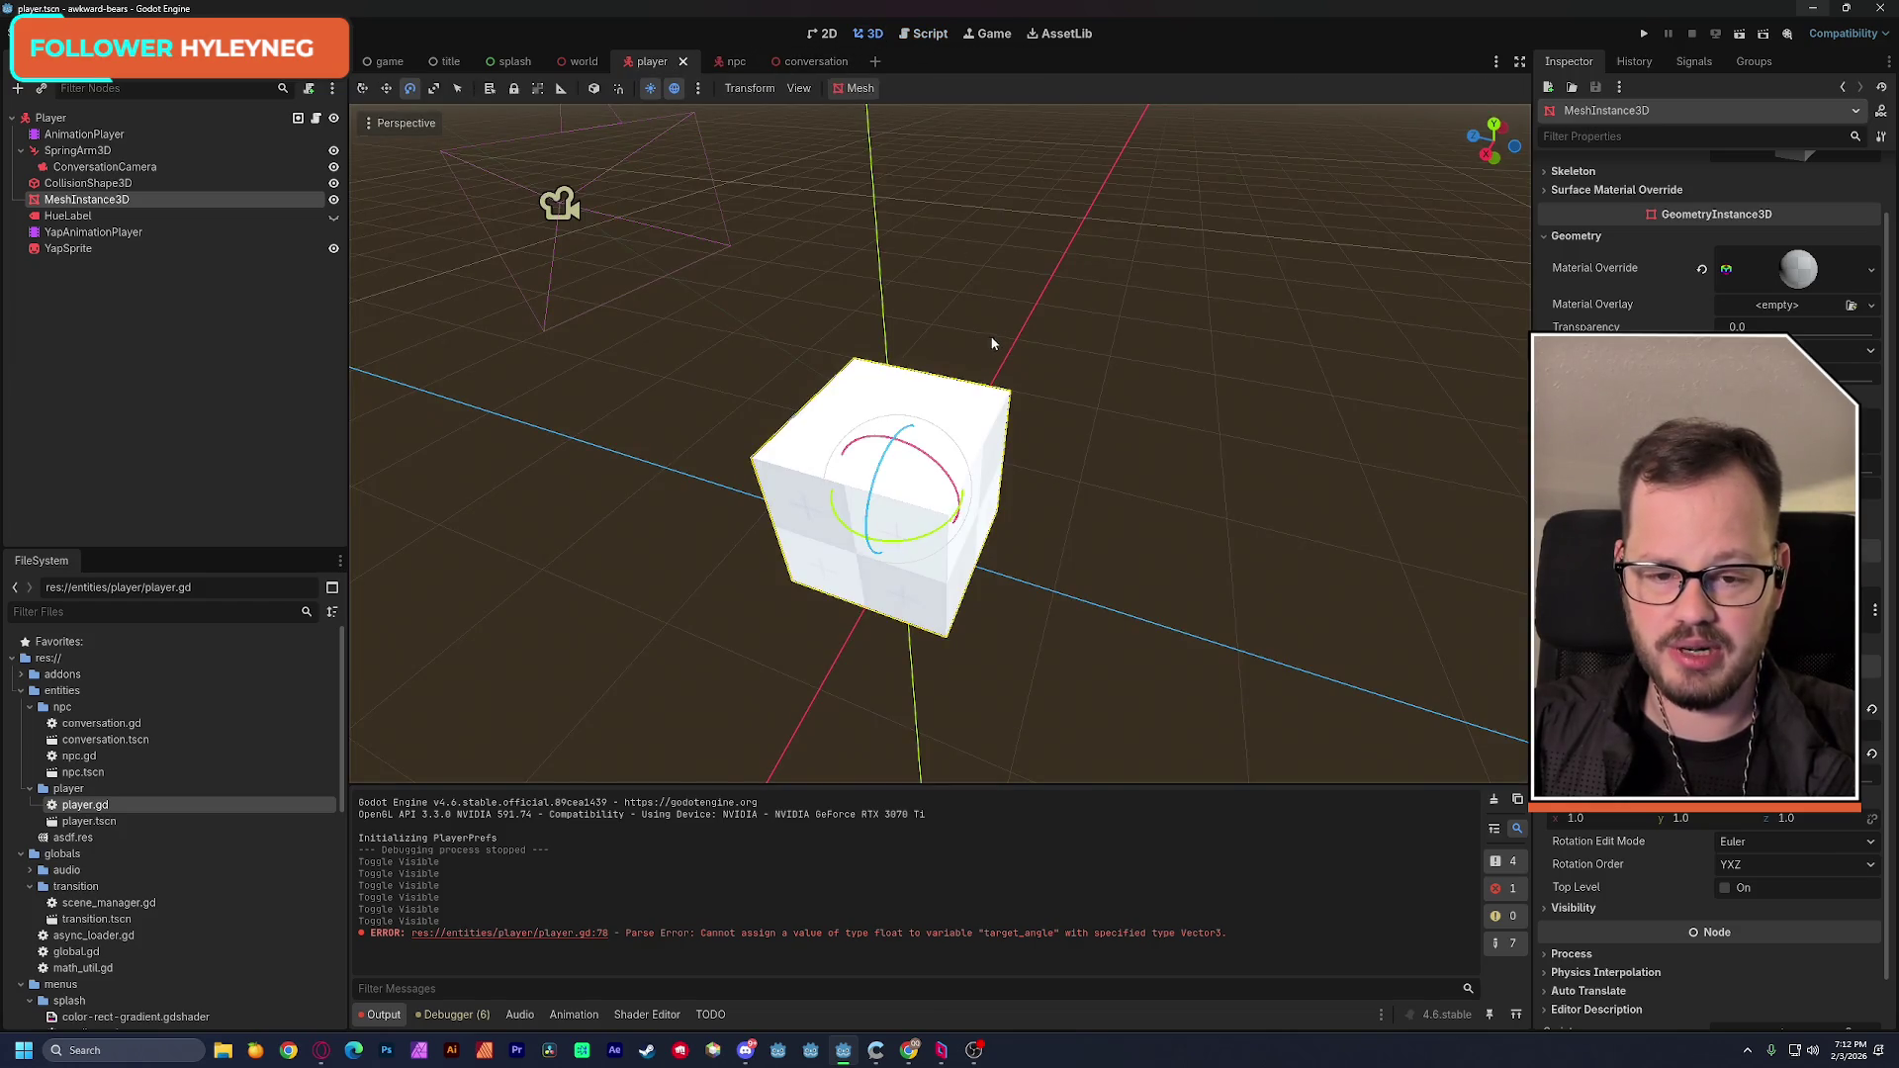
# Add a child MeshInstance3D under the cube mesh and give it a new BoxMesh.
pyautogui.moveTo(989, 337)
pyautogui.mouseDown()
pyautogui.moveTo(969, 356)
pyautogui.moveTo(979, 316)
pyautogui.moveTo(989, 336)
pyautogui.moveTo(930, 307)
pyautogui.mouseUp()
pyautogui.click(111, 199)
pyautogui.hotkey('ctrl', 'a')
pyautogui.write('mes')
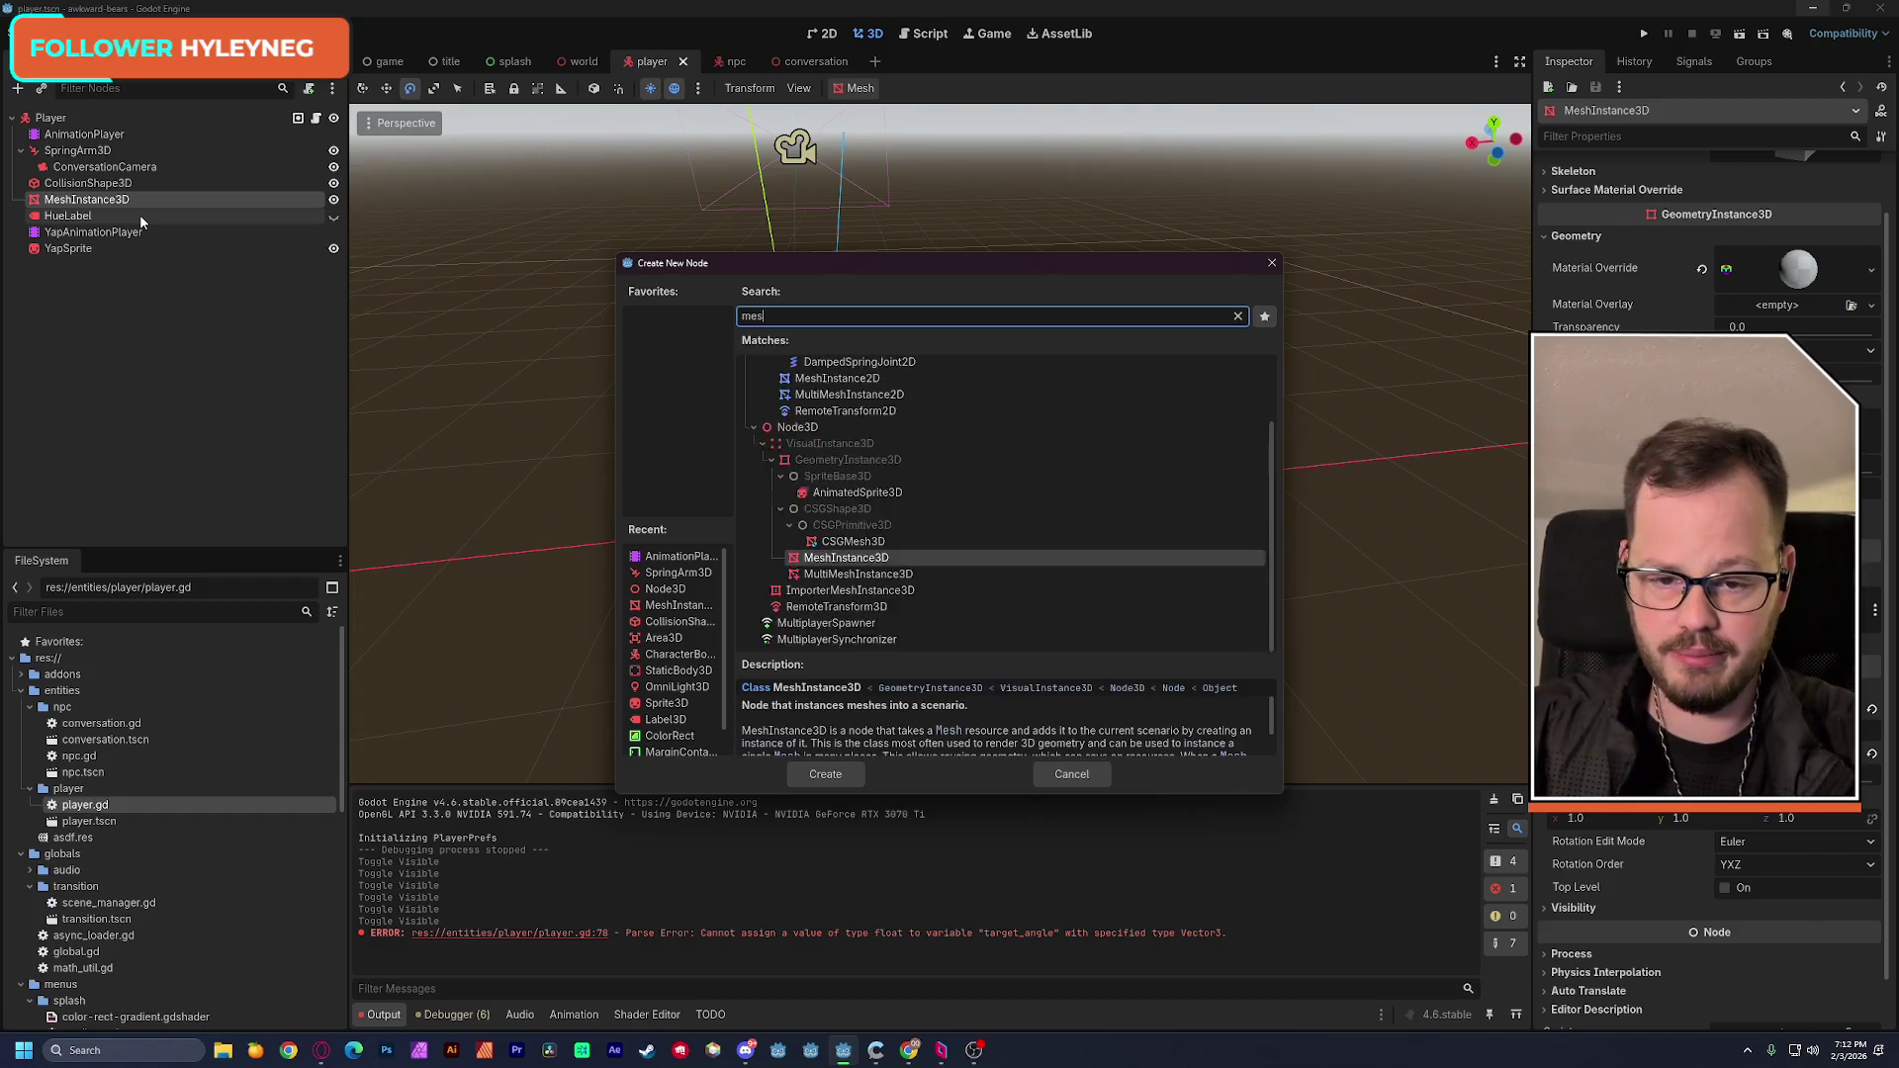
pyautogui.press('Return')
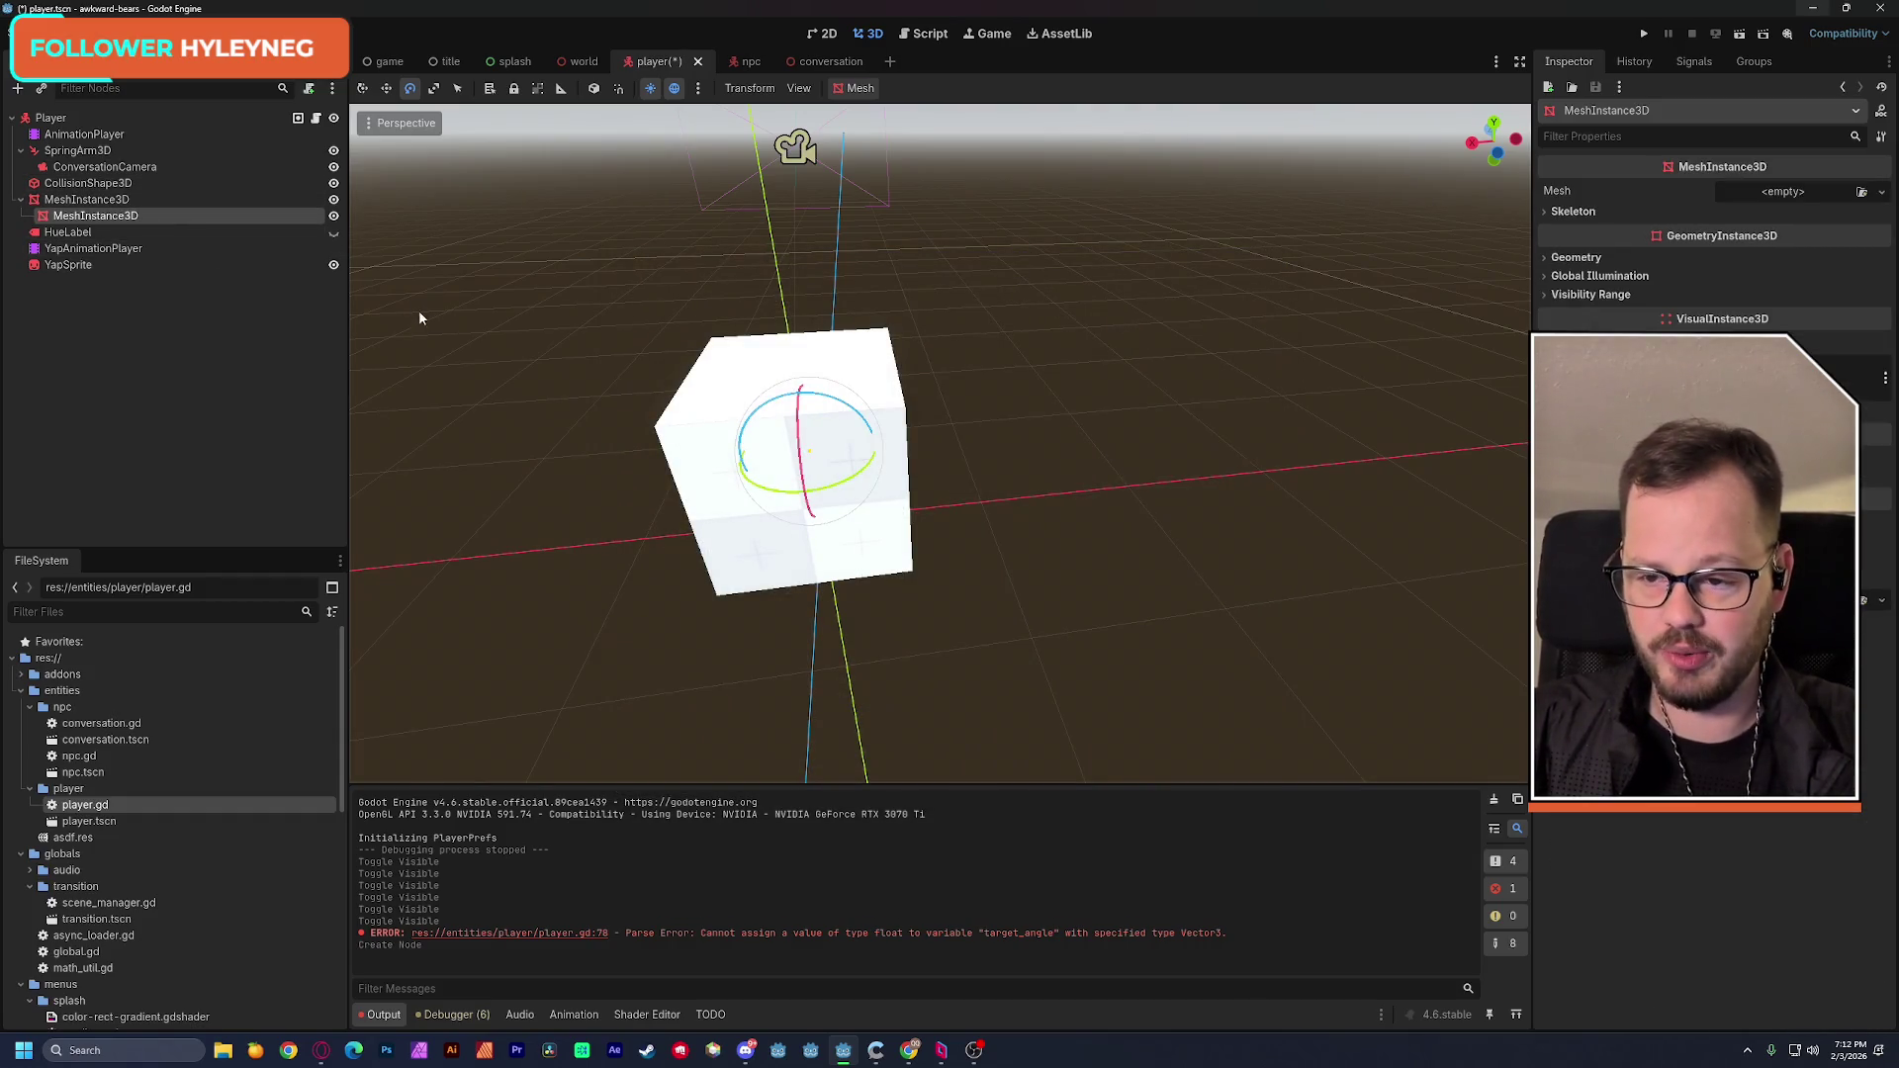
pyautogui.click(1881, 192)
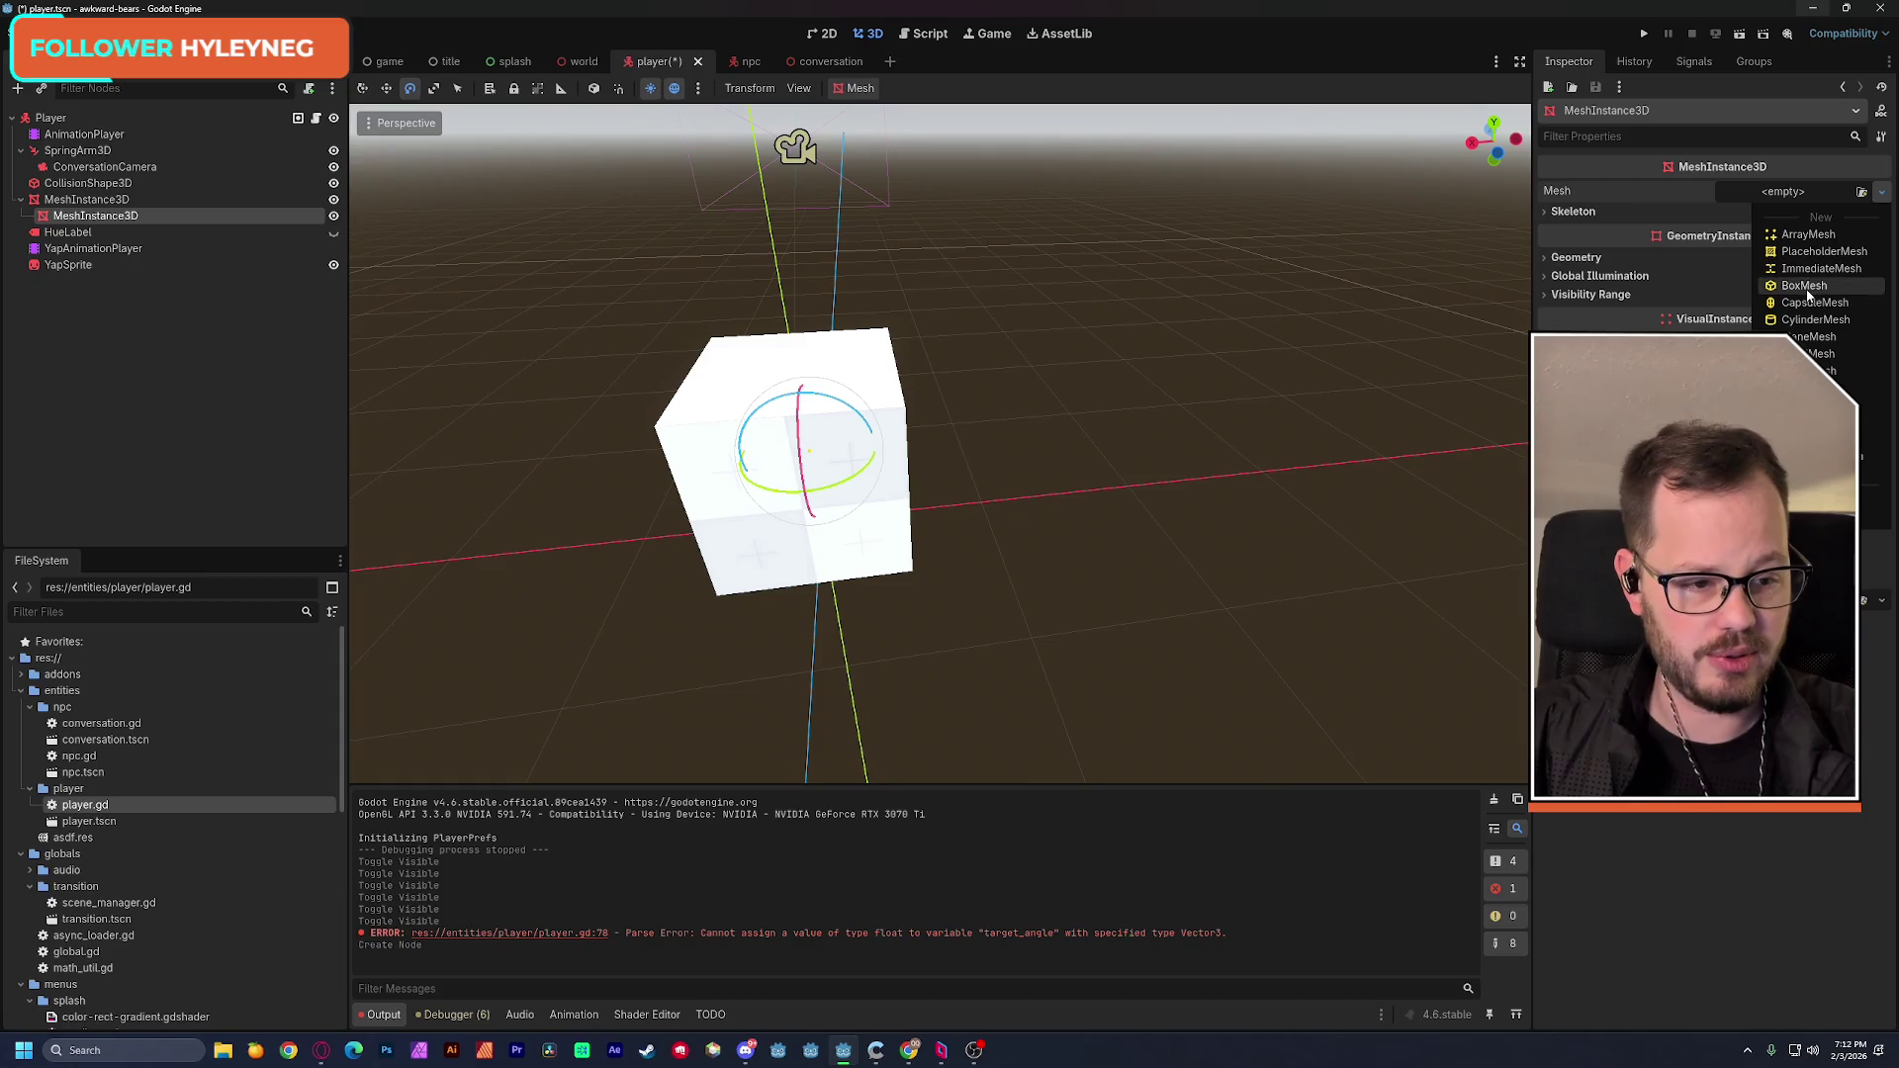
pyautogui.click(1805, 286)
pyautogui.click(1800, 217)
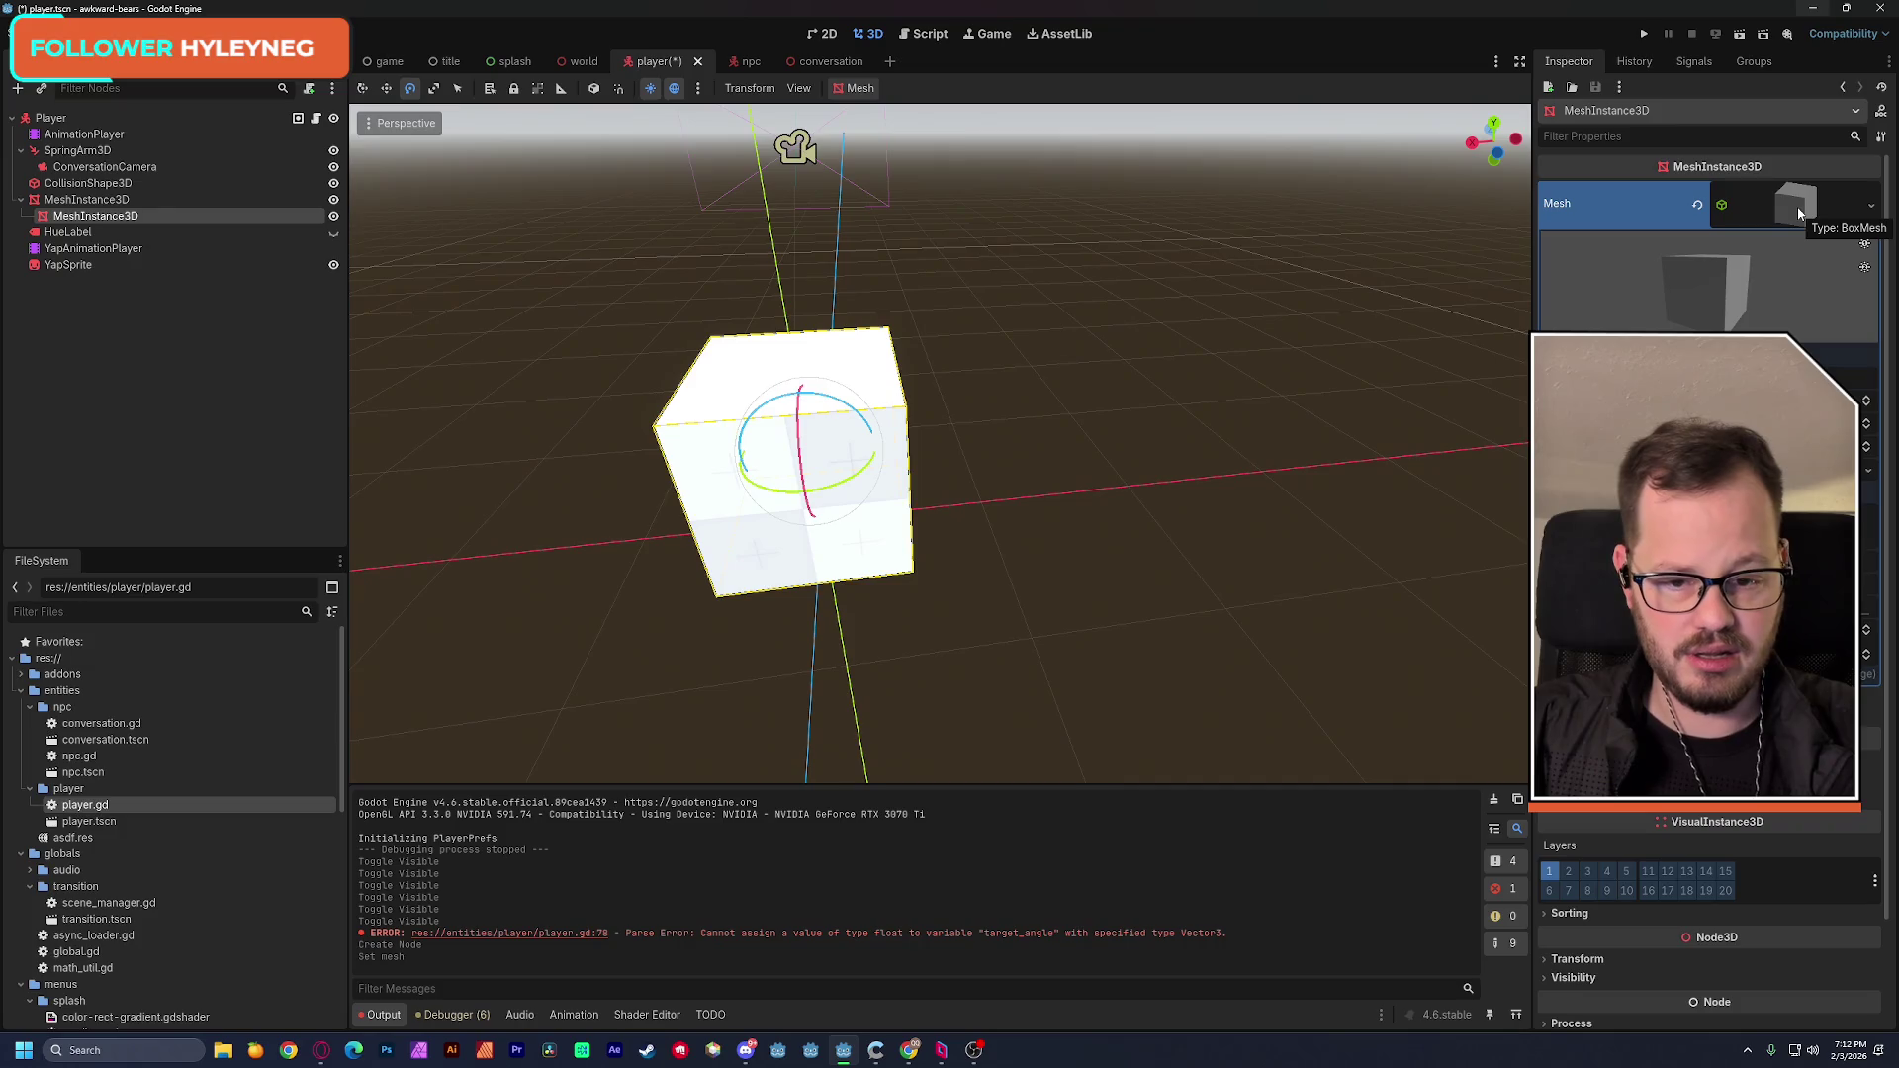
pyautogui.click(1800, 213)
# Move the box along the Z axis and shrink it into a small flat panel.
pyautogui.moveTo(793, 145); pyautogui.dragTo(808, 399)
pyautogui.press('w')
pyautogui.moveTo(727, 509); pyautogui.dragTo(809, 536)
pyautogui.click(1786, 196)
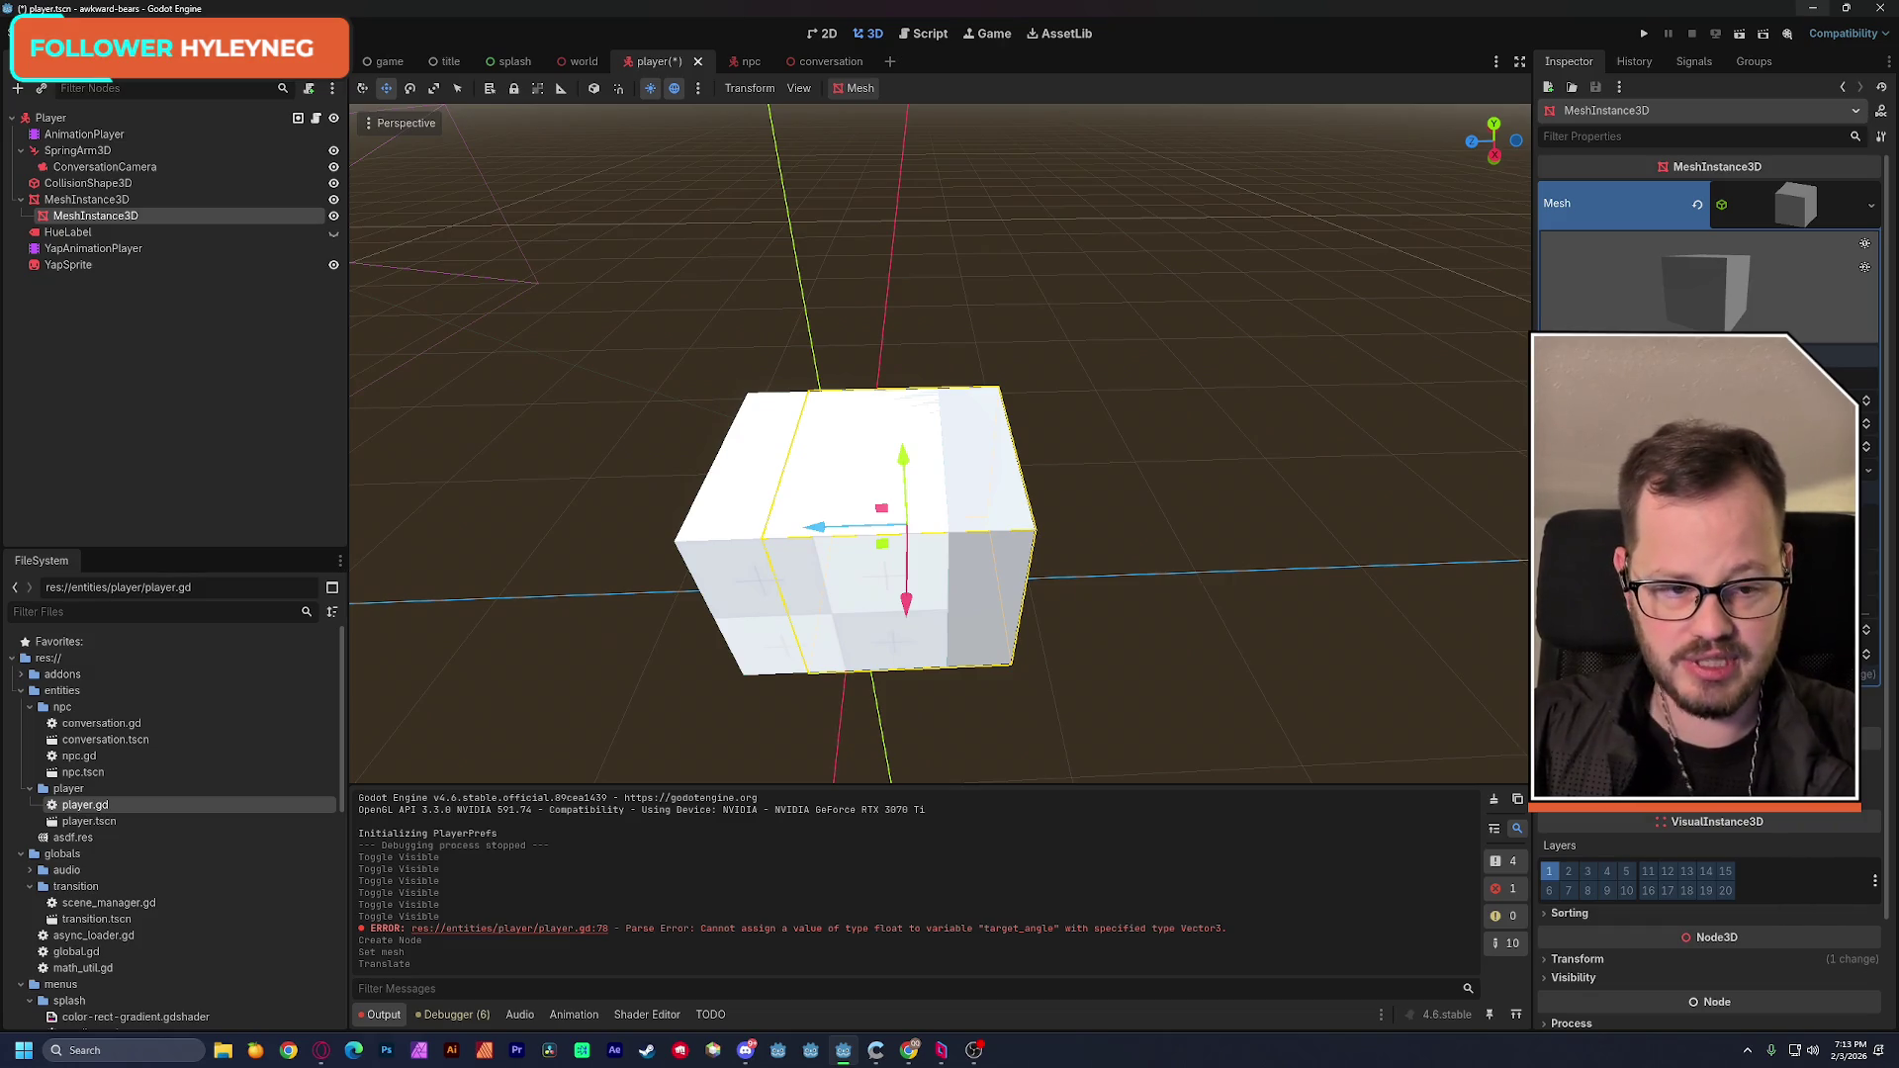
pyautogui.press('Return')
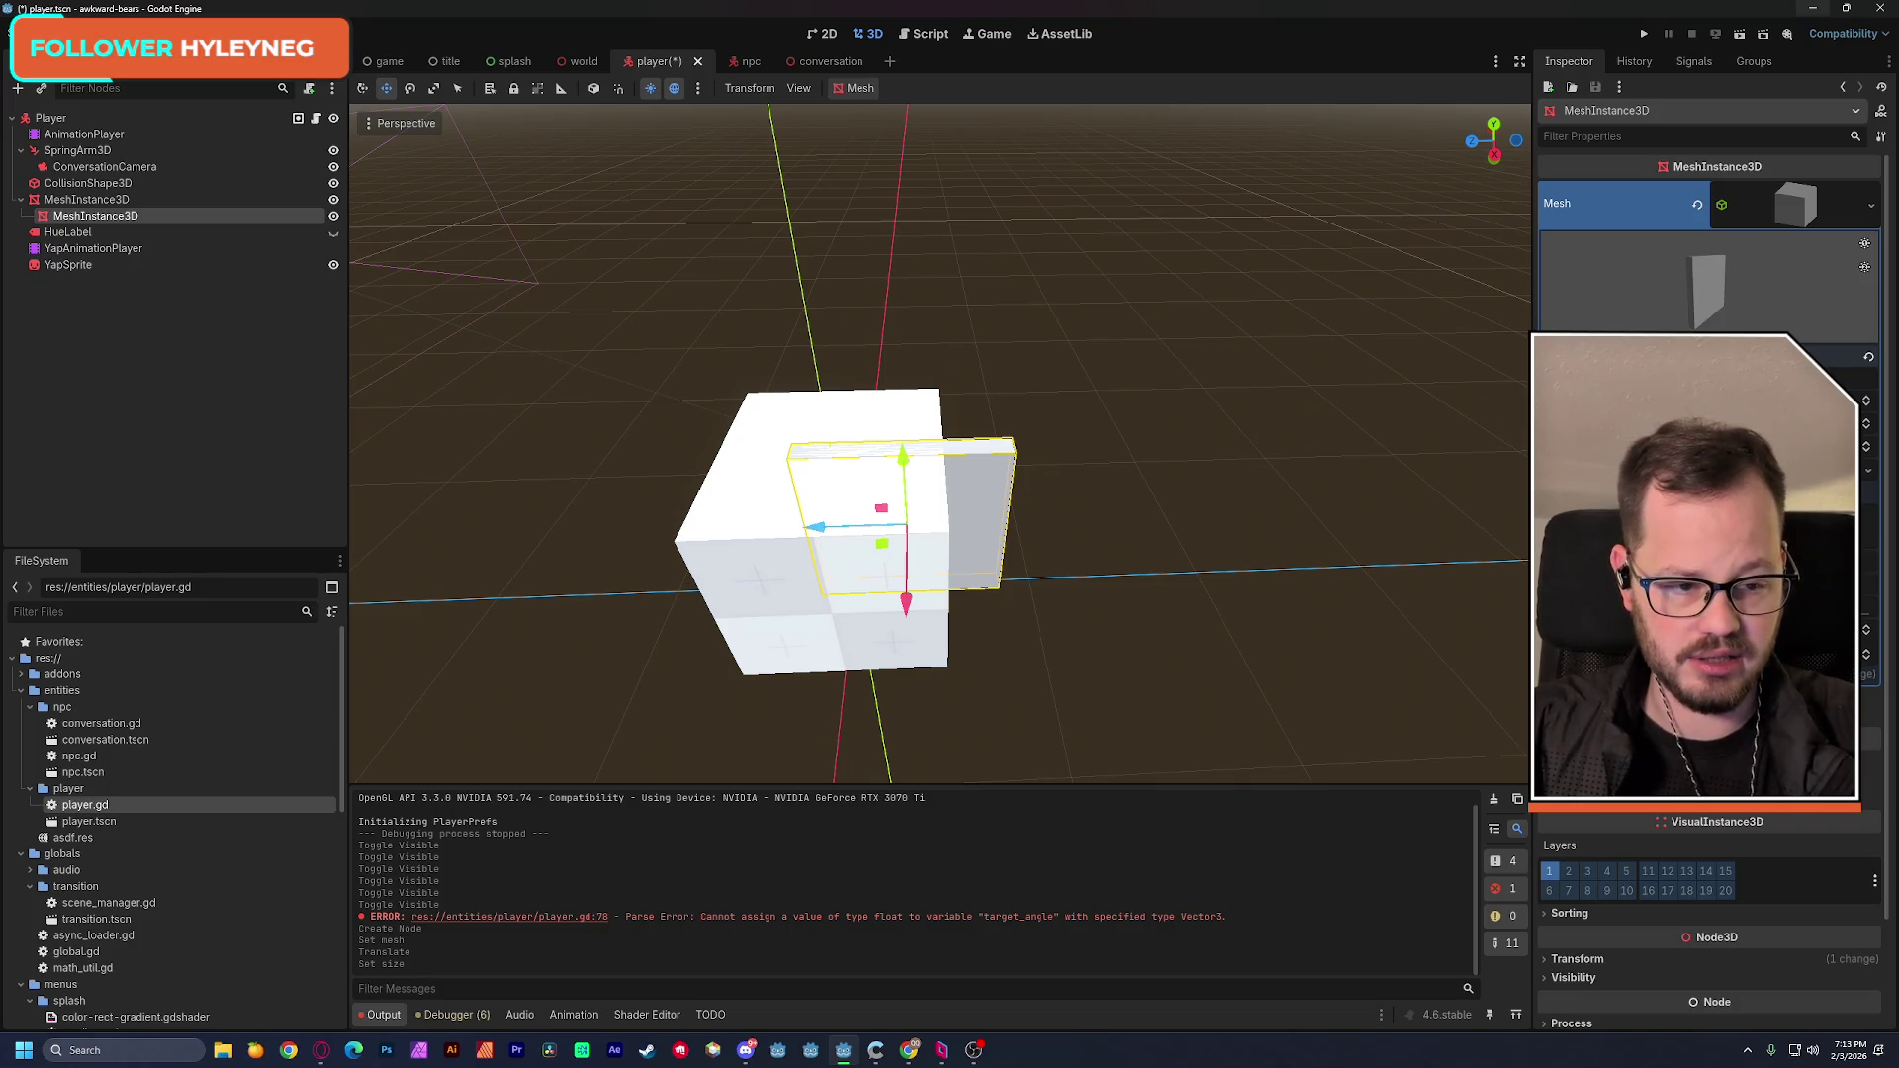
pyautogui.press('Return')
pyautogui.click(1256, 436)
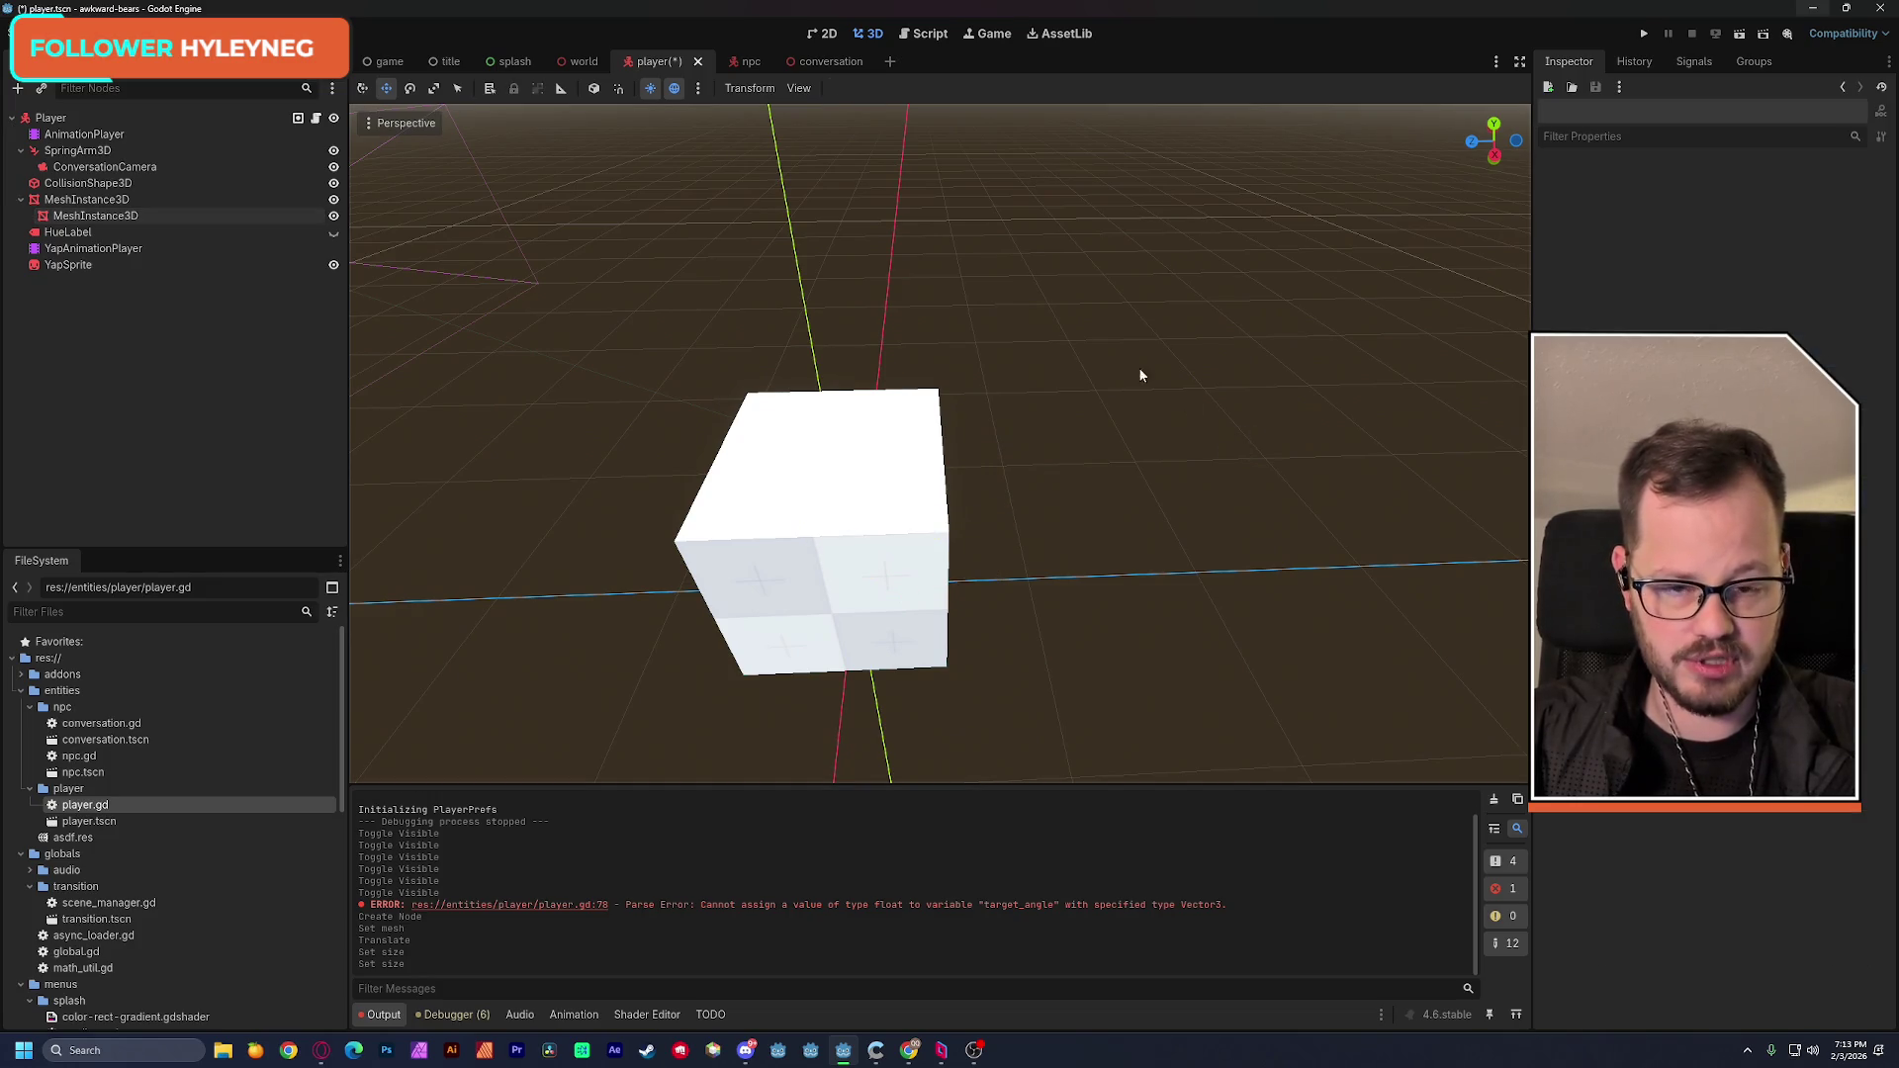
# Move the small box inside the player up against the cube's face.
pyautogui.click(96, 215)
pyautogui.moveTo(853, 528); pyautogui.dragTo(442, 109)
pyautogui.press('q')
pyautogui.click(387, 88)
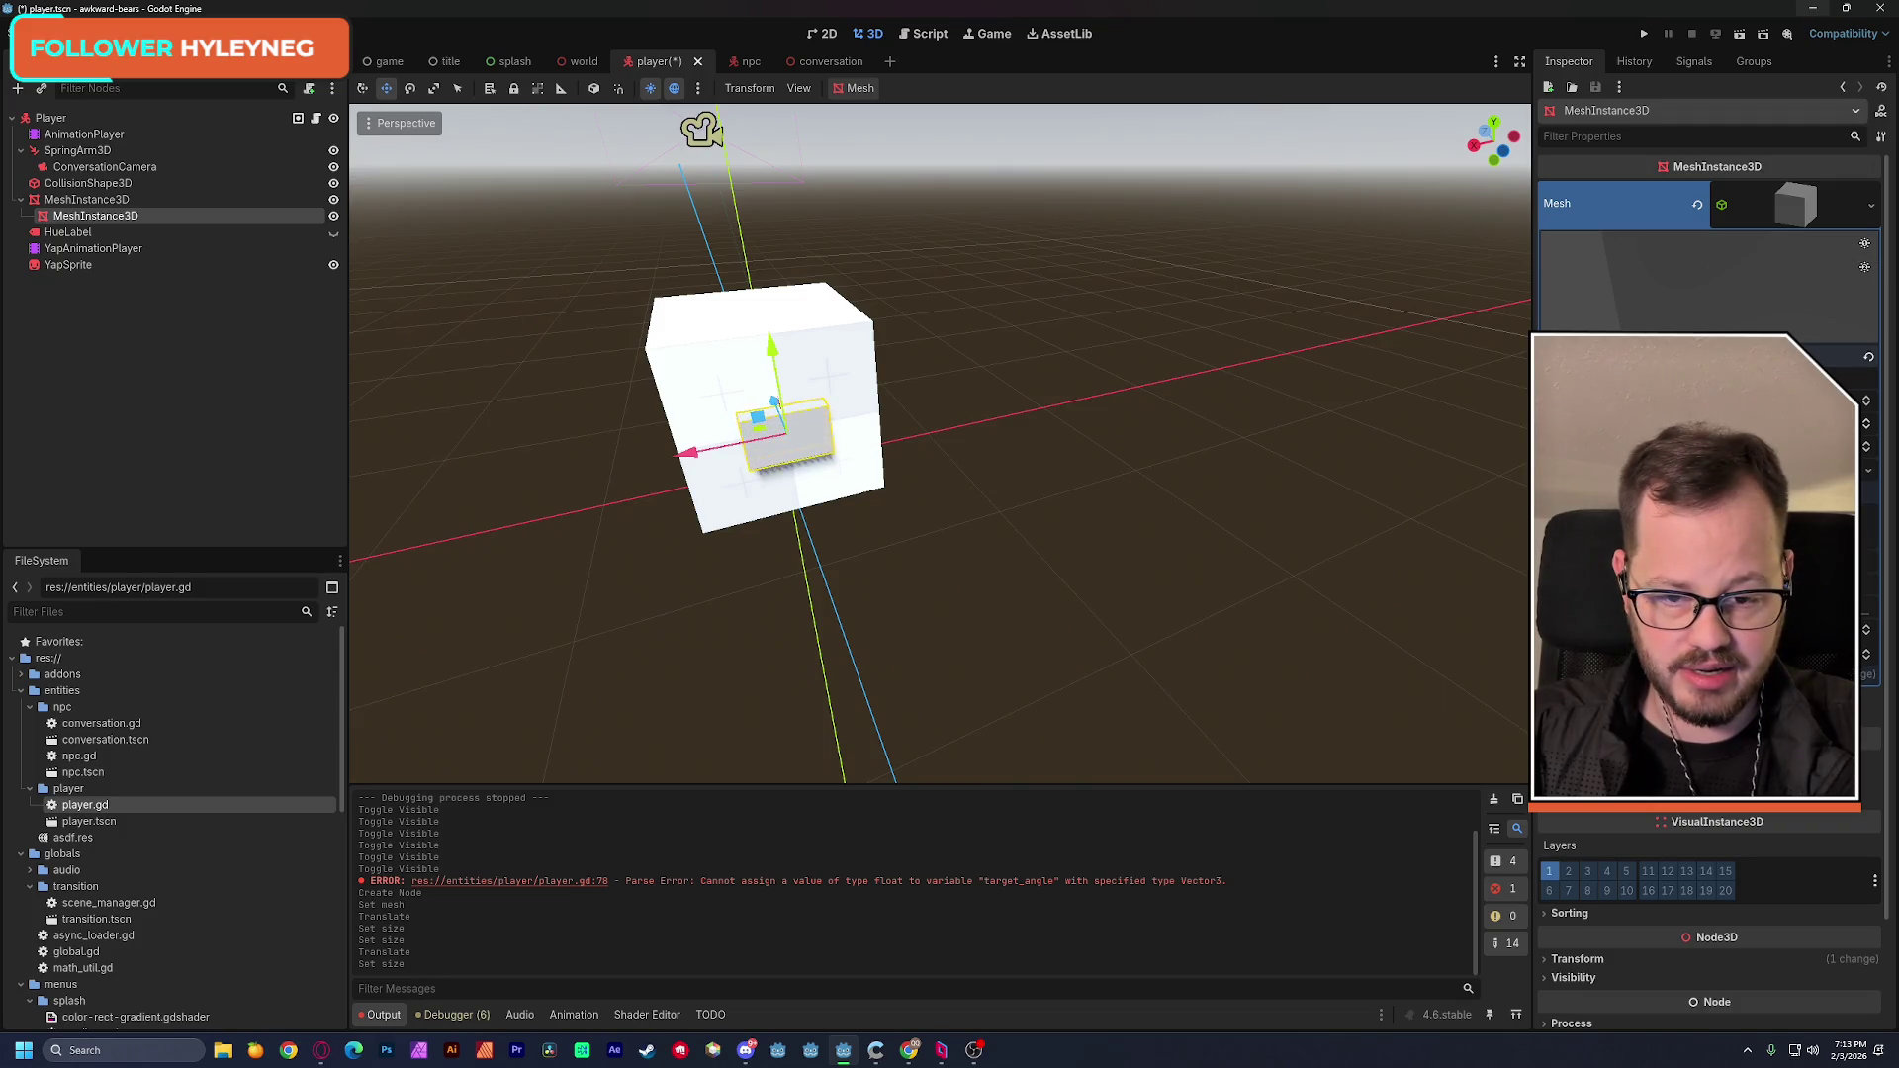
pyautogui.press('f')
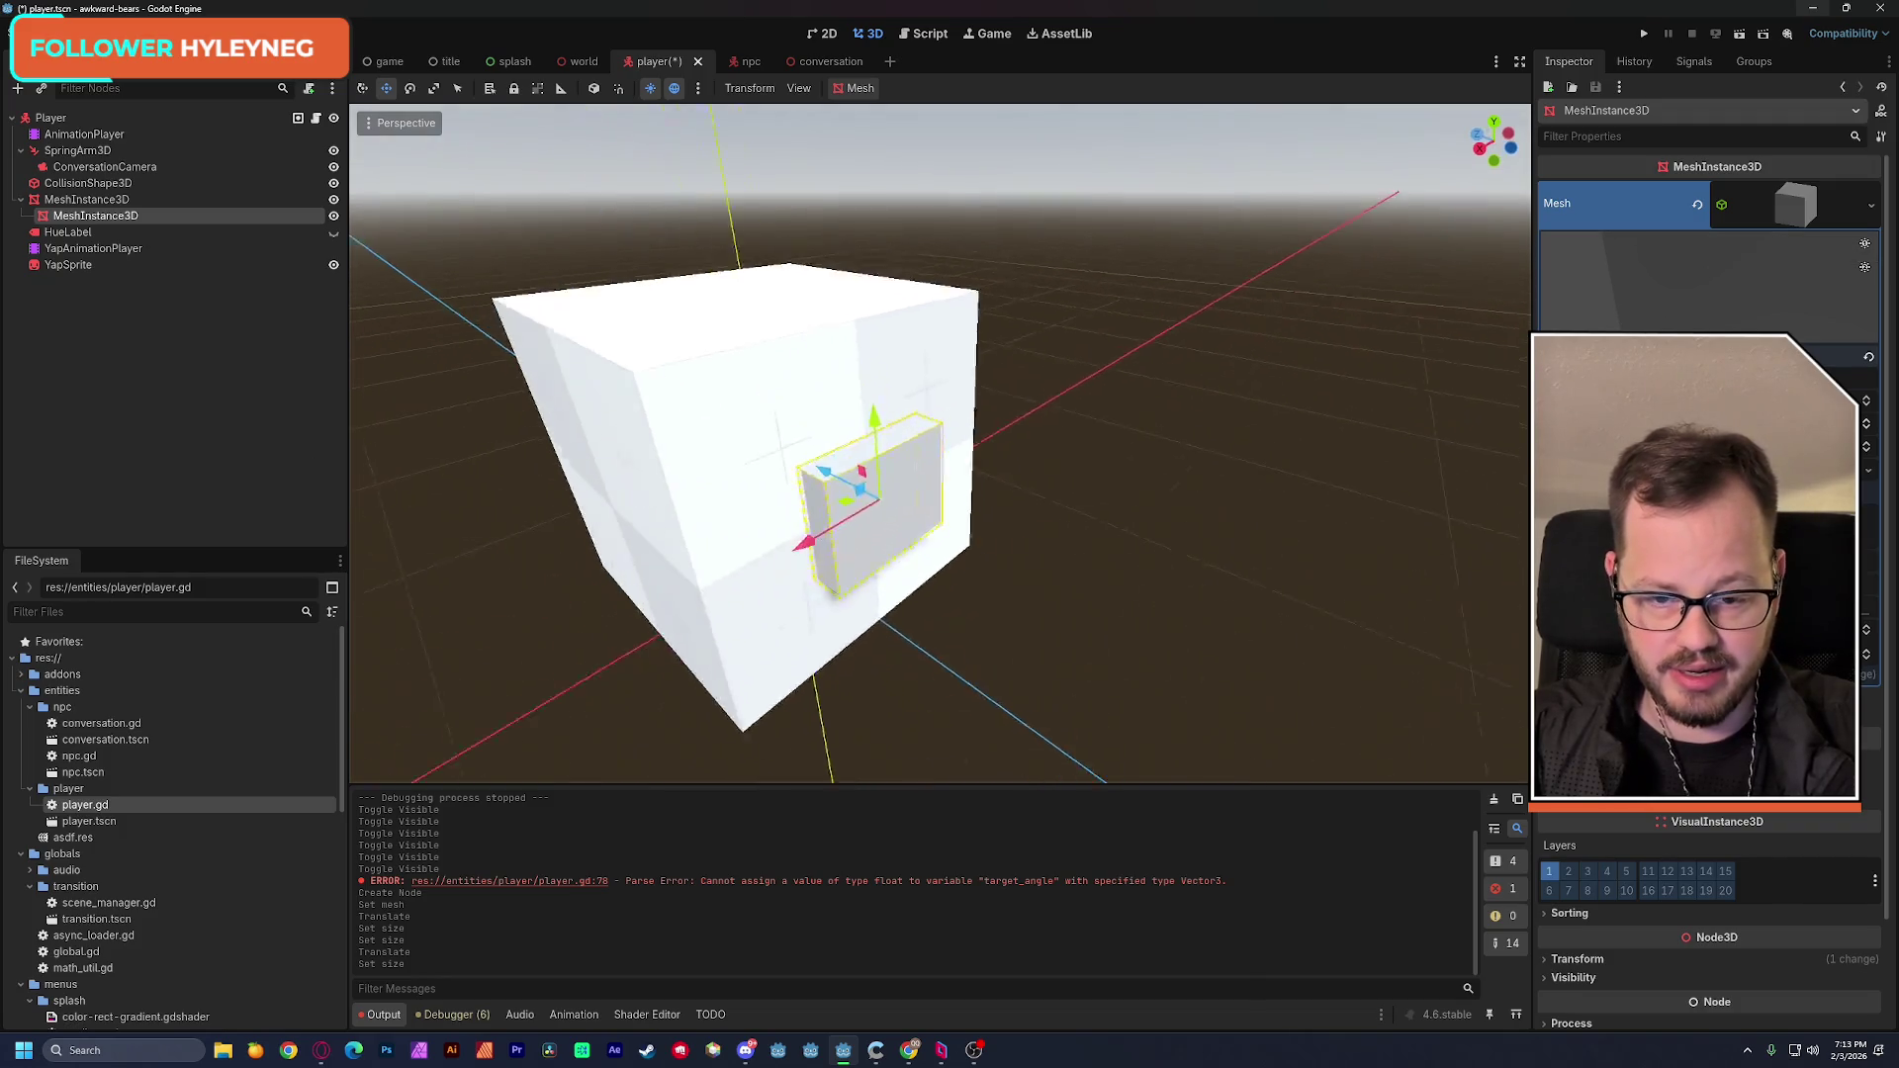
pyautogui.moveTo(1015, 455); pyautogui.dragTo(1017, 292)
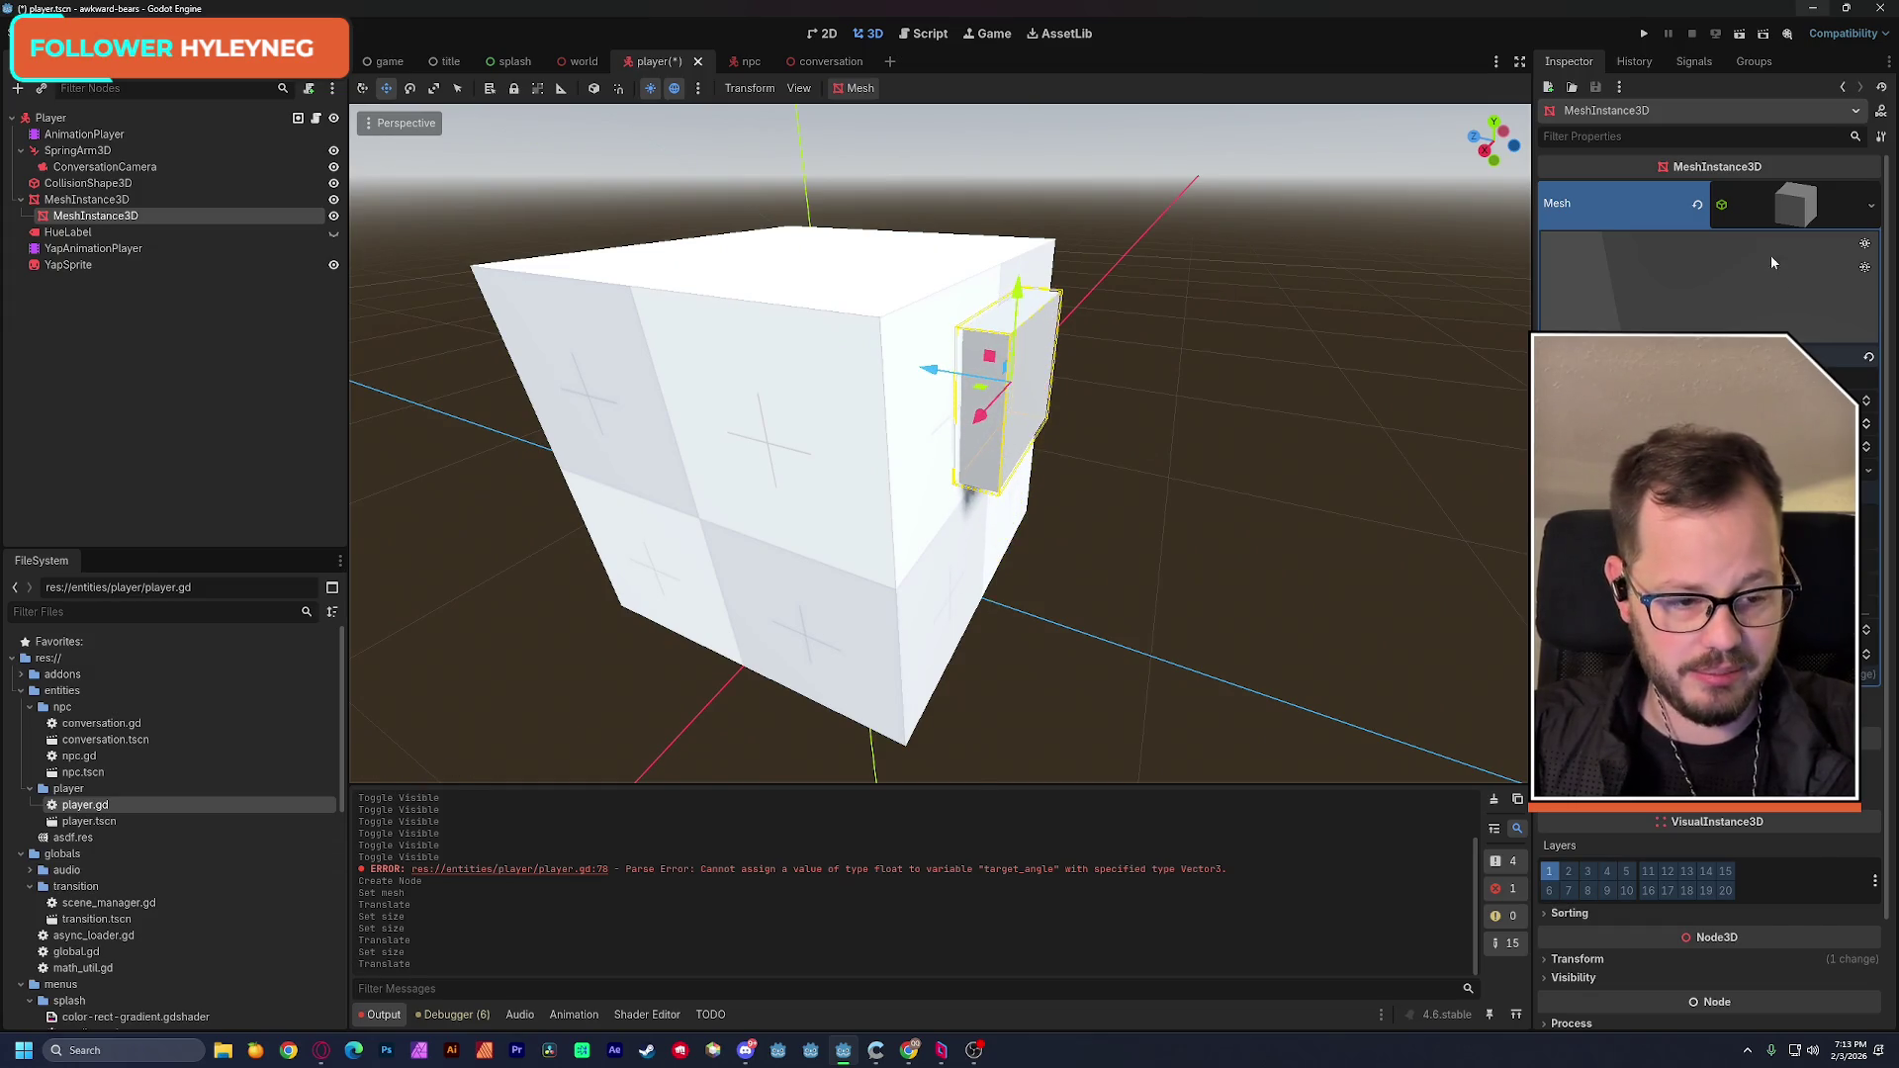
# Give the panel a new StandardMaterial3D override with black albedo and save the player scene.
pyautogui.click(1603, 760)
pyautogui.click(1800, 804)
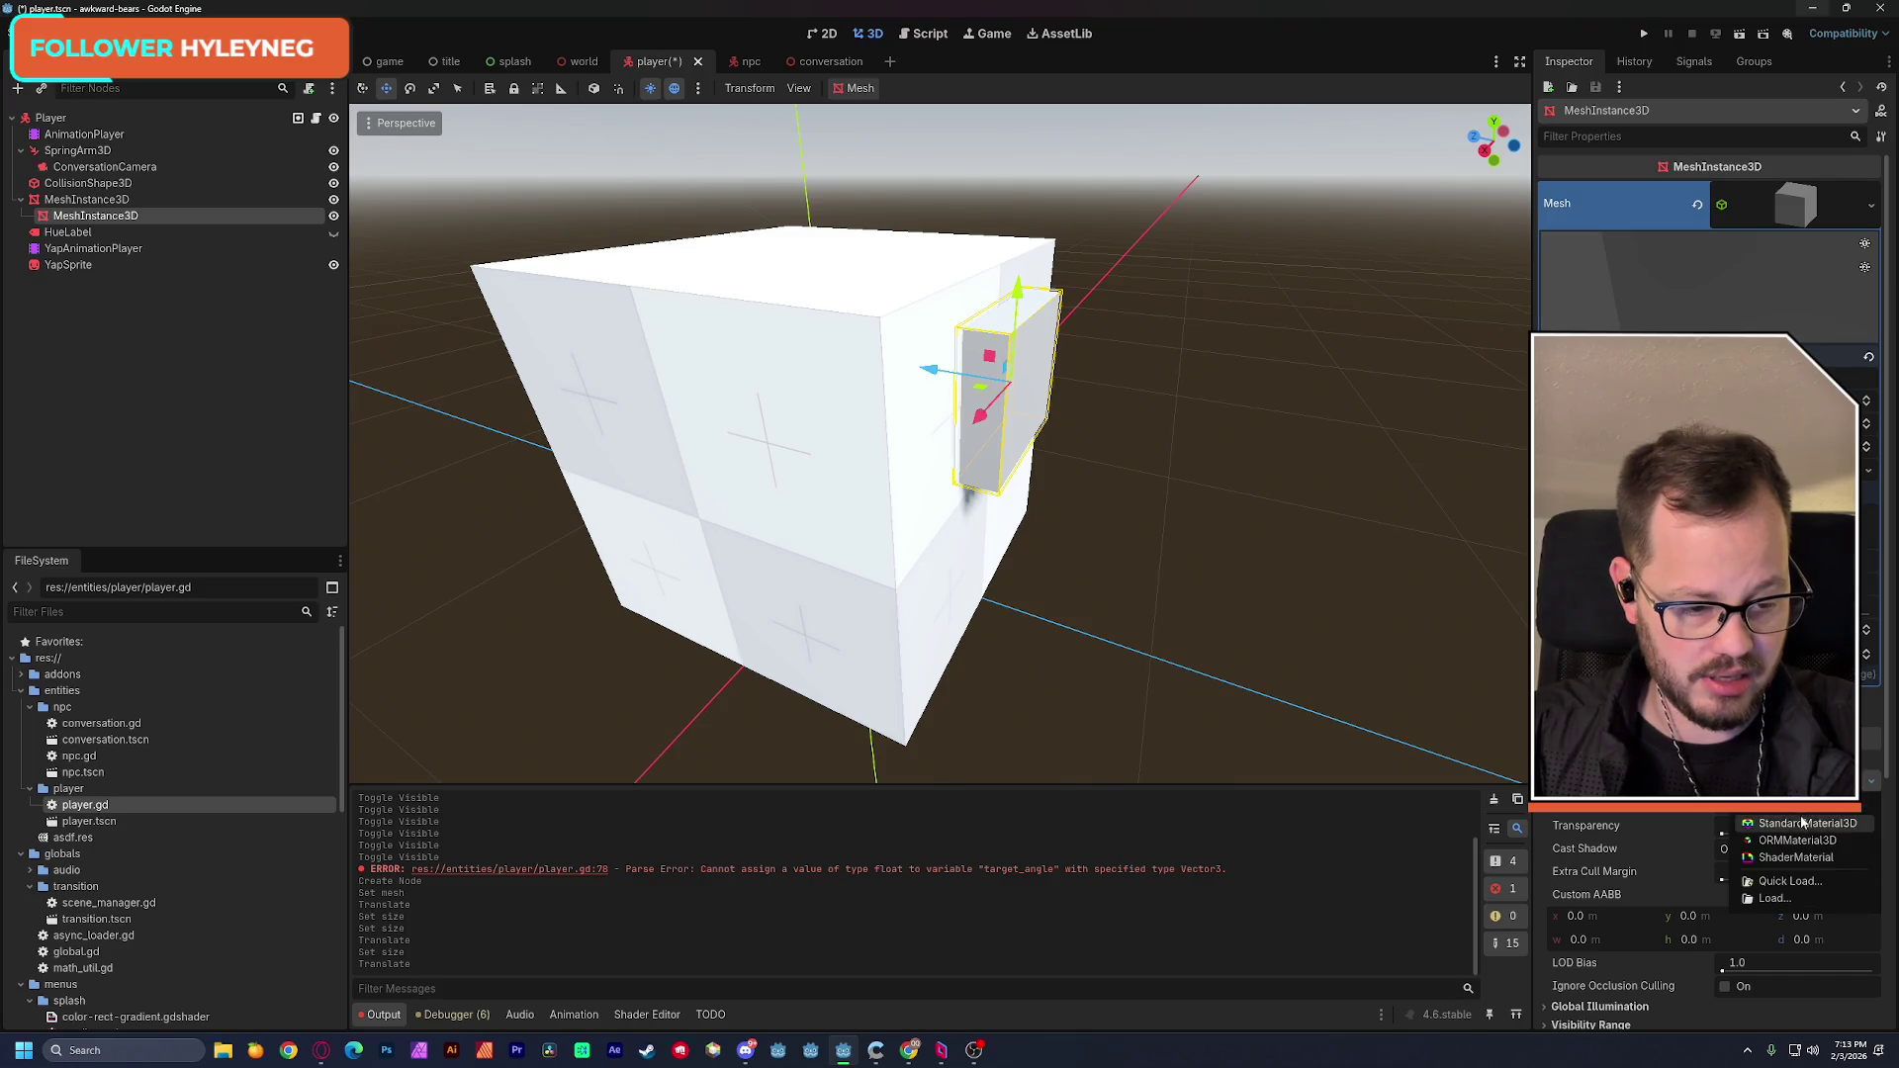
pyautogui.click(1802, 823)
pyautogui.click(1800, 813)
pyautogui.scroll(-5, 1705, 815)
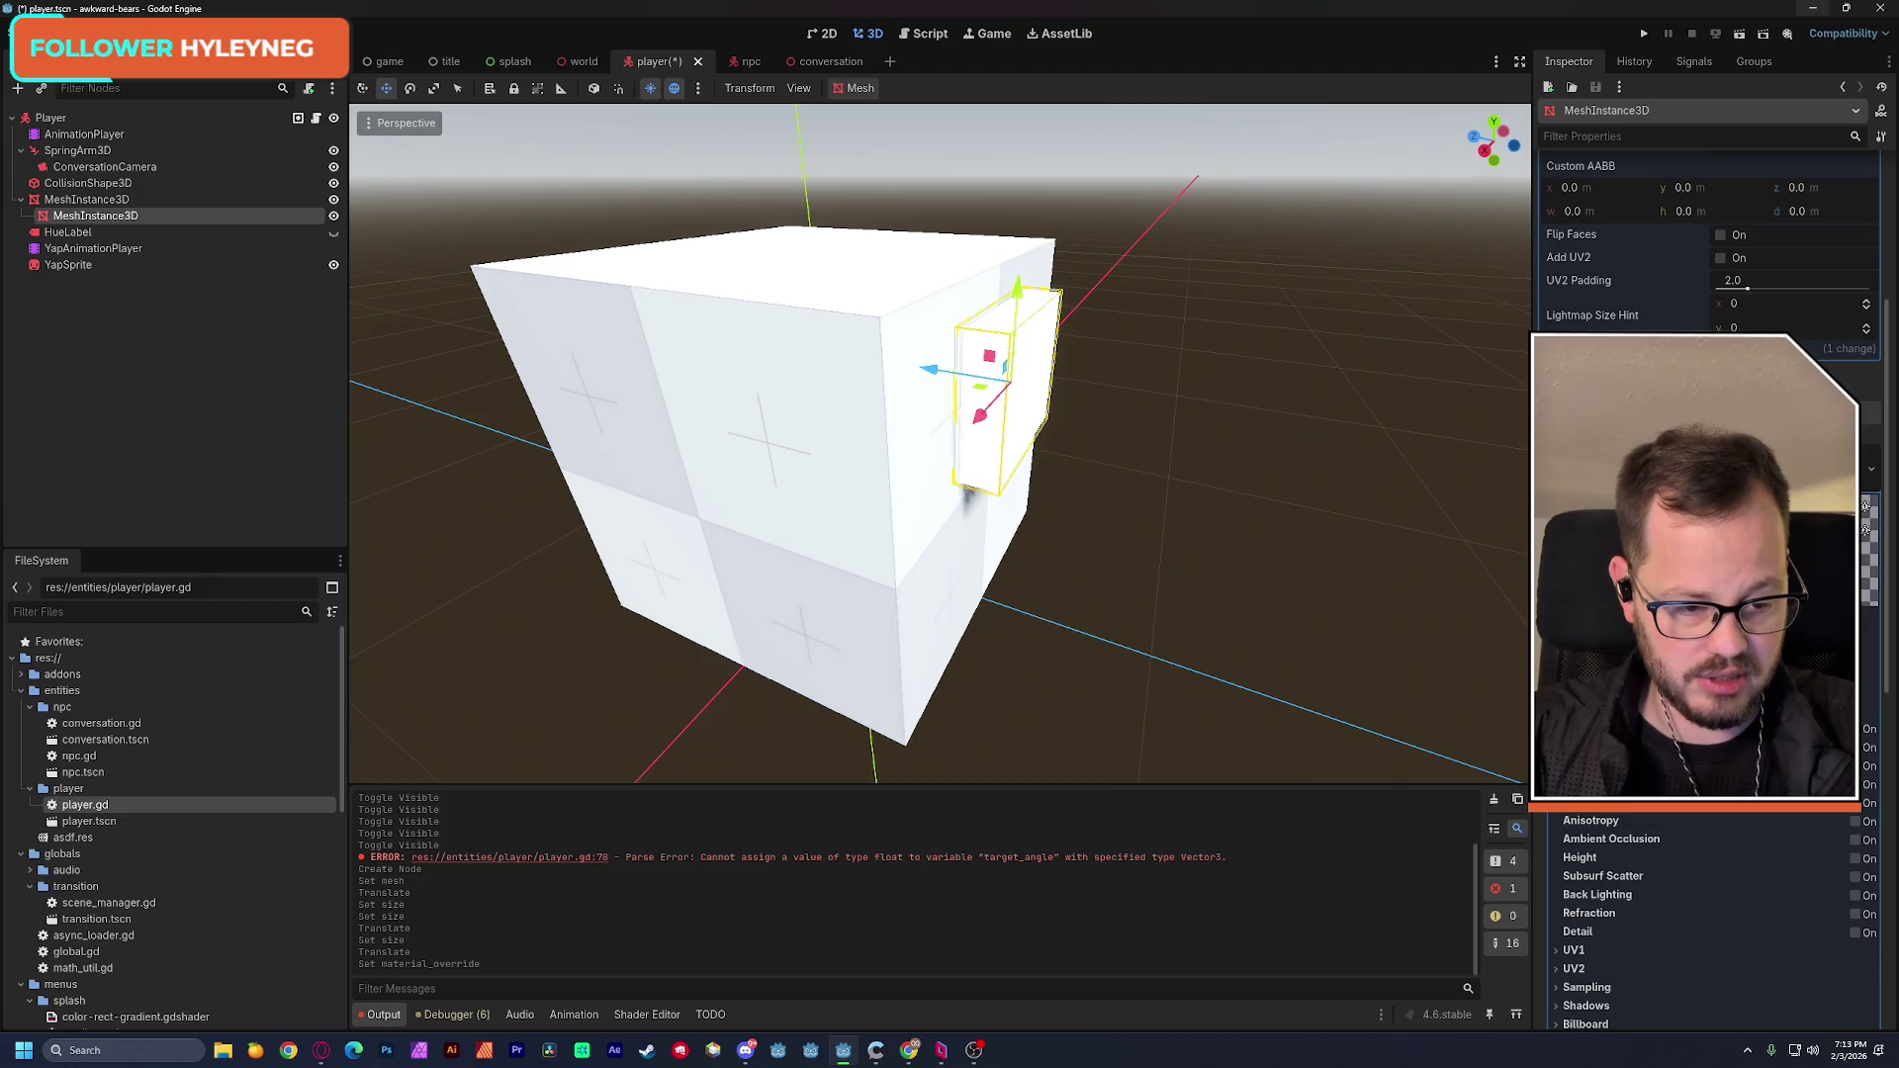
pyautogui.click(1583, 673)
pyautogui.click(1781, 692)
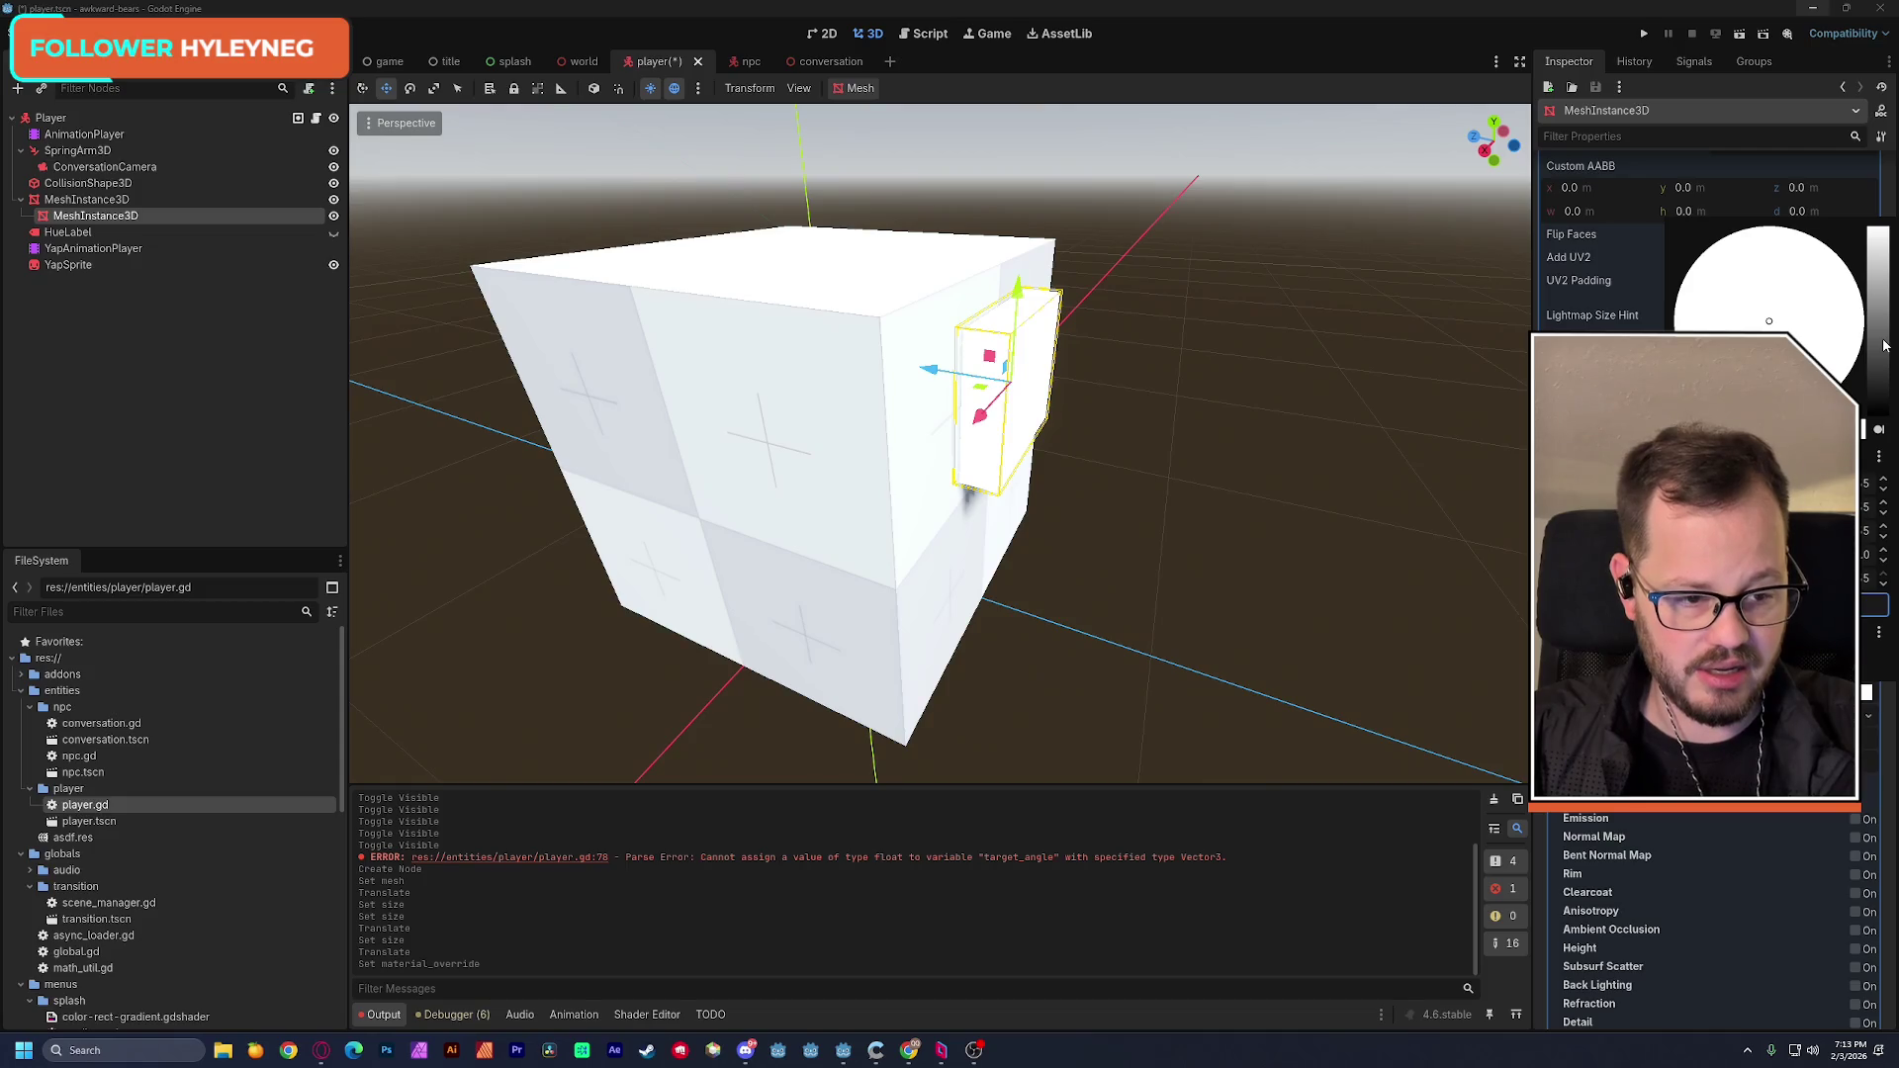
pyautogui.moveTo(1884, 344); pyautogui.dragTo(1880, 416)
pyautogui.click(1176, 469)
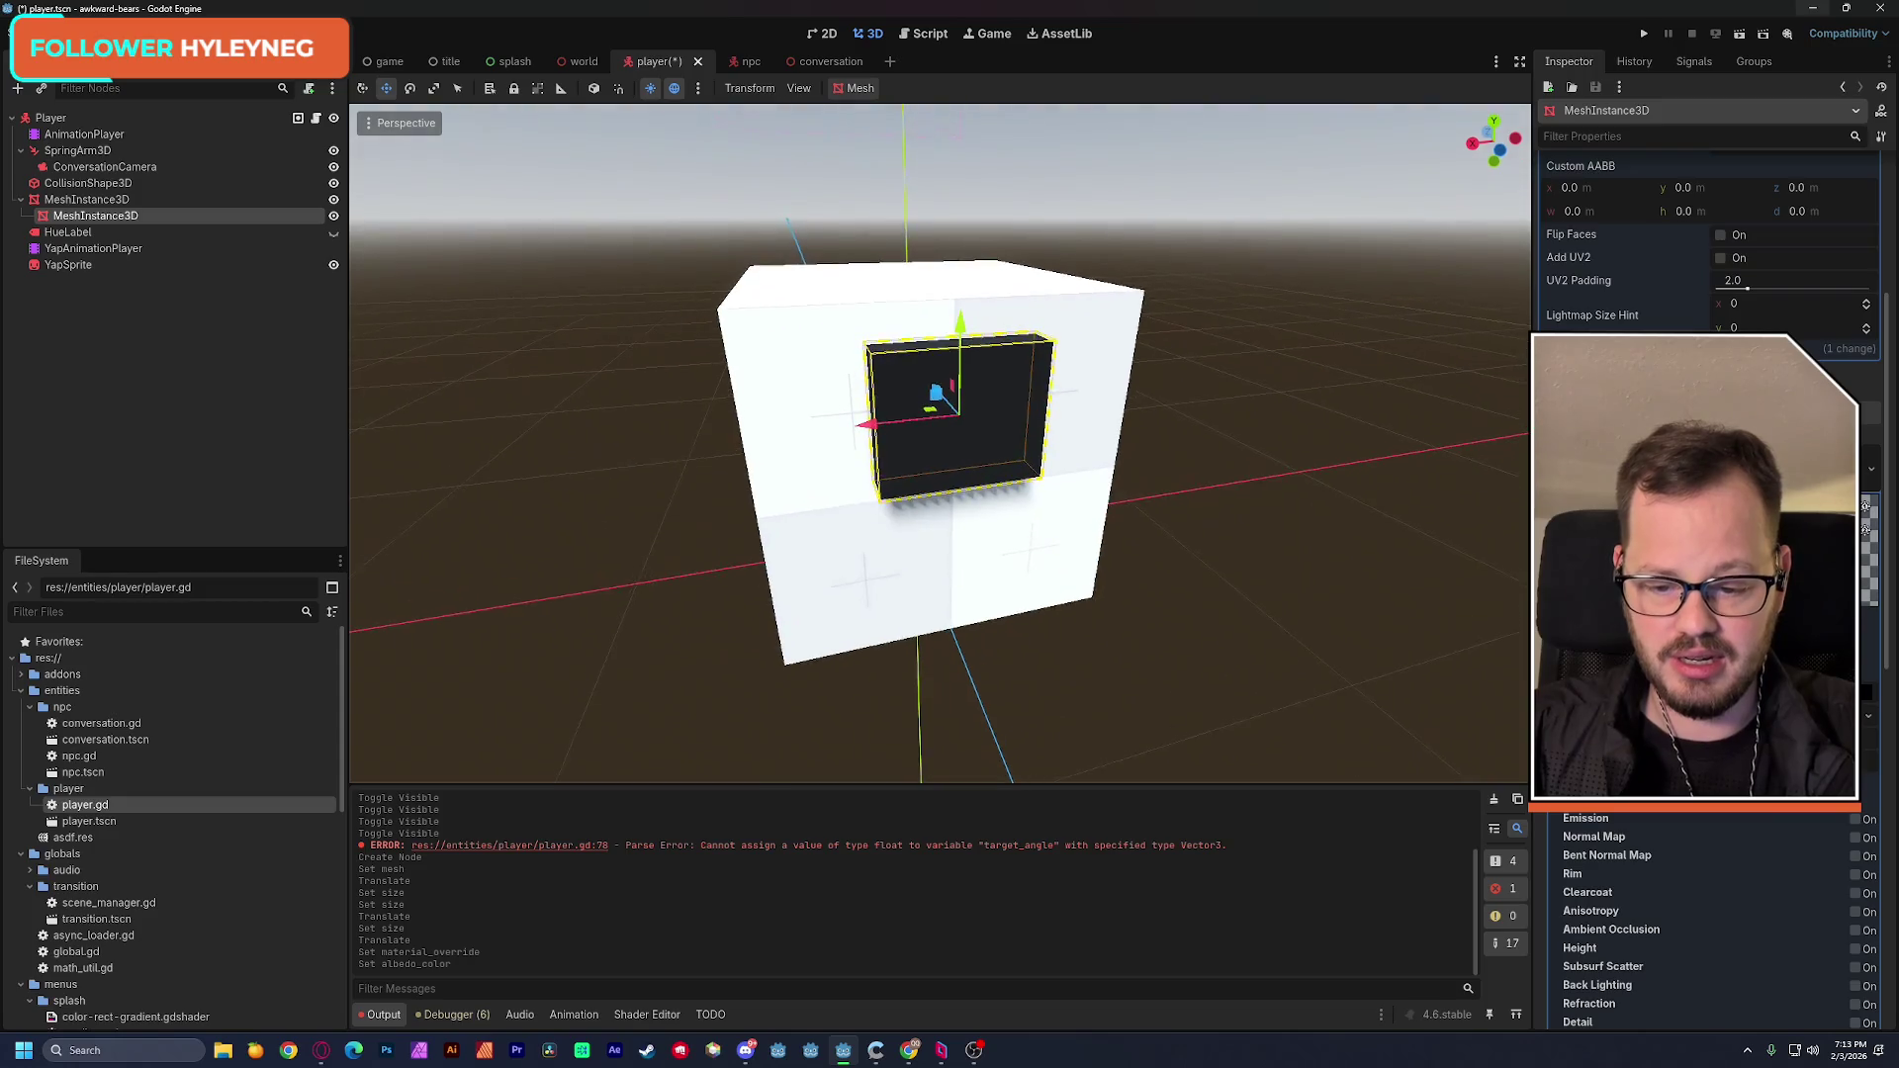
pyautogui.hotkey('ctrl', 's')
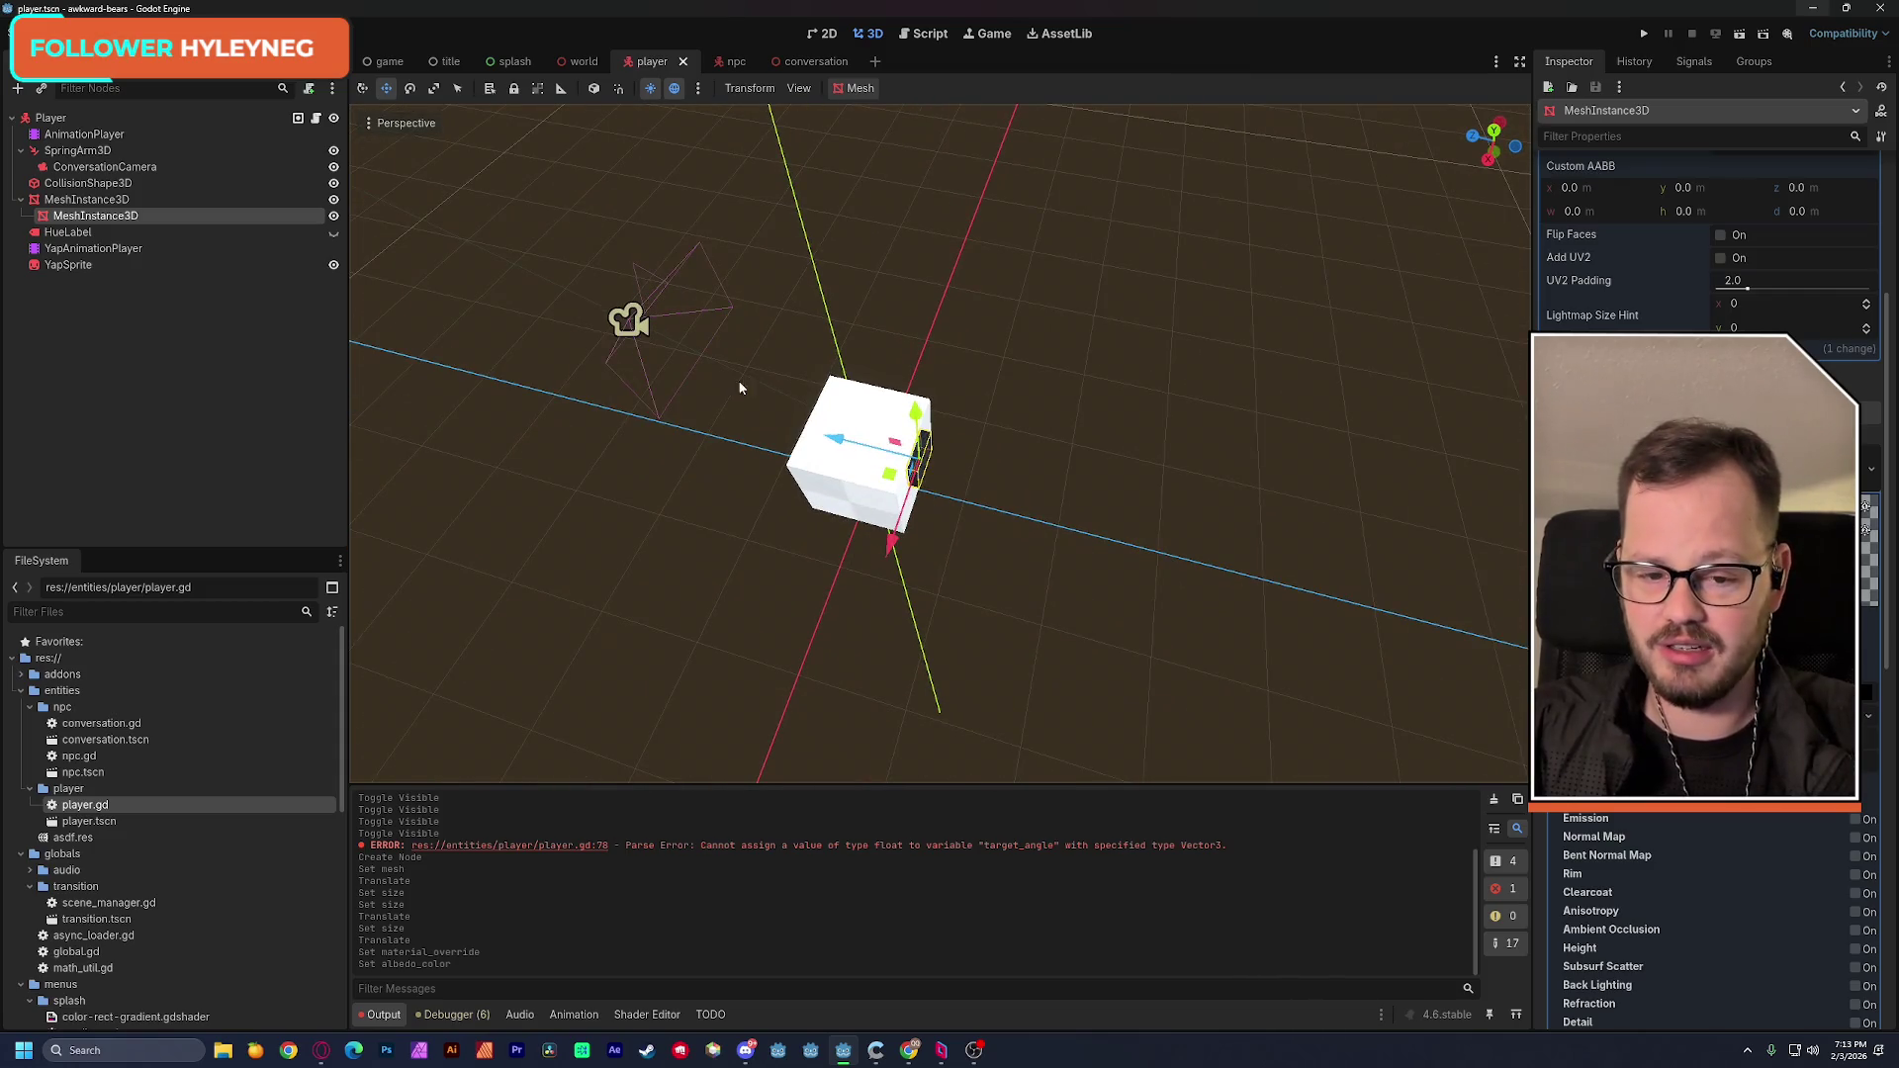
pyautogui.click(584, 62)
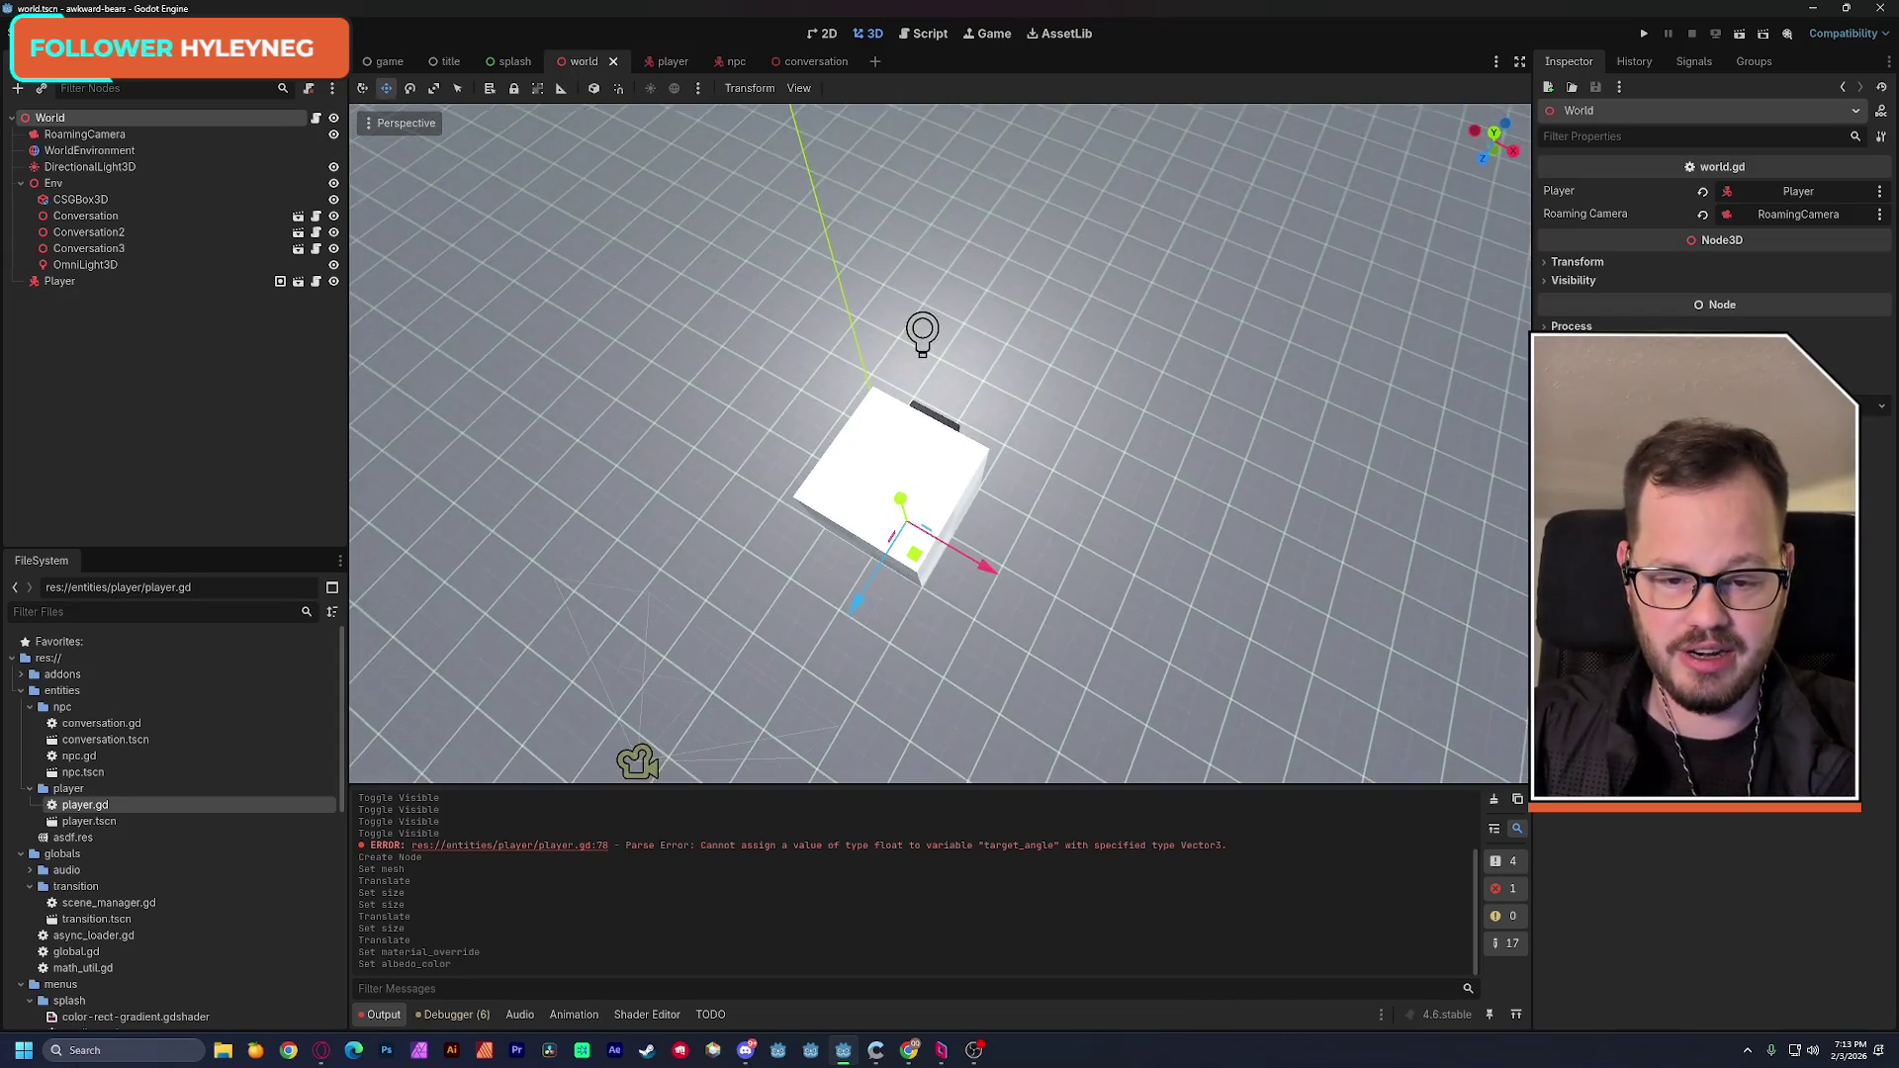
# Run the world scene, drive the player cube forward with W, then stop the game.
pyautogui.click(1740, 36)
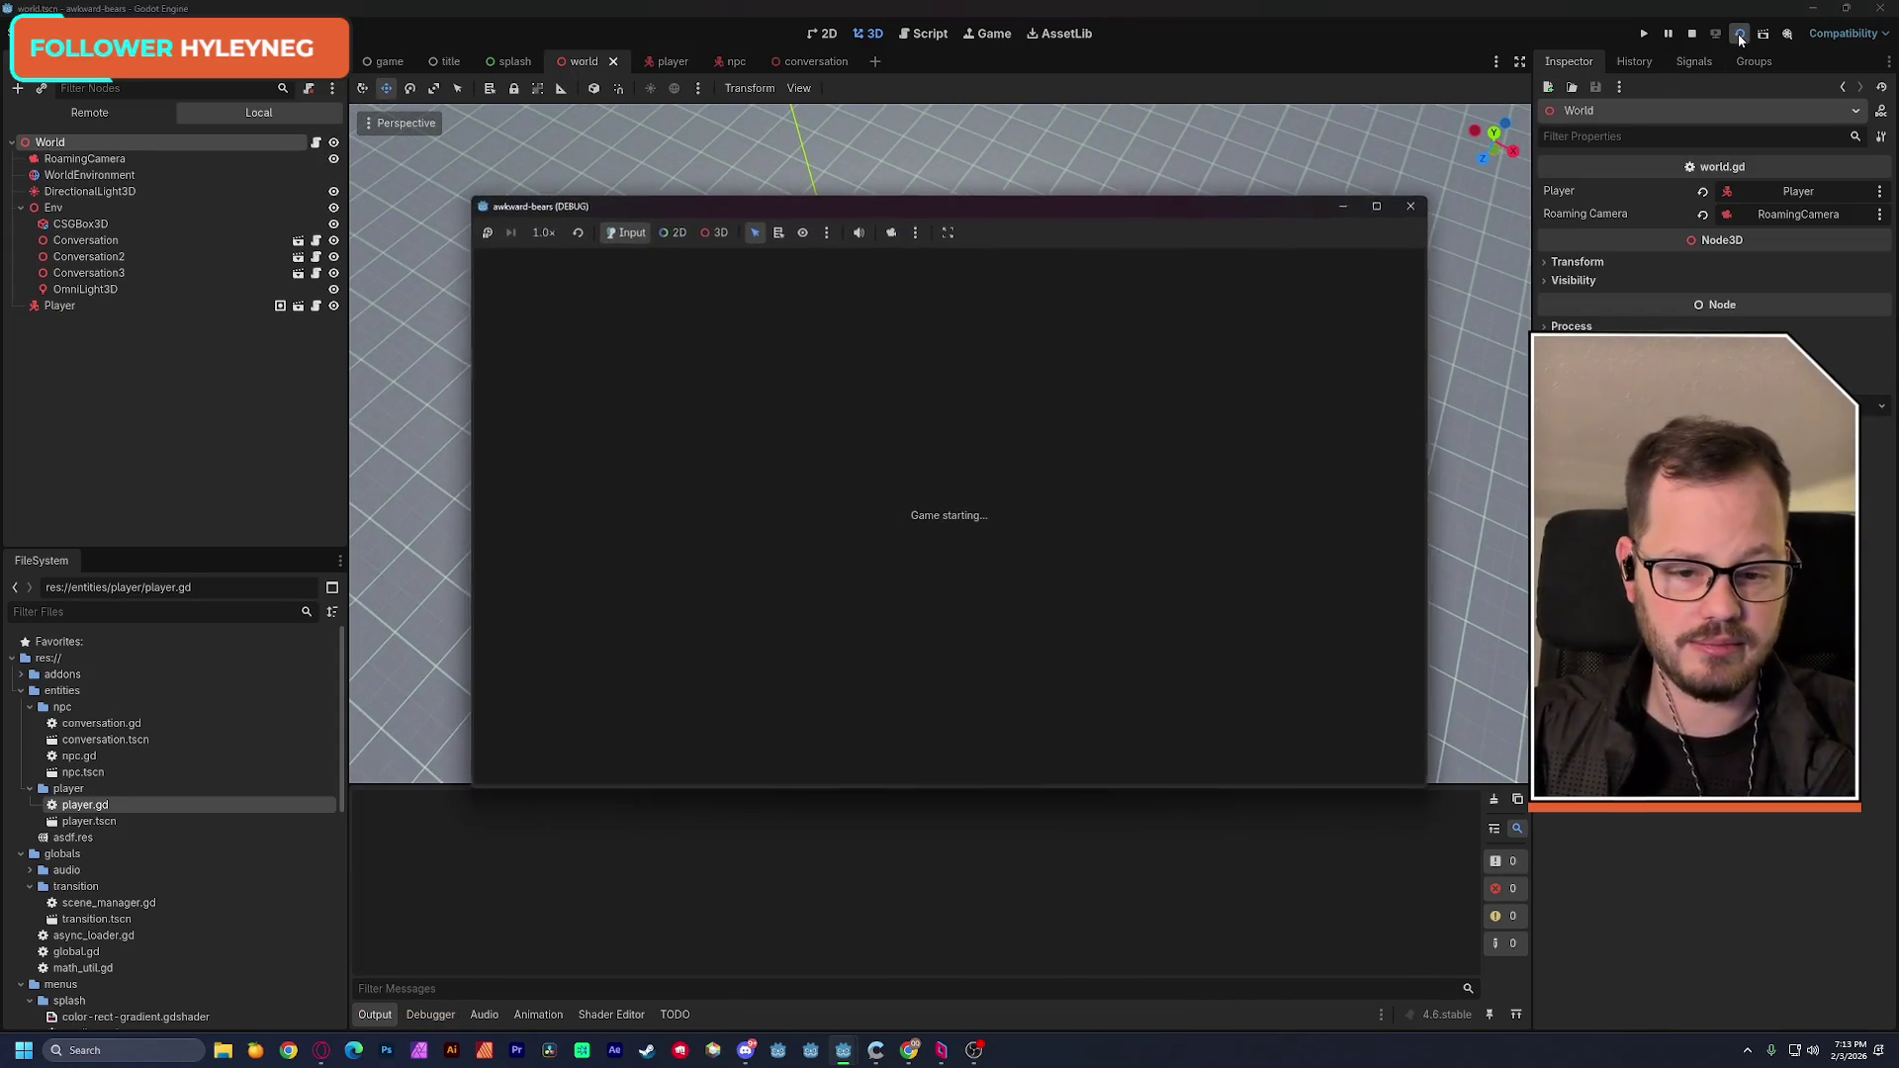
pyautogui.press('w')
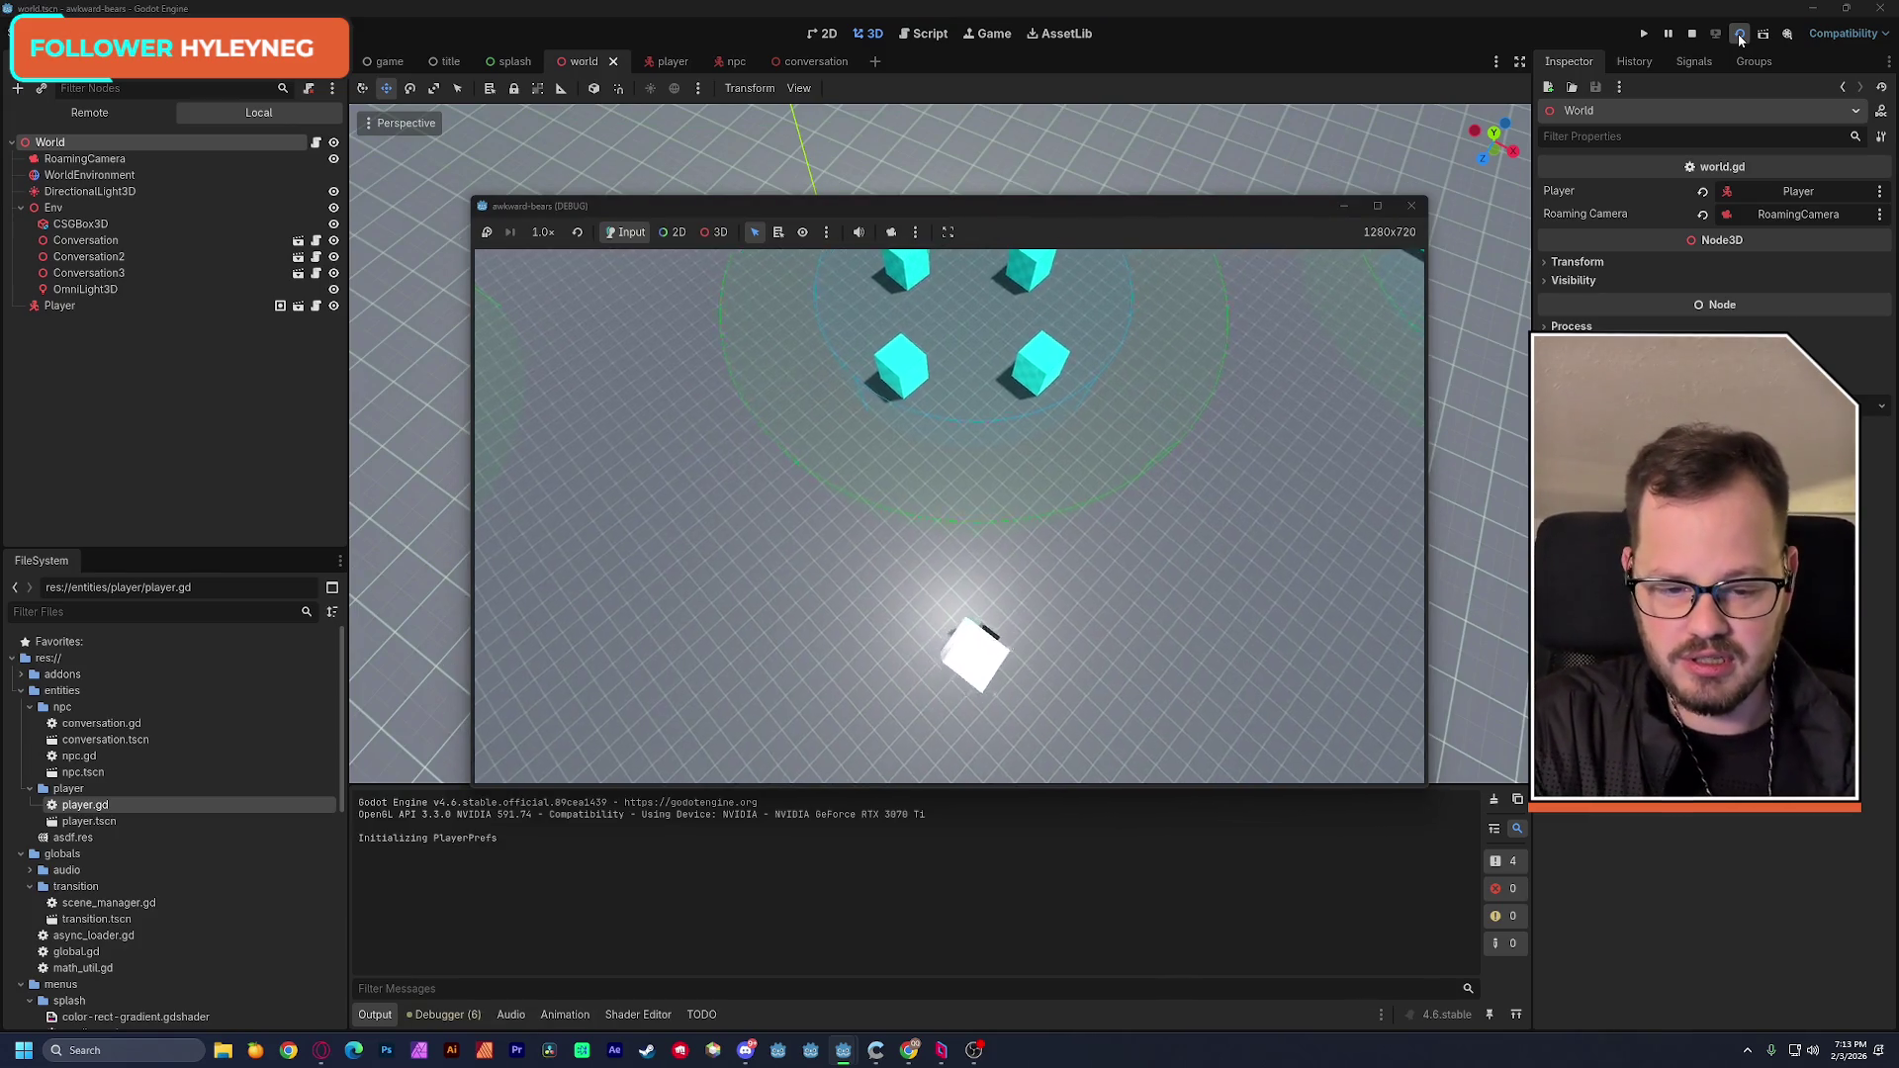
pyautogui.press('w')
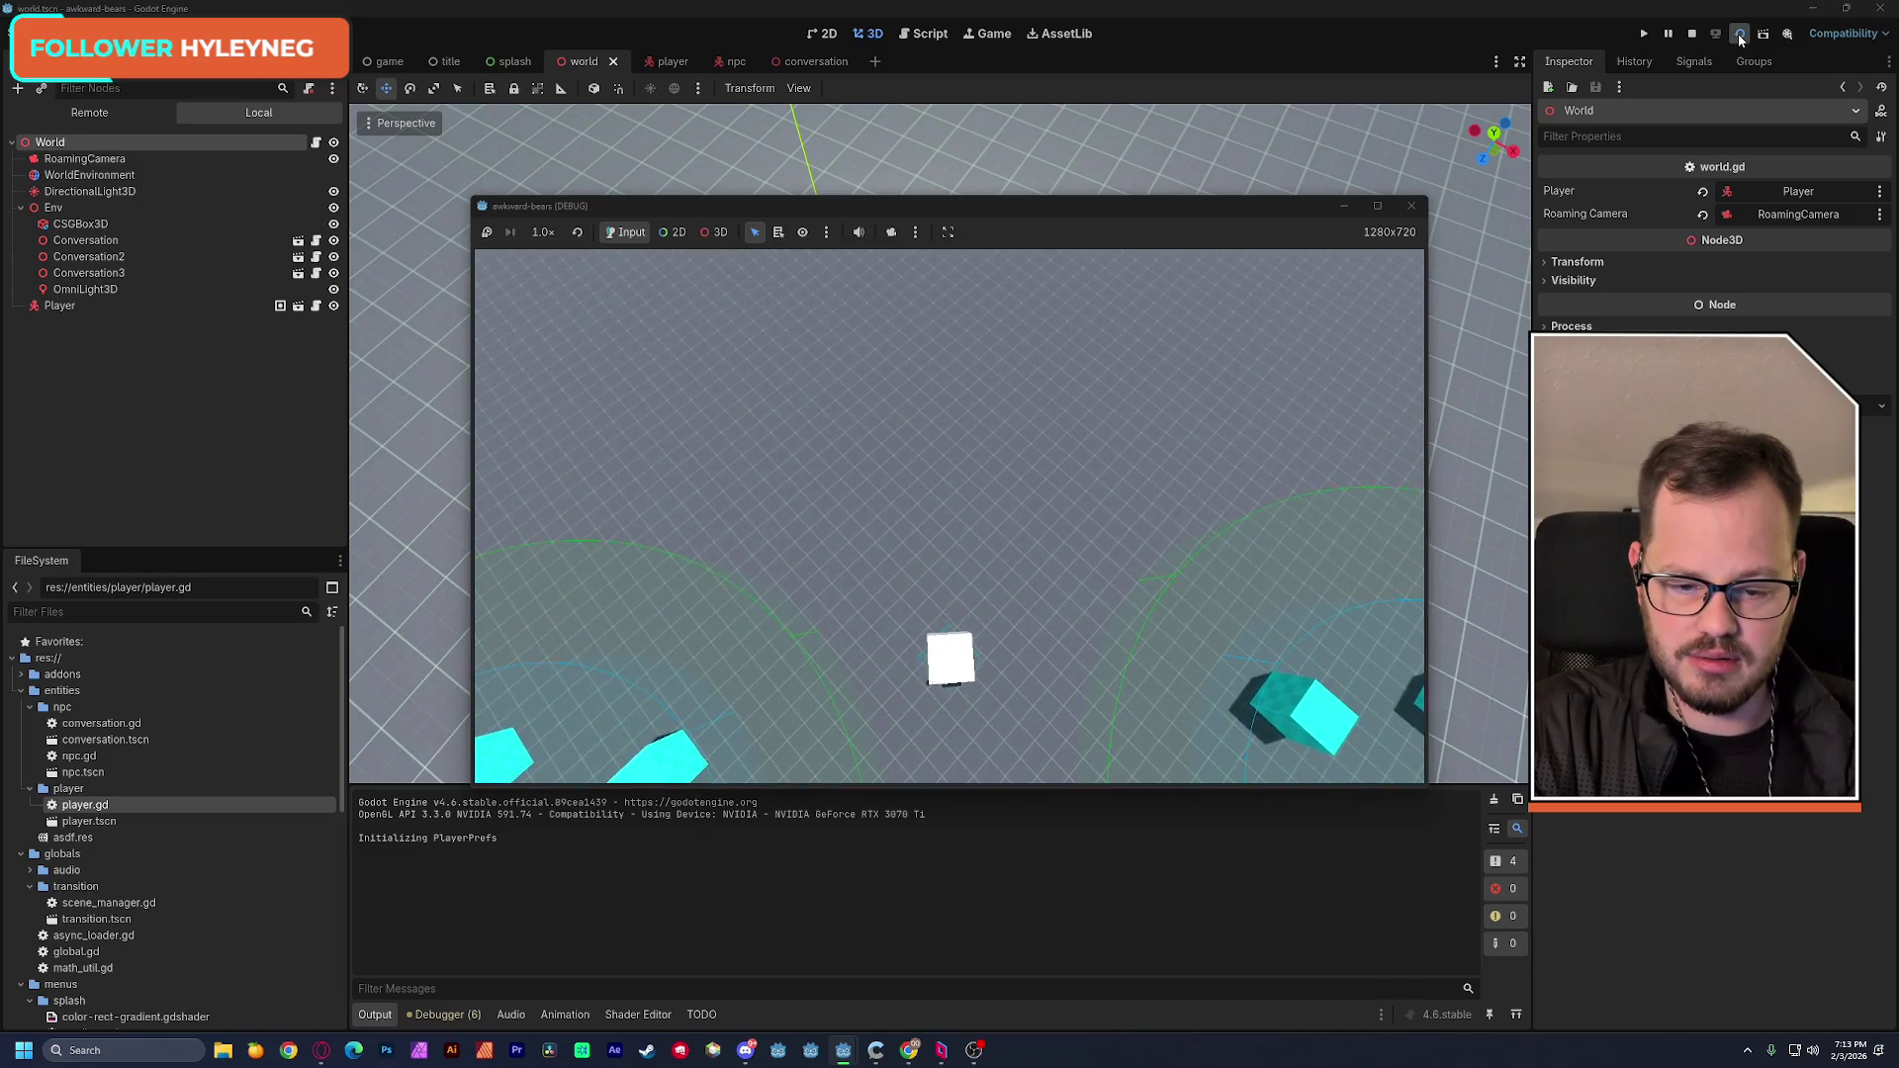
pyautogui.press('w')
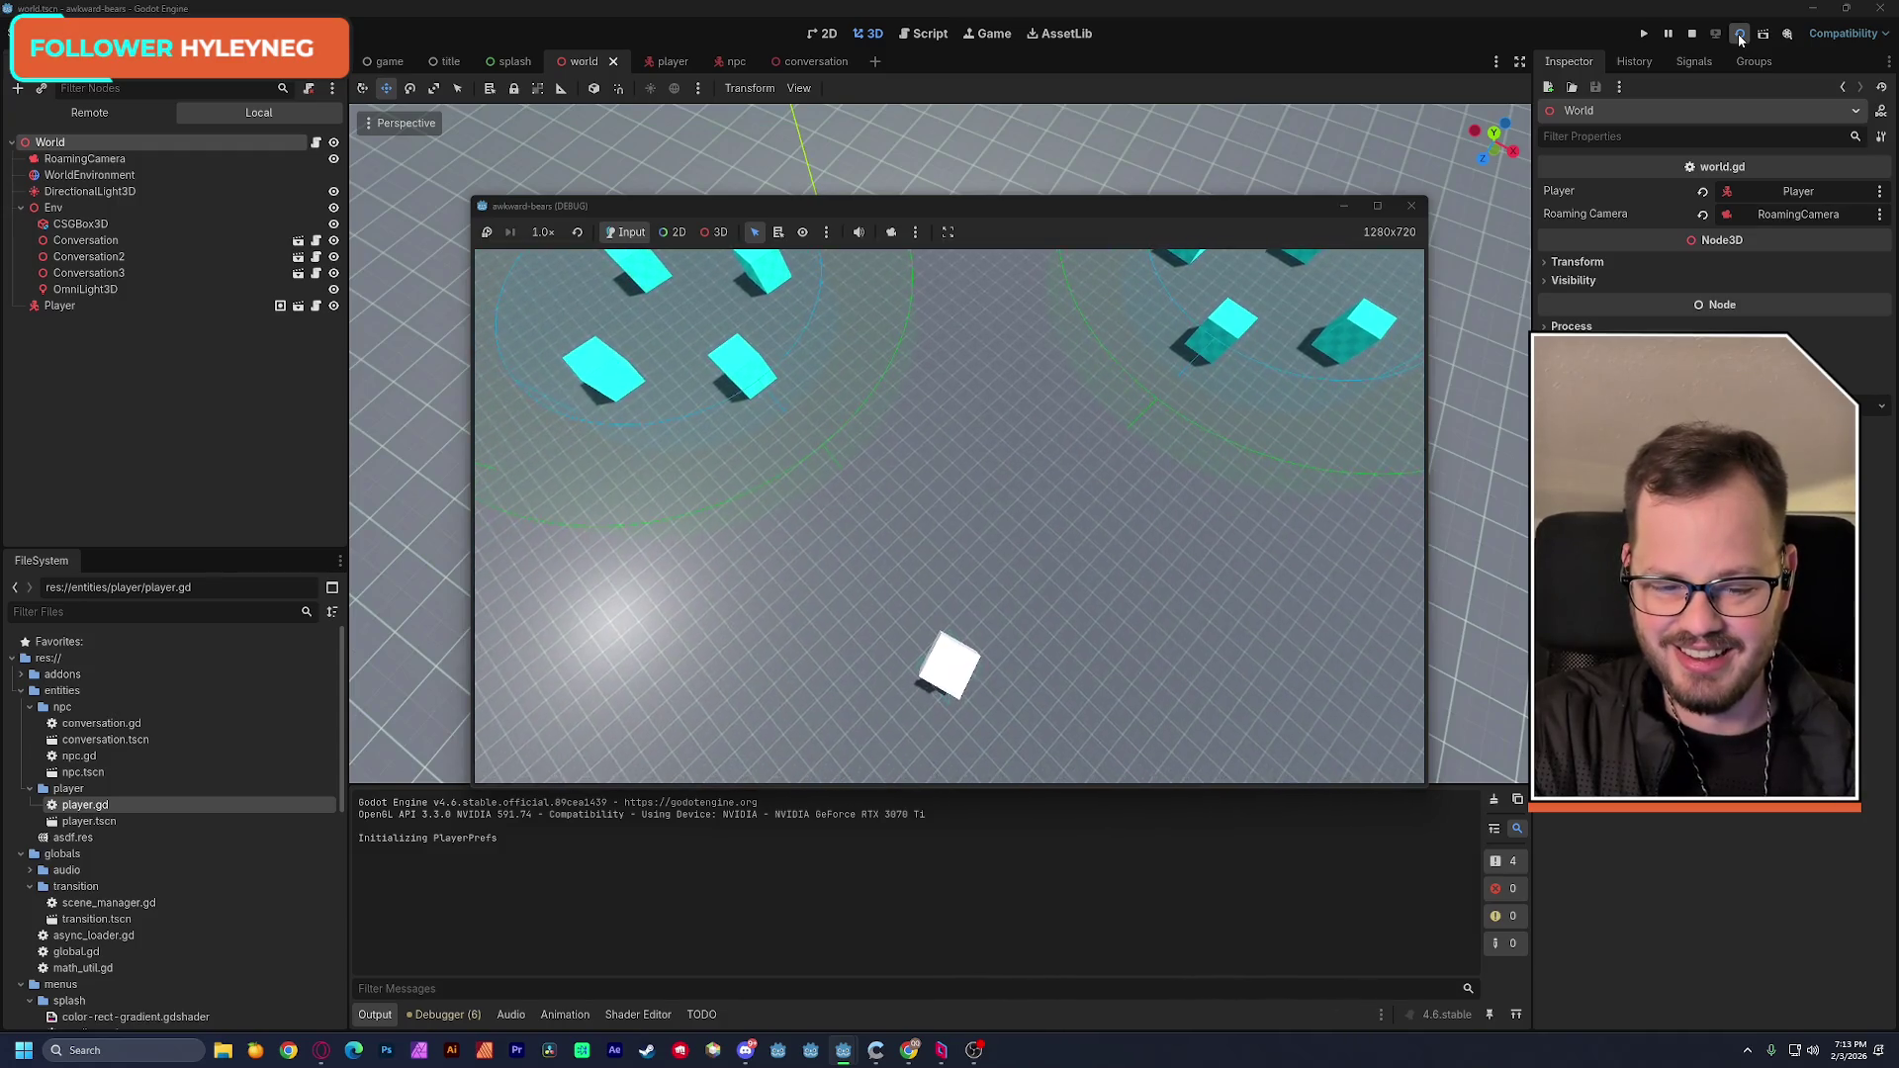
pyautogui.press('w')
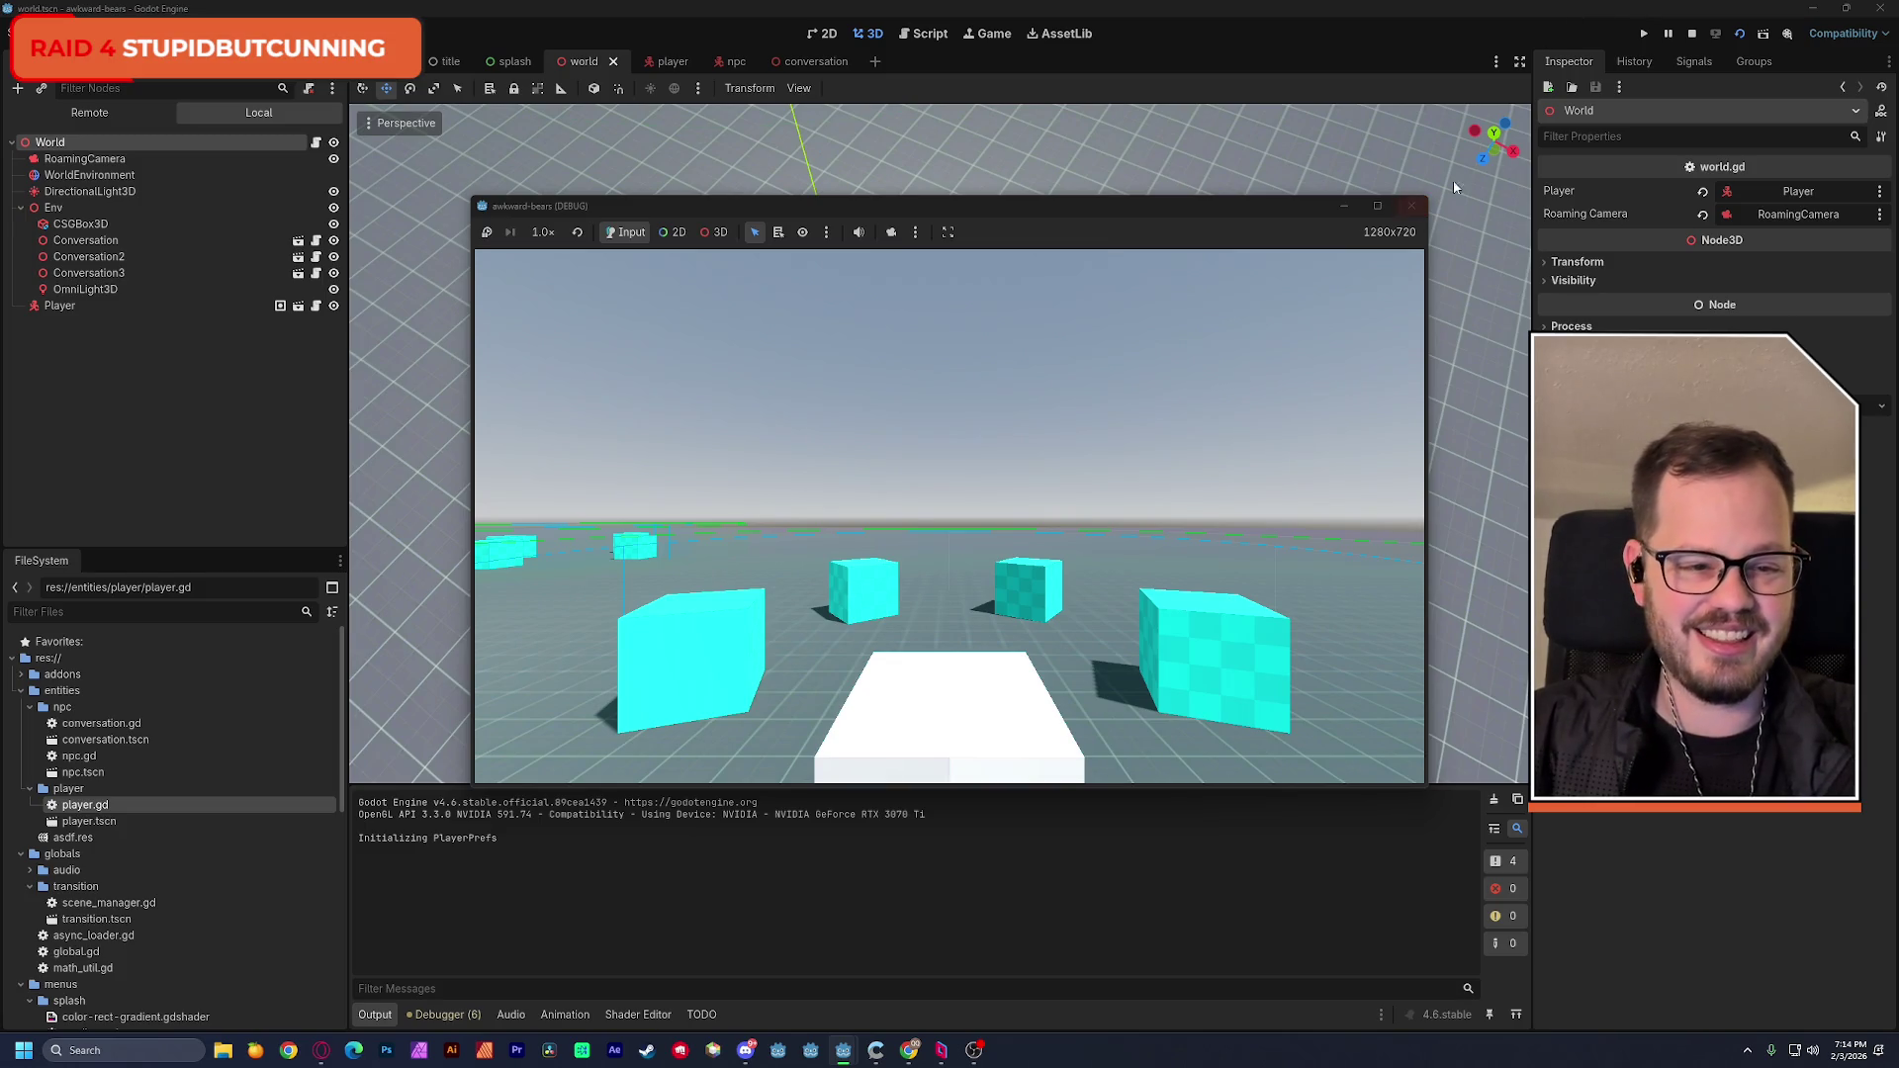
pyautogui.click(1692, 36)
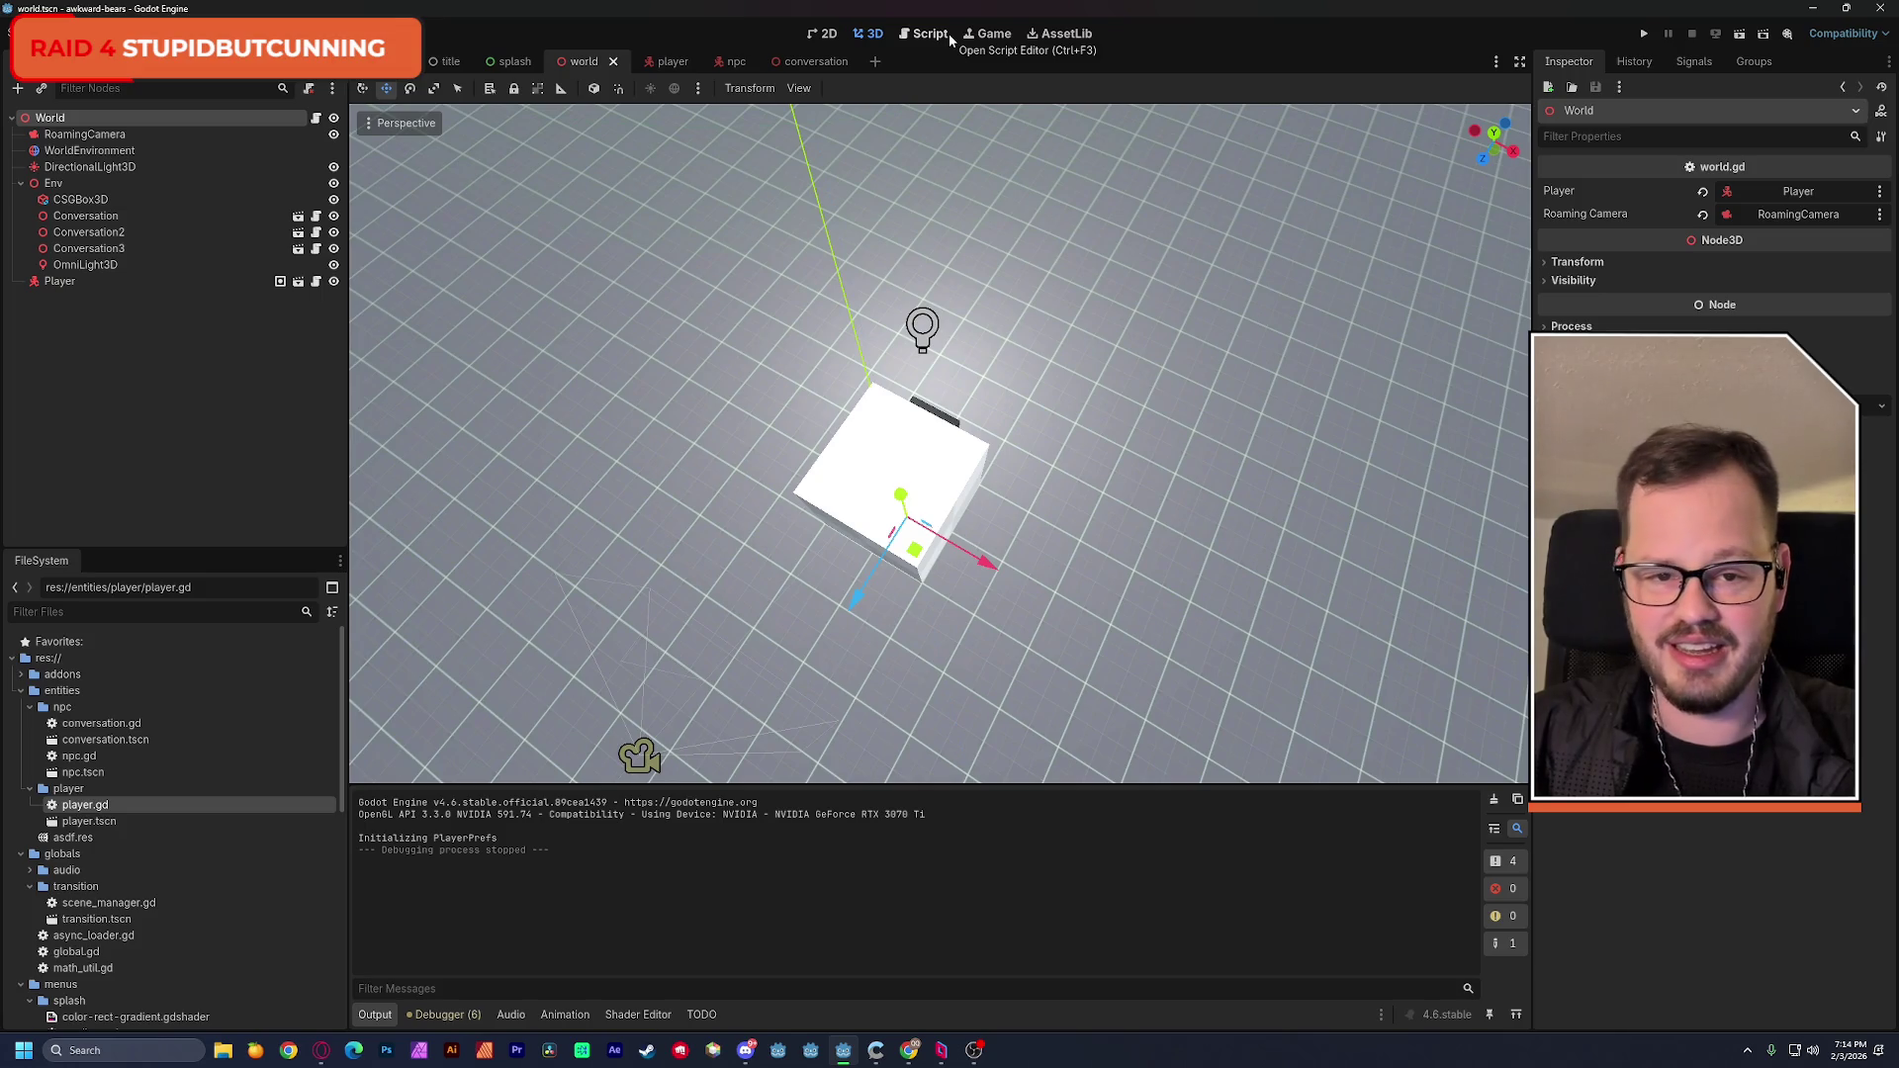
pyautogui.click(930, 37)
# Review the angle_offset and direction lines in handle_roaming with the script editor in distraction-free mode.
pyautogui.scroll(3, 859, 450)
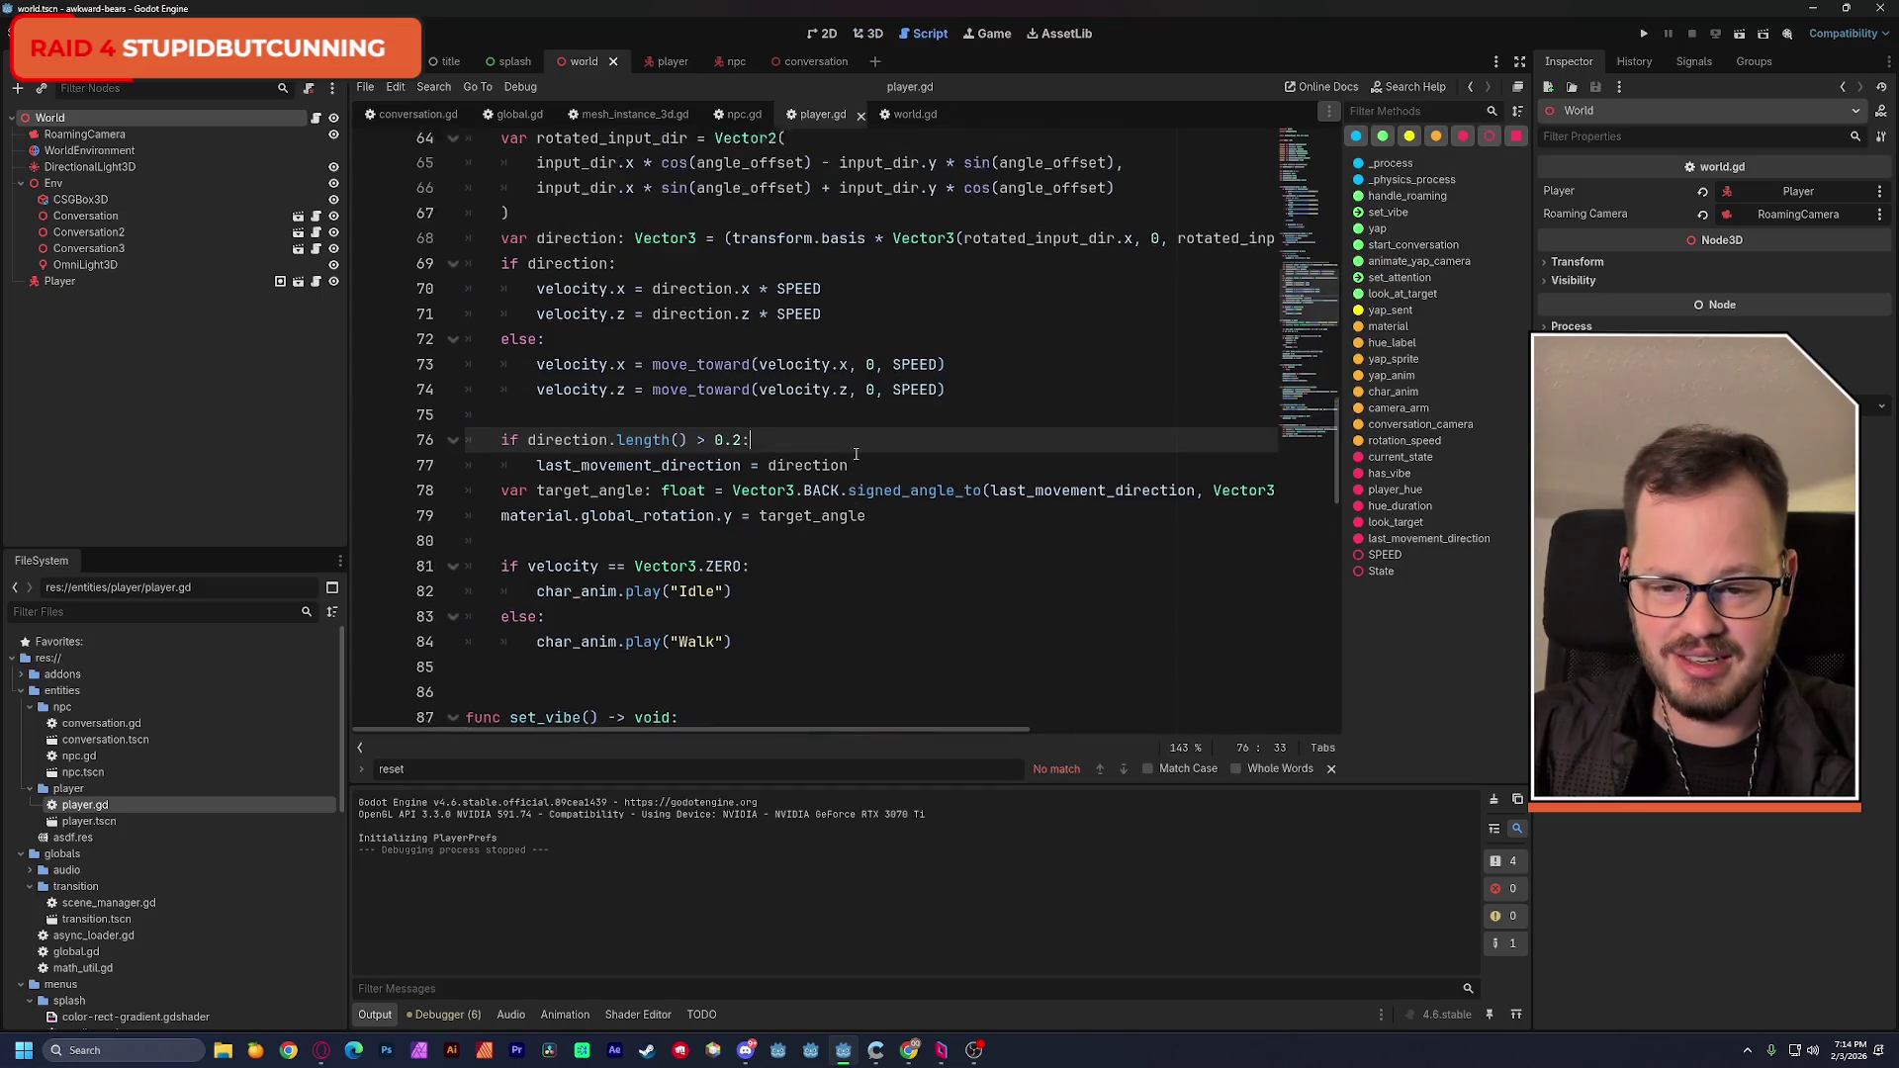
pyautogui.click(588, 307)
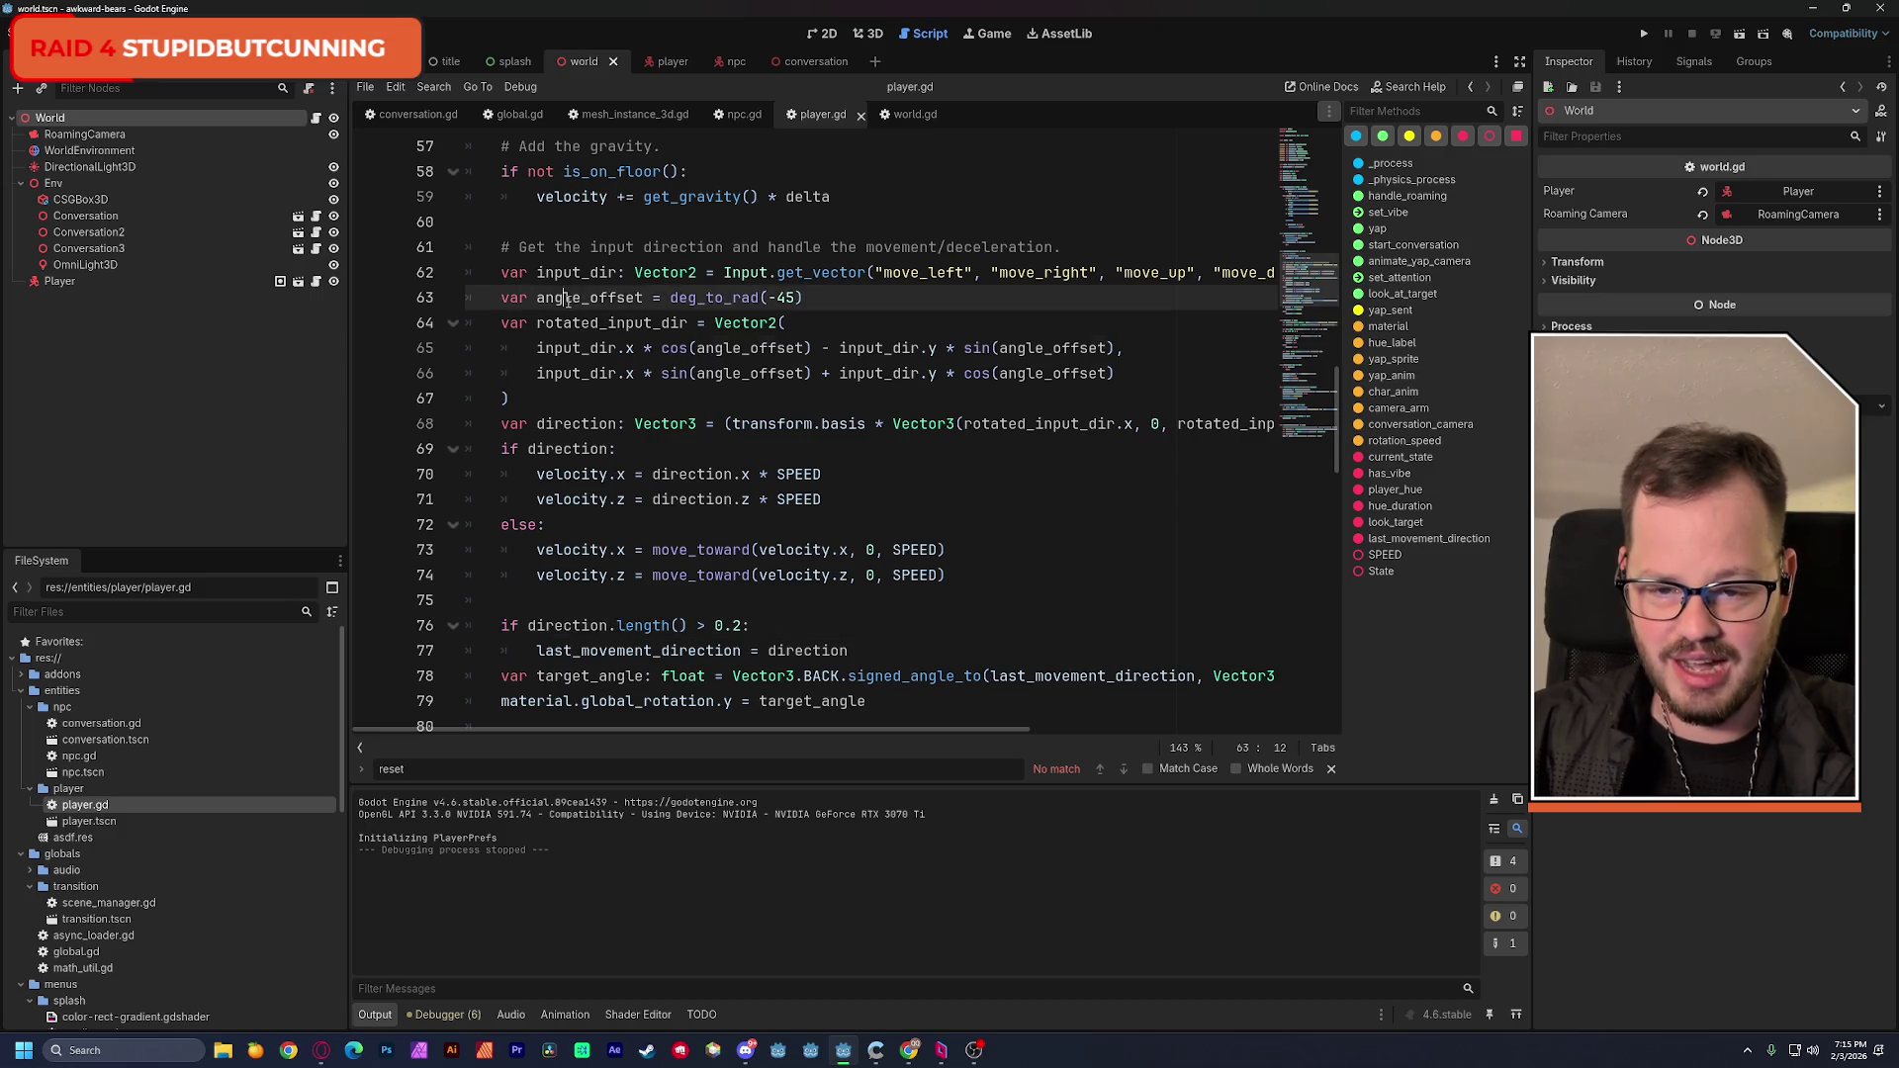
pyautogui.press('End')
pyautogui.keyDown('shift'); pyautogui.click(588, 307); pyautogui.keyUp('shift')
pyautogui.moveTo(589, 306); pyautogui.dragTo(538, 309)
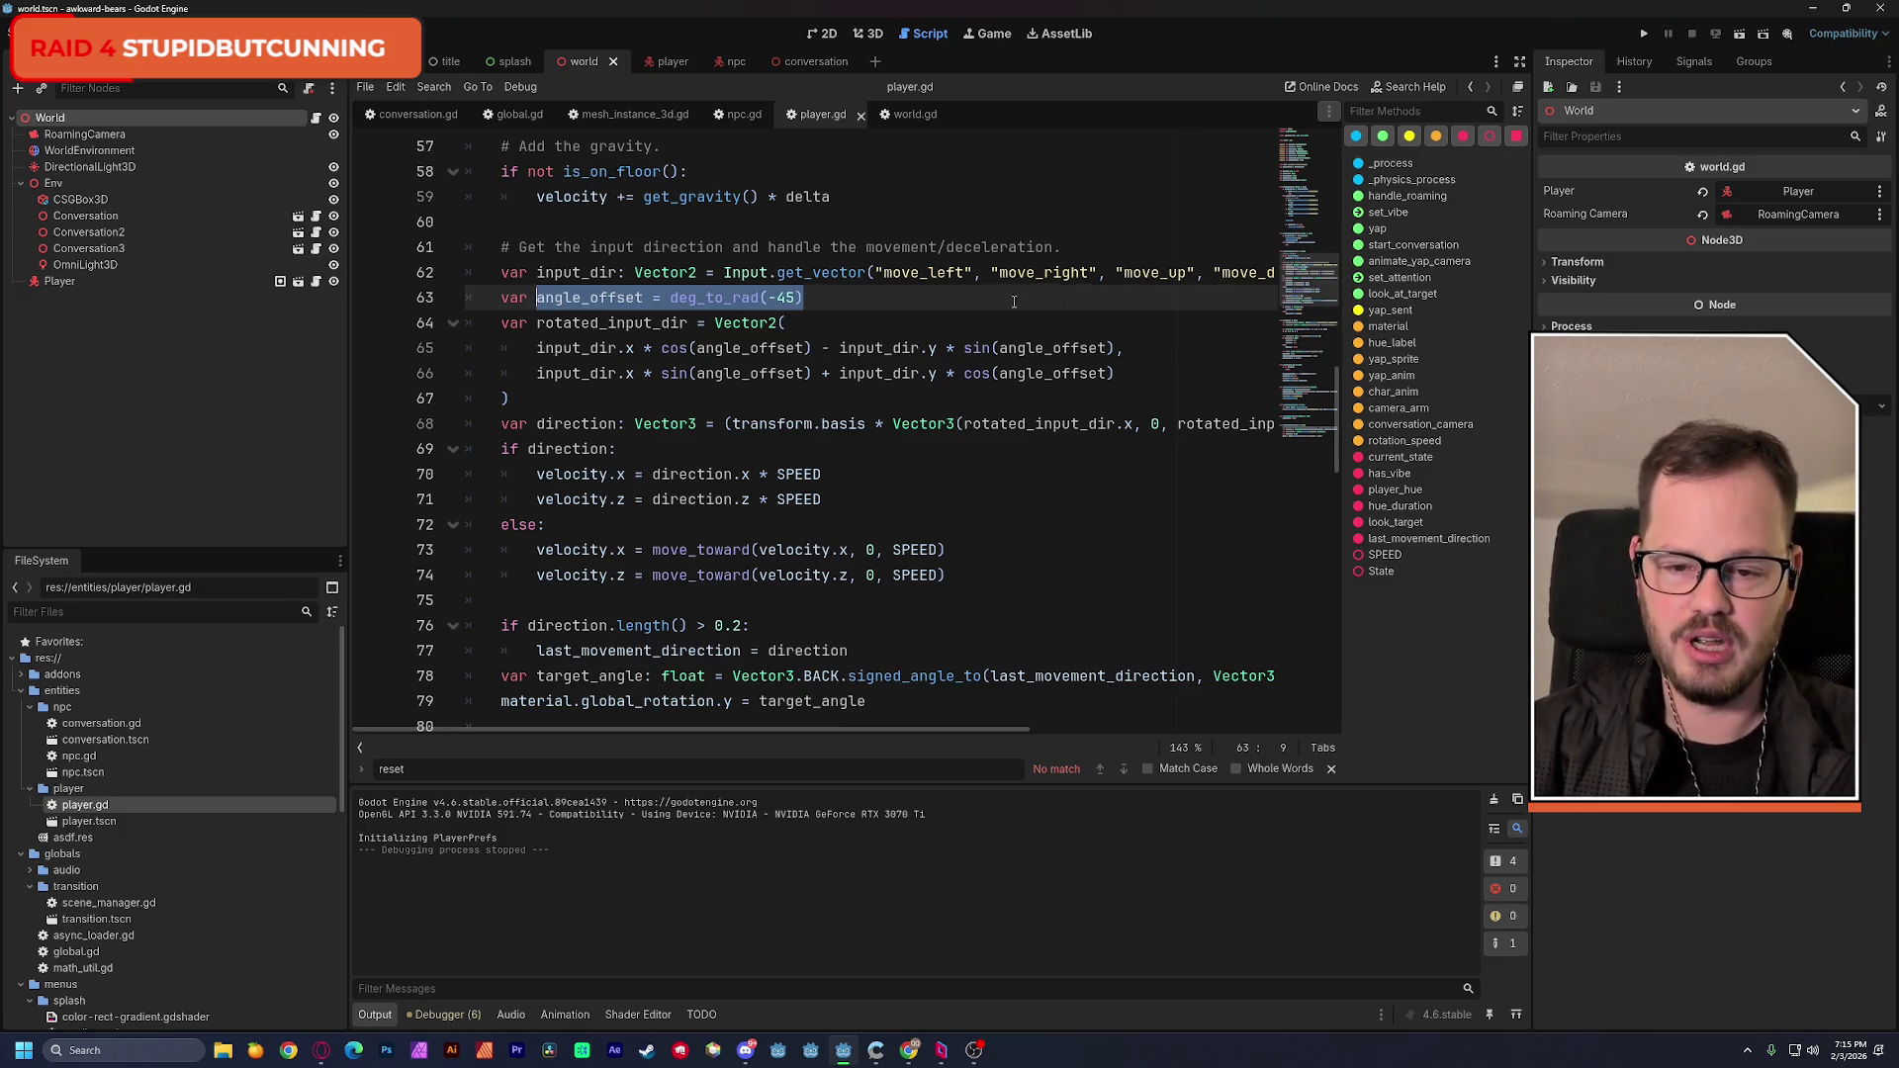
pyautogui.scroll(-1, 930, 307)
pyautogui.scroll(1, 836, 319)
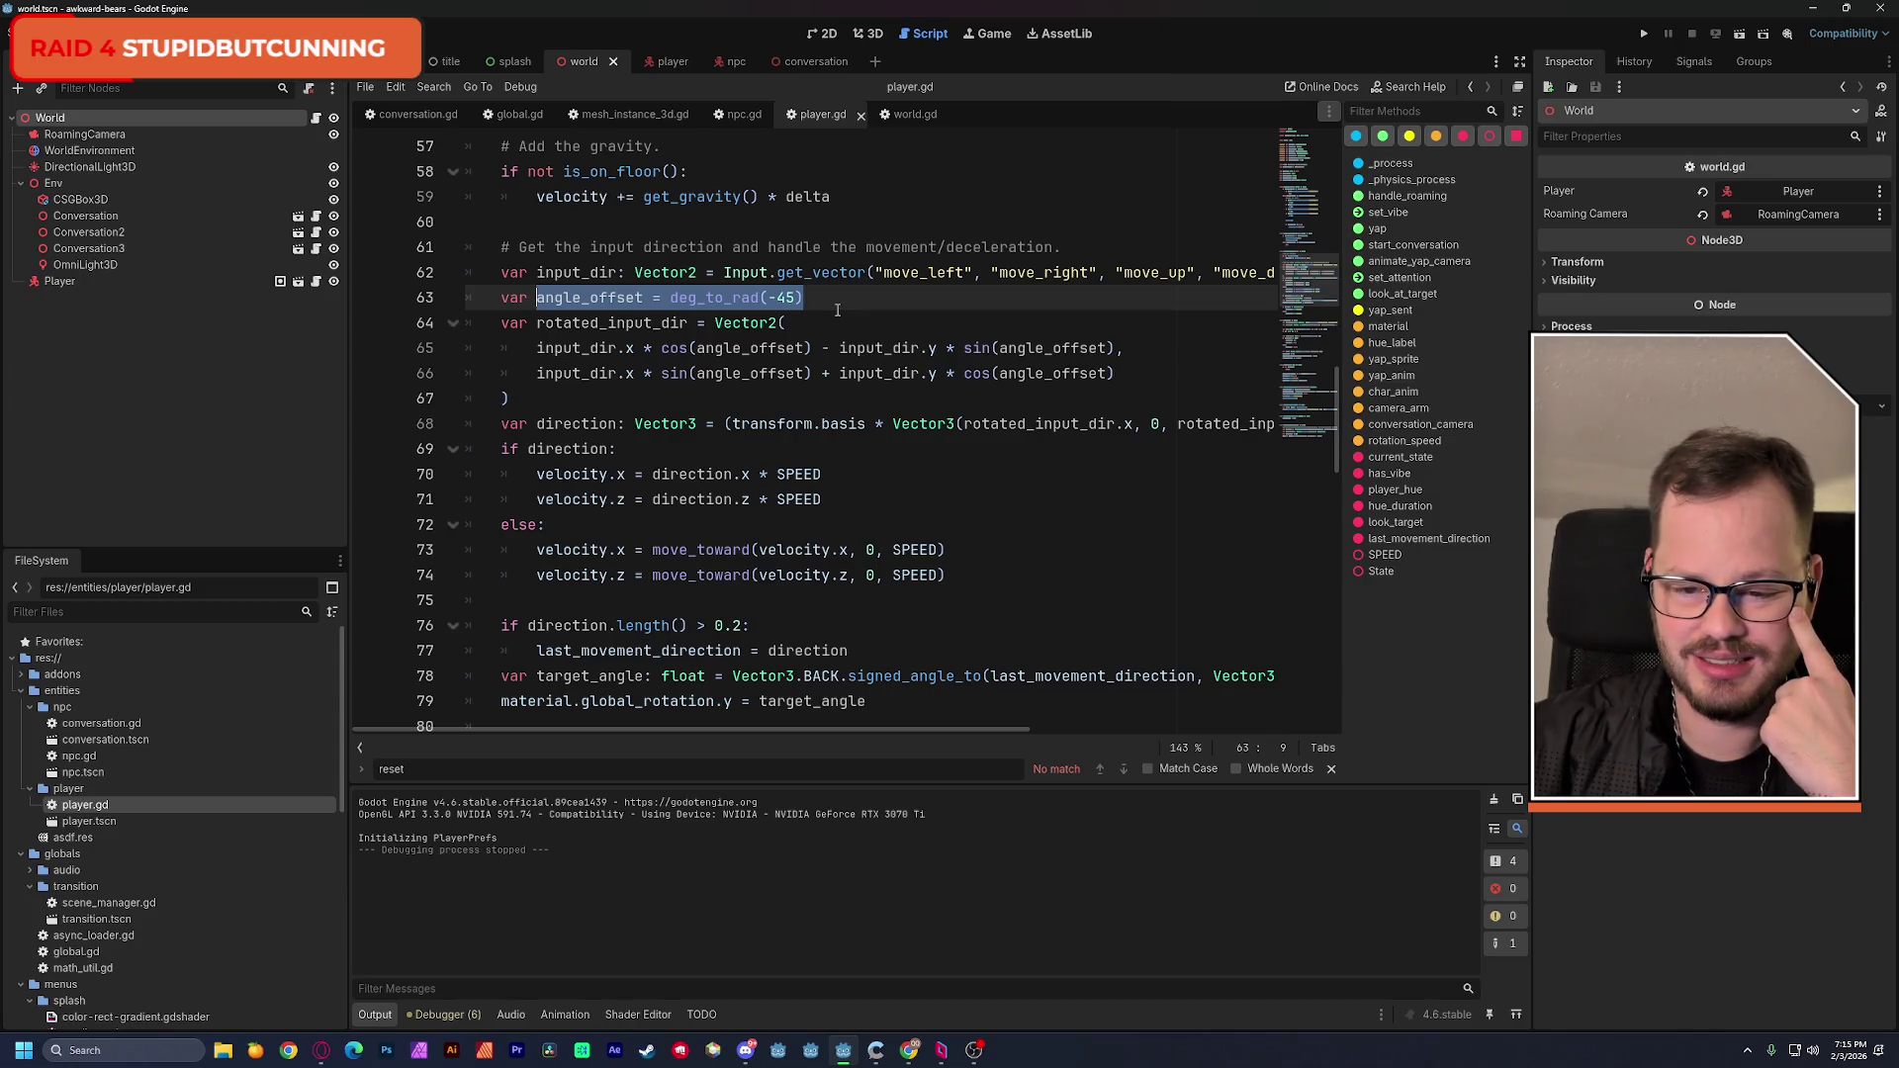
pyautogui.doubleClick(586, 424)
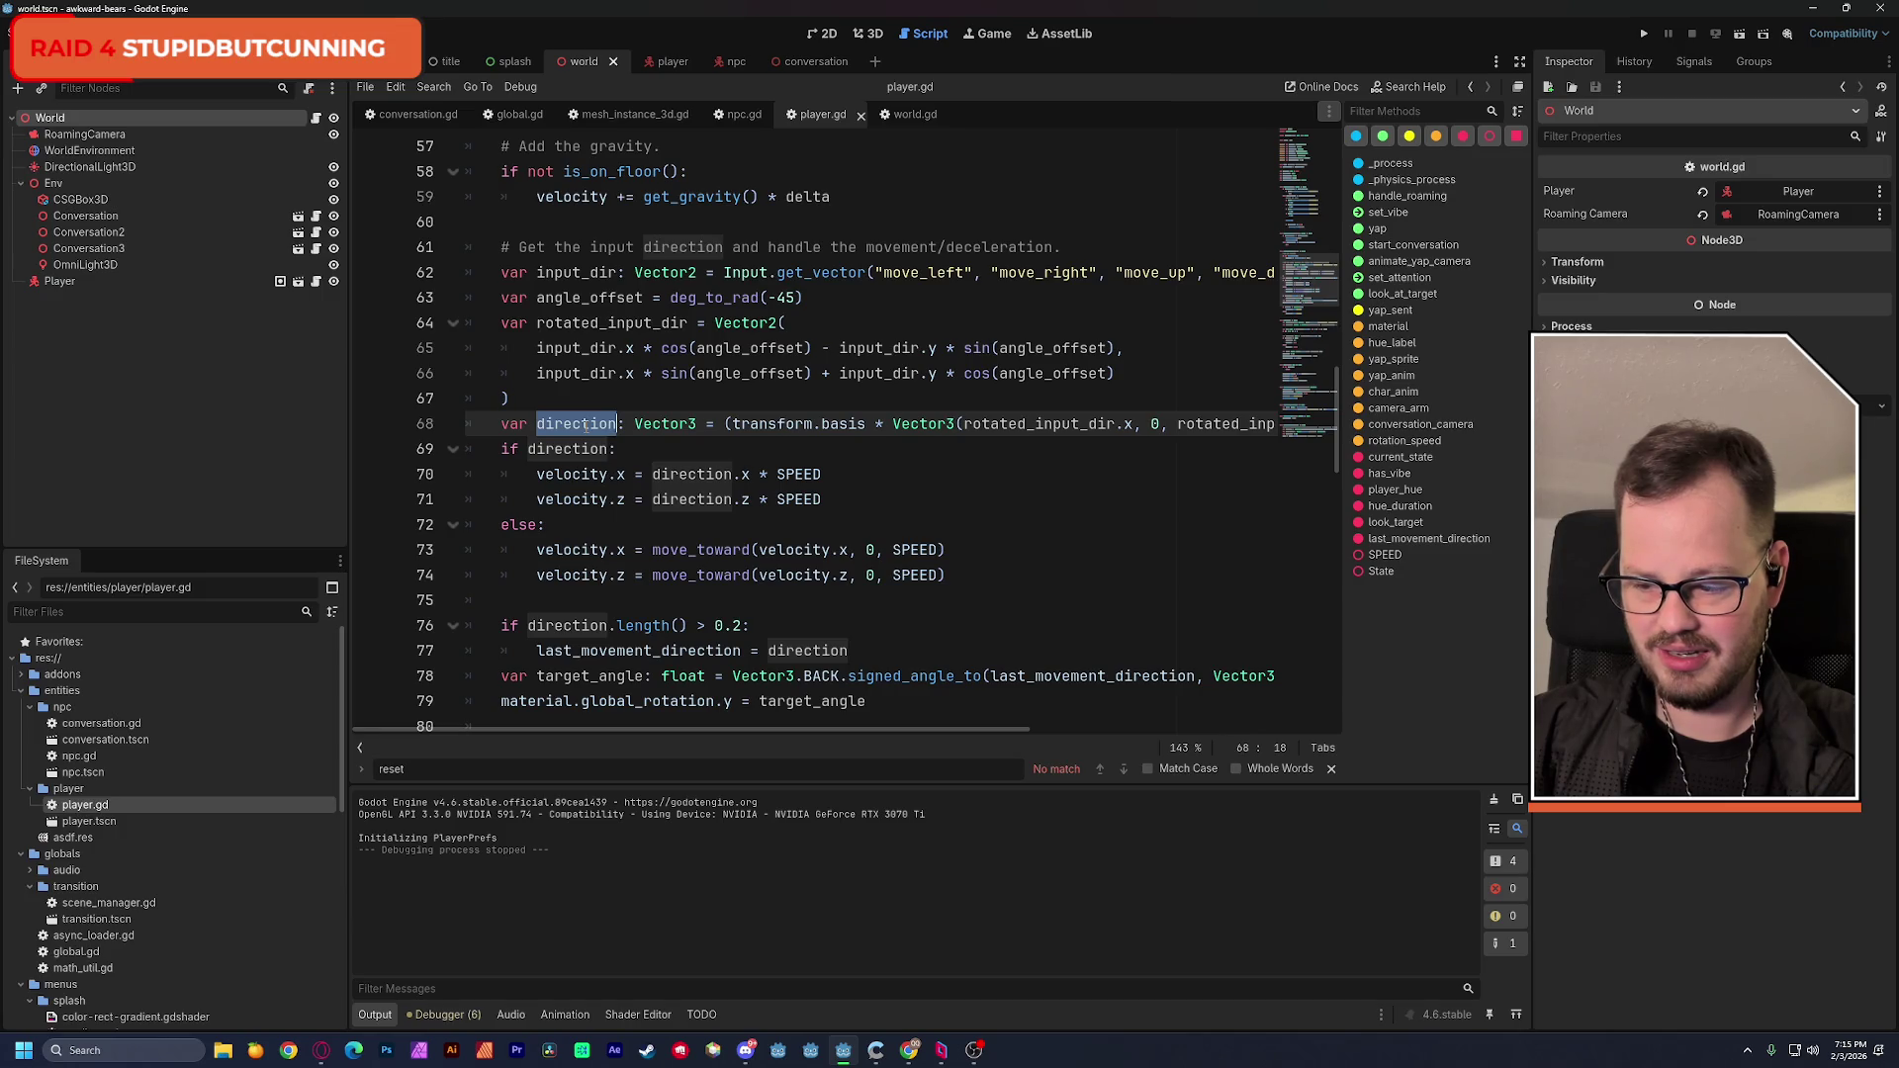
pyautogui.press('Up')
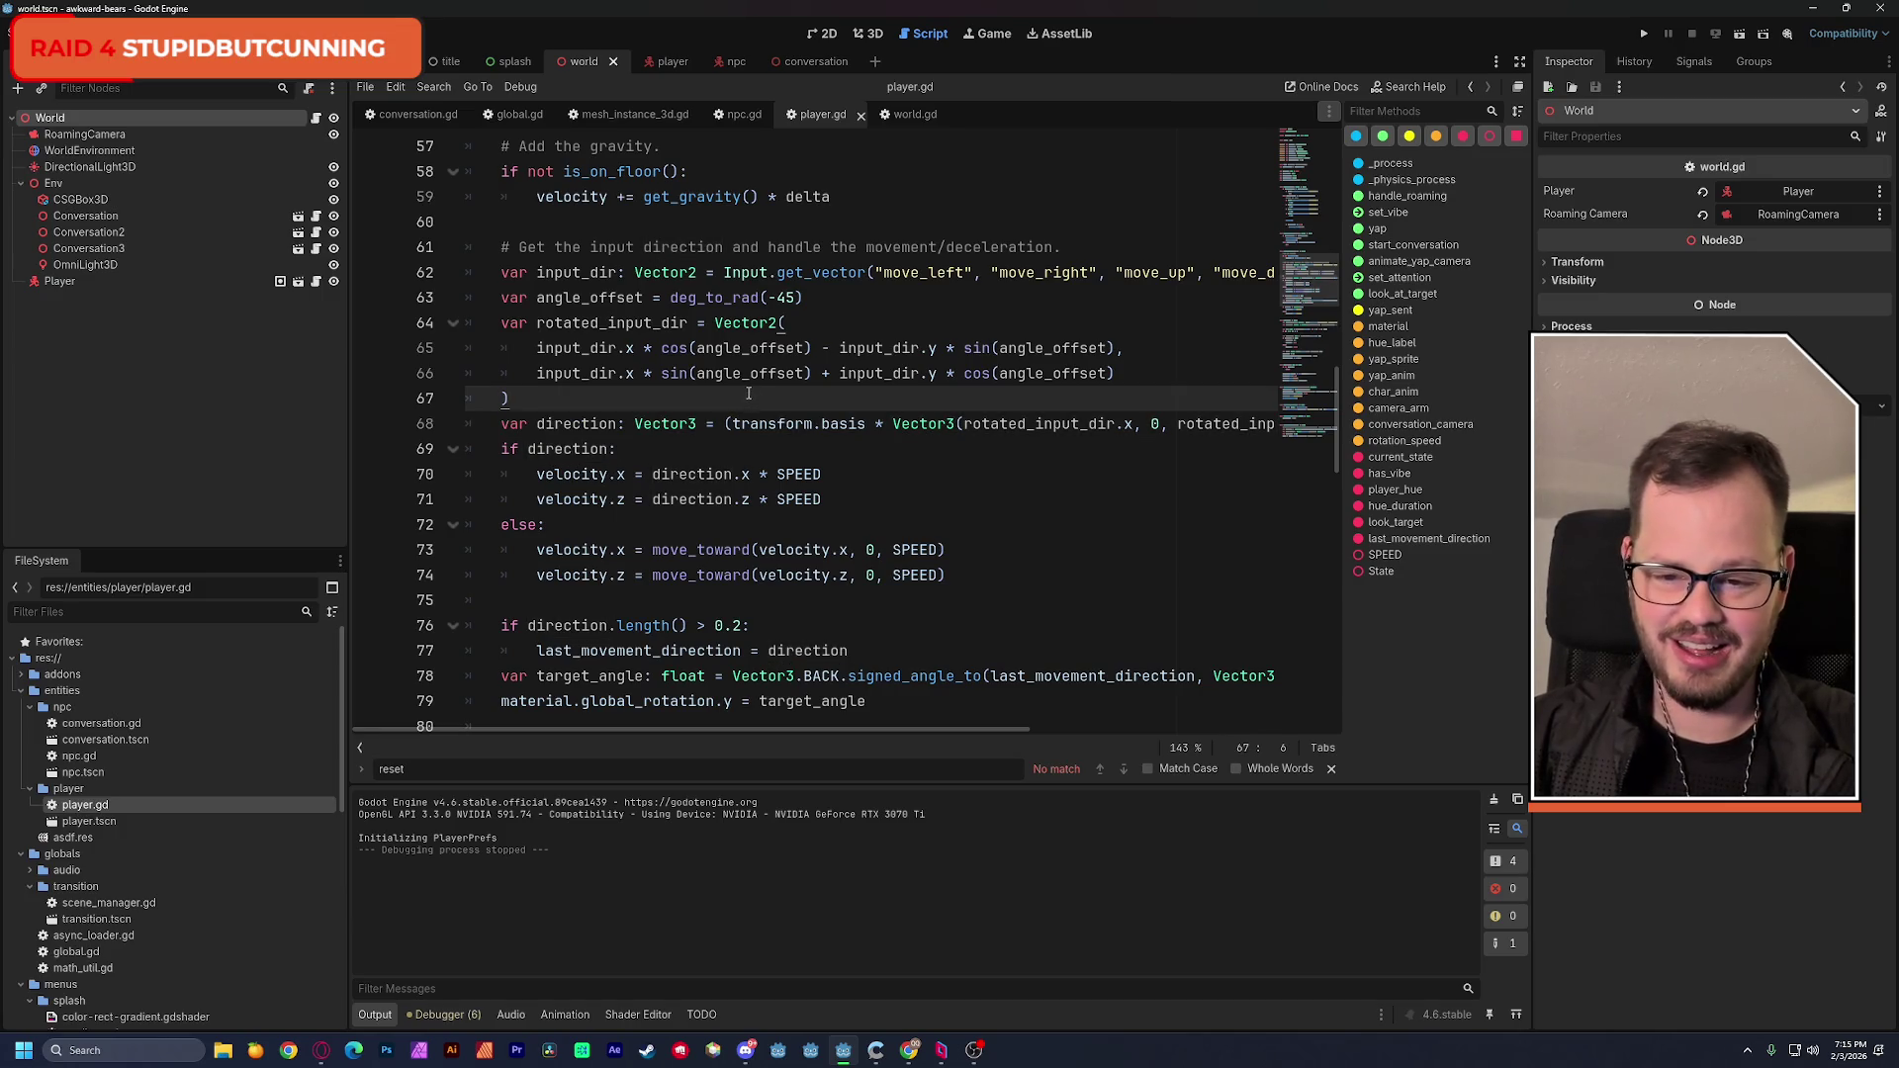
pyautogui.press('Down')
pyautogui.press('Down')
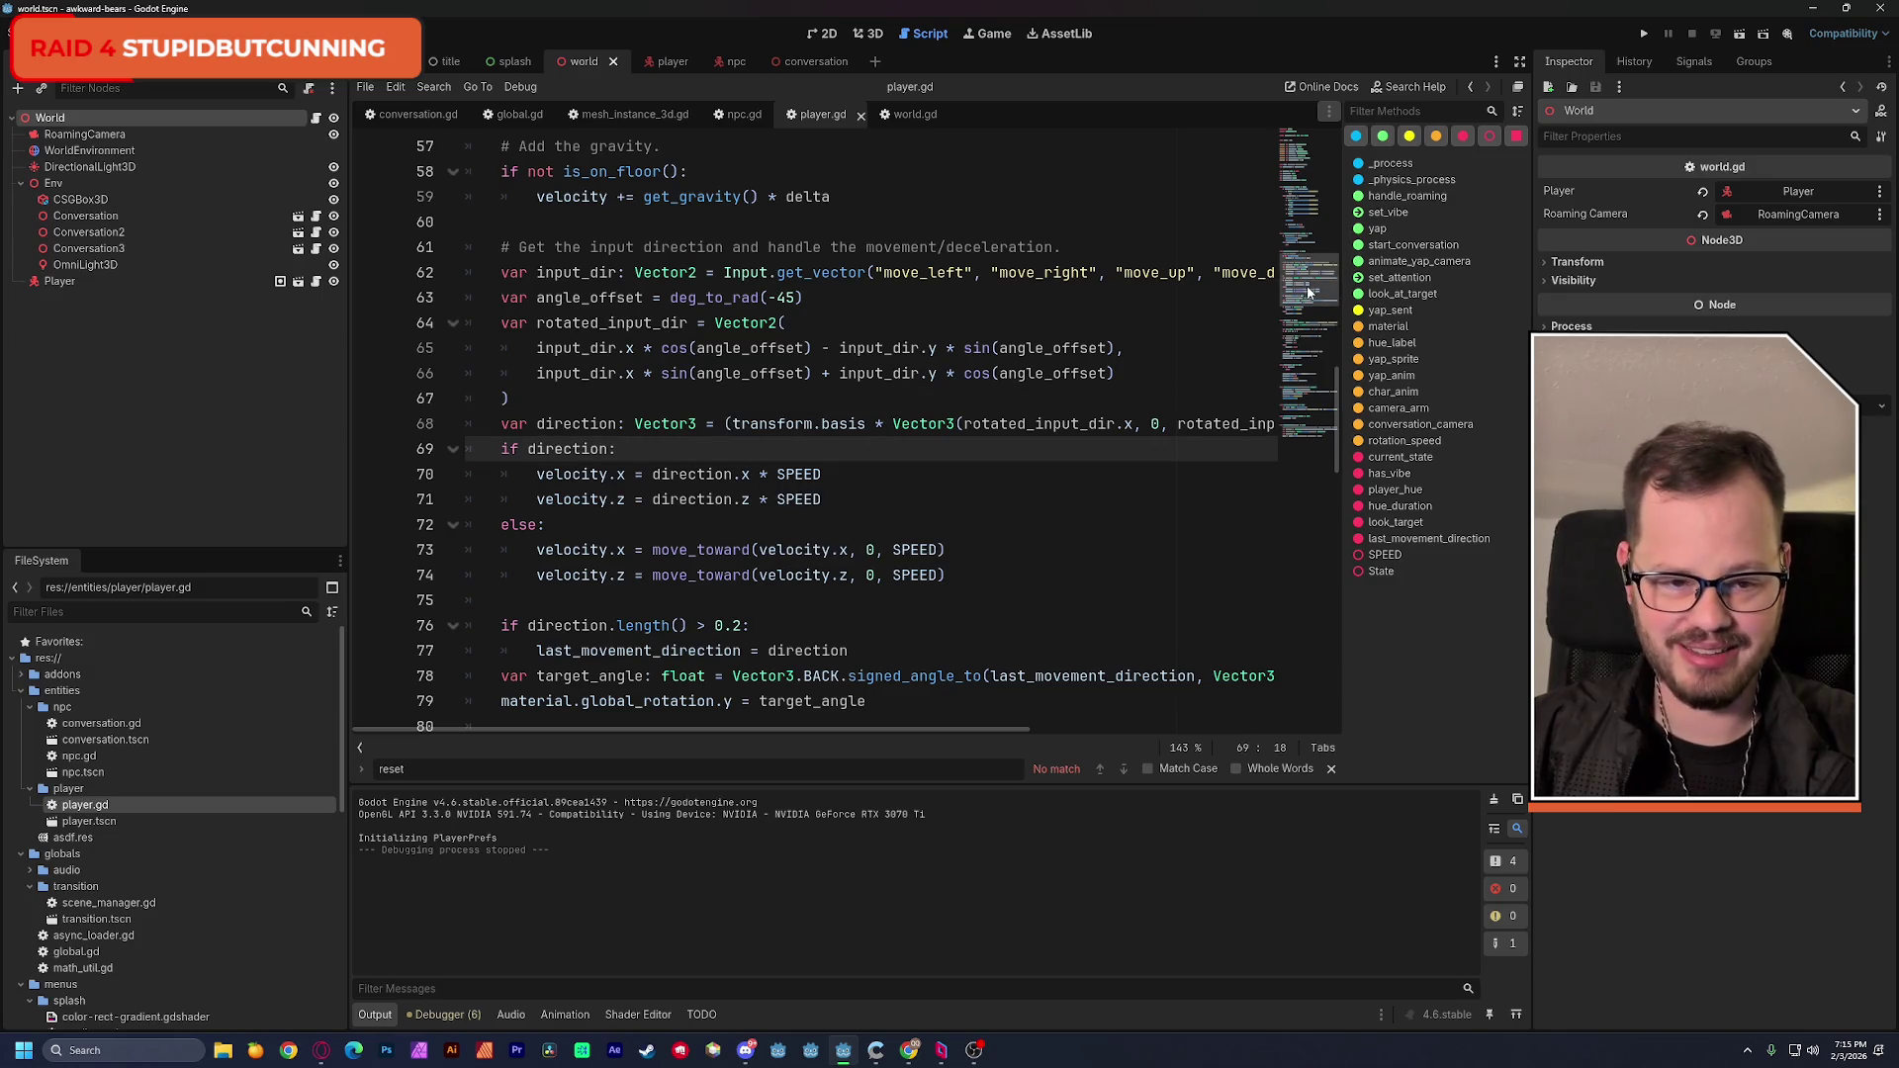
pyautogui.scroll(1, 1307, 290)
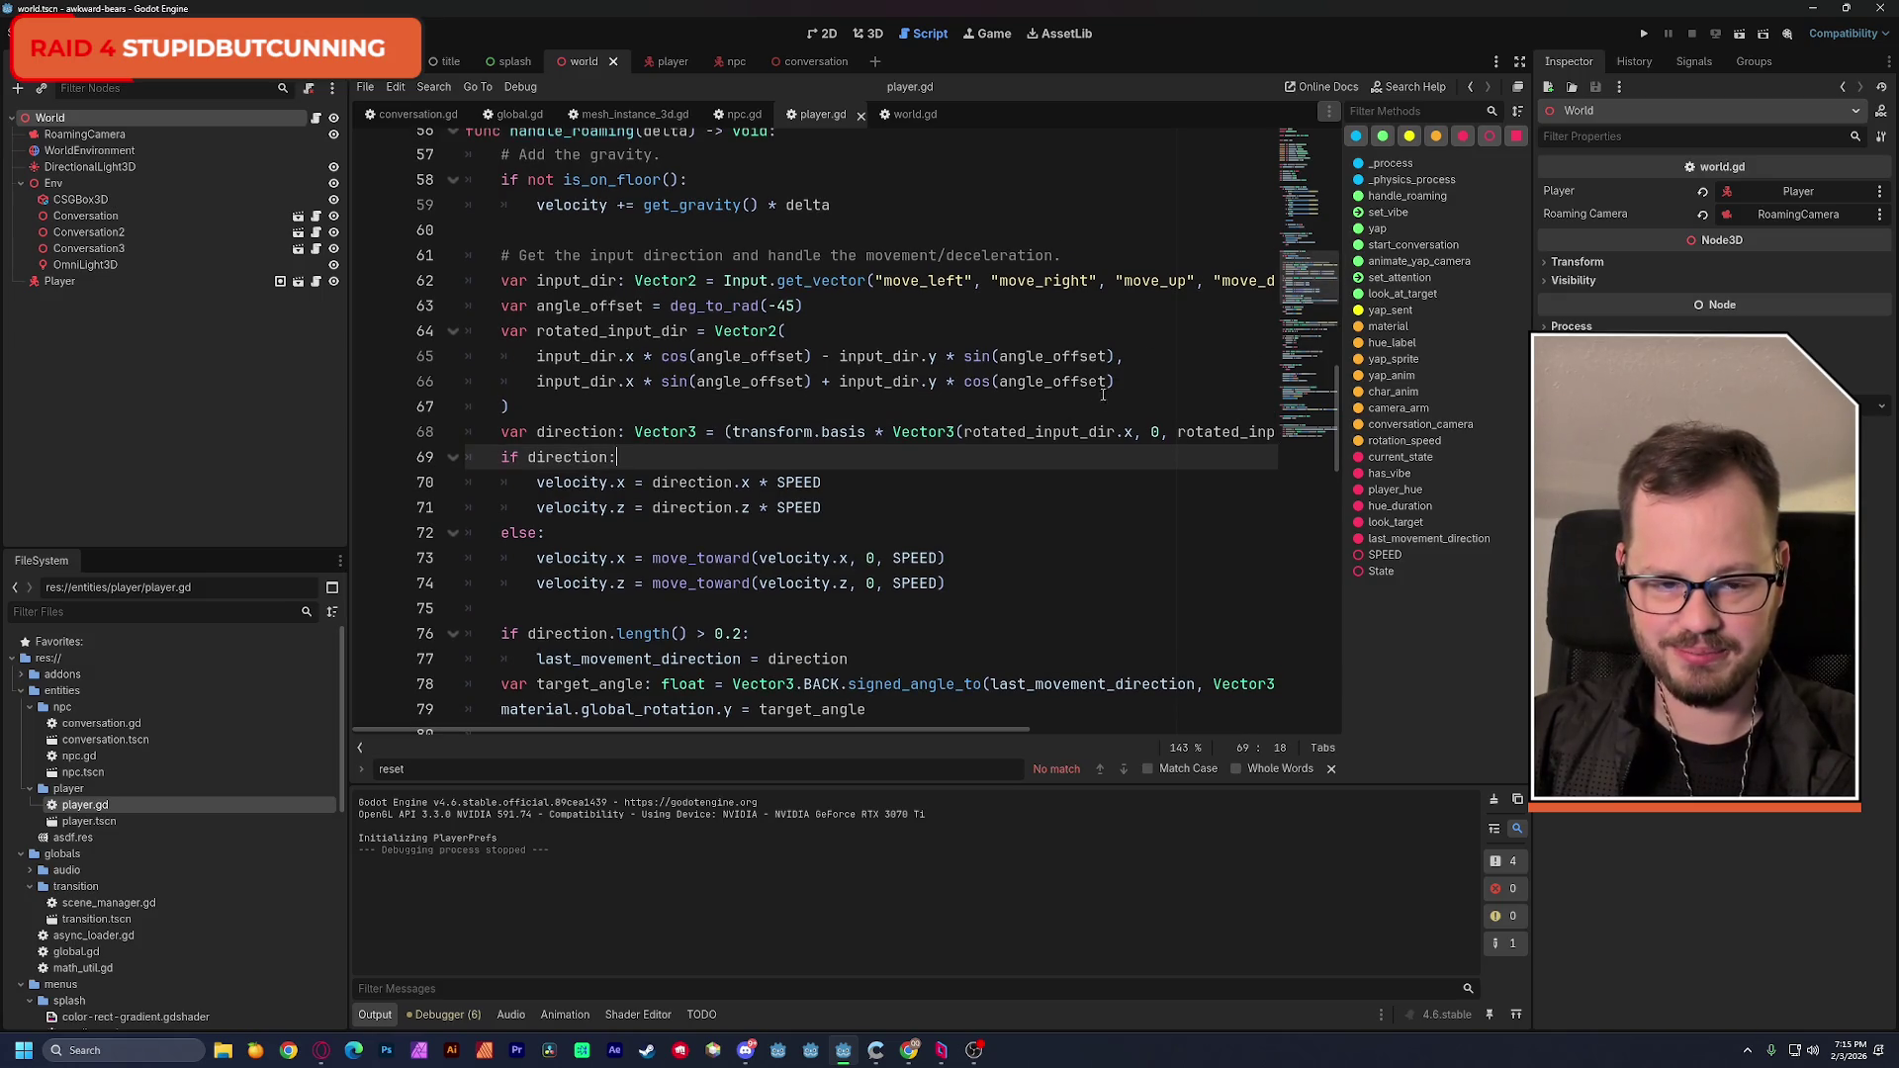
pyautogui.click(1521, 61)
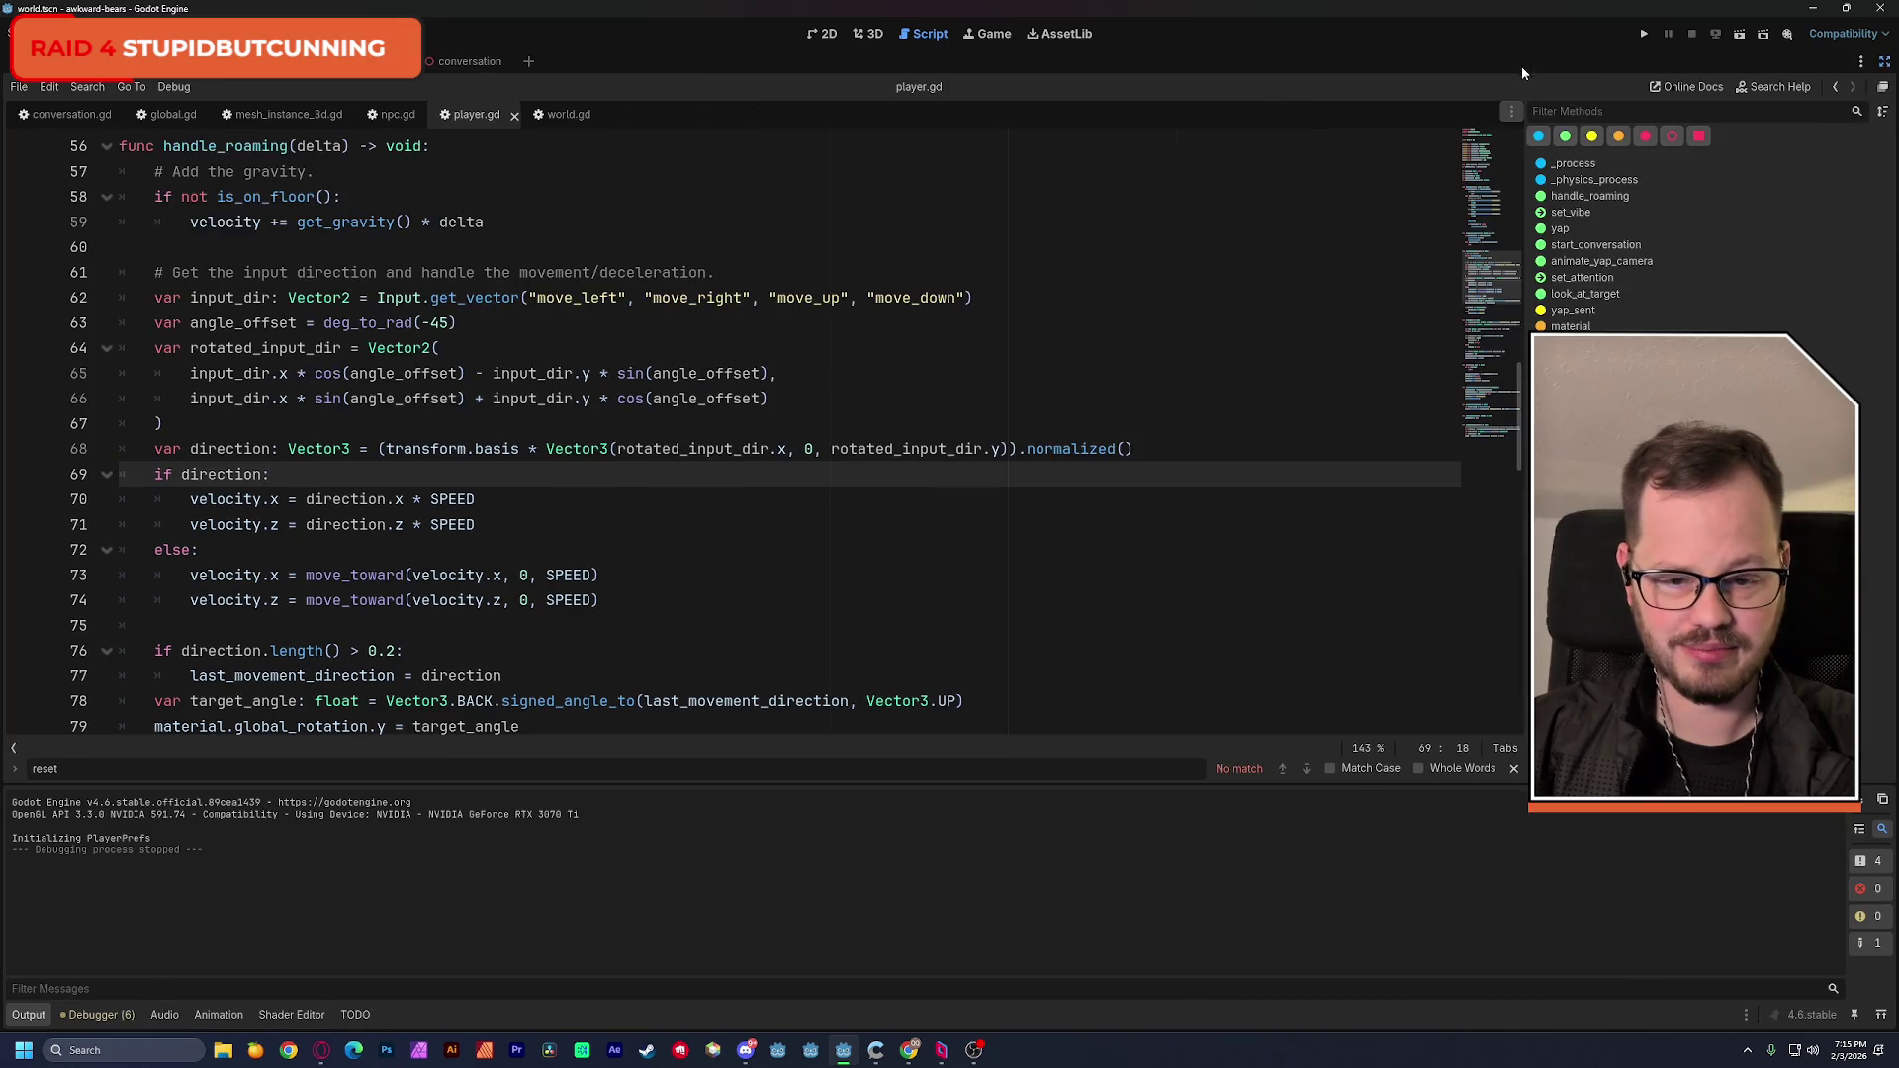
pyautogui.click(188, 298)
pyautogui.moveTo(155, 273)
pyautogui.mouseDown()
pyautogui.moveTo(164, 297)
pyautogui.moveTo(653, 298)
pyautogui.moveTo(638, 341)
pyautogui.moveTo(825, 397)
pyautogui.moveTo(832, 420)
pyautogui.mouseUp()
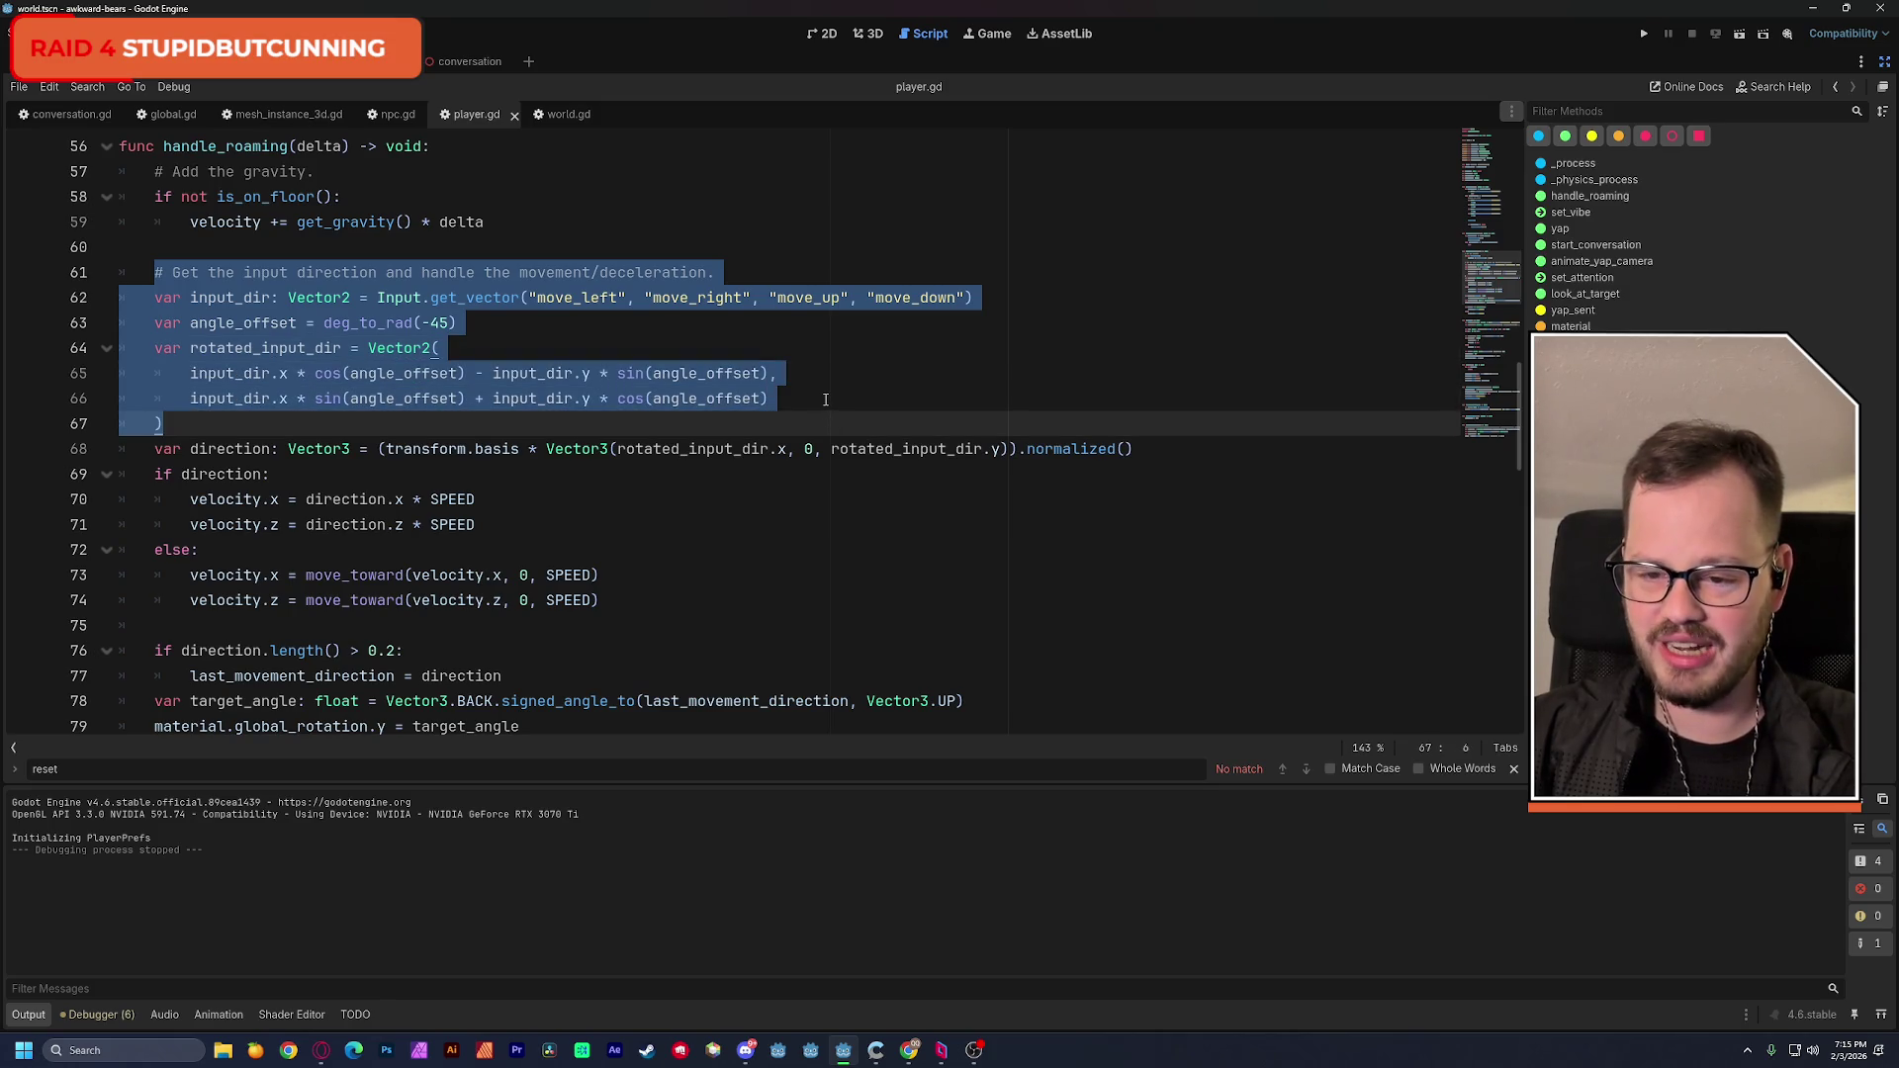
pyautogui.click(701, 329)
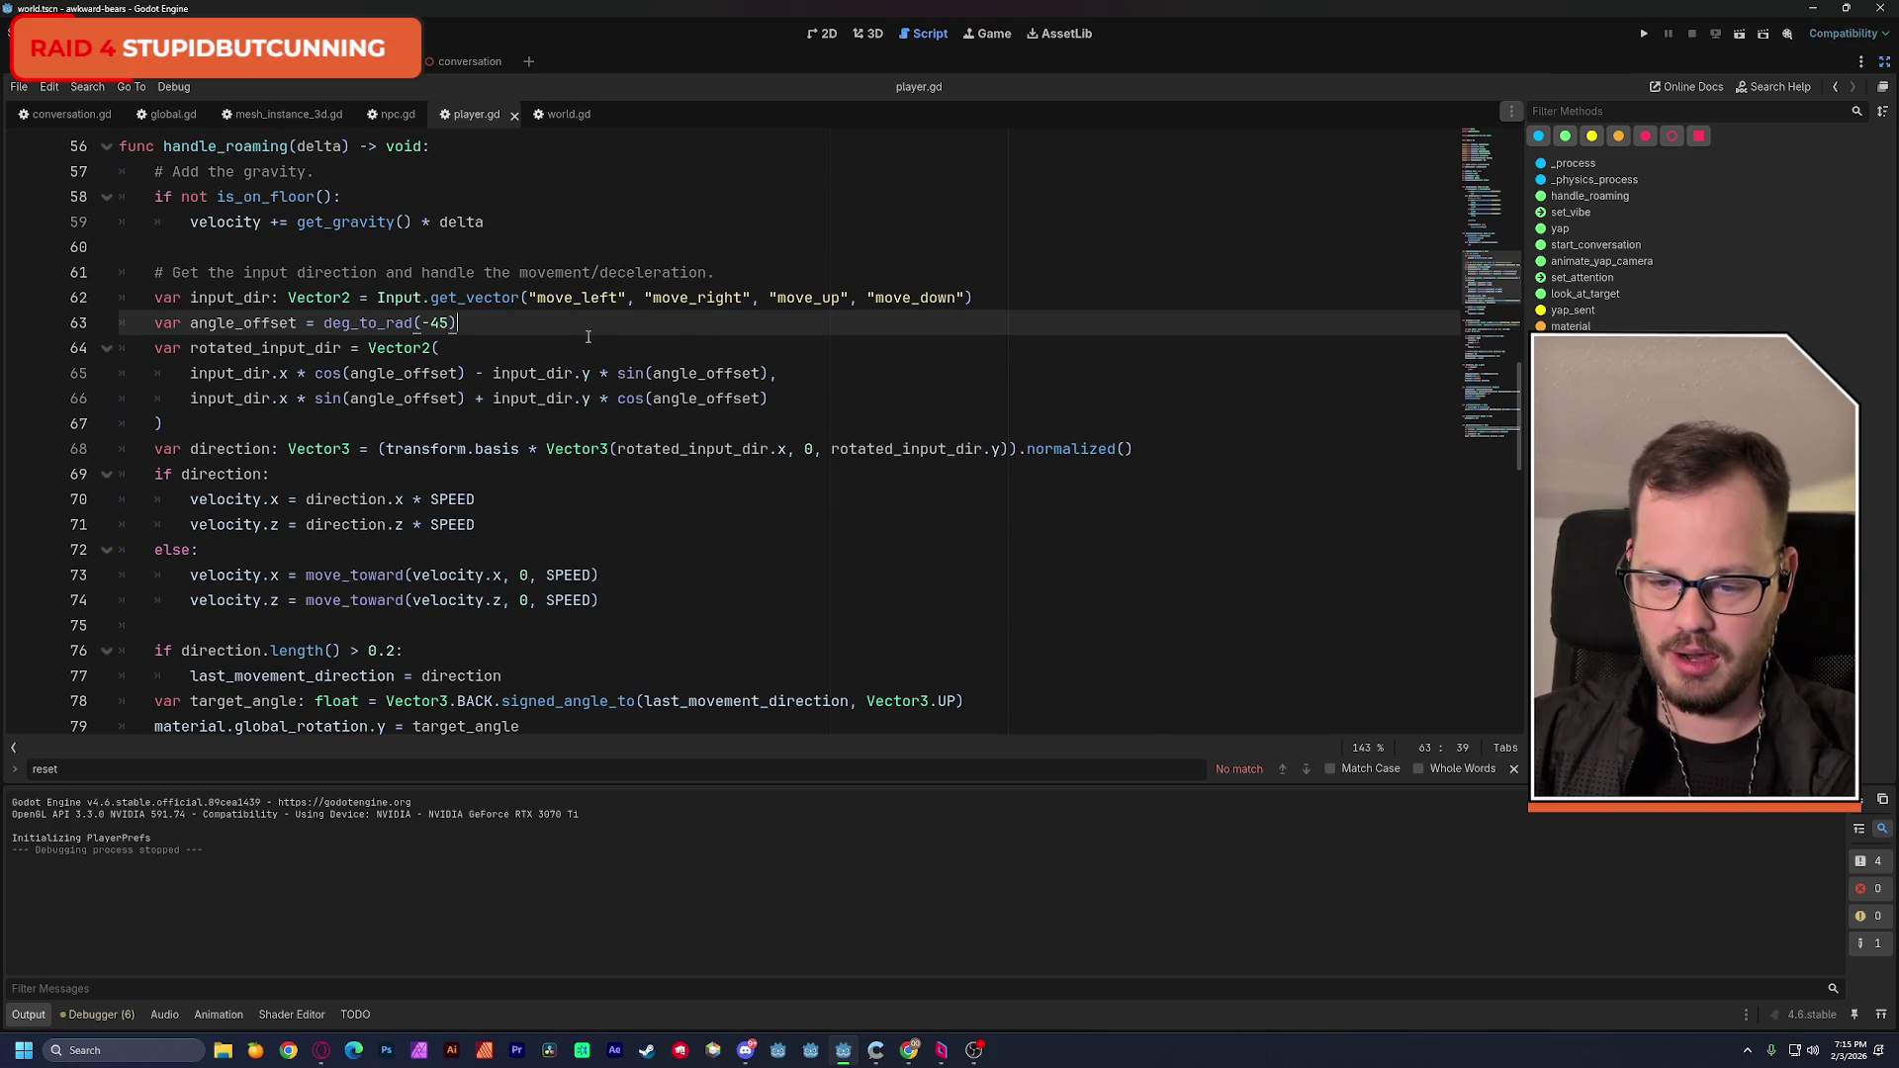
pyautogui.scroll(-6, 583, 340)
pyautogui.scroll(-2, 587, 336)
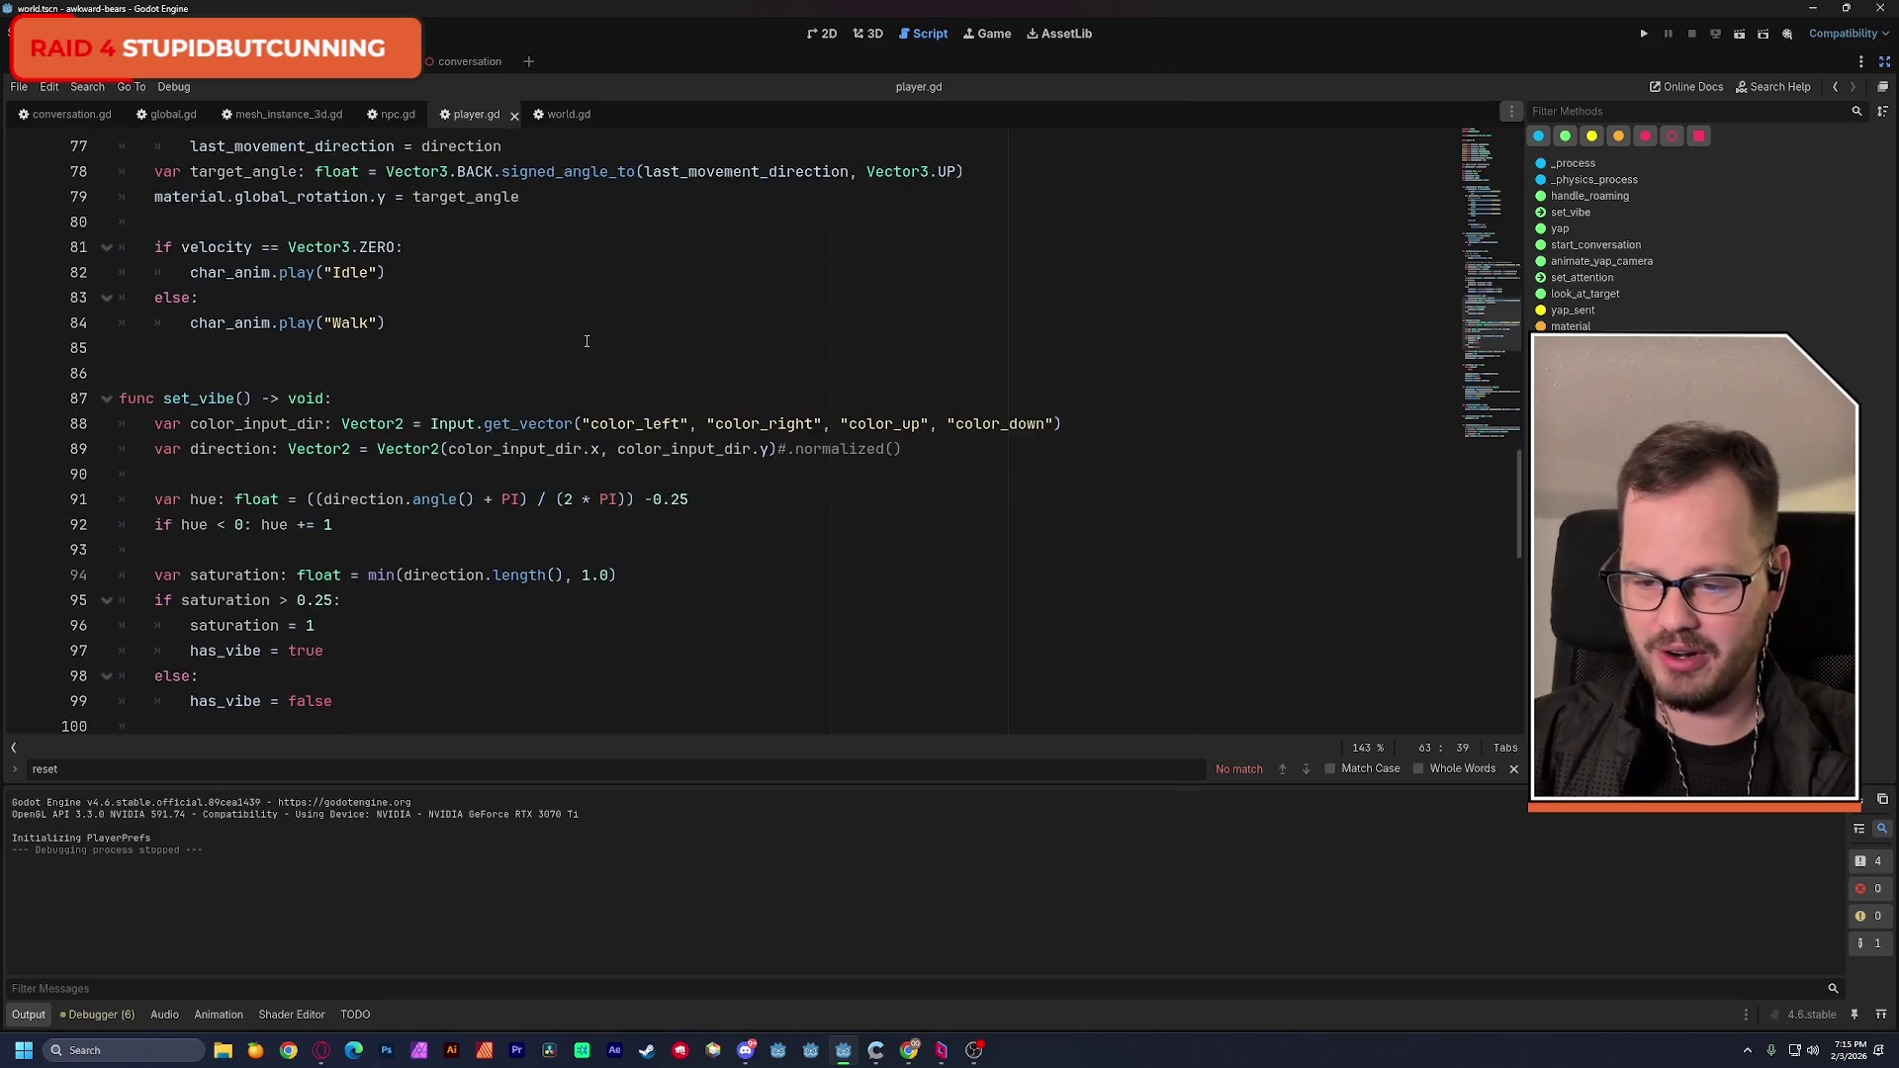
pyautogui.scroll(-2, 586, 342)
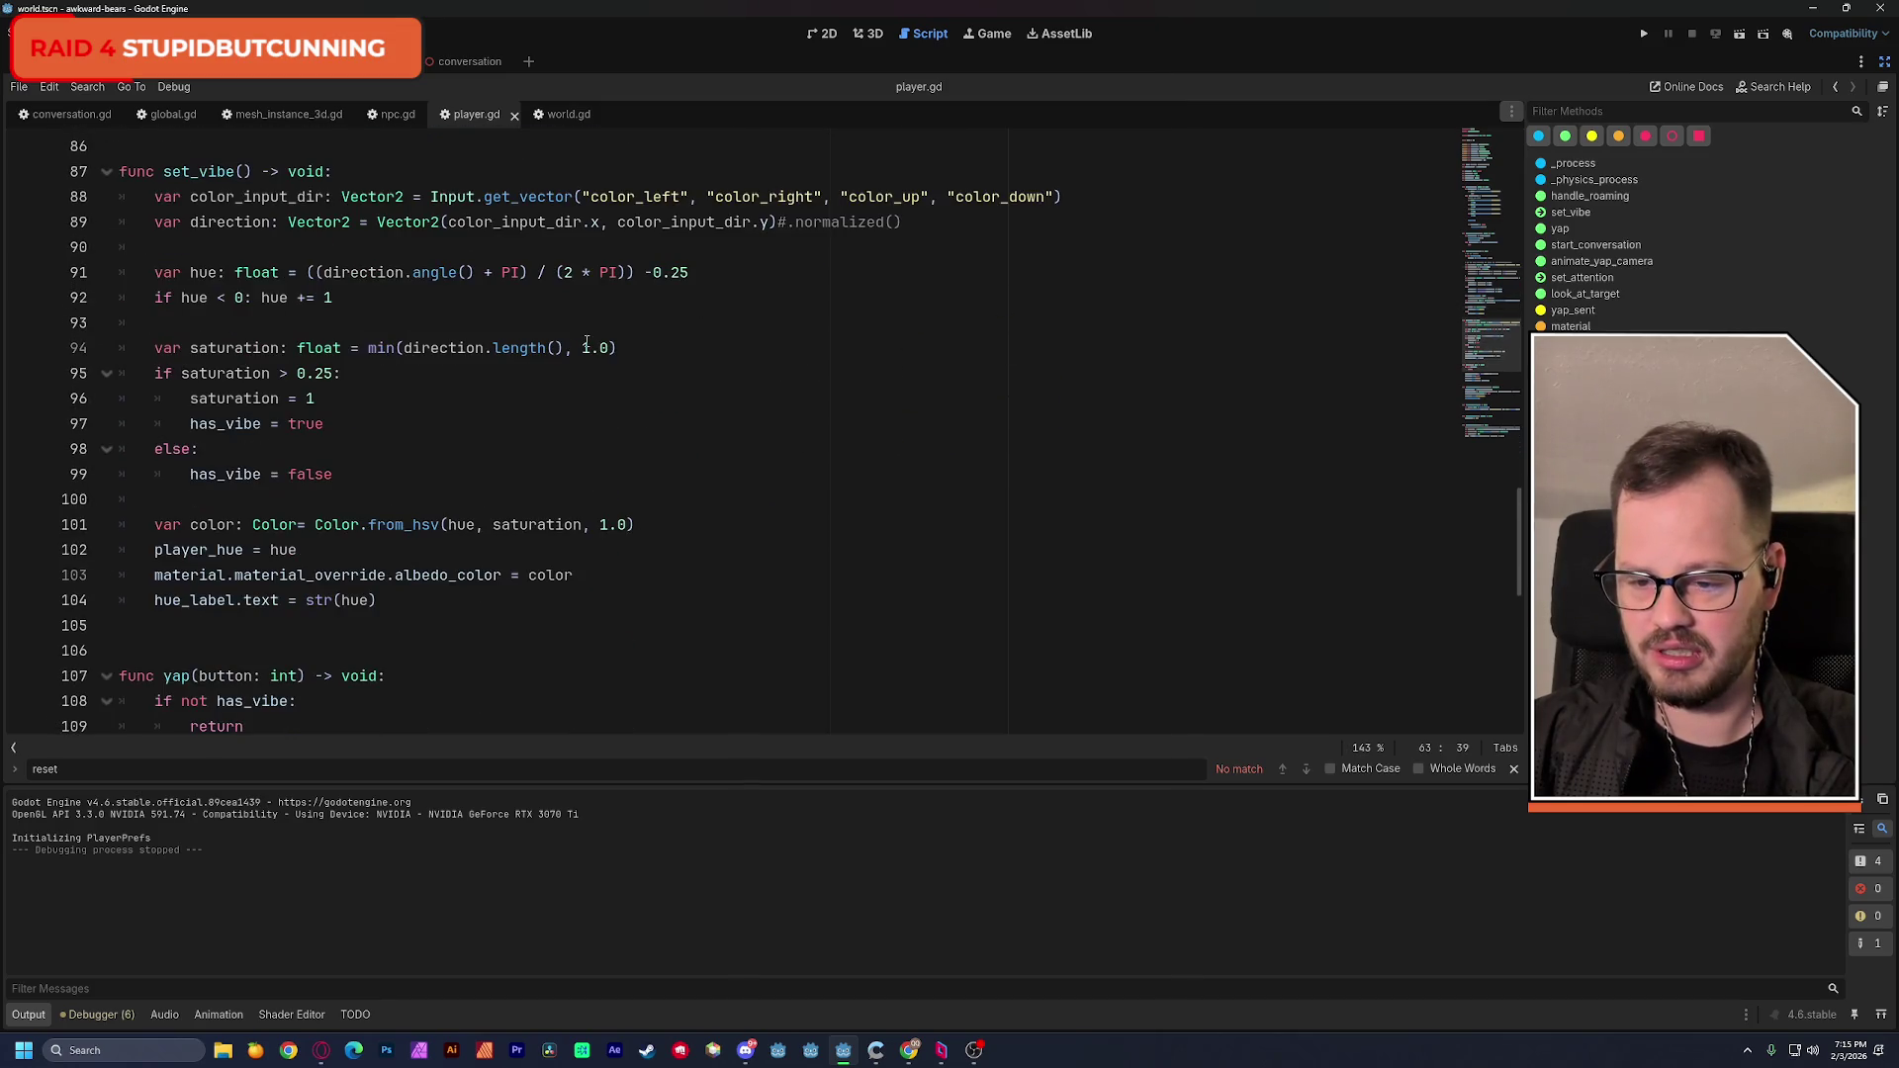
pyautogui.scroll(4, 587, 343)
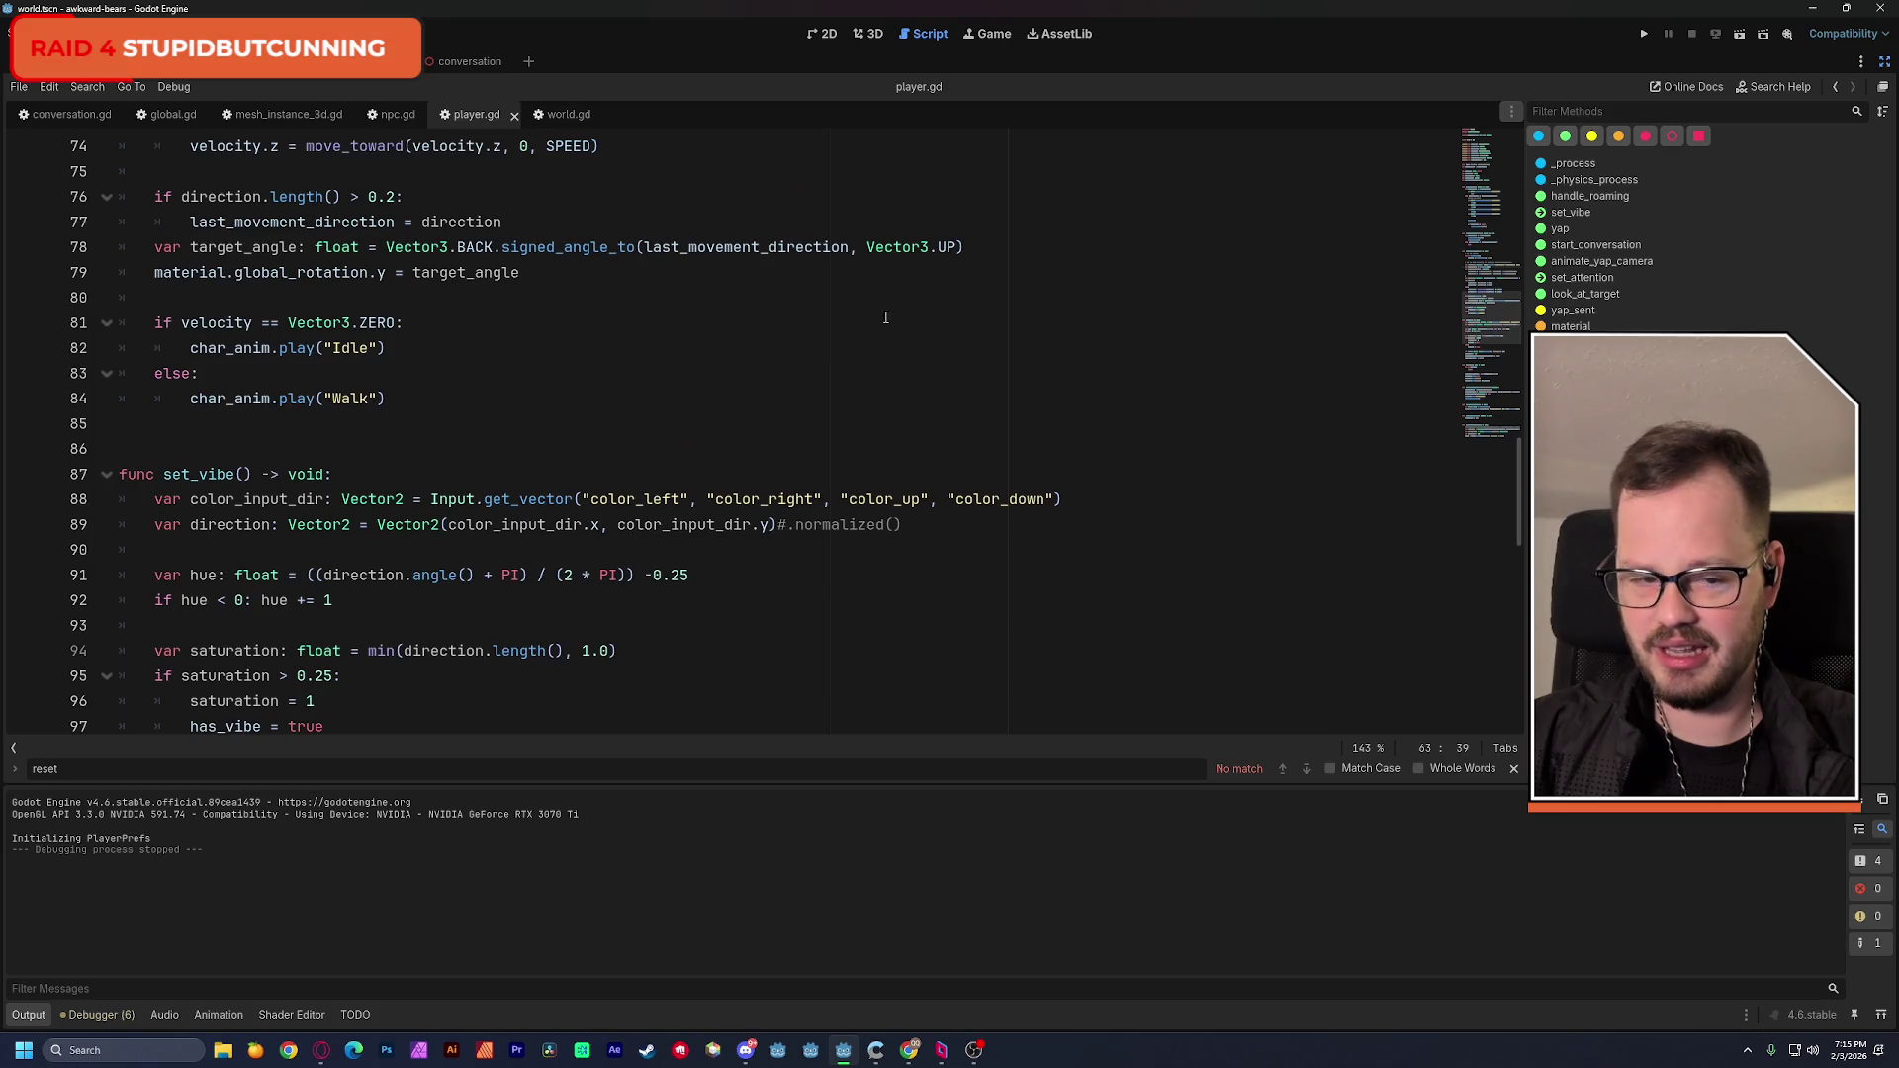
pyautogui.scroll(-1, 1494, 337)
pyautogui.scroll(-1, 1496, 346)
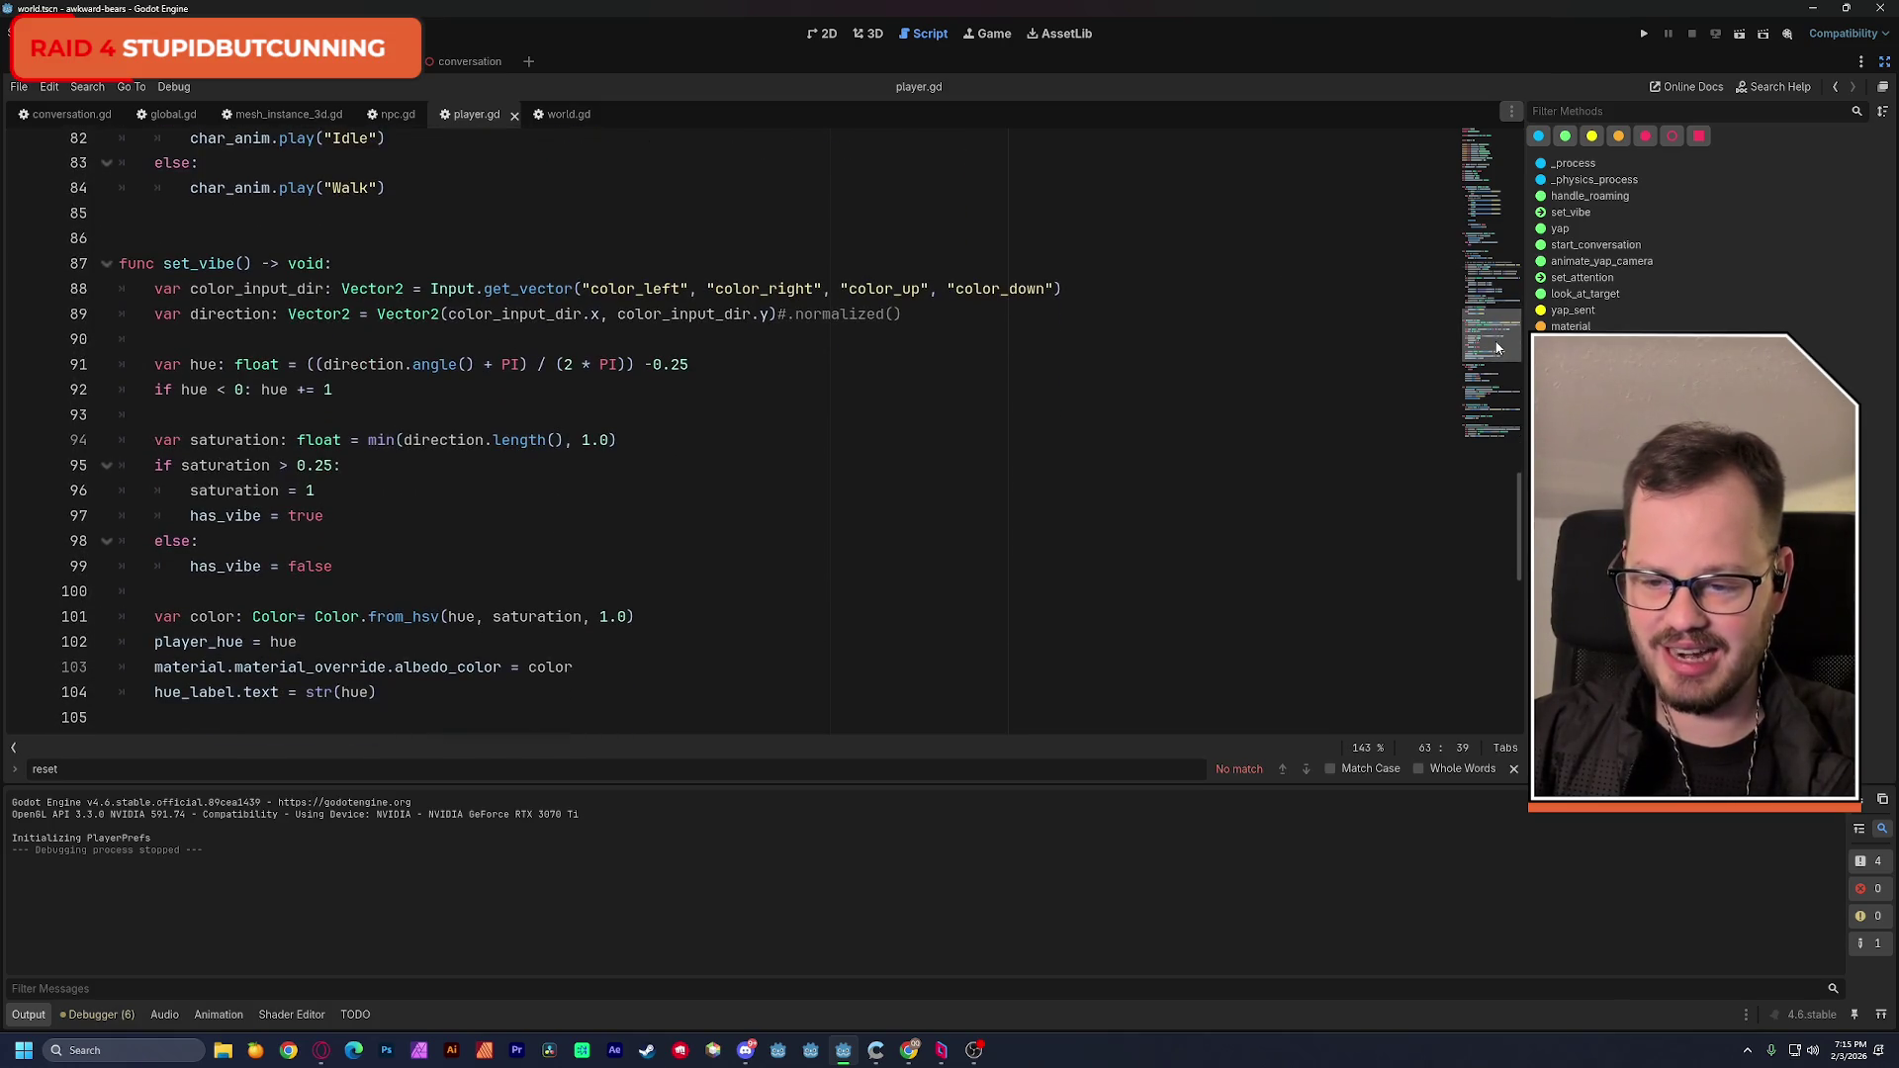
pyautogui.scroll(4, 1496, 337)
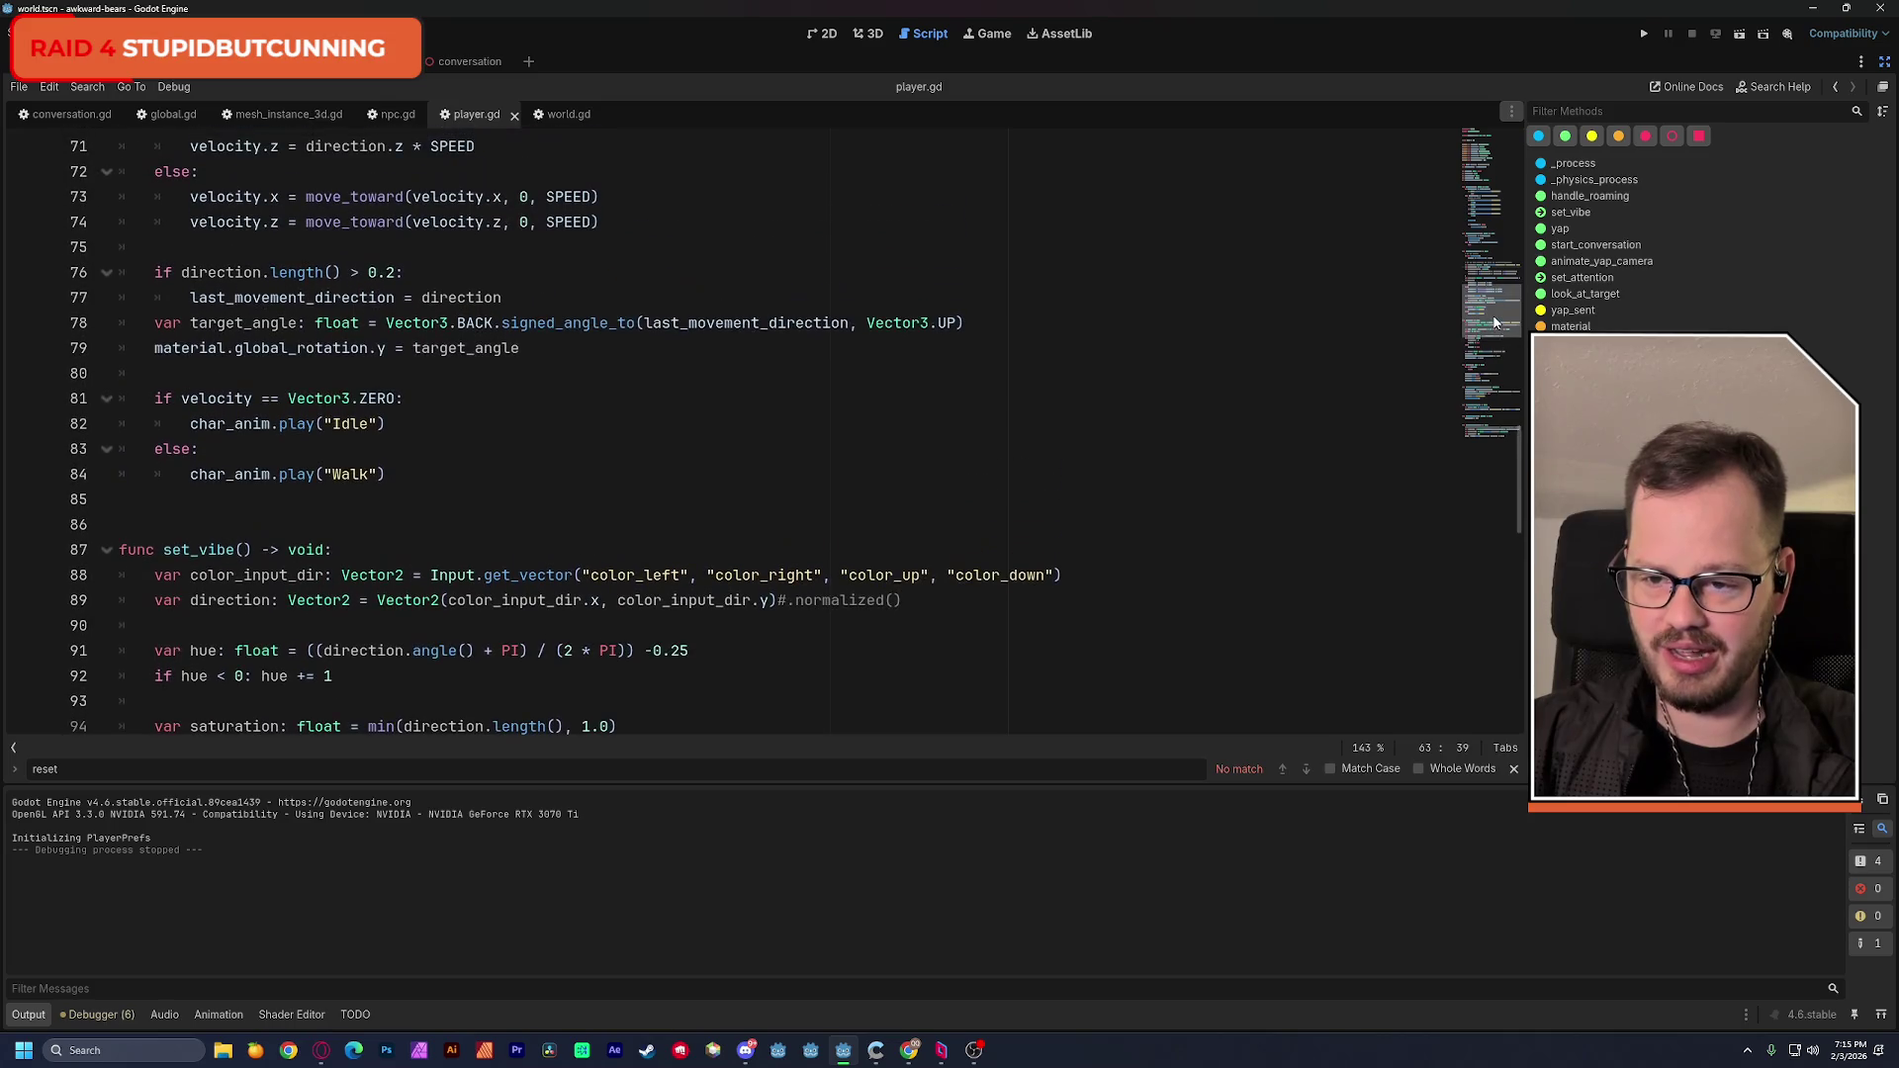
pyautogui.scroll(1, 1494, 317)
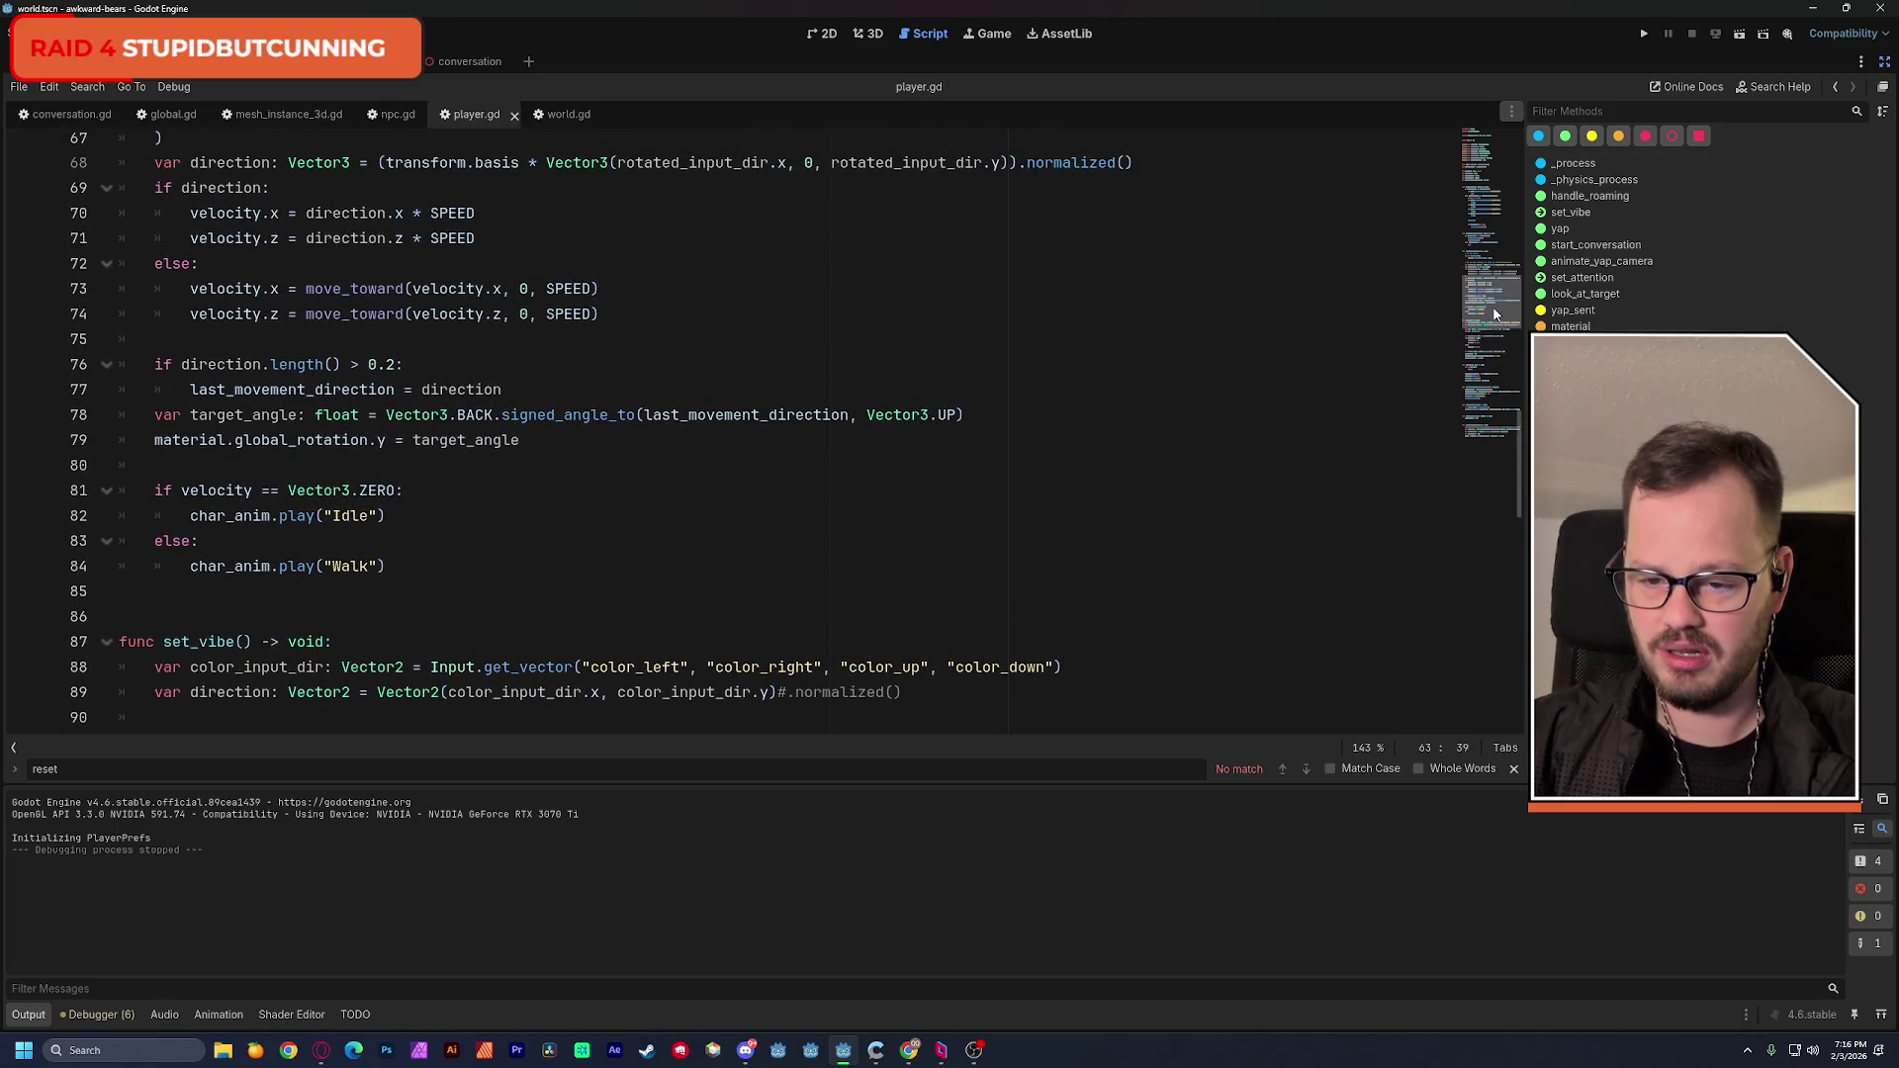
pyautogui.moveTo(154, 439); pyautogui.dragTo(233, 439)
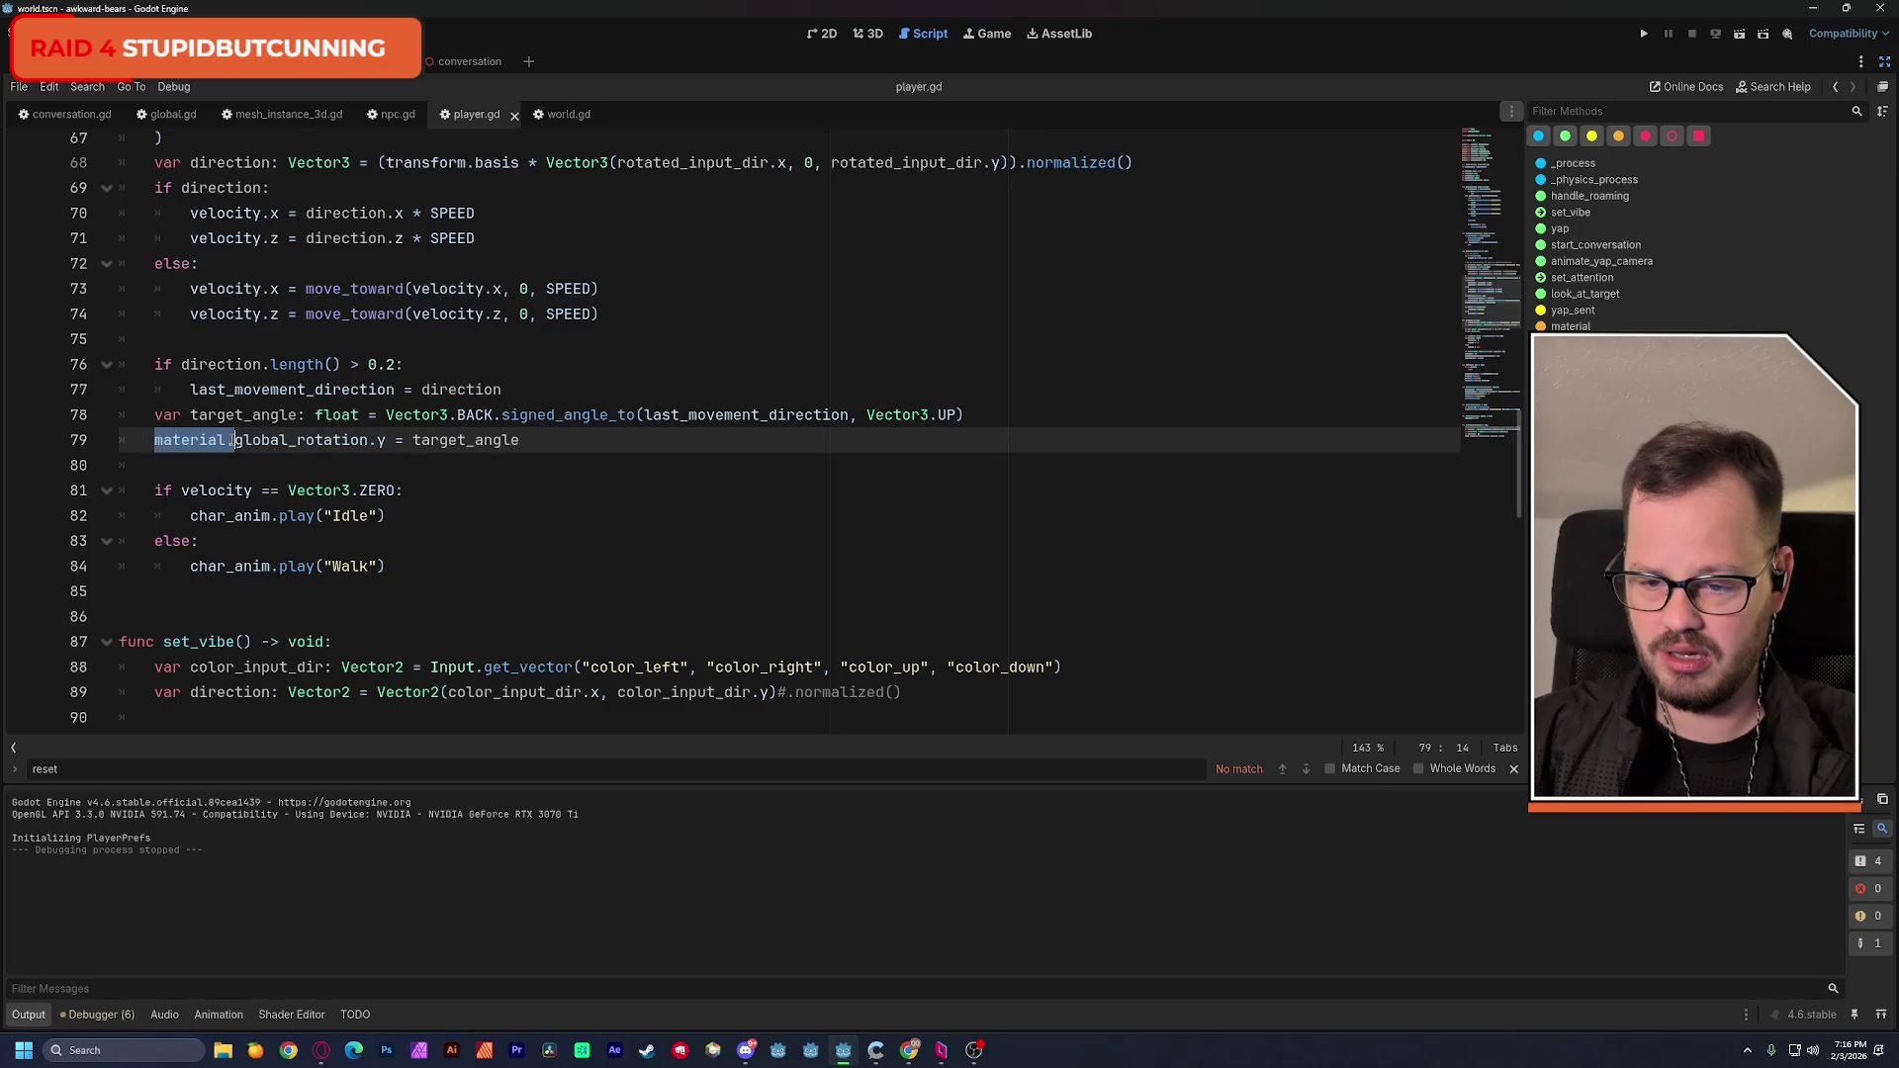
pyautogui.moveTo(520, 440); pyautogui.dragTo(235, 442)
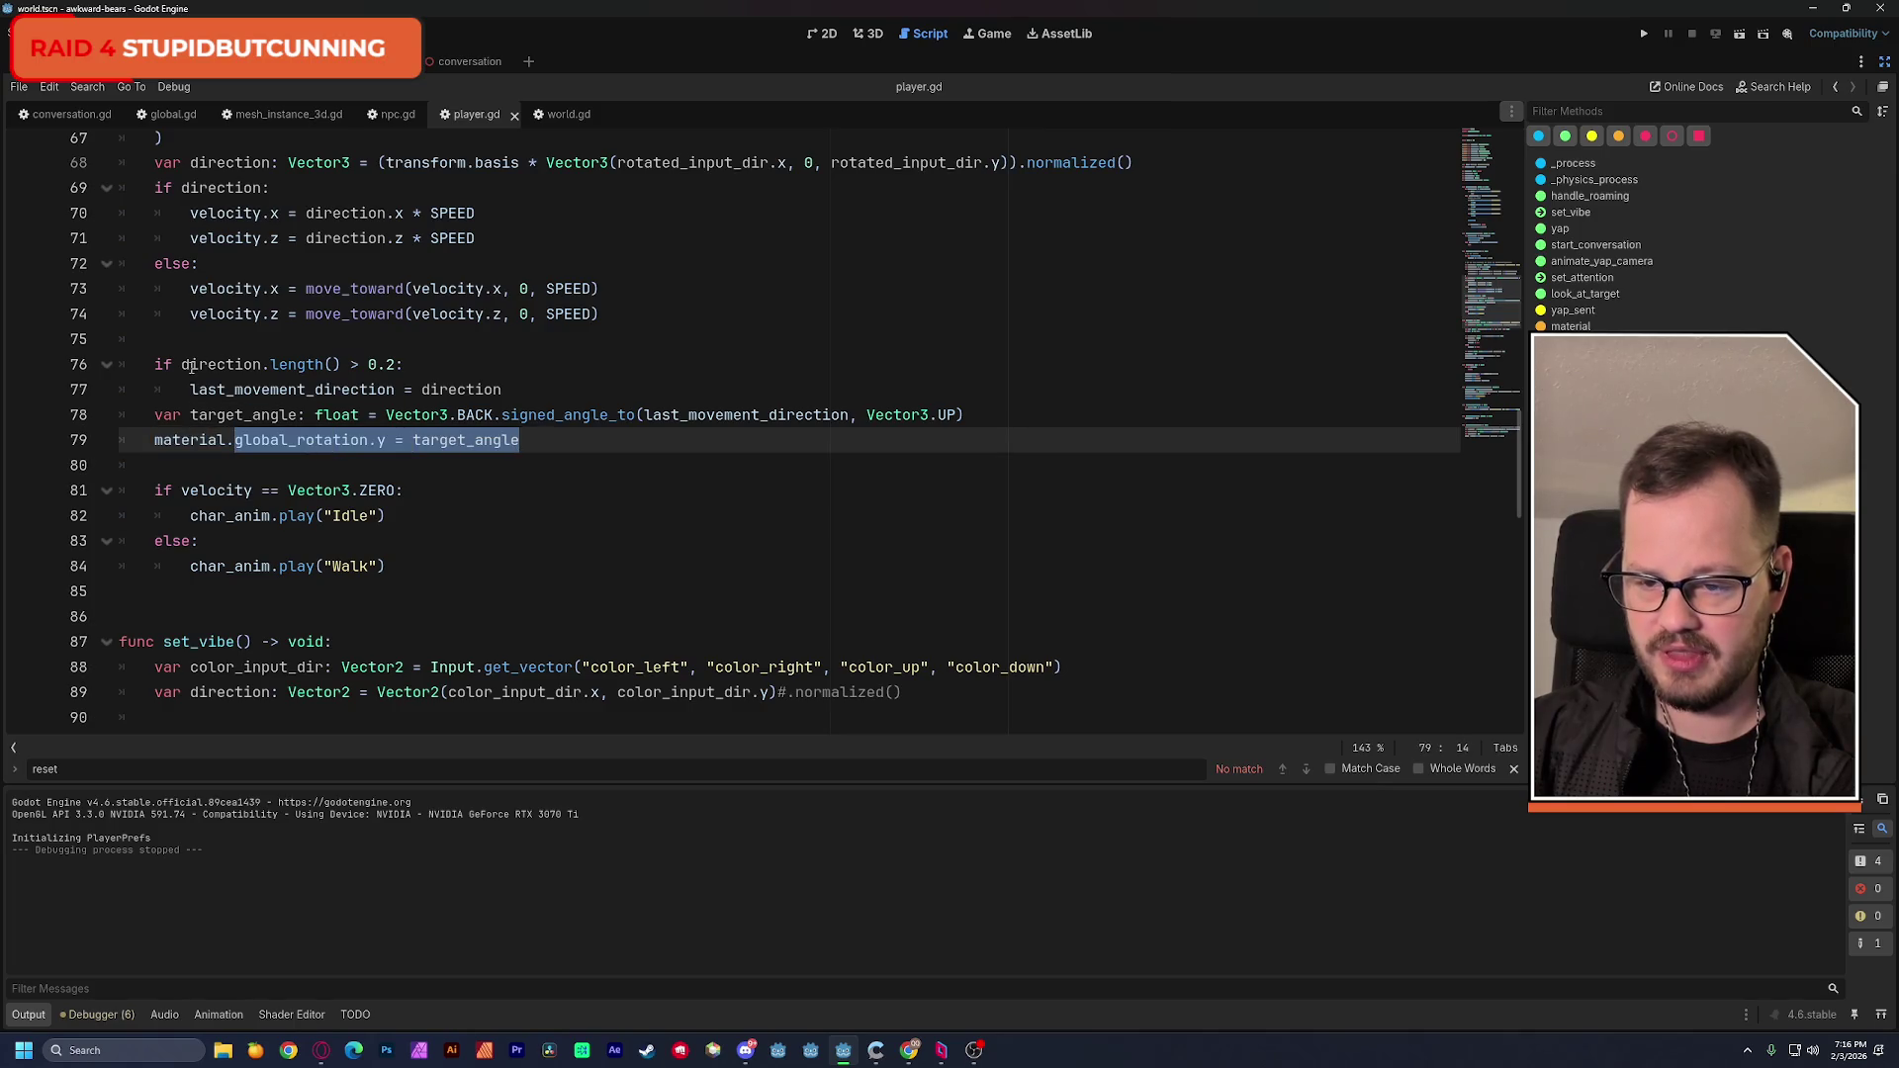
pyautogui.moveTo(157, 365)
pyautogui.mouseDown()
pyautogui.moveTo(401, 364)
pyautogui.moveTo(503, 390)
pyautogui.mouseUp()
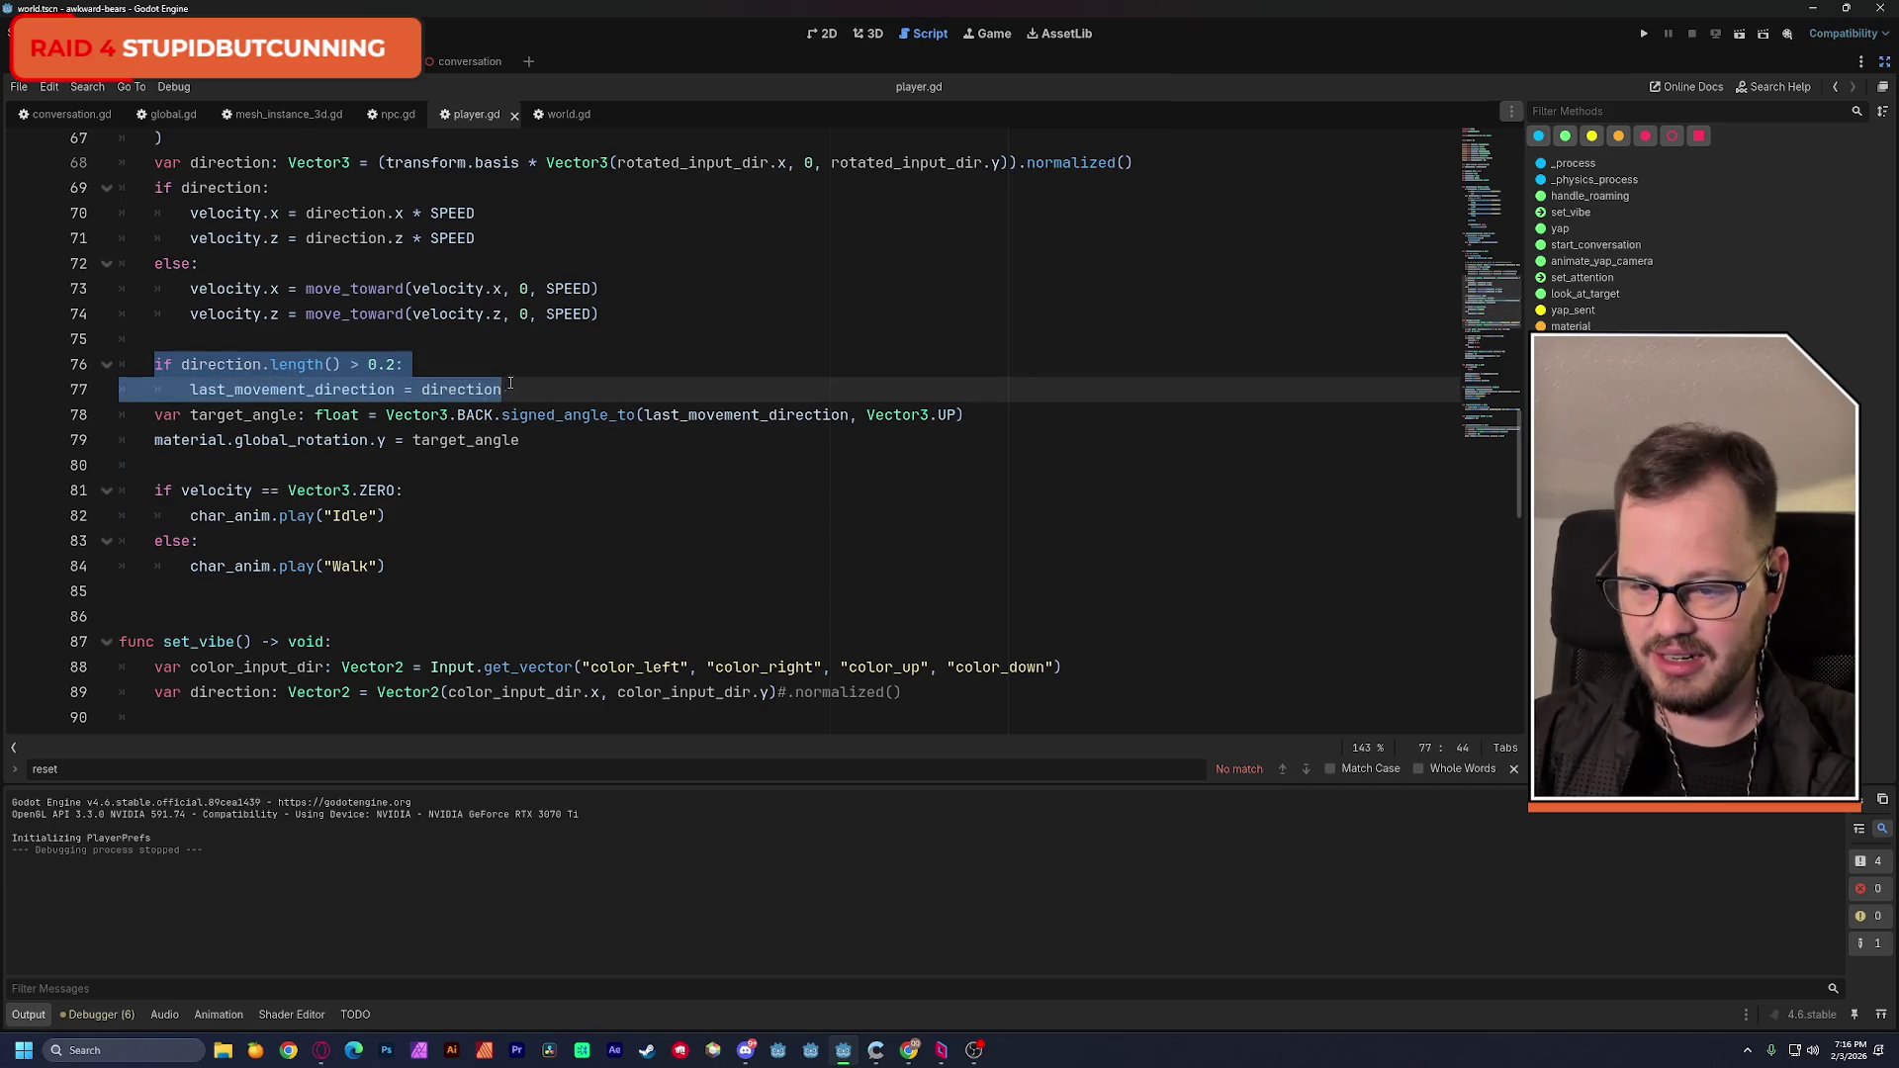
pyautogui.moveTo(155, 416); pyautogui.dragTo(426, 417)
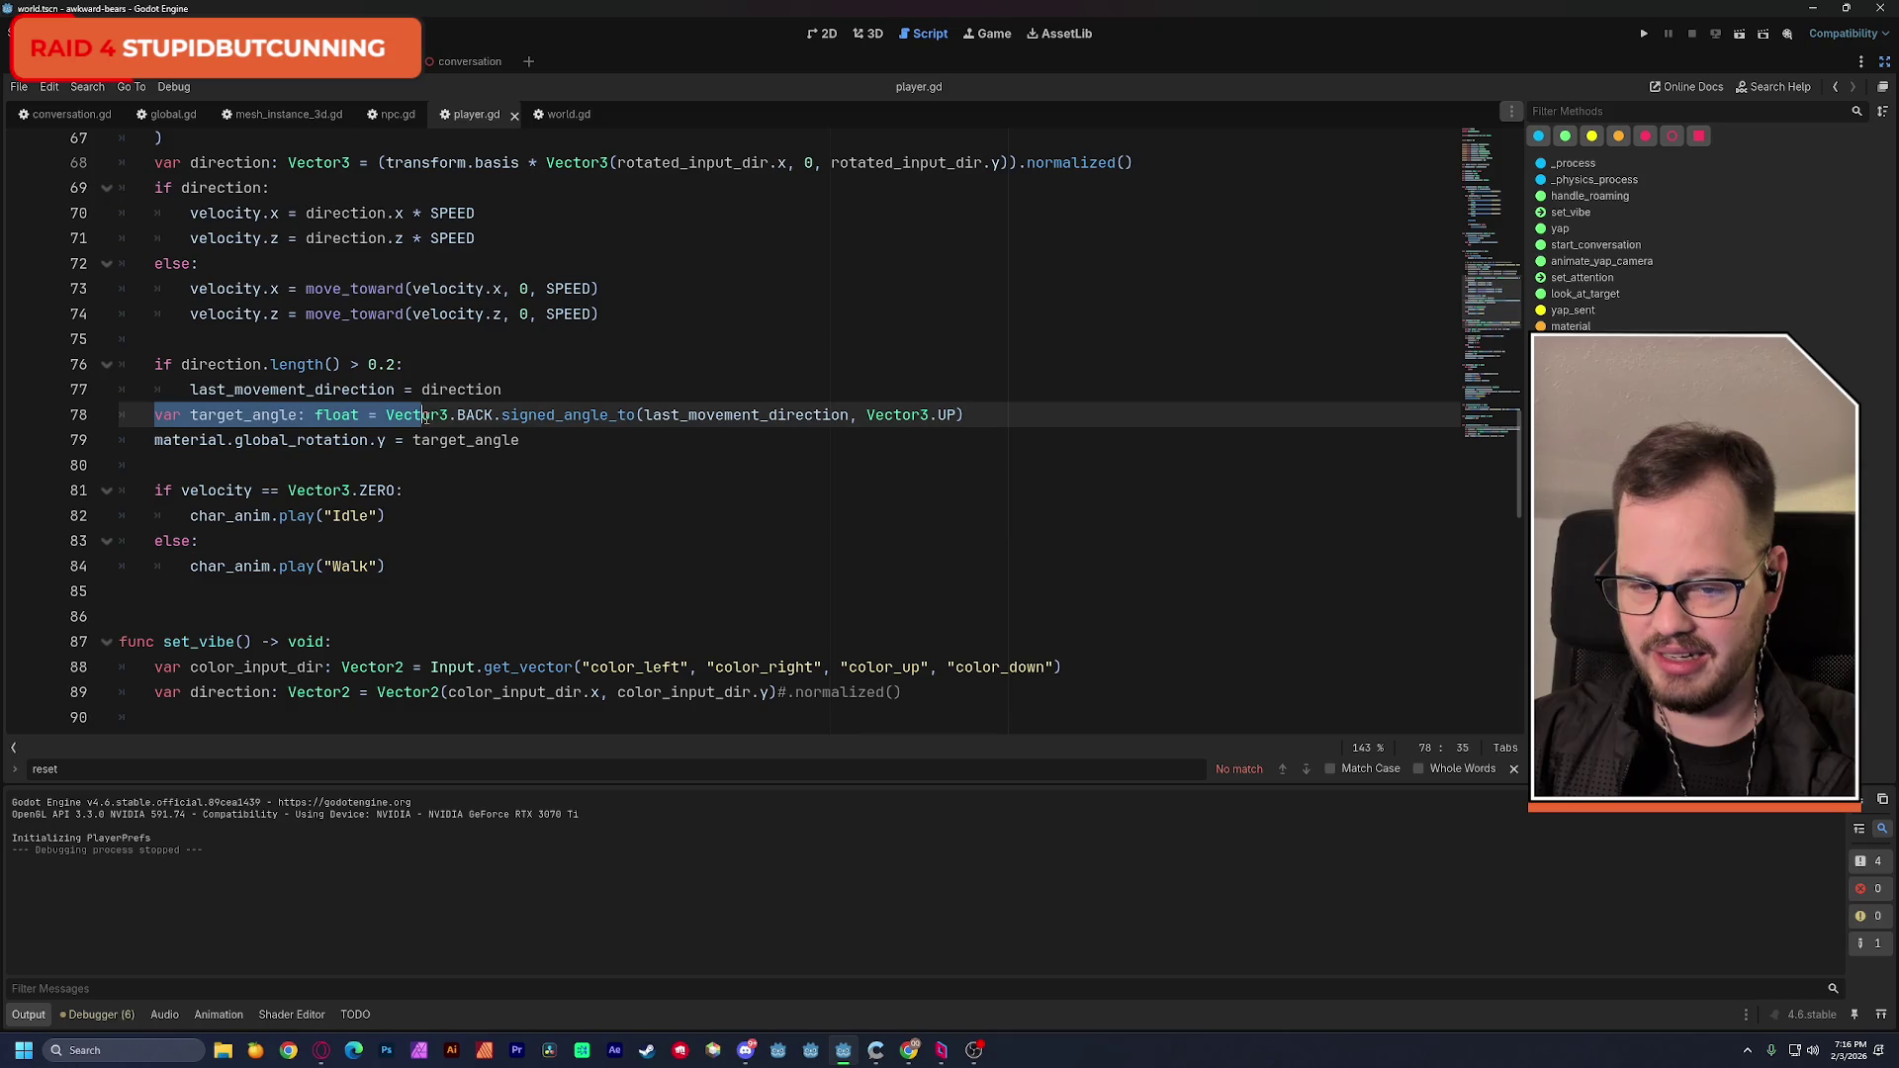
pyautogui.doubleClick(242, 415)
pyautogui.moveTo(155, 440); pyautogui.dragTo(522, 440)
pyautogui.click(530, 441)
pyautogui.scroll(1, 529, 446)
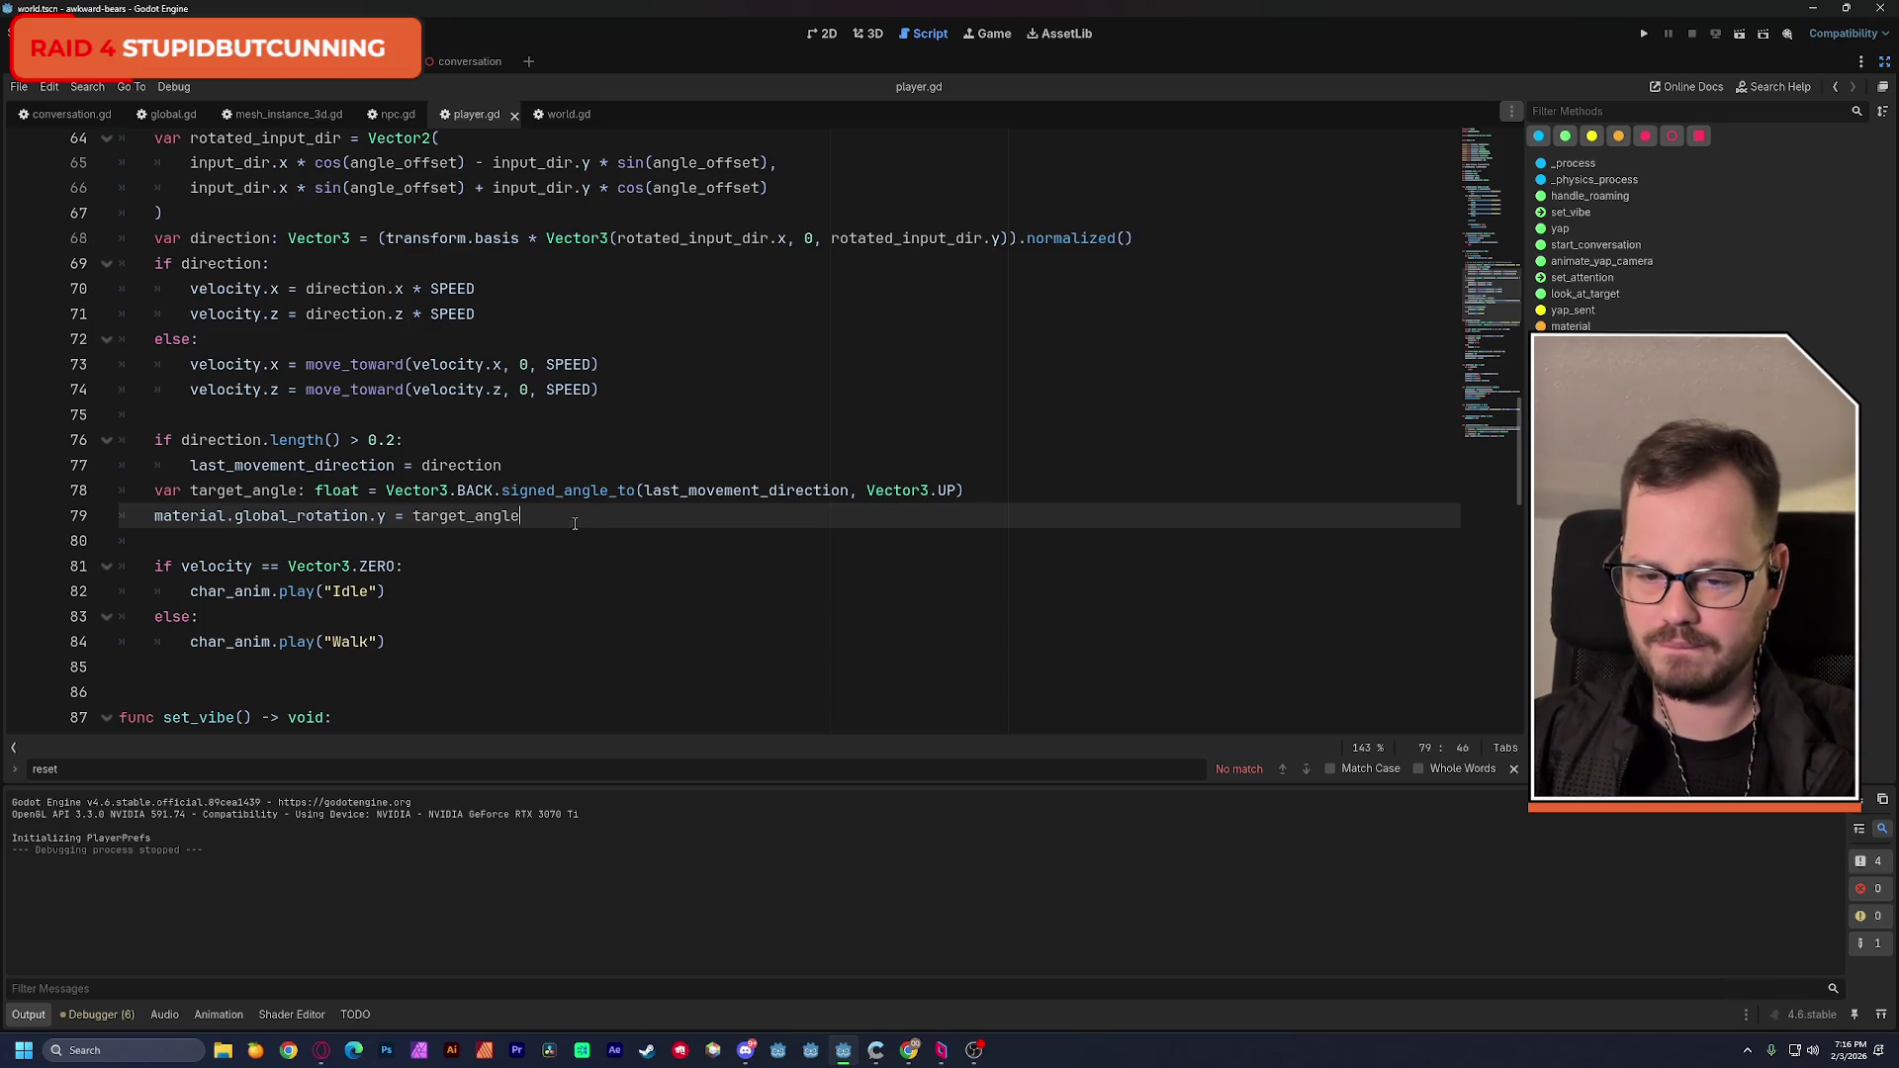
pyautogui.press('Return')
# Add print(last_movement_direction) on line 80 and save player.gd.
pyautogui.write('log')
pyautogui.press('BackSpace')
pyautogui.press('BackSpace')
pyautogui.press('BackSpace')
pyautogui.write('prin')
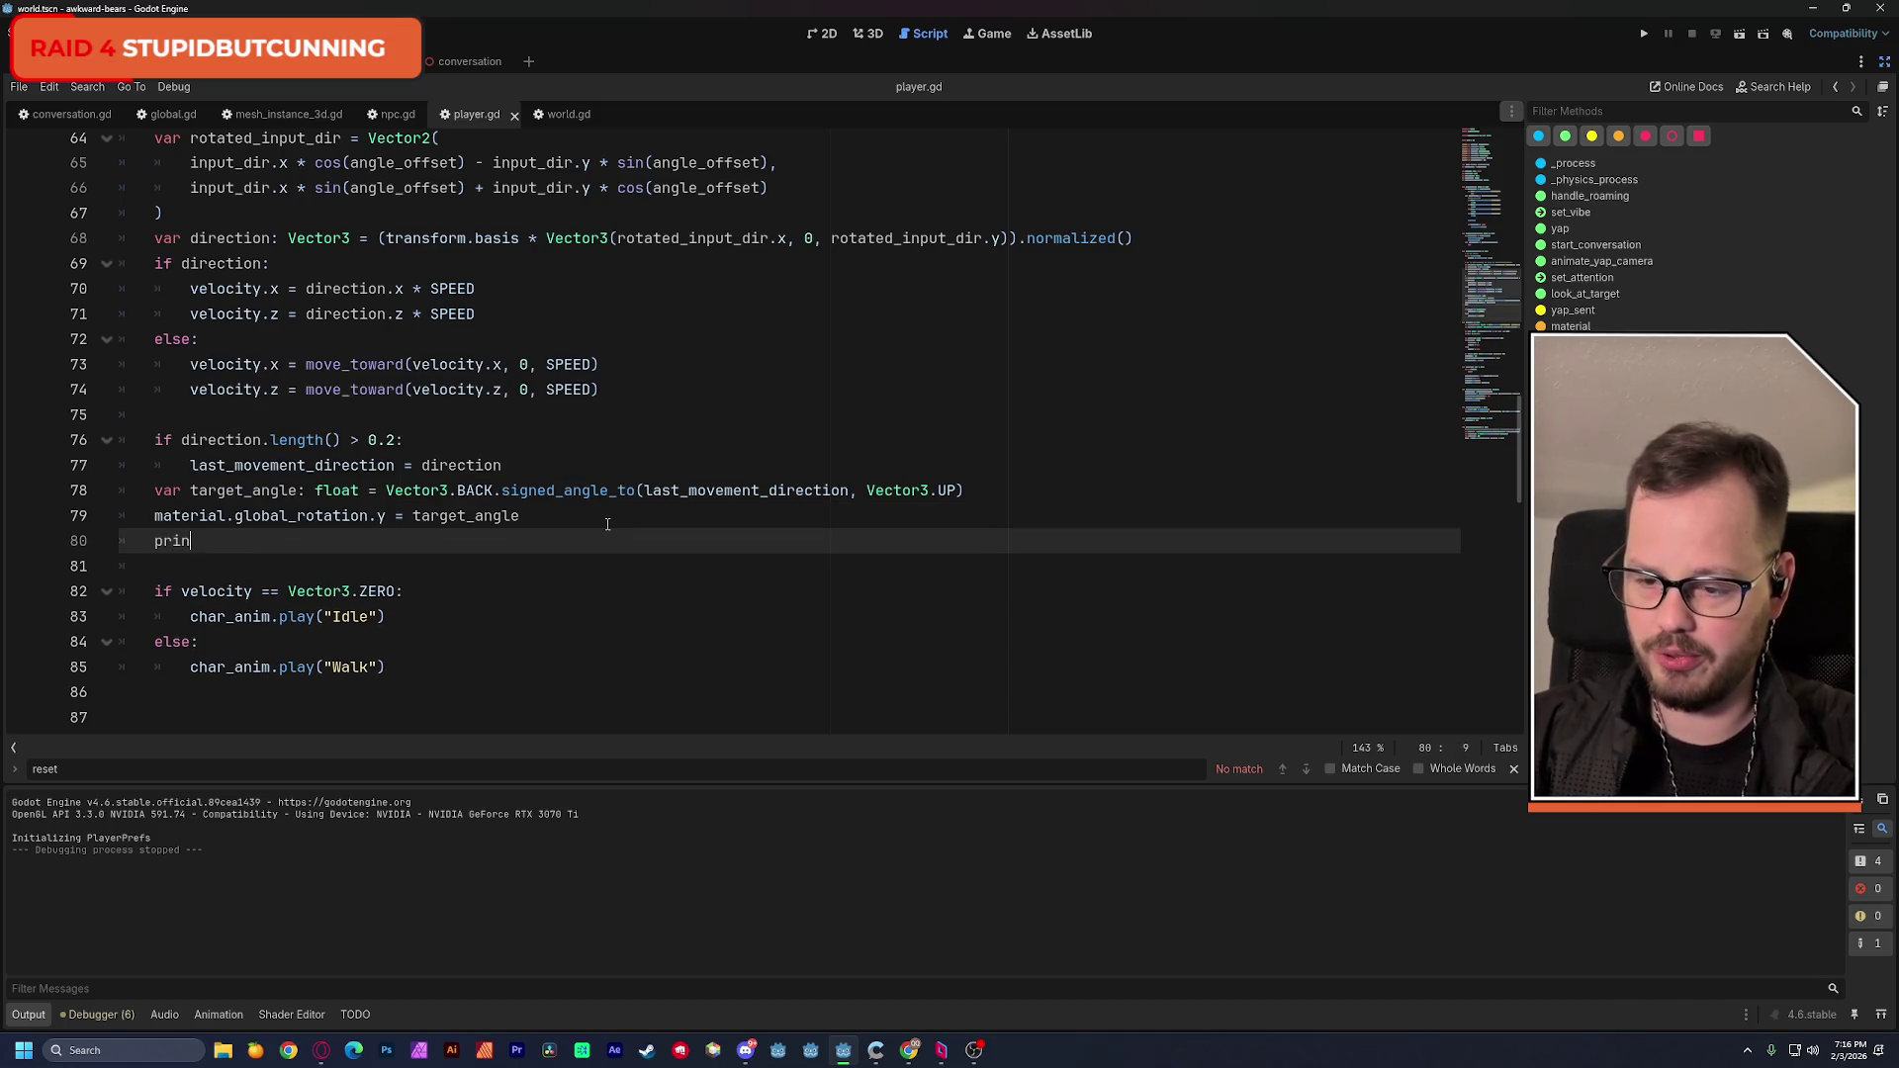
pyautogui.write('t(')
pyautogui.click(650, 435)
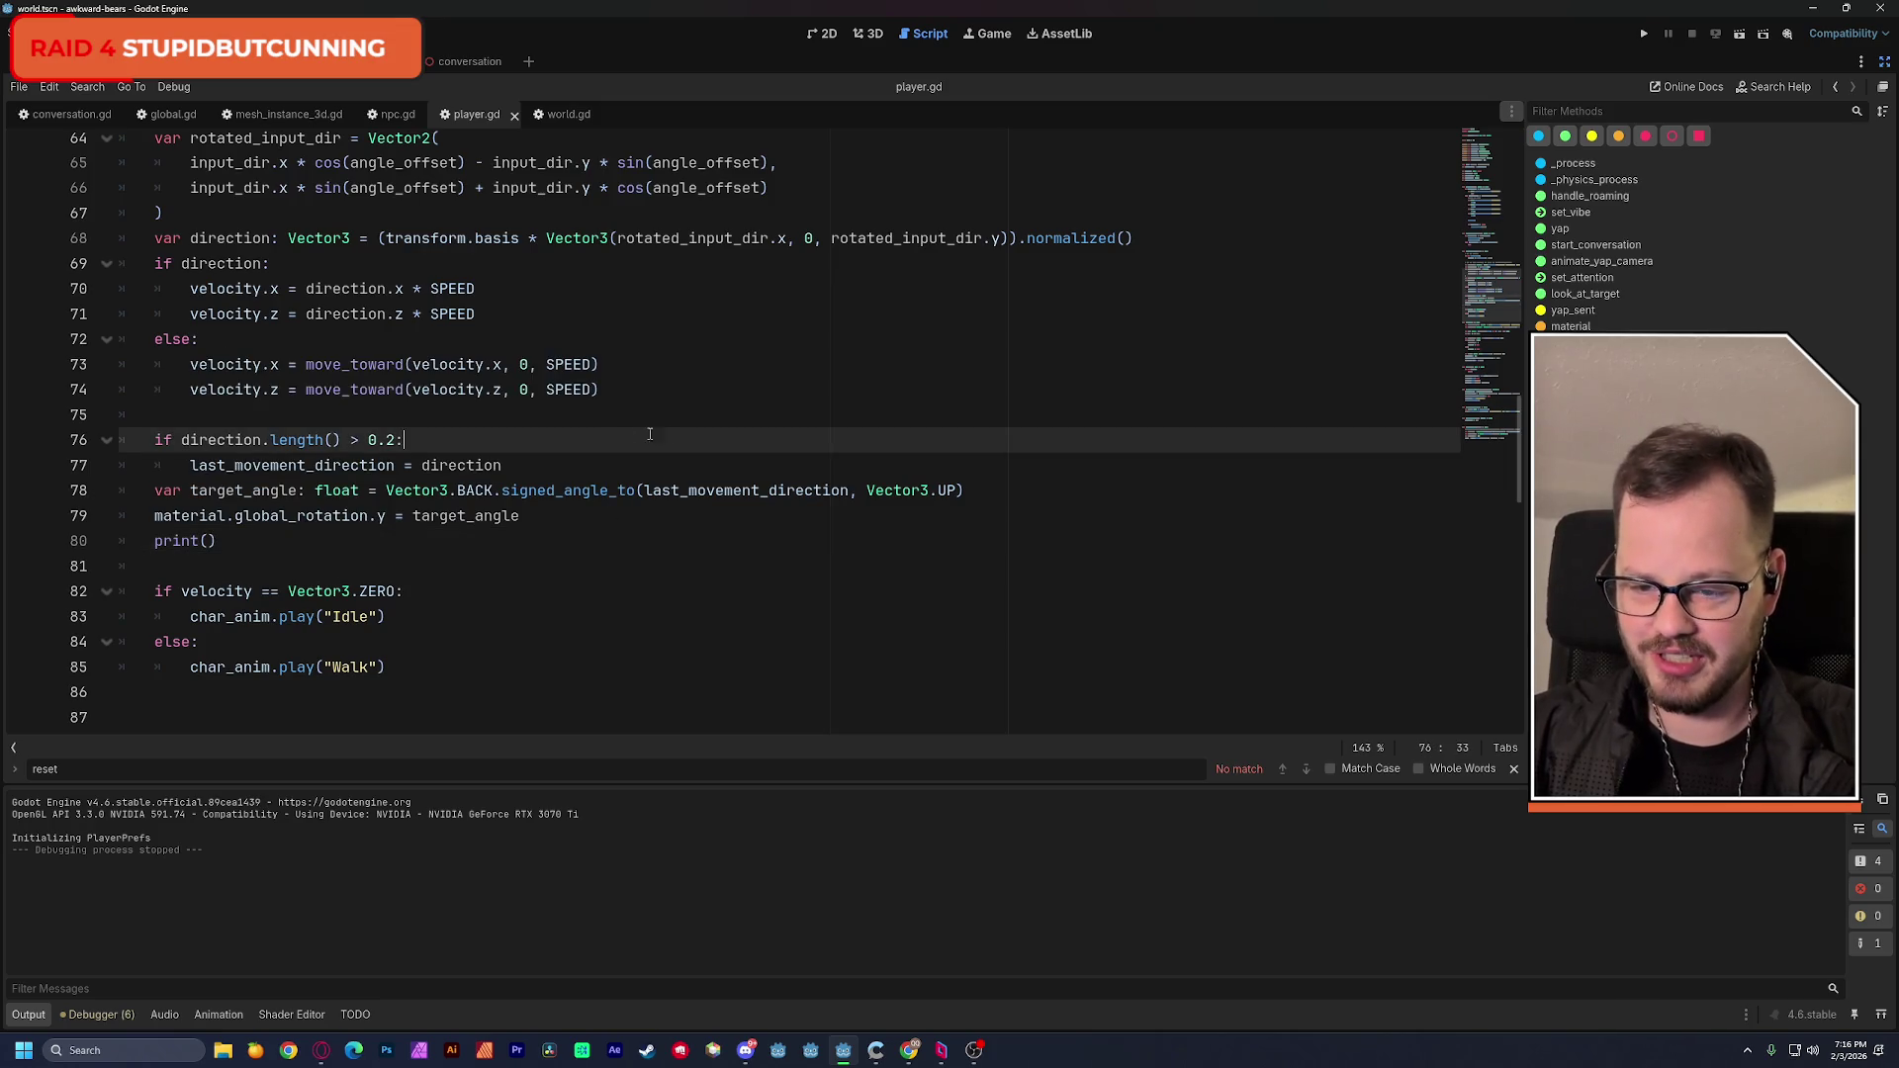
pyautogui.doubleClick(307, 467)
pyautogui.hotkey('ctrl', 'c')
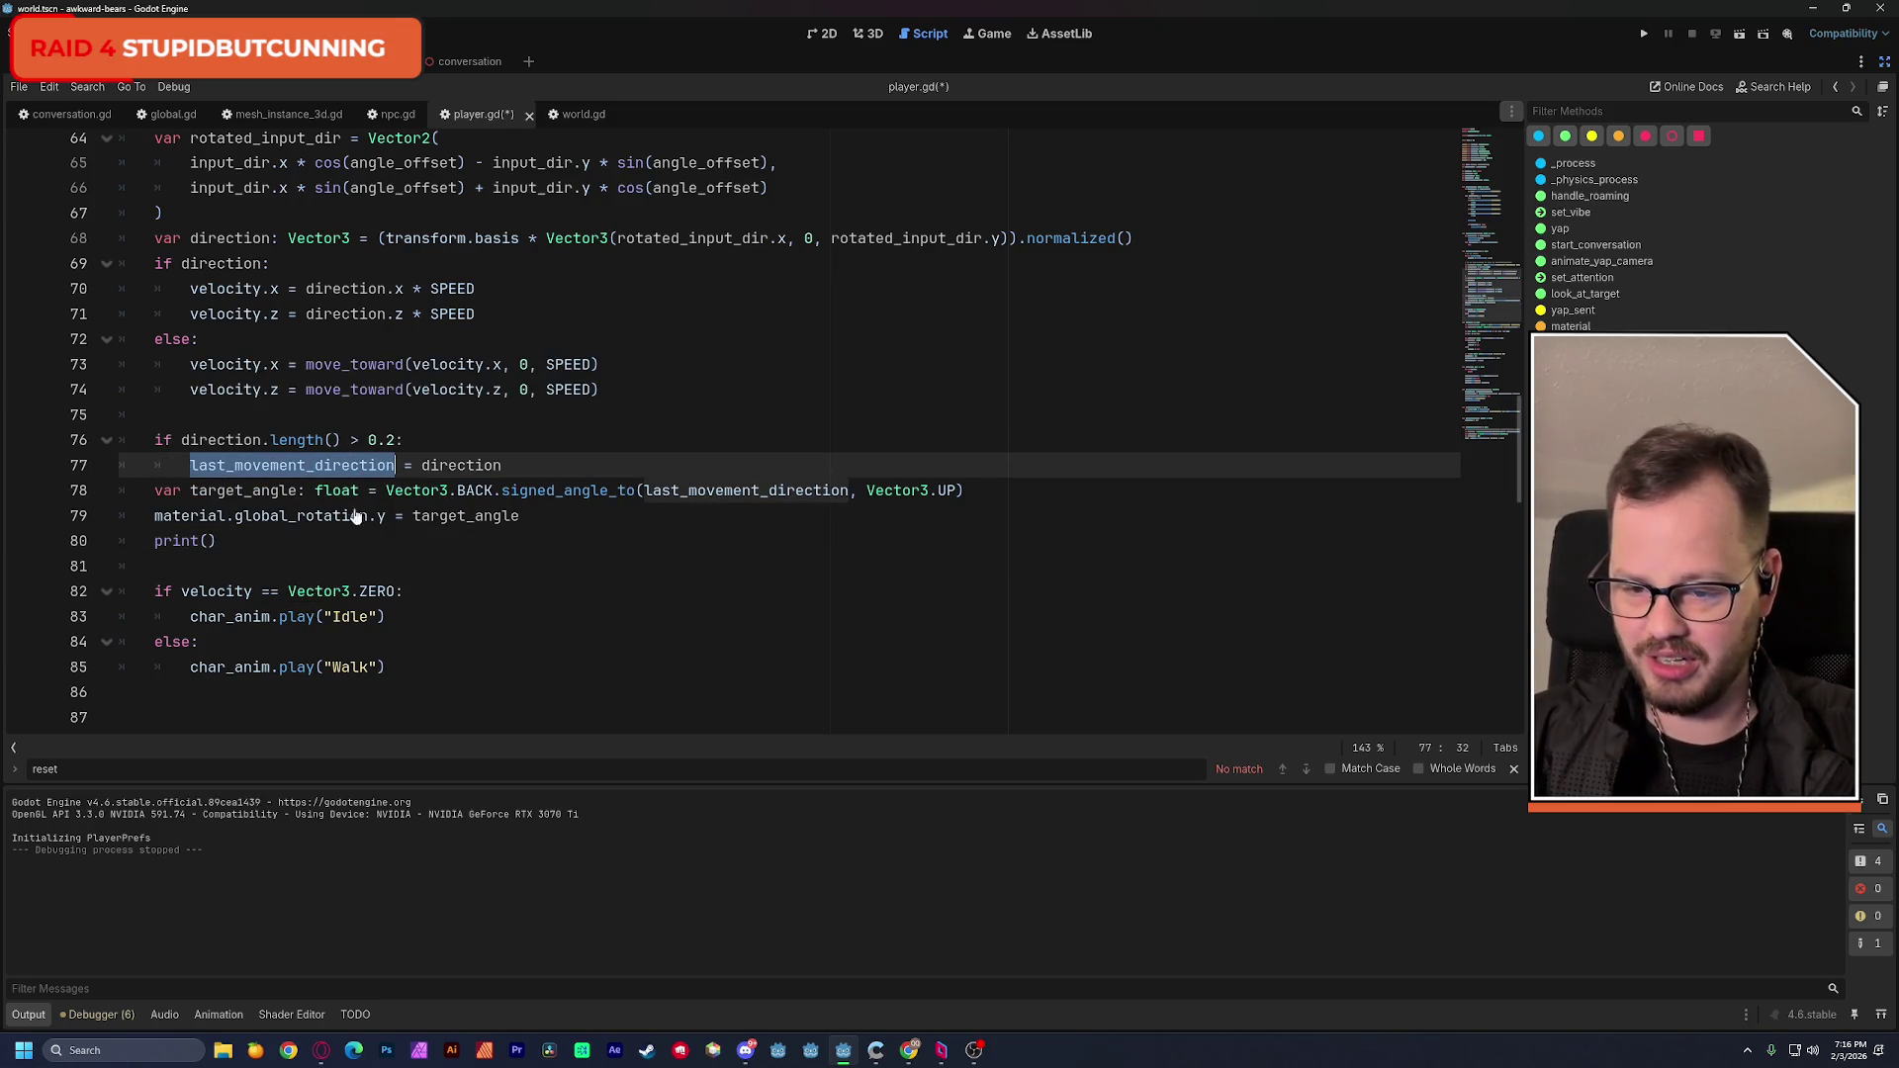
pyautogui.click(207, 541)
pyautogui.hotkey('ctrl', 'v')
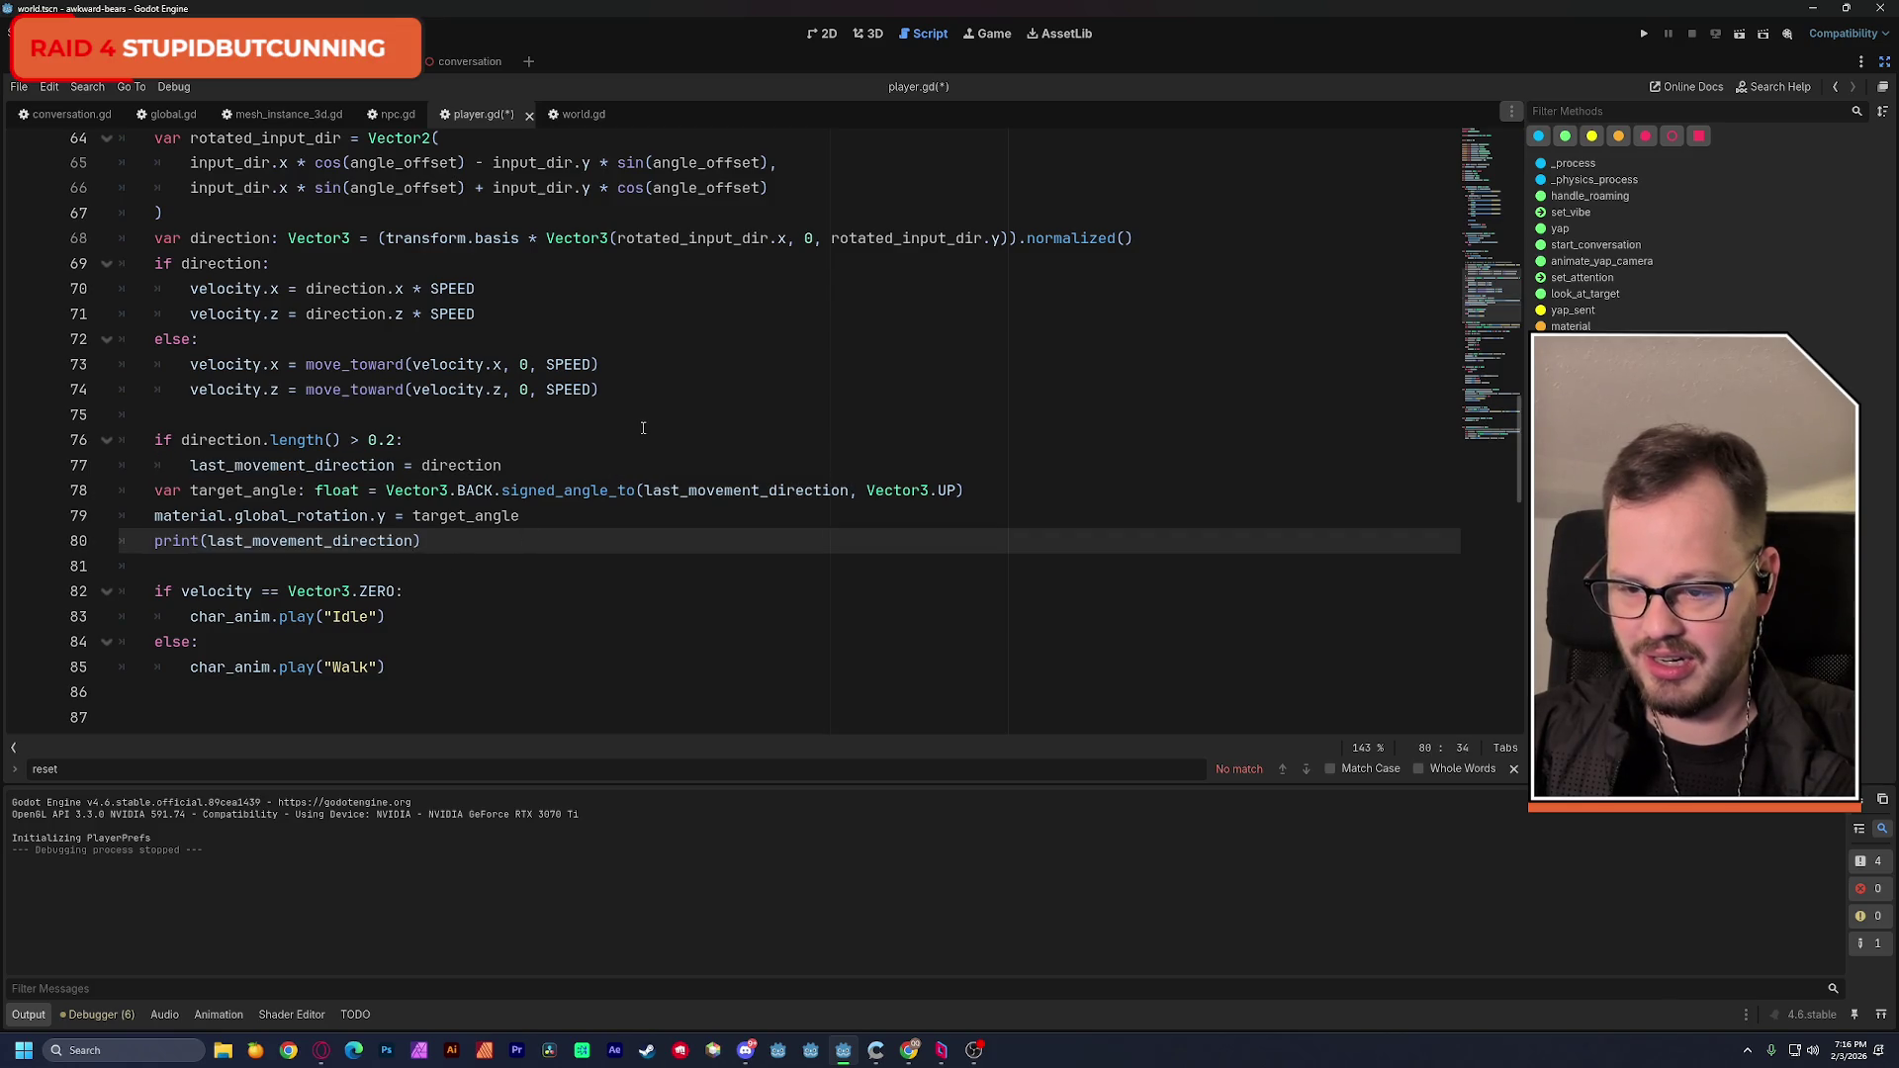
pyautogui.hotkey('ctrl', 's')
pyautogui.scroll(1, 654, 472)
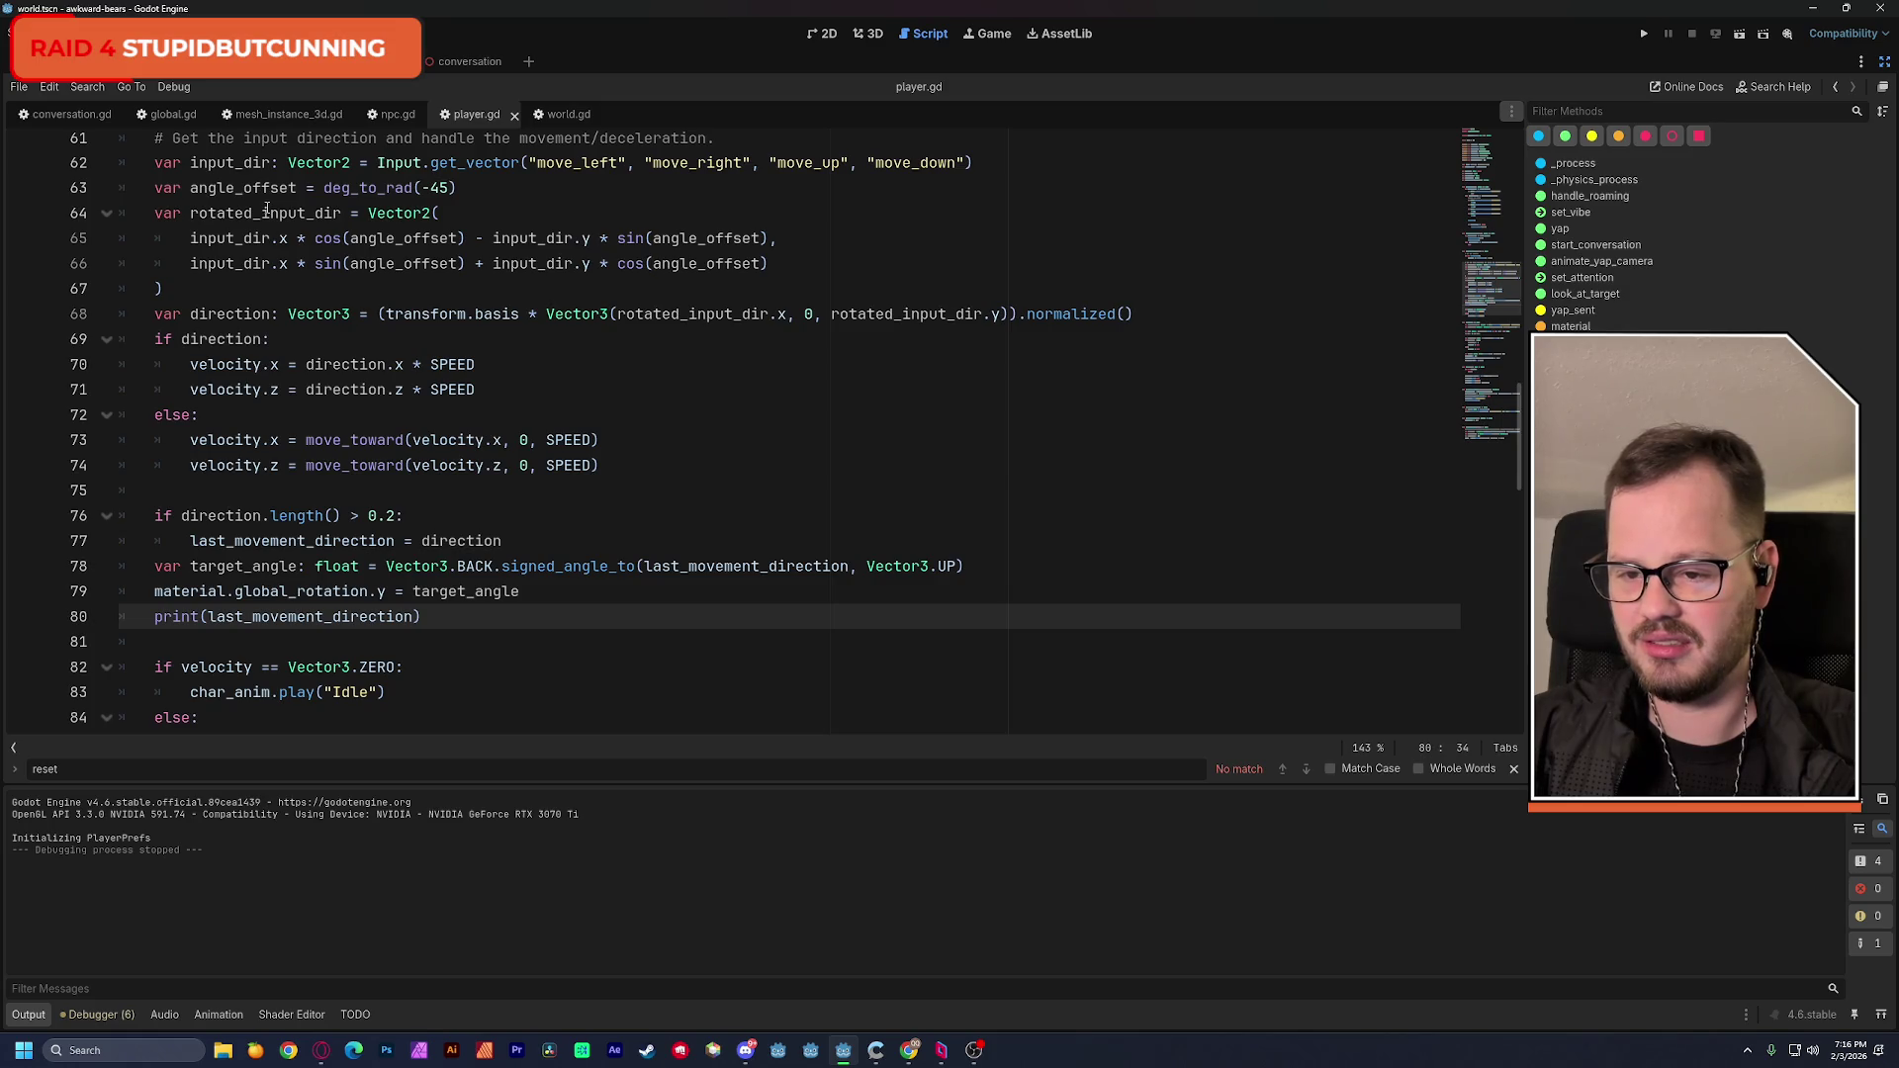
pyautogui.doubleClick(246, 214)
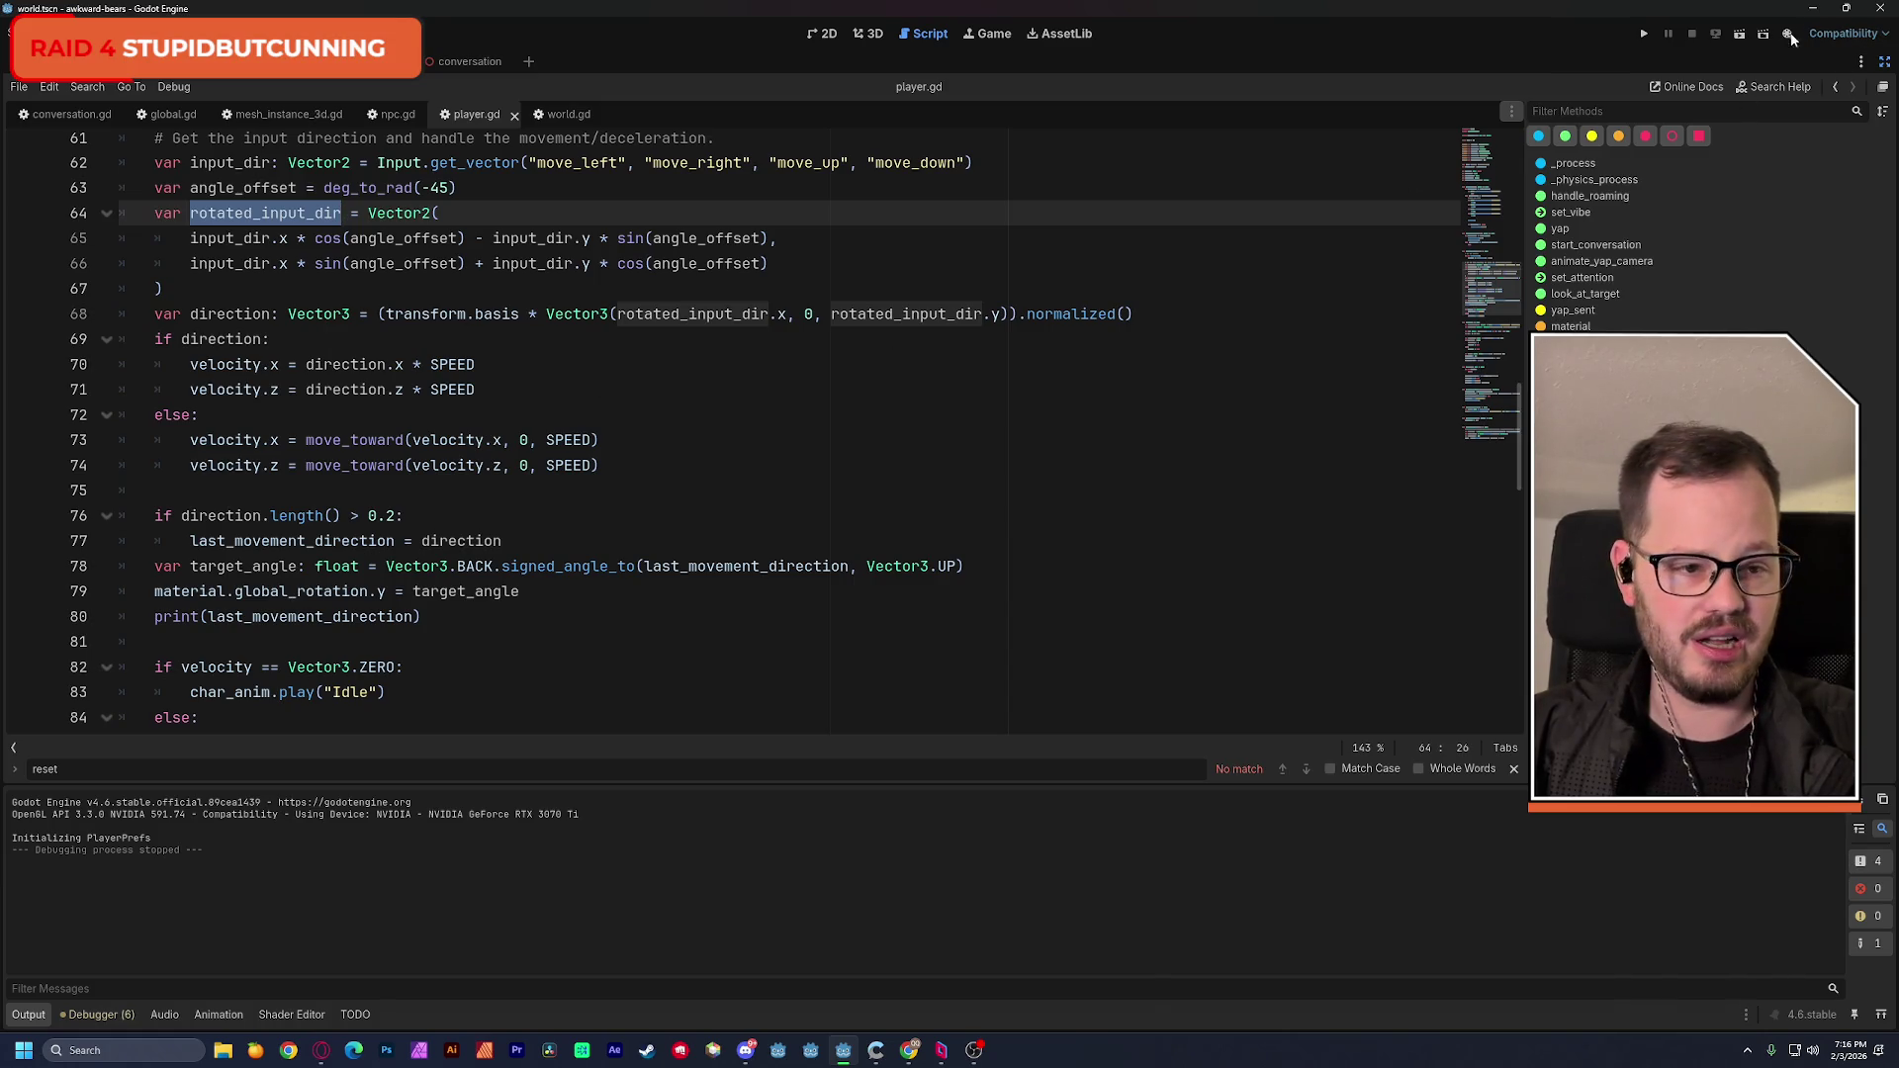
# Run the project and move the player with W, A, S, D to print its direction, then stop.
pyautogui.click(1741, 35)
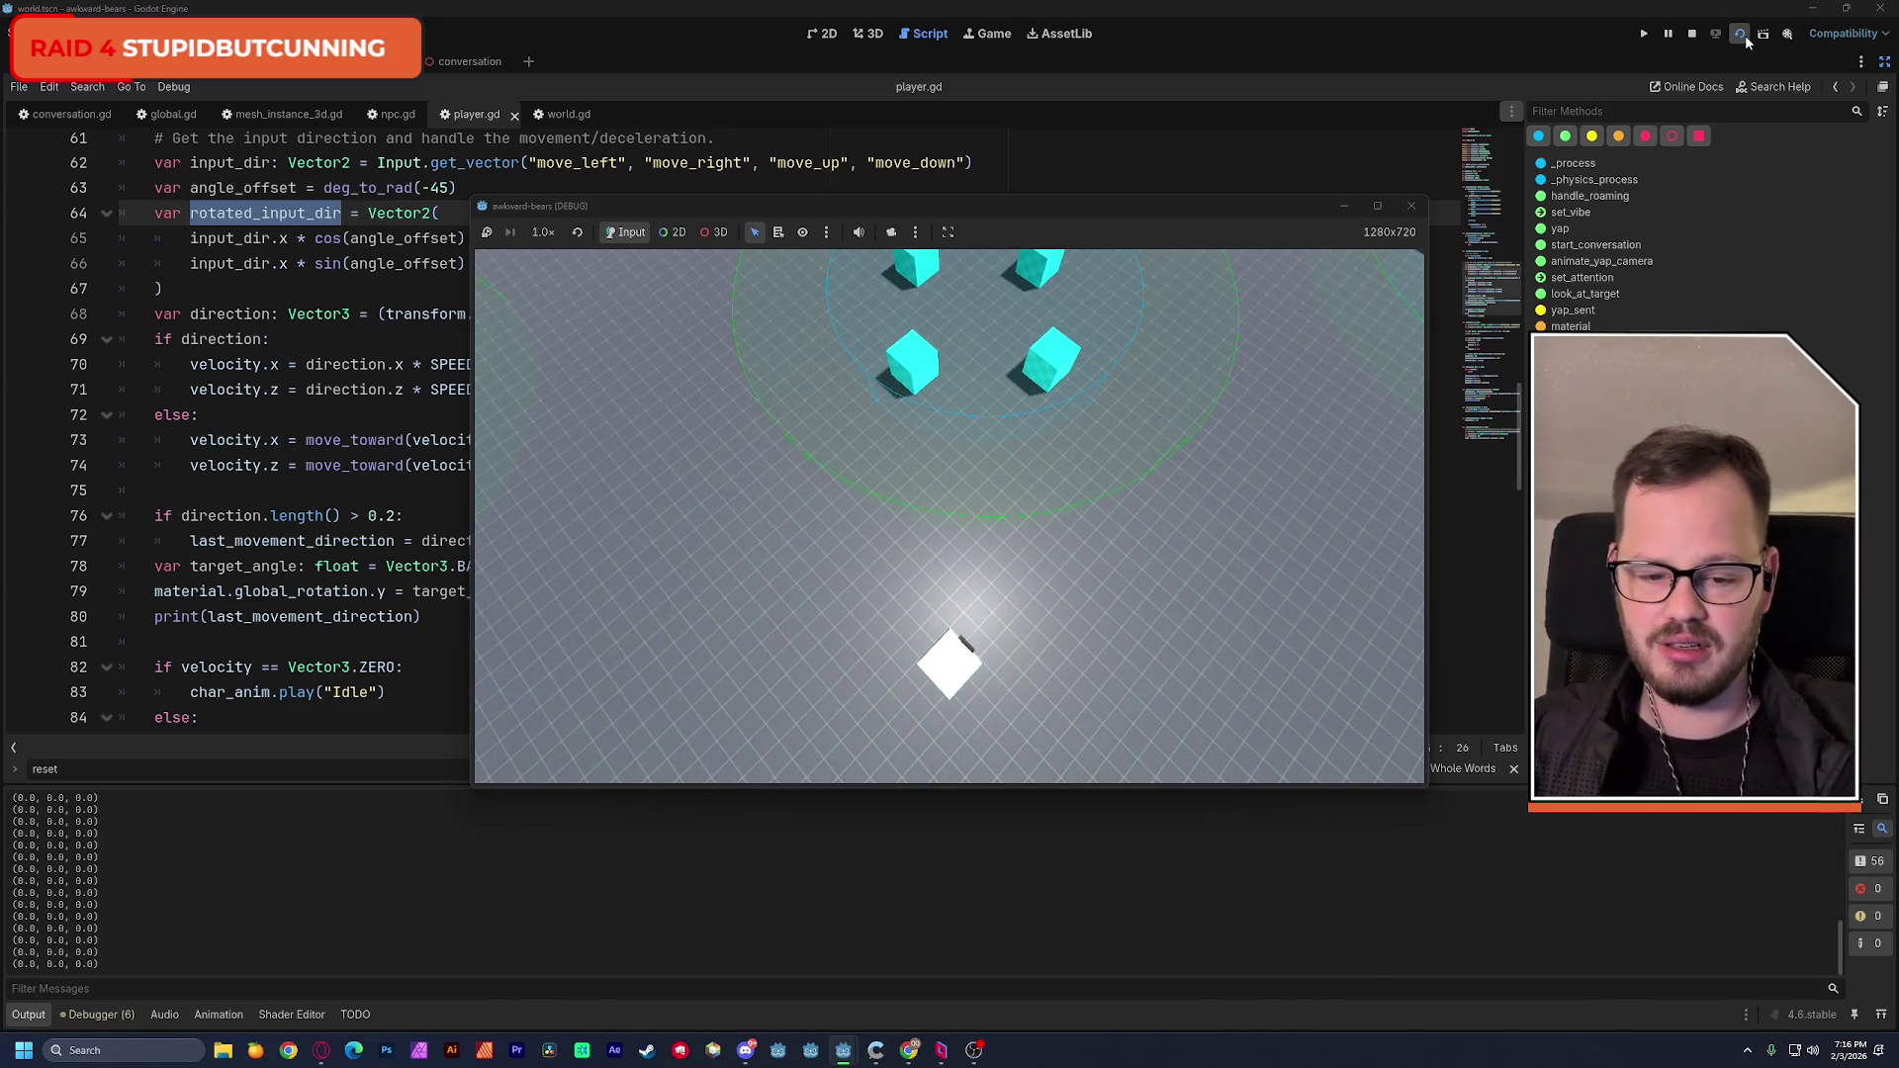
pyautogui.press('d')
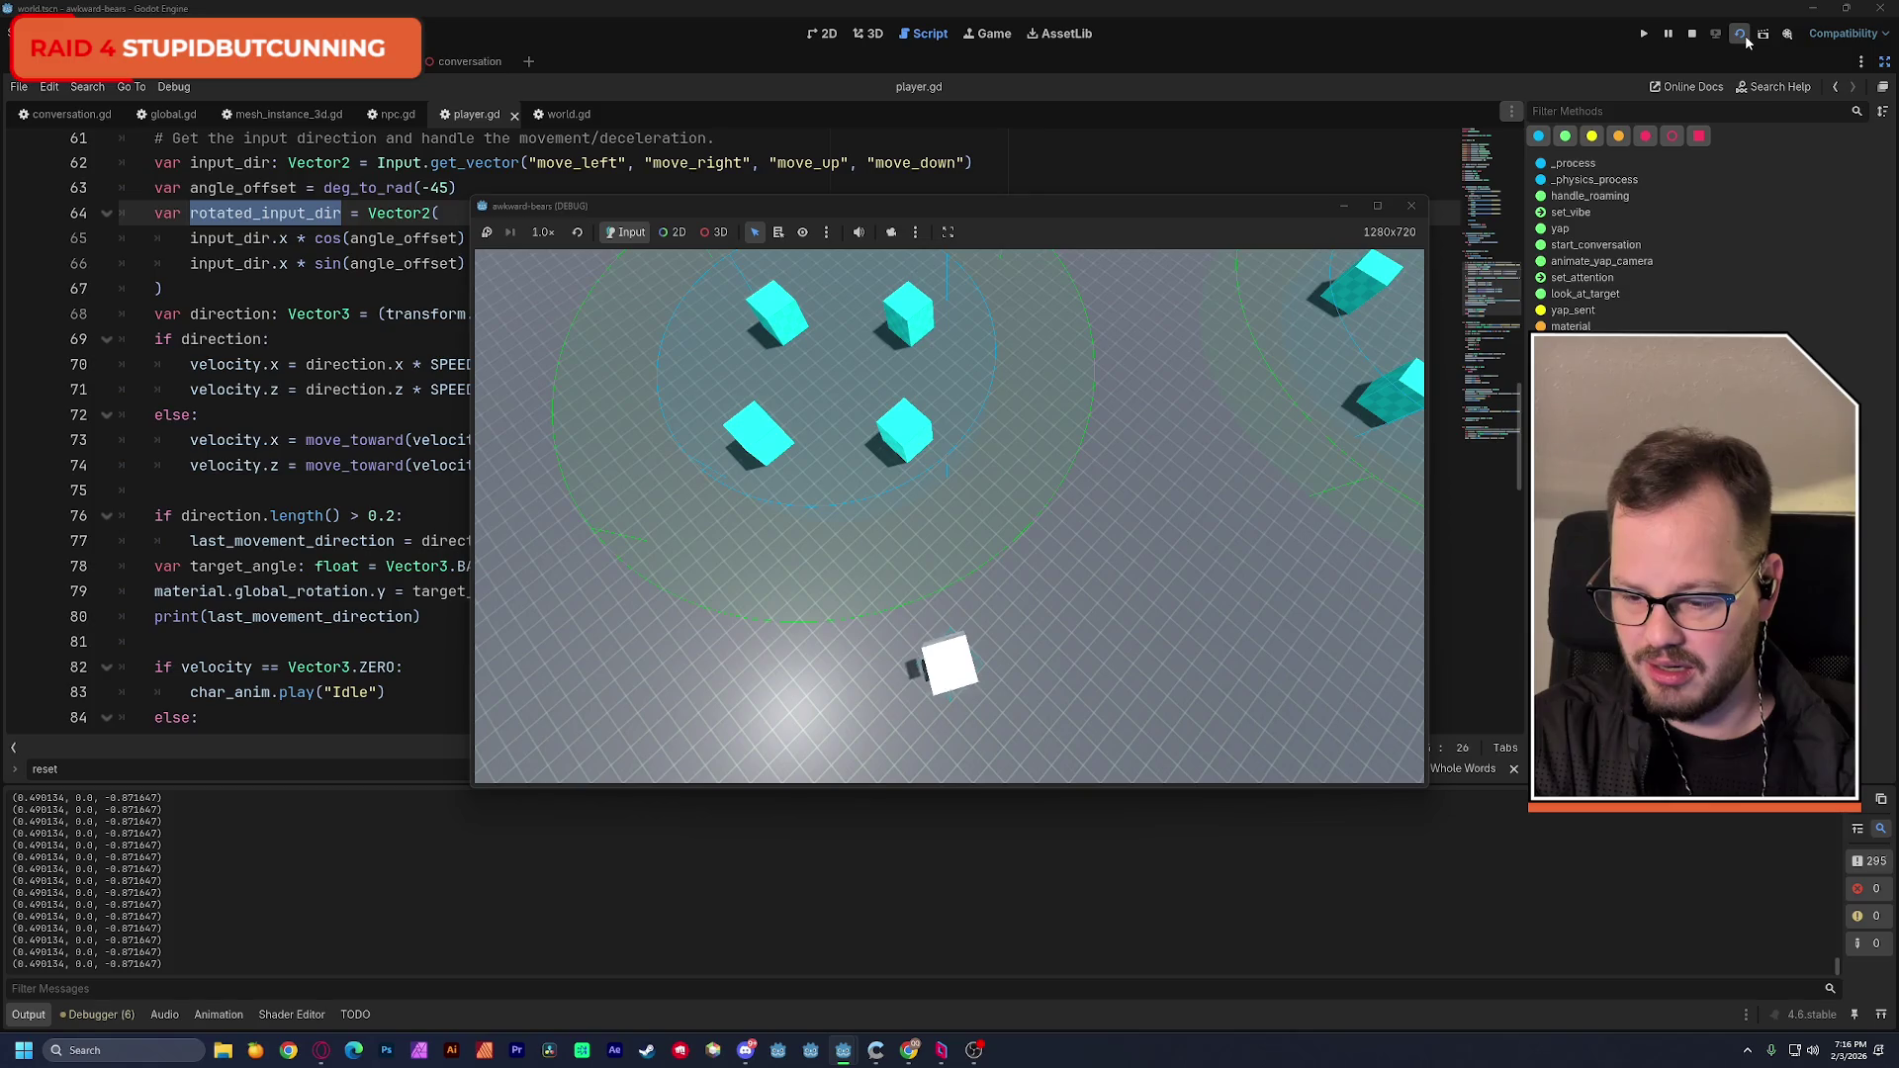
pyautogui.press('d')
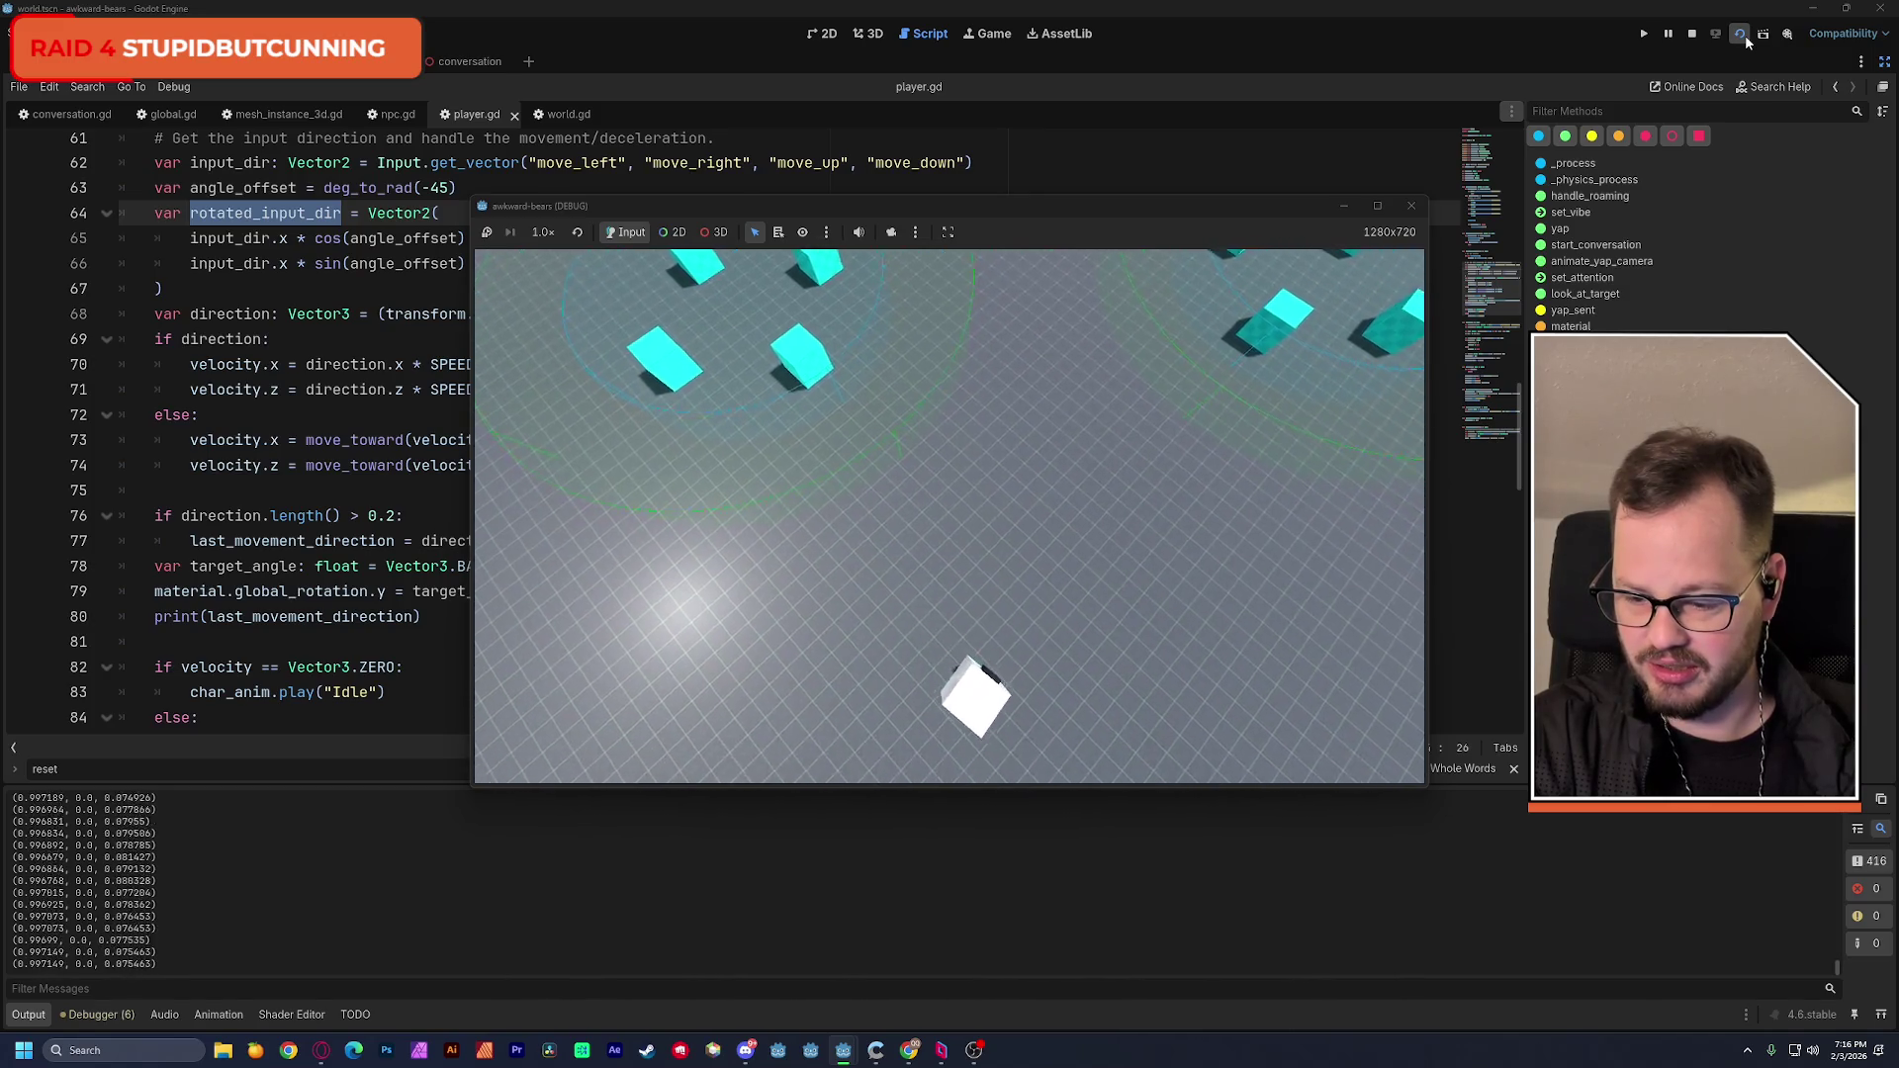
pyautogui.press('a')
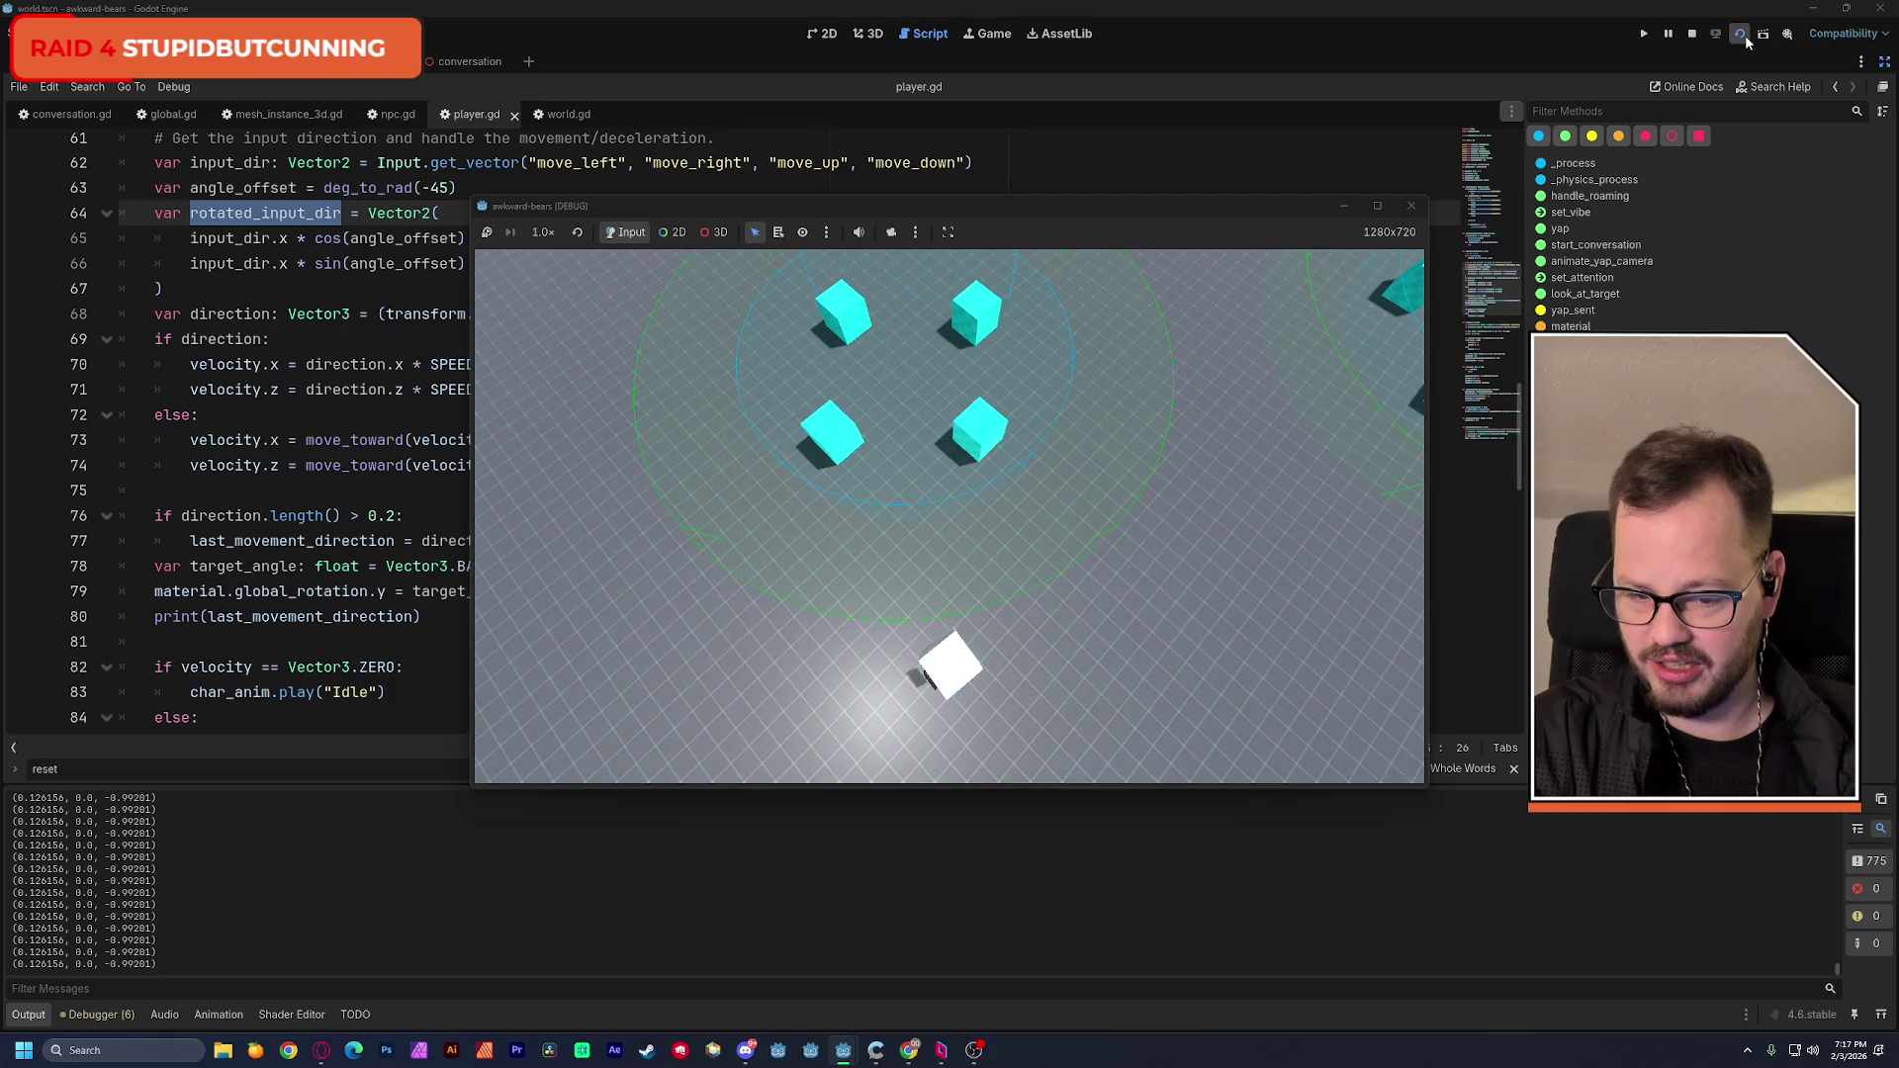
pyautogui.press('w')
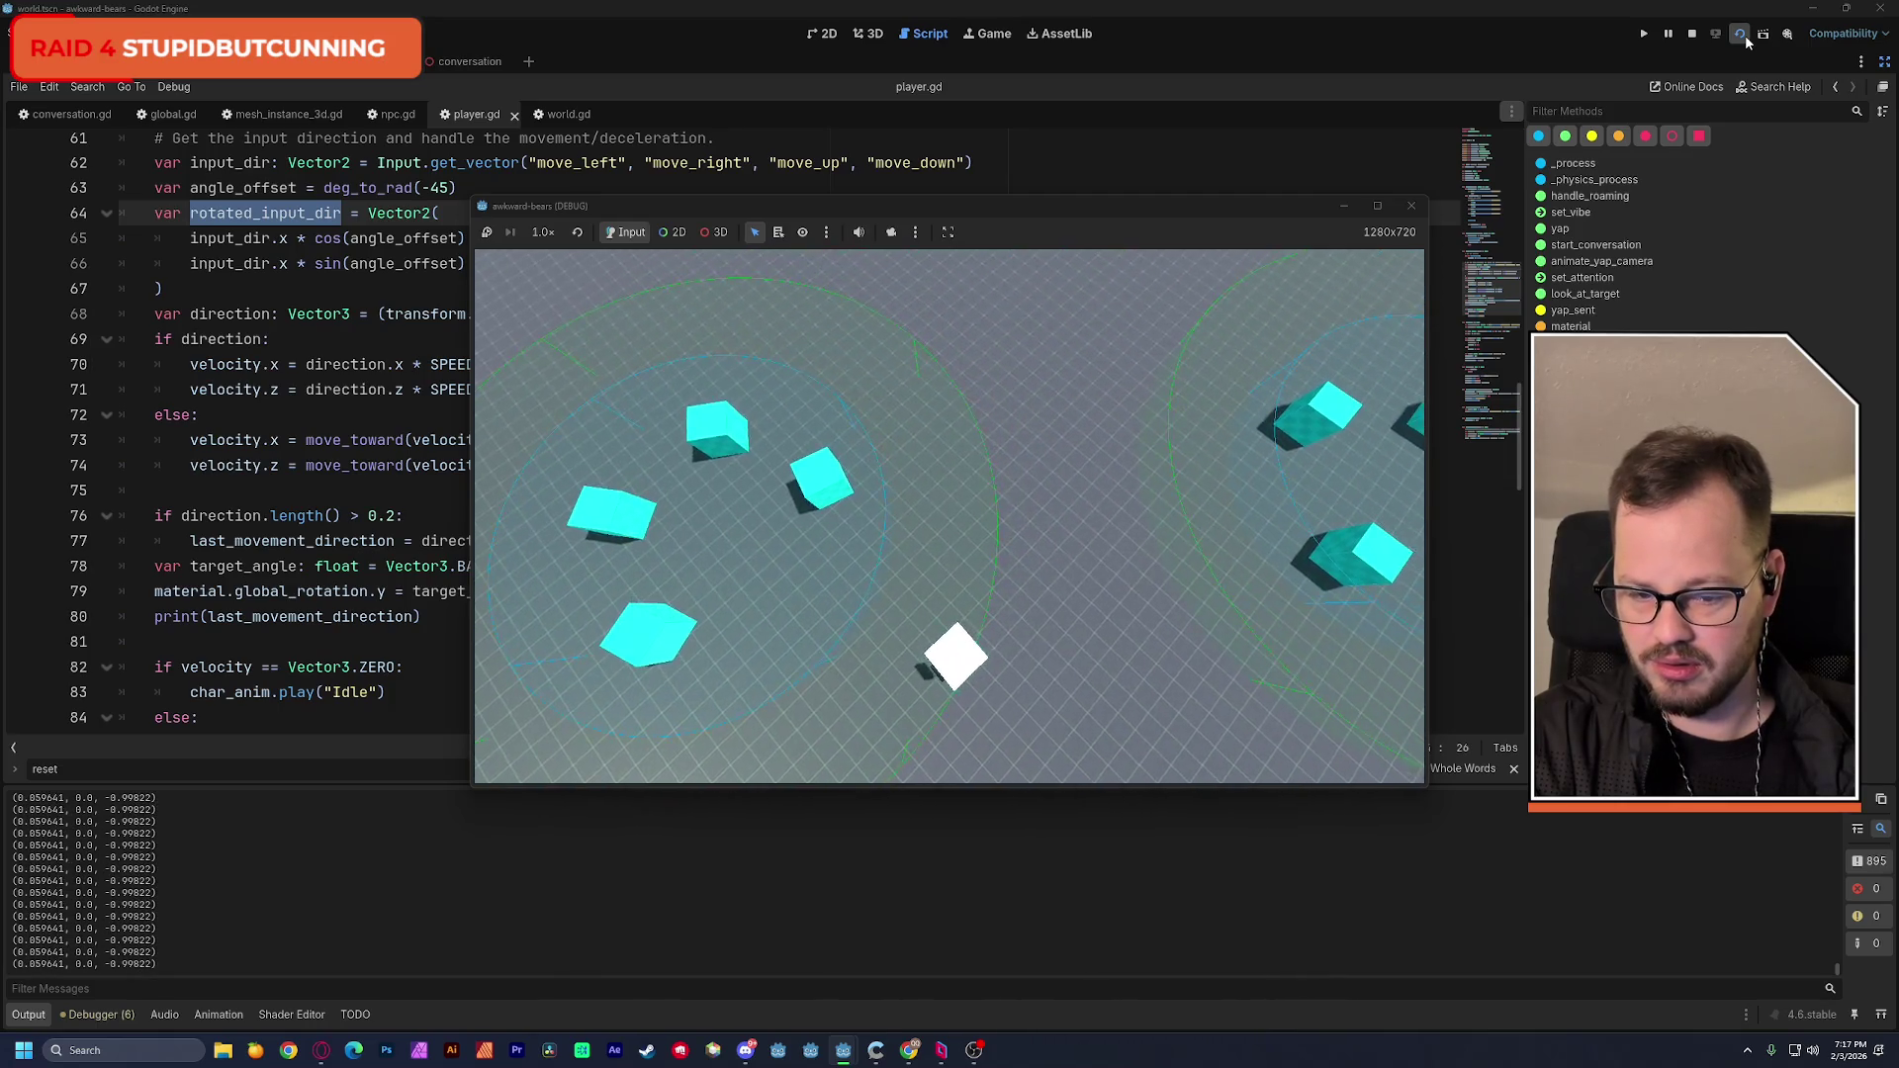
pyautogui.press('a')
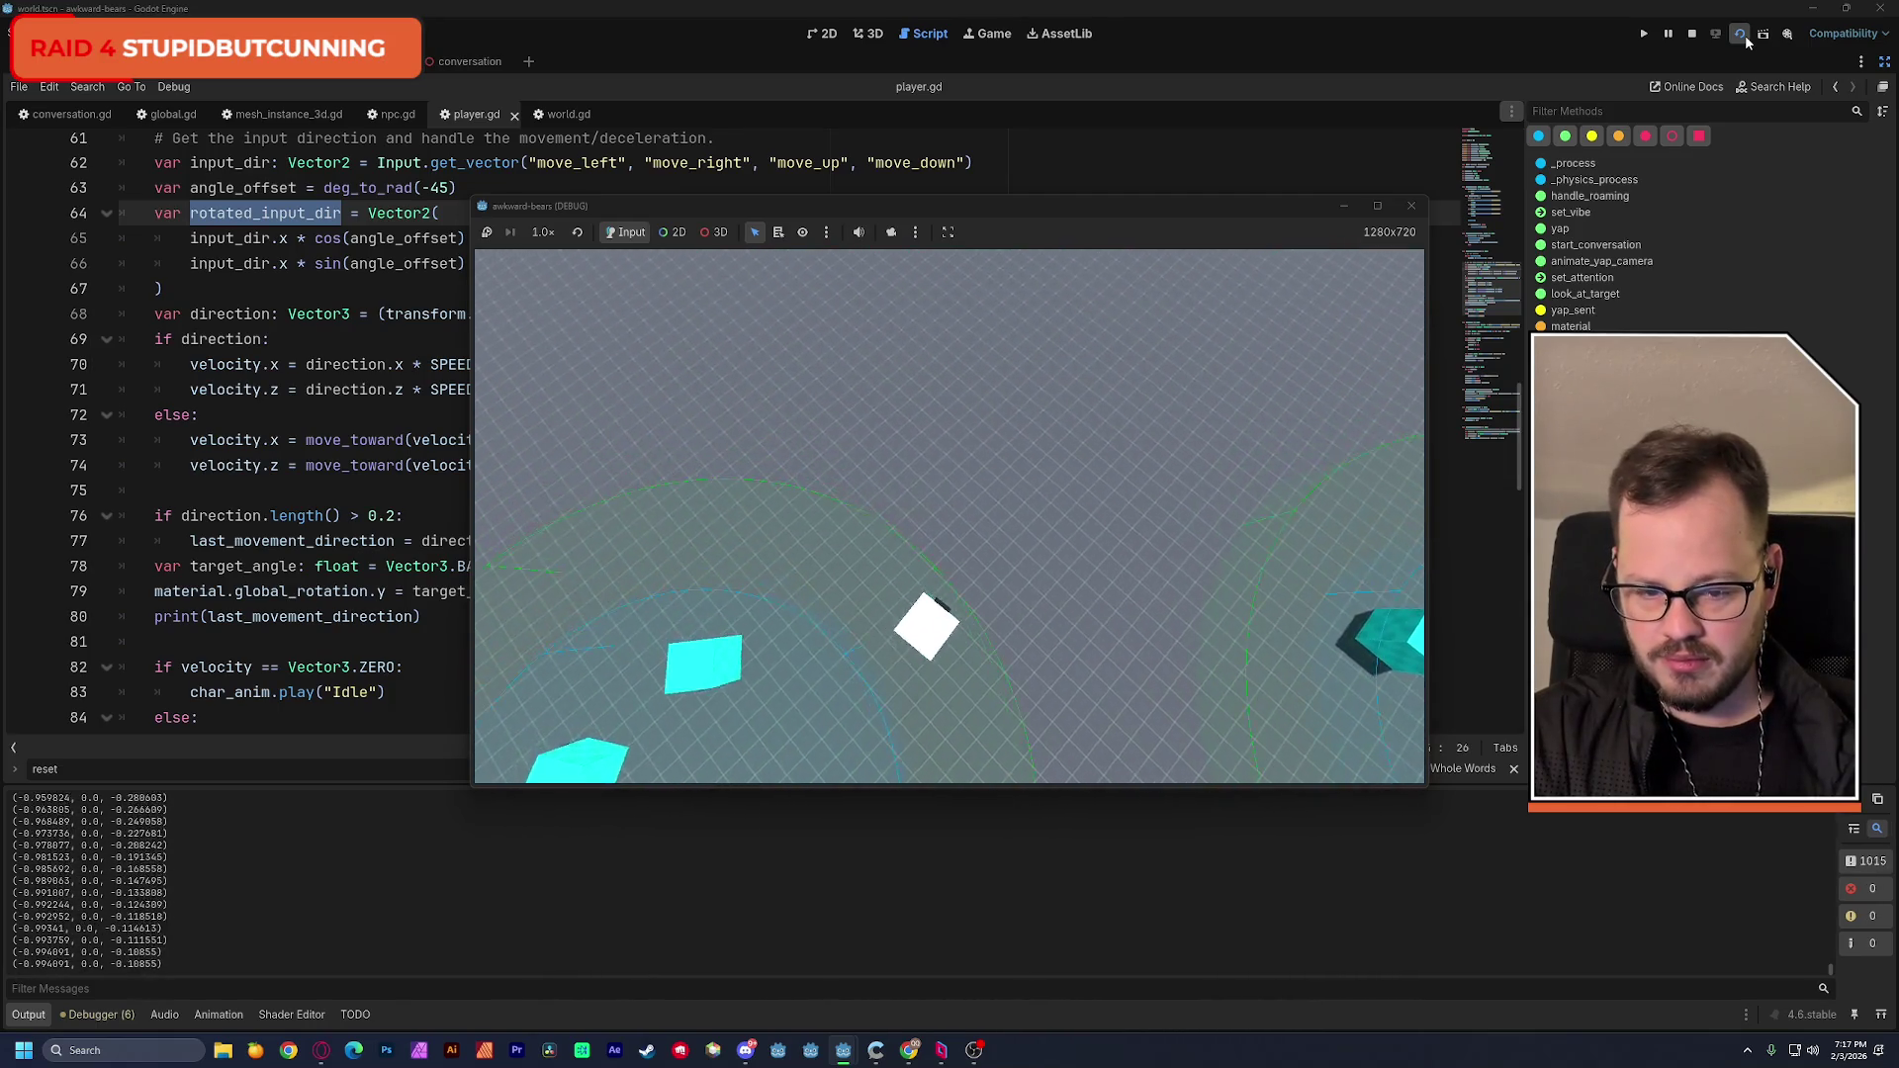
pyautogui.press('d')
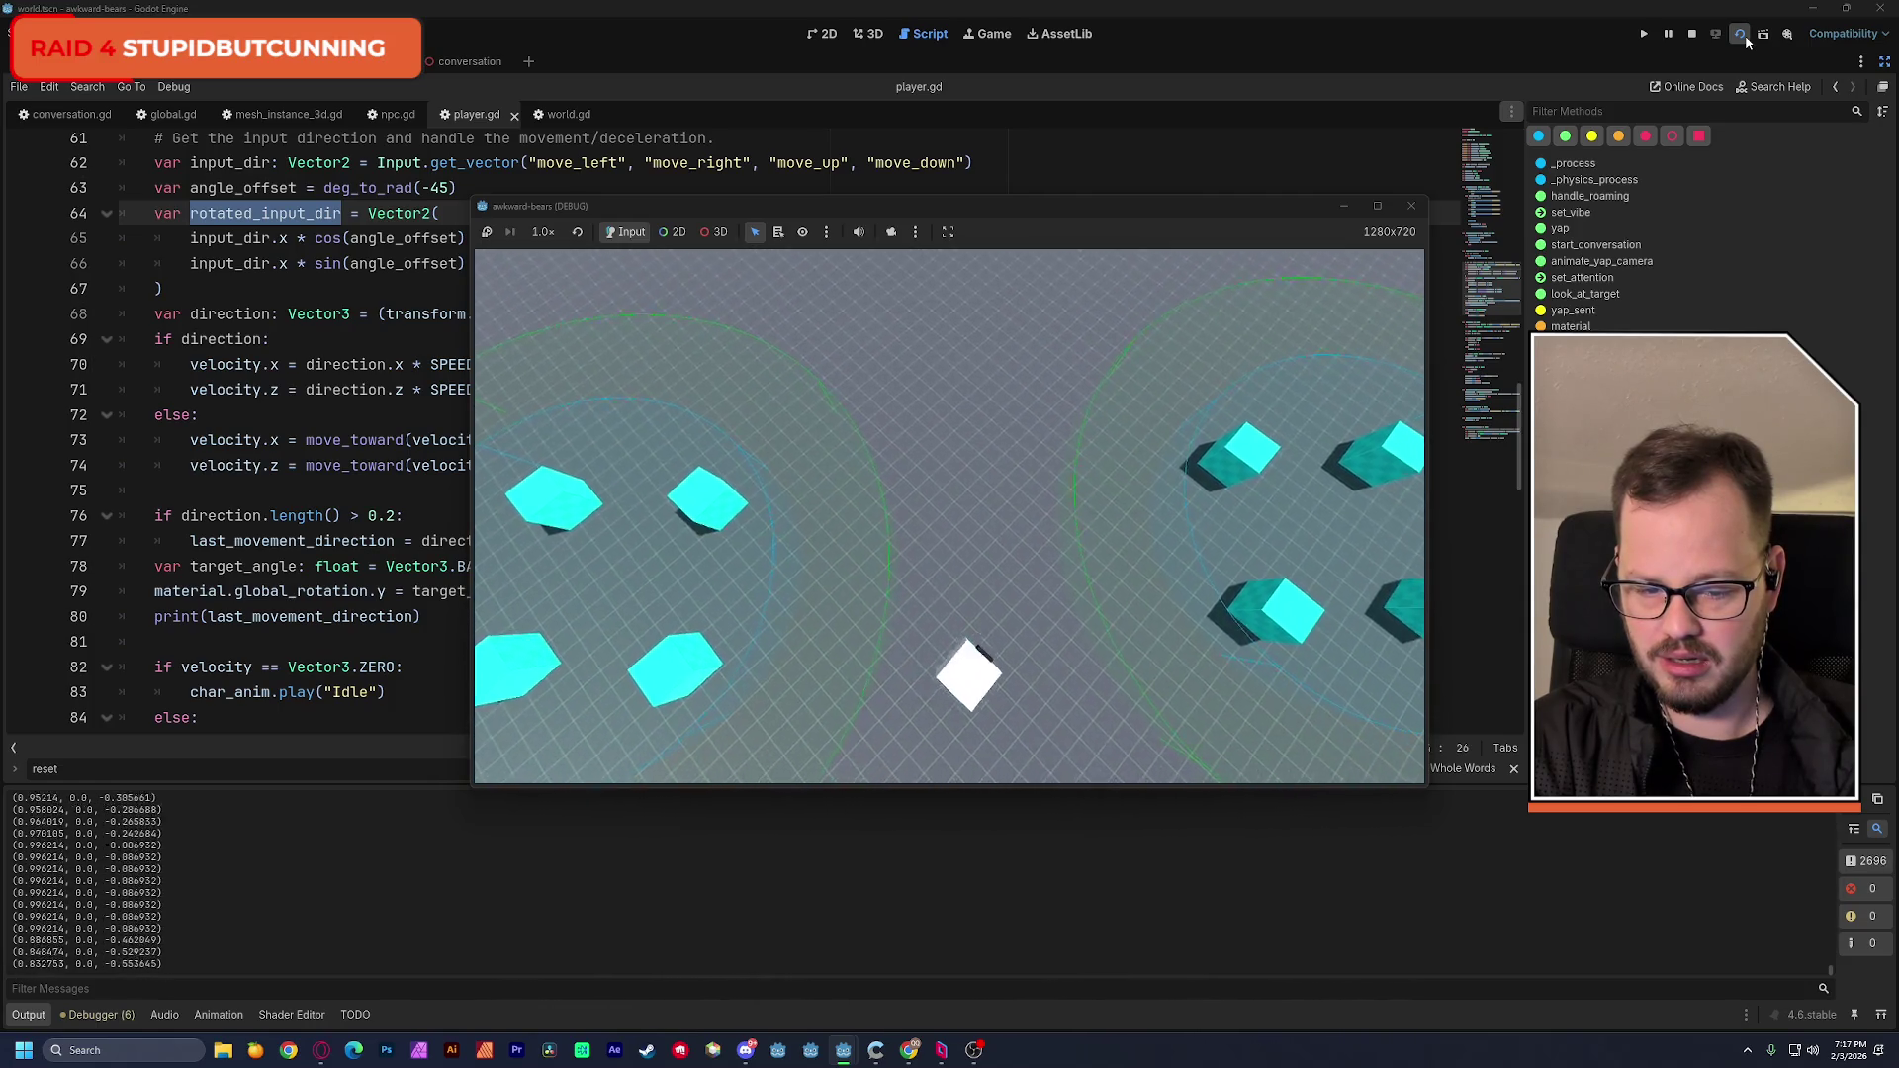
pyautogui.press('s')
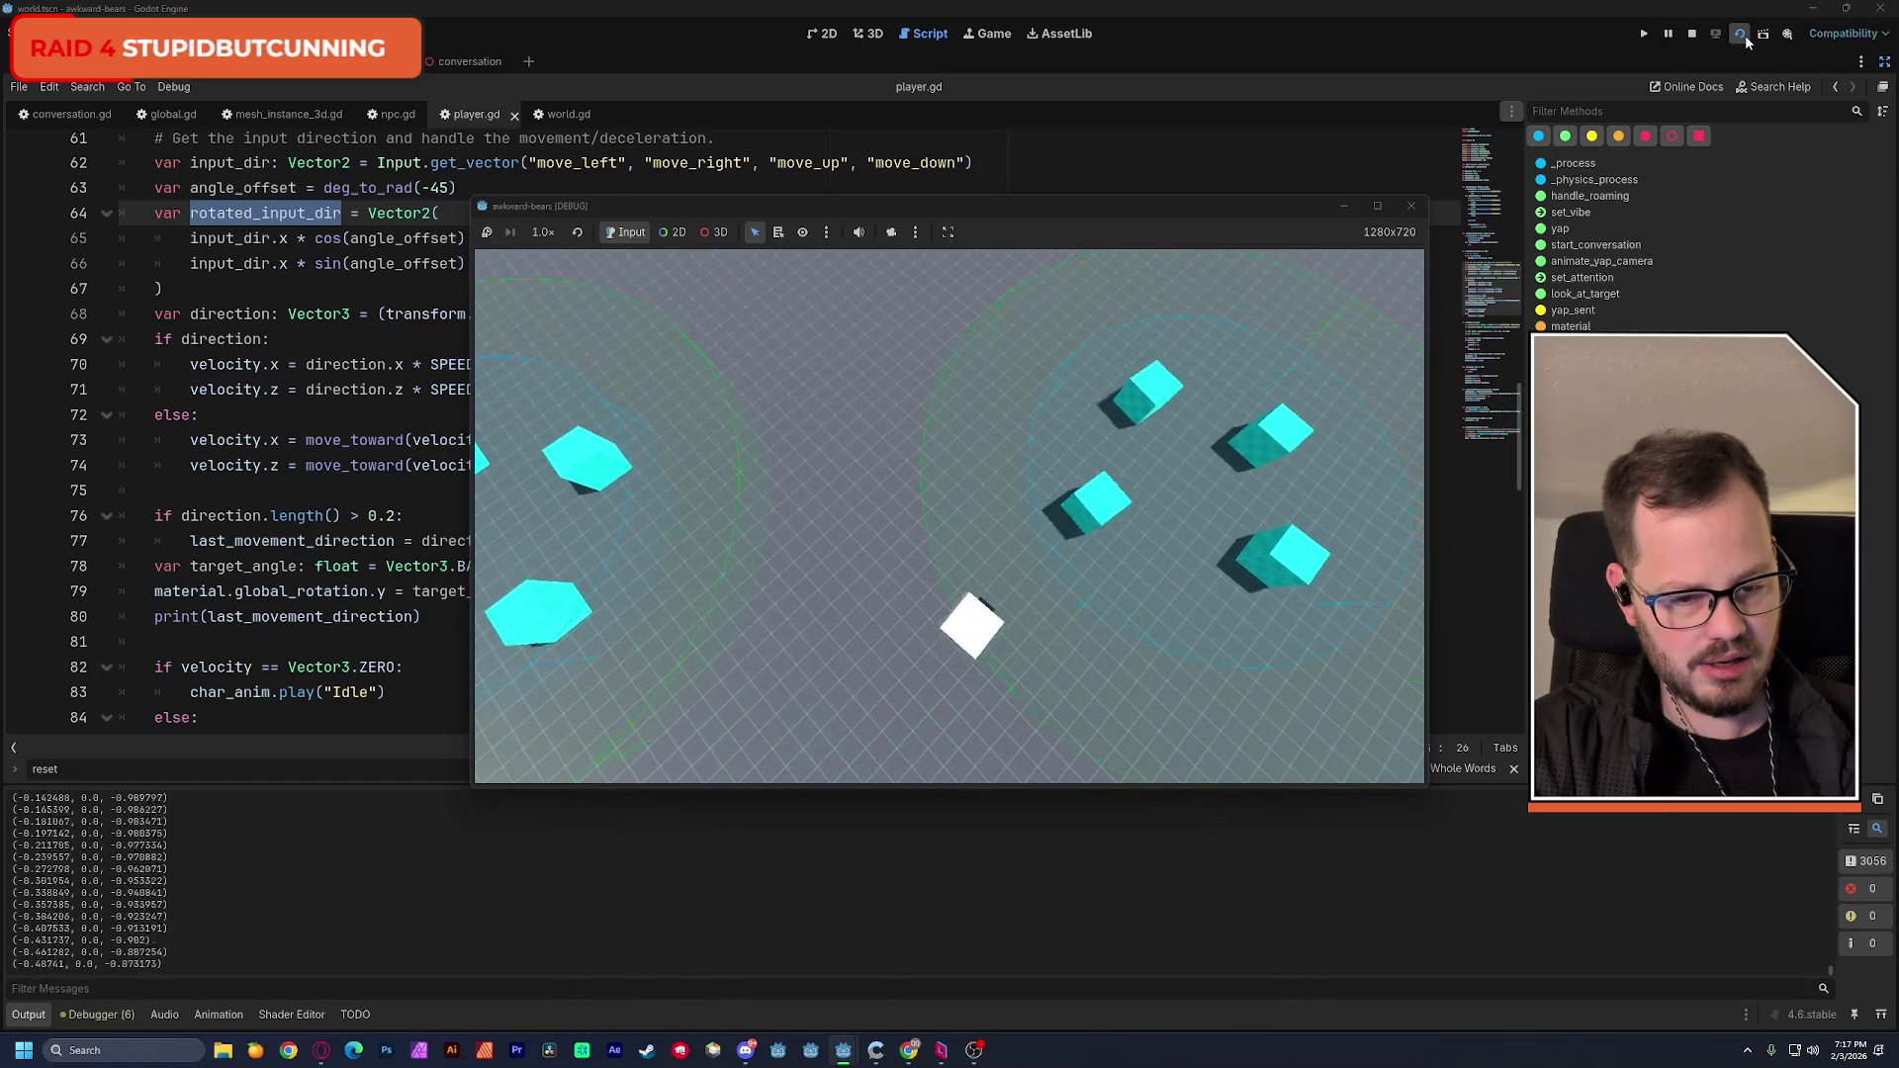
pyautogui.press('w')
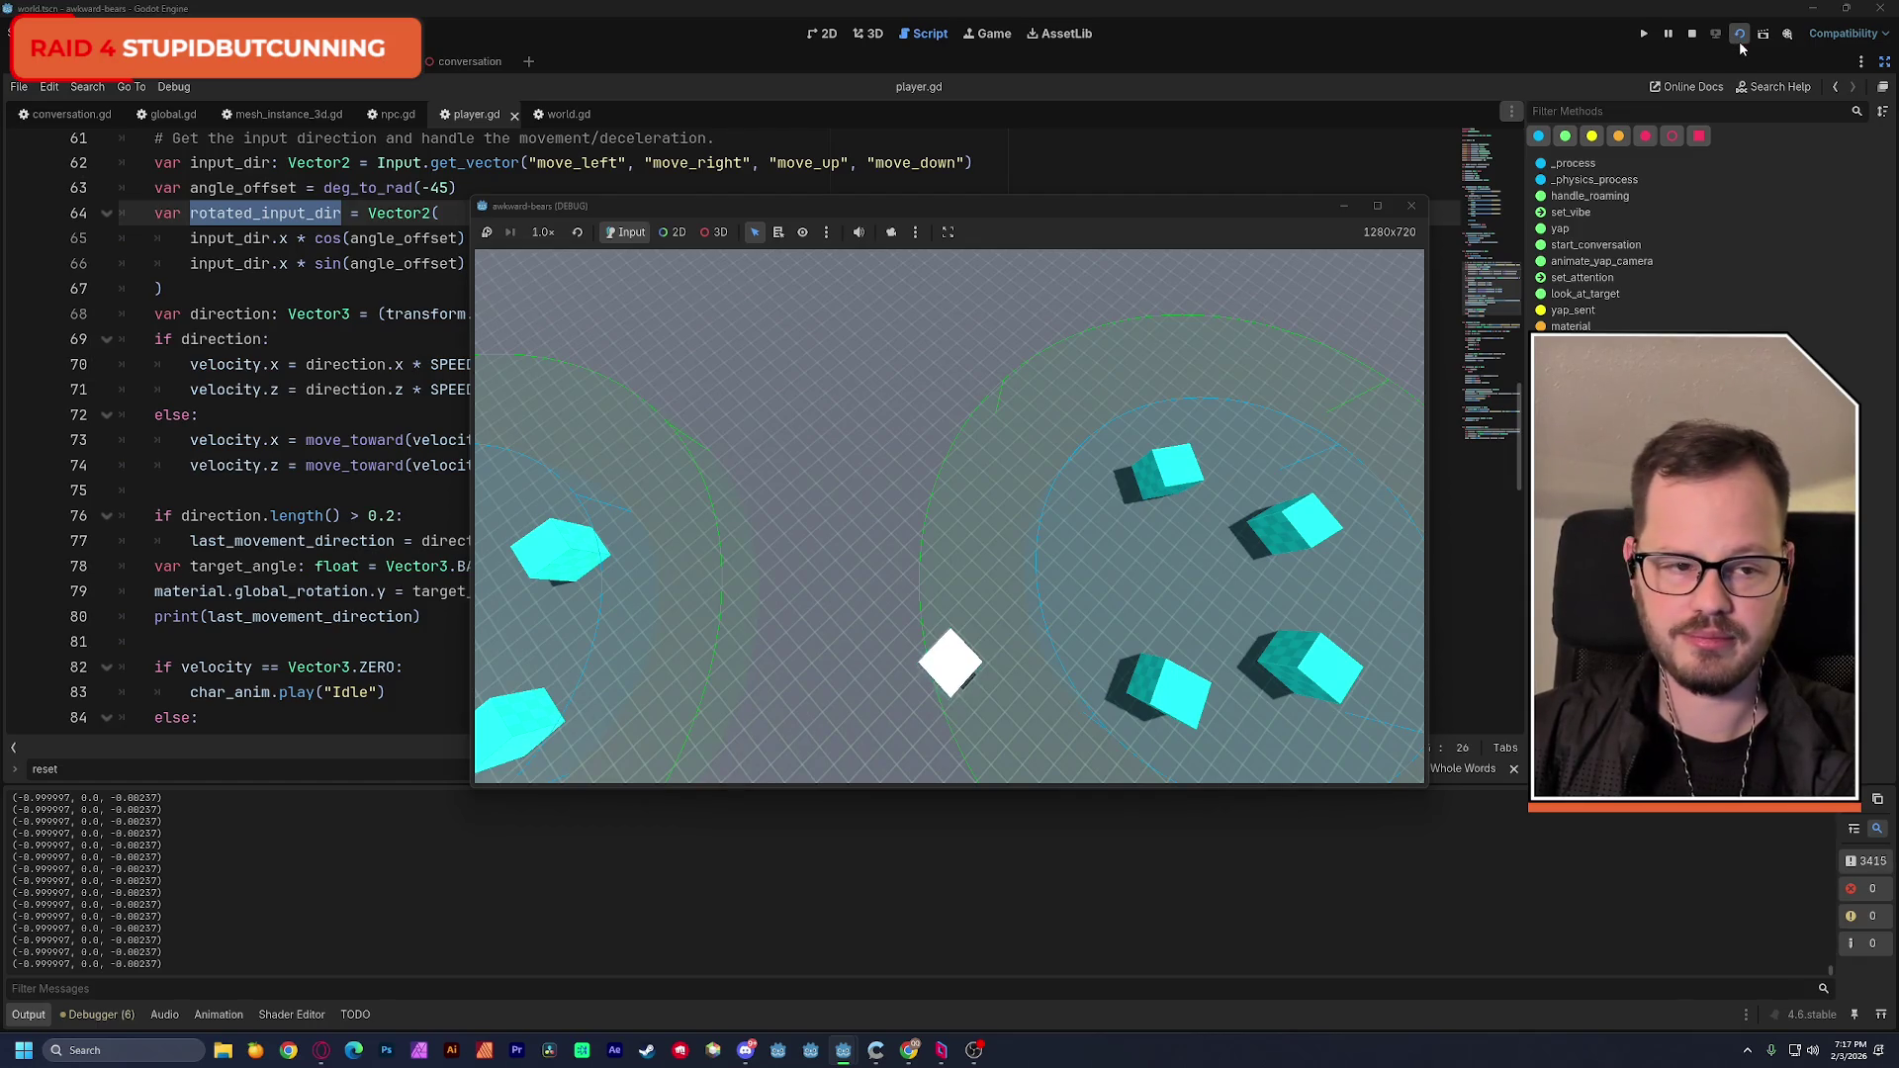
pyautogui.click(1693, 35)
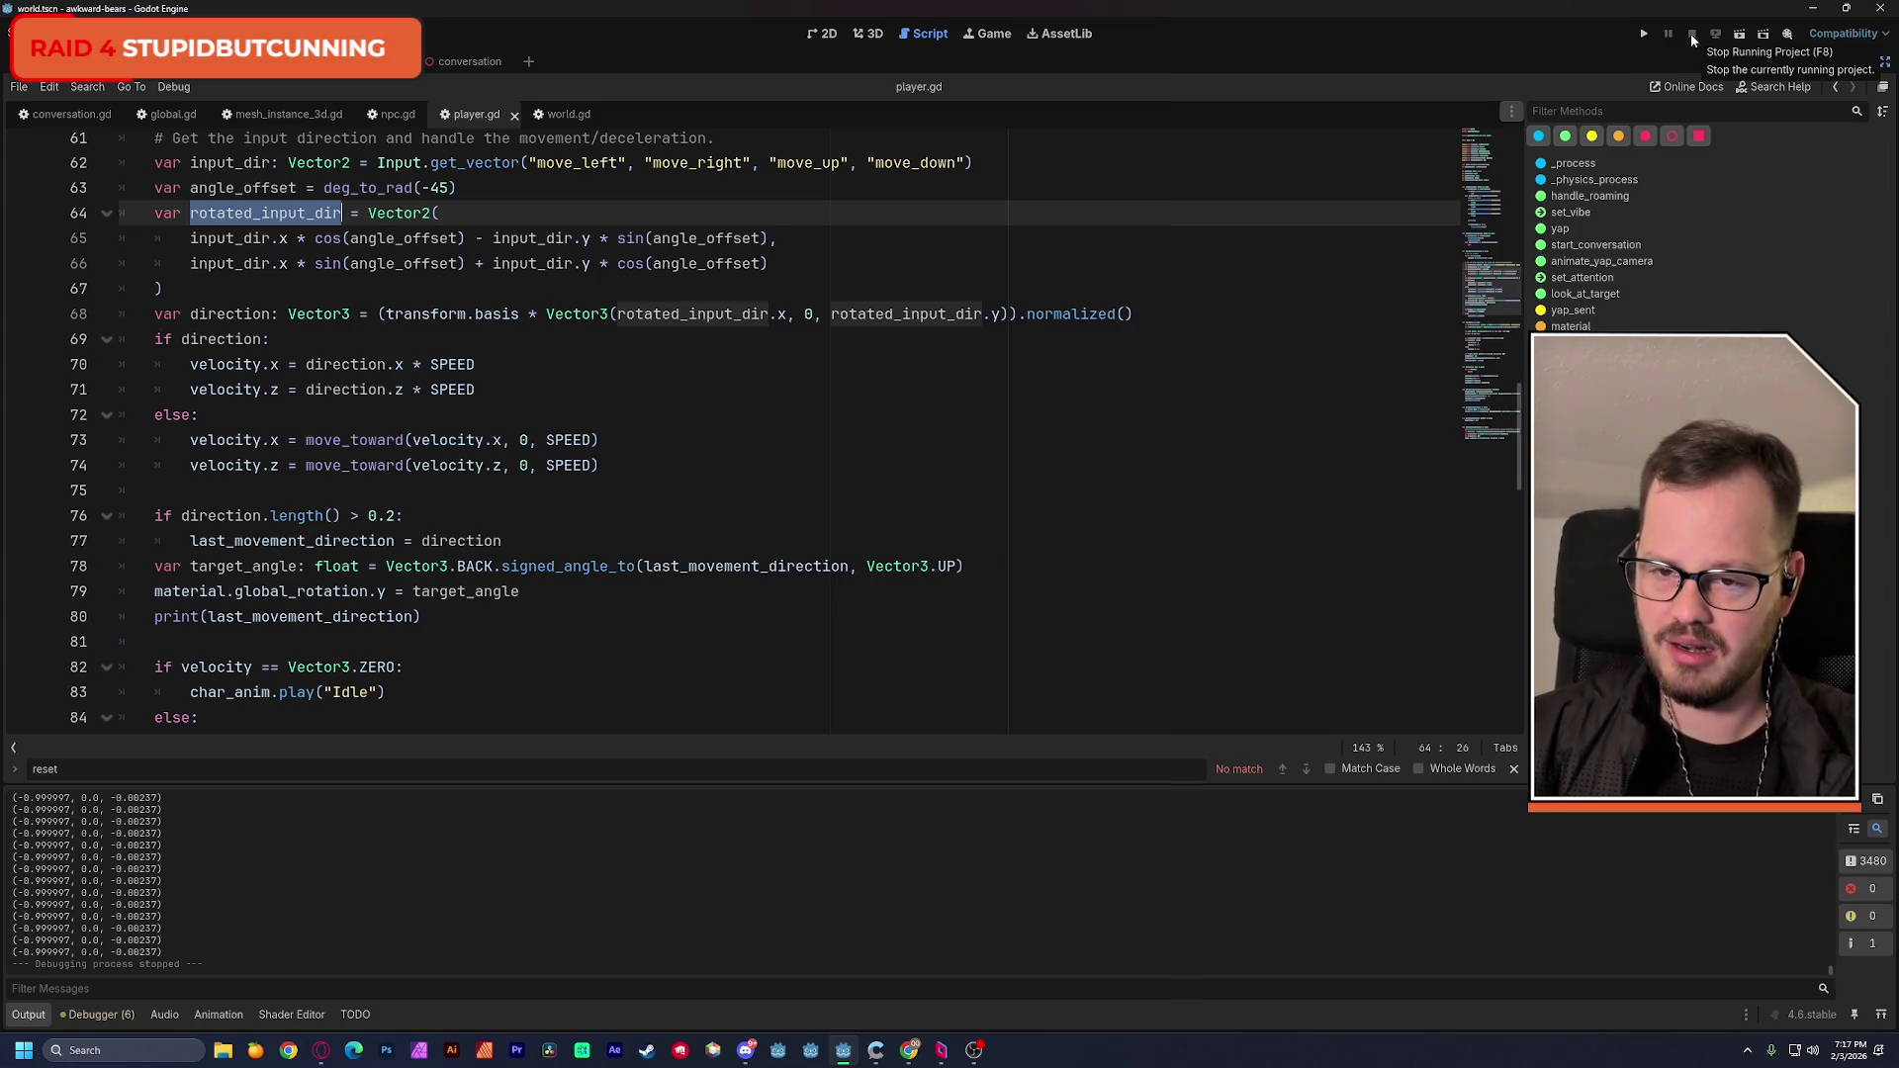
# Return to the player.gd script and scroll to the movement code.
pyautogui.click(875, 34)
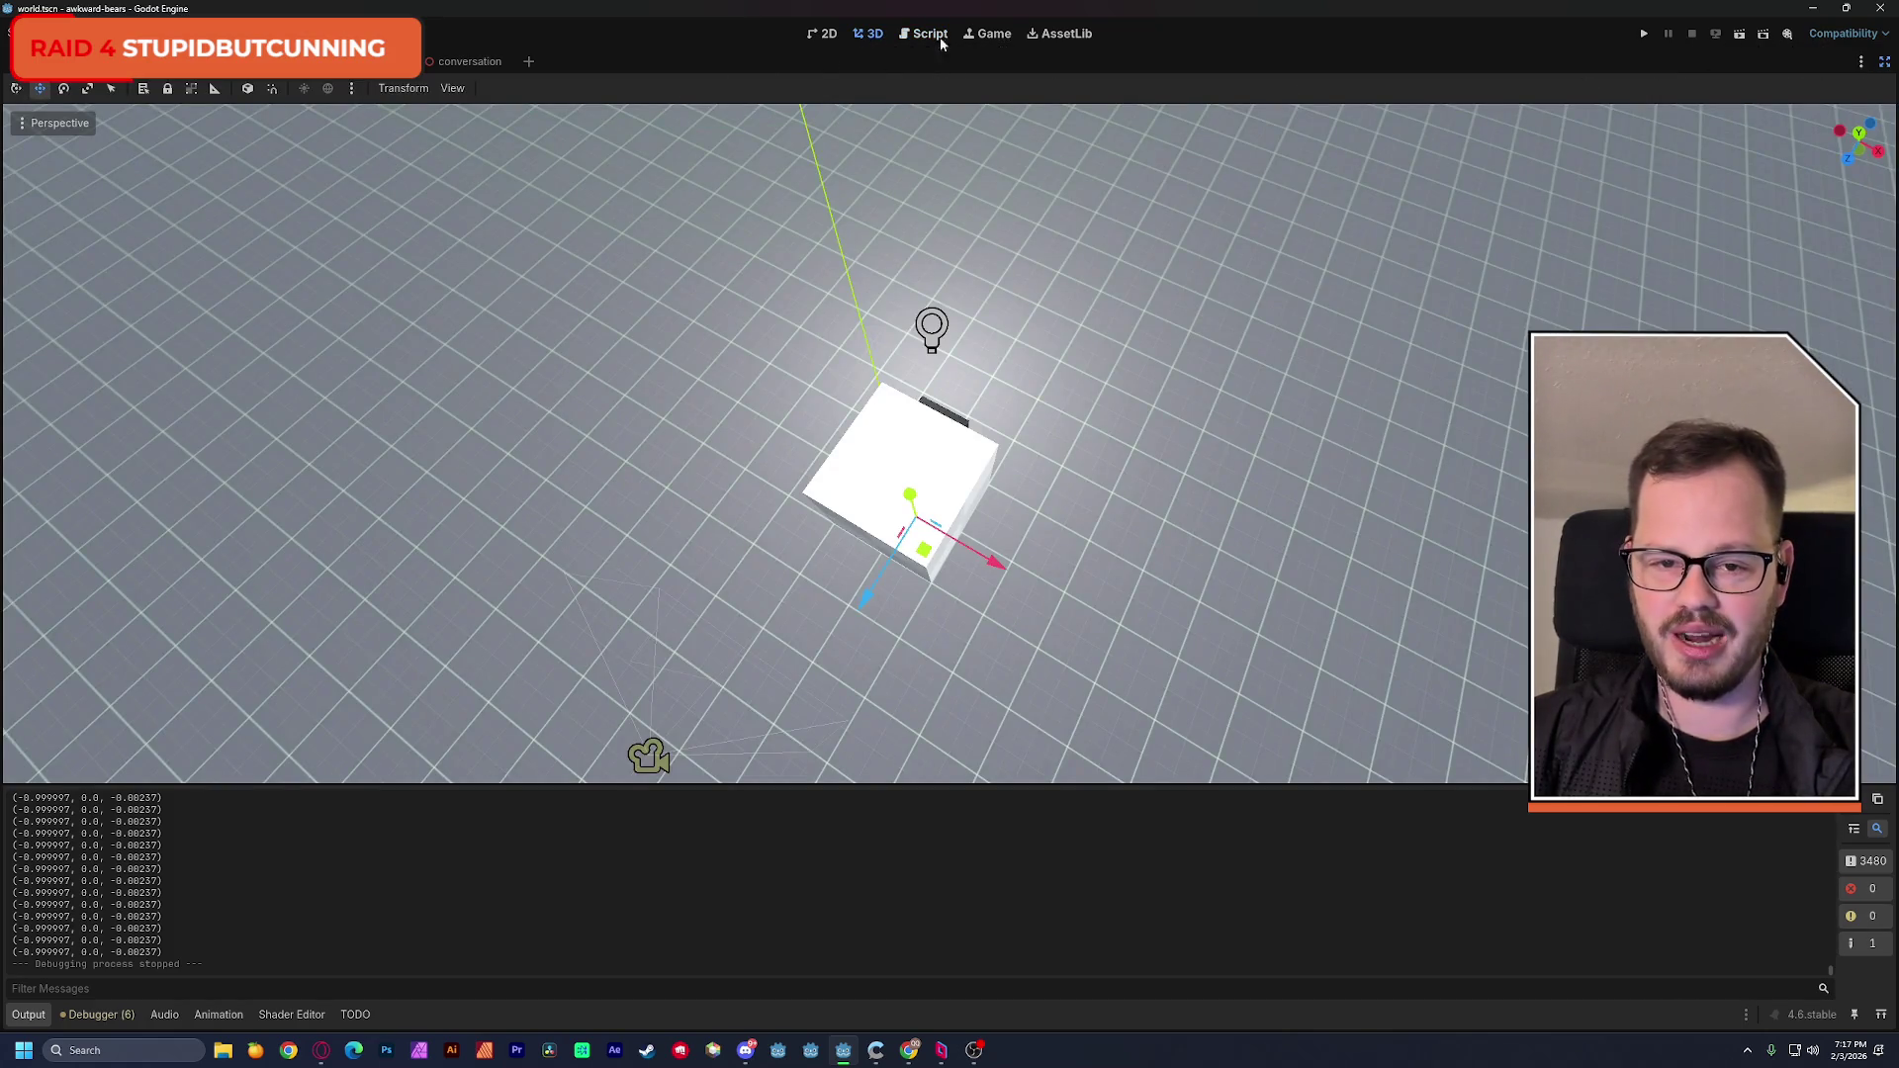
pyautogui.click(930, 33)
pyautogui.scroll(-2, 518, 487)
pyautogui.scroll(1, 519, 486)
pyautogui.scroll(-1, 396, 514)
# Comment out the Idle/Walk animation lines 82–85, save, and run the scene.
pyautogui.moveTo(156, 531)
pyautogui.mouseDown()
pyautogui.moveTo(386, 554)
pyautogui.moveTo(391, 600)
pyautogui.mouseUp()
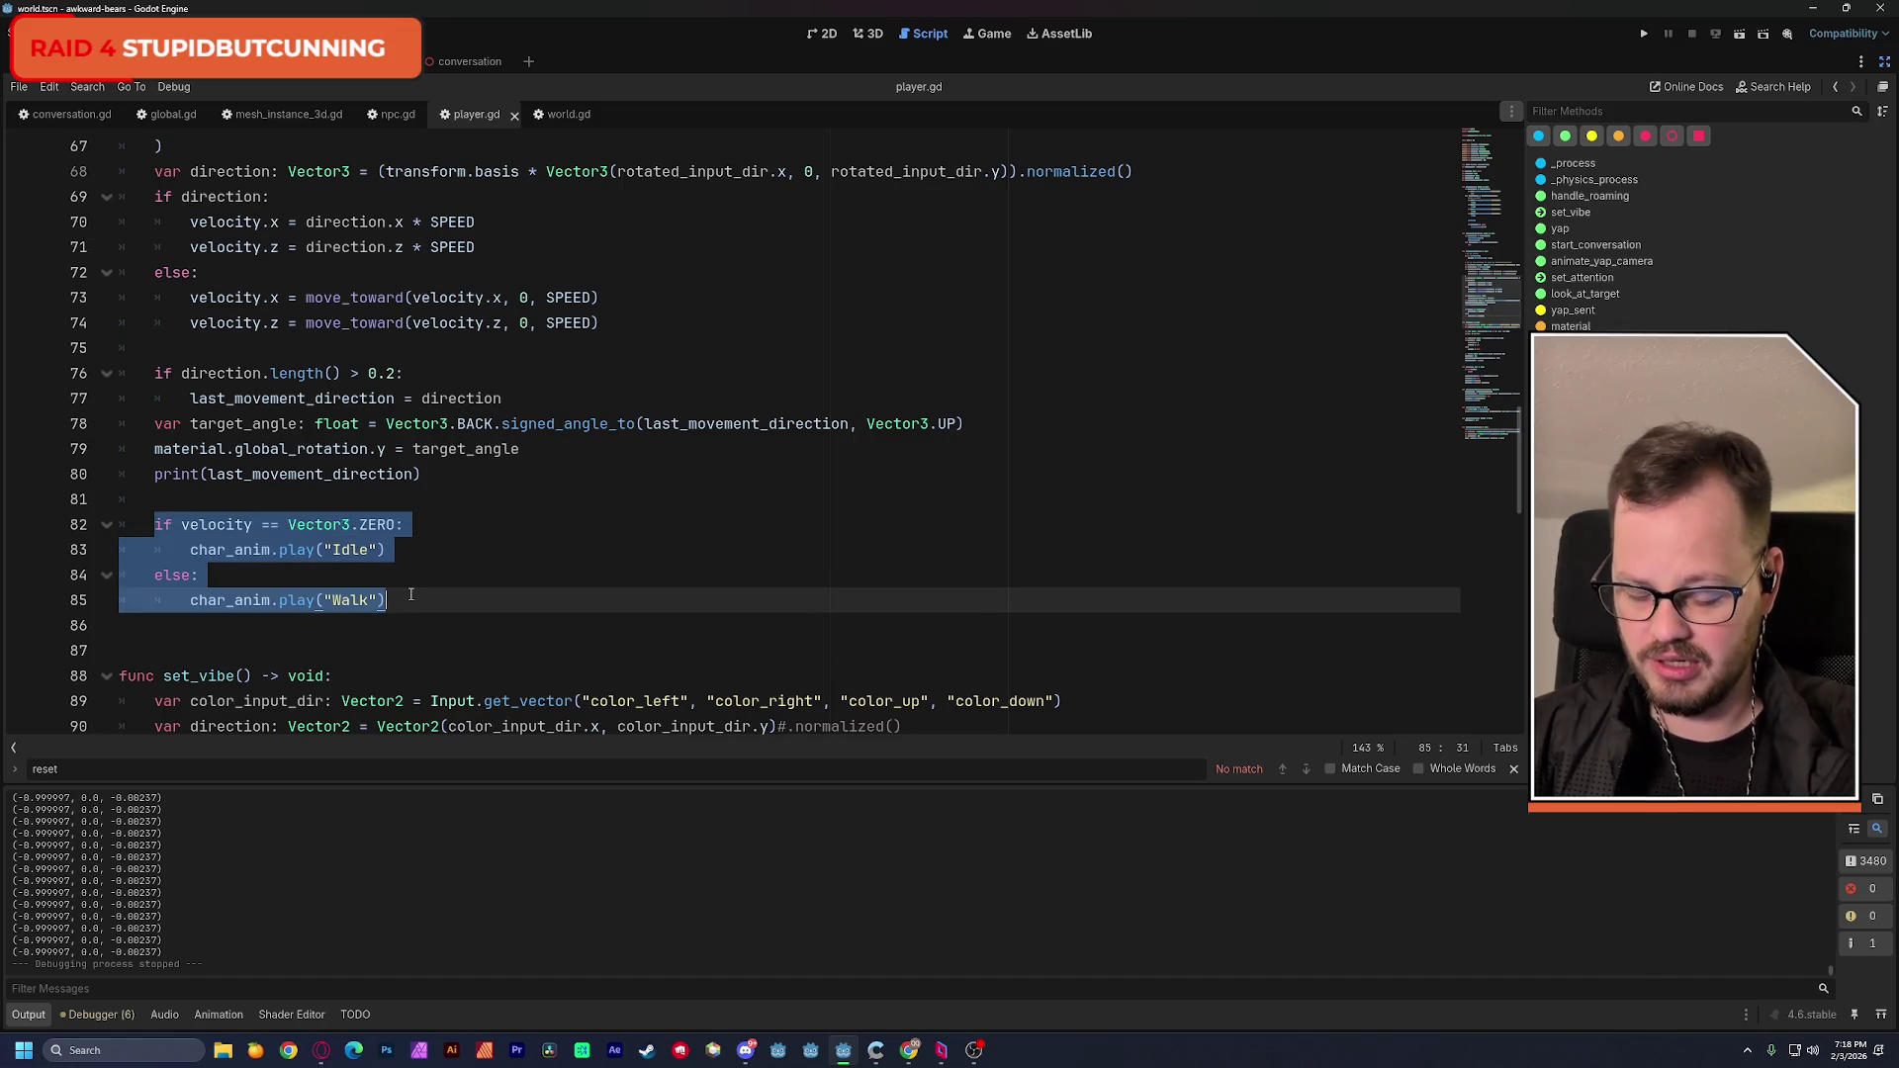
pyautogui.hotkey('ctrl', 'k')
pyautogui.click(595, 497)
pyautogui.hotkey('ctrl', 's')
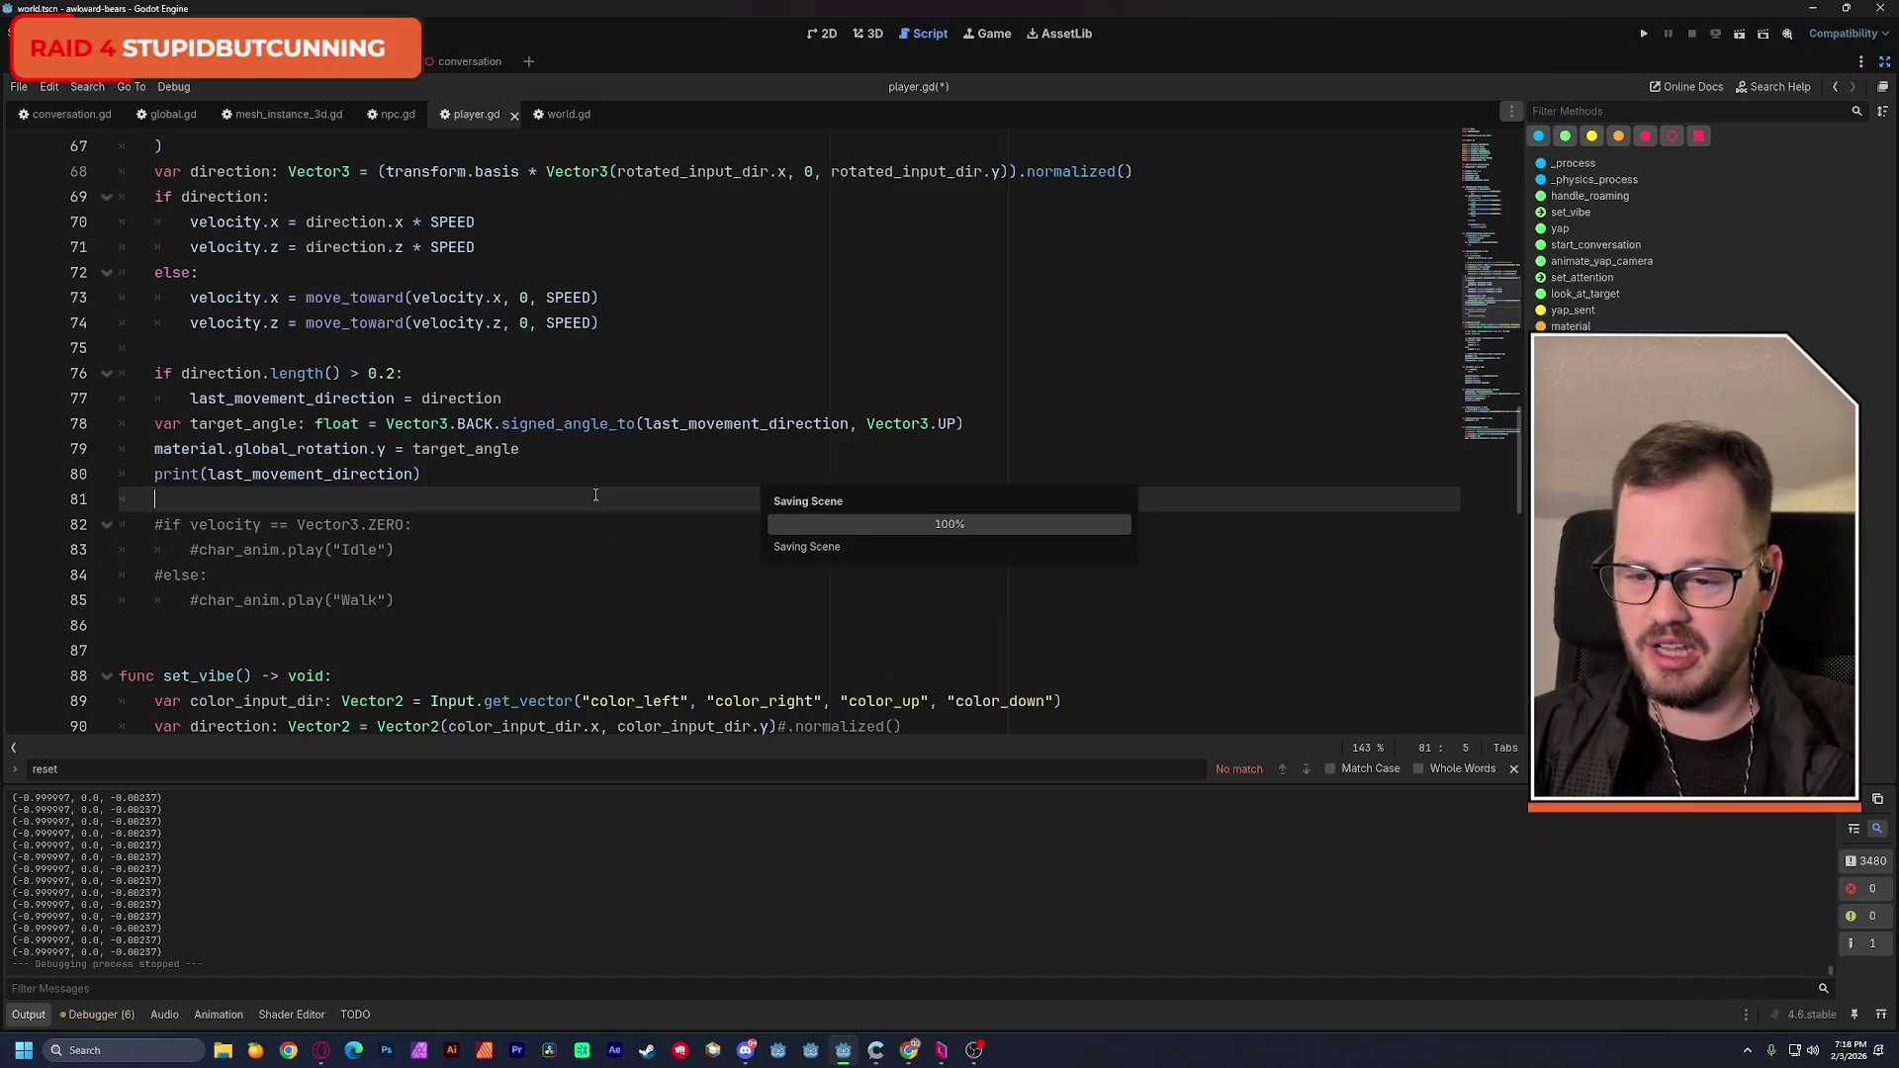
pyautogui.click(1740, 36)
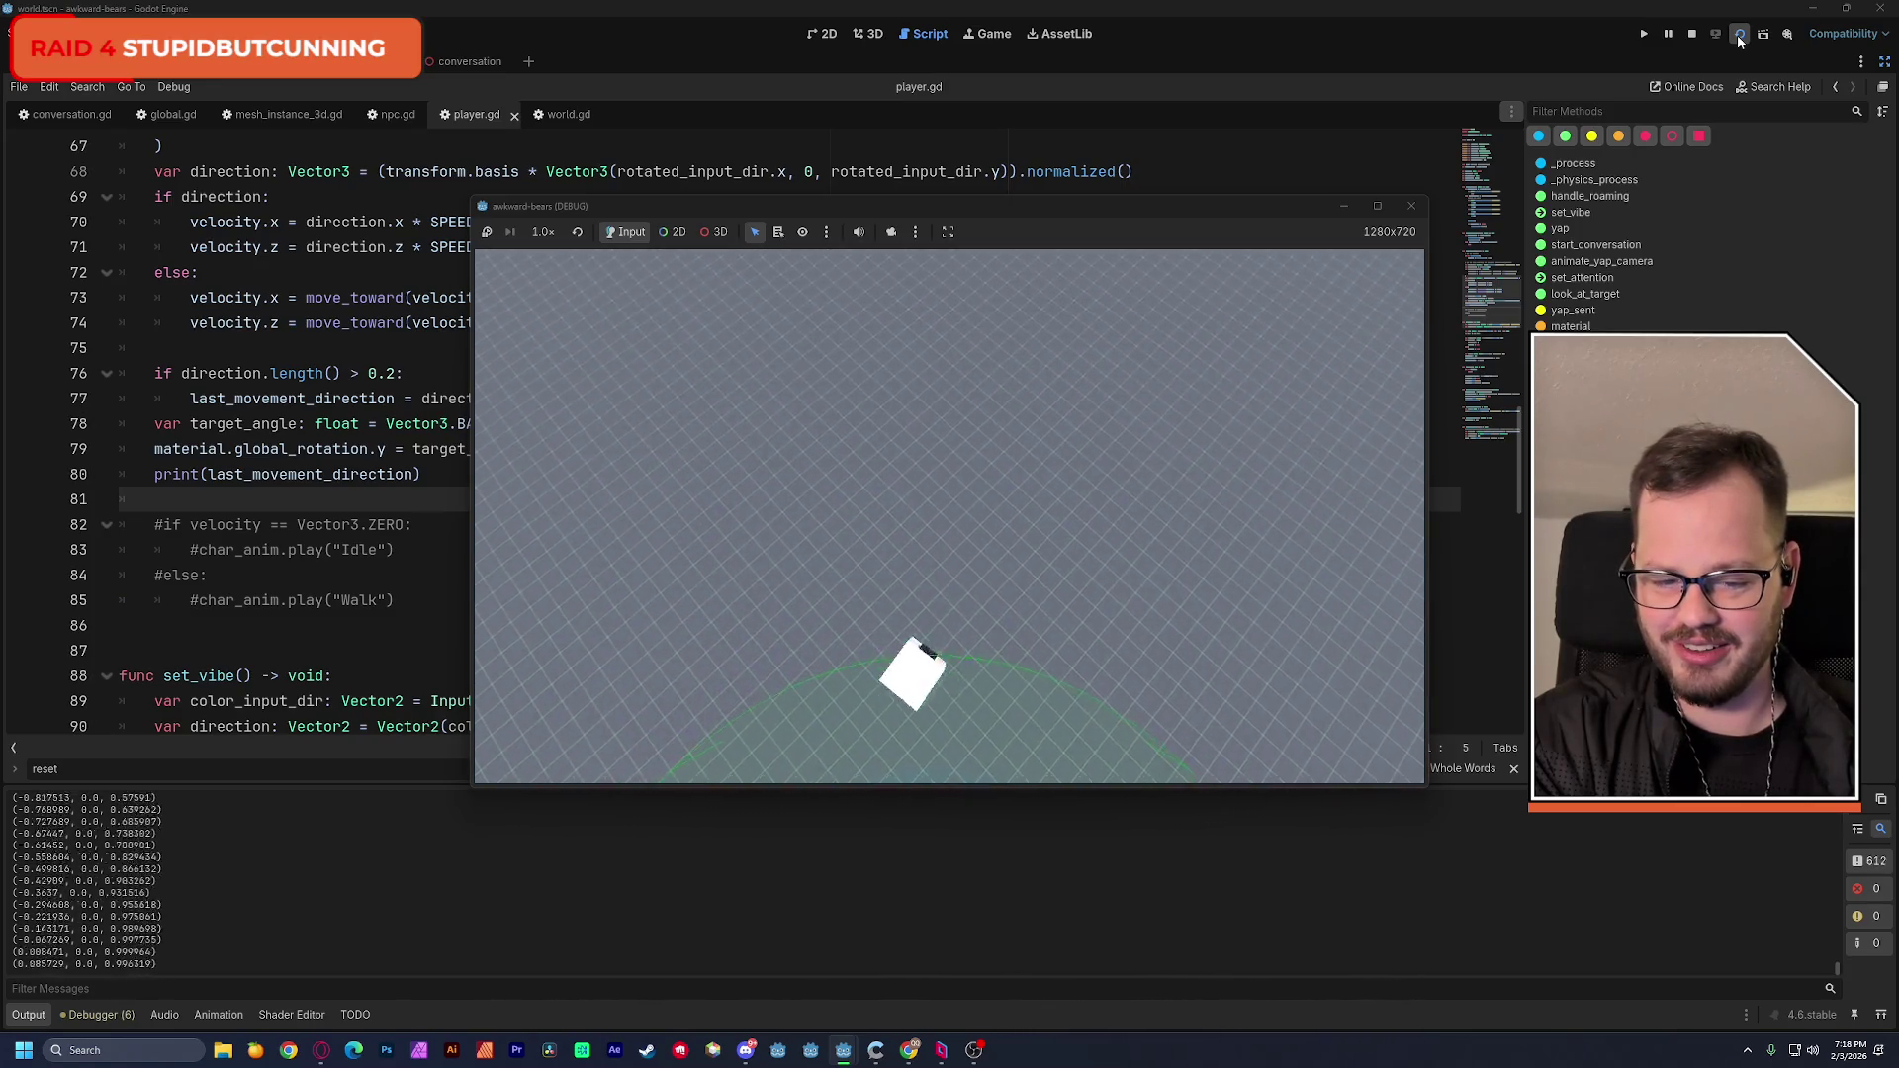
# Restart the scene, watch the cube turn while moving, and stop the game with F8.
pyautogui.click(1740, 35)
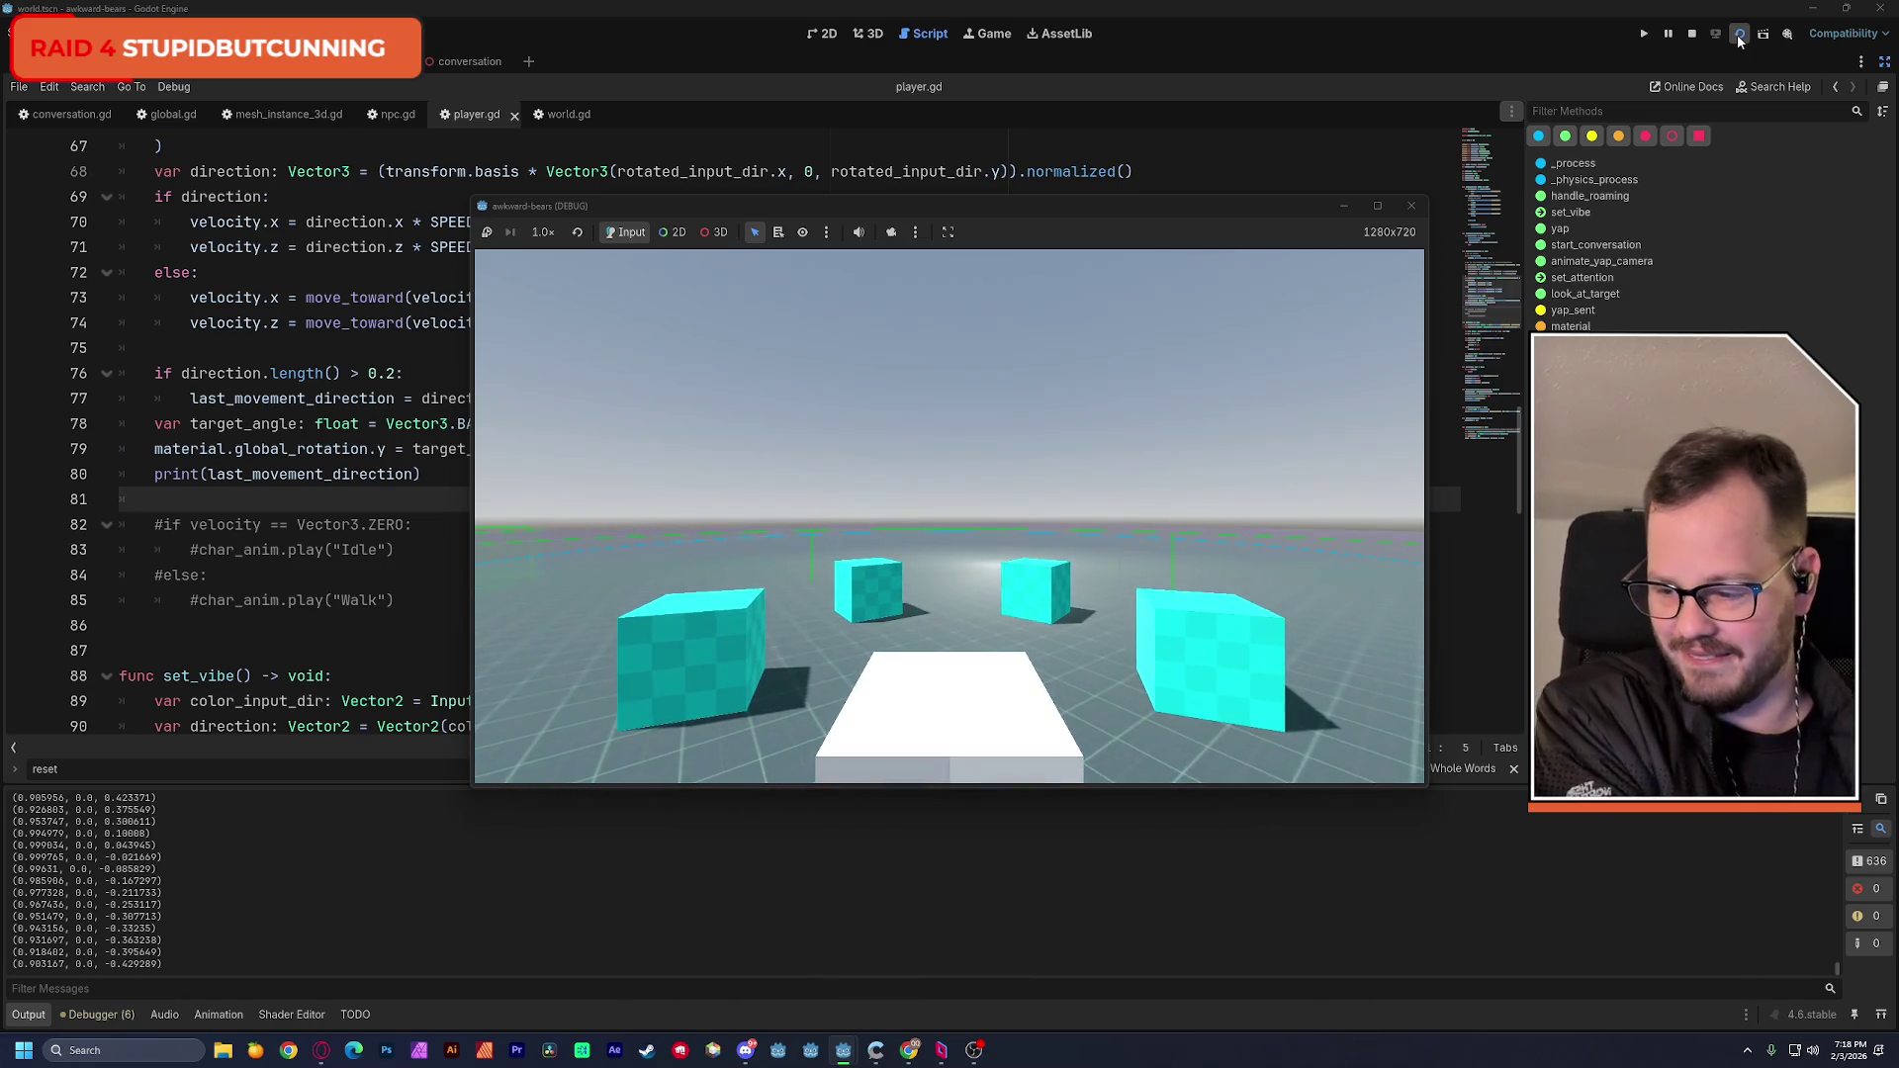
pyautogui.click(1411, 206)
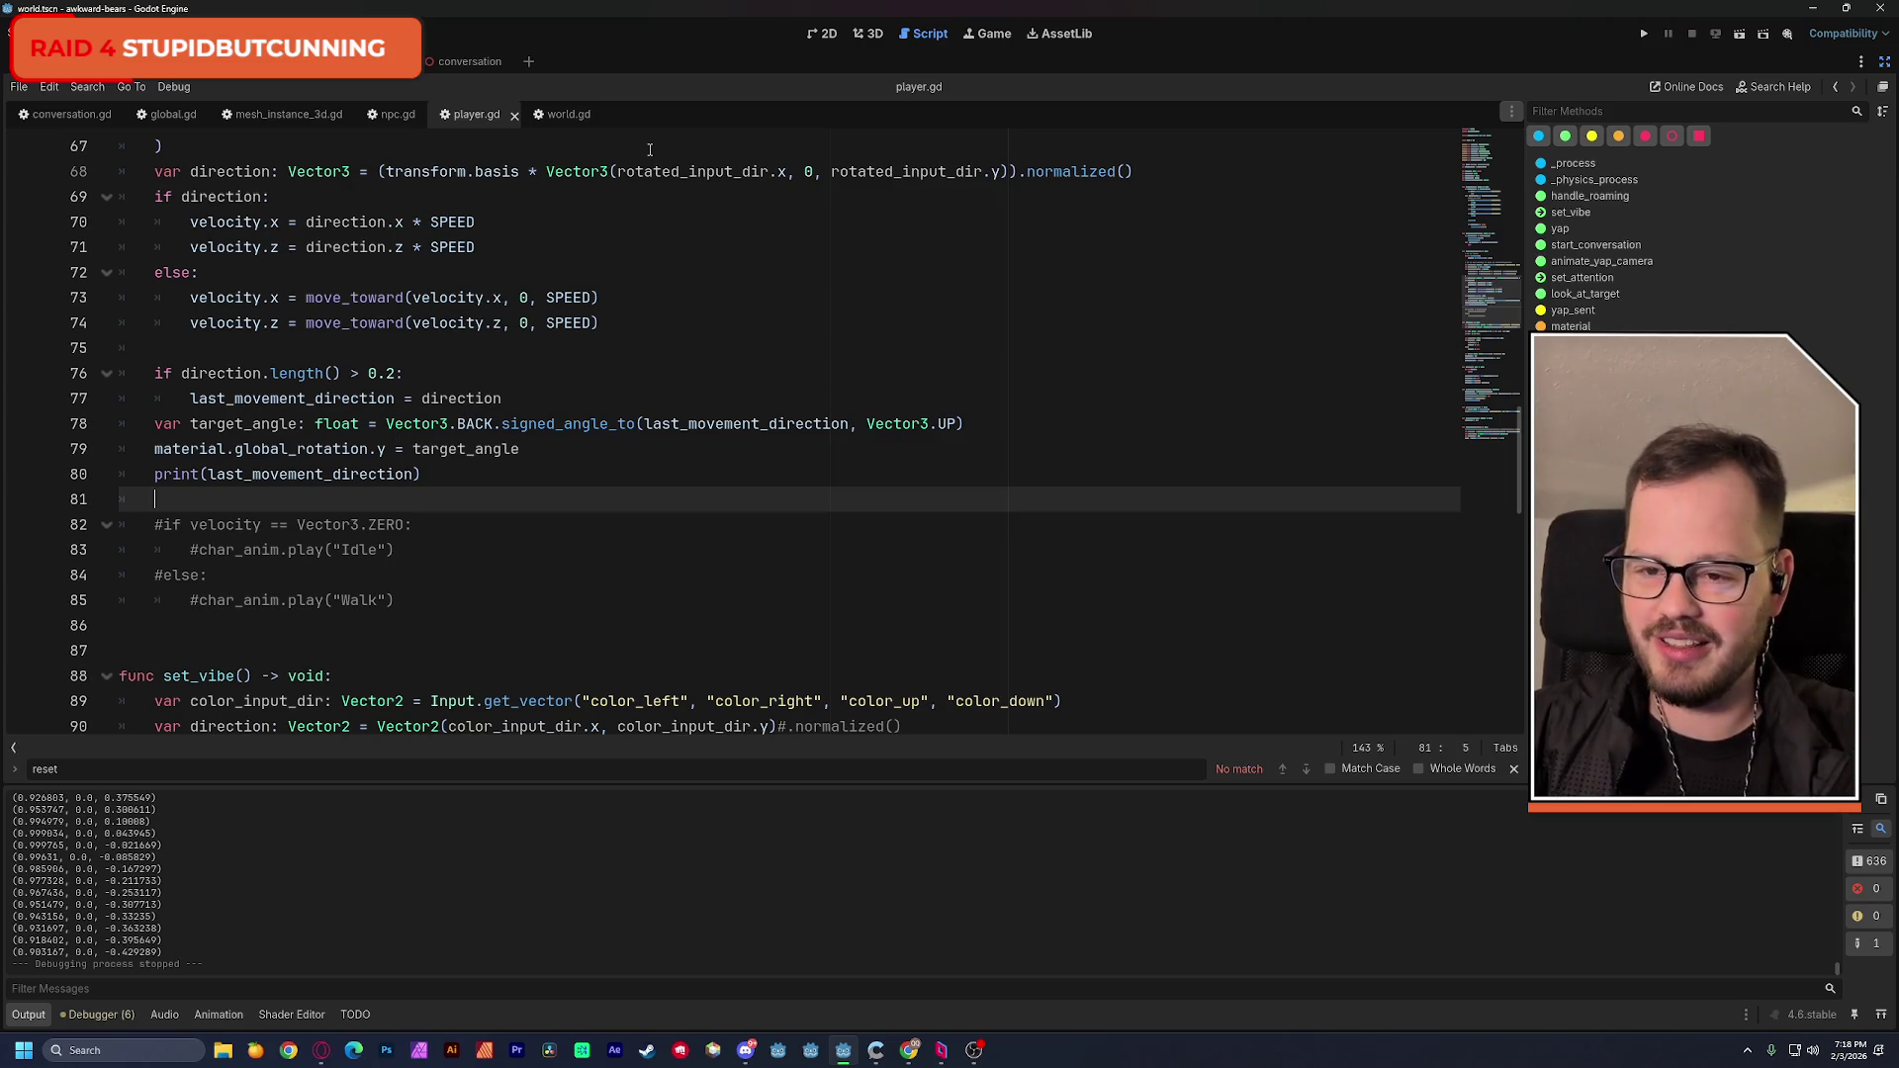
pyautogui.click(1740, 34)
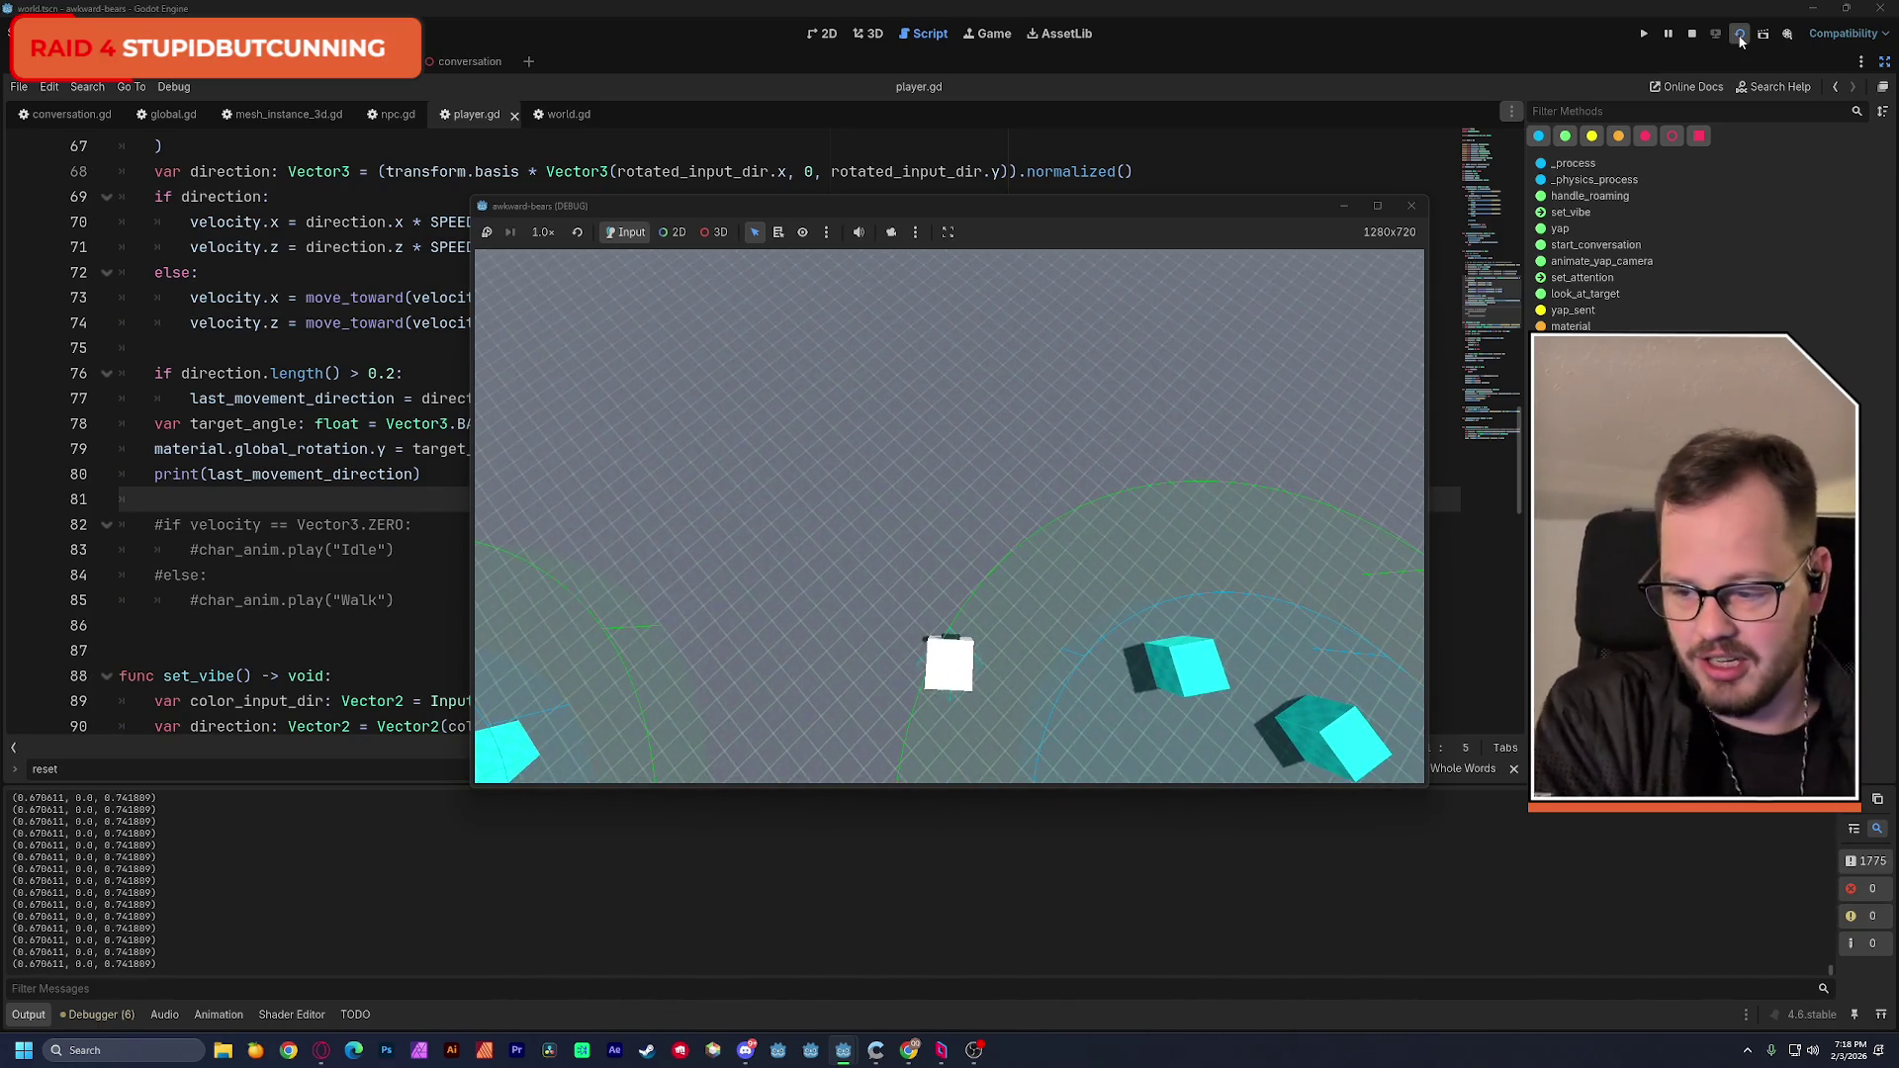
pyautogui.press('F8')
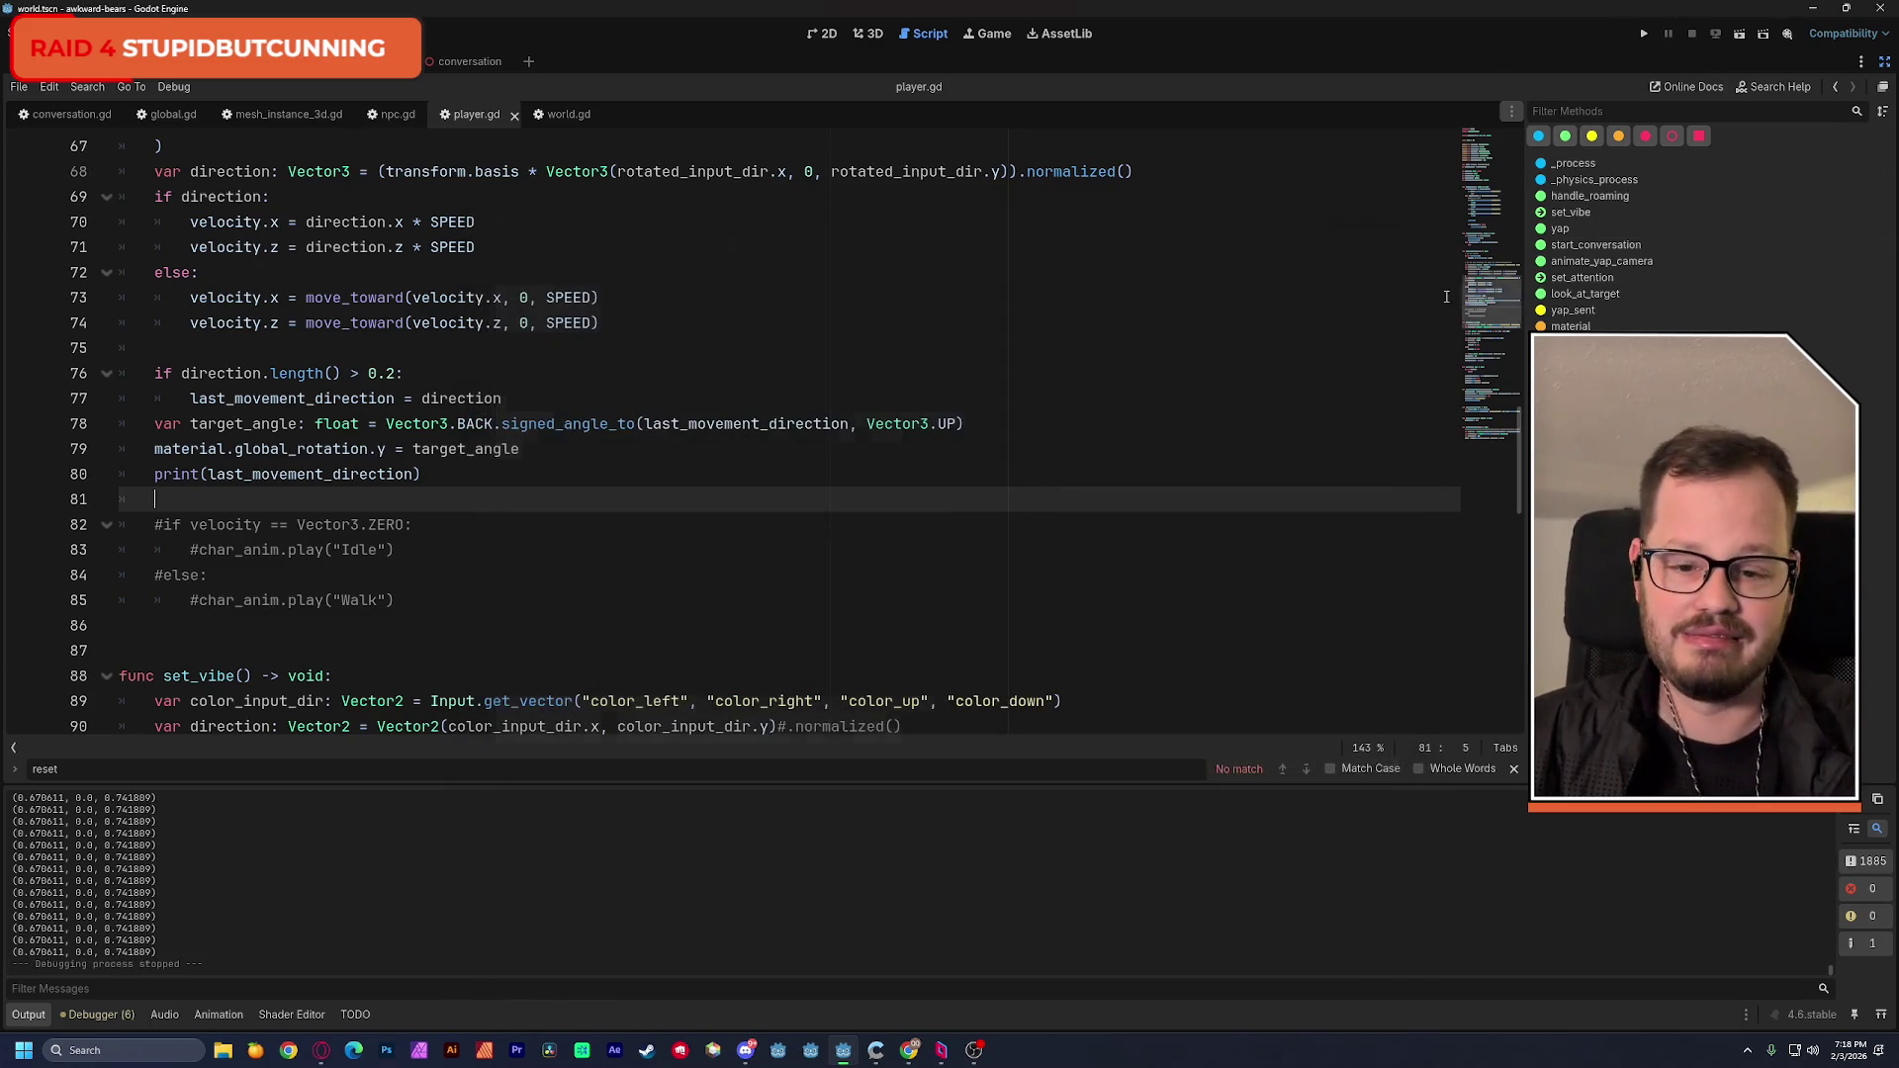
# Change Vector3.BACK to Vector3.FORWARD on line 78, save, and run the scene.
pyautogui.scroll(-4, 817, 500)
pyautogui.scroll(3, 996, 491)
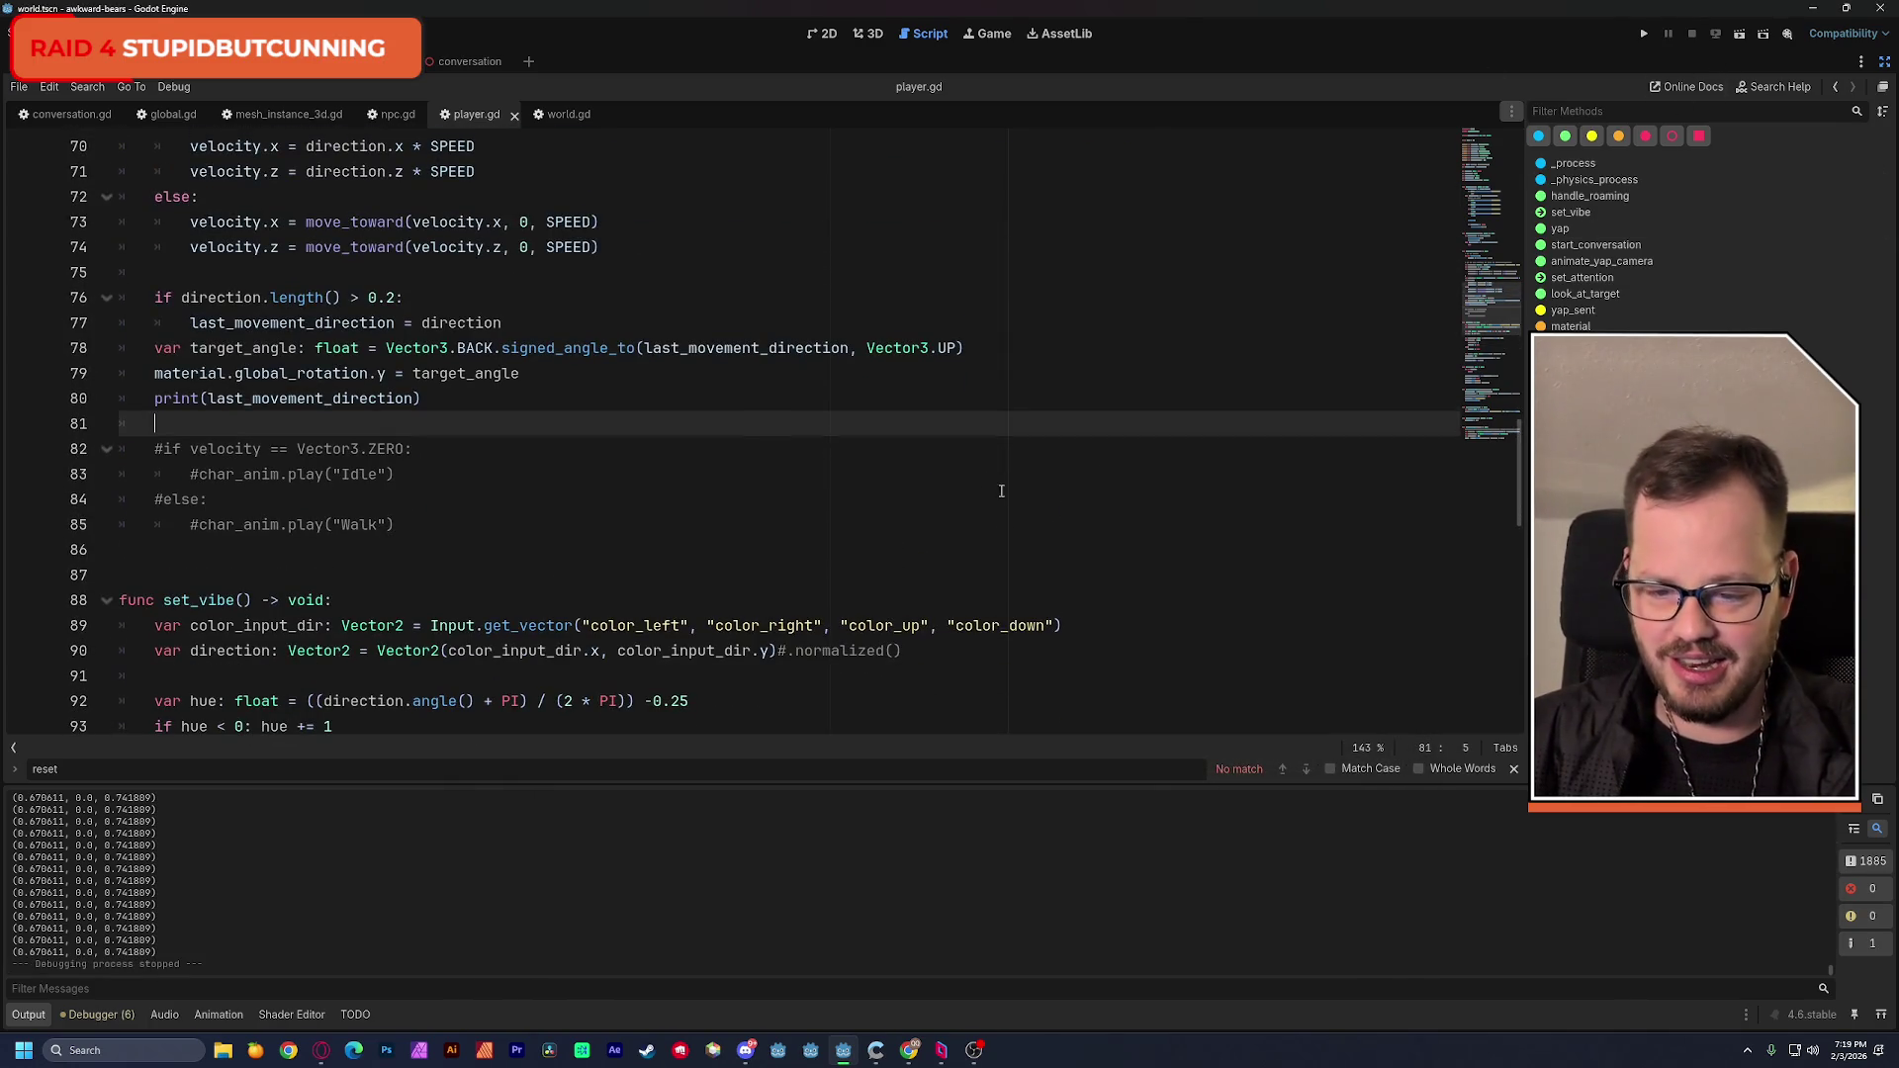
pyautogui.scroll(-1, 959, 499)
pyautogui.scroll(3, 959, 500)
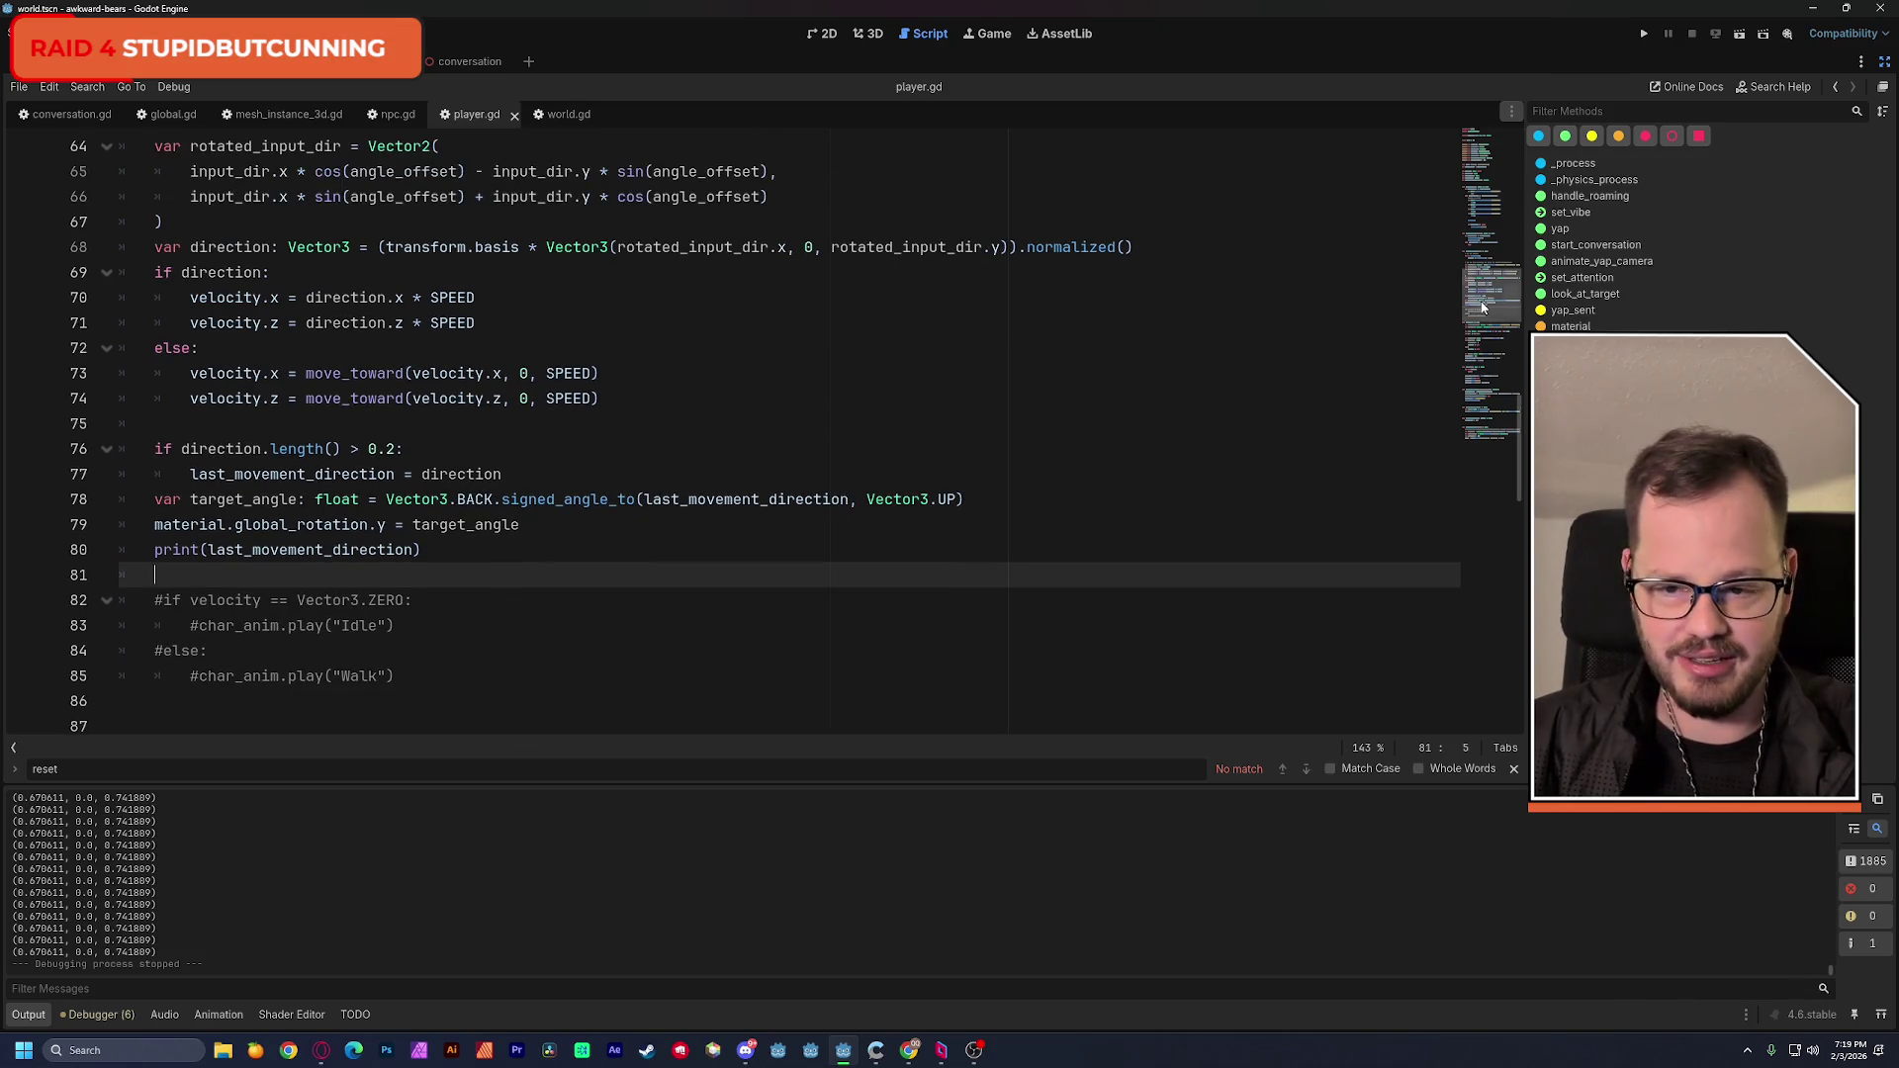
pyautogui.scroll(-7, 1477, 358)
pyautogui.scroll(-1, 1477, 358)
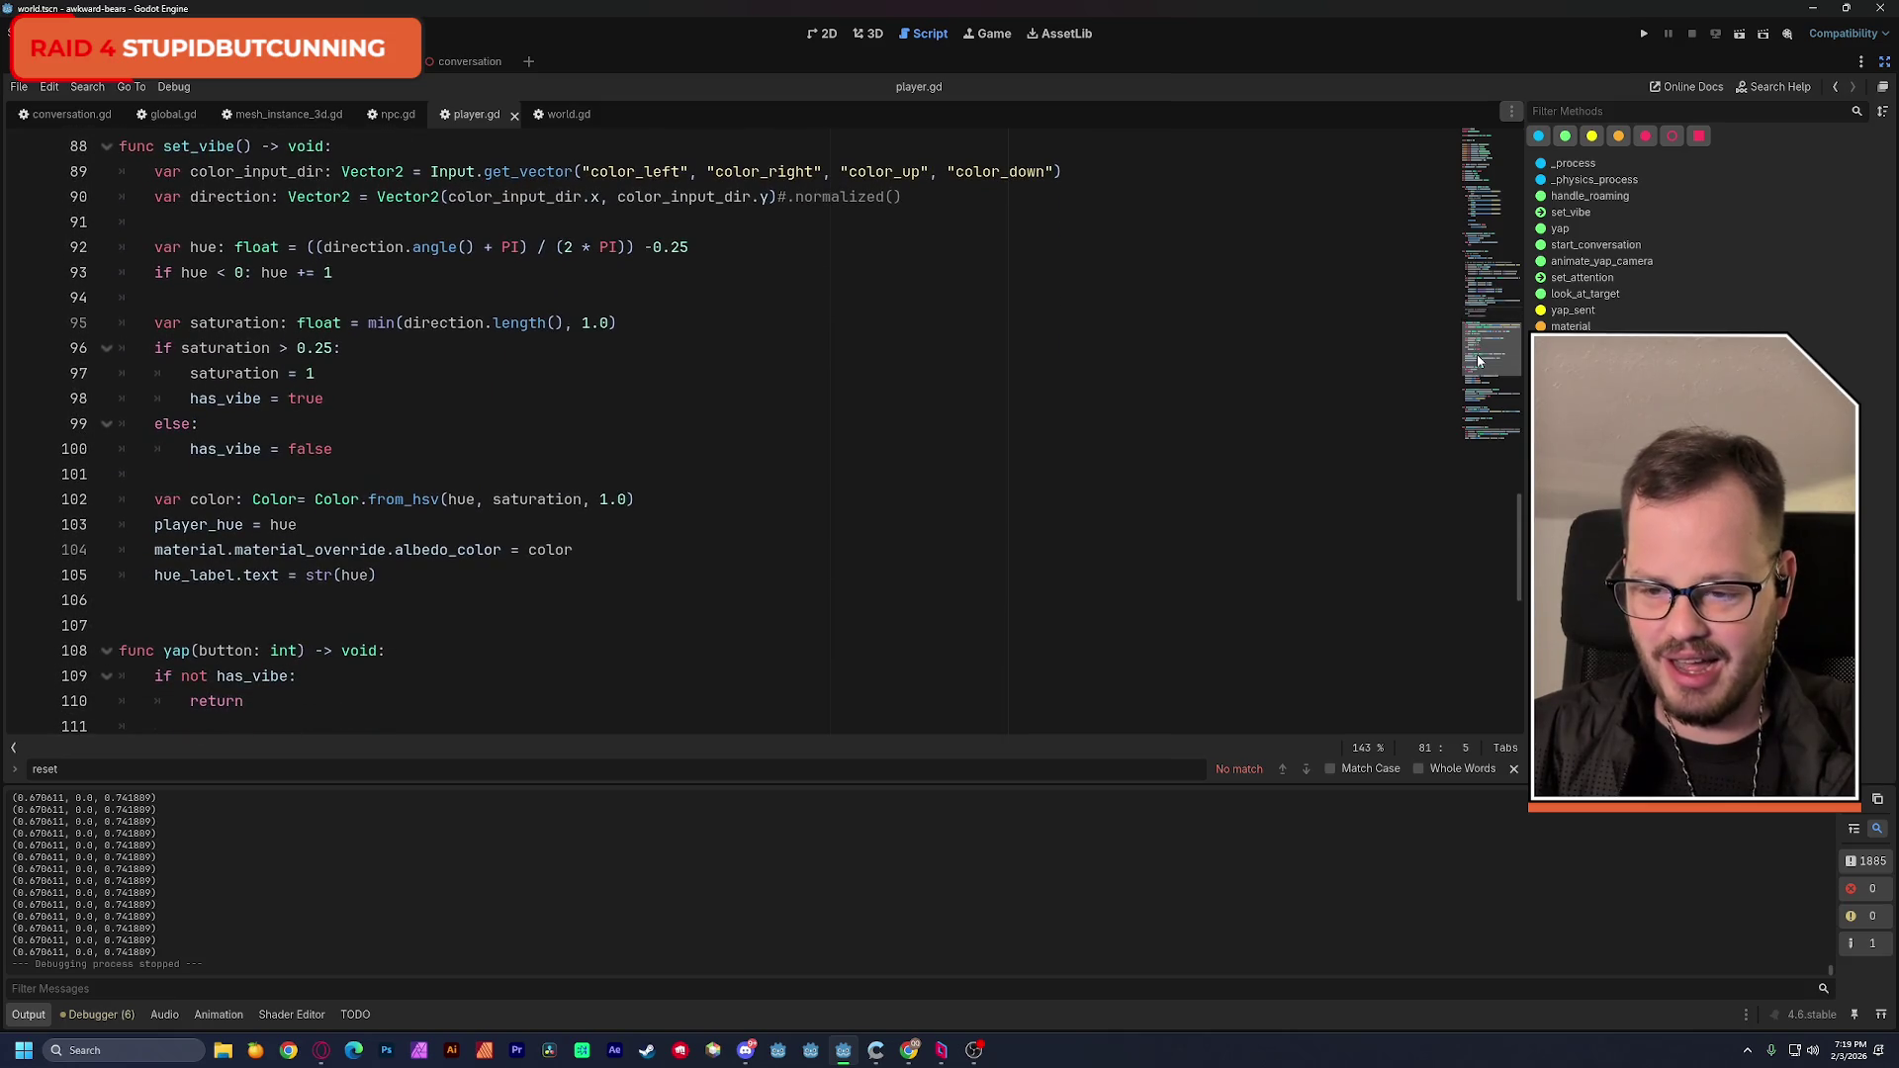
pyautogui.scroll(1, 1478, 358)
pyautogui.scroll(5, 1474, 353)
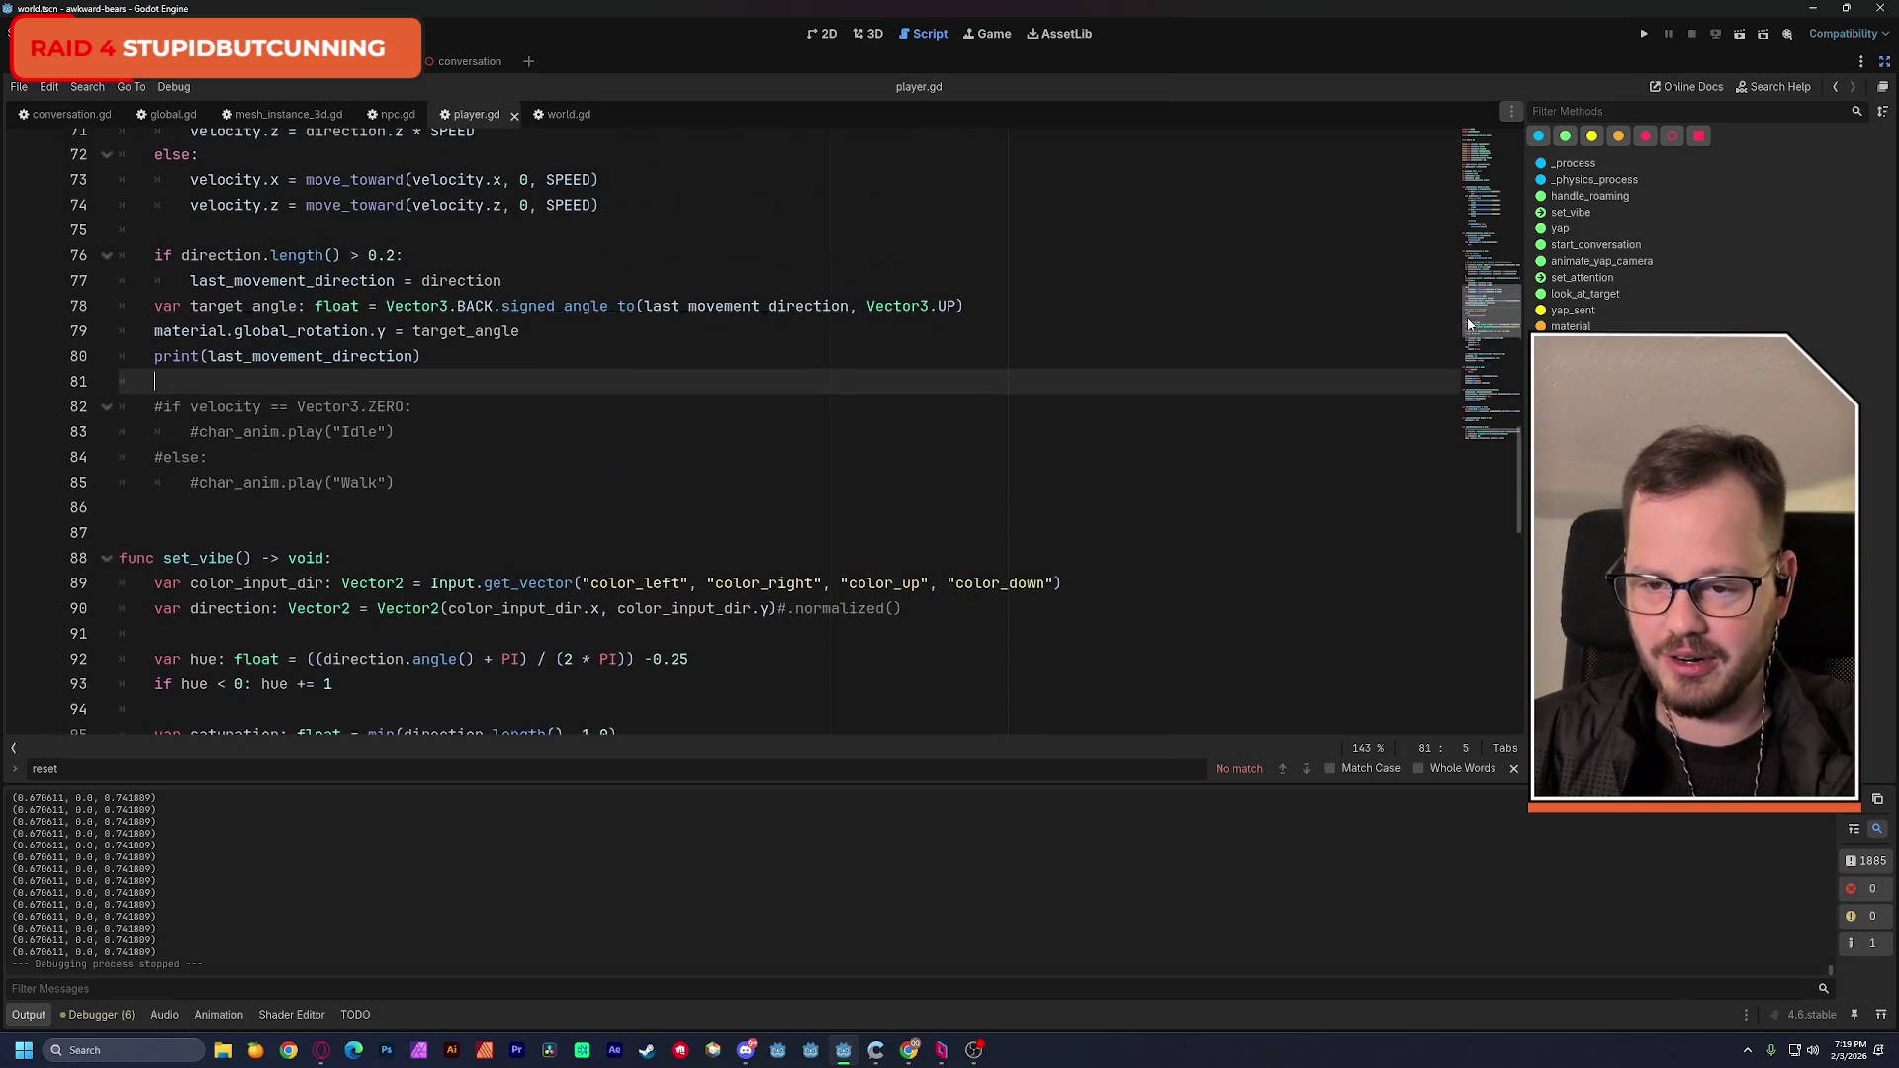
pyautogui.doubleClick(475, 357)
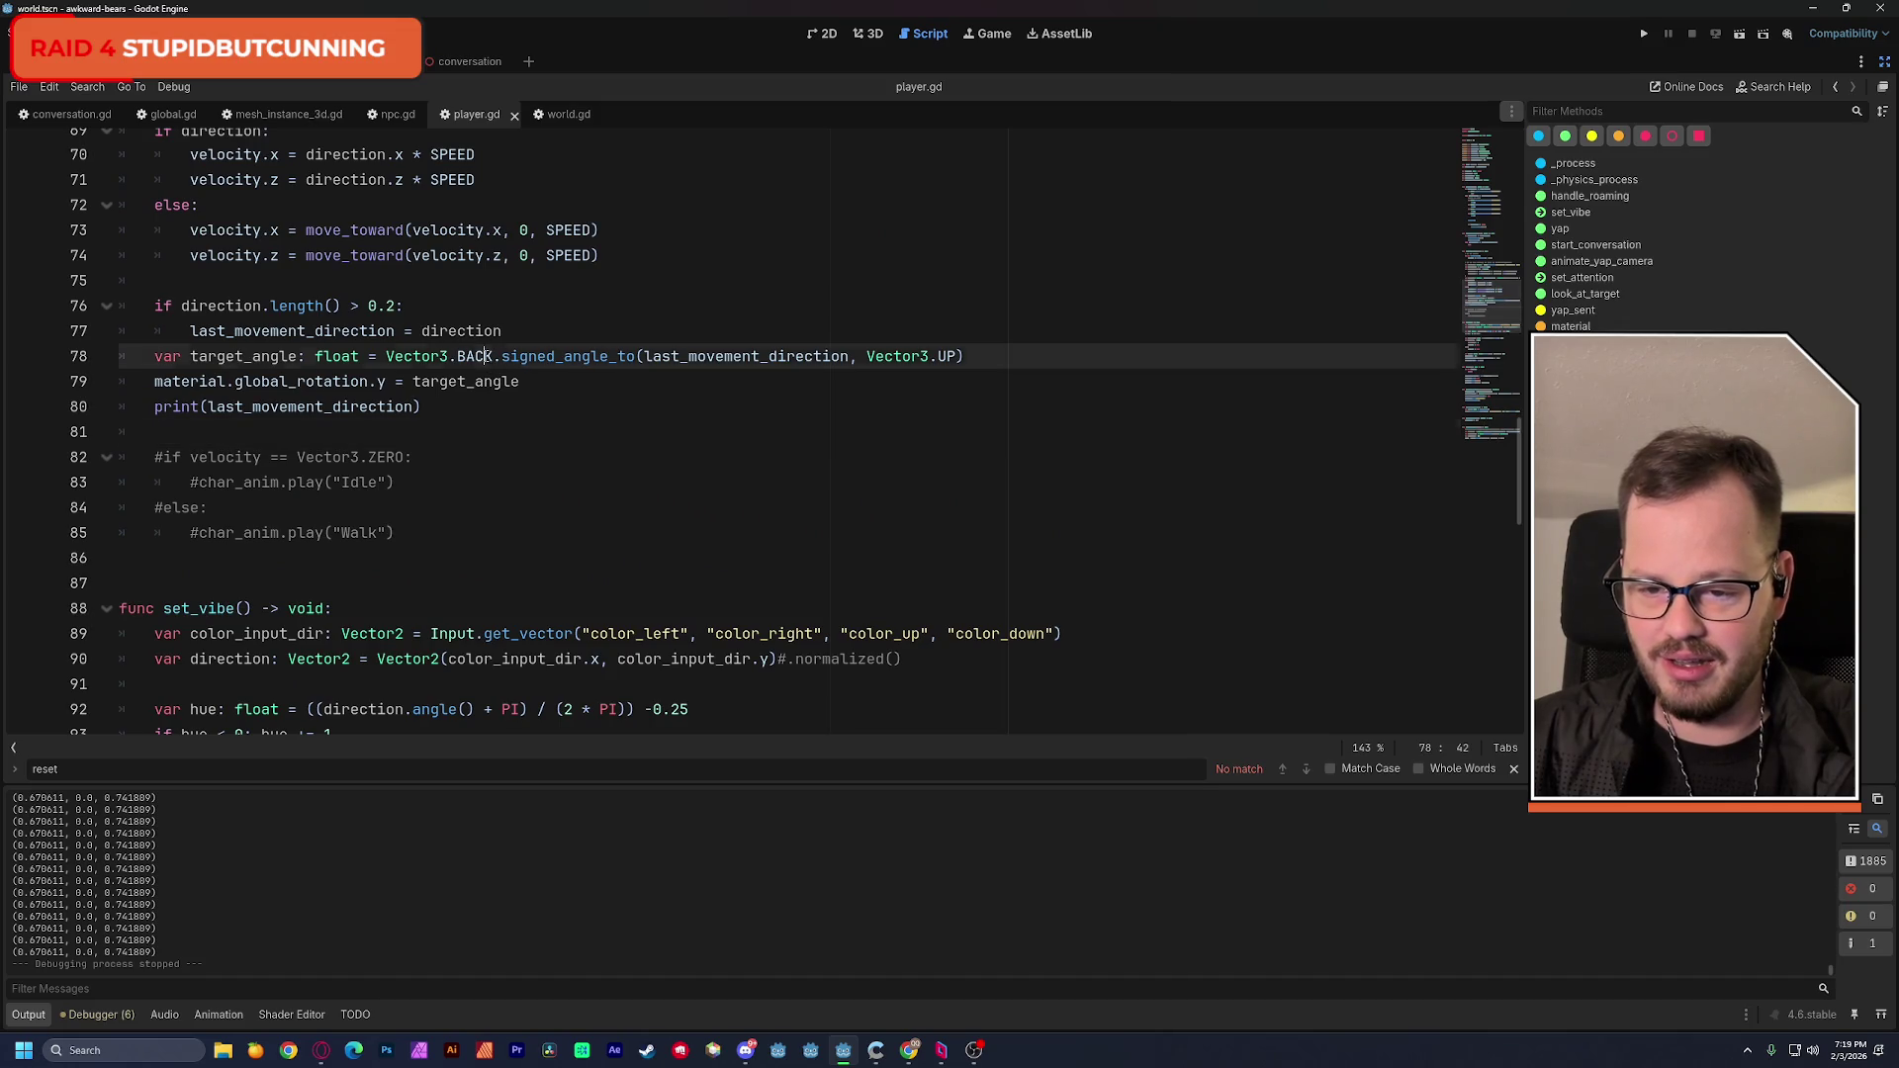
pyautogui.write('Fo')
pyautogui.press('Return')
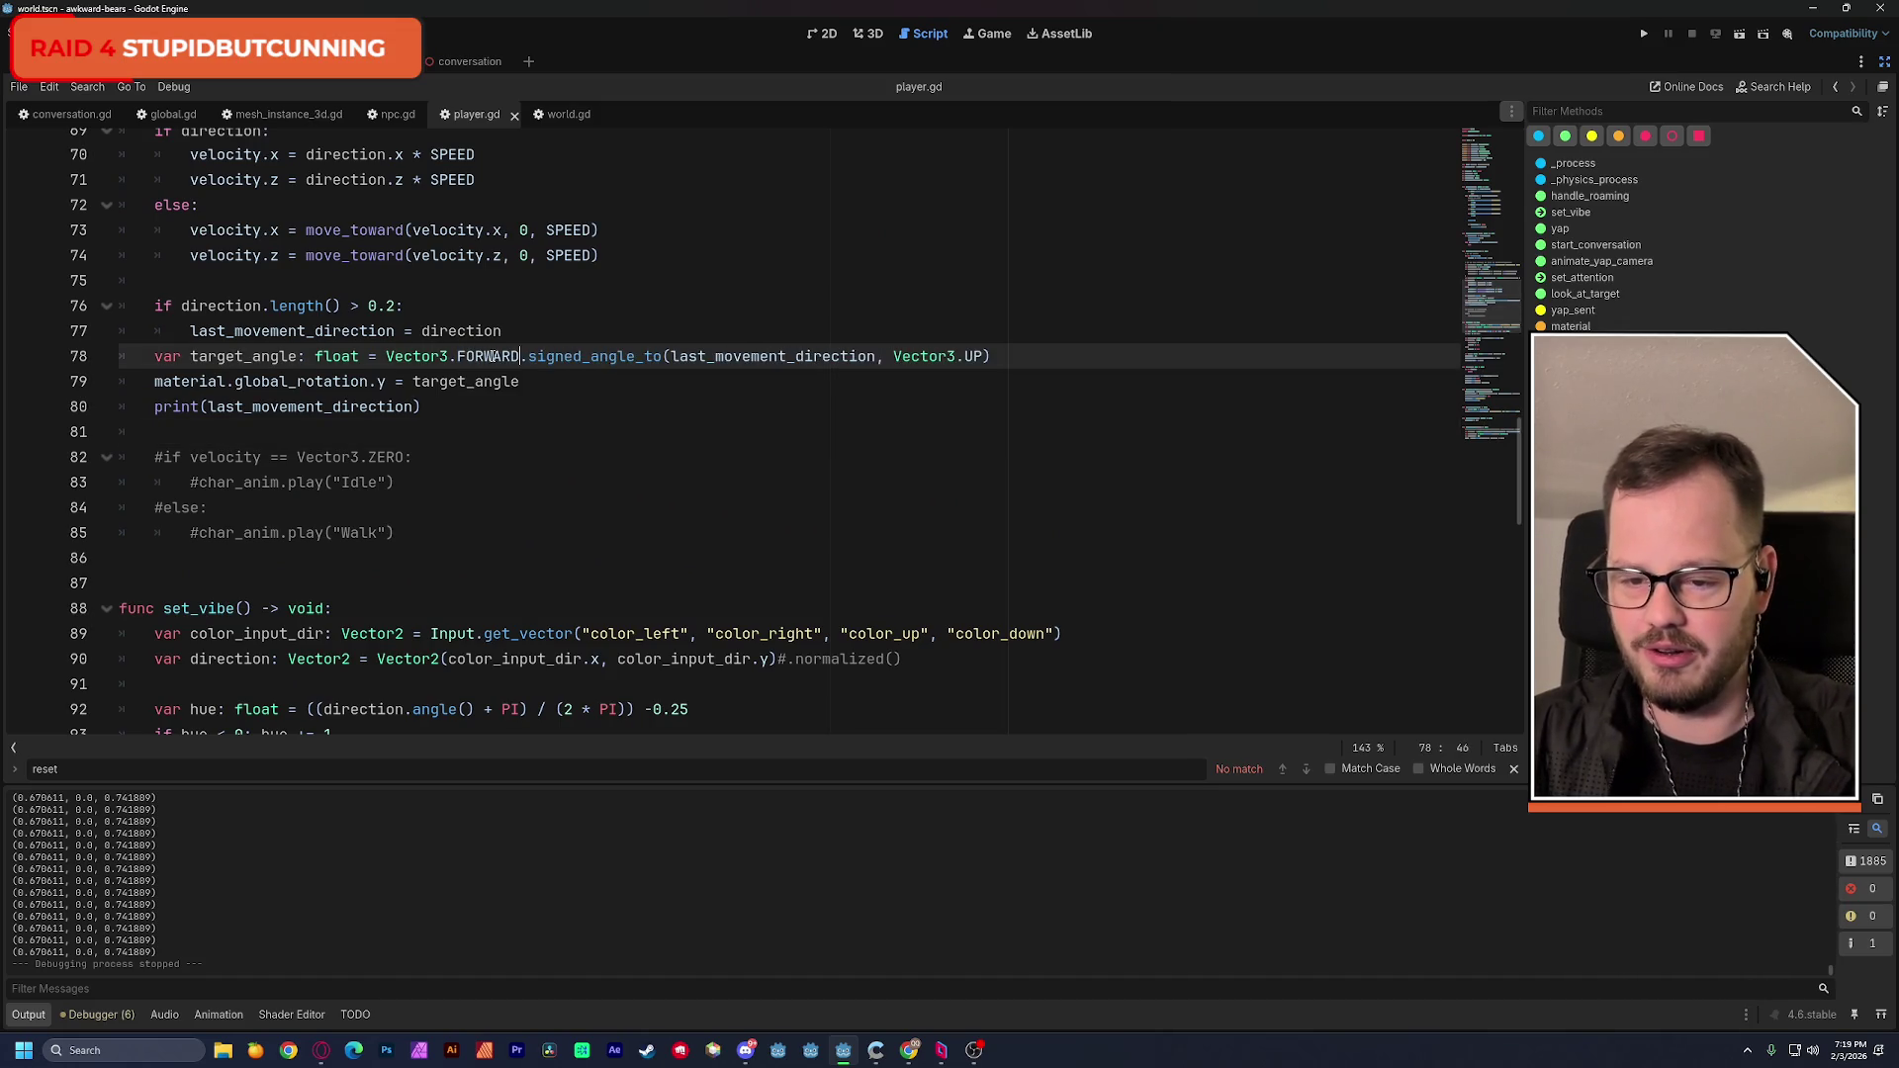
pyautogui.hotkey('ctrl', 's')
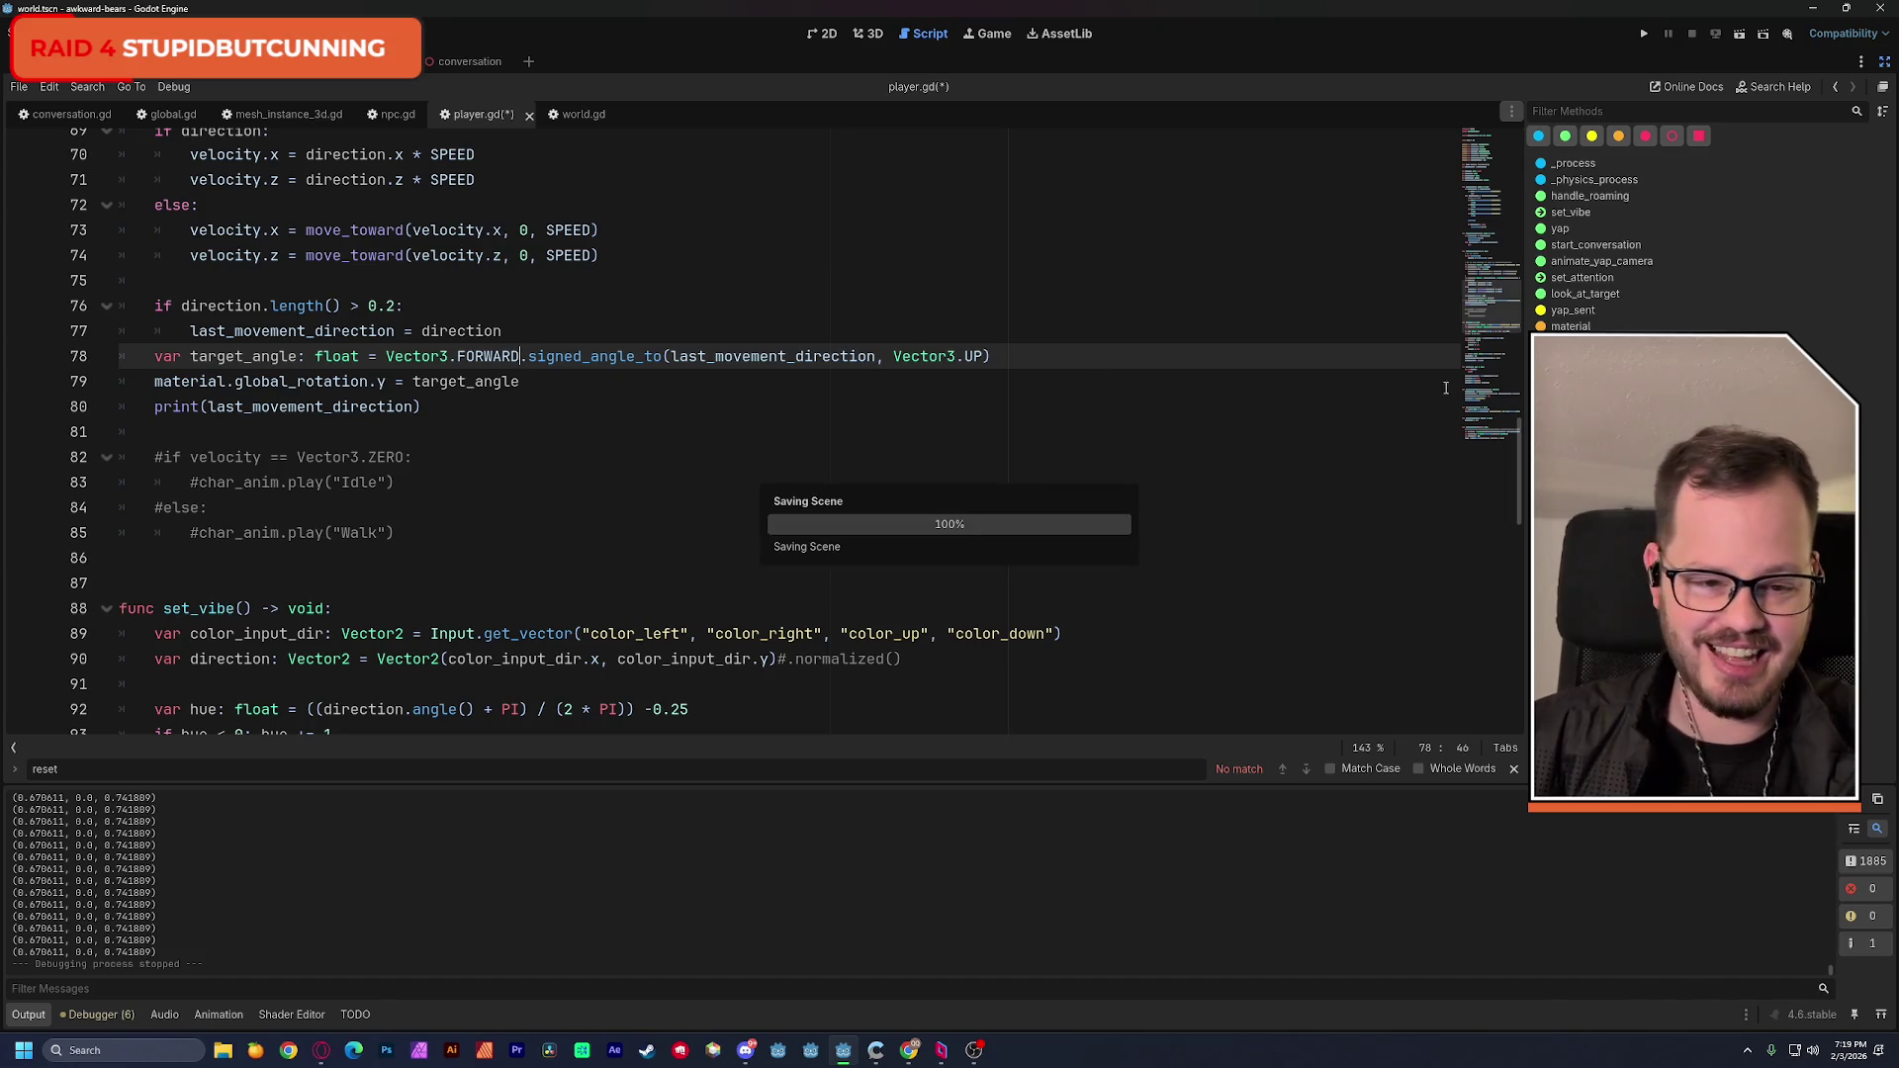
pyautogui.scroll(15, 1354, 201)
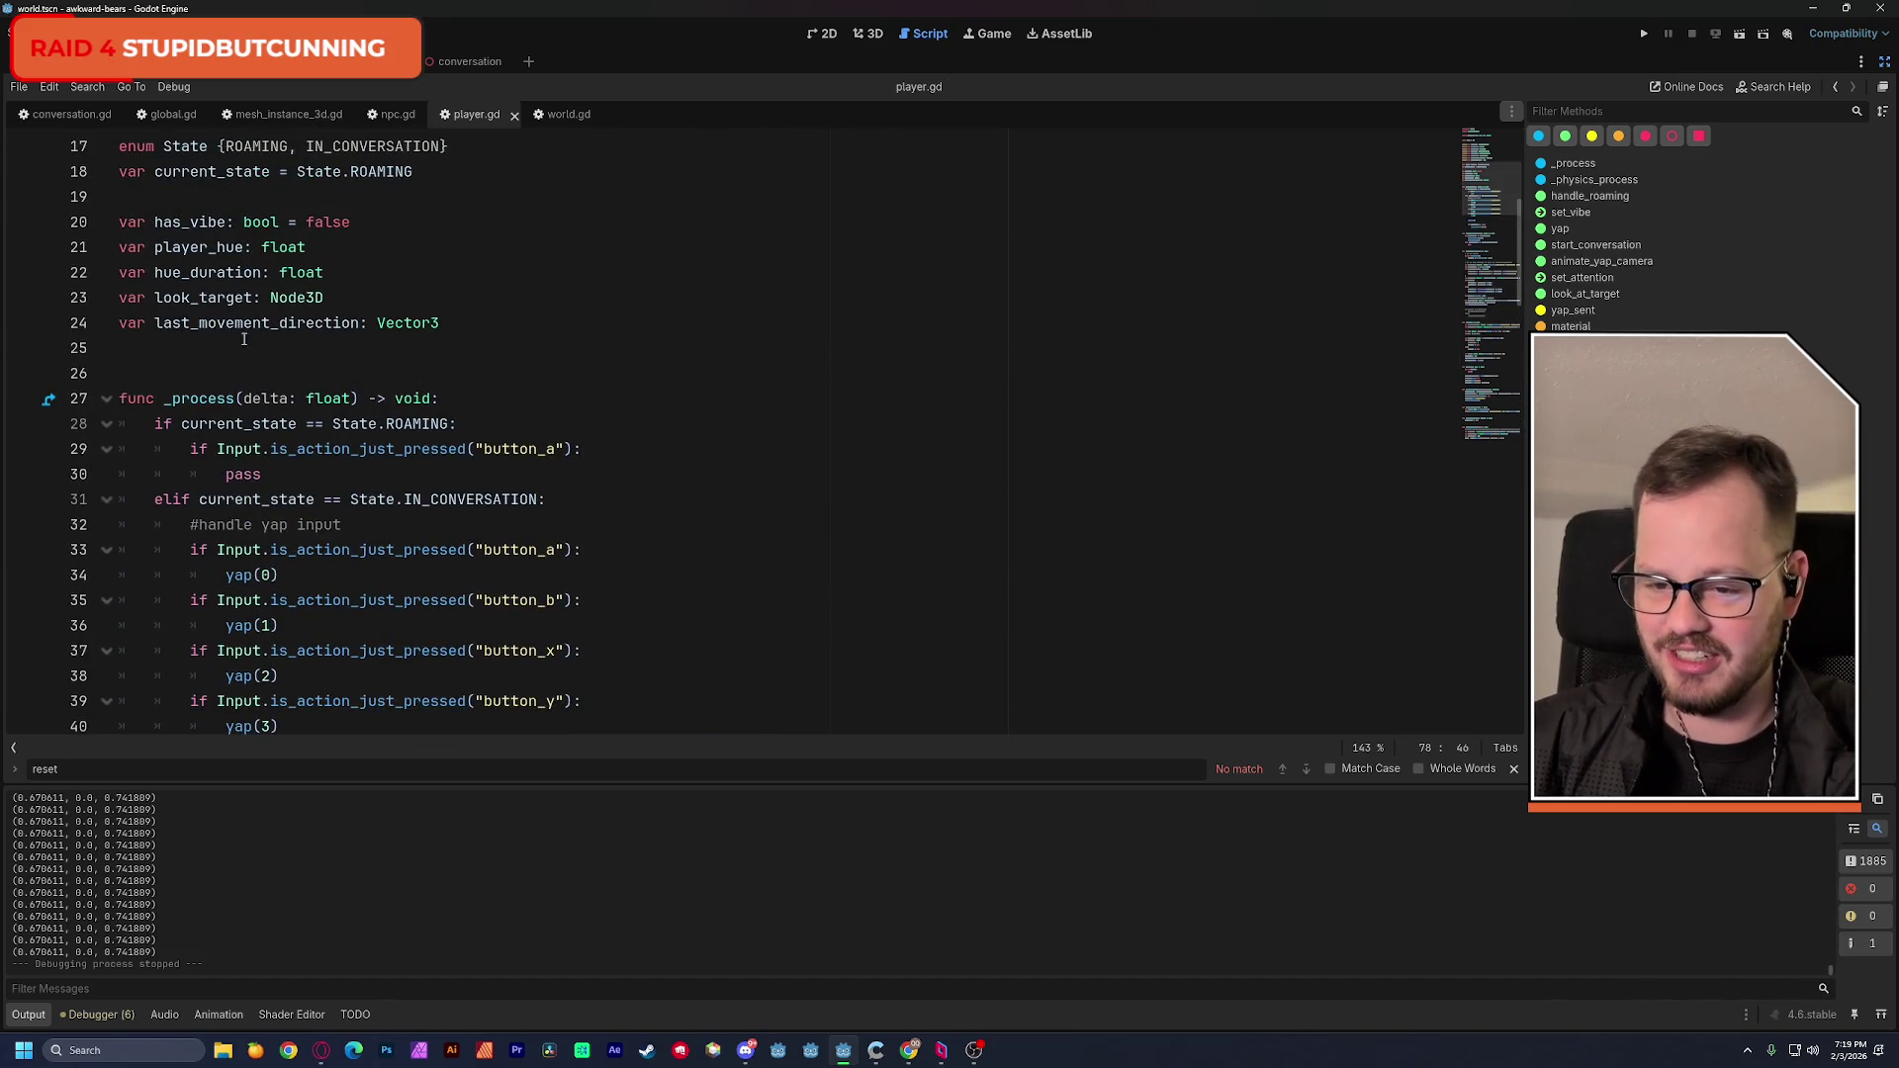
pyautogui.click(1741, 35)
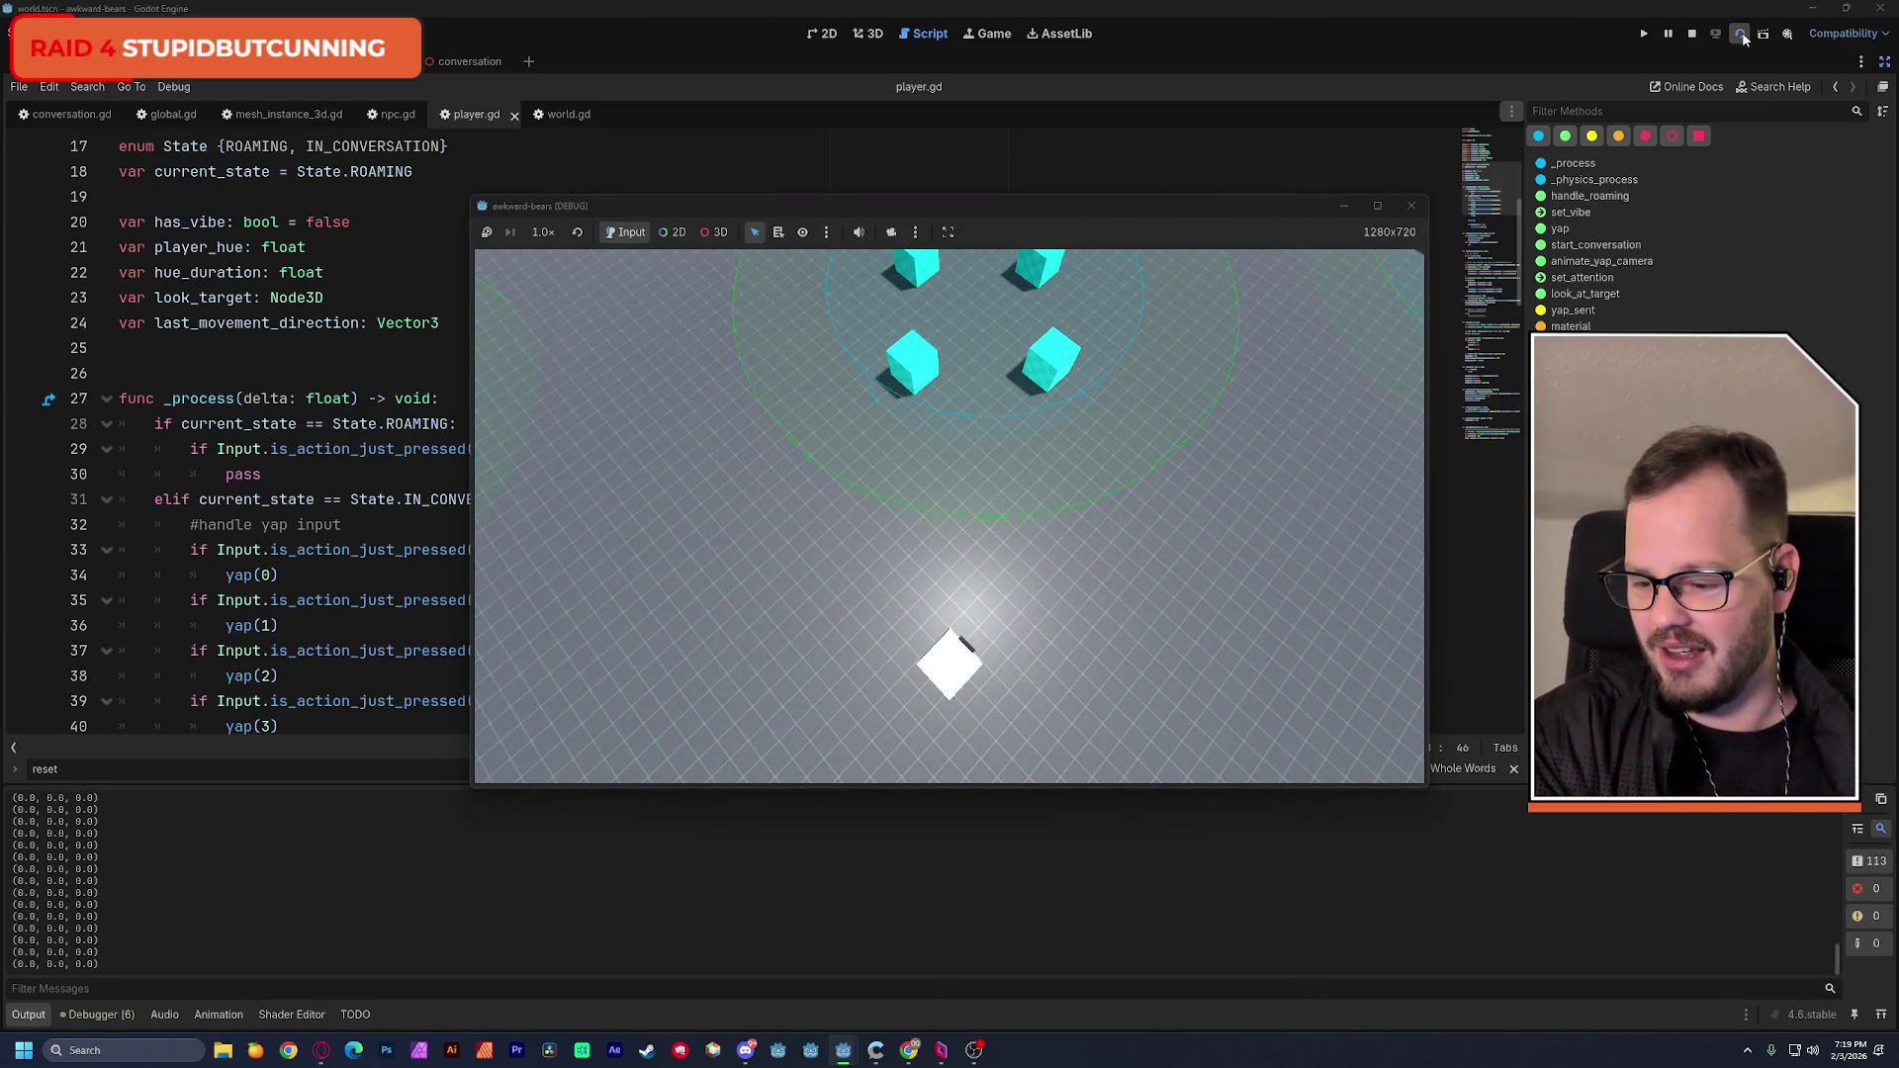
# Steer the player cube with A and S to check its turning, then stop the game.
pyautogui.press('a')
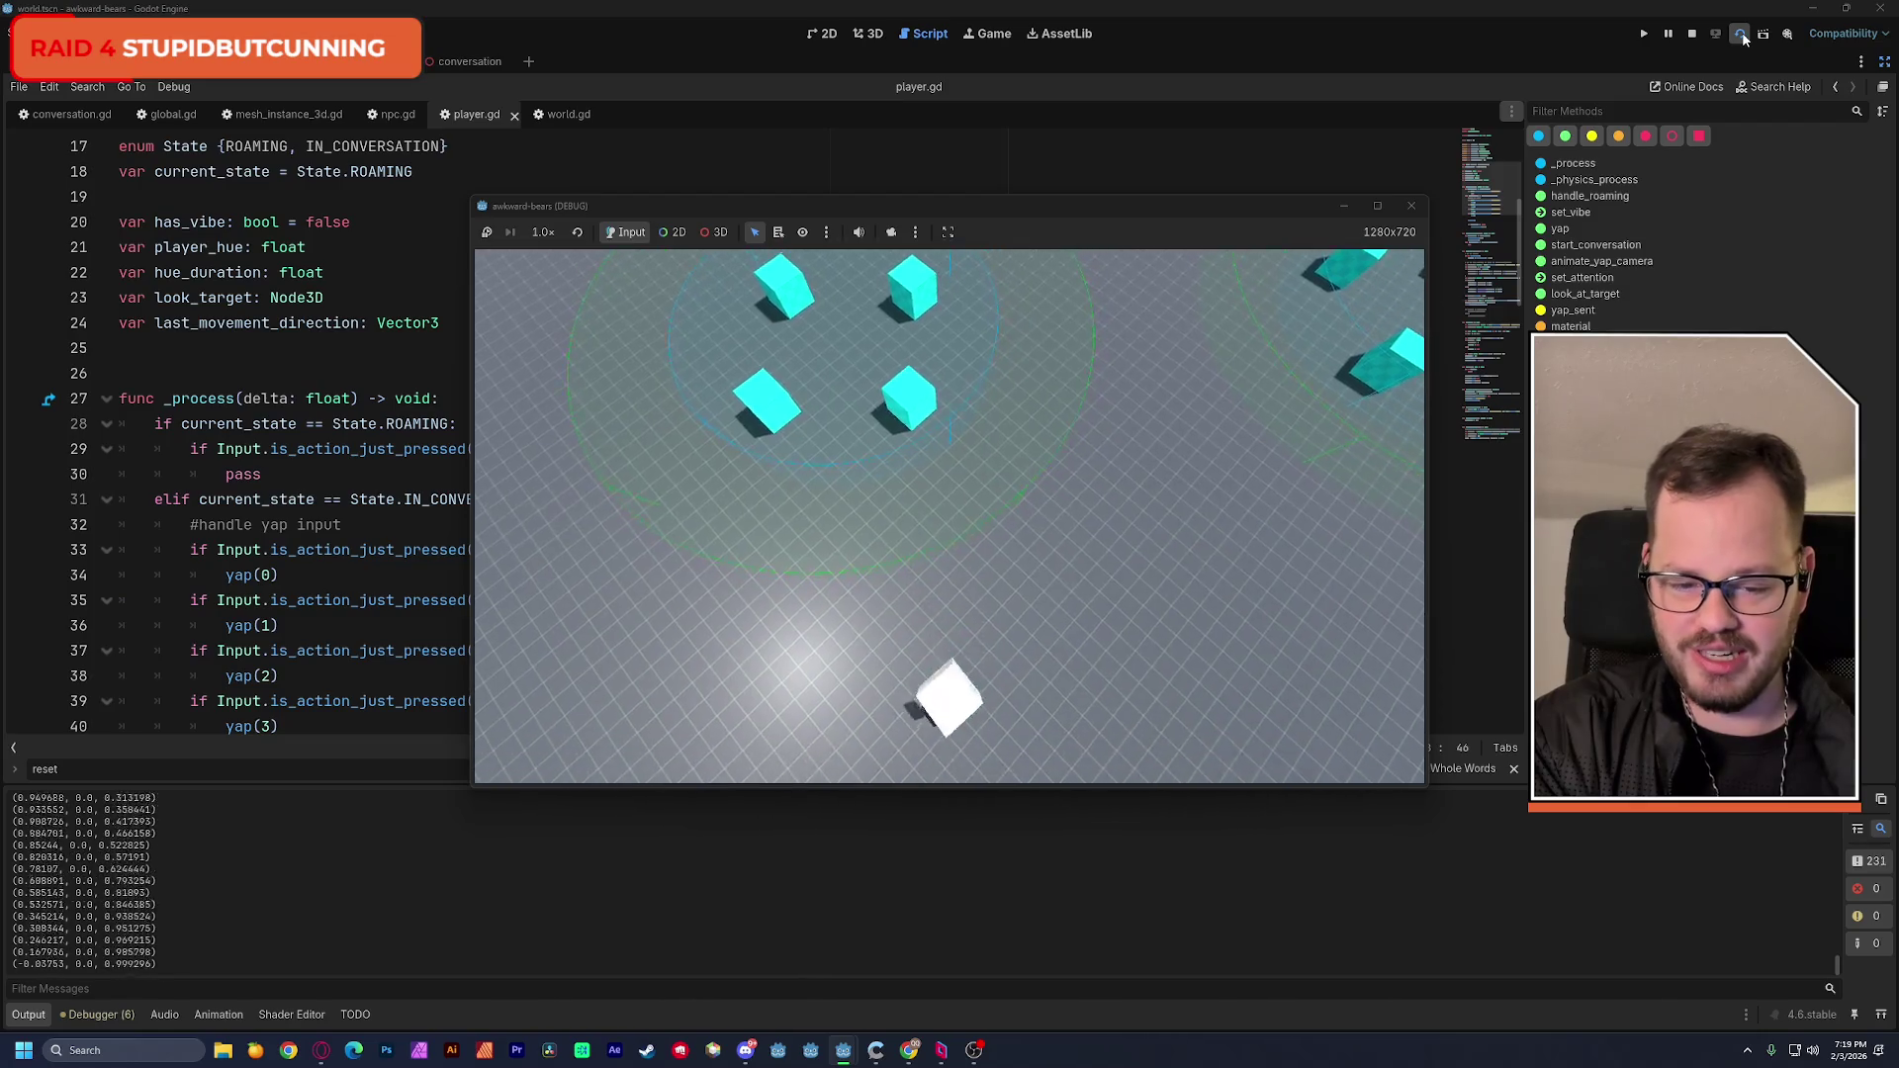
pyautogui.press('a')
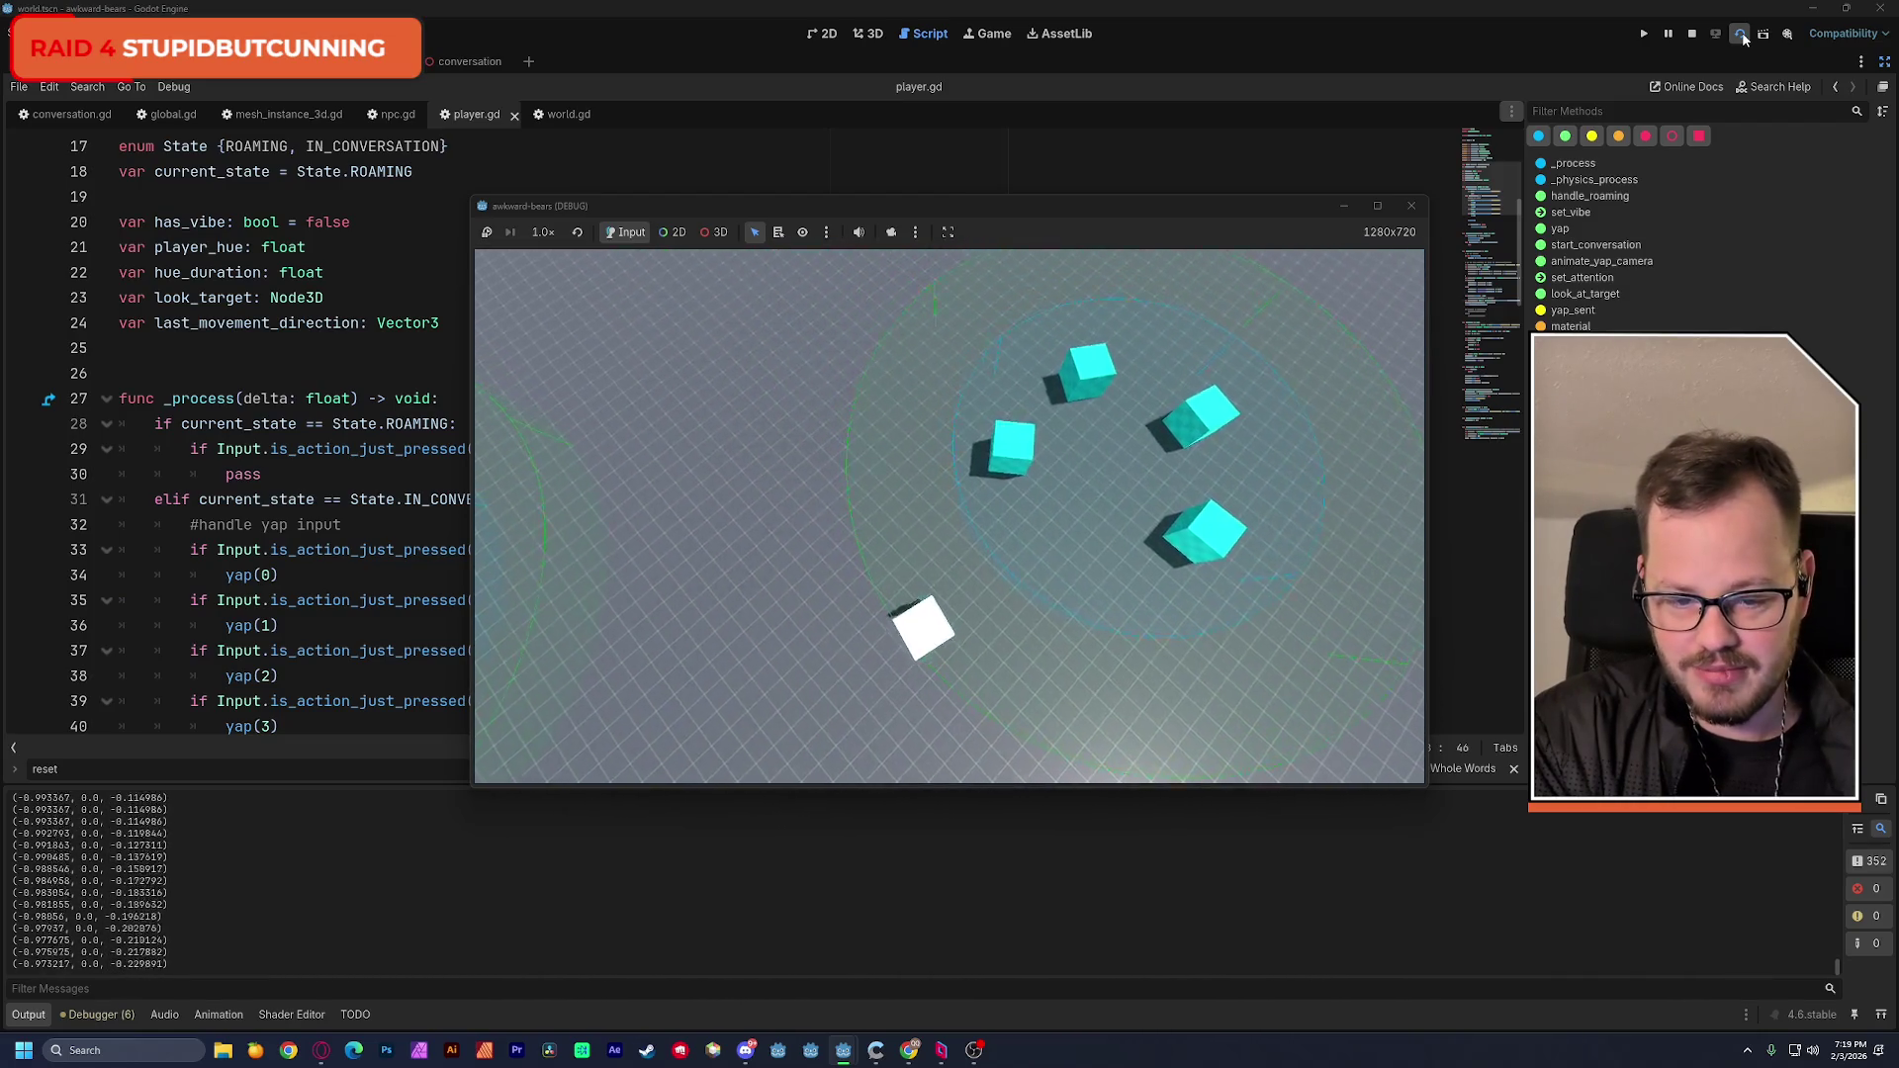
pyautogui.press('a')
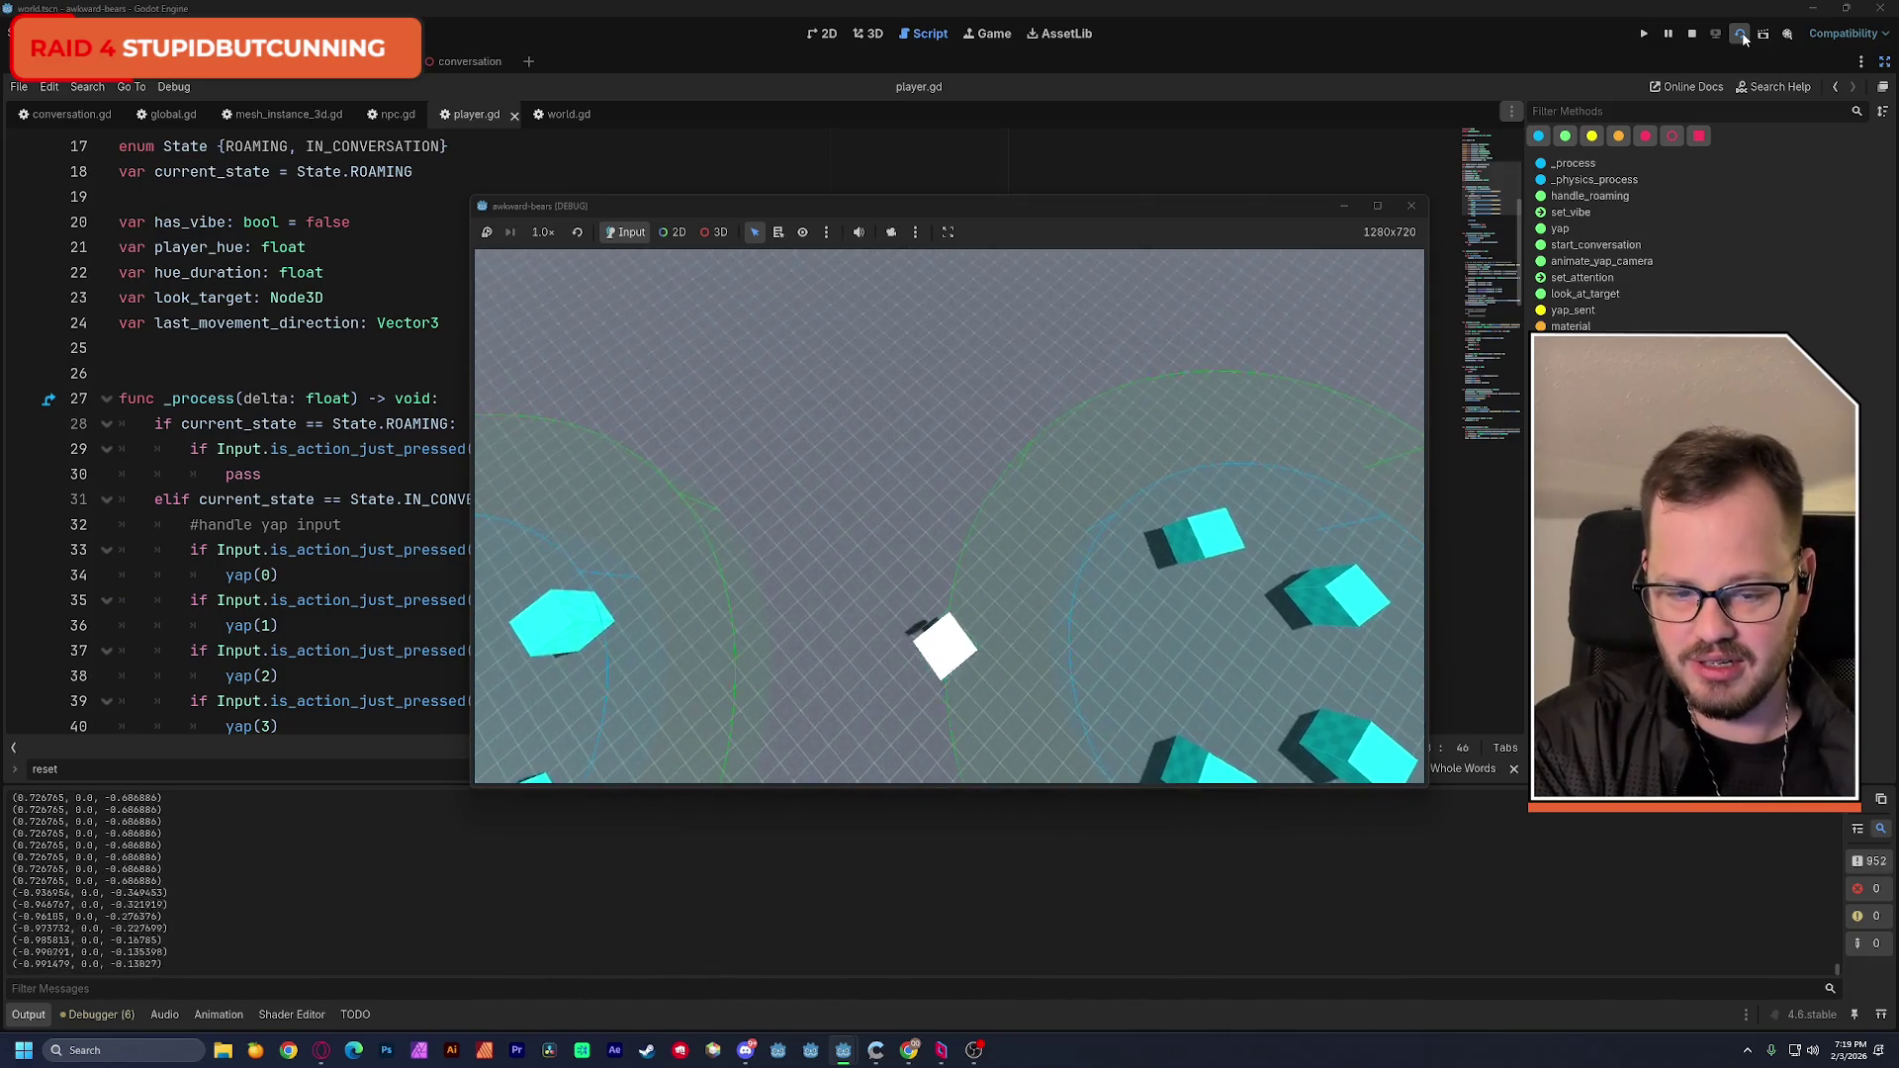
pyautogui.press('s')
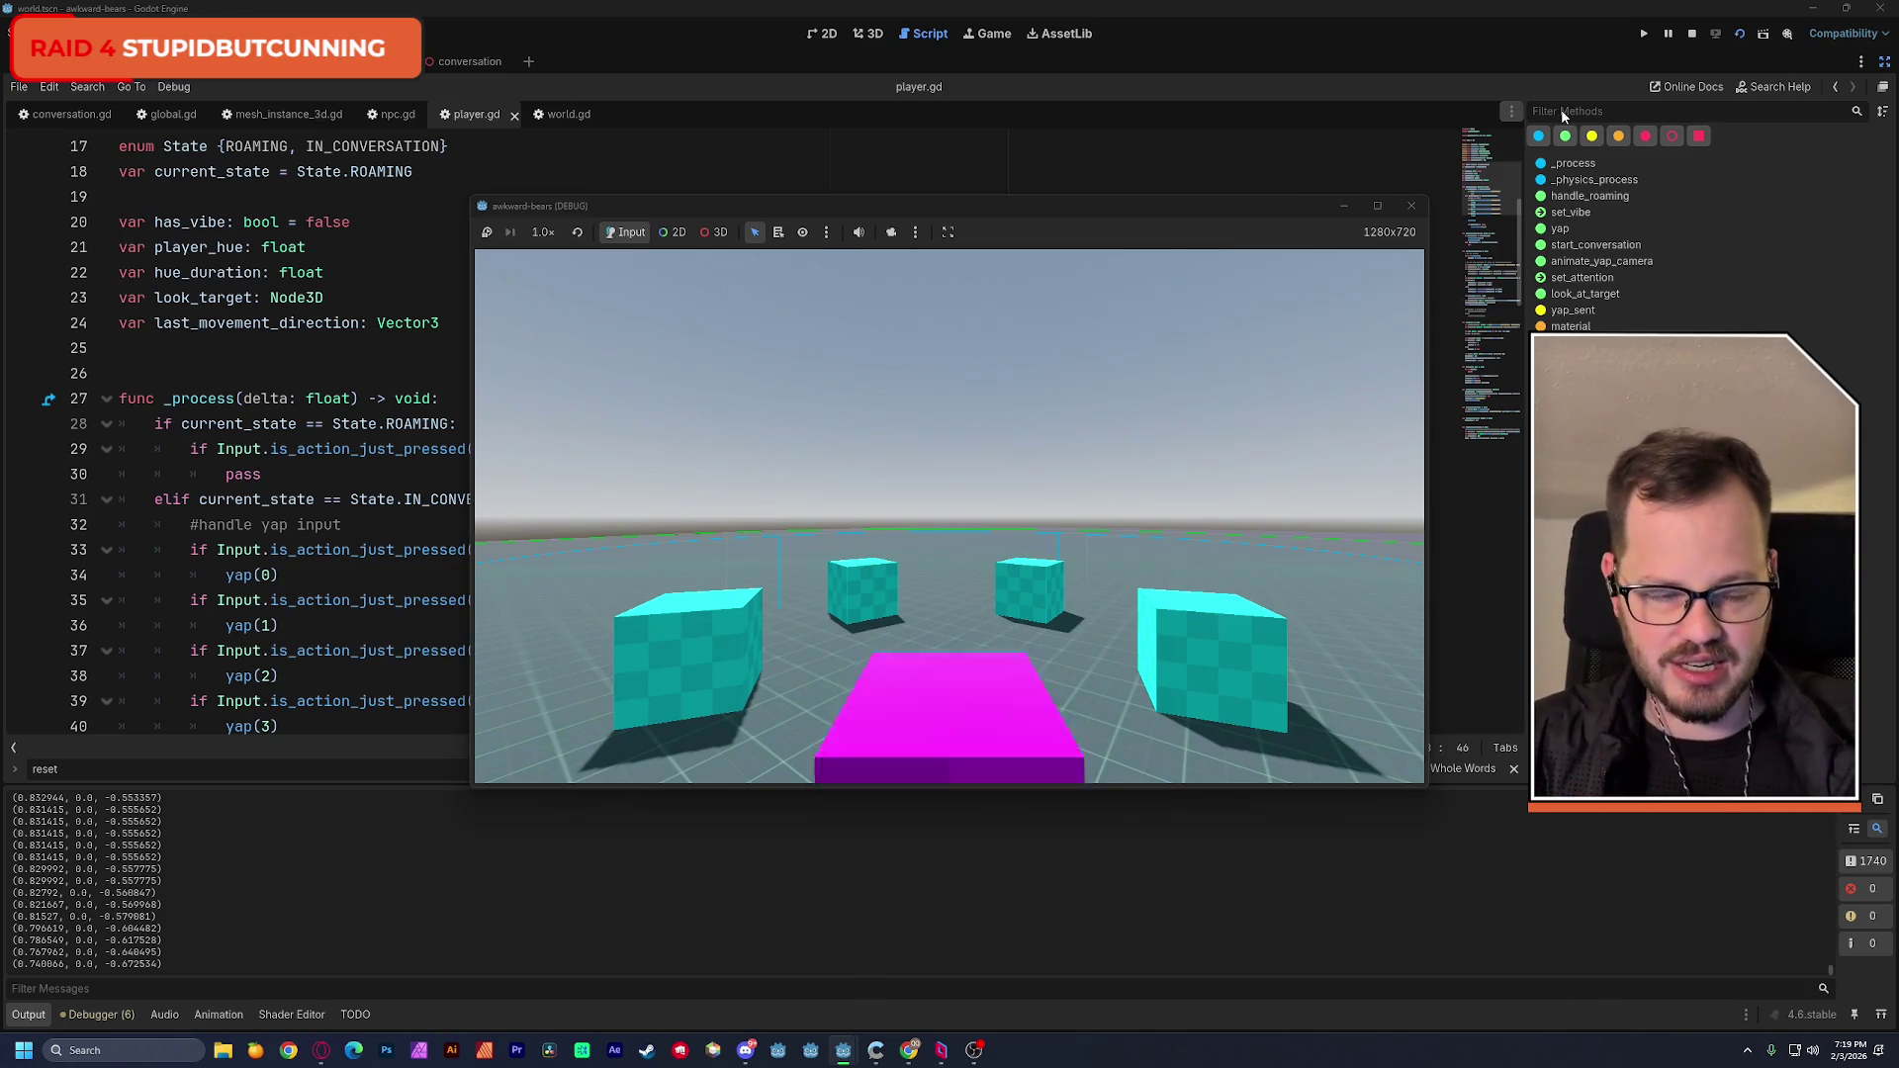
pyautogui.click(1693, 35)
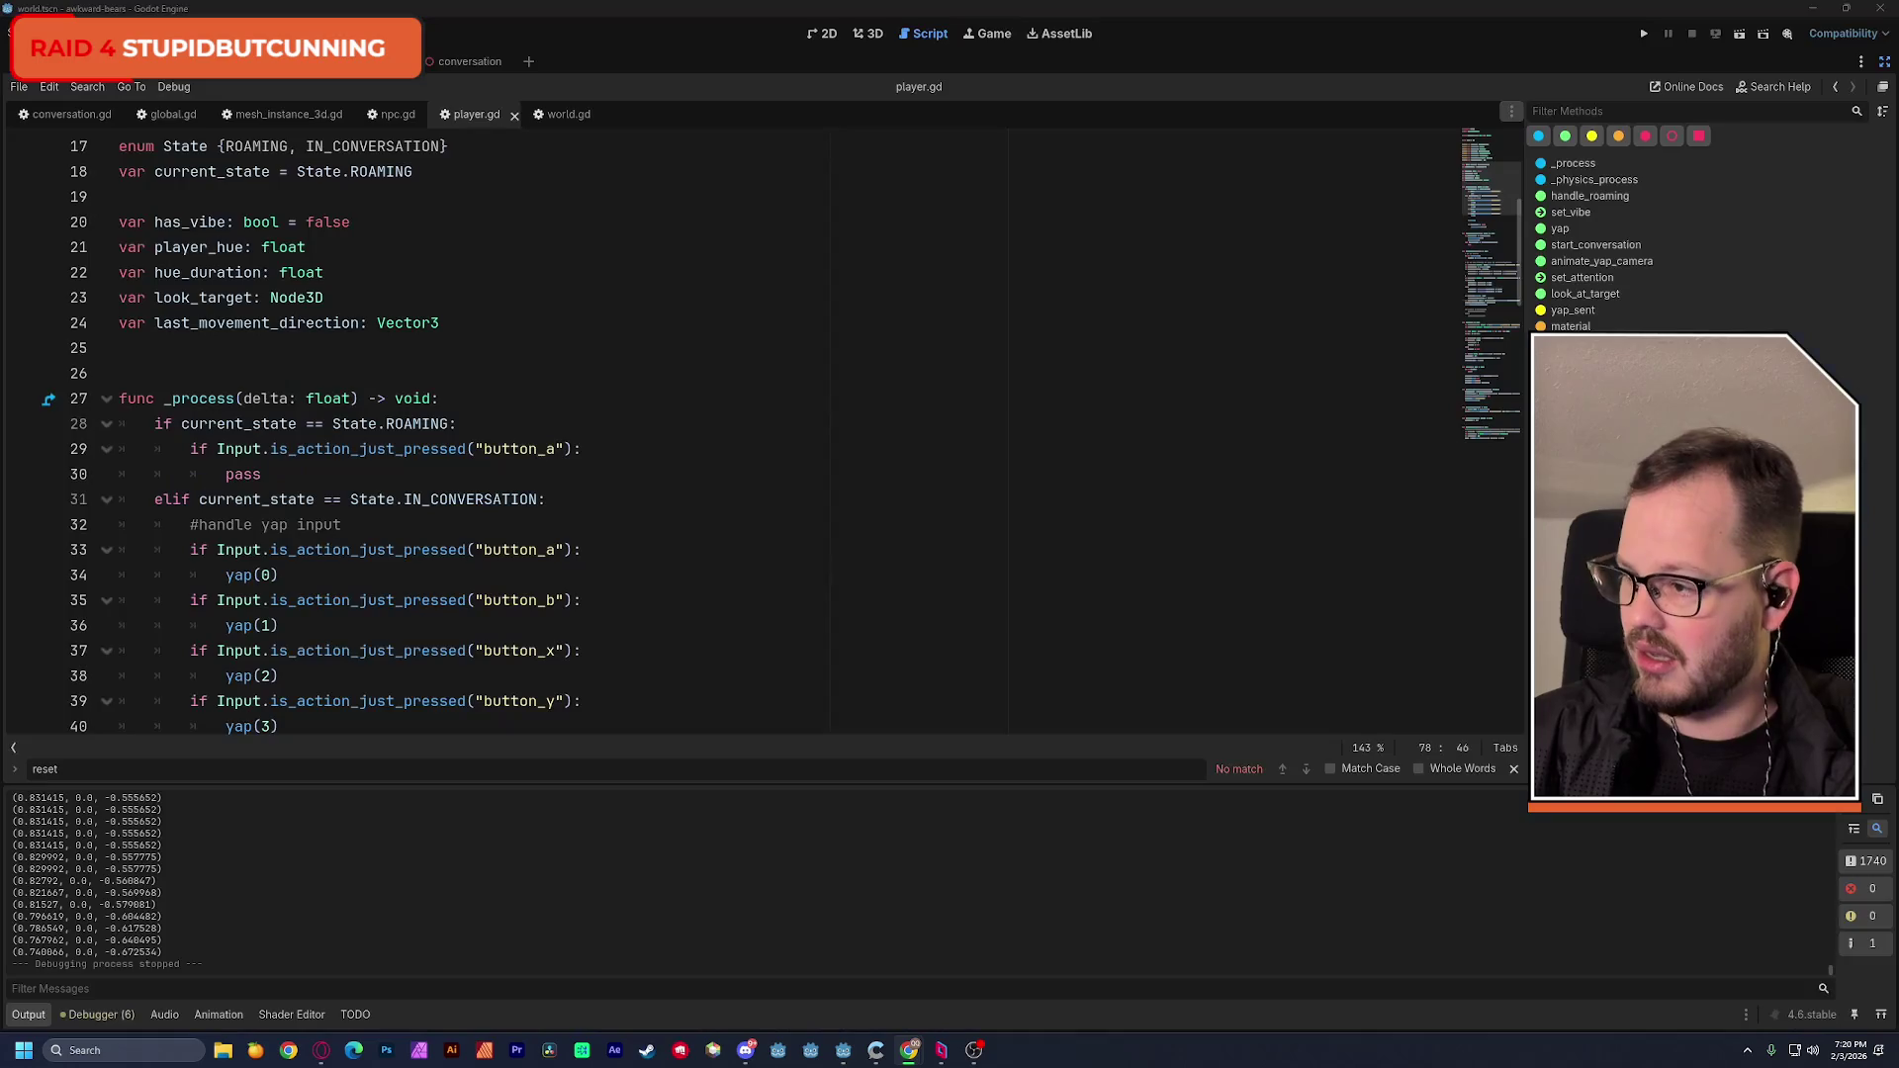
# Bring the YouTube tutorial browser window to the front, maximized and playing.
pyautogui.click(908, 1050)
pyautogui.moveTo(938, 232); pyautogui.dragTo(938, 10)
pyautogui.click(787, 491)
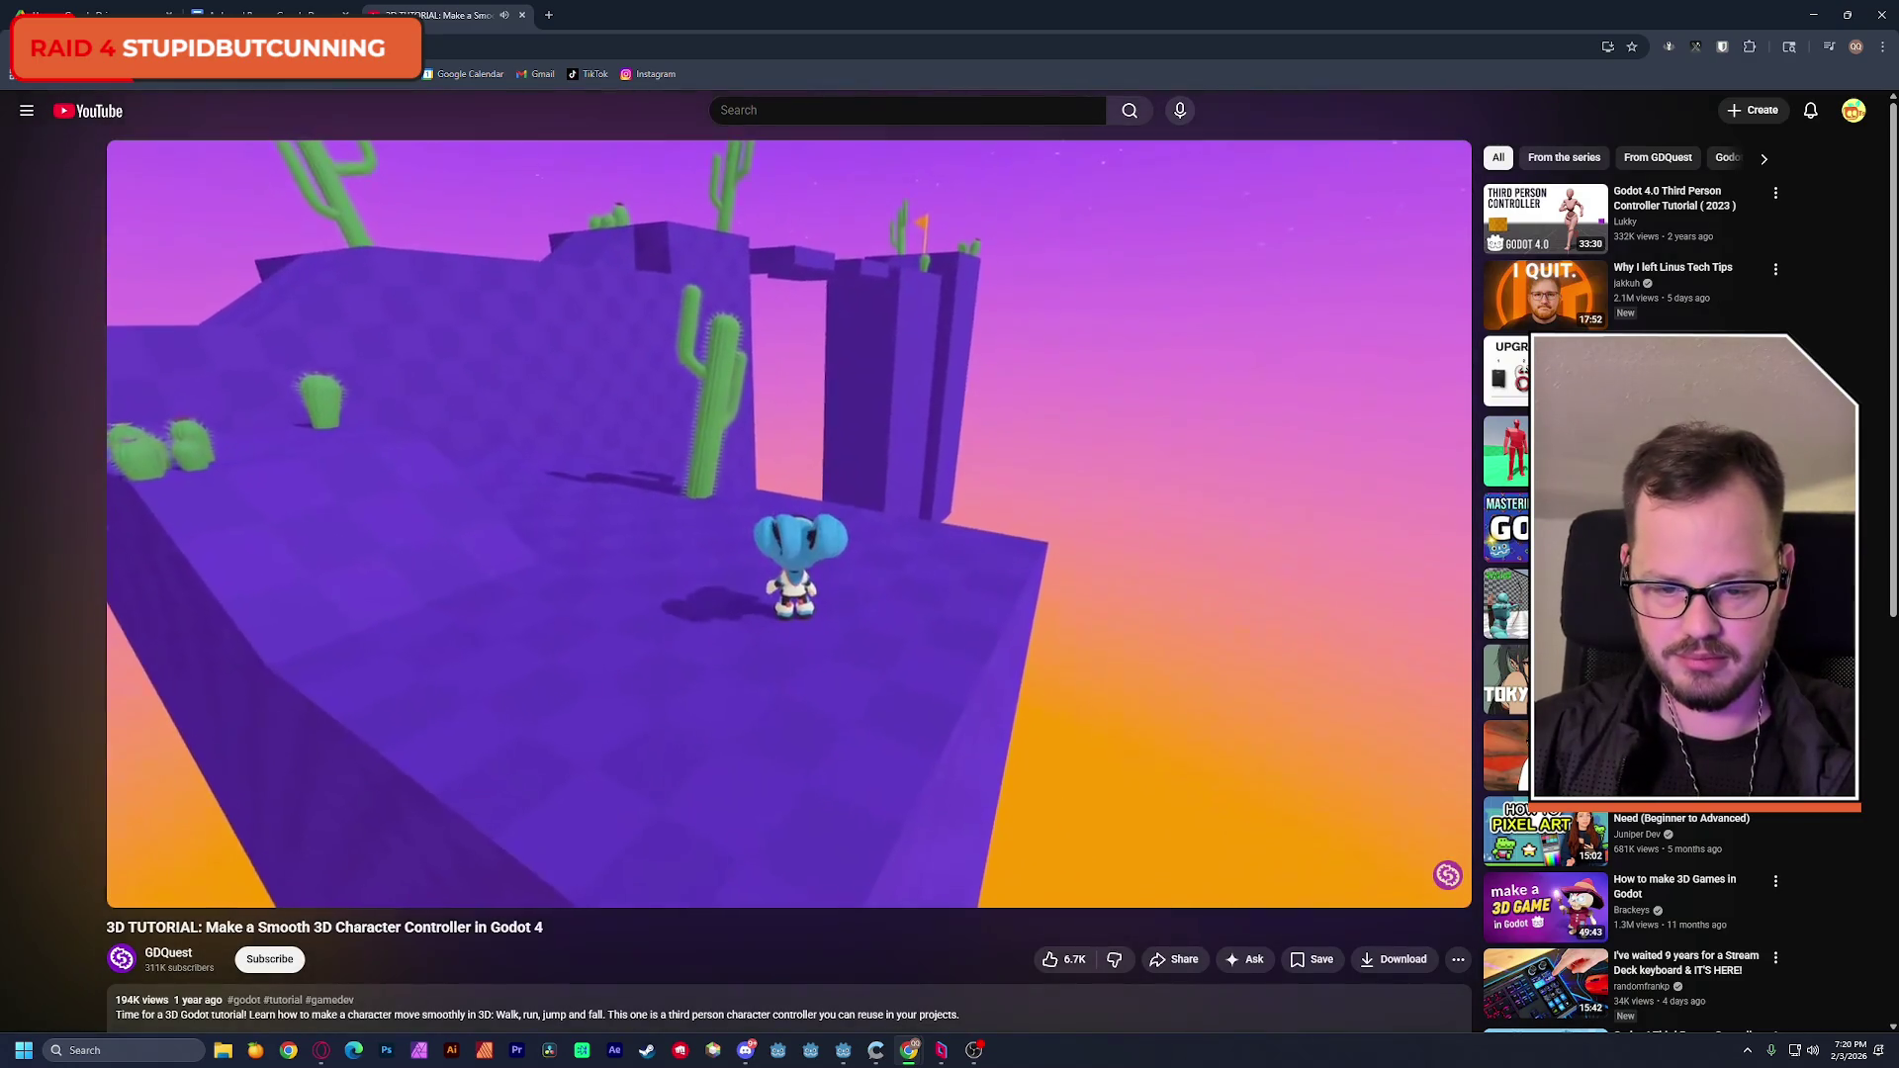
# Skip the tutorial ahead, pause on the lerp_angle rotation code, and return to Godot.
pyautogui.press('Right')
pyautogui.press('Right')
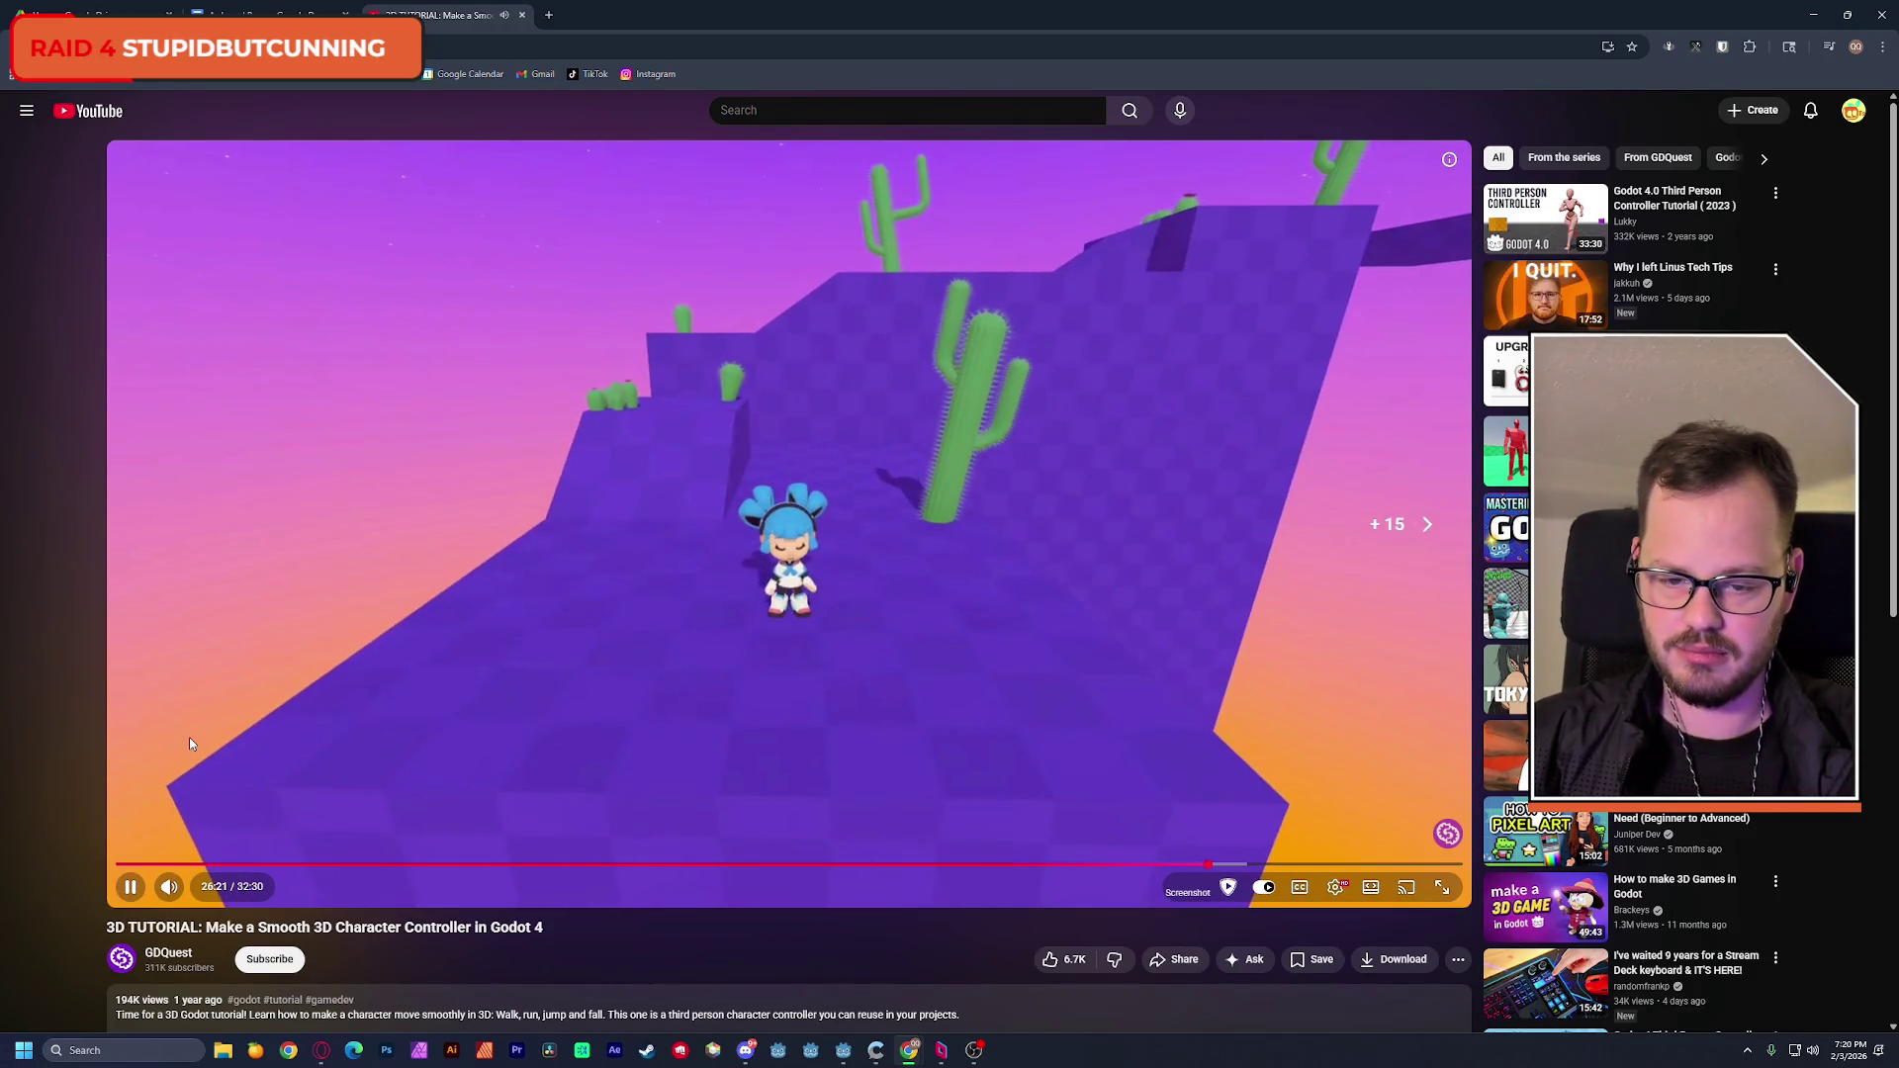
pyautogui.press('Right')
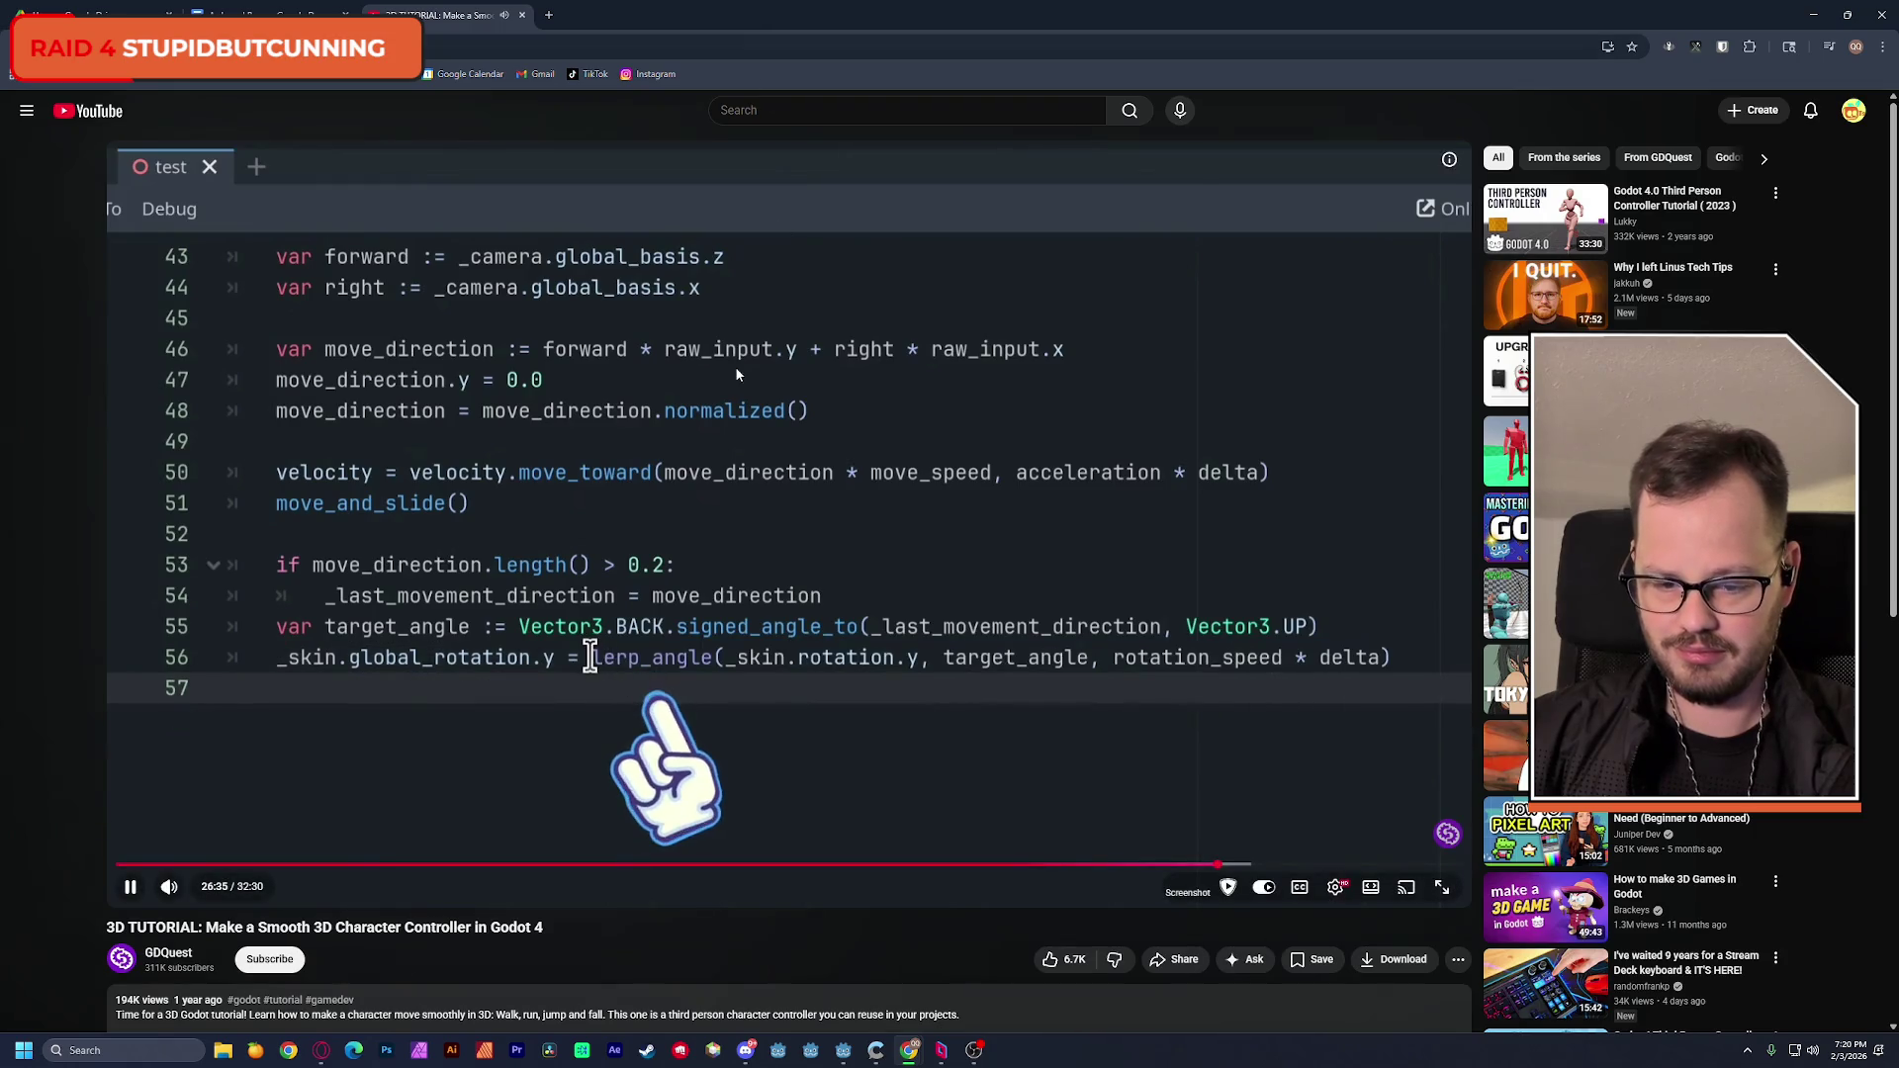
pyautogui.click(800, 340)
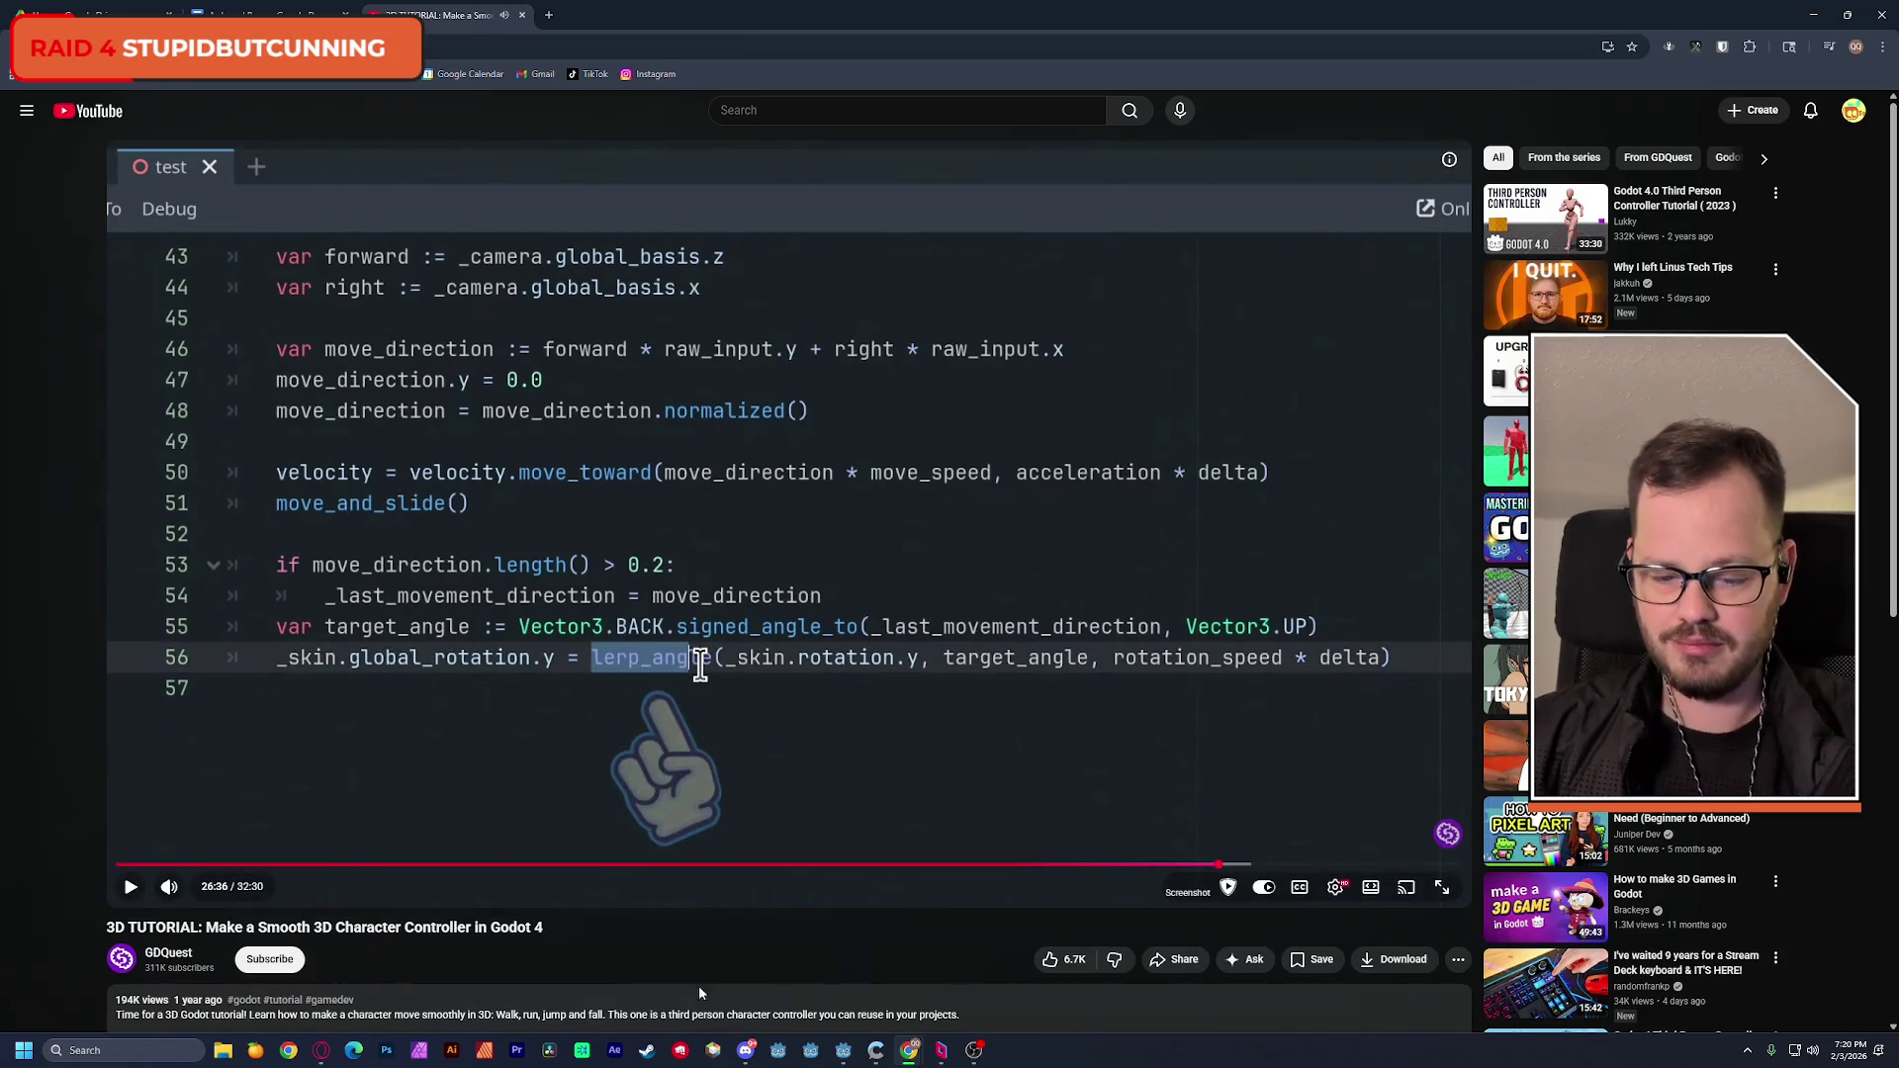
pyautogui.hotkey('alt', 'Tab')
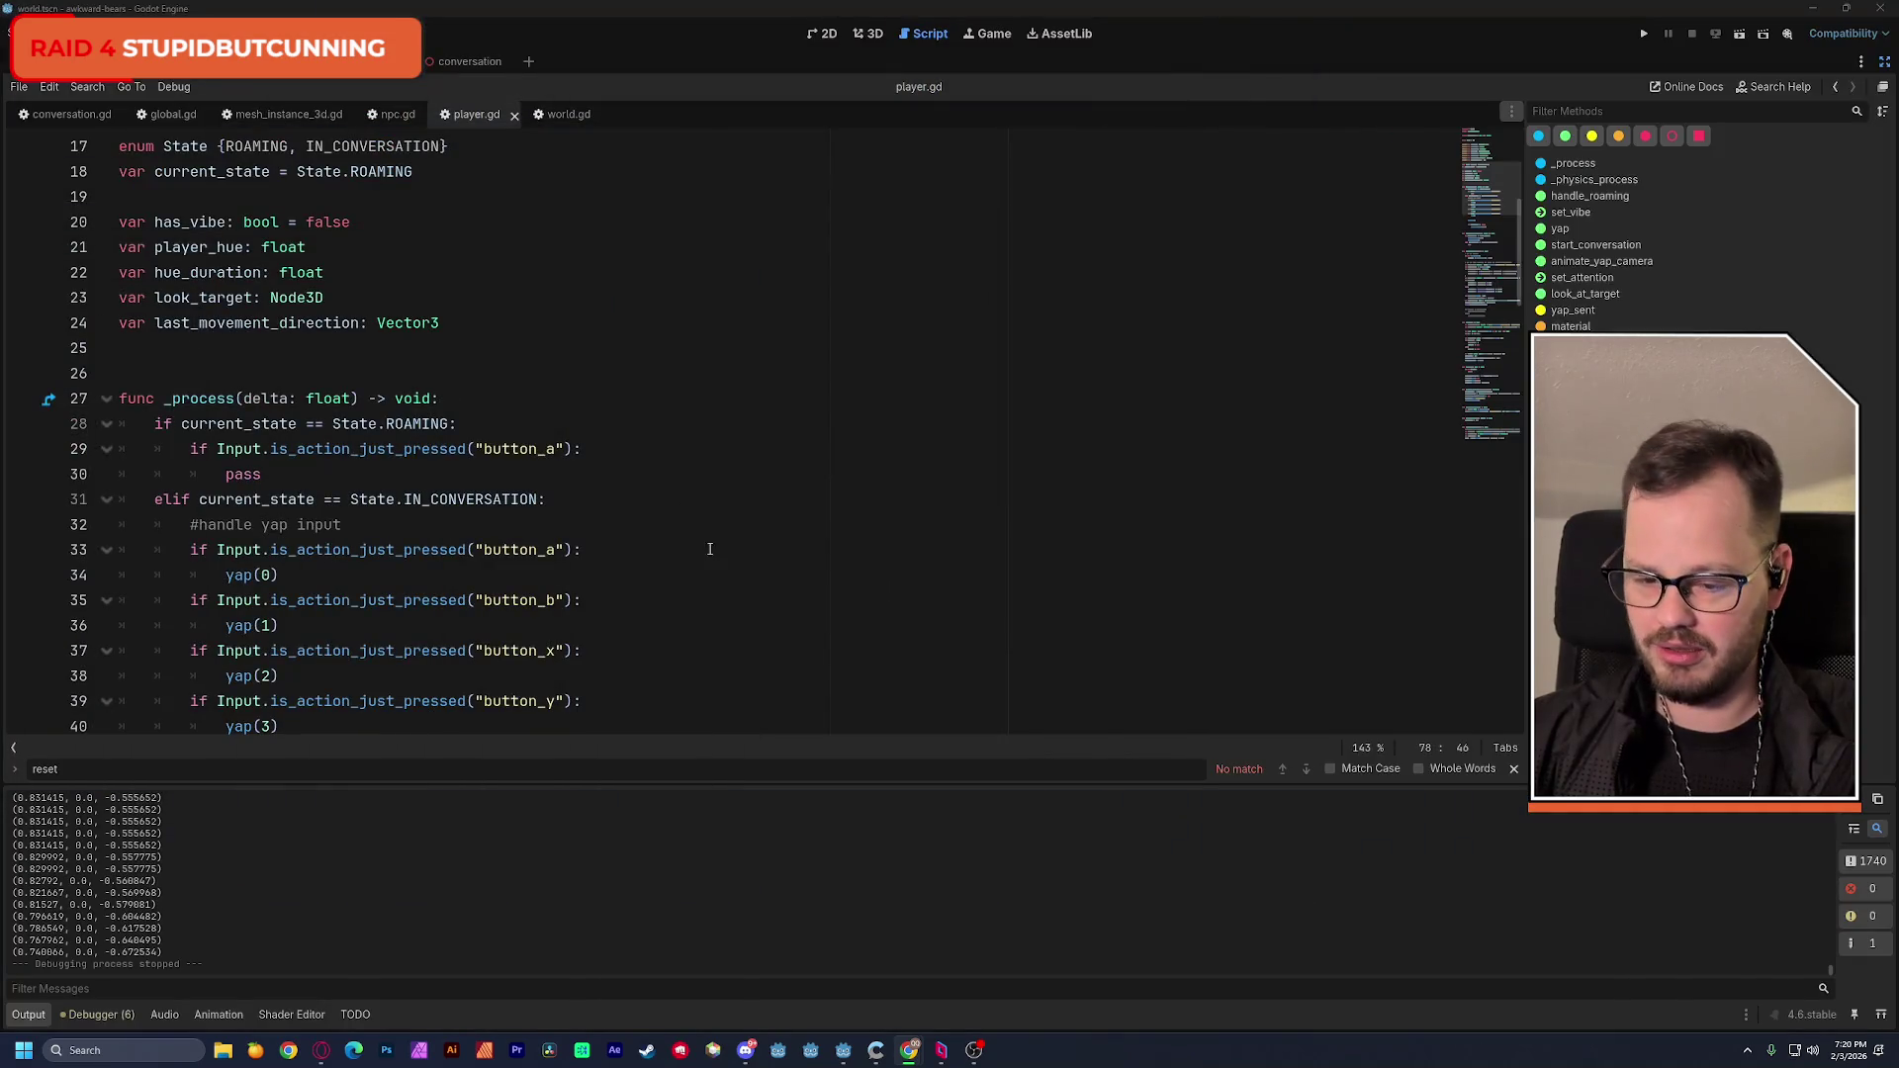
# Delete the debug print line 80 beneath the rotation code.
pyautogui.click(1497, 332)
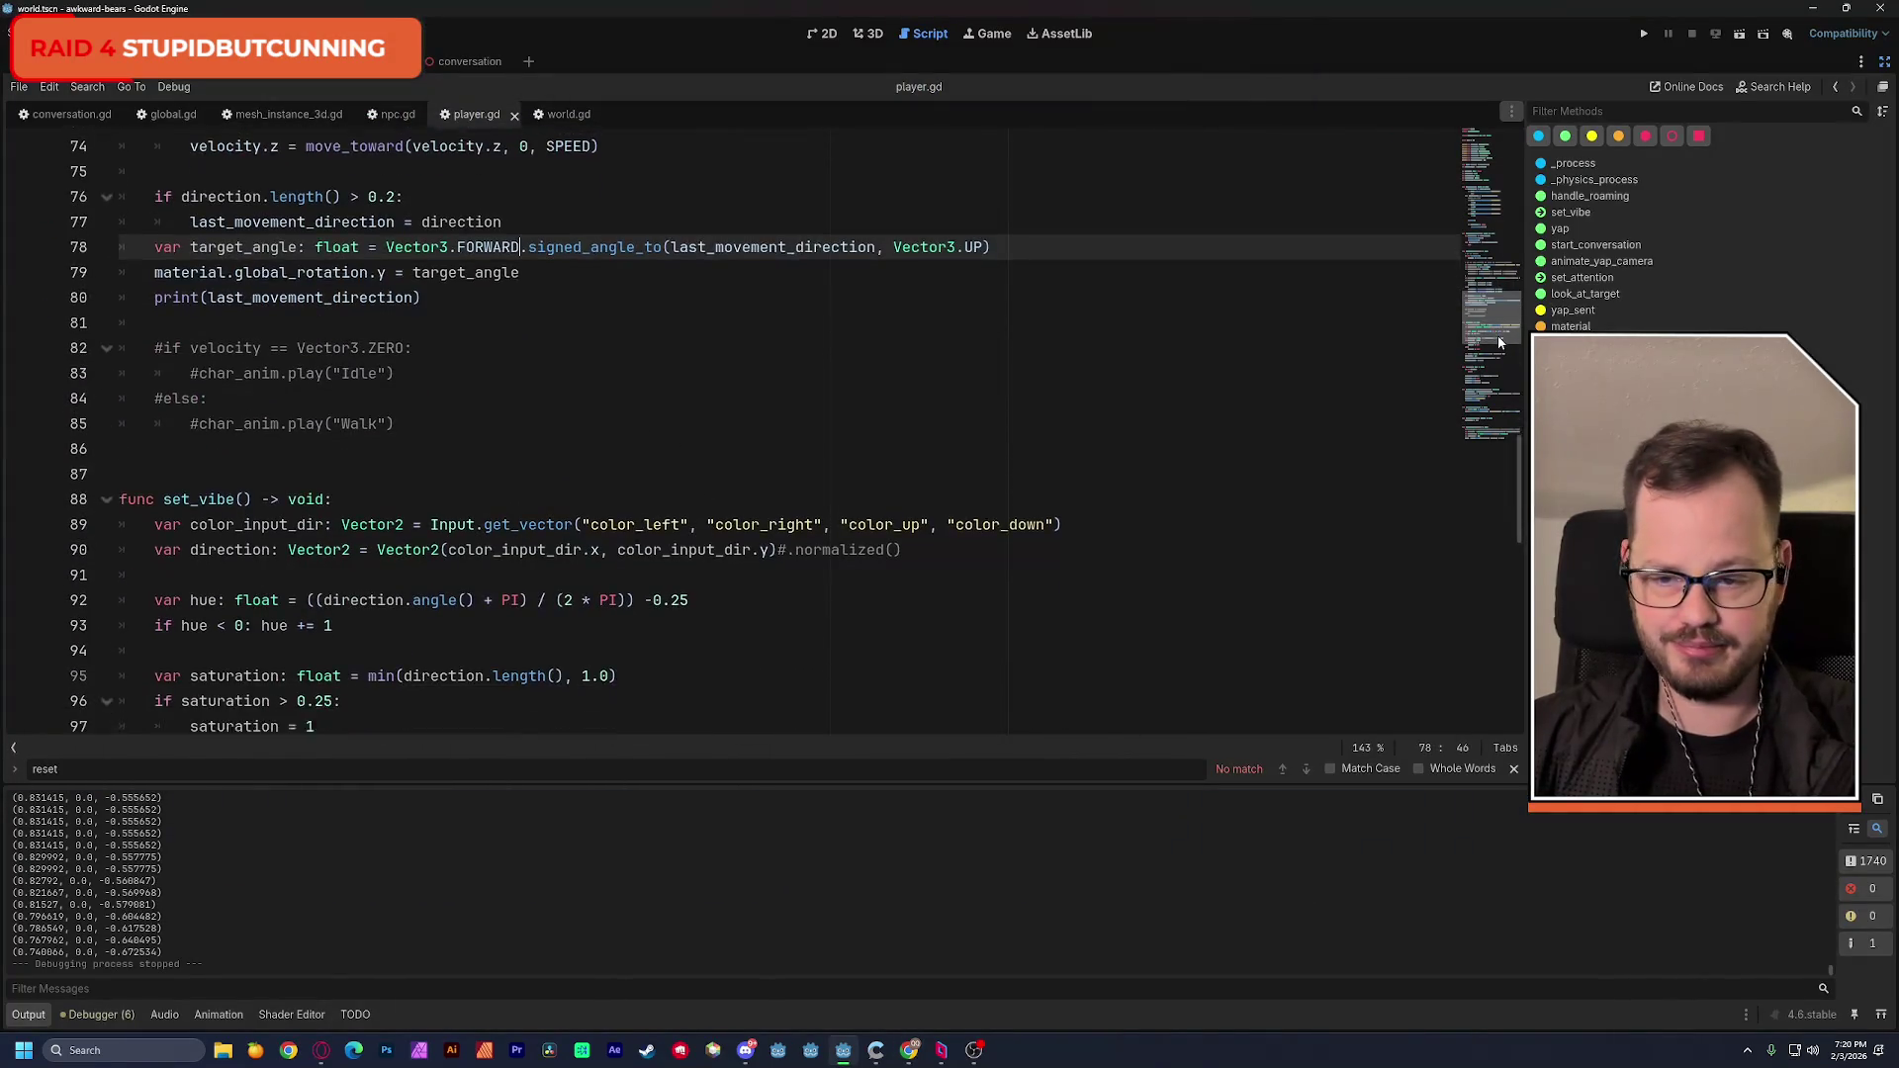
pyautogui.scroll(1, 792, 396)
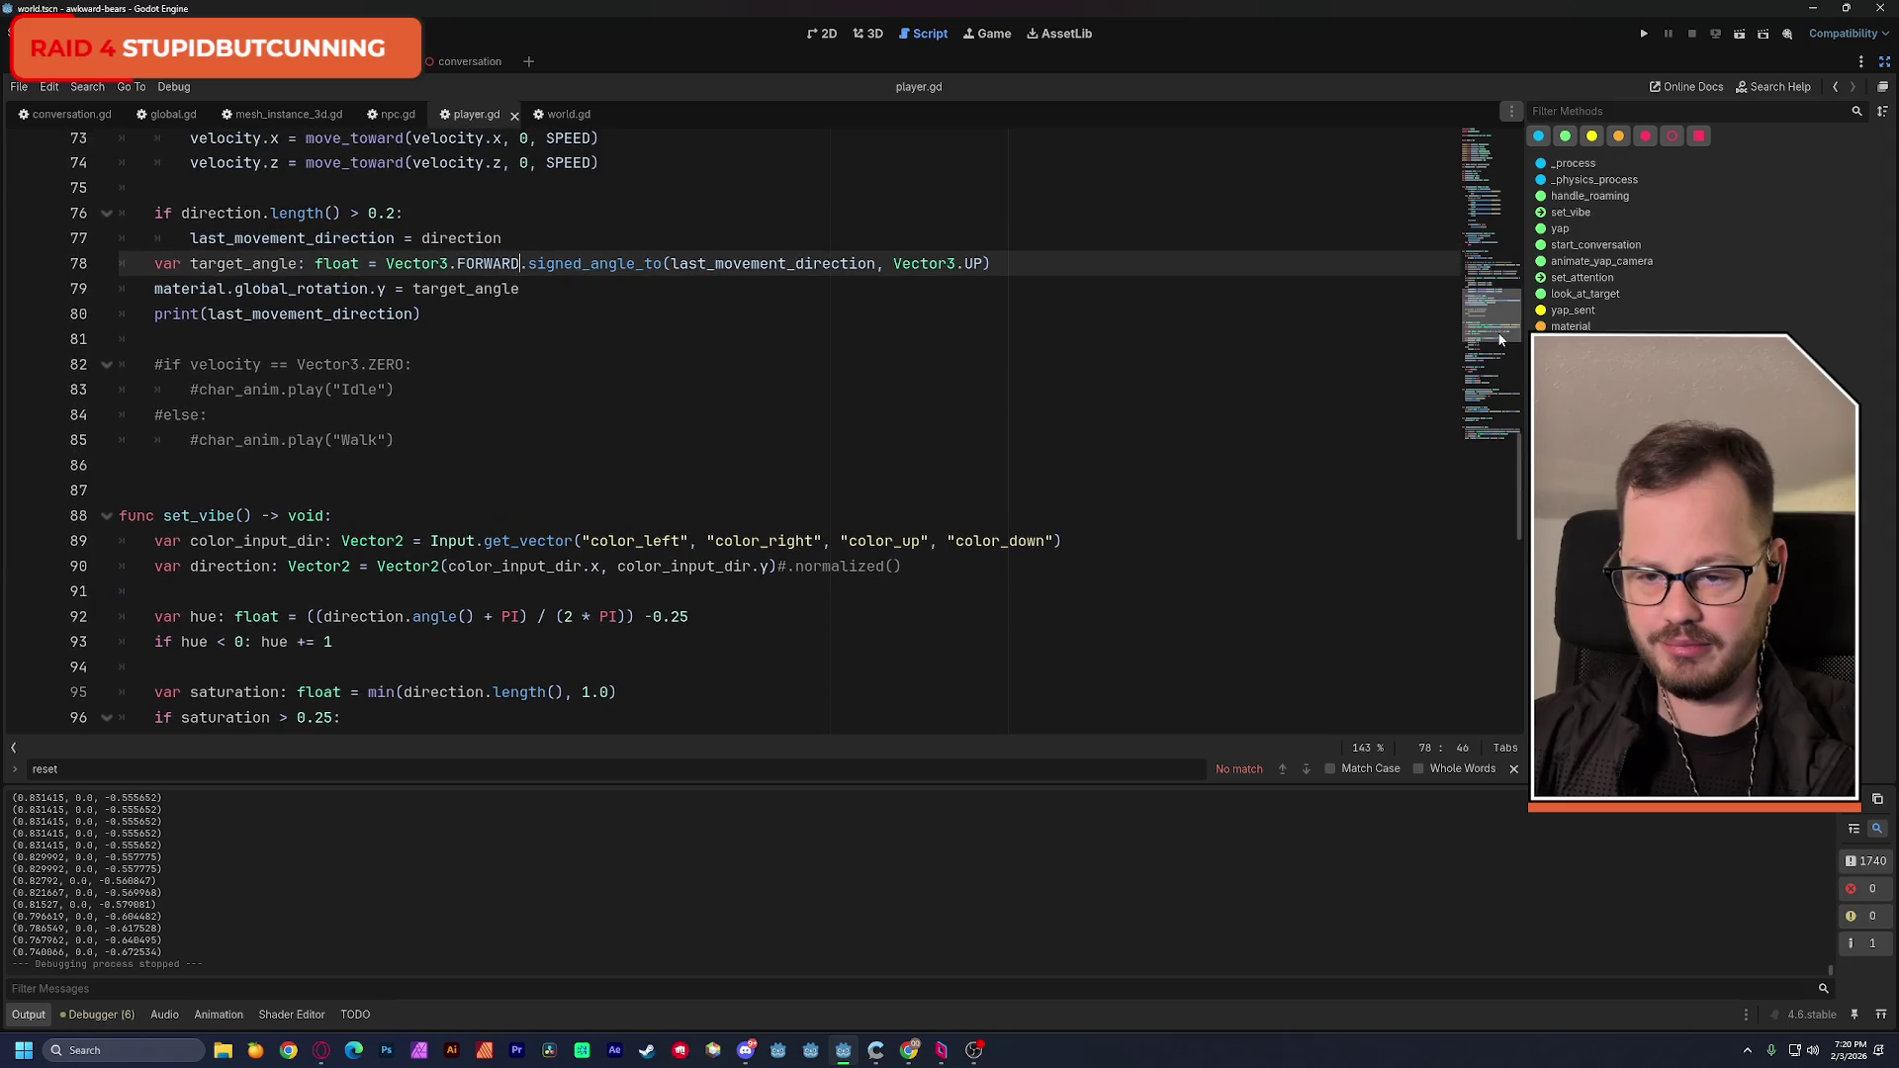
pyautogui.doubleClick(165, 334)
pyautogui.click(85, 315)
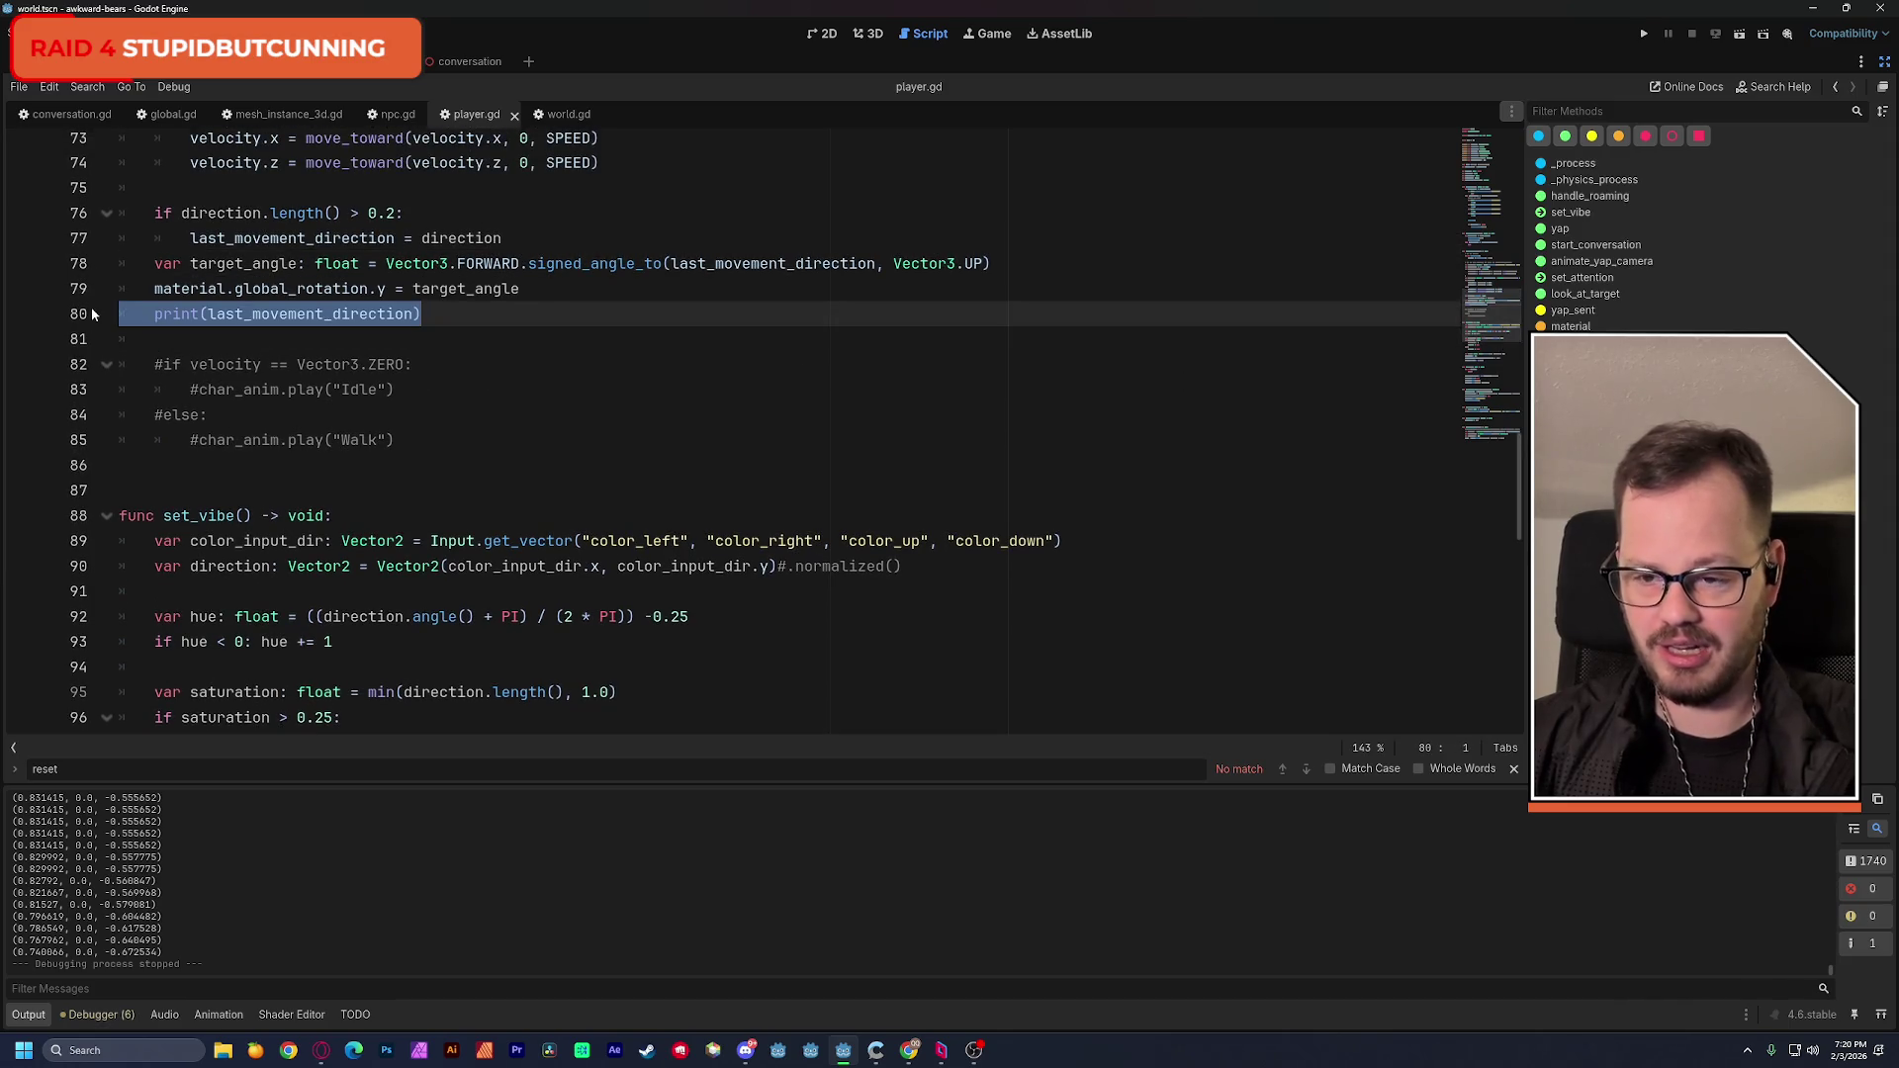
pyautogui.press('BackSpace')
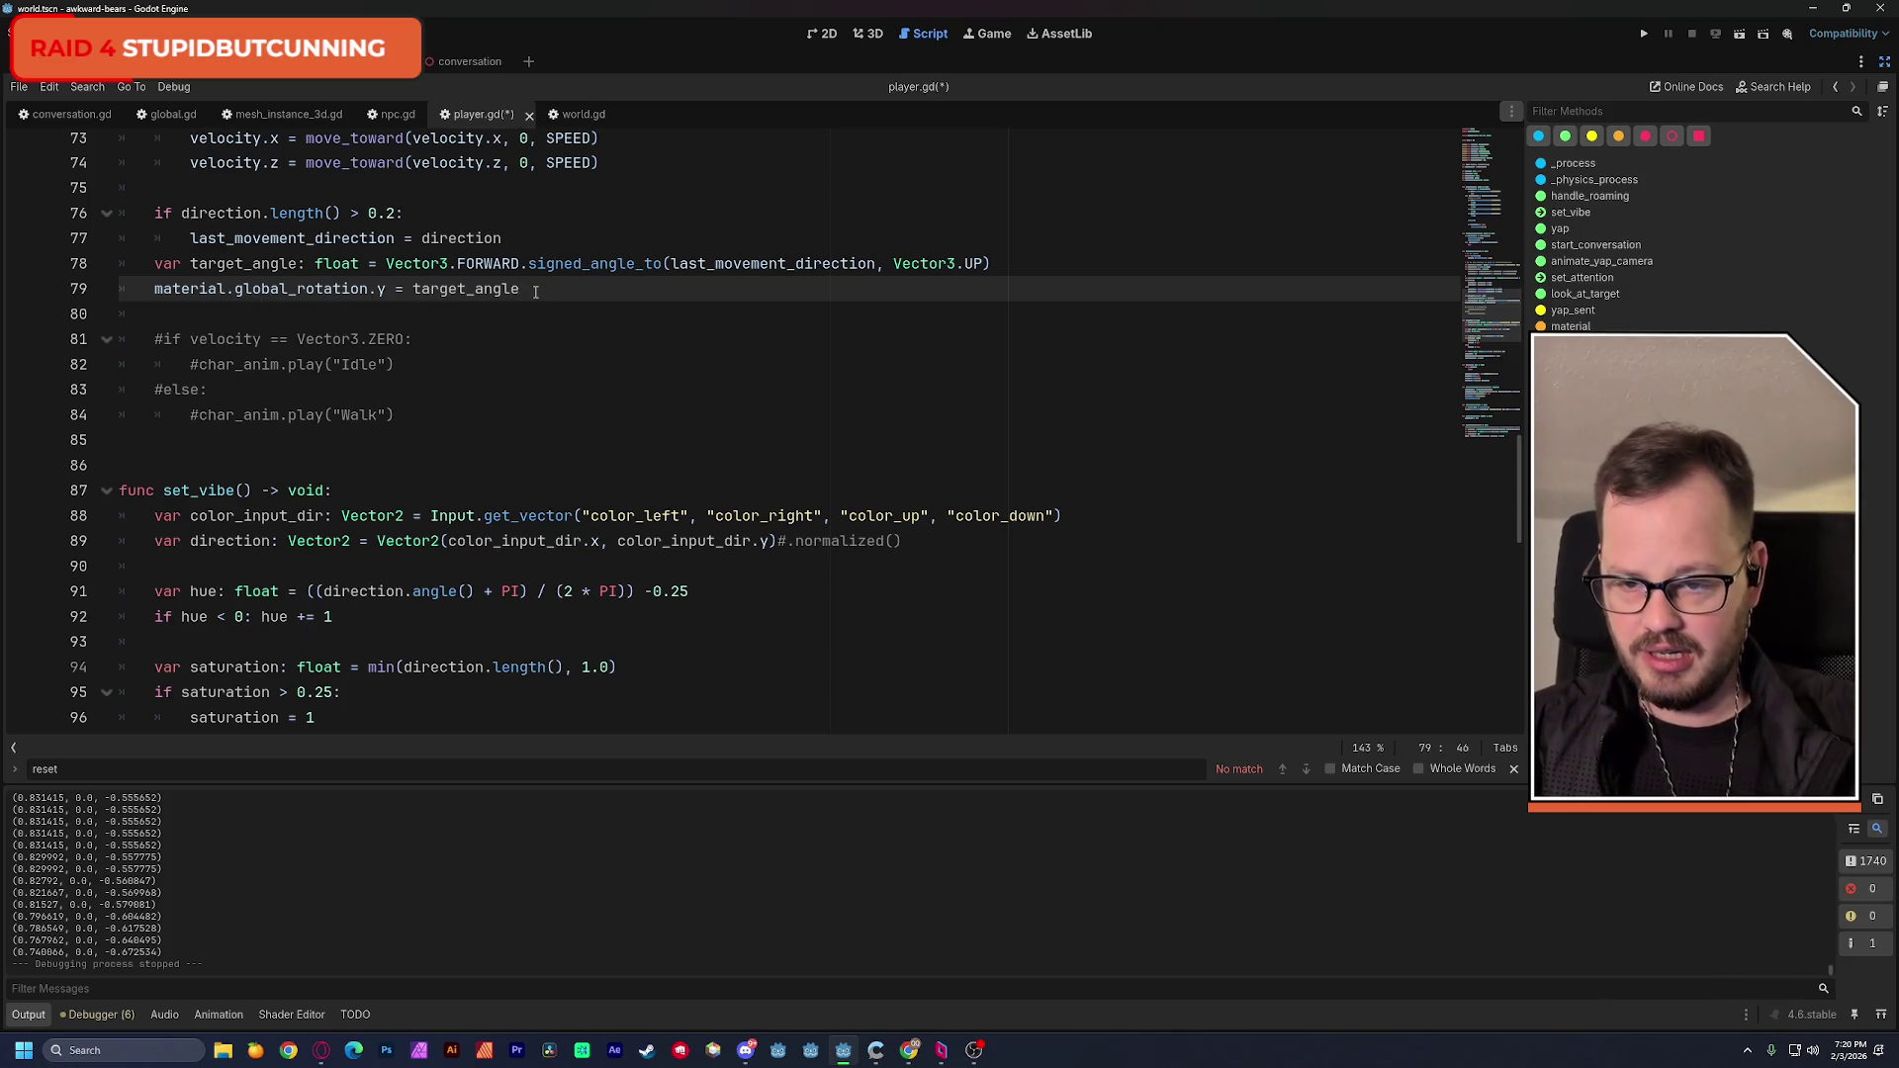
# Replace target_angle on line 79 with lerp_angle(material.global_rotation.y, target_angle, 5.0 * delta).
pyautogui.doubleClick(444, 291)
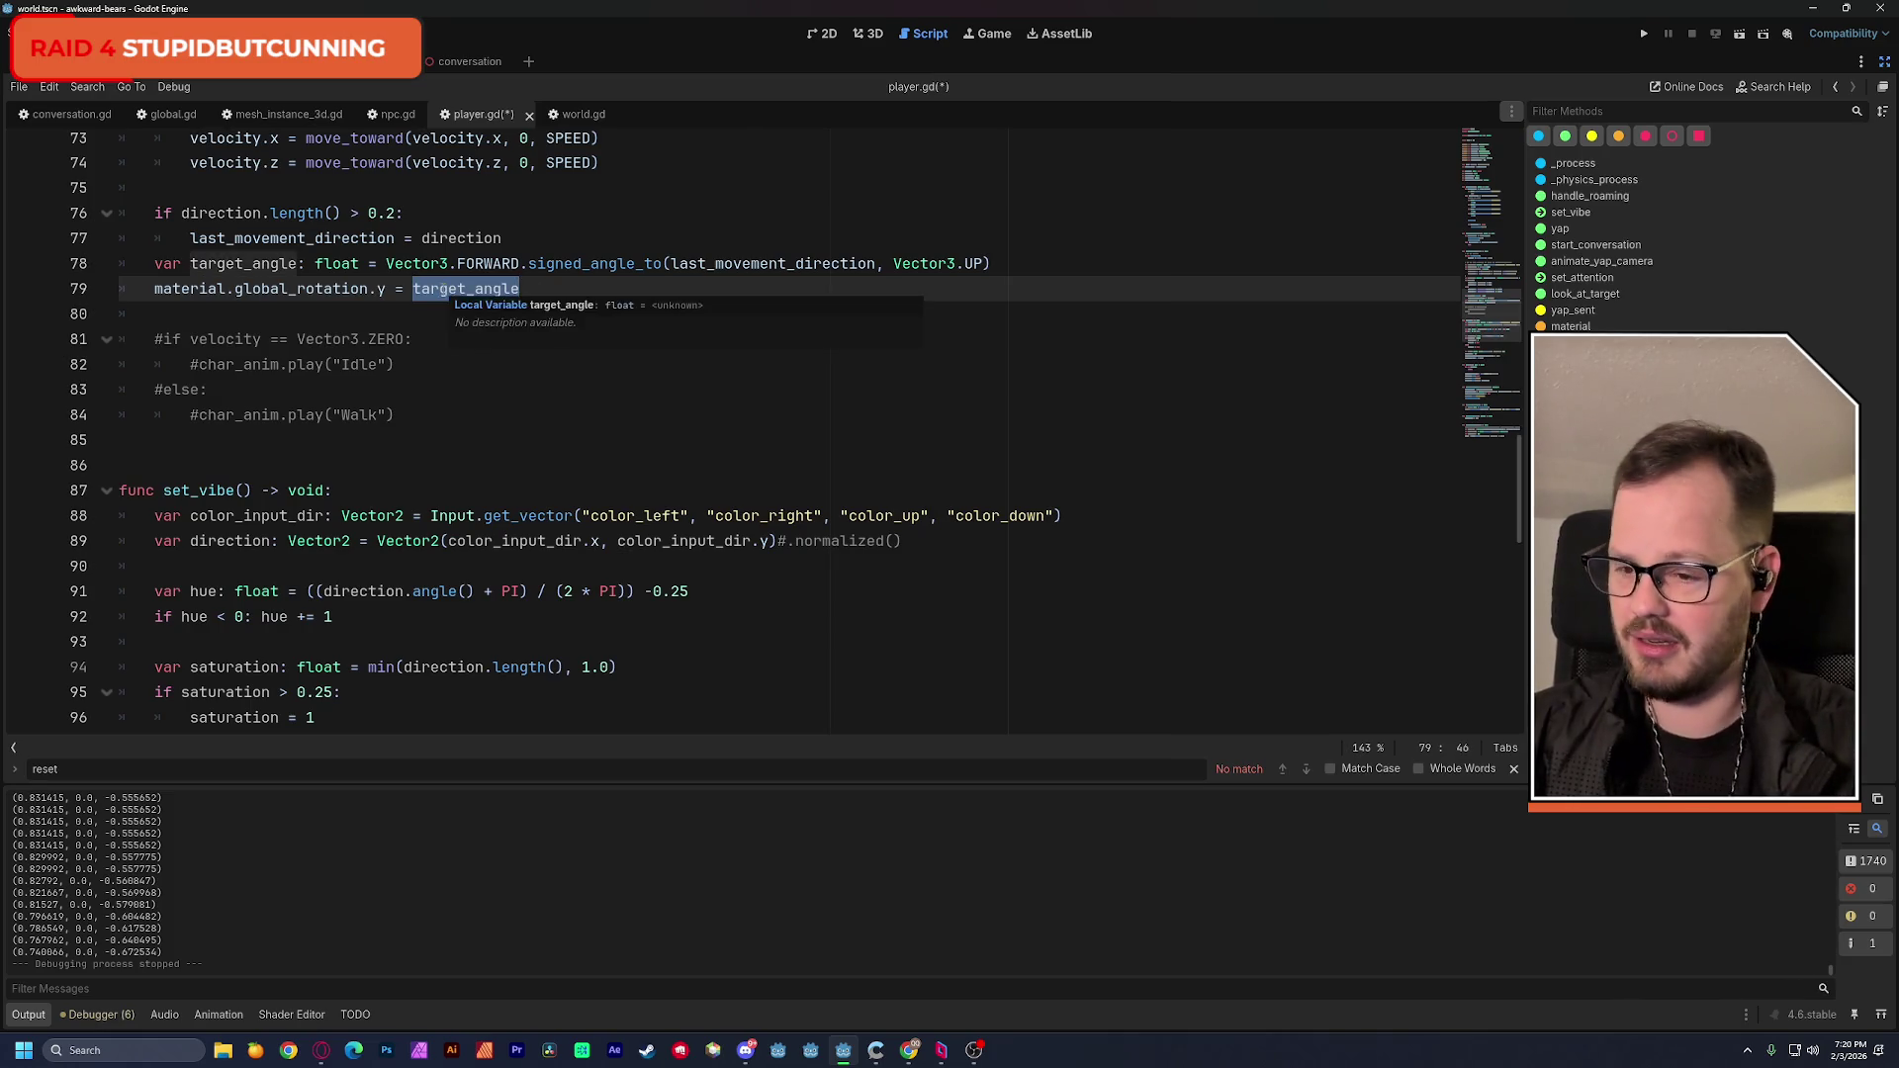
pyautogui.write('lerp')
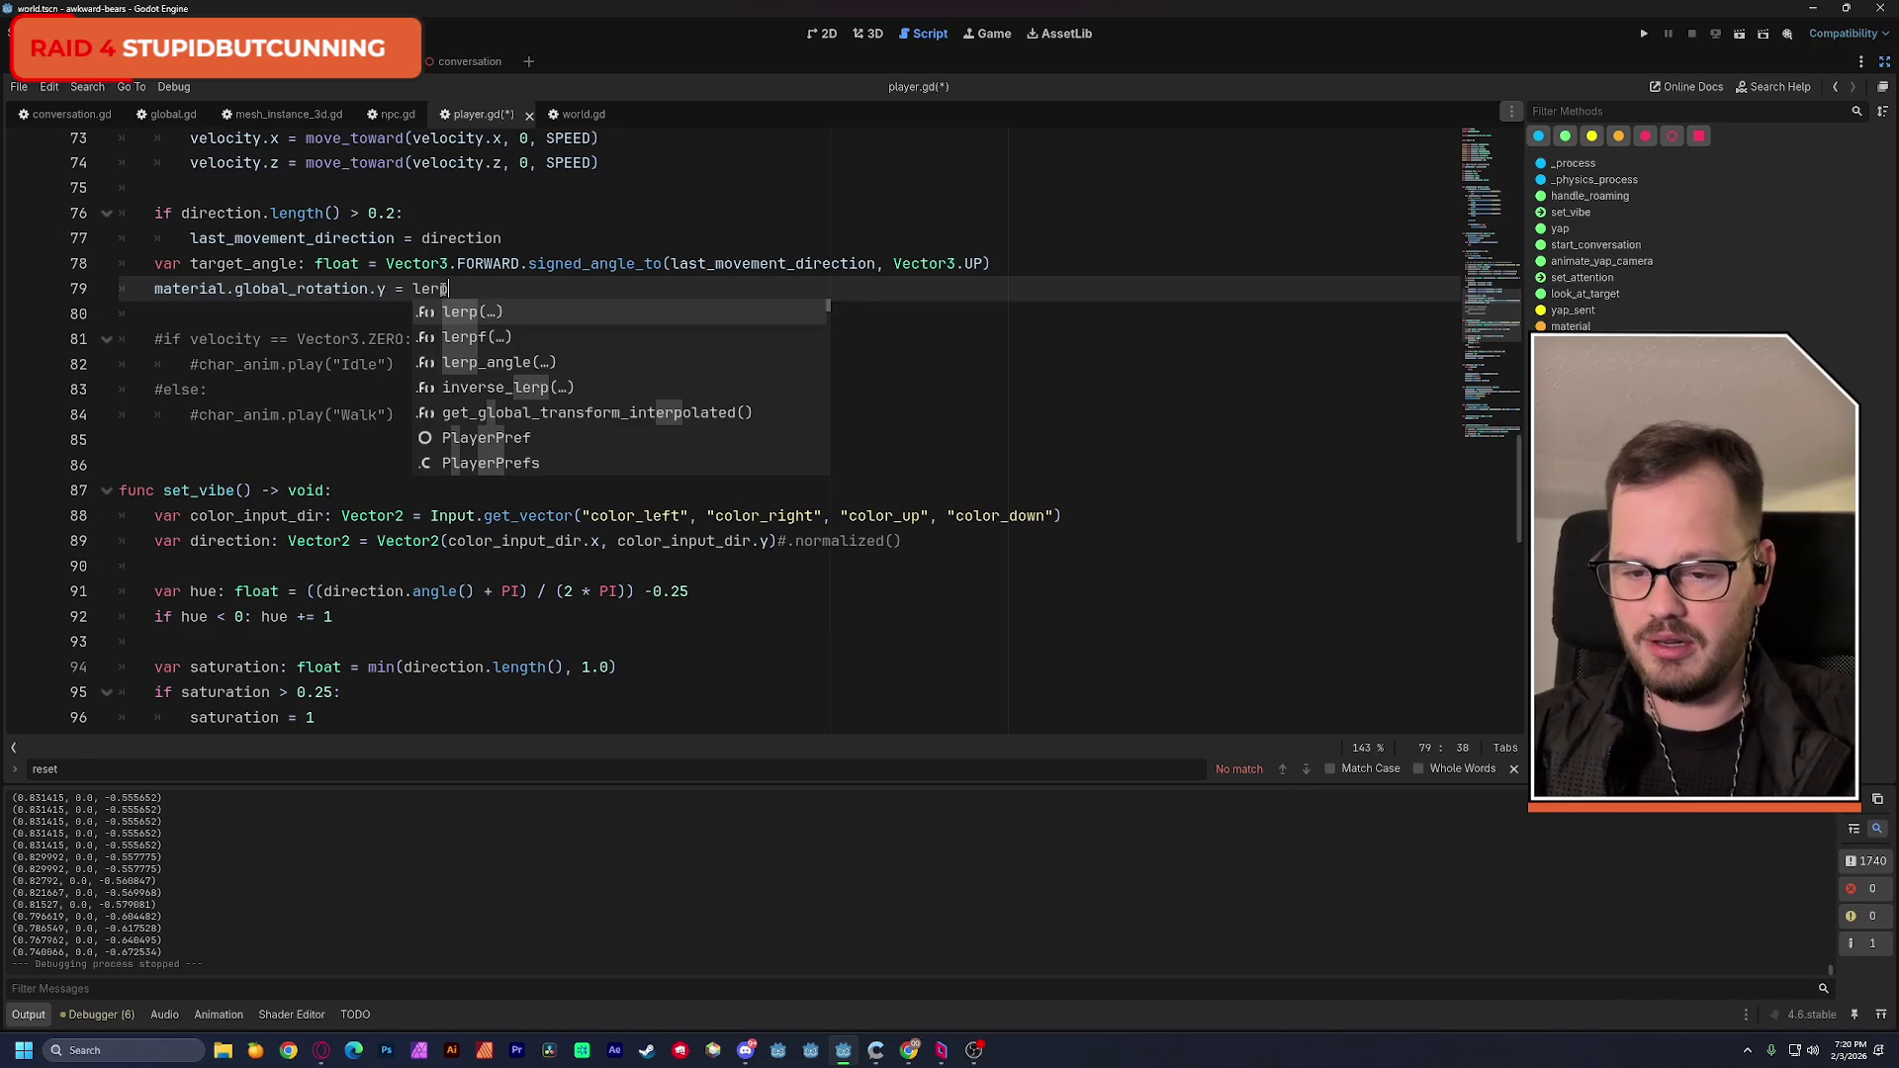
pyautogui.press('Down')
pyautogui.press('Down')
pyautogui.press('Return')
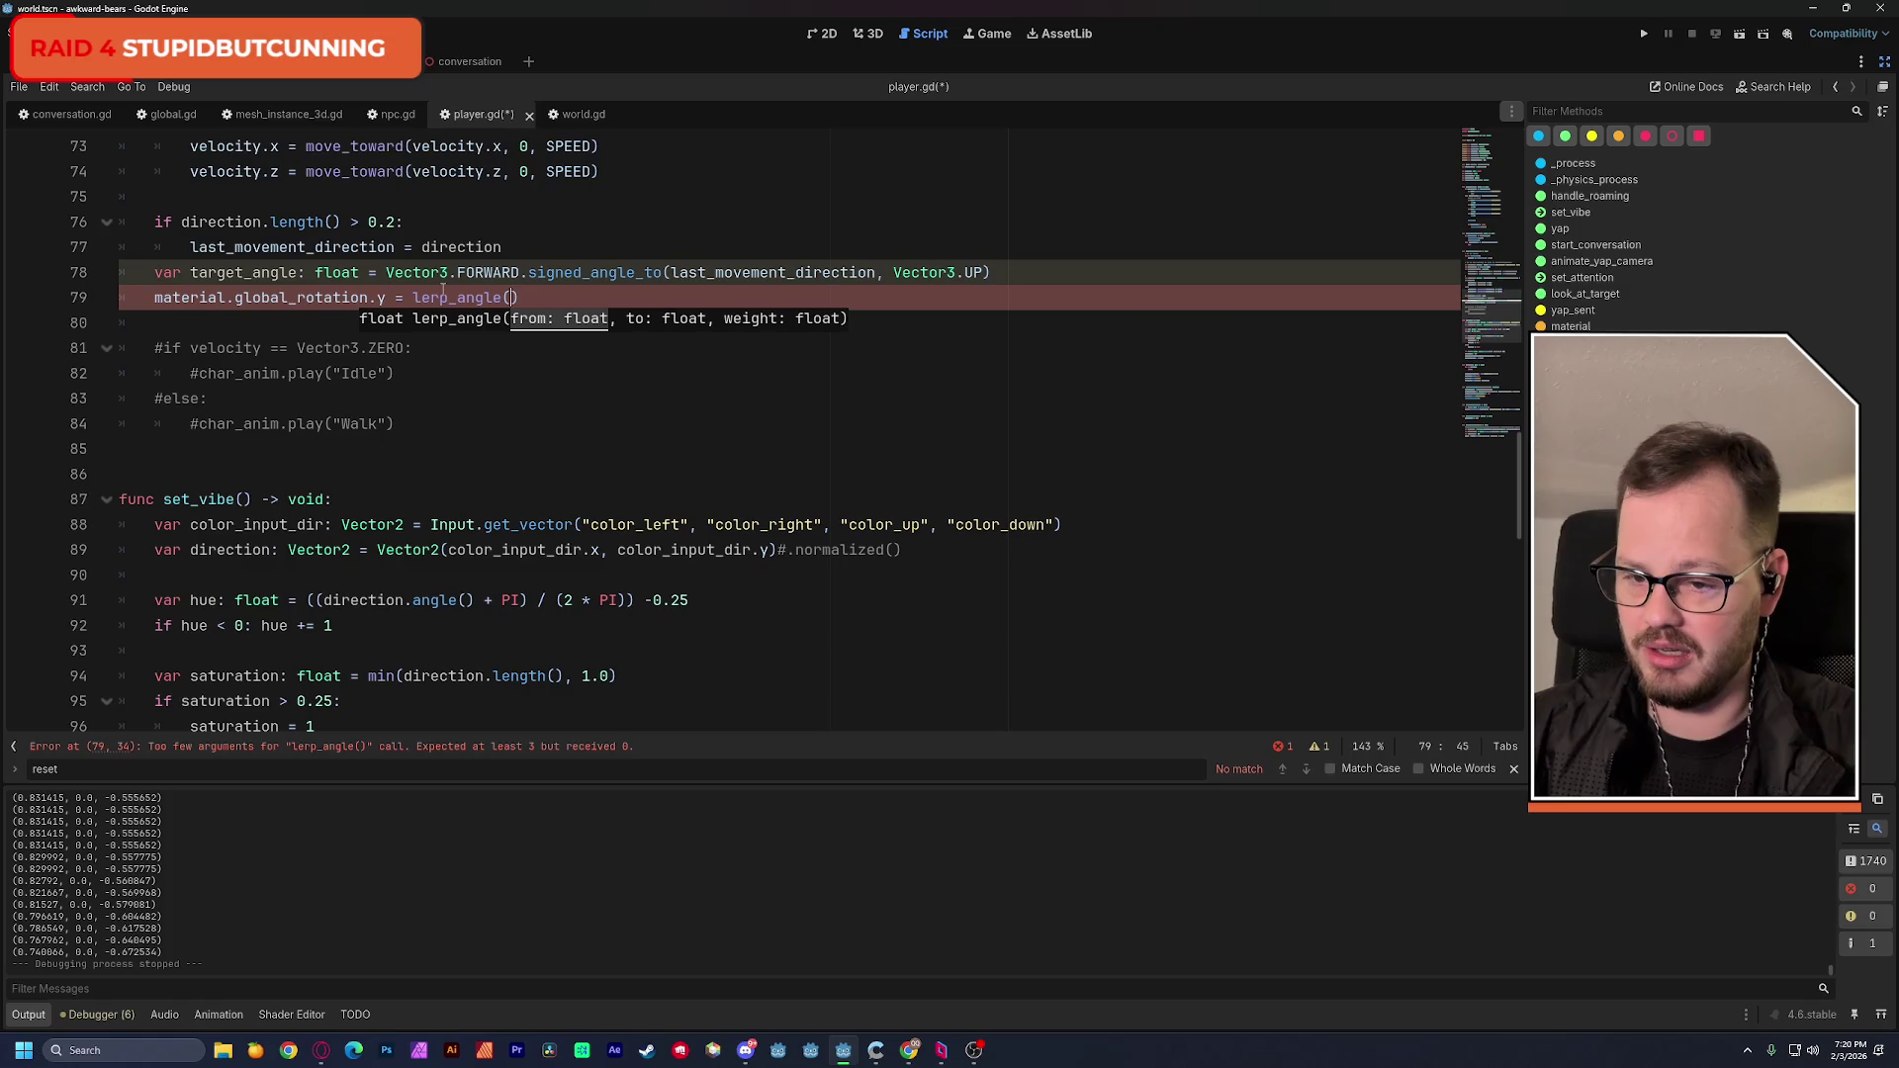
pyautogui.doubleClick(208, 298)
pyautogui.moveTo(208, 298); pyautogui.dragTo(401, 298)
pyautogui.hotkey('ctrl', 'c')
pyautogui.click(513, 298)
pyautogui.hotkey('ctrl', 'v')
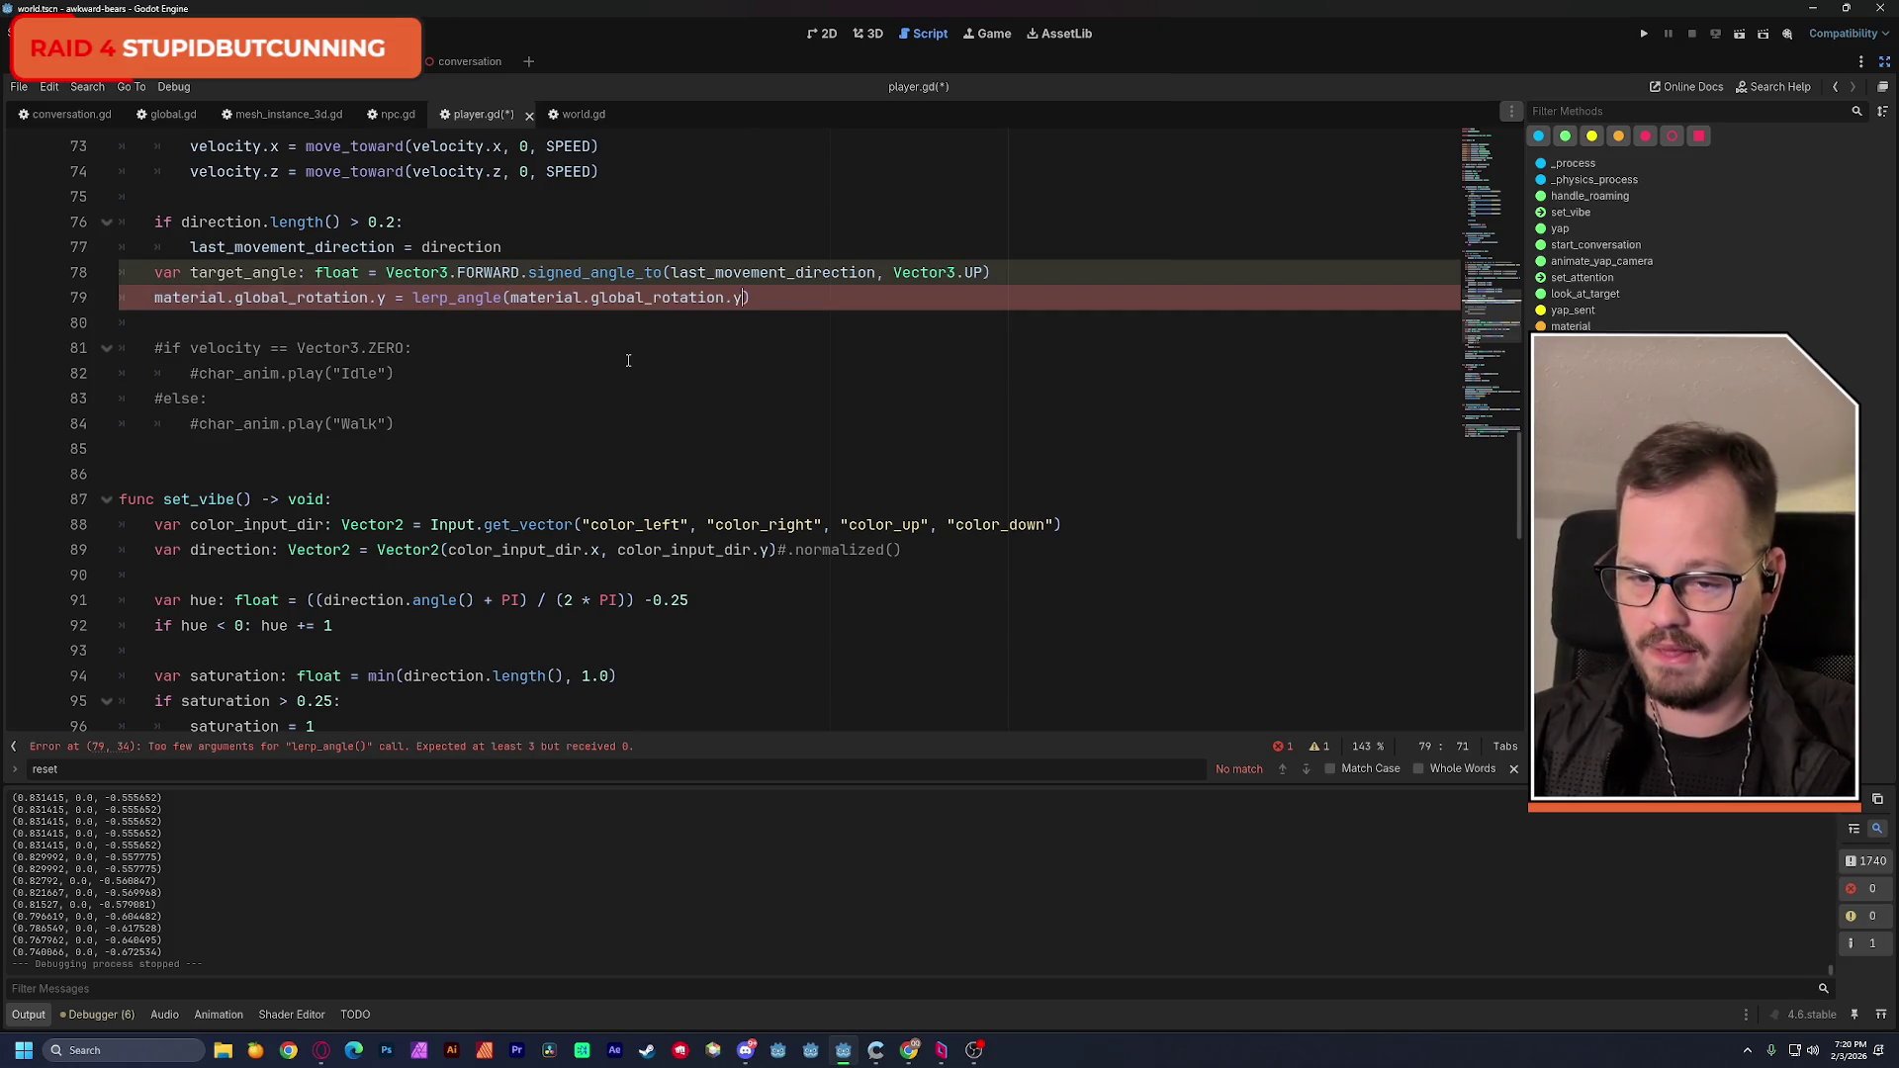
pyautogui.write(', tar')
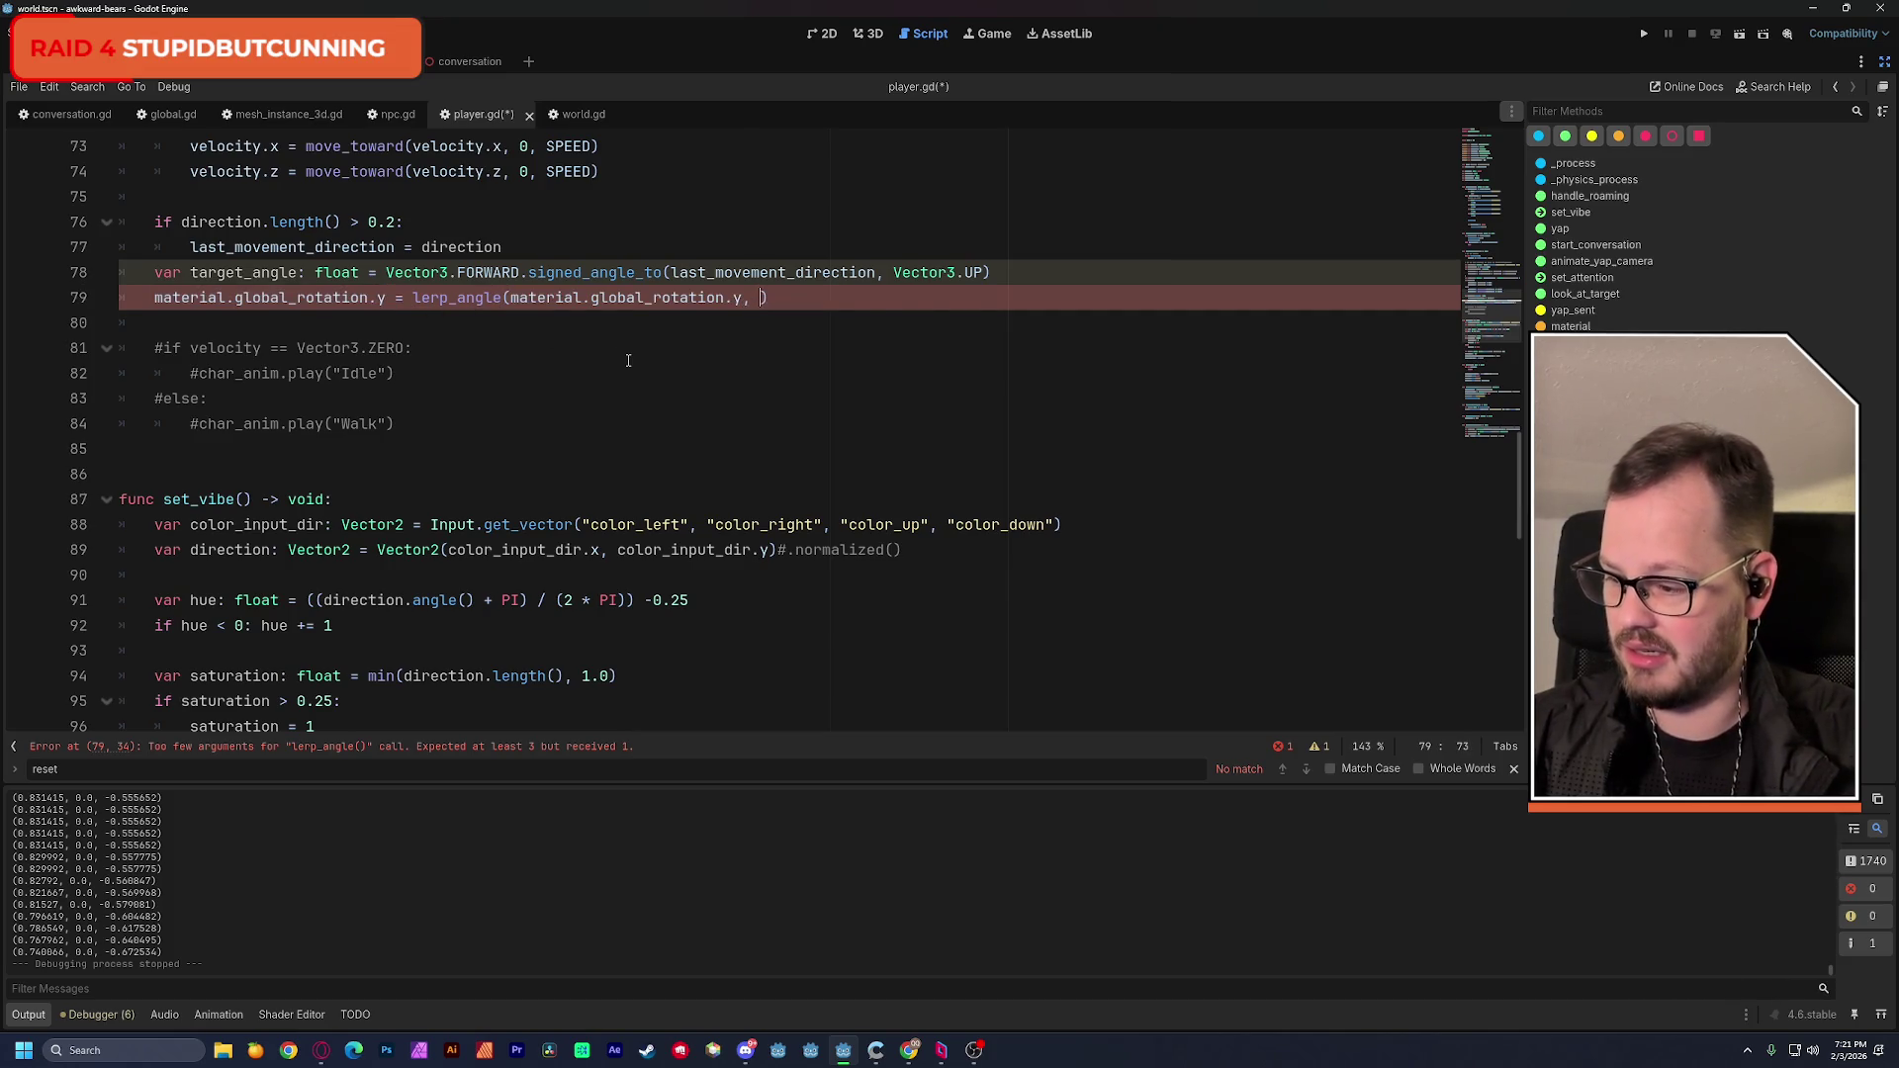
pyautogui.press('Return')
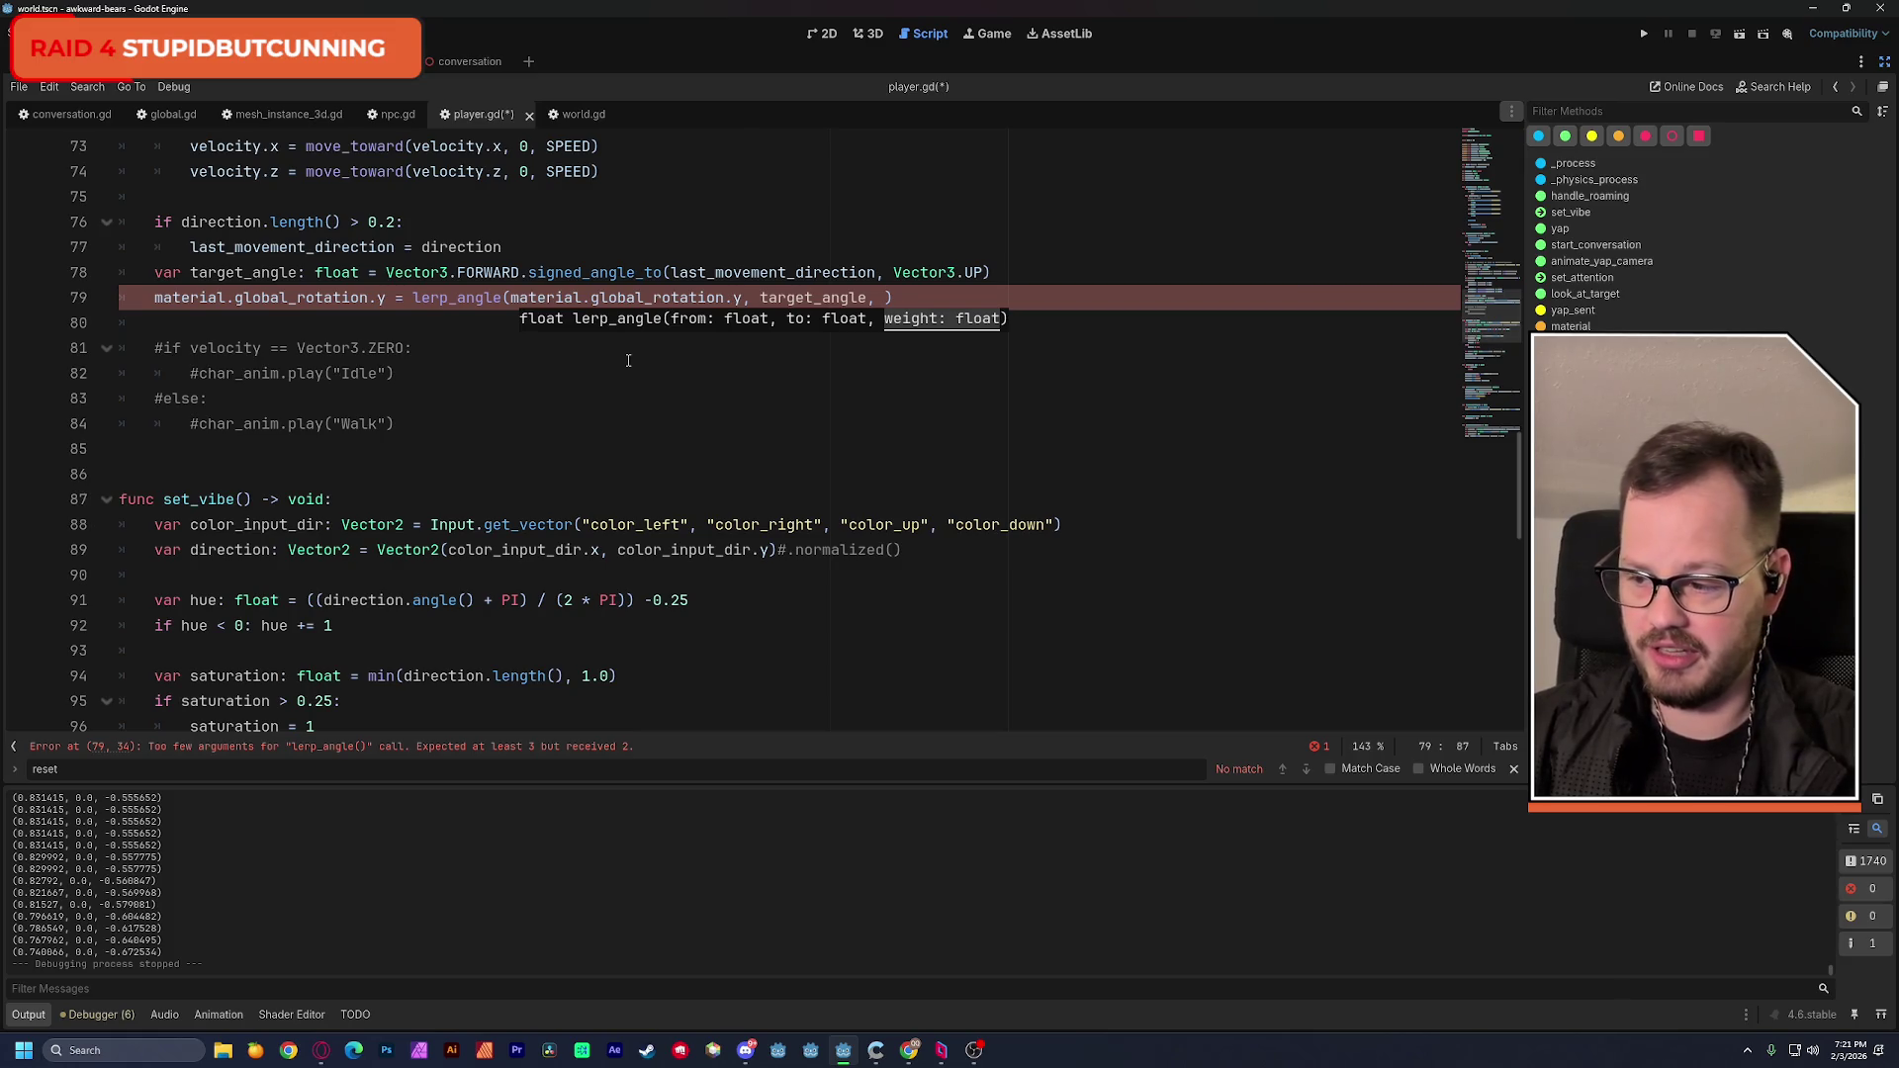
pyautogui.write('5')
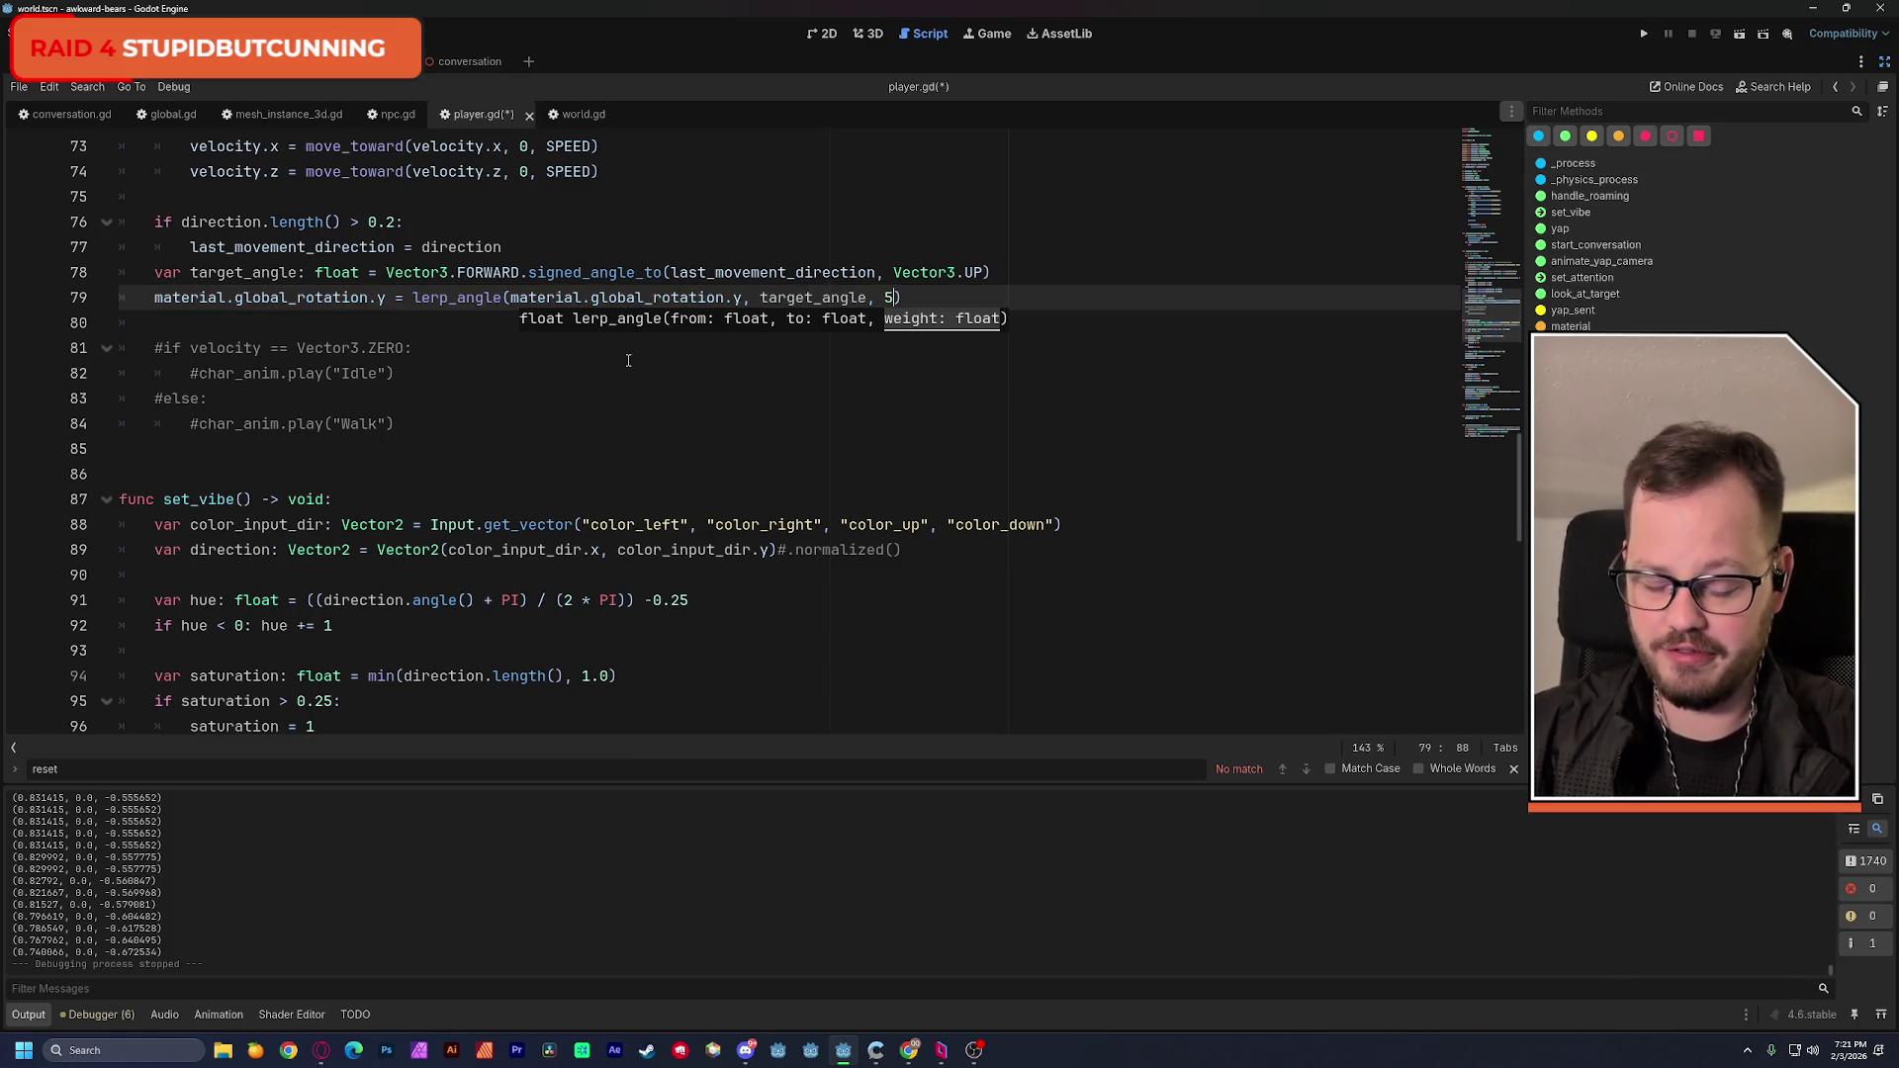
pyautogui.write('.0 ')
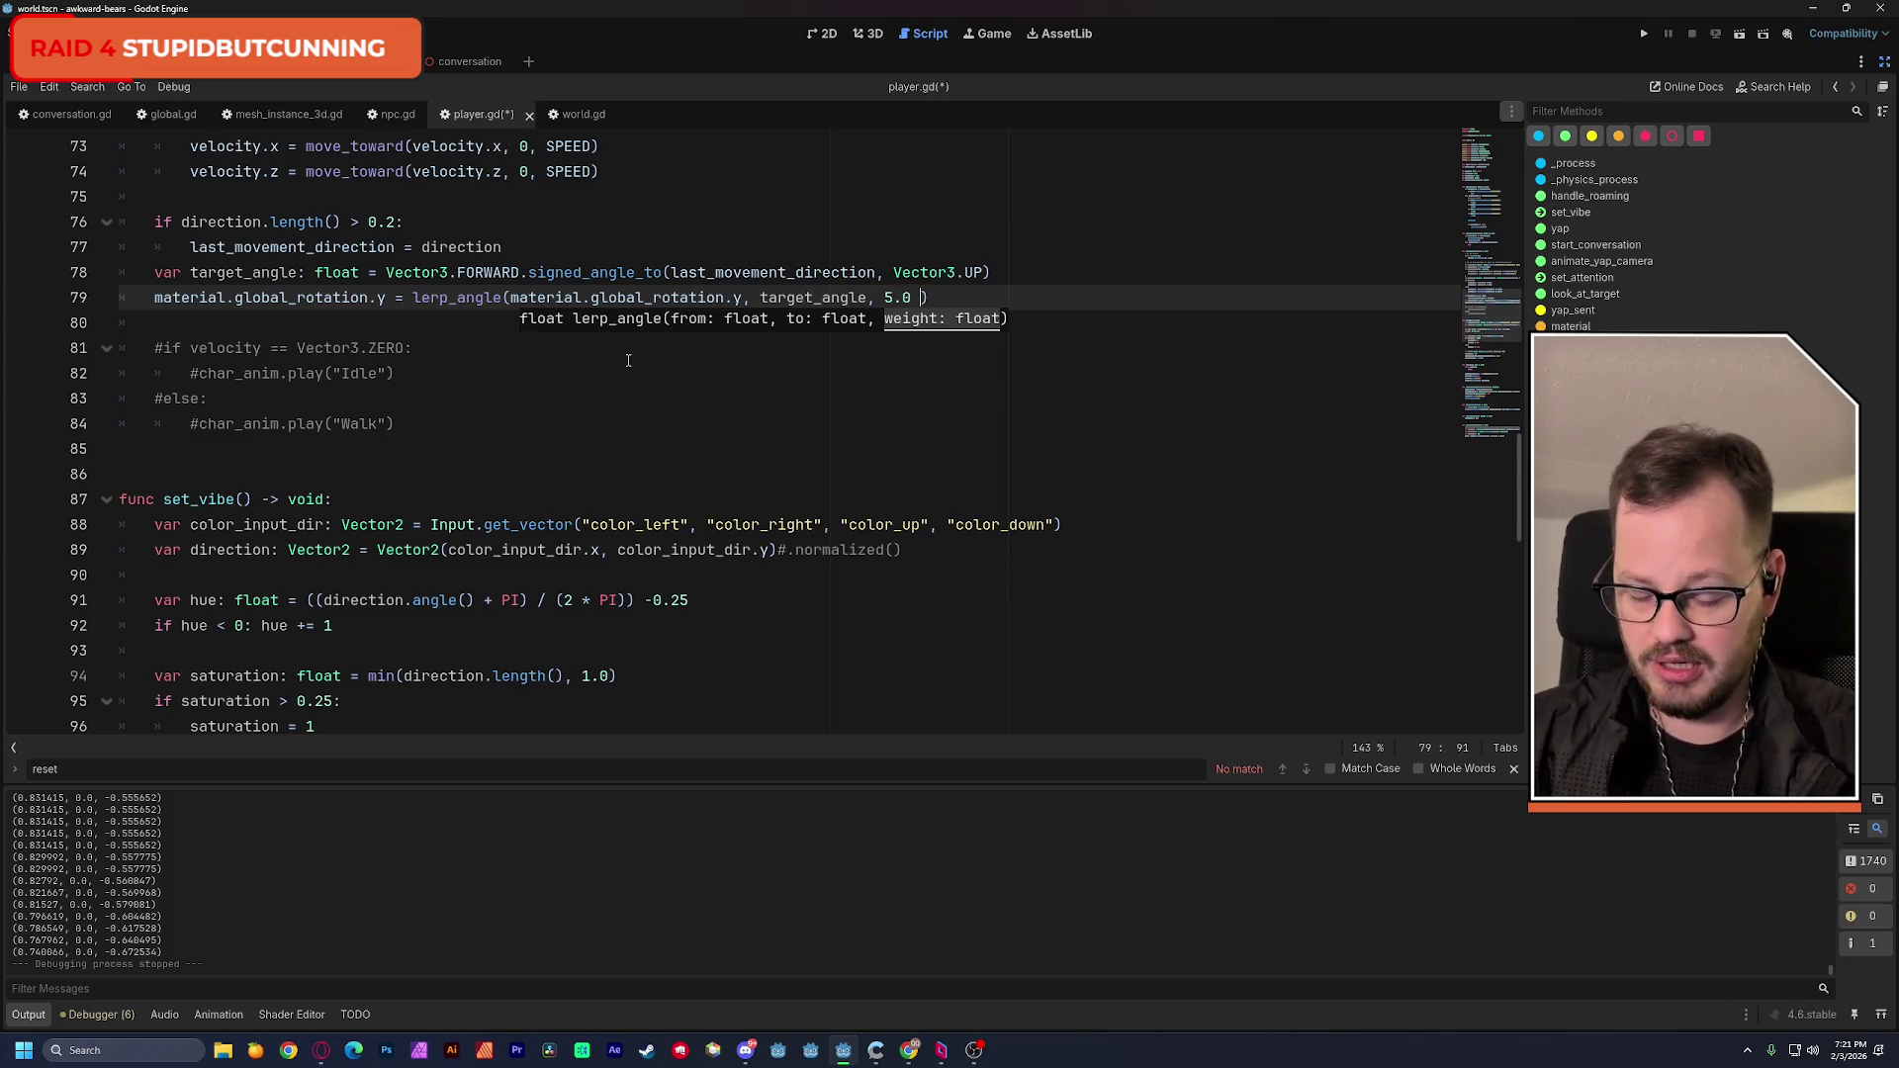
pyautogui.write('* delta')
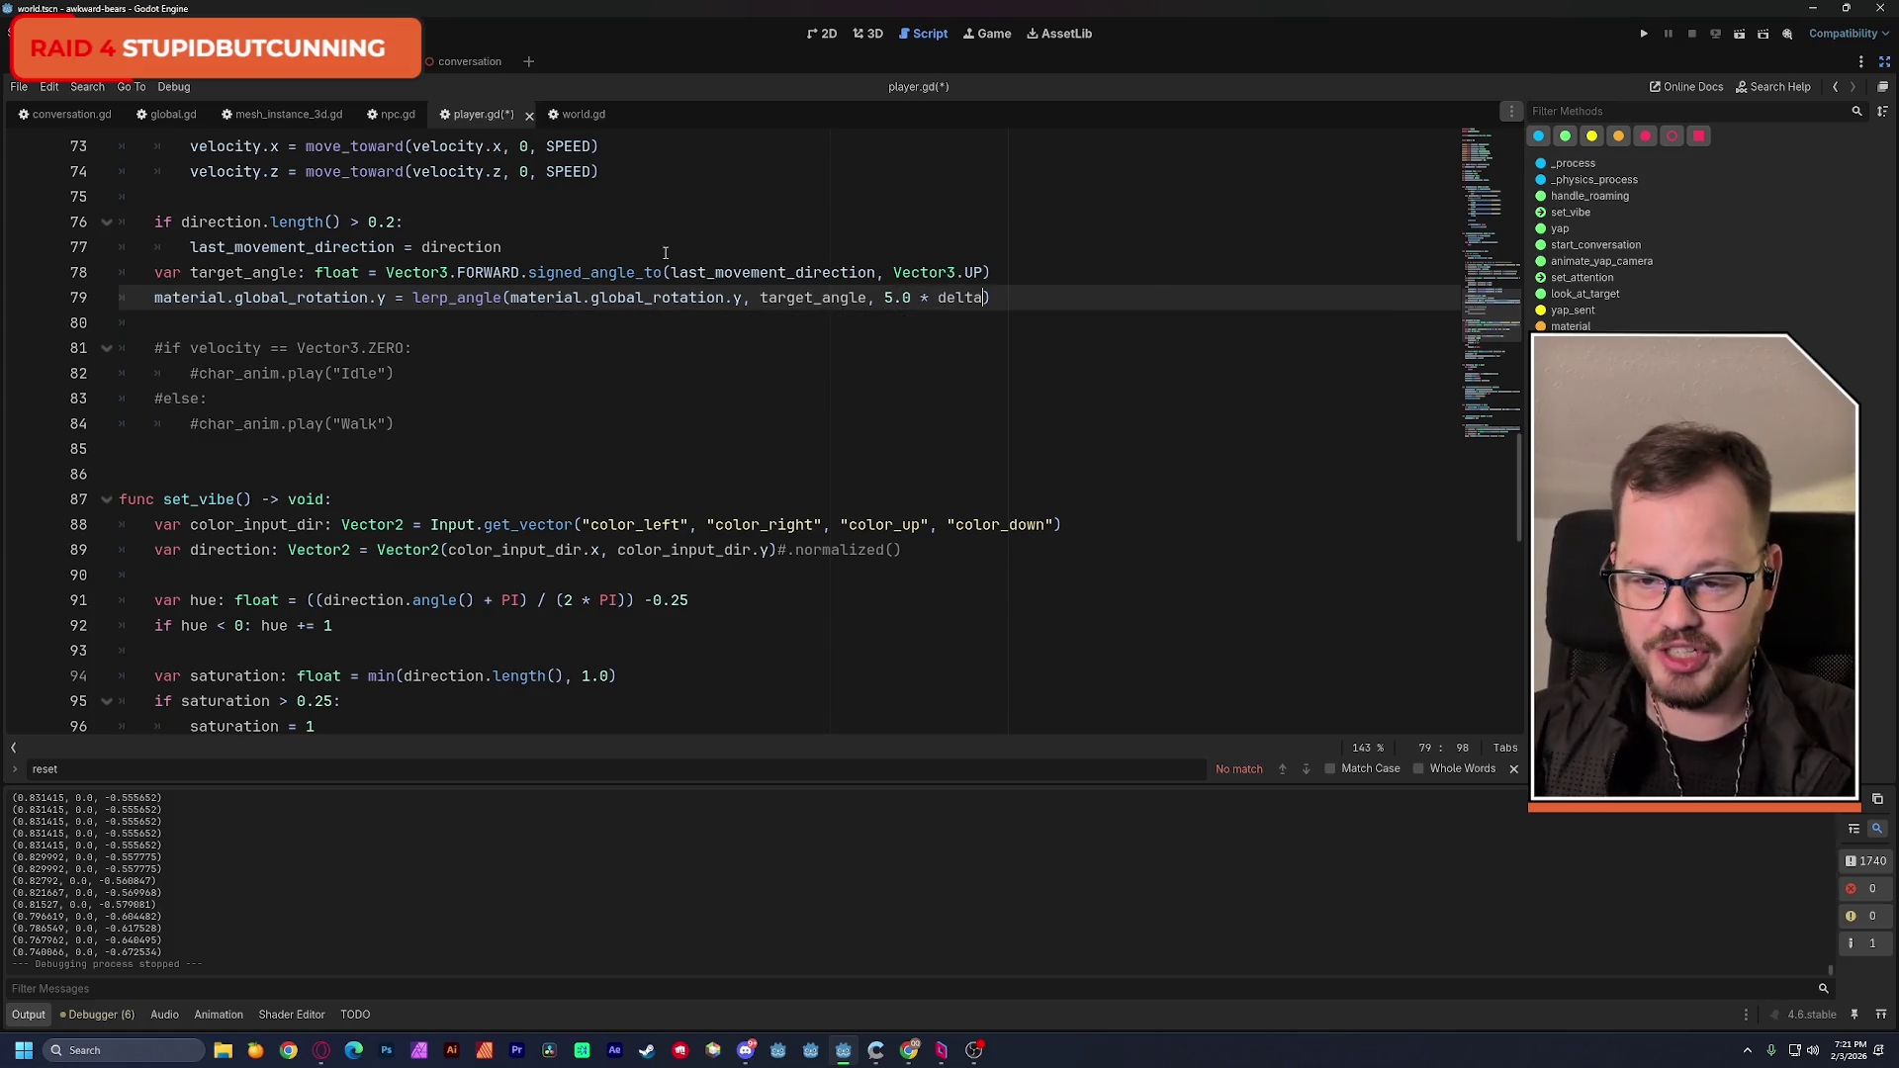
# Save player.gd and exit distraction-free mode to restore the editor panels.
pyautogui.click(693, 197)
pyautogui.hotkey('ctrl', 's')
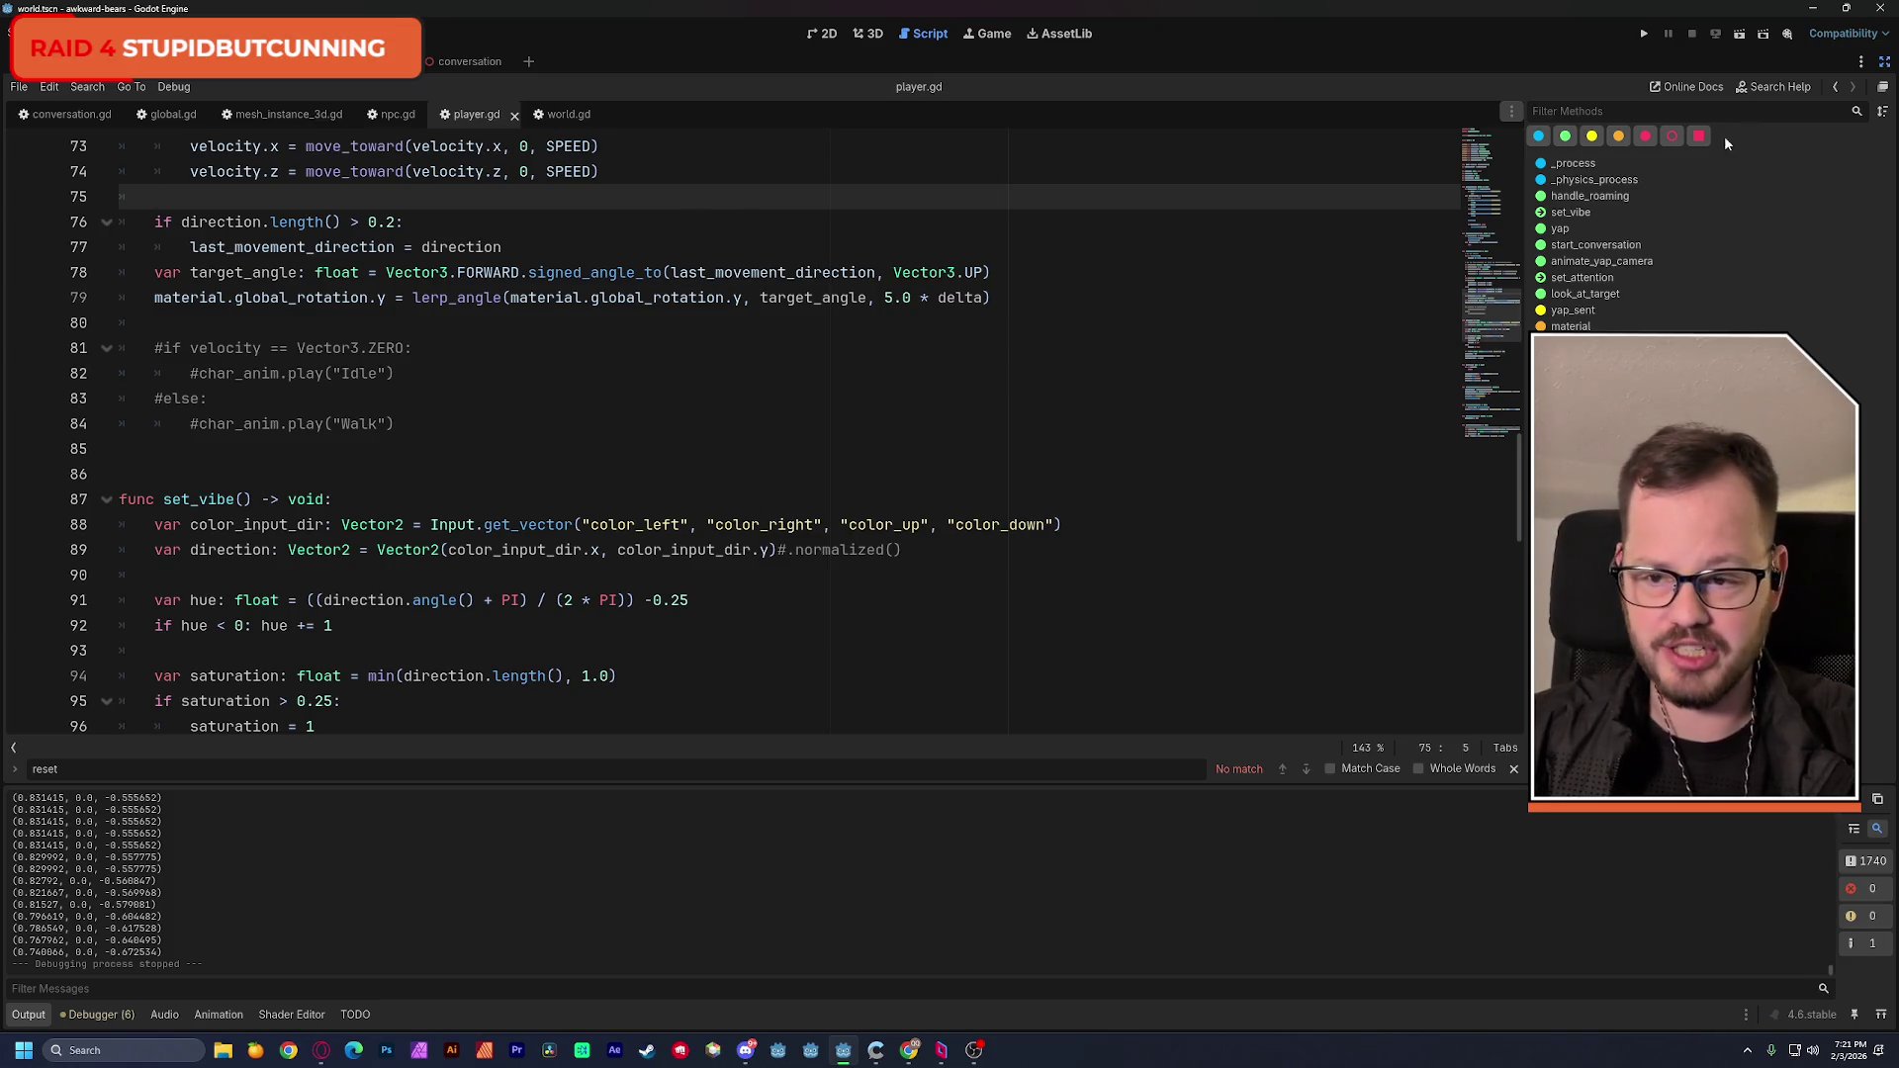
pyautogui.click(1884, 62)
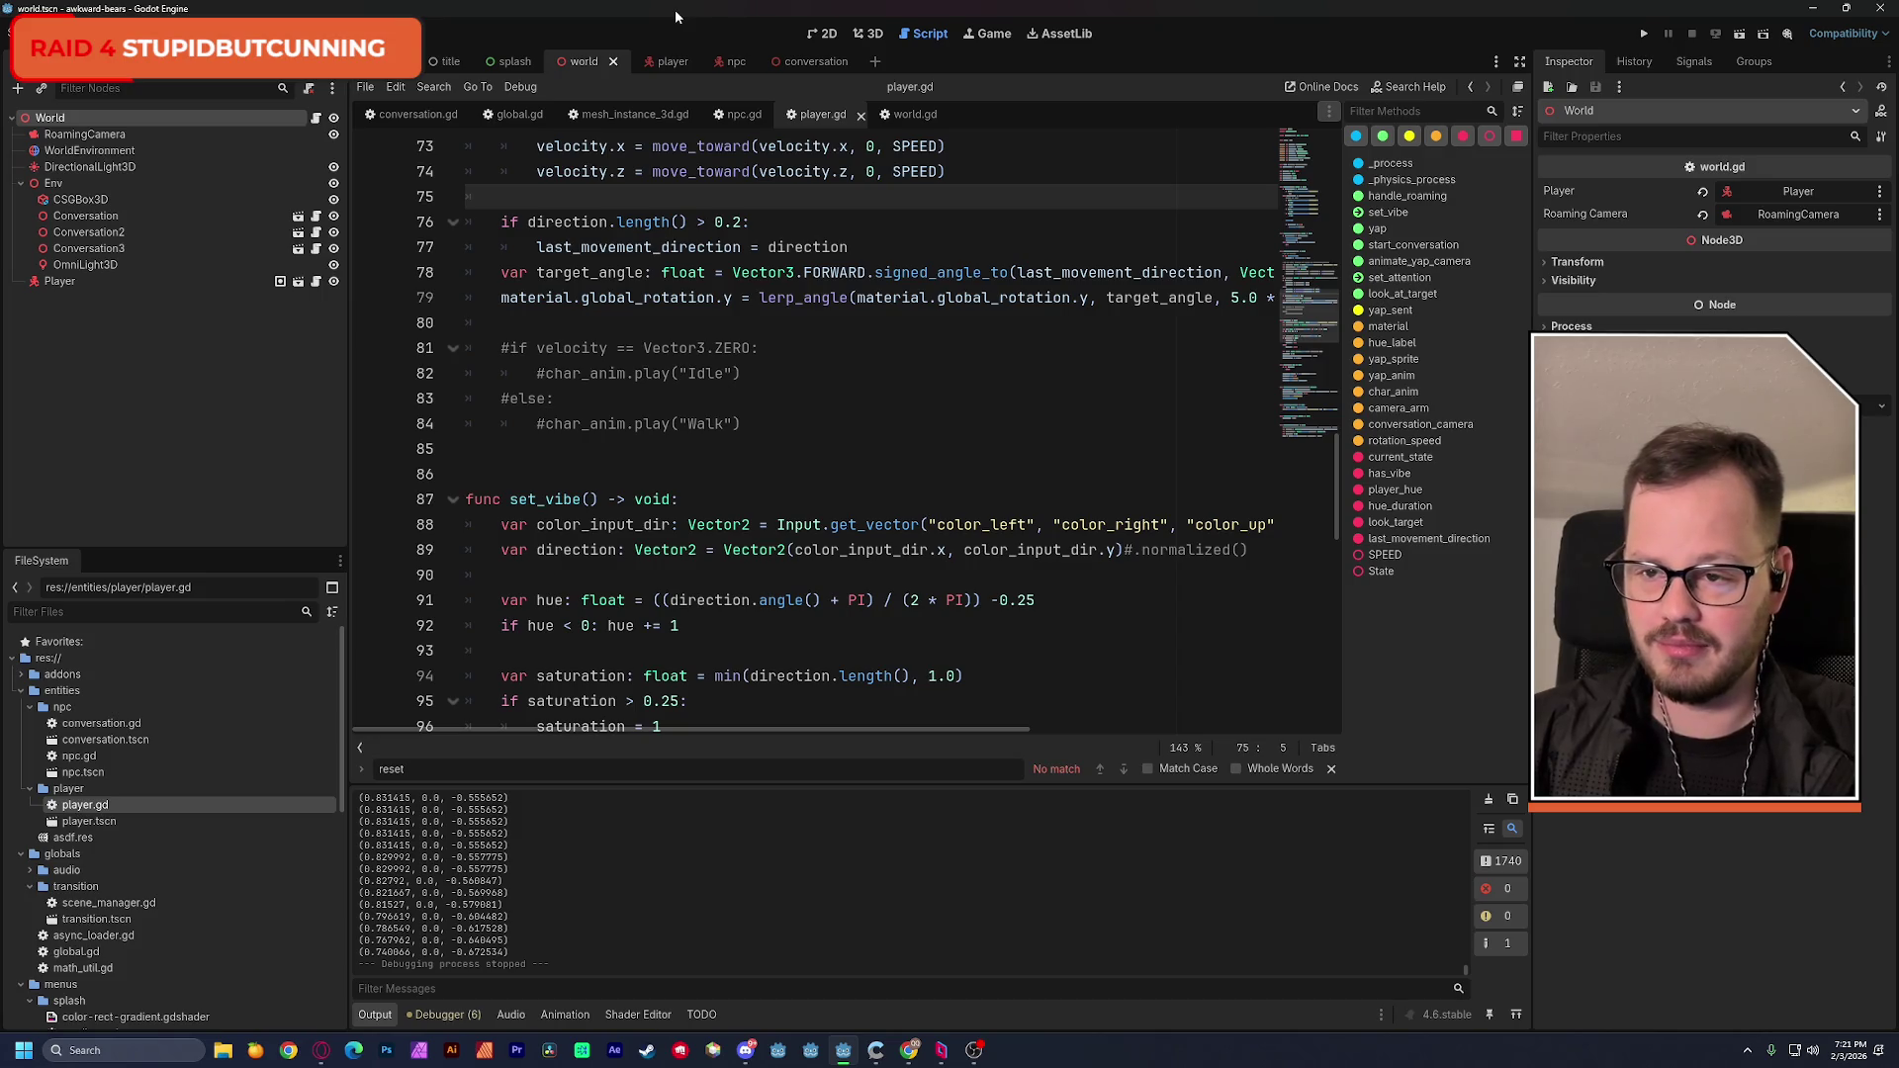
# Run the world scene to try the smoothed player turning, then stop the game.
pyautogui.click(1738, 34)
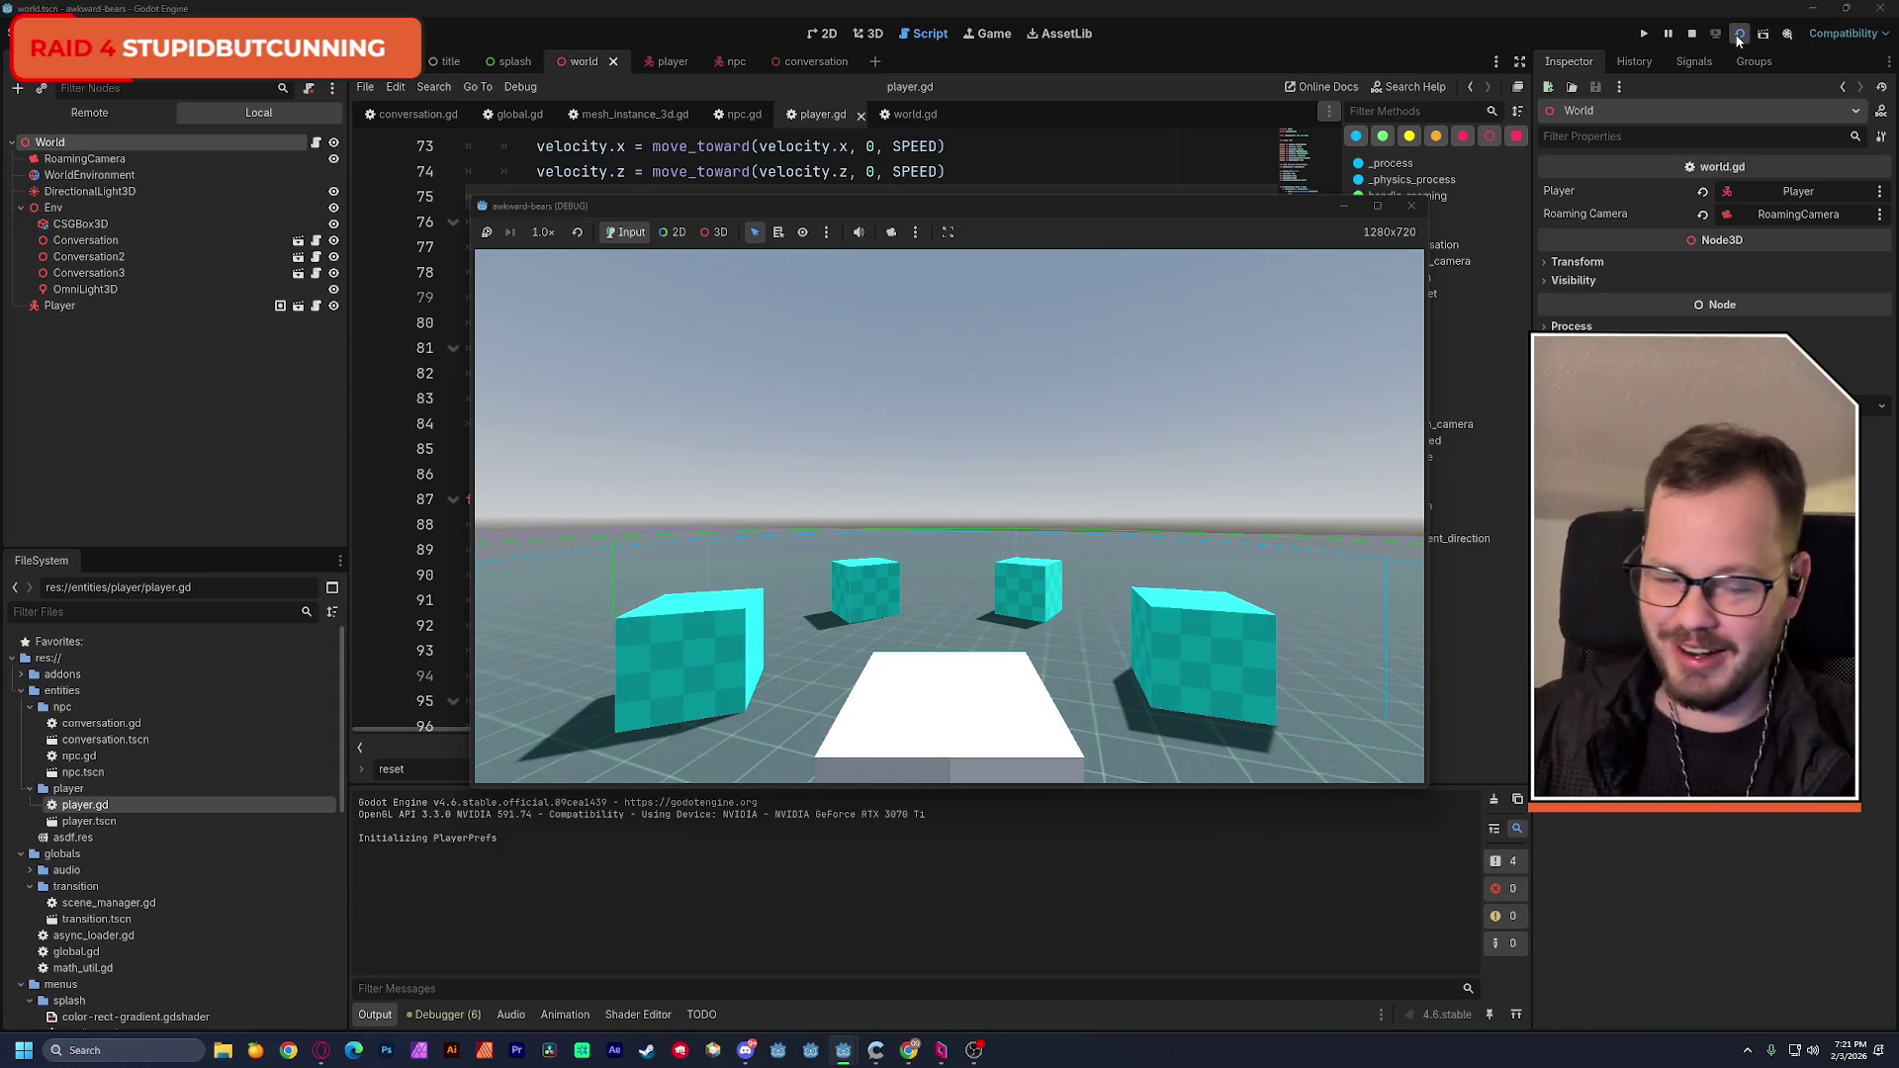
pyautogui.click(1692, 32)
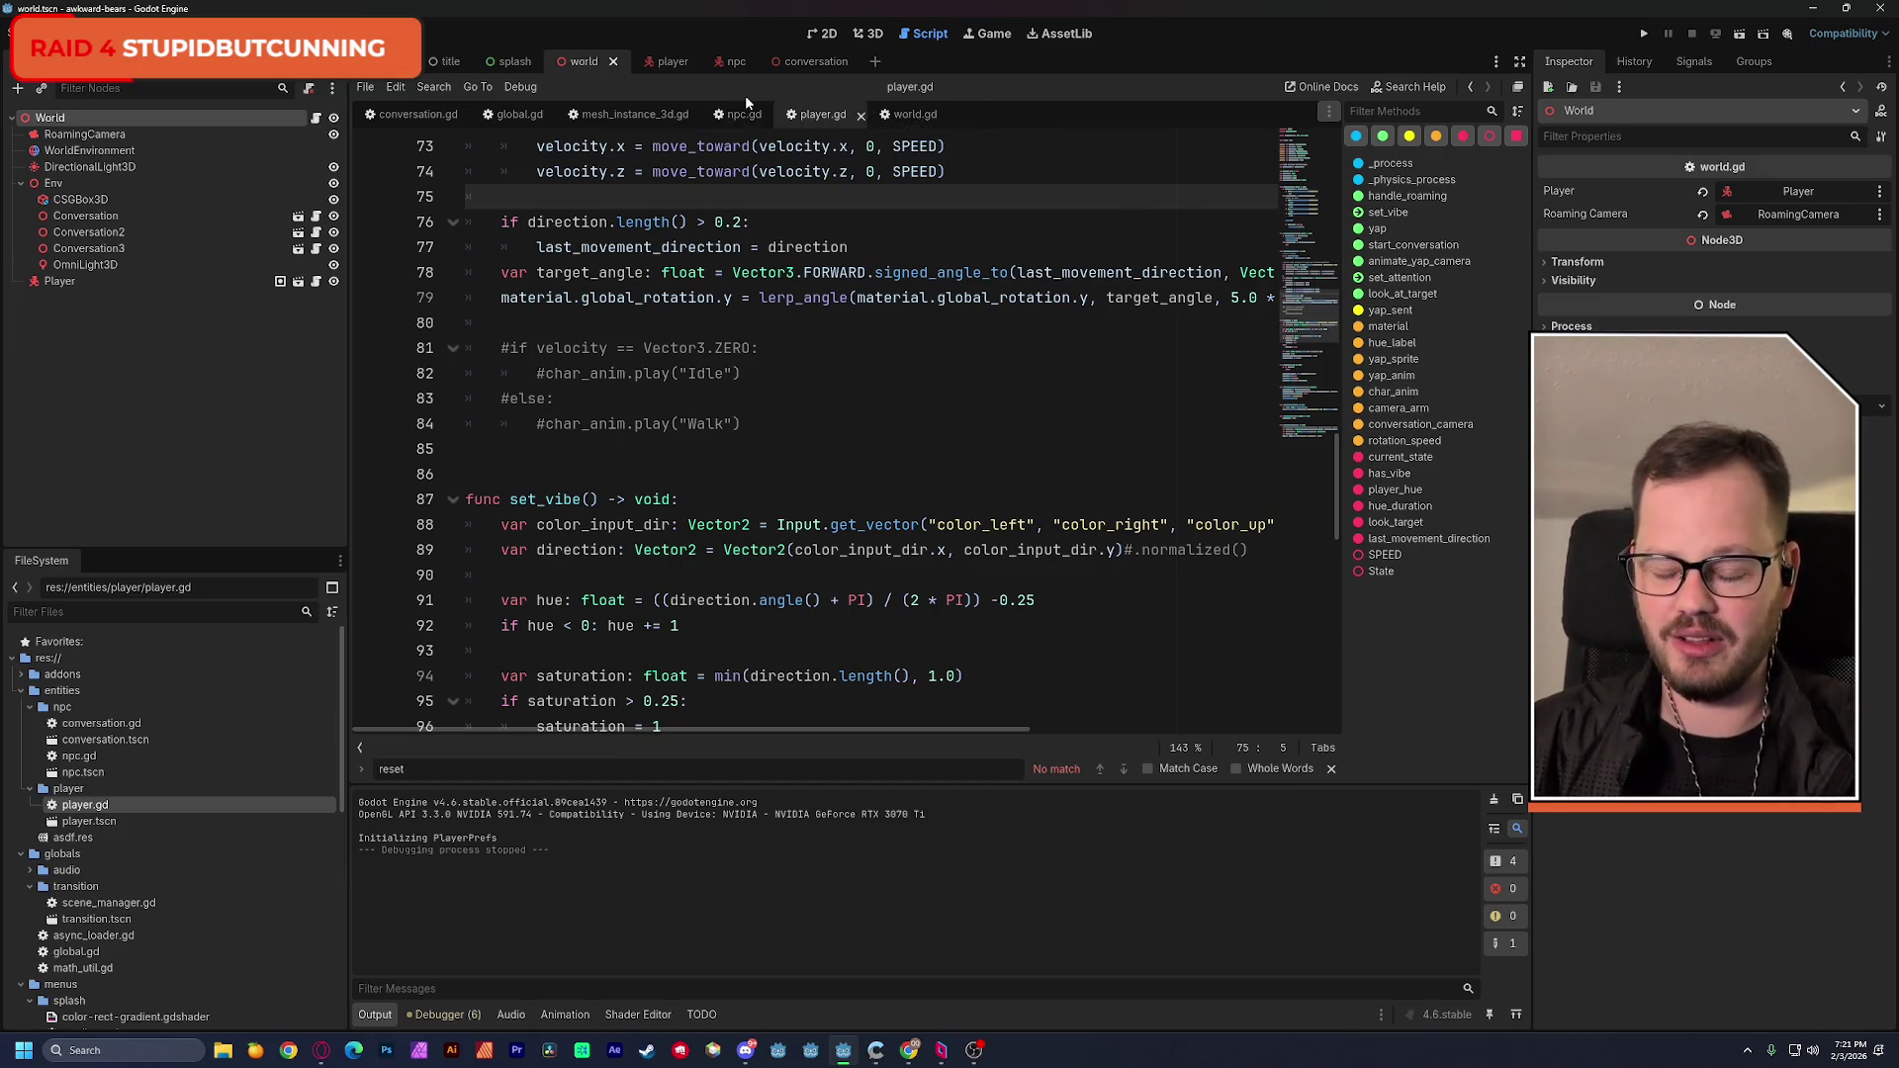
# Browse player.gd's later functions, including look_at_target, then switch to the player scene tab.
pyautogui.moveTo(1309, 330); pyautogui.dragTo(1313, 435)
pyautogui.click(863, 447)
pyautogui.press('Up')
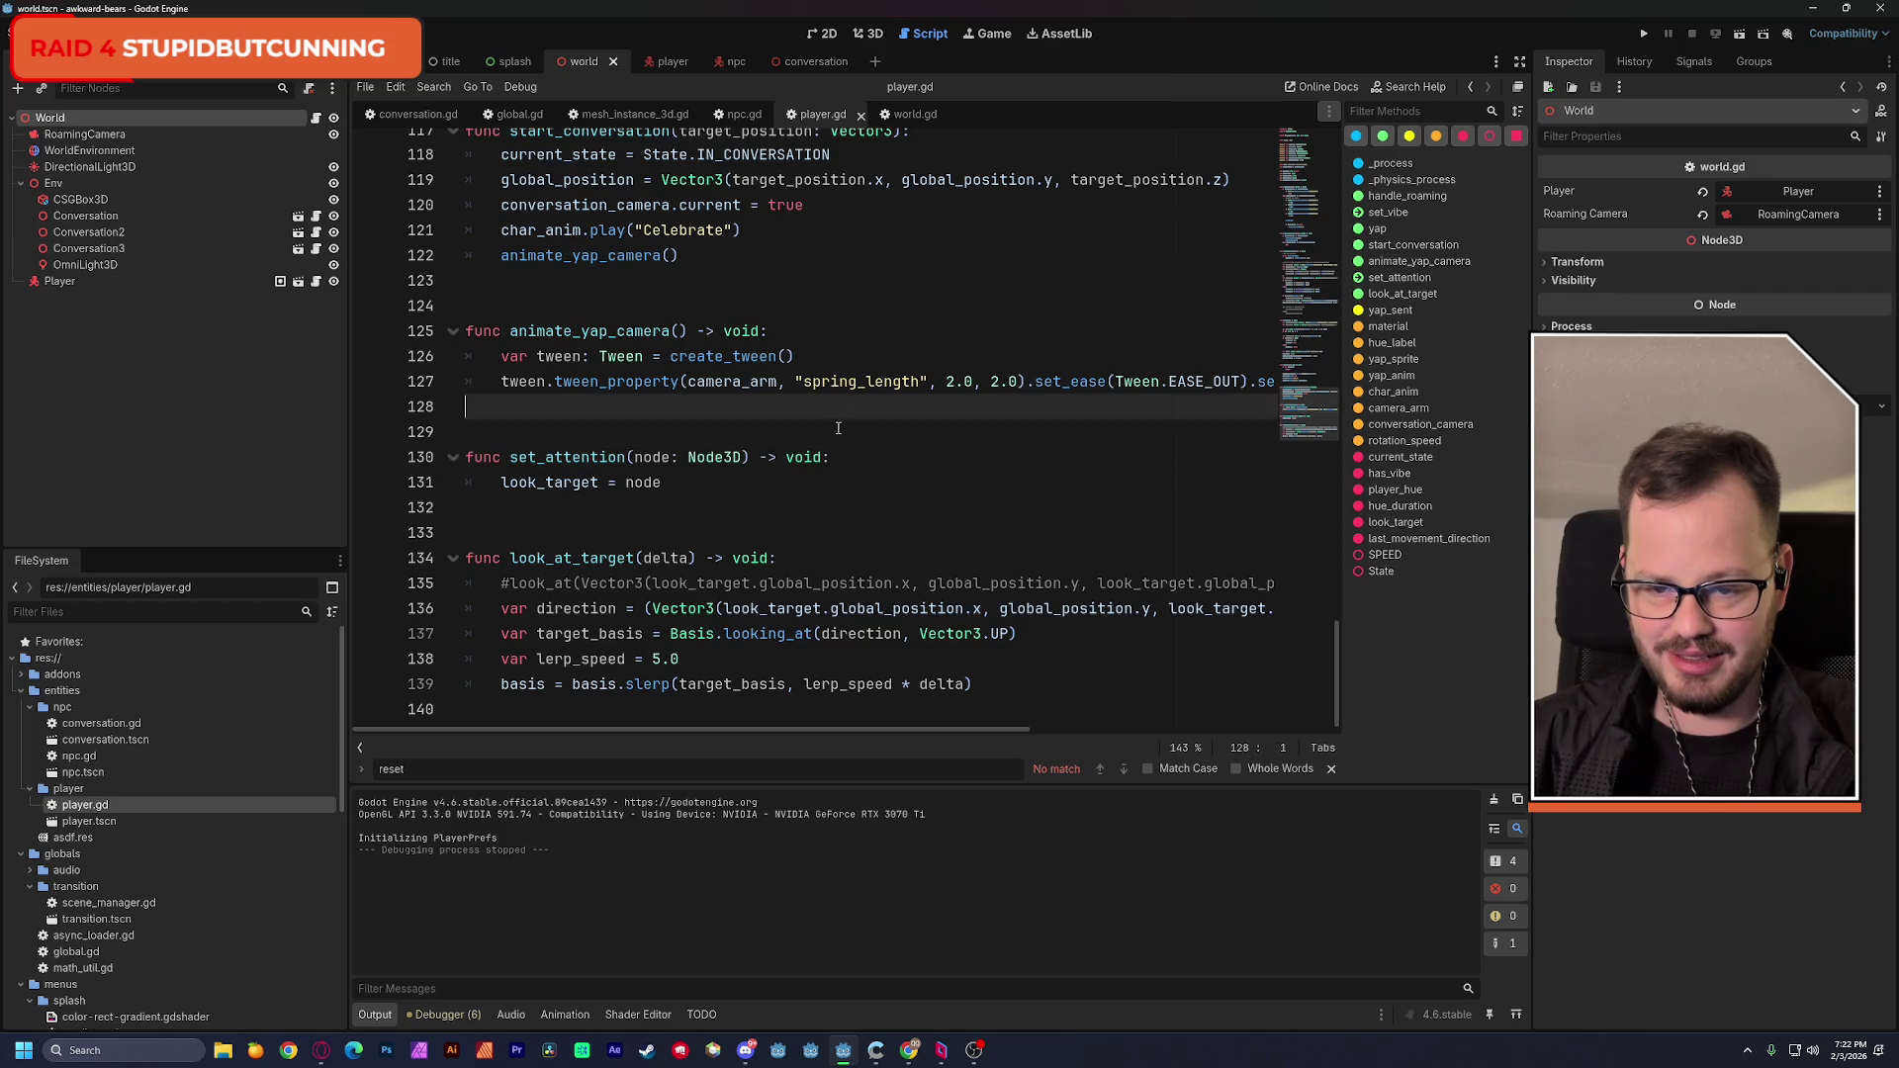
pyautogui.press('Up')
pyautogui.press('Up')
pyautogui.press('Up')
pyautogui.scroll(4, 826, 311)
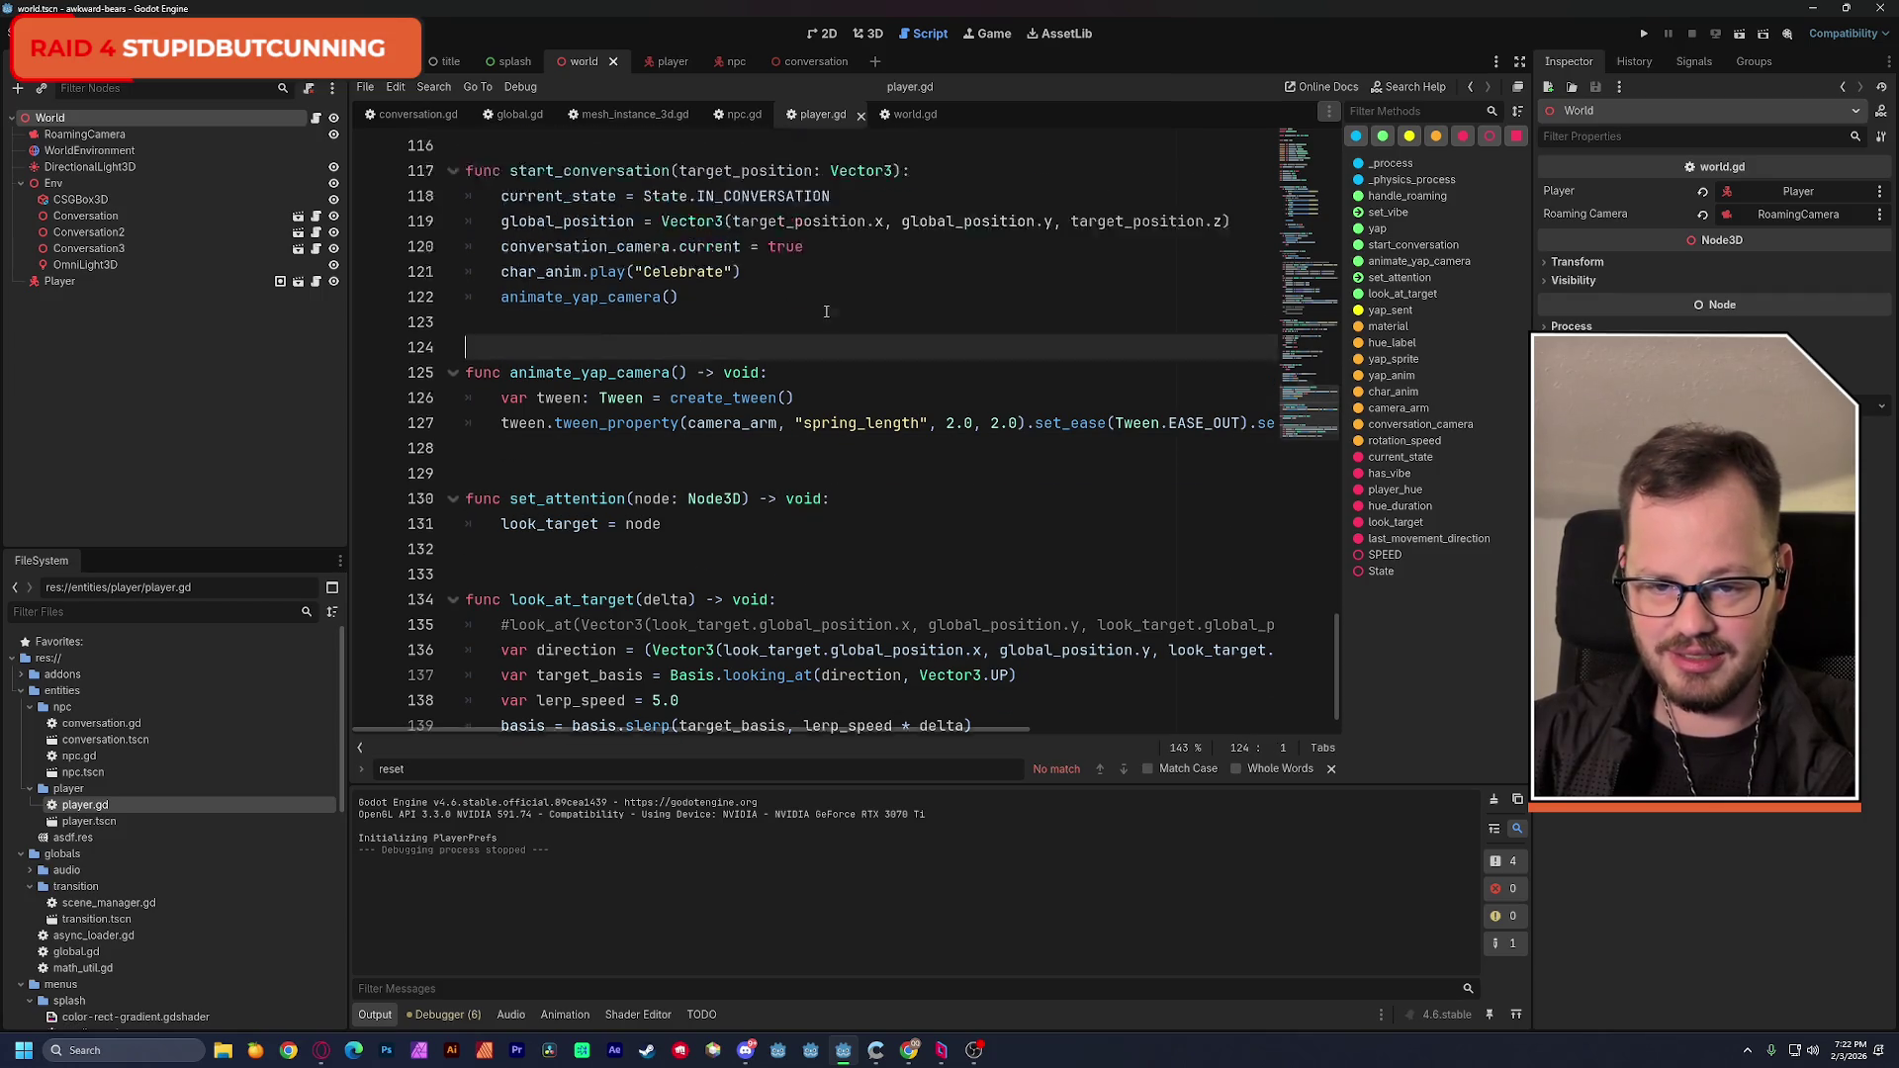
pyautogui.scroll(2, 826, 311)
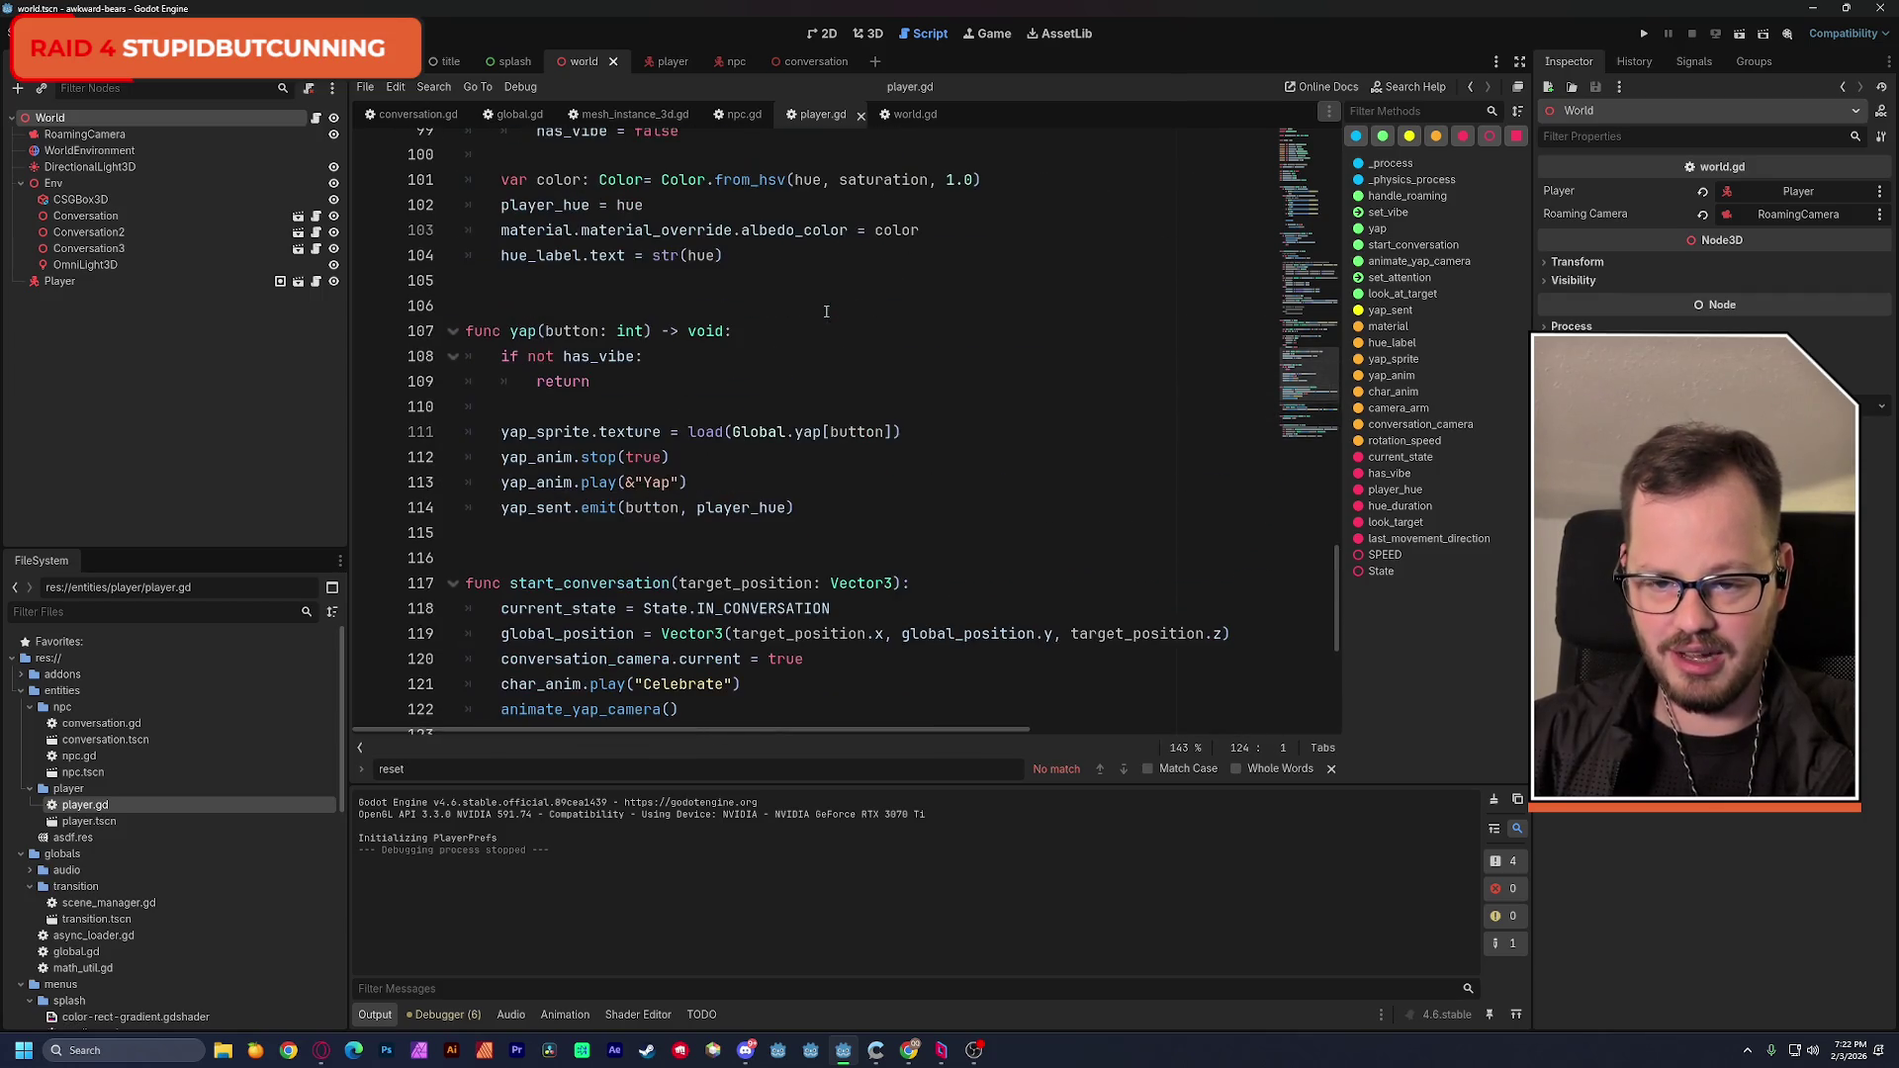
pyautogui.click(668, 61)
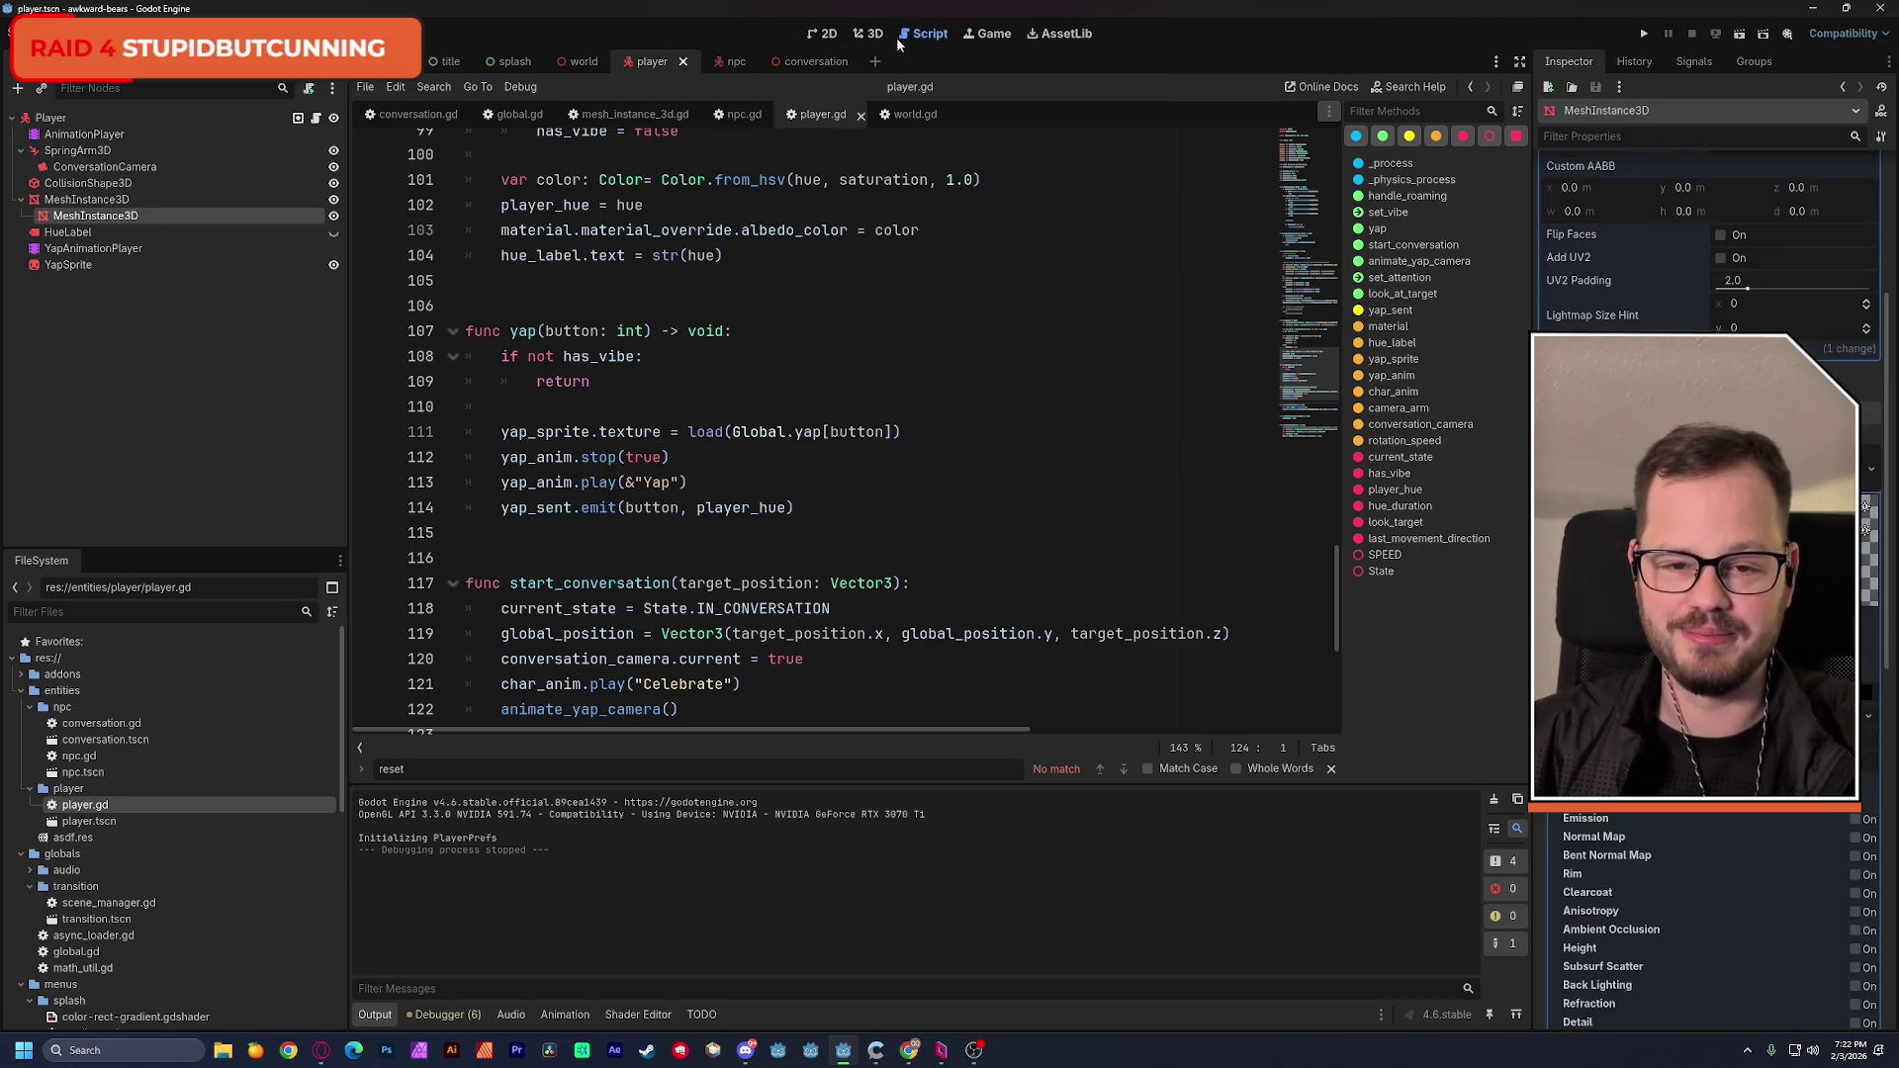
# Show the player scene in the 3D workspace and select the Player root node.
pyautogui.click(867, 33)
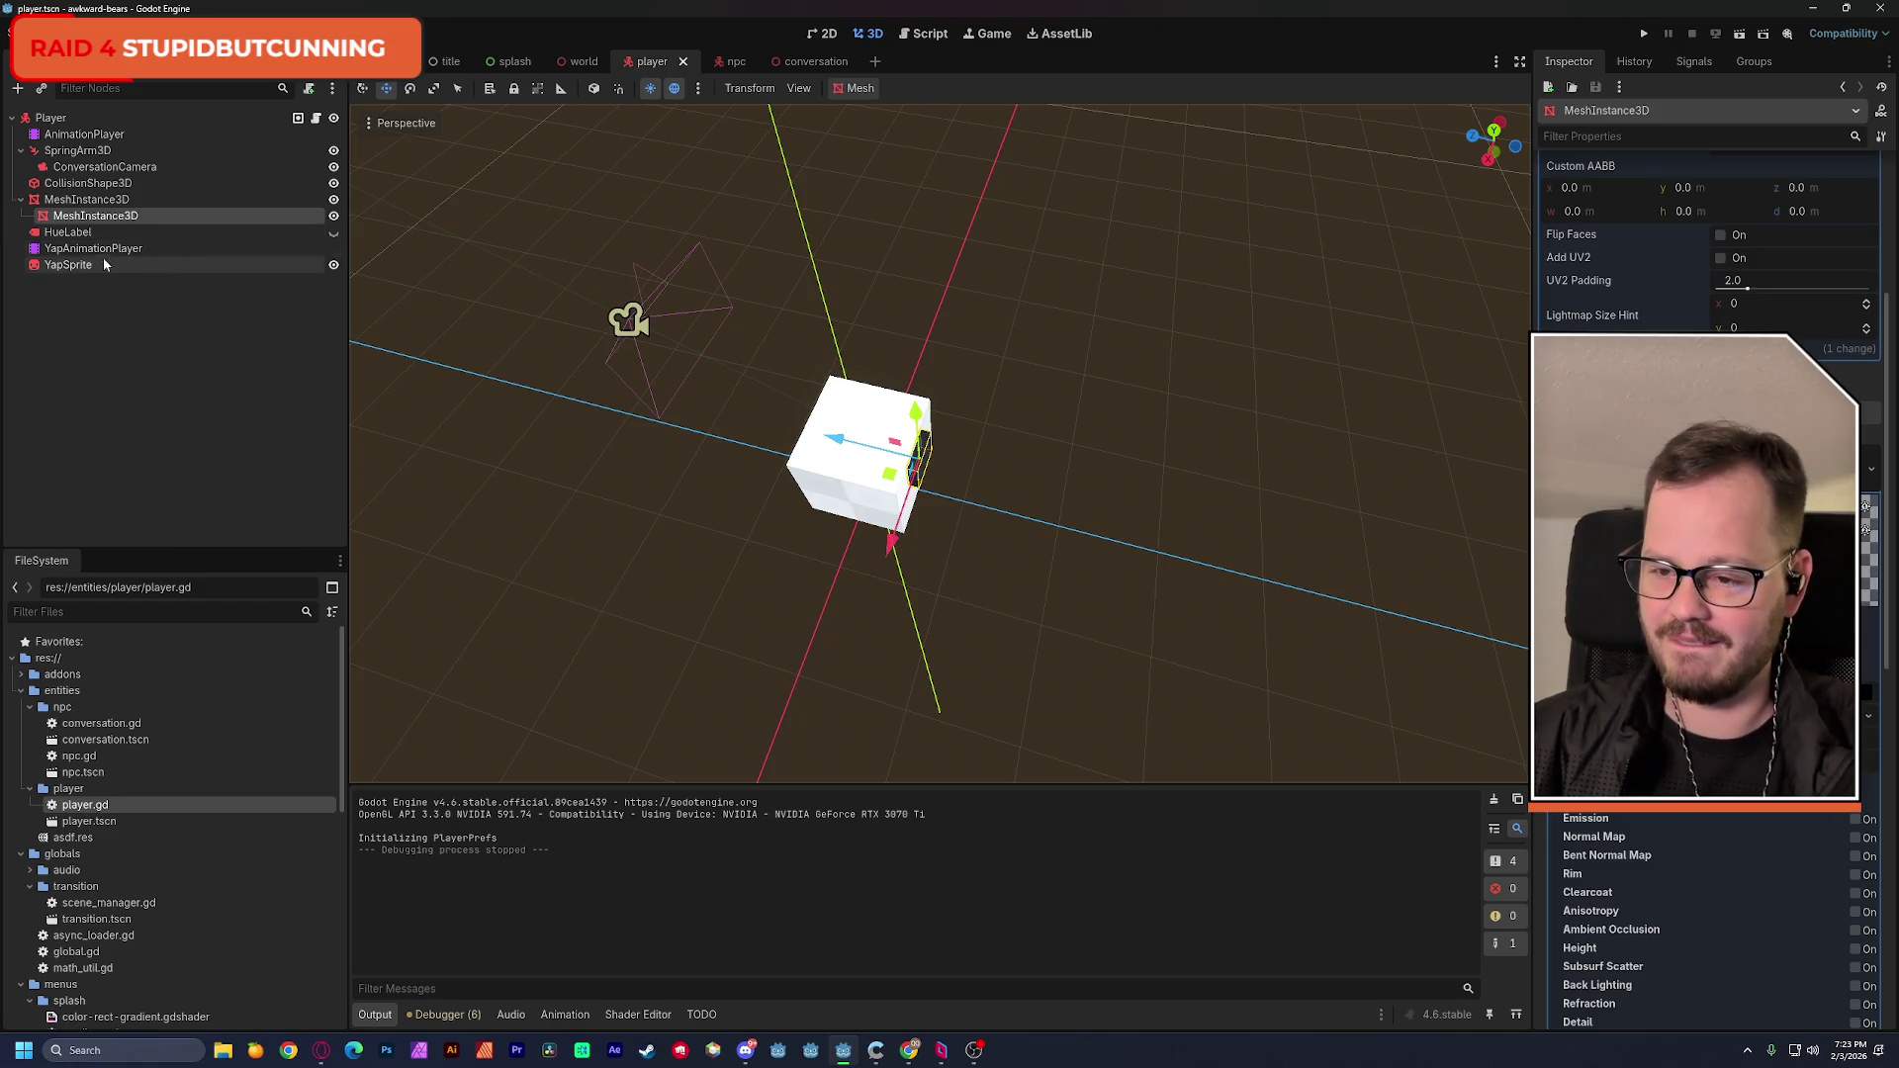
pyautogui.click(52, 117)
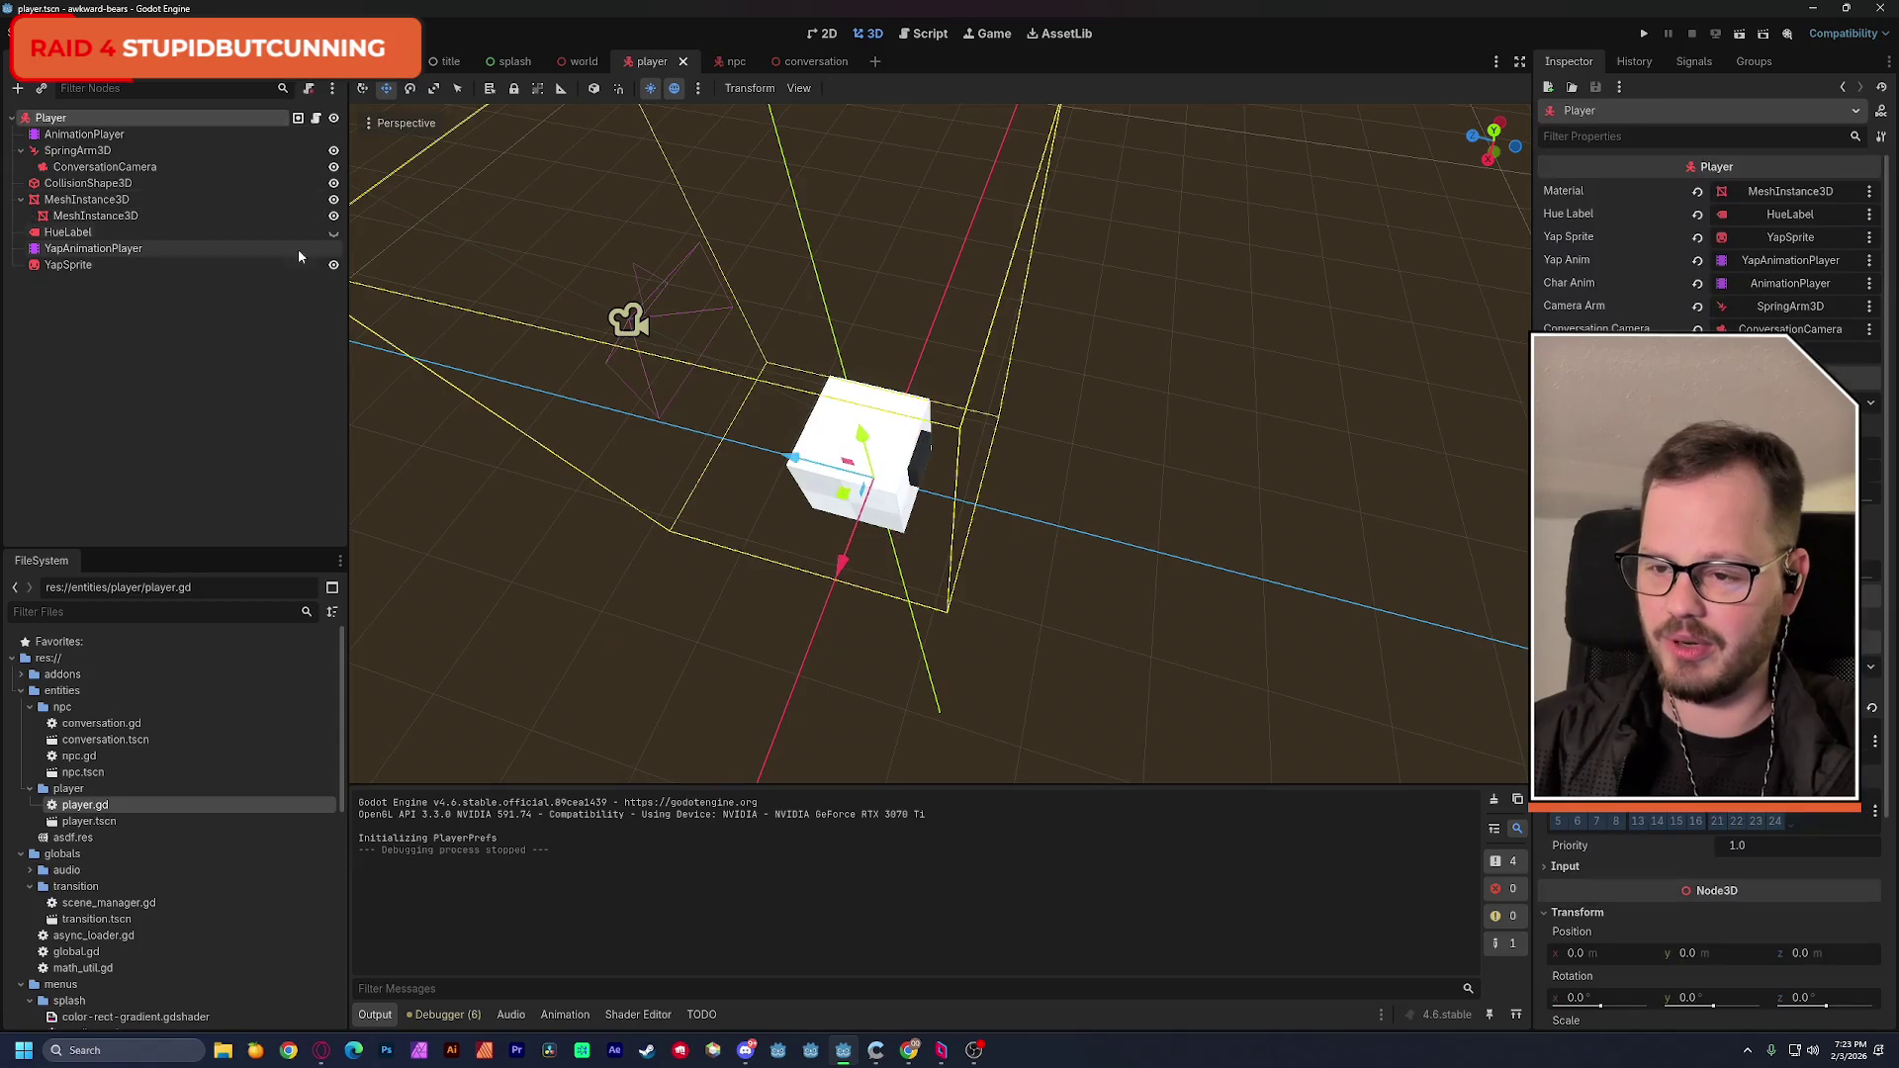
# Add a Node3D child under Player and drag it into place above MeshInstance3D.
pyautogui.hotkey('ctrl', 'a')
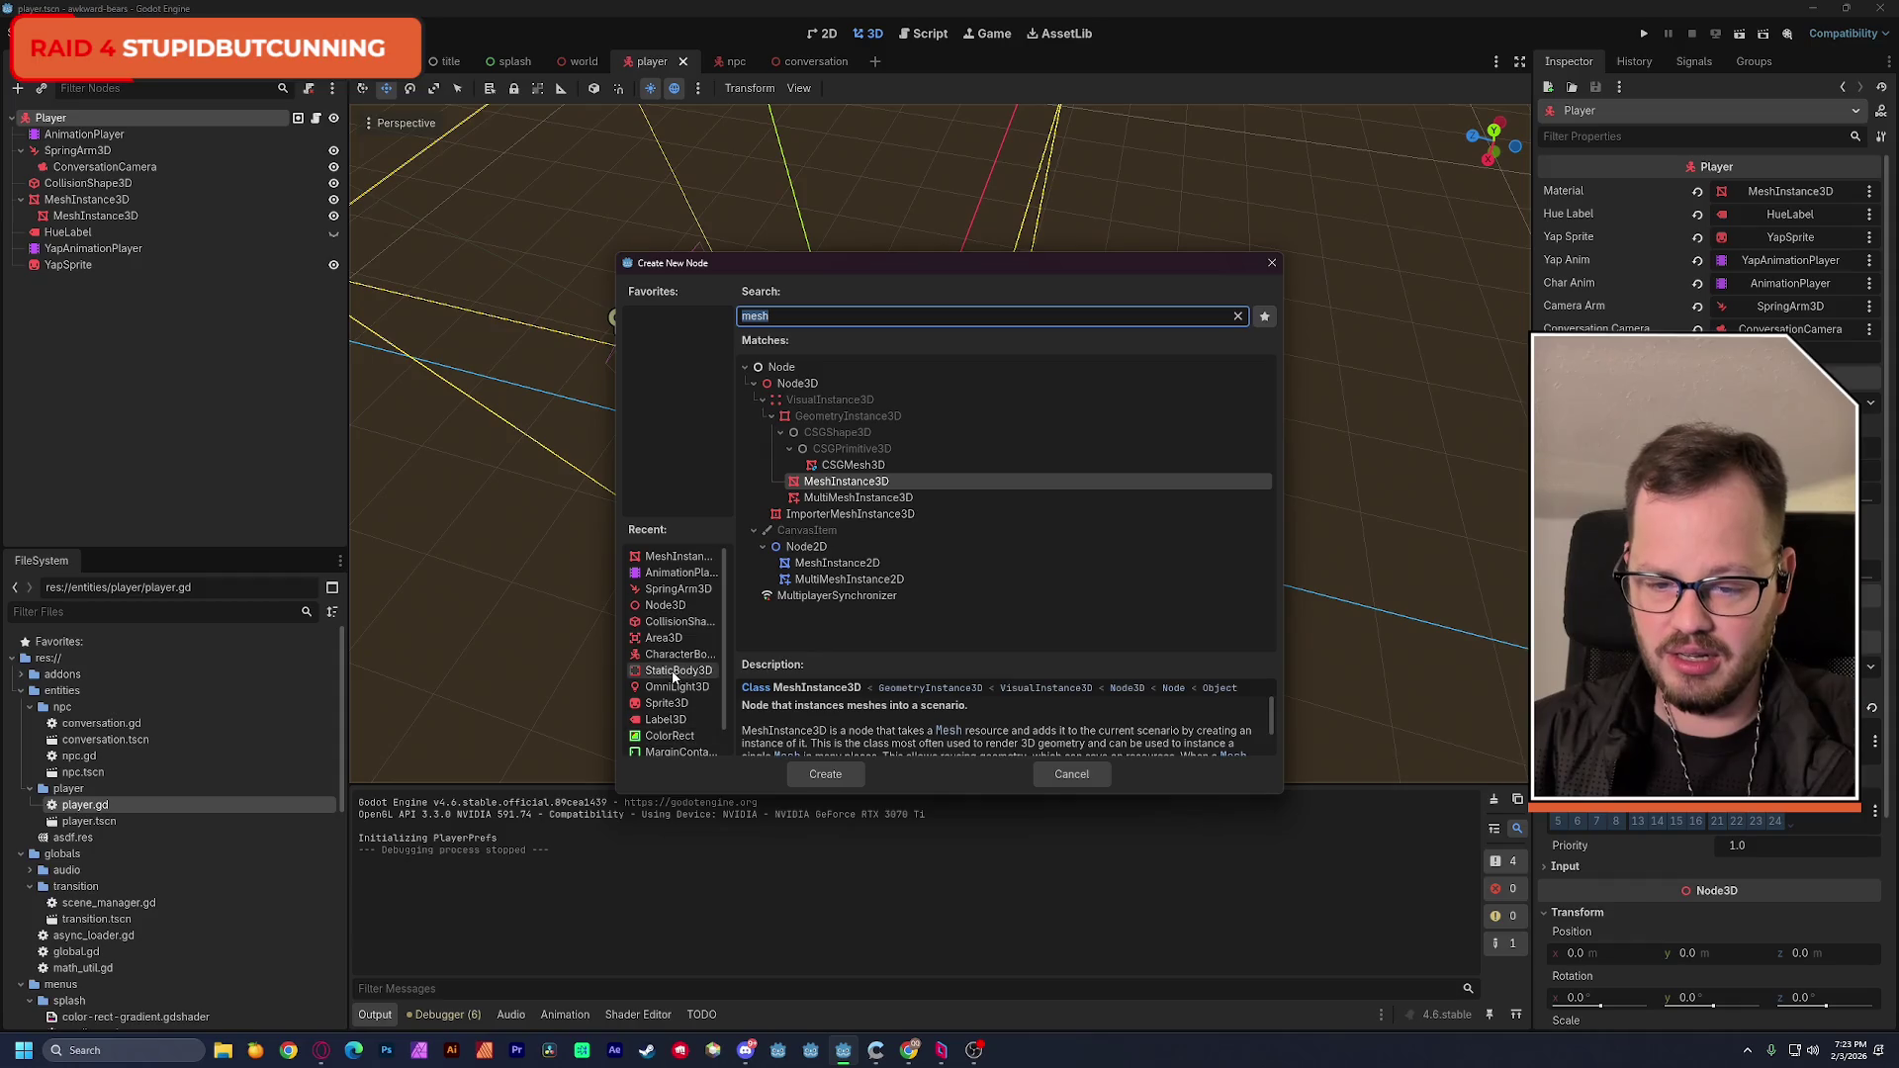
pyautogui.doubleClick(672, 605)
pyautogui.moveTo(78, 287)
pyautogui.mouseDown()
pyautogui.moveTo(154, 198)
pyautogui.moveTo(76, 200)
pyautogui.mouseUp()
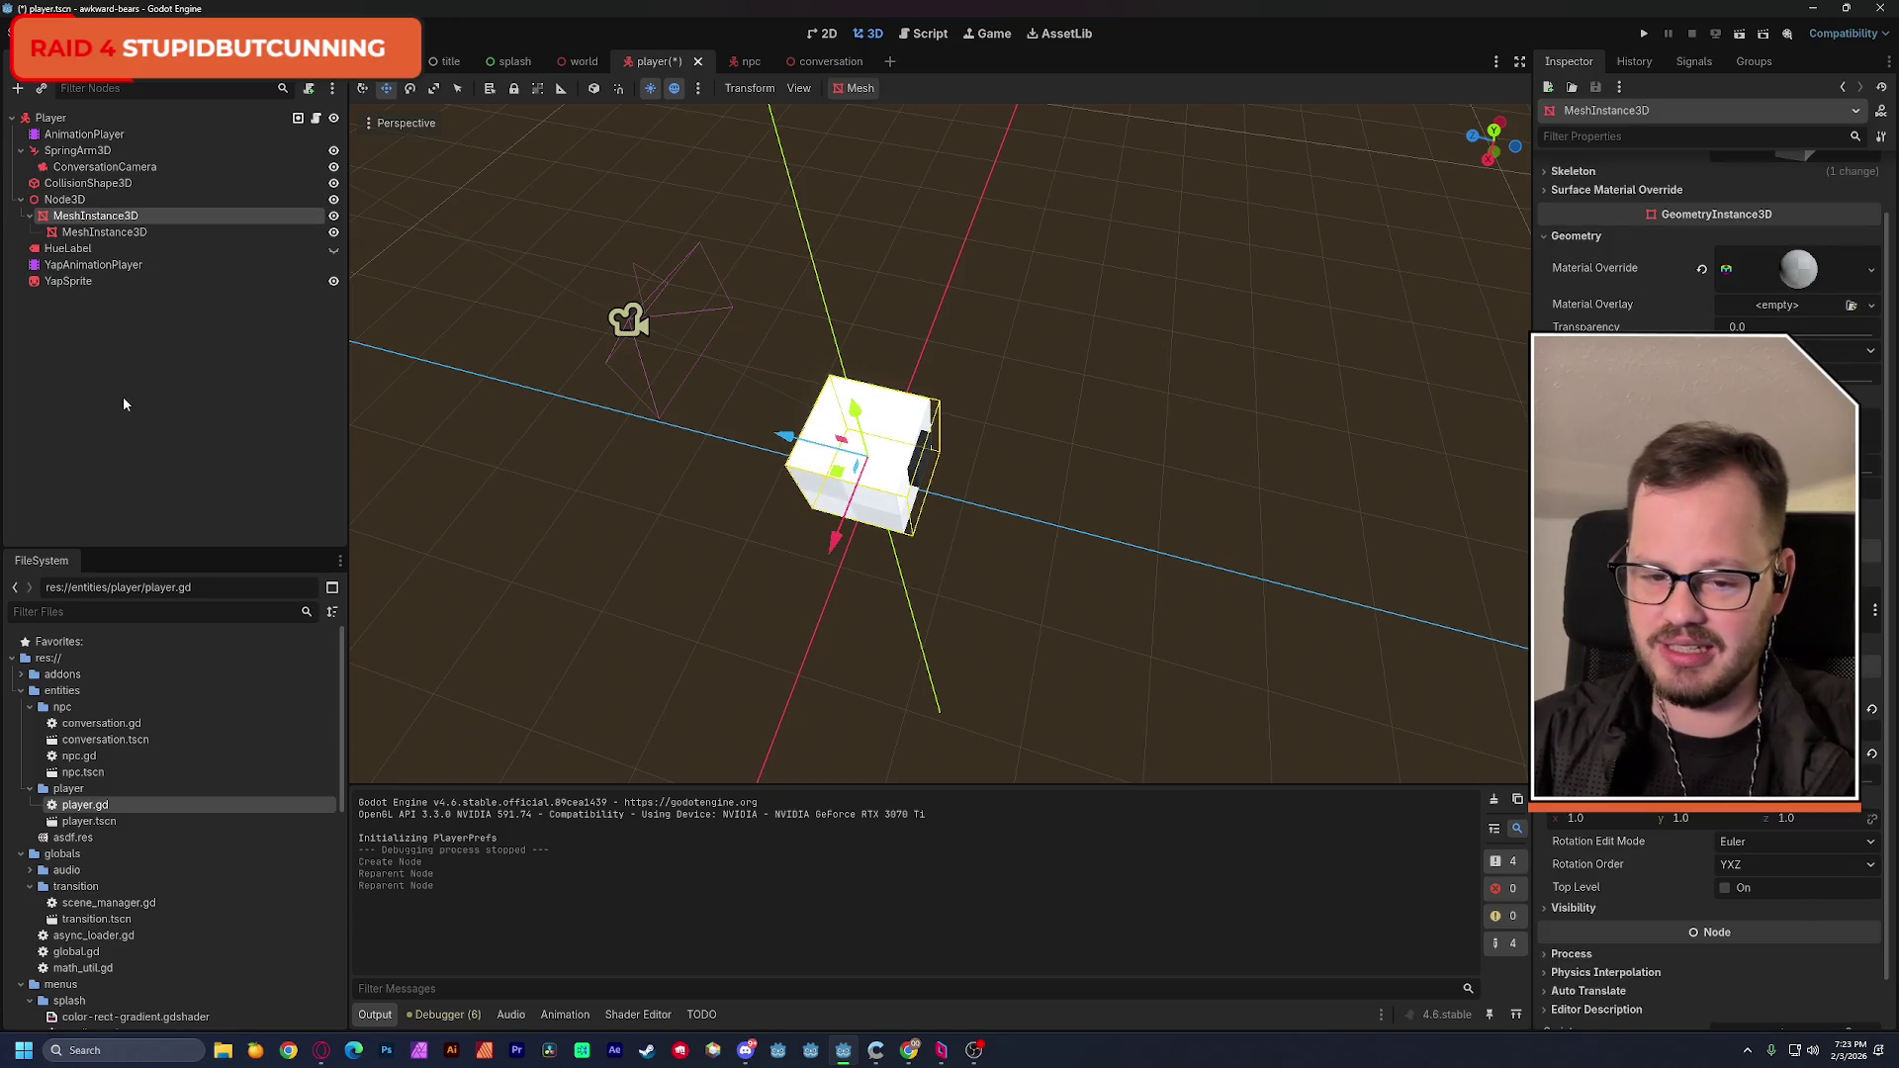
# Rename the new Node3D to Puppet and confirm MeshInstance3D is nested under it.
pyautogui.click(79, 201)
pyautogui.press('F2')
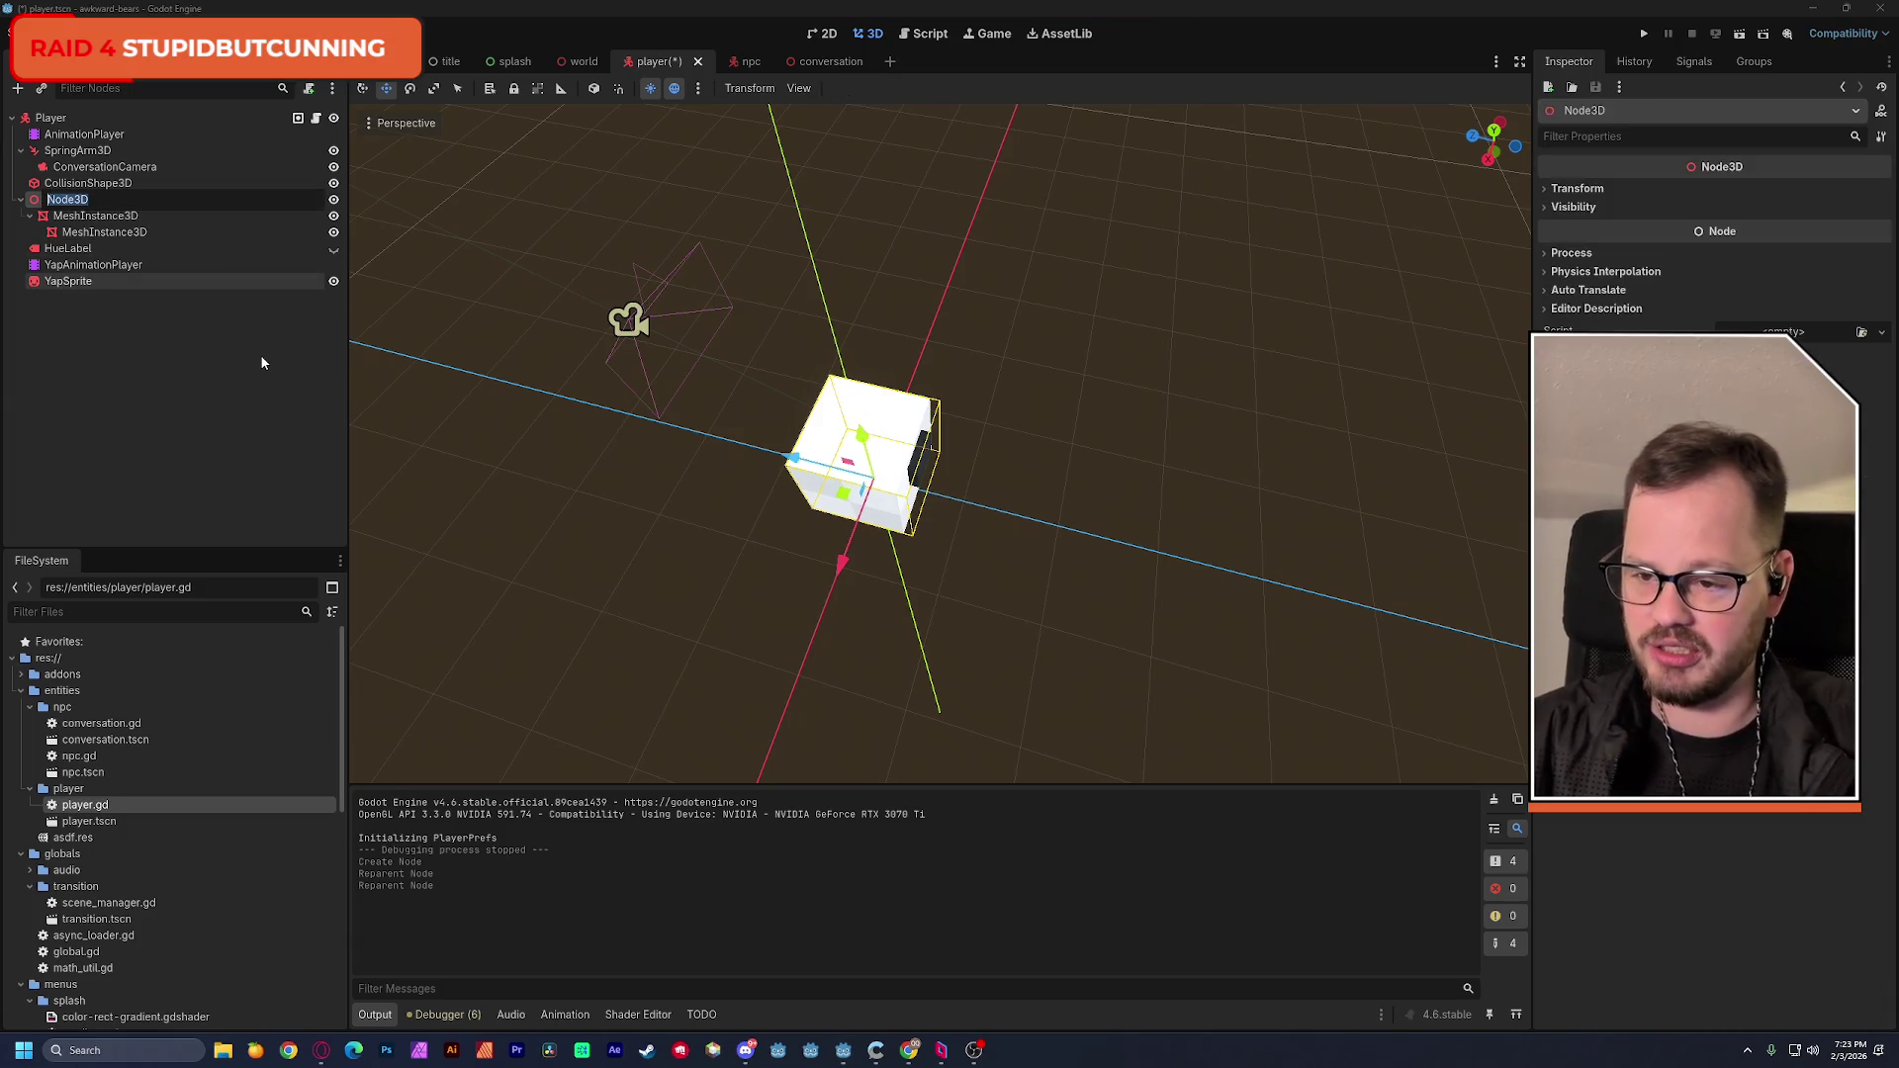
pyautogui.write('Puppet')
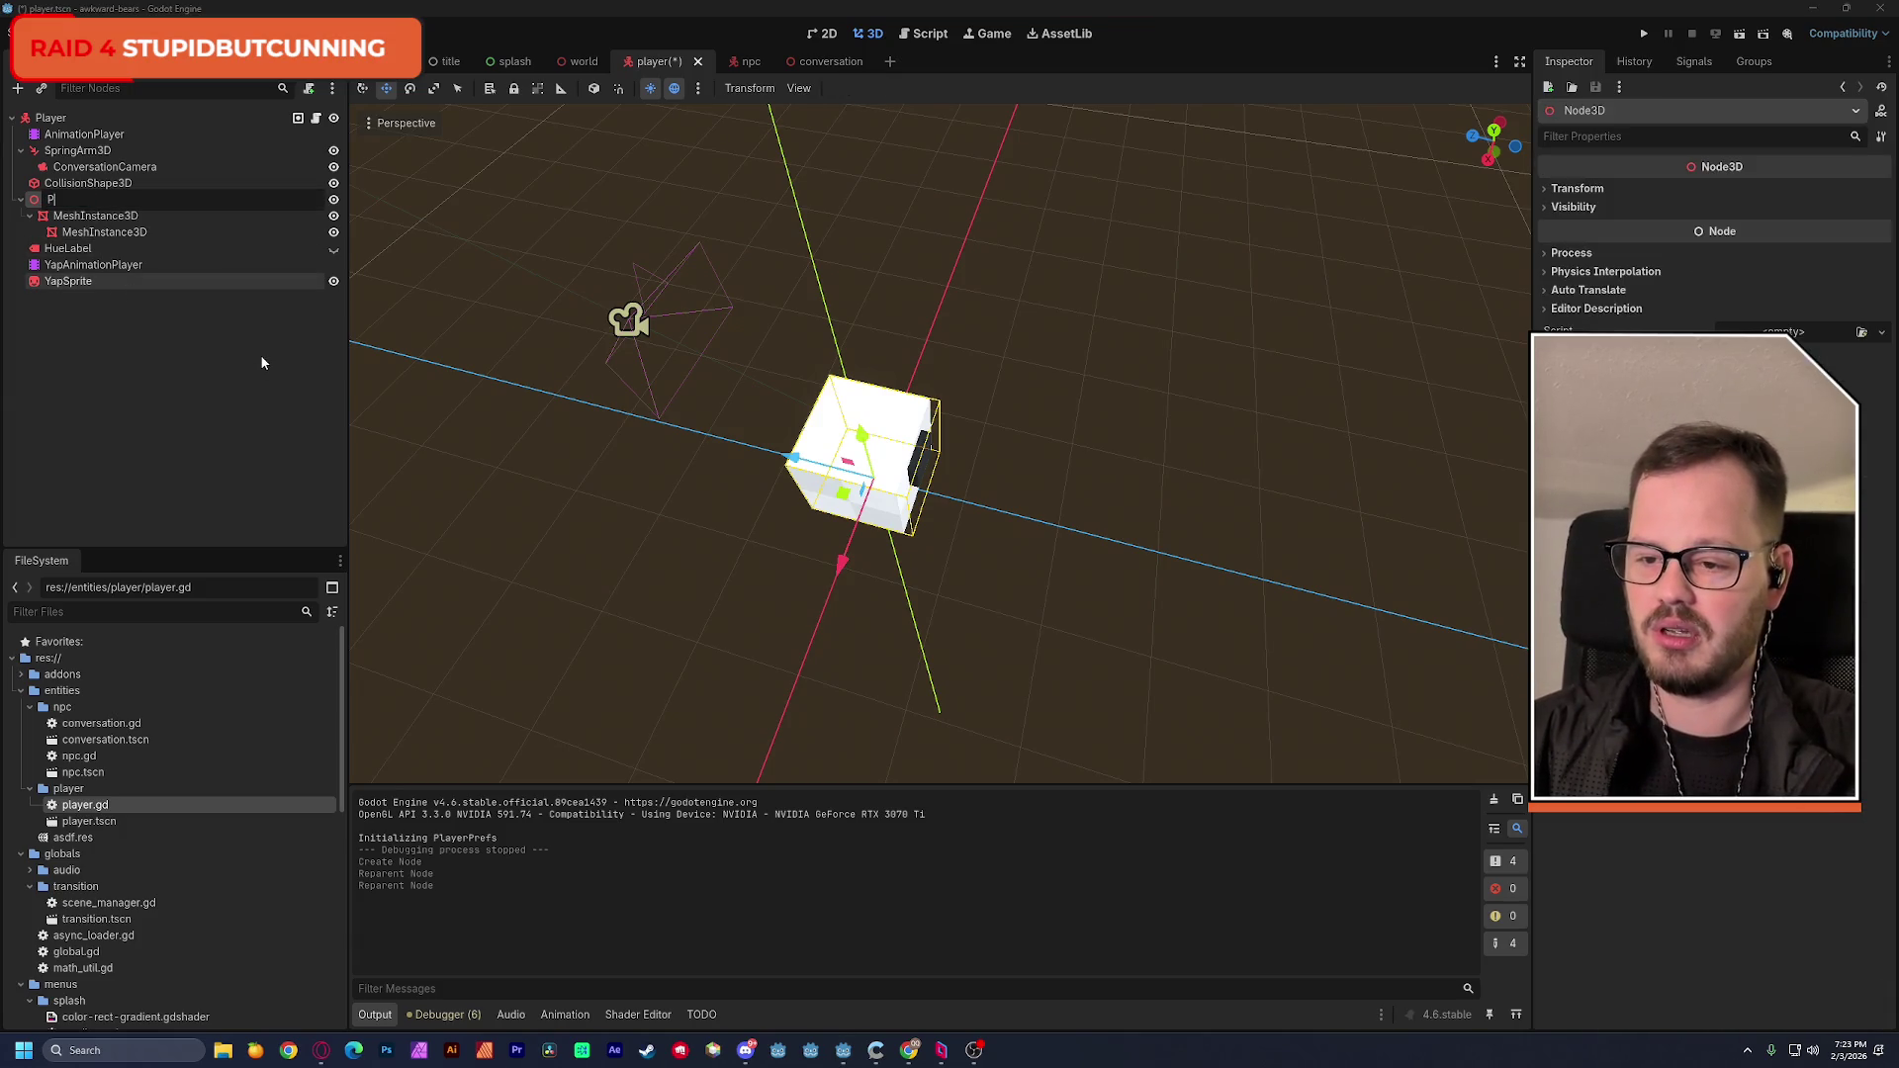
pyautogui.press('Return')
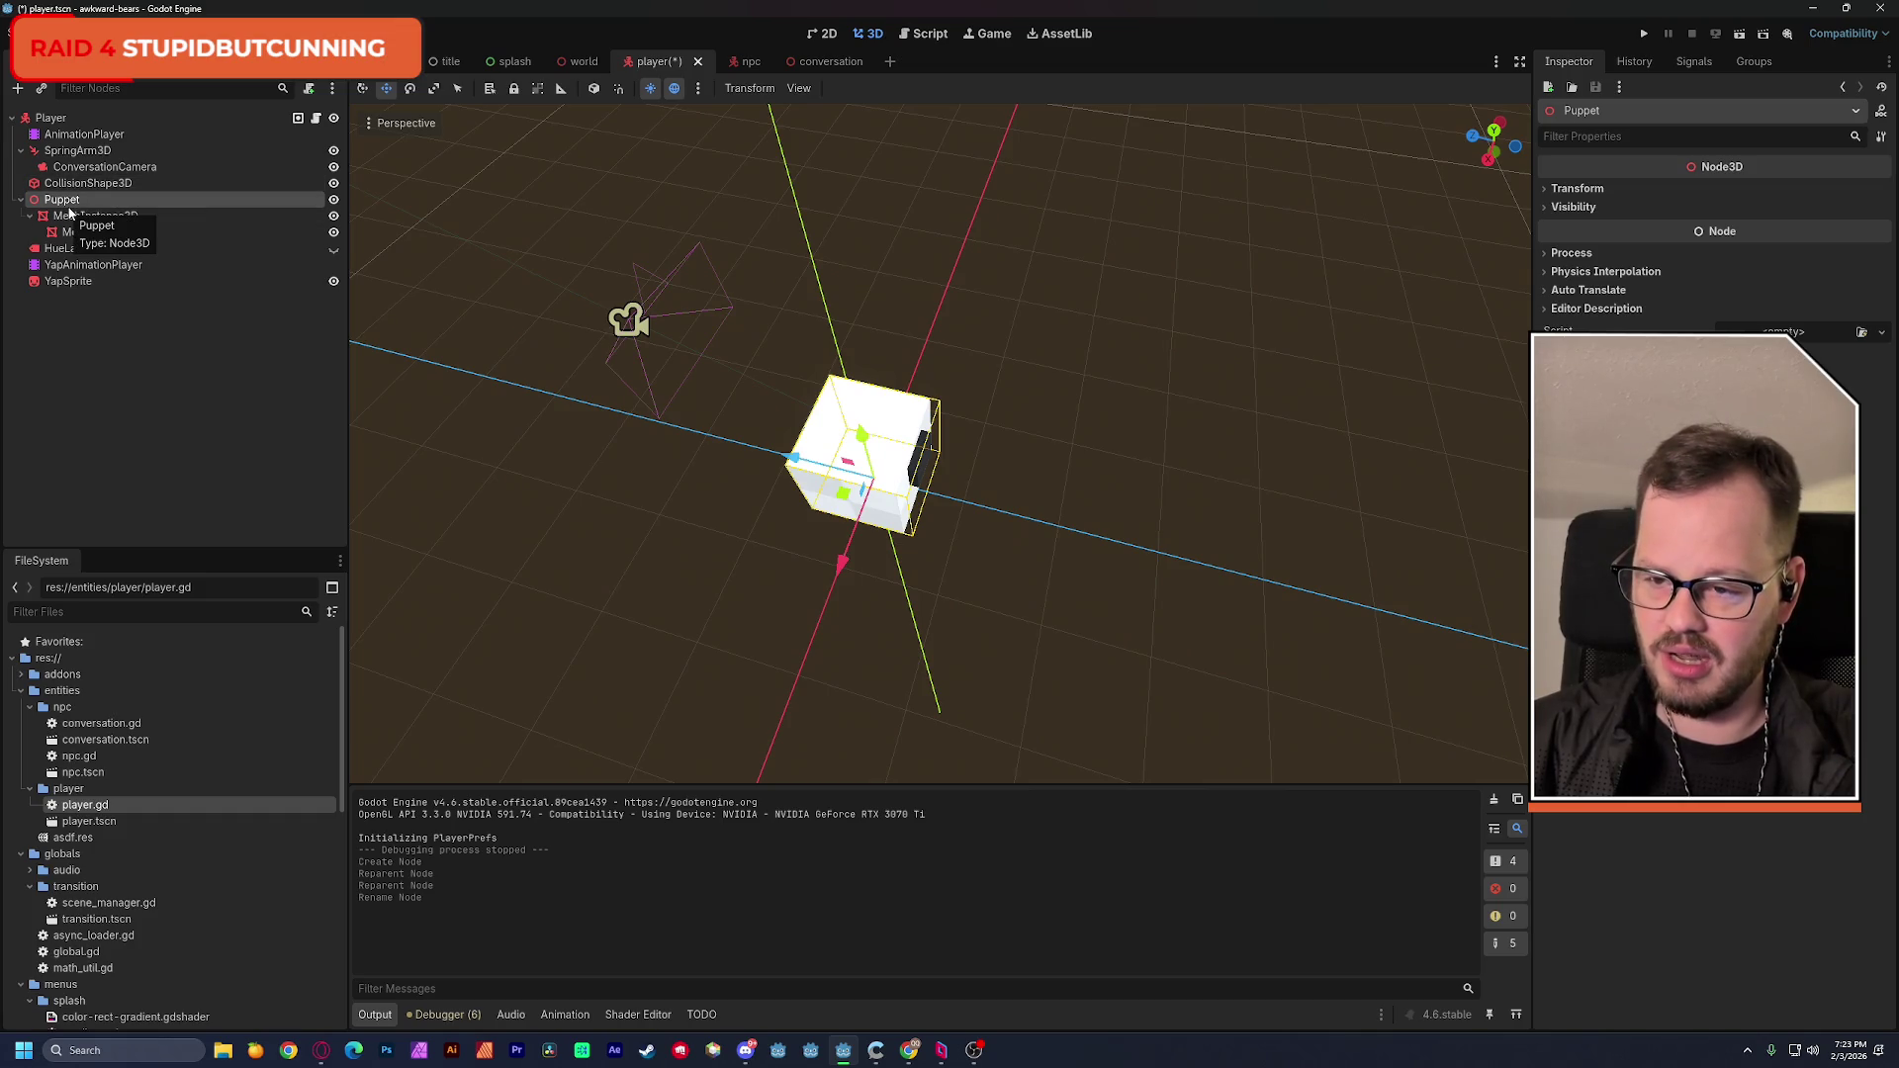
pyautogui.click(79, 215)
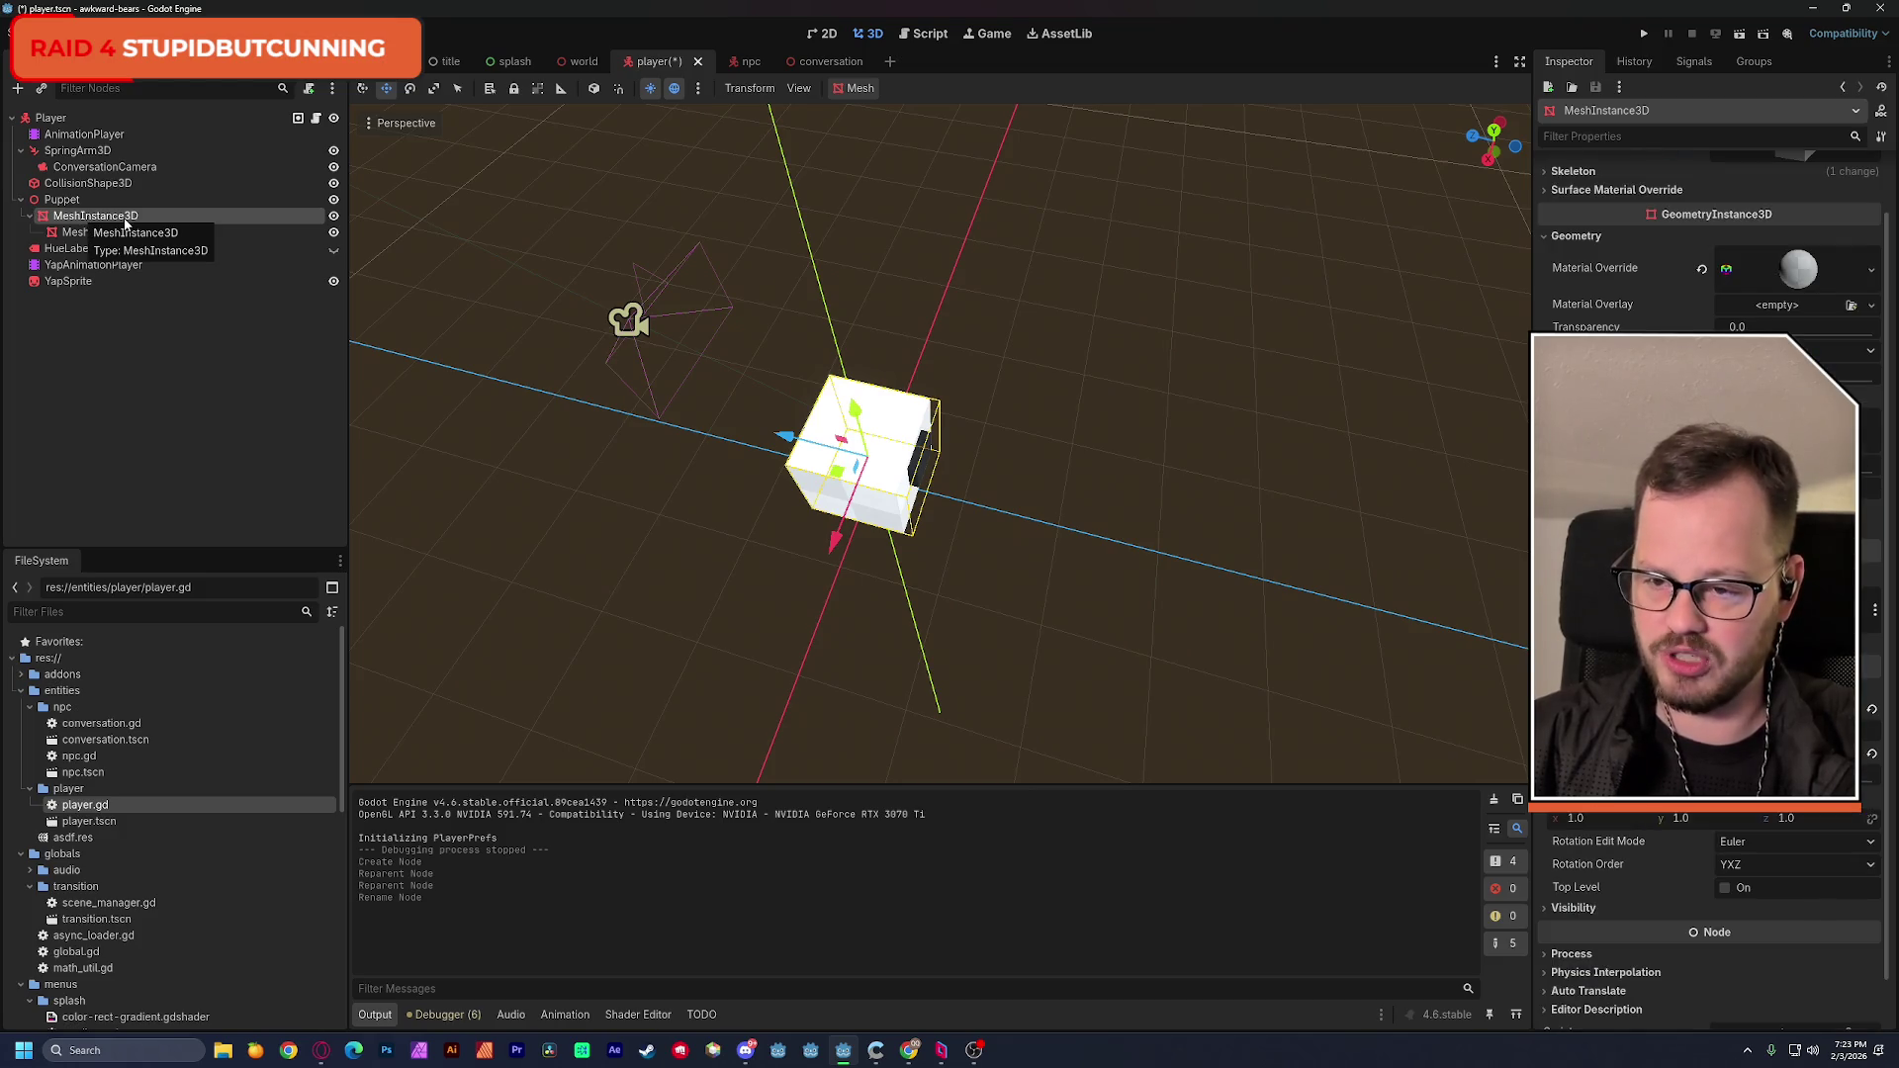
pyautogui.click(62, 201)
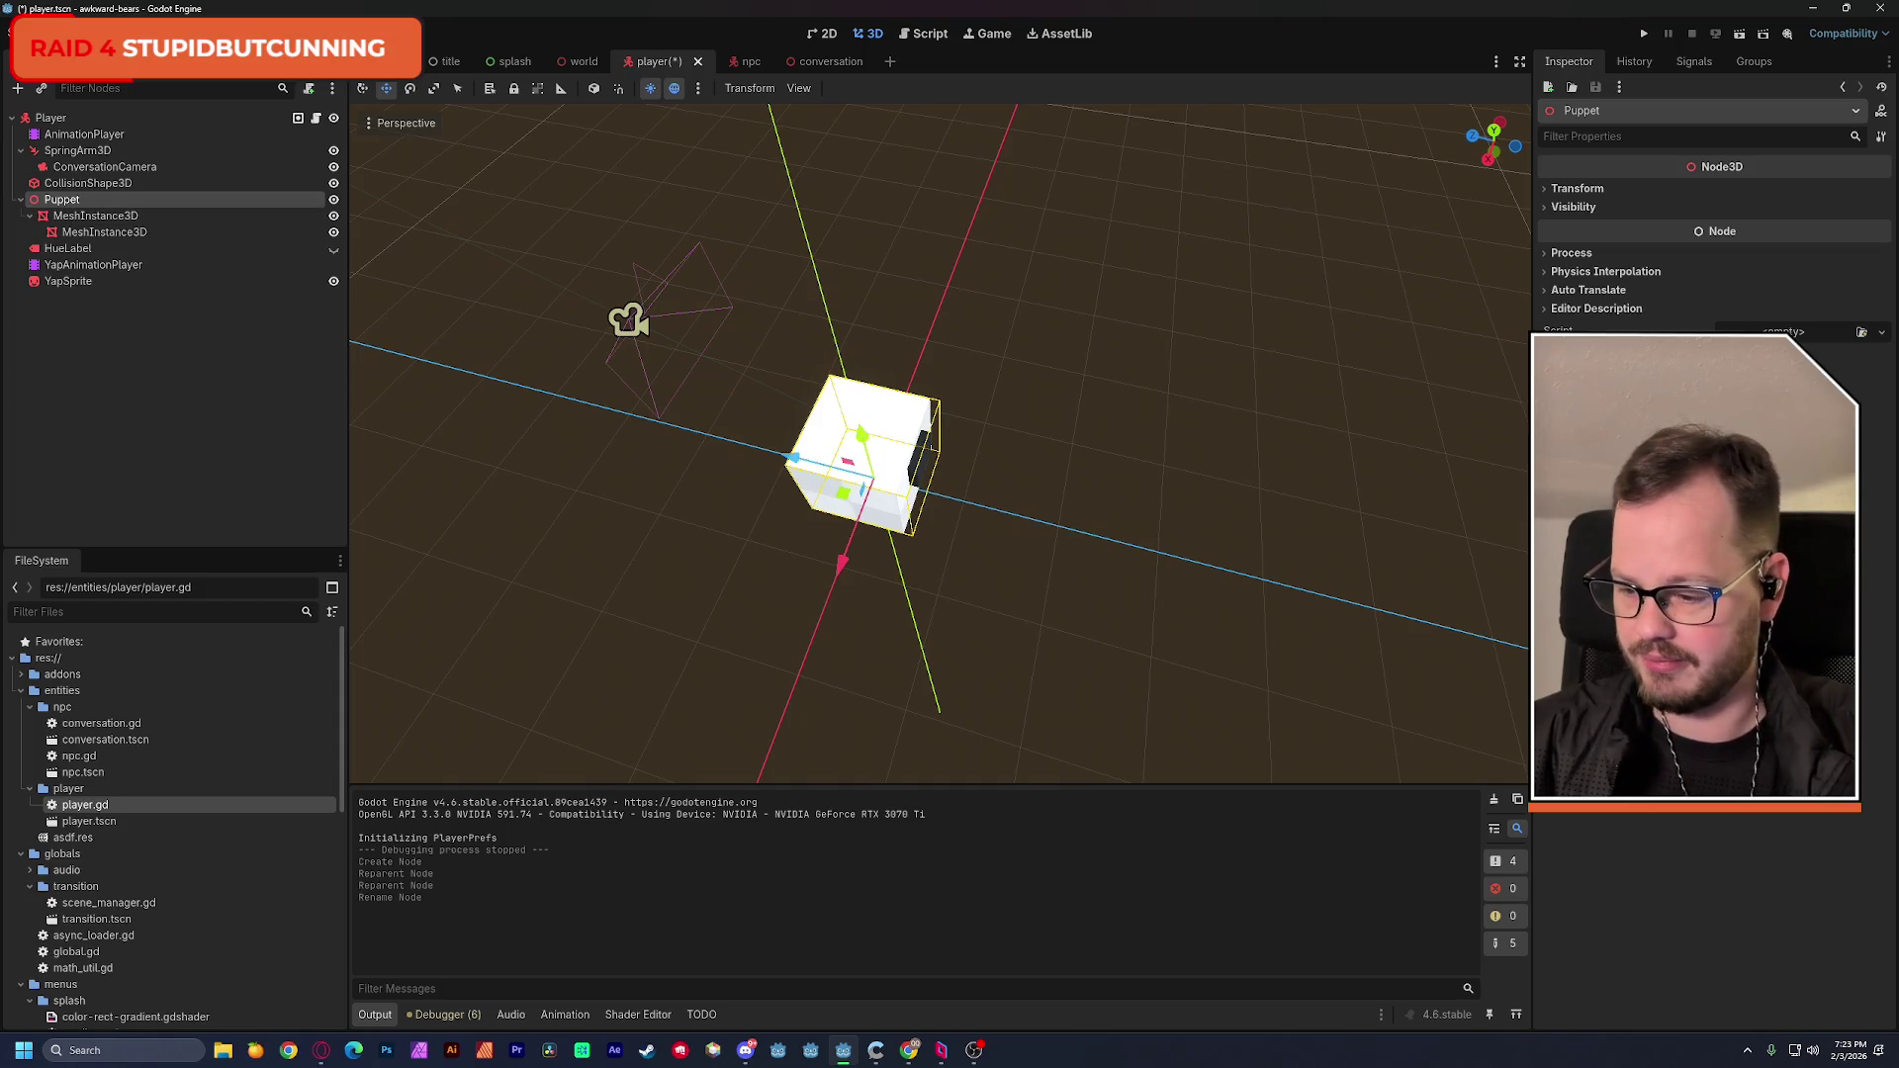
pyautogui.hotkey('alt', 'Tab')
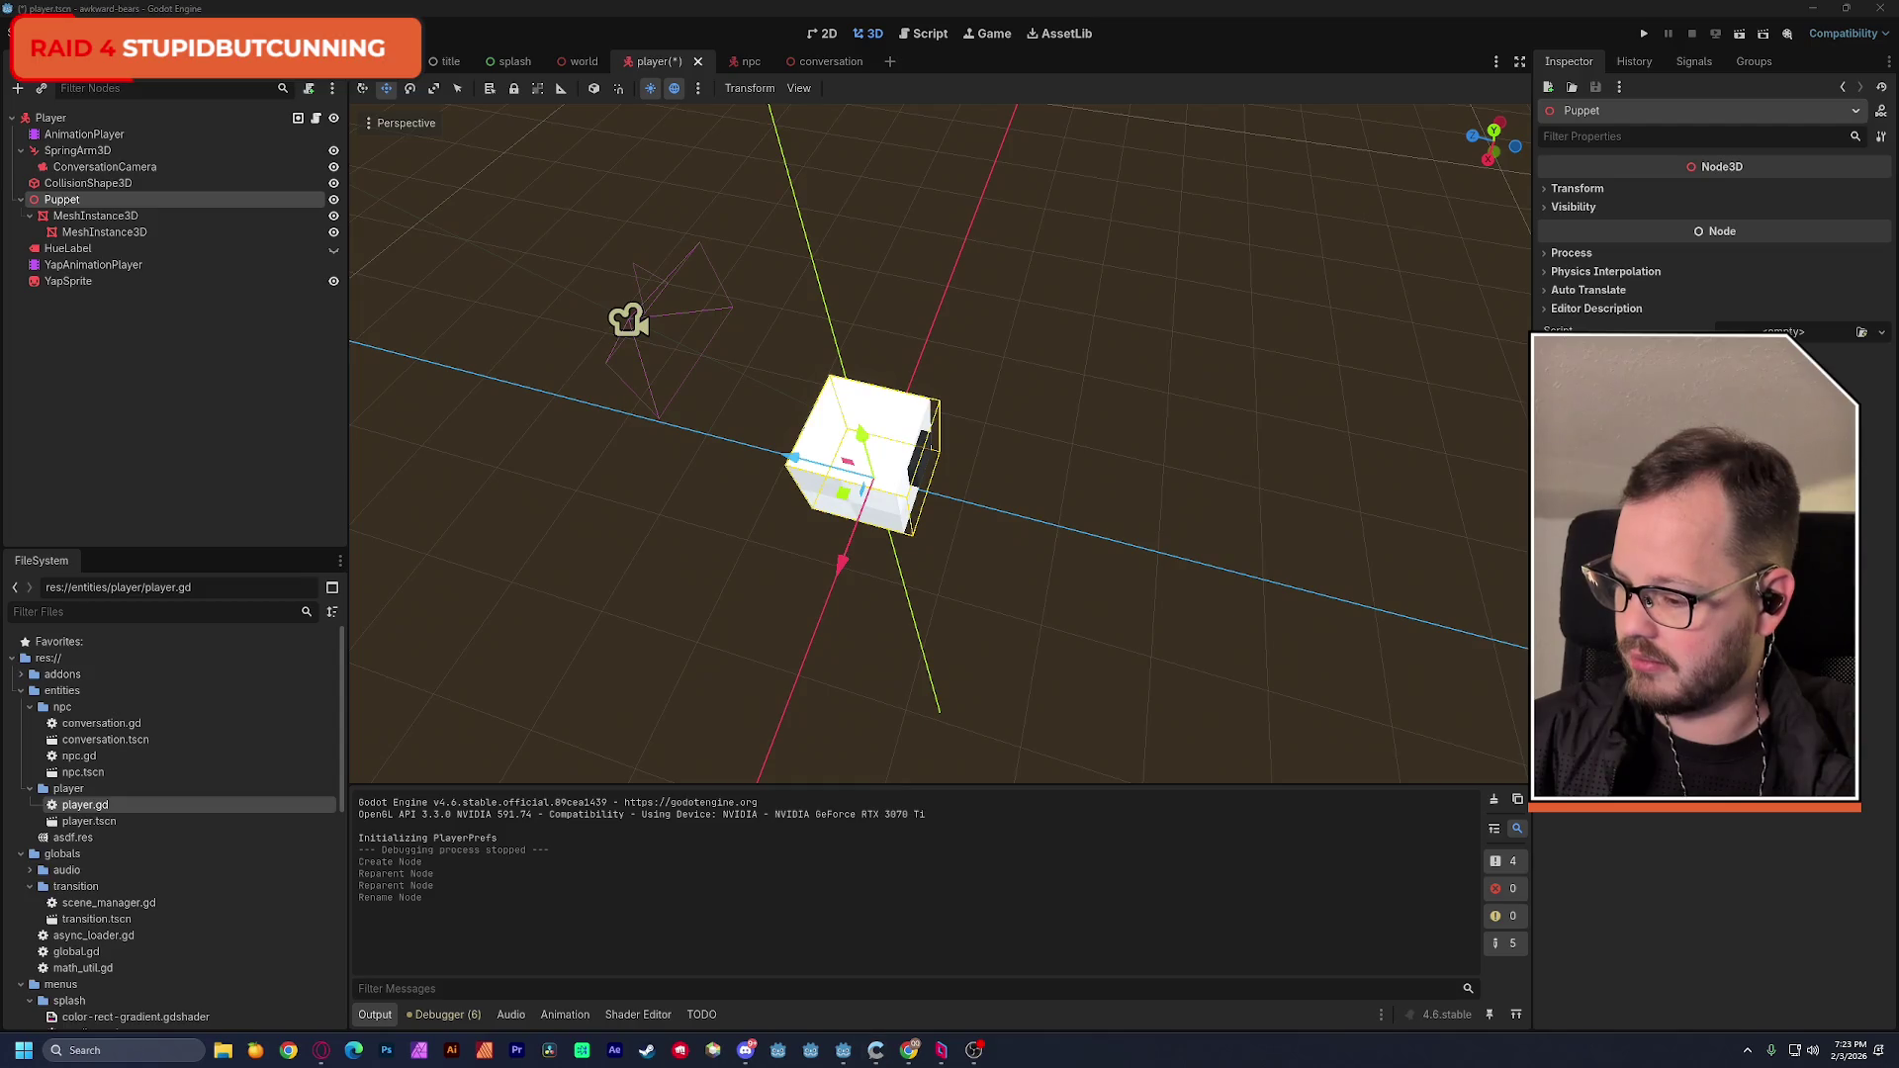
# Maximize the browser to view the tutorial's line 56 lerp_angle rotation code.
pyautogui.moveTo(579, 8)
pyautogui.mouseDown()
pyautogui.moveTo(1077, 10)
pyautogui.moveTo(635, 22)
pyautogui.mouseUp()
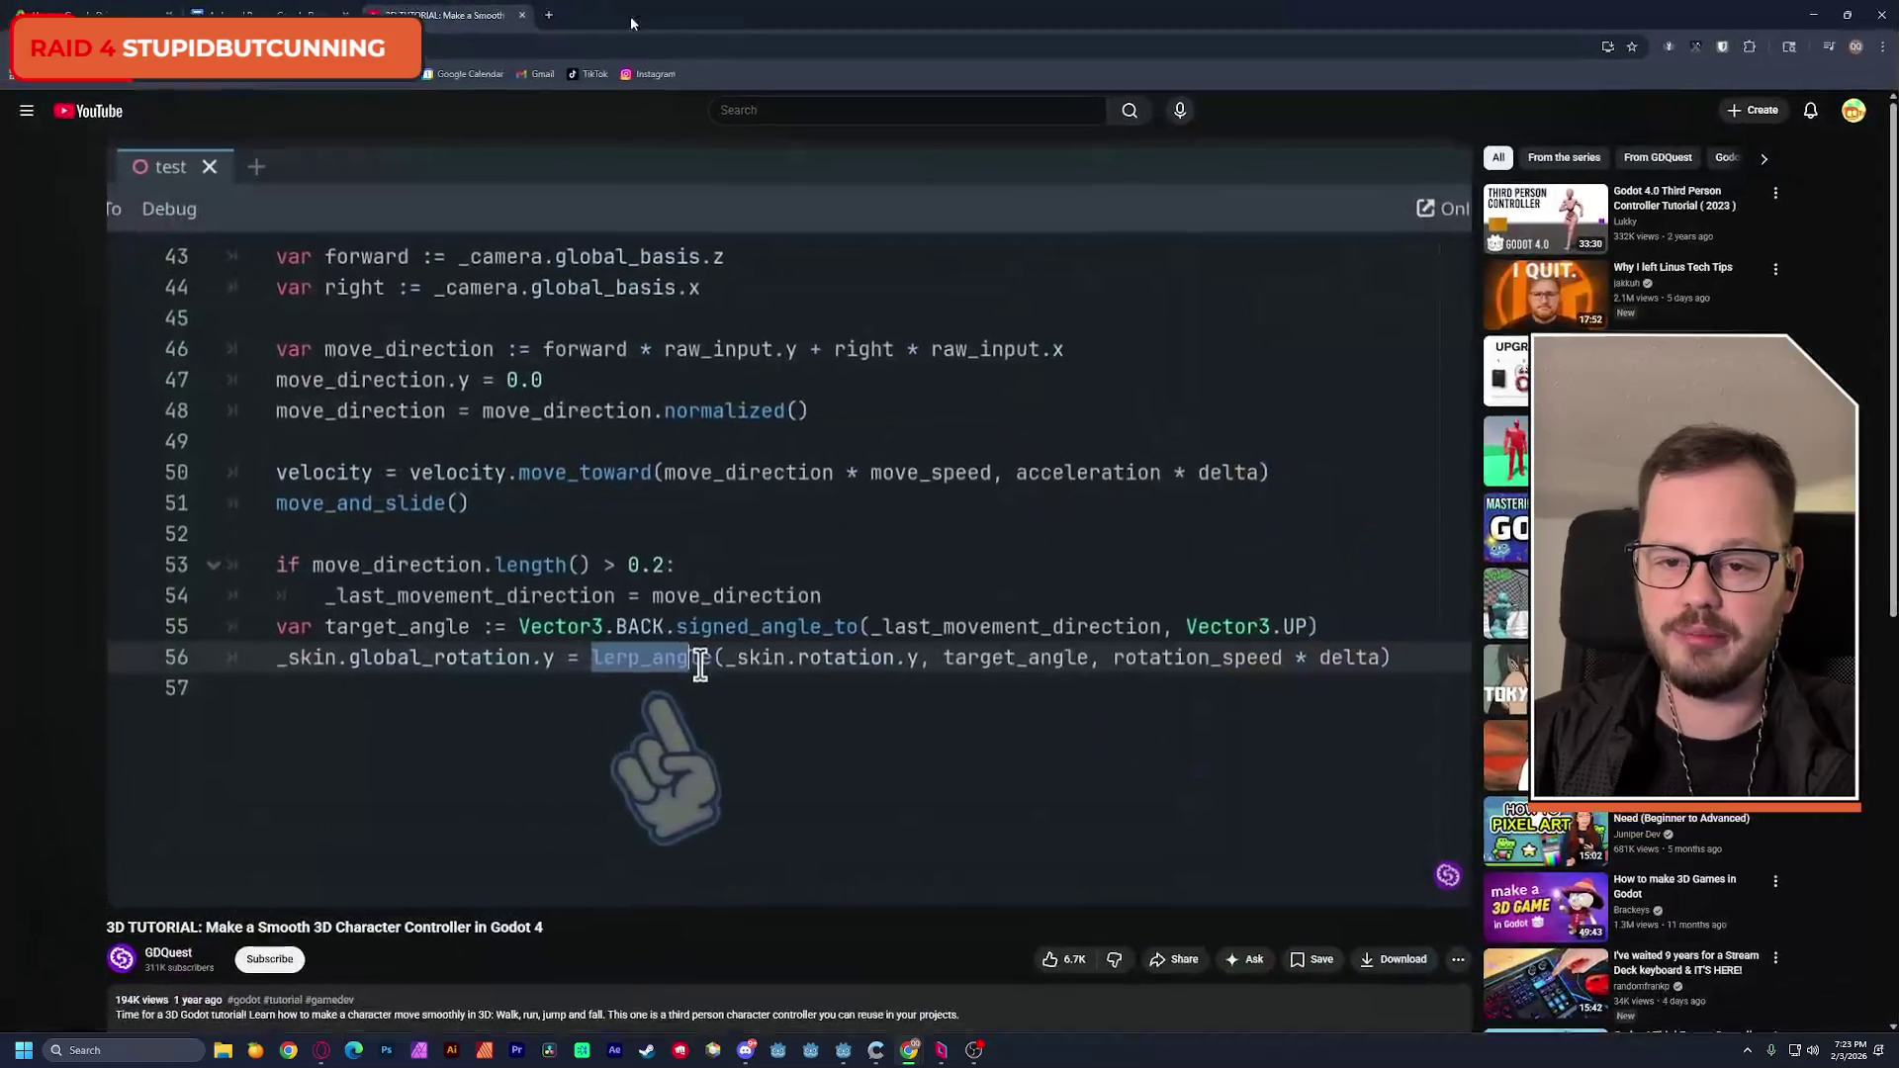
pyautogui.click(551, 18)
pyautogui.press('Return')
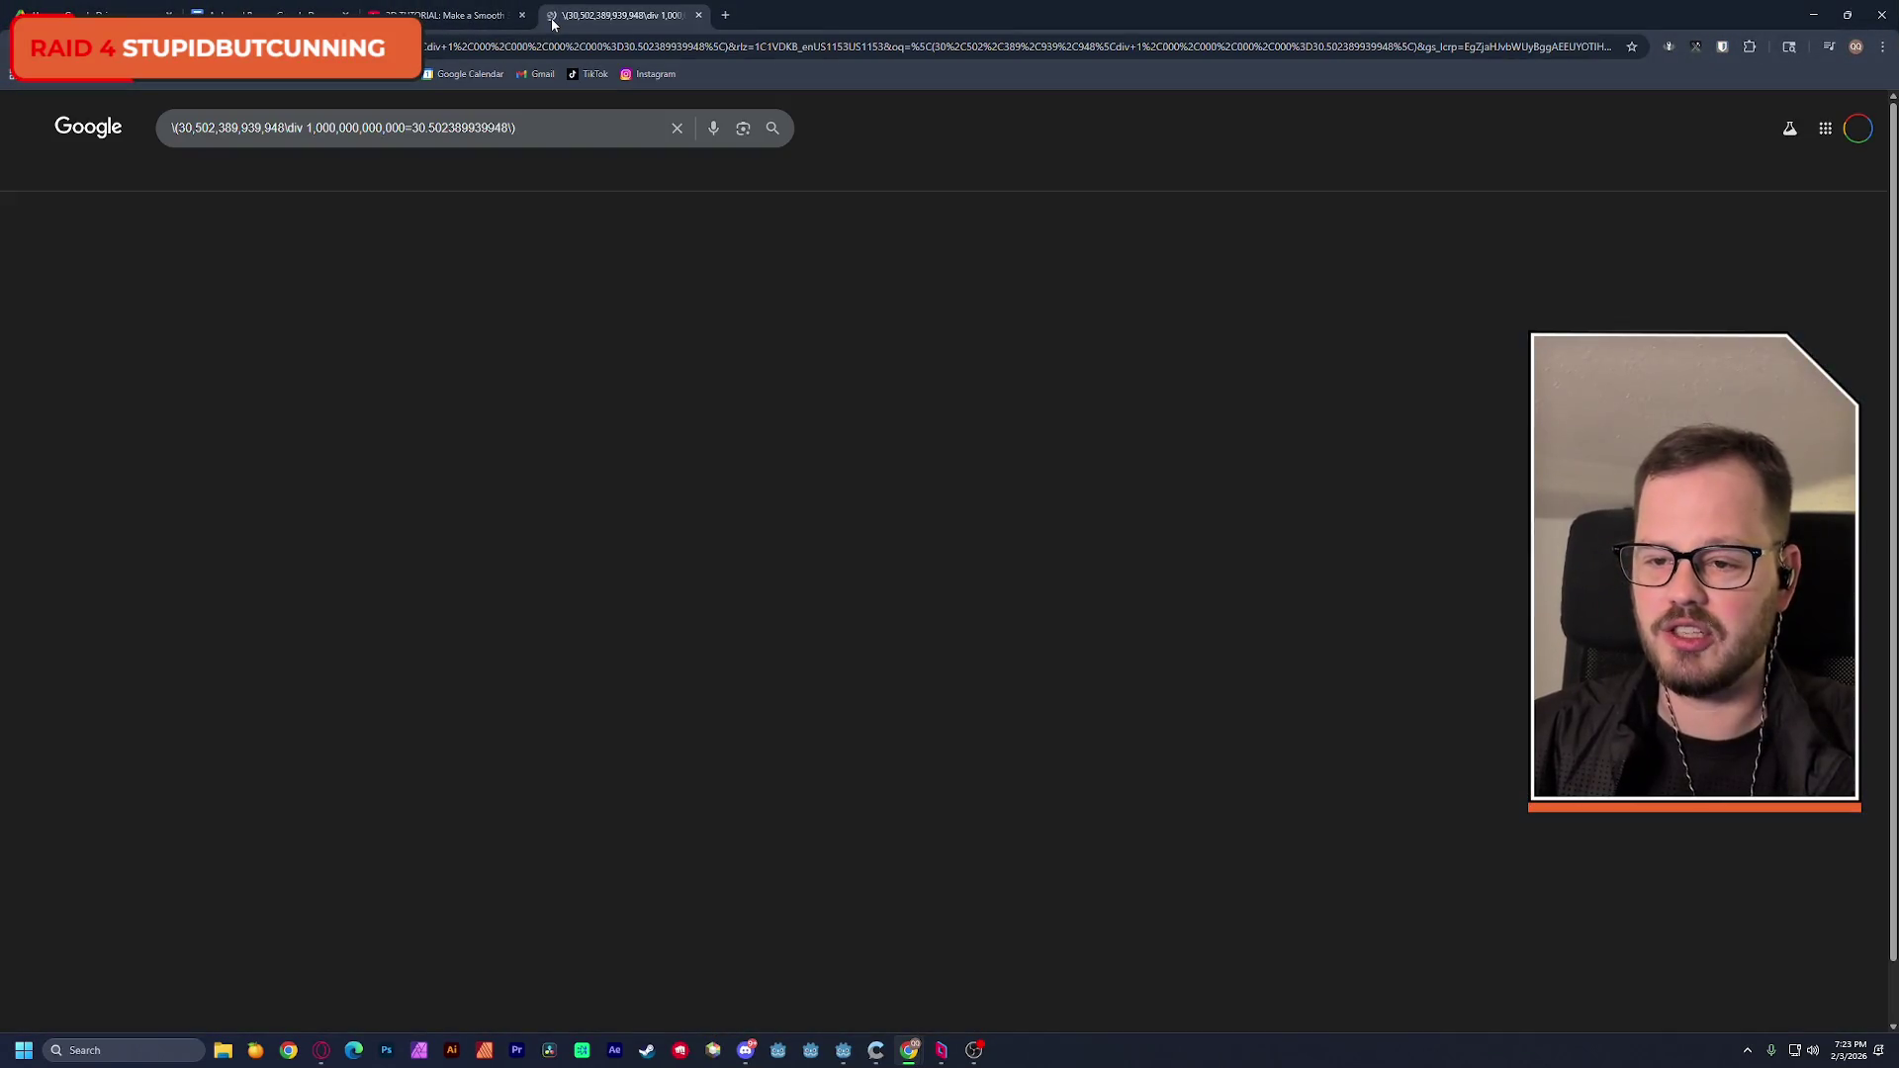
pyautogui.moveTo(255, 224); pyautogui.dragTo(598, 228)
pyautogui.click(698, 15)
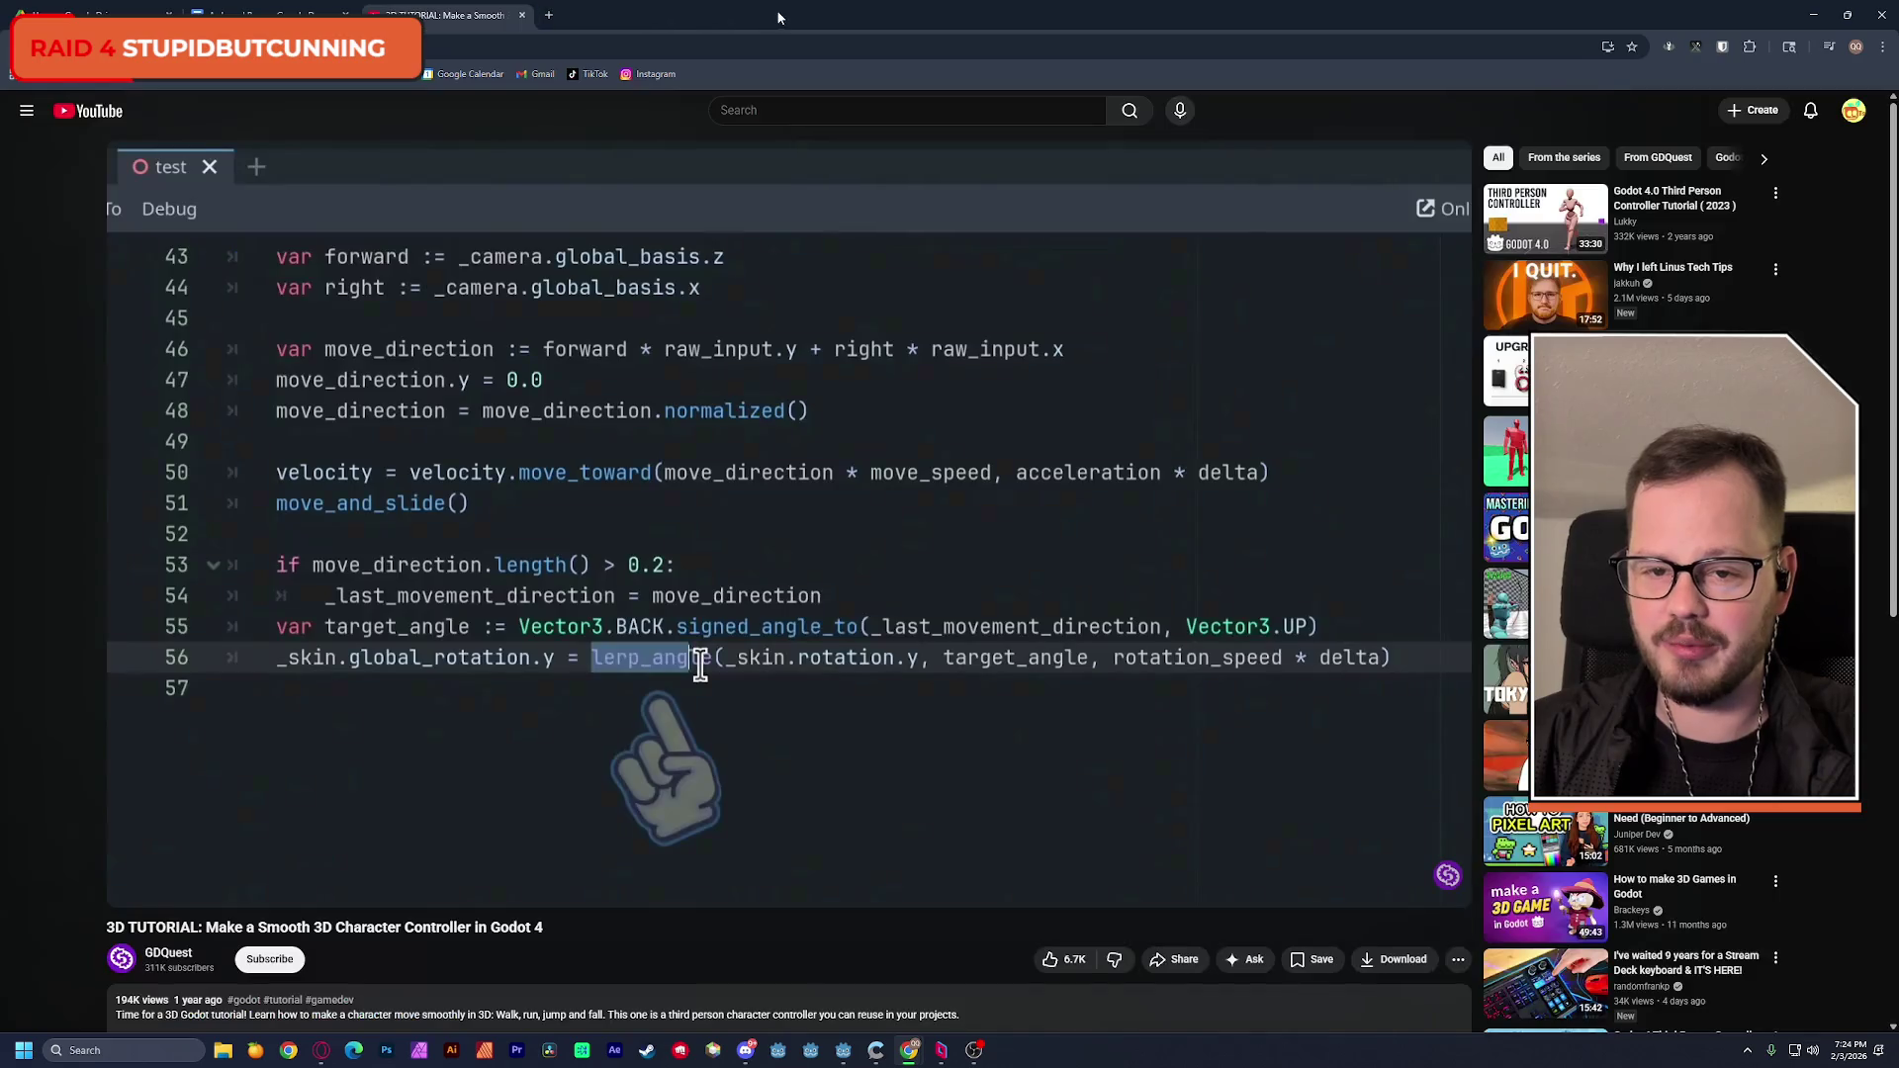
pyautogui.hotkey('alt', 'Tab')
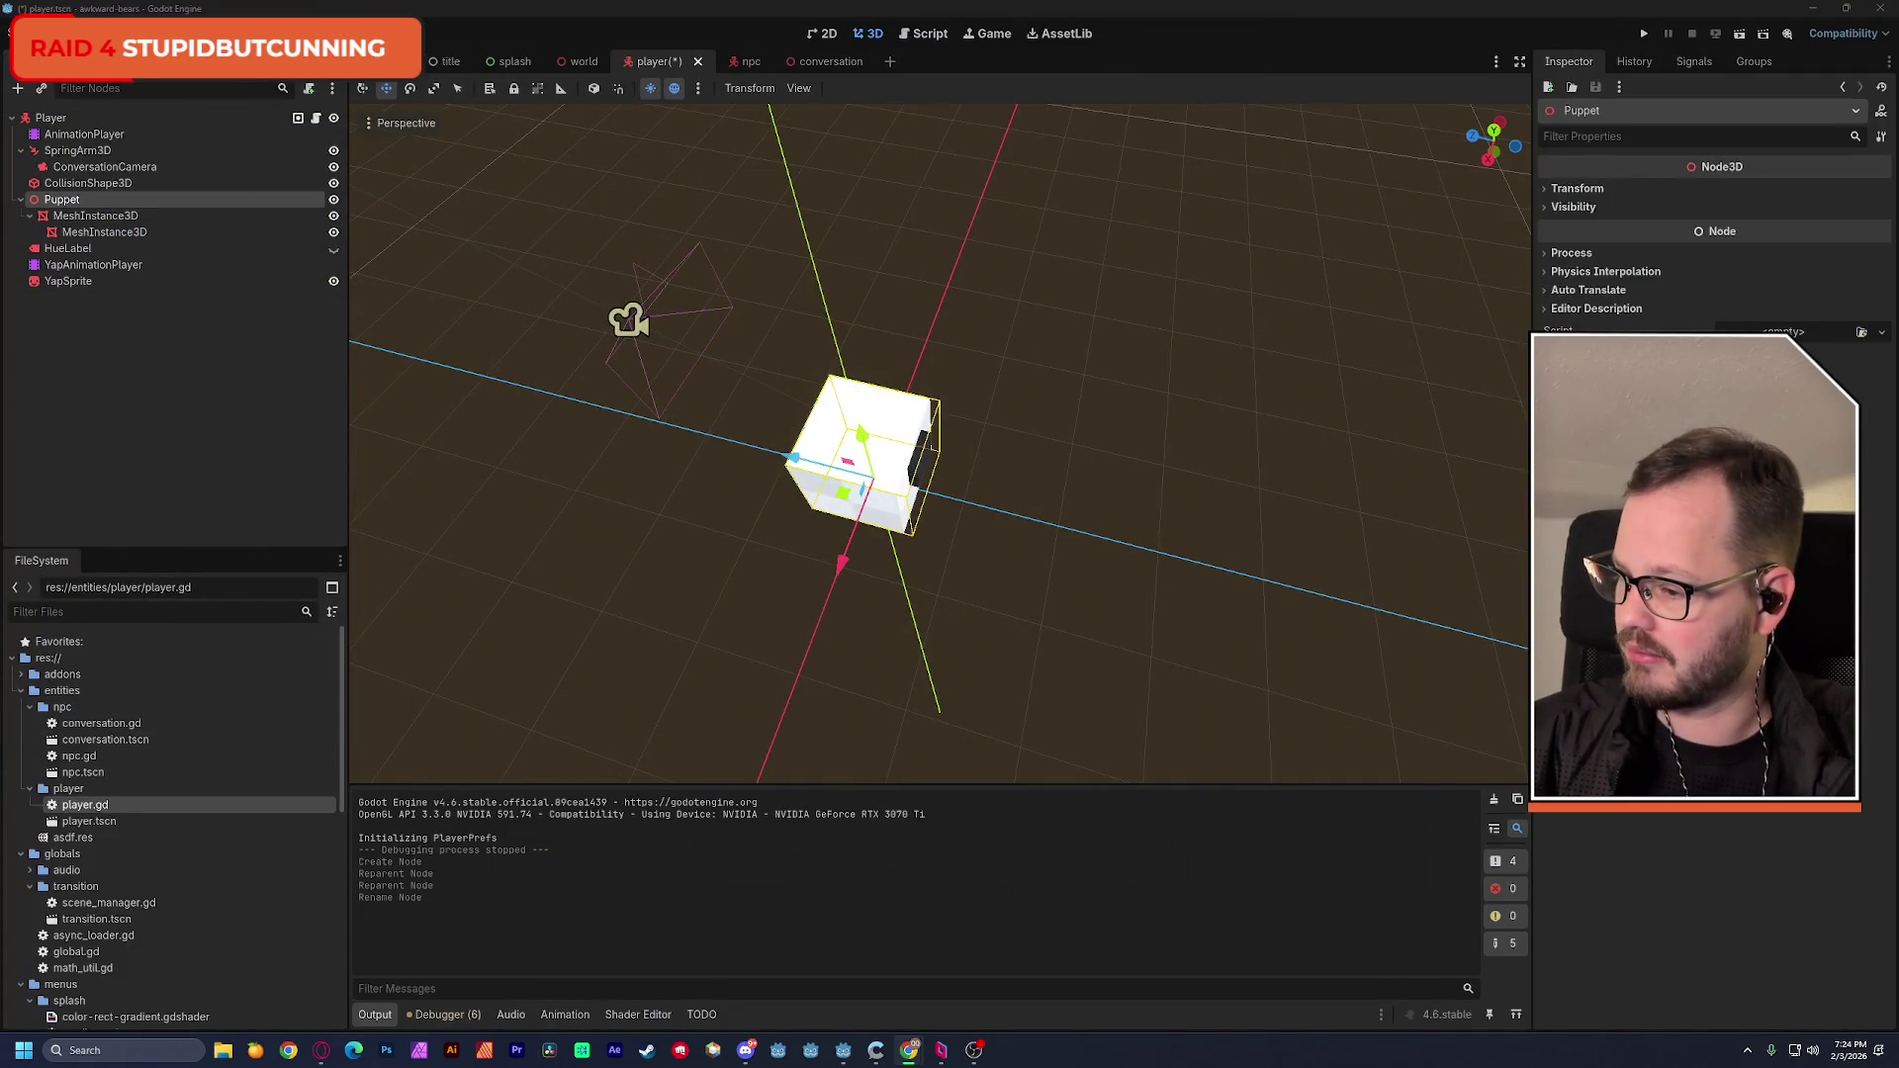
# Save the player scene and open player.gd at the top of the script.
pyautogui.click(442, 7)
pyautogui.hotkey('ctrl', 's')
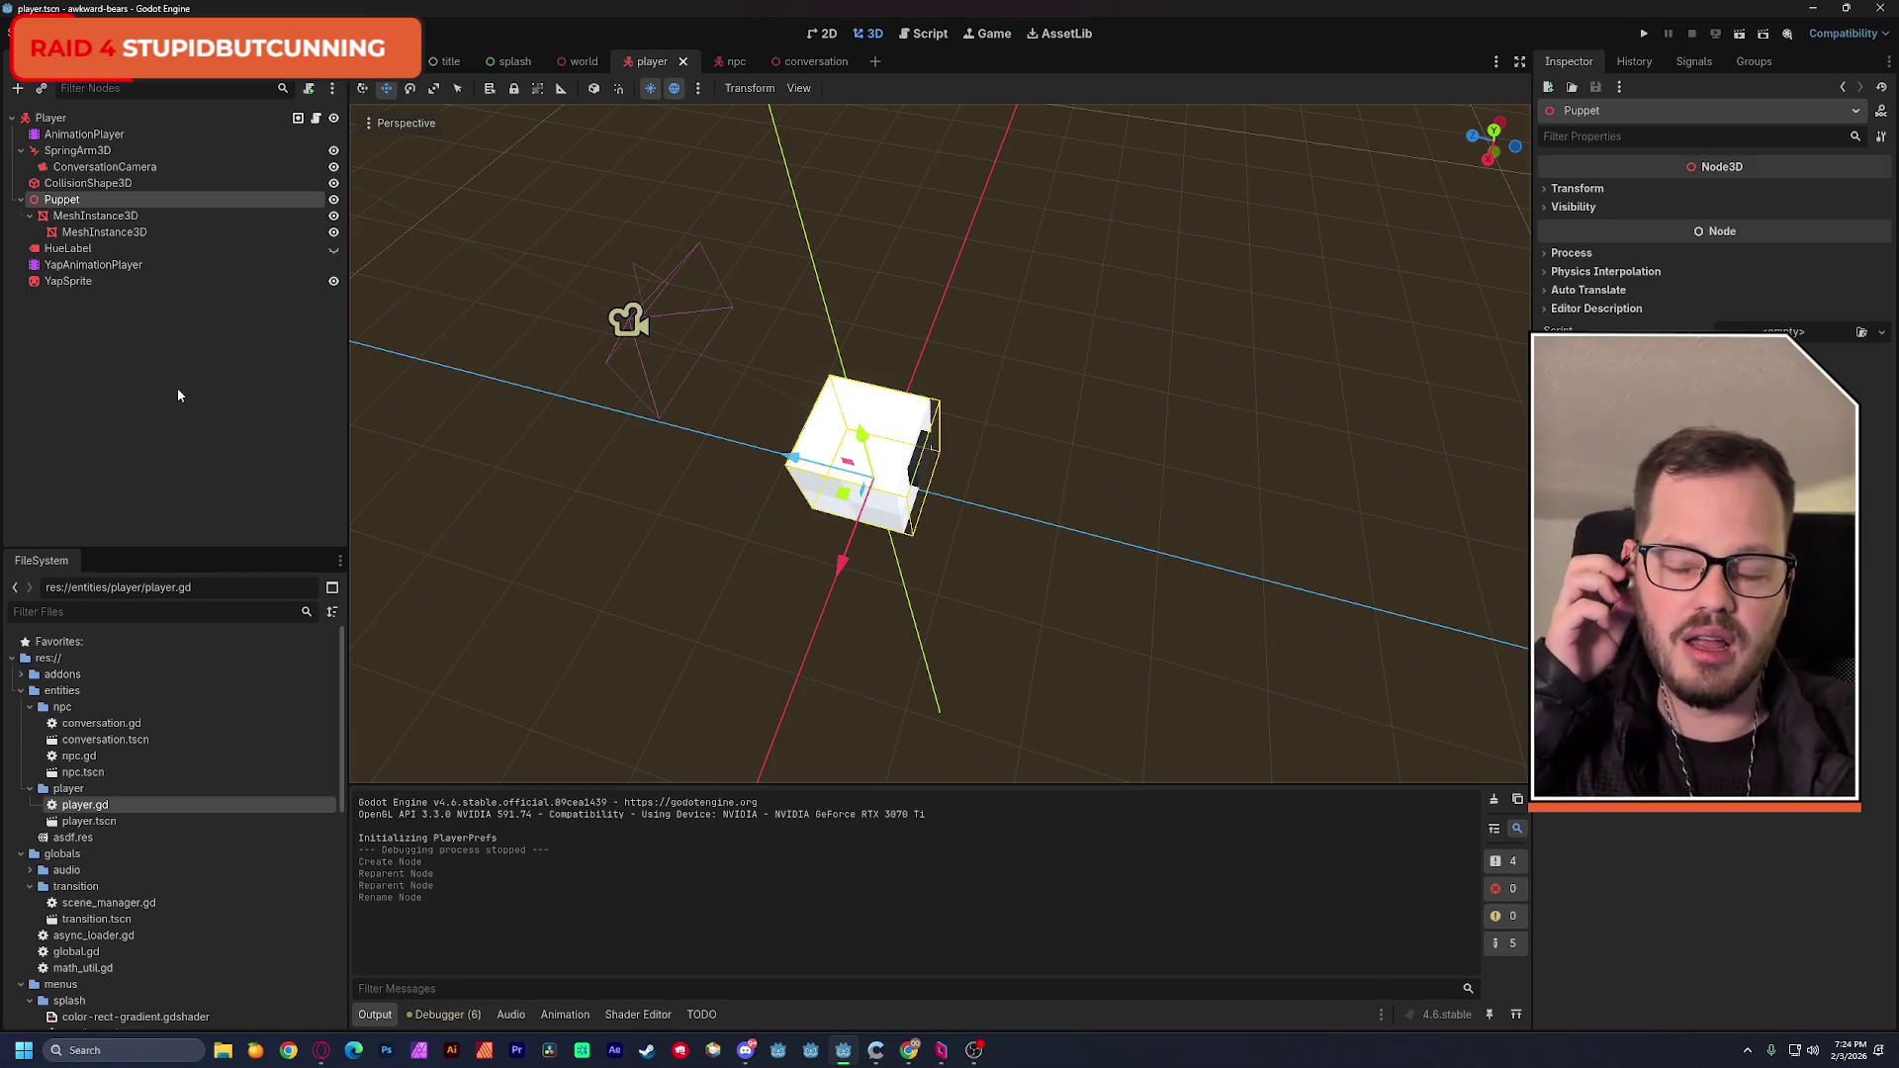
pyautogui.click(316, 118)
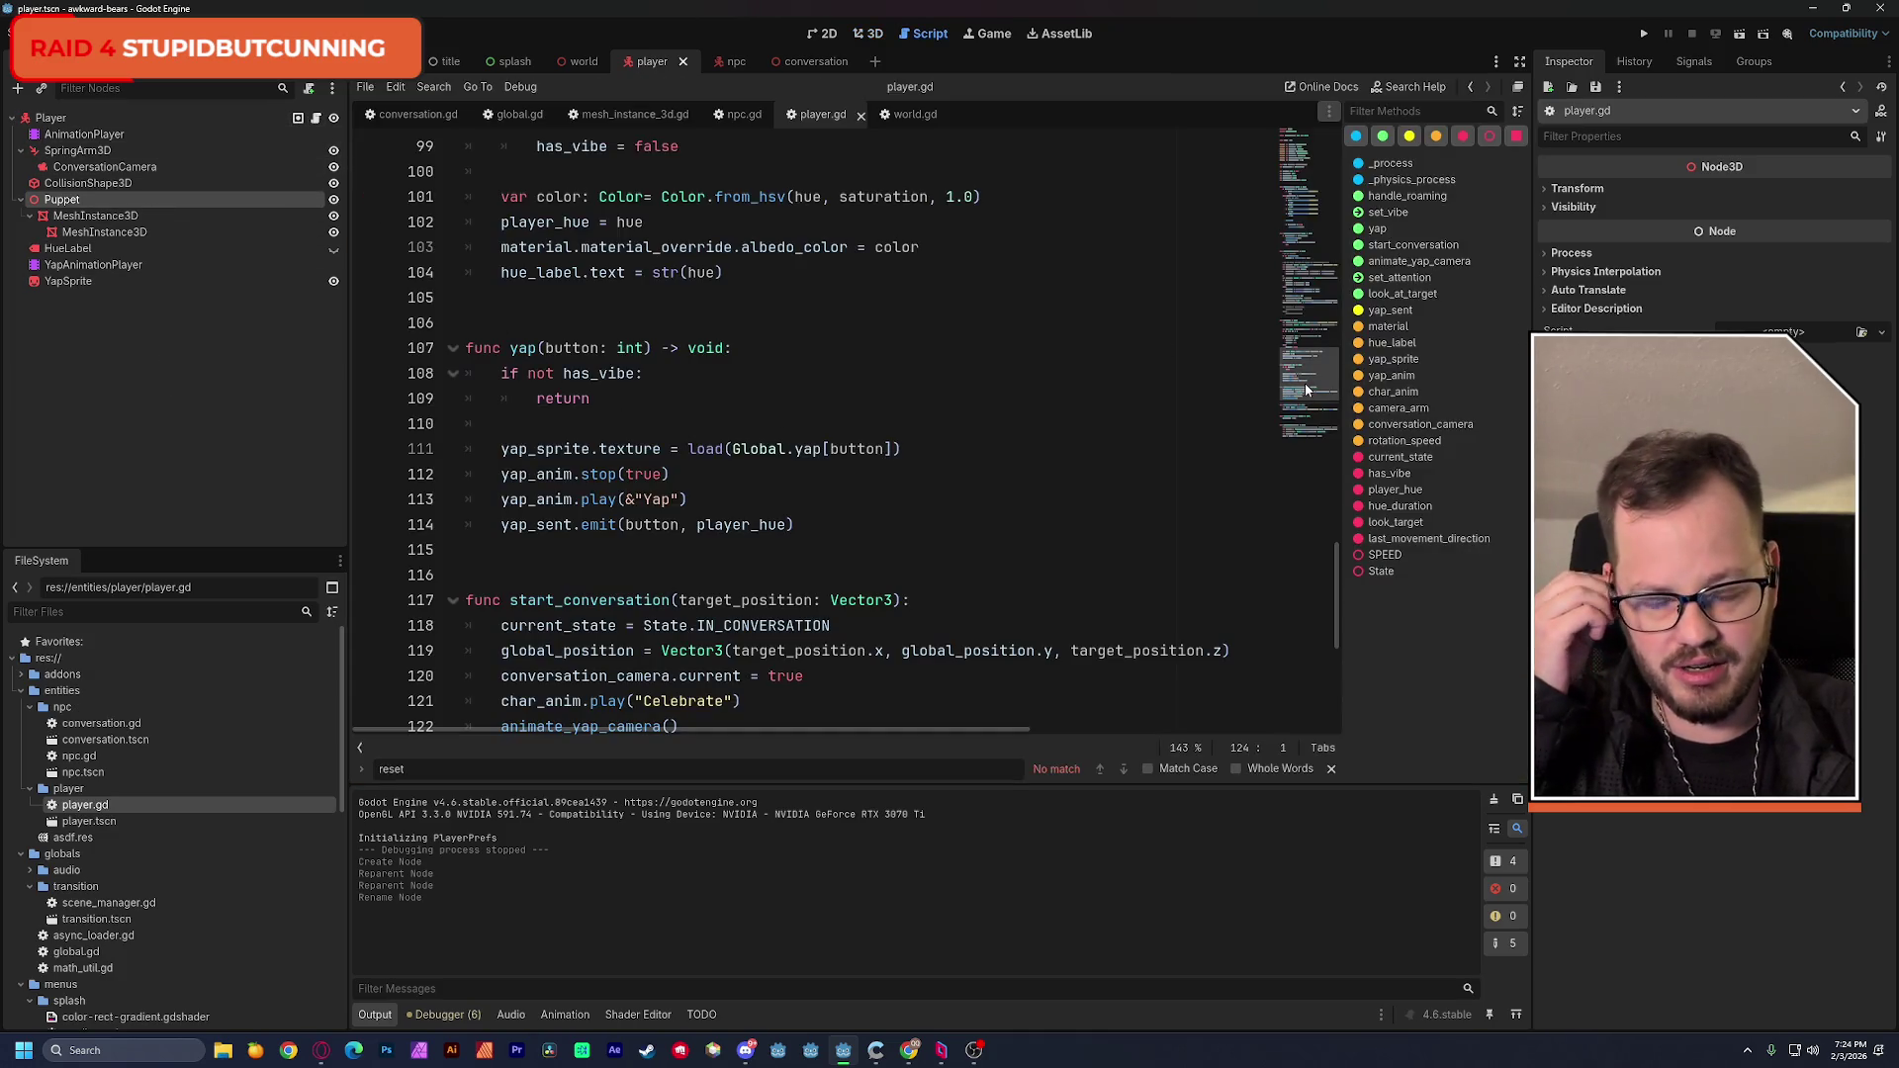
pyautogui.scroll(20, 1105, 435)
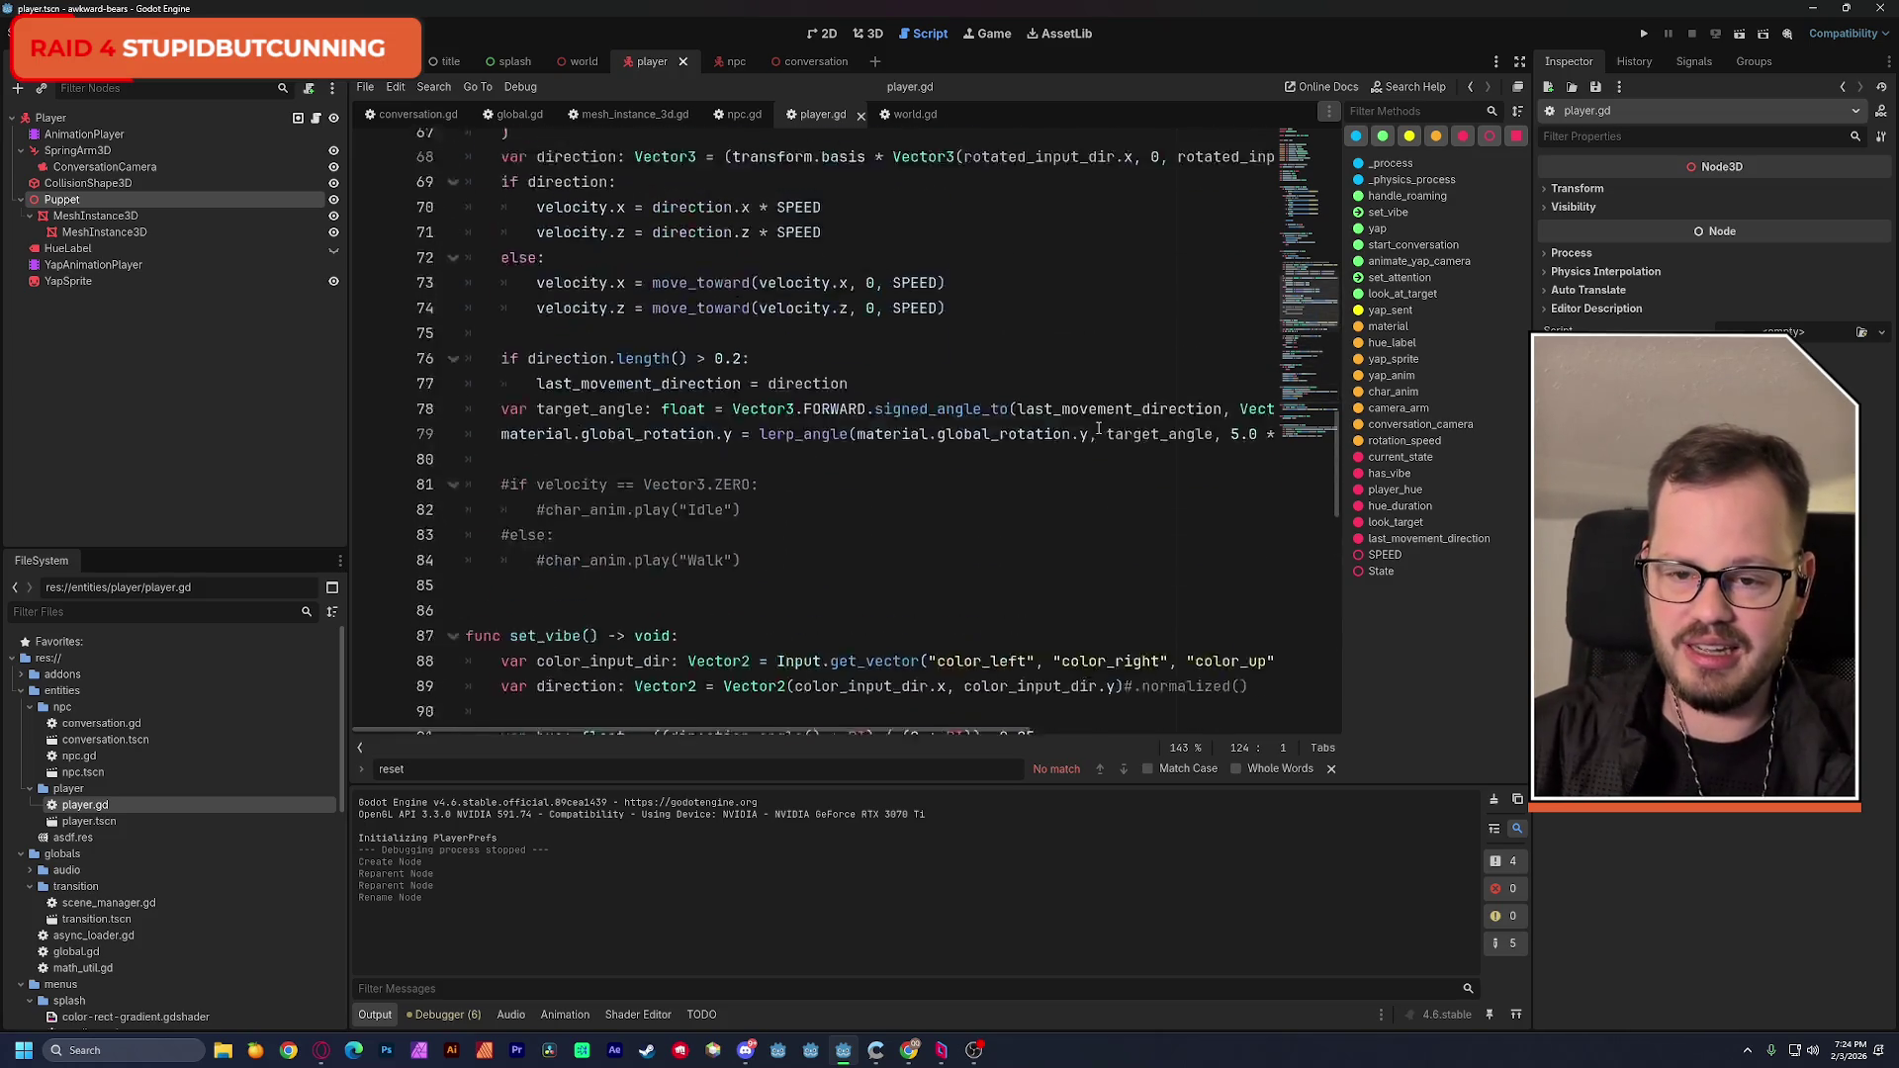
pyautogui.scroll(4, 1097, 426)
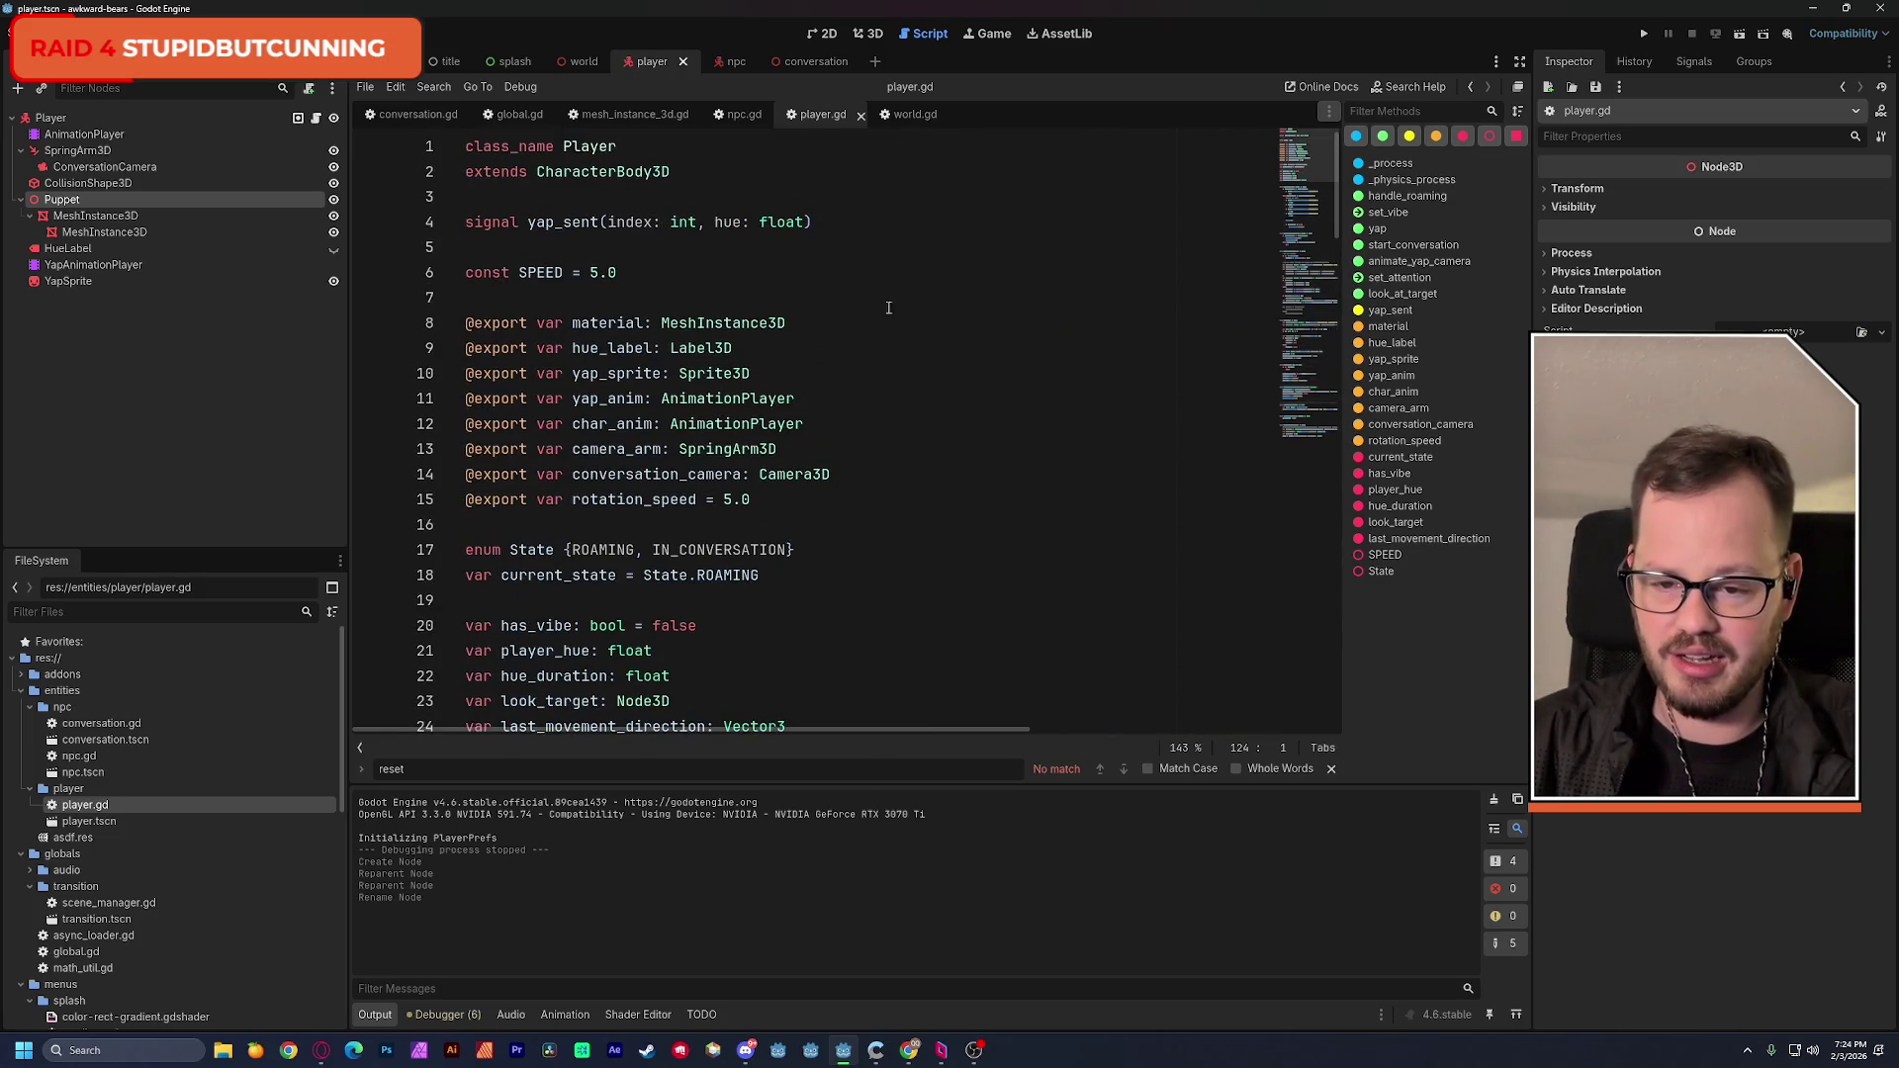
pyautogui.click(466, 328)
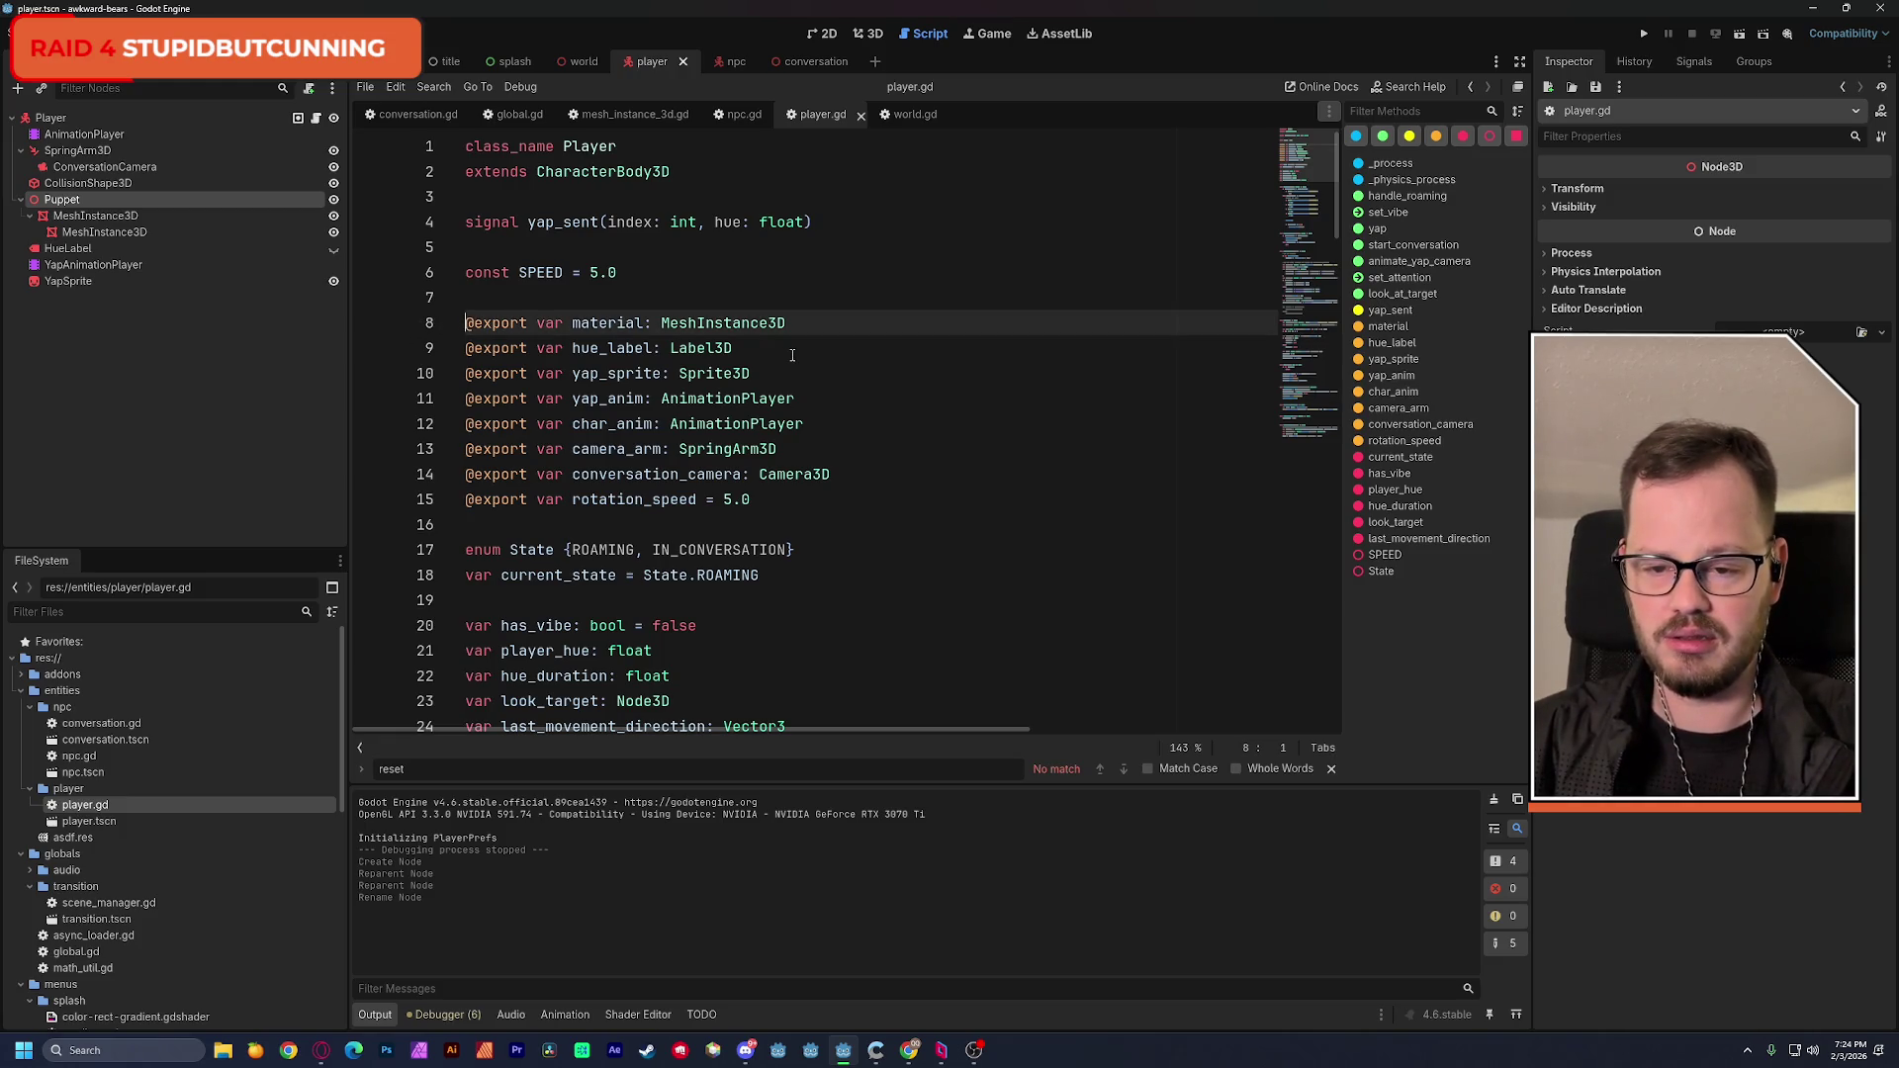
pyautogui.press('Return')
pyautogui.press('Up')
pyautogui.write('@ex')
pyautogui.press('Return')
pyautogui.write('var ')
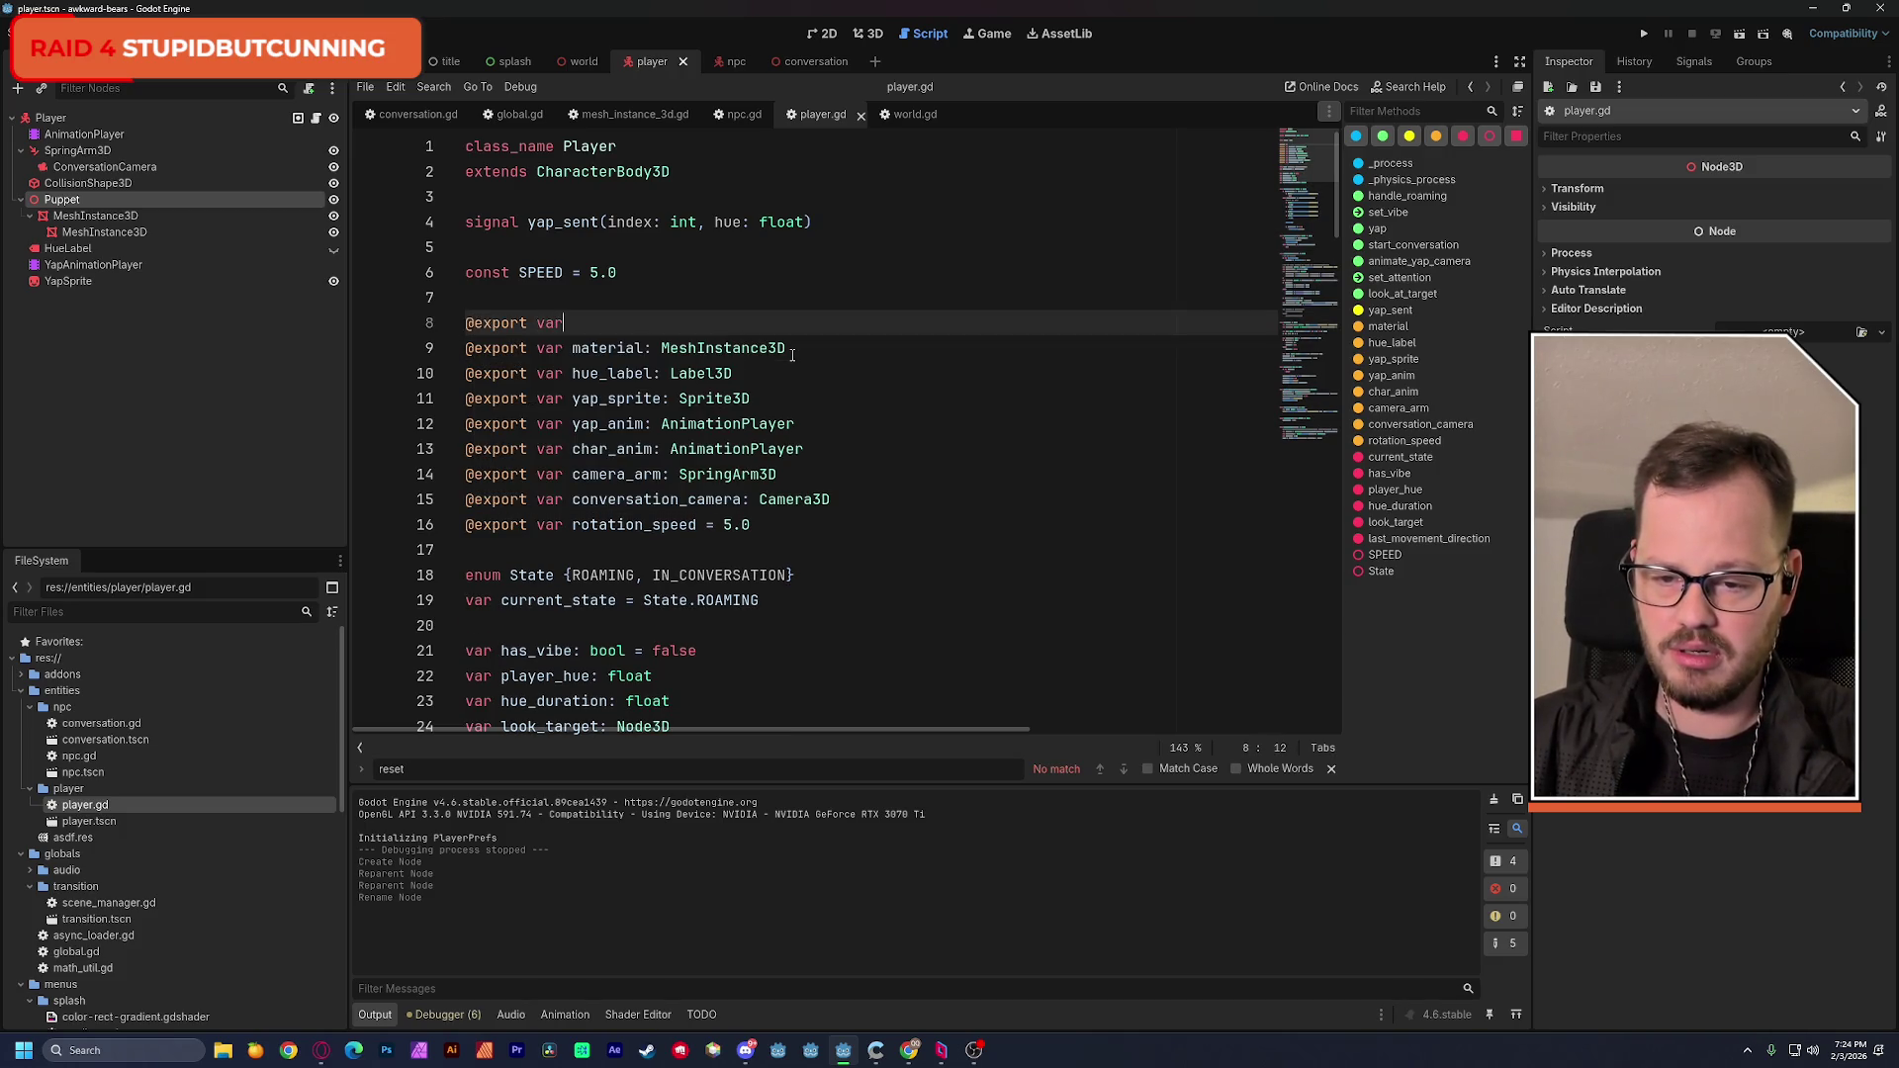
pyautogui.write('puppet: Node')
pyautogui.press('Down')
pyautogui.press('Down')
pyautogui.press('Return')
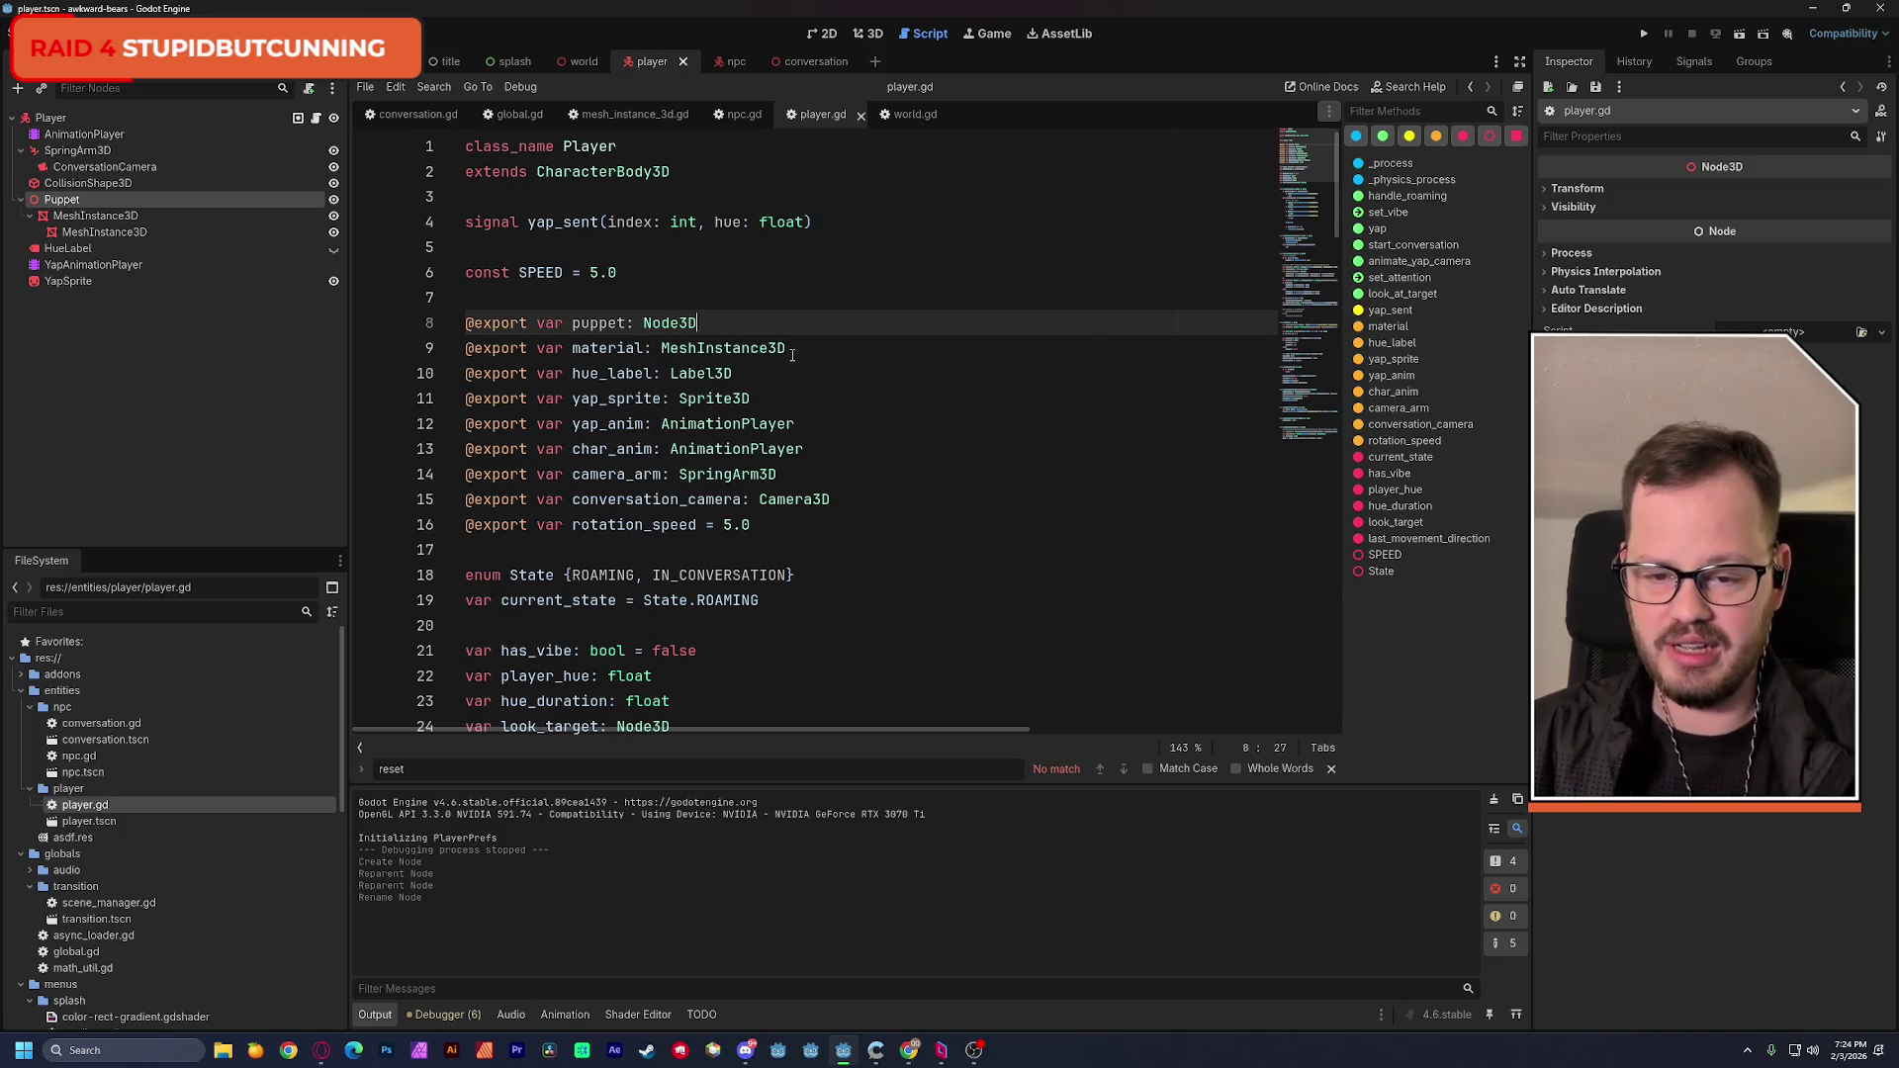
pyautogui.press('Up')
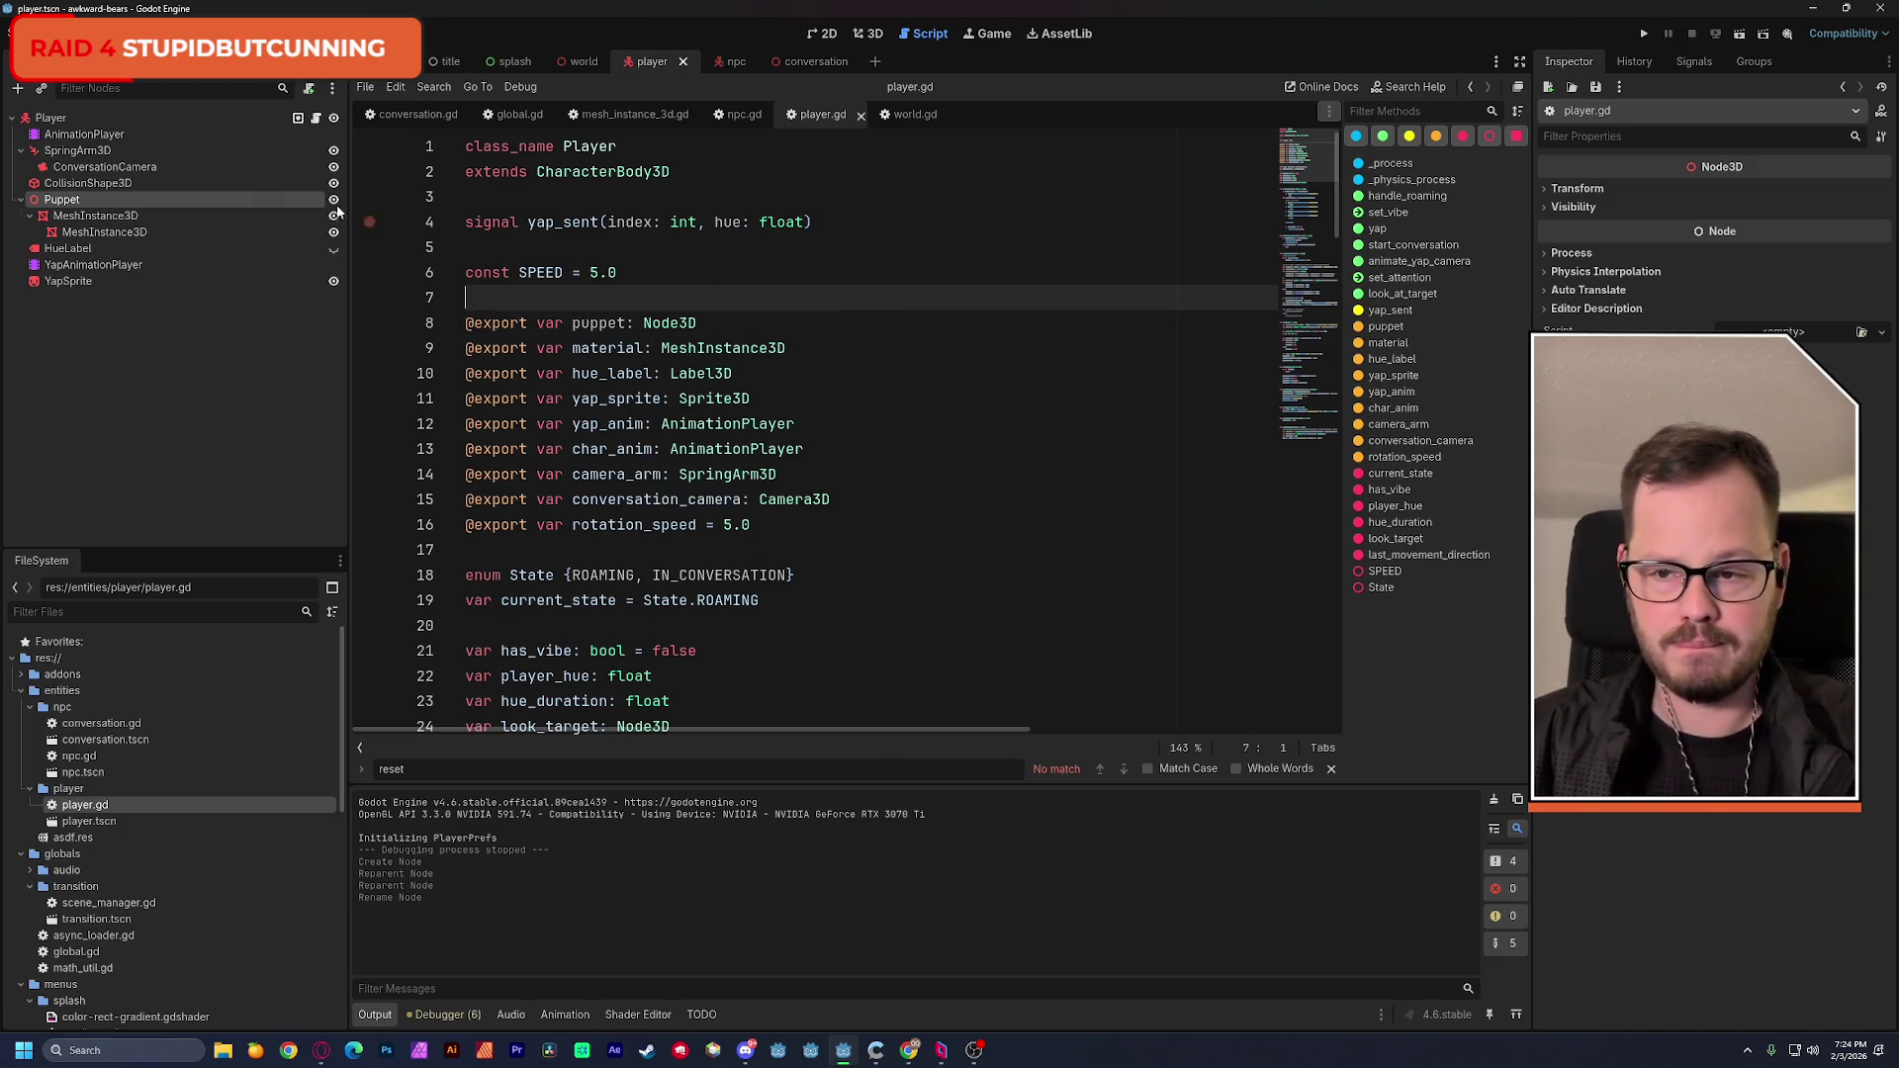
pyautogui.click(128, 117)
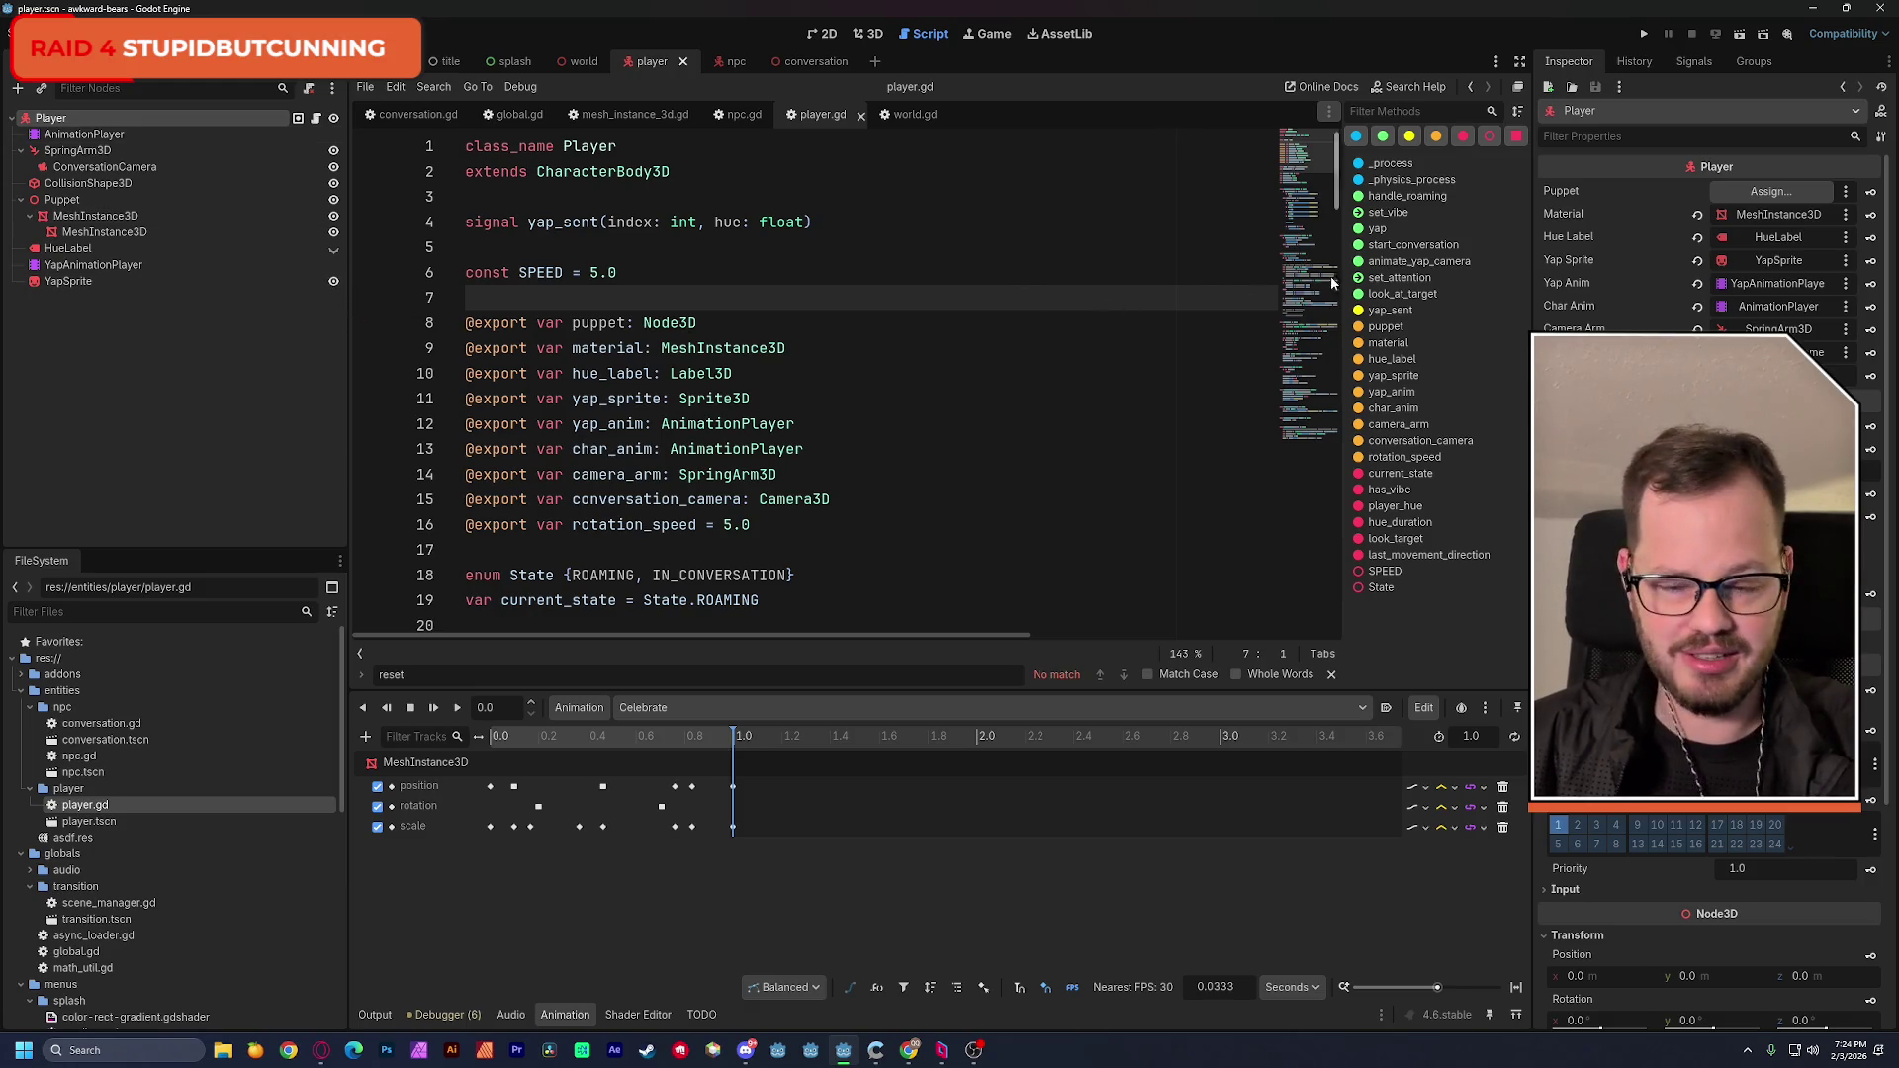
# Assign the Puppet node to Player's puppet property in the Inspector and save.
pyautogui.click(1766, 190)
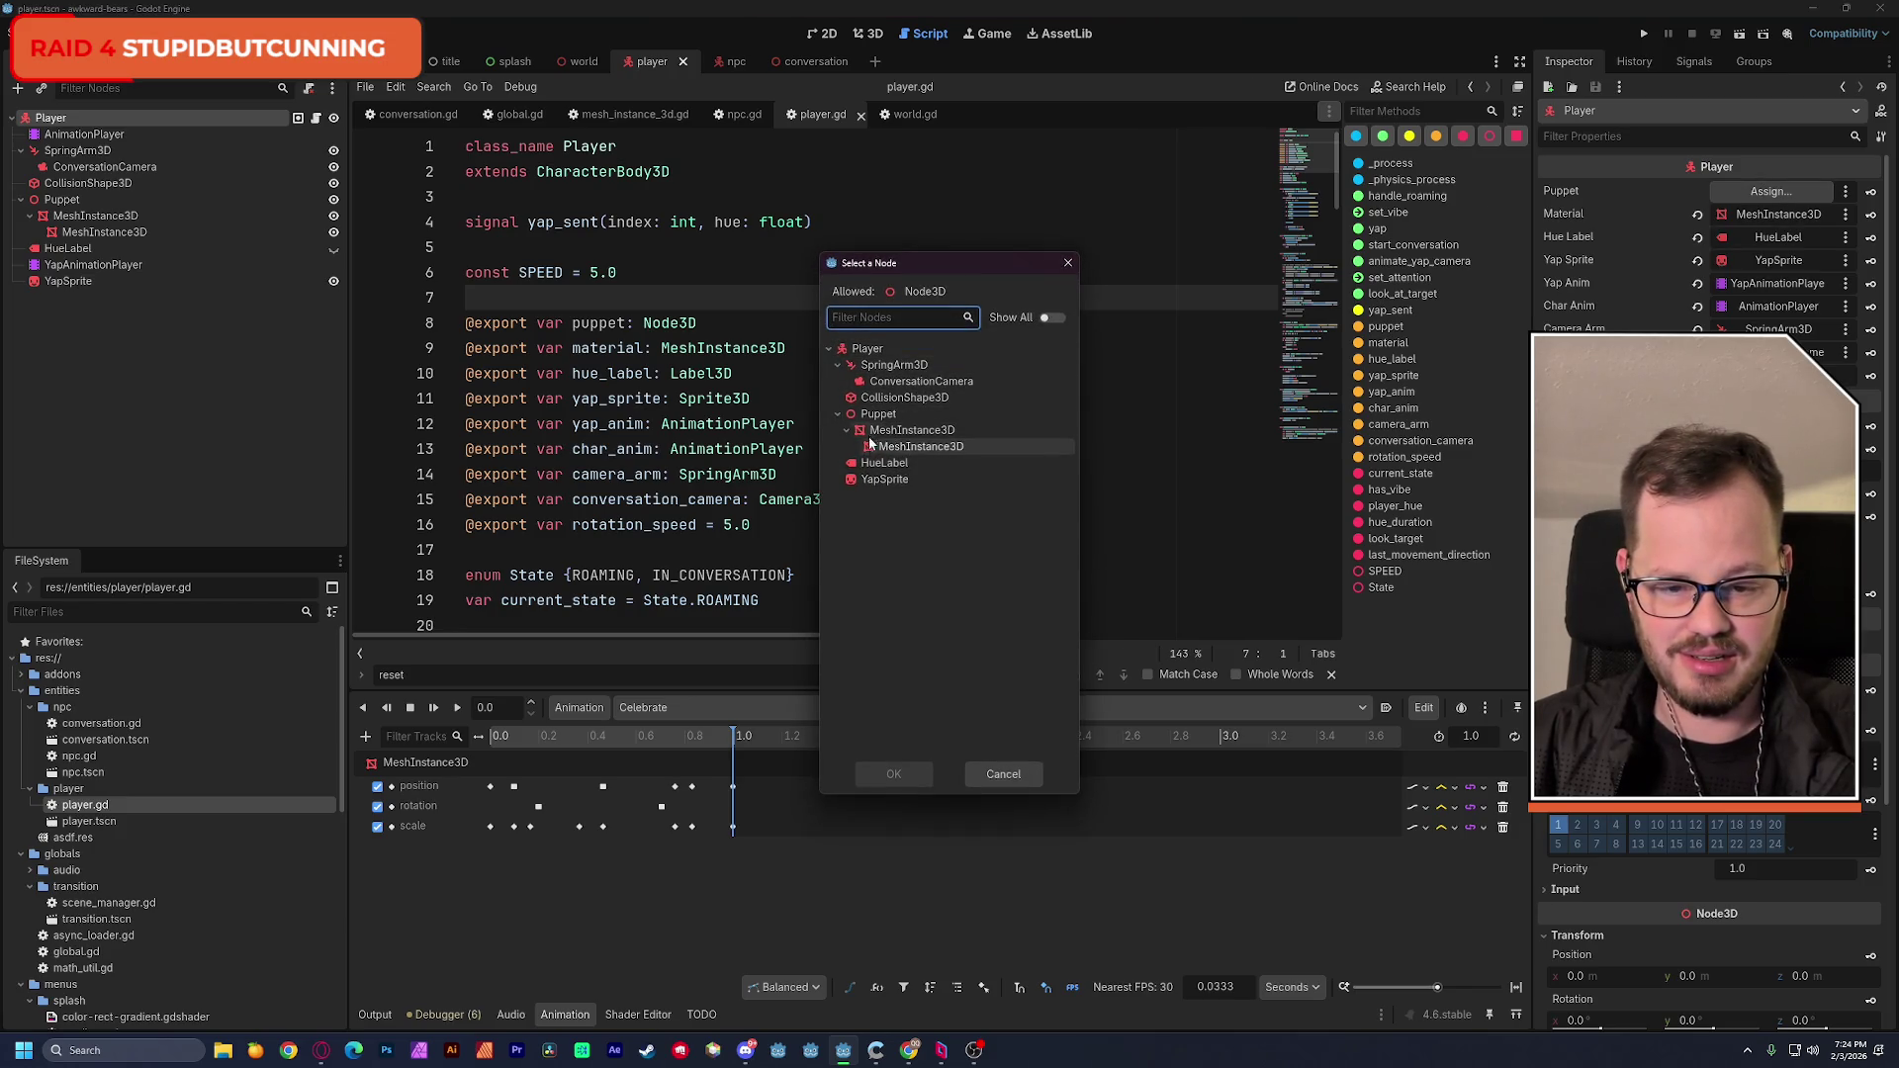
pyautogui.doubleClick(879, 414)
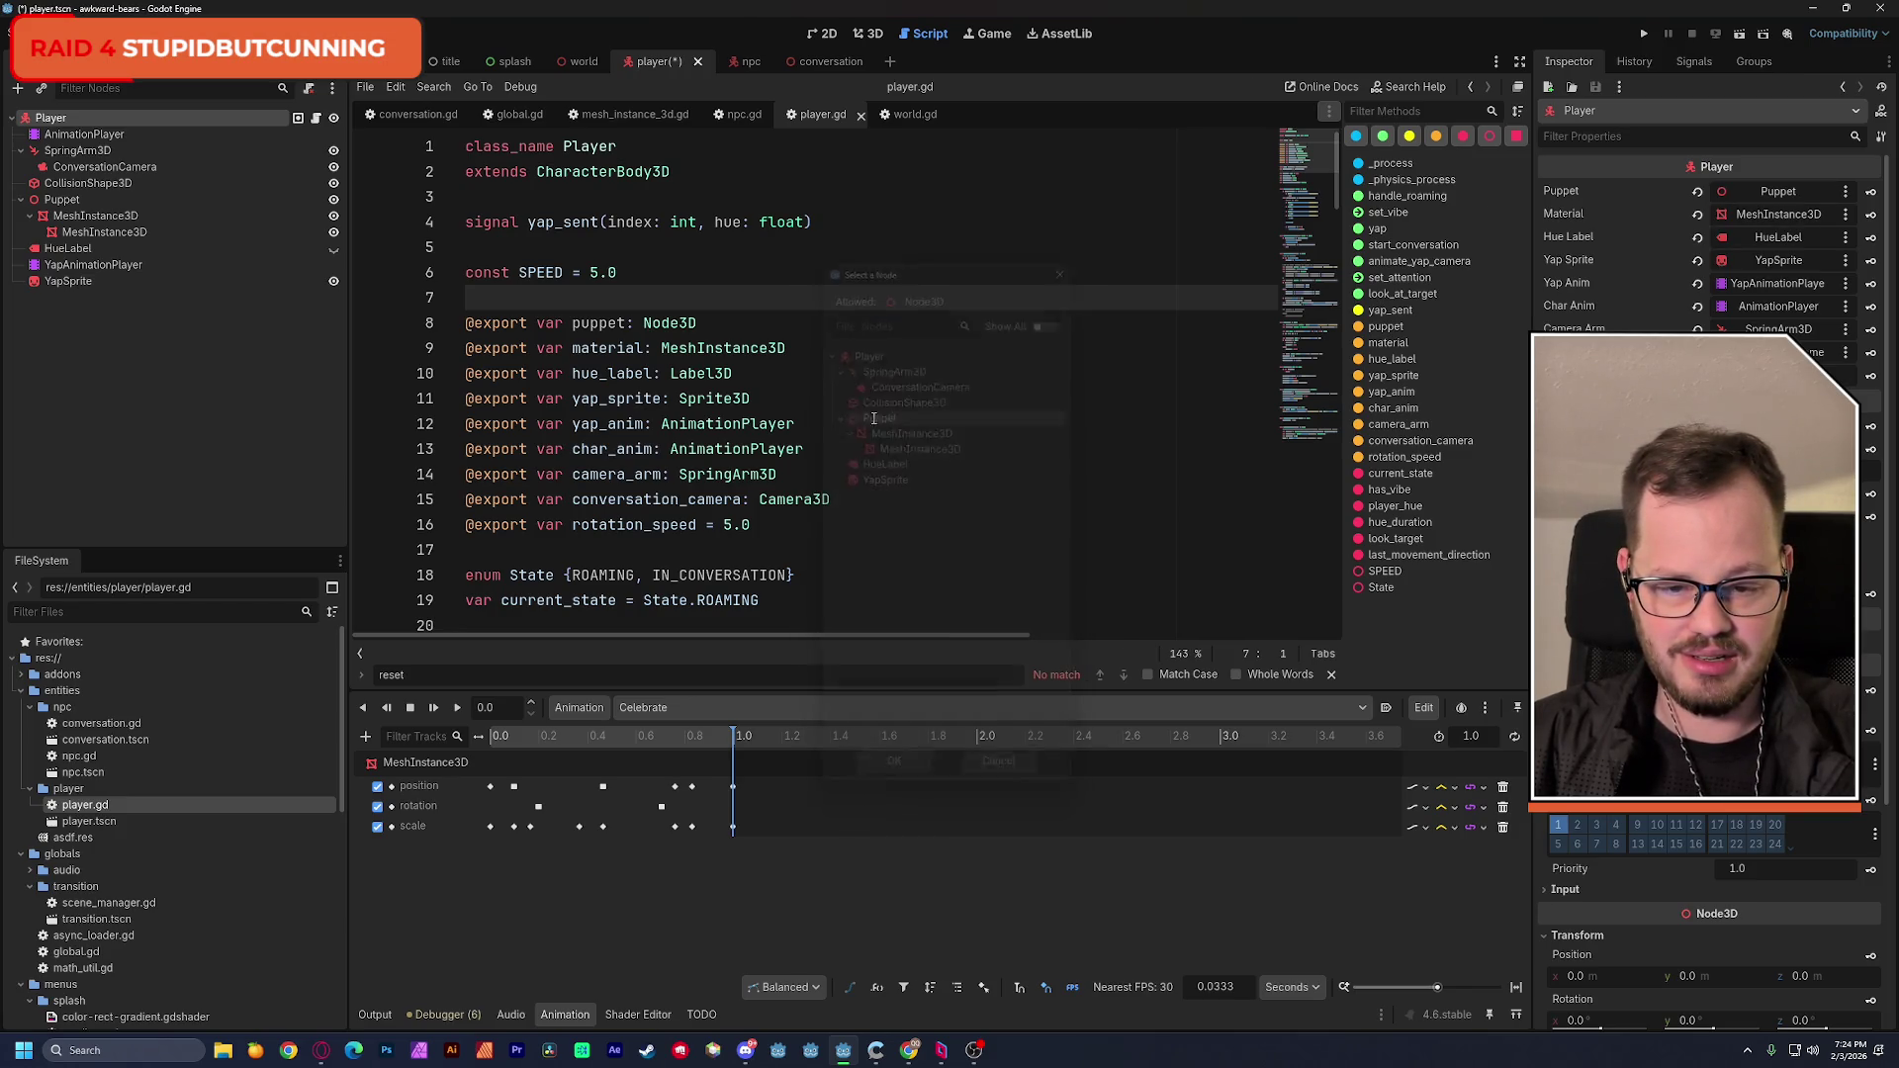
pyautogui.click(696, 266)
pyautogui.hotkey('ctrl', 's')
# Uncomment the idle/walk animation lines 82–85 with Ctrl+K.
pyautogui.doubleClick(598, 324)
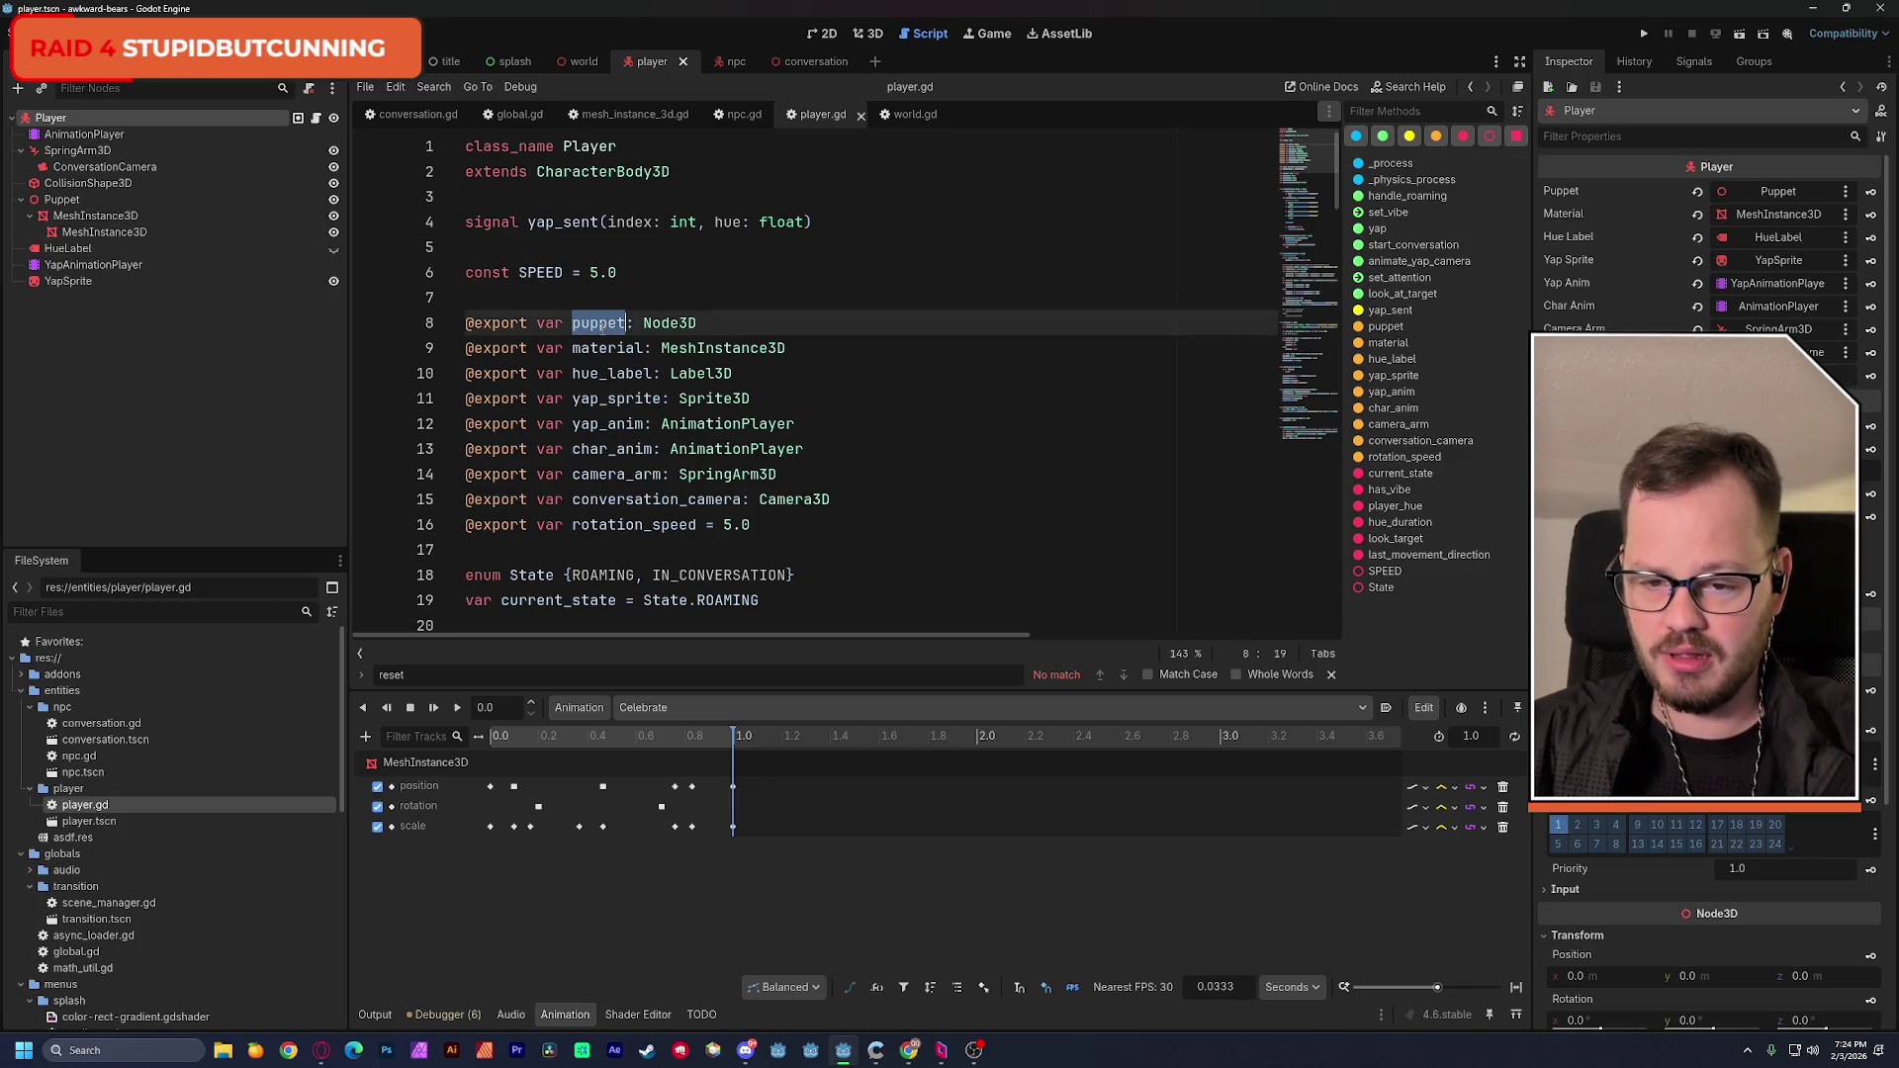
pyautogui.moveTo(1313, 166); pyautogui.dragTo(1311, 368)
pyautogui.scroll(3, 1306, 341)
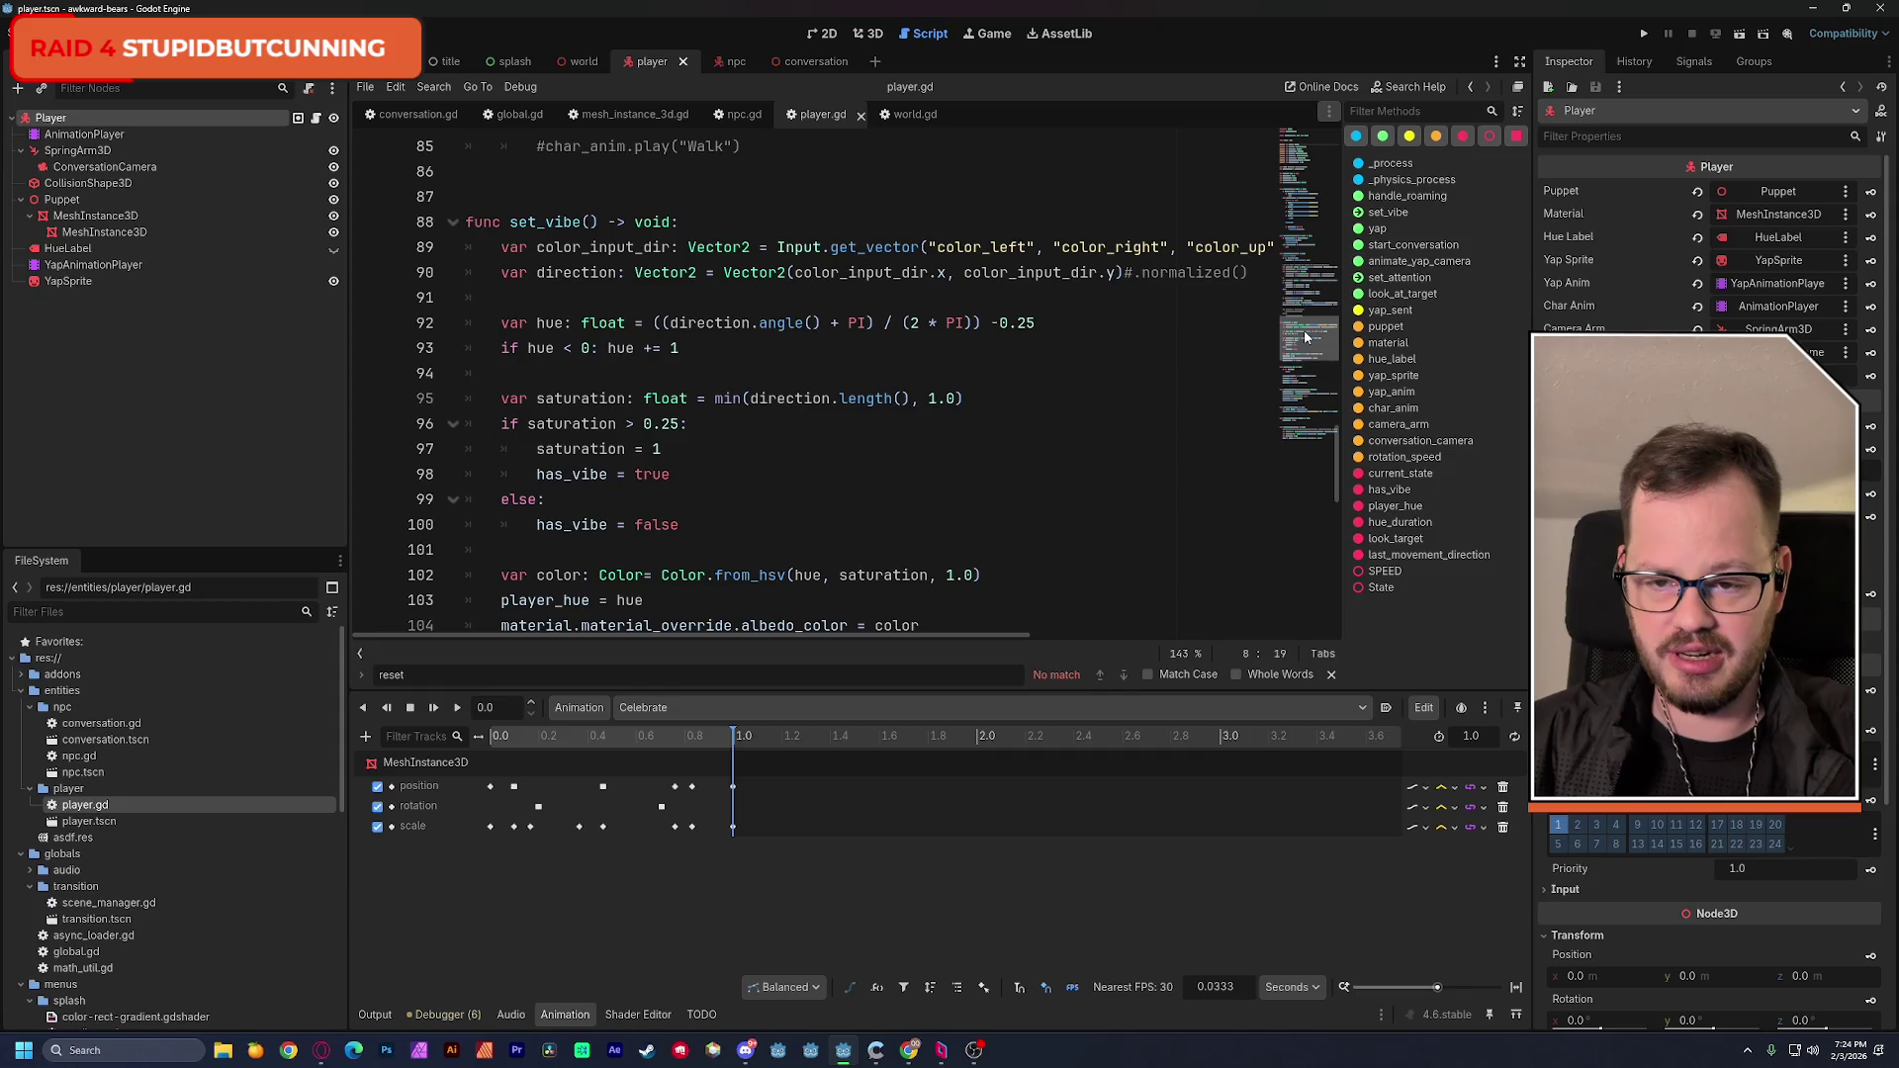
pyautogui.scroll(5, 1306, 317)
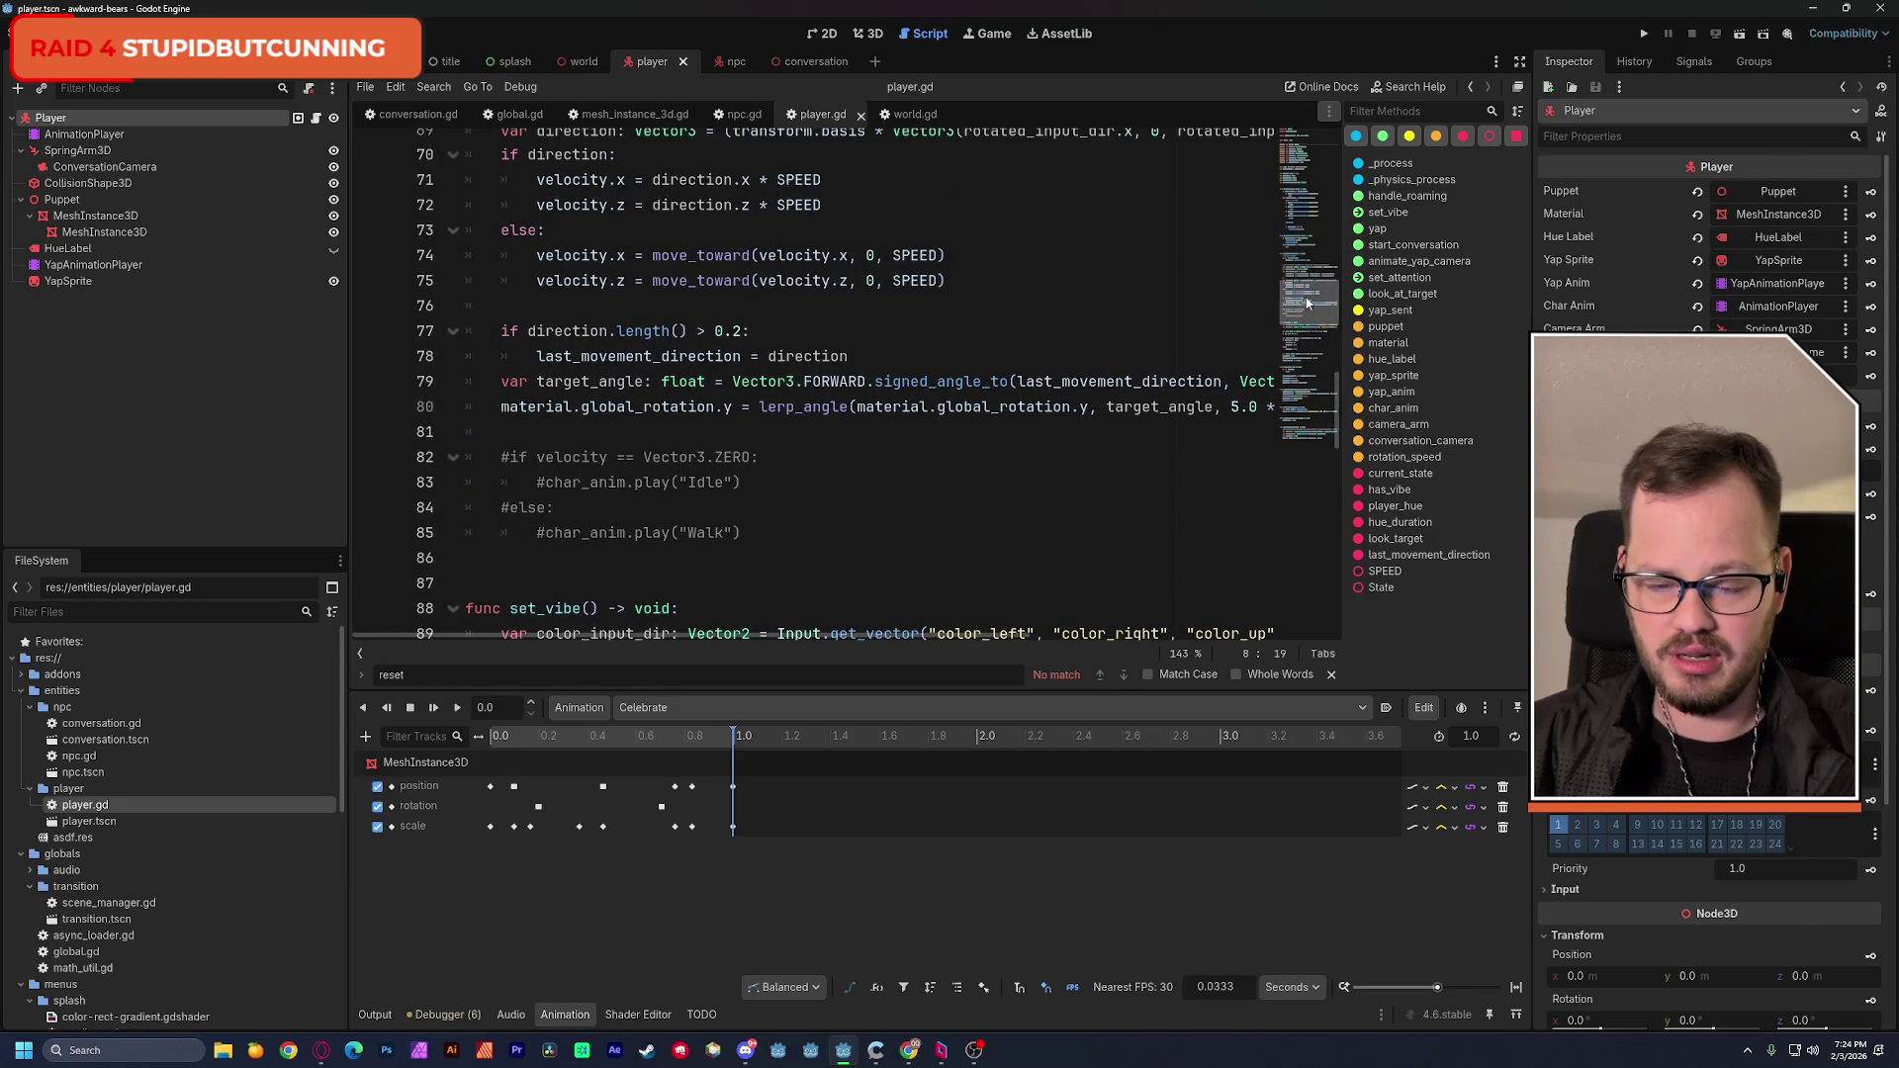
pyautogui.moveTo(508, 457)
pyautogui.mouseDown()
pyautogui.moveTo(554, 510)
pyautogui.moveTo(749, 538)
pyautogui.mouseUp()
pyautogui.hotkey('ctrl', 'k')
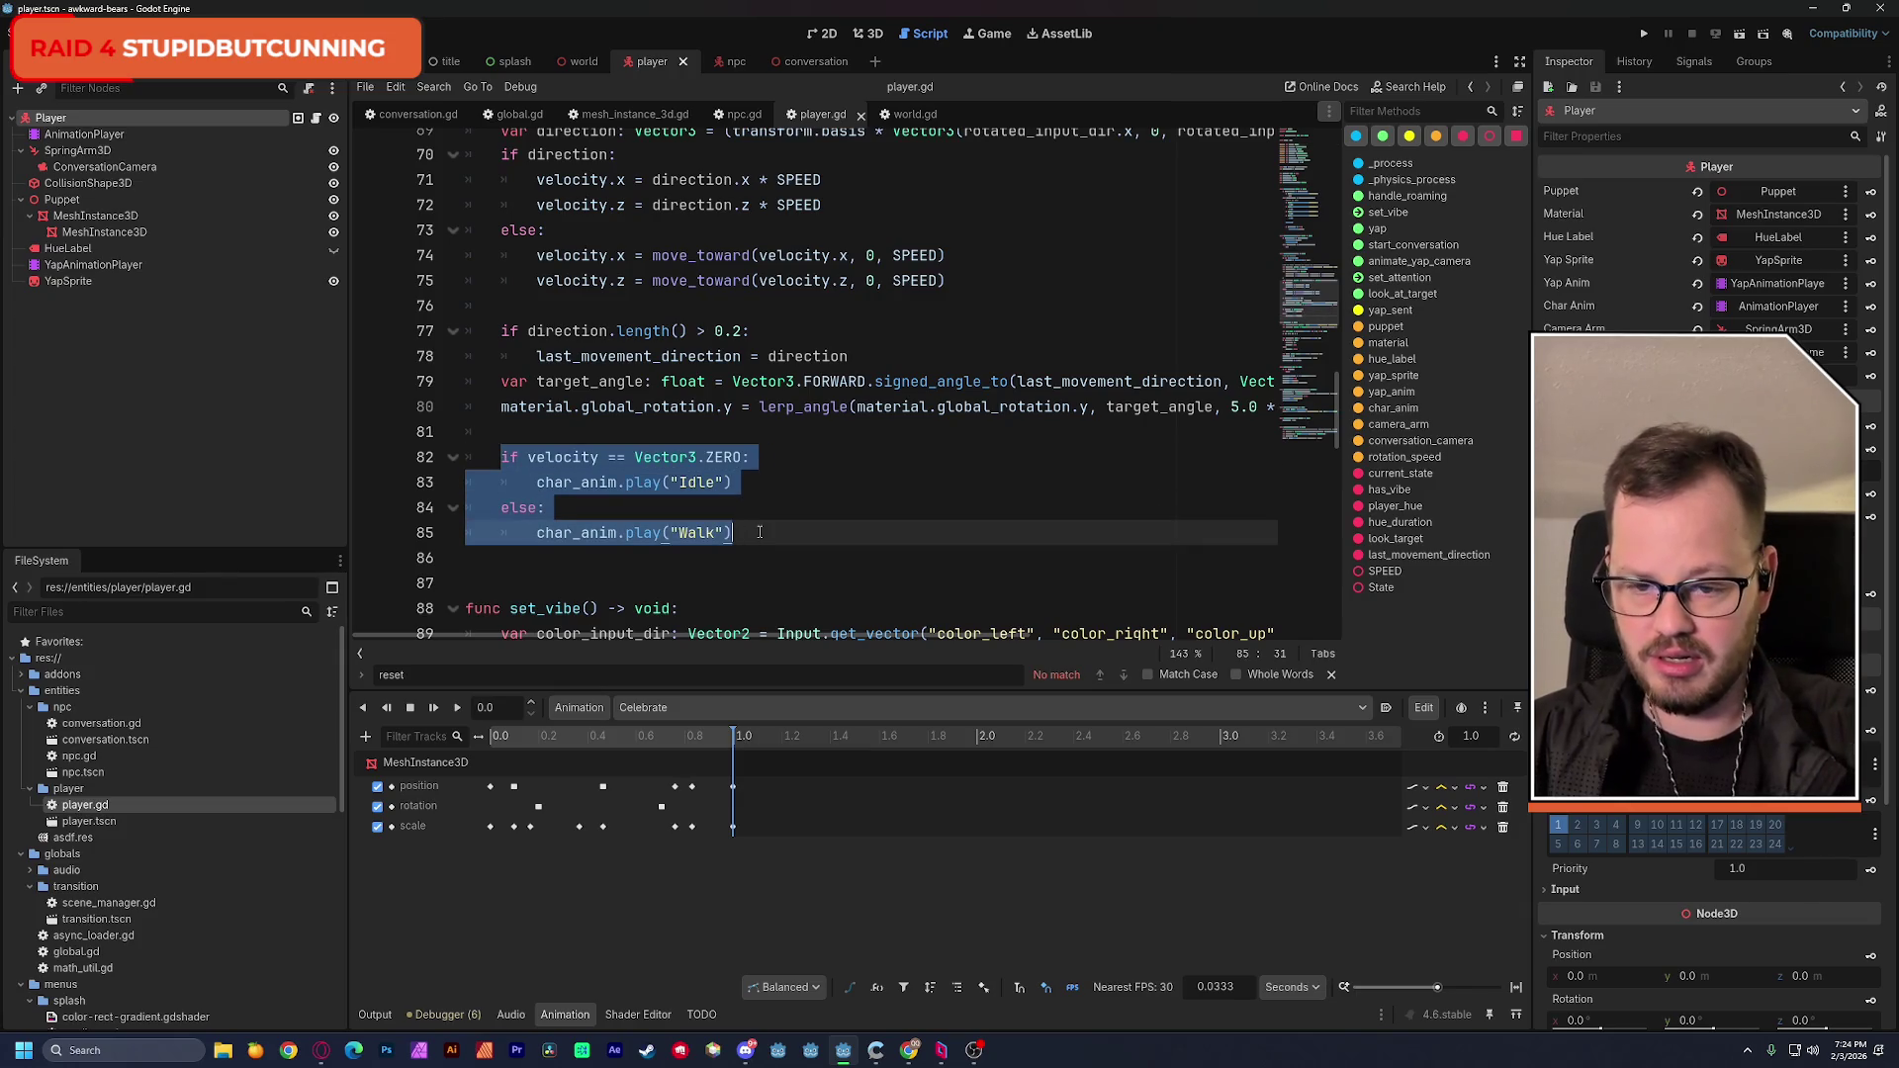
pyautogui.click(811, 436)
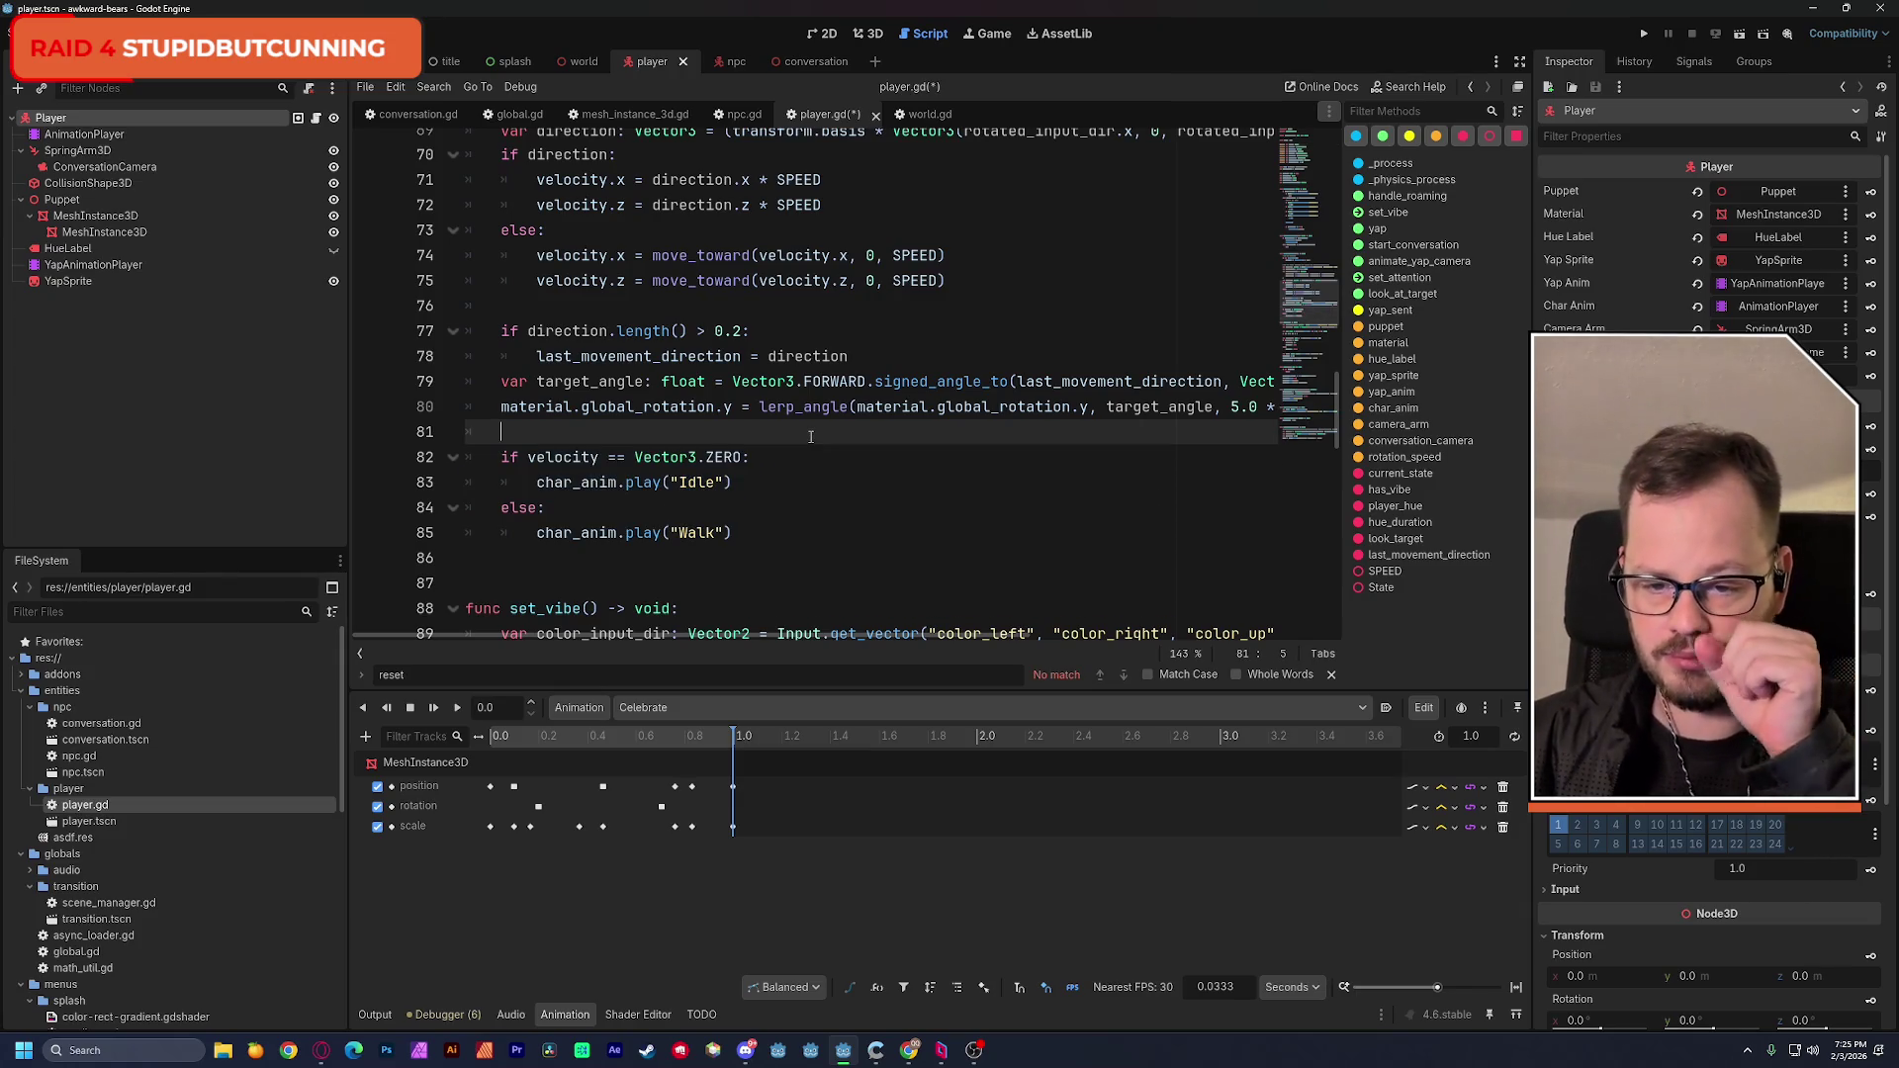
# Change line 80 to rotate puppet instead of material, save, and run the world scene.
pyautogui.doubleClick(535, 407)
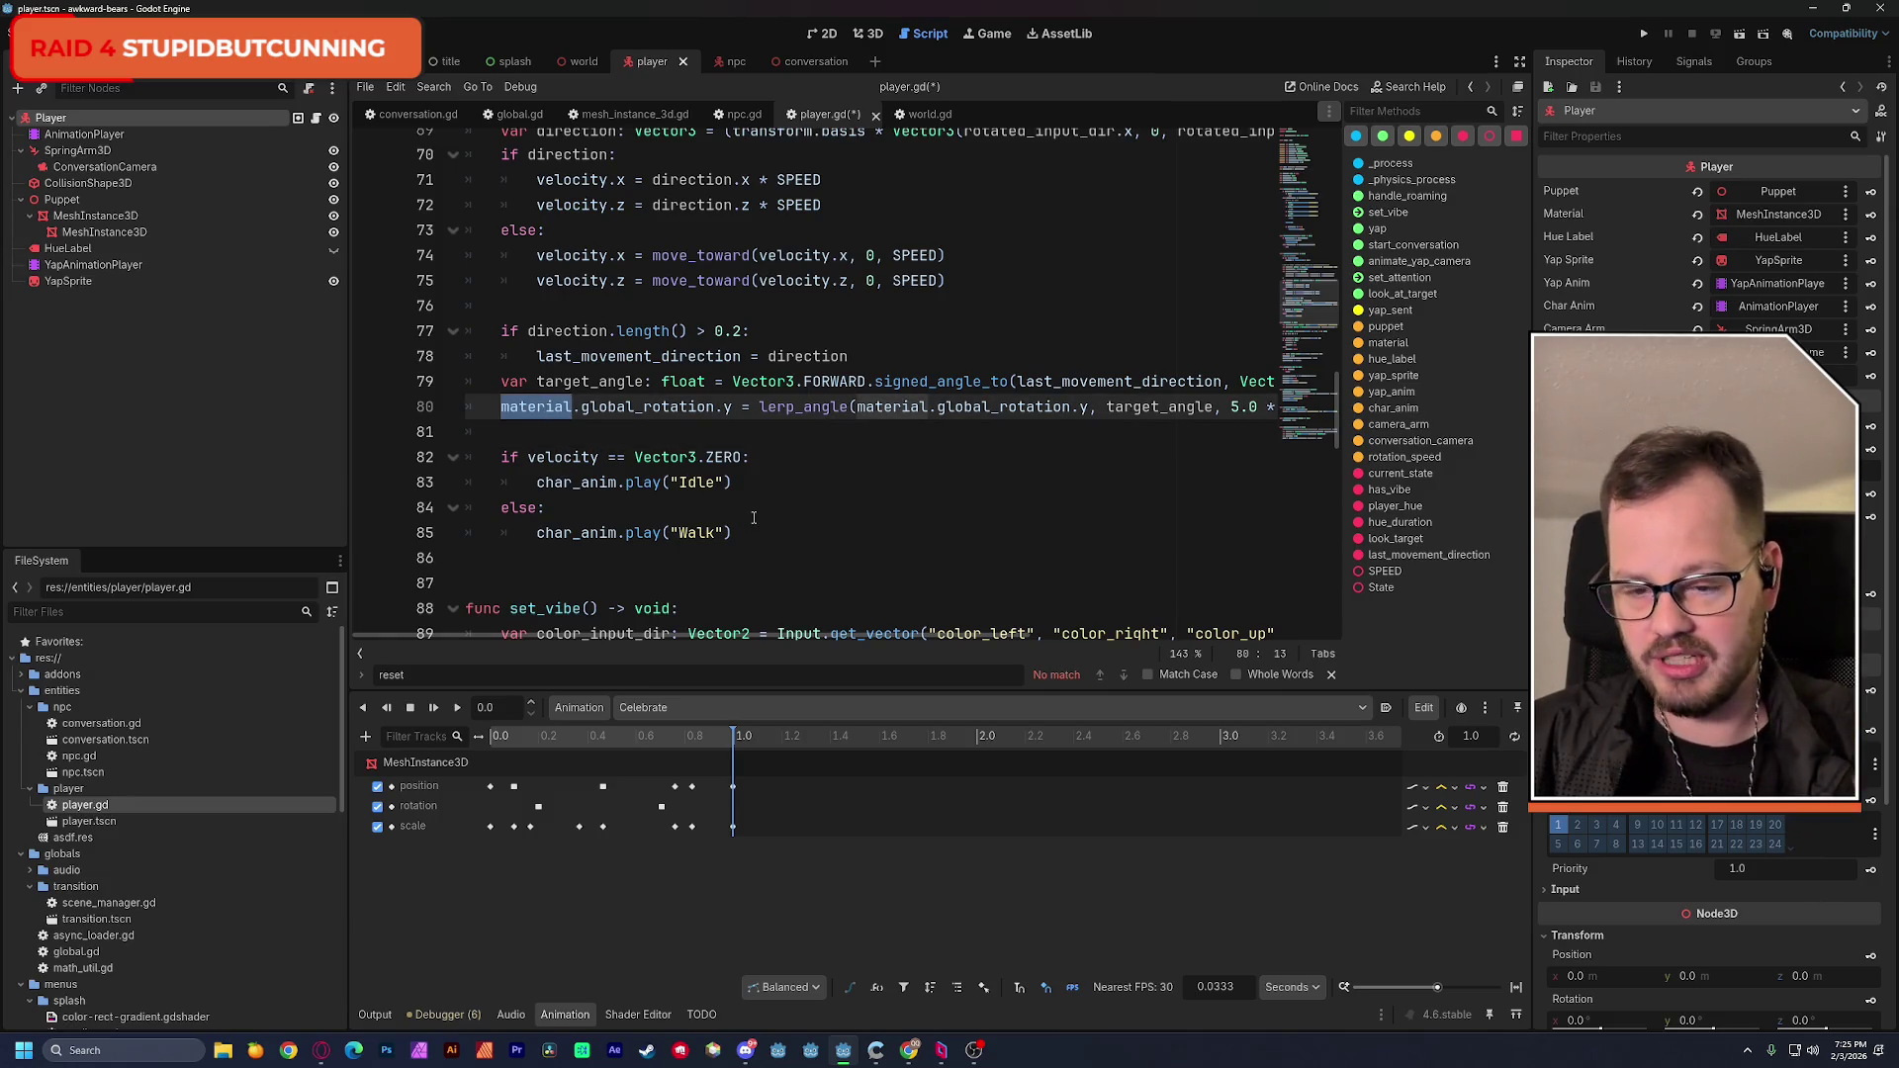
pyautogui.write('puppet')
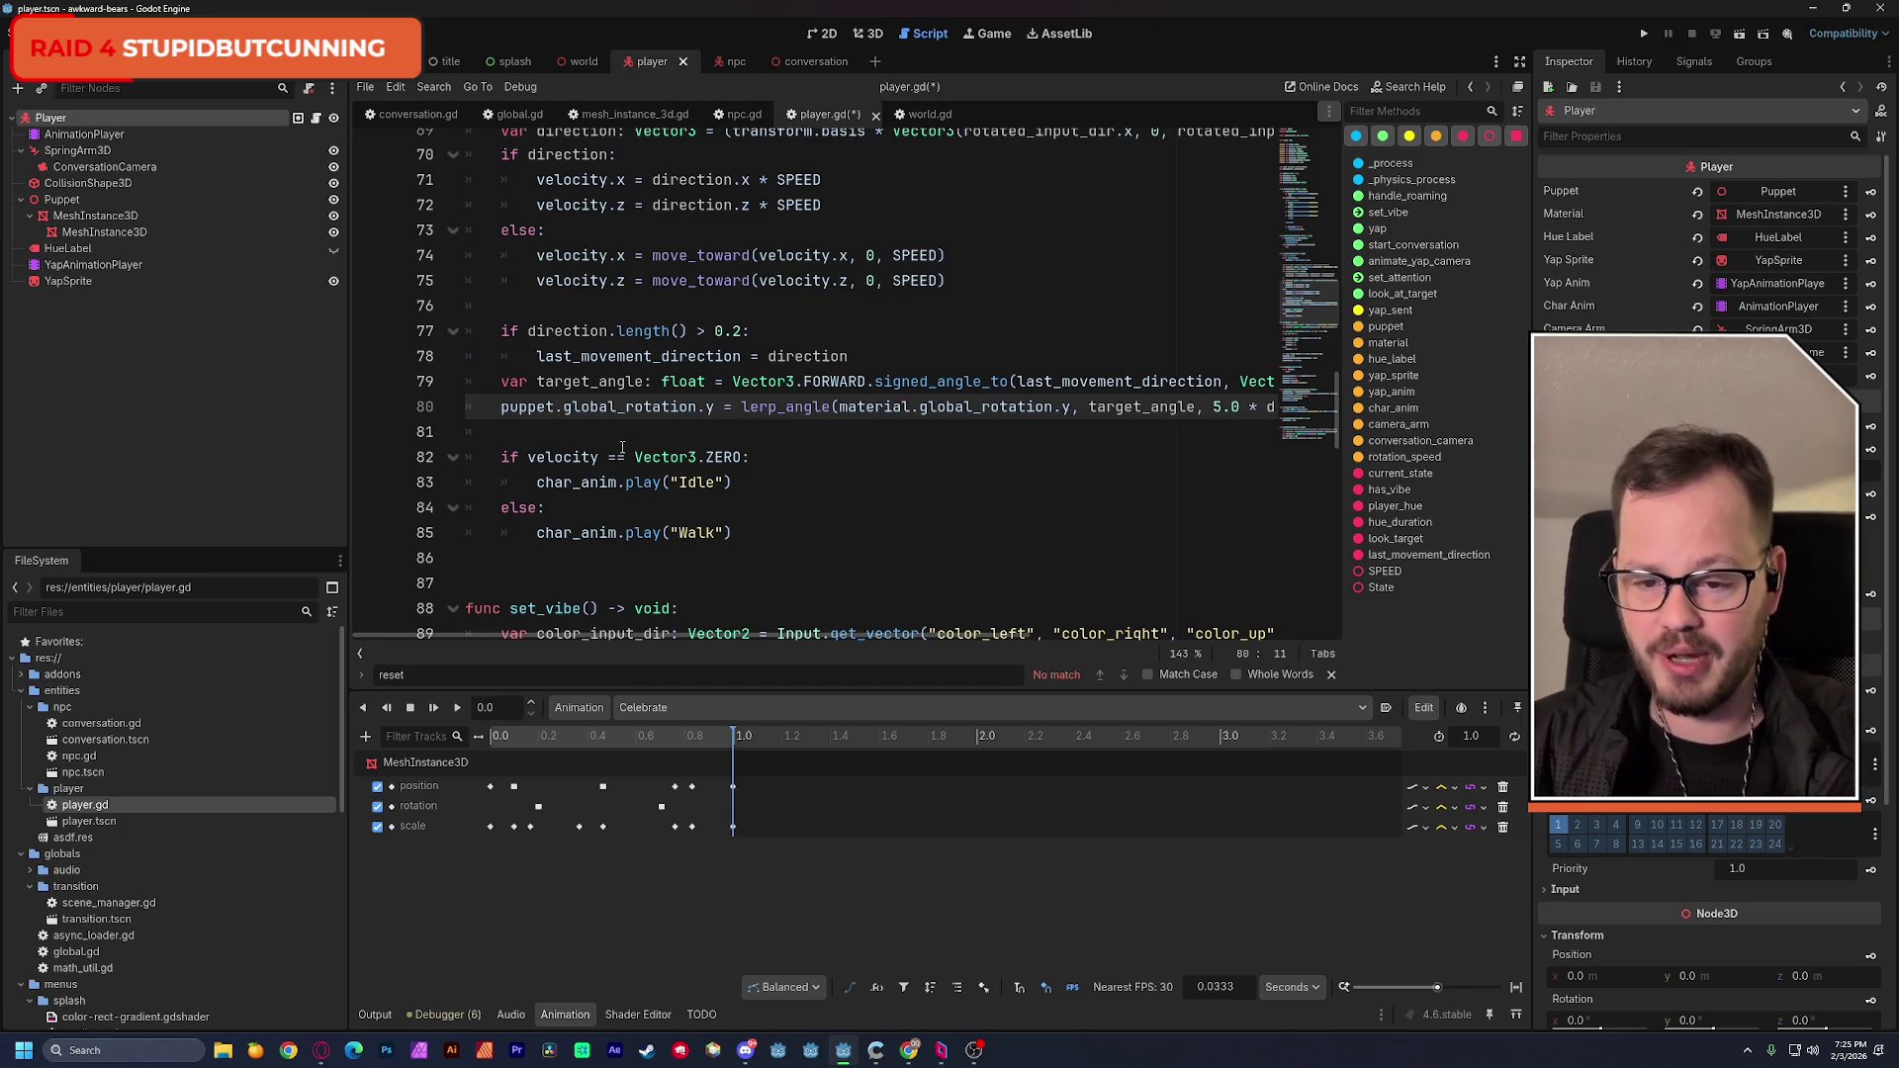
pyautogui.click(625, 430)
pyautogui.hotkey('ctrl', 's')
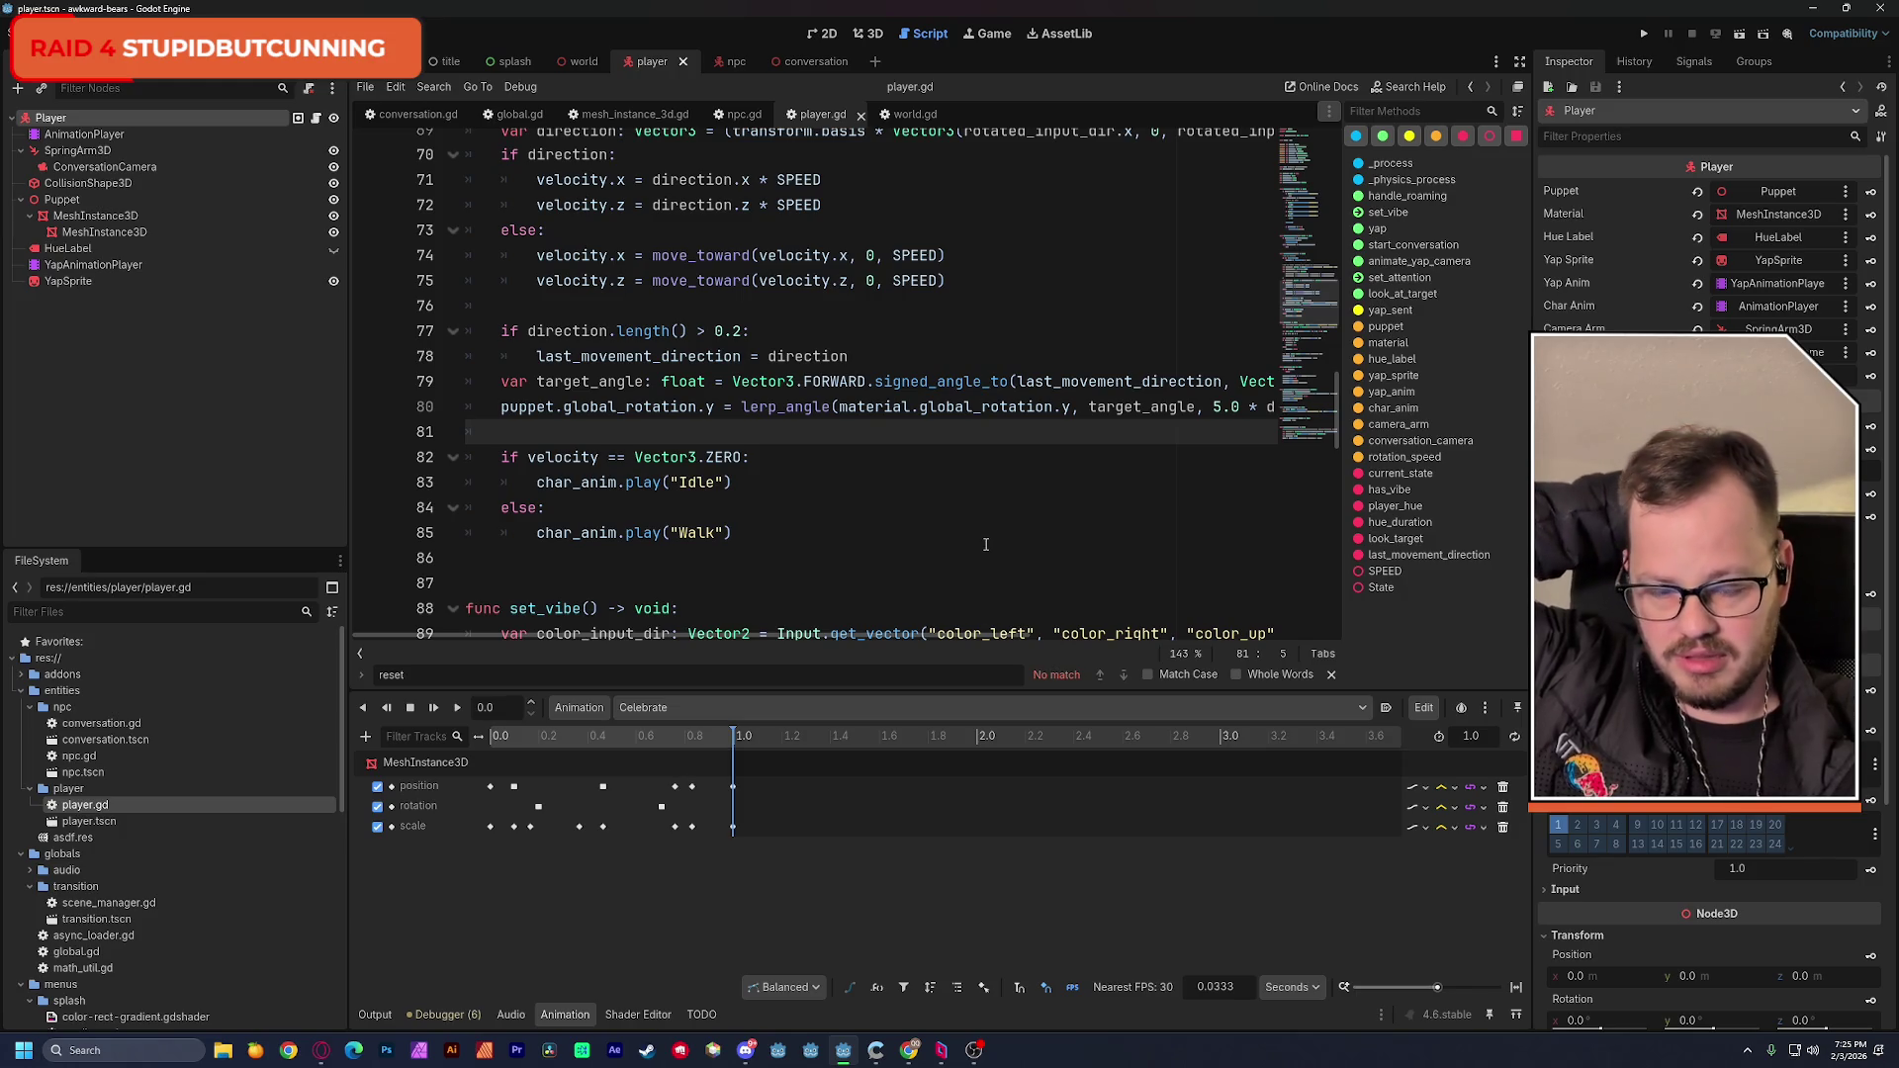
pyautogui.click(584, 62)
pyautogui.click(1741, 34)
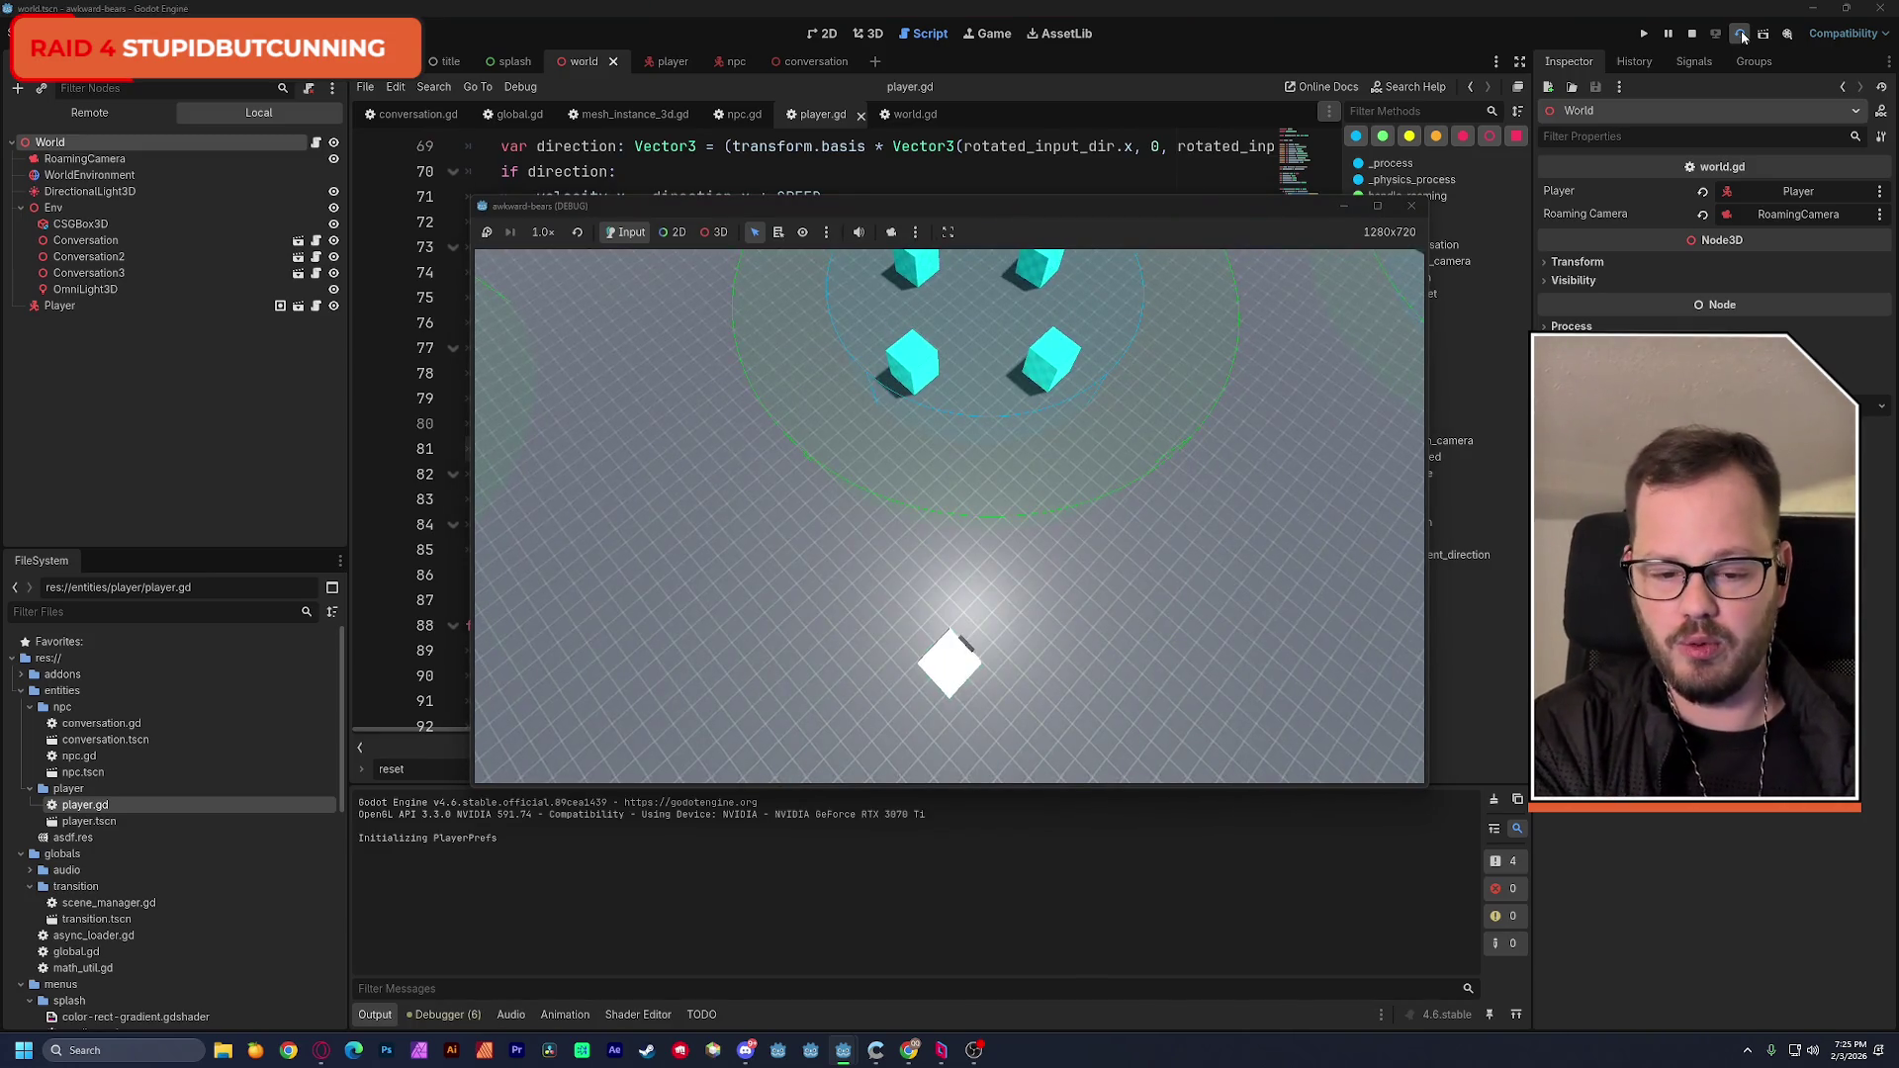
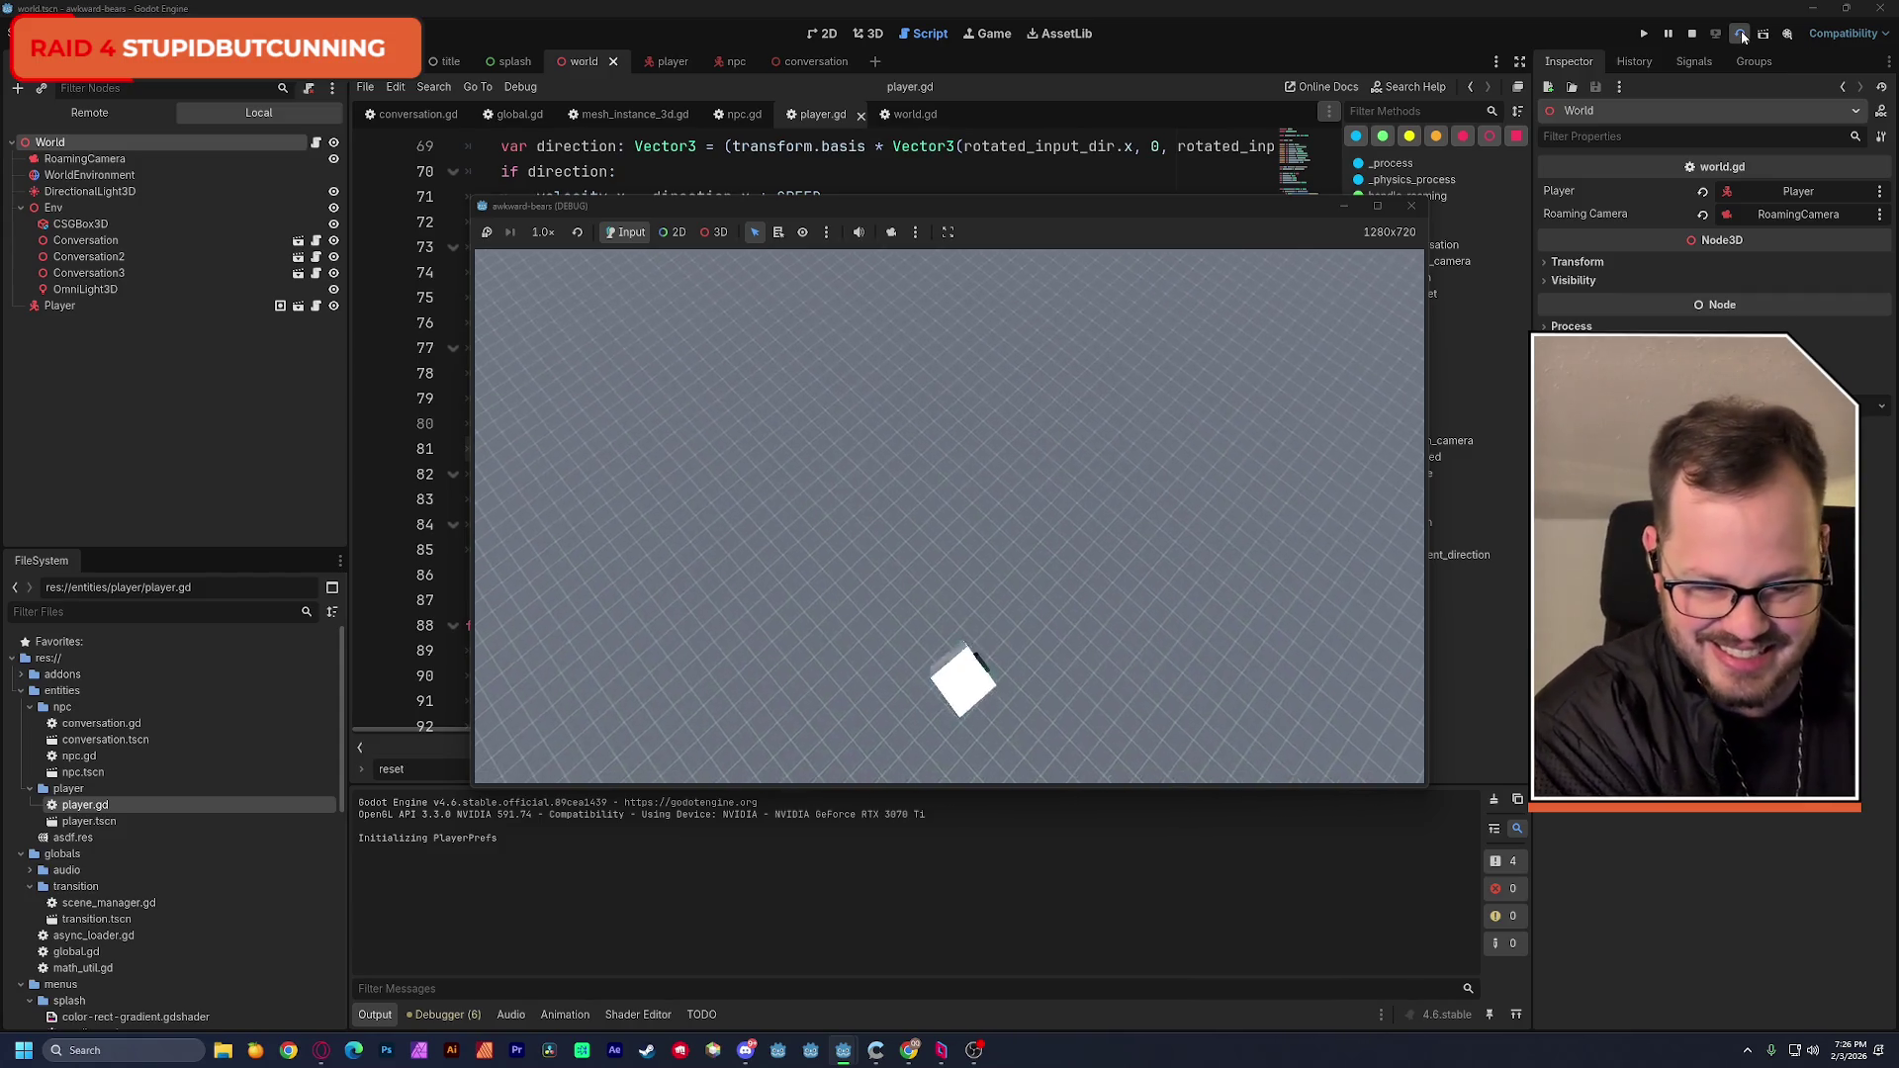
# Close the game, rerun the current scene to test it, then stop it and return to player.gd.
pyautogui.click(1412, 207)
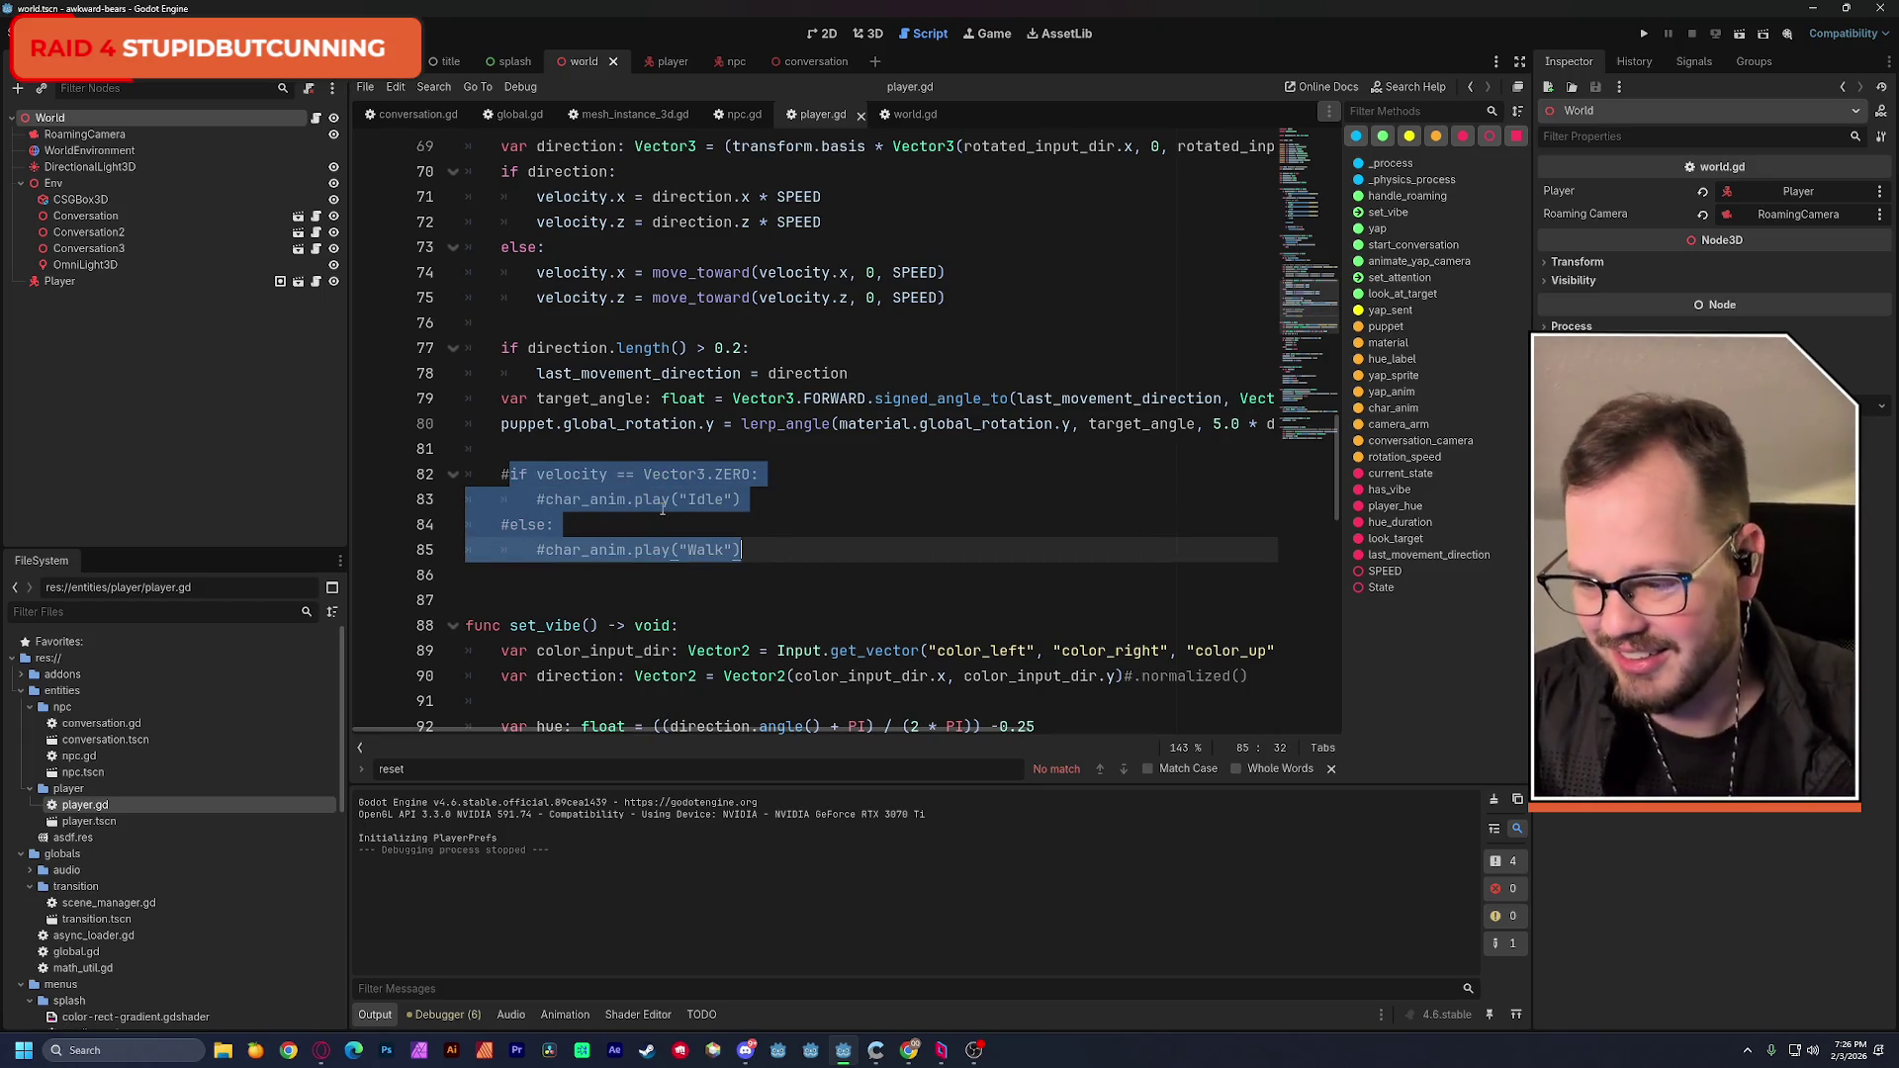
pyautogui.click(1738, 35)
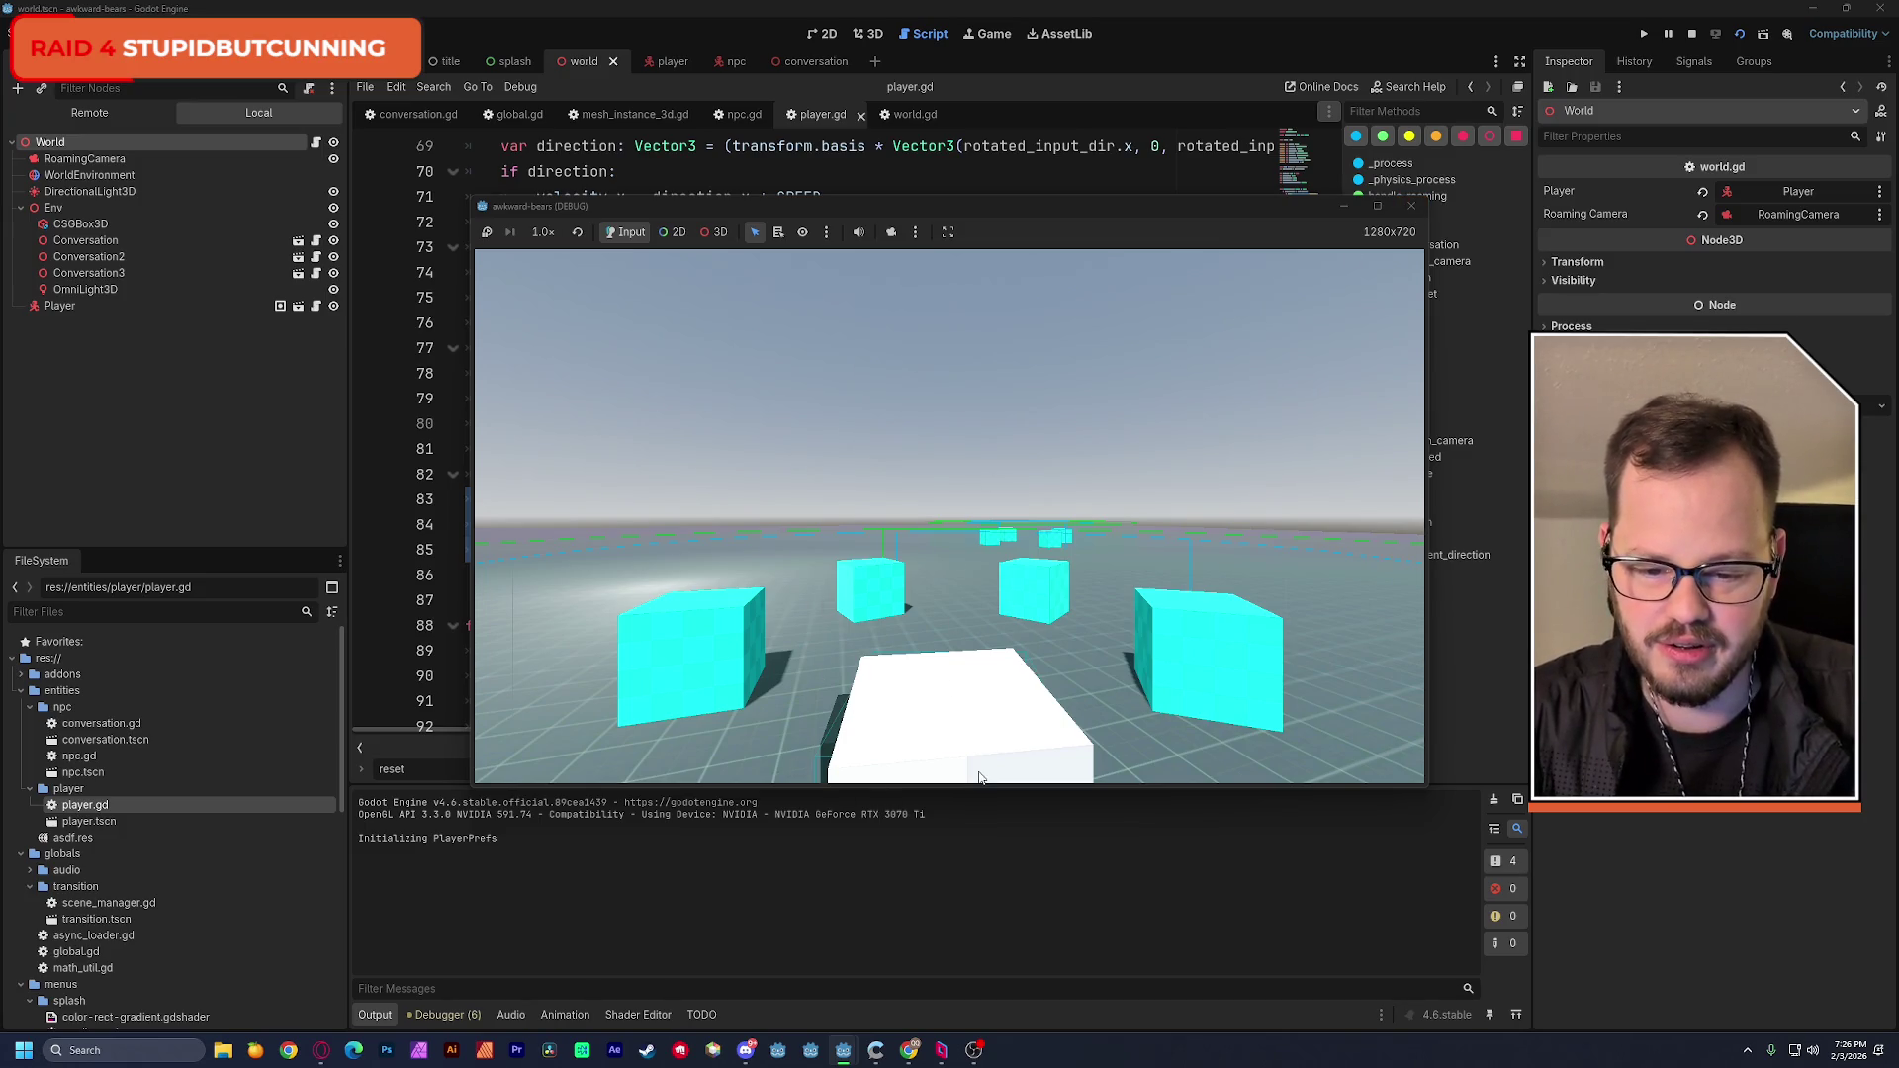
pyautogui.click(1412, 206)
pyautogui.click(821, 506)
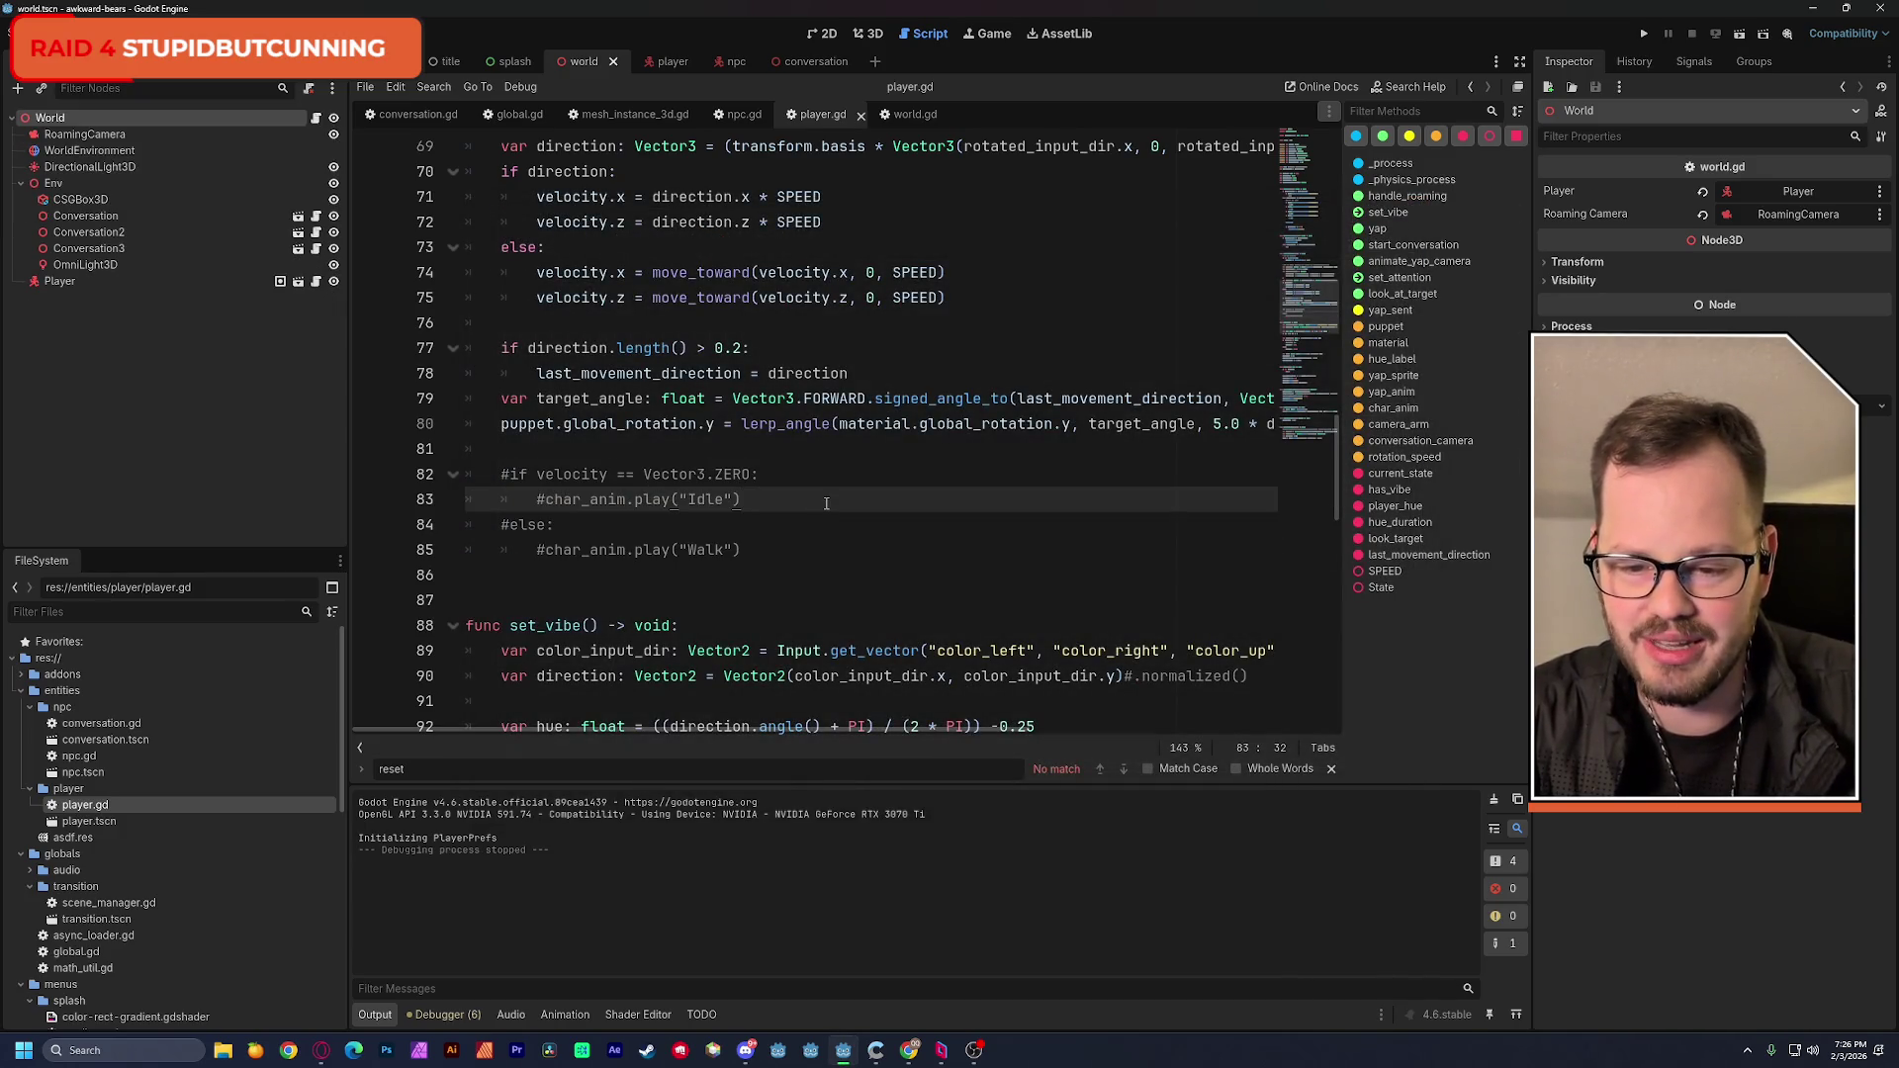
# Show player.tscn in the 3D view and select Puppet with its Transform expanded.
pyautogui.click(654, 62)
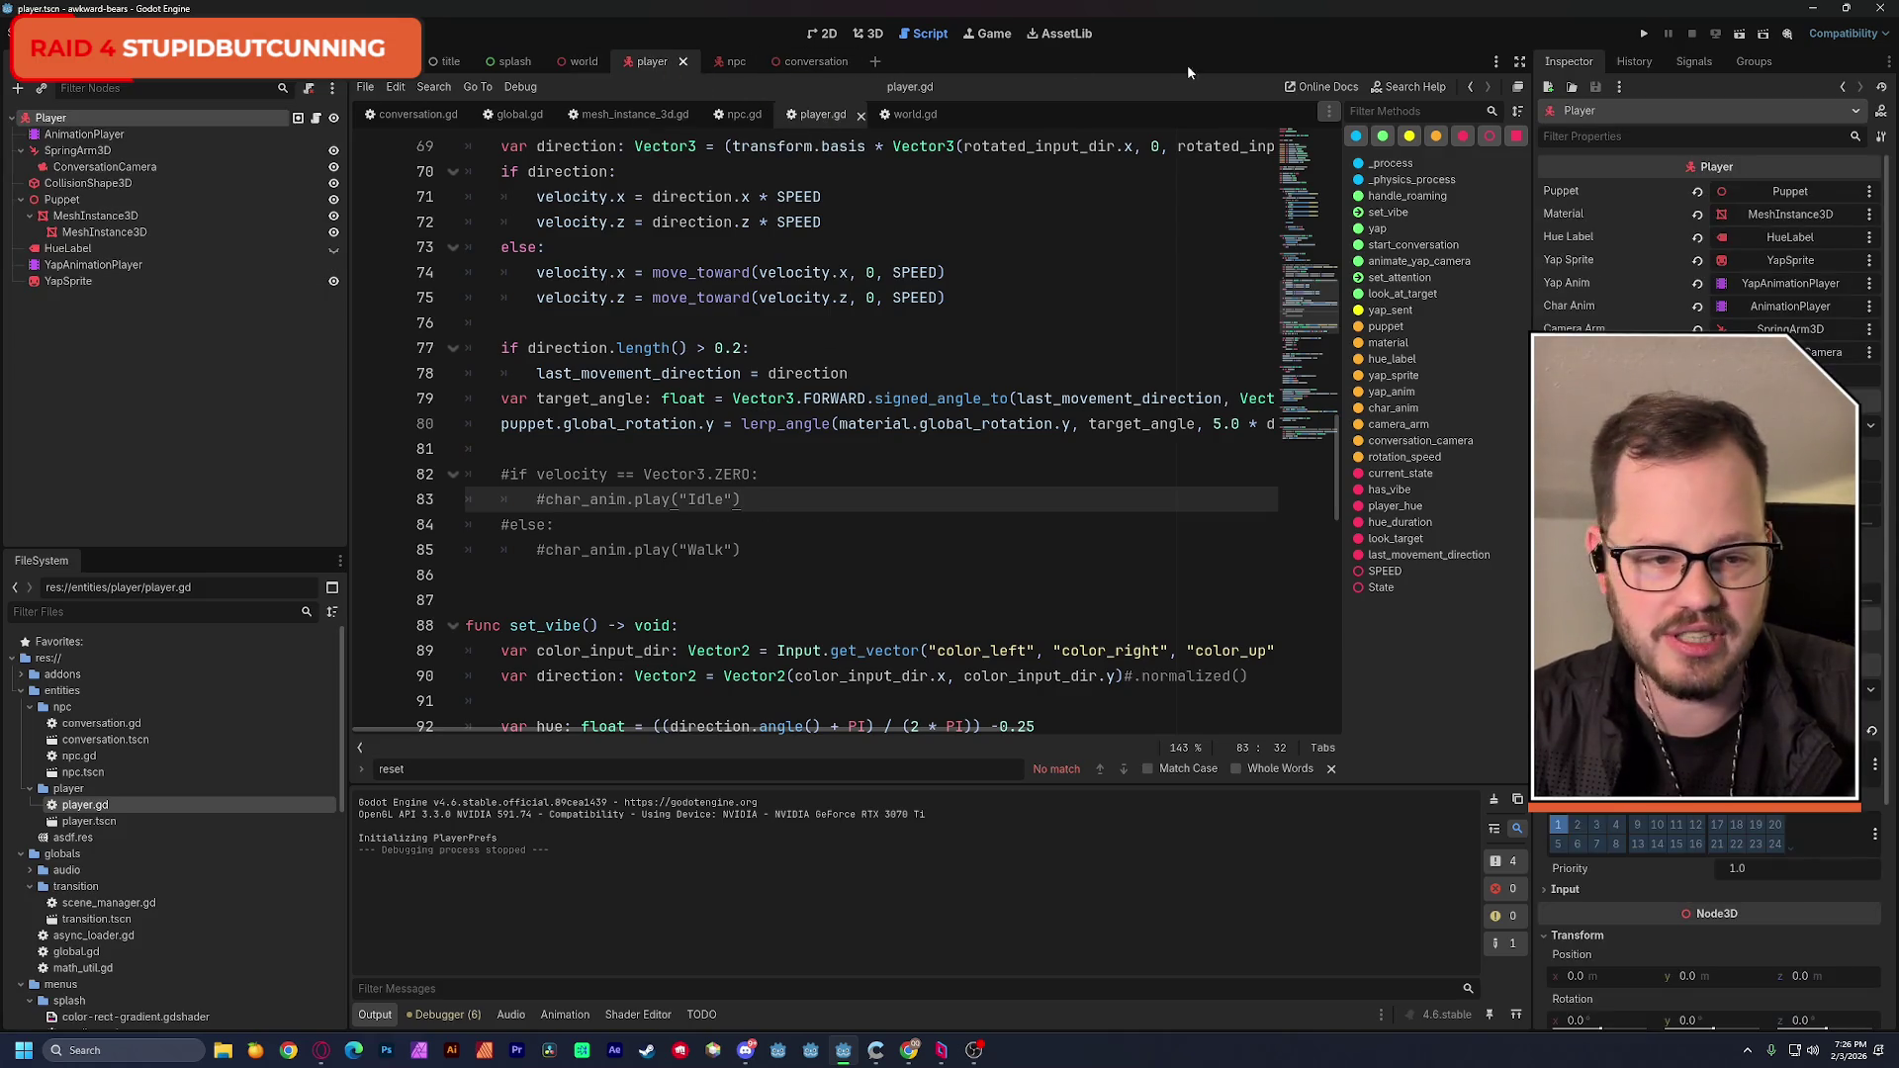
pyautogui.click(1739, 32)
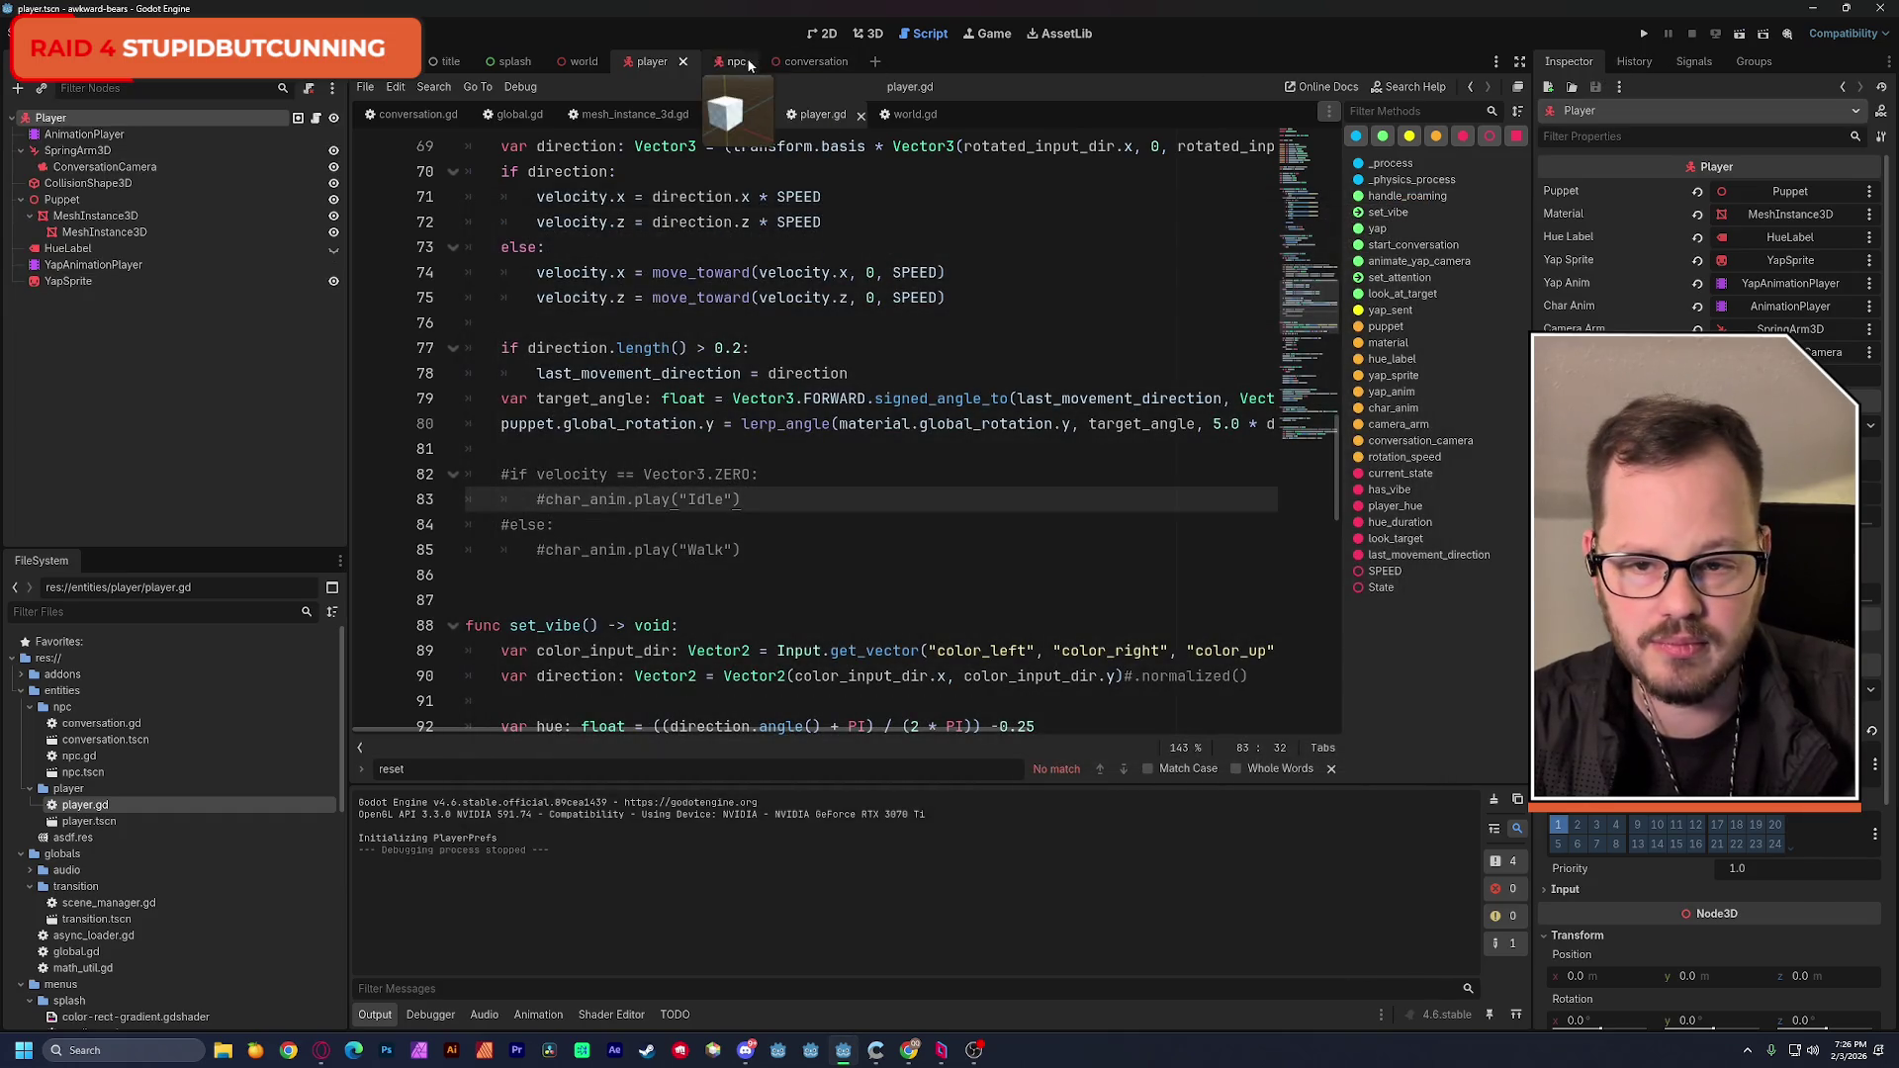
pyautogui.click(869, 33)
pyautogui.moveTo(845, 333); pyautogui.dragTo(792, 405)
pyautogui.click(84, 199)
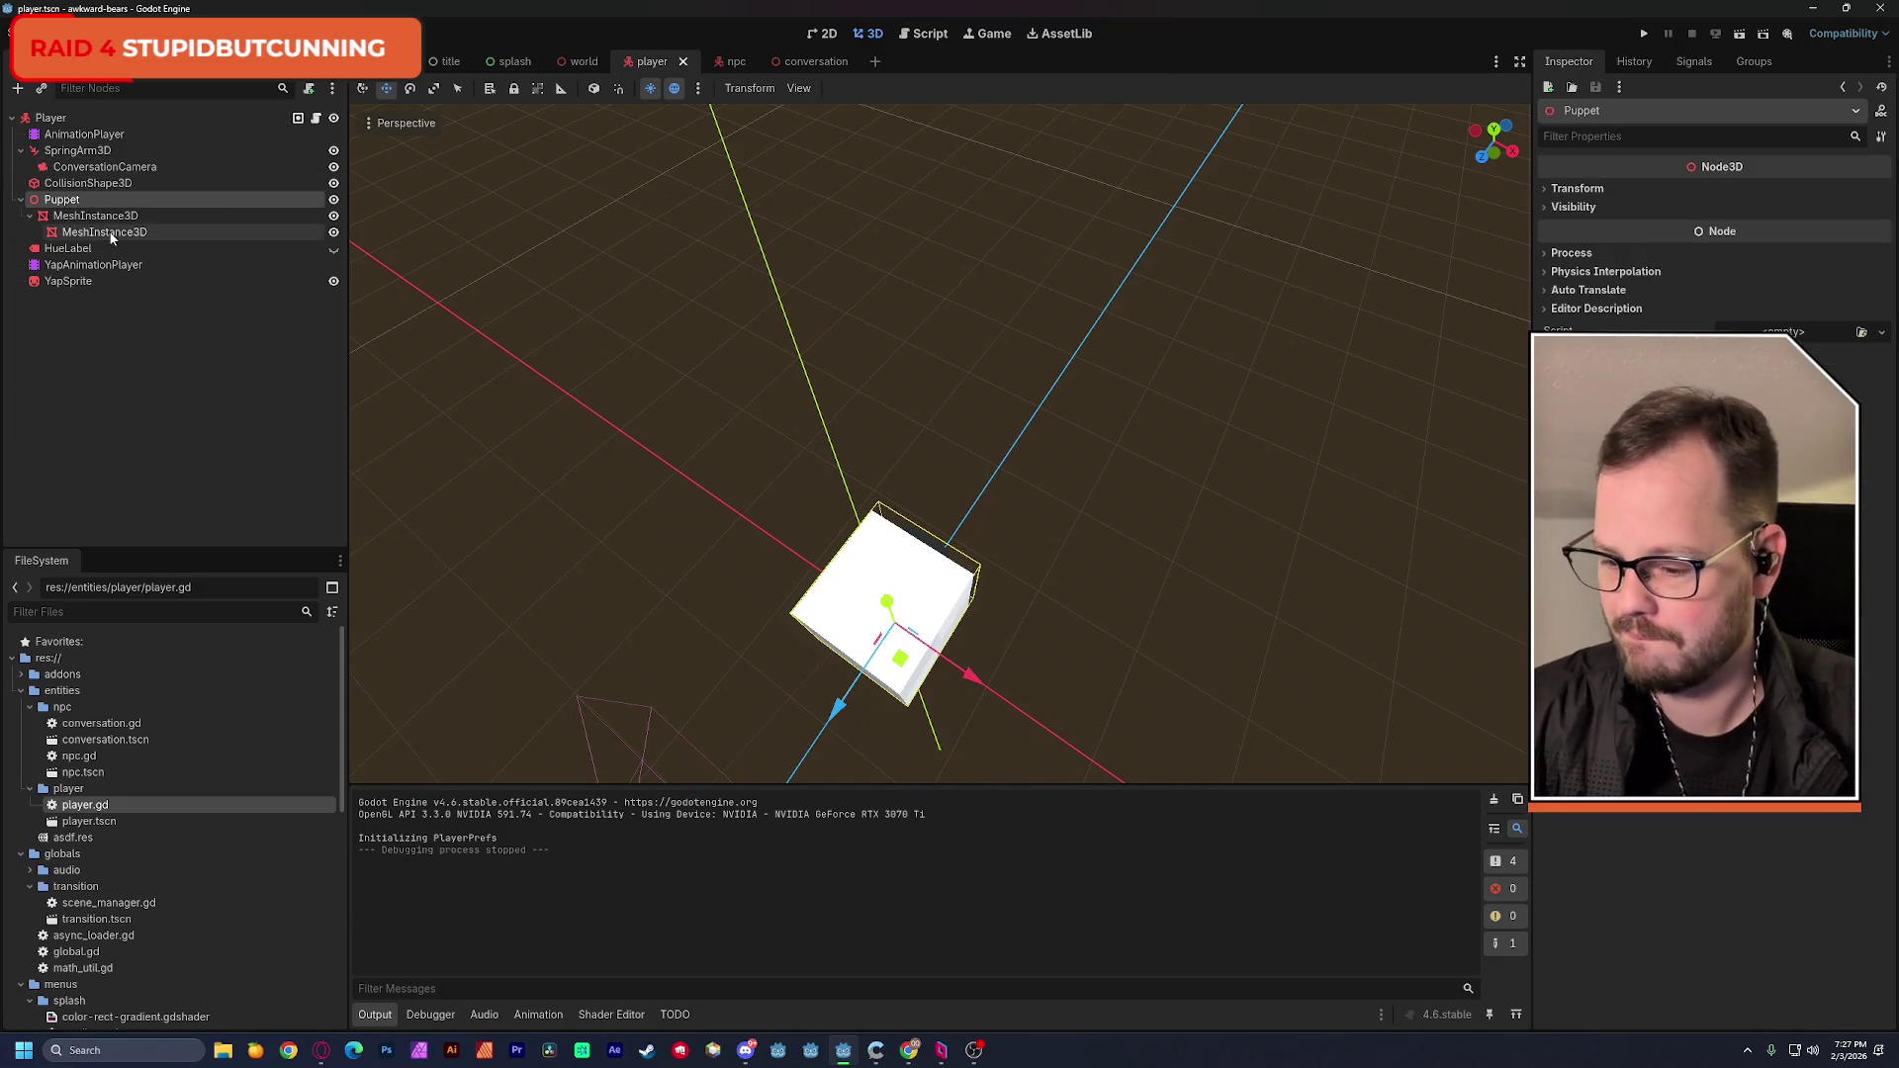
pyautogui.click(1575, 190)
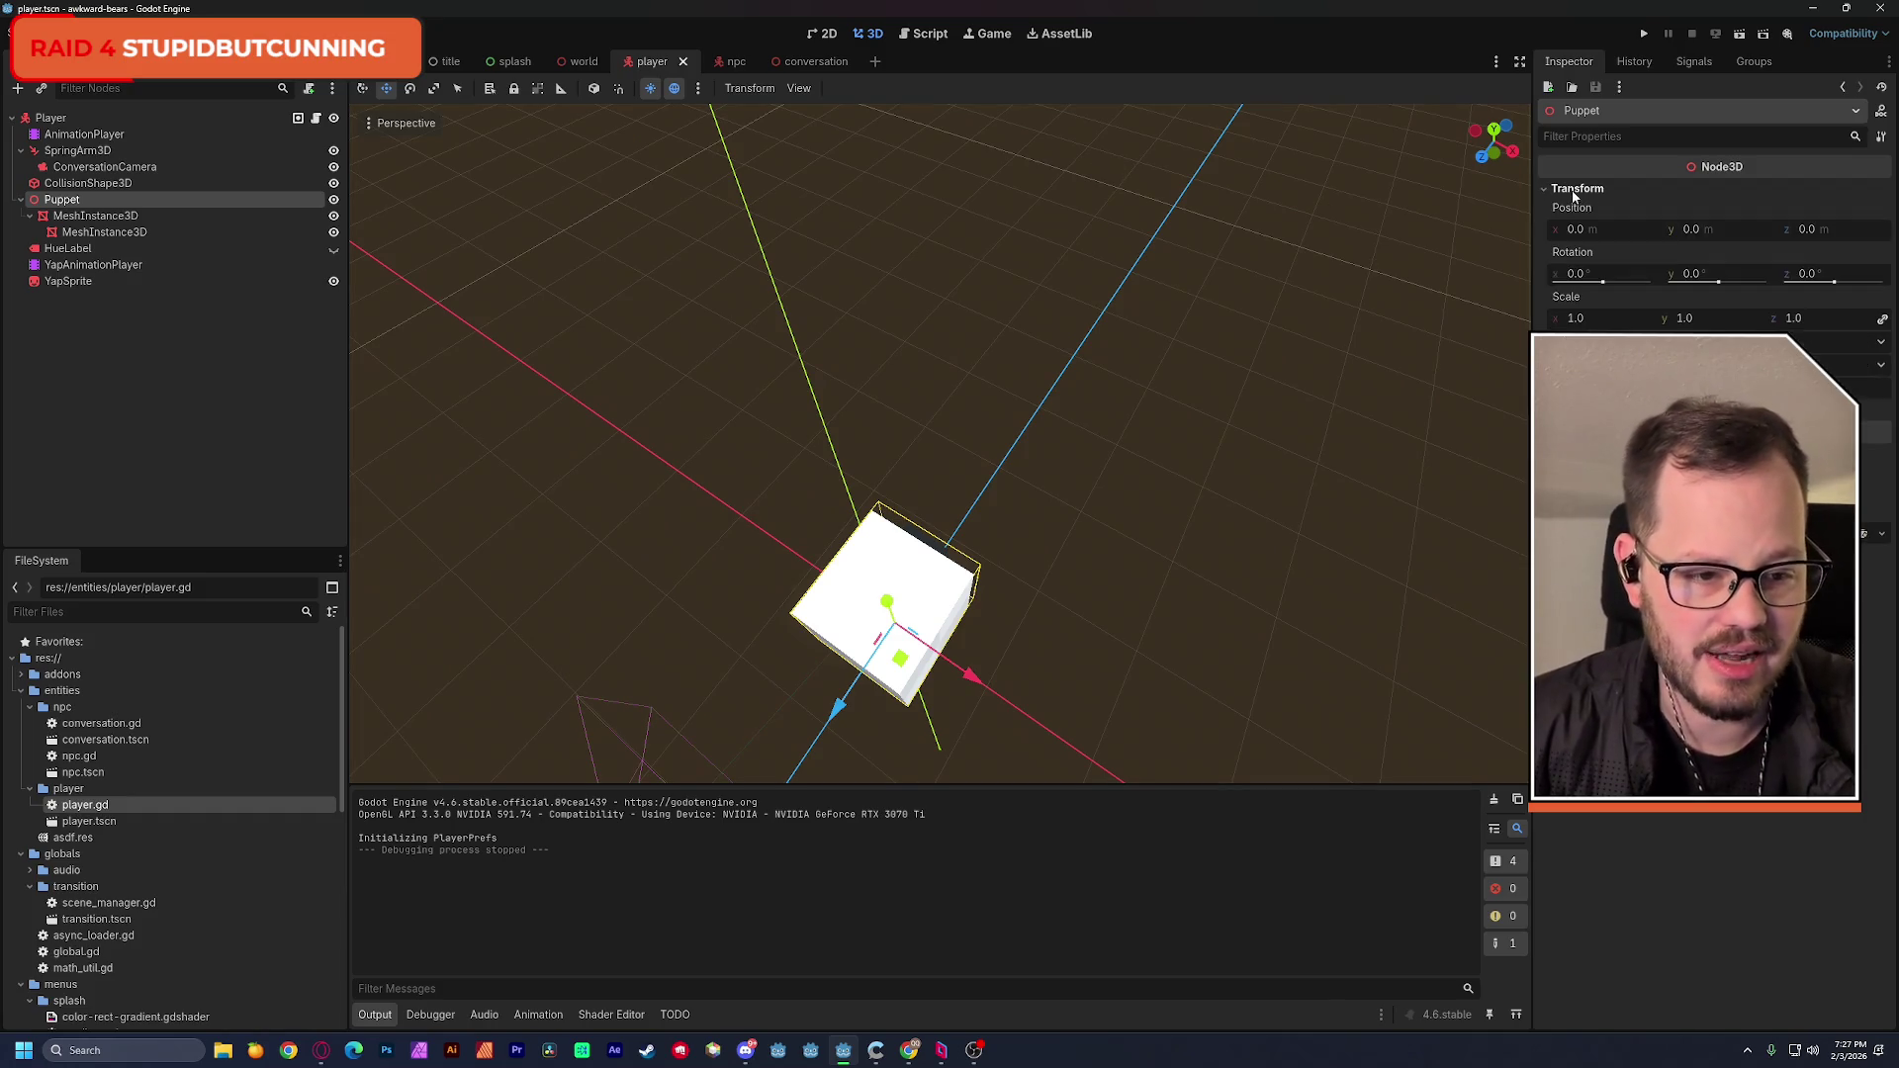
# Orbit around the cube and select the nested MeshInstance3D under Puppet to inspect its material.
pyautogui.moveTo(848, 435); pyautogui.dragTo(1365, 435)
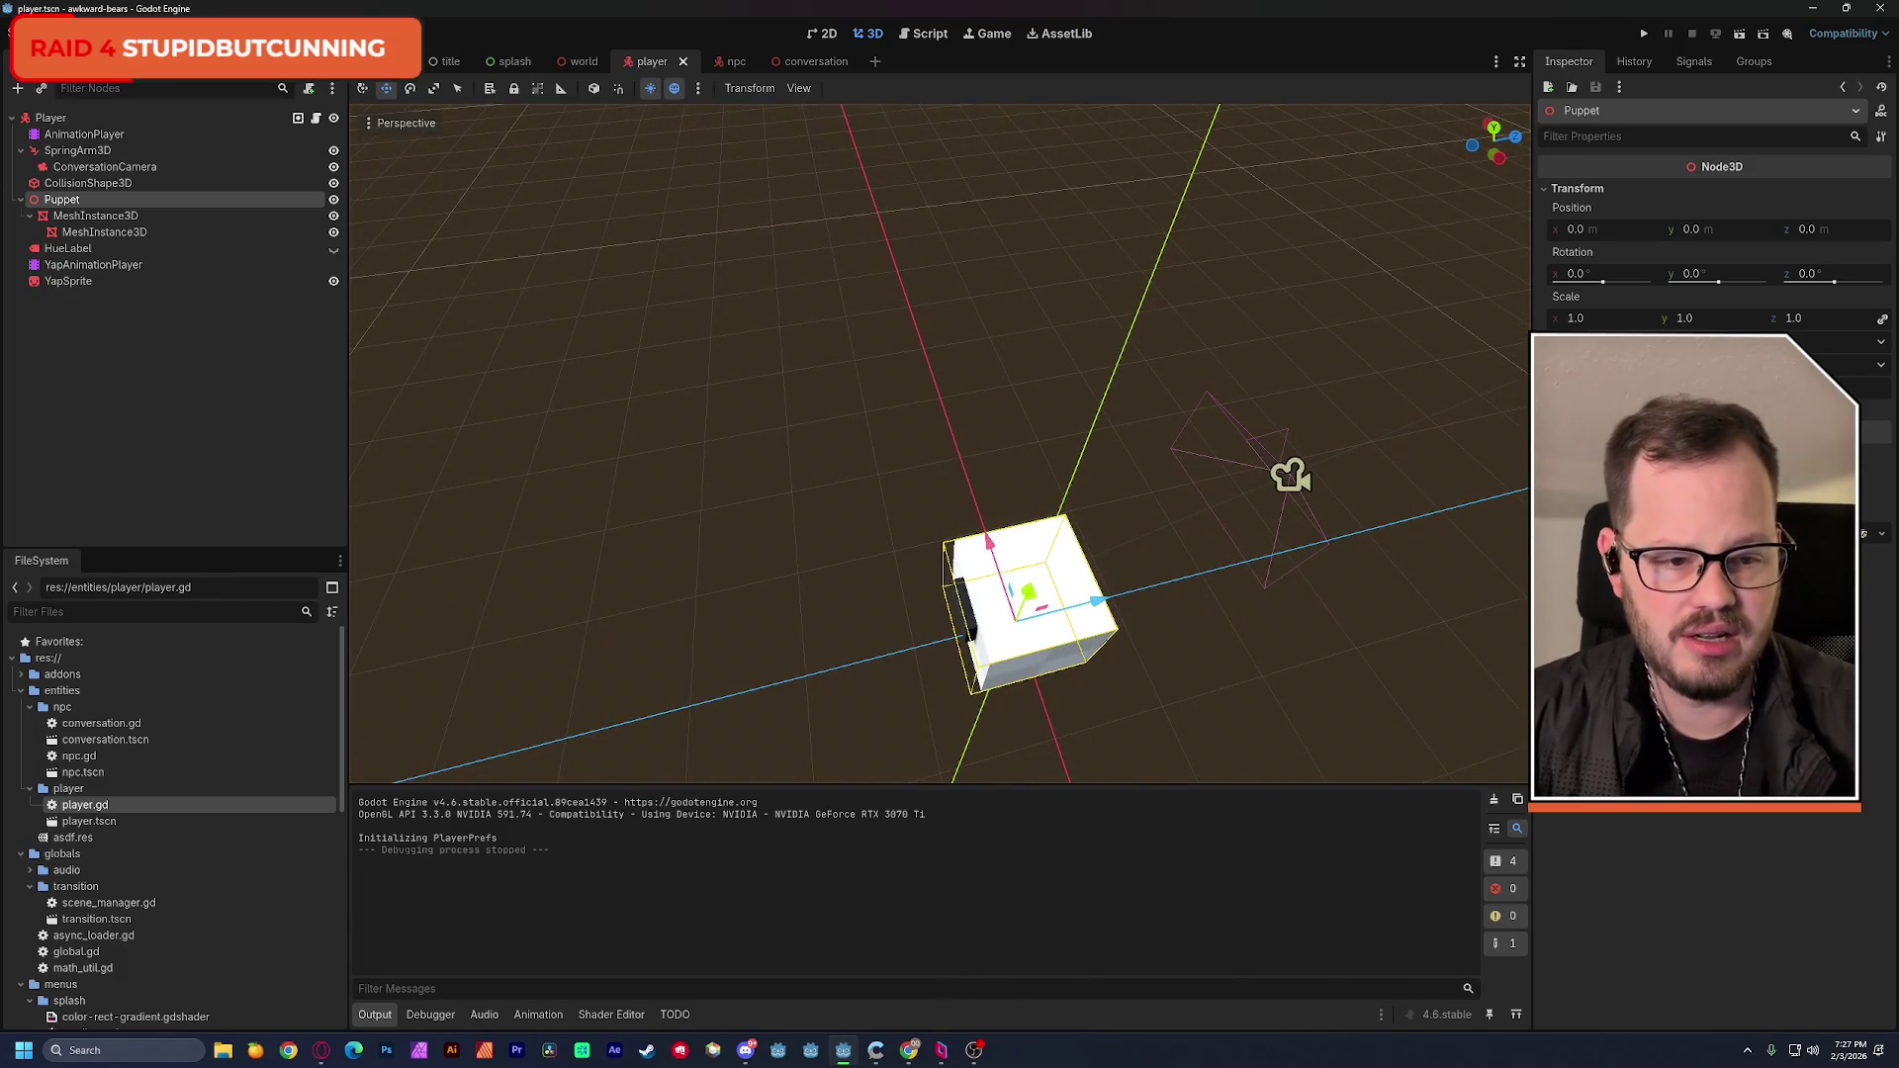
pyautogui.moveTo(935, 443); pyautogui.dragTo(941, 457)
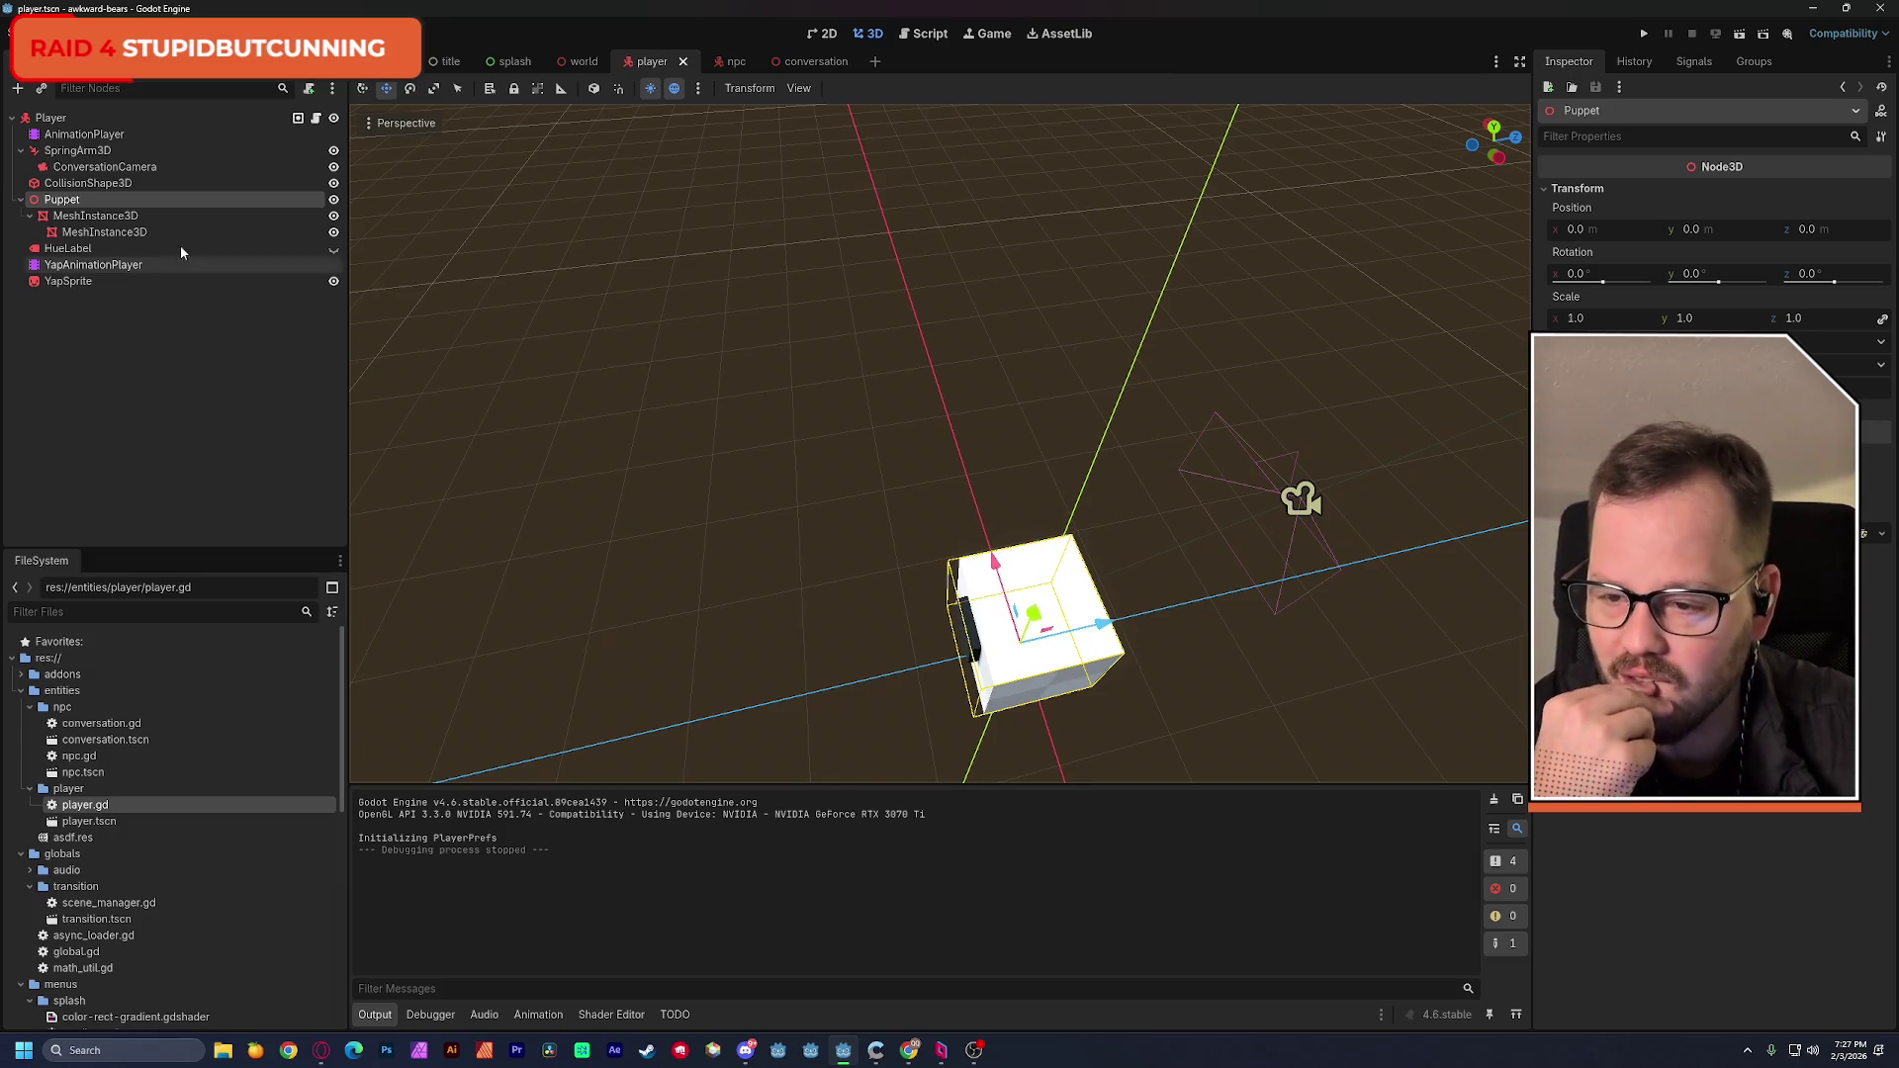
pyautogui.click(108, 219)
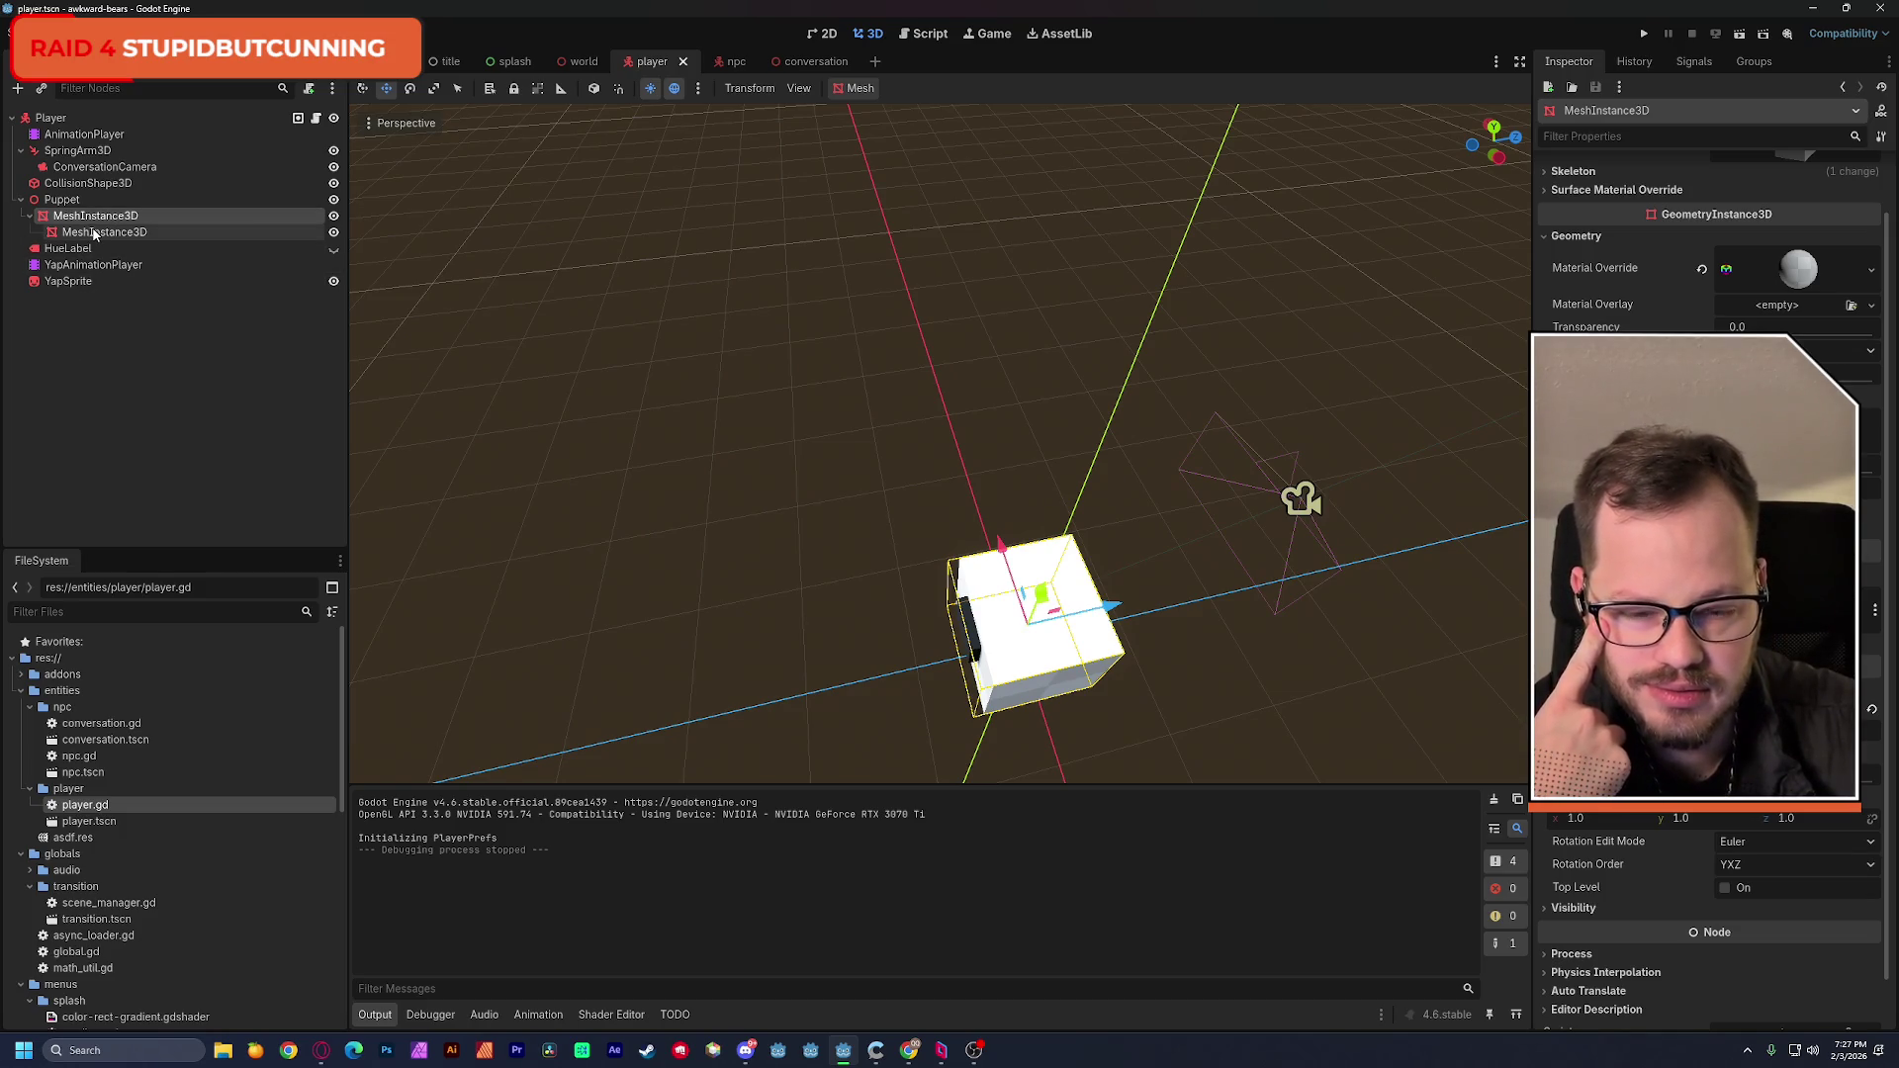
pyautogui.click(94, 234)
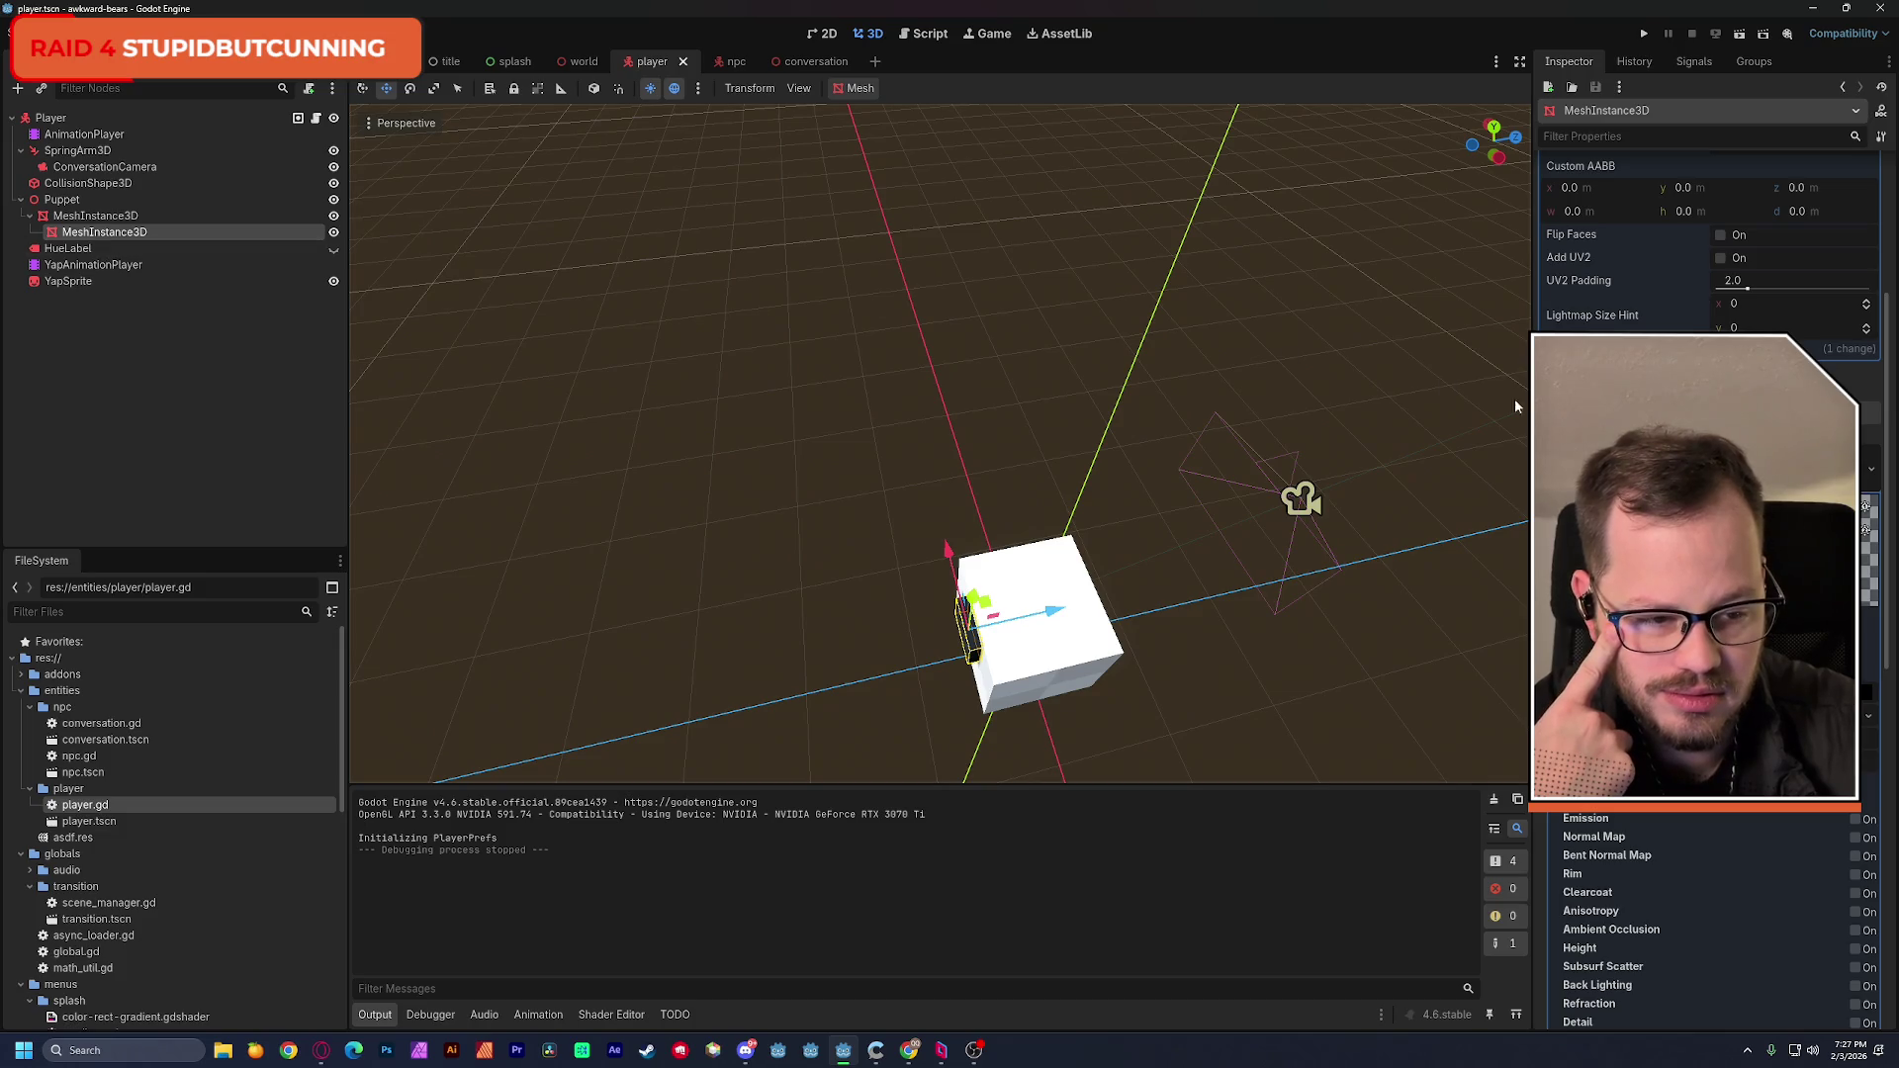
pyautogui.scroll(3, 1891, 388)
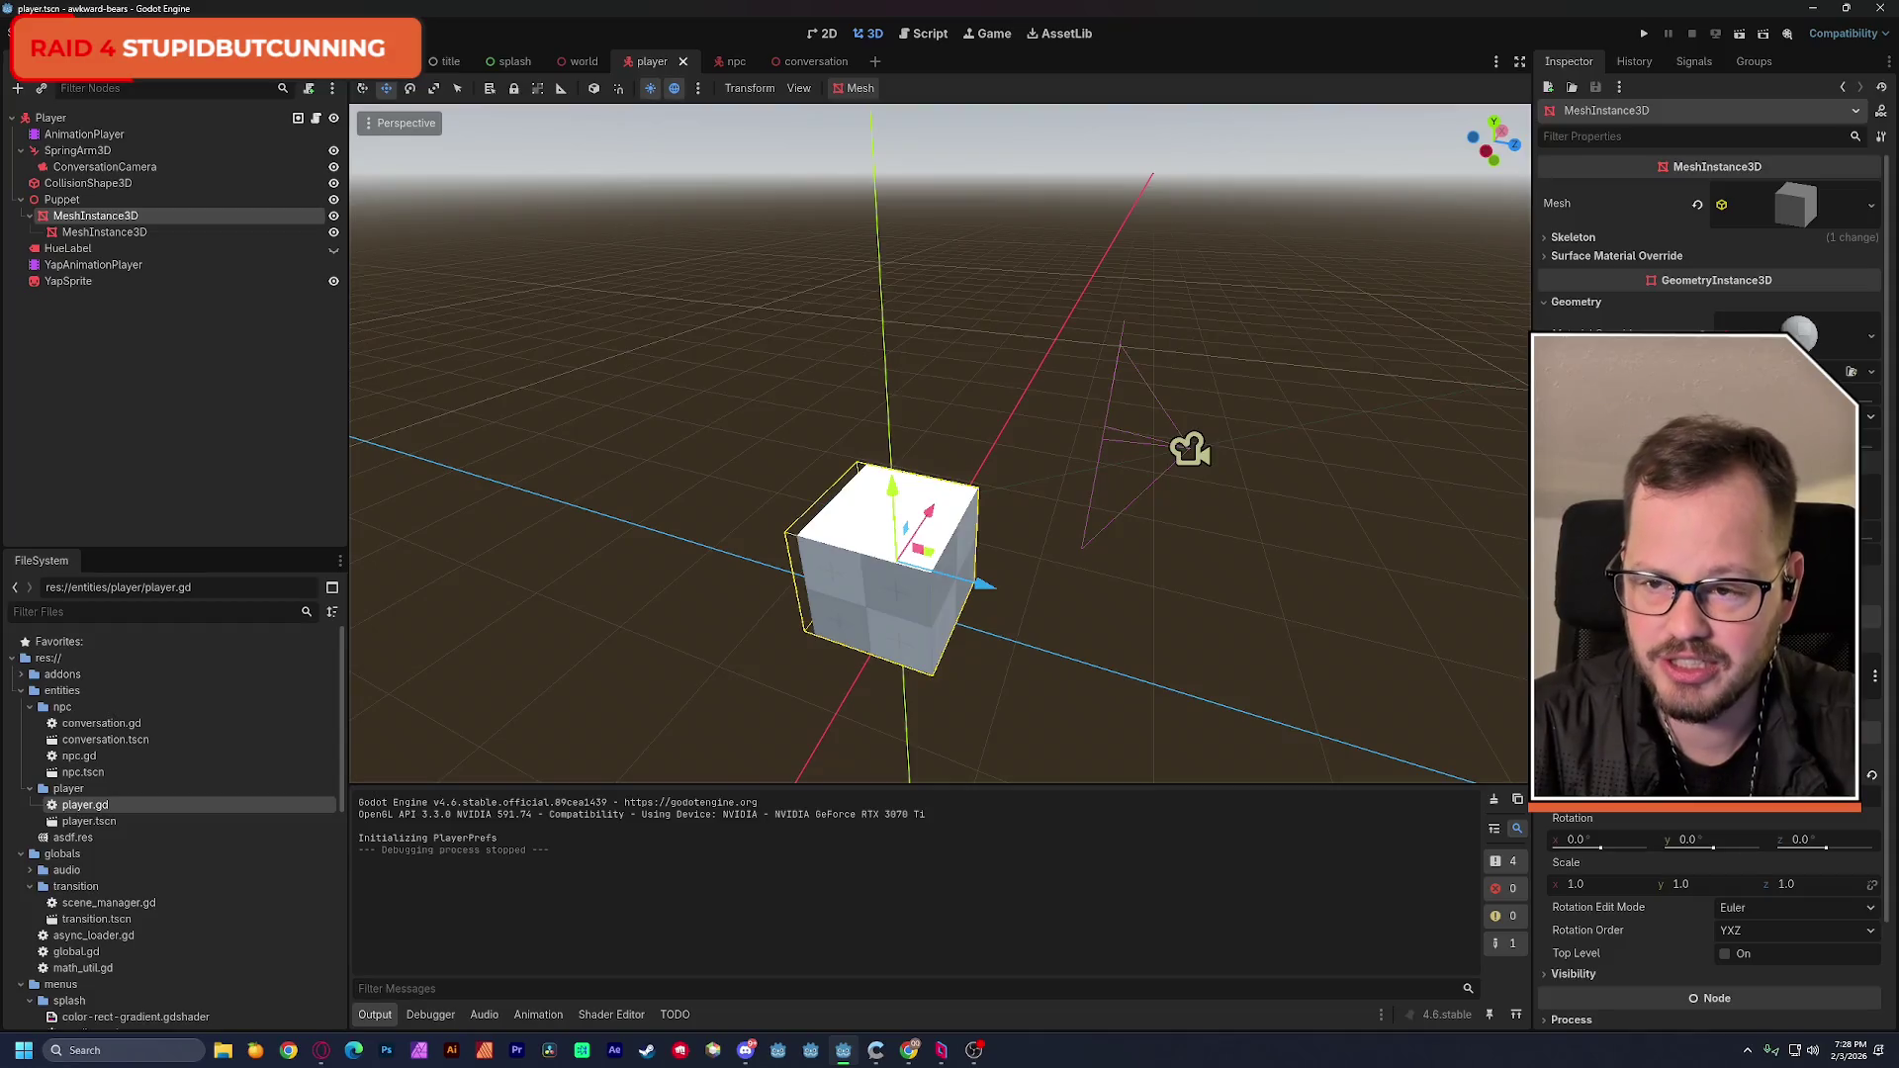
pyautogui.hotkey('ctrl', 's')
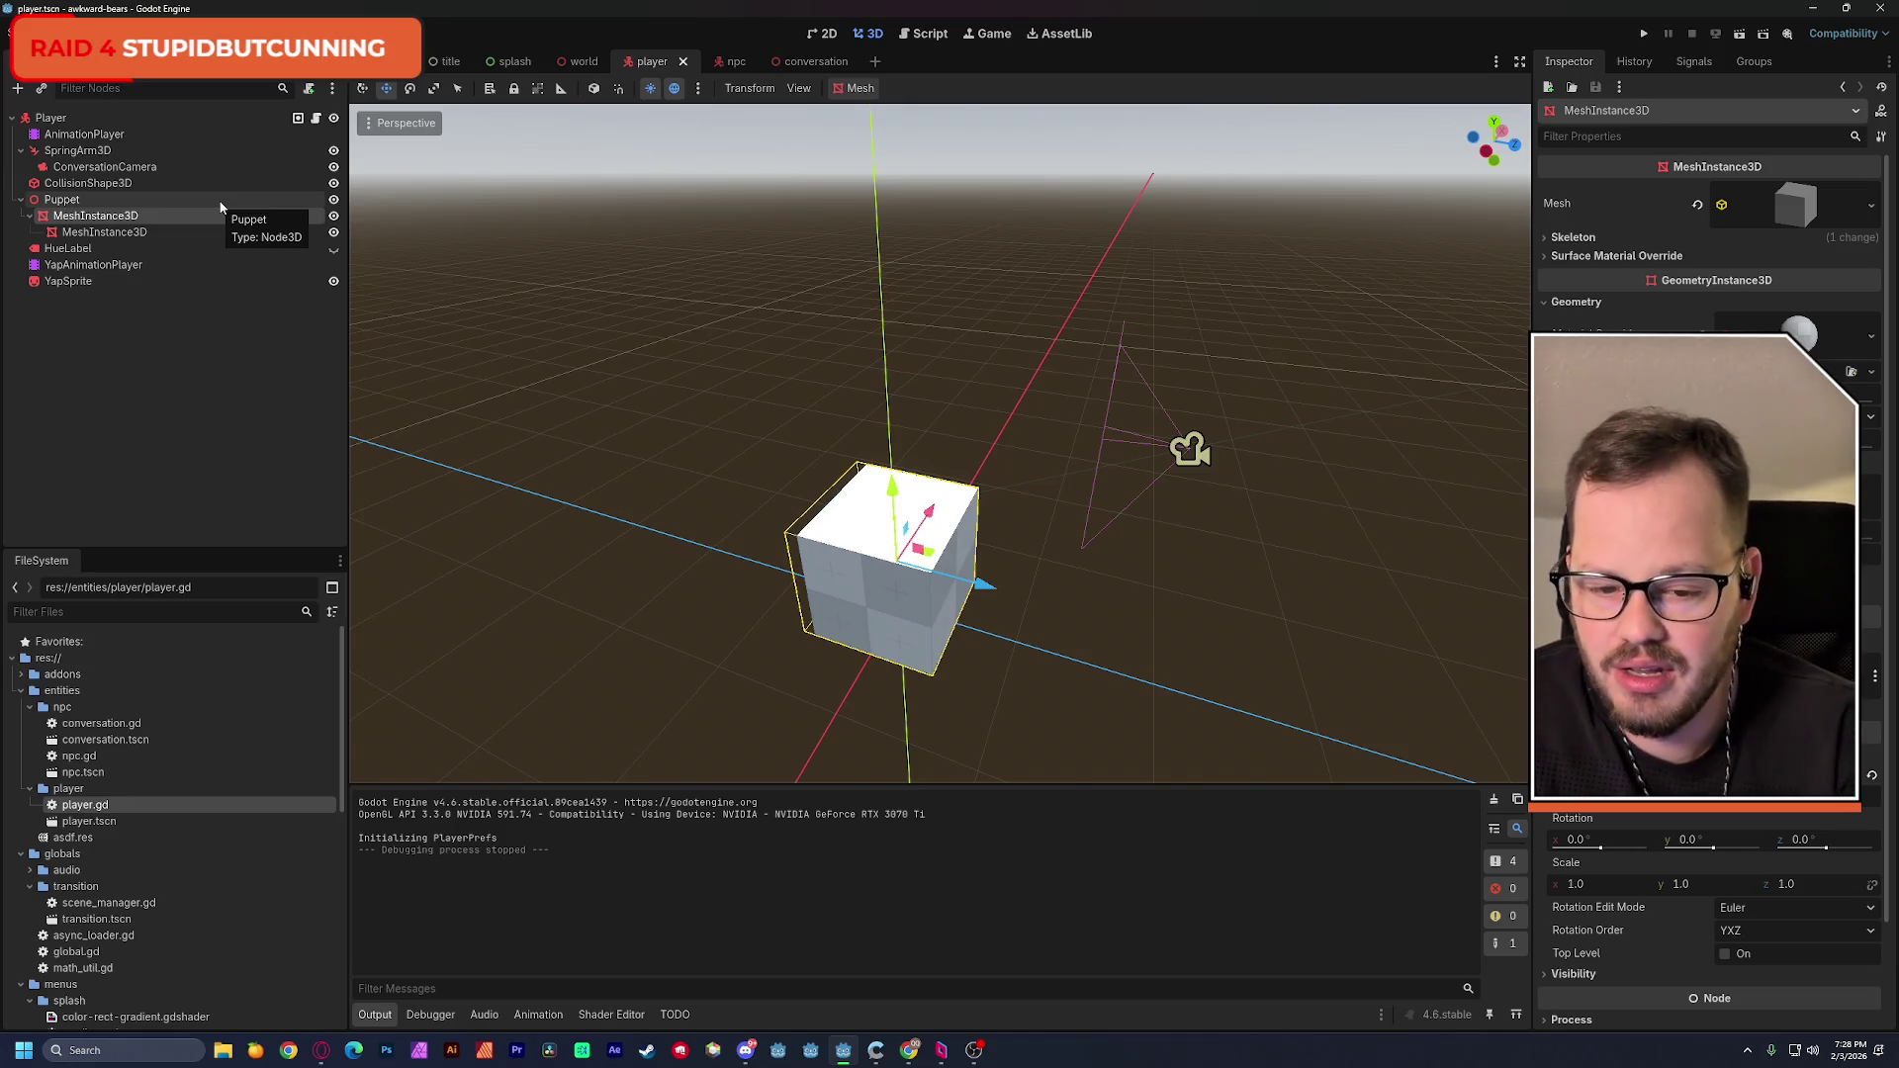
pyautogui.moveTo(452, 326)
pyautogui.mouseDown()
pyautogui.moveTo(534, 297)
pyautogui.moveTo(465, 326)
pyautogui.mouseUp()
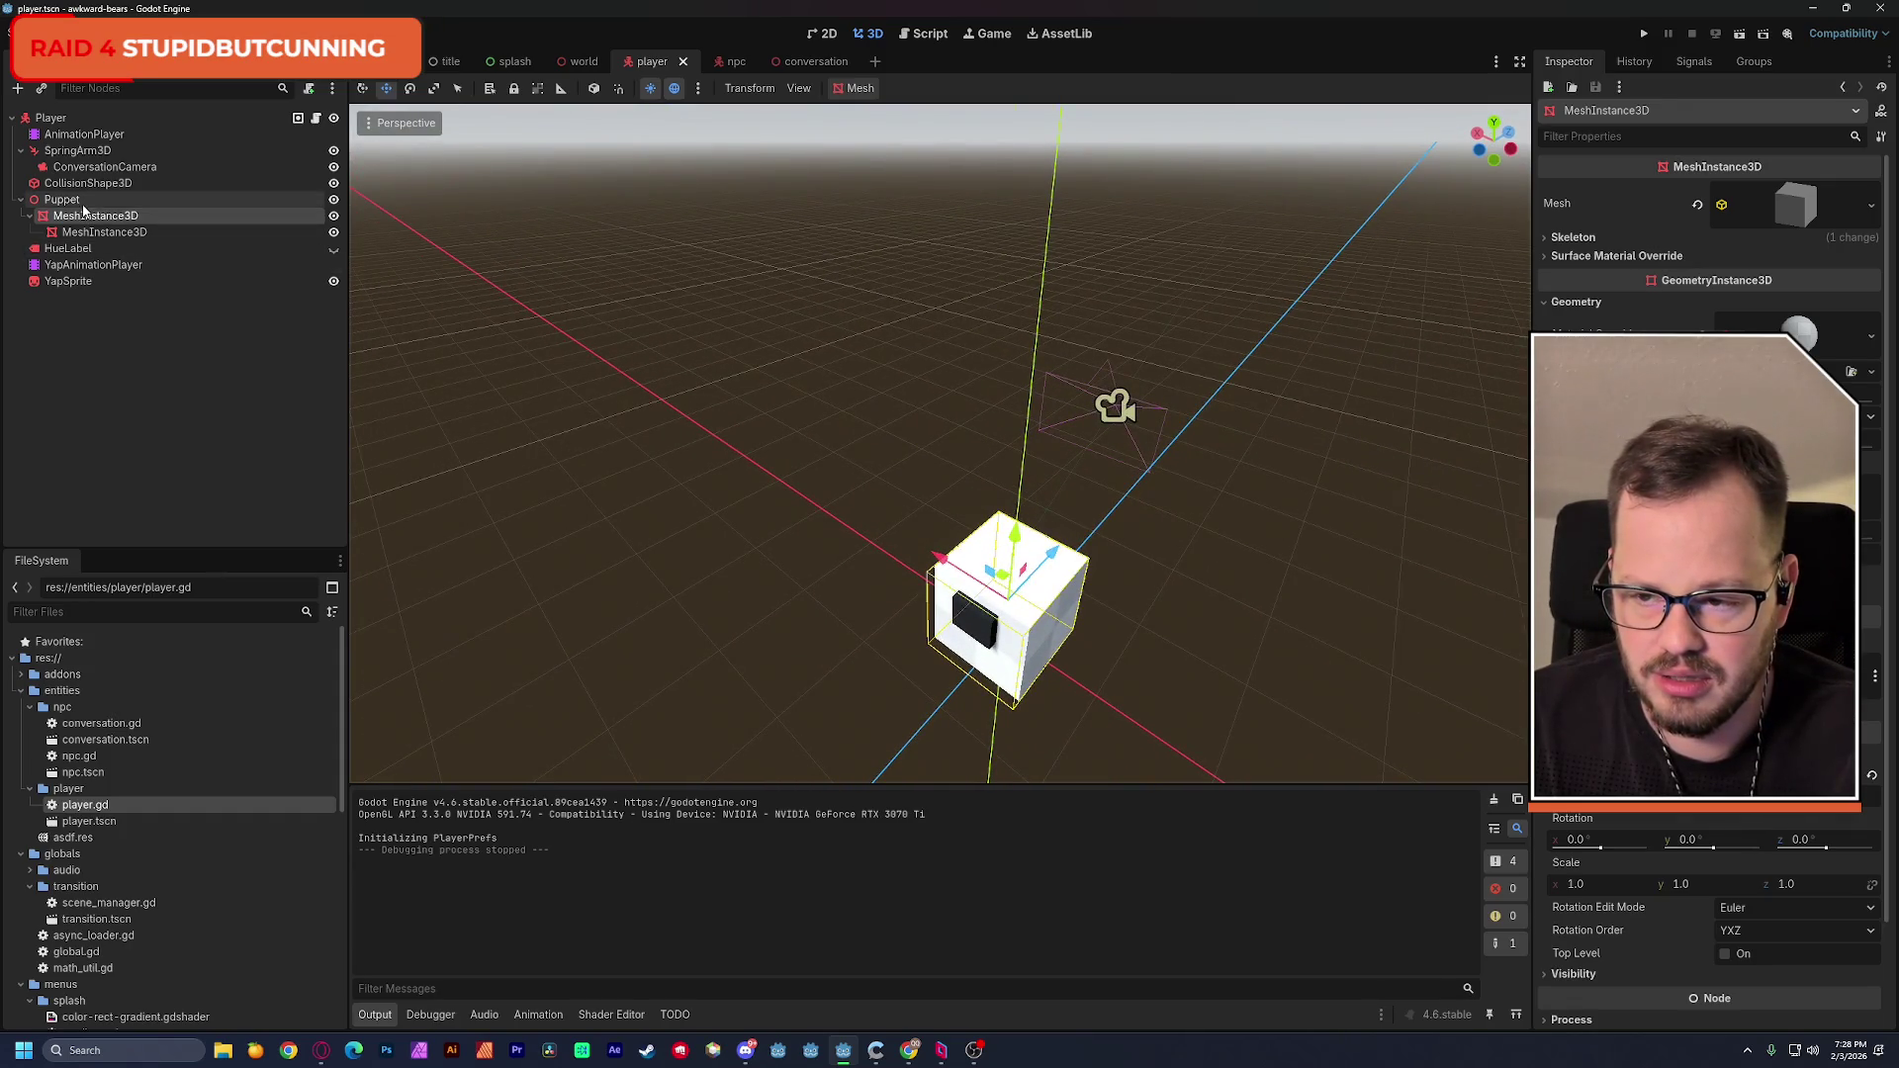
pyautogui.click(62, 198)
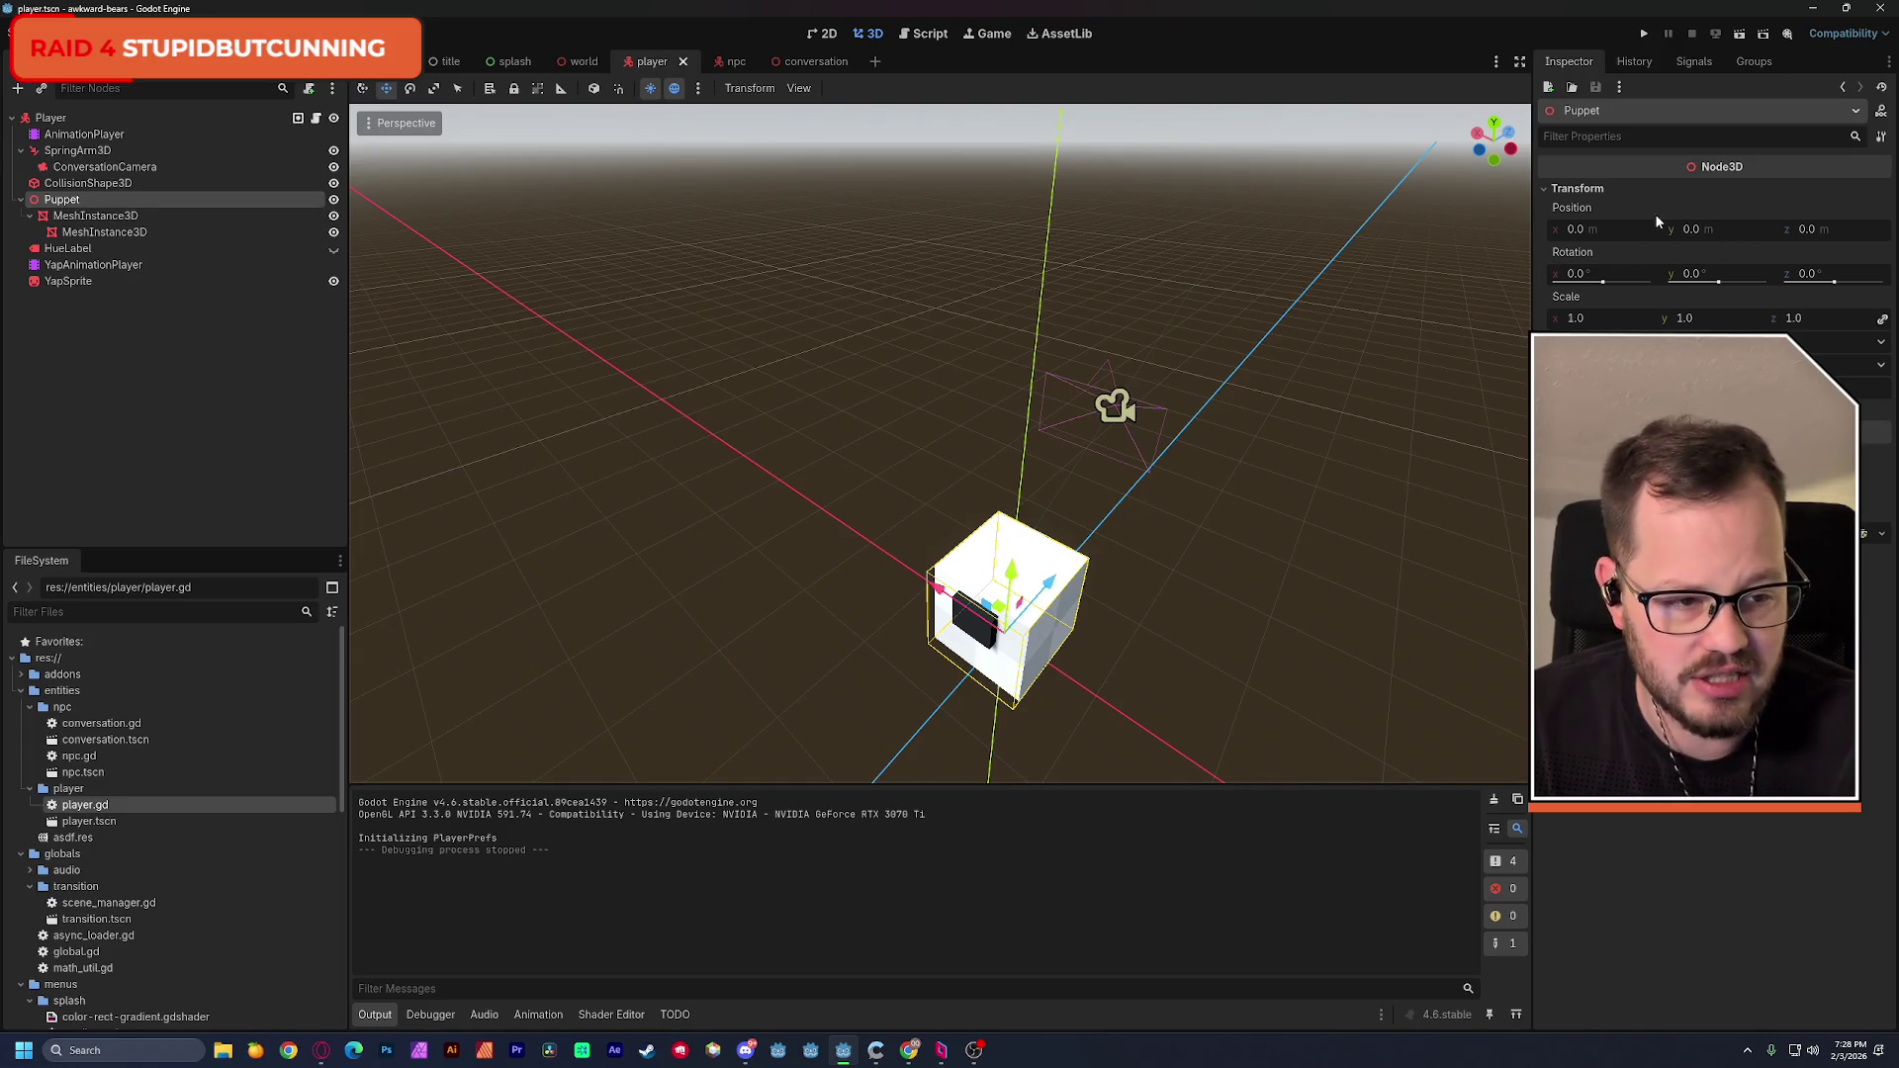
pyautogui.moveTo(940, 445)
pyautogui.mouseDown()
pyautogui.moveTo(1246, 381)
pyautogui.moveTo(1262, 351)
pyautogui.moveTo(1246, 495)
pyautogui.mouseUp()
pyautogui.click(173, 220)
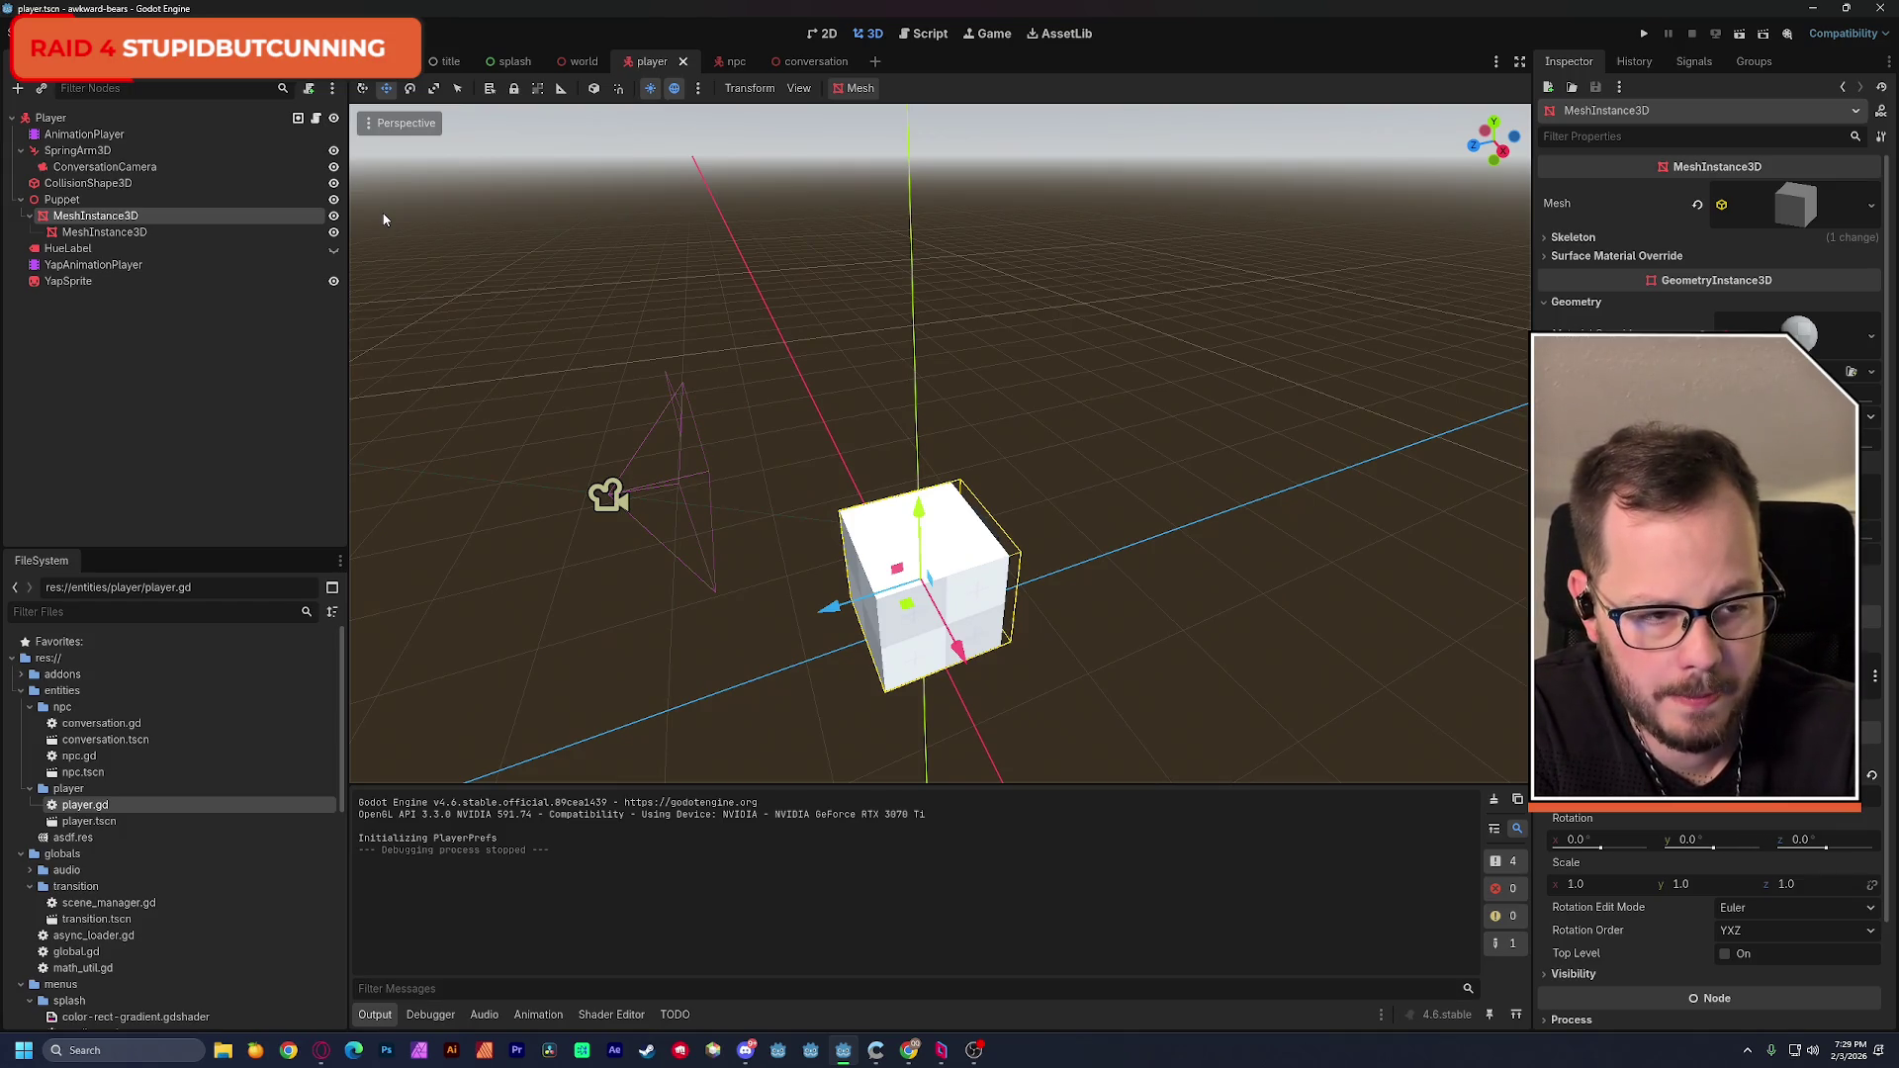
pyautogui.click(1572, 301)
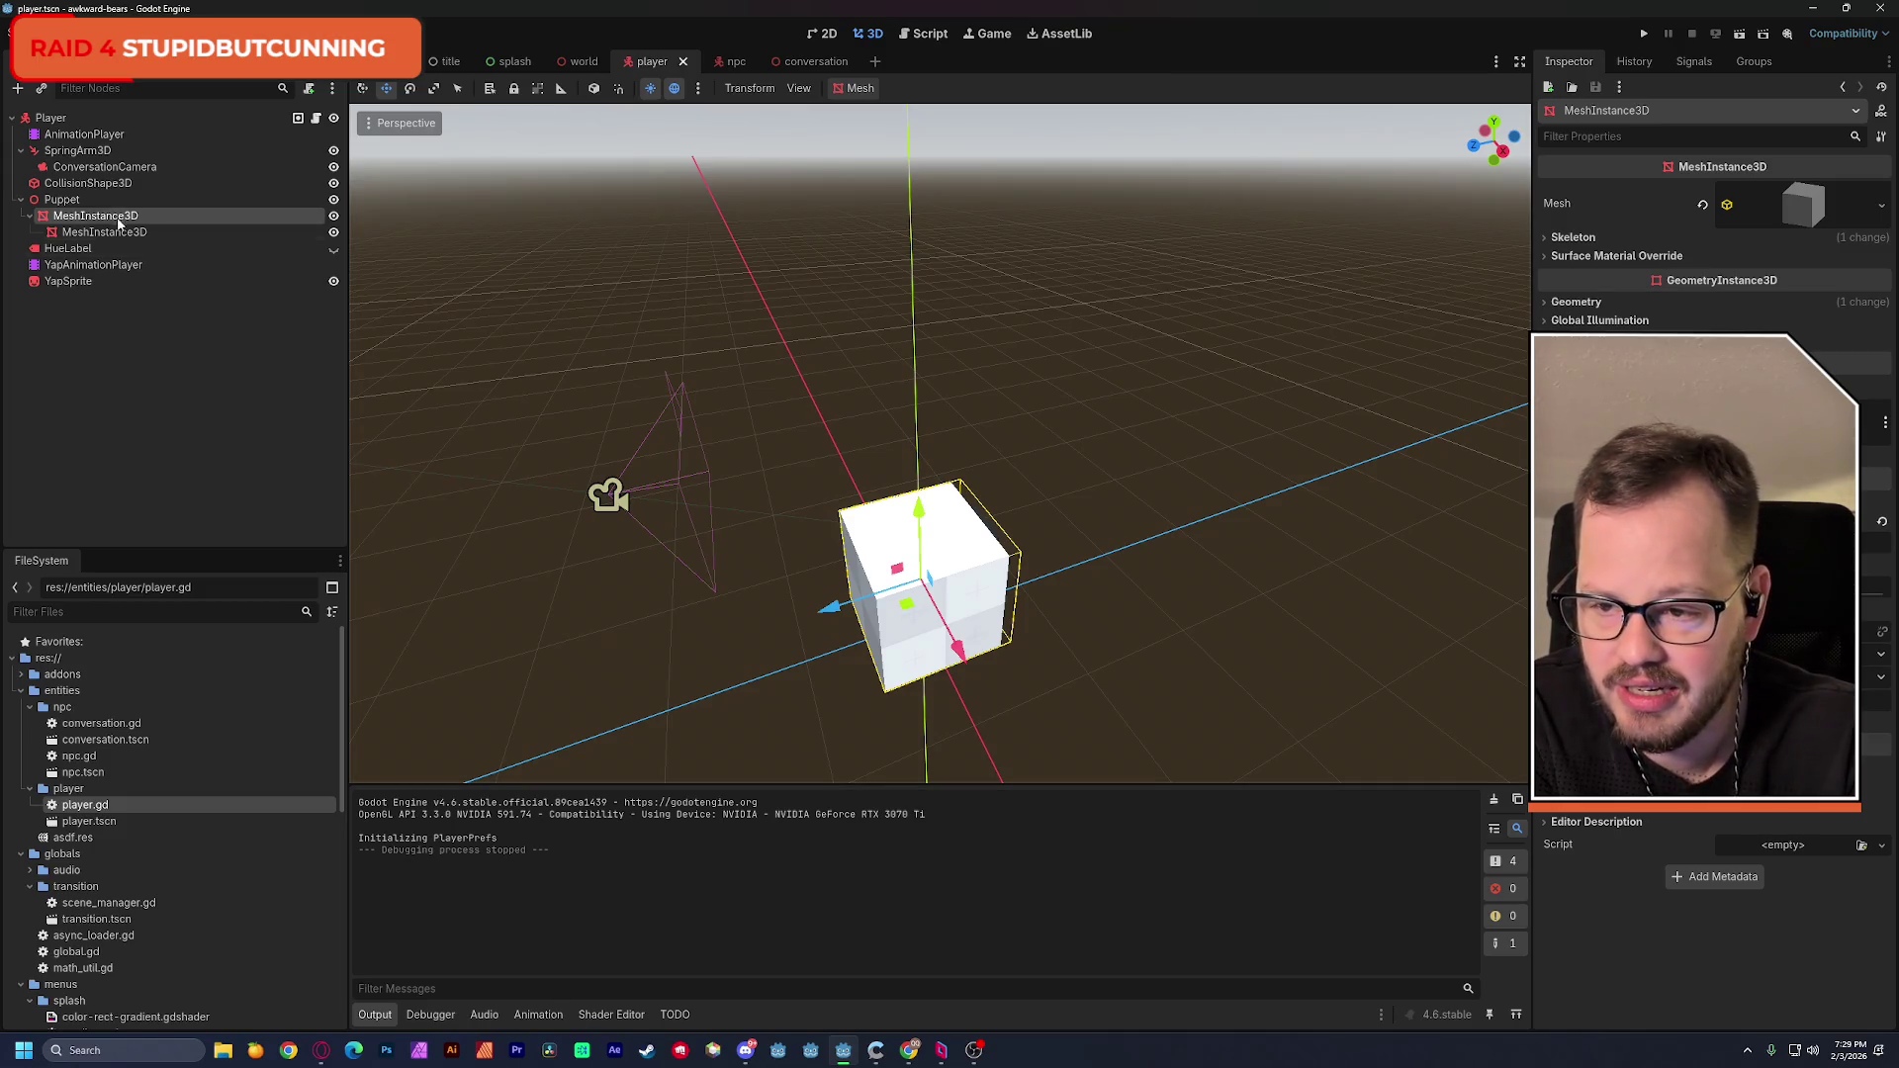
pyautogui.click(51, 118)
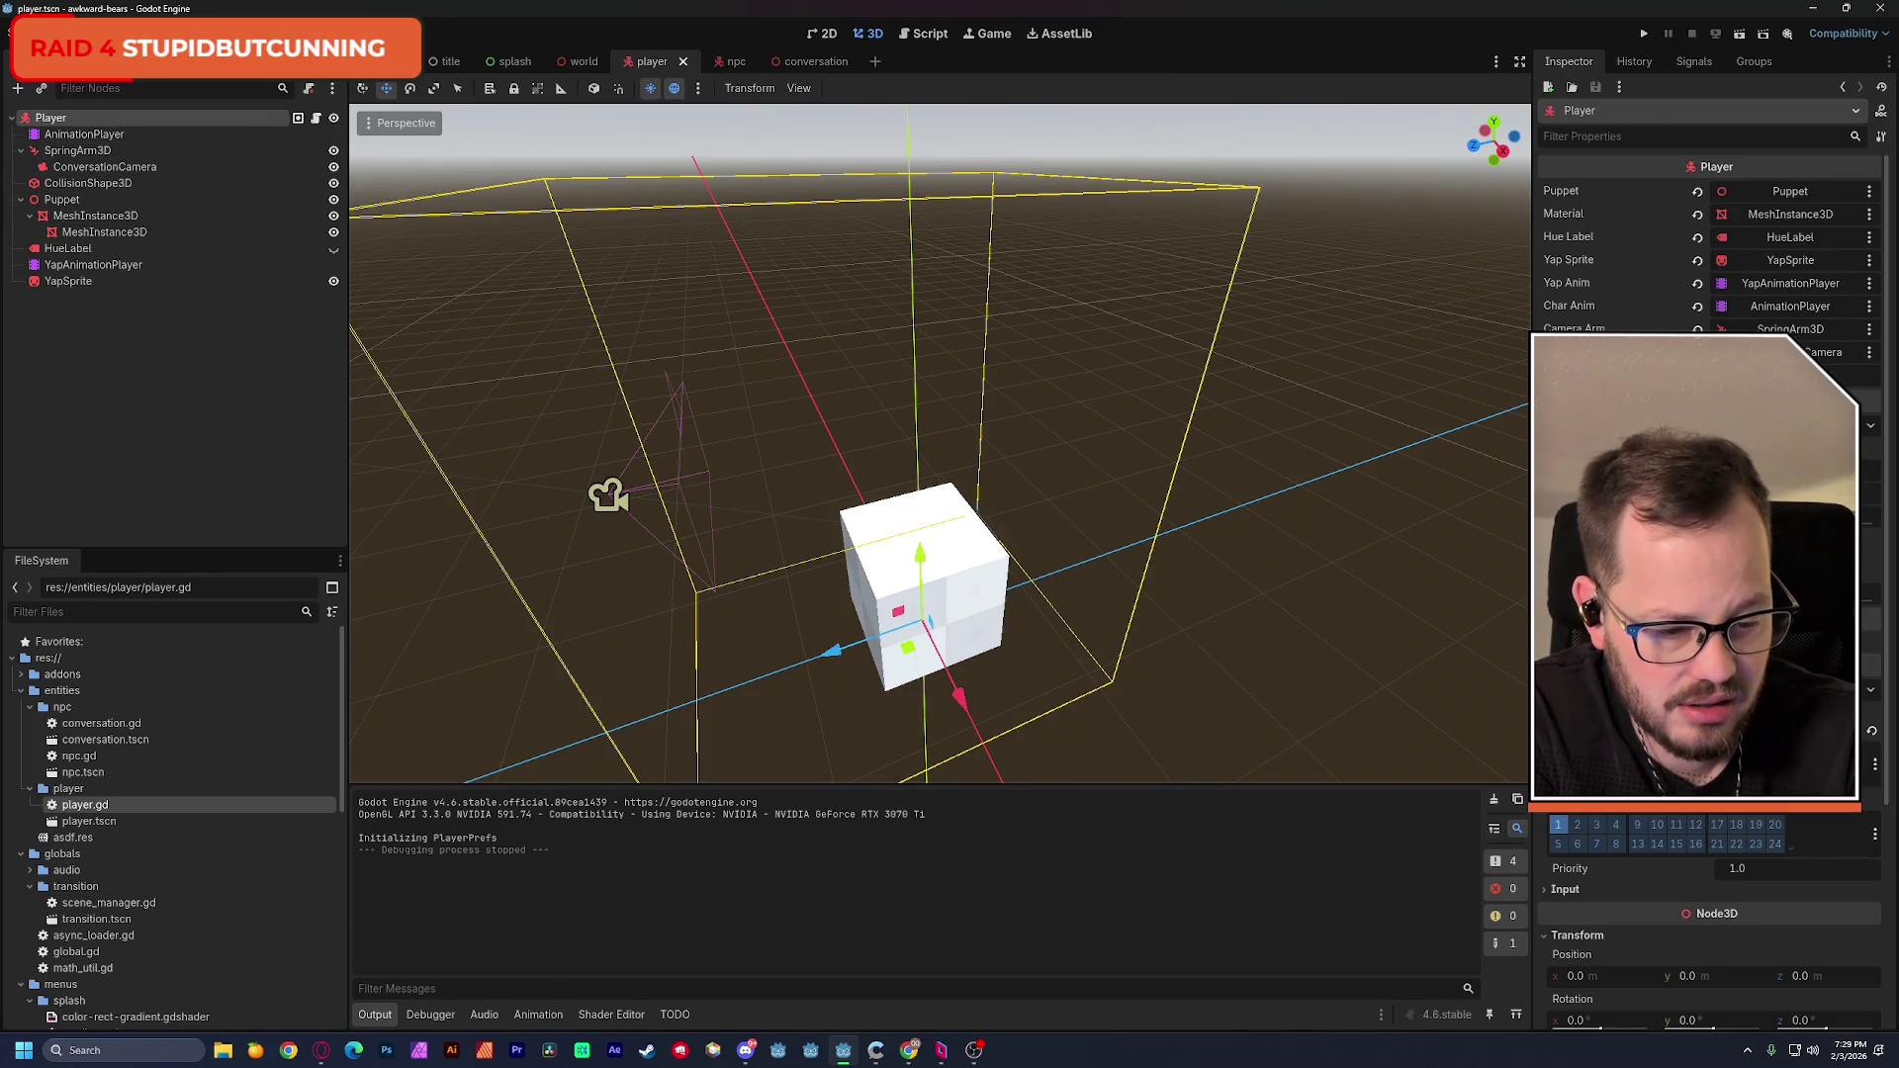
# Reparent MeshInstance3D directly under Player and save the Player scene.
pyautogui.scroll(-3, 1711, 248)
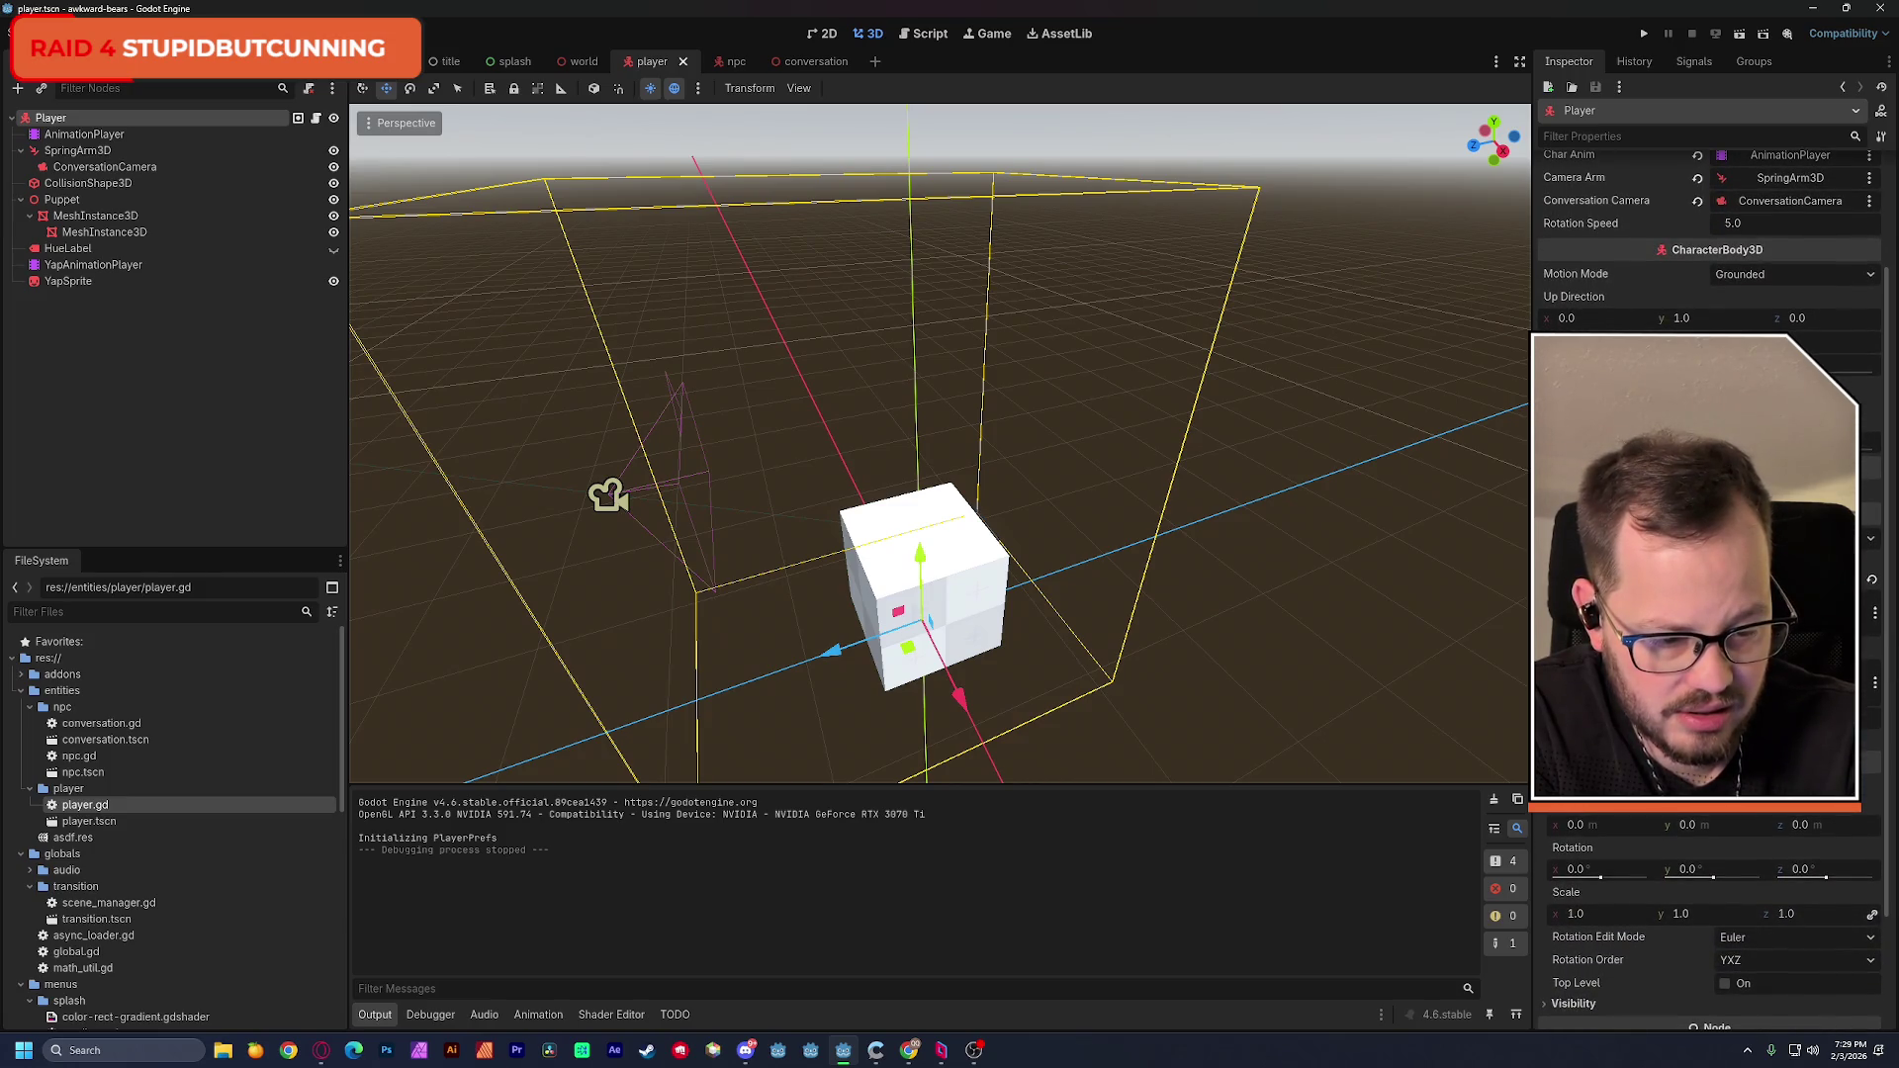
pyautogui.scroll(3, 1884, 822)
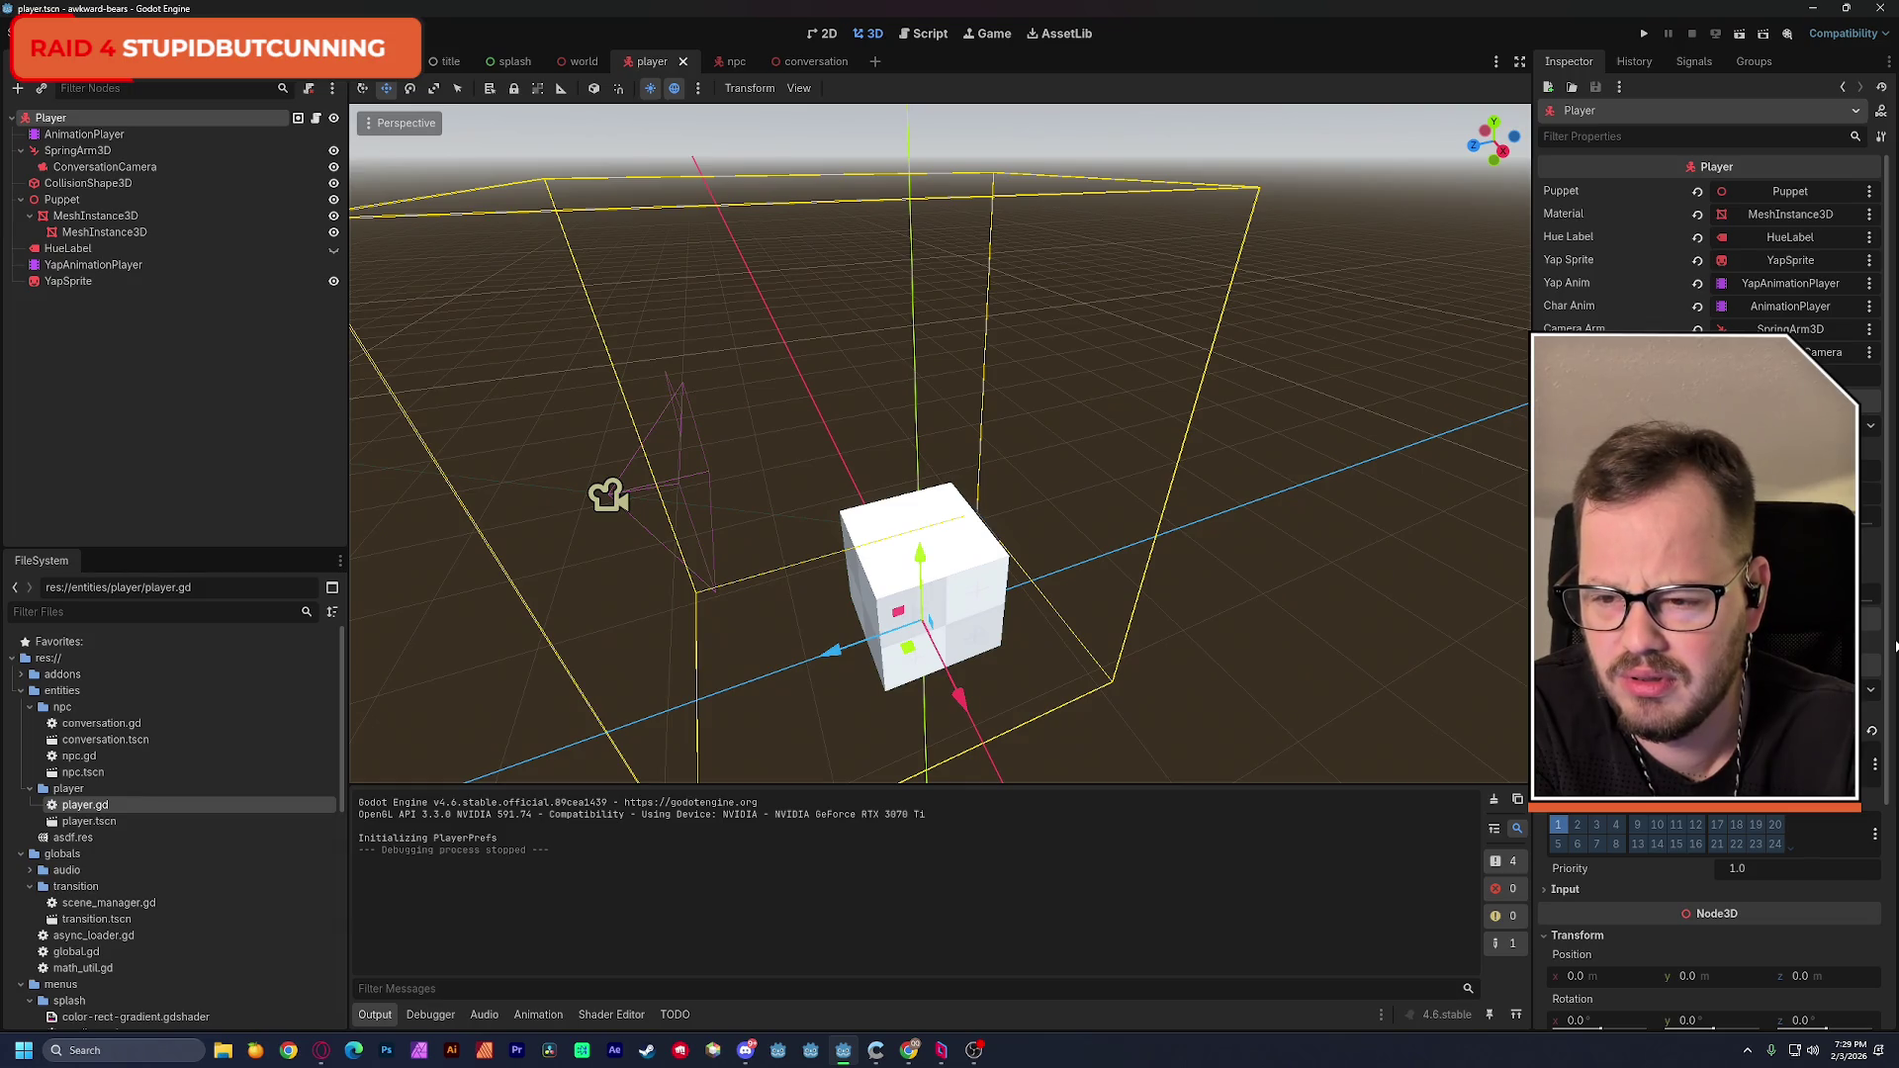
pyautogui.moveTo(98, 215); pyautogui.dragTo(126, 194)
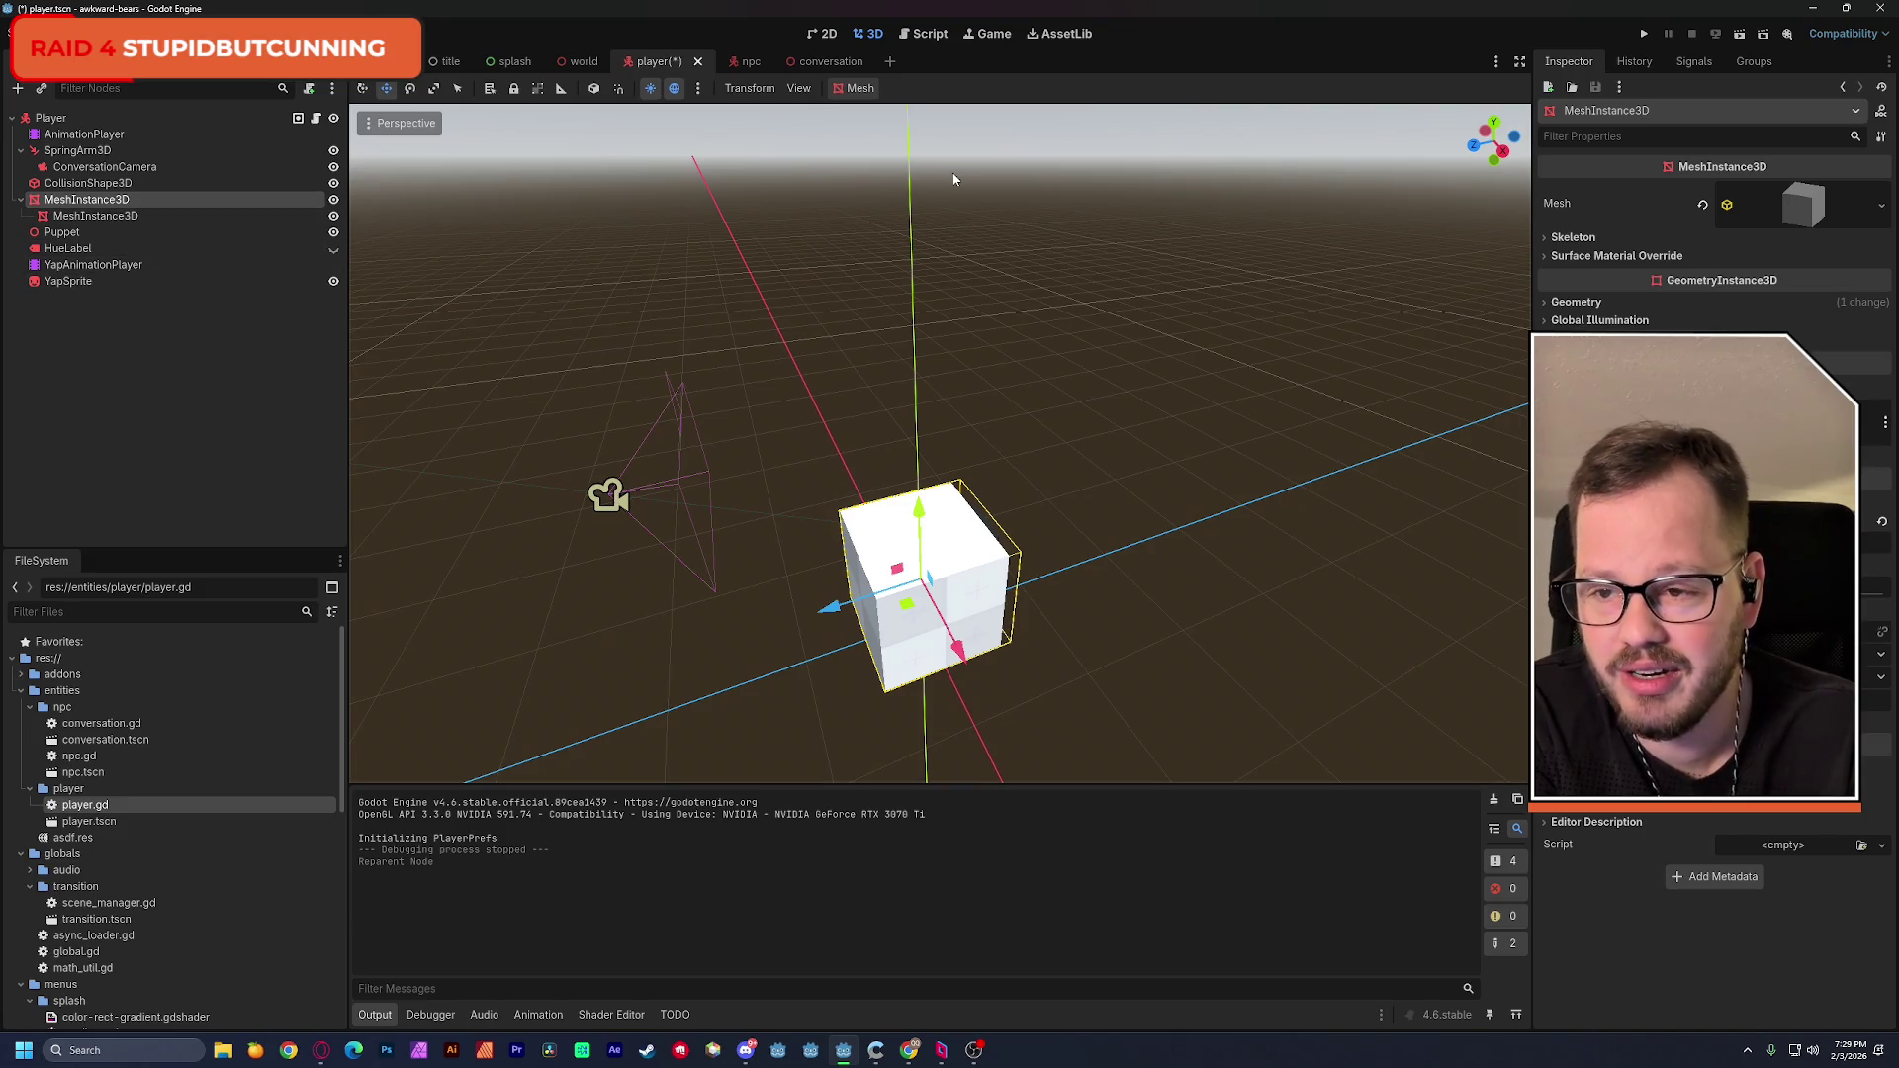
pyautogui.hotkey('ctrl', 's')
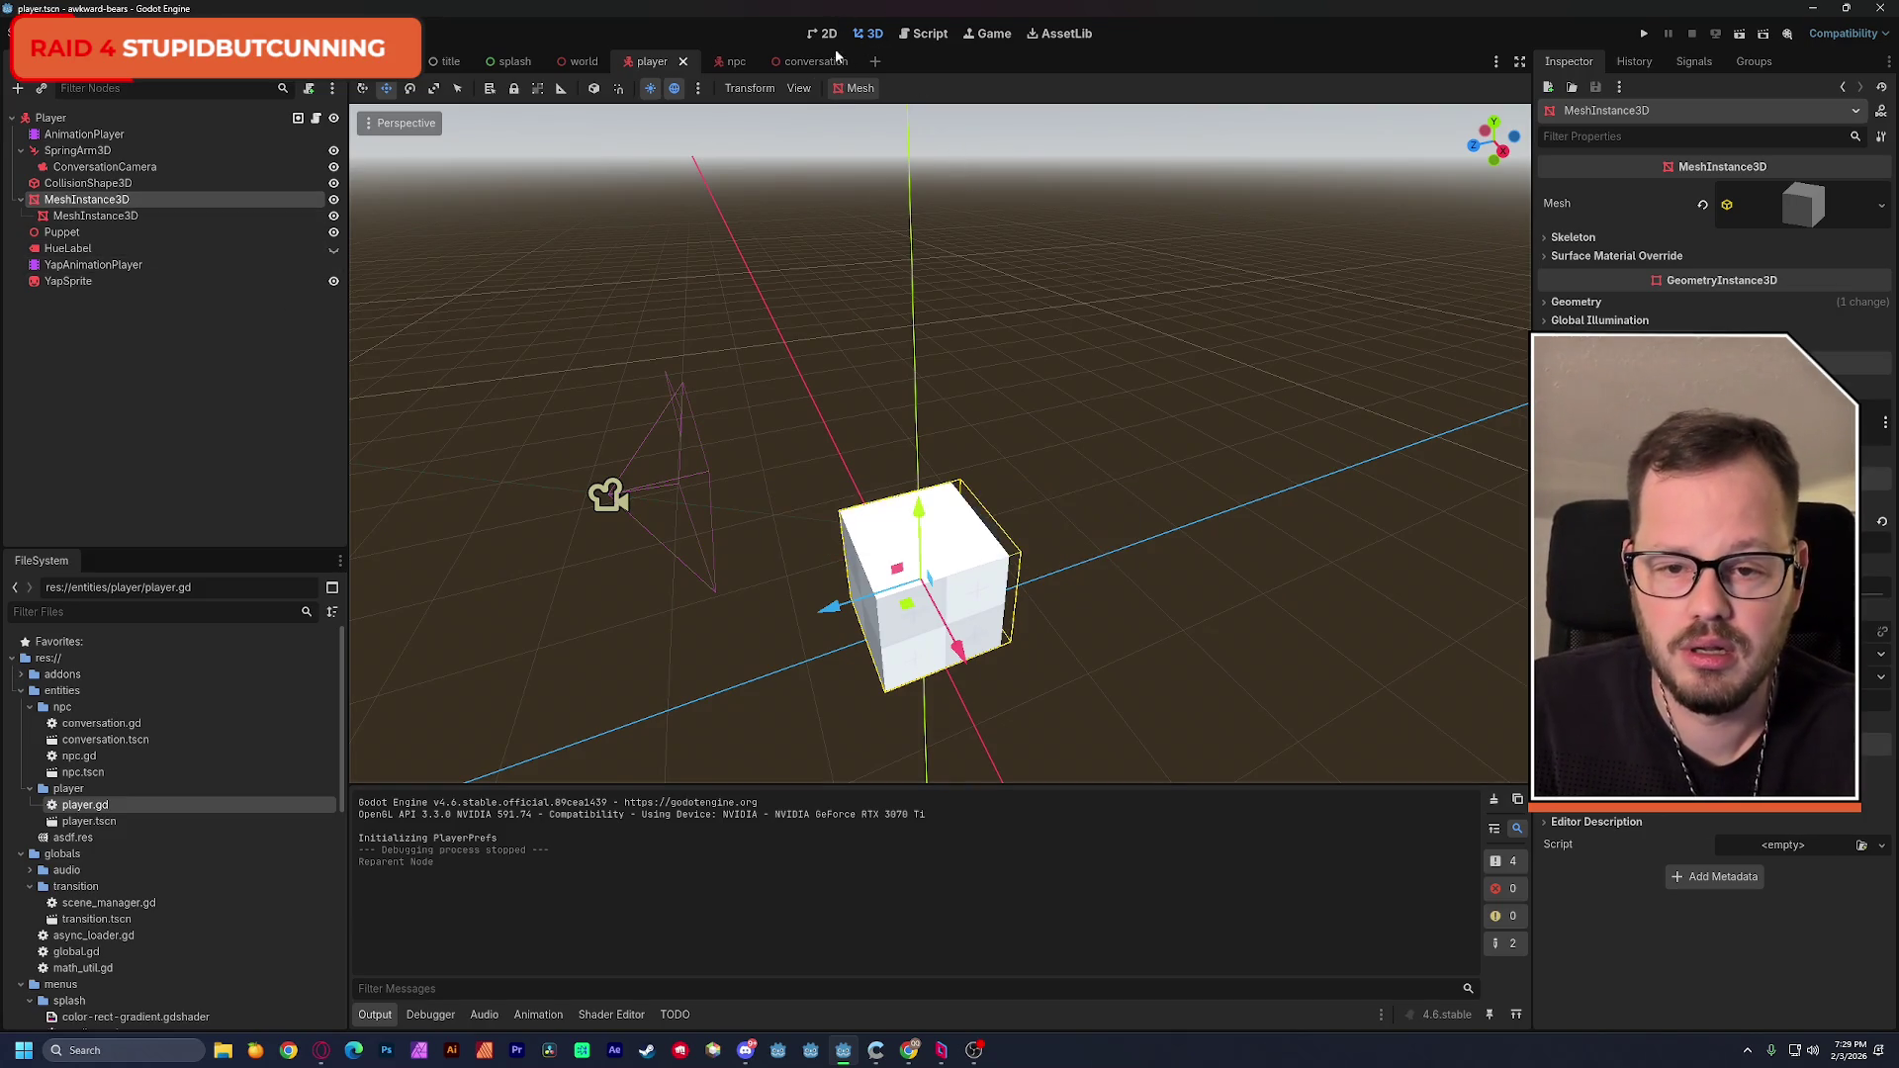
# Test-run the world scene, stop it, and return to player.gd.
pyautogui.click(581, 61)
pyautogui.click(1741, 35)
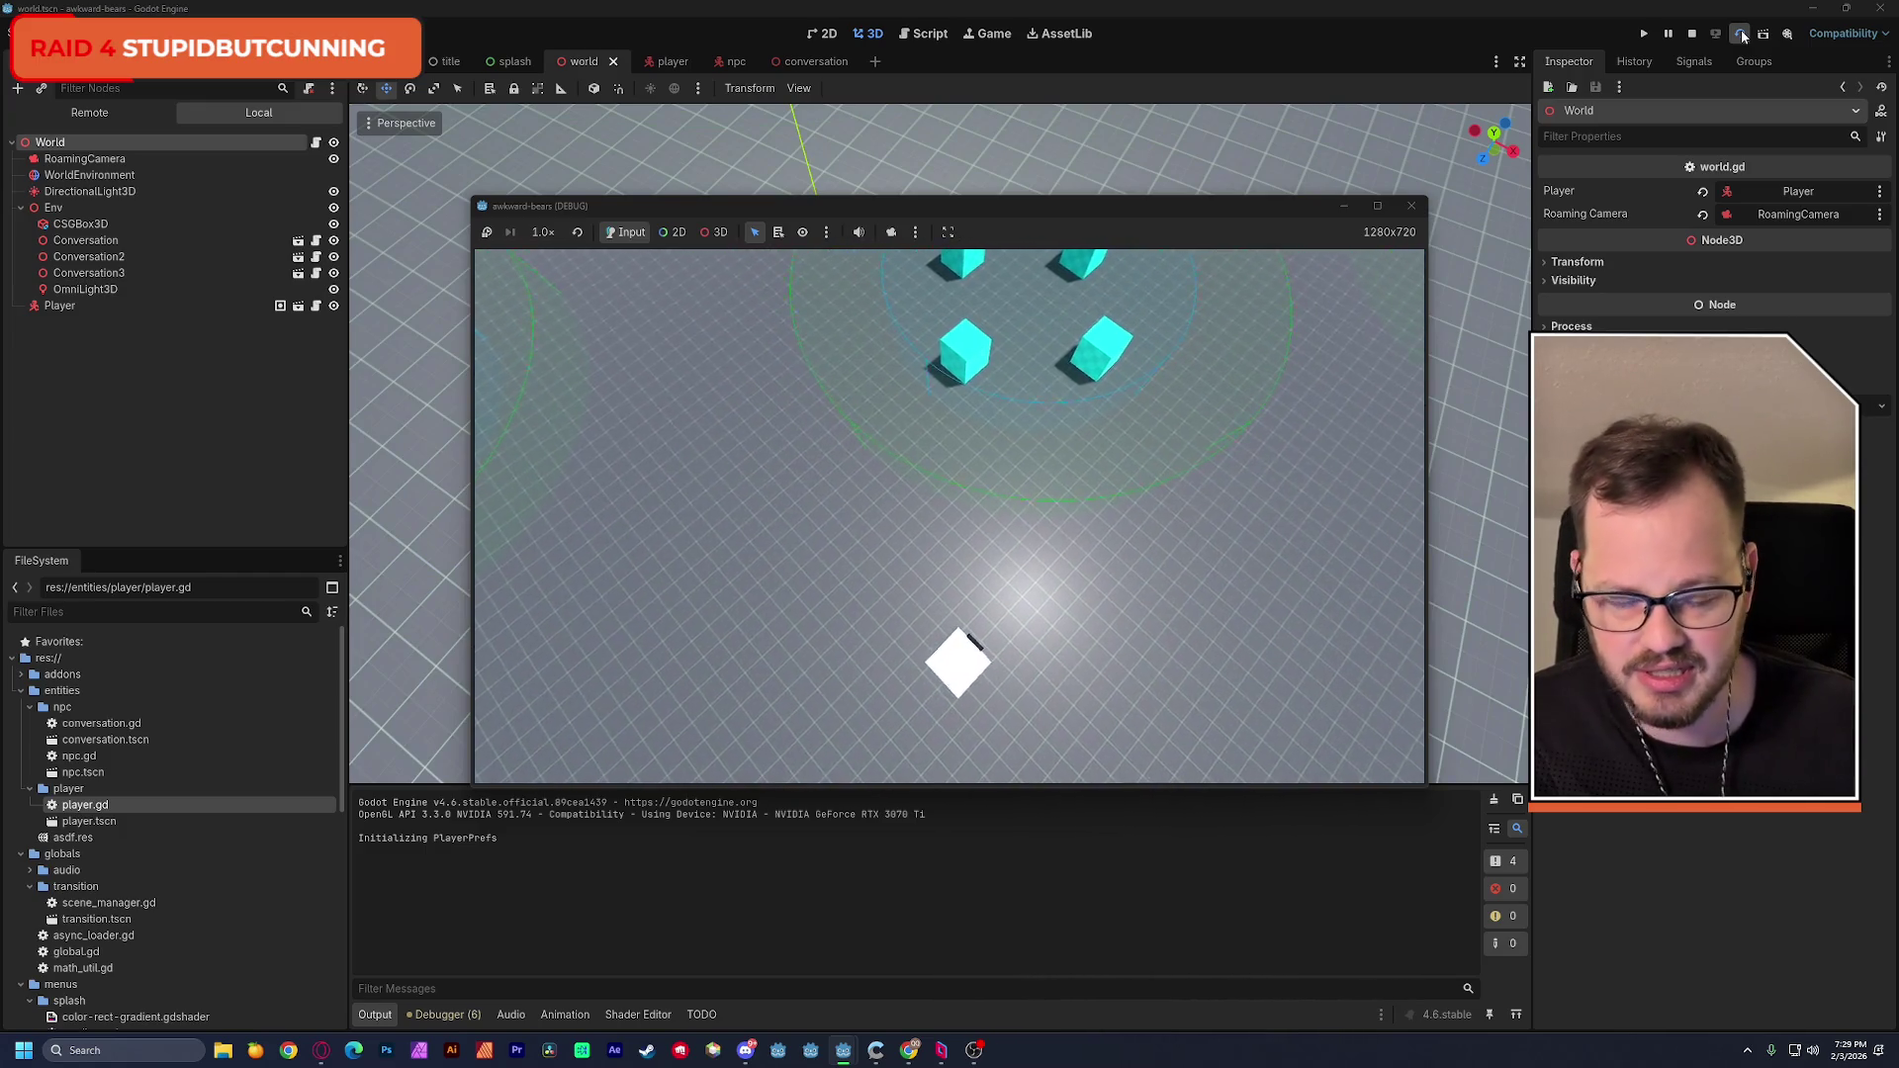
pyautogui.click(1696, 37)
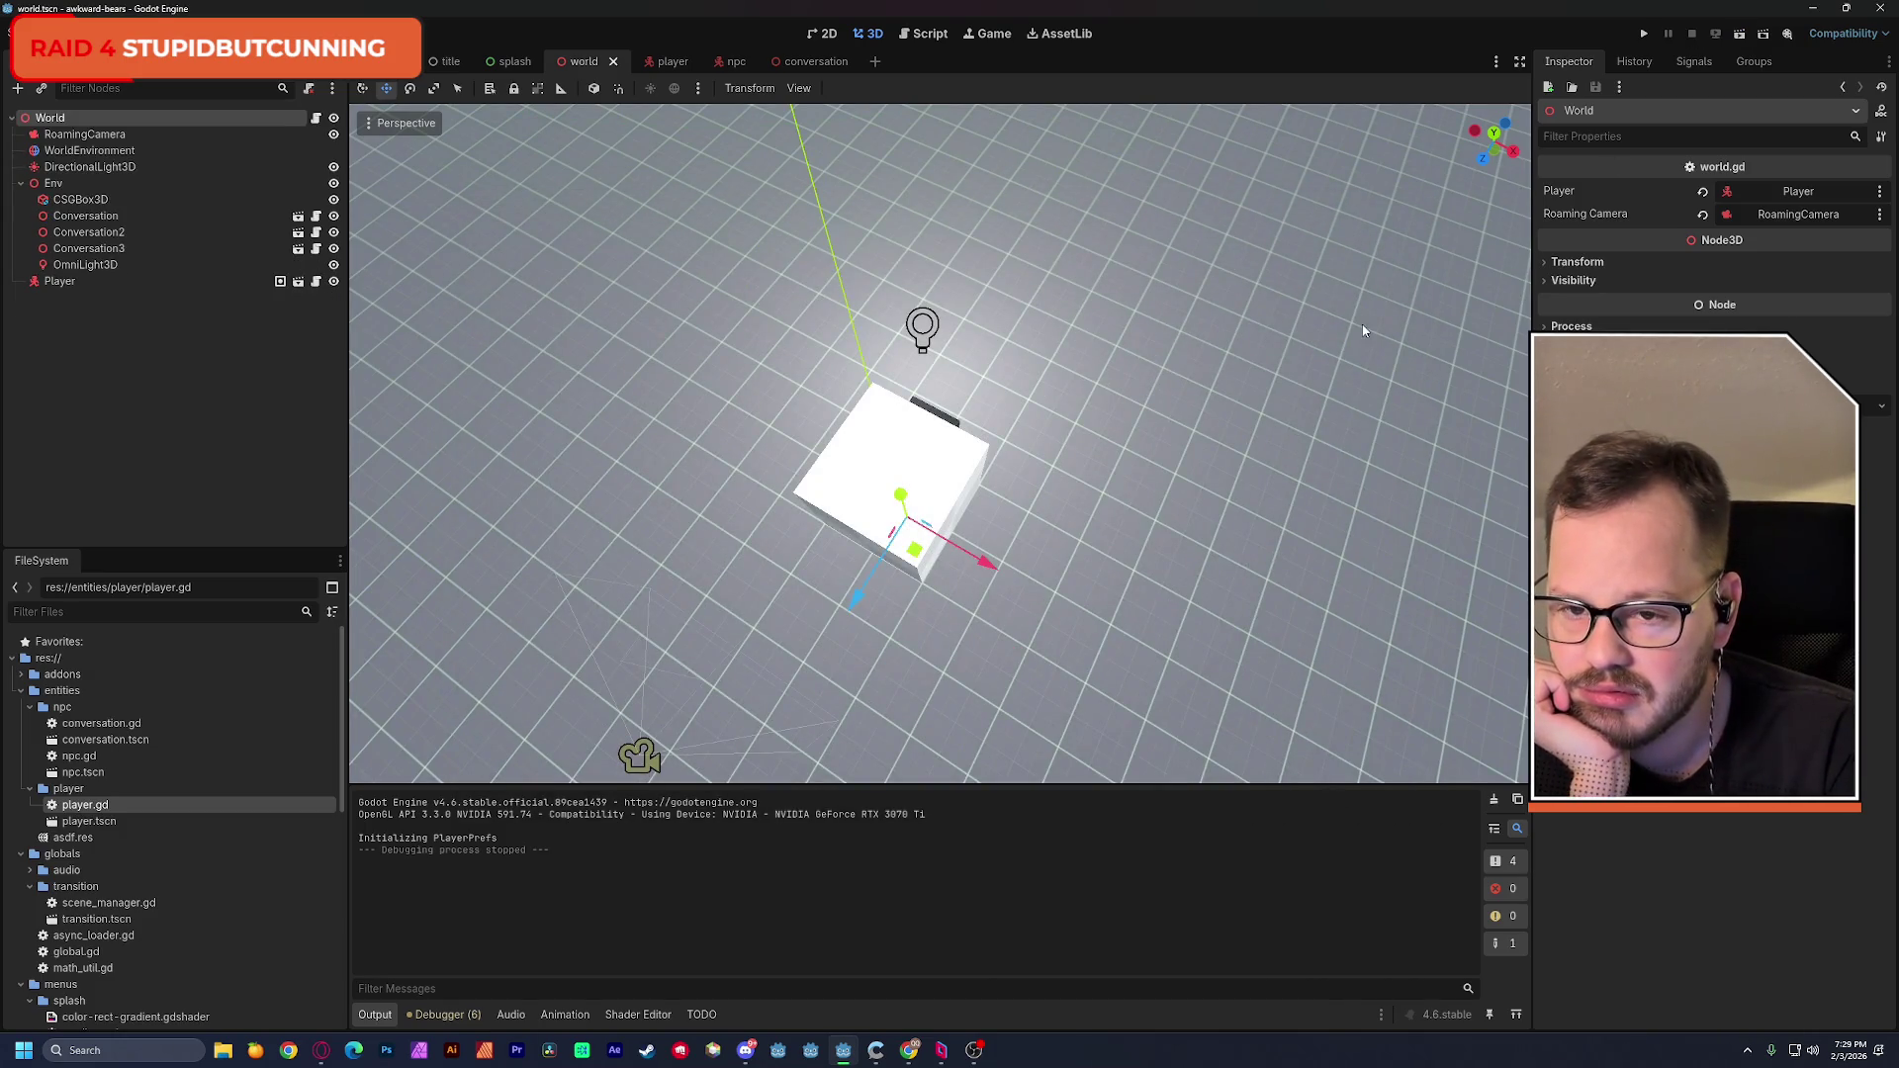
pyautogui.click(926, 33)
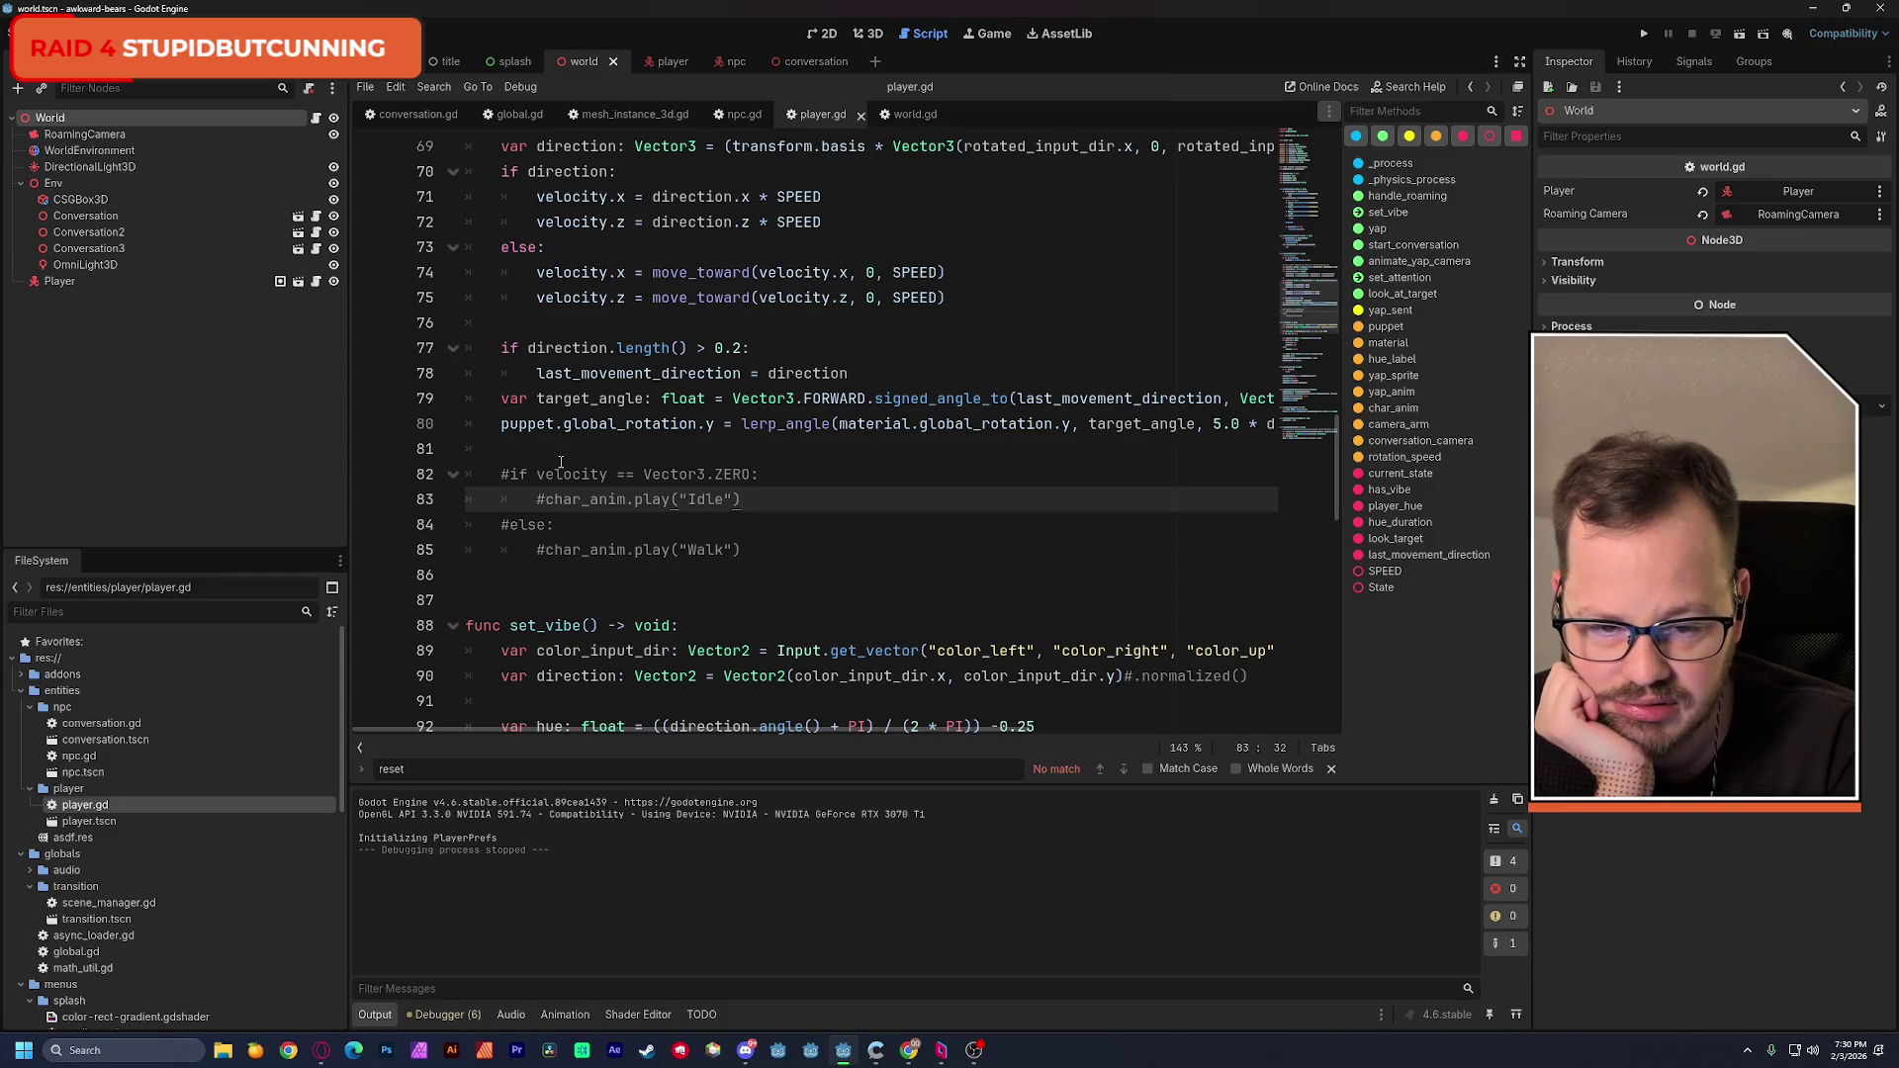
# On line 80 of player.gd, replace 'material' with 'puppet' in the rotation code.
pyautogui.moveTo(501, 423)
pyautogui.mouseDown()
pyautogui.moveTo(1019, 399)
pyautogui.moveTo(1195, 424)
pyautogui.mouseUp()
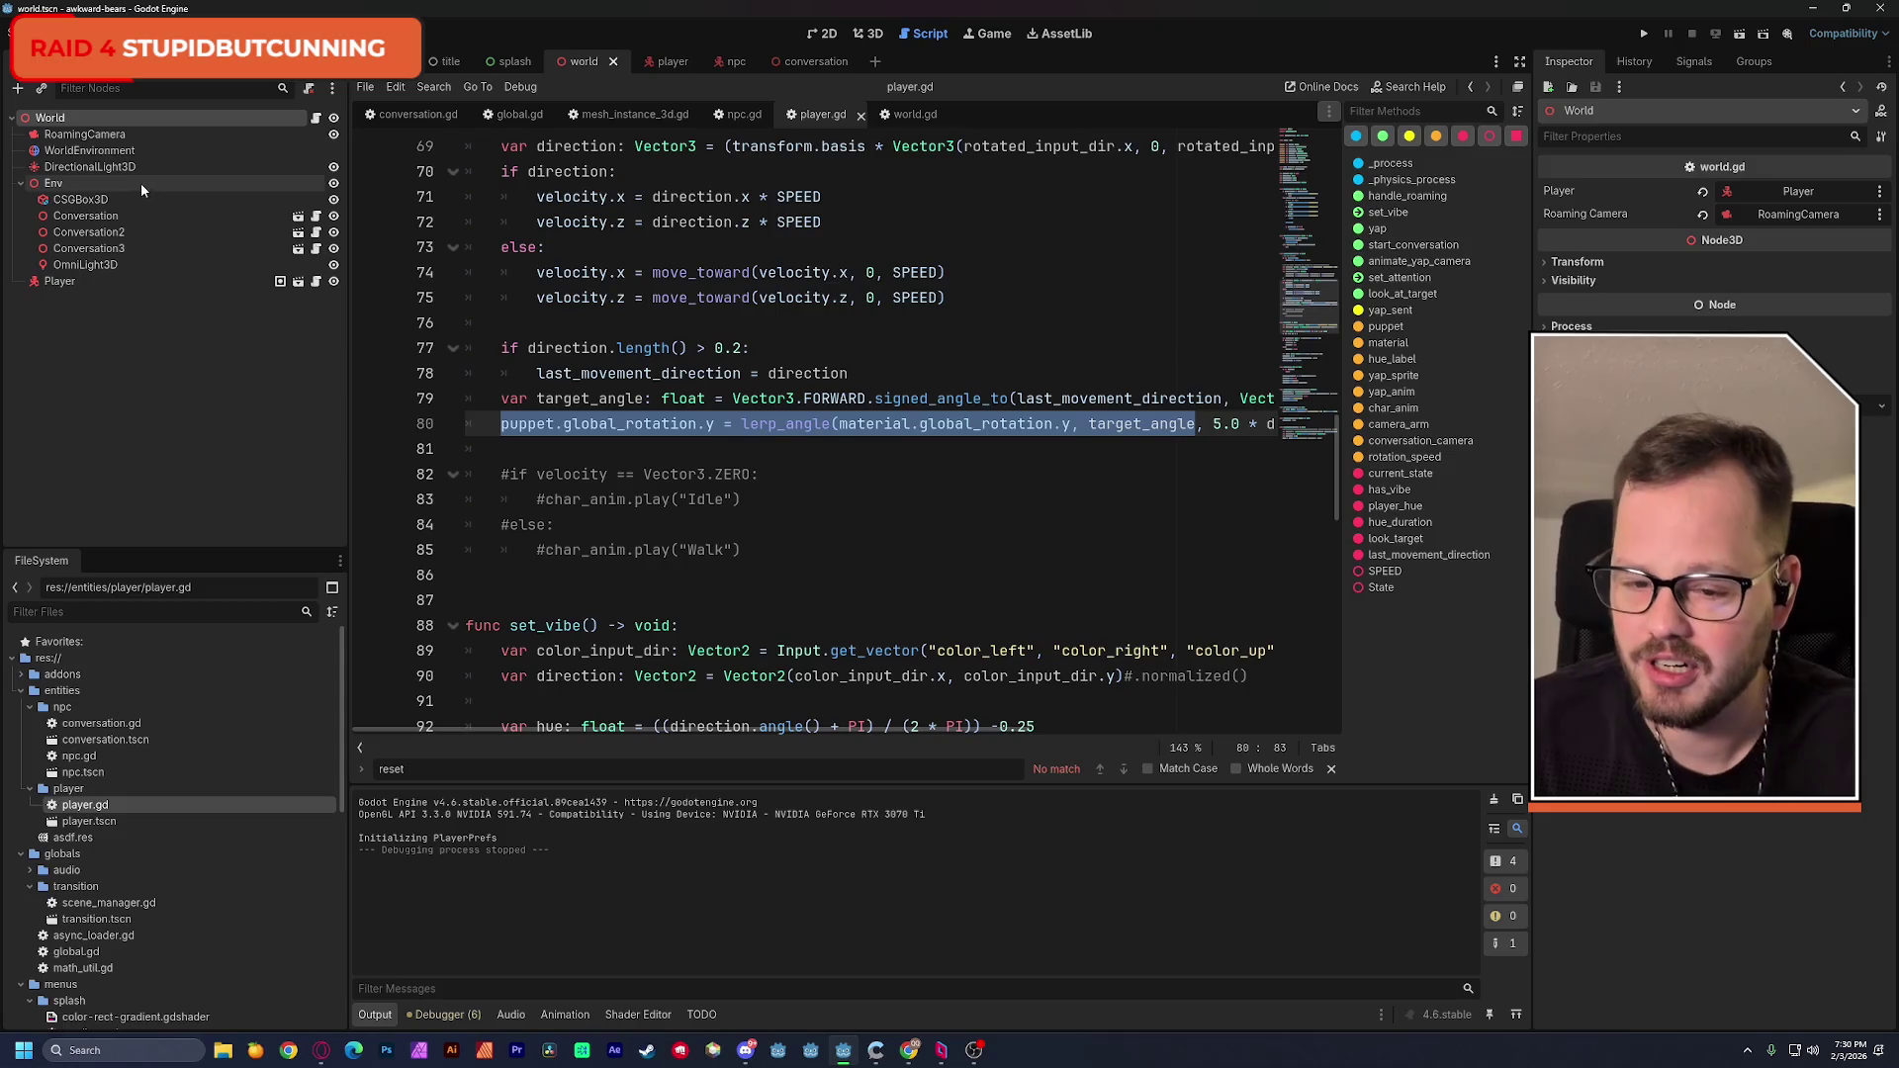
pyautogui.doubleClick(529, 424)
pyautogui.hotkey('ctrl', 'c')
pyautogui.doubleClick(875, 423)
pyautogui.hotkey('ctrl', 'v')
pyautogui.hscroll(3, 910, 727)
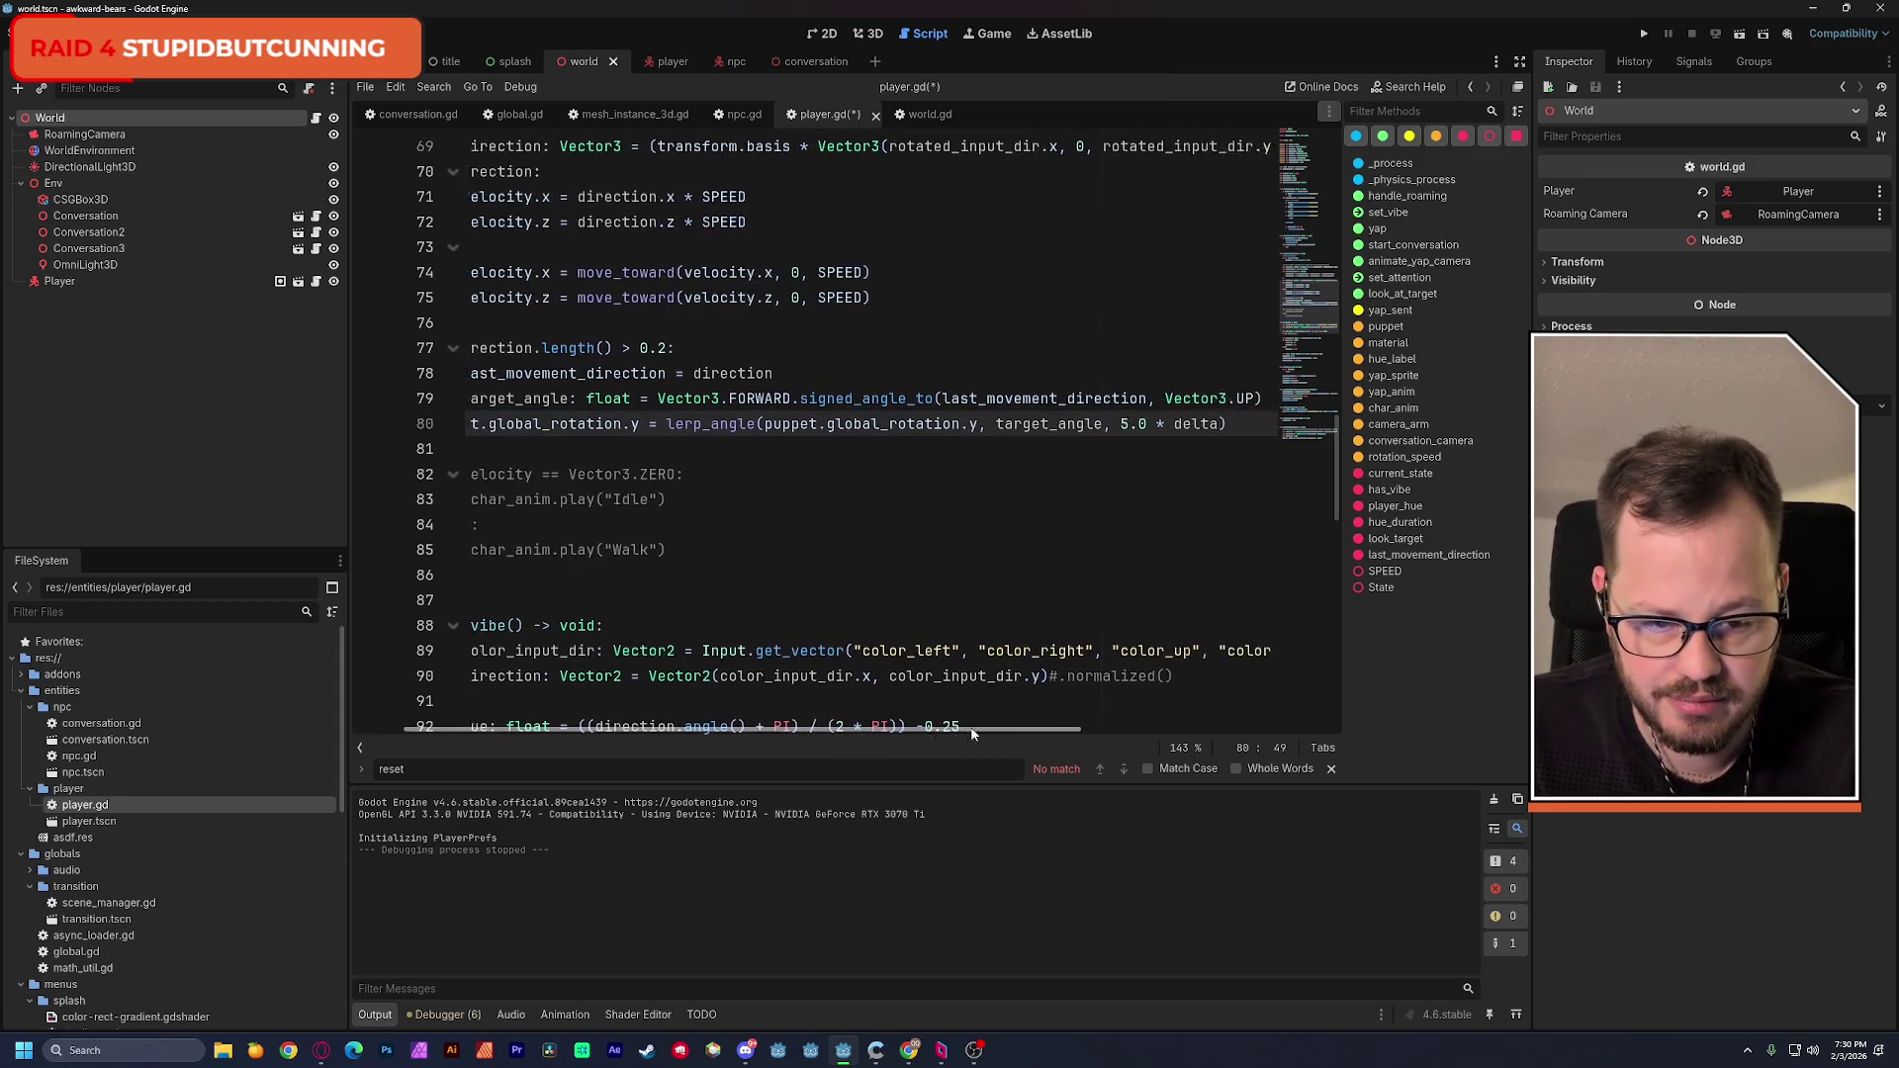
pyautogui.hscroll(-3, 903, 725)
# Uncomment the Idle and Walk animation lines 82–85 and save the script.
pyautogui.moveTo(500, 474); pyautogui.dragTo(749, 548)
pyautogui.hotkey('ctrl', 'k')
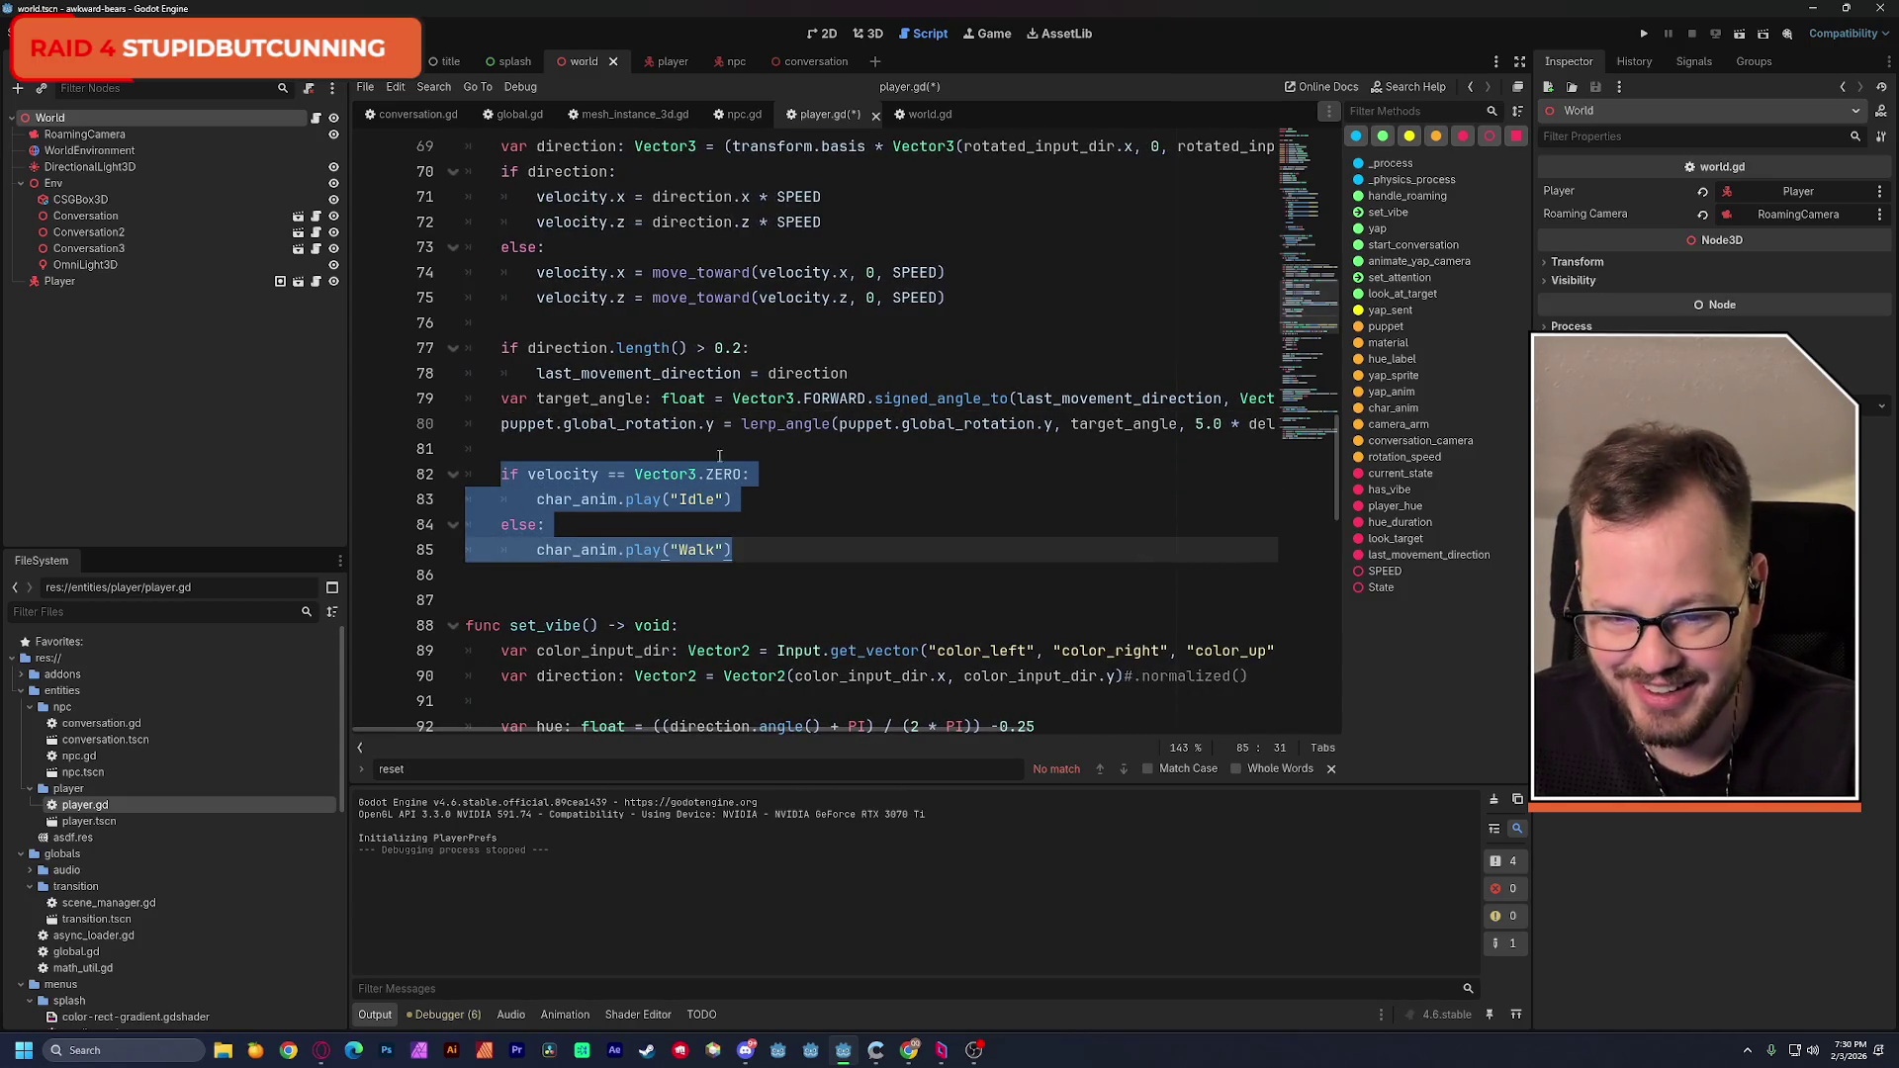
pyautogui.click(719, 455)
pyautogui.hotkey('ctrl', 's')
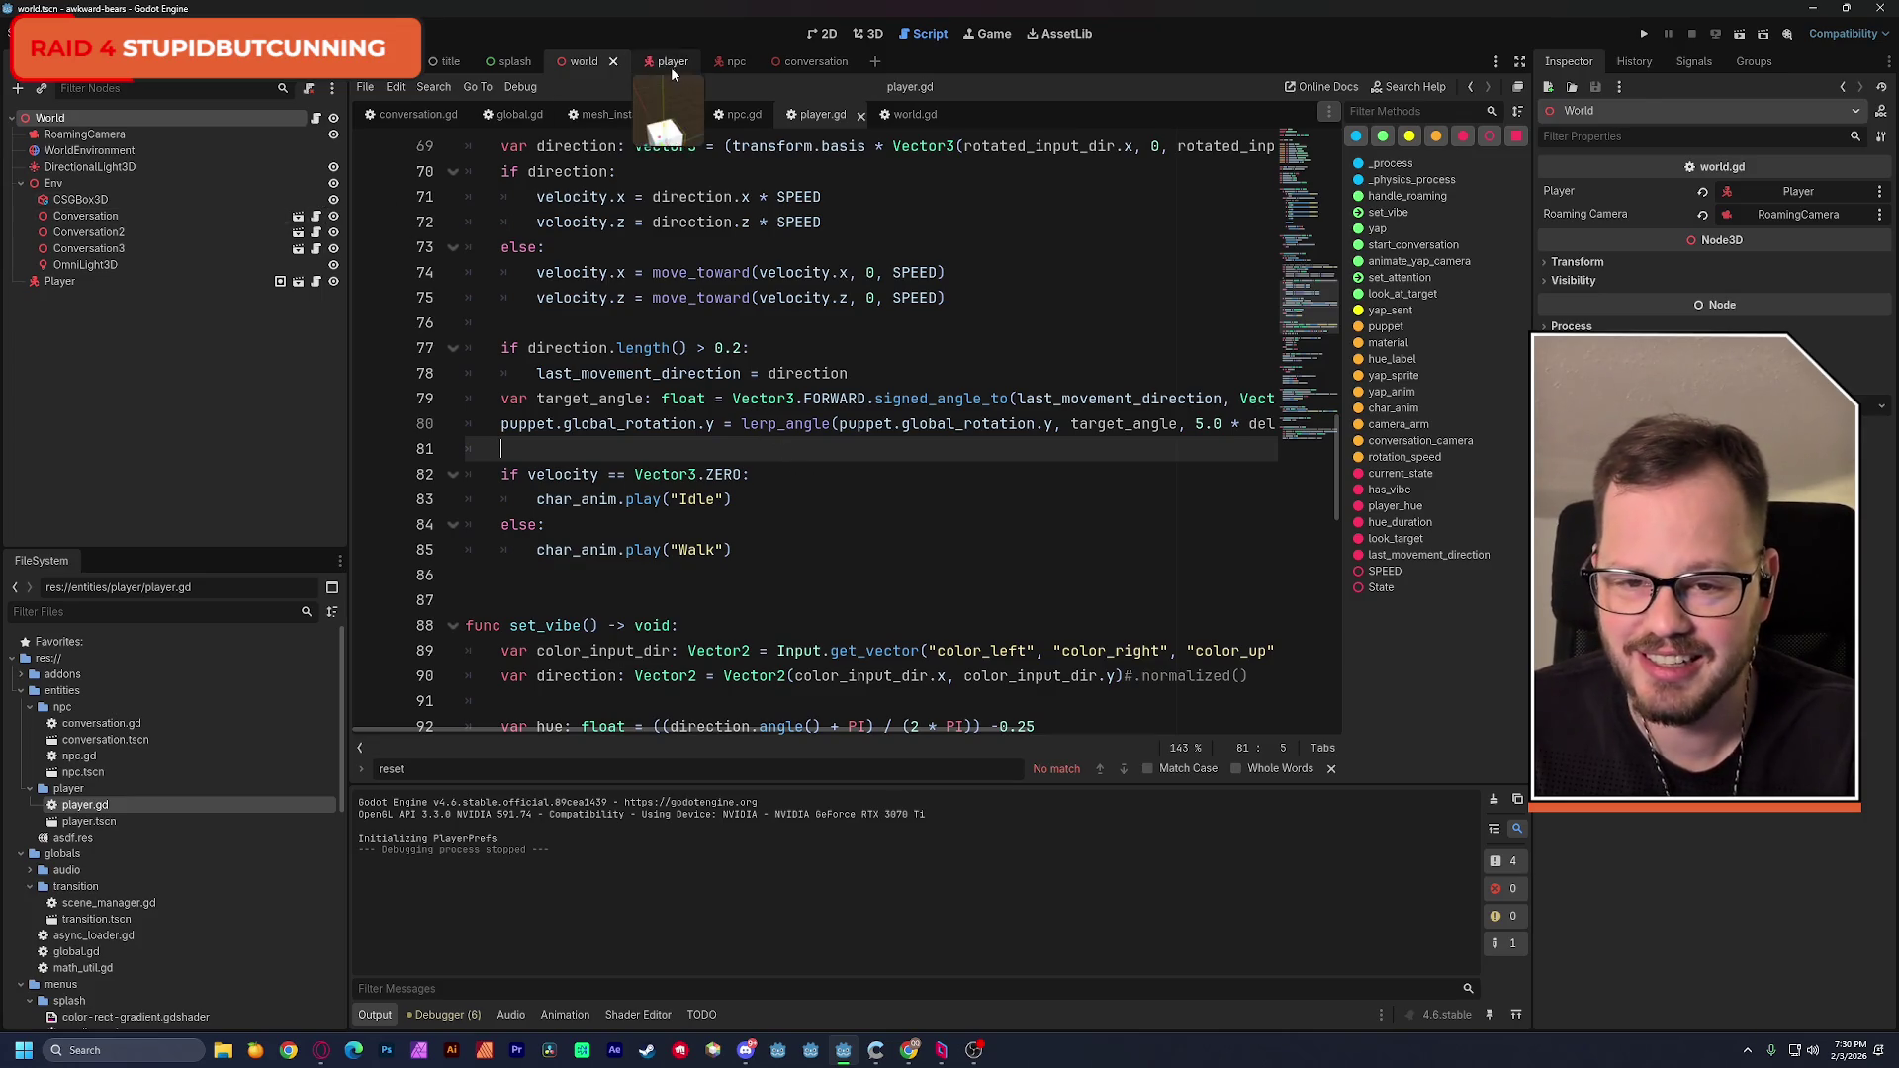
# In the player scene, make the mesh a child of Puppet, then test-run the game twice.
pyautogui.click(670, 64)
pyautogui.moveTo(62, 205); pyautogui.dragTo(64, 234)
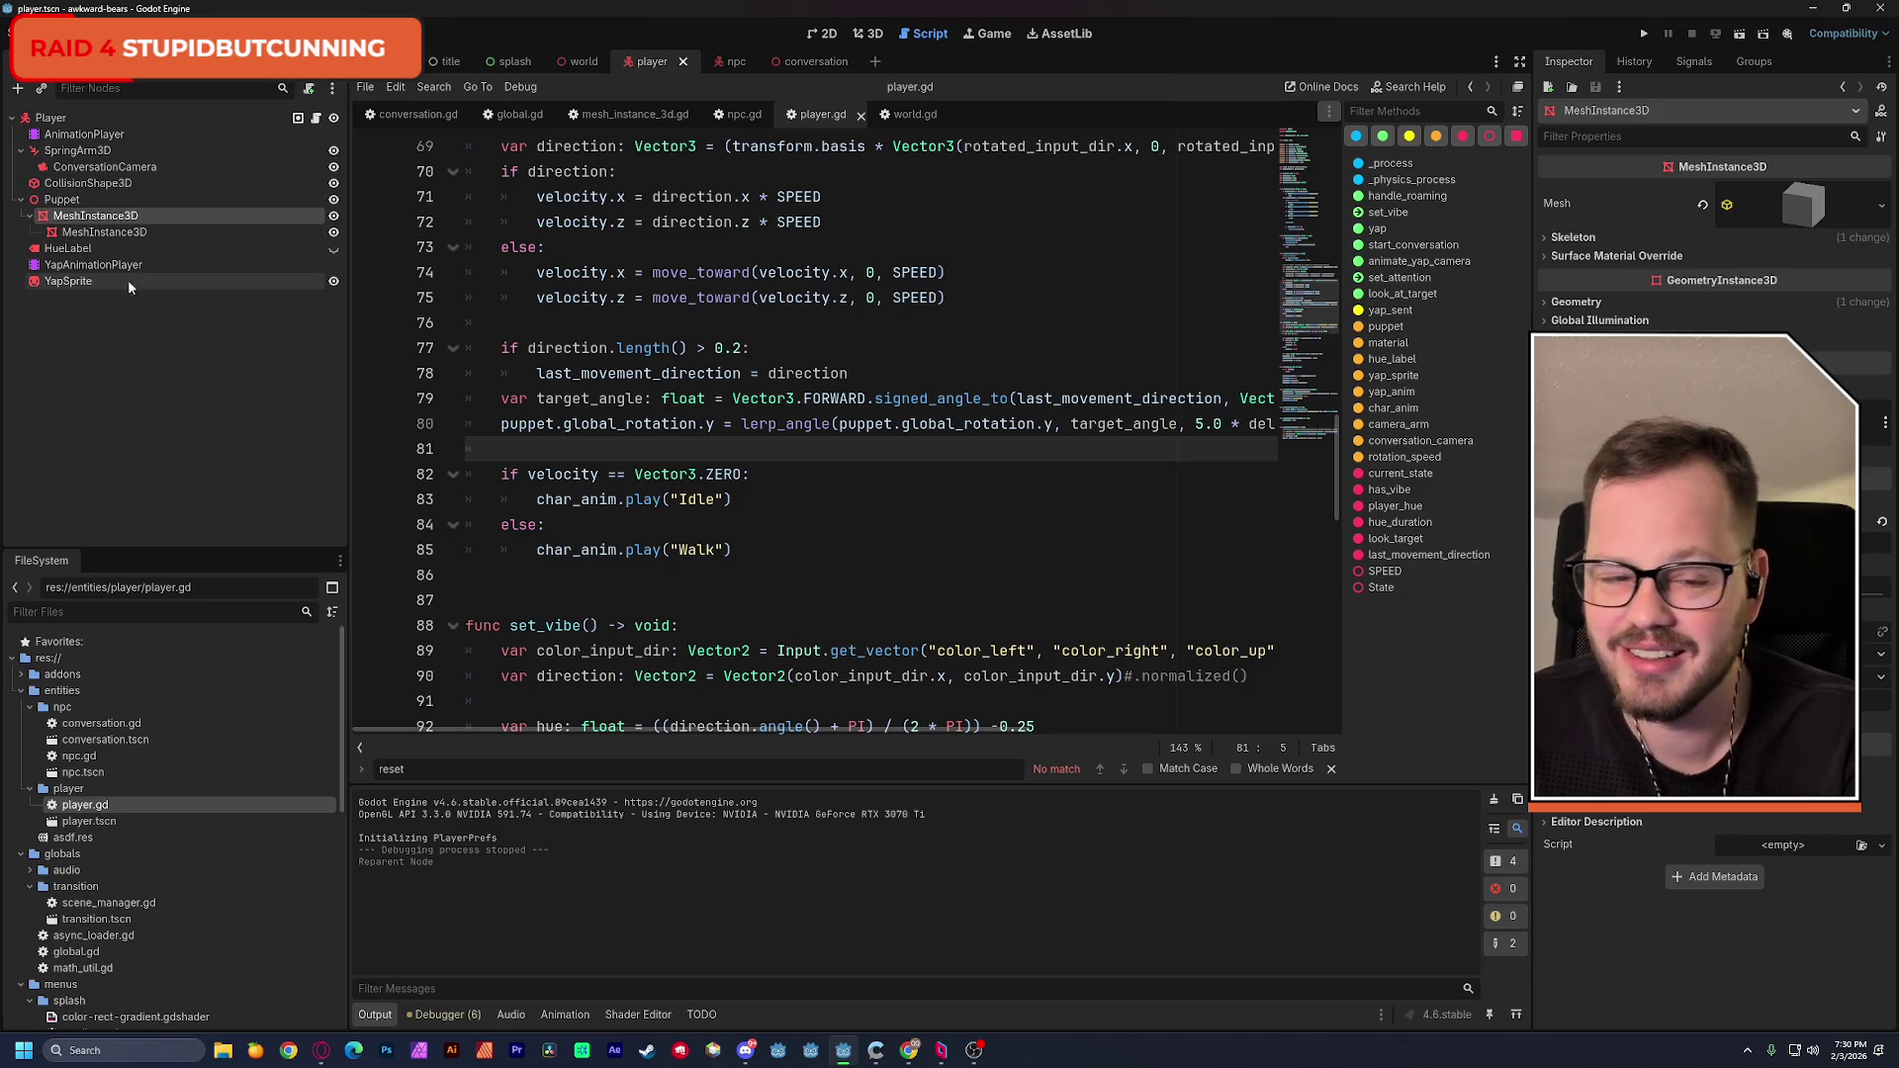
pyautogui.click(1738, 35)
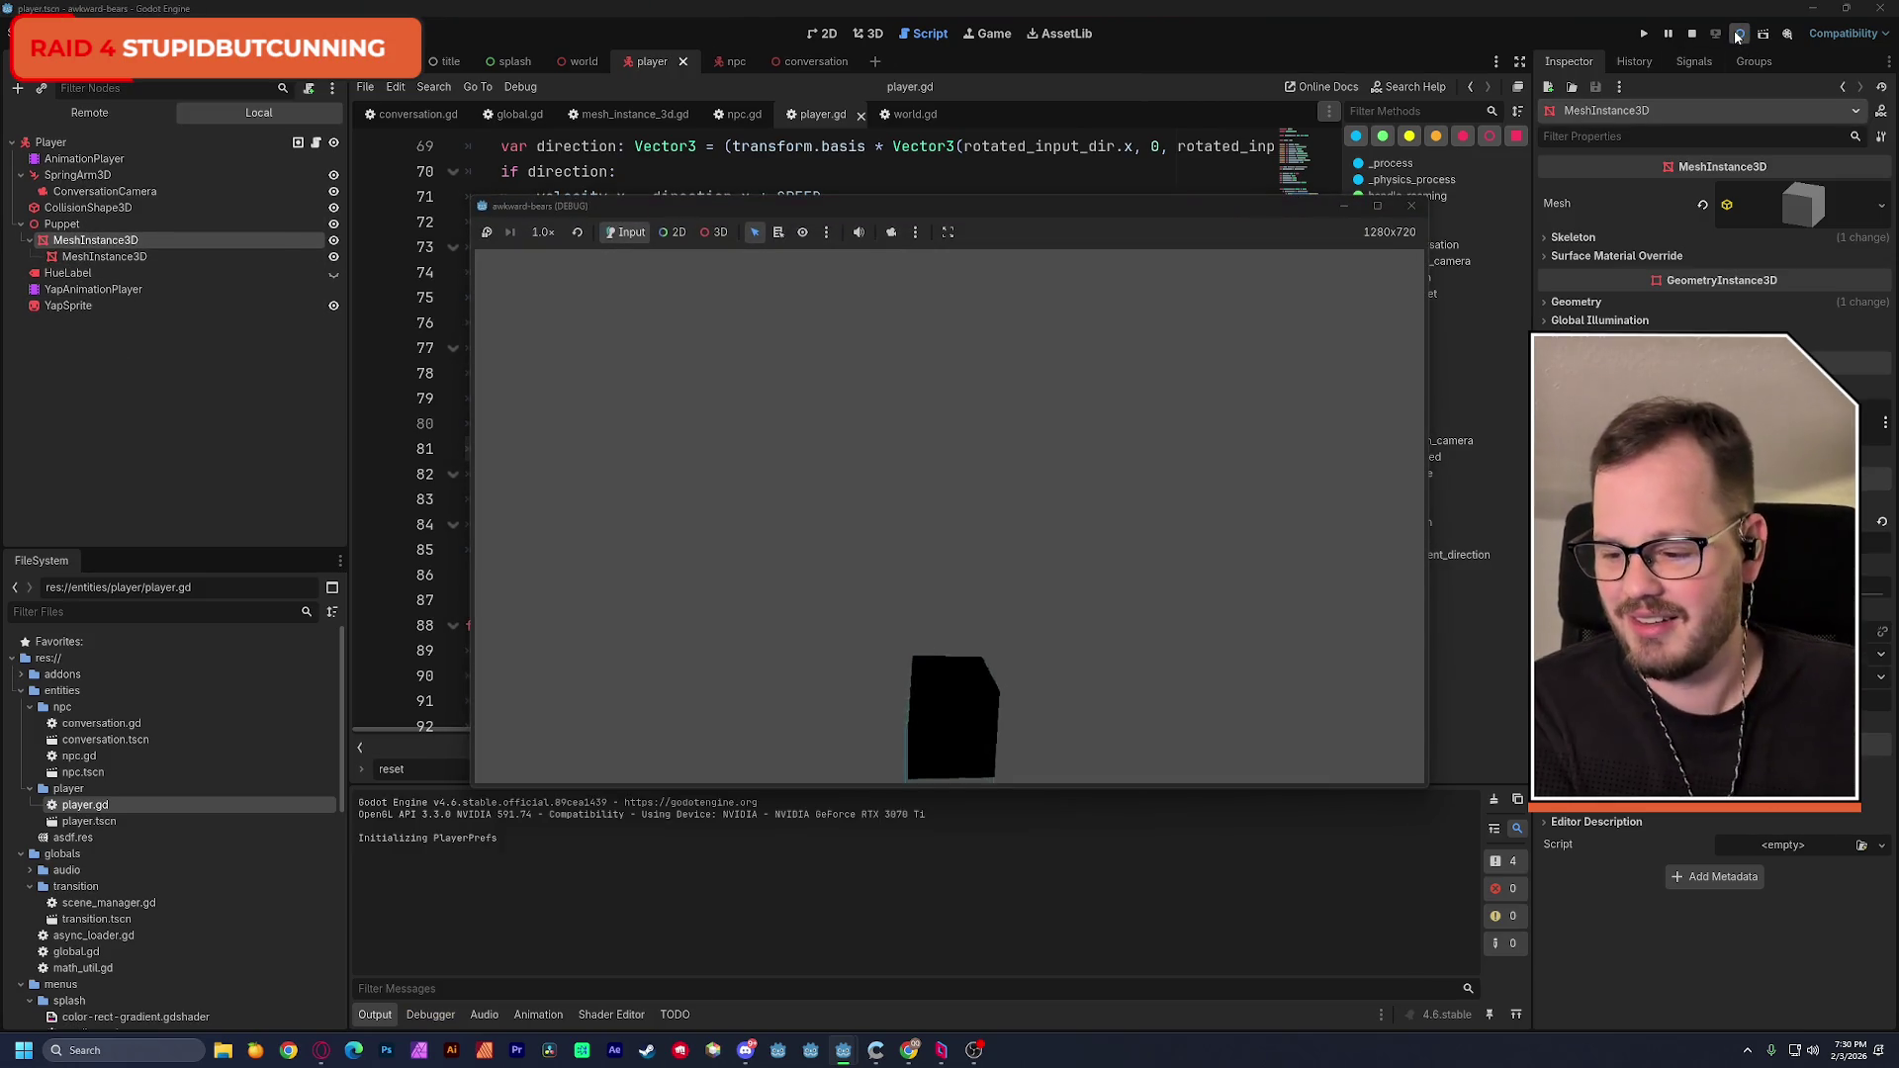
pyautogui.click(1412, 207)
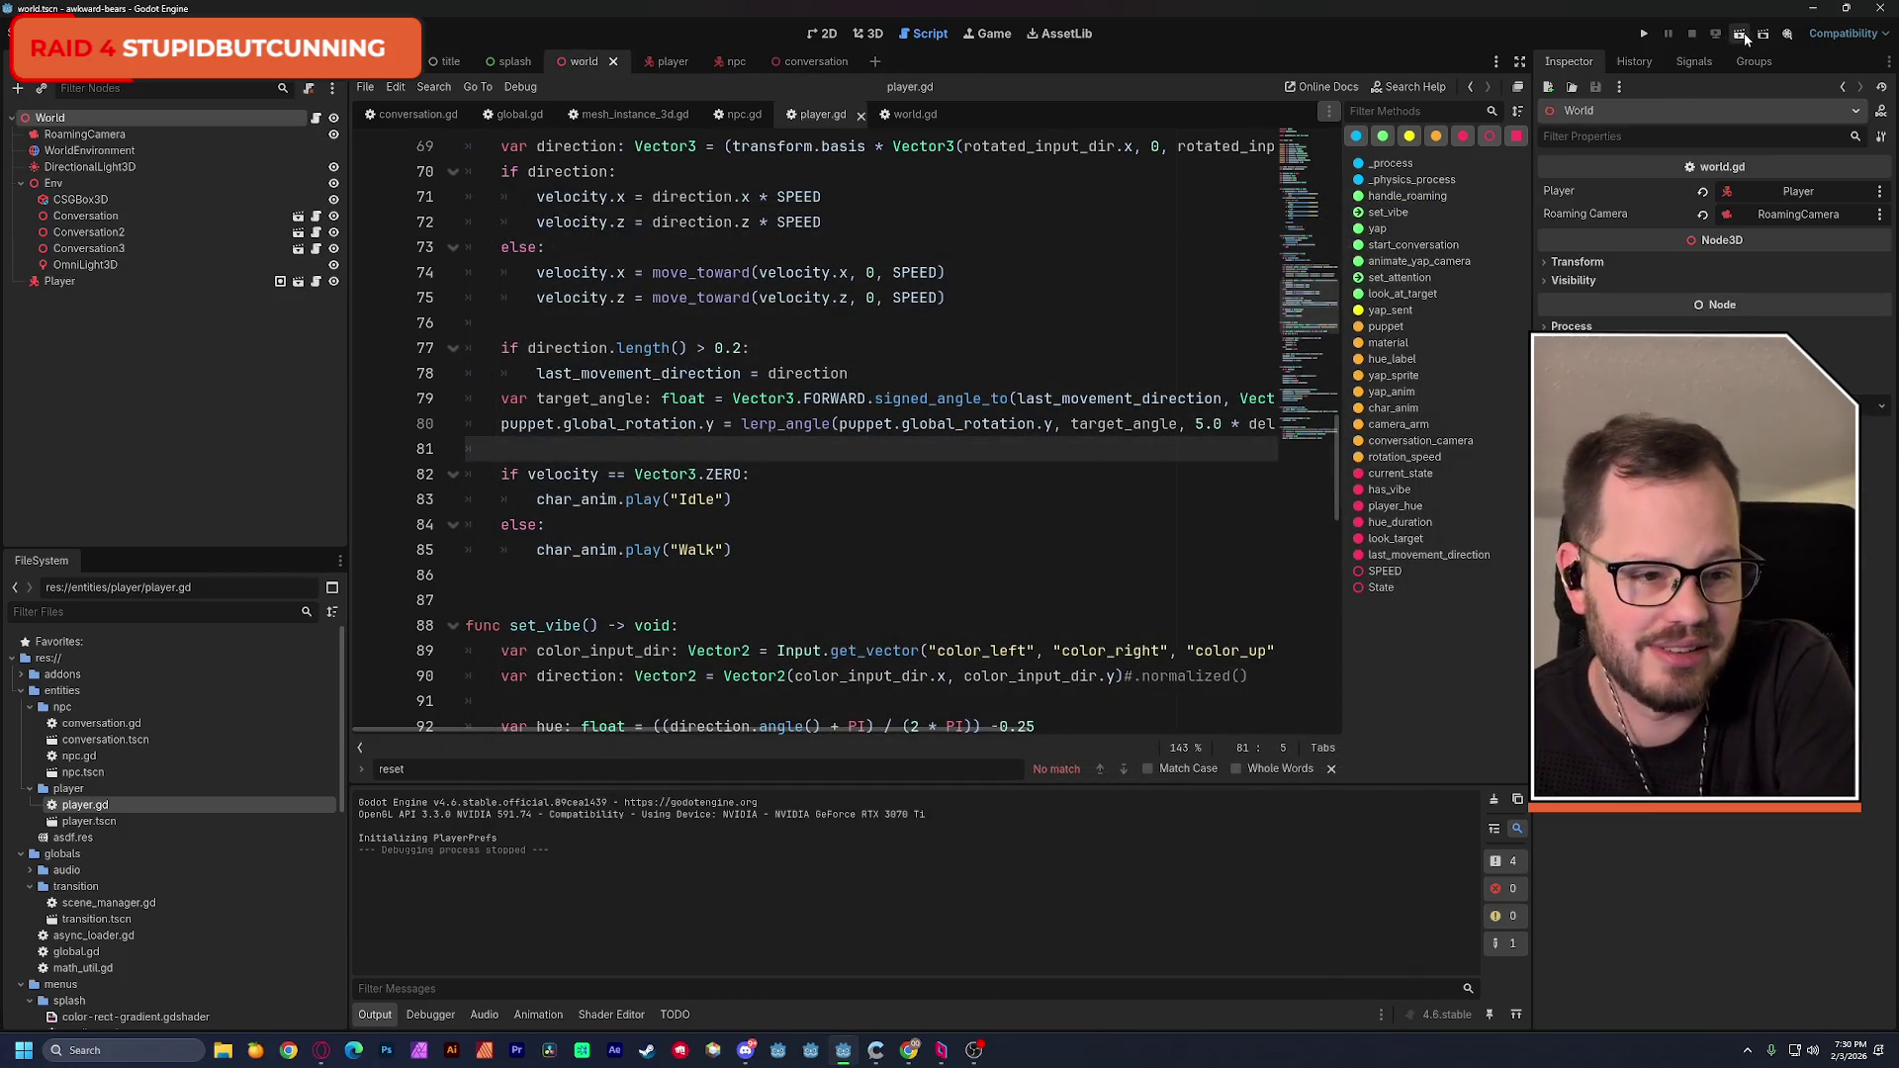
pyautogui.click(1743, 35)
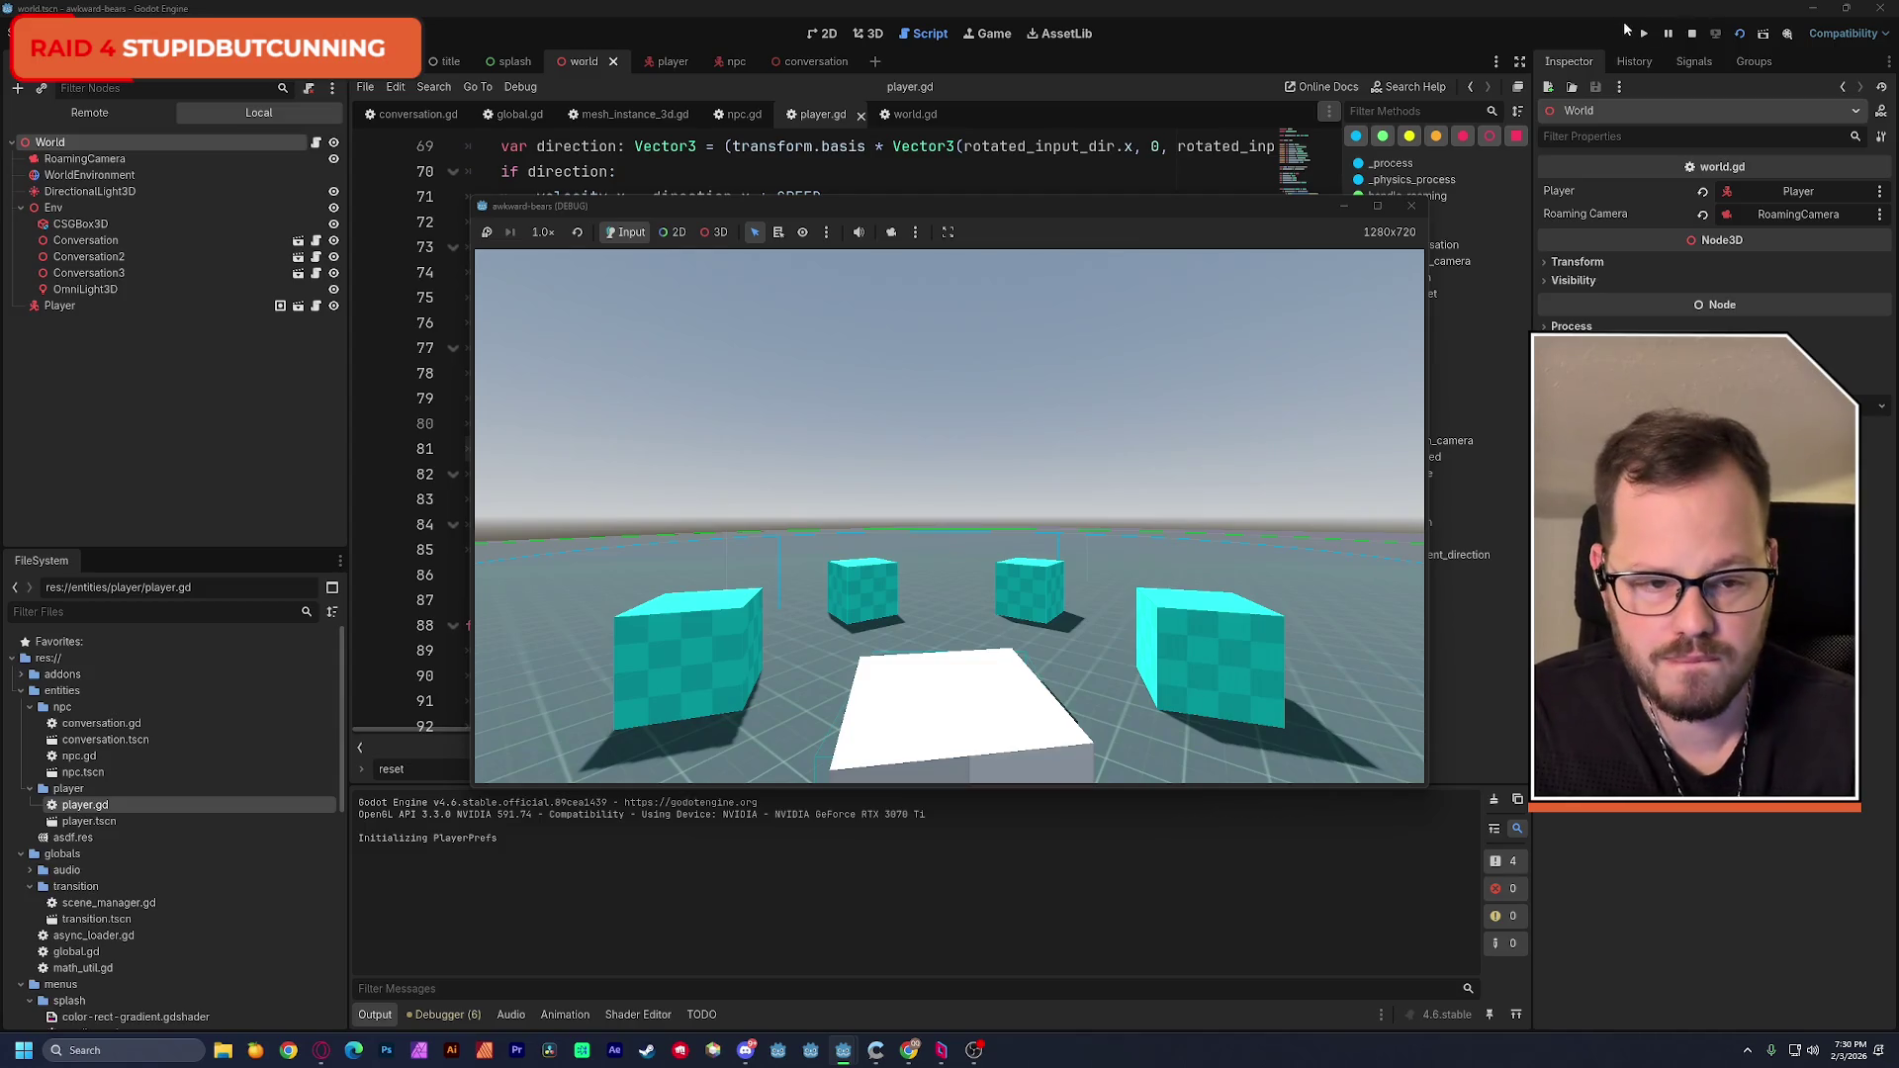
pyautogui.click(1413, 206)
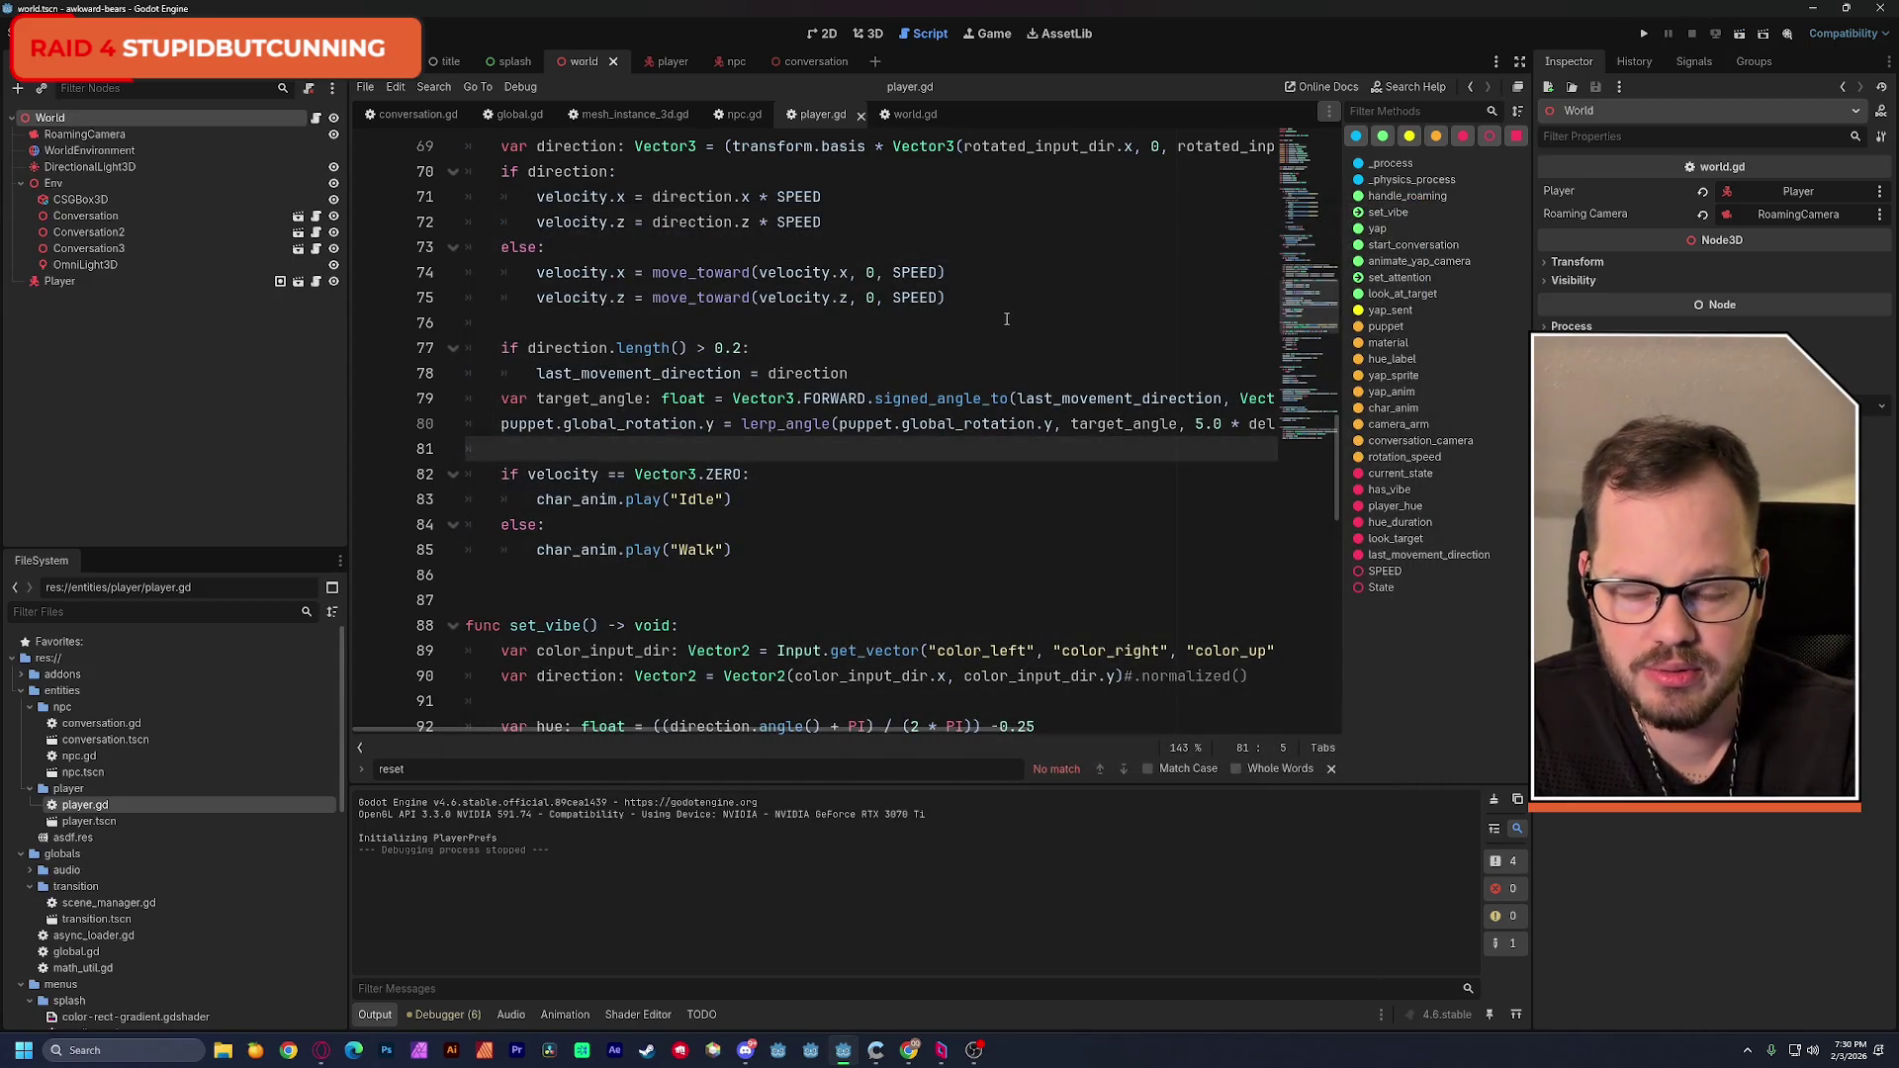
pyautogui.scroll(1, 610, 354)
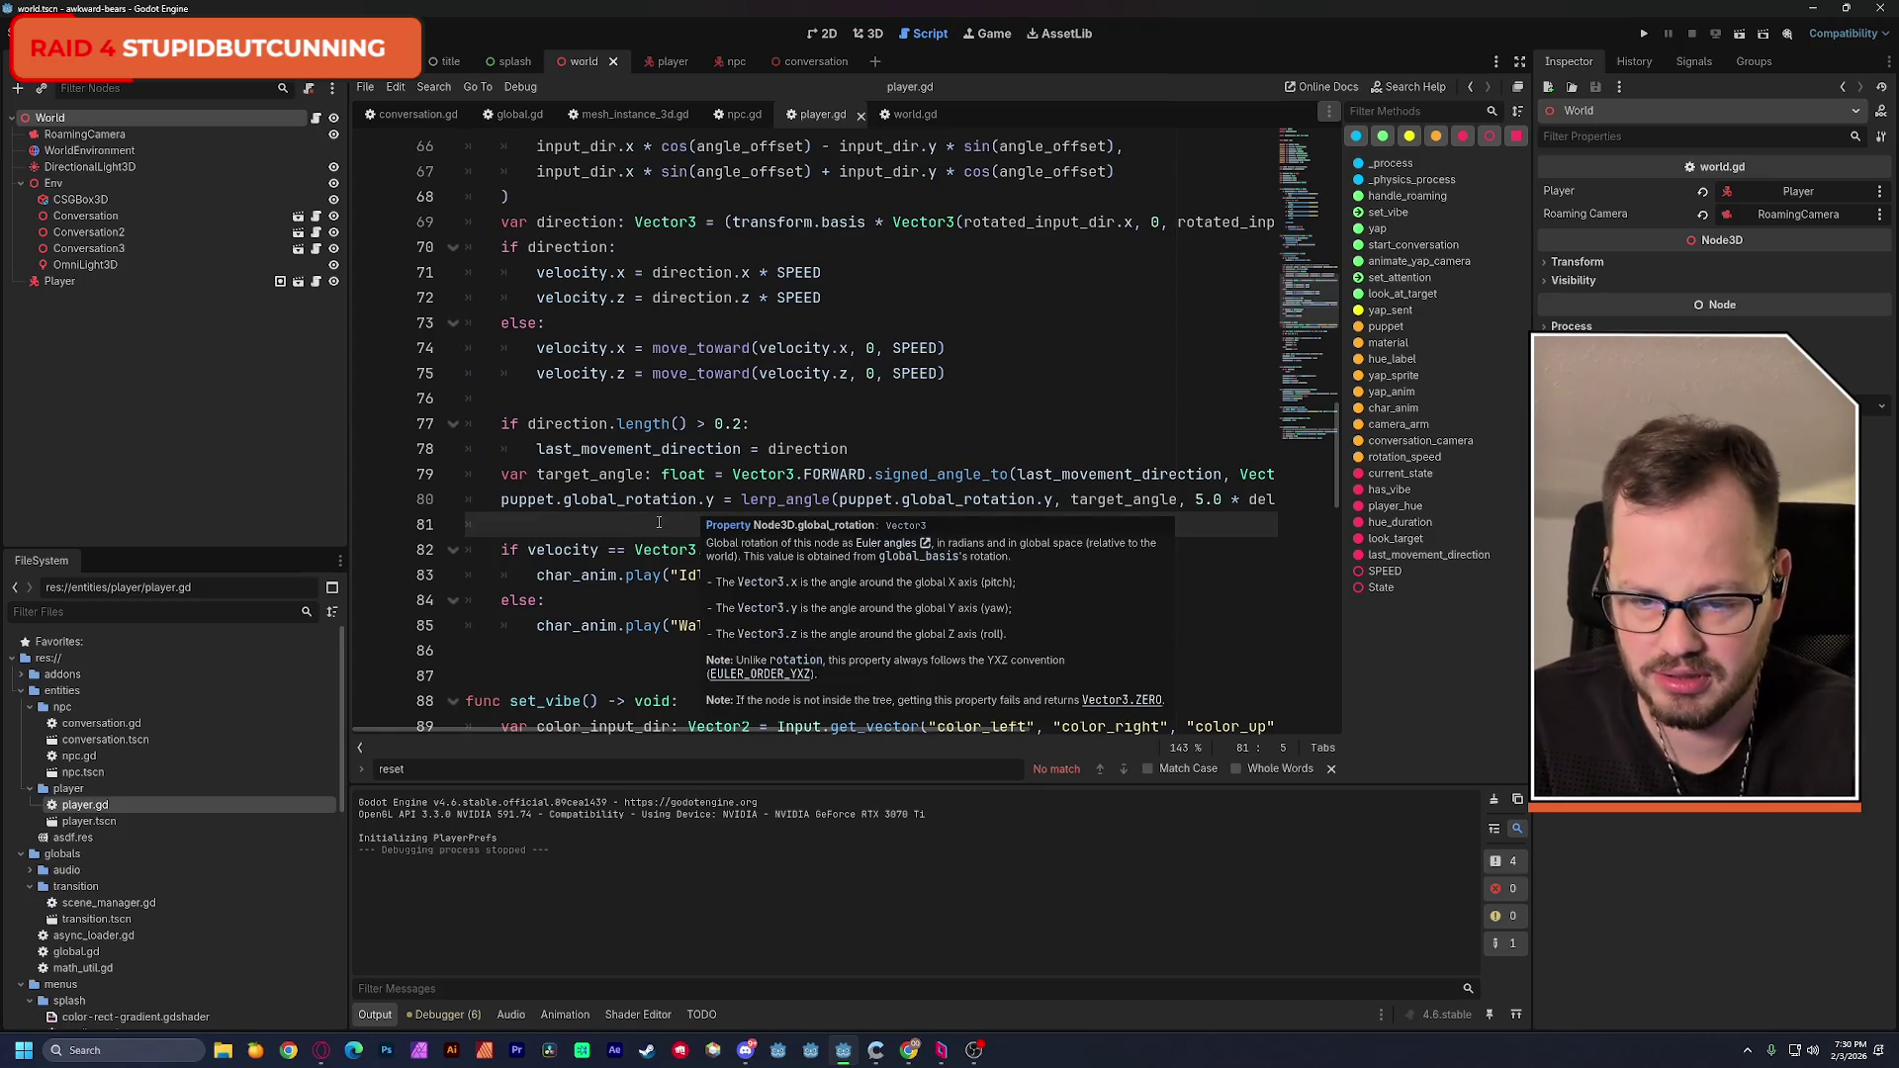
# Add 'puppet.global_rotation.y = 0' after line 121 in start_conversation and save.
pyautogui.moveTo(502, 500); pyautogui.dragTo(717, 499)
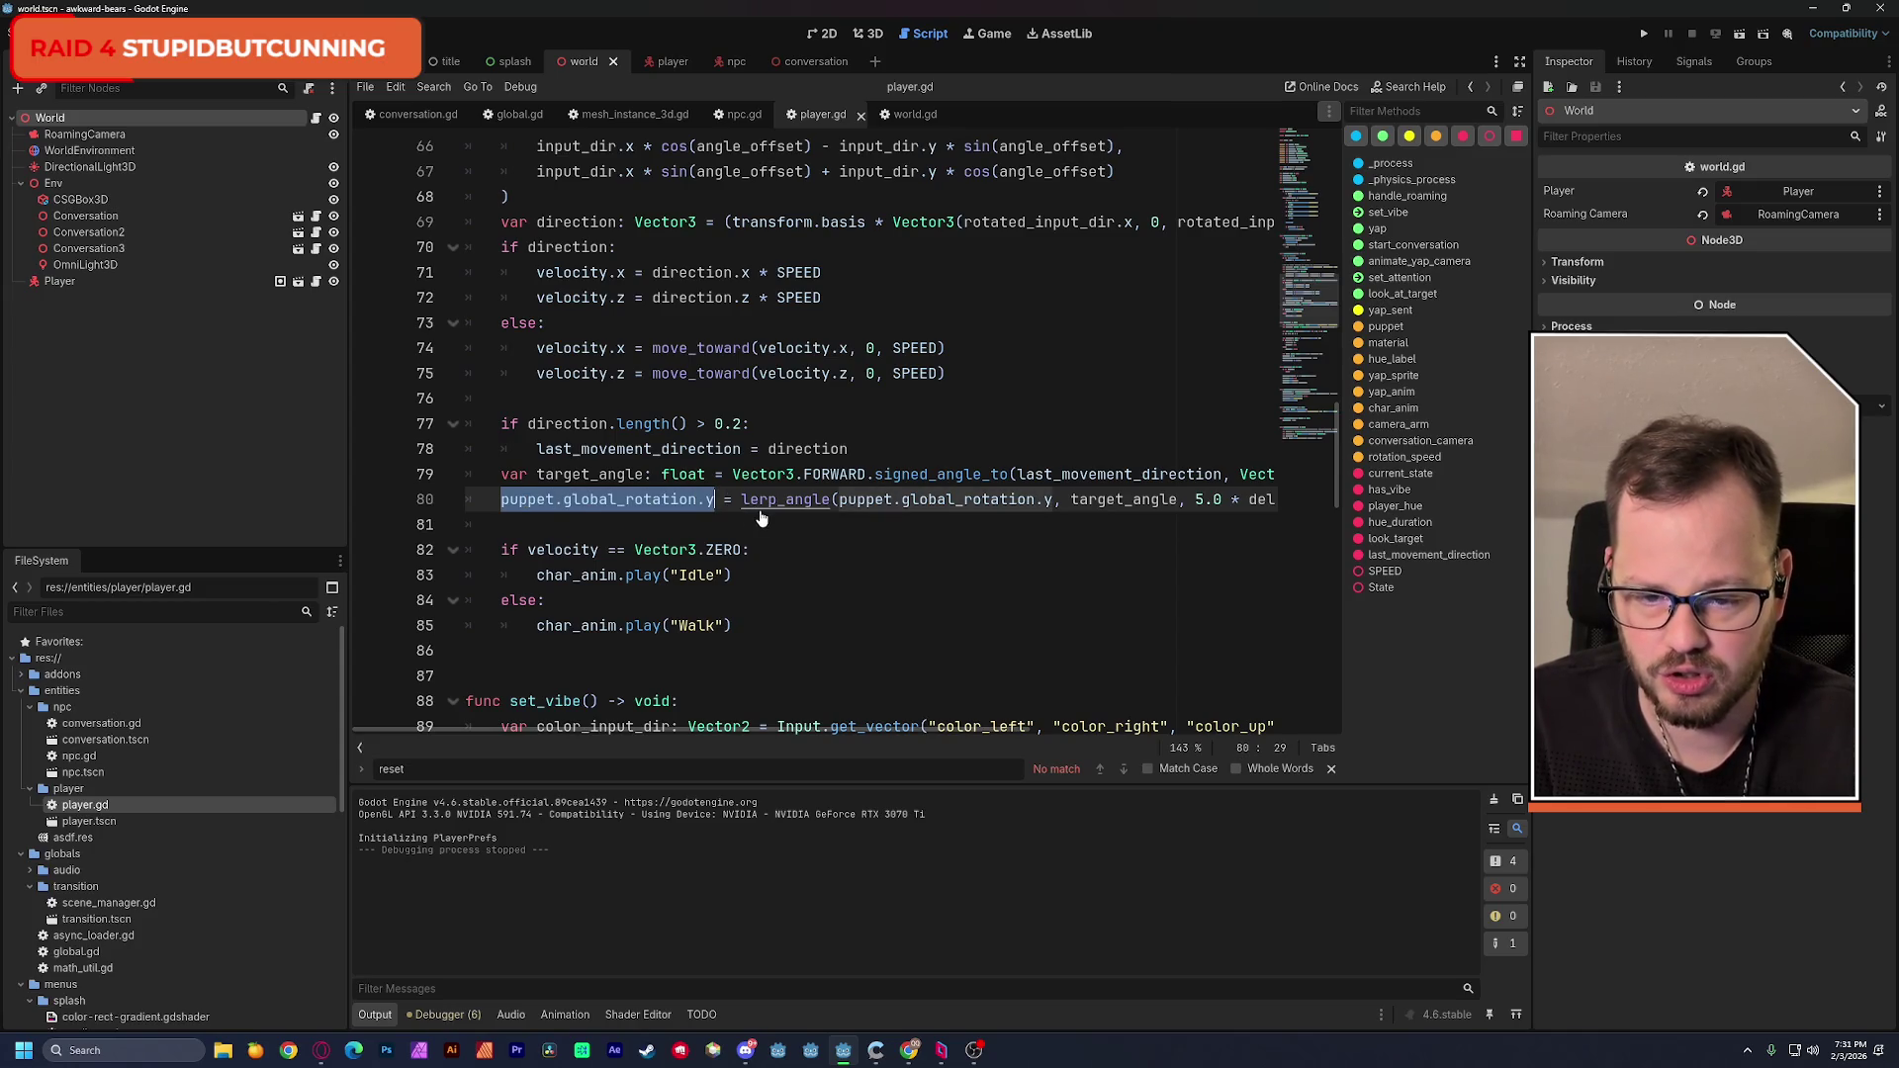
pyautogui.scroll(-2, 769, 516)
pyautogui.scroll(-1, 772, 521)
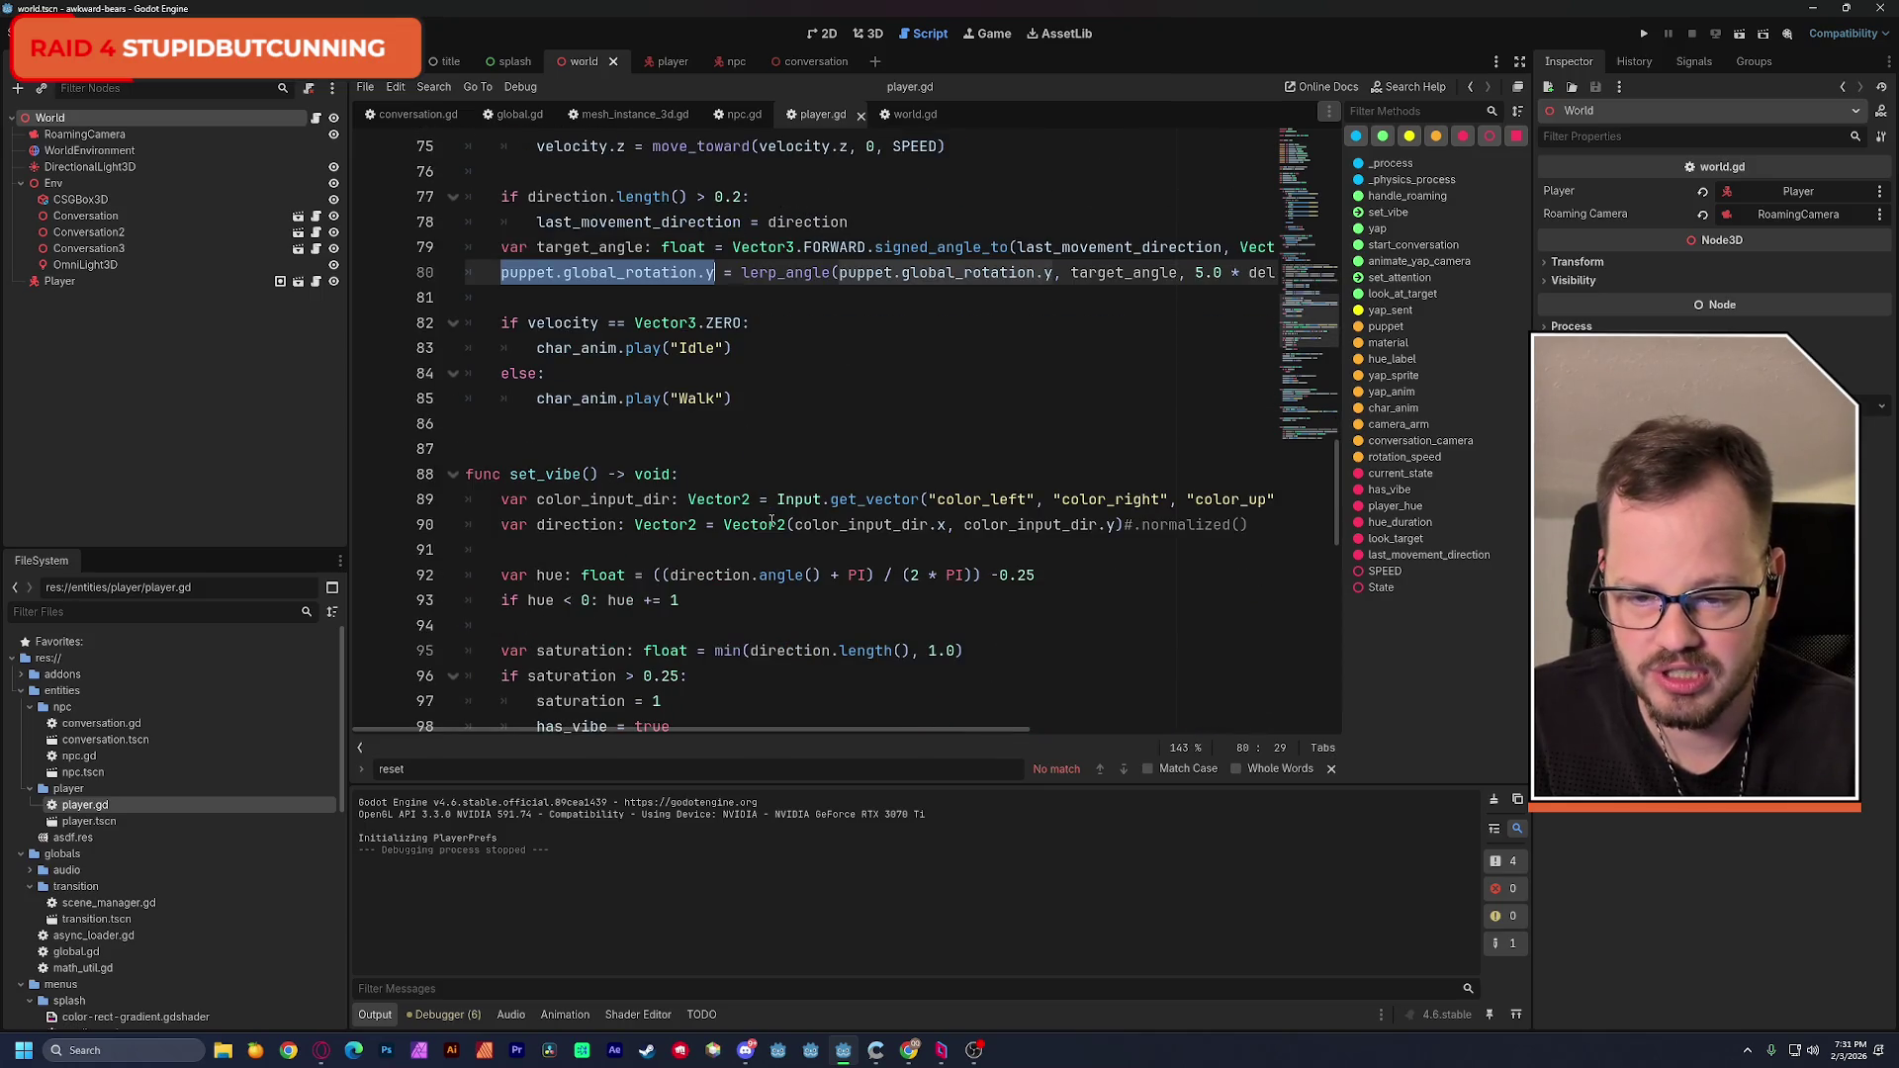
pyautogui.scroll(-3, 772, 520)
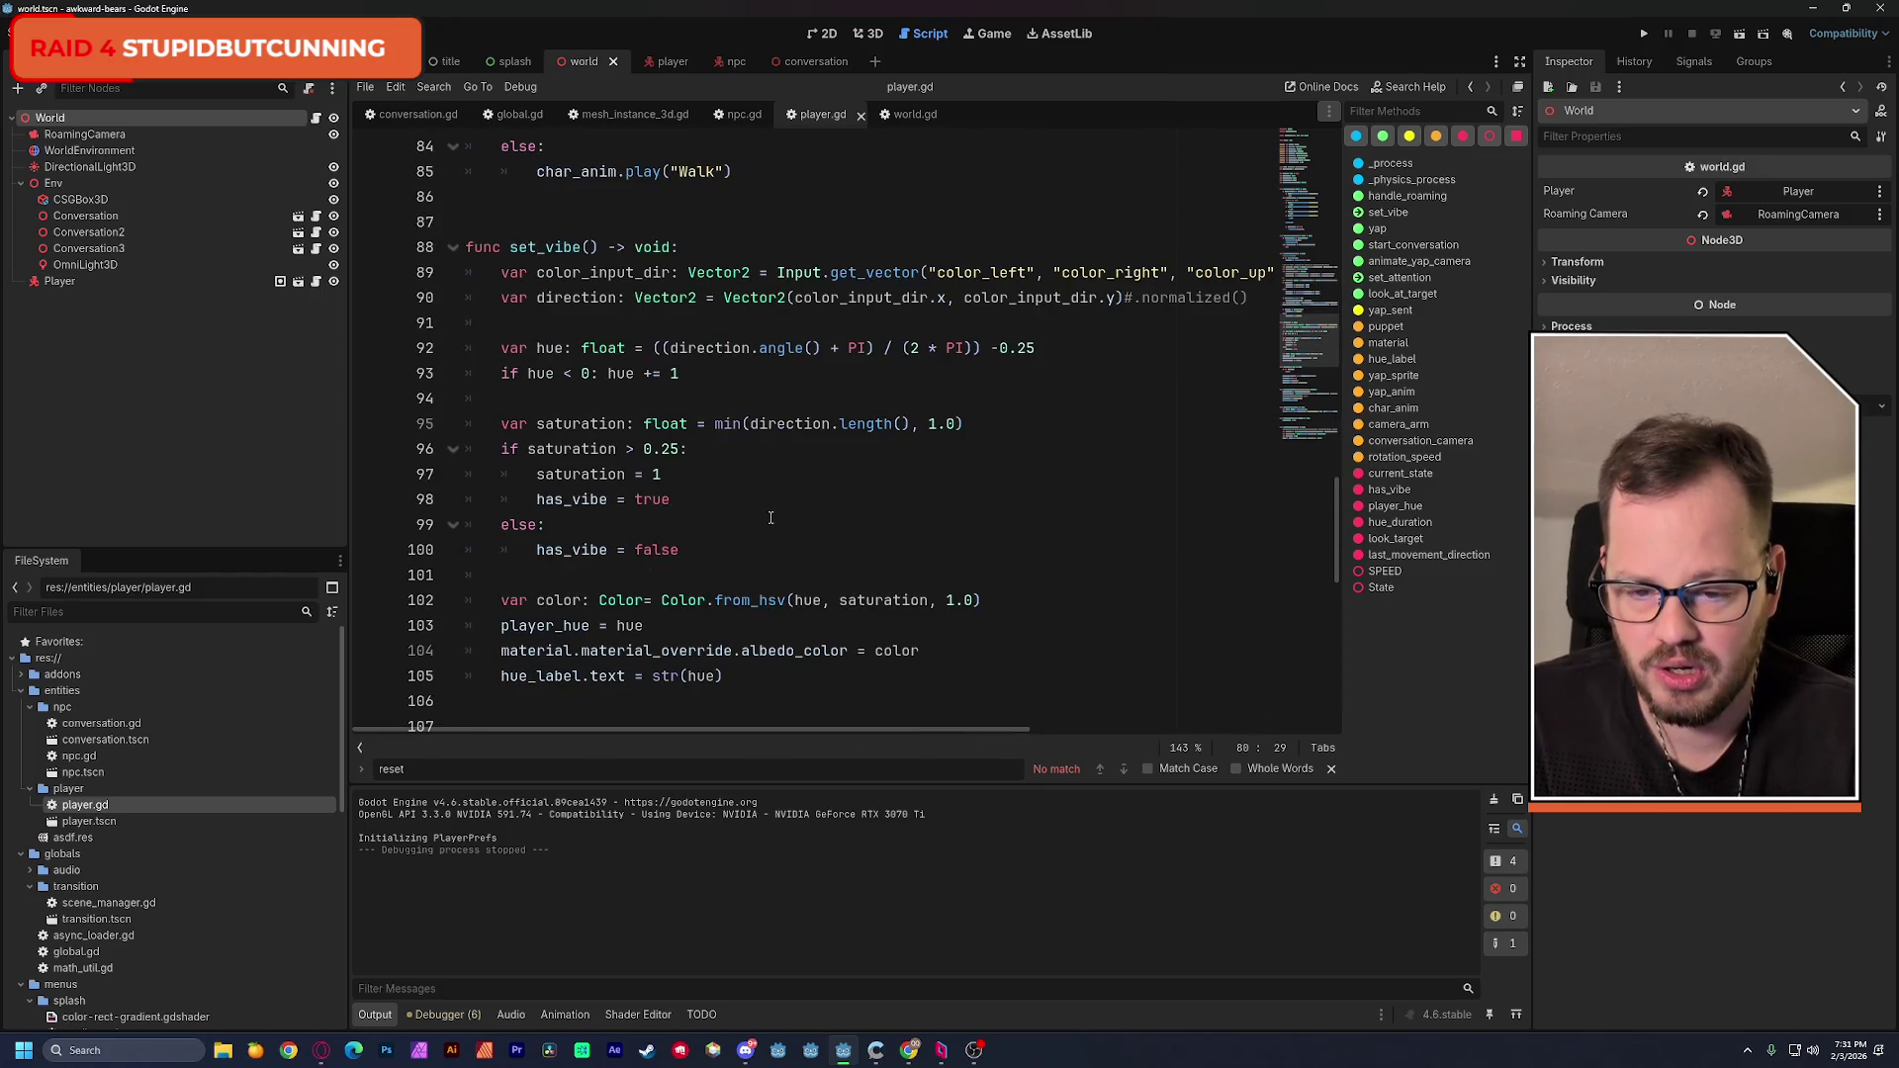
pyautogui.scroll(-1, 769, 516)
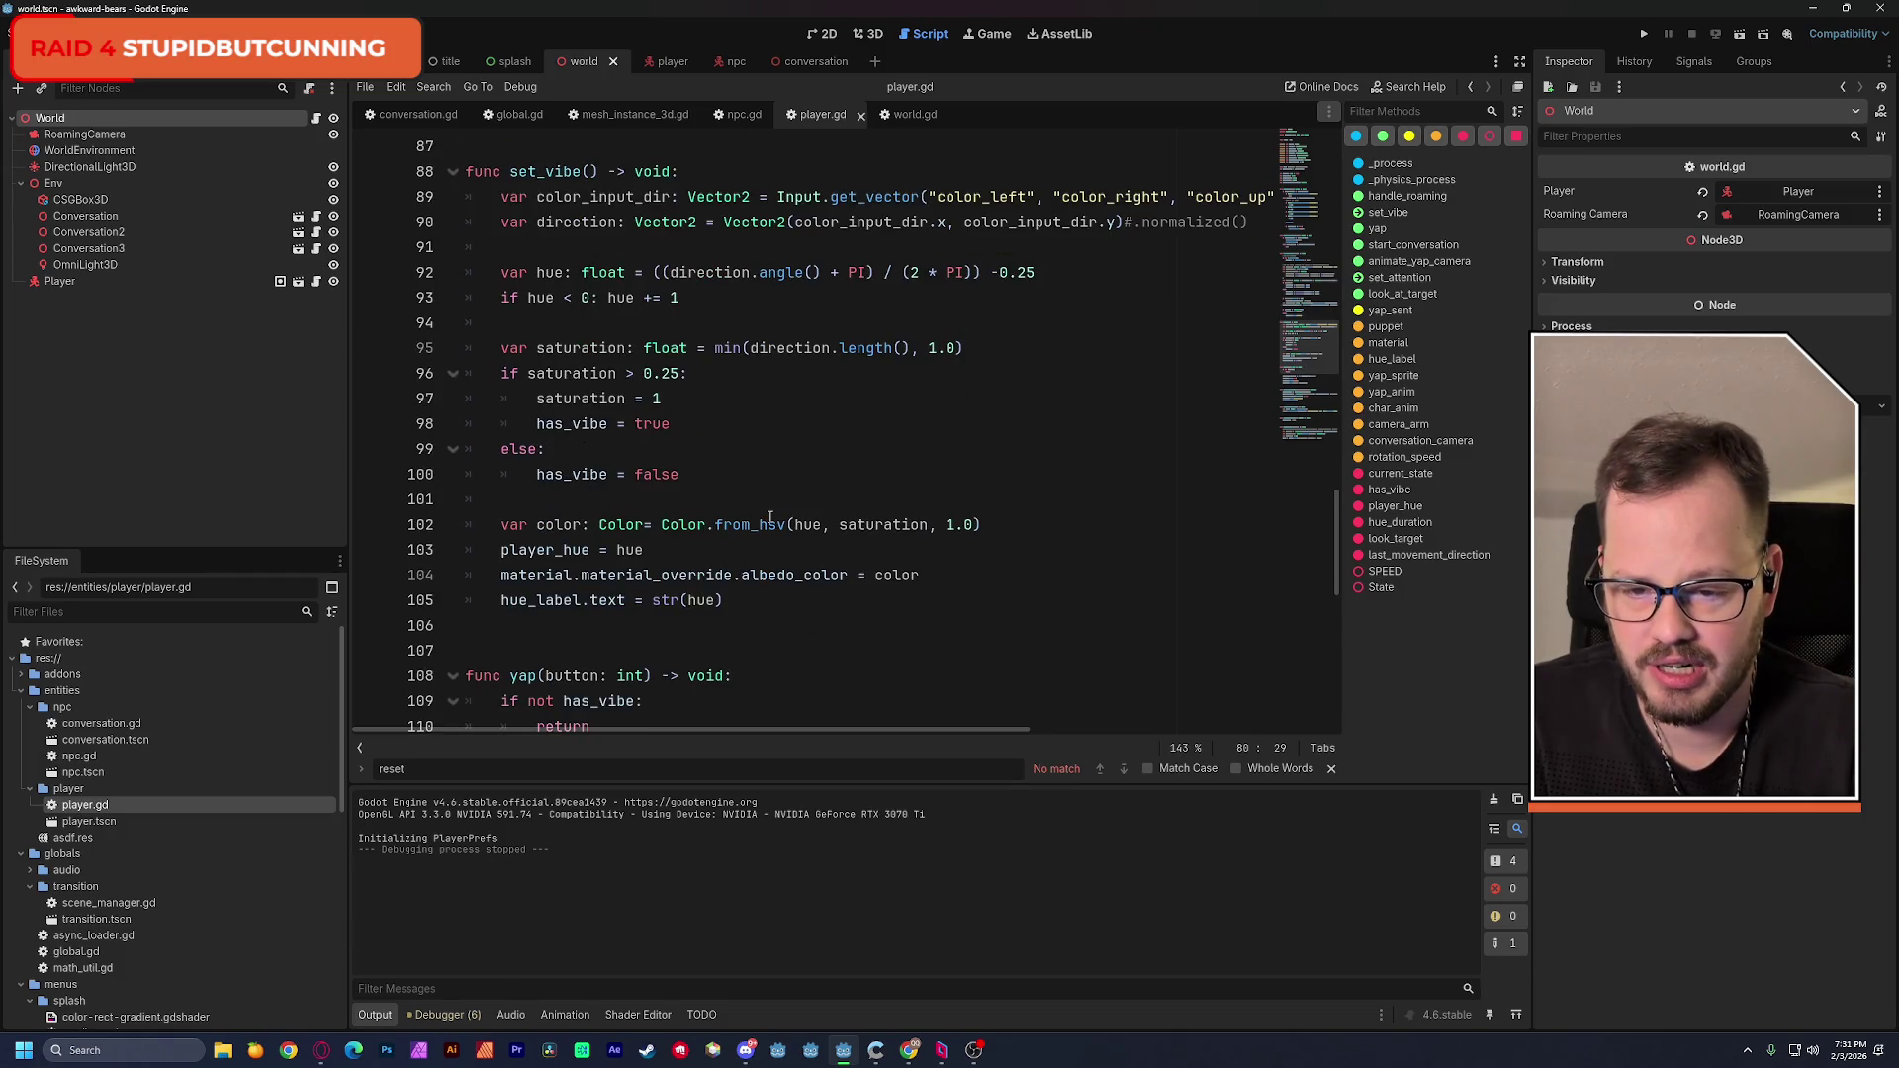
pyautogui.scroll(5, 770, 516)
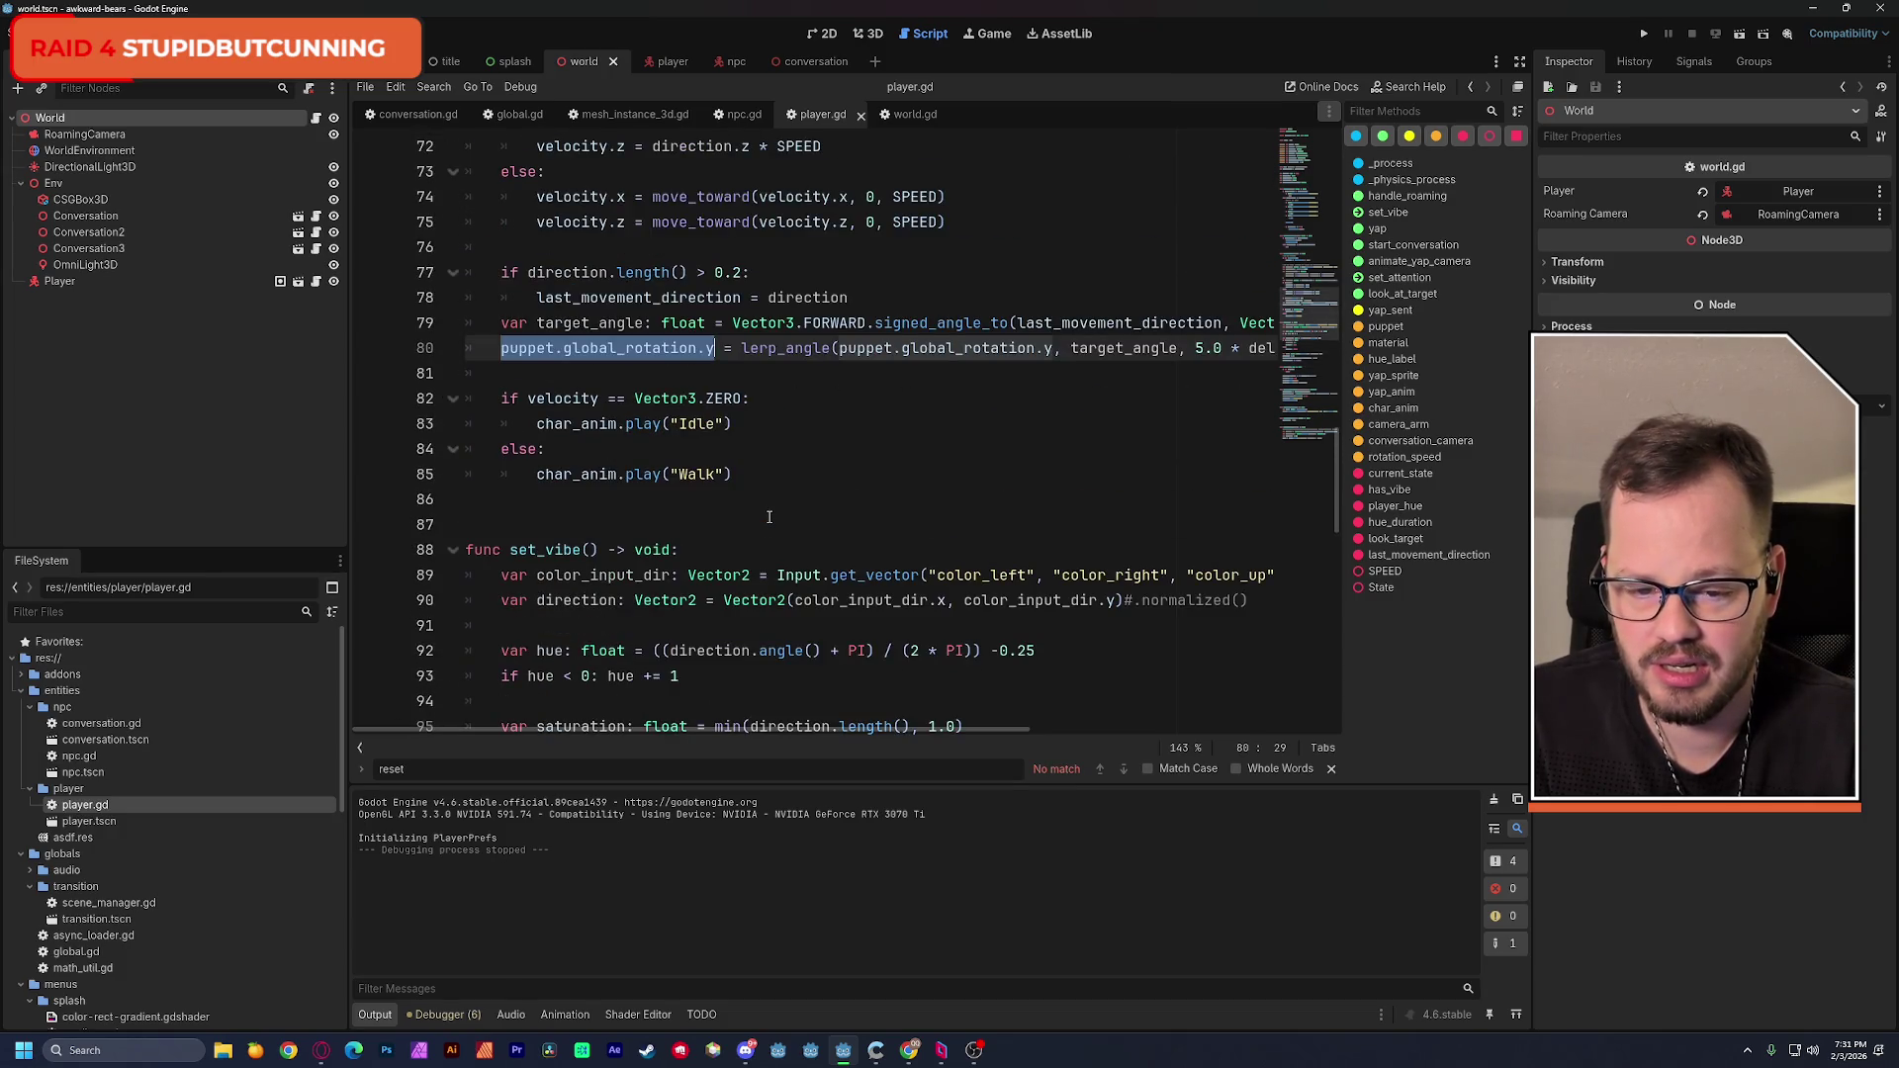
pyautogui.scroll(-11, 770, 517)
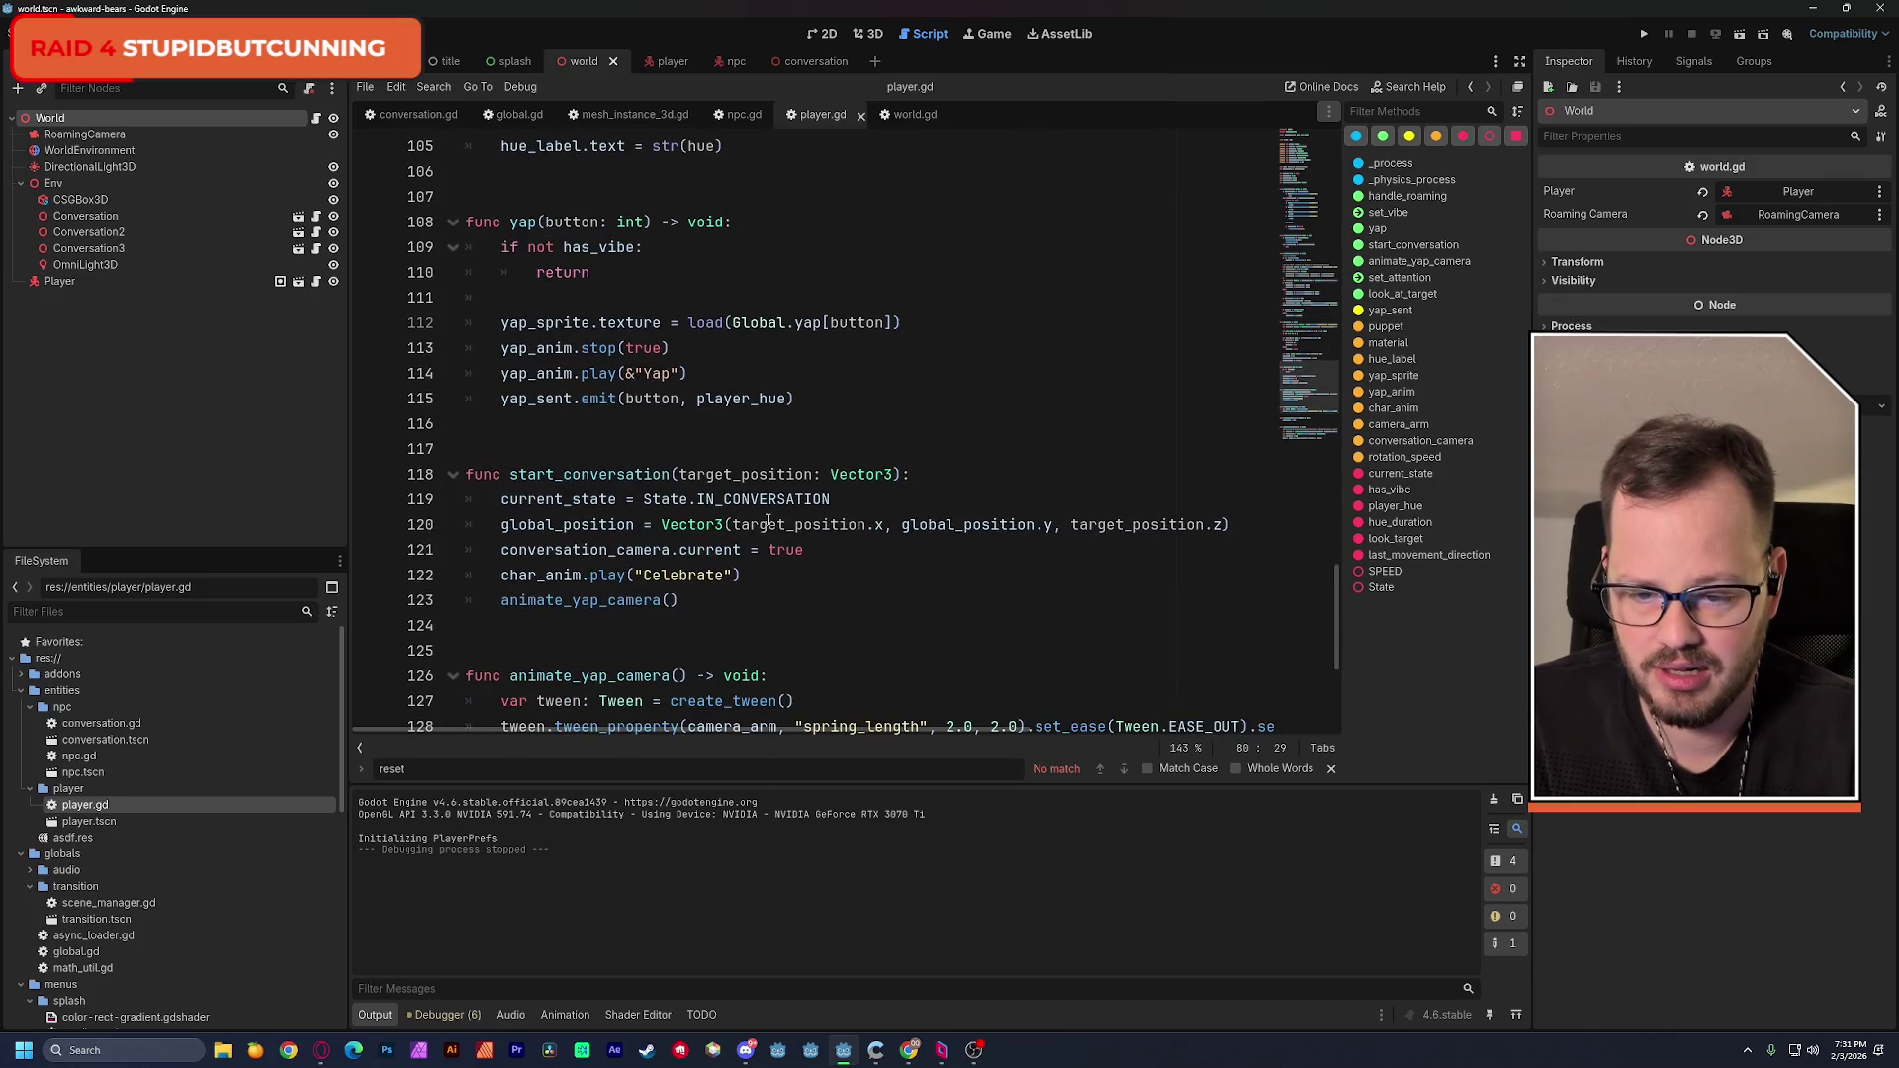
pyautogui.scroll(-1, 769, 520)
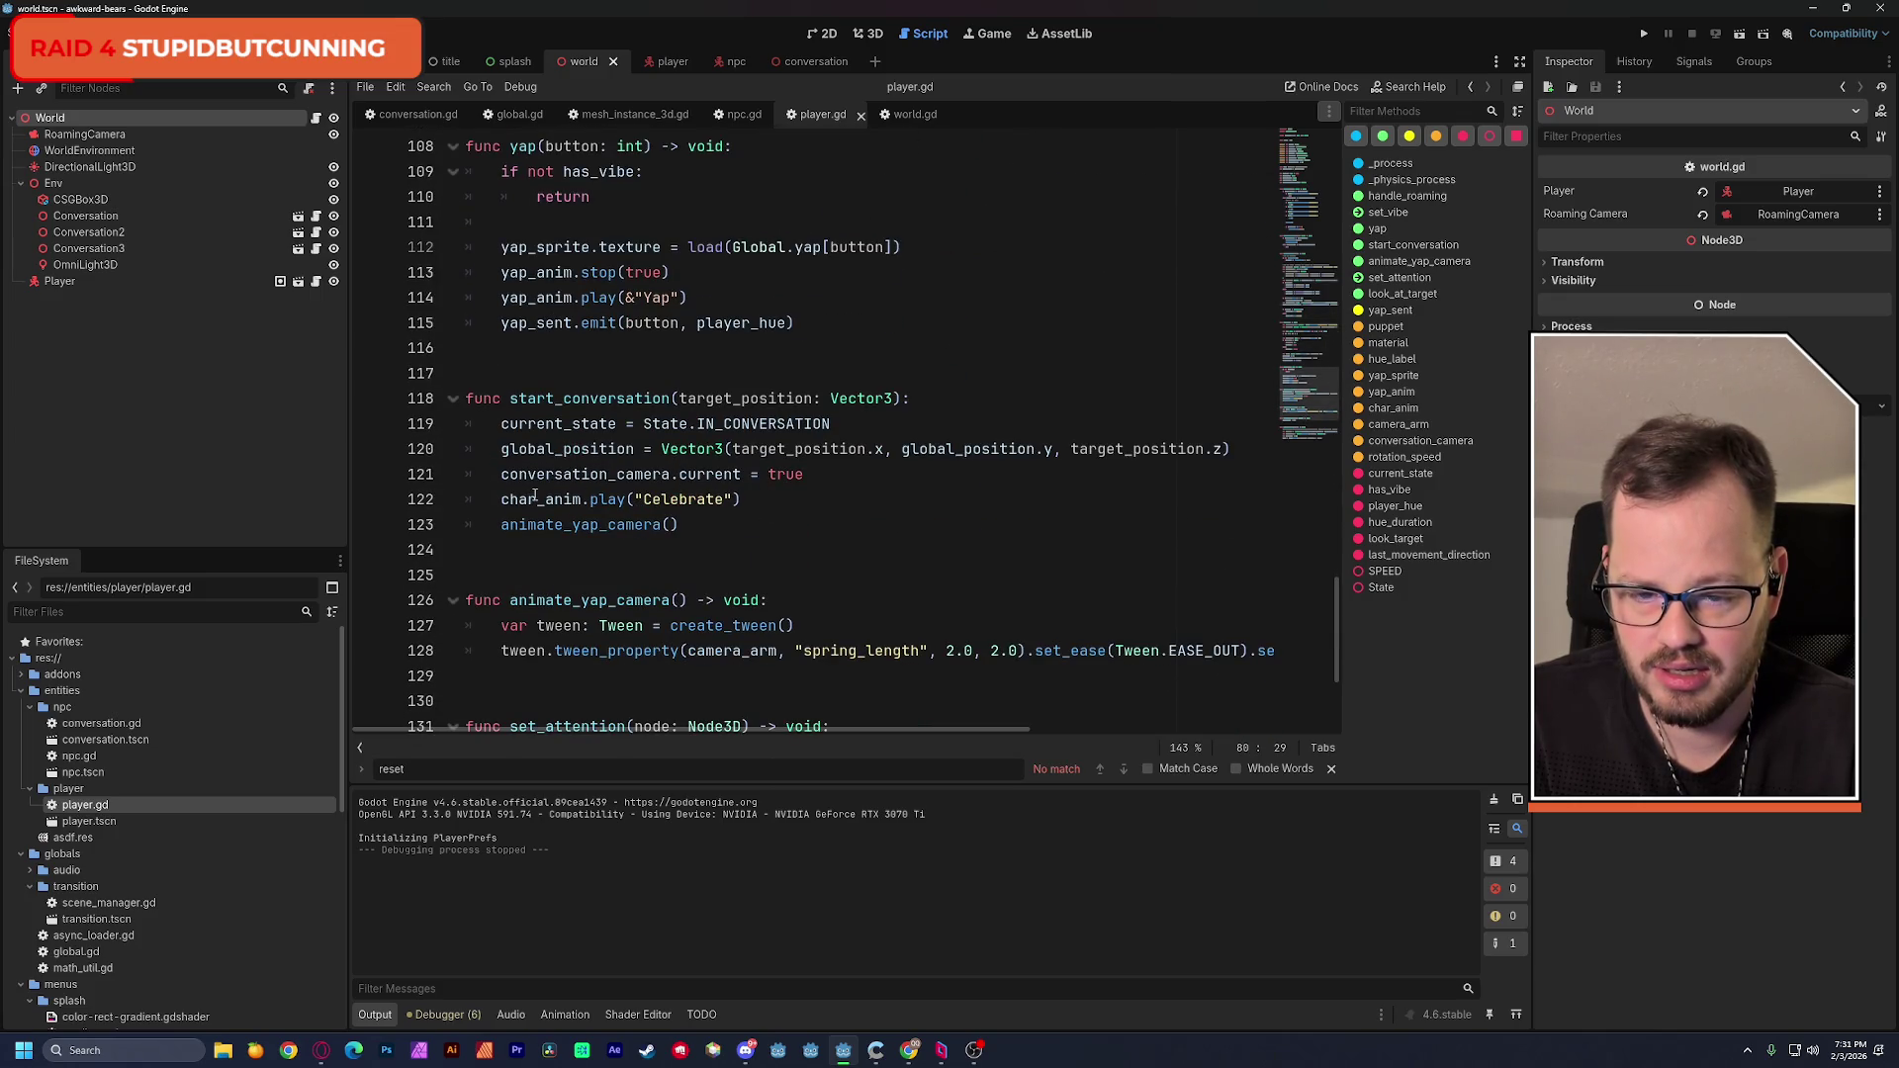
pyautogui.click(829, 476)
pyautogui.press('Return')
pyautogui.write('puppet.global_rotation.y = ')
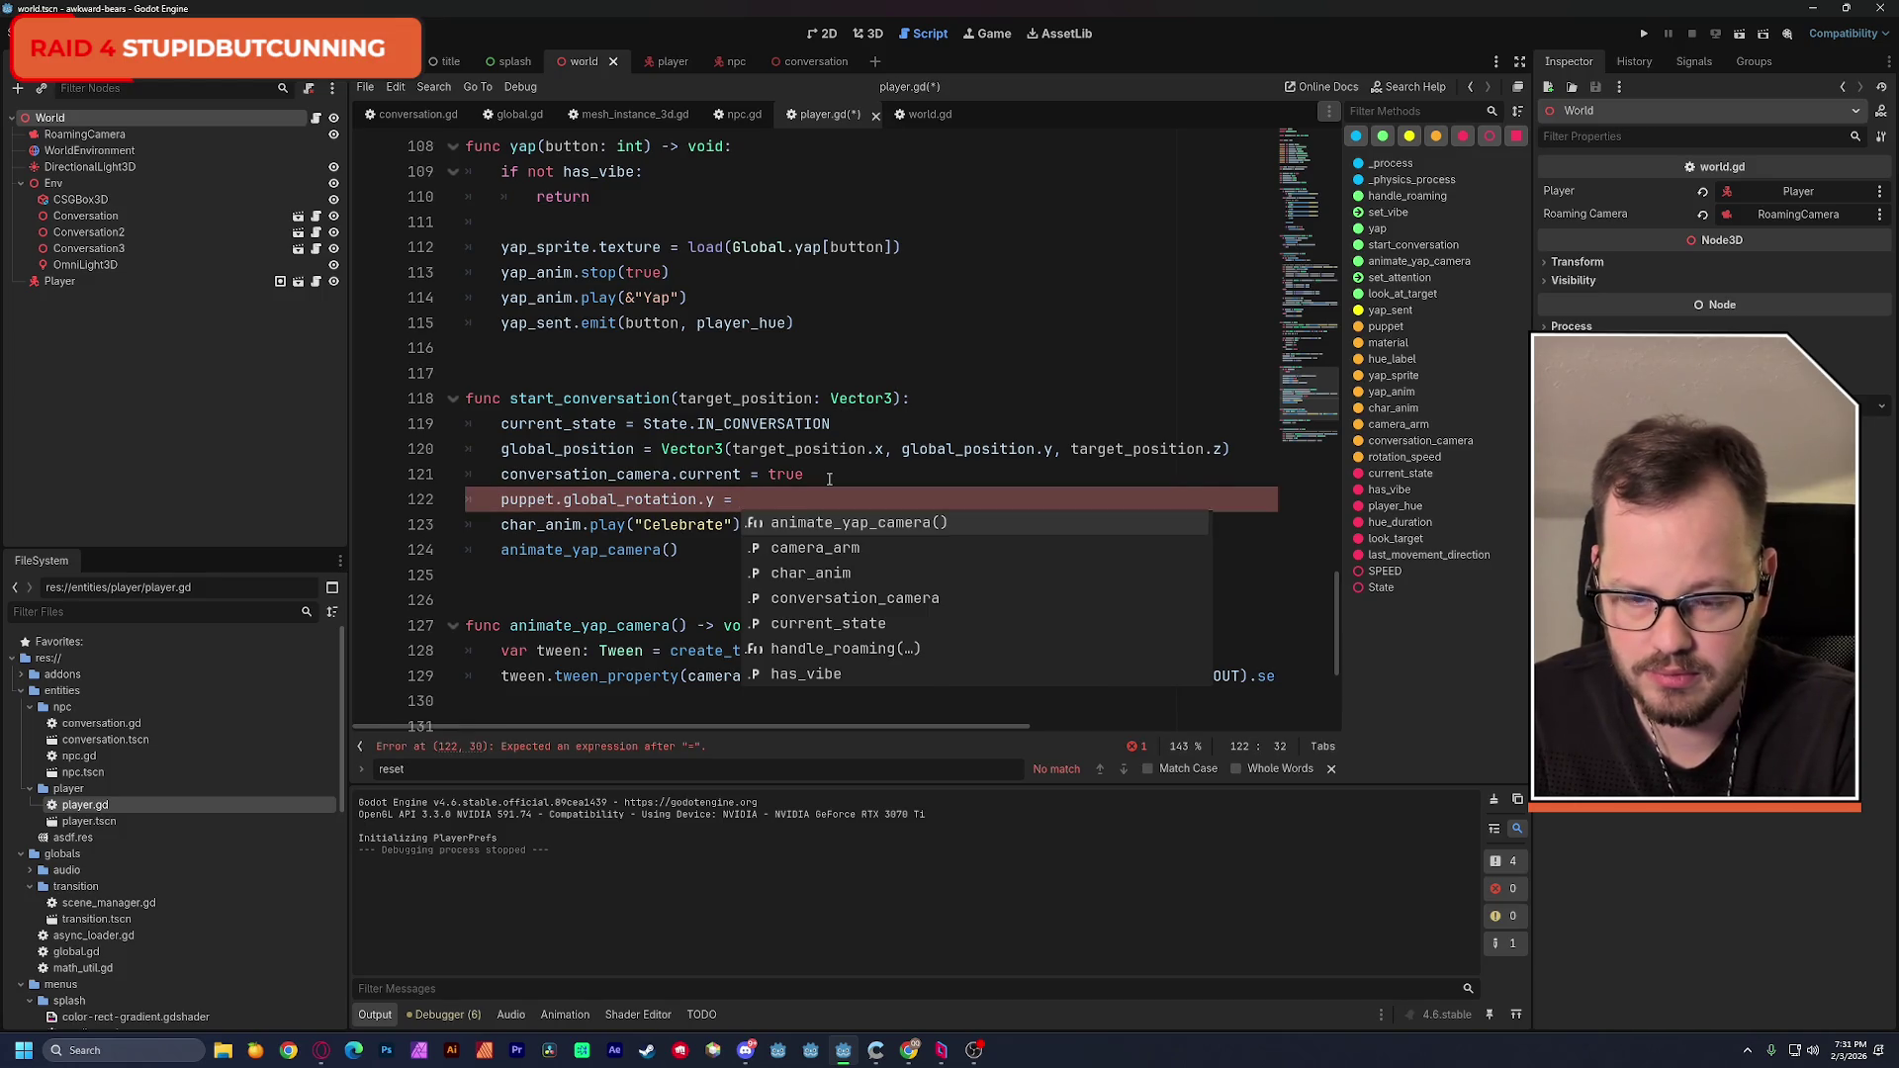
pyautogui.write('0')
pyautogui.hotkey('ctrl', 's')
# Change the 0 to deg_to_rad(0) on line 122 and run the game to test it.
pyautogui.click(817, 479)
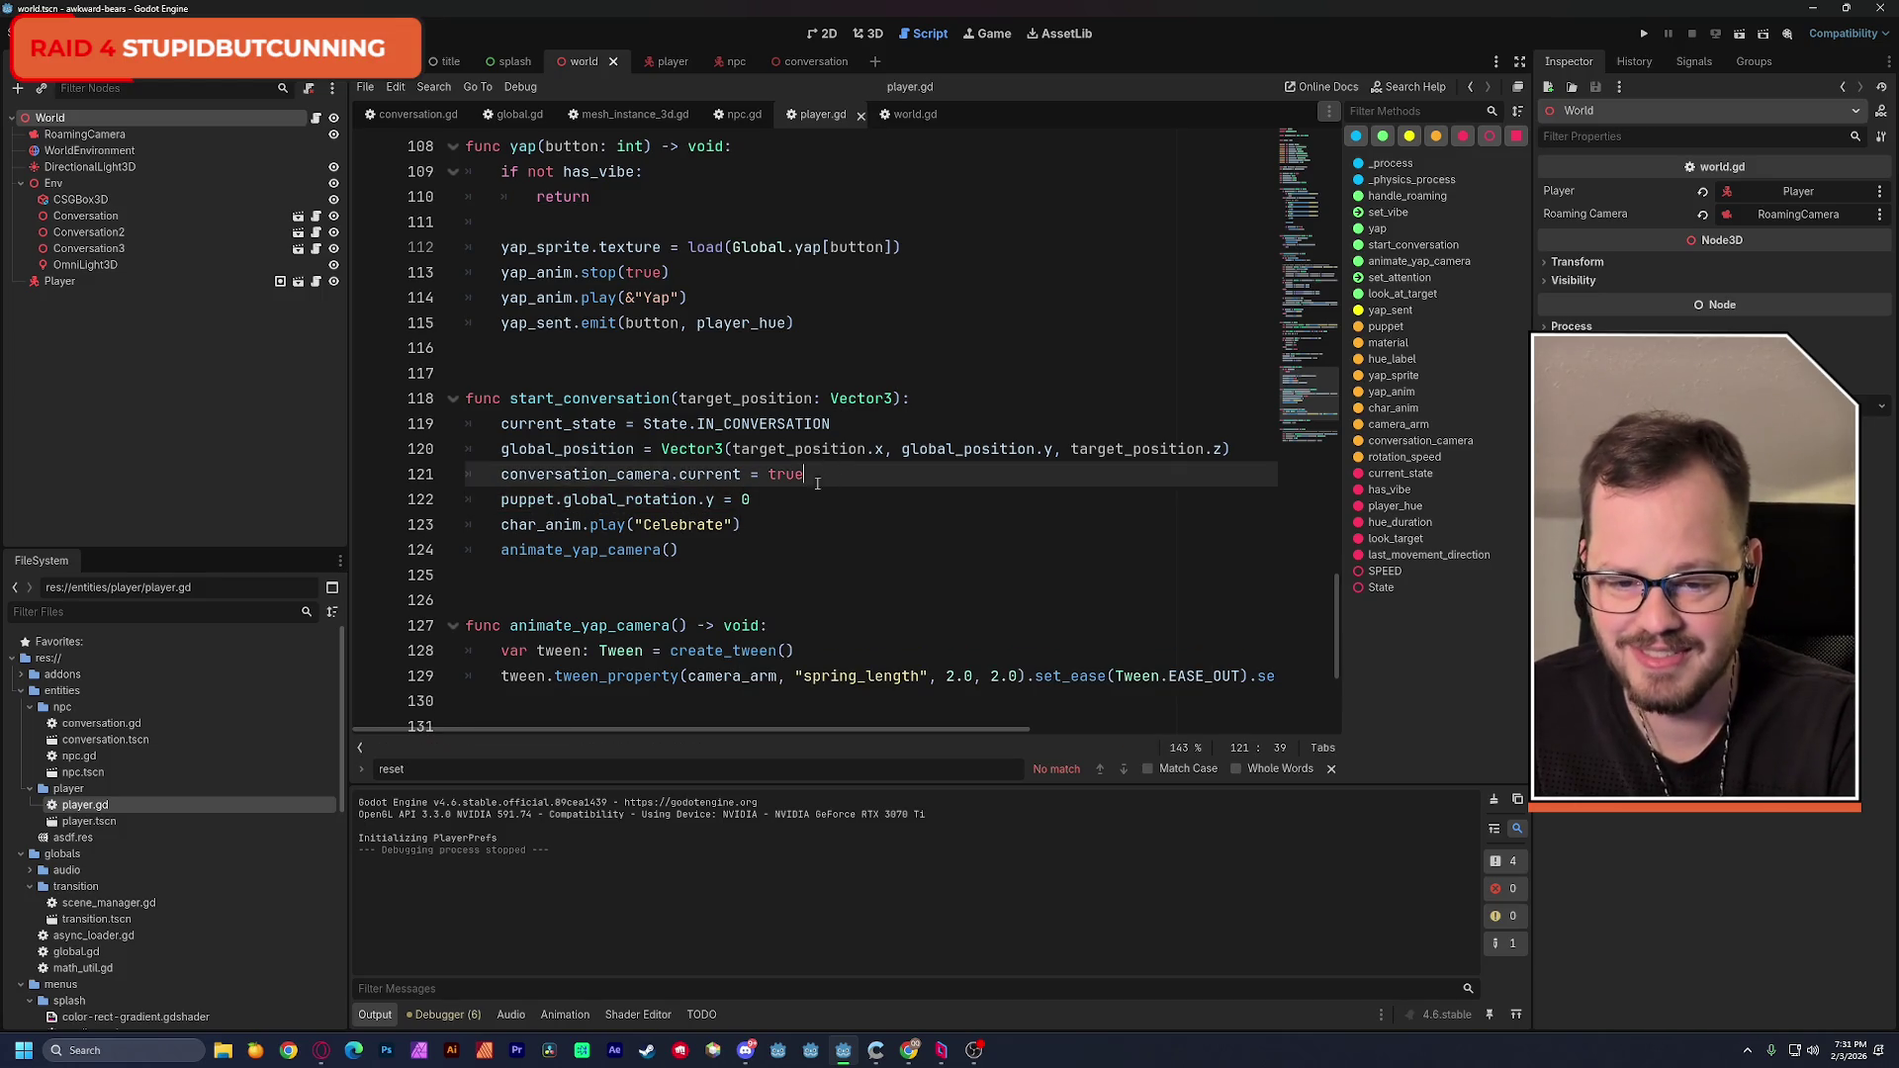
pyautogui.click(743, 499)
pyautogui.write('deg')
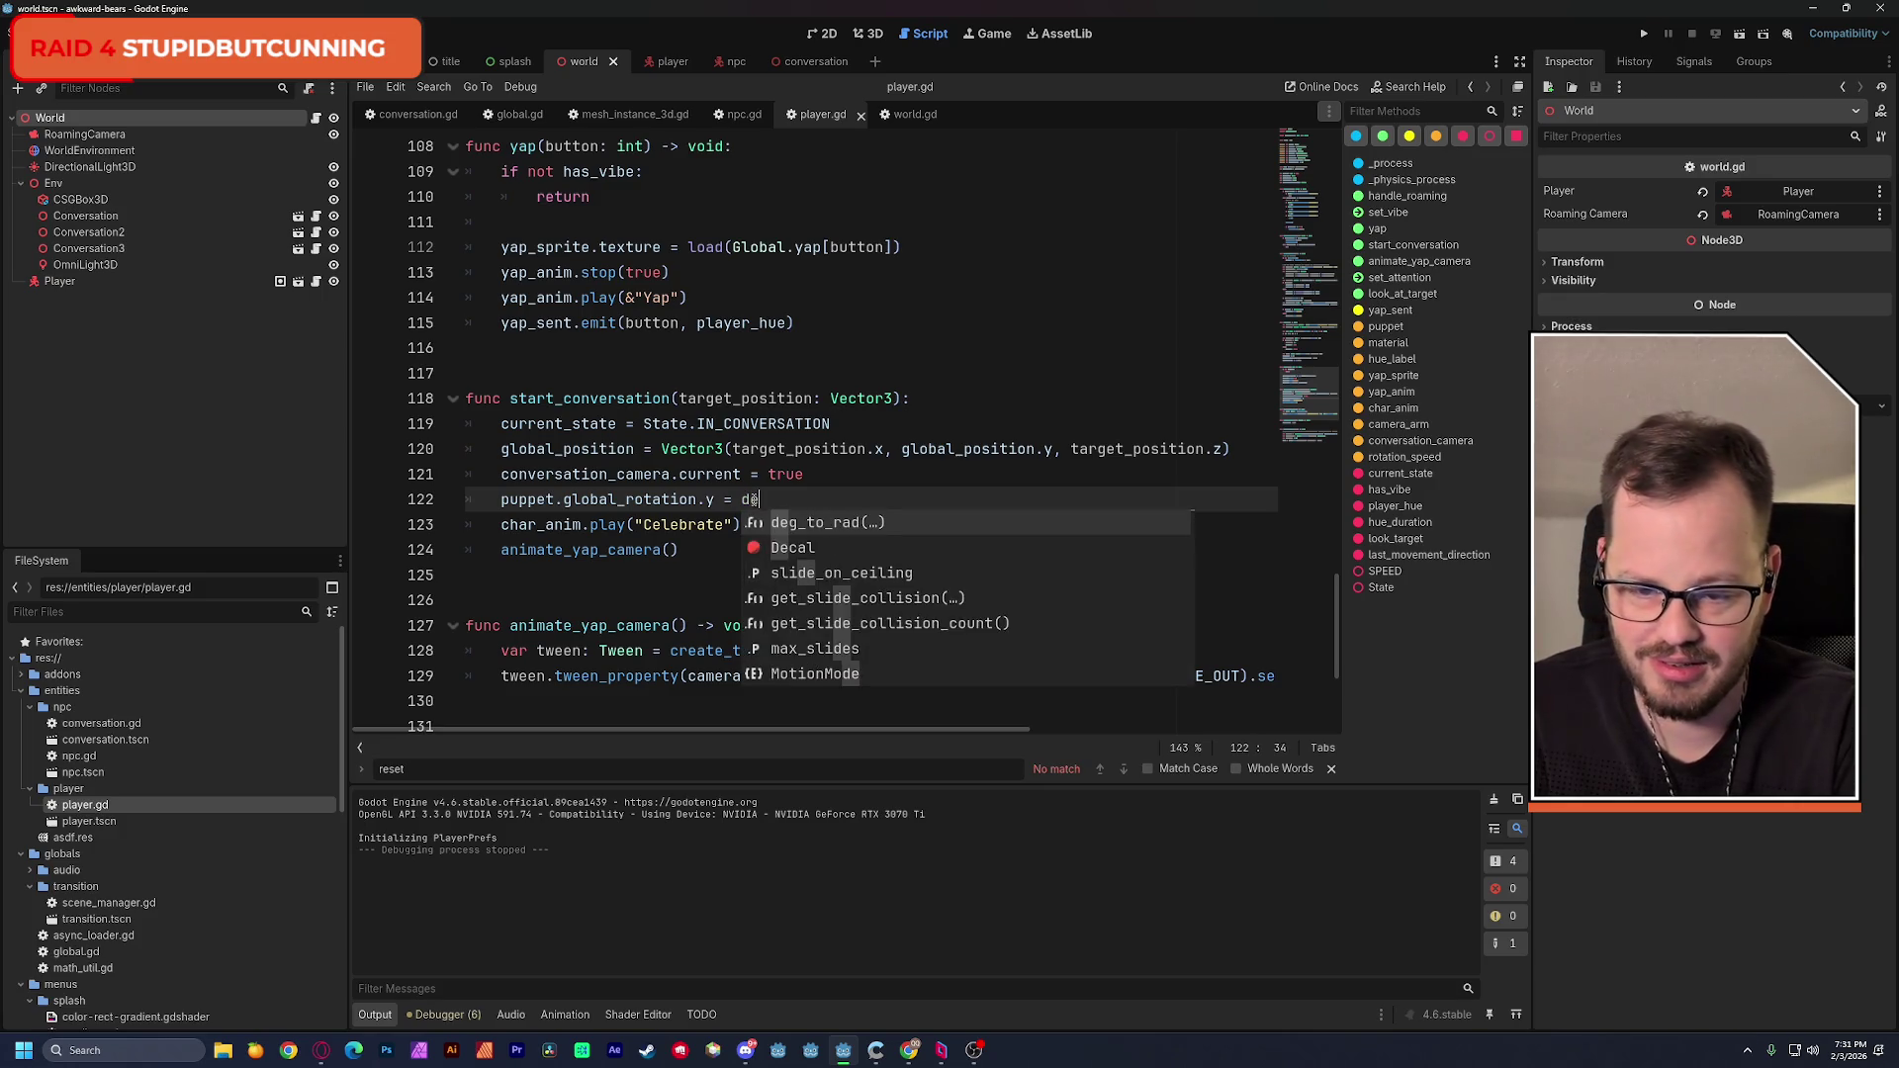
pyautogui.press('Return')
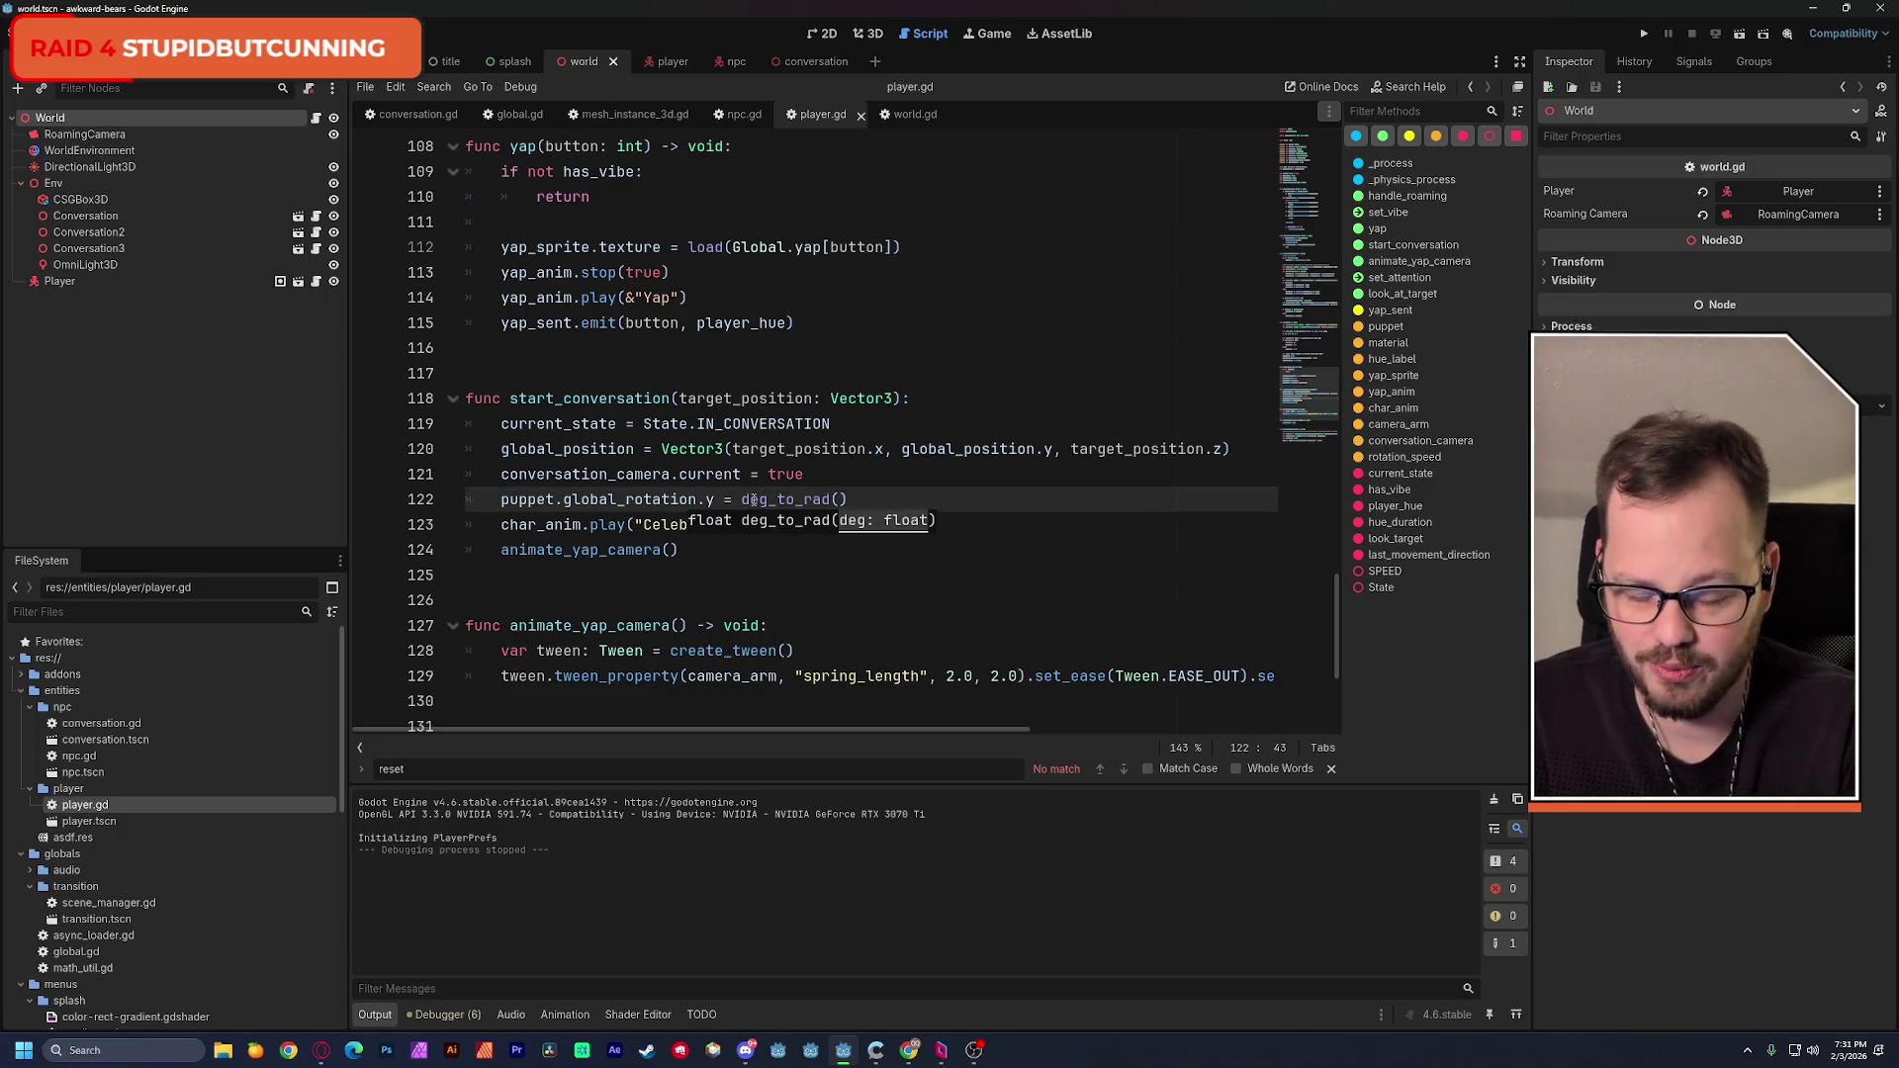
pyautogui.write('0')
pyautogui.press('Up')
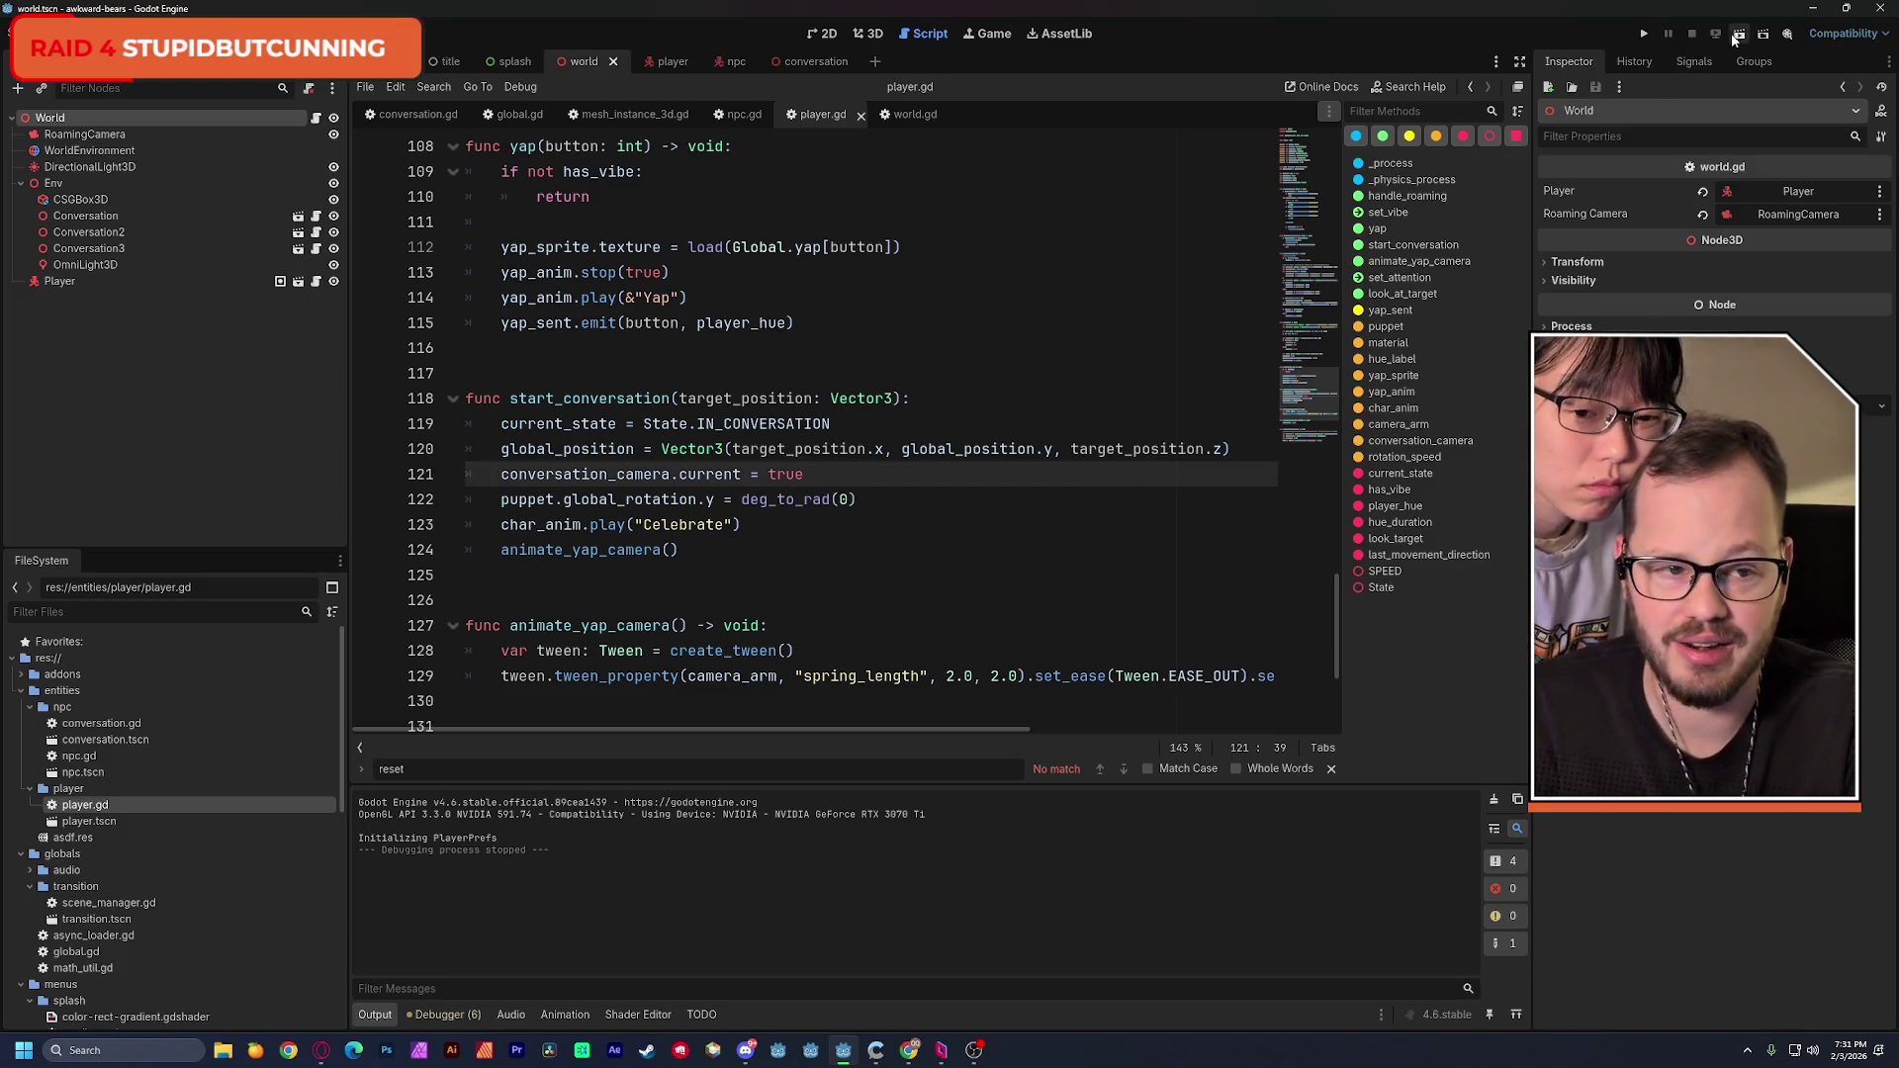
pyautogui.click(1737, 36)
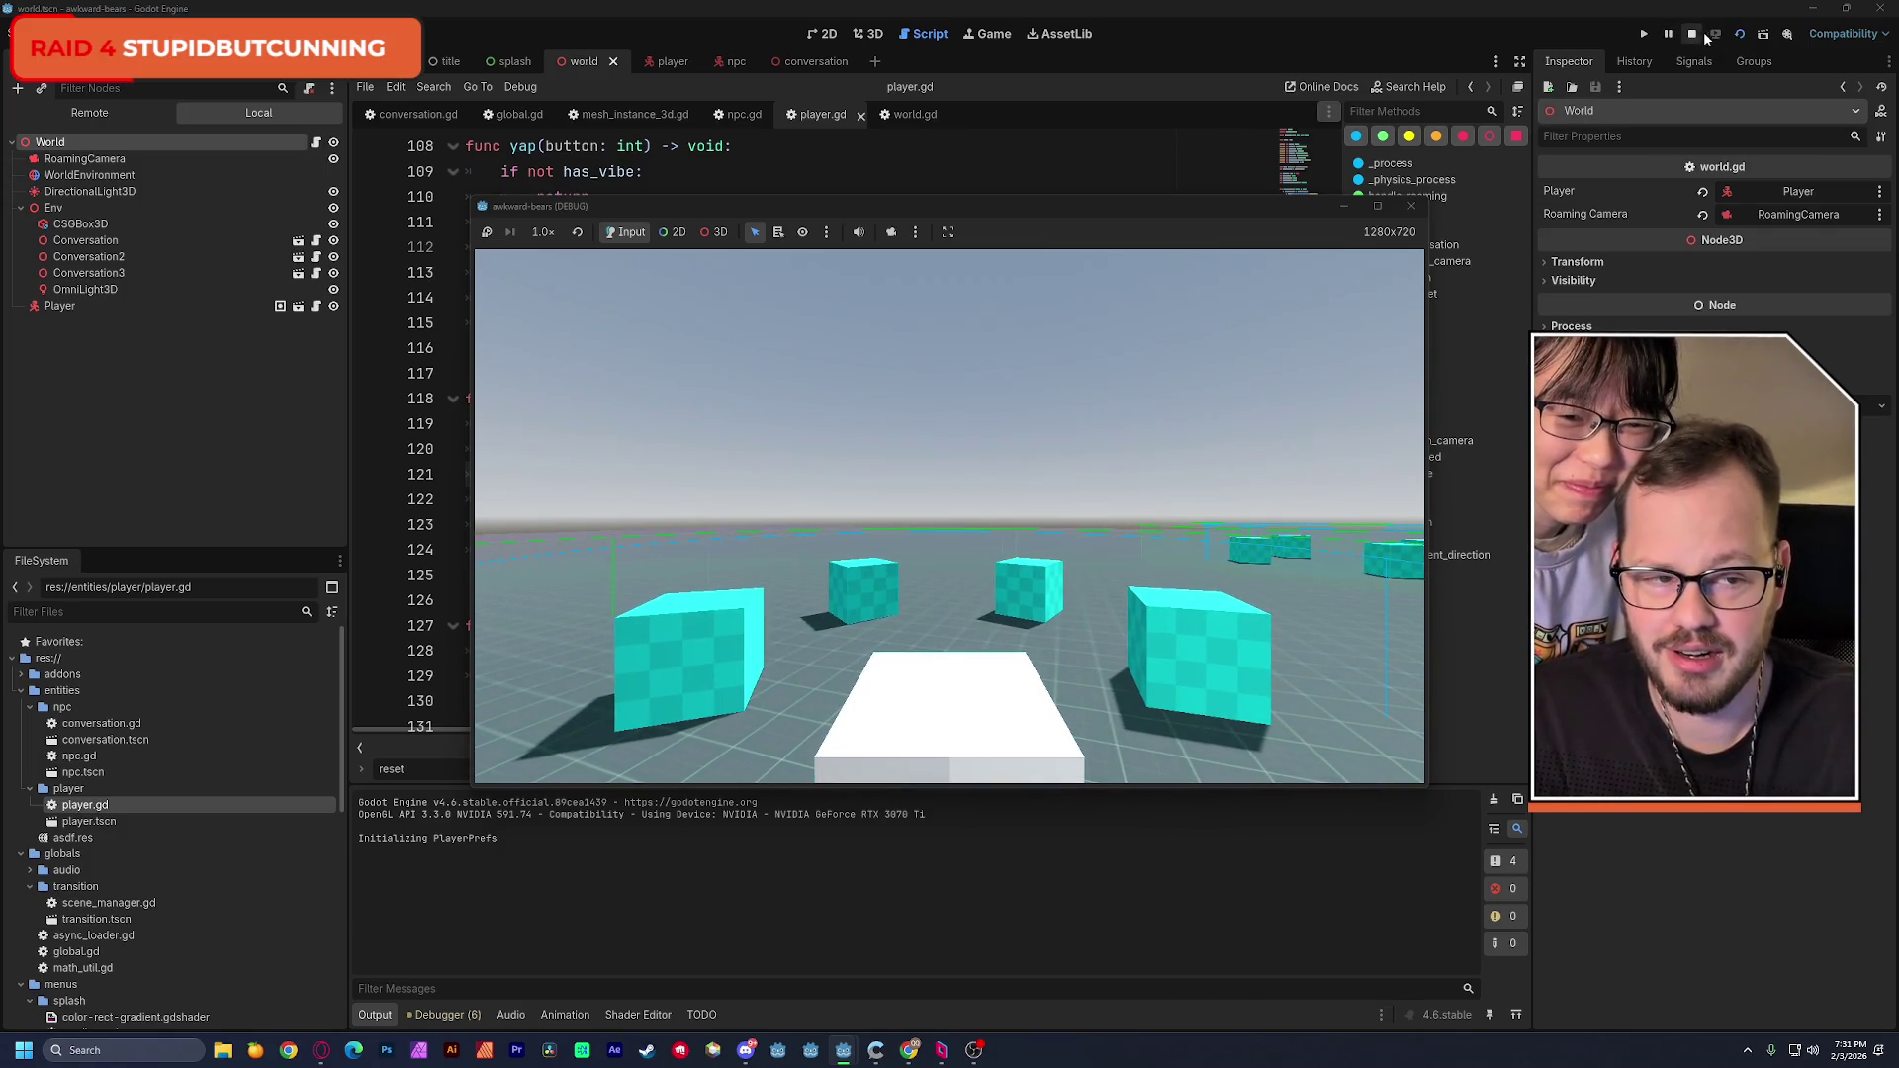
# Restart and stop the game, then browse the FileSystem dock to the player and entities folders.
pyautogui.click(1740, 35)
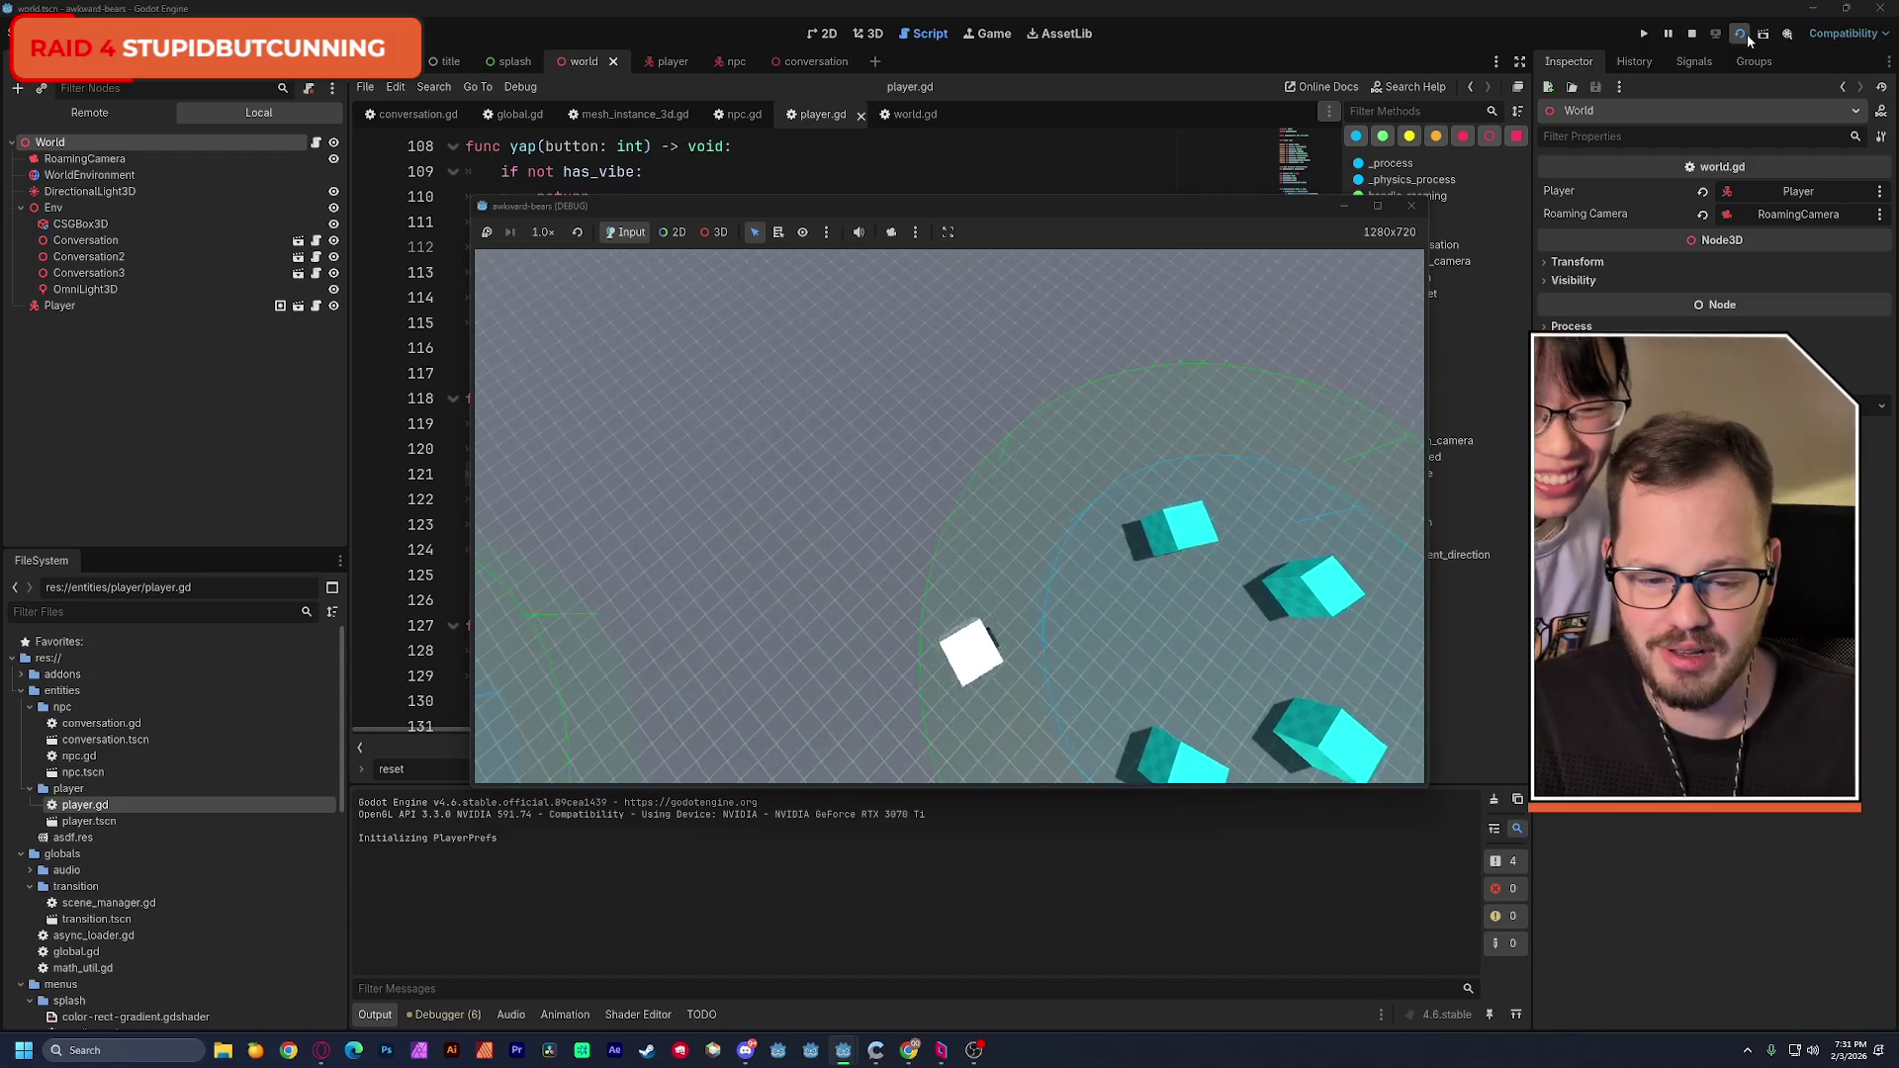
pyautogui.click(1692, 35)
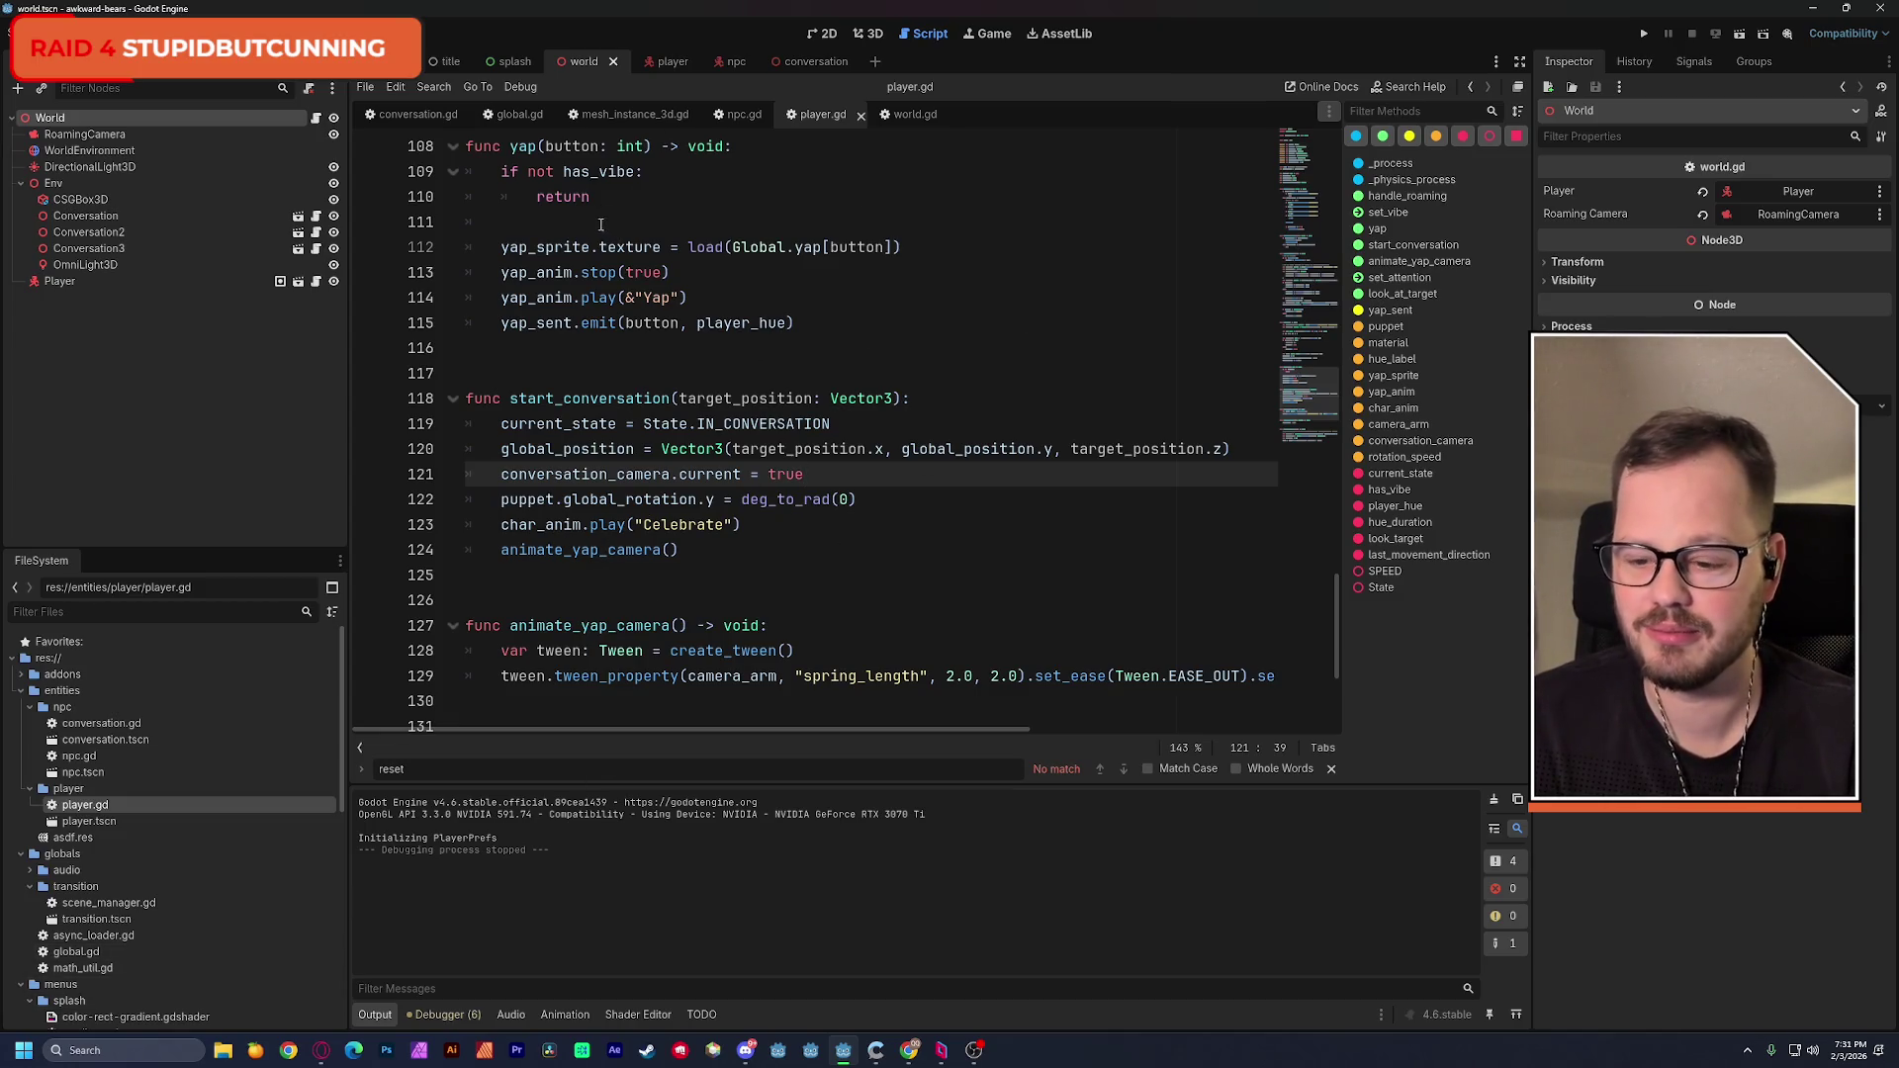
pyautogui.click(67, 790)
pyautogui.scroll(-1, 165, 801)
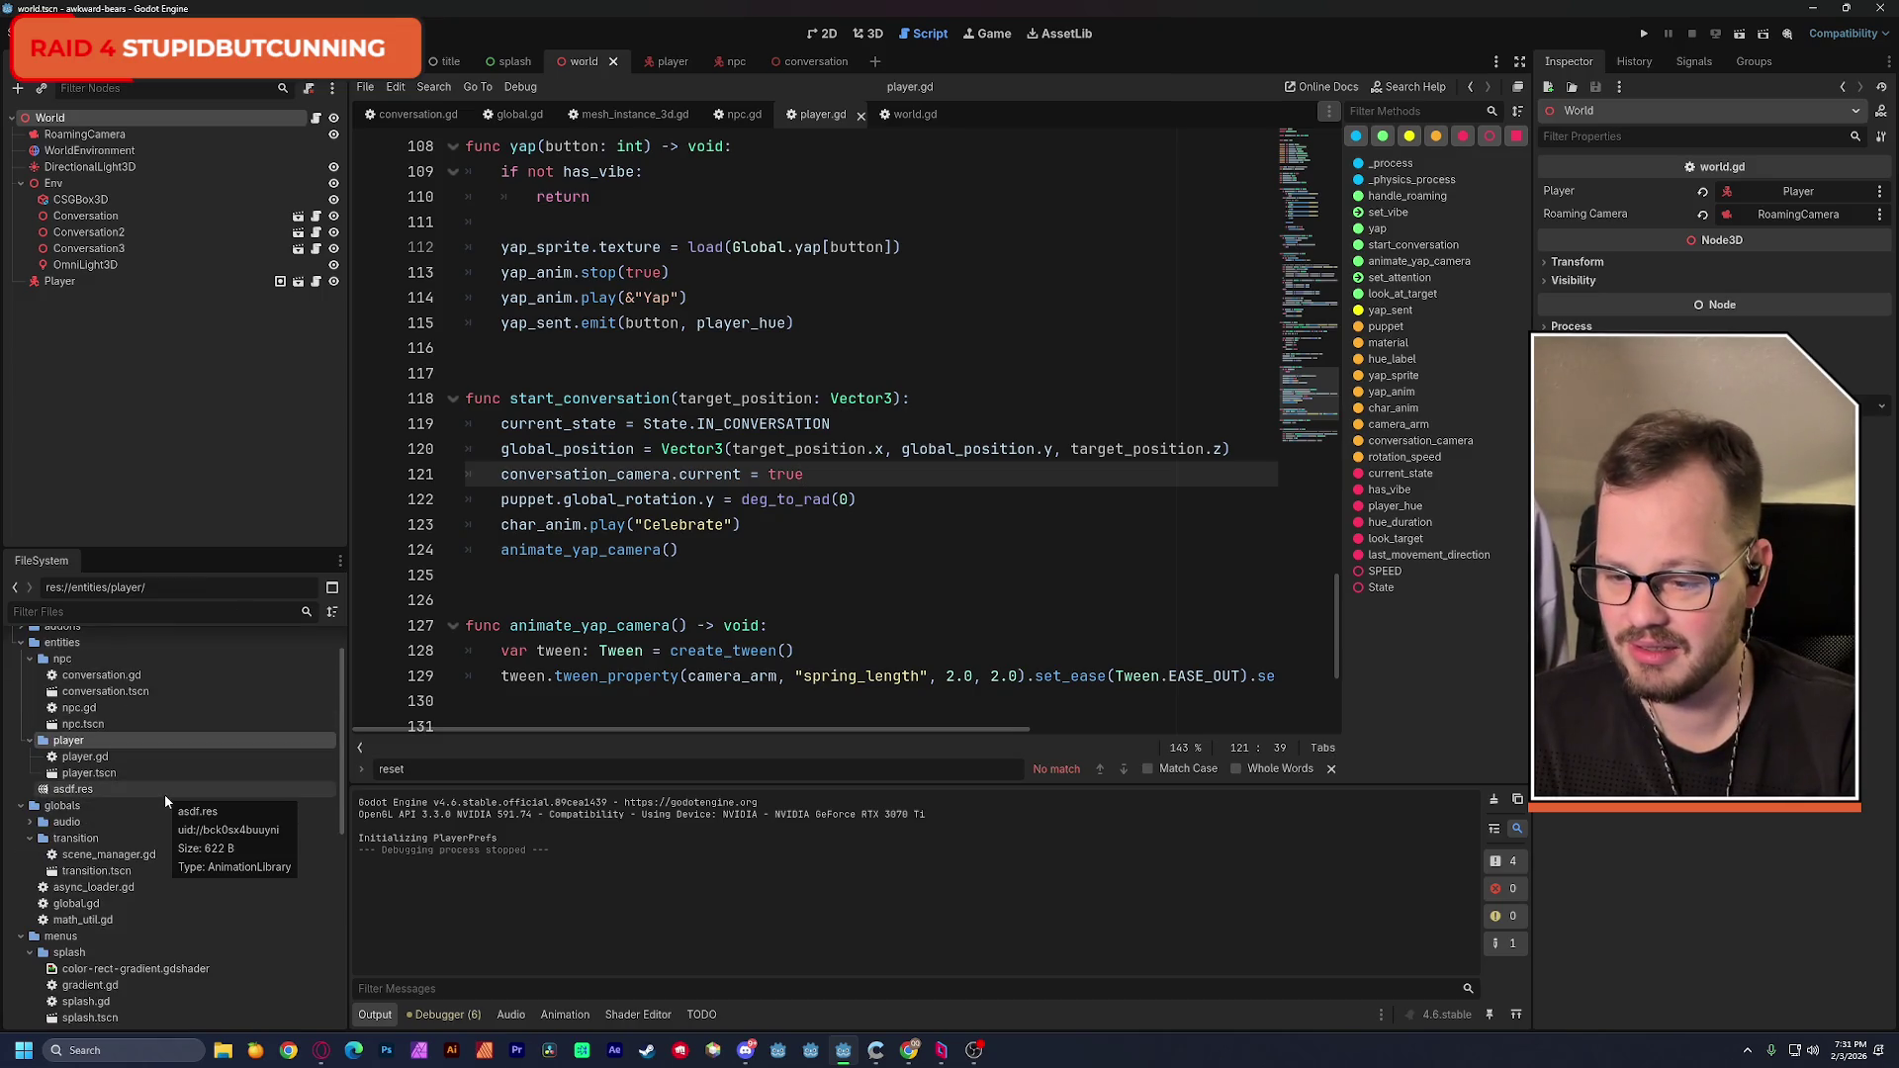
pyautogui.click(62, 643)
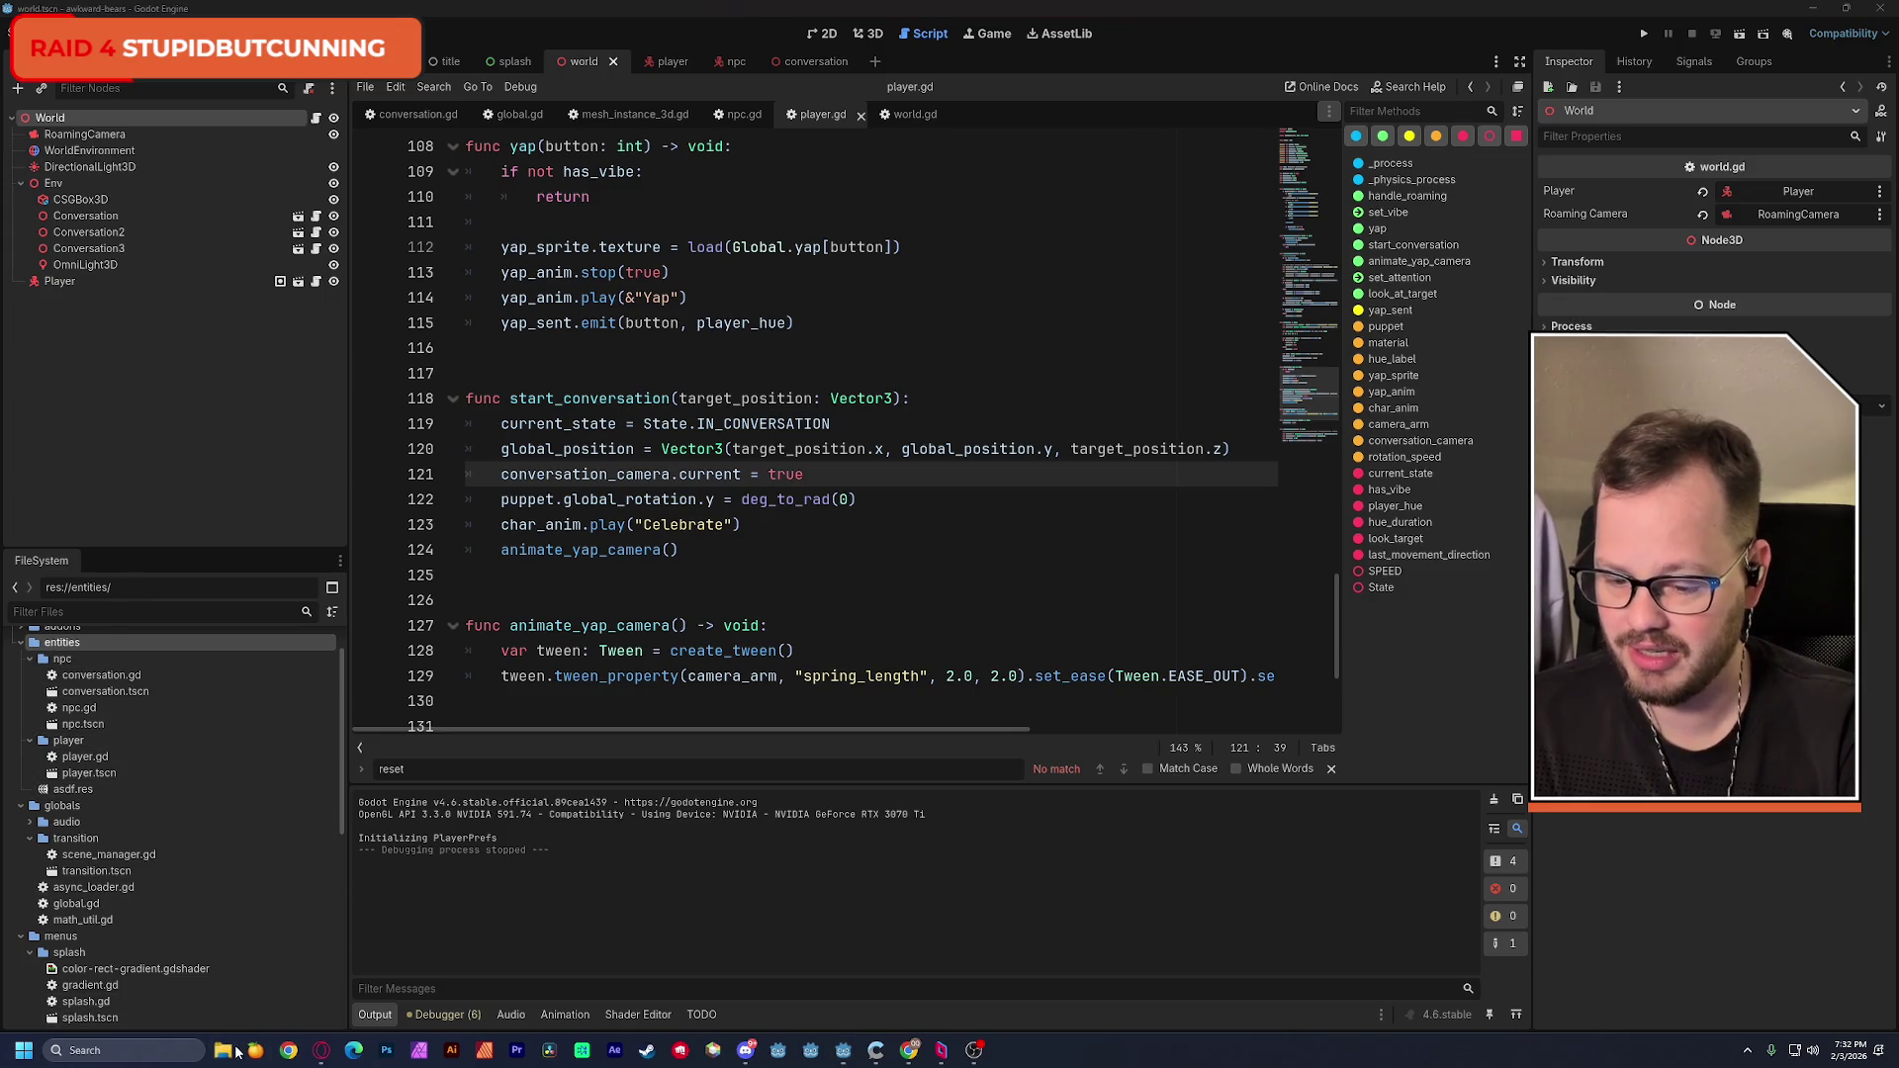
# In File Explorer, go to SLICK (S:) > Game Makers > Awkward Bears.
pyautogui.click(236, 1053)
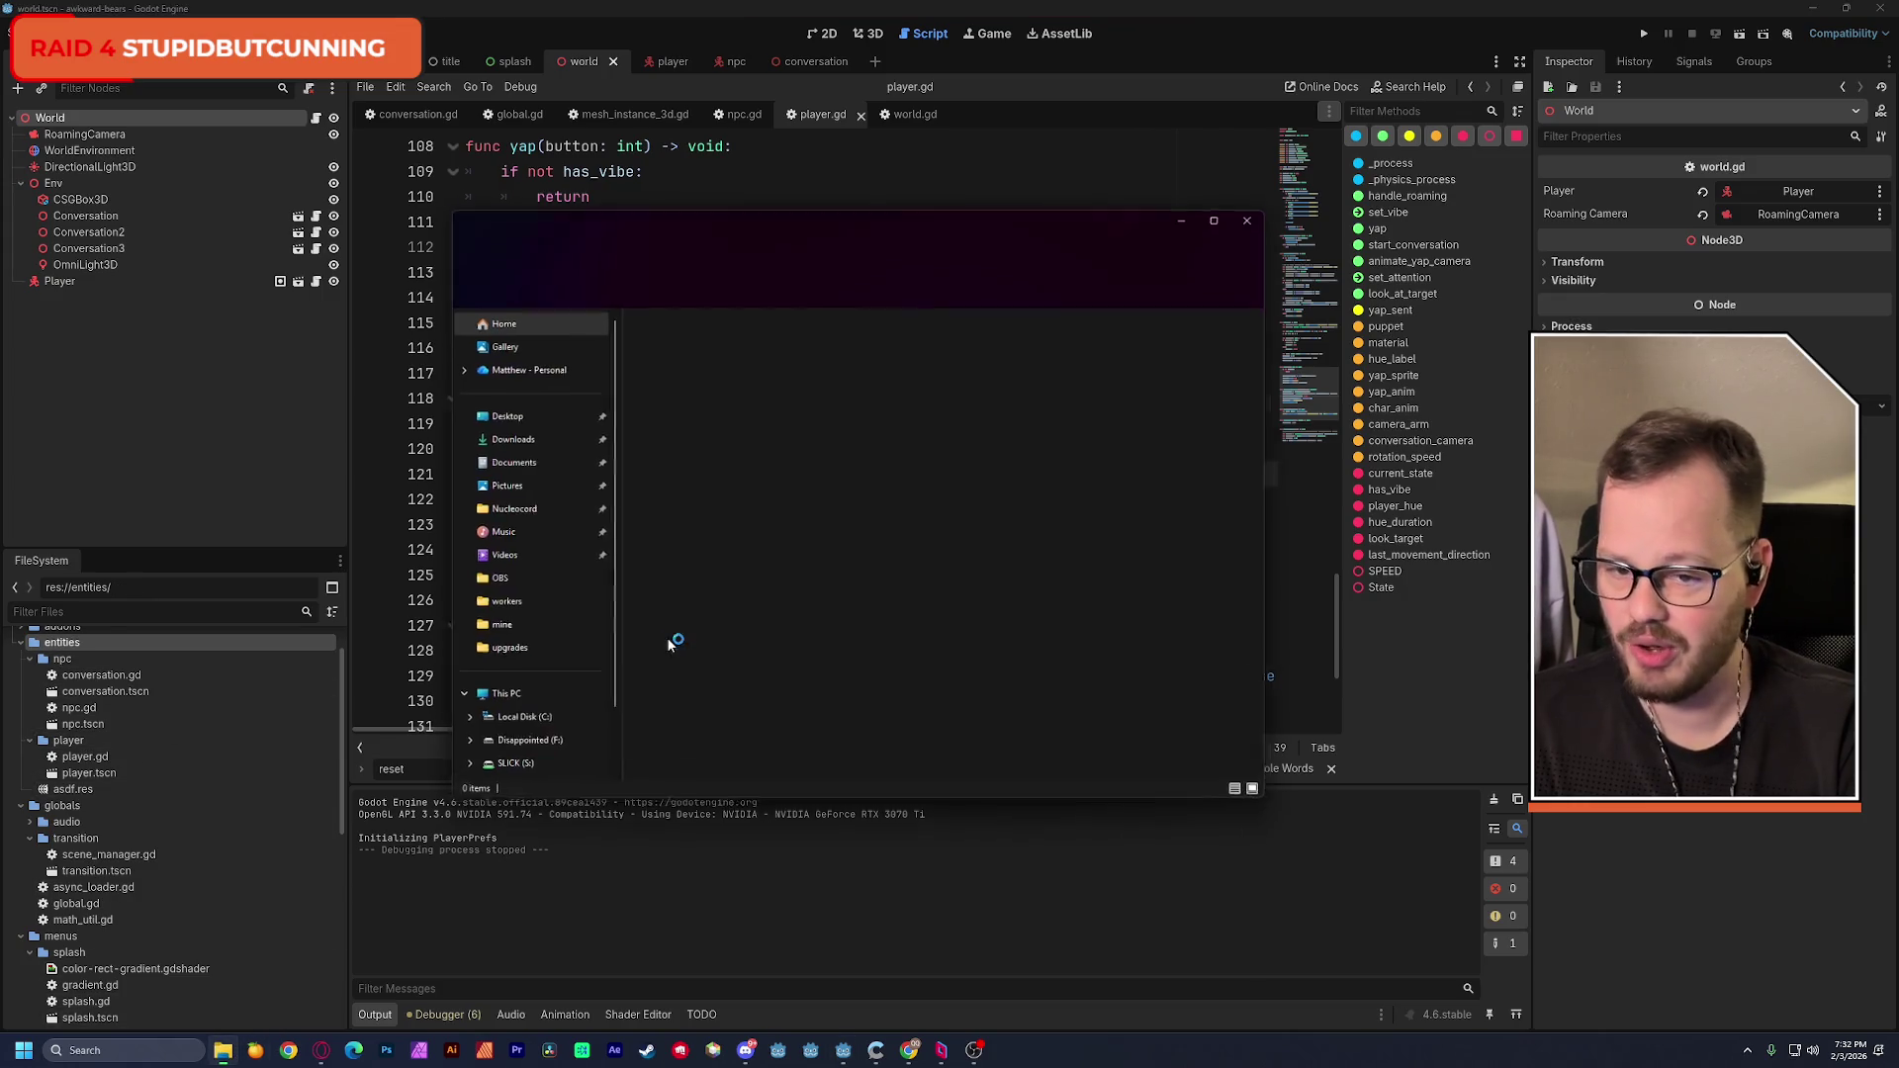
pyautogui.scroll(-1, 515, 744)
pyautogui.click(508, 742)
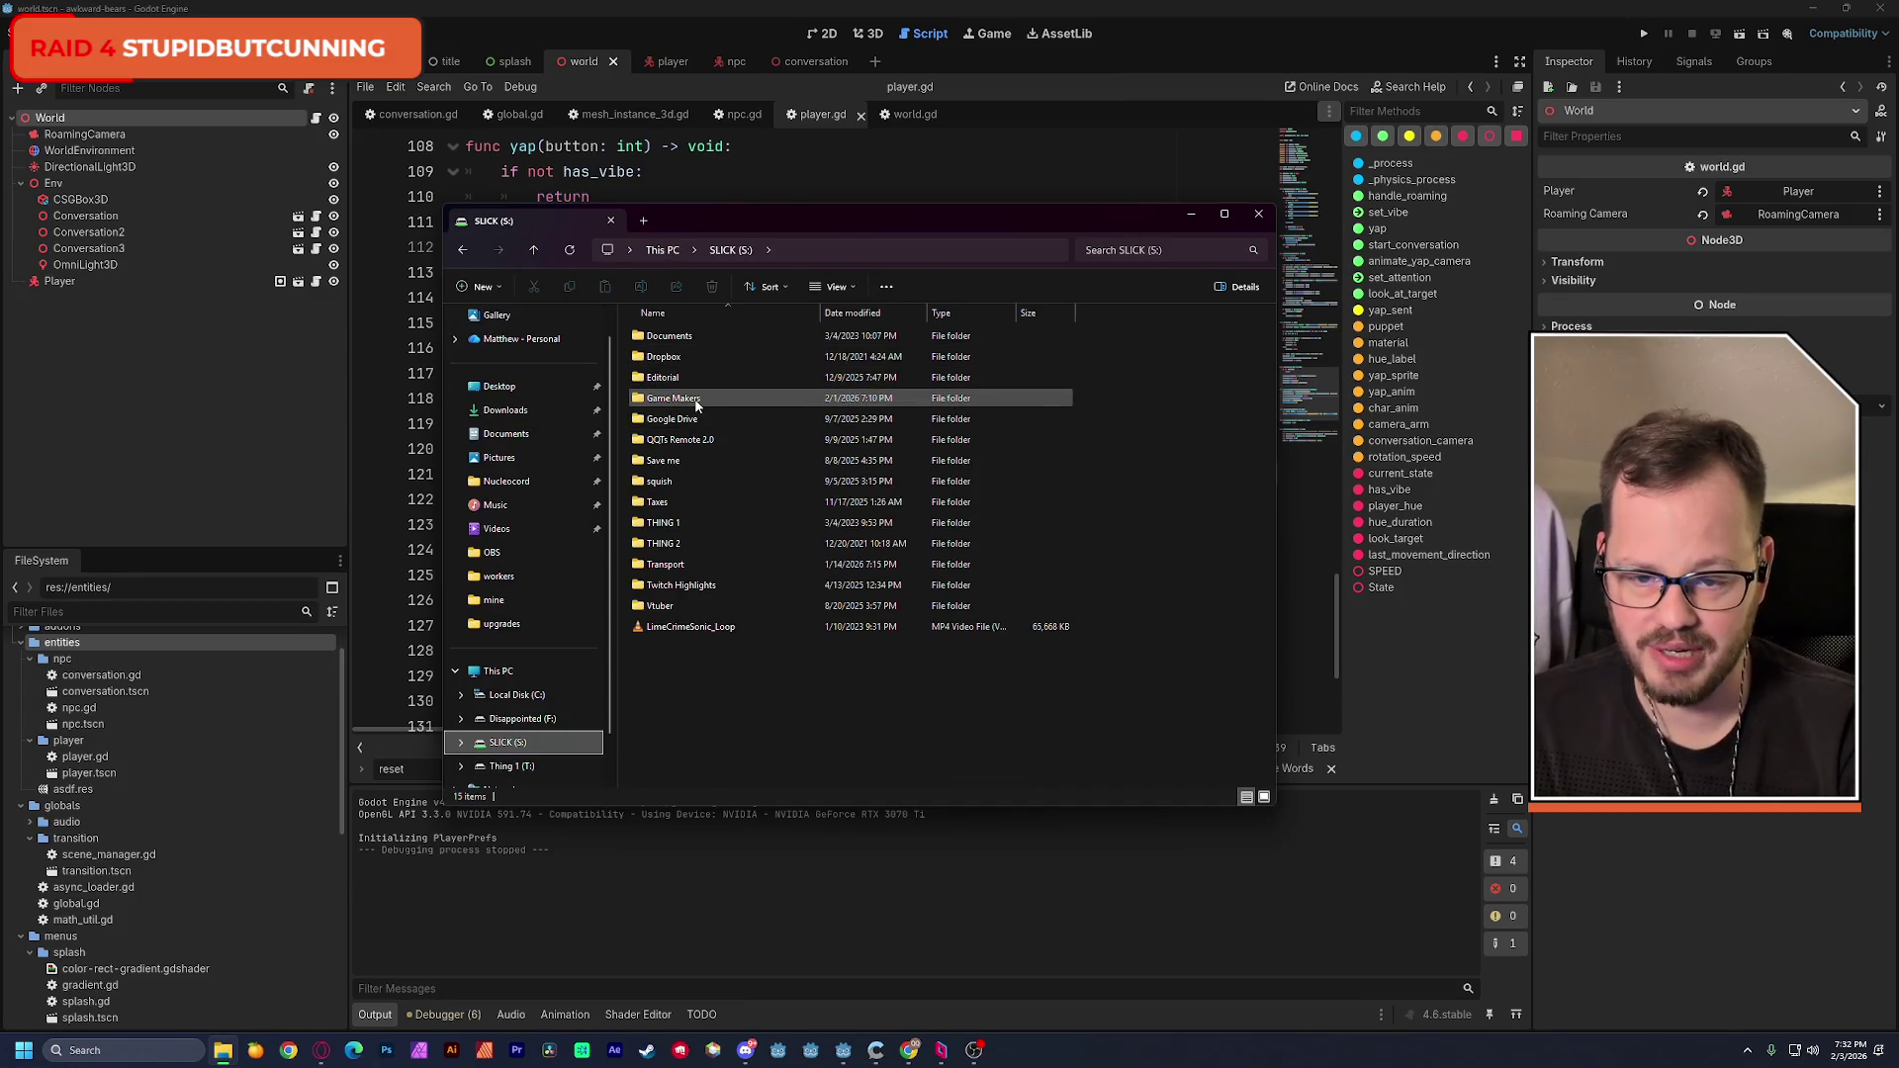
pyautogui.doubleClick(696, 399)
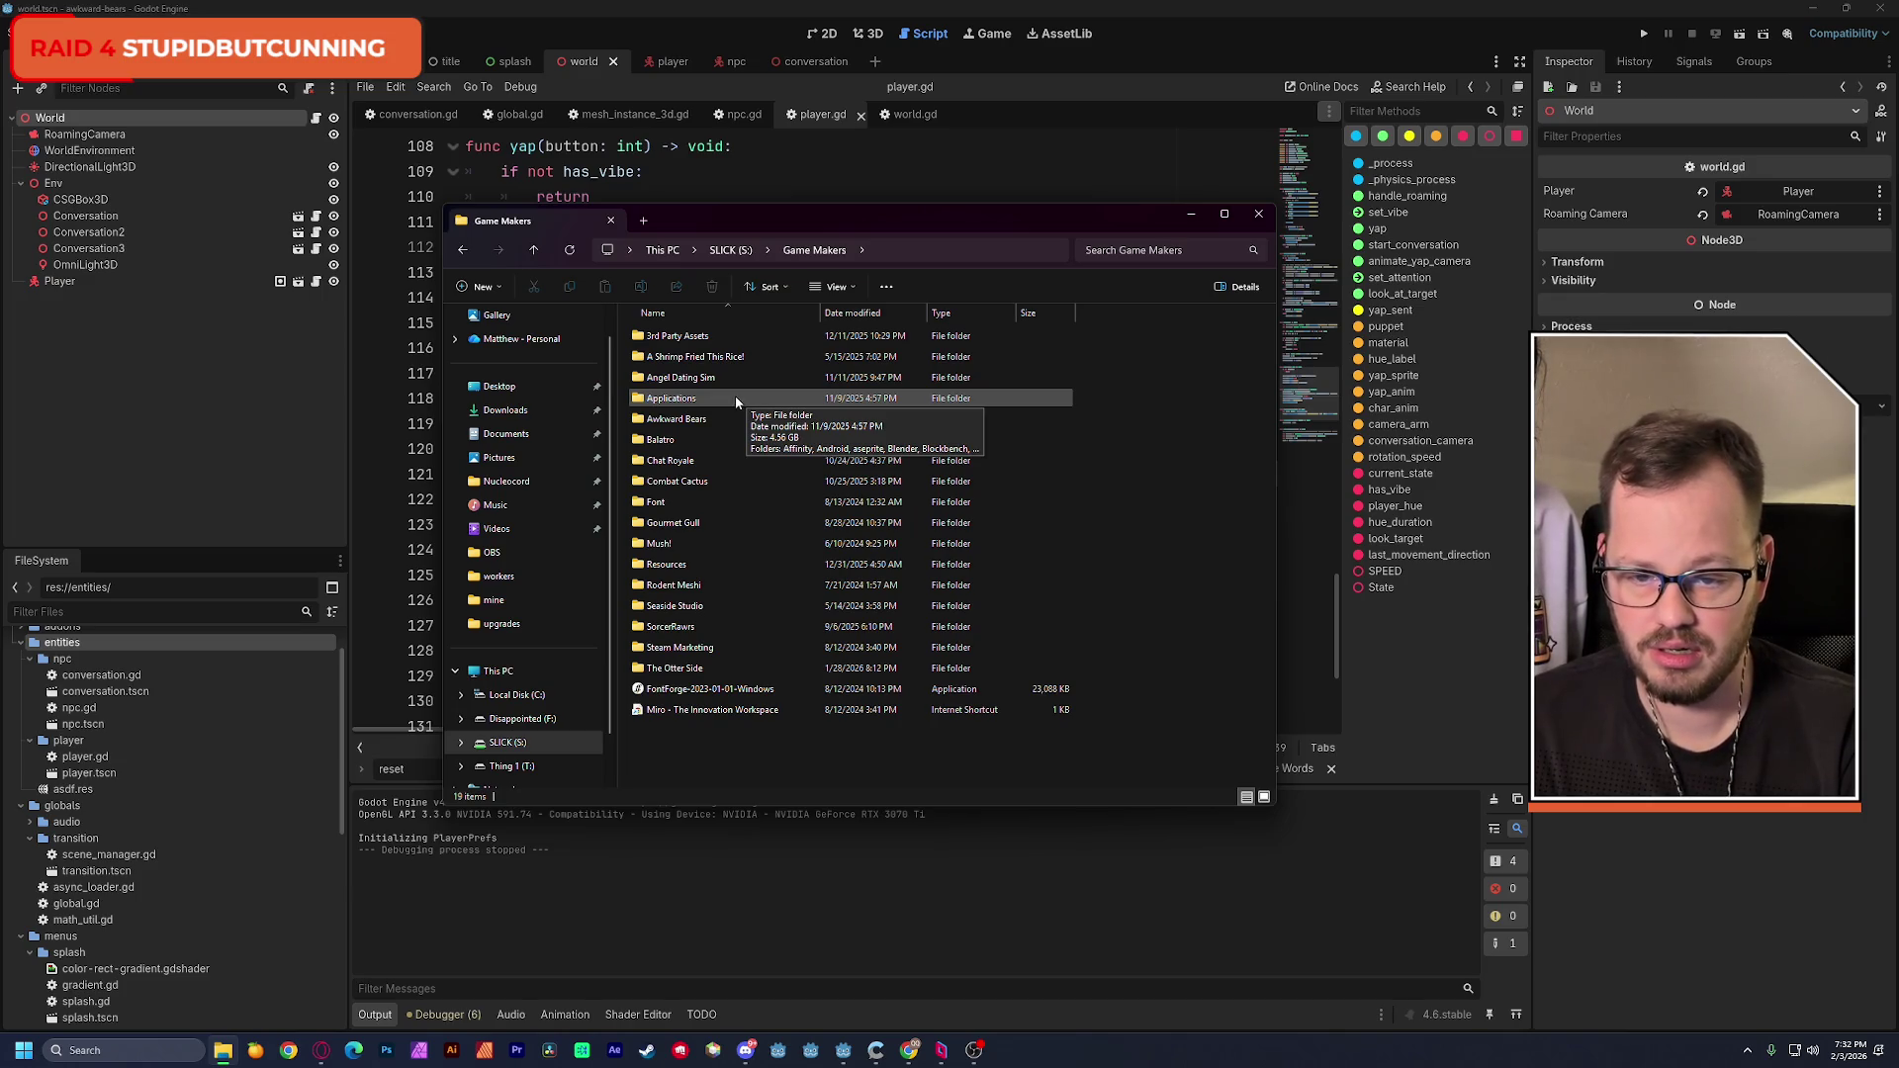
pyautogui.doubleClick(682, 420)
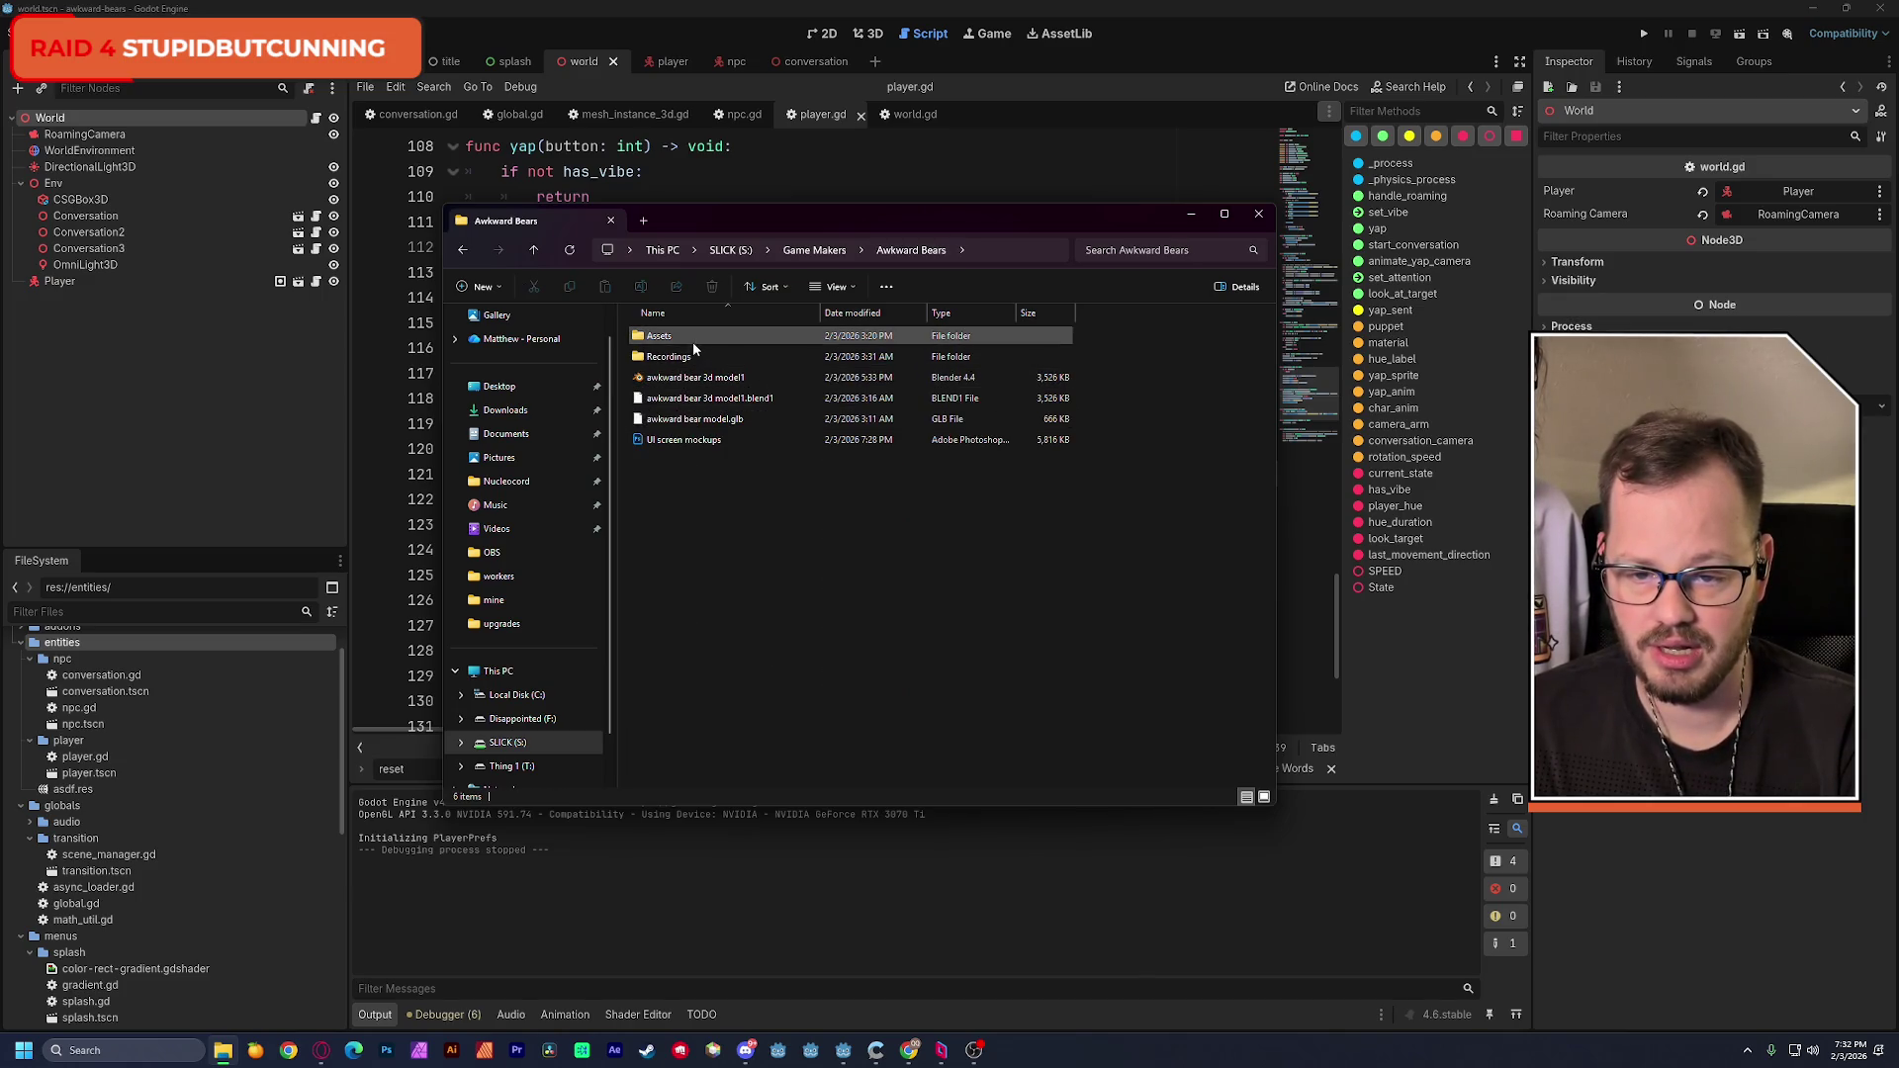
pyautogui.doubleClick(675, 338)
pyautogui.doubleClick(677, 358)
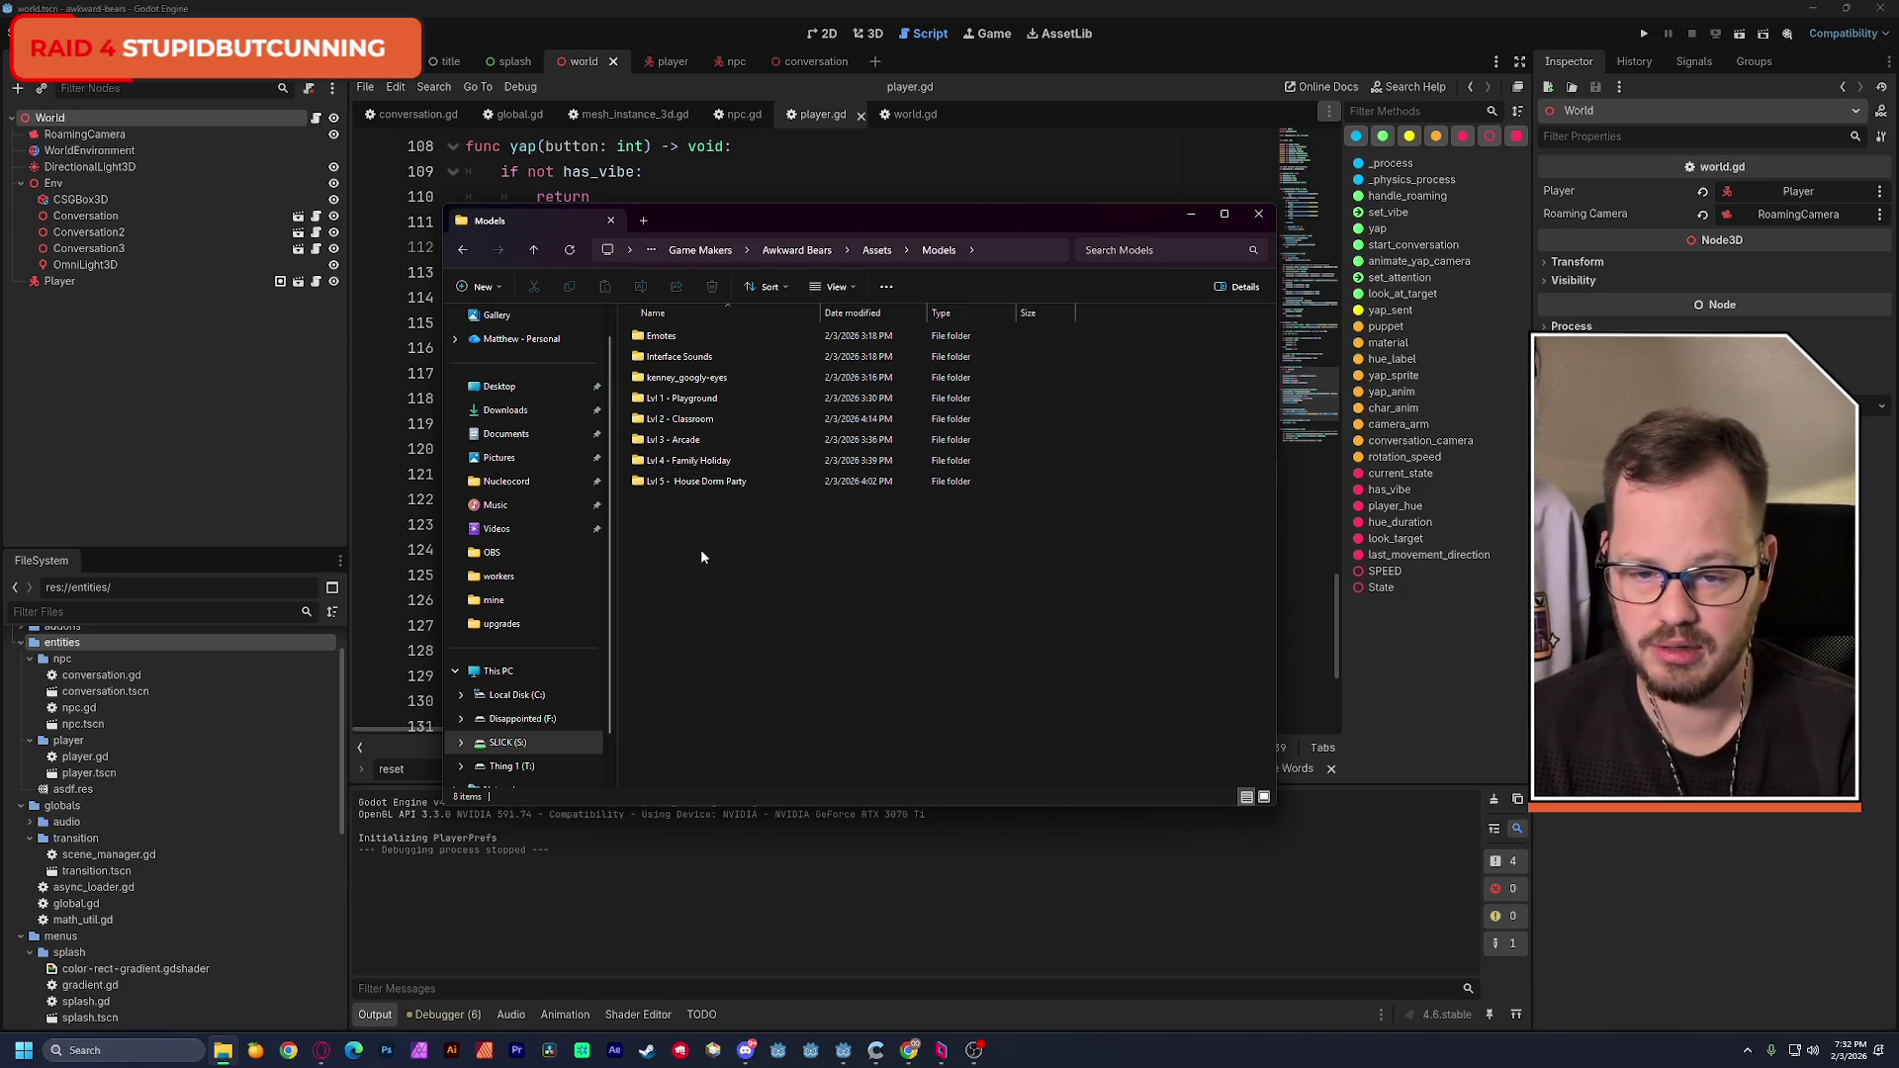
pyautogui.click(877, 250)
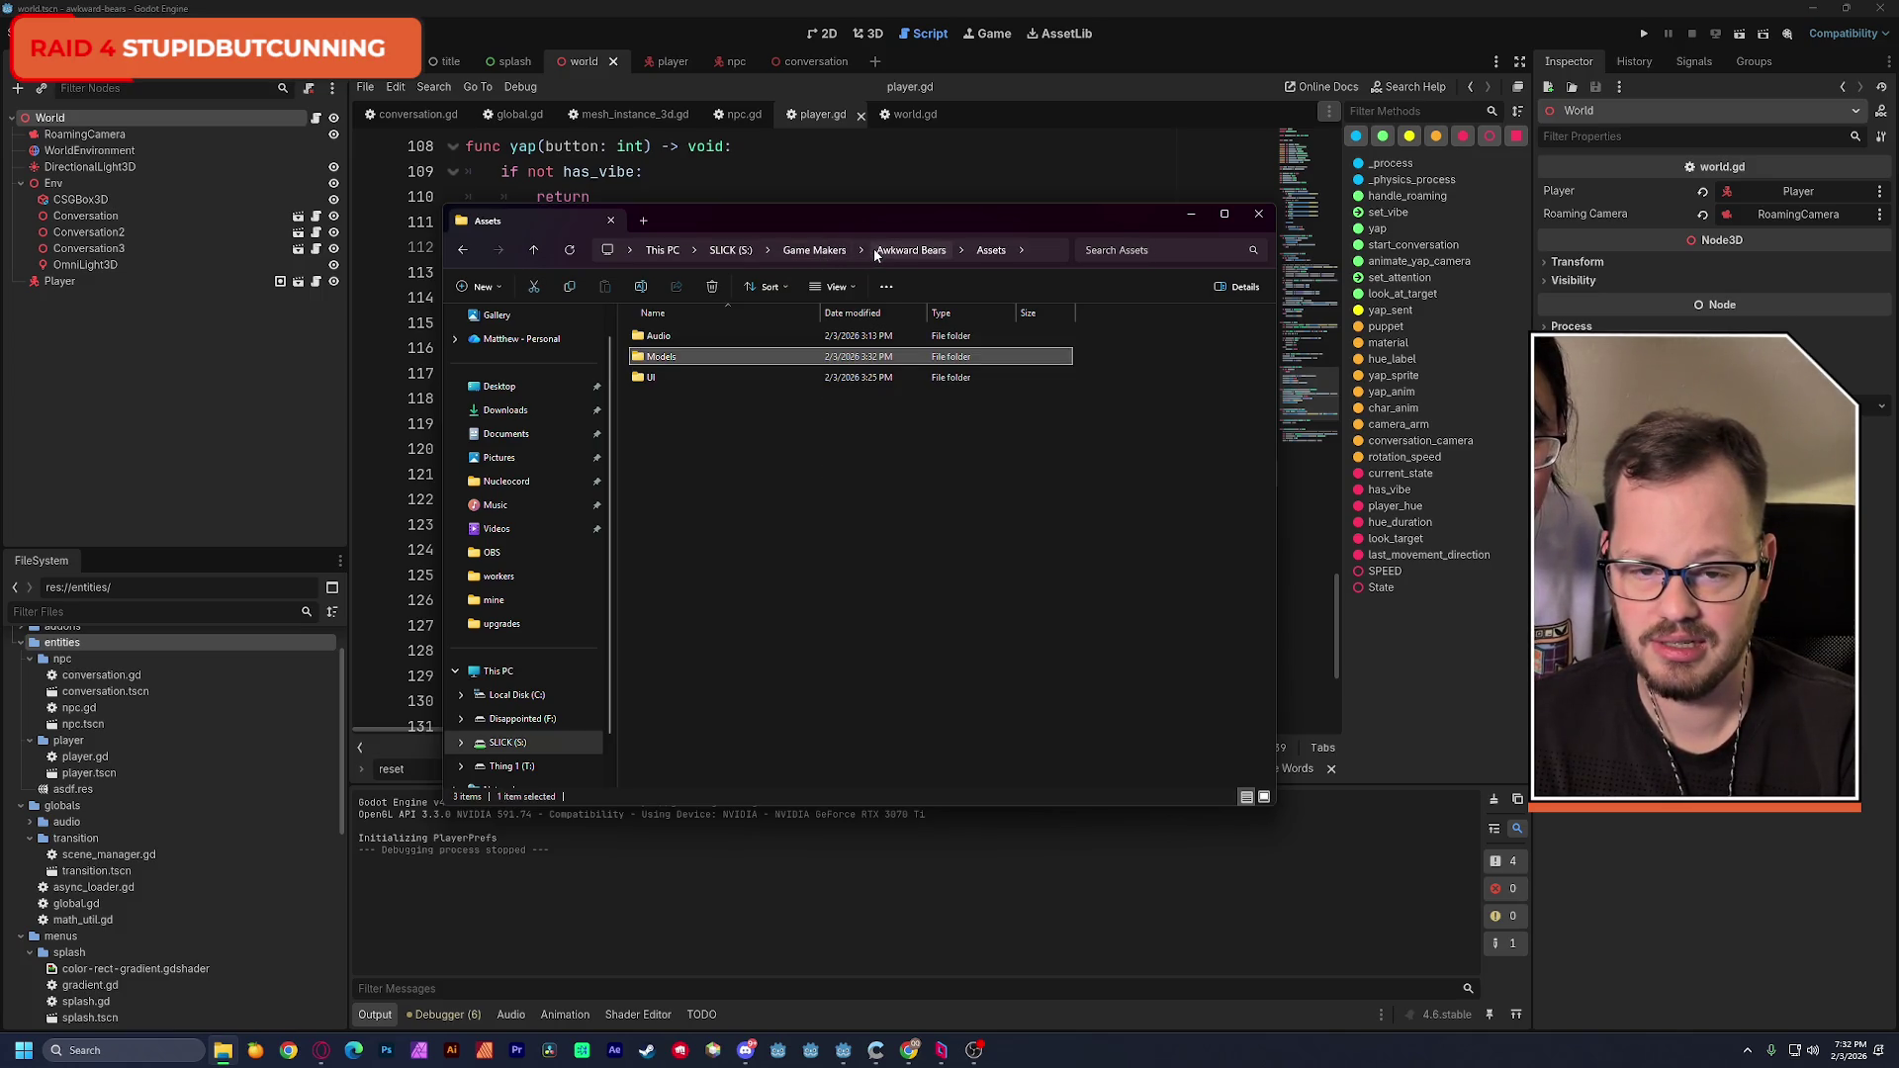
pyautogui.click(814, 251)
pyautogui.doubleClick(687, 420)
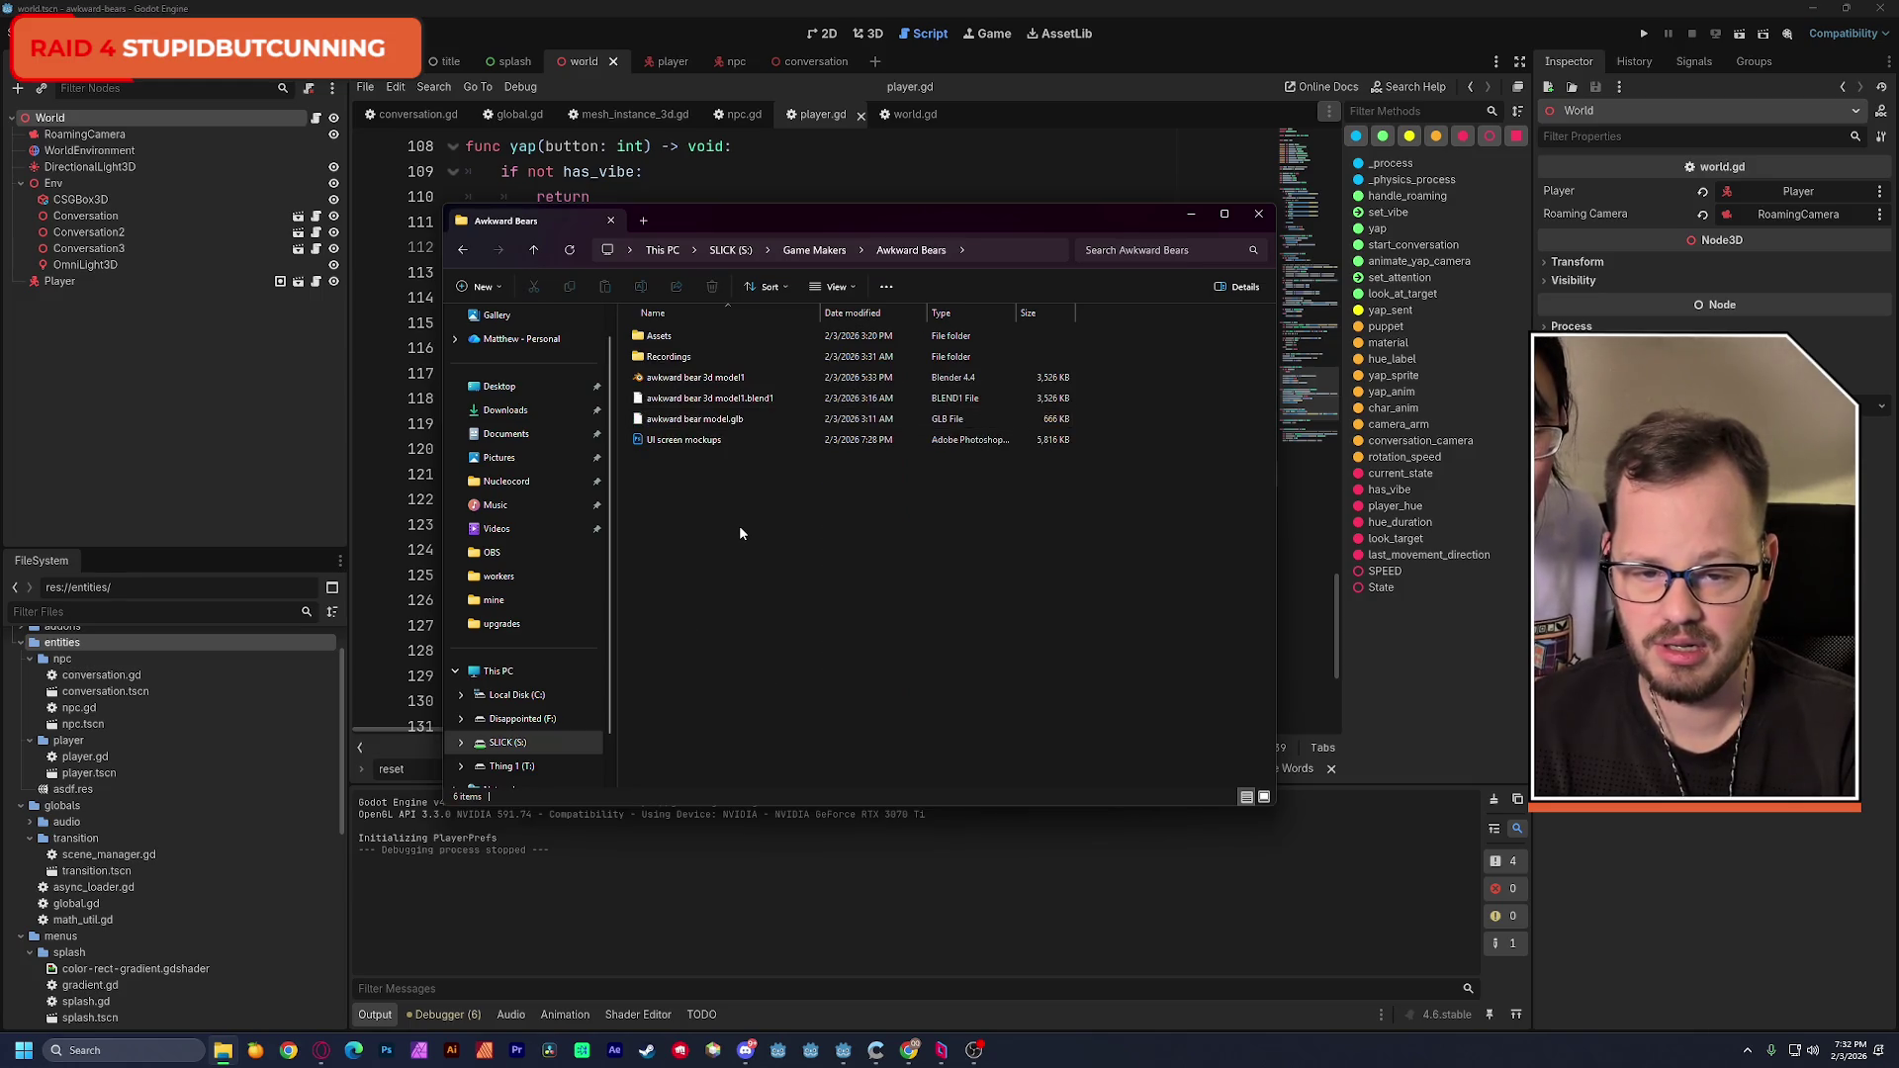
# Rename the bear GLB to ab_bear_model.glb and copy the file.
pyautogui.click(695, 419)
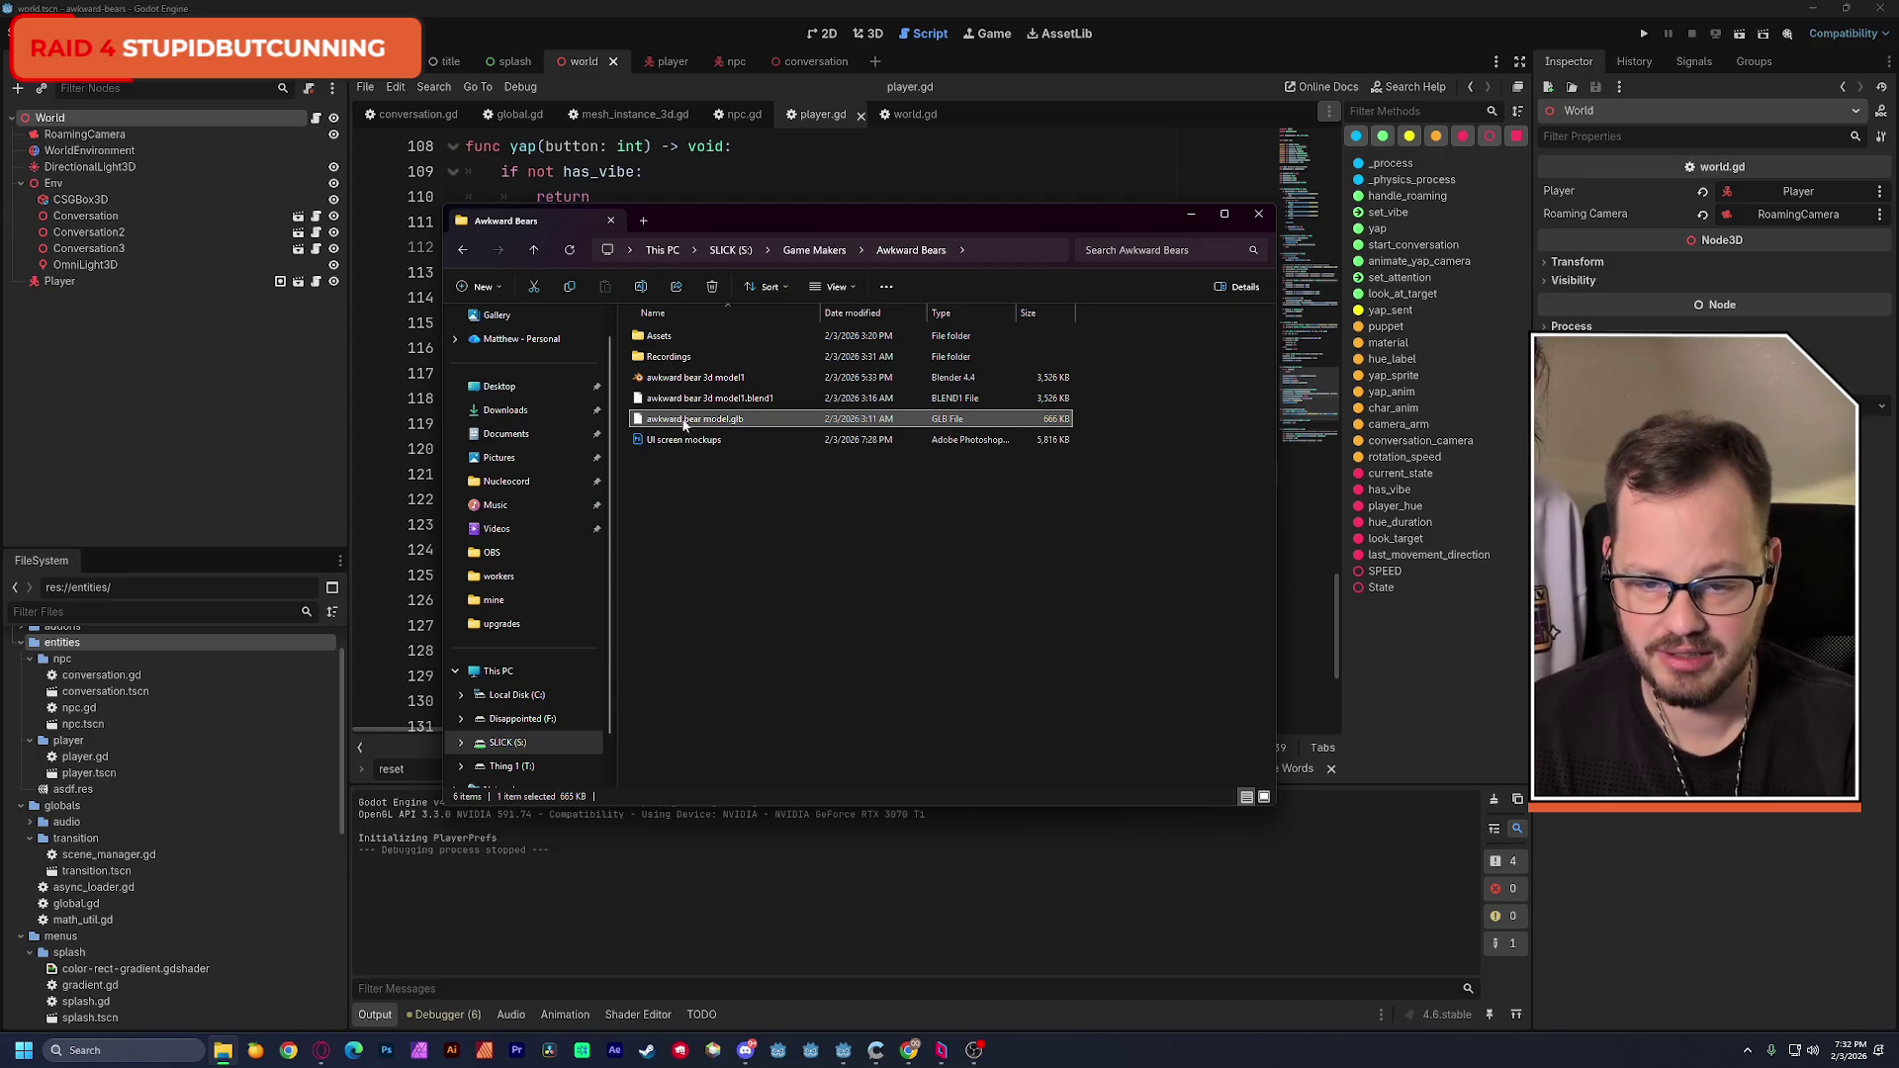
pyautogui.press('F2')
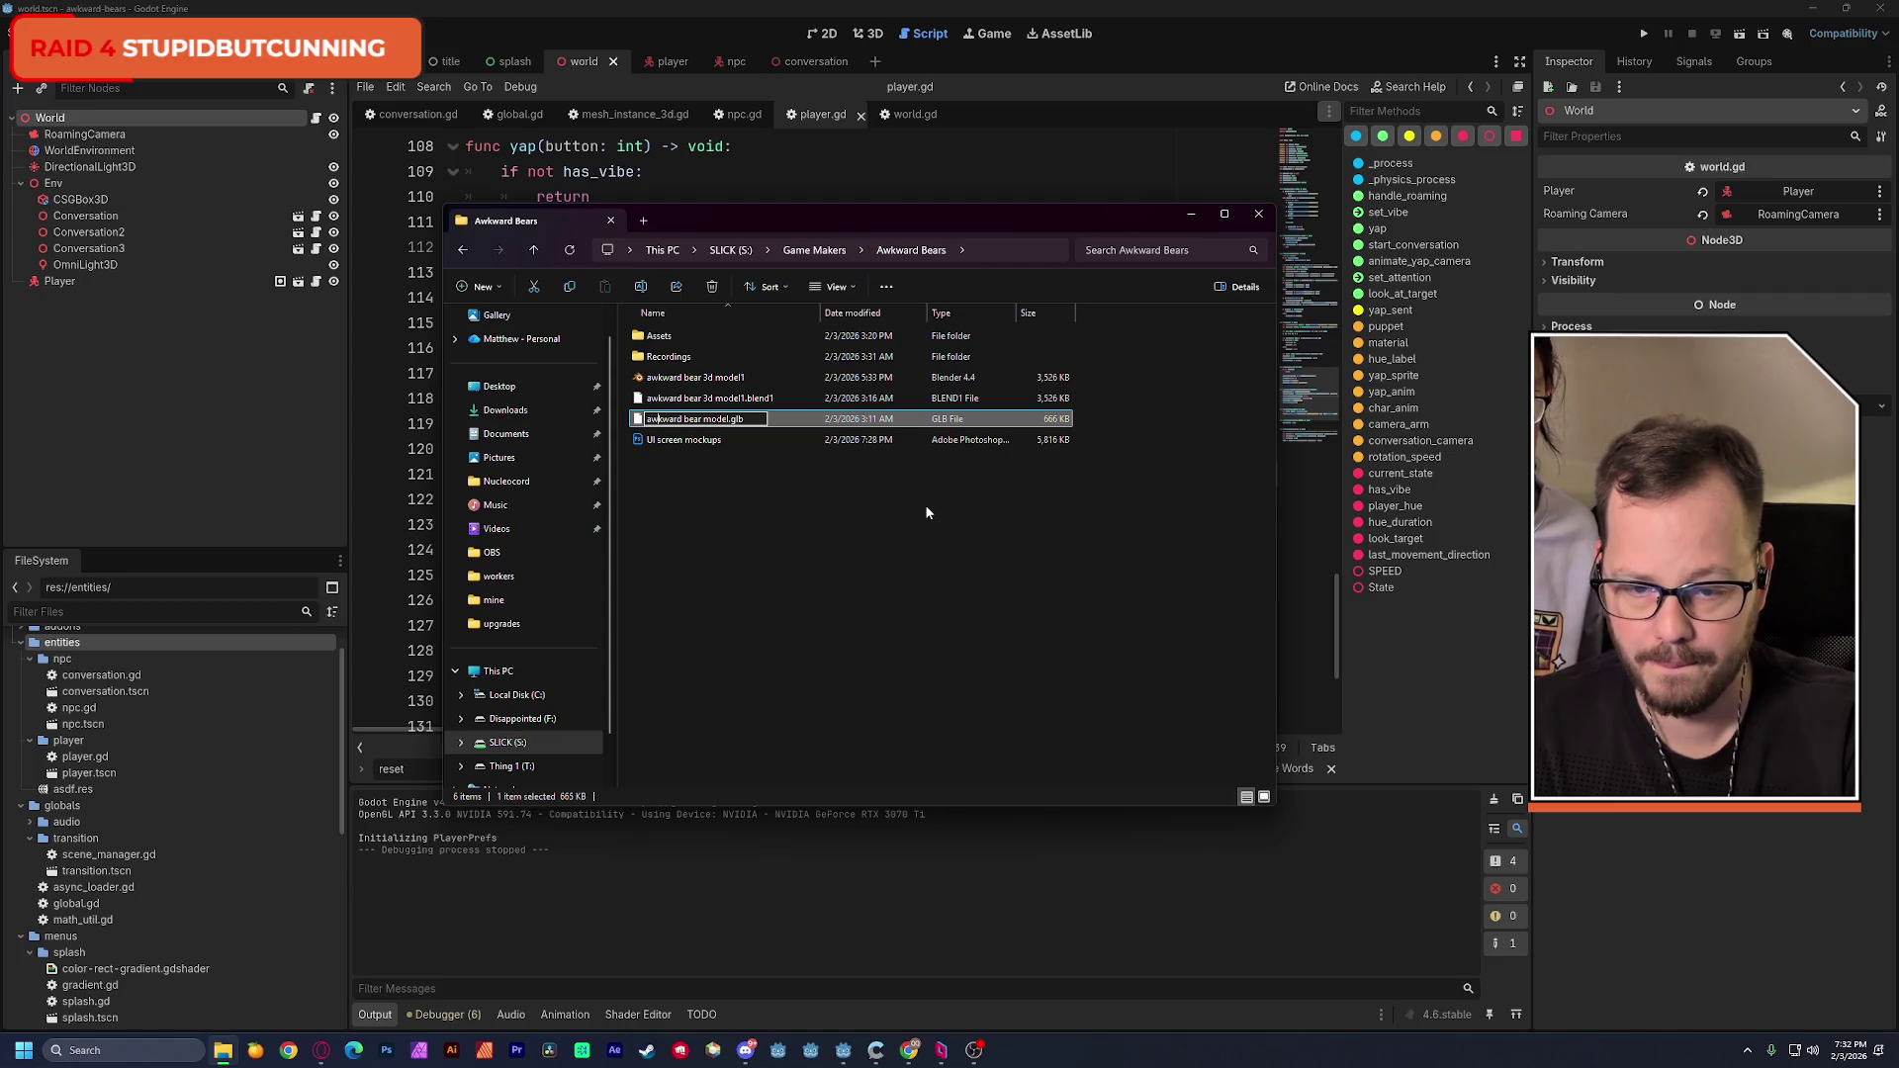
pyautogui.press('BackSpace')
pyautogui.press('BackSpace')
pyautogui.press('BackSpace')
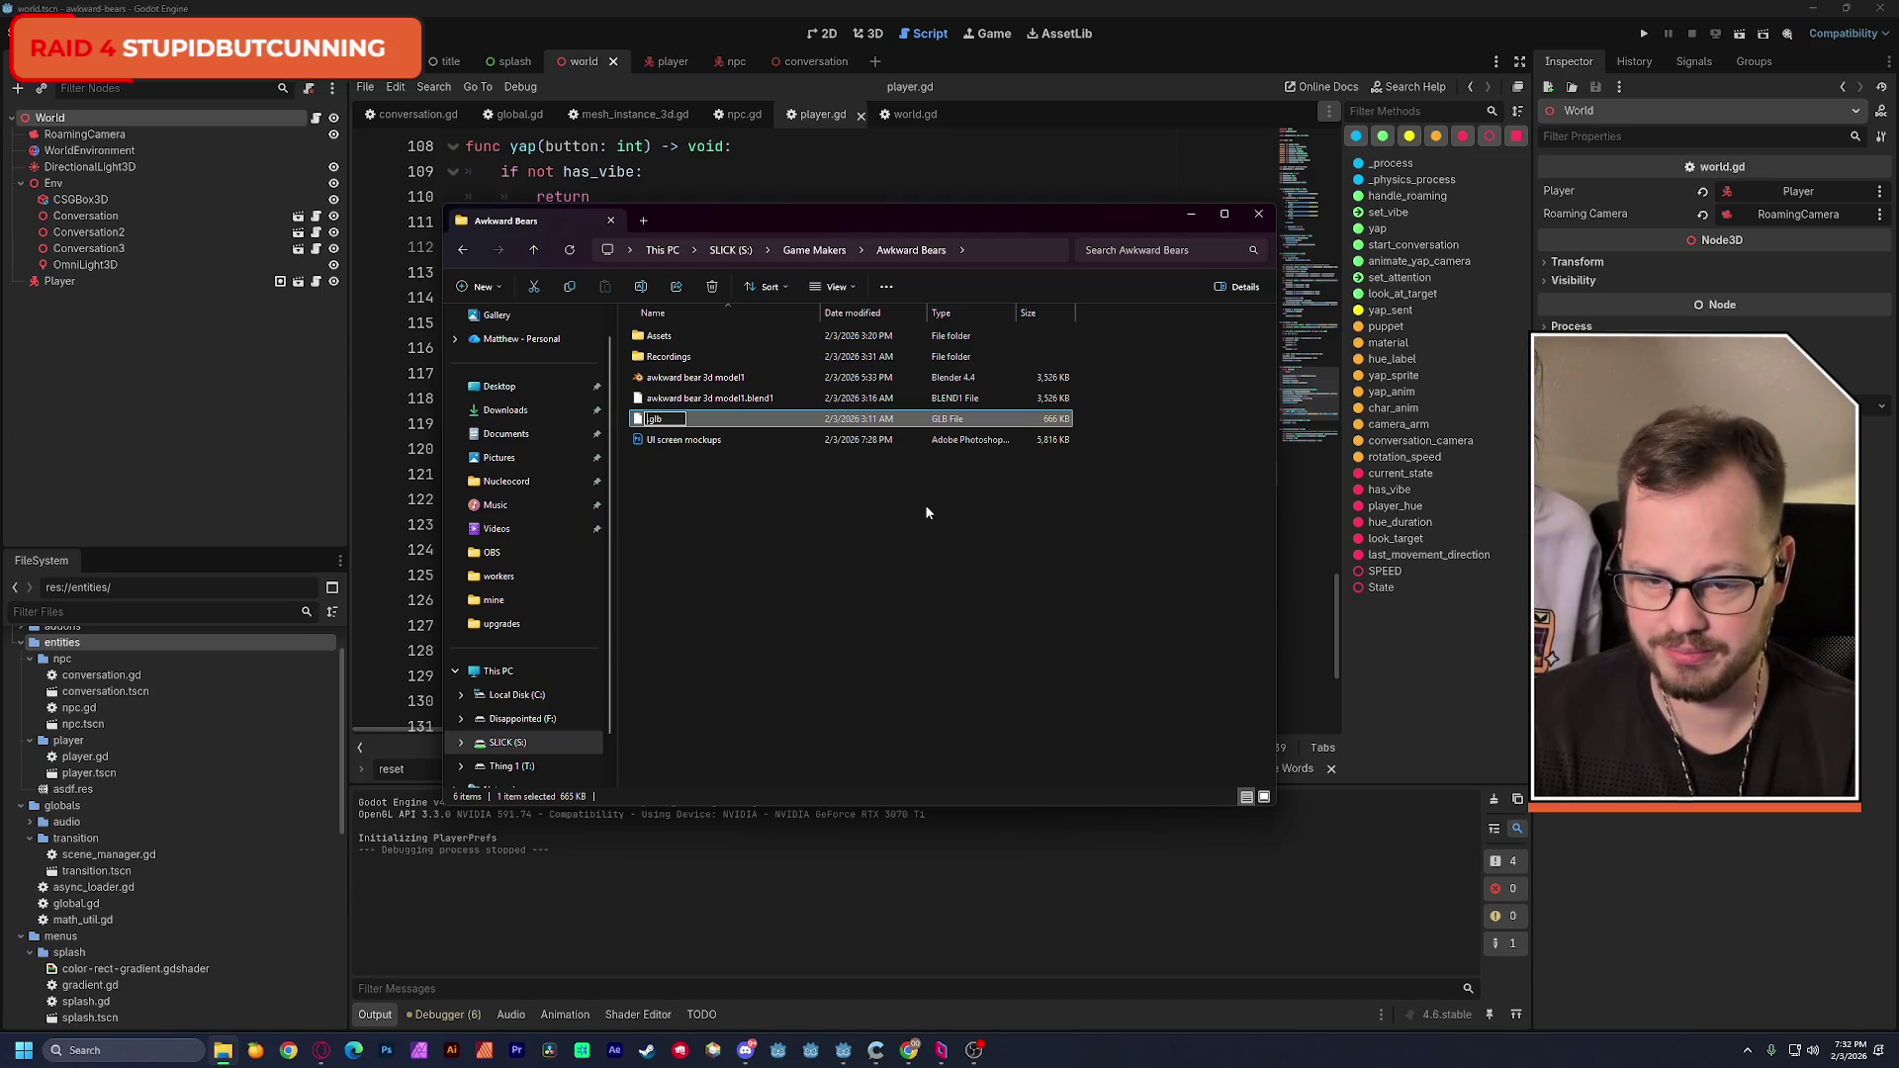
pyautogui.write('ab')
pyautogui.write('_bear')
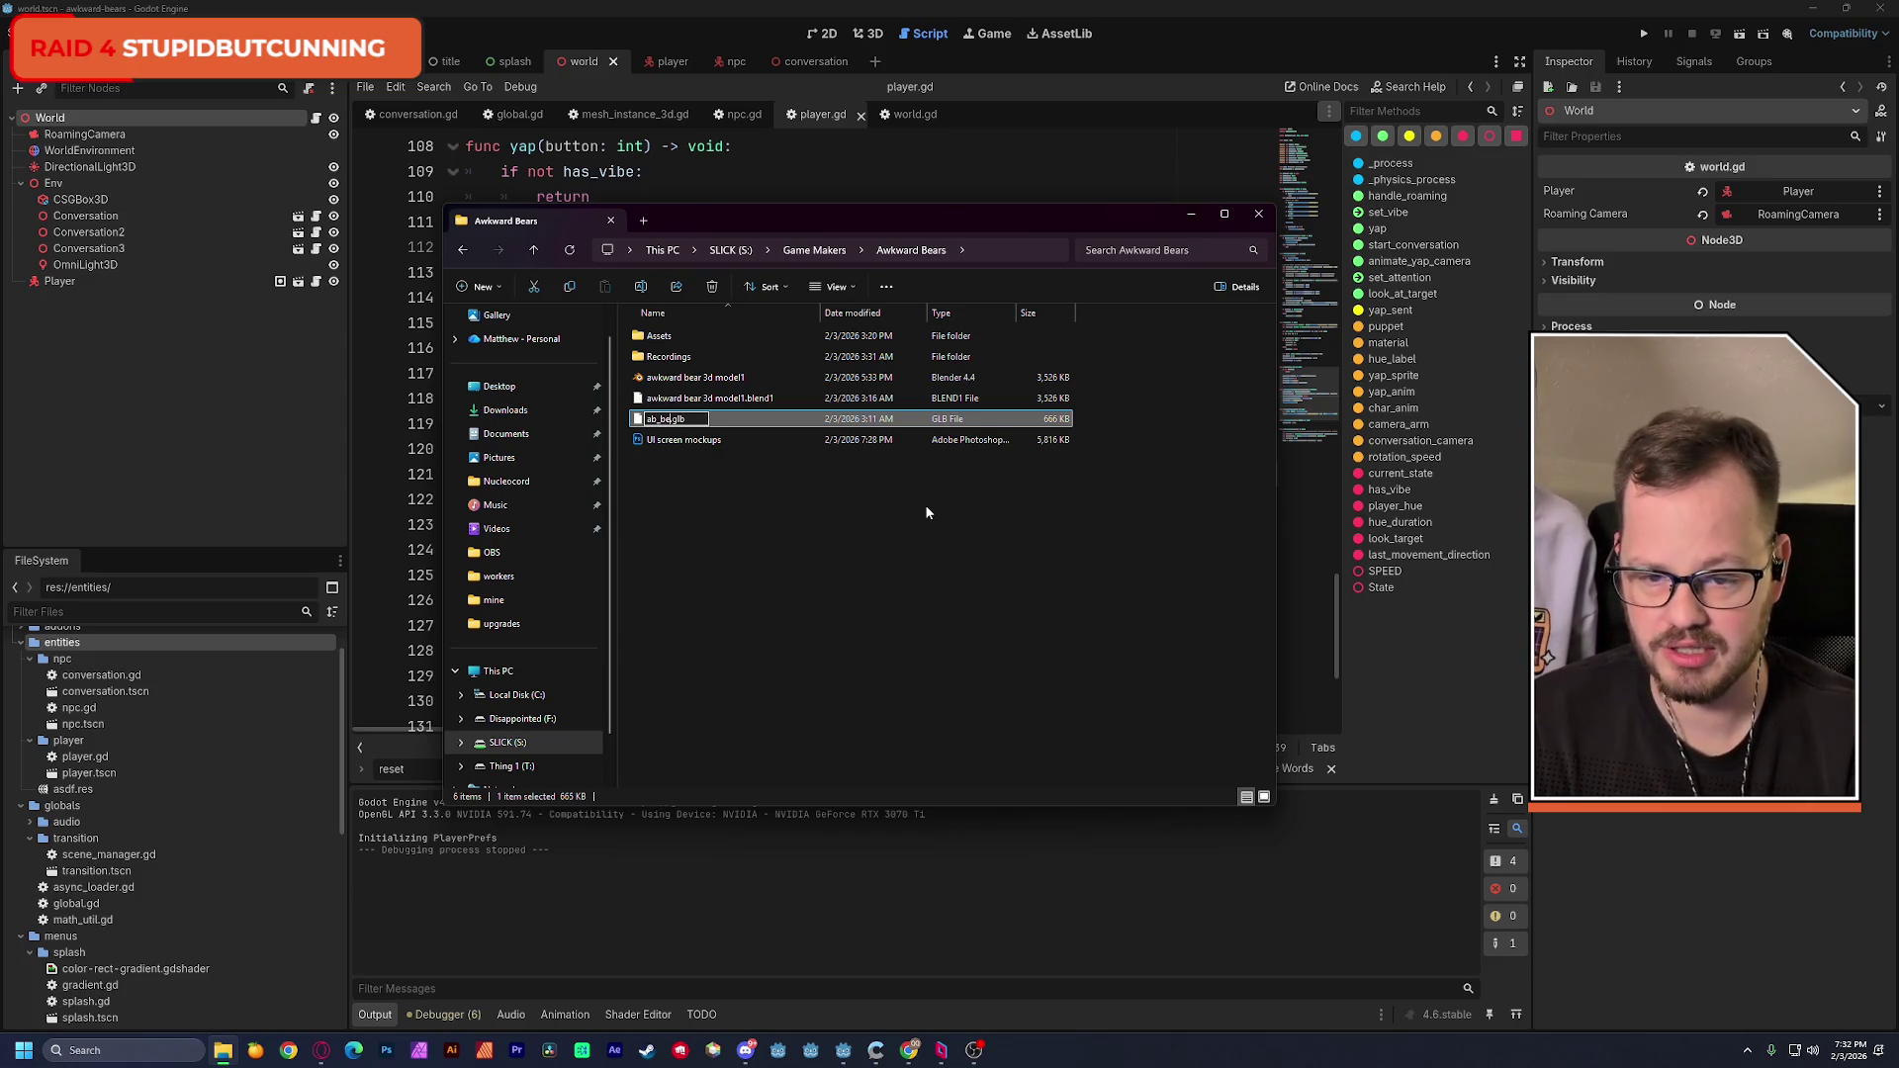
pyautogui.write('_no')
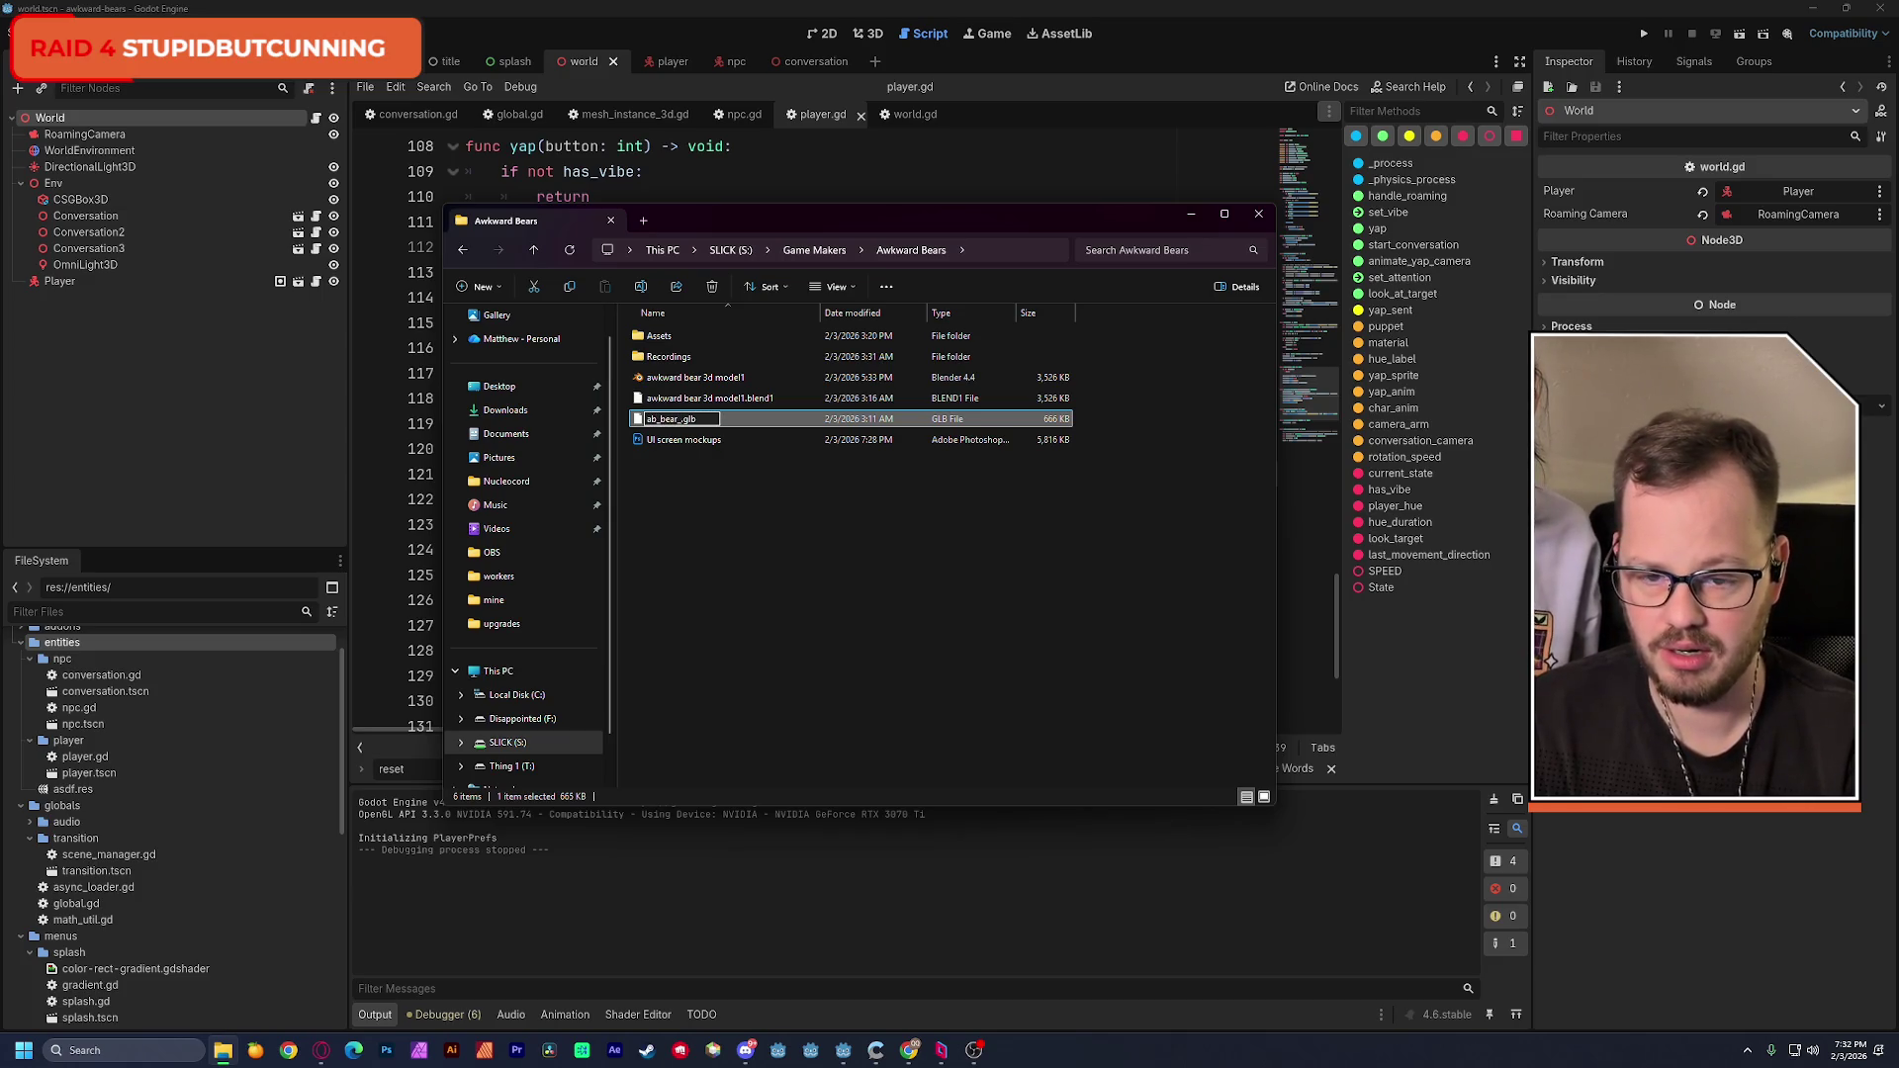
pyautogui.press('BackSpace')
pyautogui.press('BackSpace')
pyautogui.write('model')
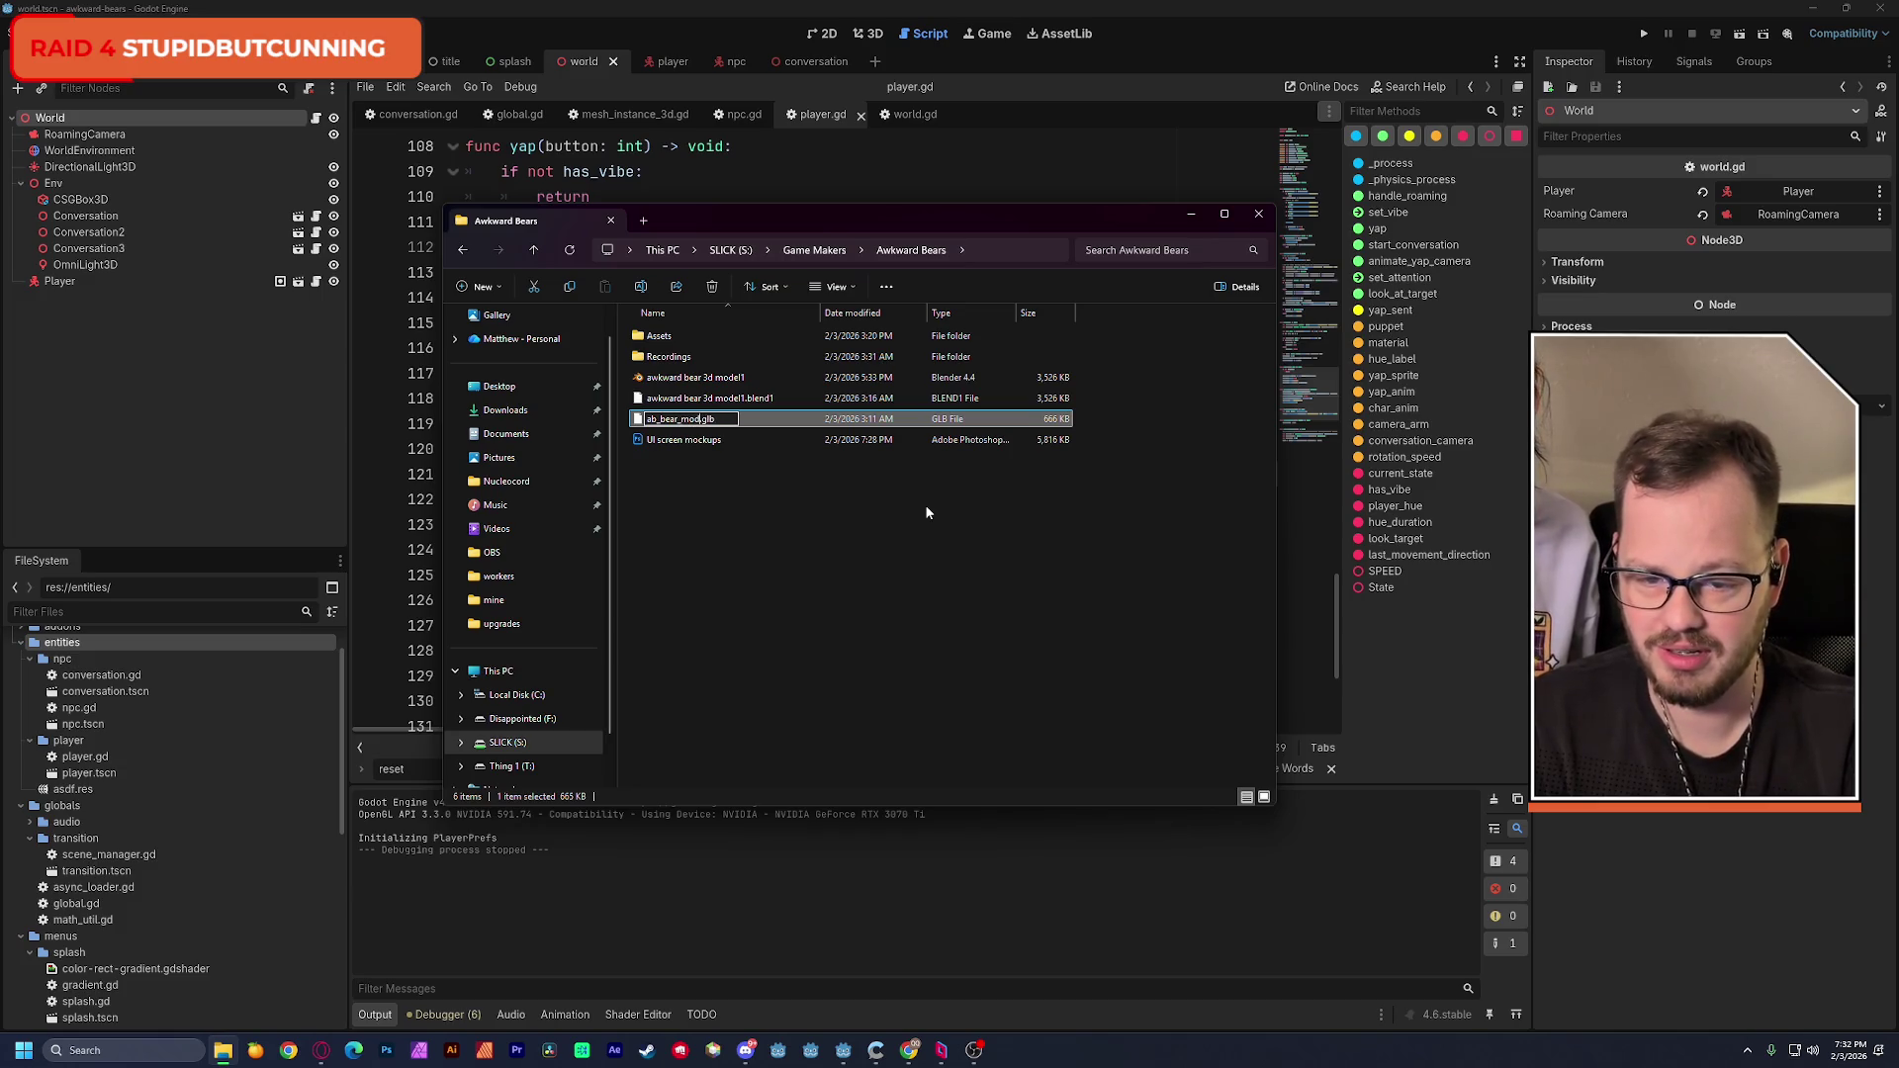
pyautogui.press('Return')
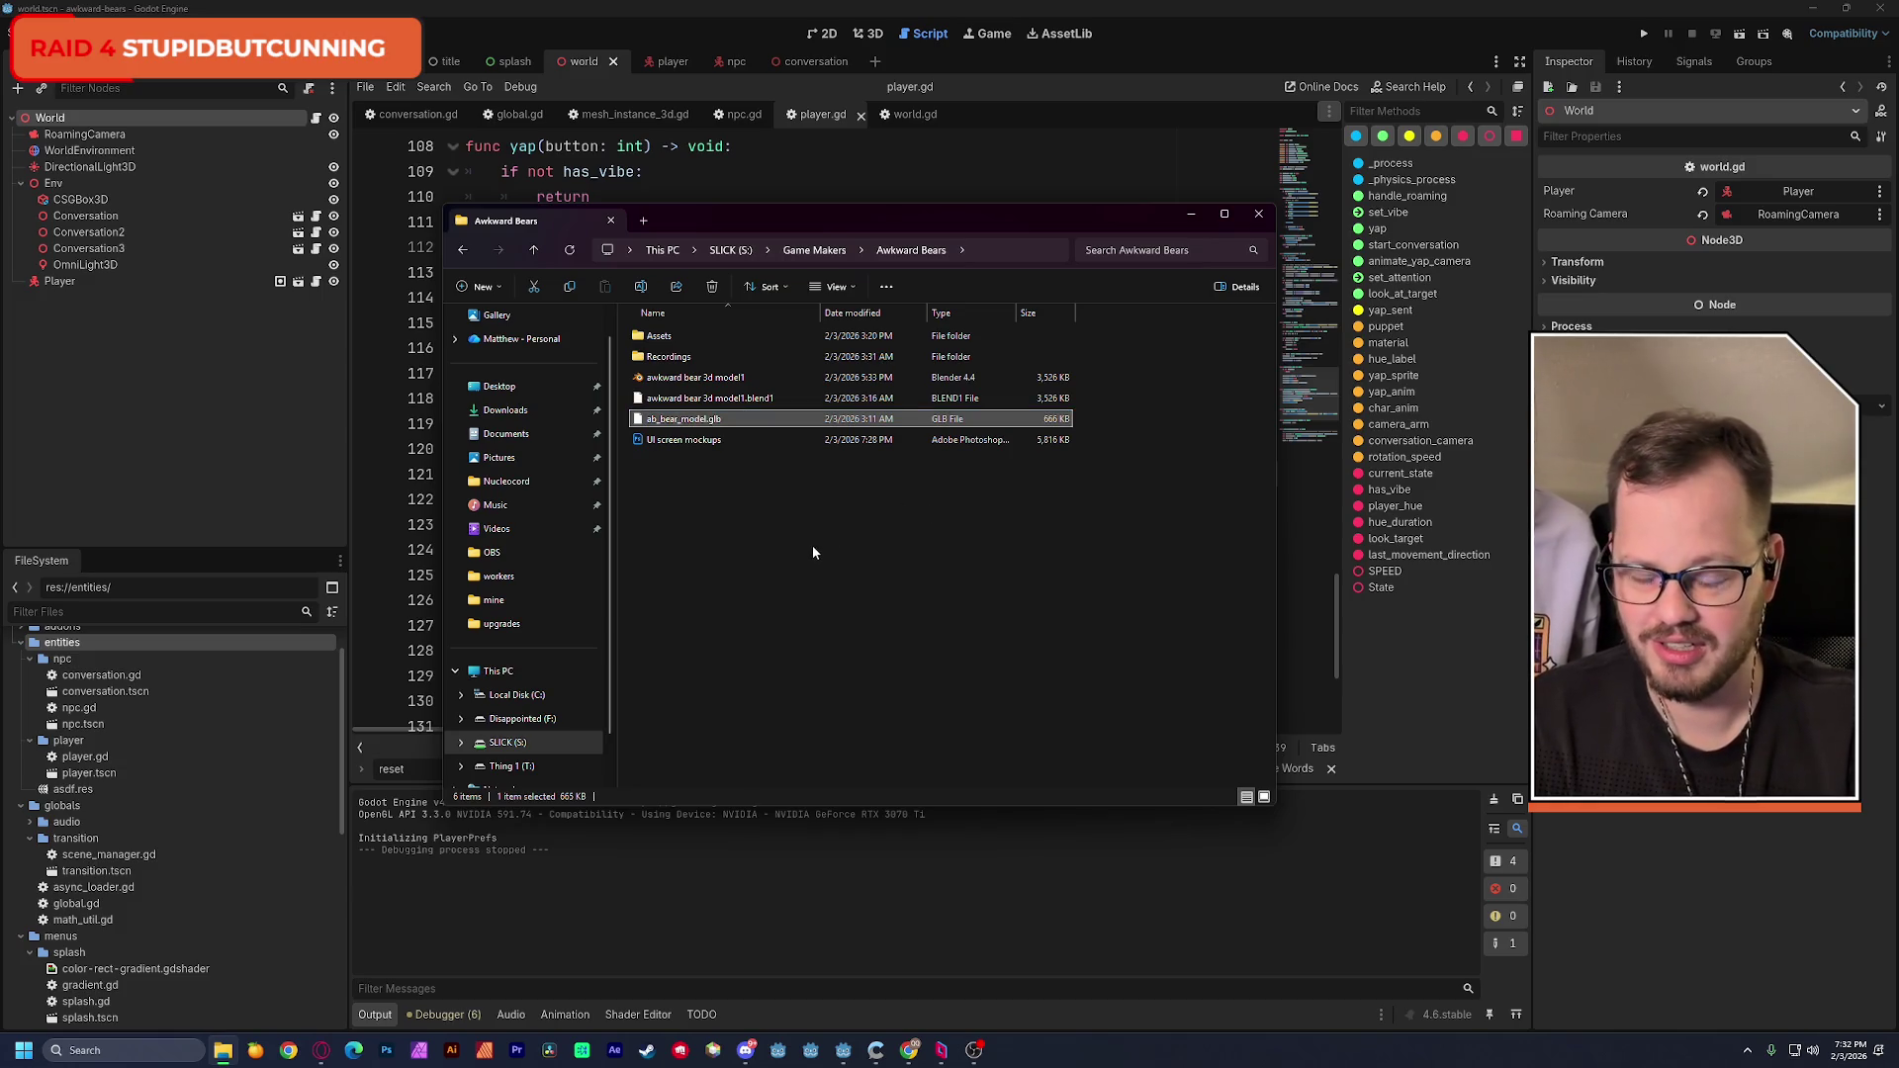
pyautogui.hotkey('ctrl', 'c')
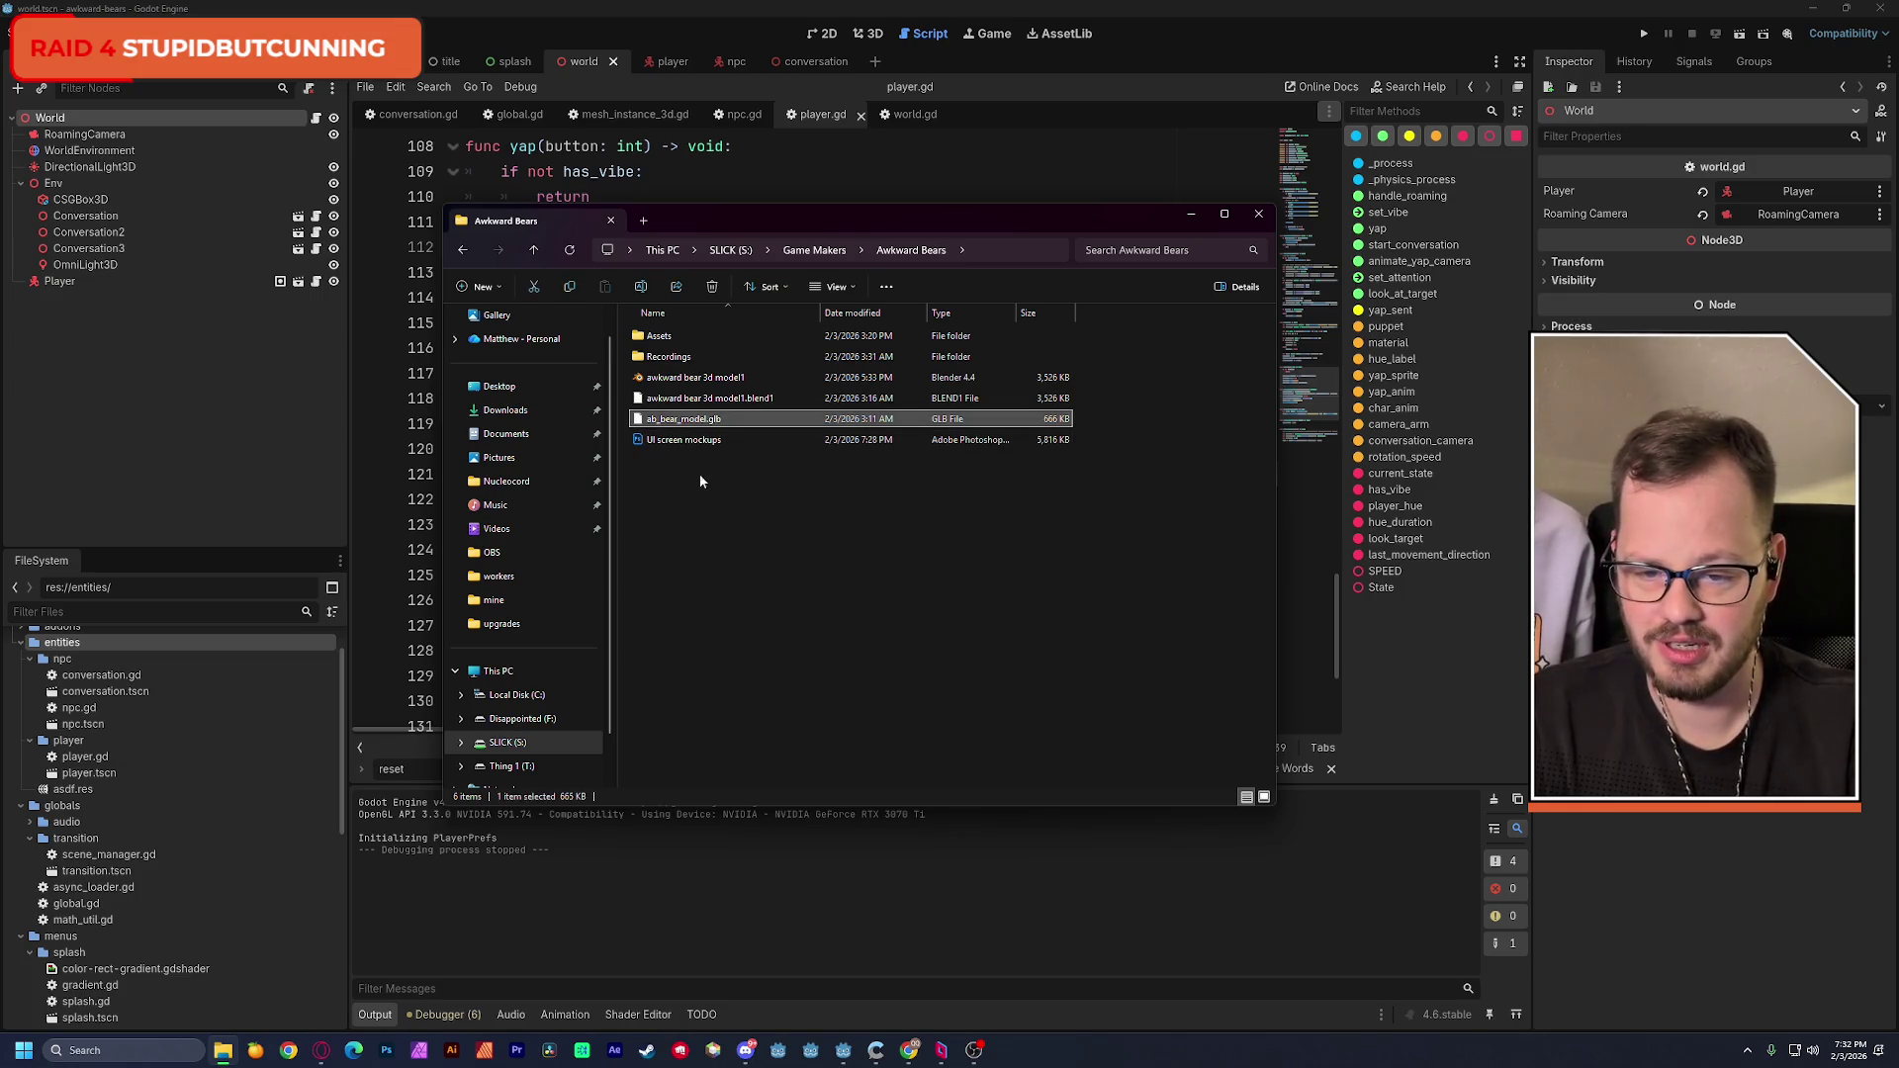
pyautogui.click(69, 740)
pyautogui.click(62, 643)
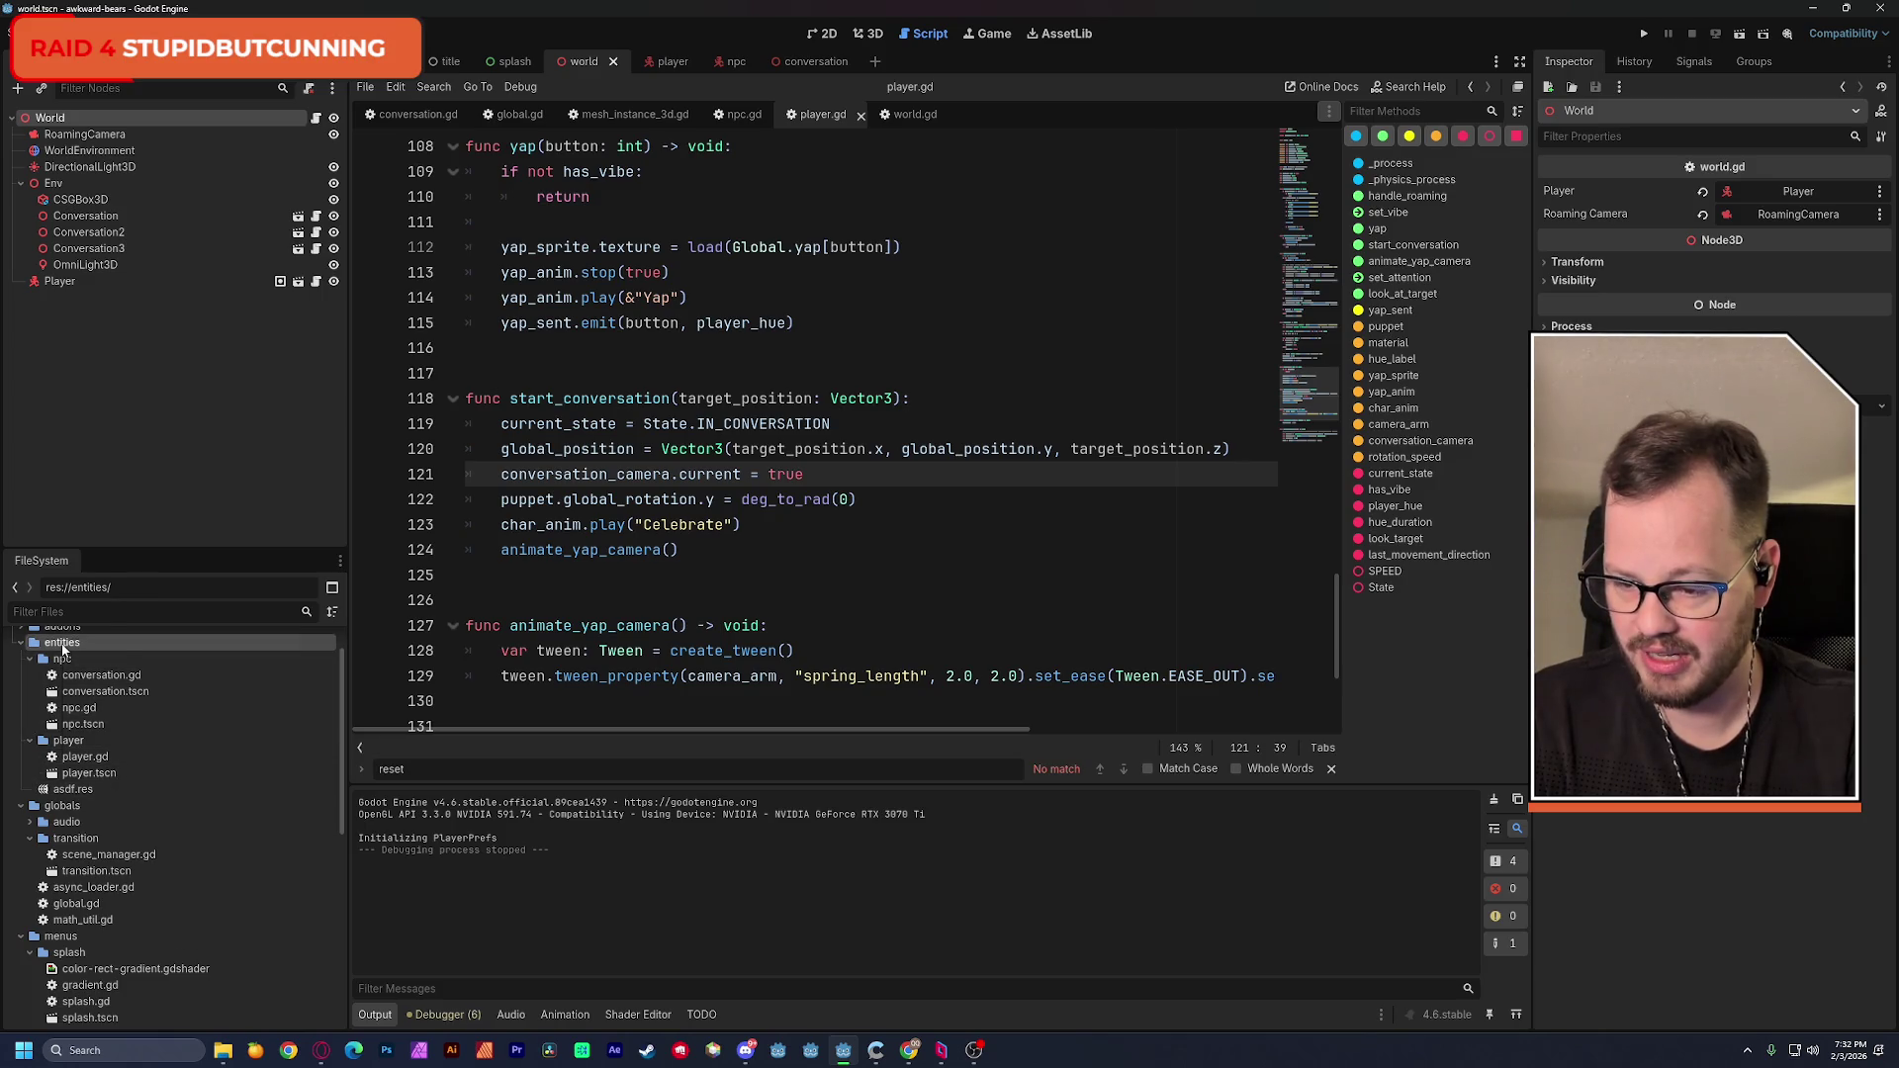
# Open the entities folder in the system file manager and delete asdf.res.
pyautogui.rightClick(66, 645)
pyautogui.moveTo(105, 662)
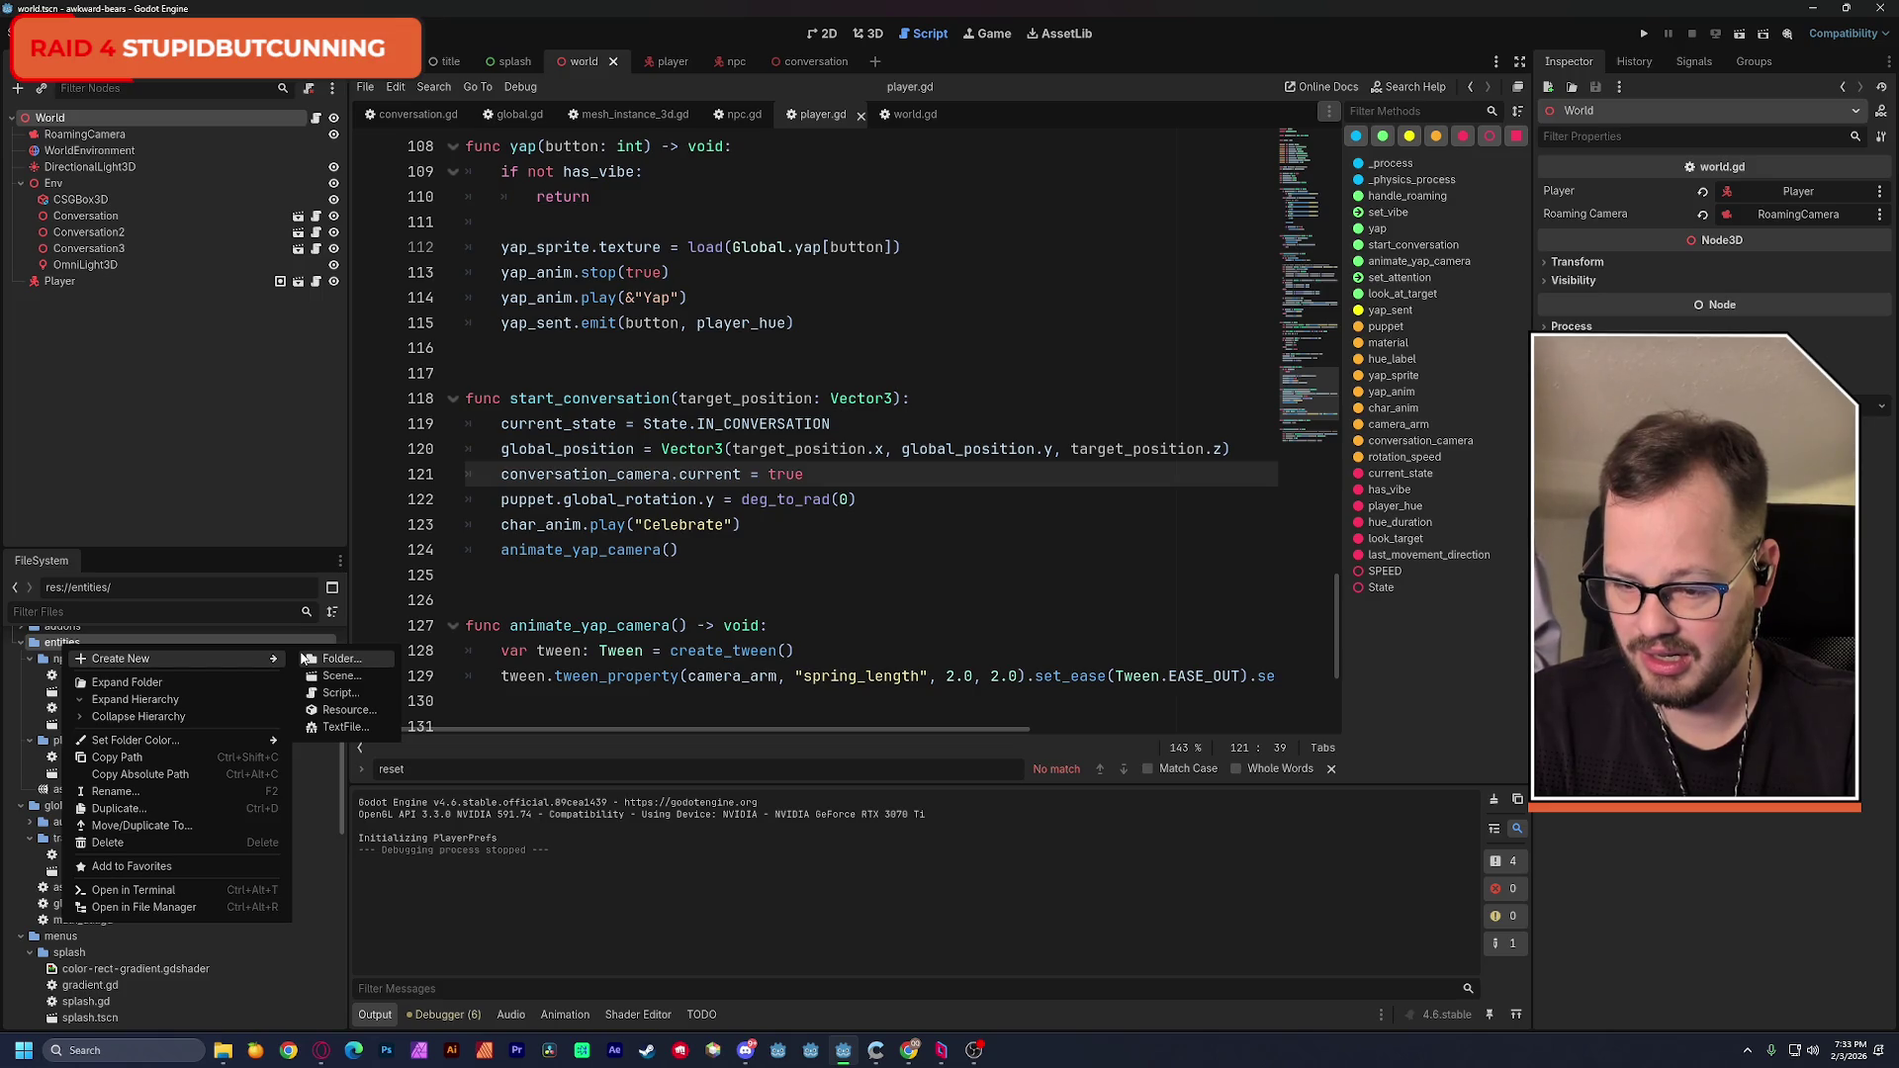
pyautogui.click(196, 908)
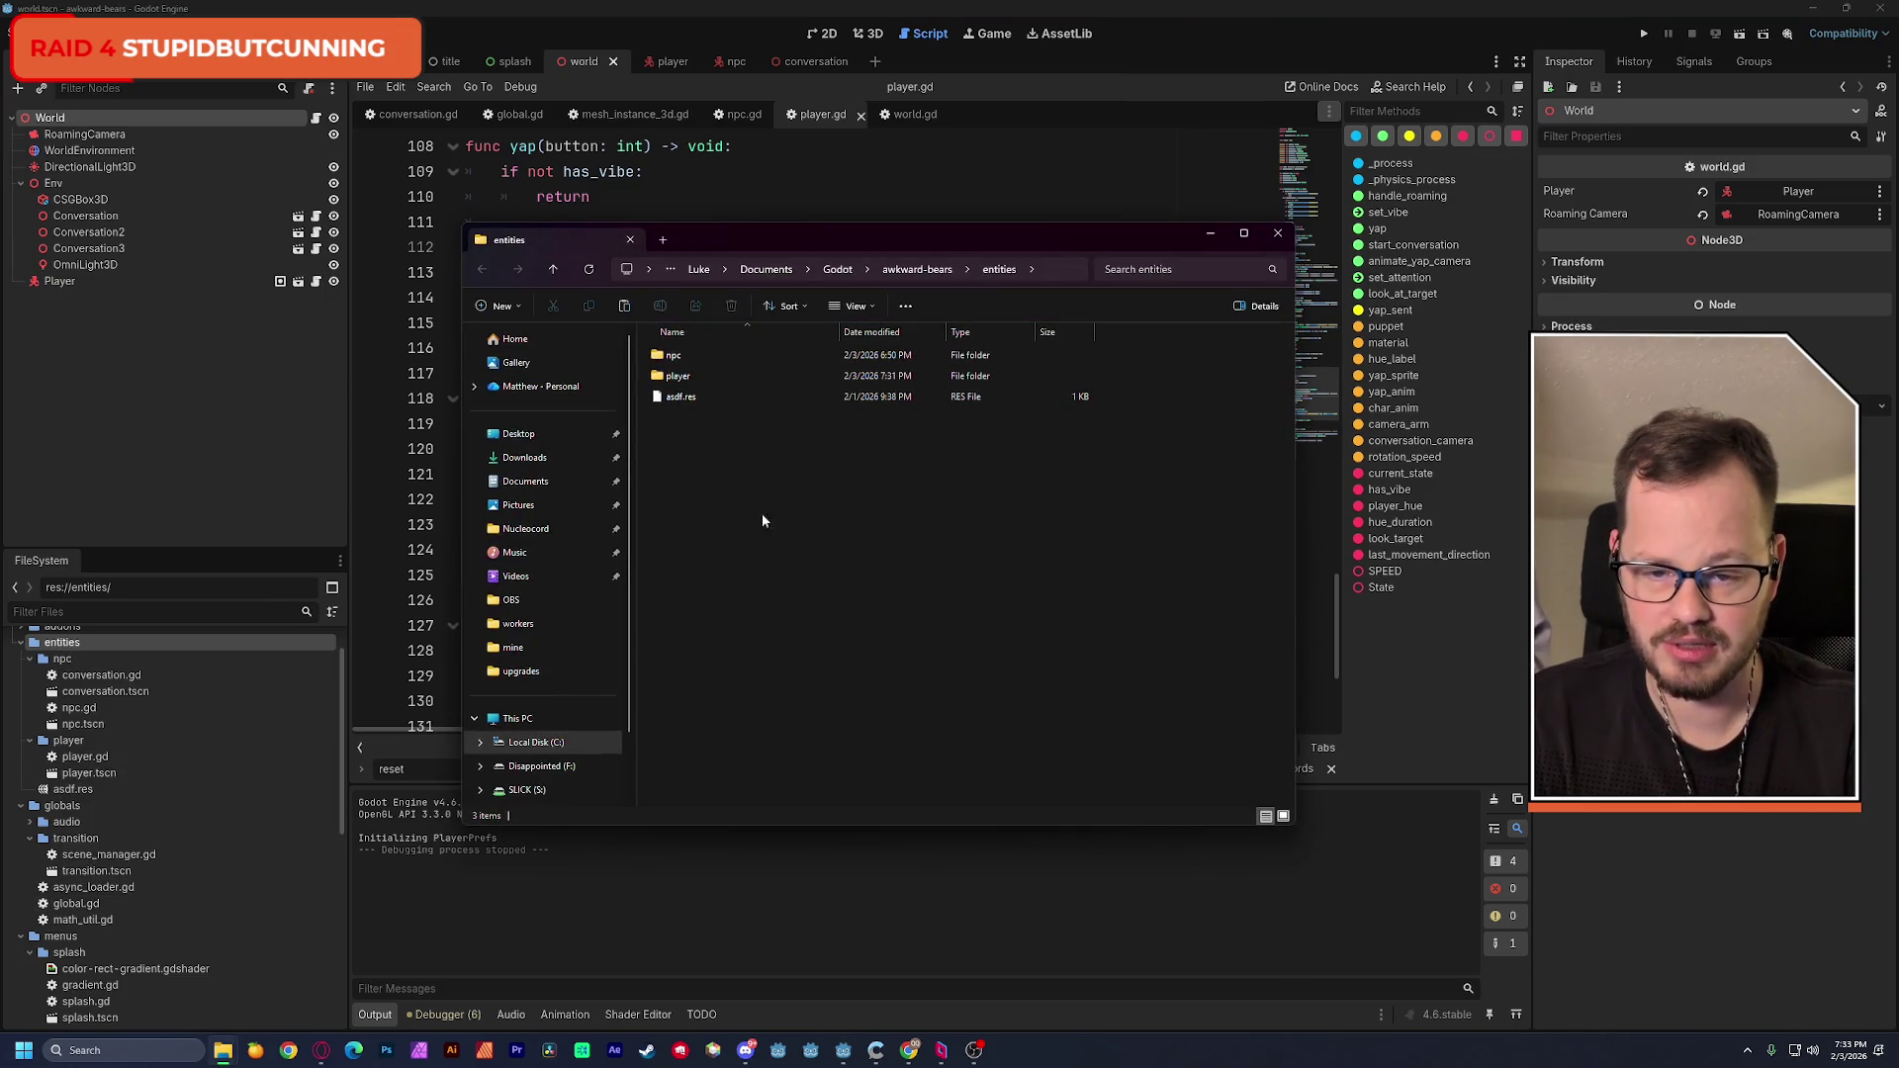
pyautogui.click(692, 396)
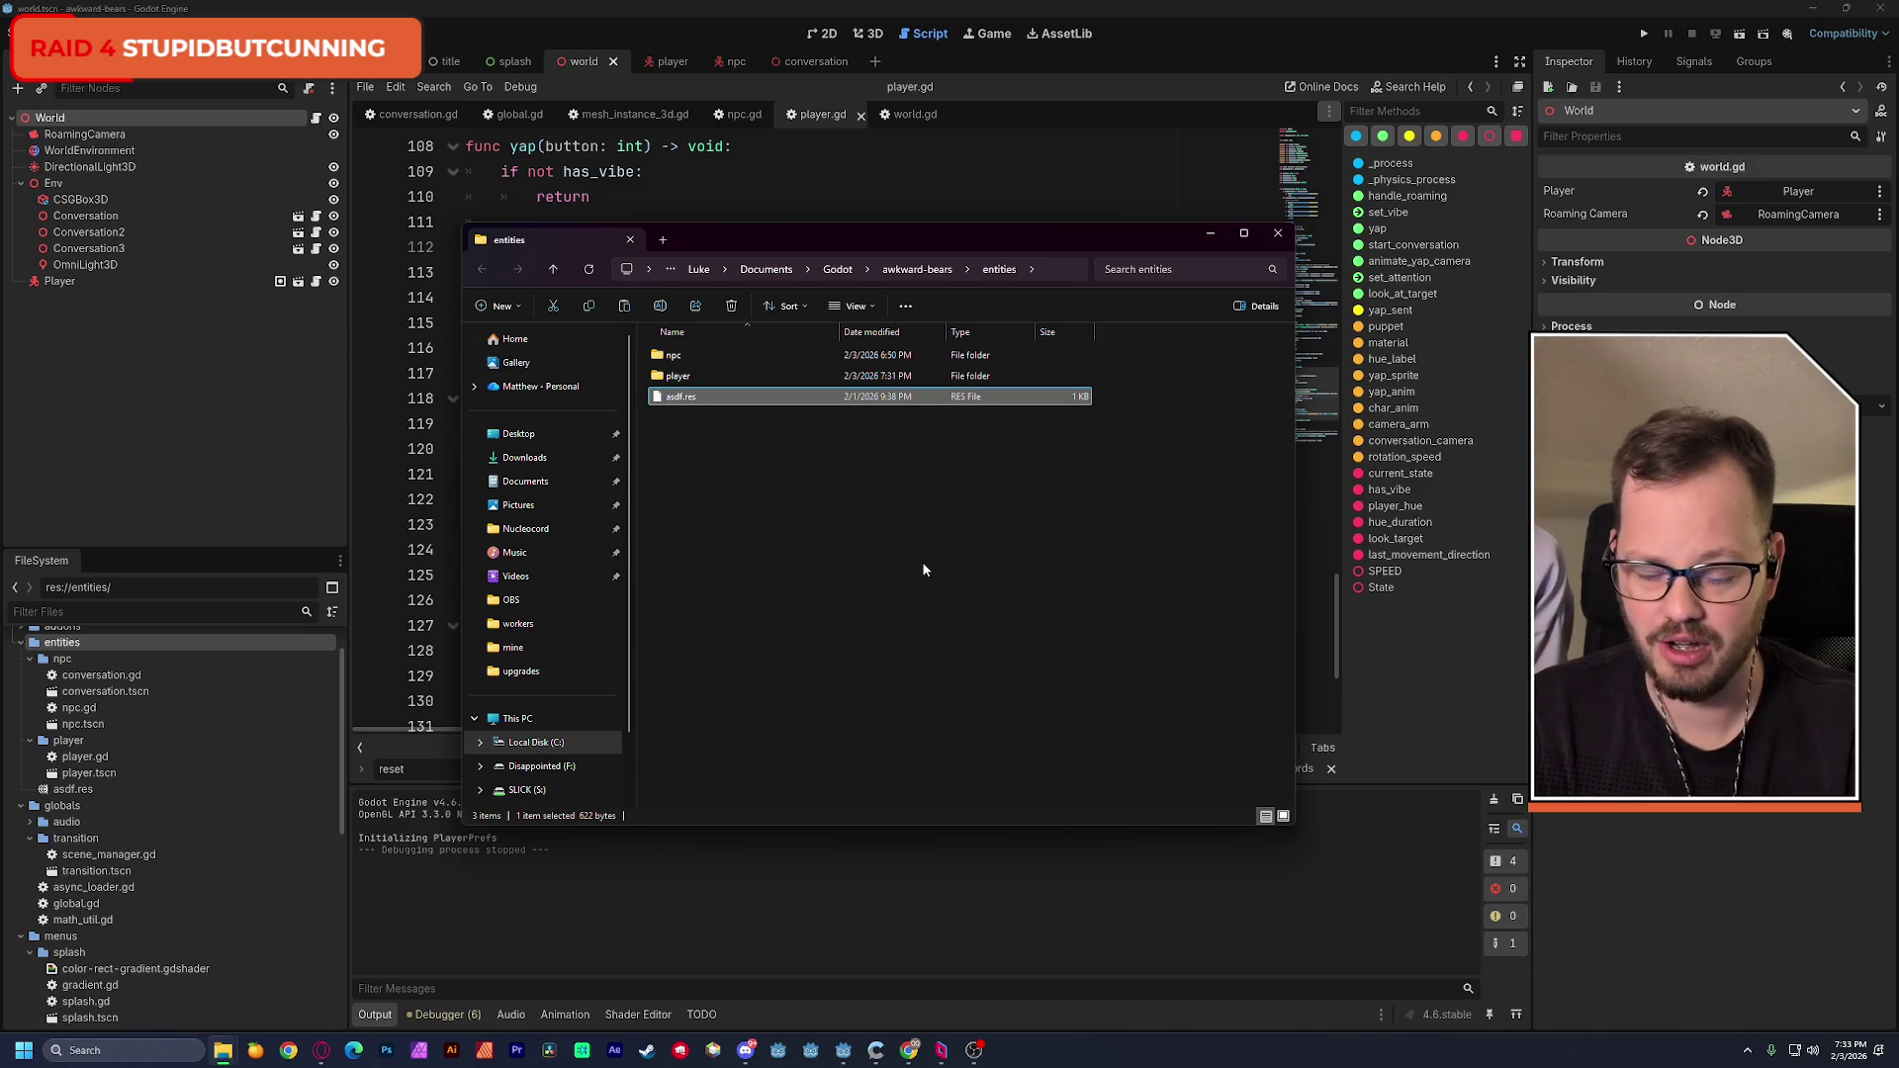
pyautogui.press('Delete')
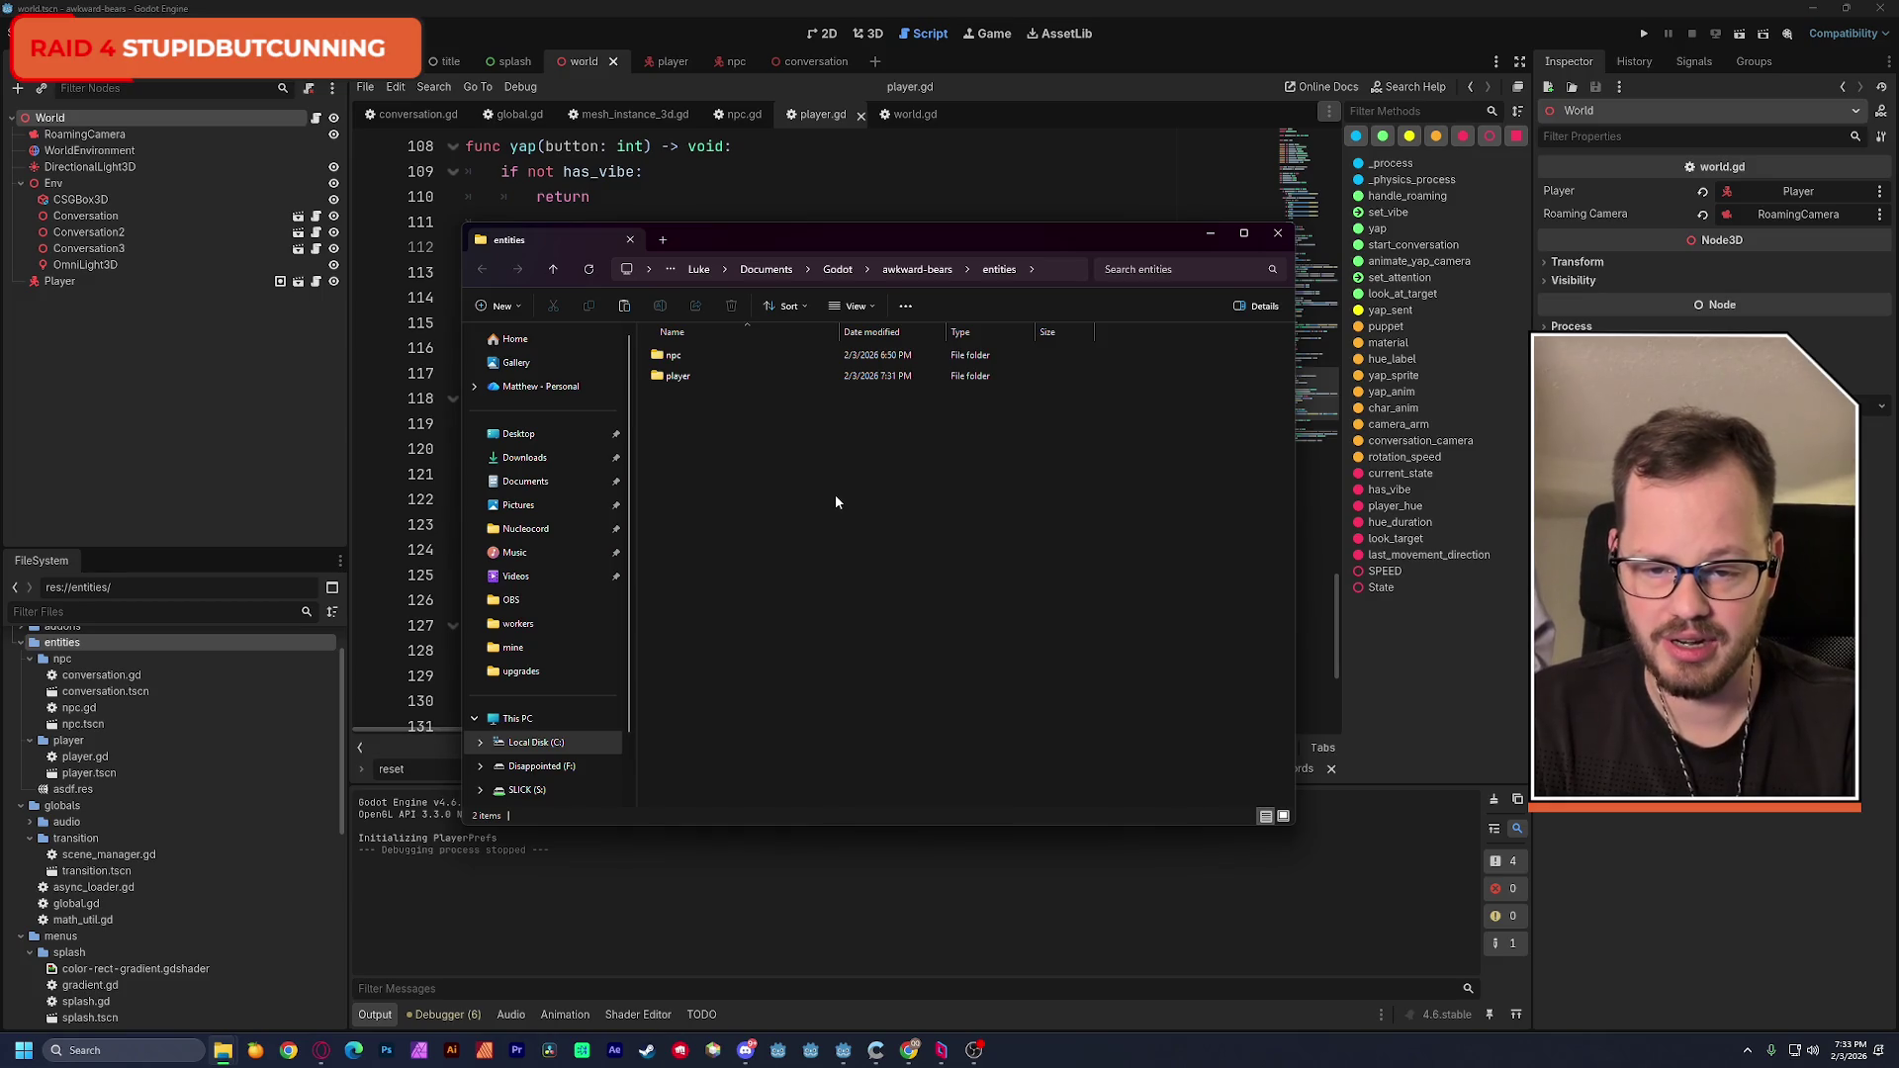
# Paste ab_bear_model.glb into entities and open its import settings in Godot.
pyautogui.hotkey('ctrl', 'v')
pyautogui.click(544, 9)
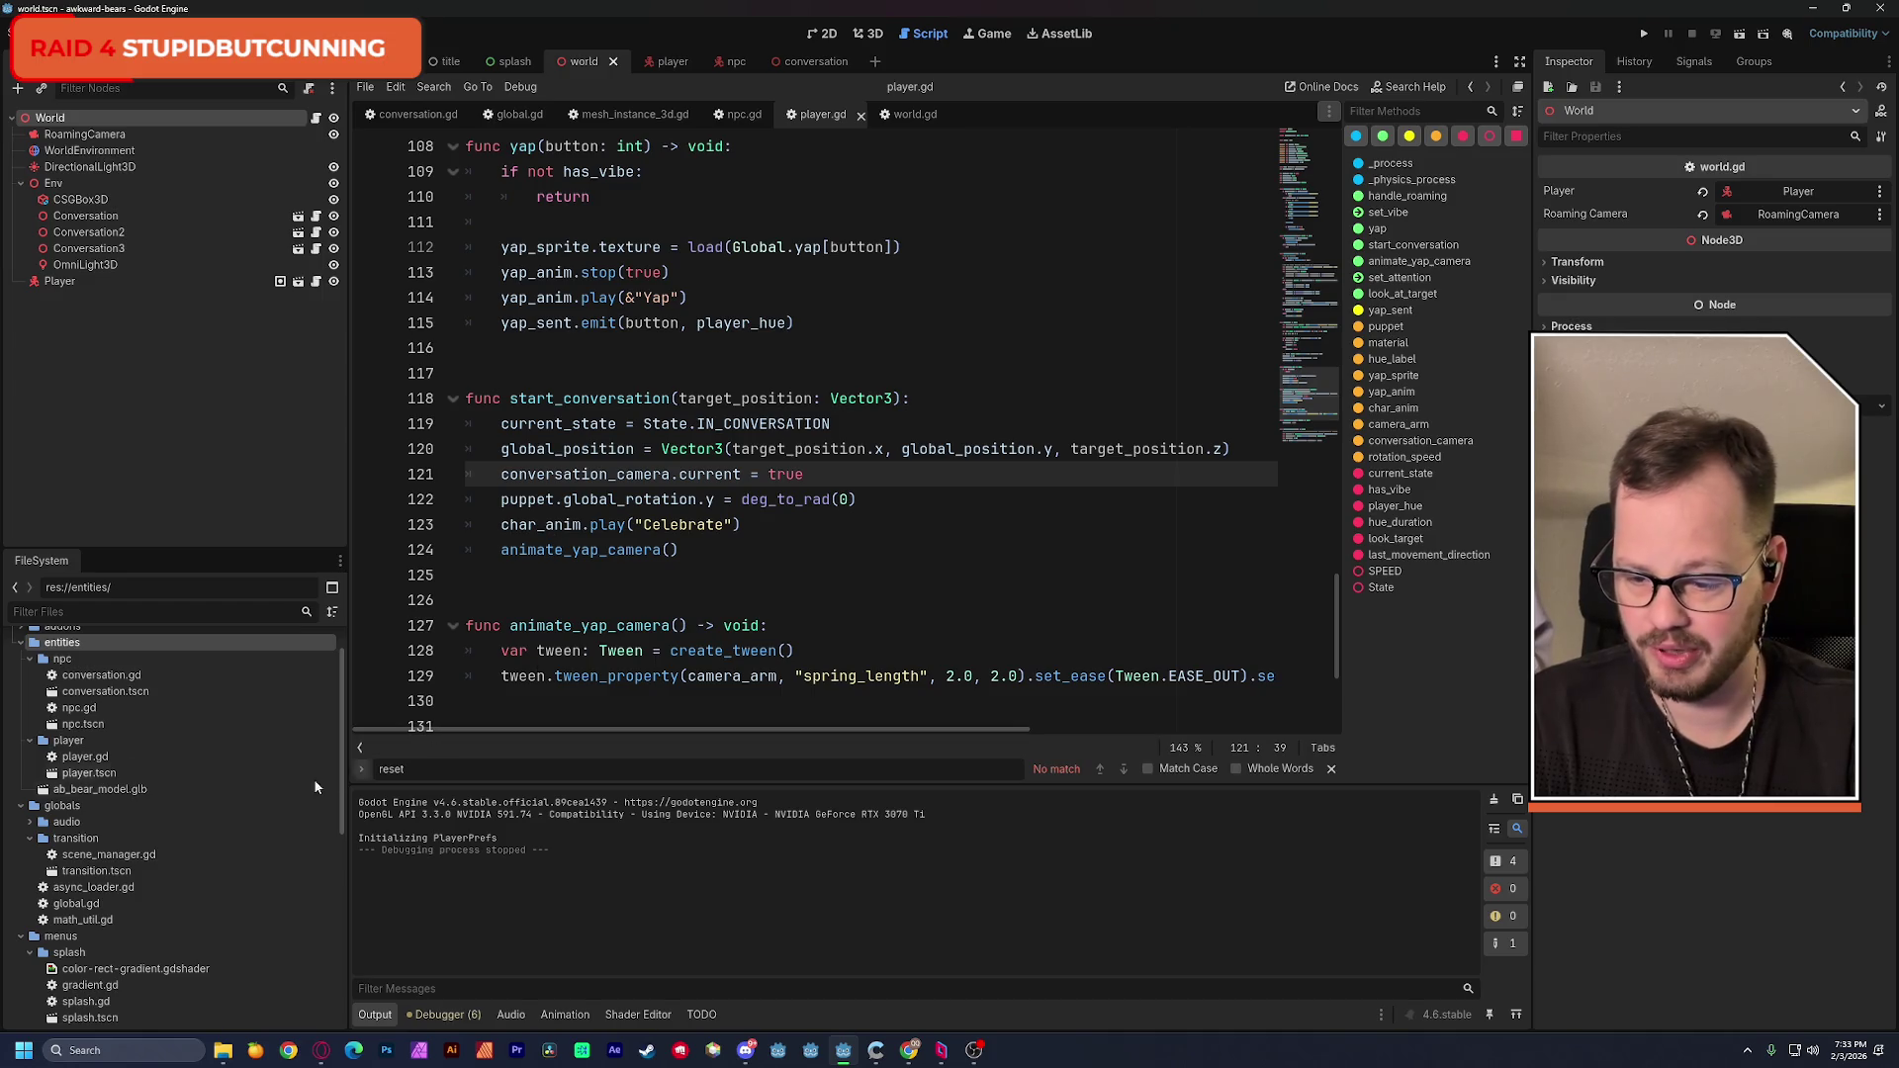
pyautogui.doubleClick(108, 792)
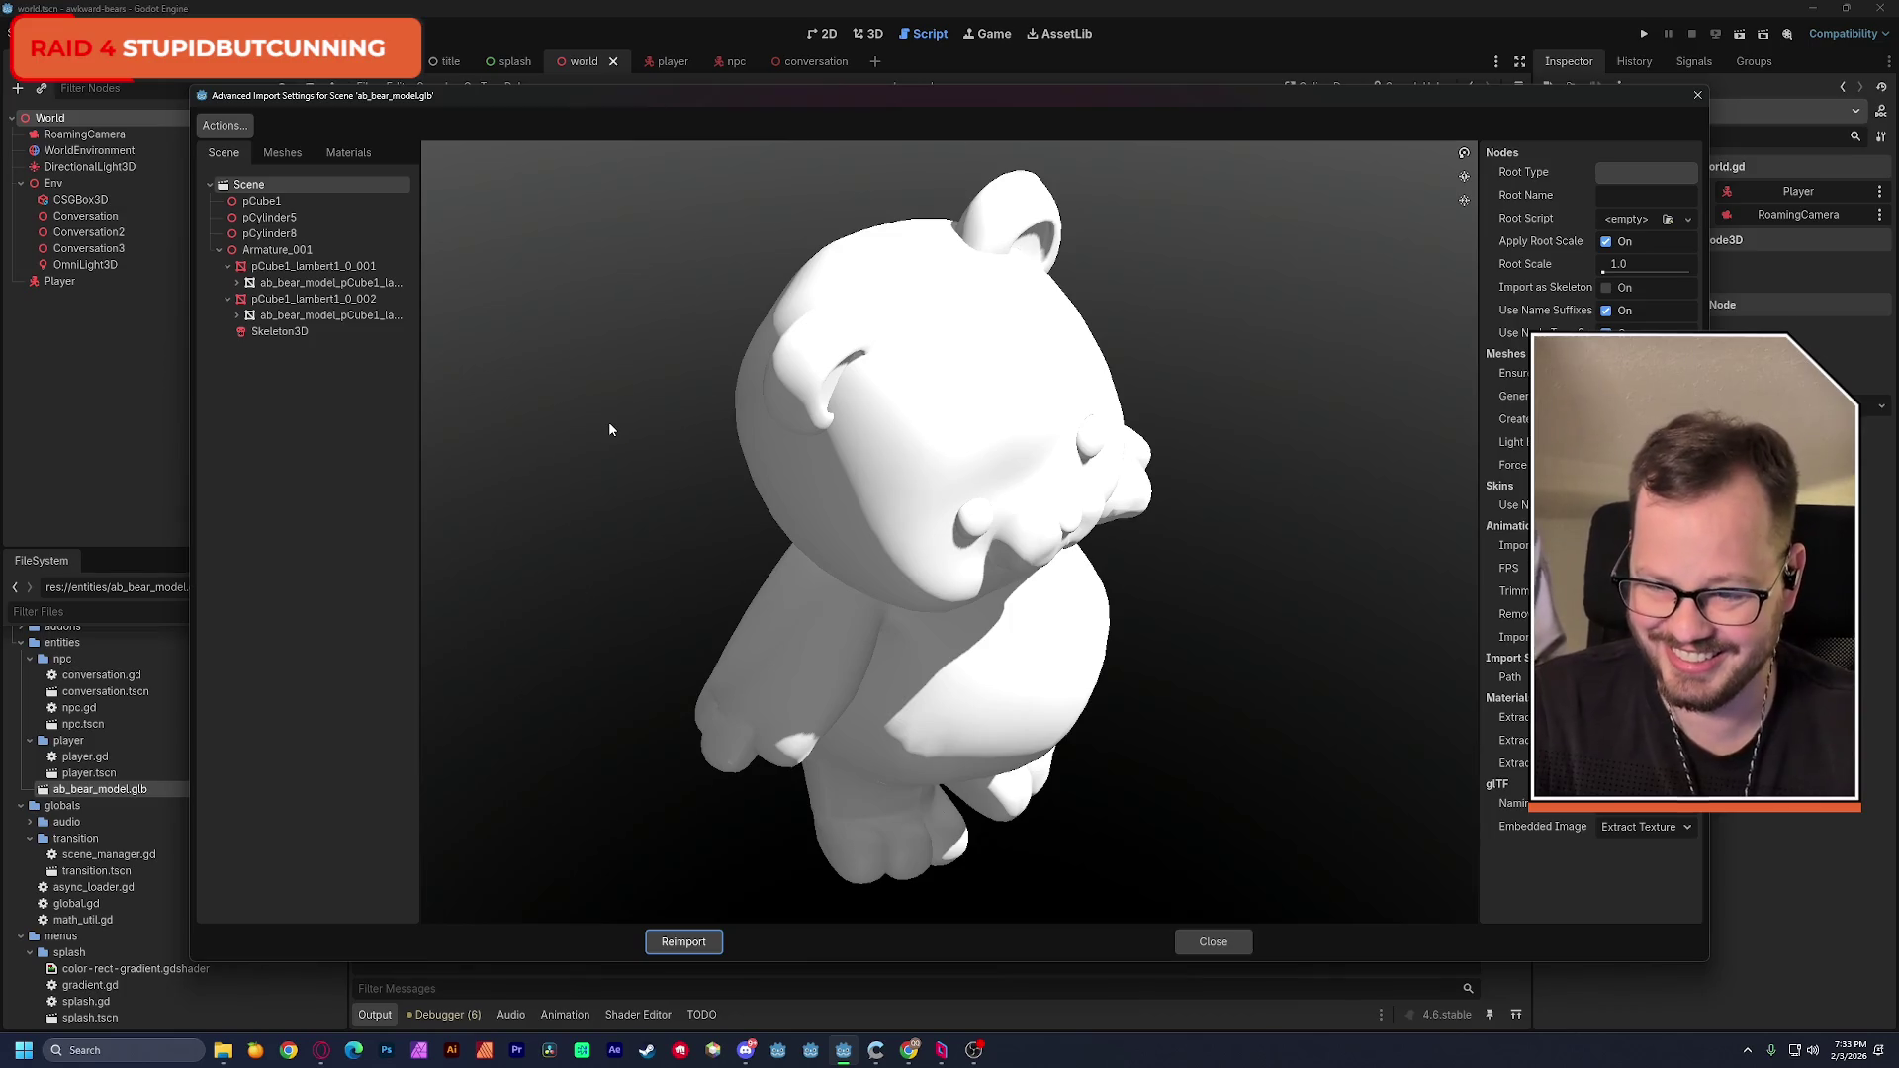
pyautogui.click(282, 153)
pyautogui.click(210, 201)
pyautogui.click(210, 184)
pyautogui.click(210, 184)
pyautogui.click(209, 201)
pyautogui.click(342, 152)
pyautogui.click(224, 155)
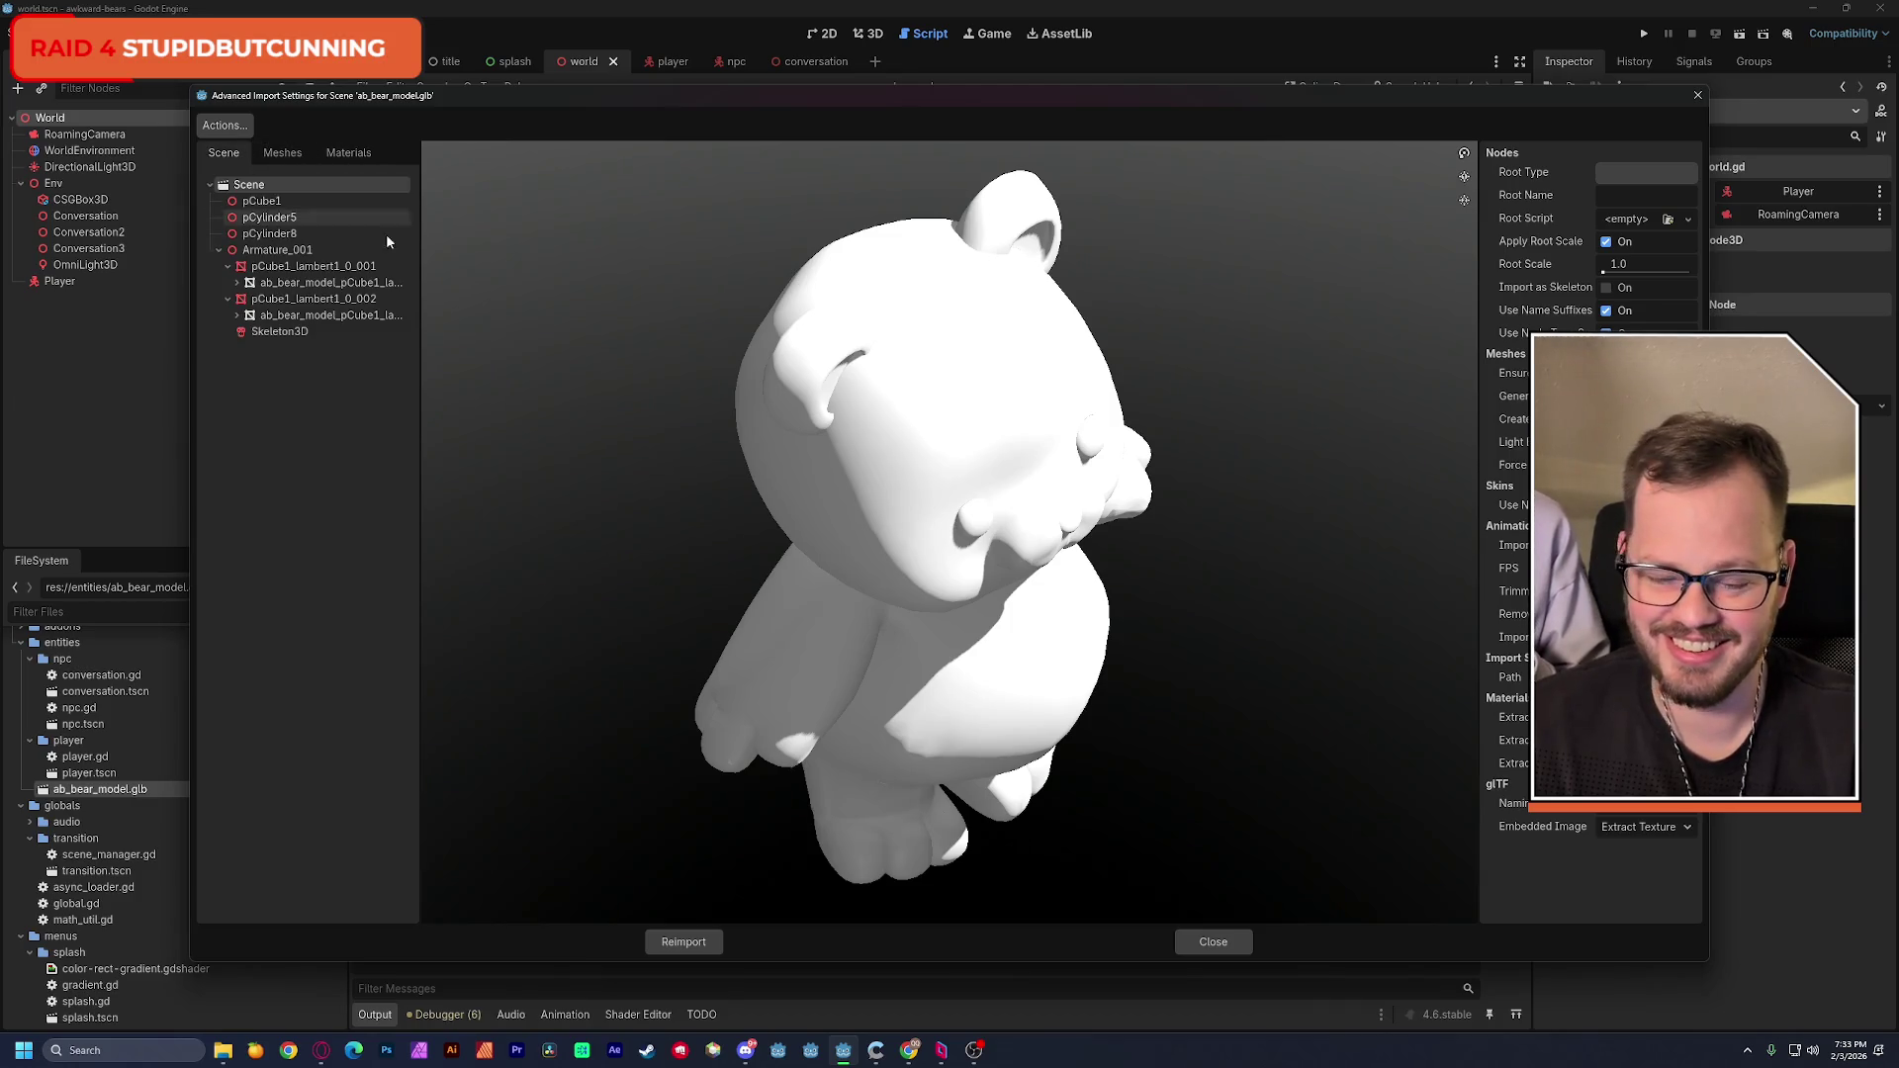
pyautogui.click(1212, 942)
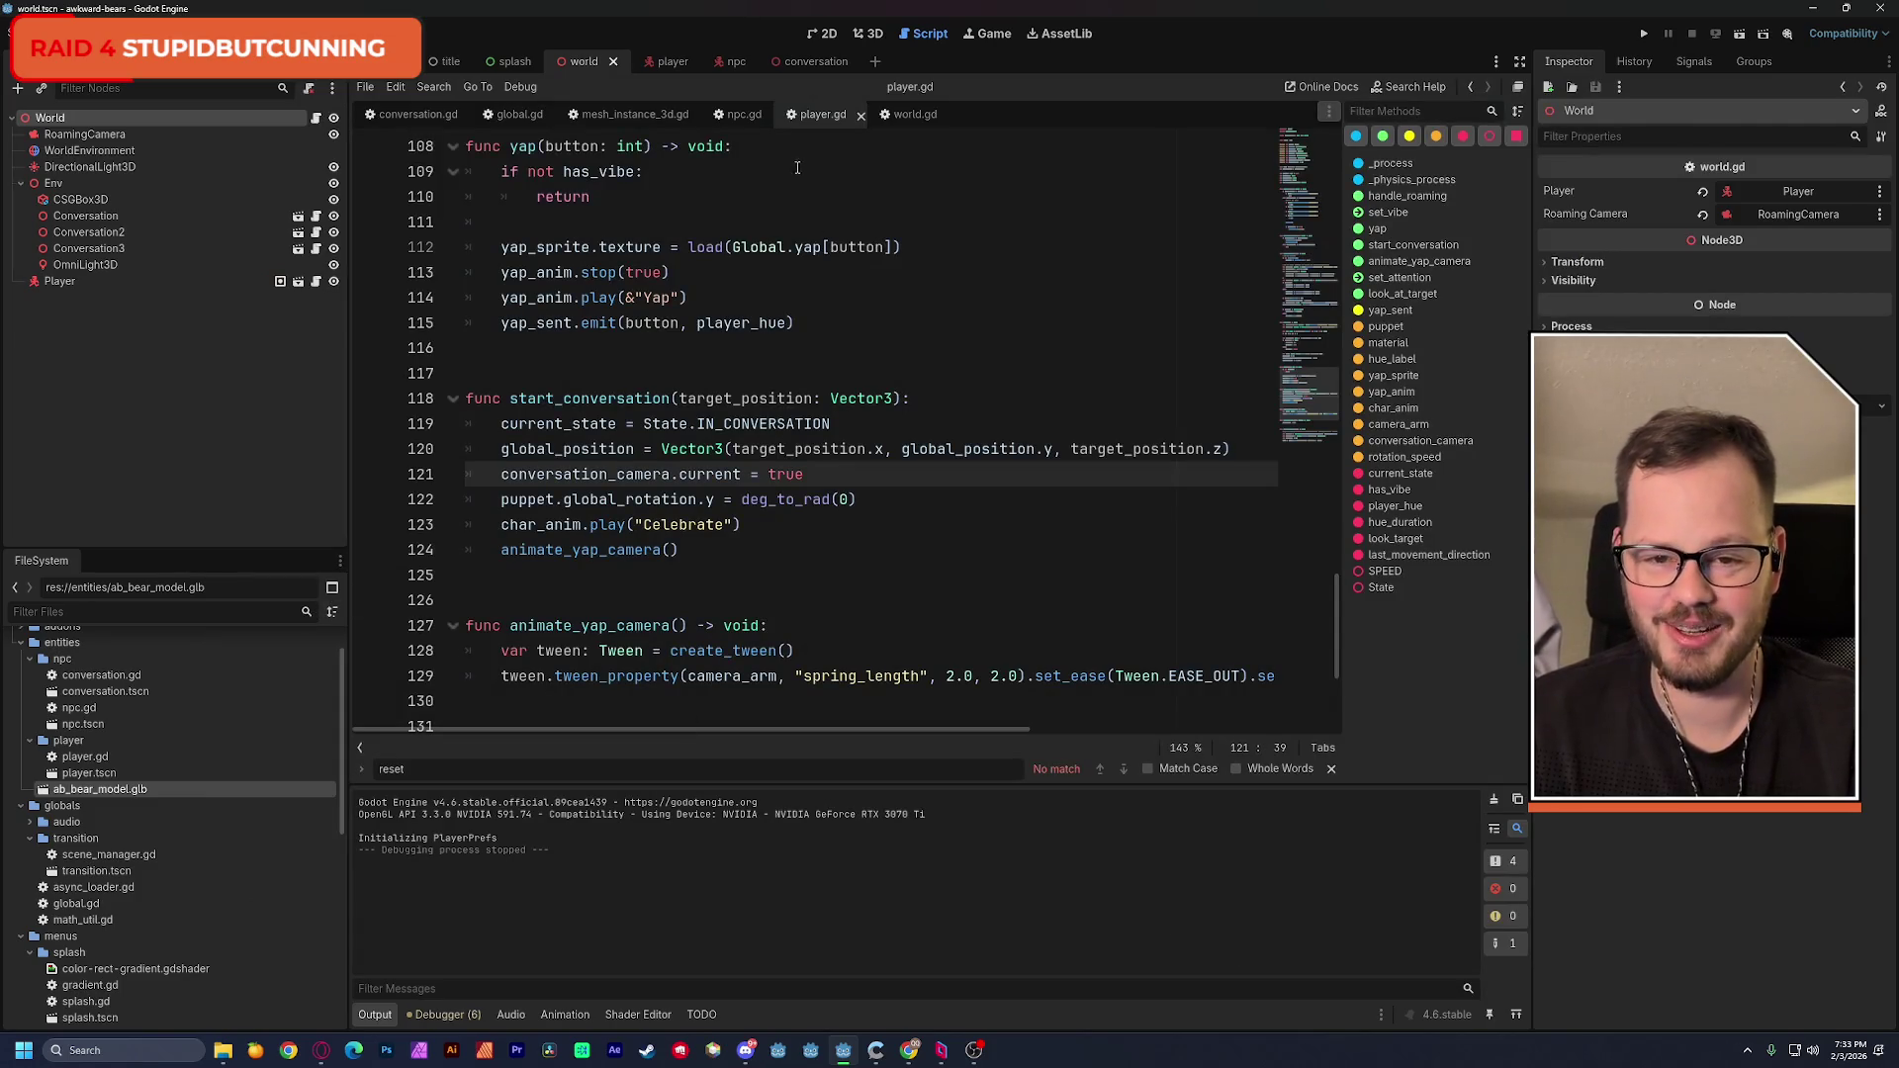
# Show the player scene in 3D and drop ab_bear_model.glb into it.
pyautogui.click(672, 63)
pyautogui.click(869, 34)
pyautogui.moveTo(940, 446); pyautogui.dragTo(737, 465)
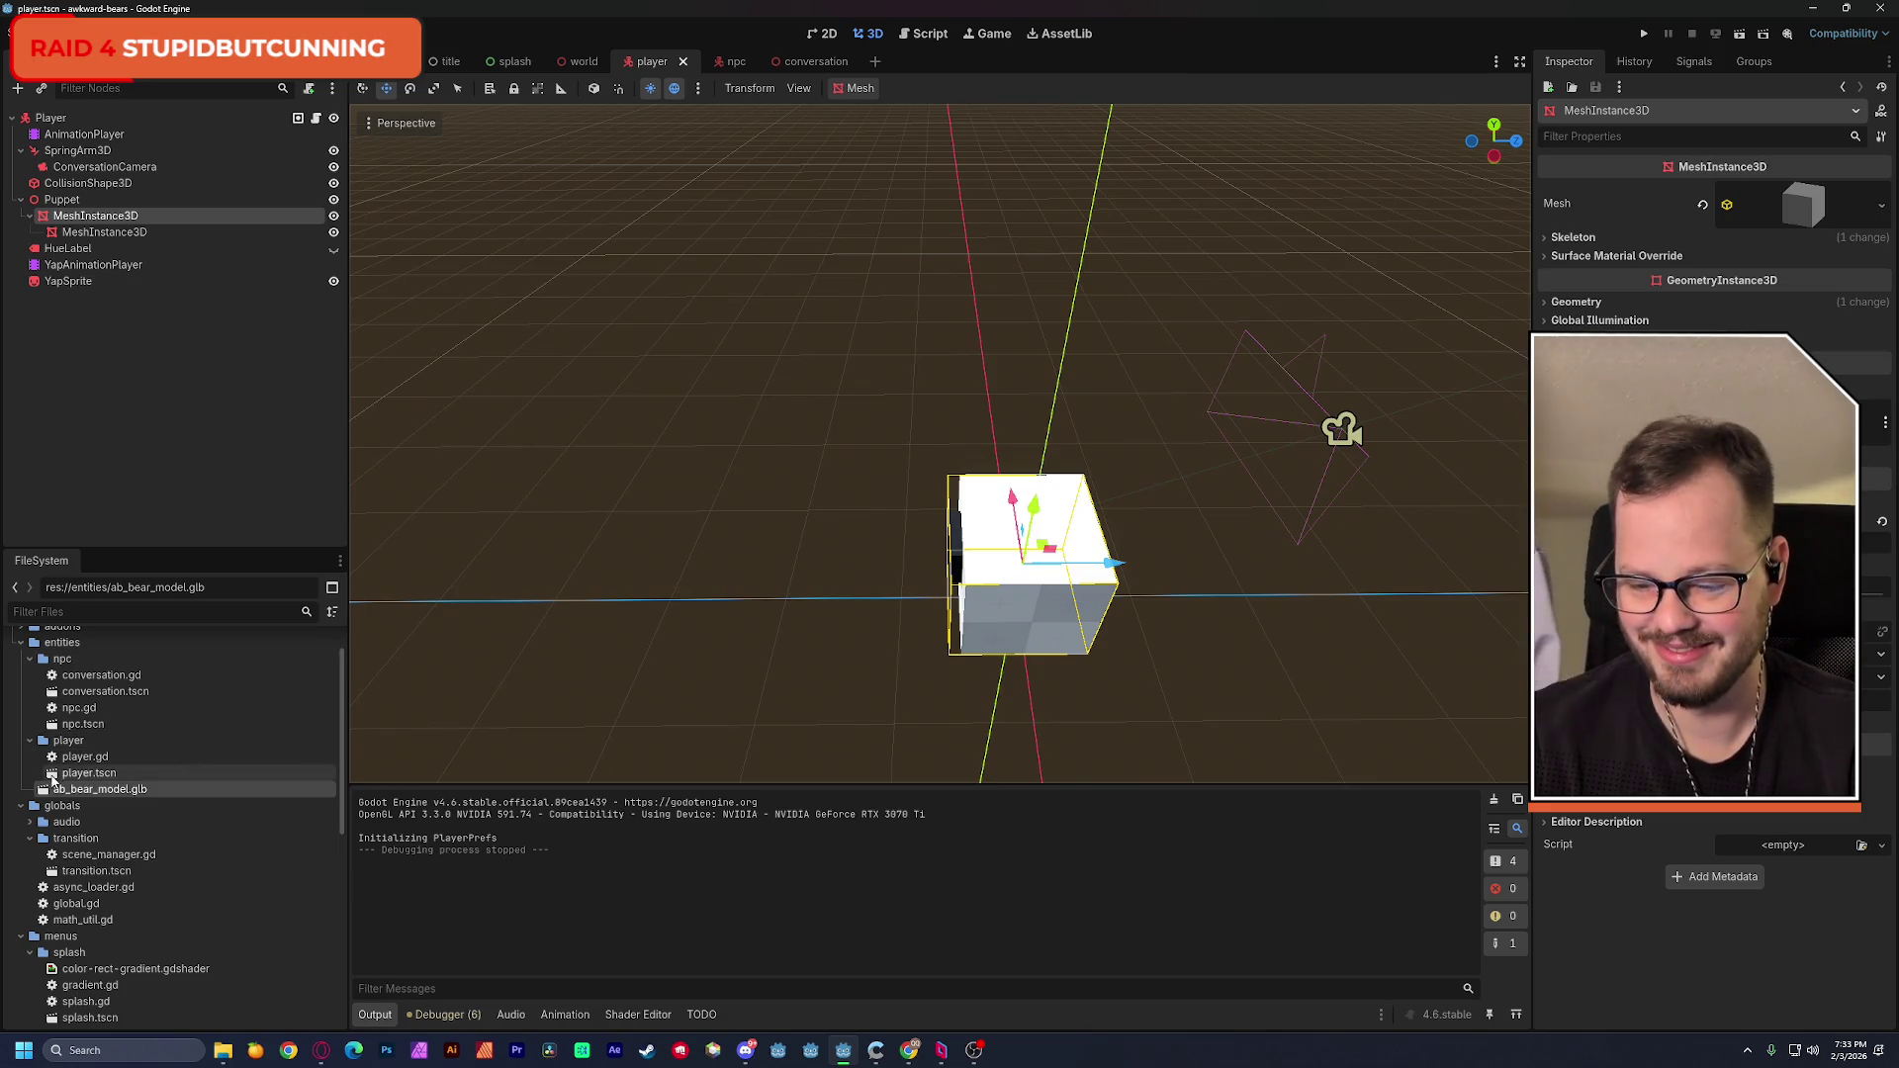
pyautogui.moveTo(99, 789)
pyautogui.mouseDown()
pyautogui.moveTo(428, 603)
pyautogui.moveTo(697, 540)
pyautogui.moveTo(996, 420)
pyautogui.mouseUp()
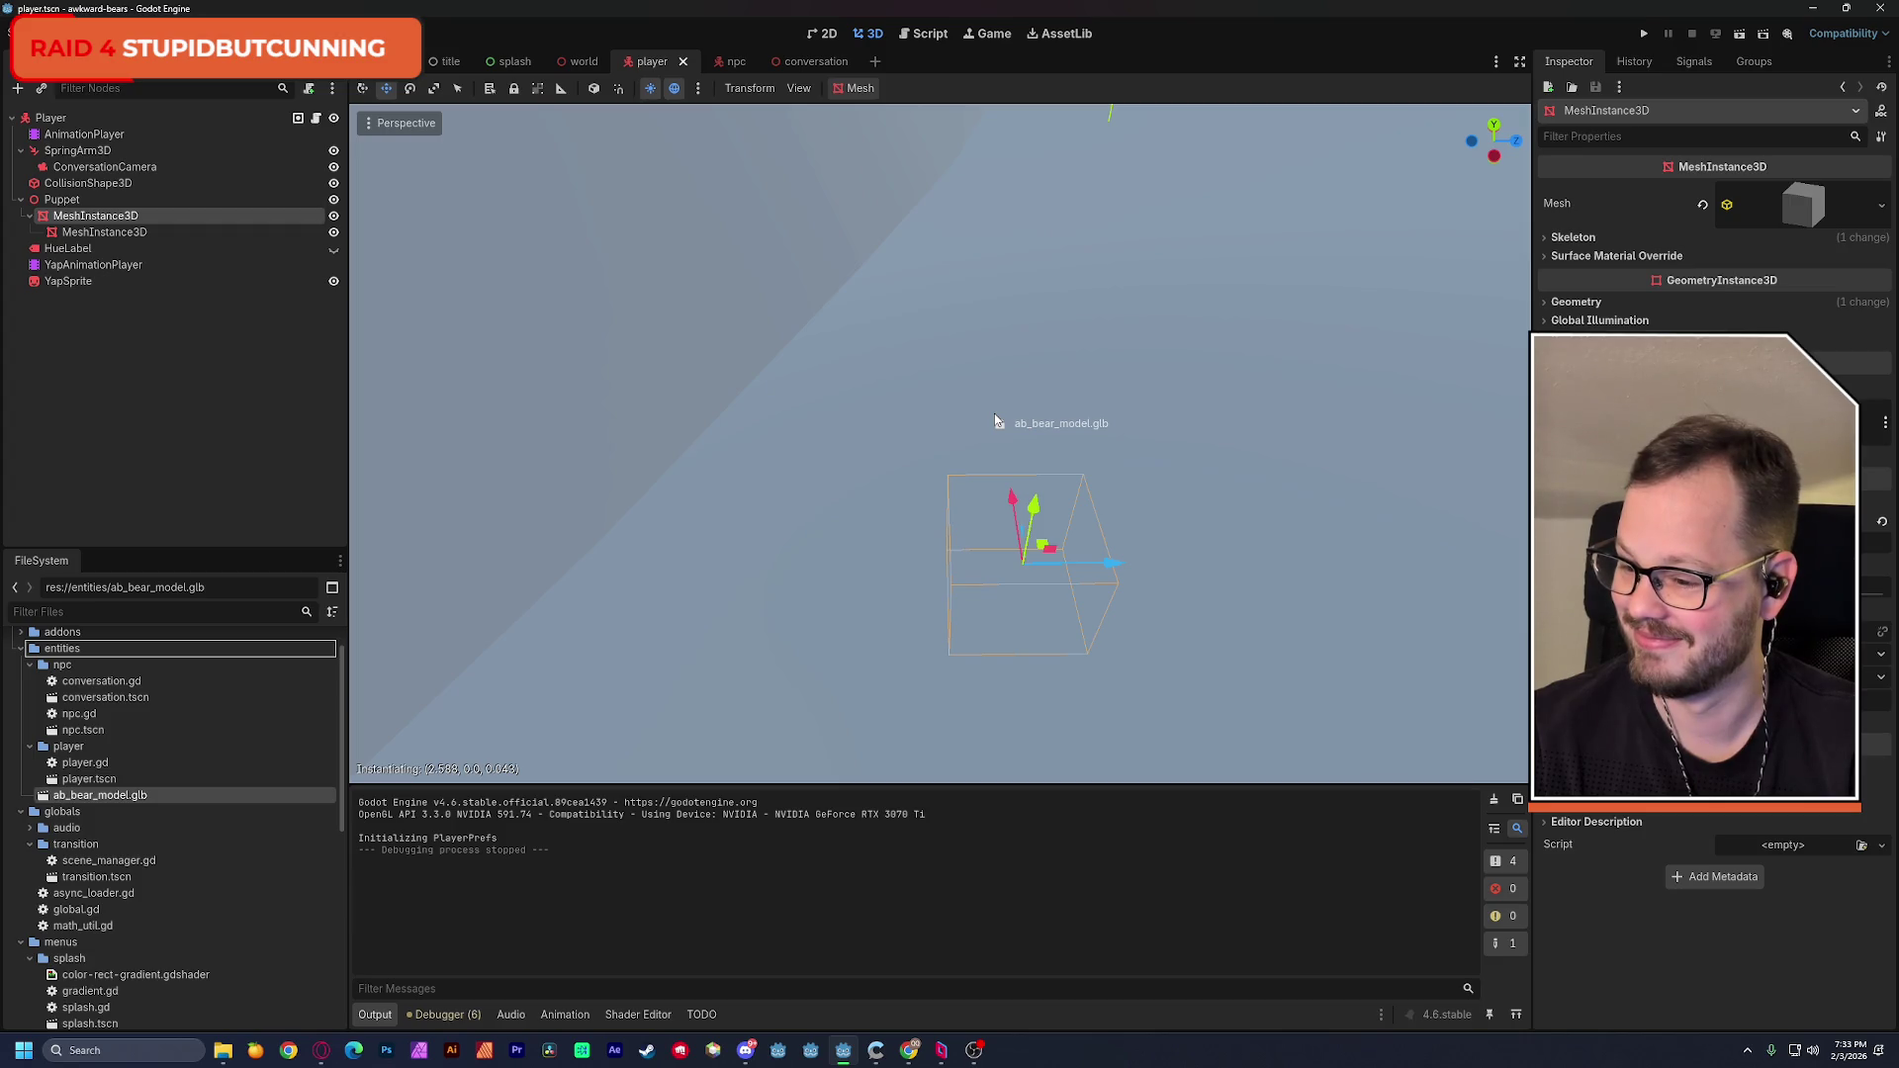
pyautogui.moveTo(996, 421); pyautogui.dragTo(198, 712)
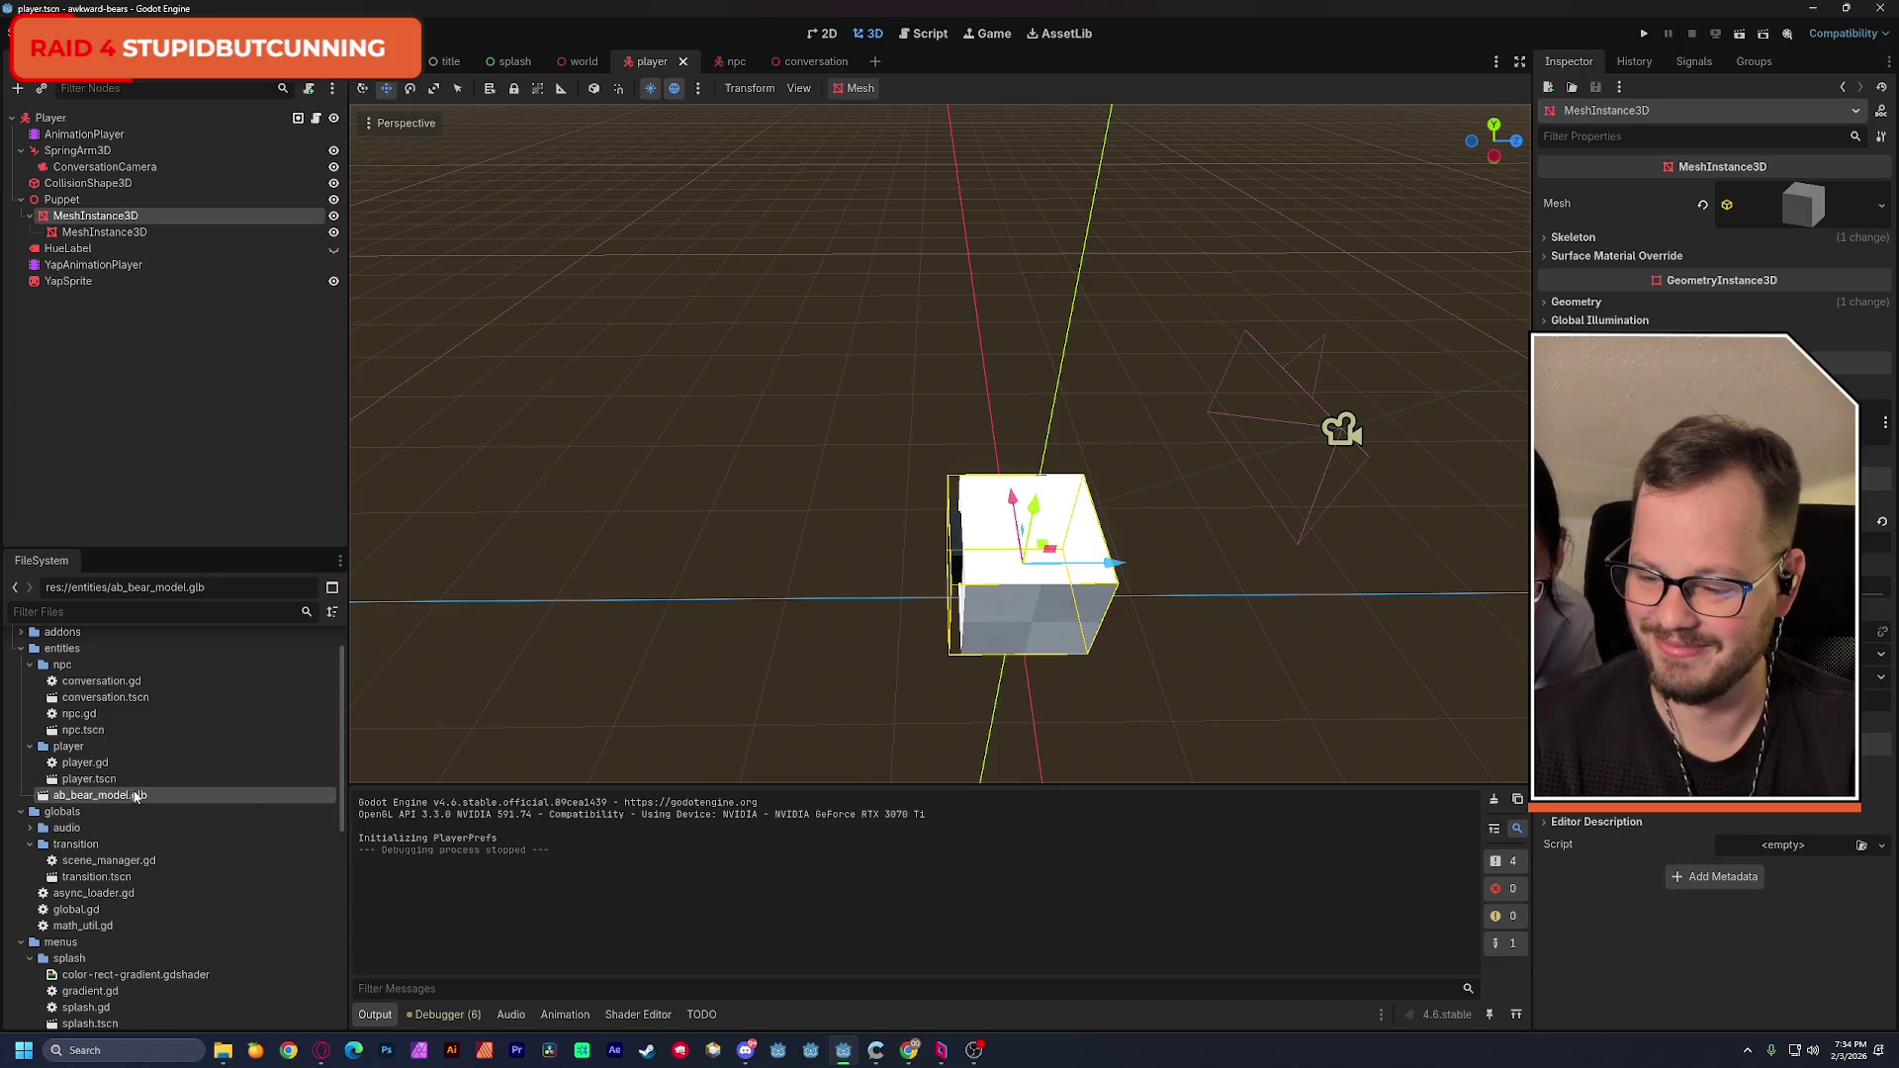
pyautogui.scroll(-15, 627, 698)
pyautogui.scroll(-12, 627, 699)
pyautogui.moveTo(44, 800)
pyautogui.mouseDown()
pyautogui.moveTo(60, 816)
pyautogui.moveTo(803, 336)
pyautogui.moveTo(1094, 271)
pyautogui.moveTo(607, 372)
pyautogui.moveTo(667, 382)
pyautogui.mouseUp()
pyautogui.scroll(3, 655, 384)
# Shift the bear along X and parent it under the upper MeshInstance3D.
pyautogui.moveTo(940, 445)
pyautogui.mouseDown()
pyautogui.moveTo(435, 465)
pyautogui.moveTo(888, 465)
pyautogui.mouseUp()
pyautogui.moveTo(770, 518); pyautogui.dragTo(873, 505)
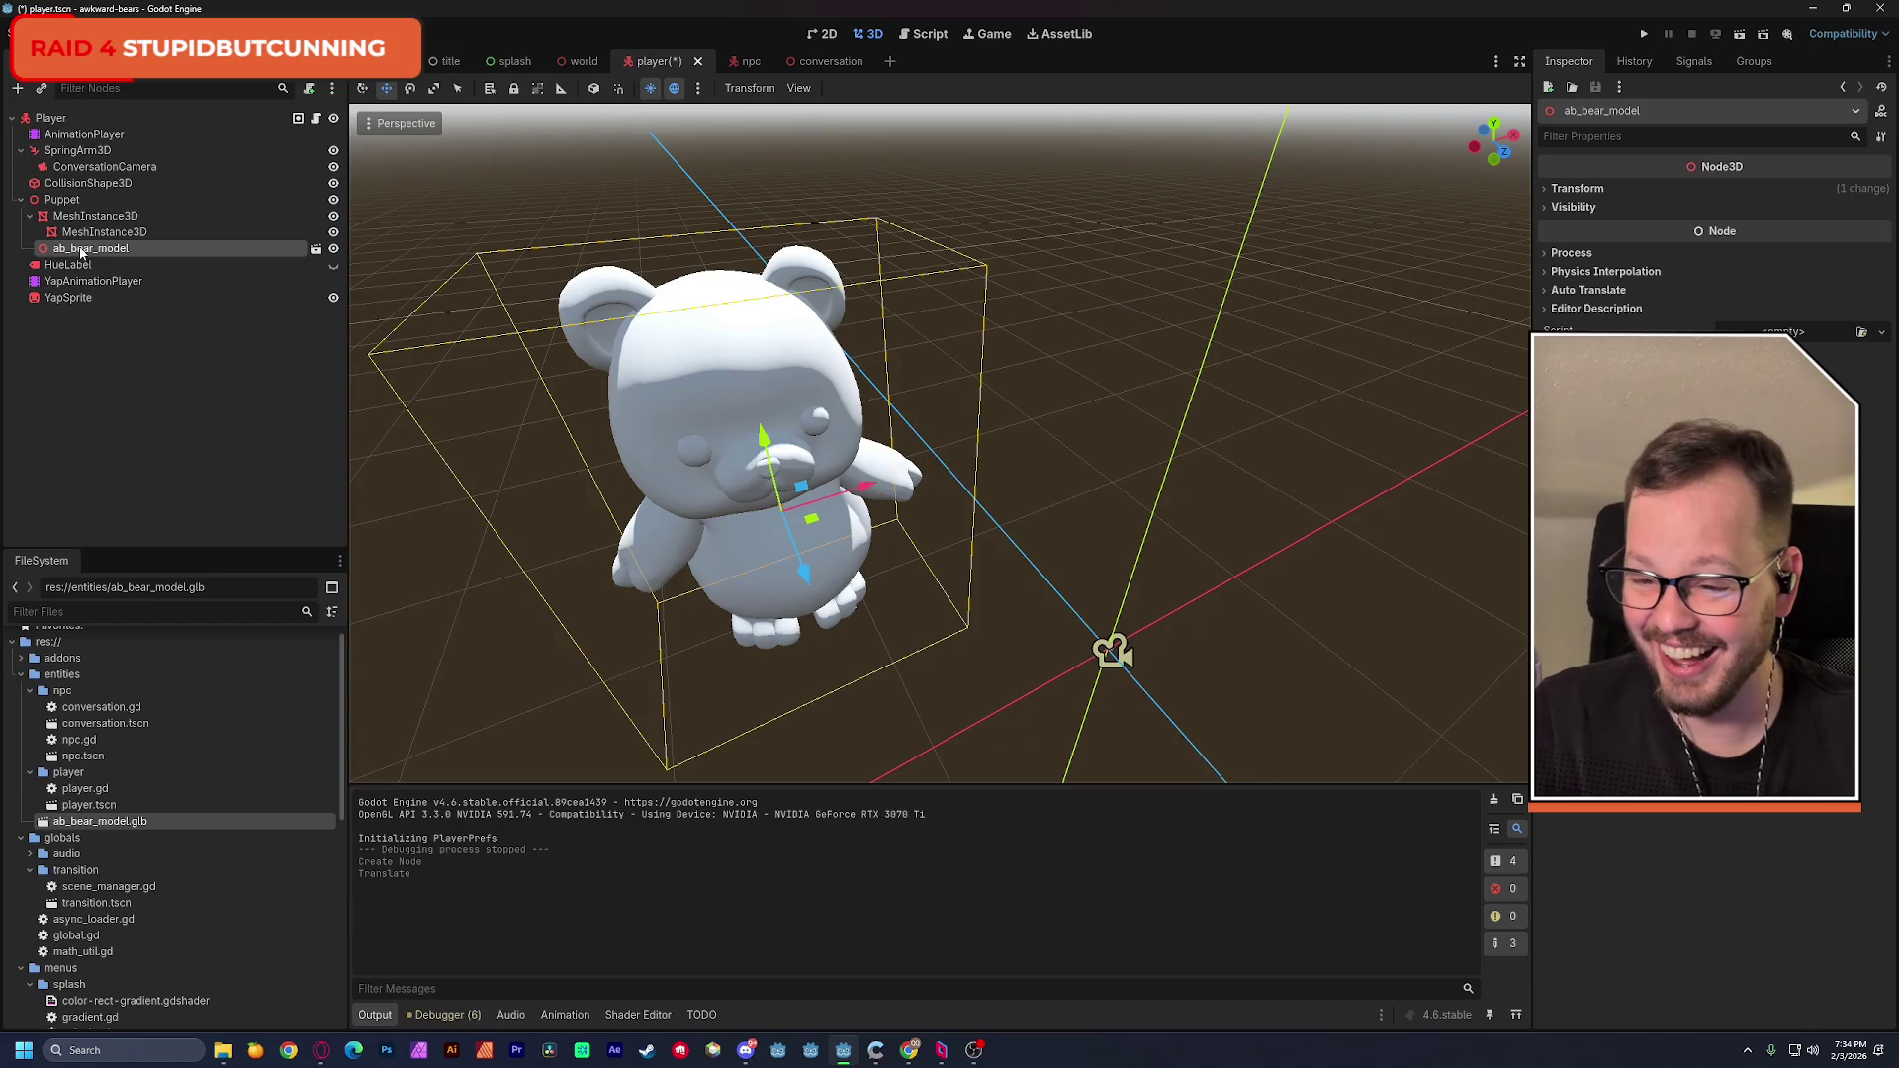
pyautogui.moveTo(81, 253); pyautogui.dragTo(95, 216)
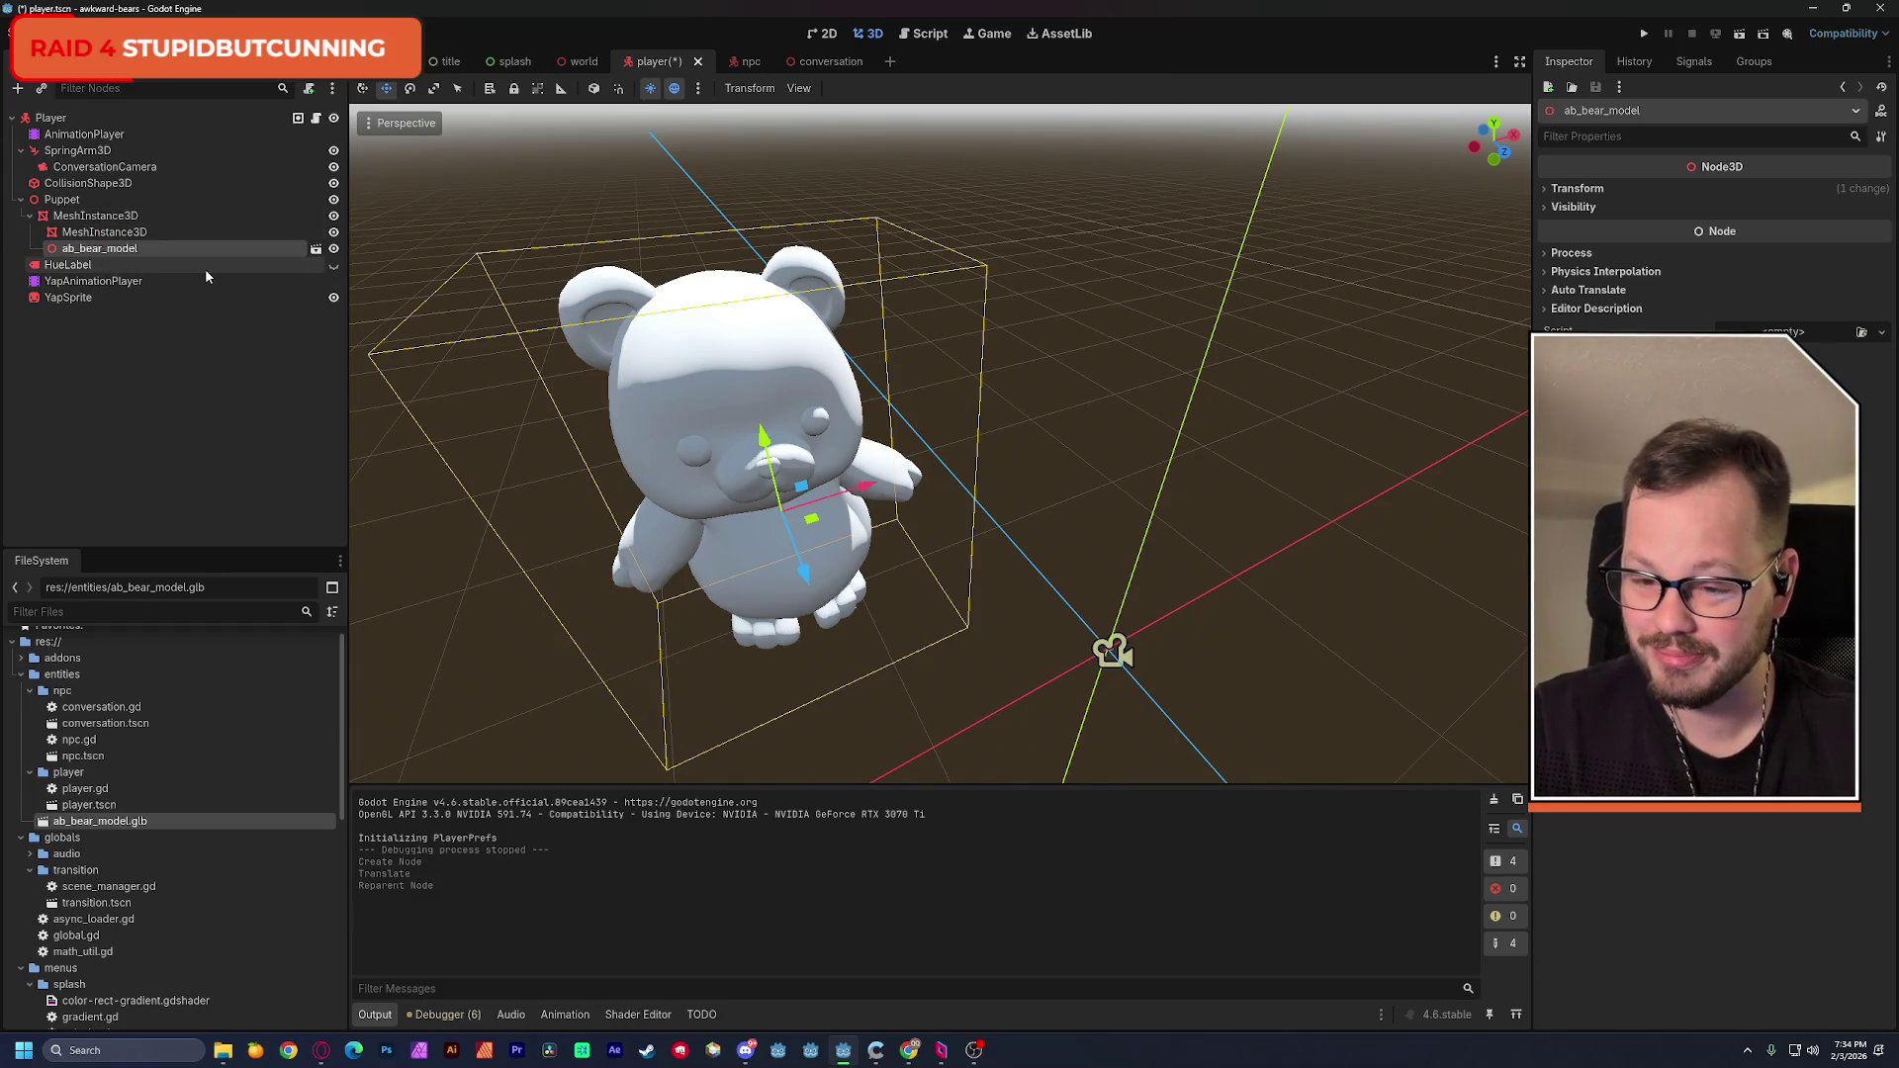
pyautogui.click(123, 232)
# Select the bear node, scale it down to 0.135, and set Position X to 0.
pyautogui.click(127, 250)
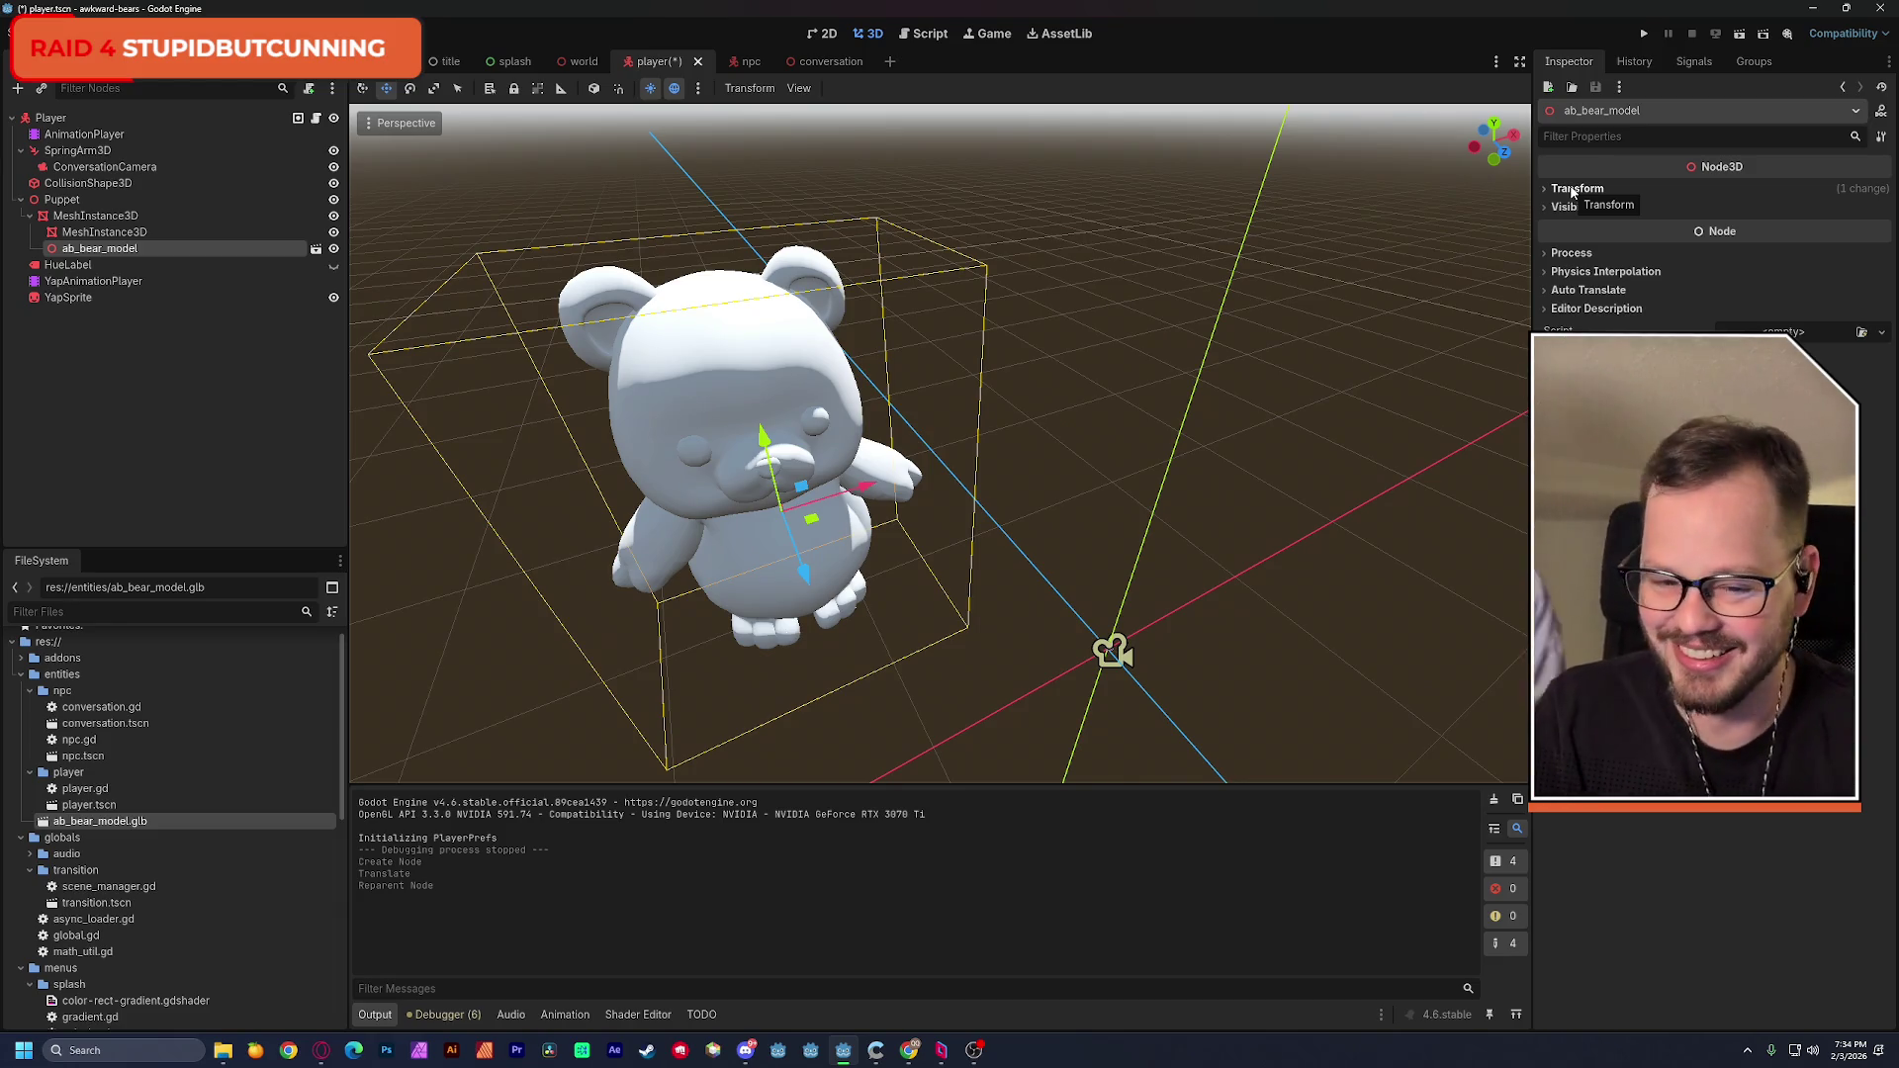
pyautogui.click(186, 234)
pyautogui.click(289, 248)
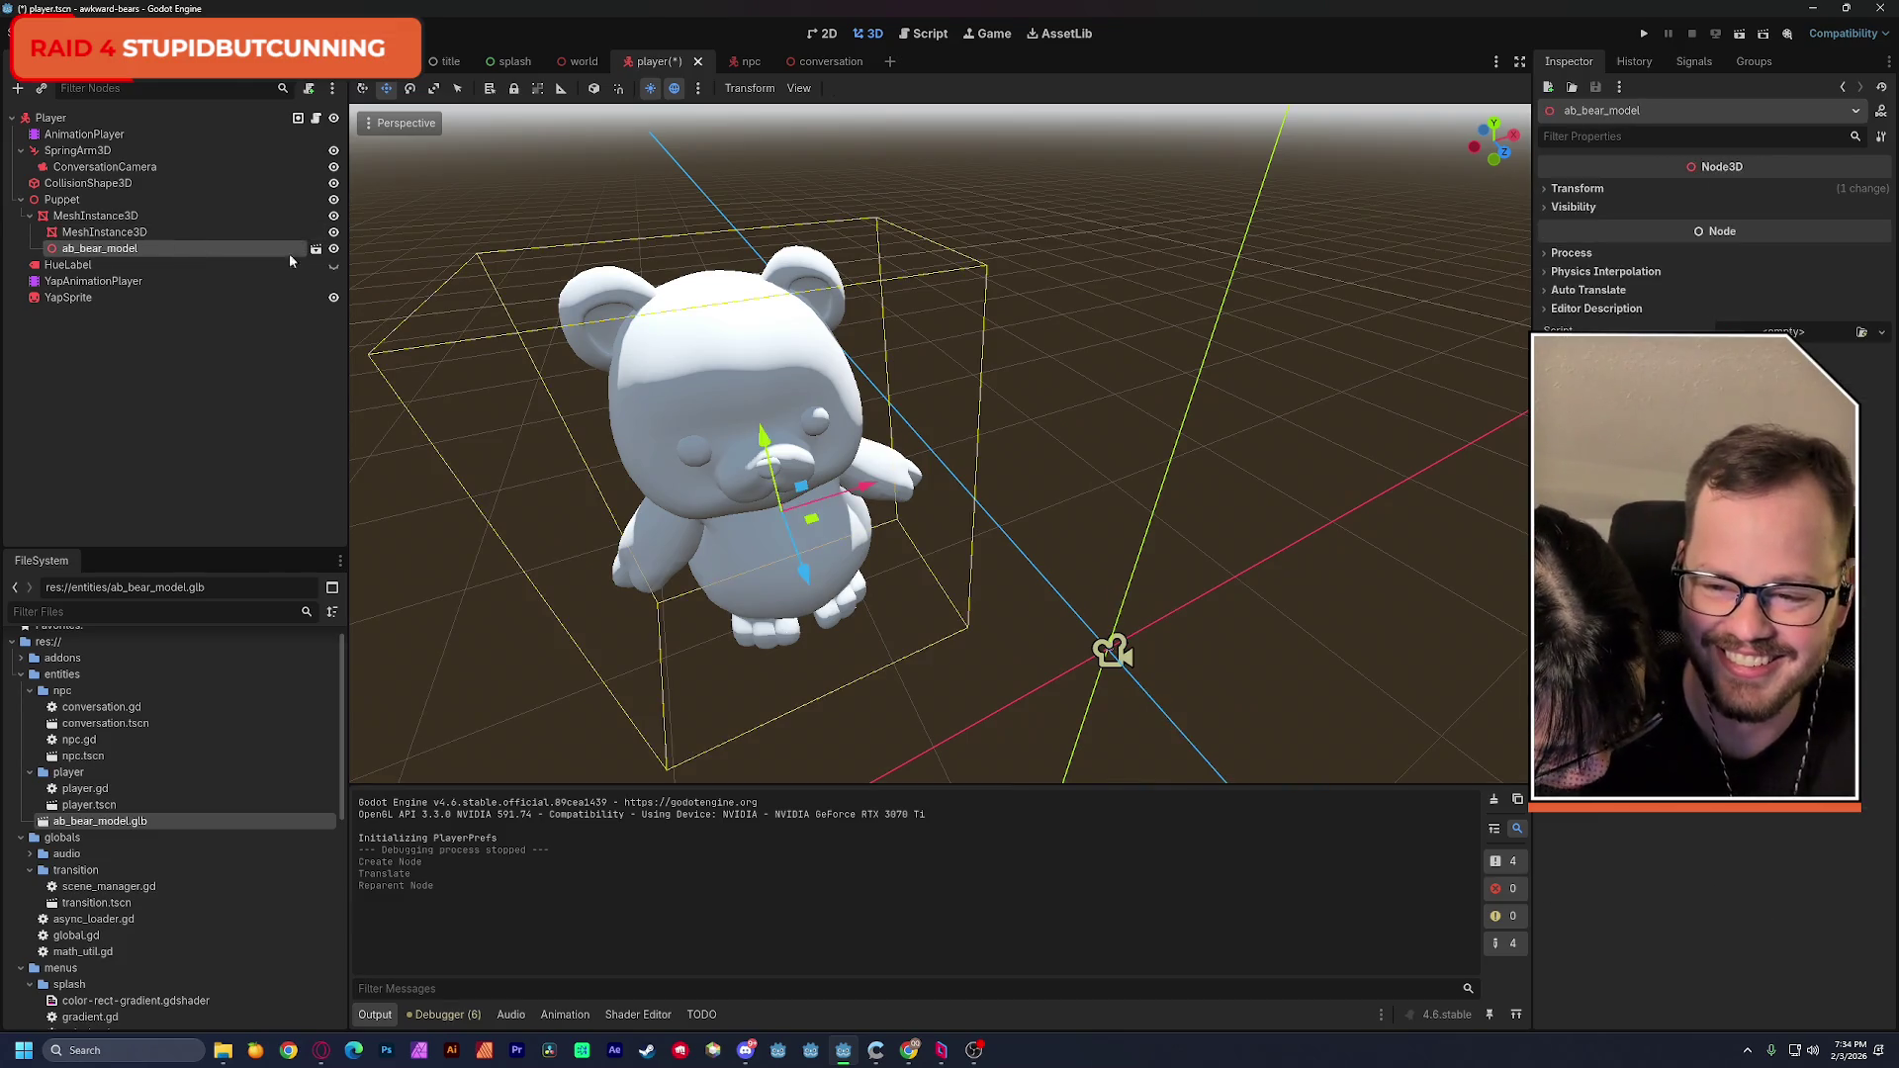
pyautogui.click(1577, 188)
pyautogui.moveTo(1583, 318); pyautogui.dragTo(1166, 347)
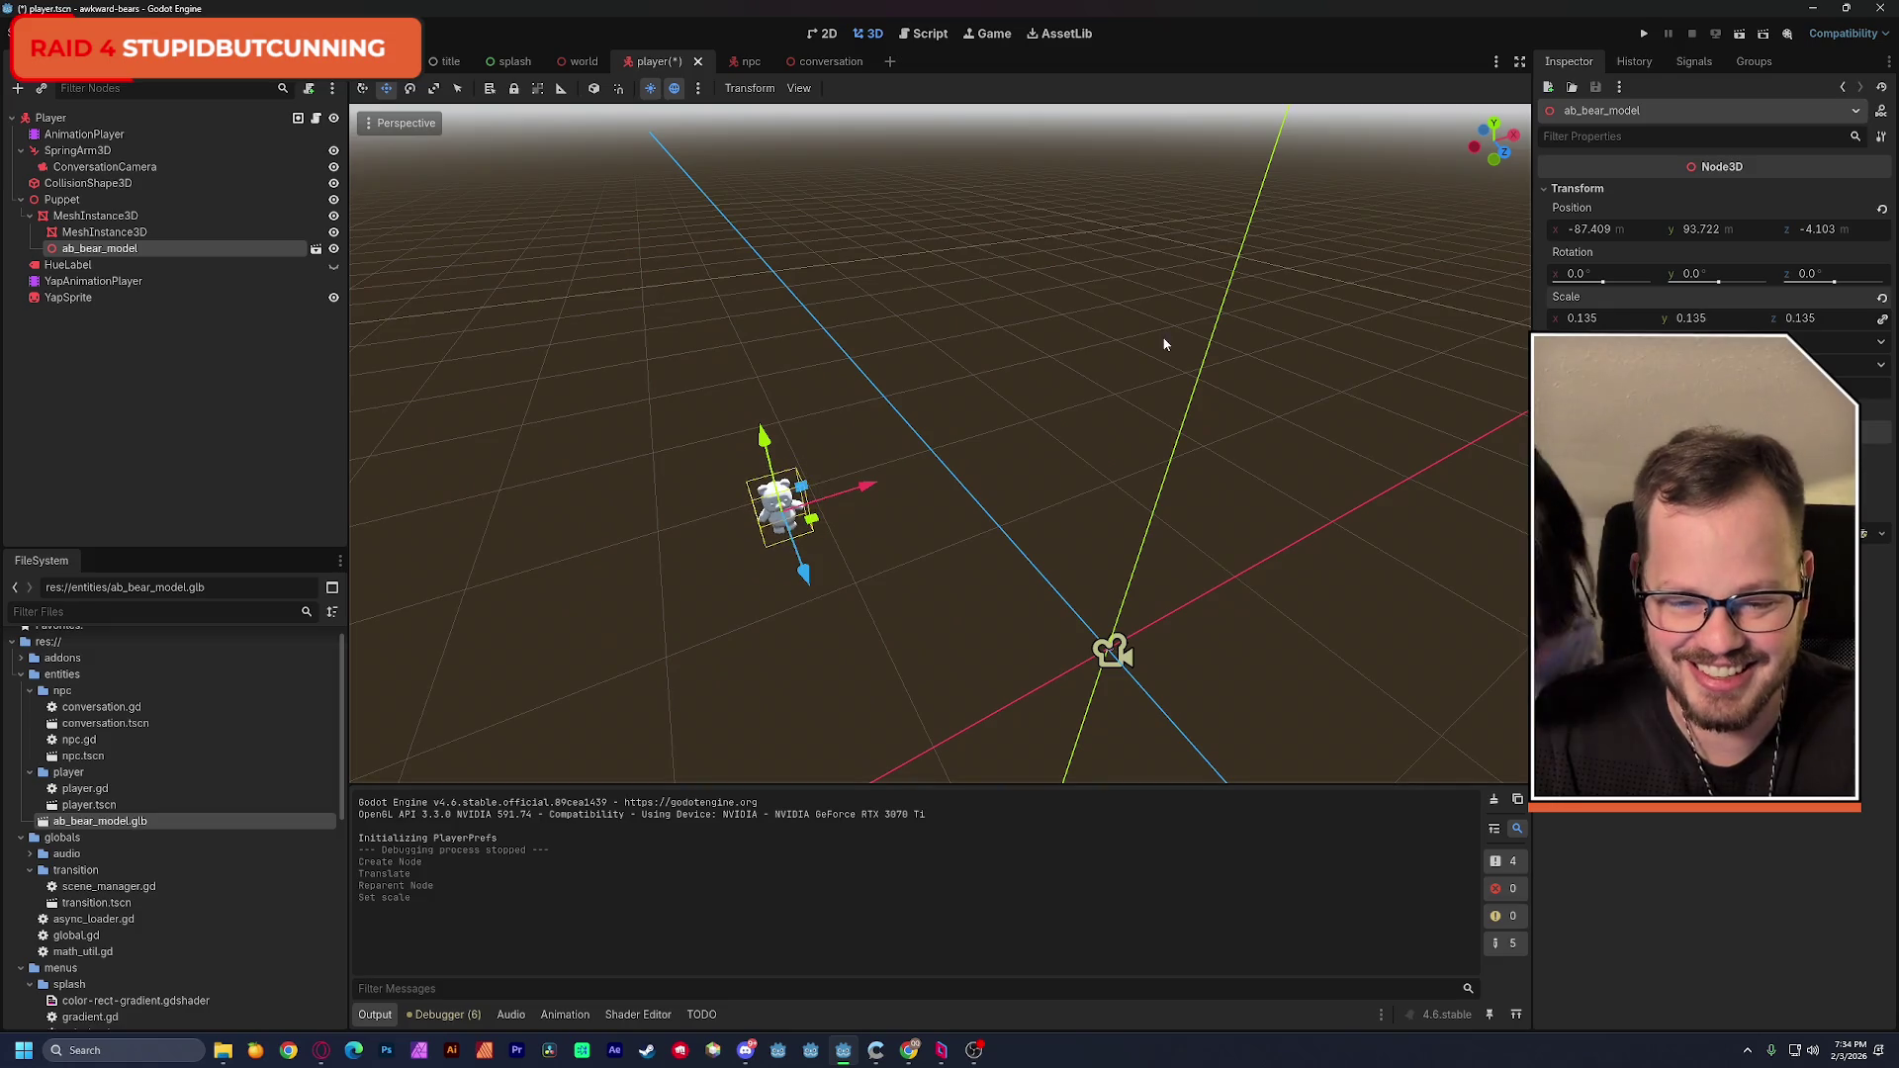
pyautogui.click(1654, 231)
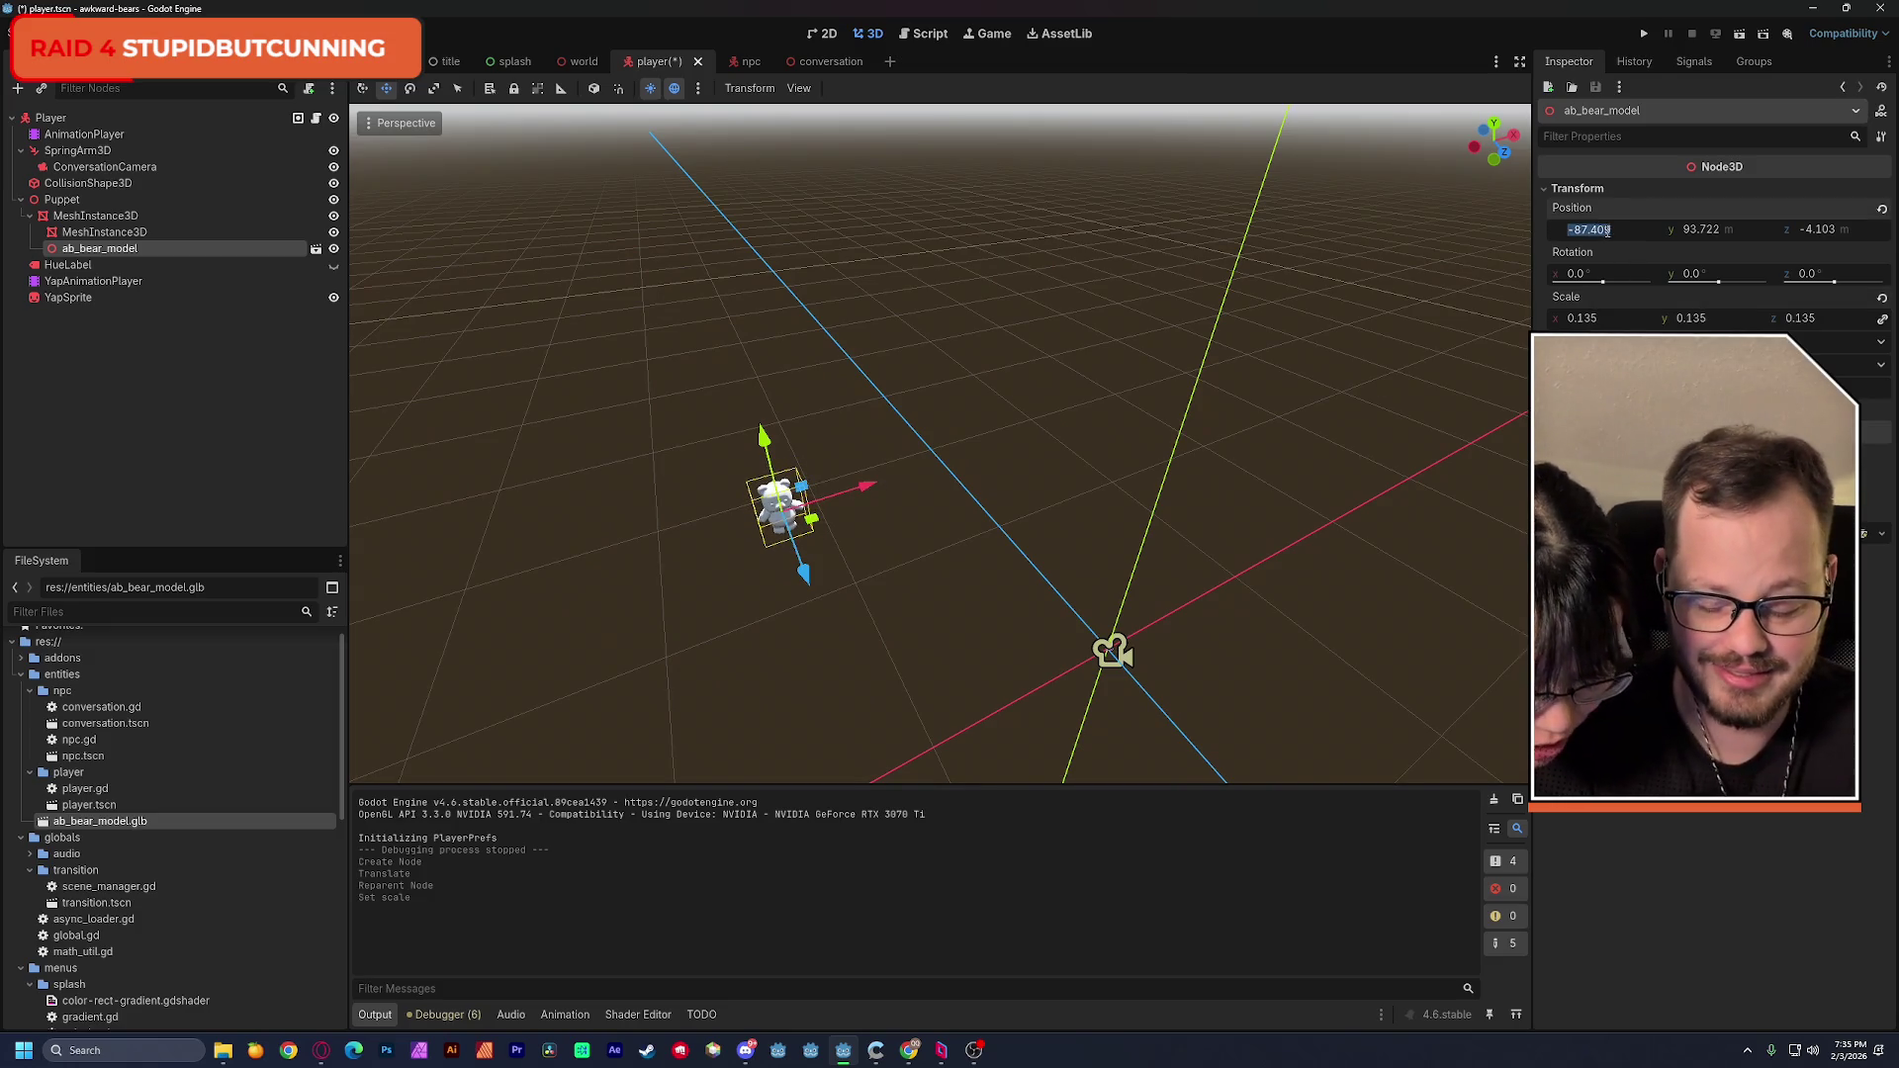
pyautogui.write('0')
pyautogui.press('Return')
# Commit the bear's position (0, 0.19, -0.165) and orbit the view to check it sits on the box.
pyautogui.press('super+ctrl+Left')
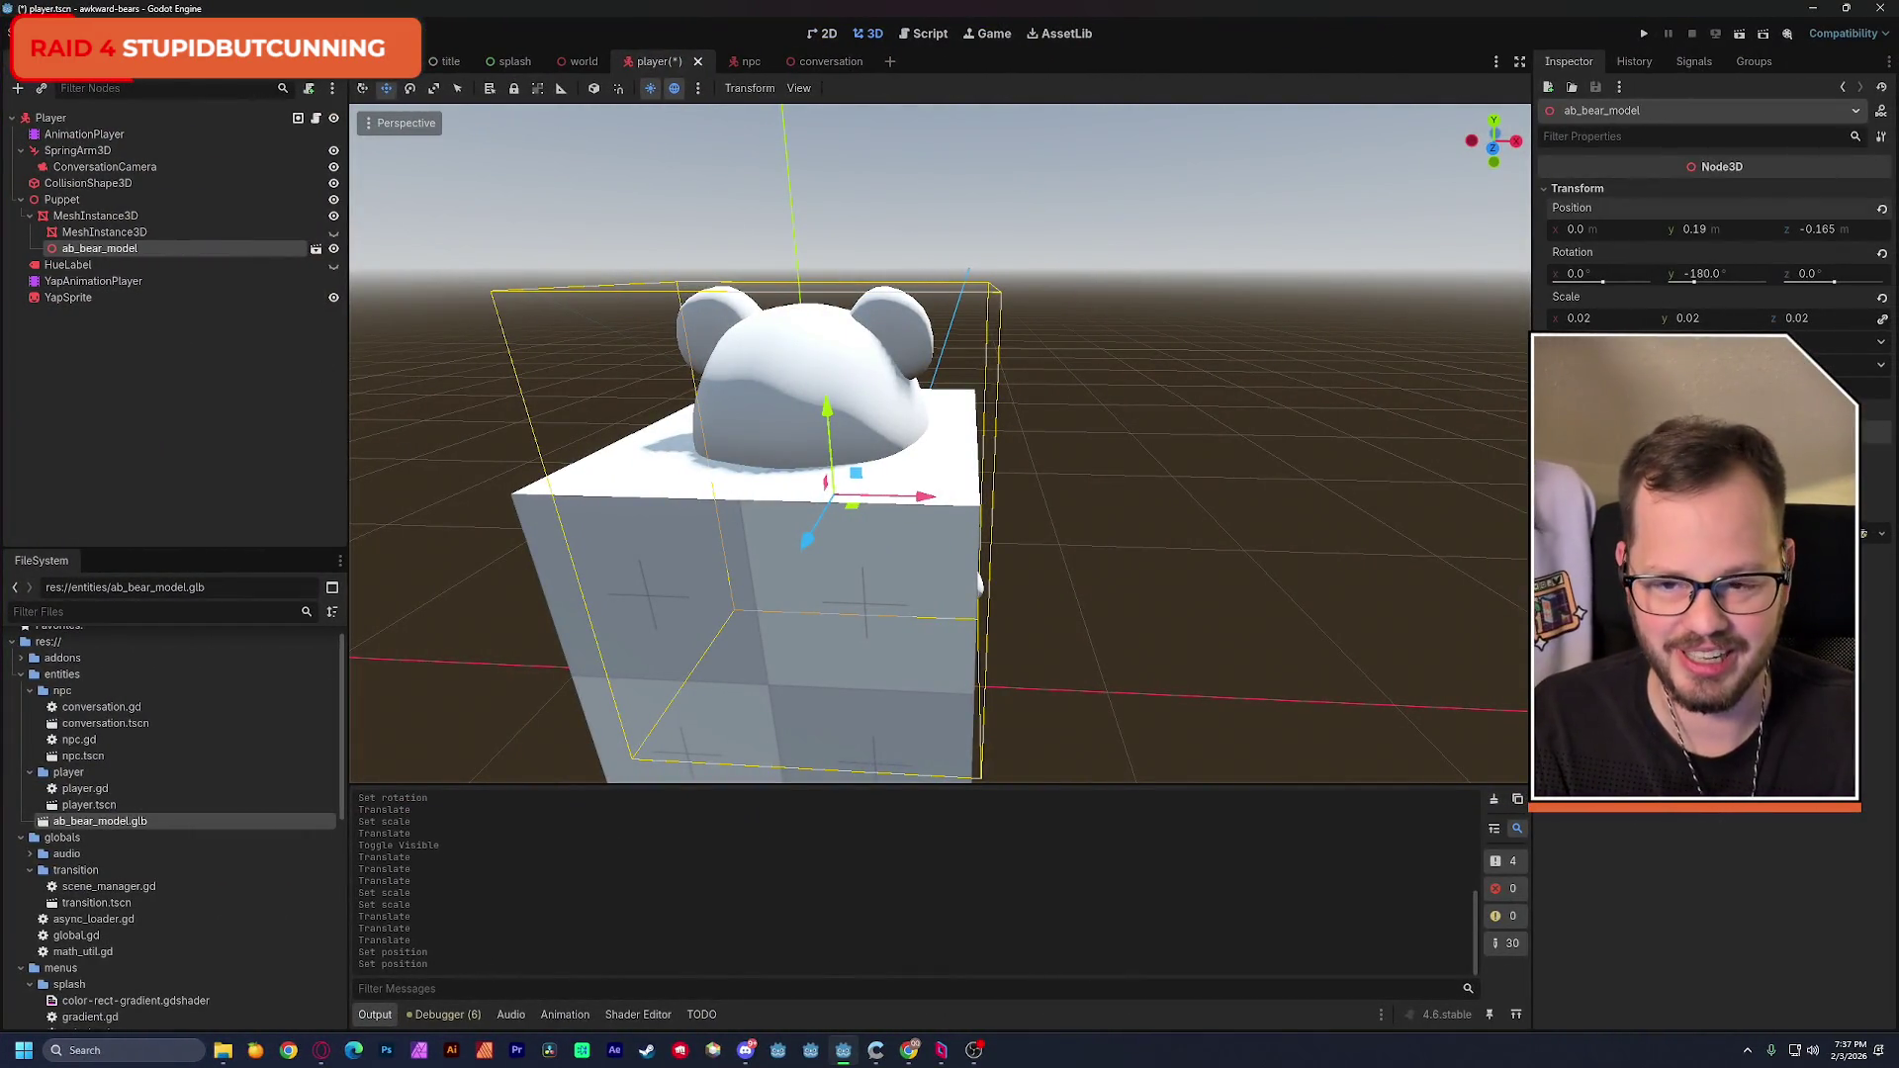
pyautogui.moveTo(979, 583)
pyautogui.mouseDown()
pyautogui.moveTo(1375, 574)
pyautogui.moveTo(878, 551)
pyautogui.mouseUp()
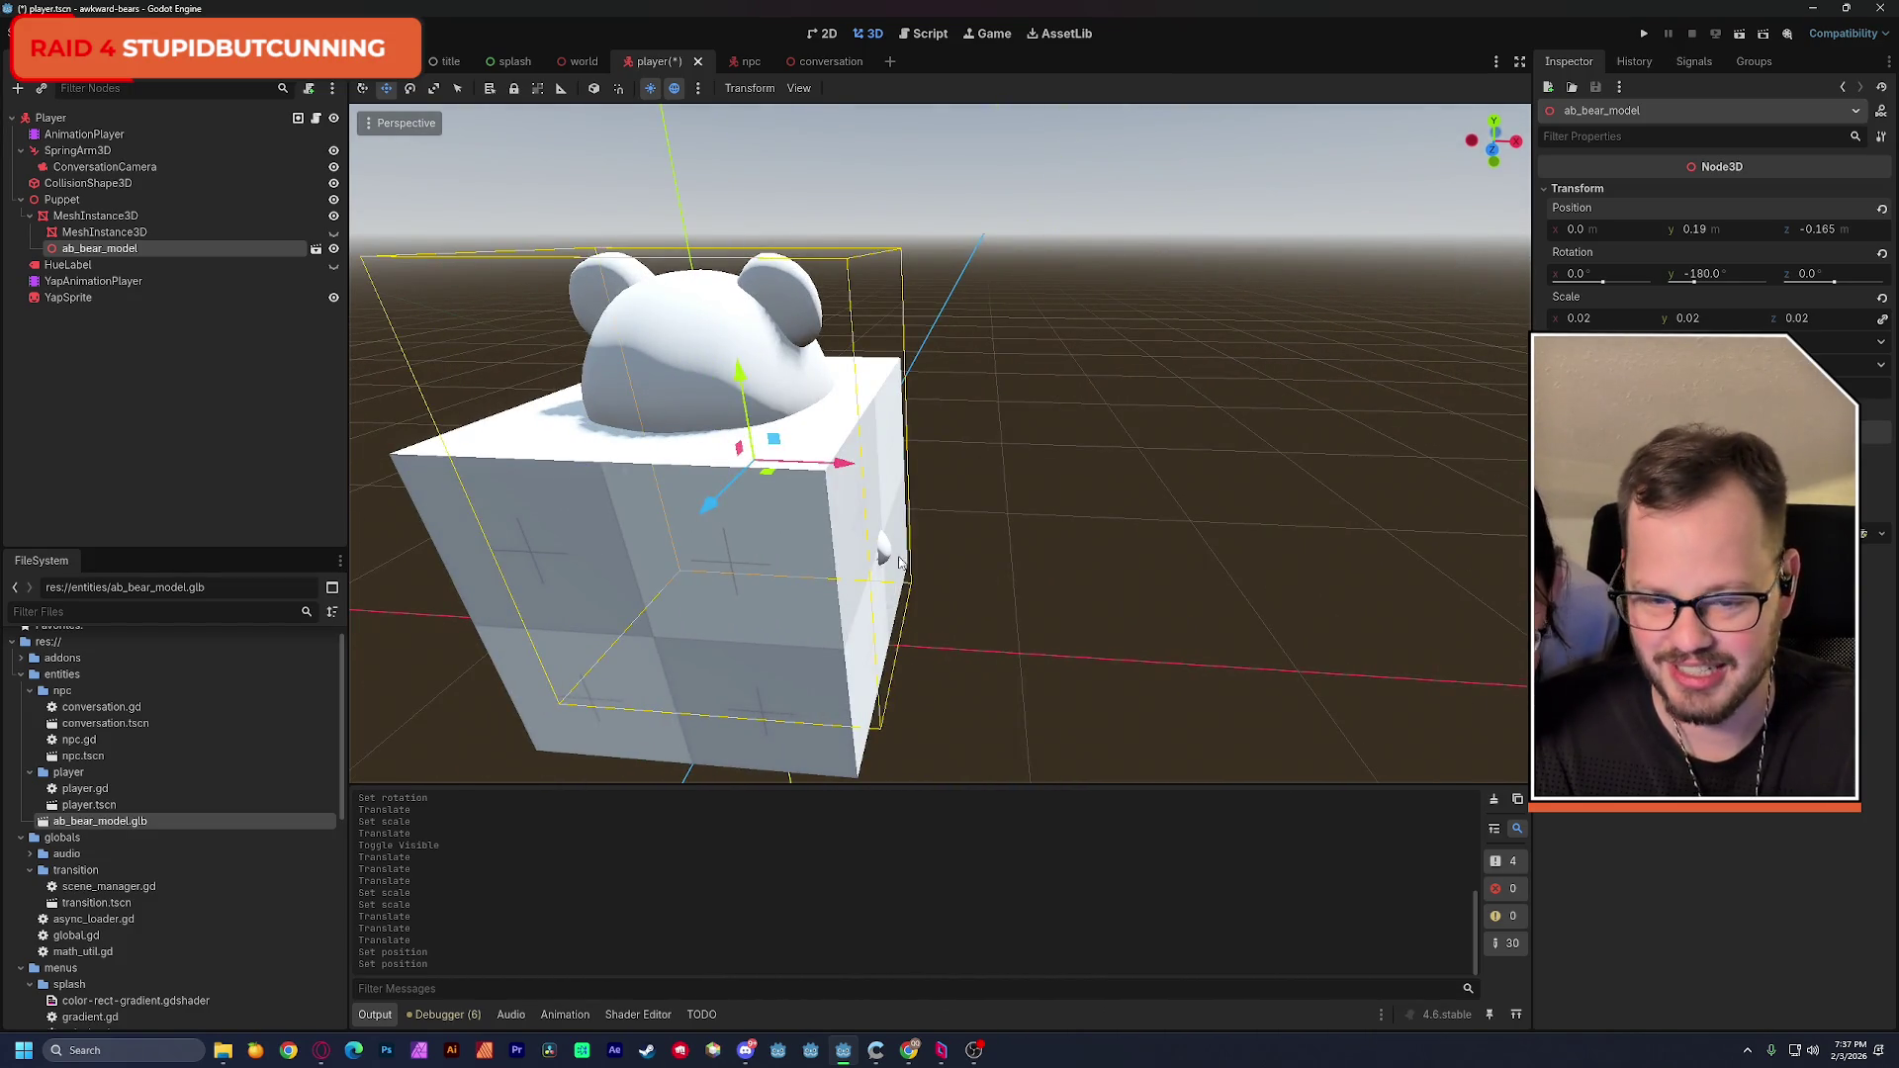
pyautogui.scroll(5, 878, 551)
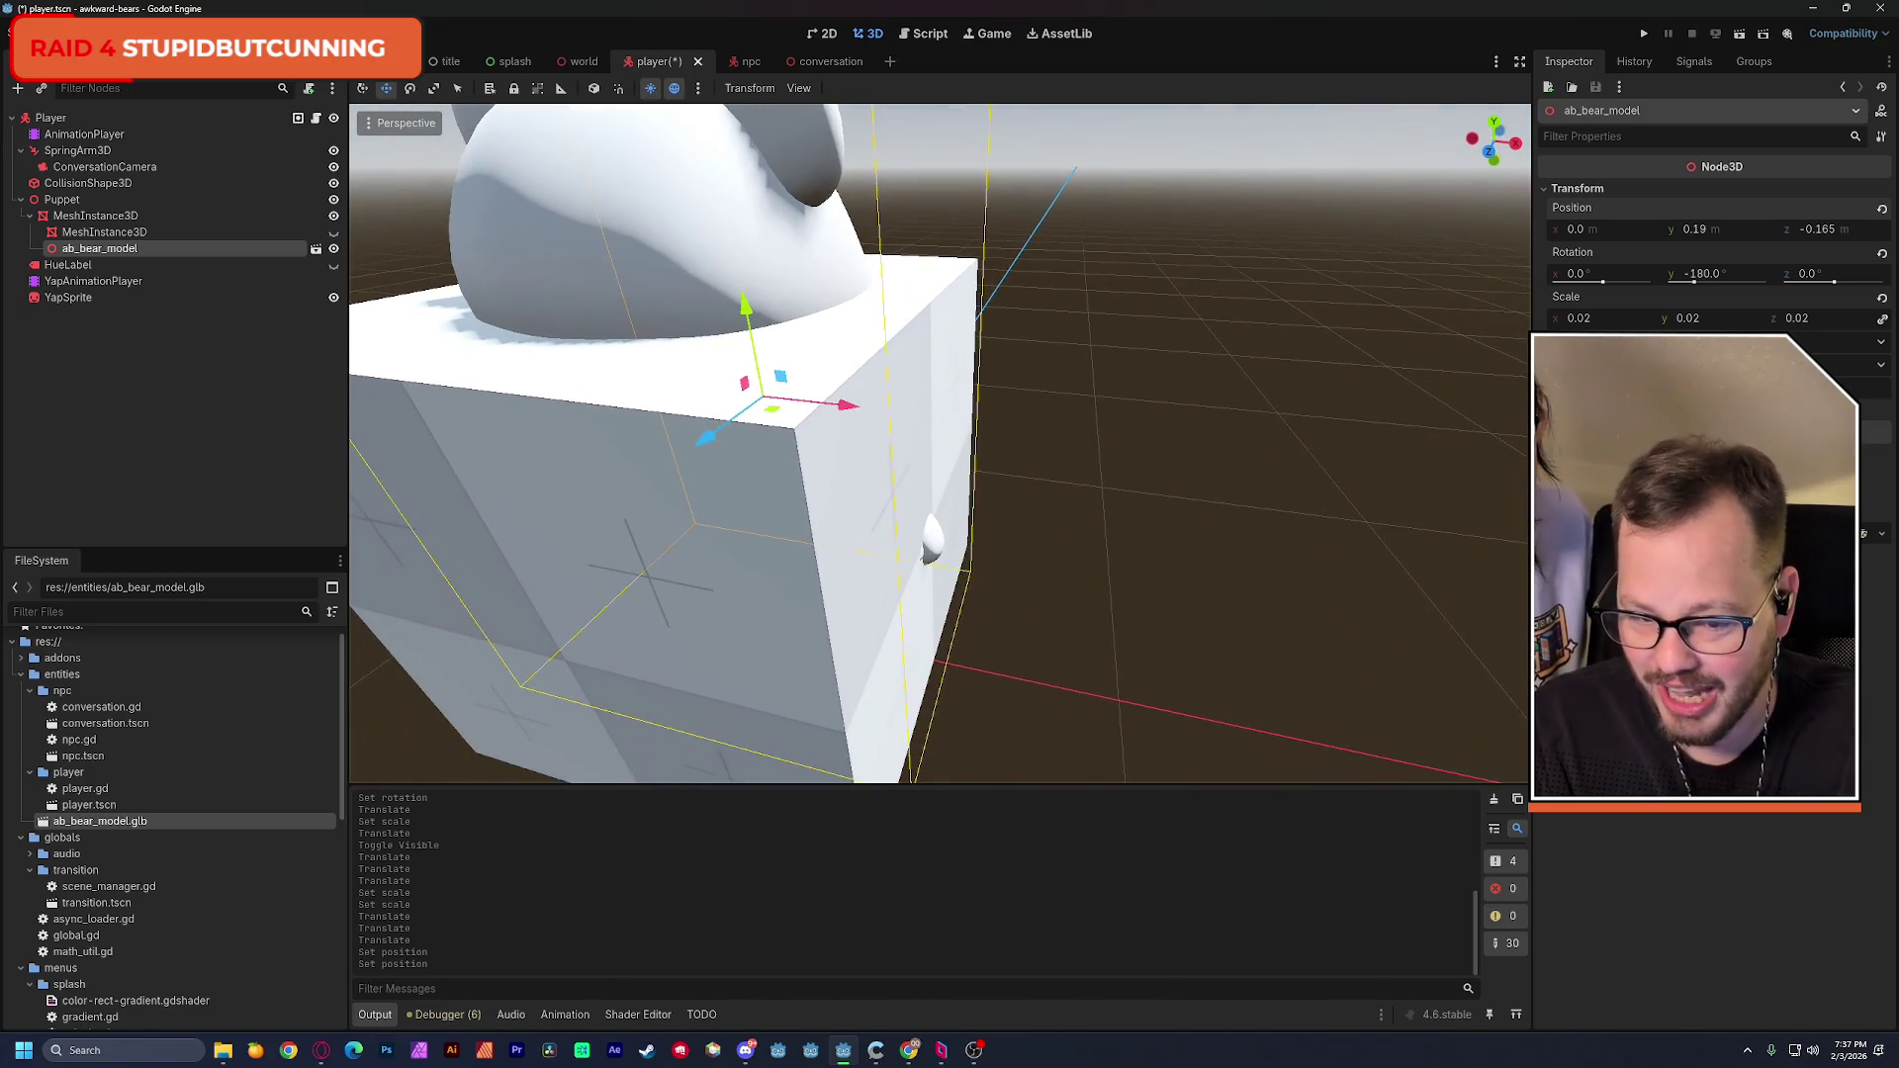
pyautogui.moveTo(877, 551)
pyautogui.mouseDown()
pyautogui.moveTo(1108, 556)
pyautogui.moveTo(835, 572)
pyautogui.mouseUp()
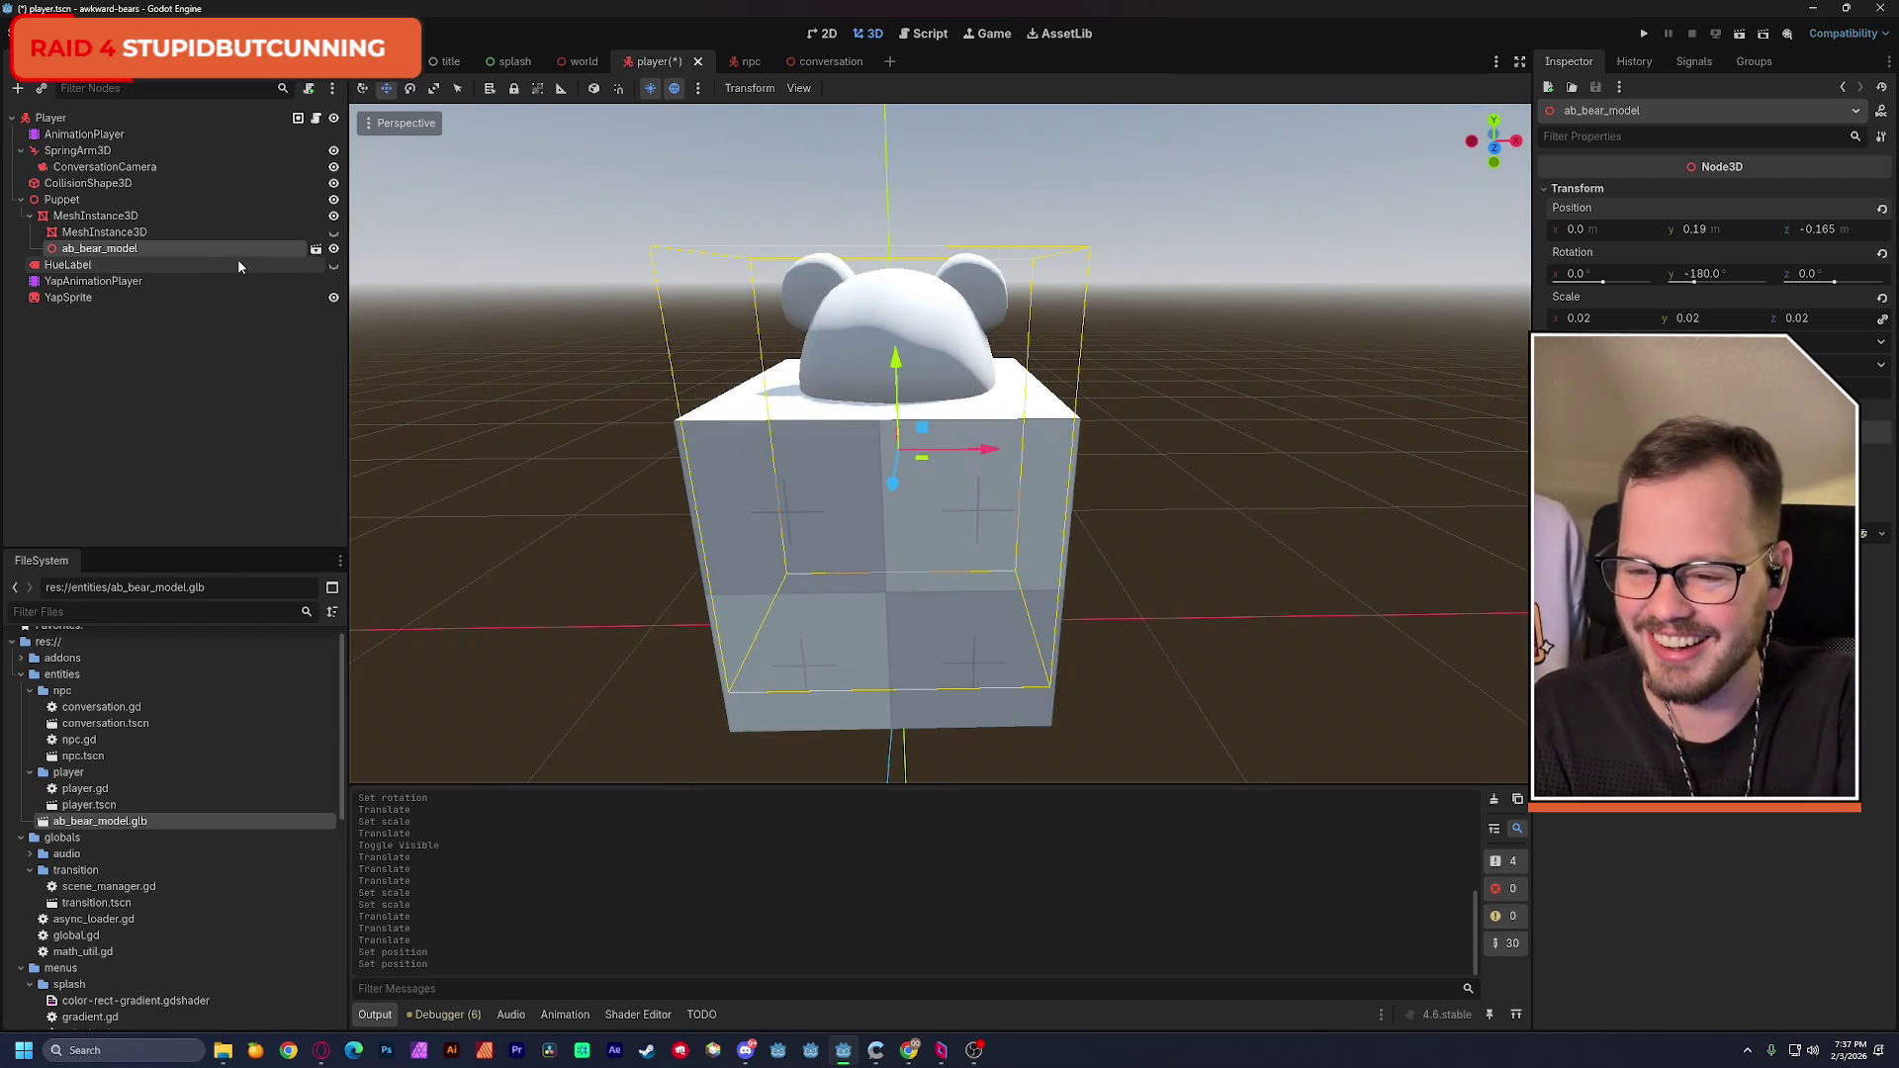
# Clear the MeshInstance3D's cube mesh so only the bear remains, save the player scene, and select Player.
pyautogui.click(334, 215)
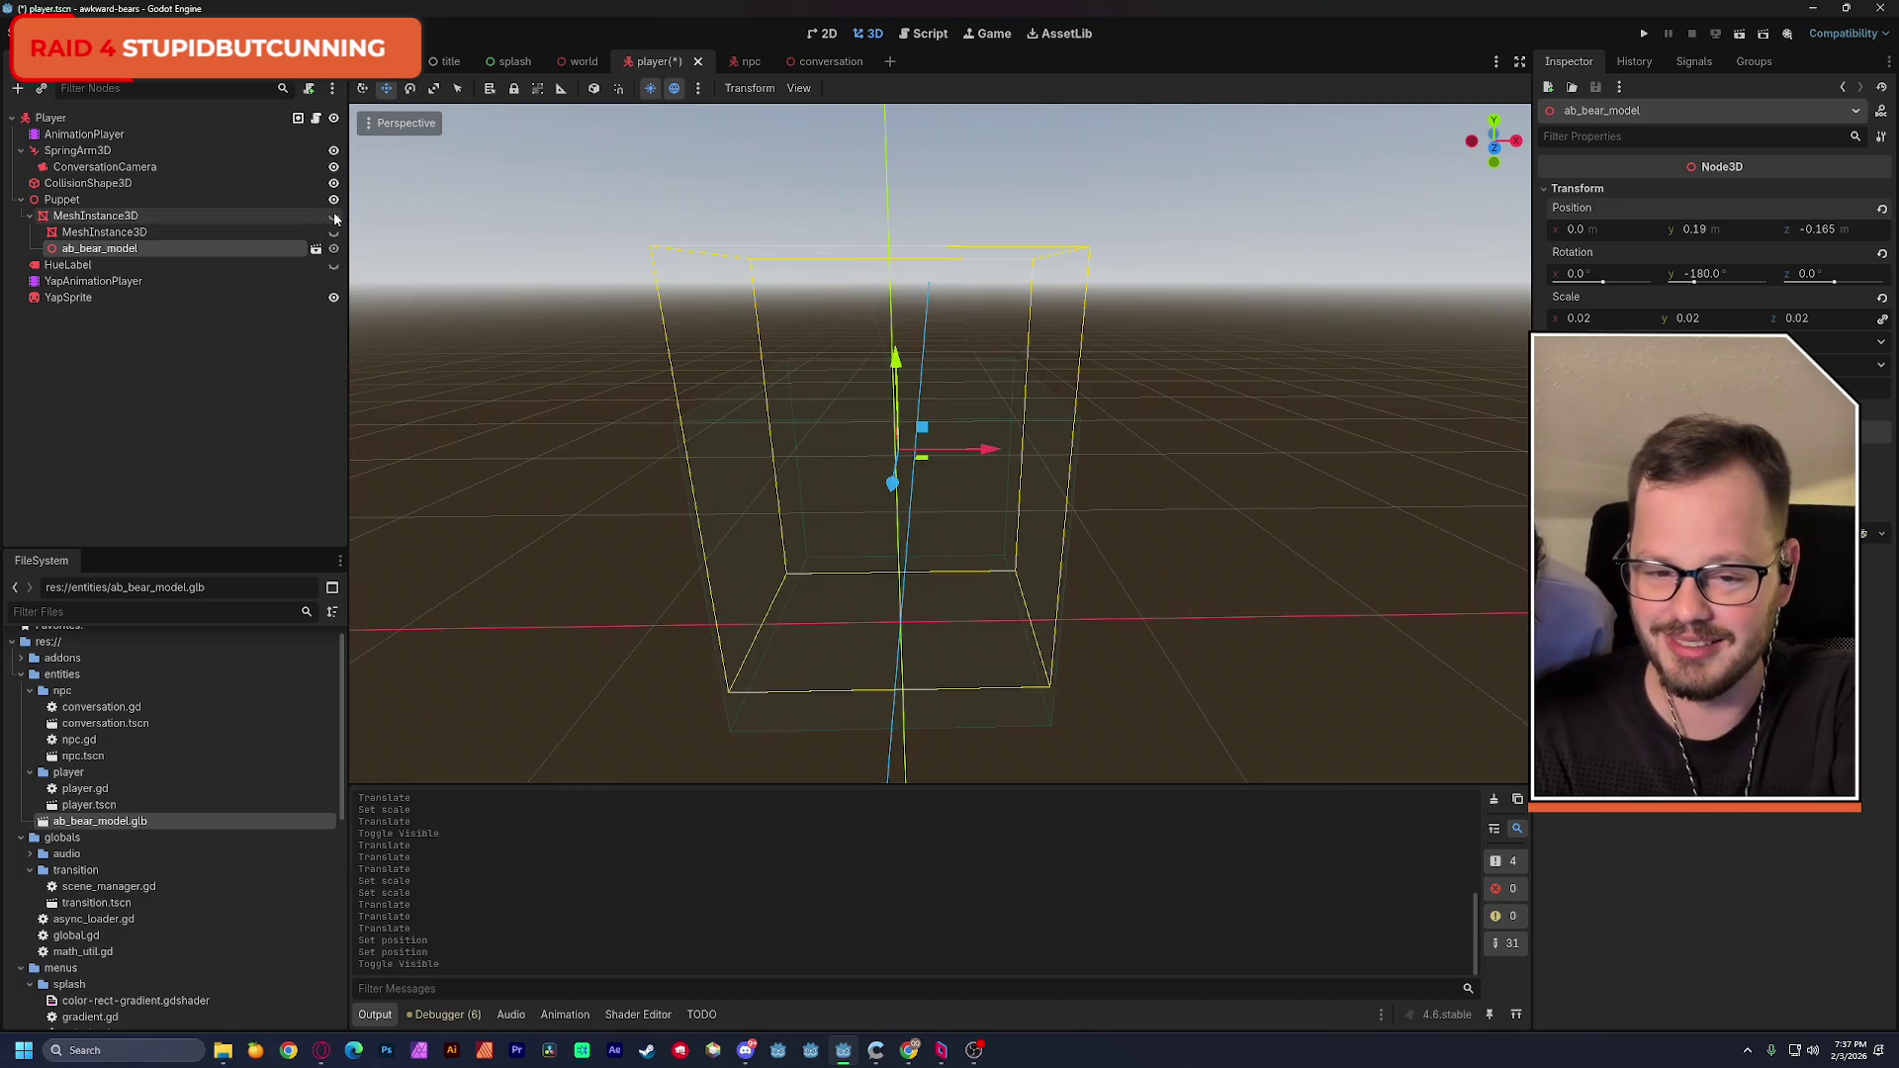
pyautogui.click(333, 215)
pyautogui.click(99, 214)
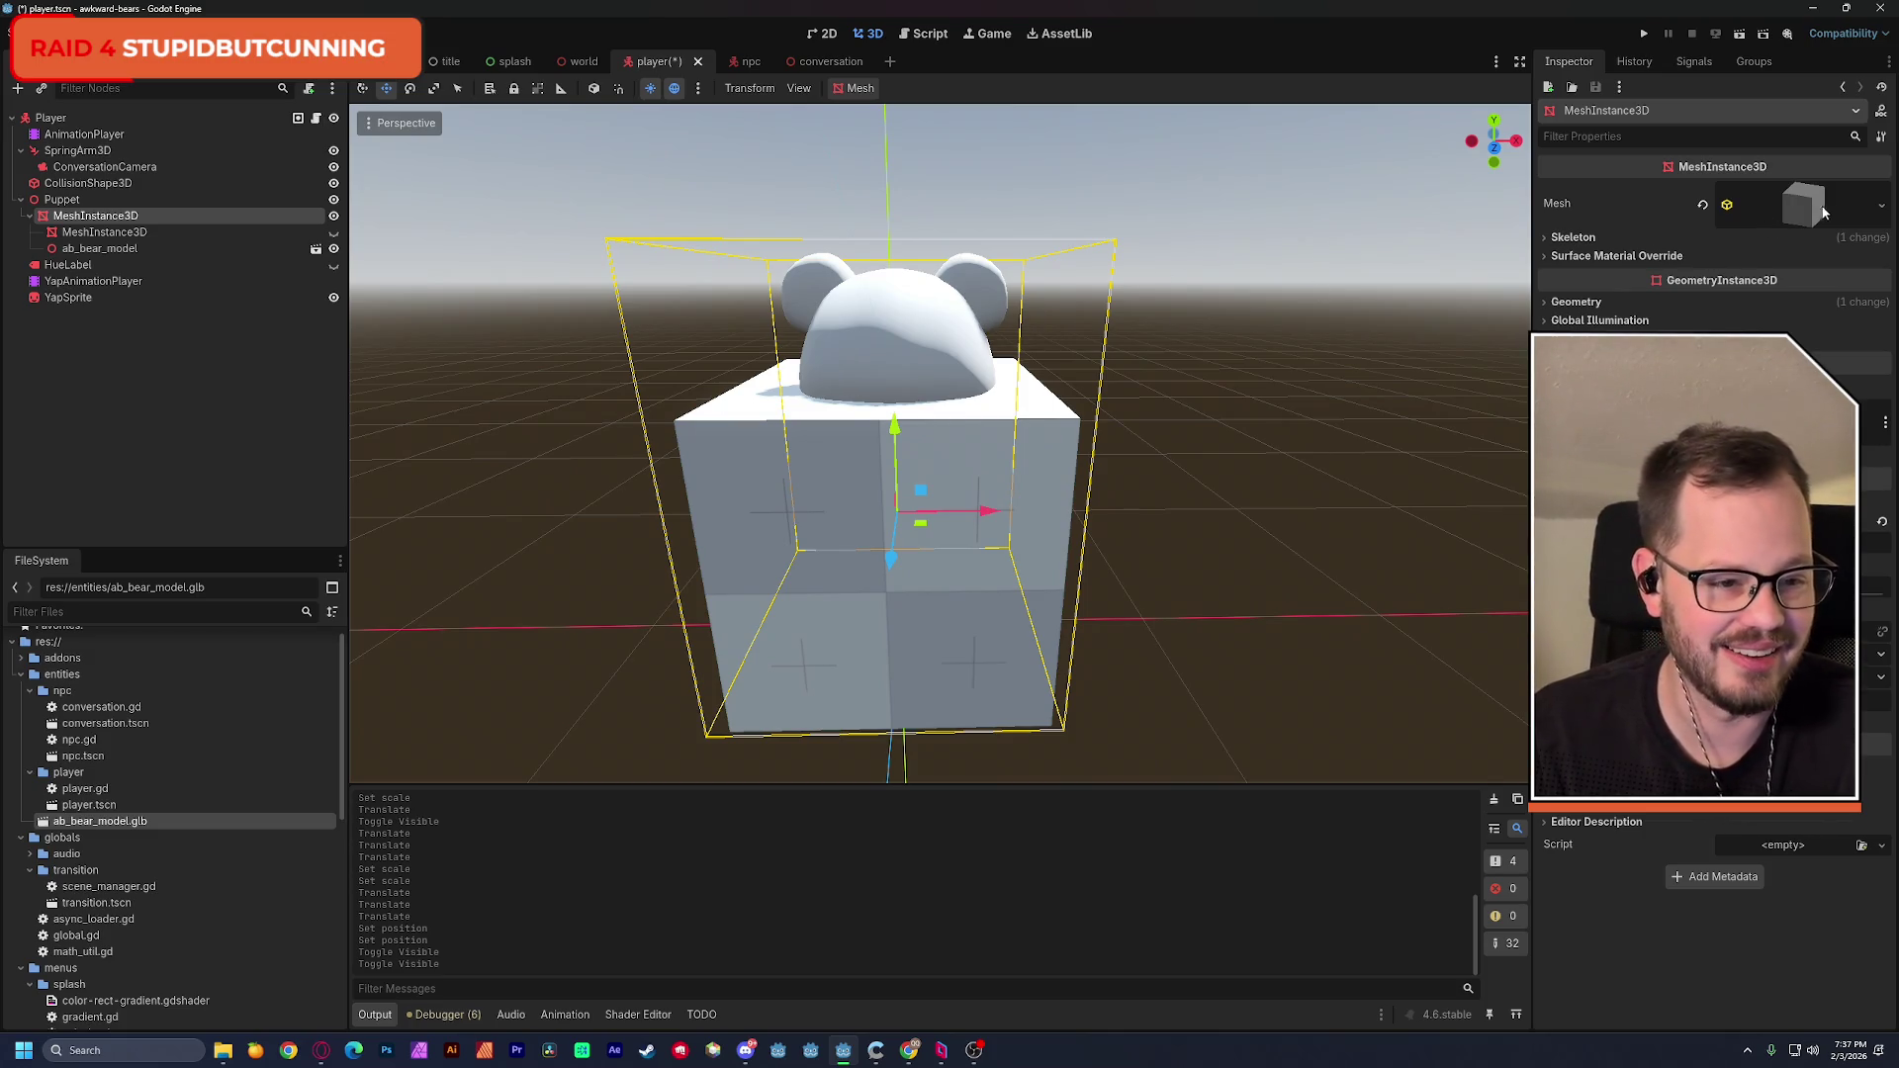
pyautogui.click(1883, 208)
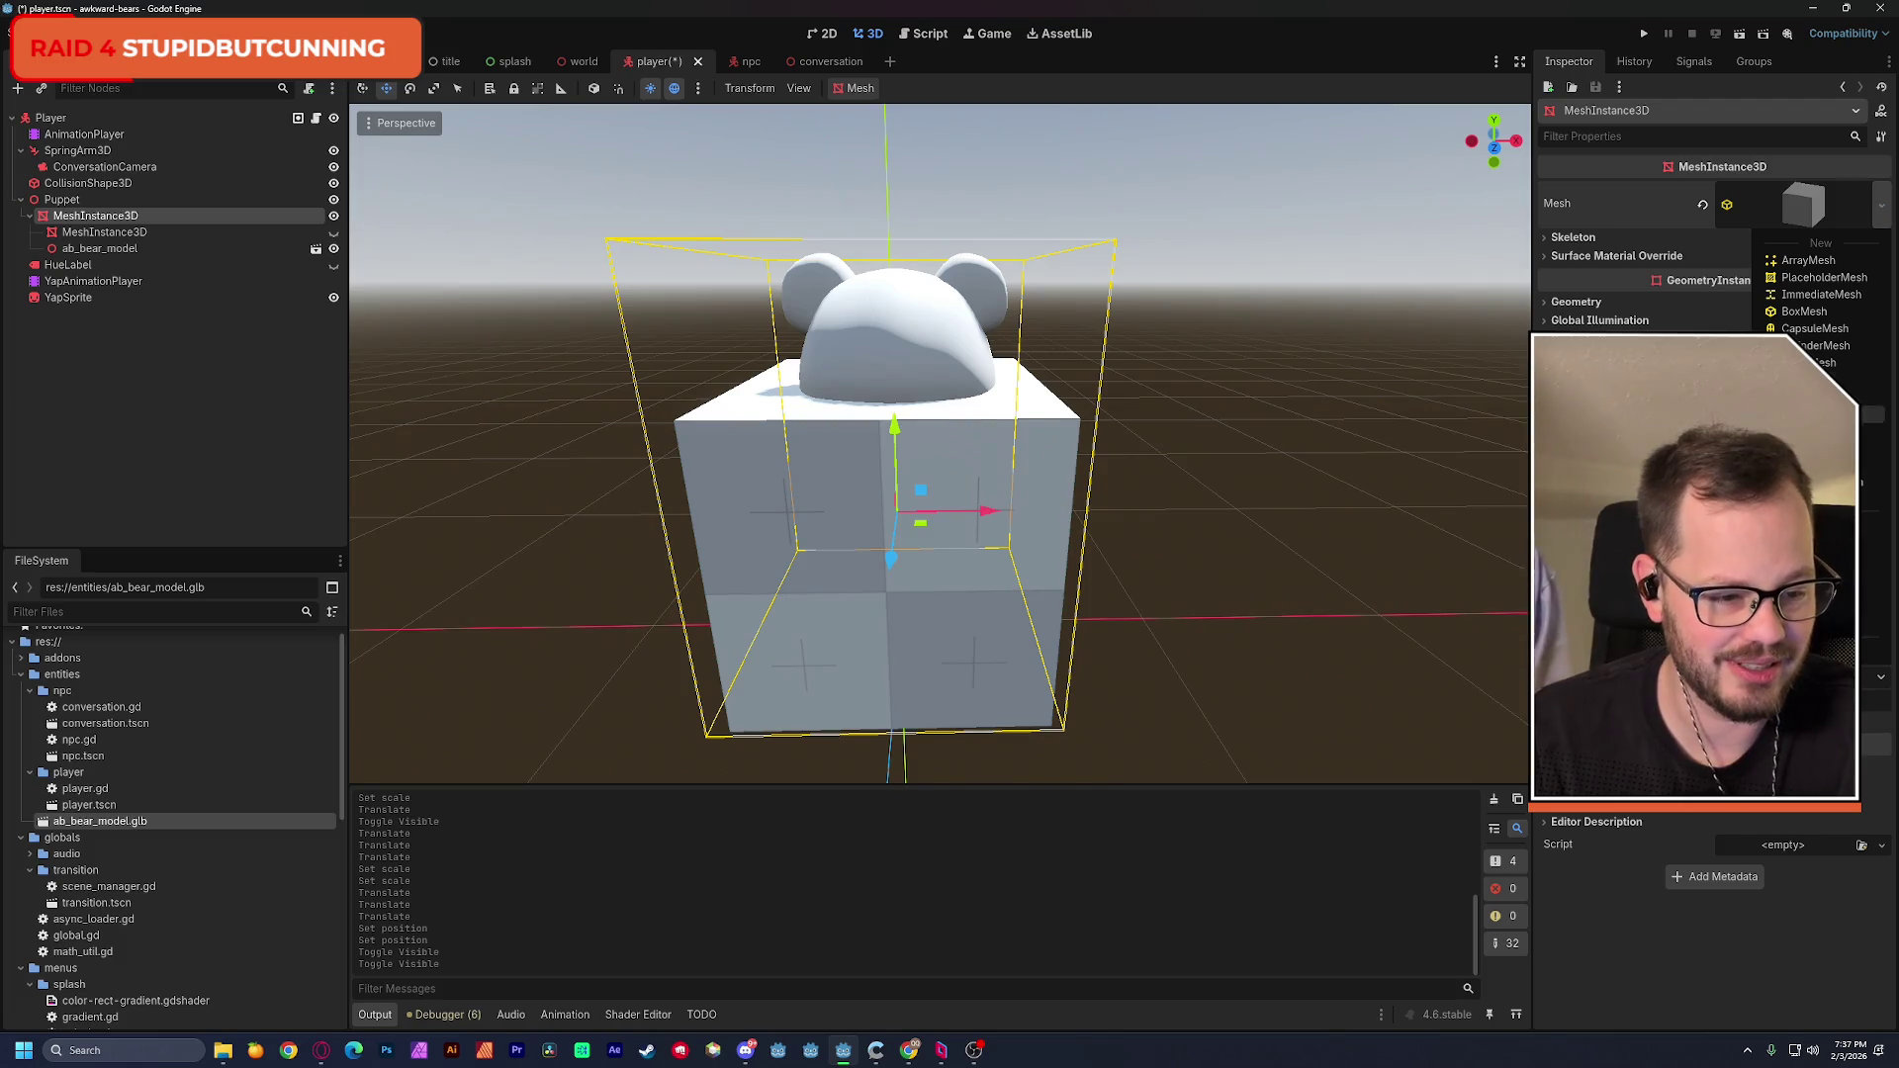
pyautogui.click(1873, 577)
pyautogui.press('KP_9')
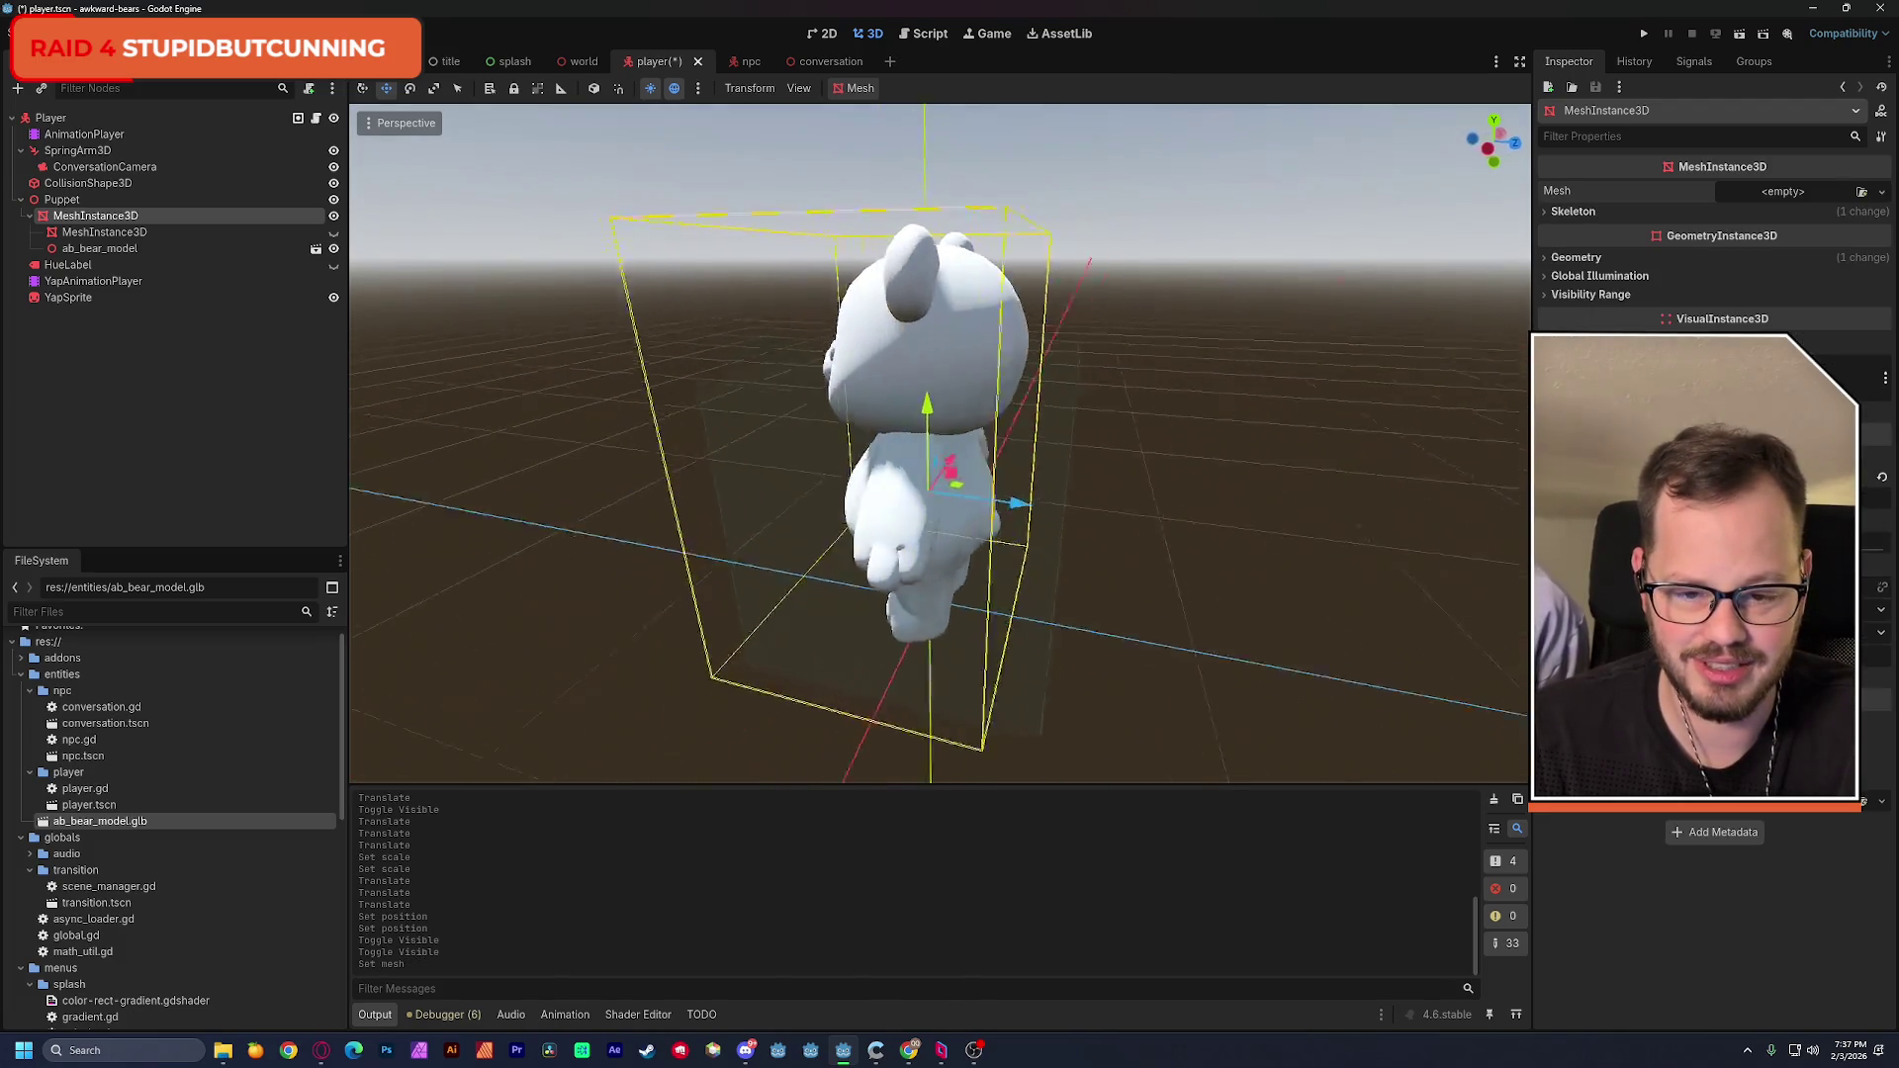
pyautogui.hotkey('ctrl', 's')
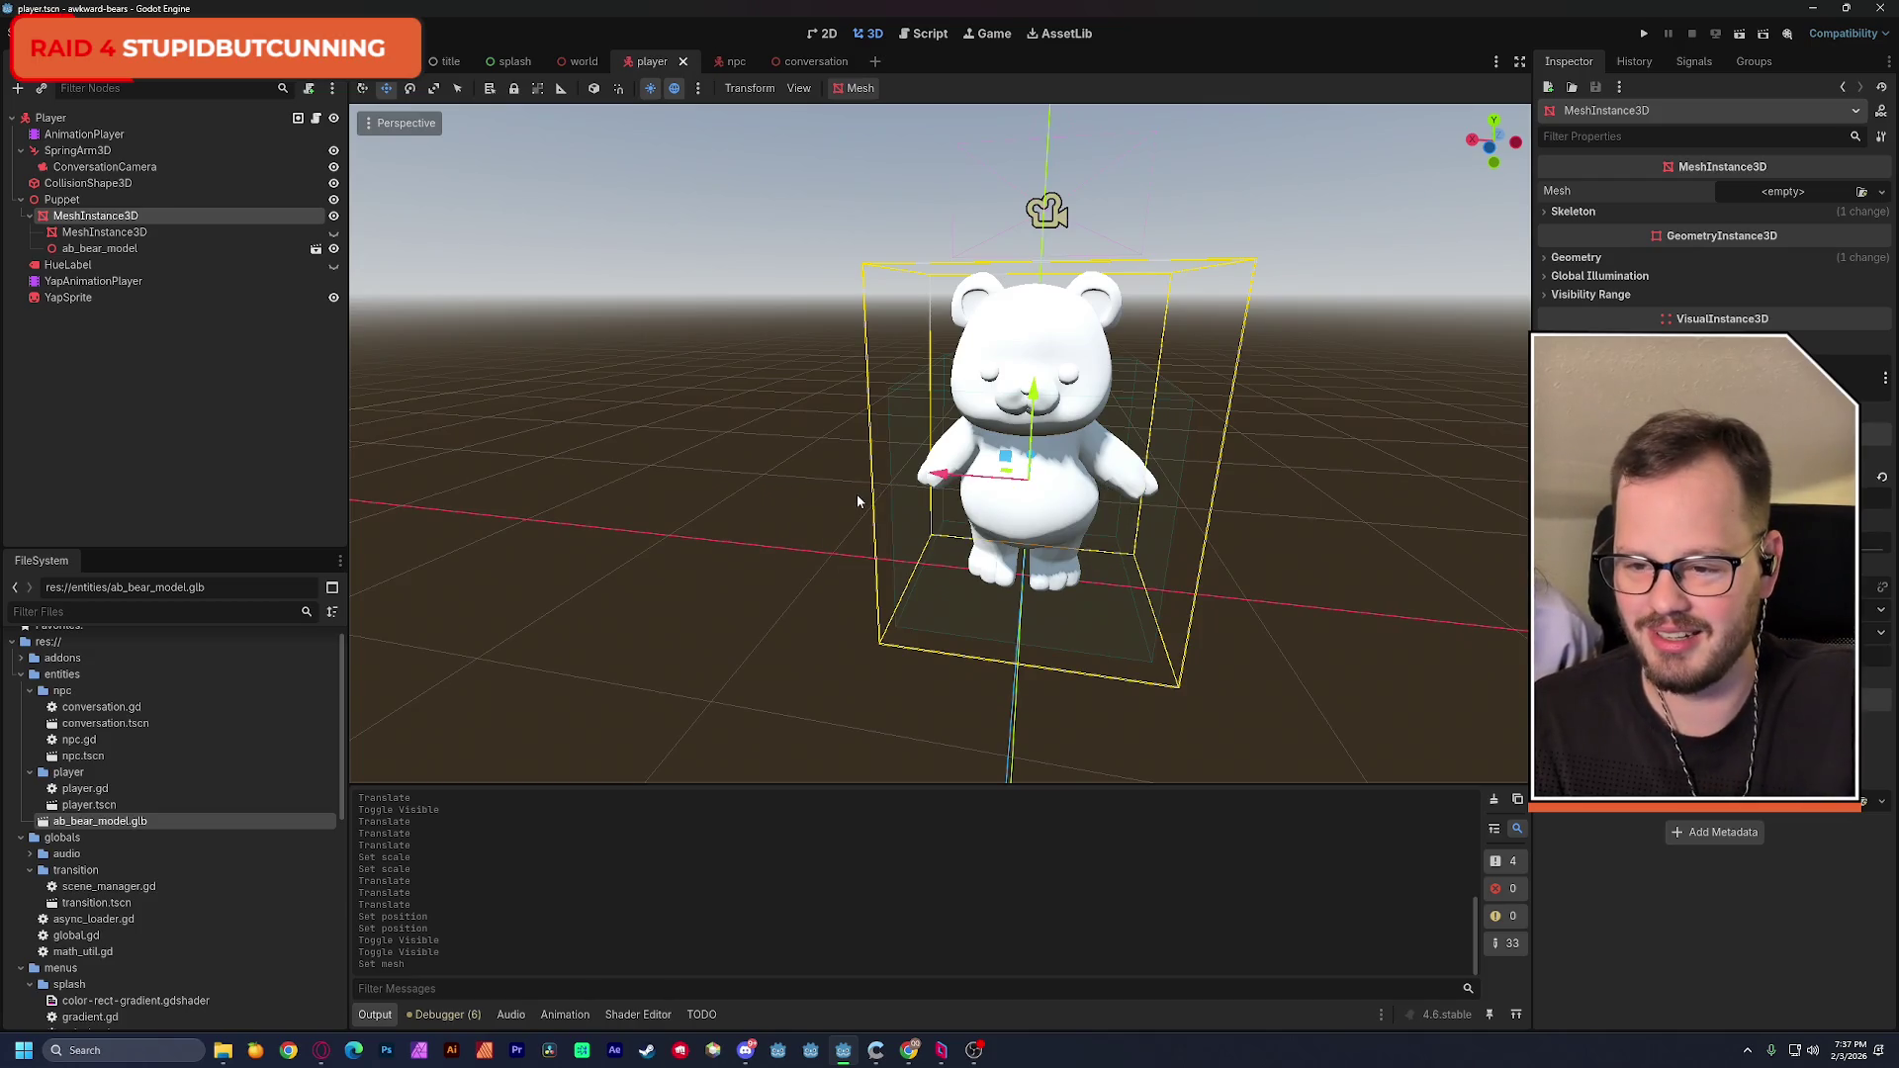
pyautogui.click(55, 117)
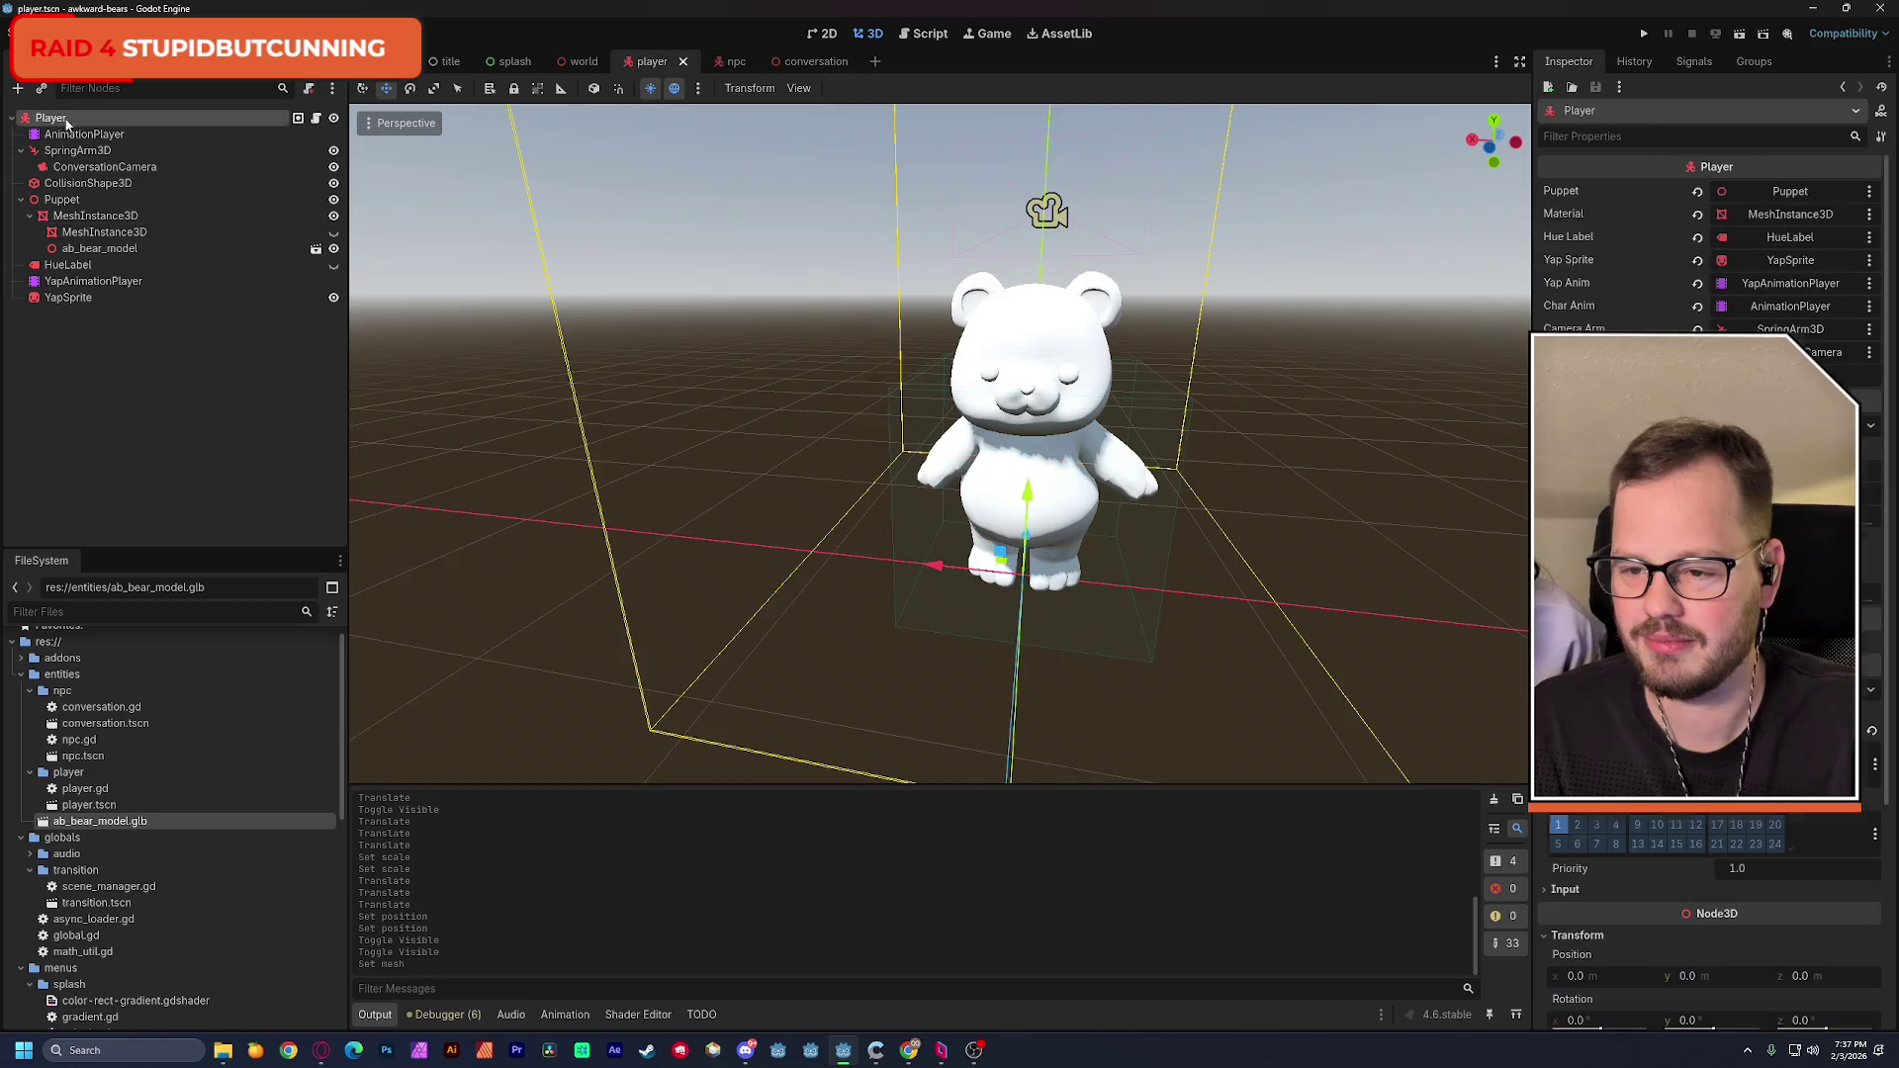
# Enable Editable Children on ab_bear_model and save the player scene.
pyautogui.click(1788, 216)
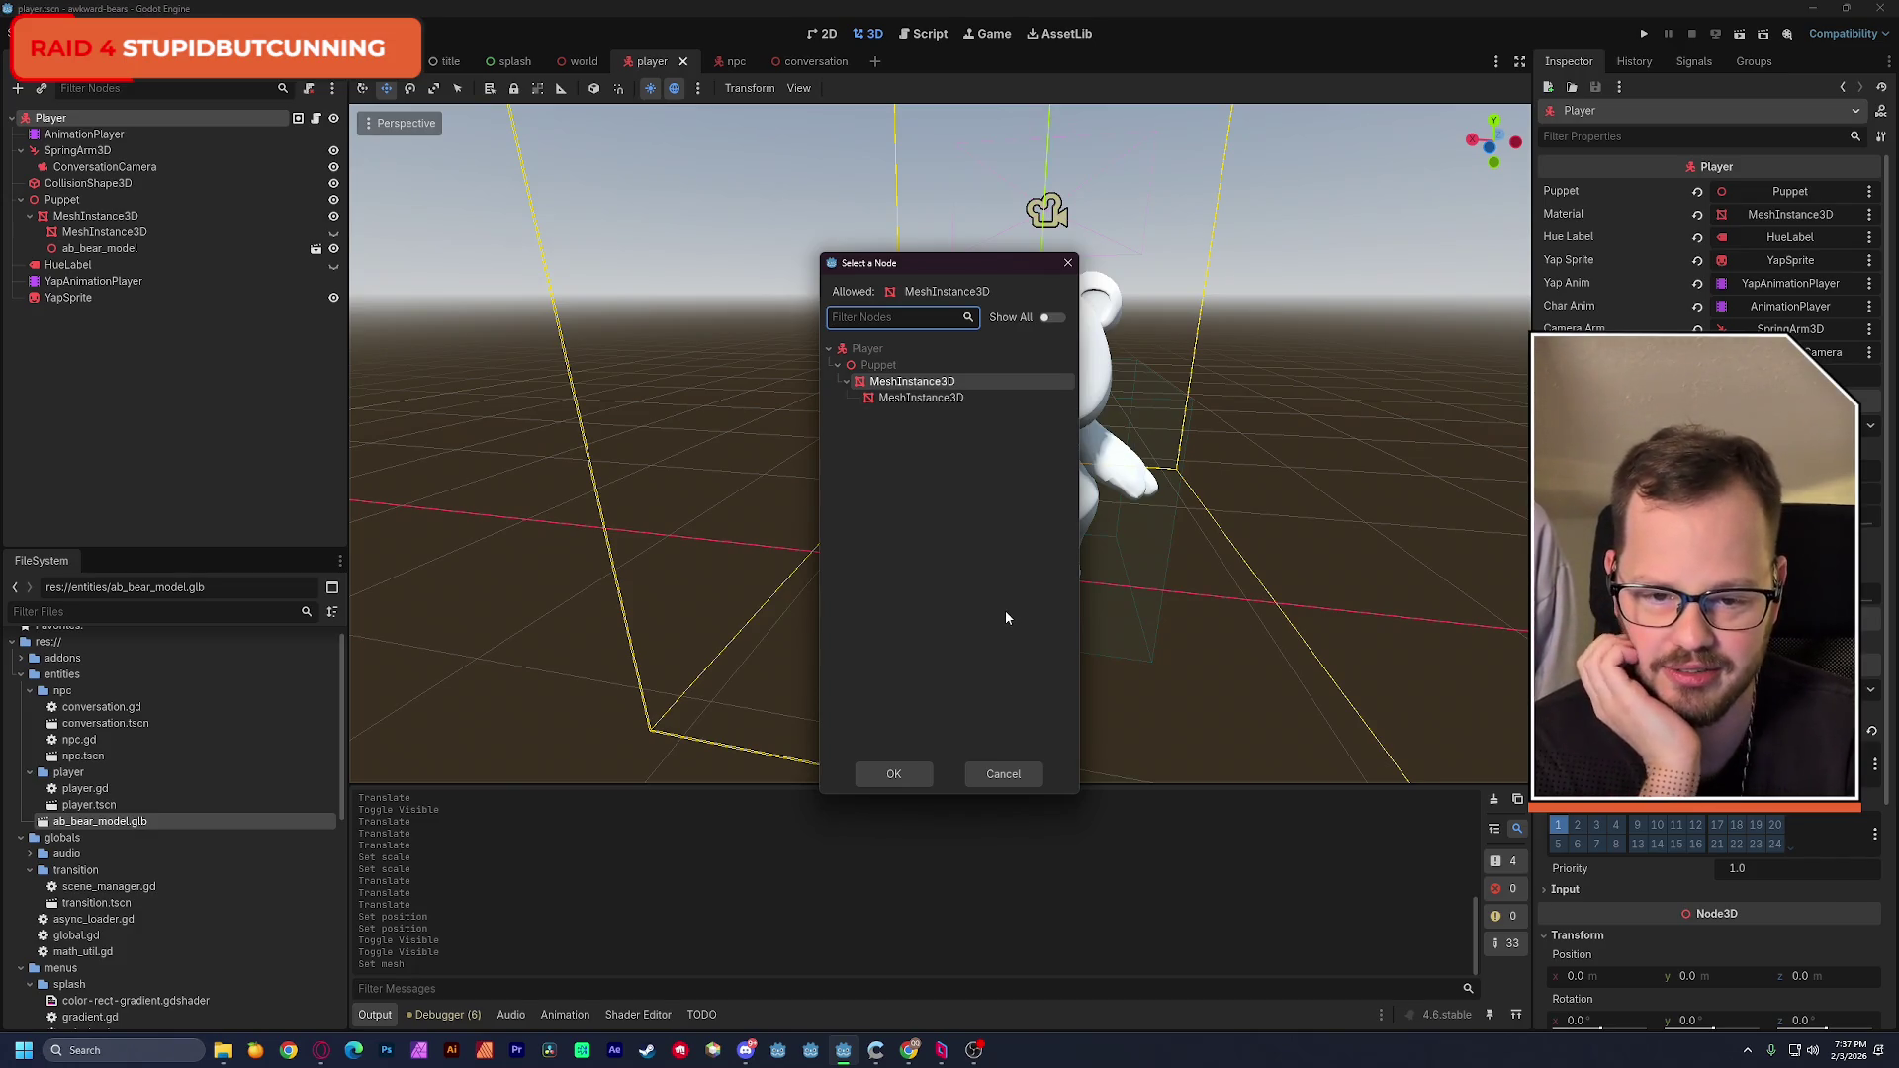
pyautogui.click(1001, 775)
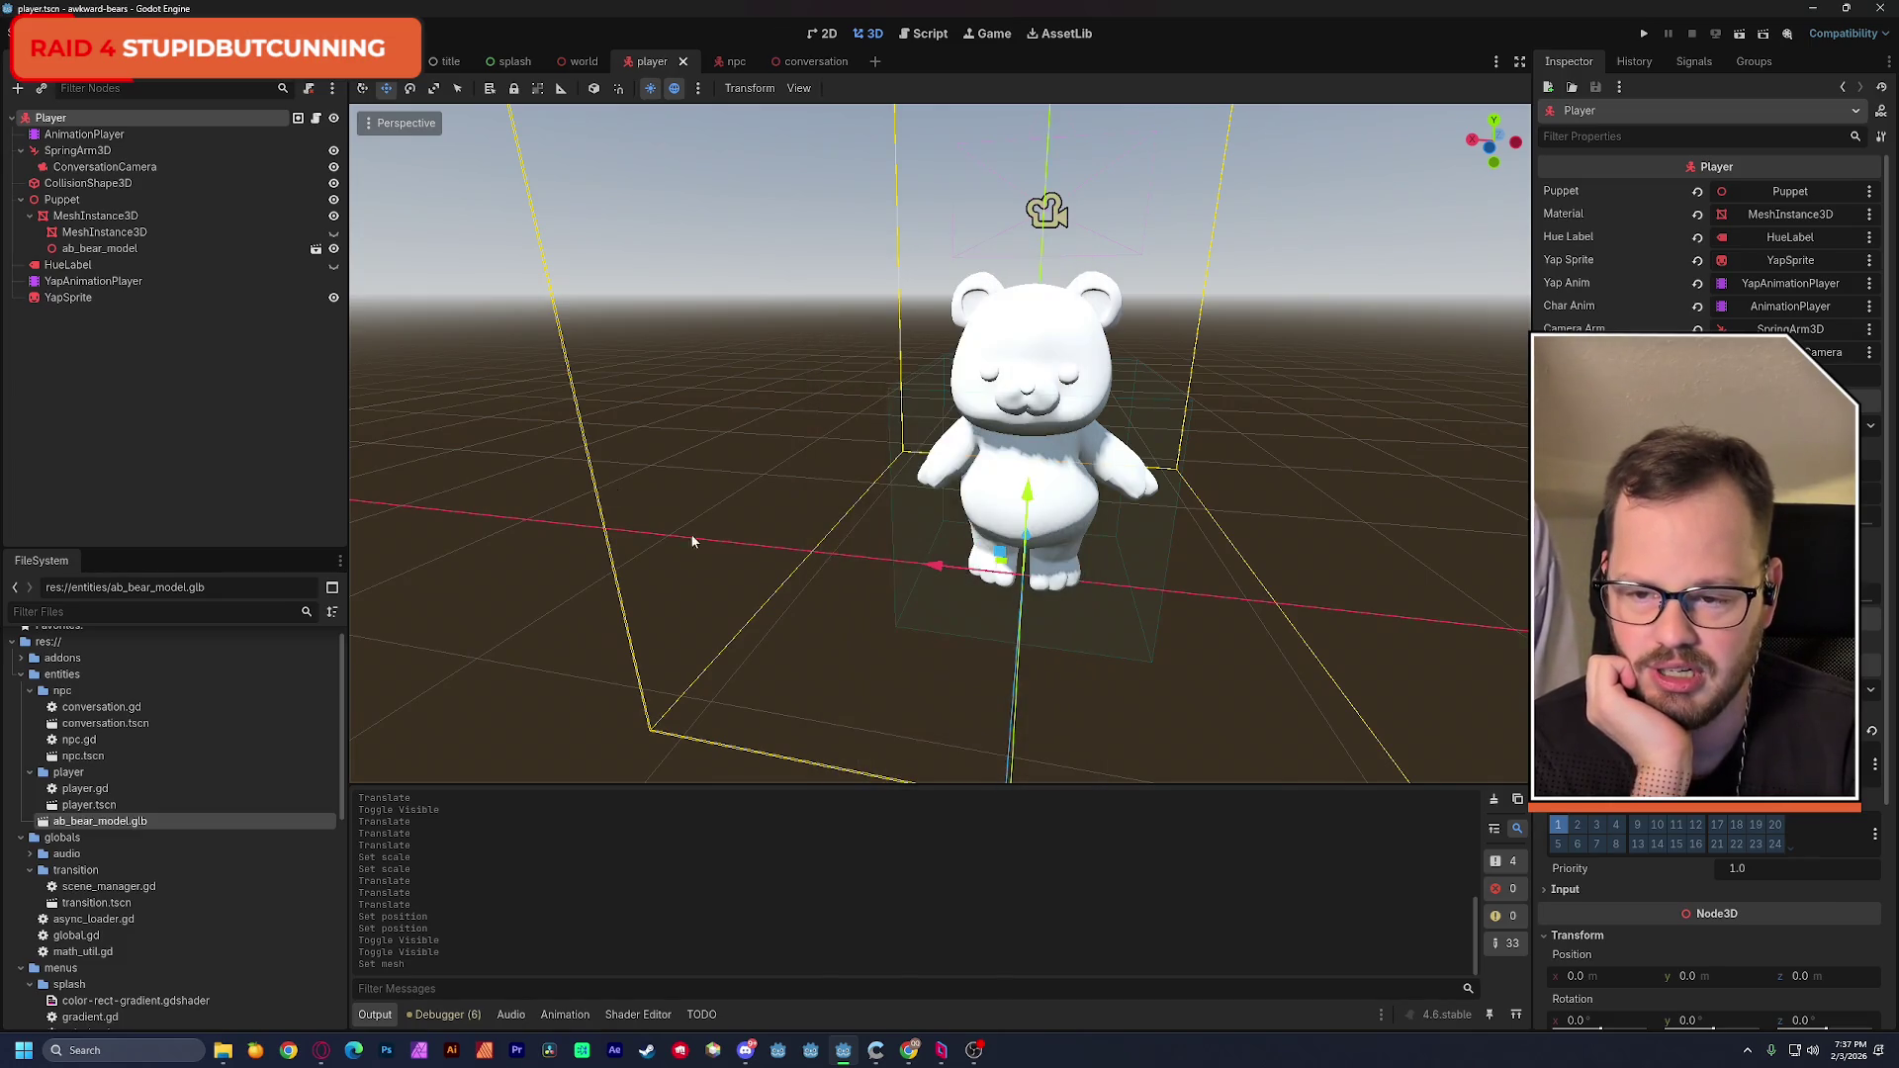
pyautogui.rightClick(125, 251)
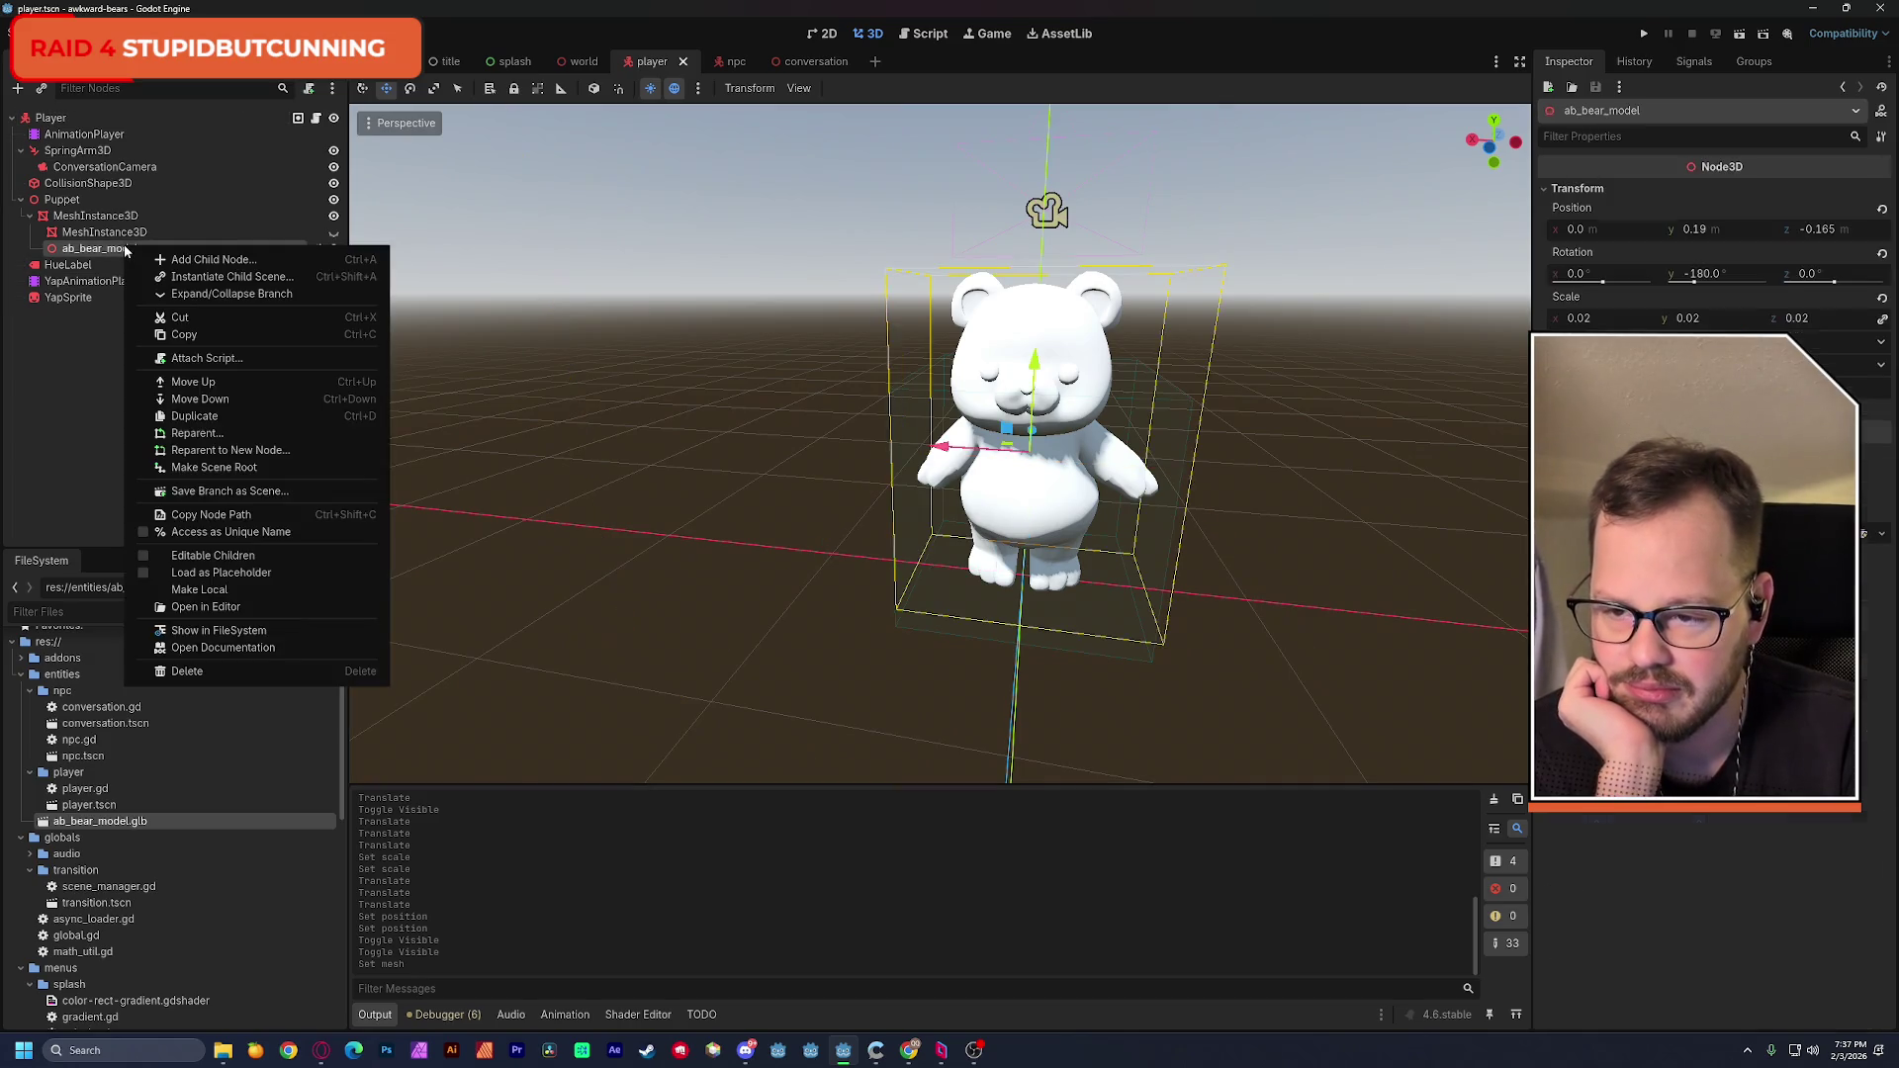
pyautogui.click(214, 555)
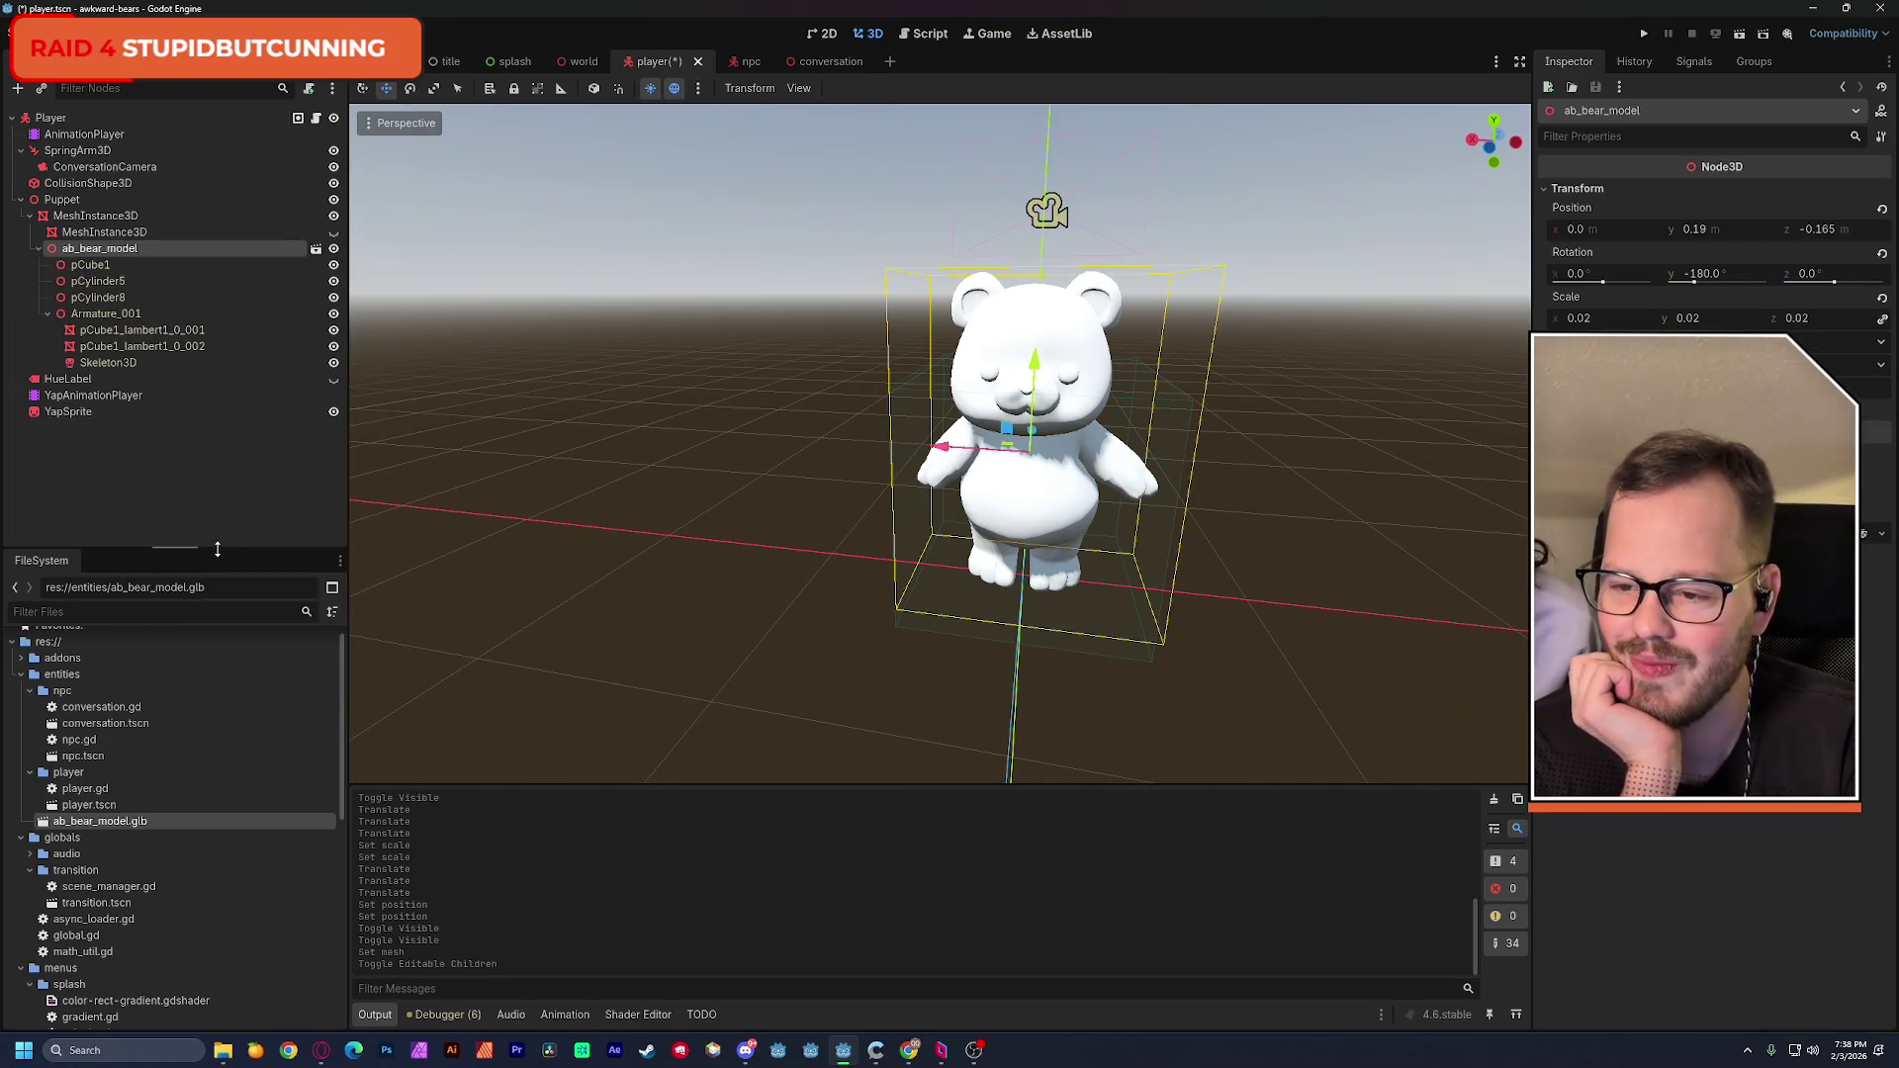
pyautogui.click(229, 479)
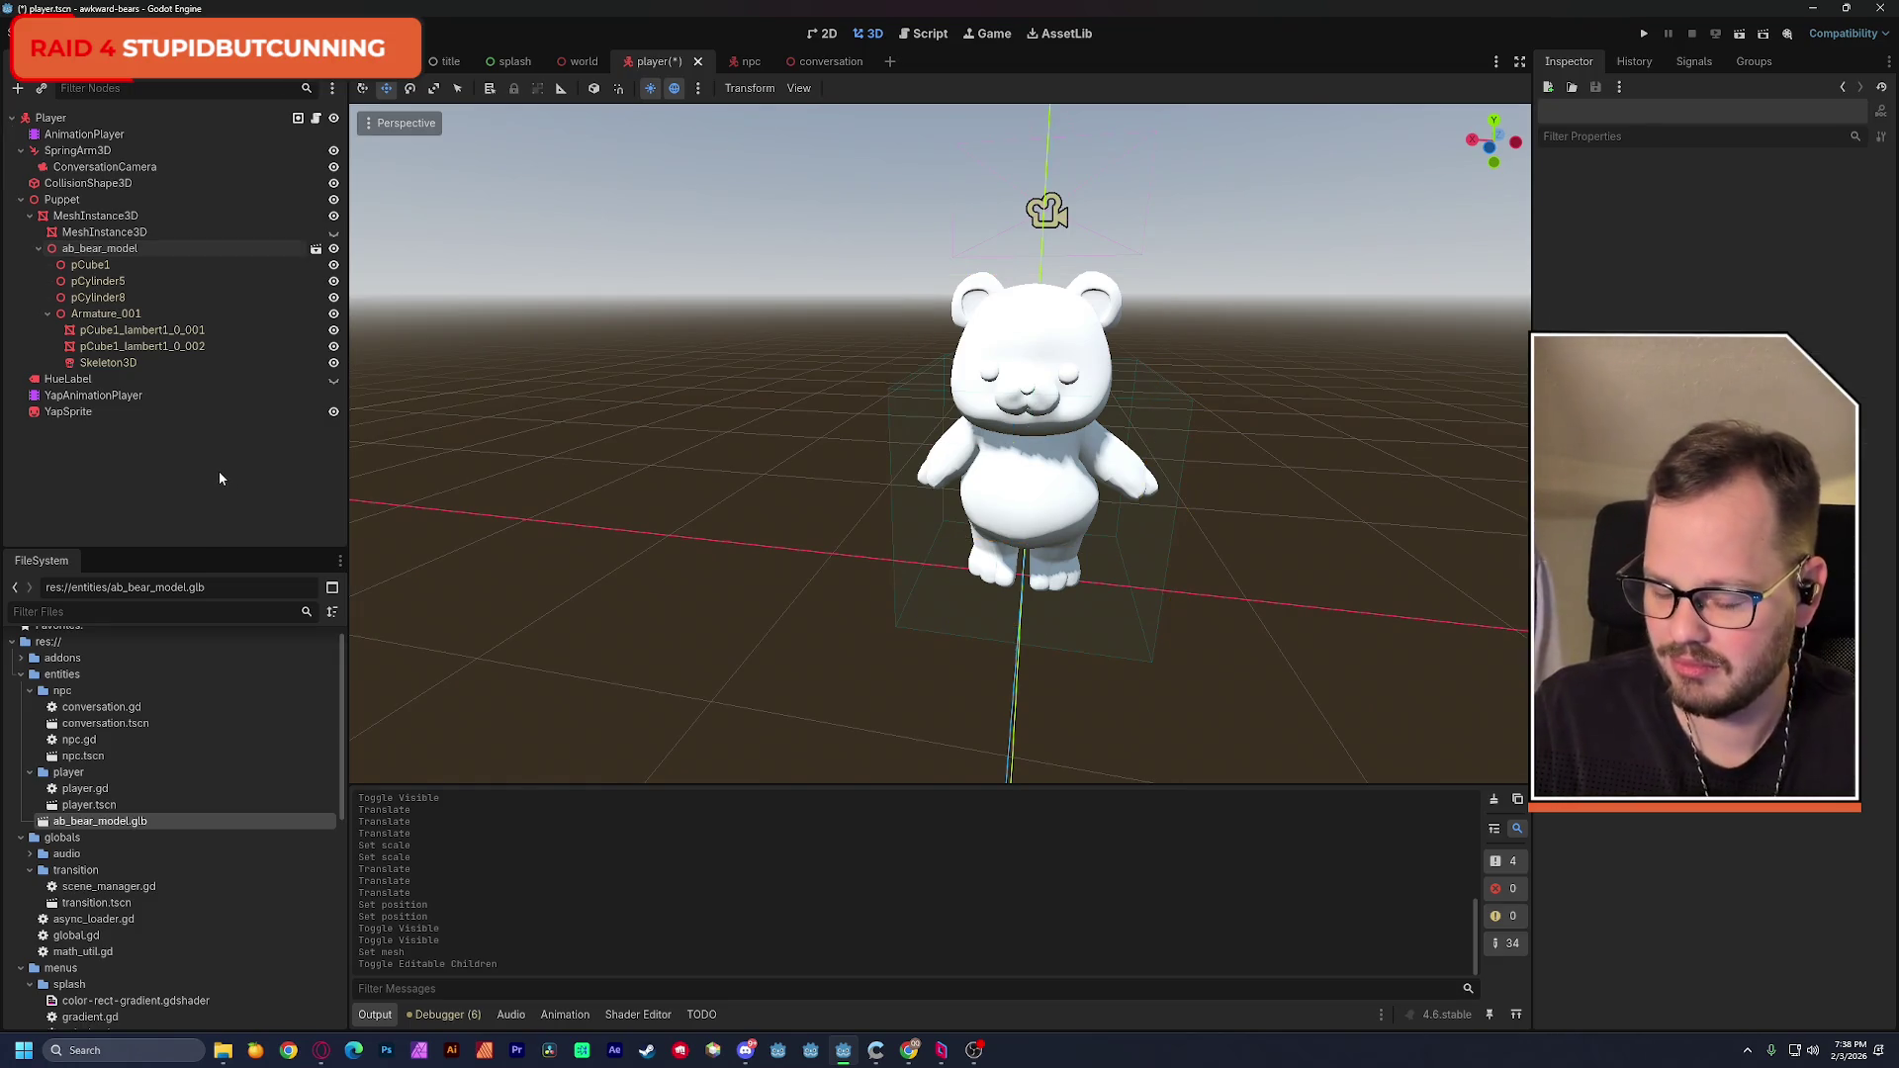
pyautogui.hotkey('ctrl', 's')
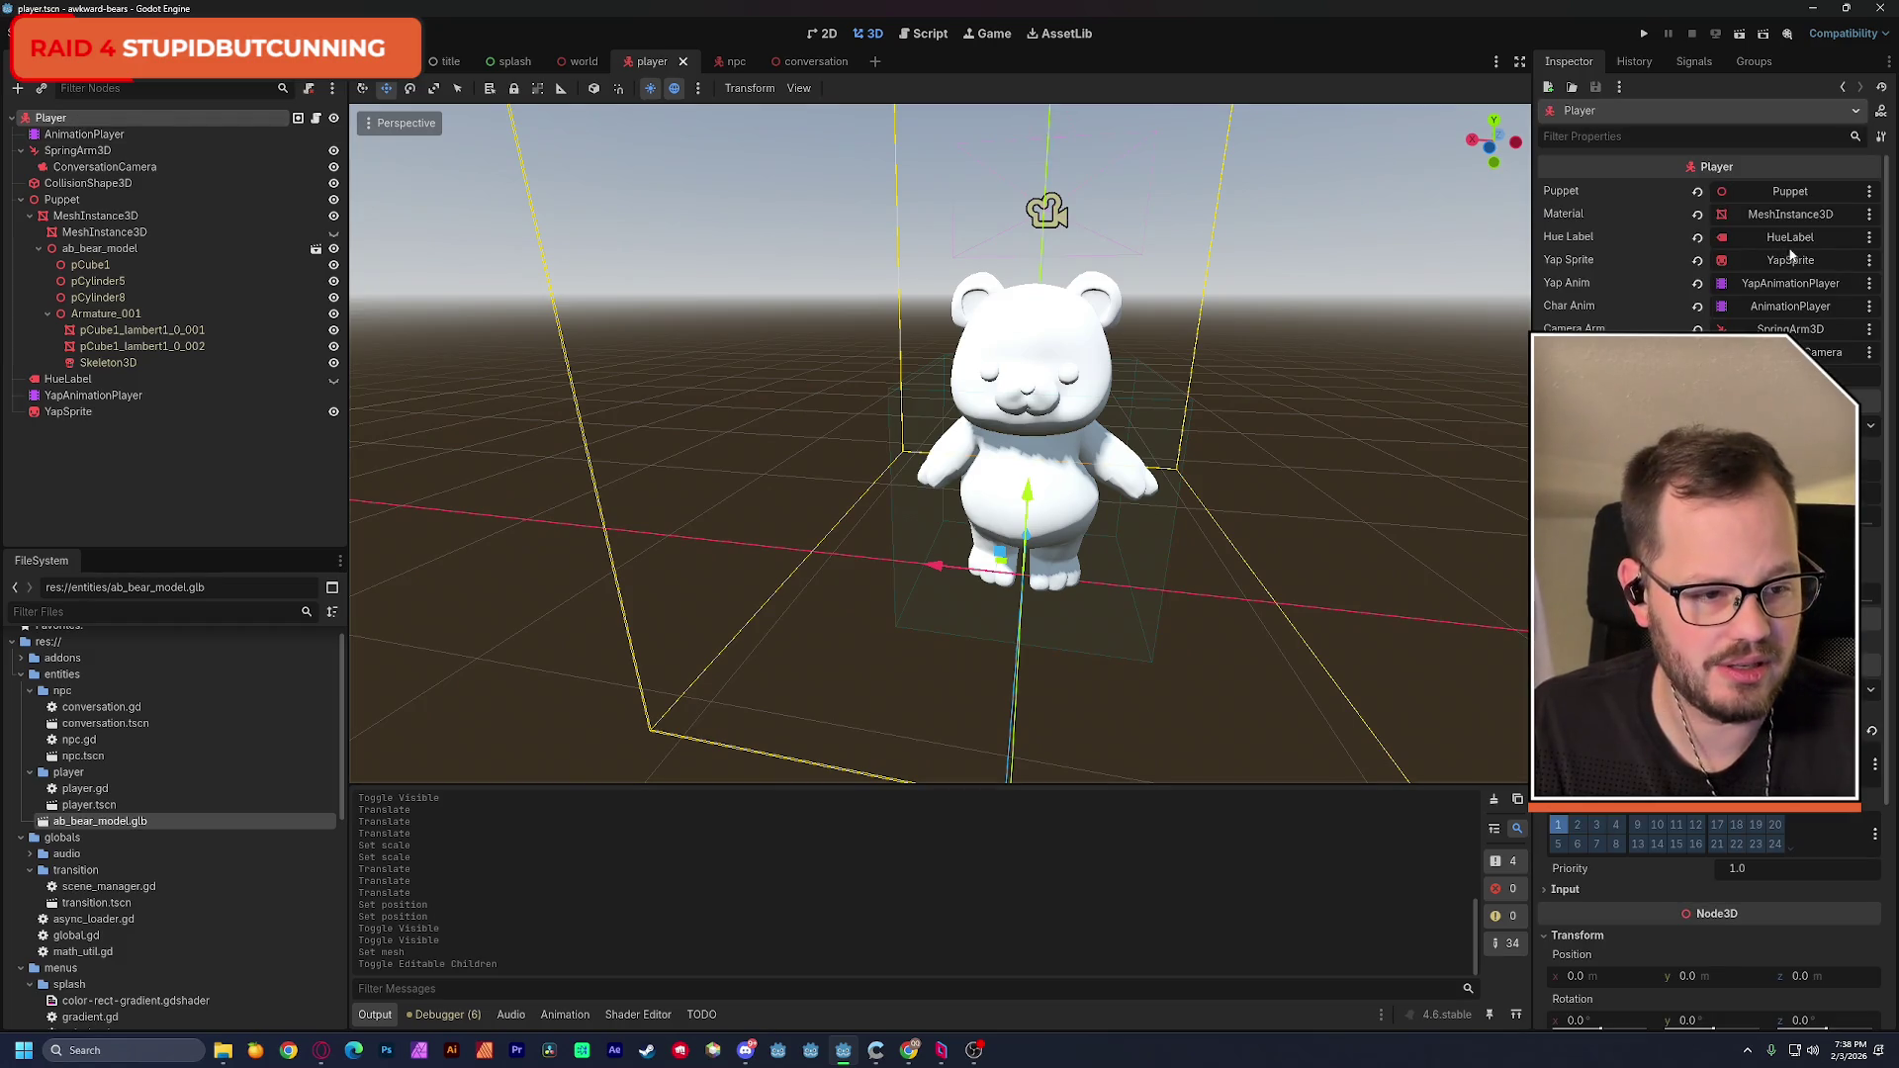
# Try pCube1_lambert1_0_001 in the Material node picker, then cancel without changing it.
pyautogui.click(1795, 214)
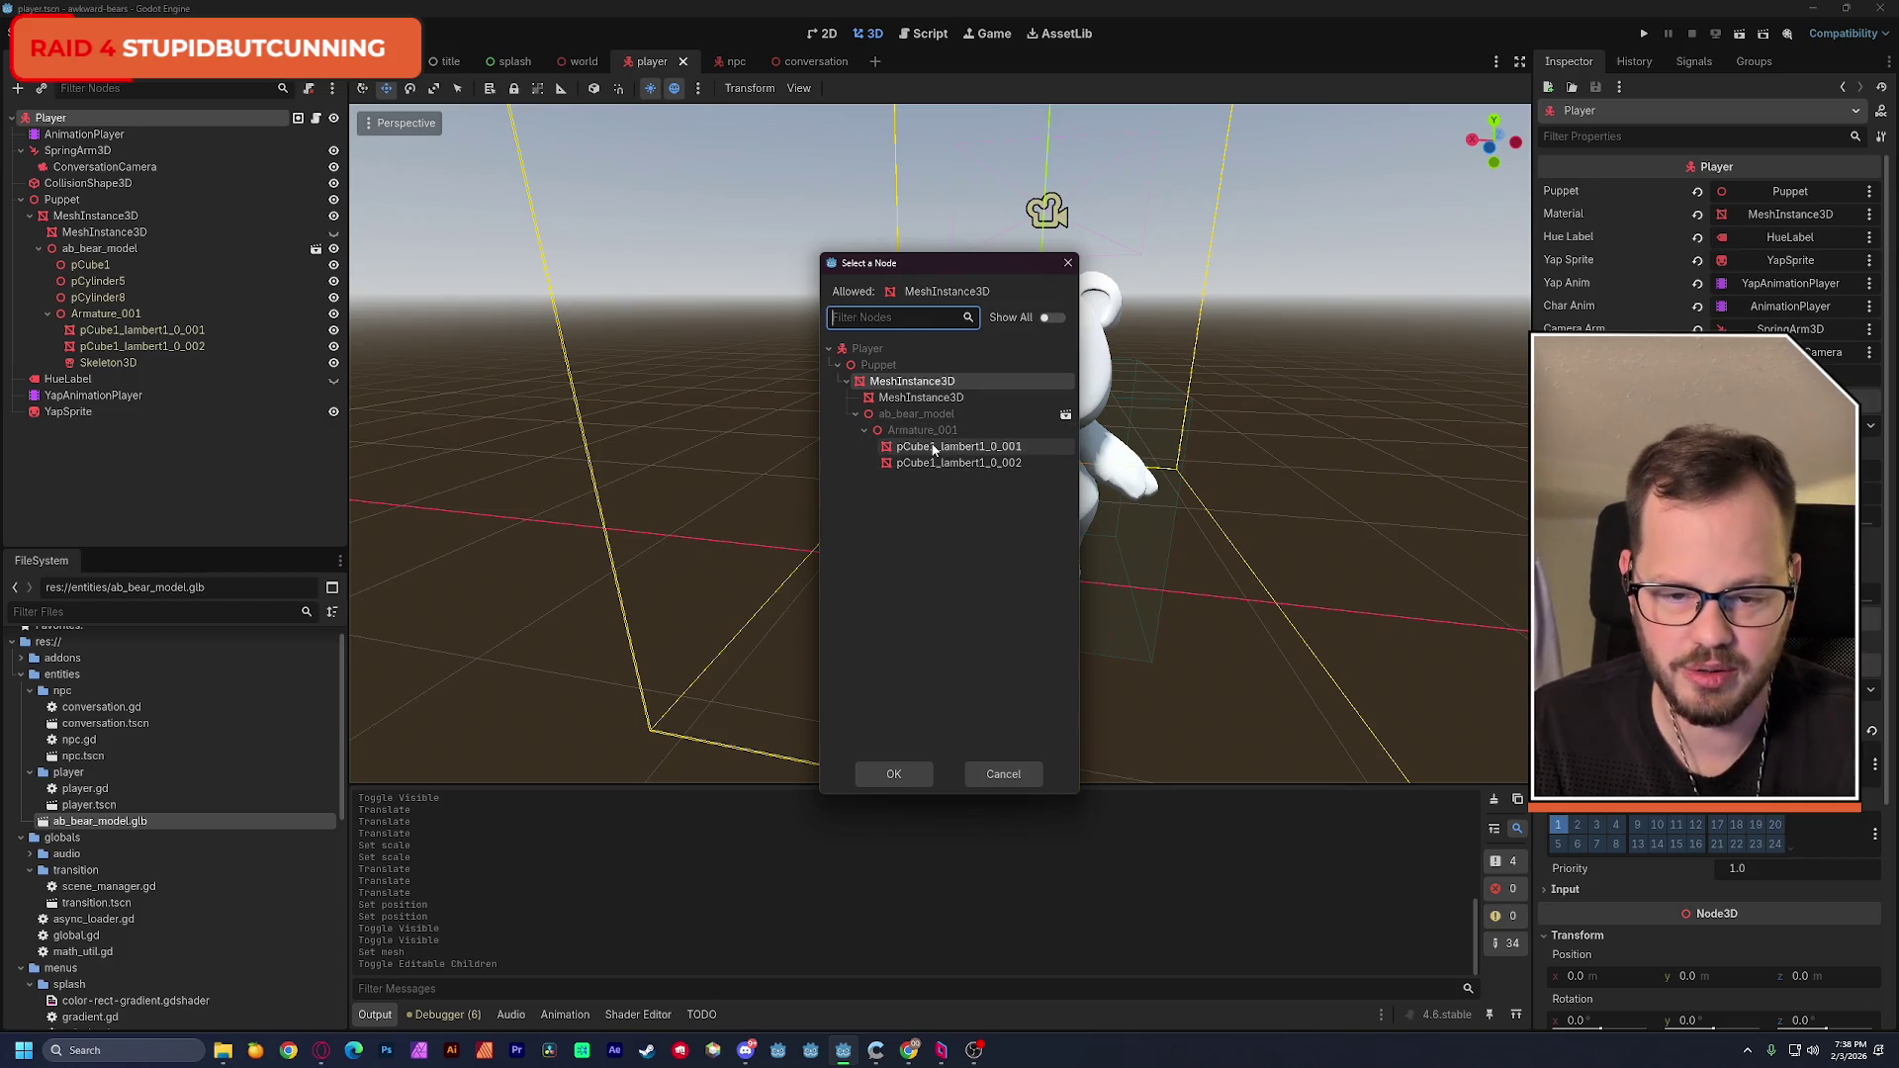
pyautogui.click(934, 447)
pyautogui.click(1003, 774)
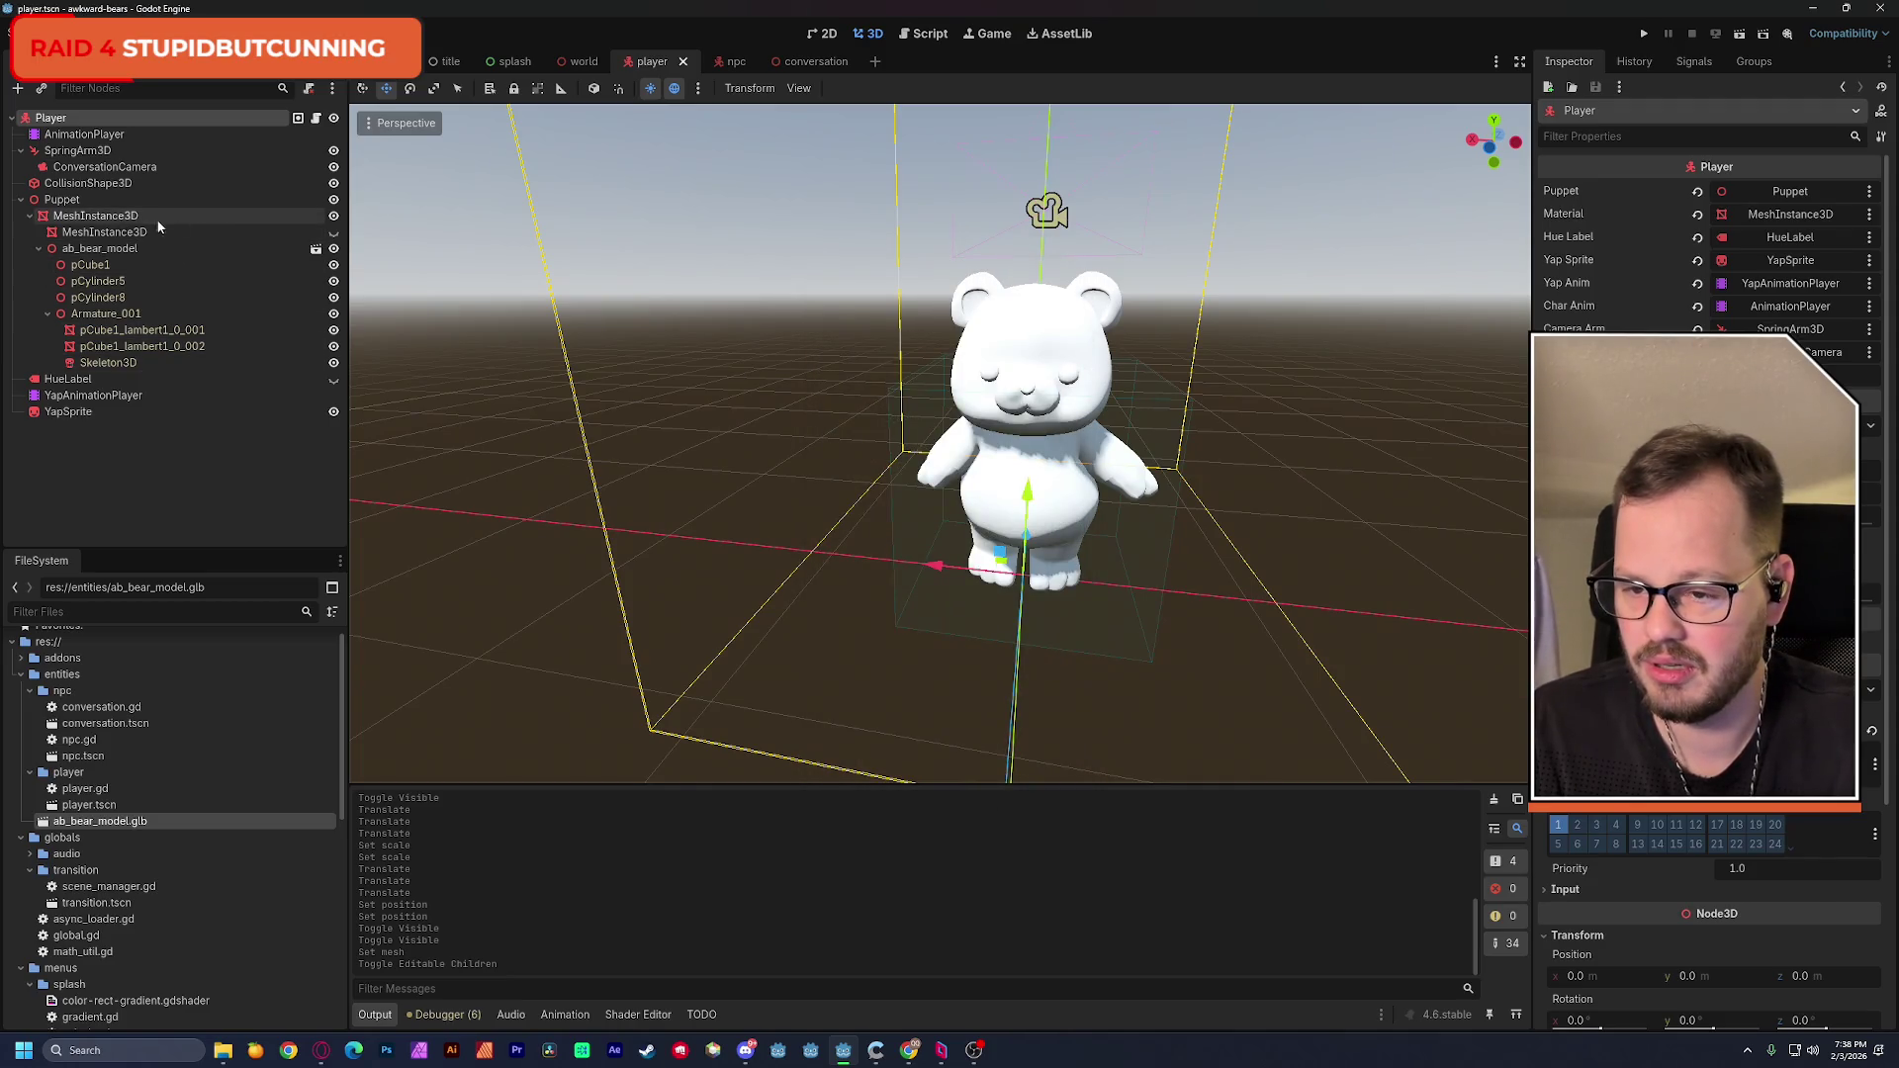
# Turn off Editable Children on ab_bear_model and open the bear model as a new inherited scene.
pyautogui.rightClick(94, 250)
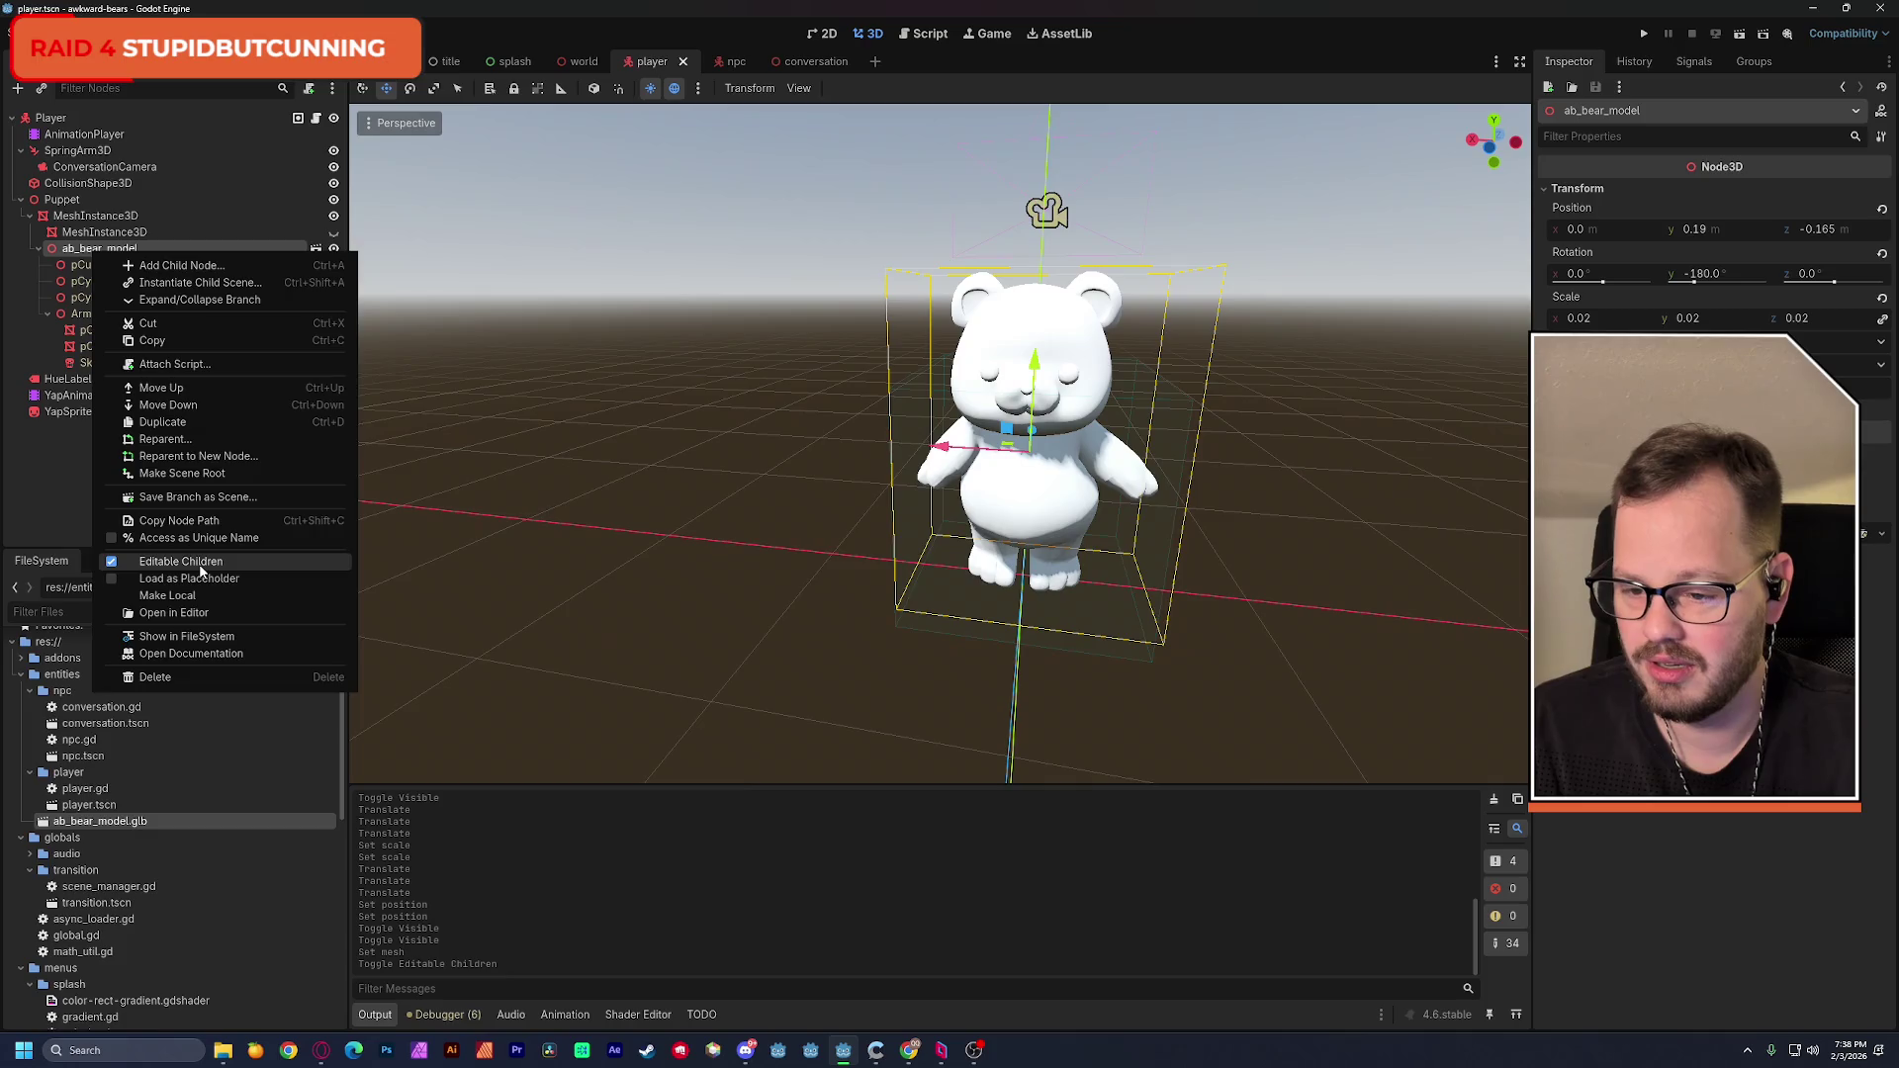
pyautogui.click(168, 561)
pyautogui.click(817, 548)
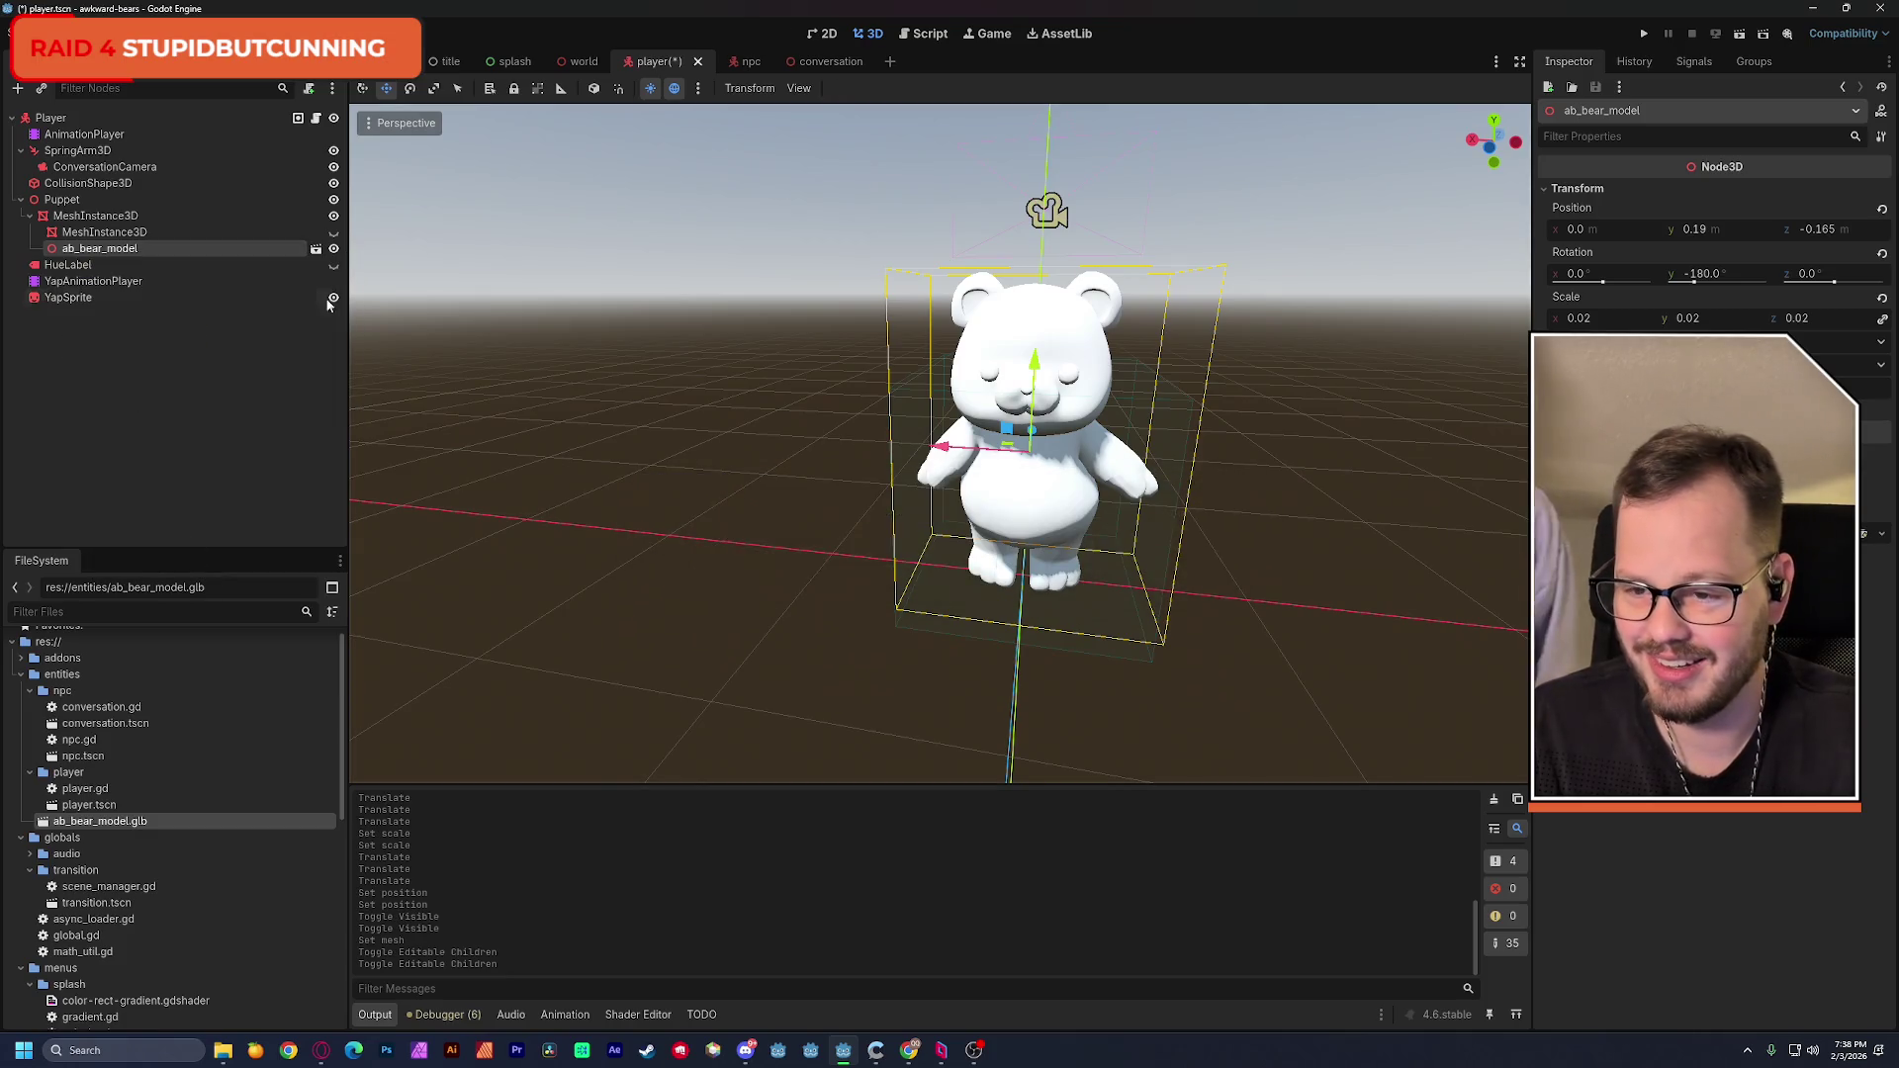
pyautogui.click(314, 249)
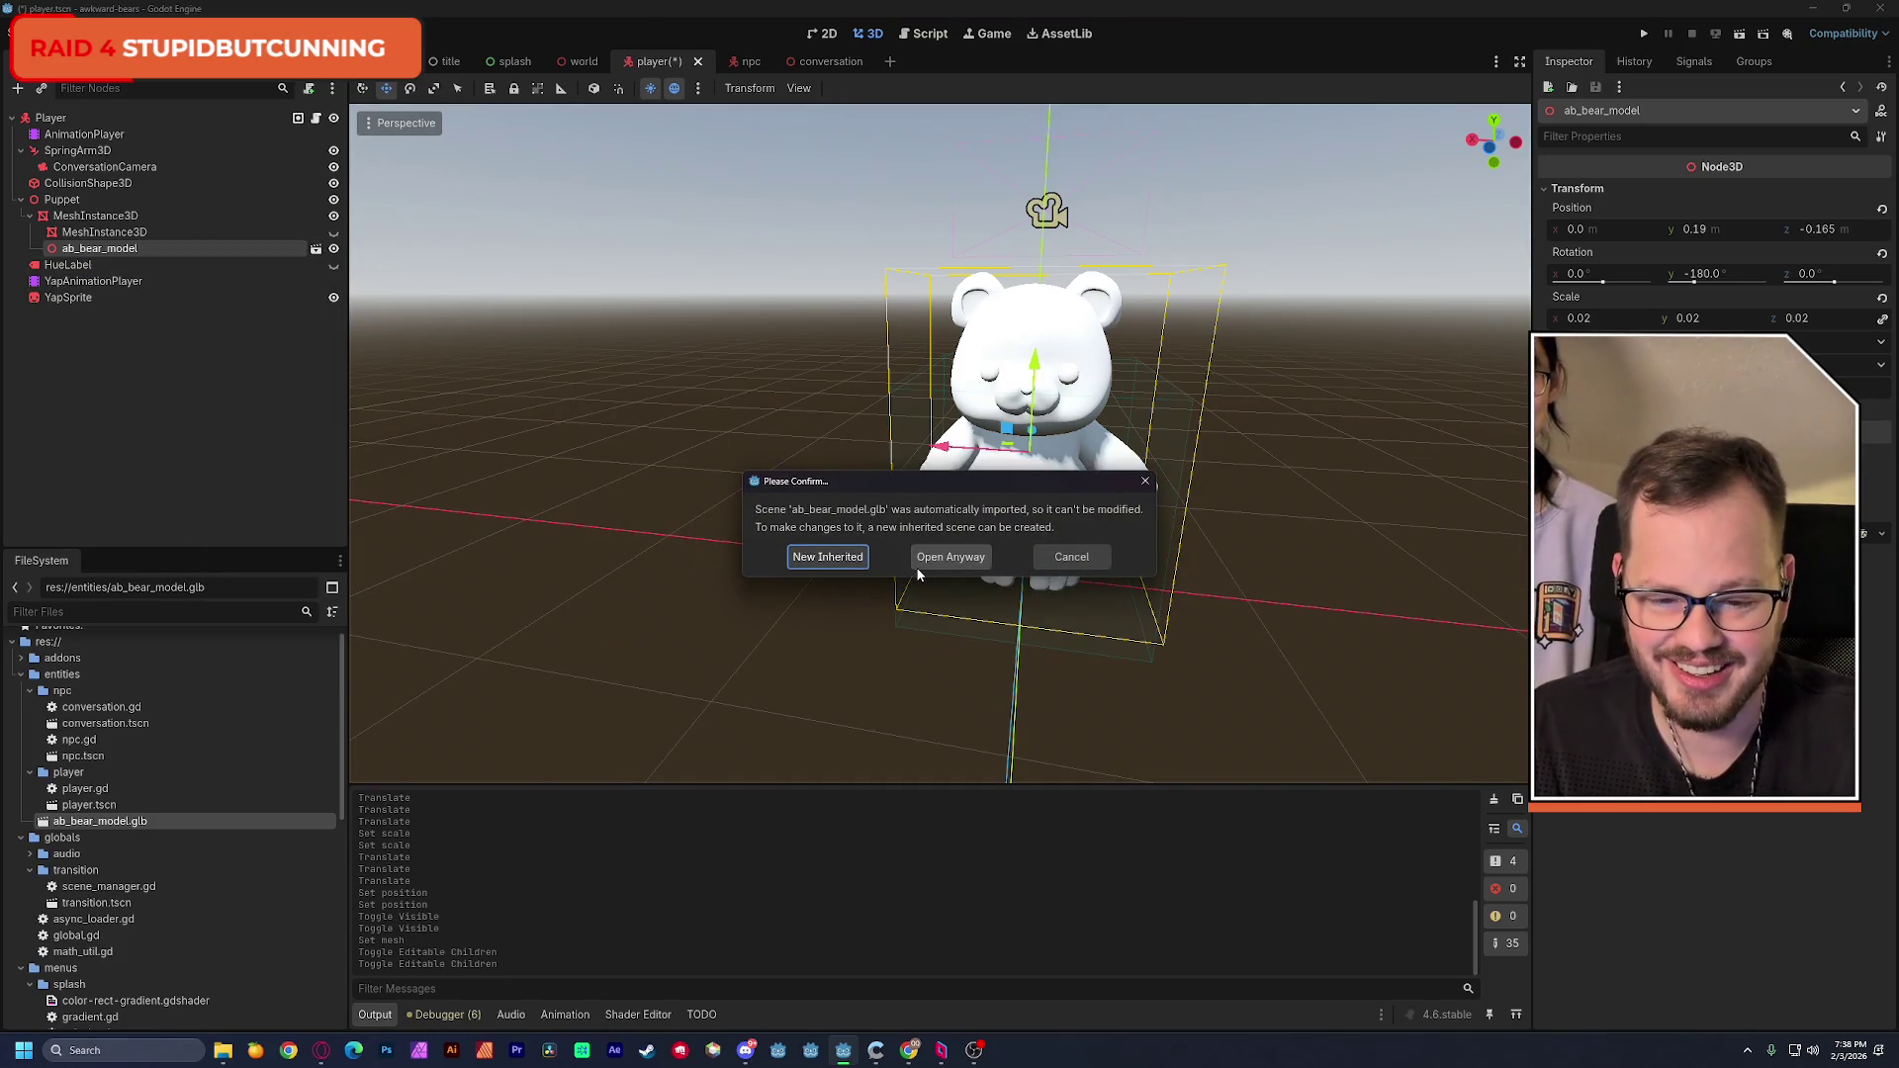
pyautogui.click(815, 560)
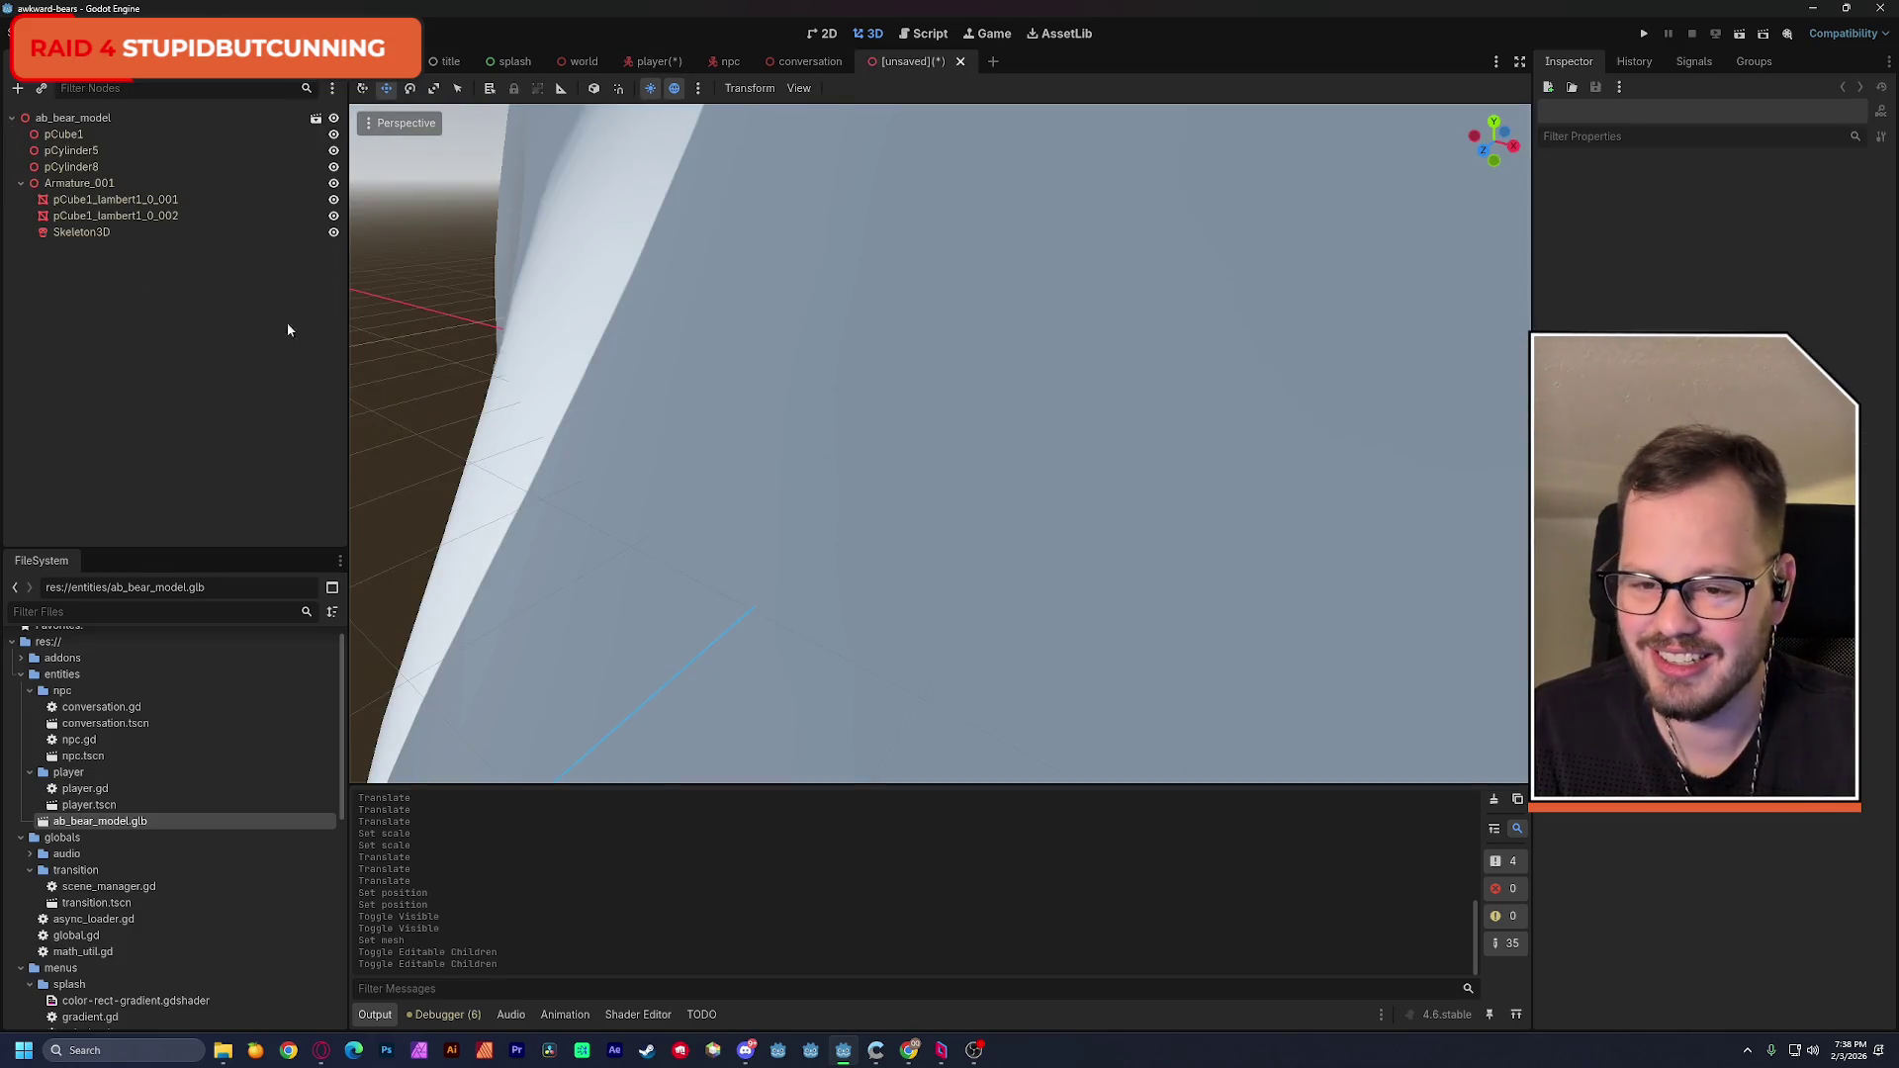
# Toggle the pCube1_lambert1_0_001 and pCube1_lambert1_0_002 meshes' visibility to identify the bear's body parts.
pyautogui.scroll(-6, 501, 336)
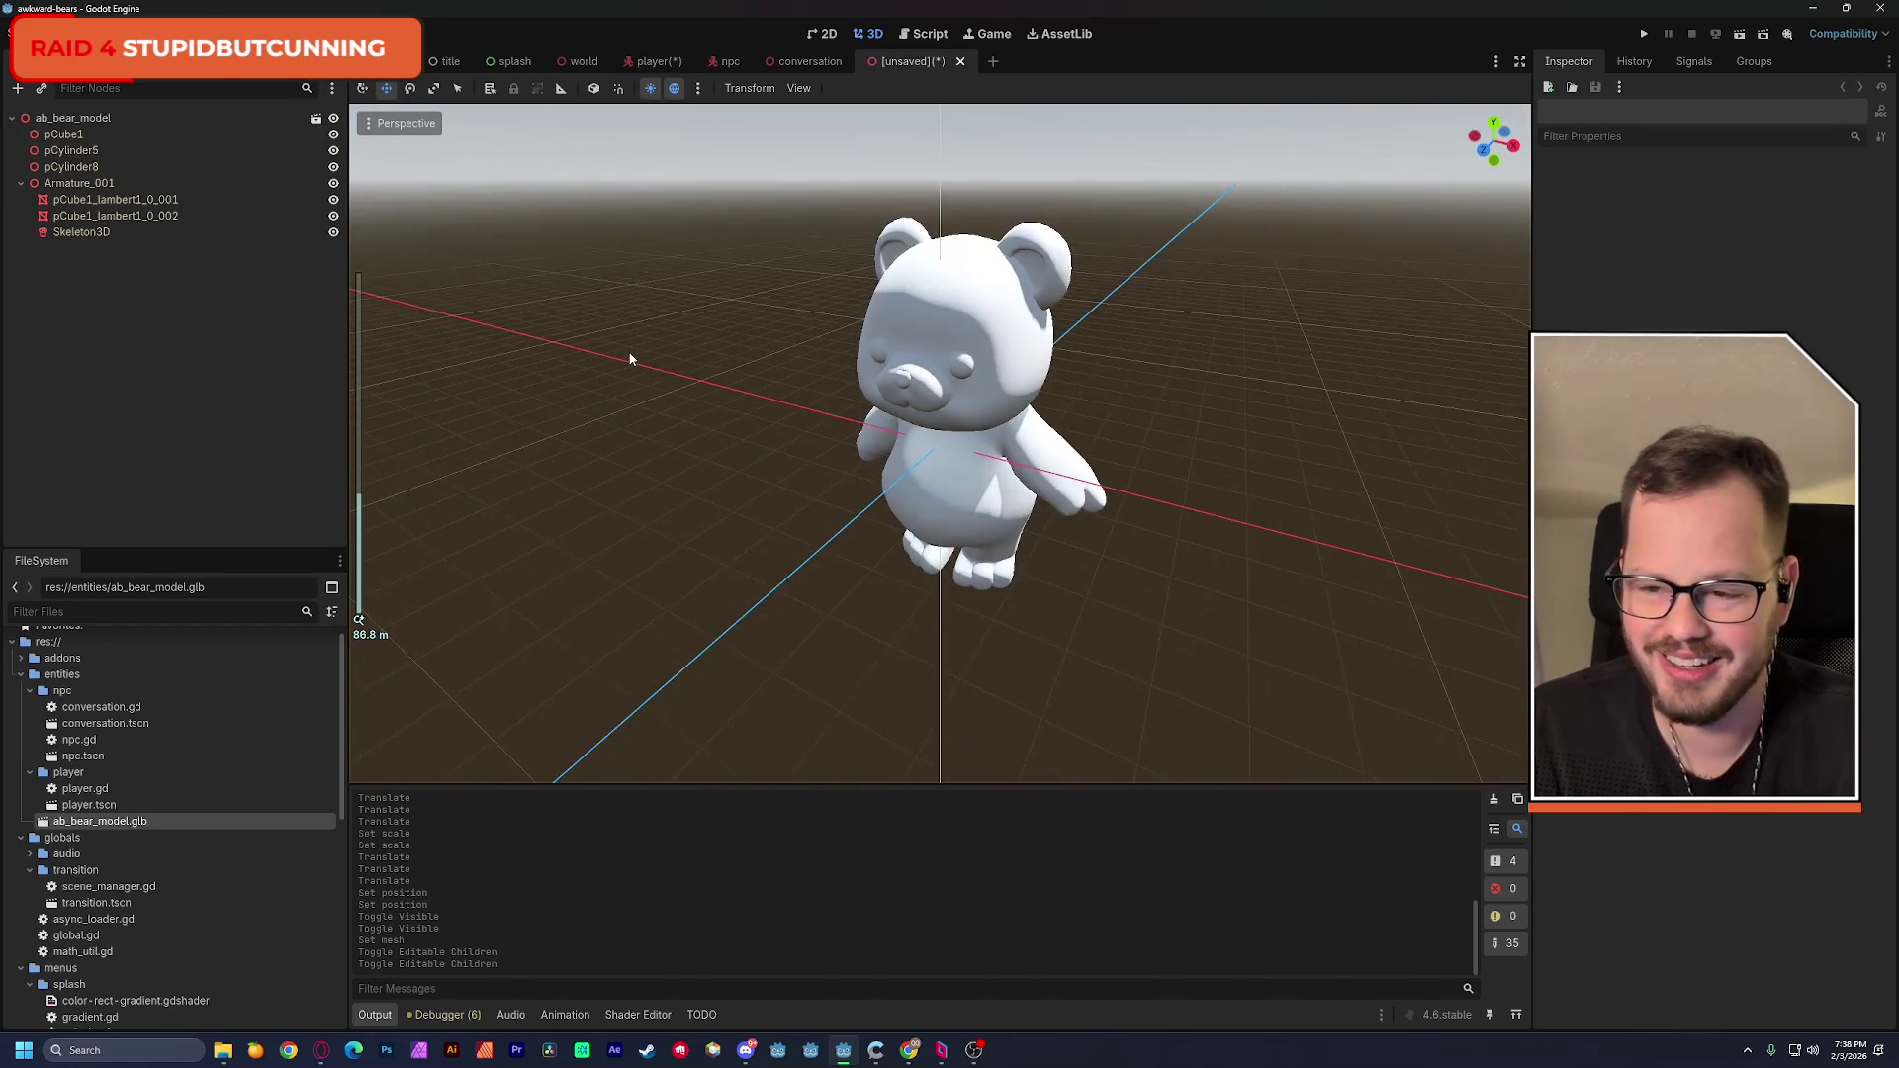
pyautogui.click(334, 201)
pyautogui.click(334, 201)
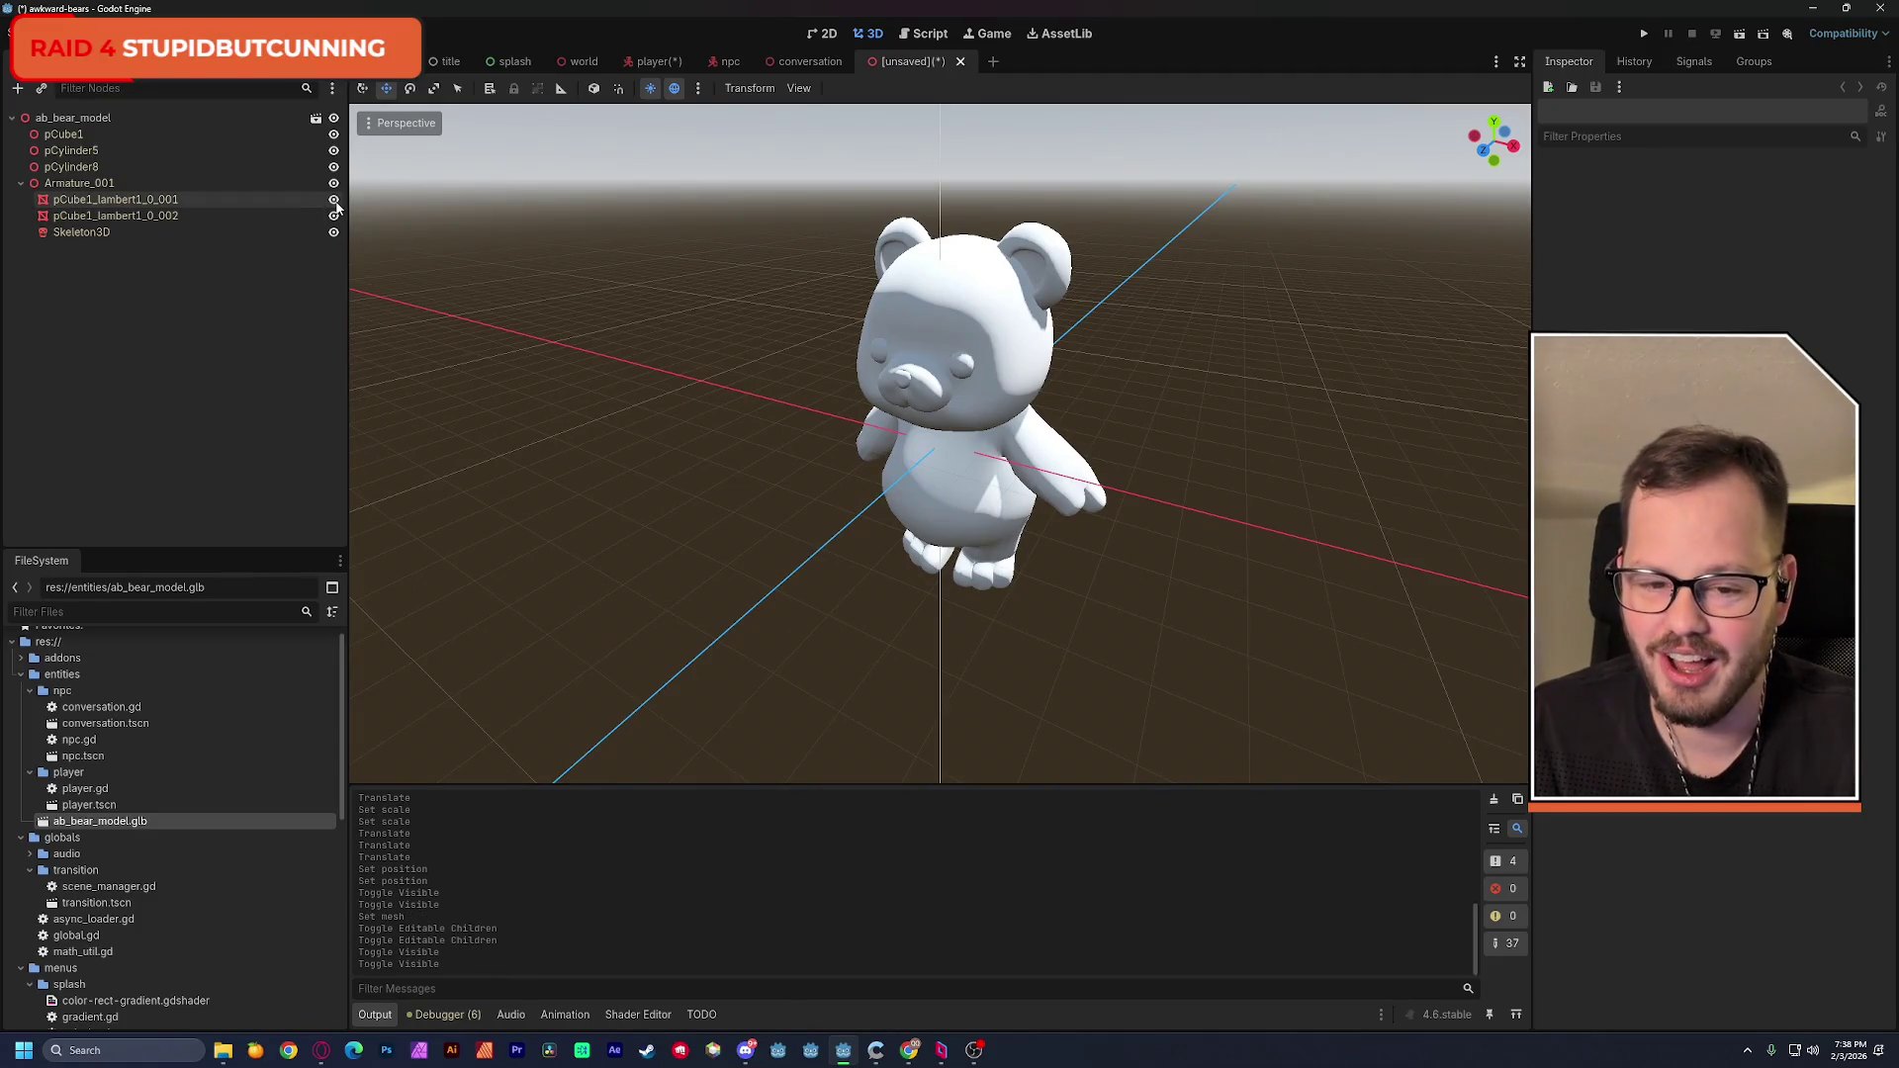
pyautogui.click(334, 201)
pyautogui.click(334, 201)
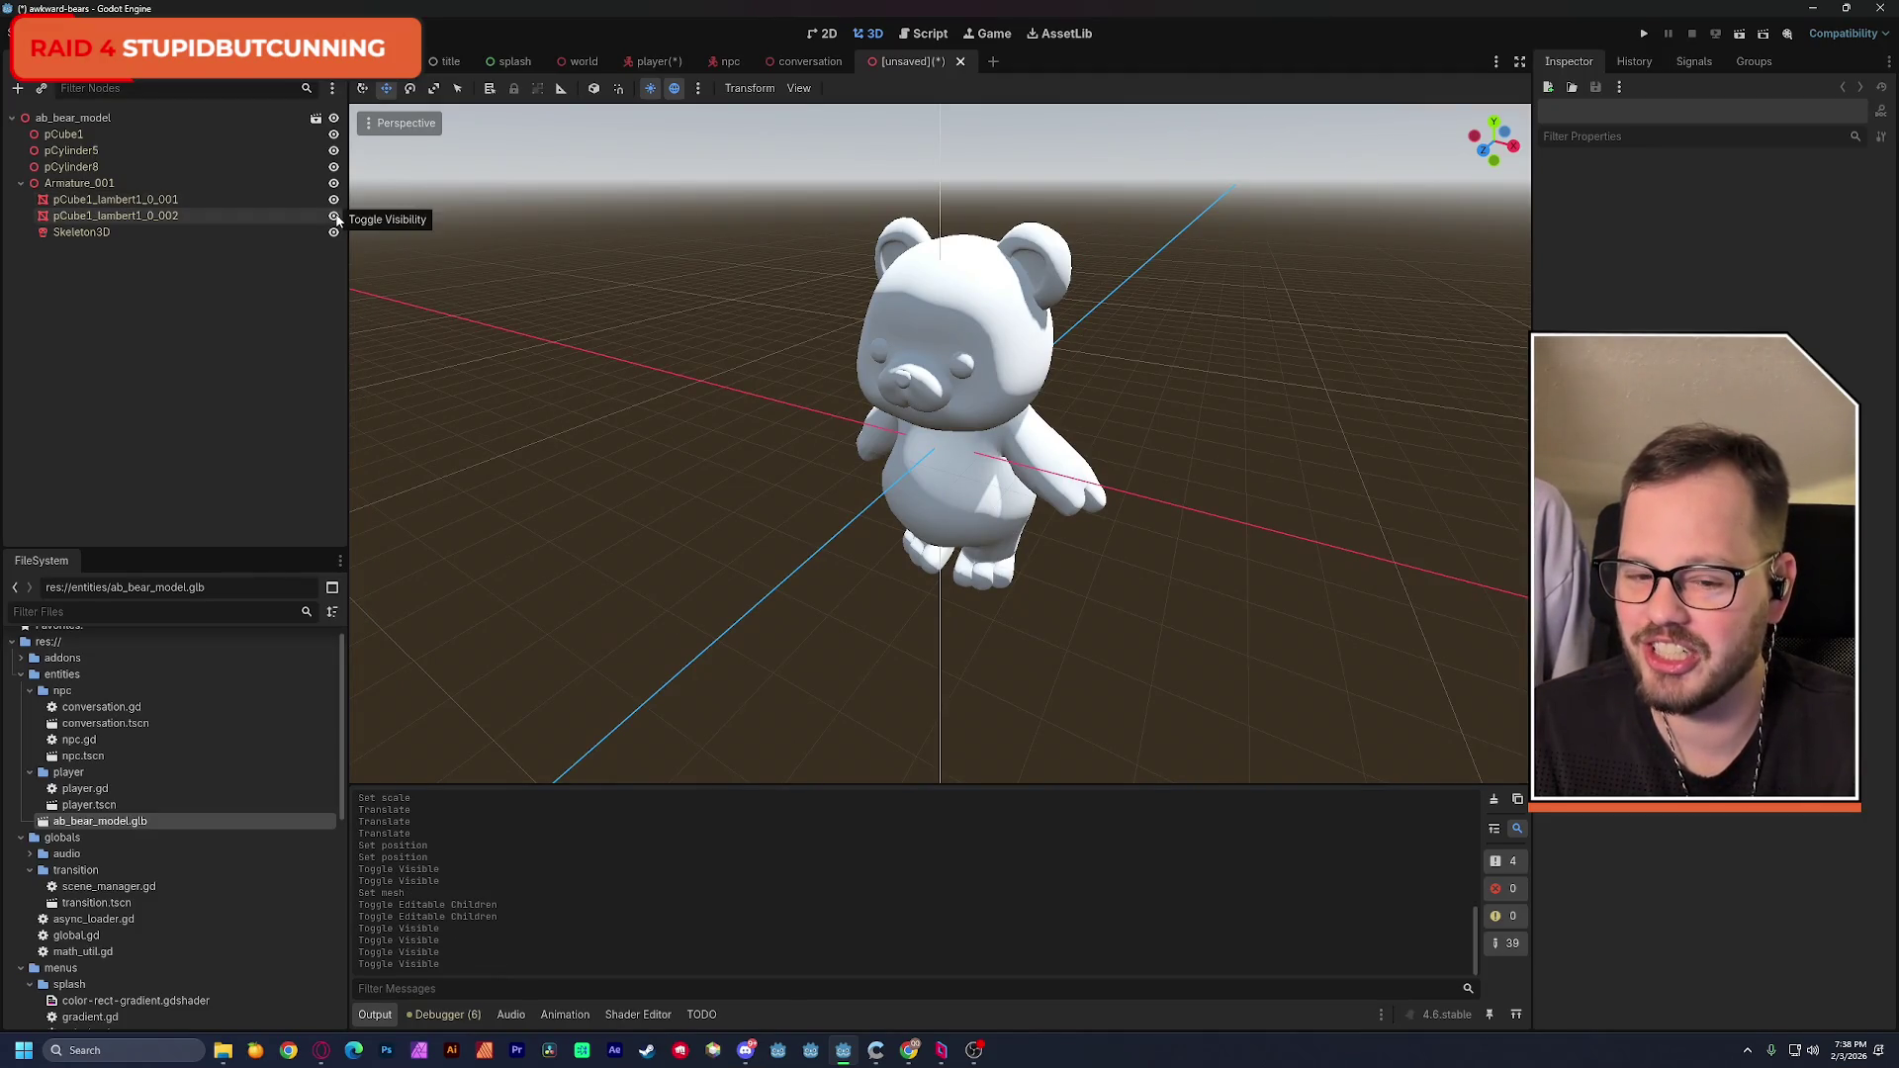
pyautogui.click(334, 215)
pyautogui.click(334, 216)
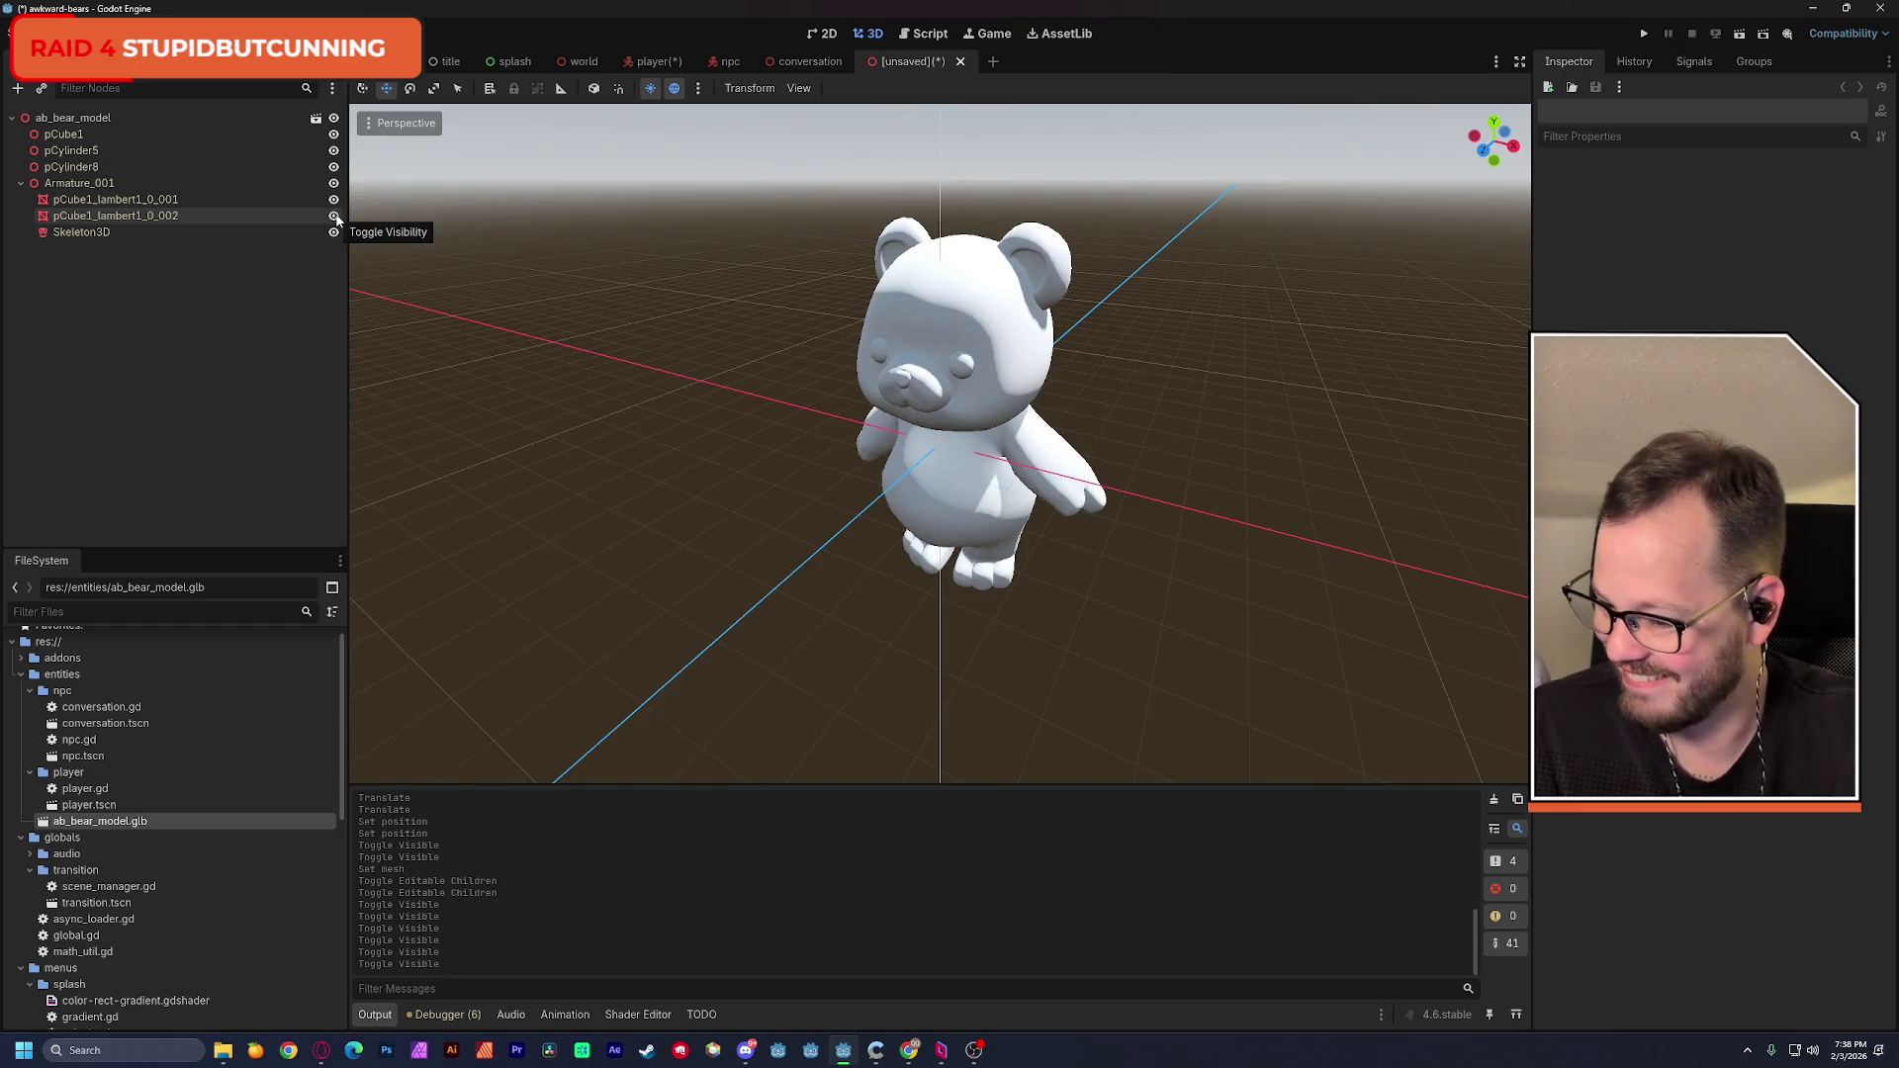
pyautogui.click(335, 215)
pyautogui.click(335, 215)
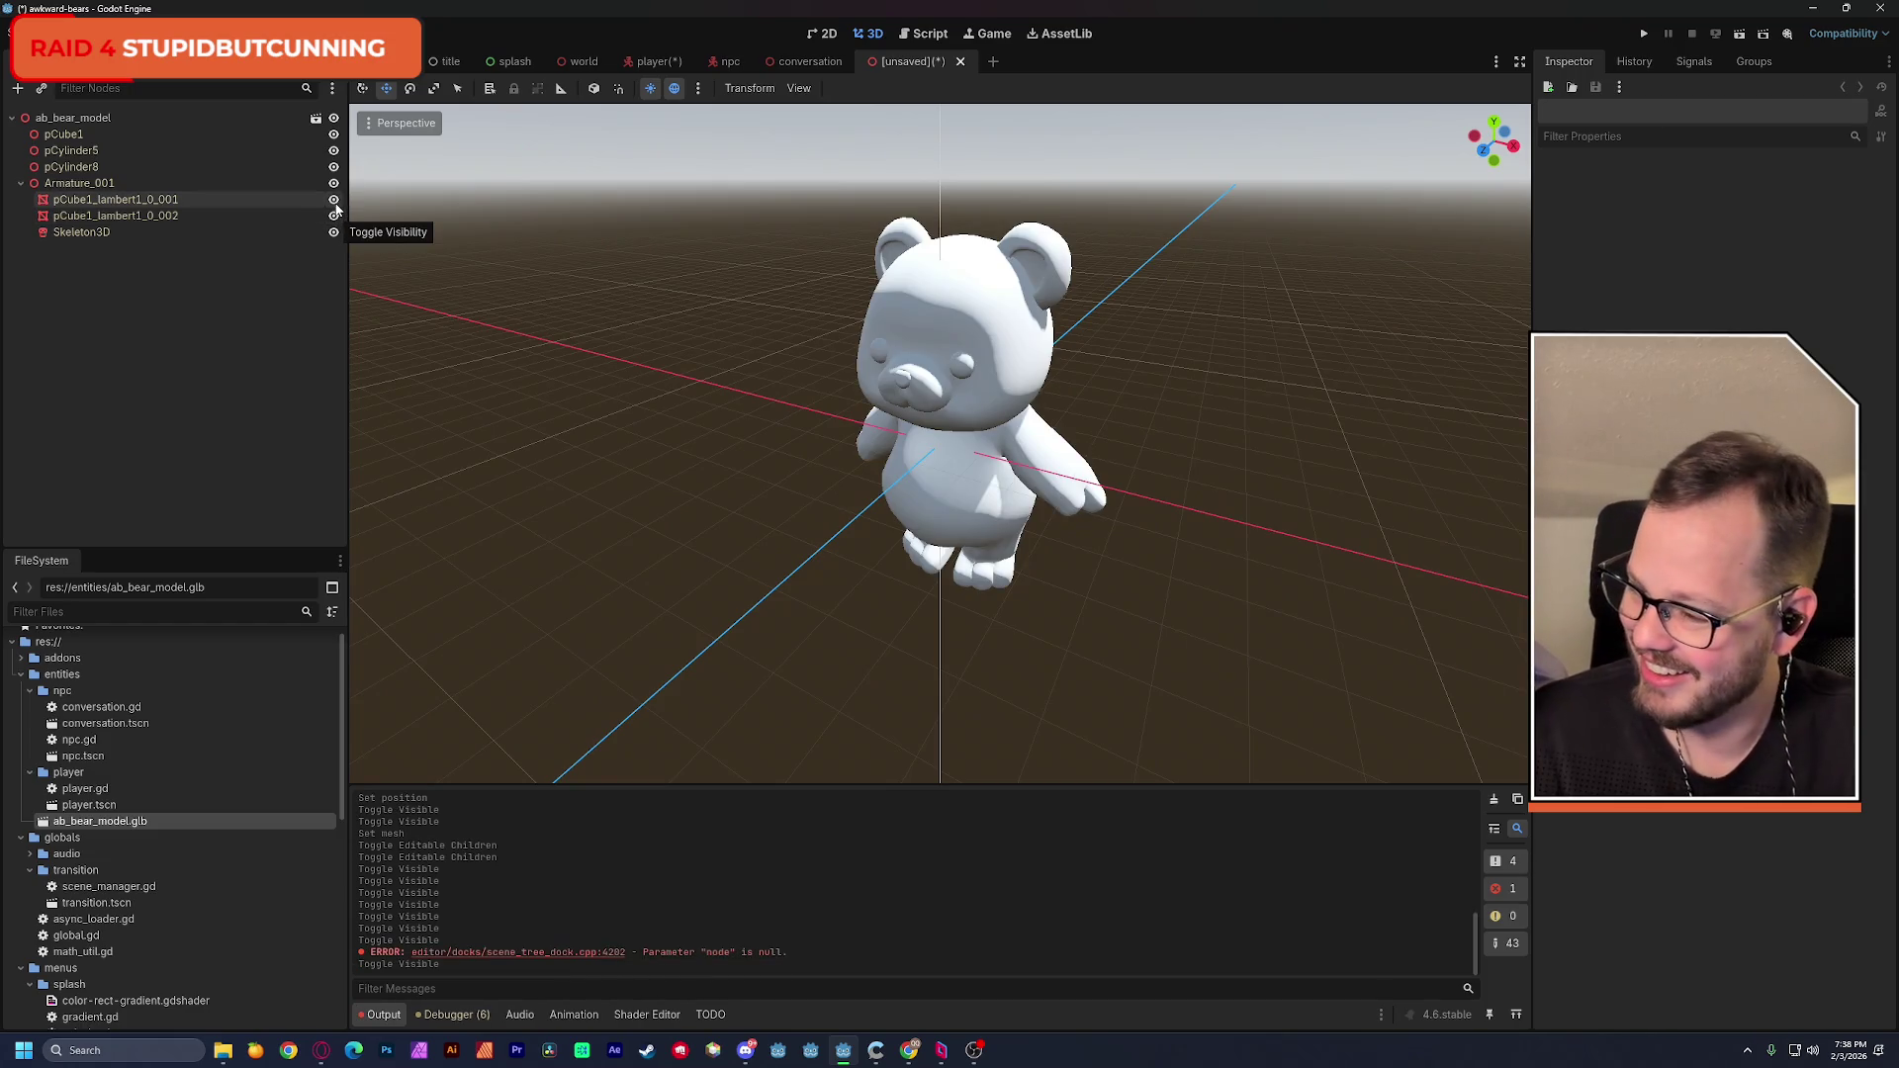
pyautogui.click(335, 201)
pyautogui.click(334, 202)
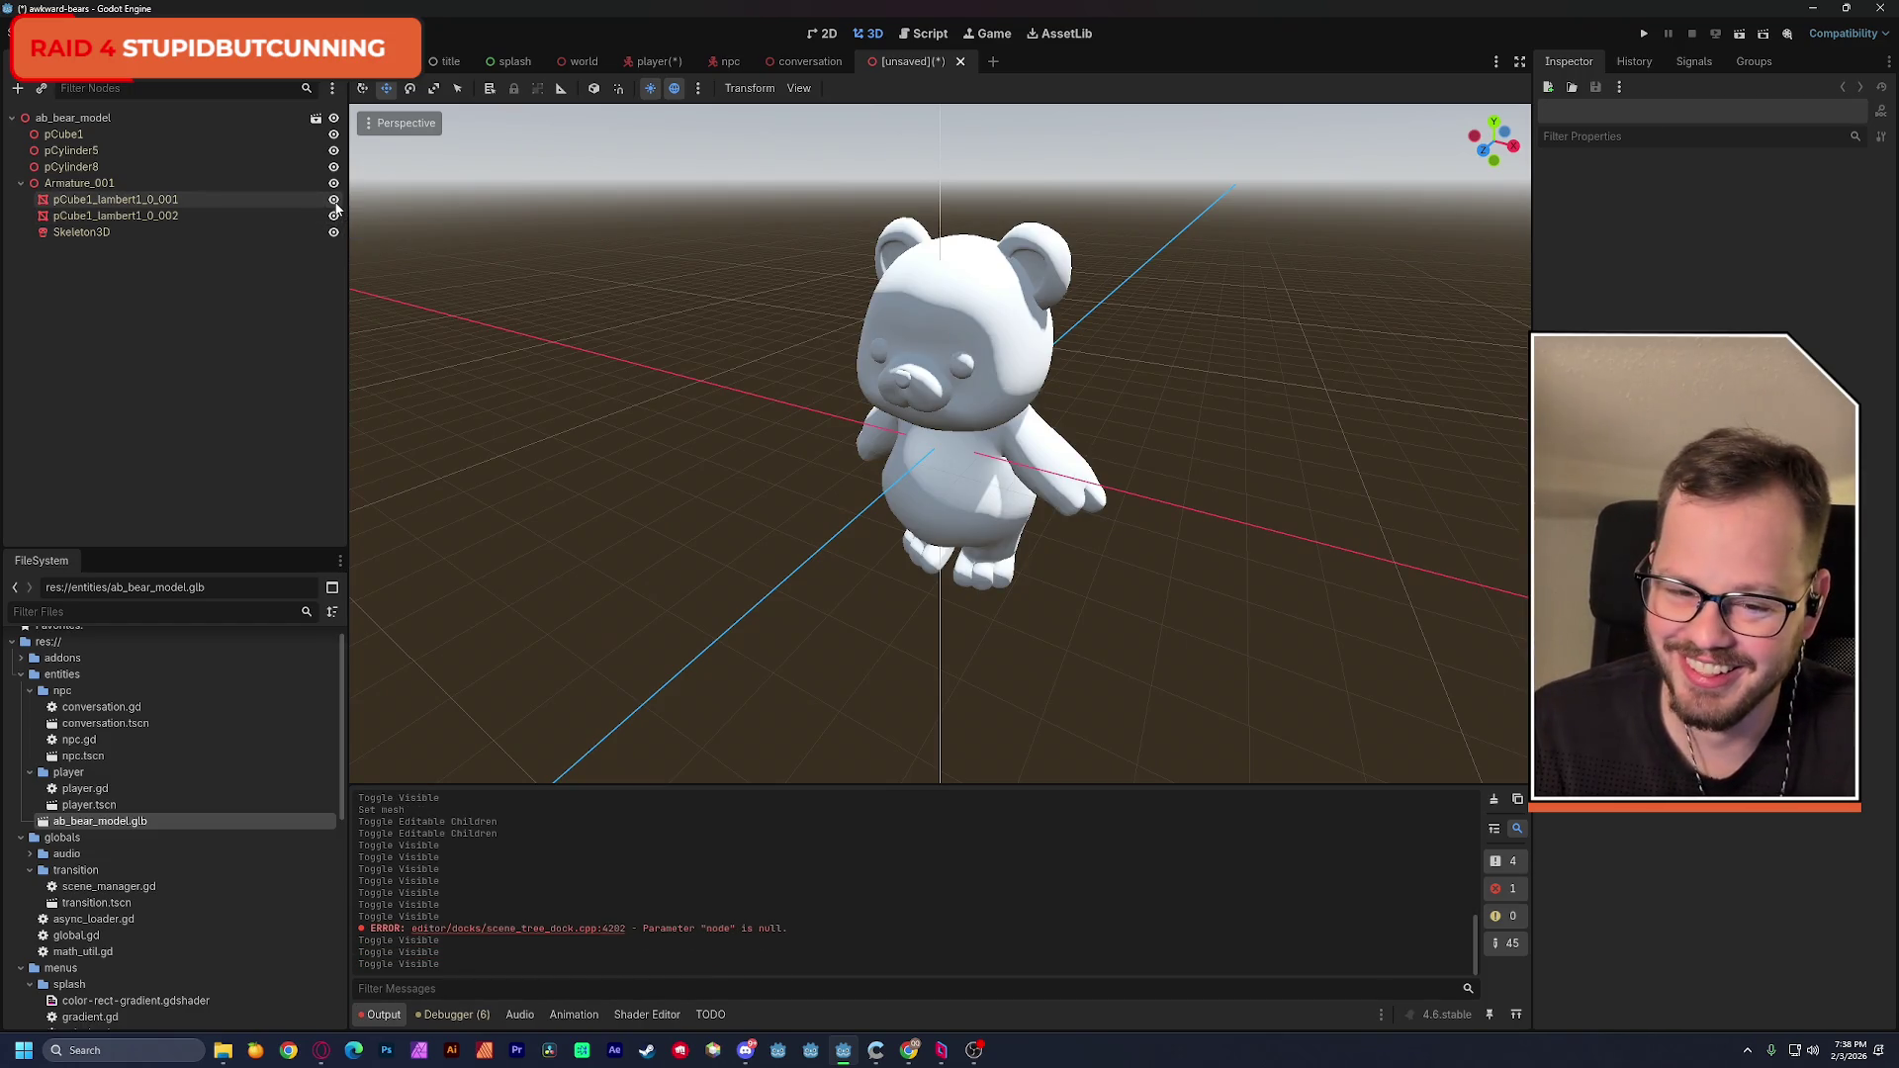
pyautogui.click(334, 218)
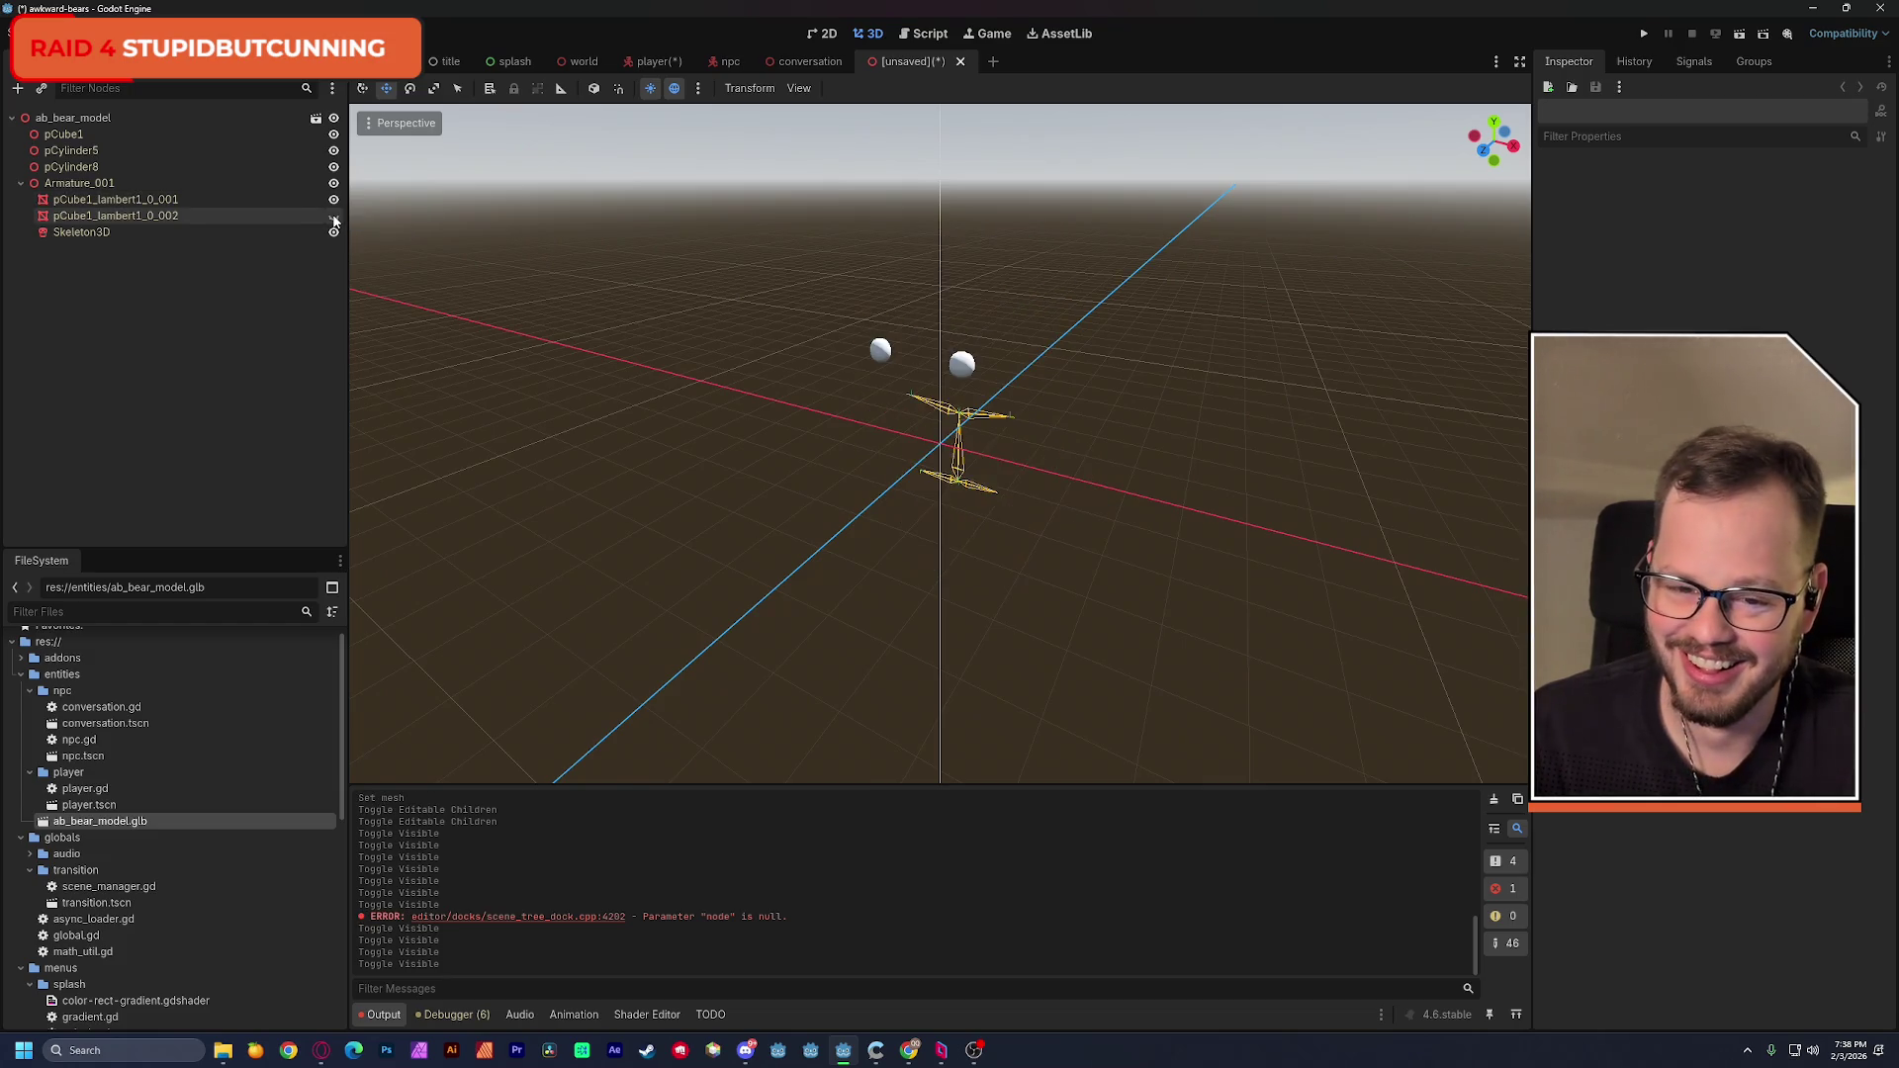
pyautogui.click(334, 216)
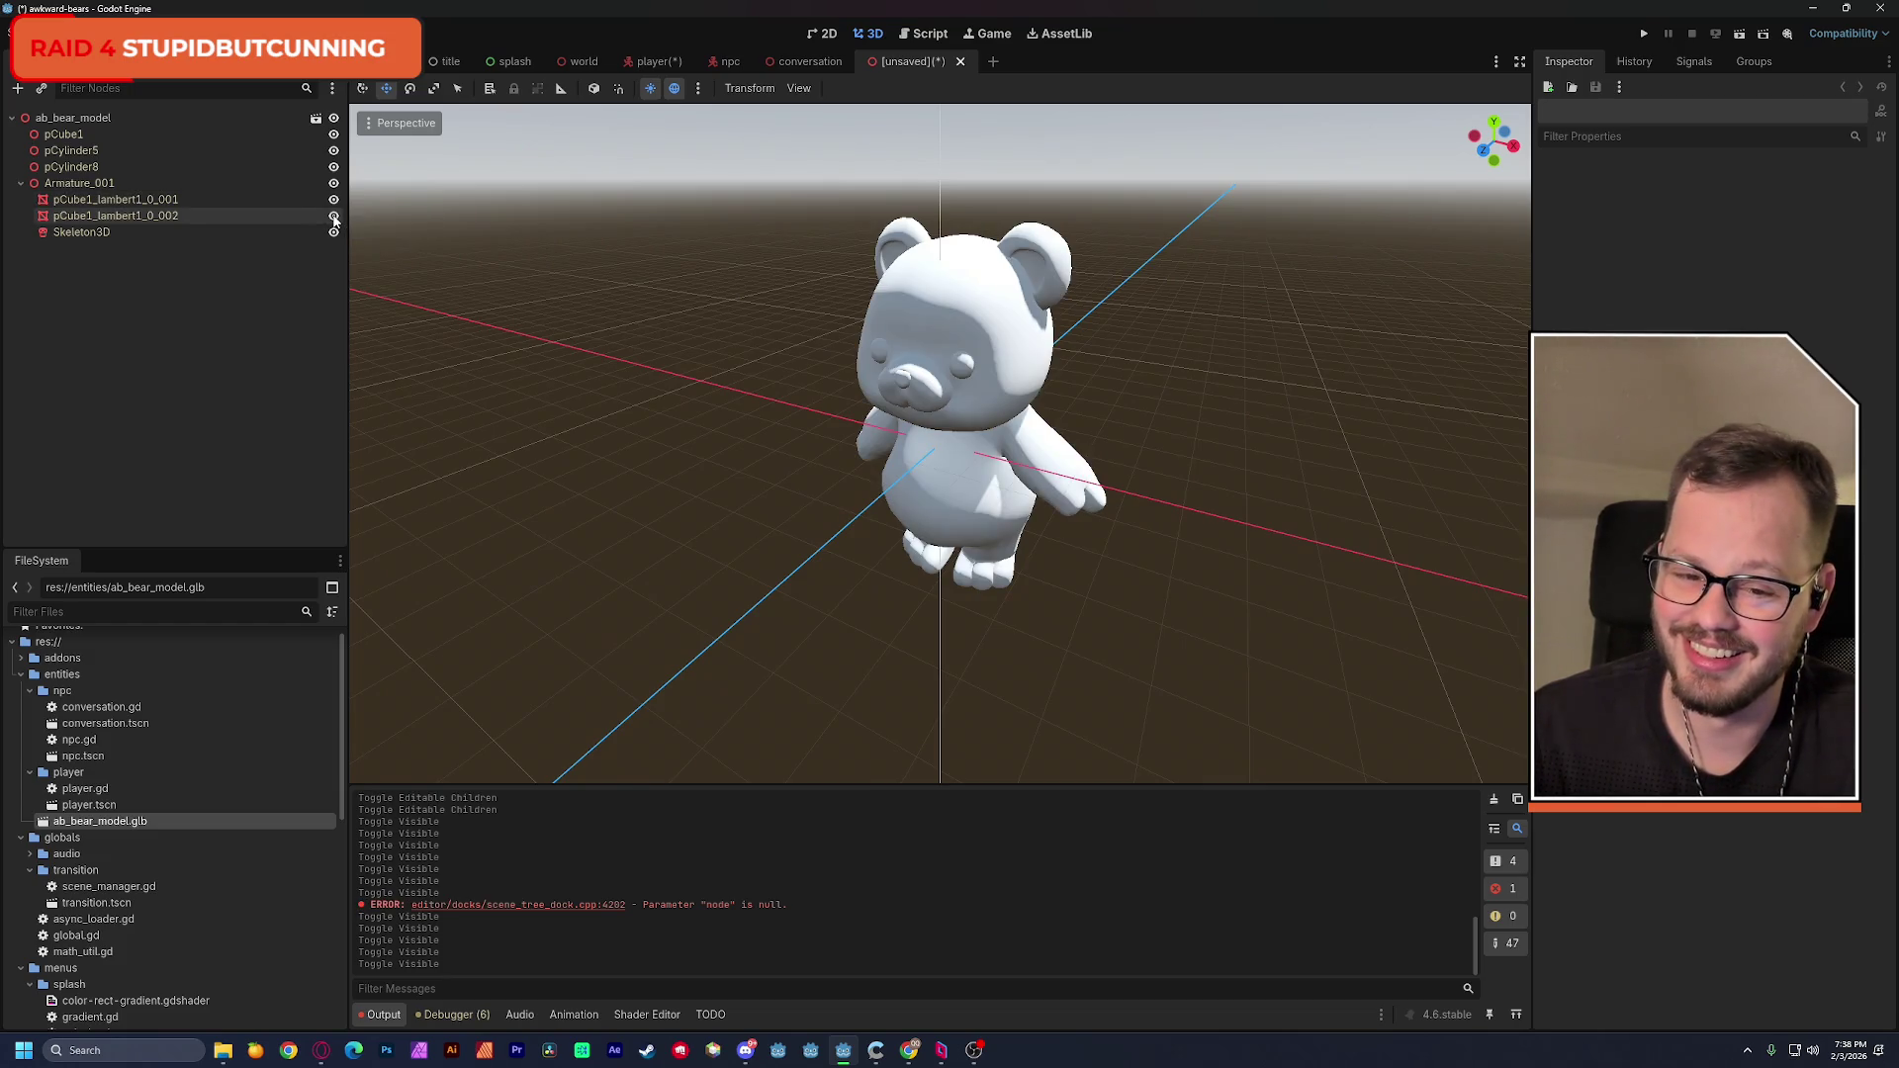
pyautogui.click(334, 218)
pyautogui.click(335, 218)
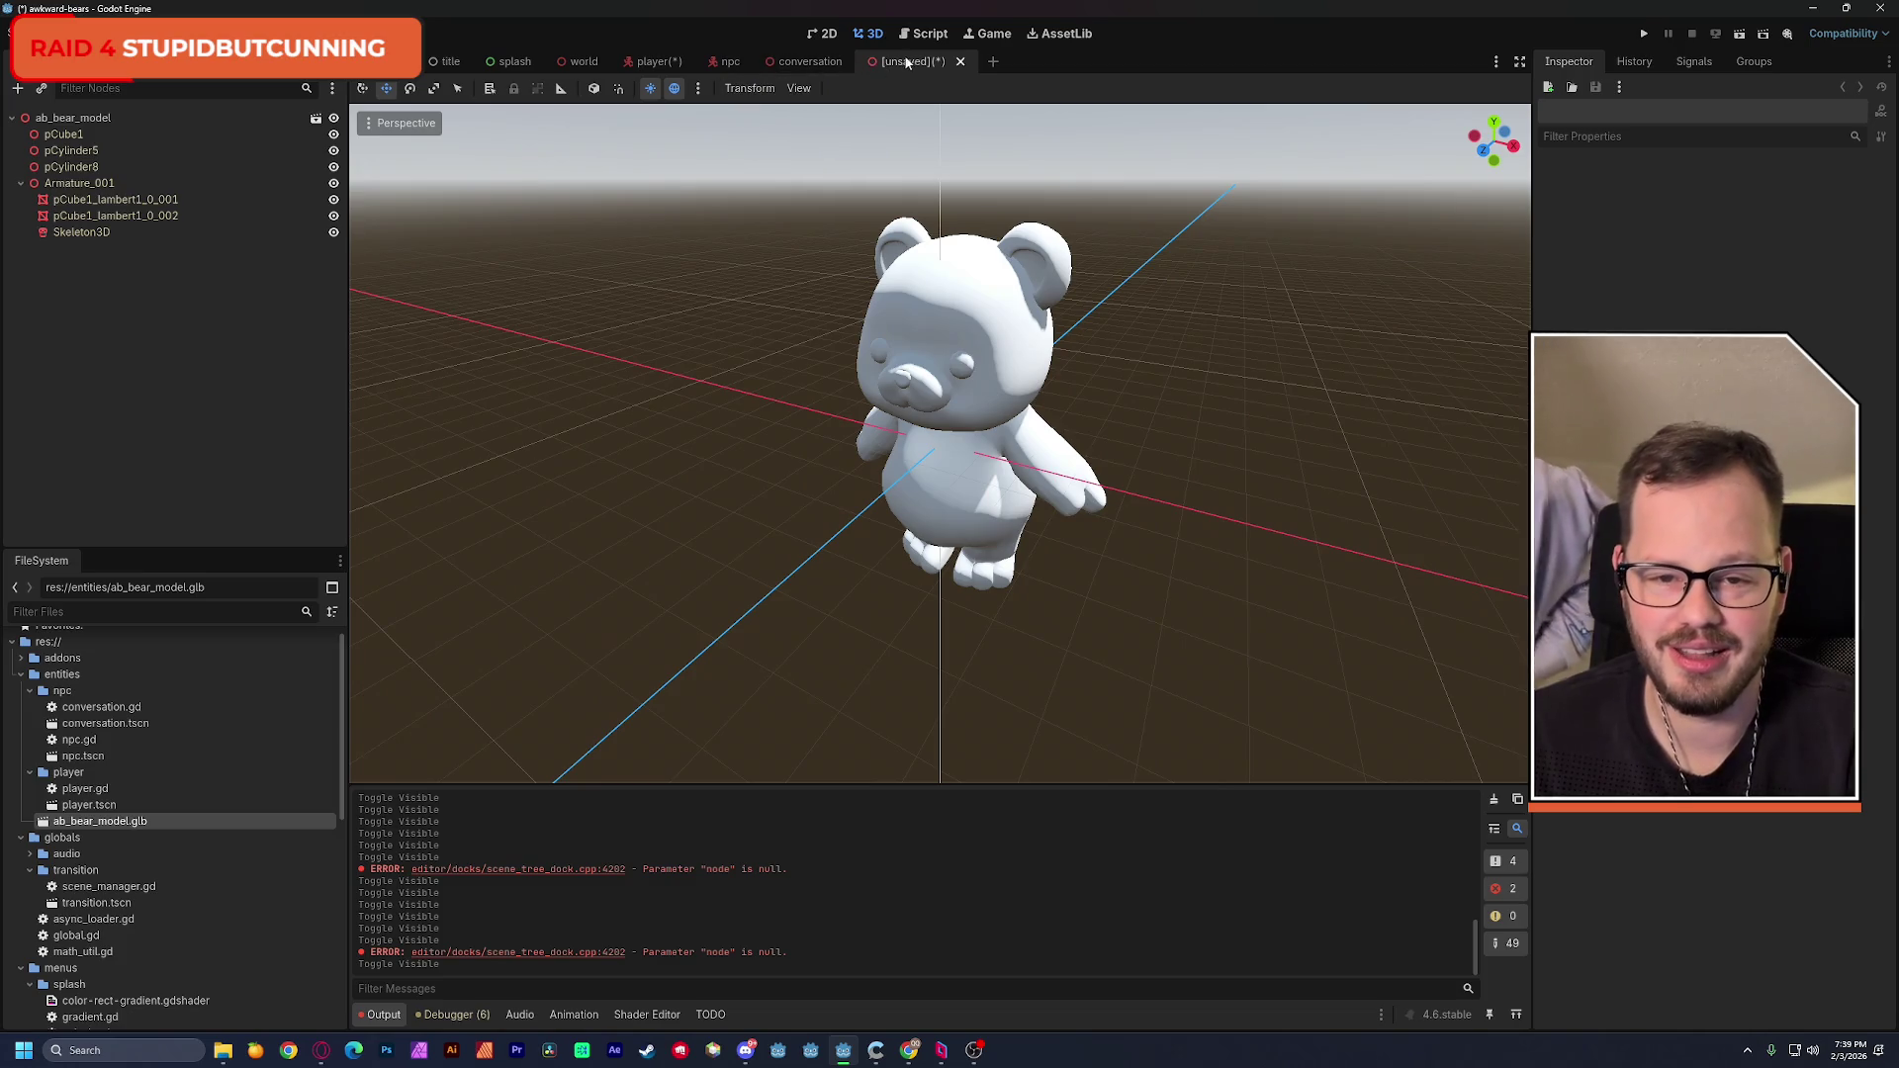
# Close the inherited bear scene without saving and return to the player scene.
pyautogui.click(959, 61)
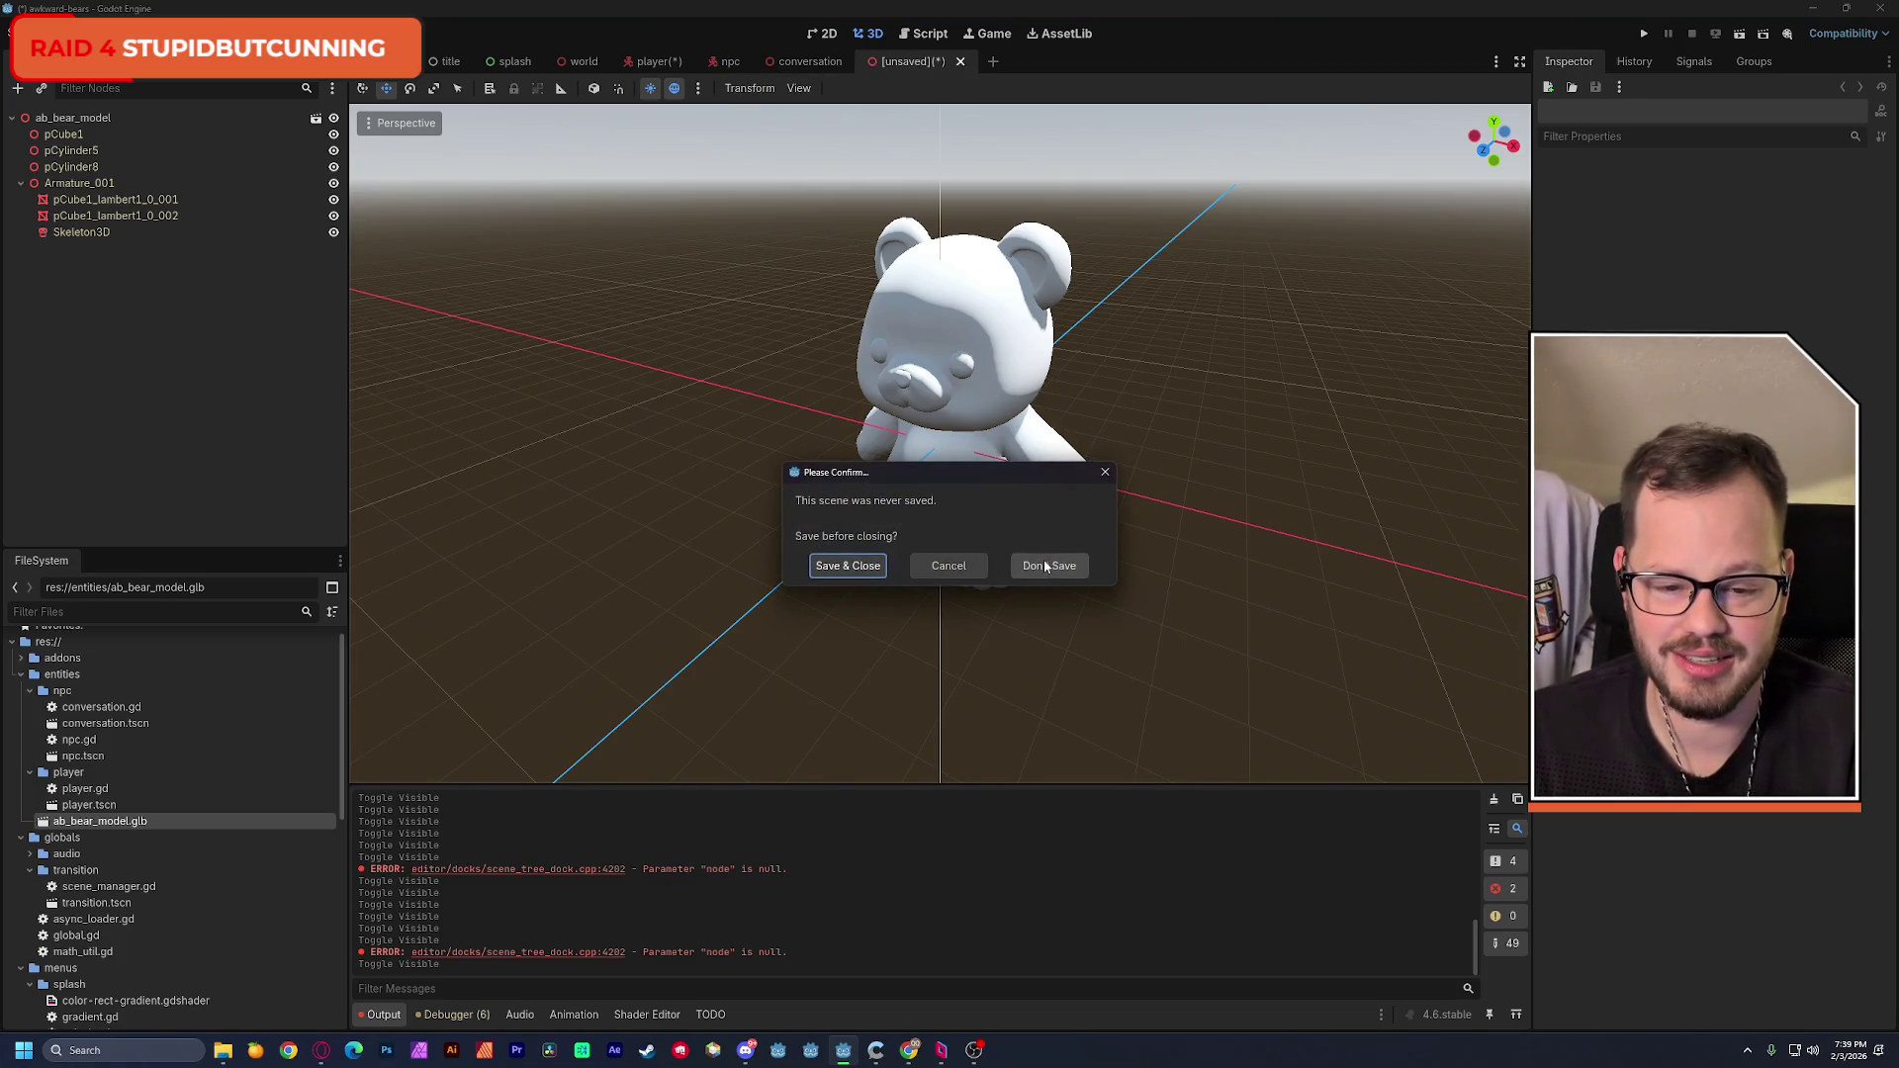
pyautogui.click(1049, 566)
pyautogui.click(665, 63)
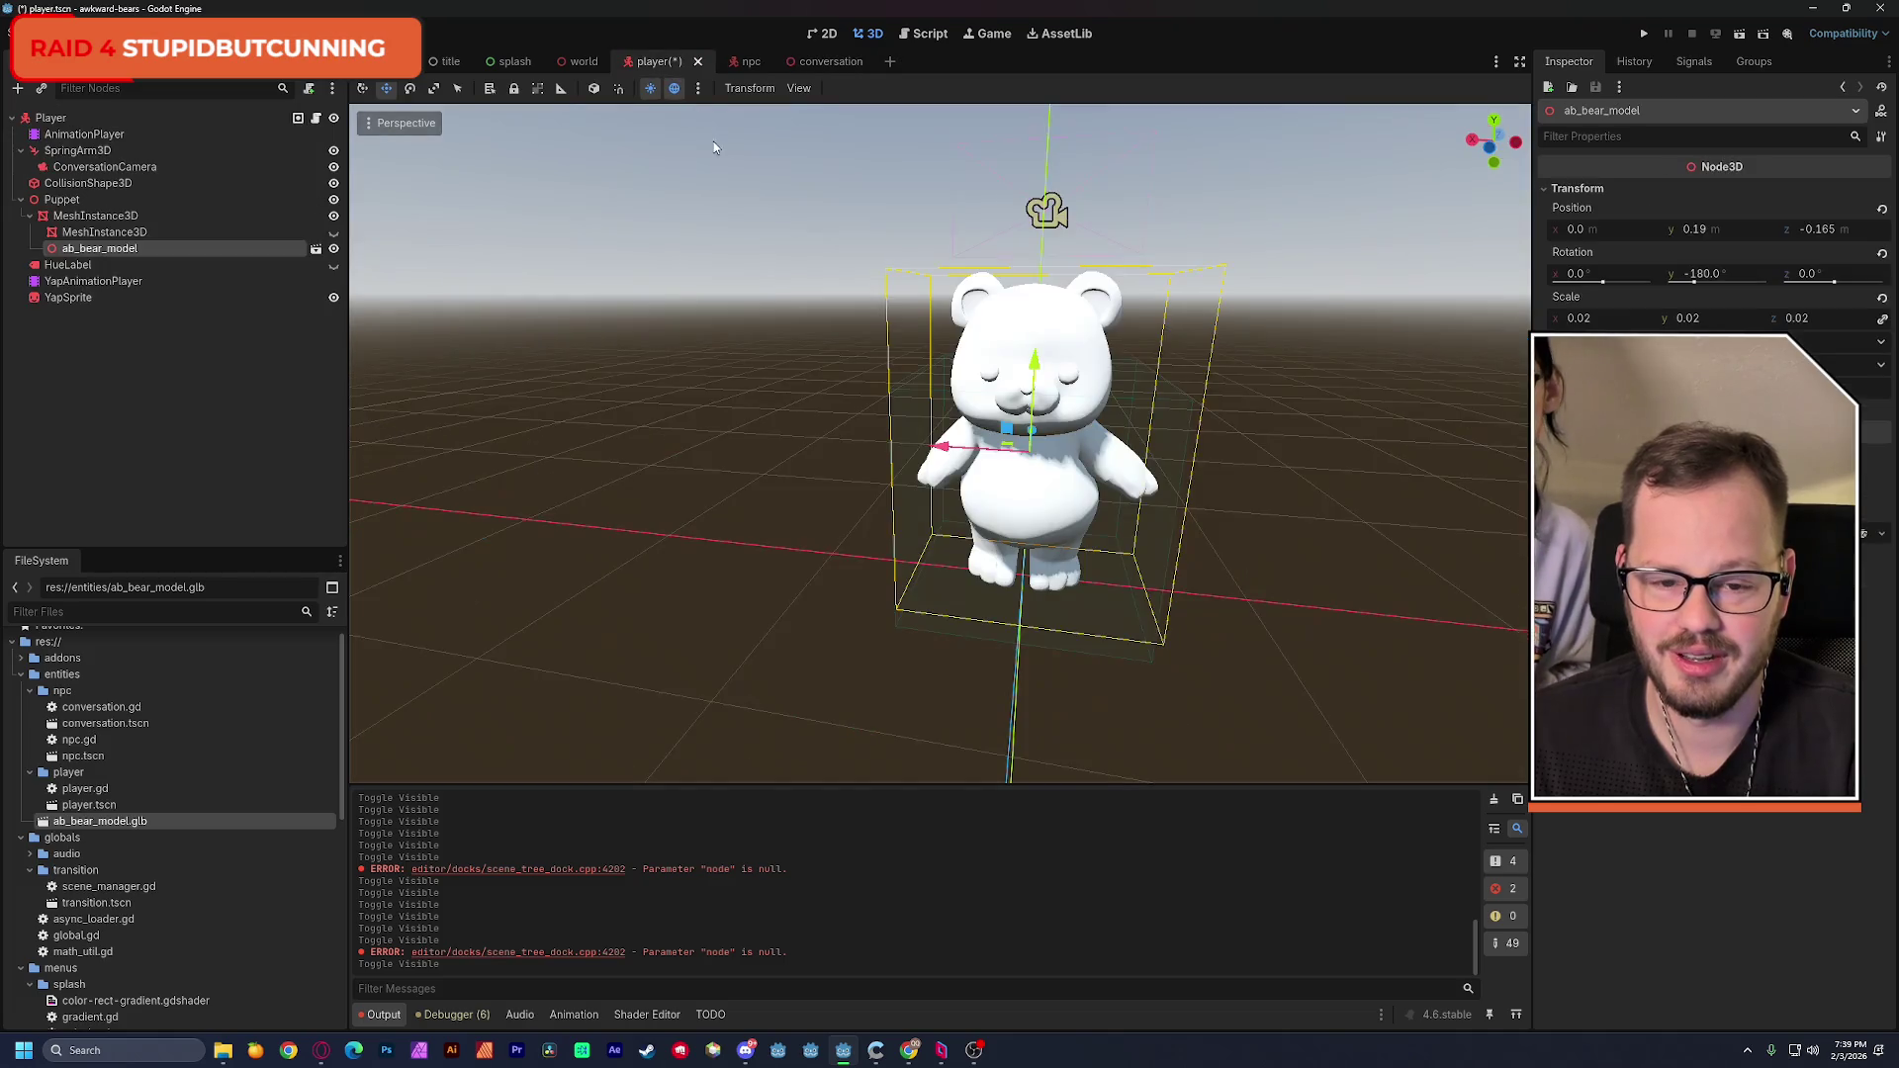
# Enable Editable Children on ab_bear_model and link the Player's Material to pCube1_lambert1_0_002.
pyautogui.rightClick(54, 249)
pyautogui.click(119, 560)
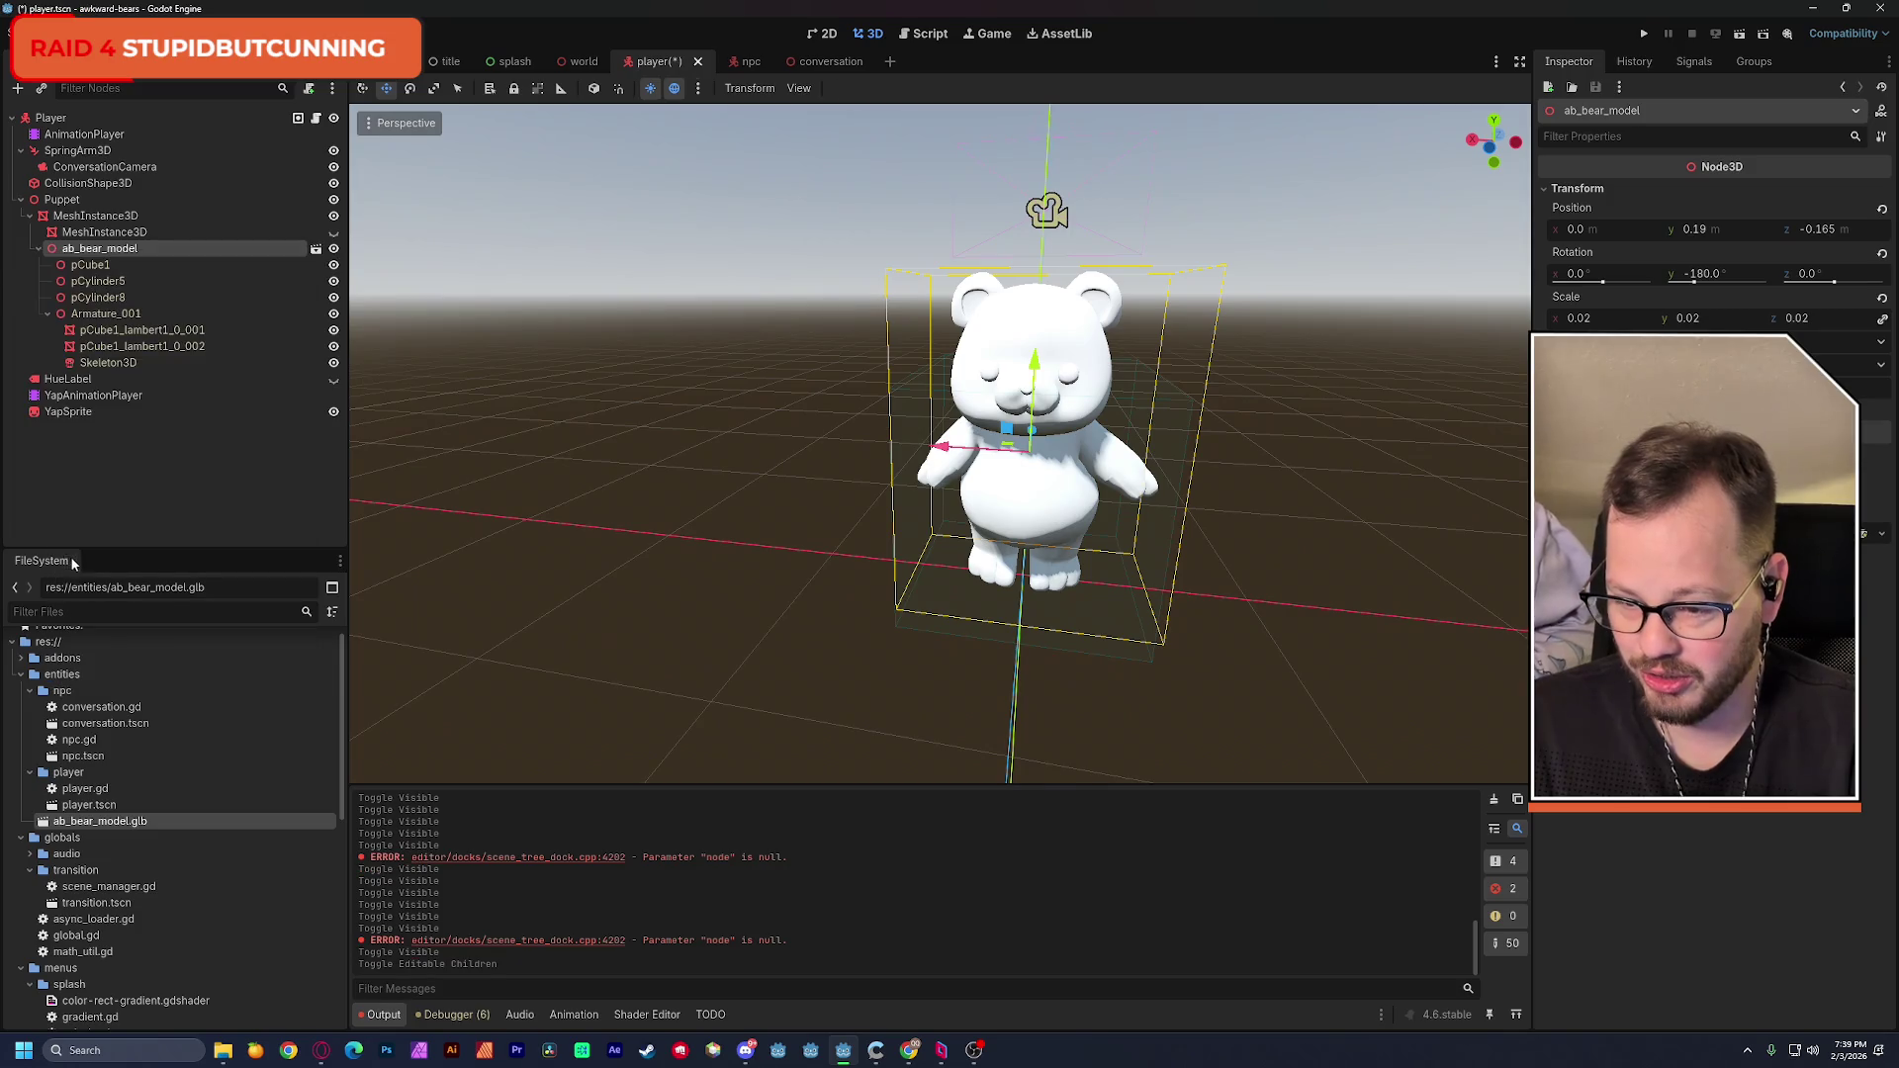
pyautogui.click(148, 118)
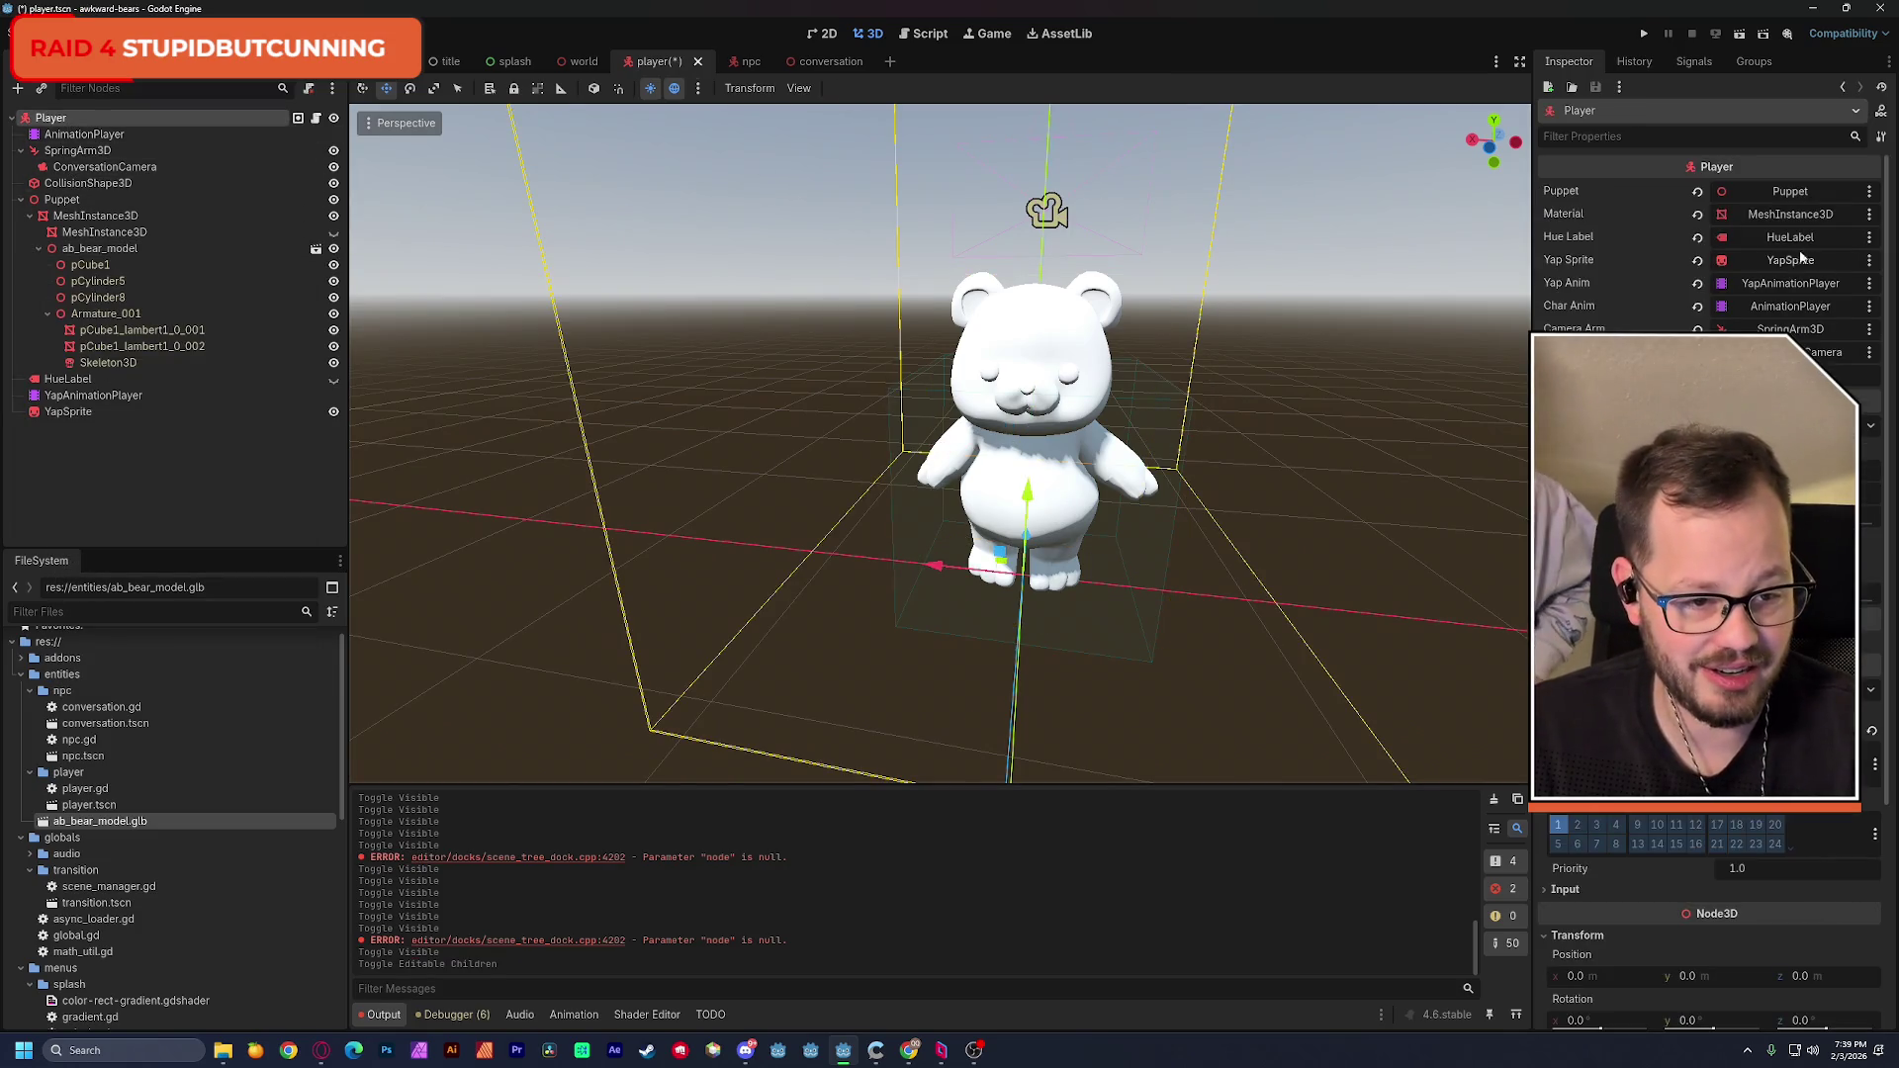
pyautogui.click(1756, 216)
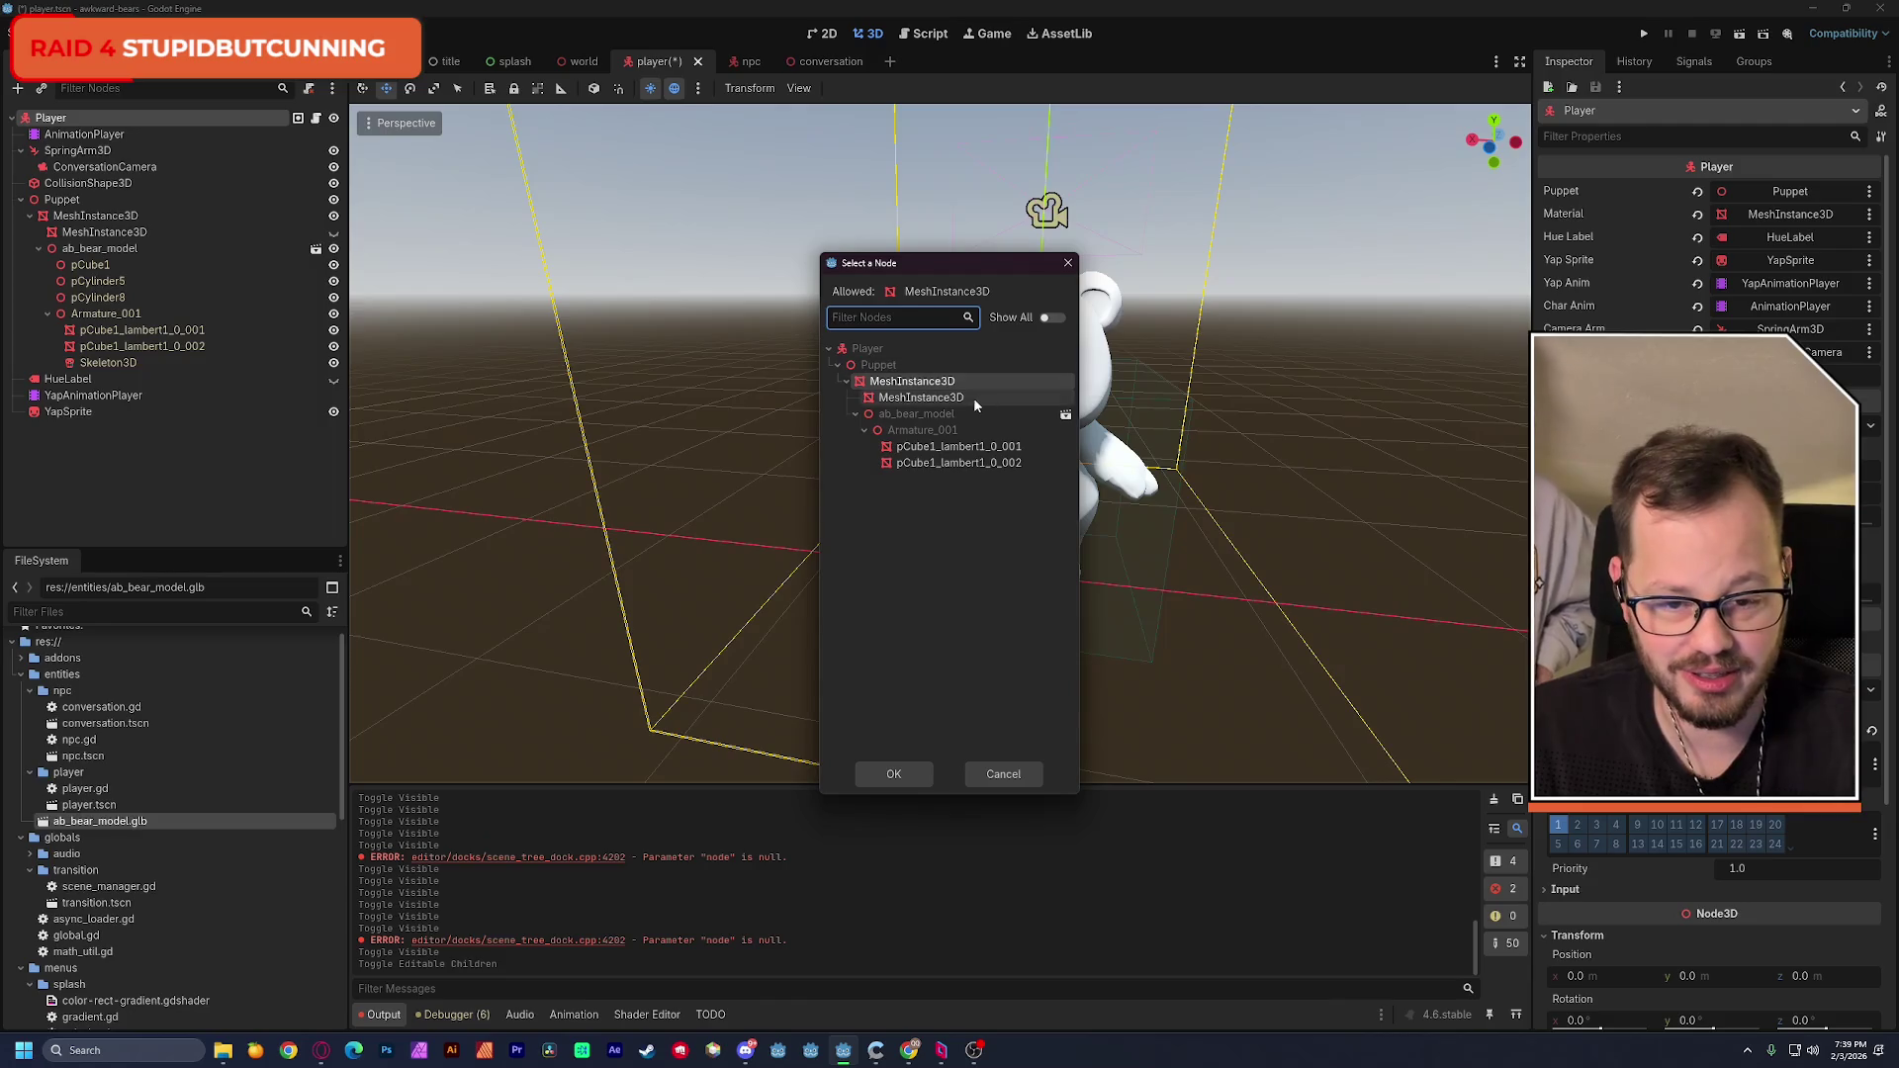
pyautogui.click(953, 464)
pyautogui.click(914, 774)
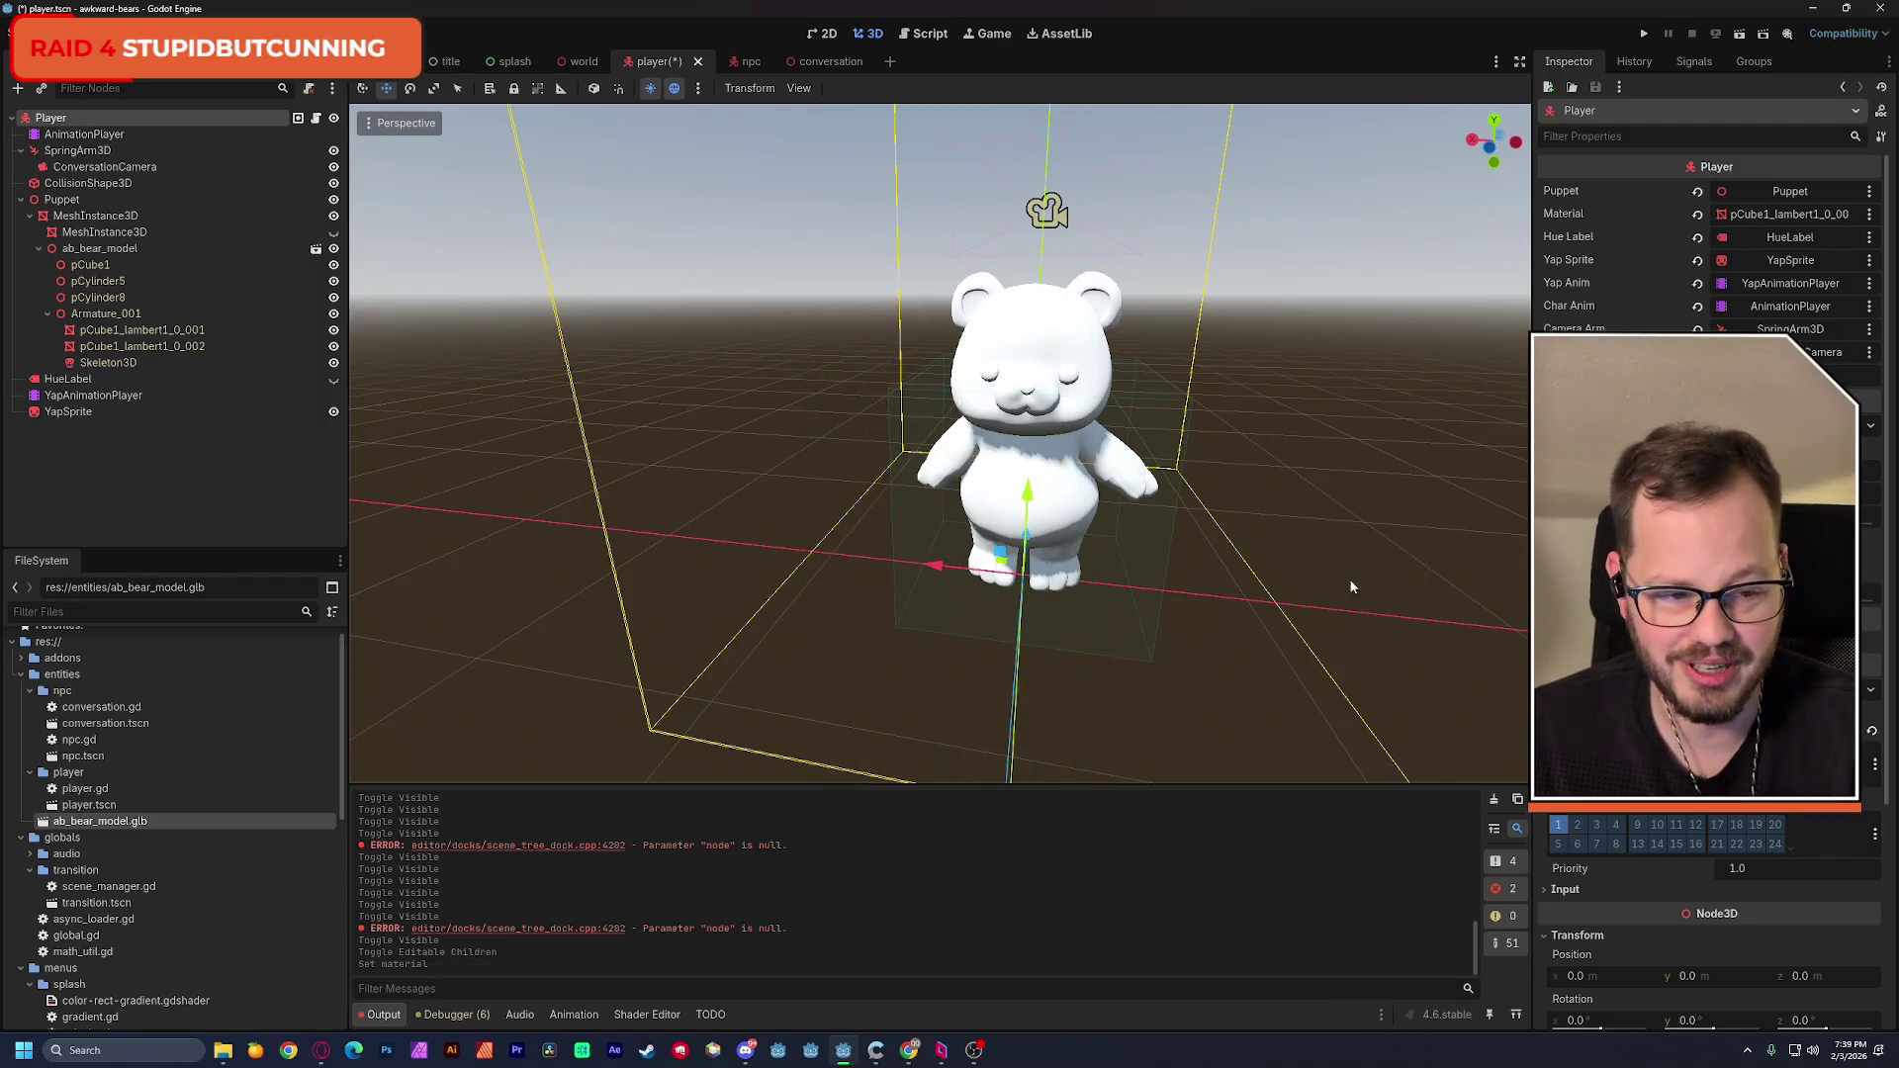
# Save the player scene and start a test run of the world scene.
pyautogui.hotkey('ctrl', 's')
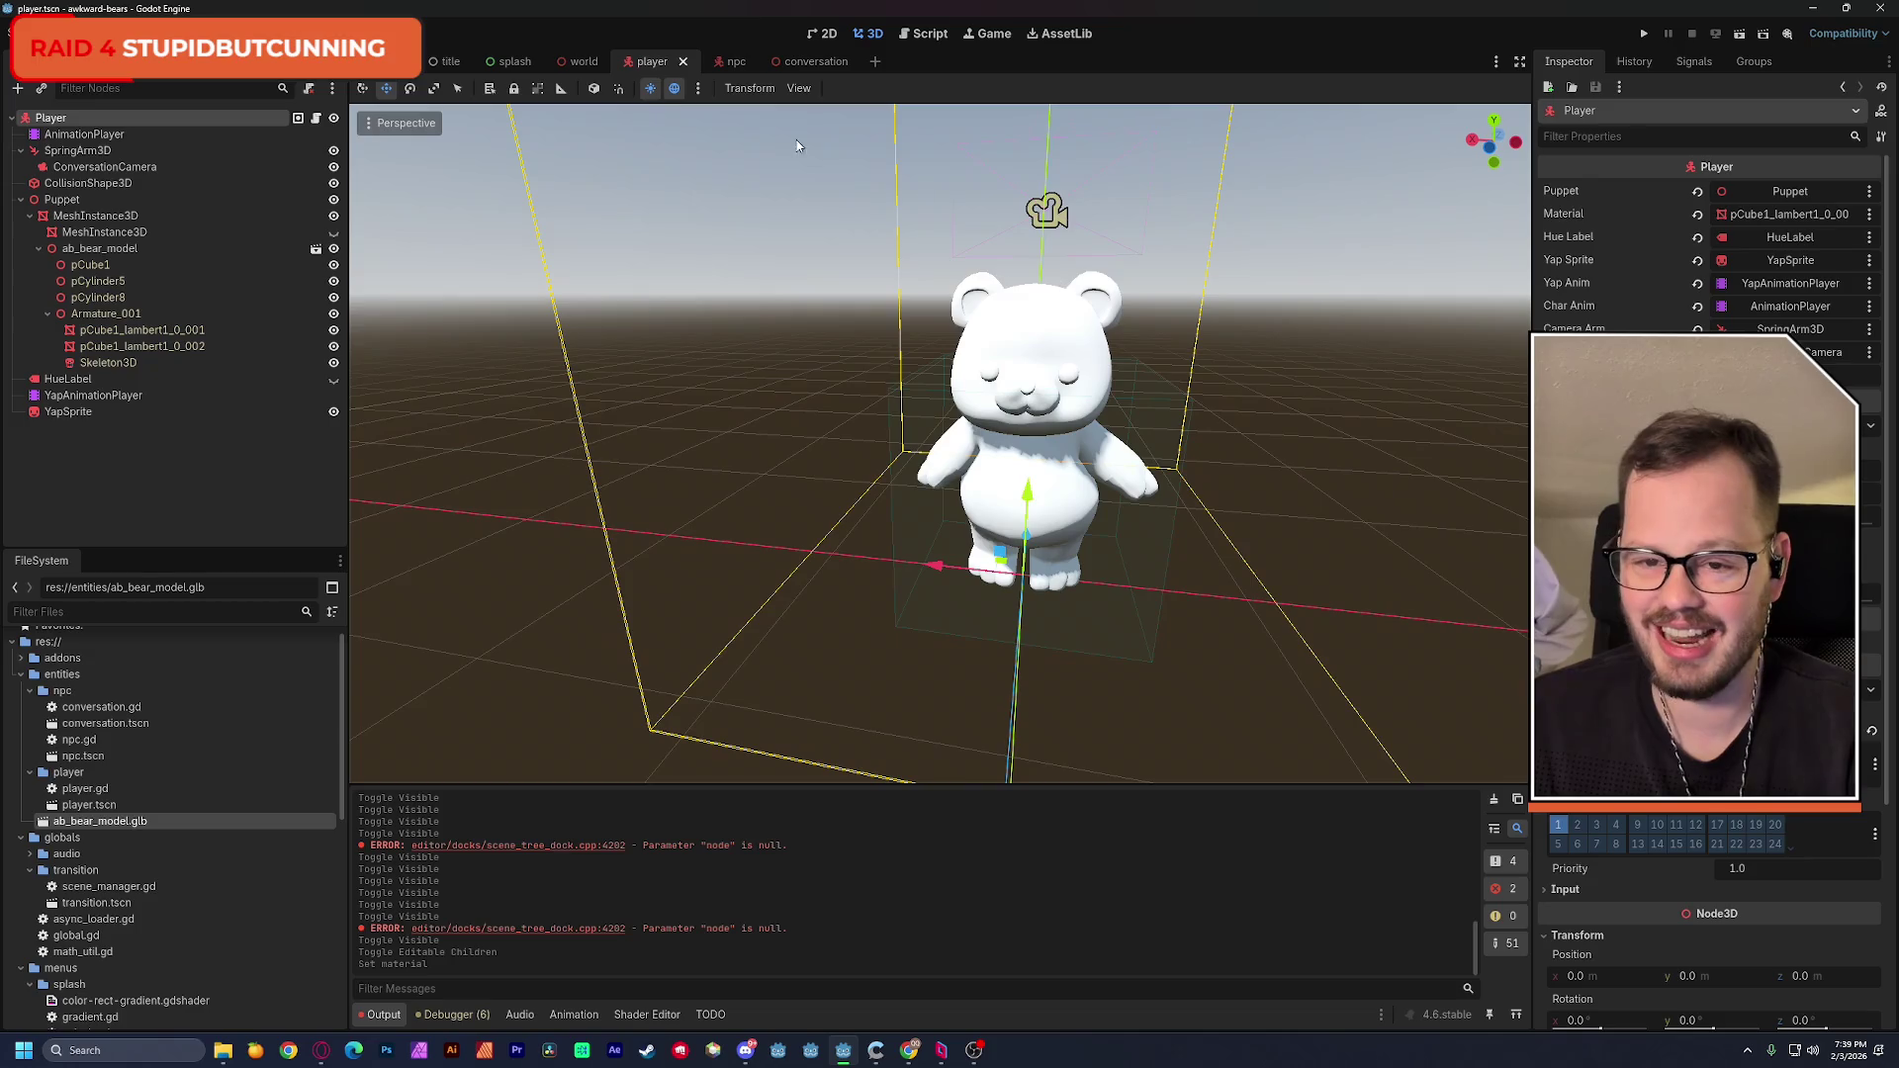
pyautogui.click(584, 62)
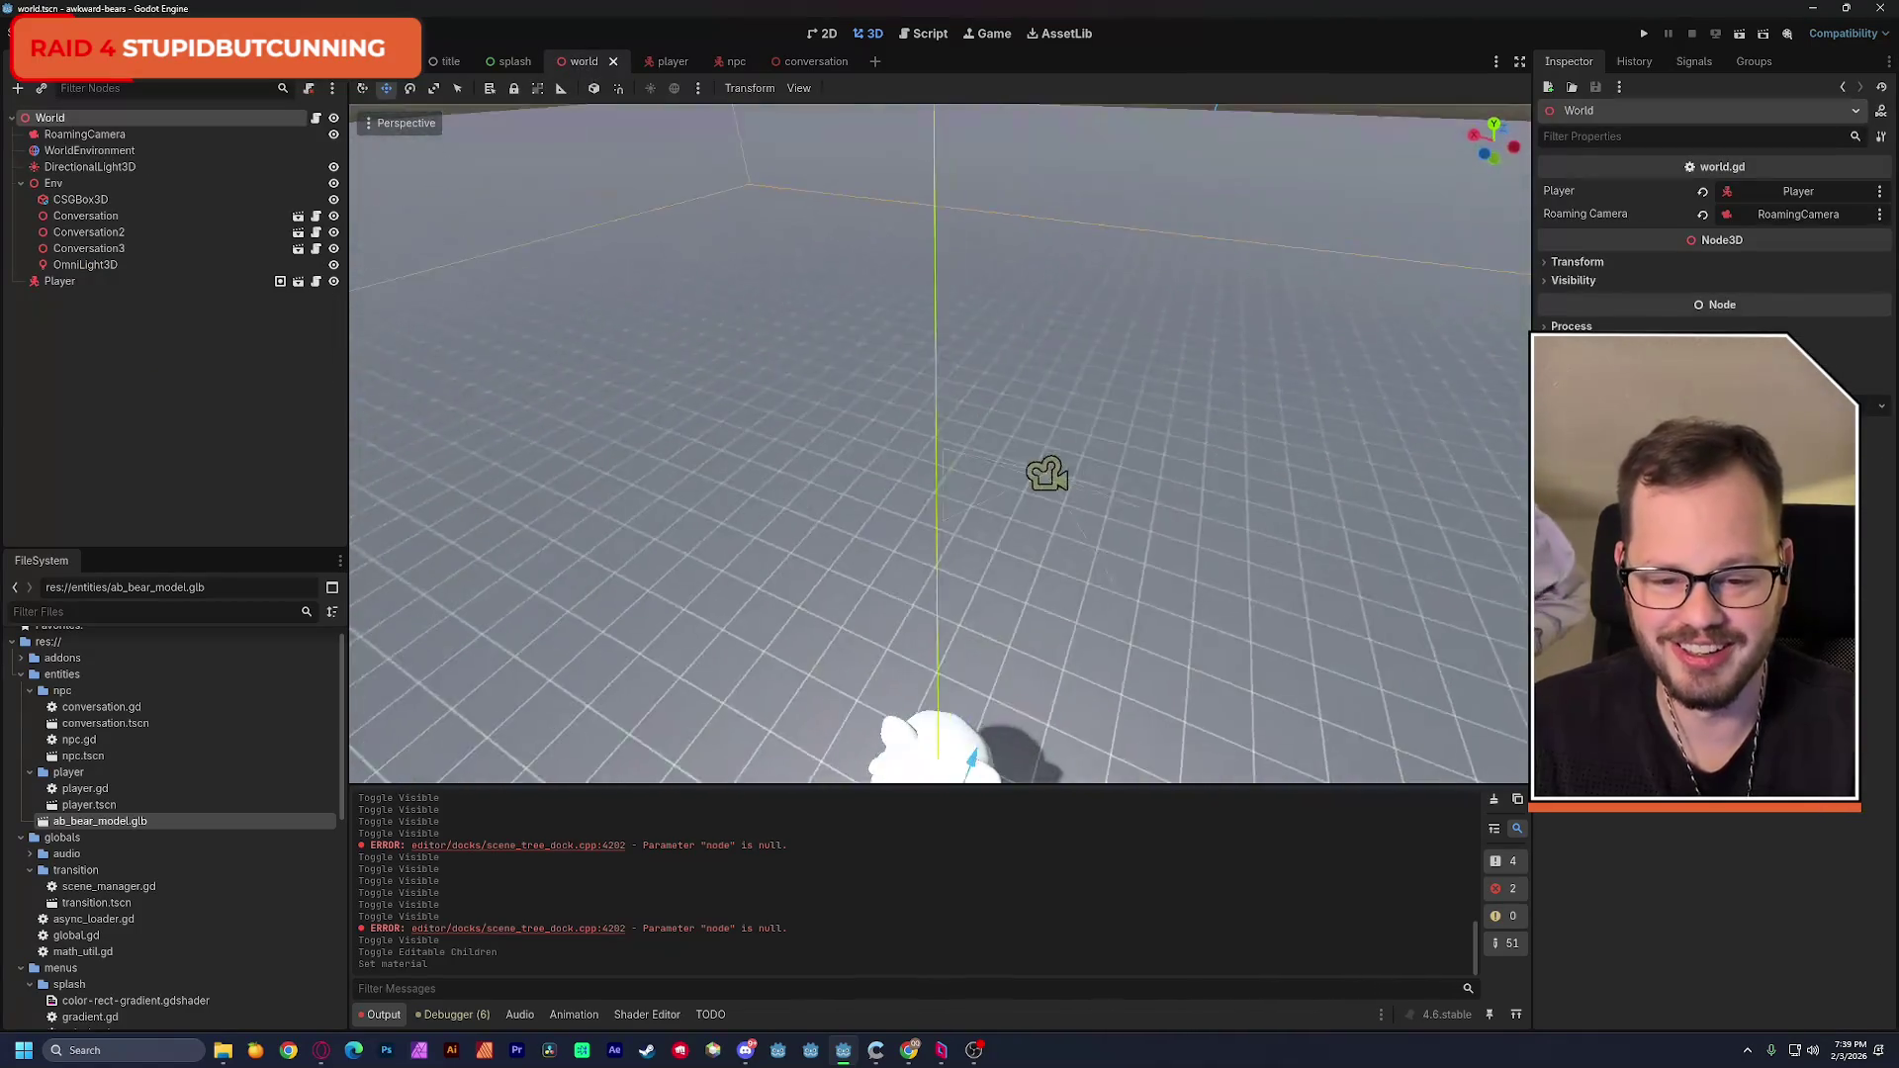
pyautogui.click(1743, 34)
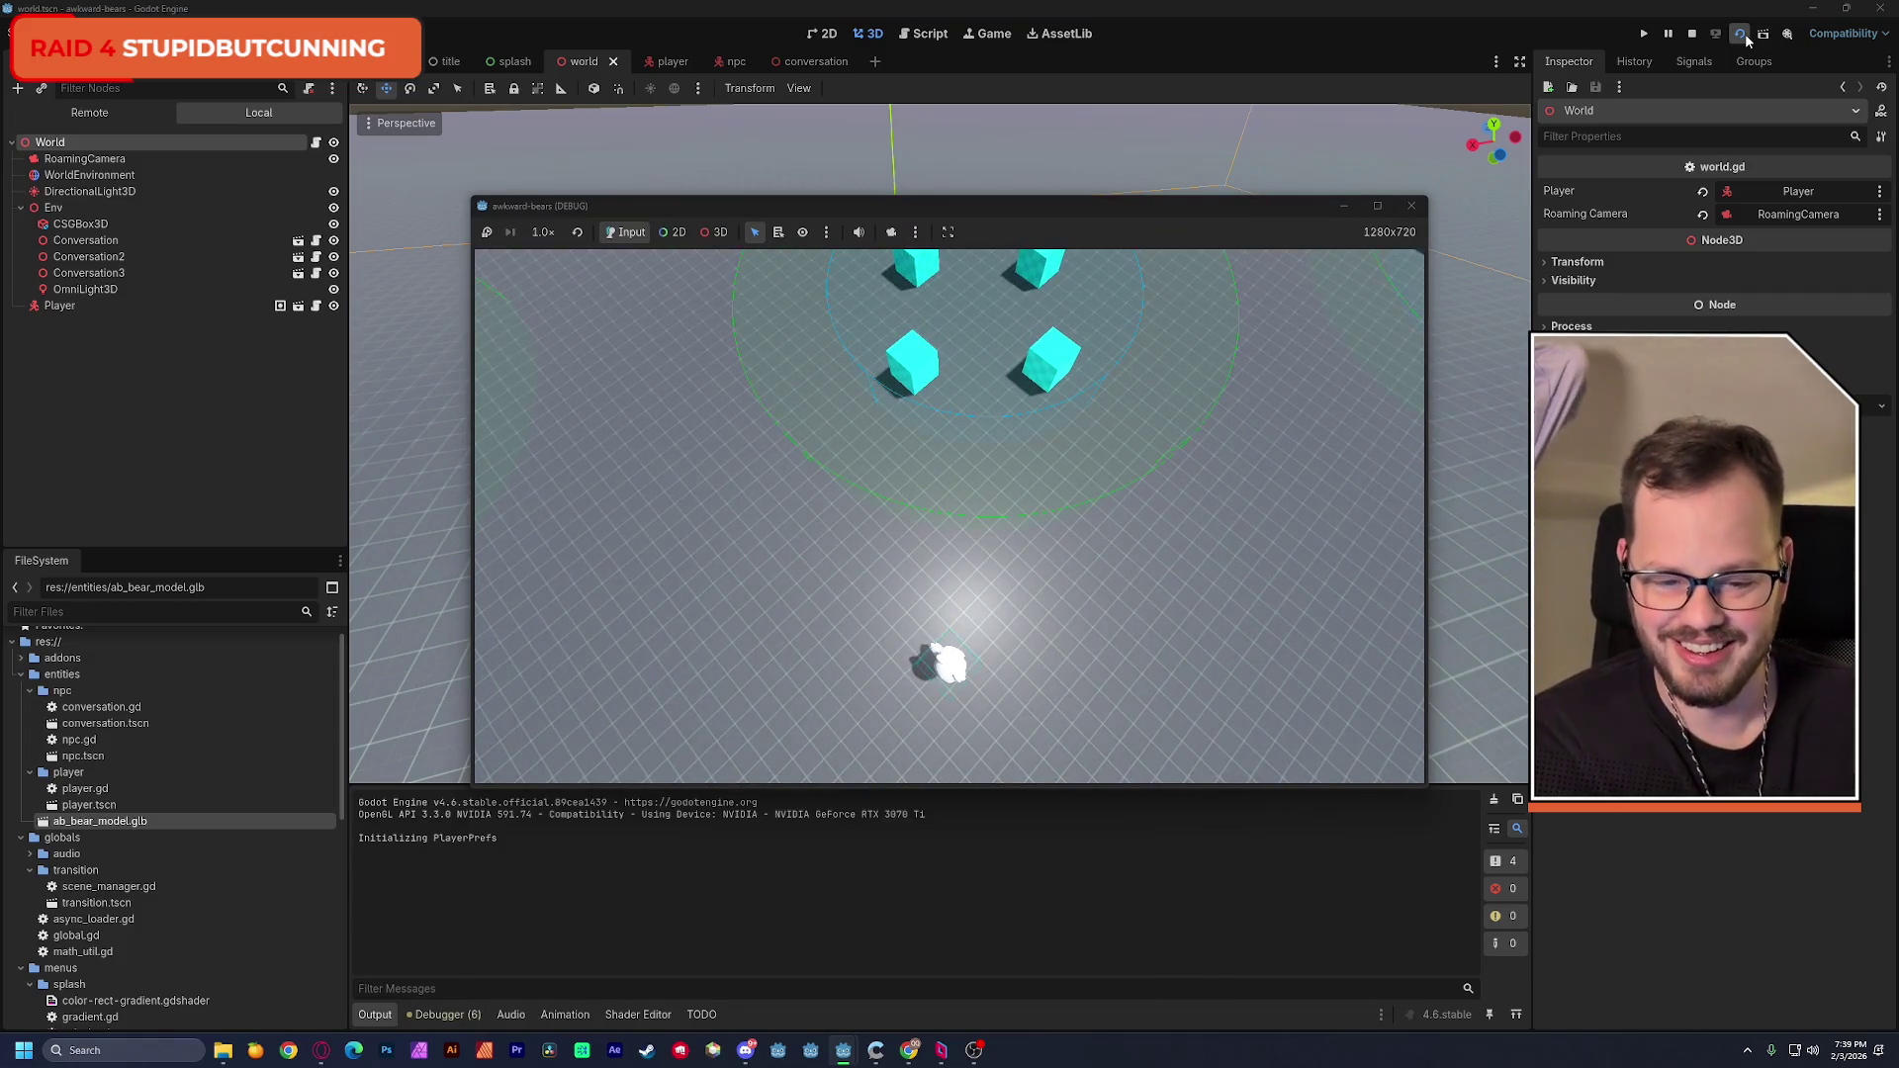
# Walk the bear forward in the game, then restart it, hitting the player.gd line 104 null-instance error.
pyautogui.press('w')
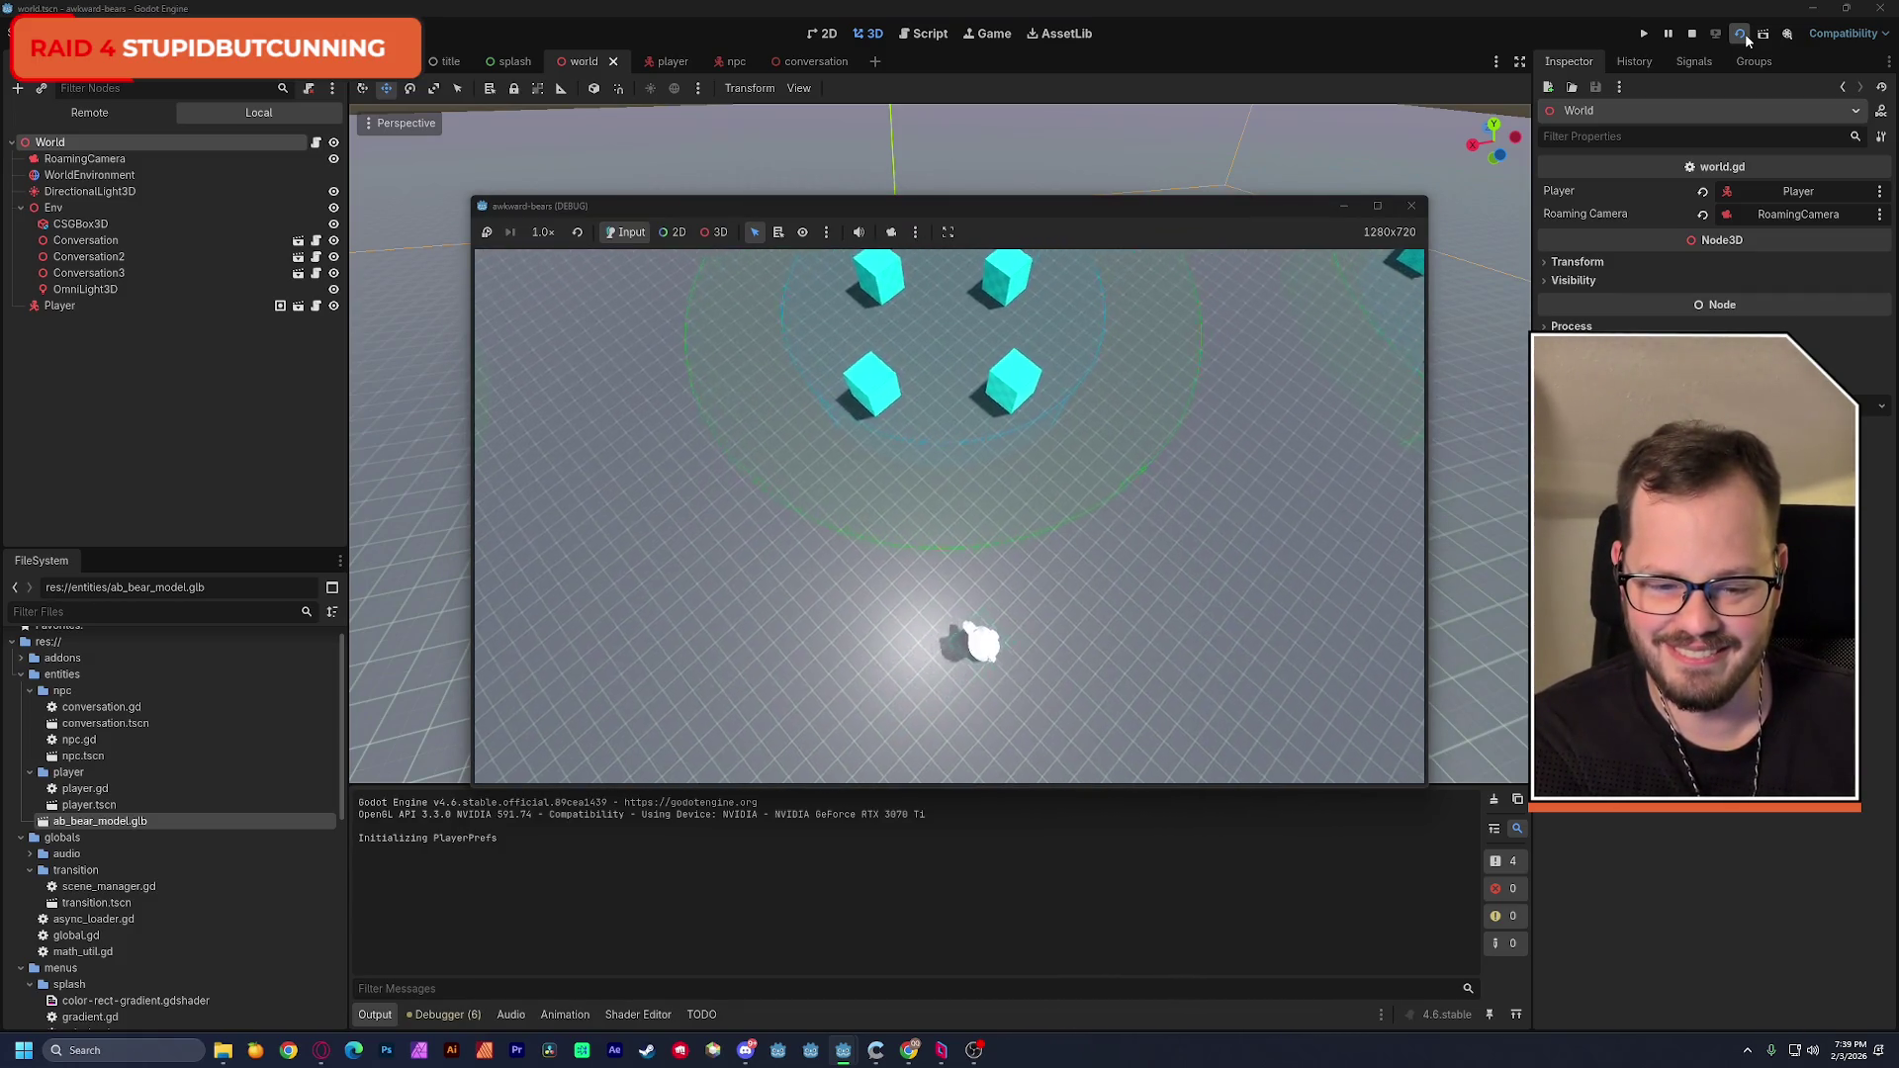
pyautogui.press('w')
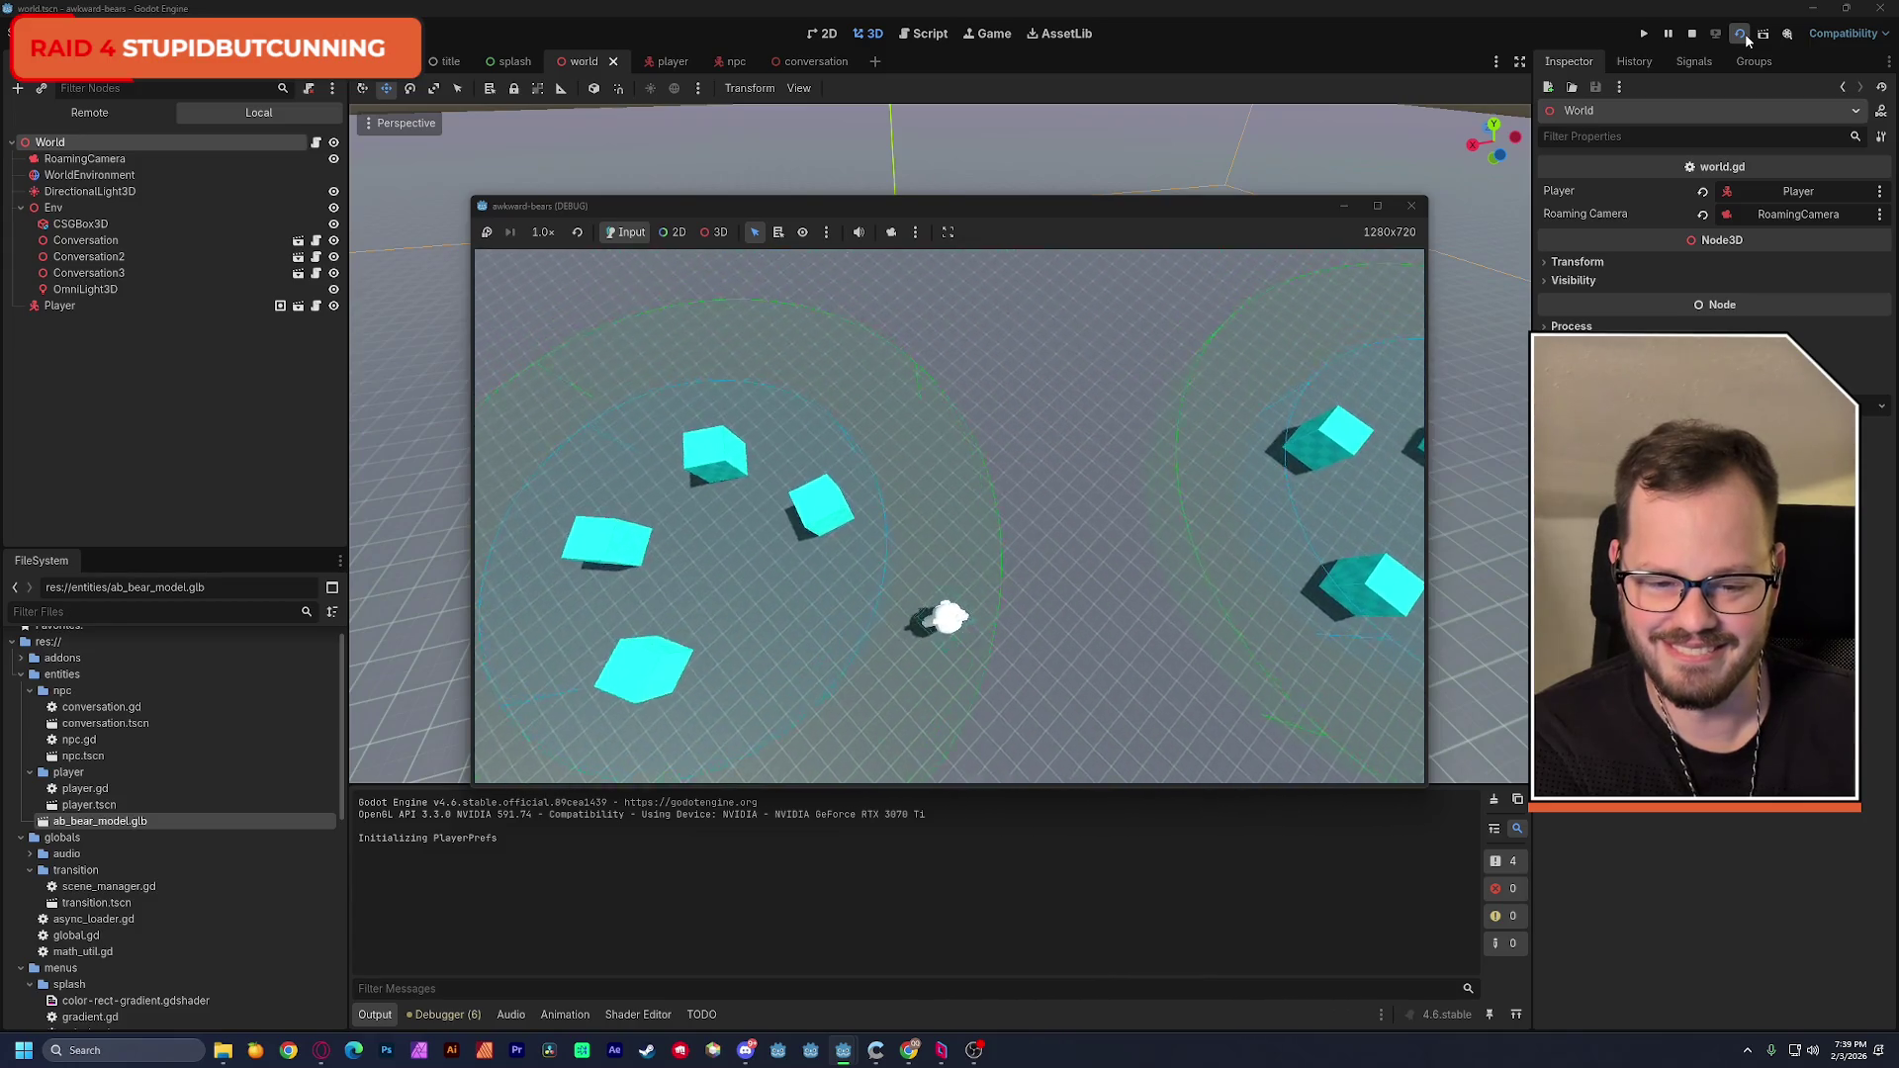
pyautogui.press('w')
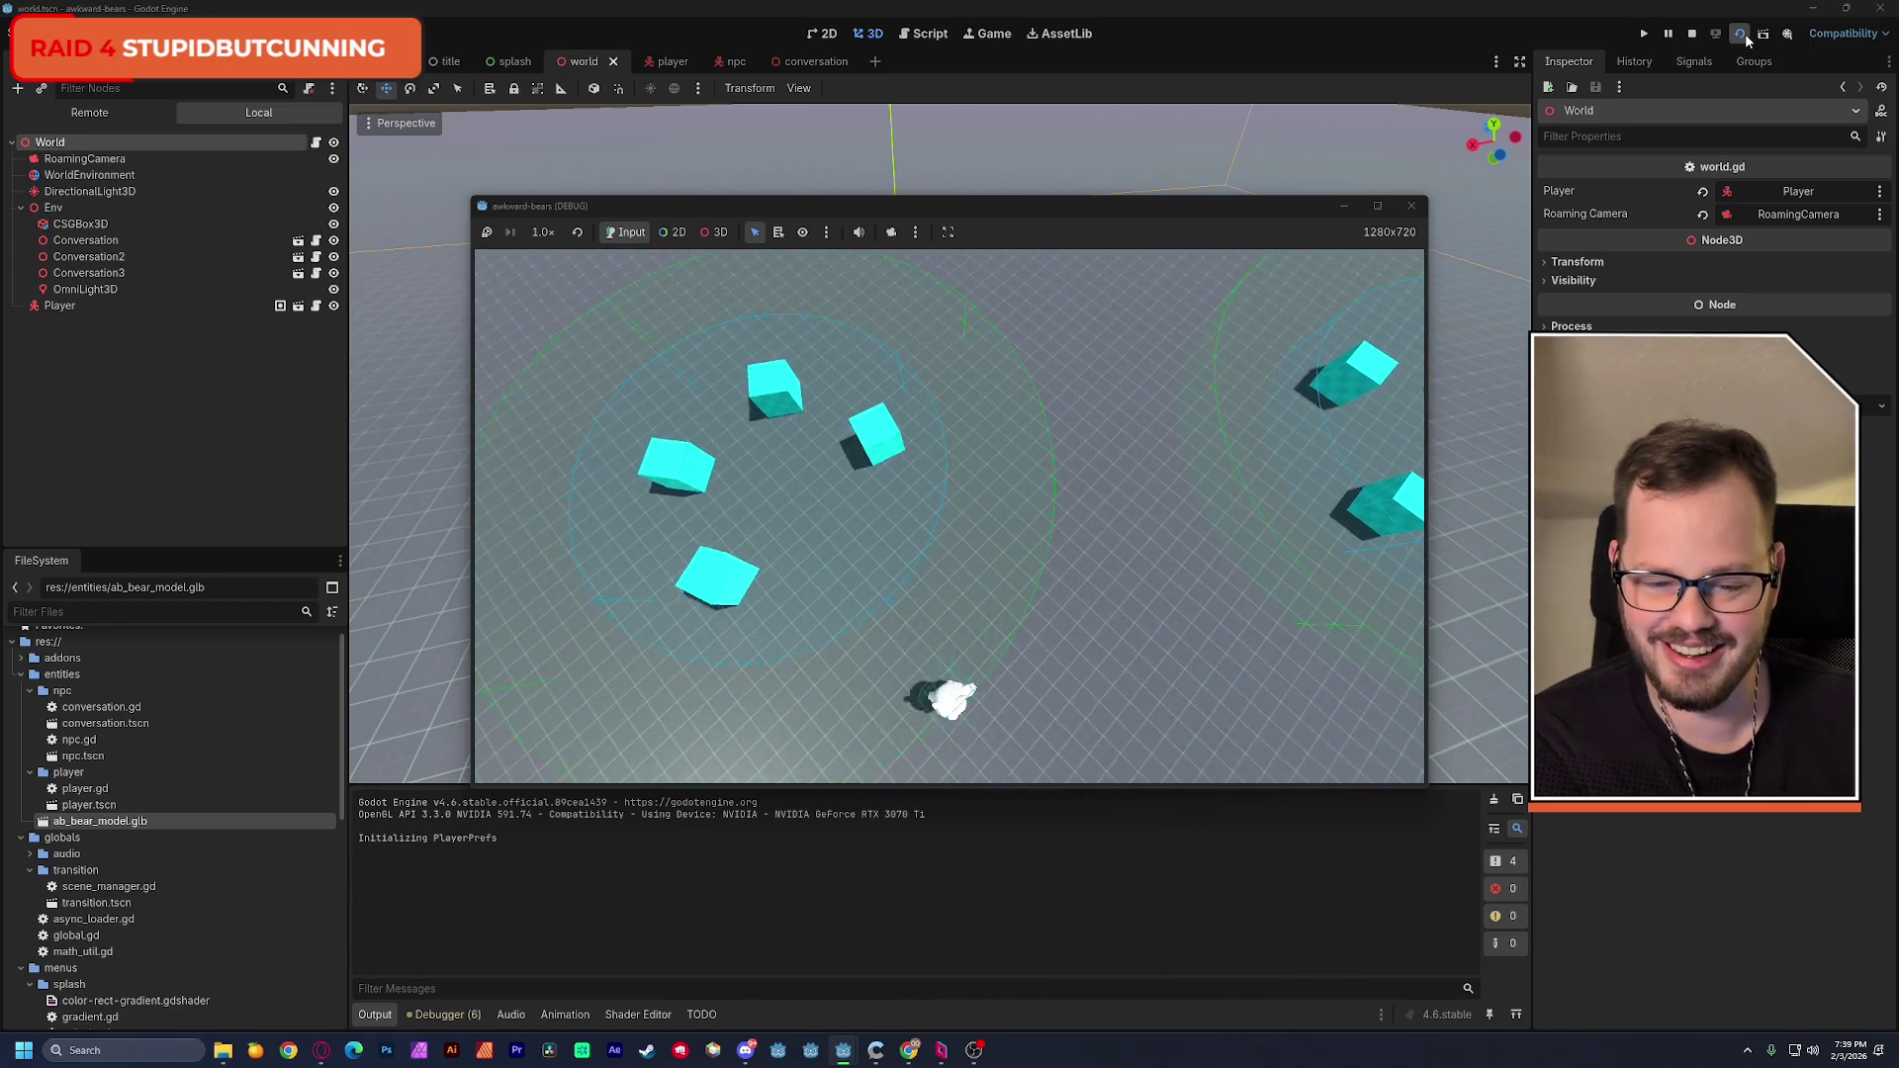
pyautogui.click(1741, 34)
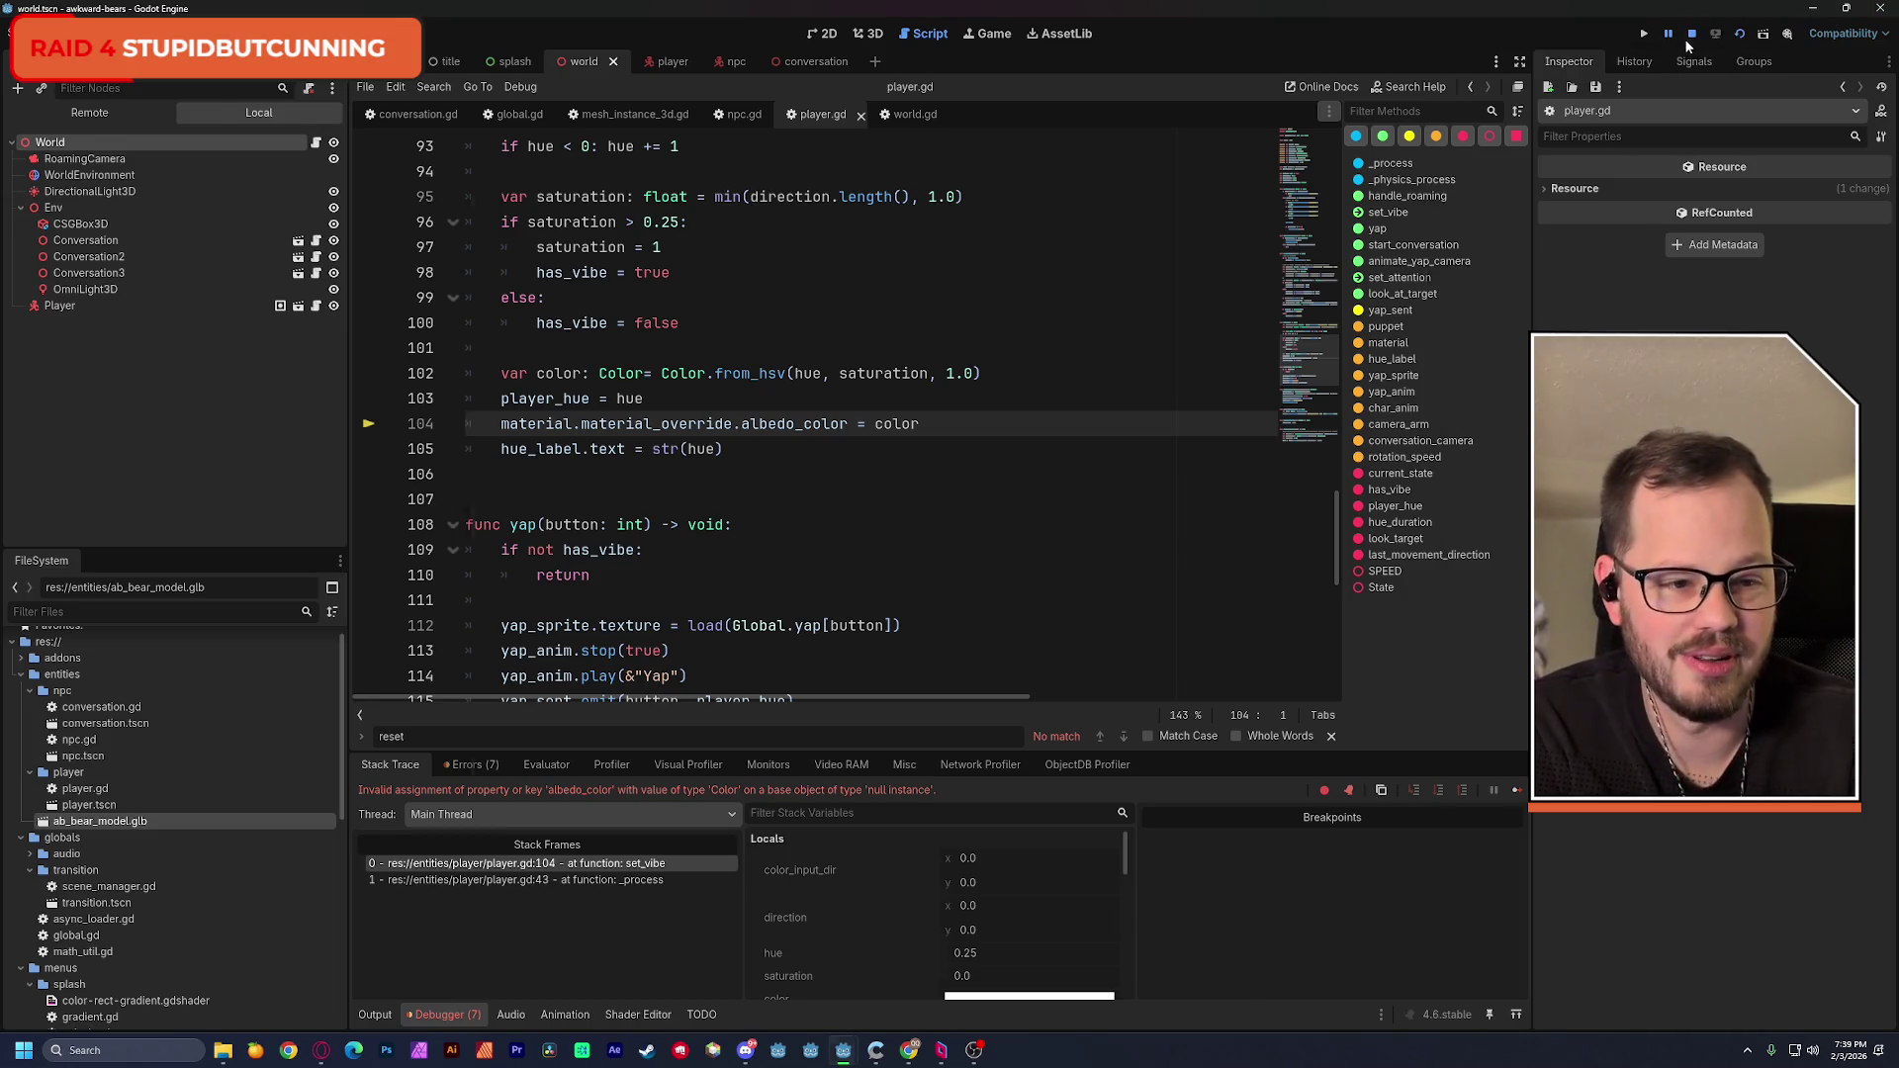
# Give the pCube1_lambert1_0_002 bear mesh a new StandardMaterial3D material override and save the player scene.
pyautogui.click(653, 62)
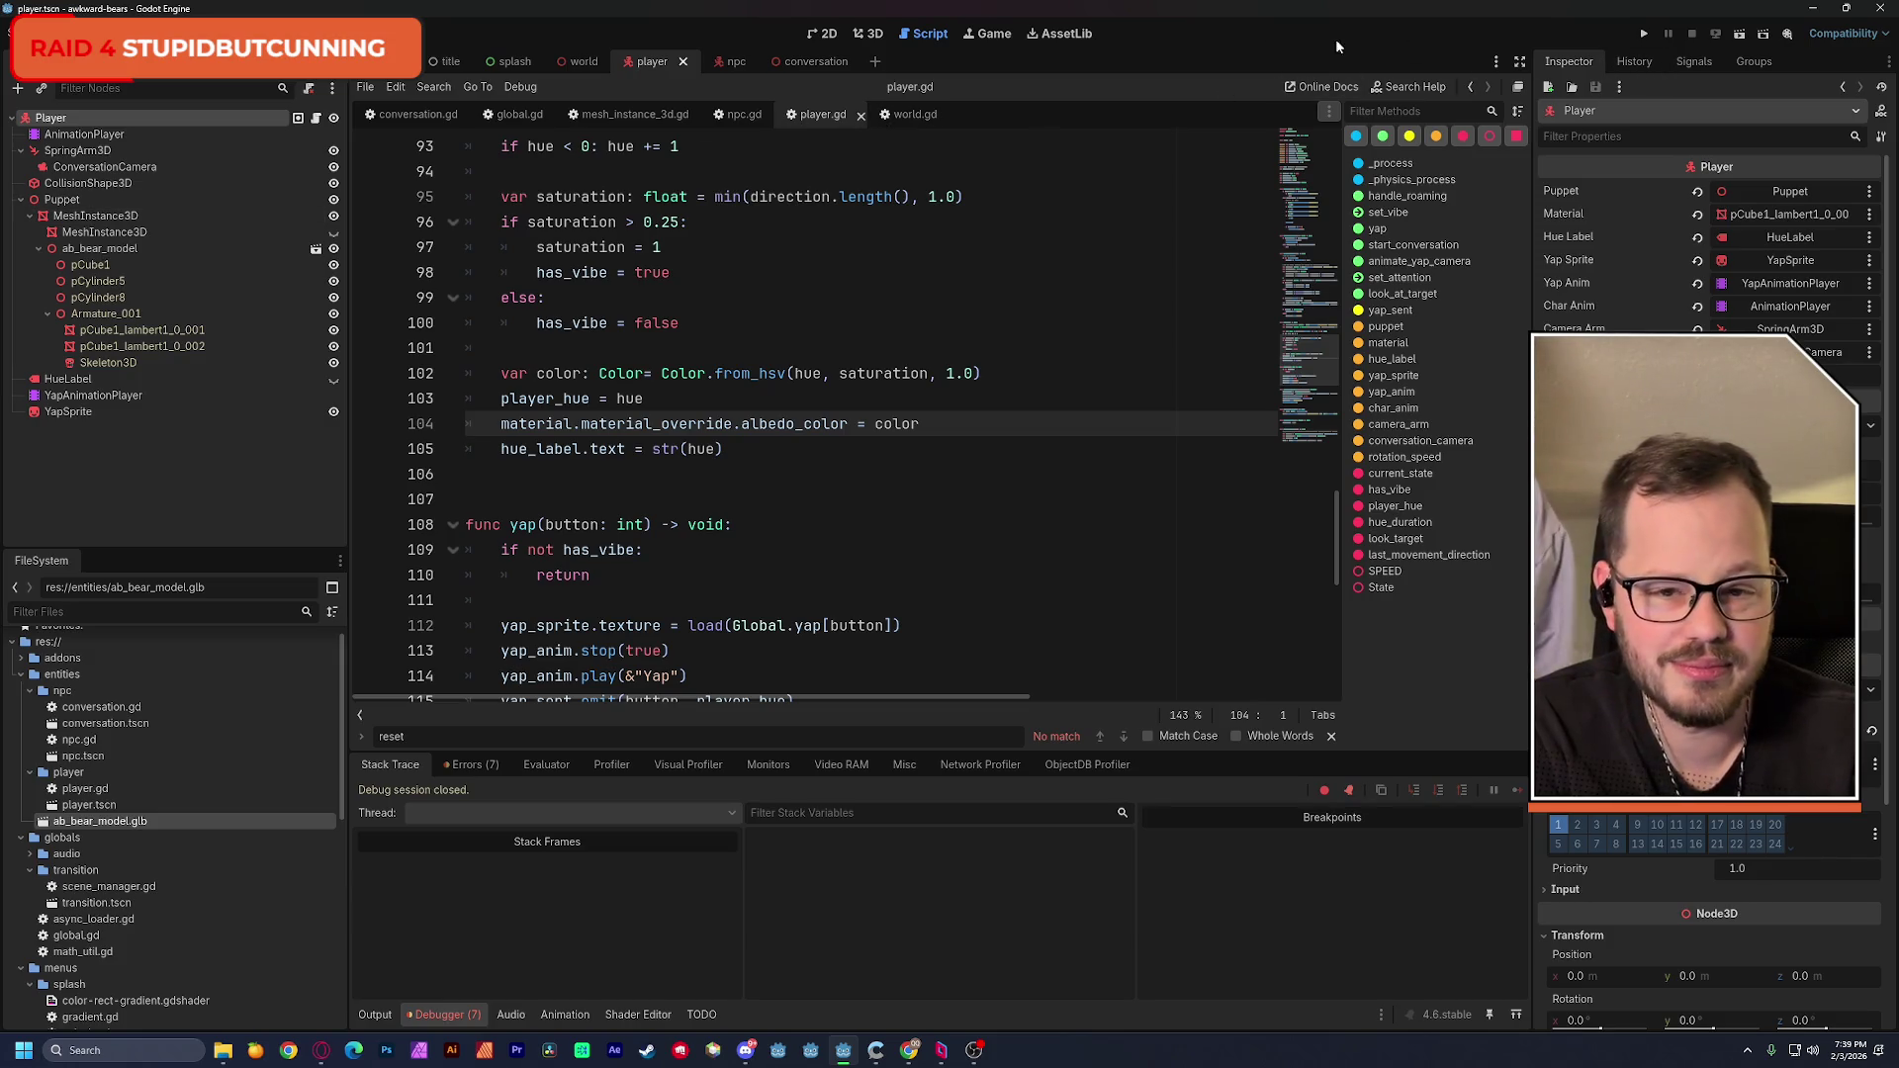
pyautogui.click(868, 34)
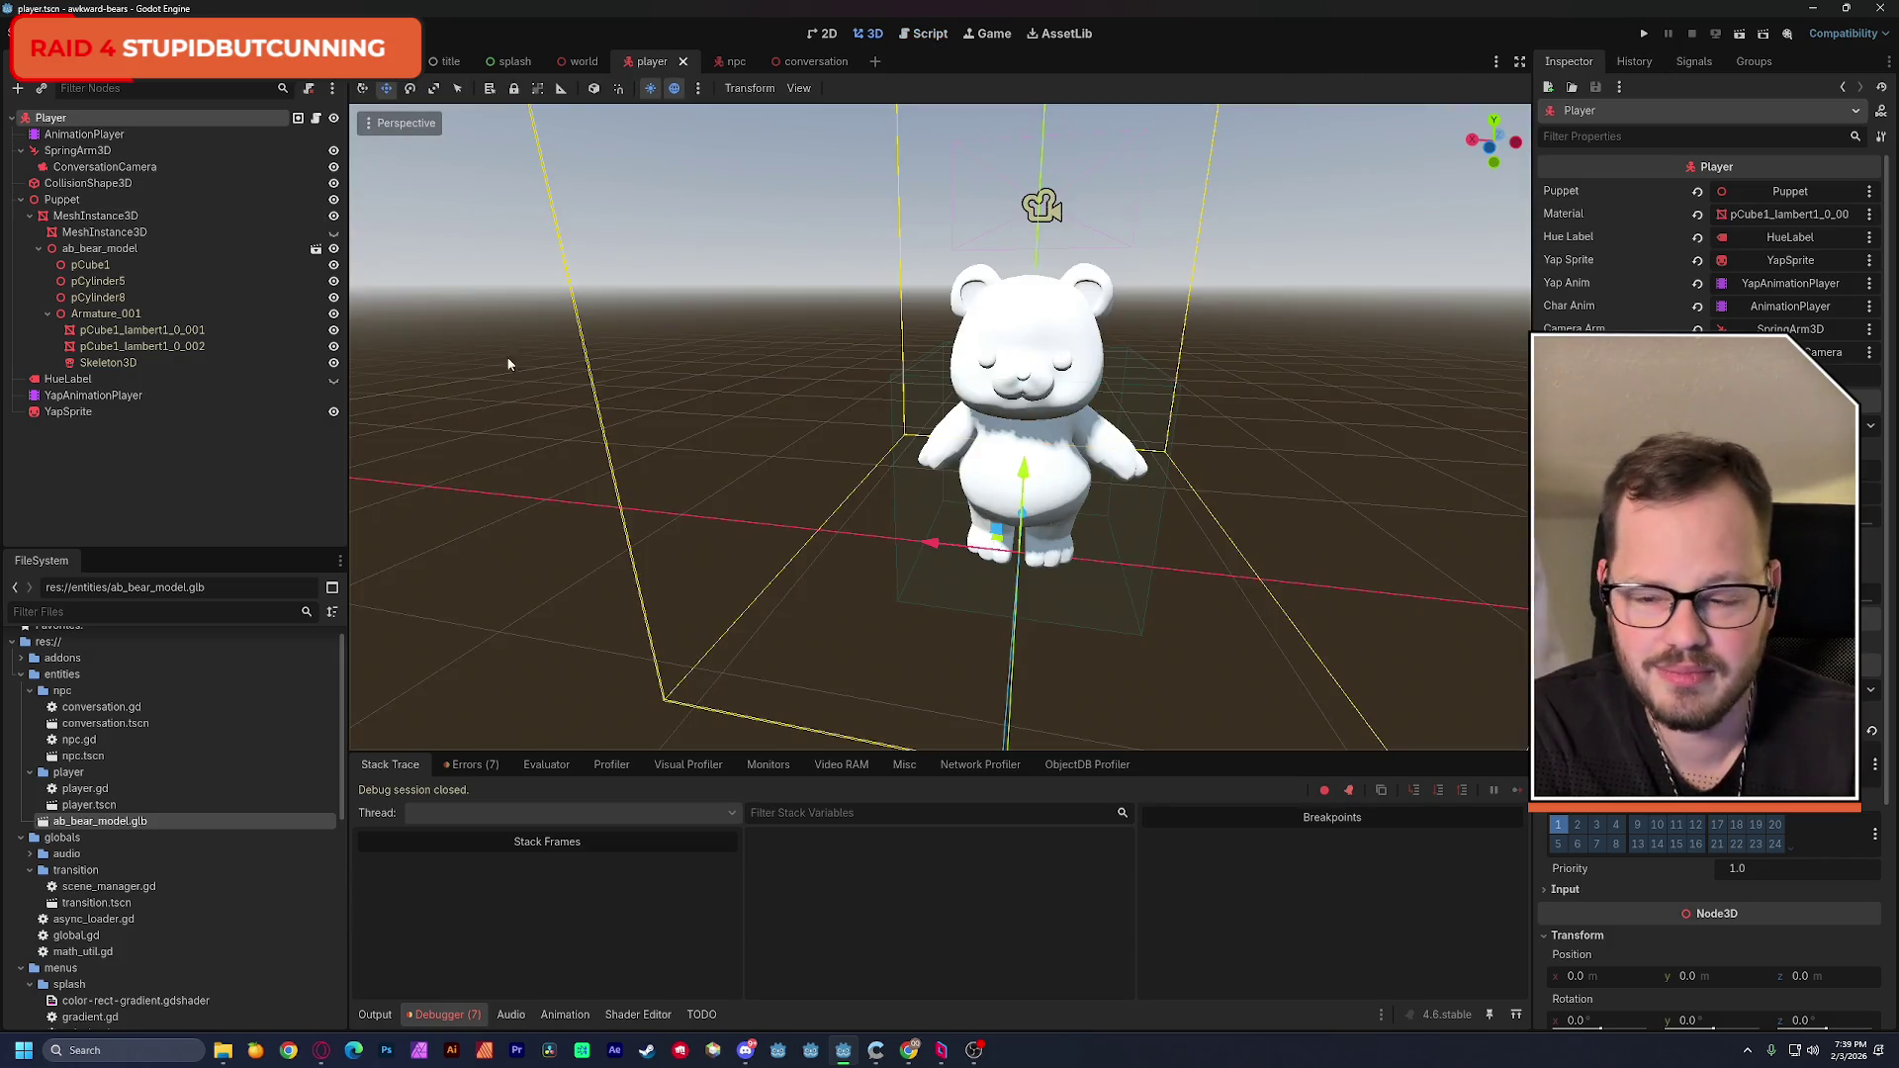
pyautogui.click(138, 330)
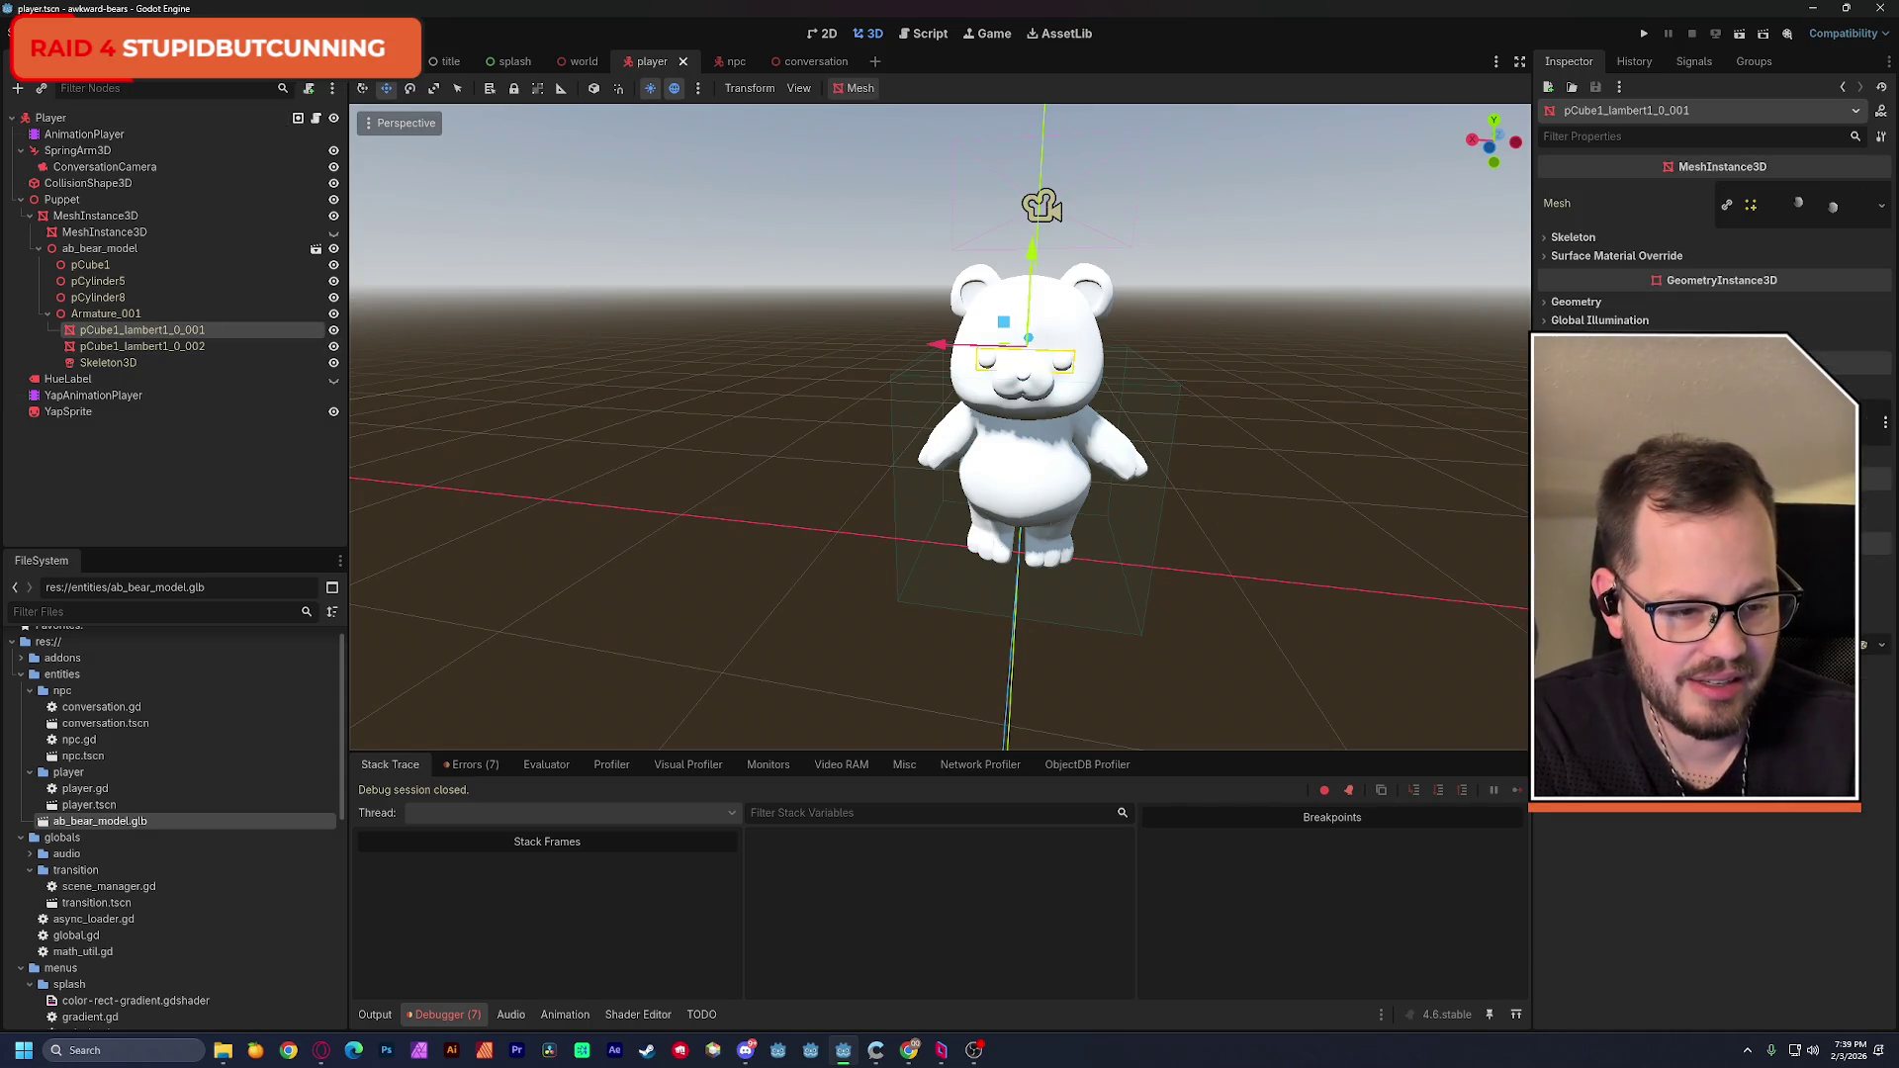
pyautogui.click(1577, 303)
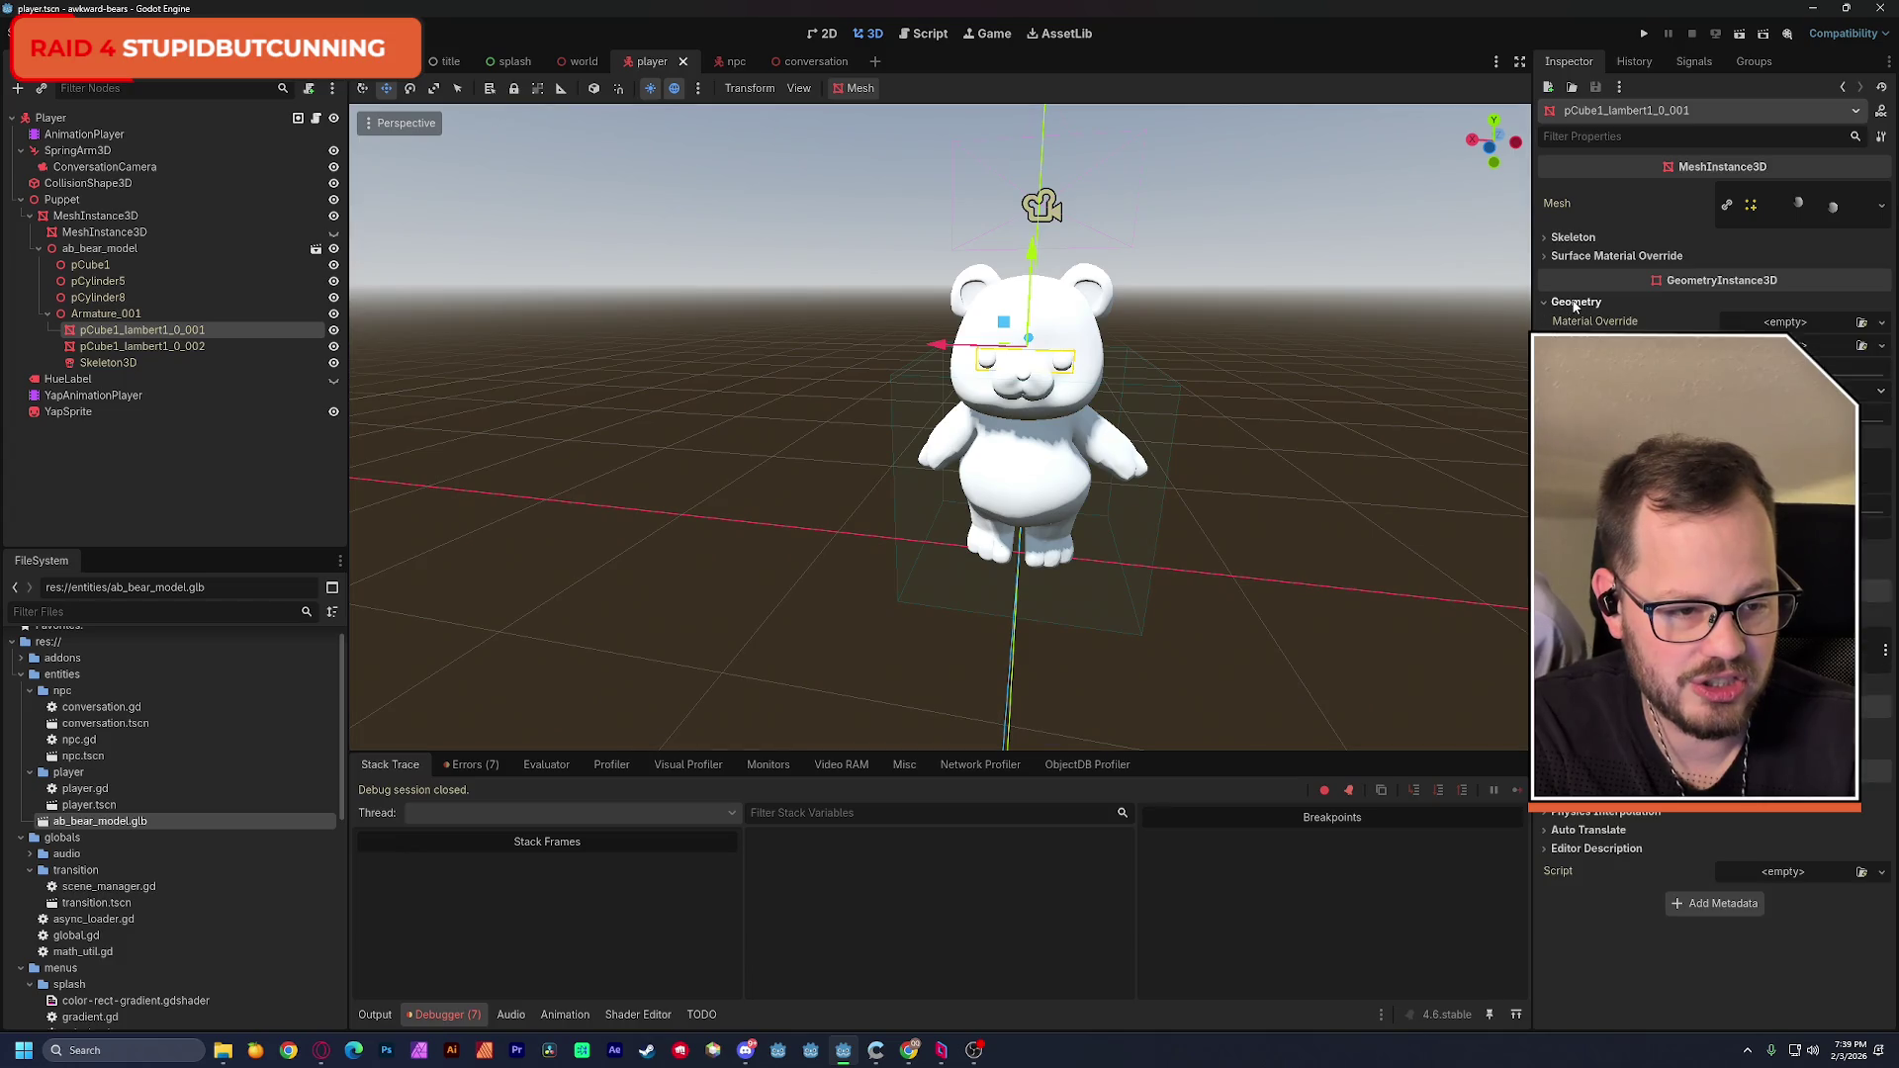
pyautogui.click(251, 345)
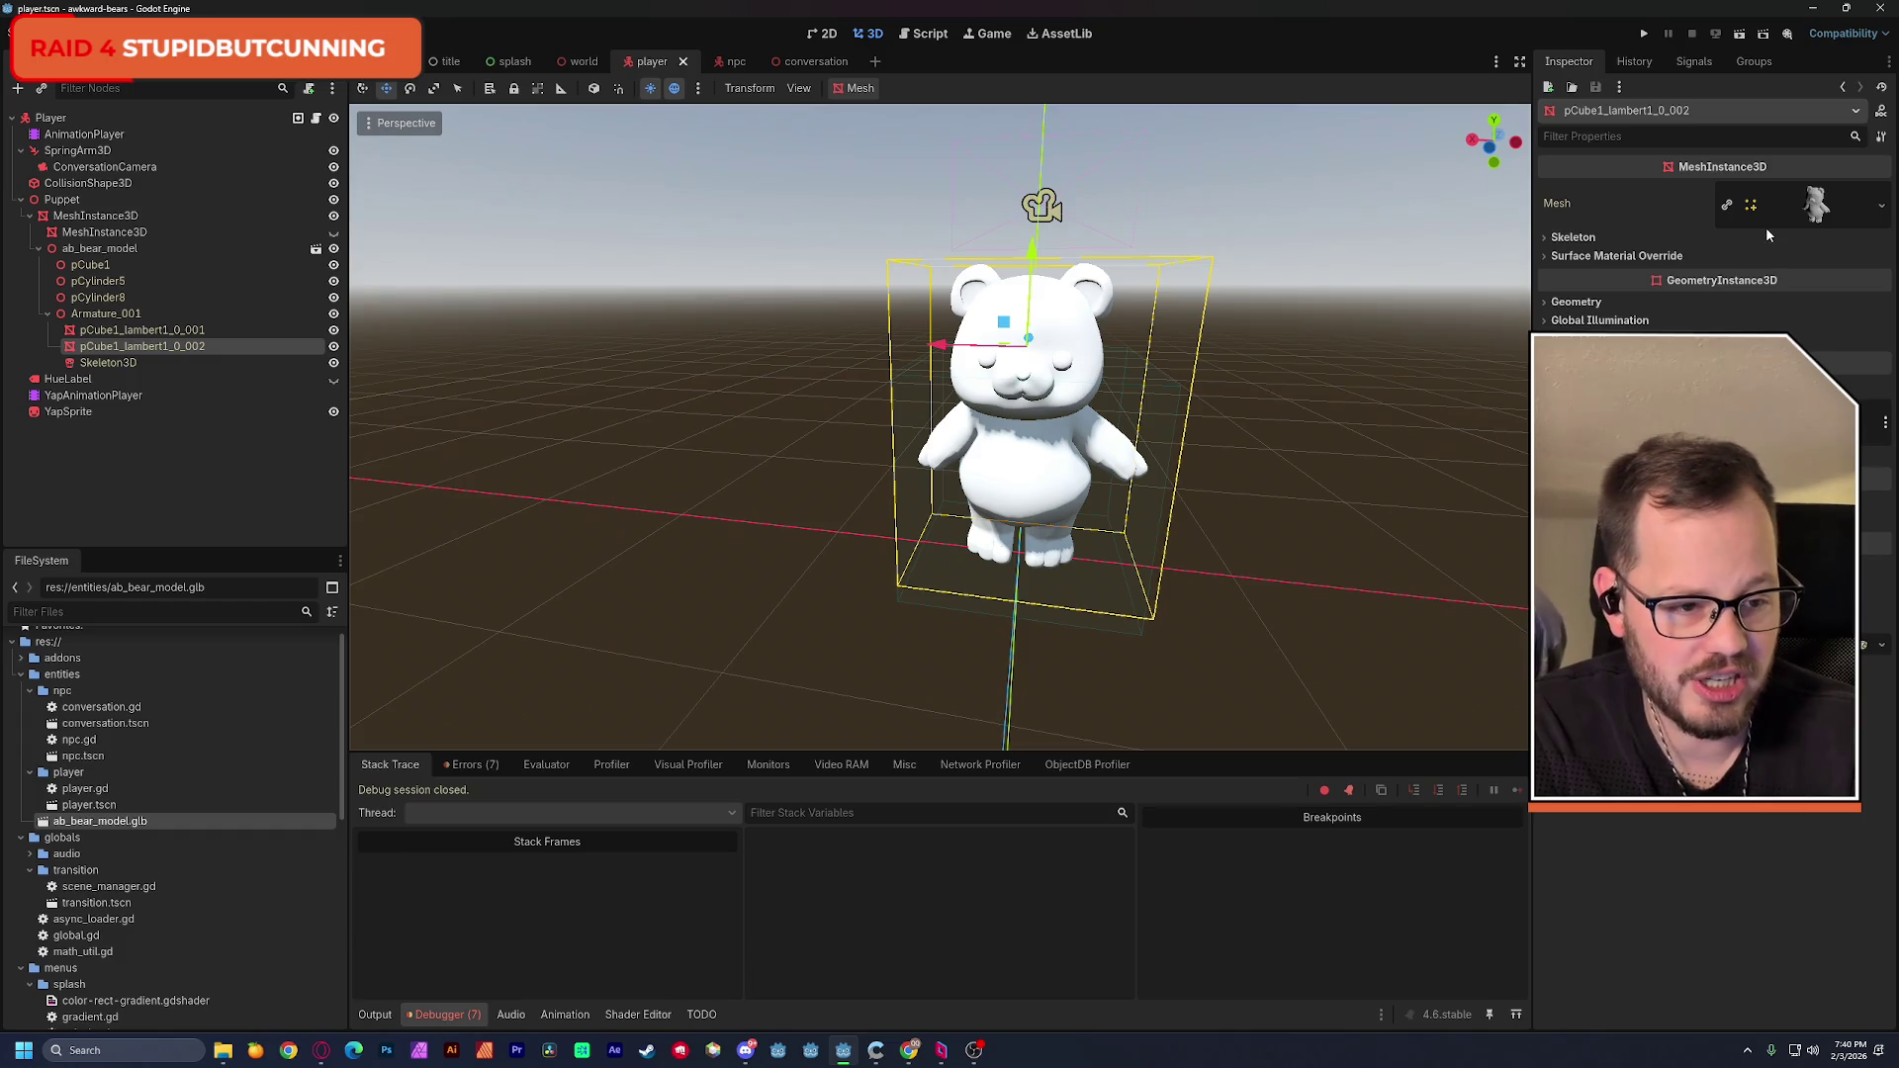
pyautogui.click(1543, 305)
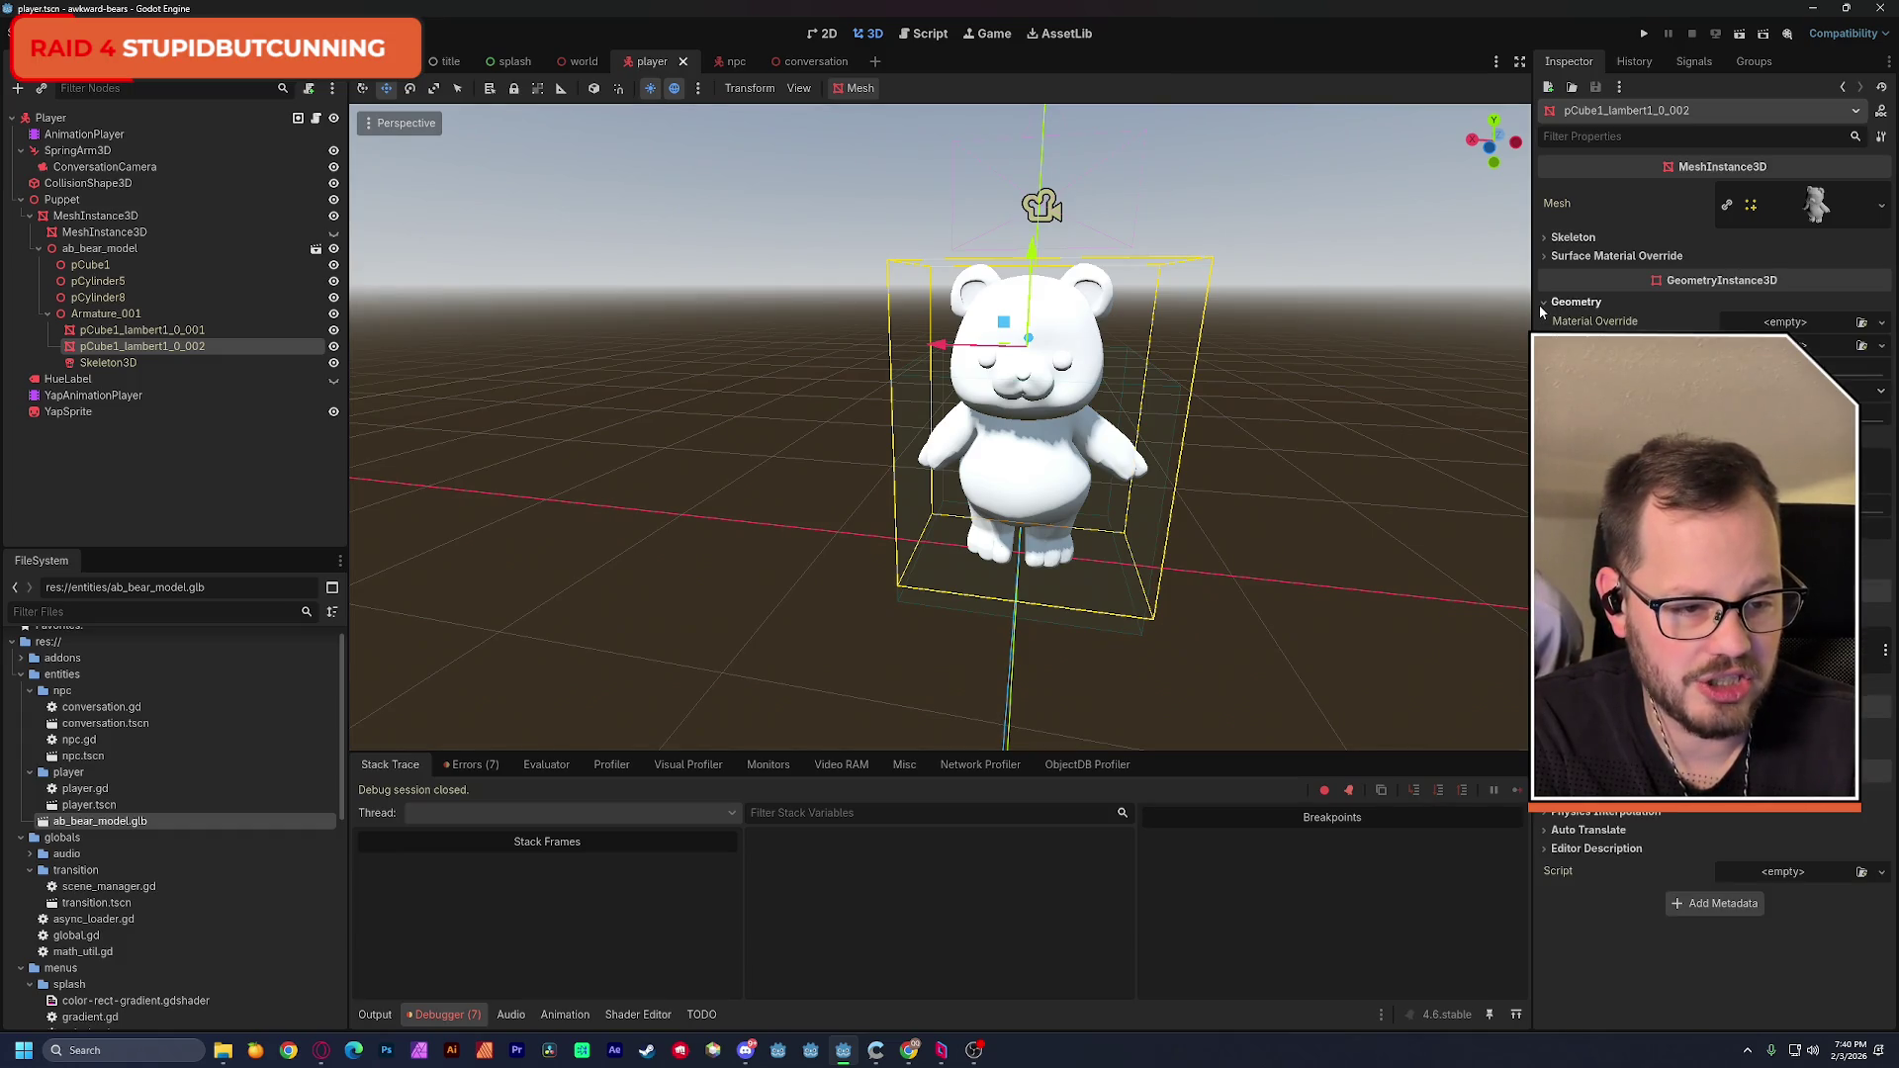
pyautogui.click(1800, 323)
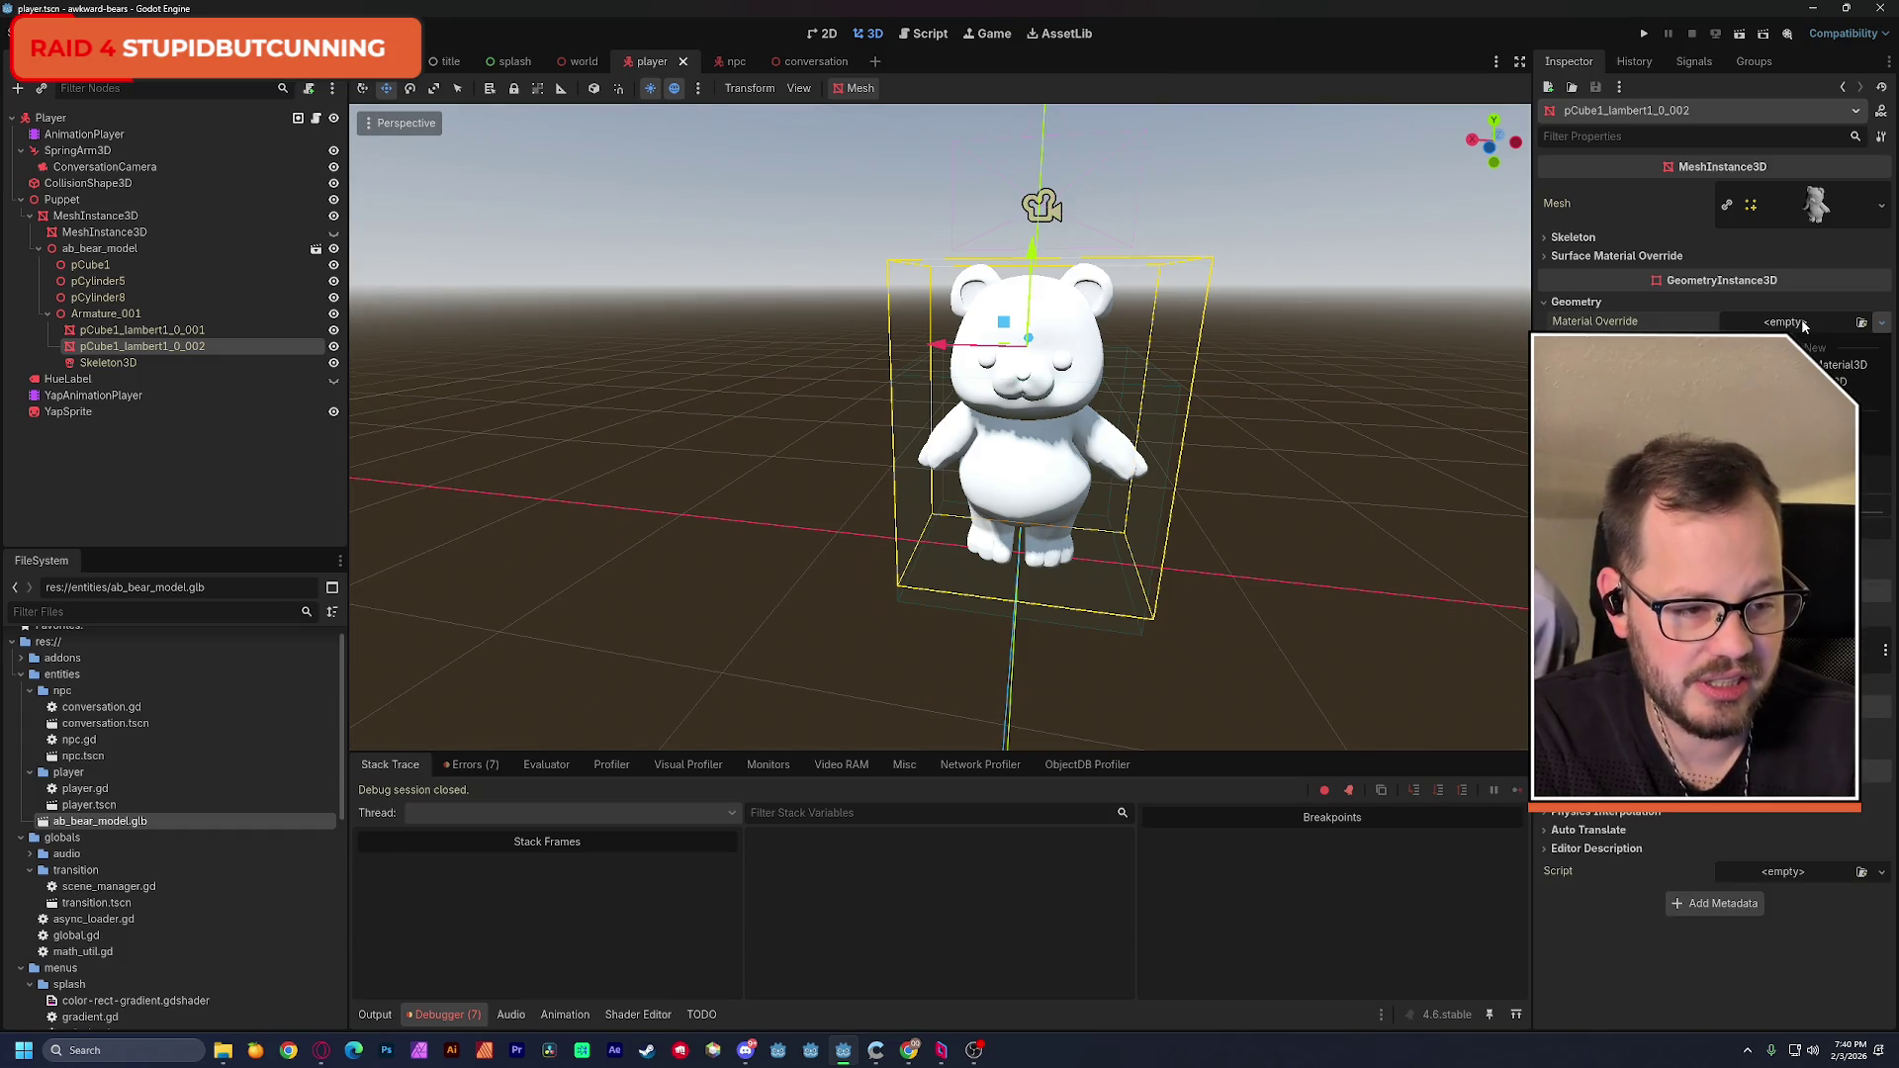
pyautogui.click(1846, 366)
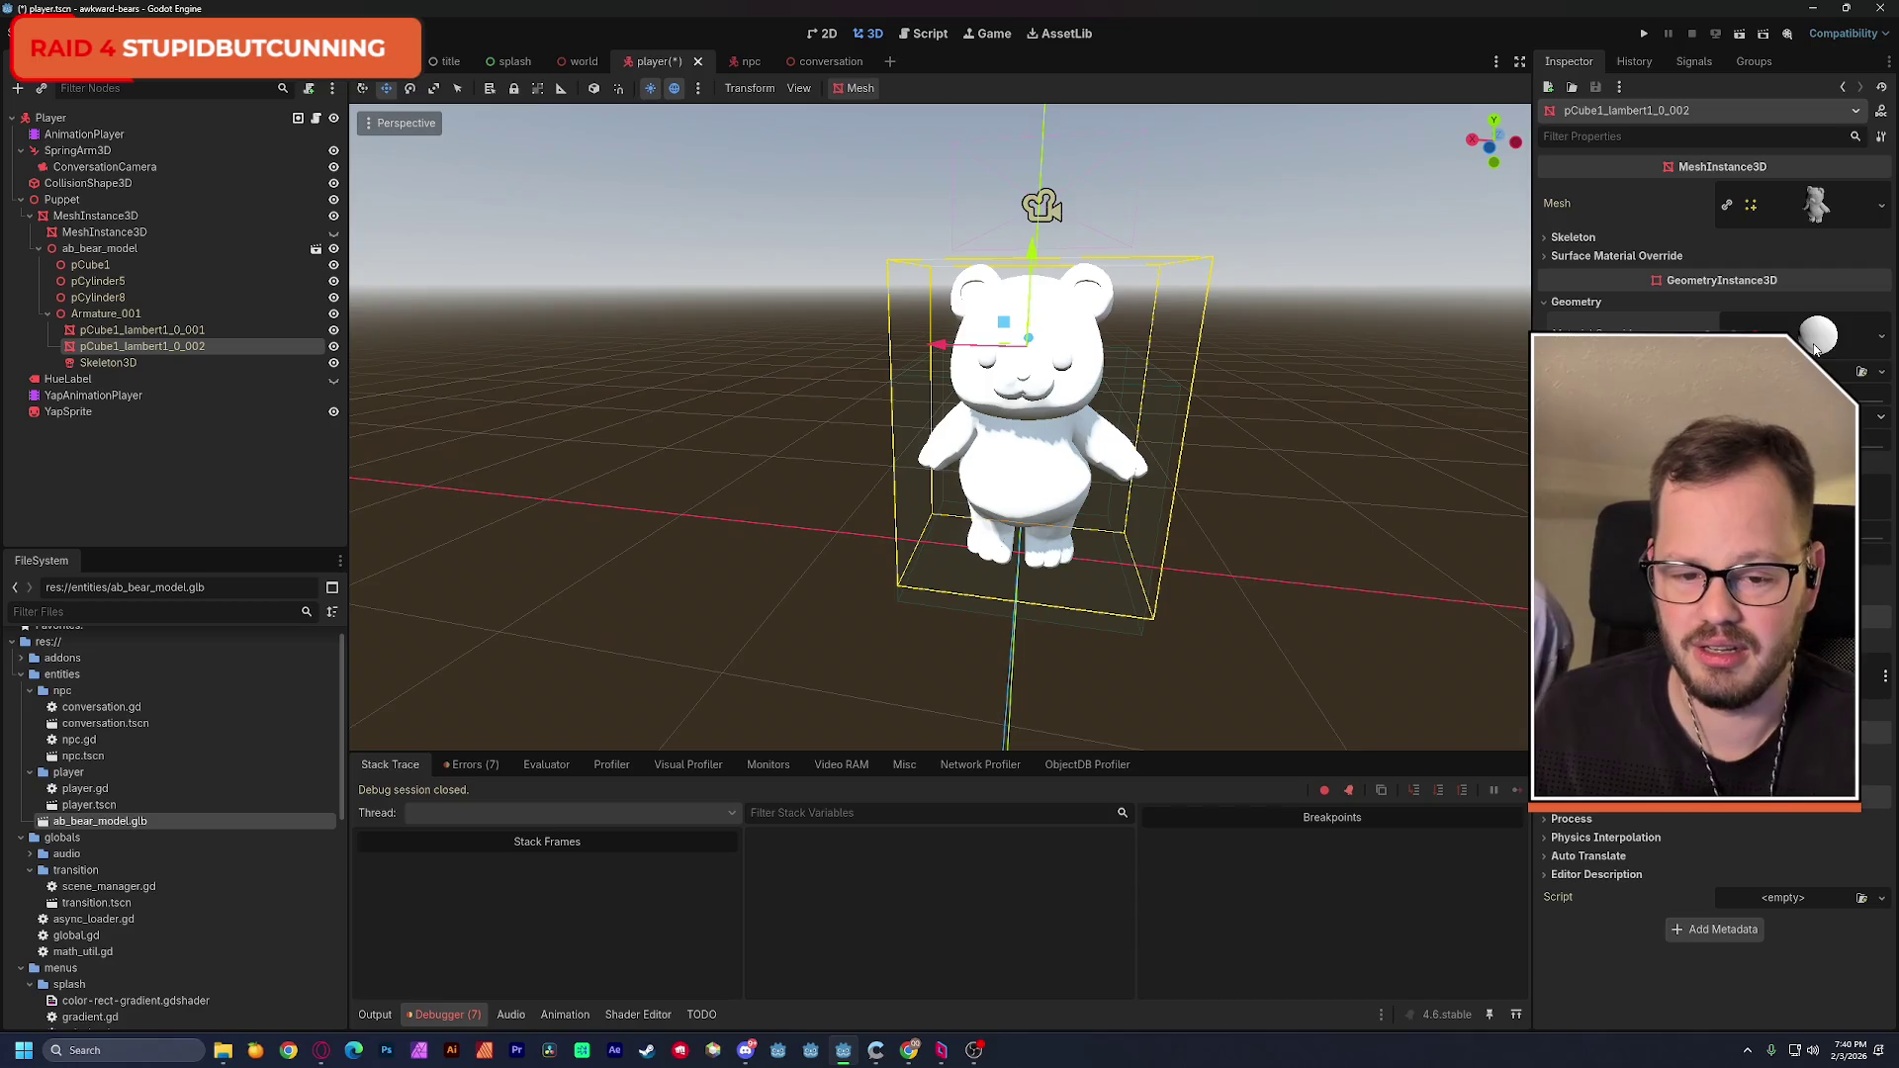
pyautogui.hotkey('ctrl', 's')
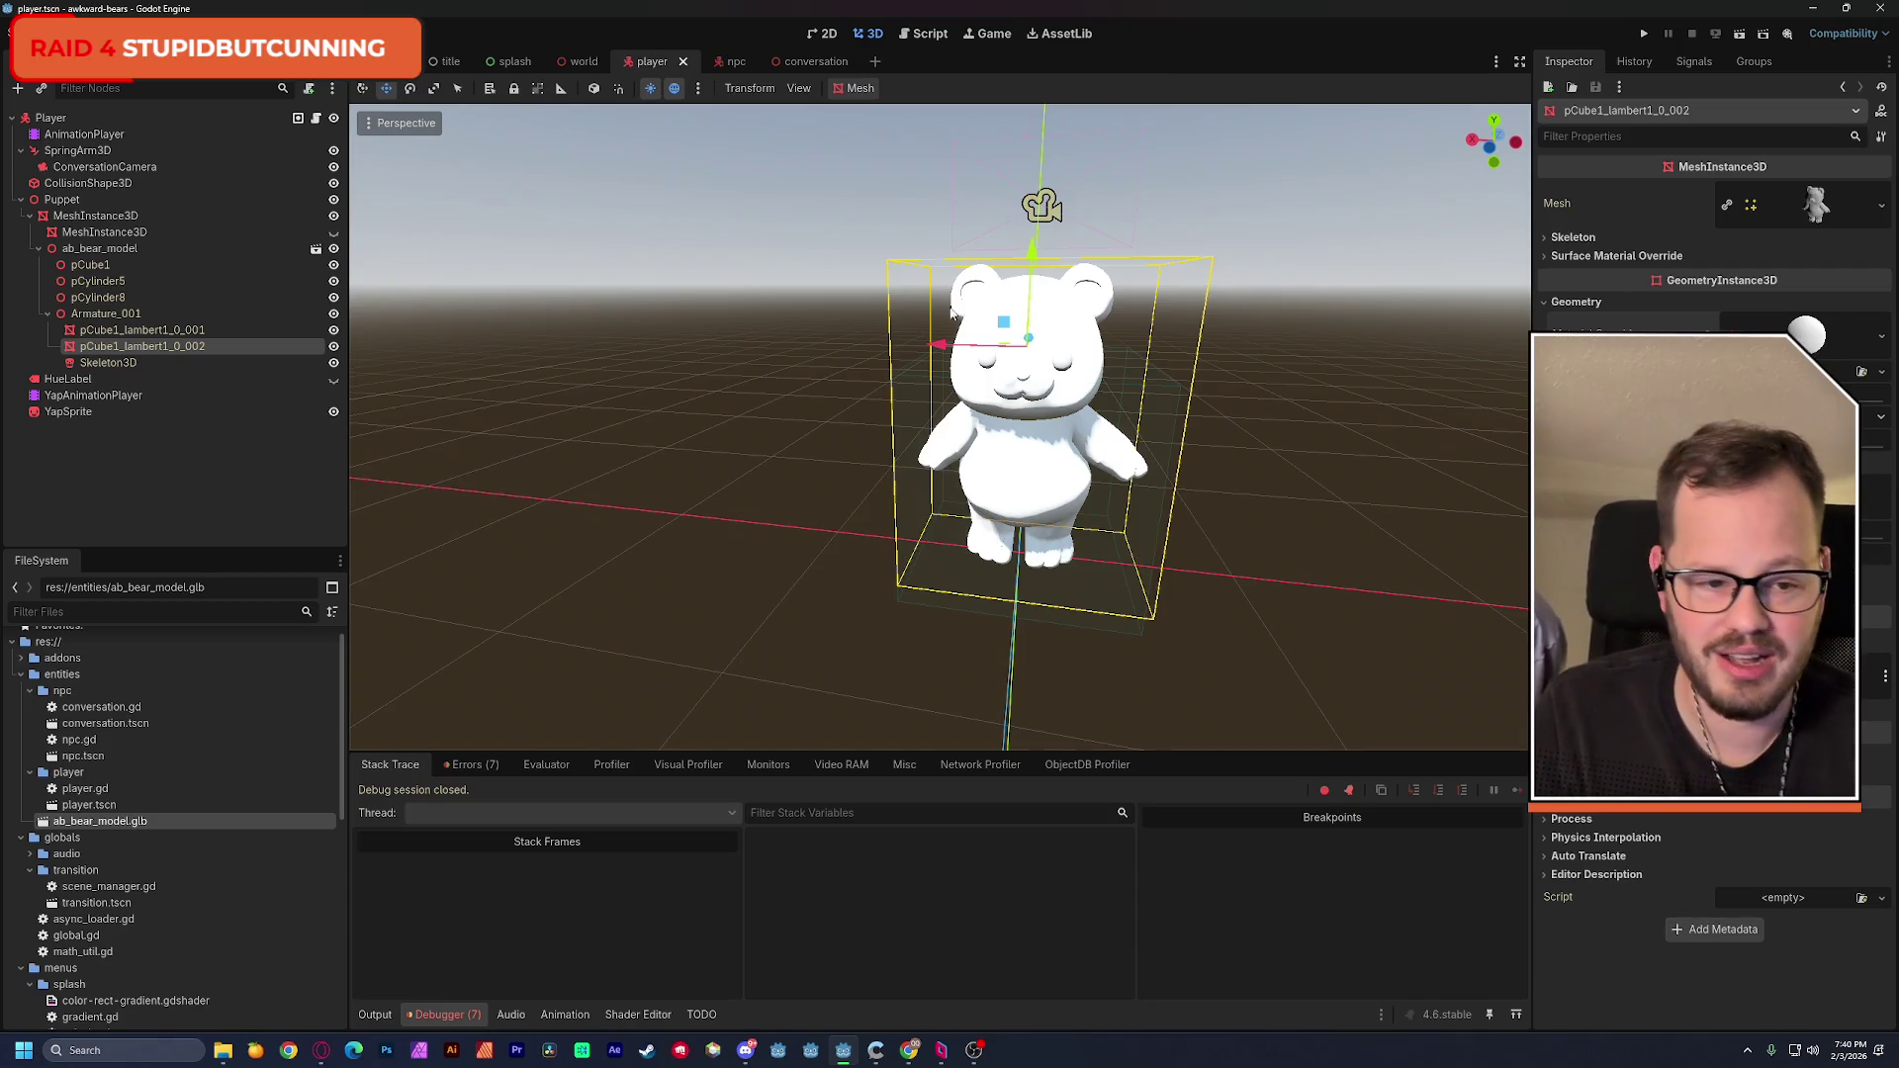
pyautogui.click(583, 61)
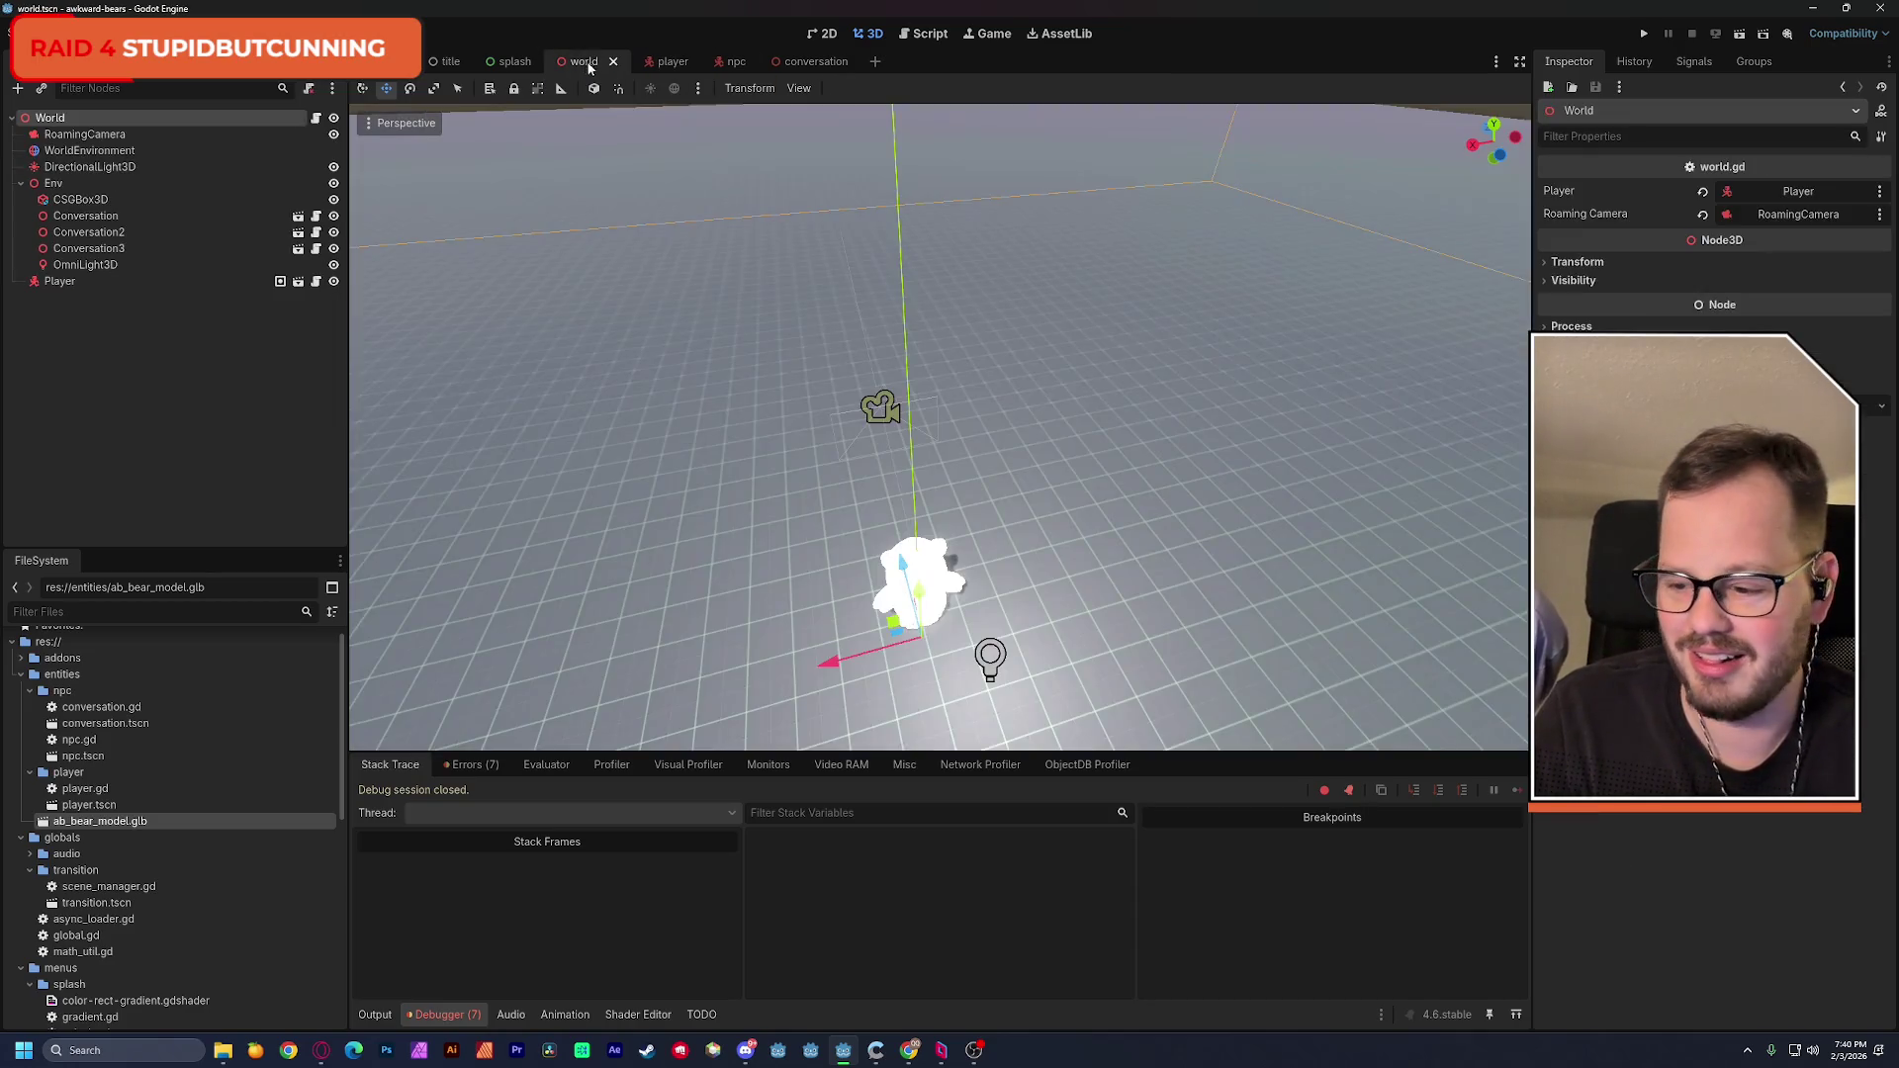
# Run the world scene, walk the white bear forward among the cubes, and restart the game.
pyautogui.click(1740, 34)
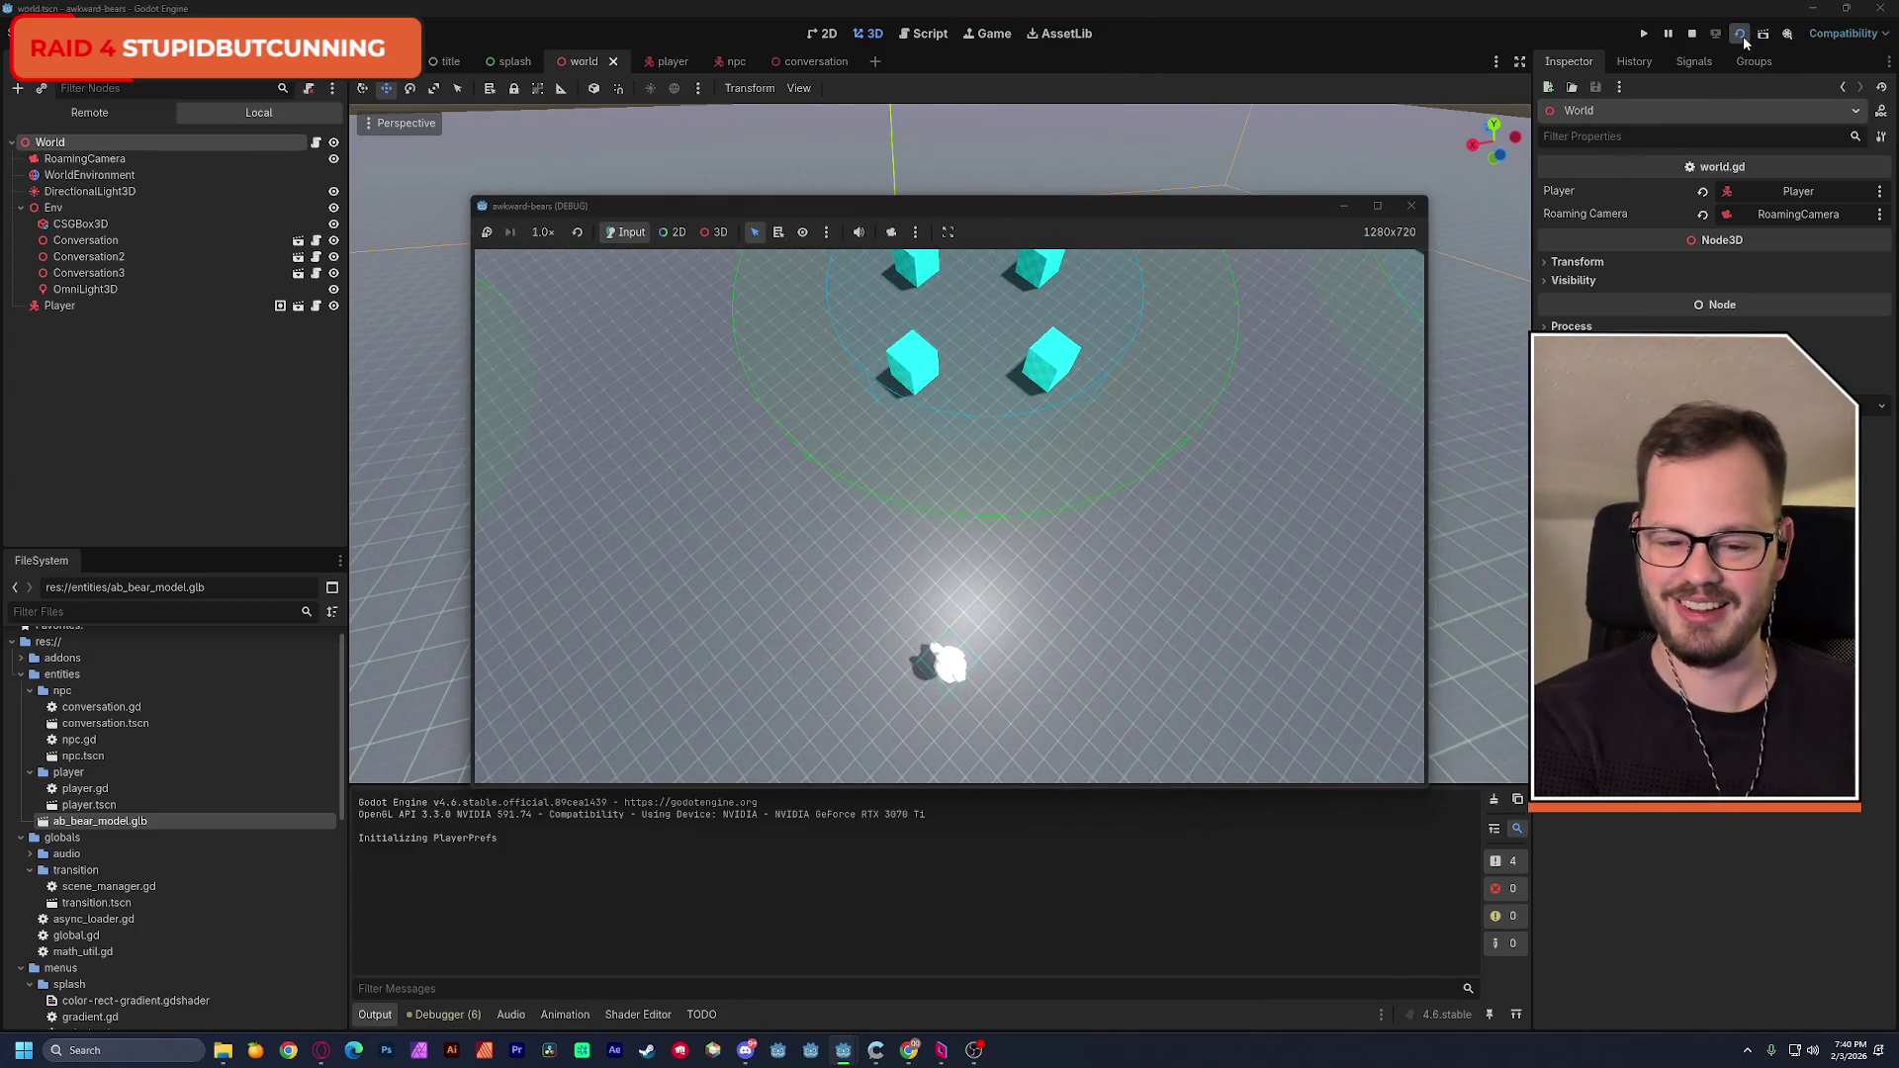
pyautogui.press('w')
pyautogui.press('w')
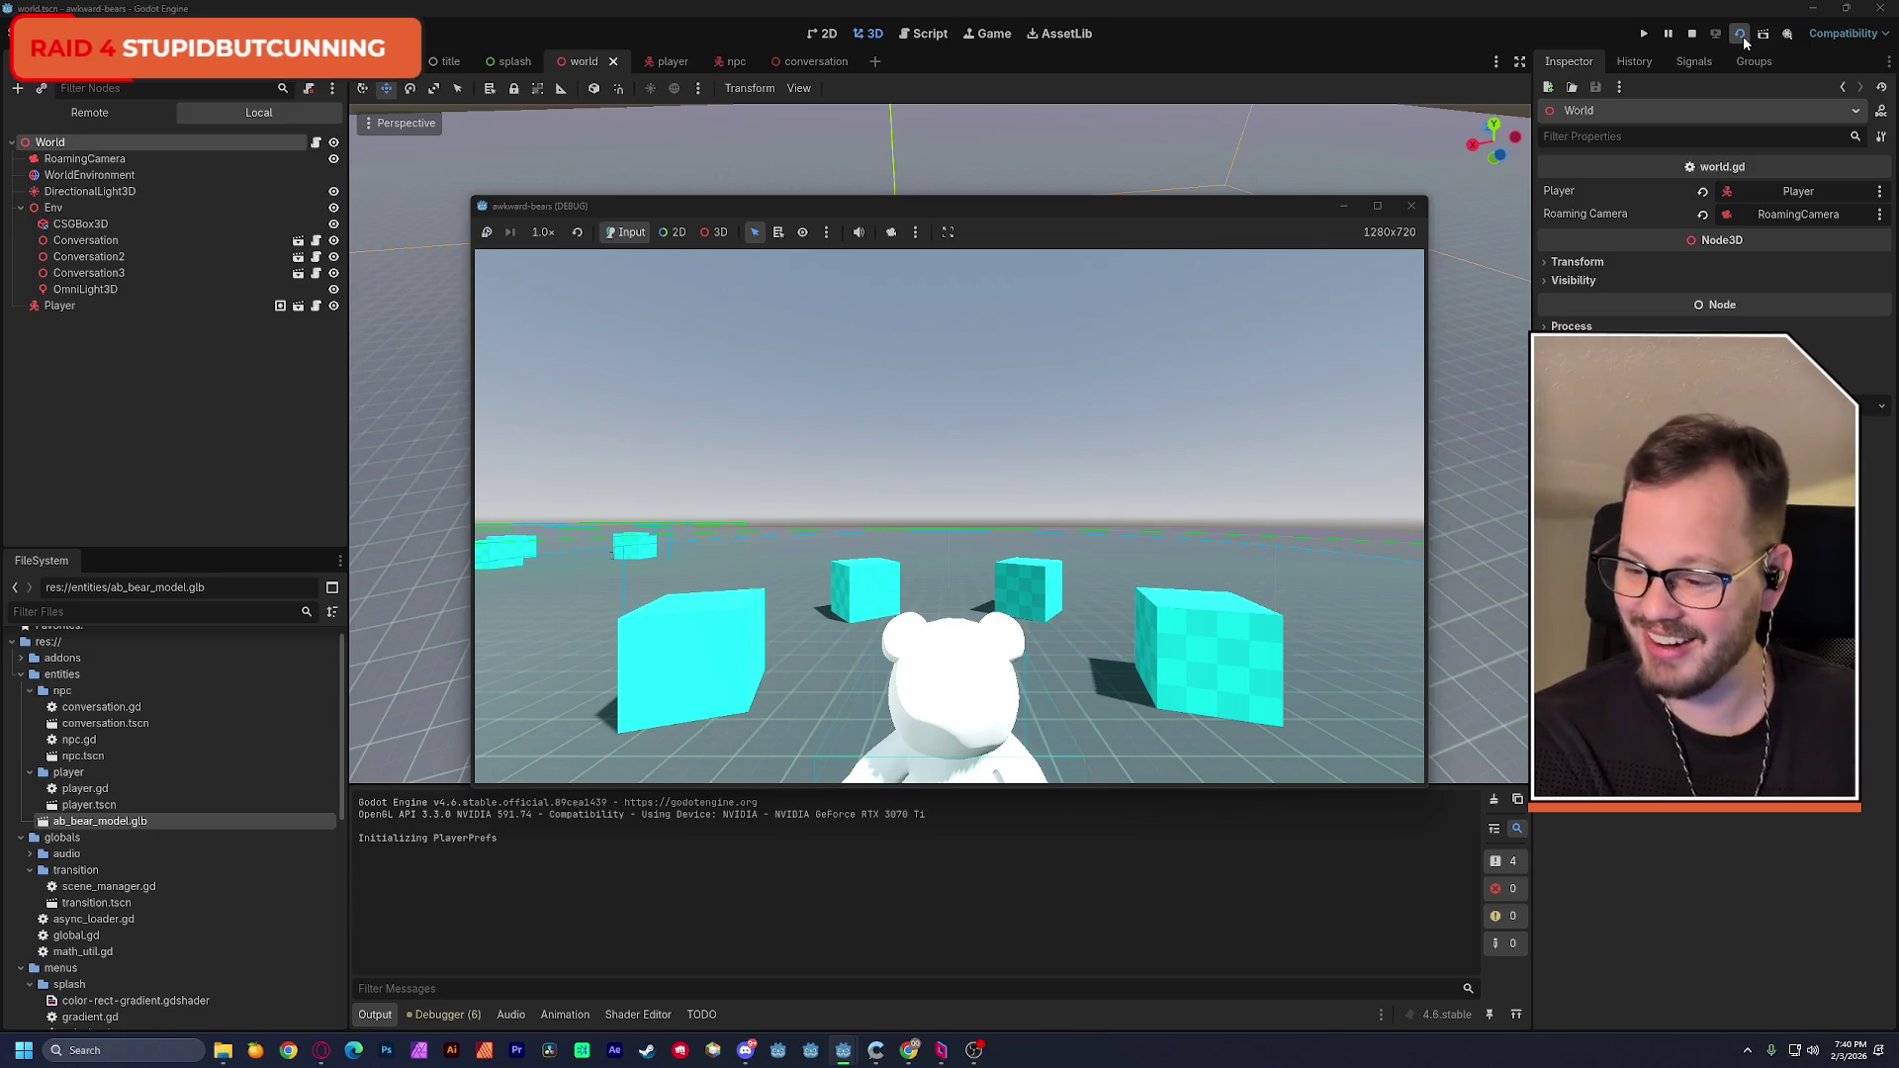
pyautogui.click(1740, 36)
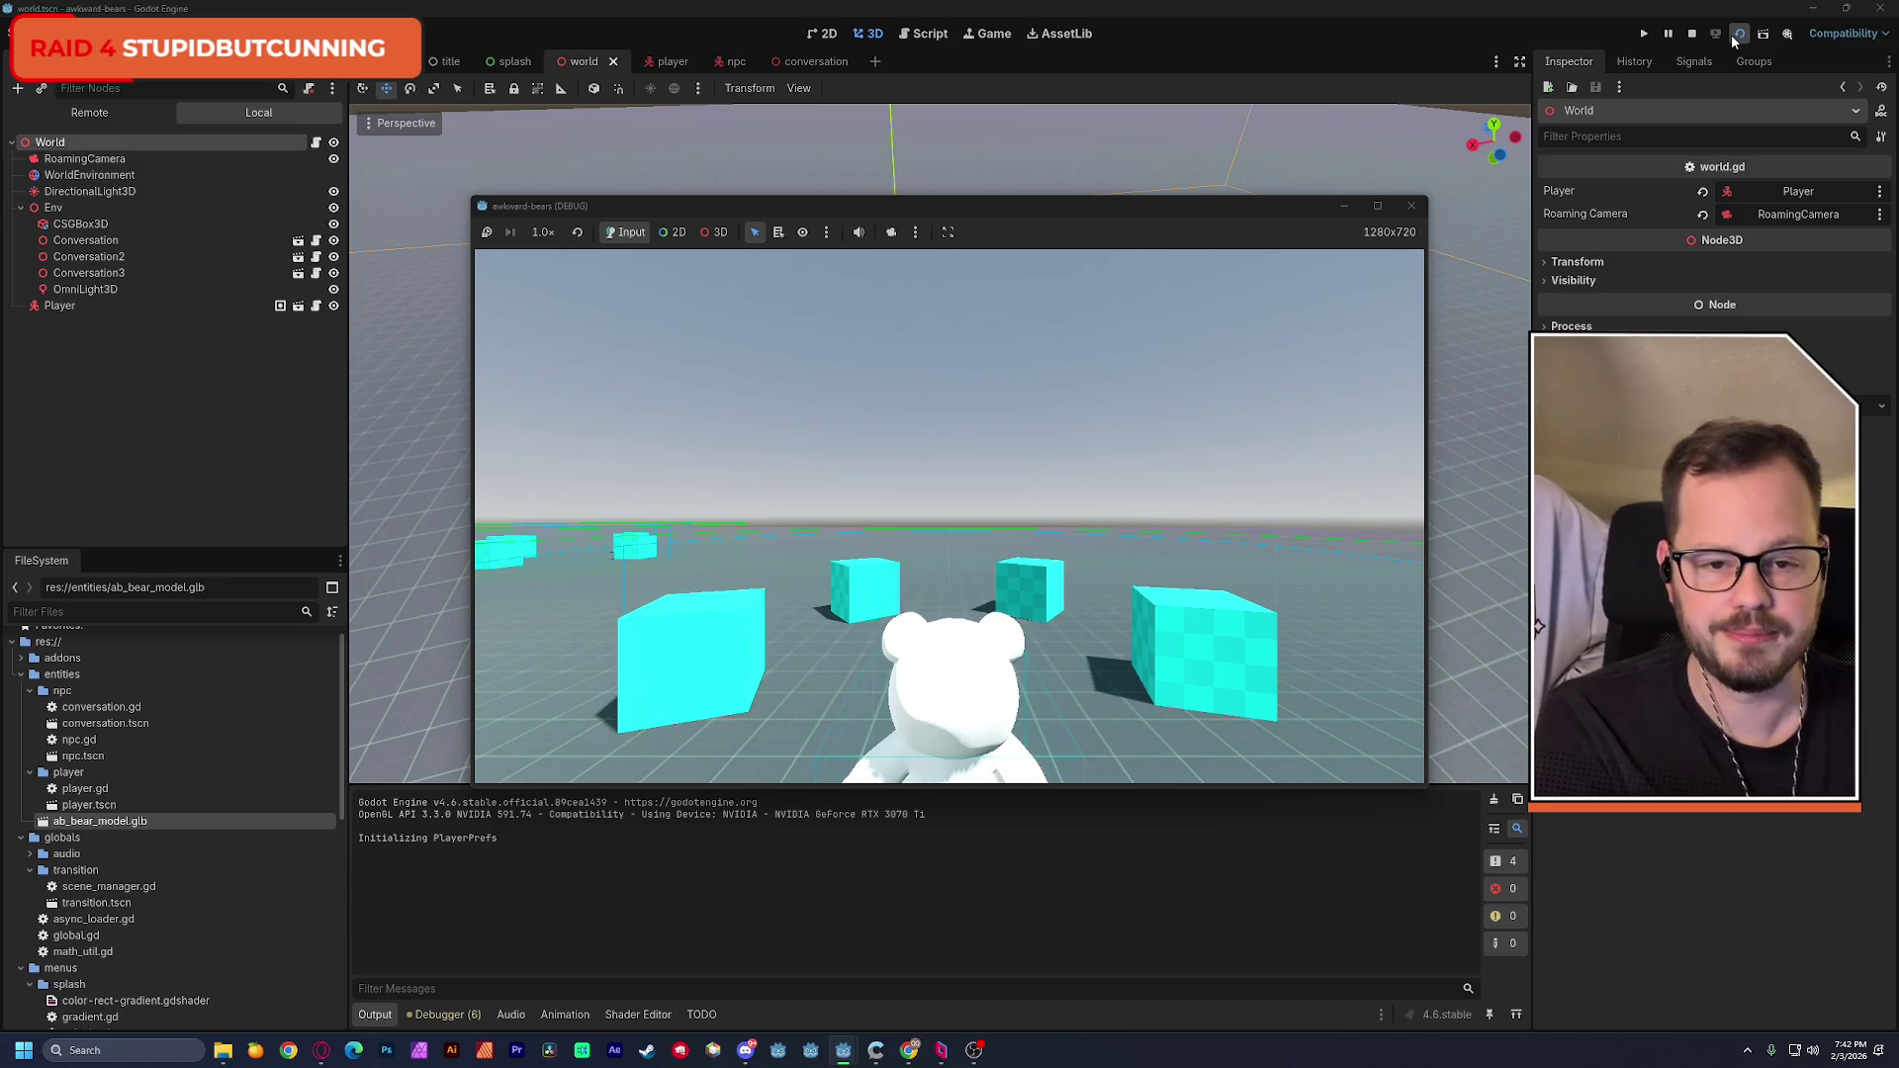
# Close the awkward-bears (DEBUG) game window to stop the test run.
pyautogui.click(1412, 207)
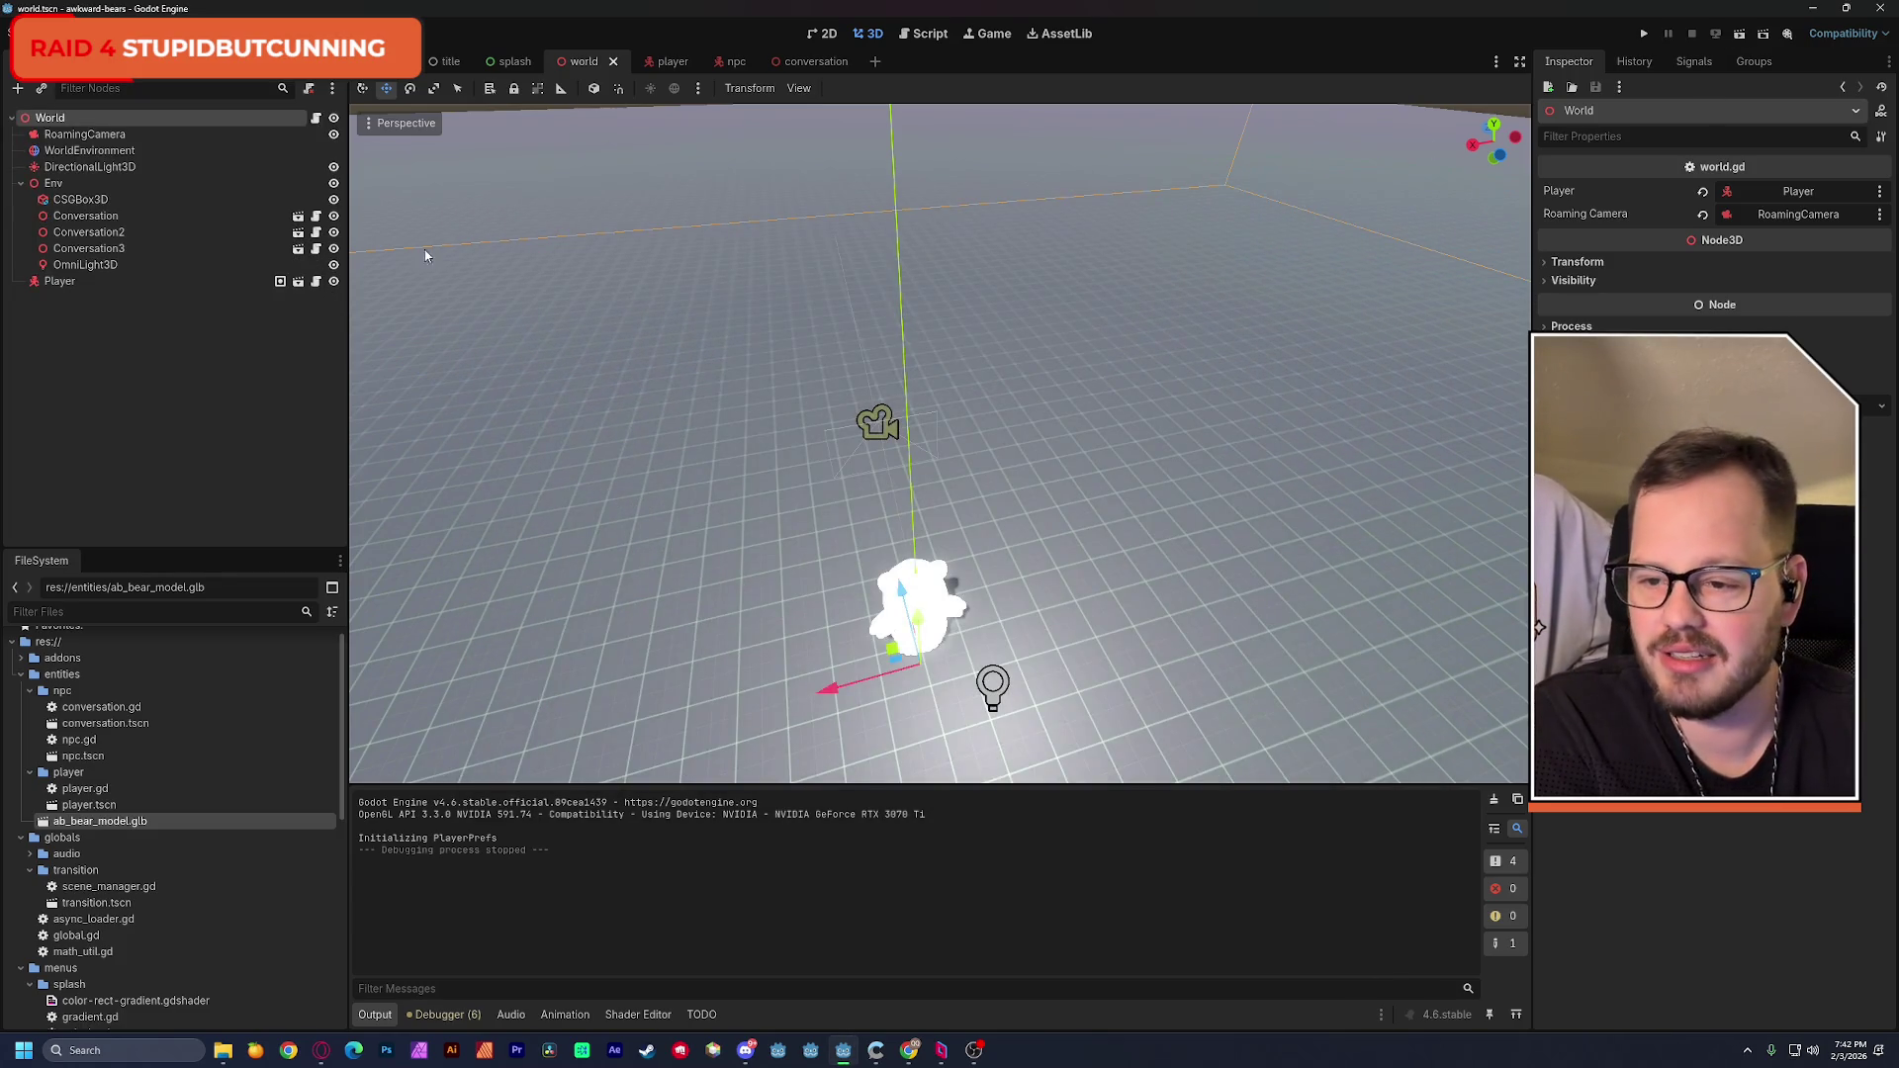
# In the player scene, expand the bear mesh's material override settings and scroll through them.
pyautogui.click(667, 63)
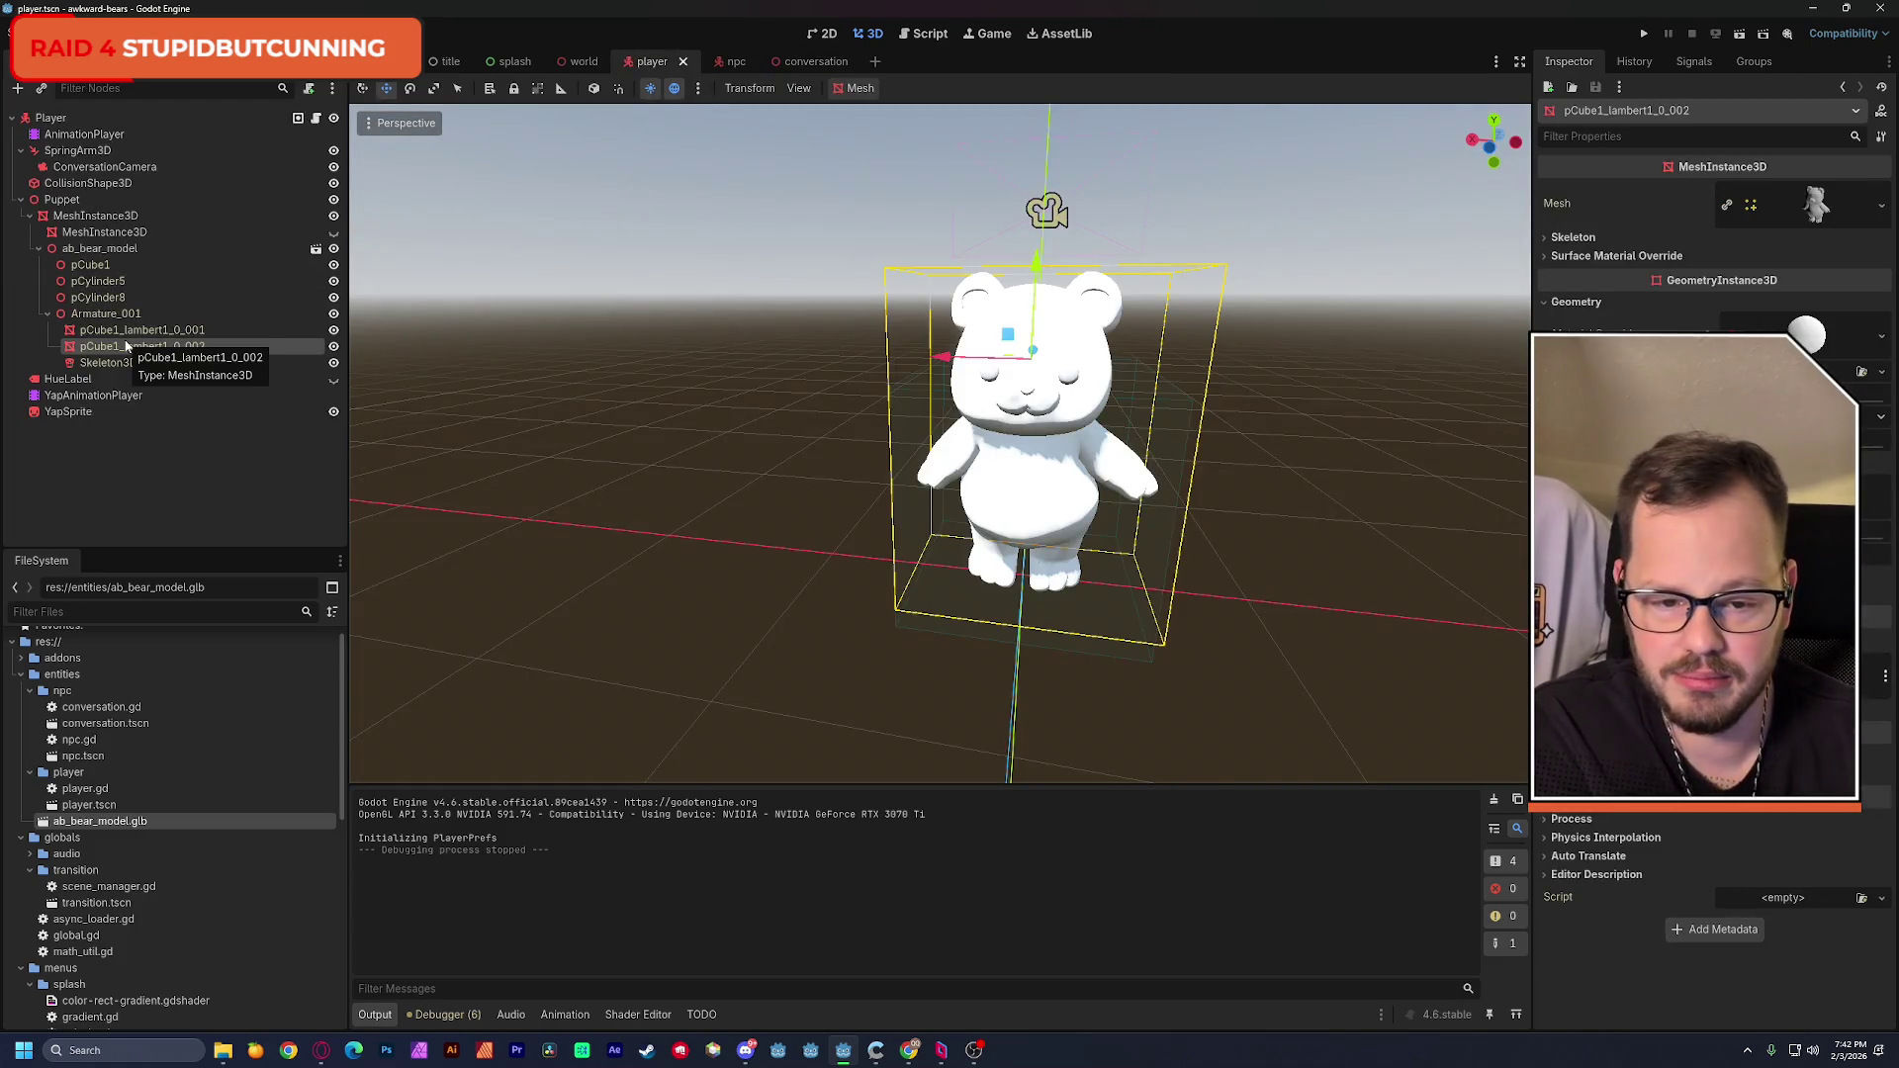
pyautogui.click(1781, 334)
pyautogui.scroll(-2, 1716, 312)
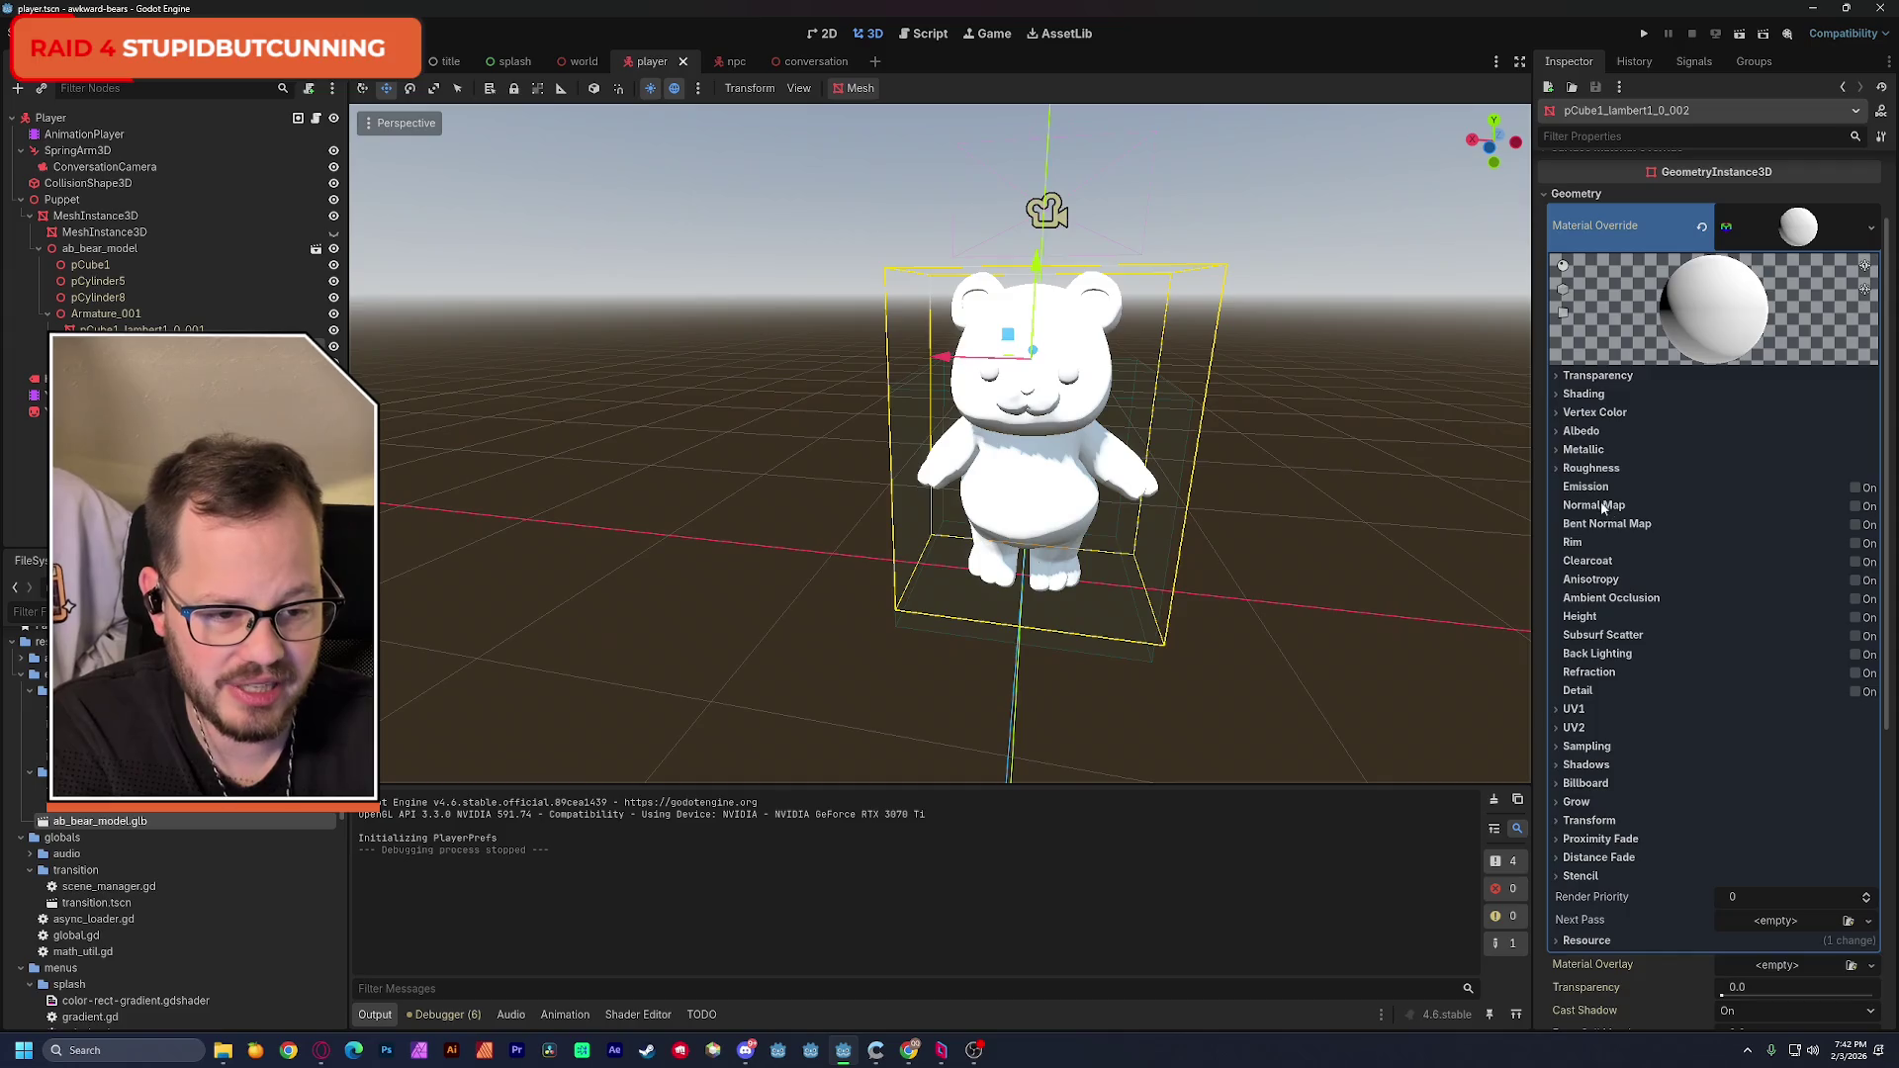
# Expand Albedo and Transparency on the bear's override material and set Transparency to Alpha.
pyautogui.click(1559, 432)
pyautogui.click(1559, 432)
pyautogui.click(1559, 432)
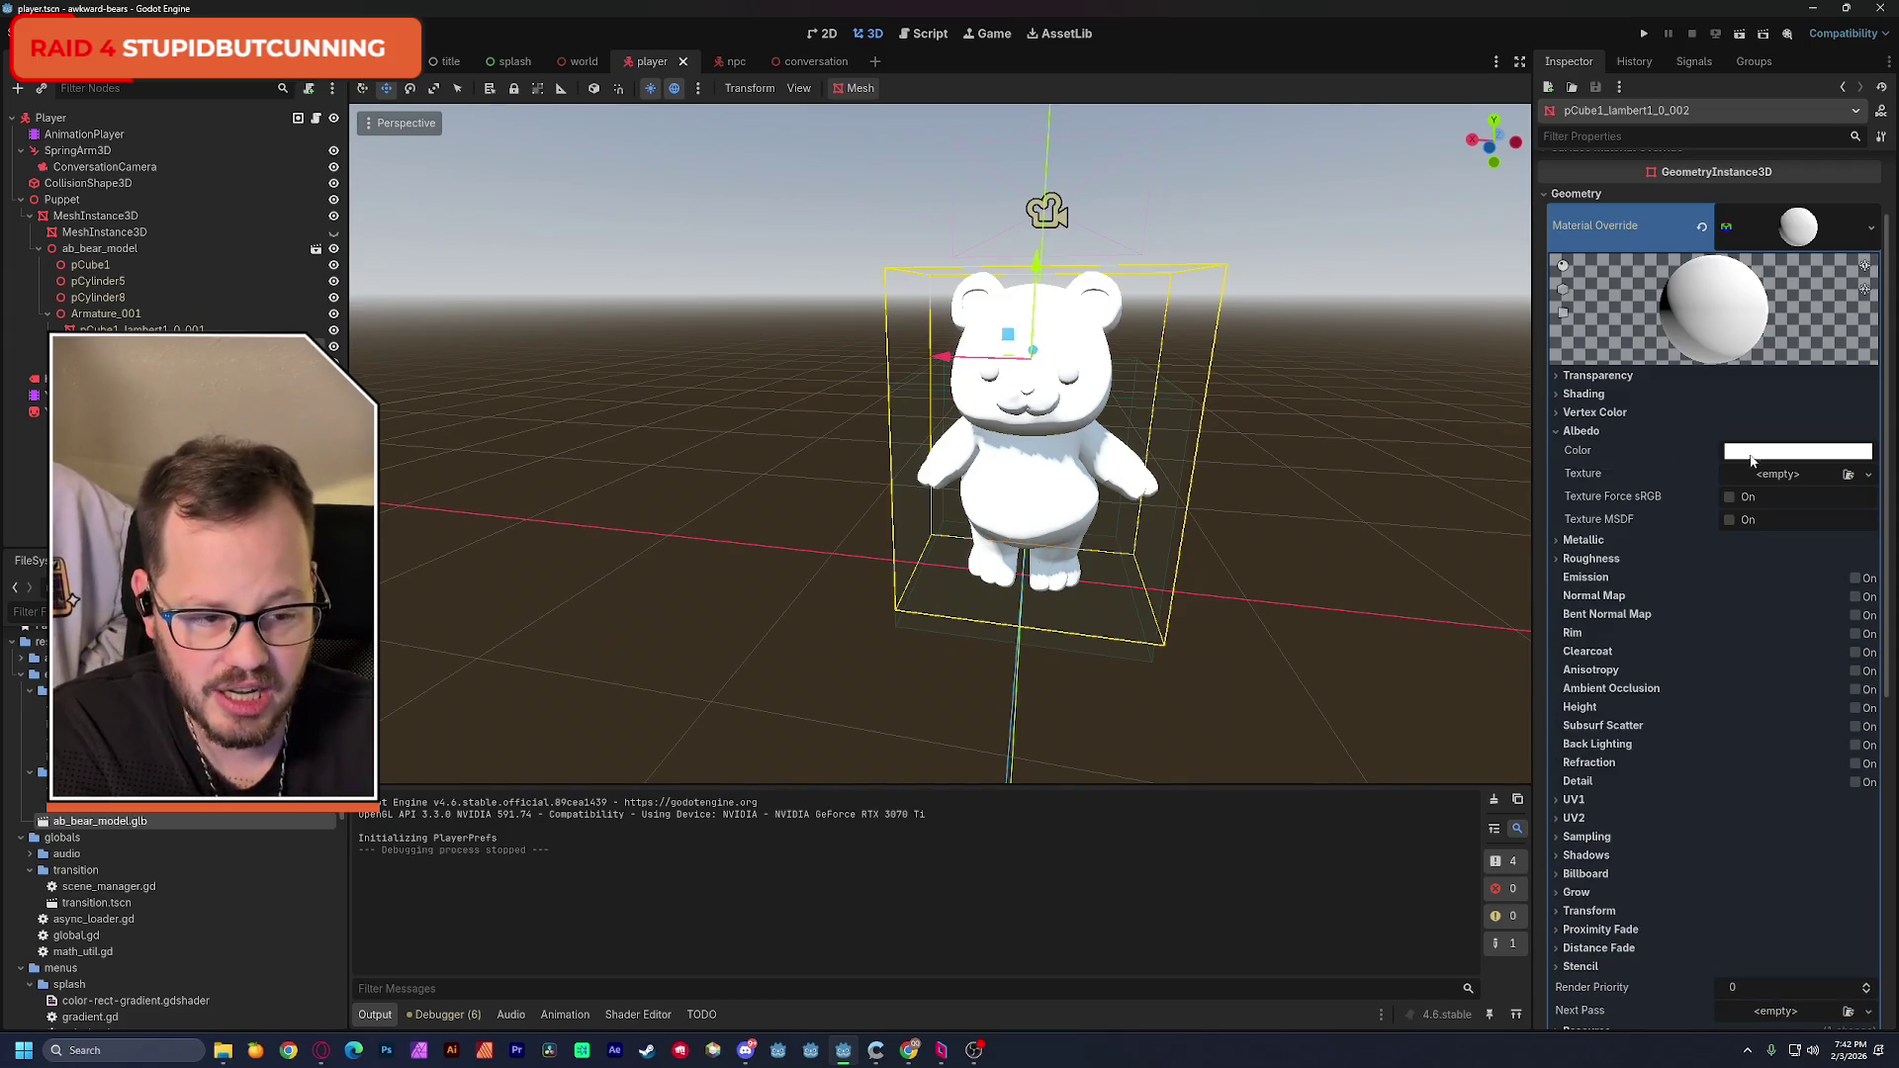
pyautogui.click(1596, 377)
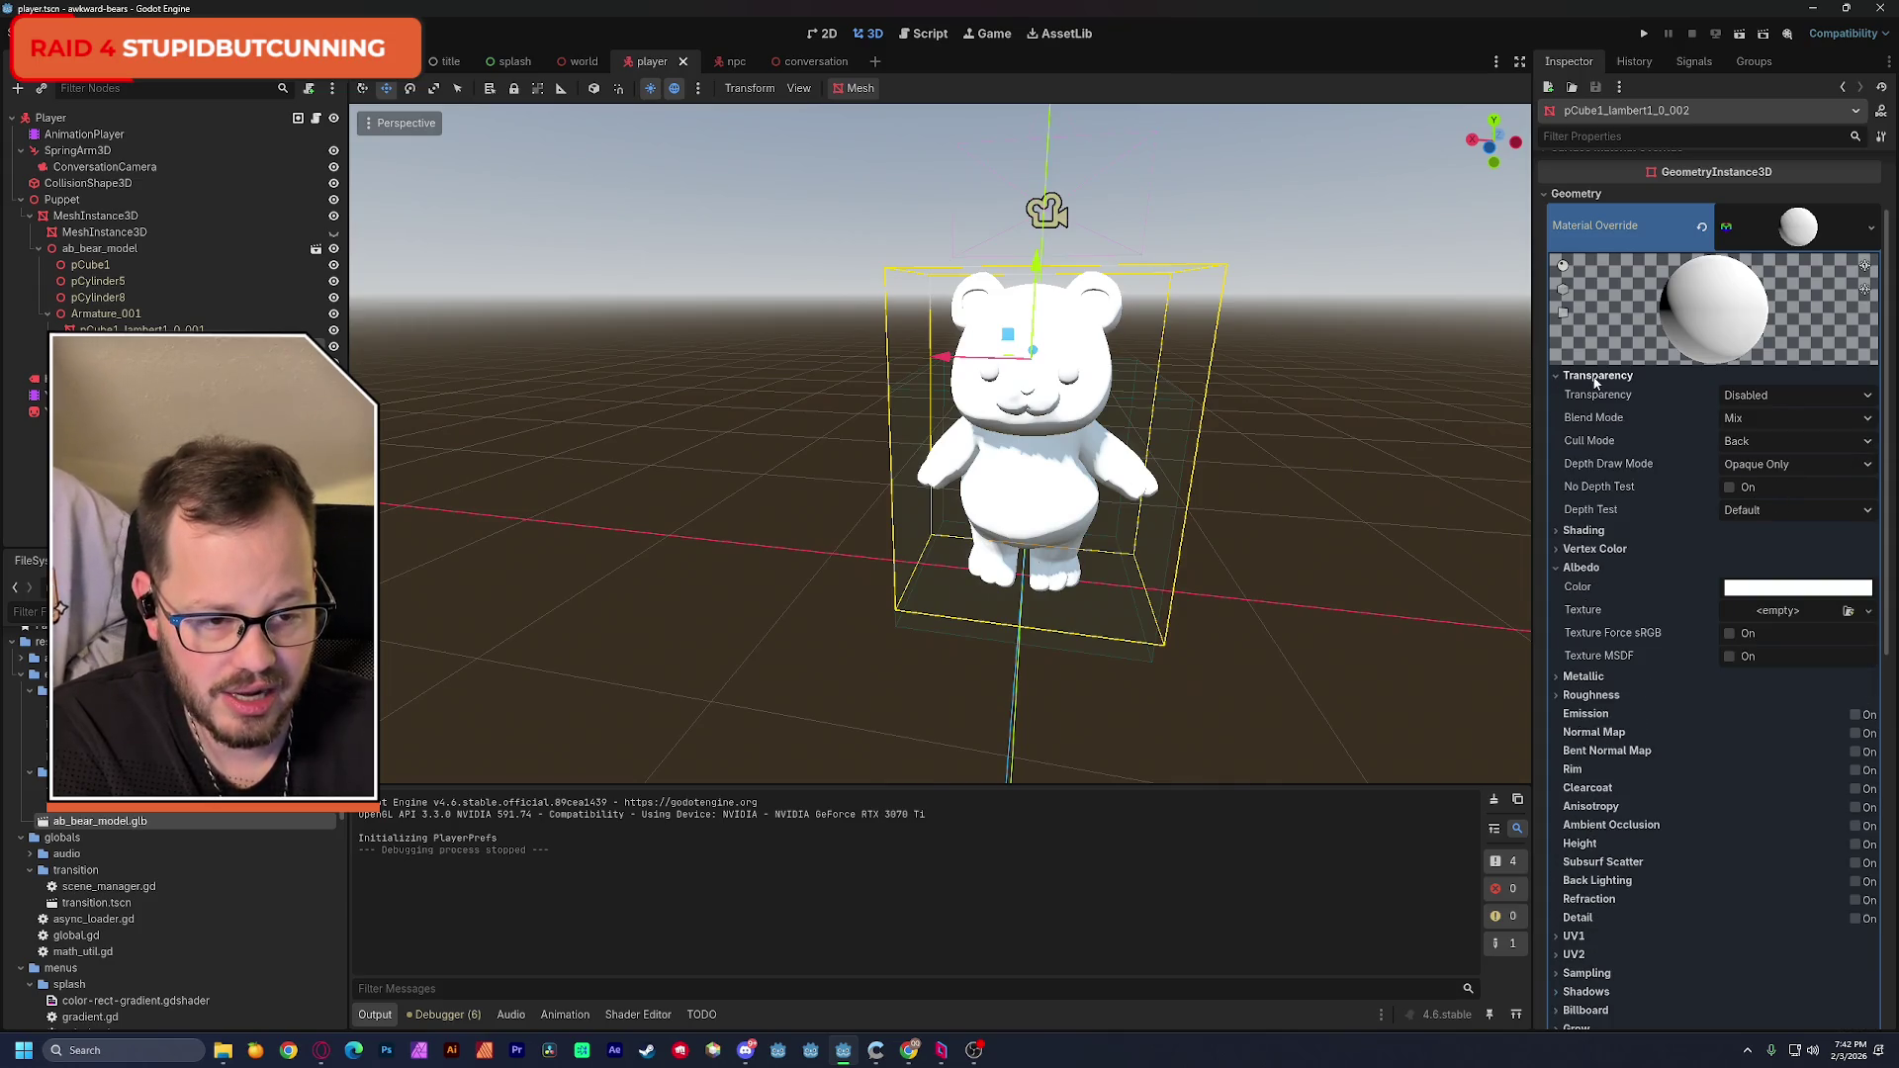
pyautogui.click(1754, 397)
pyautogui.click(1774, 433)
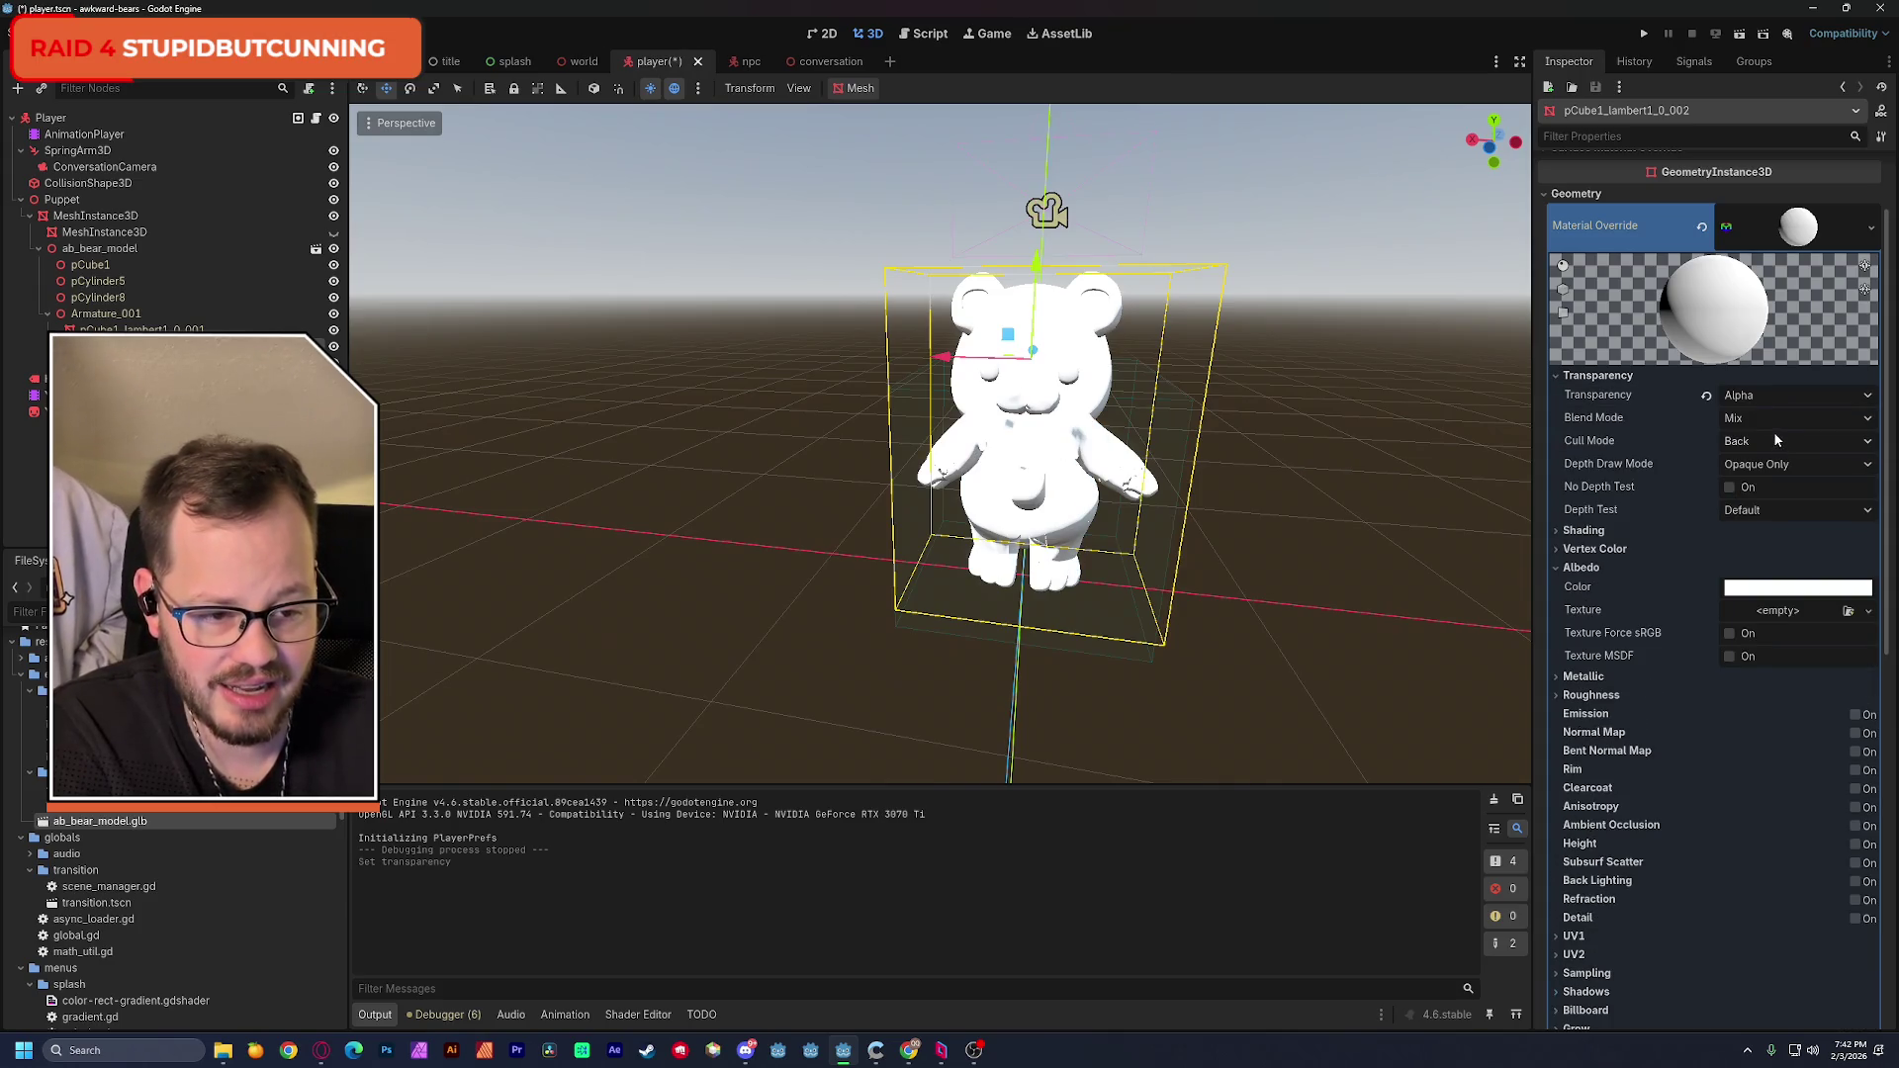
# Inspect the see-through bear from a few angles, then set Transparency back to Disabled.
pyautogui.moveTo(1320, 459)
pyautogui.mouseDown()
pyautogui.moveTo(880, 487)
pyautogui.moveTo(1227, 179)
pyautogui.mouseUp()
pyautogui.scroll(3, 979, 475)
pyautogui.scroll(-3, 940, 445)
pyautogui.scroll(8, 939, 445)
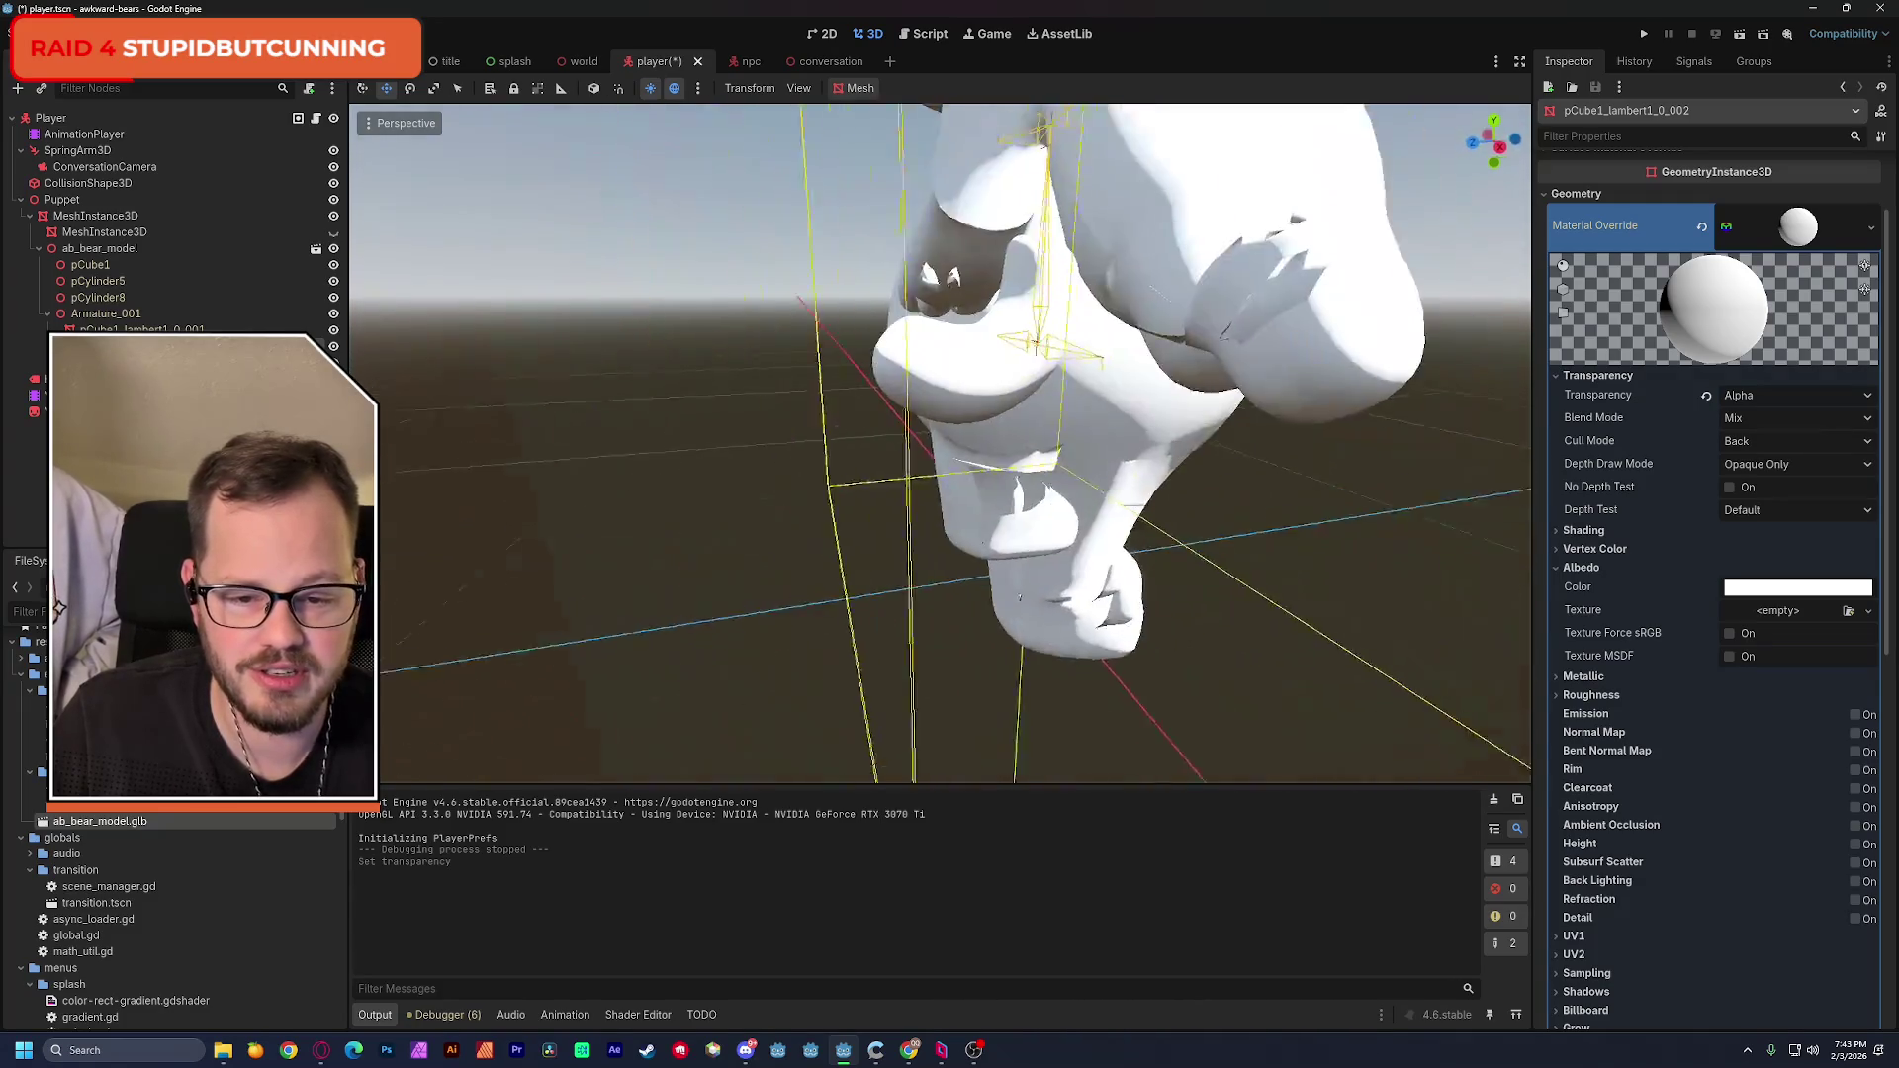
pyautogui.scroll(-10, 930, 445)
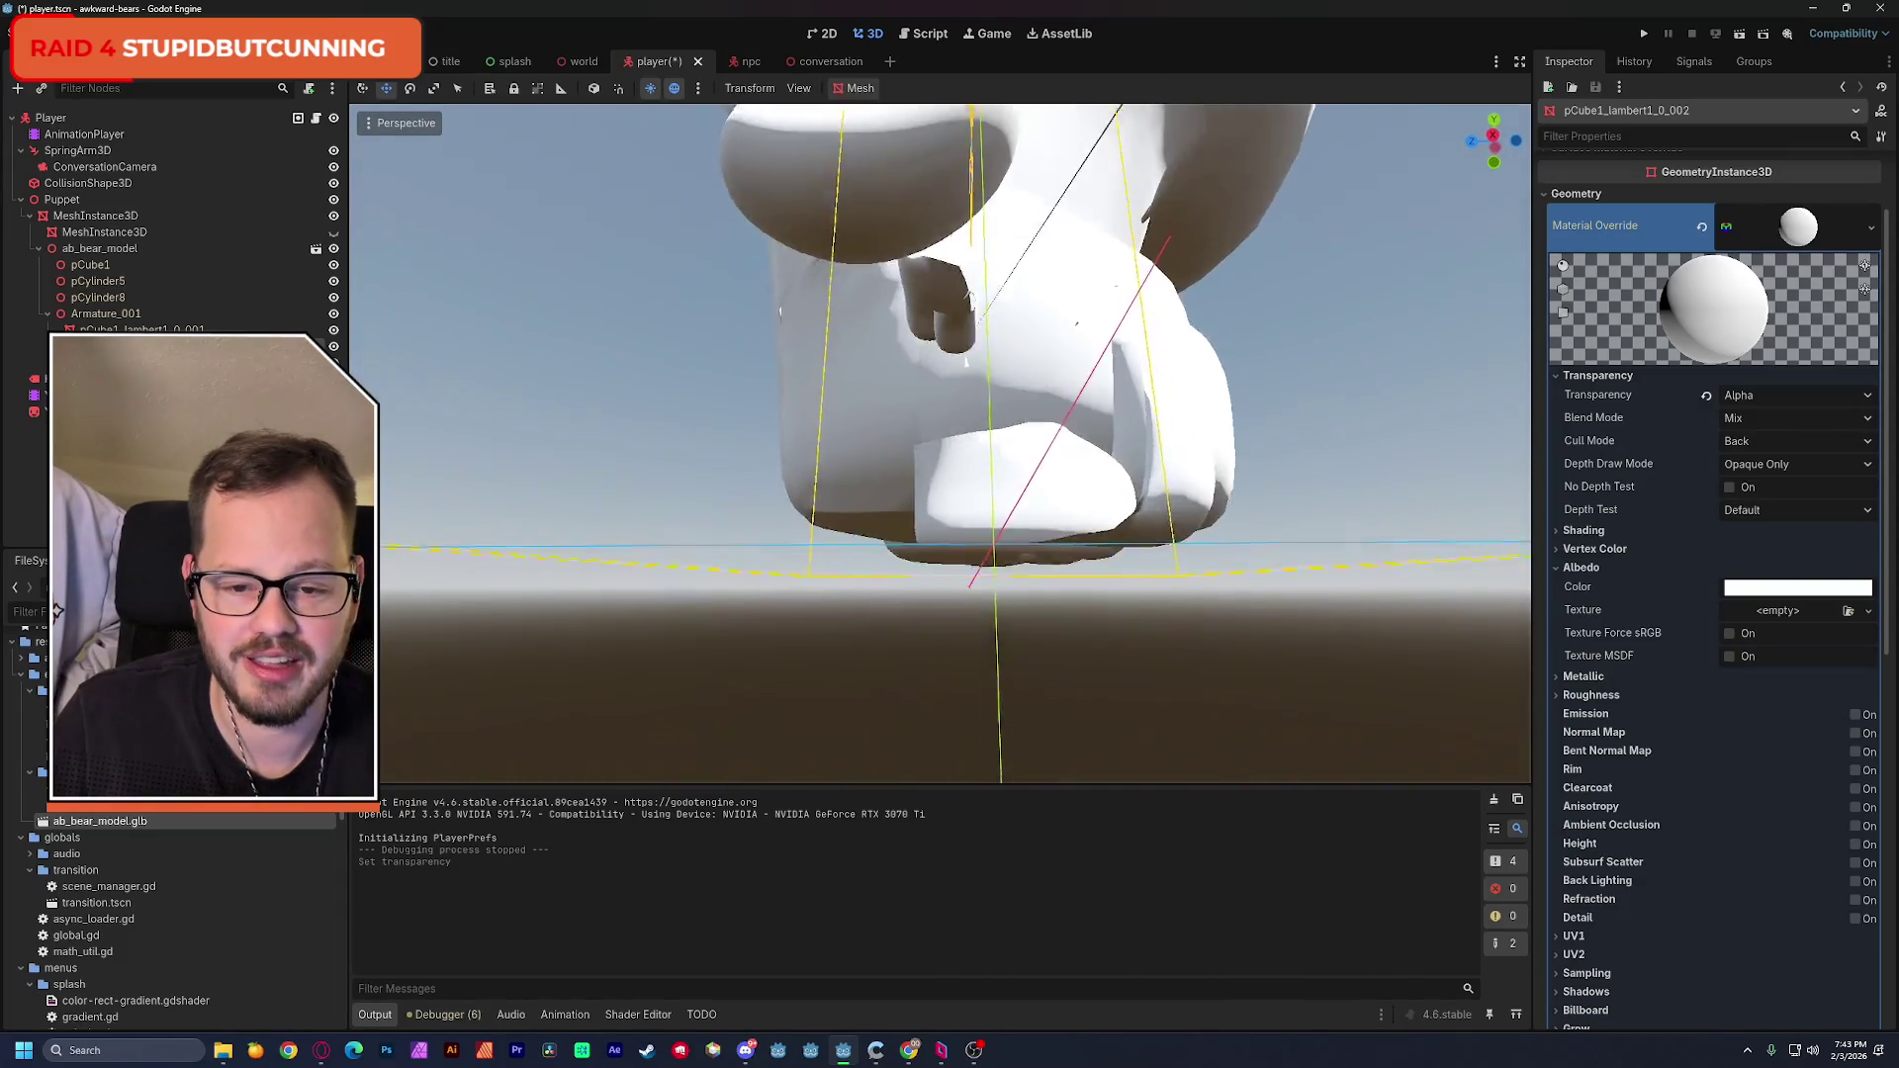
pyautogui.moveTo(940, 445); pyautogui.dragTo(940, 593)
pyautogui.scroll(4, 940, 446)
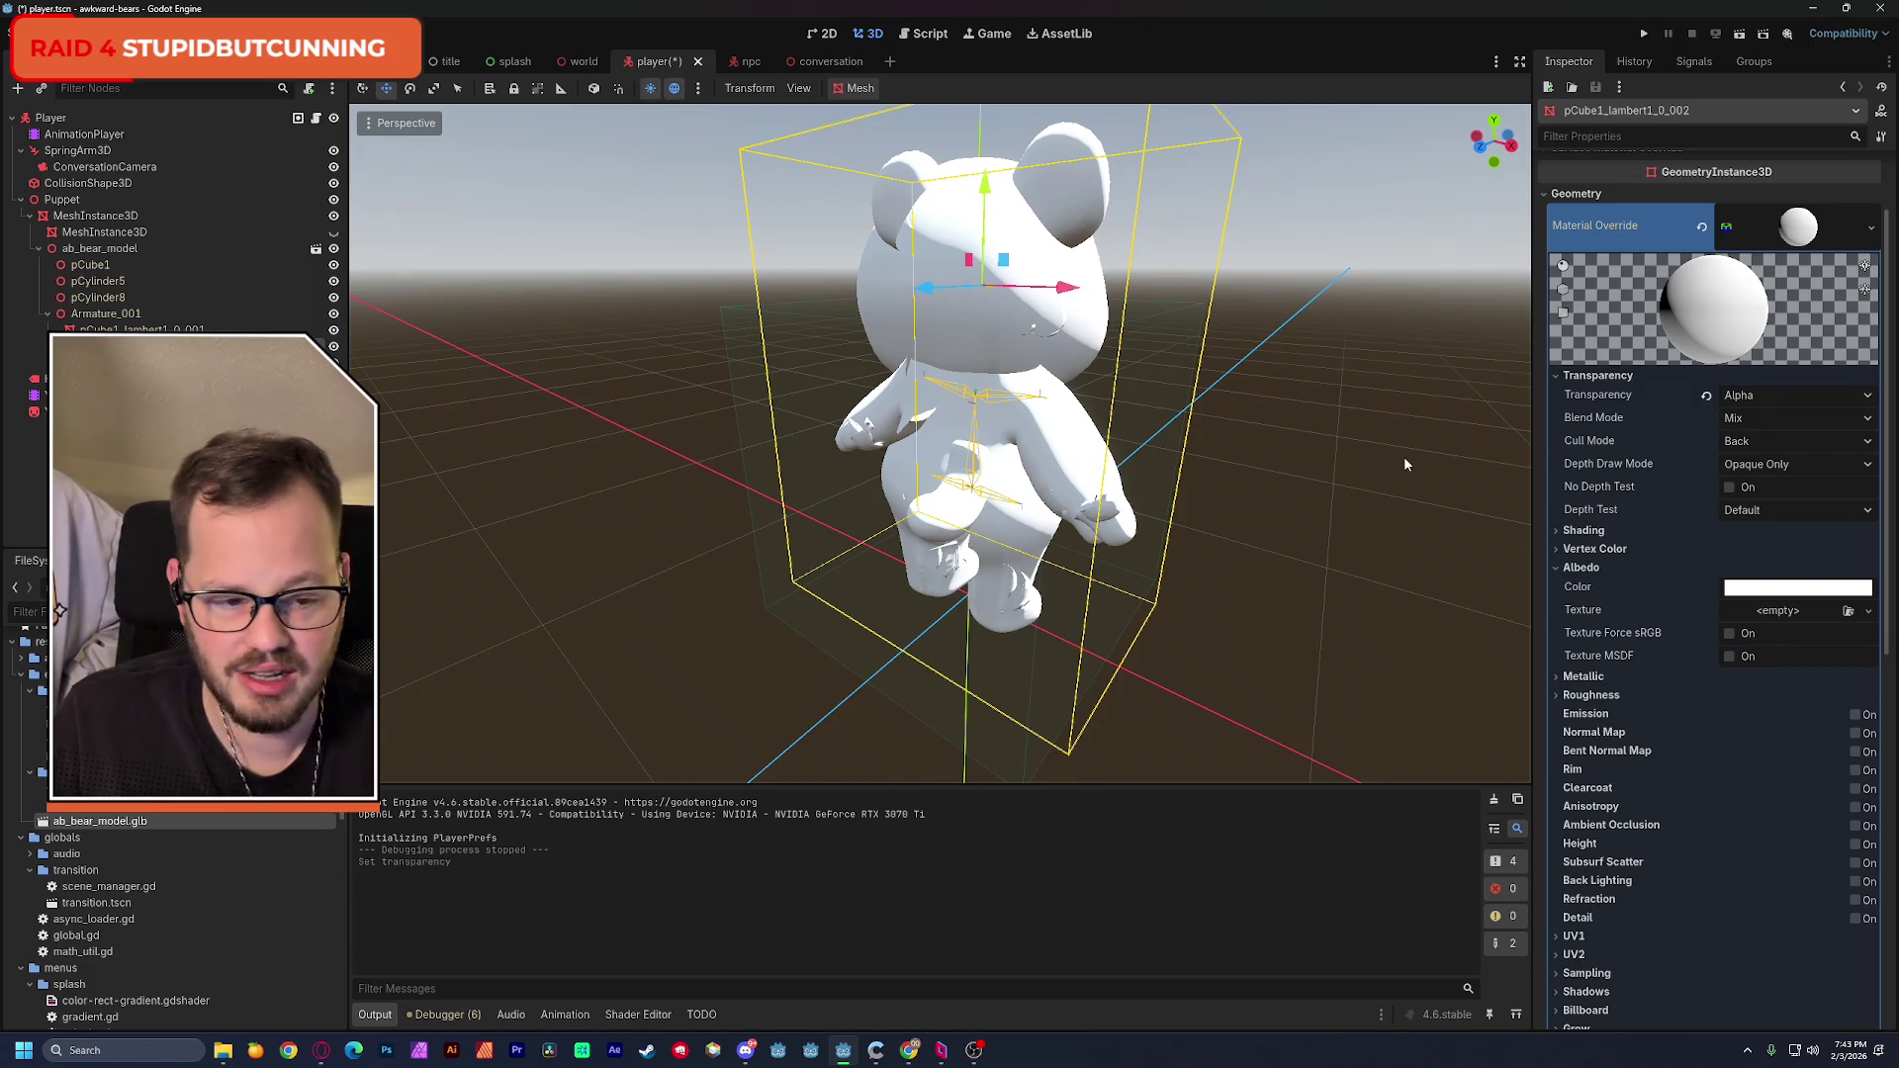
pyautogui.click(1747, 397)
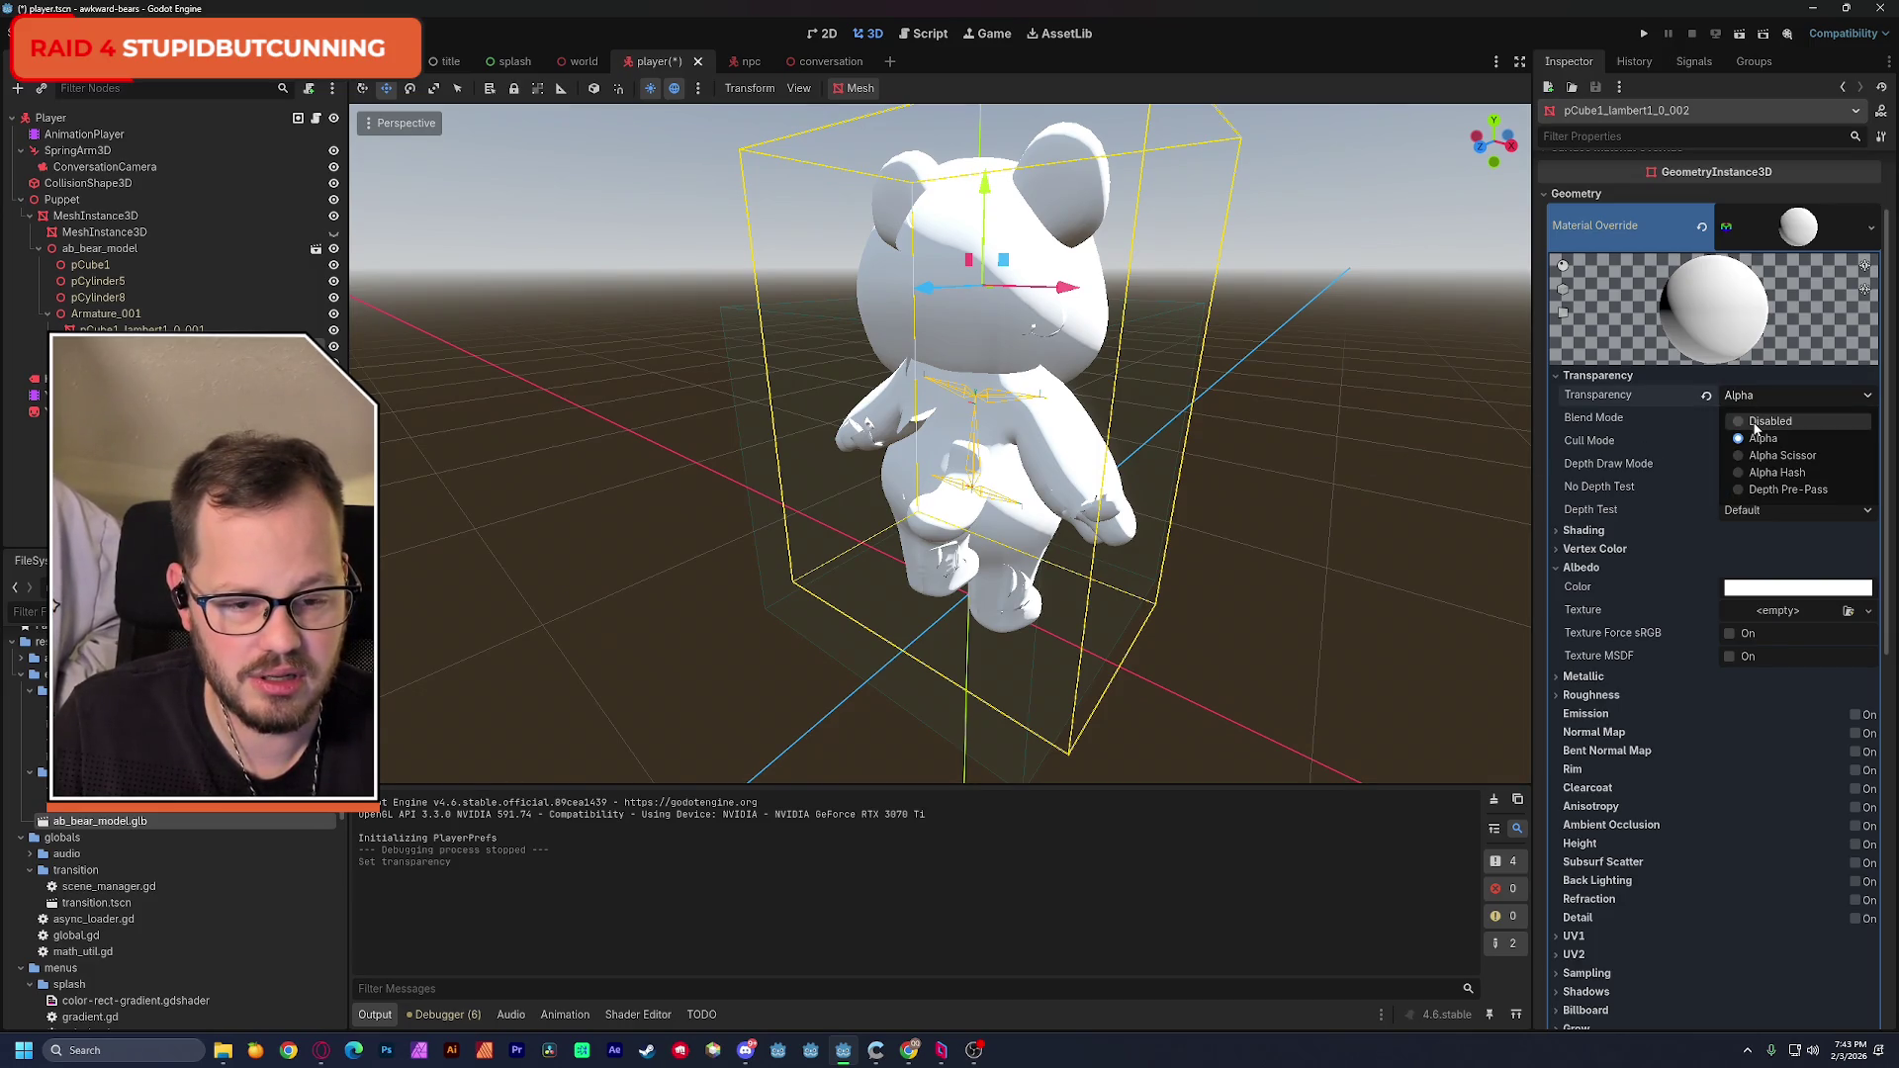
pyautogui.click(1769, 421)
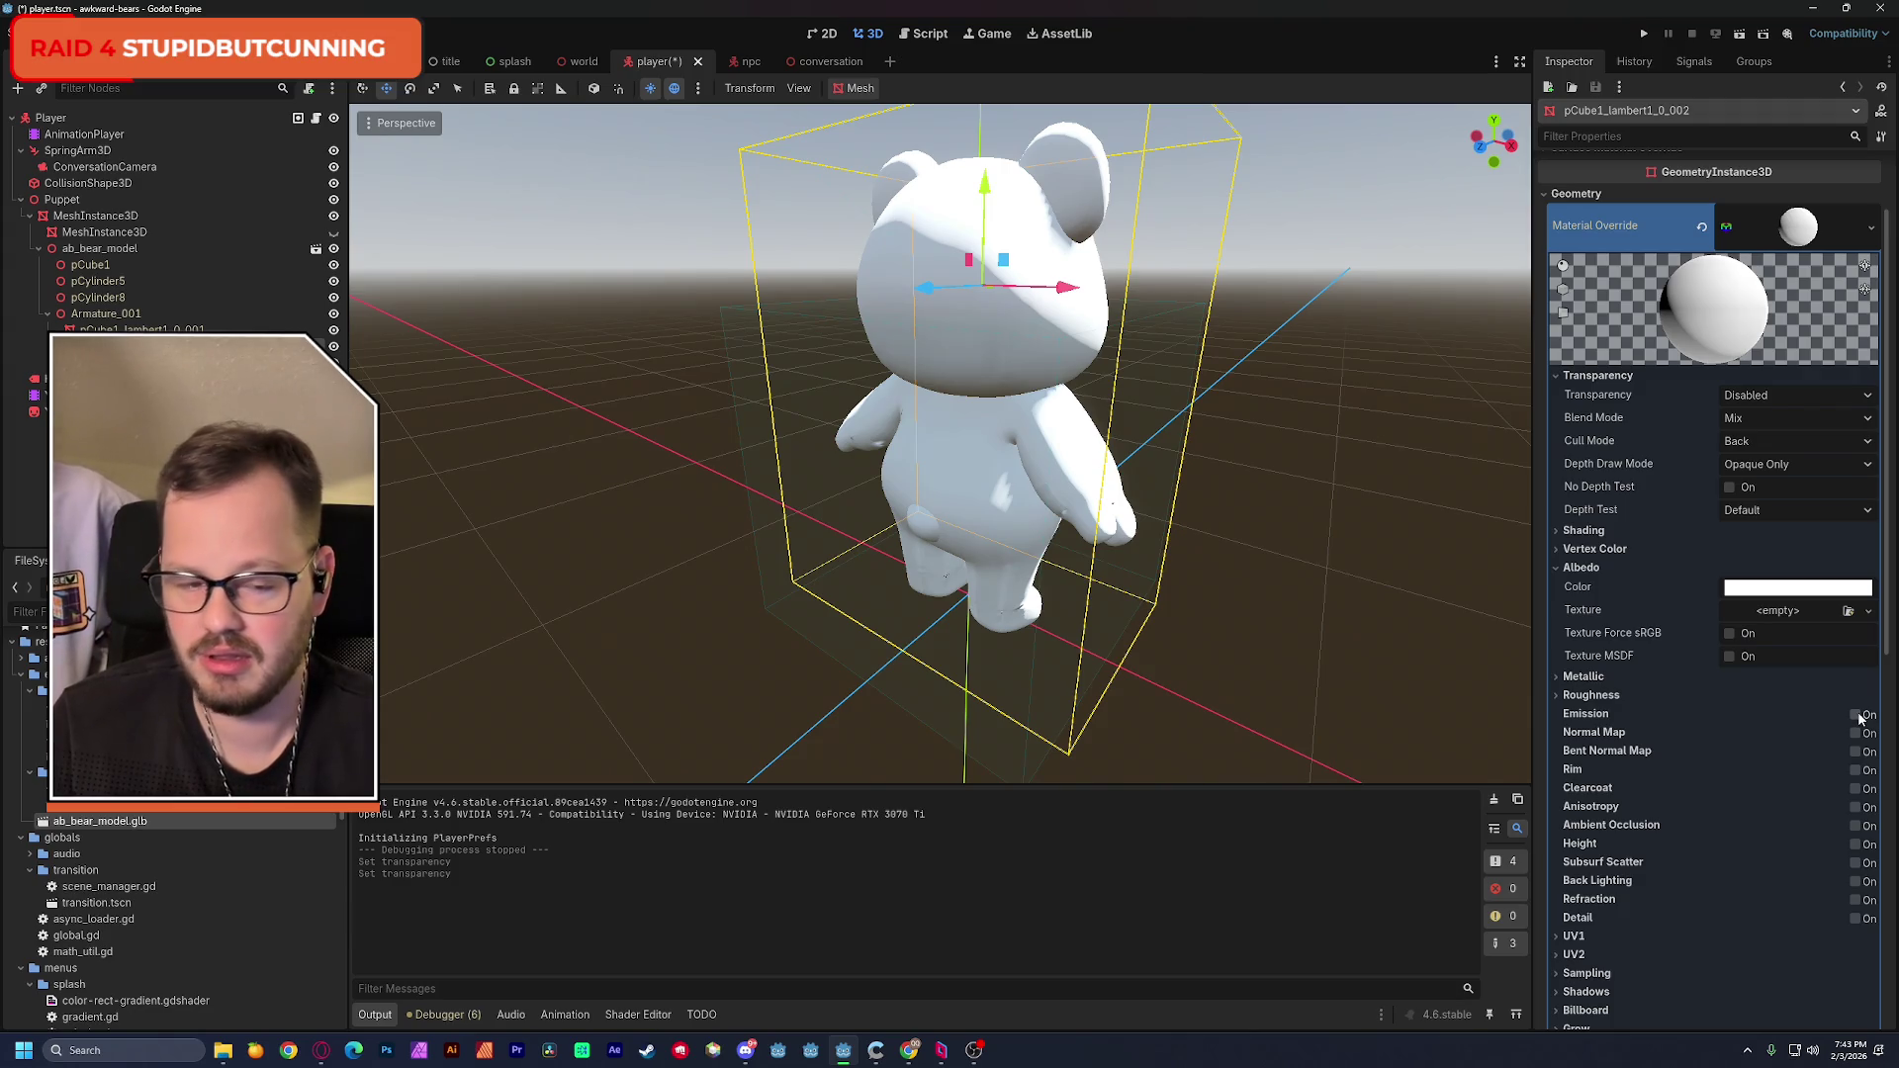
# Save the player scene and switch to Chrome with the Godot 4 character controller tutorial.
pyautogui.hotkey('ctrl', 's')
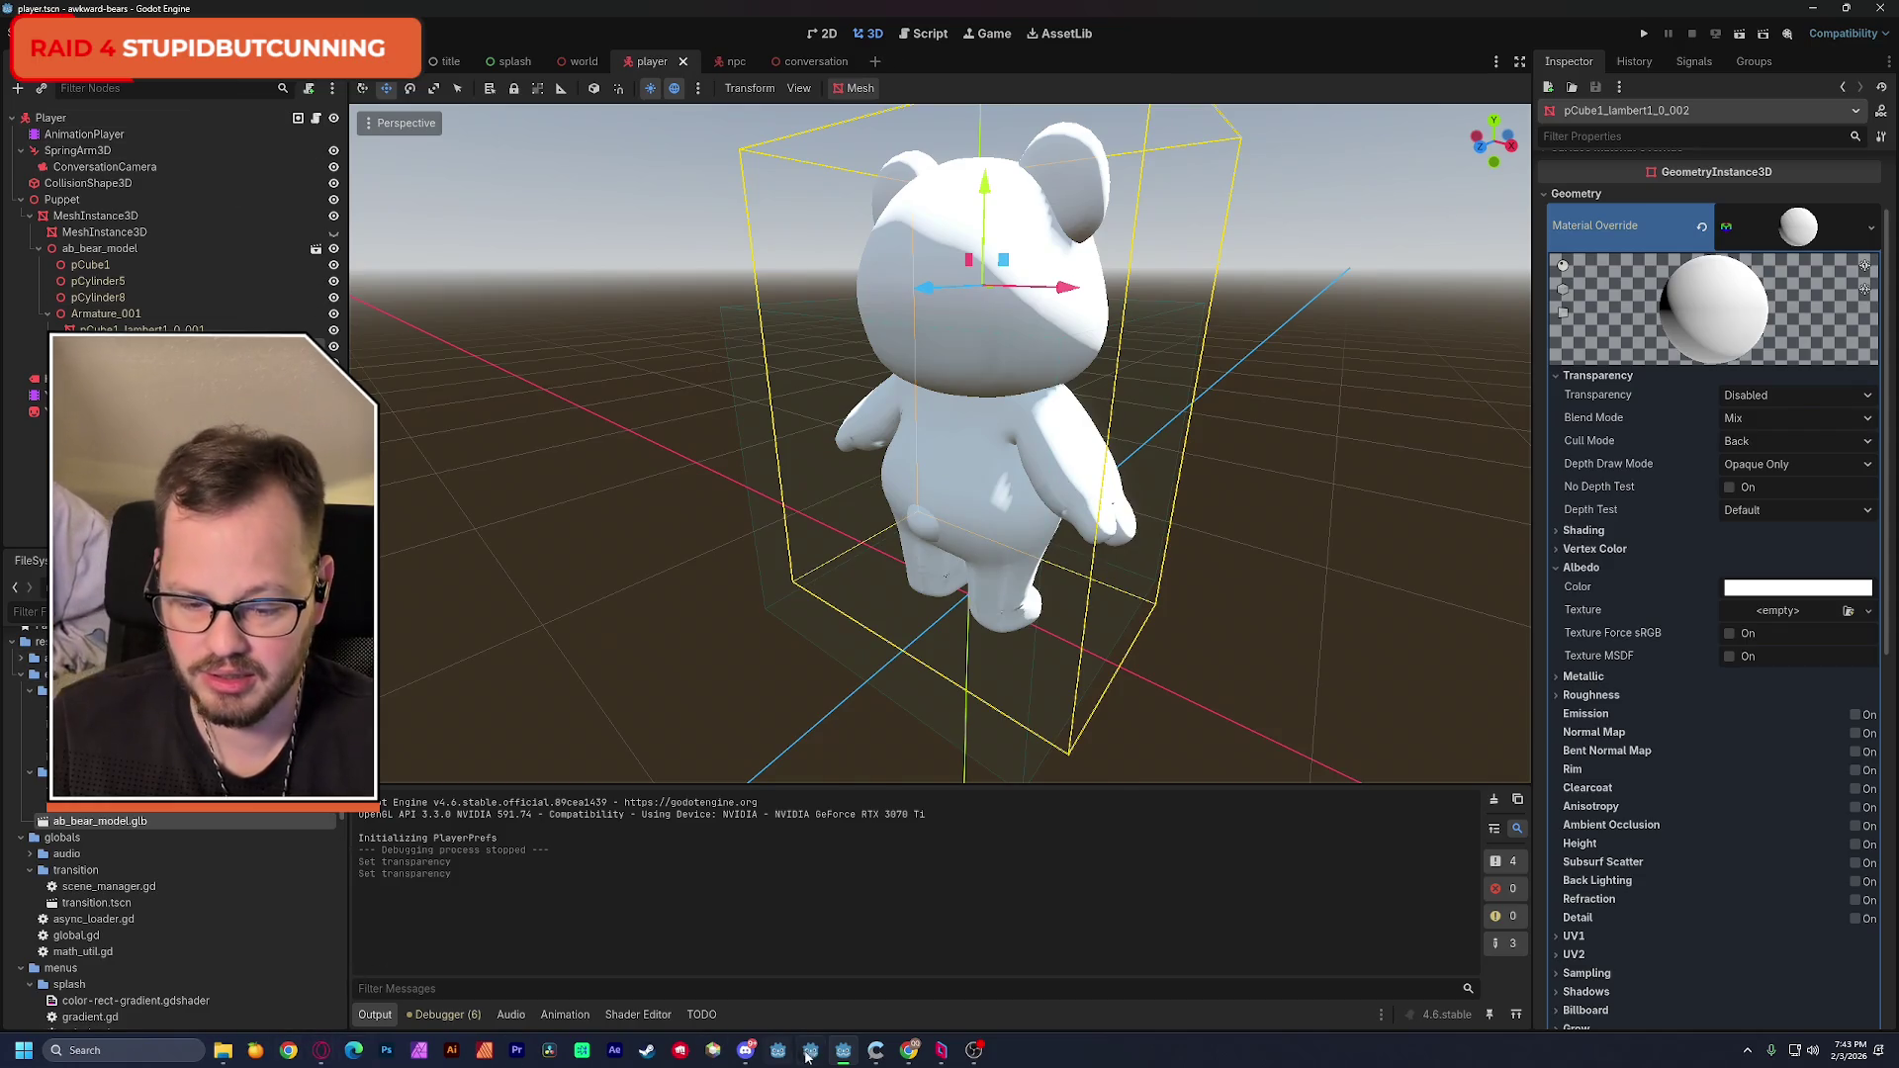
pyautogui.moveTo(808, 1057)
pyautogui.click(940, 964)
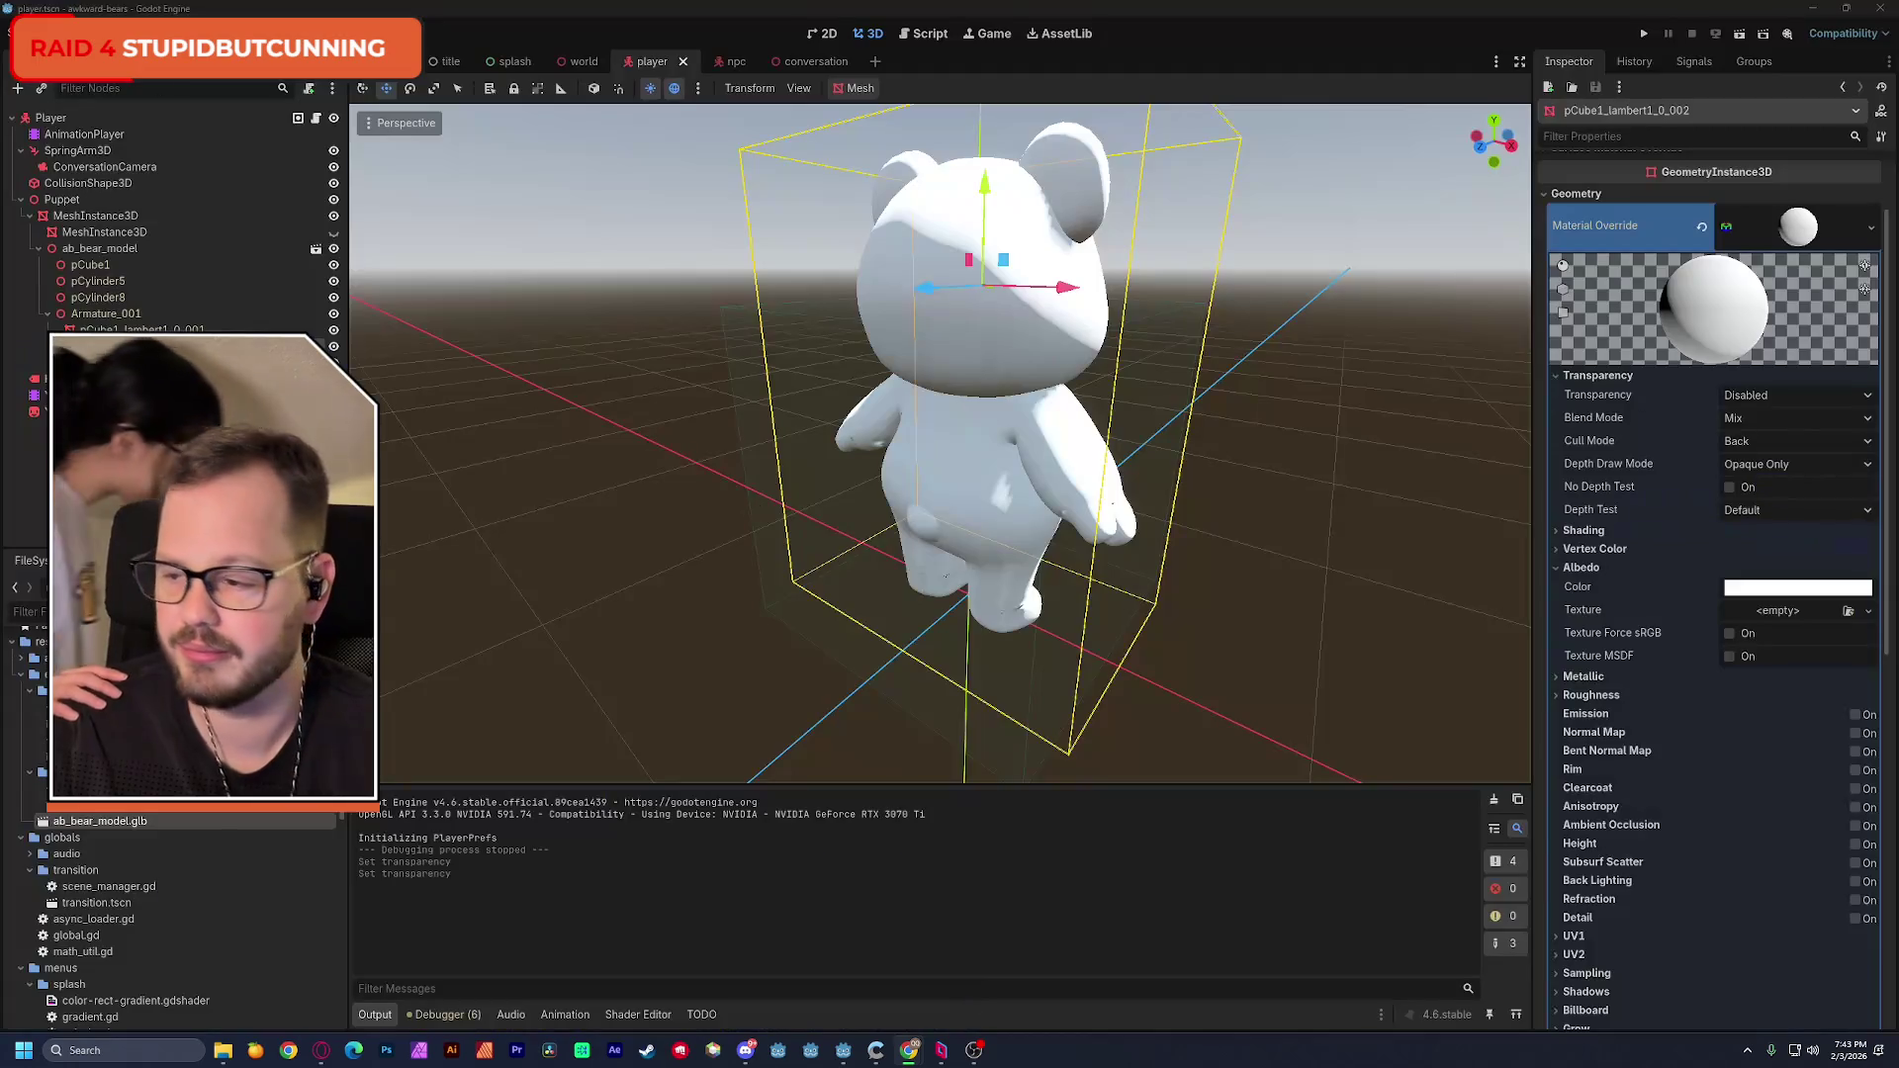
pyautogui.click(908, 1051)
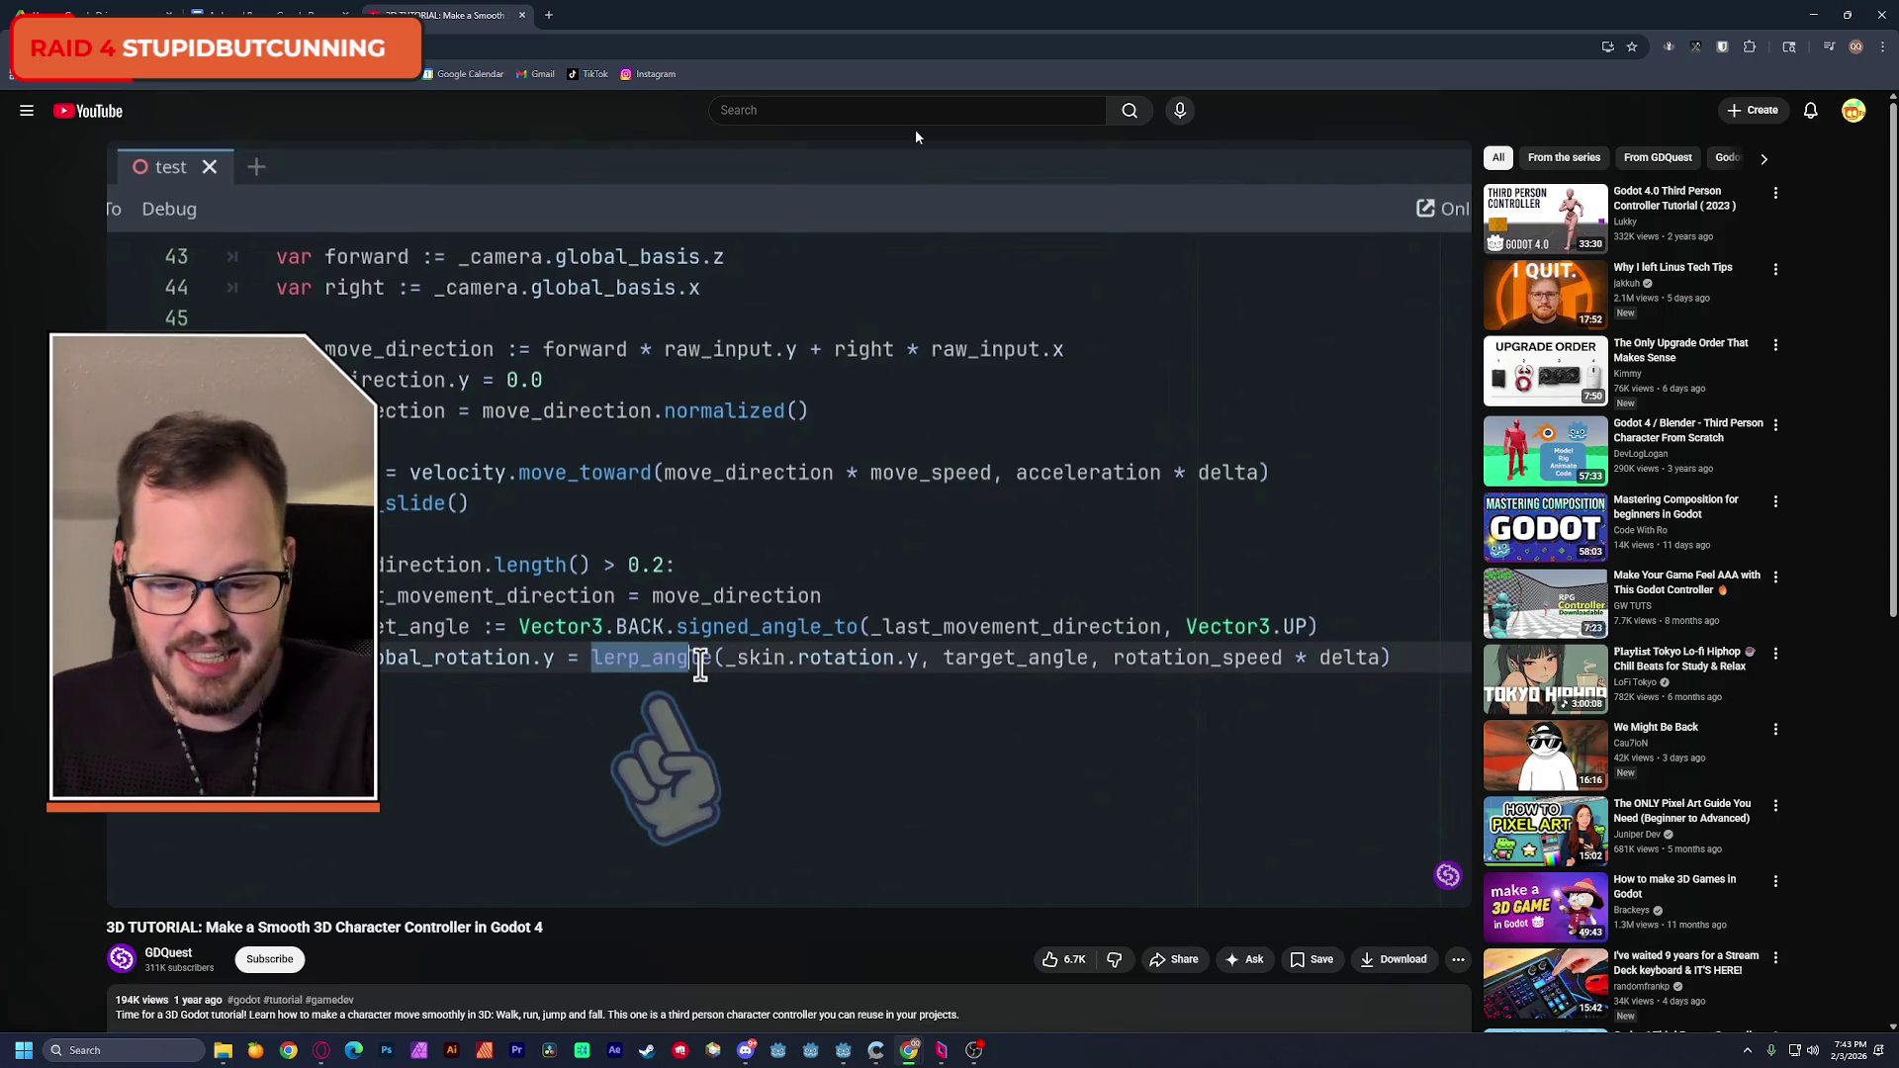
# In a new tab, search 'godot shaders' and open the Godot Shaders website.
pyautogui.click(549, 15)
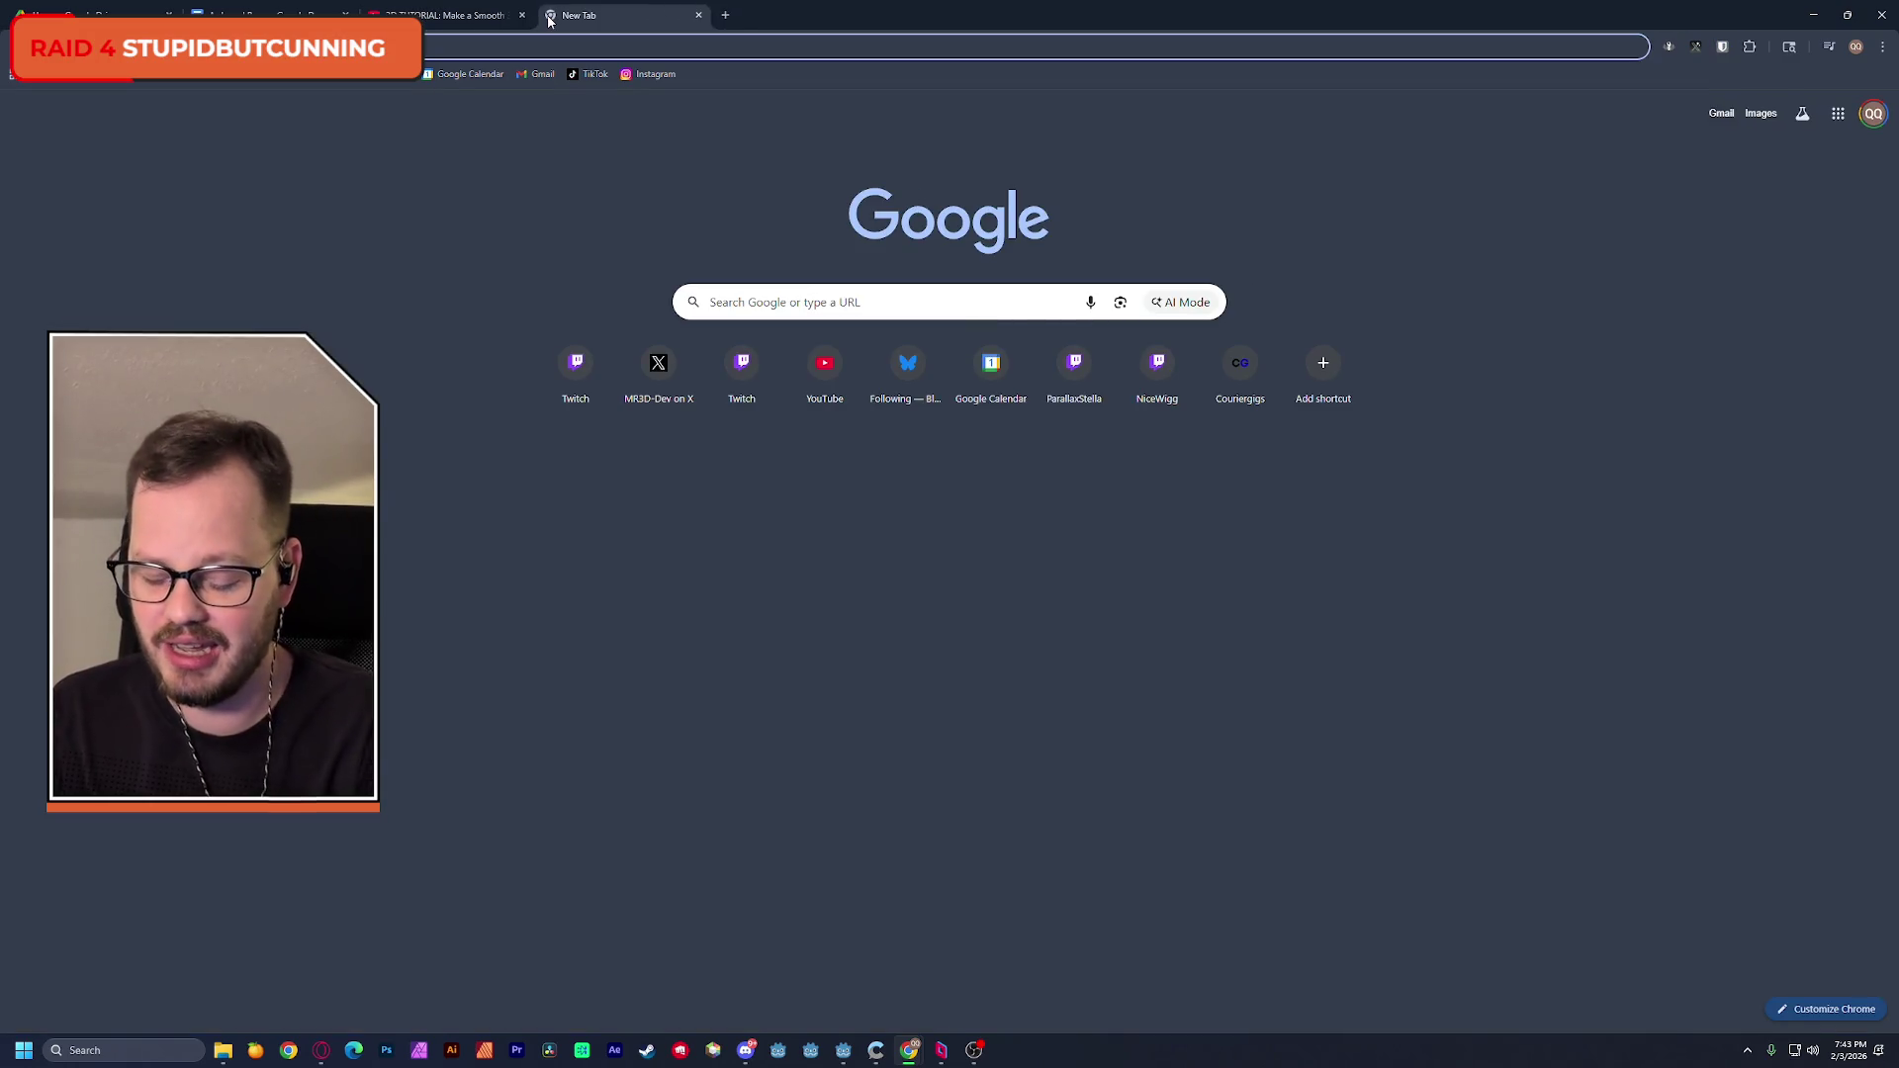
pyautogui.write('godot shaders')
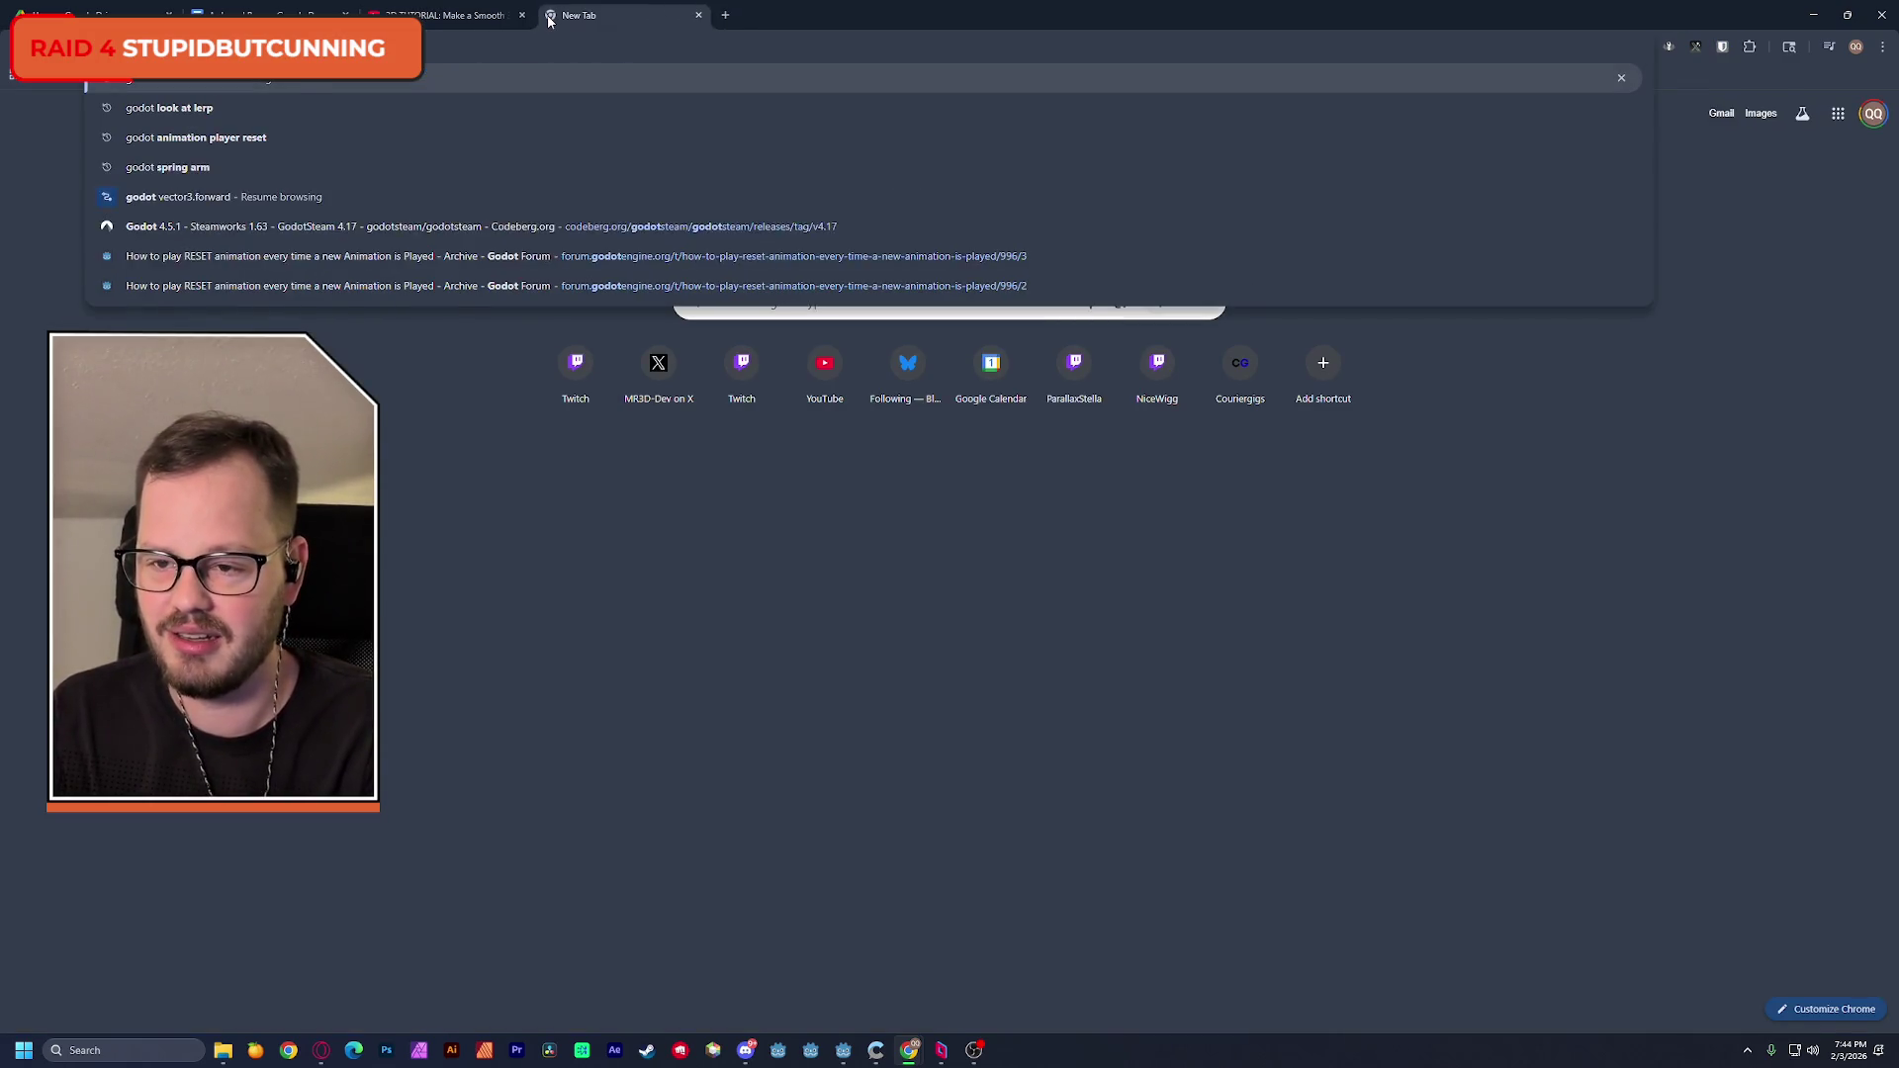
pyautogui.press('Return')
pyautogui.click(352, 255)
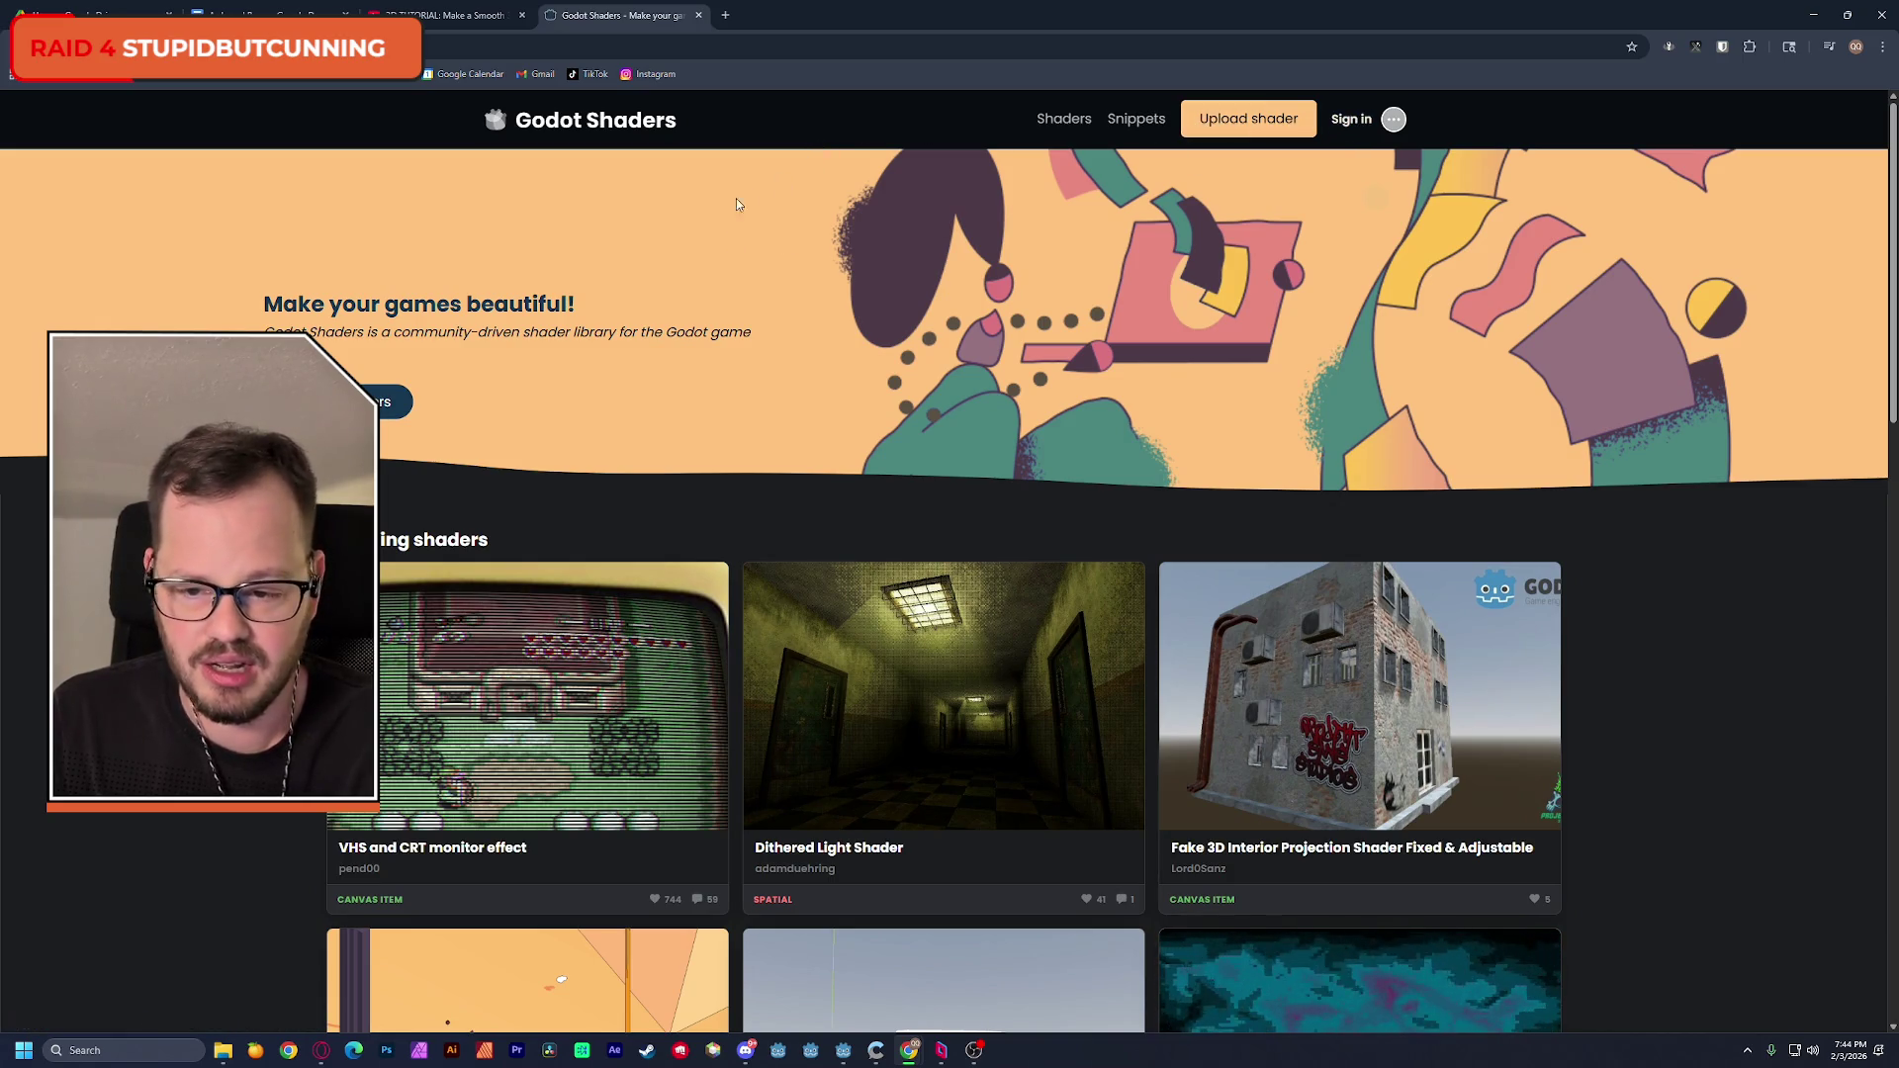
# Browse the shader library, searching jelly, glass, gel and finally slime.
pyautogui.click(391, 405)
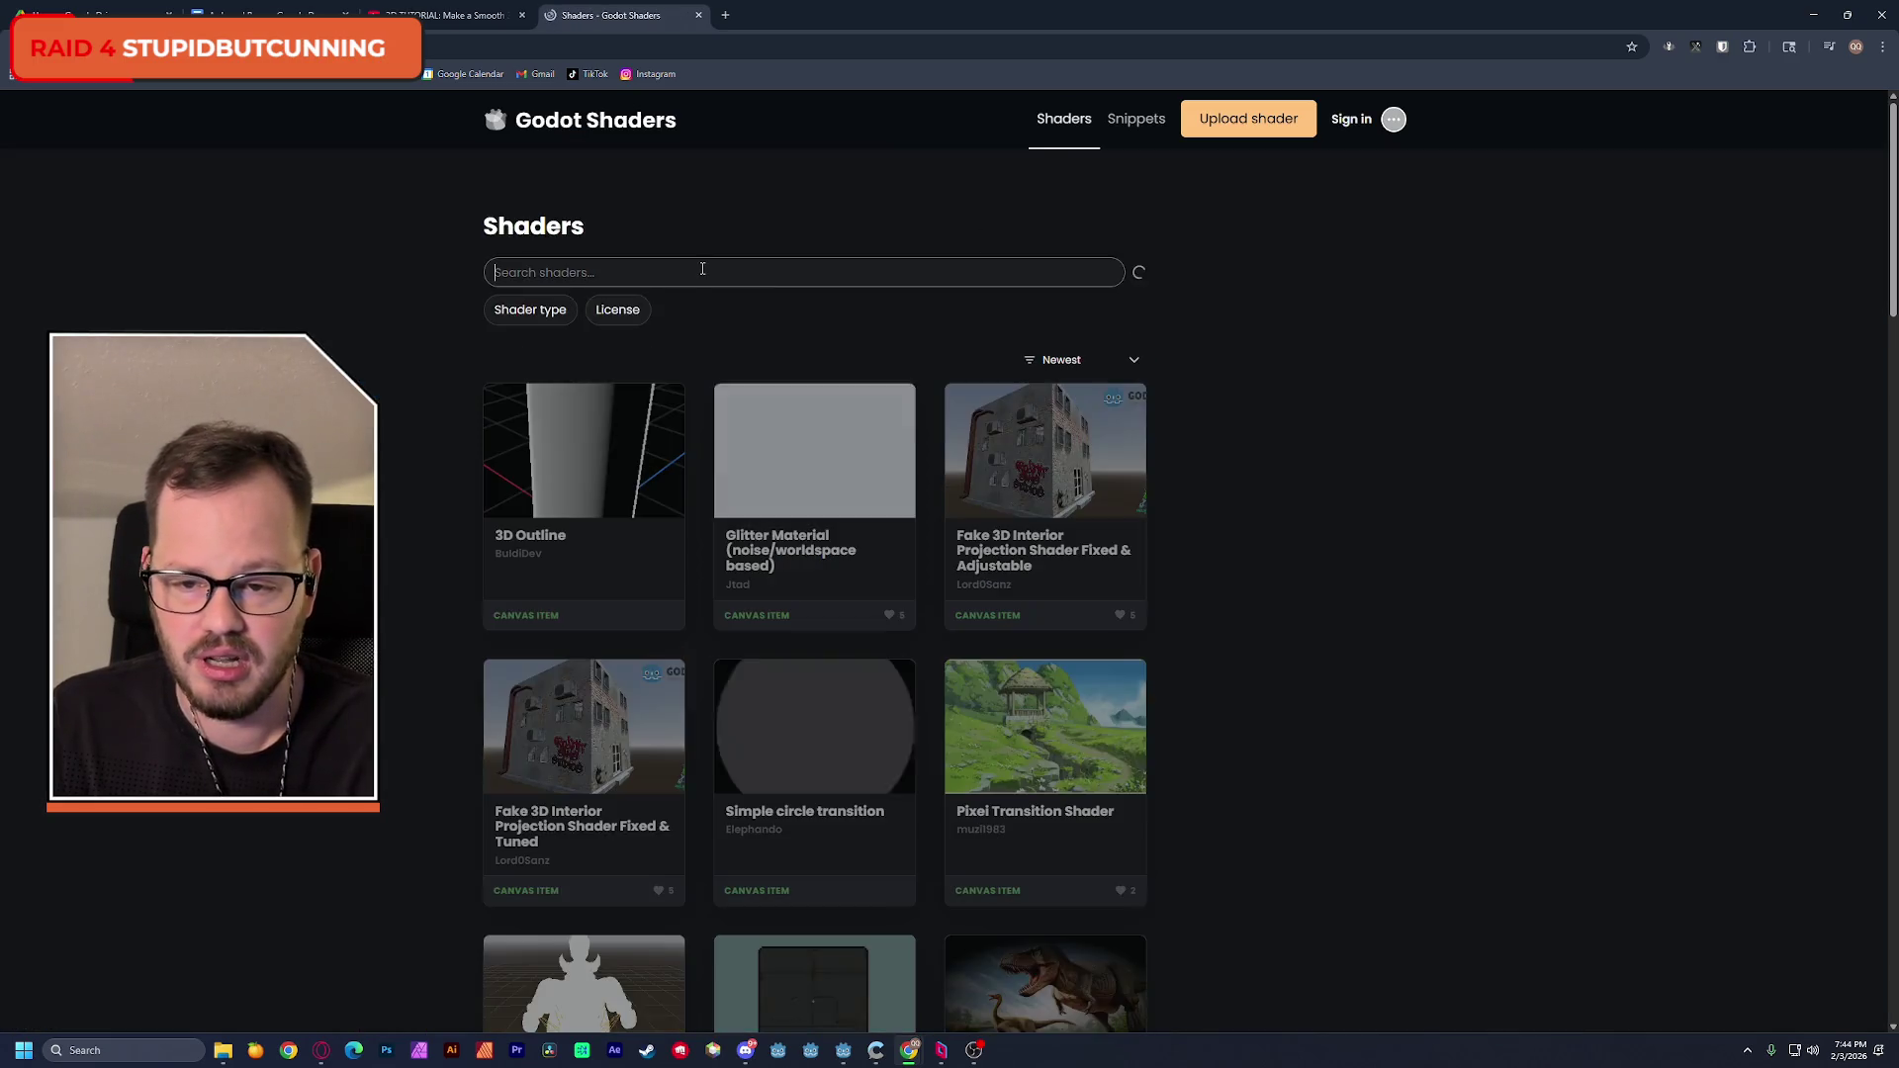
pyautogui.click(703, 272)
pyautogui.write('jelly')
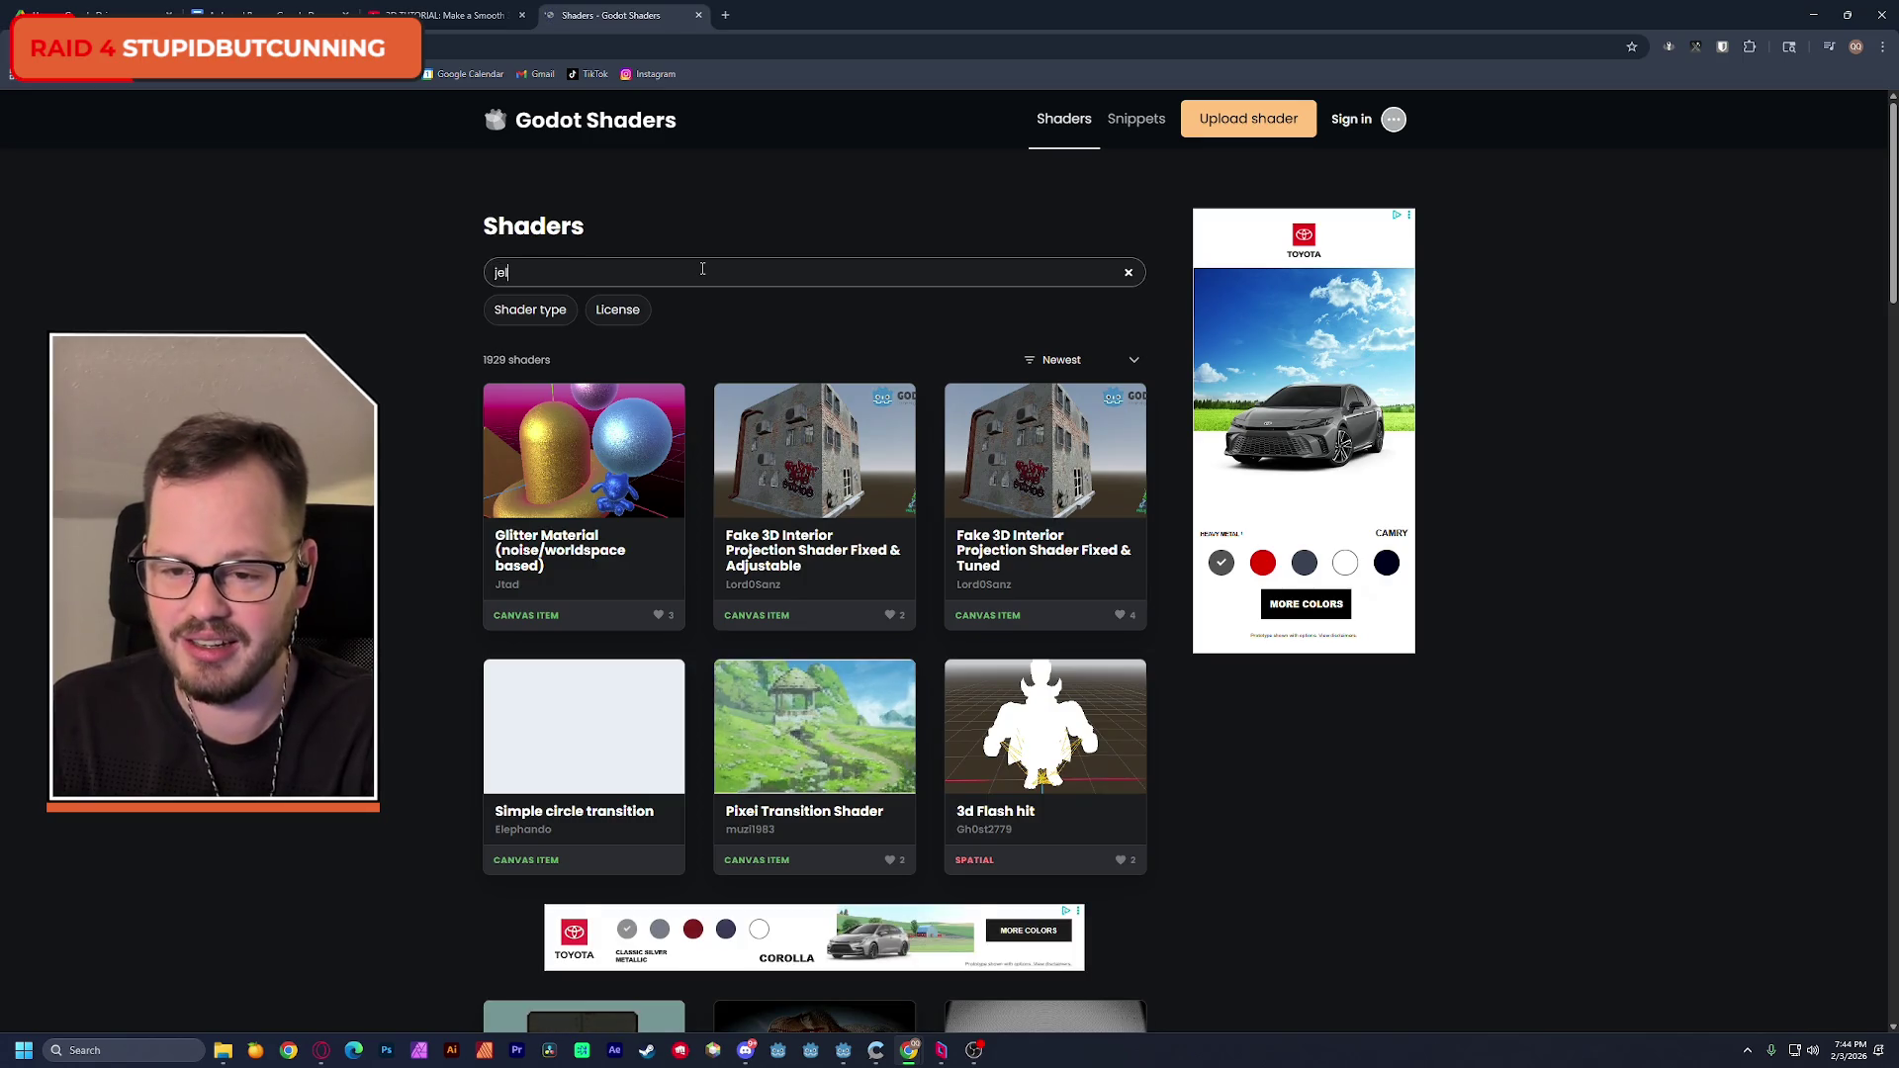
pyautogui.doubleClick(550, 263)
pyautogui.write('glass')
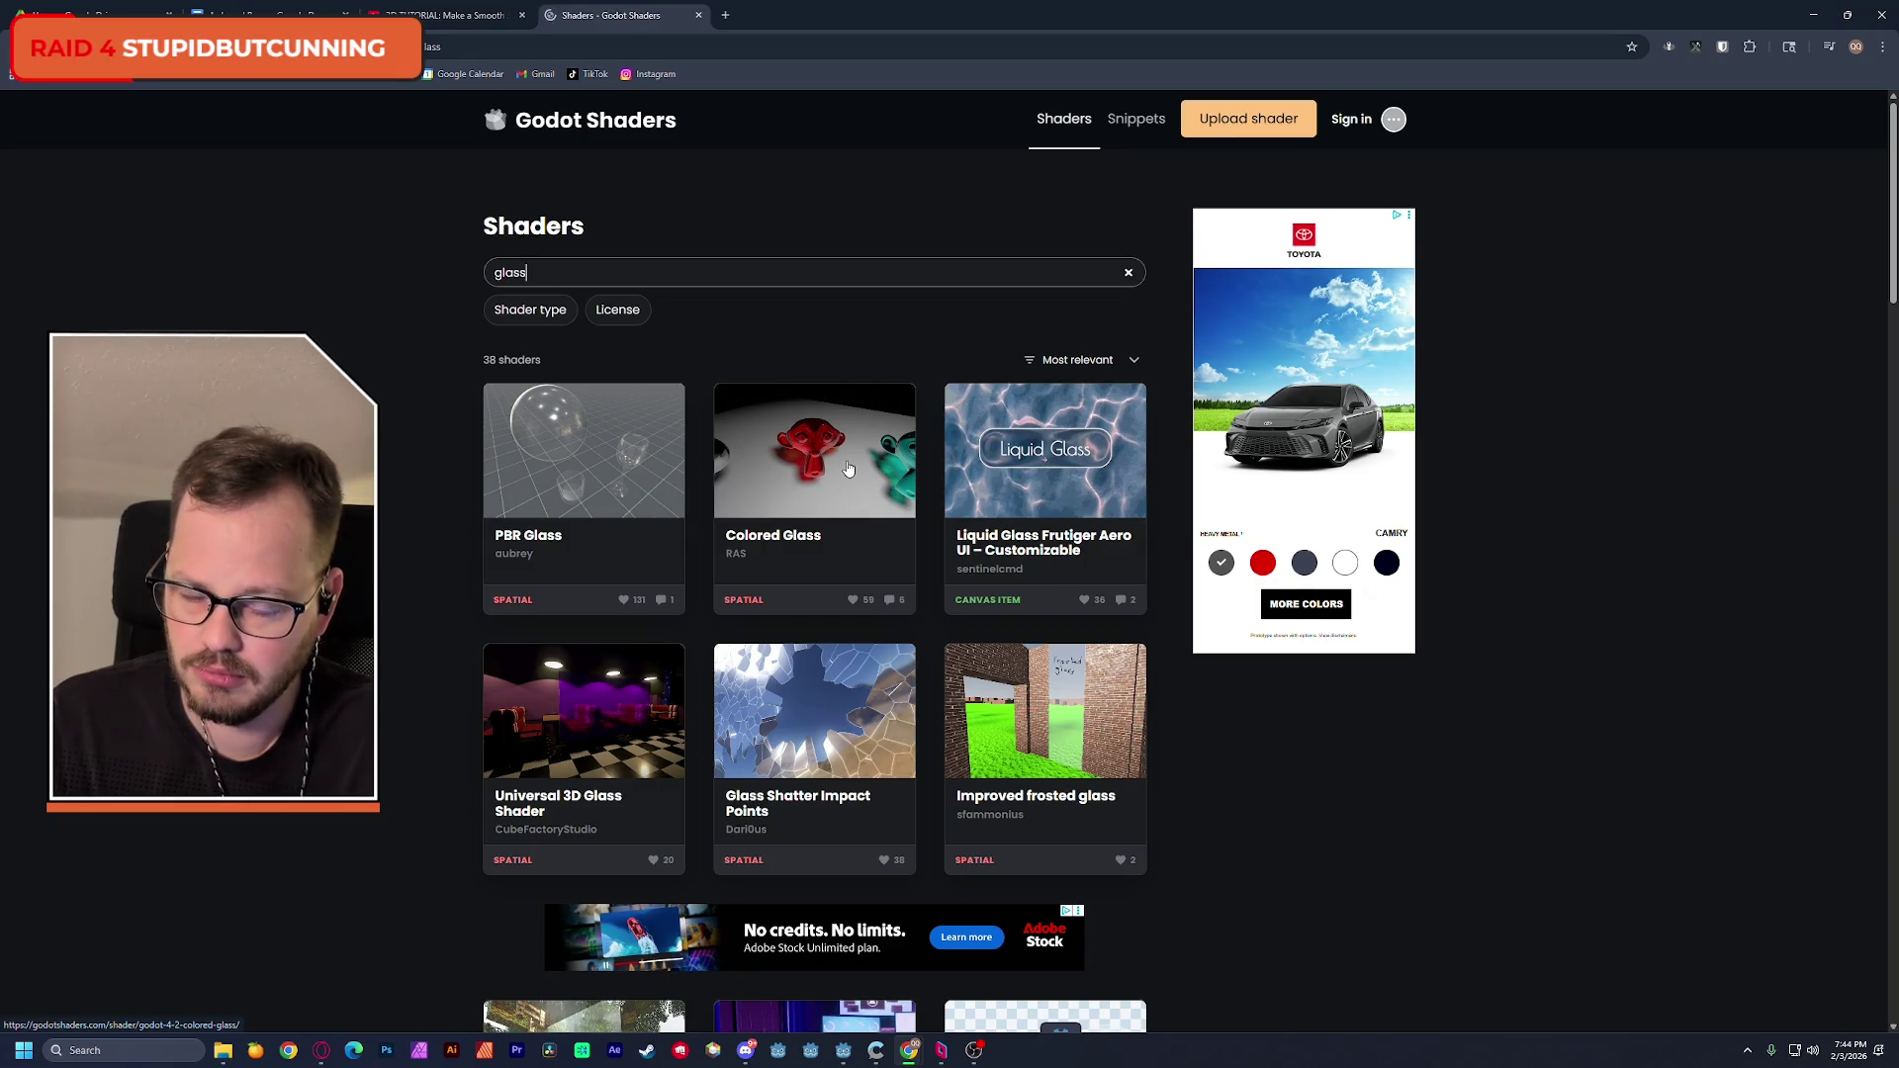
pyautogui.scroll(-1, 841, 466)
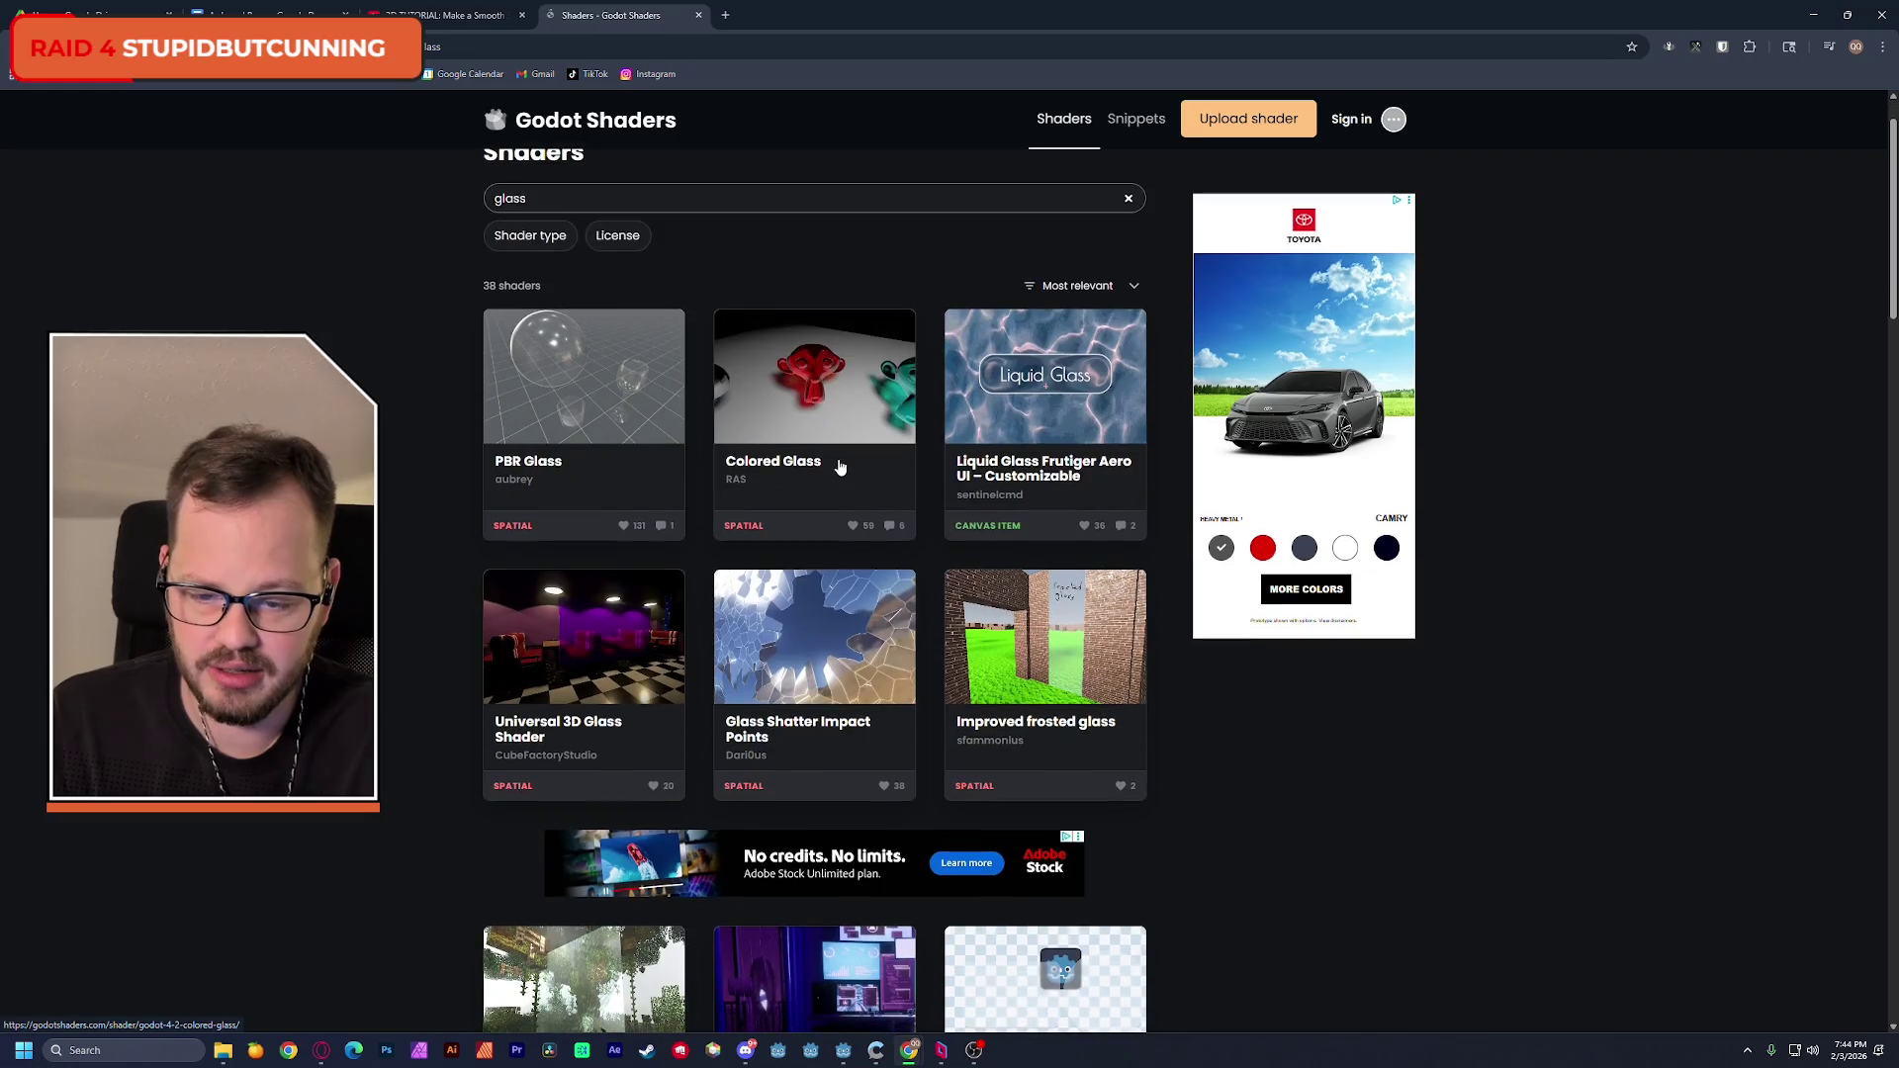
pyautogui.doubleClick(583, 195)
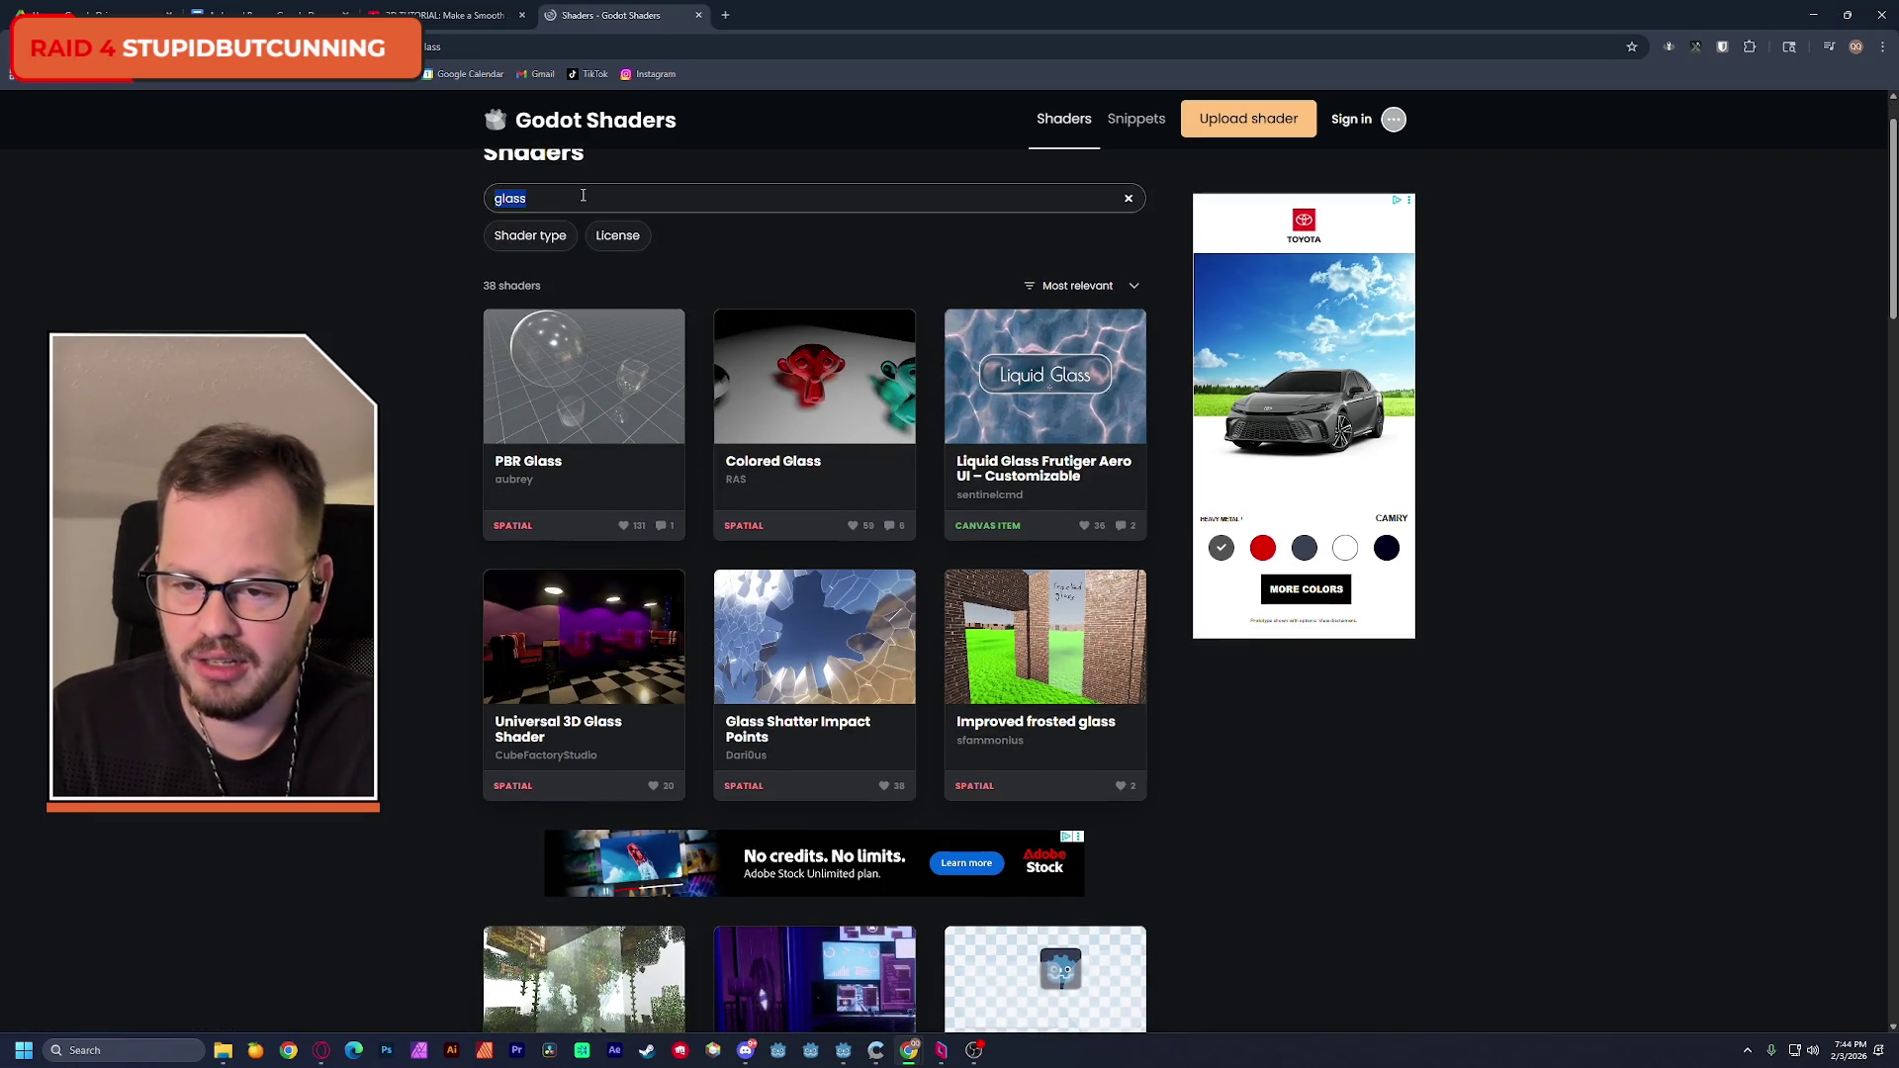
pyautogui.write('gel')
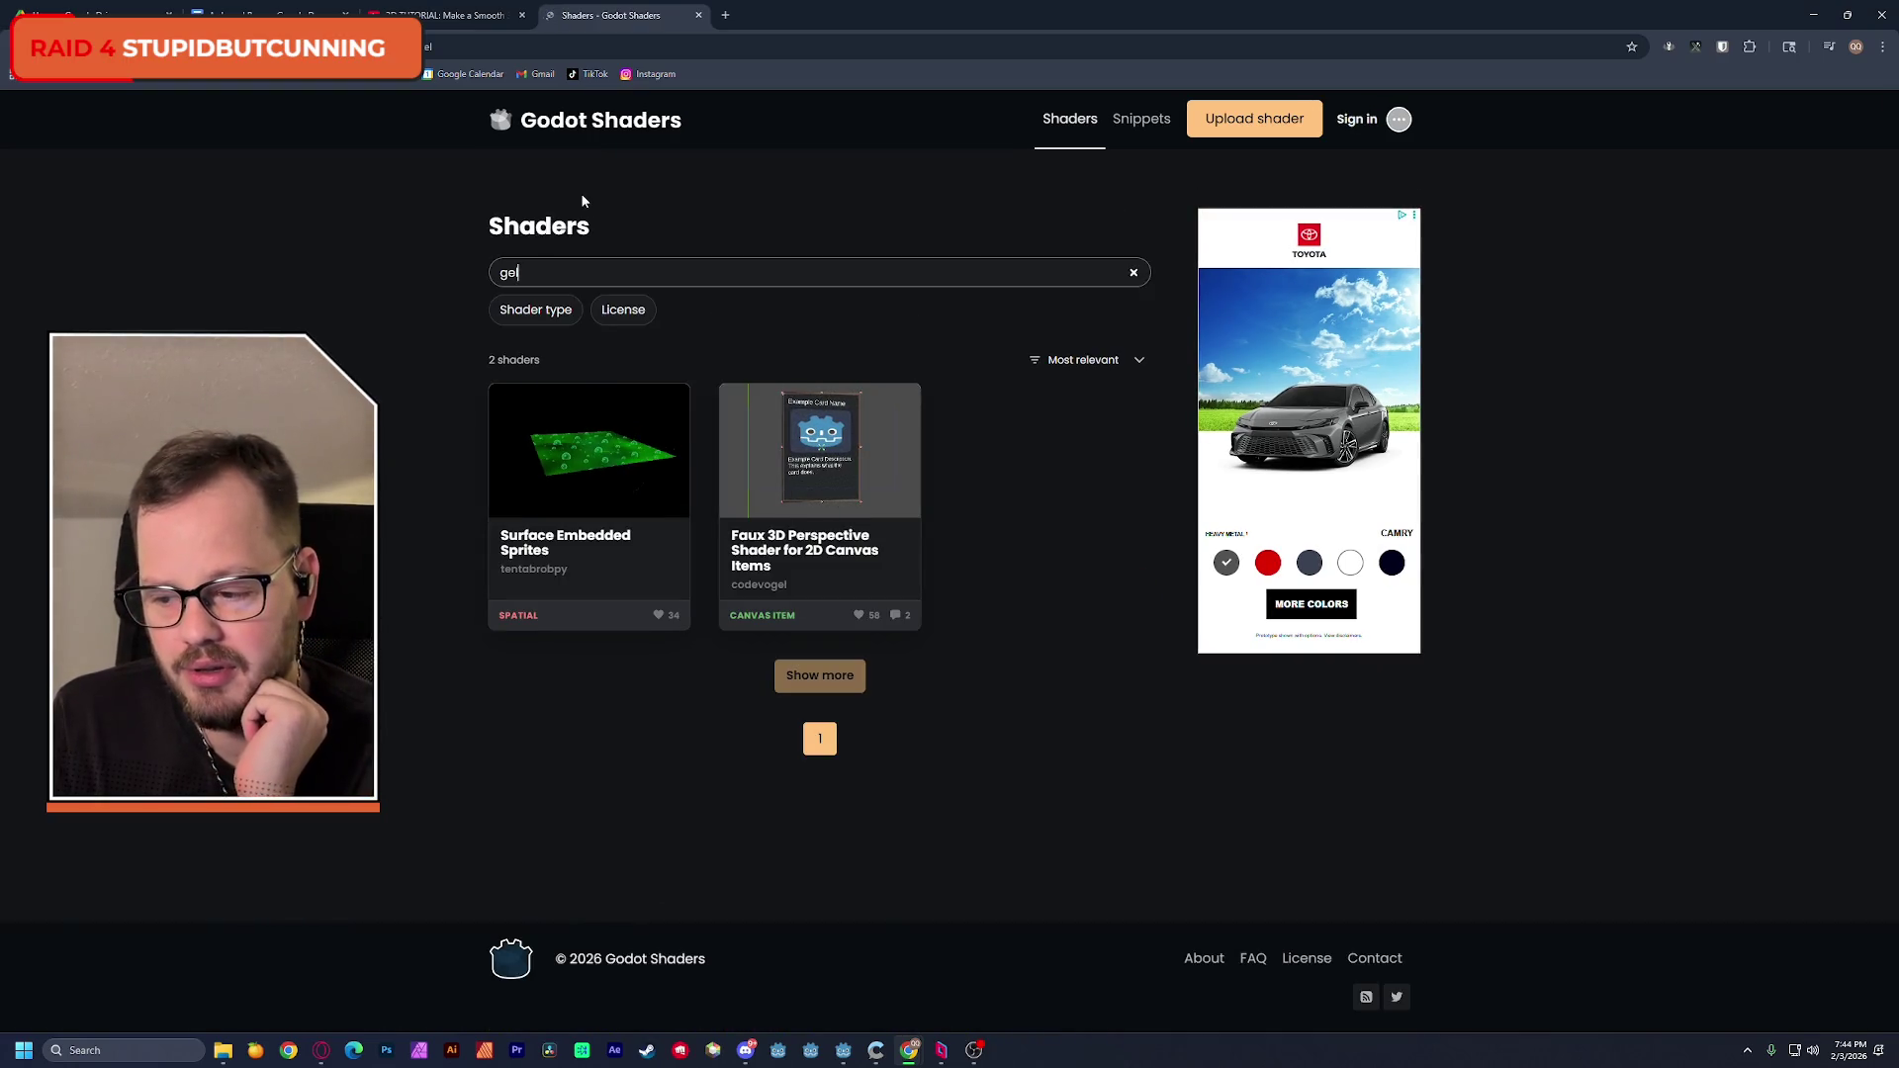
pyautogui.doubleClick(544, 271)
pyautogui.write('slime')
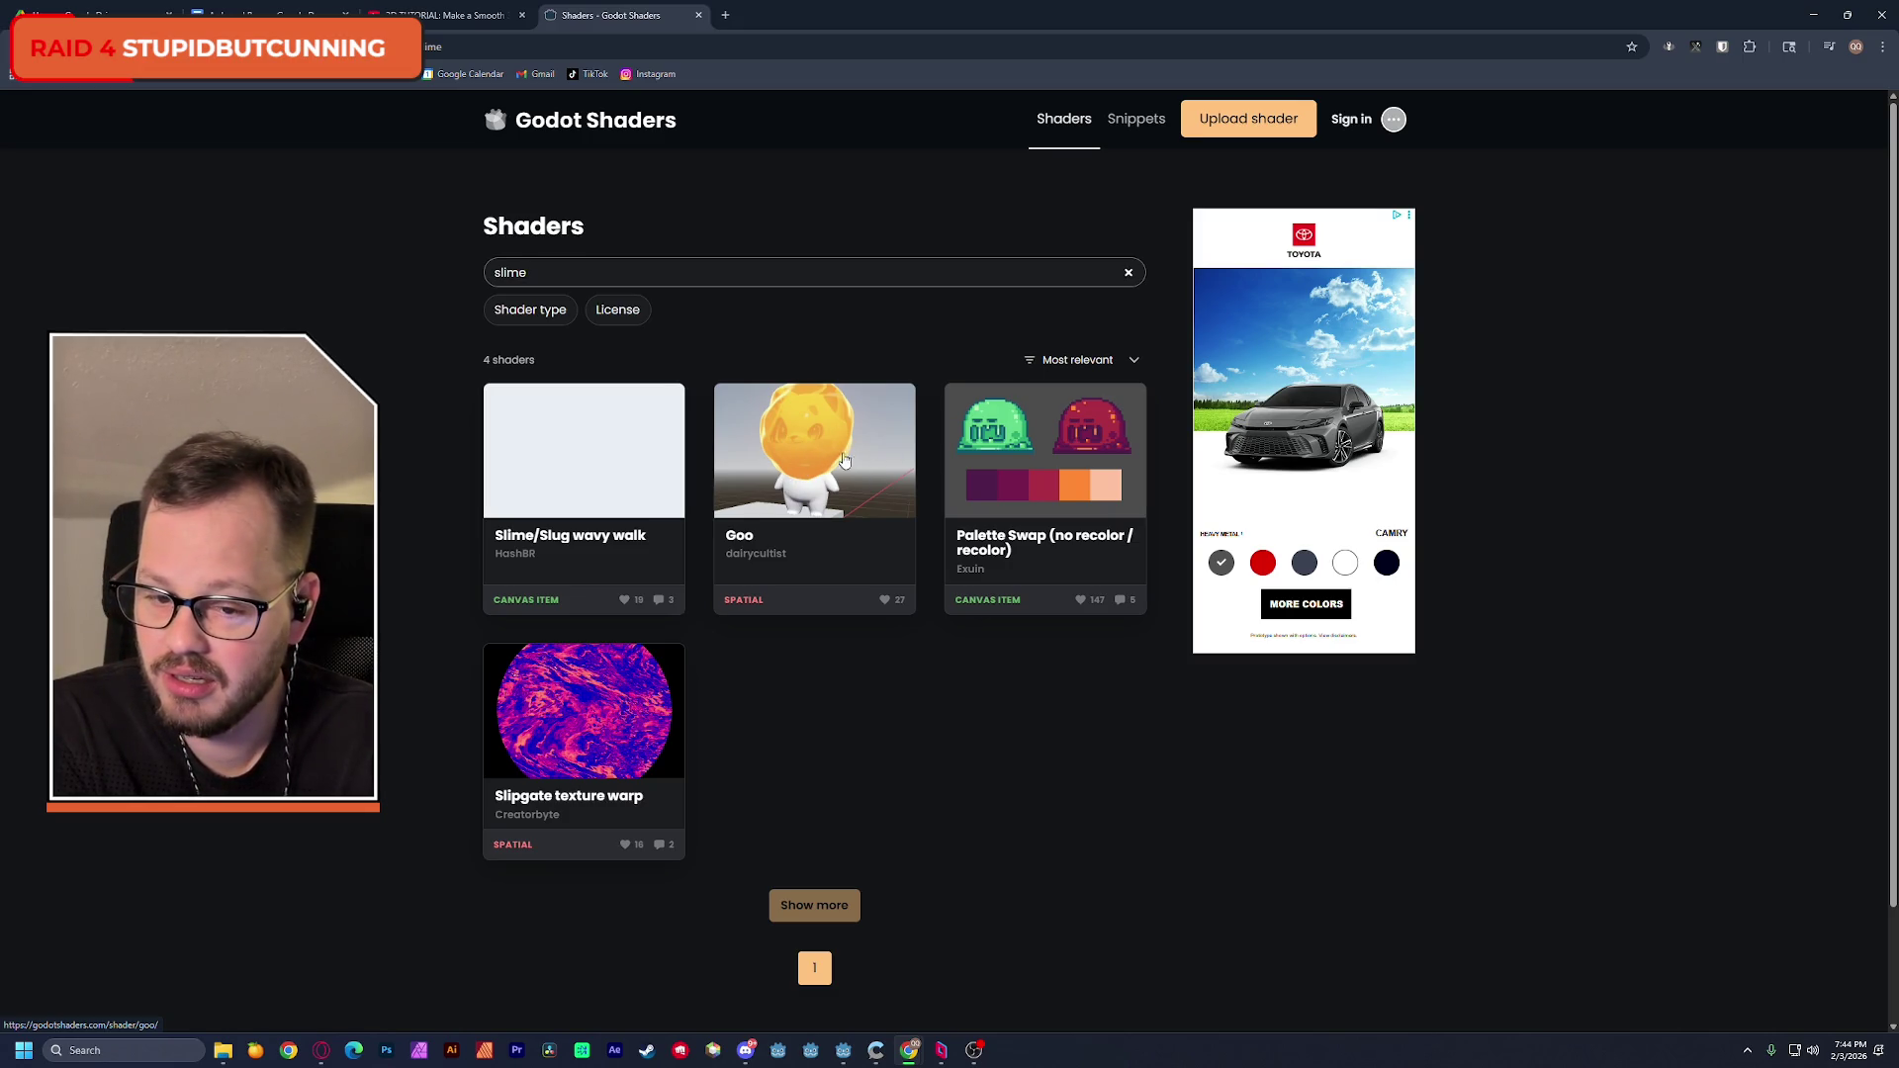
# Open the Goo shader page and scroll through its description and code.
pyautogui.click(818, 448)
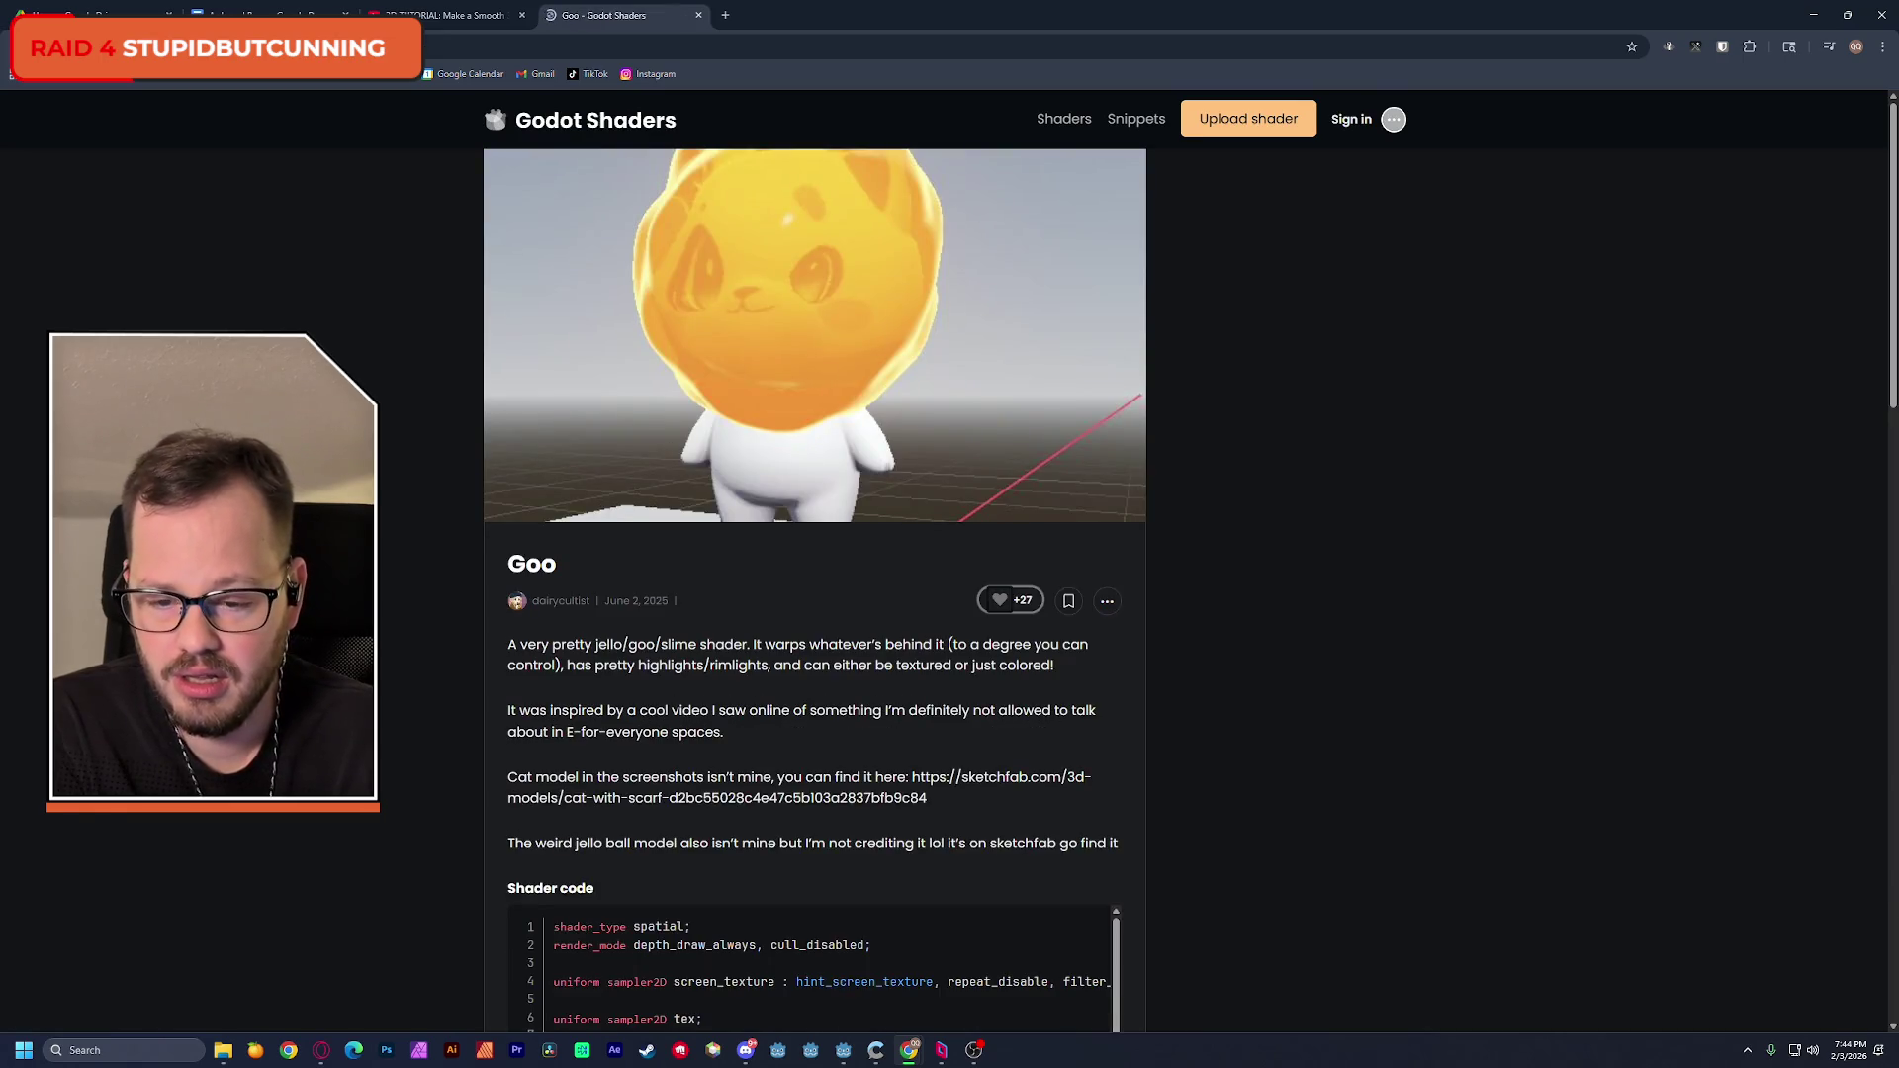
pyautogui.scroll(-2, 814, 594)
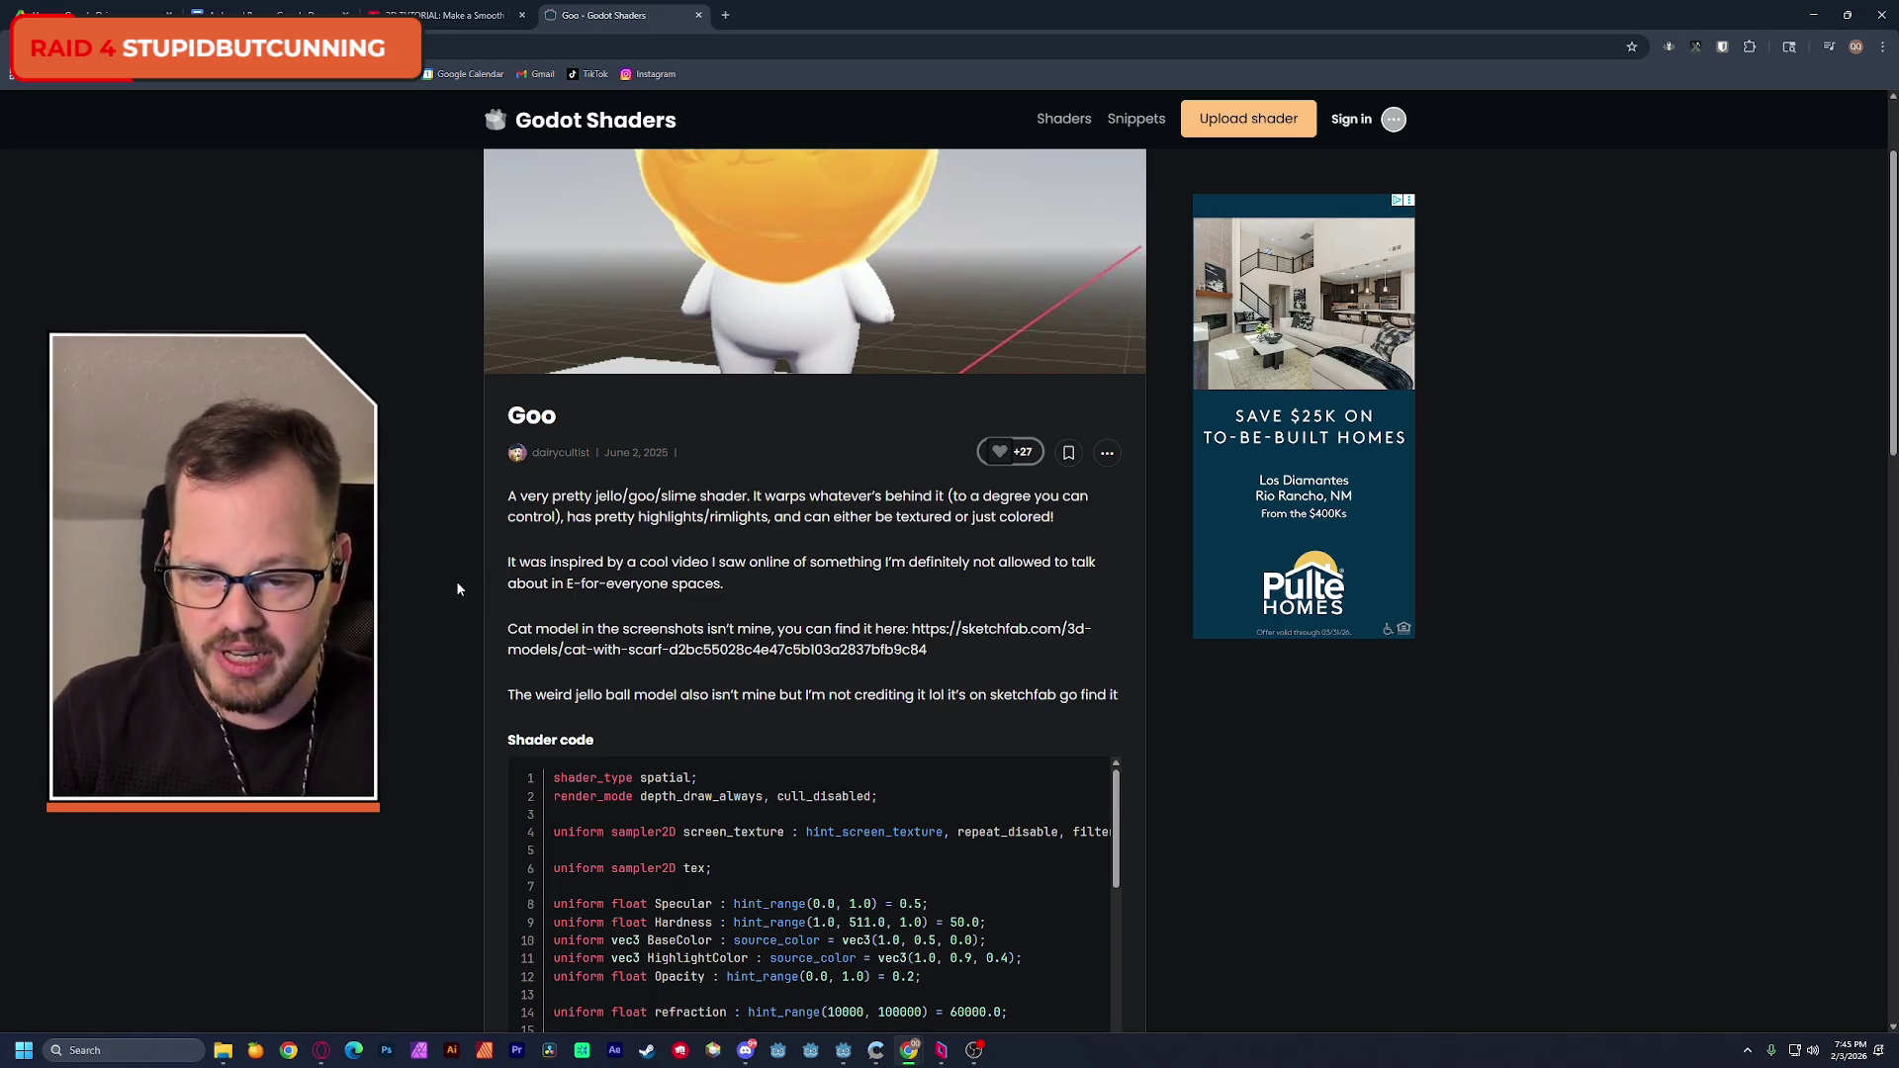
pyautogui.scroll(-1, 427, 538)
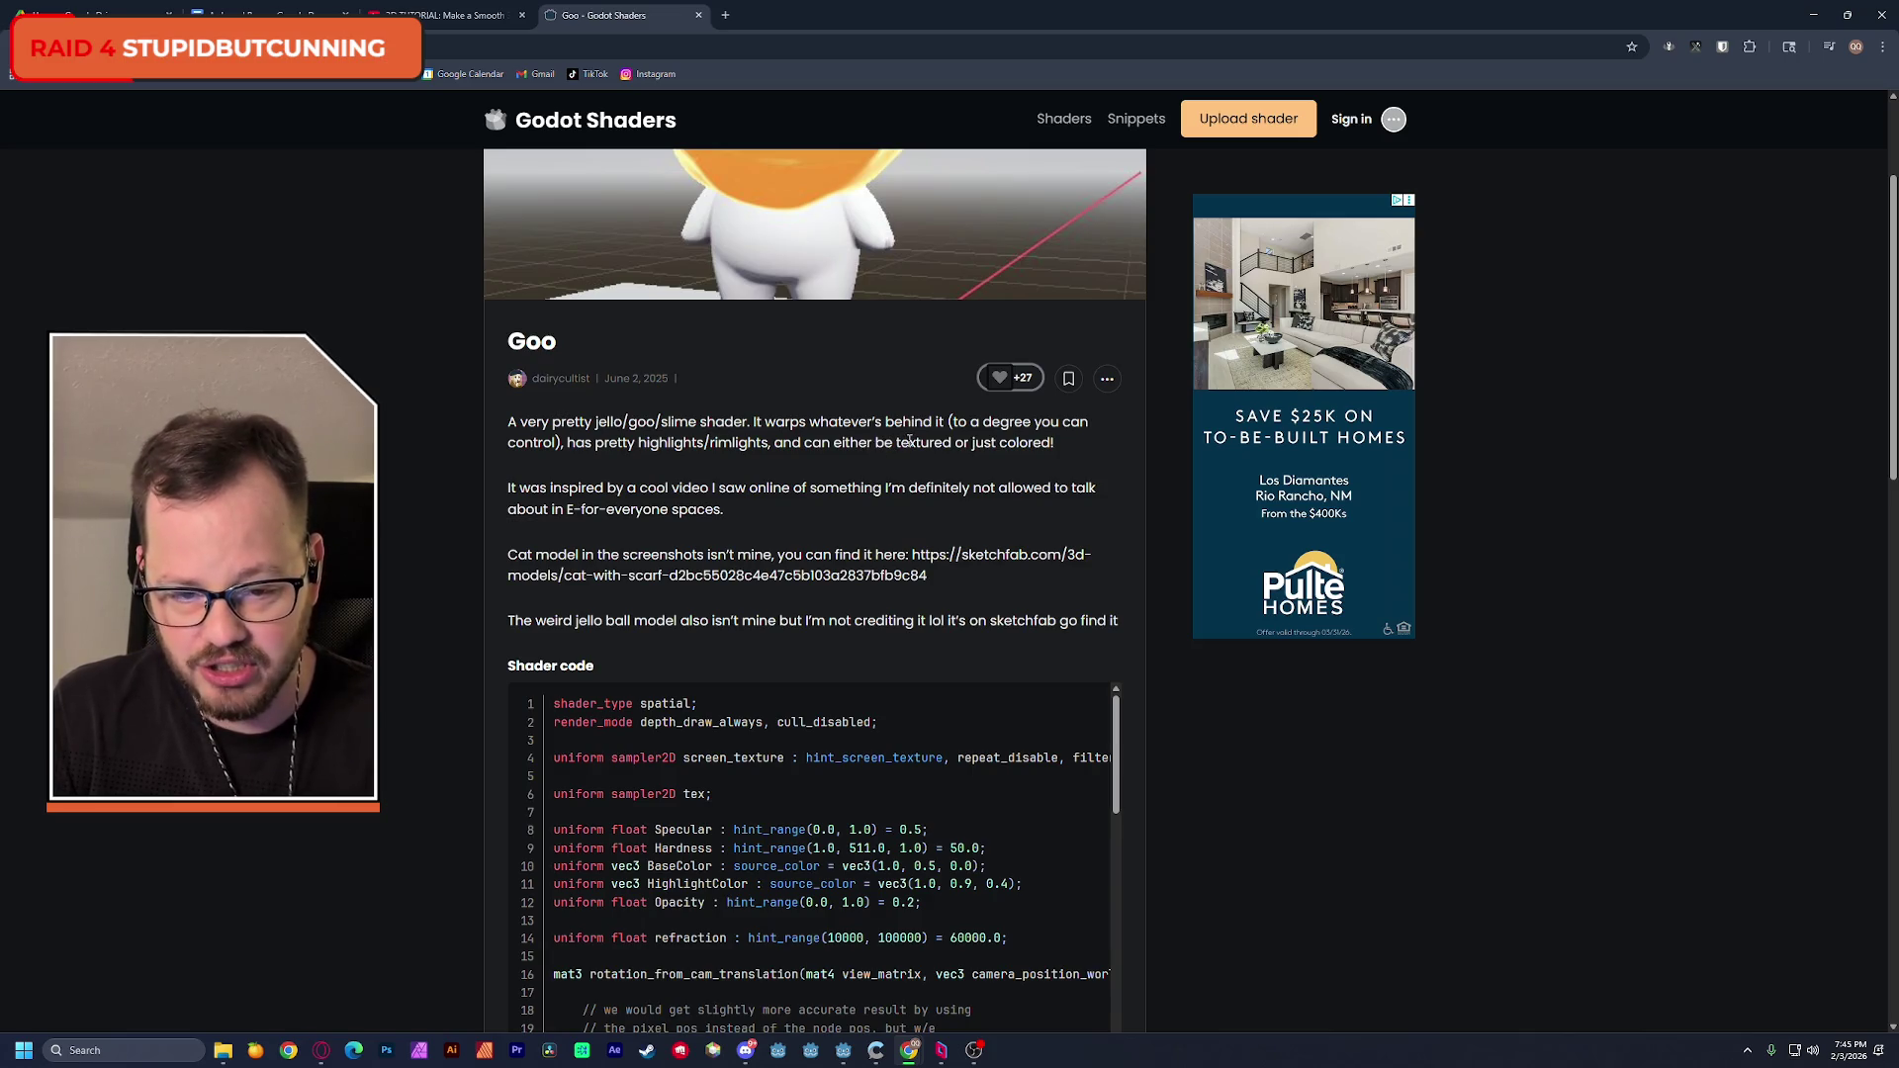
pyautogui.scroll(-2, 587, 339)
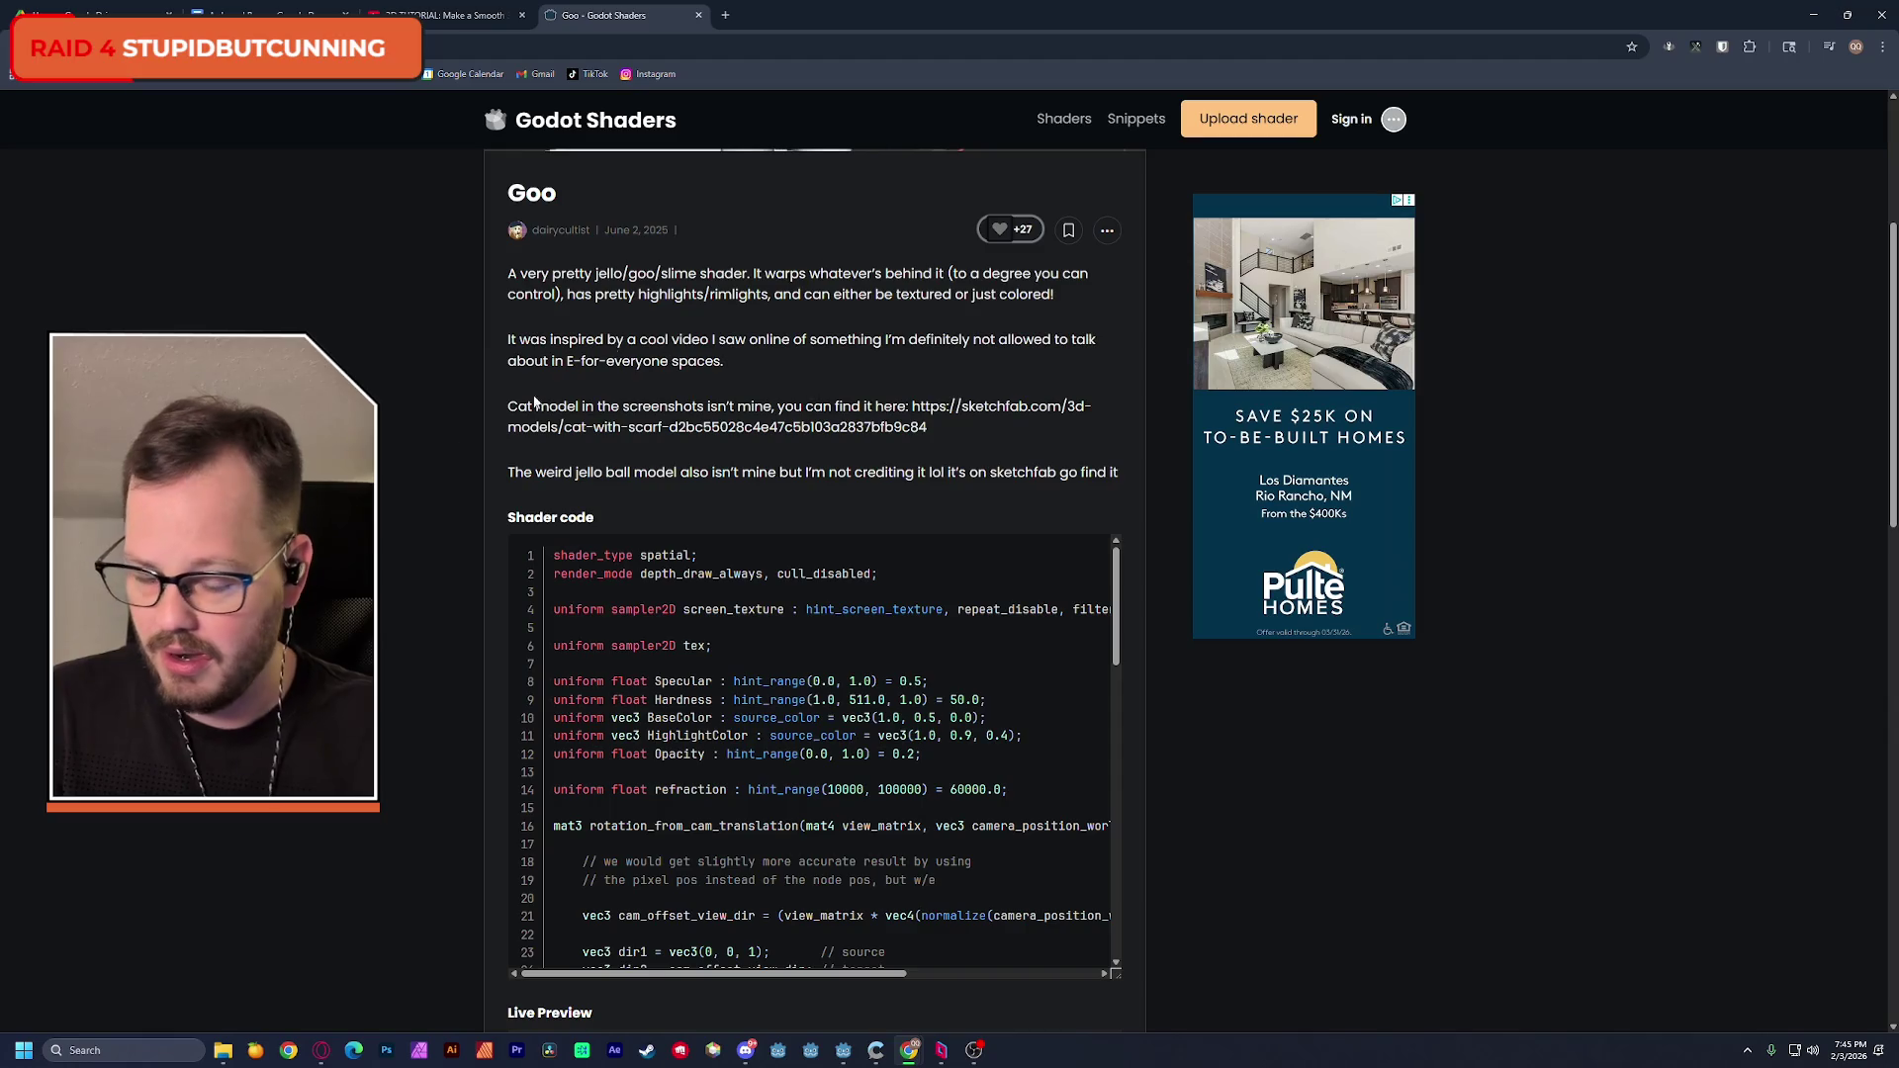
pyautogui.scroll(-1, 670, 356)
pyautogui.scroll(1, 671, 356)
# Open a new tab searching slime, then type honey as another search term.
pyautogui.hotkey('ctrl', 't')
pyautogui.write('slime')
pyautogui.press('Return')
pyautogui.write('honey')
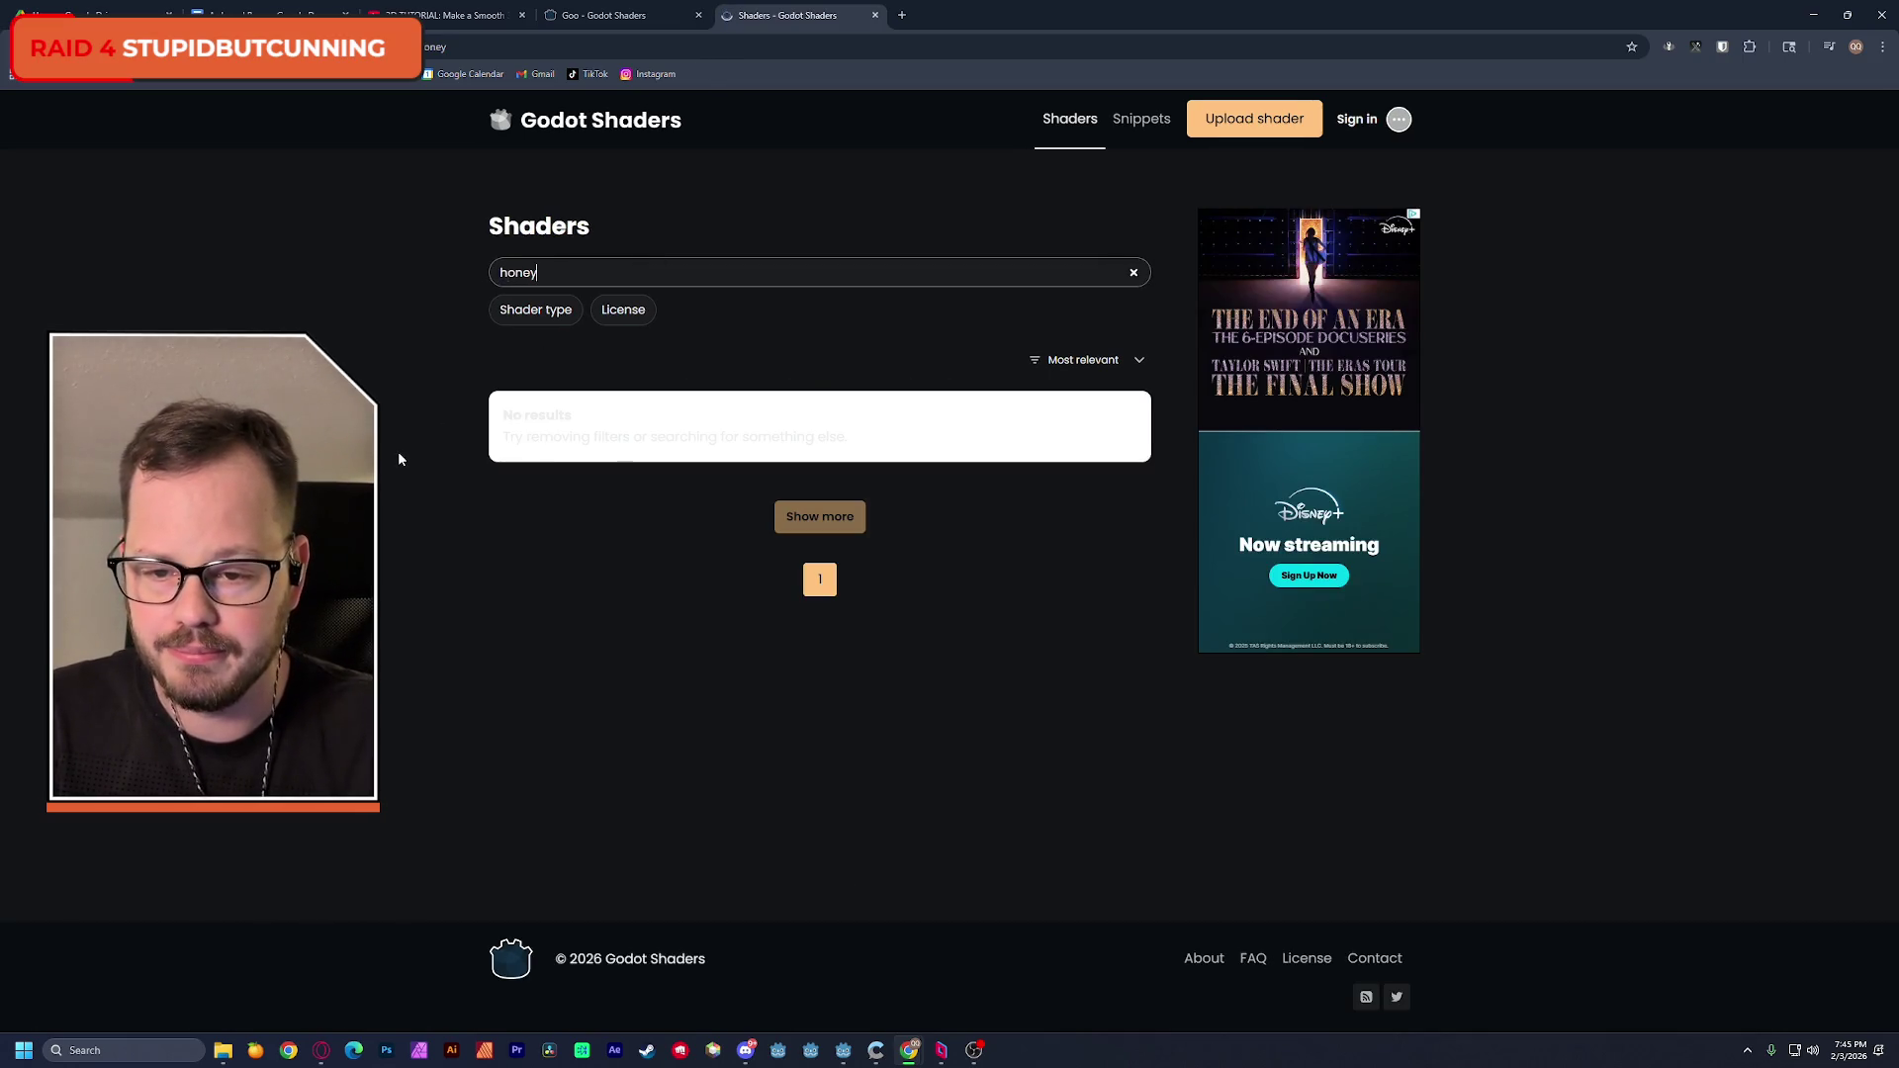
# Return to the Goo shader tab and scroll down to its Live Preview and tags.
pyautogui.click(610, 17)
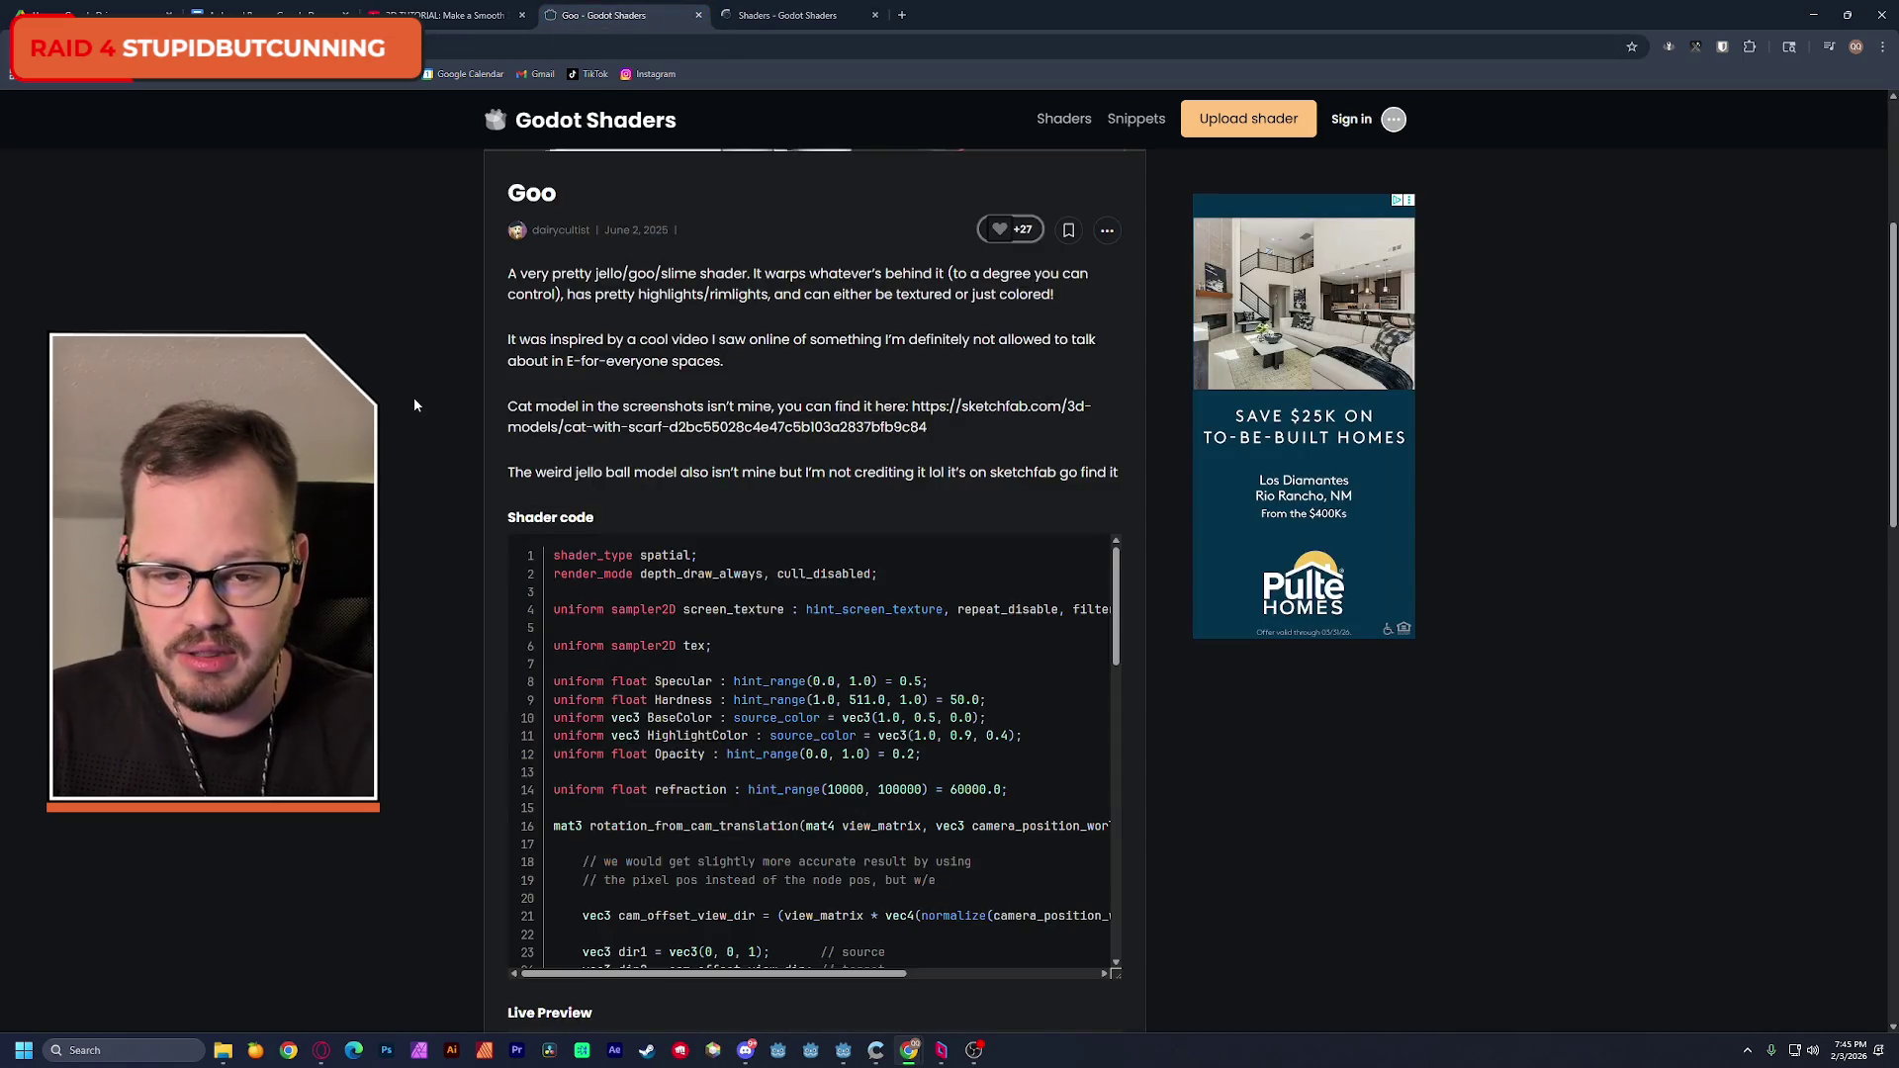
pyautogui.scroll(3, 414, 395)
pyautogui.scroll(-3, 414, 401)
pyautogui.scroll(-2, 413, 405)
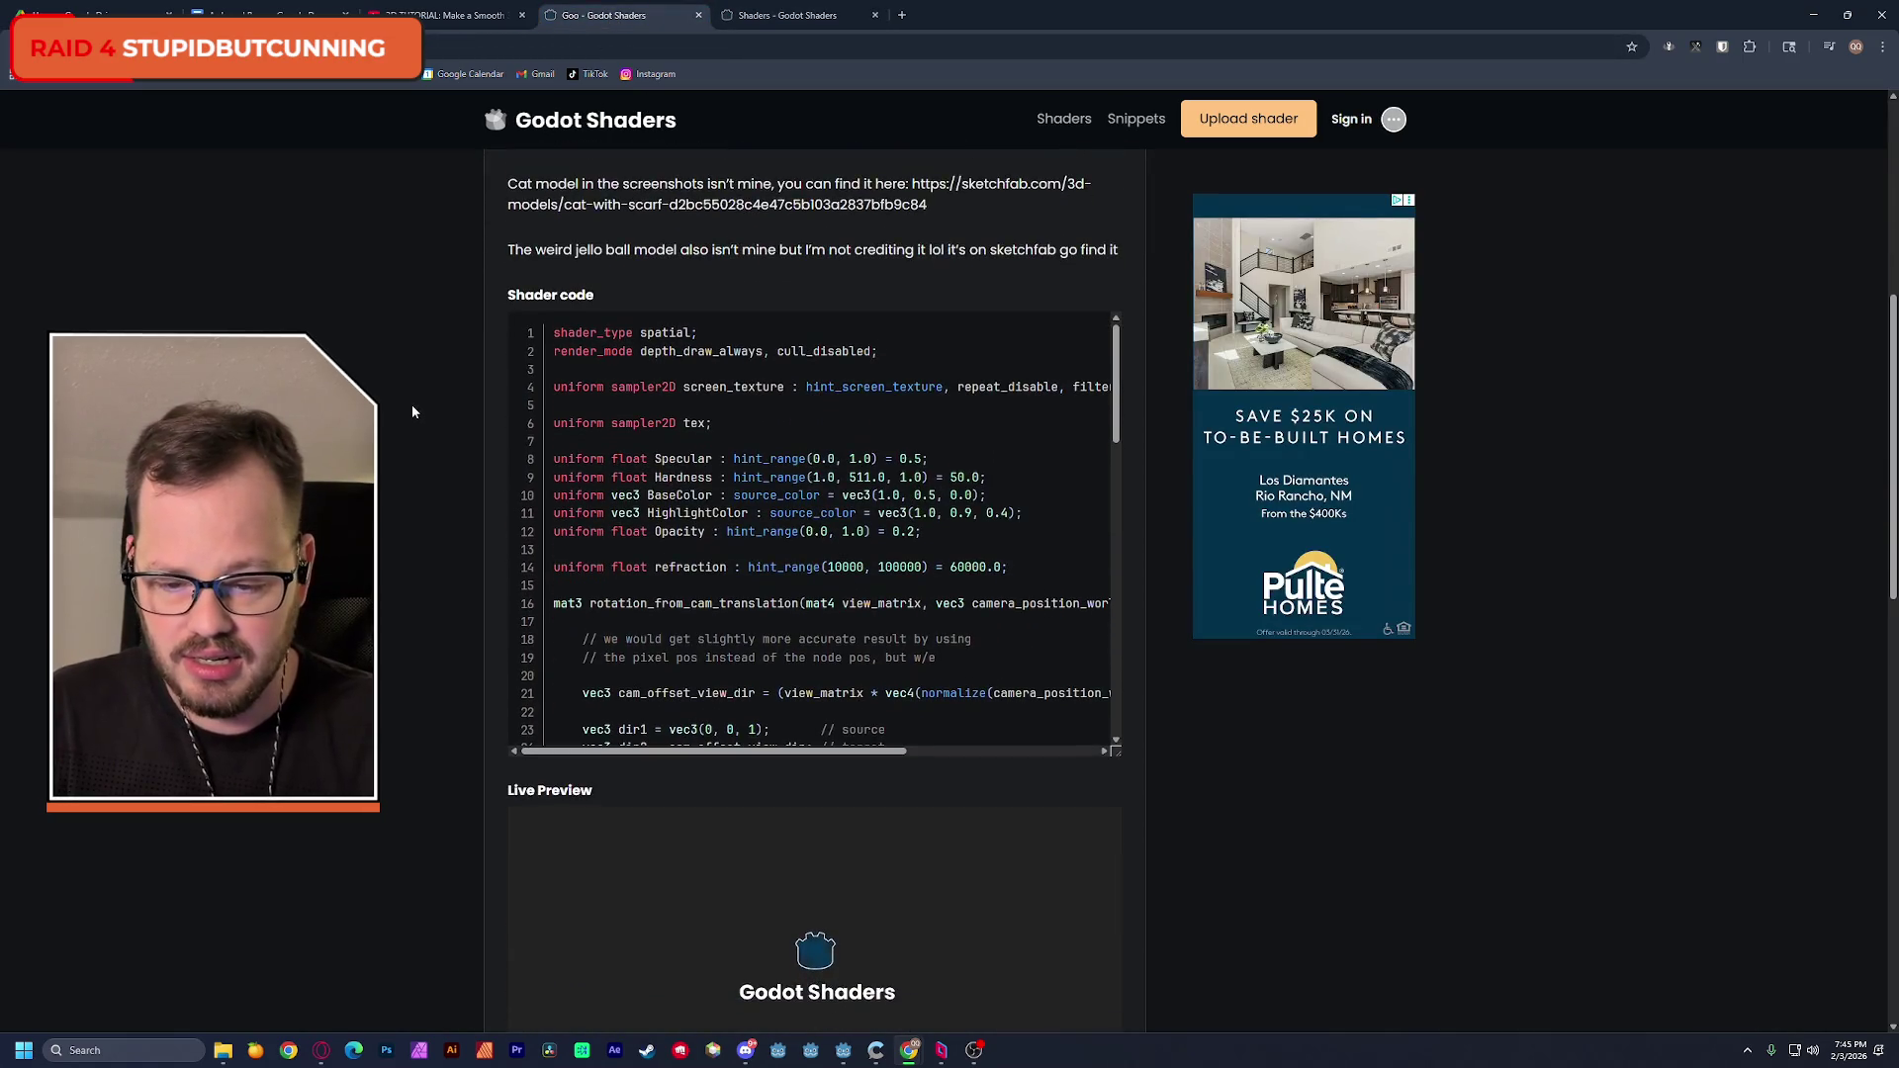
pyautogui.scroll(-3, 405, 415)
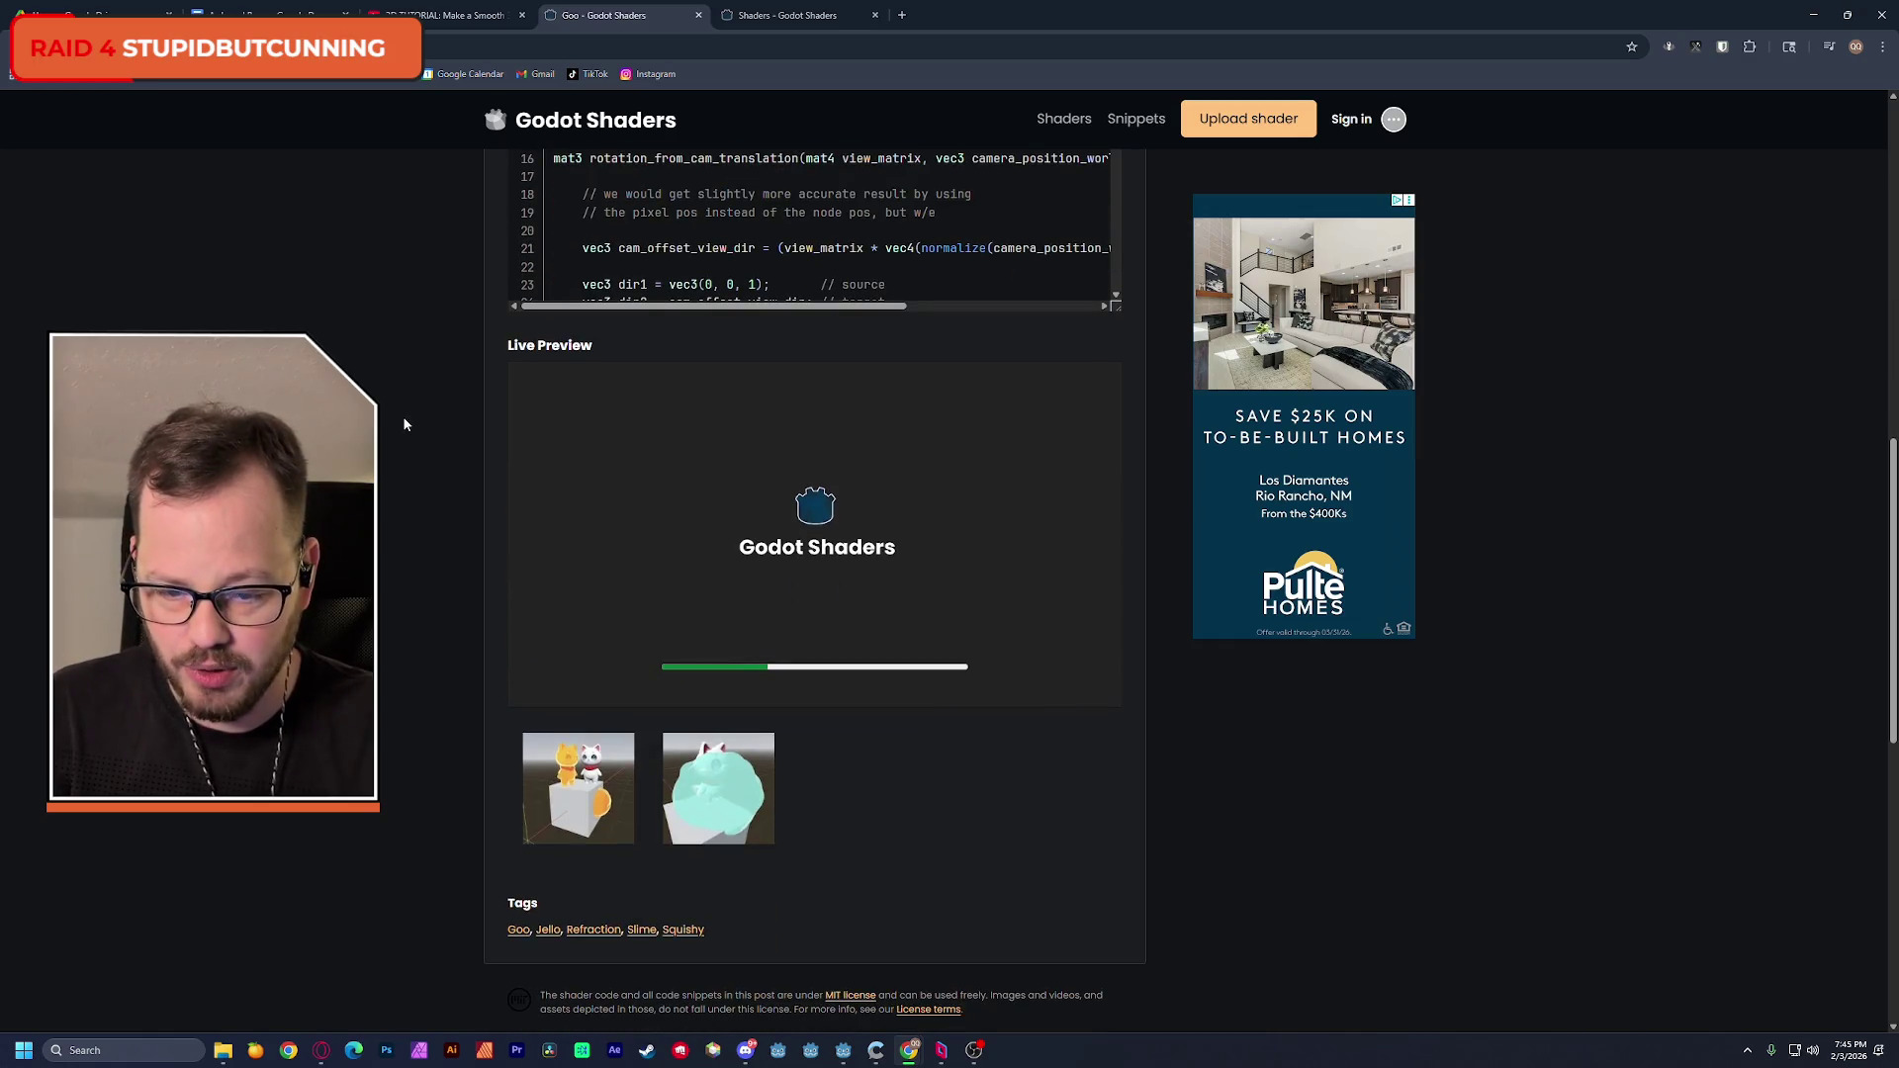